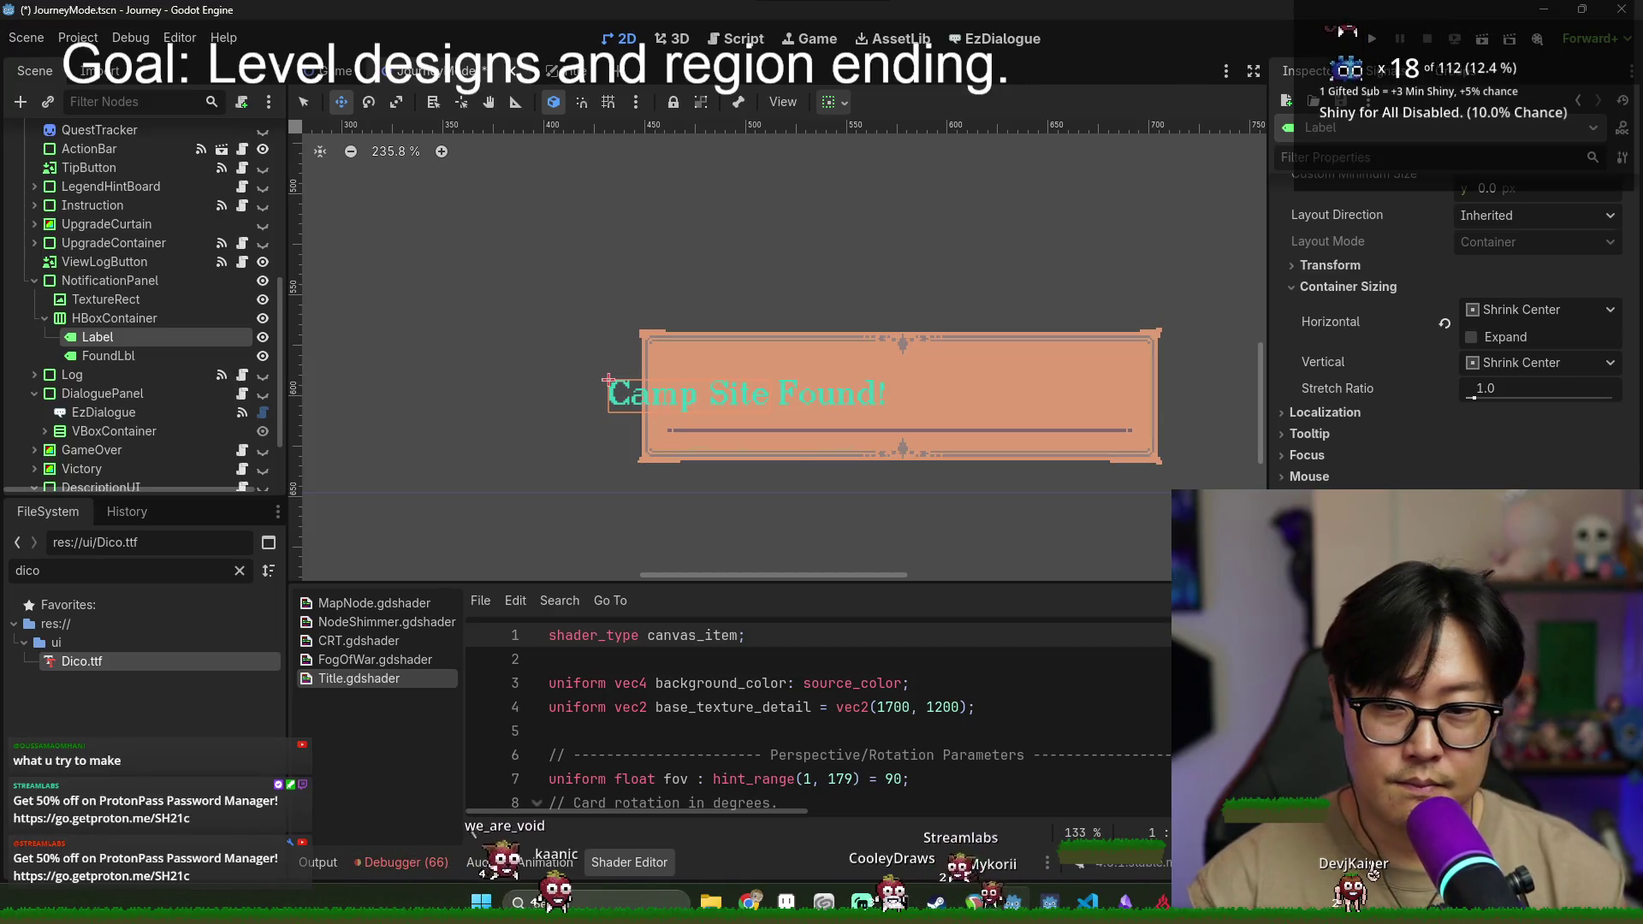
- Save the scene, make the Label's LabelSettings unique and adjust its font colour
{"action": "scroll", "coordinate": [1468, 353], "scroll_direction": "up", "scroll_amount": 5}
{"action": "key", "text": "ctrl+s"}
{"action": "left_click", "coordinate": [1609, 355]}
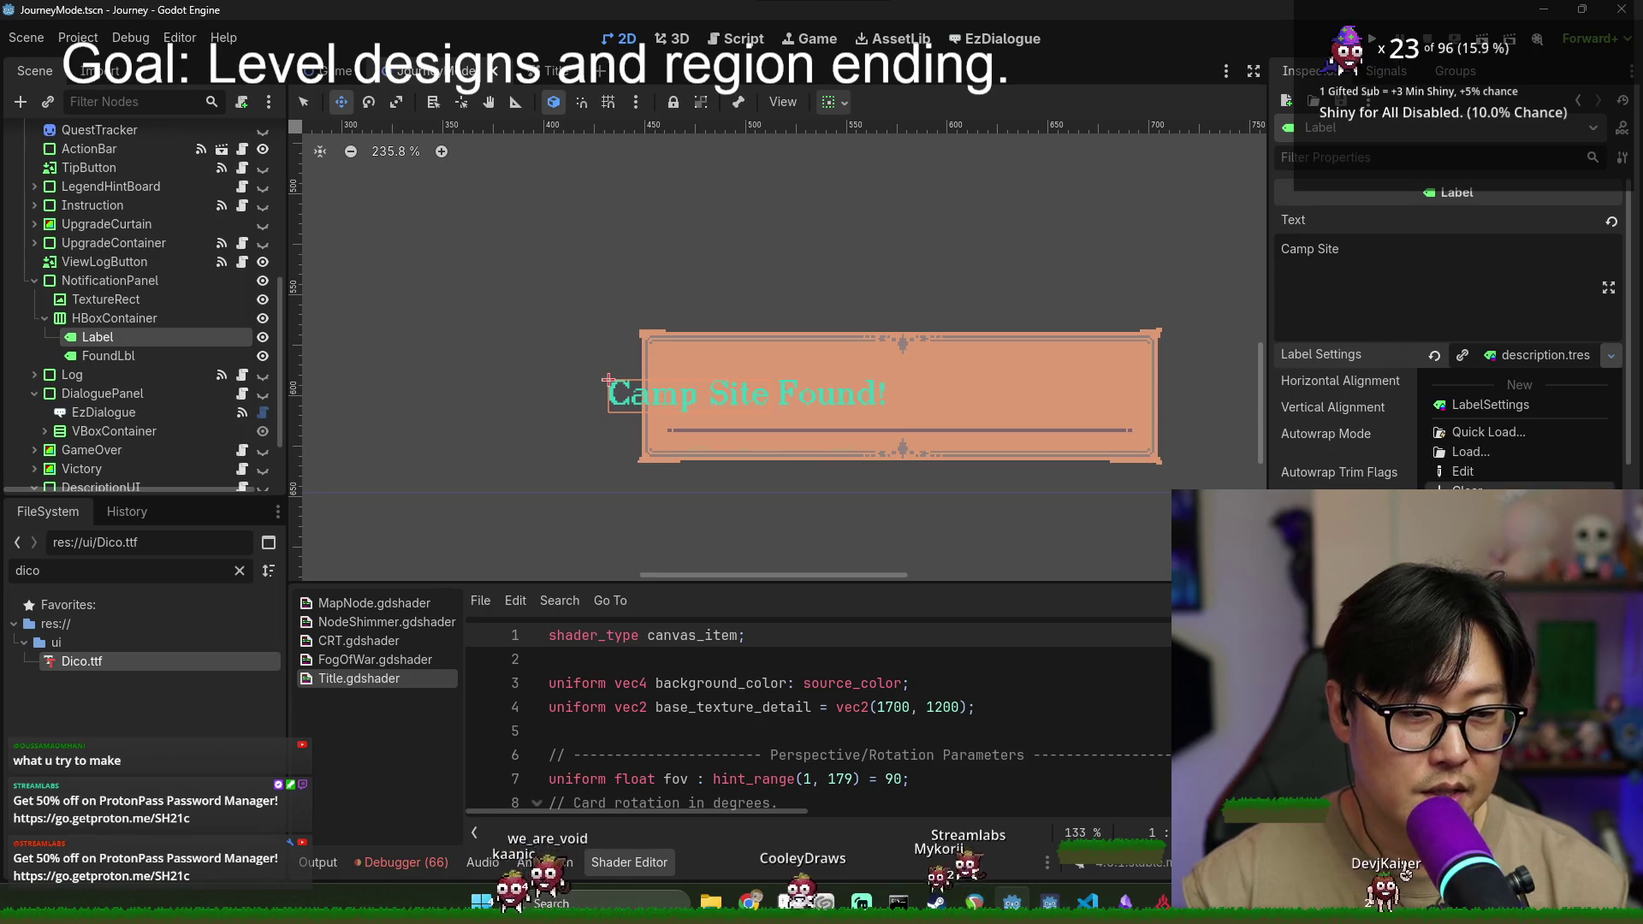
{"action": "left_click", "coordinate": [1489, 511]}
{"action": "left_click", "coordinate": [1549, 359]}
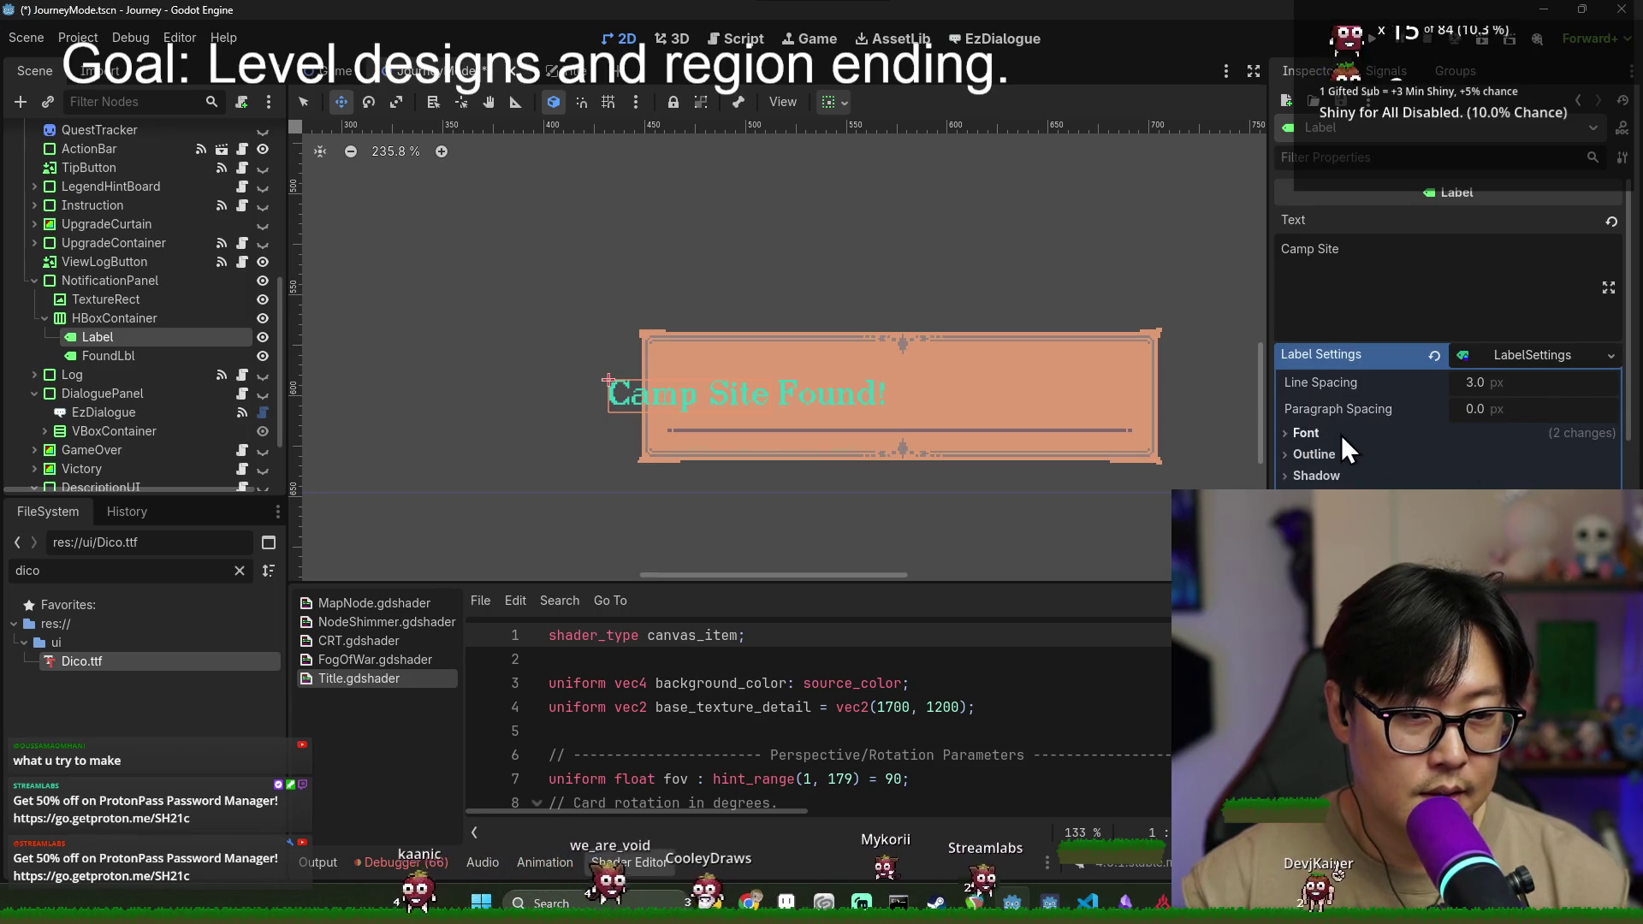
{"action": "left_click", "coordinate": [1306, 433]}
{"action": "left_click", "coordinate": [1532, 522]}
{"action": "left_click_drag", "start_coordinate": [1469, 362], "coordinate": [1270, 358]}
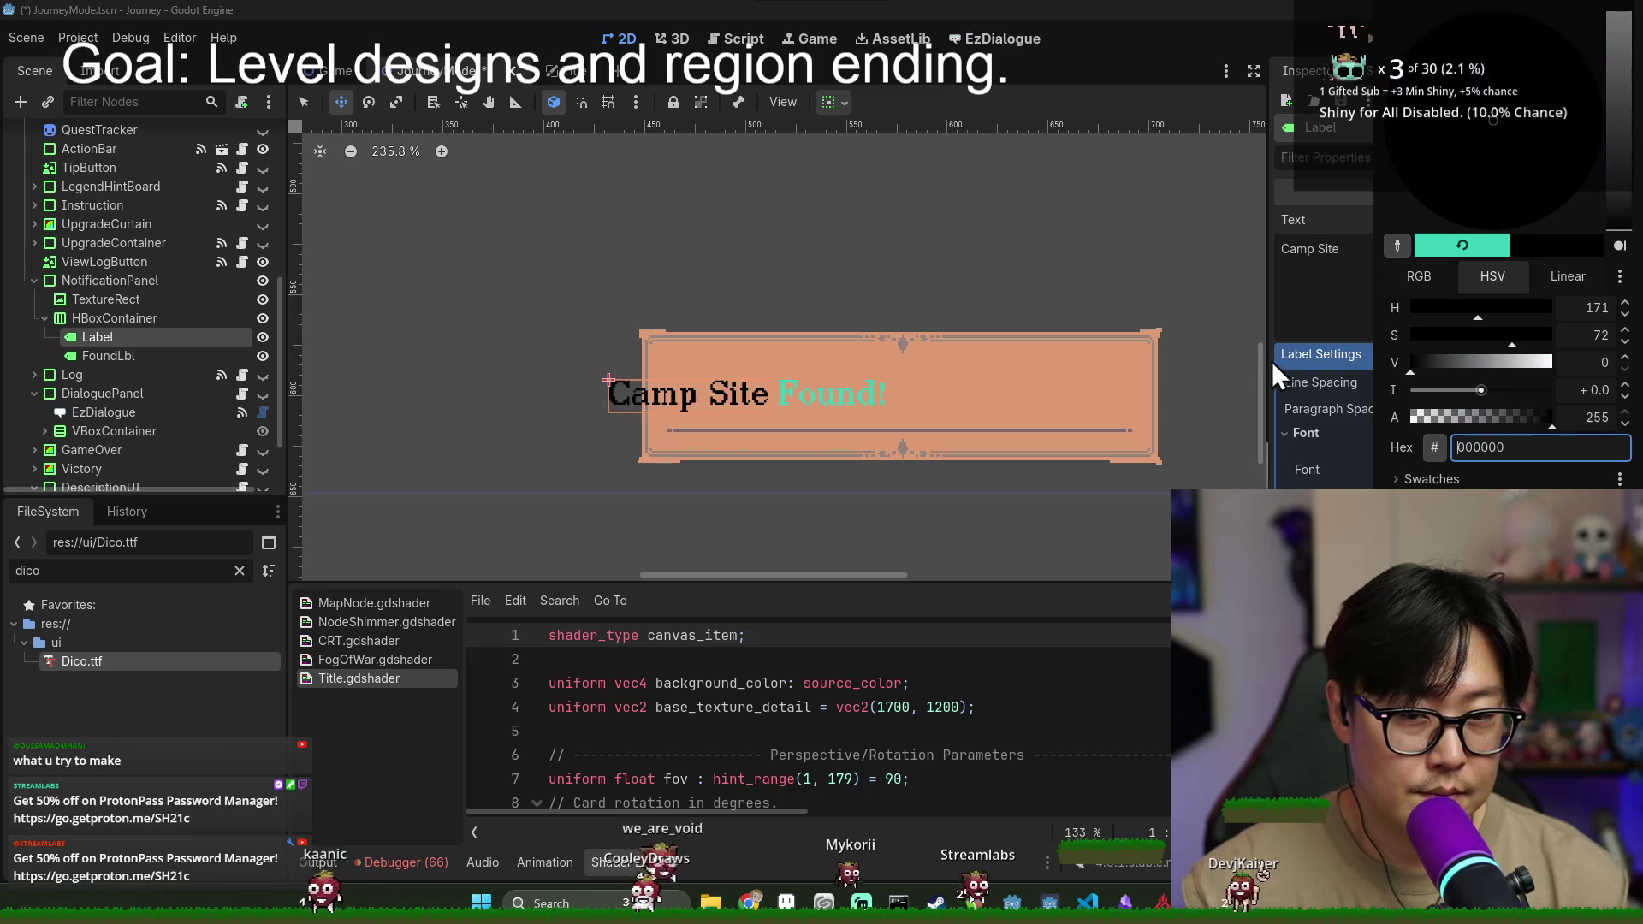
{"action": "left_click", "coordinate": [1270, 418]}
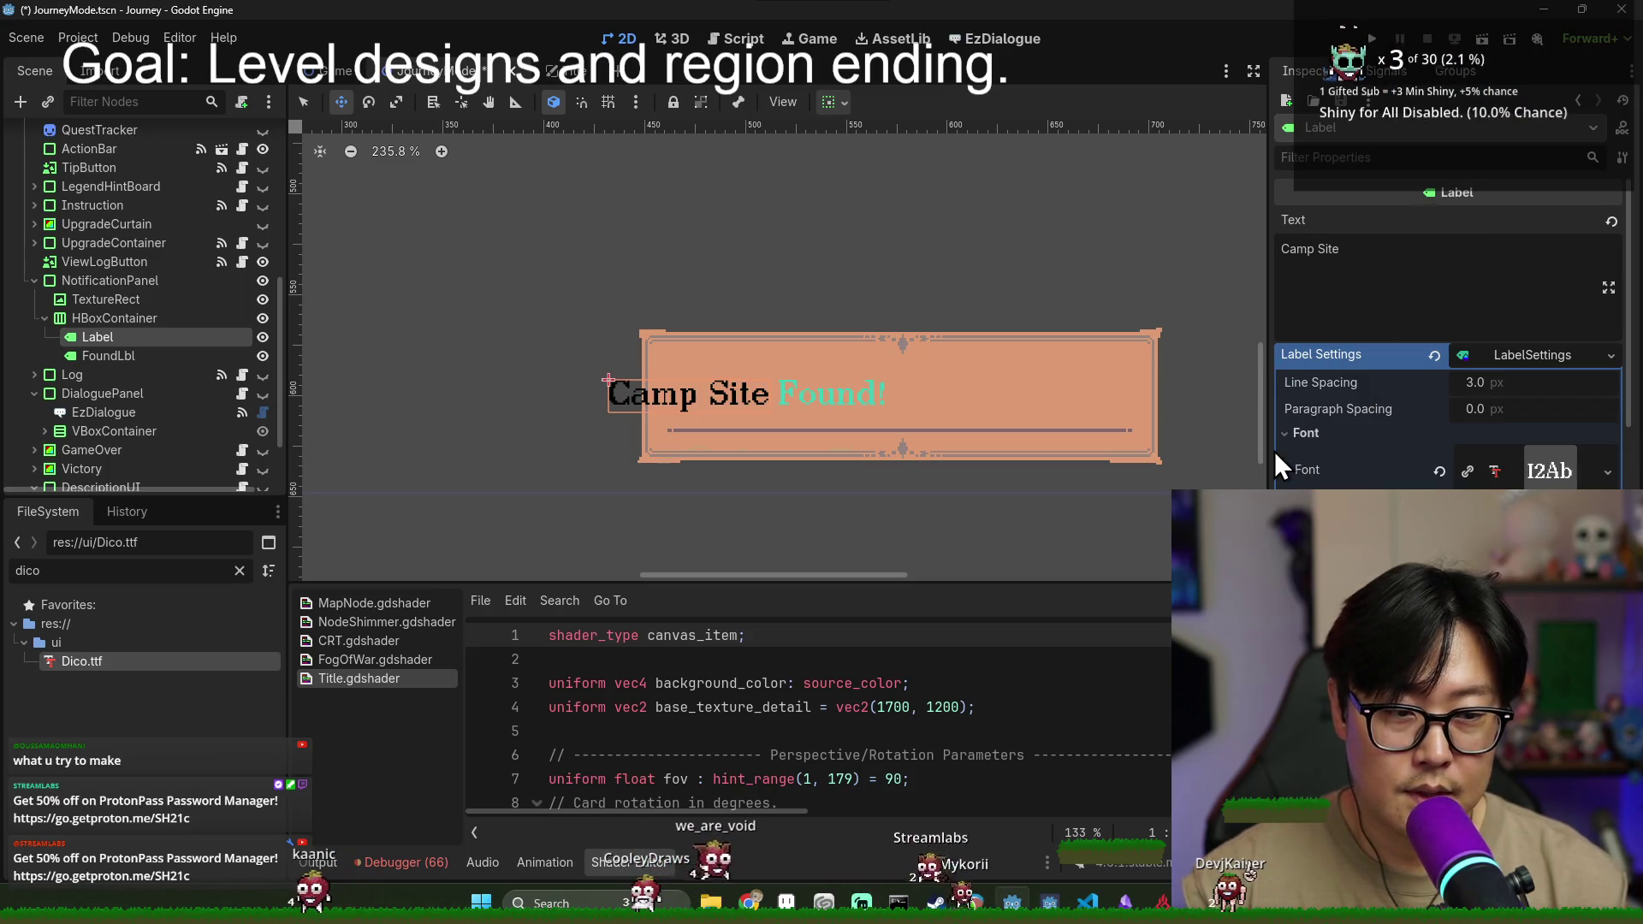
- Set the FoundLbl label's text to 'Found!'
{"action": "left_click", "coordinate": [139, 358]}
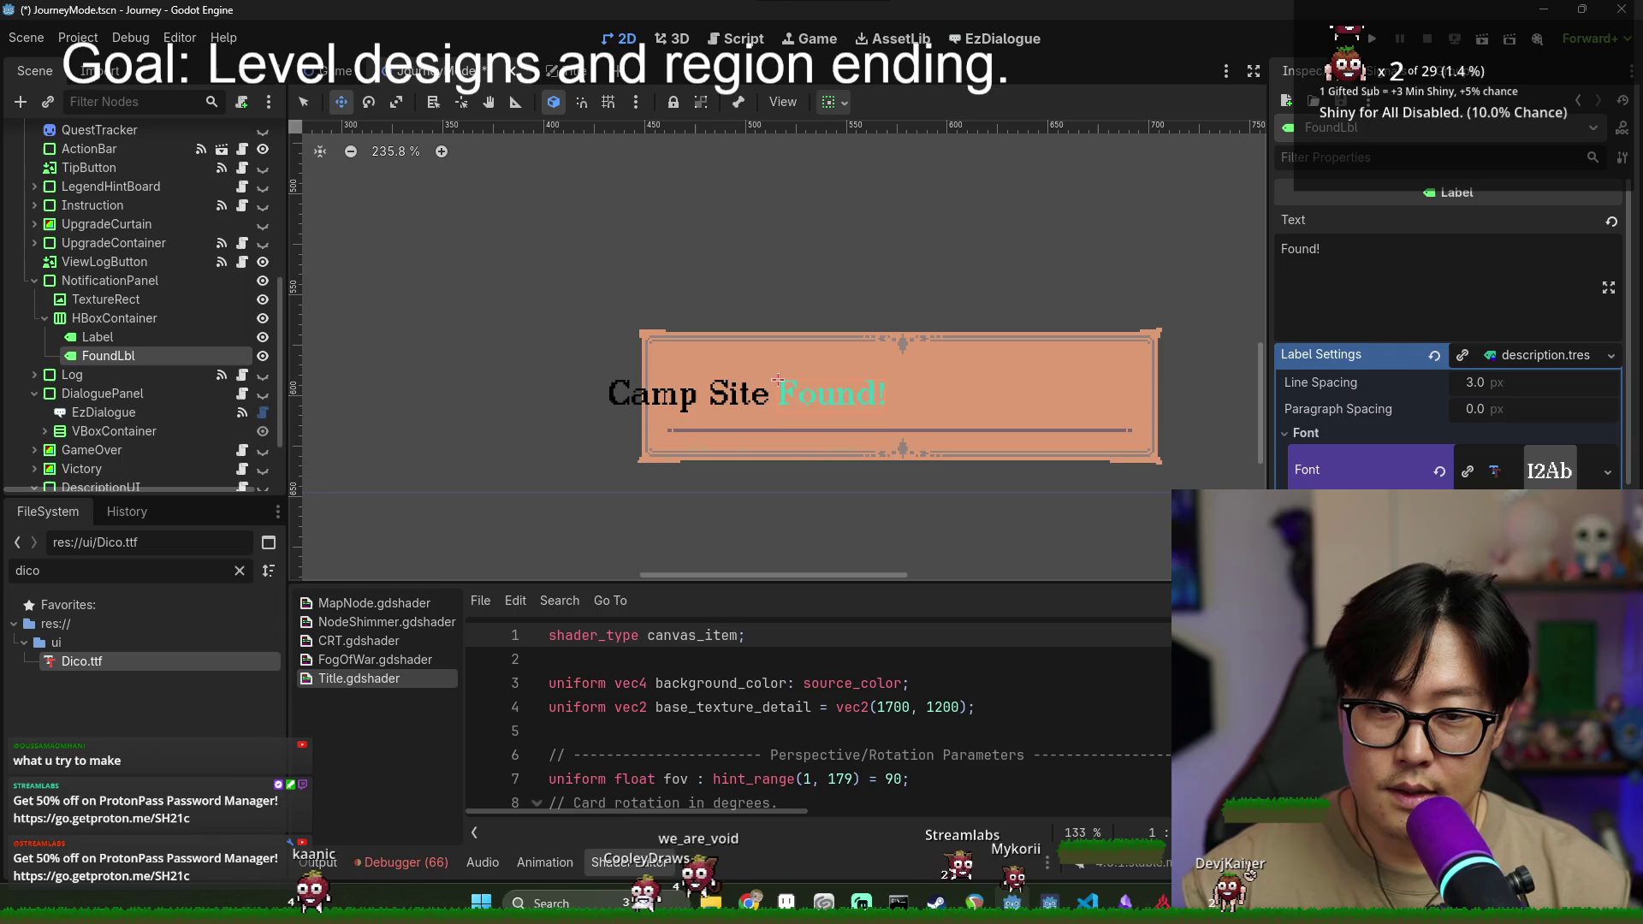
{"action": "left_click", "coordinate": [1327, 250]}
{"action": "key", "text": "ctrl+a"}
{"action": "type", "text": "fou"}
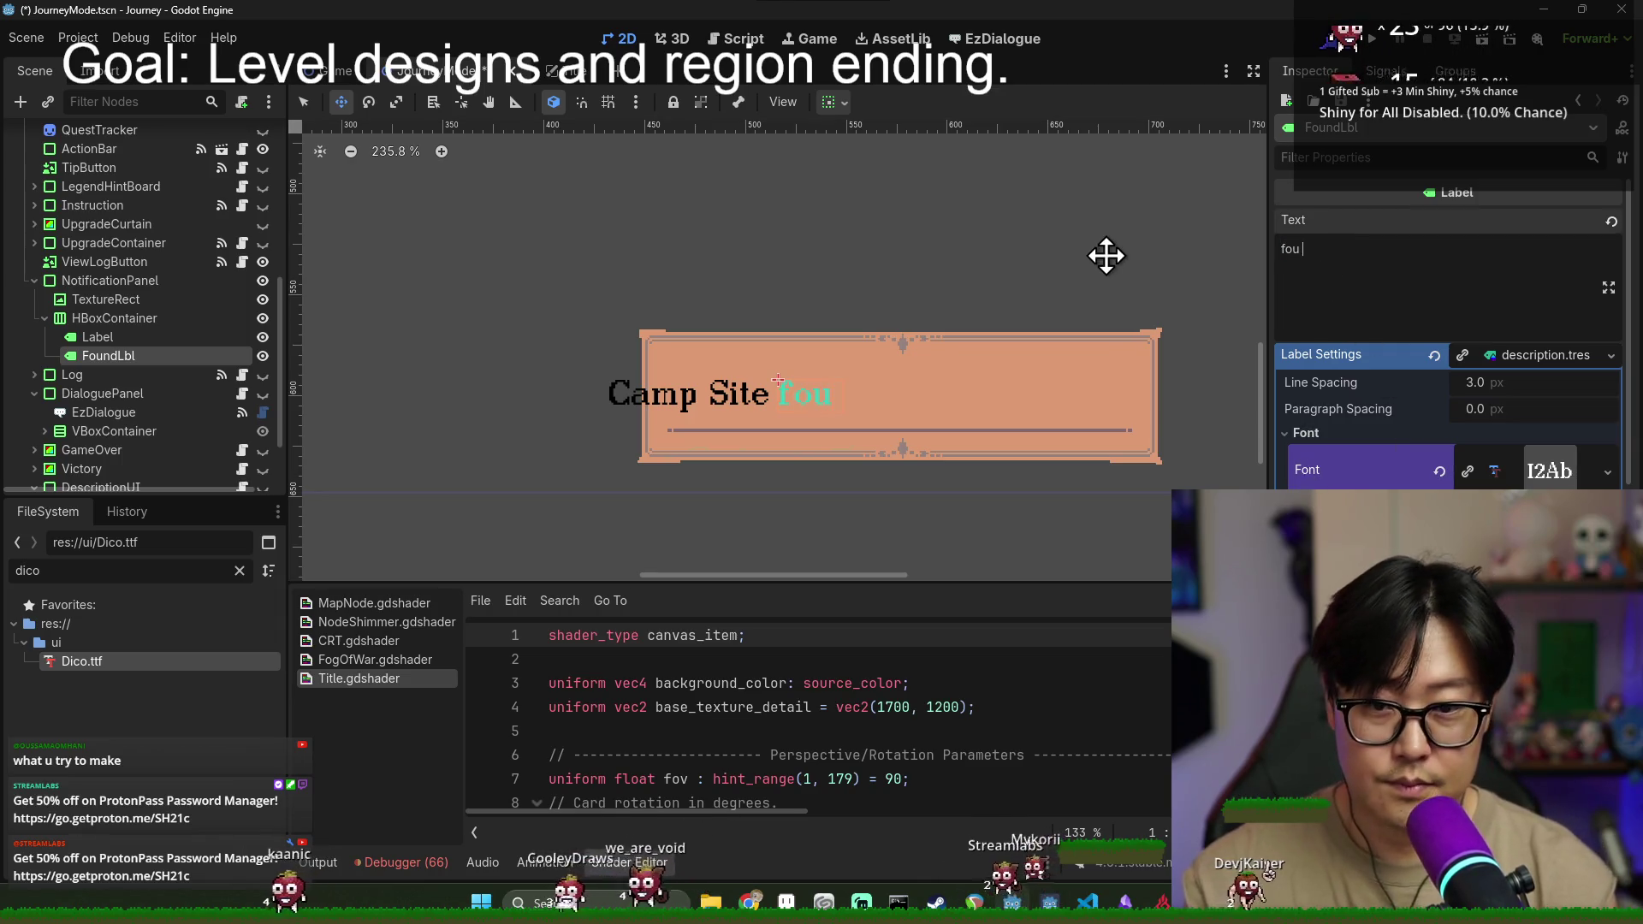
{"action": "key", "text": "BackSpace"}
{"action": "key", "text": "BackSpace"}
{"action": "key", "text": "BackSpace"}
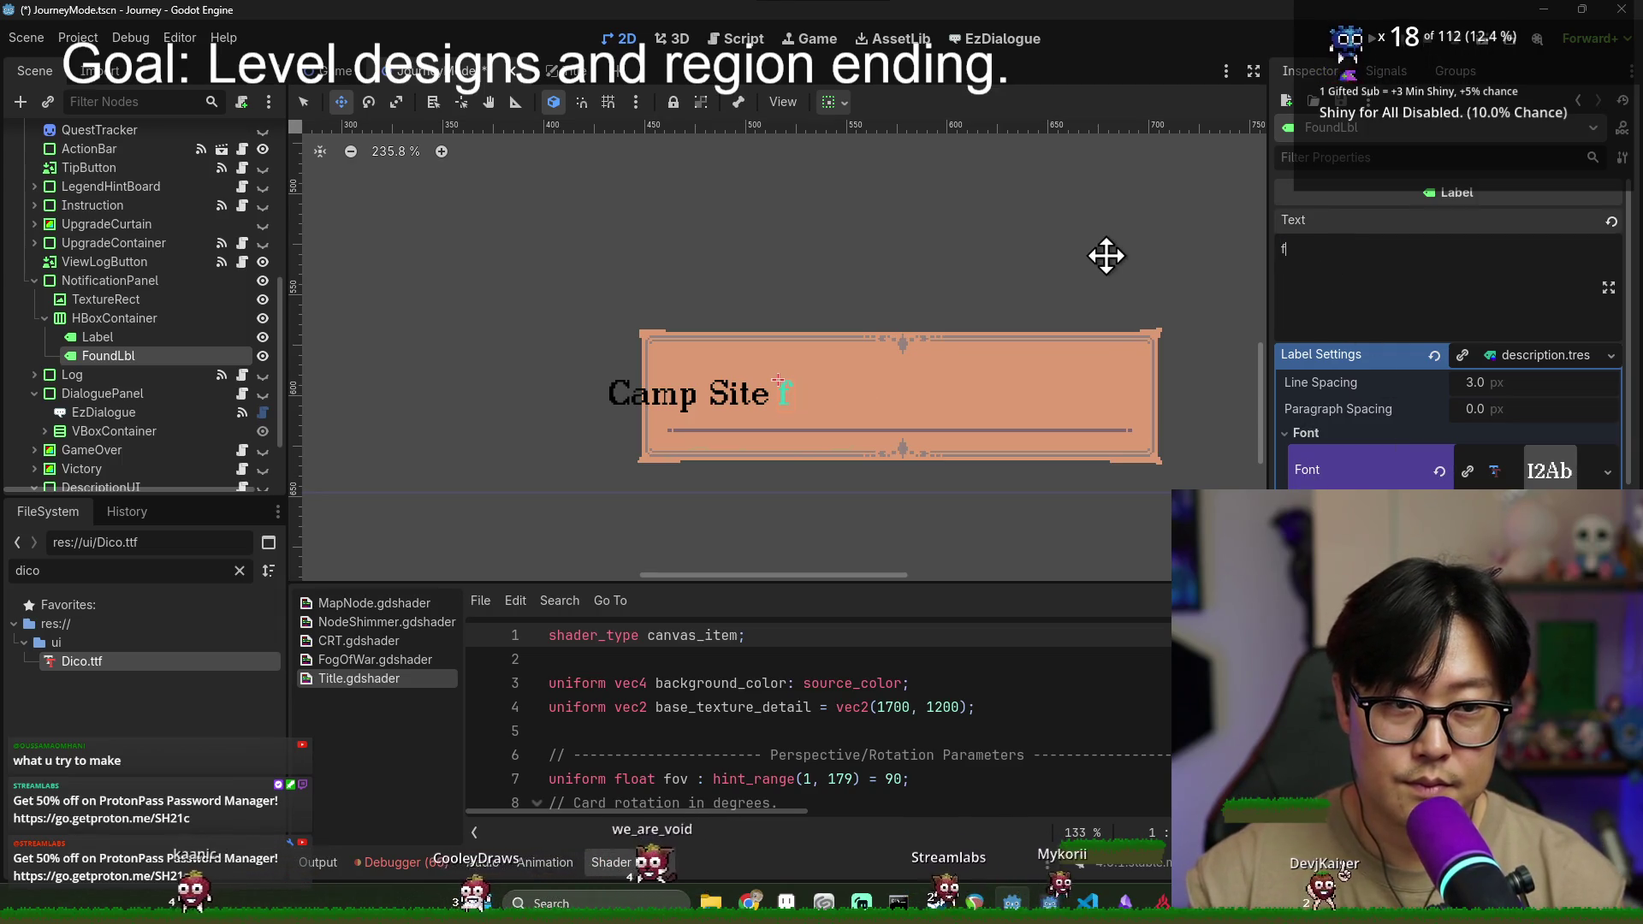
{"action": "type", "text": "Found!"}
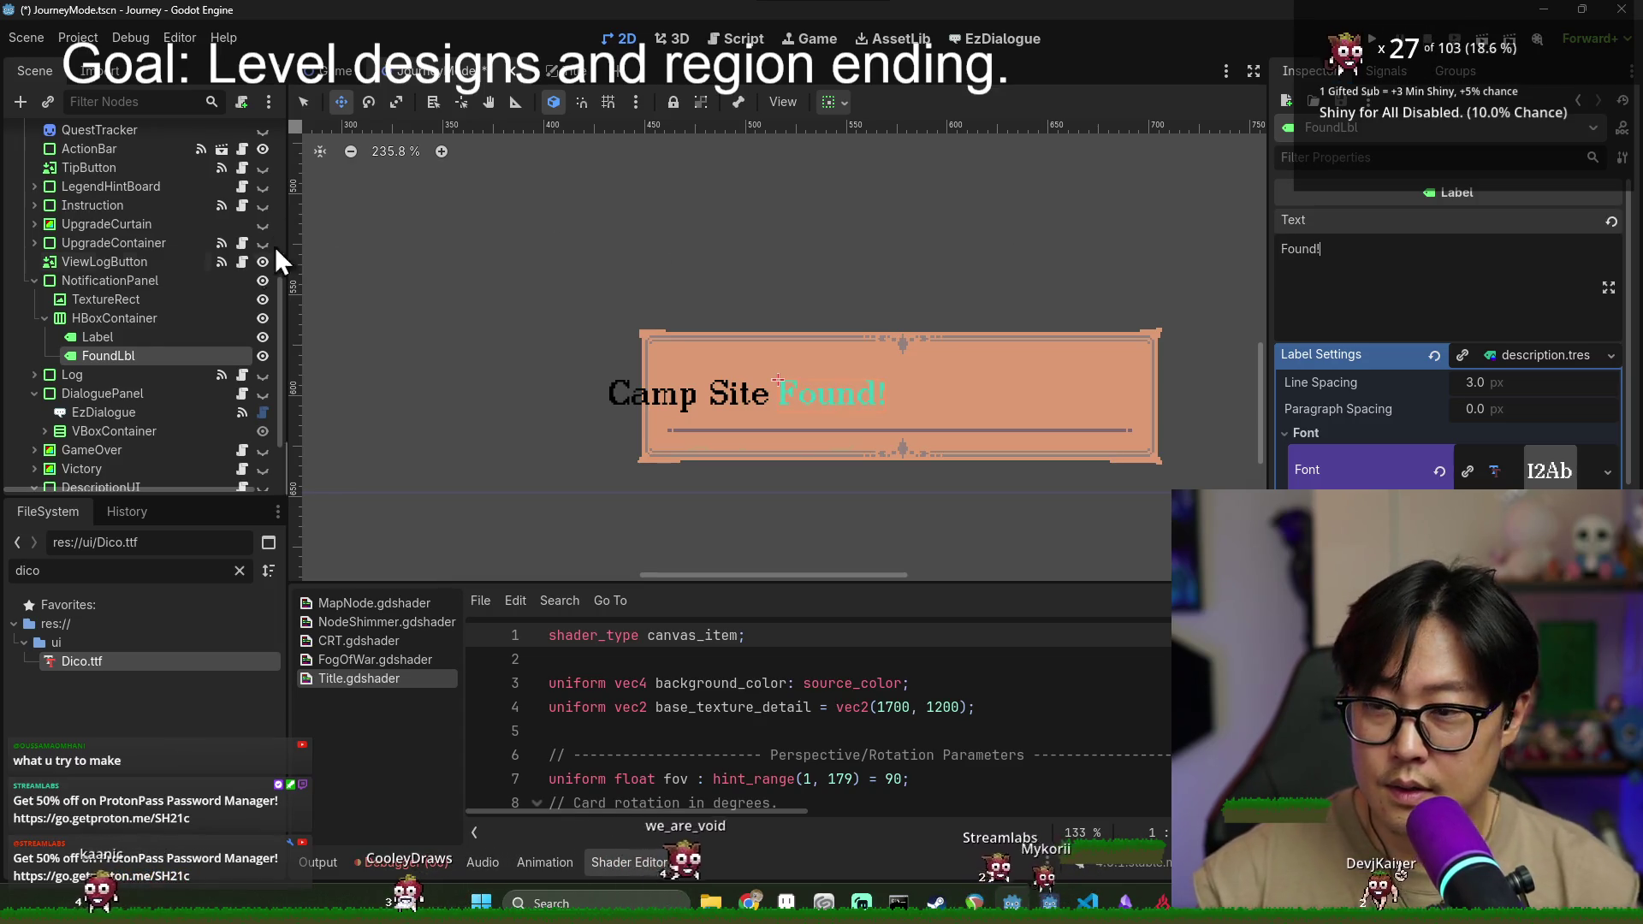
- Wrap the Label's text in brackets so it reads '[Camp Site]'
{"action": "left_click", "coordinate": [99, 338]}
{"action": "key", "text": "Home"}
{"action": "type", "text": "["}
{"action": "key", "text": "End"}
{"action": "type", "text": "]"}
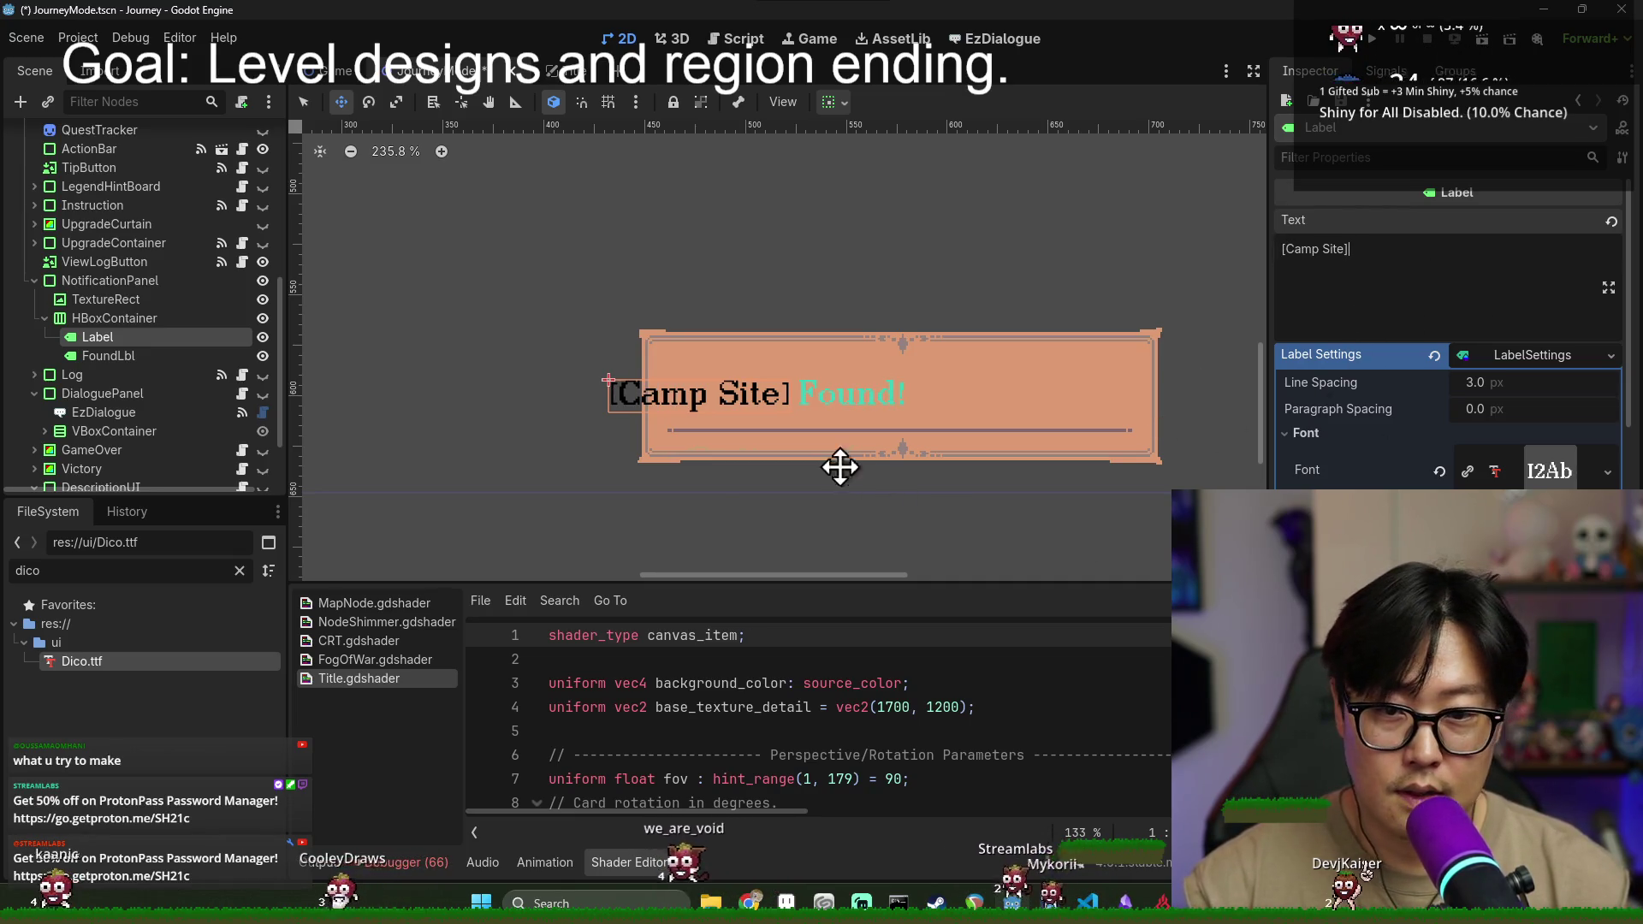
{"action": "left_click", "coordinate": [1506, 514]}
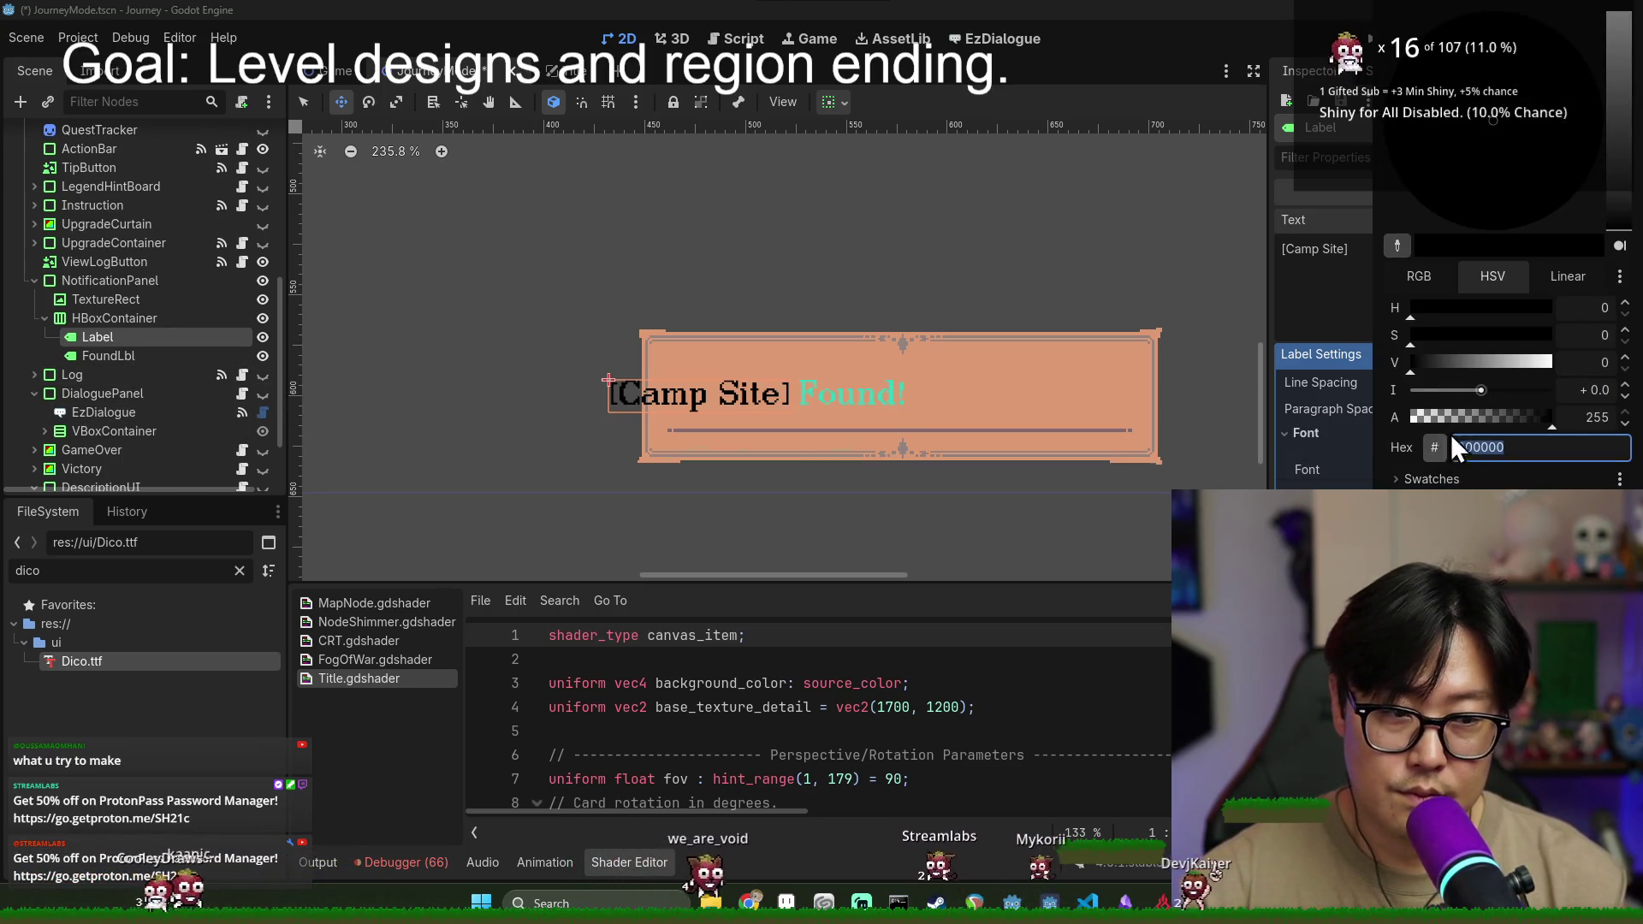
{"action": "key", "text": "Escape"}
- Make FoundLbl's LabelSettings unique and show its font options
{"action": "left_click", "coordinate": [159, 356]}
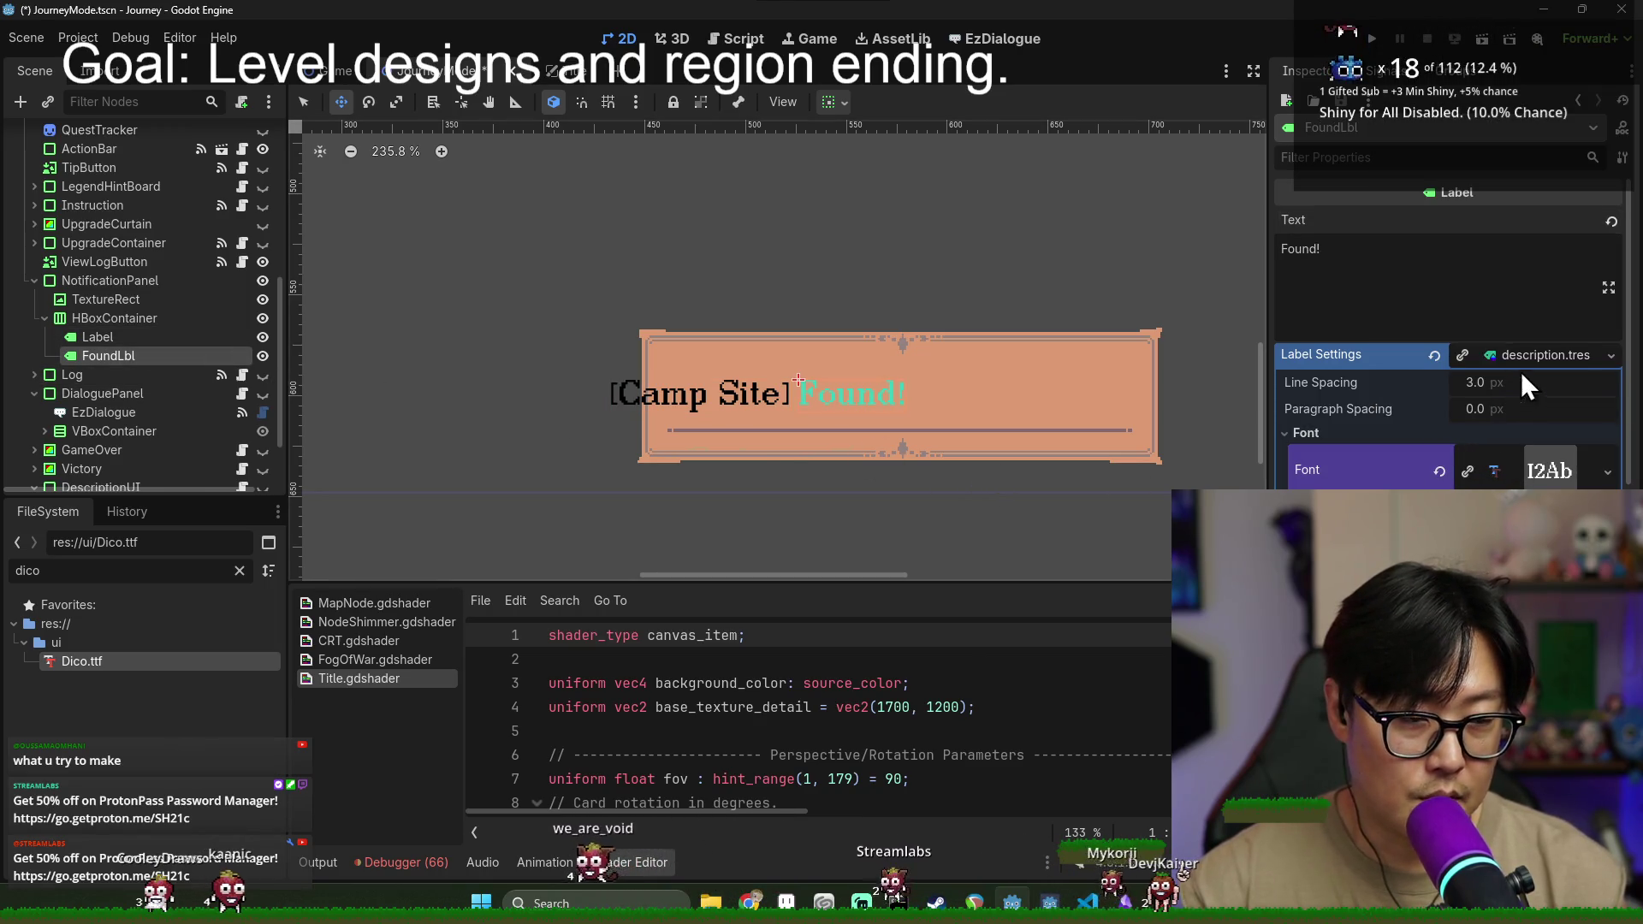
{"action": "left_click", "coordinate": [1611, 355]}
{"action": "left_click", "coordinate": [1512, 424]}
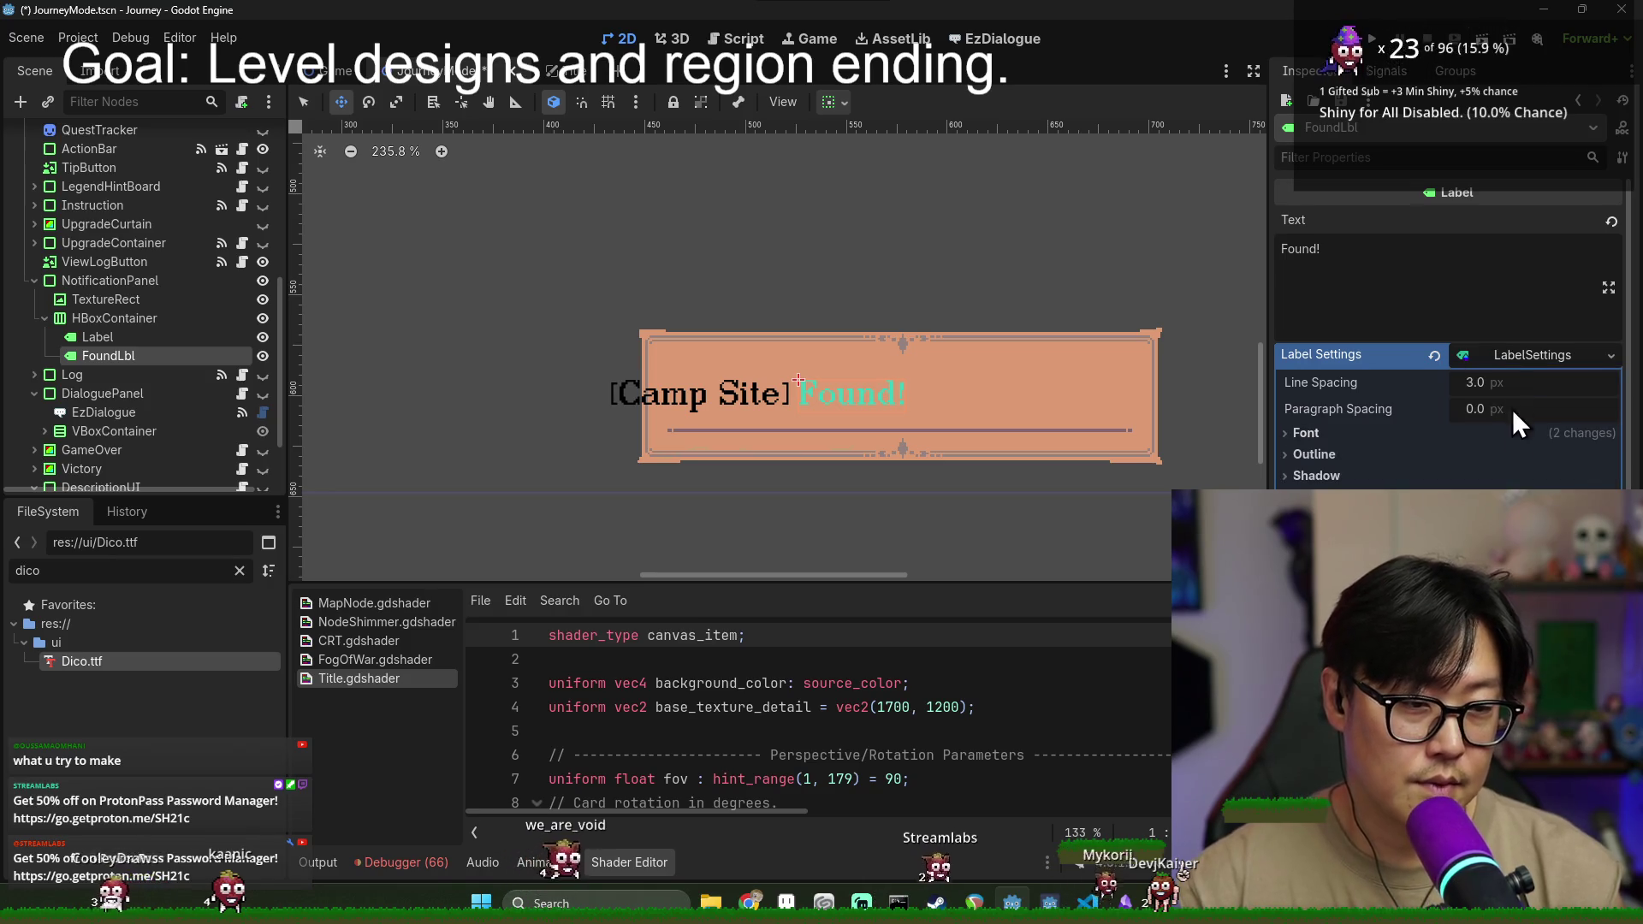
{"action": "left_click", "coordinate": [1317, 434]}
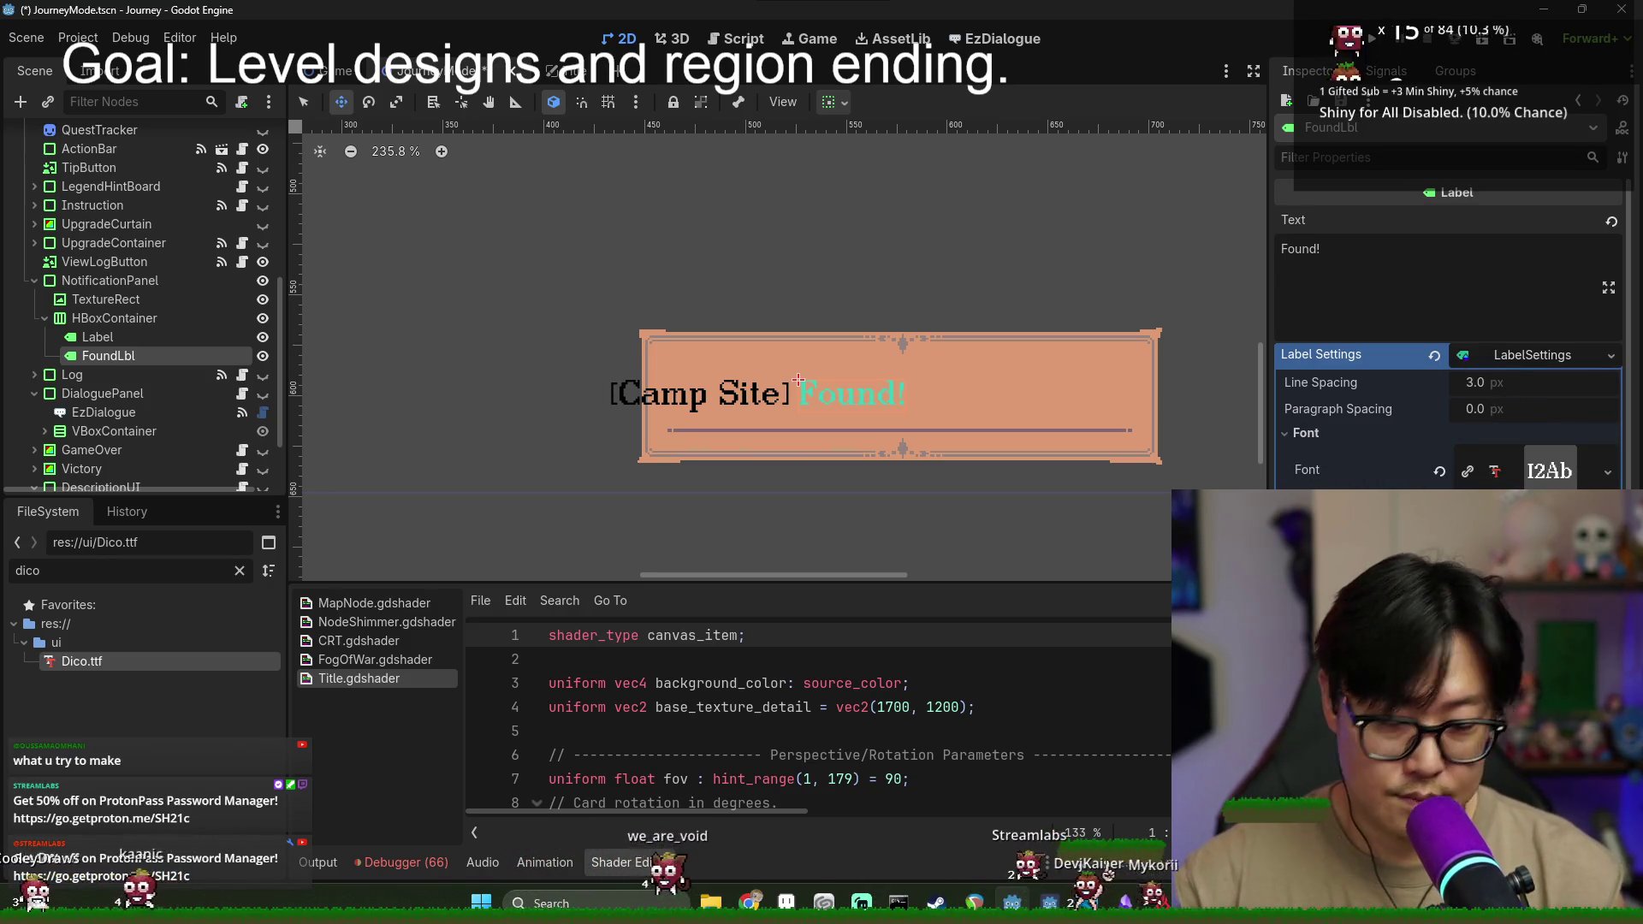
{"action": "scroll", "coordinate": [875, 395], "scroll_direction": "up", "scroll_amount": 8}
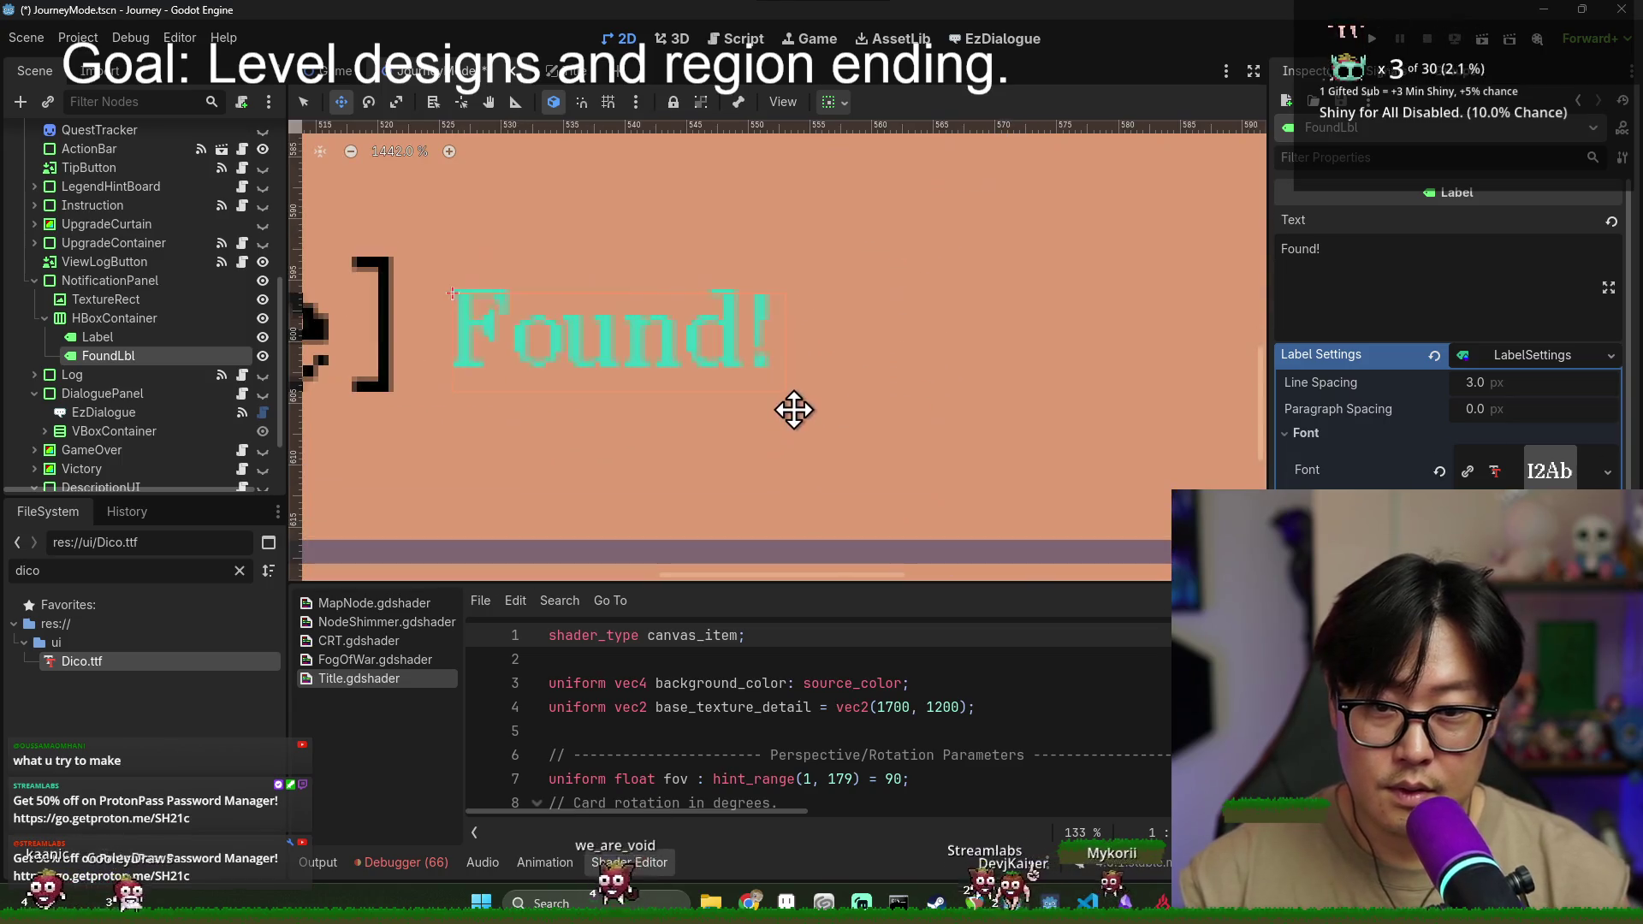
{"action": "scroll", "coordinate": [796, 409], "scroll_direction": "down", "scroll_amount": 8}
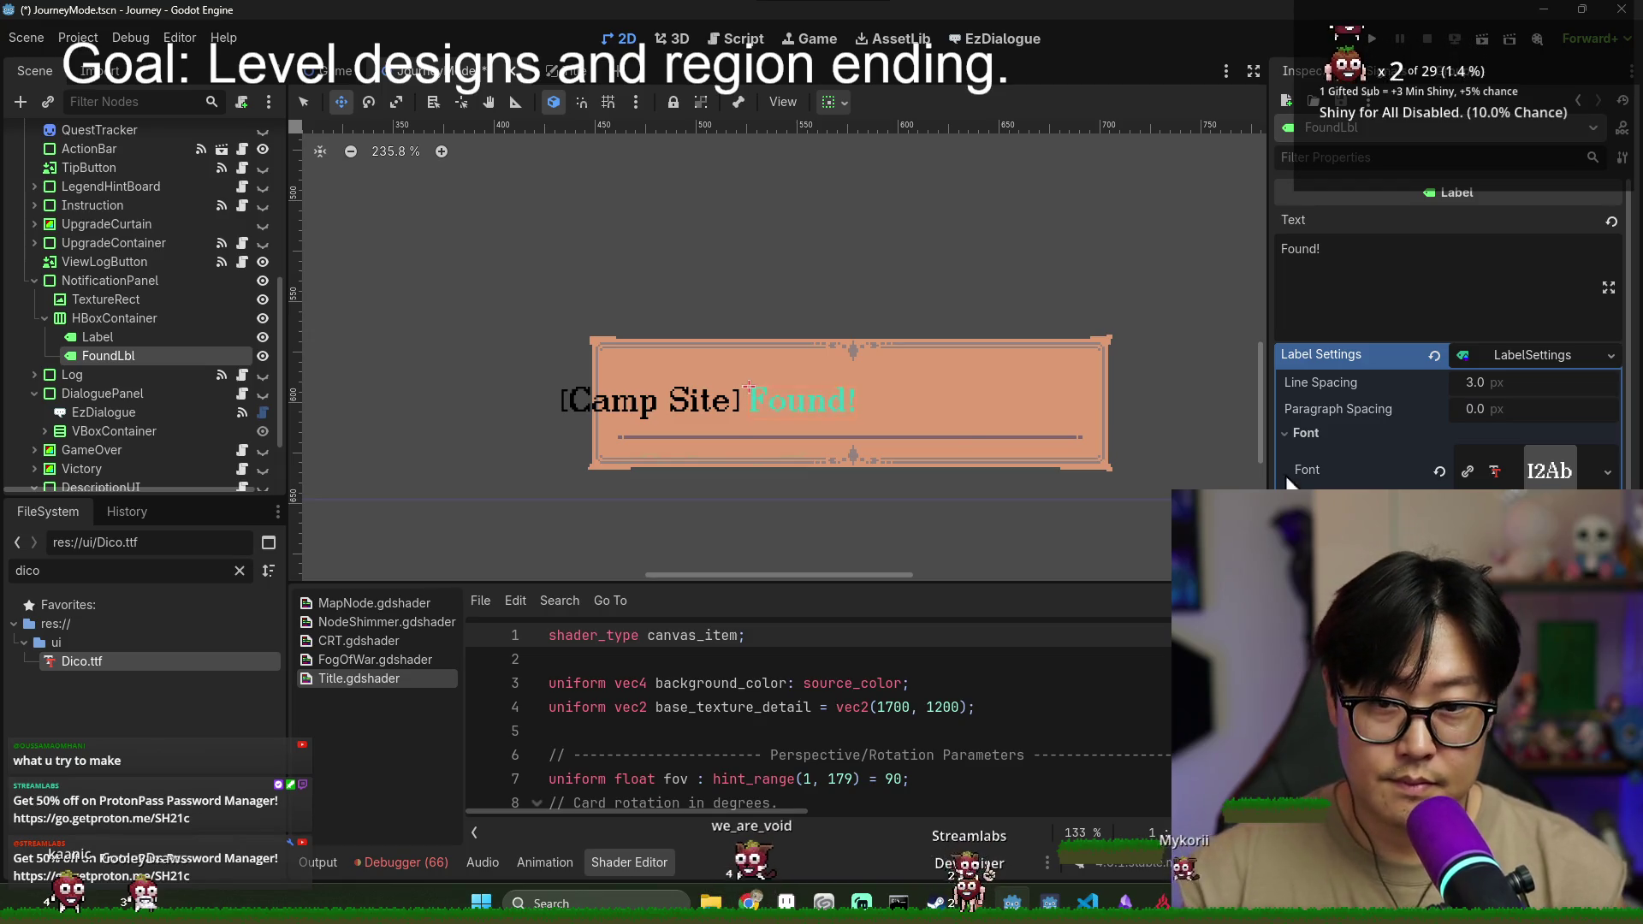
- Set the [Camp Site] font colour to white and the Found! font colour to black
{"action": "left_click", "coordinate": [205, 337]}
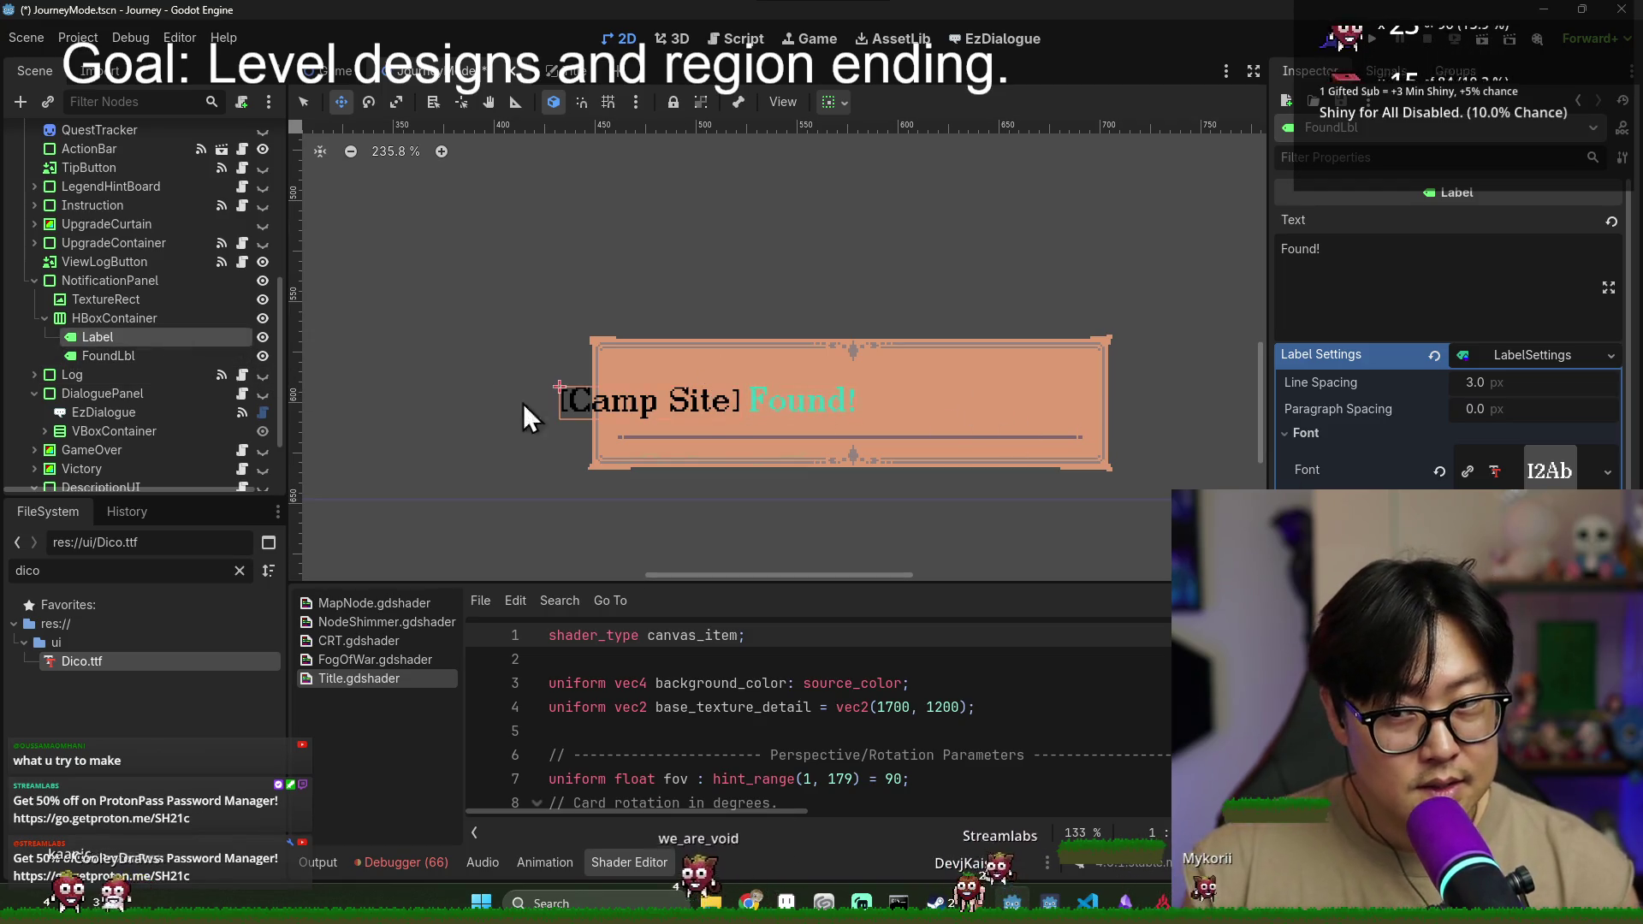
{"action": "left_click", "coordinate": [1532, 524]}
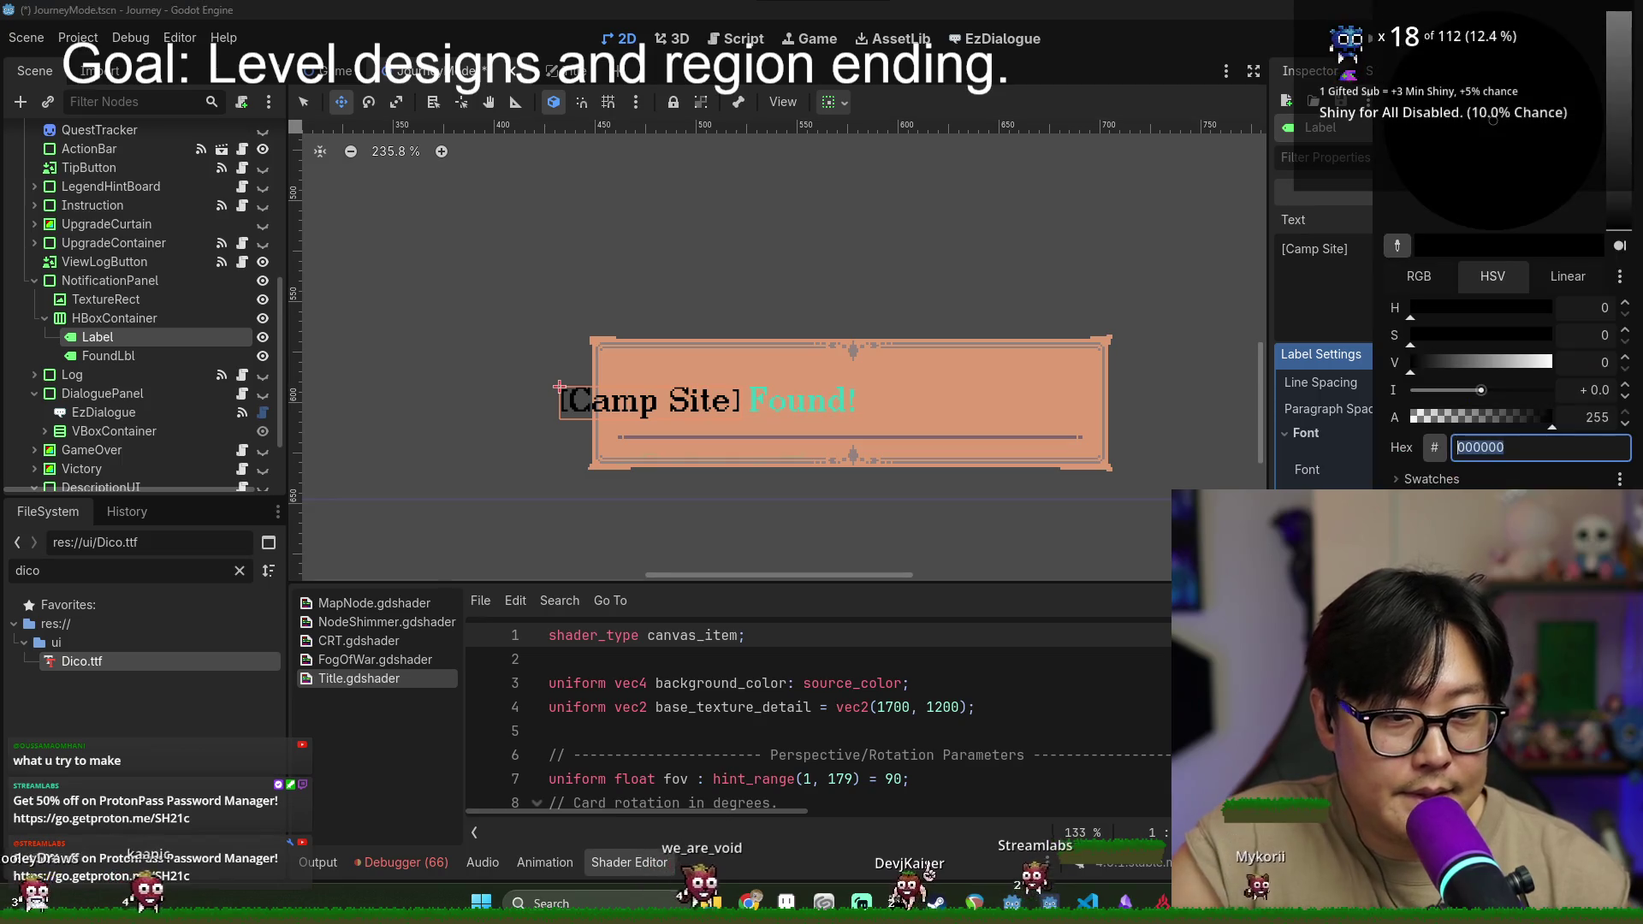
{"action": "left_click_drag", "start_coordinate": [1506, 362], "coordinate": [1584, 366]}
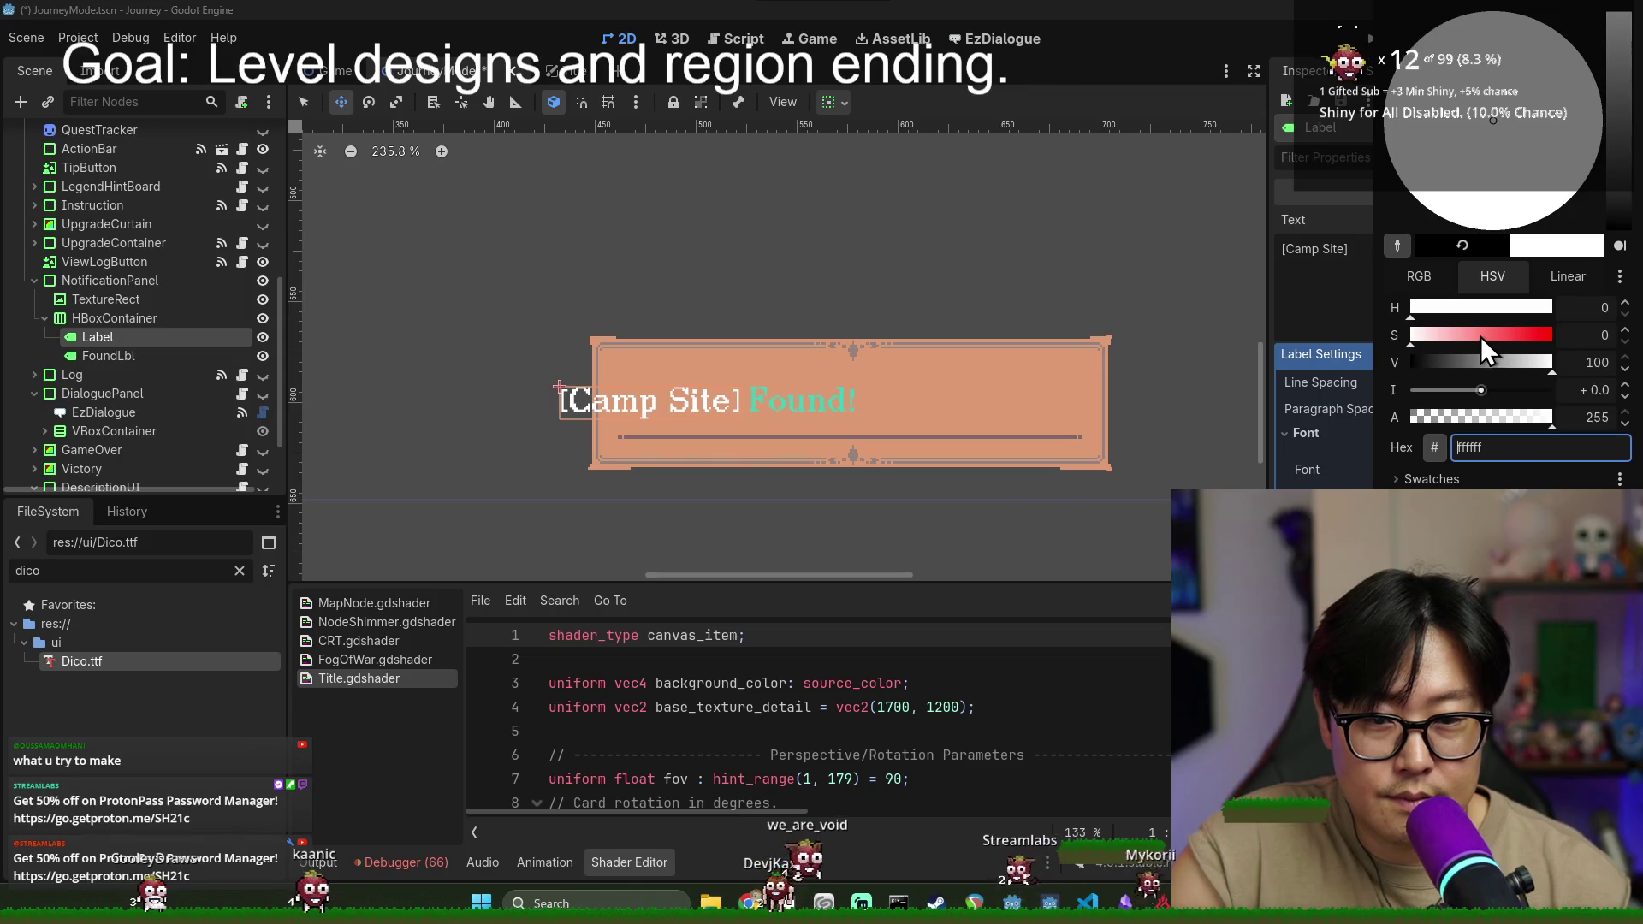
{"action": "left_click", "coordinate": [147, 366]}
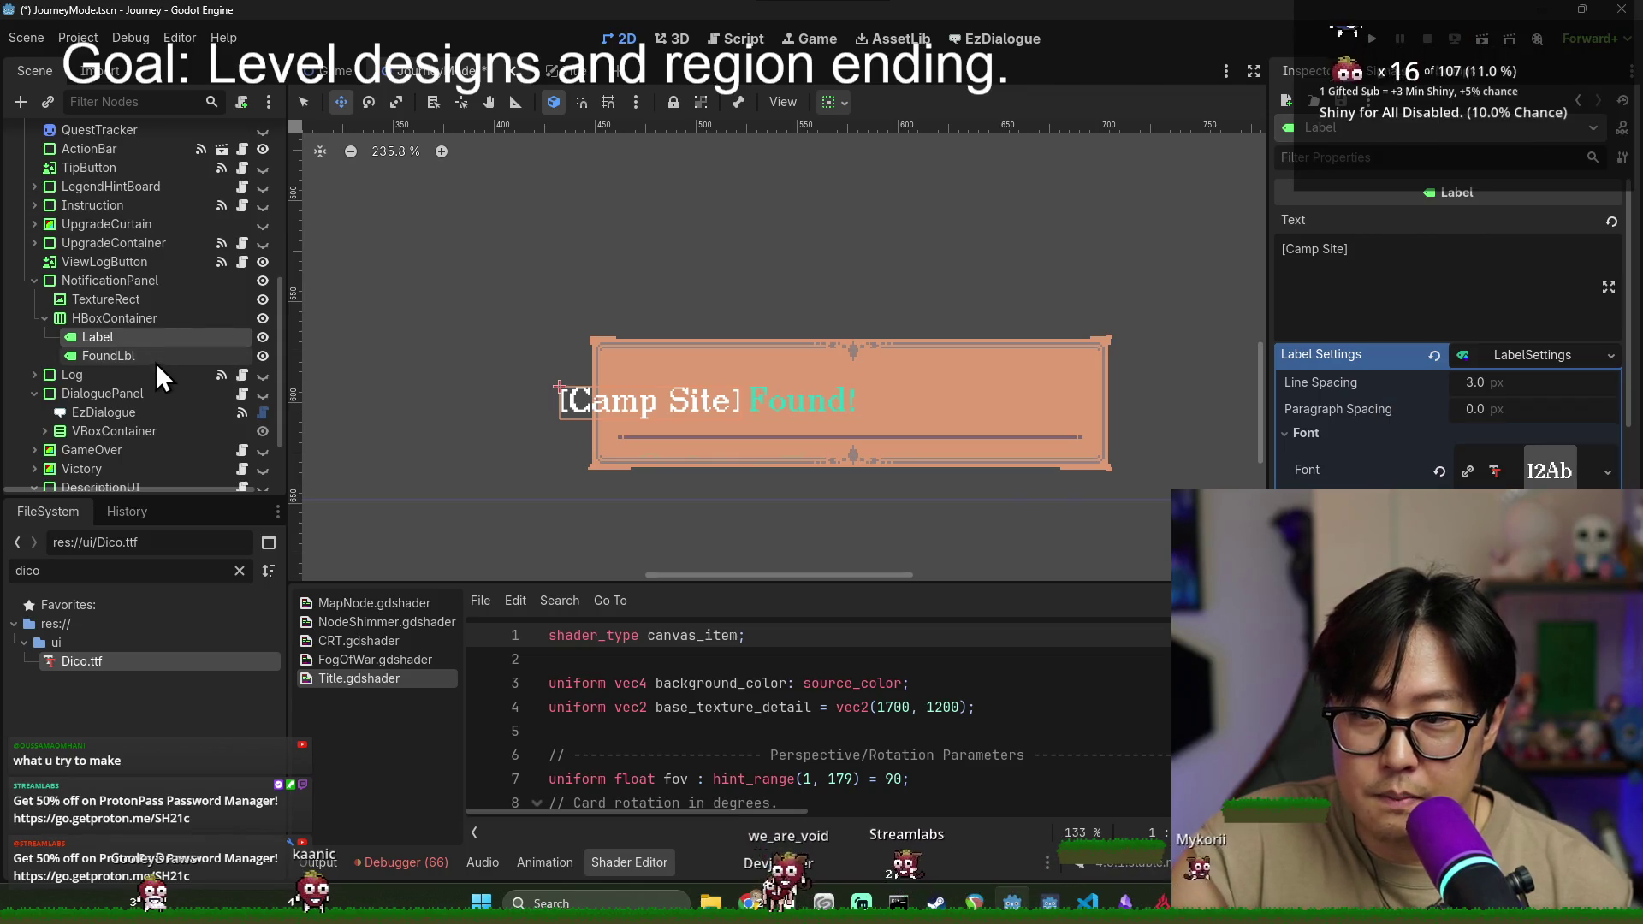
{"action": "left_click", "coordinate": [154, 357]}
{"action": "left_click", "coordinate": [1353, 487]}
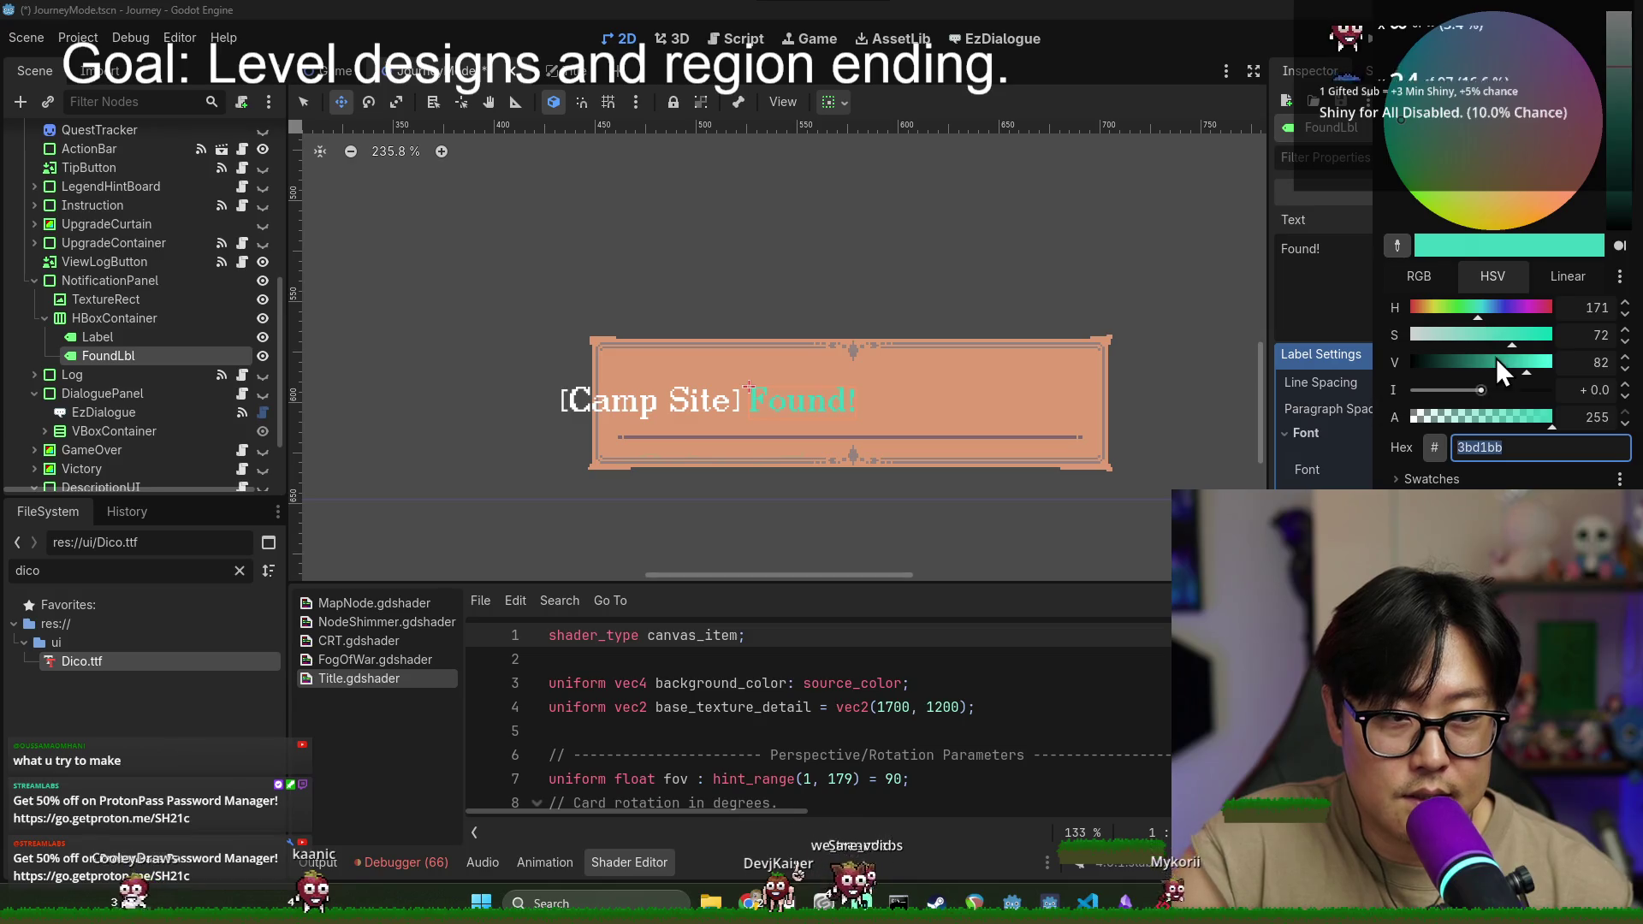
{"action": "left_click_drag", "start_coordinate": [1492, 359], "coordinate": [1299, 363]}
{"action": "left_click", "coordinate": [127, 360]}
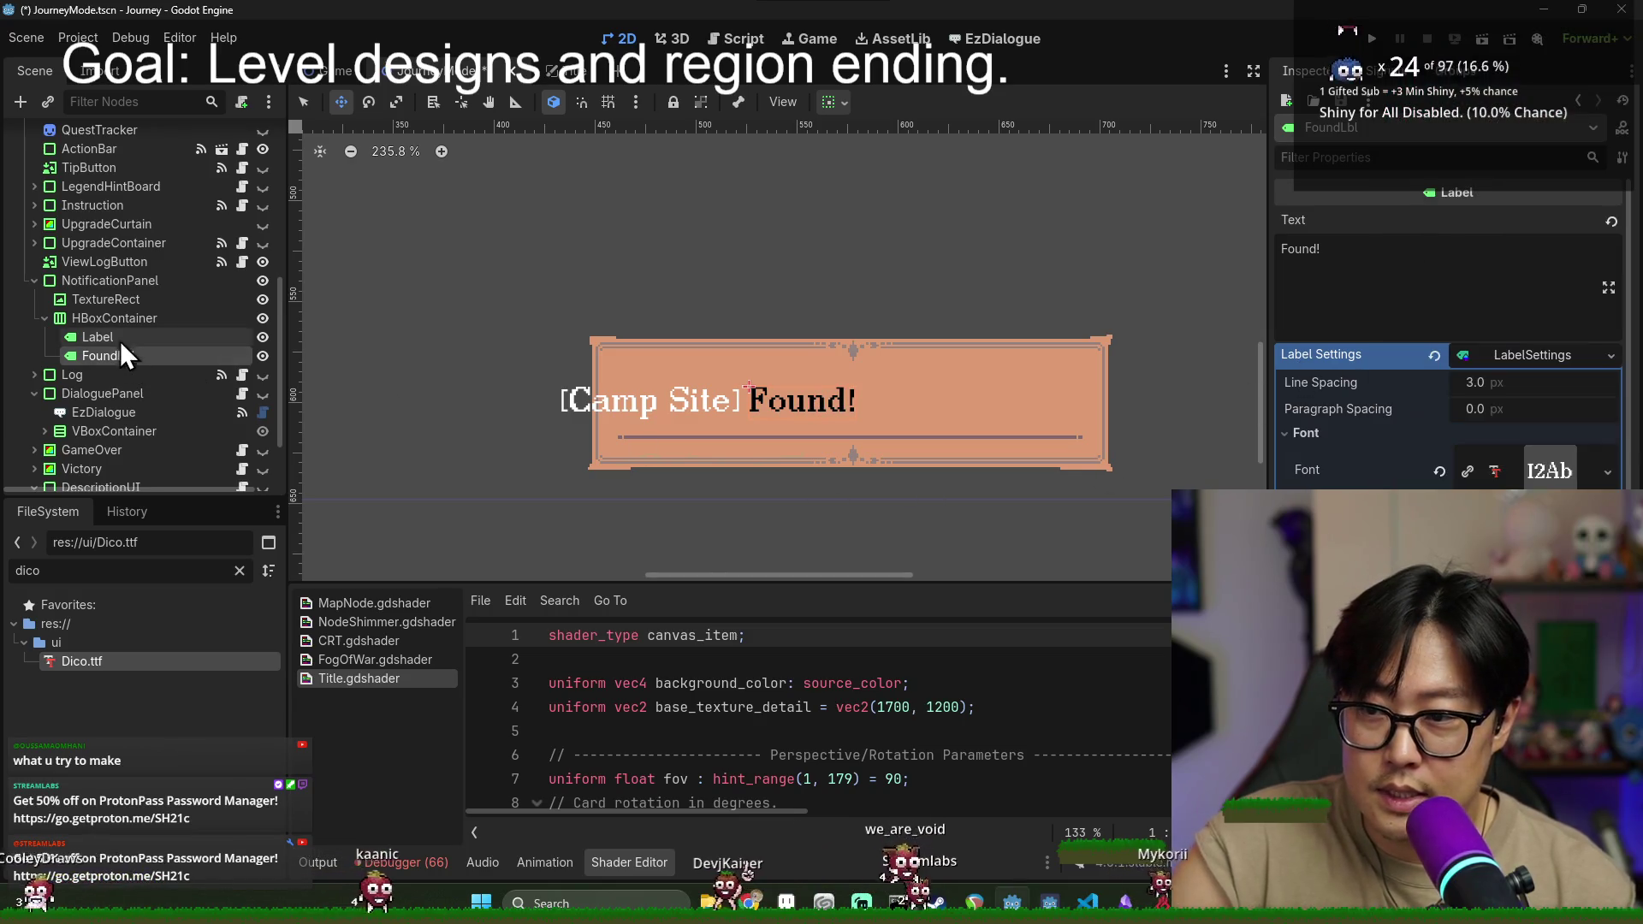
{"action": "left_click", "coordinate": [114, 318]}
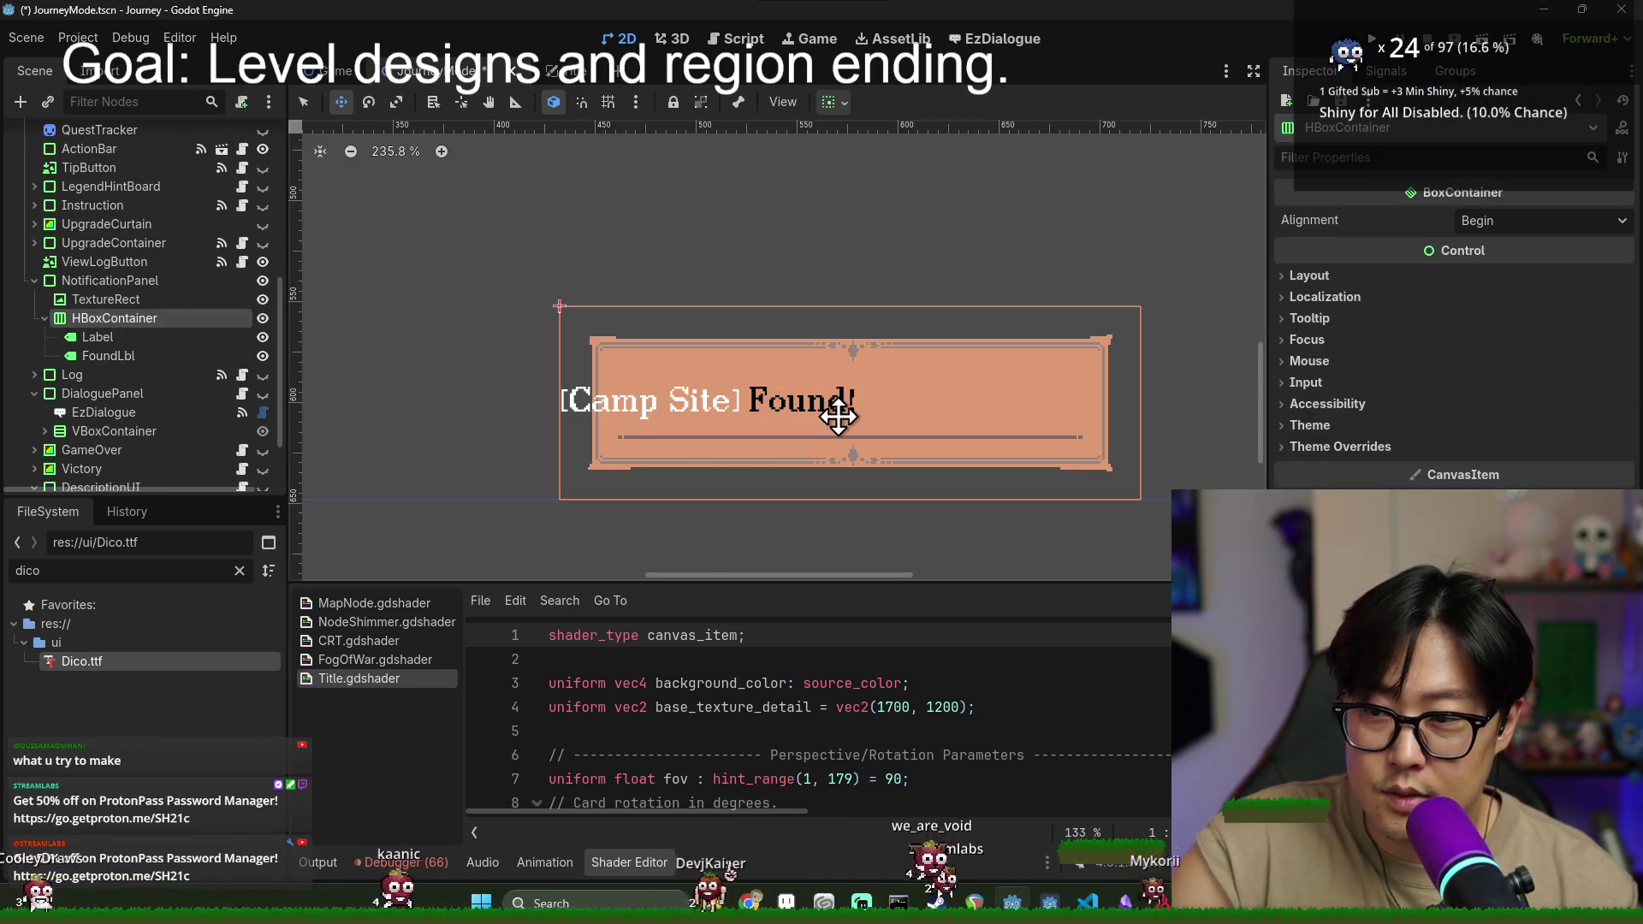
- Narrow the HBoxContainer so the text centres in the panel, then save the scene
{"action": "left_click", "coordinate": [1318, 278]}
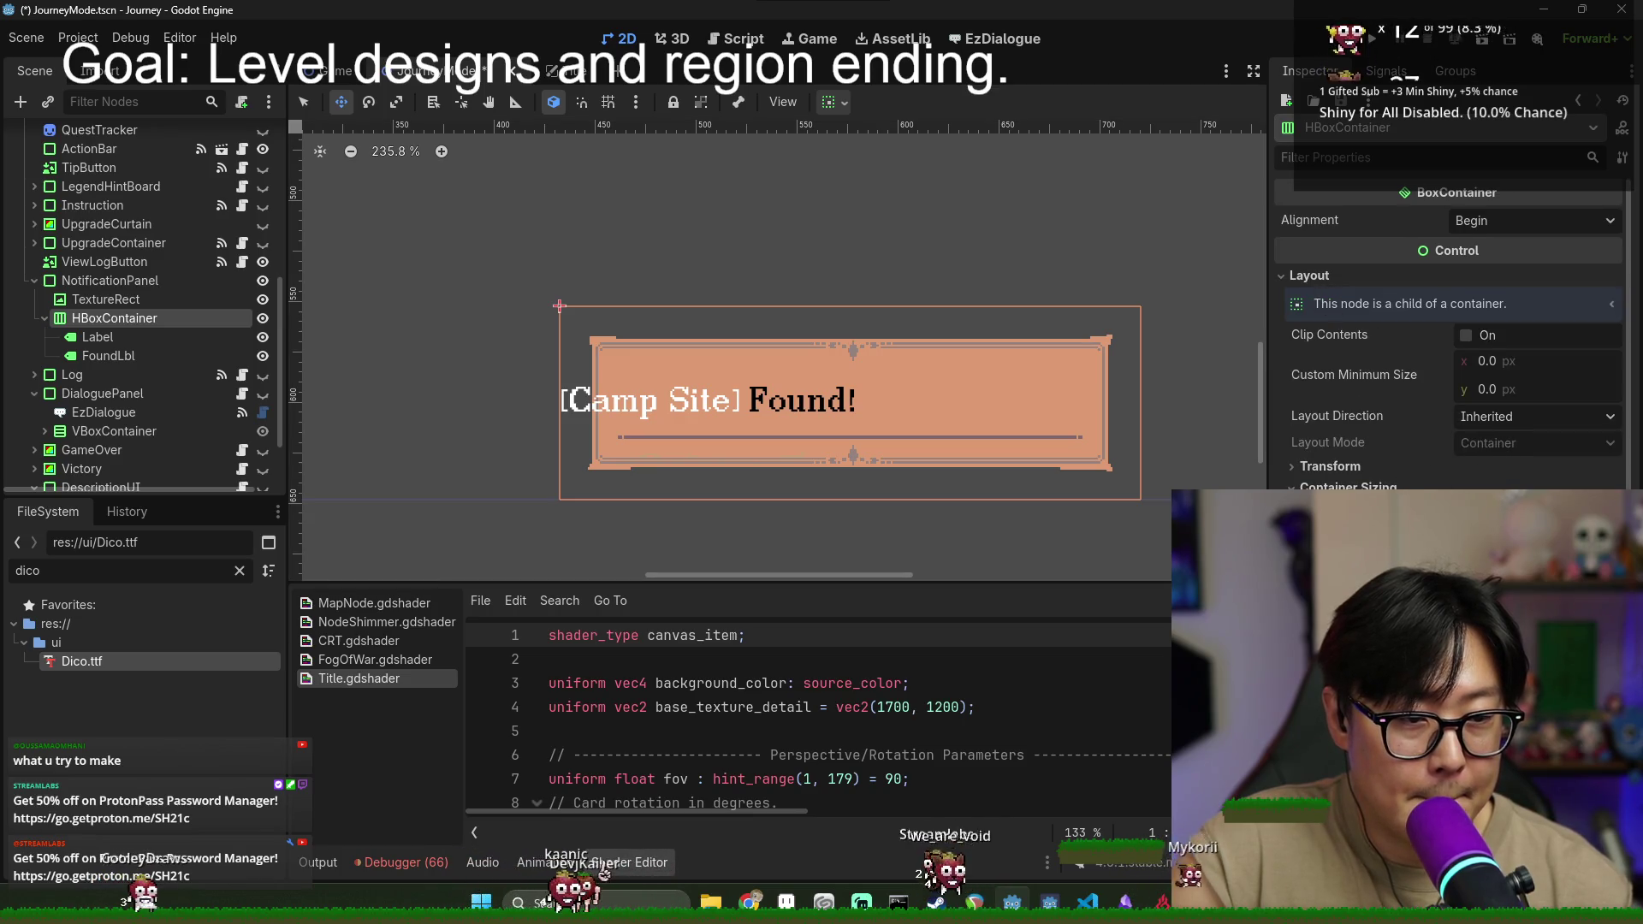
{"action": "left_click_drag", "start_coordinate": [559, 305], "coordinate": [700, 306]}
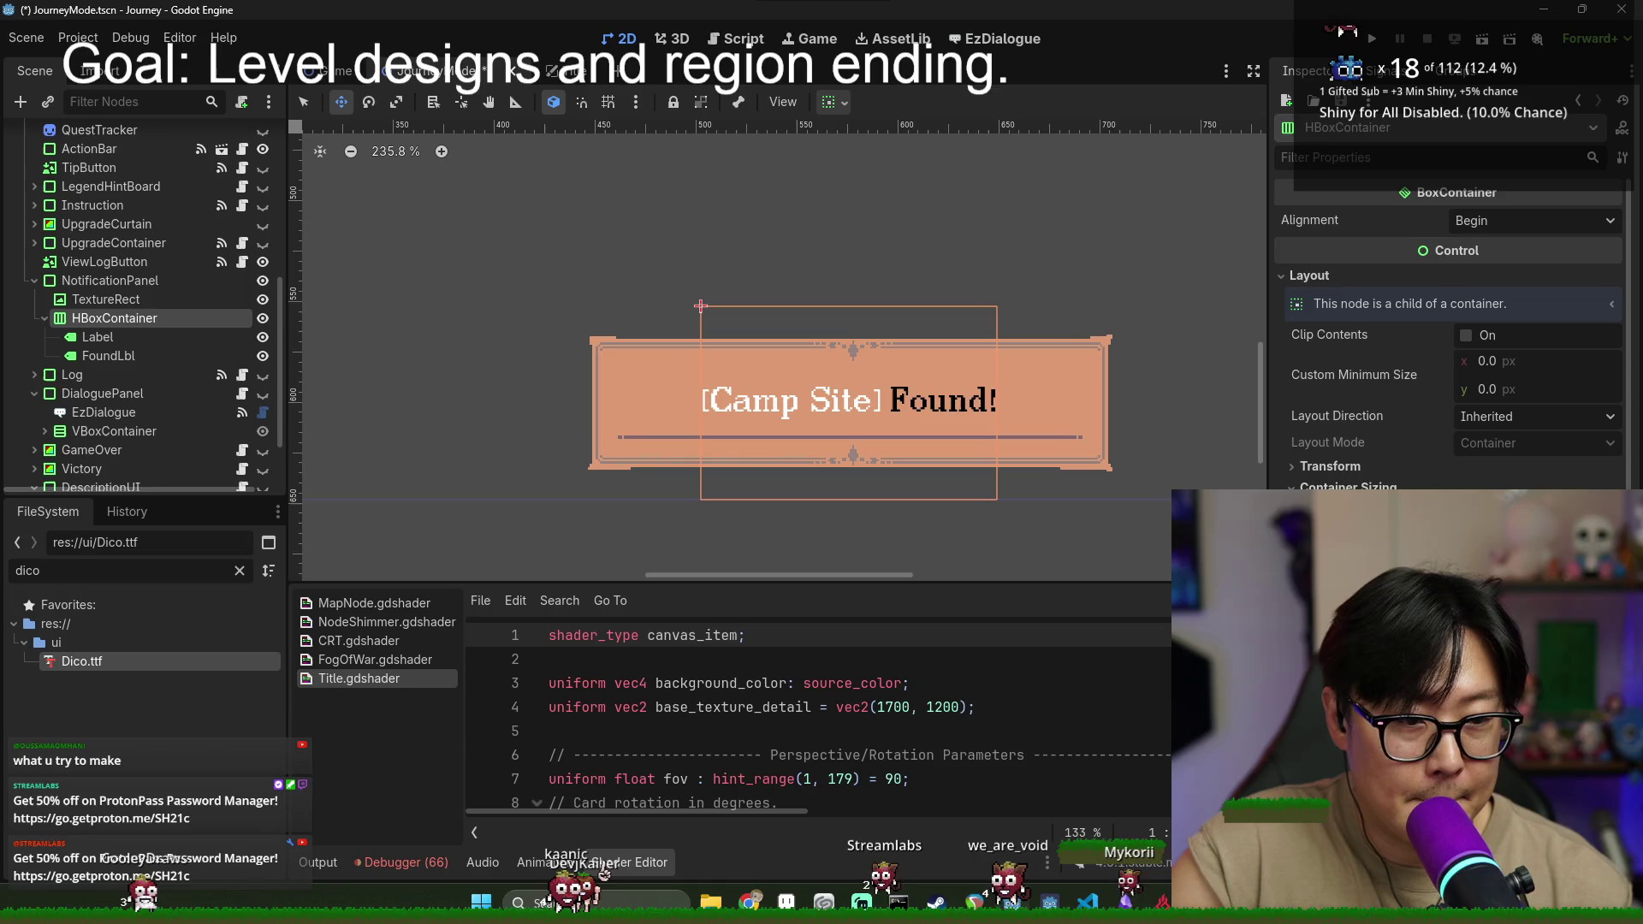
{"action": "key", "text": "ctrl+s"}
{"action": "scroll", "coordinate": [967, 351], "scroll_direction": "down", "scroll_amount": 3}
{"action": "scroll", "coordinate": [941, 385], "scroll_direction": "right", "scroll_amount": 2}
{"action": "scroll", "coordinate": [906, 415], "scroll_direction": "up", "scroll_amount": 2}
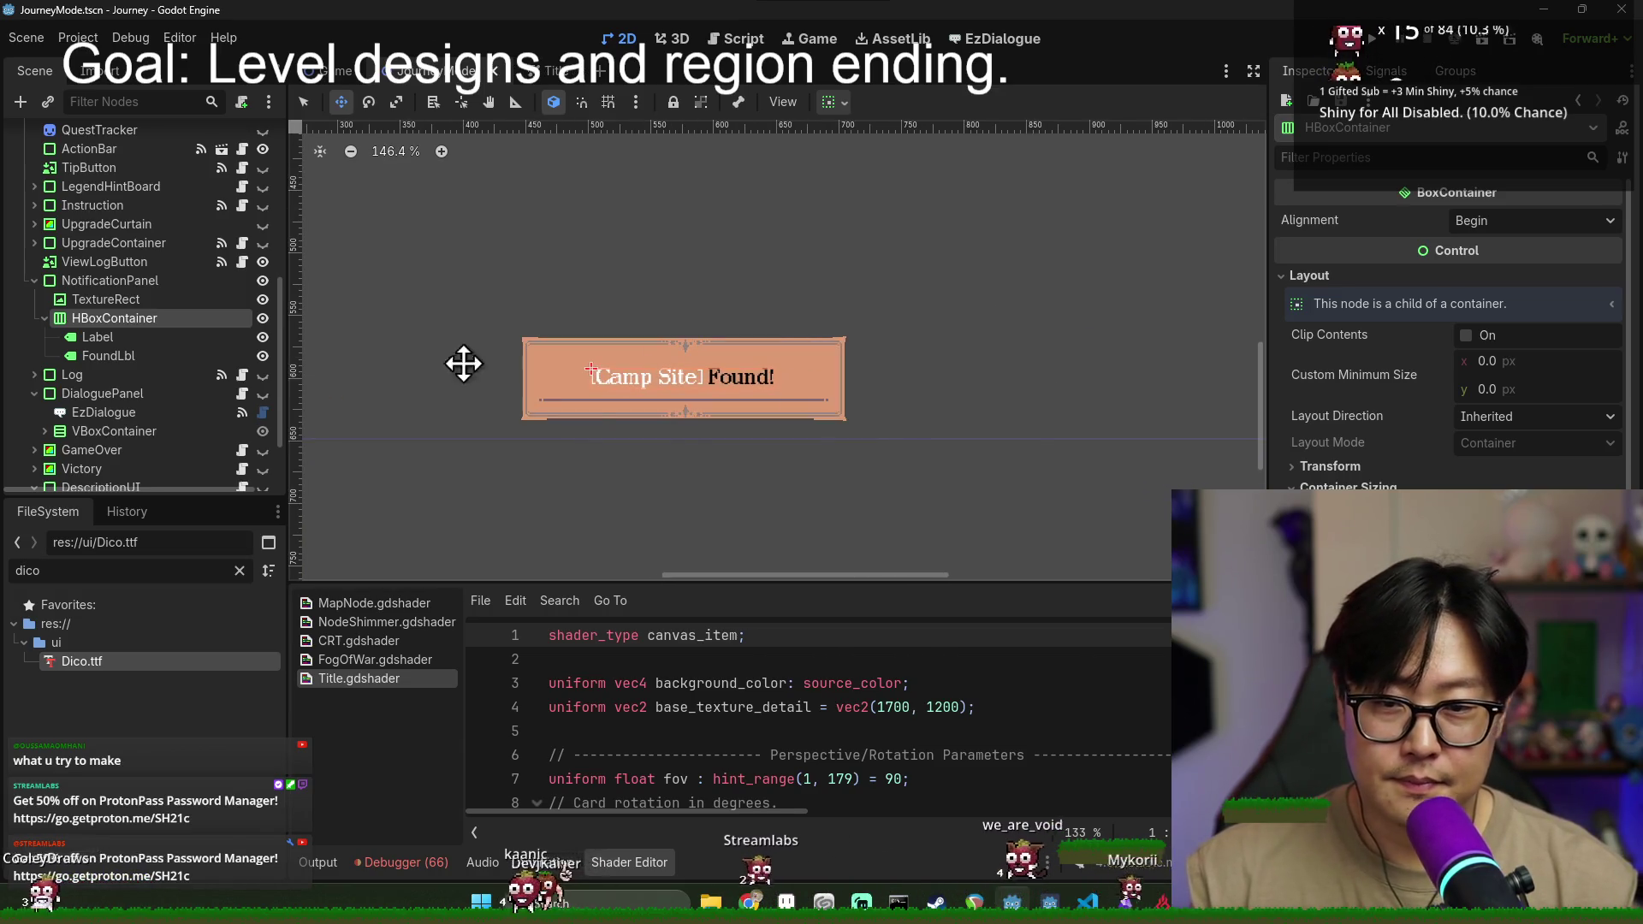
{"action": "key", "text": "ctrl+s"}
- Select the NotificationPanel node, zoom the 2D canvas around the panel, and save again
{"action": "left_click", "coordinate": [44, 318]}
{"action": "left_click", "coordinate": [70, 283]}
{"action": "scroll", "coordinate": [824, 409], "scroll_direction": "down", "scroll_amount": 5}
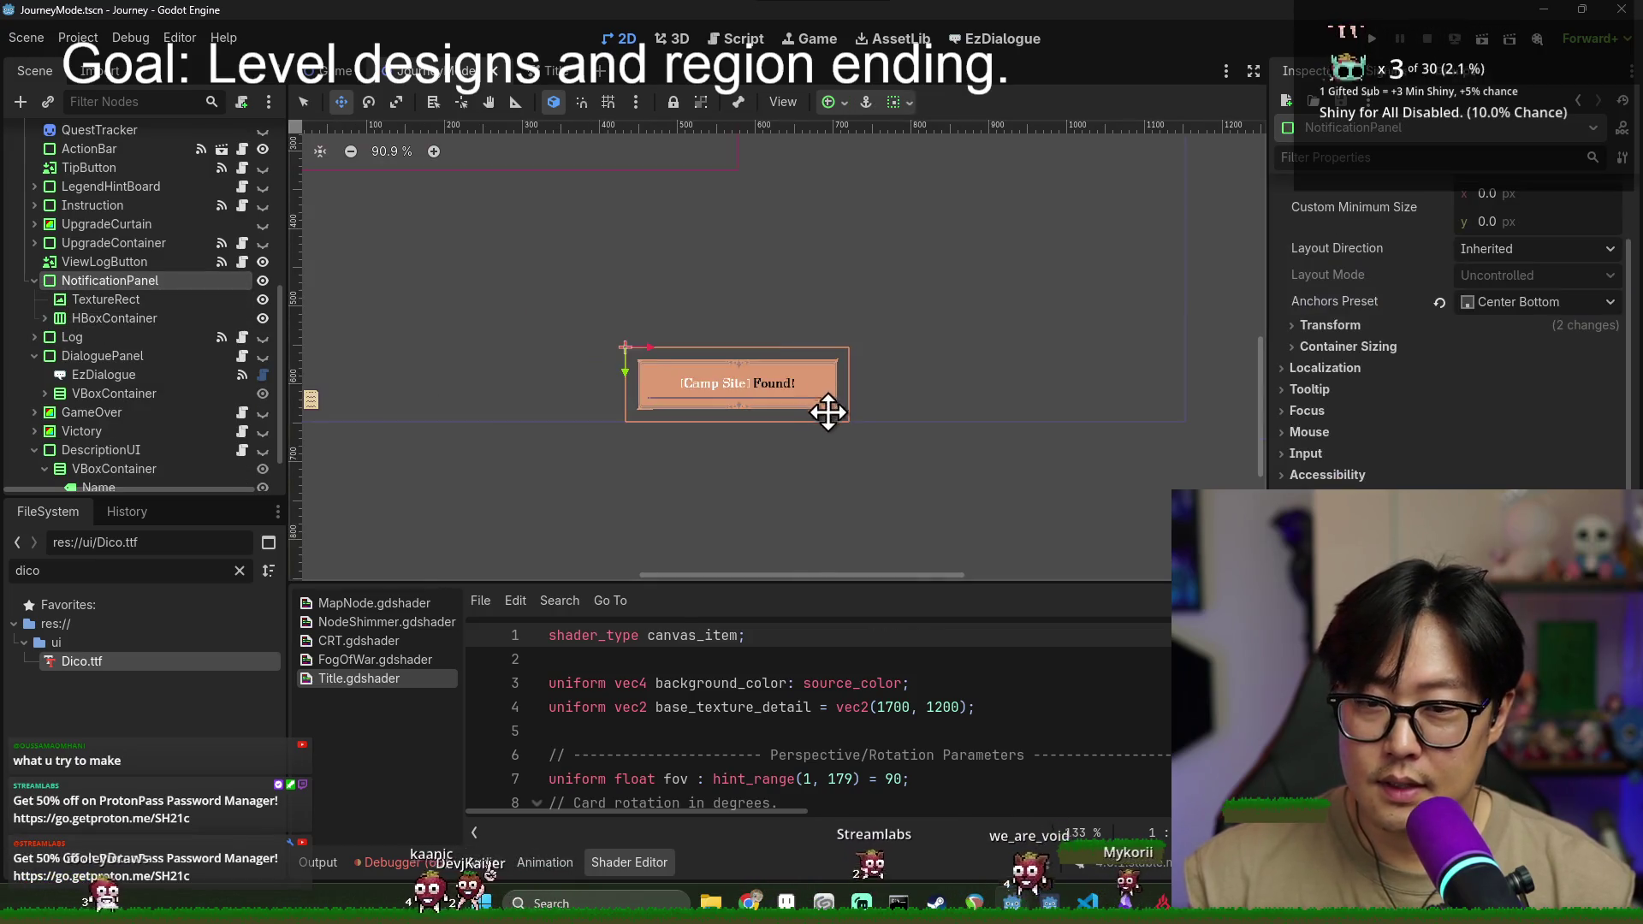
{"action": "scroll", "coordinate": [826, 415], "scroll_direction": "down", "scroll_amount": 3}
{"action": "key", "text": "ctrl+s"}
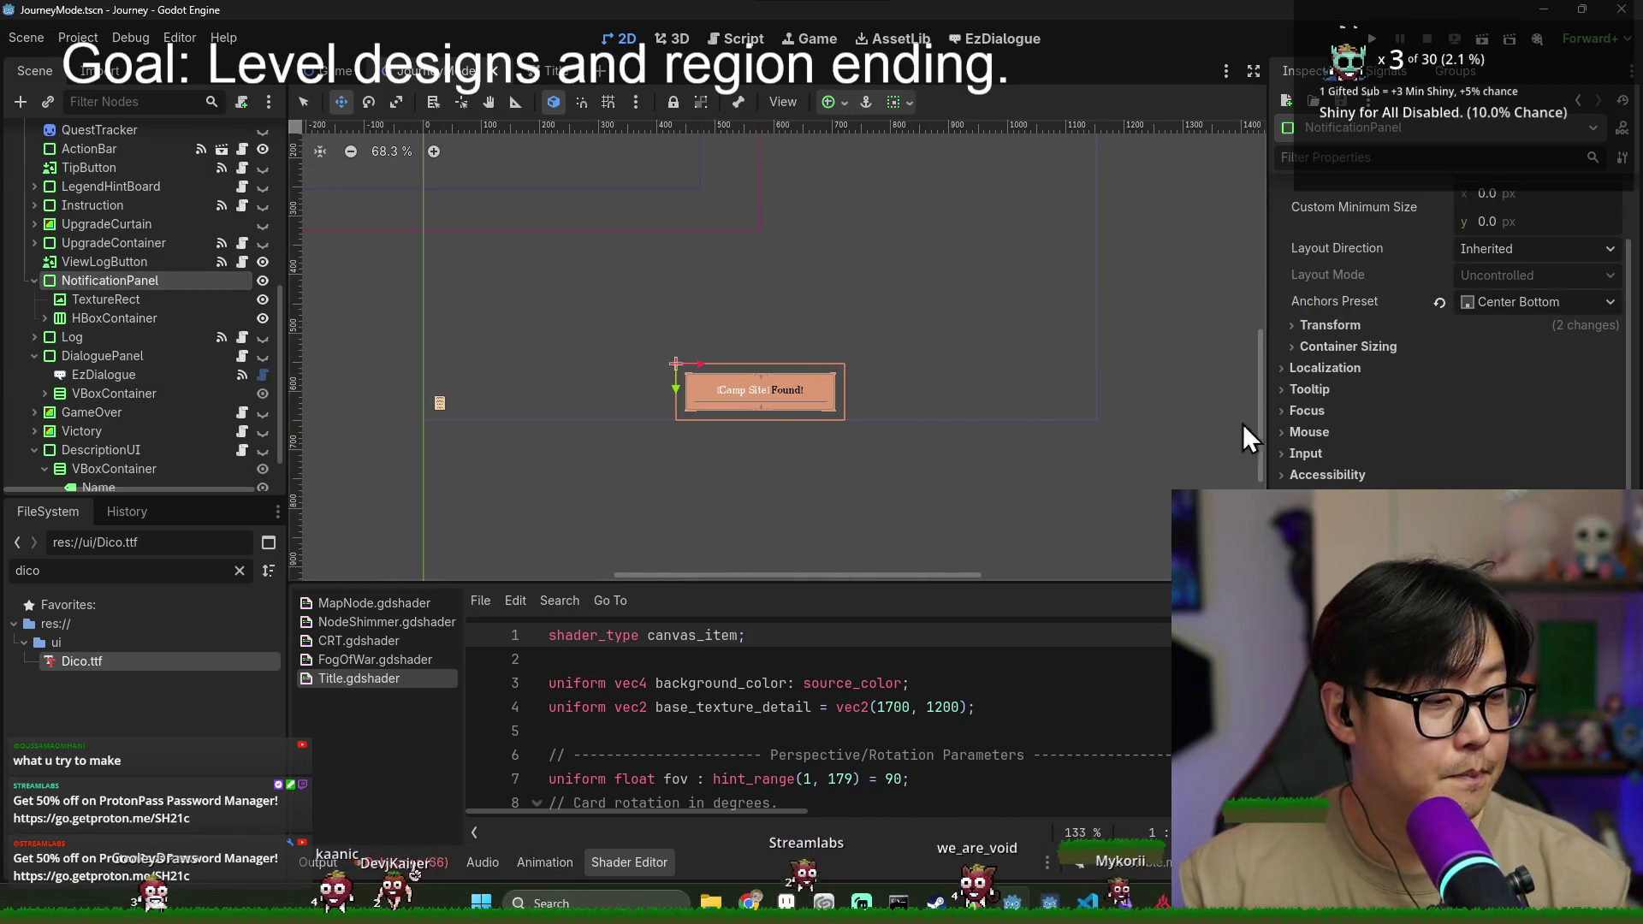
{"action": "scroll", "coordinate": [745, 451], "scroll_direction": "up", "scroll_amount": 3}
{"action": "key", "text": "ctrl+s"}
{"action": "scroll", "coordinate": [648, 357], "scroll_direction": "up", "scroll_amount": 5}
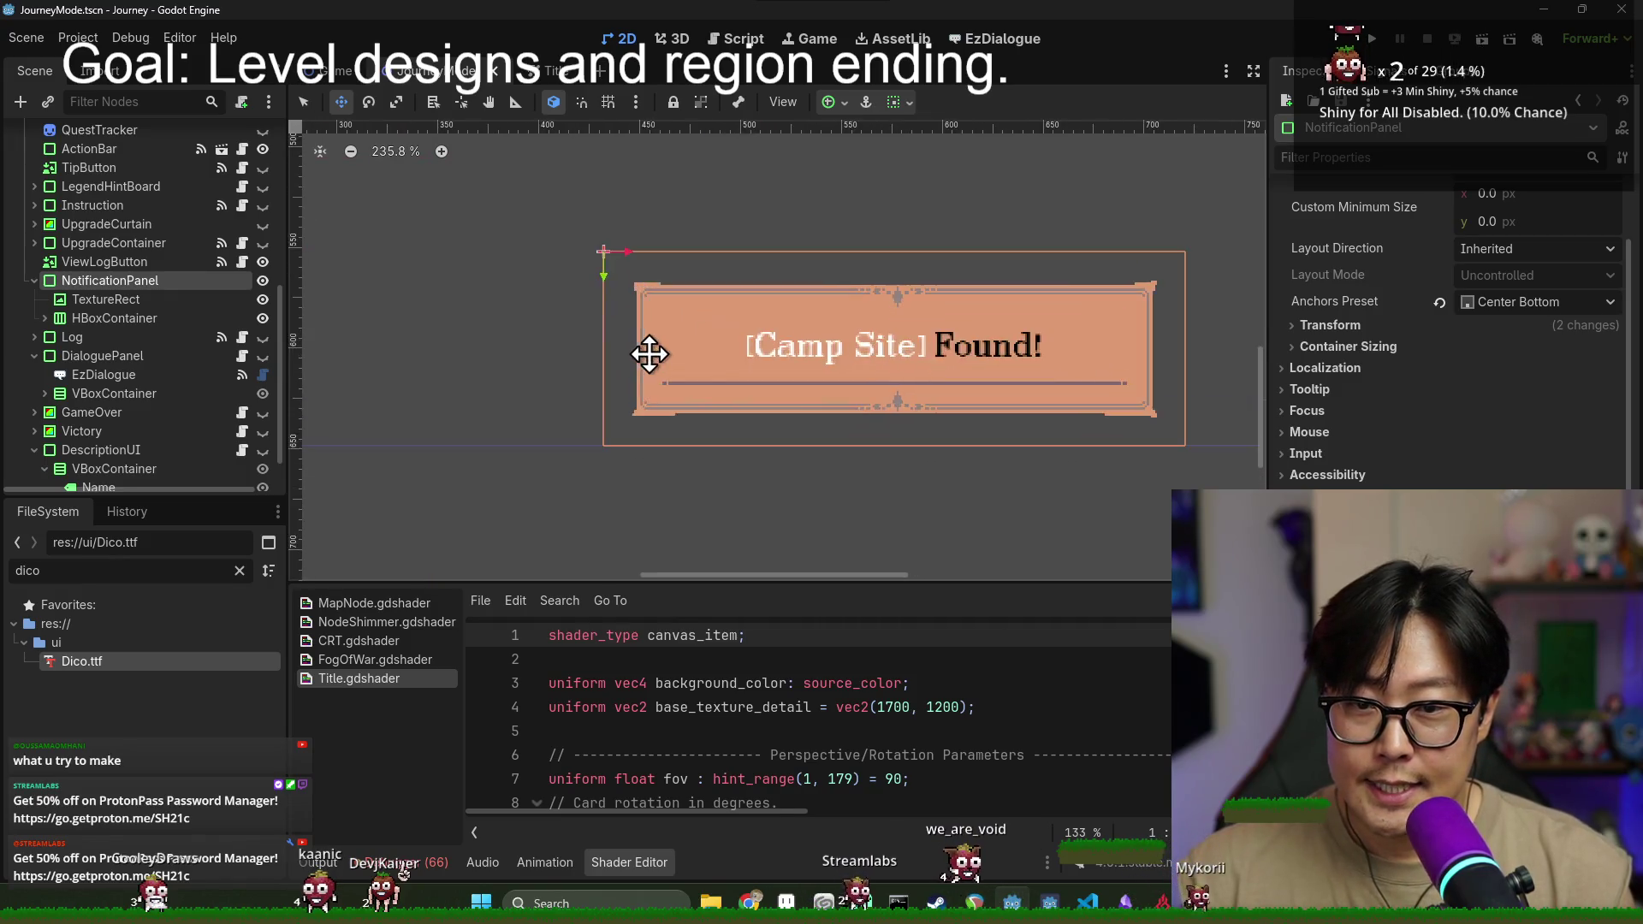
{"action": "scroll", "coordinate": [1042, 374], "scroll_direction": "down", "scroll_amount": 3}
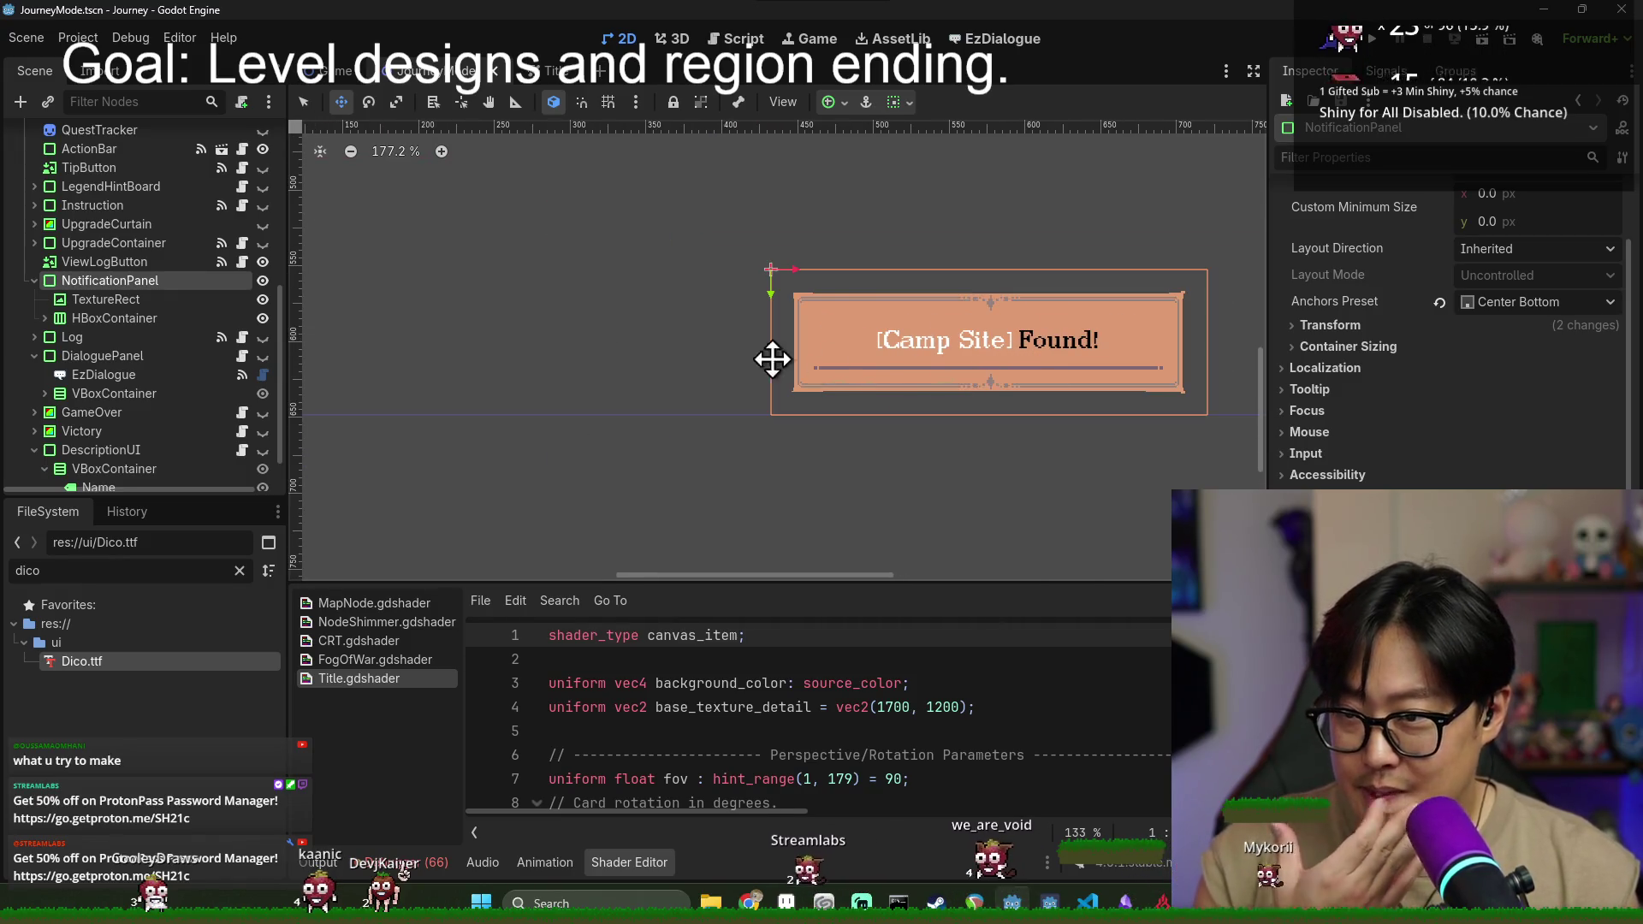
{"action": "scroll", "coordinate": [1491, 382], "scroll_direction": "up", "scroll_amount": 2}
{"action": "key", "text": "ctrl+s"}
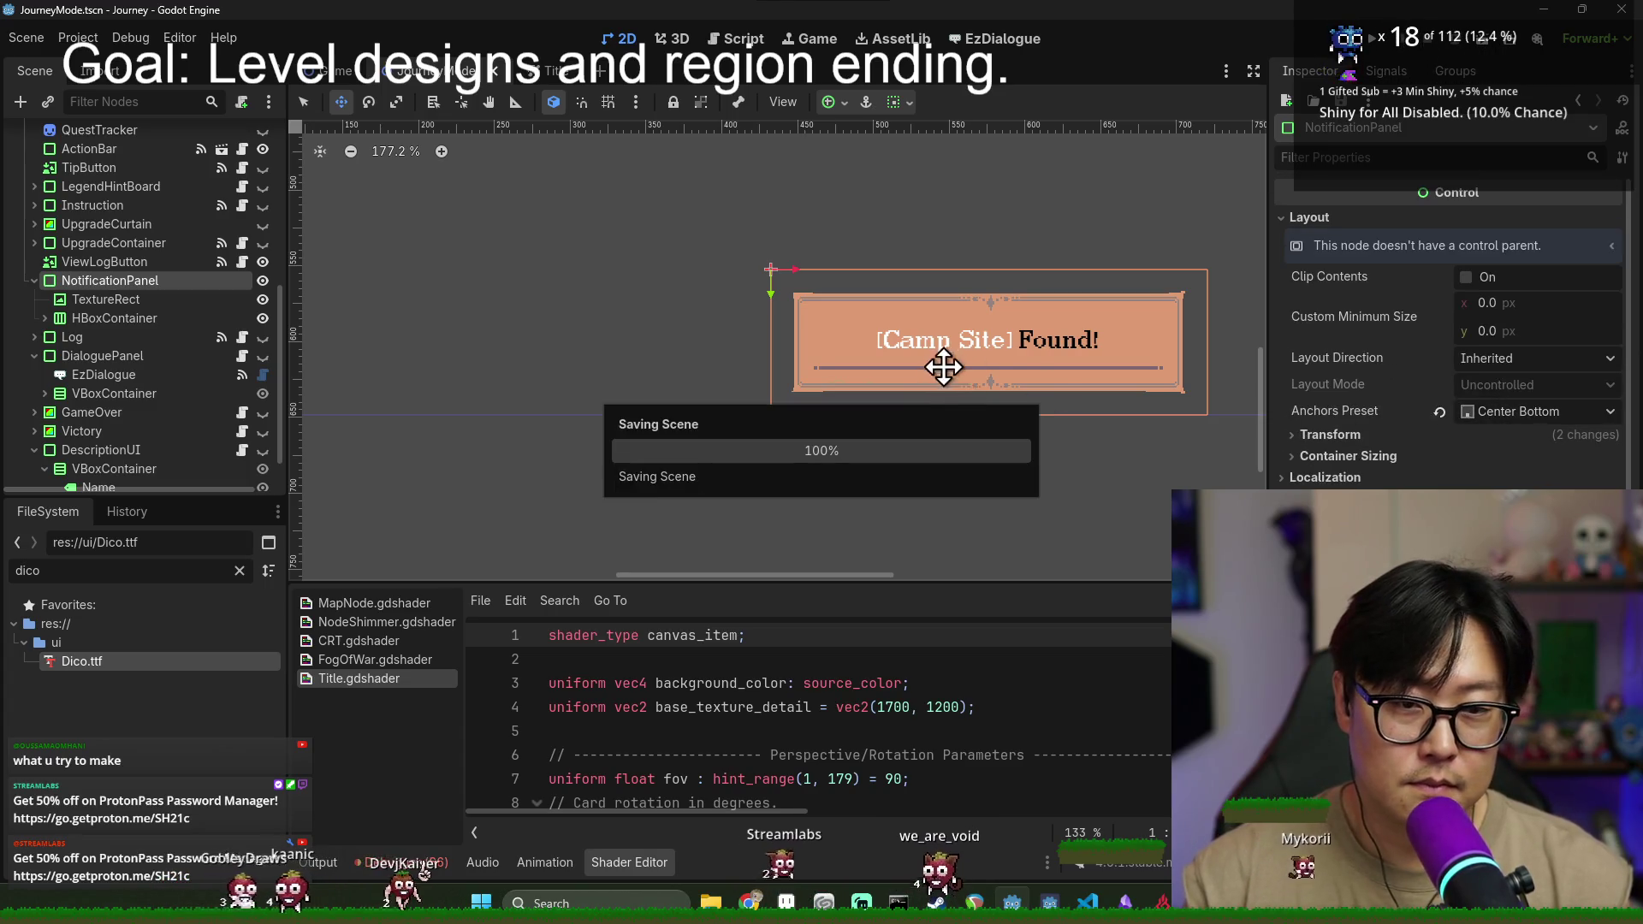
{"action": "scroll", "coordinate": [1034, 403], "scroll_direction": "down", "scroll_amount": 12}
{"action": "scroll", "coordinate": [1031, 408], "scroll_direction": "up", "scroll_amount": 4}
{"action": "key", "text": "ctrl+s"}
{"action": "key", "text": "ctrl+s"}
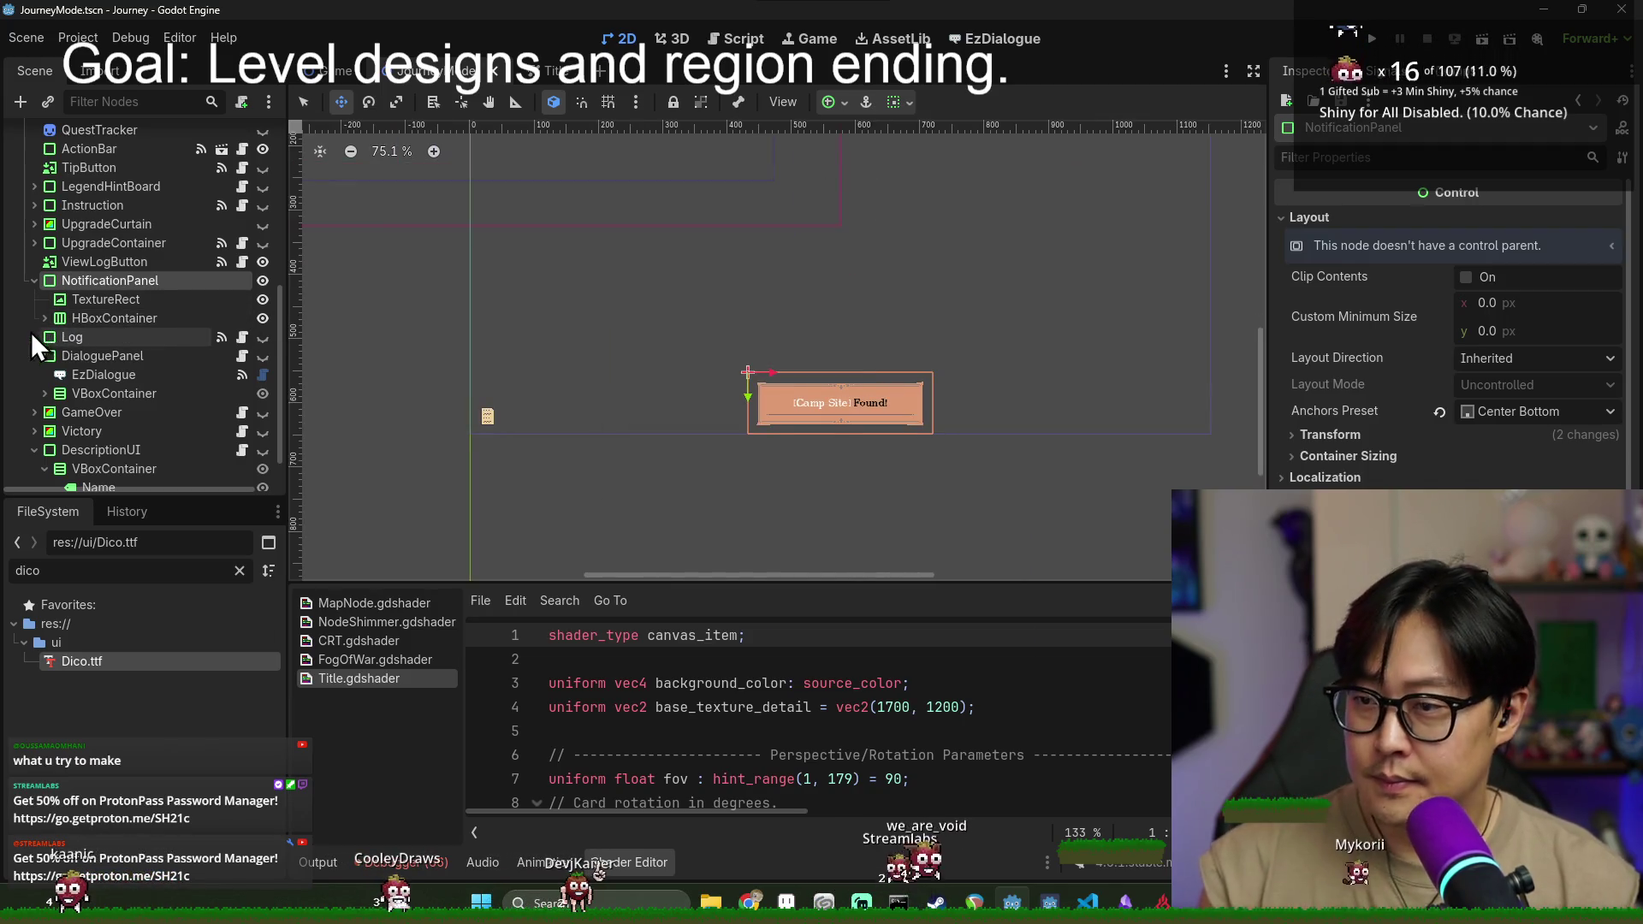
{"action": "left_click", "coordinate": [34, 281]}
{"action": "right_click", "coordinate": [94, 281]}
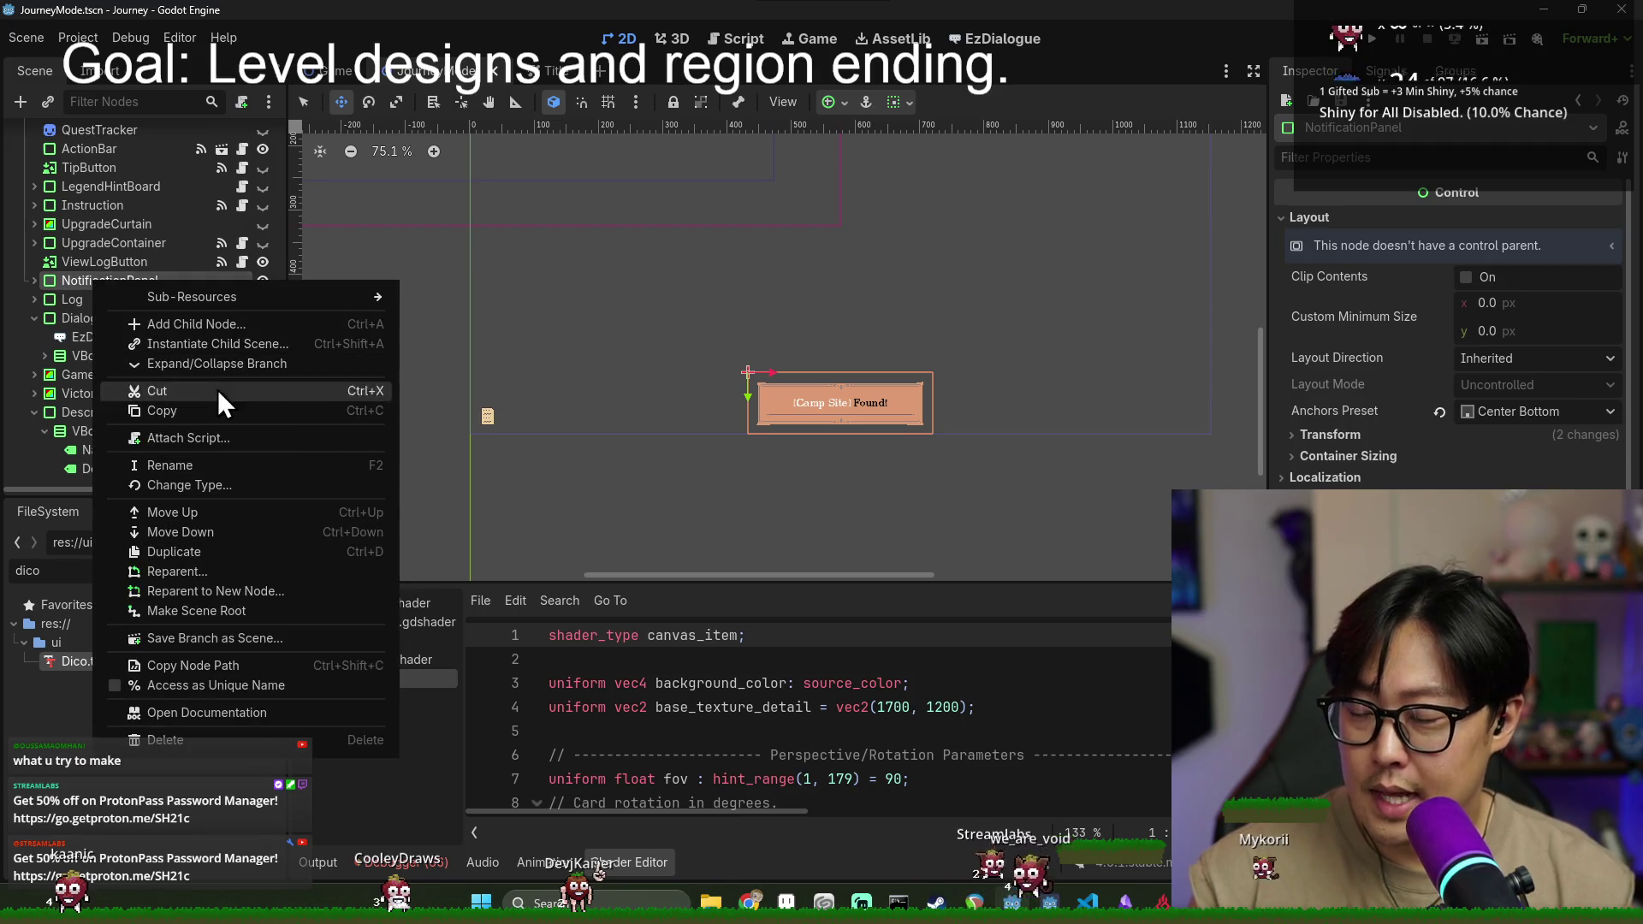
- Attach a new script saved as res://ui/notification_panel.gd to the NotificationPanel node
{"action": "left_click", "coordinate": [205, 438]}
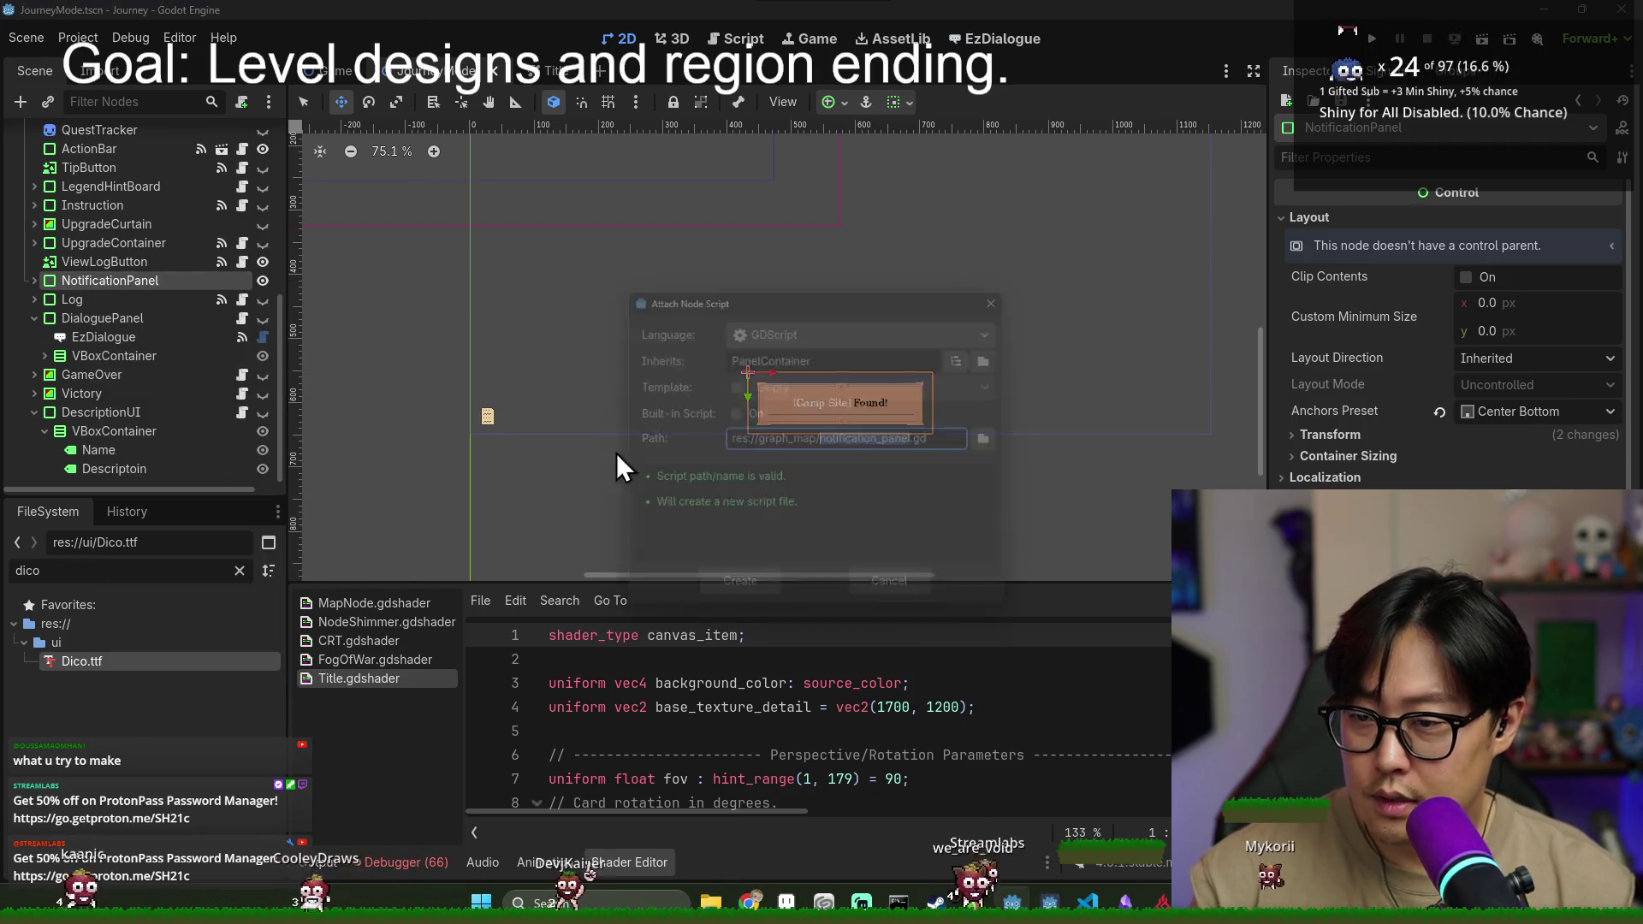
{"action": "left_click", "coordinate": [1006, 439]}
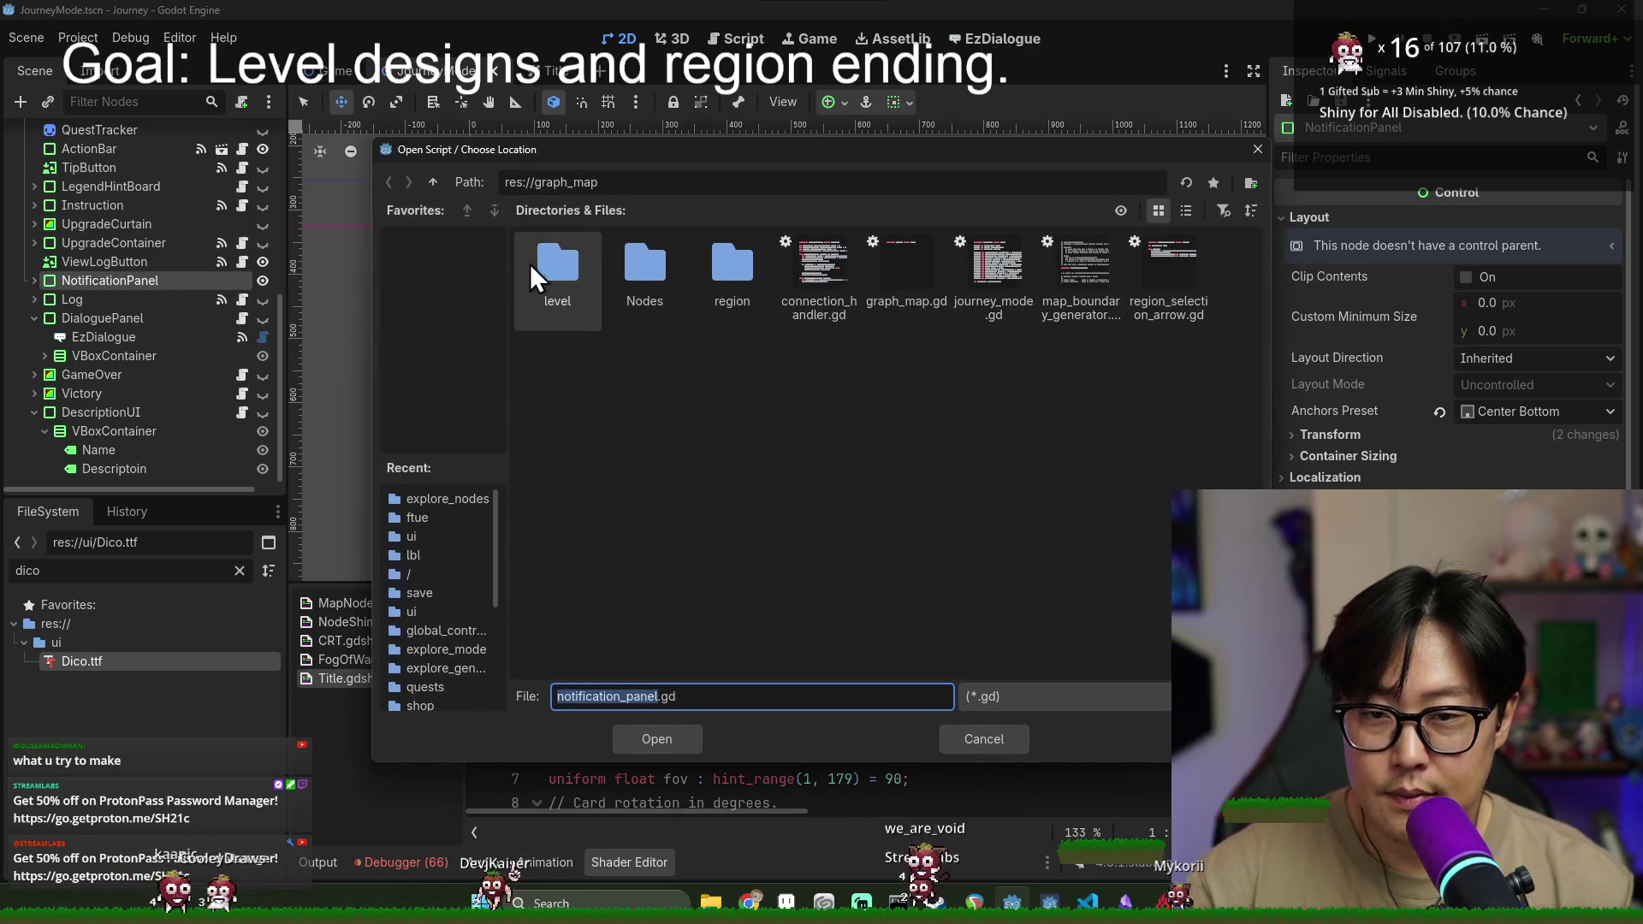
{"action": "left_click", "coordinate": [433, 182]}
{"action": "double_click", "coordinate": [1034, 493]}
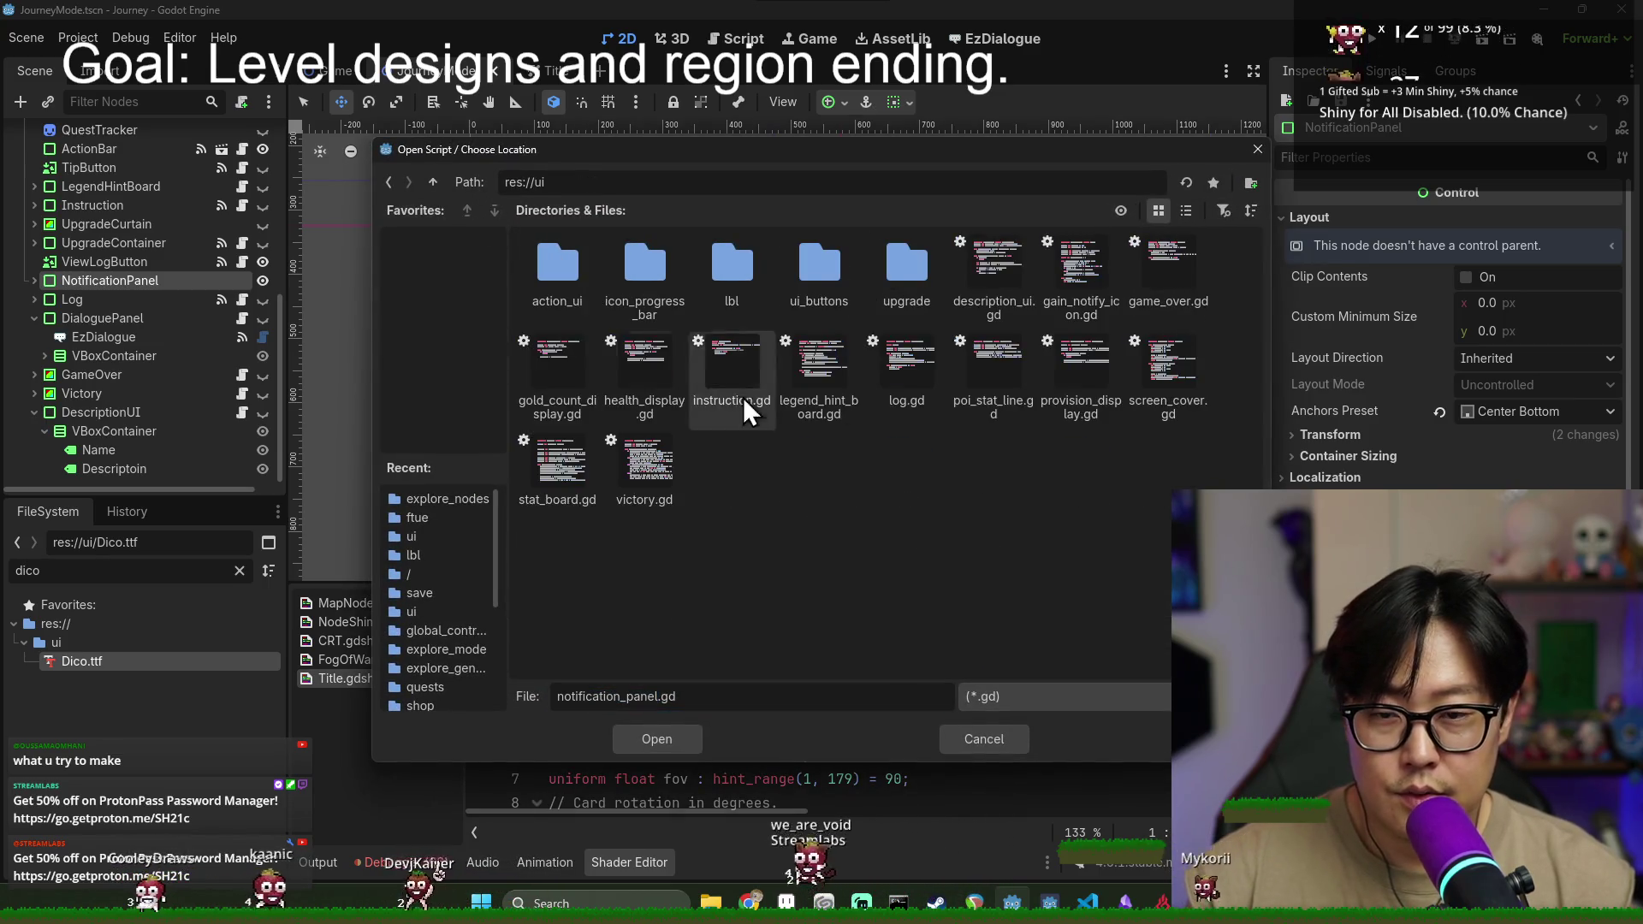
{"action": "left_click", "coordinate": [650, 741]}
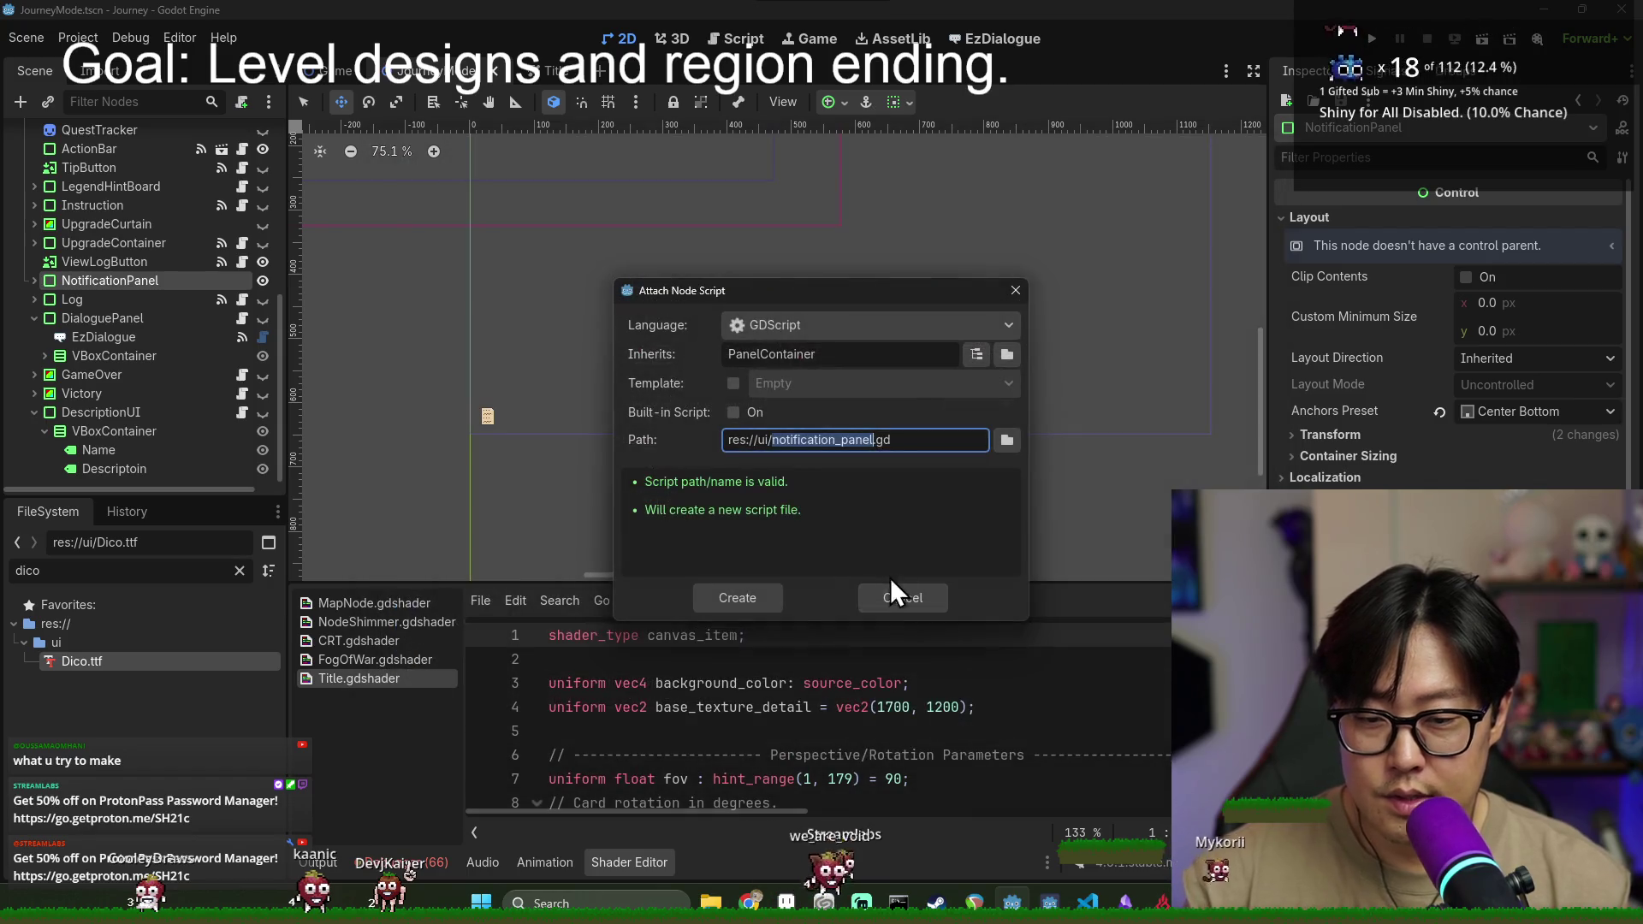
{"action": "left_click", "coordinate": [745, 594]}
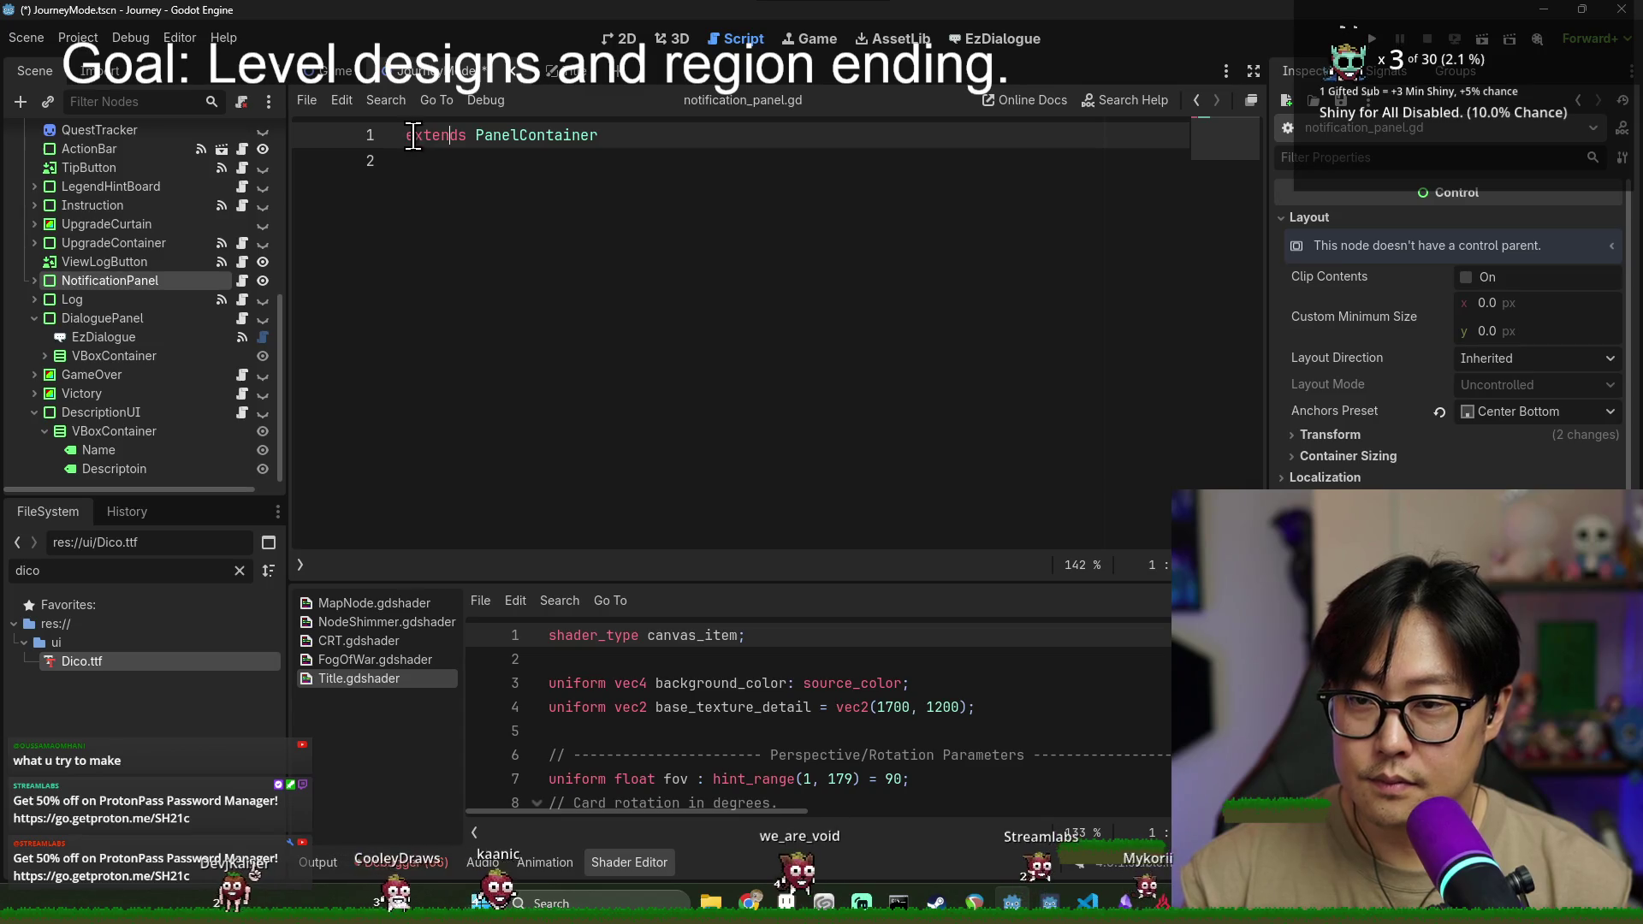
- Add class_name NotificationPanel and a hide_position: Vector2 variable to the script
{"action": "type", "text": "class_name NotificationPanel"}
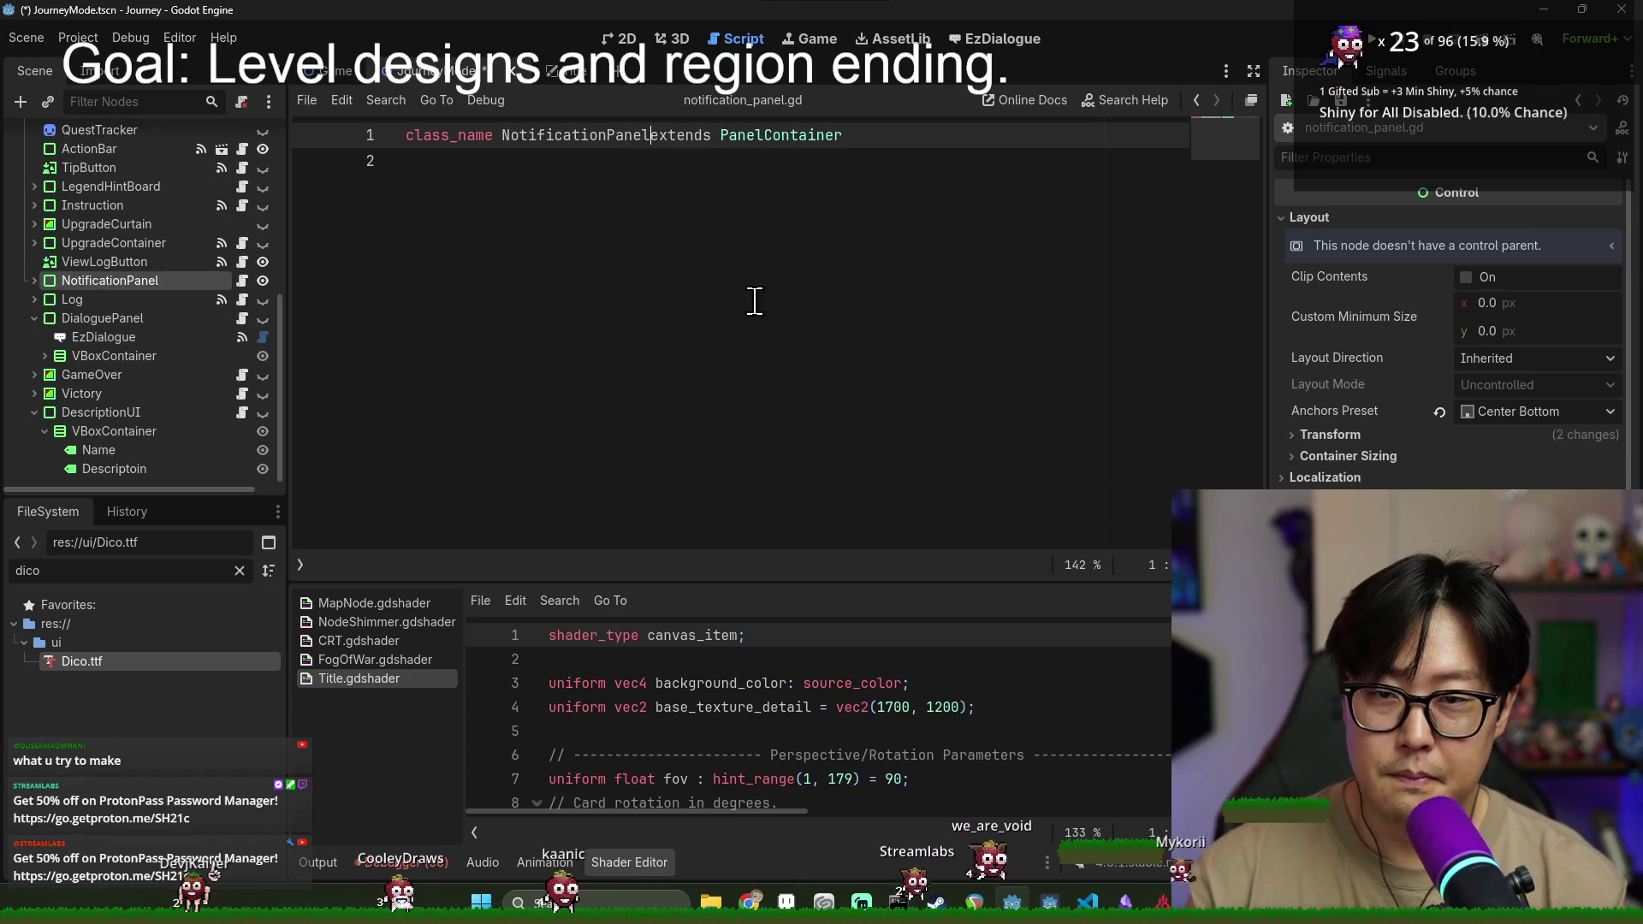
{"action": "key", "text": "ctrl+s"}
{"action": "left_click", "coordinate": [947, 241]}
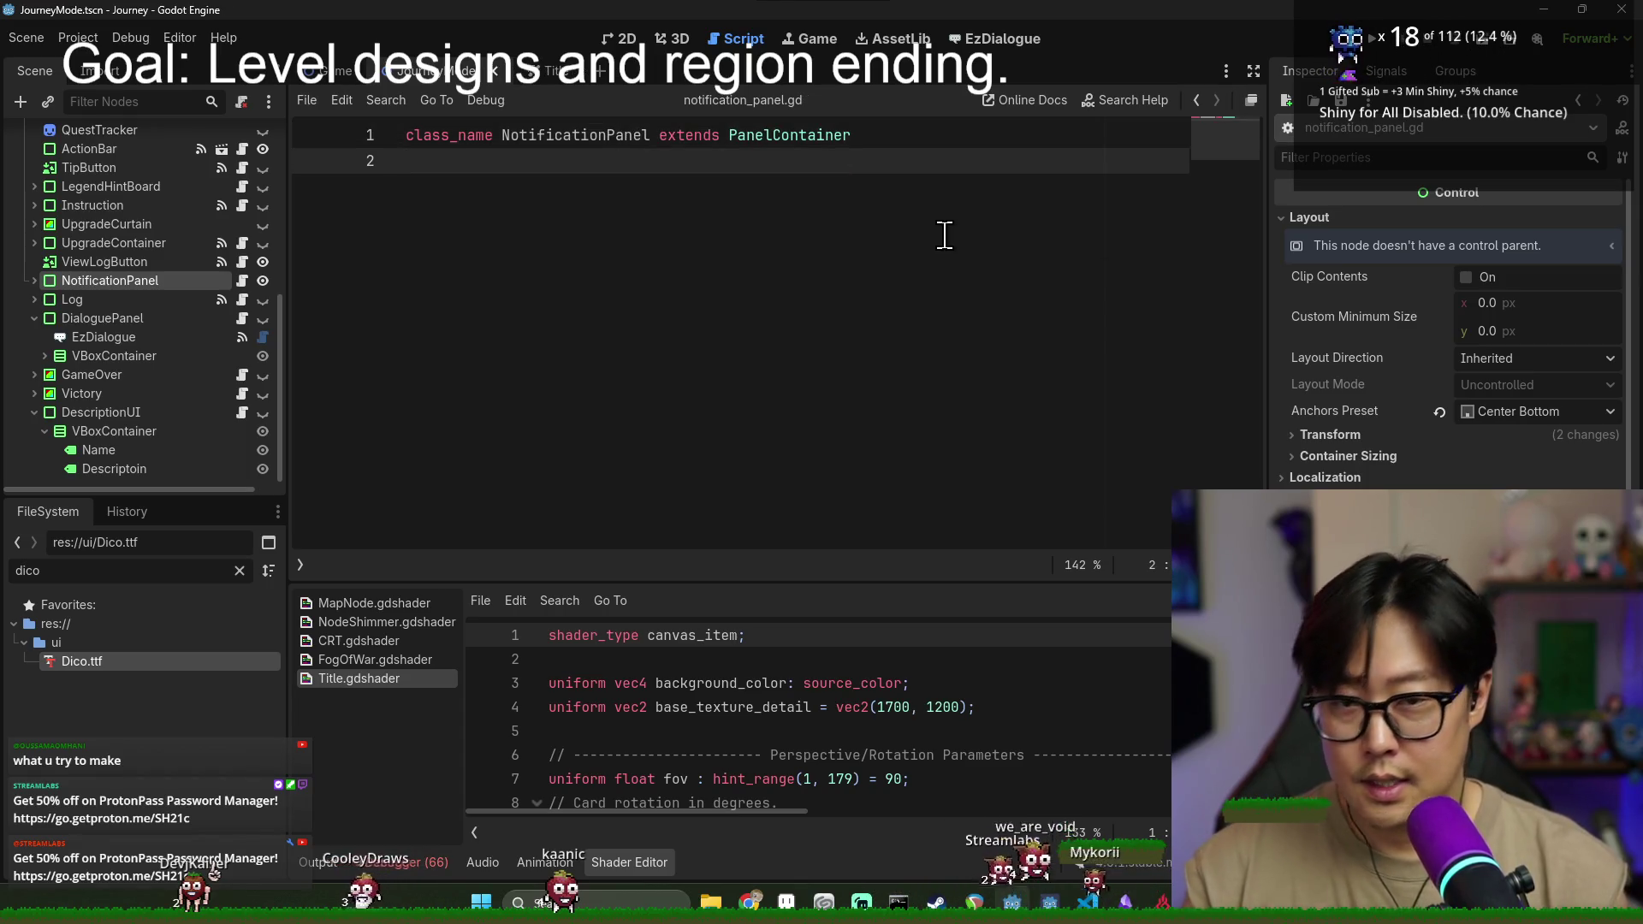
{"action": "key", "text": "Return"}
{"action": "type", "text": "var hide_position"}
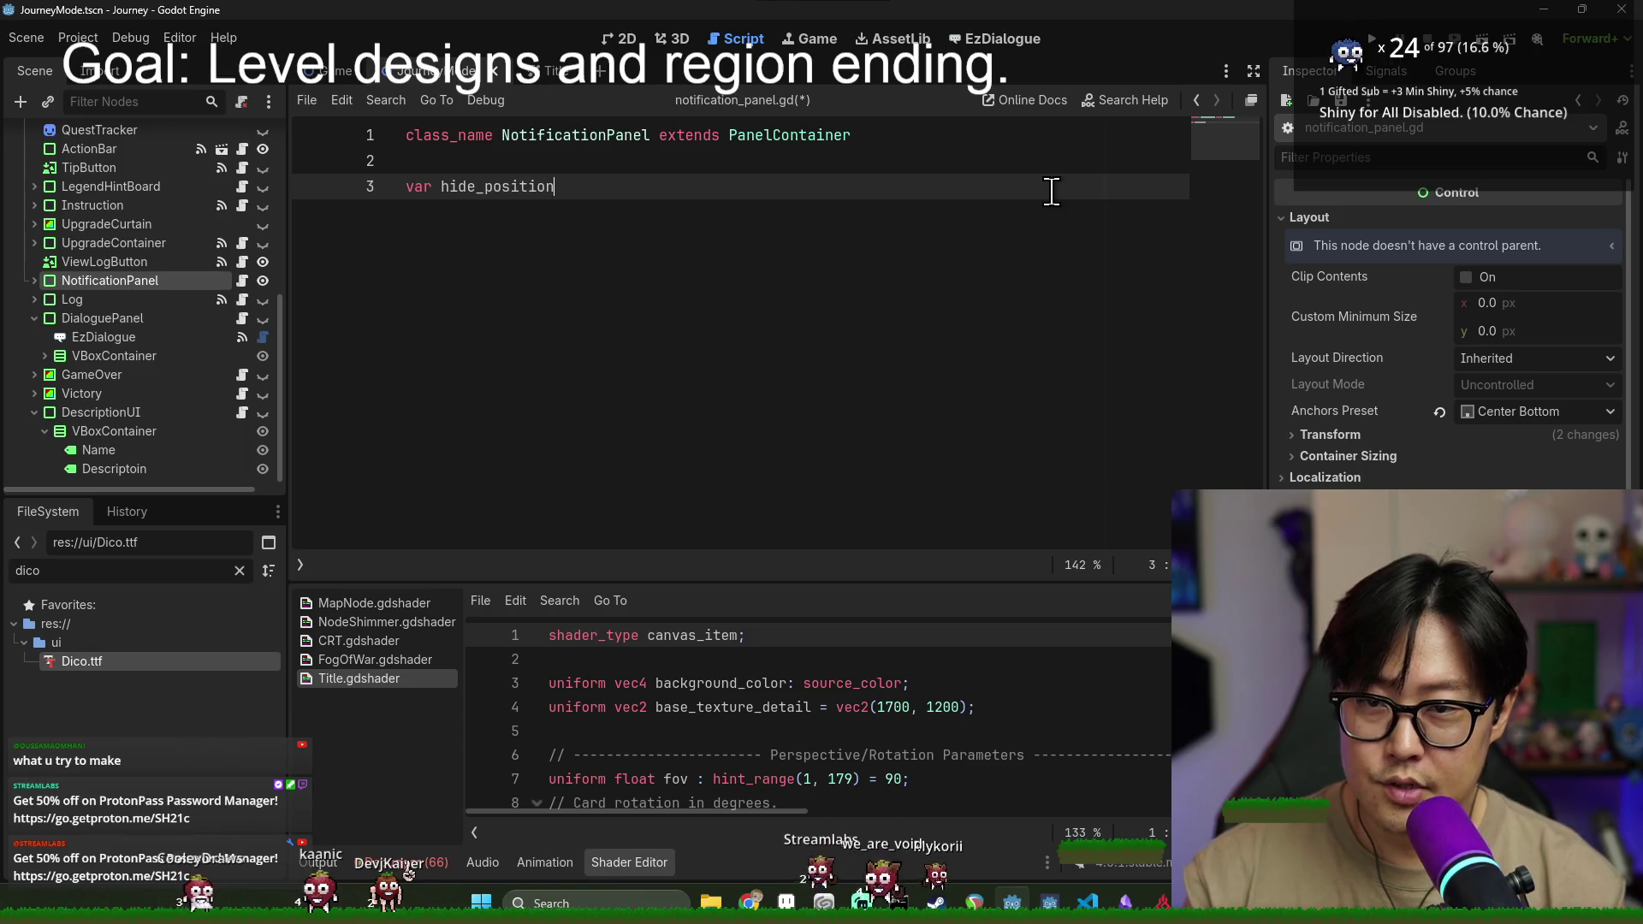
{"action": "type", "text": ": Ve"}
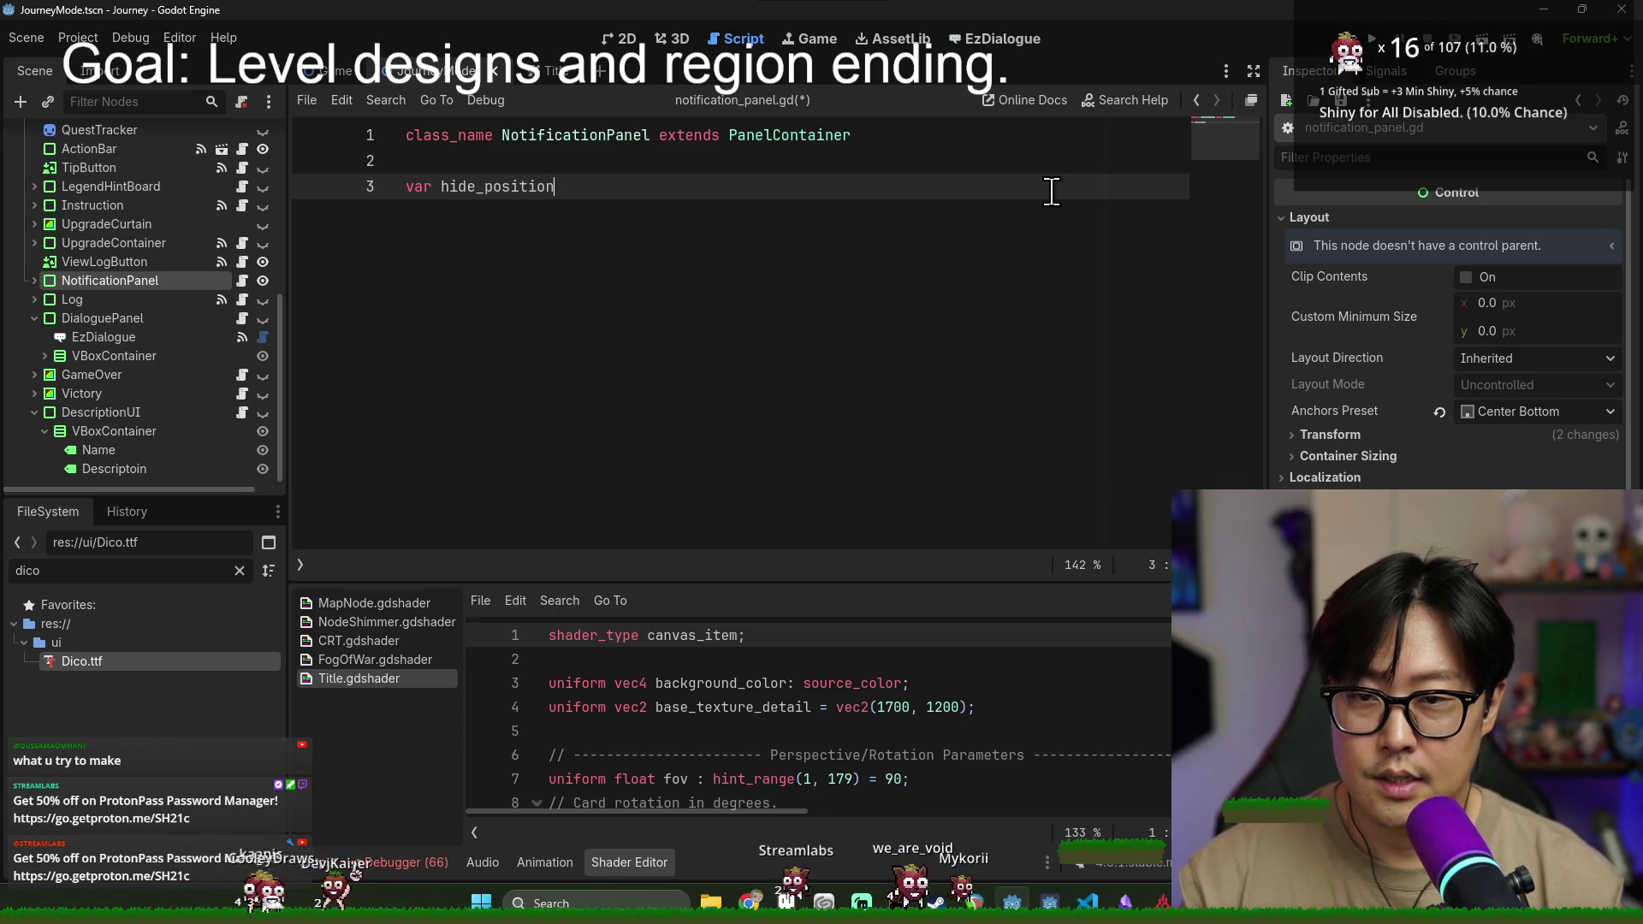
{"action": "type", "text": "ctor2("}
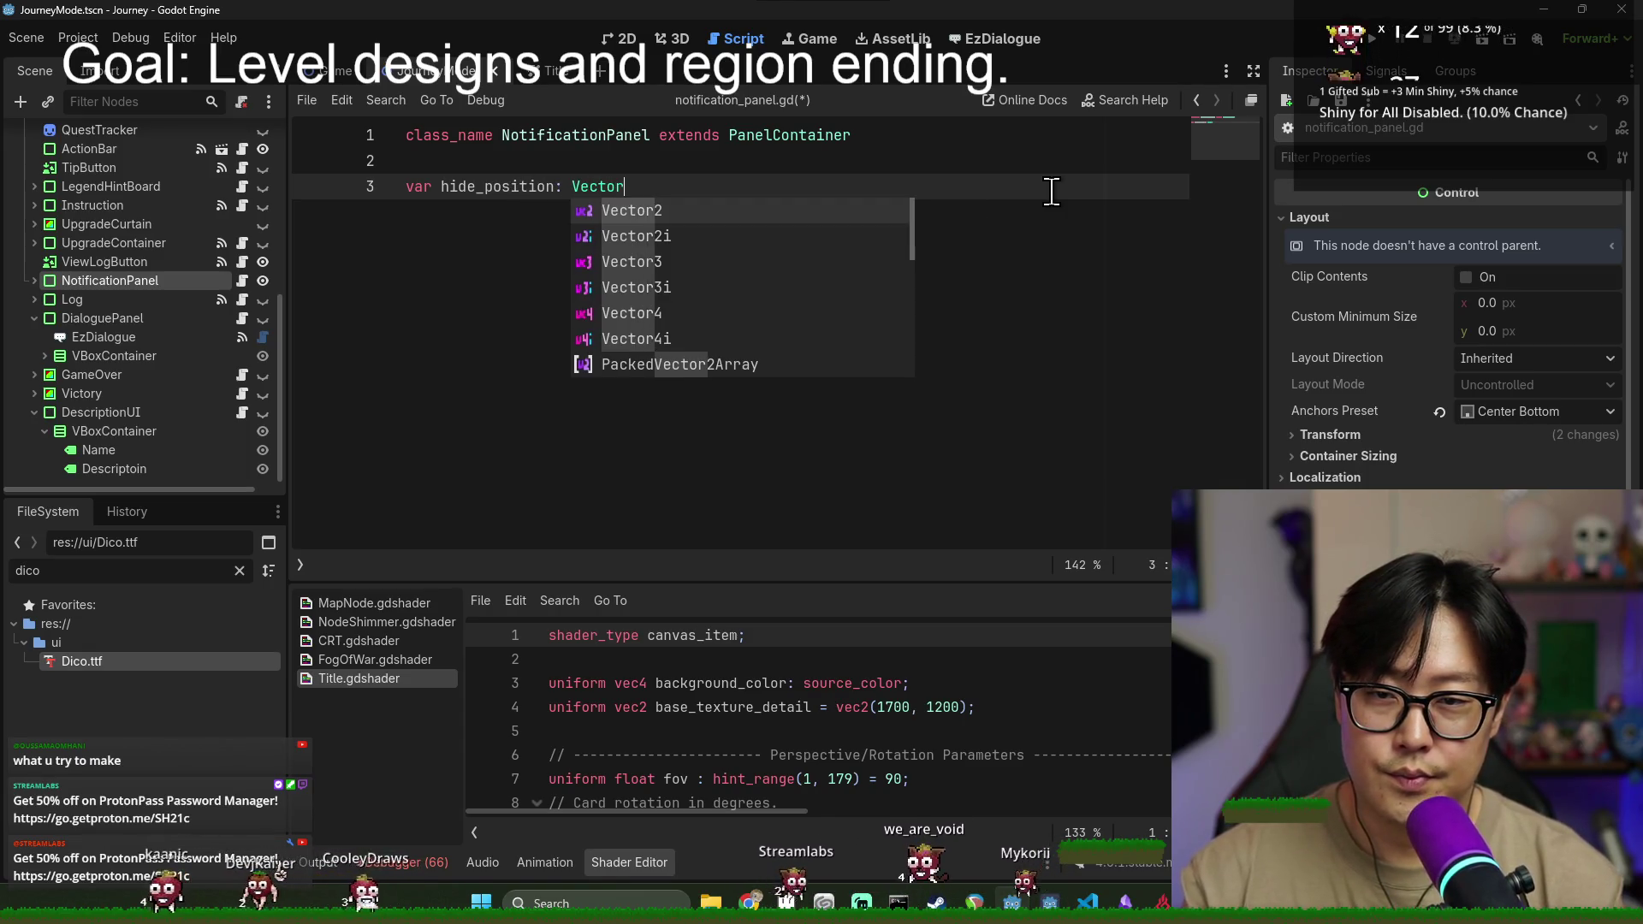
{"action": "key", "text": "BackSpace"}
{"action": "key", "text": "Return"}
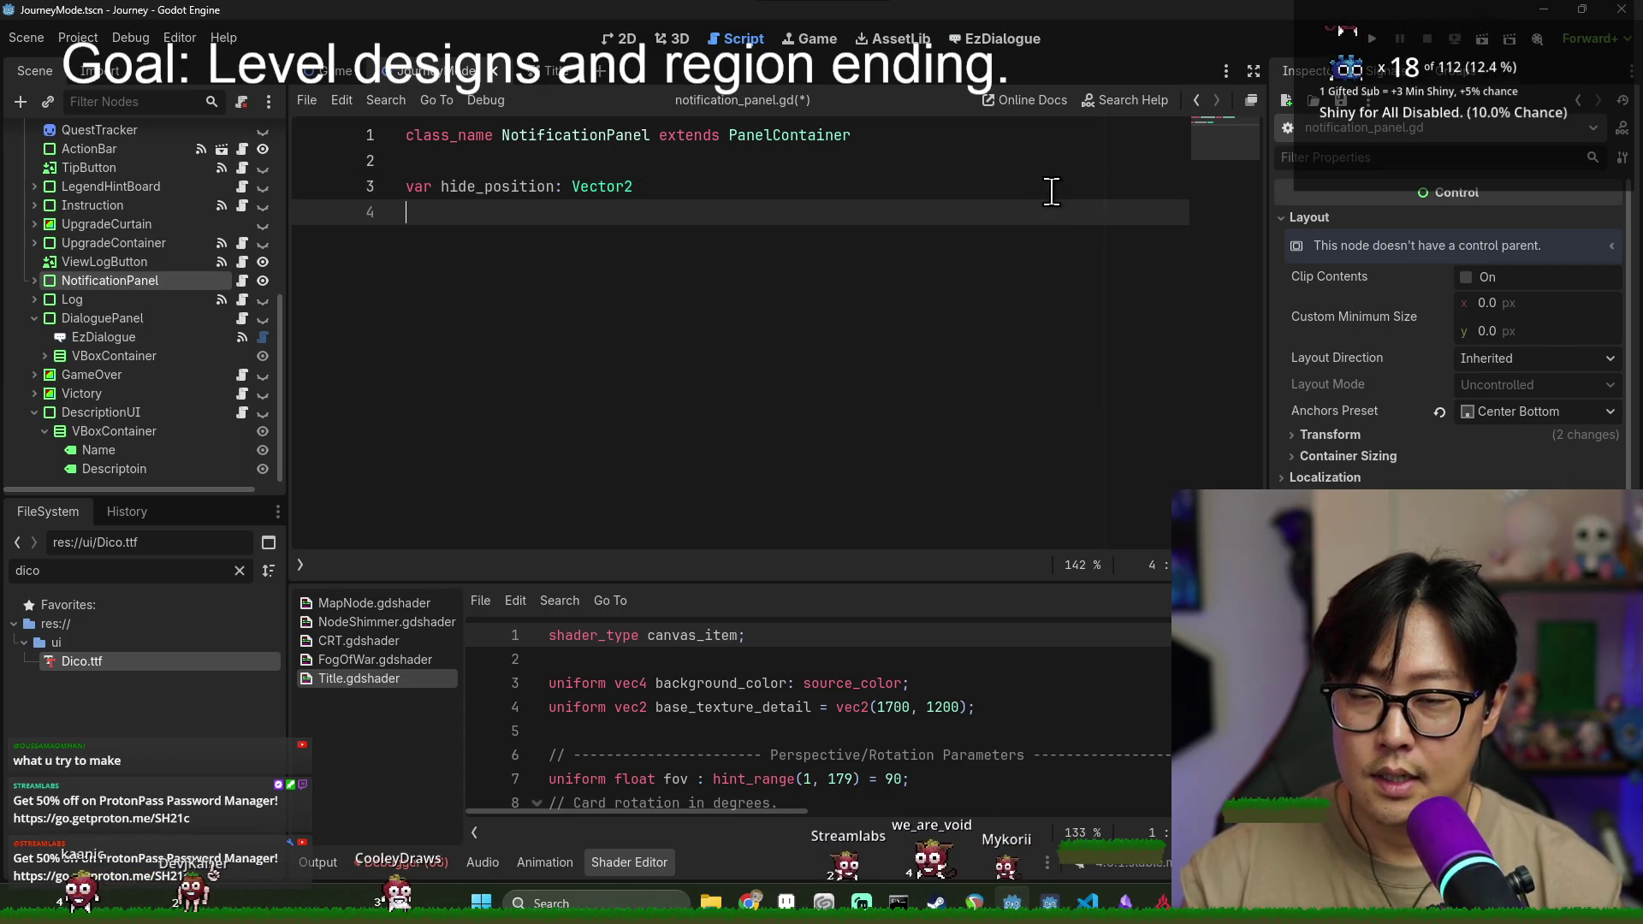
{"action": "key", "text": "Return"}
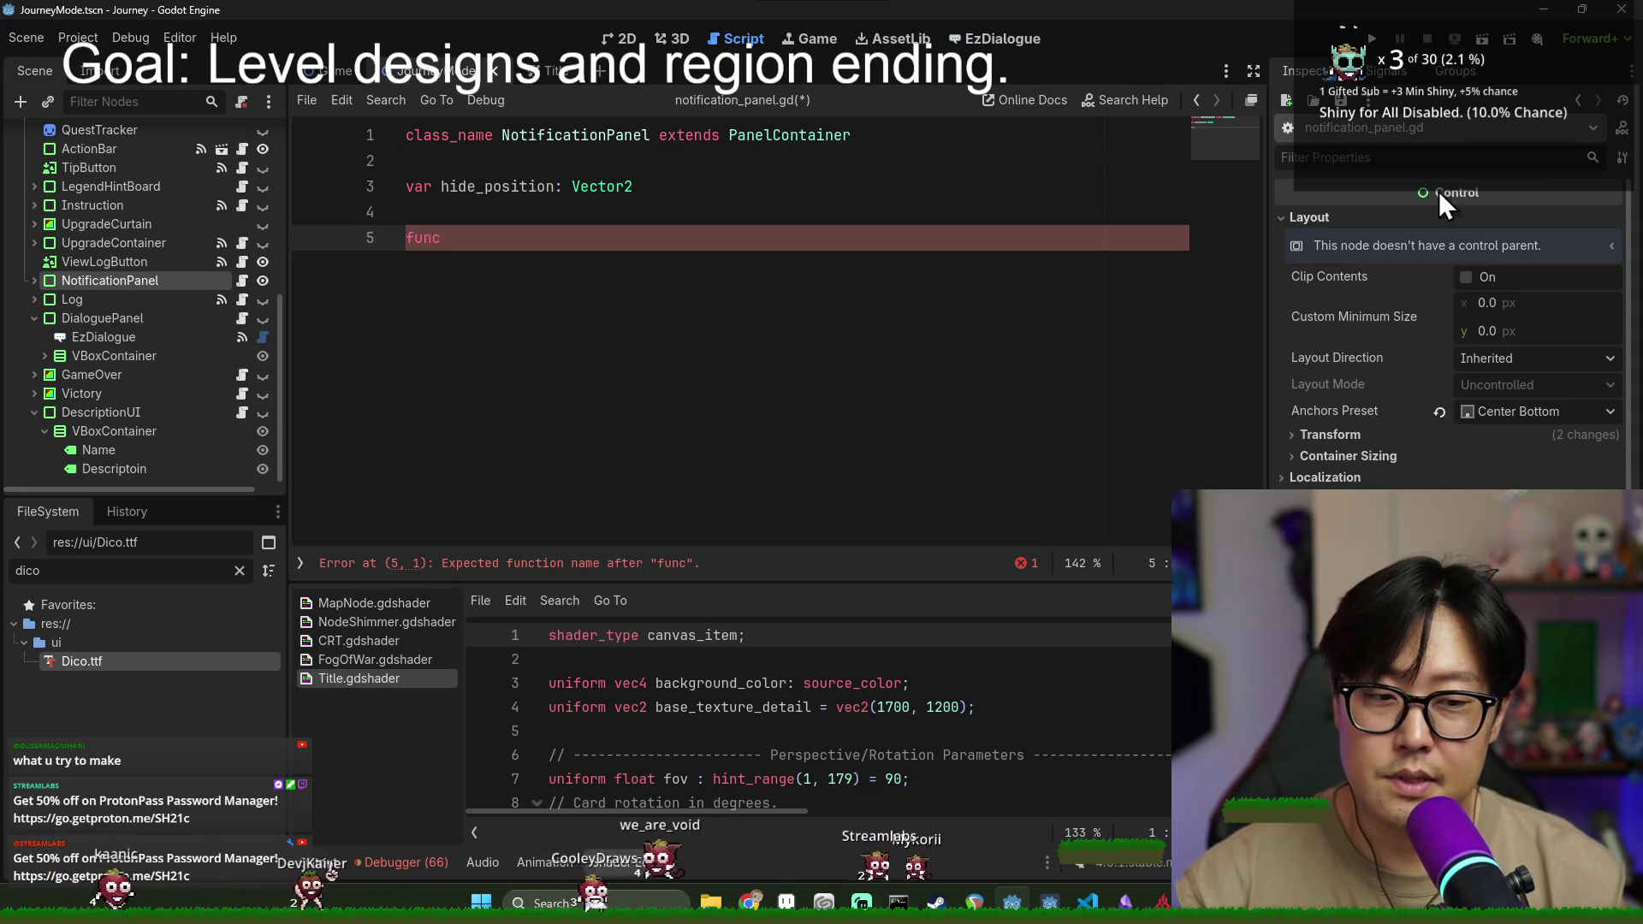
- Add a _ready() function stub containing pass and save the script
{"action": "key", "text": "ctrl+j"}
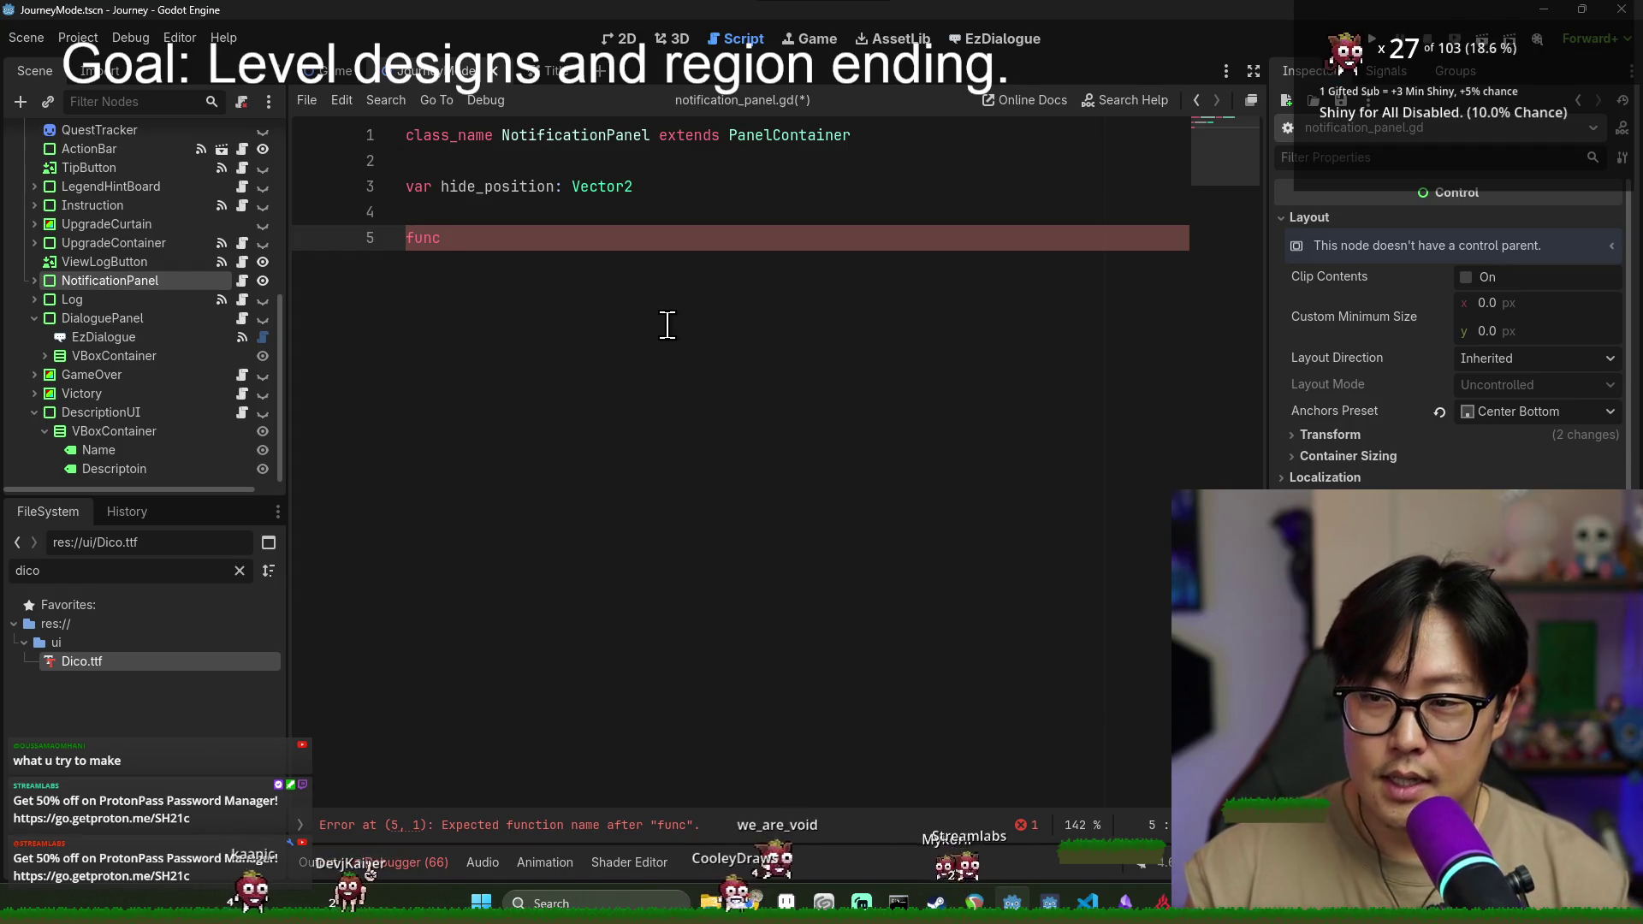
{"action": "key", "text": "BackSpace"}
{"action": "key", "text": "BackSpace"}
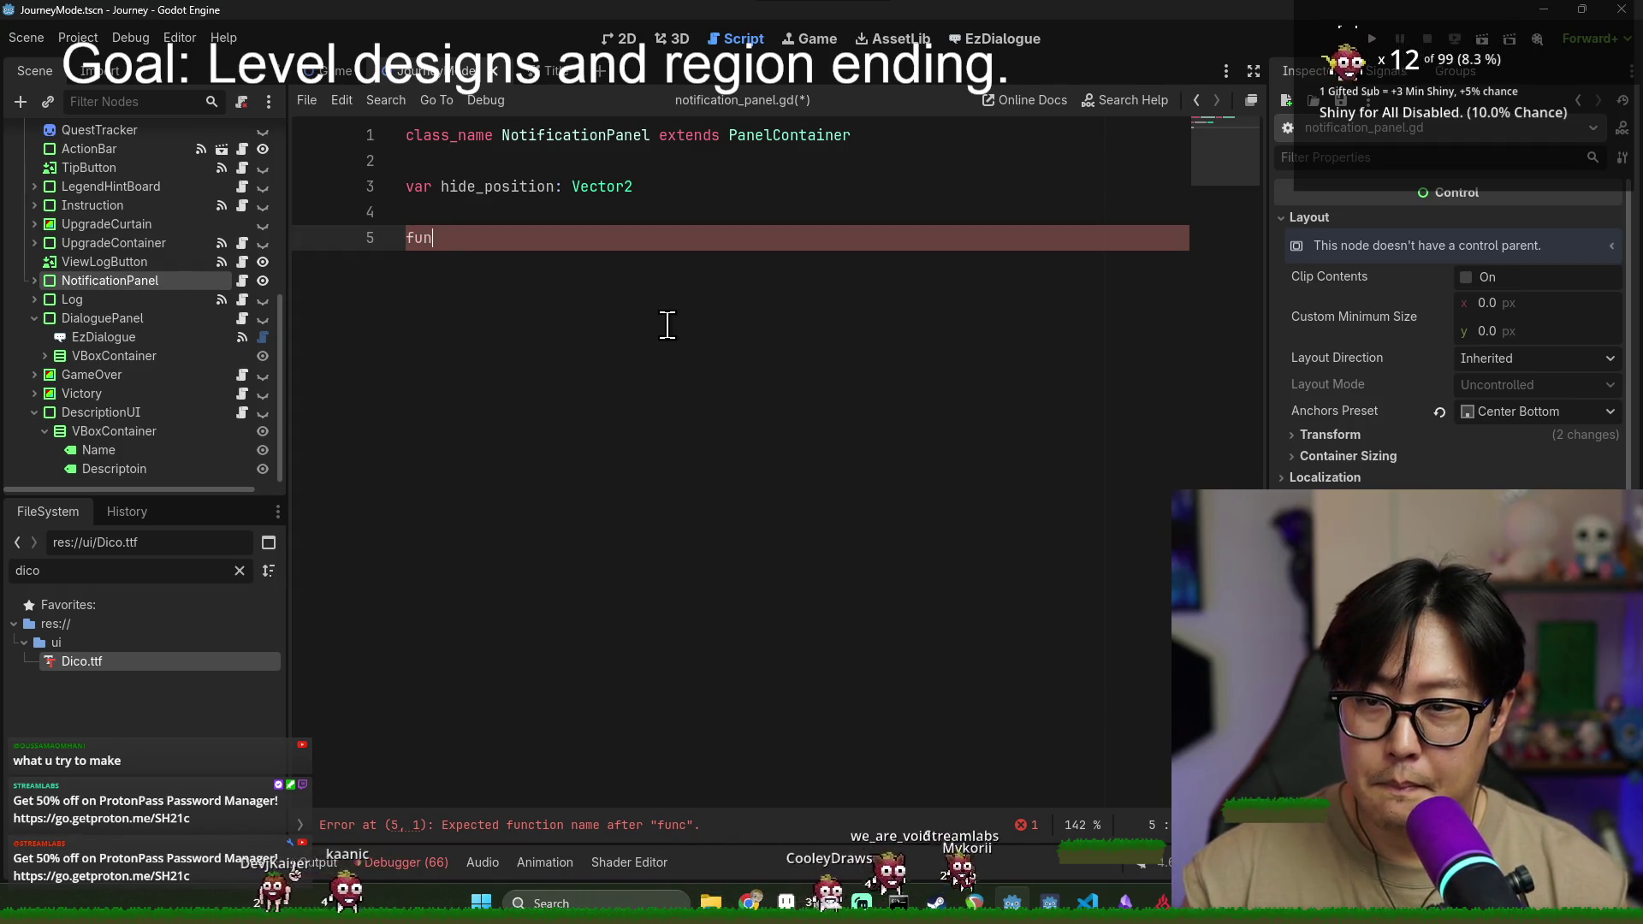
{"action": "type", "text": "func"}
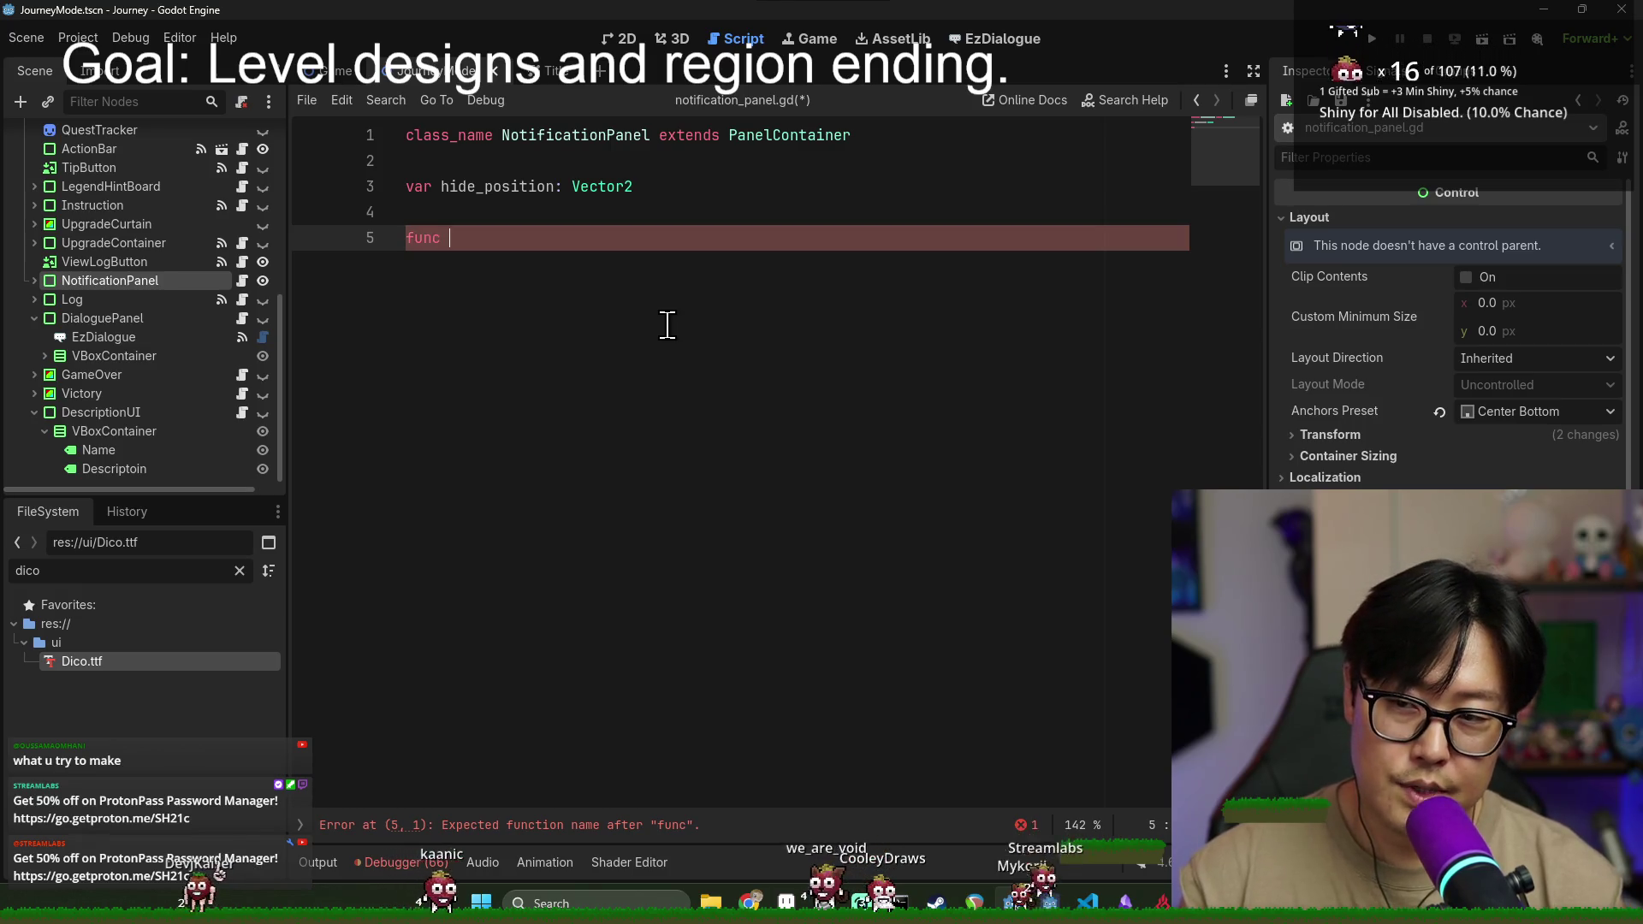
{"action": "type", "text": ":"}
{"action": "key", "text": "Return"}
{"action": "type", "text": "pass"}
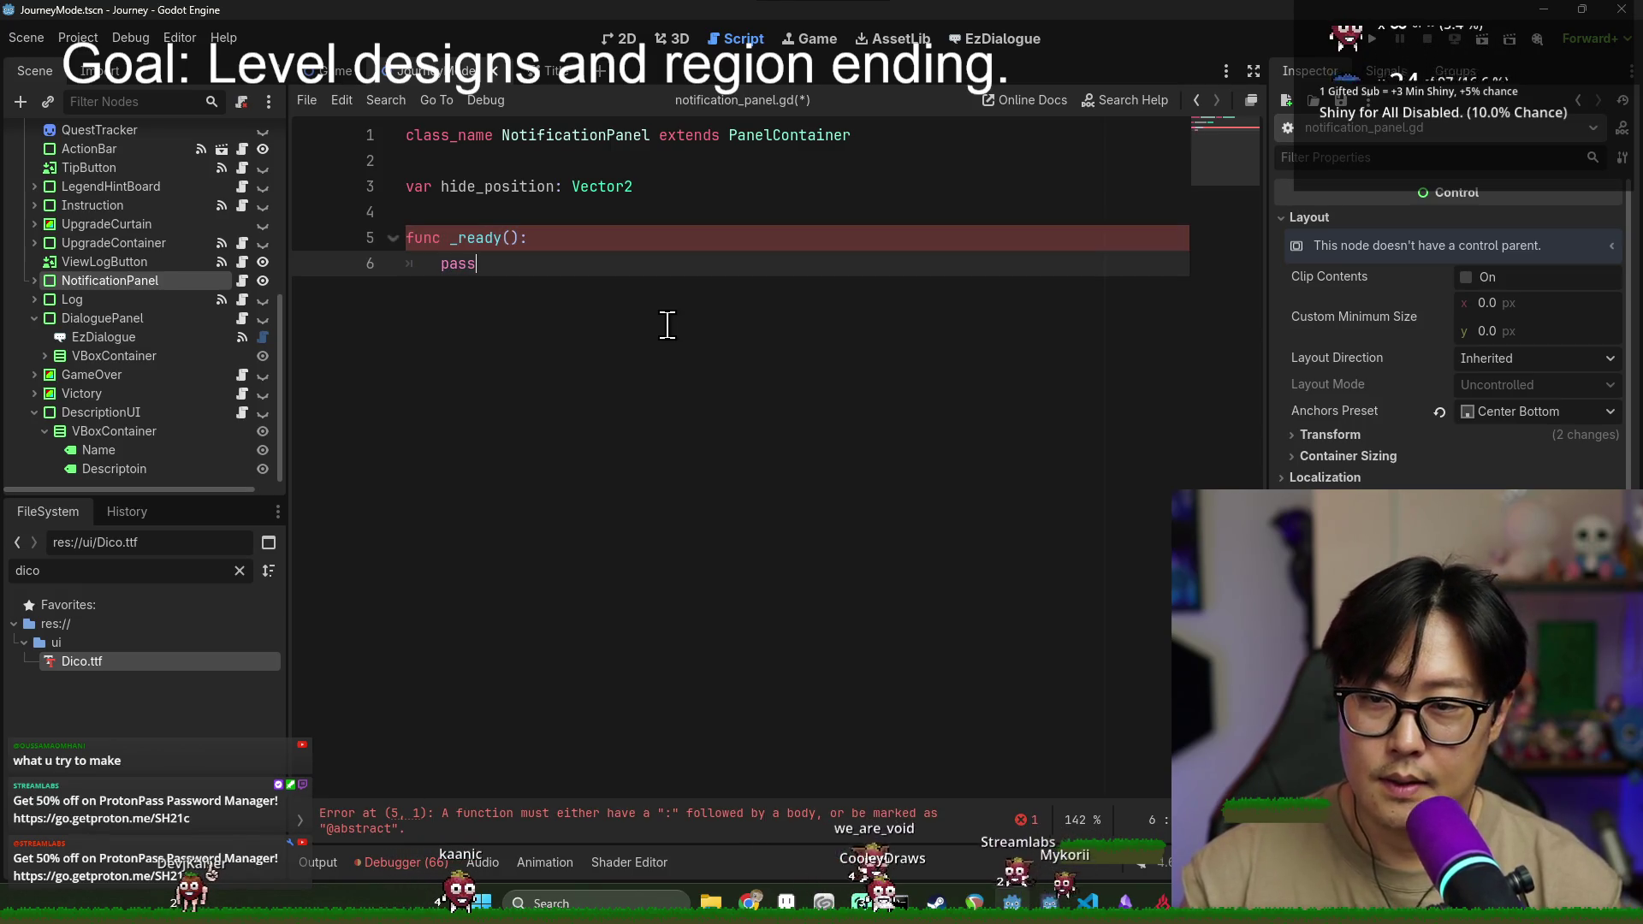
{"action": "left_click", "coordinate": [550, 202]}
{"action": "key", "text": "ctrl+s"}
- Check NotificationPanel's signals and hide the NotificationPanel node in the Scene dock
{"action": "double_click", "coordinate": [459, 263]}
{"action": "left_click", "coordinate": [507, 212]}
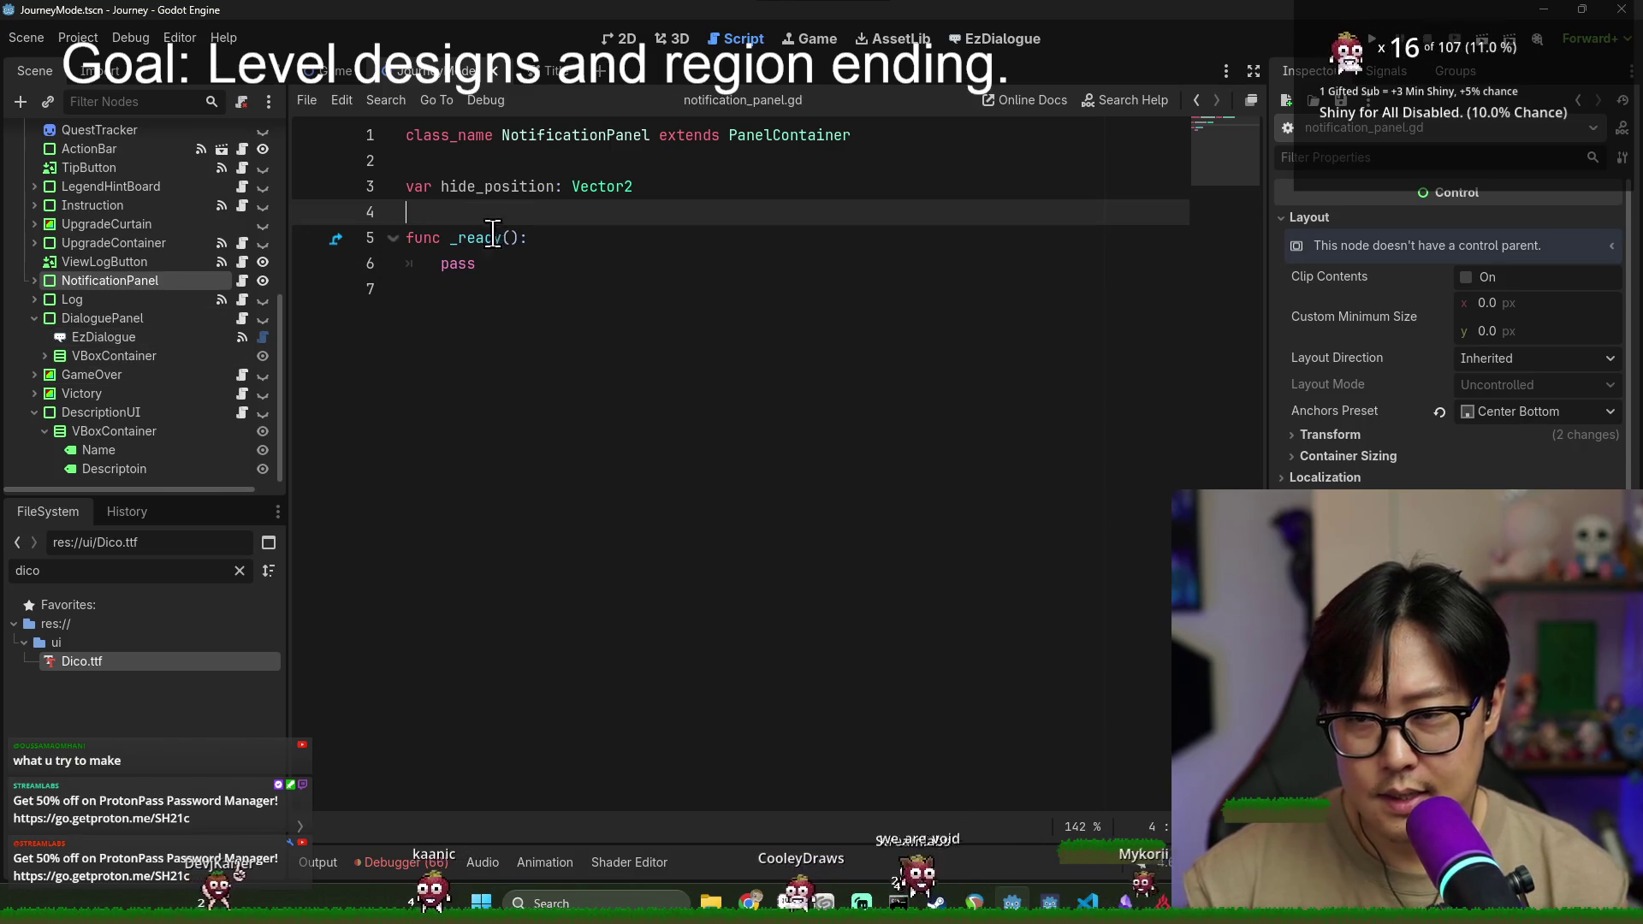
{"action": "scroll", "coordinate": [192, 351], "scroll_direction": "up", "scroll_amount": 2}
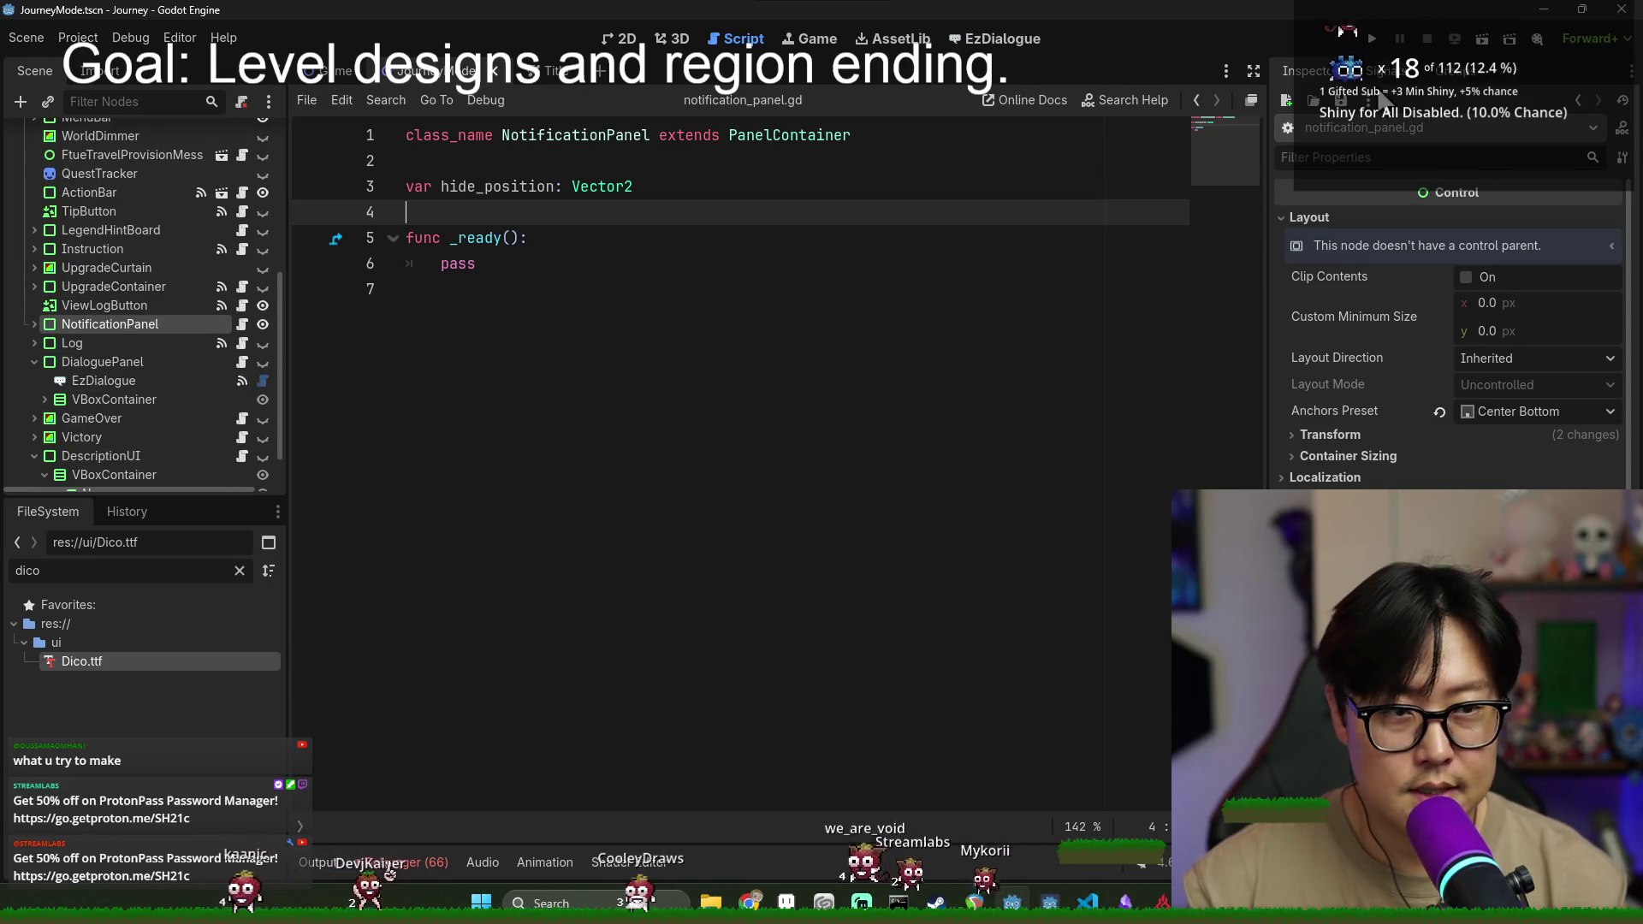
{"action": "left_click", "coordinate": [1385, 73]}
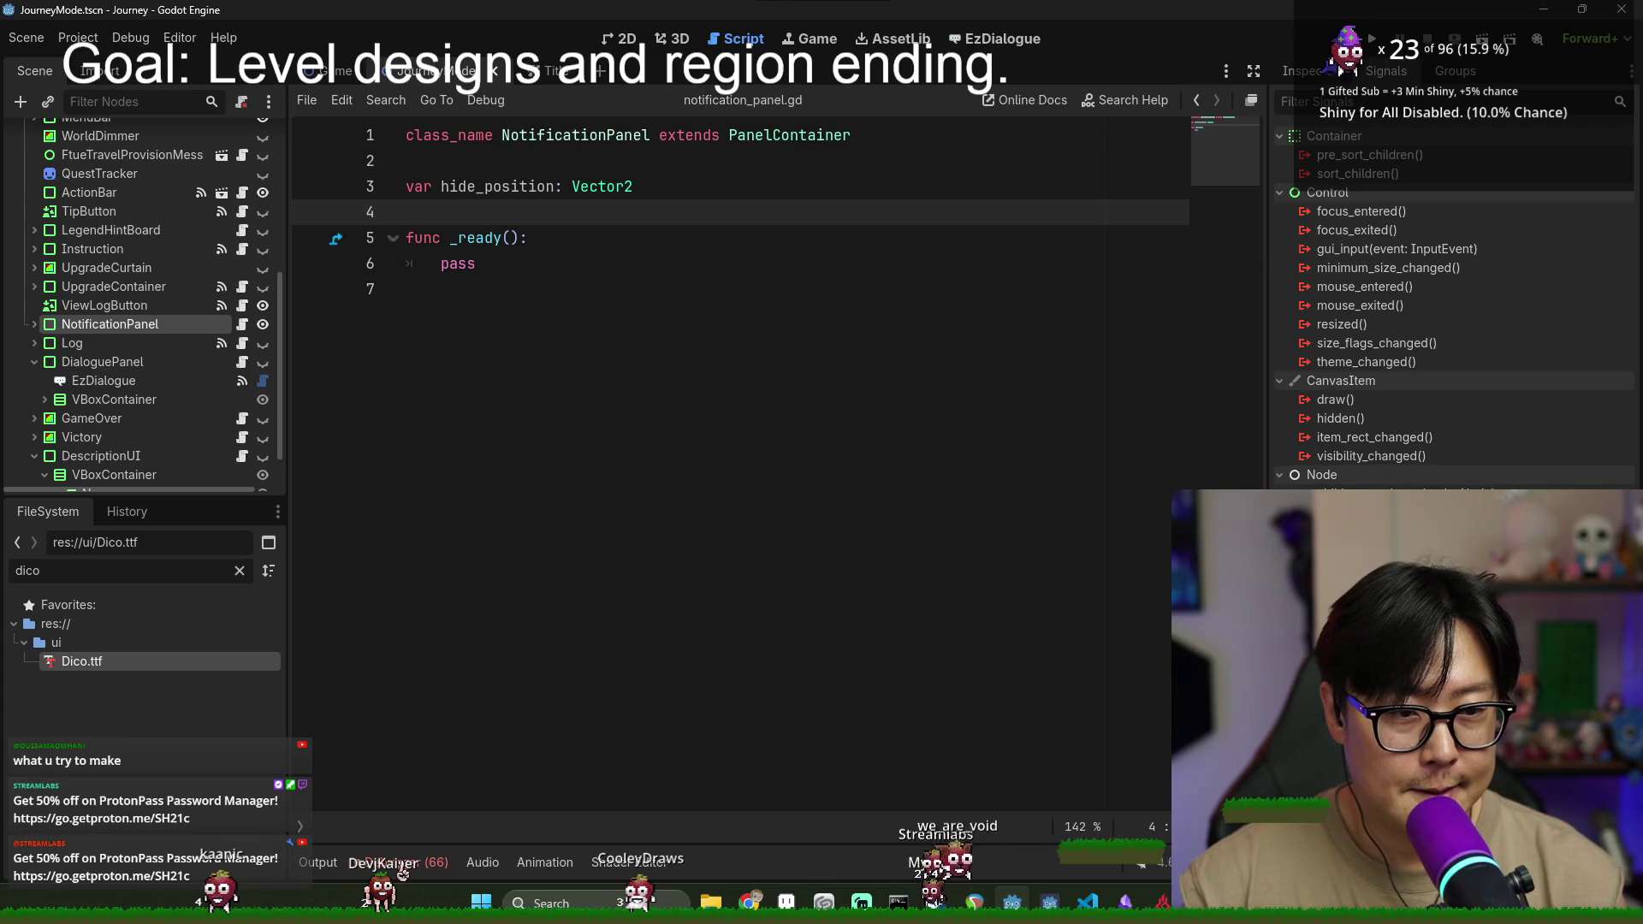
{"action": "left_click", "coordinate": [495, 239]}
{"action": "key", "text": "Down"}
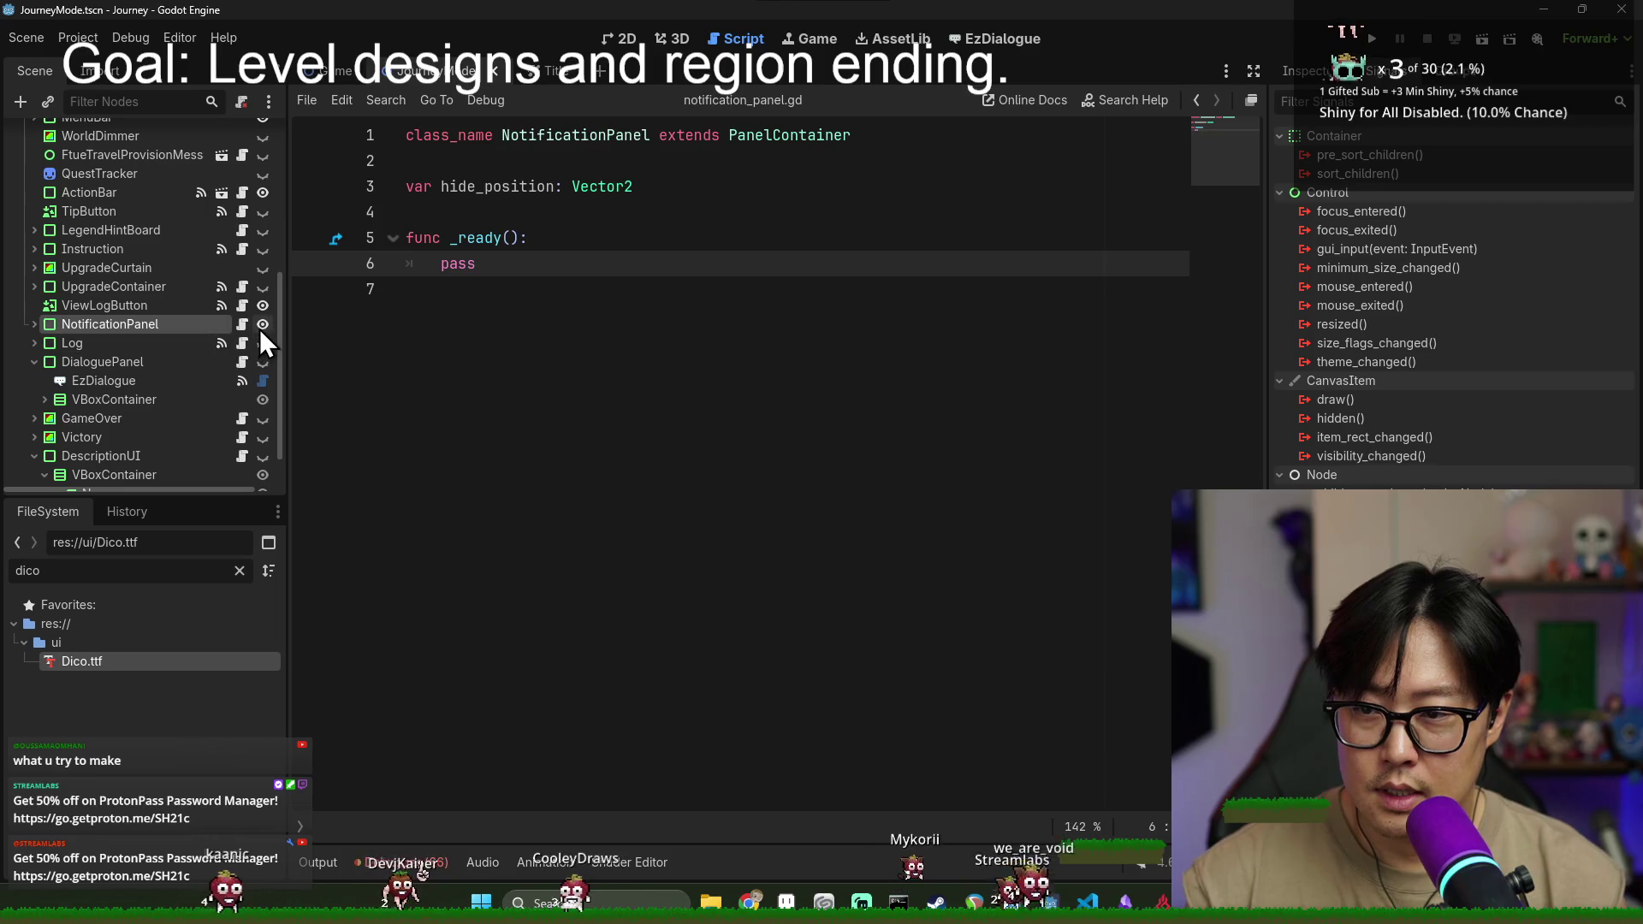
{"action": "left_click", "coordinate": [262, 329]}
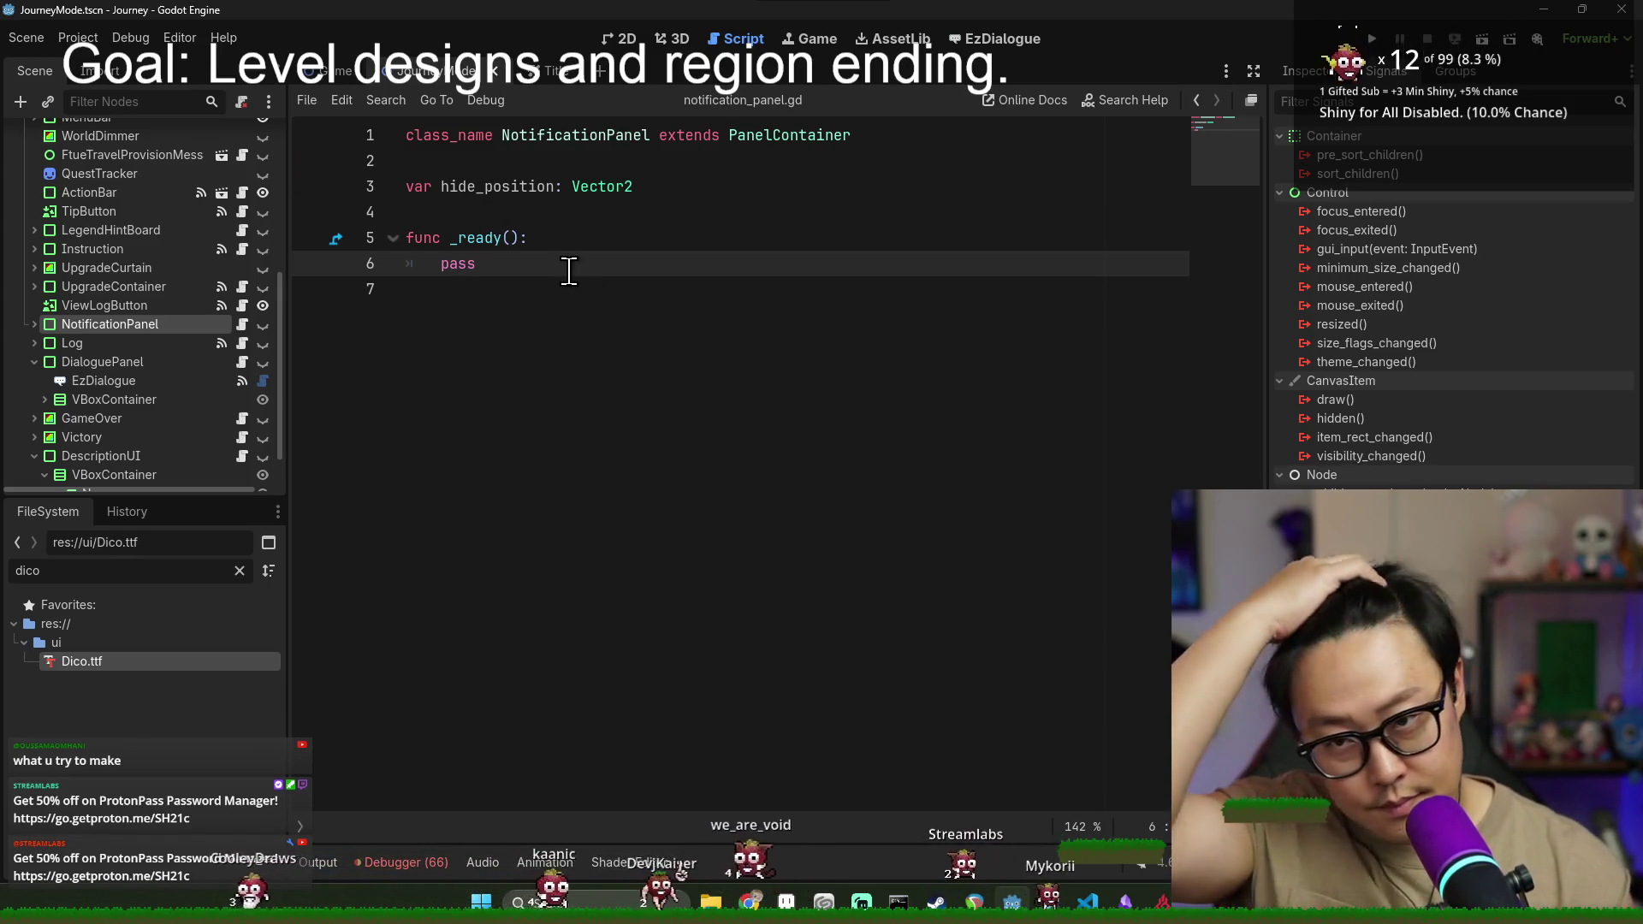
{"action": "left_click", "coordinate": [449, 212]}
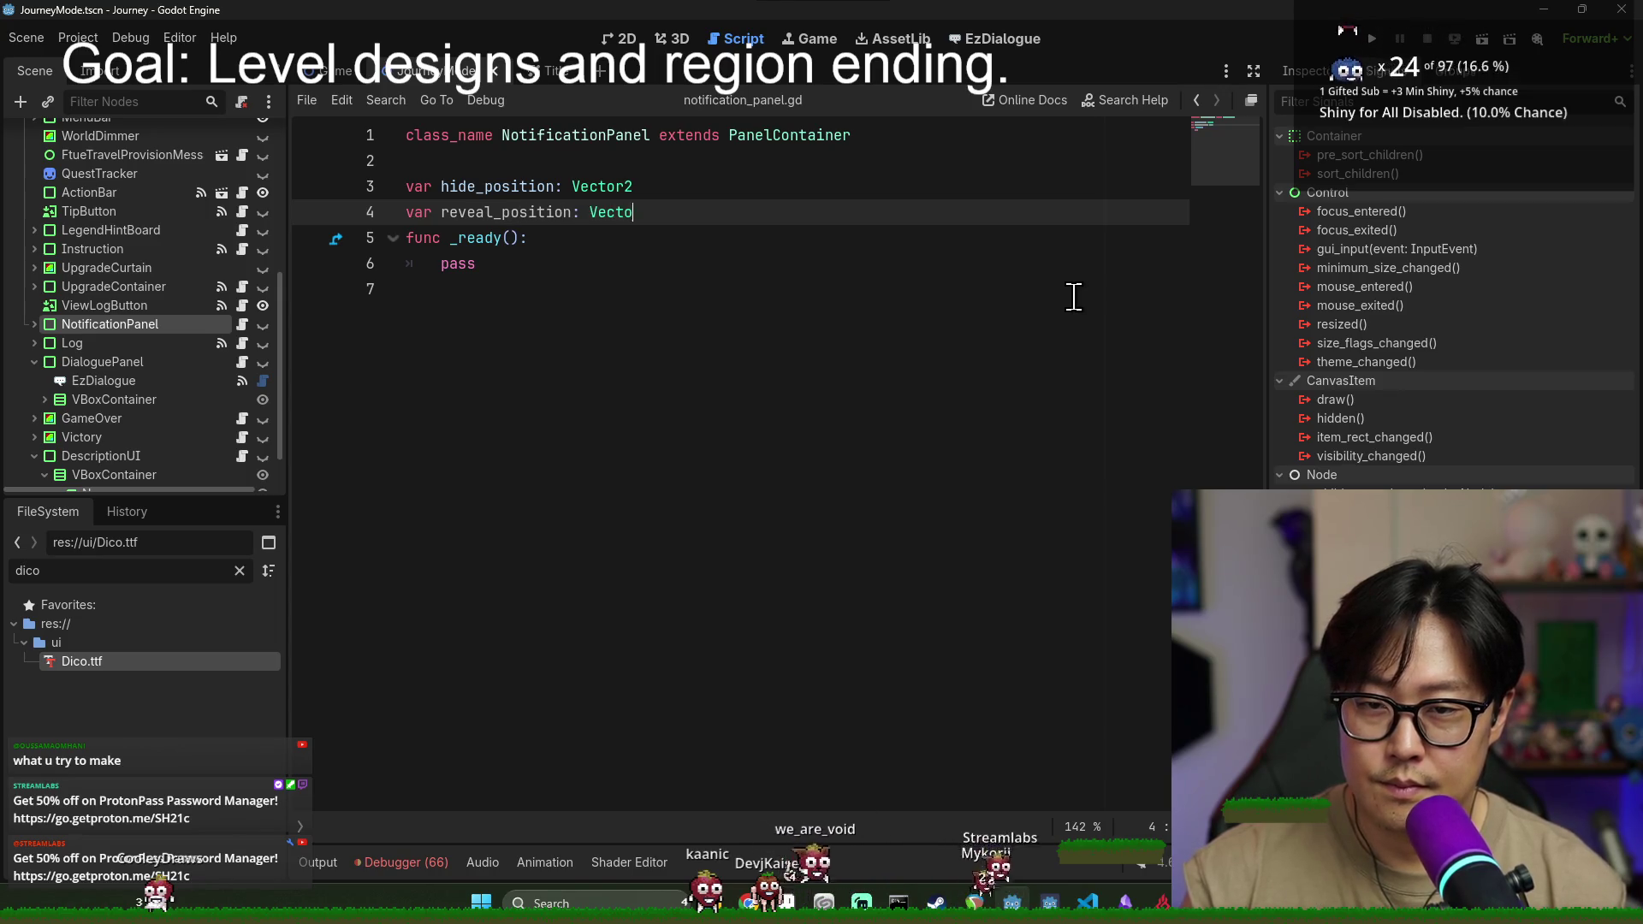
- Complete reveal_position as a Vector2 variable and delete the _ready() stub
{"action": "type", "text": "or2"}
{"action": "key", "text": "Return"}
{"action": "left_click", "coordinate": [608, 312]}
{"action": "key", "text": "shift+Up"}
{"action": "key", "text": "shift+Up"}
{"action": "key", "text": "BackSpace"}
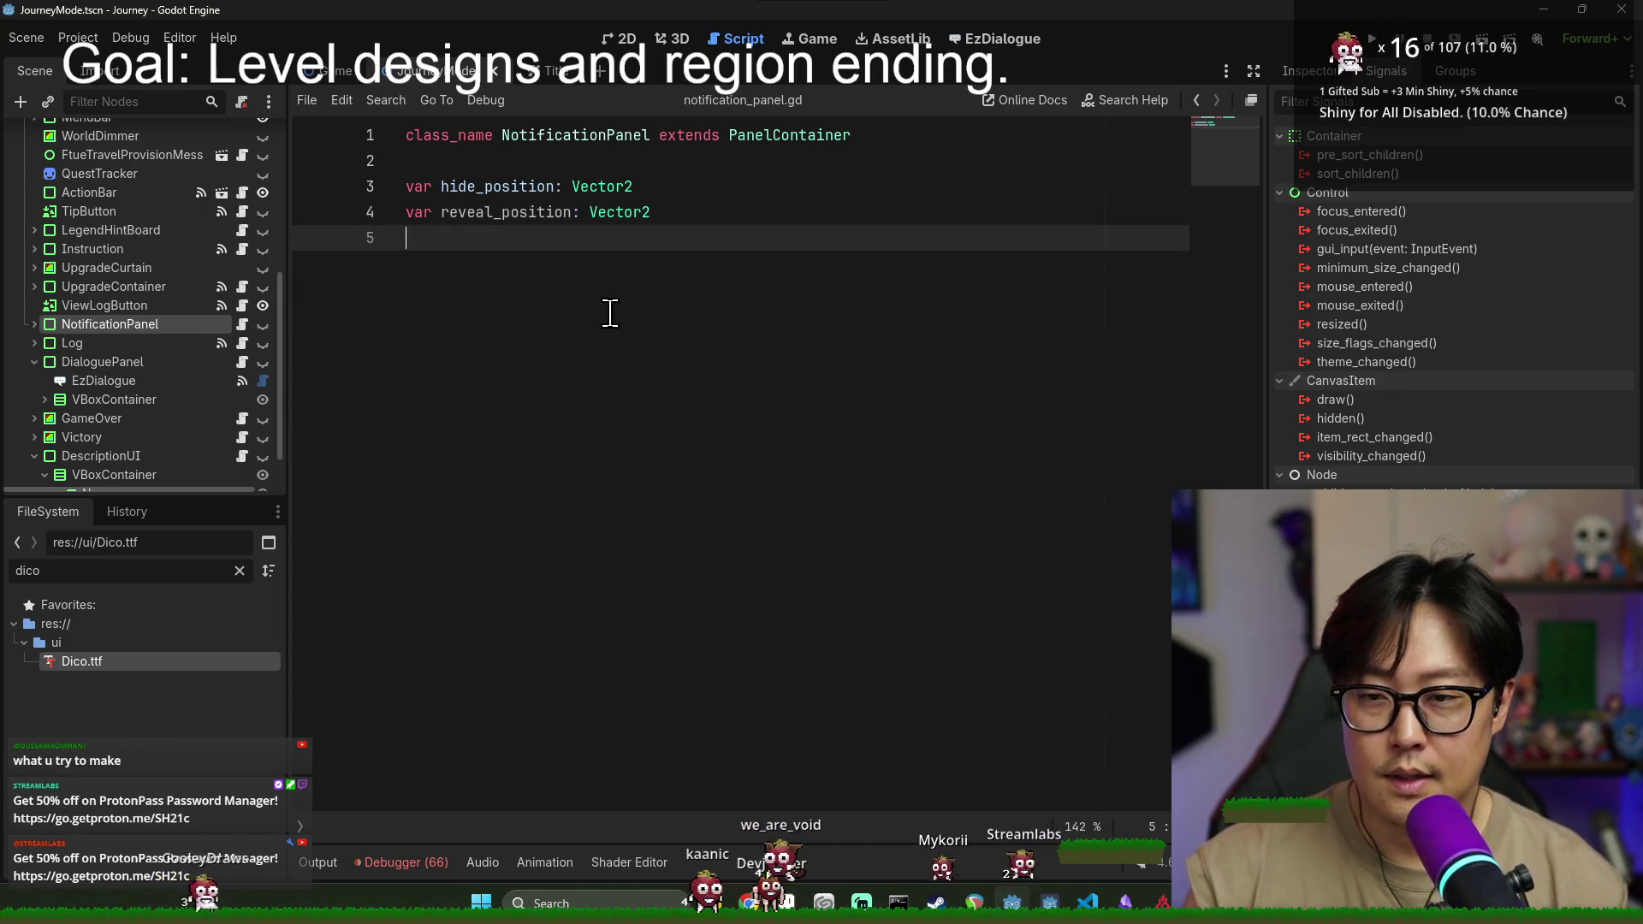
- Write a show_notification(text: String) function containing pass, then expand NotificationPanel's children
{"action": "type", "text": "func"}
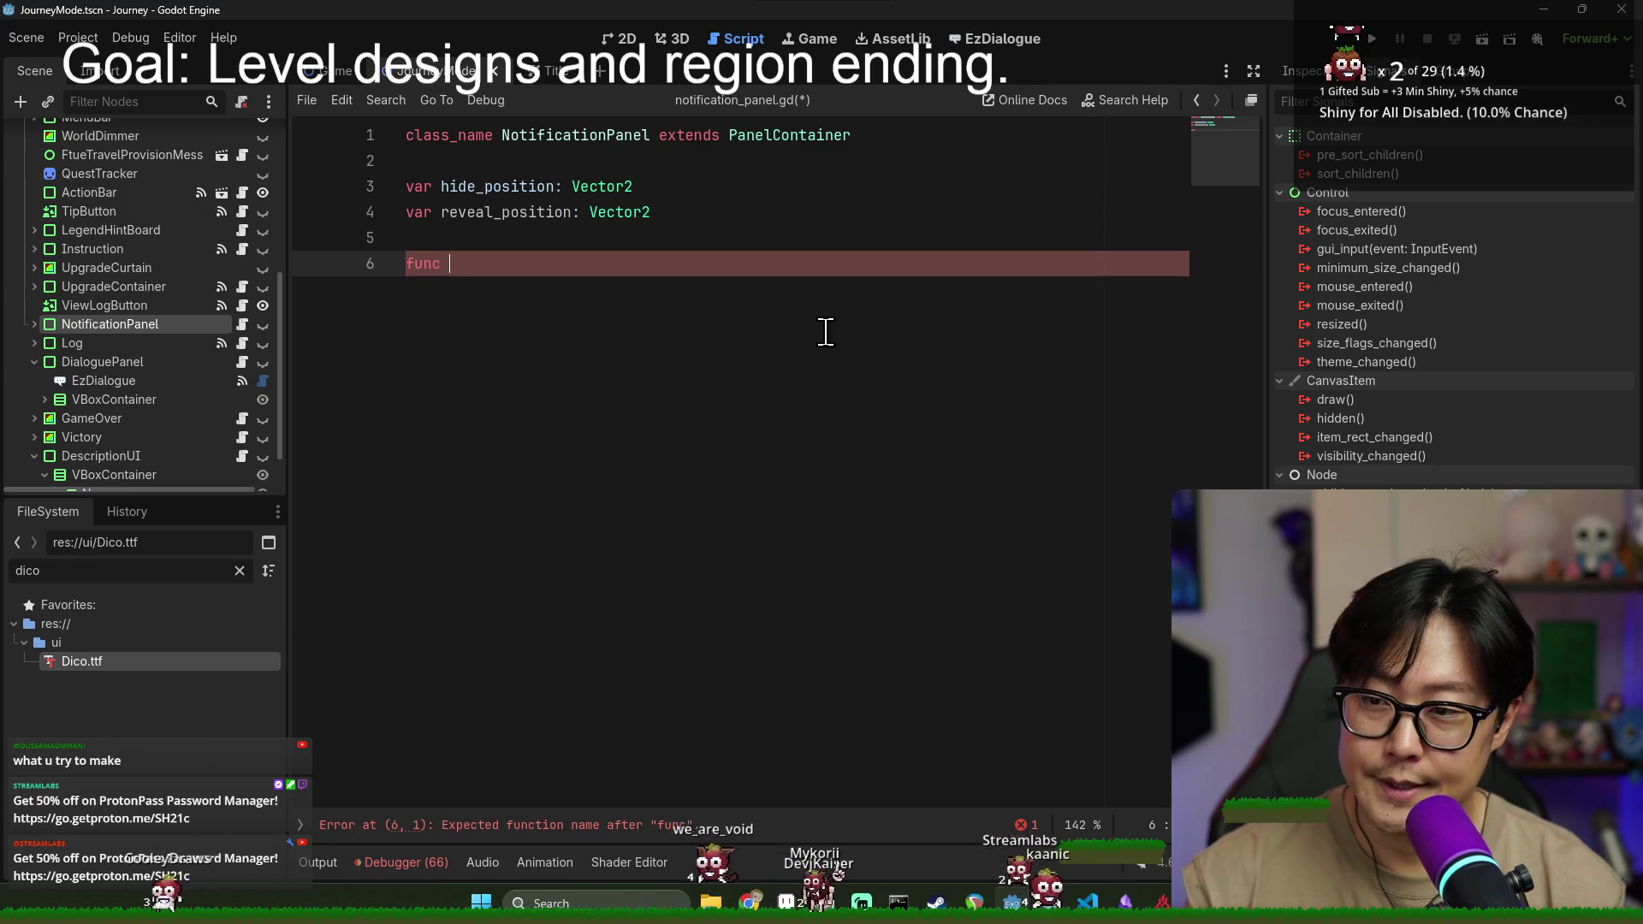
{"action": "key", "text": "BackSpace"}
{"action": "key", "text": "BackSpace"}
{"action": "key", "text": "BackSpace"}
{"action": "type", "text": "show_notification(tex"}
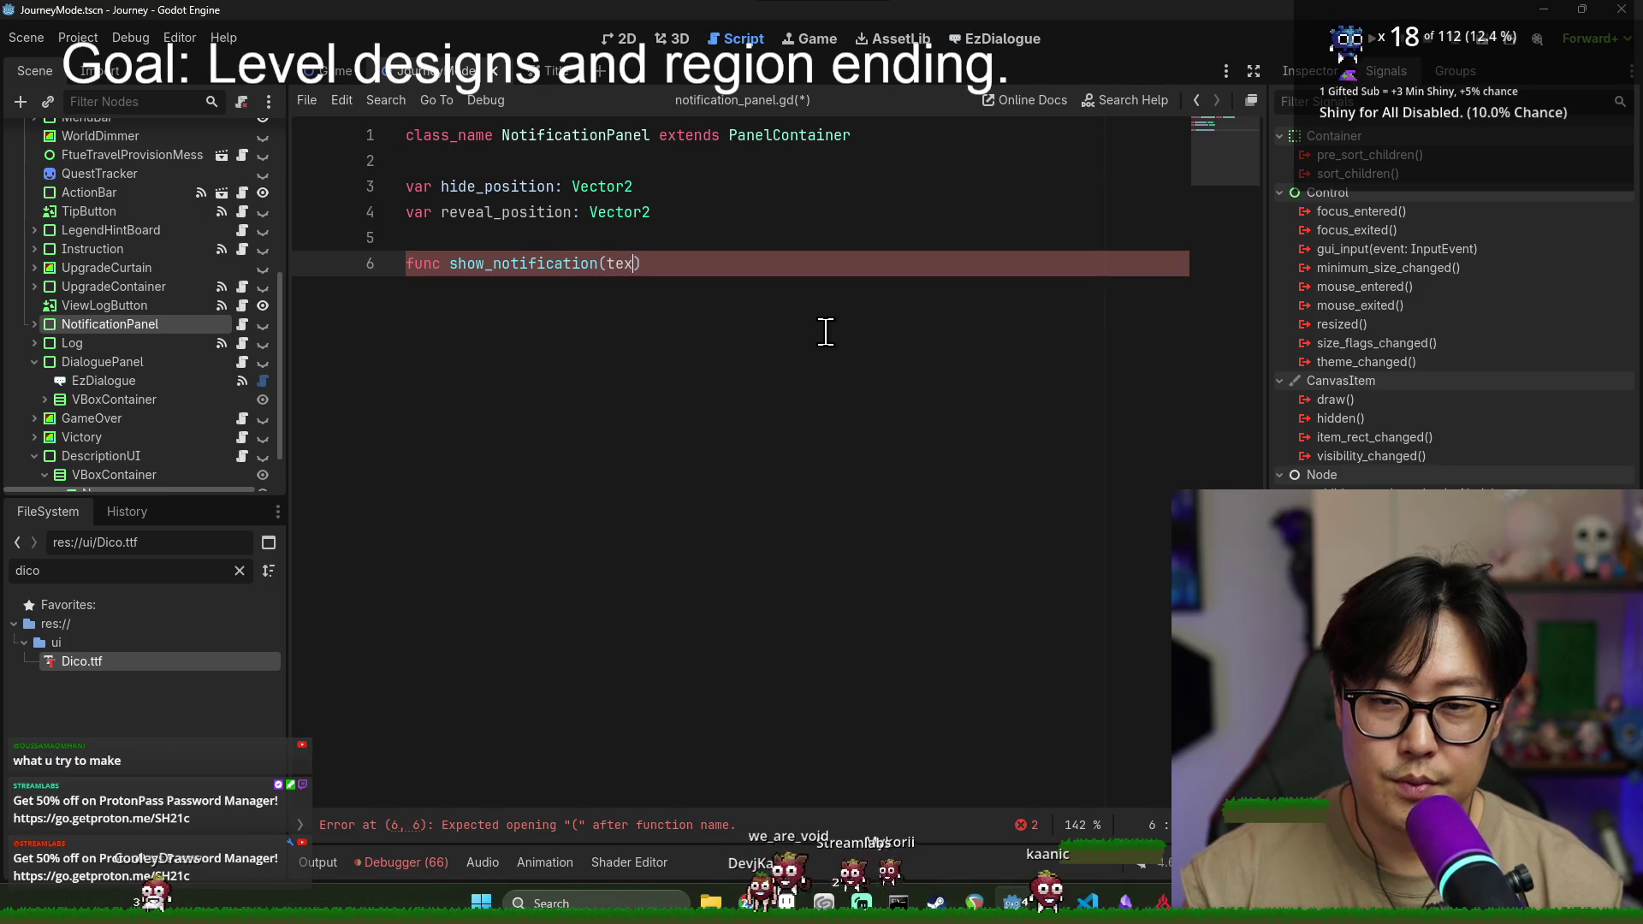
{"action": "type", "text": "):"}
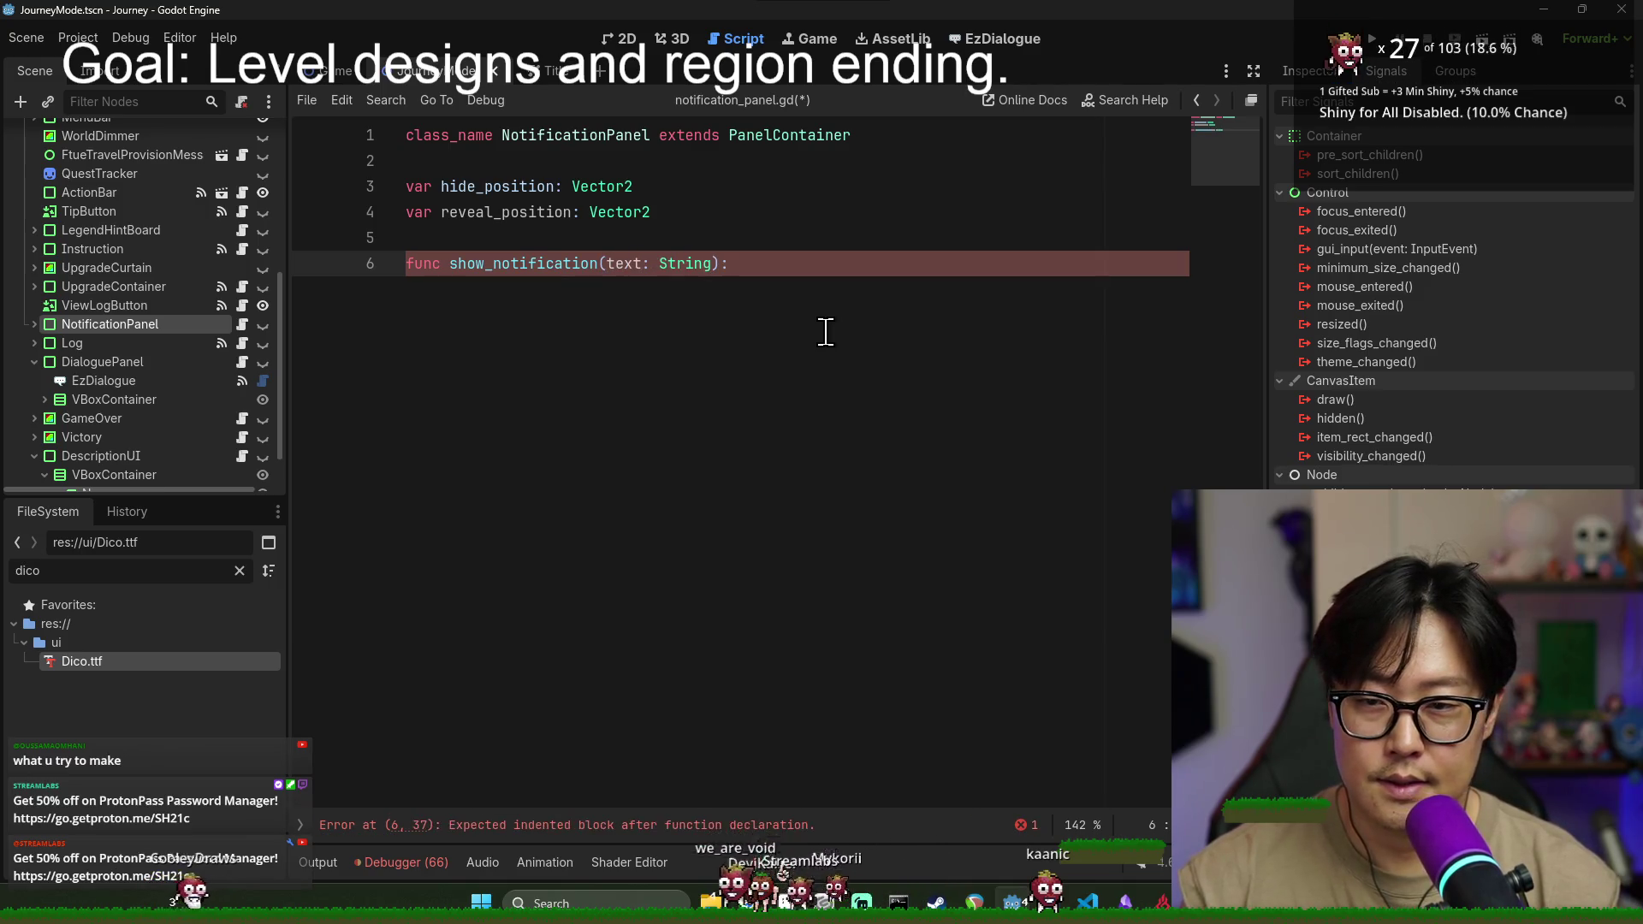
{"action": "key", "text": "Return"}
{"action": "type", "text": "pass"}
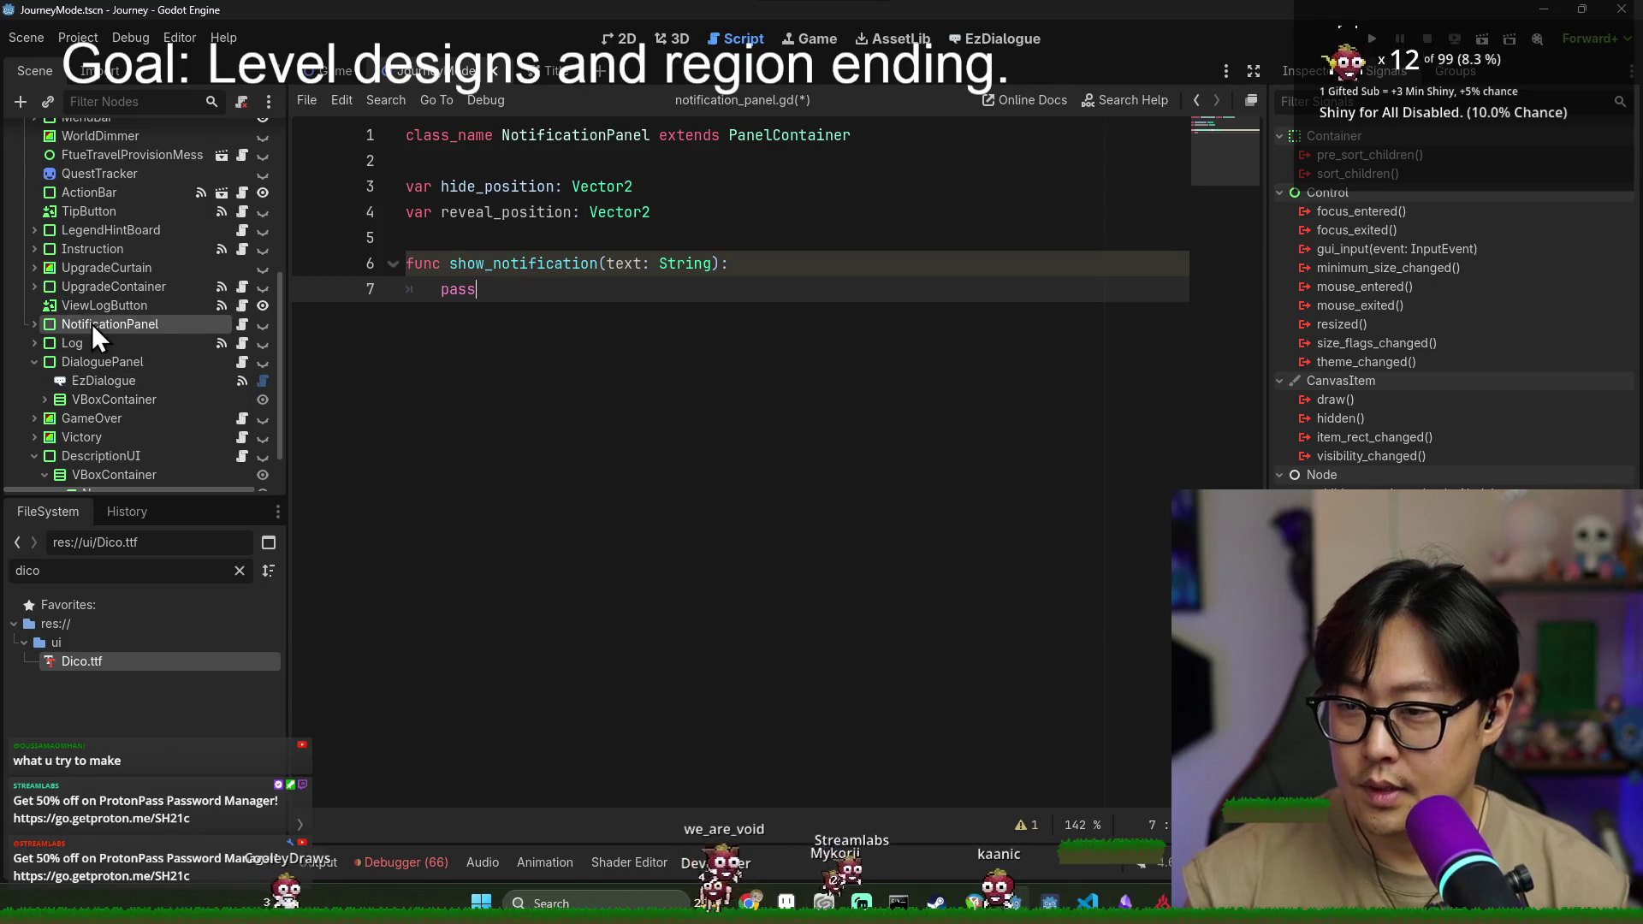
{"action": "double_click", "coordinate": [522, 264]}
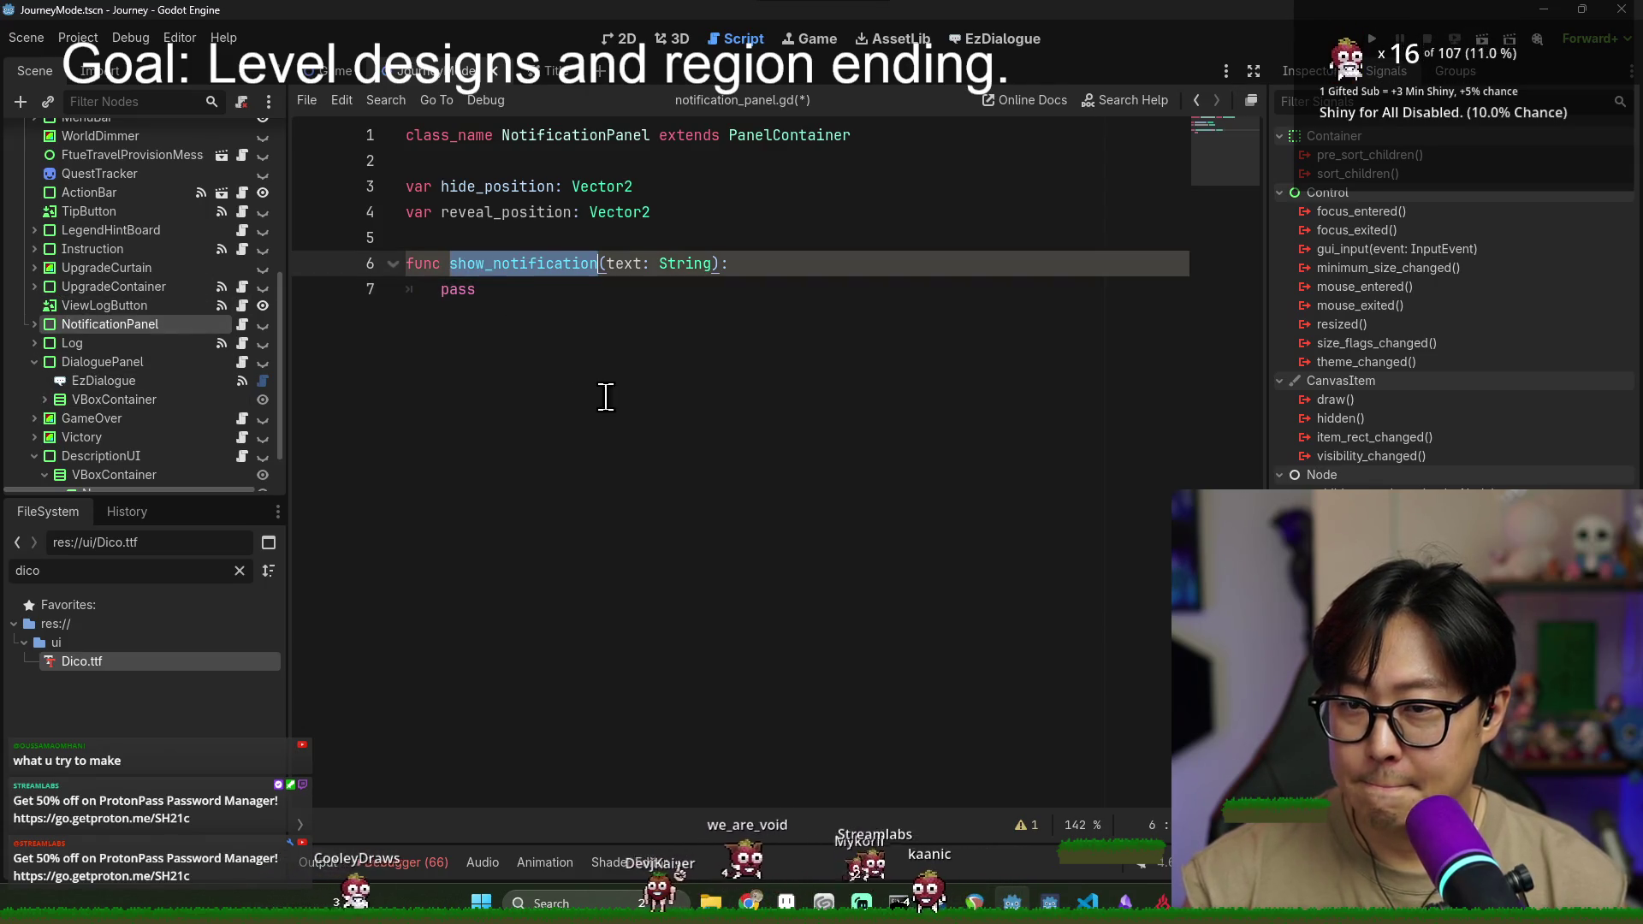
{"action": "left_click", "coordinate": [485, 266]}
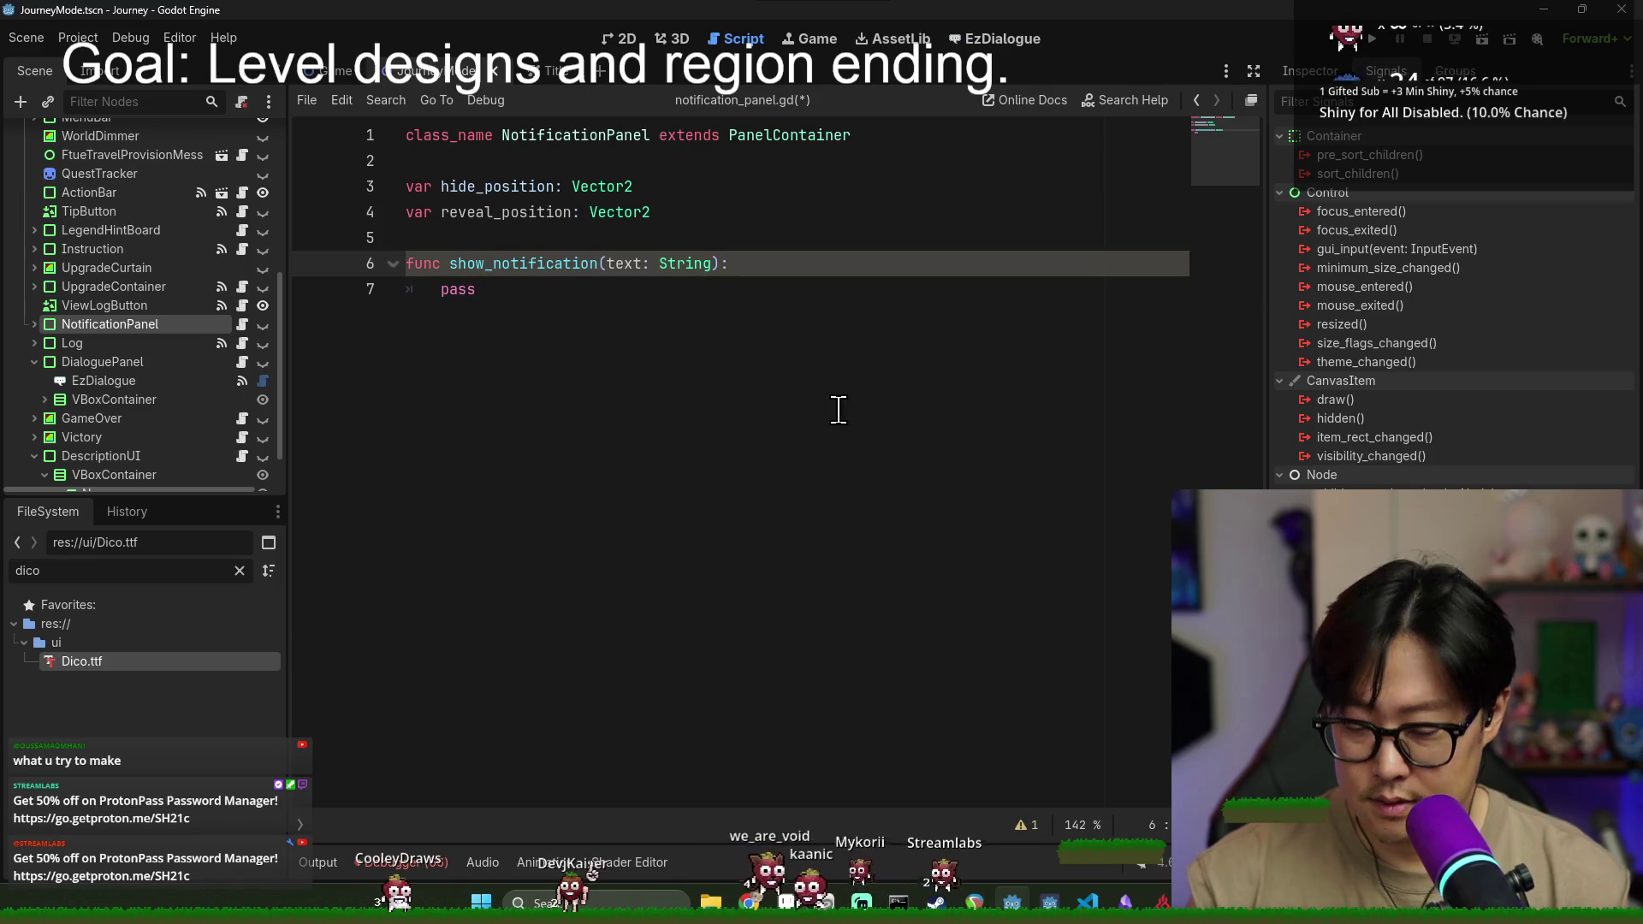
{"action": "type", "text": "-"}
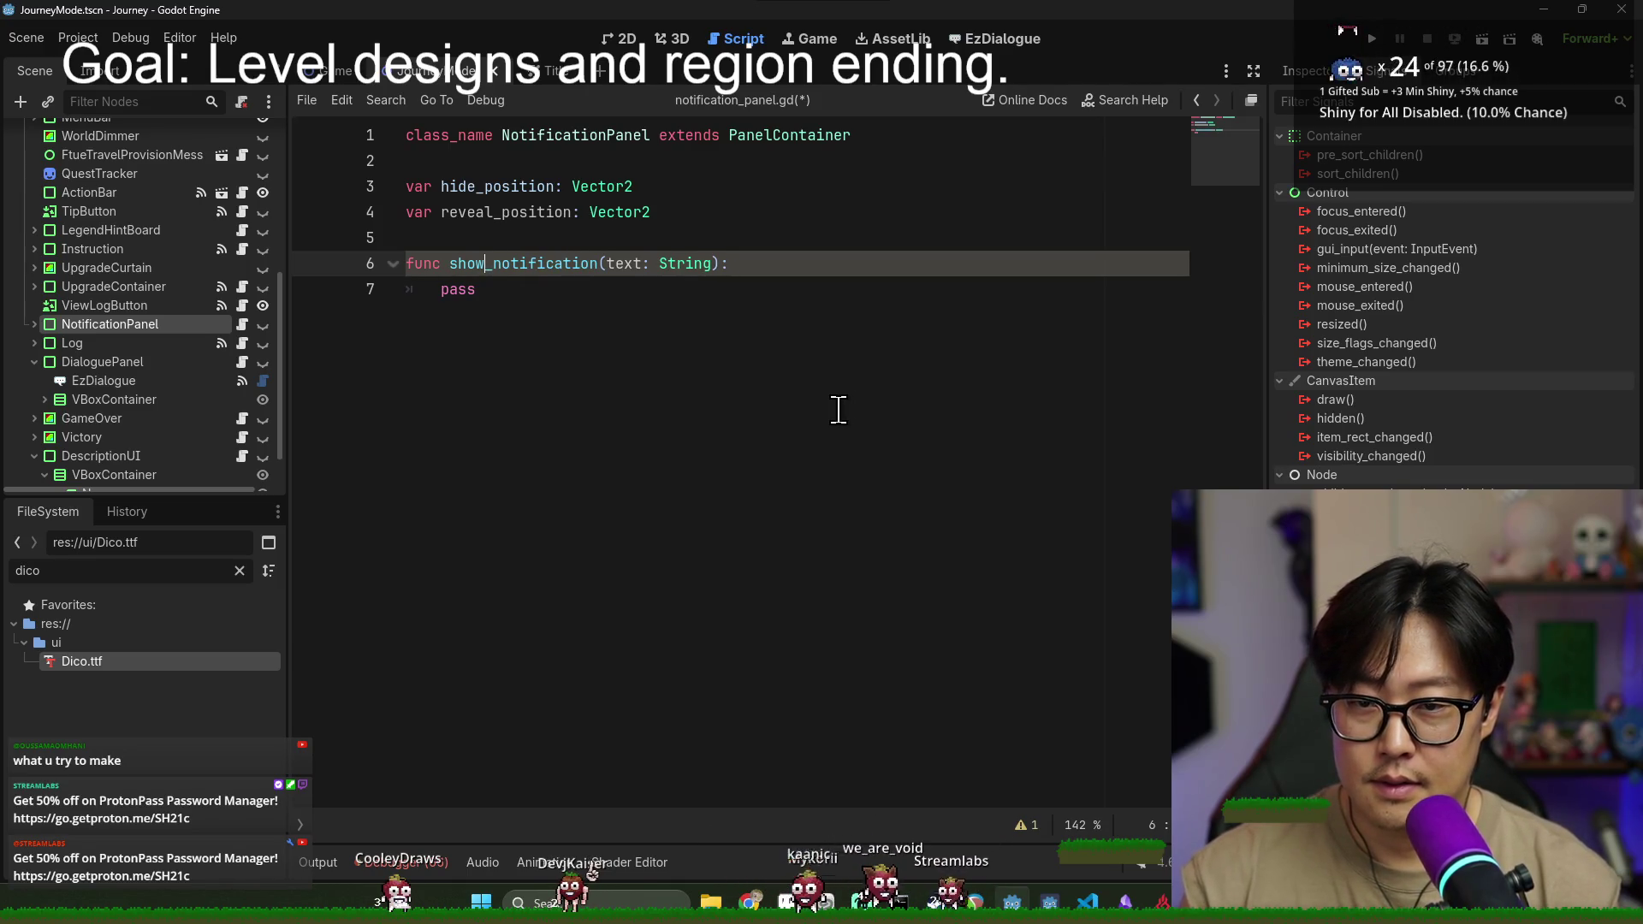
{"action": "left_click", "coordinate": [633, 295]}
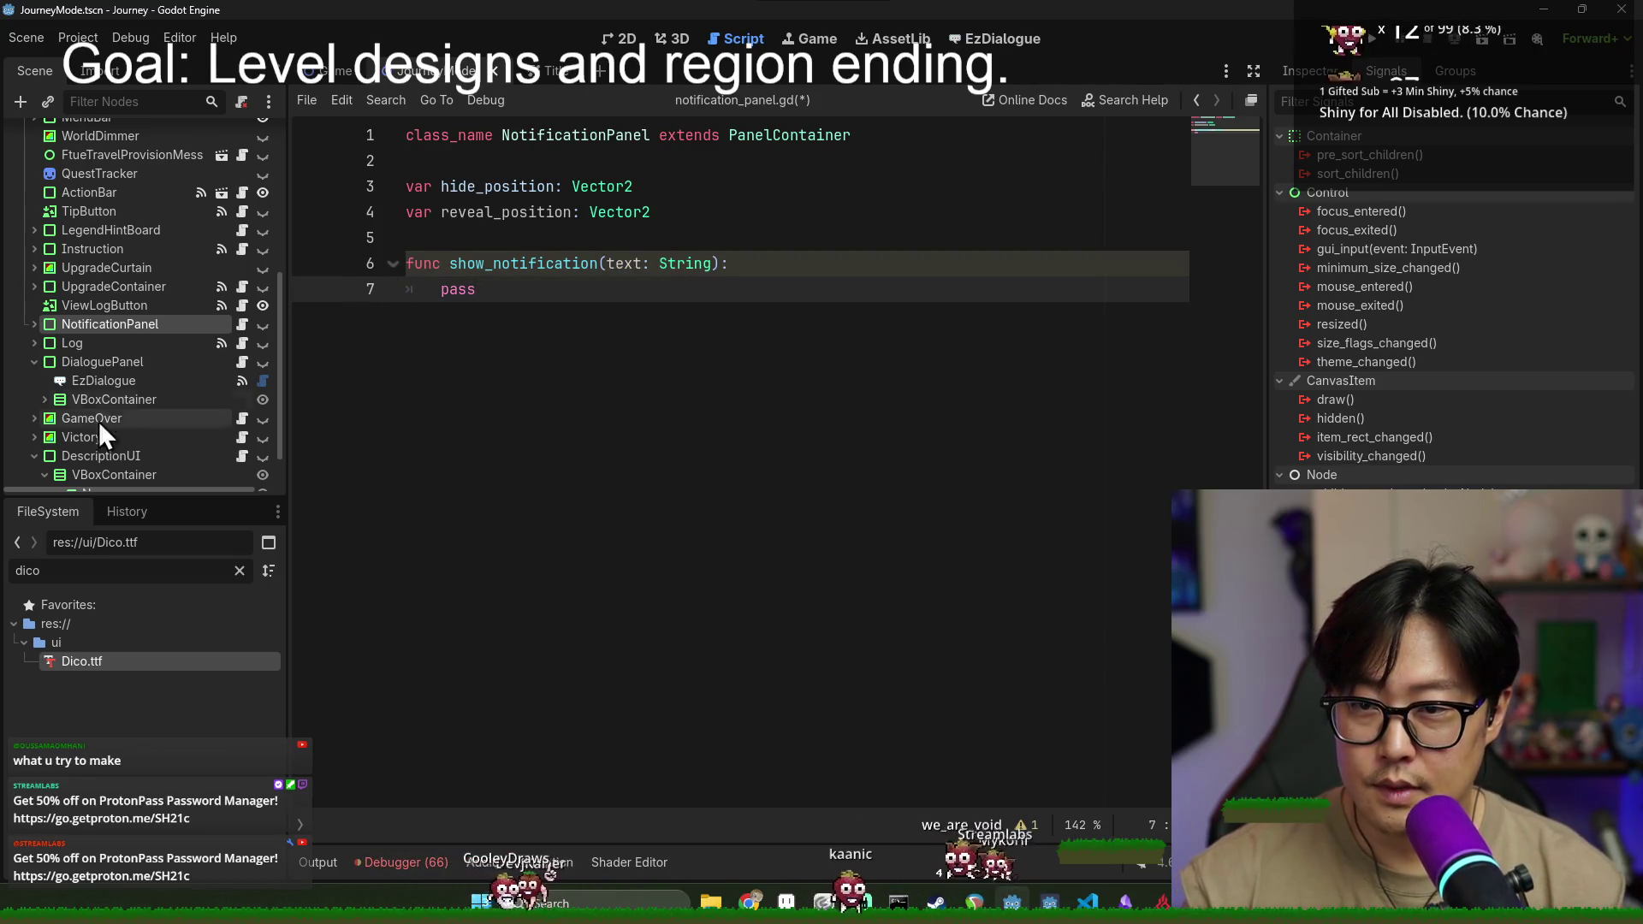
{"action": "left_click", "coordinate": [34, 325]}
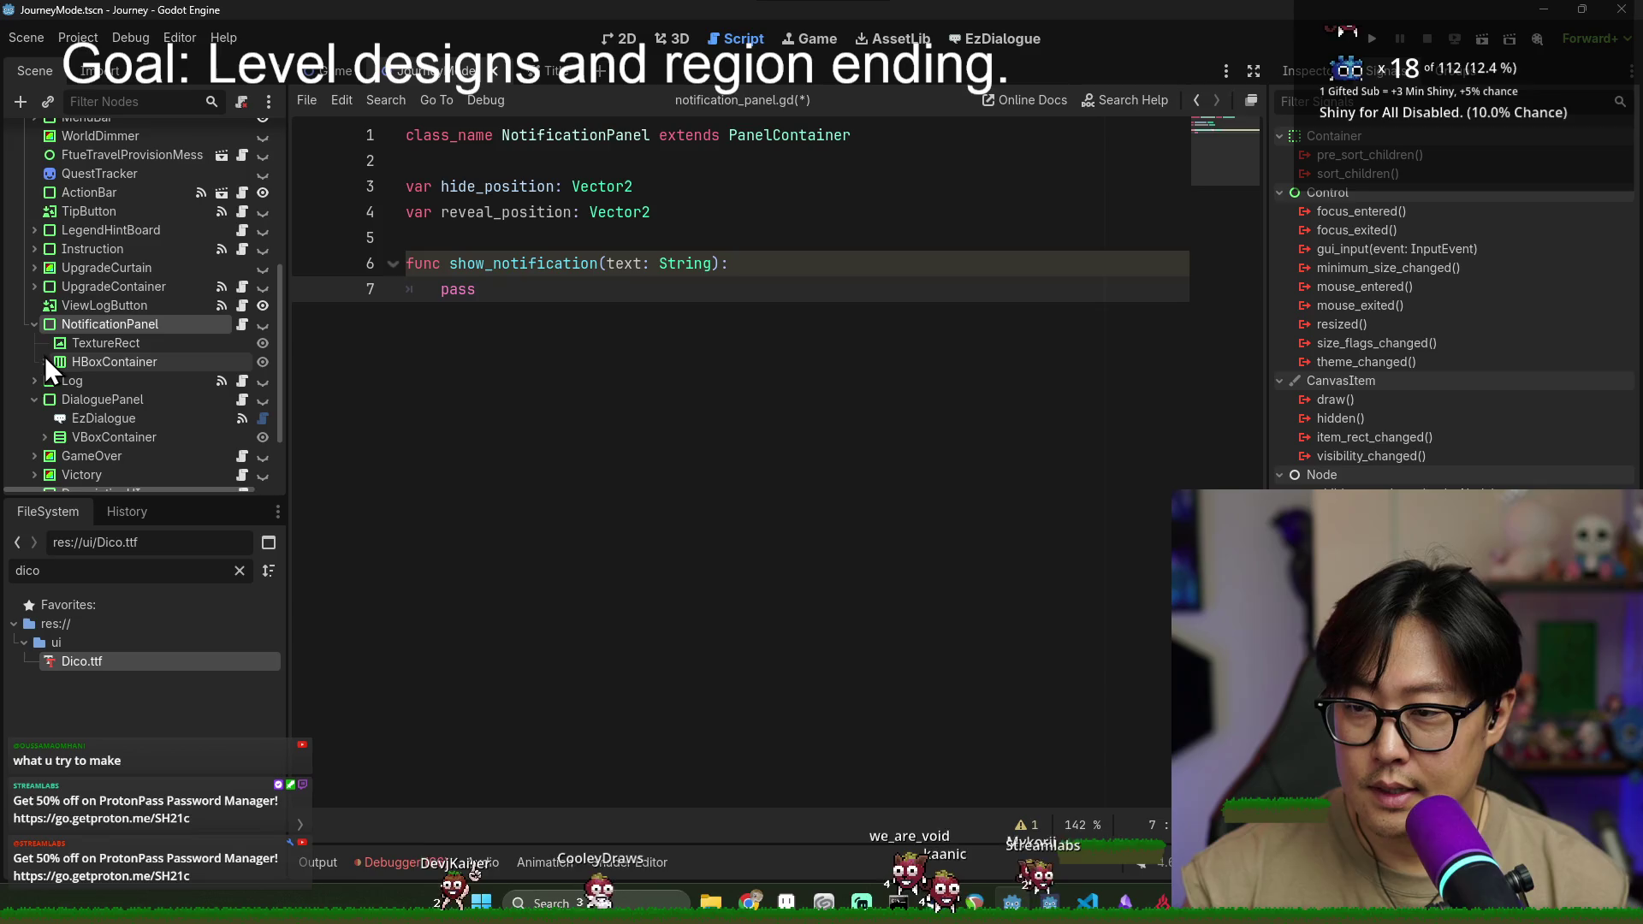
- Set label.text = text in show_notification, delete the pass placeholder and save
{"action": "mouse_move", "coordinate": [91, 383]}
{"action": "left_mouse_down"}
{"action": "mouse_move", "coordinate": [557, 218]}
{"action": "mouse_move", "coordinate": [568, 240]}
{"action": "left_mouse_up"}
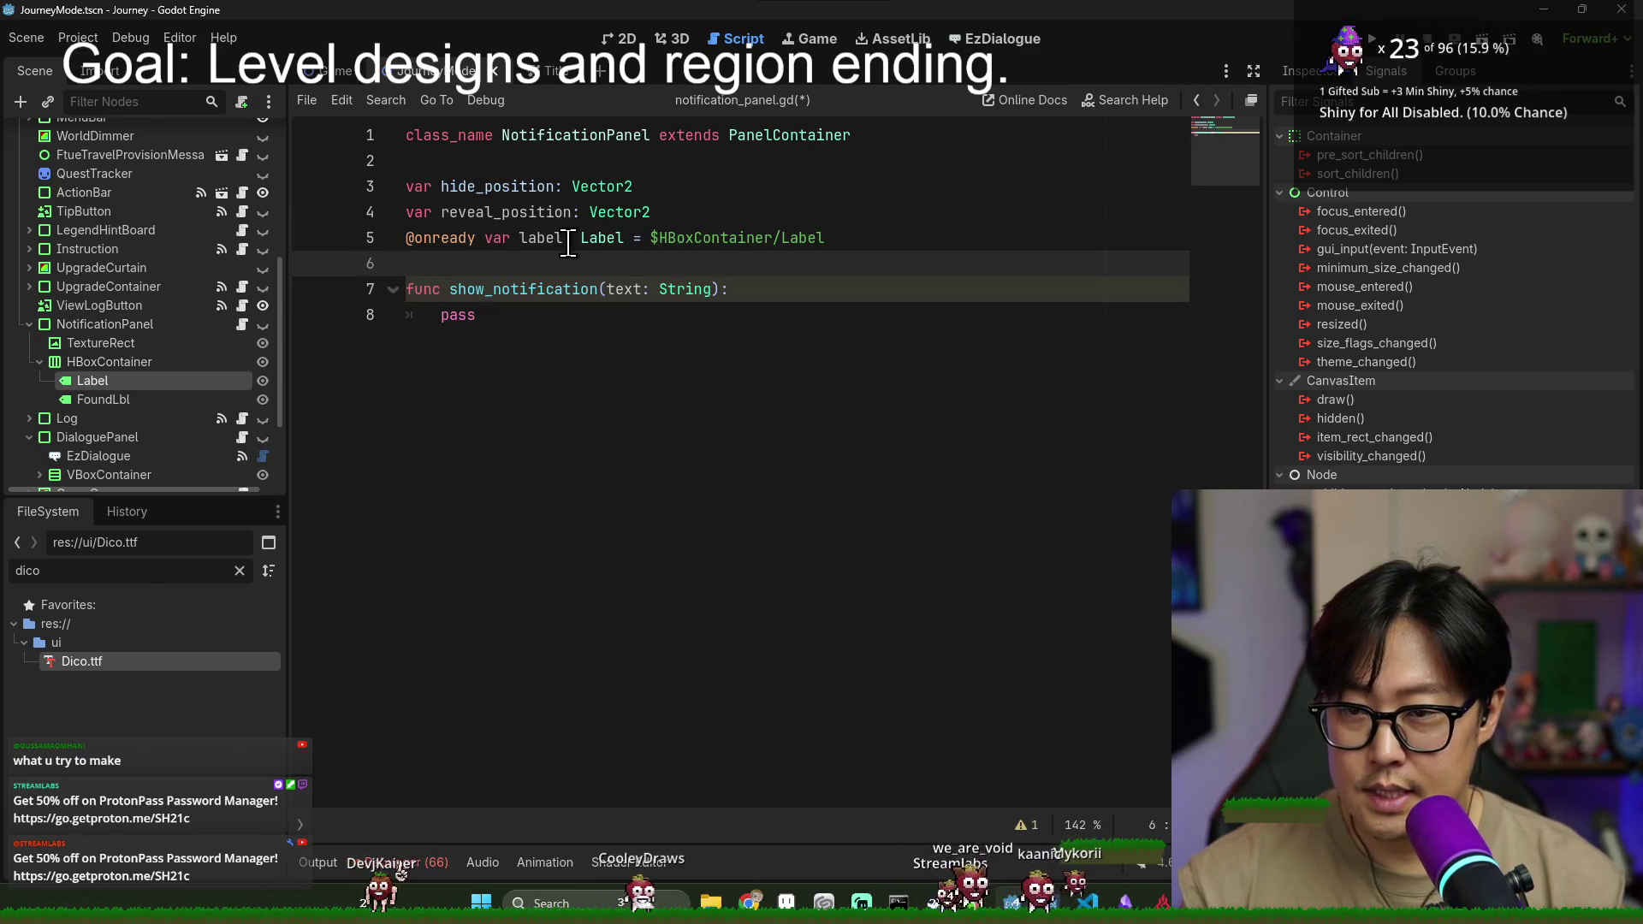
{"action": "double_click", "coordinate": [558, 240]}
{"action": "left_click", "coordinate": [813, 295]}
{"action": "key", "text": "Return"}
{"action": "type", "text": "label"}
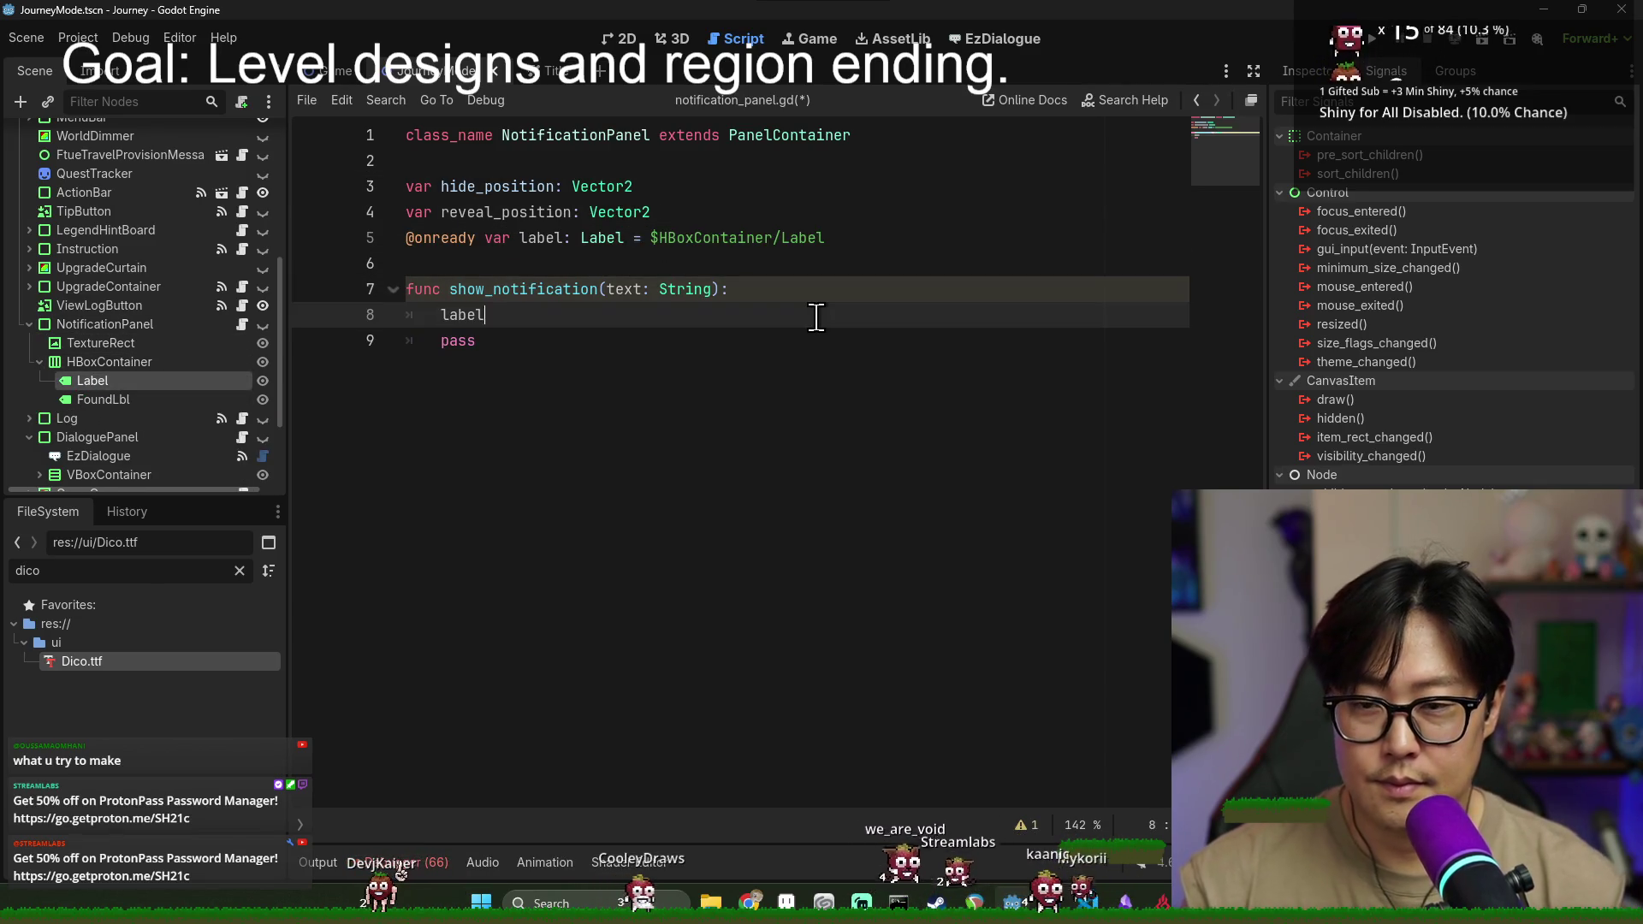
{"action": "type", "text": ".text = "}
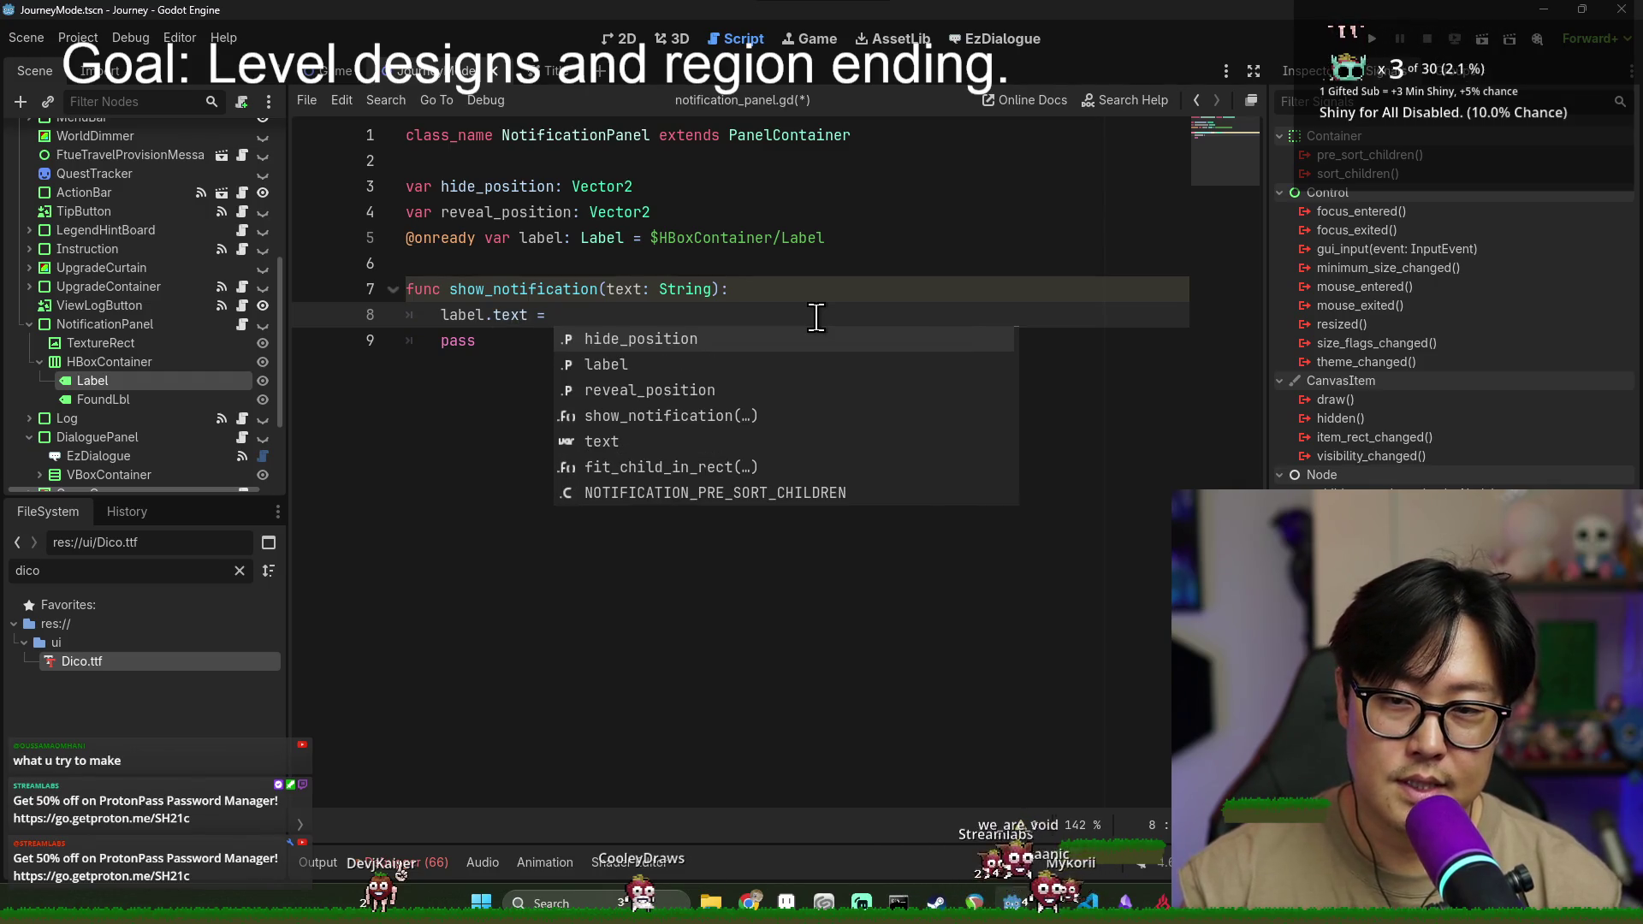
{"action": "type", "text": "text"}
{"action": "left_click_drag", "start_coordinate": [286, 363], "coordinate": [289, 362]}
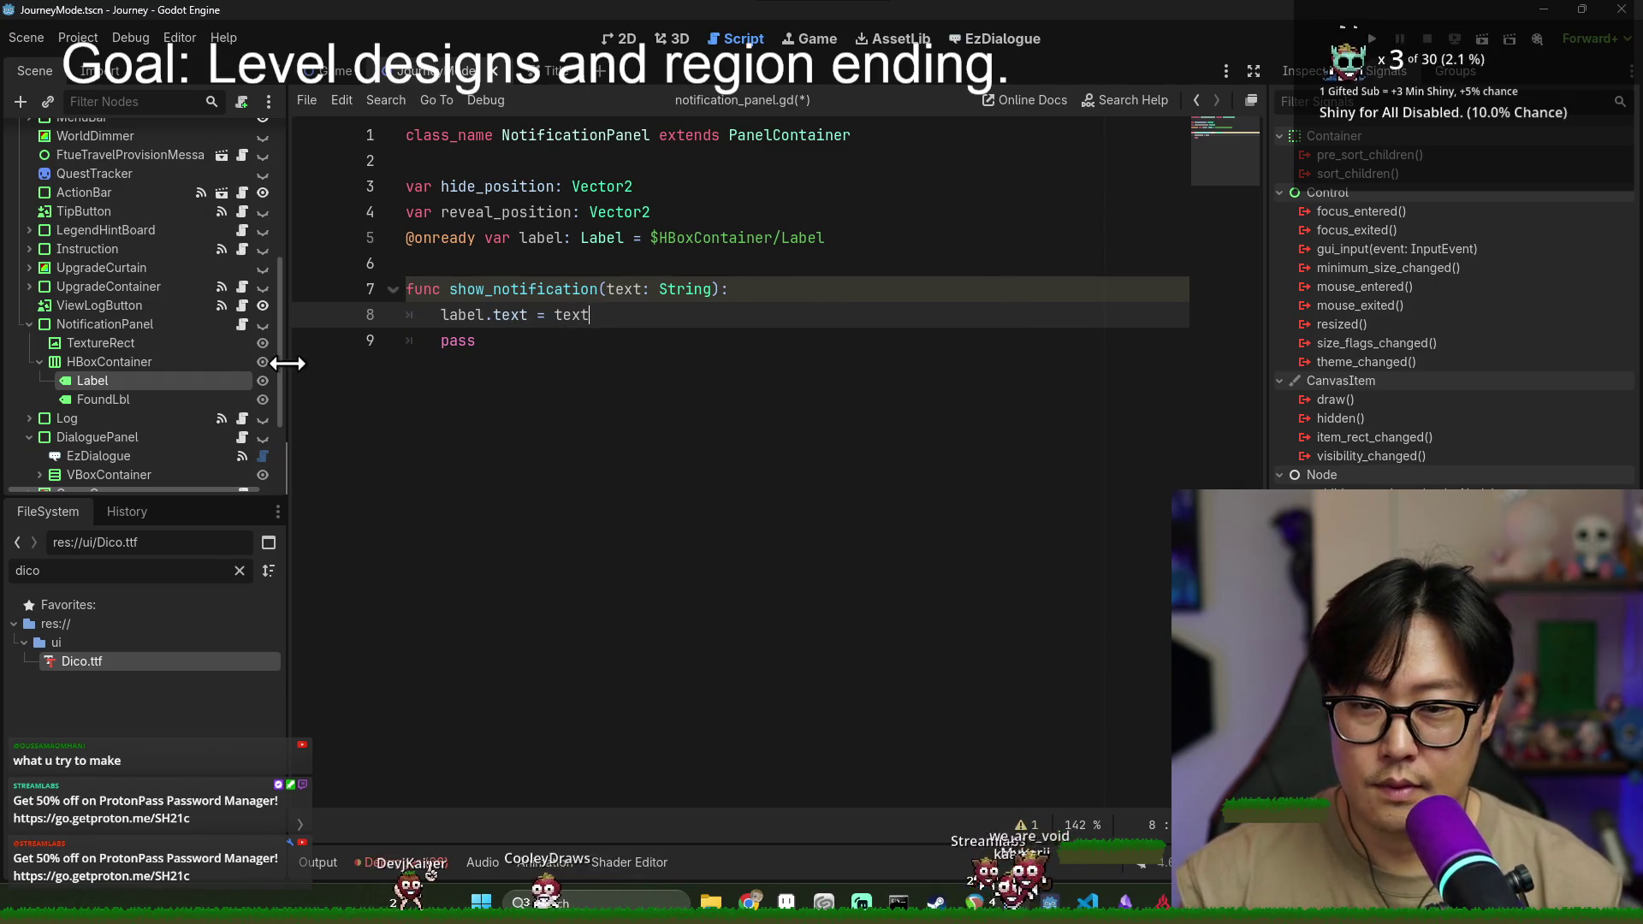
{"action": "left_click", "coordinate": [519, 342]}
{"action": "left_click_drag", "start_coordinate": [519, 342], "coordinate": [733, 321]}
{"action": "key", "text": "BackSpace"}
{"action": "key", "text": "ctrl+s"}
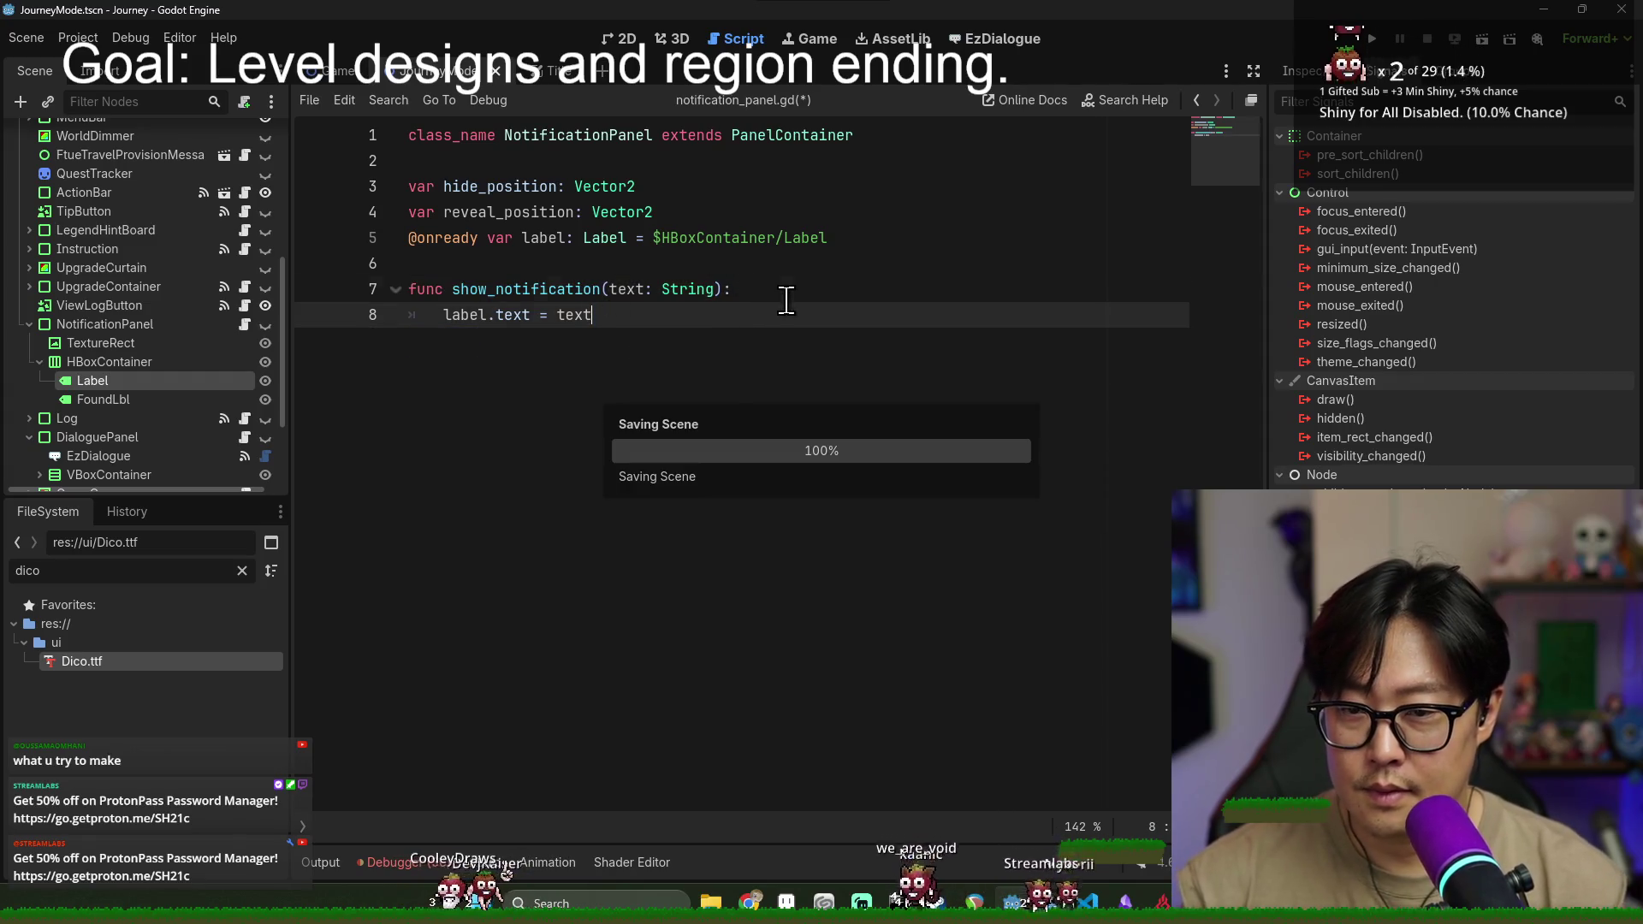
- Add a visible = true line, repositioning it and fixing its indentation
{"action": "key", "text": "Return"}
{"action": "key", "text": "Return"}
{"action": "type", "text": "visible = t"}
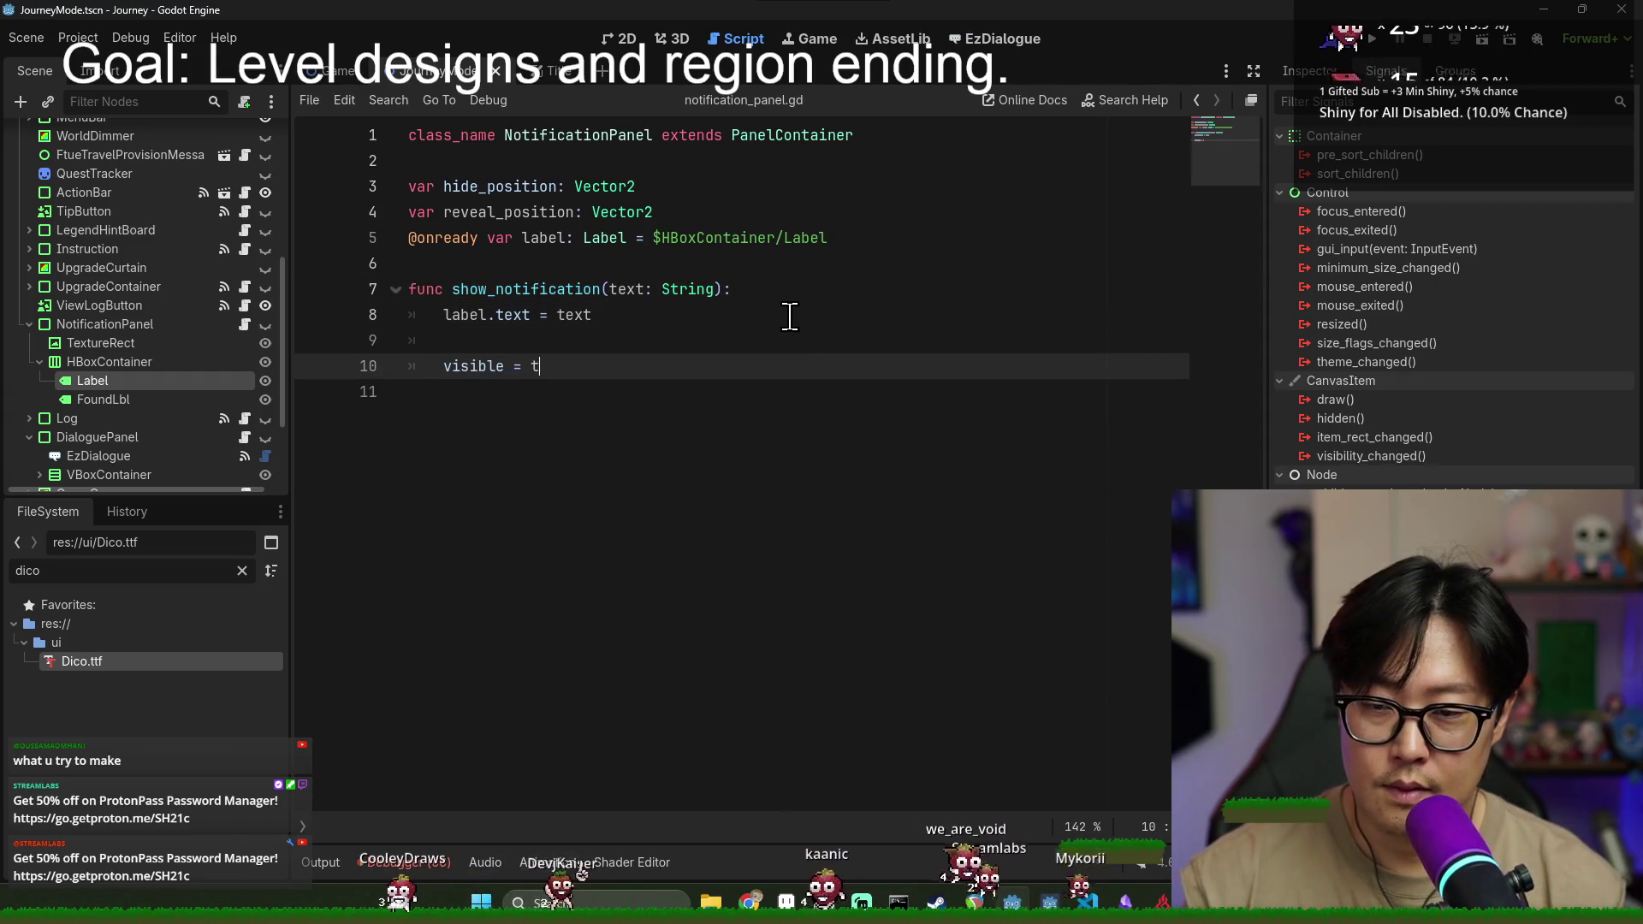
{"action": "left_click", "coordinate": [525, 342]}
{"action": "key", "text": "BackSpace"}
{"action": "key", "text": "BackSpace"}
{"action": "left_click", "coordinate": [523, 343]}
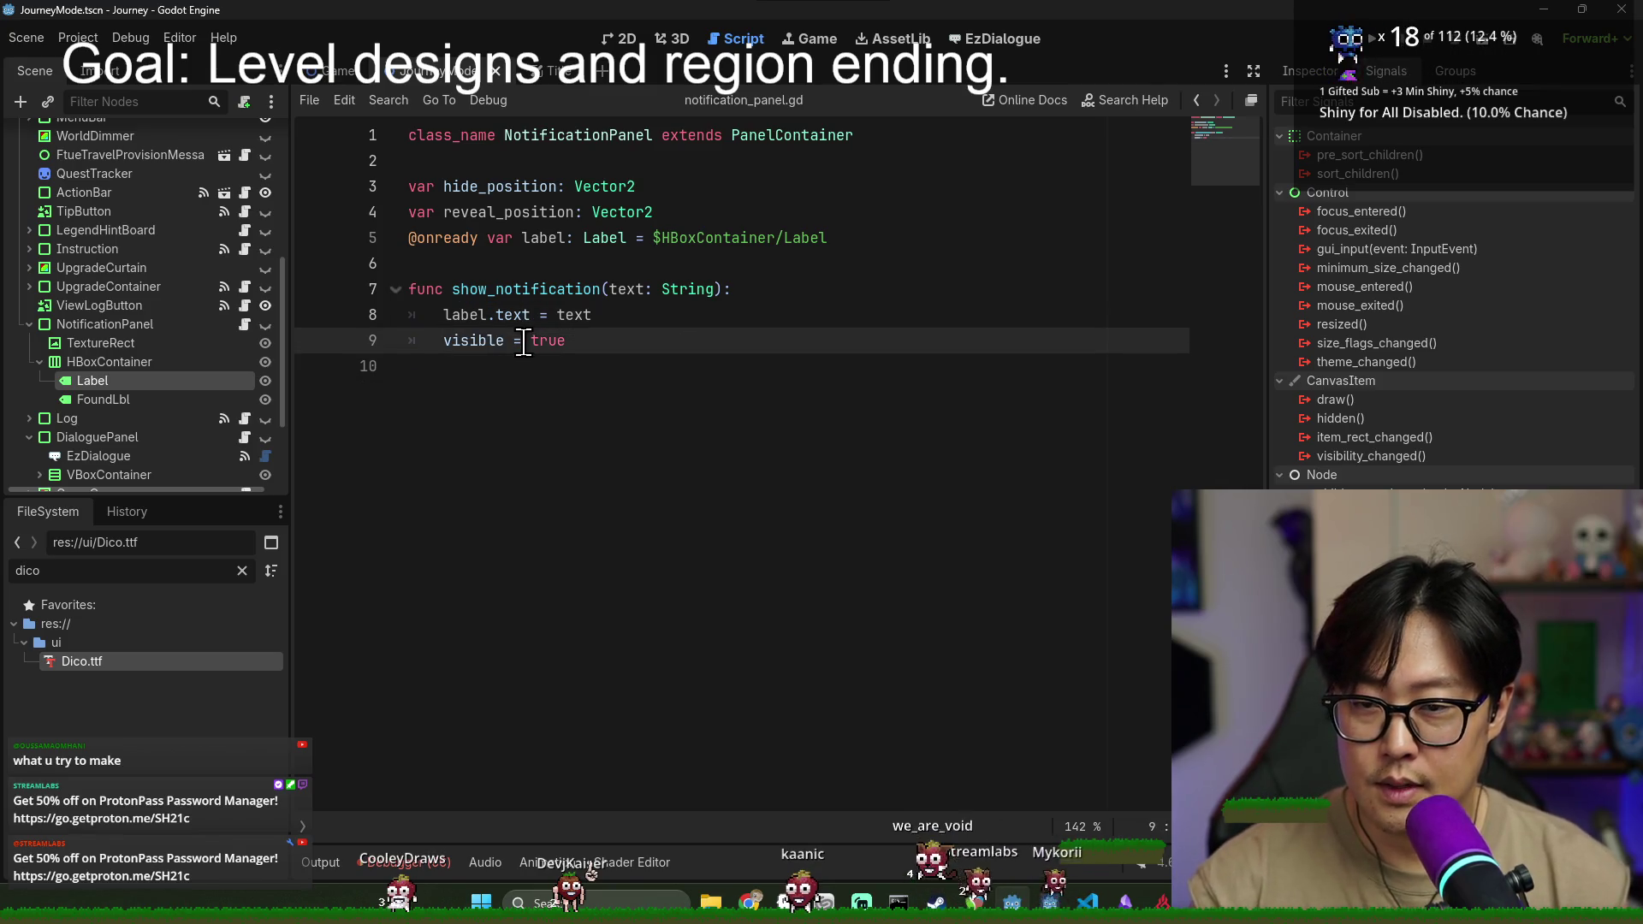
{"action": "key", "text": "ctrl+x"}
{"action": "left_click", "coordinate": [770, 294]}
{"action": "key", "text": "Return"}
{"action": "key", "text": "ctrl+v"}
{"action": "left_click", "coordinate": [505, 316]}
{"action": "key", "text": "shift+Tab"}
{"action": "left_click", "coordinate": [517, 341]}
{"action": "key", "text": "BackSpace"}
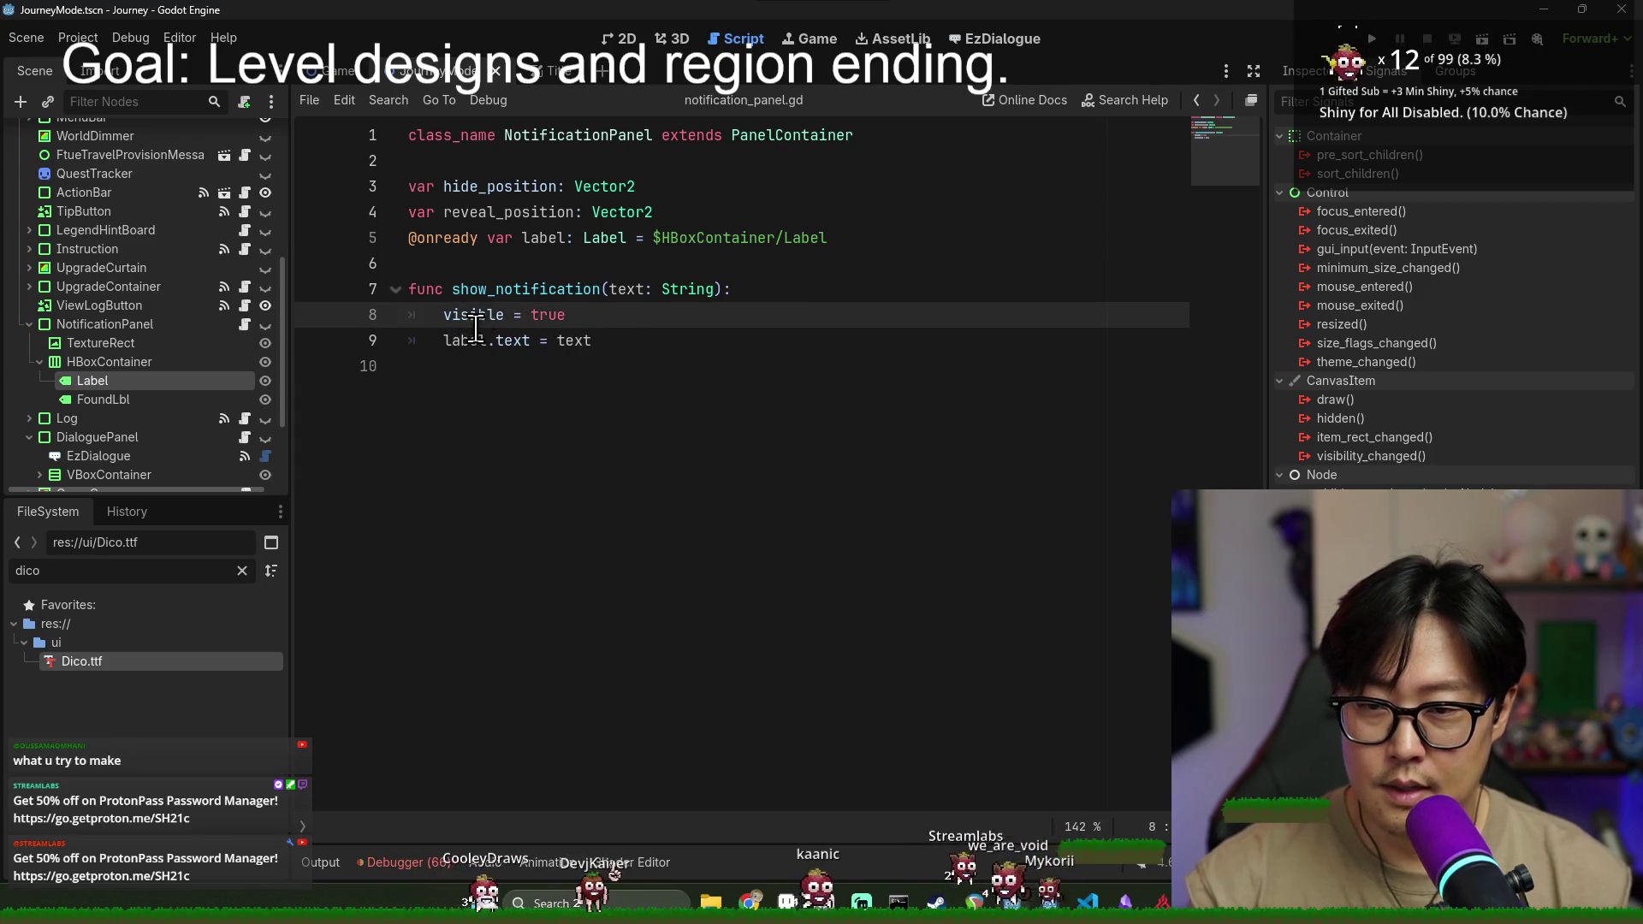
- Move visible = true to sit right below the label assignment
{"action": "triple_click", "coordinate": [476, 316]}
{"action": "key", "text": "ctrl+x"}
{"action": "key", "text": "Down"}
{"action": "key", "text": "Return"}
{"action": "key", "text": "ctrl+v"}
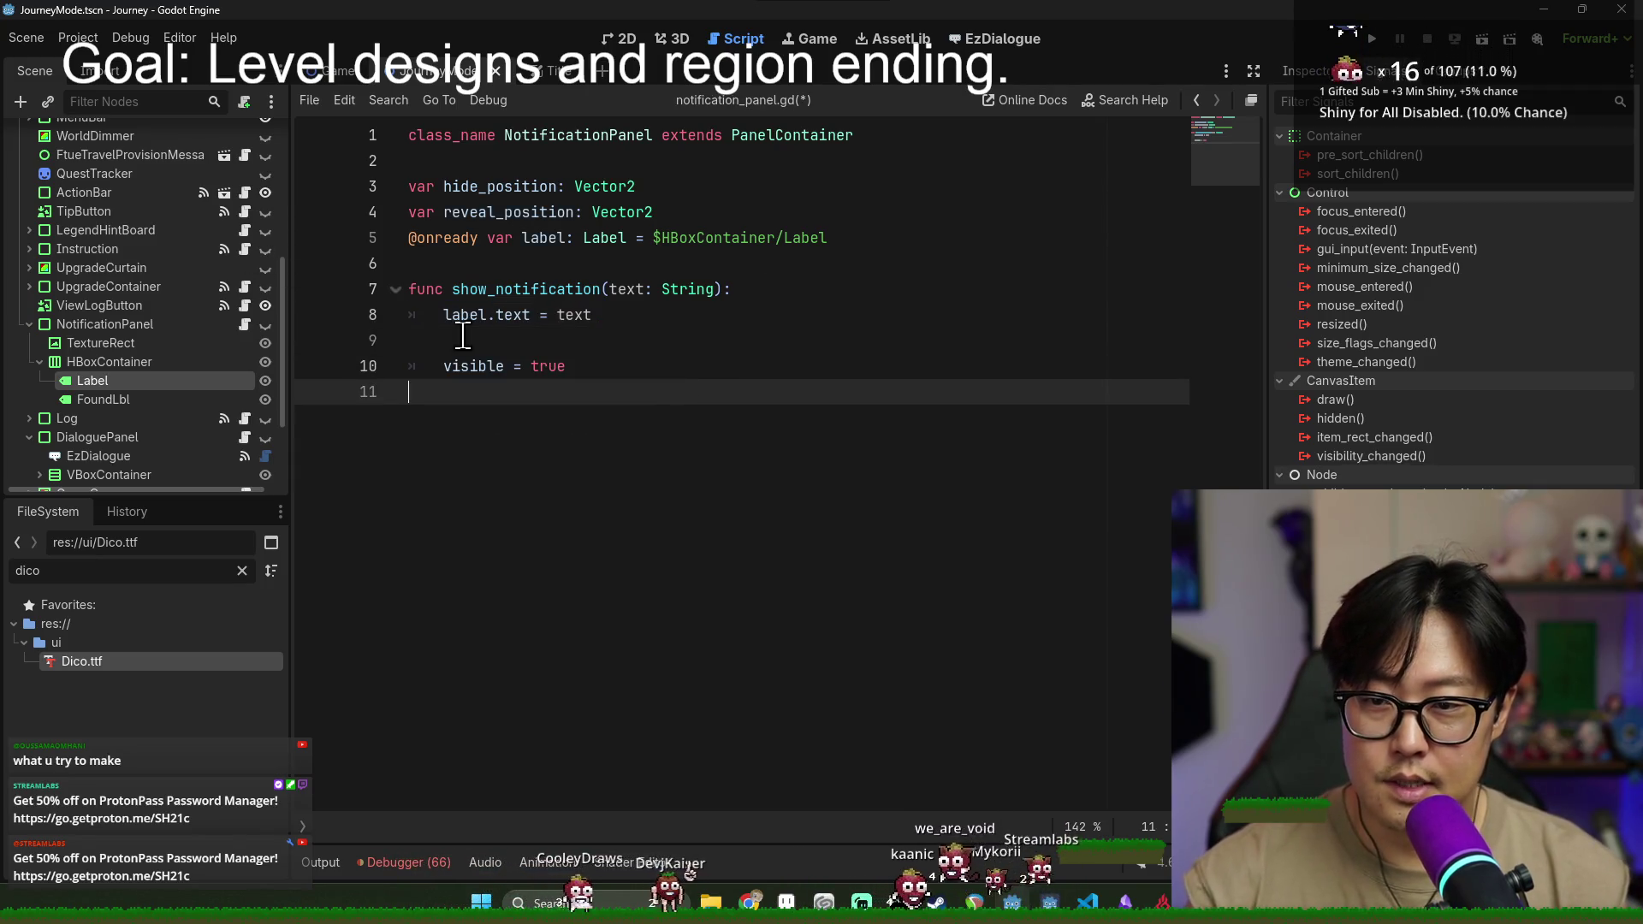
- Insert position = hide_position before the visible = true line
{"action": "left_click", "coordinate": [462, 336]}
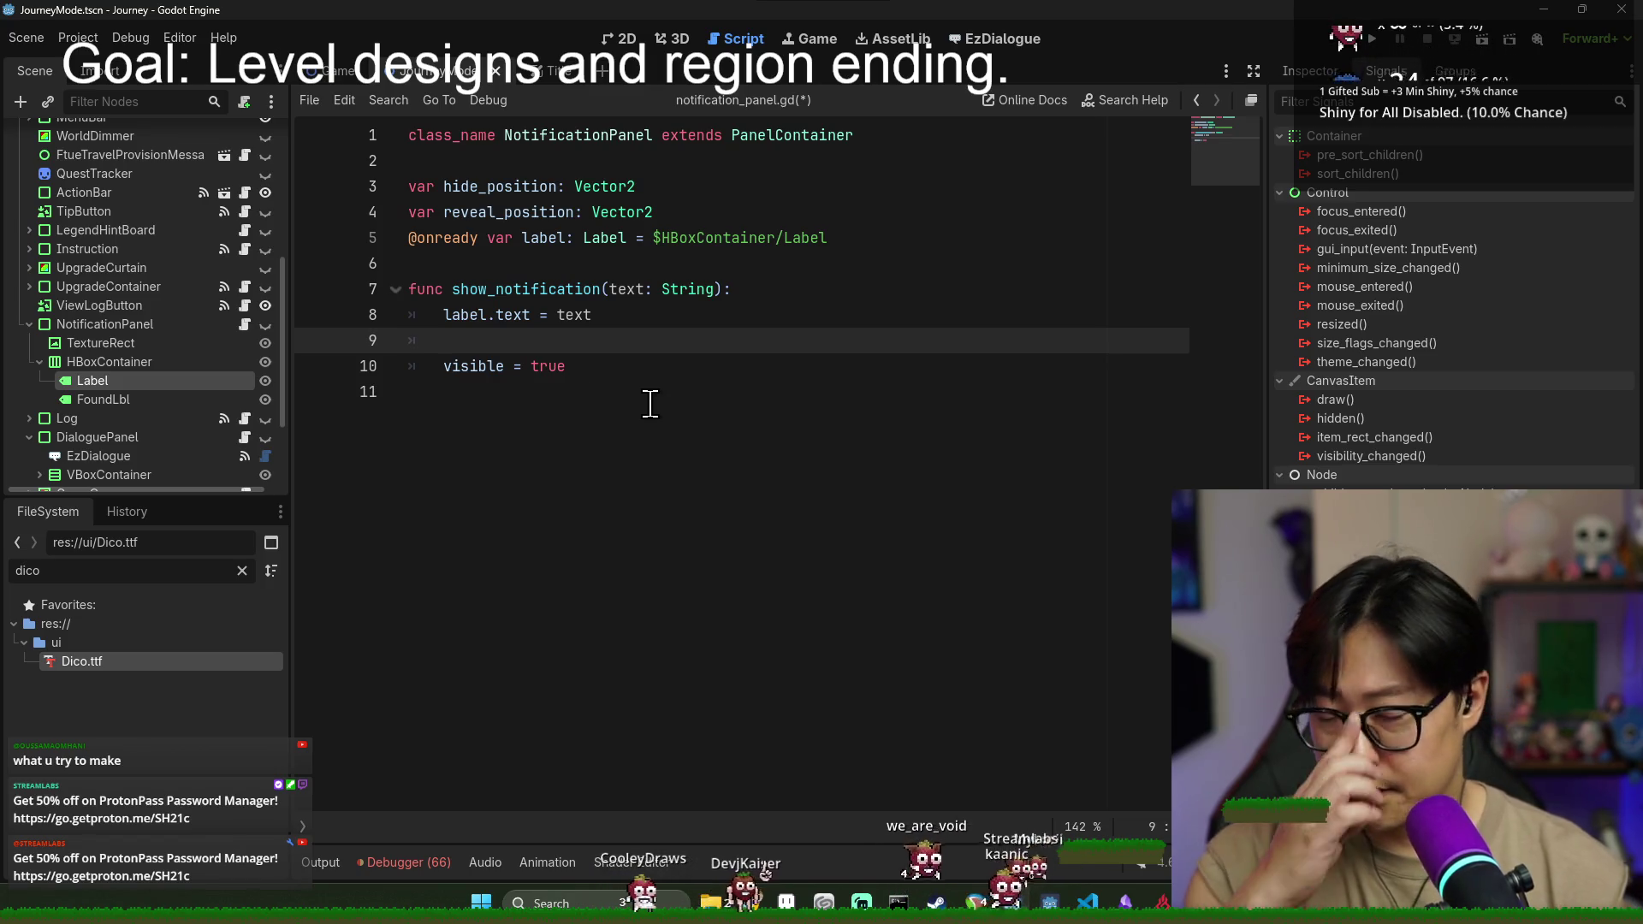
{"action": "key", "text": "Return"}
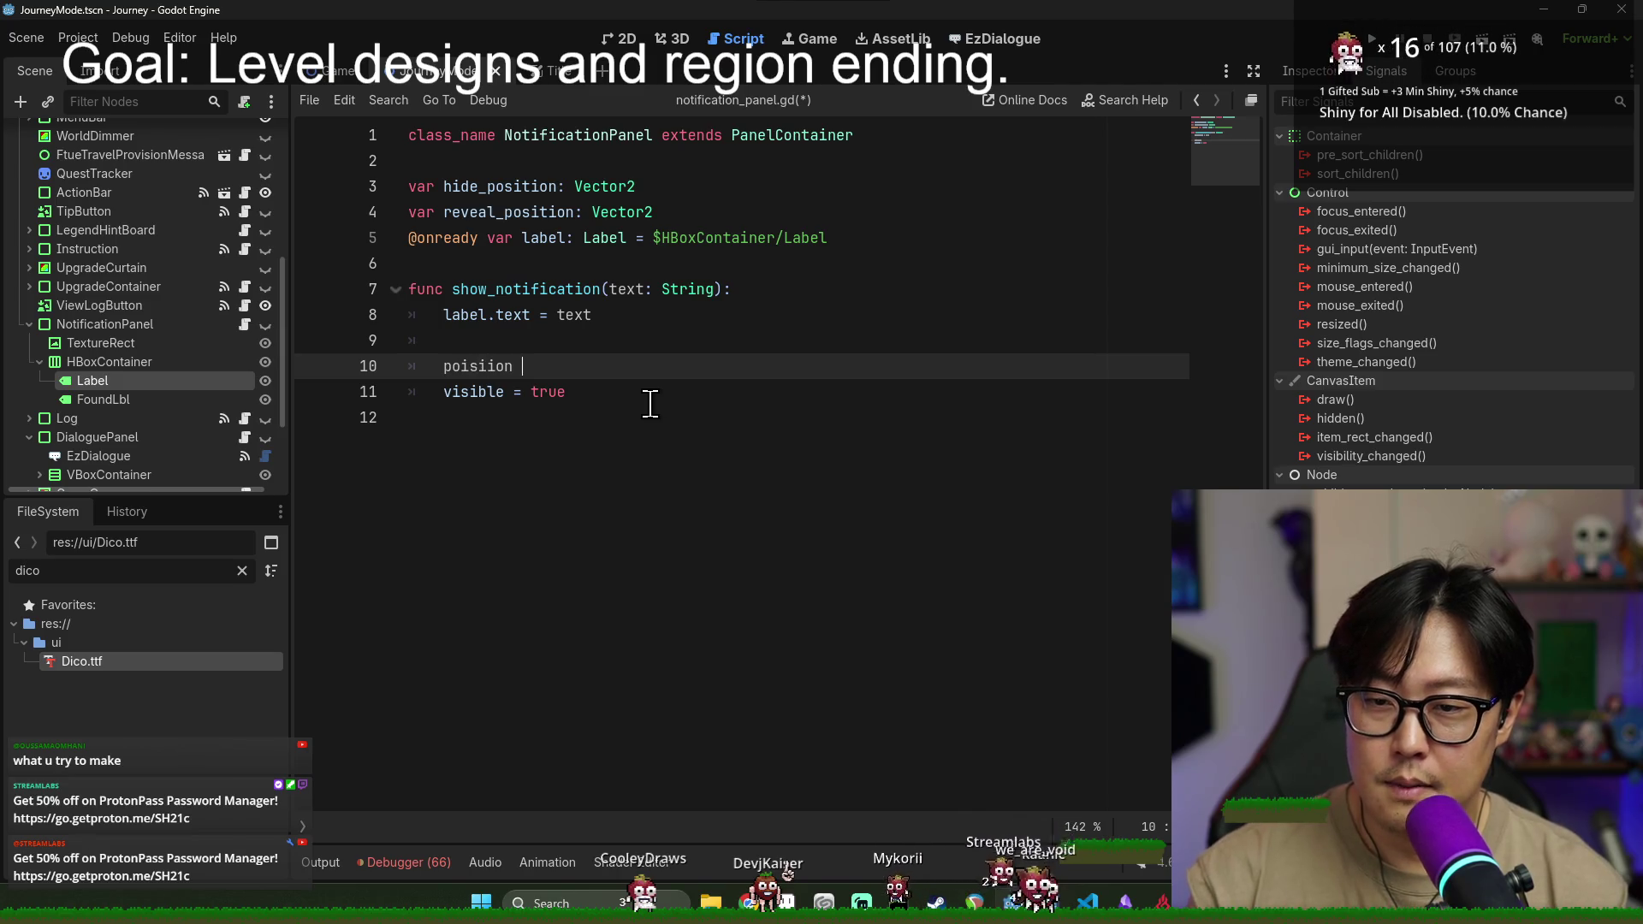
{"action": "key", "text": "BackSpace"}
{"action": "key", "text": "BackSpace"}
{"action": "key", "text": "BackSpace"}
{"action": "type", "text": "tion = hi"}
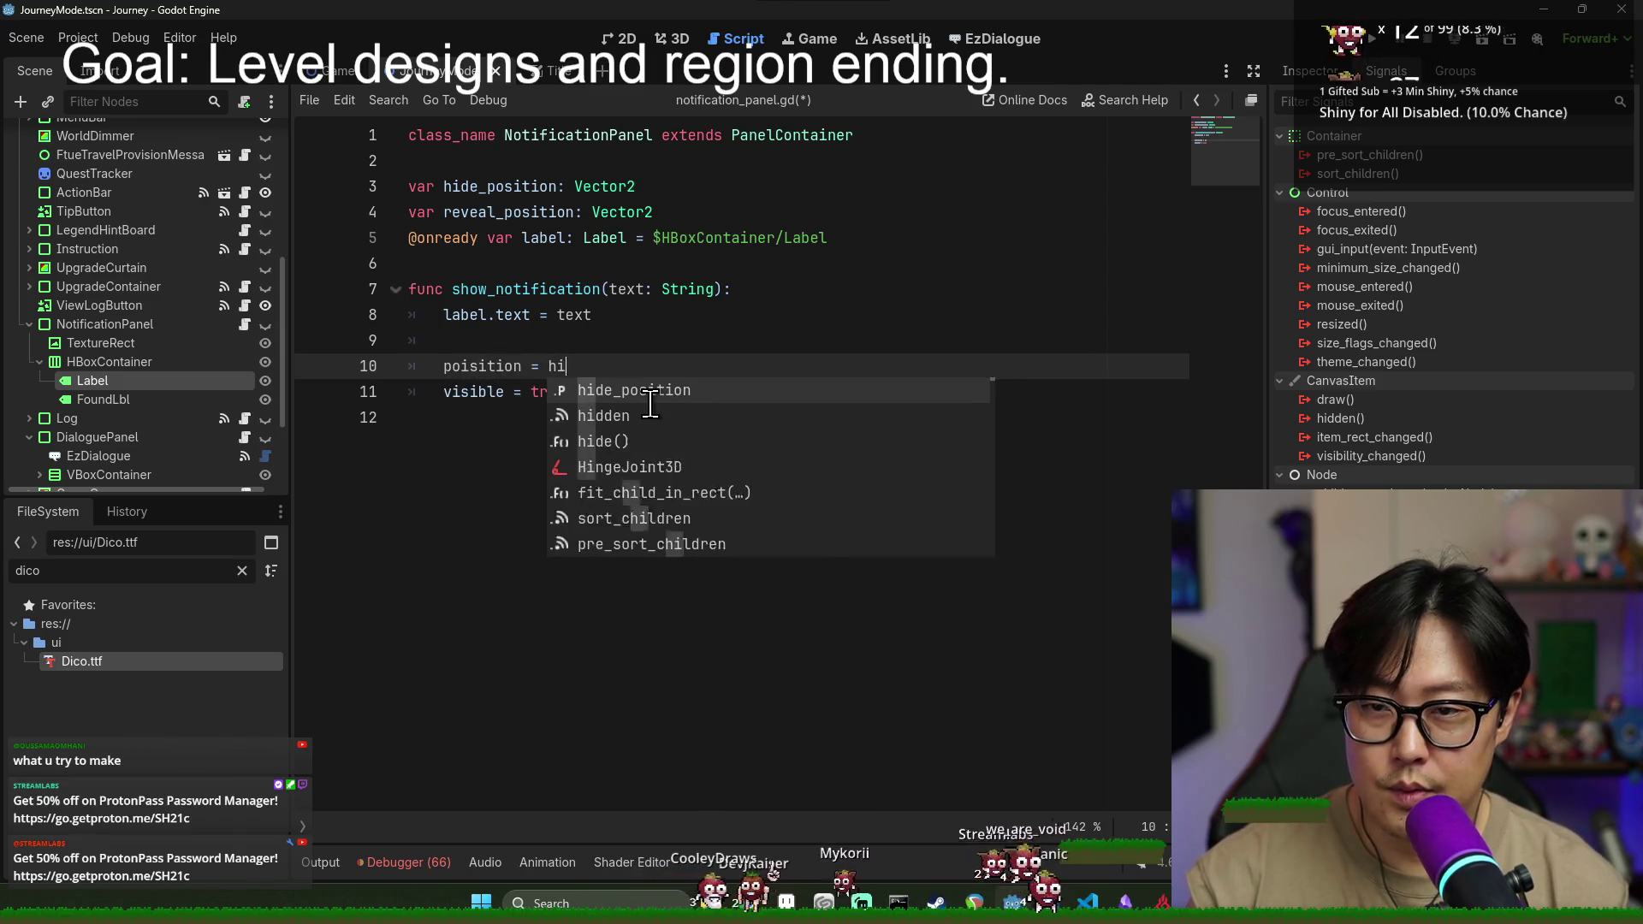
{"action": "type", "text": "de_pos"}
{"action": "key", "text": "Return"}
{"action": "key", "text": "Return"}
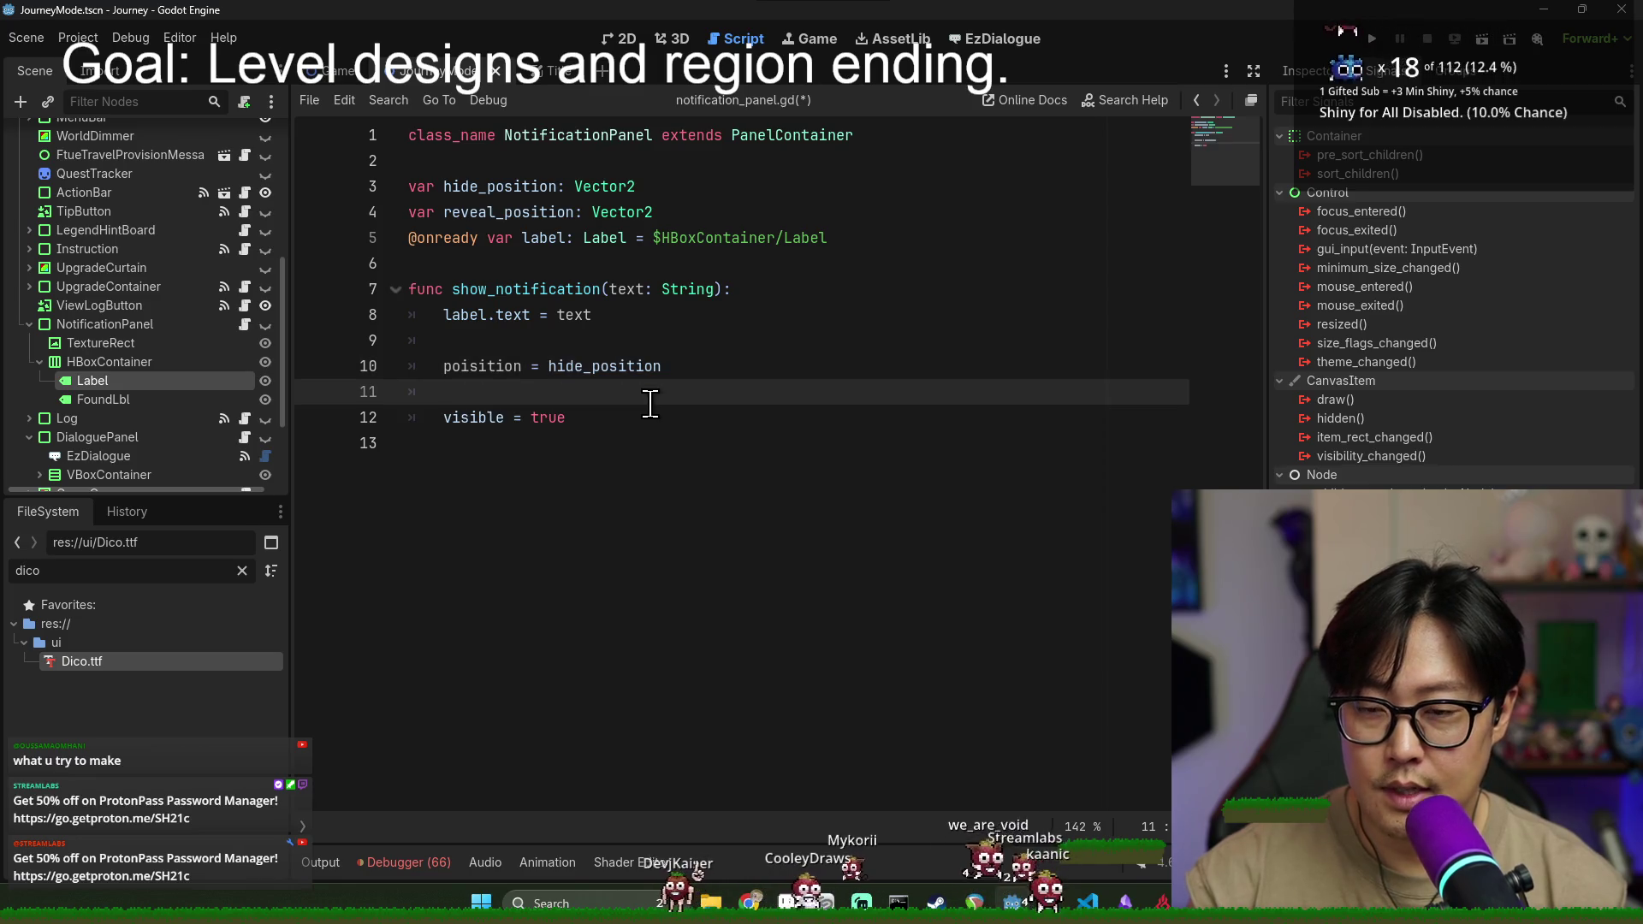
{"action": "key", "text": "BackSpace"}
{"action": "key", "text": "BackSpace"}
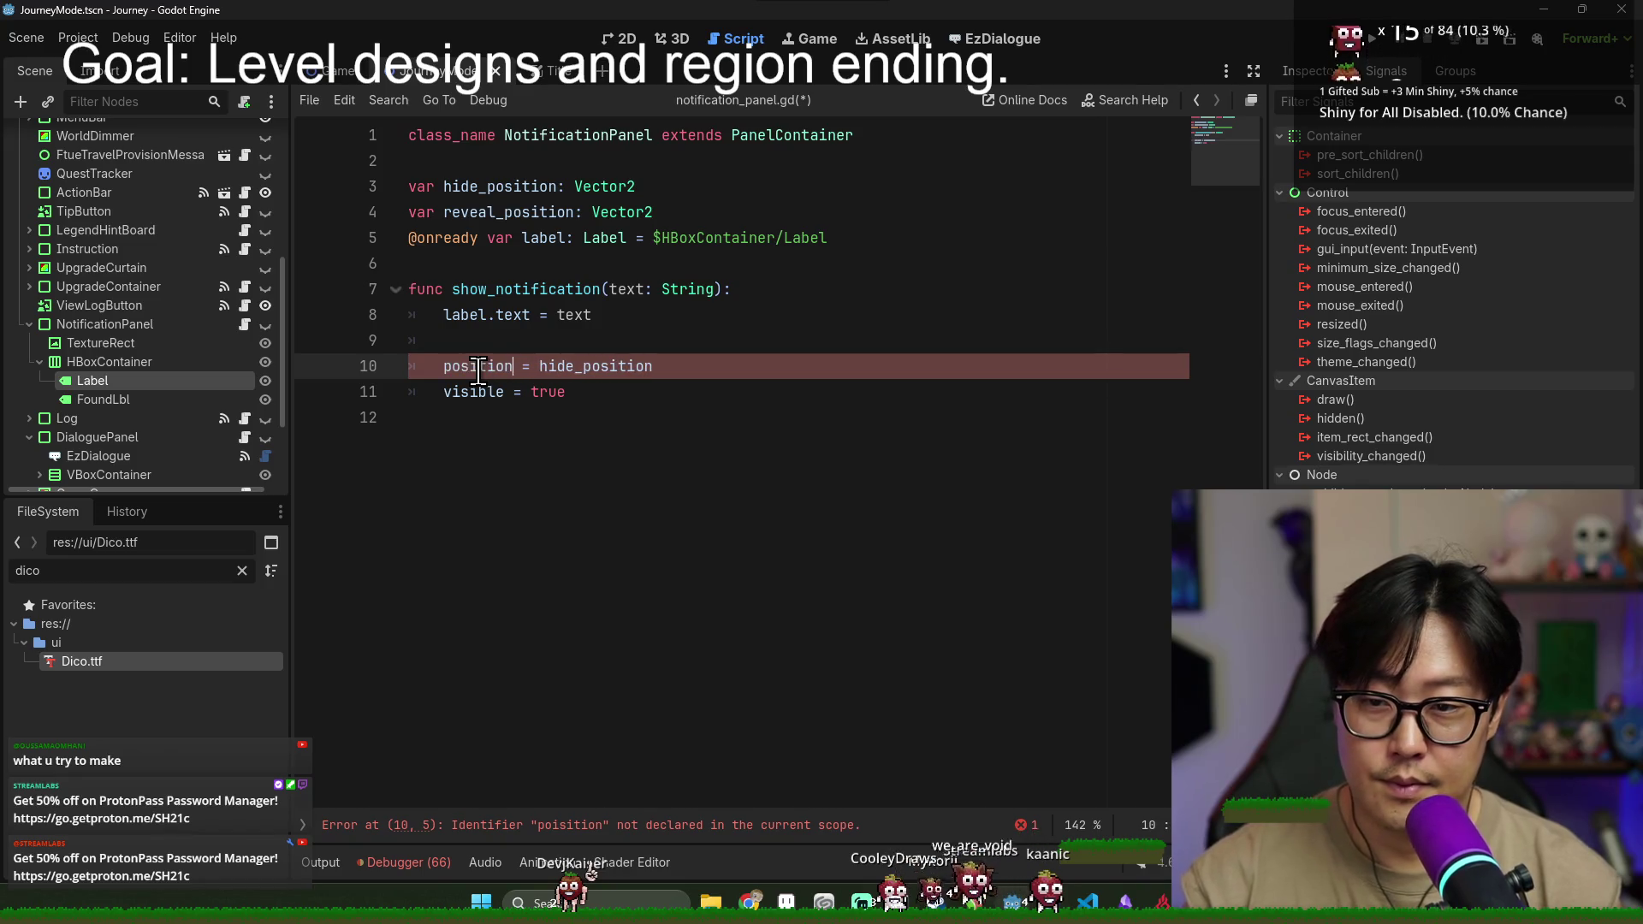
- Declare var slide_tween = create_tween() and start a set_trans call on it
{"action": "left_click", "coordinate": [655, 392]}
{"action": "key", "text": "Return"}
{"action": "key", "text": "Return"}
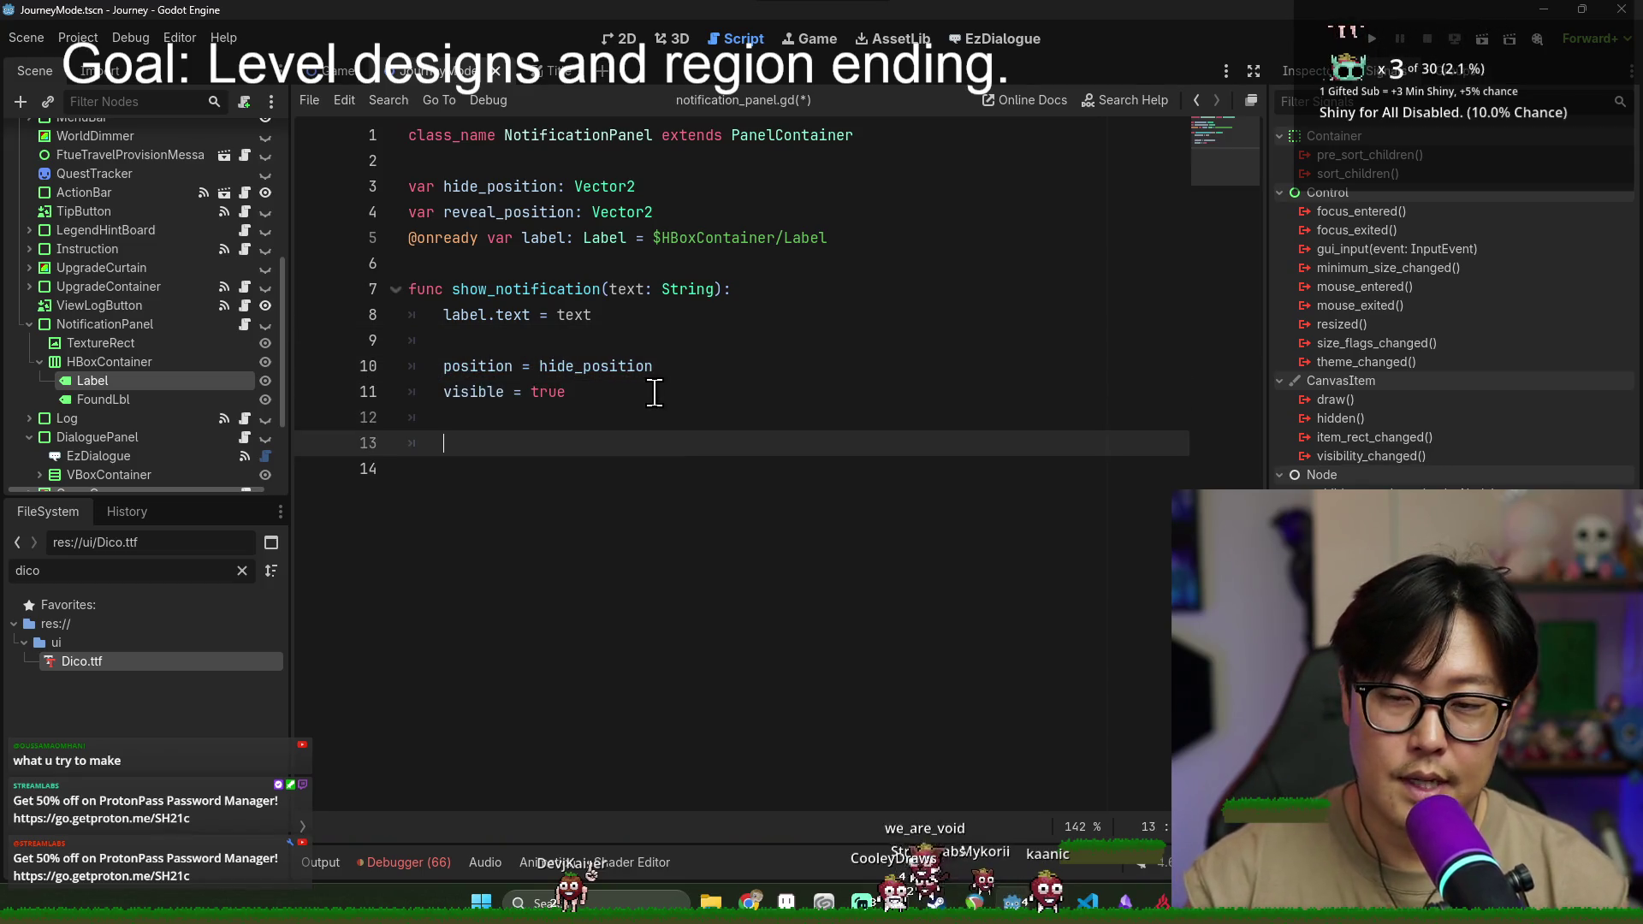
{"action": "type", "text": "slide_tween"}
{"action": "left_click", "coordinate": [440, 443]}
{"action": "type", "text": "var"}
{"action": "left_click", "coordinate": [679, 449]}
{"action": "type", "text": "= c"}
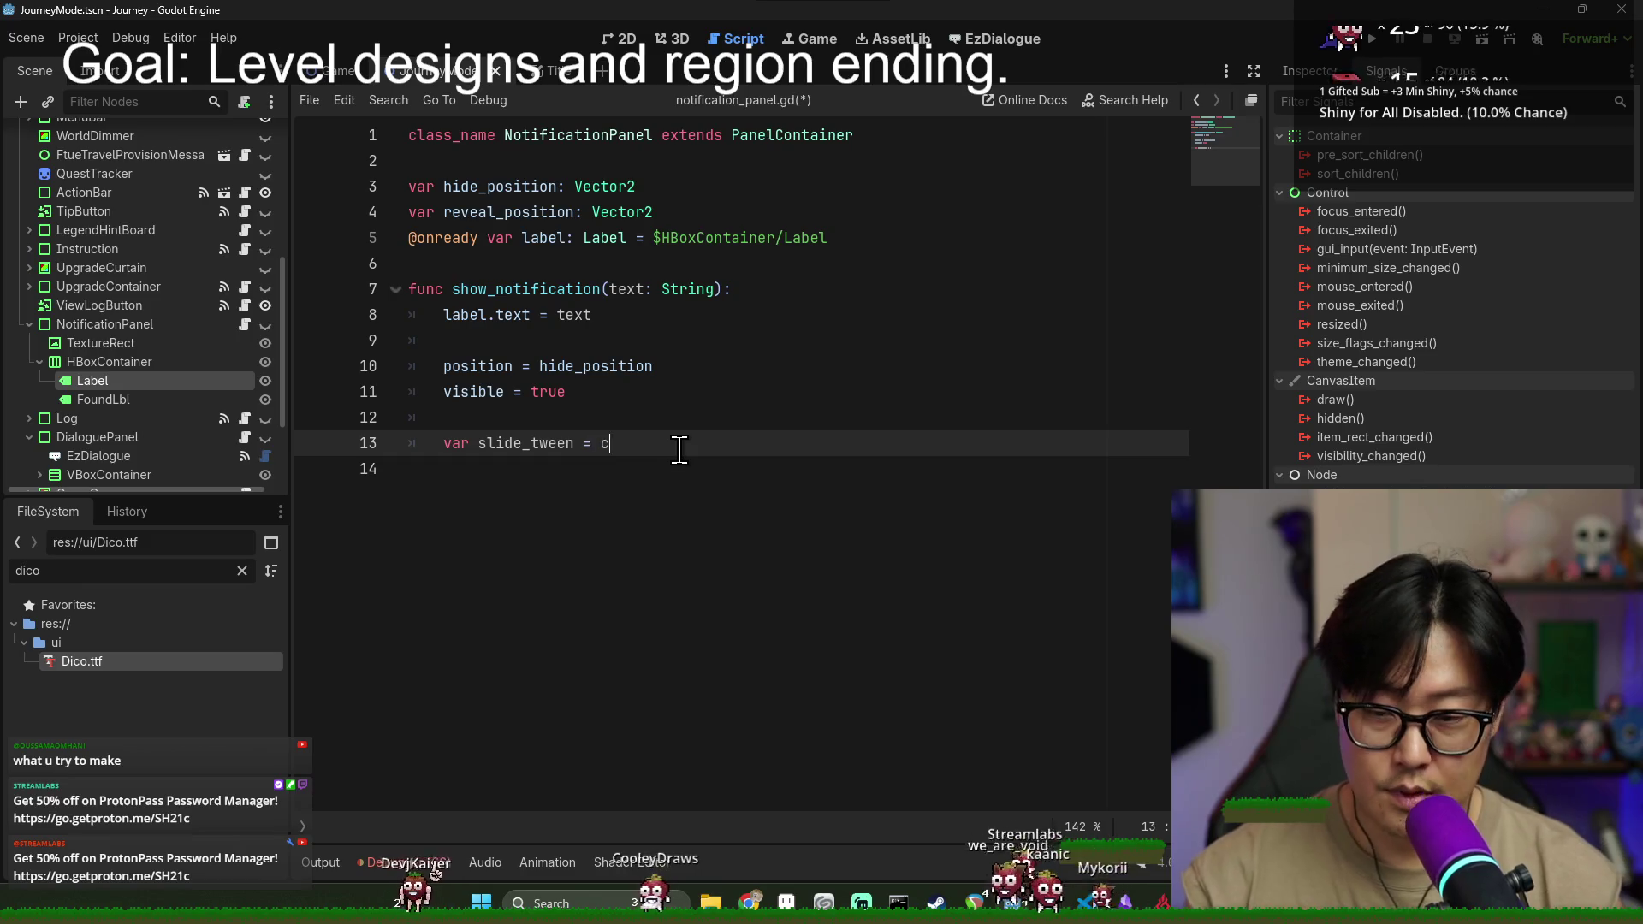
{"action": "type", "text": "()"}
{"action": "key", "text": "Return"}
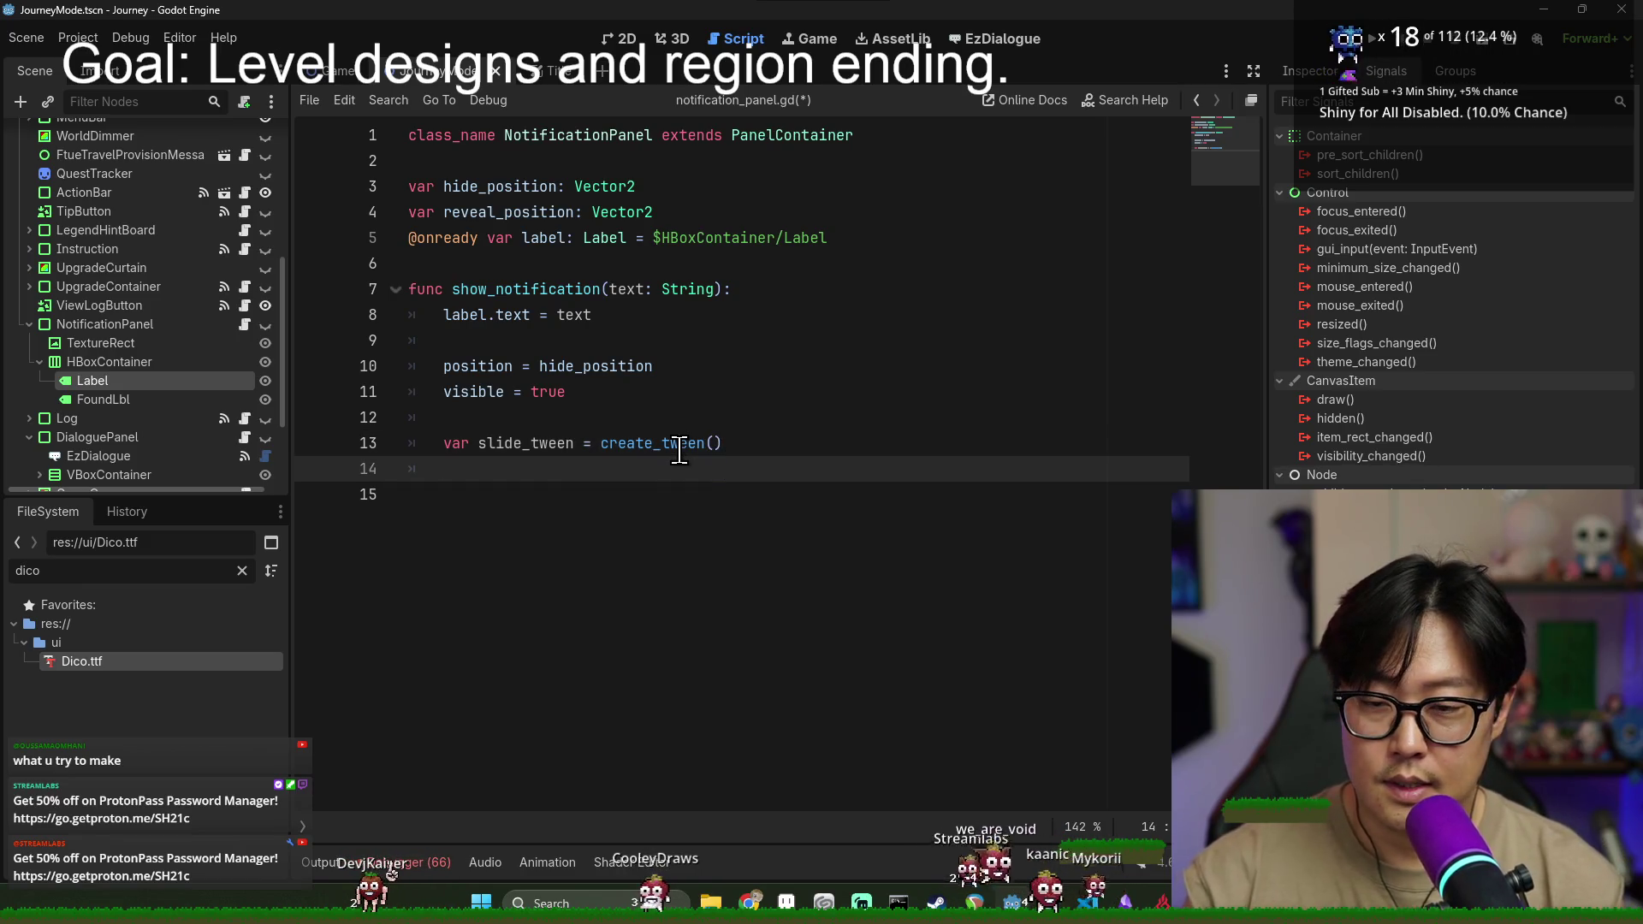
{"action": "left_click", "coordinate": [734, 445]}
{"action": "type", "text": ".set"}
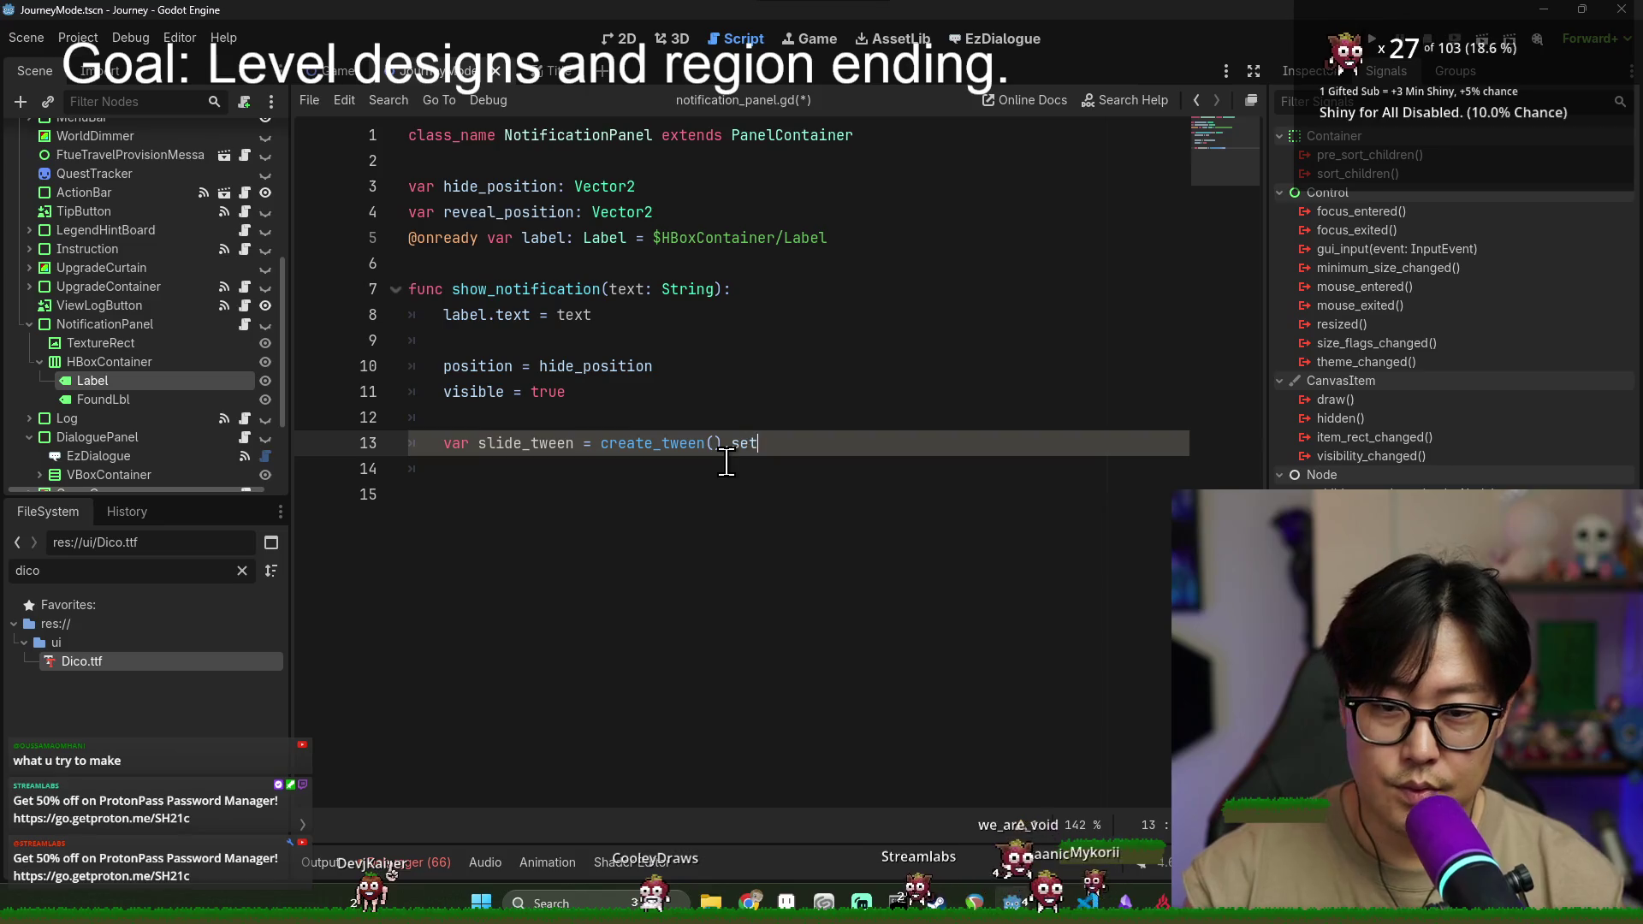
{"action": "type", "text": "_tran"}
{"action": "key", "text": "Return"}
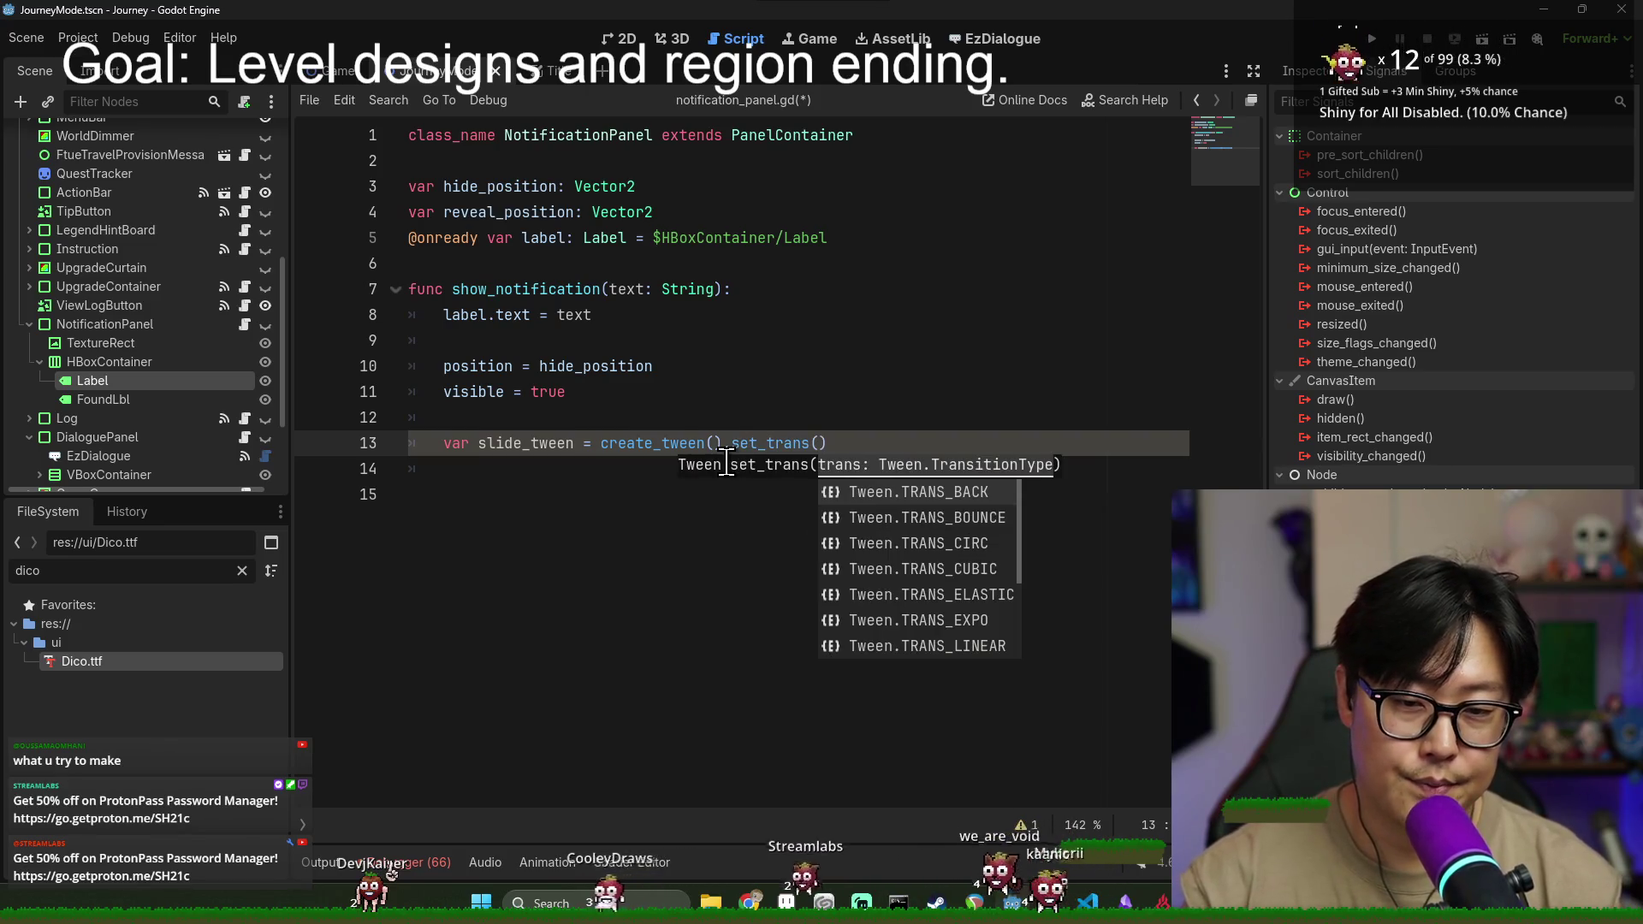
- Pass Tween.TRANS_CUBIC as the slide tween's transition type
{"action": "type", "text": "Twen"}
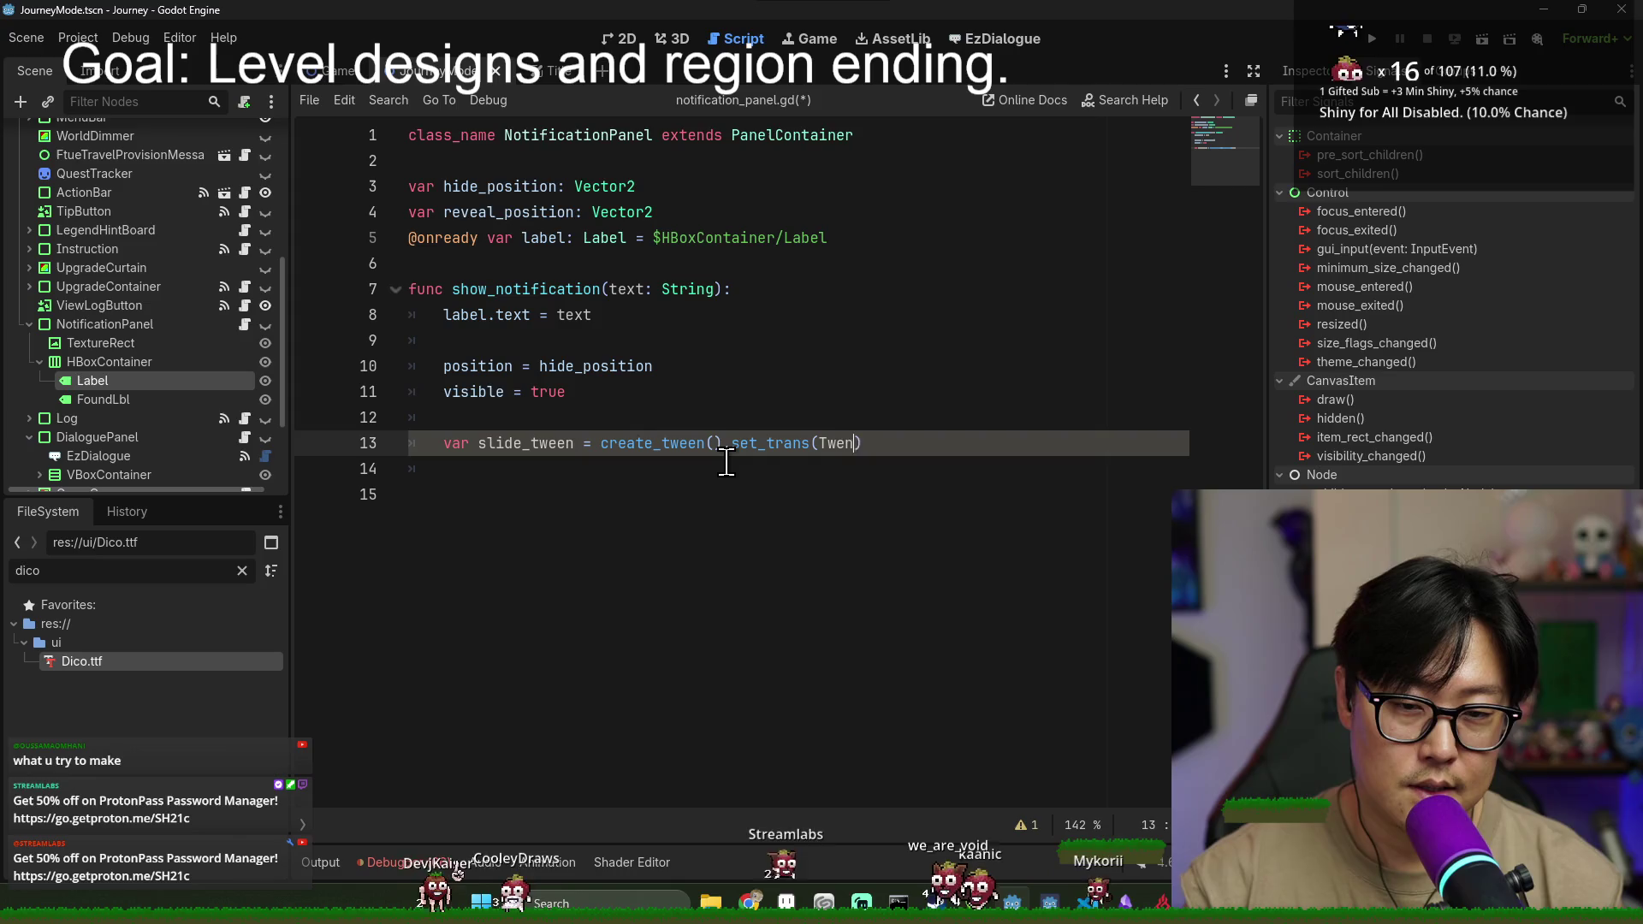
{"action": "key", "text": "BackSpace"}
{"action": "type", "text": "en."}
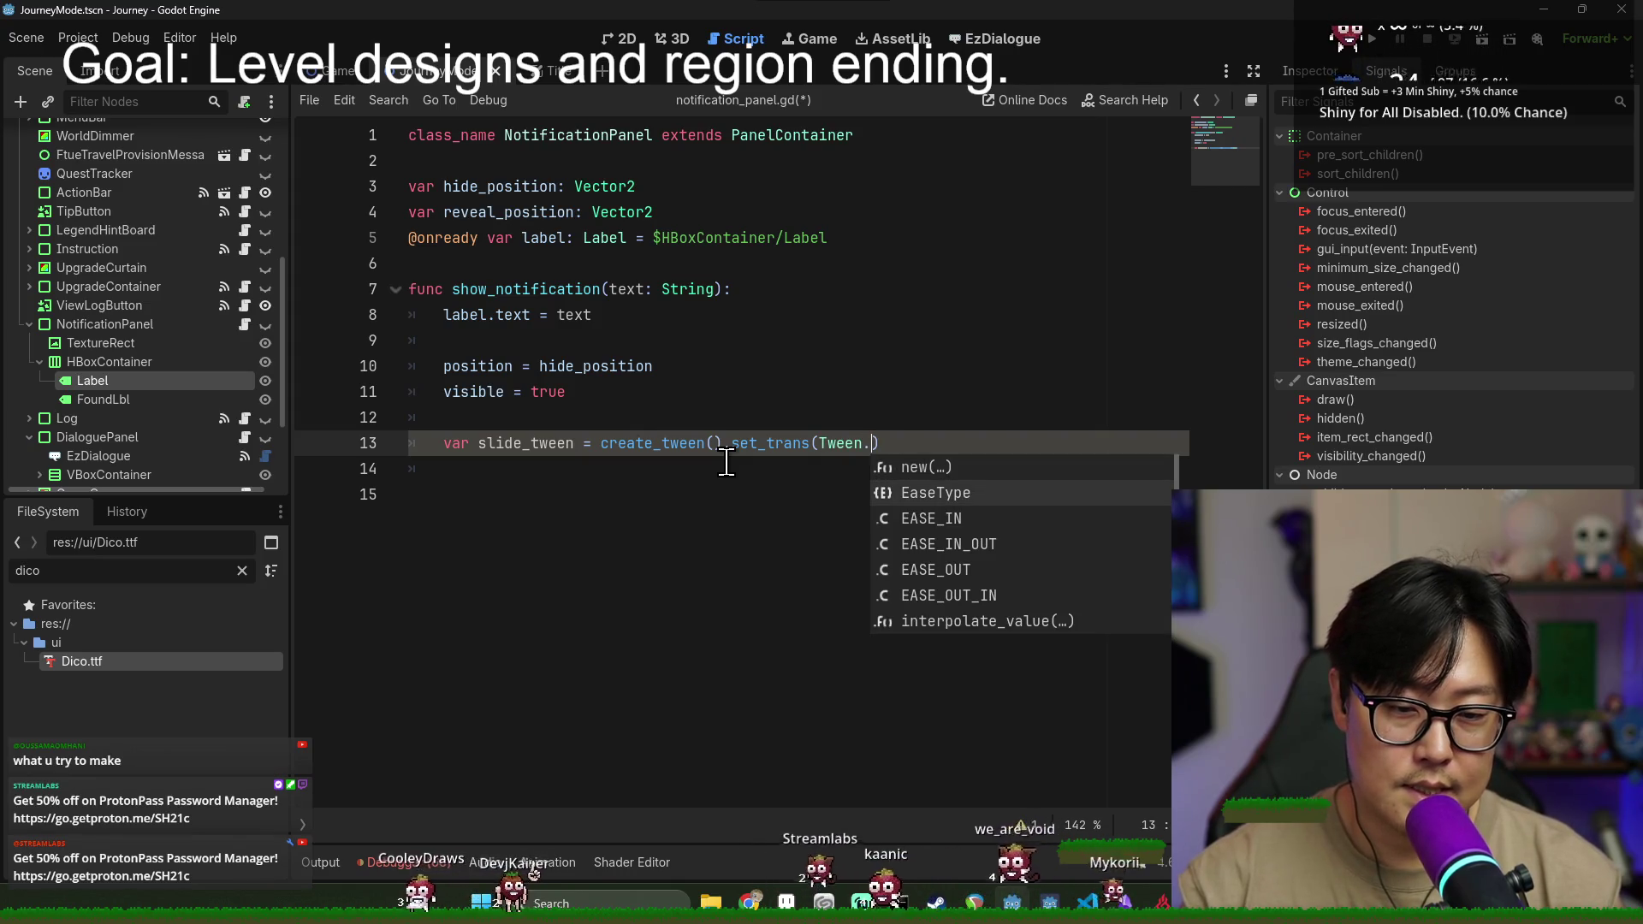
{"action": "key", "text": "BackSpace"}
{"action": "key", "text": "BackSpace"}
{"action": "key", "text": "BackSpace"}
{"action": "type", "text": "rans"}
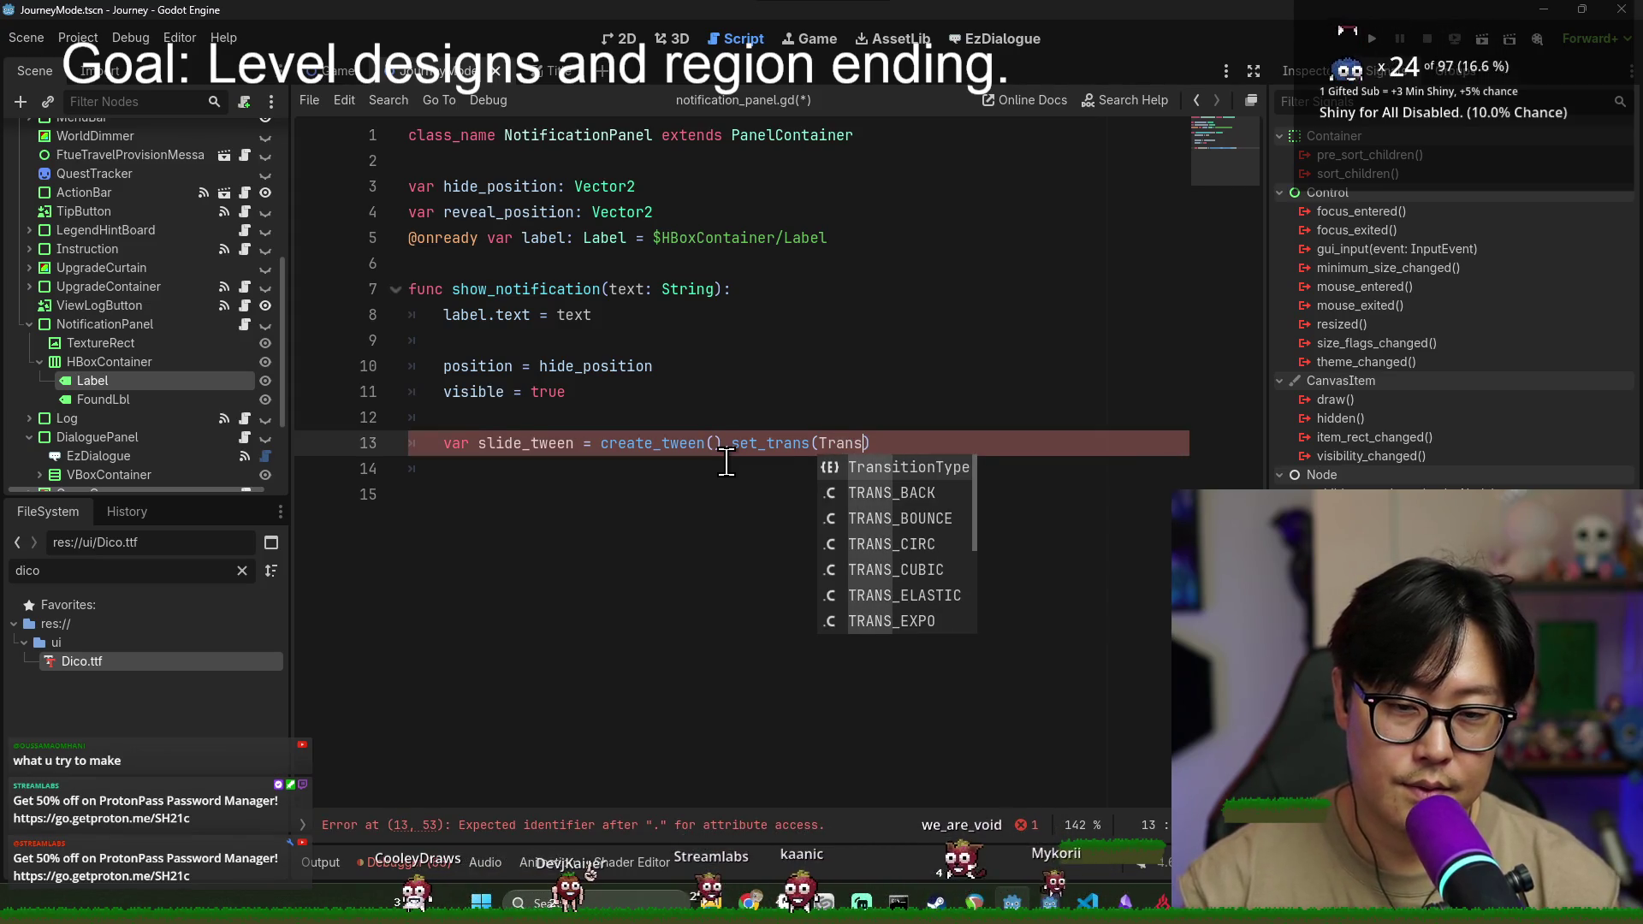
{"action": "type", "text": "_cupi"}
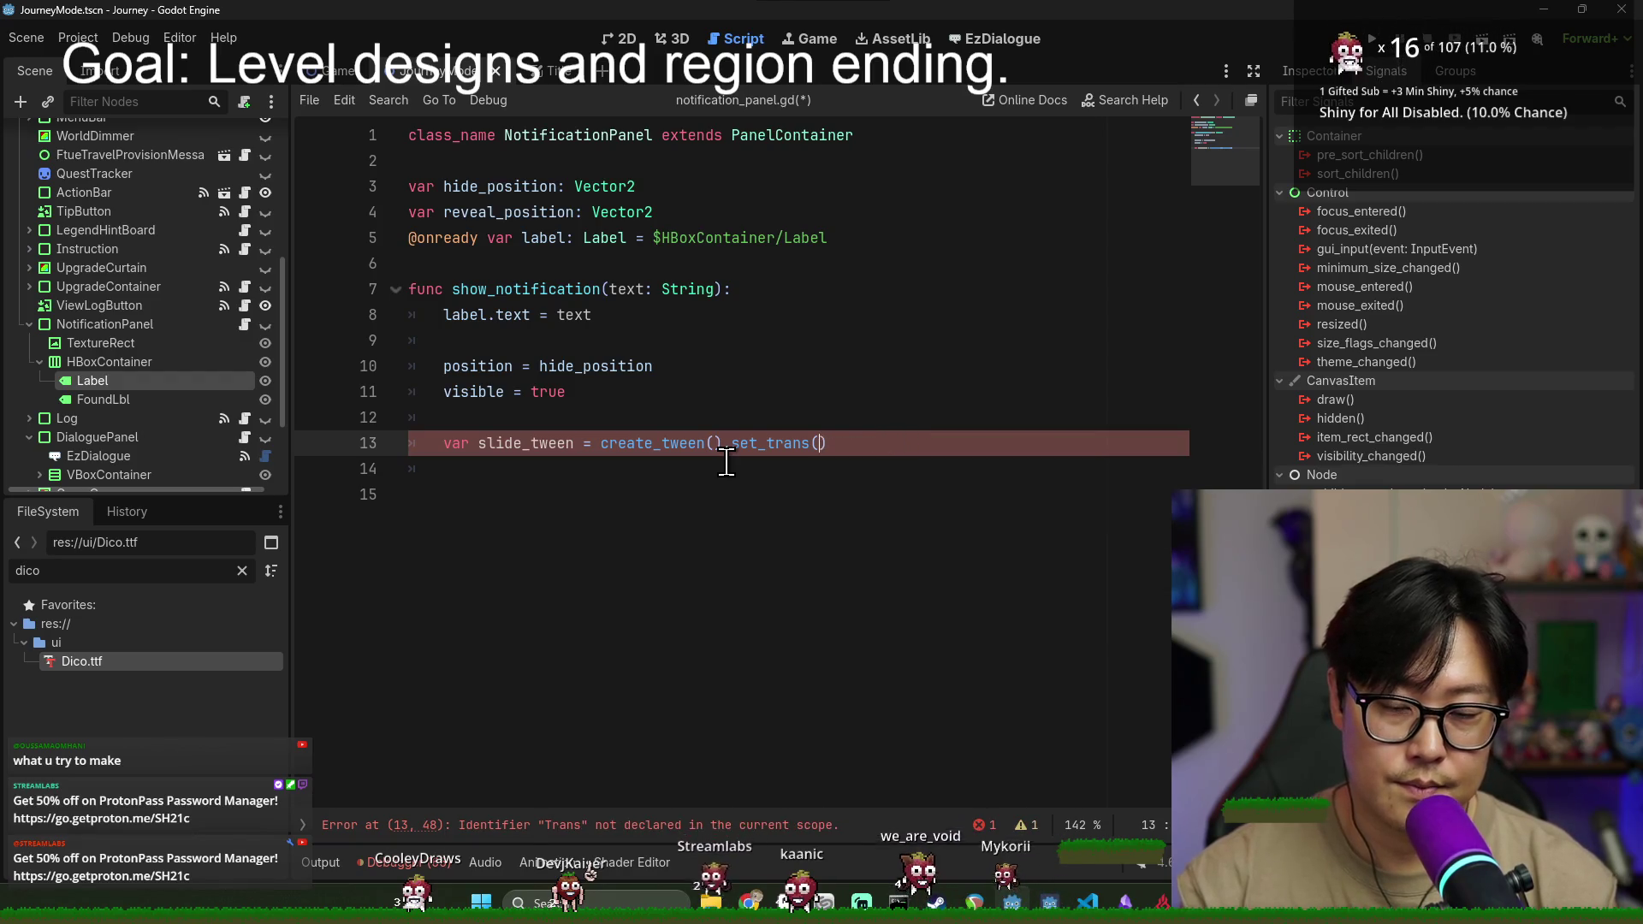
{"action": "type", "text": "("}
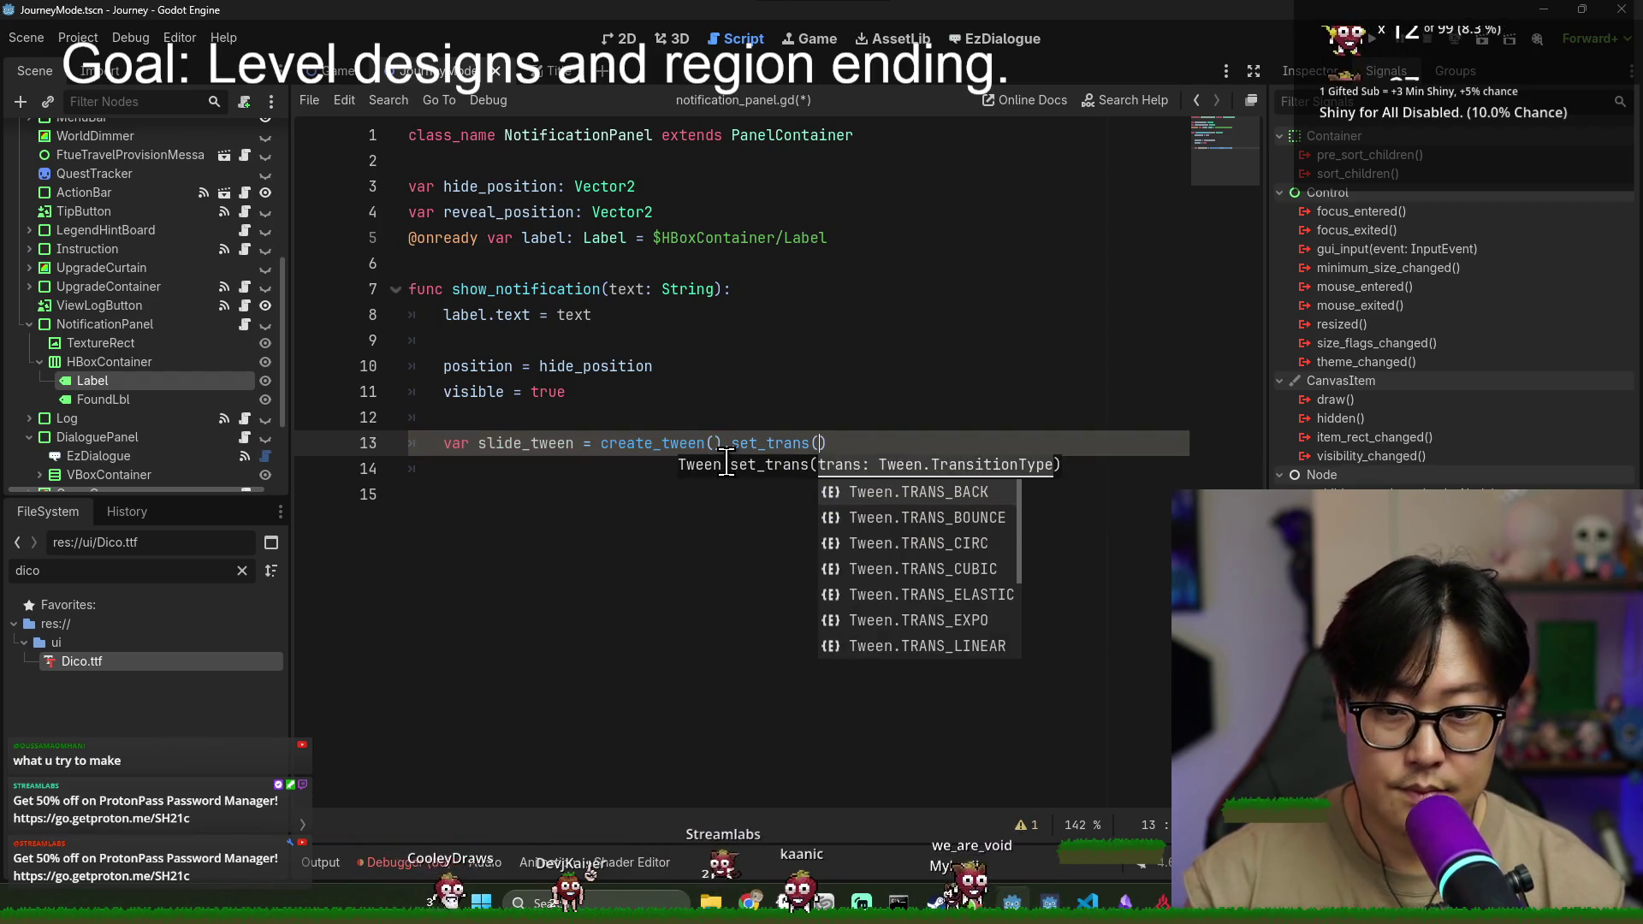
{"action": "left_click", "coordinate": [923, 568]}
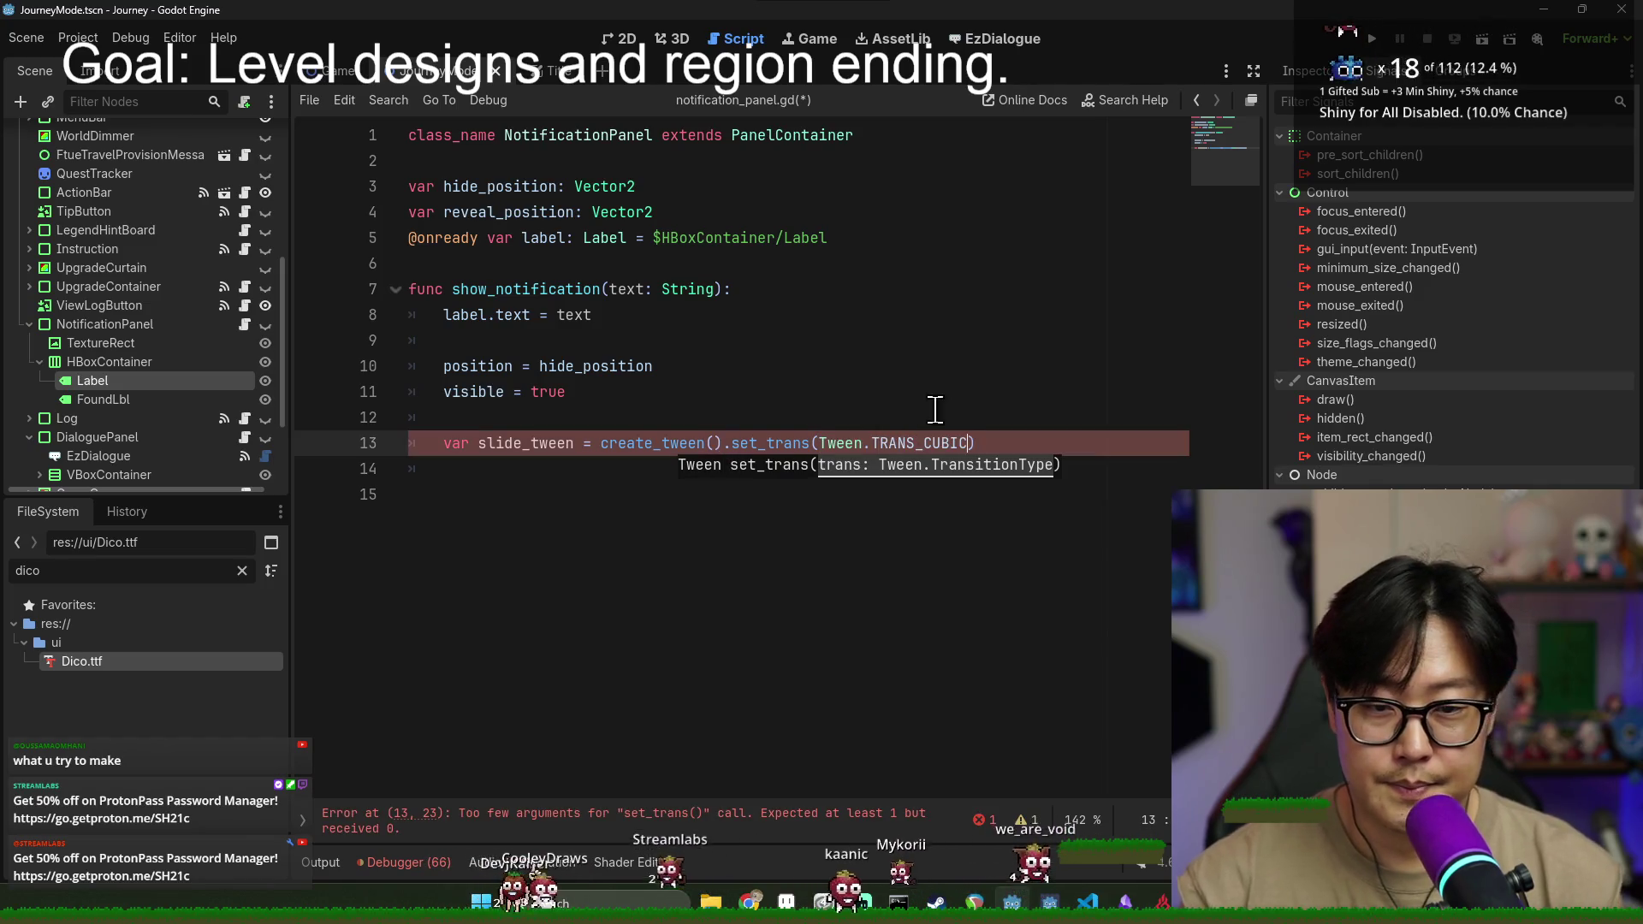
{"action": "left_click", "coordinate": [581, 391]}
- Add slide_tween.tween_property(self, "position", reveal_position, 3.) and save the script
{"action": "left_click", "coordinate": [529, 473]}
{"action": "type", "text": "slide_"}
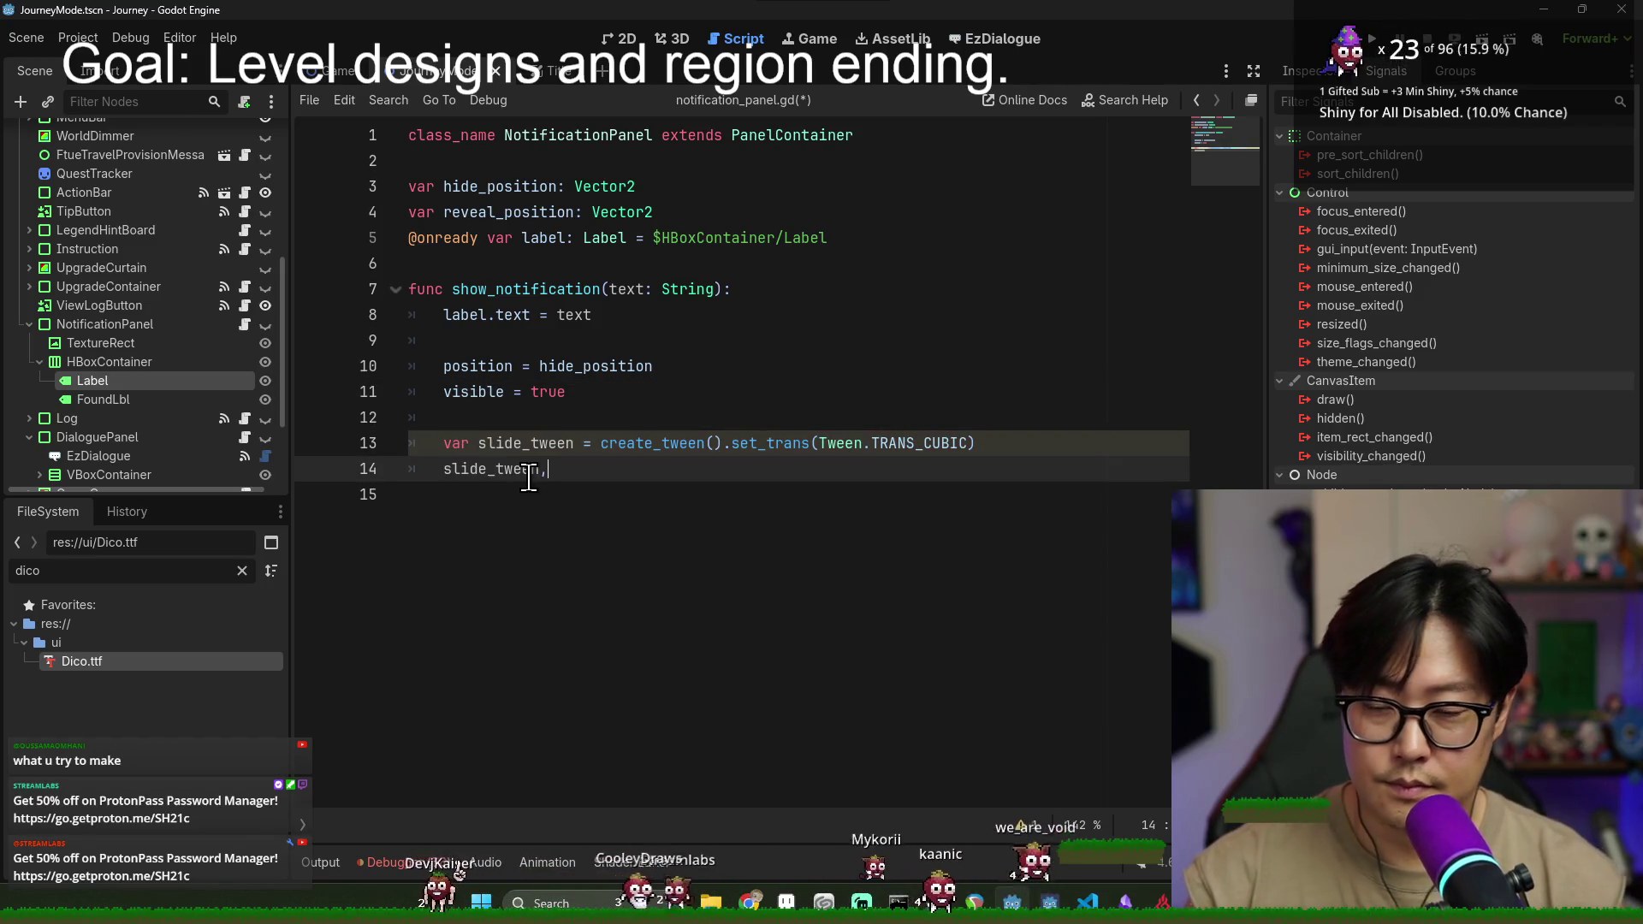
{"action": "type", "text": "tween"}
{"action": "key", "text": "Down"}
{"action": "key", "text": "Down"}
{"action": "key", "text": "Down"}
{"action": "key", "text": "Return"}
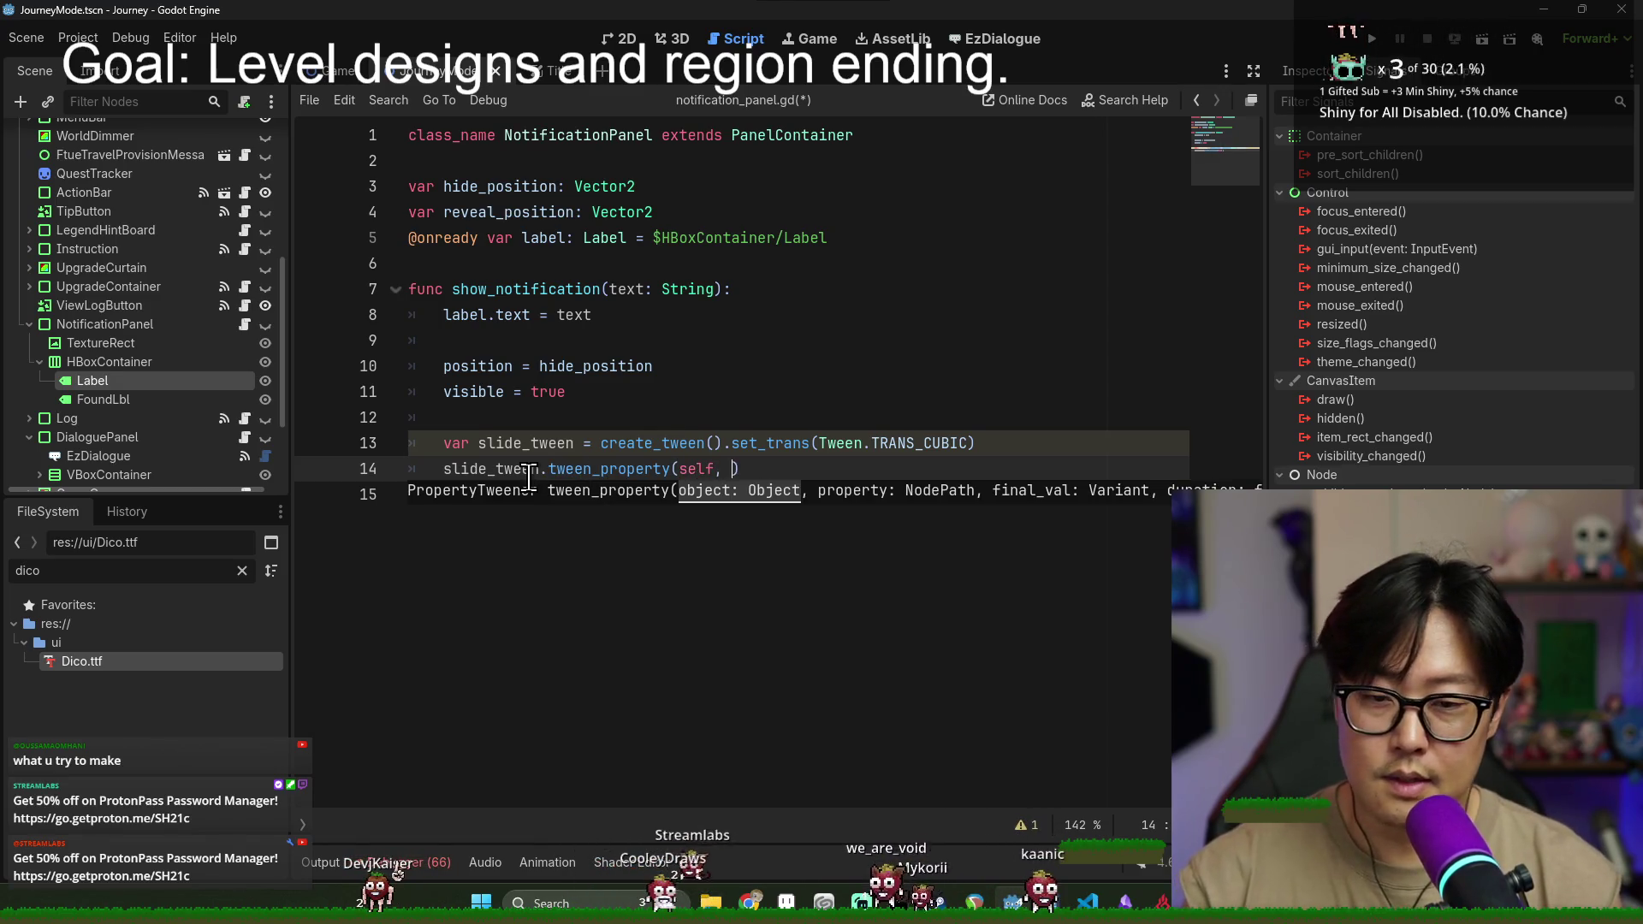
{"action": "type", "text": "\"pos"}
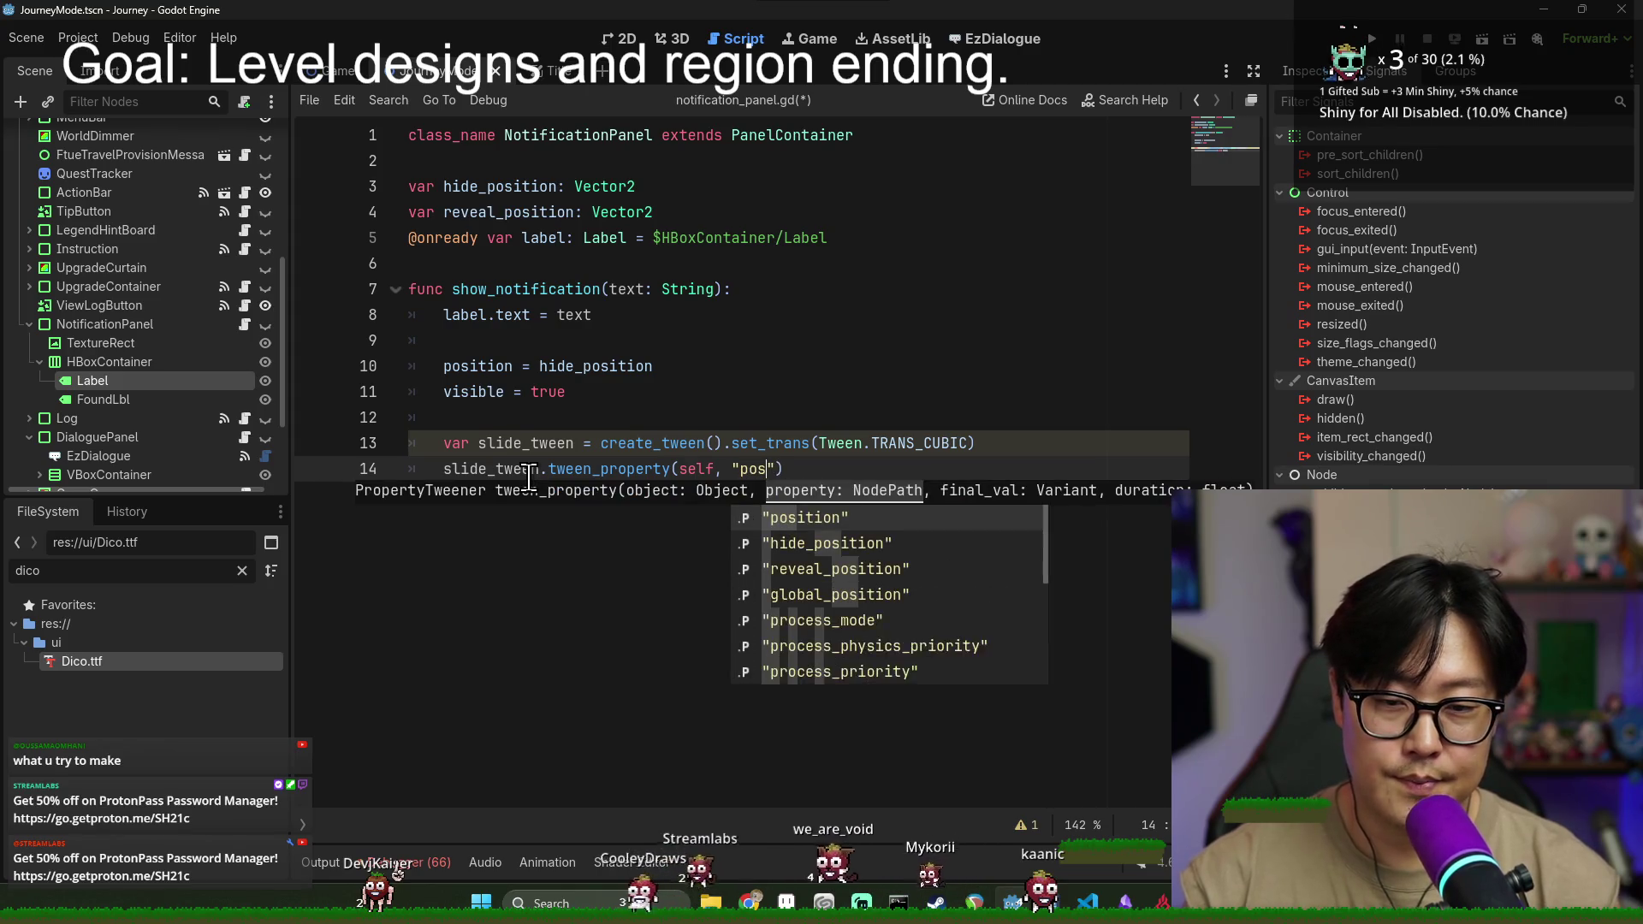
{"action": "type", "text": "ition"}
{"action": "key", "text": "Return"}
{"action": "type", "text": ", "}
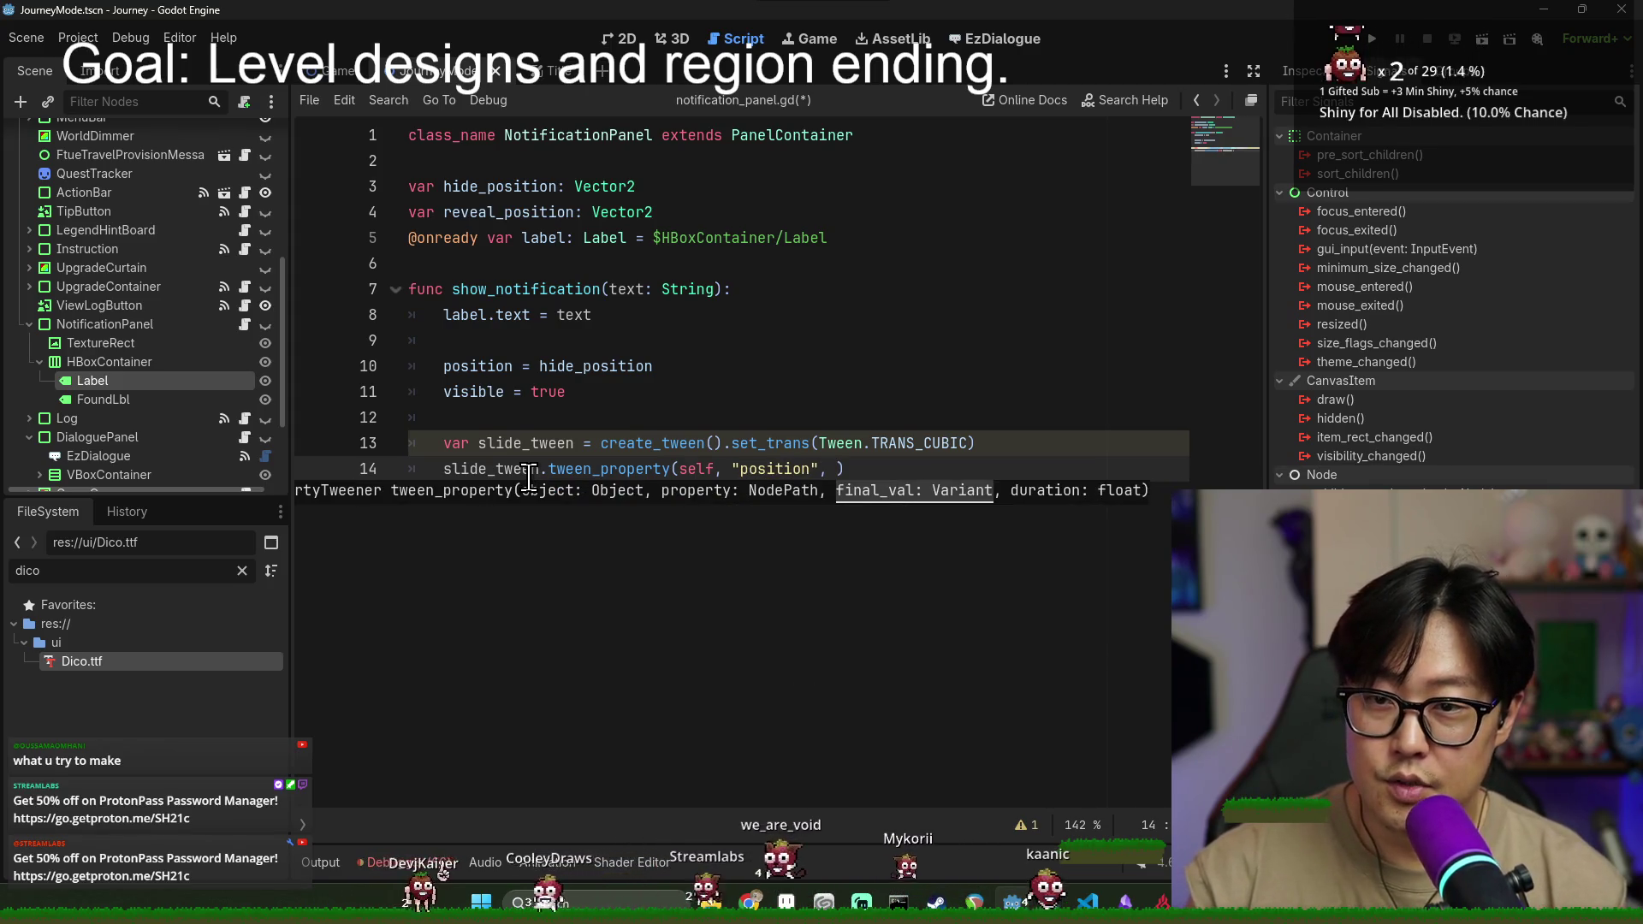
{"action": "type", "text": "reveal_pos"}
{"action": "key", "text": "Return"}
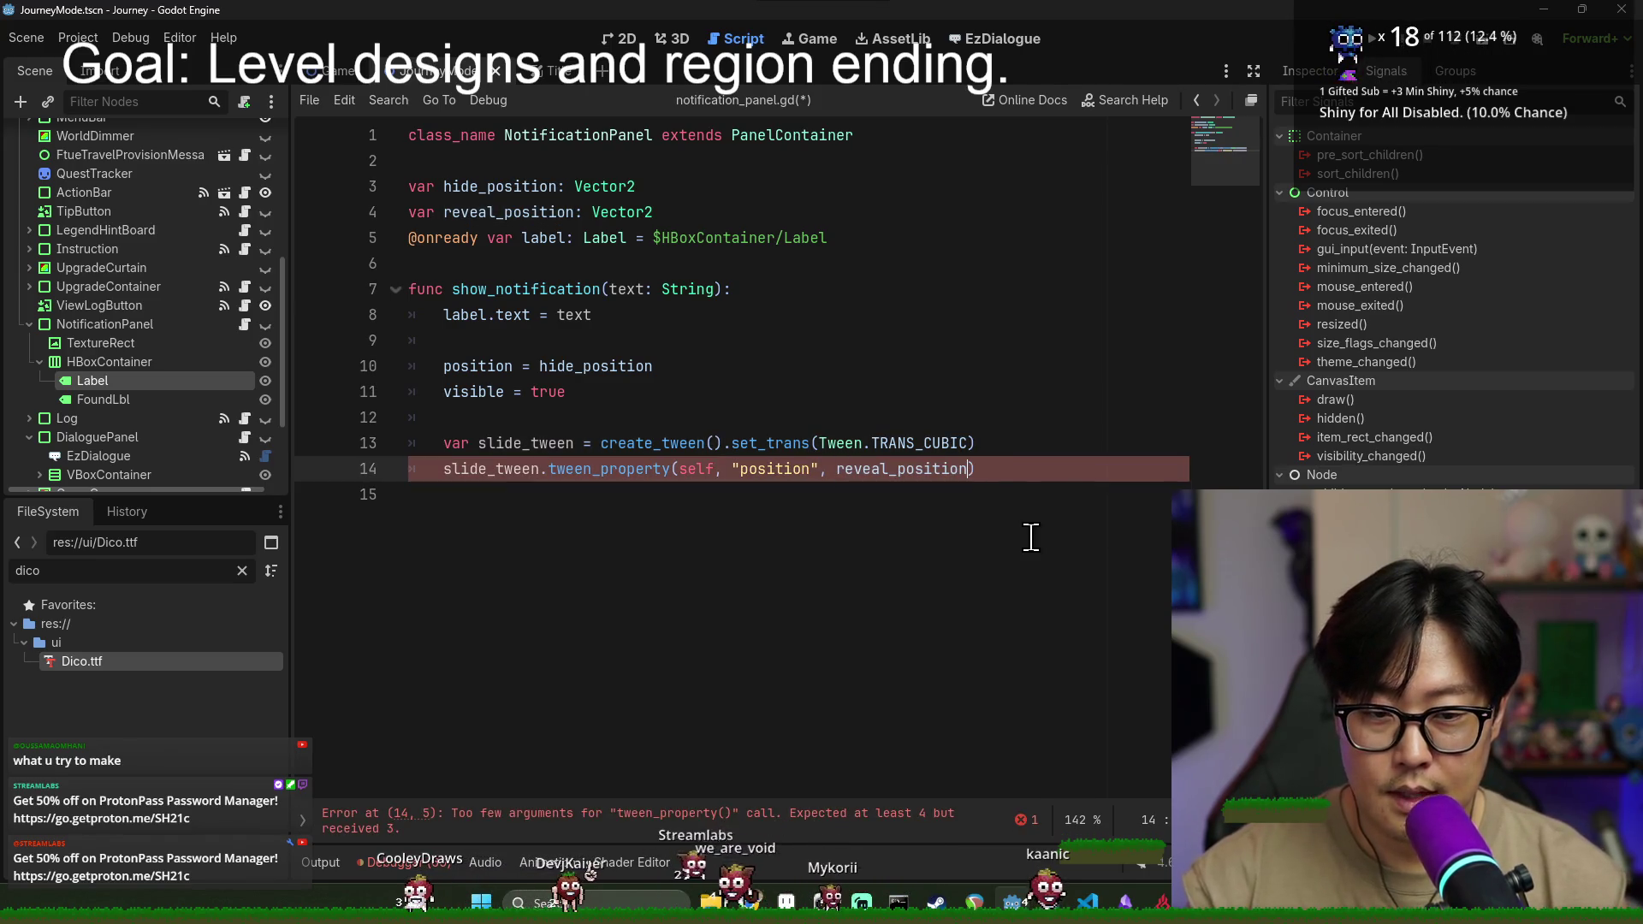
{"action": "type", "text": ", 3."}
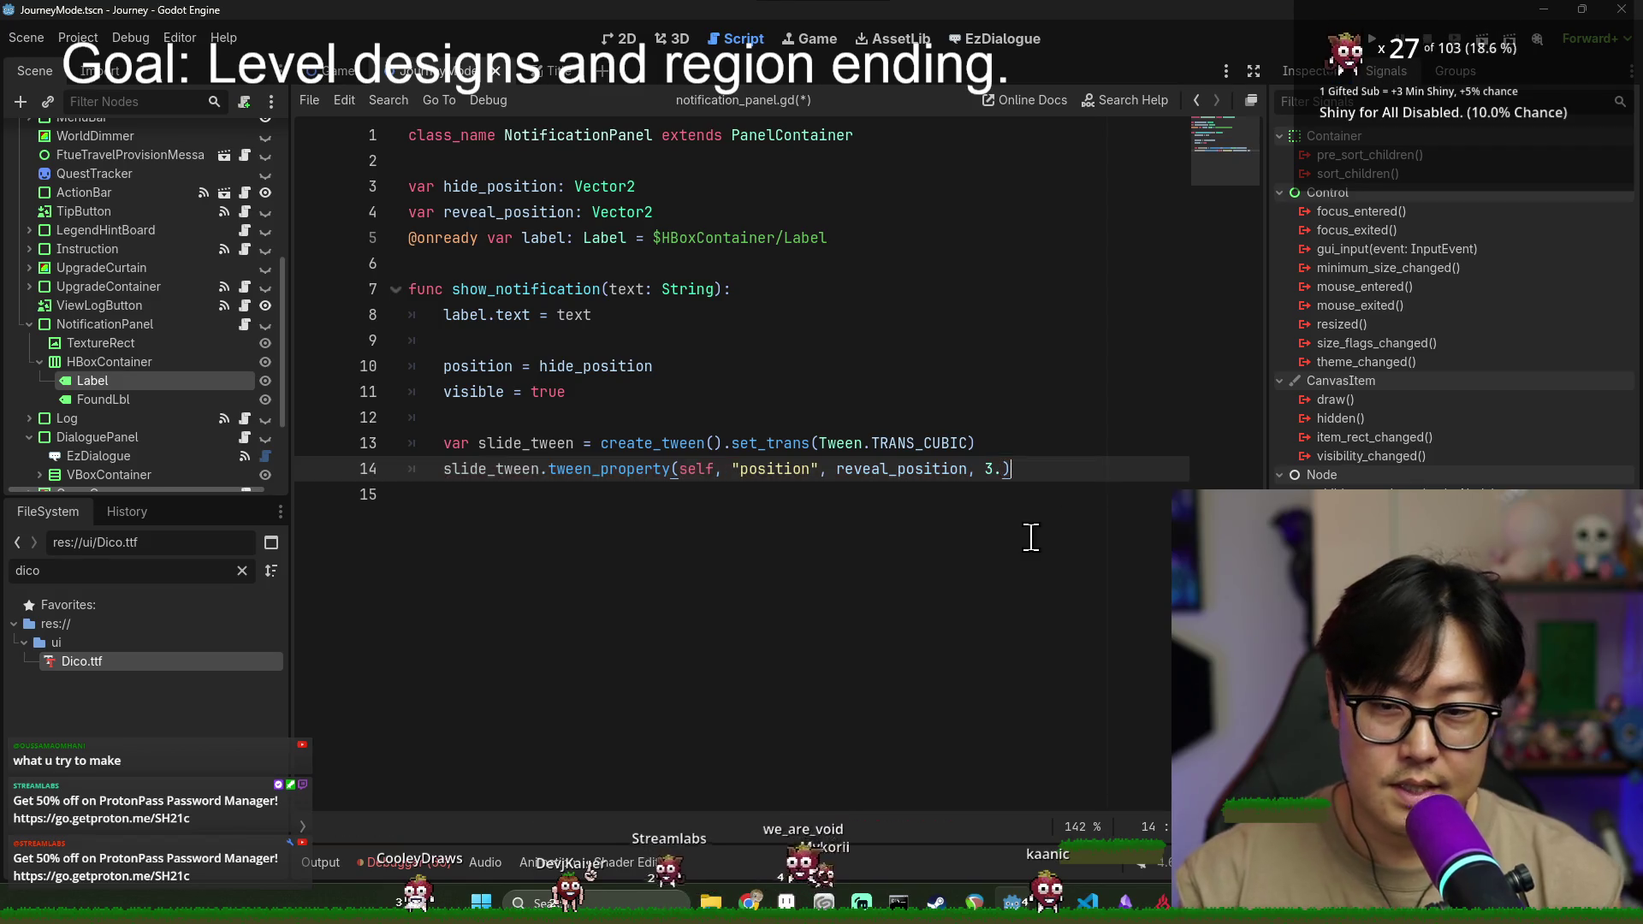
{"action": "left_click", "coordinate": [548, 418]}
{"action": "key", "text": "ctrl+s"}
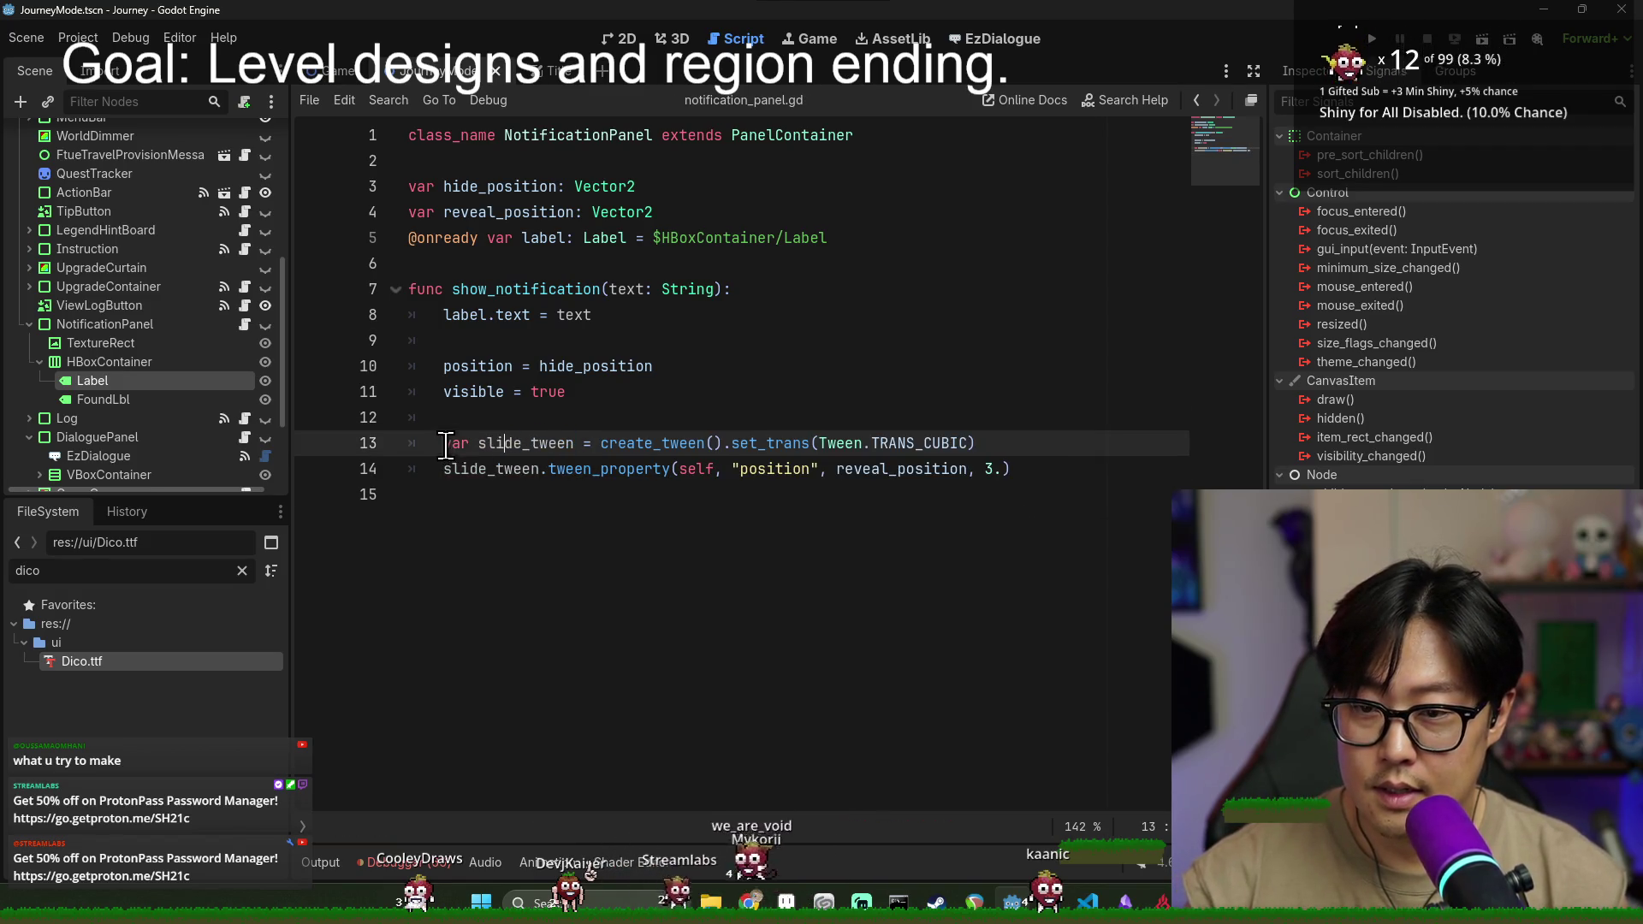
- Copy the slide_tween name onto a new line below line 5
{"action": "double_click", "coordinate": [530, 442]}
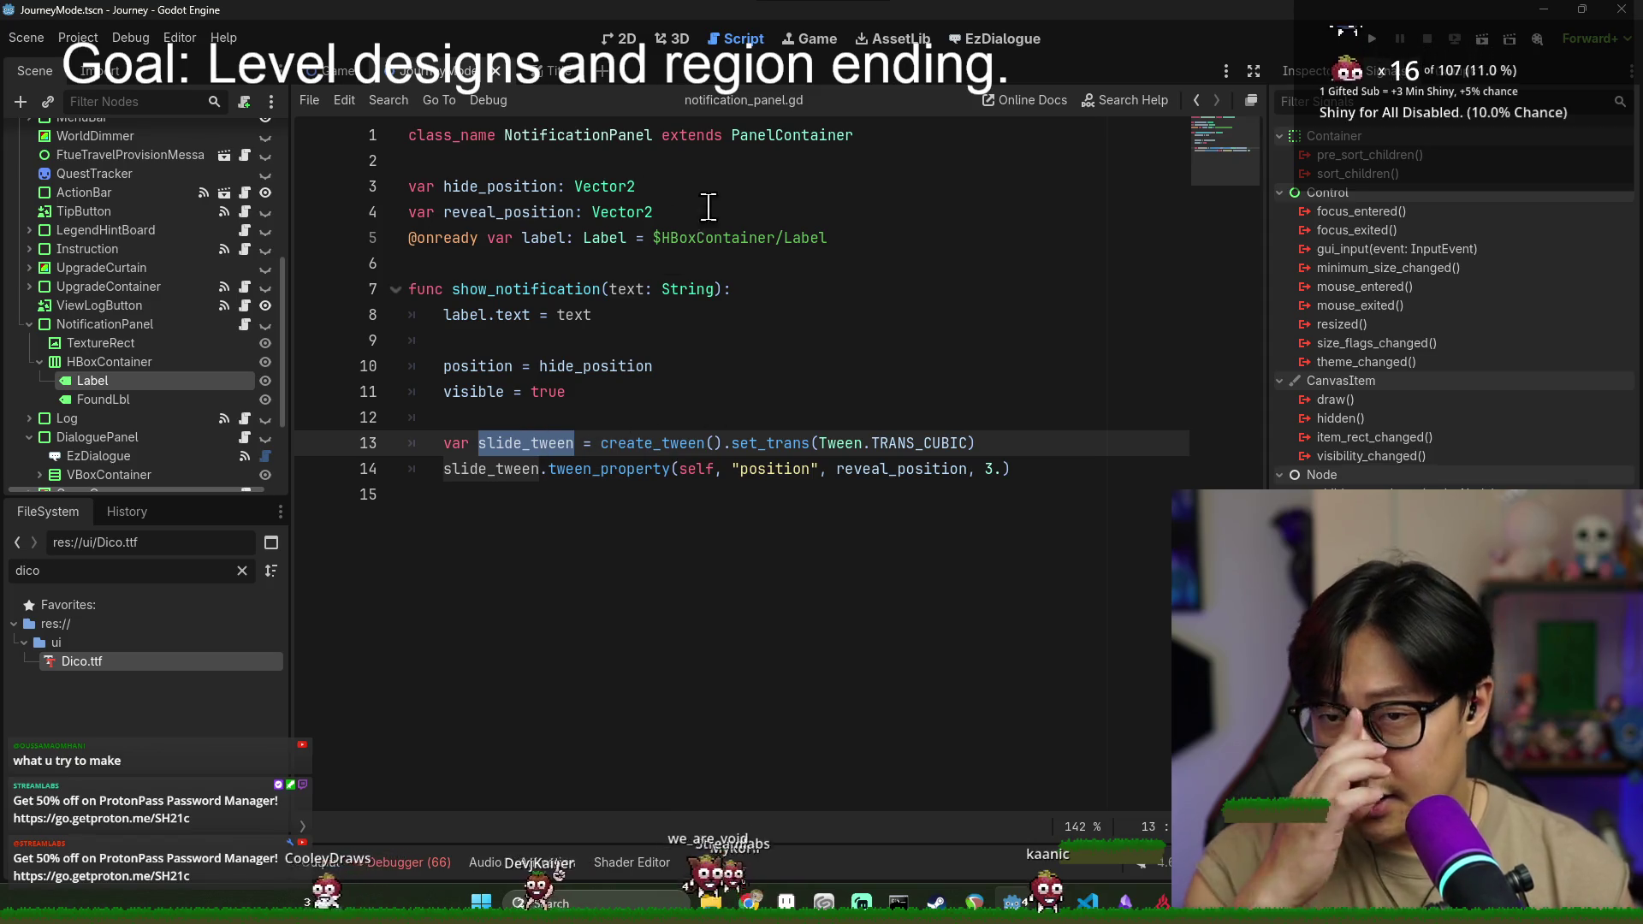
{"action": "left_click", "coordinate": [506, 441]}
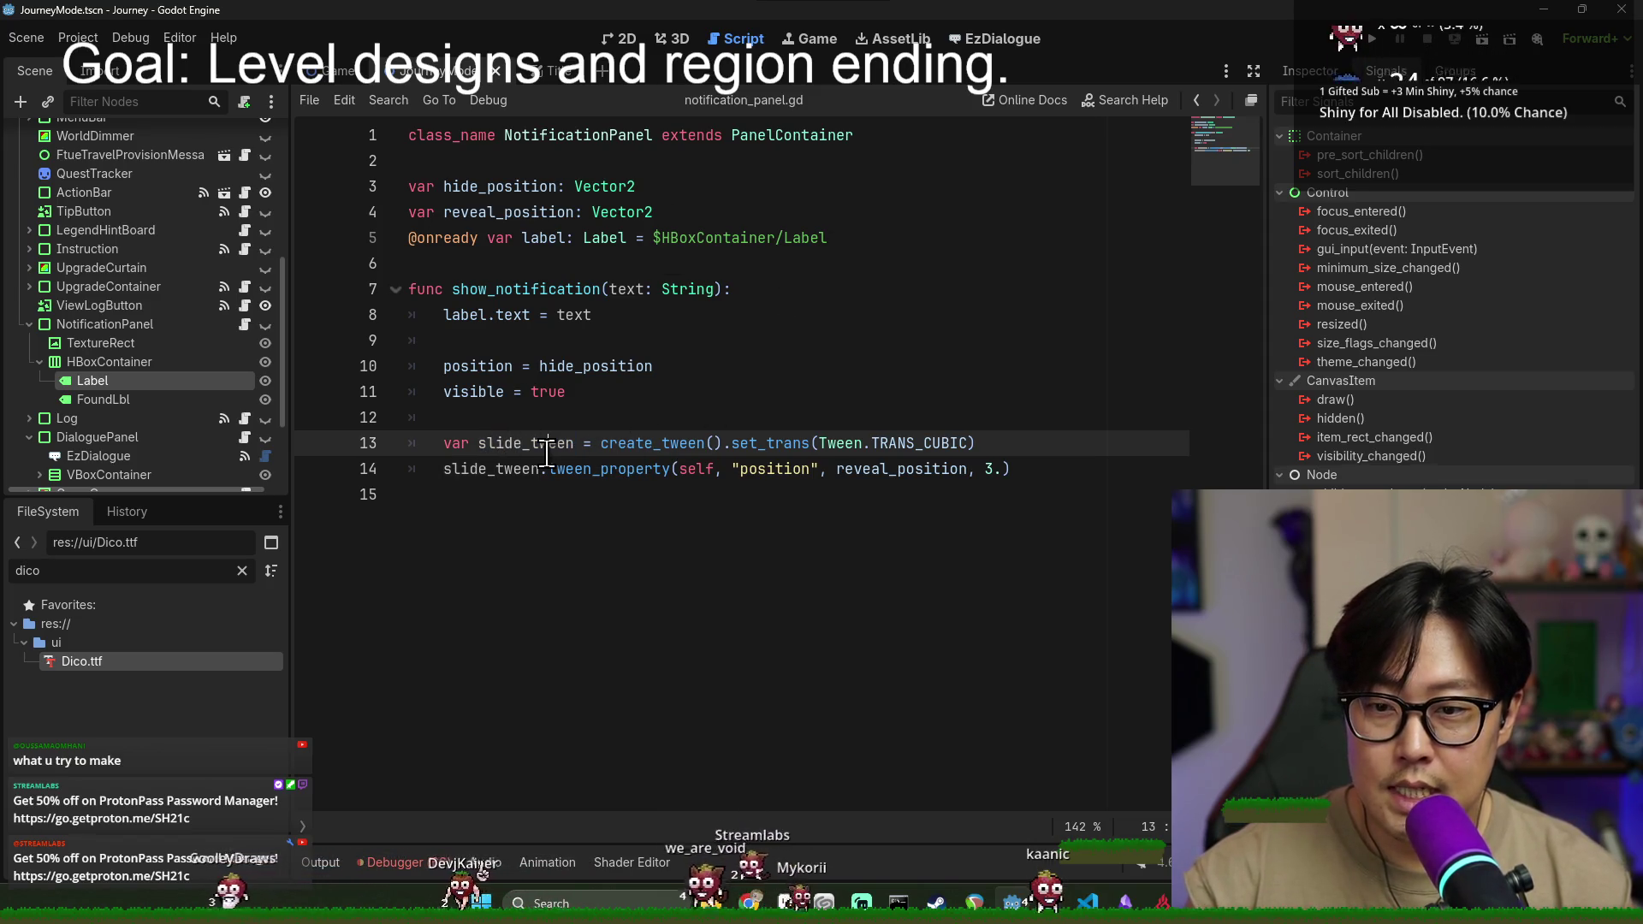
{"action": "double_click", "coordinate": [543, 443]}
{"action": "key", "text": "ctrl+c"}
{"action": "left_click", "coordinate": [872, 240]}
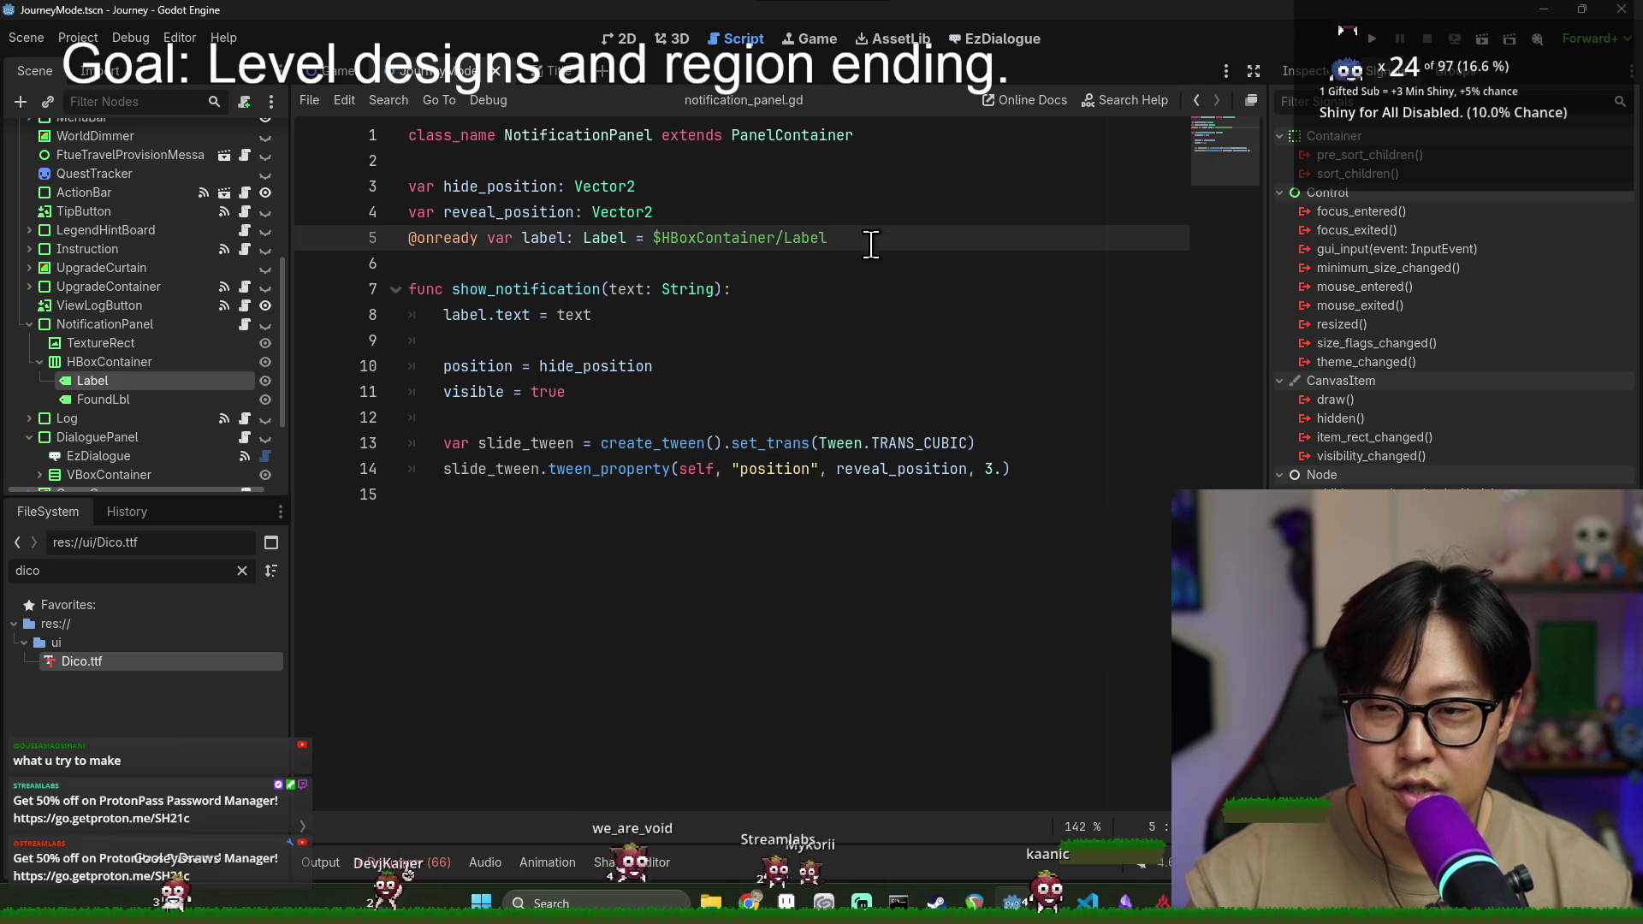
{"action": "key", "text": "Return"}
{"action": "key", "text": "ctrl+v"}
- Declare slide_tween as a member variable and drop var from the local tween line
{"action": "key", "text": "Return"}
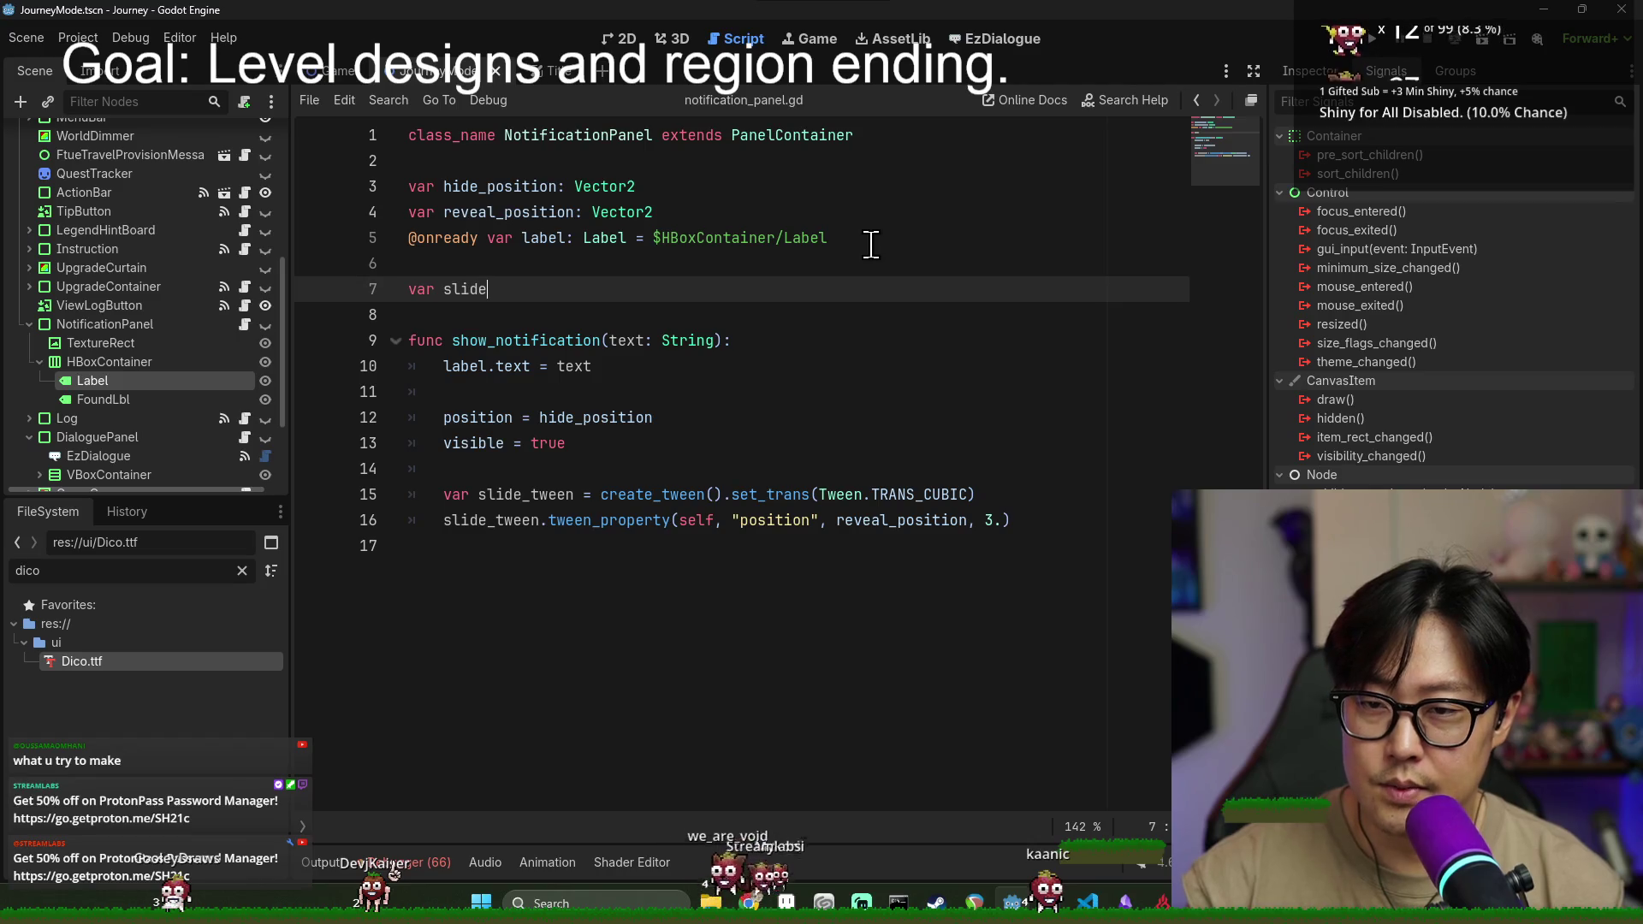
{"action": "type", "text": "_tween: Tween"}
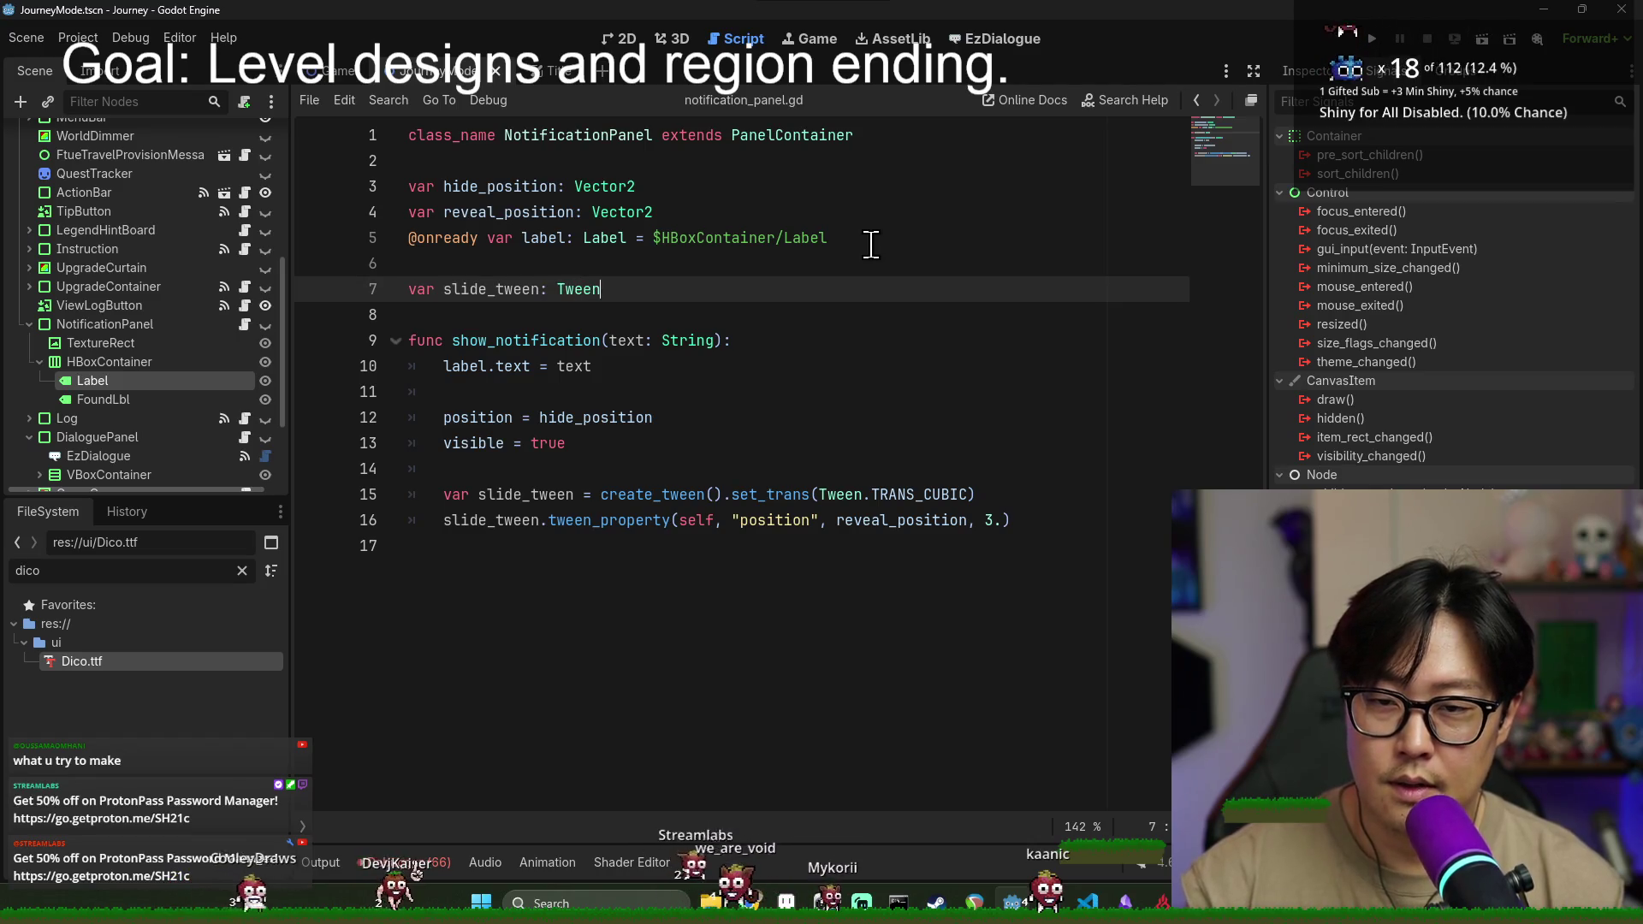
{"action": "double_click", "coordinate": [491, 289]}
{"action": "double_click", "coordinate": [458, 495]}
{"action": "key", "text": "Delete"}
{"action": "key", "text": "Delete"}
- Add a target_position: Vector2 member variable
{"action": "left_click", "coordinate": [897, 447]}
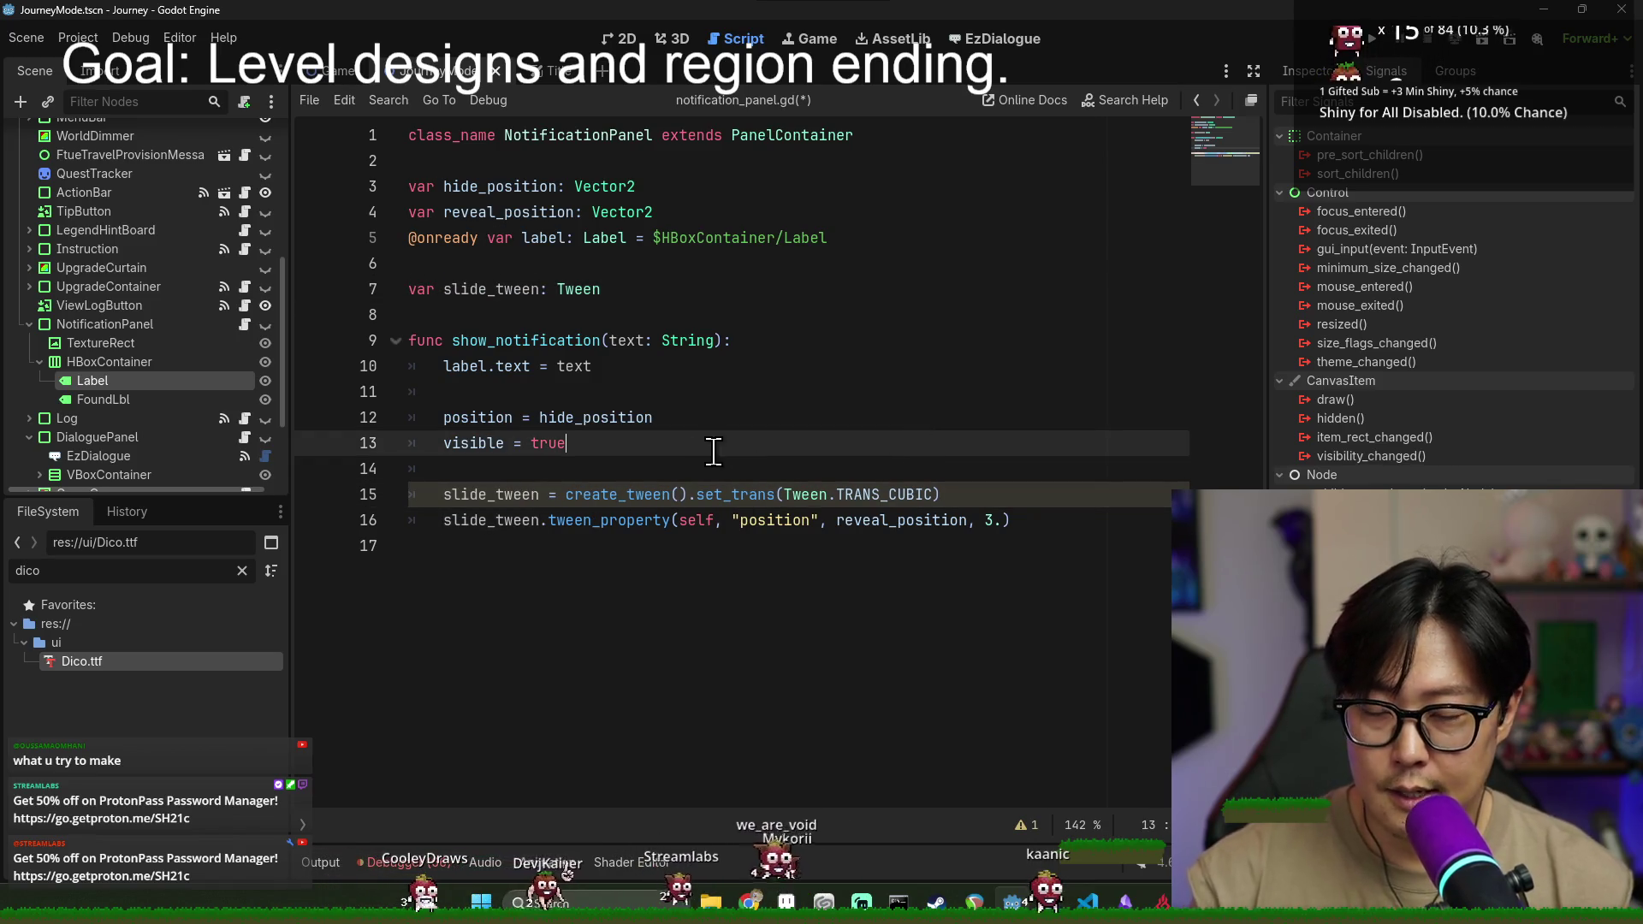
{"action": "left_click", "coordinate": [640, 287]}
{"action": "key", "text": "Return"}
{"action": "type", "text": "var target_position: Vector"}
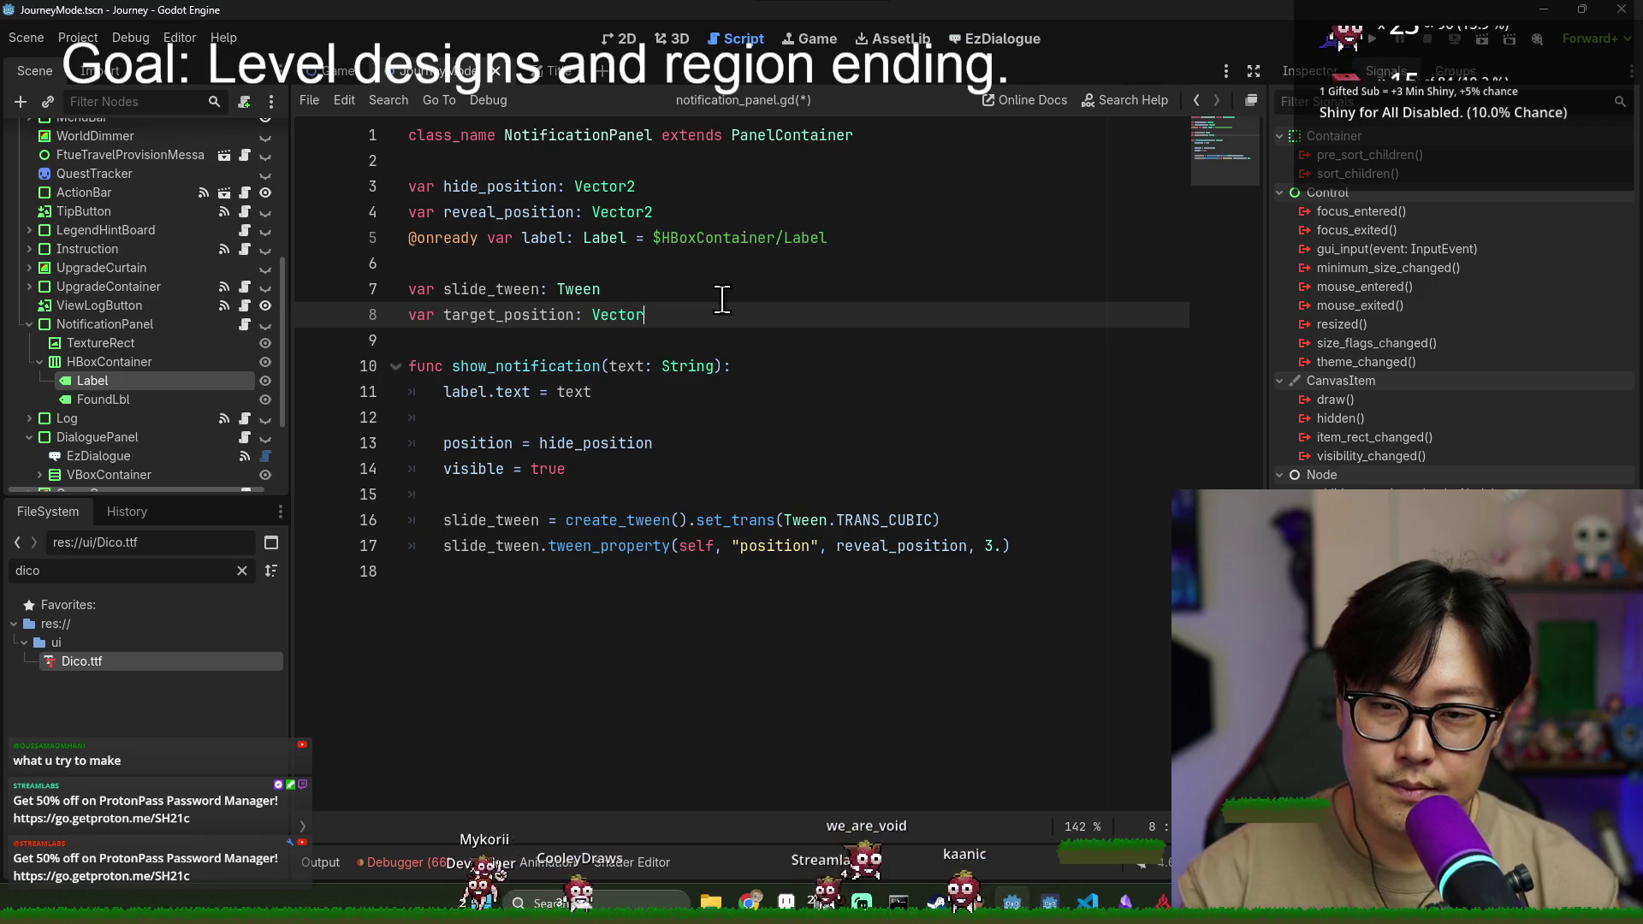
{"action": "type", "text": "2"}
- Add target_position = reveal_position after visible = true, save, and remove a stray blank line
{"action": "left_click", "coordinate": [604, 467]}
{"action": "left_click", "coordinate": [679, 462]}
{"action": "key", "text": "Return"}
{"action": "type", "text": "target_position = reveal_pos"}
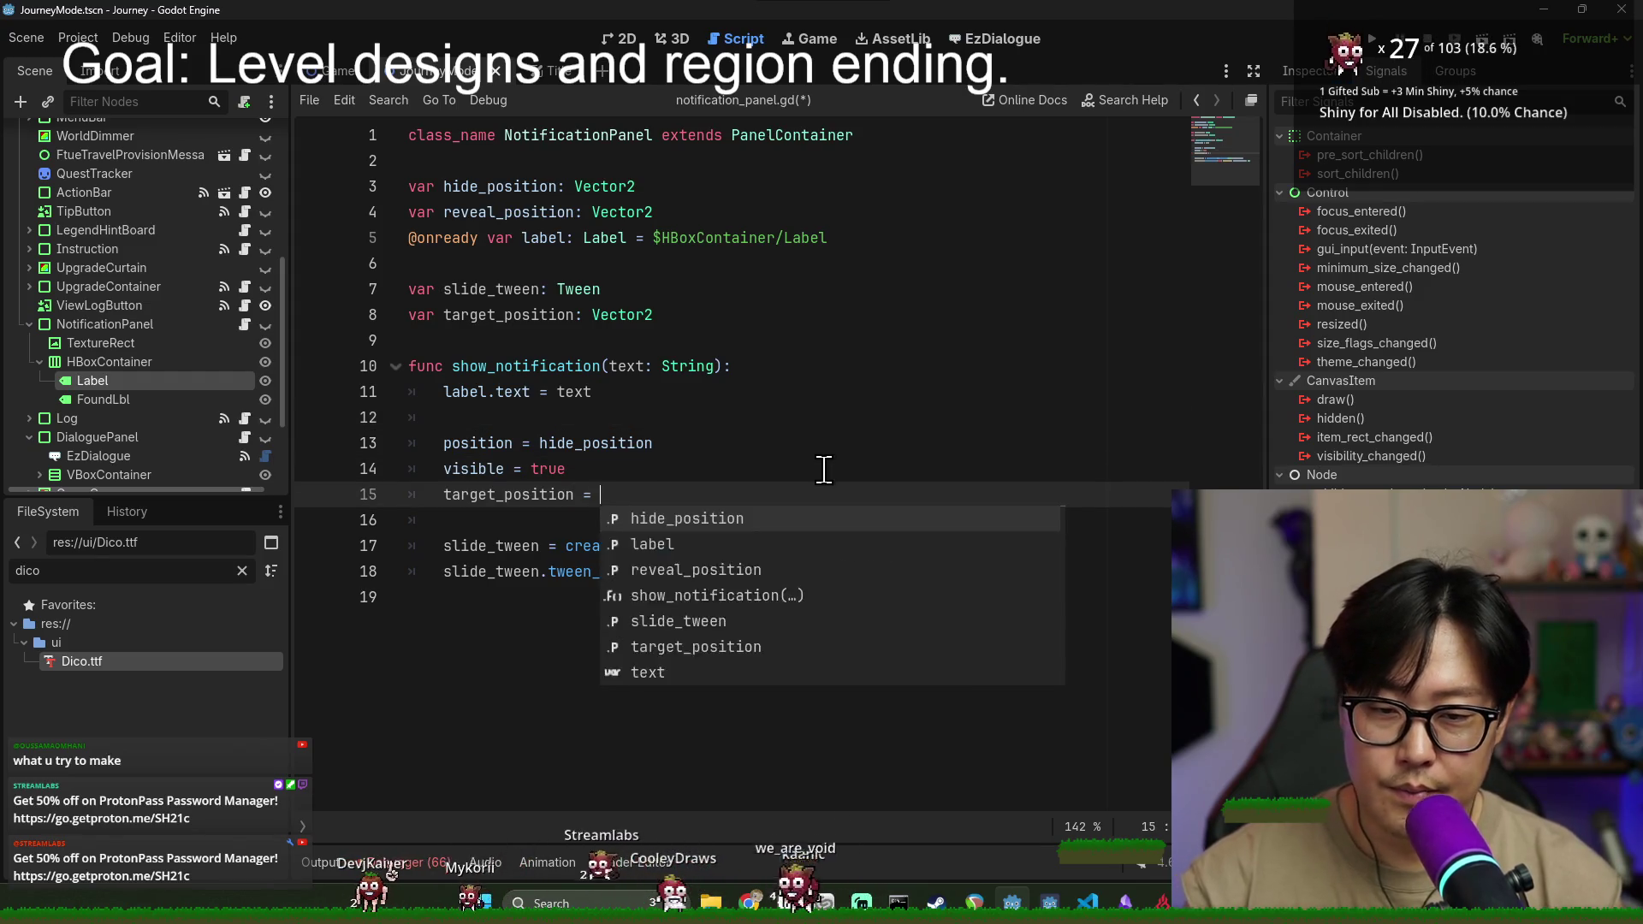
{"action": "key", "text": "Return"}
{"action": "key", "text": "ctrl+s"}
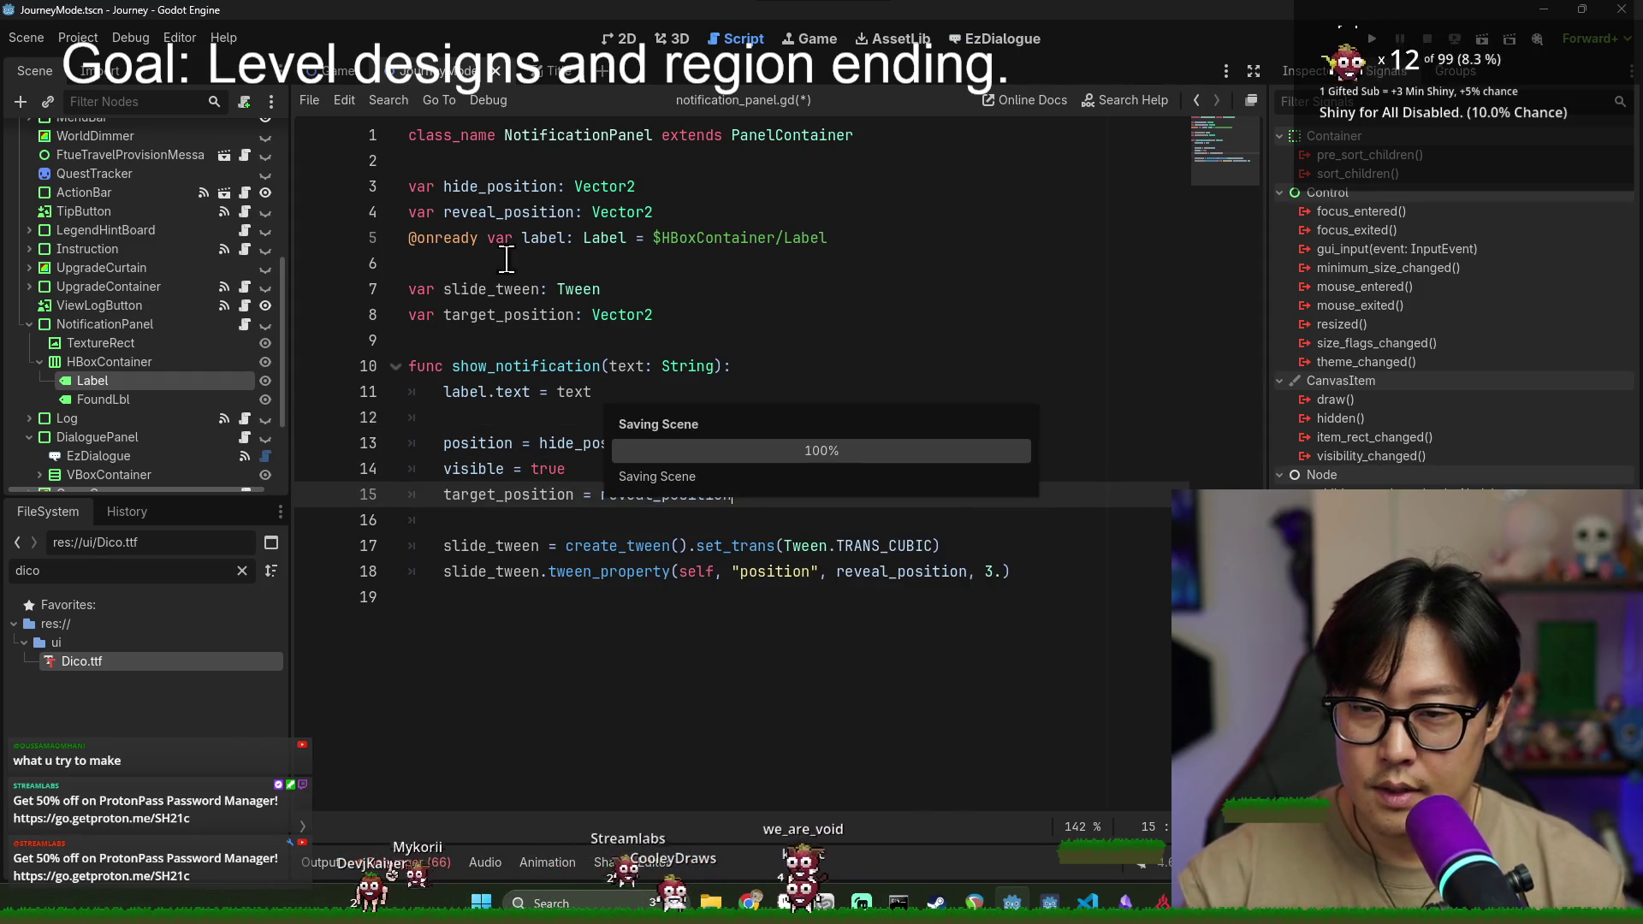
{"action": "left_click", "coordinate": [558, 664]}
{"action": "key", "text": "ctrl+s"}
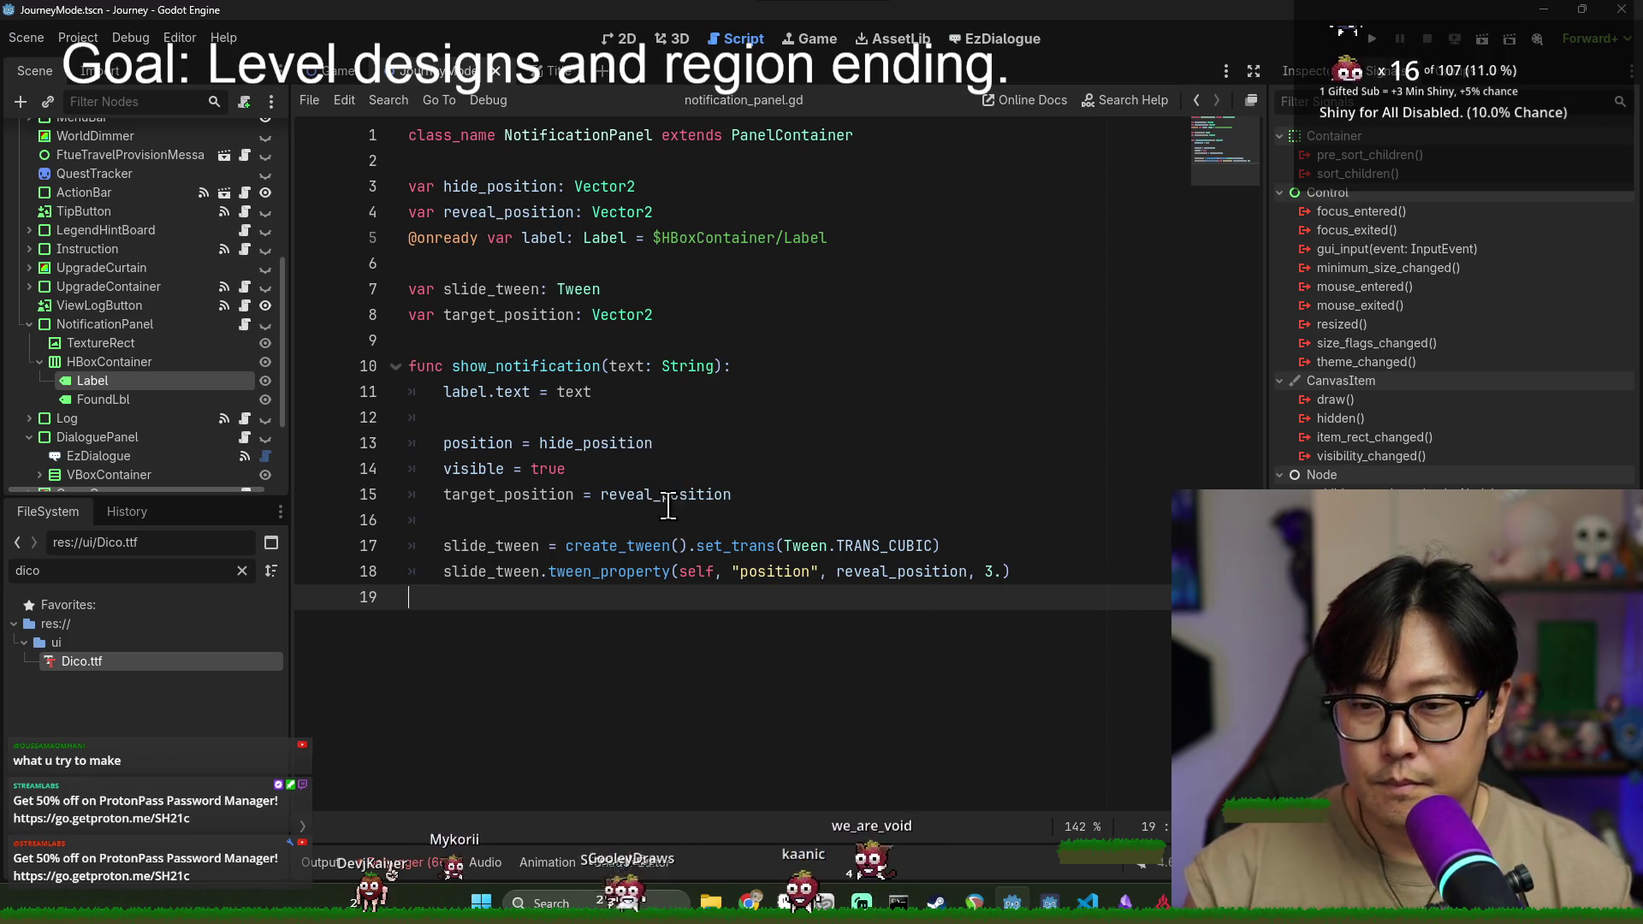
{"action": "left_click", "coordinate": [726, 496]}
{"action": "key", "text": "ctrl+s"}
{"action": "key", "text": "Down"}
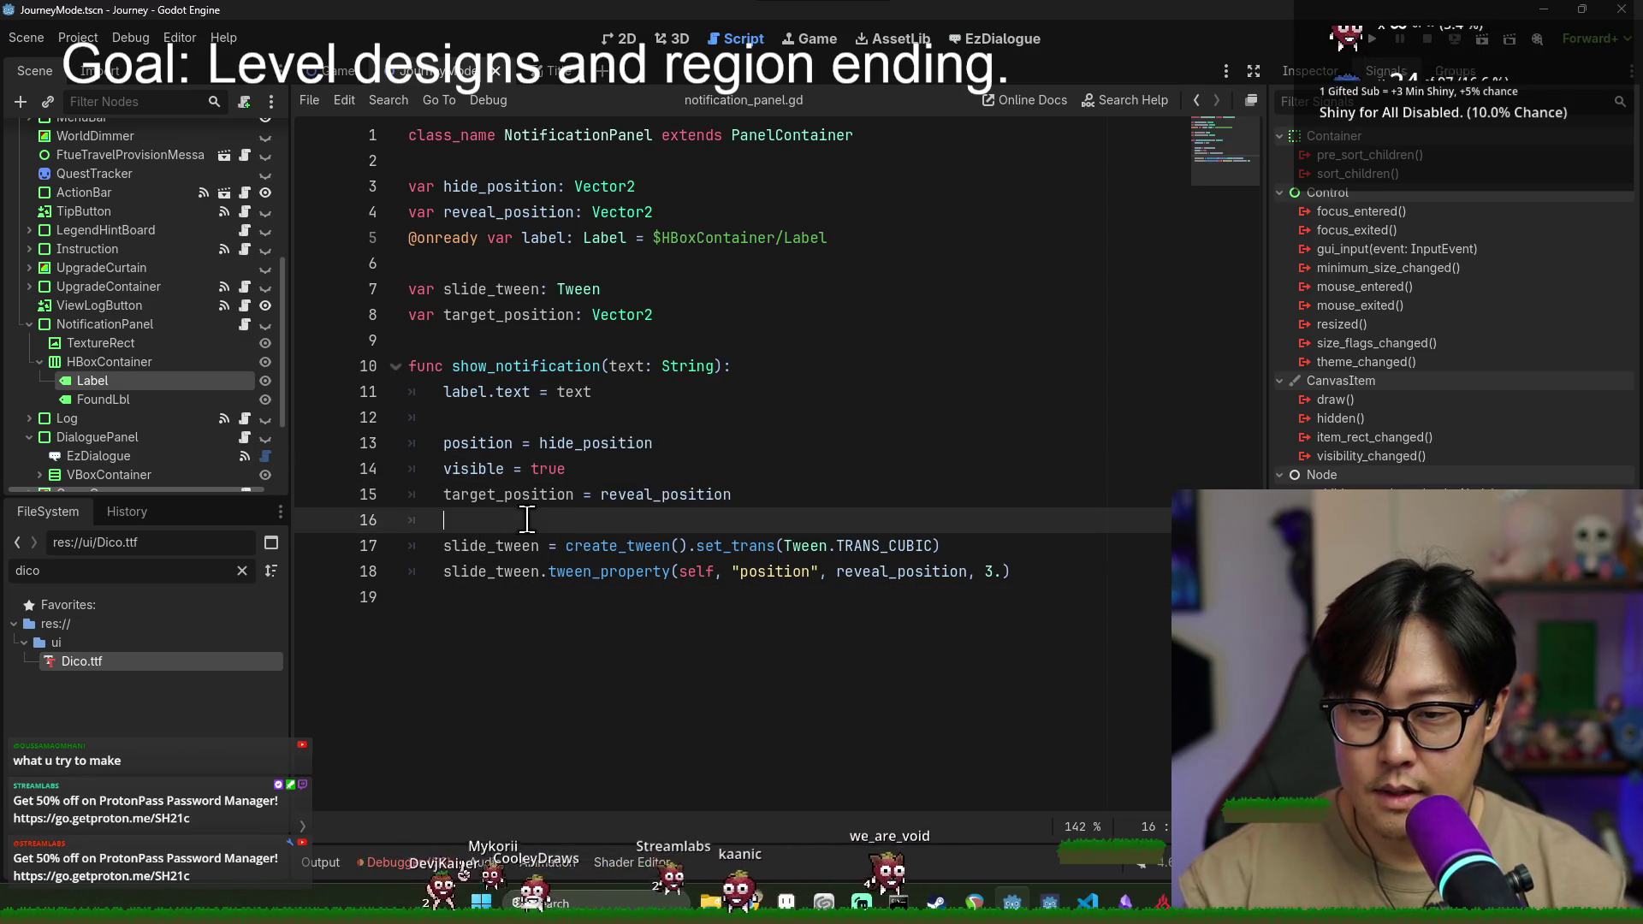
{"action": "key", "text": "BackSpace"}
- Add an if slide_tween.is_running() check that snaps position = target_position
{"action": "left_click", "coordinate": [631, 467]}
{"action": "key", "text": "Return"}
{"action": "key", "text": "Return"}
{"action": "key", "text": "Up"}
{"action": "key", "text": "Return"}
{"action": "type", "text": "if slide_tw"}
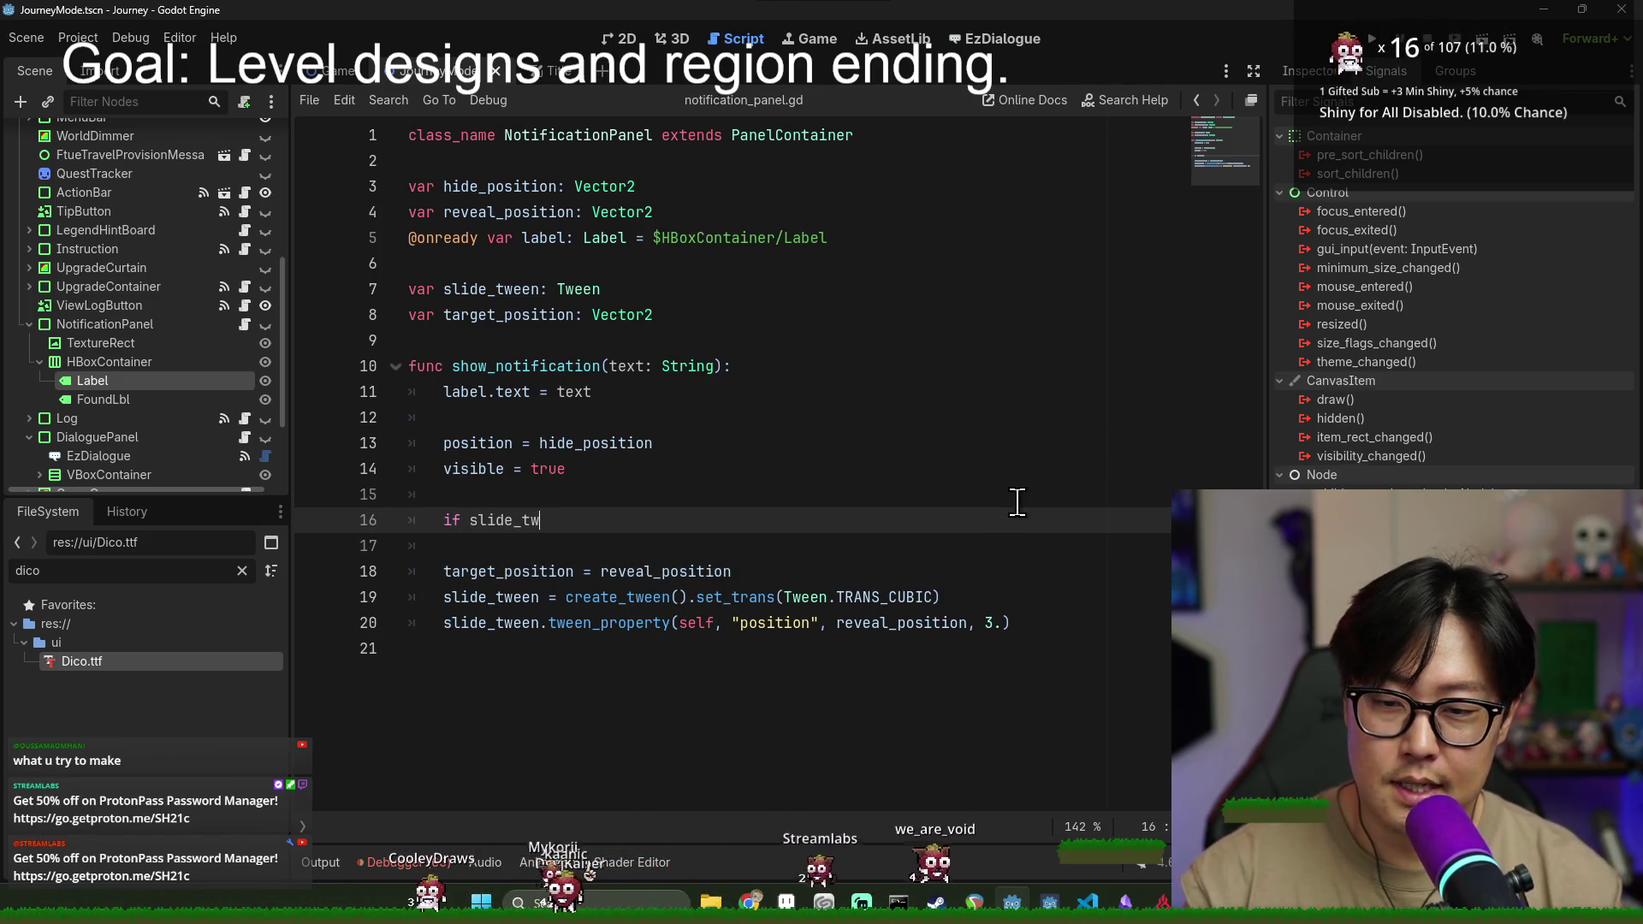
{"action": "type", "text": "een.is_"}
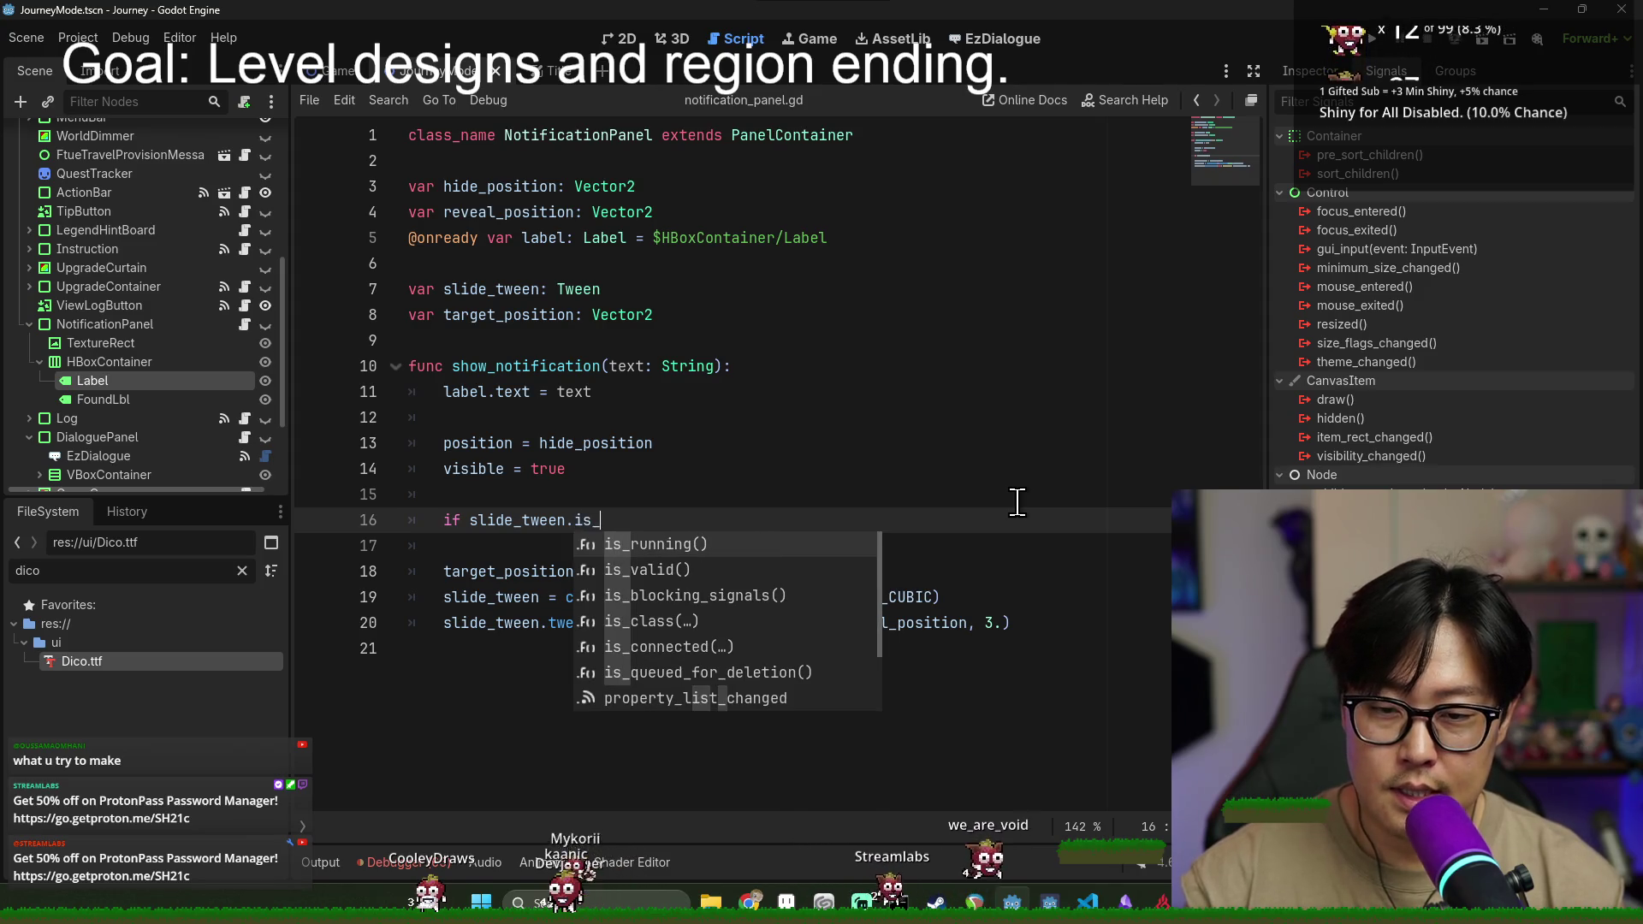
{"action": "key", "text": "Return"}
{"action": "type", "text": ":"}
{"action": "key", "text": "Return"}
{"action": "type", "text": "slide_tween.kill()"}
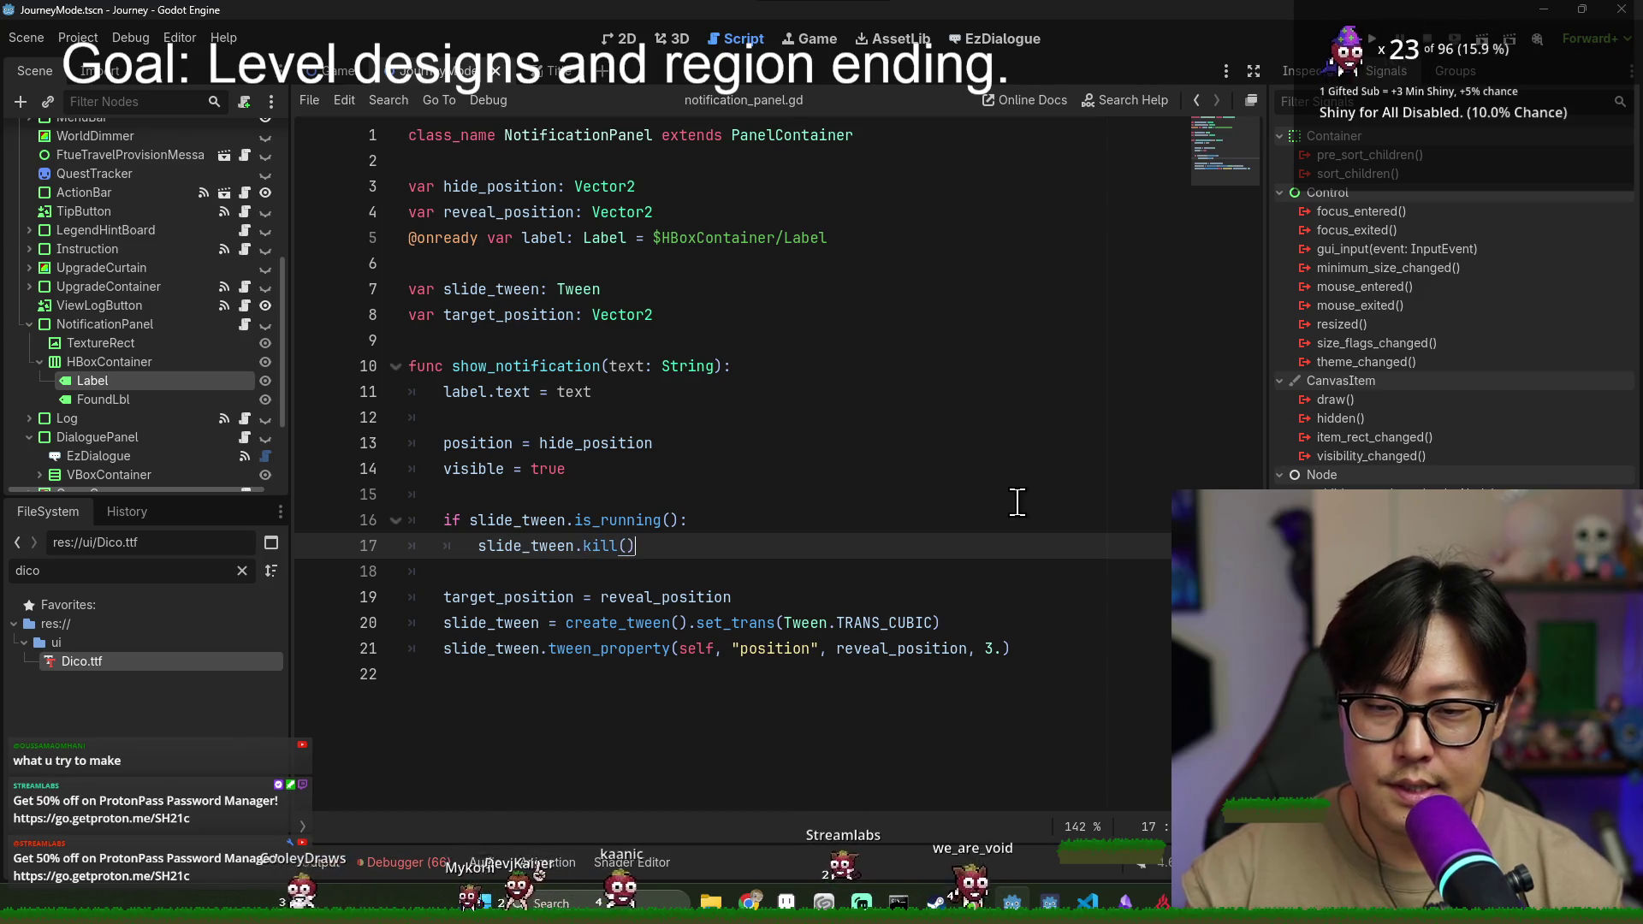
{"action": "key", "text": "Return"}
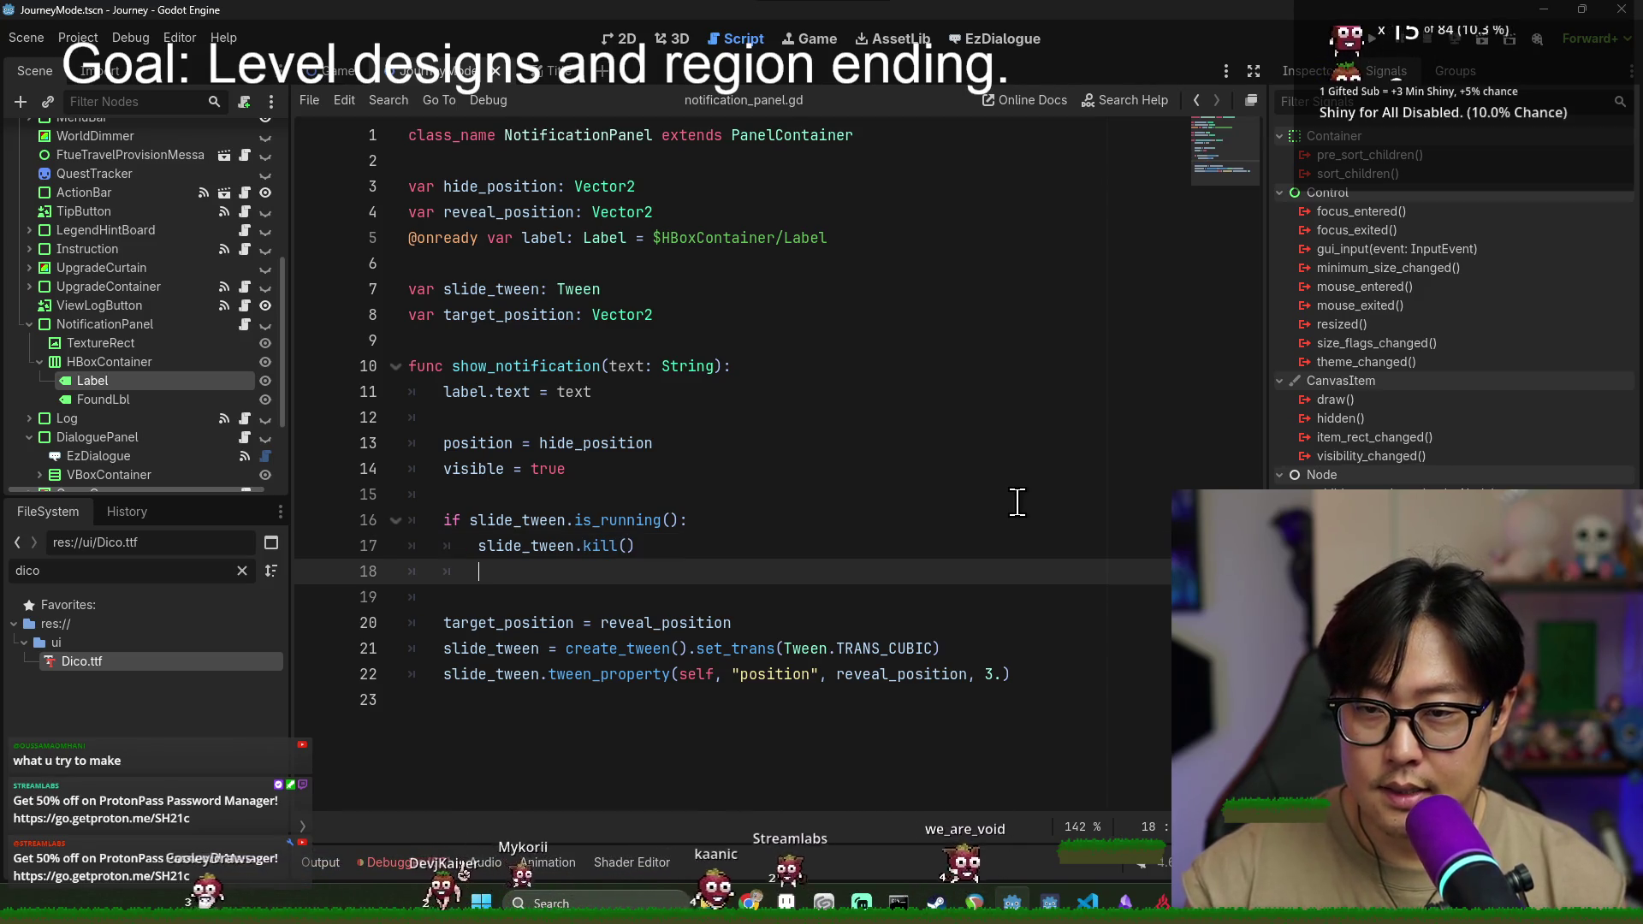
{"action": "type", "text": "position = tar"}
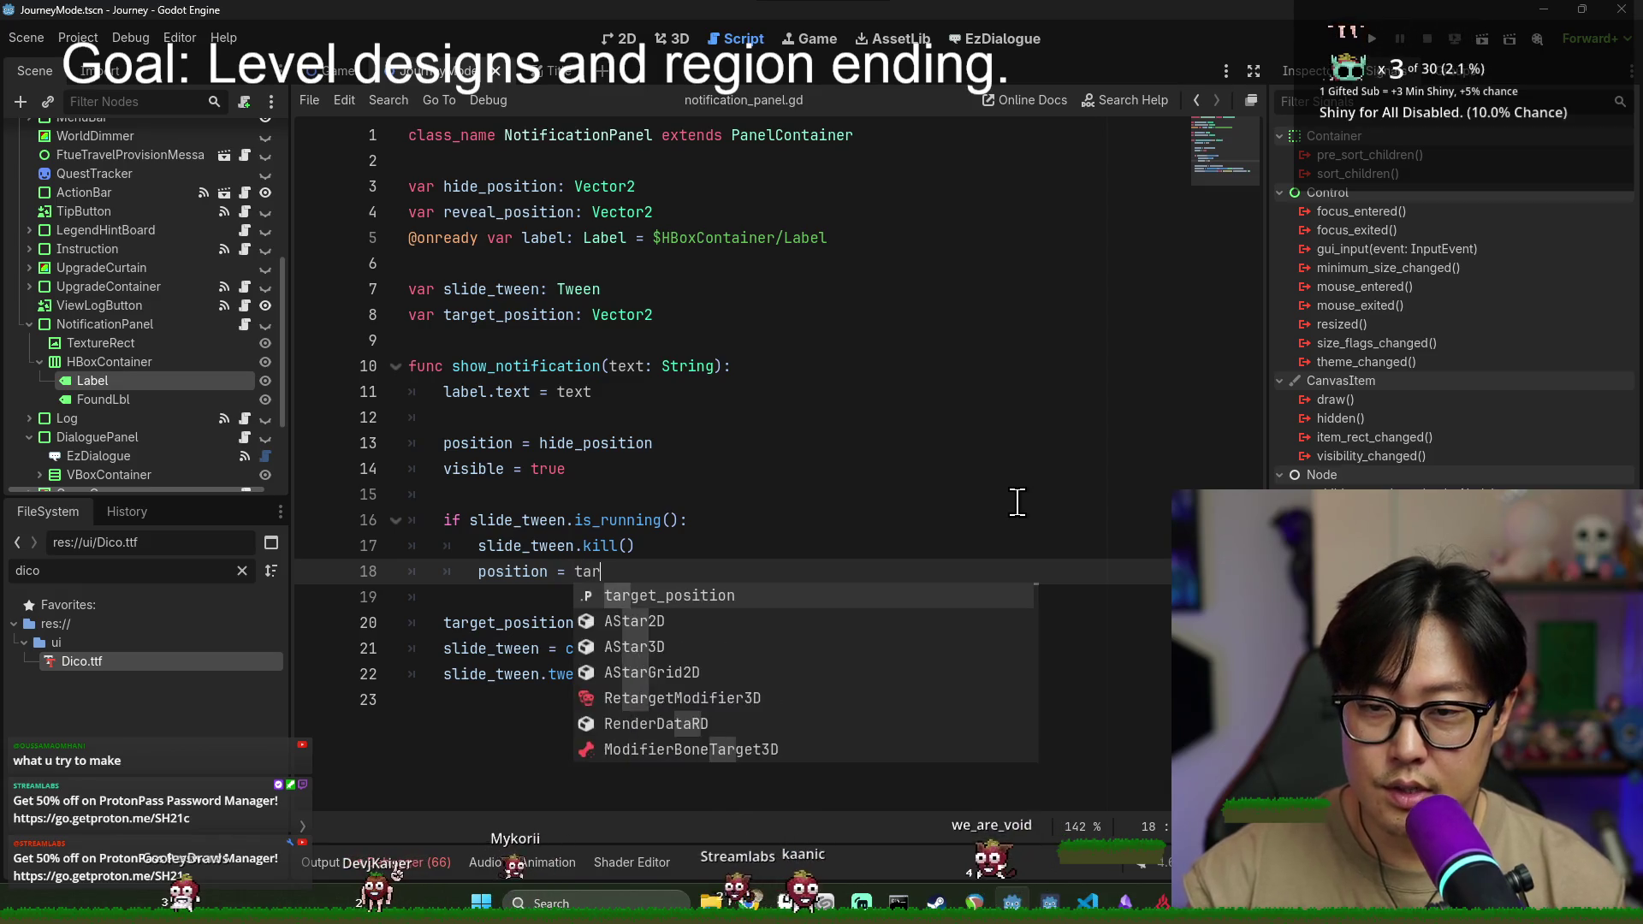
{"action": "key", "text": "Return"}
- Save the script with the running-tween check in place
{"action": "double_click", "coordinate": [482, 676]}
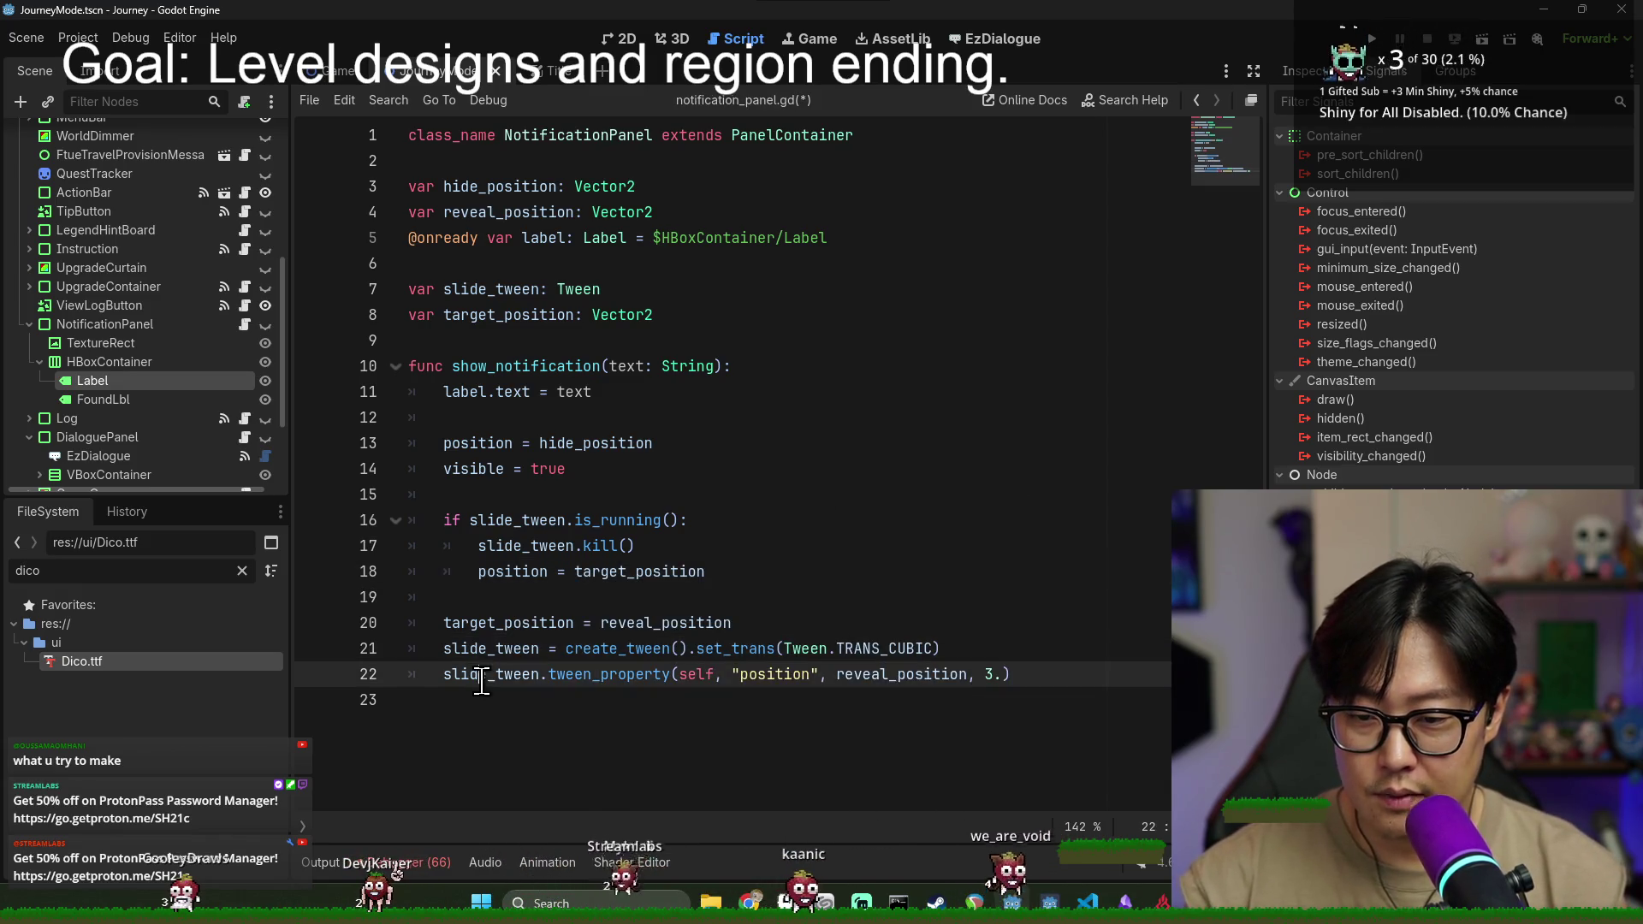
{"action": "key", "text": "ctrl+s"}
{"action": "left_click", "coordinate": [474, 374]}
{"action": "key", "text": "ctrl+s"}
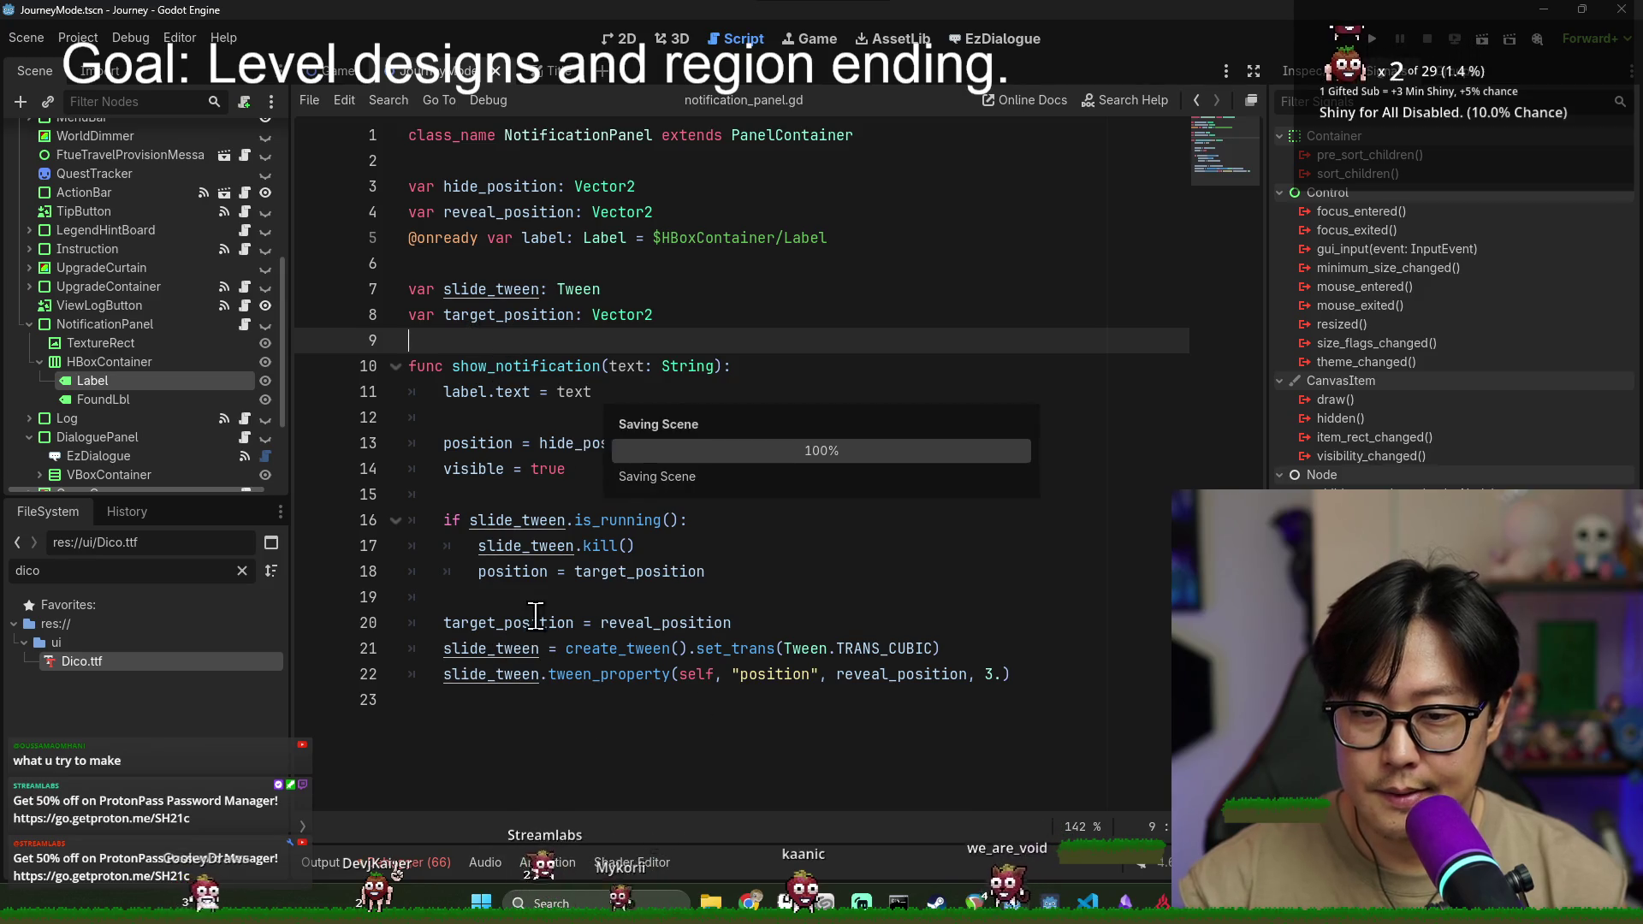
{"action": "left_click", "coordinate": [540, 623]}
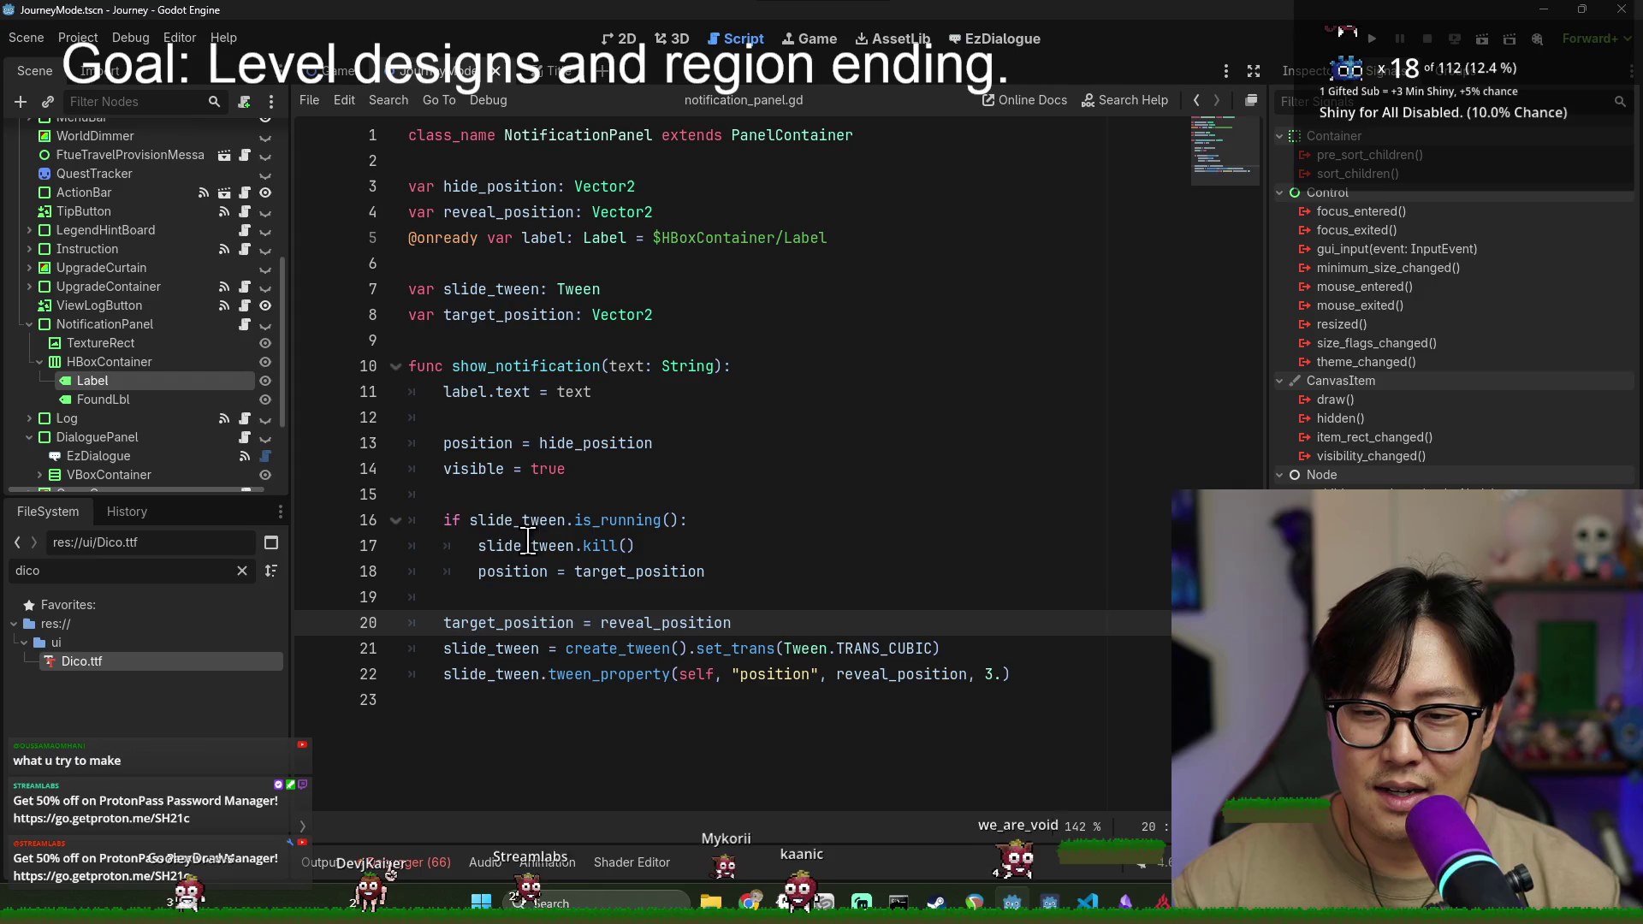
- Add await slide_tween.finished inside the is_running() check and delete the kill and position-reset lines
{"action": "double_click", "coordinate": [476, 289]}
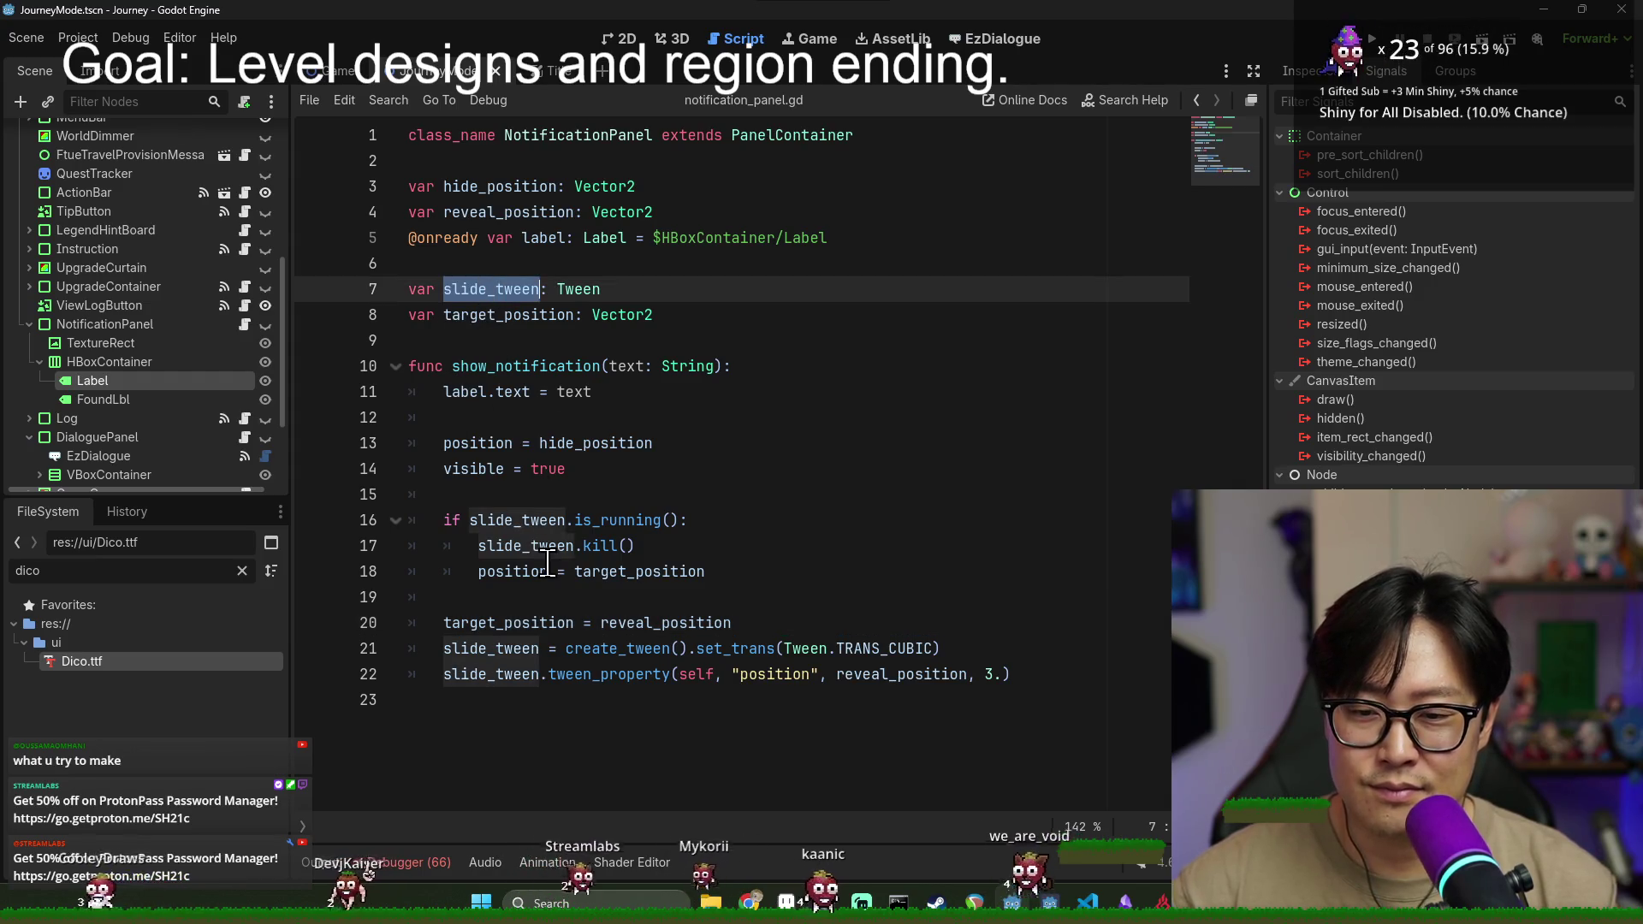
{"action": "left_click", "coordinate": [770, 520]}
{"action": "key", "text": "Return"}
{"action": "type", "text": "awa"}
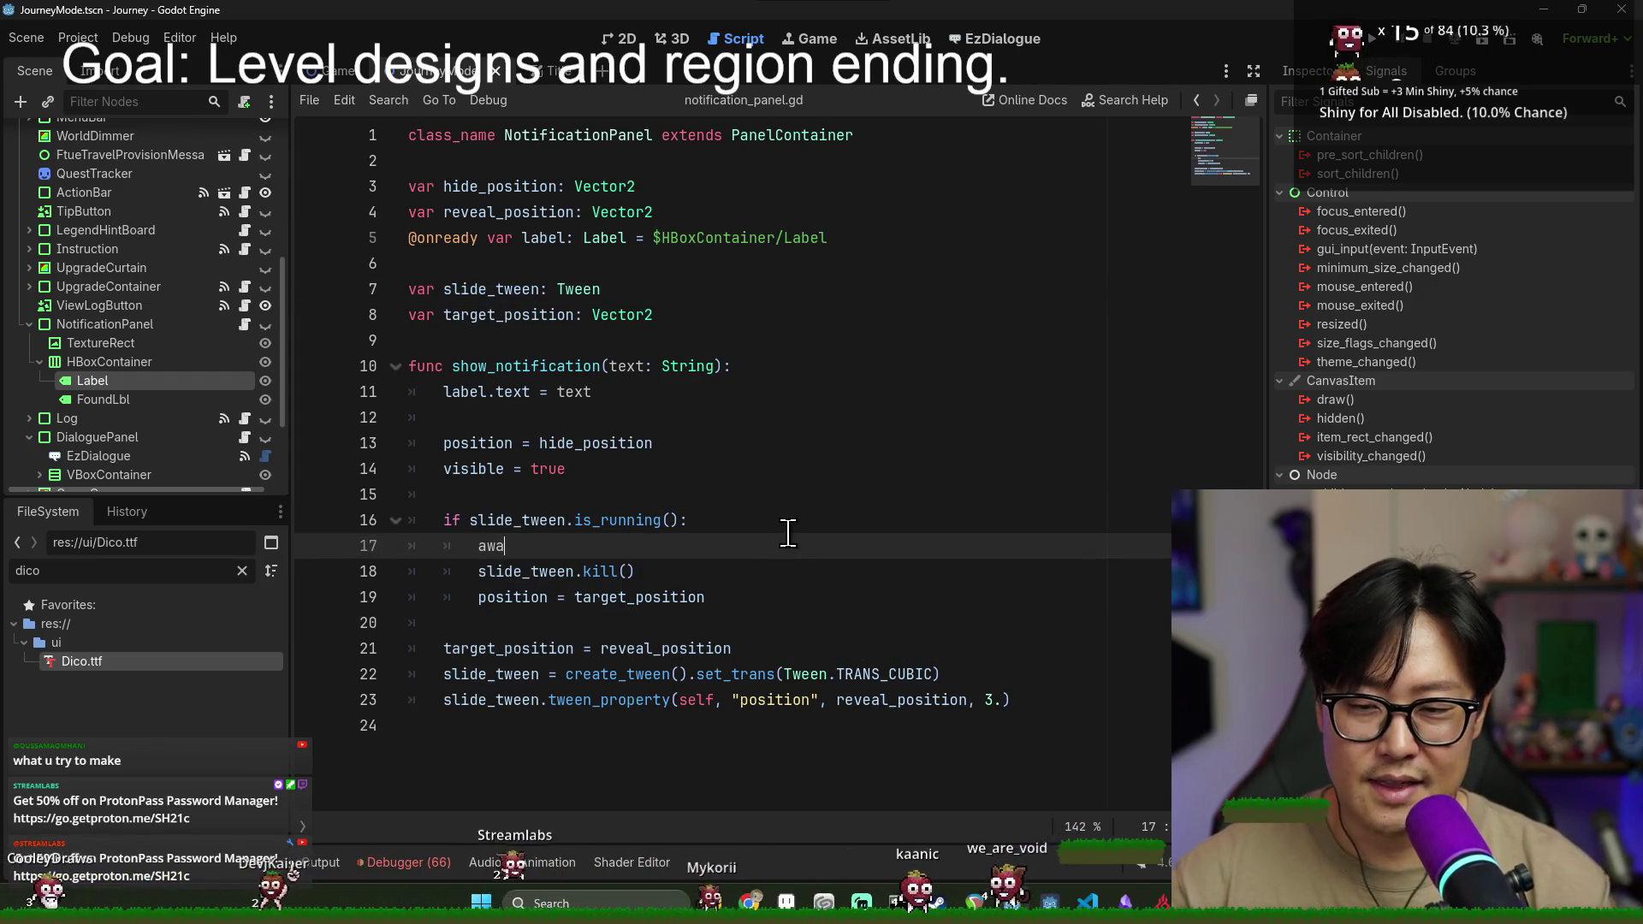
{"action": "type", "text": "it slide_tween.i"}
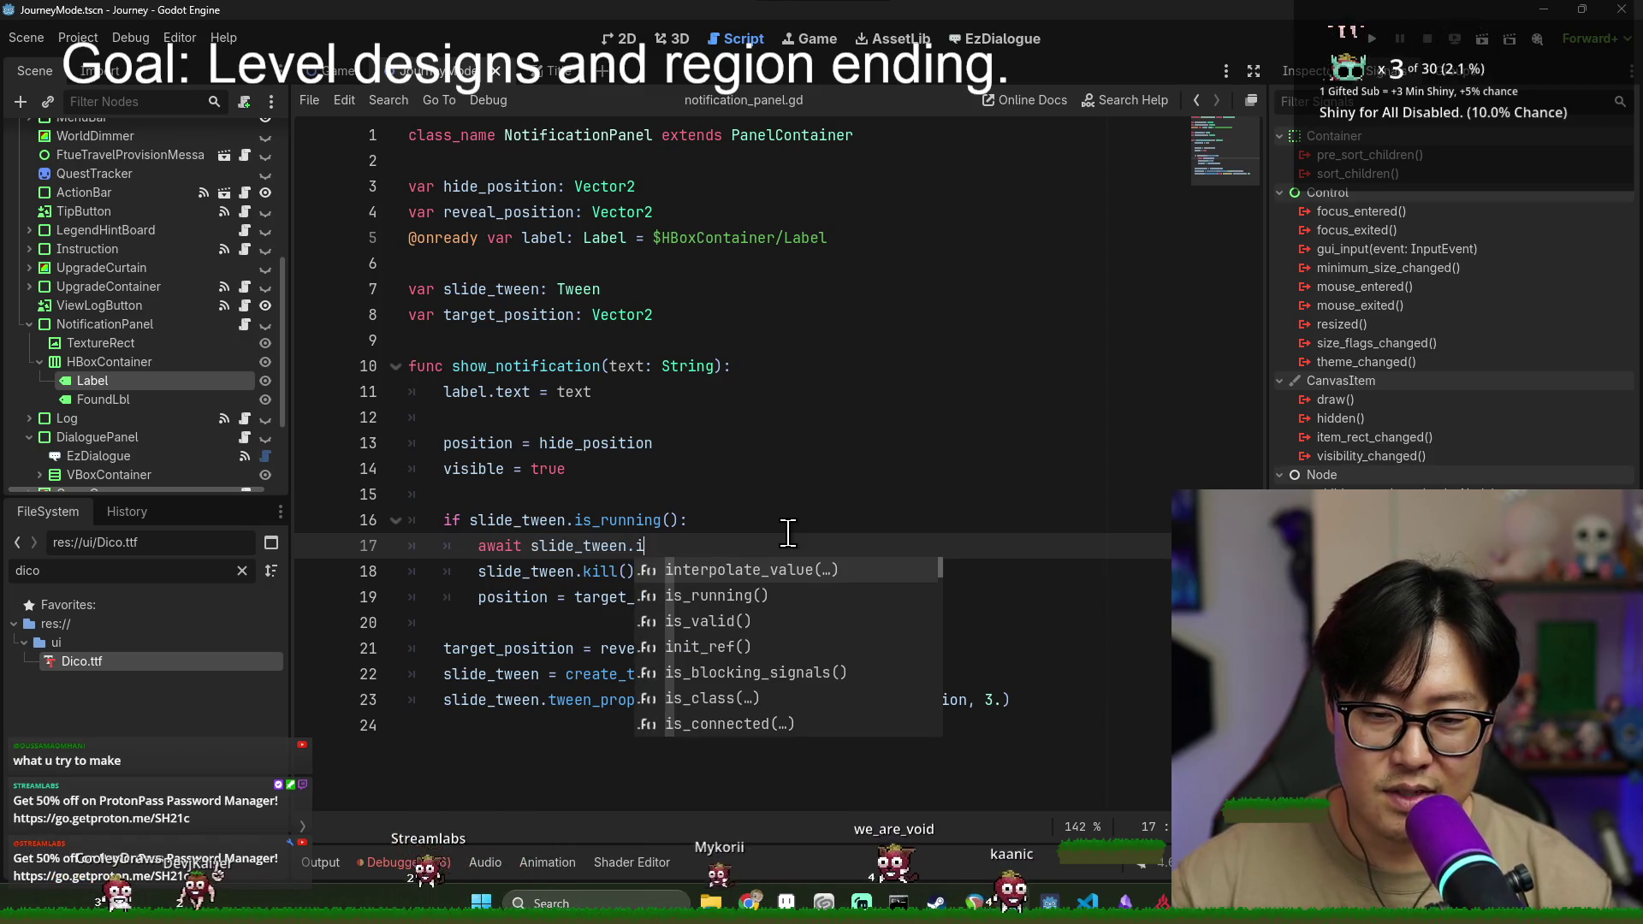
{"action": "key", "text": "BackSpace"}
{"action": "type", "text": "fin"}
{"action": "key", "text": "Return"}
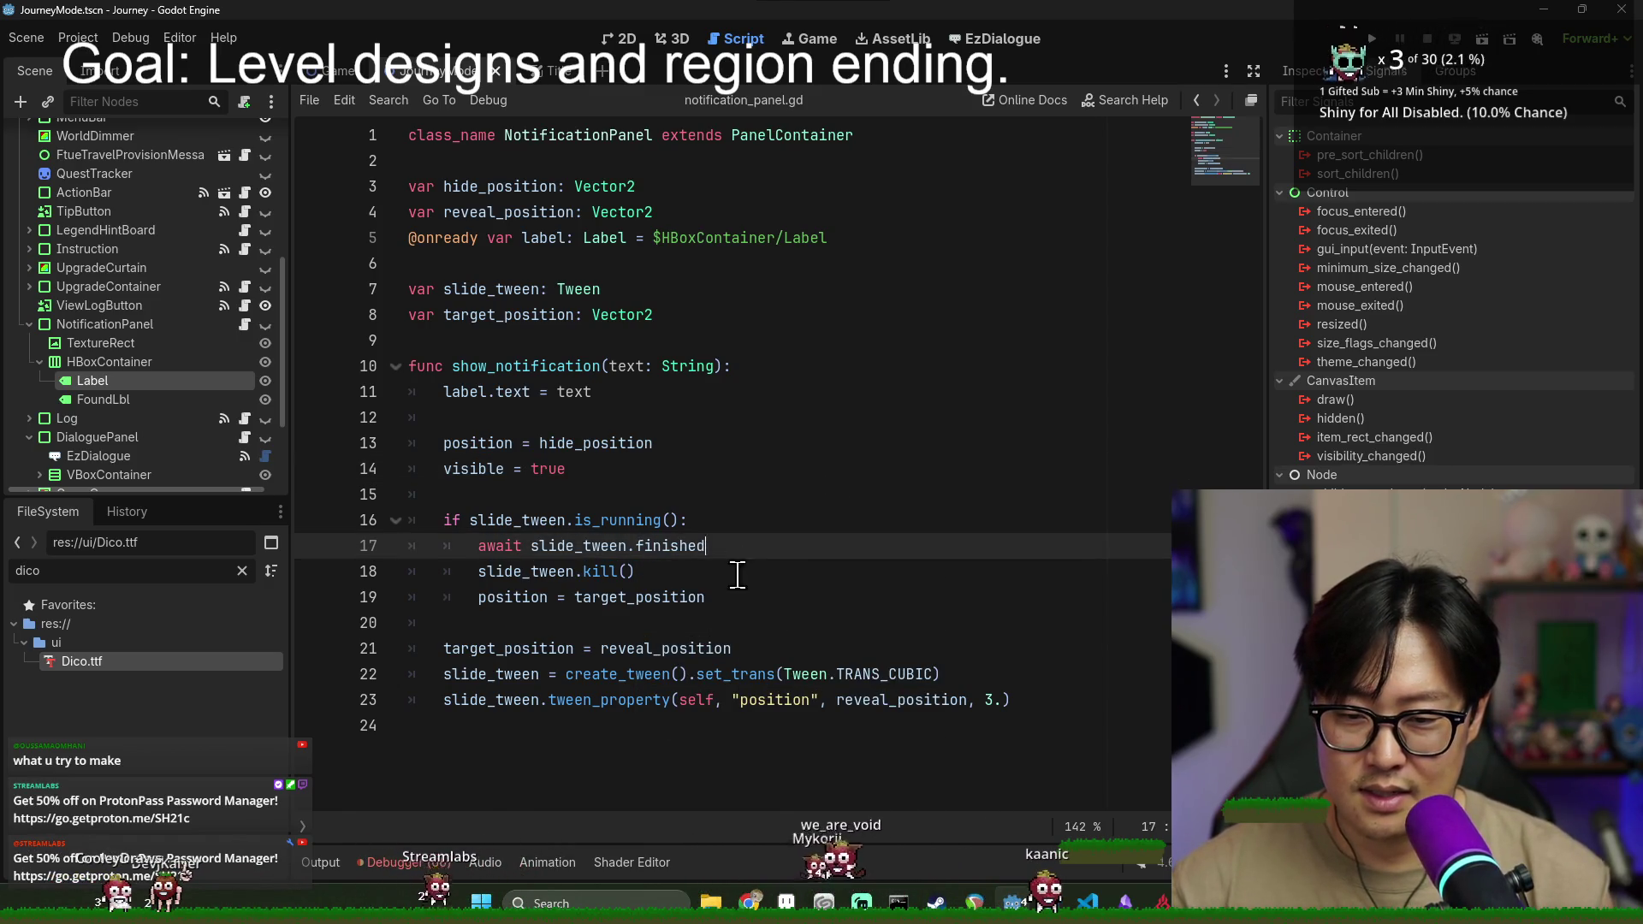
{"action": "left_click", "coordinate": [743, 597], "text": "shift"}
{"action": "key", "text": "BackSpace"}
- Review the remaining tween code and the uses of reveal_position
{"action": "left_click", "coordinate": [491, 565]}
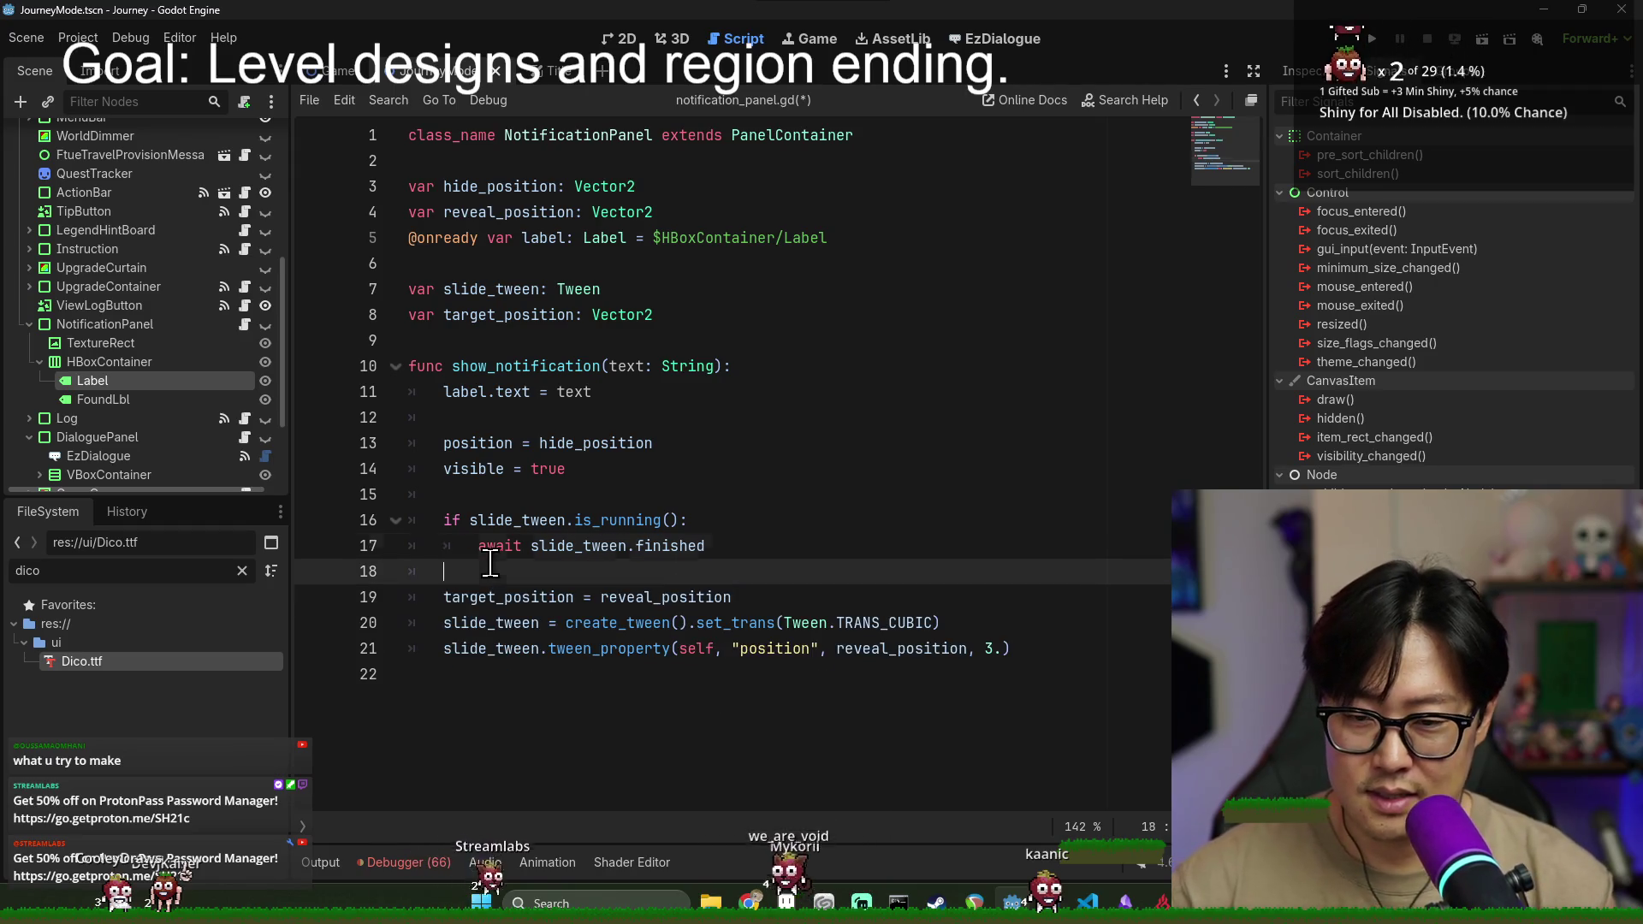
{"action": "left_click", "coordinate": [650, 545]}
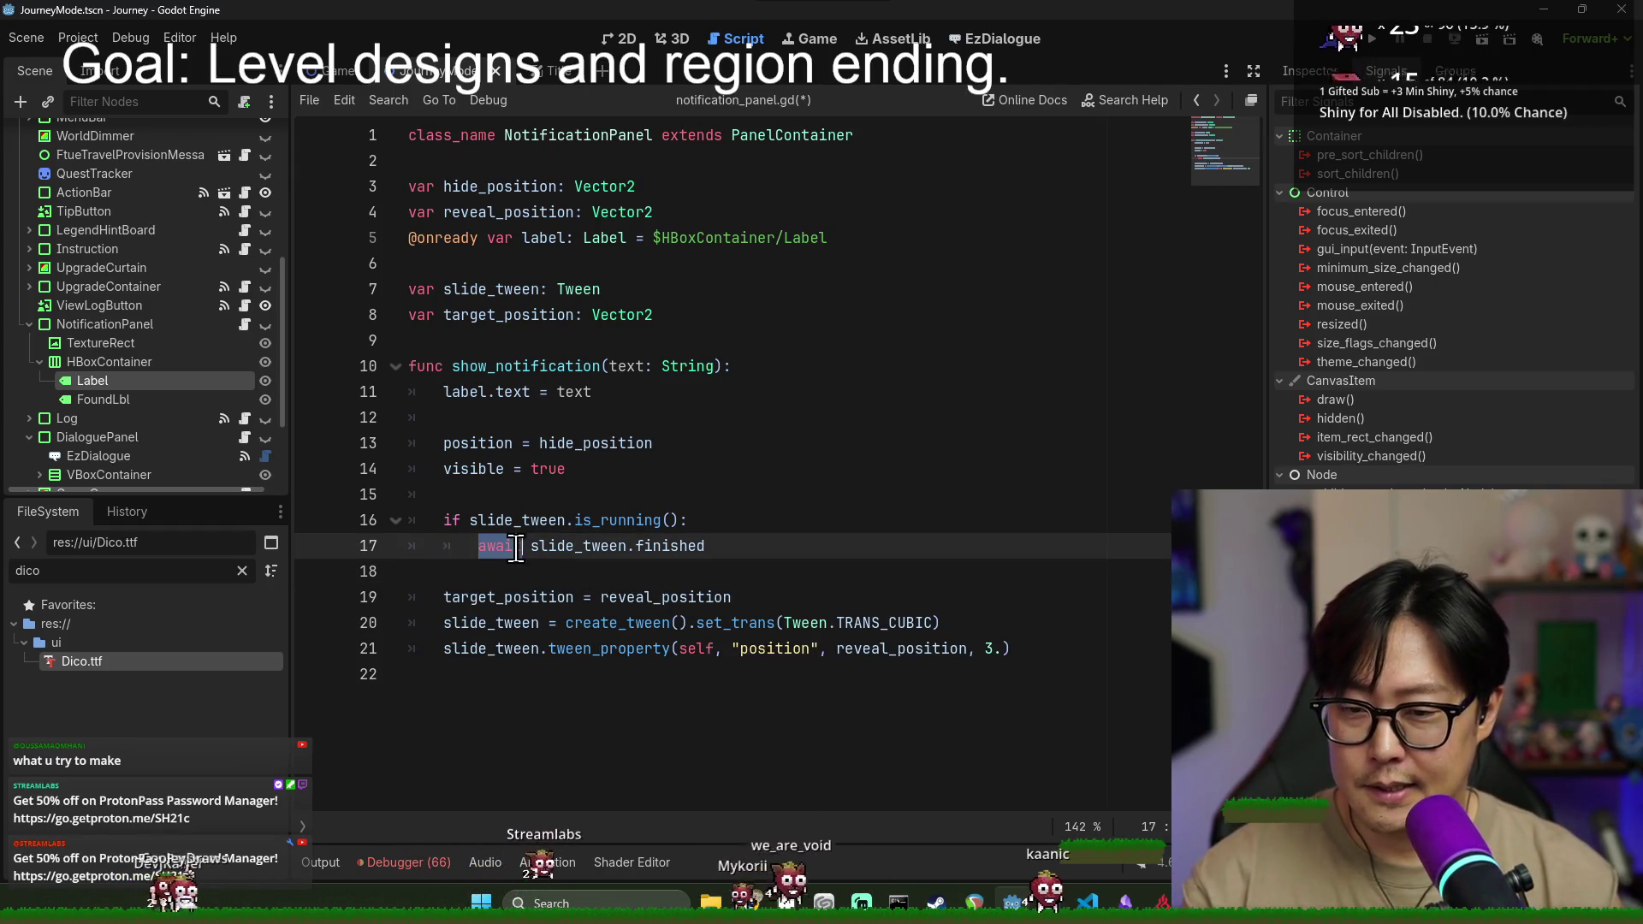
{"action": "left_click", "coordinate": [616, 520]}
{"action": "left_click", "coordinate": [505, 519]}
{"action": "left_click", "coordinate": [615, 573]}
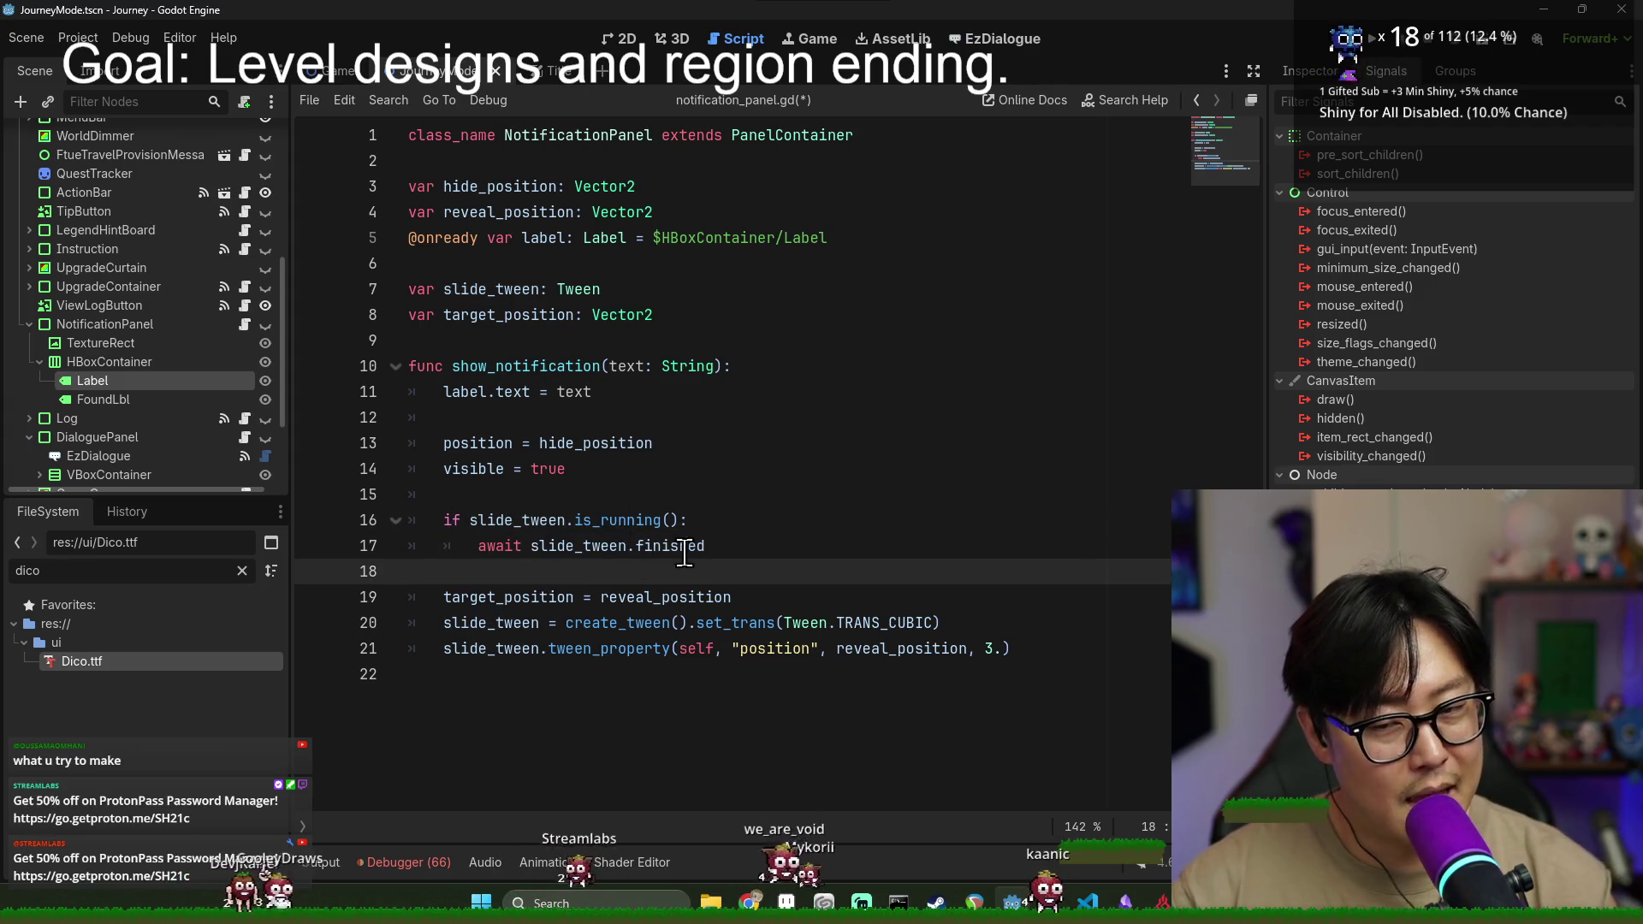
{"action": "left_click", "coordinate": [558, 594]}
{"action": "left_click", "coordinate": [603, 622]}
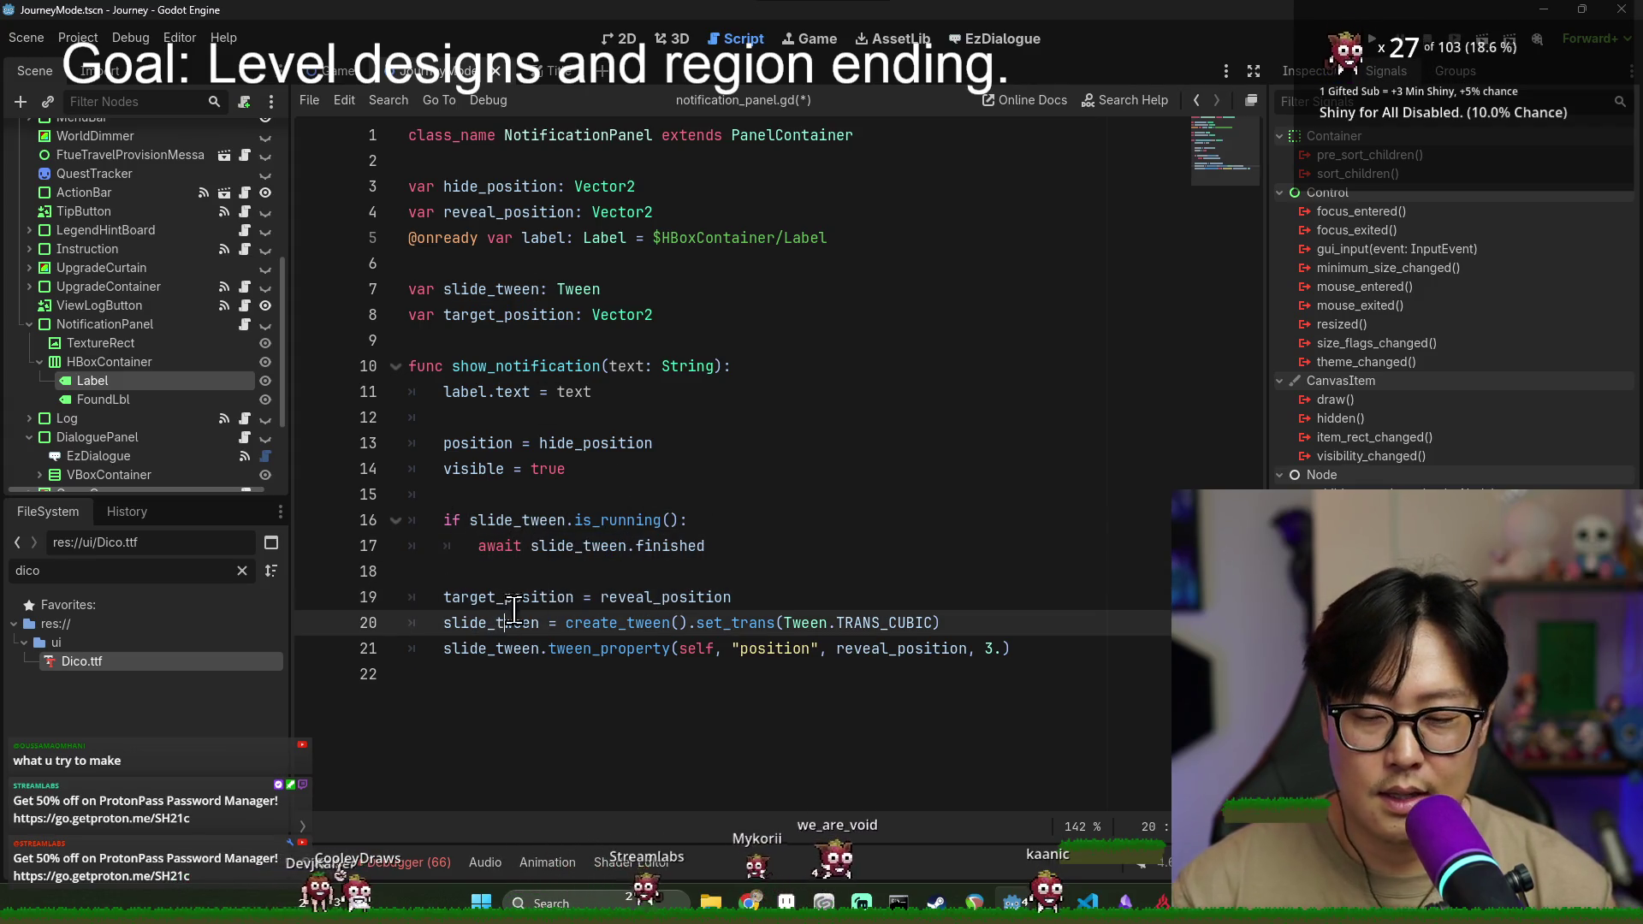
{"action": "double_click", "coordinate": [636, 597]}
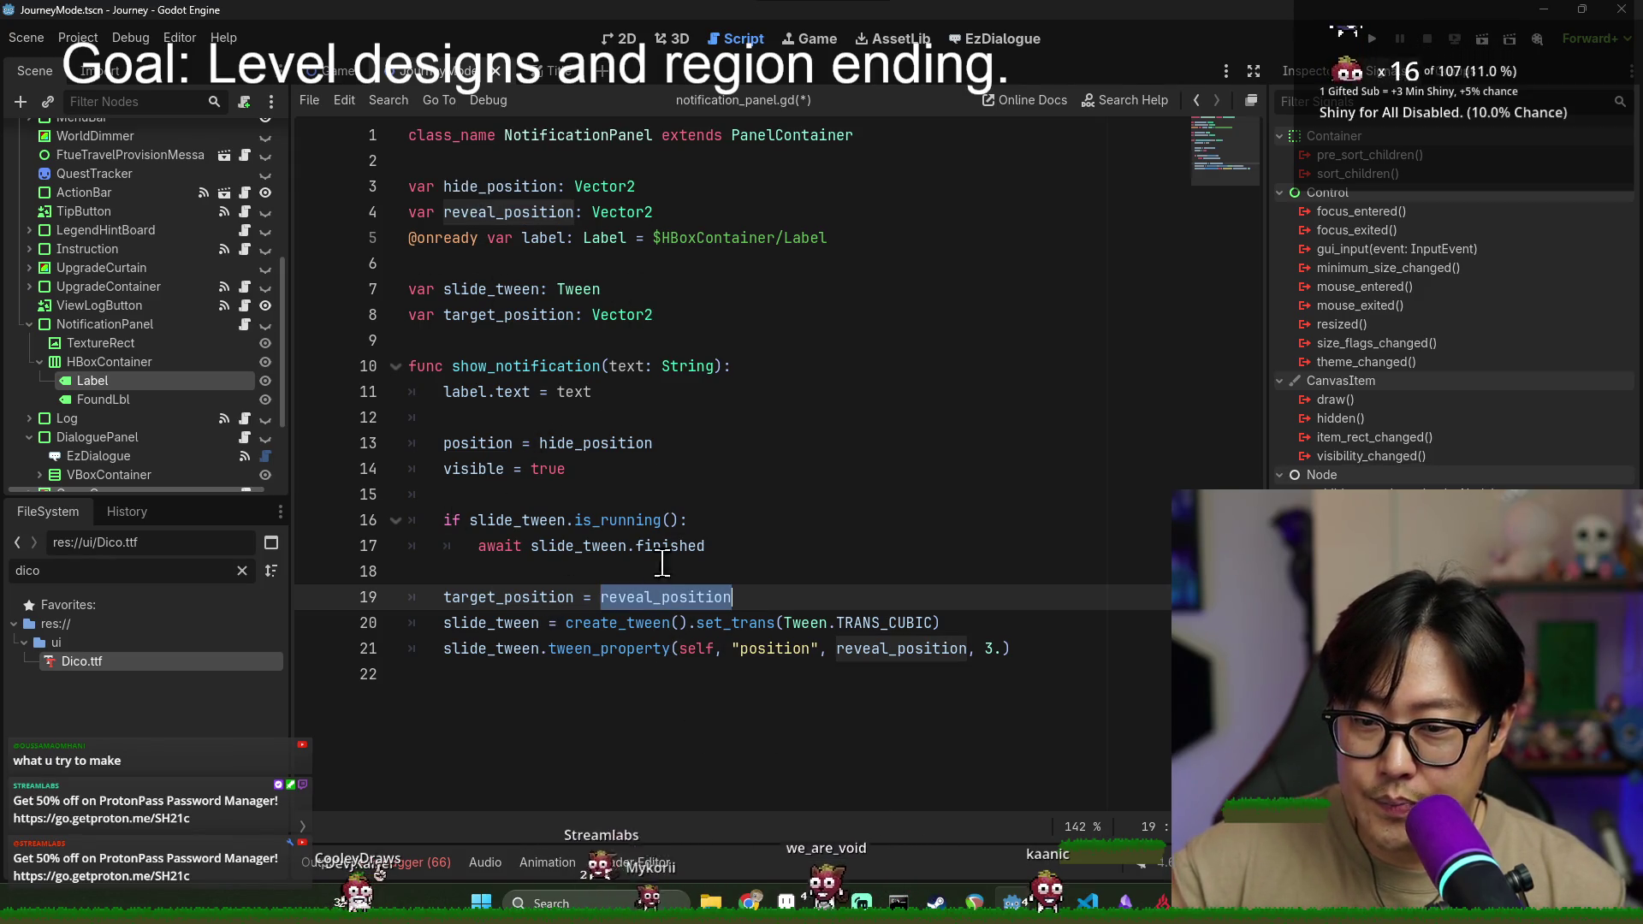
{"action": "left_click", "coordinate": [485, 443]}
{"action": "double_click", "coordinate": [653, 596]}
- Add a func hide_notification() header below show_notification
{"action": "left_click", "coordinate": [1042, 663]}
{"action": "key", "text": "Up"}
{"action": "key", "text": "Return"}
{"action": "key", "text": "Return"}
{"action": "type", "text": "func hide_notification()"}
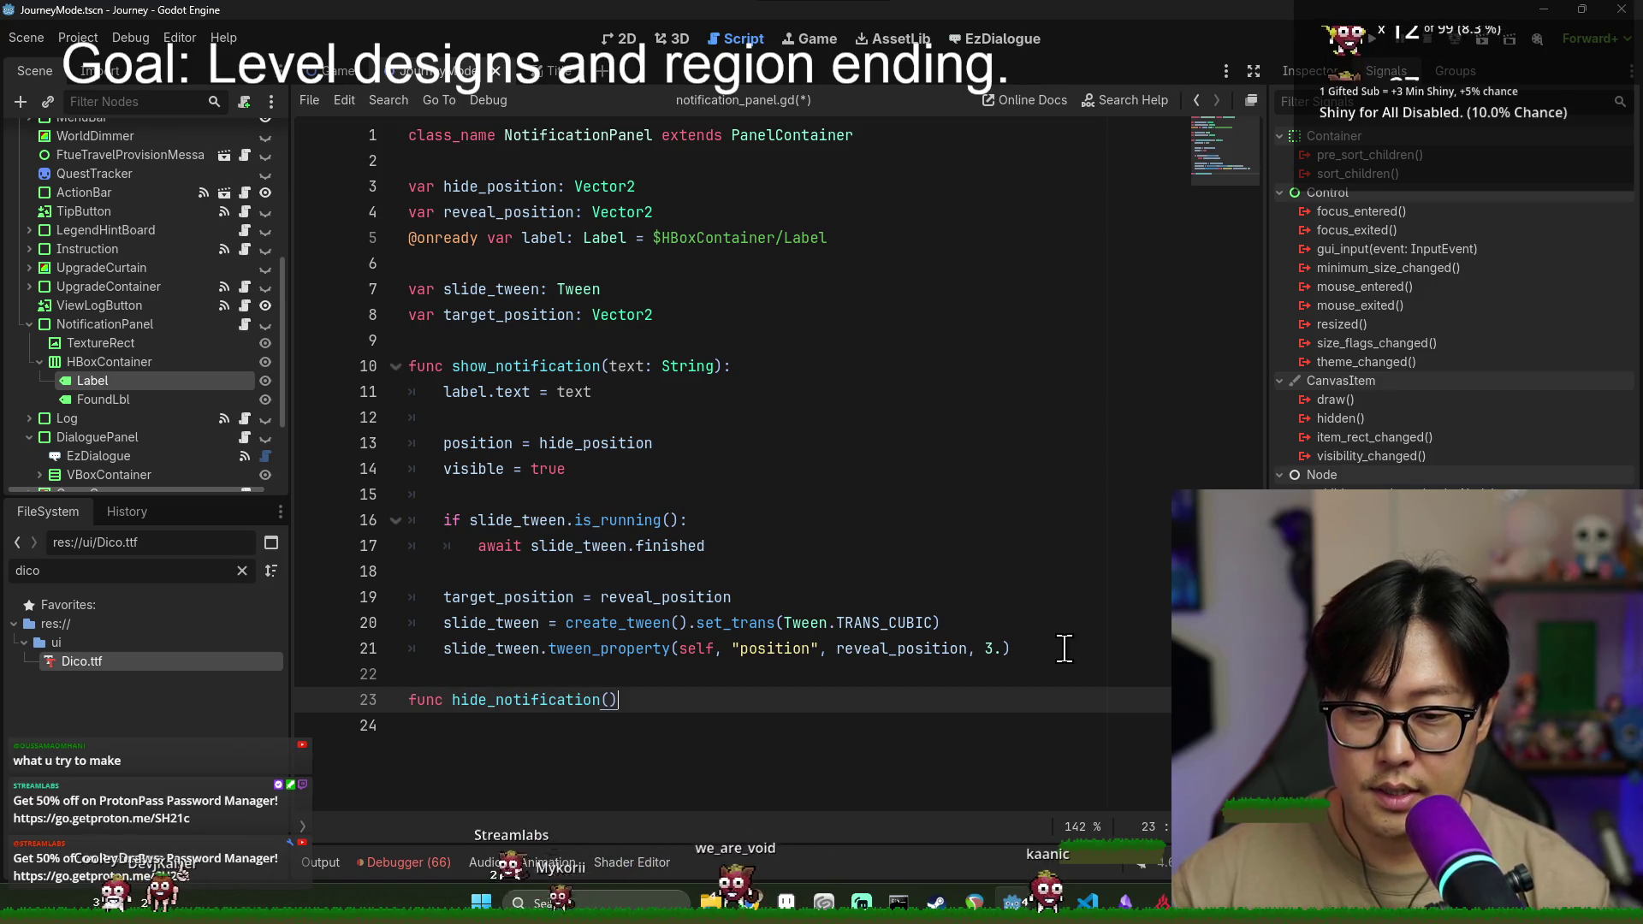
{"action": "type", "text": ";"}
- Copy the running slide_tween check into the new hide_notification function
{"action": "key", "text": "Return"}
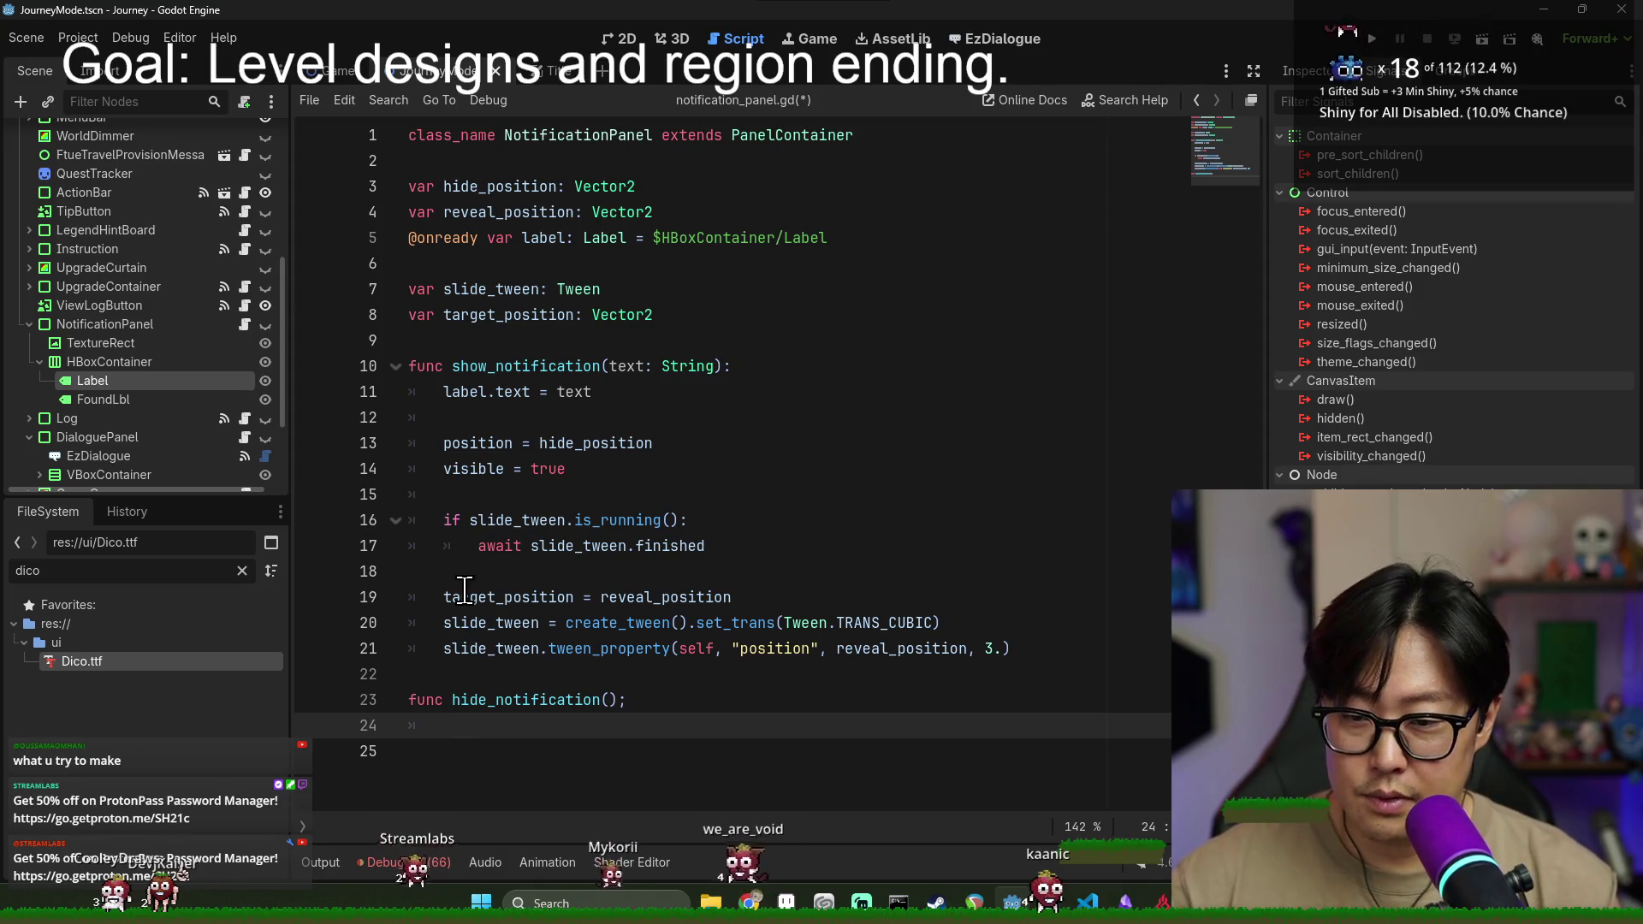
{"action": "left_click_drag", "start_coordinate": [441, 519], "coordinate": [814, 542]}
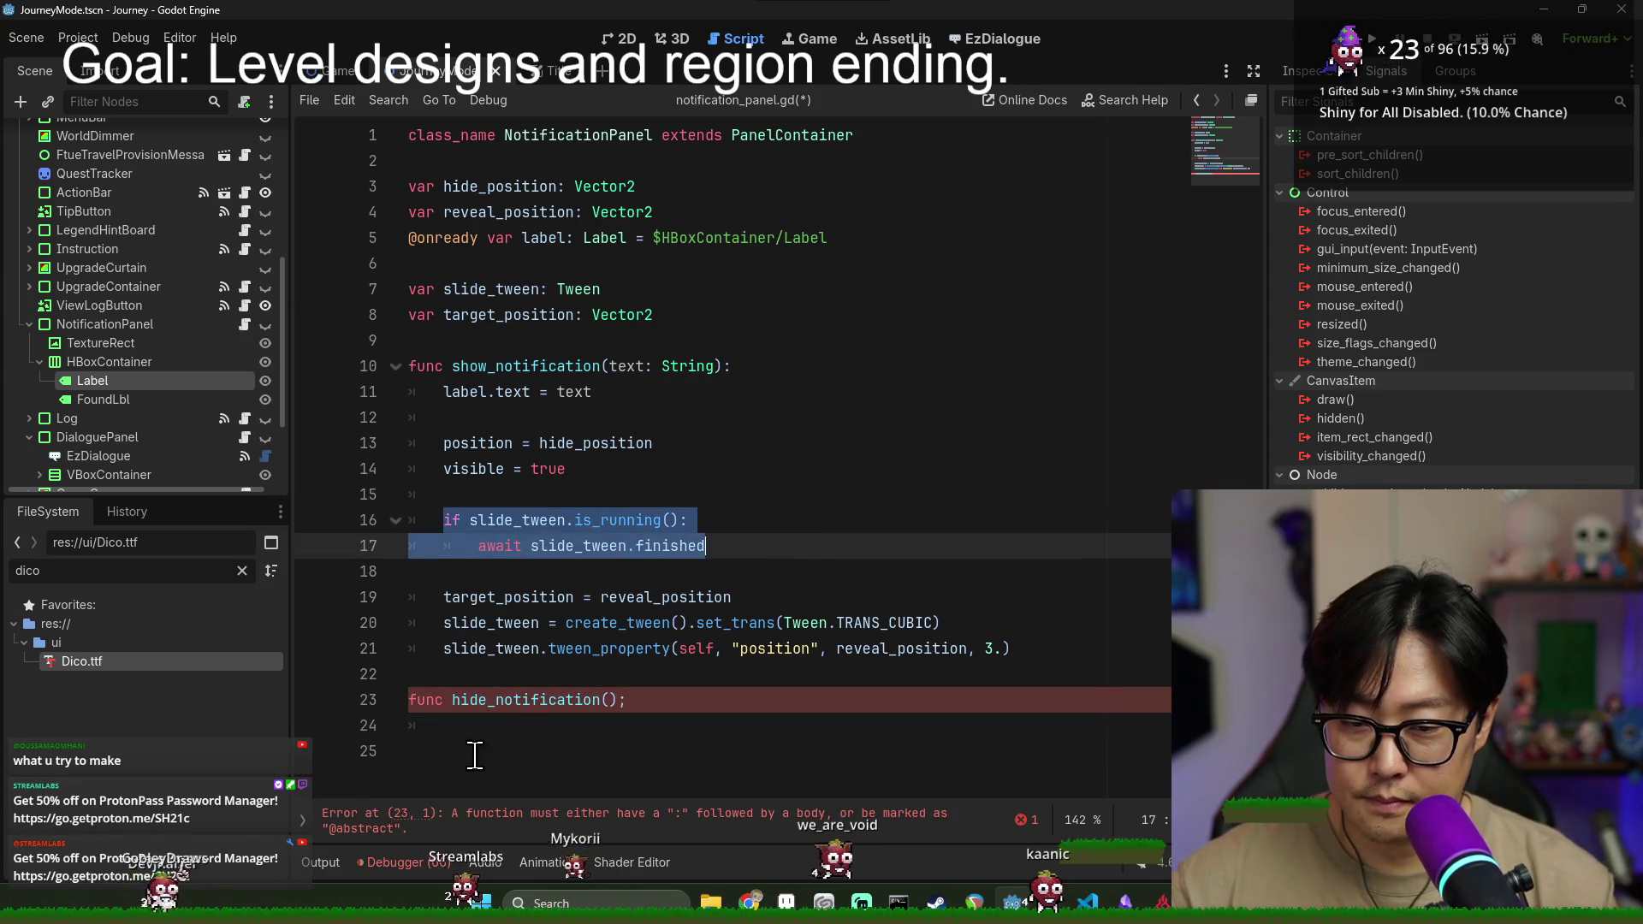
{"action": "key", "text": "ctrl+c"}
{"action": "left_click", "coordinate": [690, 725]}
{"action": "key", "text": "ctrl+v"}
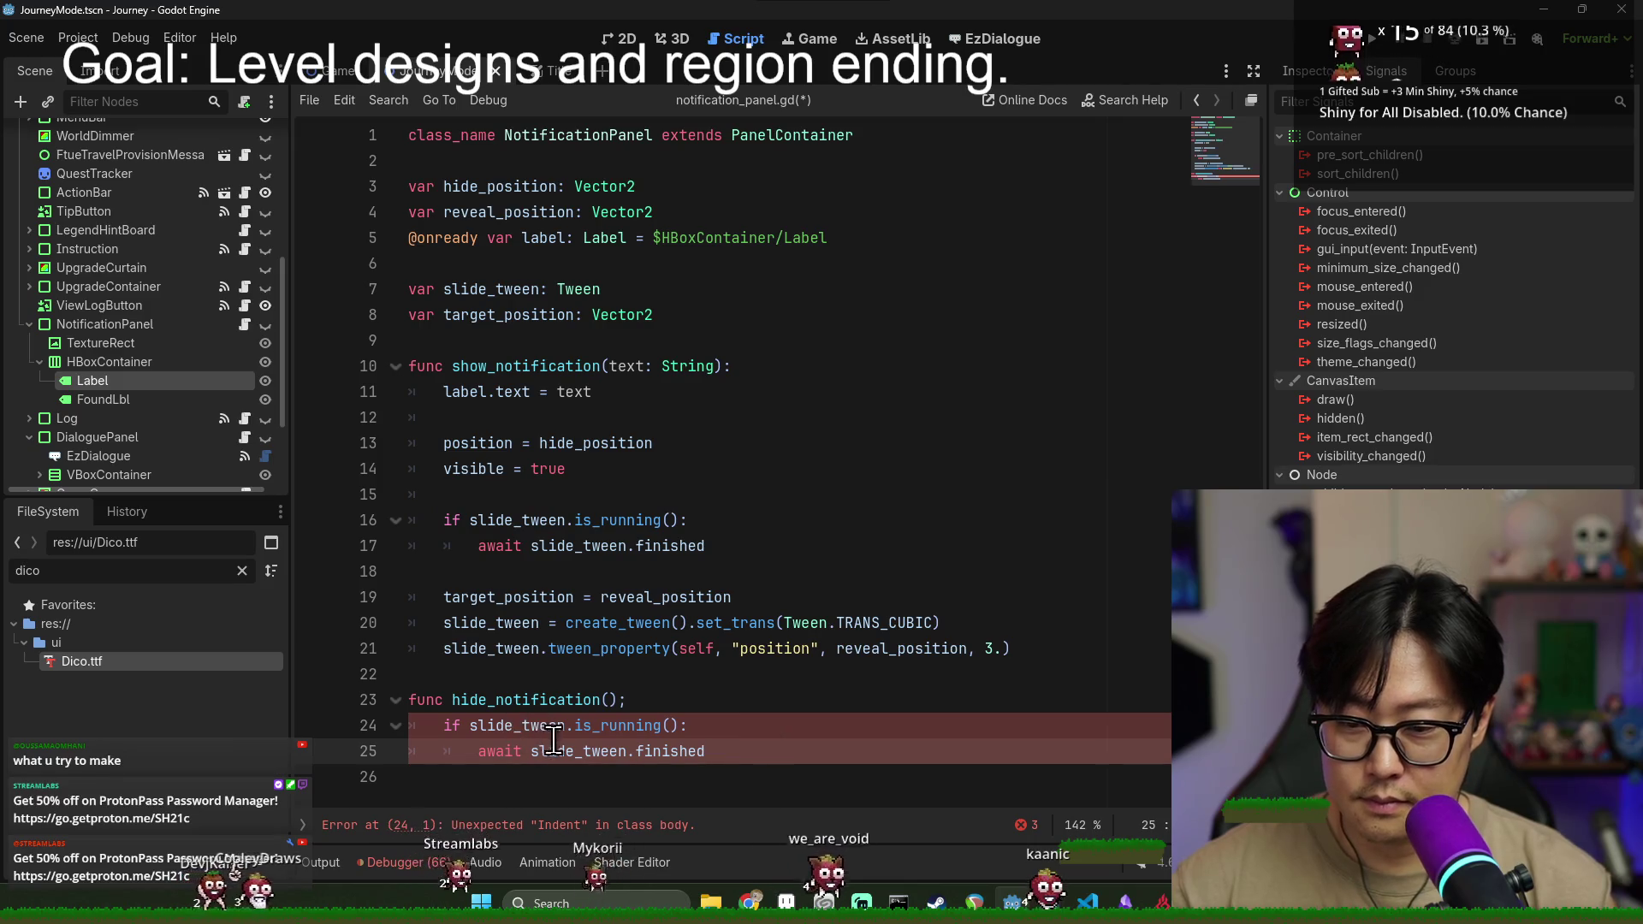
{"action": "key", "text": "Return"}
{"action": "key", "text": "Return"}
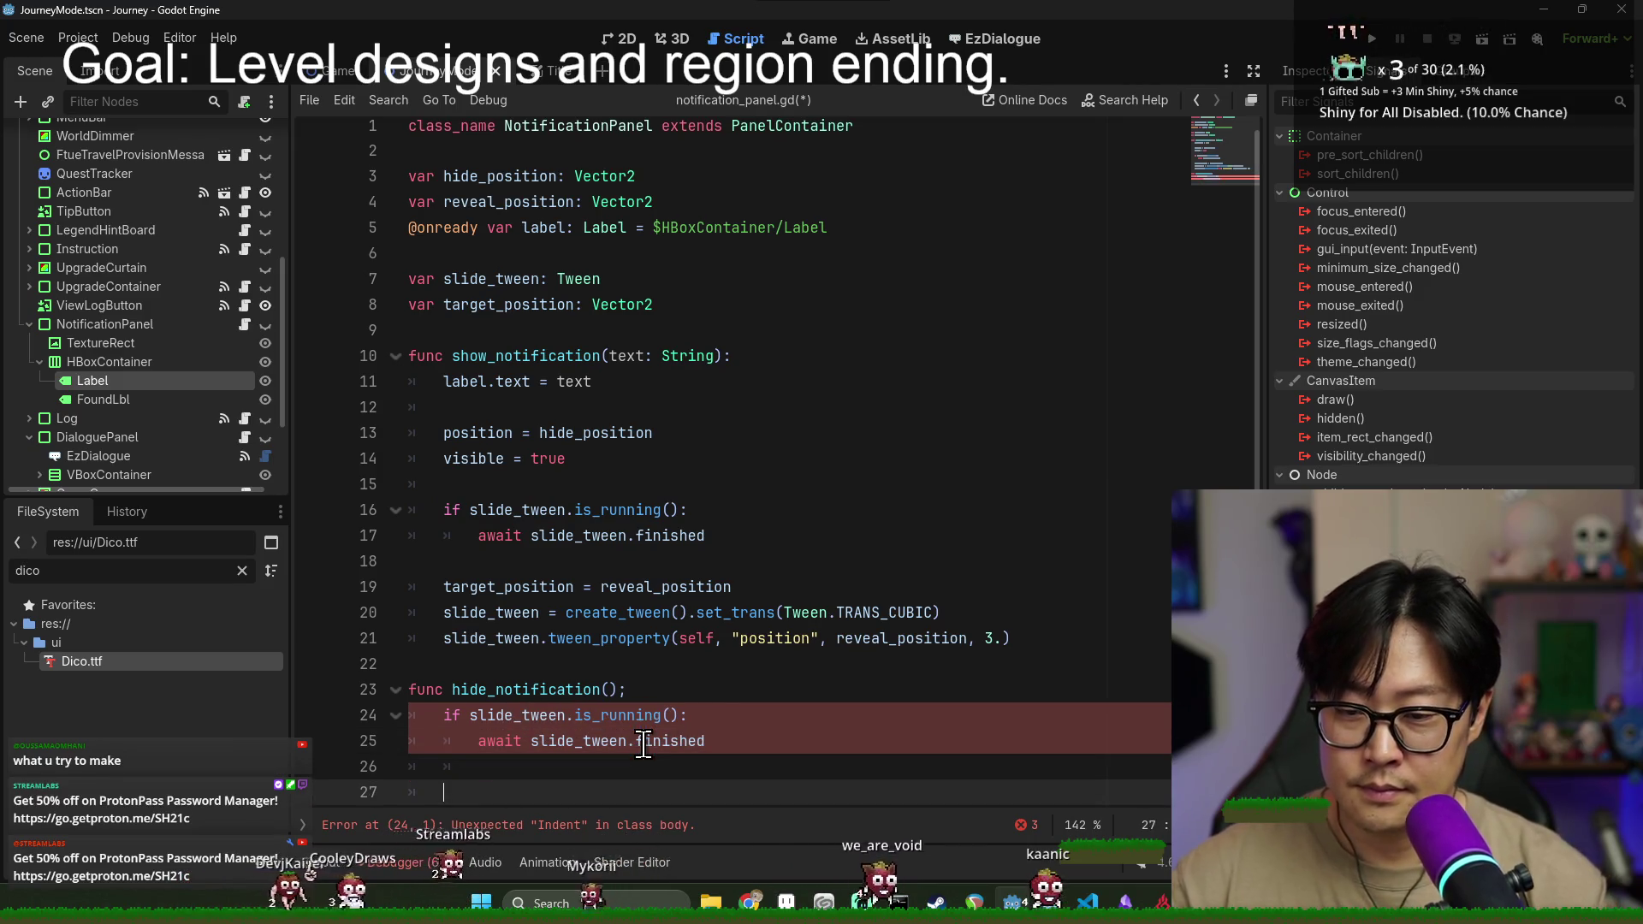
- Copy the tween creation lines into hide_notification, targeting hide_position instead of reveal_position
{"action": "left_click_drag", "start_coordinate": [444, 612], "coordinate": [1014, 640]}
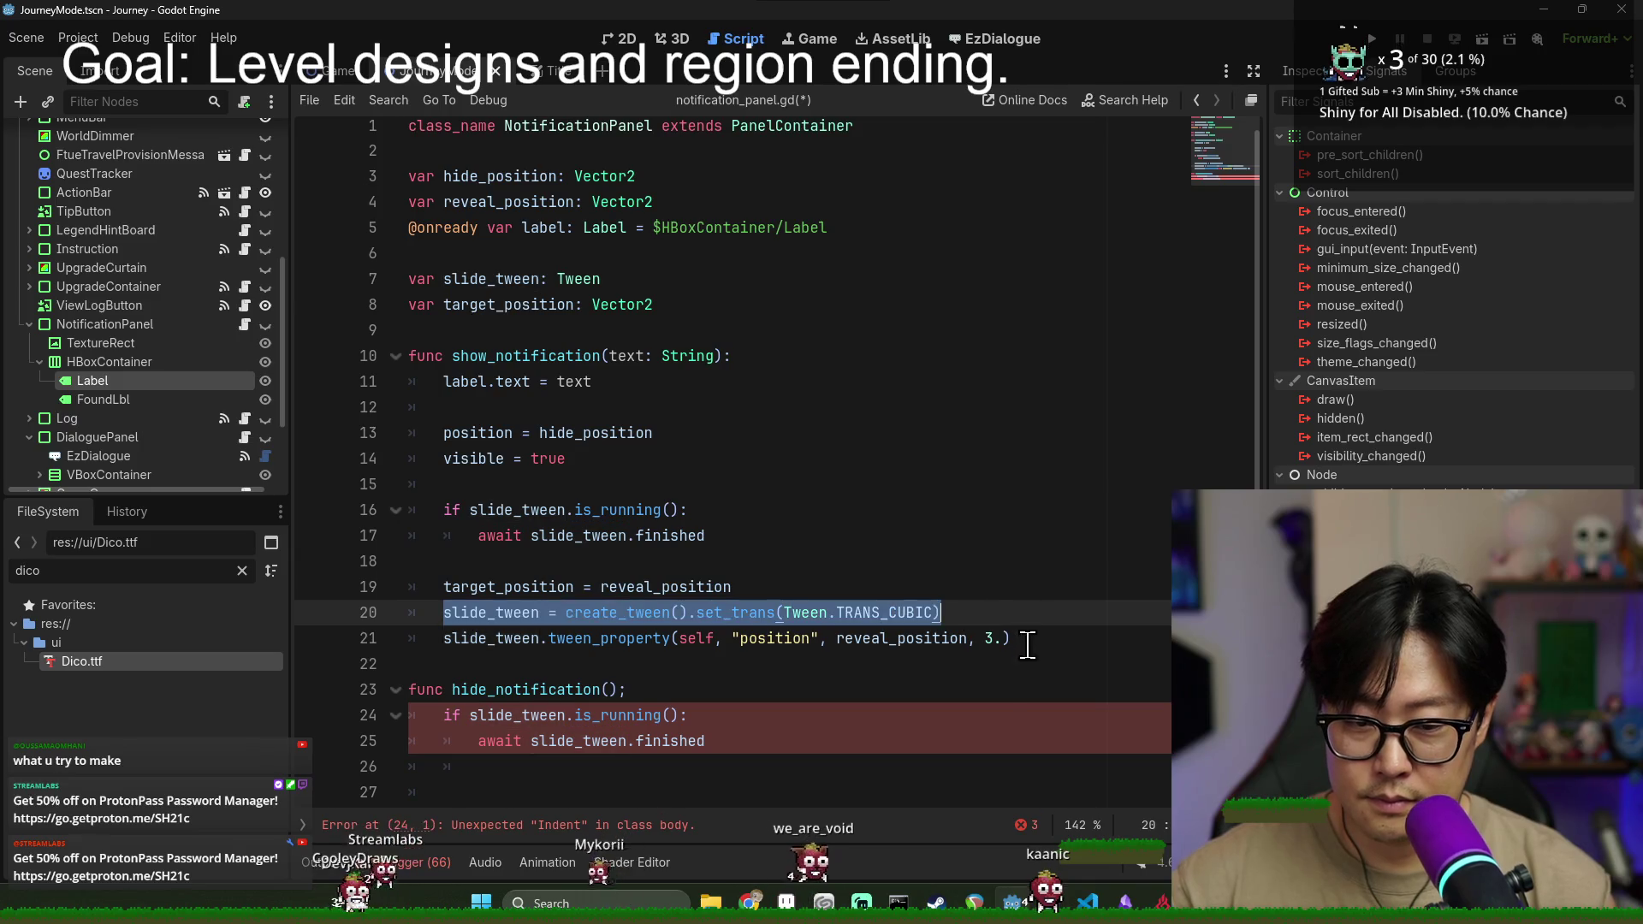
{"action": "key", "text": "ctrl+c"}
{"action": "left_click", "coordinate": [453, 793]}
{"action": "key", "text": "ctrl+v"}
{"action": "double_click", "coordinate": [896, 767]}
{"action": "type", "text": "hide_"}
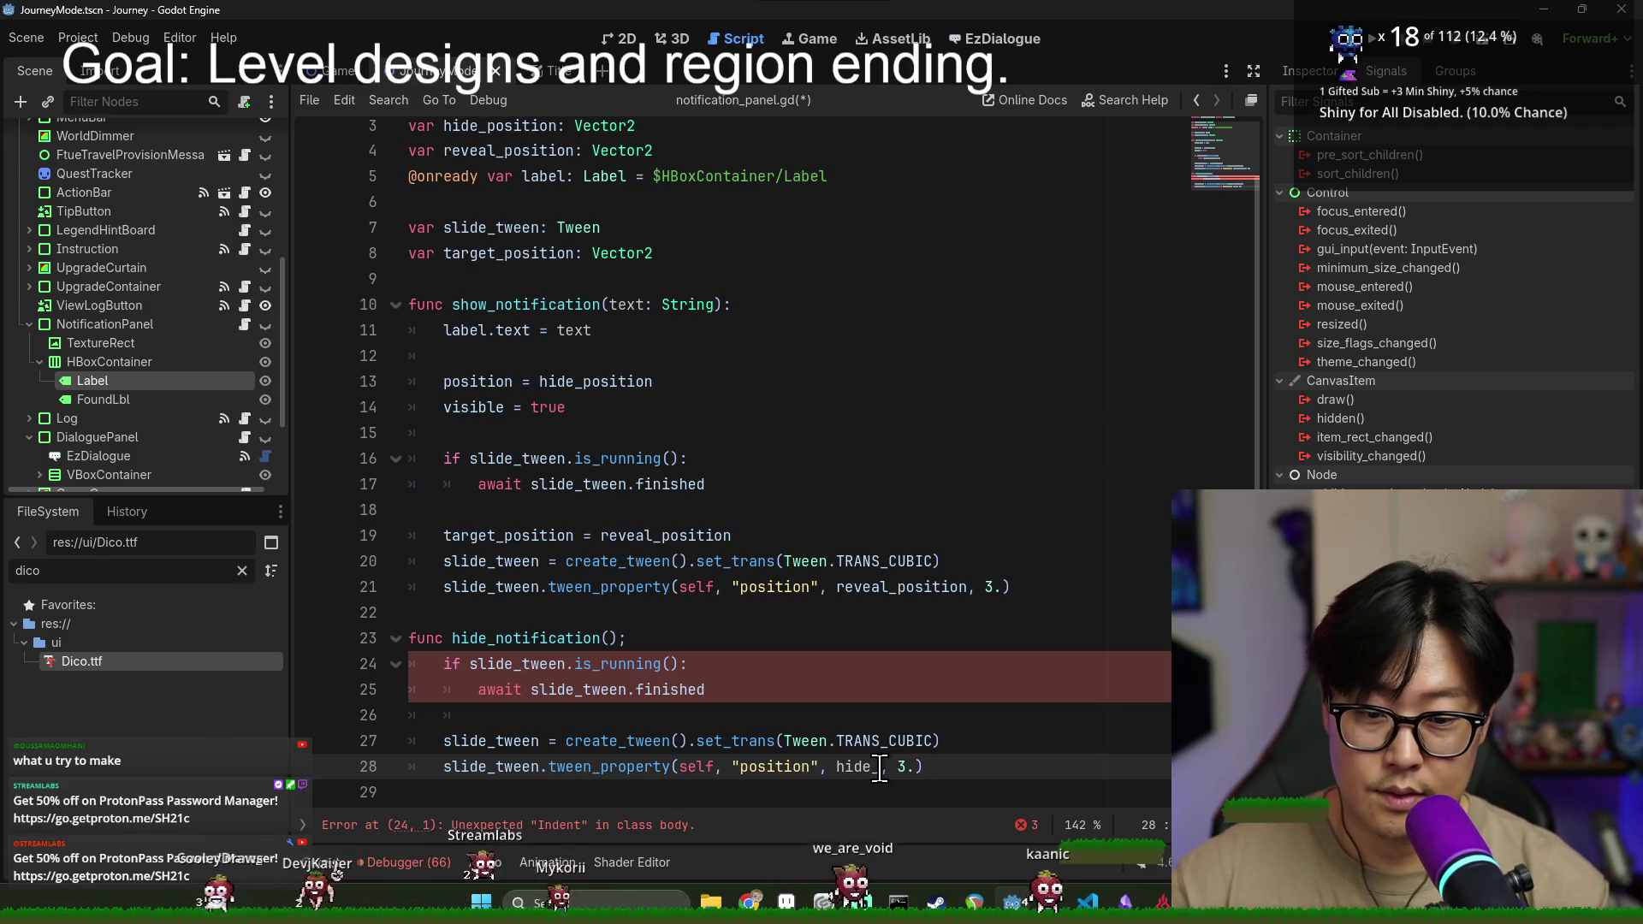
{"action": "type", "text": "position"}
{"action": "left_click", "coordinate": [514, 741]}
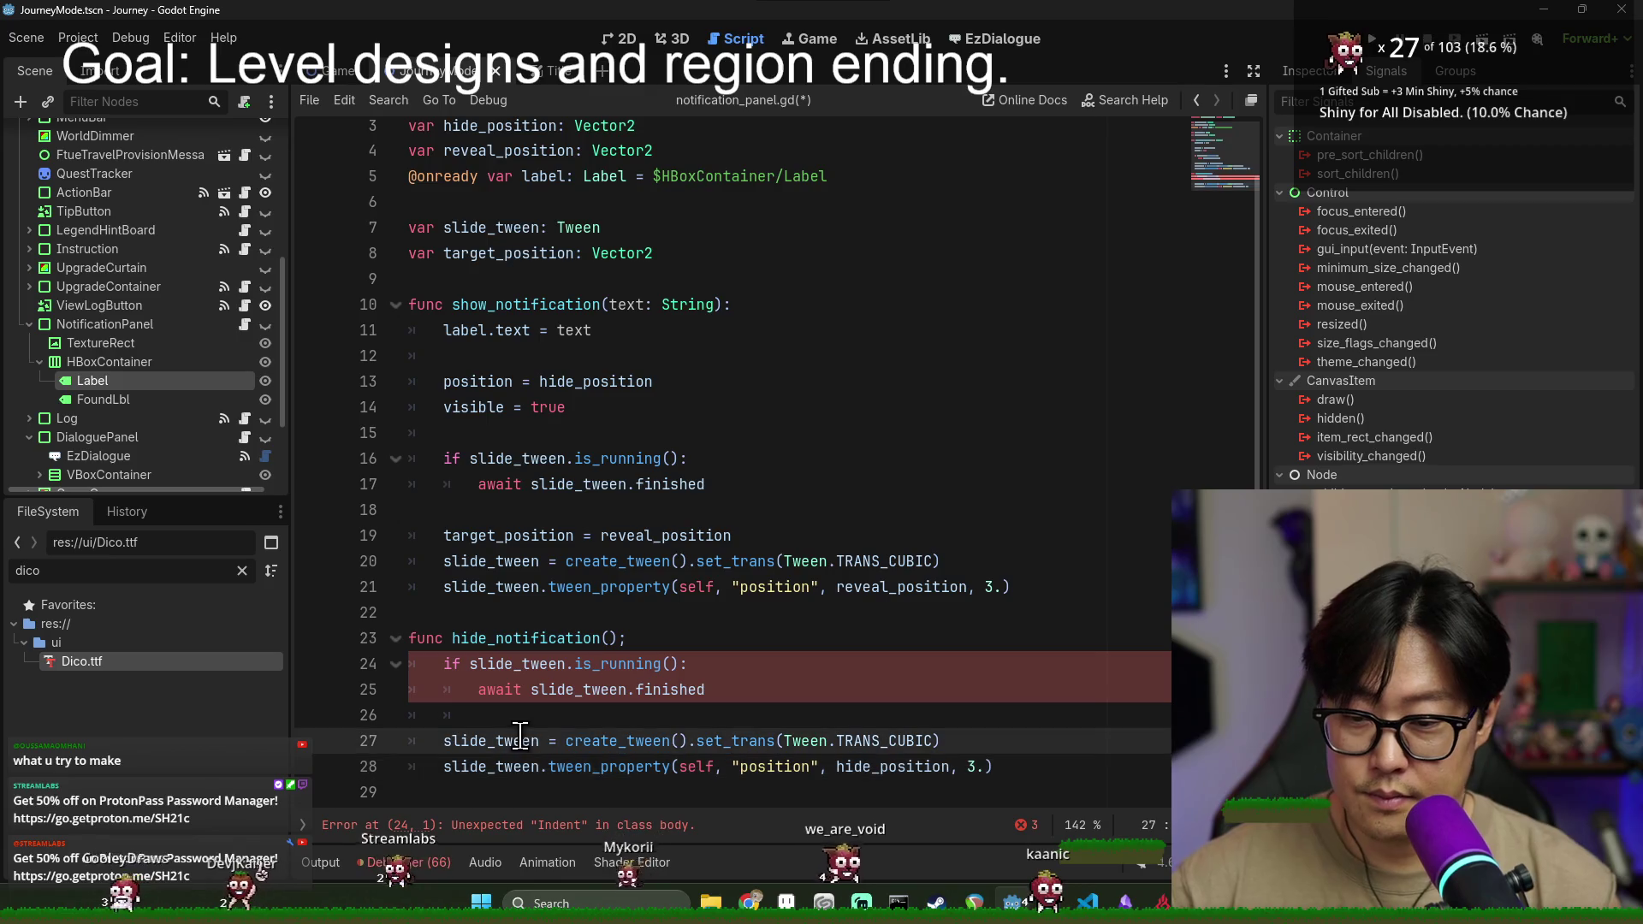
{"action": "left_click", "coordinate": [480, 722]}
- Fix the hide_notification header to end with a colon, add a reveal_position line, and save
{"action": "left_click", "coordinate": [687, 639]}
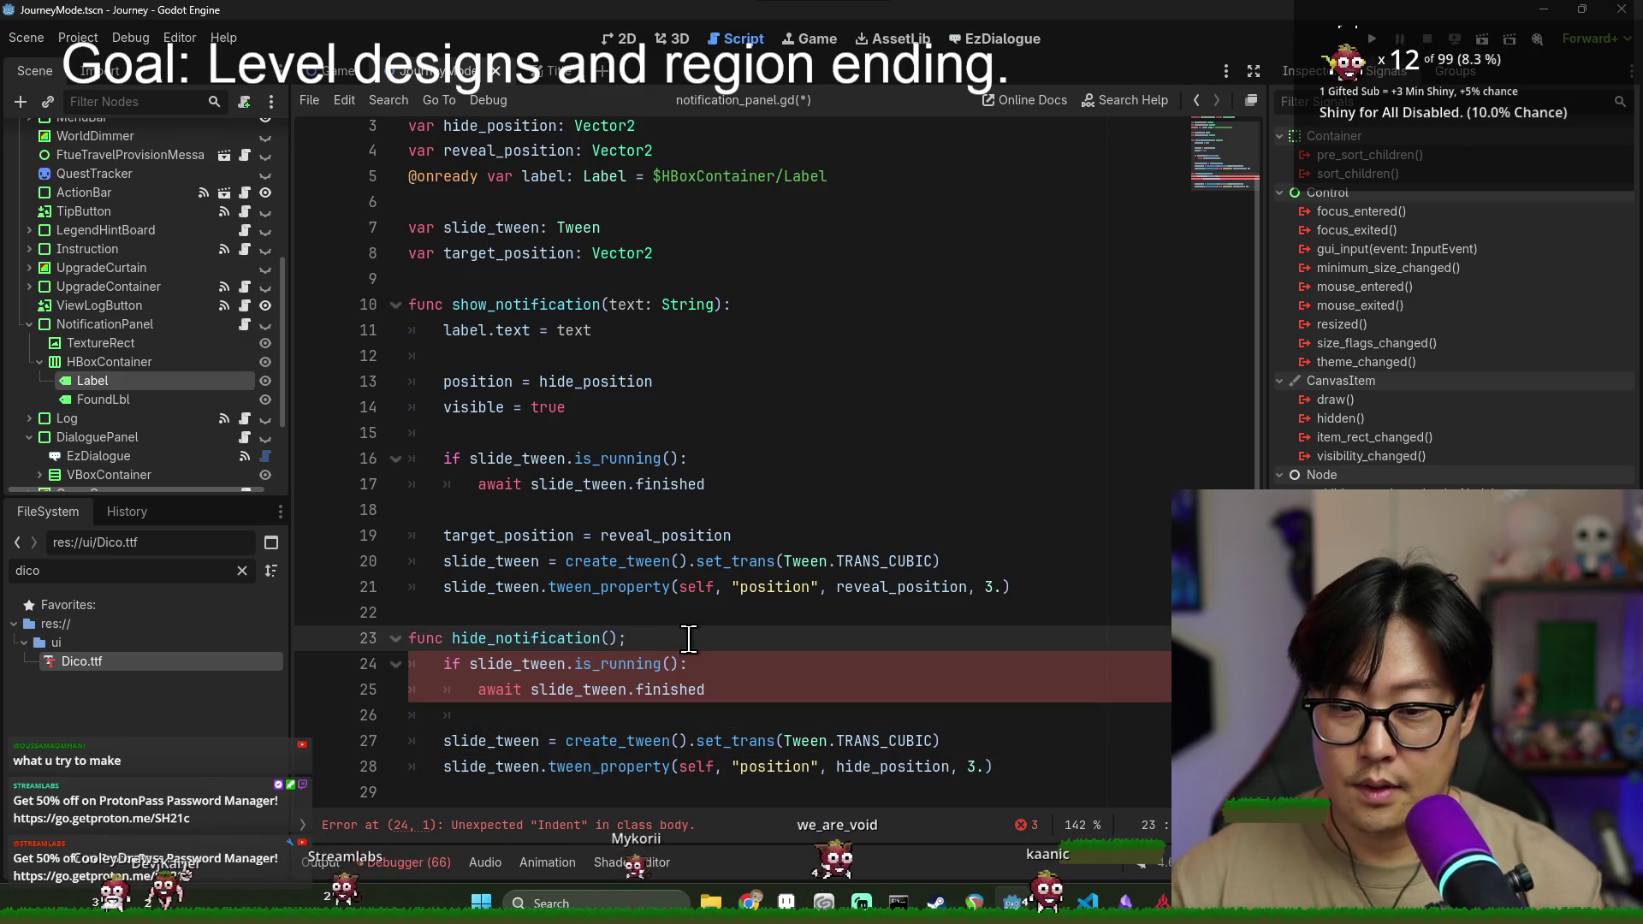
{"action": "key", "text": "BackSpace"}
{"action": "type", "text": ":"}
{"action": "key", "text": "Return"}
{"action": "type", "text": "re"}
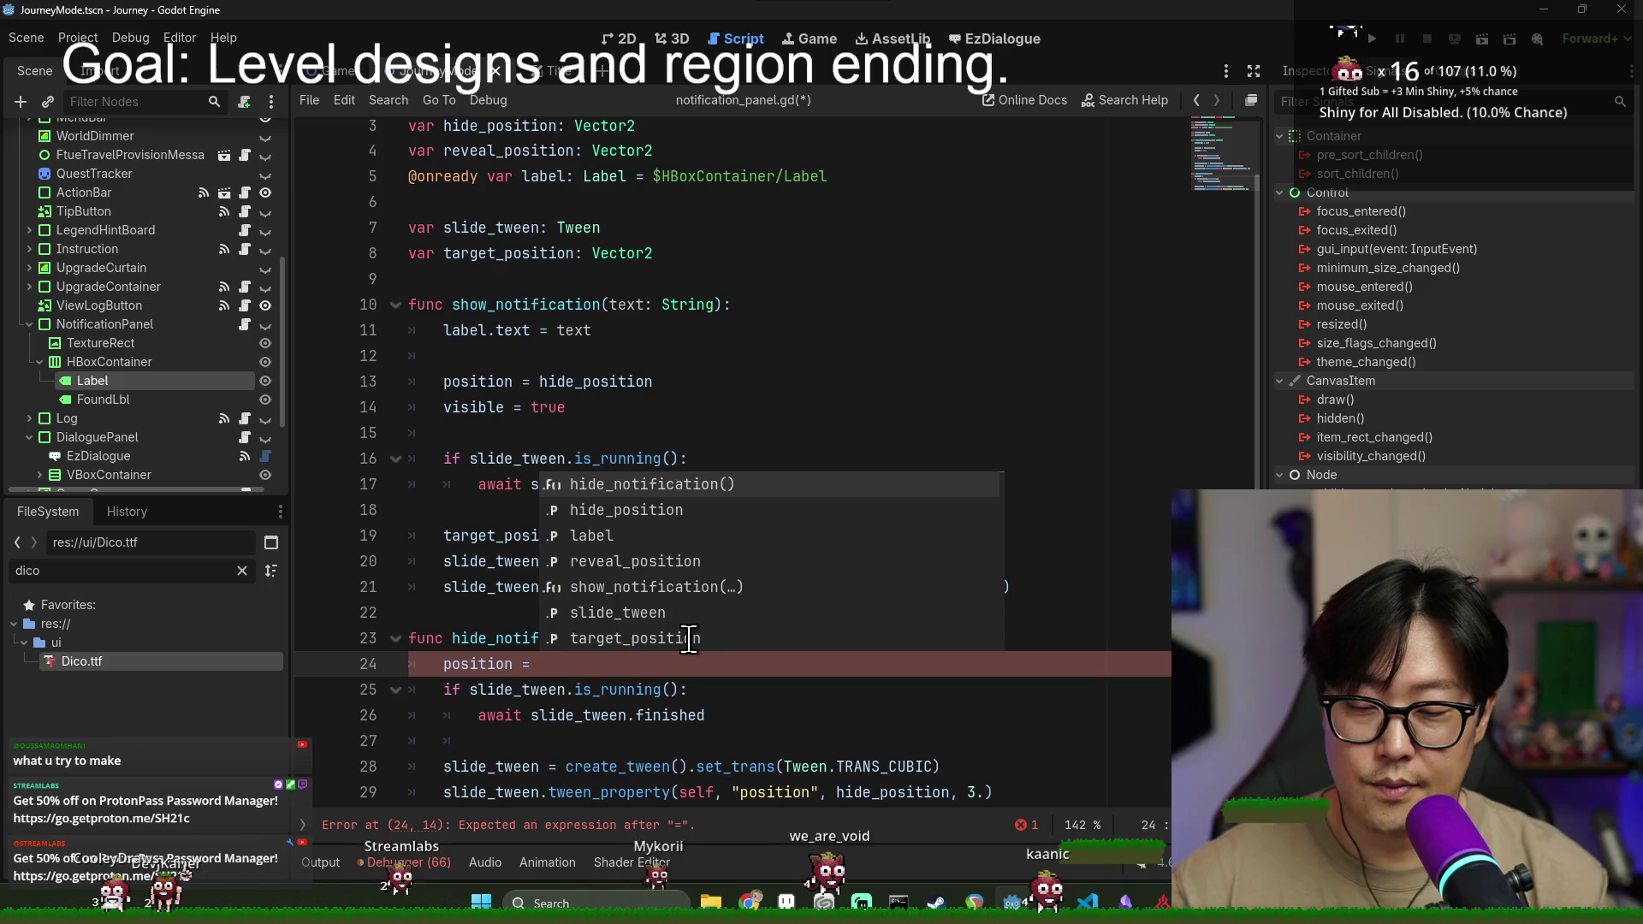
{"action": "key", "text": "Return"}
{"action": "key", "text": "ctrl+s"}
{"action": "key", "text": "Return"}
- Set the hide tween duration to 1 second and the reveal tween to 0.5, then save
{"action": "scroll", "coordinate": [980, 793], "scroll_direction": "down", "scroll_amount": 1}
{"action": "left_click", "coordinate": [980, 776]}
{"action": "key", "text": "BackSpace"}
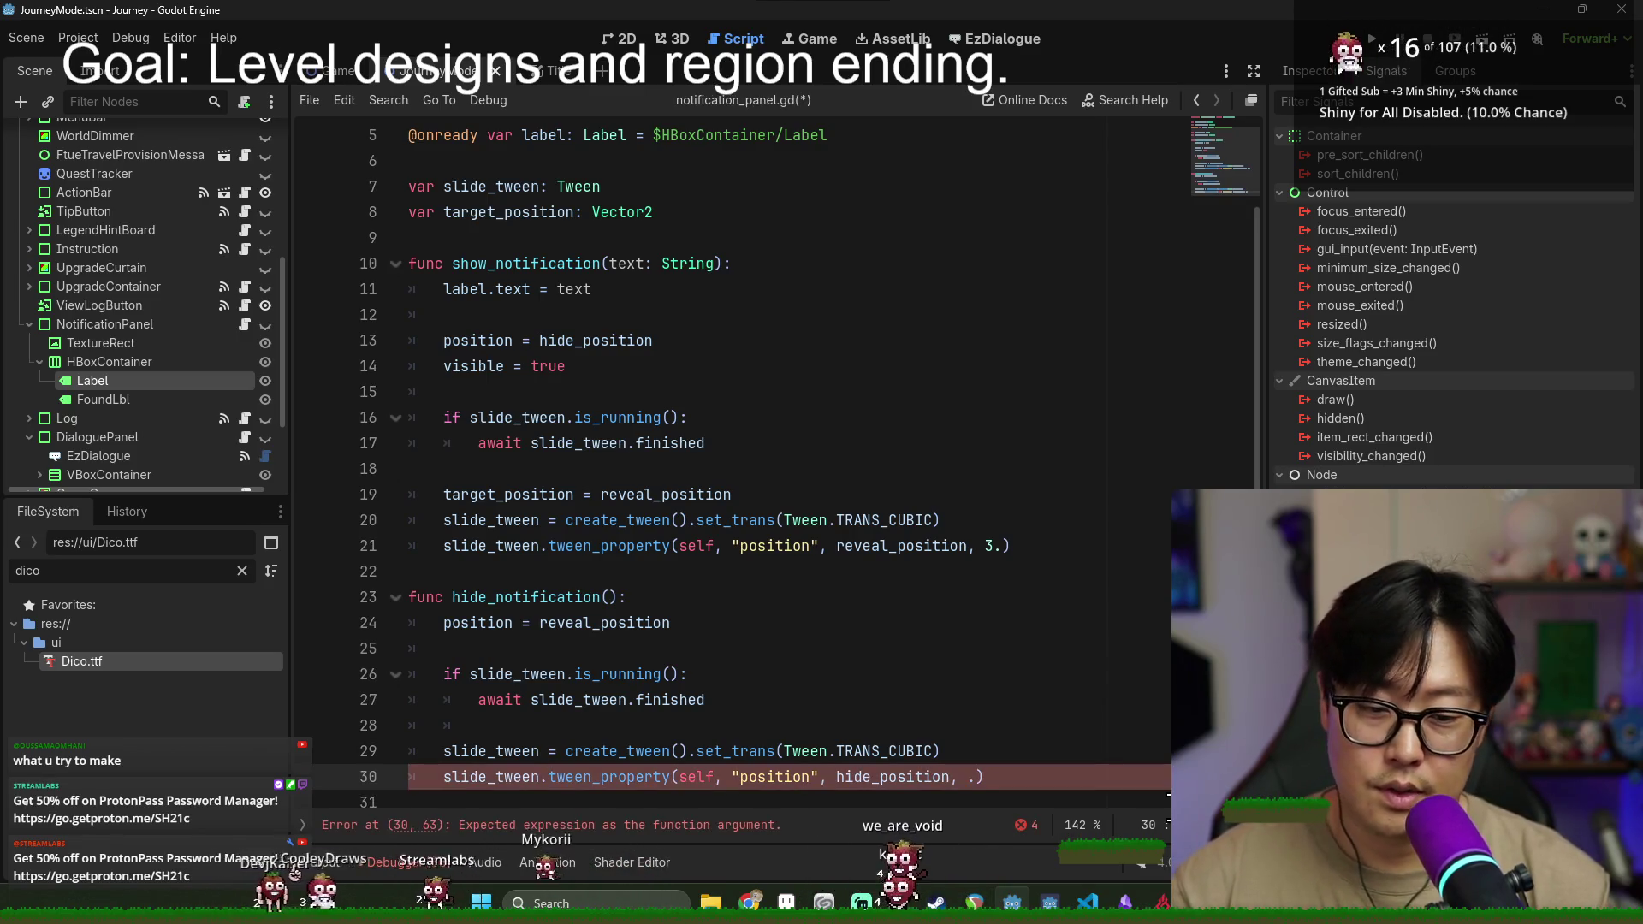
{"action": "type", "text": "1"}
{"action": "left_click", "coordinate": [989, 548]}
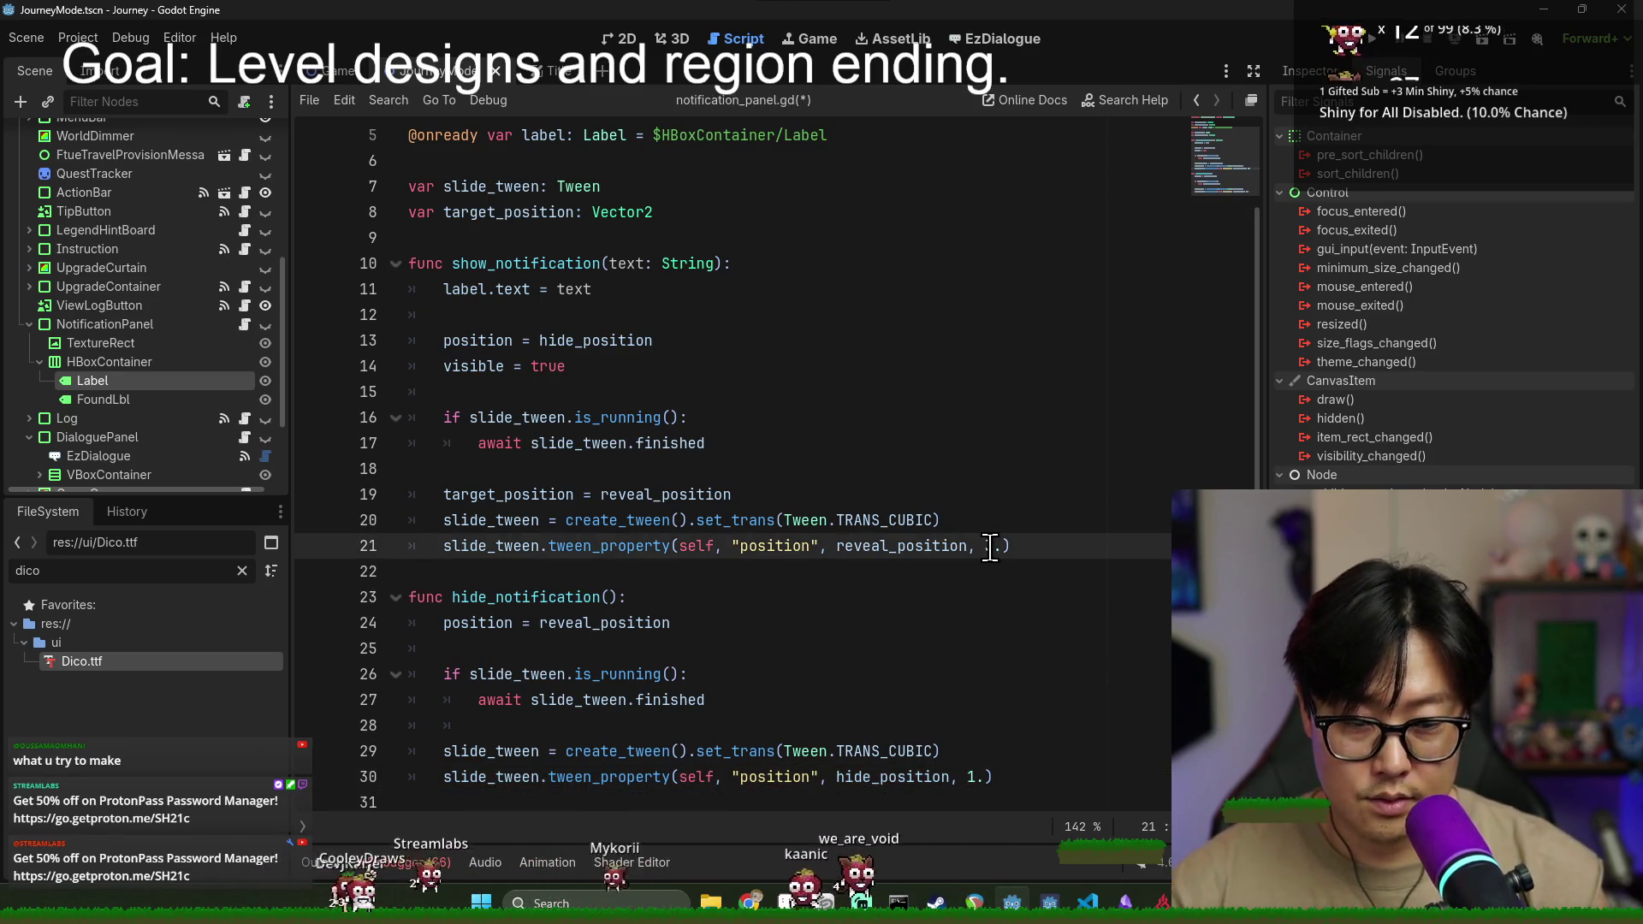
{"action": "key", "text": "BackSpace"}
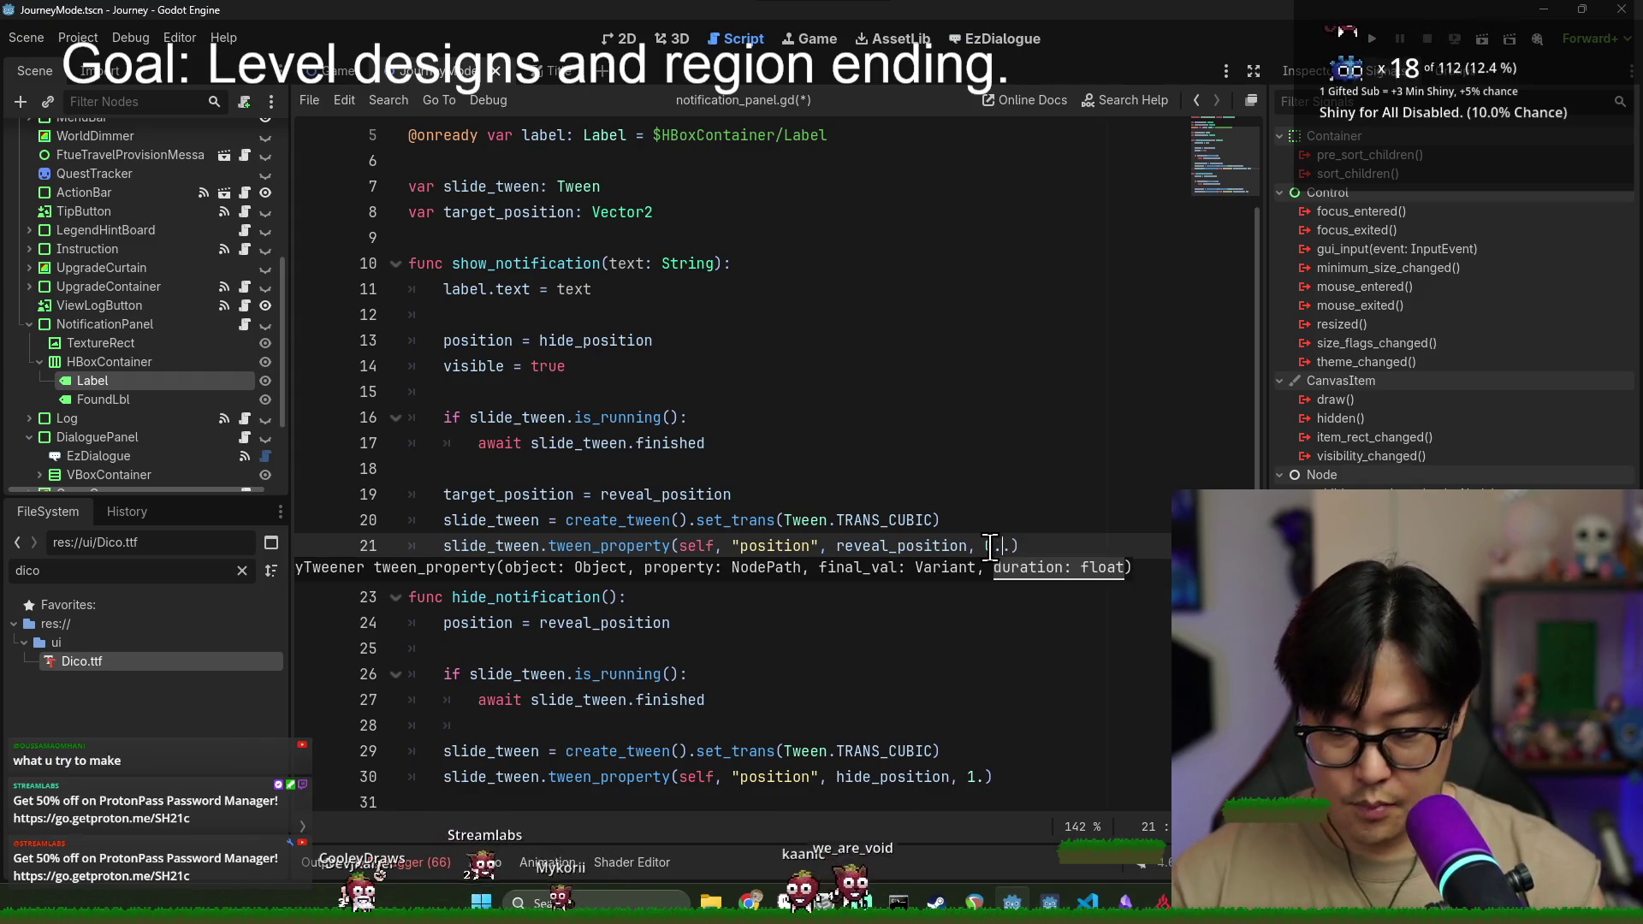
{"action": "left_click", "coordinate": [1016, 550]}
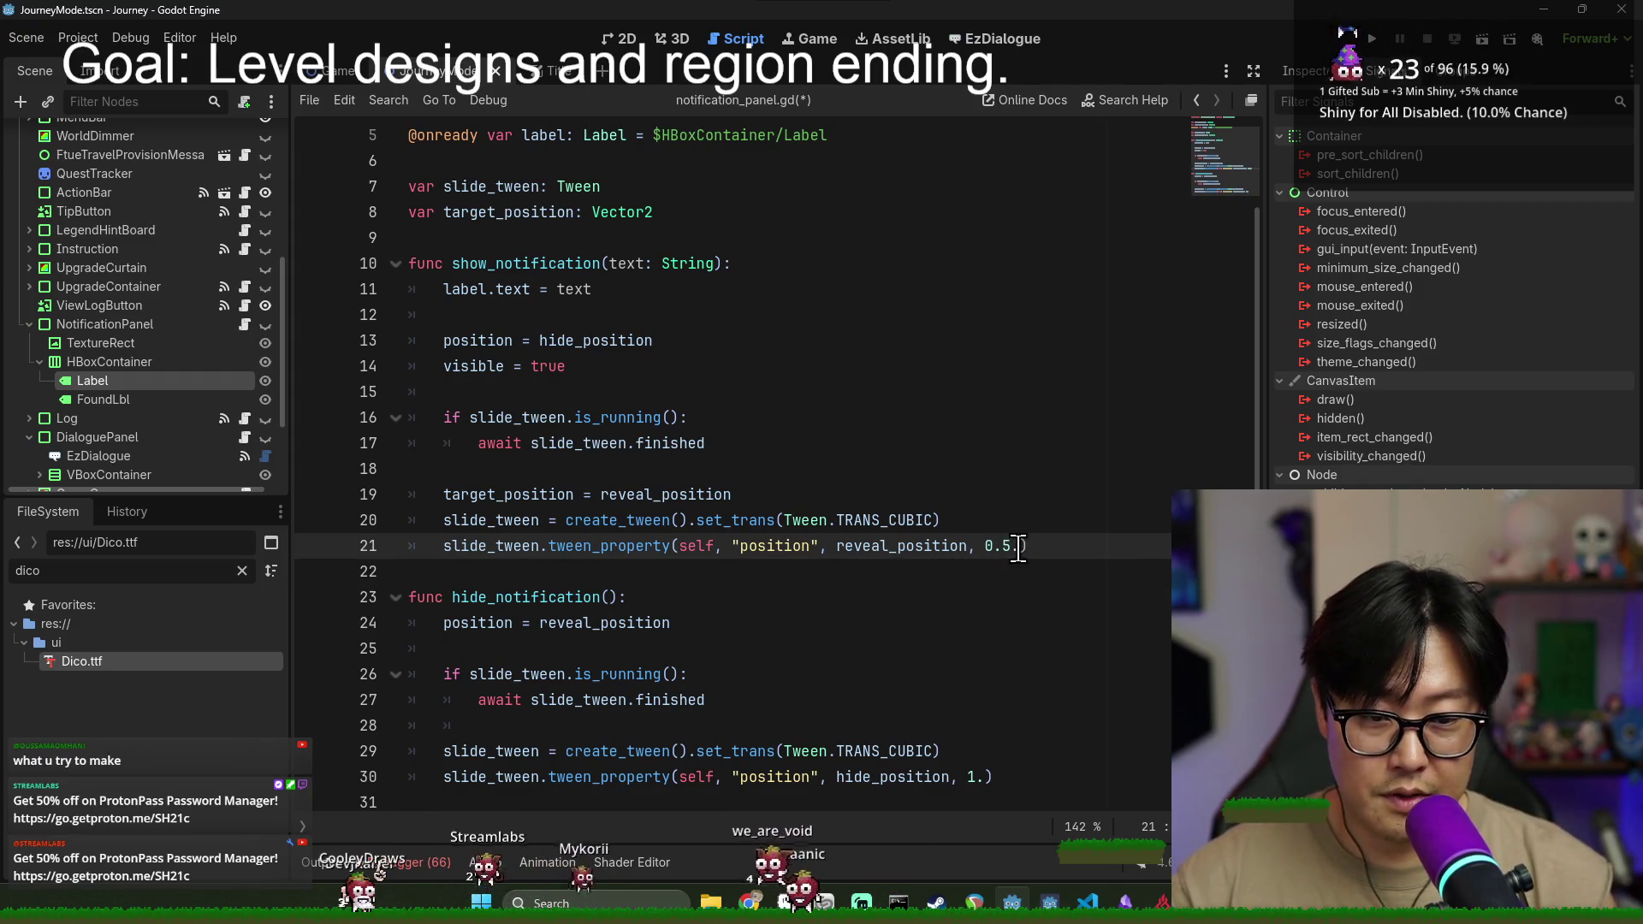
{"action": "left_click", "coordinate": [1062, 591]}
{"action": "key", "text": "ctrl+s"}
- Save again and add a new line after the hide tween in hide_notification
{"action": "left_click", "coordinate": [535, 700]}
{"action": "left_click", "coordinate": [492, 753]}
{"action": "key", "text": "ctrl+s"}
{"action": "double_click", "coordinate": [526, 598]}
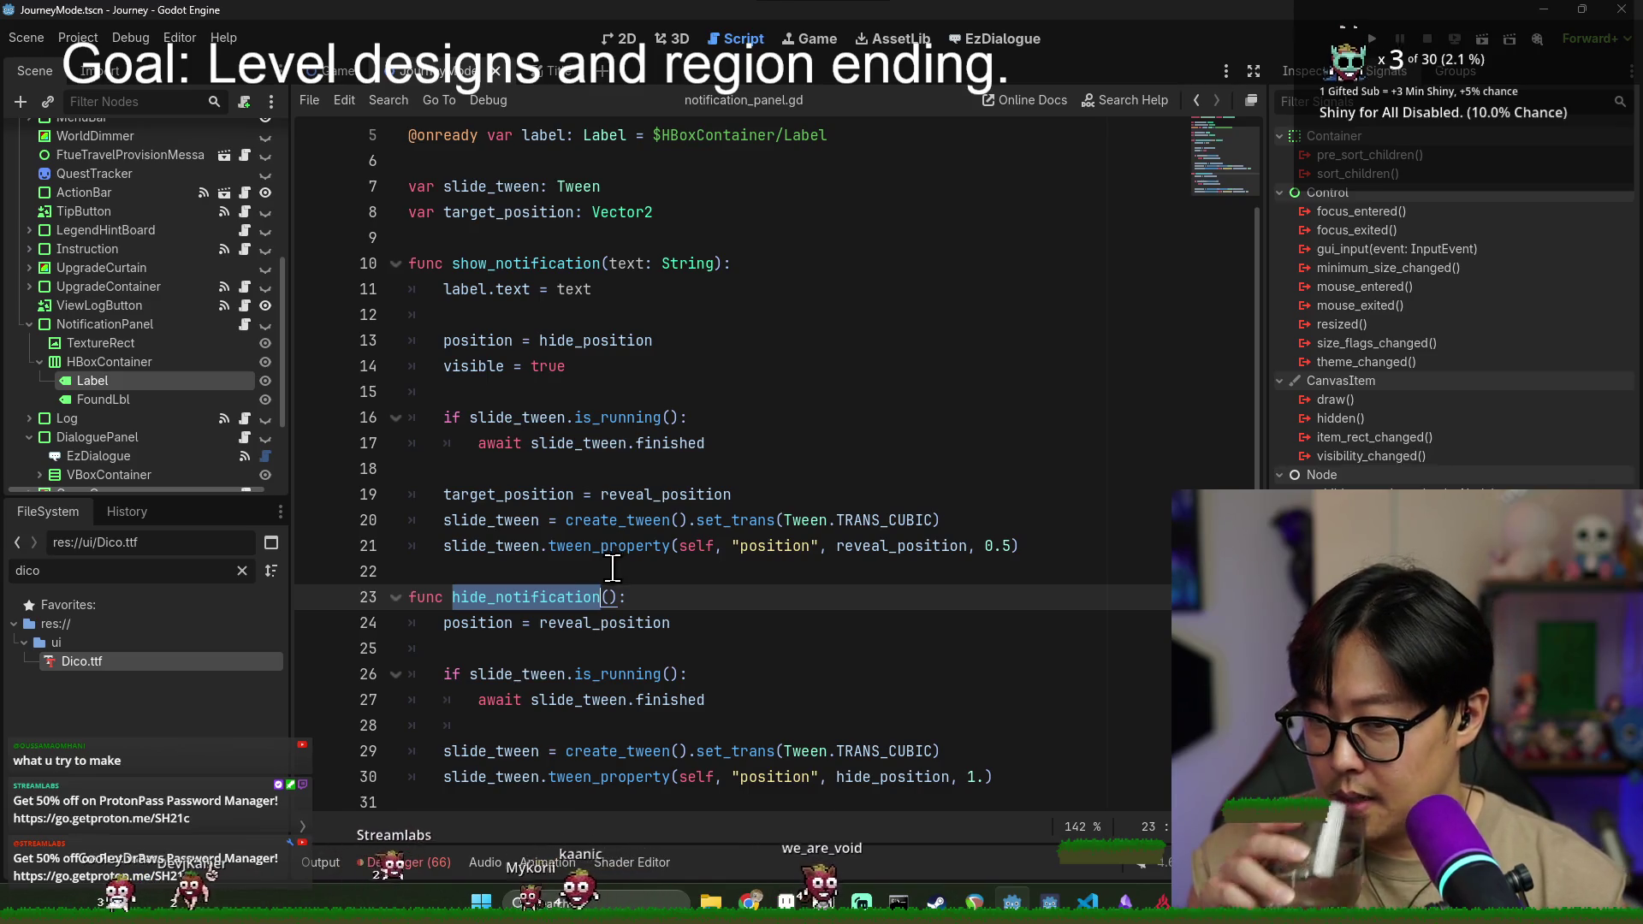
{"action": "left_click", "coordinate": [1040, 769]}
{"action": "key", "text": "Return"}
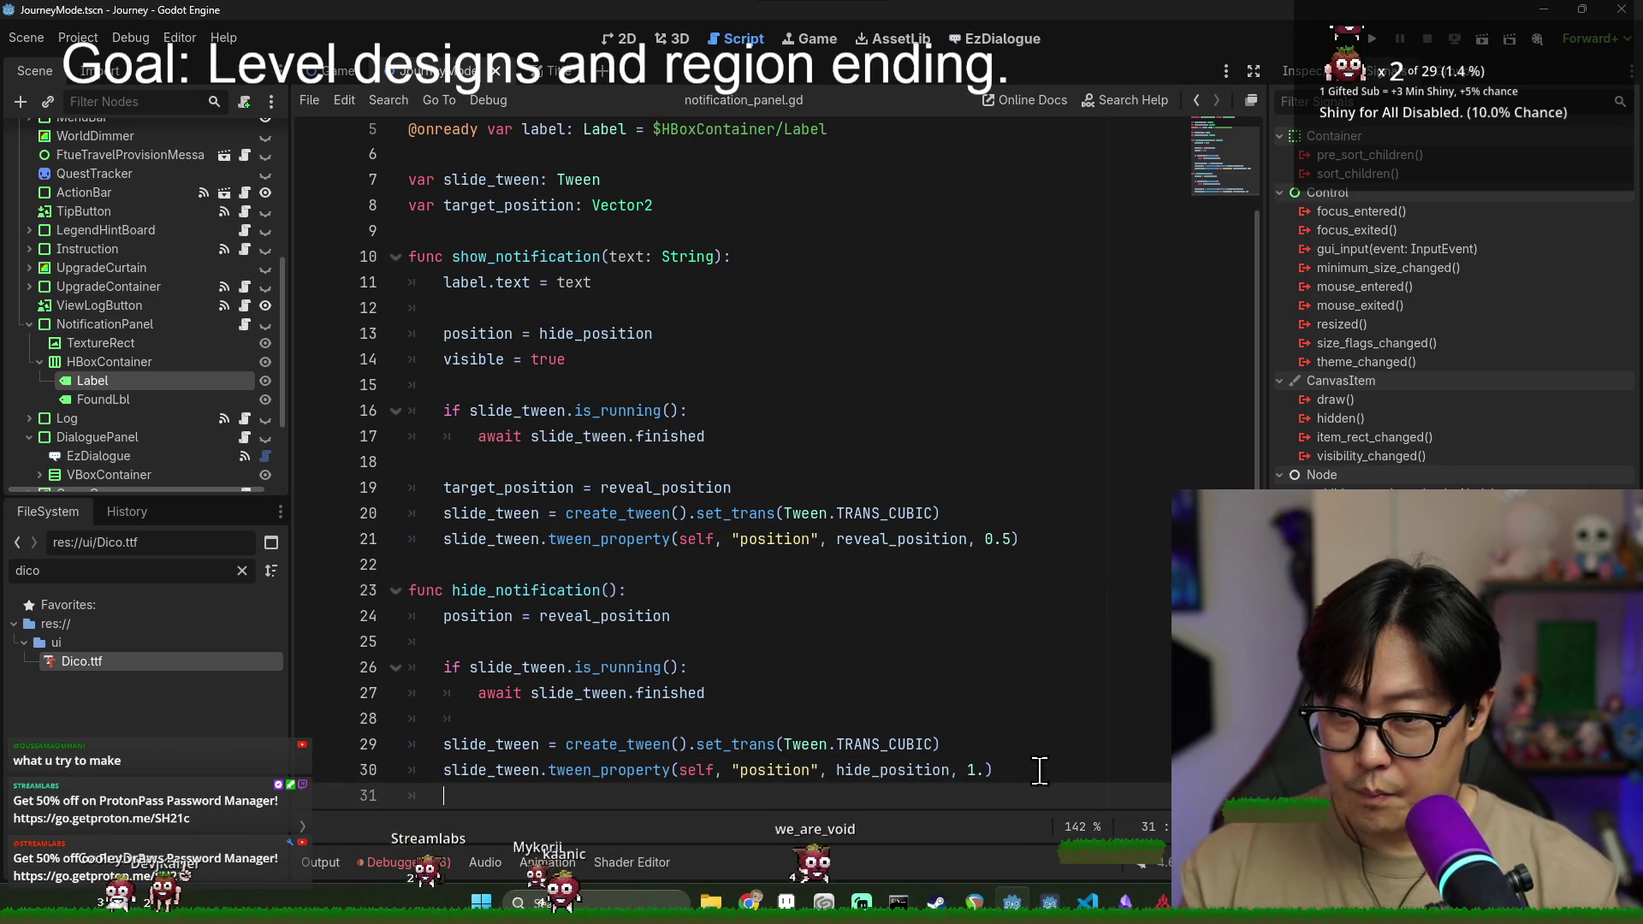
{"action": "type", "text": "visibl"}
{"action": "key", "text": "BackSpace"}
{"action": "key", "text": "BackSpace"}
{"action": "key", "text": "BackSpace"}
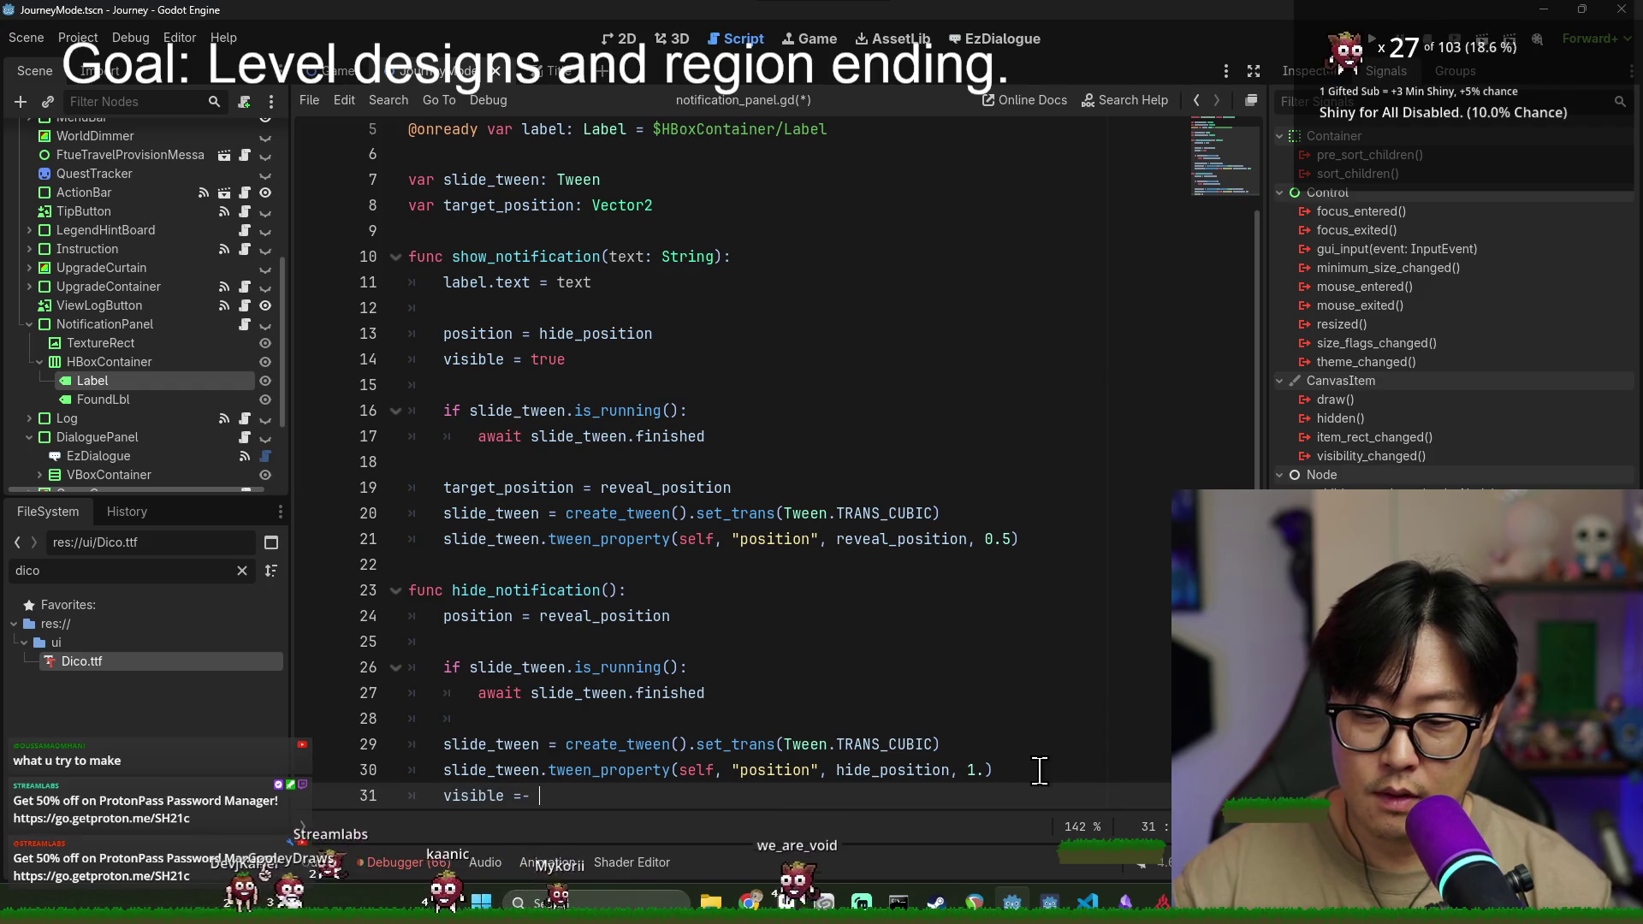
- Replace line 31 with 'await slide_tween.finished'
{"action": "key", "text": "shift+Home"}
{"action": "type", "text": "awa"}
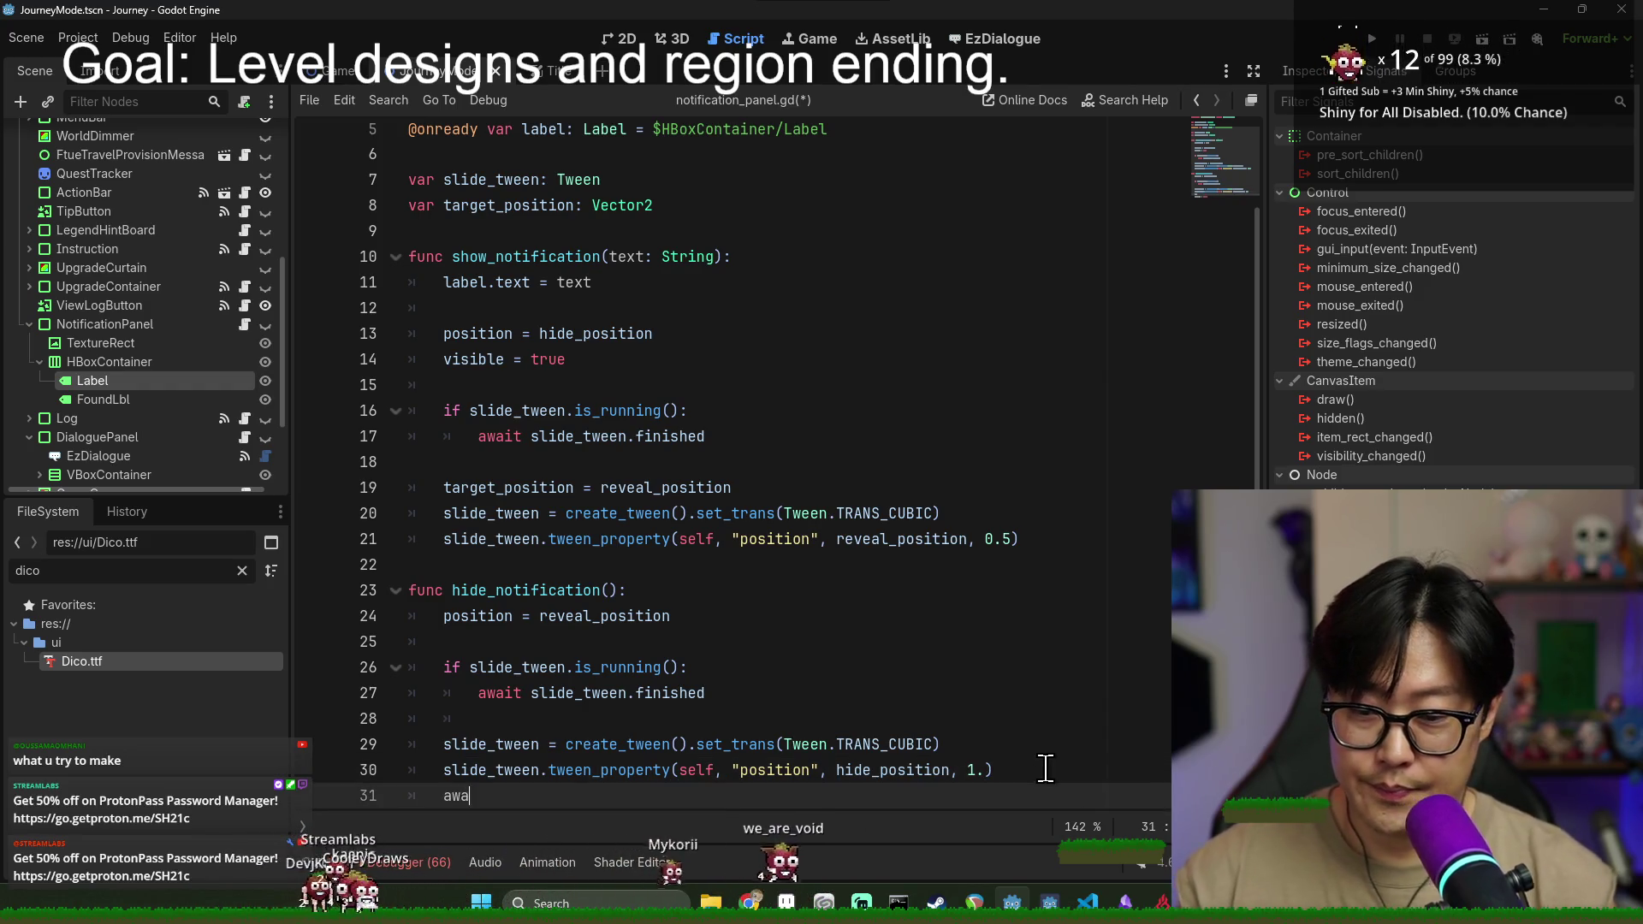
{"action": "key", "text": "BackSpace"}
{"action": "key", "text": "BackSpace"}
{"action": "type", "text": "slide_tween"}
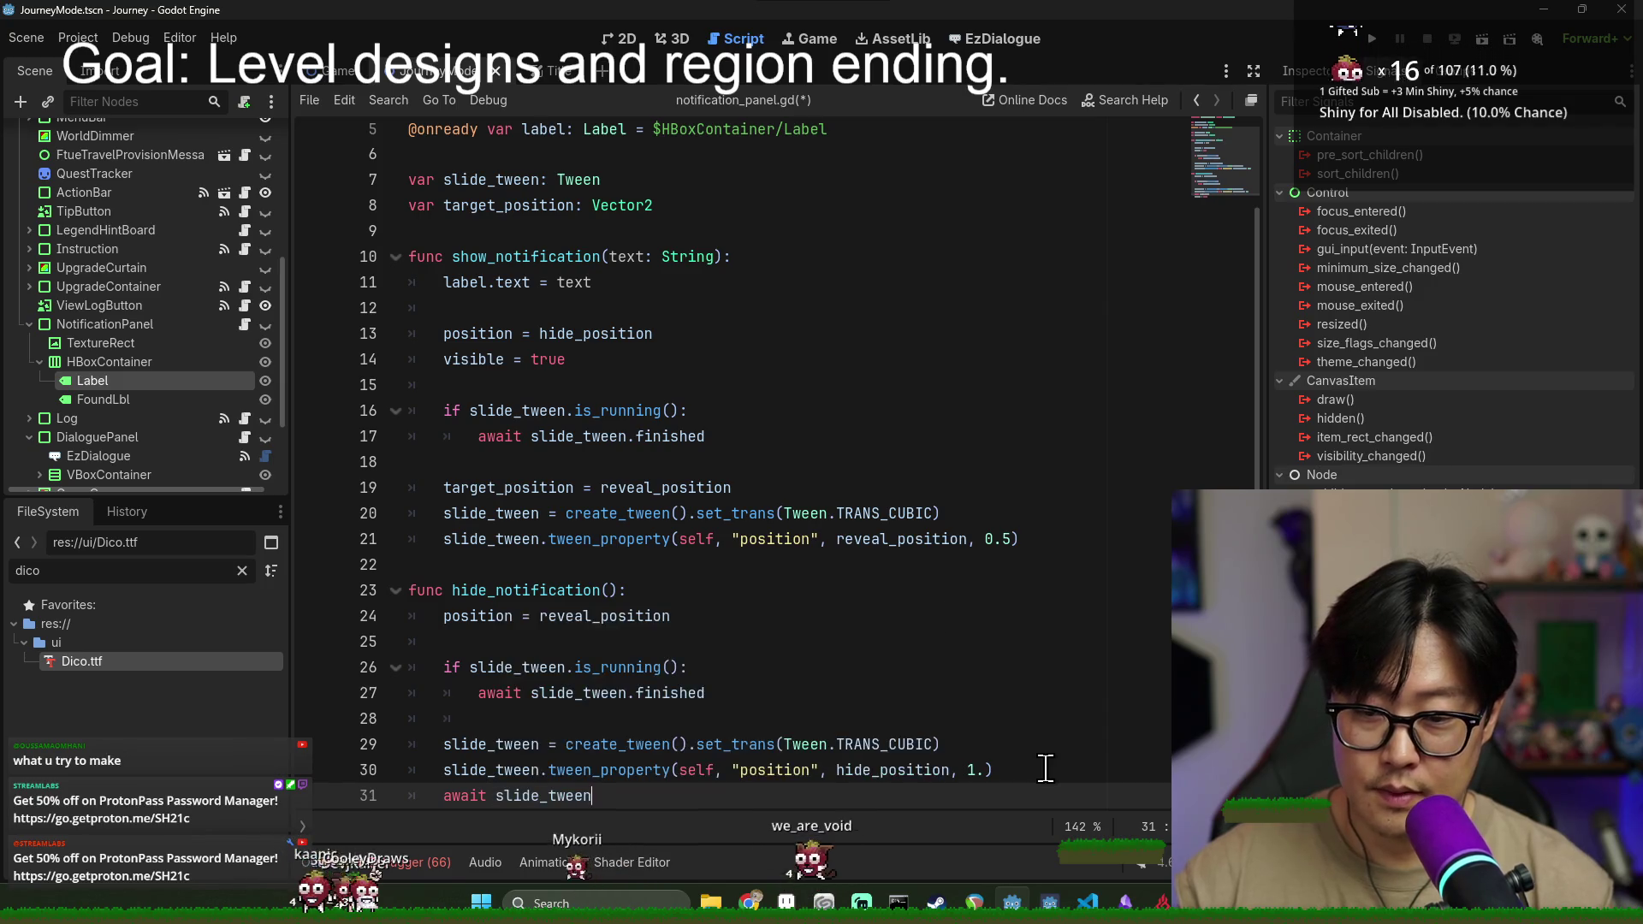
{"action": "type", "text": ".fiuni"}
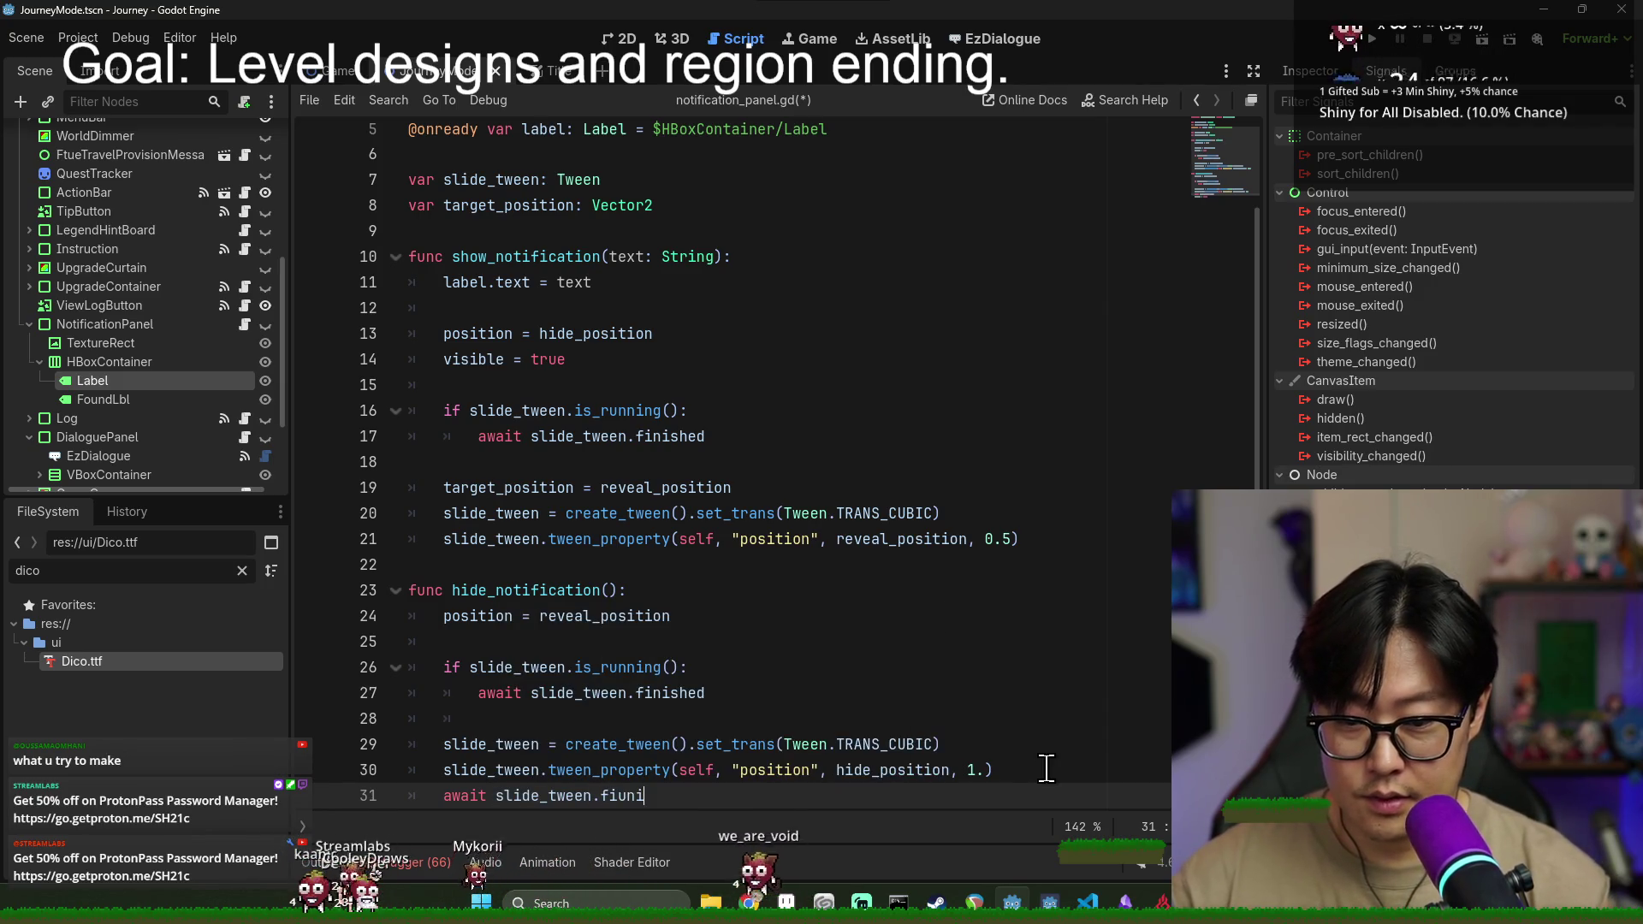
{"action": "key", "text": "Return"}
- Delete the running-tween check from hide_notification and save
{"action": "left_click_drag", "start_coordinate": [760, 690], "coordinate": [650, 641]}
{"action": "key", "text": "BackSpace"}
{"action": "key", "text": "Delete"}
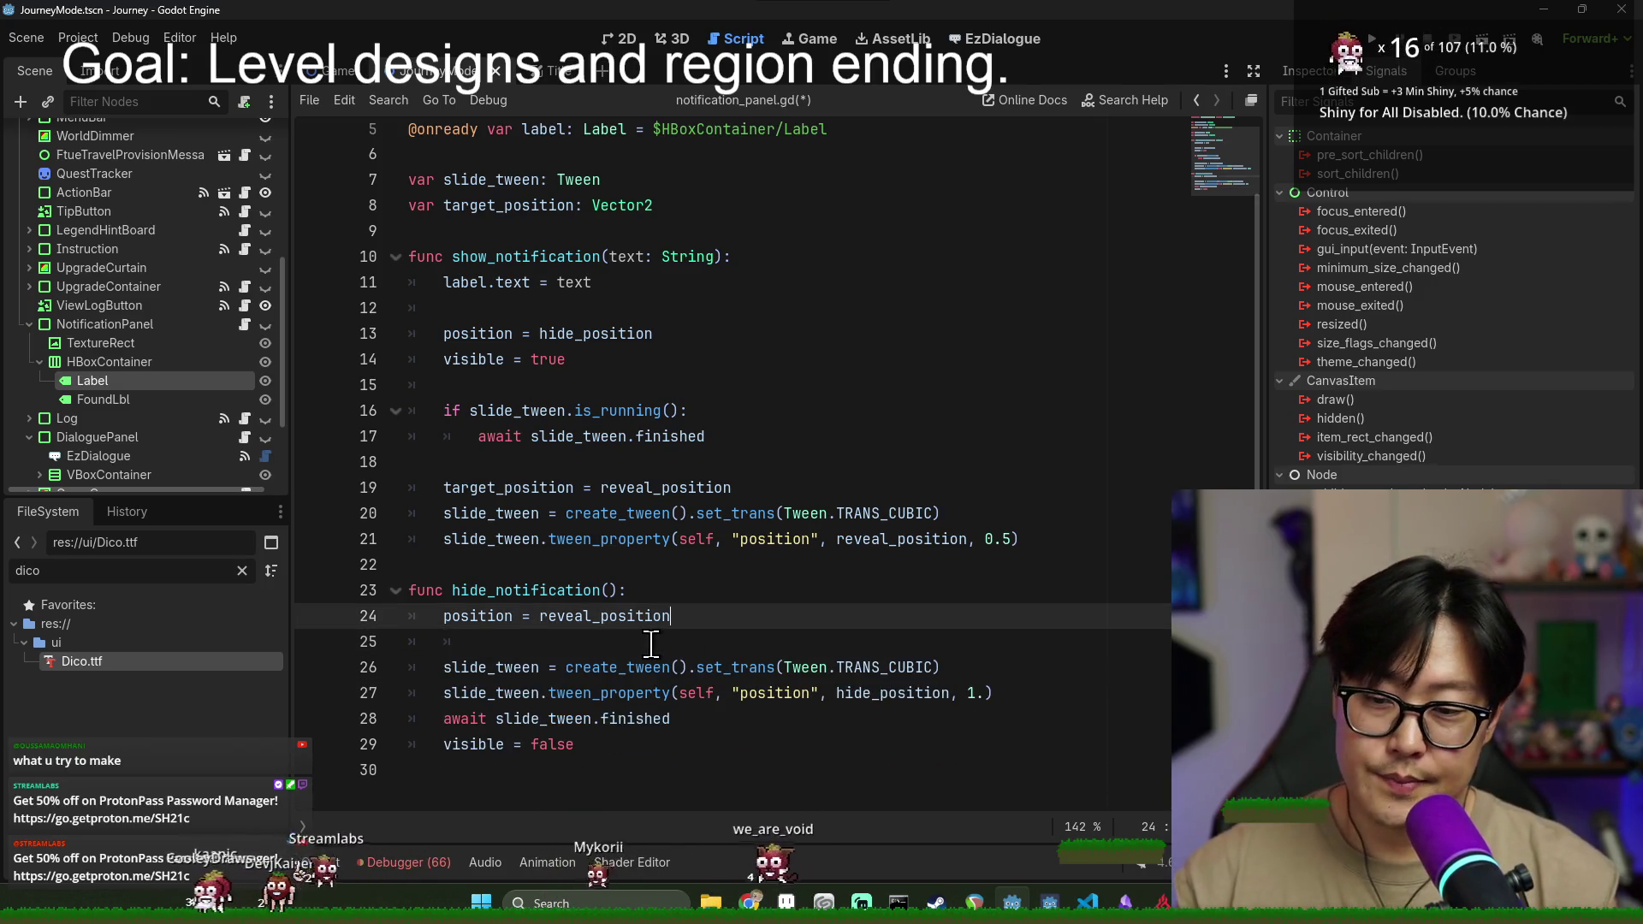
{"action": "key", "text": "ctrl+s"}
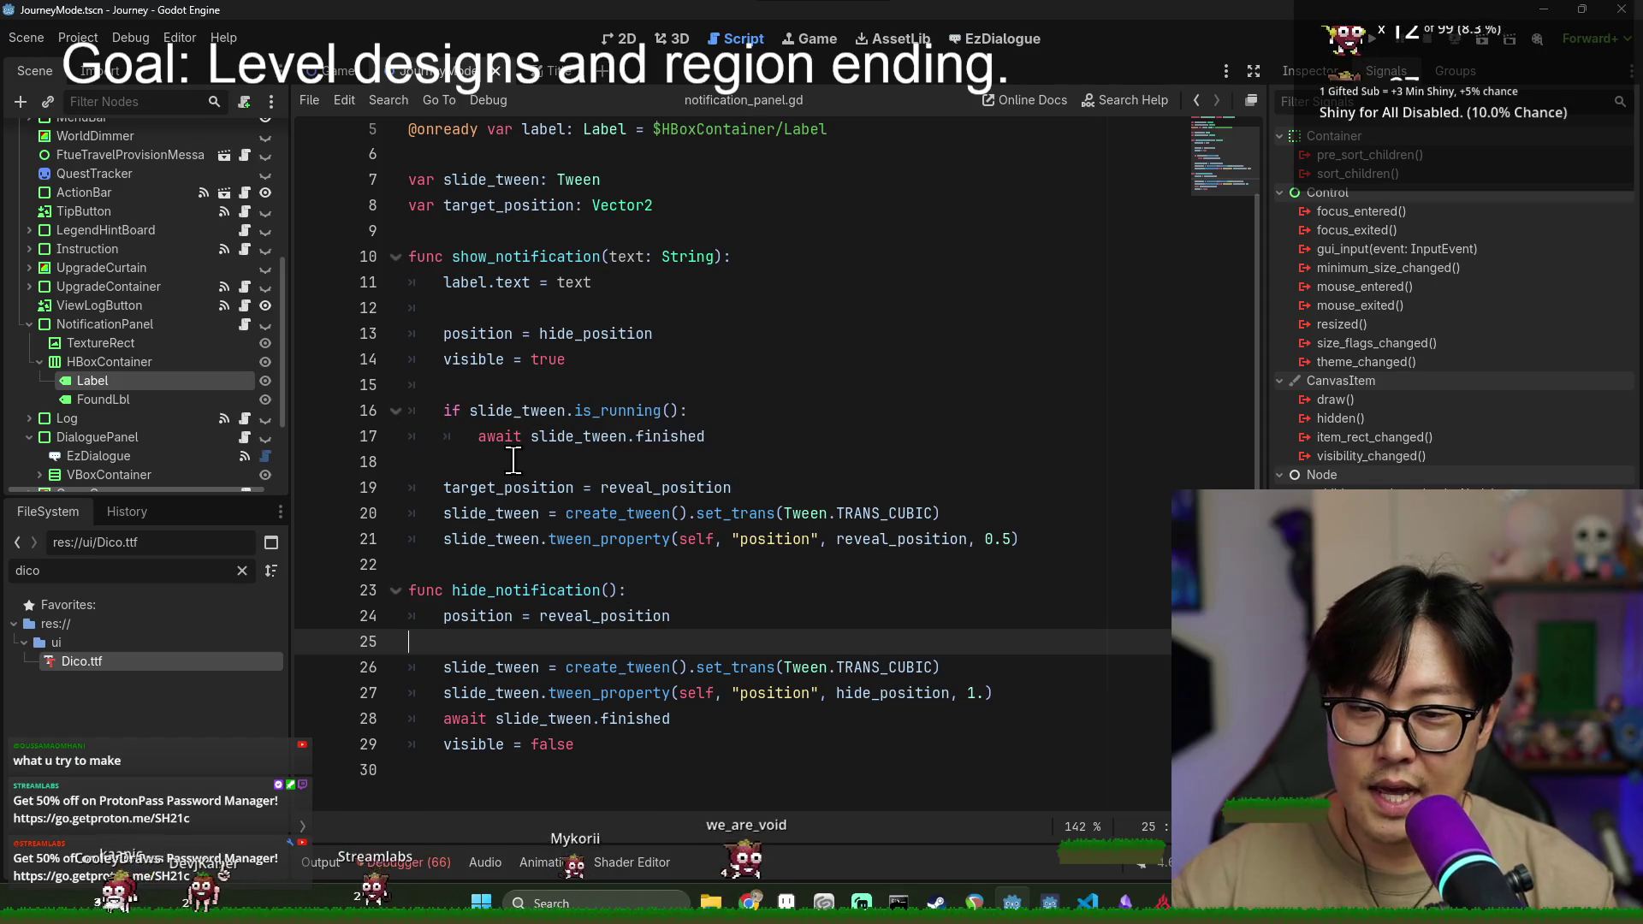
- Move the await line in show_notification to just after the reveal tween, unindented
{"action": "key", "text": "Up"}
{"action": "key", "text": "Up"}
{"action": "key", "text": "Up"}
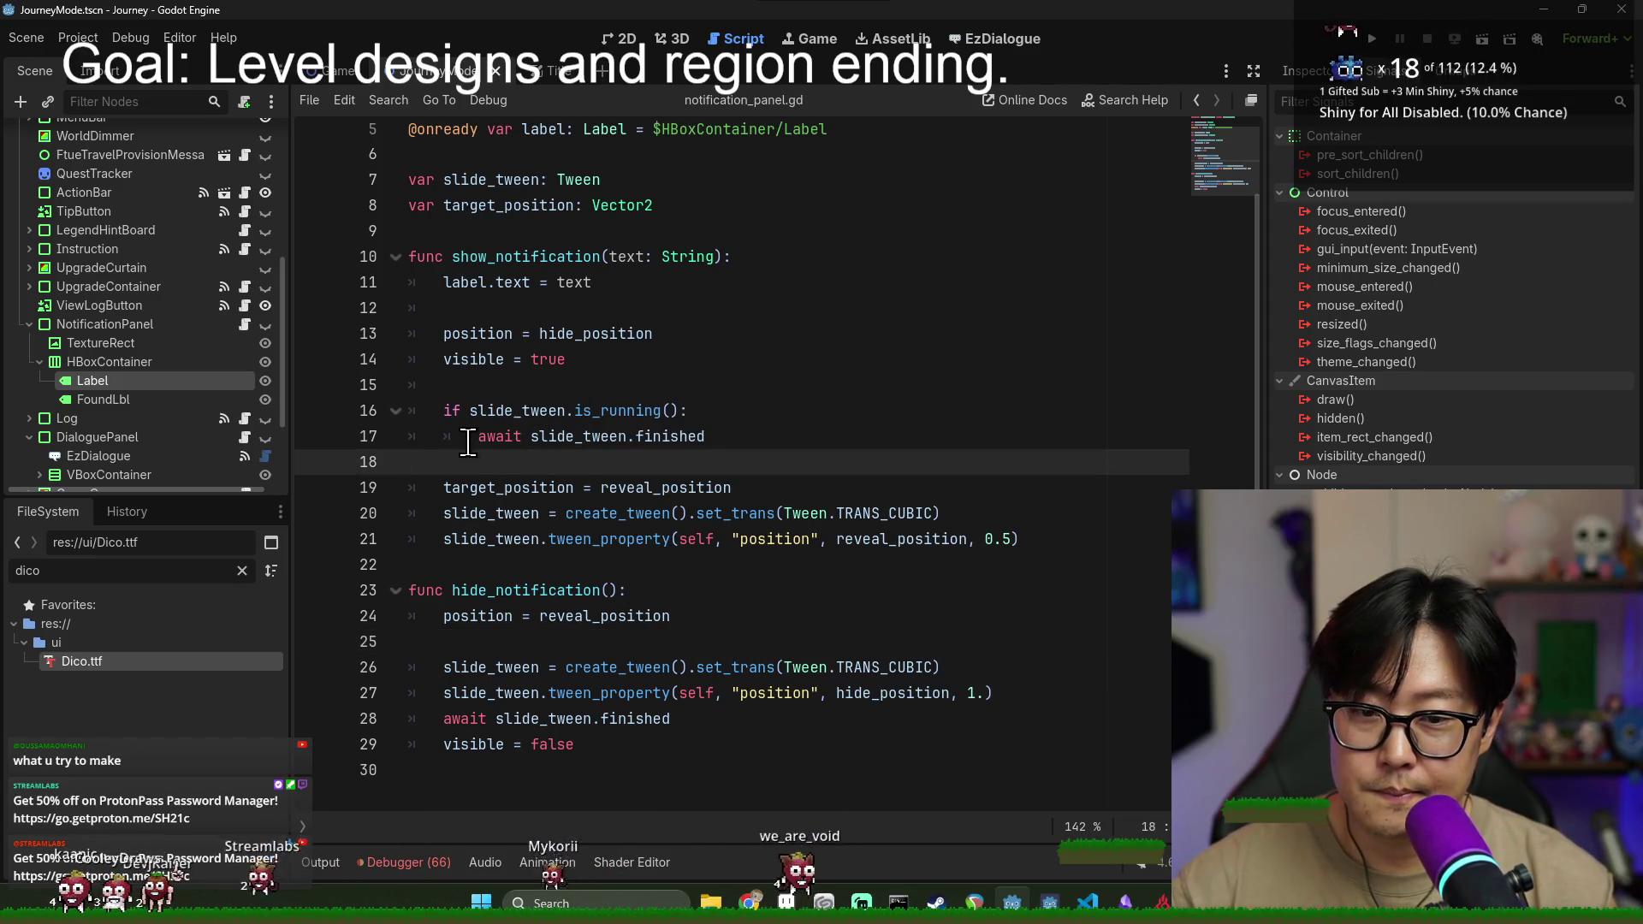
{"action": "key", "text": "shift+Up"}
{"action": "key", "text": "ctrl+c"}
{"action": "key", "text": "BackSpace"}
{"action": "left_click", "coordinate": [1108, 512]}
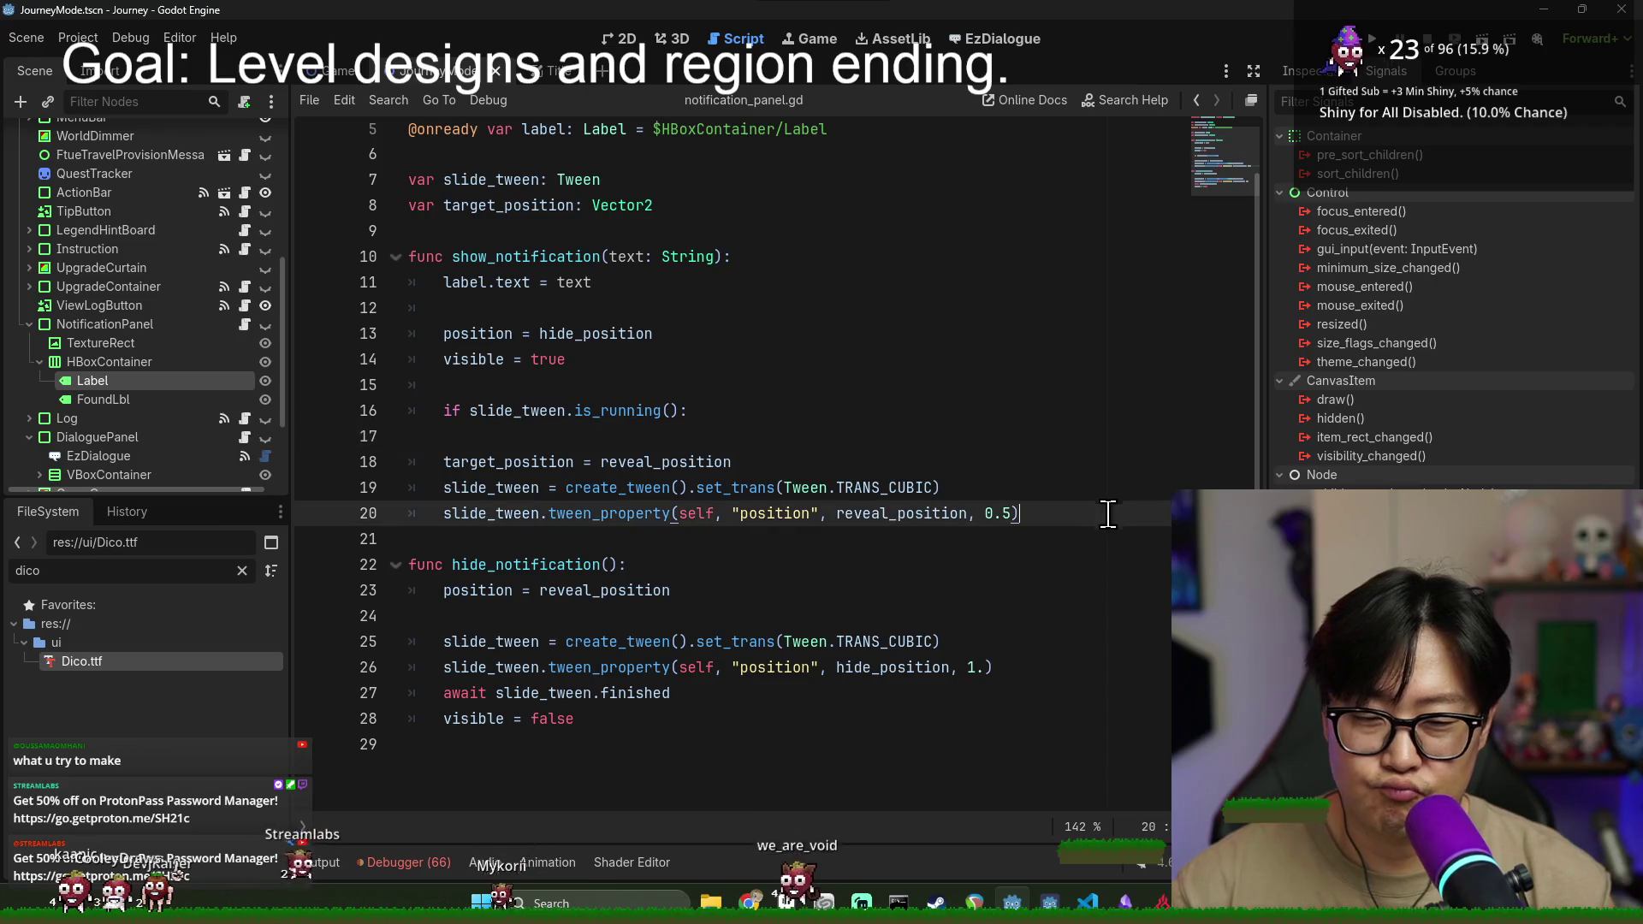
{"action": "key", "text": "Return"}
{"action": "key", "text": "ctrl+v"}
{"action": "left_click", "coordinate": [615, 539]}
{"action": "key", "text": "shift+Tab"}
{"action": "key", "text": "shift+Tab"}
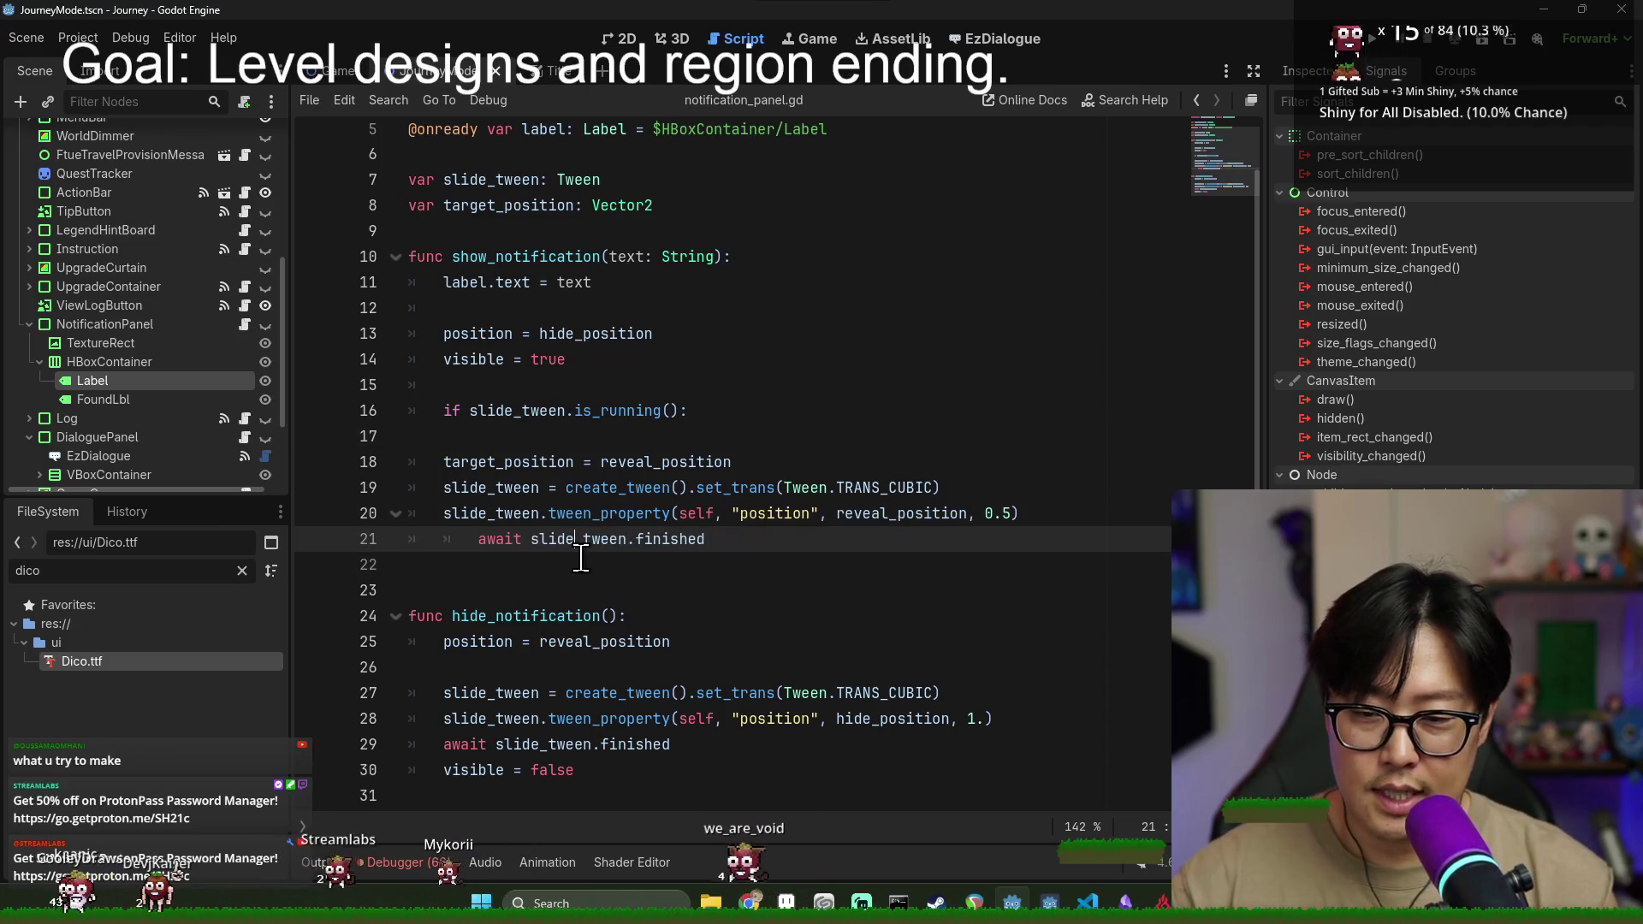
- Remove the now-empty running-tween check from show_notification and save
{"action": "left_click", "coordinate": [484, 436]}
{"action": "key", "text": "shift+Up"}
{"action": "key", "text": "shift+Up"}
{"action": "key", "text": "BackSpace"}
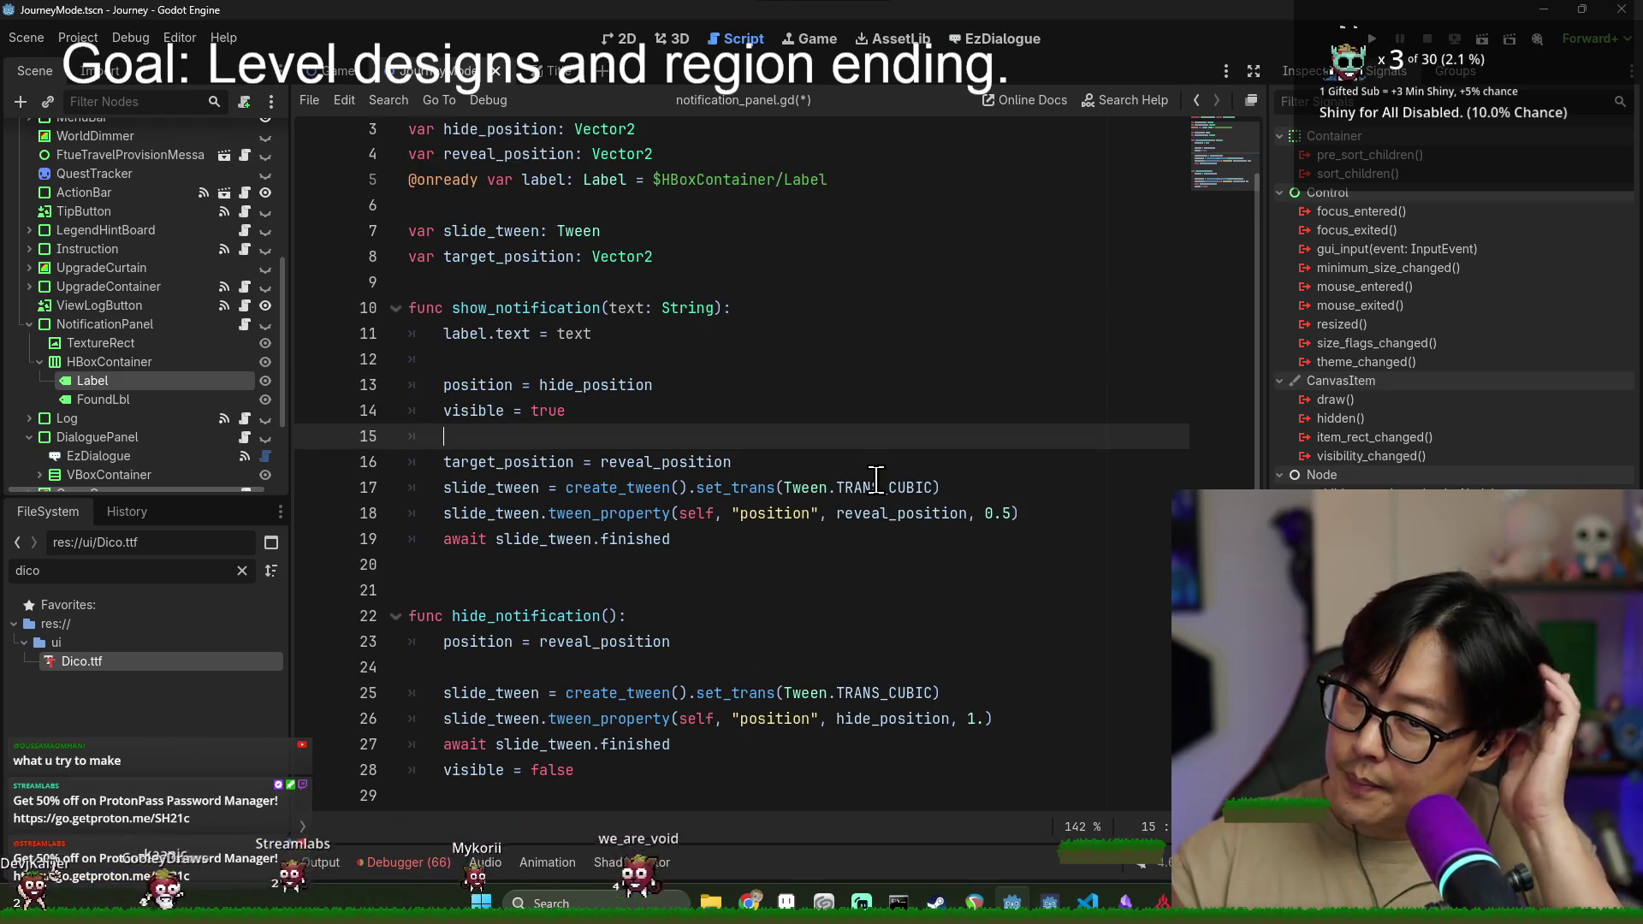
{"action": "key", "text": "ctrl+s"}
- Delete the extra blank line after show_notification
{"action": "double_click", "coordinate": [579, 385]}
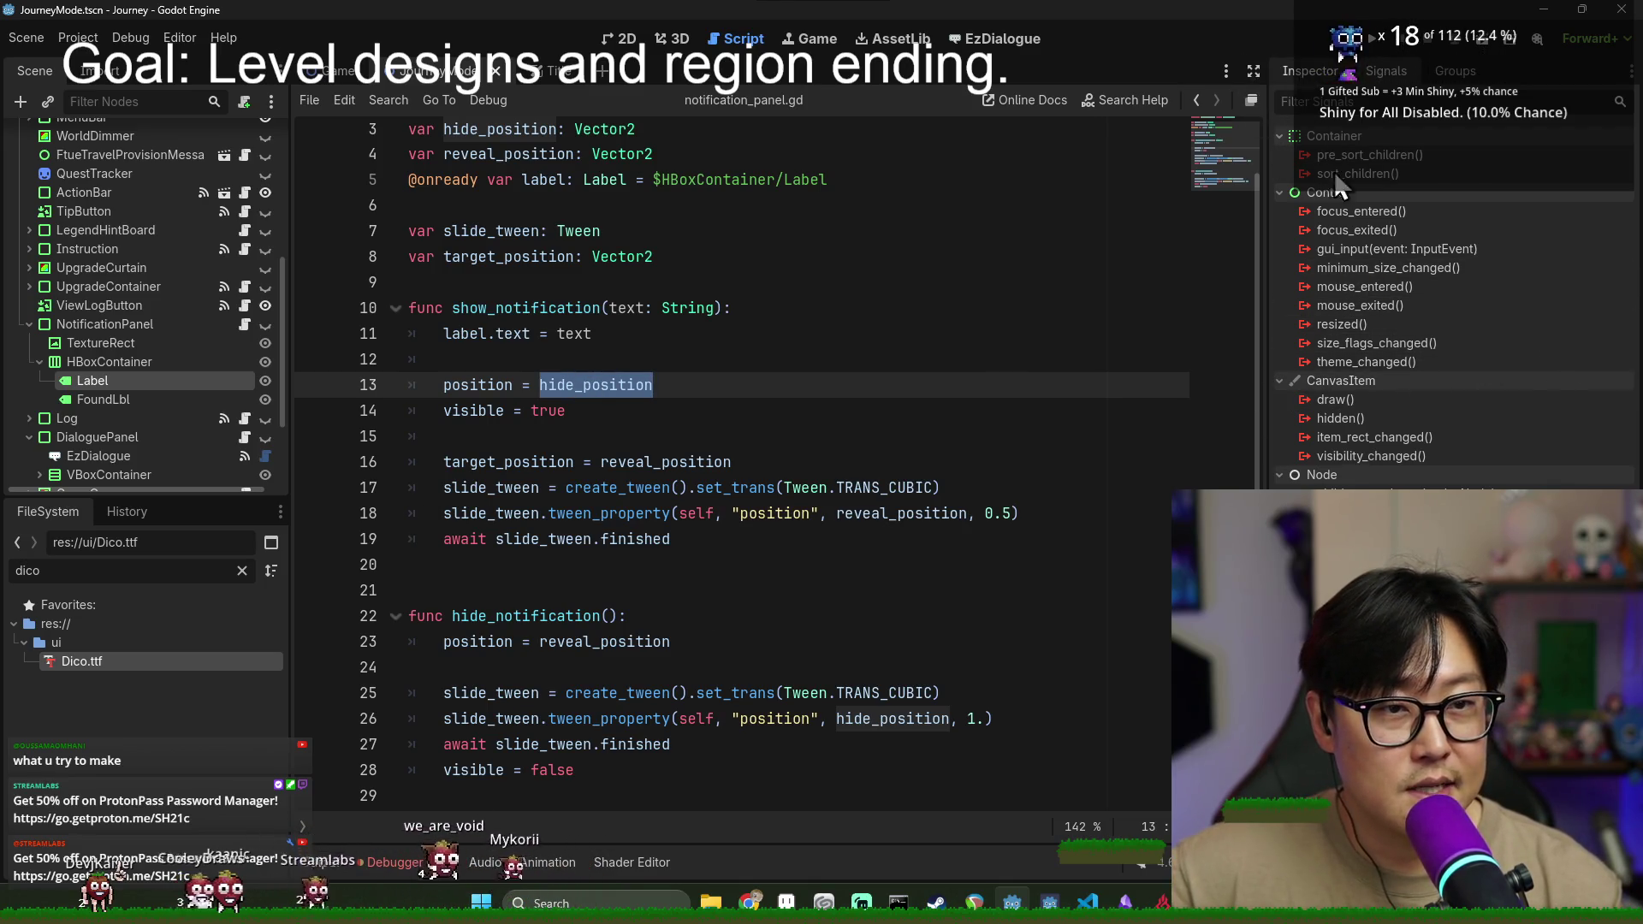
{"action": "left_click", "coordinate": [1309, 71]}
{"action": "scroll", "coordinate": [547, 419], "scroll_direction": "up", "scroll_amount": 1}
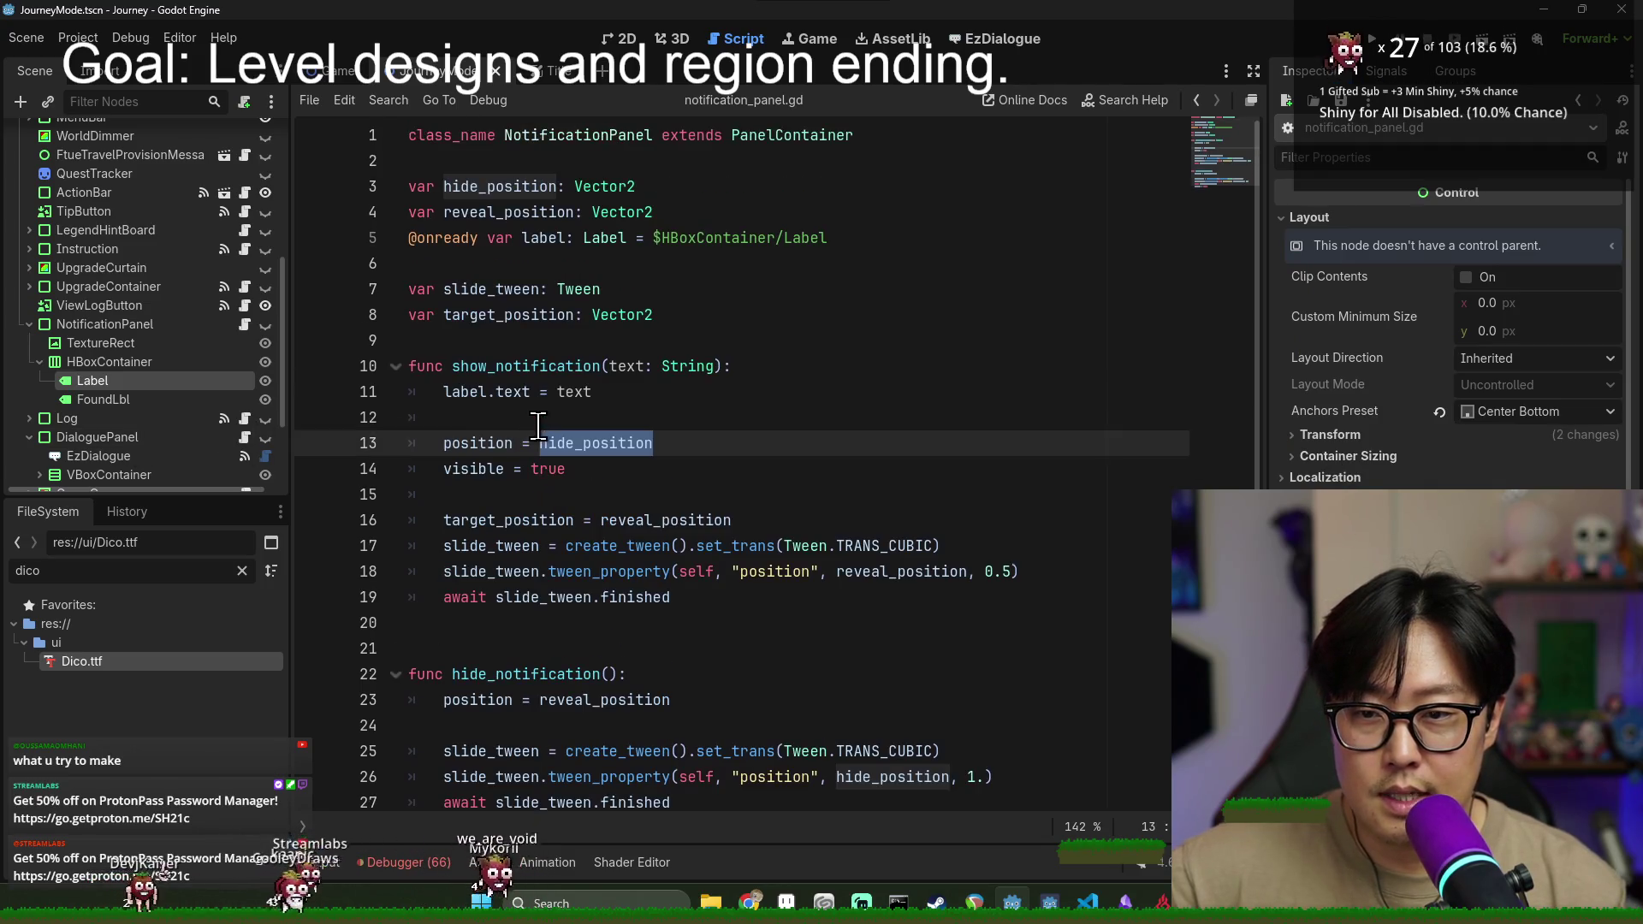
{"action": "left_click", "coordinate": [599, 623]}
{"action": "key", "text": "BackSpace"}
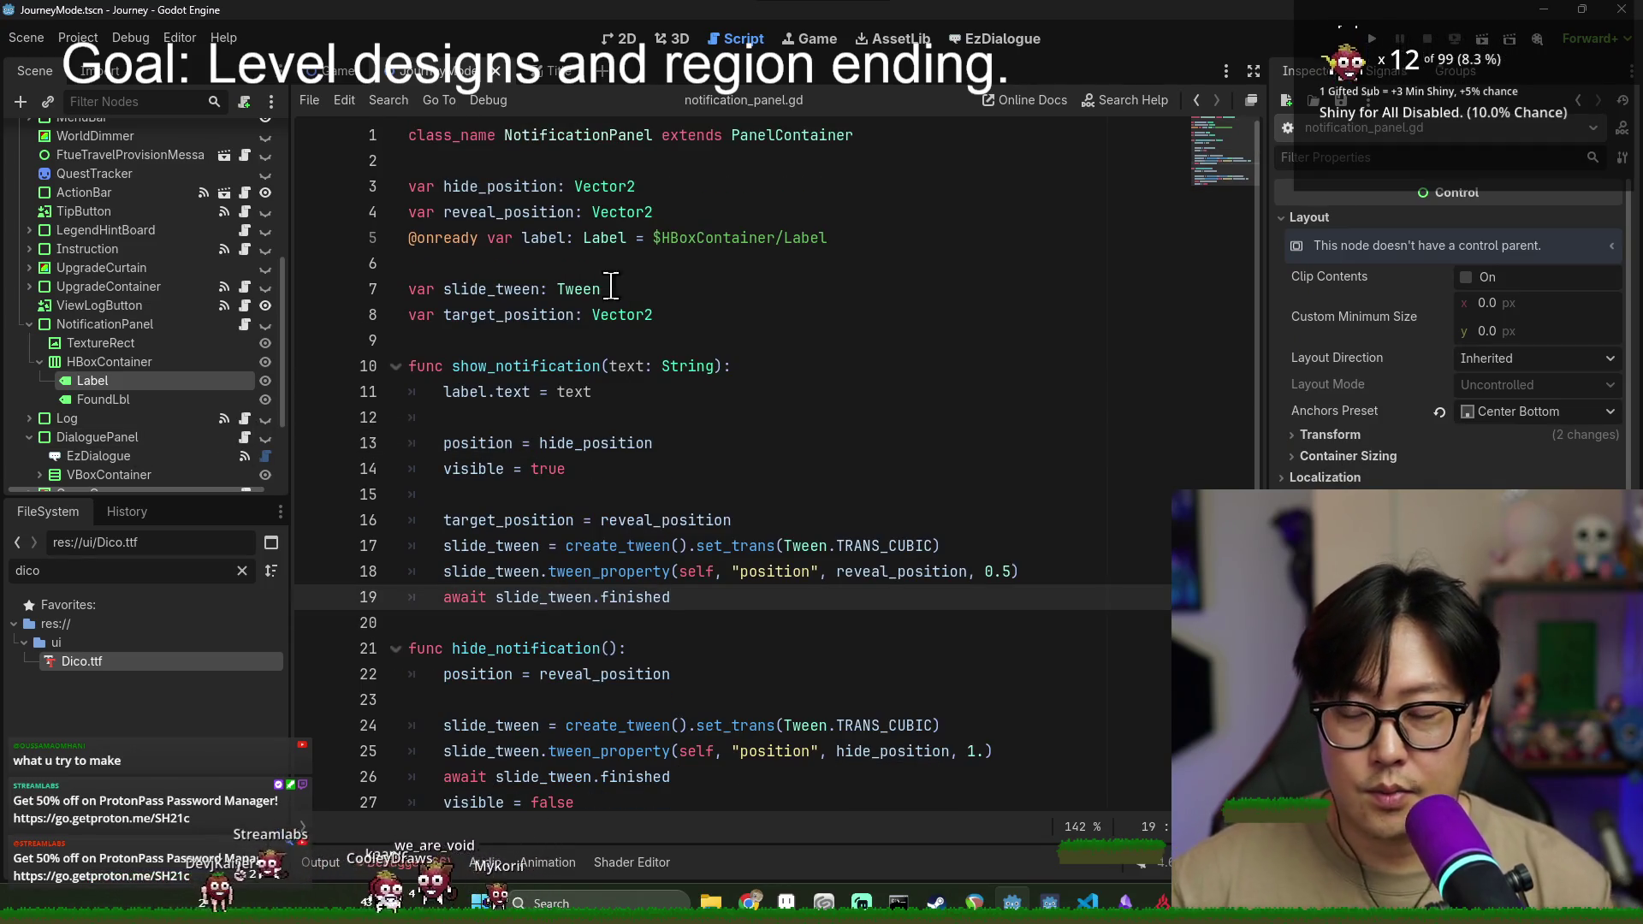
{"action": "key", "text": "ctrl+s"}
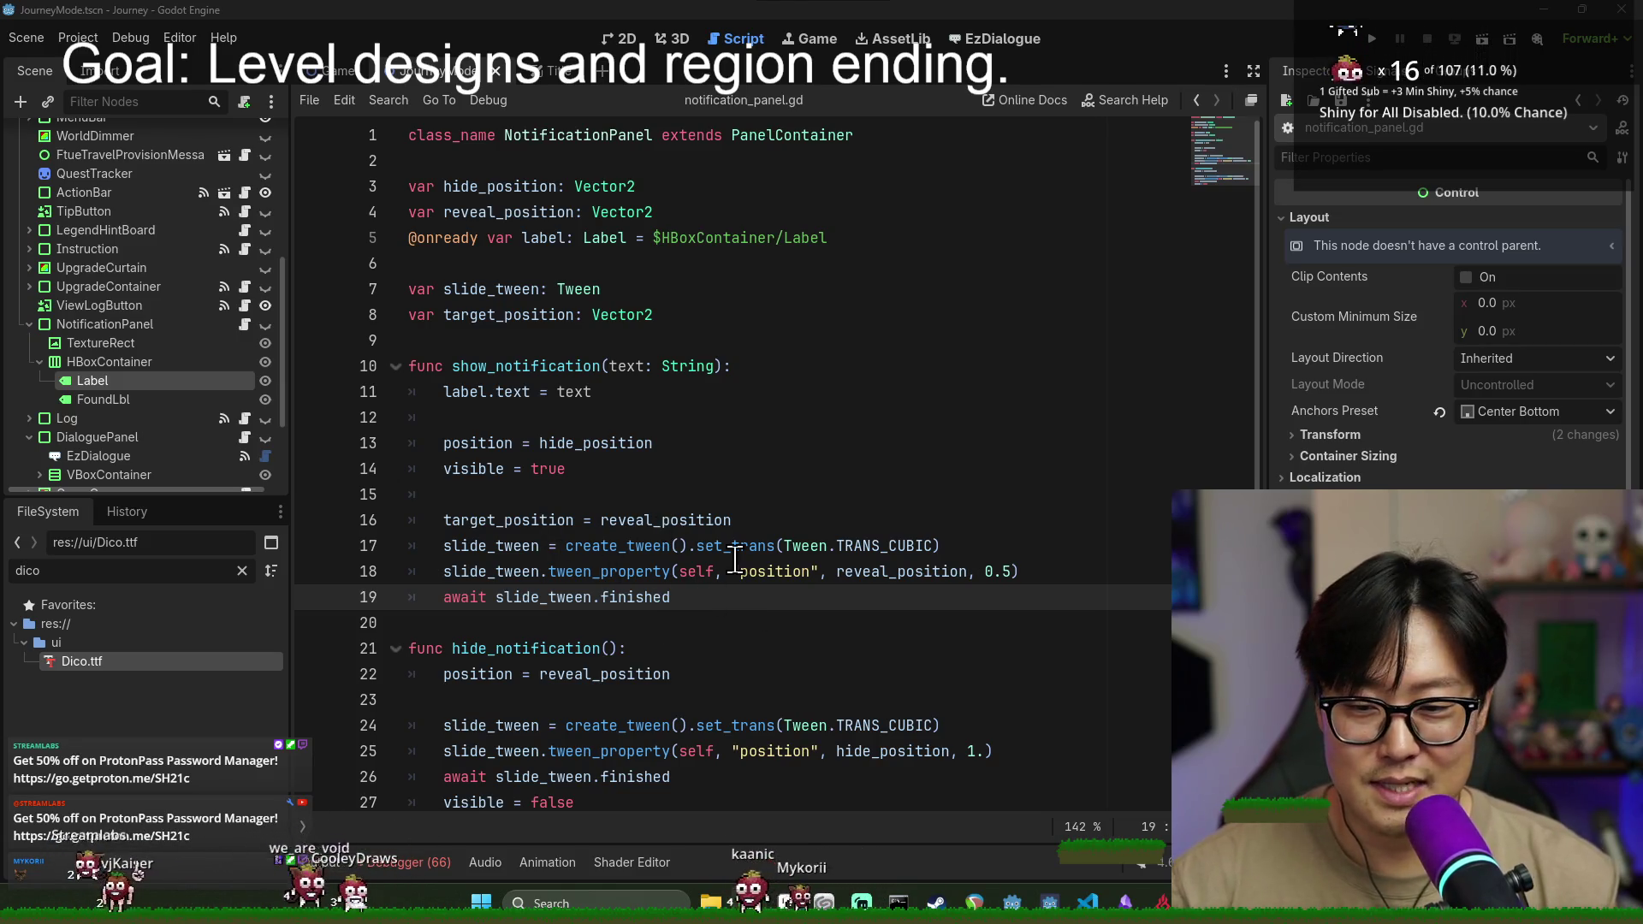
{"action": "mouse_move", "coordinate": [737, 556]}
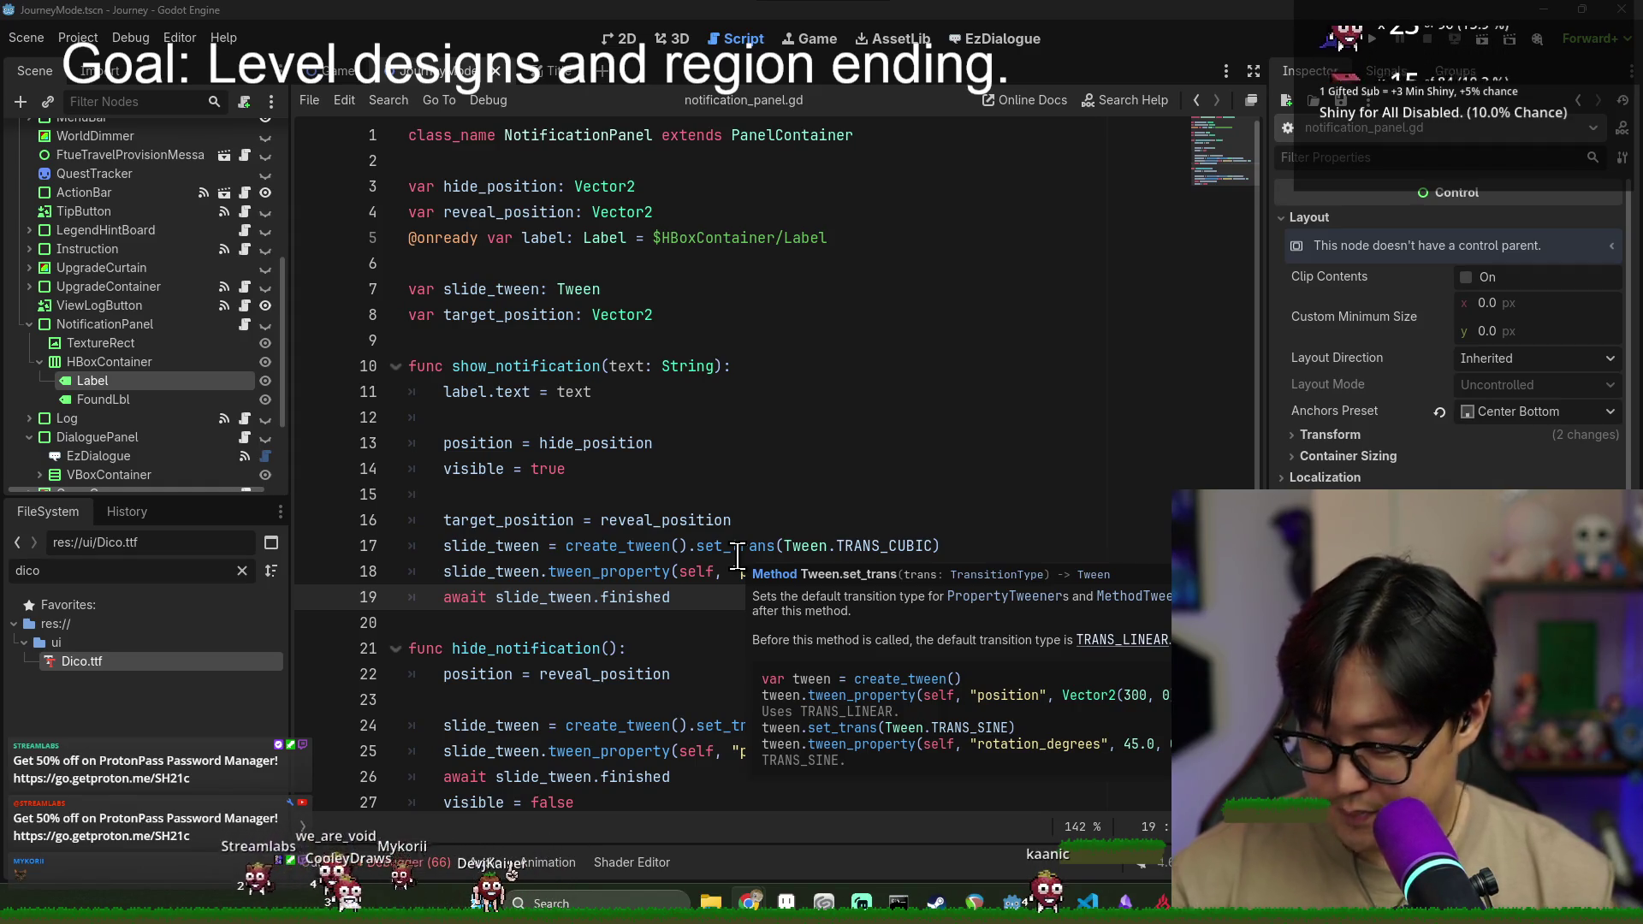
{"action": "key", "text": "ctrl+s"}
{"action": "key", "text": "Up"}
{"action": "key", "text": "Up"}
{"action": "key", "text": "Up"}
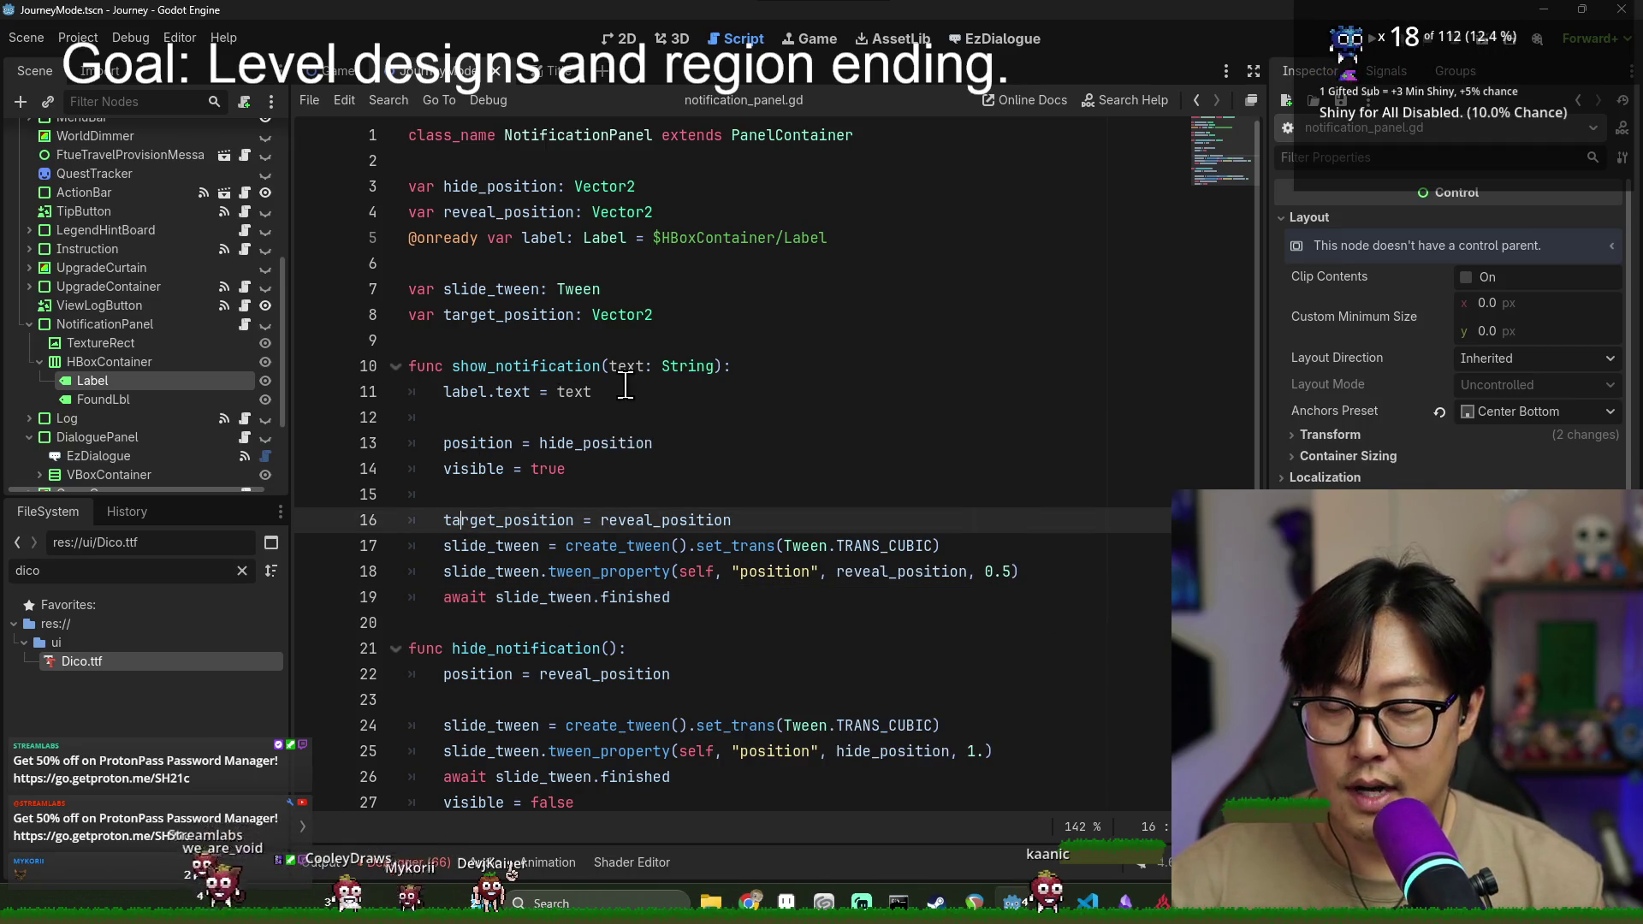
{"action": "scroll", "coordinate": [624, 378], "scroll_direction": "down", "scroll_amount": 1}
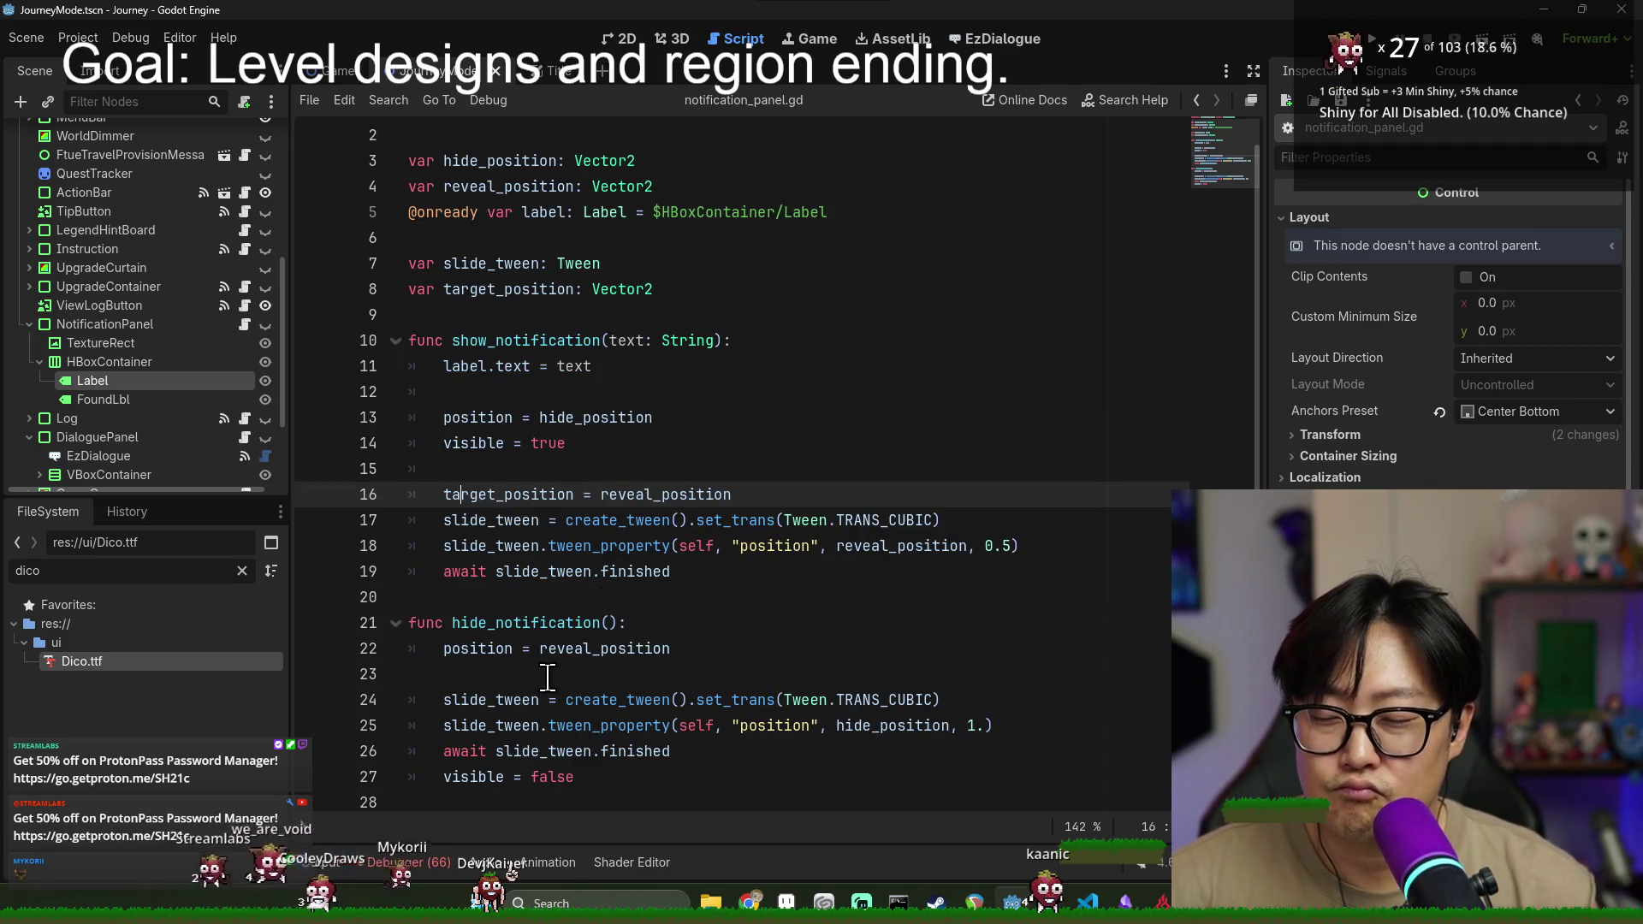
{"action": "triple_click", "coordinate": [509, 364]}
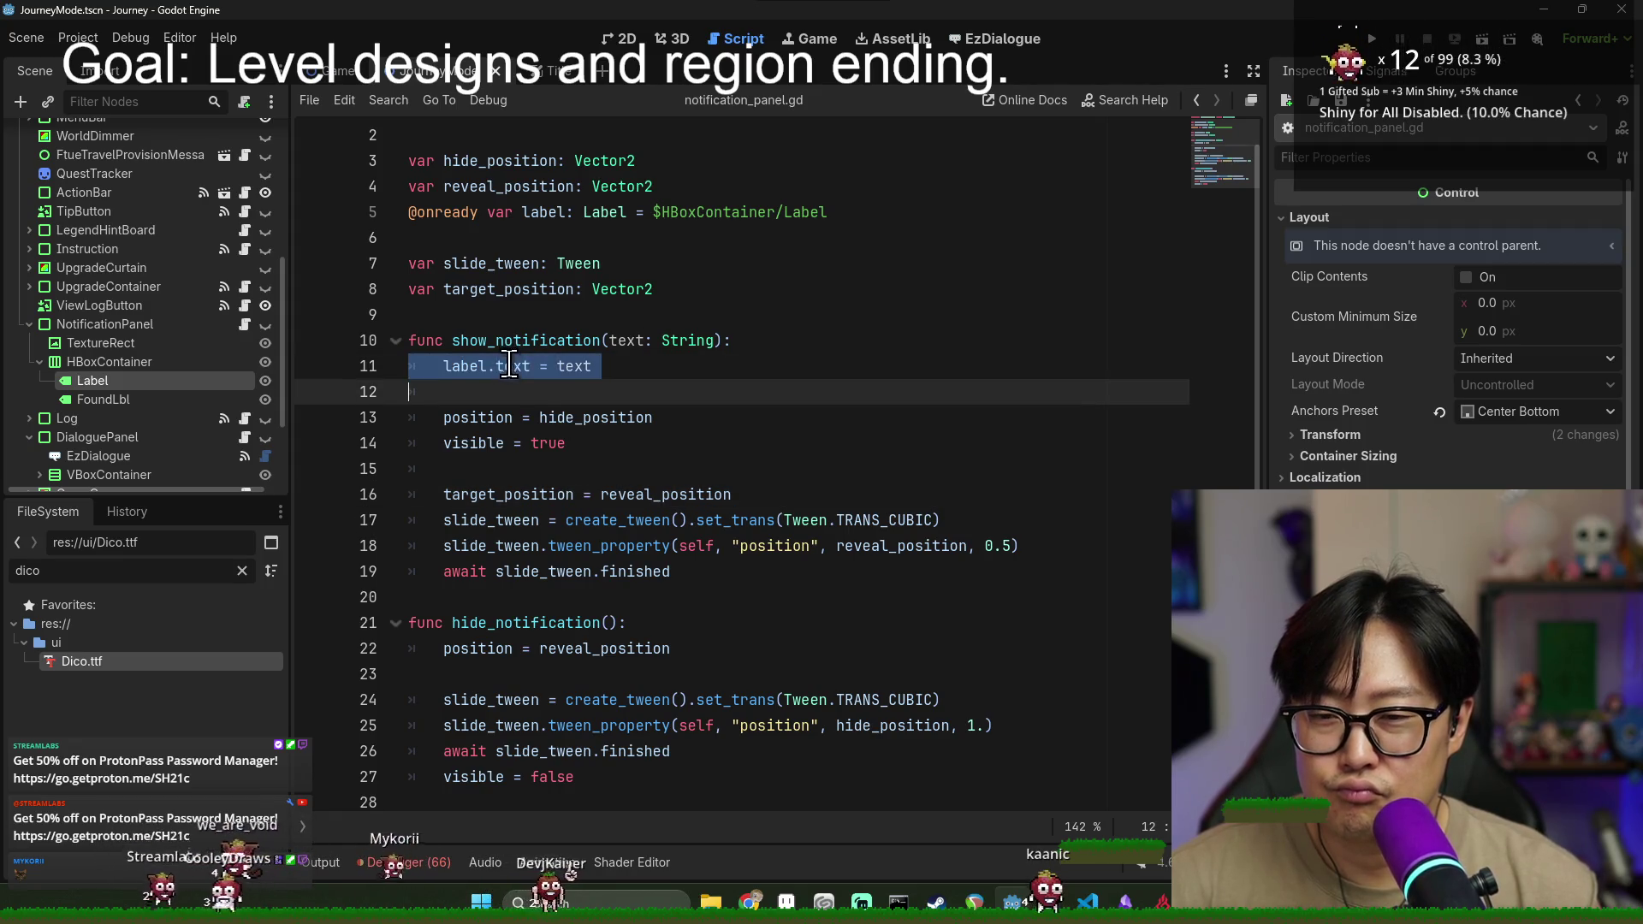
{"action": "scroll", "coordinate": [492, 214], "scroll_direction": "up", "scroll_amount": 1}
{"action": "double_click", "coordinate": [491, 186]}
{"action": "key", "text": "ctrl+c"}
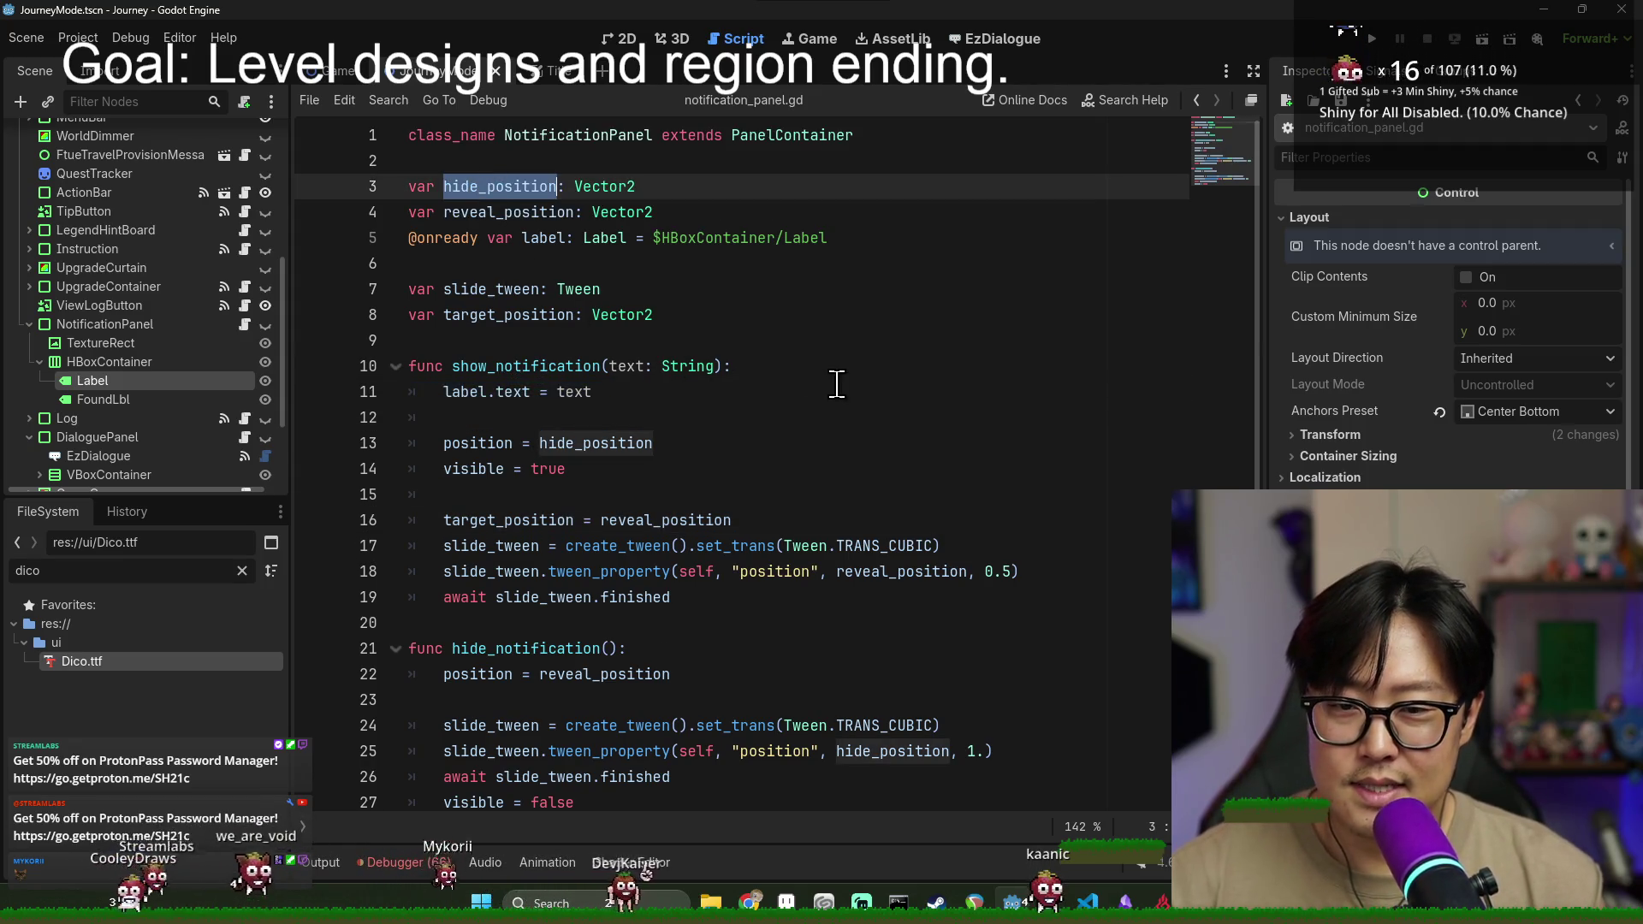
{"action": "left_click", "coordinate": [818, 365]}
- Inside the hide_position check, start assigning hide_position from get_viewport_rect()
{"action": "key", "text": "Return"}
{"action": "key", "text": "ctrl+v"}
{"action": "key", "text": "ctrl+z"}
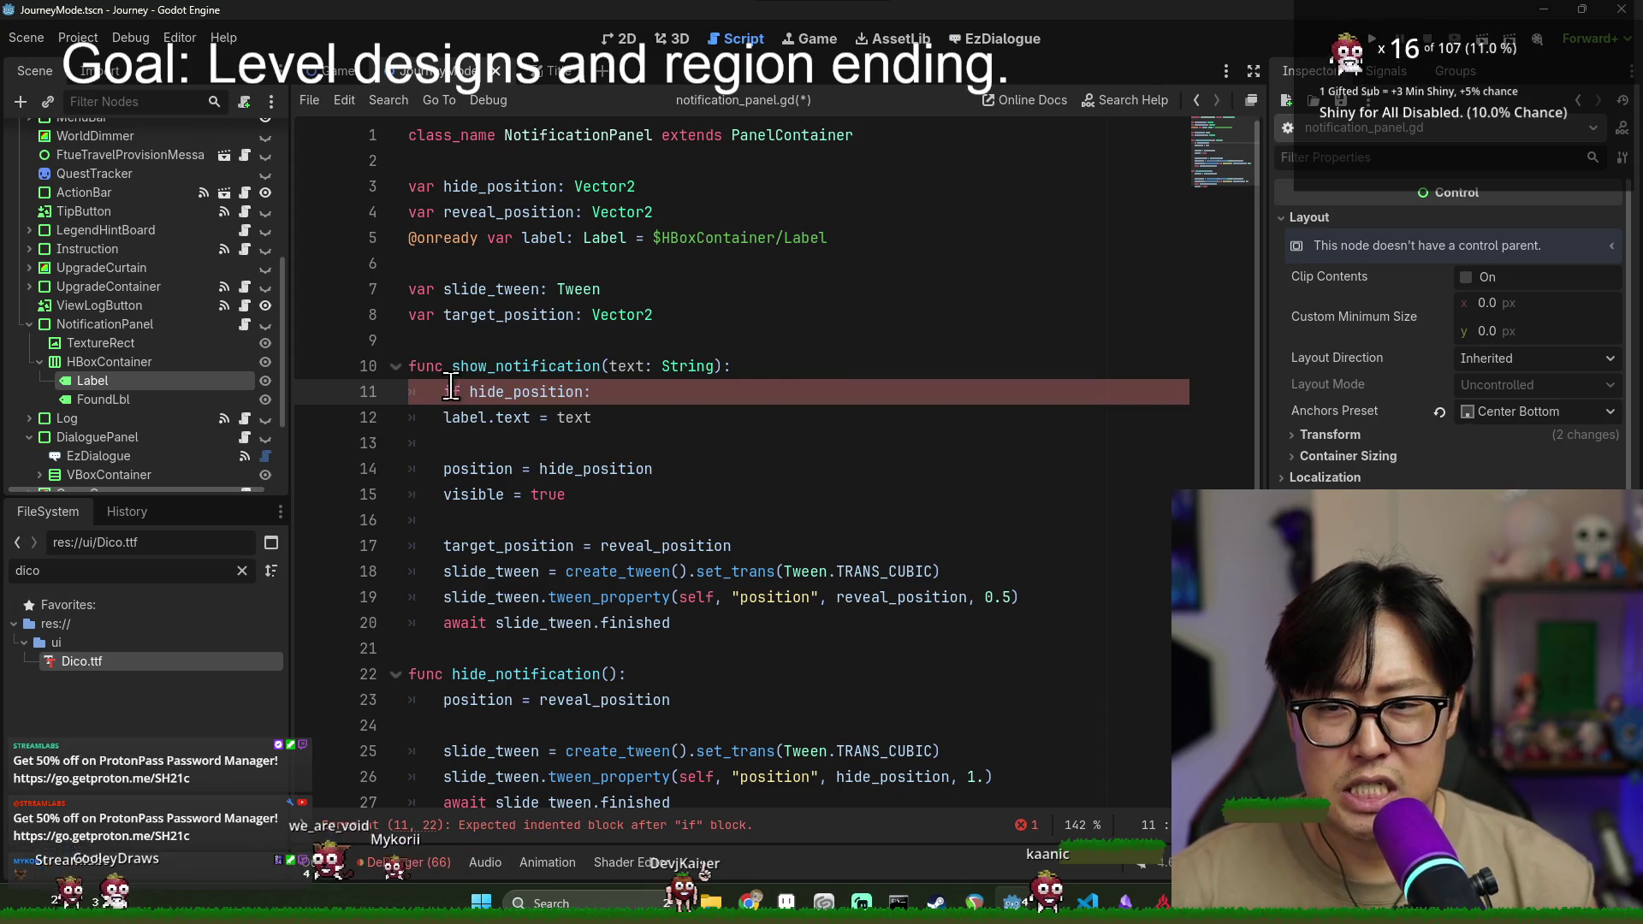
{"action": "left_click", "coordinate": [637, 390]}
{"action": "key", "text": "Return"}
{"action": "key", "text": "ctrl+v"}
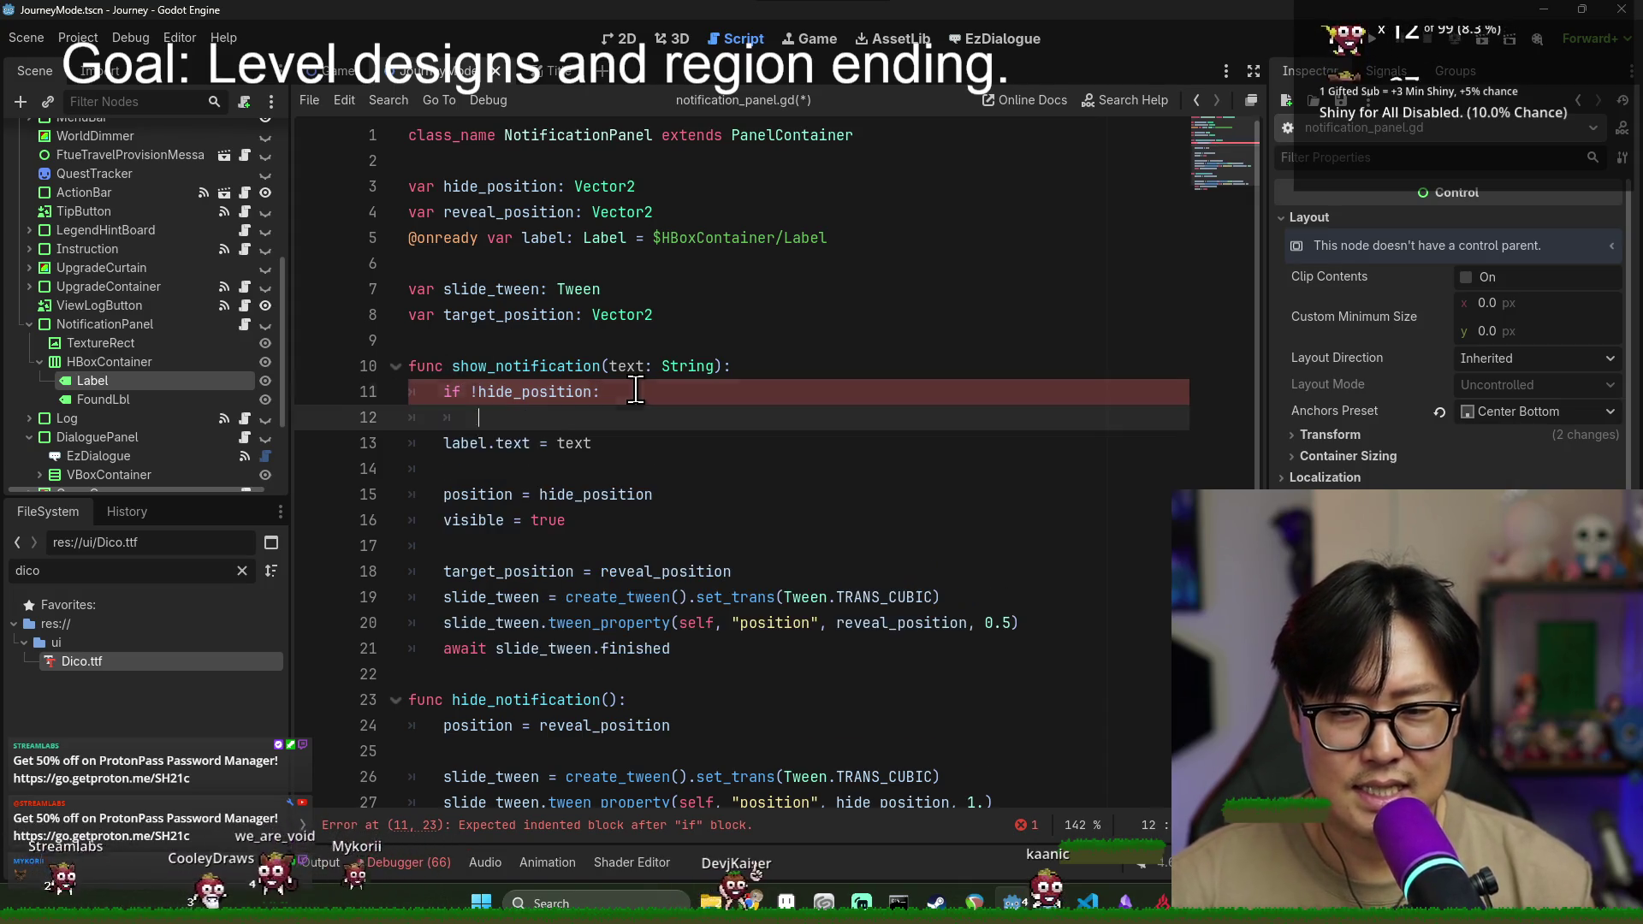
{"action": "type", "text": "= "}
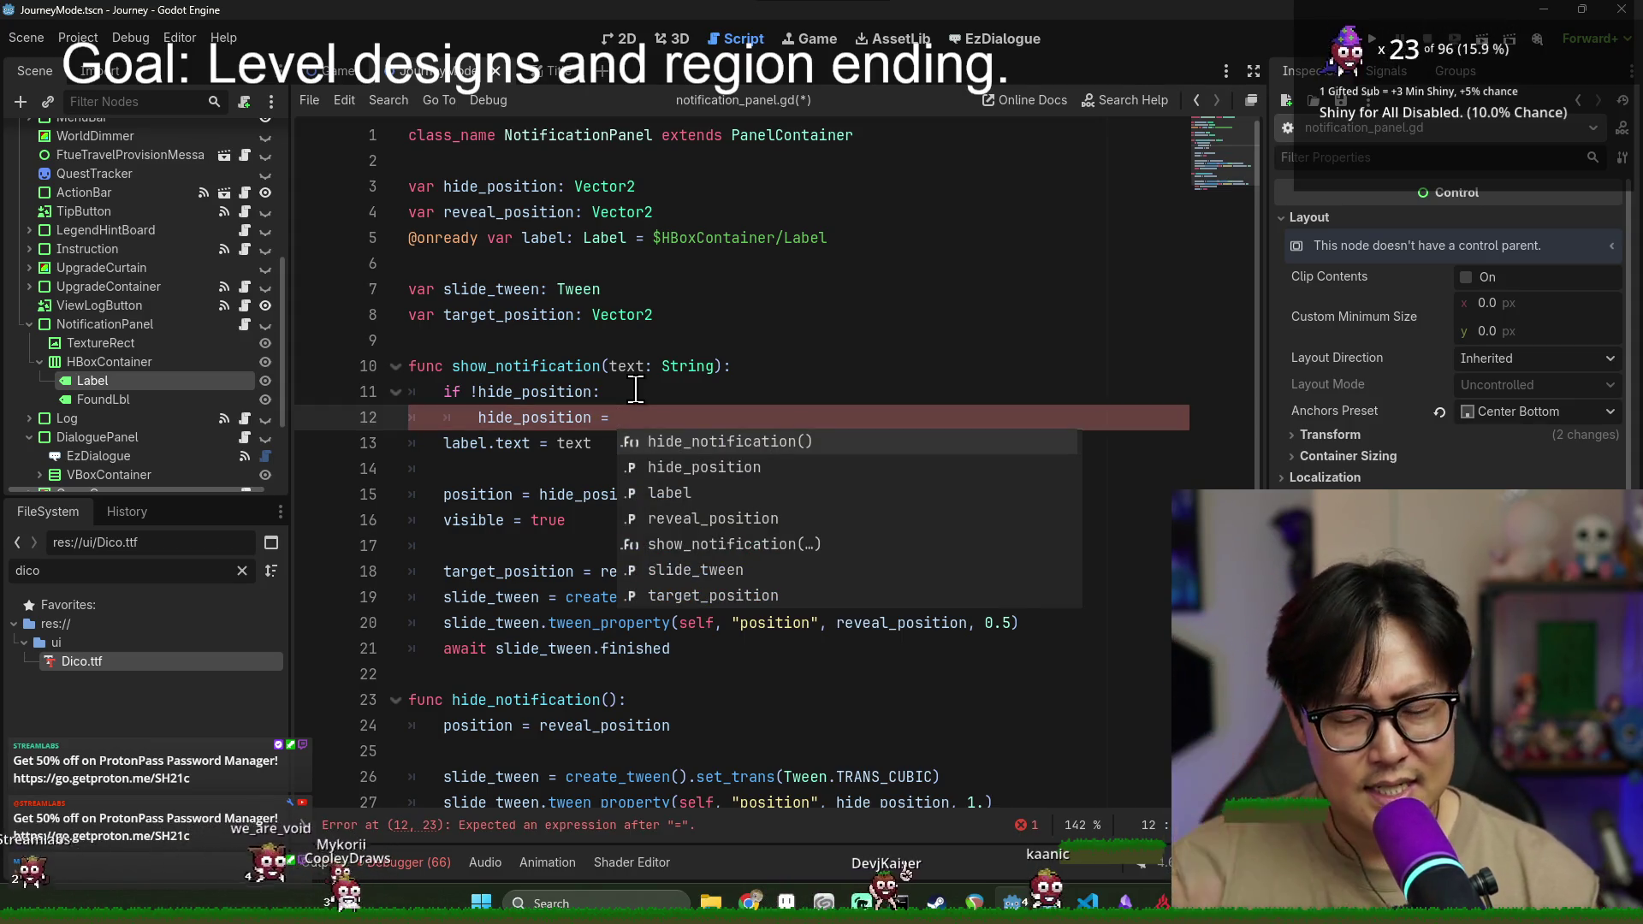
{"action": "type", "text": "get"}
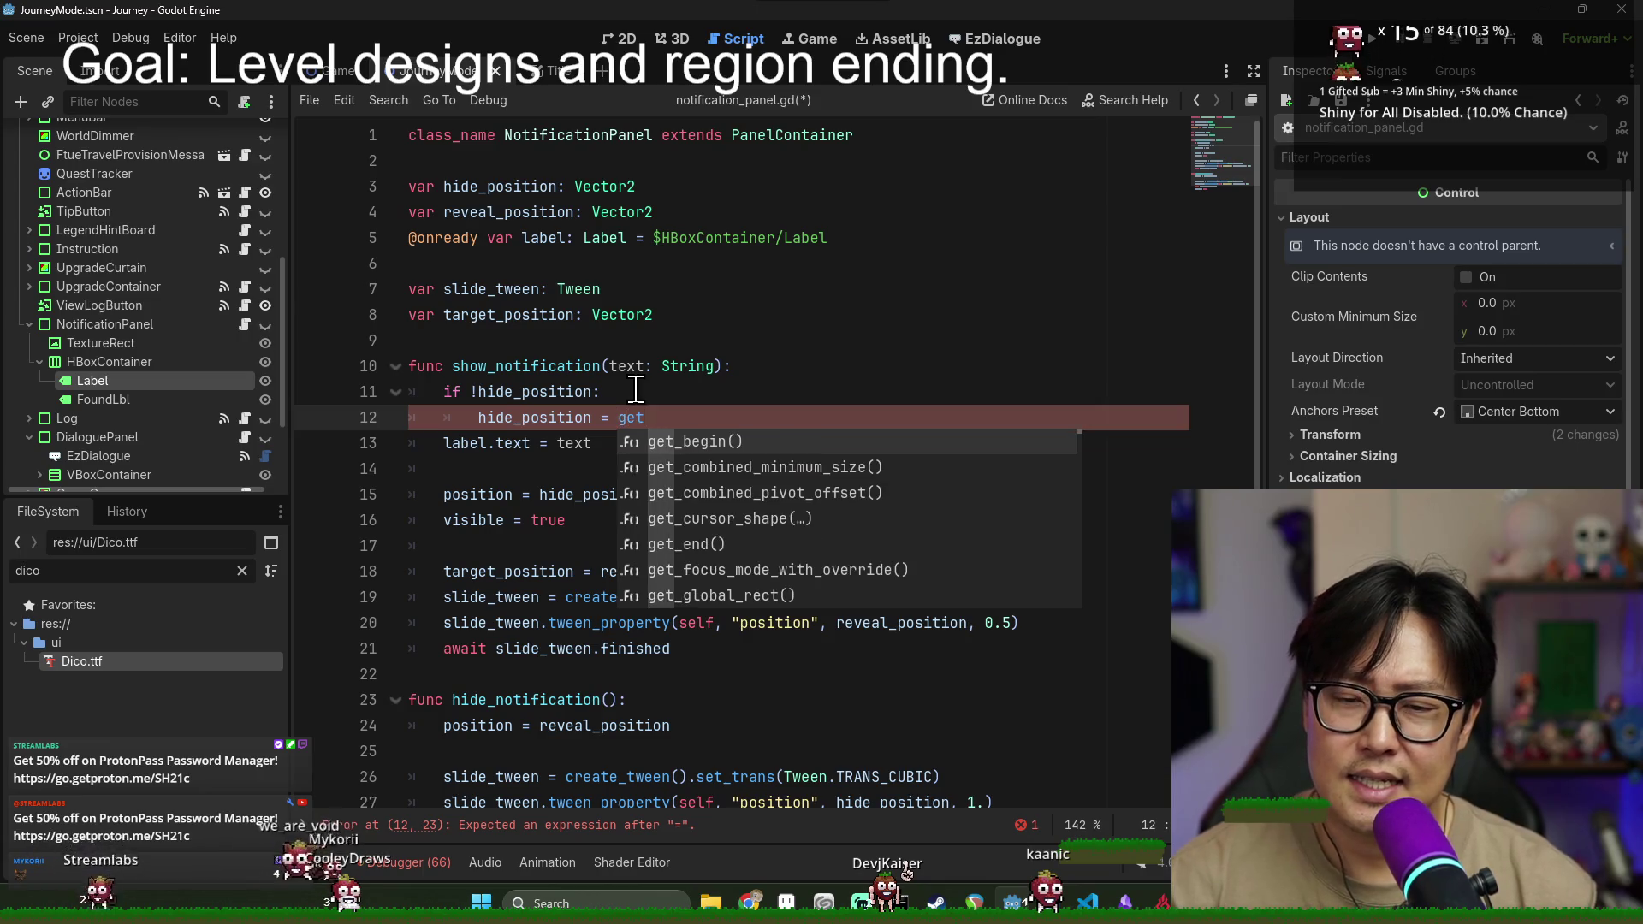
{"action": "type", "text": "_view"}
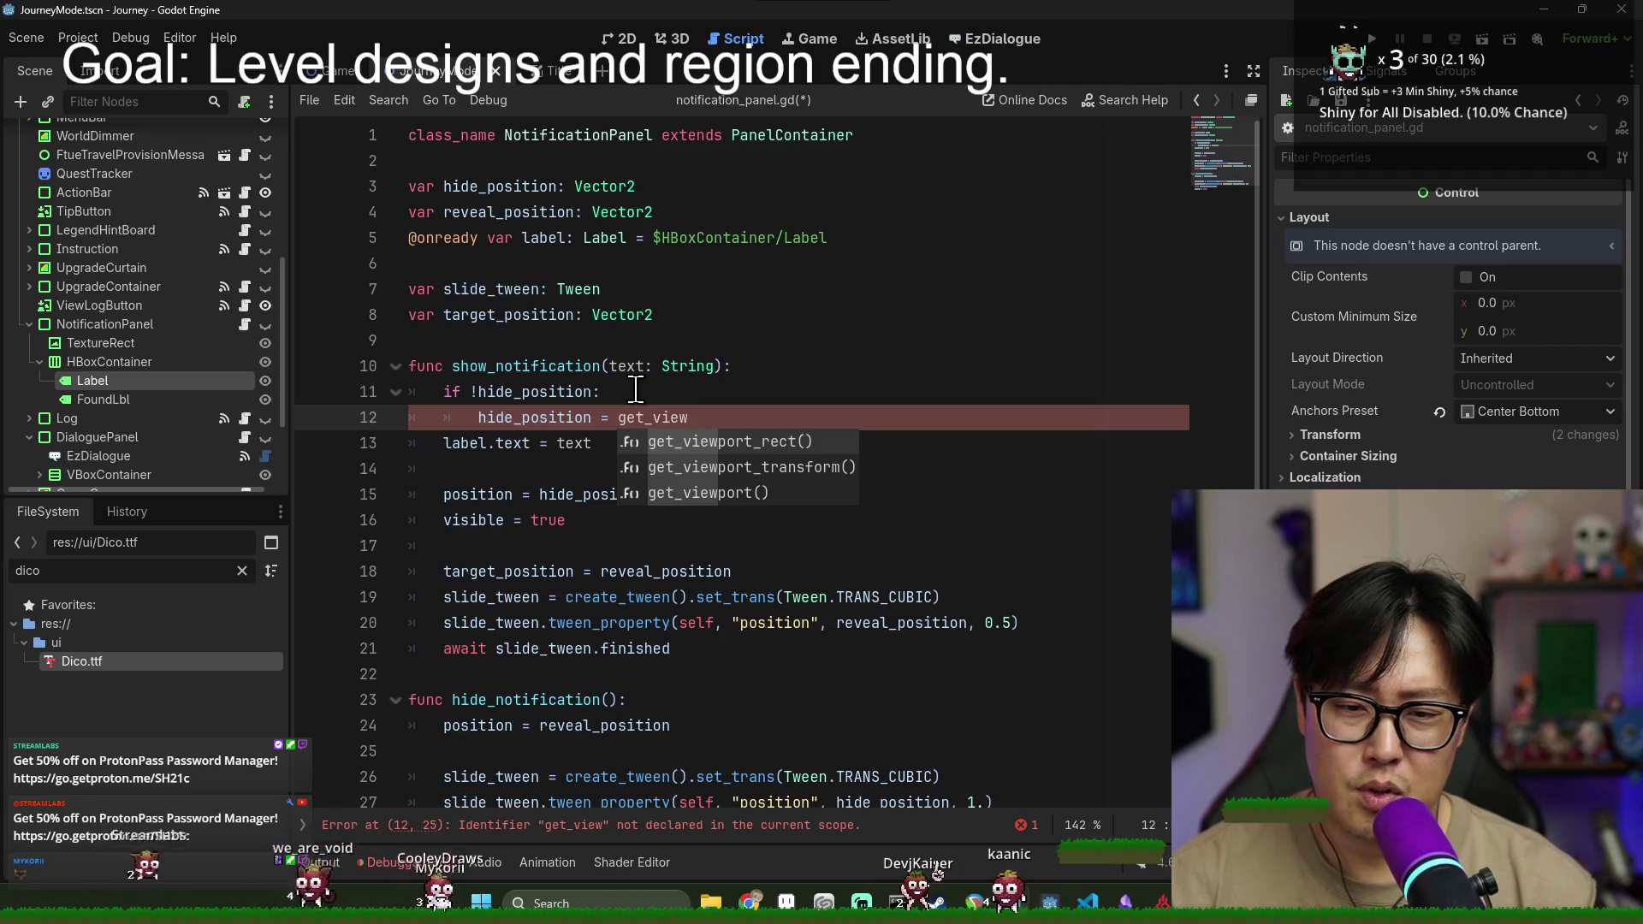
{"action": "key", "text": "Return"}
- Extend the hide_position line with .size and split it onto a new hide_position line
{"action": "type", "text": "."}
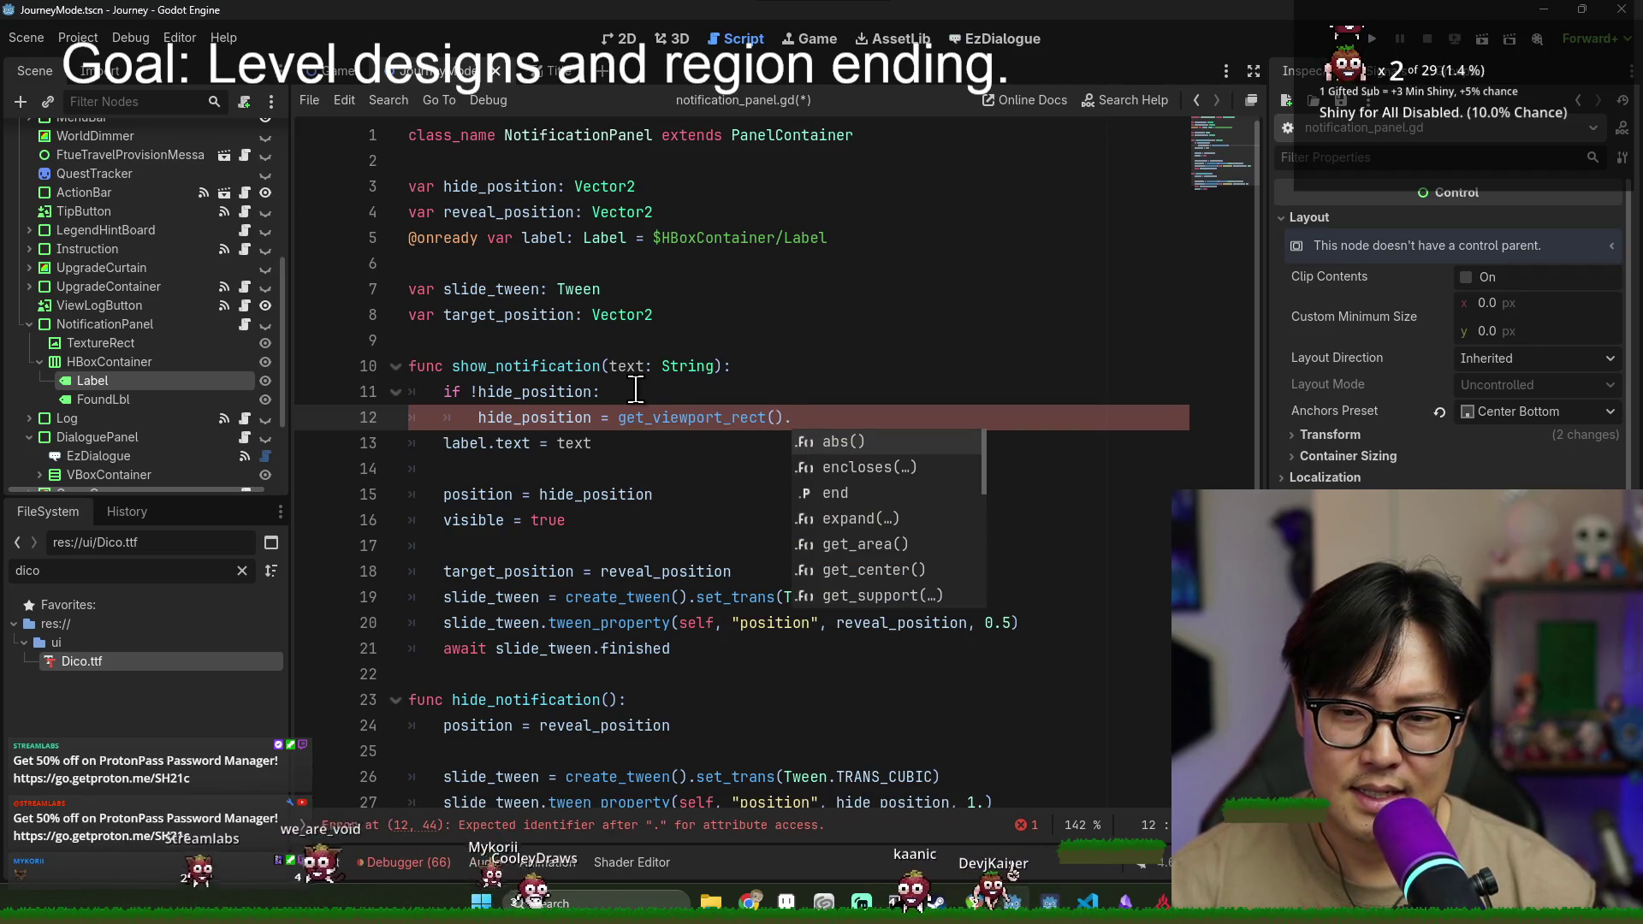
{"action": "type", "text": "si"}
{"action": "key", "text": "Return"}
{"action": "type", "text": "().y"}
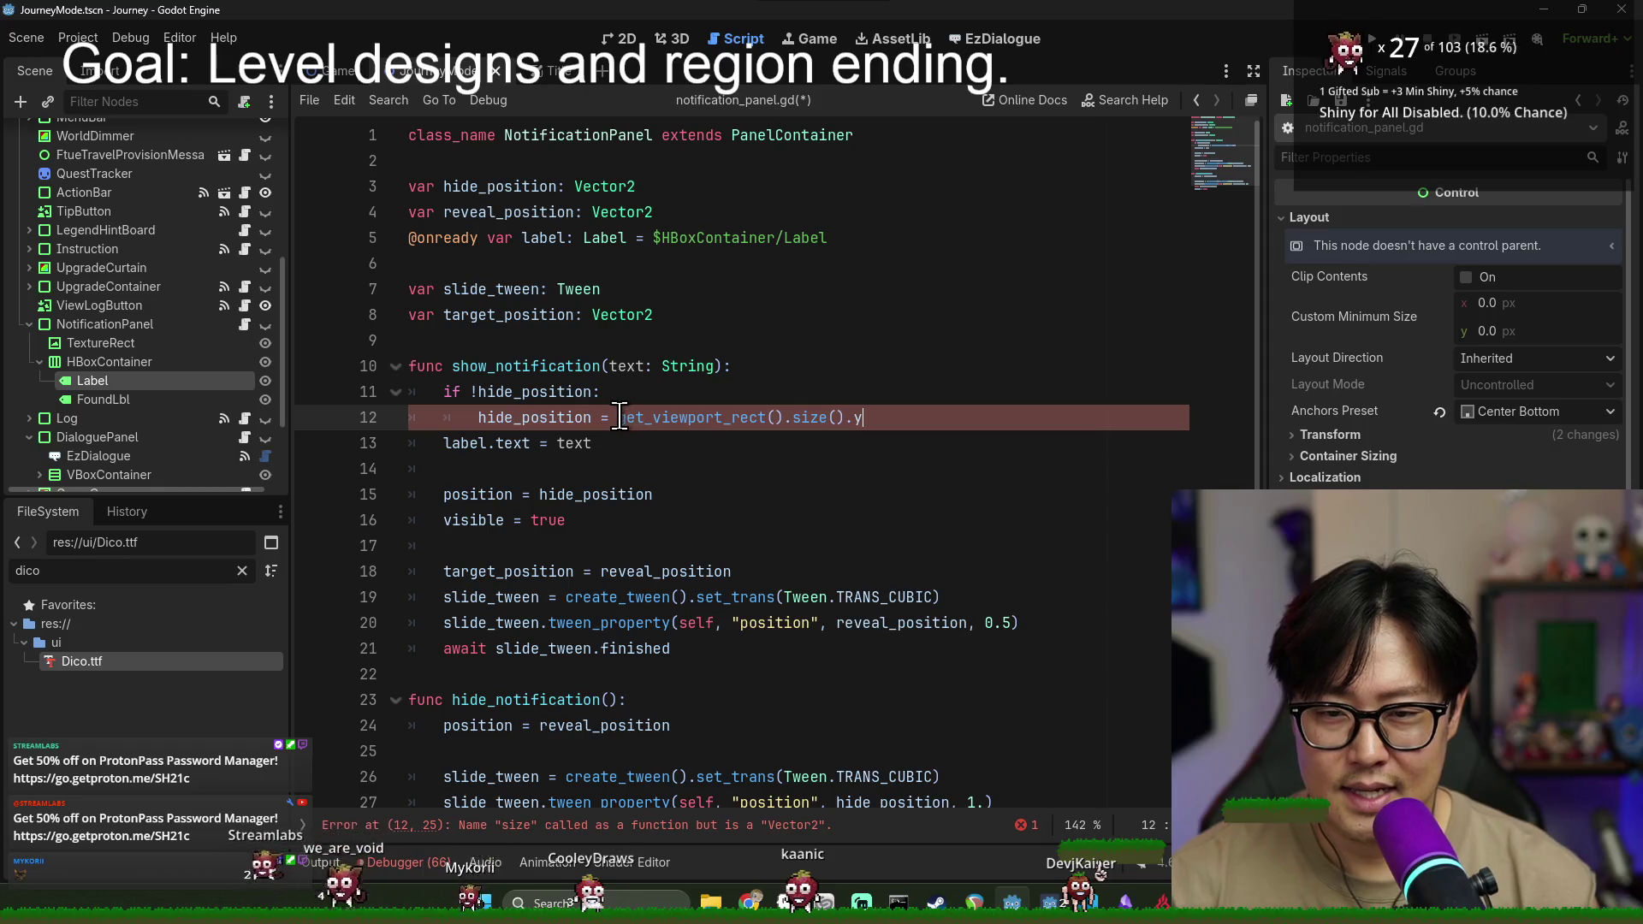
{"action": "type", "text": "Vector2("}
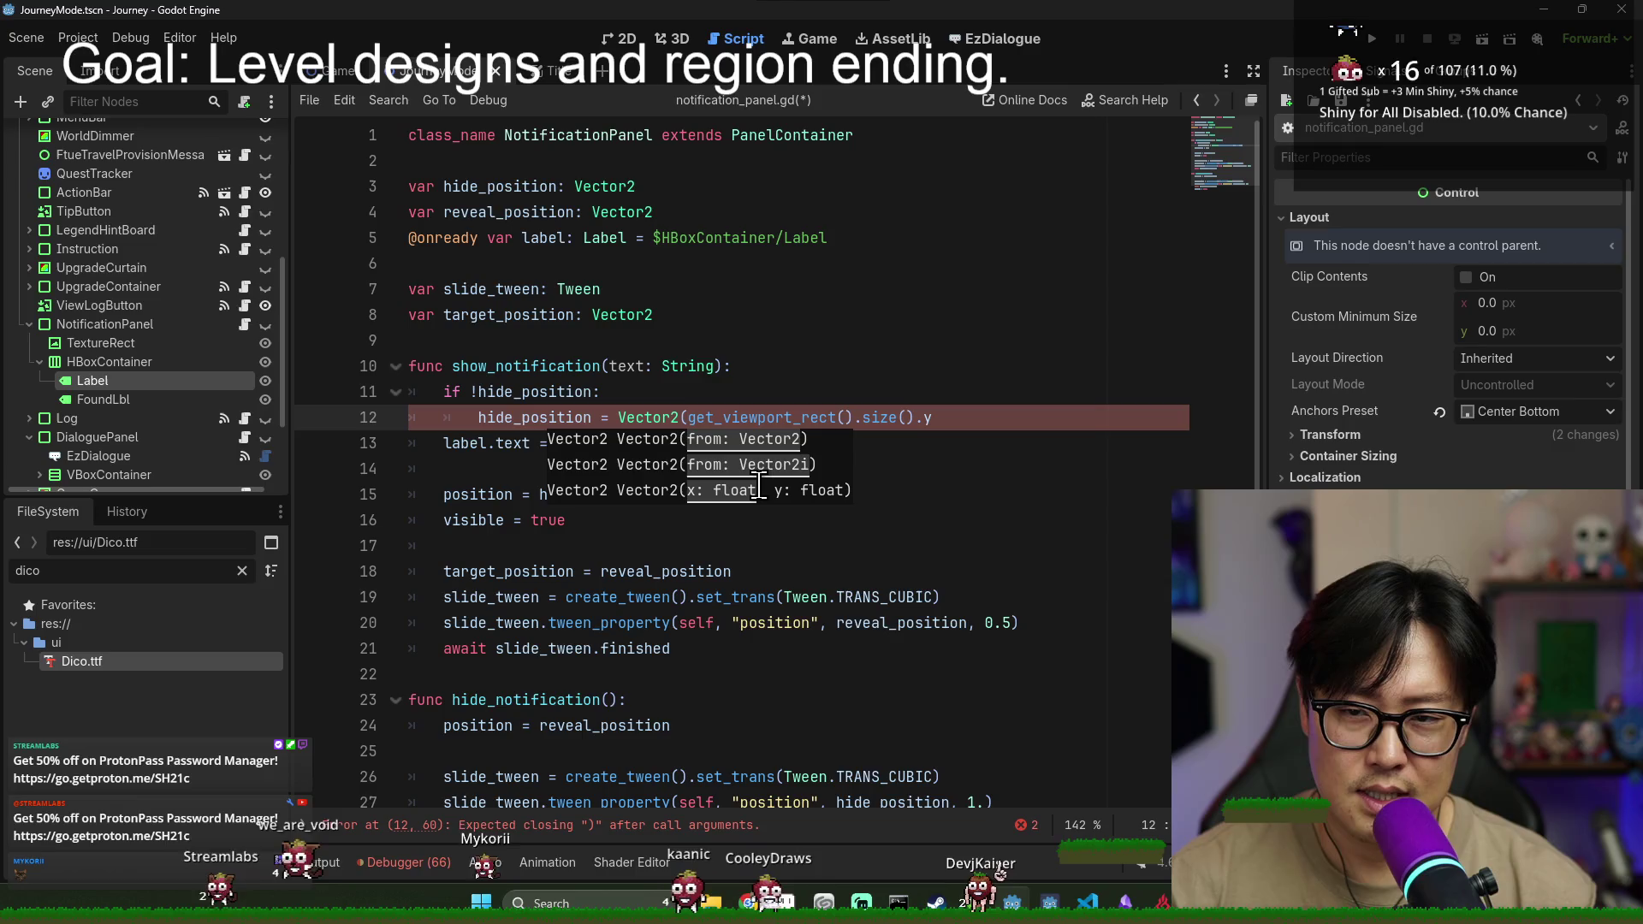
{"action": "type", "text": "position"}
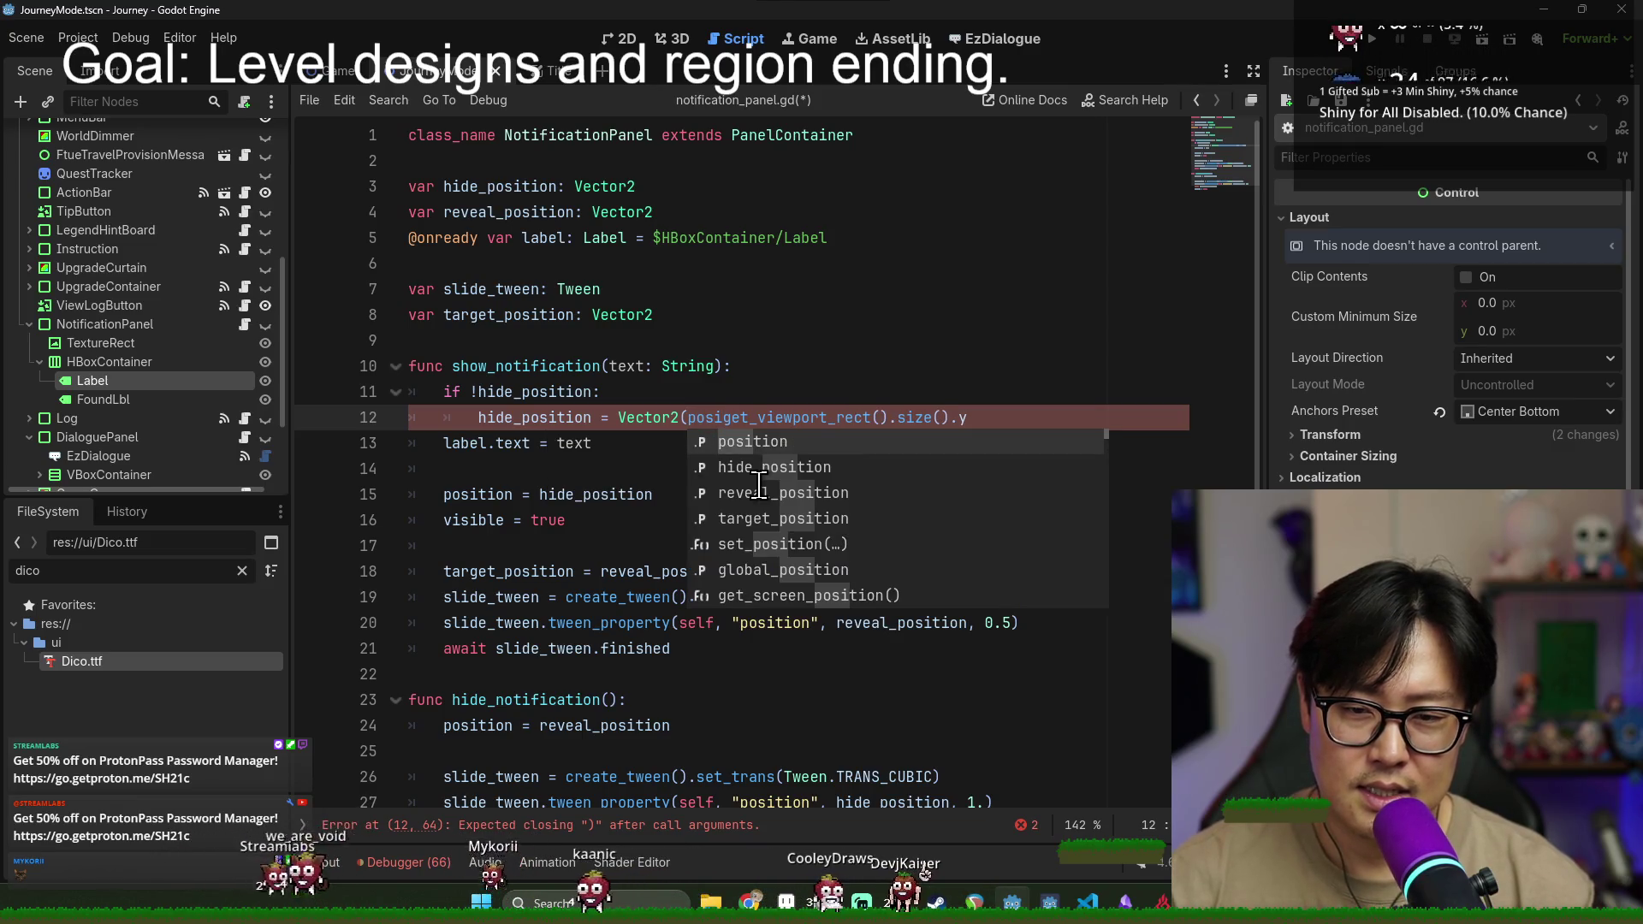
{"action": "key", "text": "BackSpace"}
{"action": "key", "text": "BackSpace"}
{"action": "key", "text": "BackSpace"}
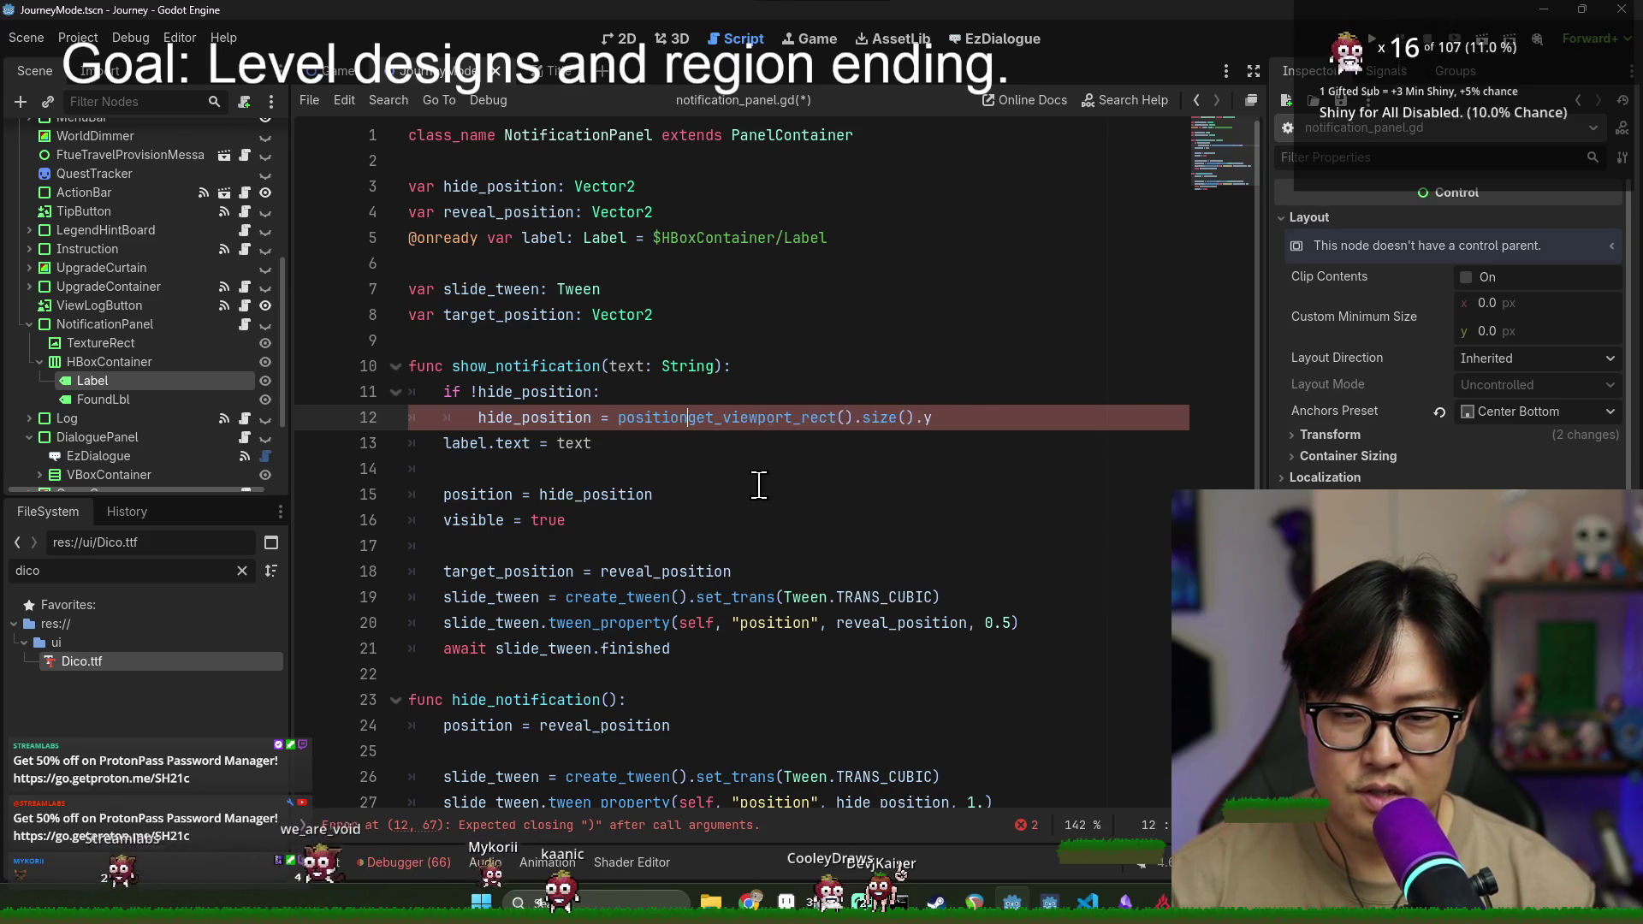
{"action": "key", "text": "Return"}
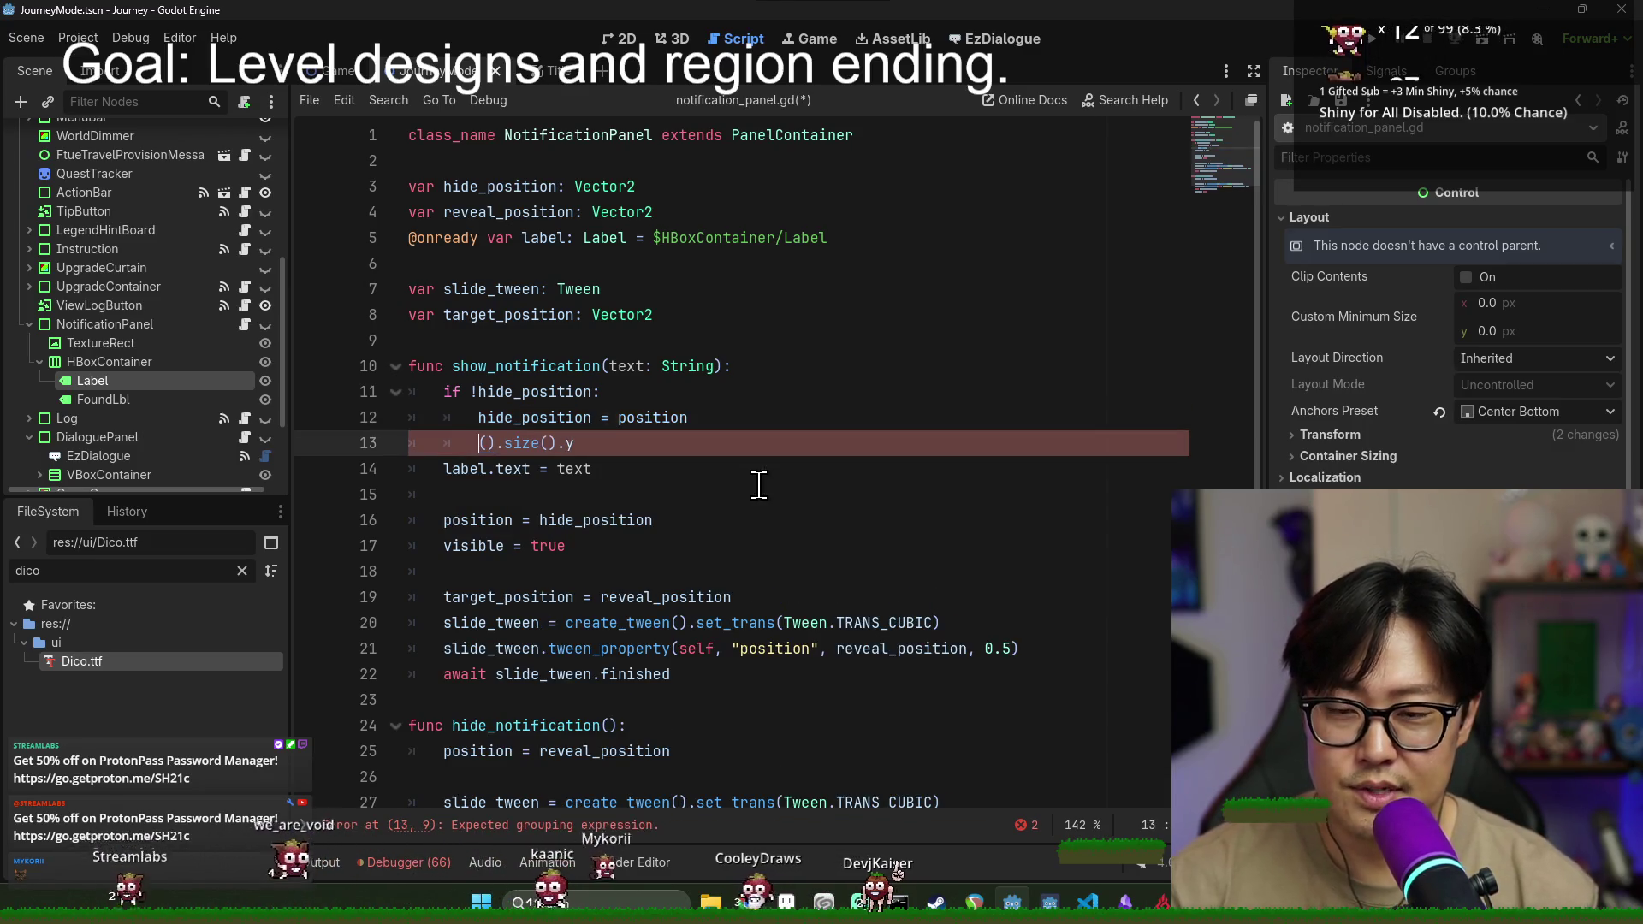
{"action": "type", "text": "hide_positi"}
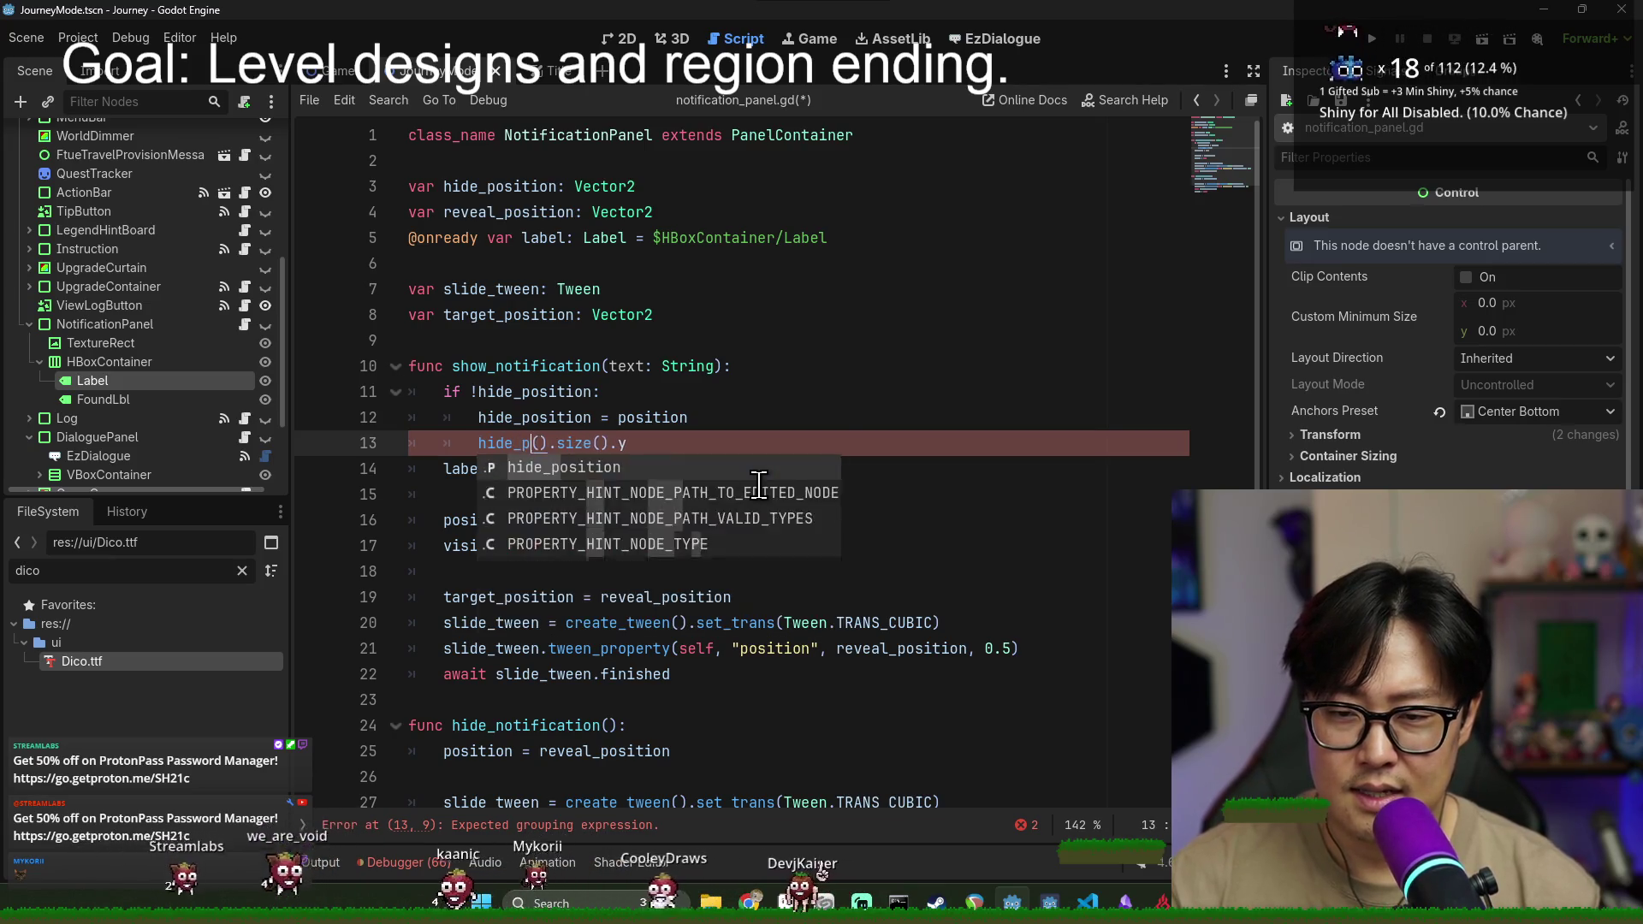
{"action": "type", "text": "on"}
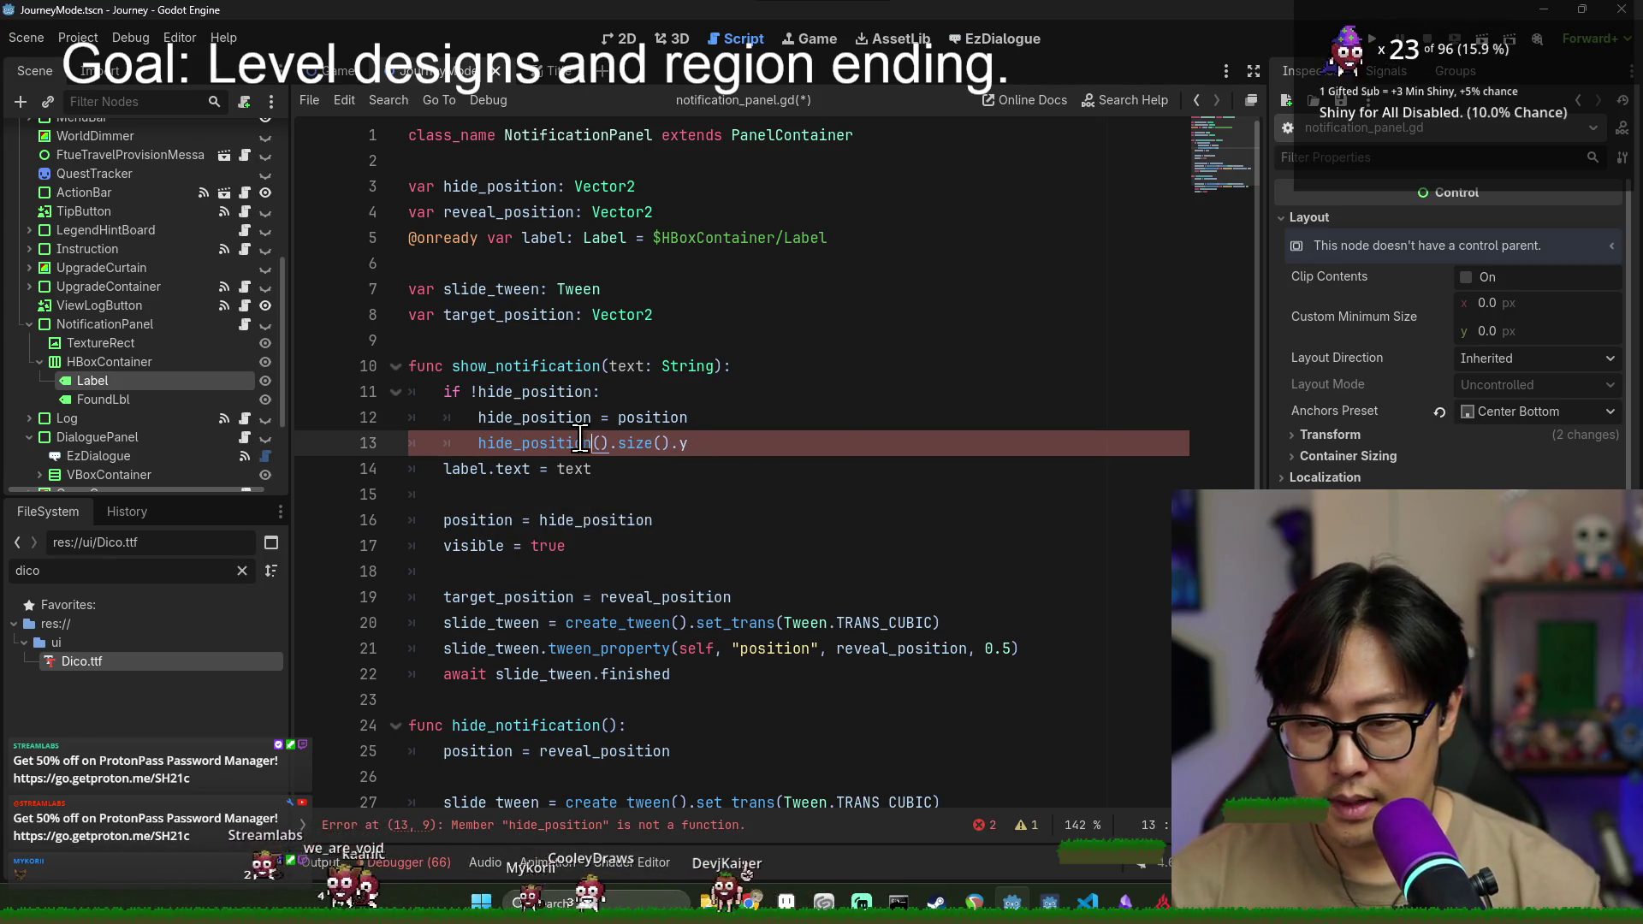
- Add an 'if !reveal_position:' block assigning position at the top of show_notification
{"action": "left_click", "coordinate": [774, 366]}
{"action": "key", "text": "Return"}
{"action": "type", "text": "if !r"}
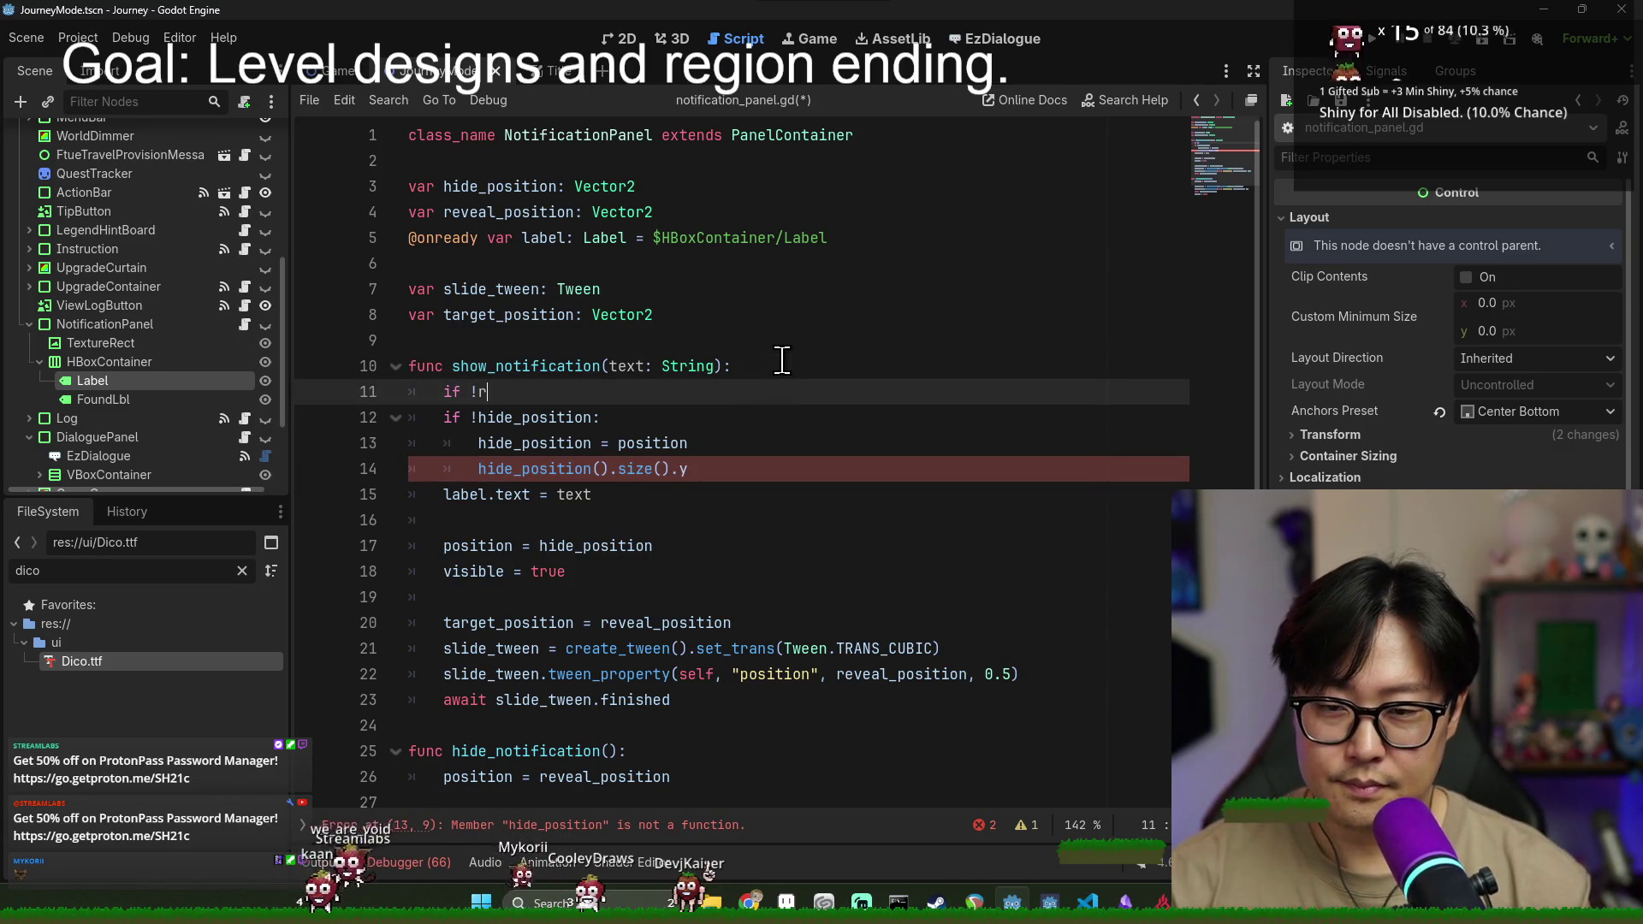
{"action": "type", "text": ":"}
{"action": "key", "text": "Return"}
{"action": "type", "text": "reveal_position"}
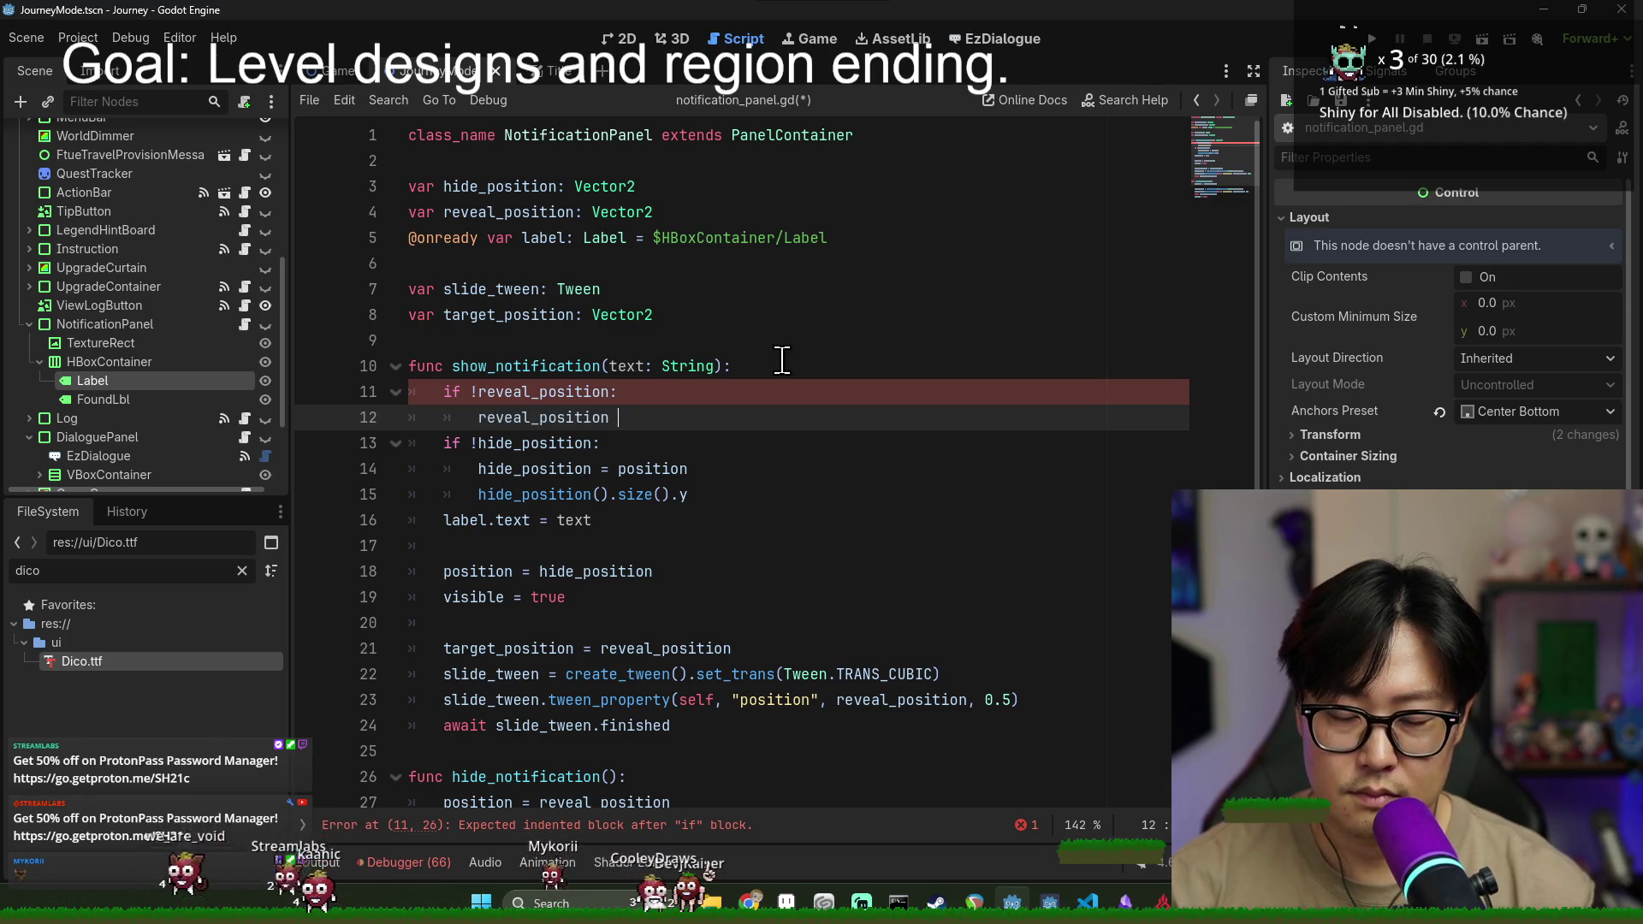
{"action": "key", "text": "BackSpace"}
{"action": "type", "text": "osition"}
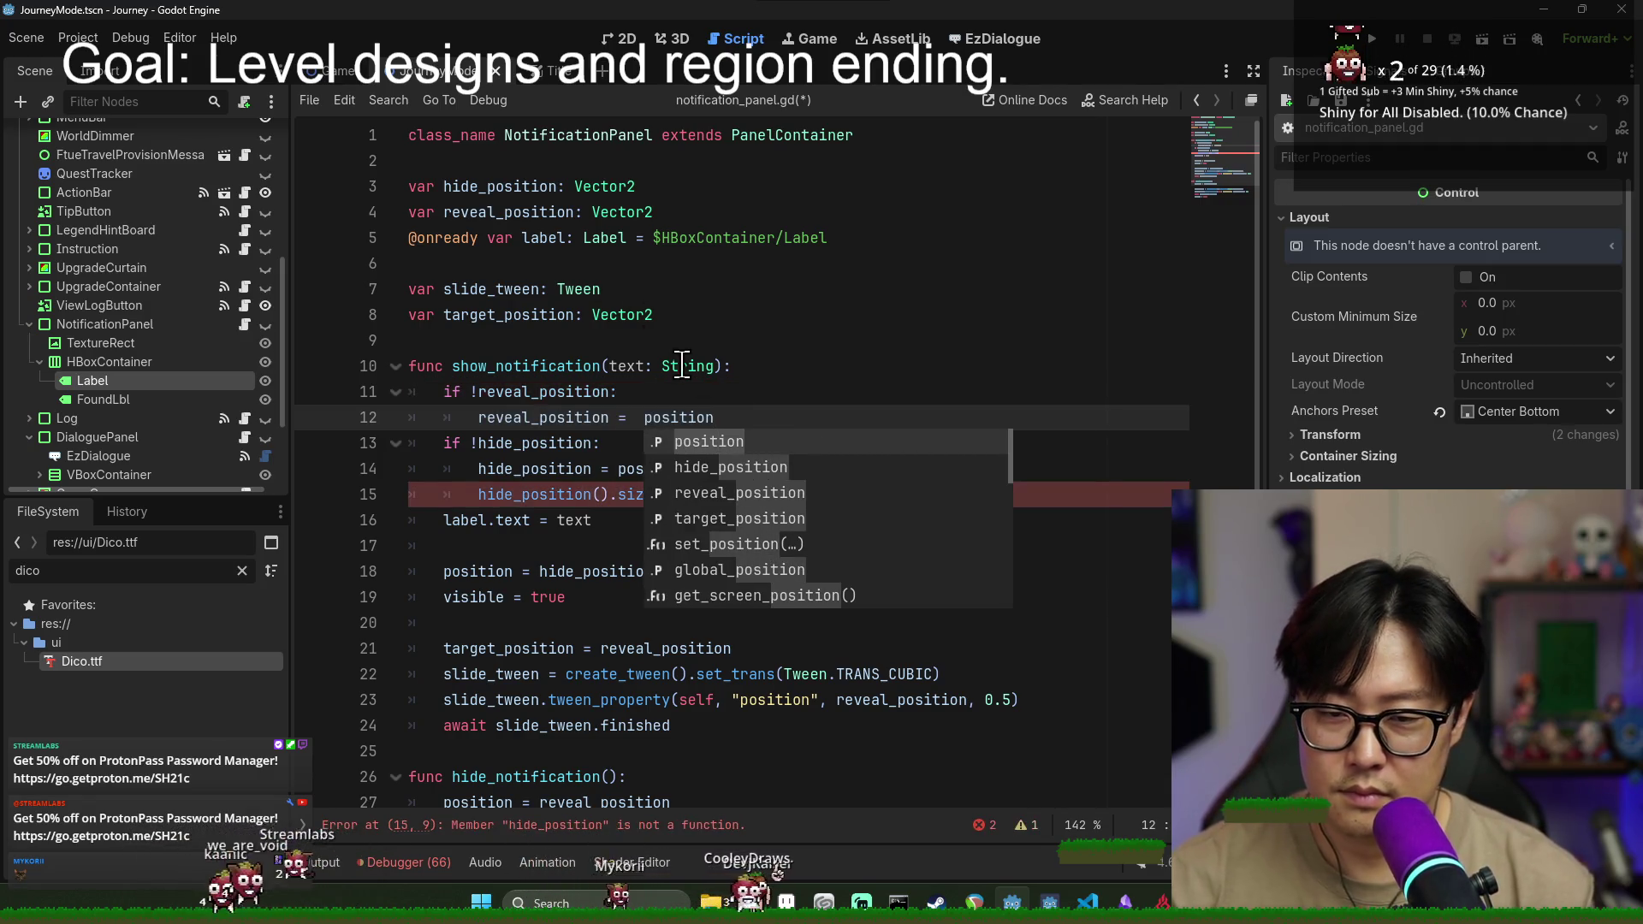
- Add blank lines after the reveal_position block and above show_notification
{"action": "left_click", "coordinate": [732, 402]}
{"action": "left_click", "coordinate": [732, 417]}
{"action": "key", "text": "Return"}
{"action": "left_click_drag", "start_coordinate": [443, 392], "coordinate": [715, 416]}
{"action": "left_click", "coordinate": [940, 340]}
{"action": "key", "text": "Return"}
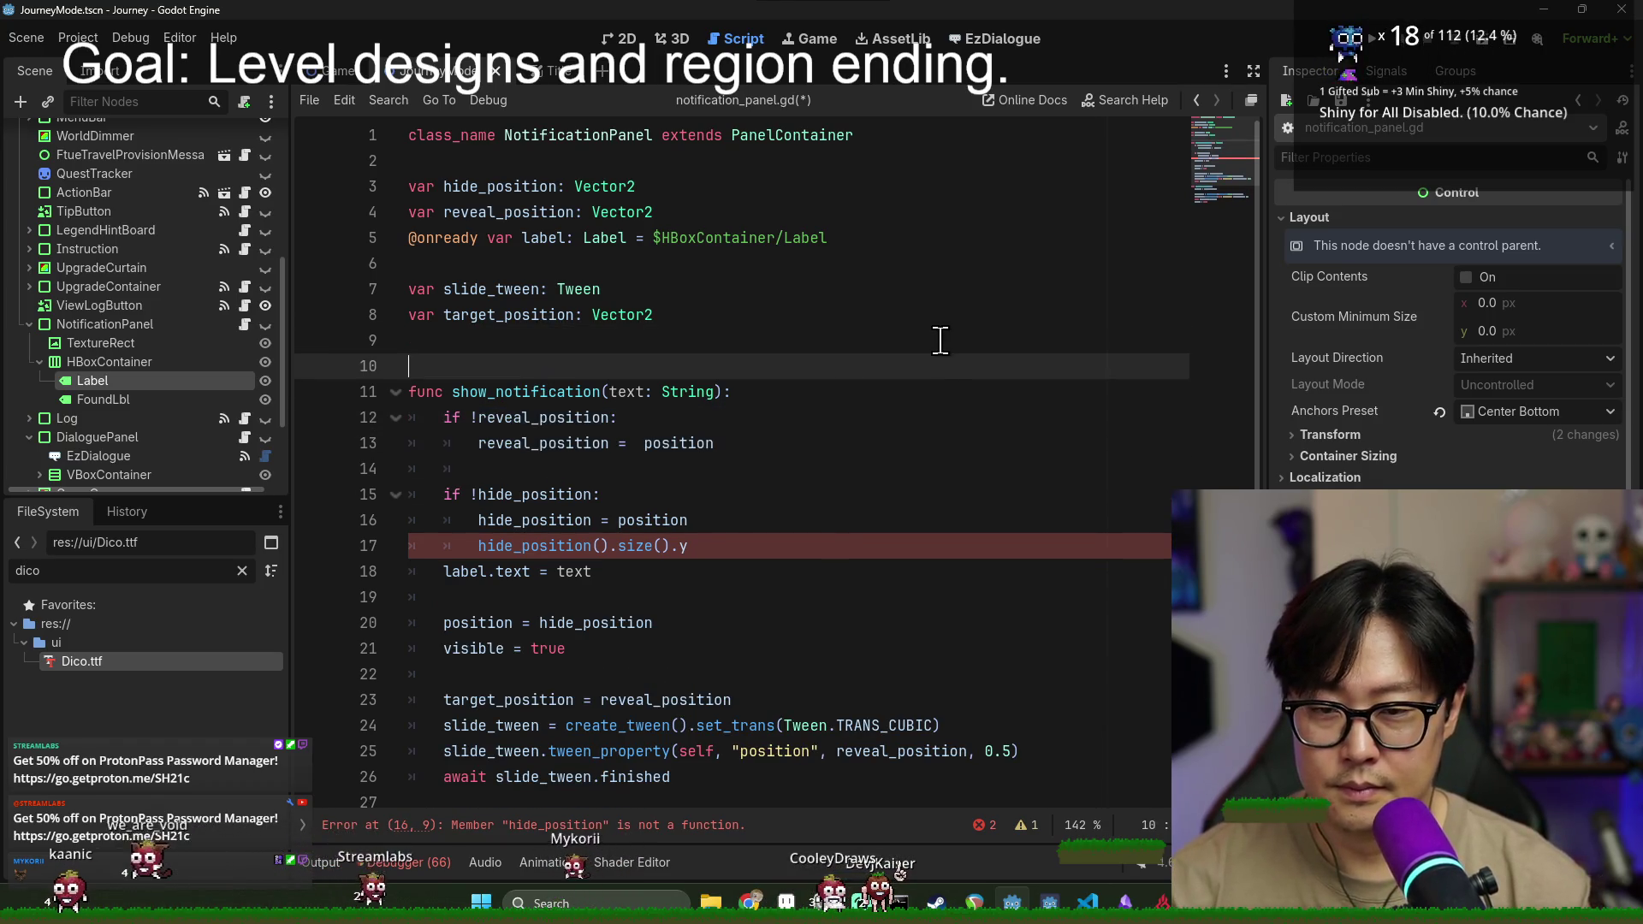
- Declare a new _init_tween_position_info() function wrapping the position setup lines
{"action": "type", "text": "func_initi"}
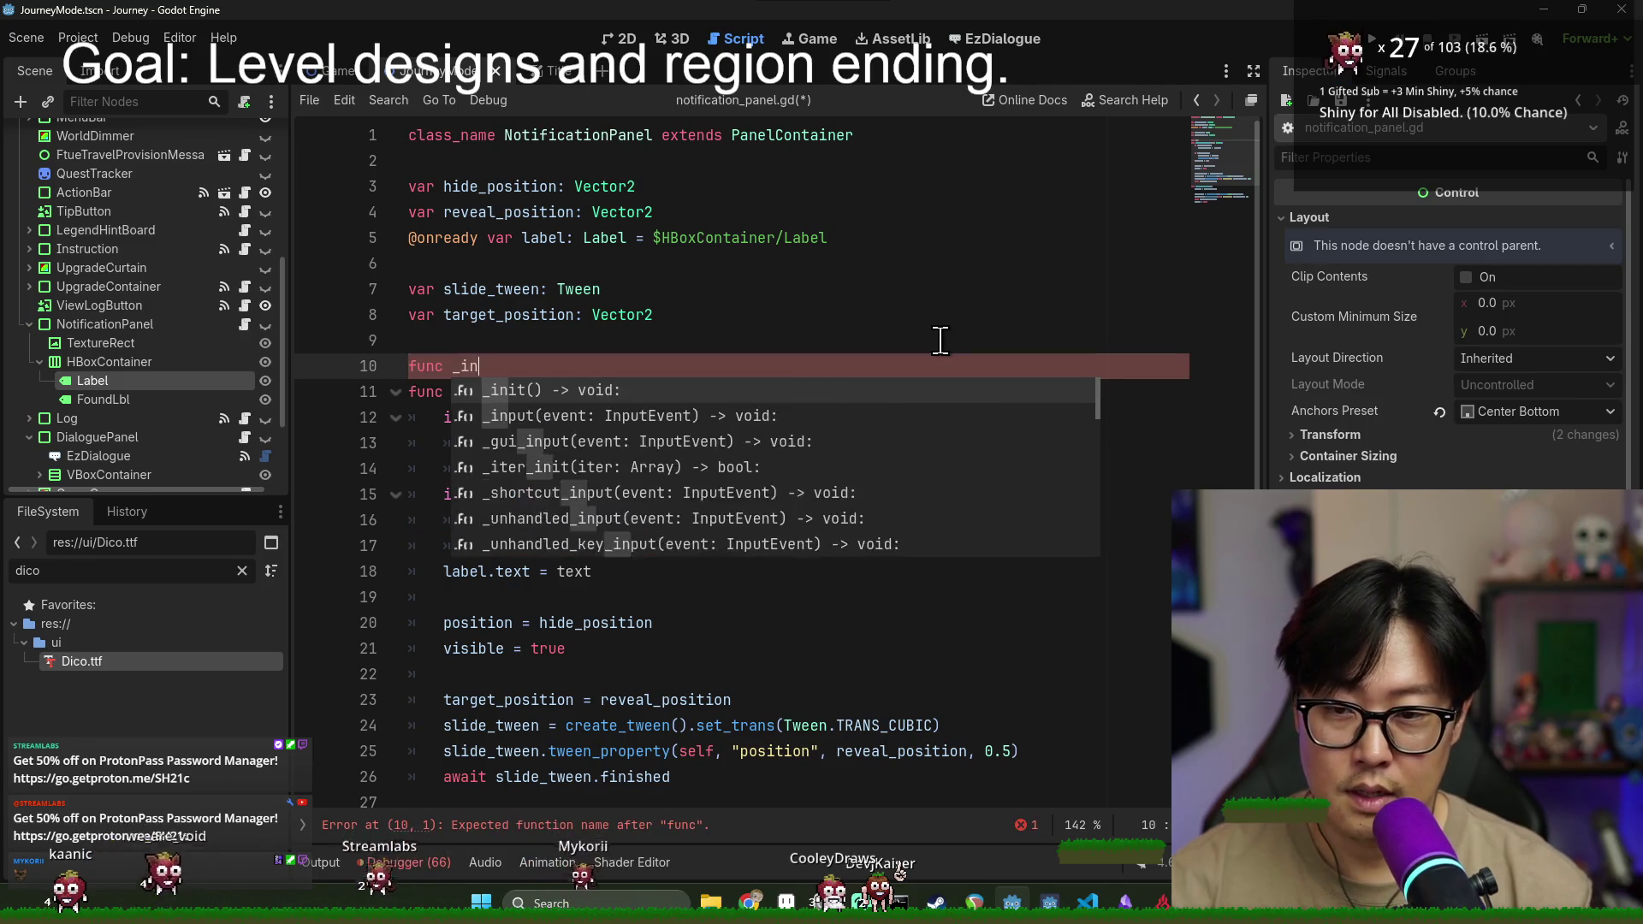
{"action": "key", "text": "BackSpace"}
{"action": "type", "text": "_"}
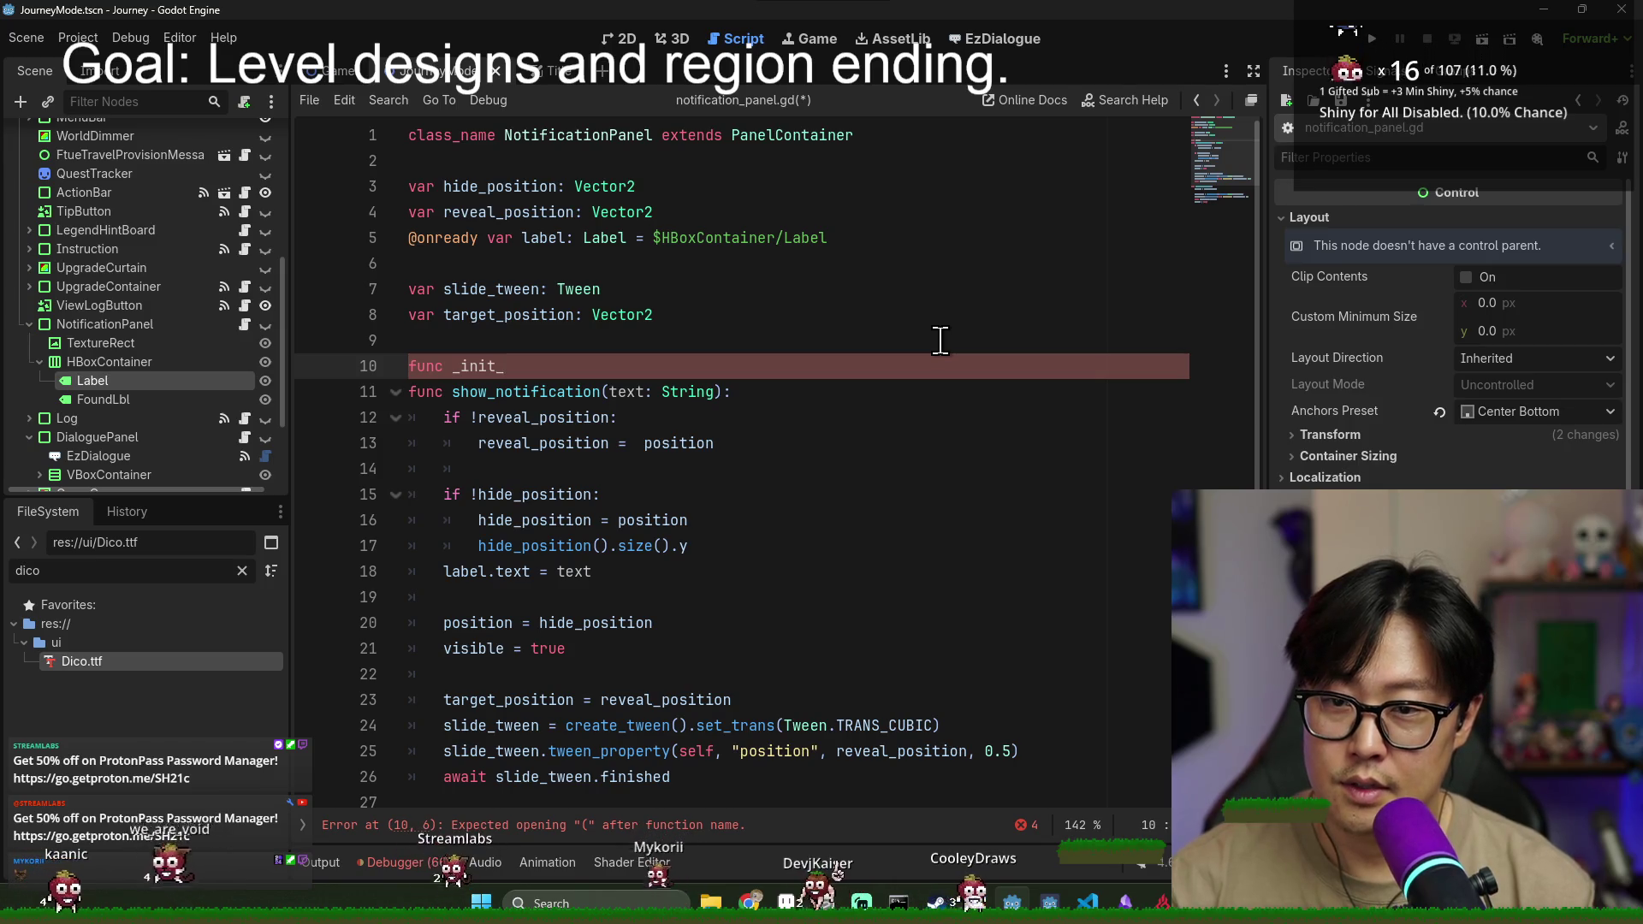
{"action": "type", "text": "tween_position_info():"}
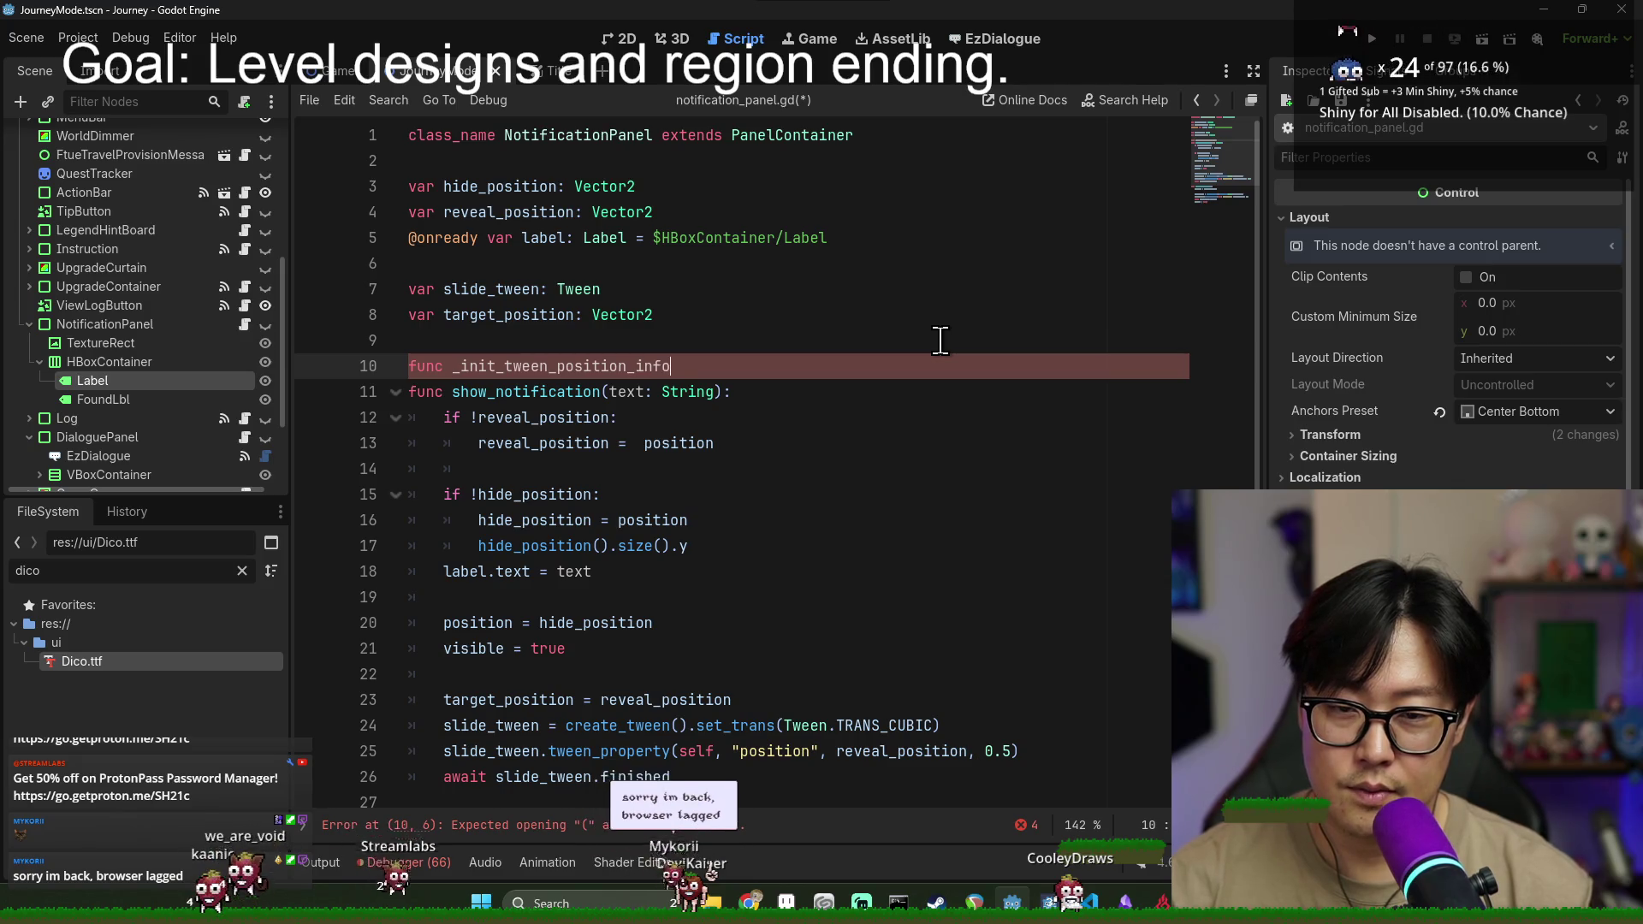
{"action": "key", "text": "Return"}
{"action": "mouse_move", "coordinate": [443, 443]}
{"action": "left_mouse_down"}
{"action": "mouse_move", "coordinate": [466, 440]}
{"action": "mouse_move", "coordinate": [595, 597]}
{"action": "left_mouse_up"}
{"action": "key", "text": "ctrl+z"}
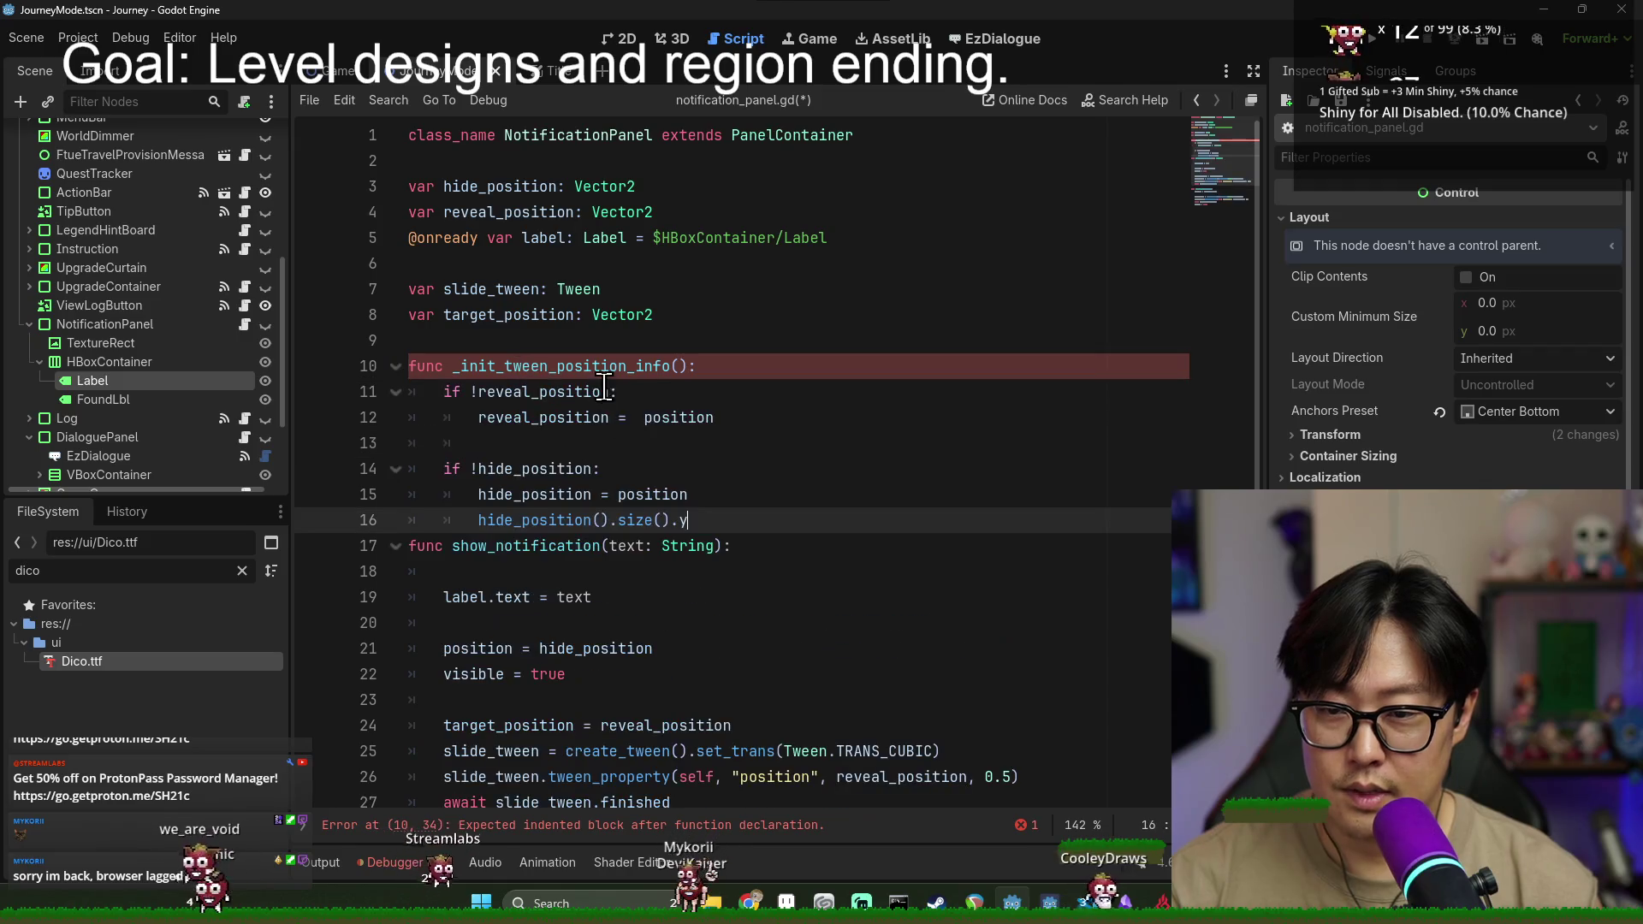
- Call _init_tween_position_info() as the first line of show_notification
{"action": "double_click", "coordinate": [632, 366]}
{"action": "key", "text": "ctrl+c"}
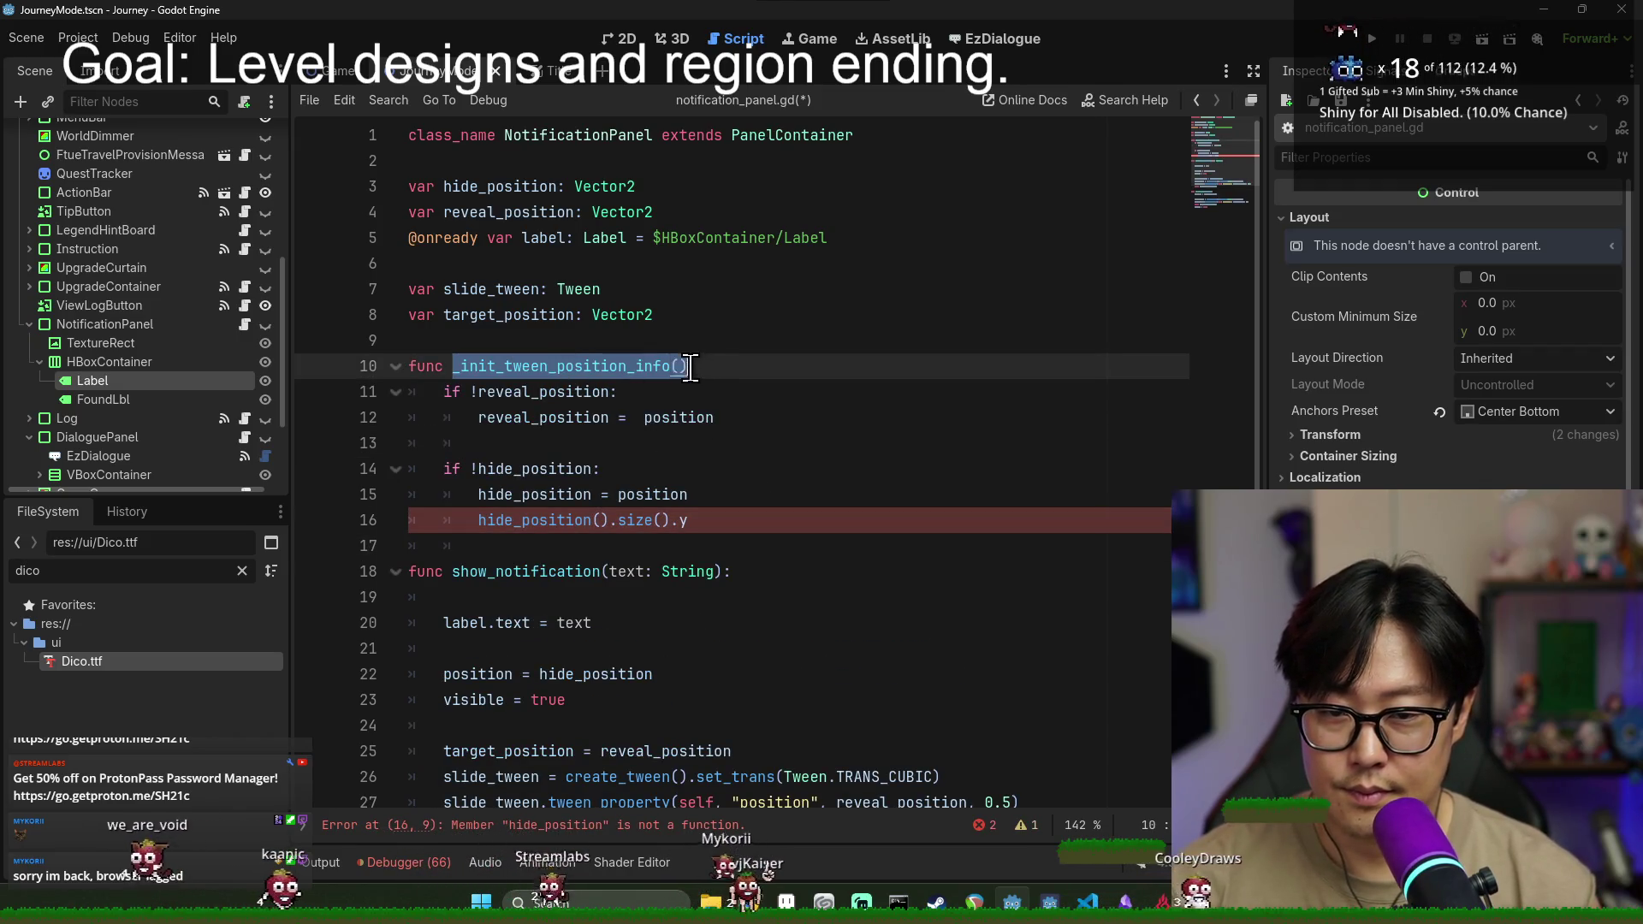
{"action": "left_click", "coordinate": [568, 598]}
{"action": "key", "text": "ctrl+v"}
{"action": "type", "text": "()"}
{"action": "scroll", "coordinate": [569, 589], "scroll_direction": "down", "scroll_amount": 3}
- Open a new first line in hide_notification, then return to the erroring line 16
{"action": "left_click", "coordinate": [670, 625]}
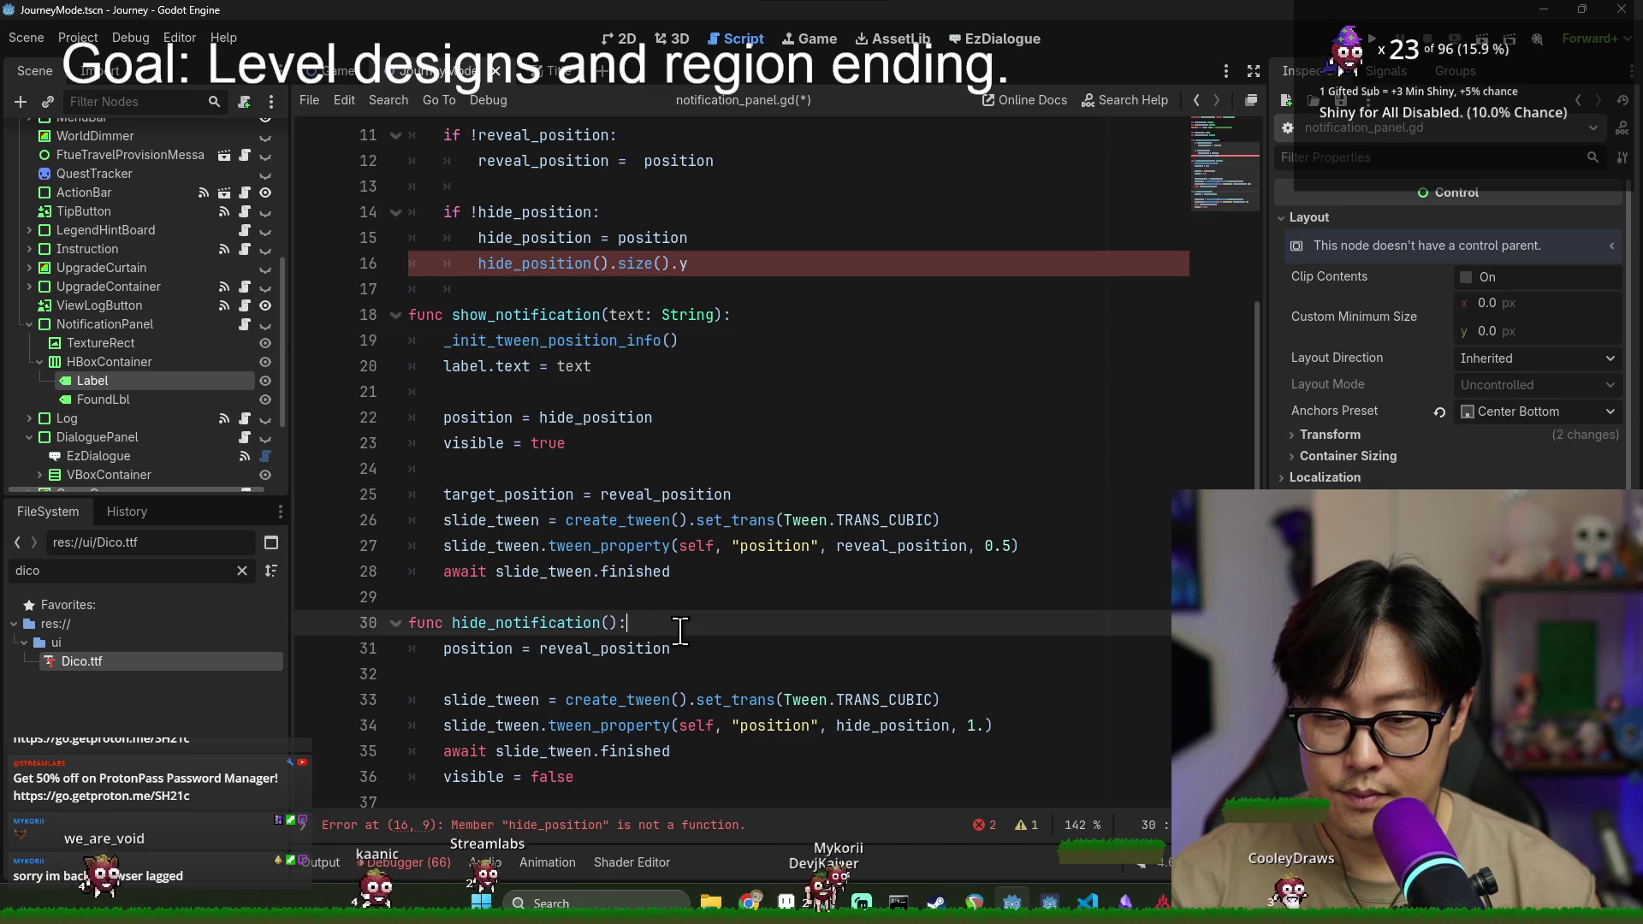
{"action": "key", "text": "Return"}
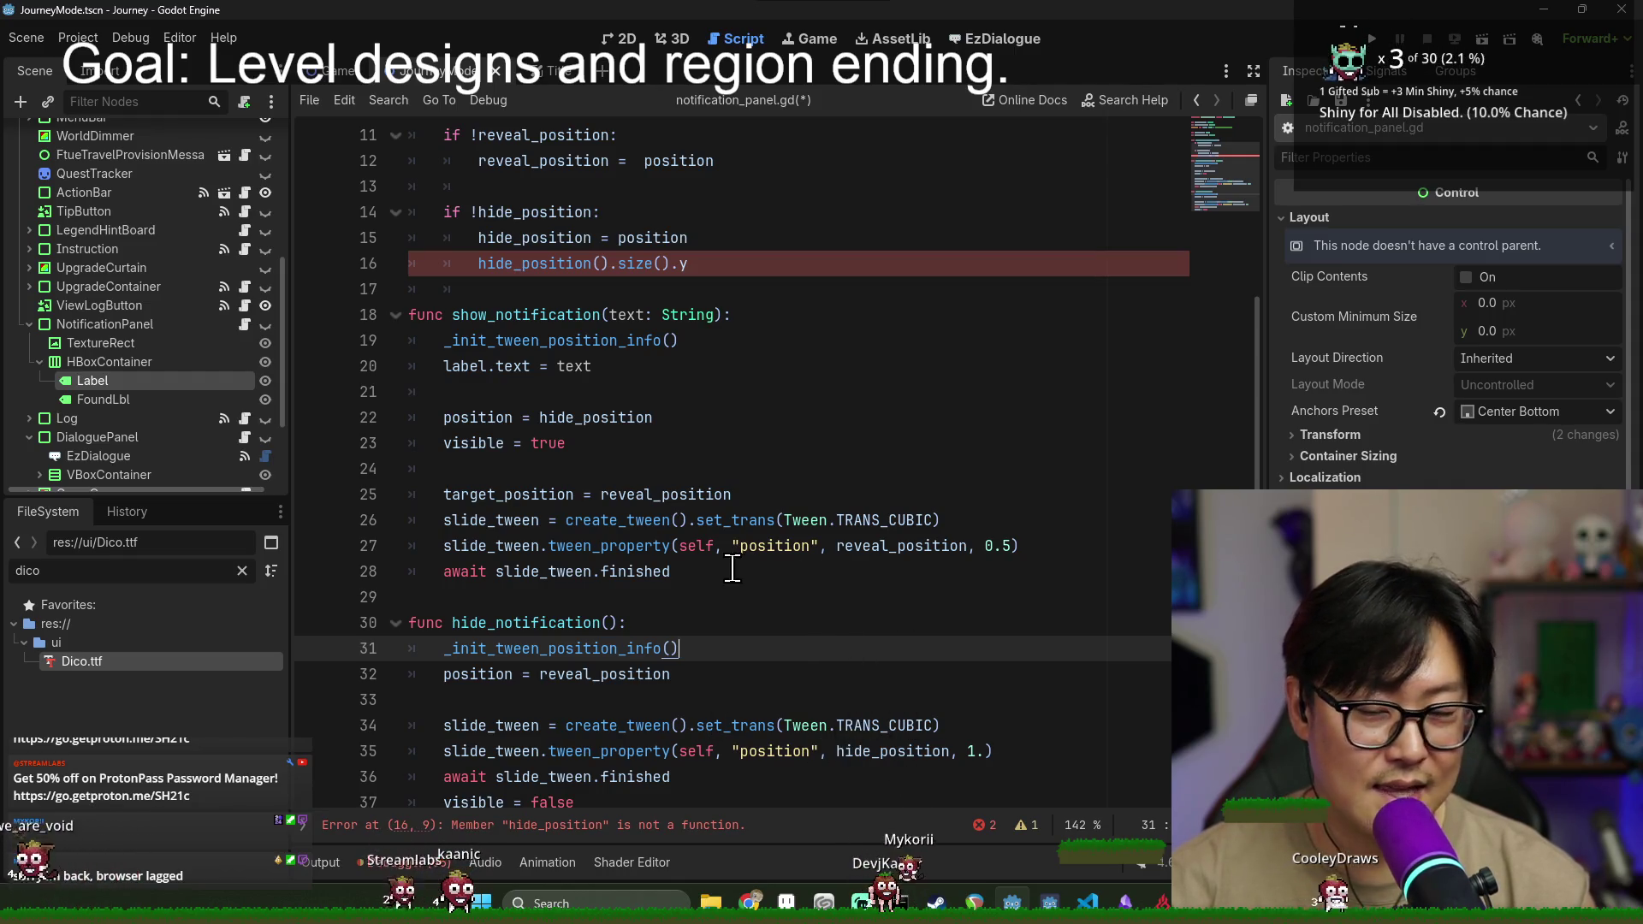
{"action": "left_click", "coordinate": [664, 264]}
{"action": "scroll", "coordinate": [856, 479], "scroll_direction": "up", "scroll_amount": 3}
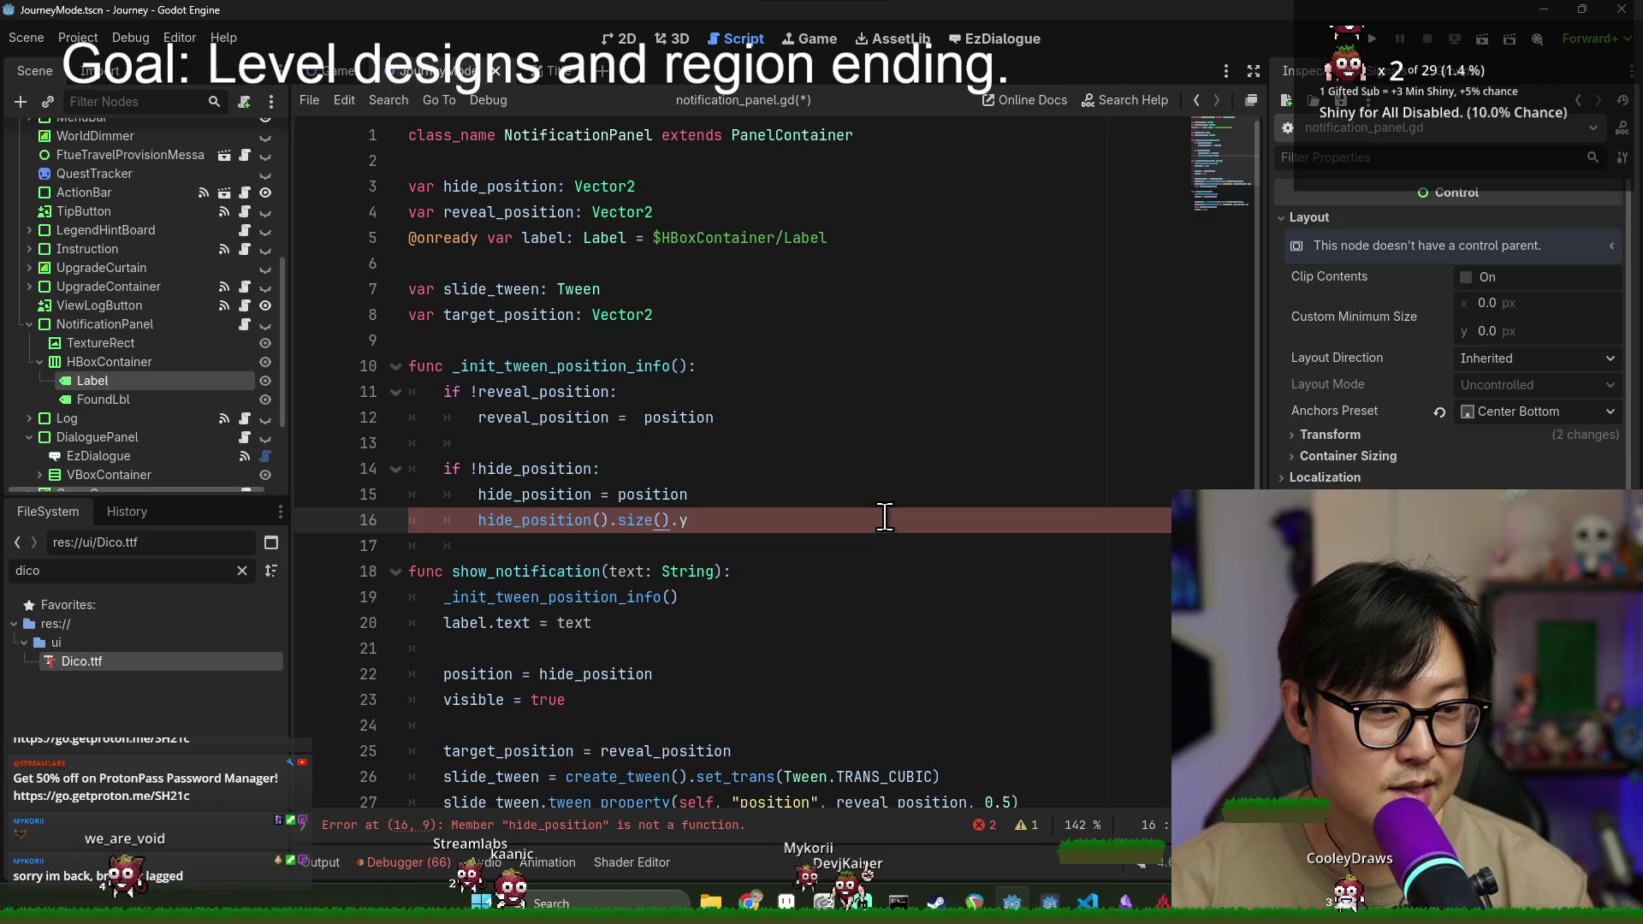
- Fix the spacing on line 12 and set hide_position to start at reveal_position
{"action": "left_click", "coordinate": [641, 418]}
{"action": "key", "text": "BackSpace"}
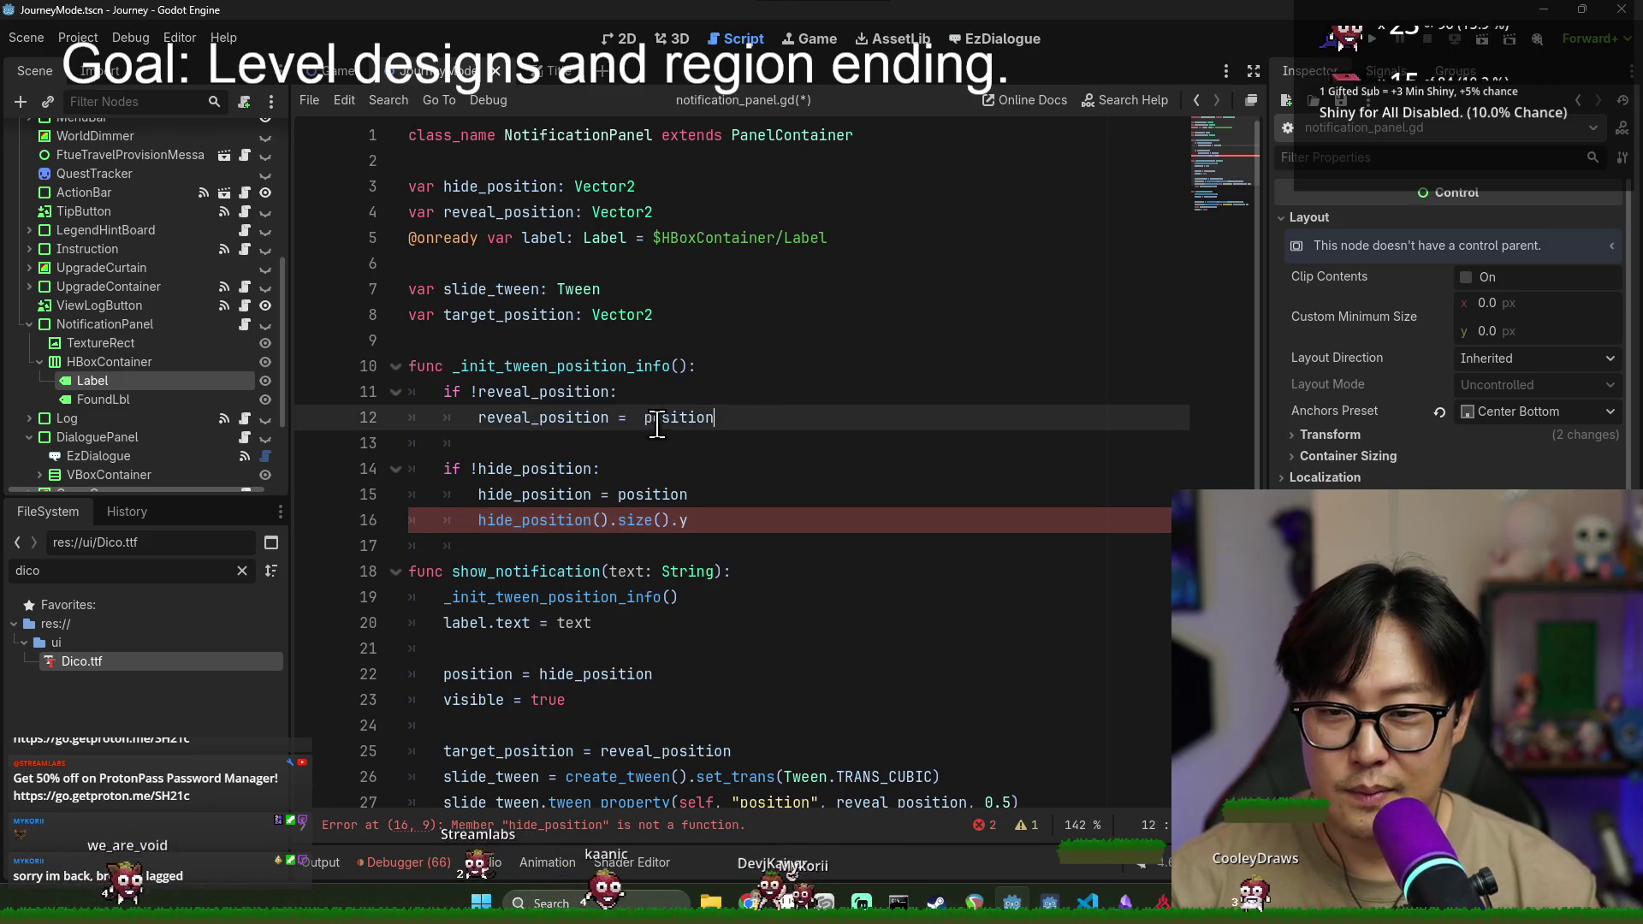
{"action": "left_click_drag", "start_coordinate": [610, 417], "coordinate": [468, 406]}
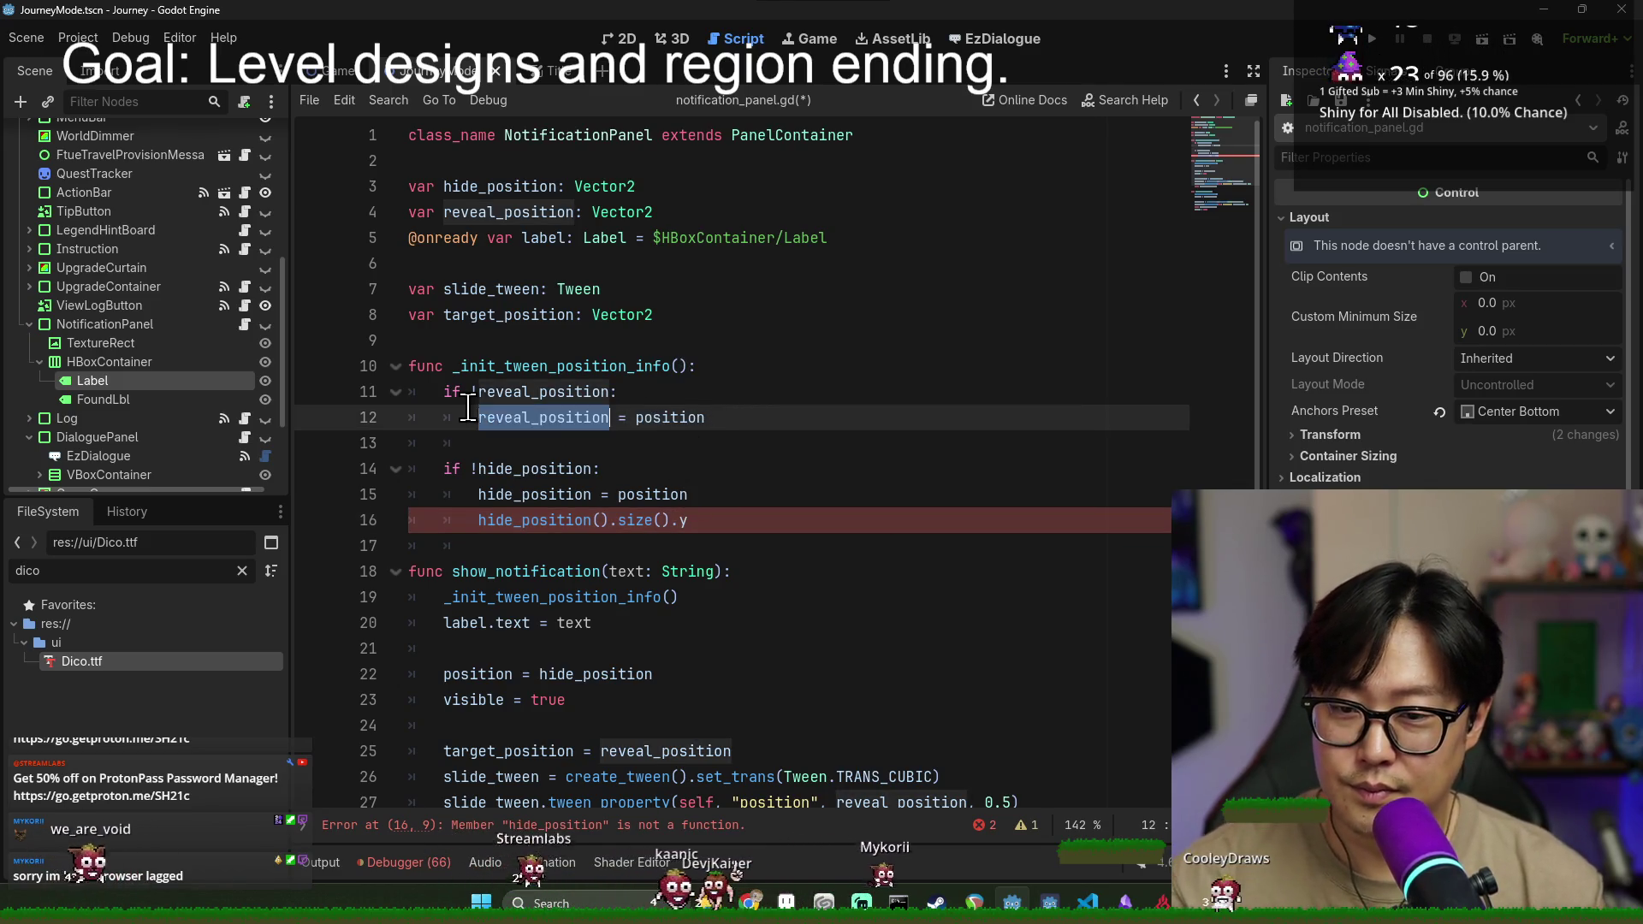
{"action": "left_click", "coordinate": [736, 417]}
{"action": "double_click", "coordinate": [531, 469]}
{"action": "double_click", "coordinate": [660, 495]}
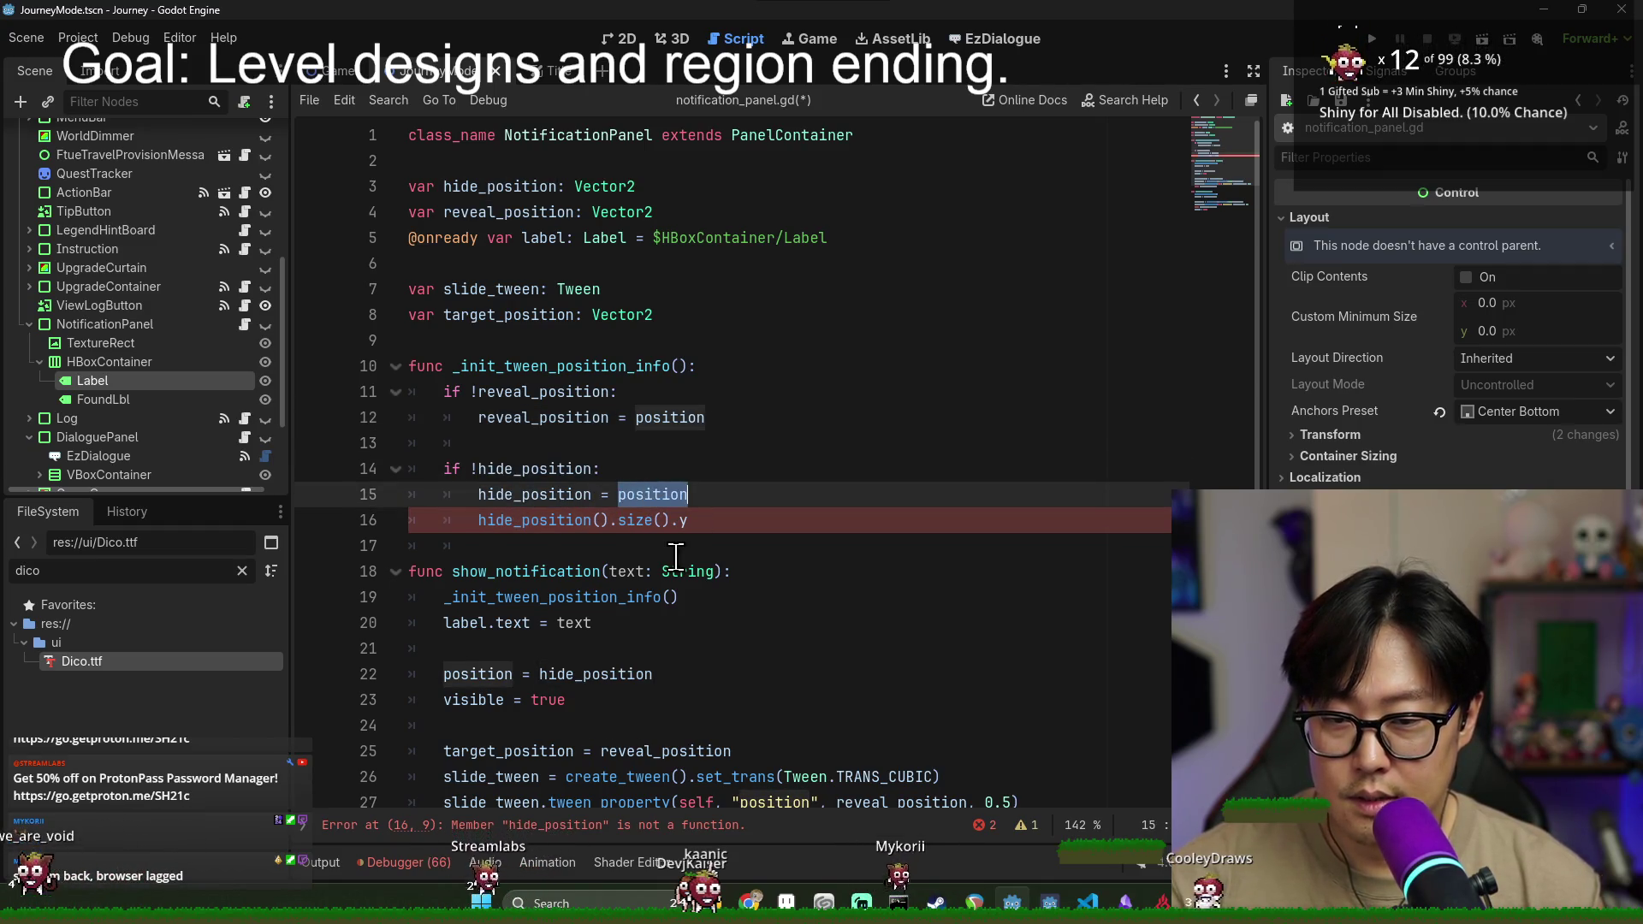
{"action": "type", "text": "reveal_position"}
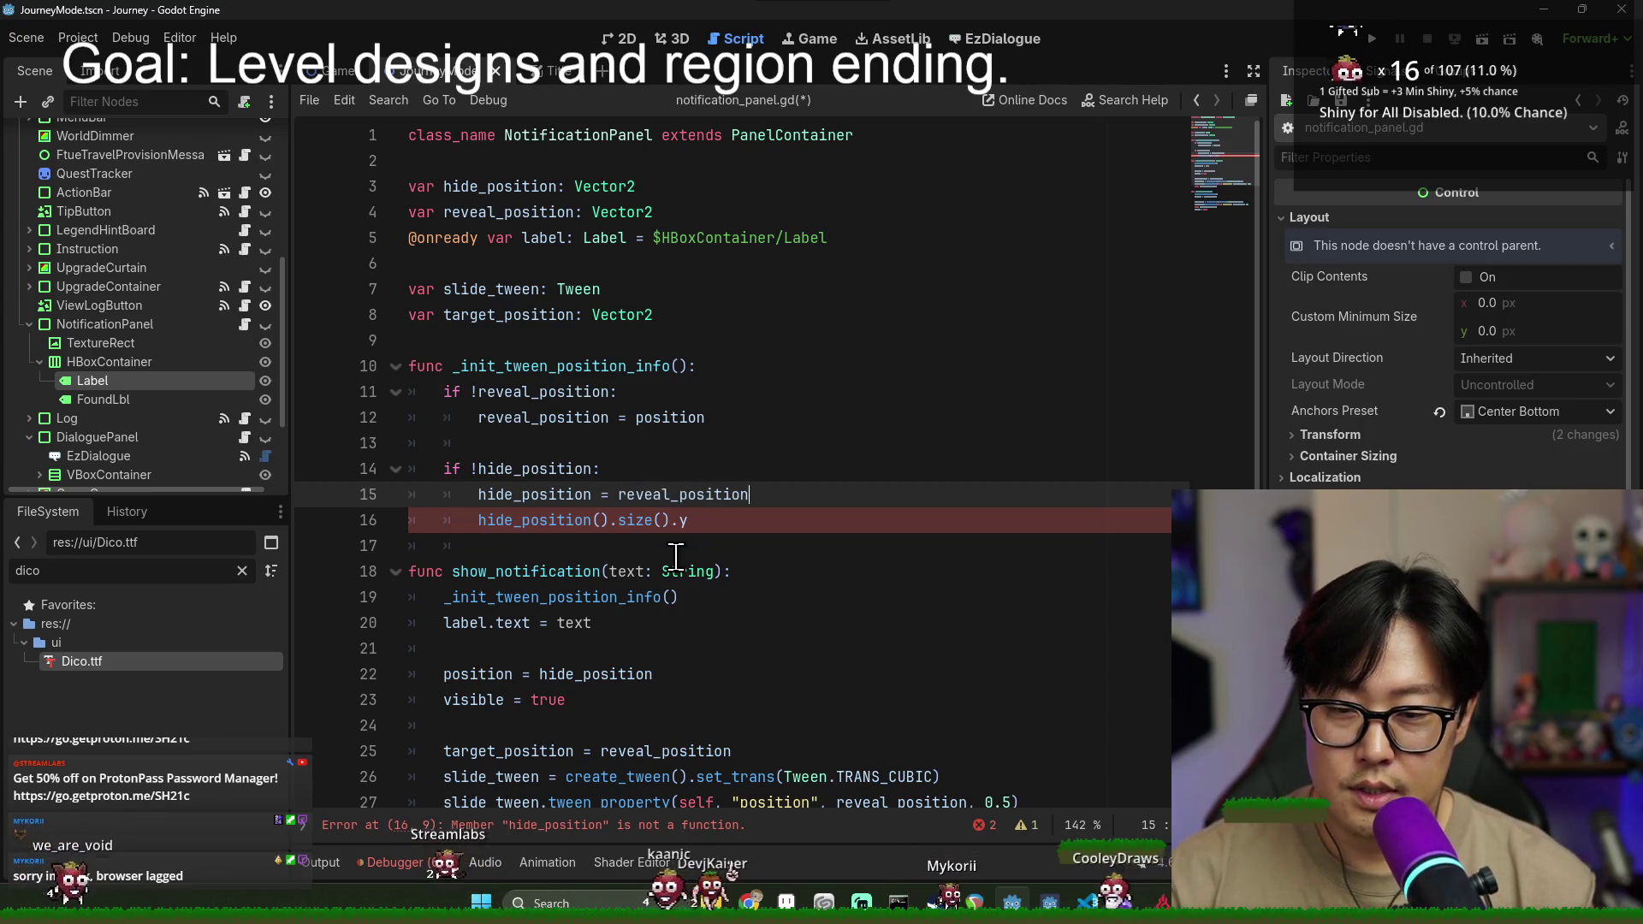
- Rewrite line 16 as hide_position.y = get_viewport_rect().size.y
{"action": "double_click", "coordinate": [535, 519]}
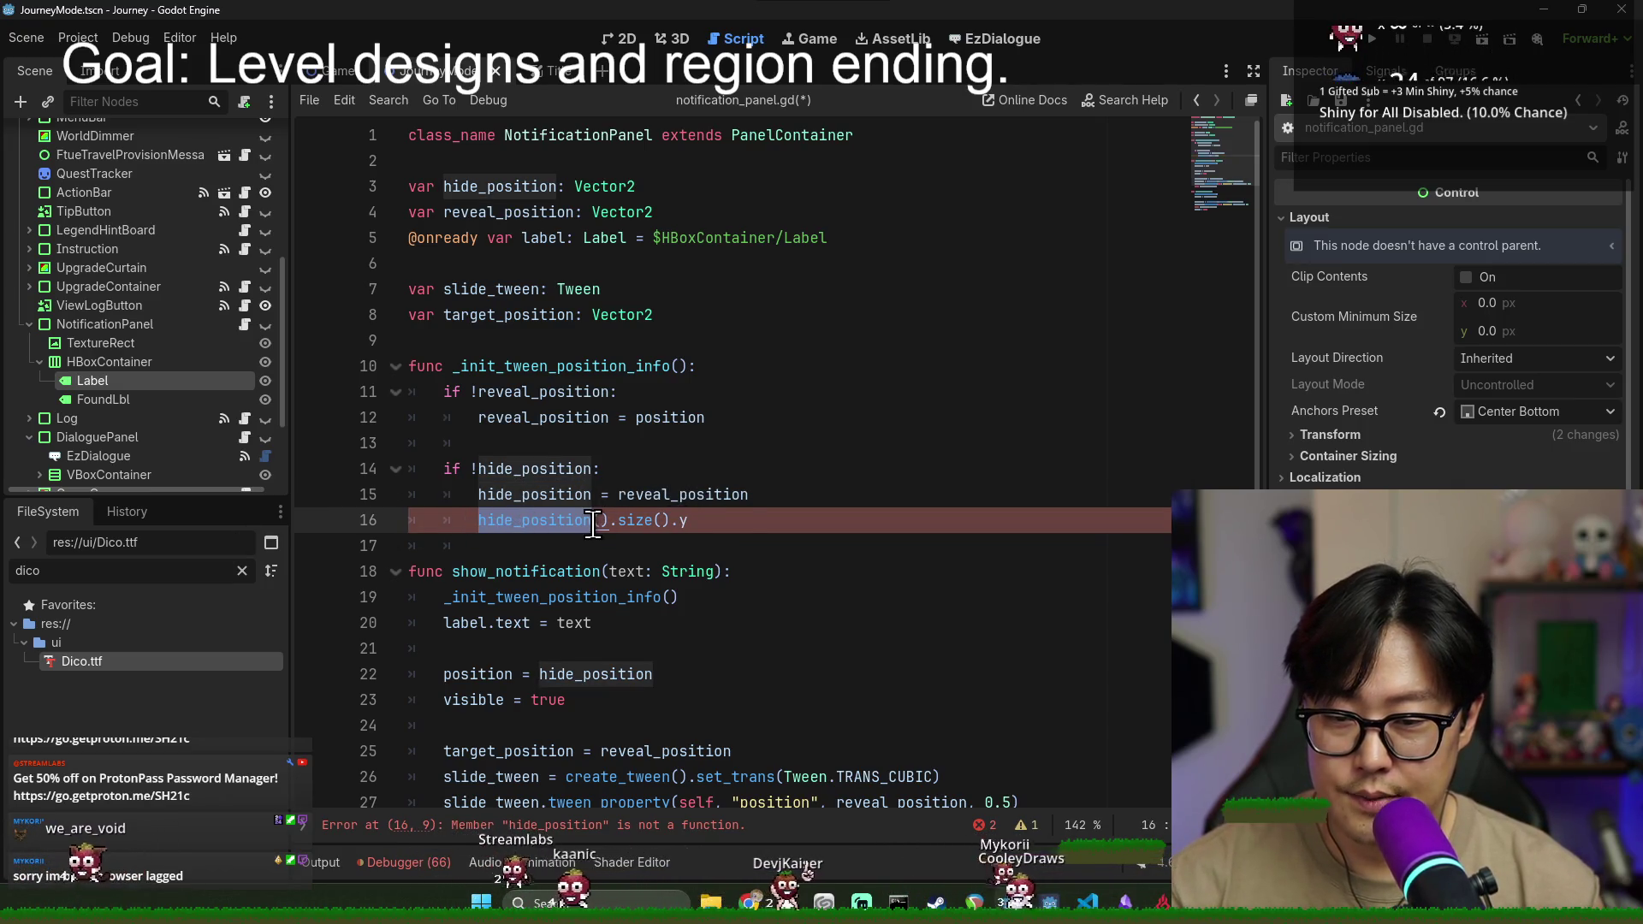
{"action": "left_click_drag", "start_coordinate": [693, 519], "coordinate": [592, 520]}
{"action": "key", "text": "BackSpace"}
{"action": "type", "text": ".y"}
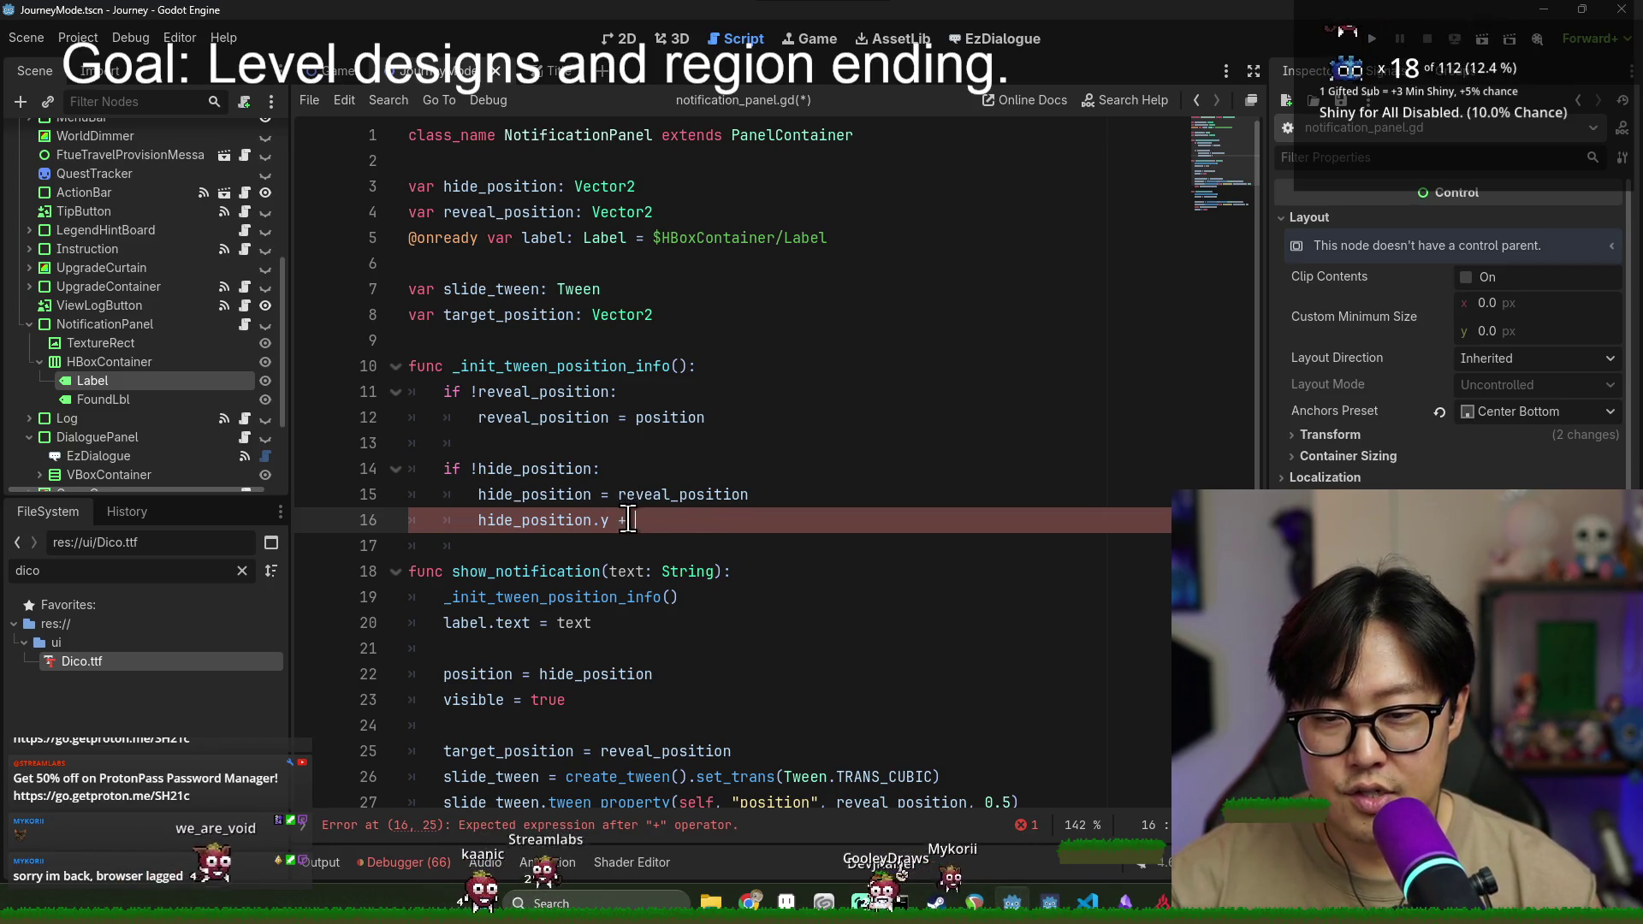
{"action": "key", "text": "BackSpace"}
{"action": "type", "text": "= "}
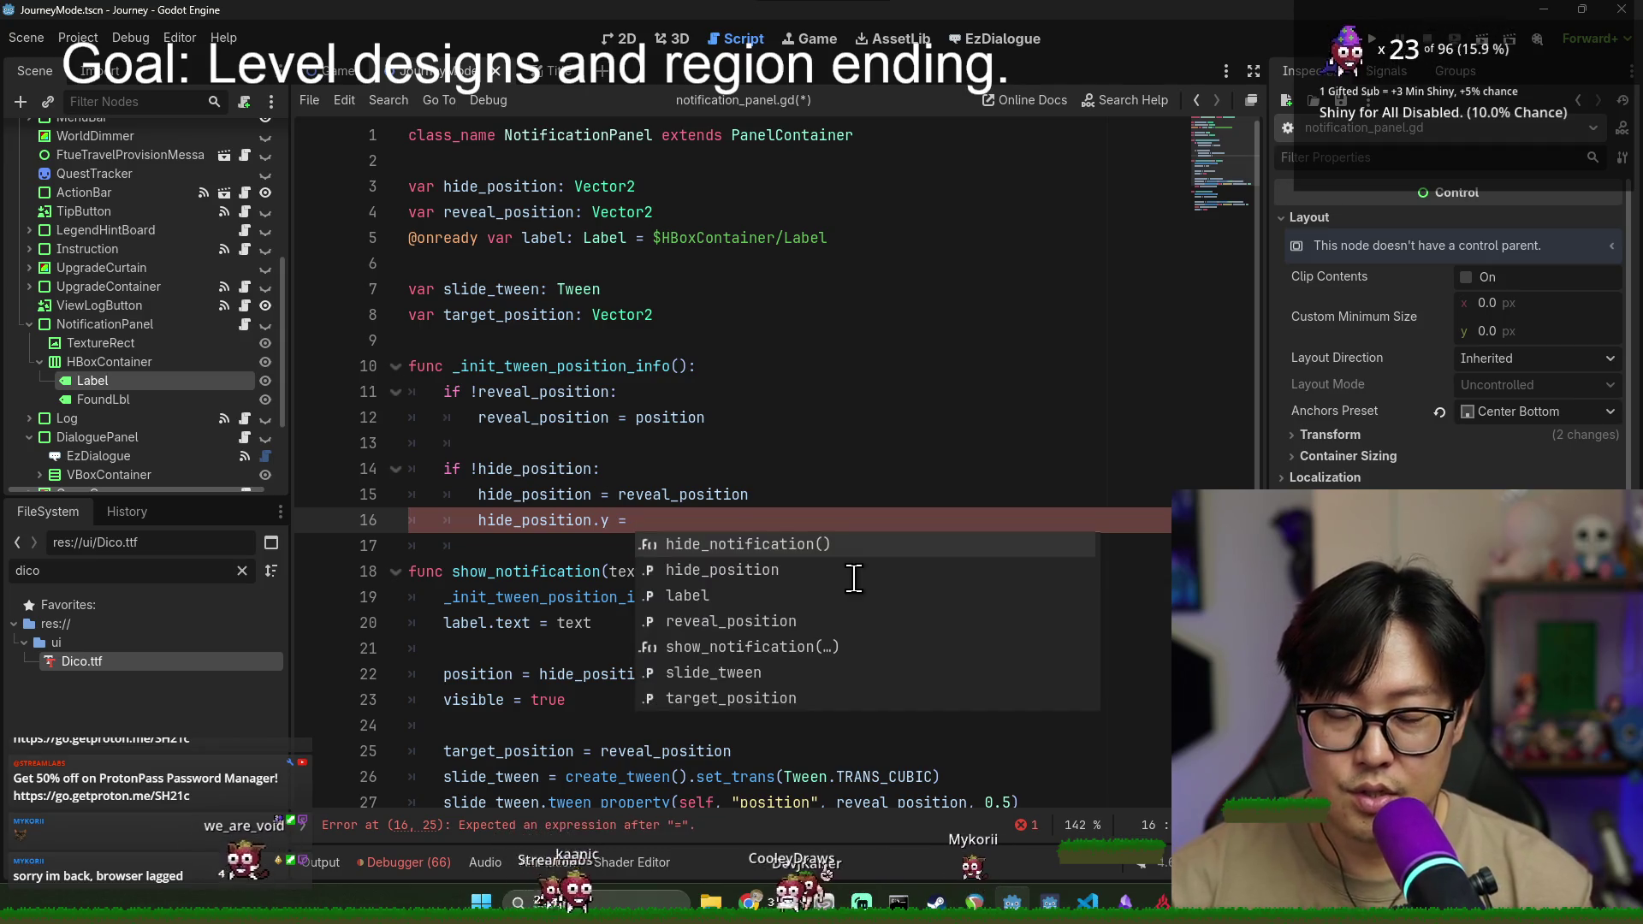
{"action": "type", "text": "get_view"}
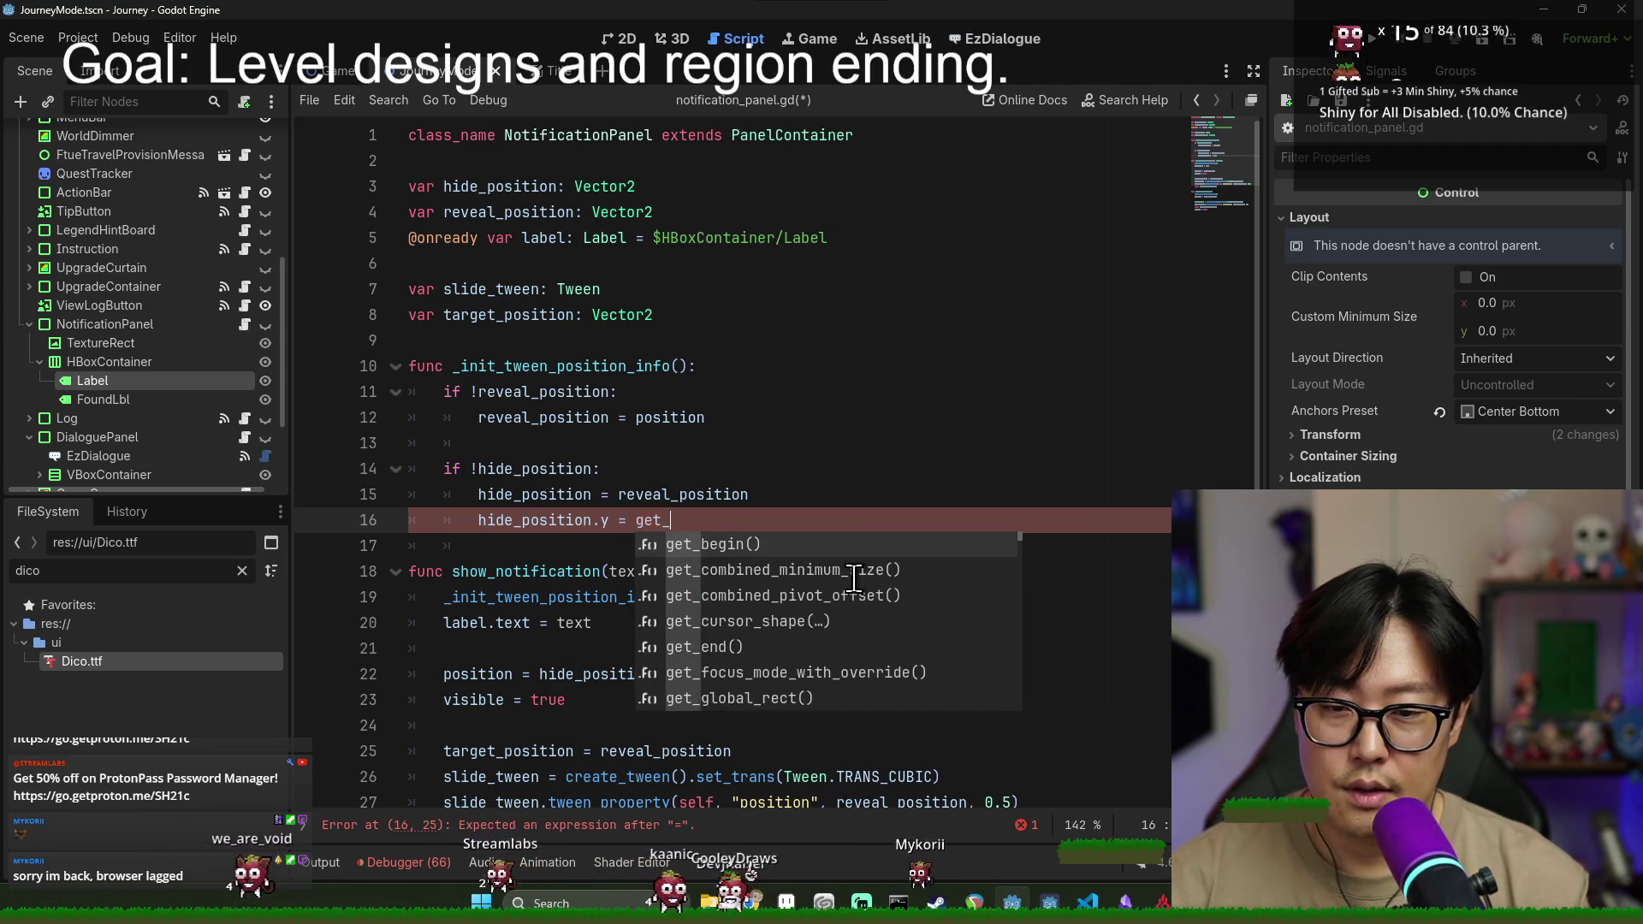
{"action": "key", "text": "Return"}
{"action": "type", "text": "."}
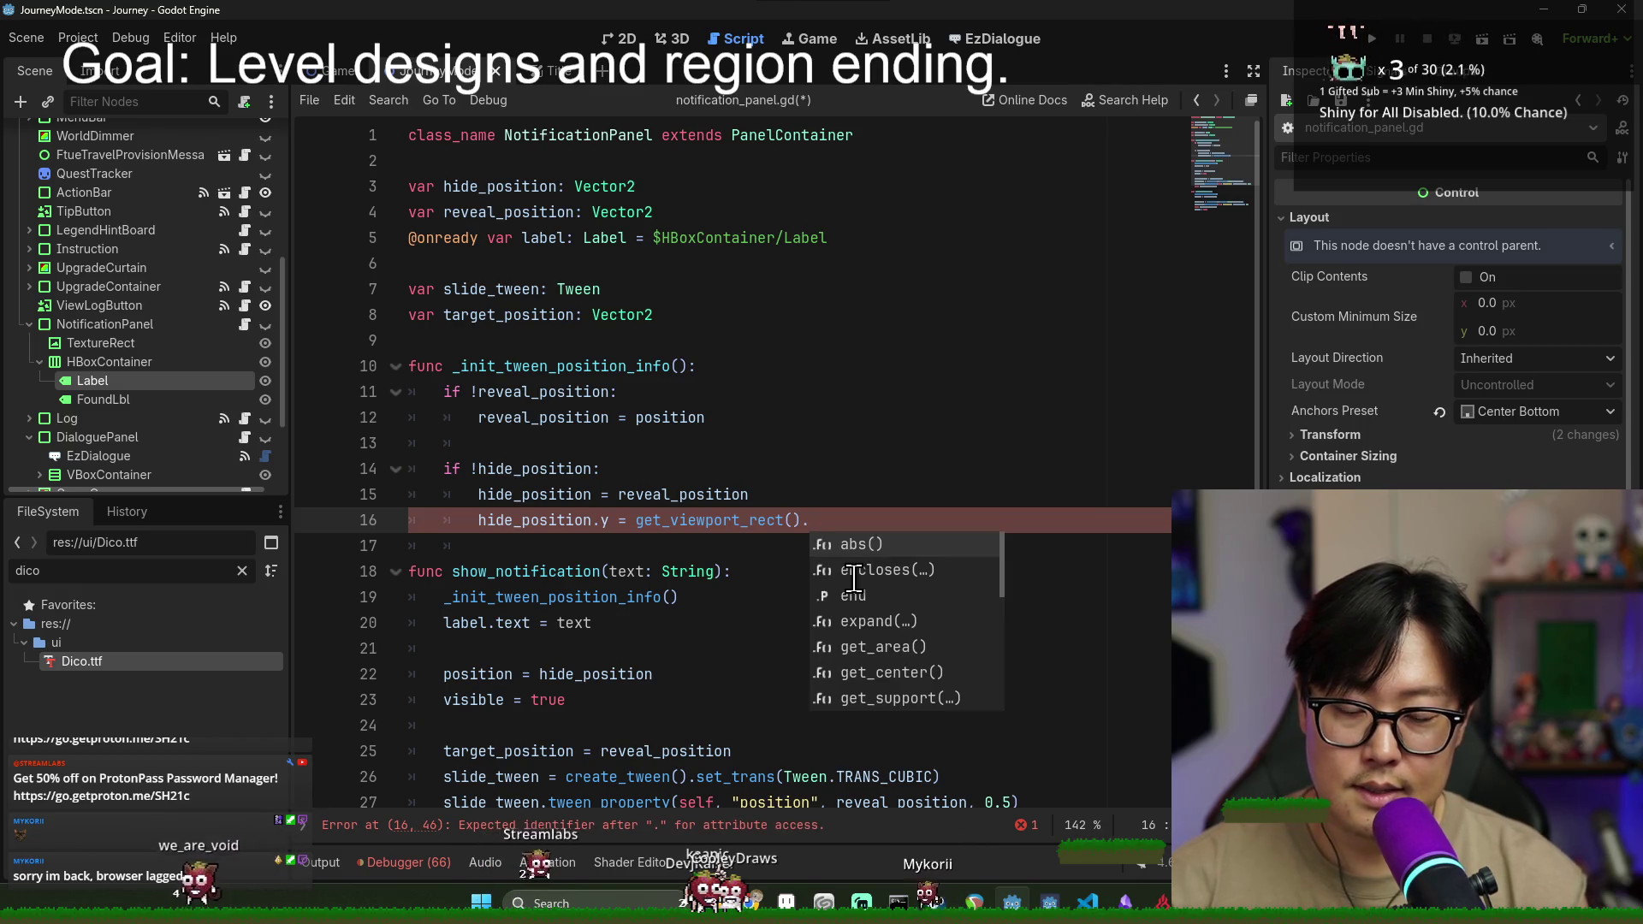
{"action": "type", "text": "y"}
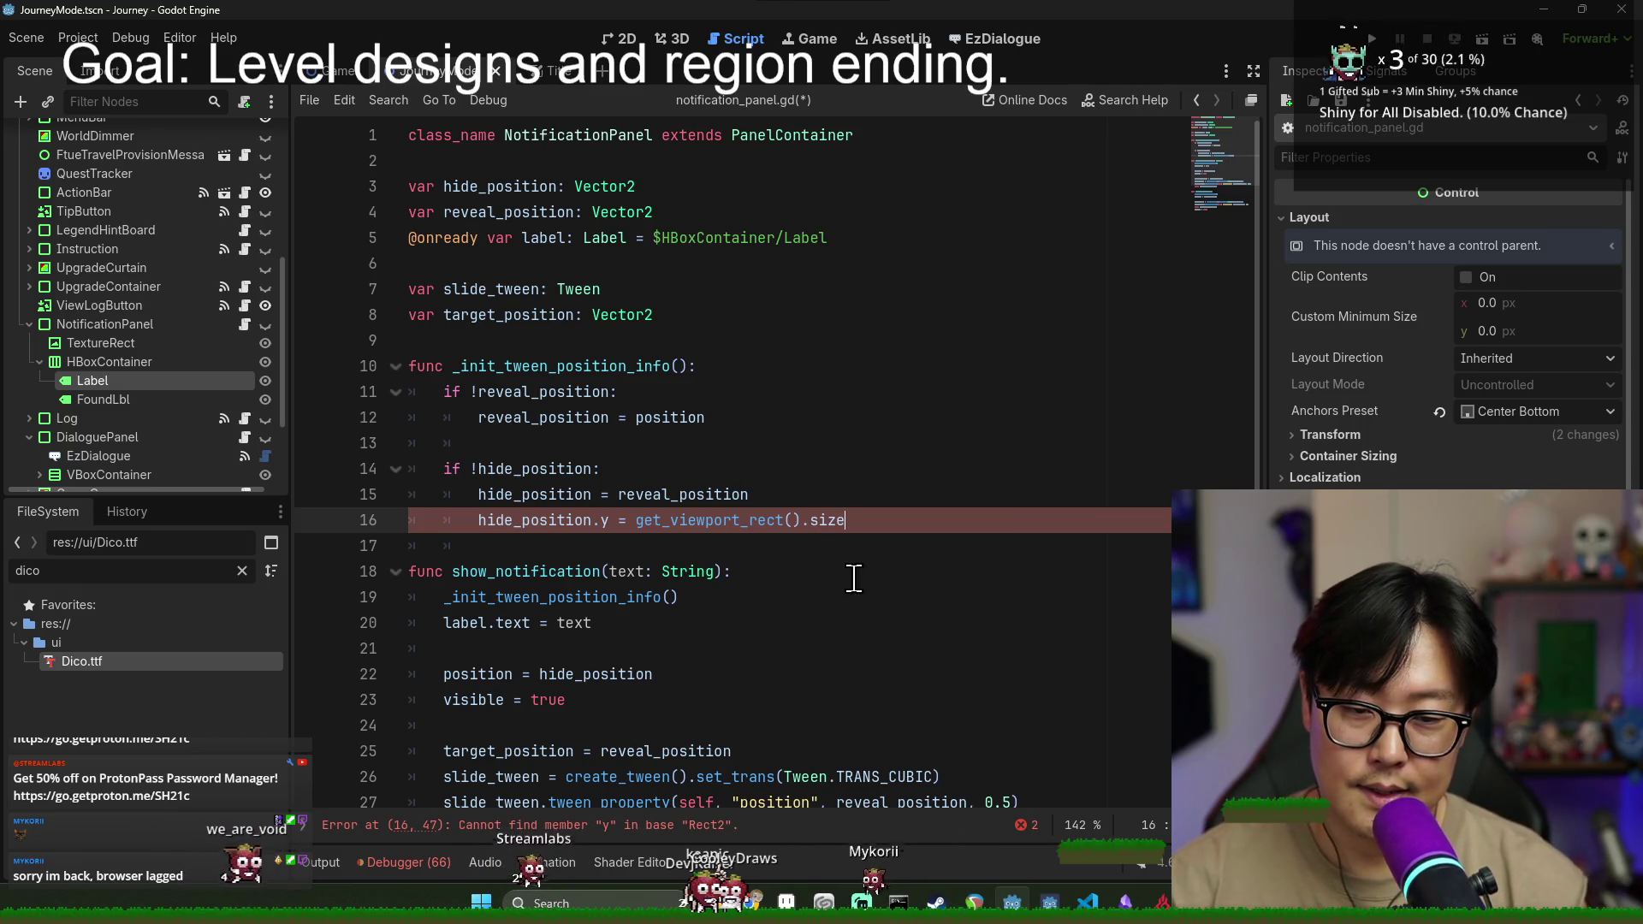
{"action": "type", "text": ".y"}
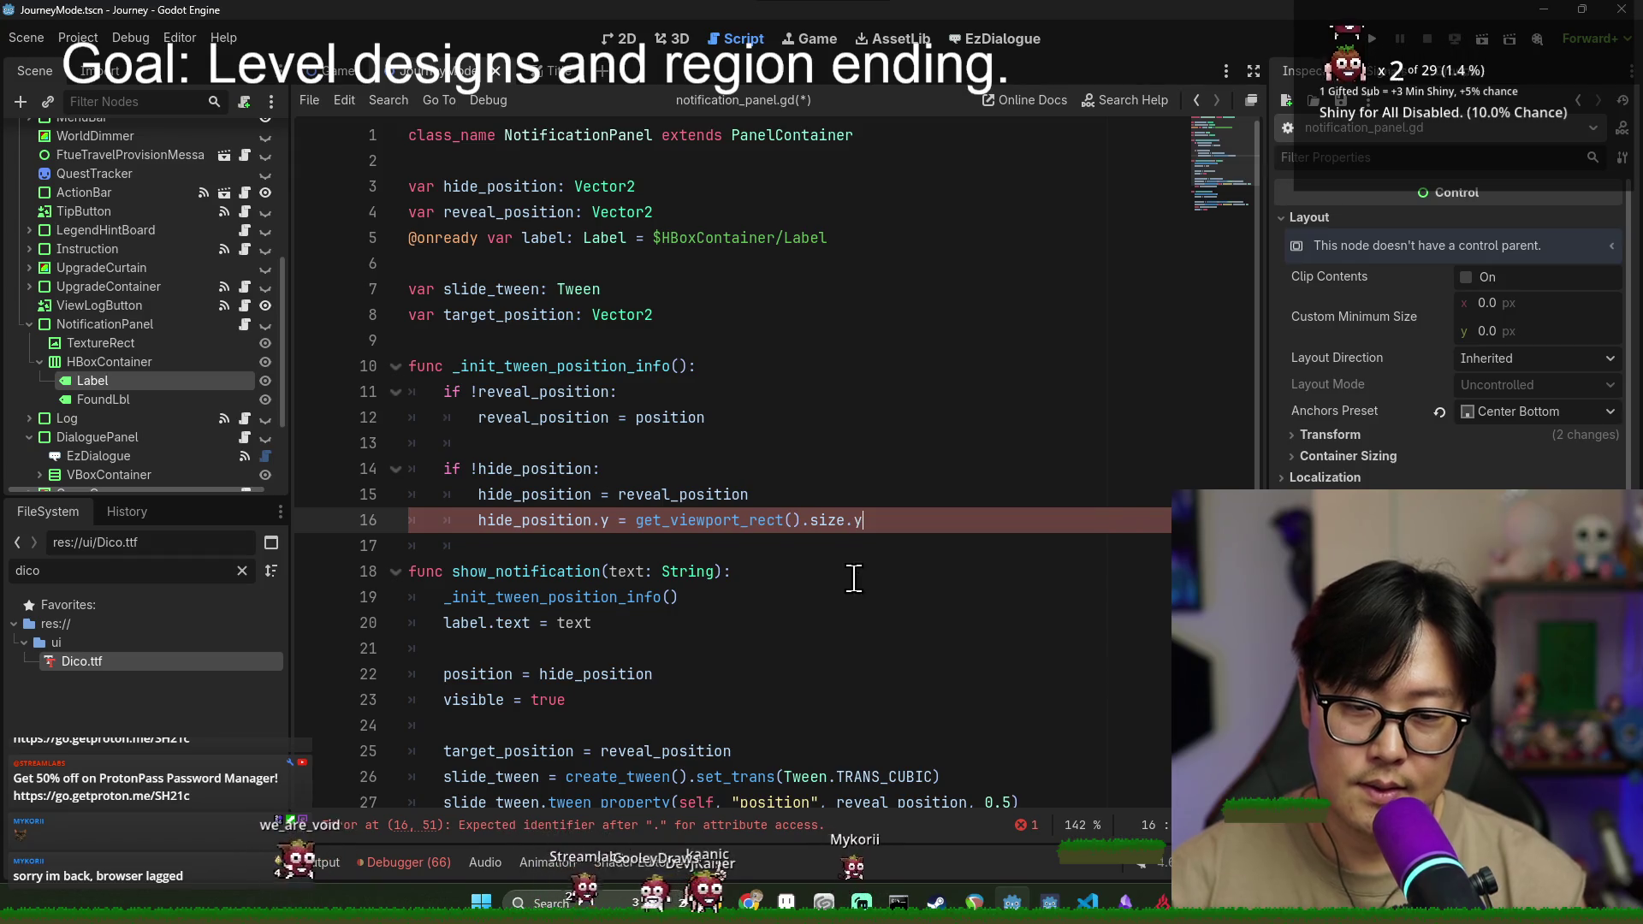
- Save the notification_panel.gd script
{"action": "left_click", "coordinate": [760, 371]}
{"action": "key", "text": "ctrl+s"}
{"action": "left_click", "coordinate": [529, 537]}
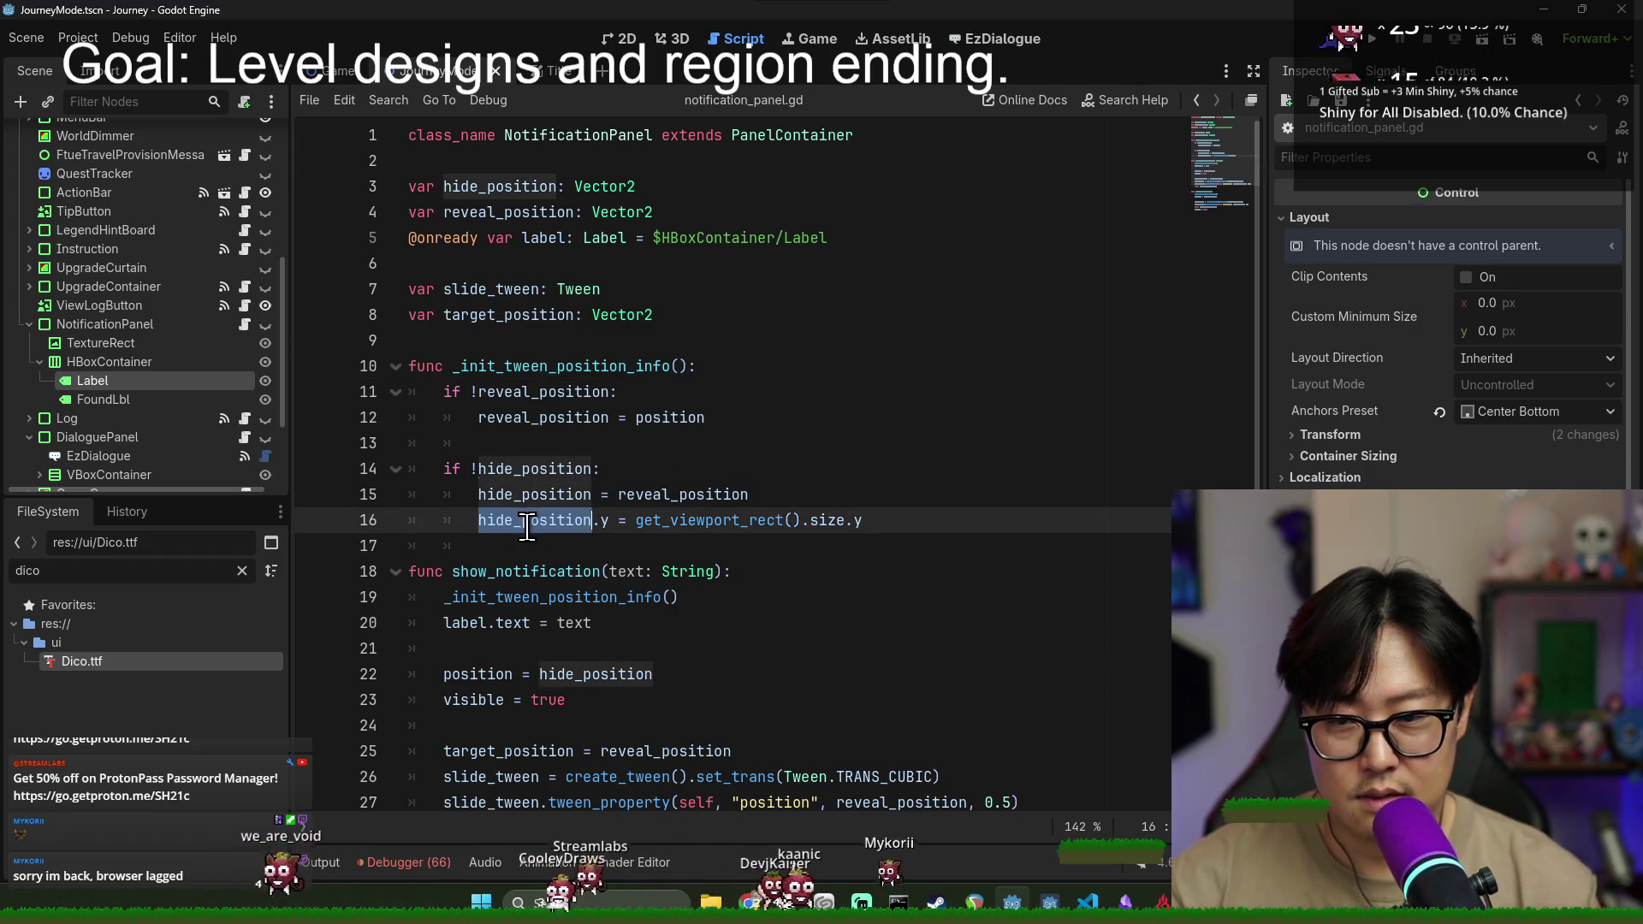
{"action": "left_click", "coordinate": [529, 340]}
{"action": "key", "text": "ctrl+s"}
{"action": "key", "text": "ctrl+s"}
{"action": "left_click", "coordinate": [749, 391]}
{"action": "key", "text": "ctrl+s"}
{"action": "left_click", "coordinate": [717, 360]}
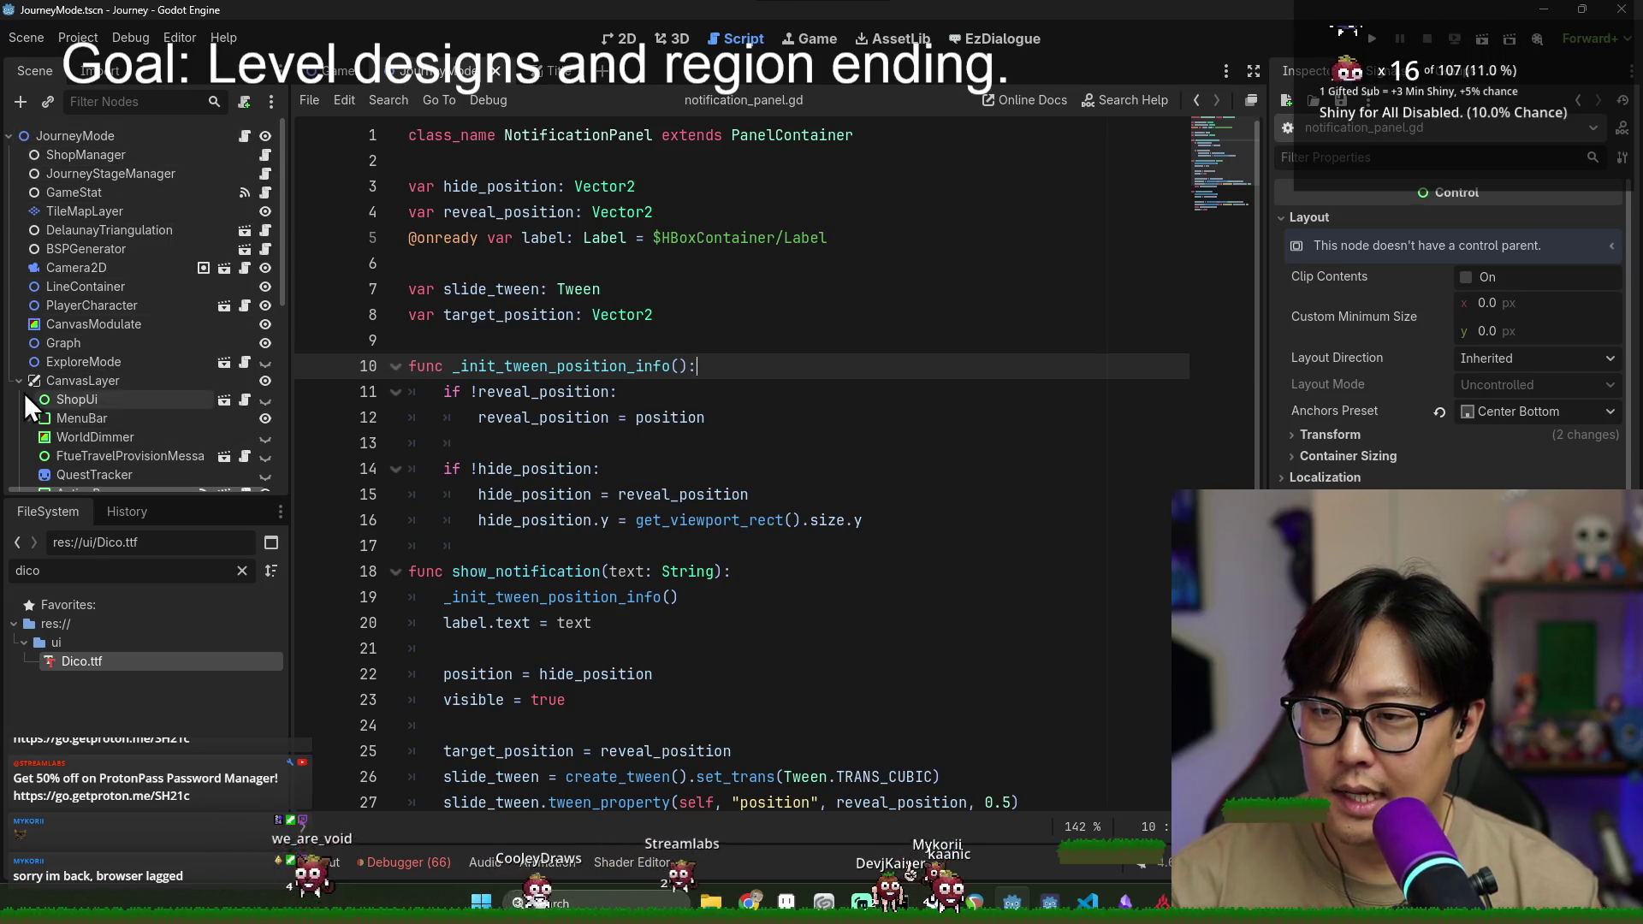
- Filter the FileSystem dock for 'sprouty' and open the Sprouty.tscn scene
{"action": "left_click", "coordinate": [100, 139]}
{"action": "double_click", "coordinate": [155, 569]}
{"action": "type", "text": "mercha"}
{"action": "double_click", "coordinate": [142, 582]}
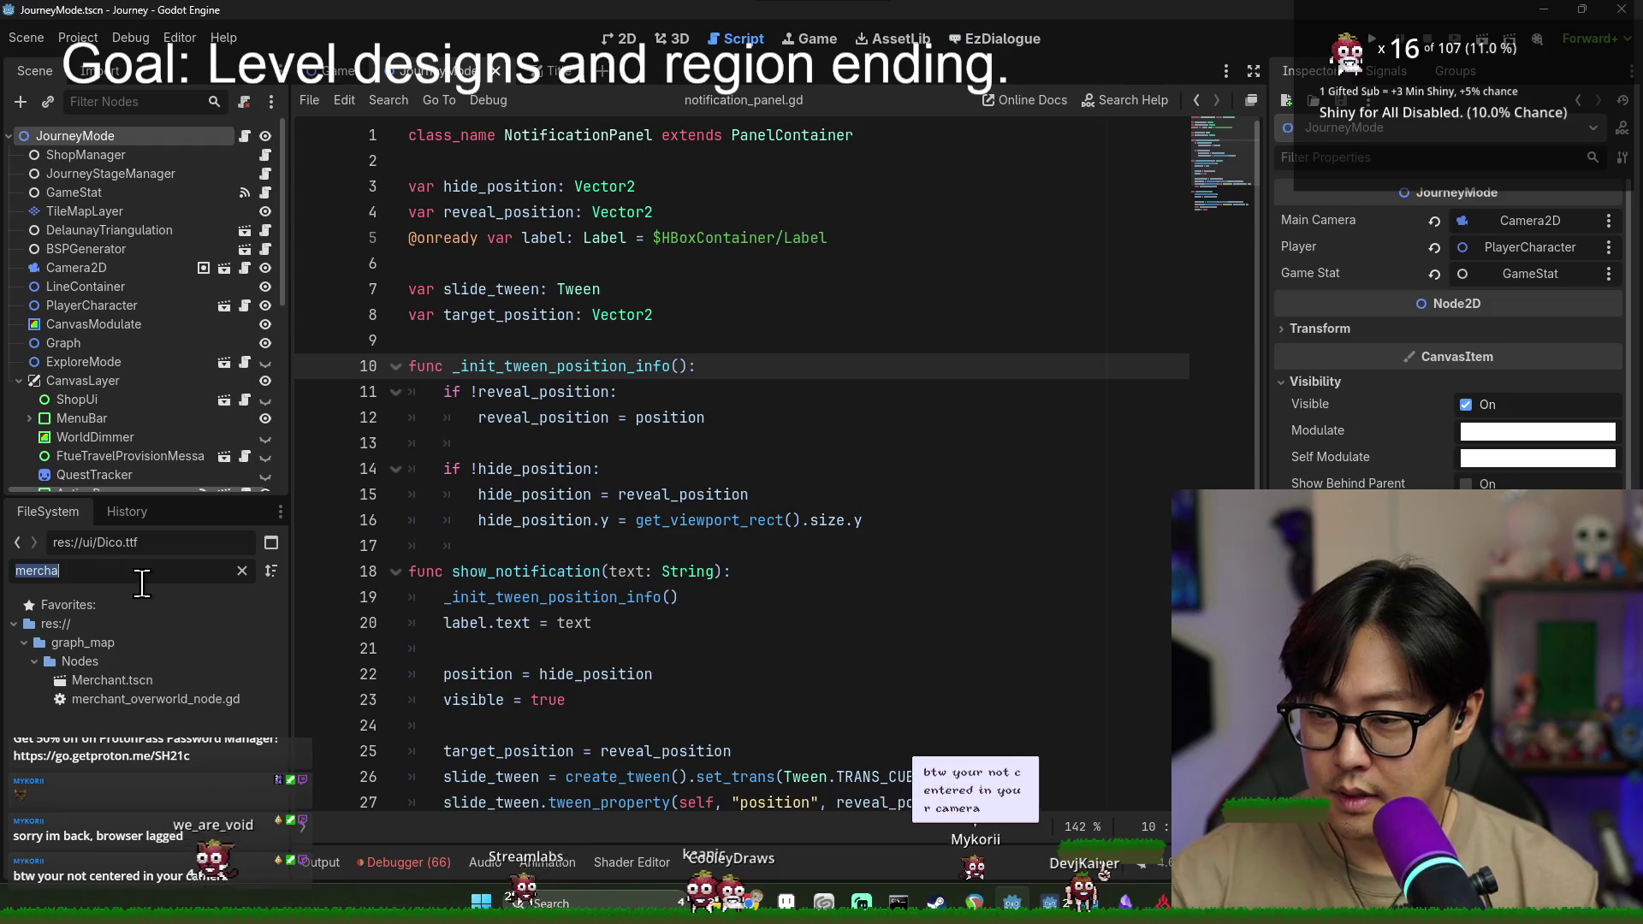
{"action": "type", "text": "sprouty"}
{"action": "left_click", "coordinate": [173, 739]}
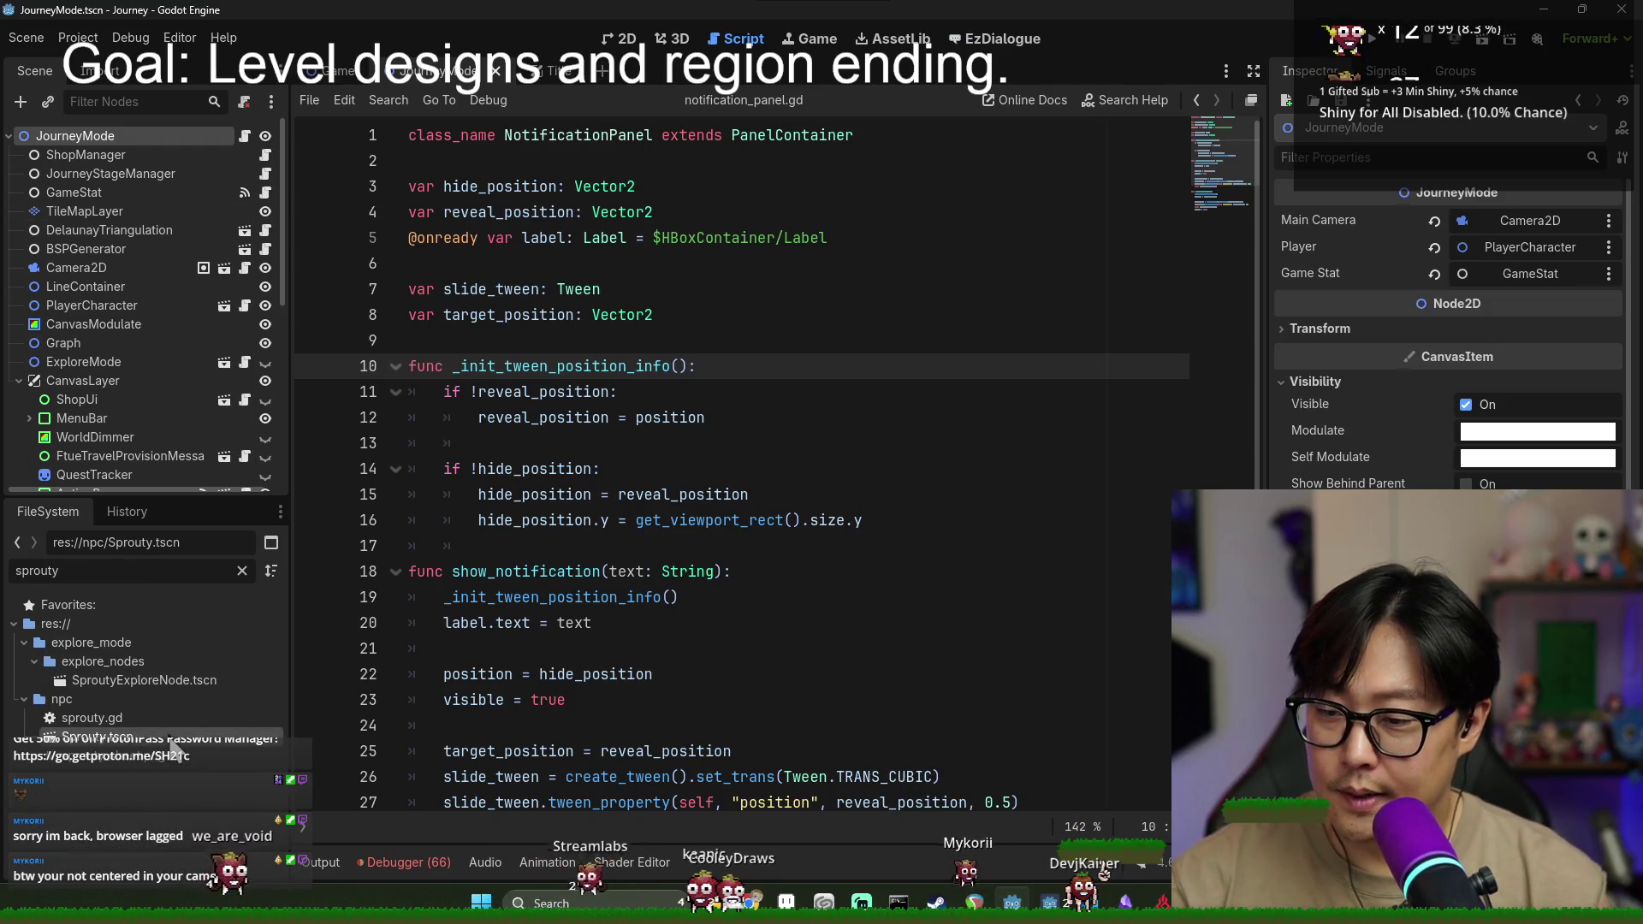
{"action": "double_click", "coordinate": [174, 743]}
- Inspect sprouty.gd's on_interact body, including its get_tree().create_timer call
{"action": "left_click", "coordinate": [583, 527]}
{"action": "key", "text": "Up"}
{"action": "key", "text": "Up"}
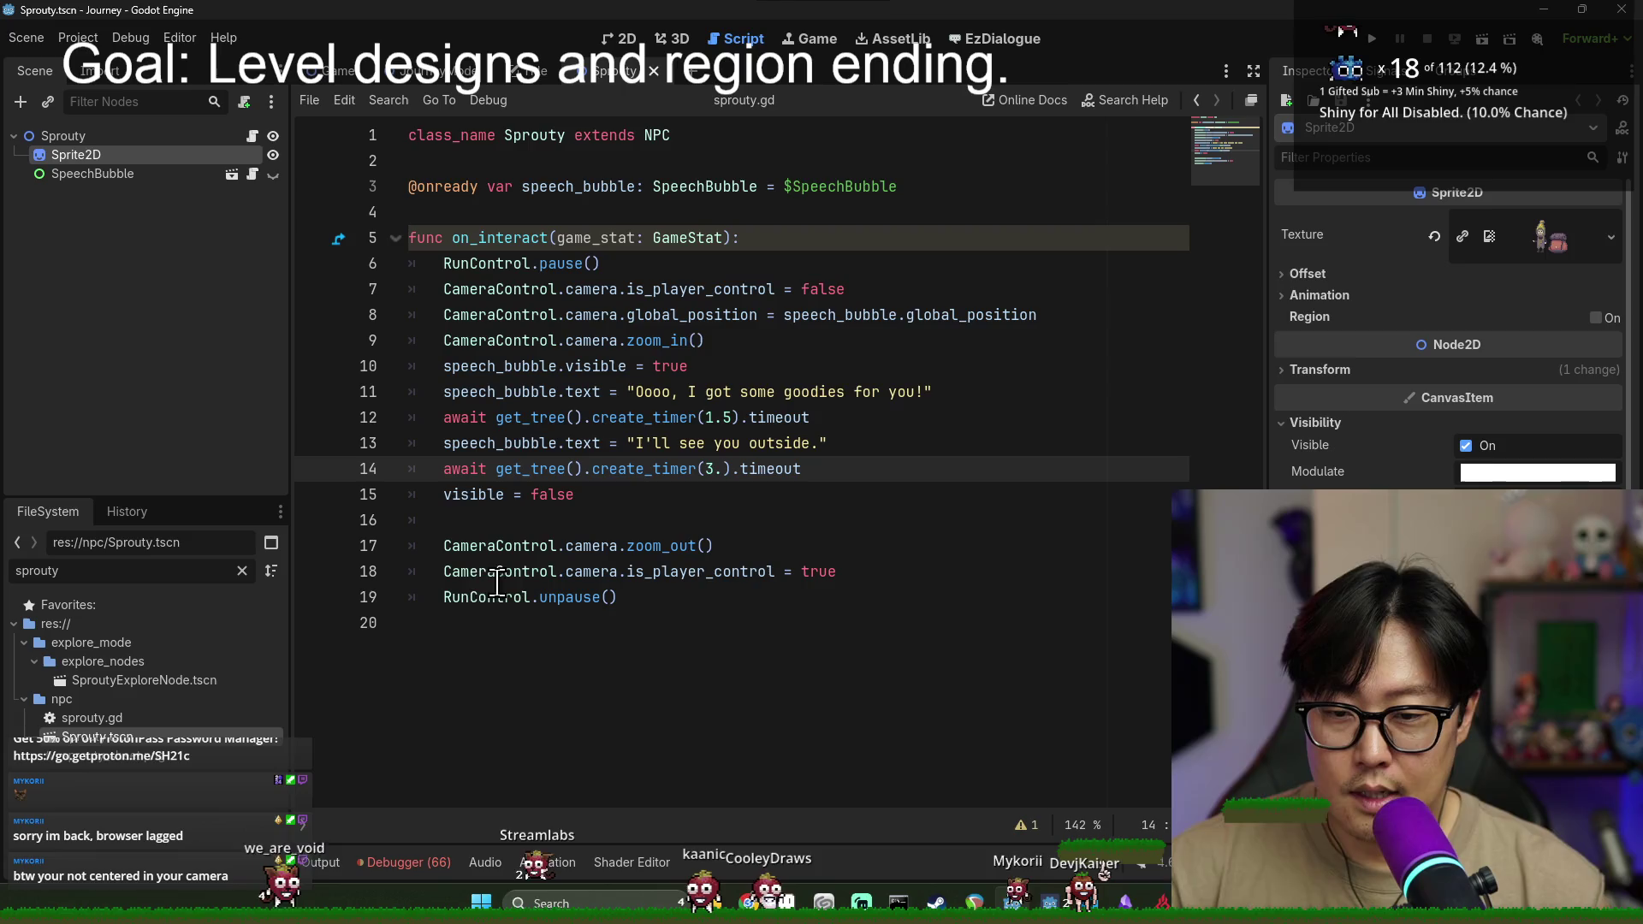
{"action": "left_click_drag", "start_coordinate": [496, 237], "coordinate": [693, 528]}
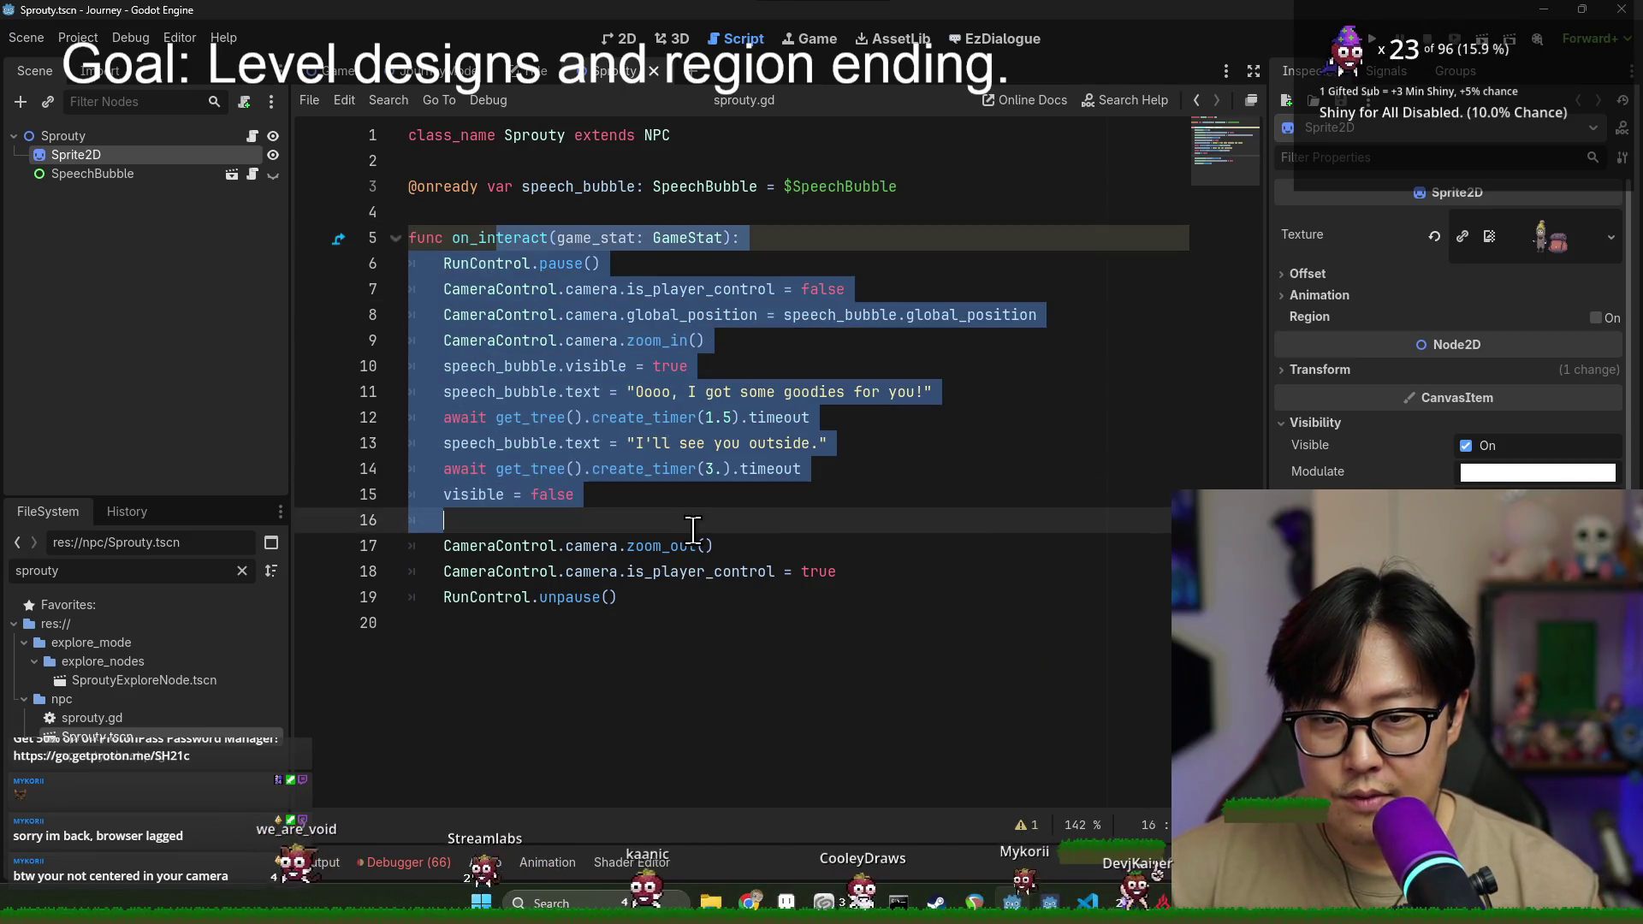
{"action": "left_click", "coordinate": [599, 548]}
{"action": "left_click", "coordinate": [576, 419]}
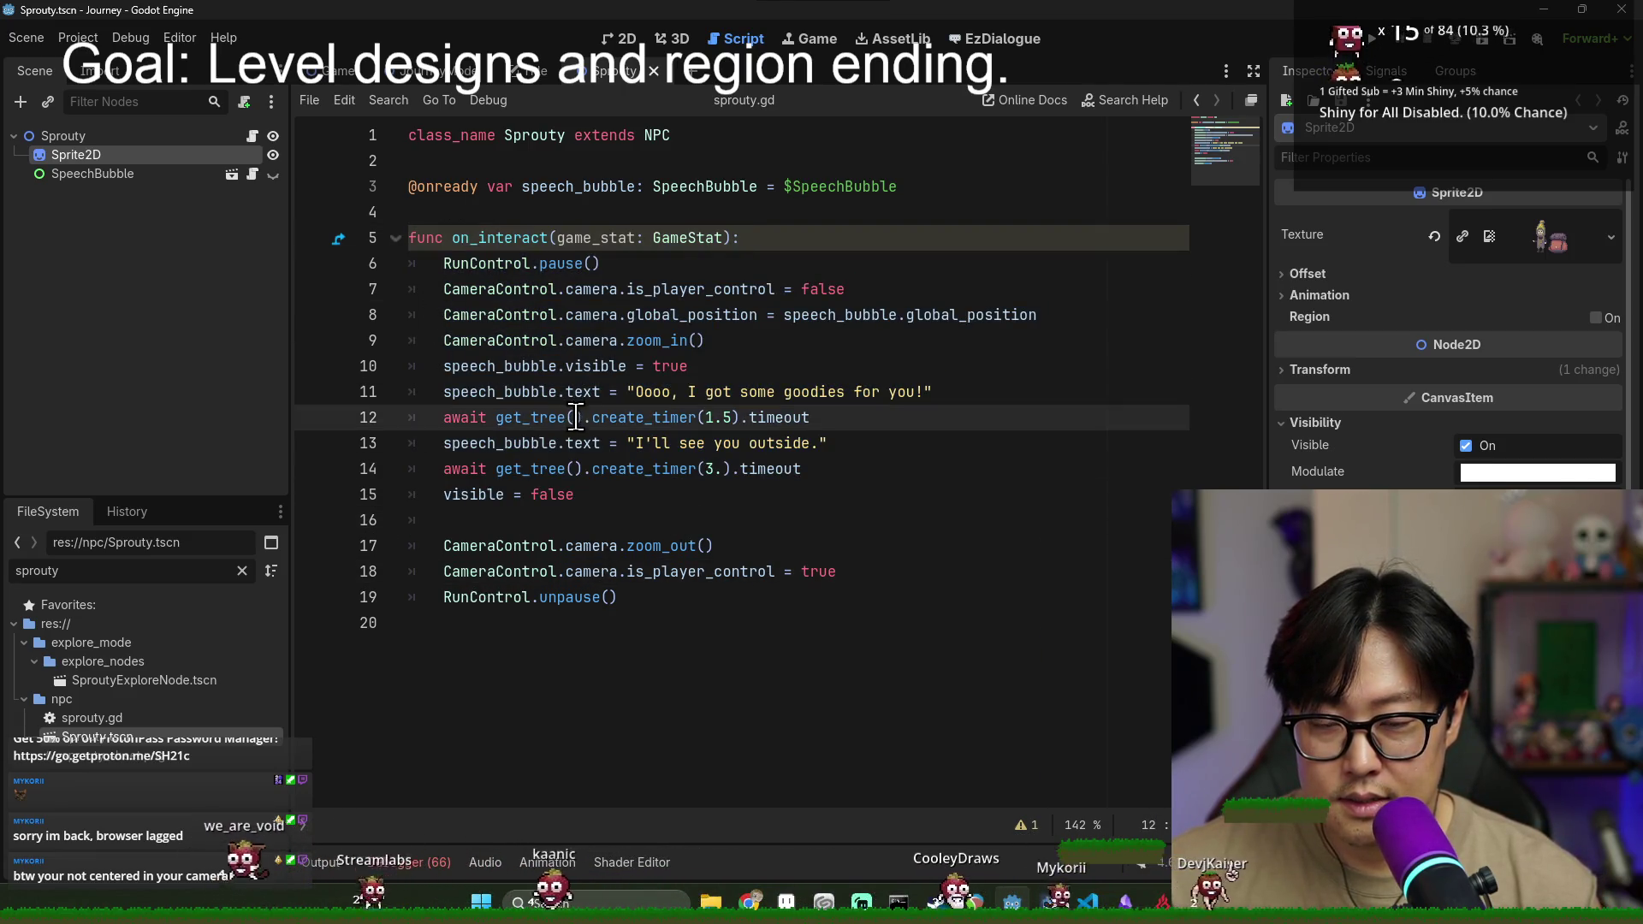
{"action": "double_click", "coordinate": [642, 469]}
{"action": "double_click", "coordinate": [531, 469]}
- Check the visible, CameraControl and RunControl references, then switch to Streamlabs Desktop
{"action": "left_click", "coordinate": [486, 503]}
{"action": "double_click", "coordinate": [487, 500]}
{"action": "double_click", "coordinate": [510, 289]}
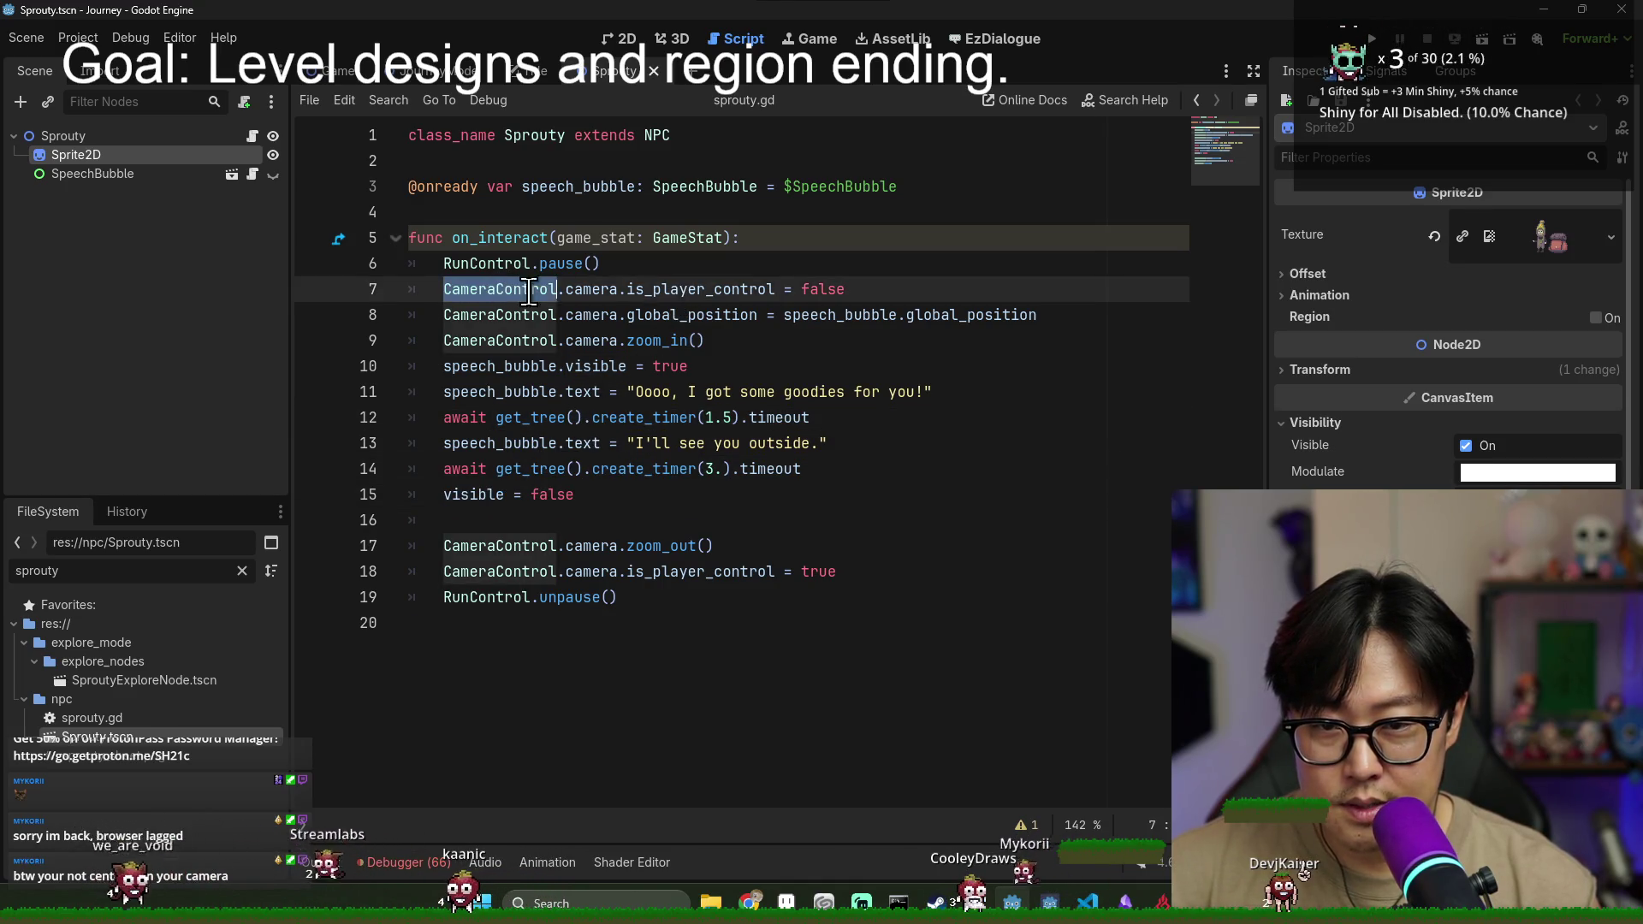
{"action": "left_click", "coordinate": [674, 552]}
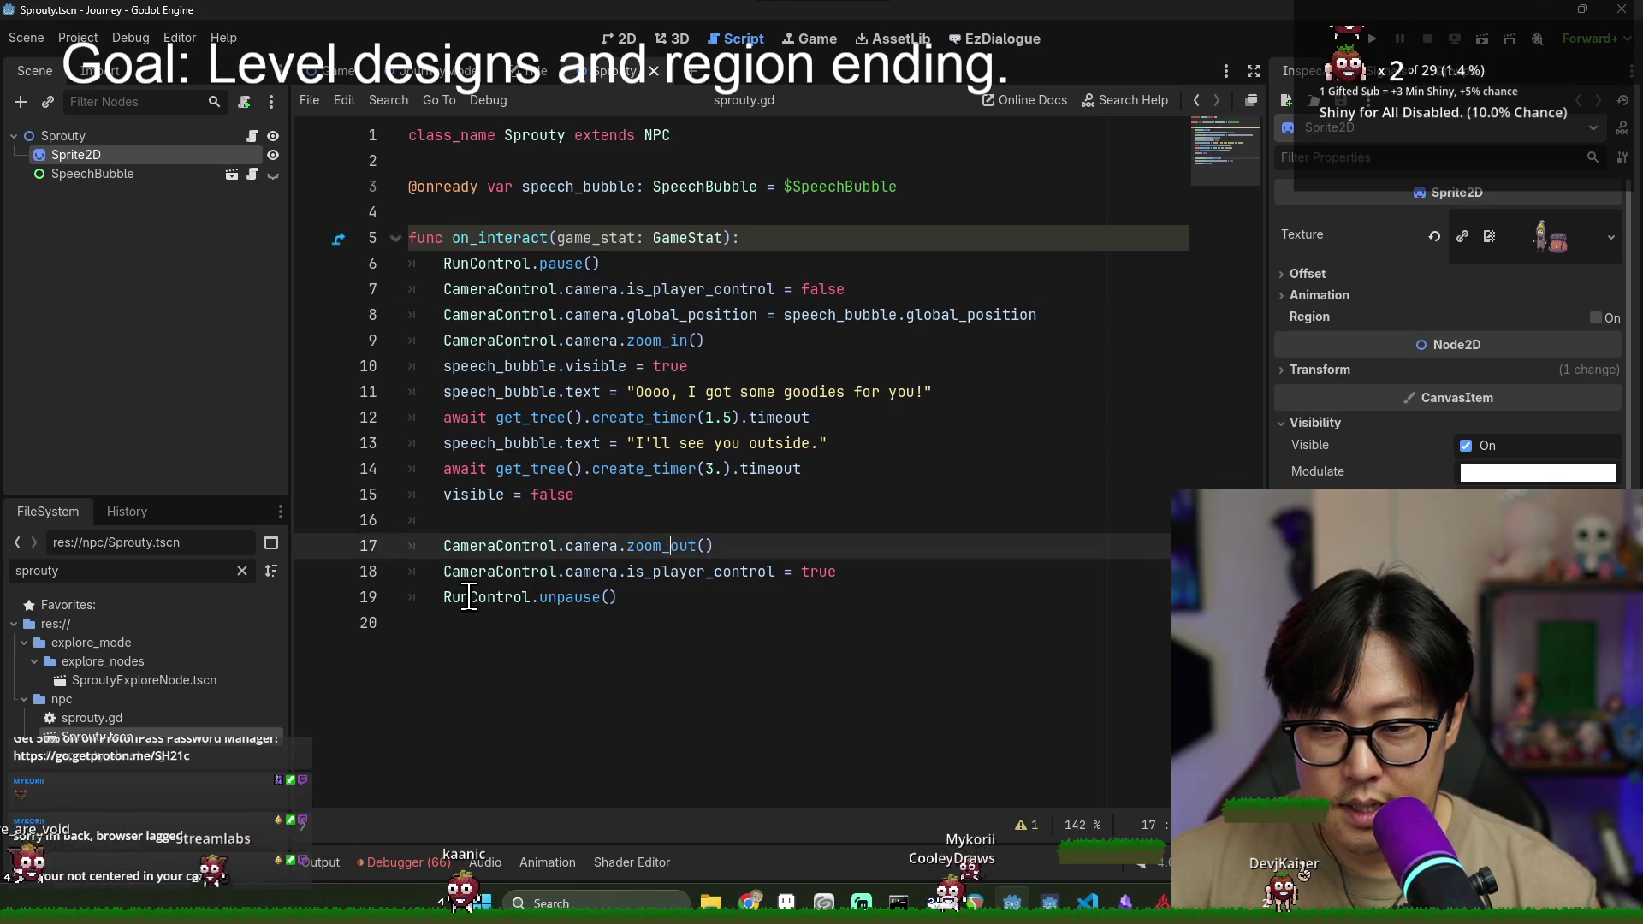
{"action": "double_click", "coordinate": [471, 598]}
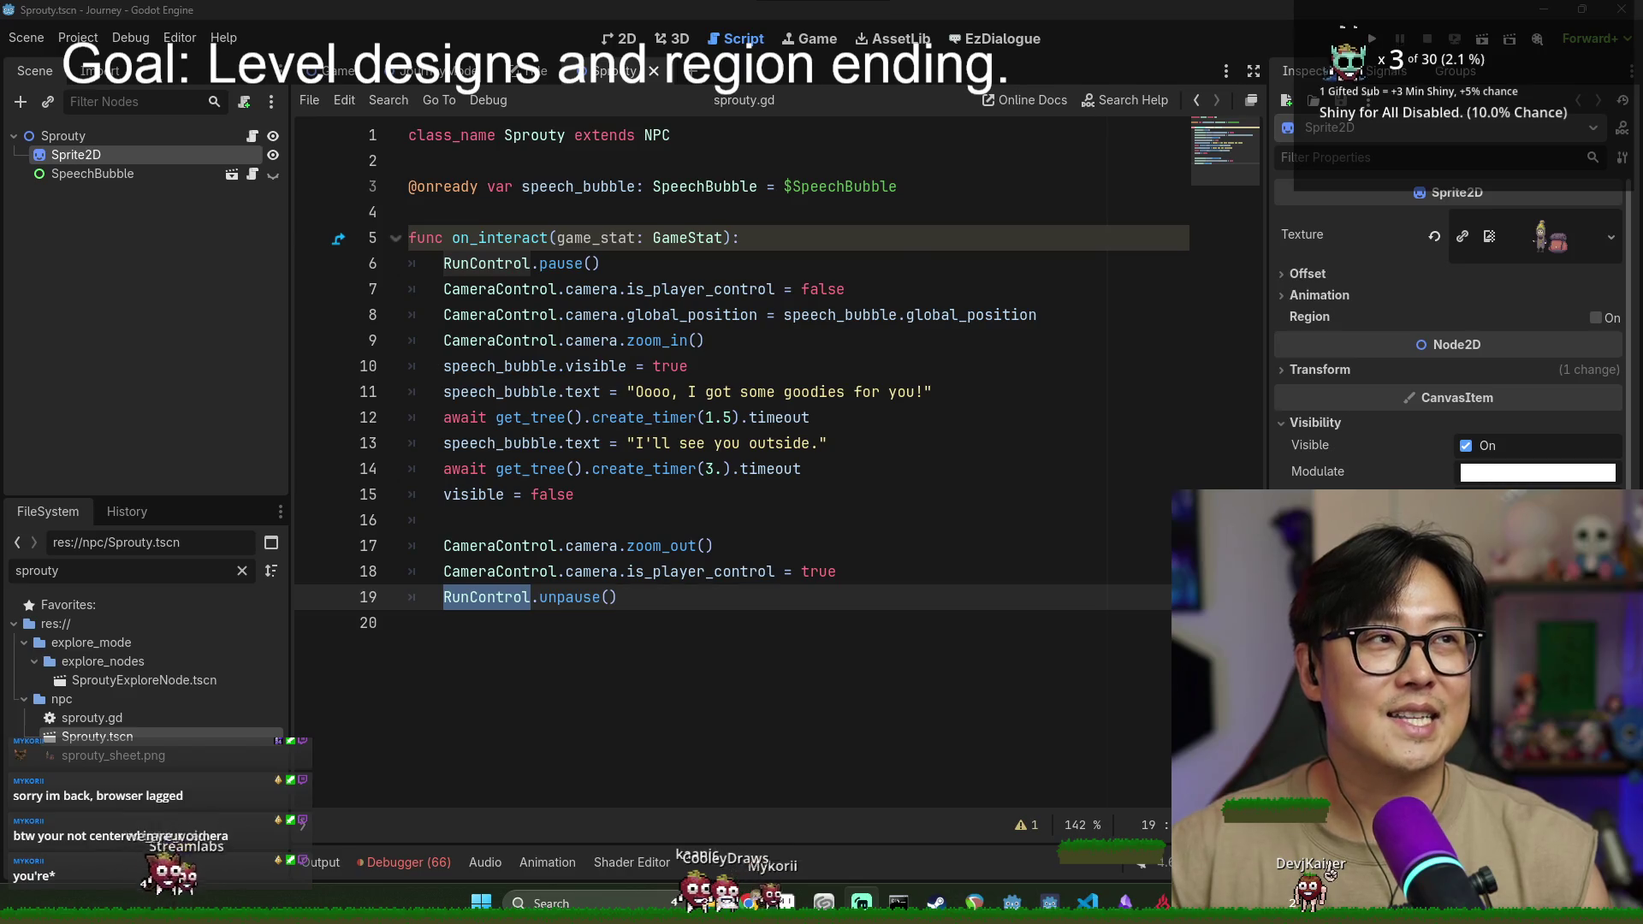
{"action": "key", "text": "alt+Tab"}
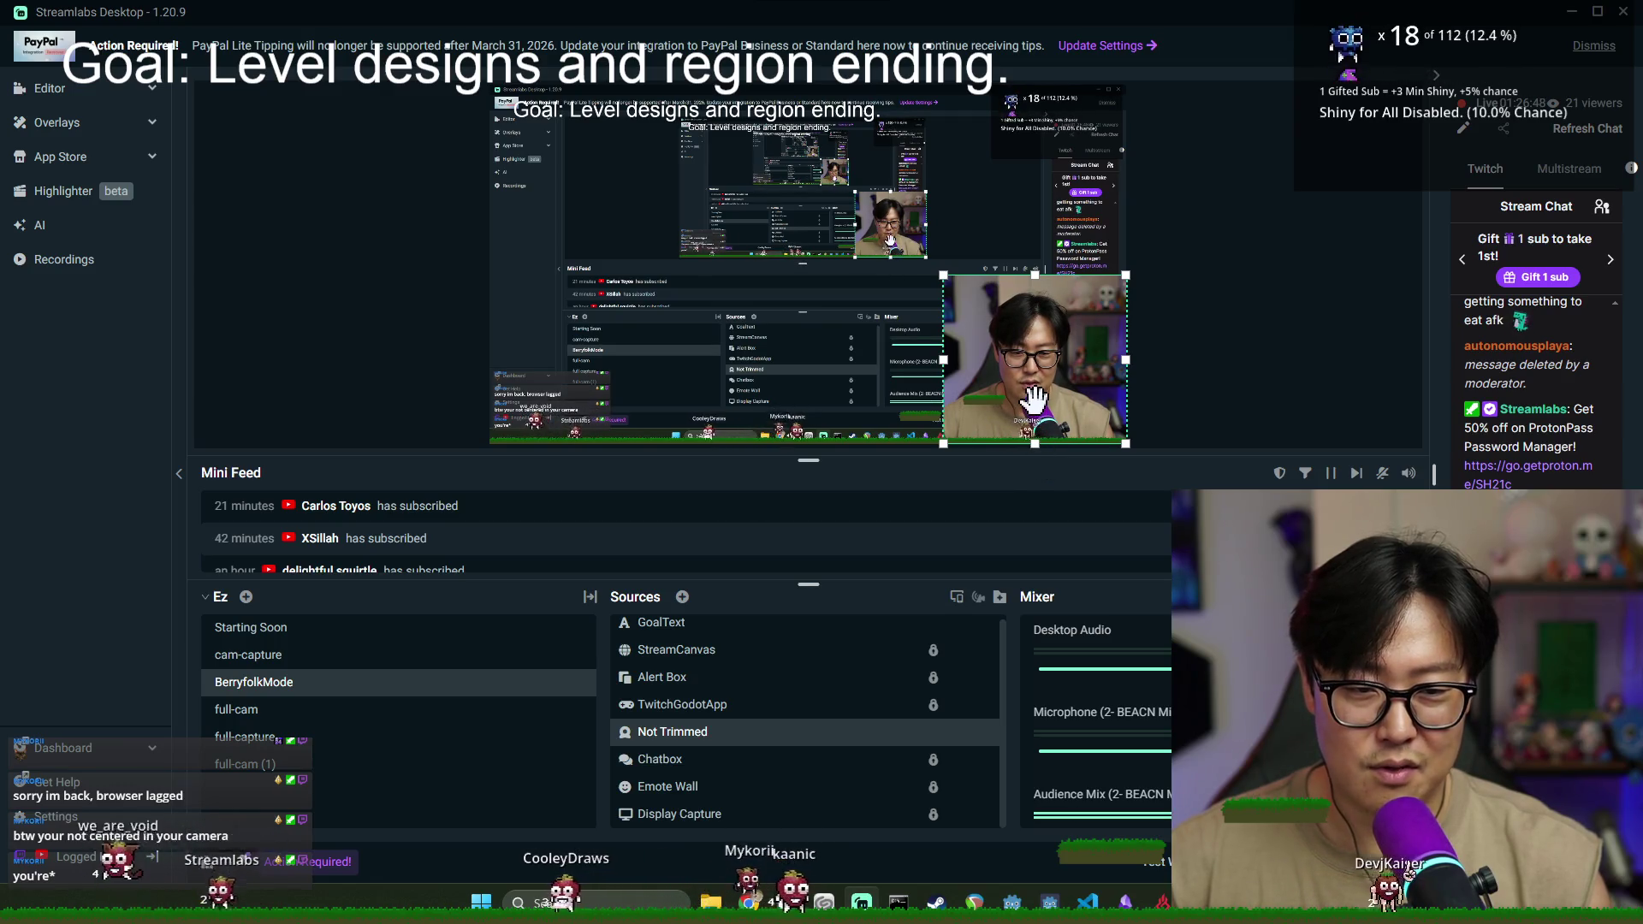
- Adjust the webcam source's width and left crop in its Transform settings
{"action": "right_click", "coordinate": [1039, 331]}
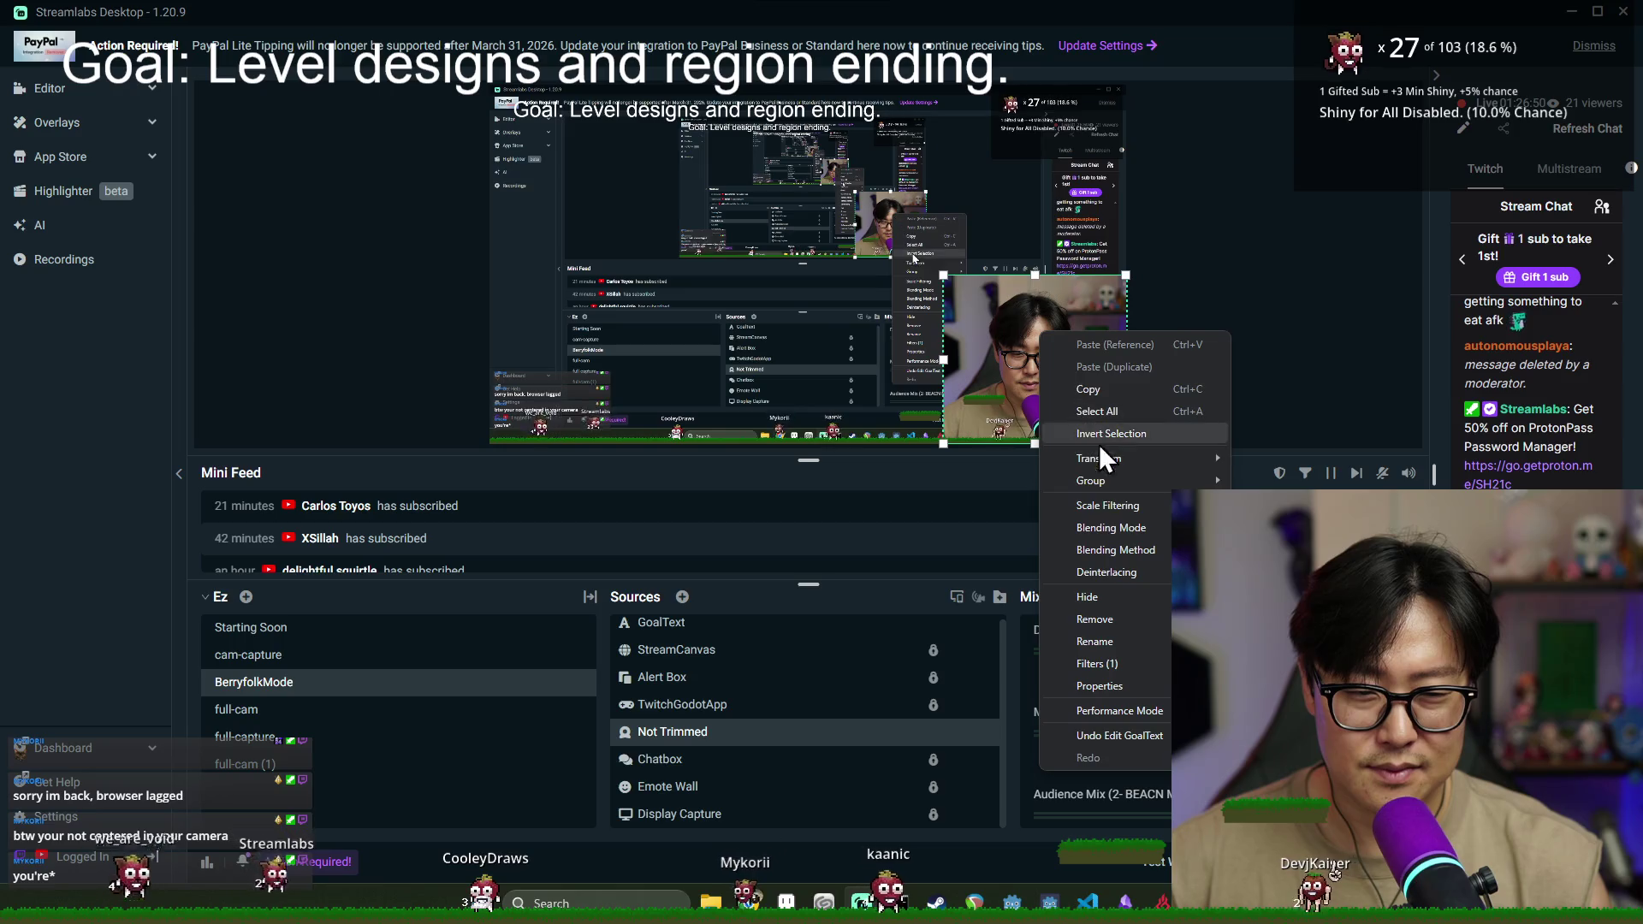
{"action": "mouse_move", "coordinate": [1113, 464]}
{"action": "left_click", "coordinate": [1245, 455]}
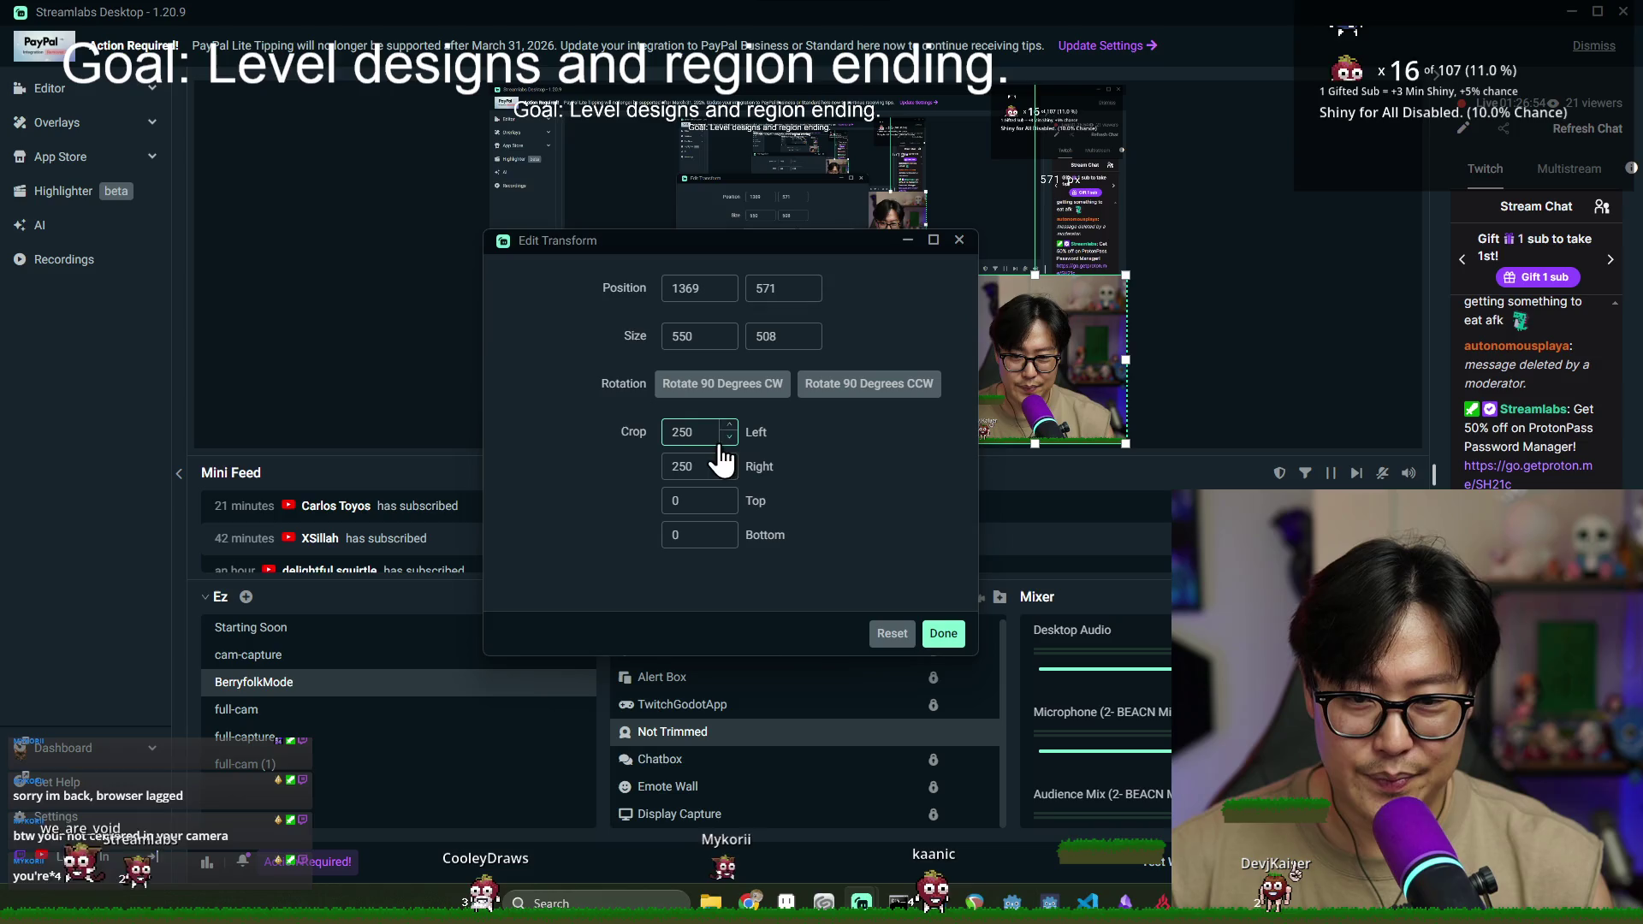
{"action": "left_click", "coordinate": [777, 402]}
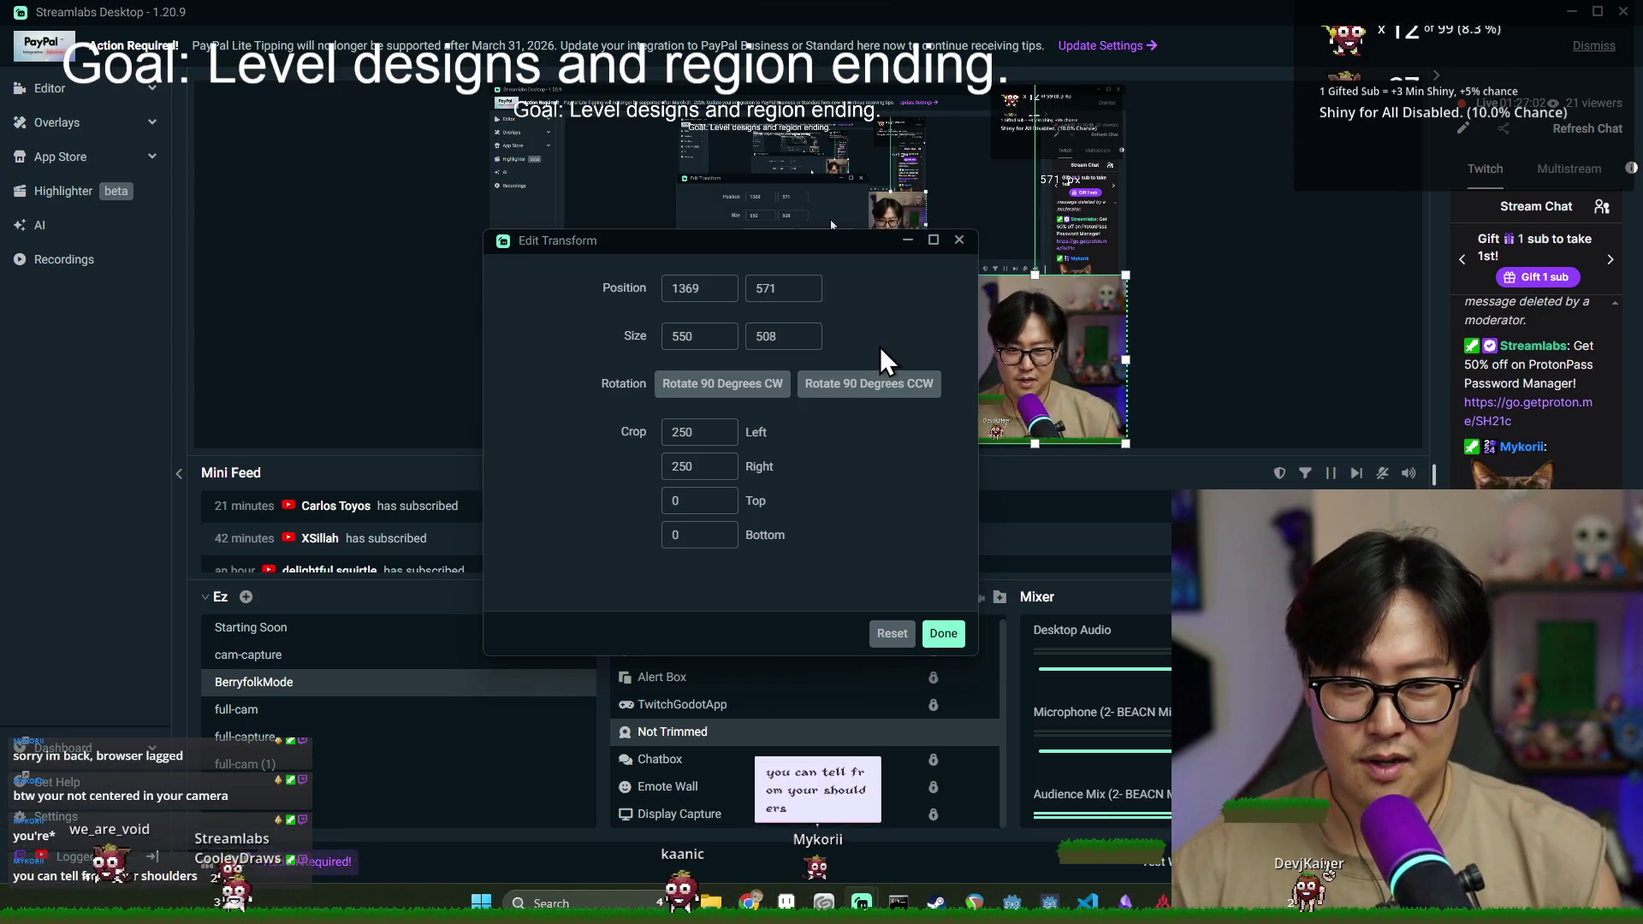
{"action": "left_click", "coordinate": [689, 335]}
{"action": "key", "text": "BackSpace"}
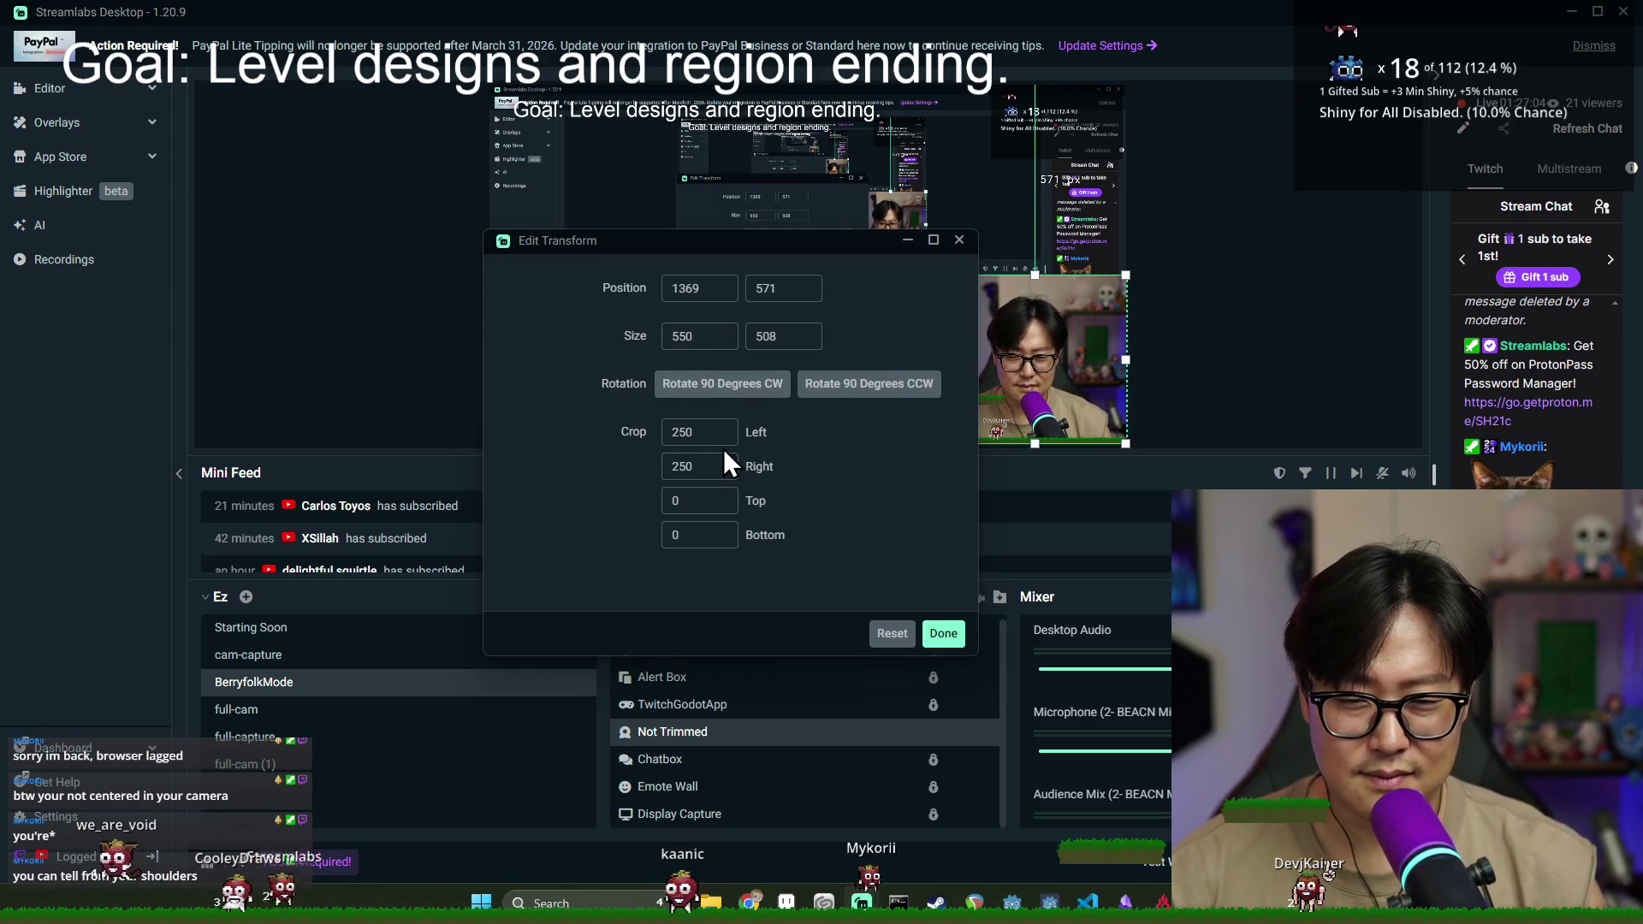
{"action": "left_click", "coordinate": [709, 443]}
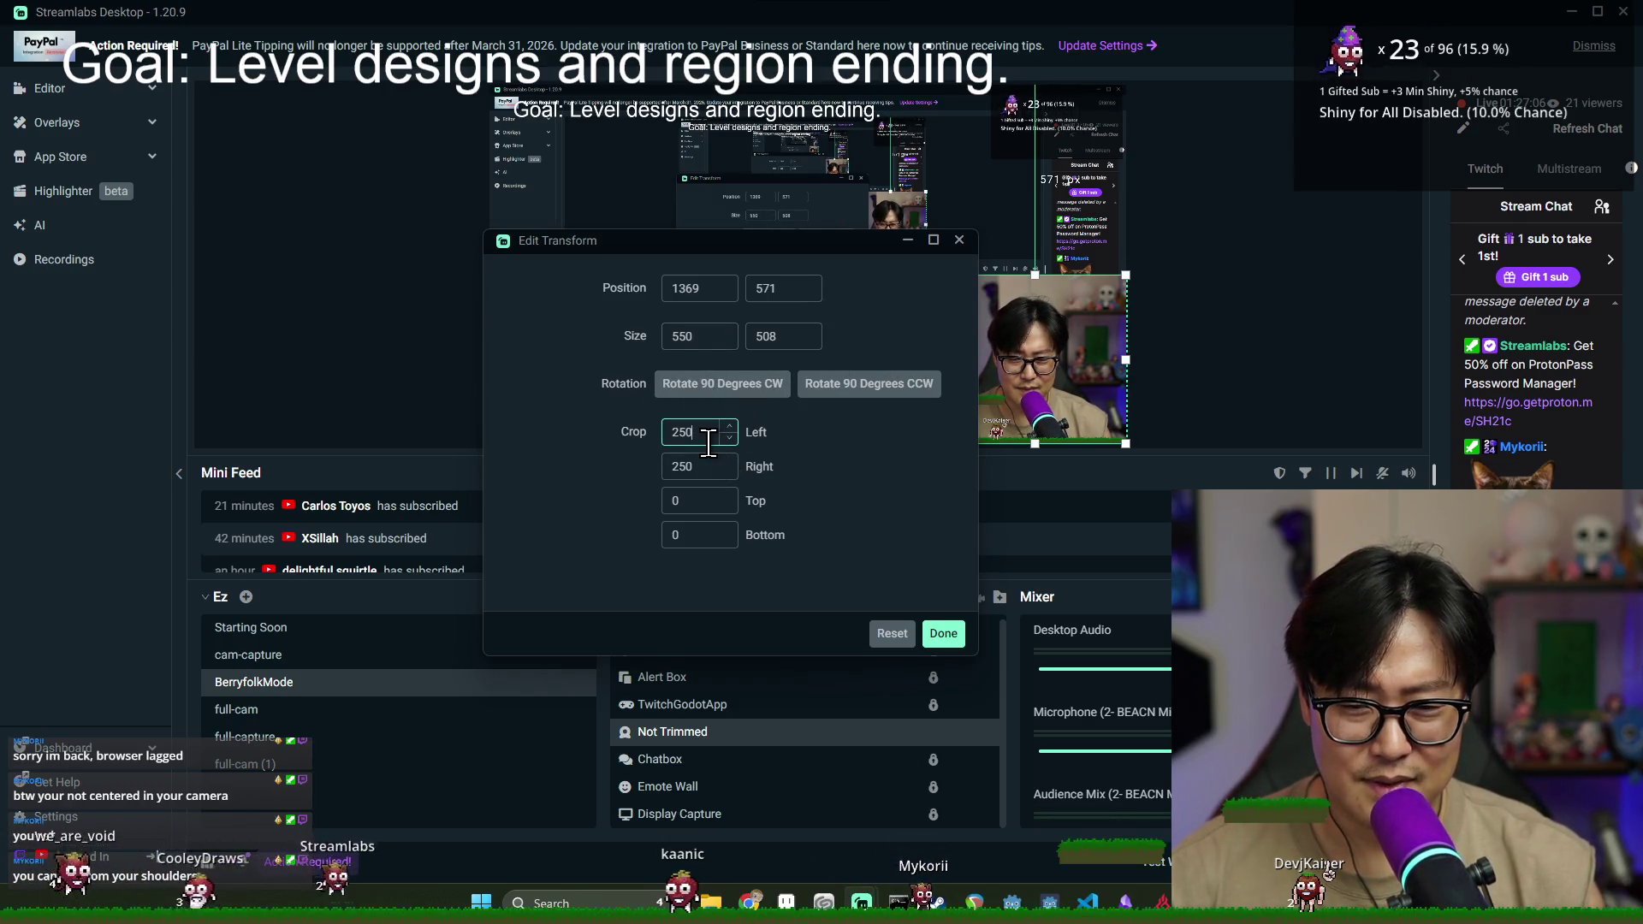
{"action": "key", "text": "BackSpace"}
{"action": "key", "text": "BackSpace"}
{"action": "type", "text": "40"}
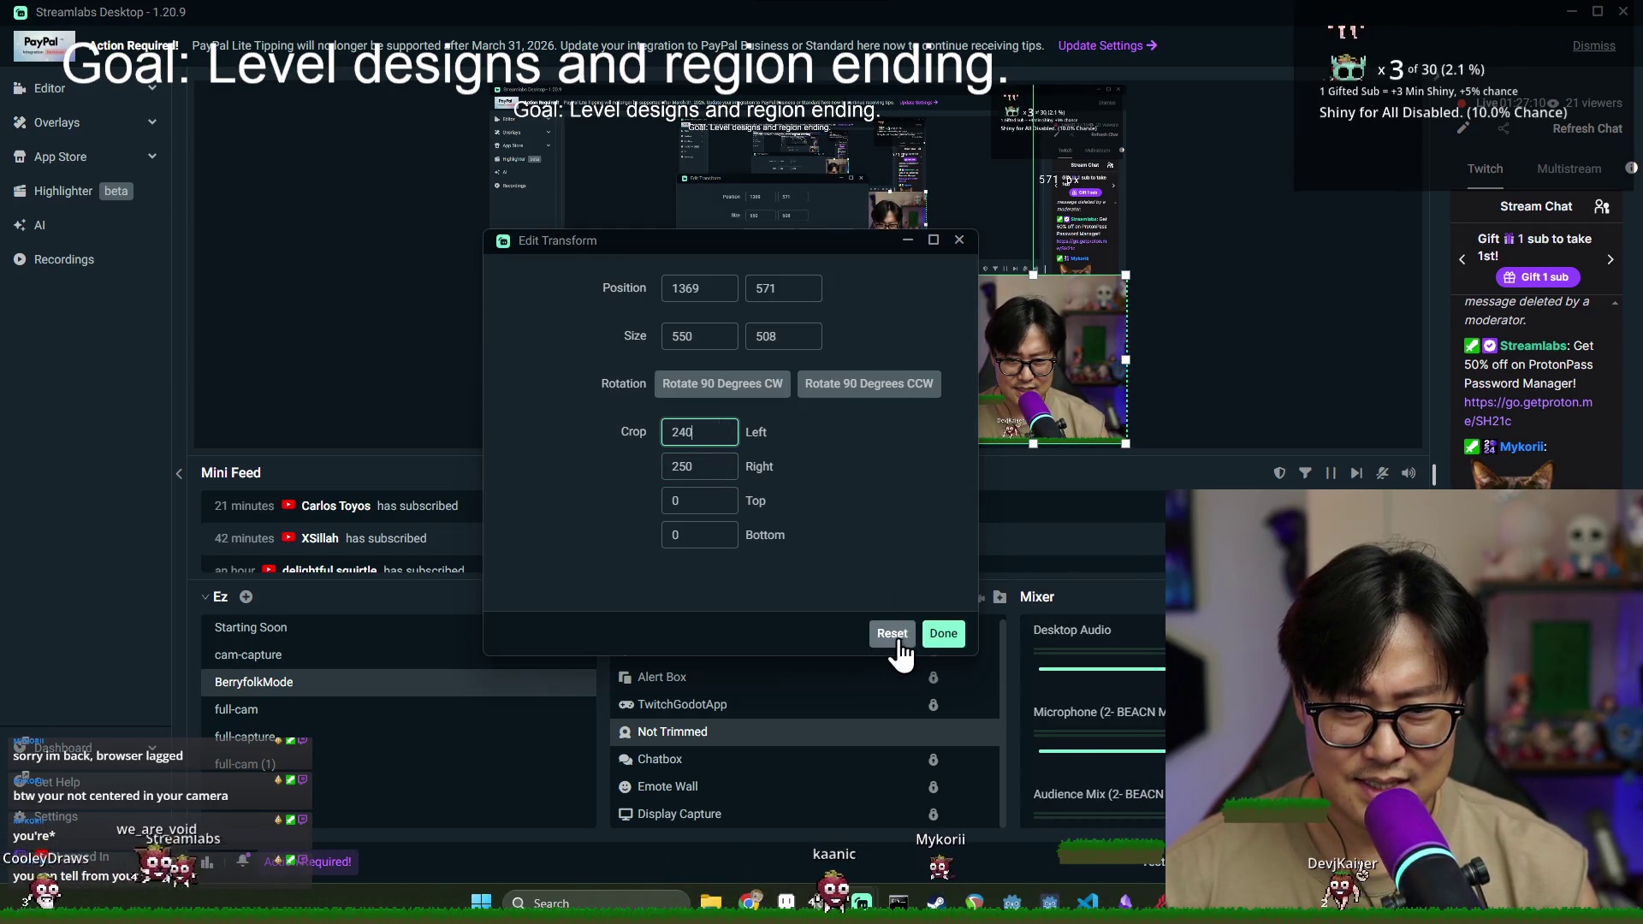
{"action": "left_click", "coordinate": [943, 633]}
- Move the webcam toward the right of the preview and enlarge it slightly
{"action": "left_click_drag", "start_coordinate": [1033, 351], "coordinate": [1046, 351]}
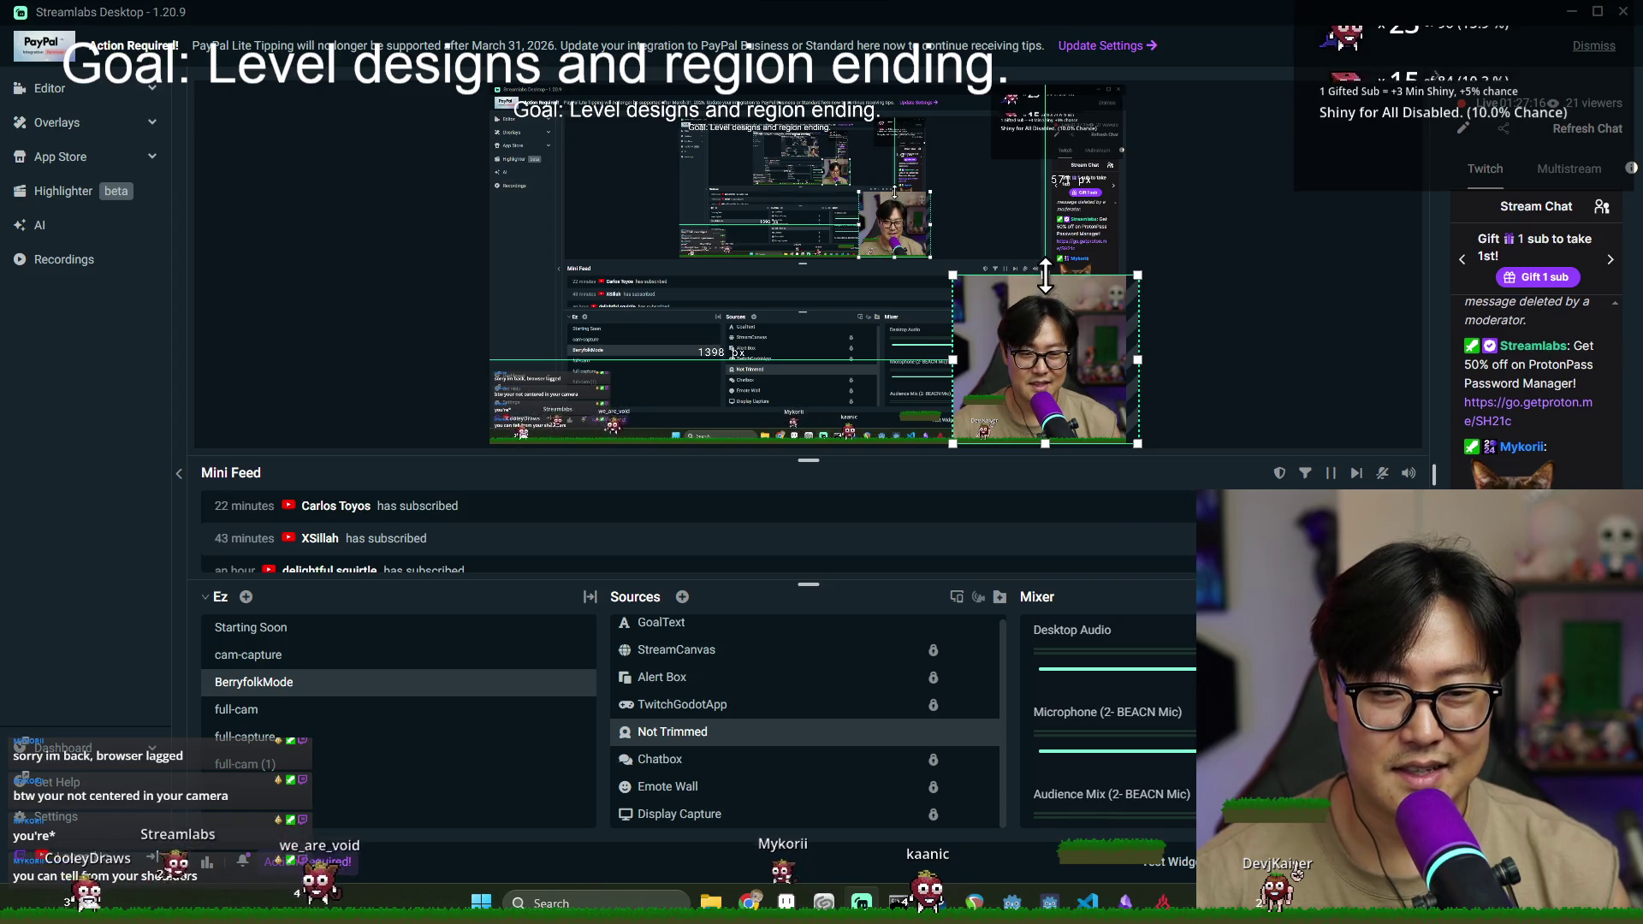
{"action": "left_click_drag", "start_coordinate": [1045, 277], "coordinate": [1045, 270]}
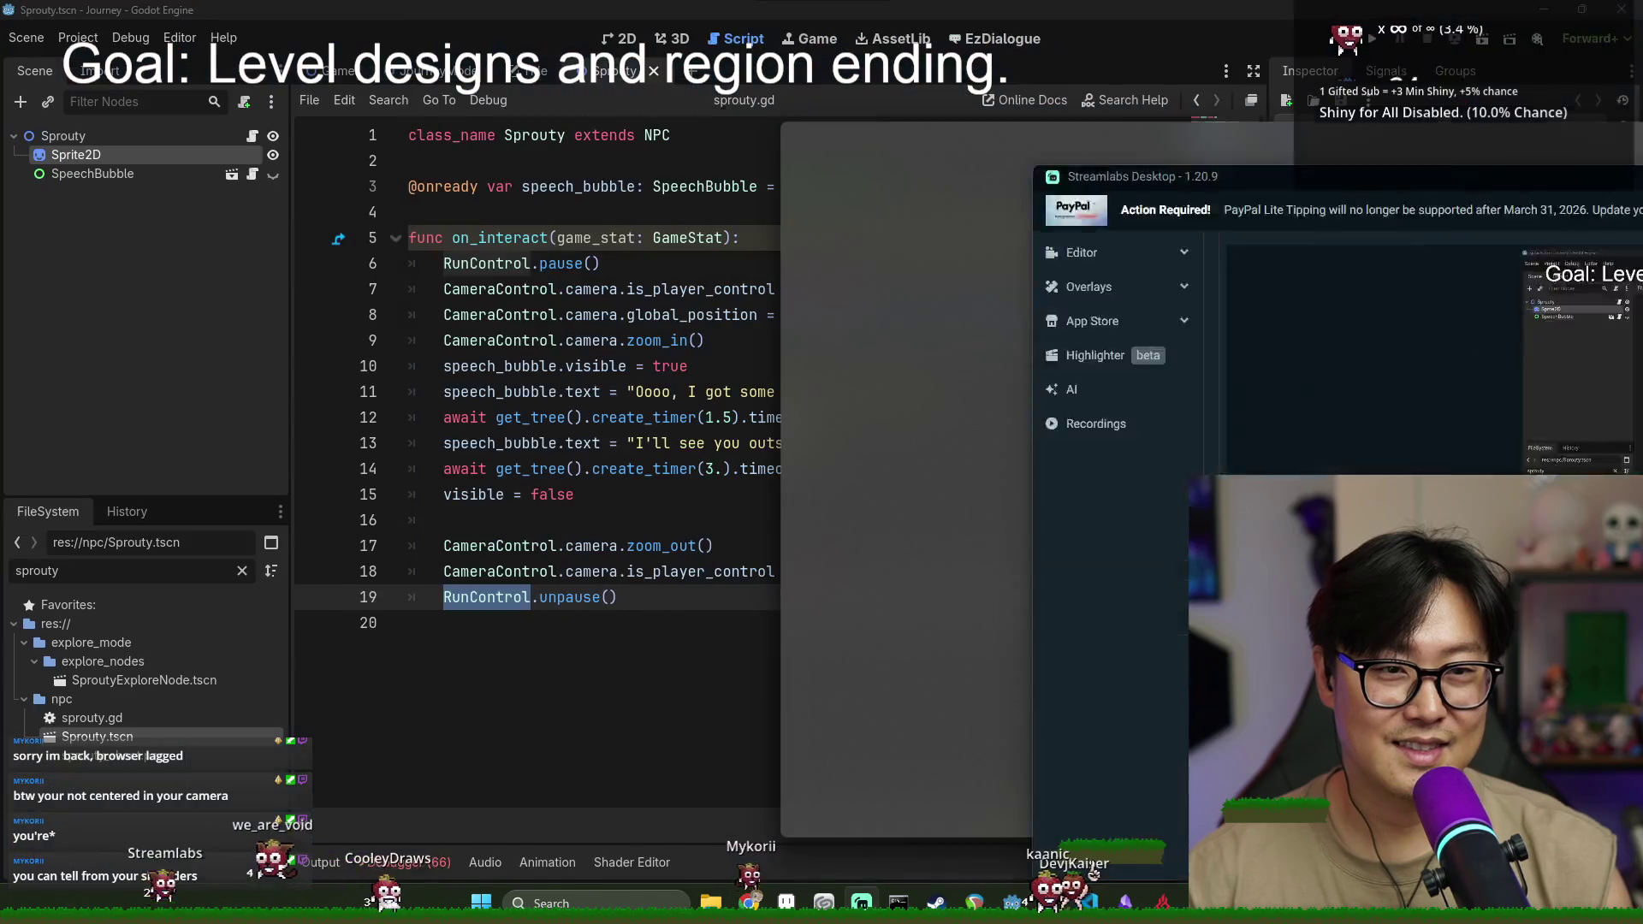
{"action": "left_click", "coordinate": [1571, 11]}
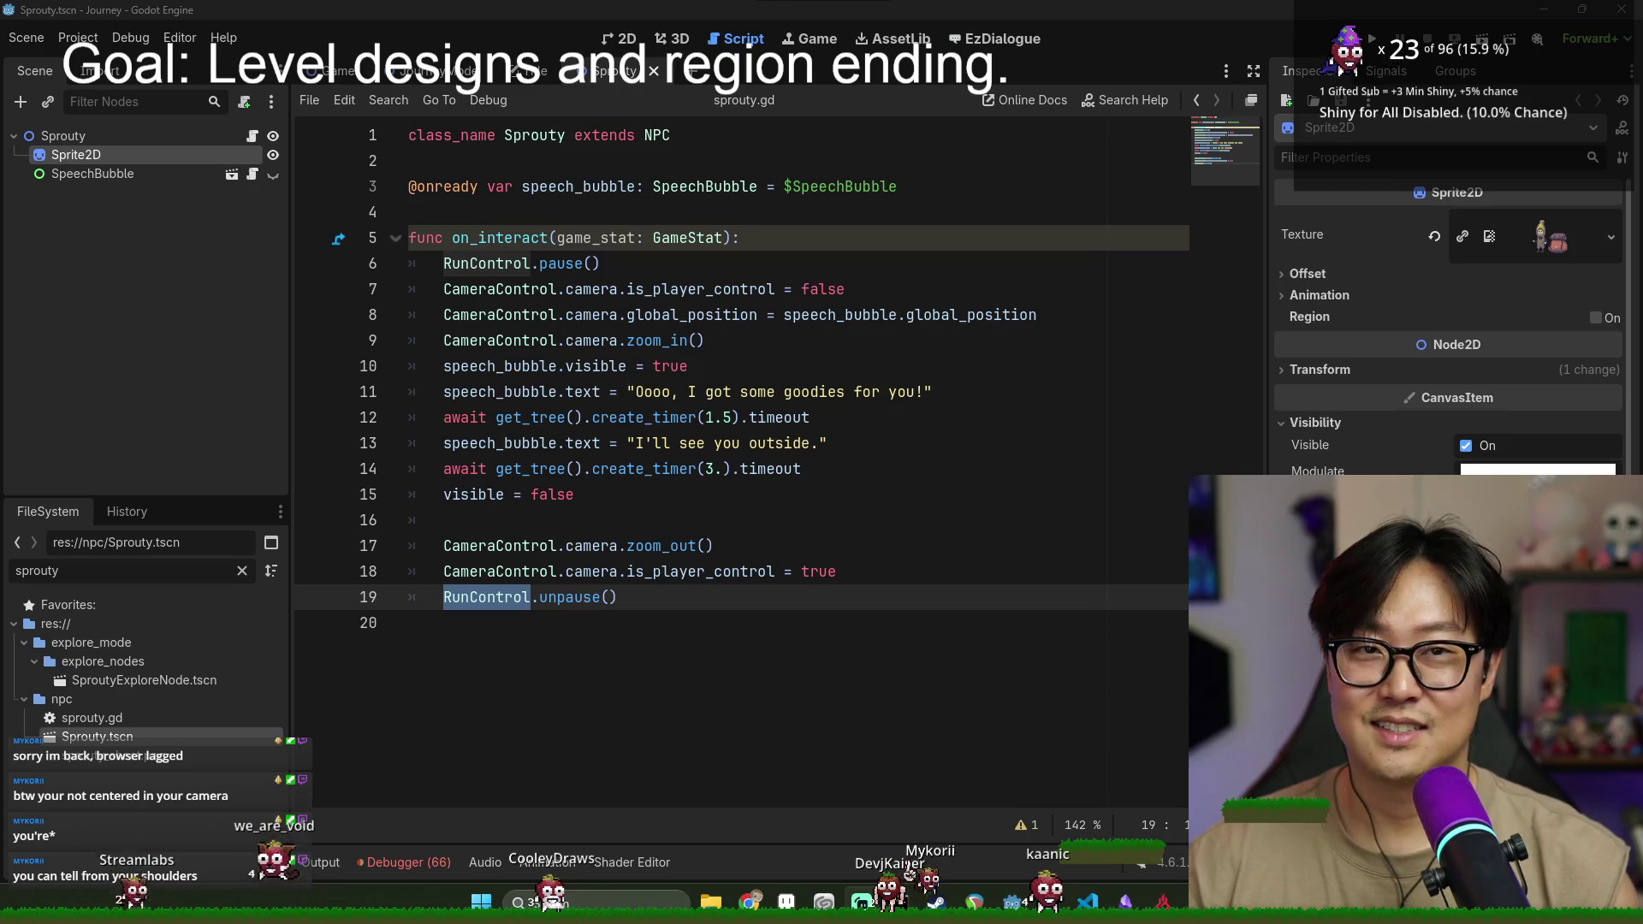
{"action": "key", "text": "alt+Tab"}
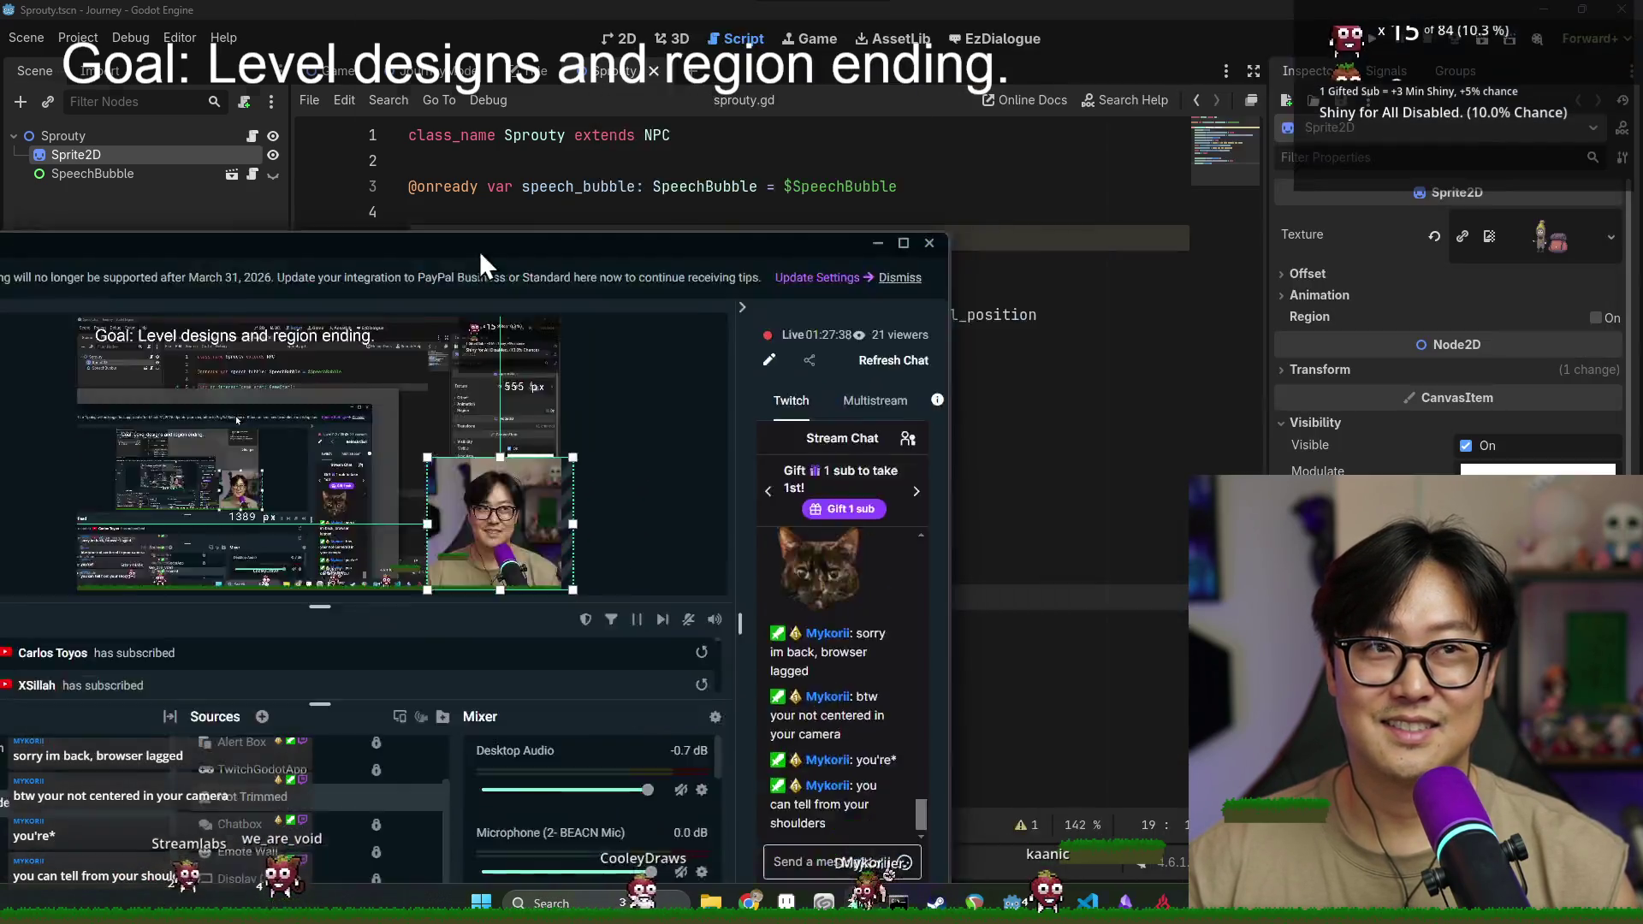
{"action": "left_click_drag", "start_coordinate": [479, 249], "coordinate": [1030, 231]}
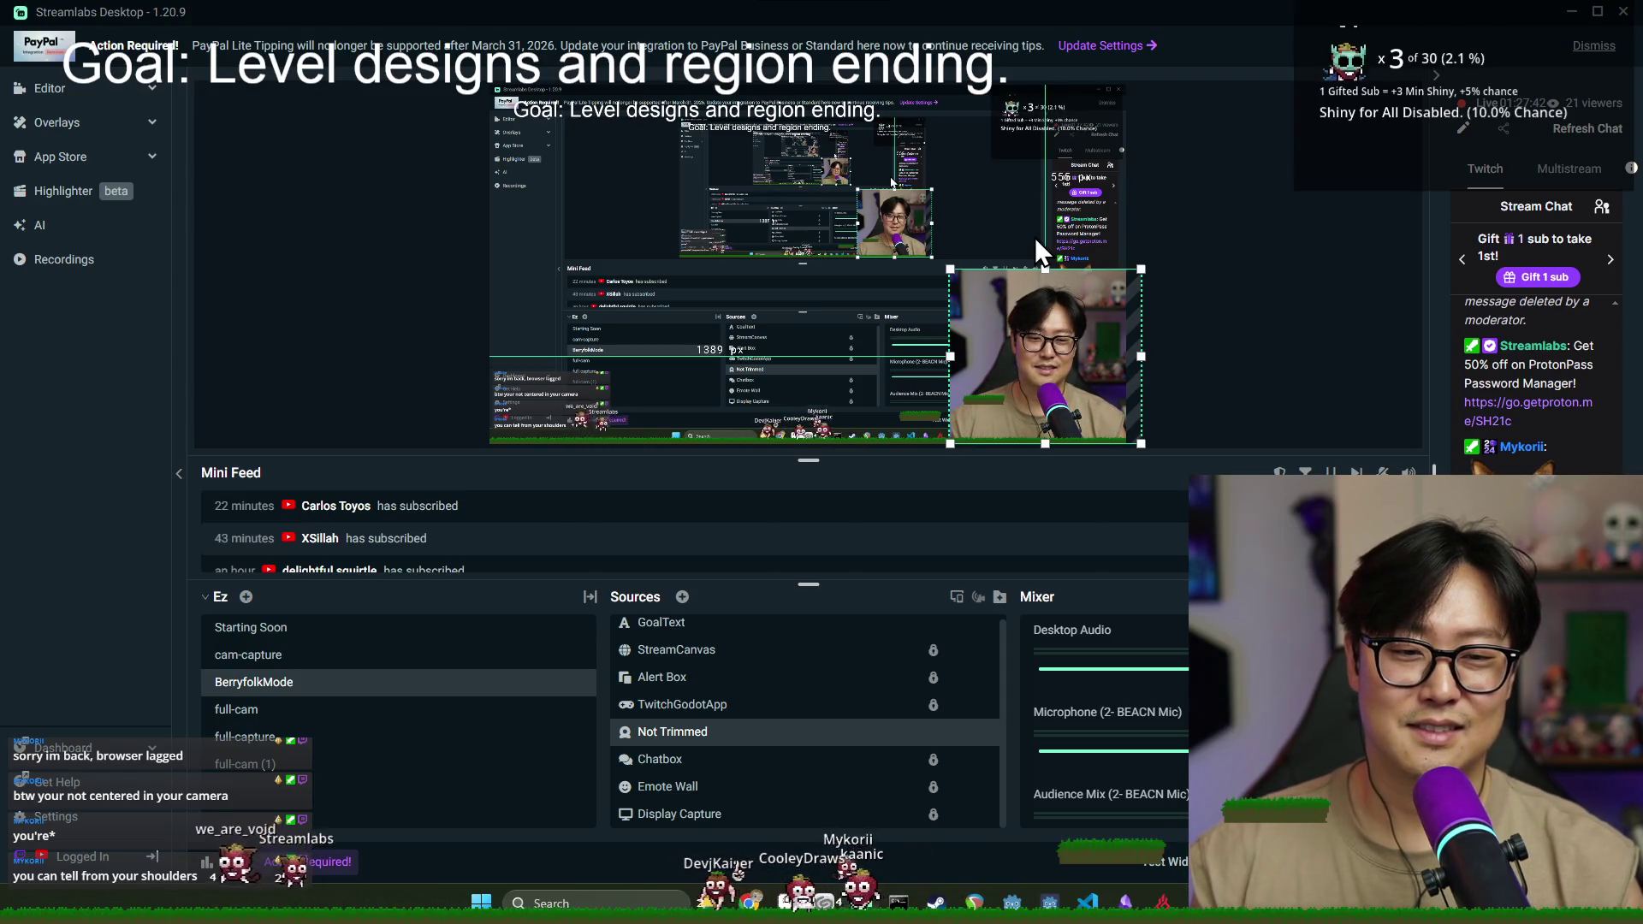
{"action": "left_click_drag", "start_coordinate": [990, 367], "coordinate": [1023, 386]}
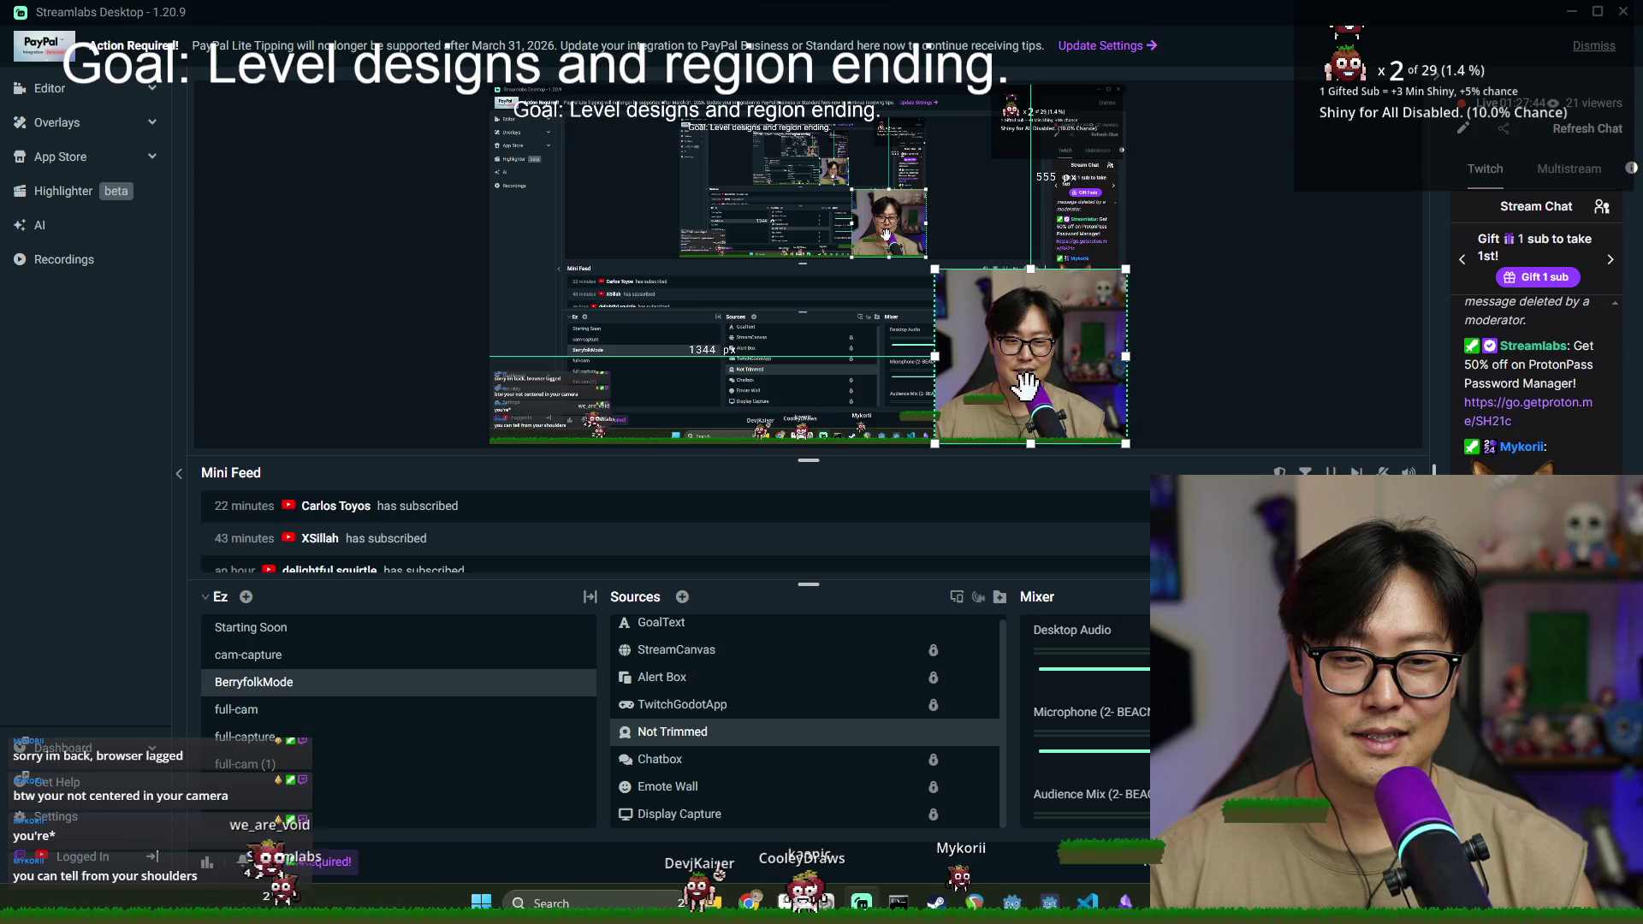
- Reopen the webcam's Transform settings and set Crop Left to 300
{"action": "right_click", "coordinate": [1011, 353]}
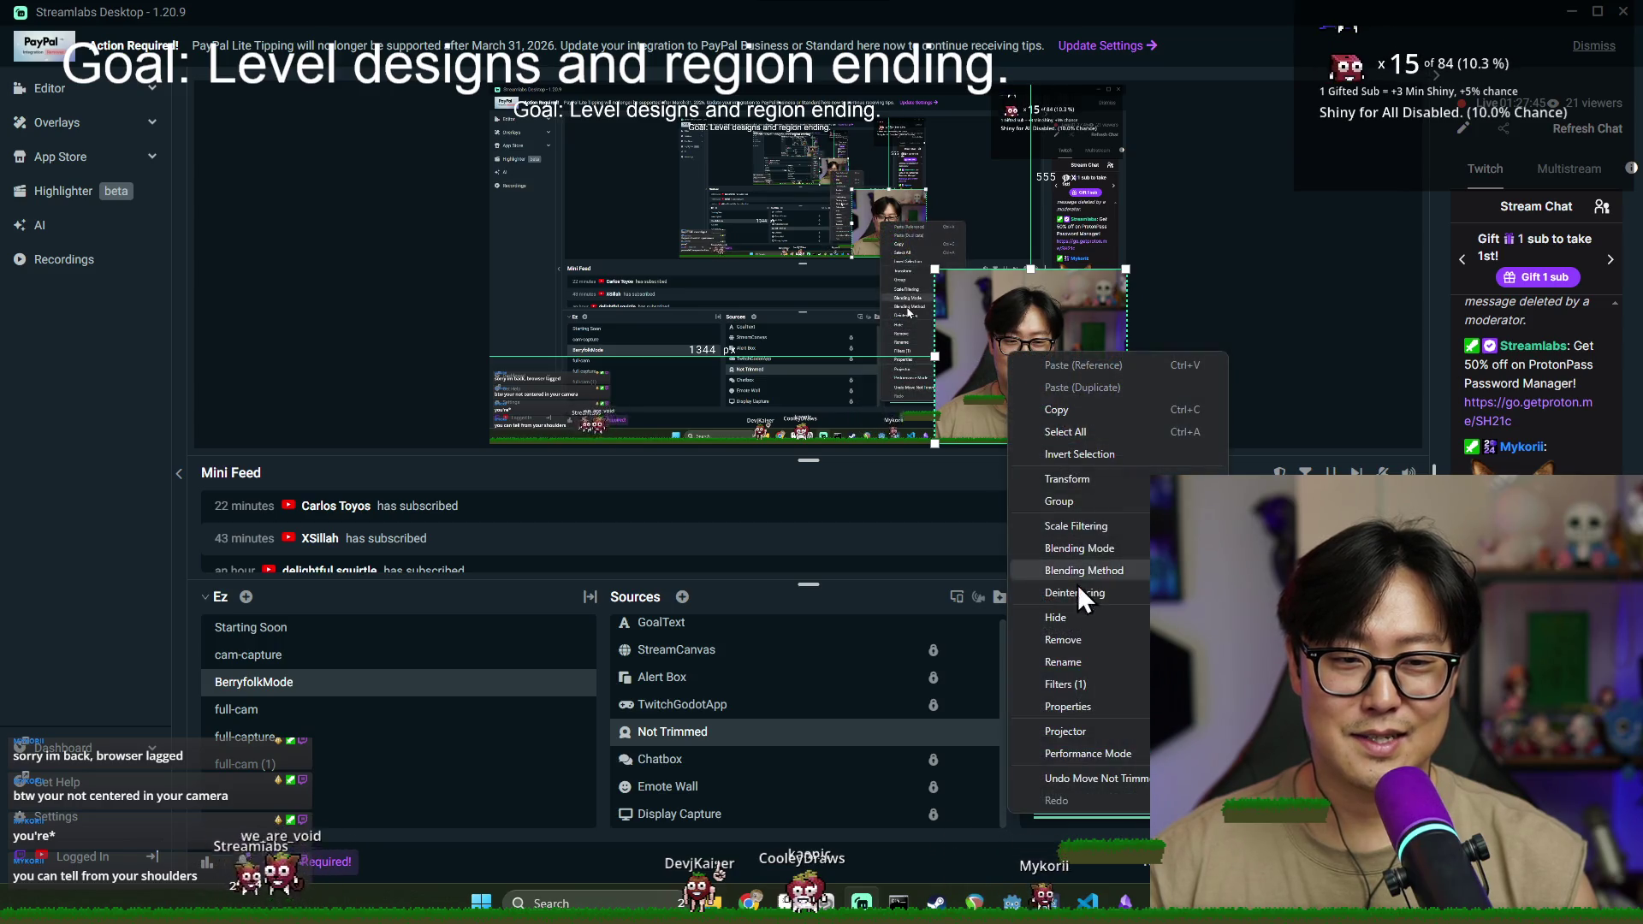
{"action": "left_click", "coordinate": [1068, 478]}
{"action": "left_click_drag", "start_coordinate": [845, 259], "coordinate": [665, 255]}
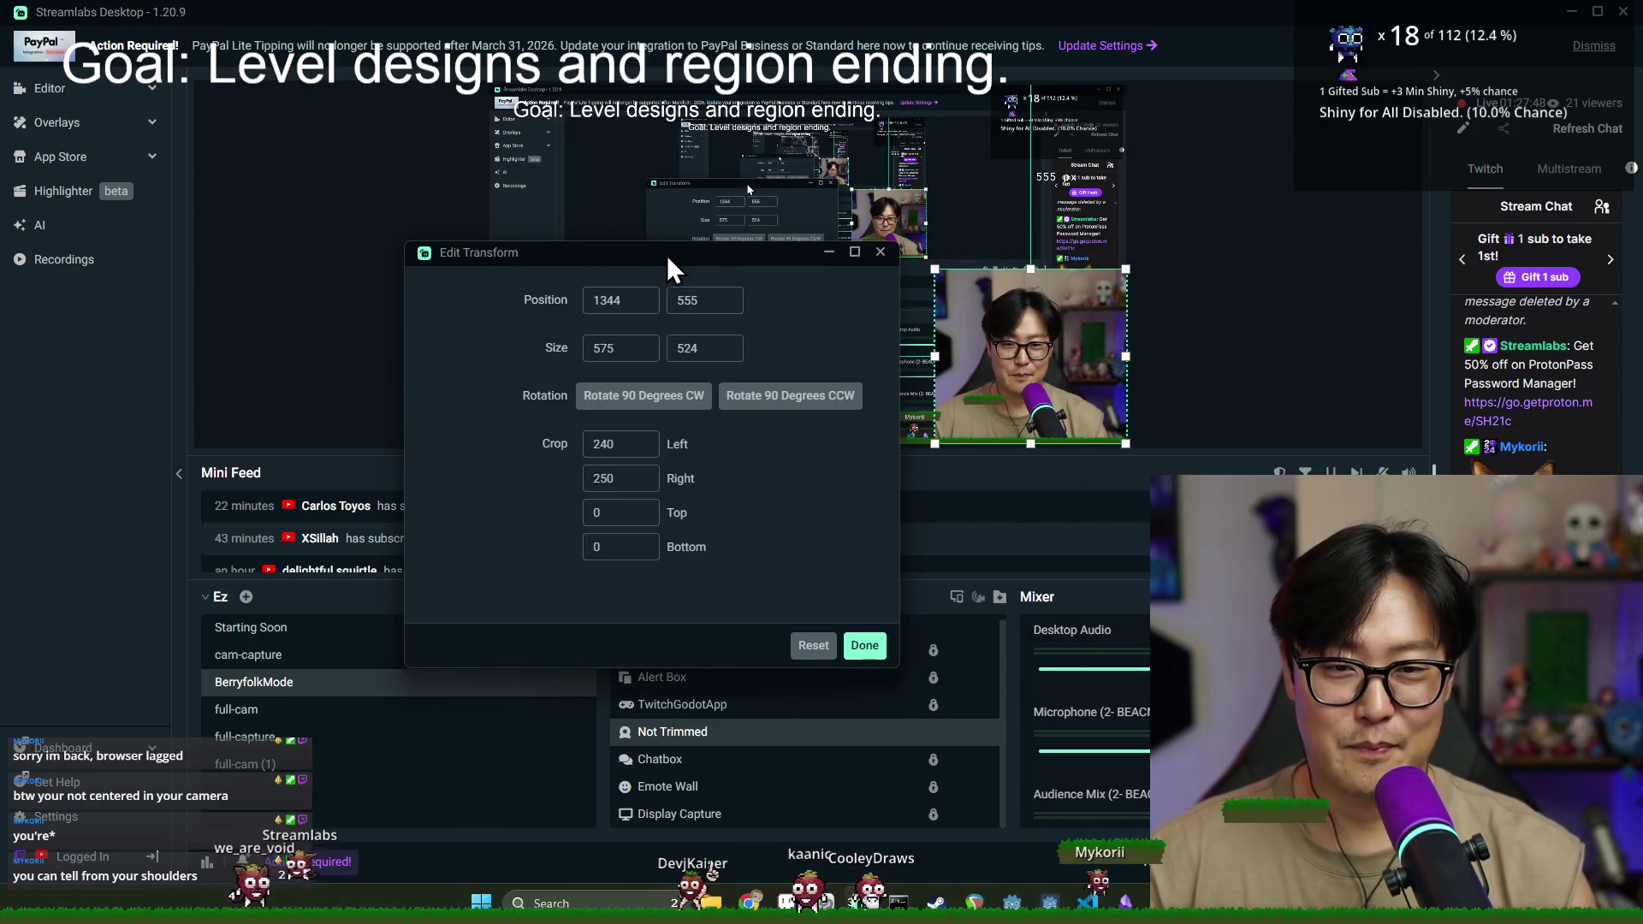
{"action": "double_click", "coordinate": [620, 444]}
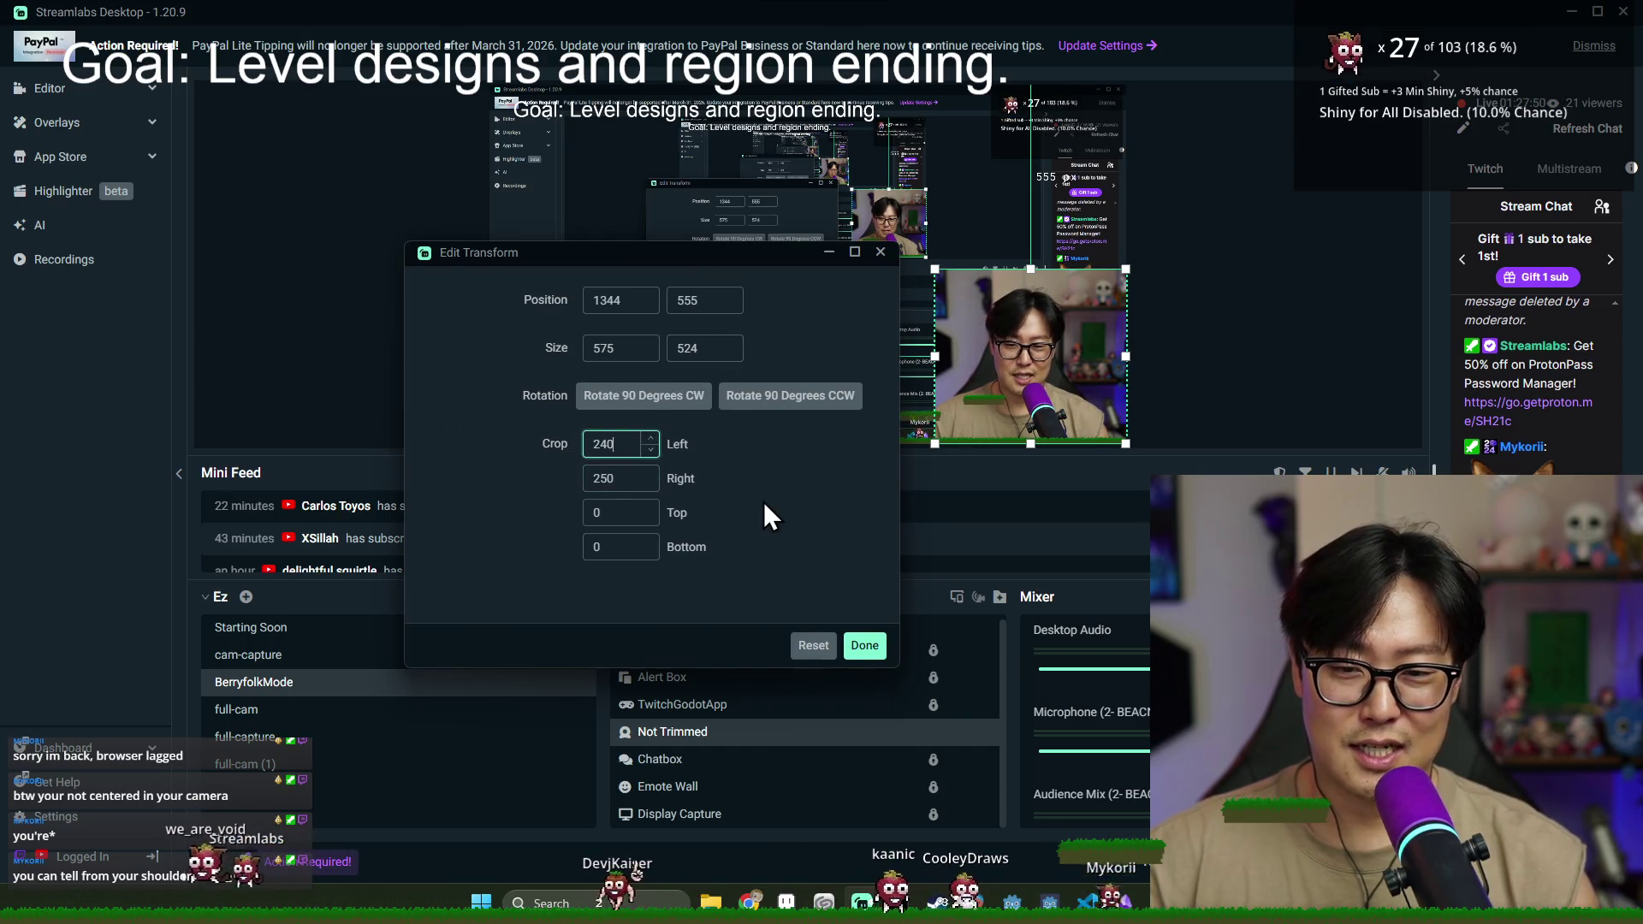
{"action": "type", "text": "2"}
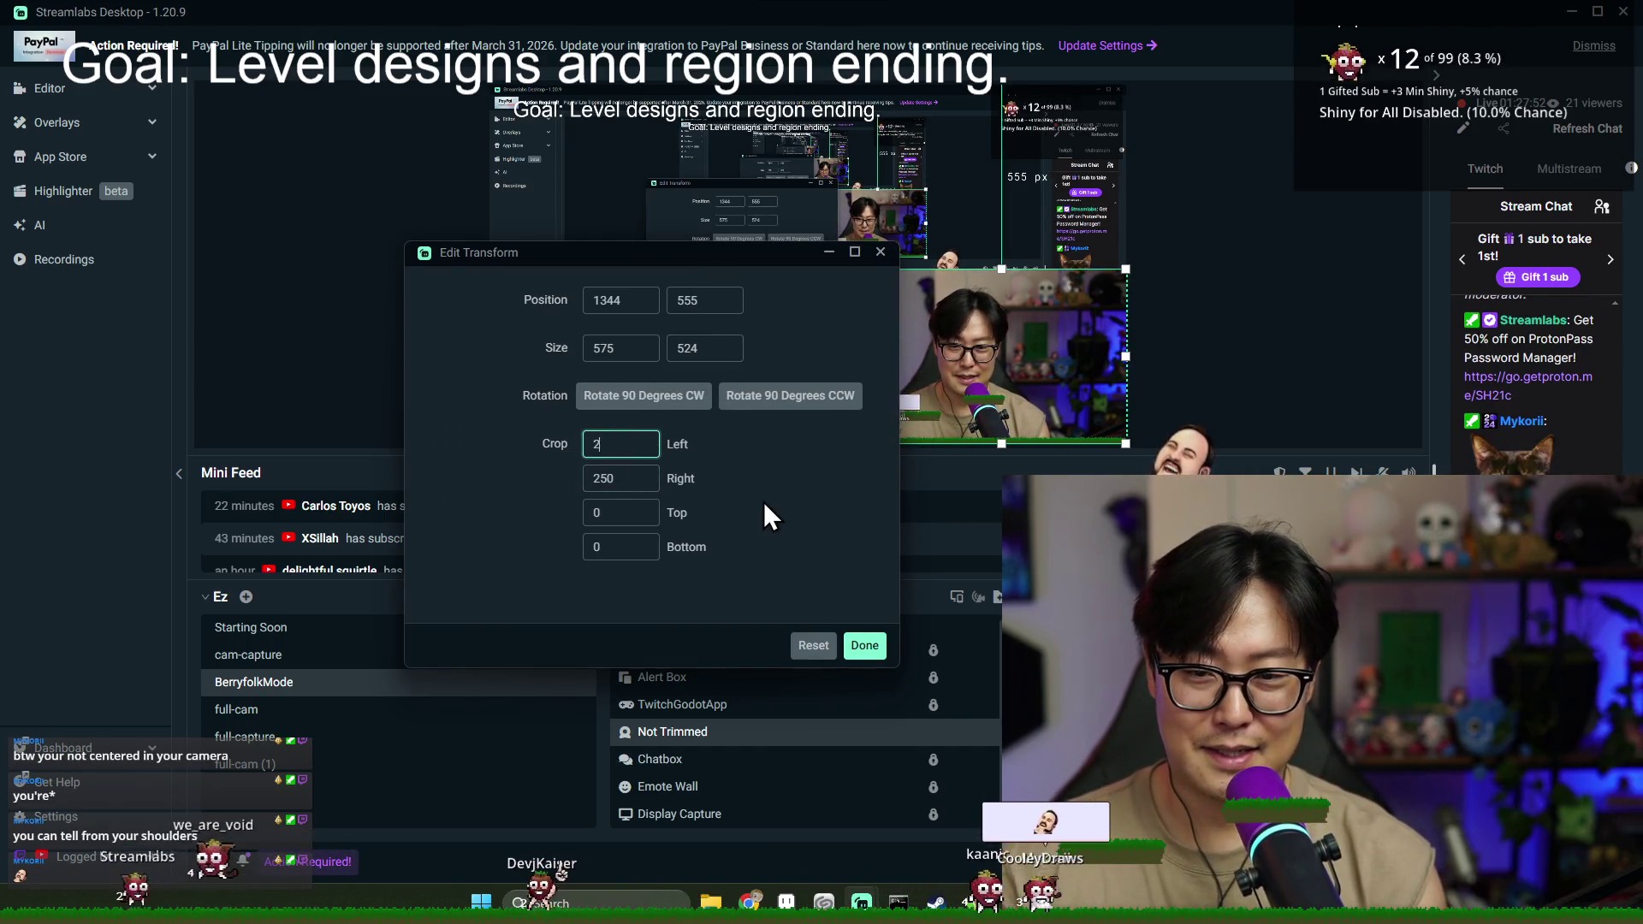
{"action": "type", "text": "00"}
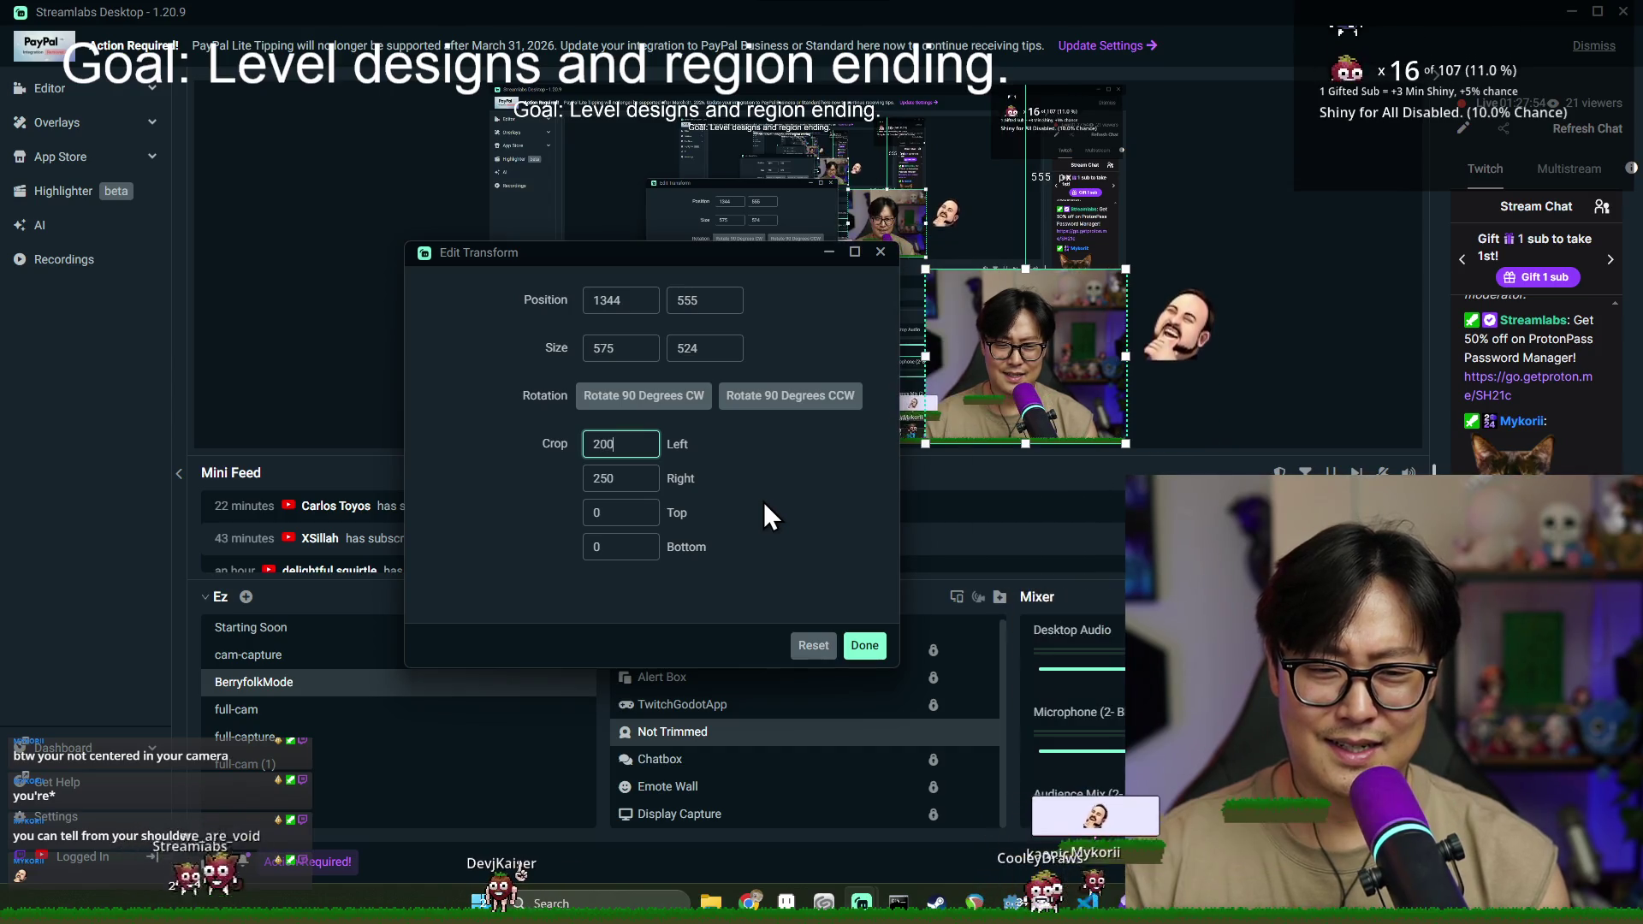
{"action": "key", "text": "BackSpace"}
{"action": "key", "text": "BackSpace"}
{"action": "type", "text": "40"}
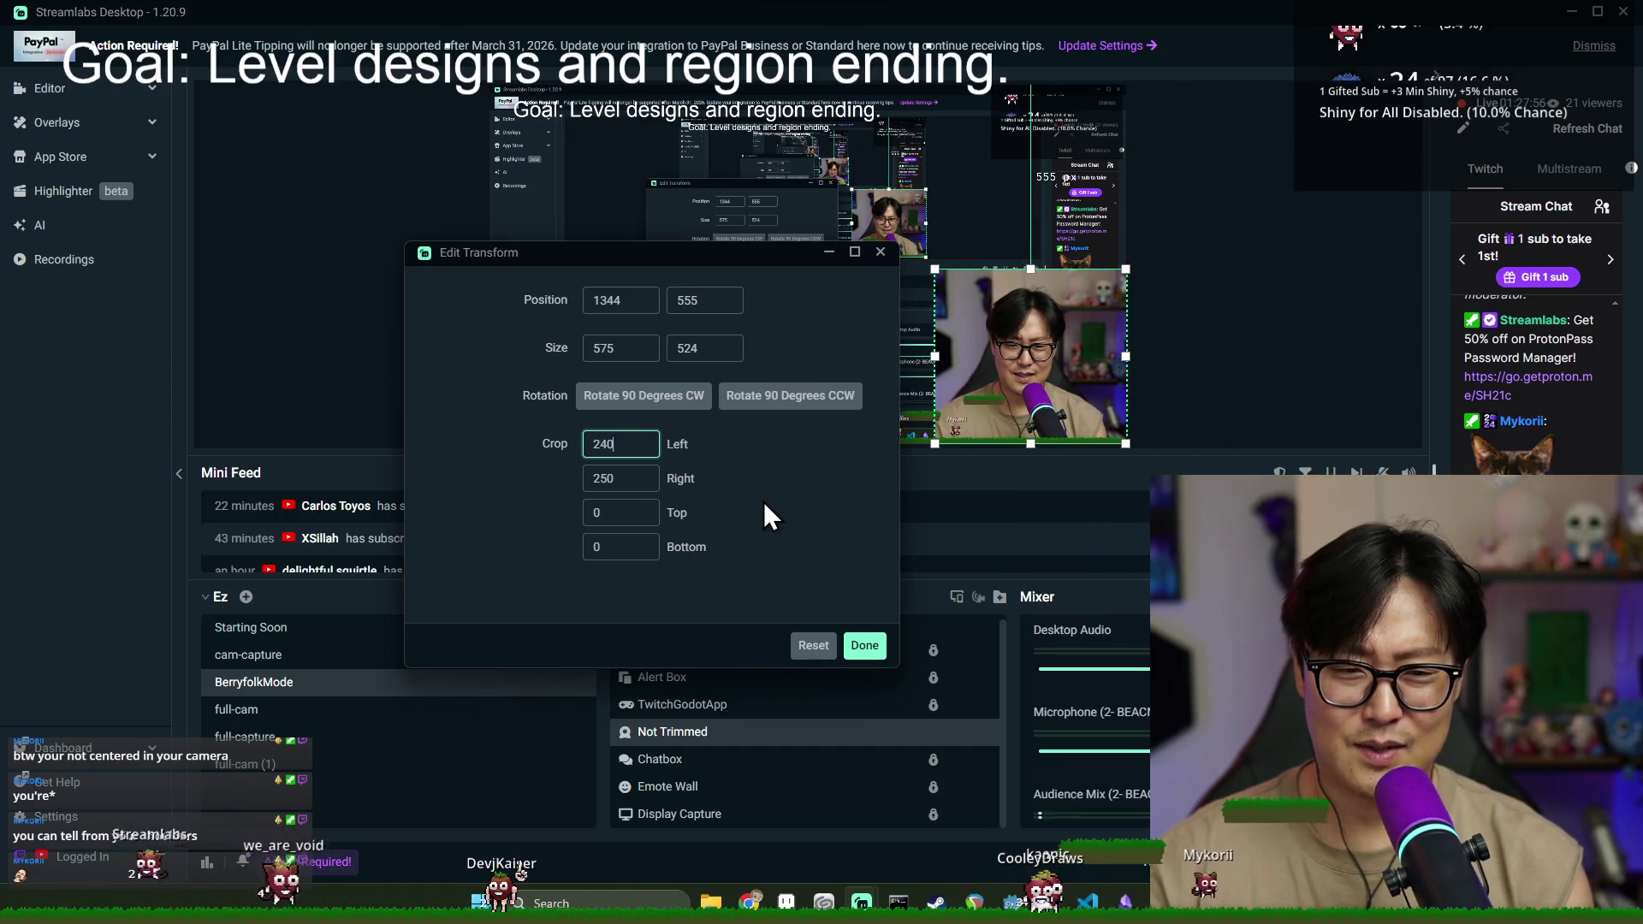
{"action": "key", "text": "BackSpace"}
{"action": "key", "text": "BackSpace"}
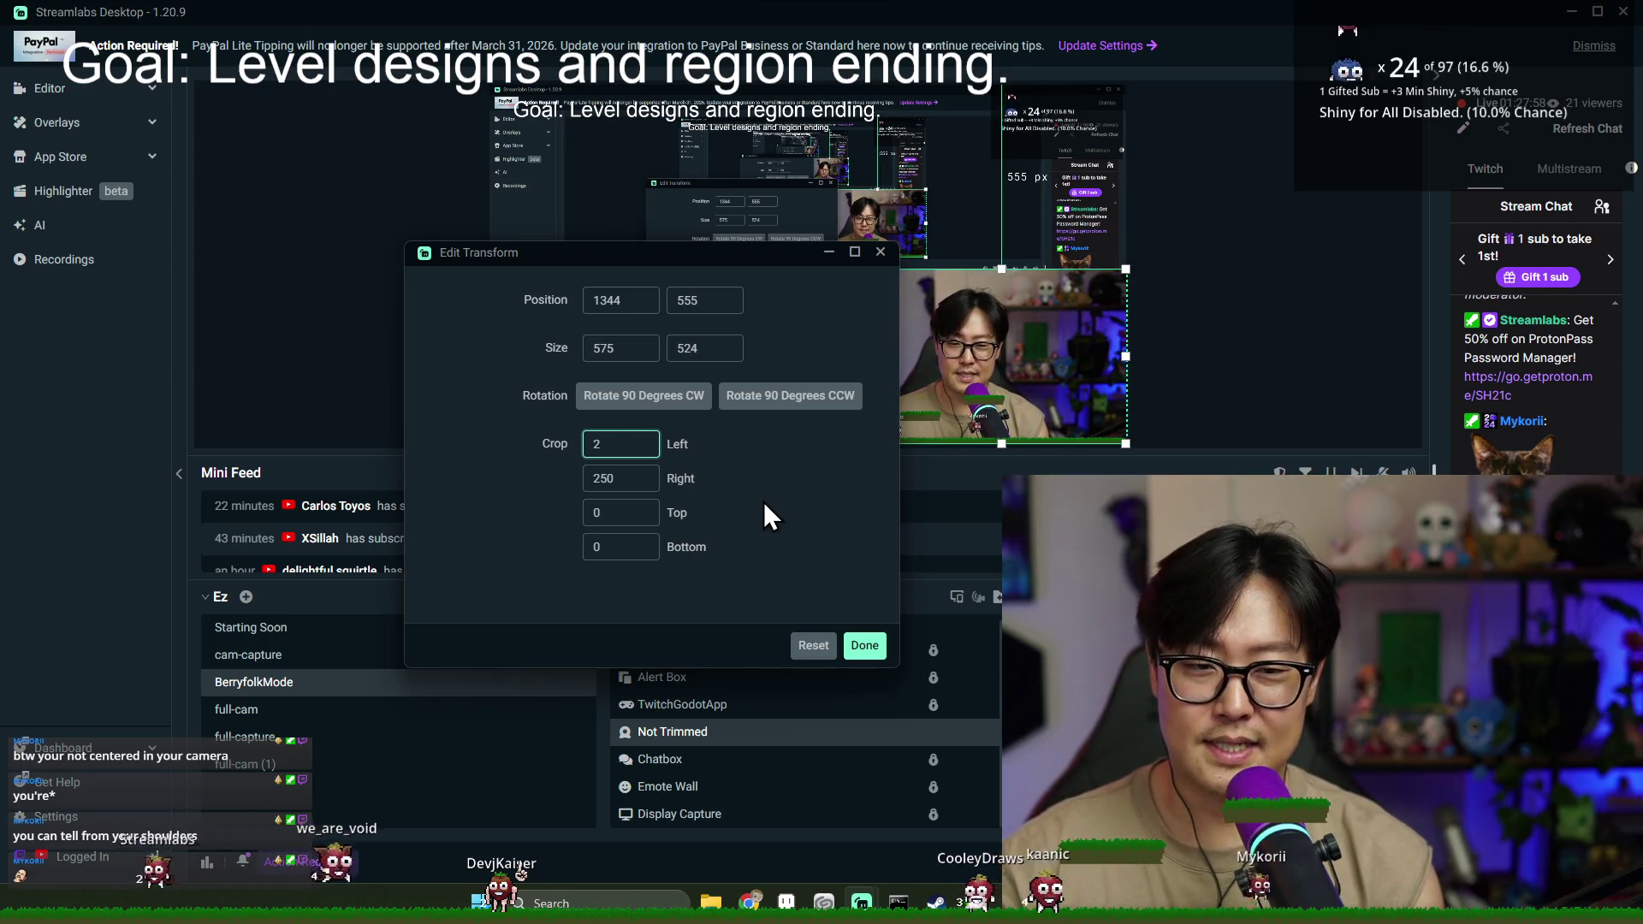
{"action": "type", "text": "00"}
{"action": "key", "text": "BackSpace"}
{"action": "key", "text": "BackSpace"}
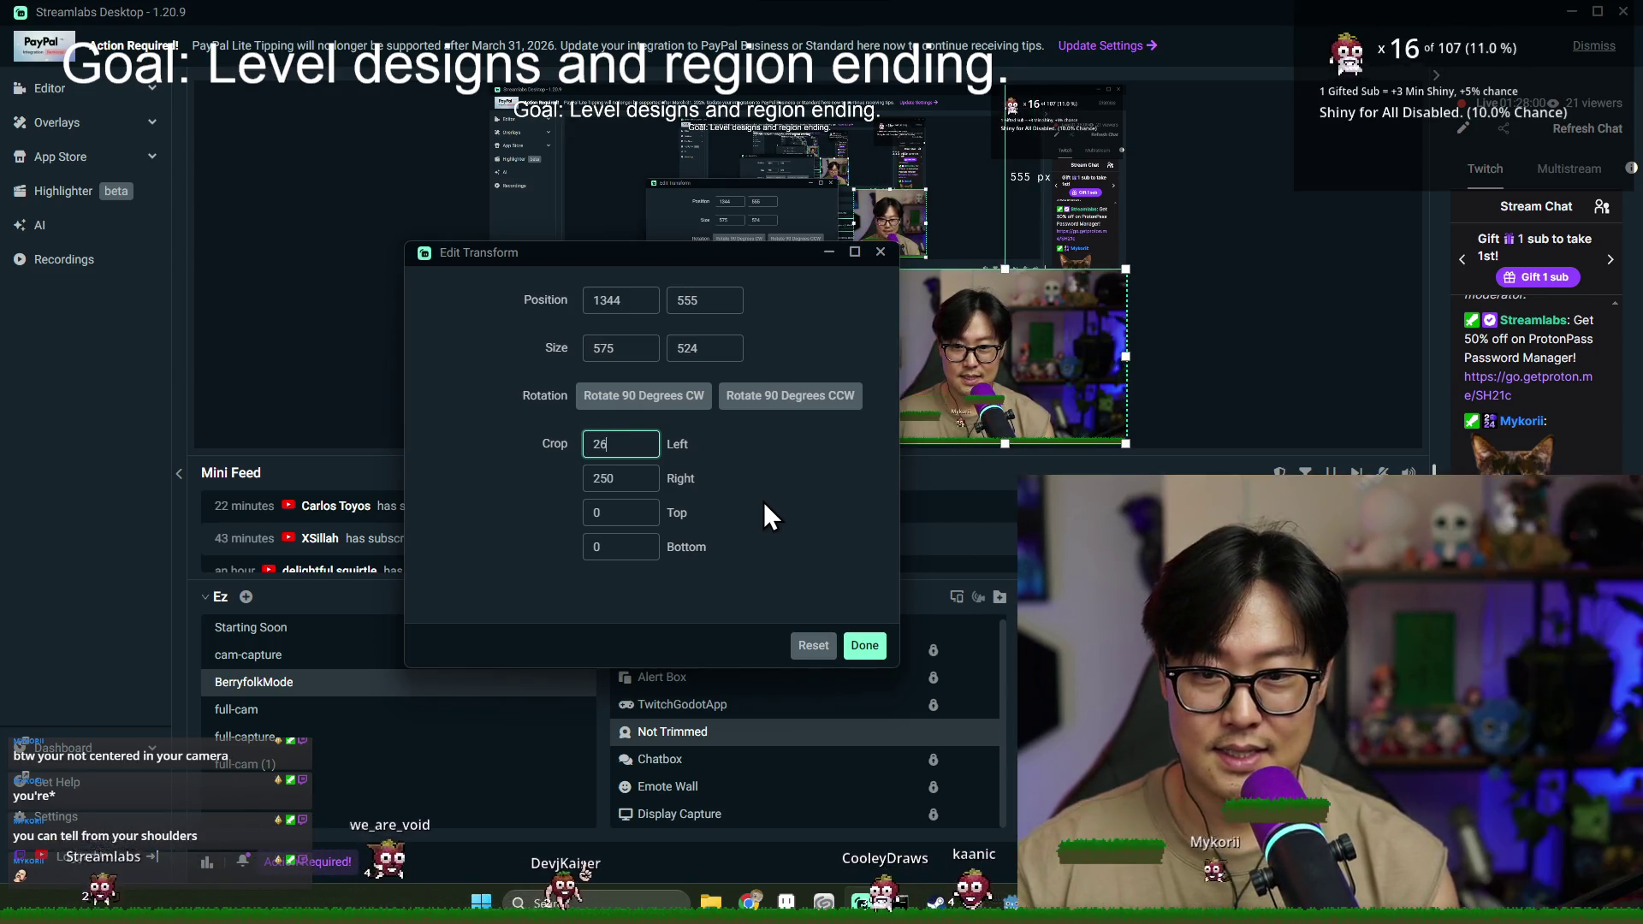
{"action": "type", "text": "00"}
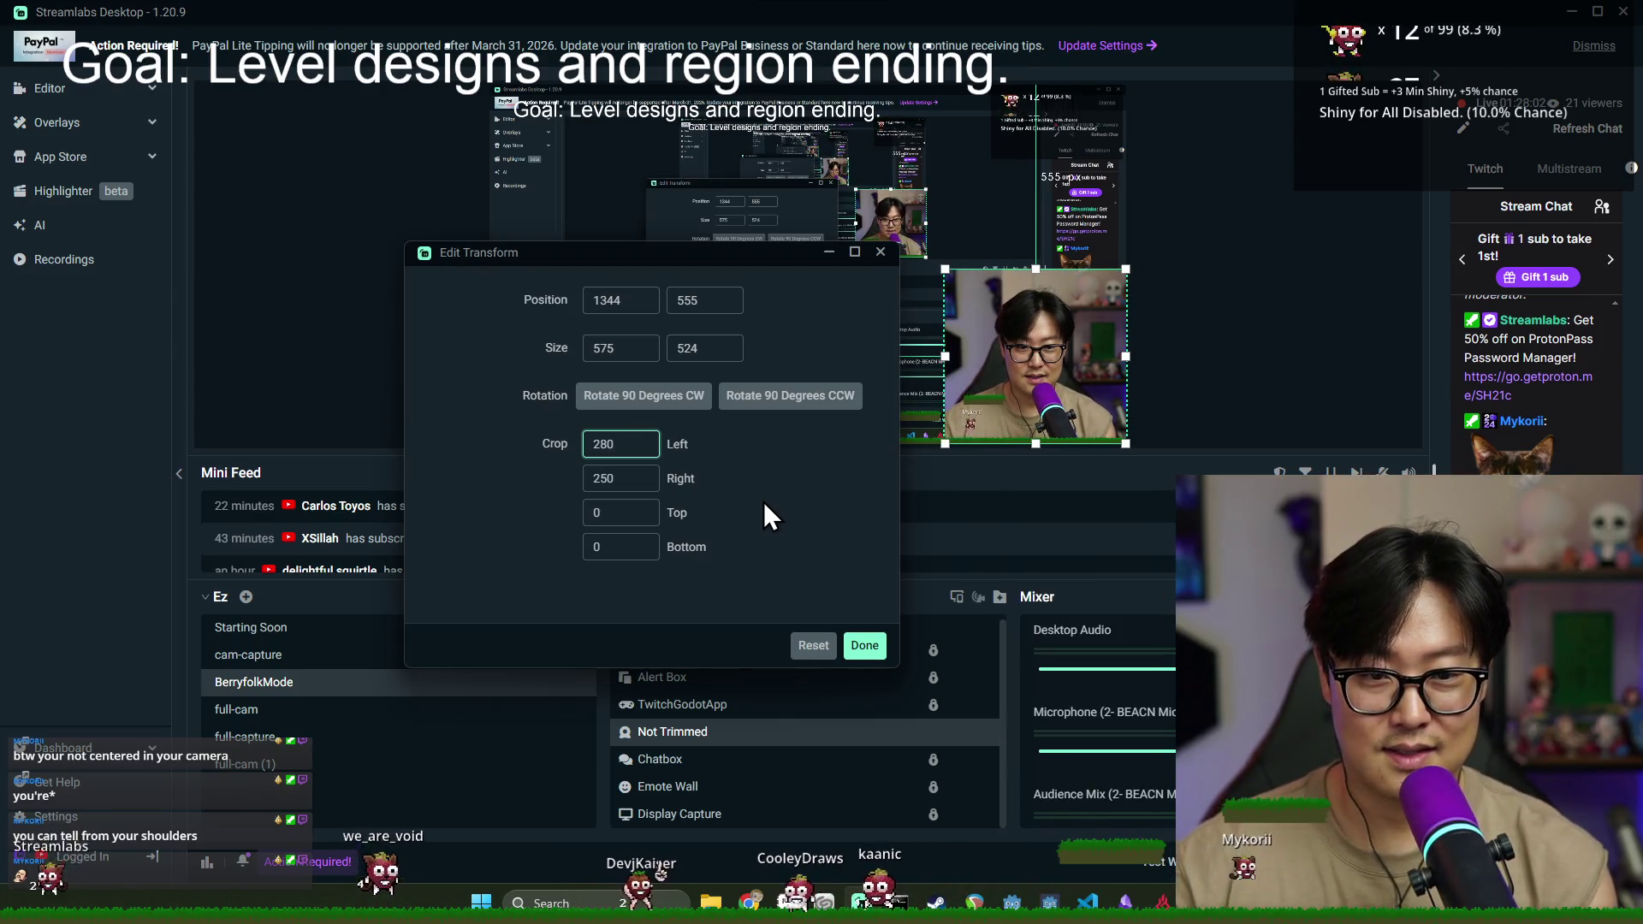
{"action": "key", "text": "BackSpace"}
{"action": "key", "text": "BackSpace"}
{"action": "key", "text": "BackSpace"}
{"action": "type", "text": "300"}
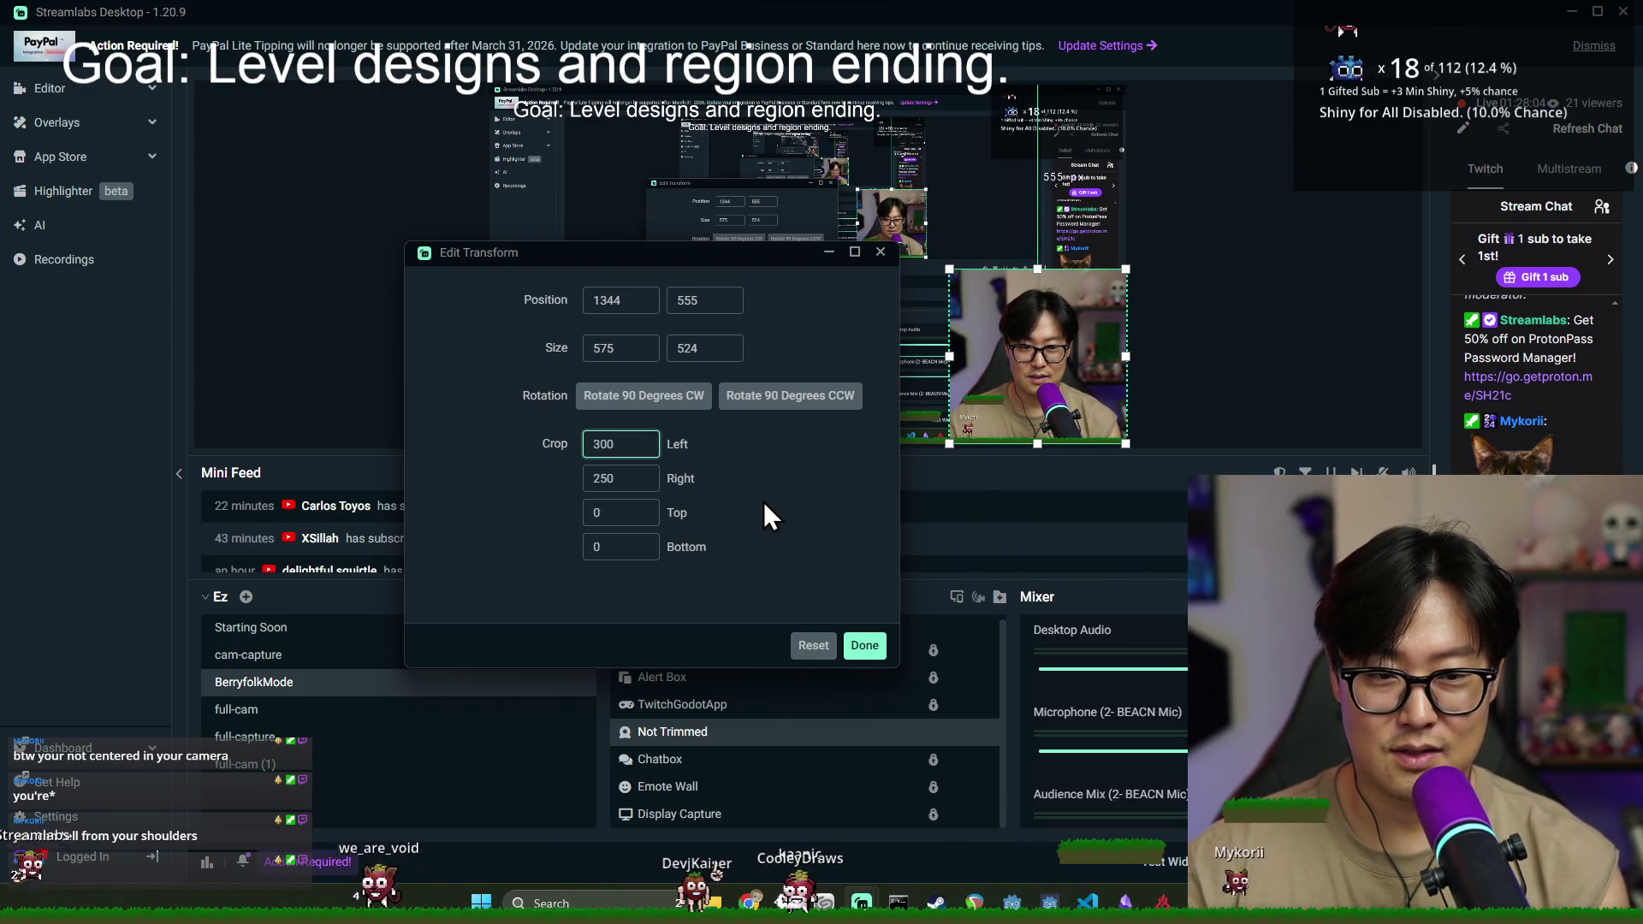
- Set Crop Right to 220, apply, deselect the webcam, and return to Godot
{"action": "left_click", "coordinate": [624, 471]}
{"action": "key", "text": "BackSpace"}
{"action": "key", "text": "BackSpace"}
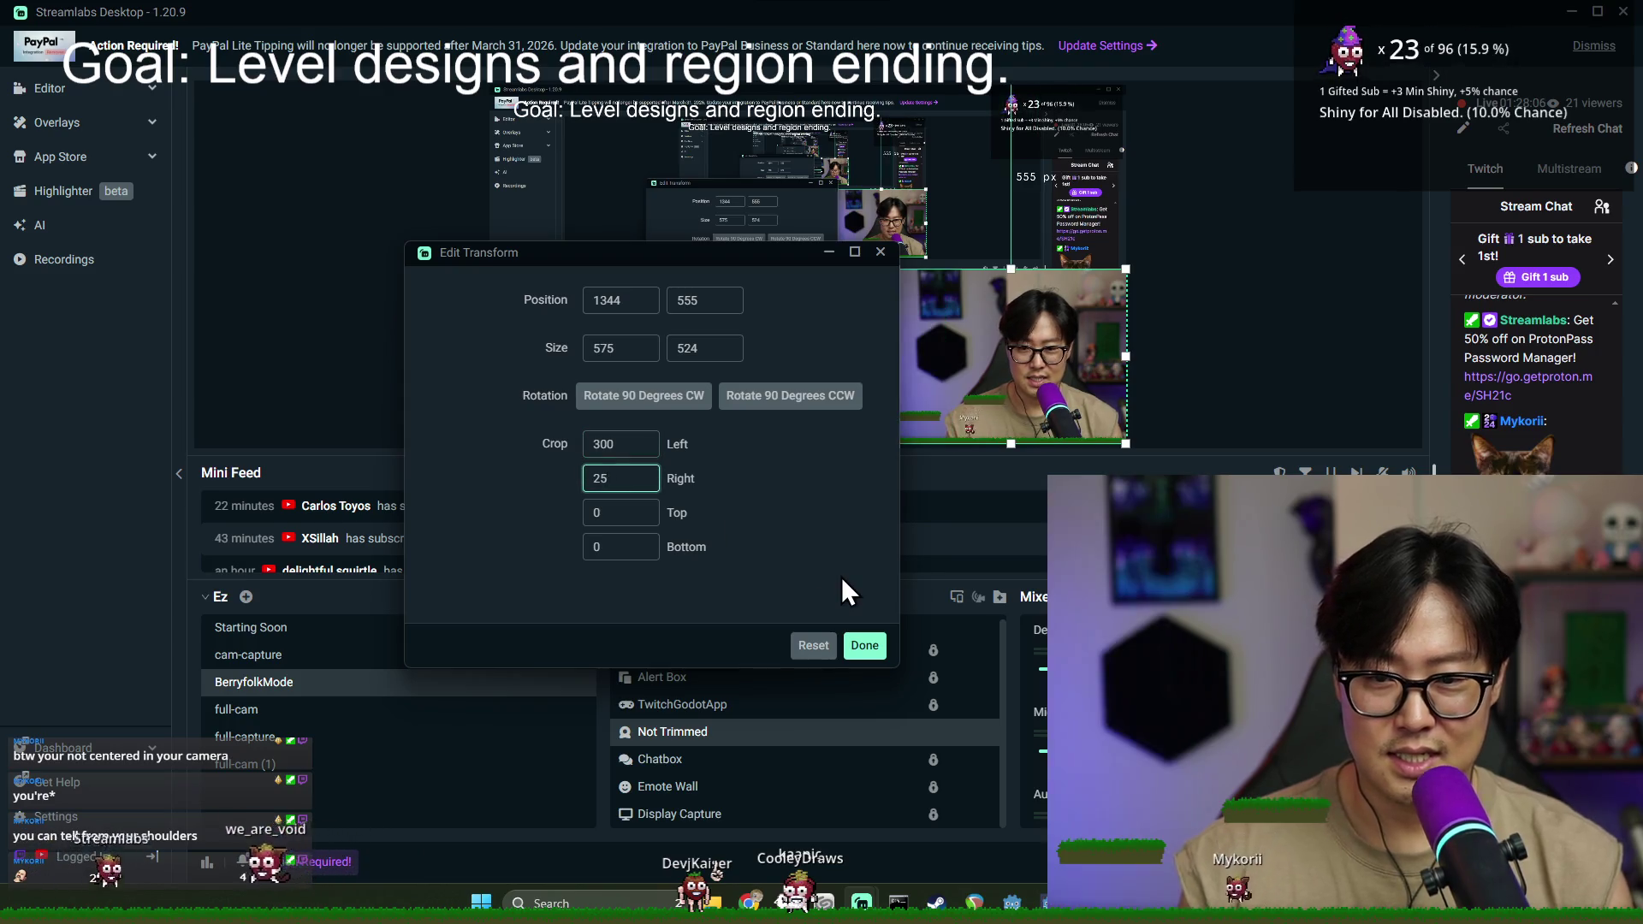
{"action": "type", "text": "20"}
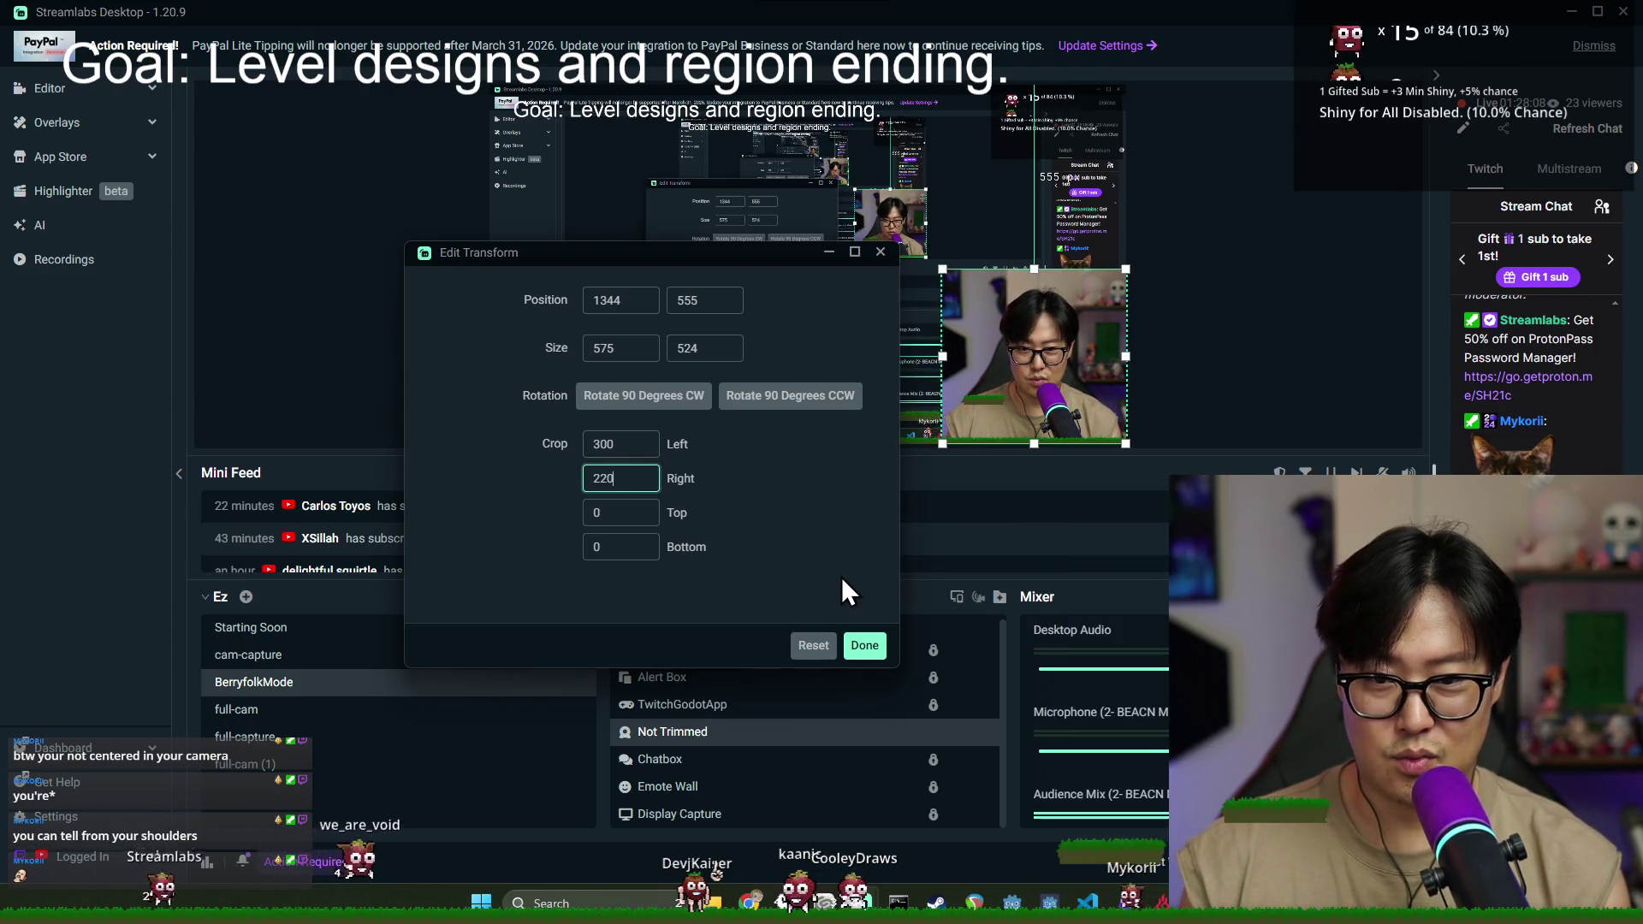
{"action": "left_click", "coordinate": [864, 645]}
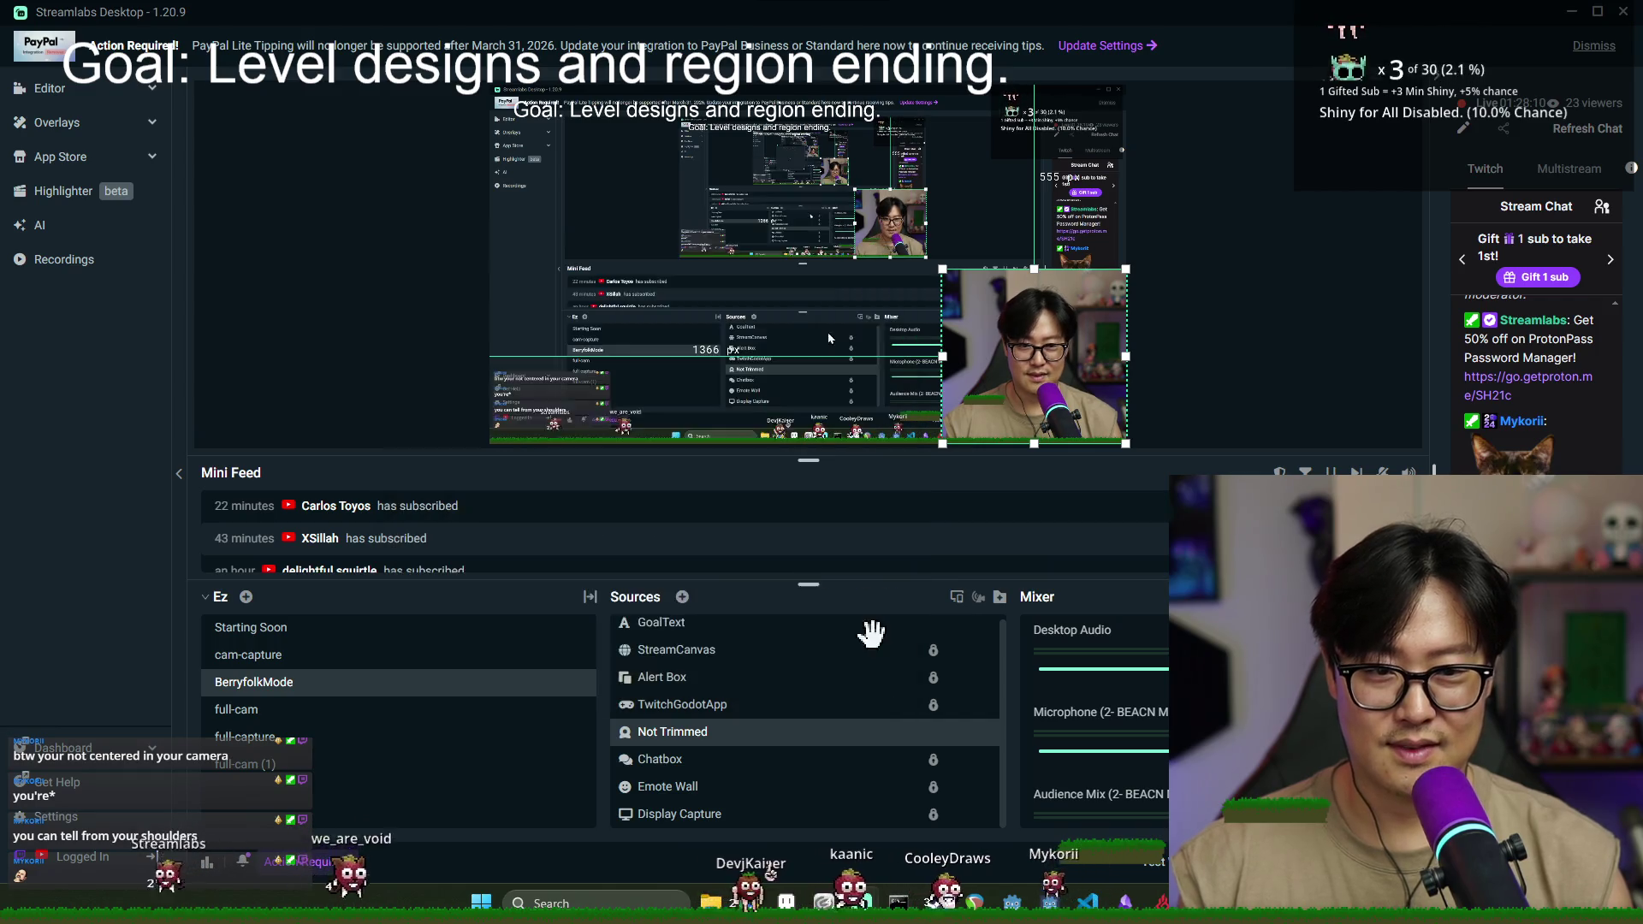
{"action": "left_click", "coordinate": [1330, 363]}
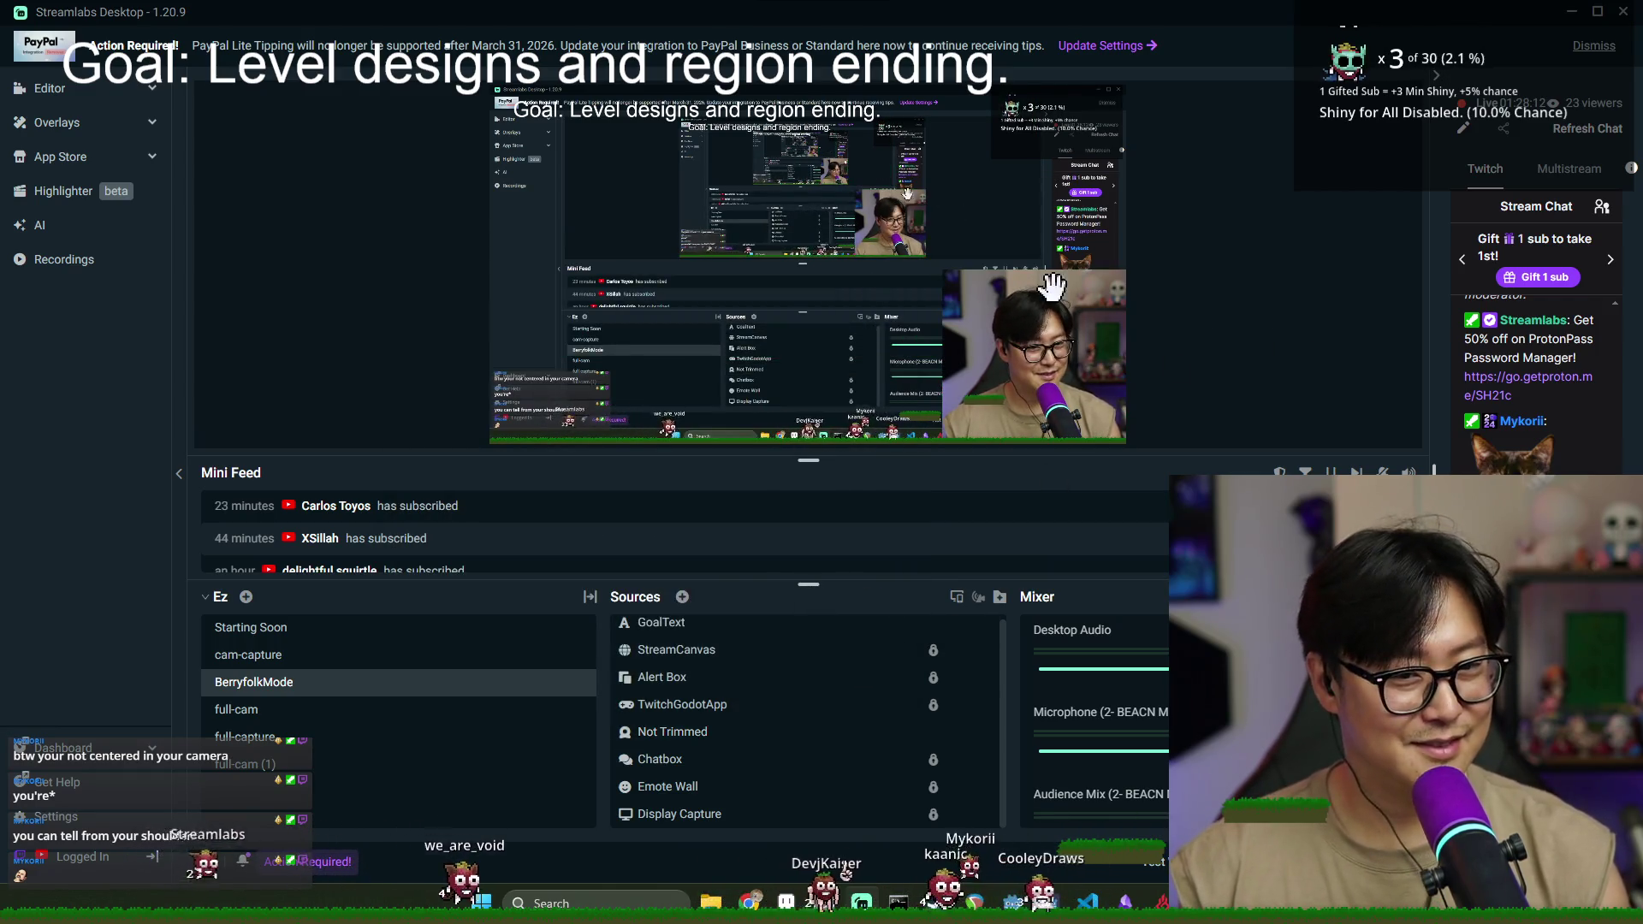
{"action": "key", "text": "alt+Tab"}
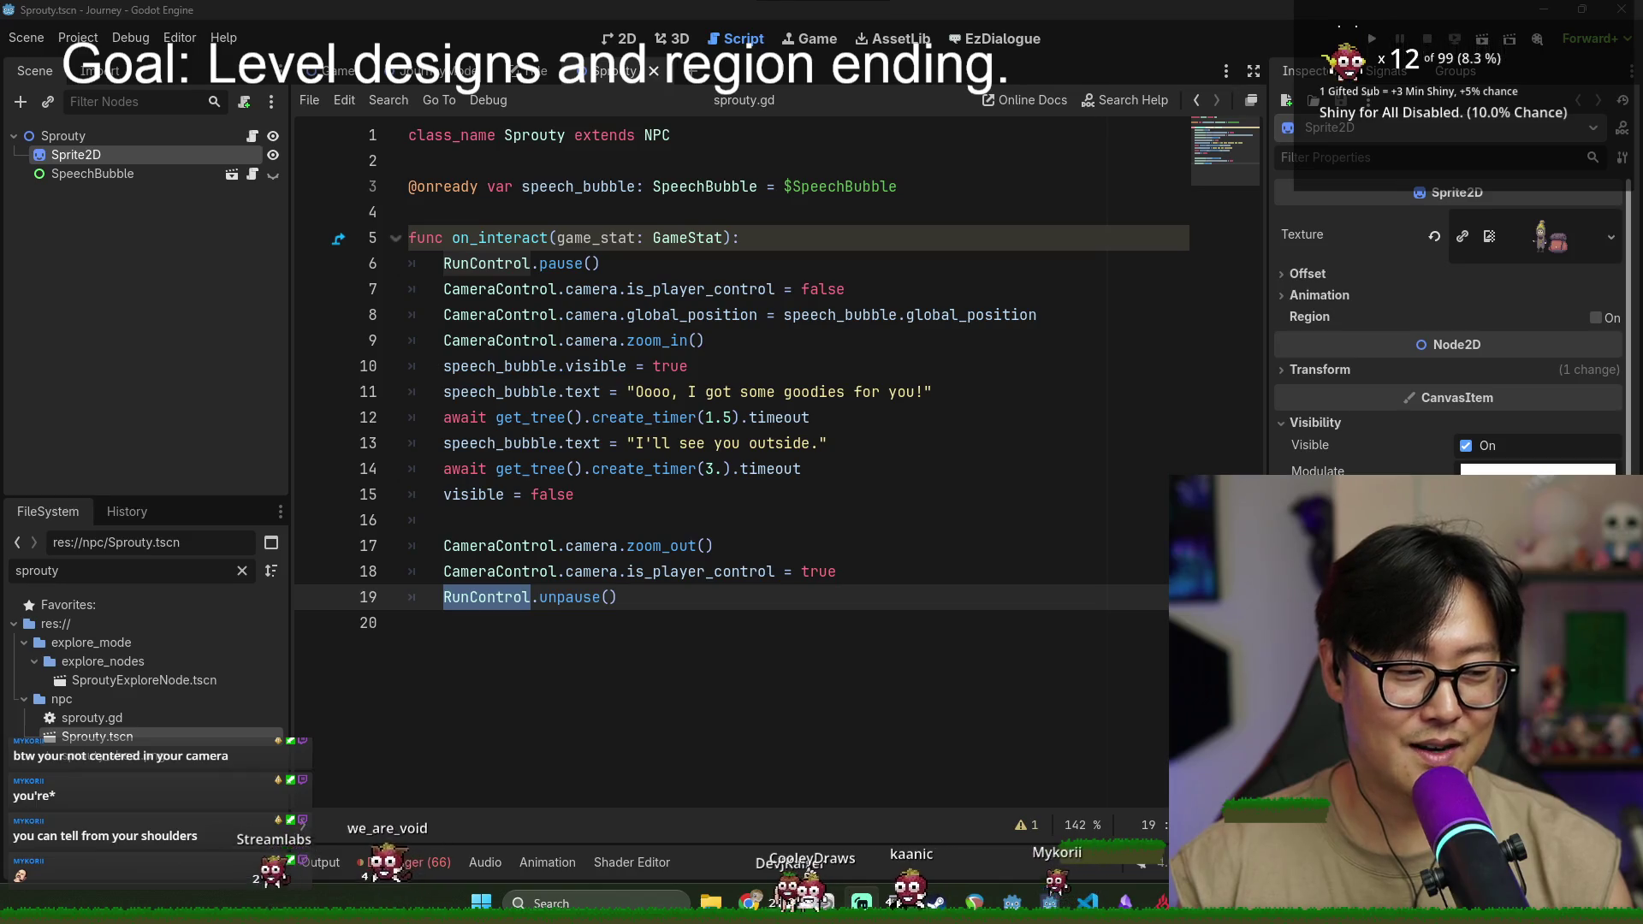
- Click into line 11's dialogue text, then select the existing FileSystem filter text
{"action": "left_click", "coordinate": [780, 395]}
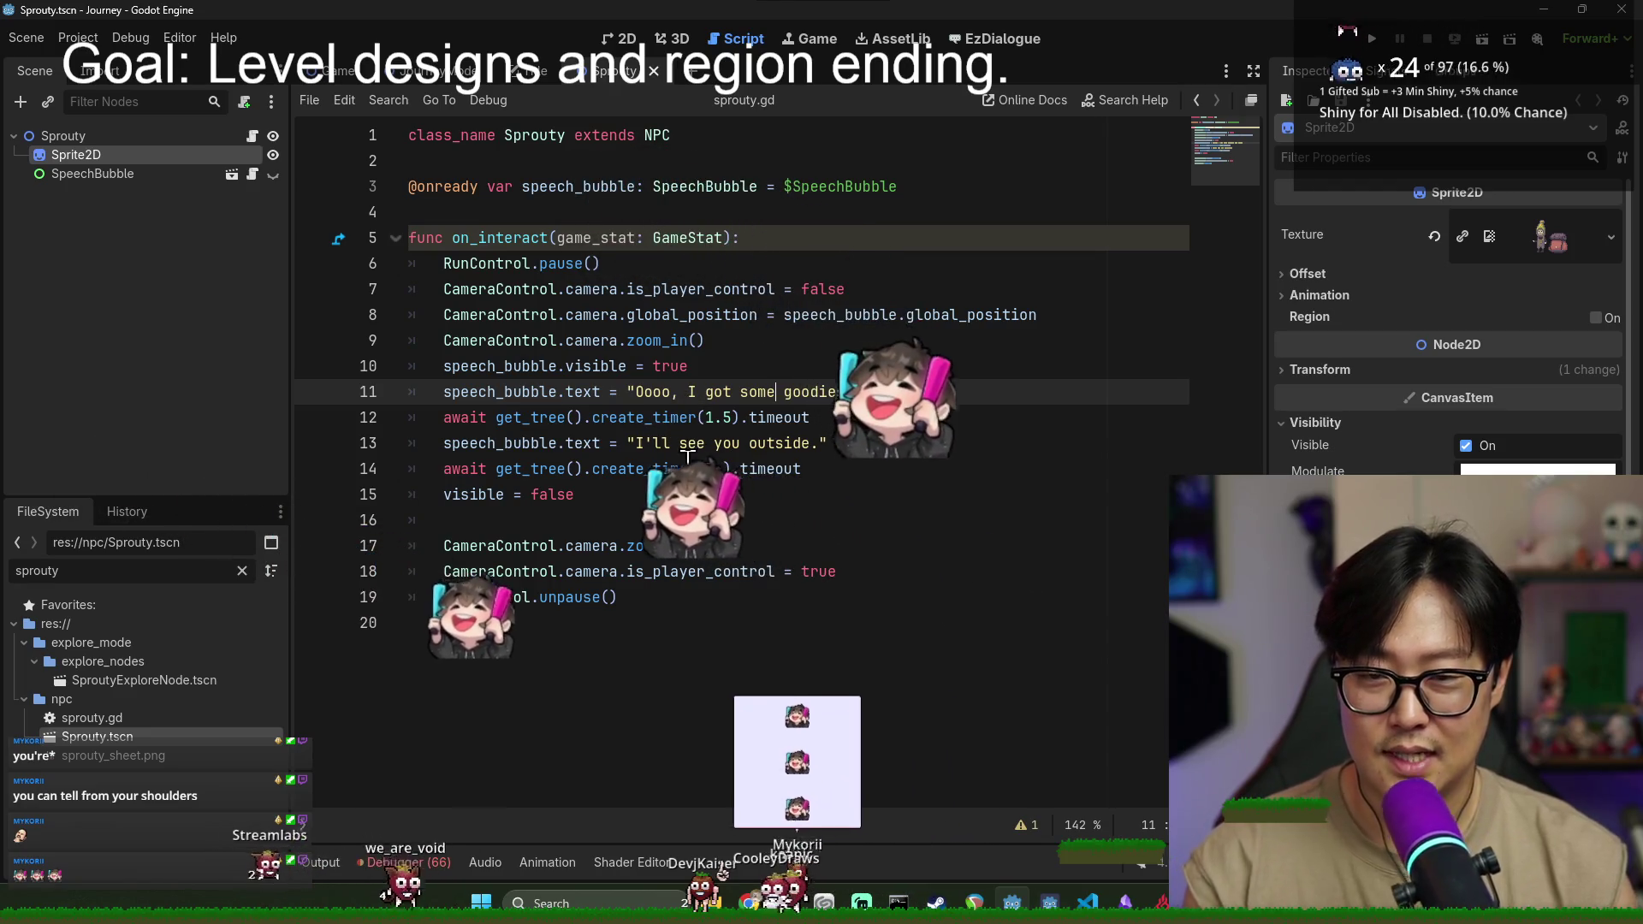
{"action": "double_click", "coordinate": [117, 572]}
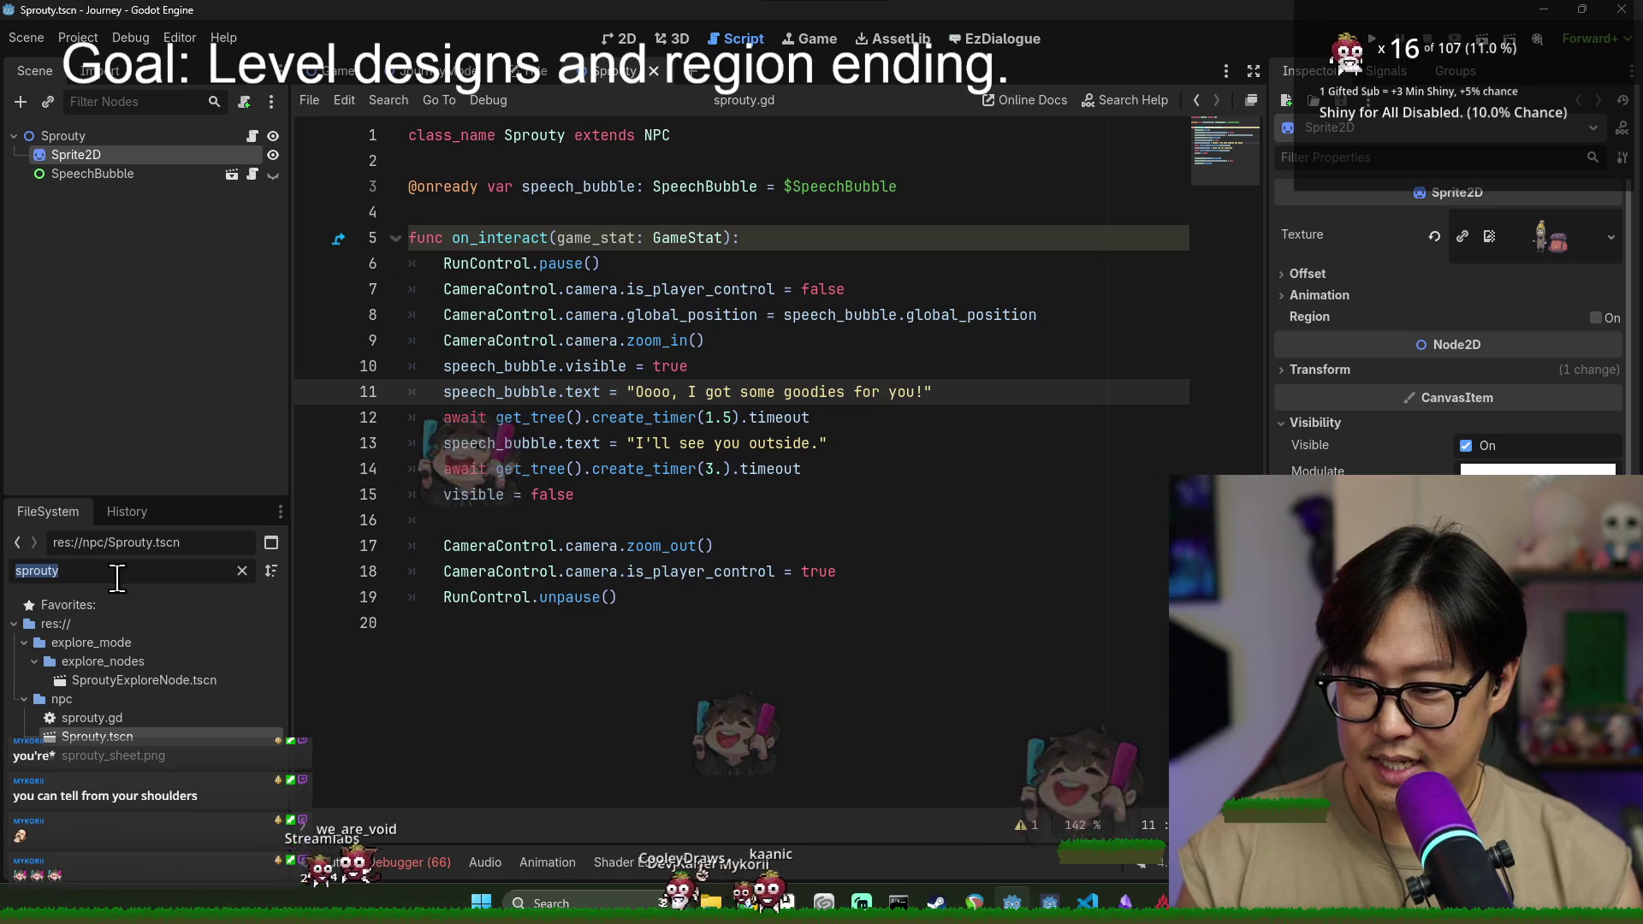
- Filter for 'merchan', open Merchant.tscn, and review on_npc_interact, is_merchant_found and get_additional_actions
{"action": "type", "text": "merchan"}
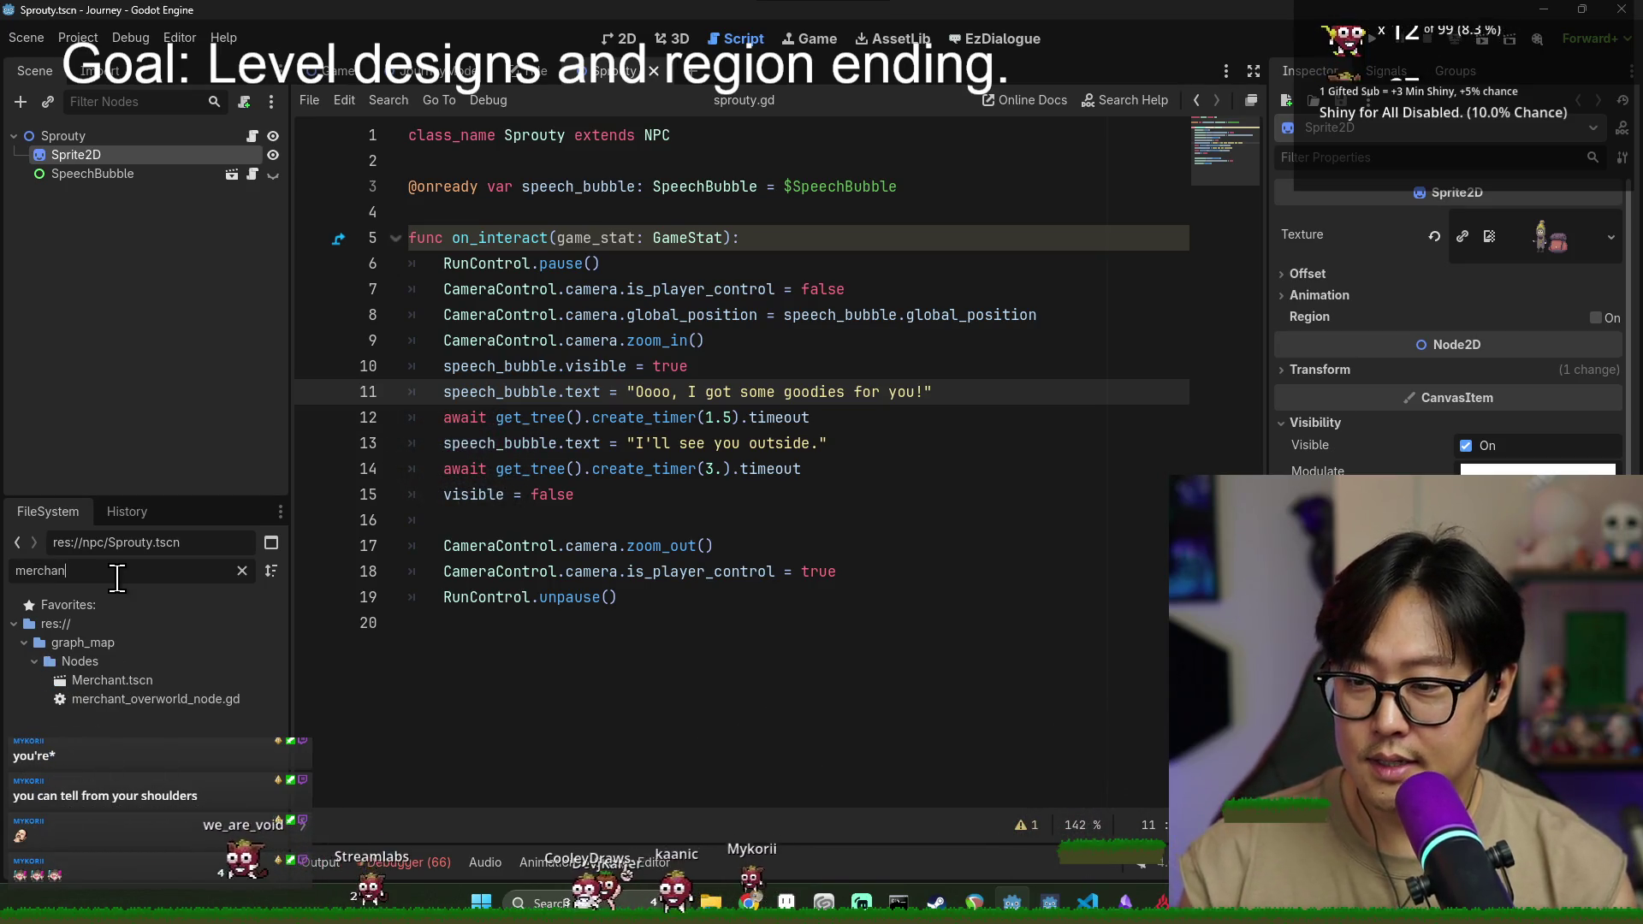
{"action": "double_click", "coordinate": [238, 678]}
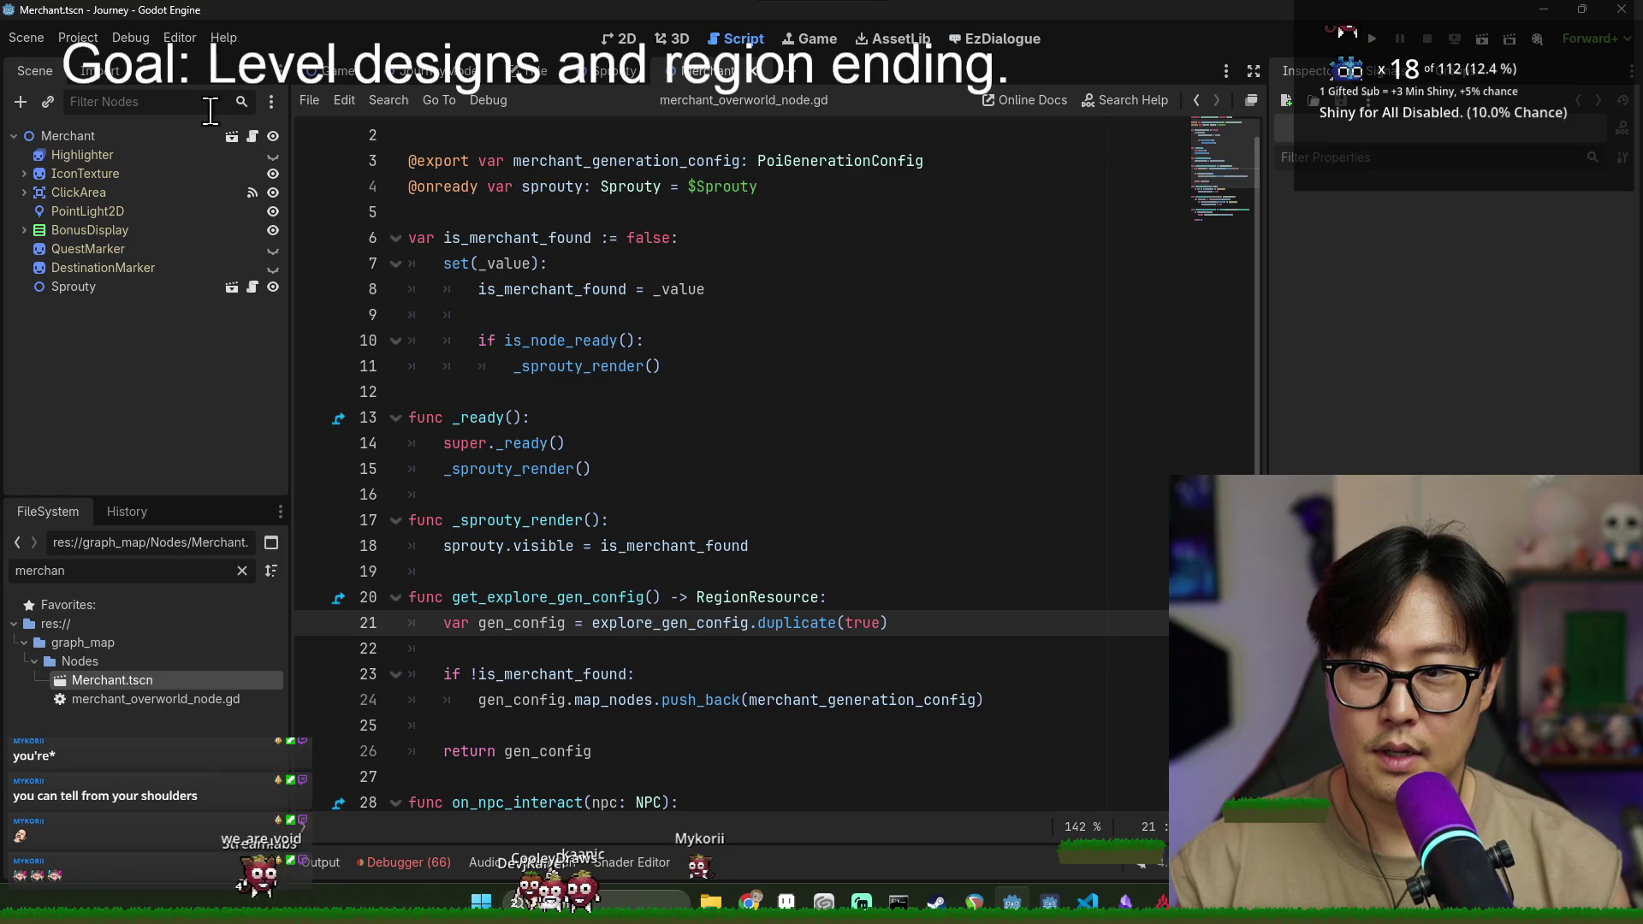
{"action": "left_click", "coordinate": [185, 140]}
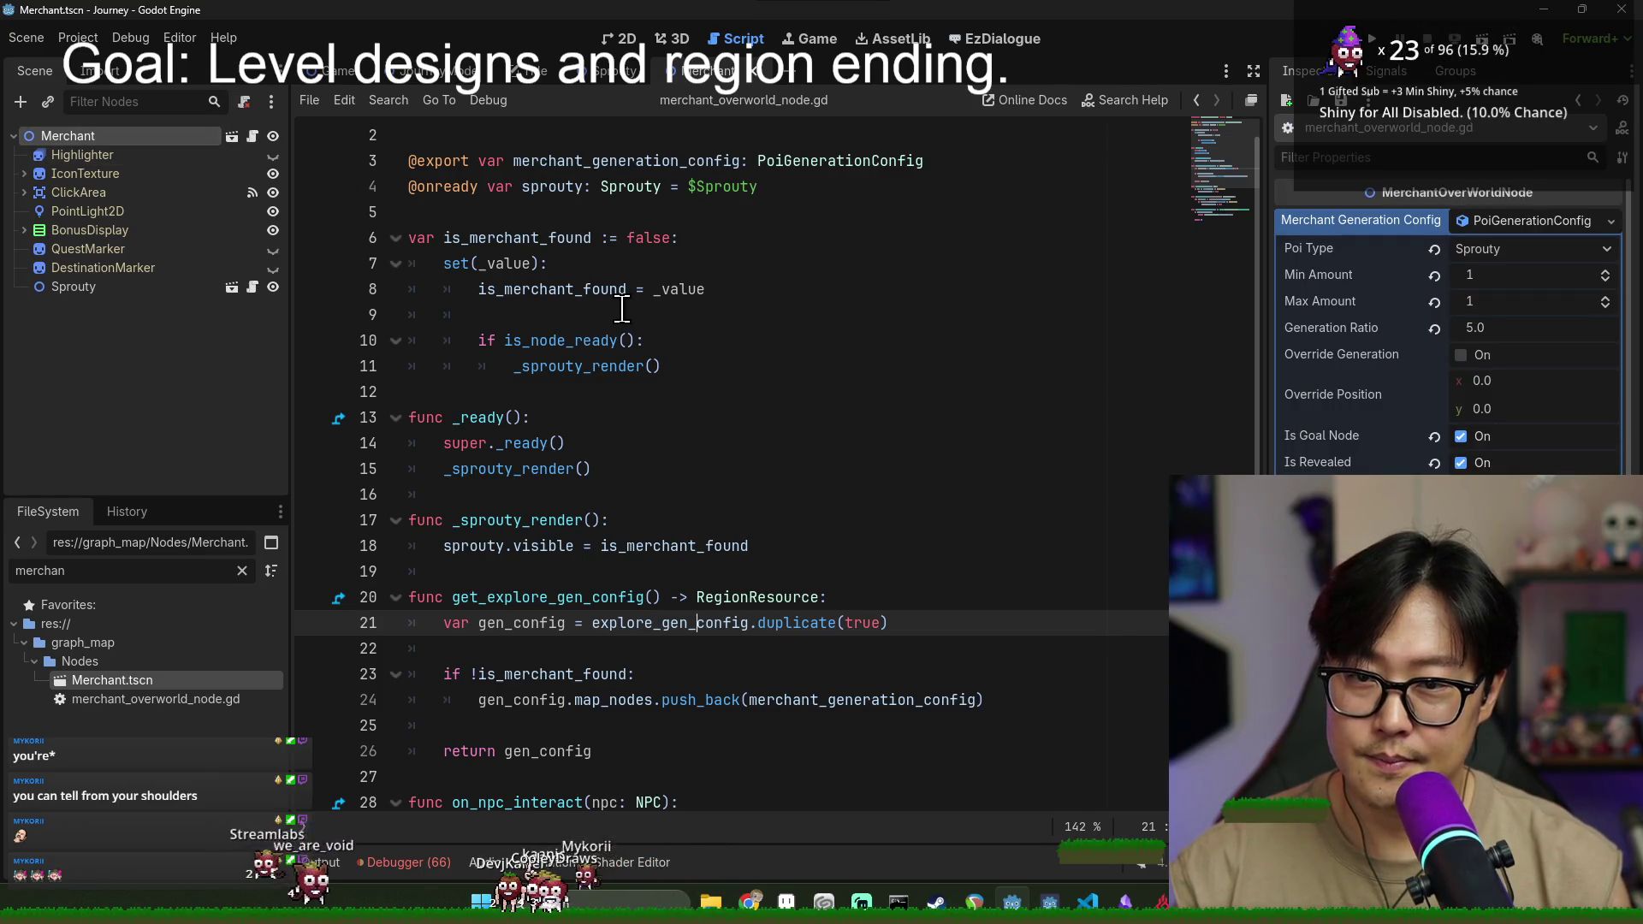
{"action": "scroll", "coordinate": [616, 356], "scroll_direction": "down", "scroll_amount": 4}
{"action": "scroll", "coordinate": [616, 356], "scroll_direction": "down", "scroll_amount": 1}
{"action": "double_click", "coordinate": [510, 443]}
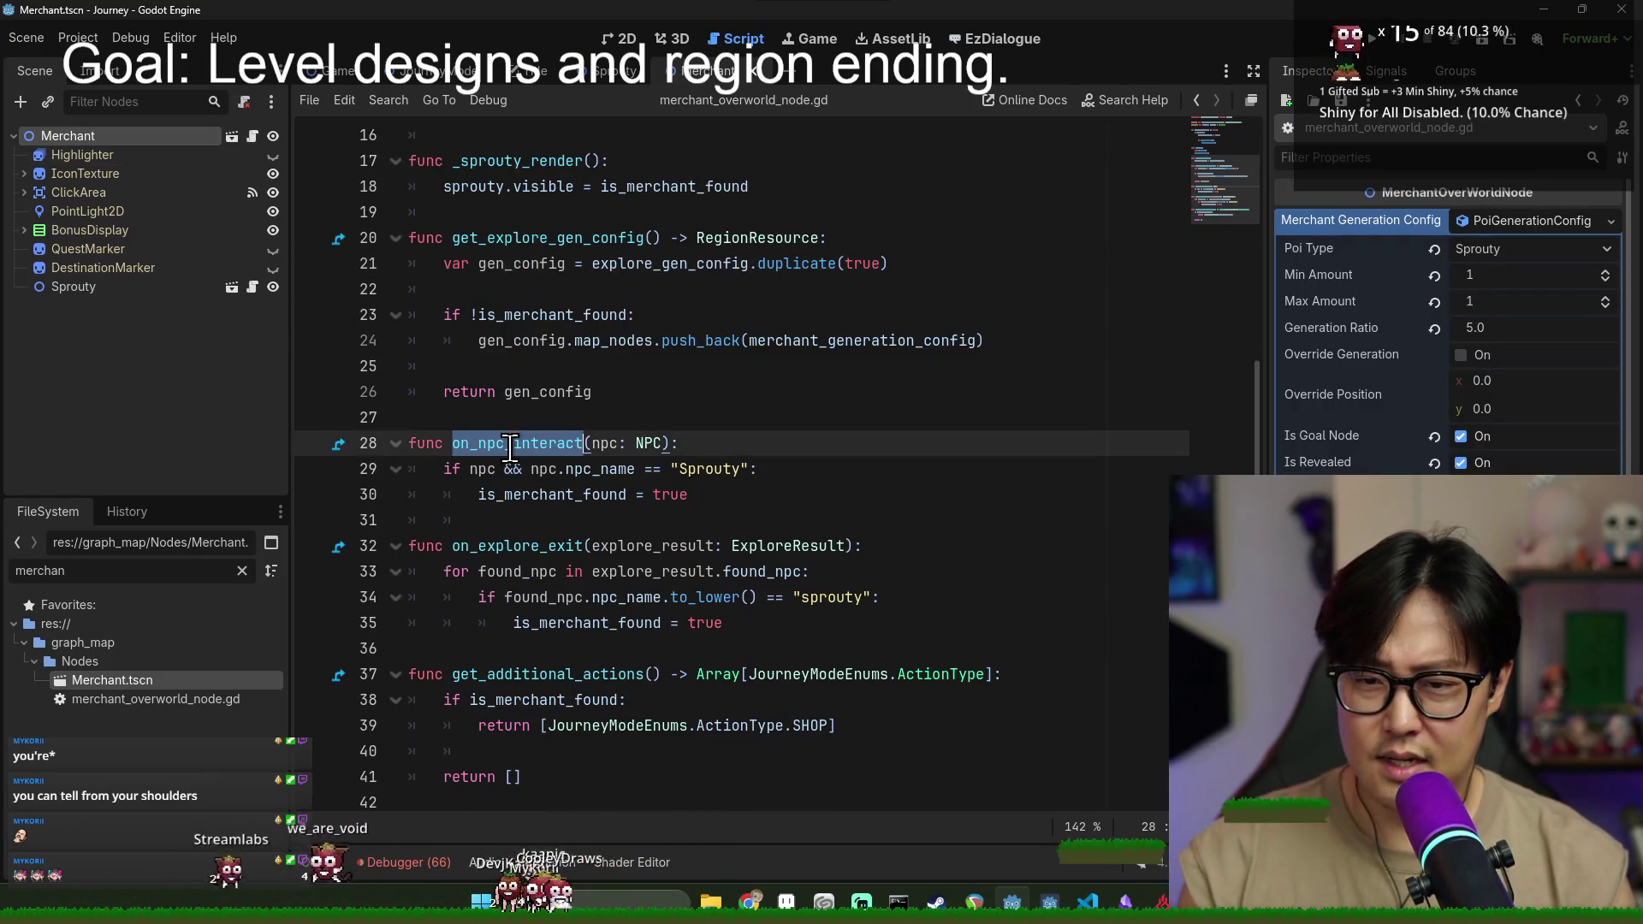
{"action": "double_click", "coordinate": [524, 495]}
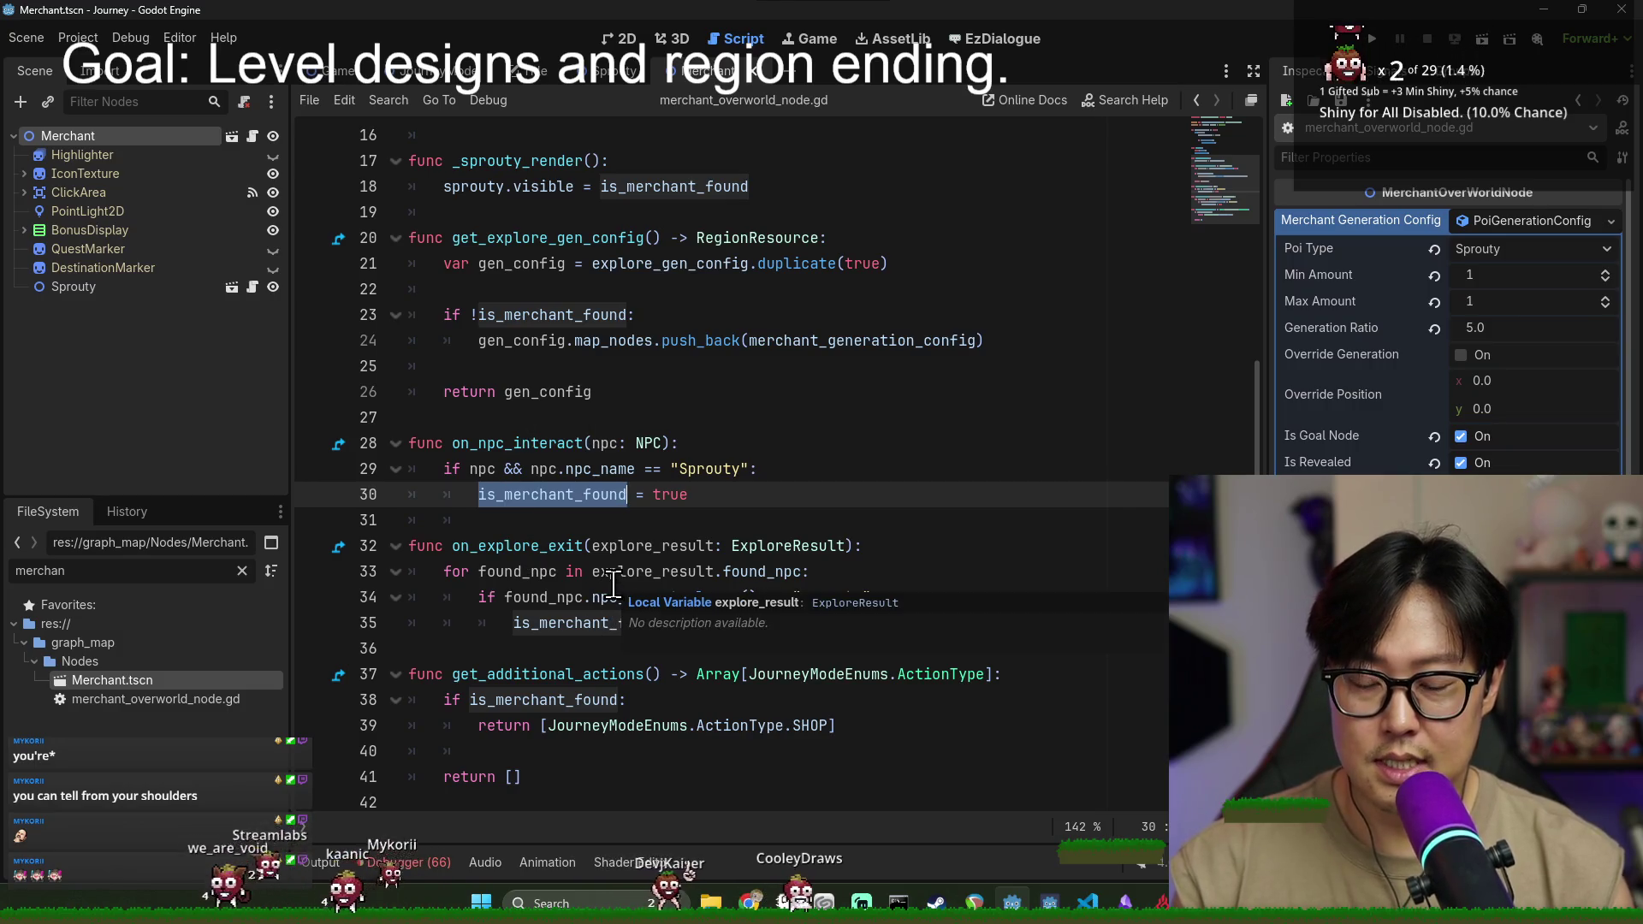
{"action": "double_click", "coordinate": [562, 676]}
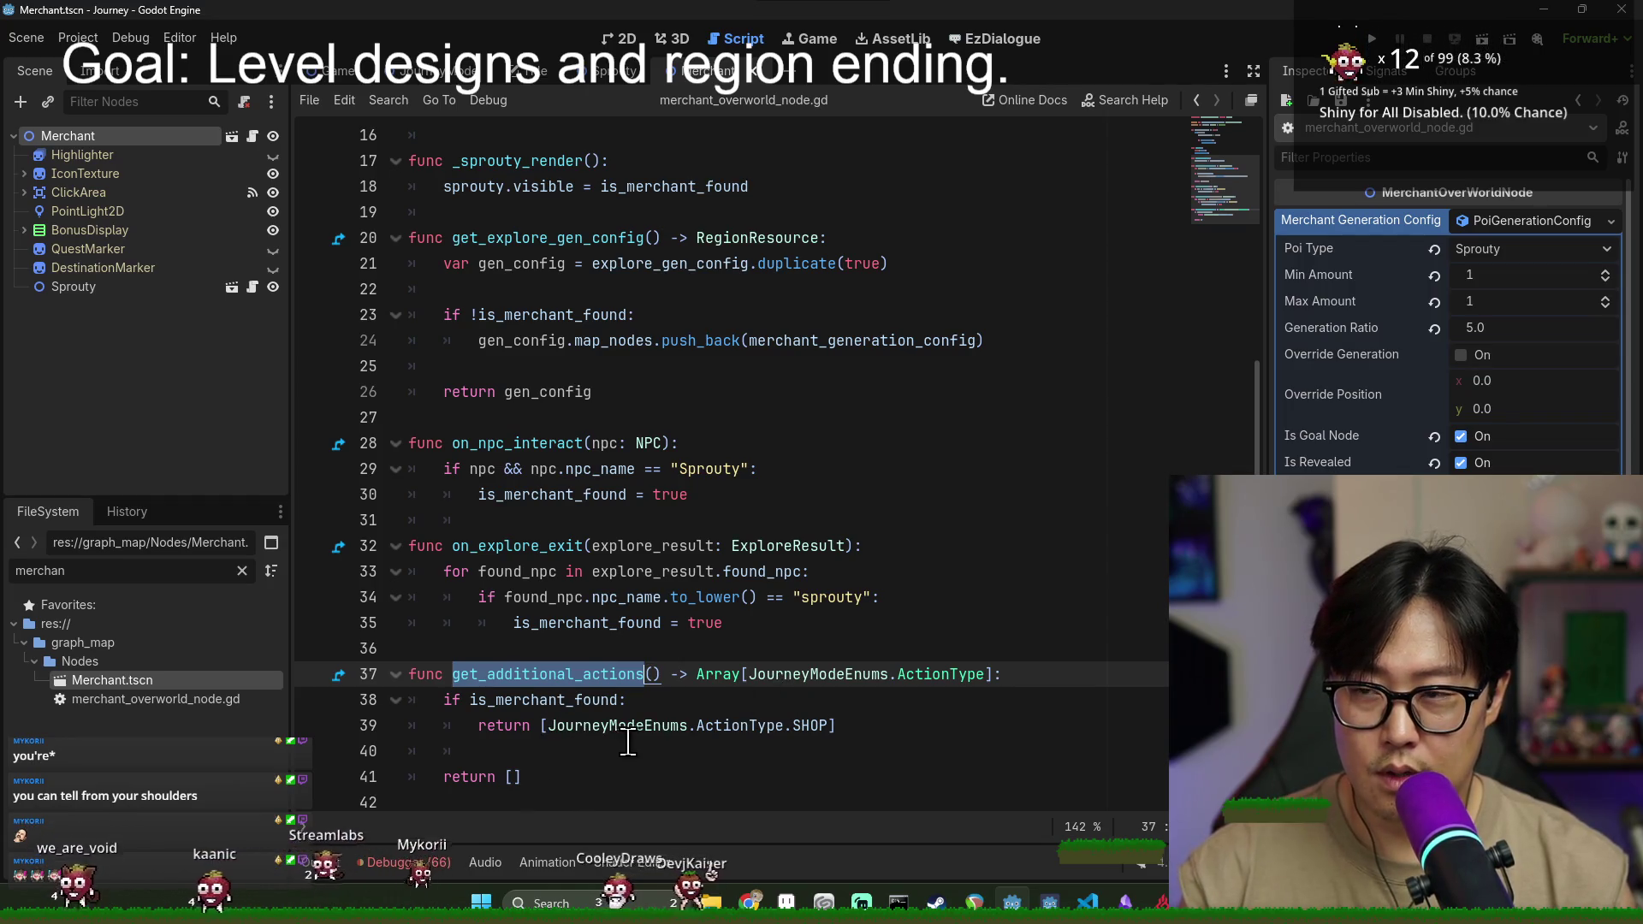
{"action": "scroll", "coordinate": [813, 257], "scroll_direction": "up", "scroll_amount": 5}
- Save the scene and inspect on_npc_interact in the MapNode base script map_node.gd
{"action": "key", "text": "ctrl+s"}
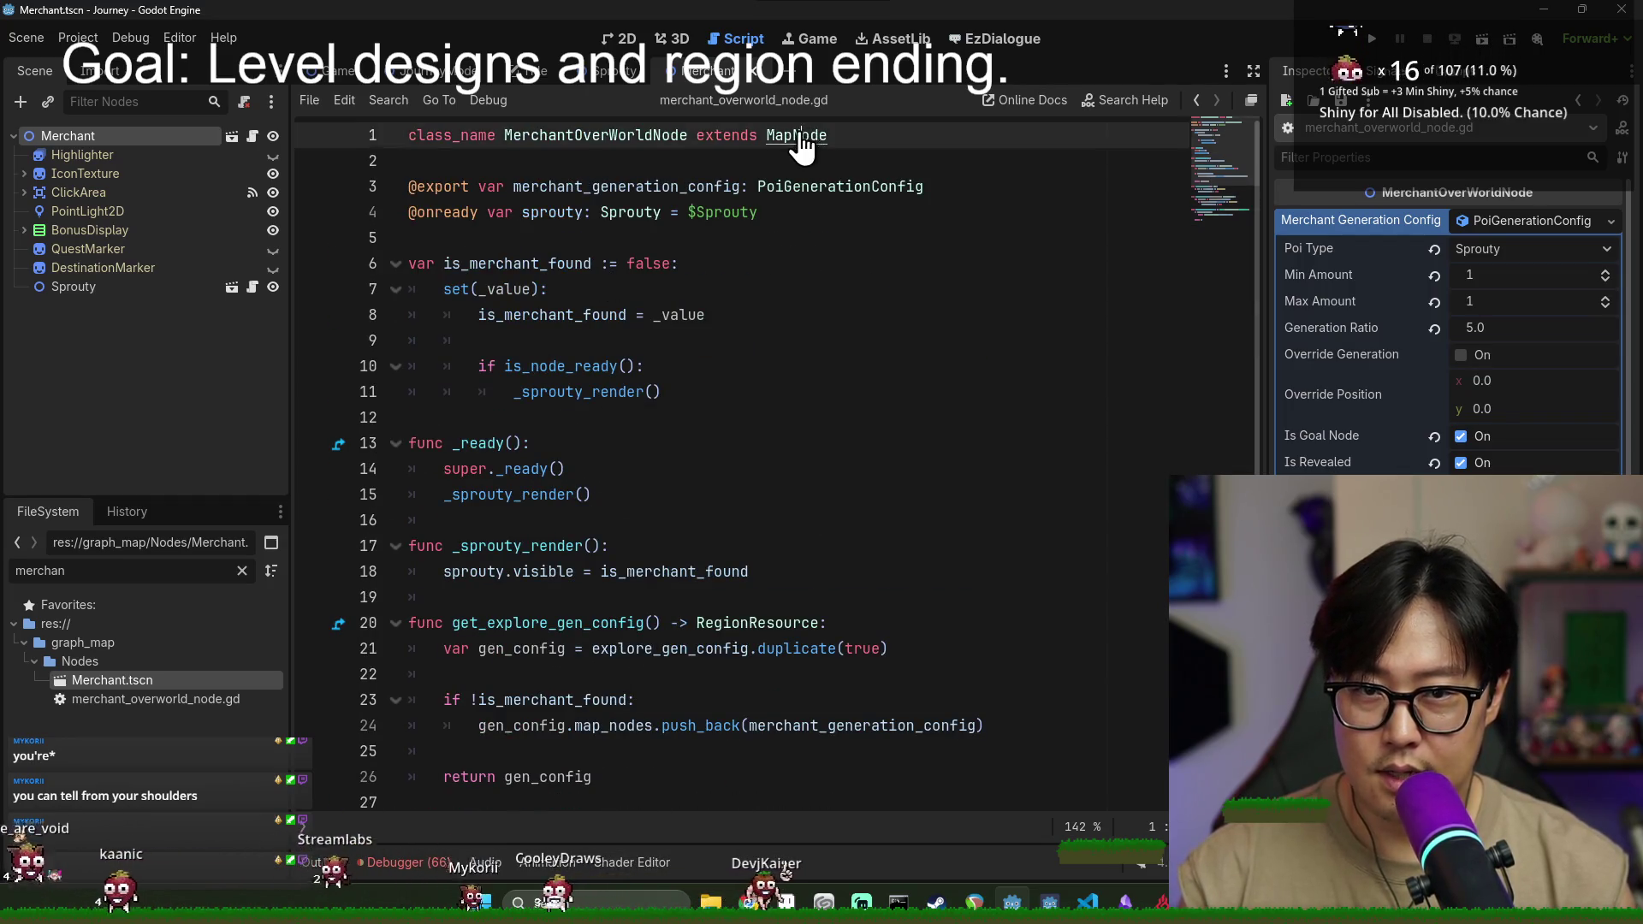
{"action": "left_click", "coordinate": [817, 153], "text": "ctrl"}
{"action": "scroll", "coordinate": [749, 536], "scroll_direction": "down", "scroll_amount": 8}
{"action": "key", "text": "ctrl+s"}
{"action": "left_click", "coordinate": [514, 574]}
{"action": "left_click", "coordinate": [510, 659]}
{"action": "left_click", "coordinate": [514, 573]}
{"action": "double_click", "coordinate": [514, 573]}
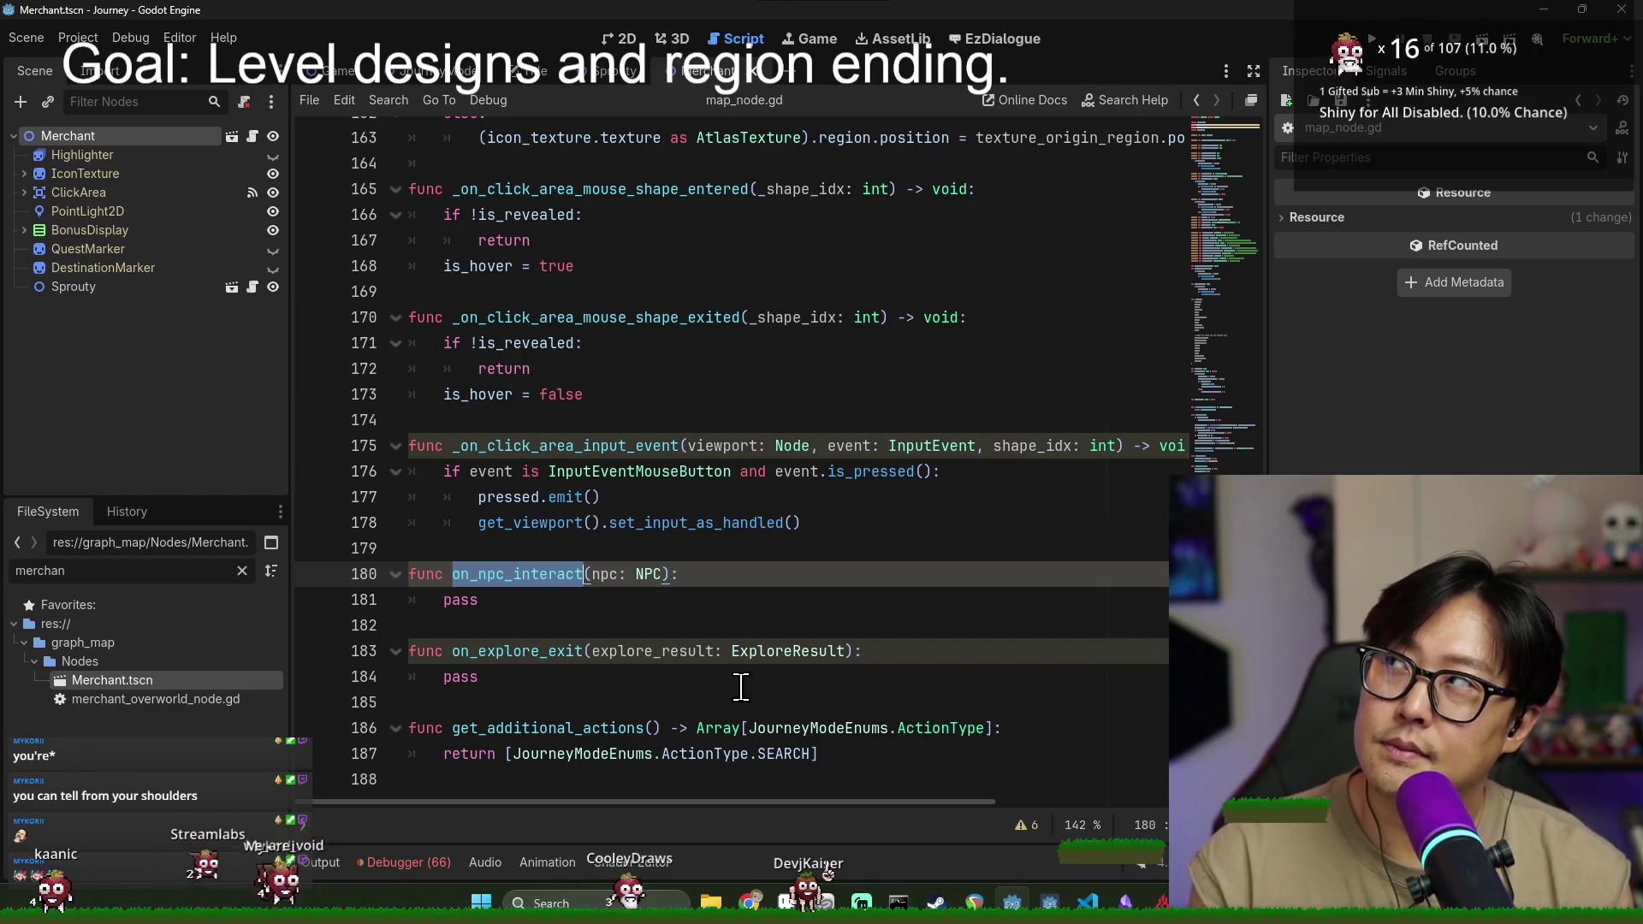
- Reopen merchant_overworld_node.gd and select the FileSystem filter text
{"action": "left_click", "coordinate": [253, 137]}
{"action": "scroll", "coordinate": [745, 684], "scroll_direction": "down", "scroll_amount": 4}
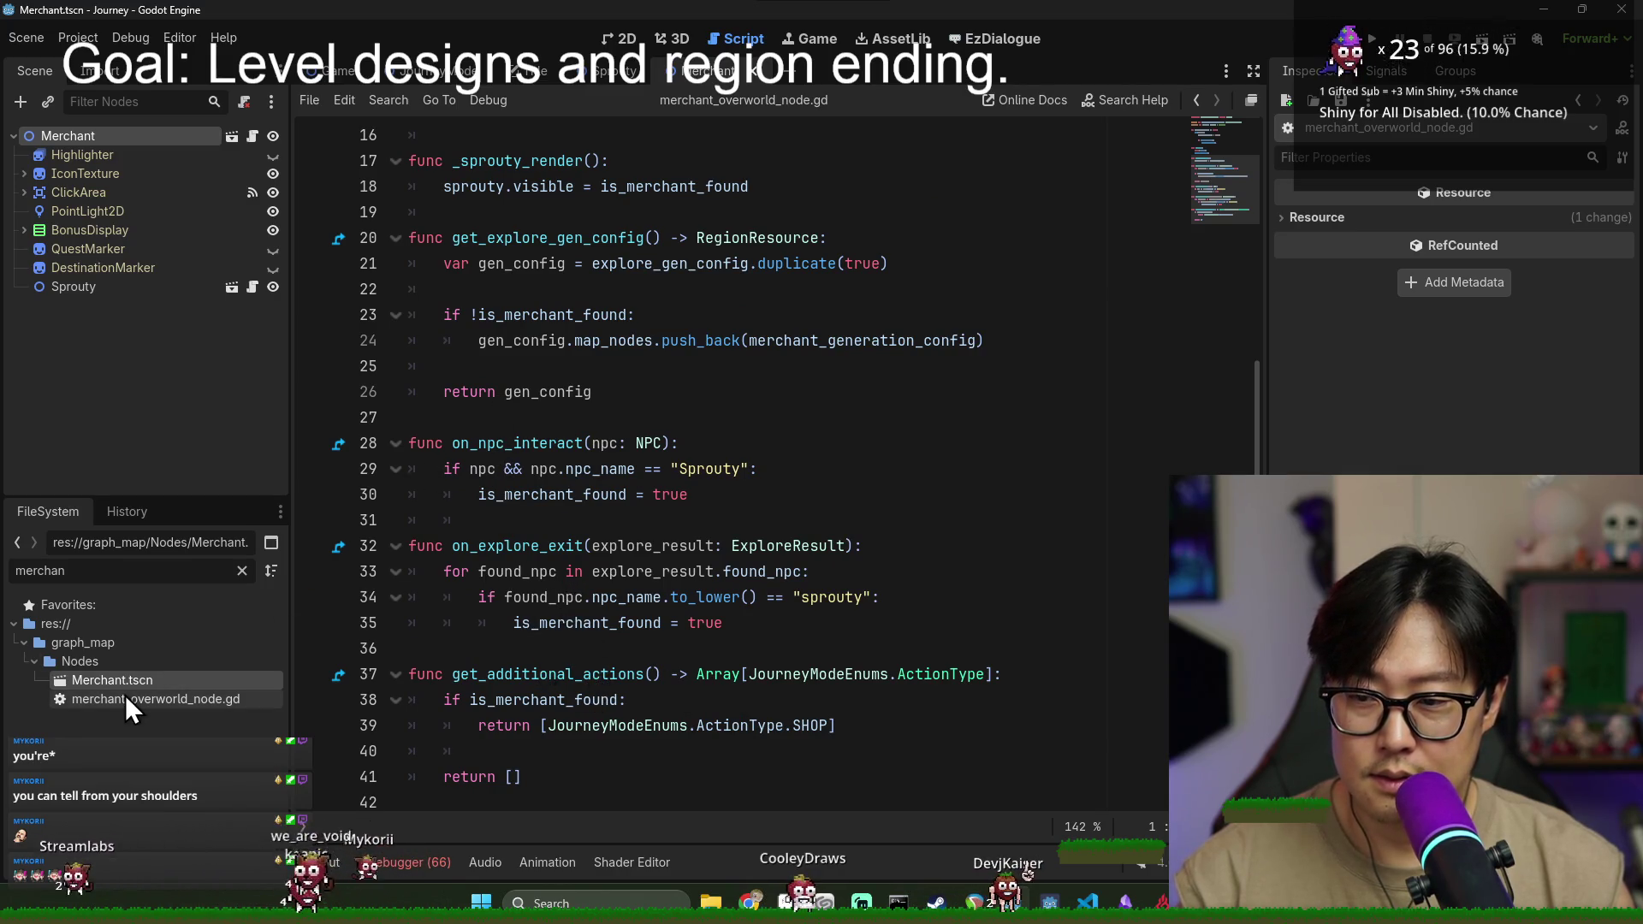
{"action": "double_click", "coordinate": [136, 571]}
- Open the Sprouty scene, clear the filter, and open global_controls/run_control.gd
{"action": "type", "text": "sprouty"}
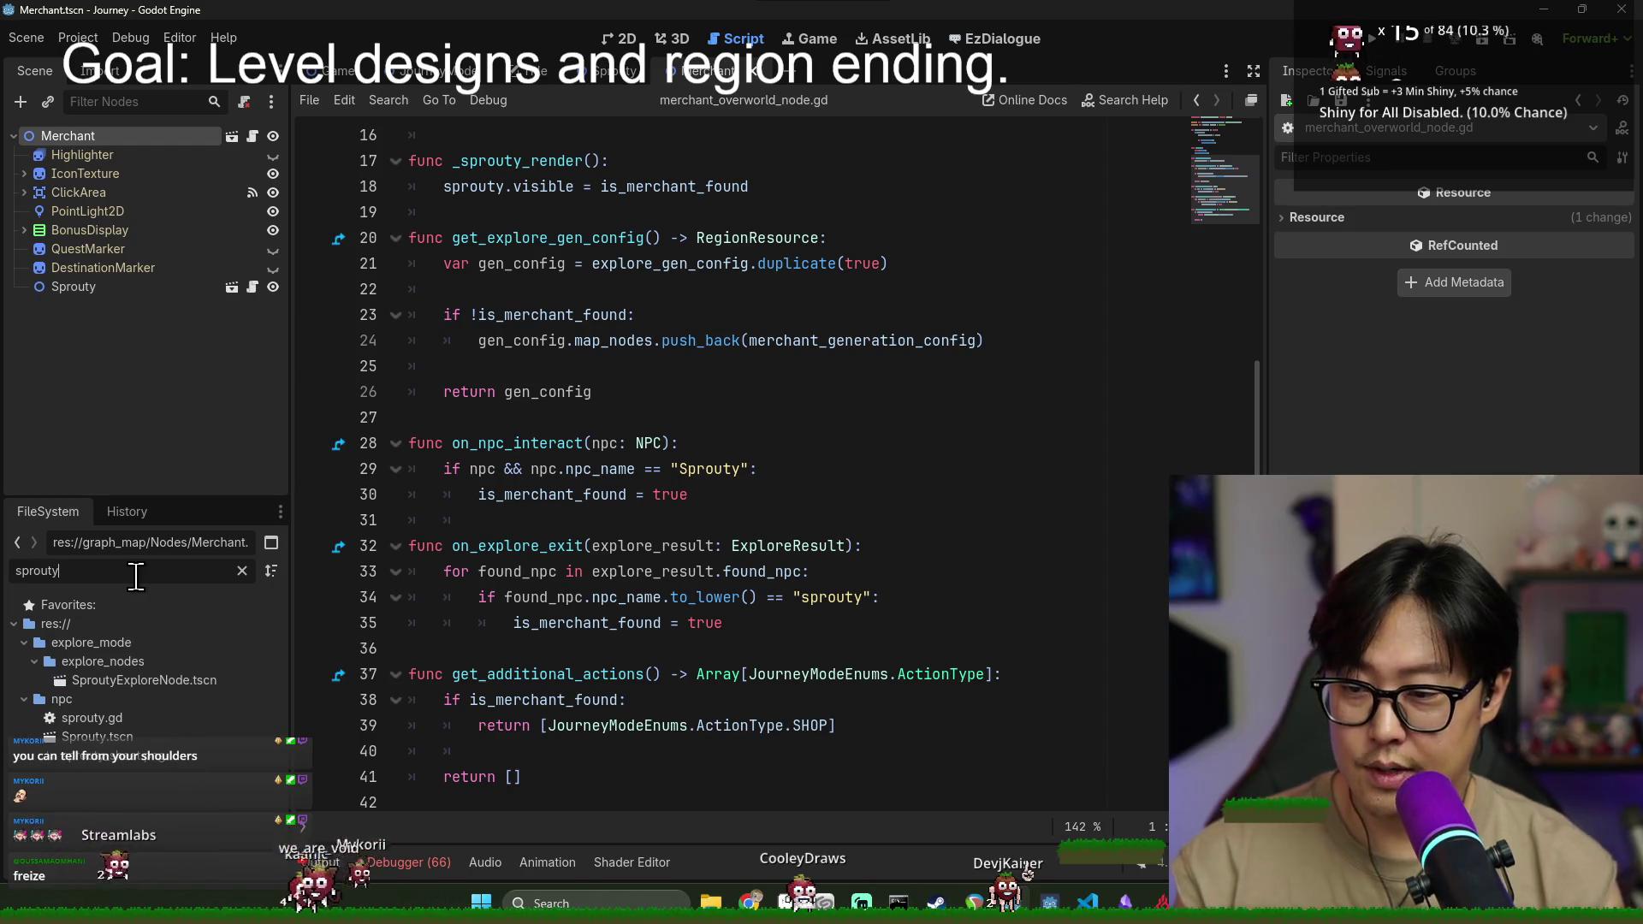
{"action": "double_click", "coordinate": [198, 742]}
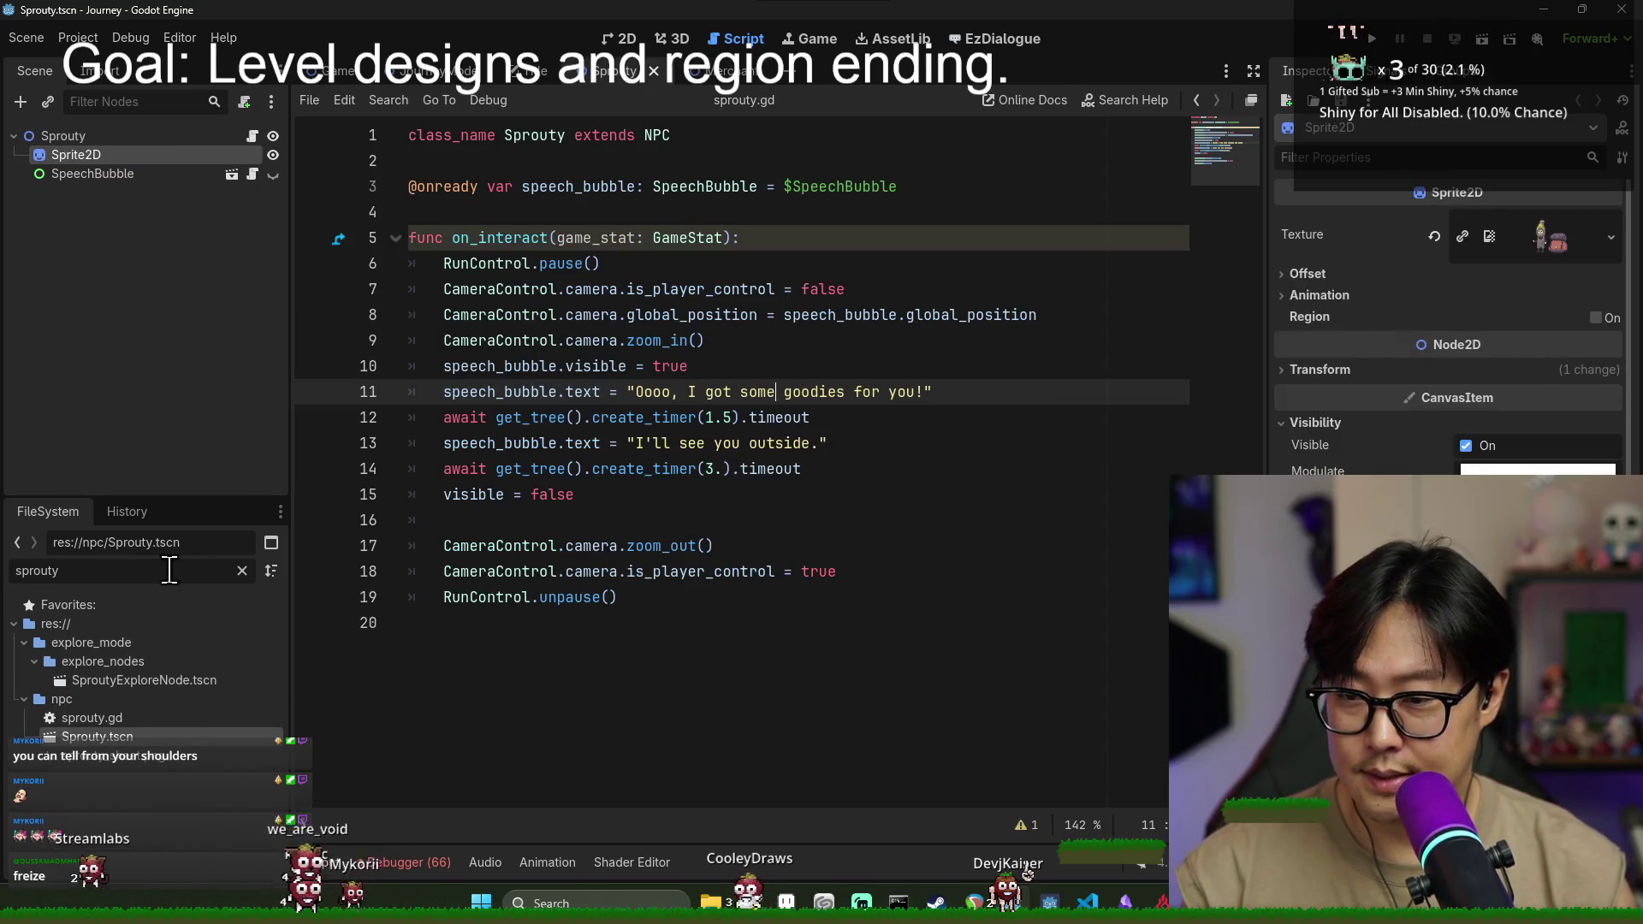
{"action": "left_click", "coordinate": [242, 570]}
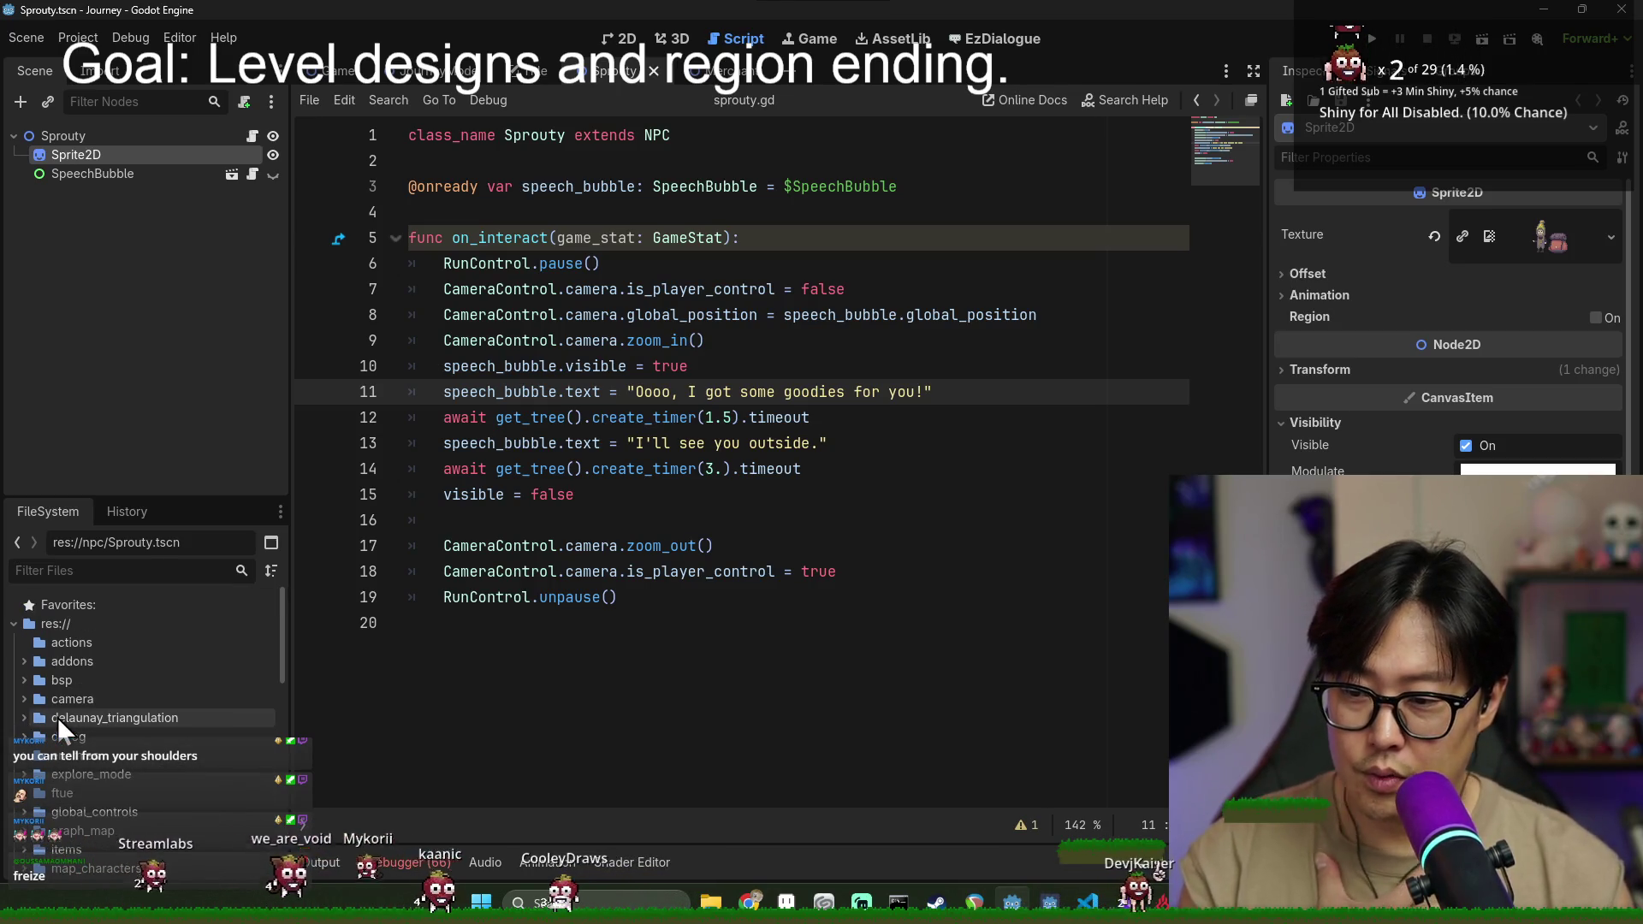
{"action": "double_click", "coordinate": [104, 817]}
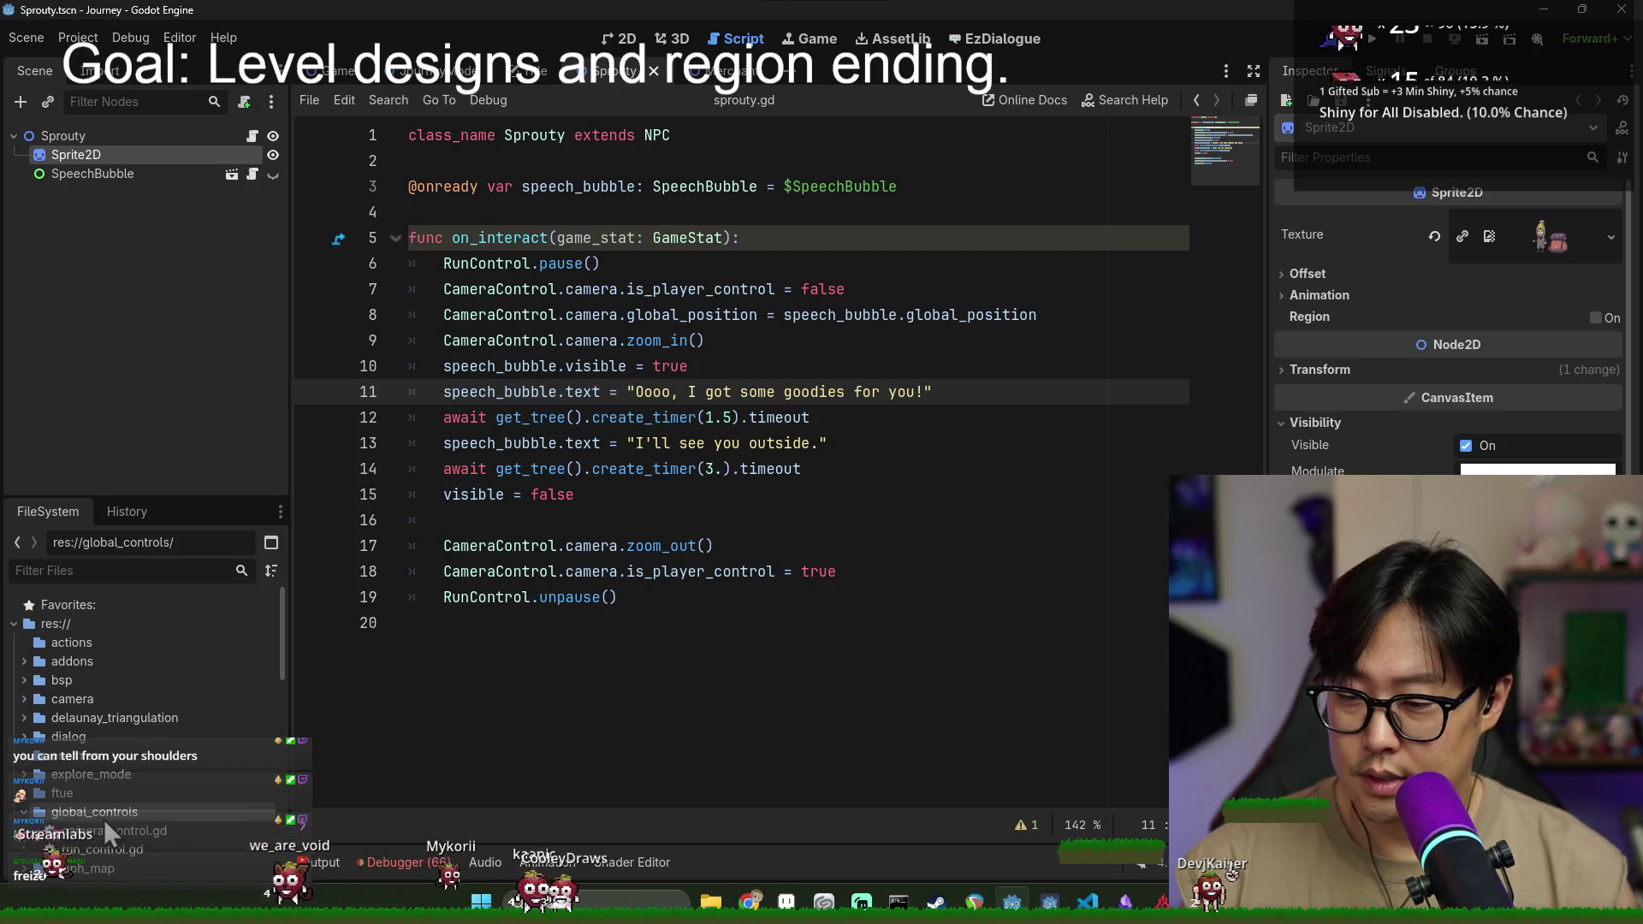
{"action": "right_click", "coordinate": [164, 808]}
{"action": "mouse_move", "coordinate": [248, 573]}
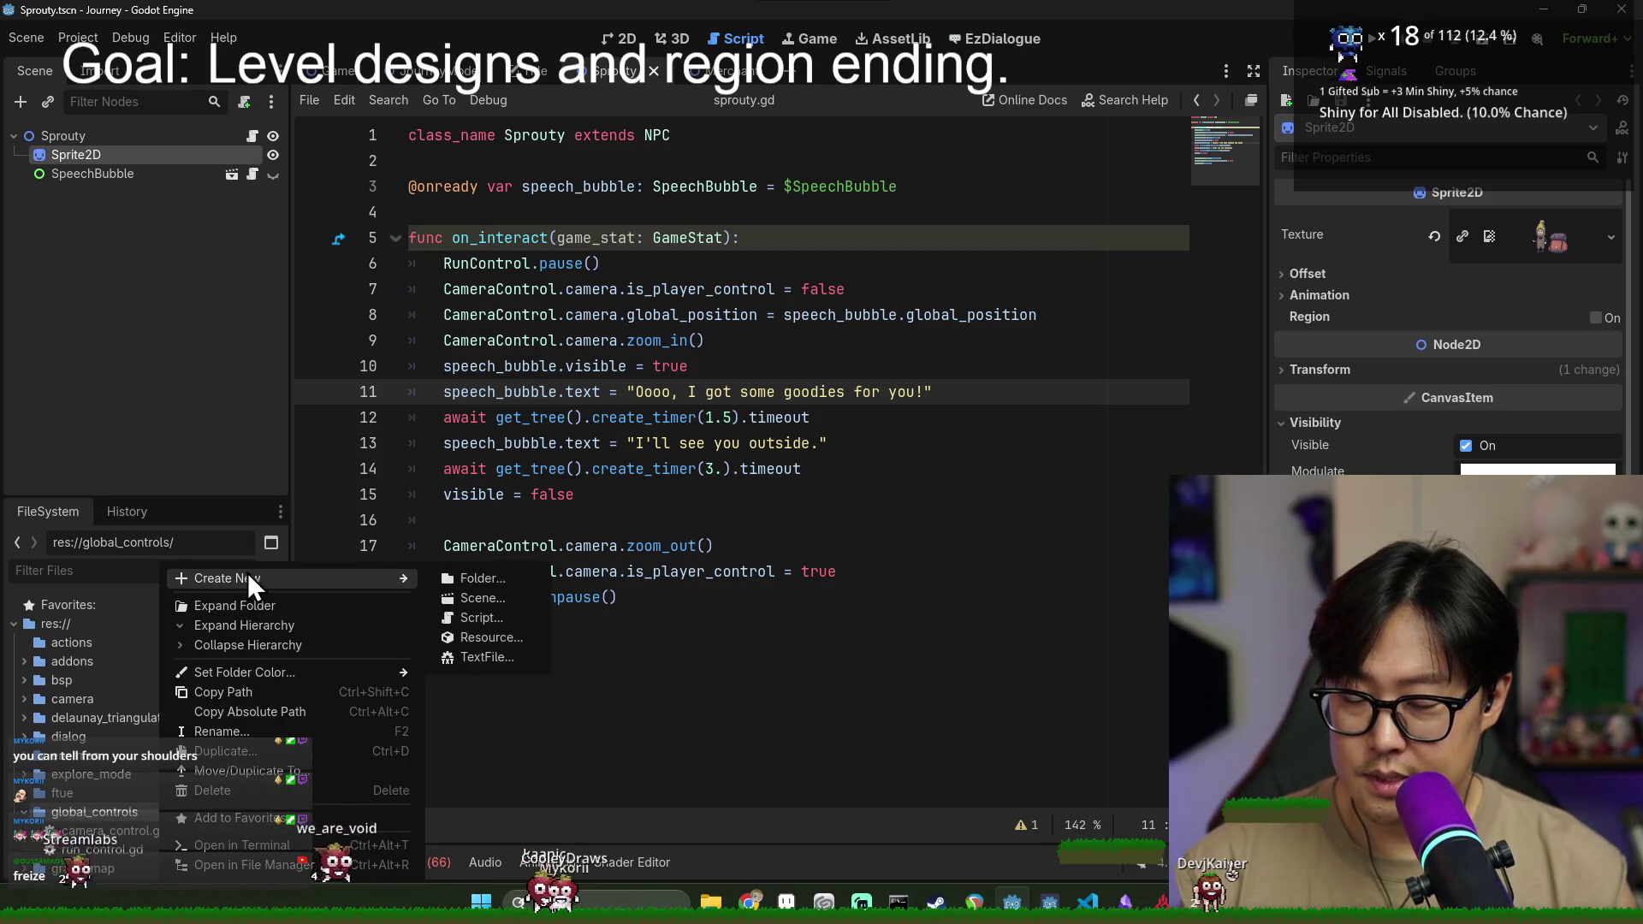
{"action": "left_click", "coordinate": [118, 853]}
{"action": "double_click", "coordinate": [118, 851]}
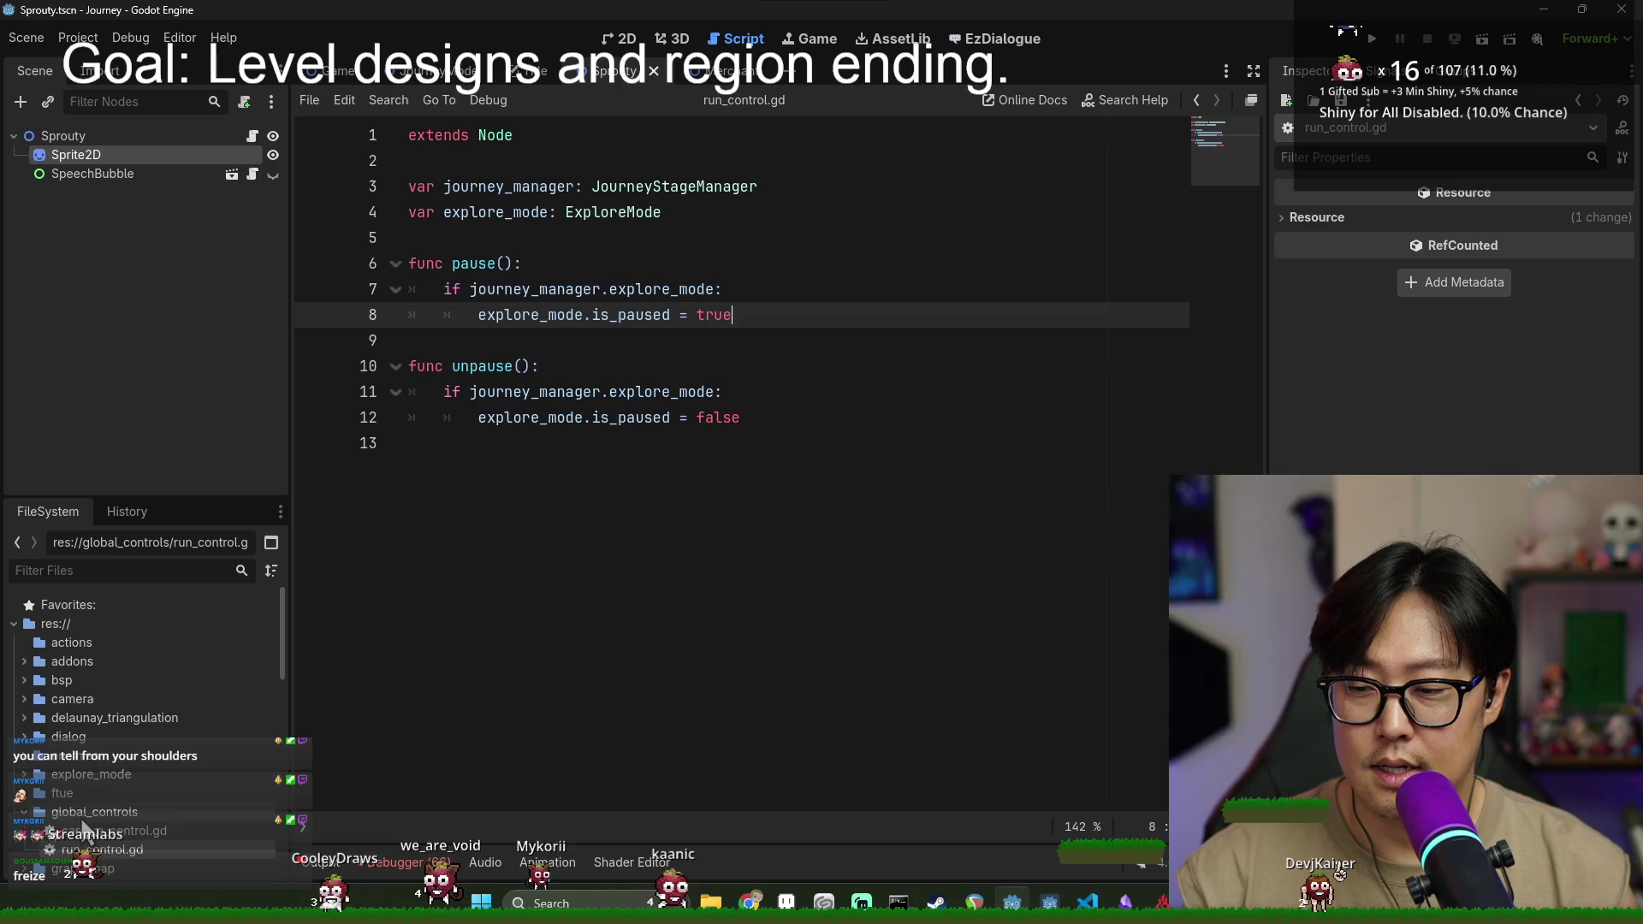
- Start a new script in the global_controls folder via Create New > Script
{"action": "right_click", "coordinate": [127, 813]}
{"action": "mouse_move", "coordinate": [264, 573]}
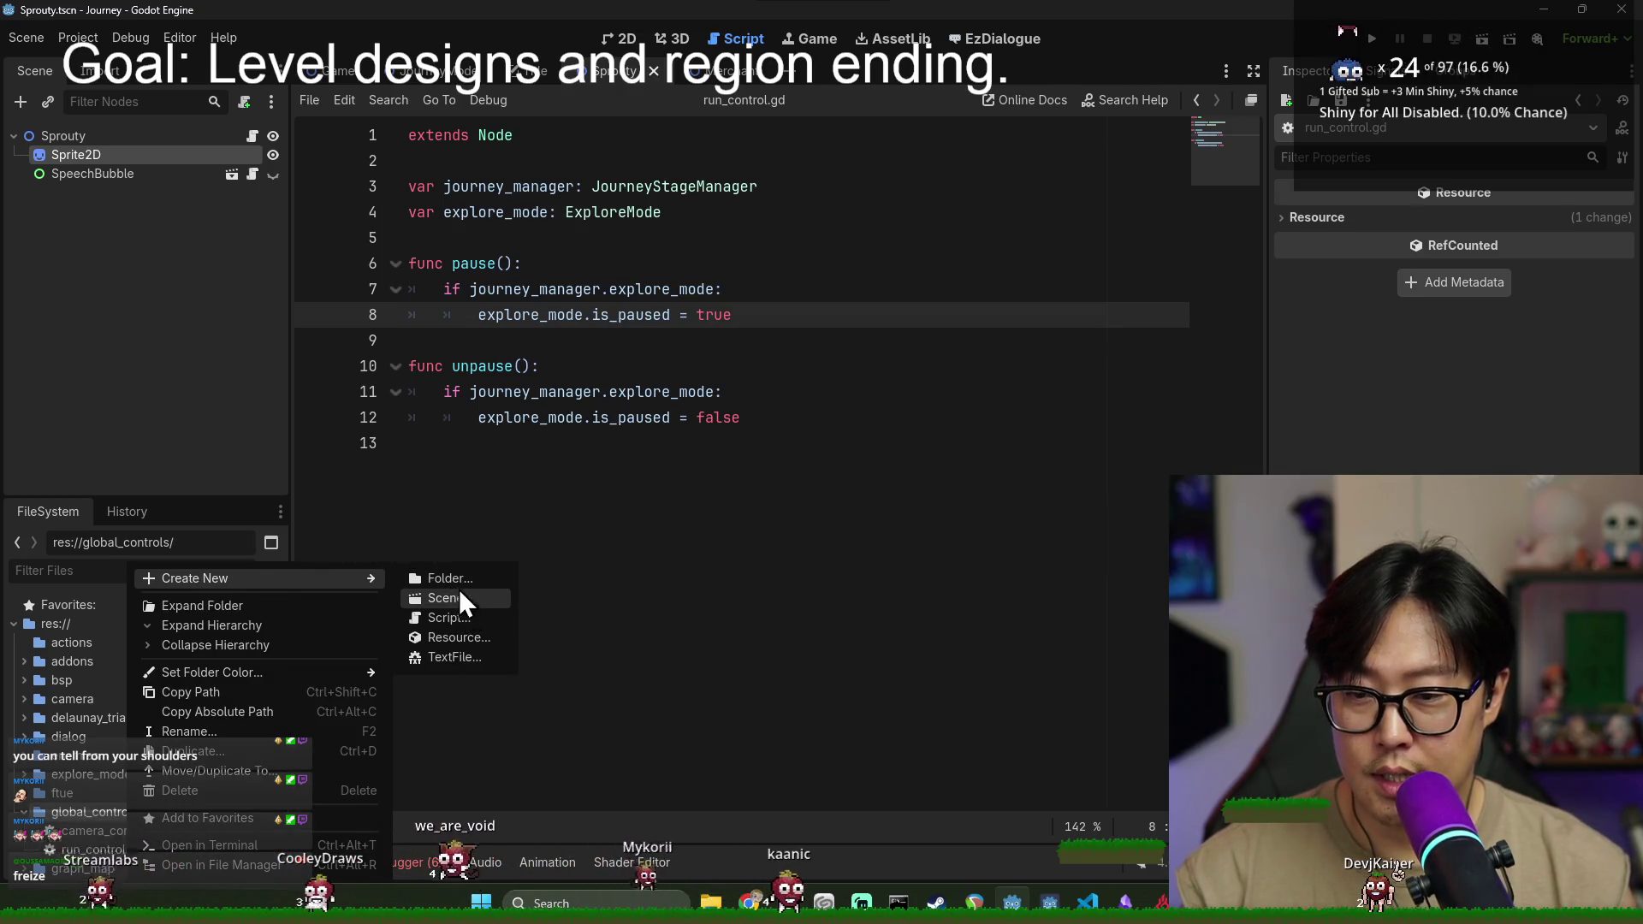
{"action": "left_click", "coordinate": [471, 622]}
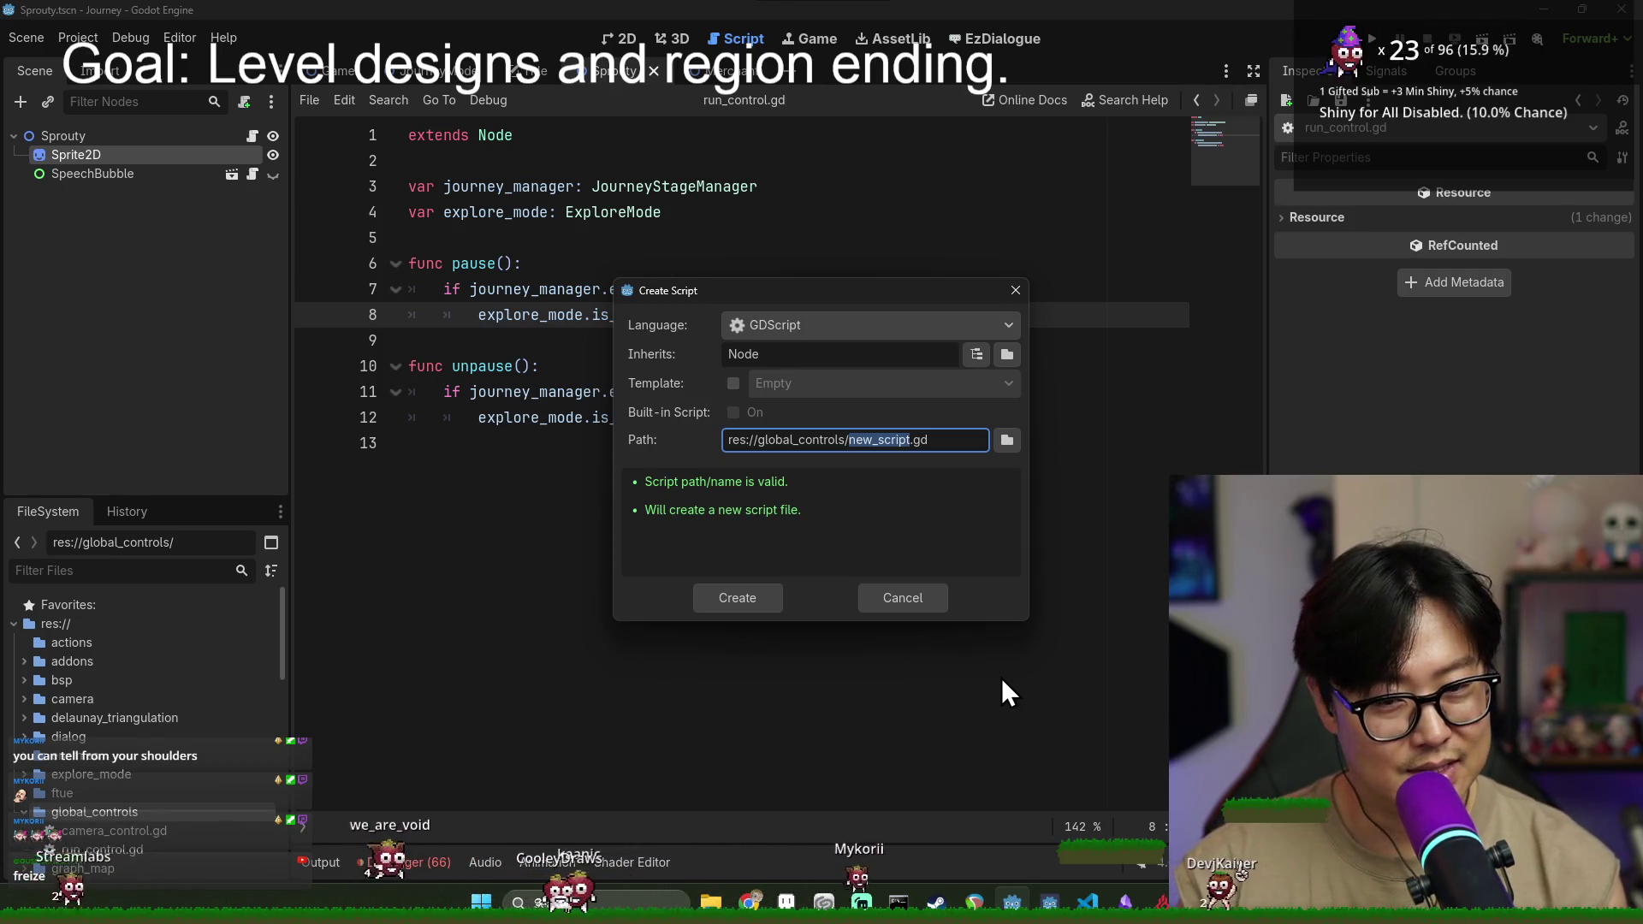
- Create notification_control.gd and discard the tentative class_name and func text
{"action": "type", "text": "notification_control"}
{"action": "key", "text": "Return"}
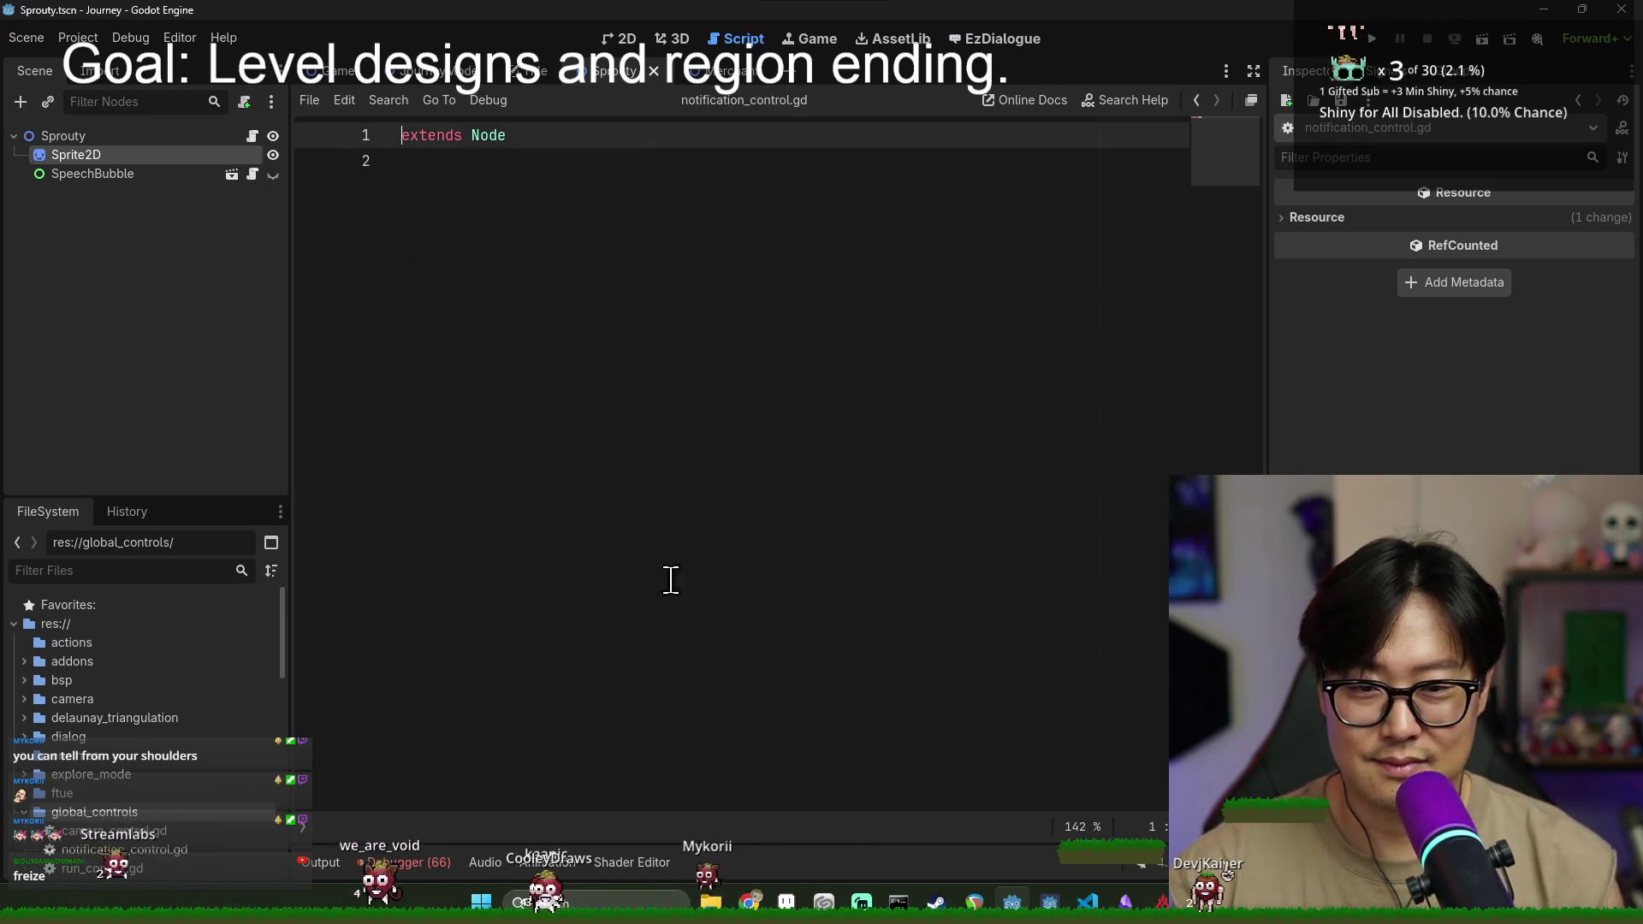
{"action": "type", "text": "class_"}
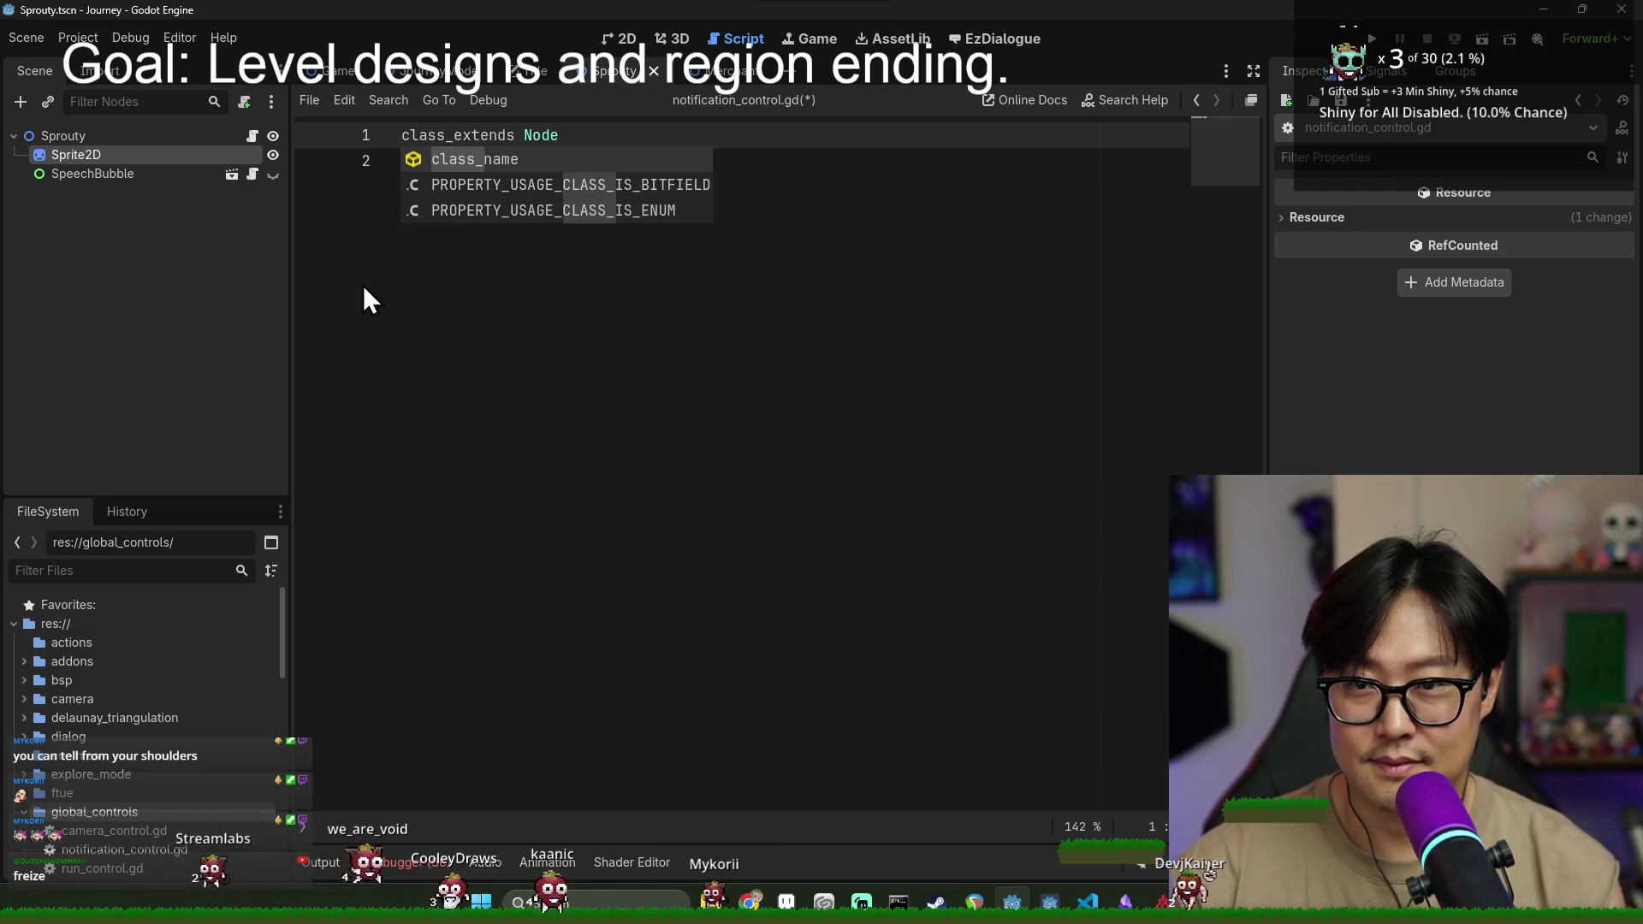
{"action": "key", "text": "BackSpace"}
{"action": "key", "text": "BackSpace"}
{"action": "key", "text": "BackSpace"}
{"action": "key", "text": "BackSpace"}
{"action": "key", "text": "BackSpace"}
{"action": "key", "text": "BackSpace"}
{"action": "left_click", "coordinate": [781, 265]}
{"action": "key", "text": "Return"}
{"action": "type", "text": "func"}
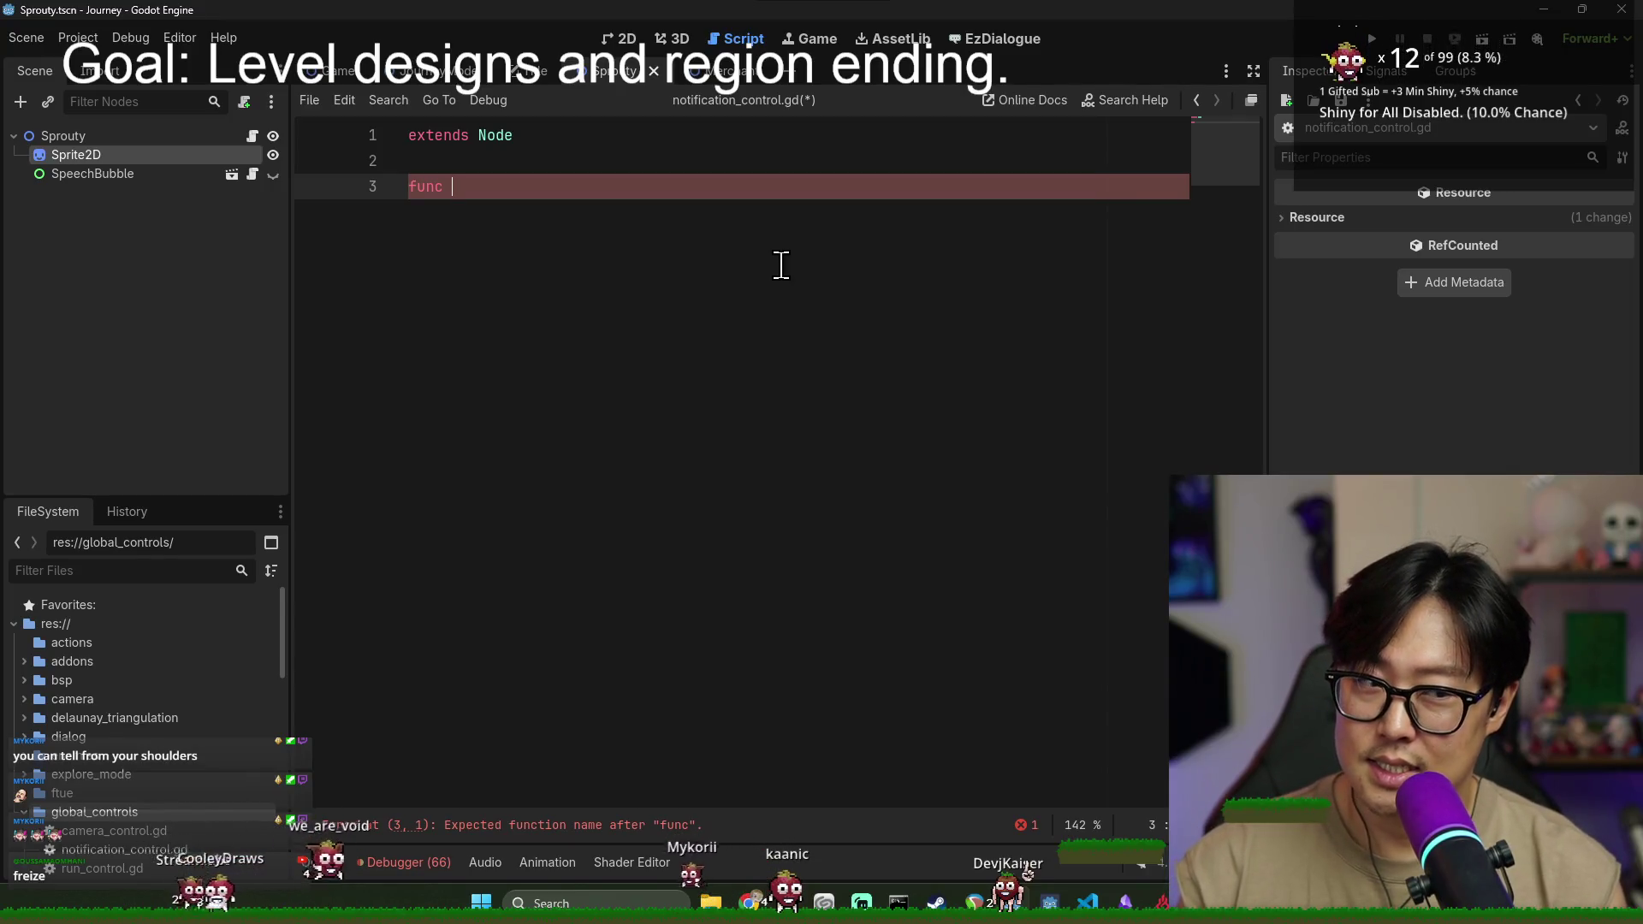
{"action": "key", "text": "BackSpace"}
{"action": "key", "text": "BackSpace"}
{"action": "key", "text": "BackSpace"}
- Begin declaring 'var notification_ui:', checking camera_control.gd for reference
{"action": "key", "text": "Return"}
{"action": "type", "text": "var"}
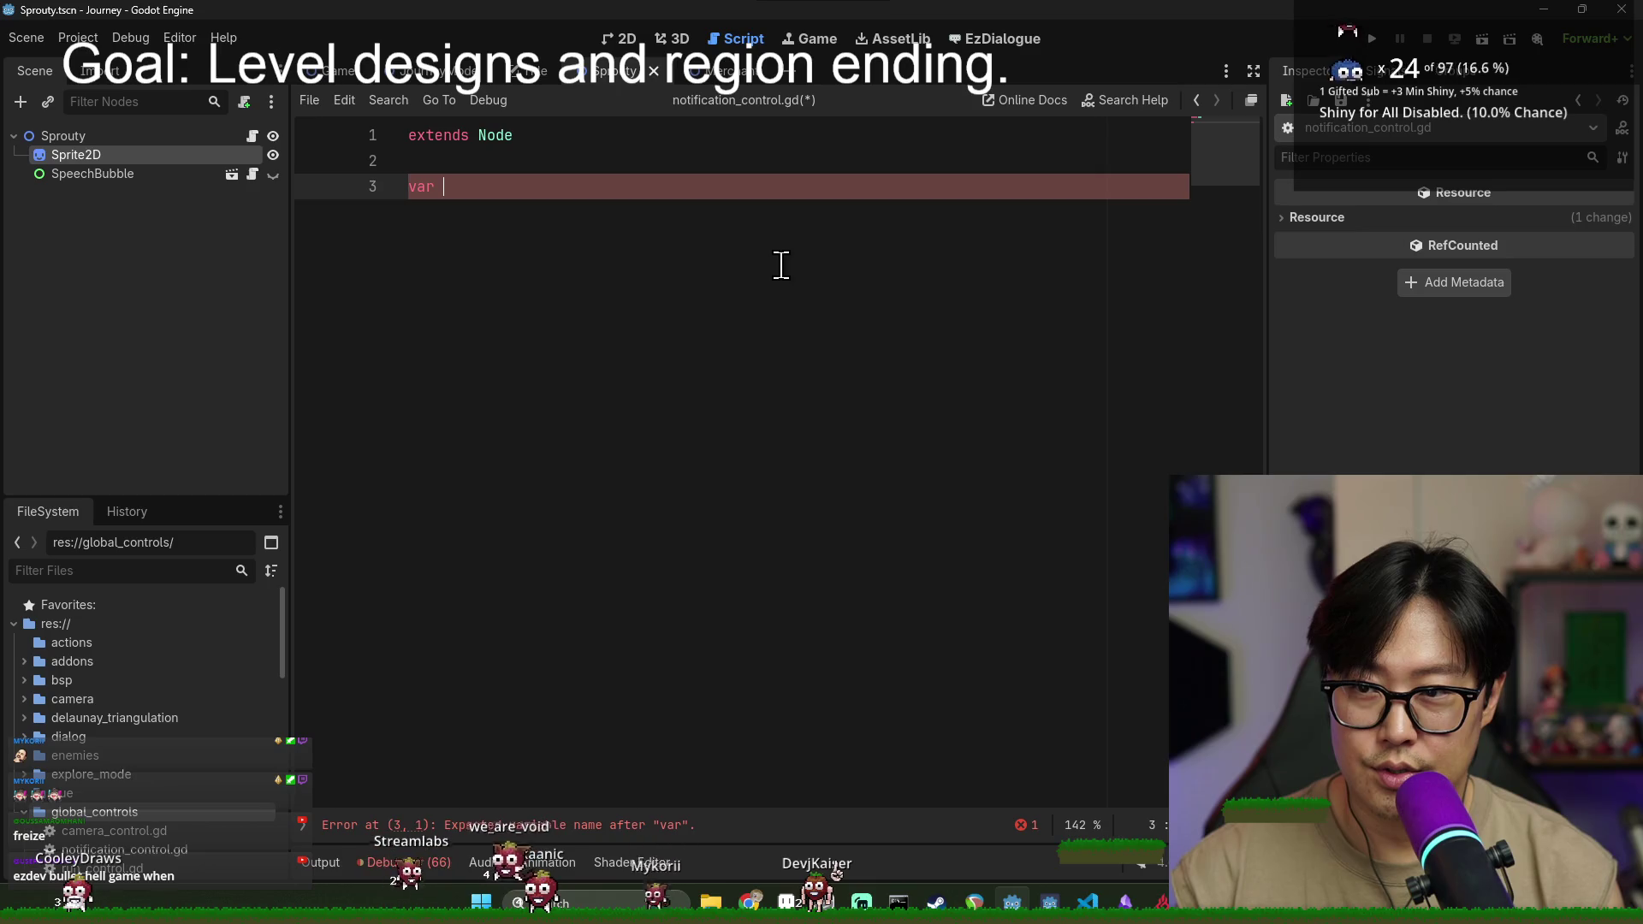
{"action": "double_click", "coordinate": [86, 831]}
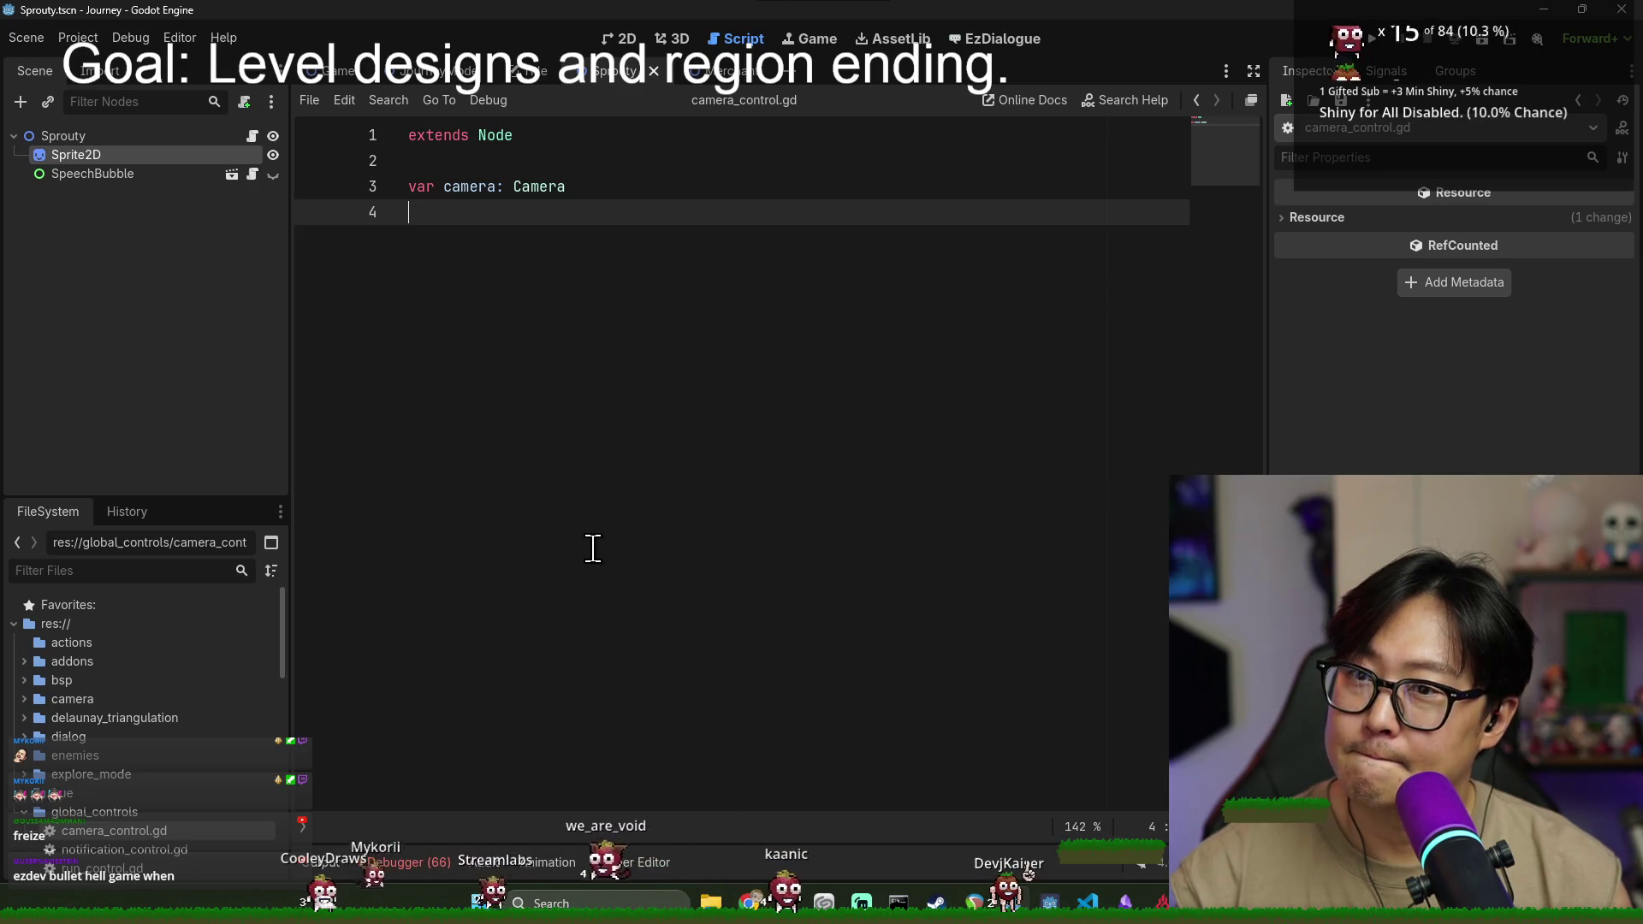
{"action": "double_click", "coordinate": [99, 854]}
{"action": "type", "text": "notification"}
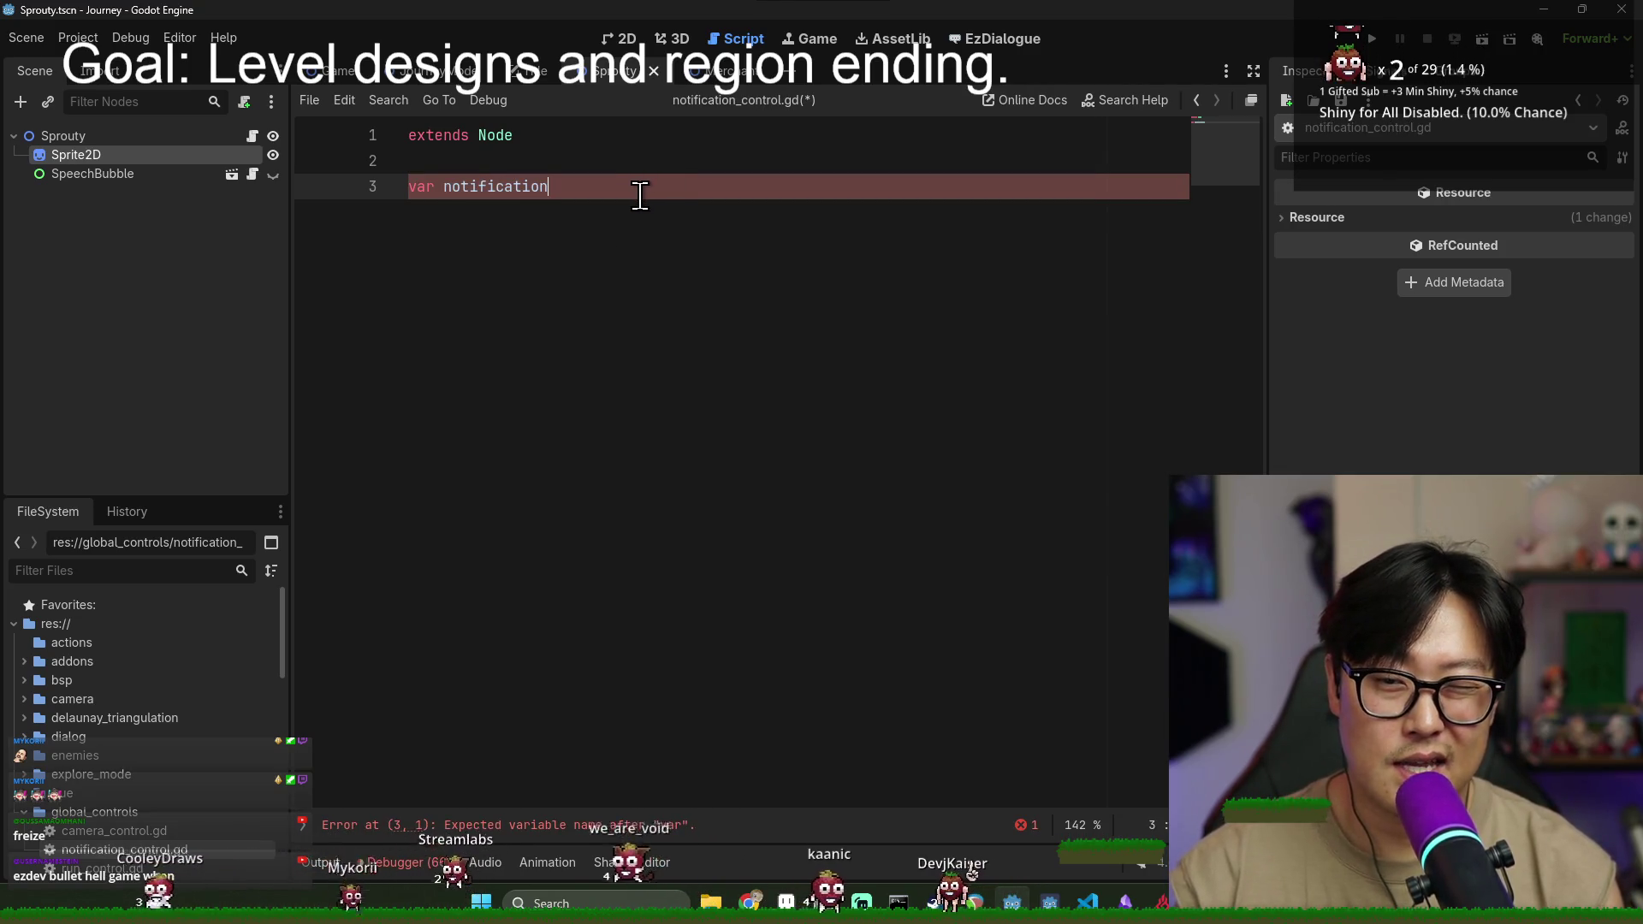
{"action": "type", "text": "_ui:"}
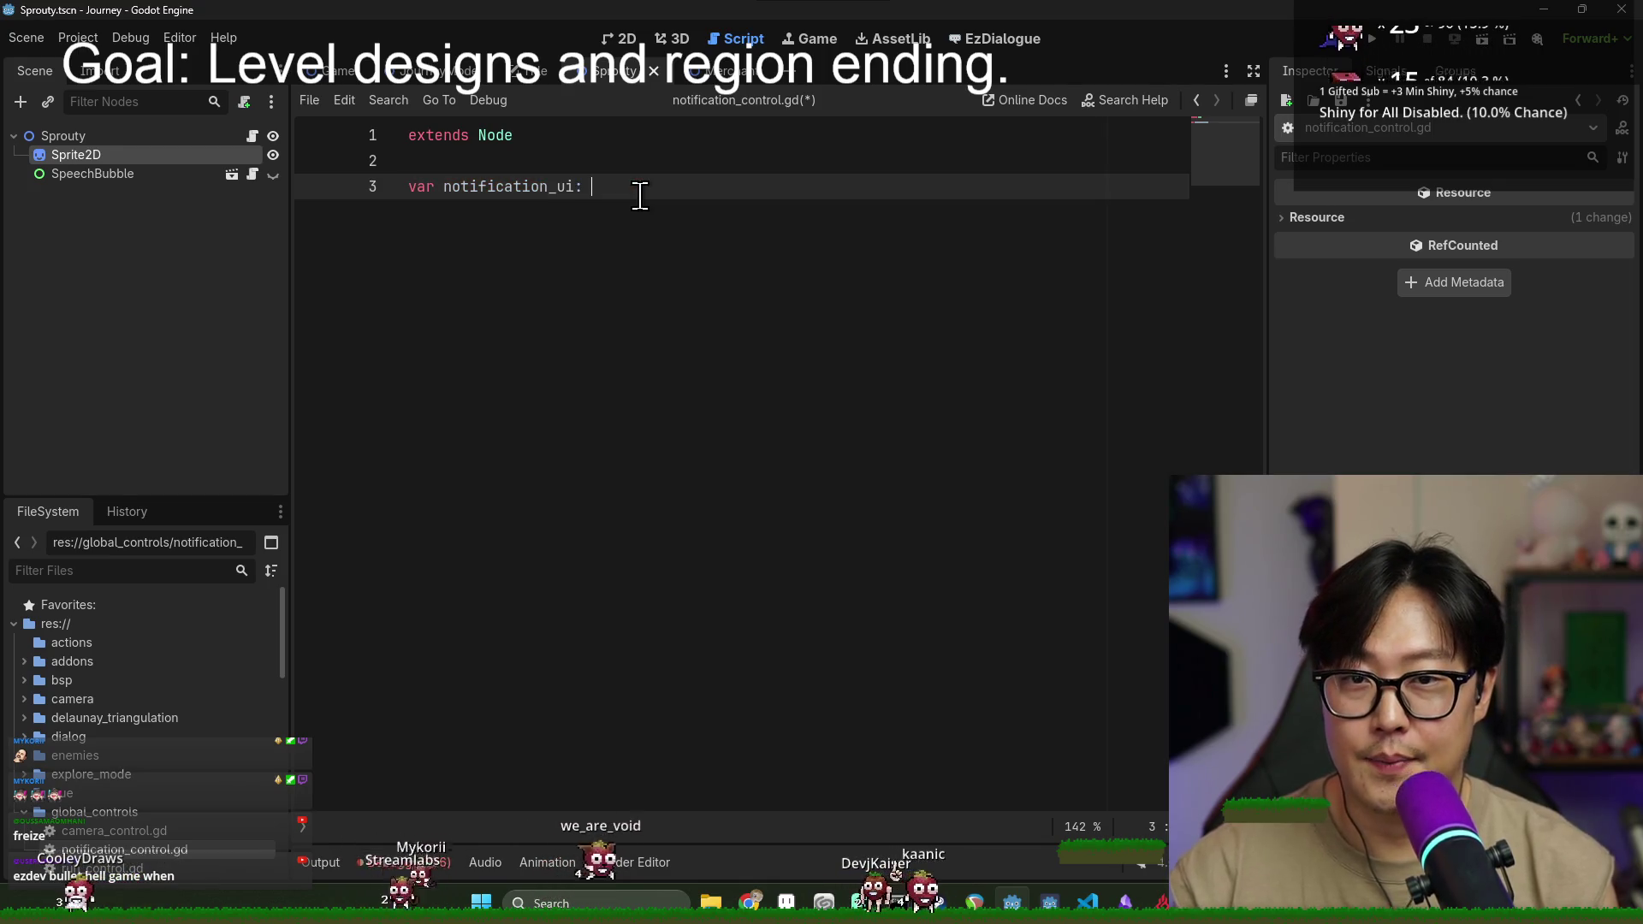
- Confirm the NotificationPanel class name, type the variable as NotificationPanel, and add lines below
{"action": "left_click", "coordinate": [437, 70]}
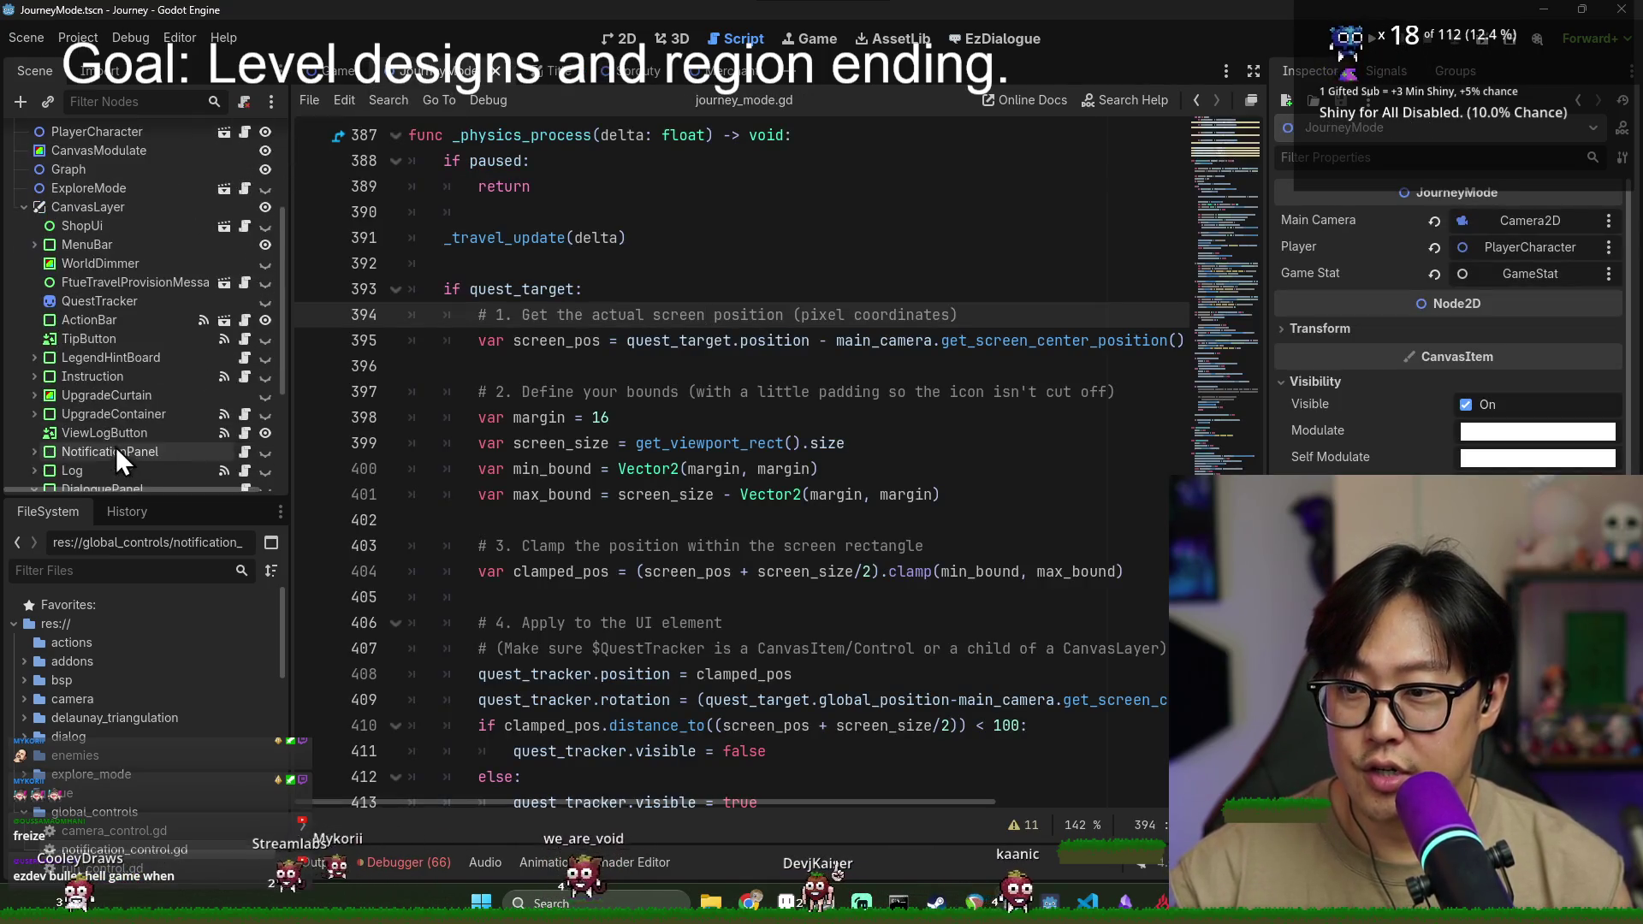
{"action": "scroll", "coordinate": [136, 416], "scroll_direction": "down", "scroll_amount": 1}
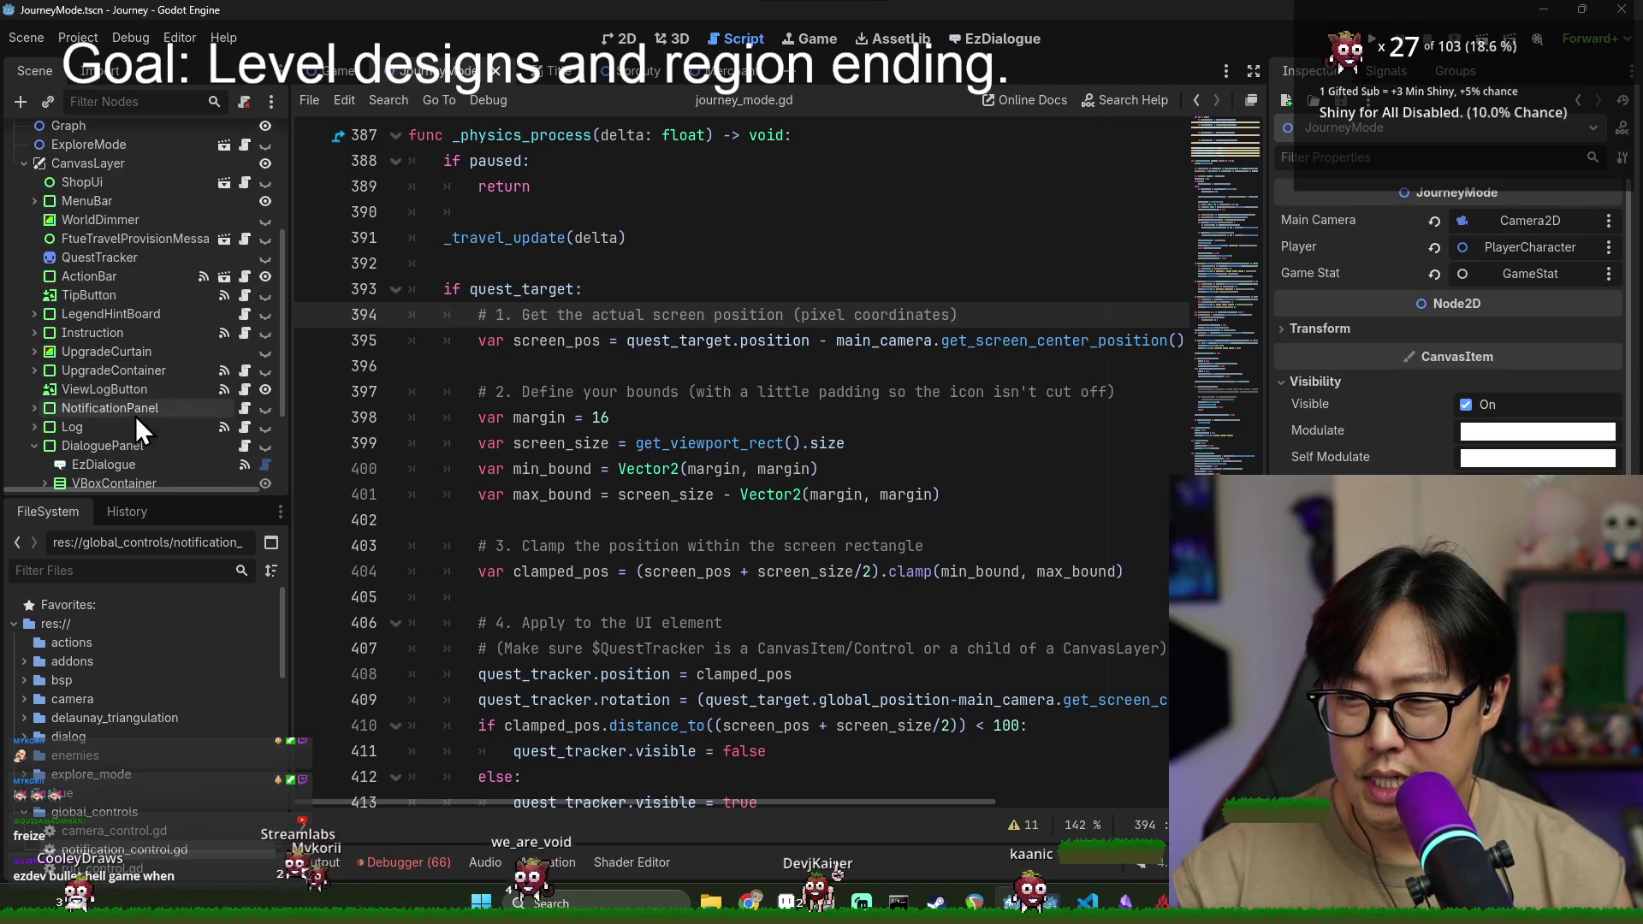
{"action": "left_click", "coordinate": [245, 409]}
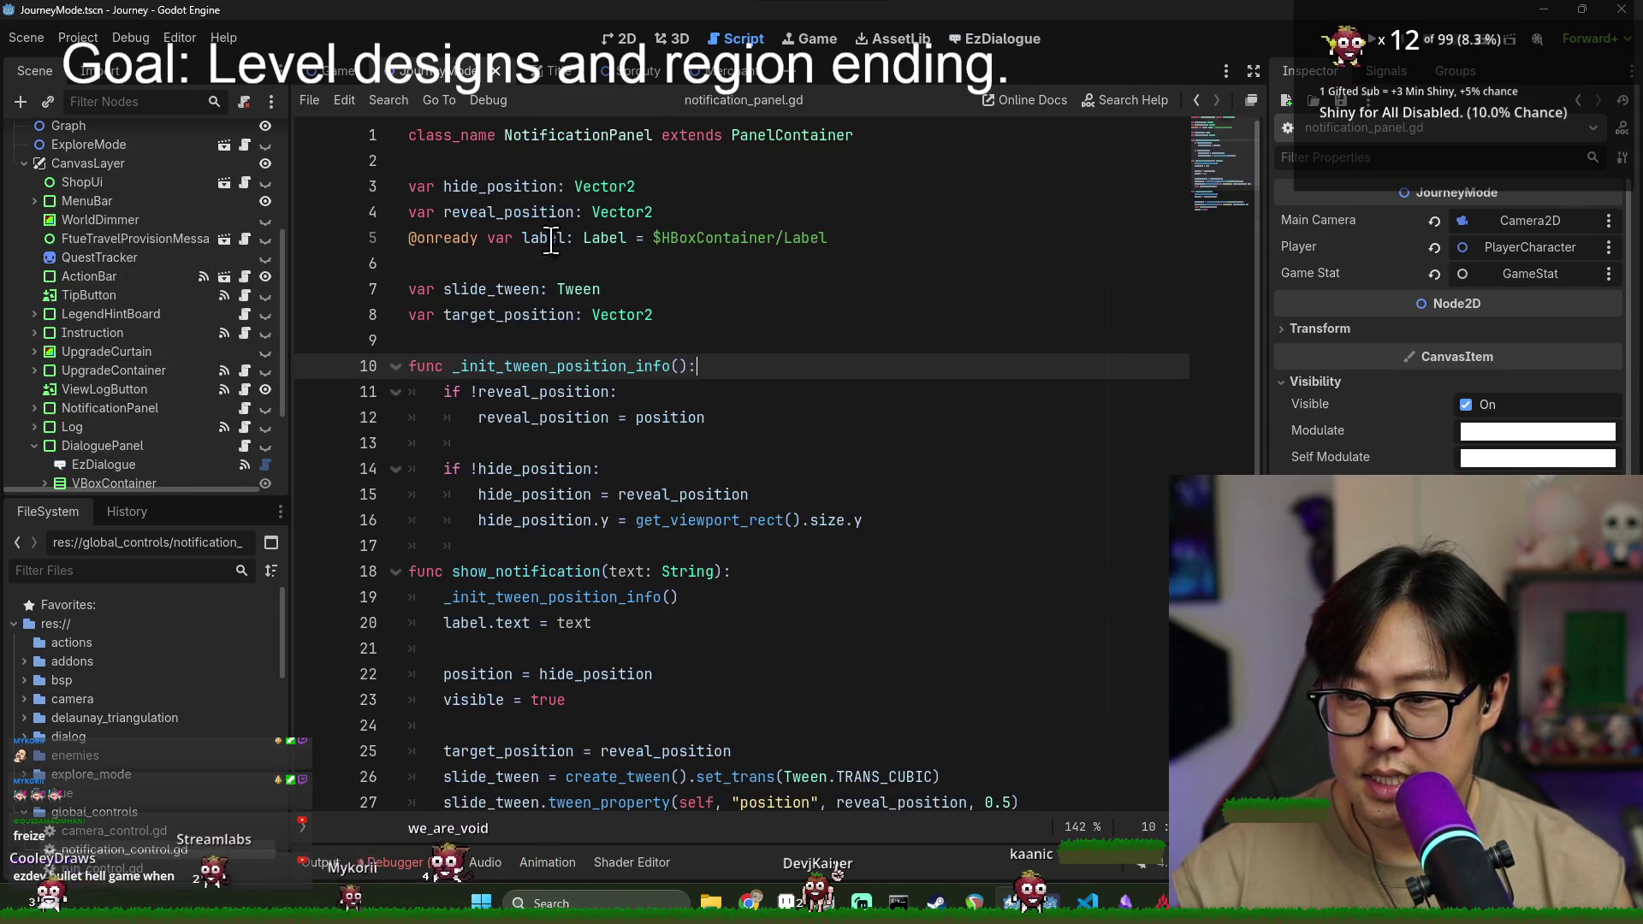
{"action": "double_click", "coordinate": [614, 138]}
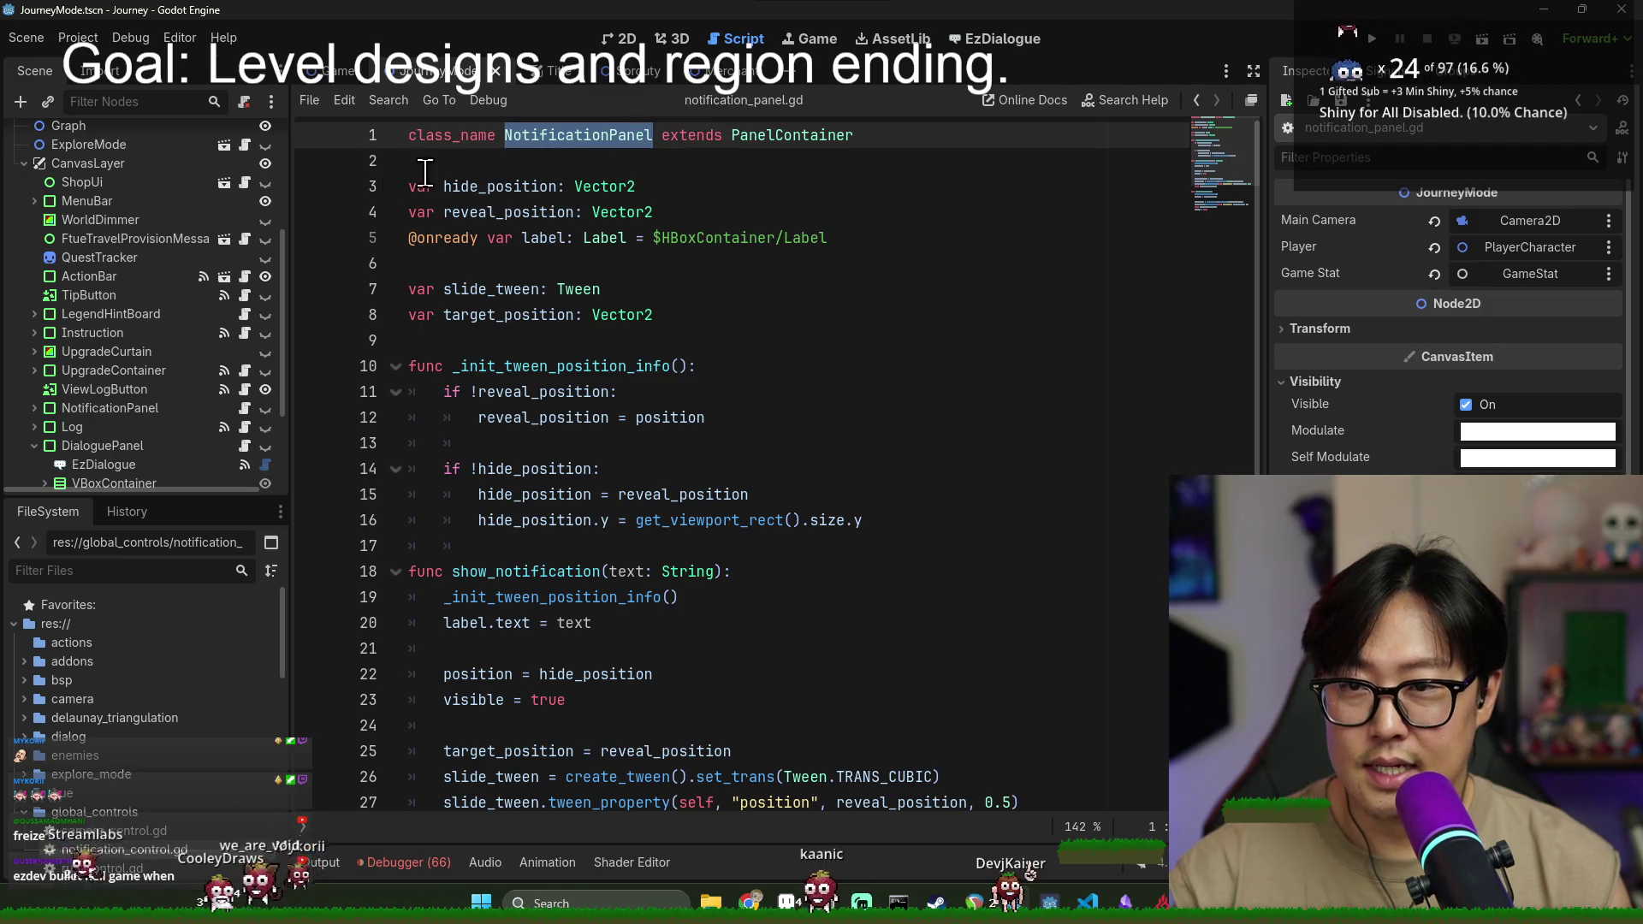
{"action": "double_click", "coordinate": [130, 853]}
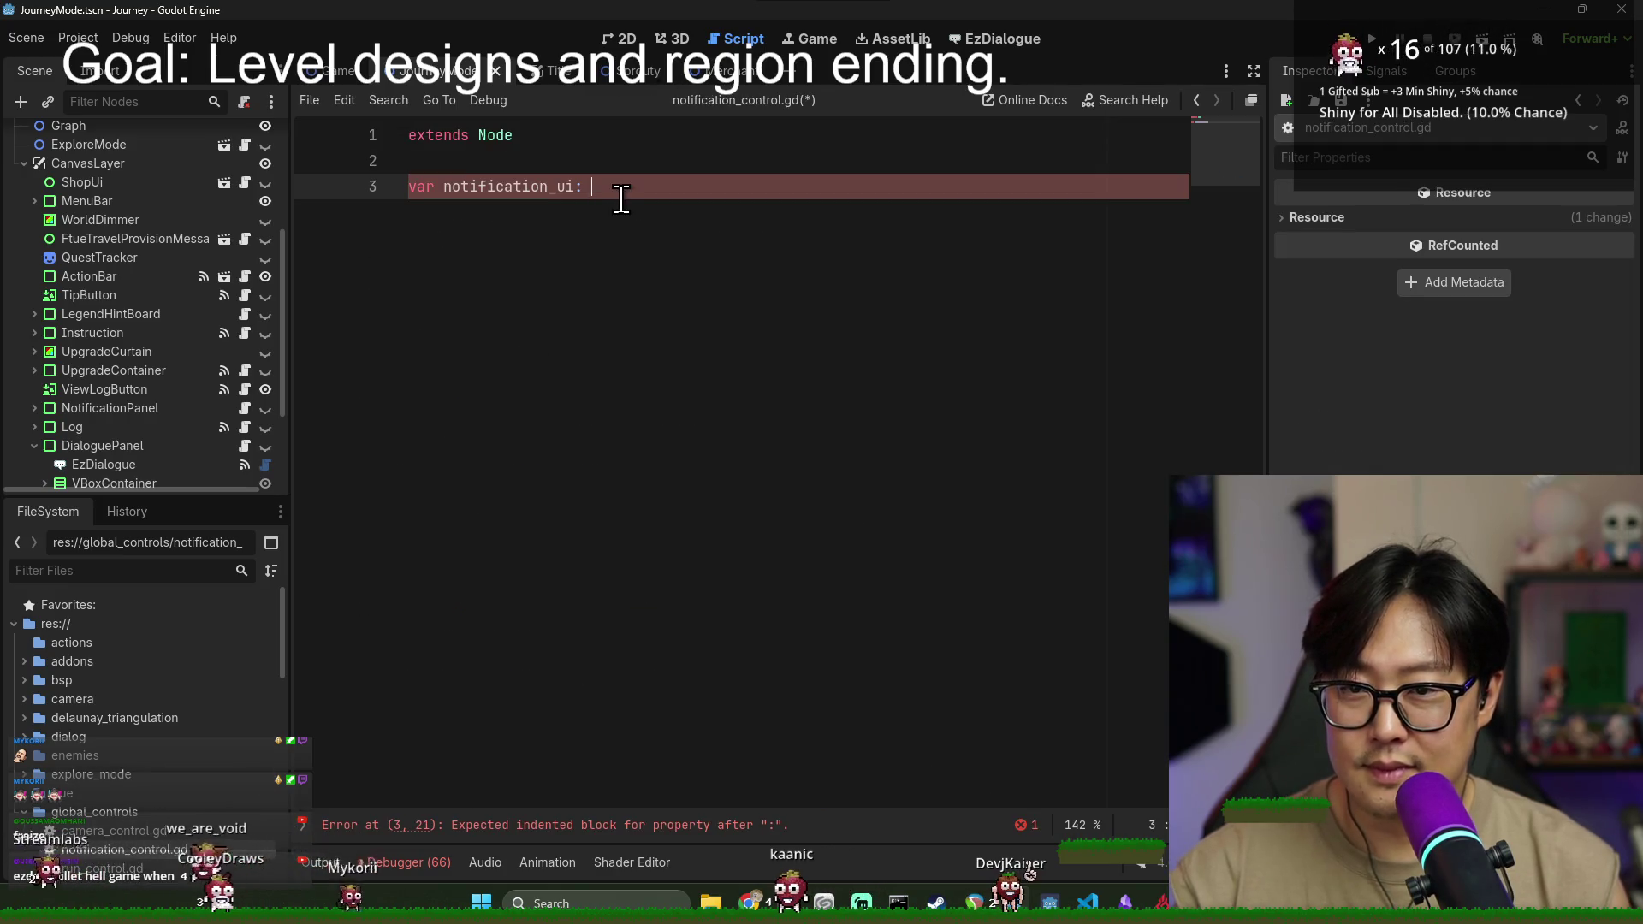
{"action": "key", "text": "Return"}
{"action": "key", "text": "Return"}
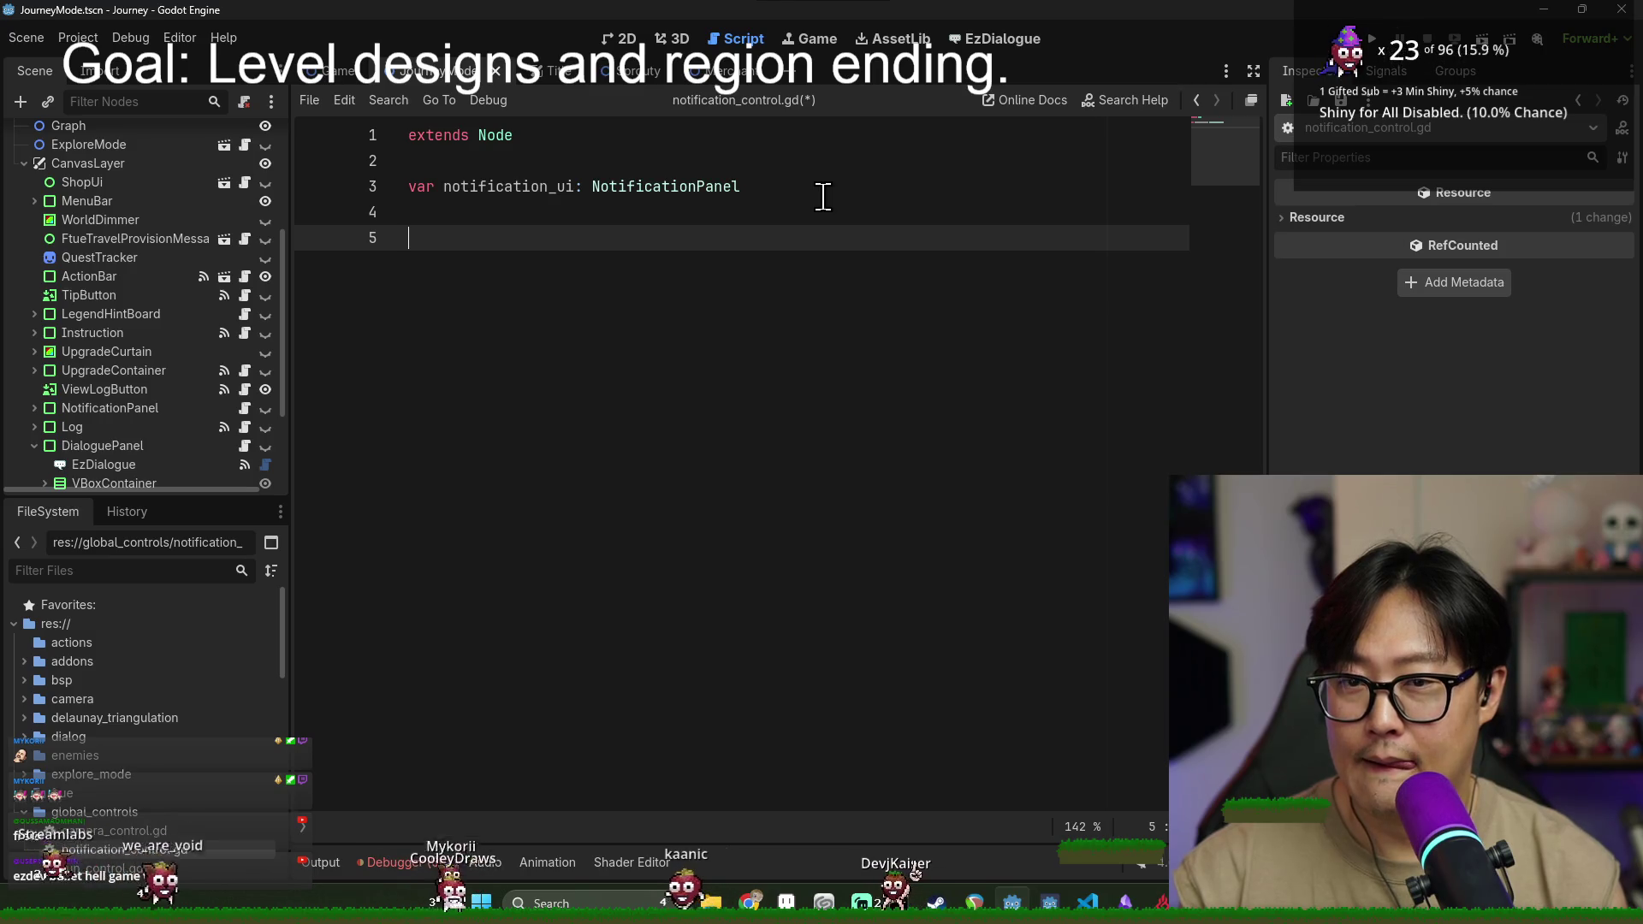
{"action": "scroll", "coordinate": [121, 479], "scroll_direction": "down", "scroll_amount": 5}
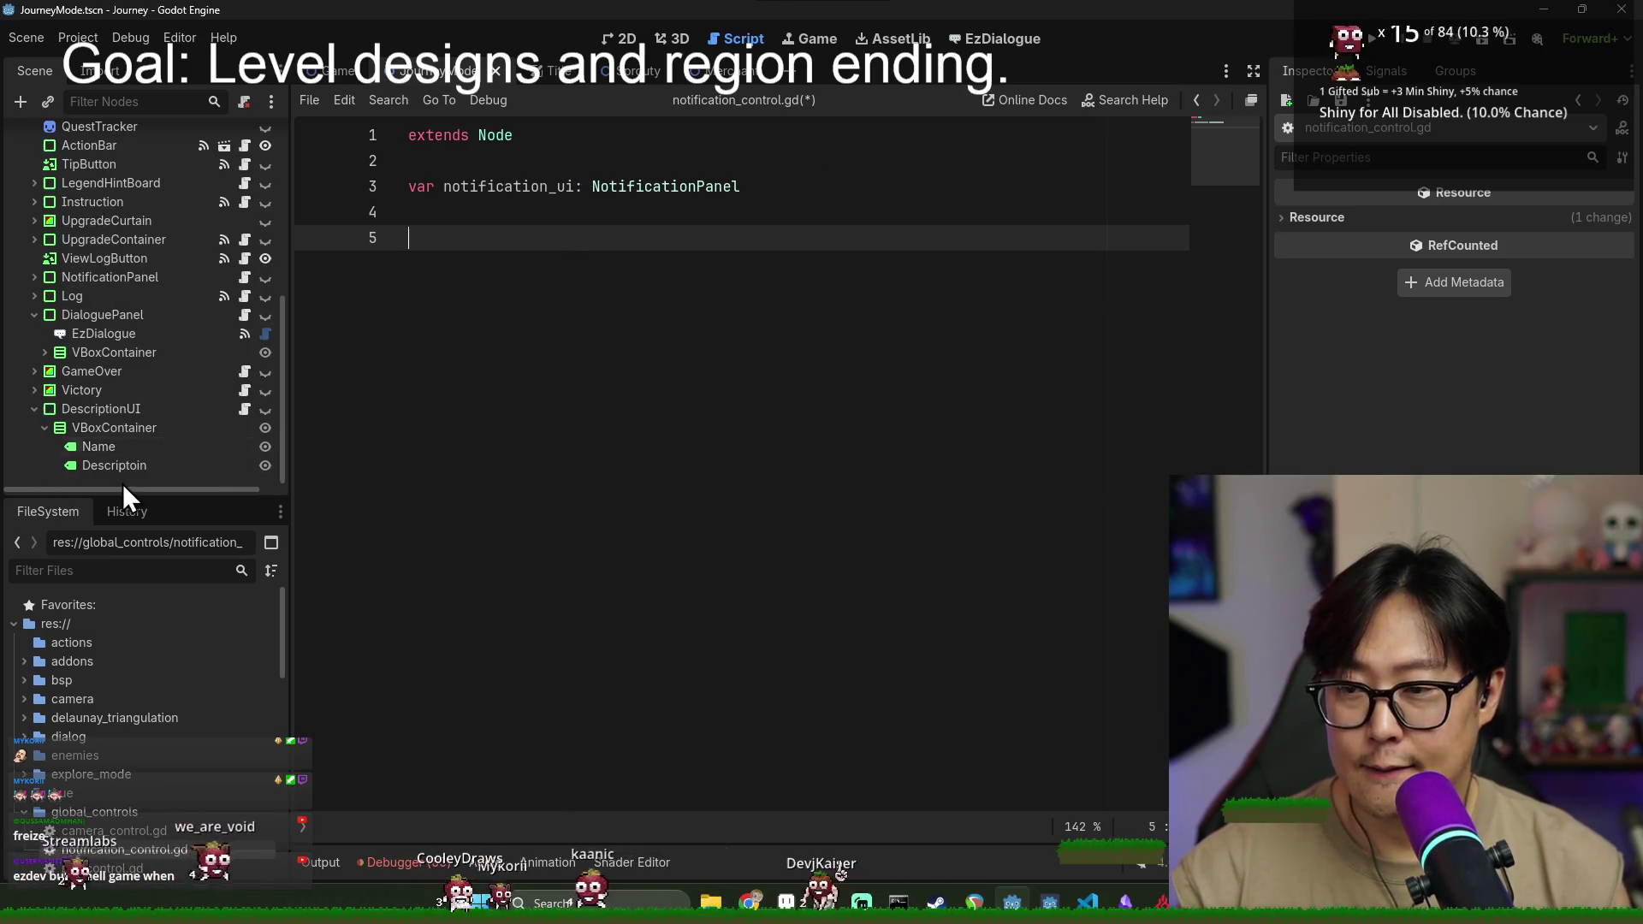
{"action": "scroll", "coordinate": [182, 291], "scroll_direction": "up", "scroll_amount": 8}
{"action": "type", "text": "func fo"}
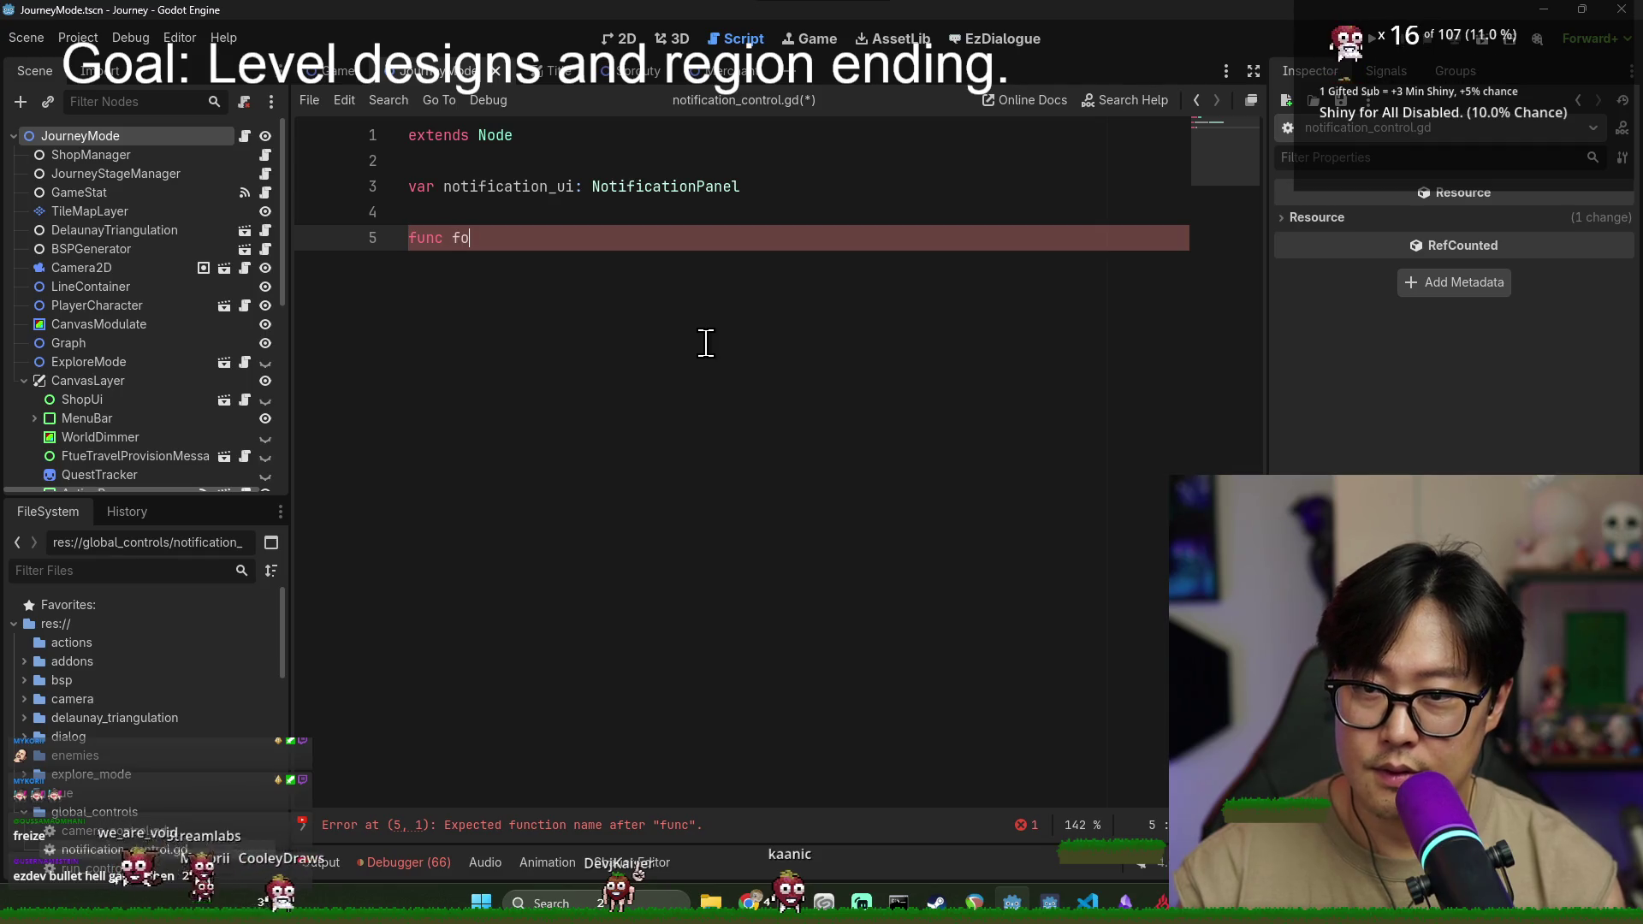
- Rename the function to send_found_notification with a parameter list and start its indented body
{"action": "key", "text": "BackSpace"}
{"action": "key", "text": "BackSpace"}
{"action": "type", "text": "show_found("}
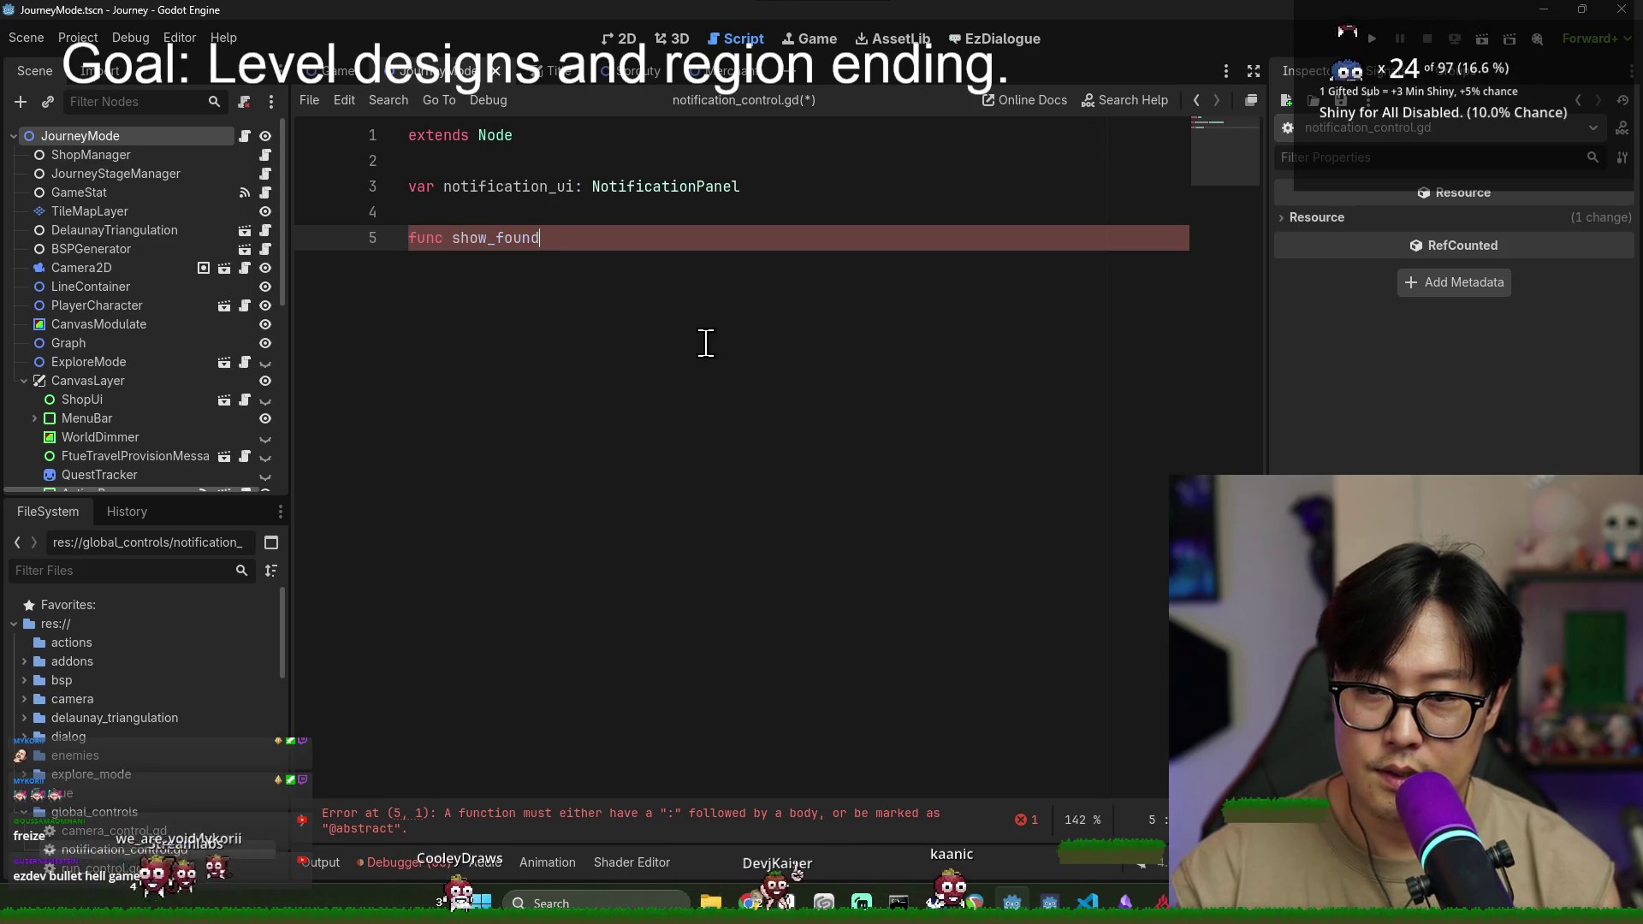
{"action": "key", "text": "BackSpace"}
{"action": "key", "text": "BackSpace"}
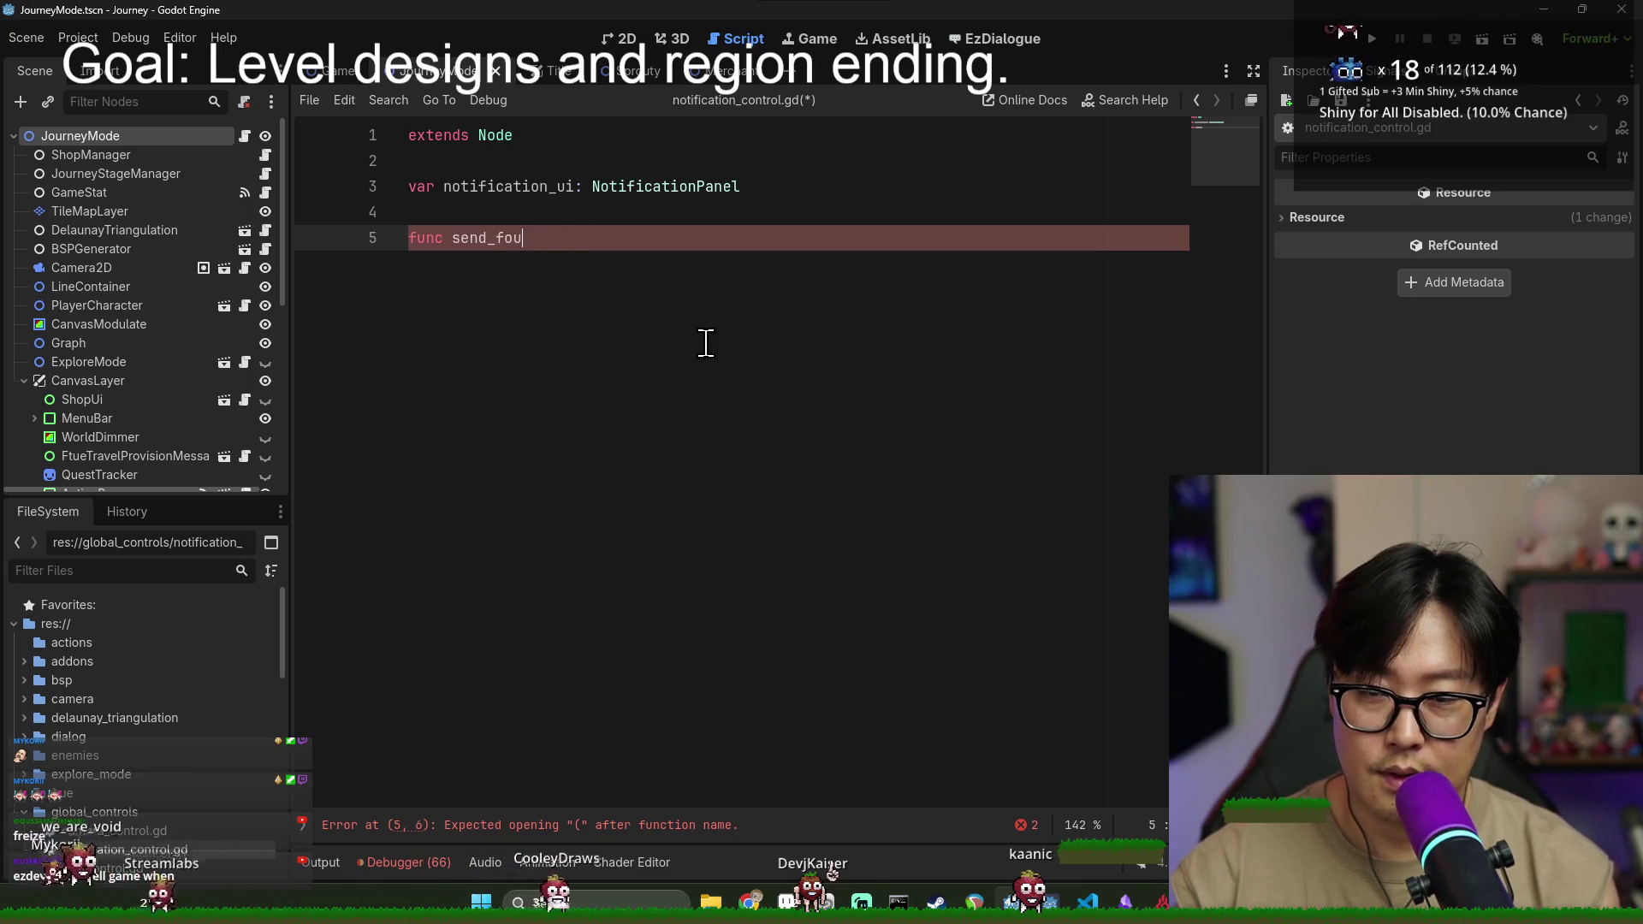
{"action": "type", "text": "nd_notification(text: String"}
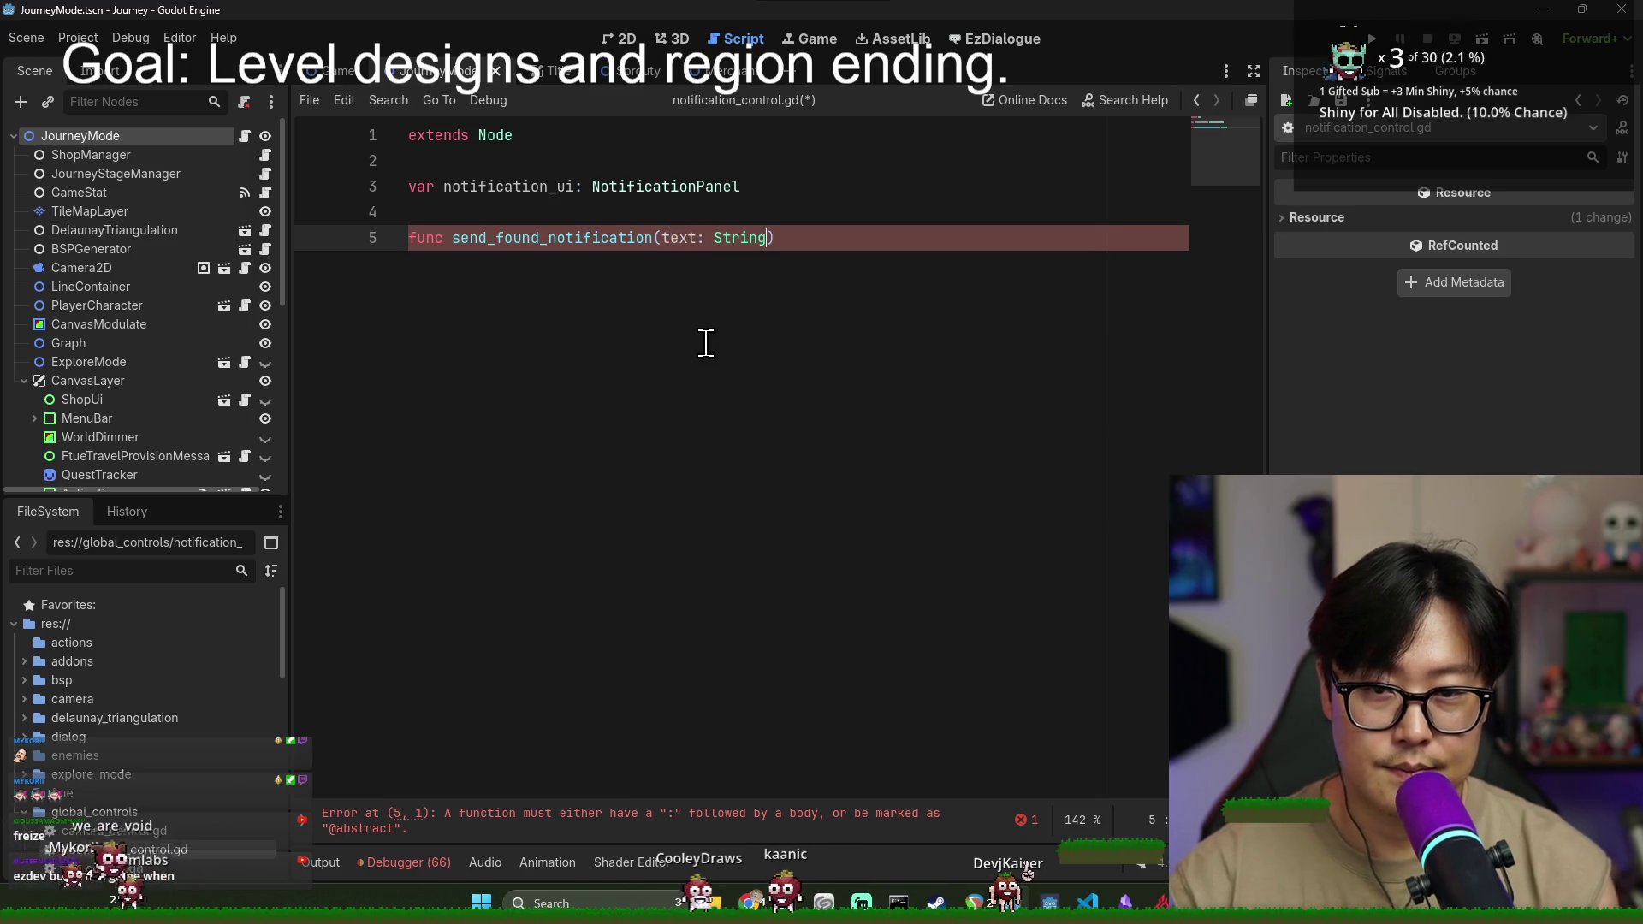
{"action": "type", "text": ")"}
{"action": "key", "text": "Return"}
{"action": "key", "text": "BackSpace"}
{"action": "type", "text": ":"}
{"action": "key", "text": "Return"}
- Write the first body line: await notification_ui.show_notification(text)
{"action": "type", "text": "not"}
{"action": "key", "text": "Return"}
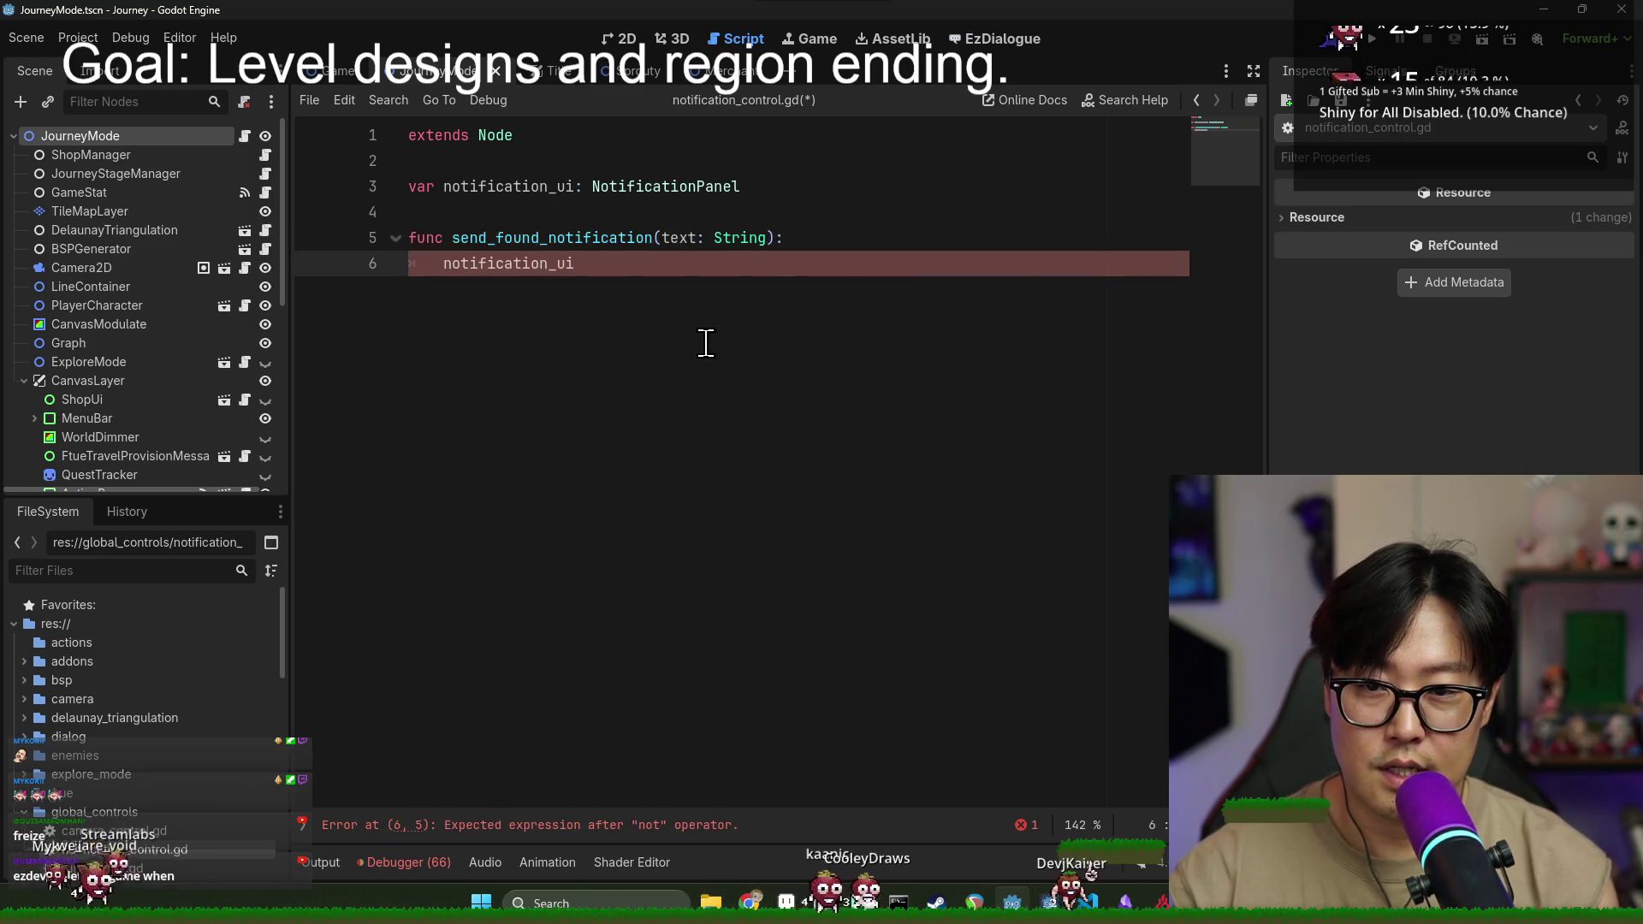
{"action": "type", "text": "."}
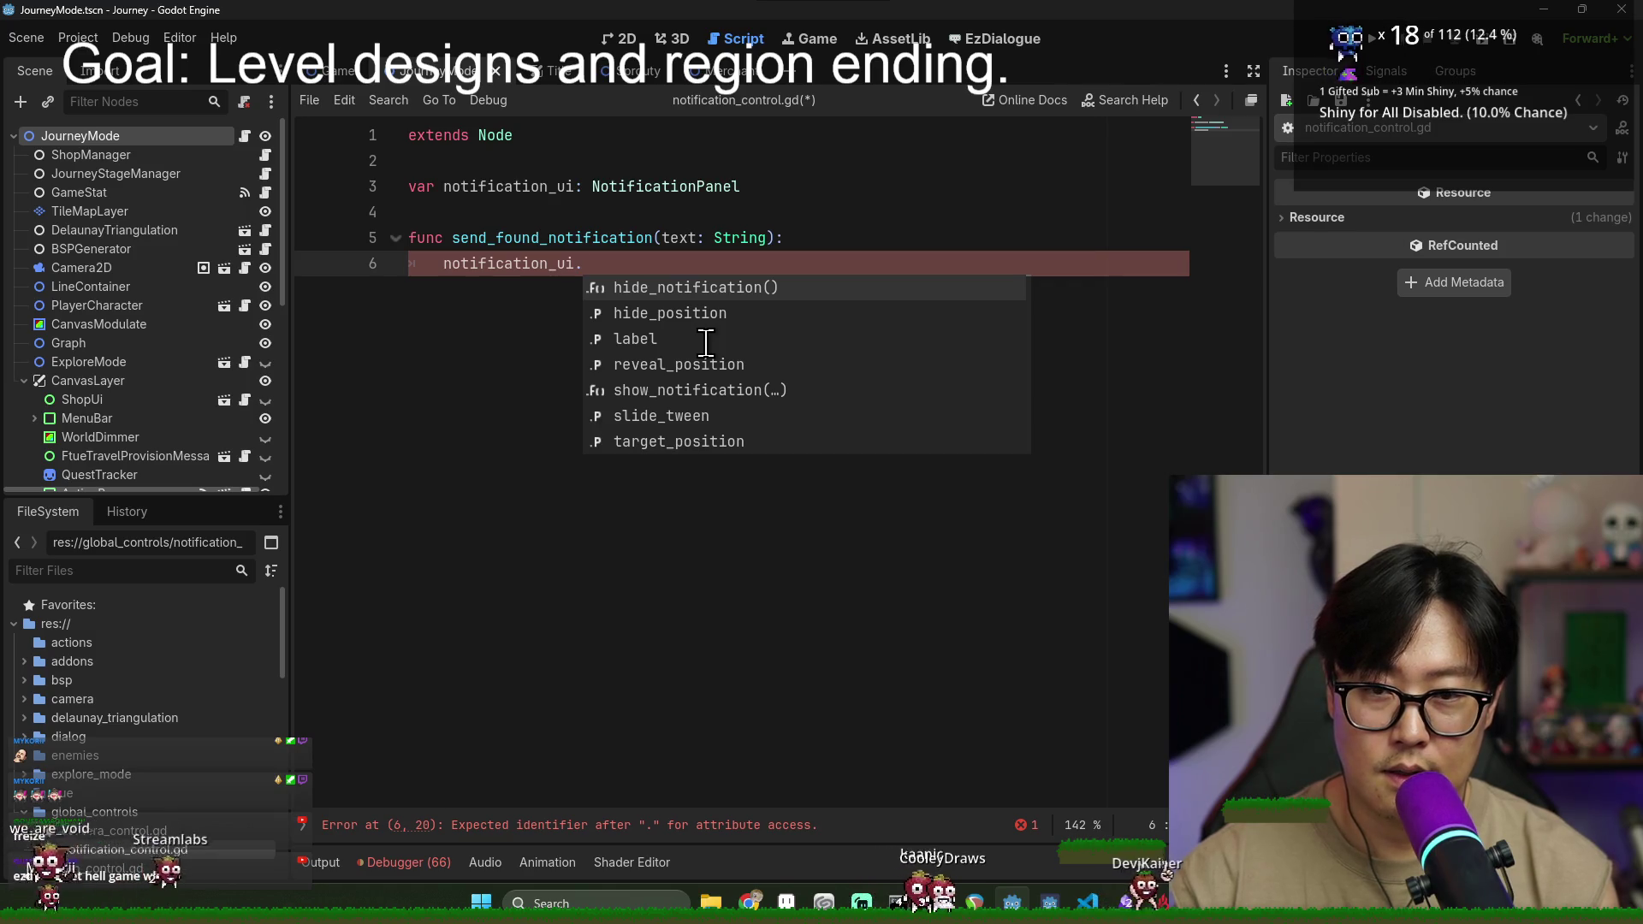
{"action": "type", "text": "show"}
{"action": "key", "text": "Return"}
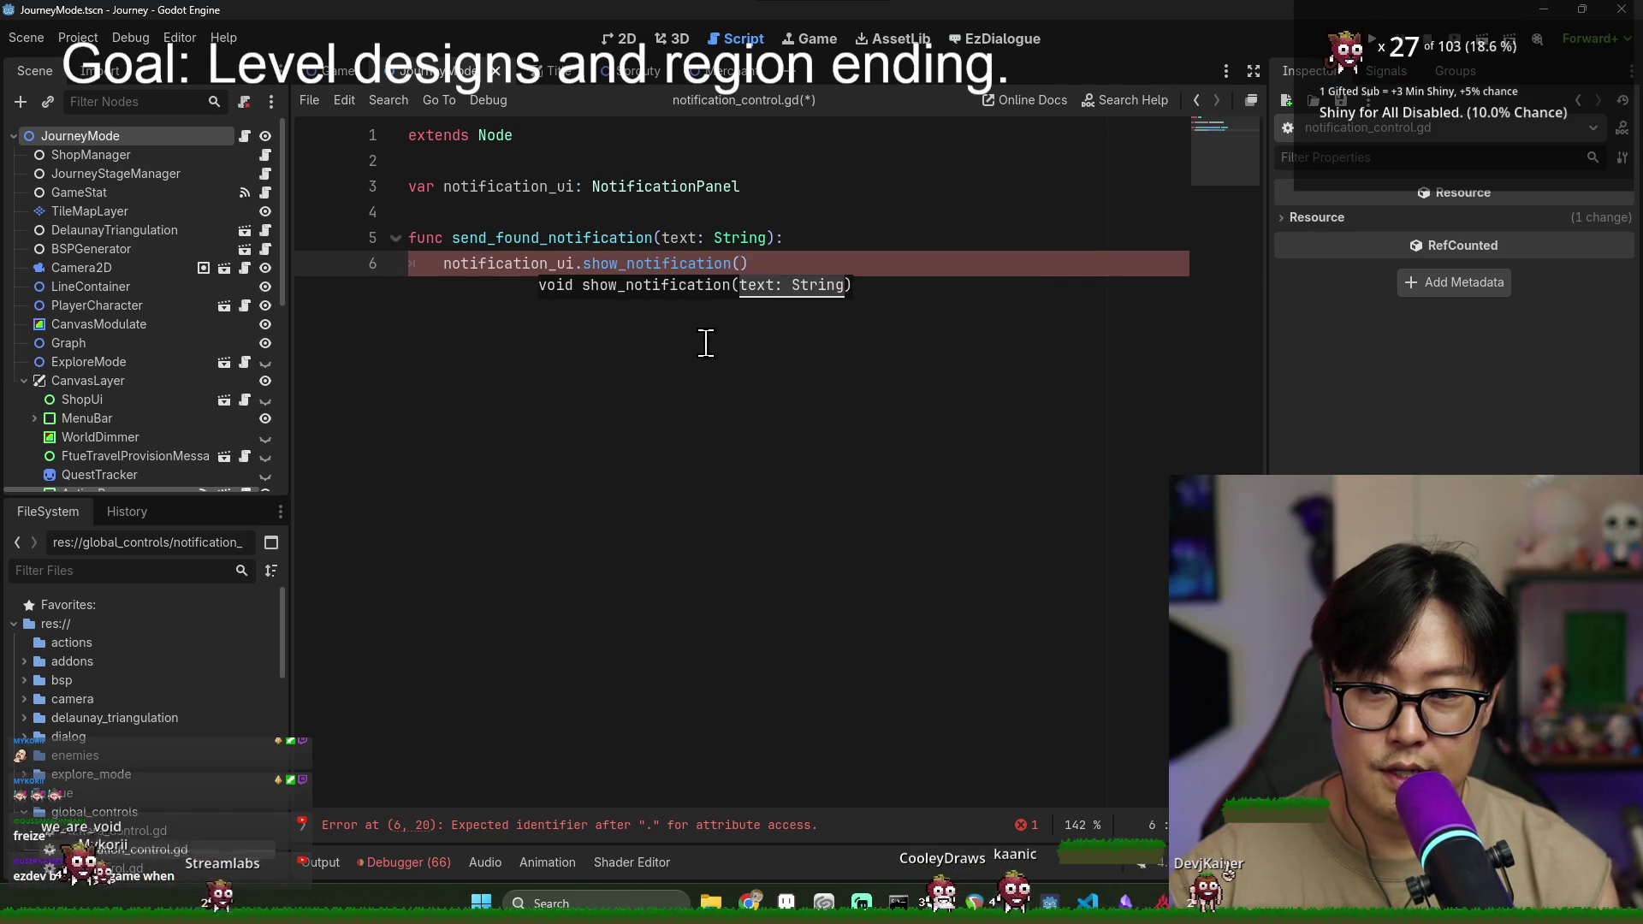
{"action": "type", "text": "tific"}
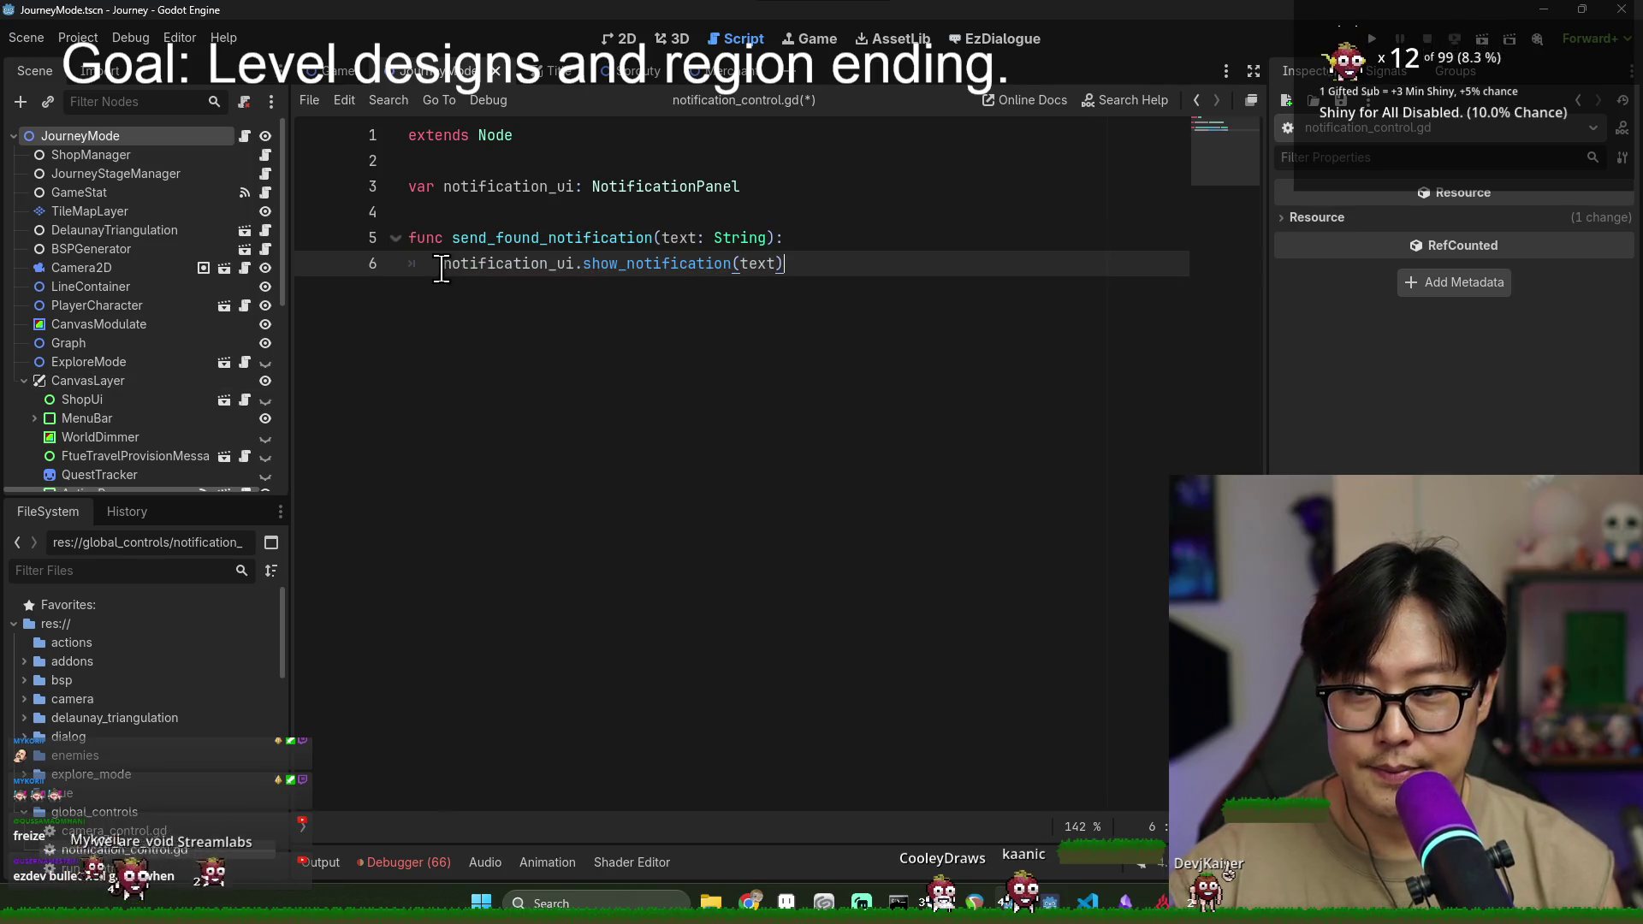
{"action": "type", "text": "awa"}
{"action": "key", "text": "Return"}
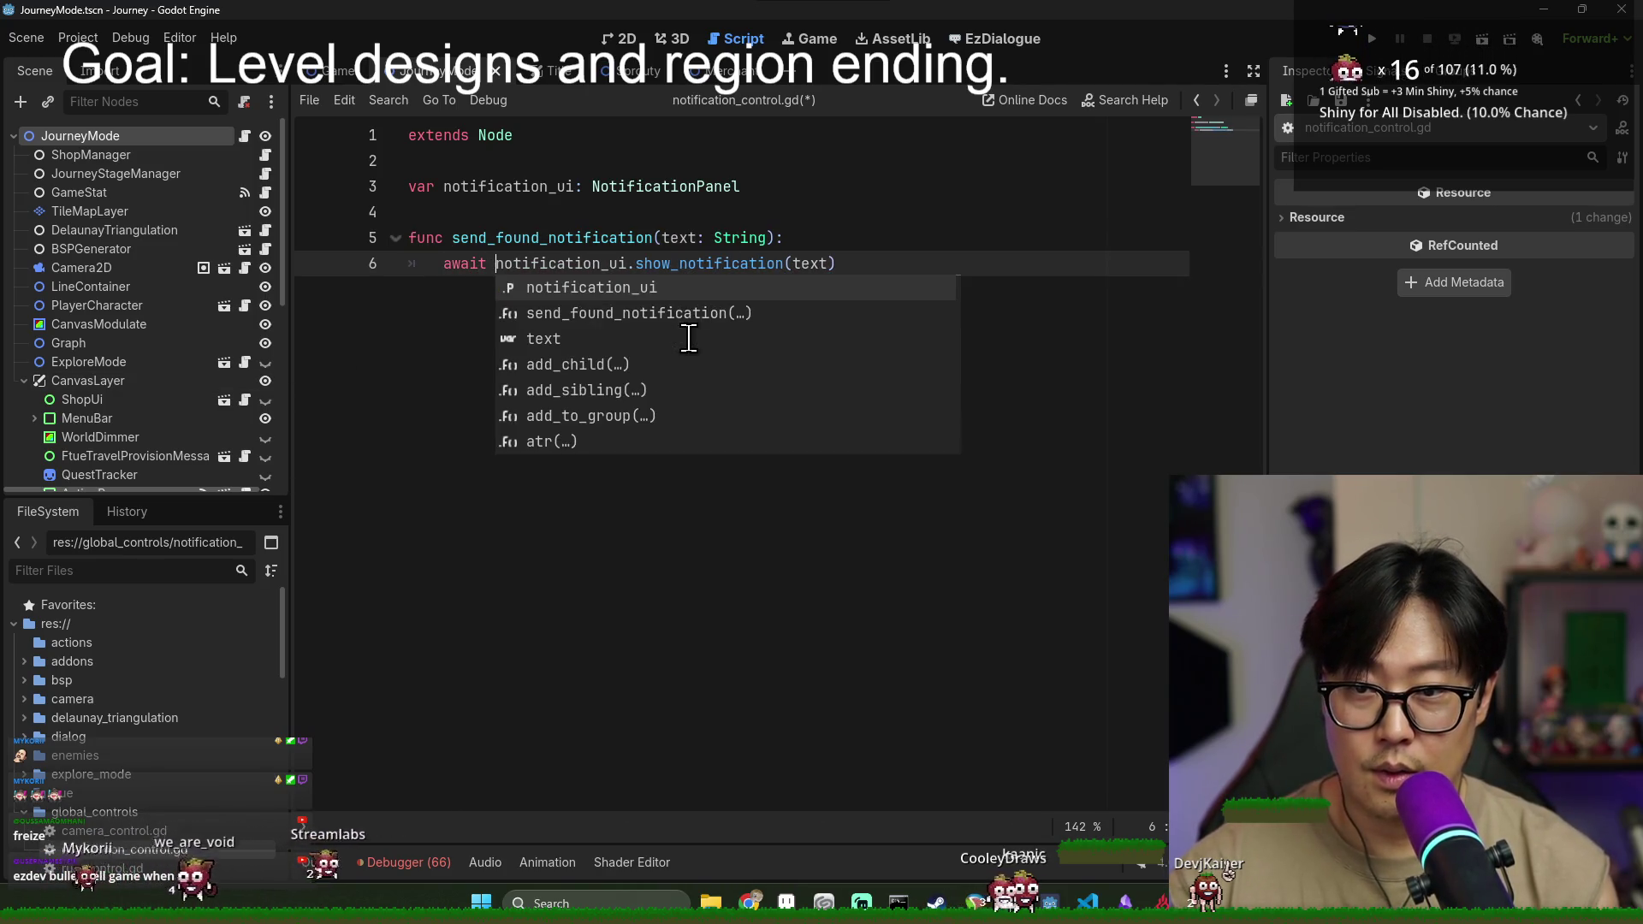
{"action": "left_click", "coordinate": [707, 265], "text": "ctrl"}
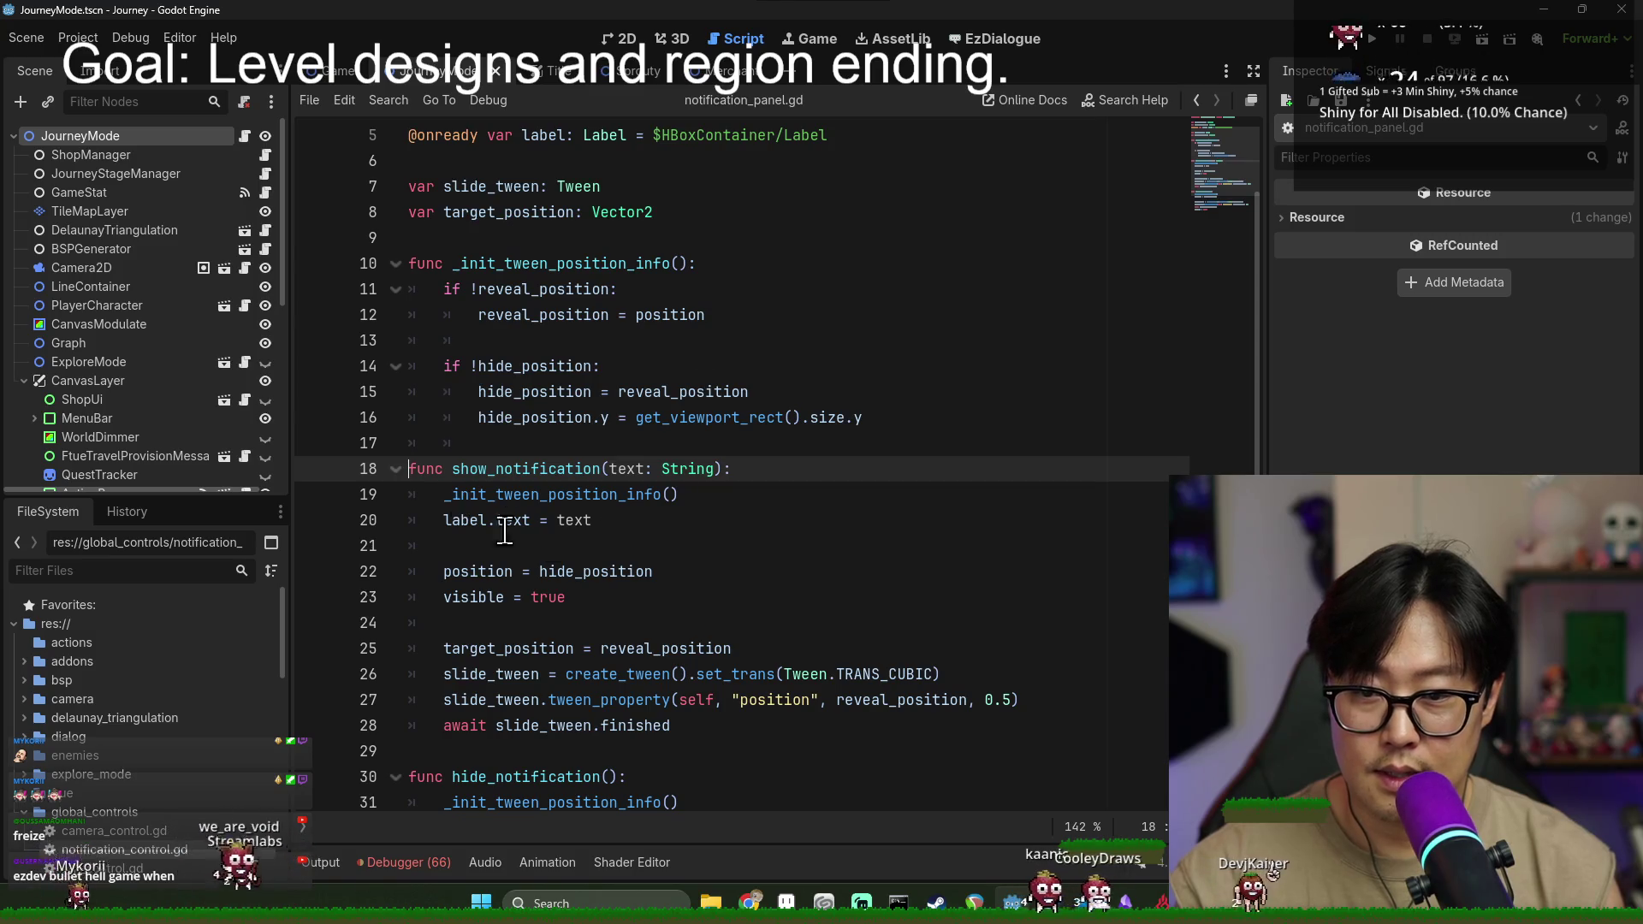
{"action": "scroll", "coordinate": [559, 528], "scroll_direction": "down", "scroll_amount": 2}
{"action": "key", "text": "alt+Left"}
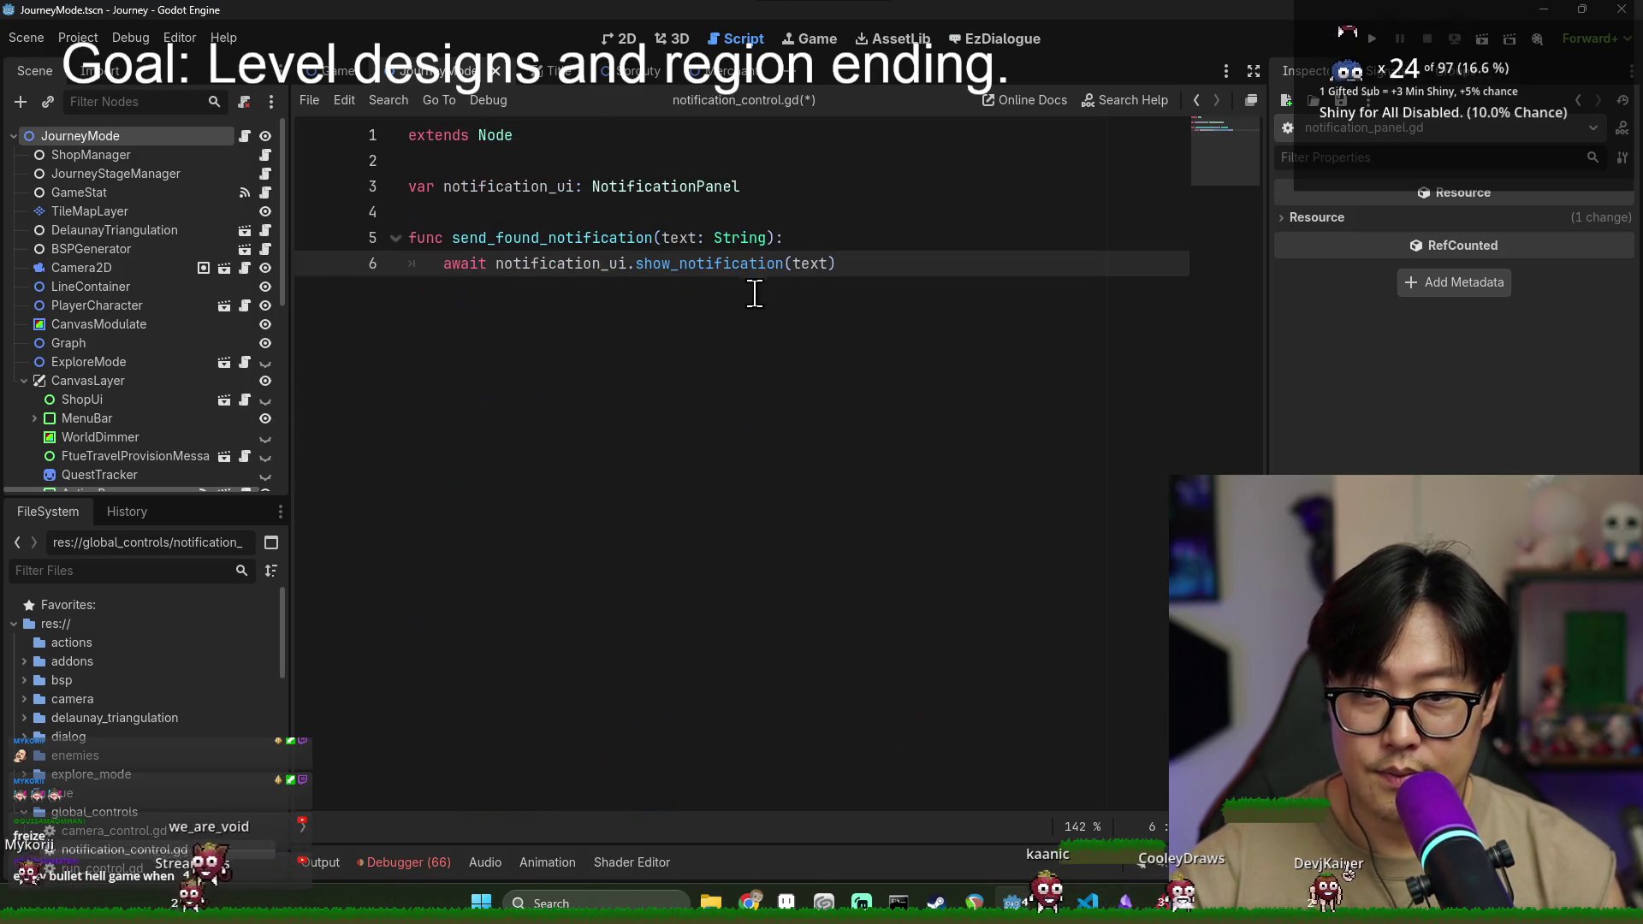
- Add a 2-second pause with await get_tree().create_timer(2.).timeout
{"action": "key", "text": "Return"}
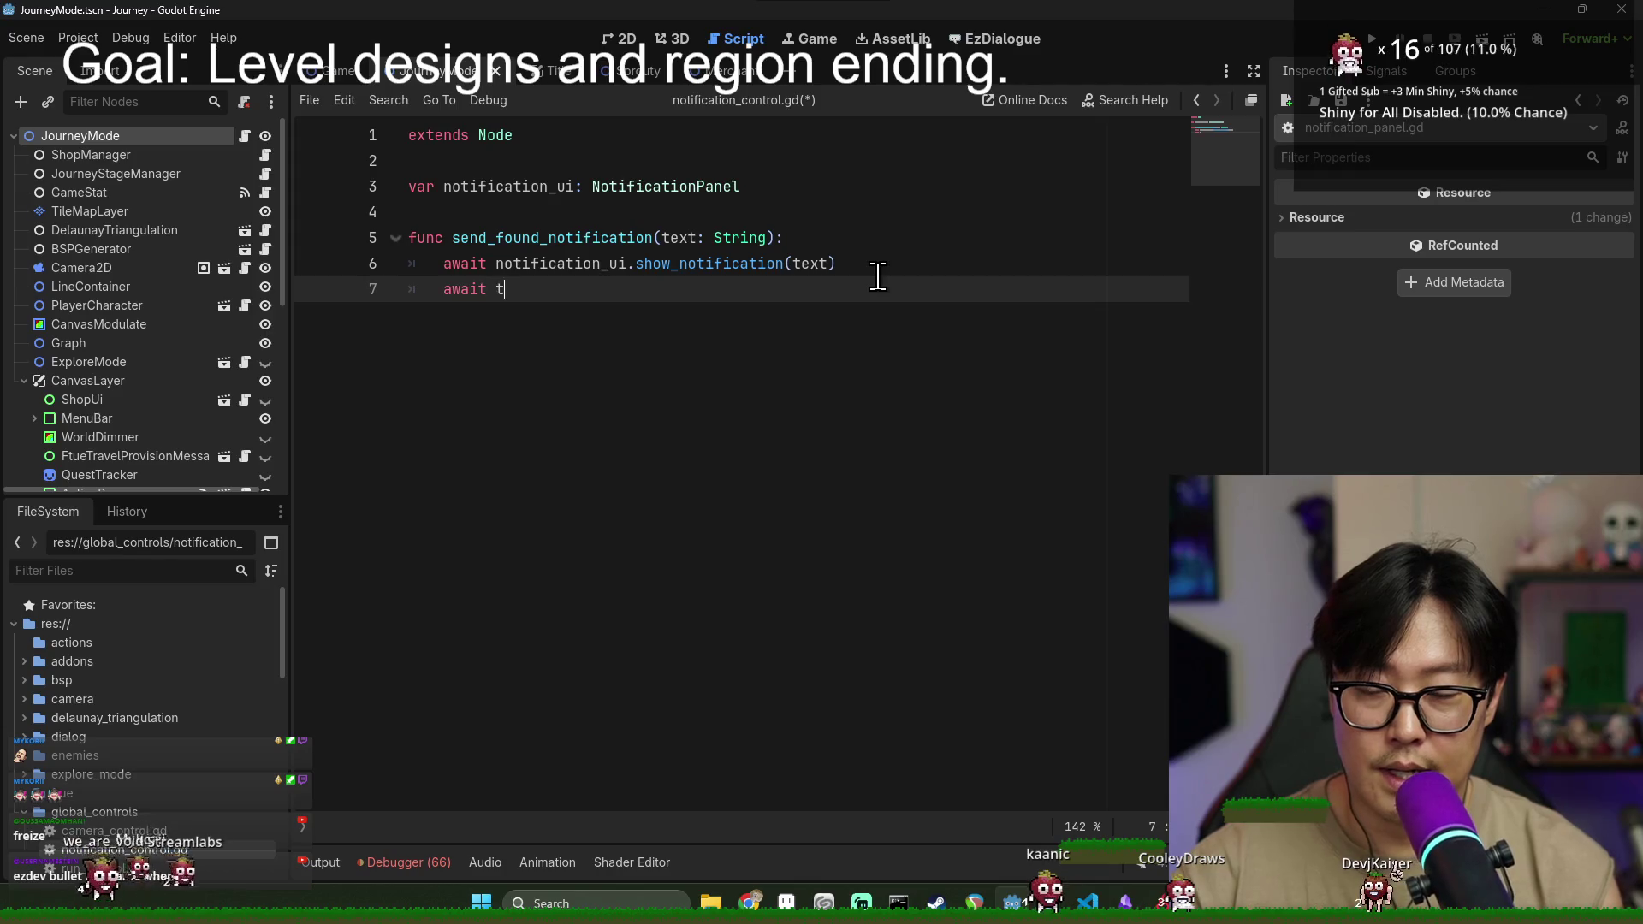
{"action": "type", "text": "ime"}
{"action": "key", "text": "BackSpace"}
{"action": "key", "text": "BackSpace"}
{"action": "key", "text": "BackSpace"}
{"action": "type", "text": "create"}
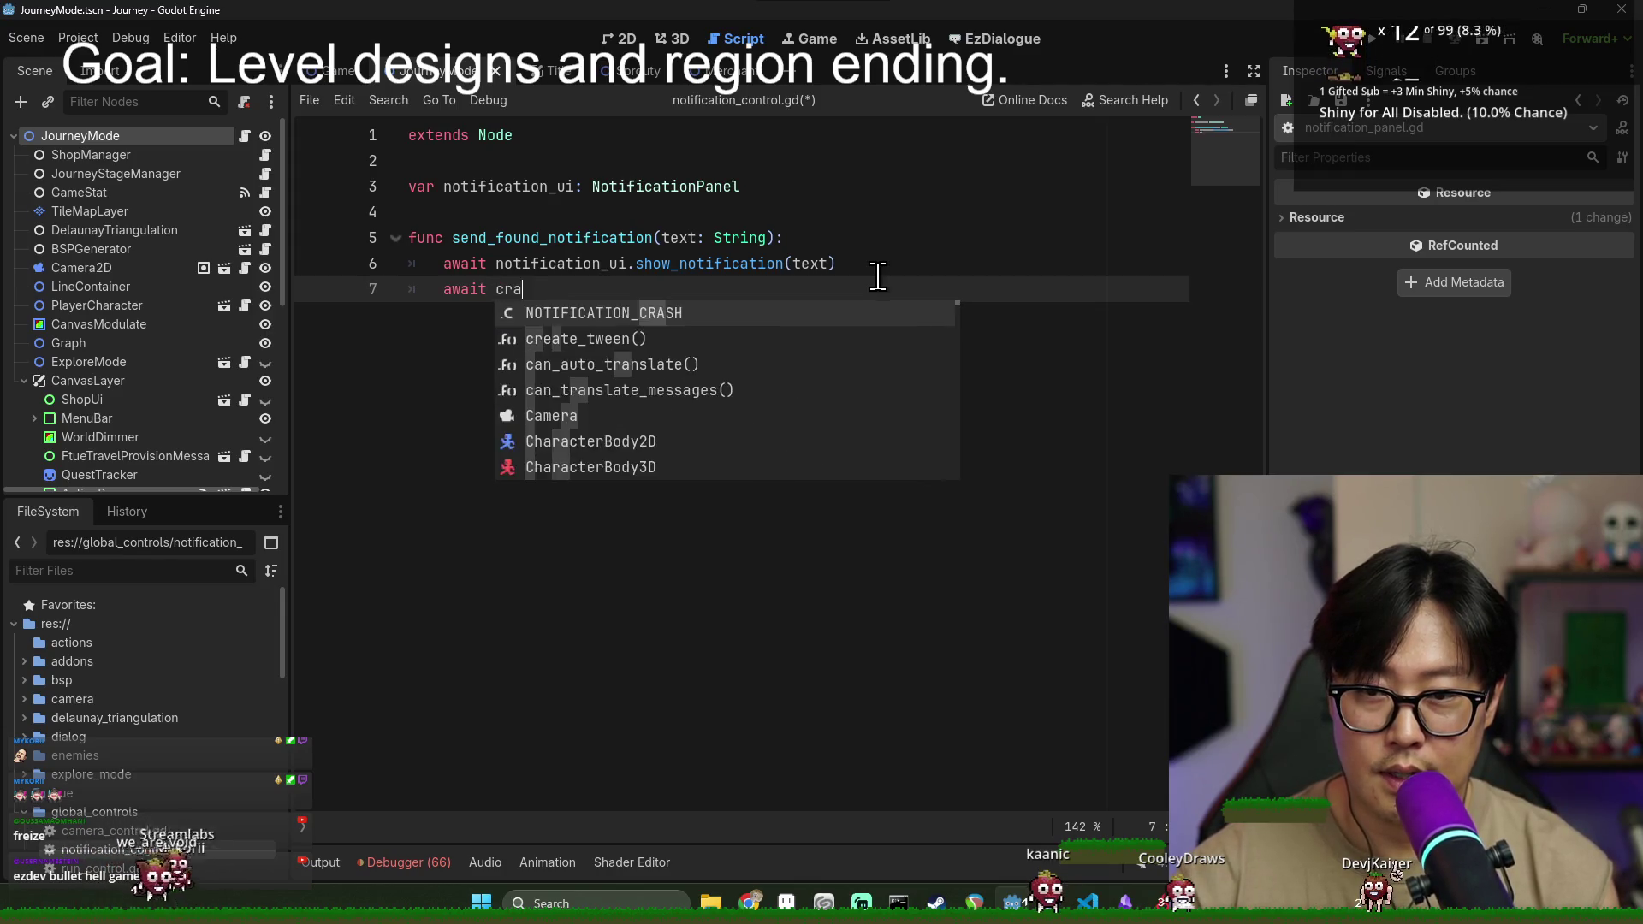
{"action": "type", "text": "_ti"}
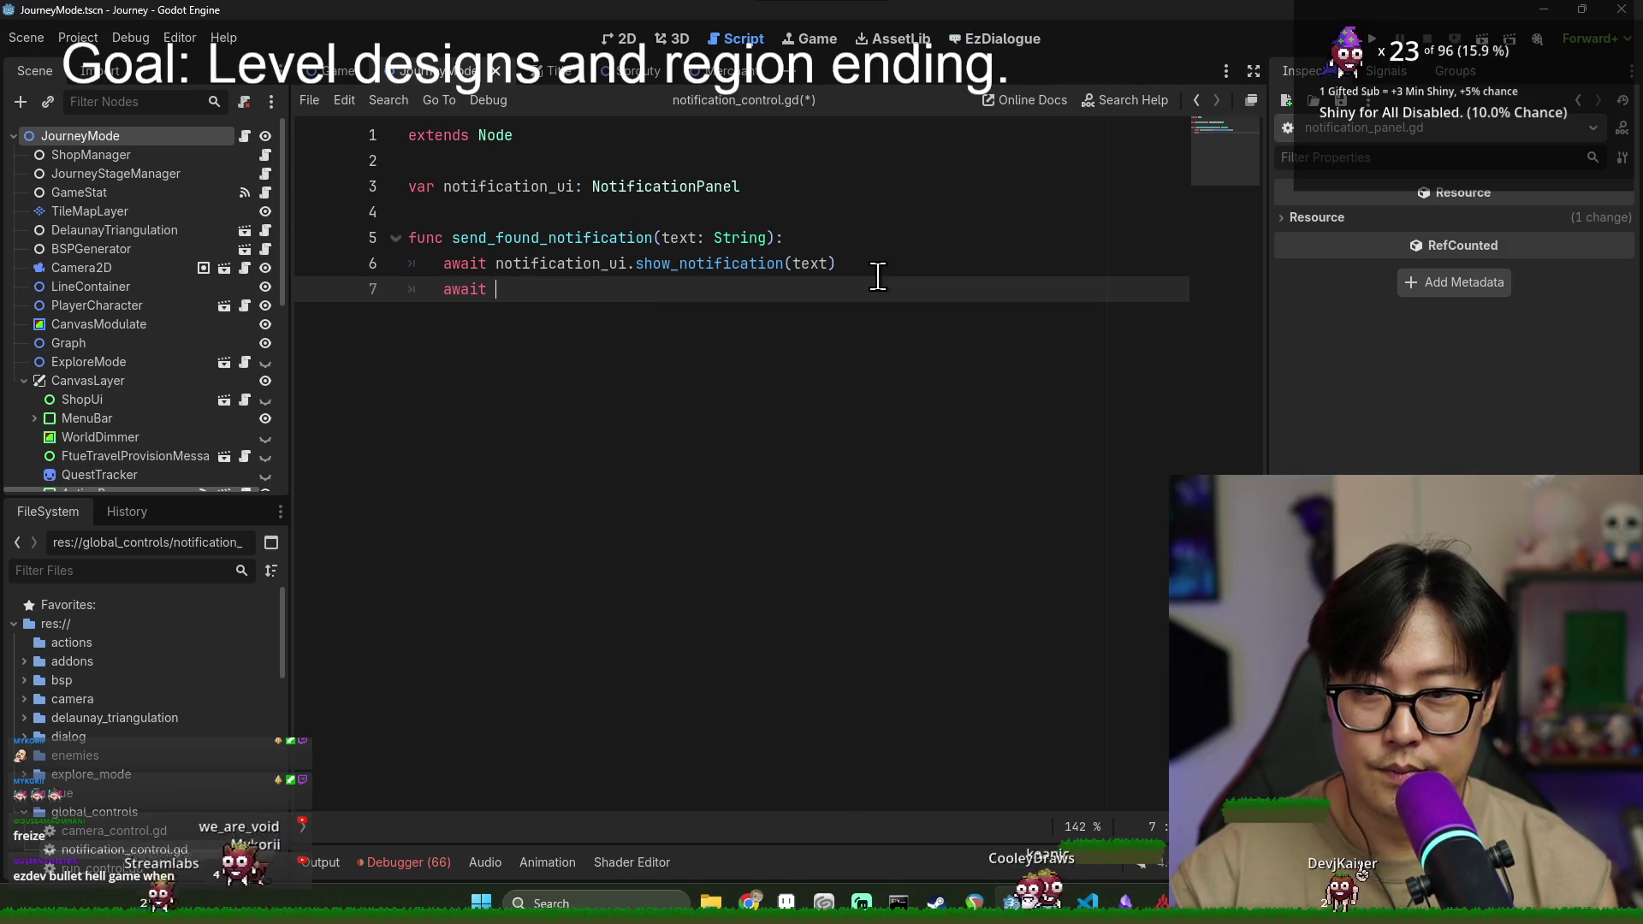
{"action": "type", "text": "_vi"}
{"action": "key", "text": "Return"}
{"action": "type", "text": "."}
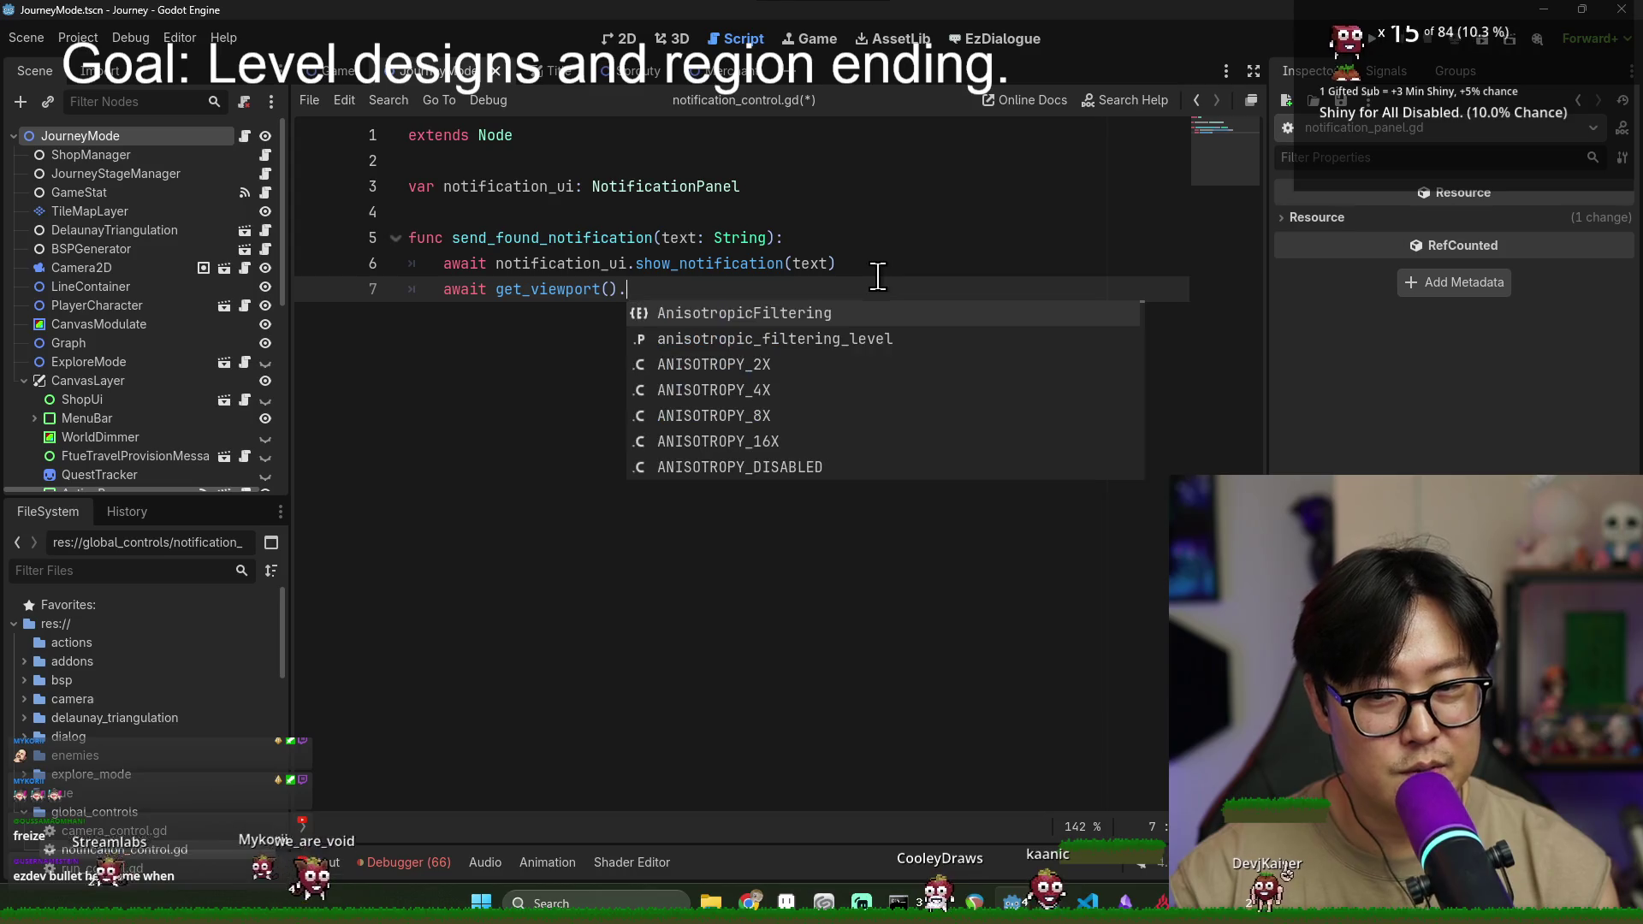
{"action": "type", "text": "get_timer"}
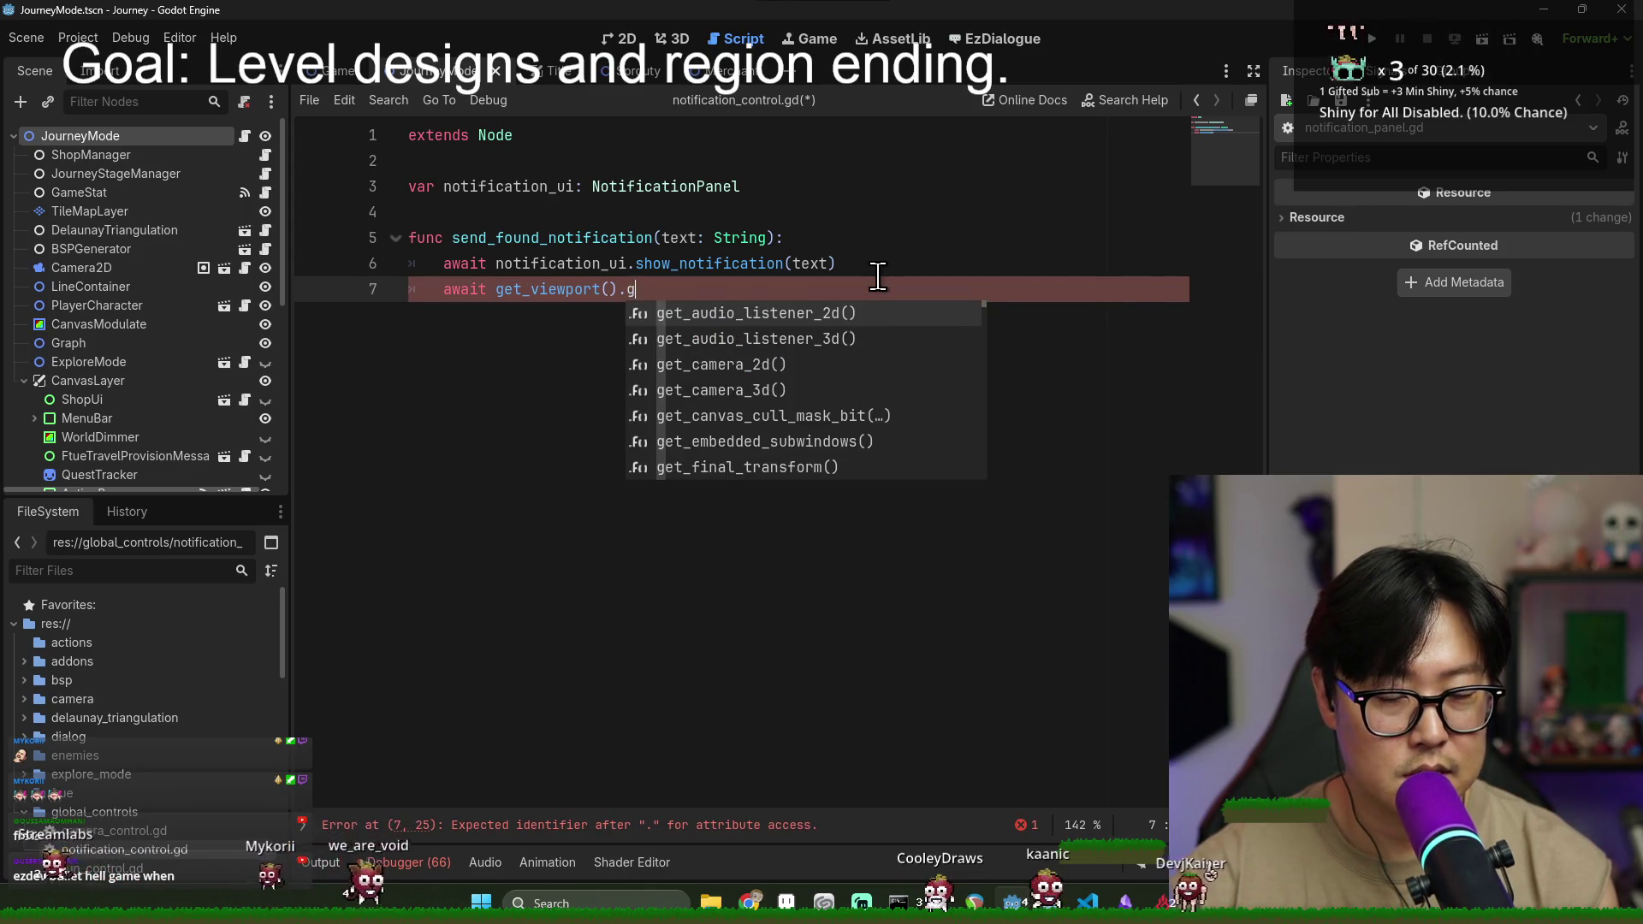
{"action": "key", "text": "BackSpace"}
{"action": "key", "text": "BackSpace"}
{"action": "key", "text": "BackSpace"}
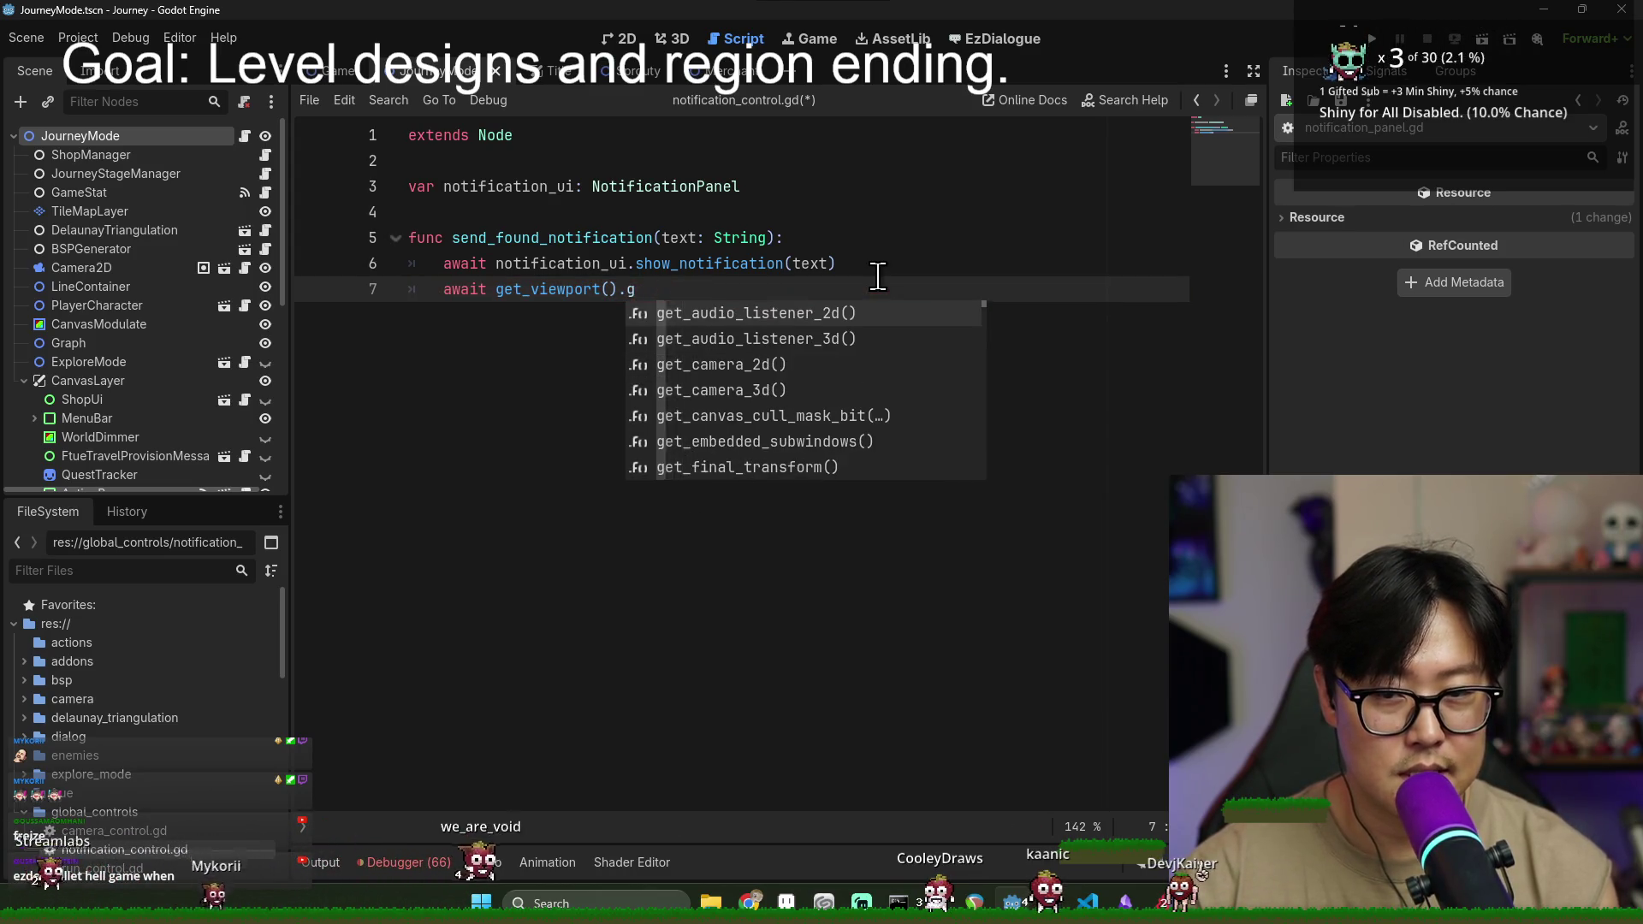
{"action": "type", "text": "create"}
{"action": "key", "text": "BackSpace"}
{"action": "key", "text": "BackSpace"}
{"action": "key", "text": "BackSpace"}
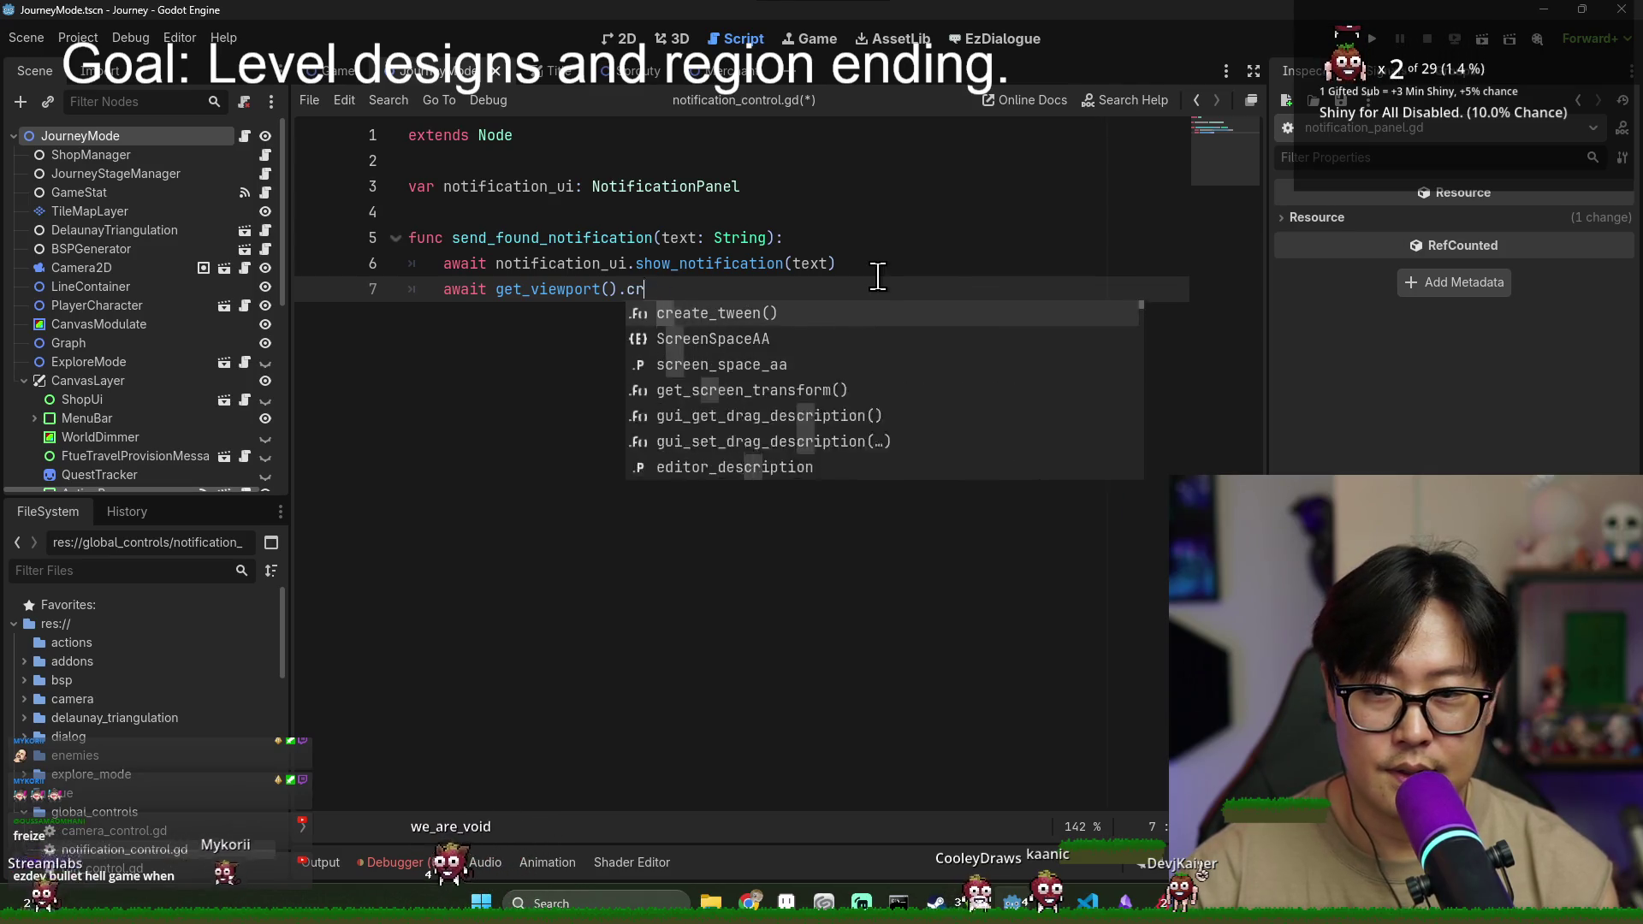
{"action": "type", "text": "tree()."}
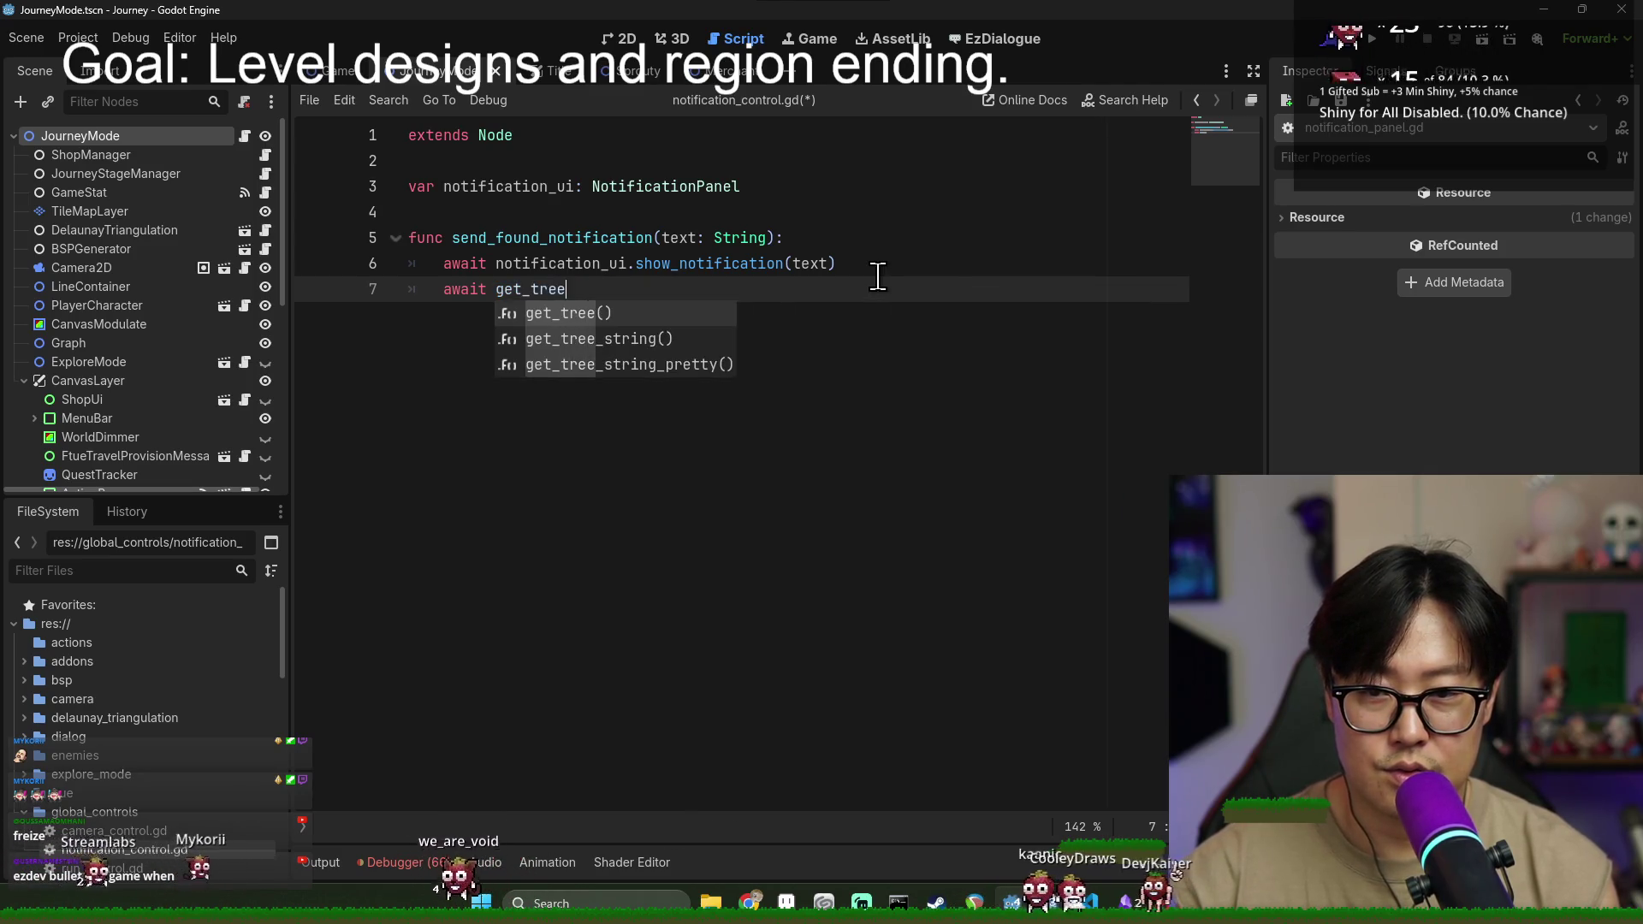
{"action": "key", "text": "Return"}
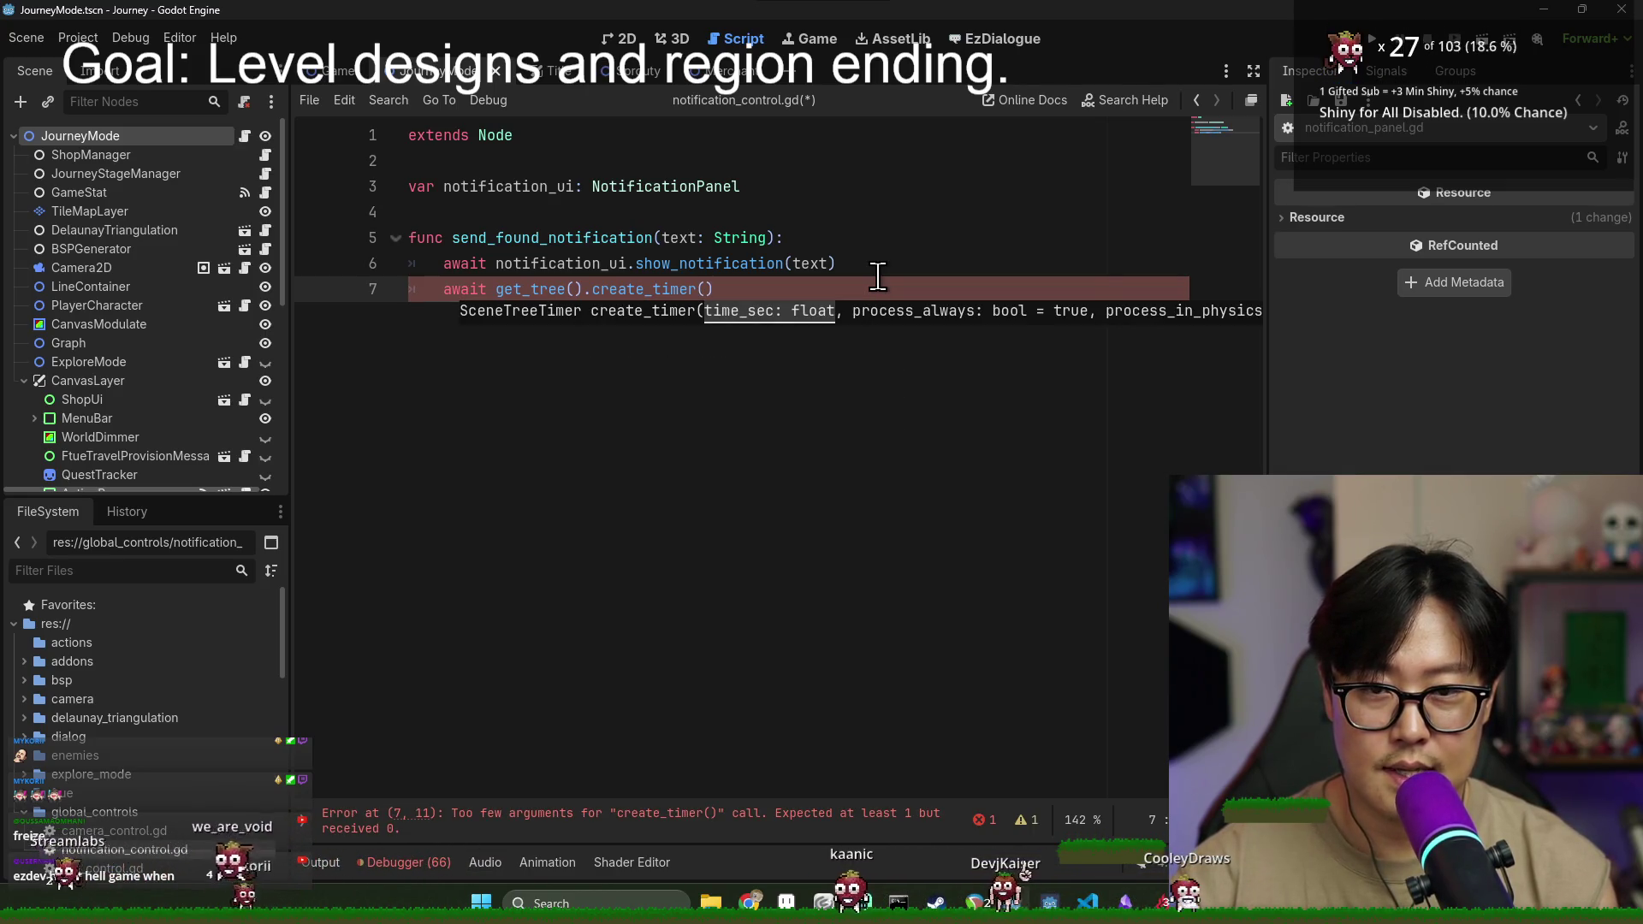
{"action": "key", "text": "BackSpace"}
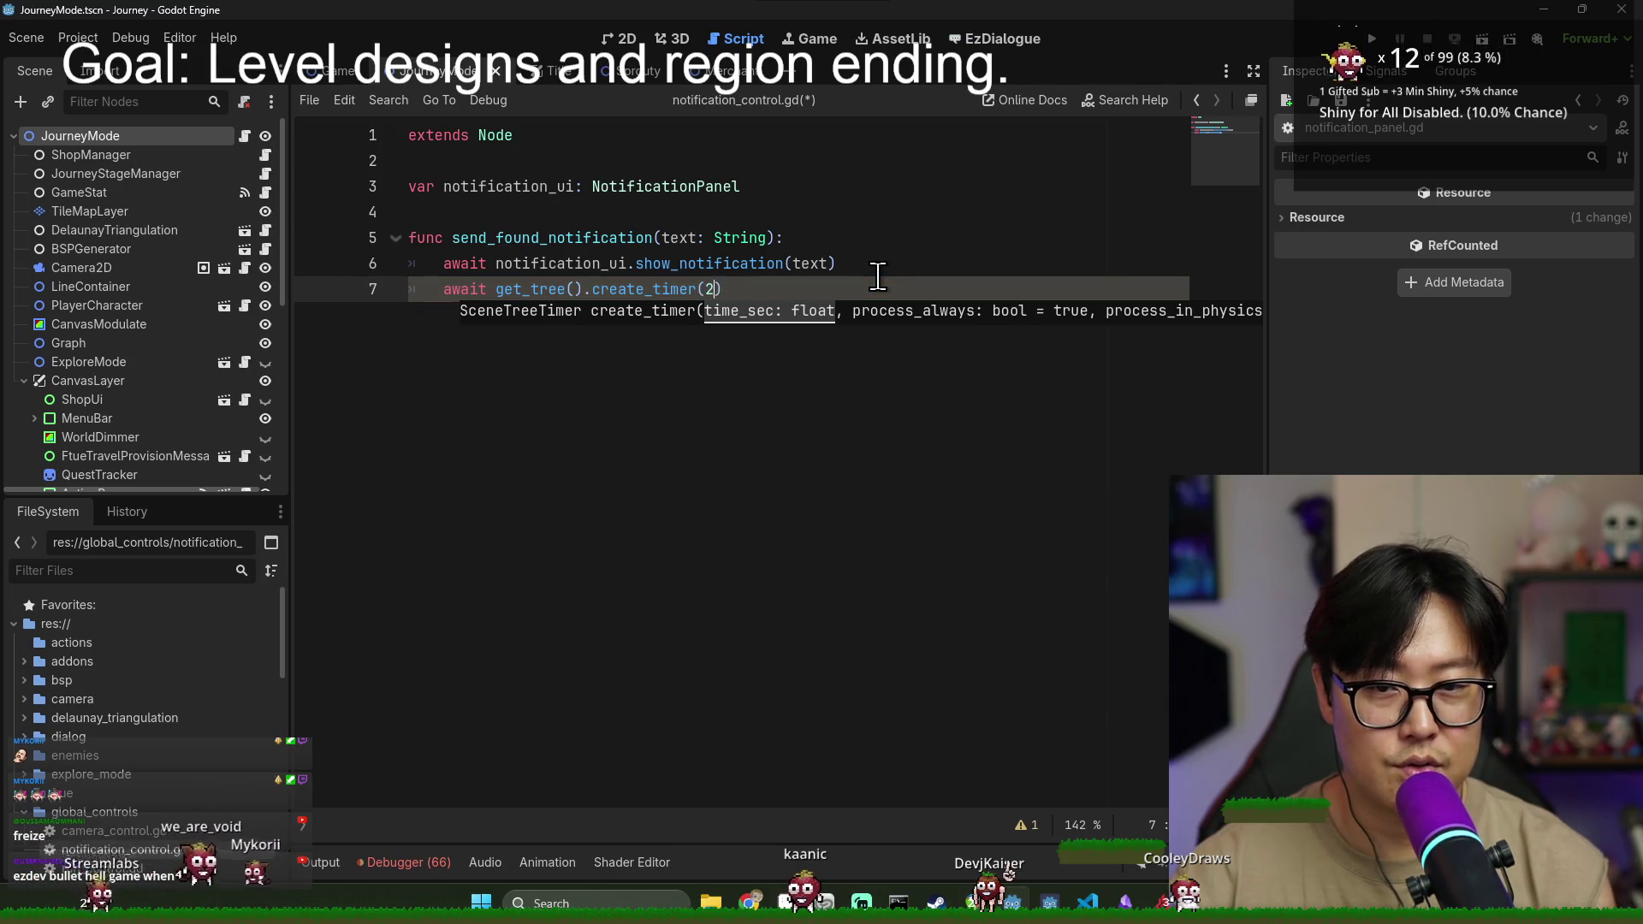
{"action": "type", "text": ".).t"}
{"action": "key", "text": "Return"}
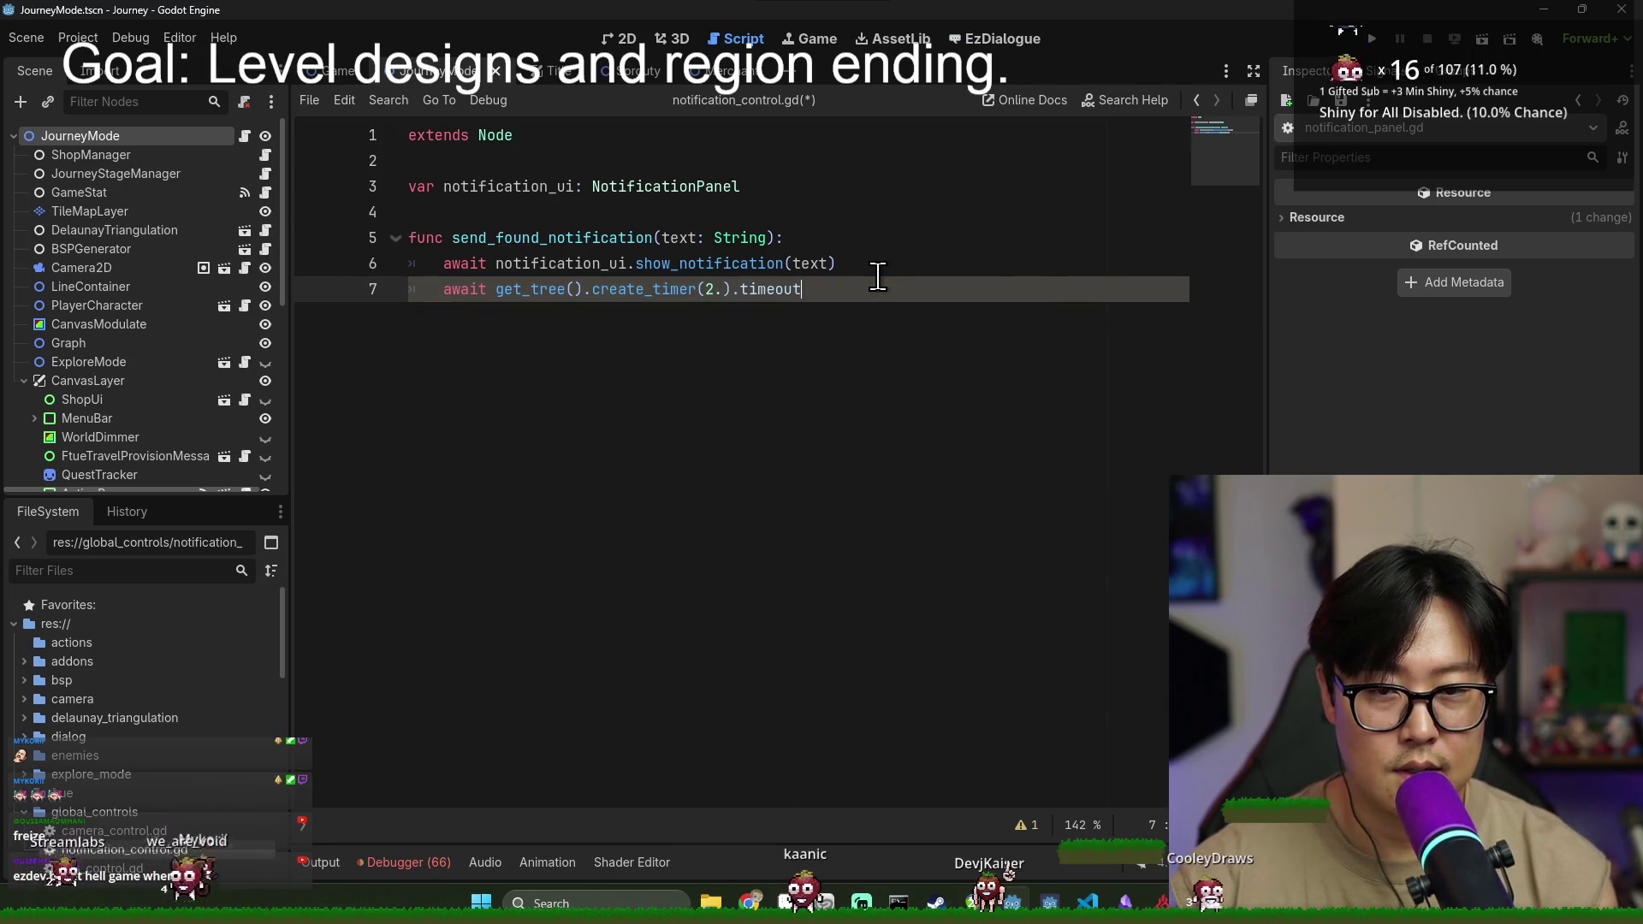
- Finish with notification_ui.hide_notification() and save notification_control.gd
{"action": "key", "text": "Return"}
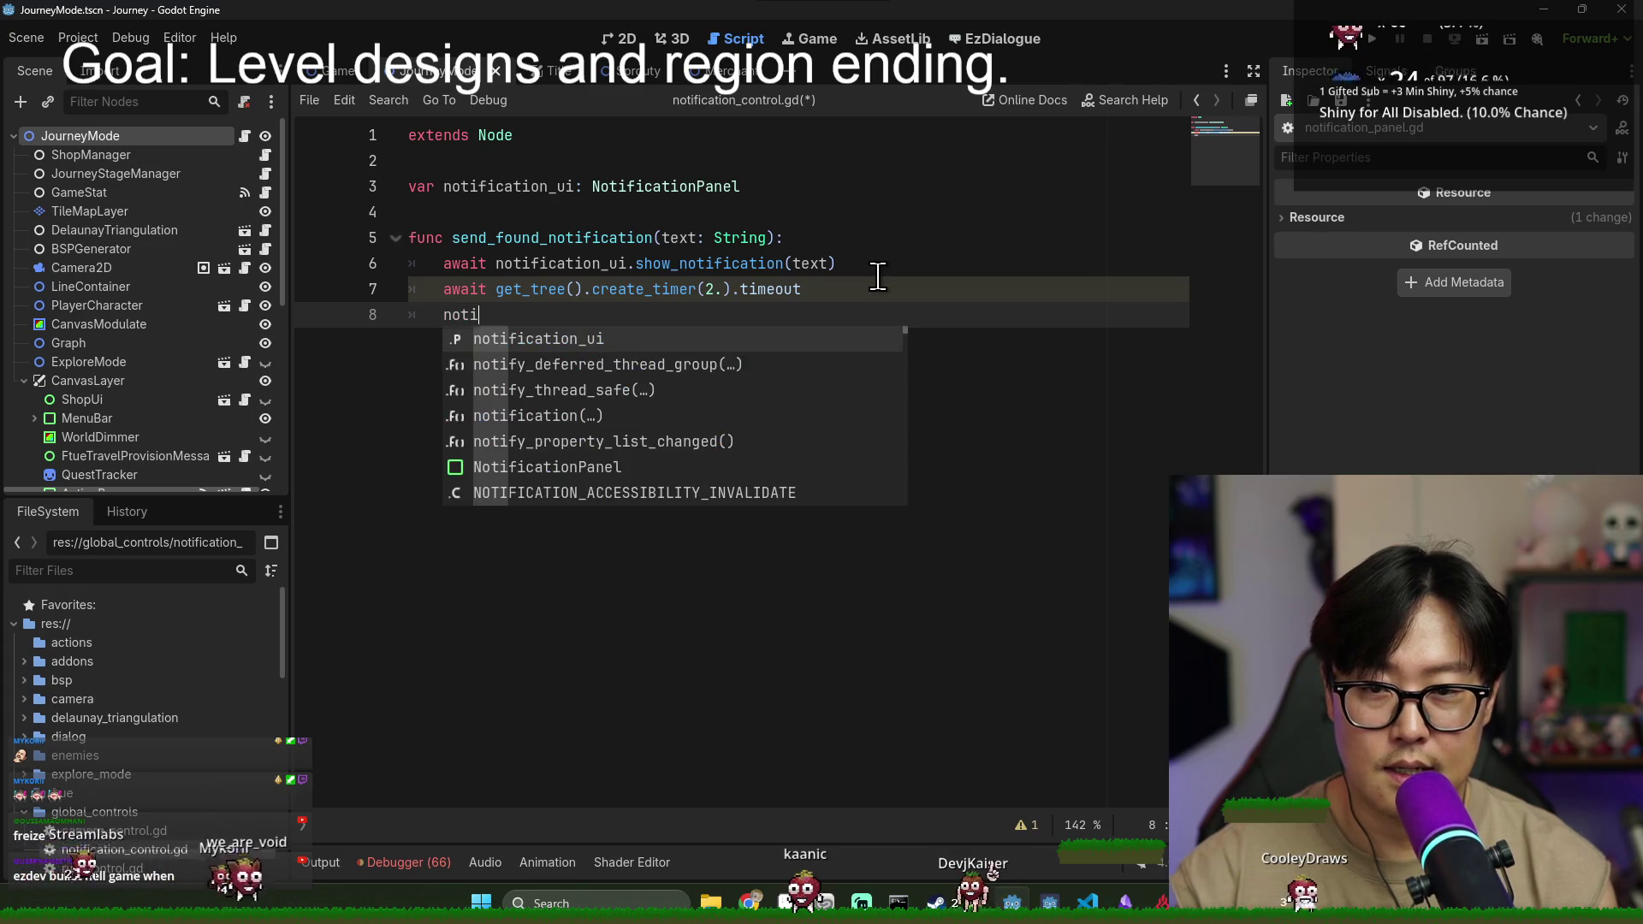
{"action": "key", "text": "Return"}
{"action": "type", "text": ".hid"}
{"action": "key", "text": "Return"}
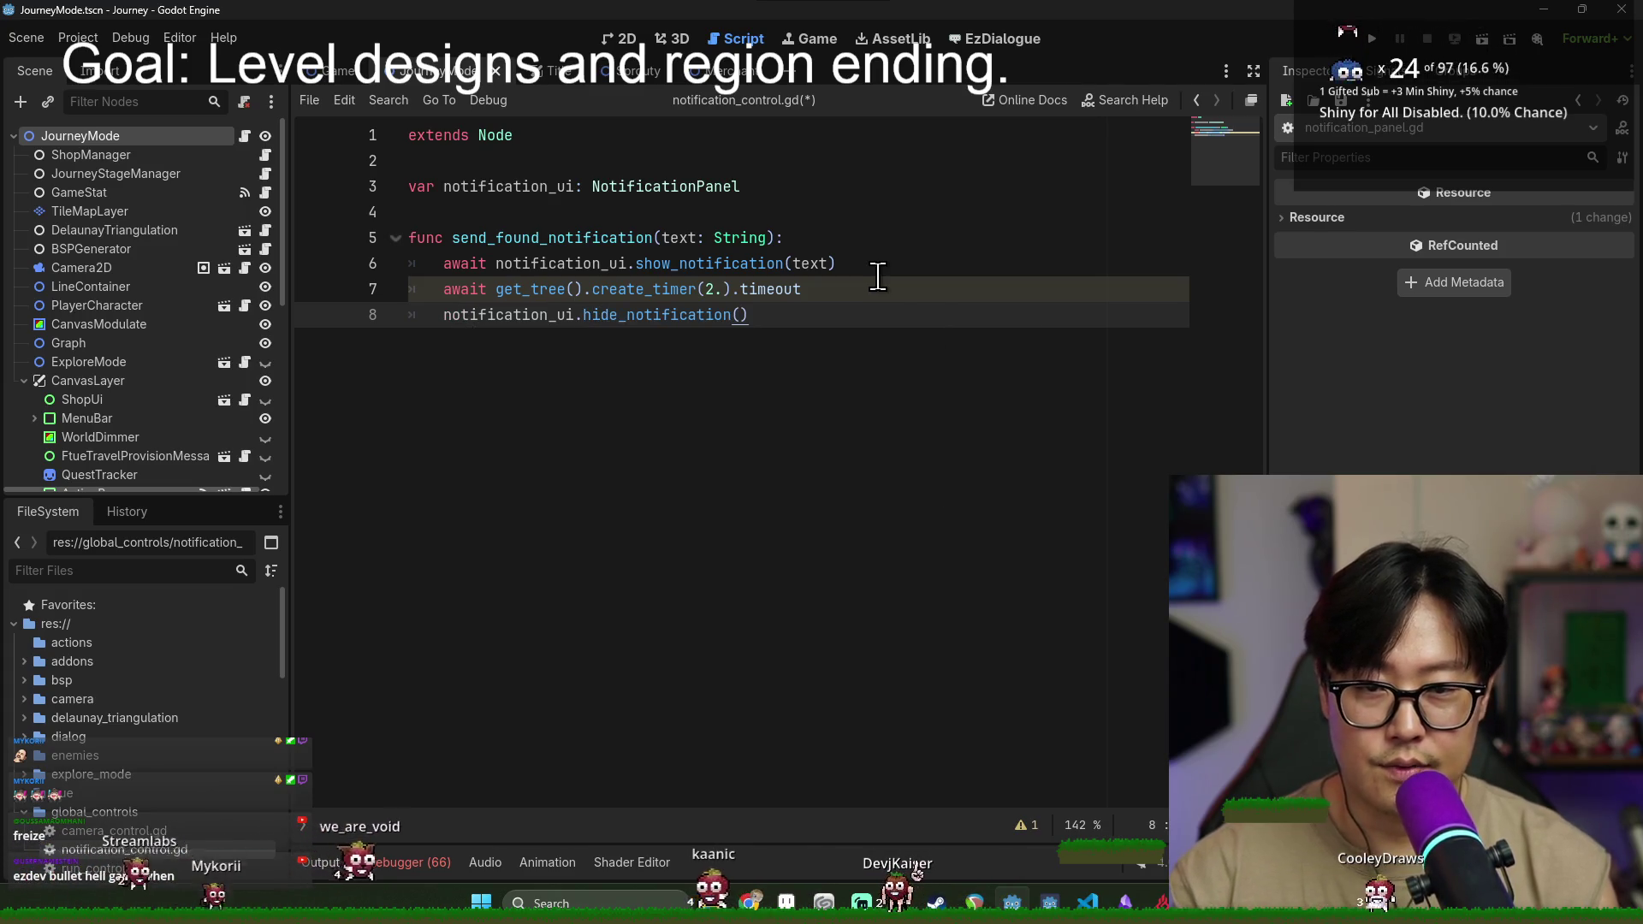
{"action": "key", "text": "ctrl+s"}
{"action": "left_click", "coordinate": [514, 242]}
- Select the send_found_notification function name and save the project
{"action": "double_click", "coordinate": [514, 242]}
{"action": "key", "text": "alt+Left"}
{"action": "key", "text": "ctrl+s"}
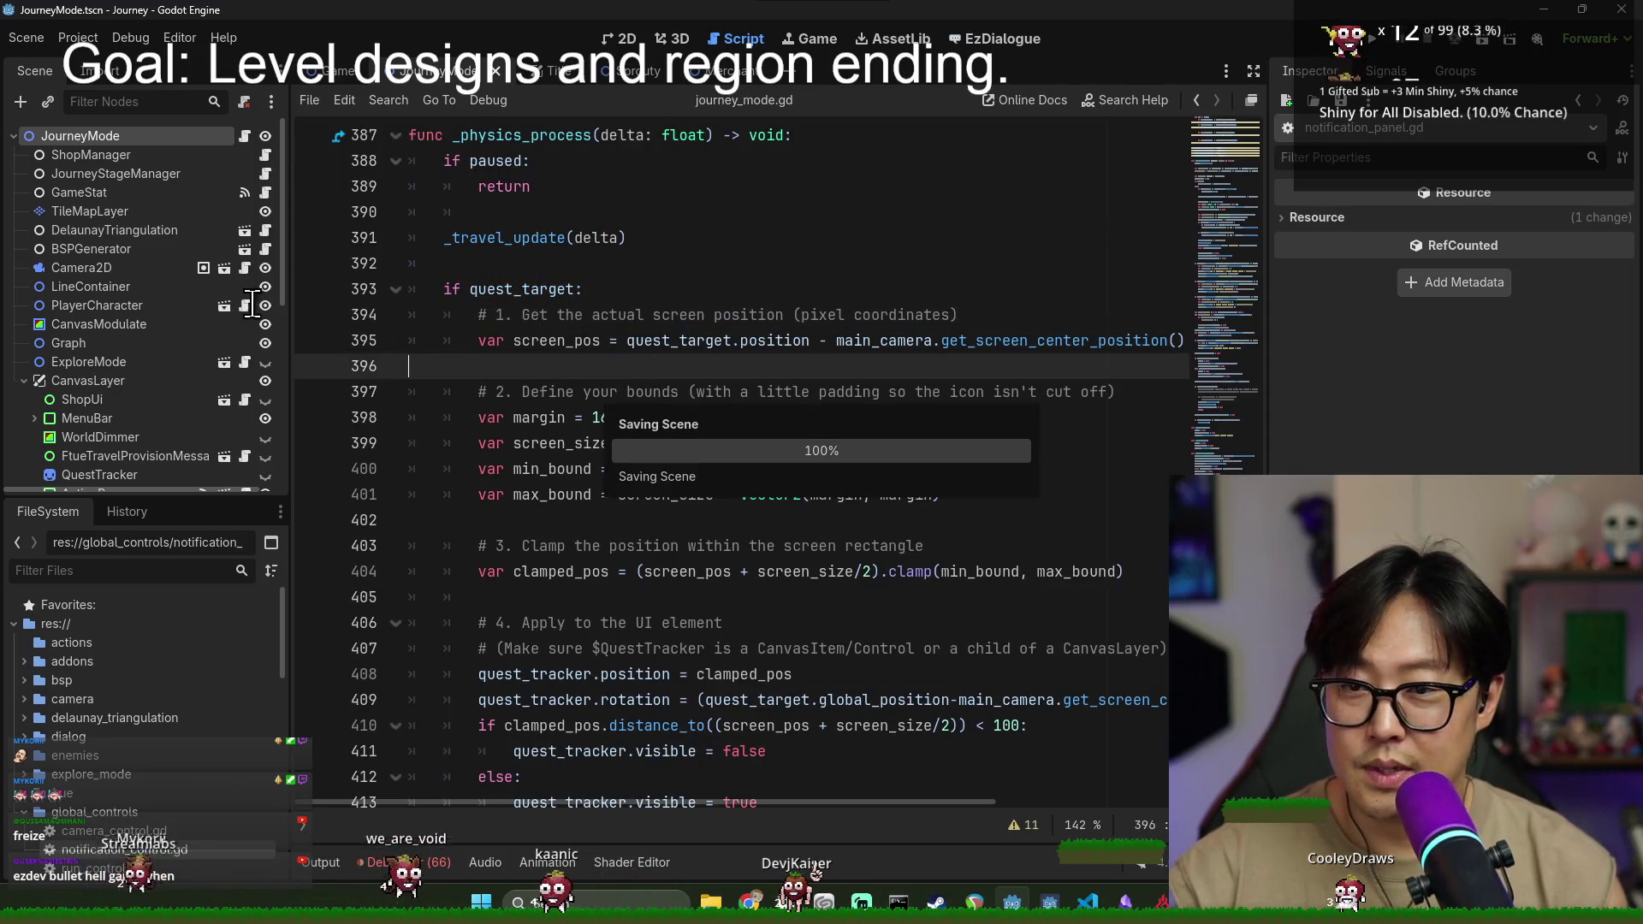
- Register res://global_controls/notification_control.gd as the NotificationControl autoload in Project Settings
{"action": "left_click", "coordinate": [75, 38]}
{"action": "left_click", "coordinate": [94, 60]}
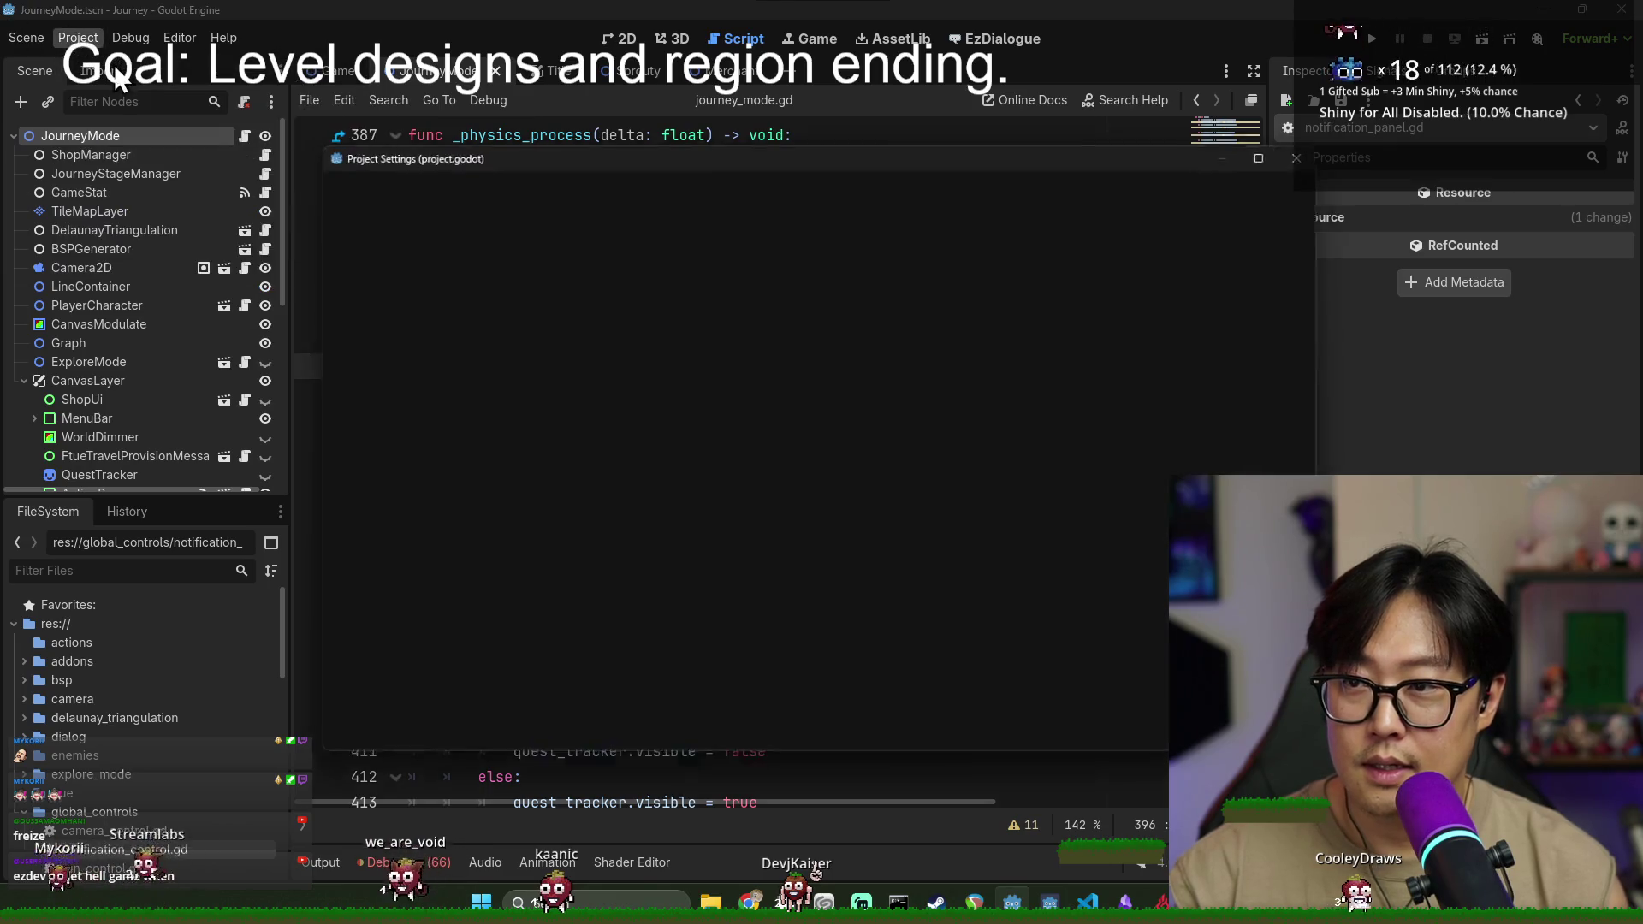
{"action": "left_click", "coordinate": [606, 183]}
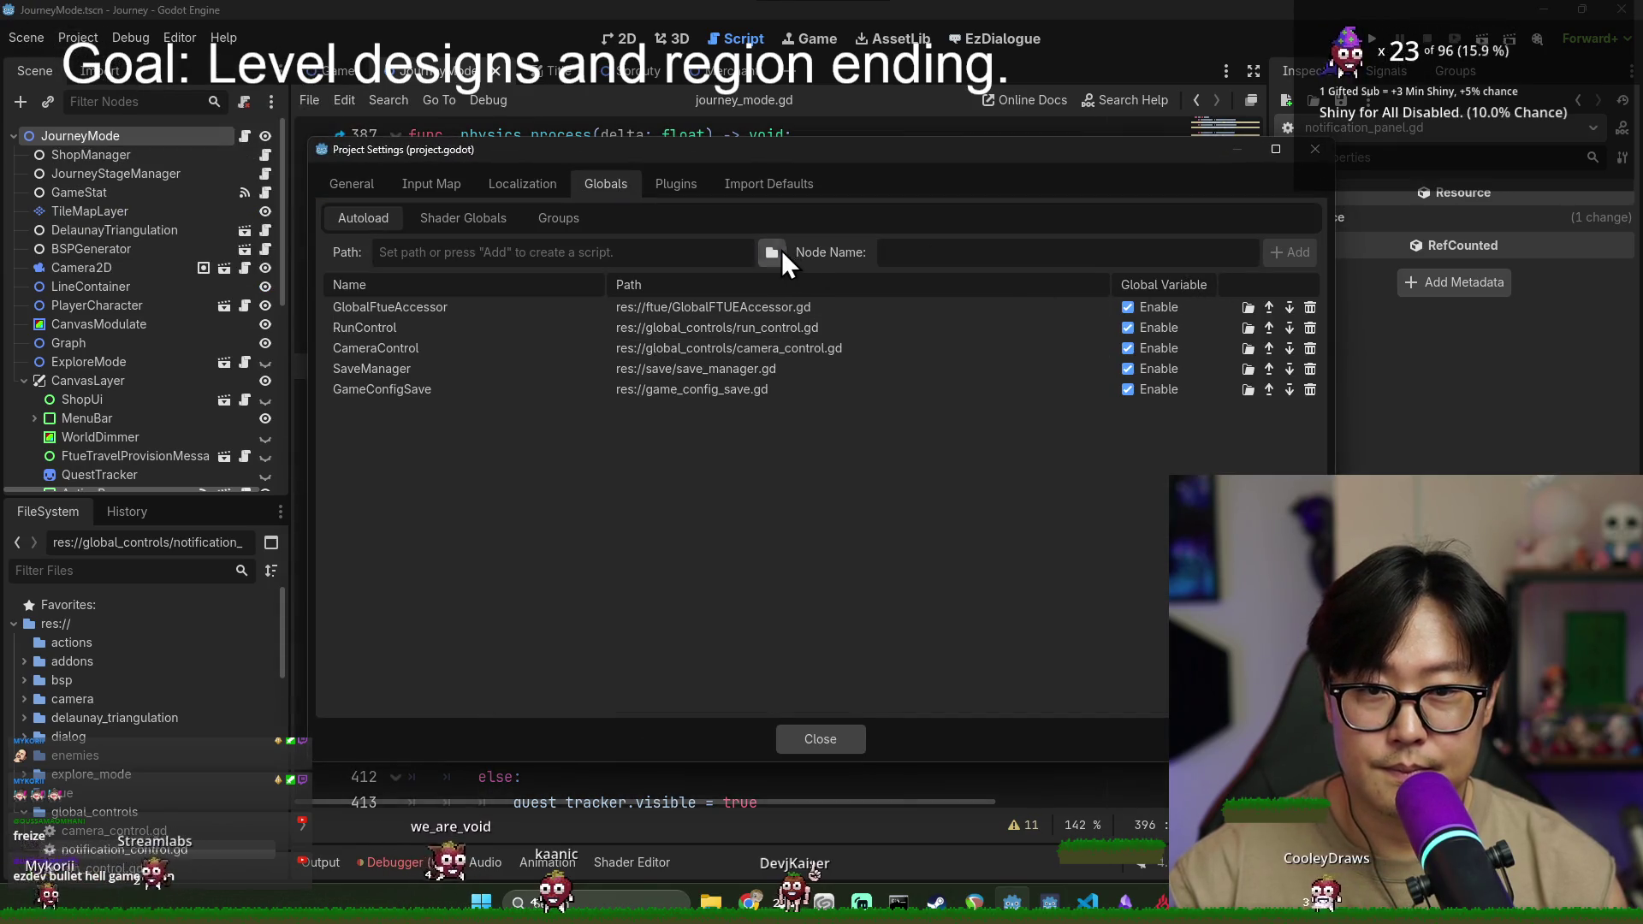
{"action": "left_click", "coordinate": [772, 251]}
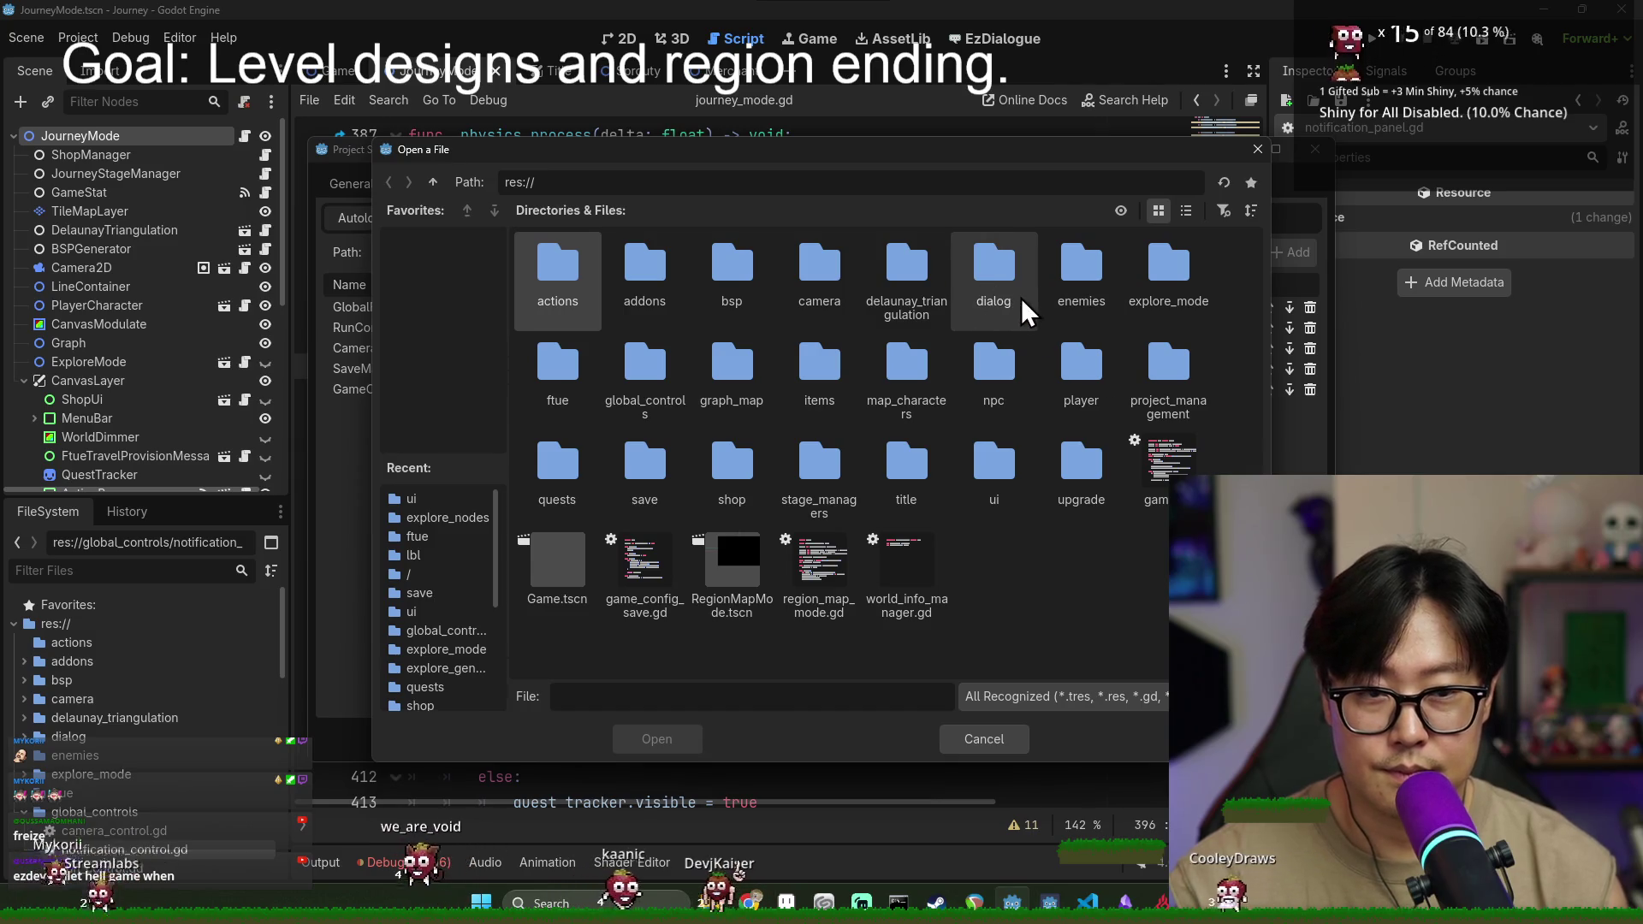
{"action": "double_click", "coordinate": [655, 398]}
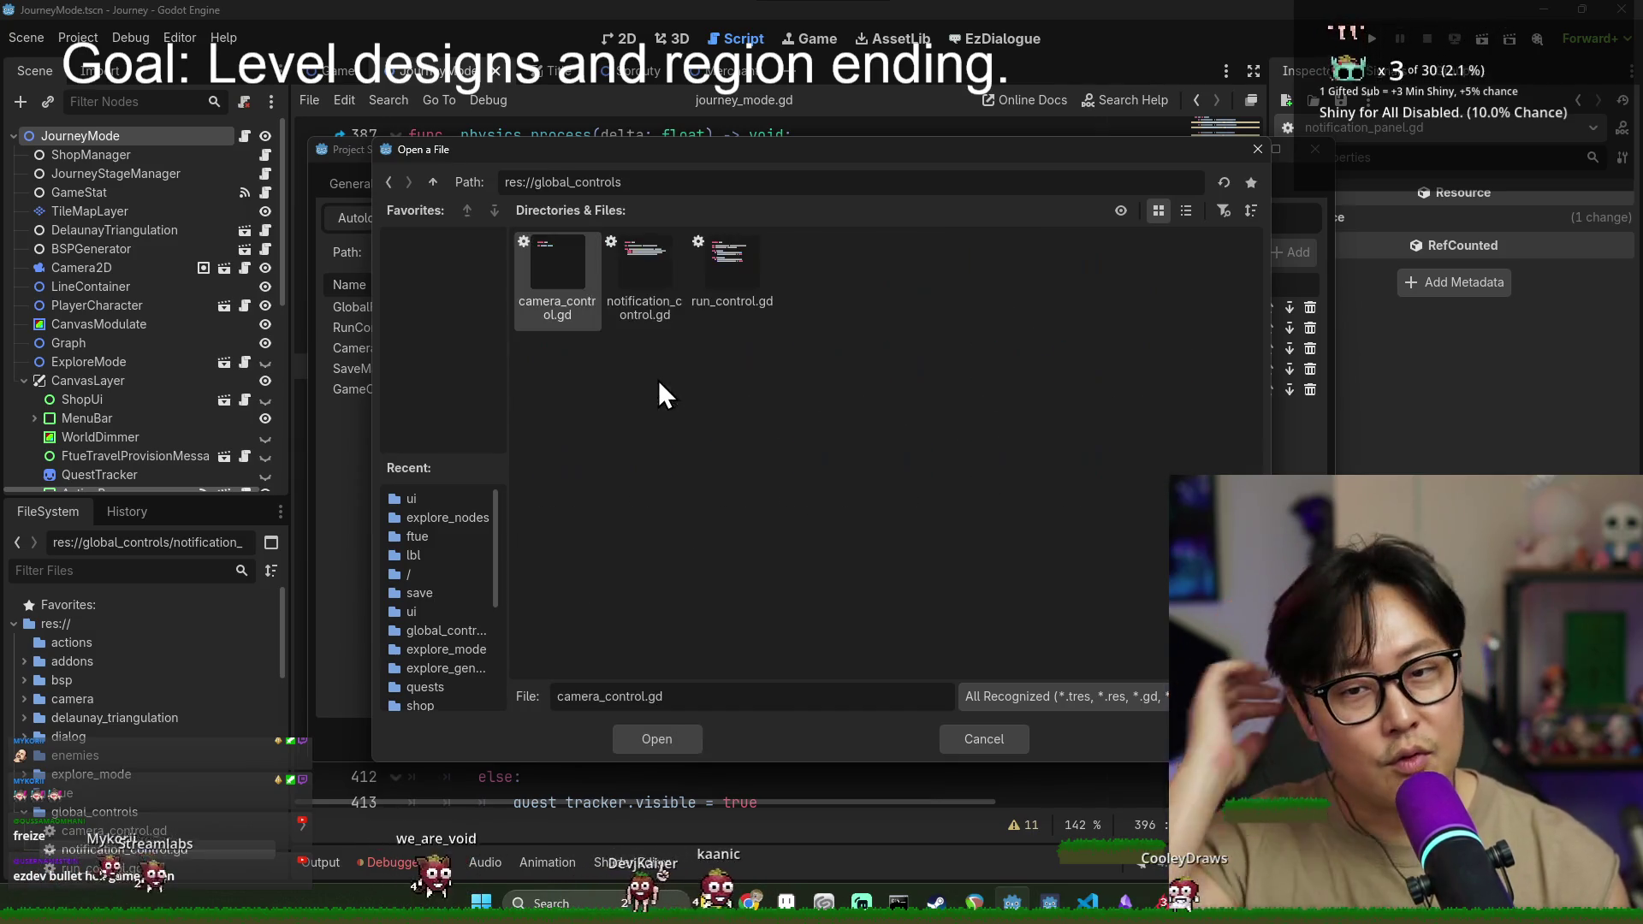
{"action": "double_click", "coordinate": [633, 315]}
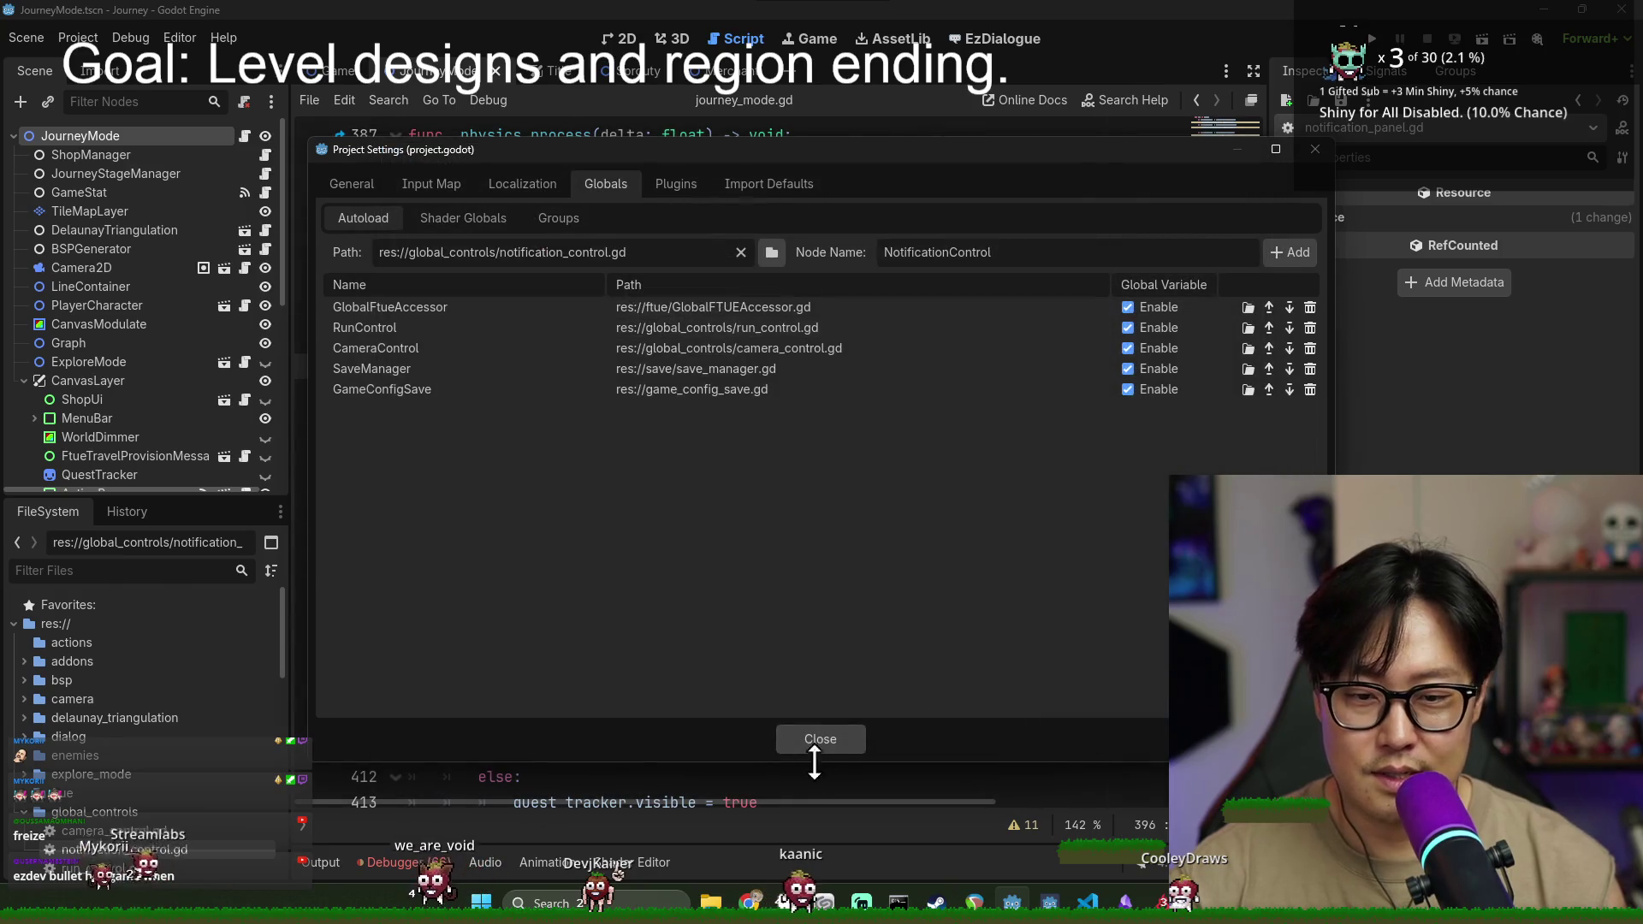
{"action": "left_click", "coordinate": [1290, 251]}
{"action": "left_click", "coordinate": [820, 739]}
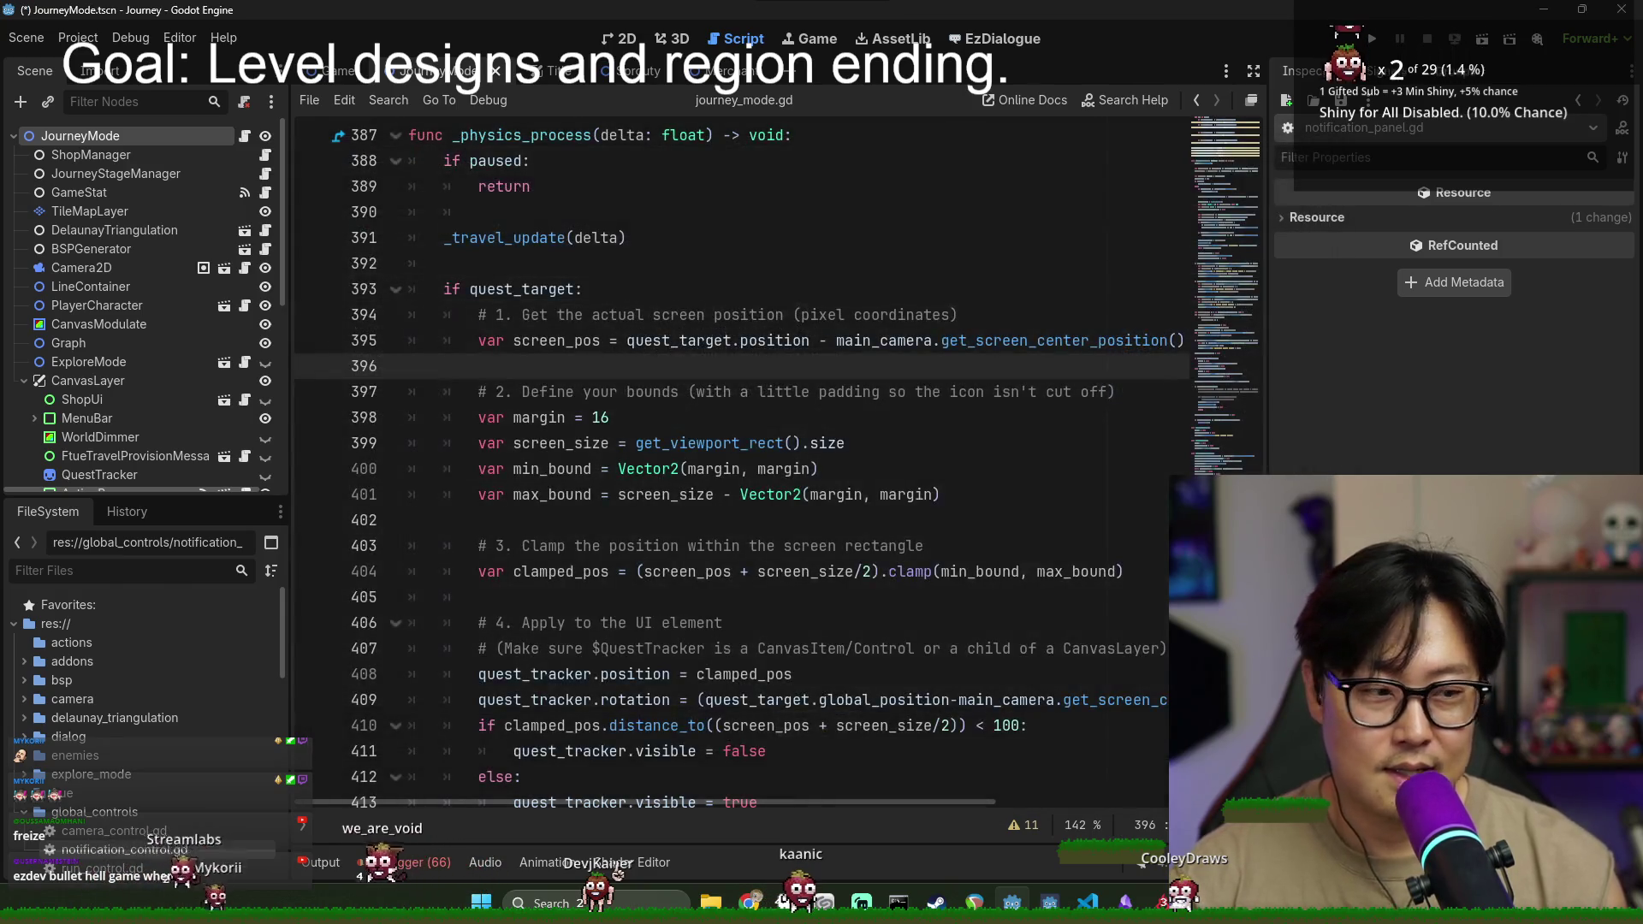
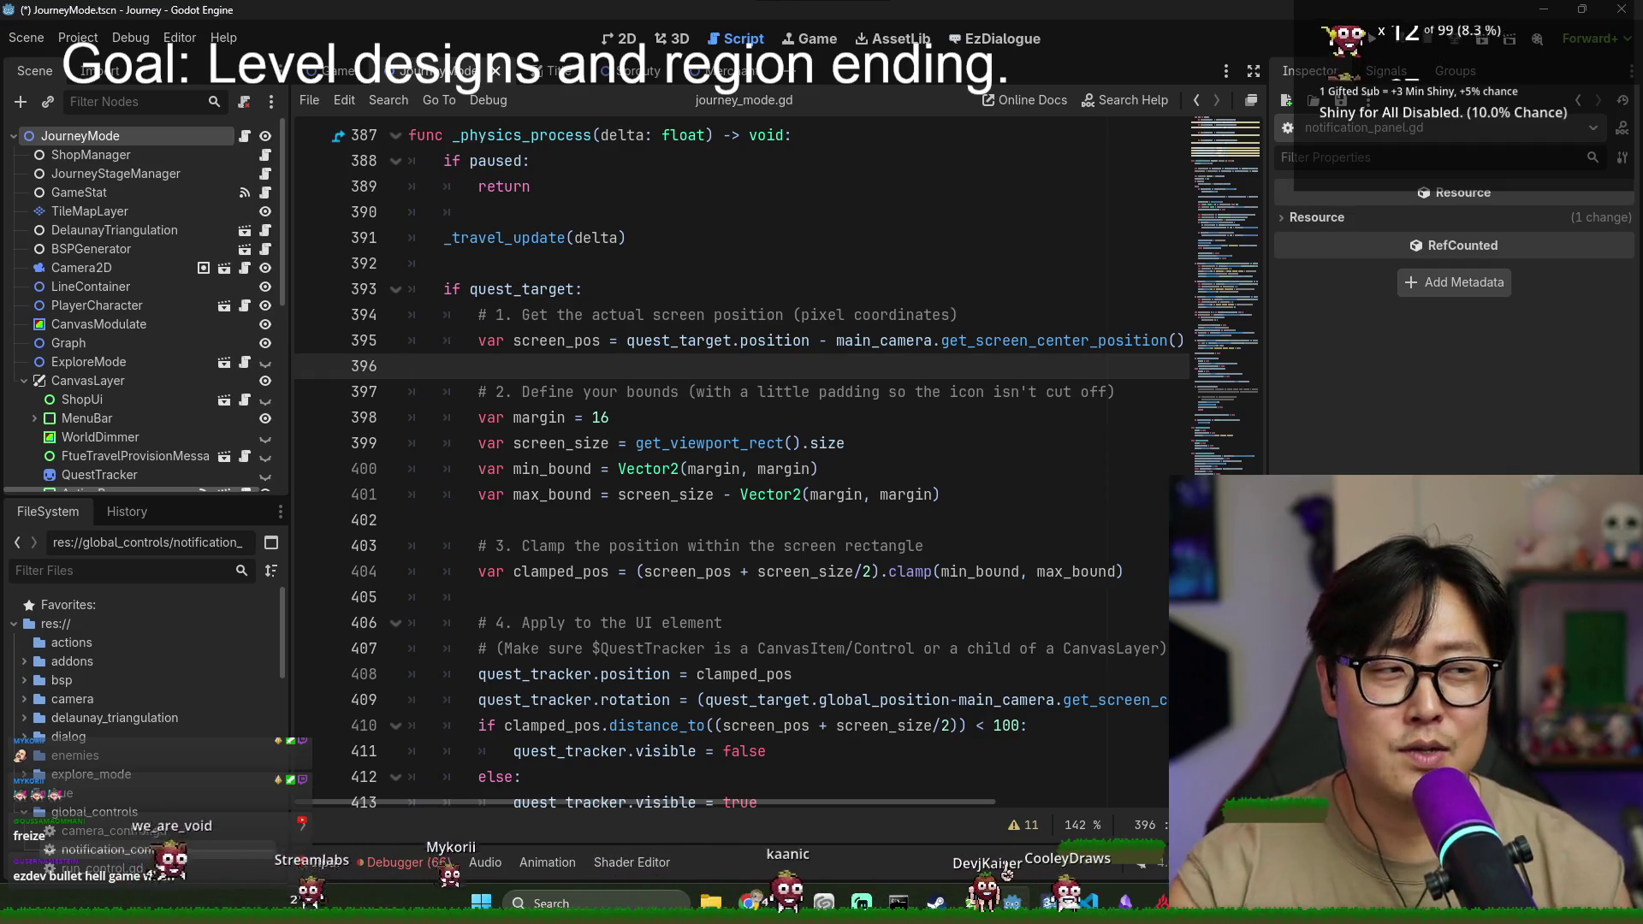
- Save JourneyMode.tscn and click around lines 396–399 of journey_mode.gd without editing it
{"action": "key", "text": "ctrl+s"}
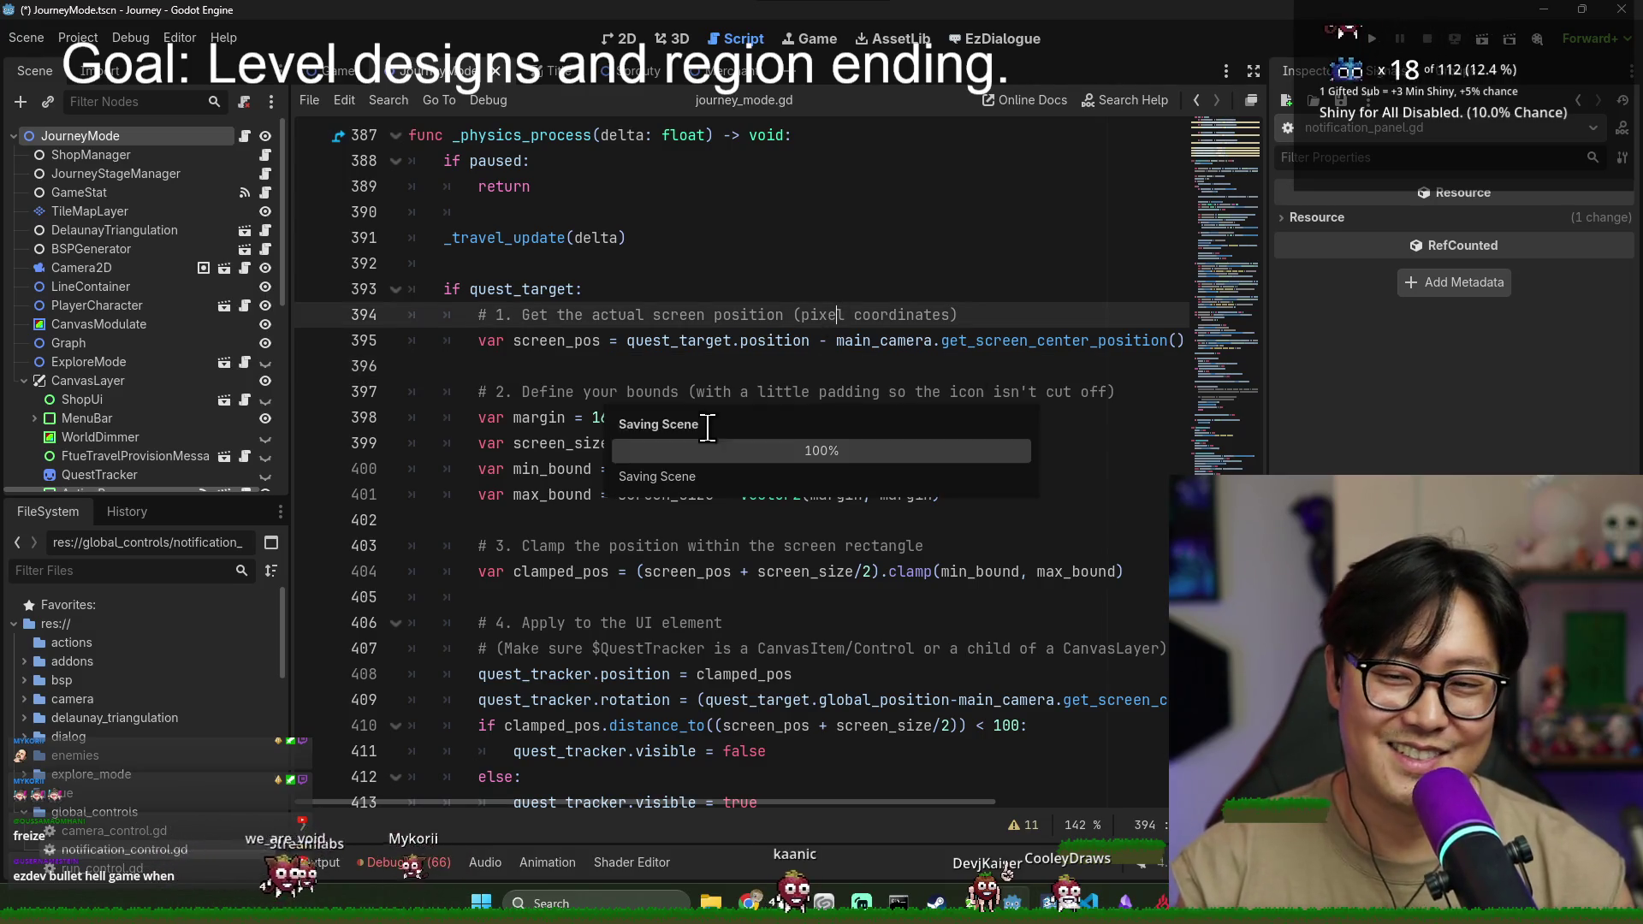
{"action": "key", "text": "ctrl+s"}
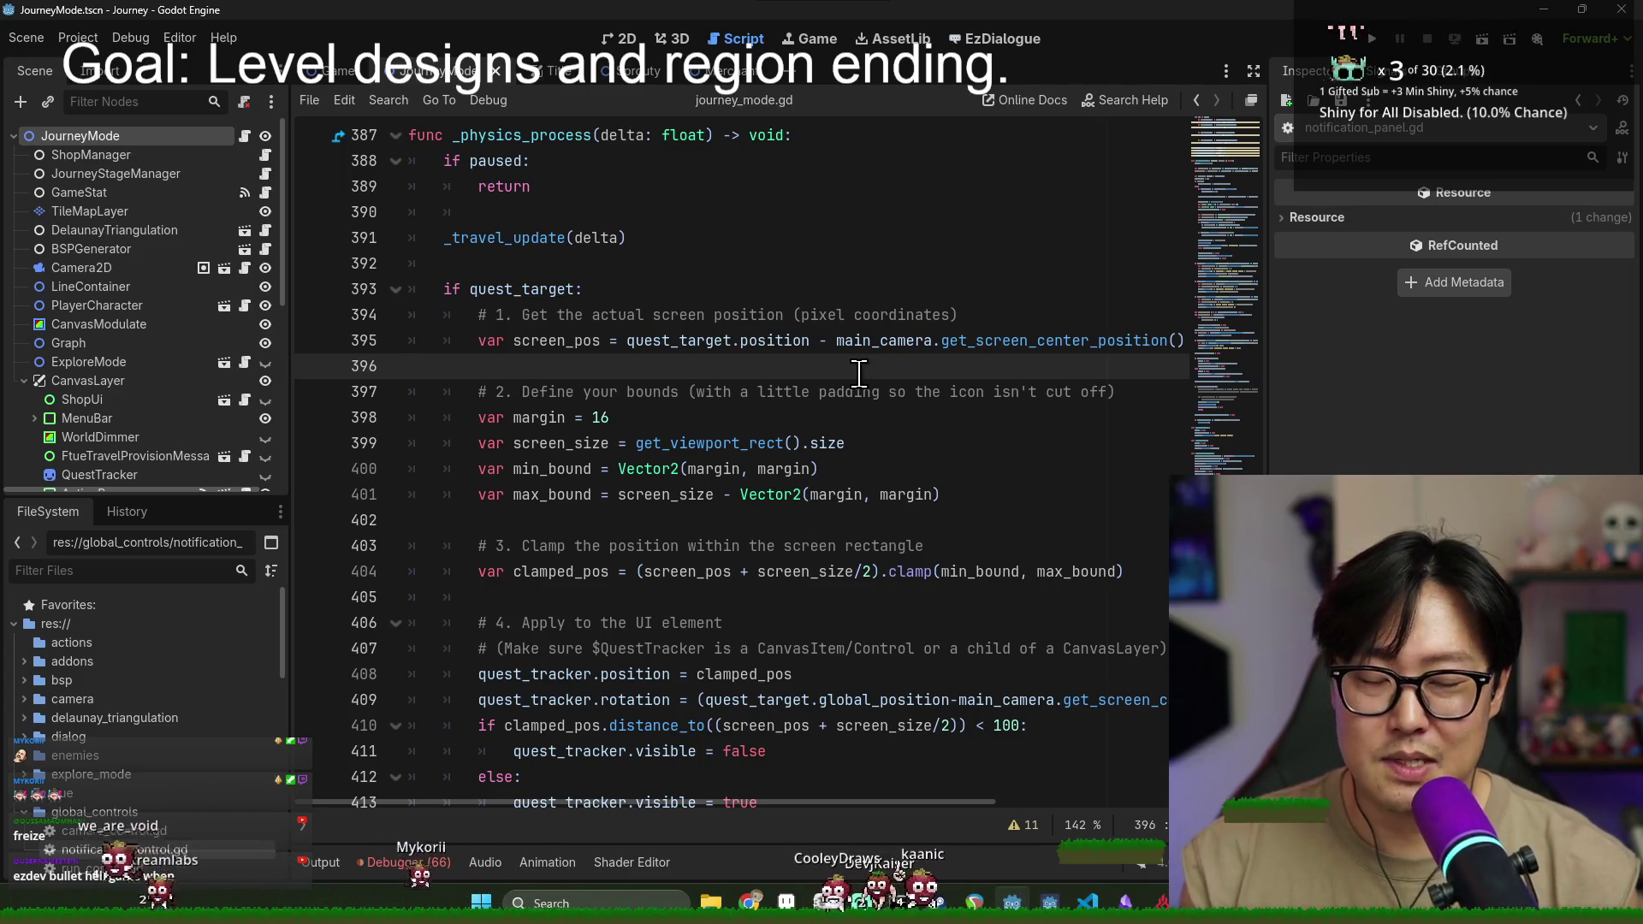
{"action": "left_click", "coordinate": [837, 445]}
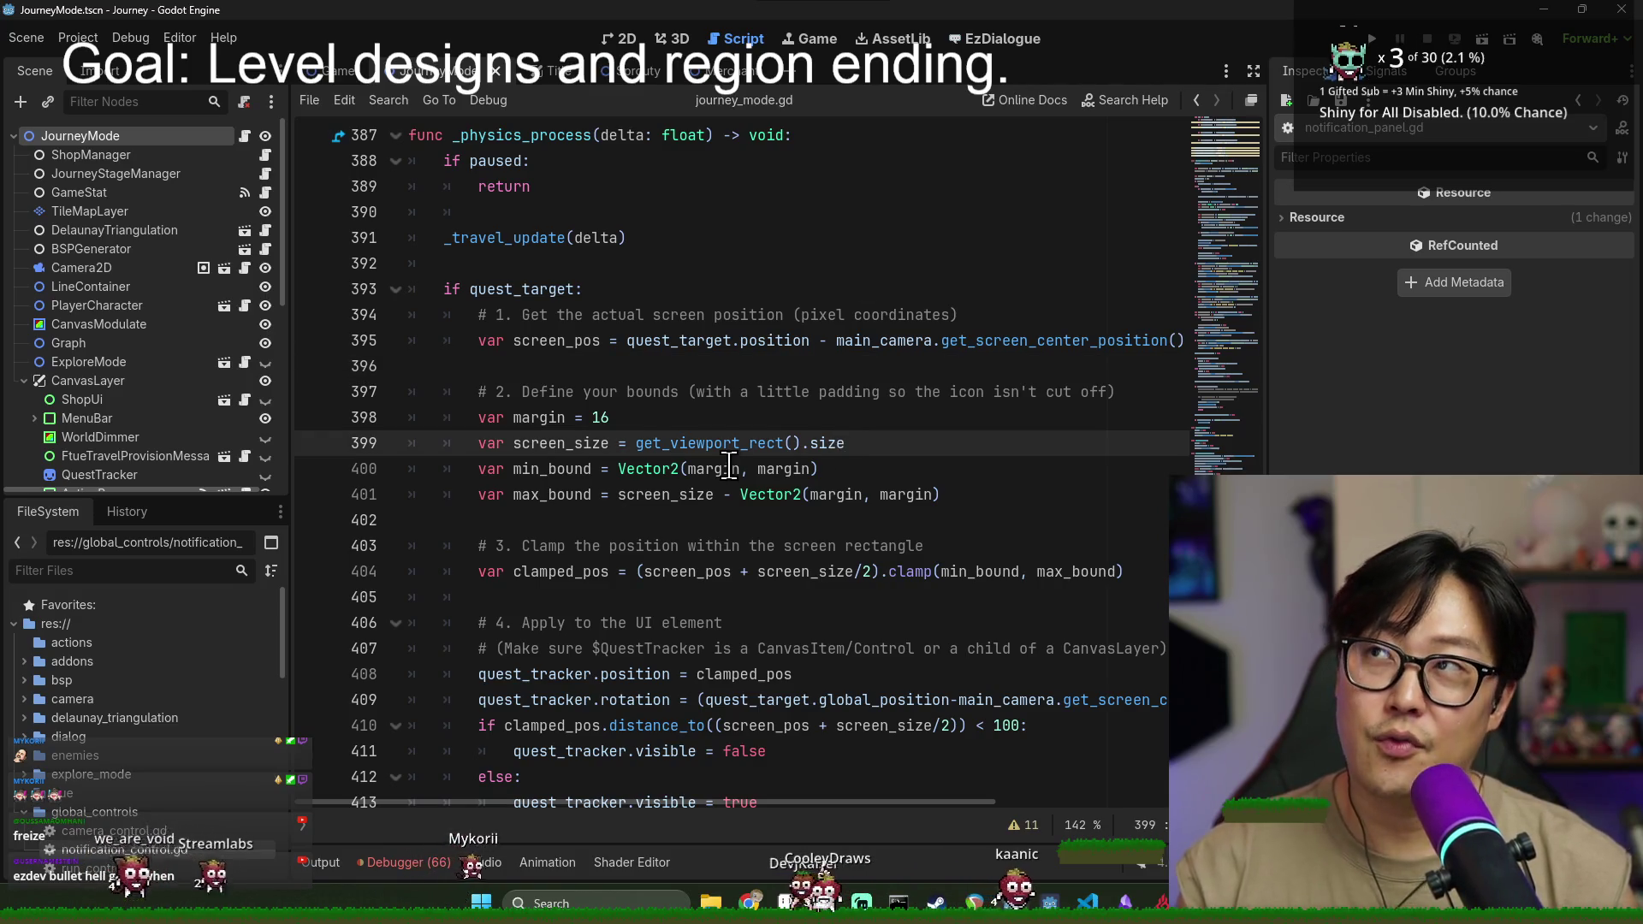
{"action": "left_click", "coordinate": [642, 366]}
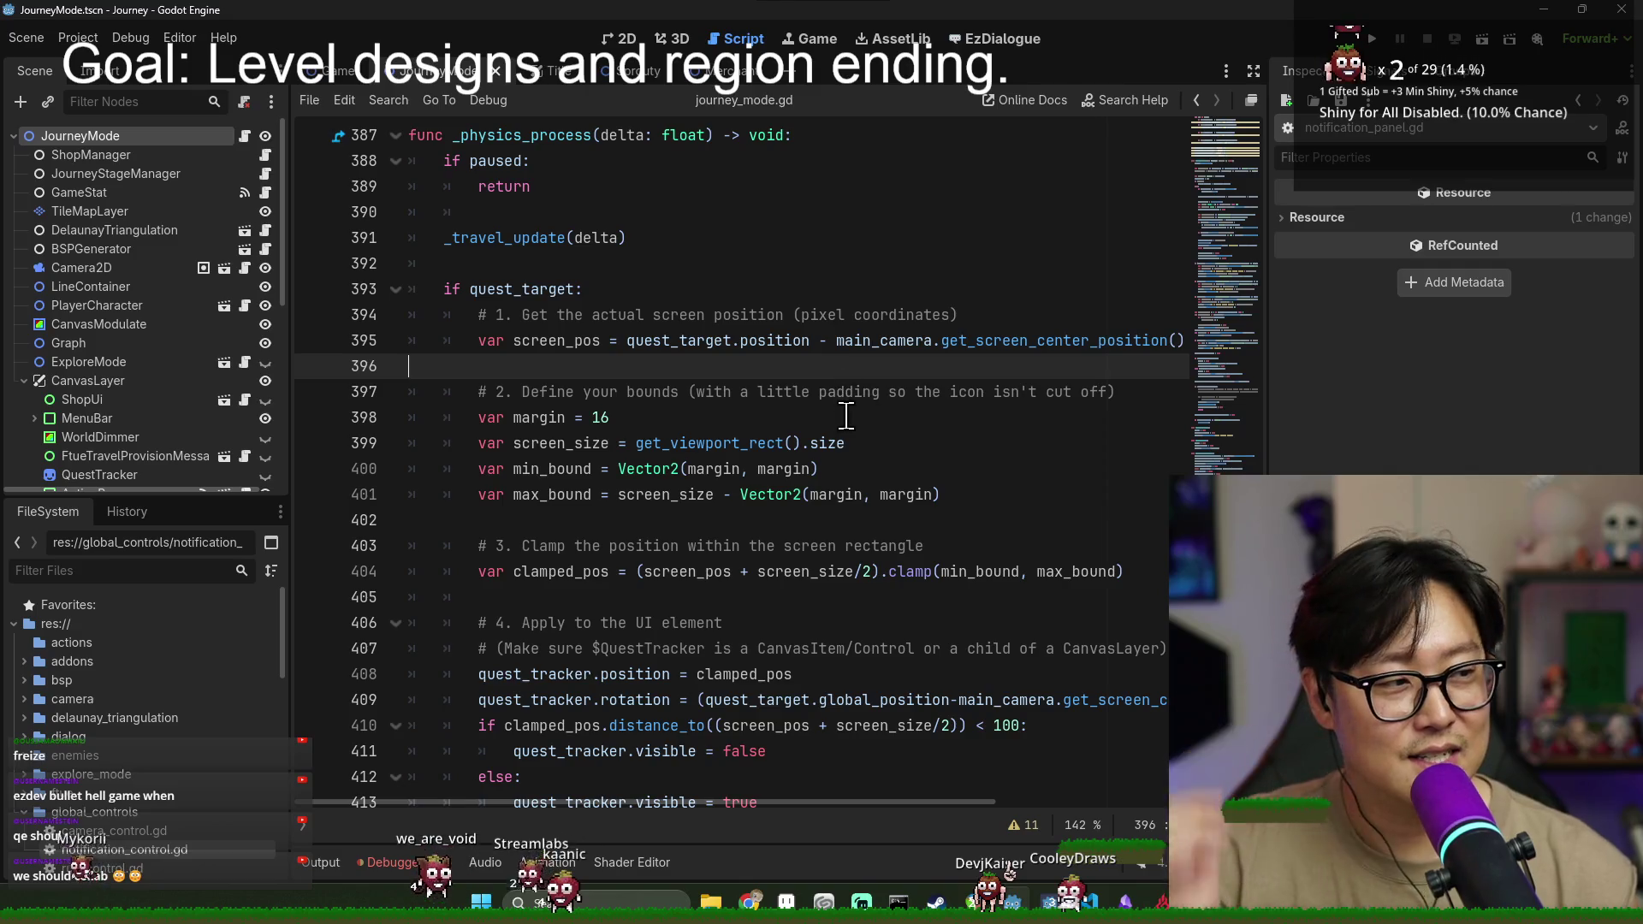
{"action": "key", "text": "alt+Tab"}
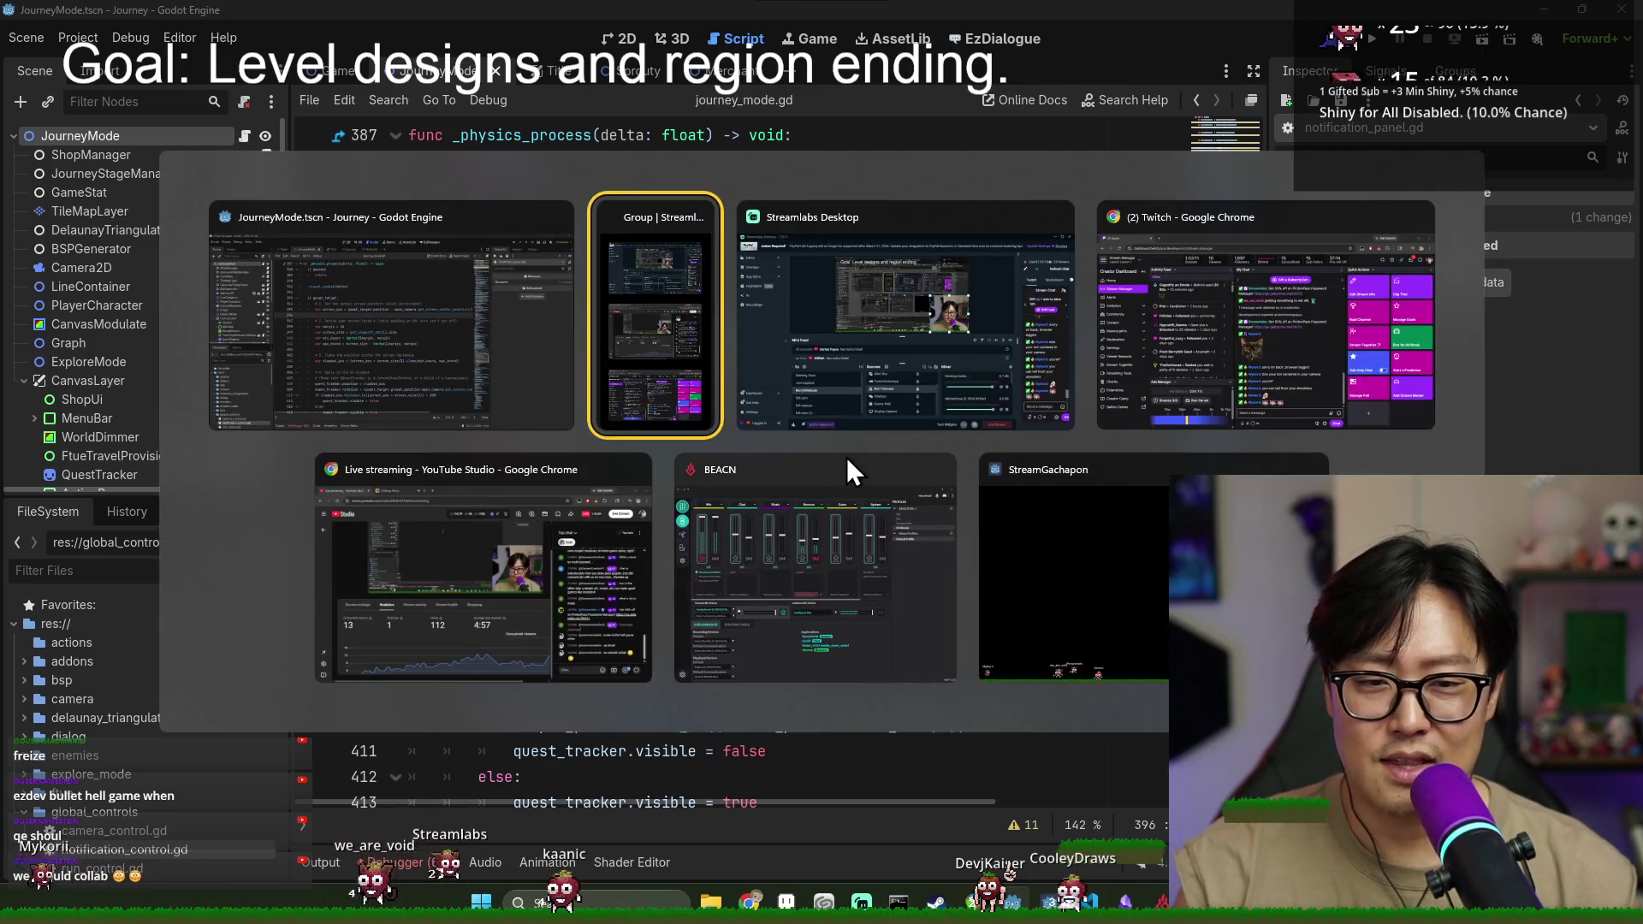
- Switch to Discord and scroll through the server announcements channel
{"action": "left_click", "coordinate": [470, 356]}
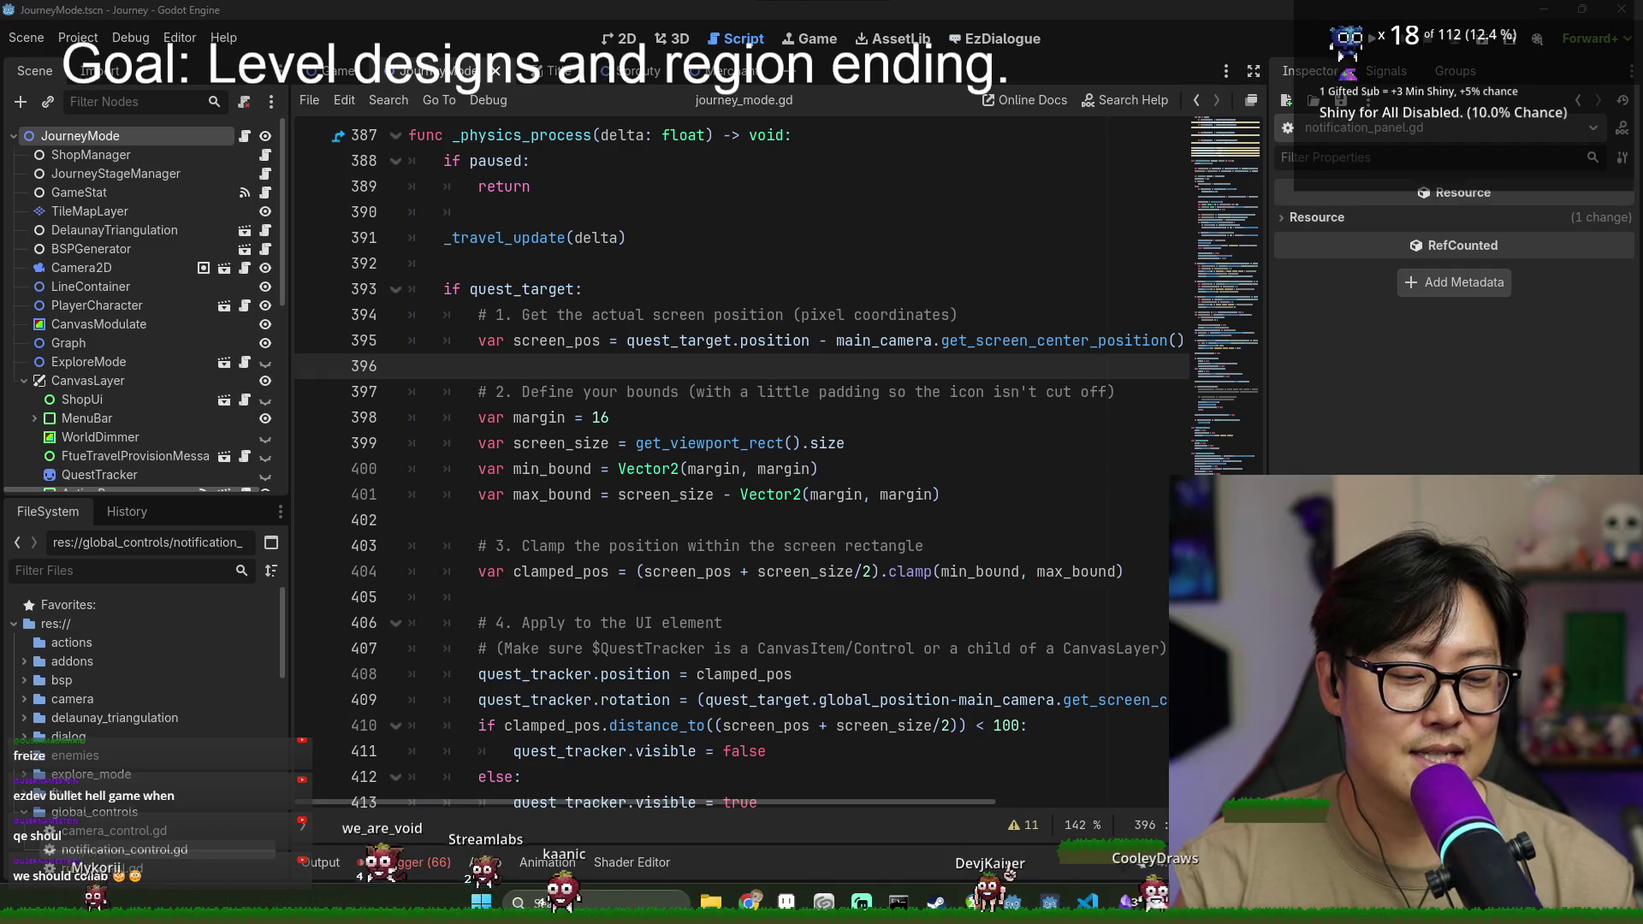
{"action": "key", "text": "alt+Tab"}
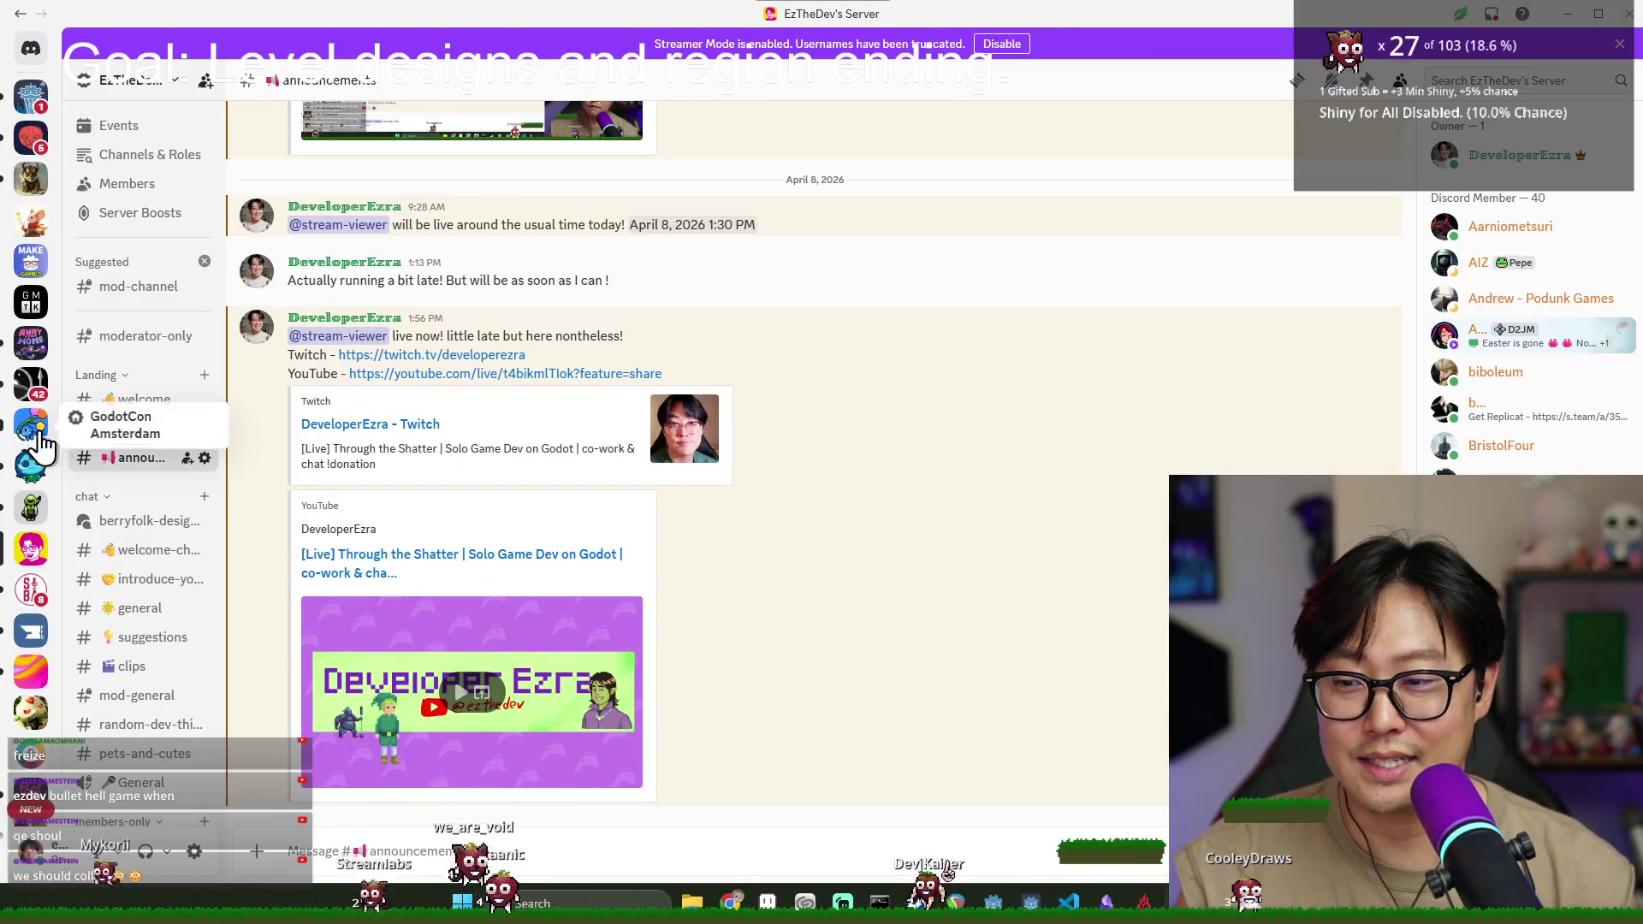
{"action": "scroll", "coordinate": [145, 427], "scroll_direction": "down", "scroll_amount": 5}
{"action": "mouse_move", "coordinate": [825, 16]}
{"action": "left_mouse_down"}
{"action": "mouse_move", "coordinate": [1412, 350]}
{"action": "mouse_move", "coordinate": [1642, 214]}
{"action": "left_mouse_up"}
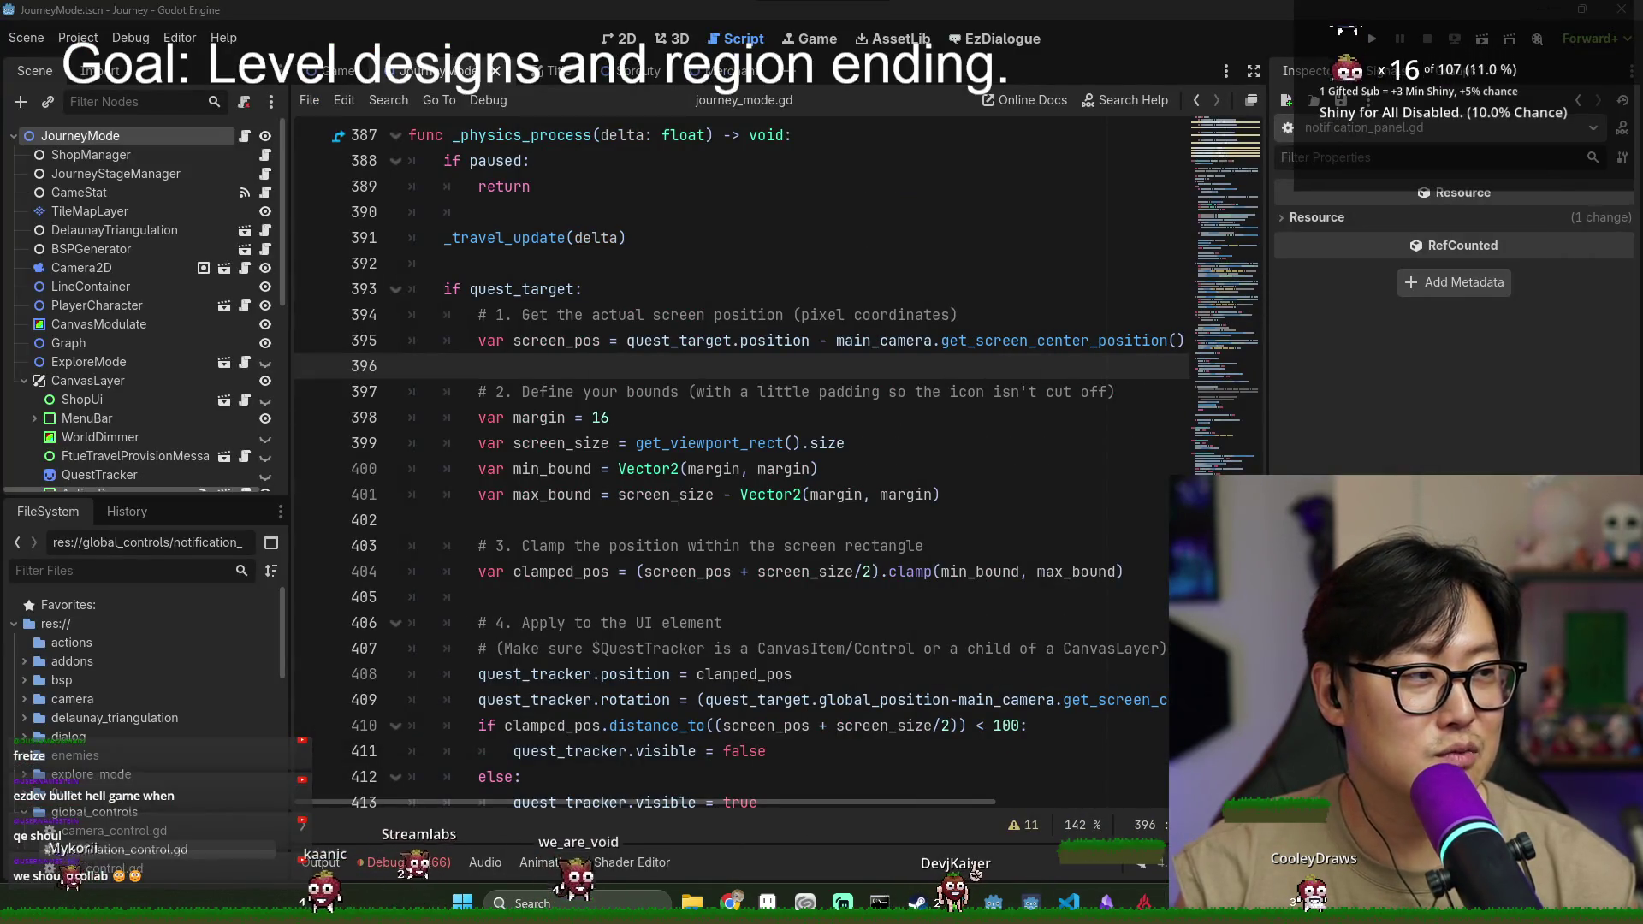
- Return to Godot and open the Sprouty scene with its sprouty.gd script
{"action": "left_click", "coordinate": [705, 444]}
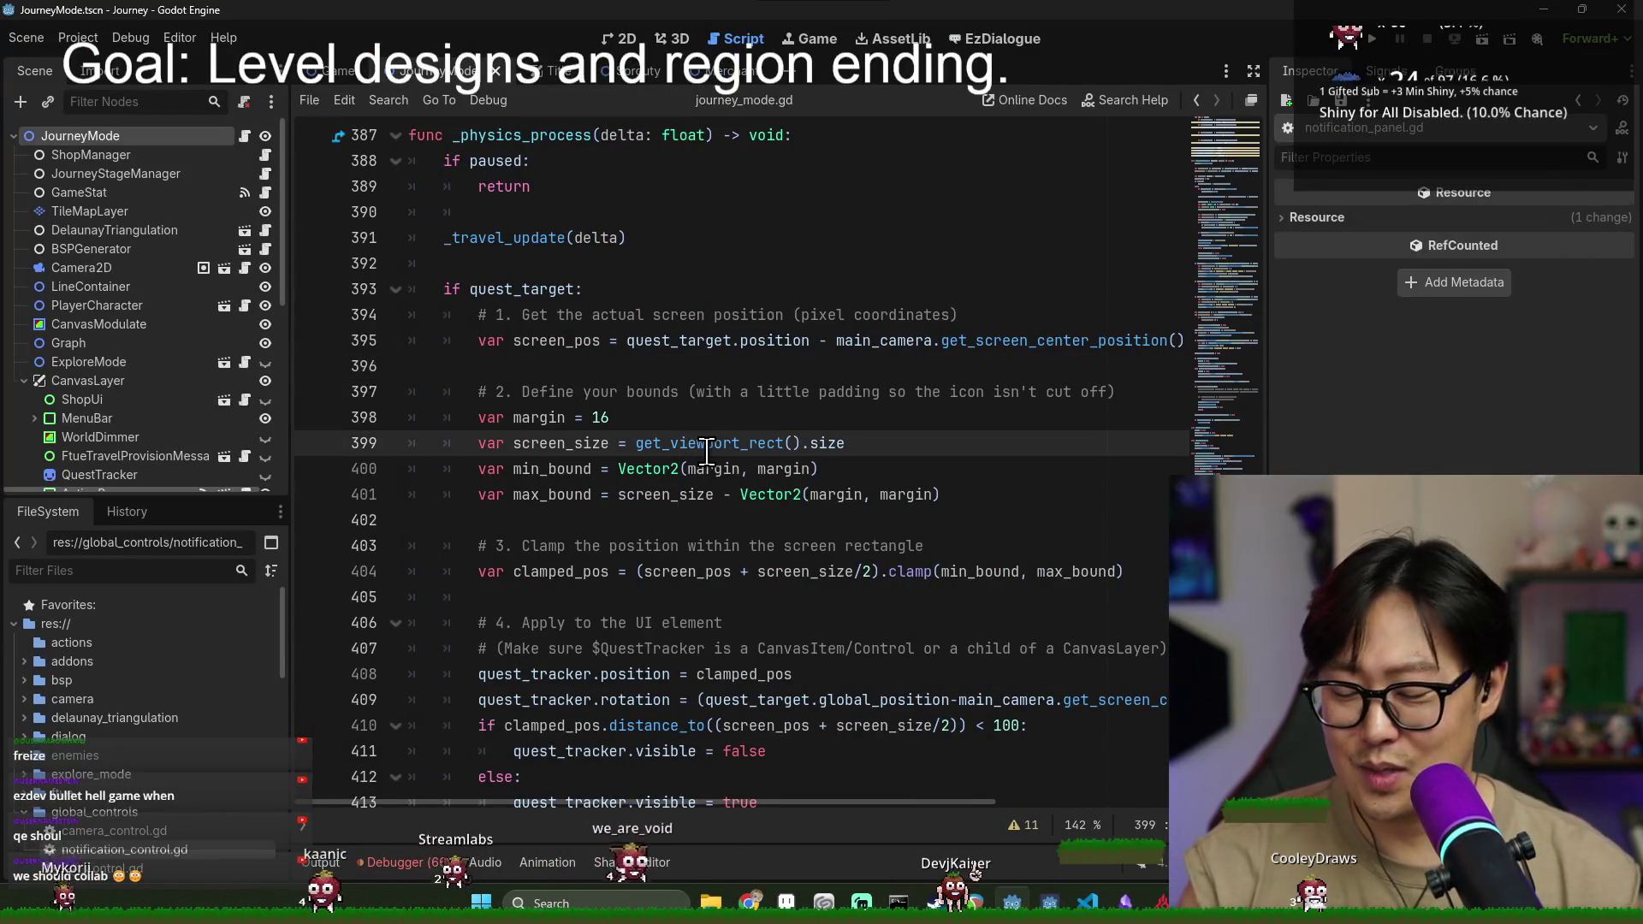
{"action": "mouse_move", "coordinate": [707, 452]}
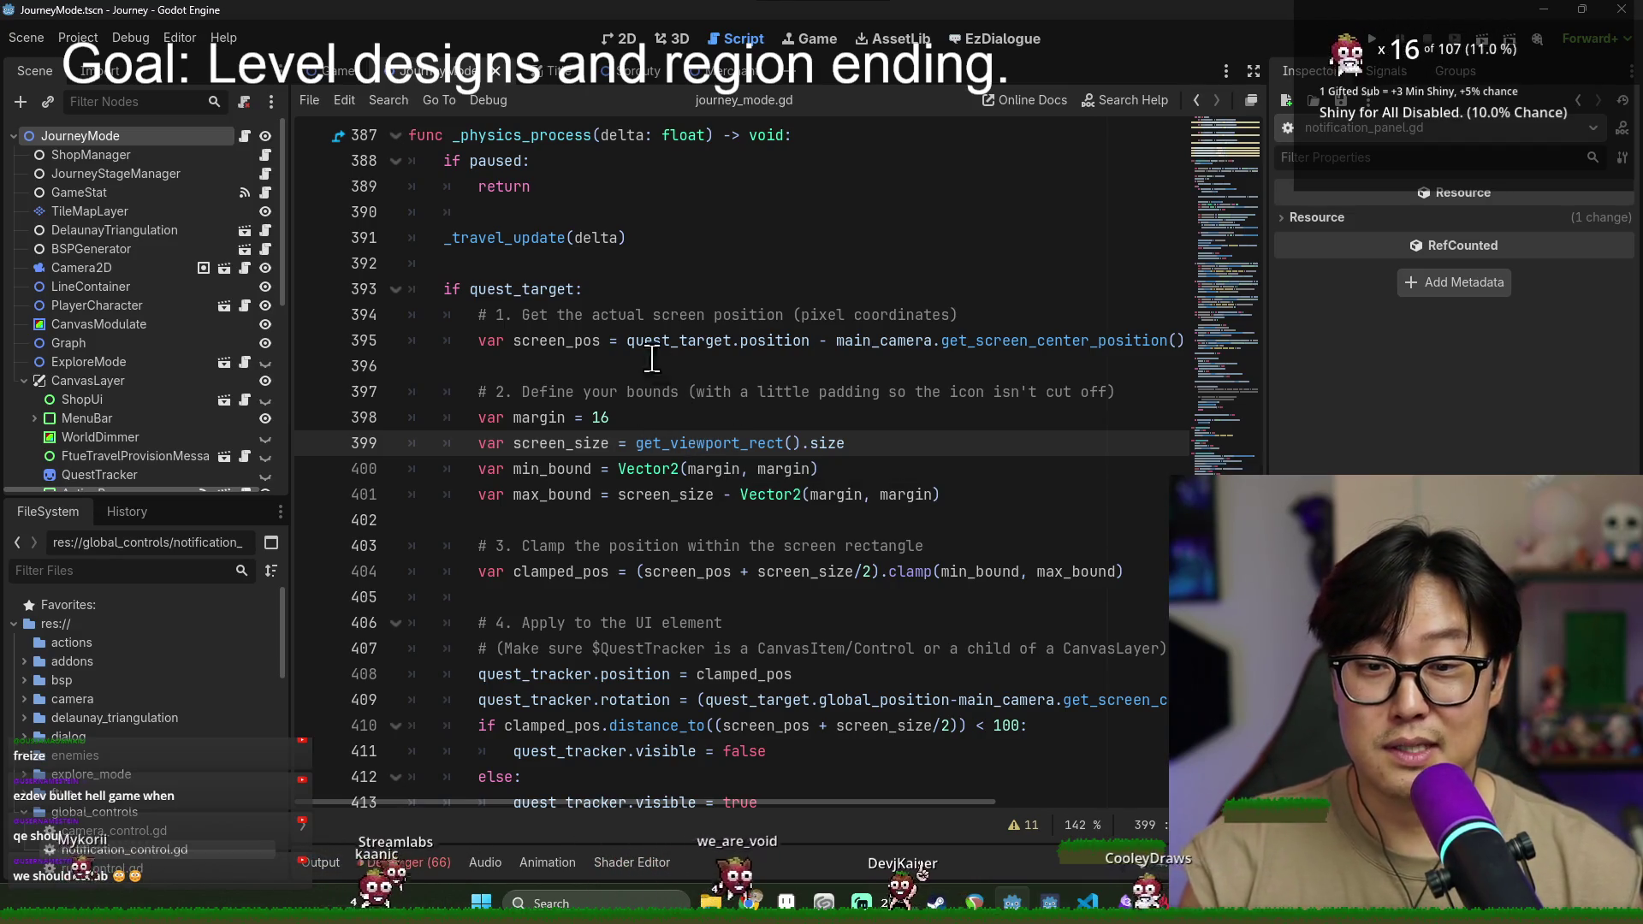
{"action": "left_click", "coordinate": [640, 72]}
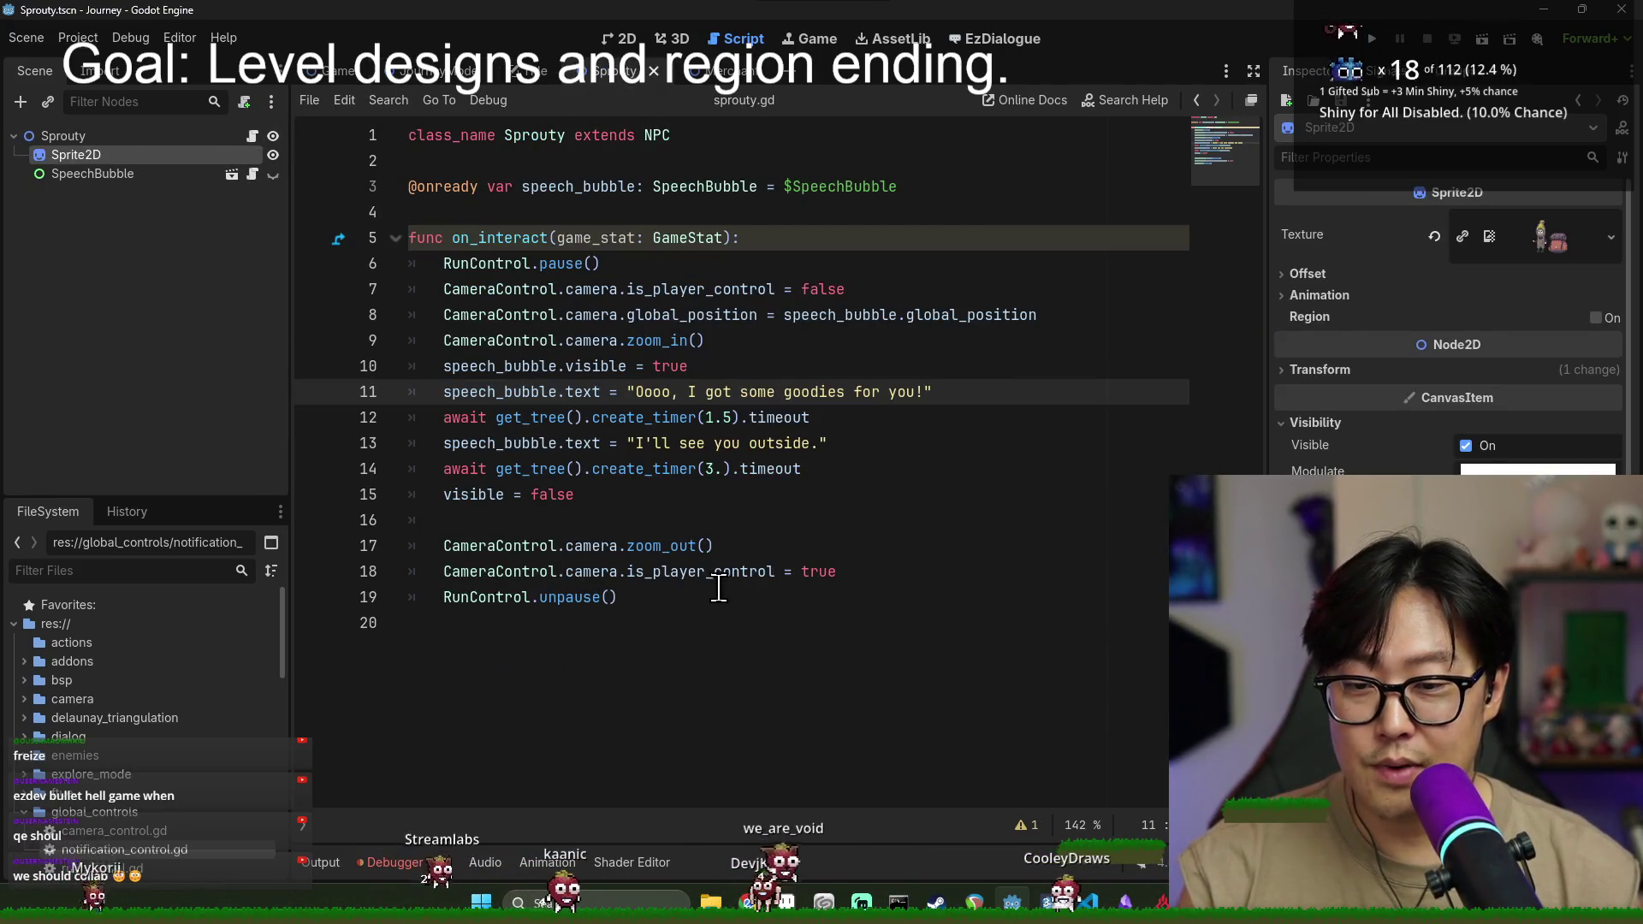
- Add NotificationControl.send_found_notification("Shop") on a new line after RunControl.pause()
{"action": "left_click", "coordinate": [719, 584]}
{"action": "left_click", "coordinate": [899, 575]}
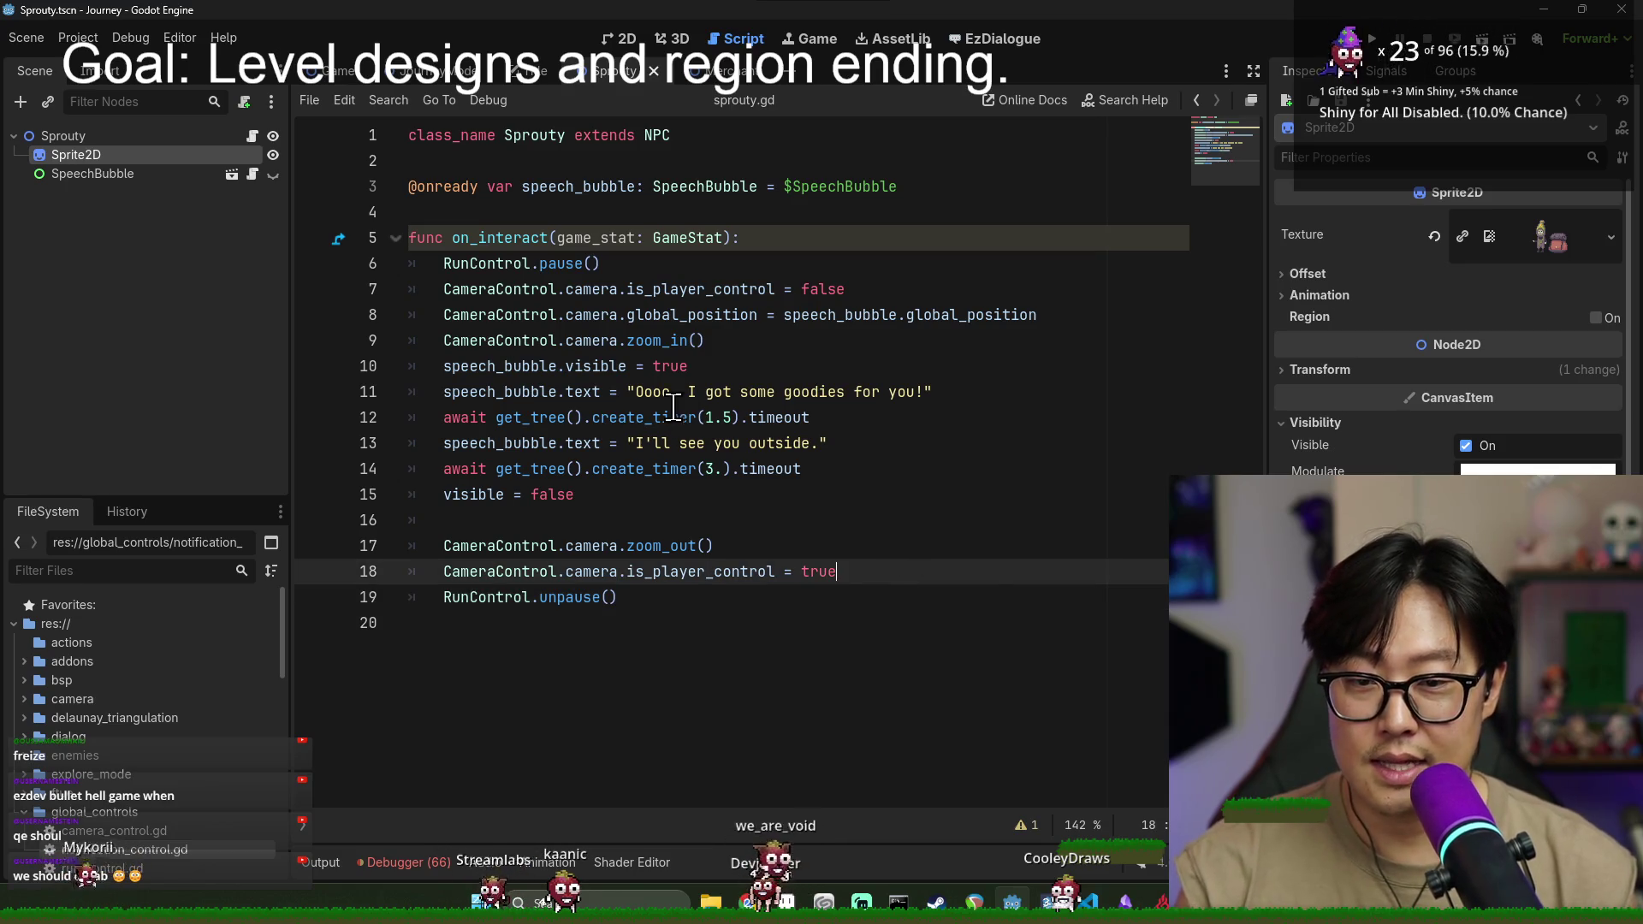
{"action": "left_click", "coordinate": [719, 265]}
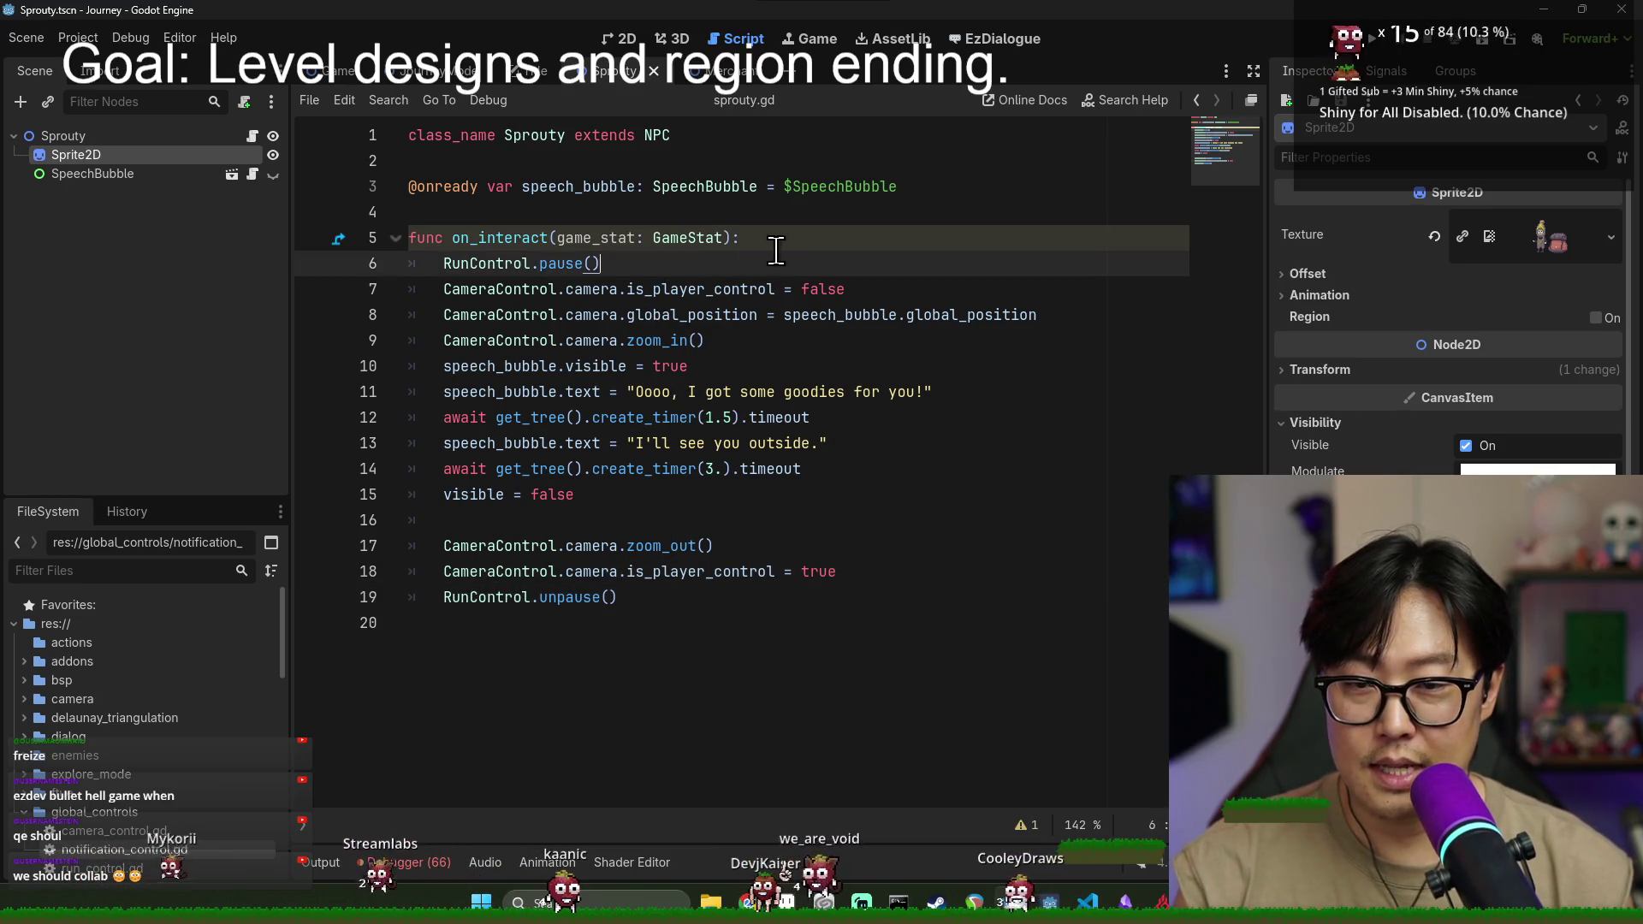
{"action": "key", "text": "Return"}
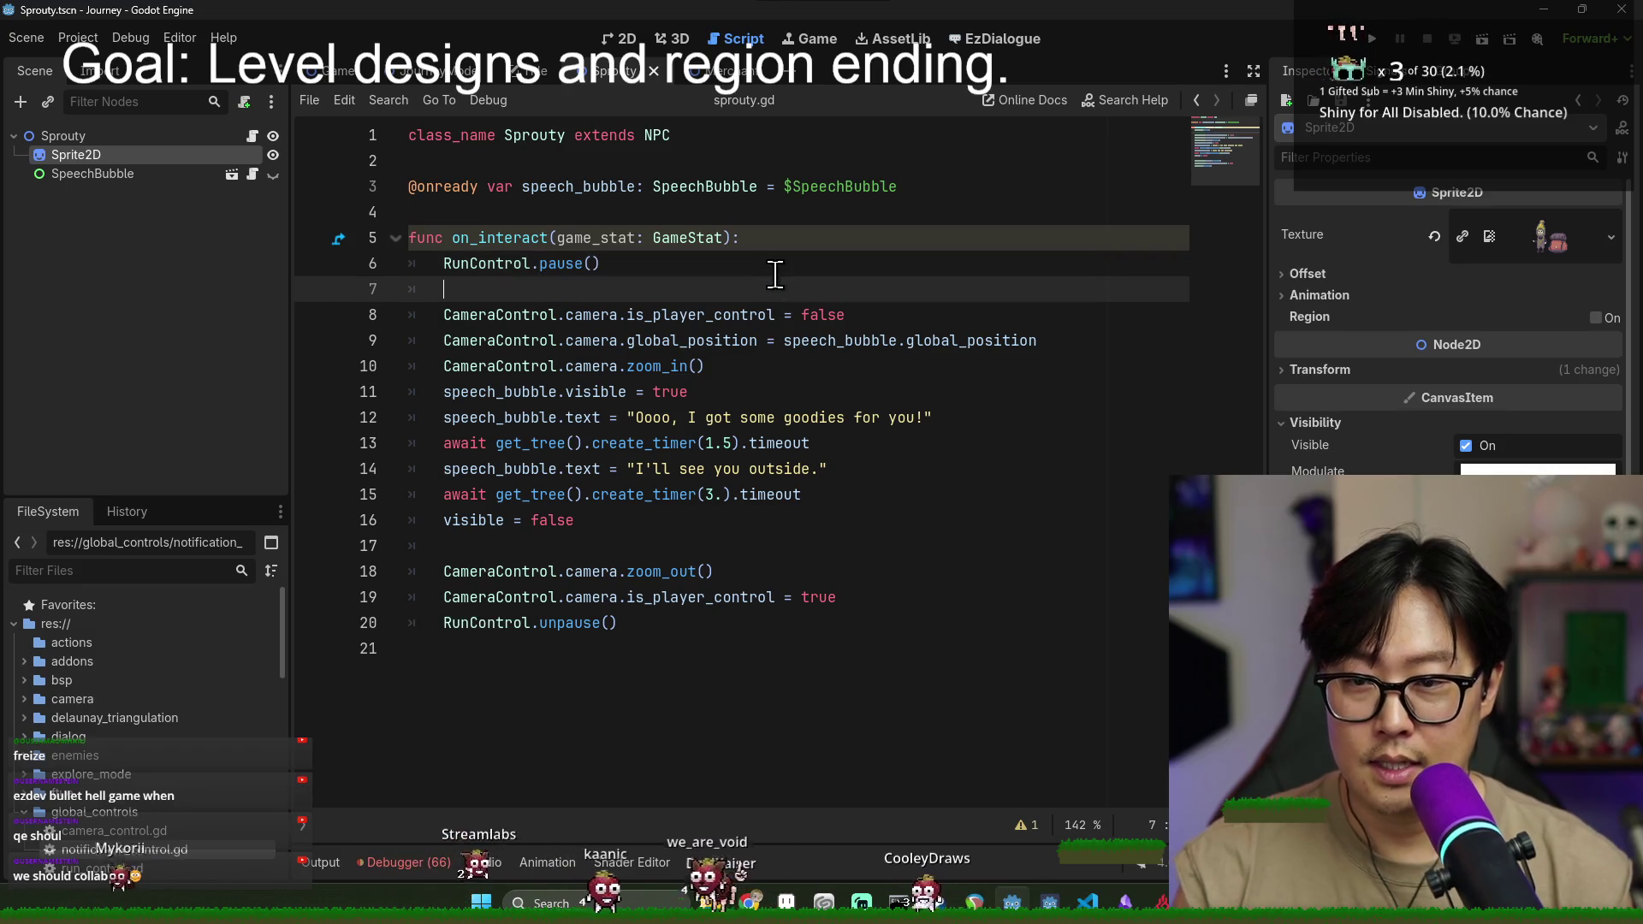
{"action": "type", "text": "Noti"}
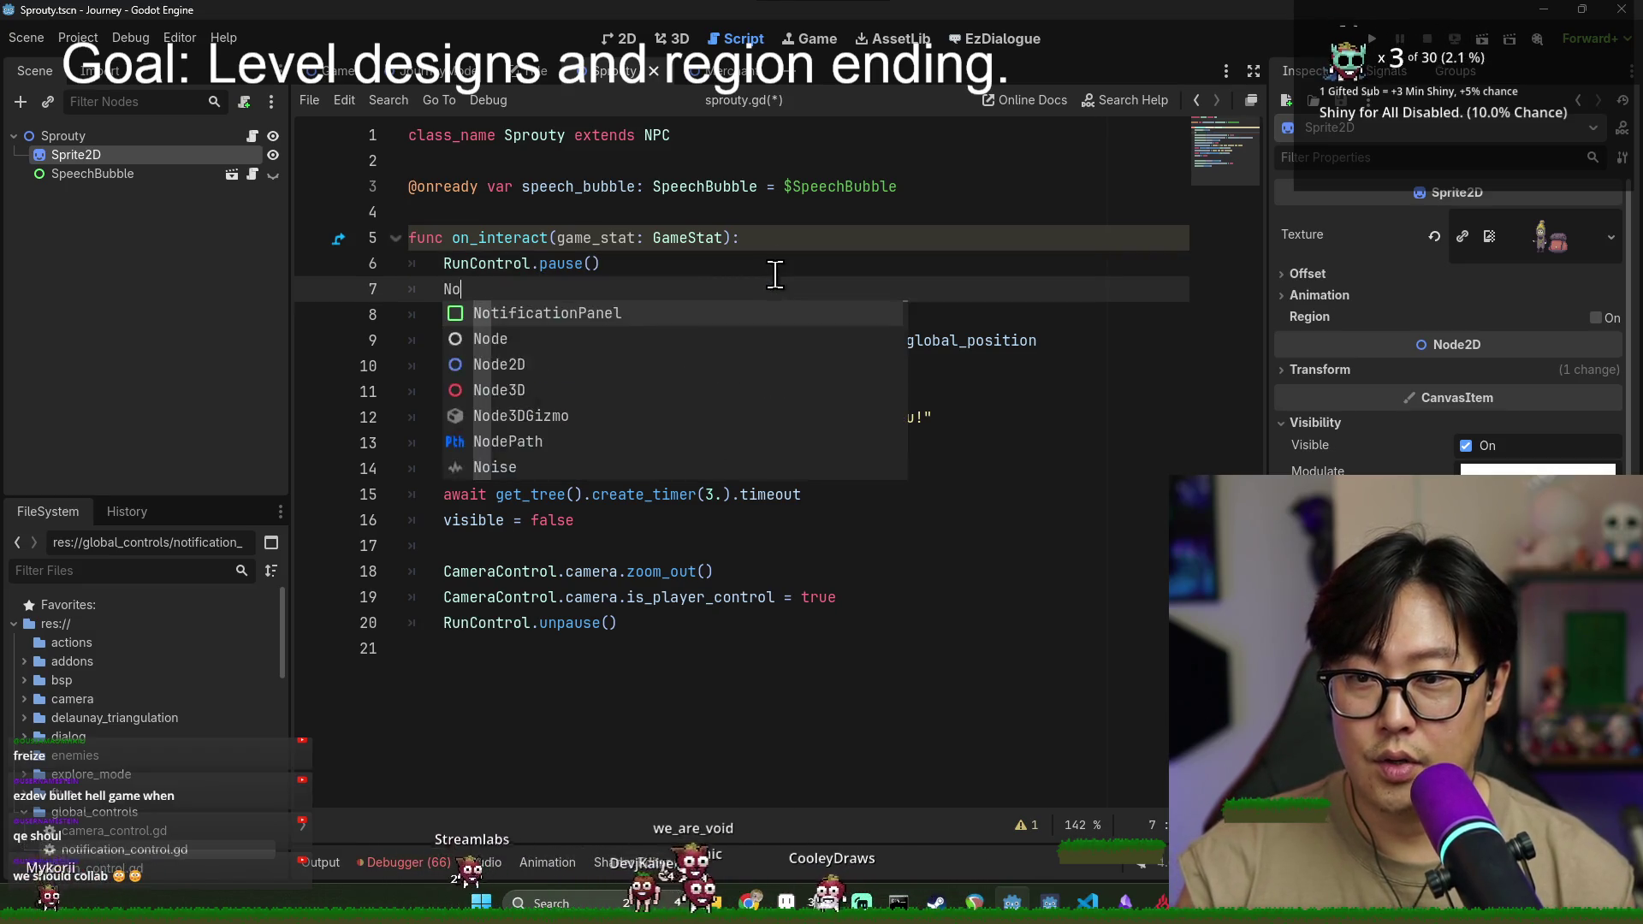
{"action": "key", "text": "Return"}
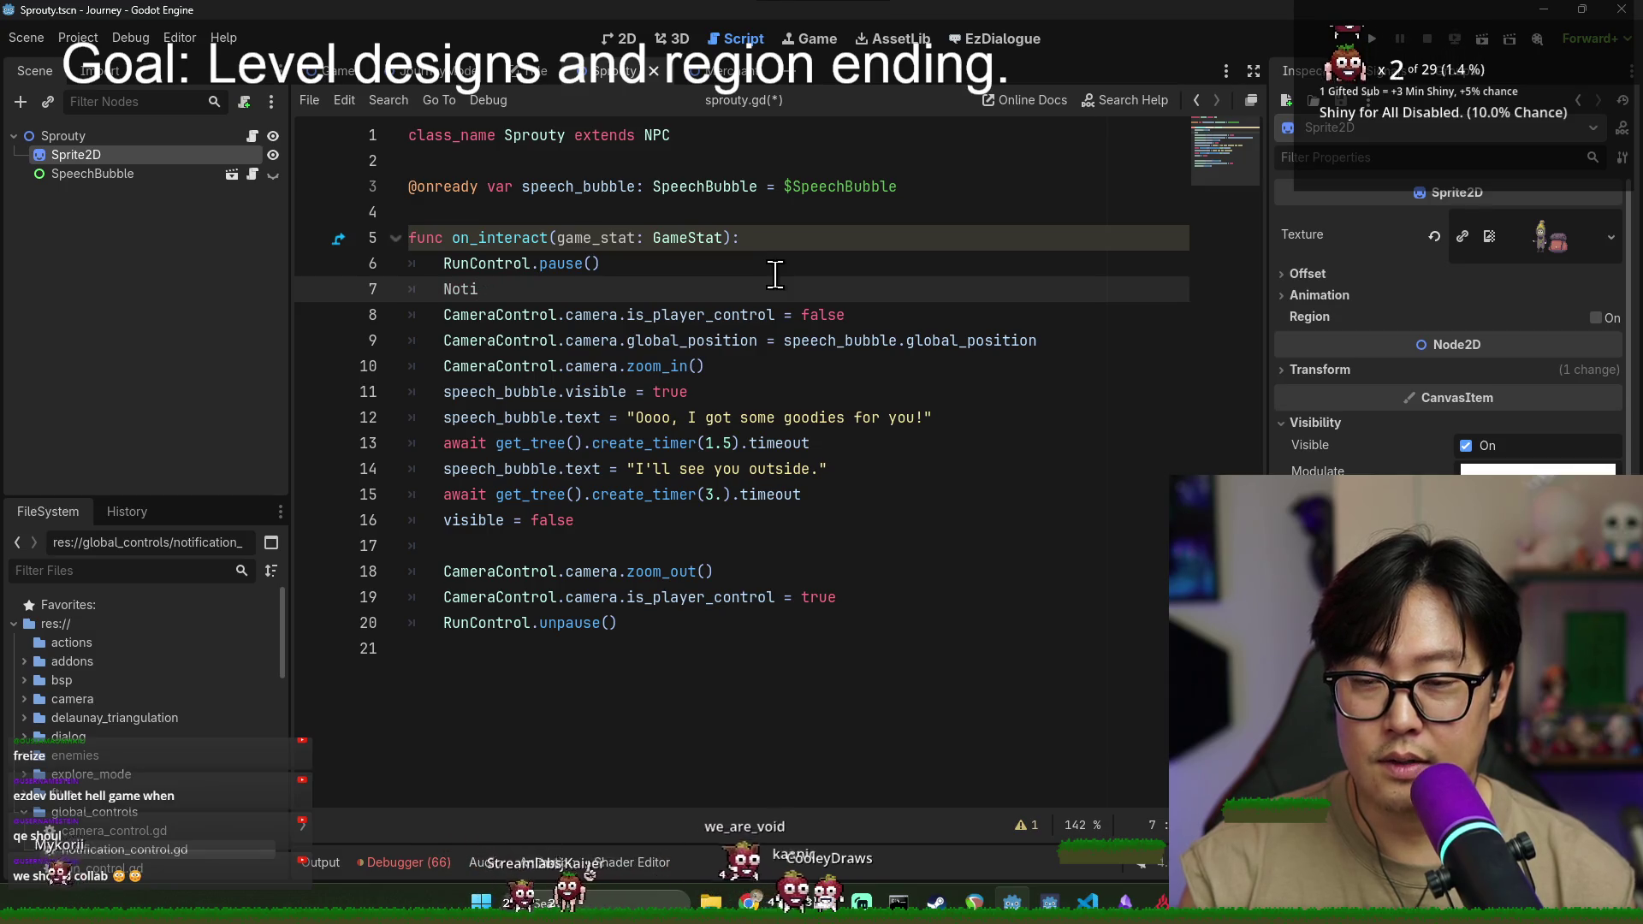
{"action": "key", "text": "Down"}
{"action": "key", "text": "Return"}
{"action": "type", "text": "."}
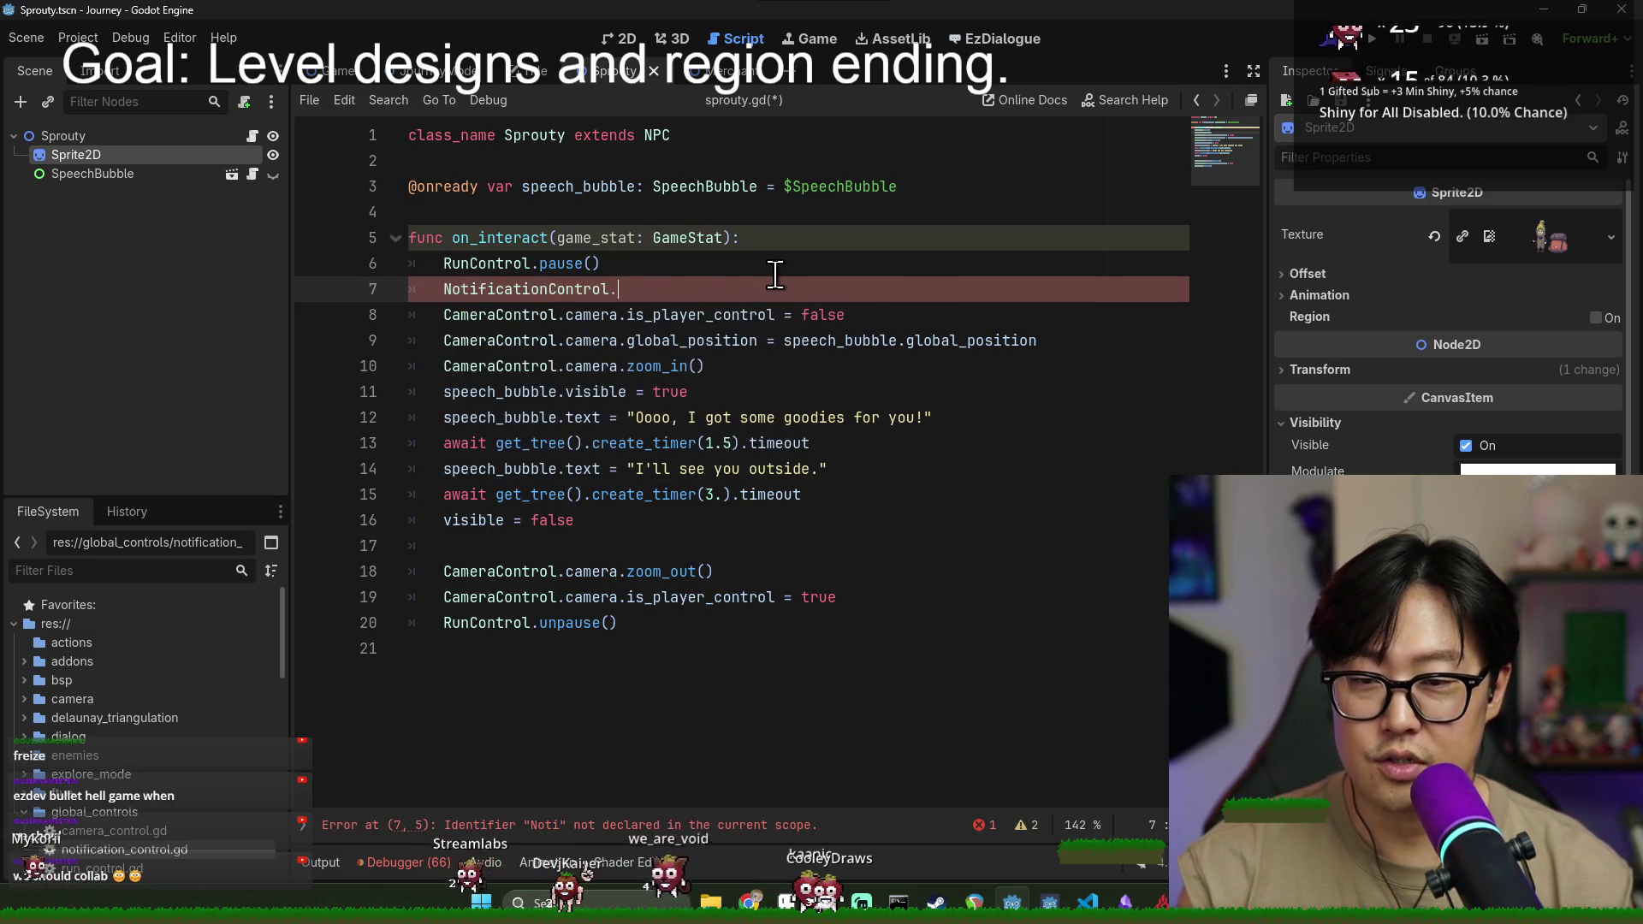
{"action": "type", "text": "se"}
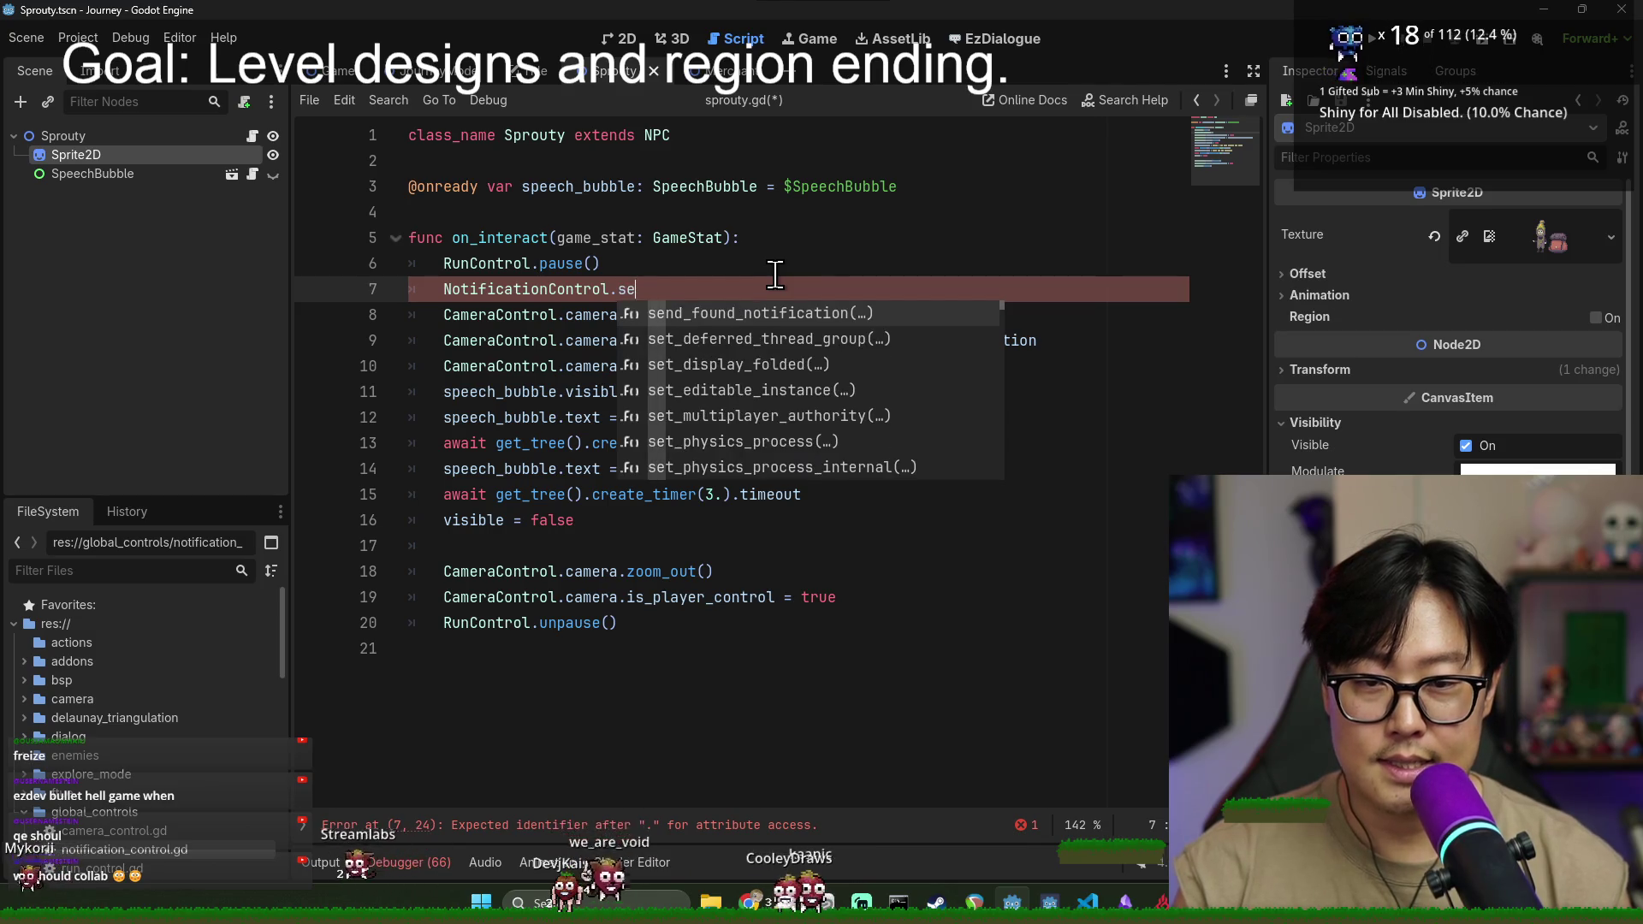
{"action": "key", "text": "Return"}
{"action": "type", "text": "\""}
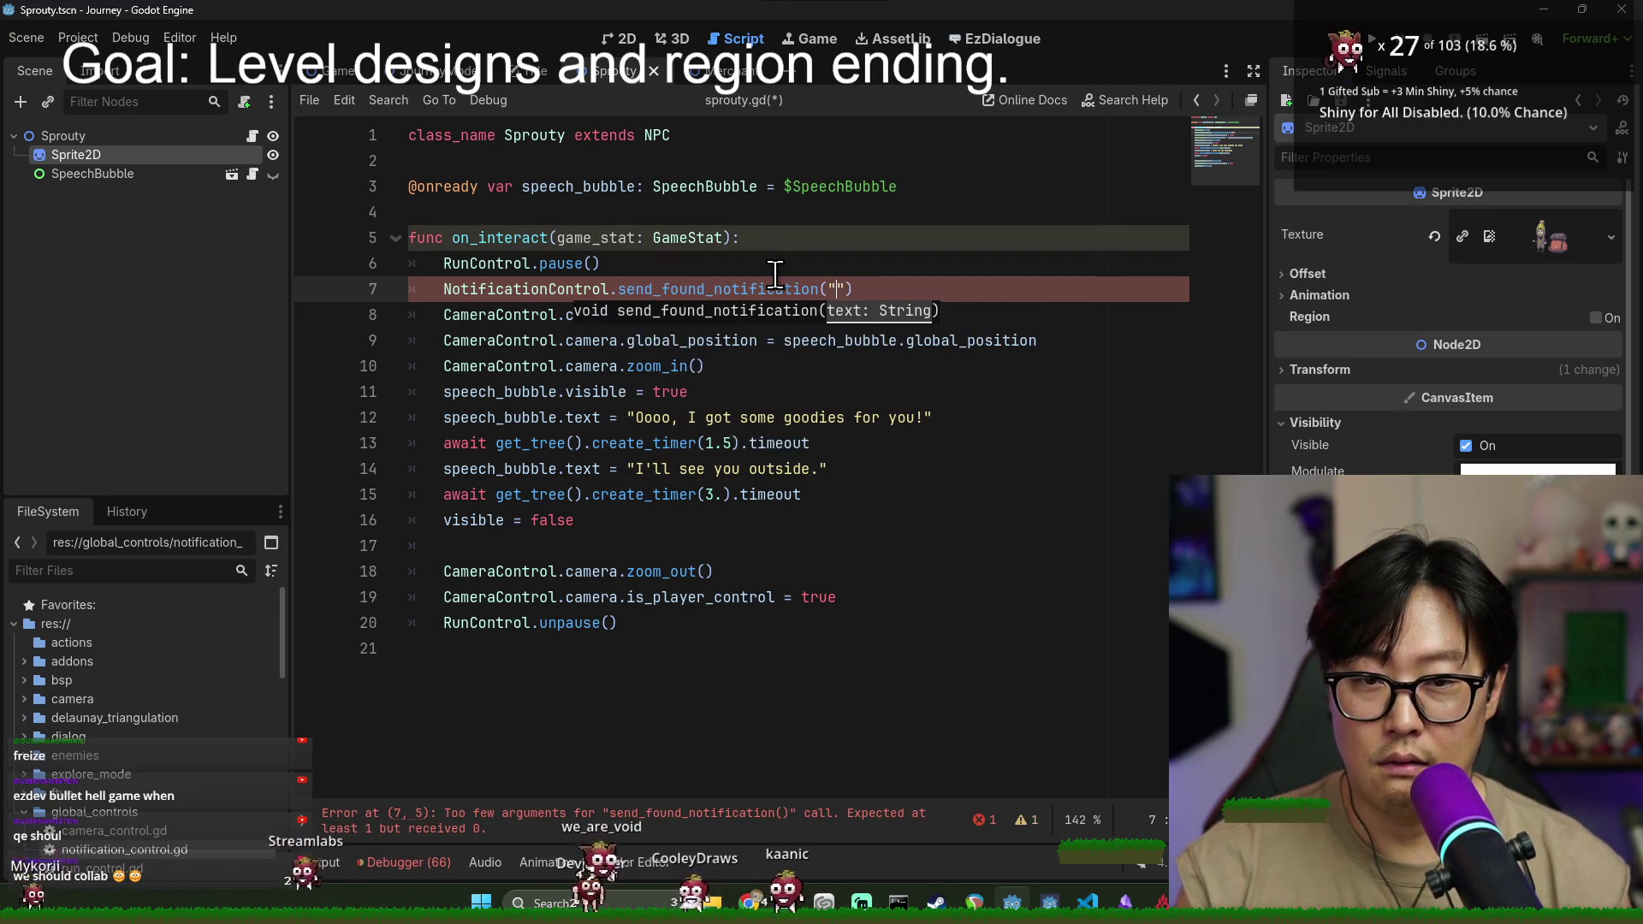
{"action": "type", "text": "Shop"}
- Save sprouty.gd and run the project to test the Shop notification
{"action": "key", "text": "ctrl+s"}
{"action": "double_click", "coordinate": [576, 289]}
{"action": "double_click", "coordinate": [854, 289]}
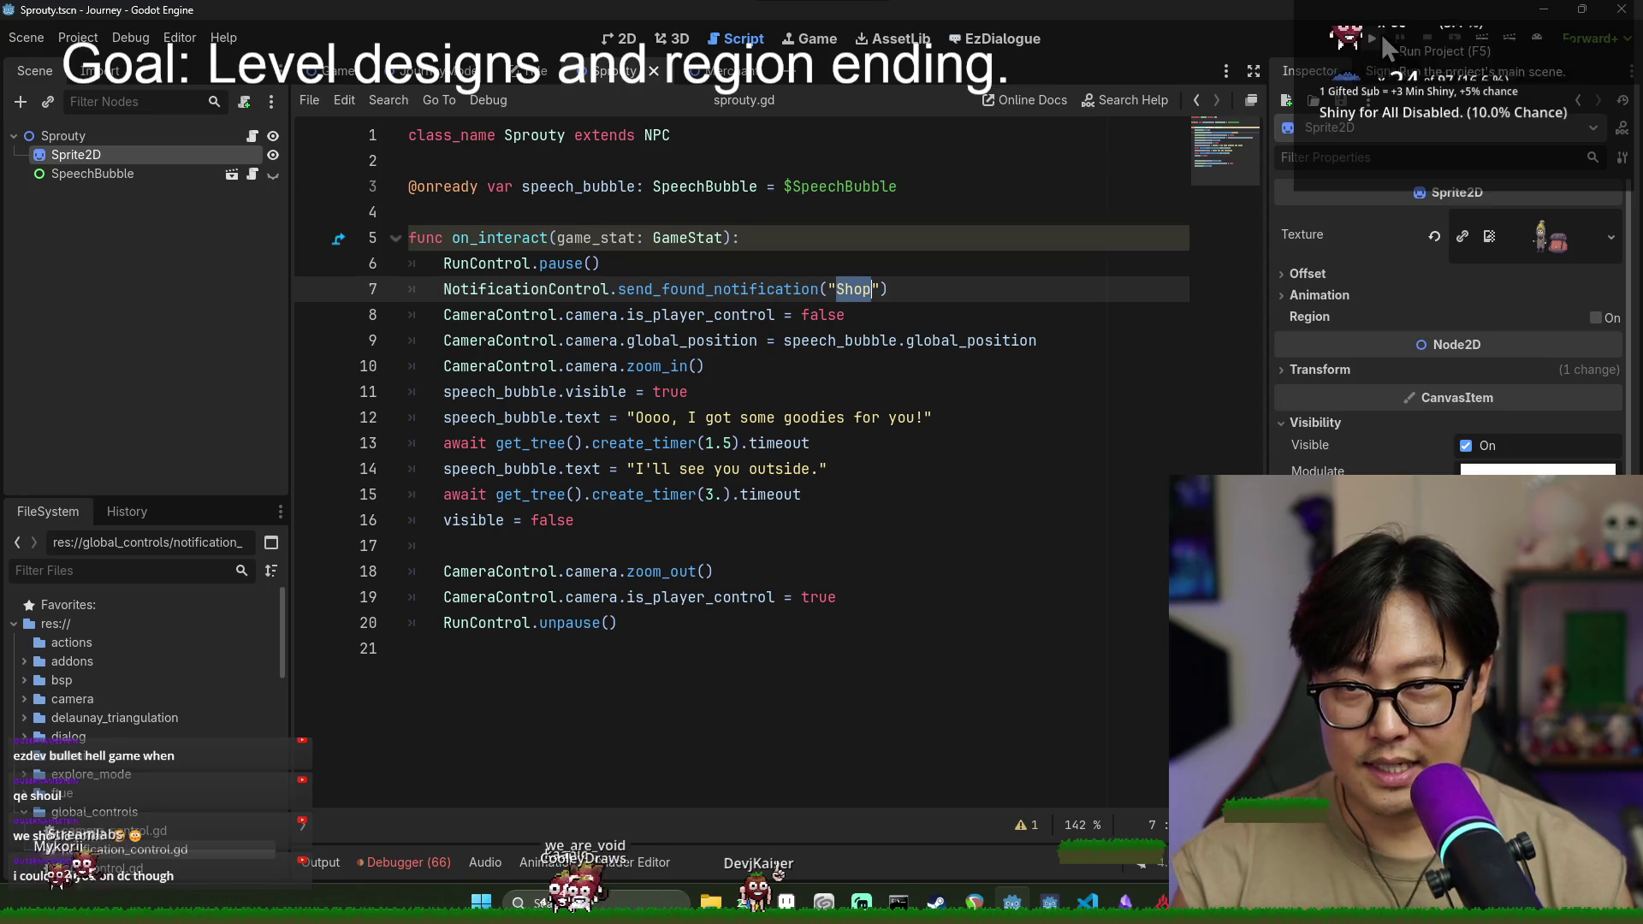
{"action": "left_click", "coordinate": [1381, 36]}
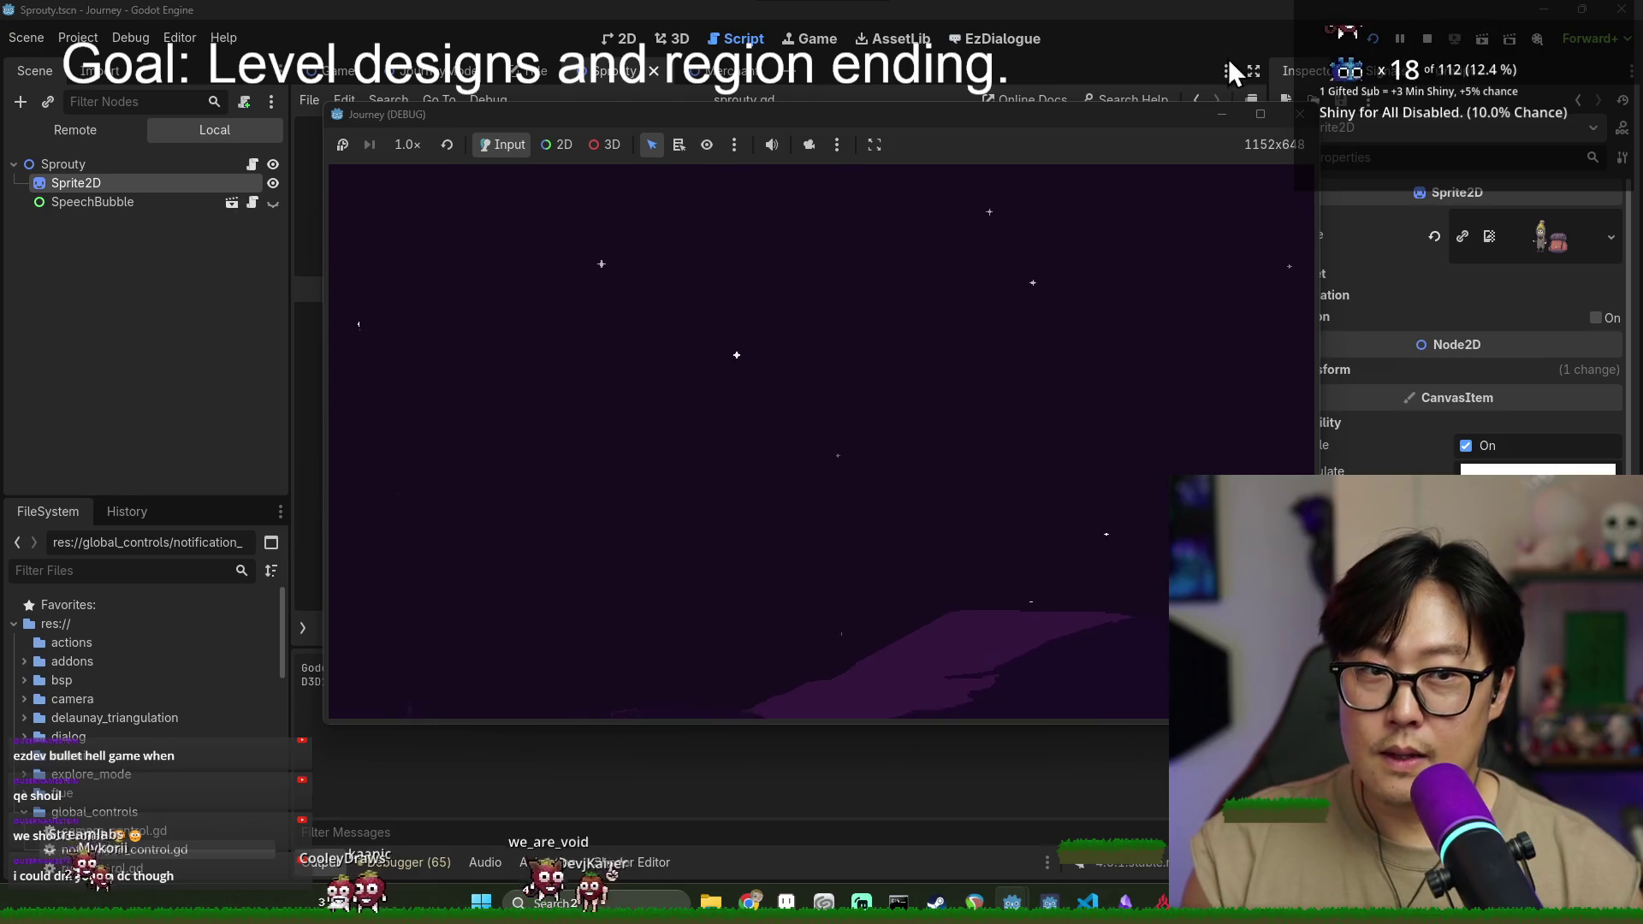
- Stop the run, uncheck Reset Save on the Game node, and relaunch with F5
{"action": "left_click", "coordinate": [1424, 39]}
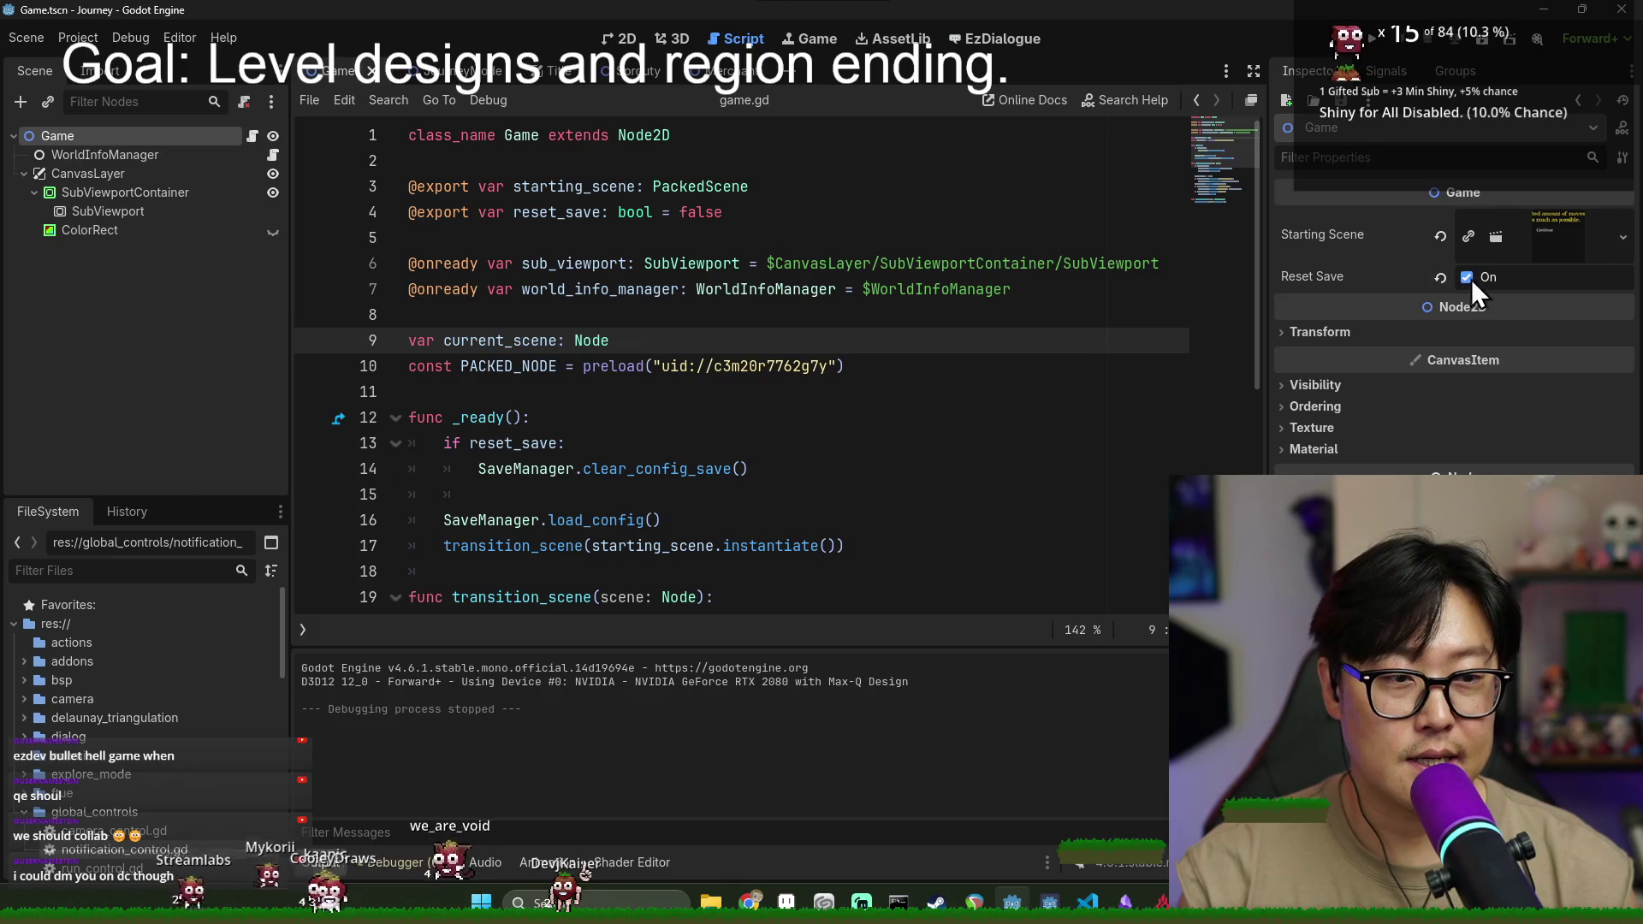
{"action": "left_click", "coordinate": [1467, 277]}
{"action": "key", "text": "F5"}
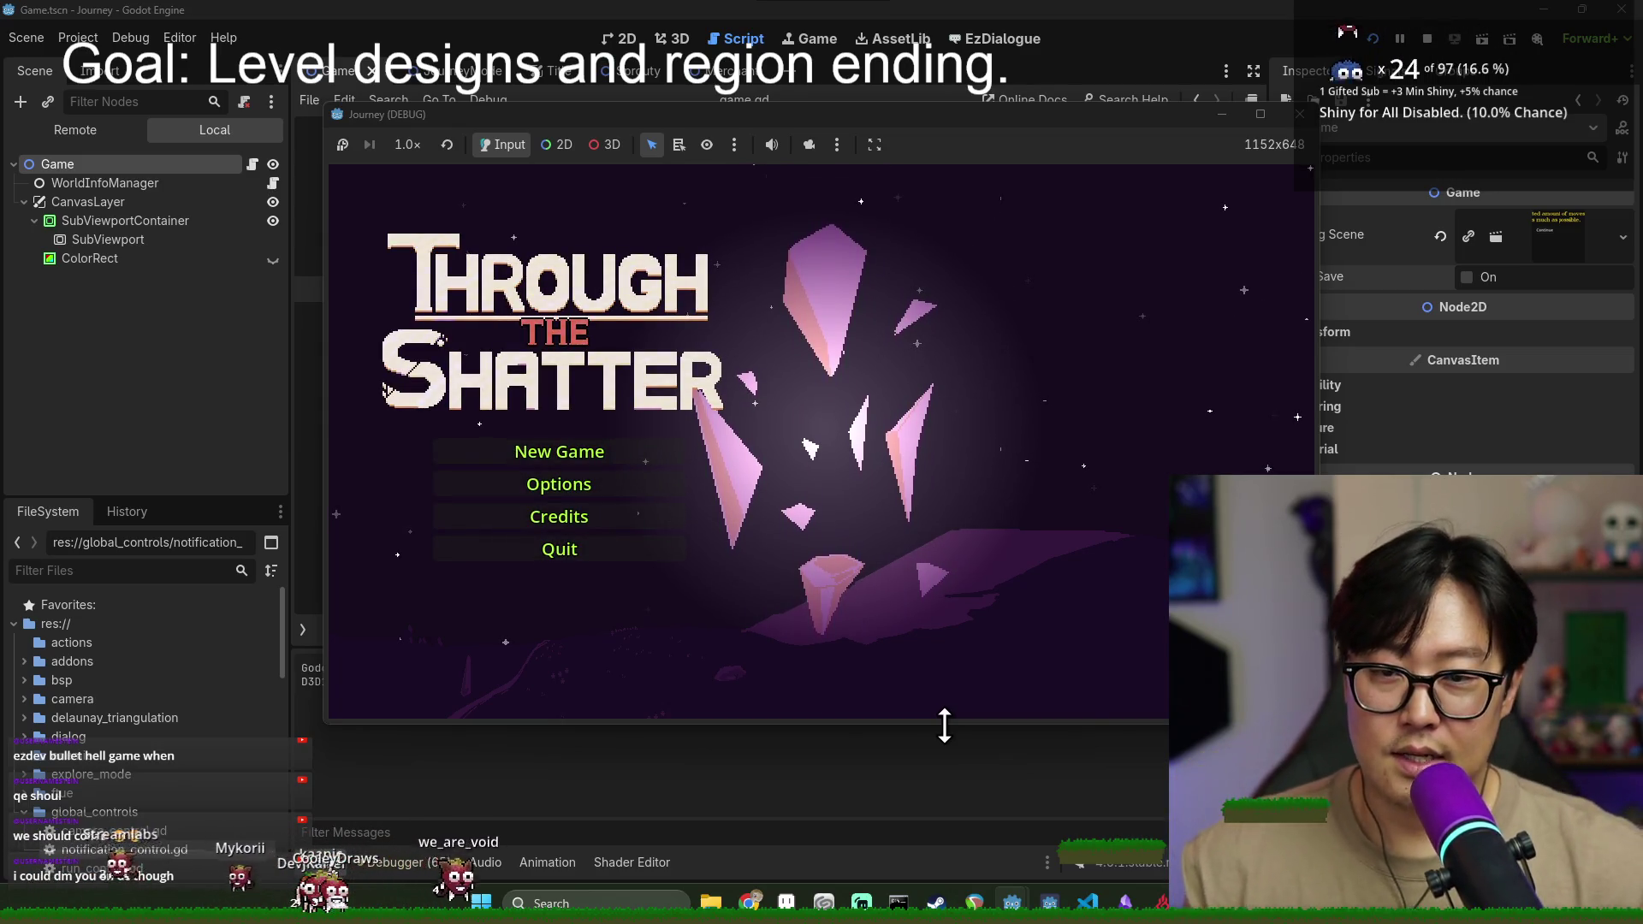
- Choose New Game, pick a world-map location, and bring the game window back to front
{"action": "left_click", "coordinate": [588, 441]}
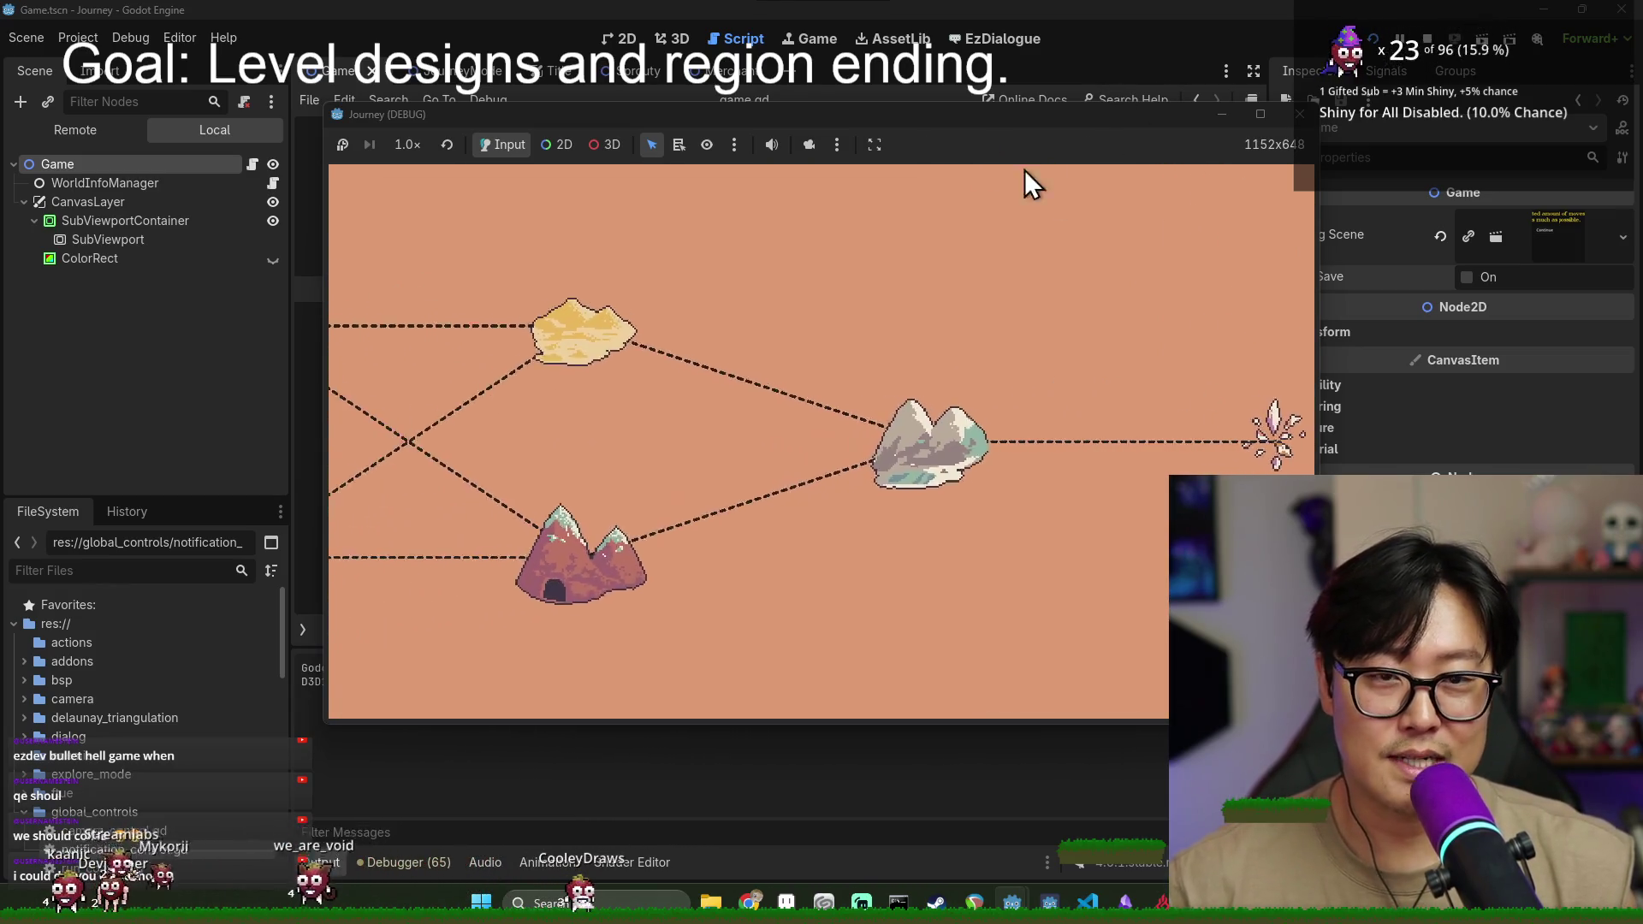
{"action": "left_click", "coordinate": [871, 551]}
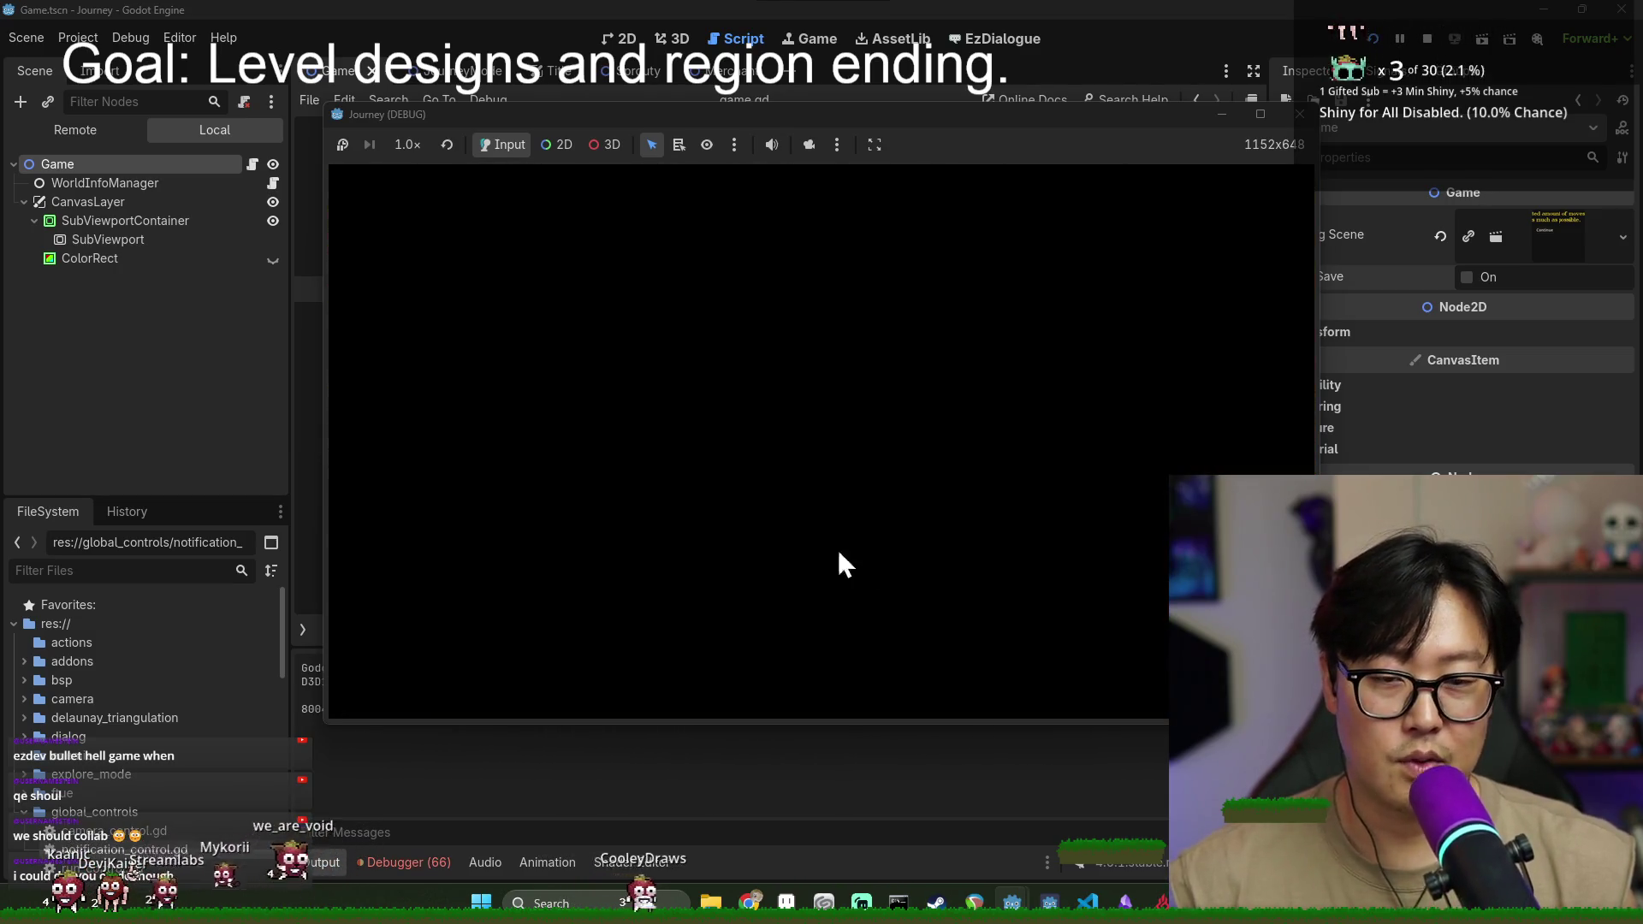
{"action": "key", "text": "alt+Tab"}
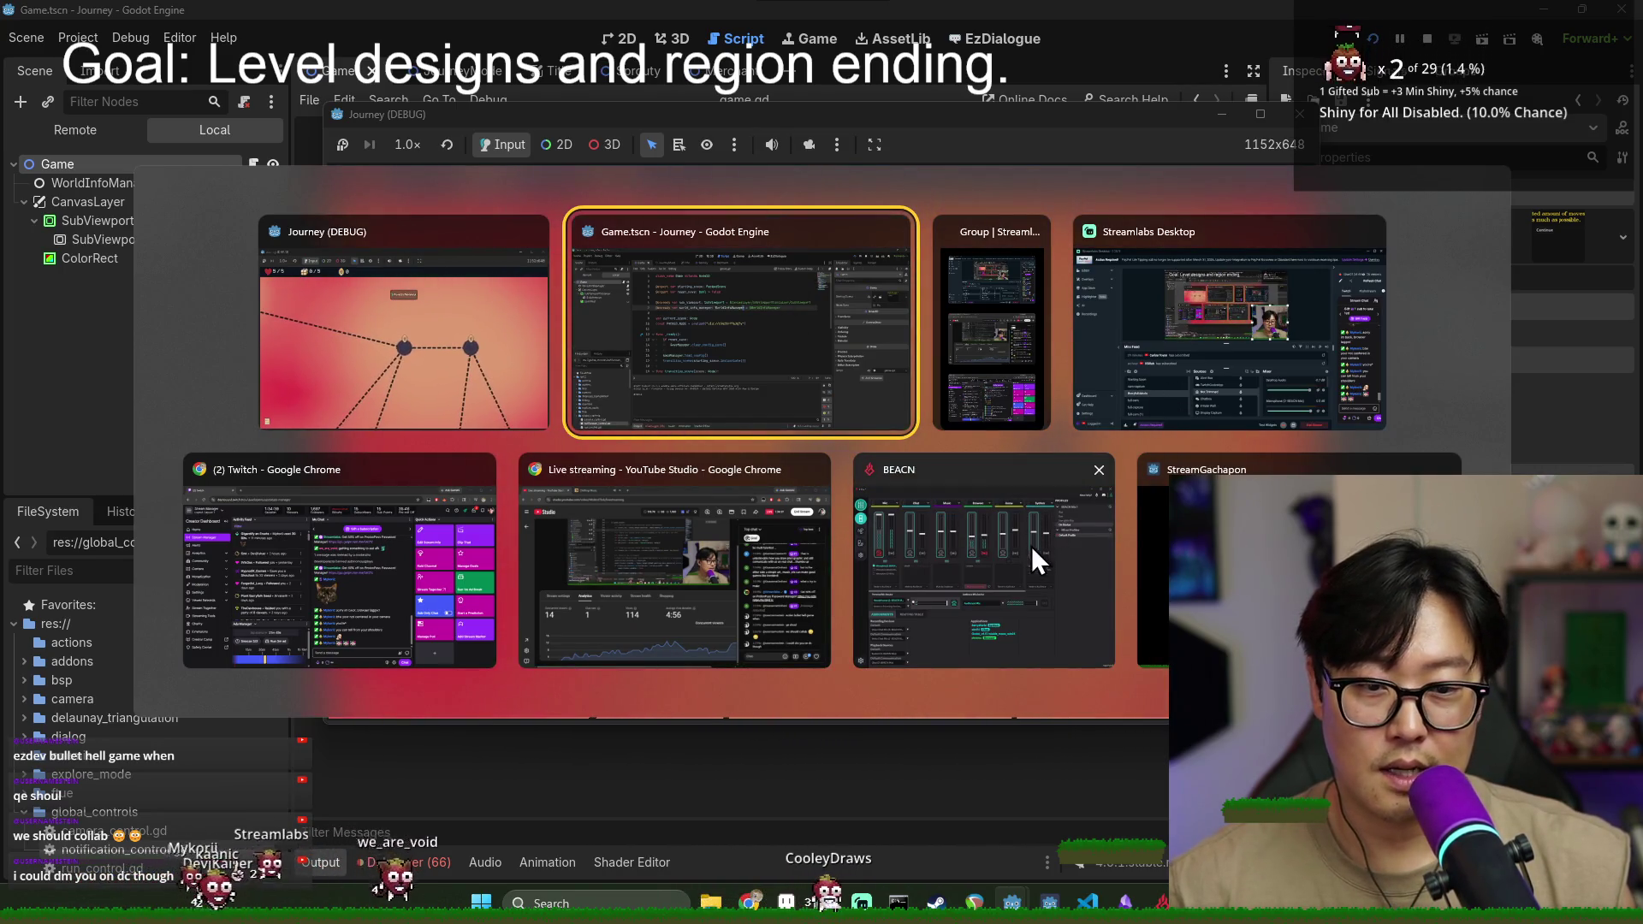
{"action": "left_click", "coordinate": [328, 343]}
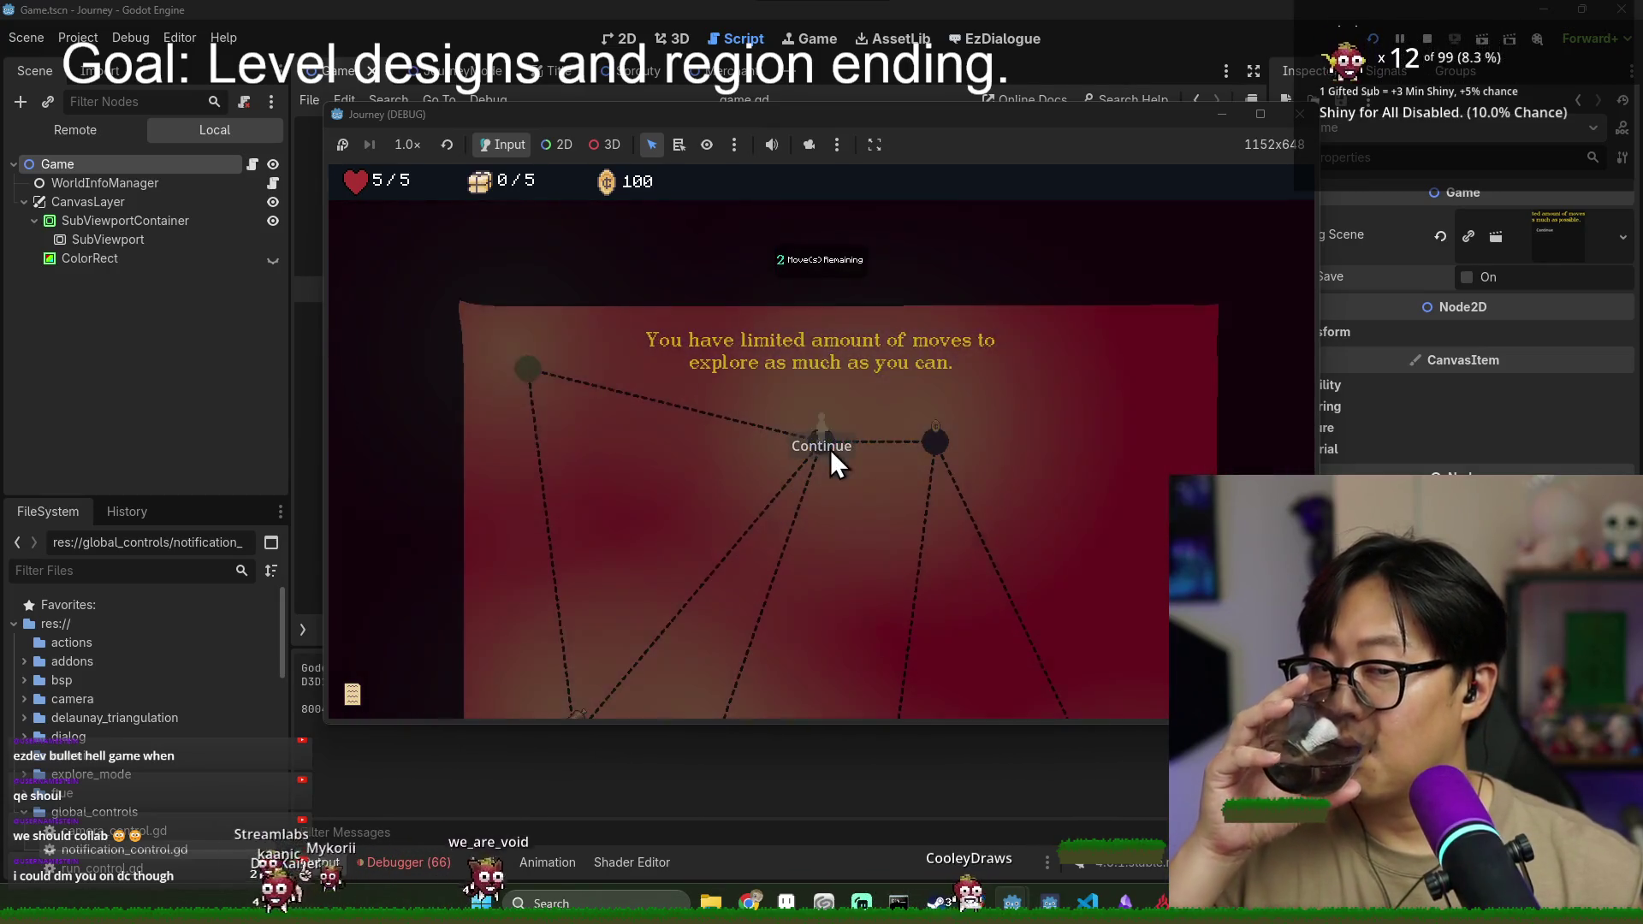
- Dismiss the limited-moves tutorial, then move through the coin and provision nodes
{"action": "left_click", "coordinate": [830, 449]}
{"action": "left_click", "coordinate": [933, 440]}
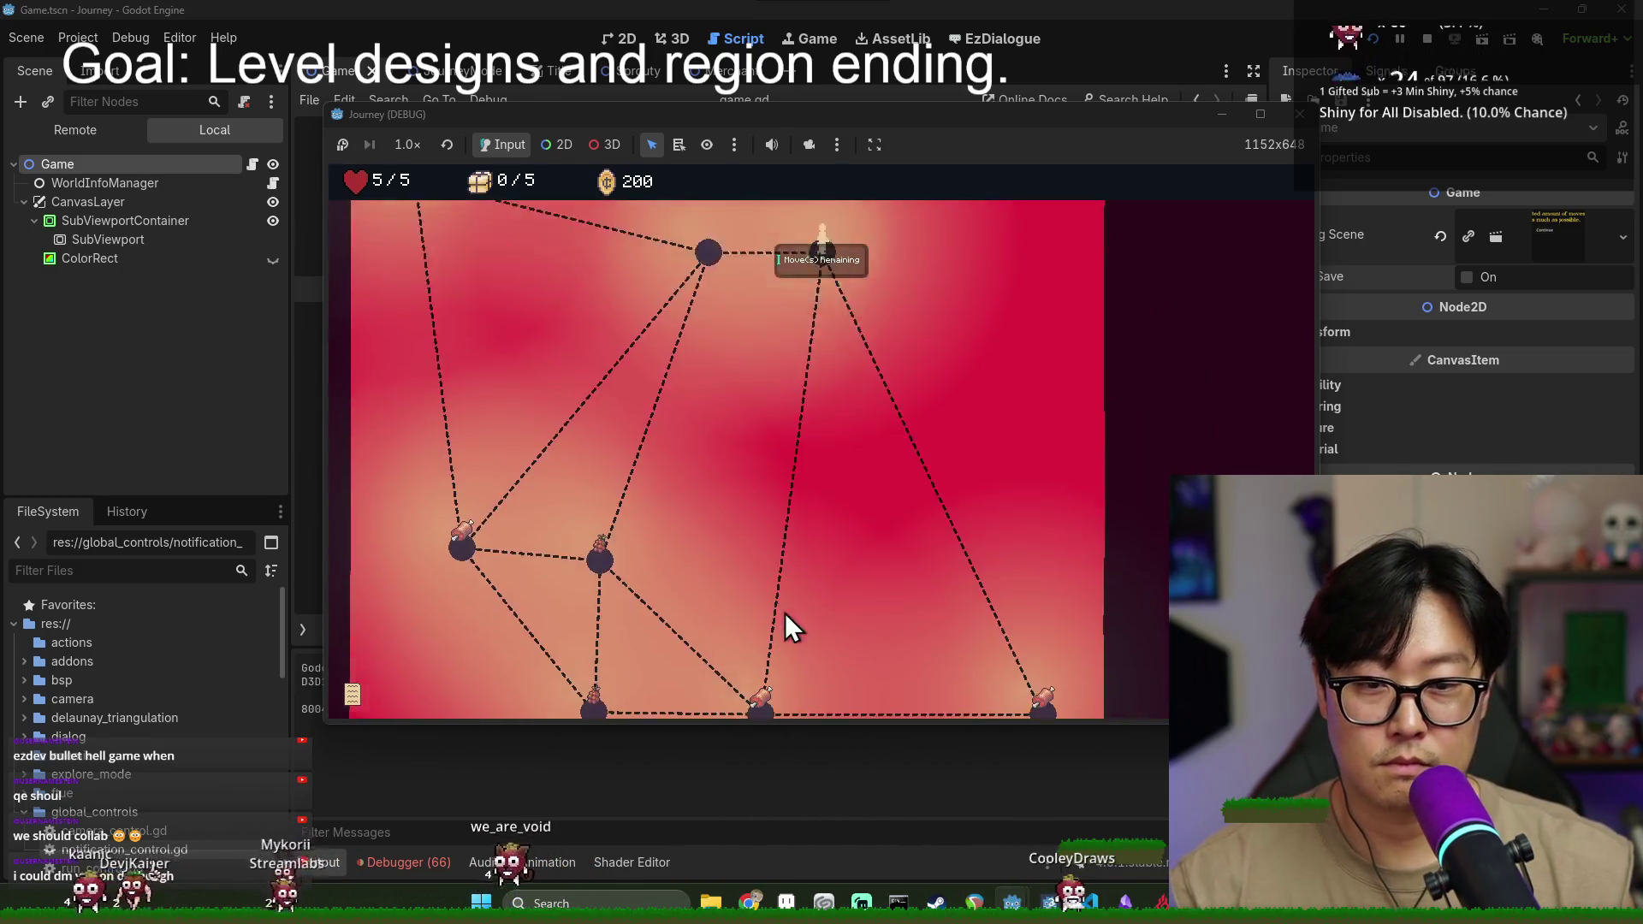
{"action": "left_click", "coordinate": [760, 561]}
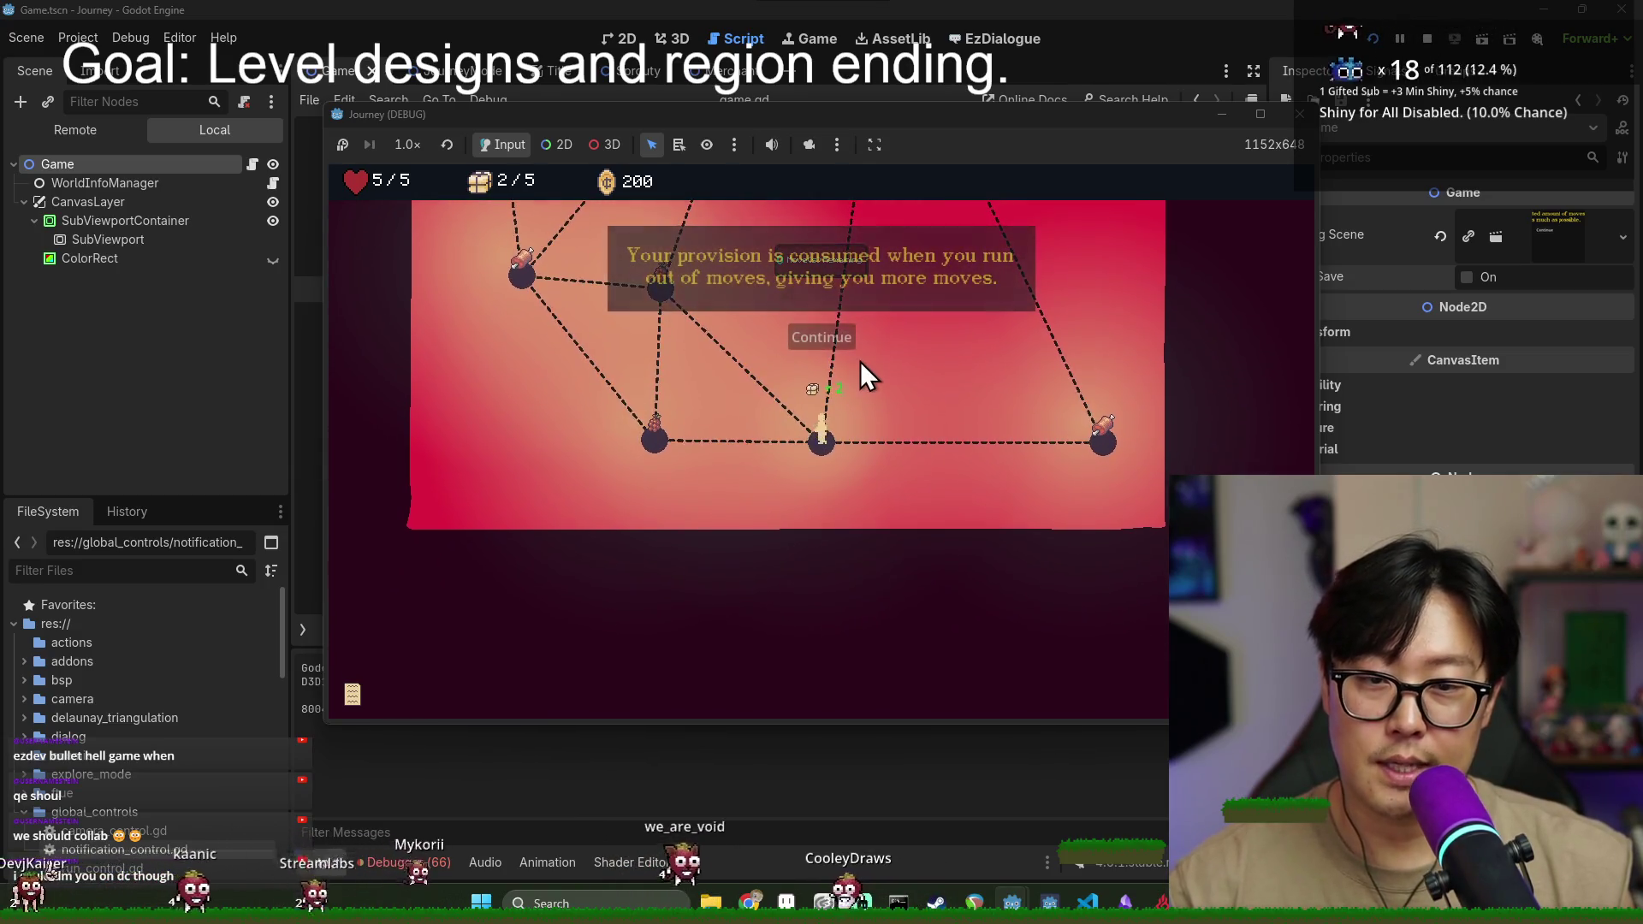
{"action": "left_click", "coordinate": [842, 344]}
{"action": "left_click", "coordinate": [666, 288]}
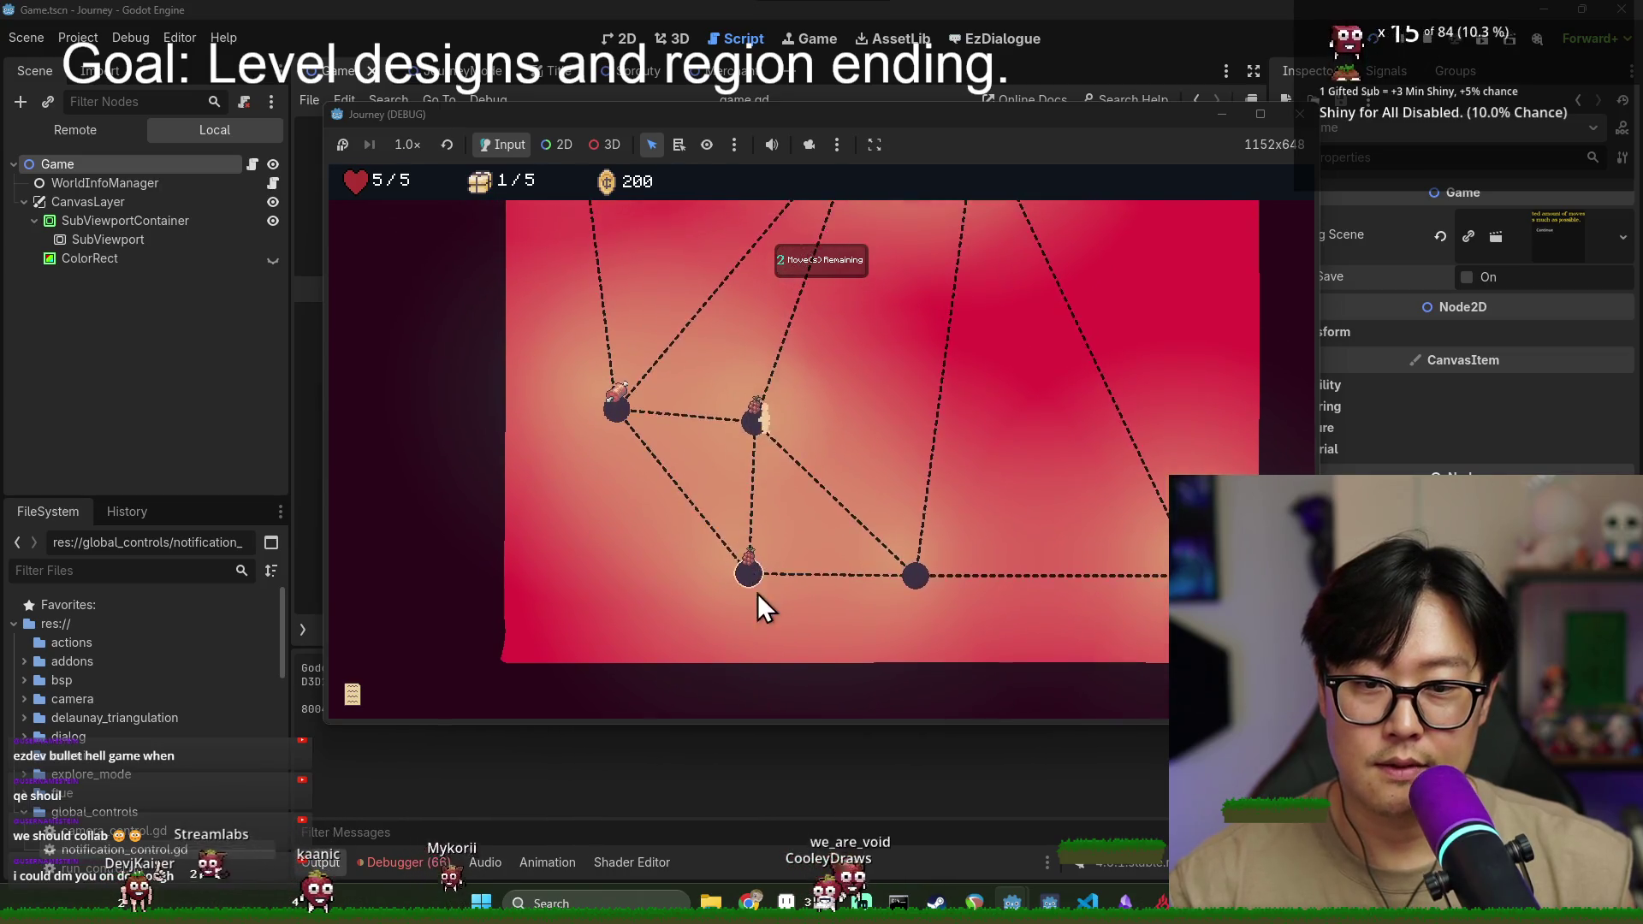
- Enter the new region, dismiss the exit hint, and walk back up to the top-left entrance
{"action": "left_click", "coordinate": [737, 587]}
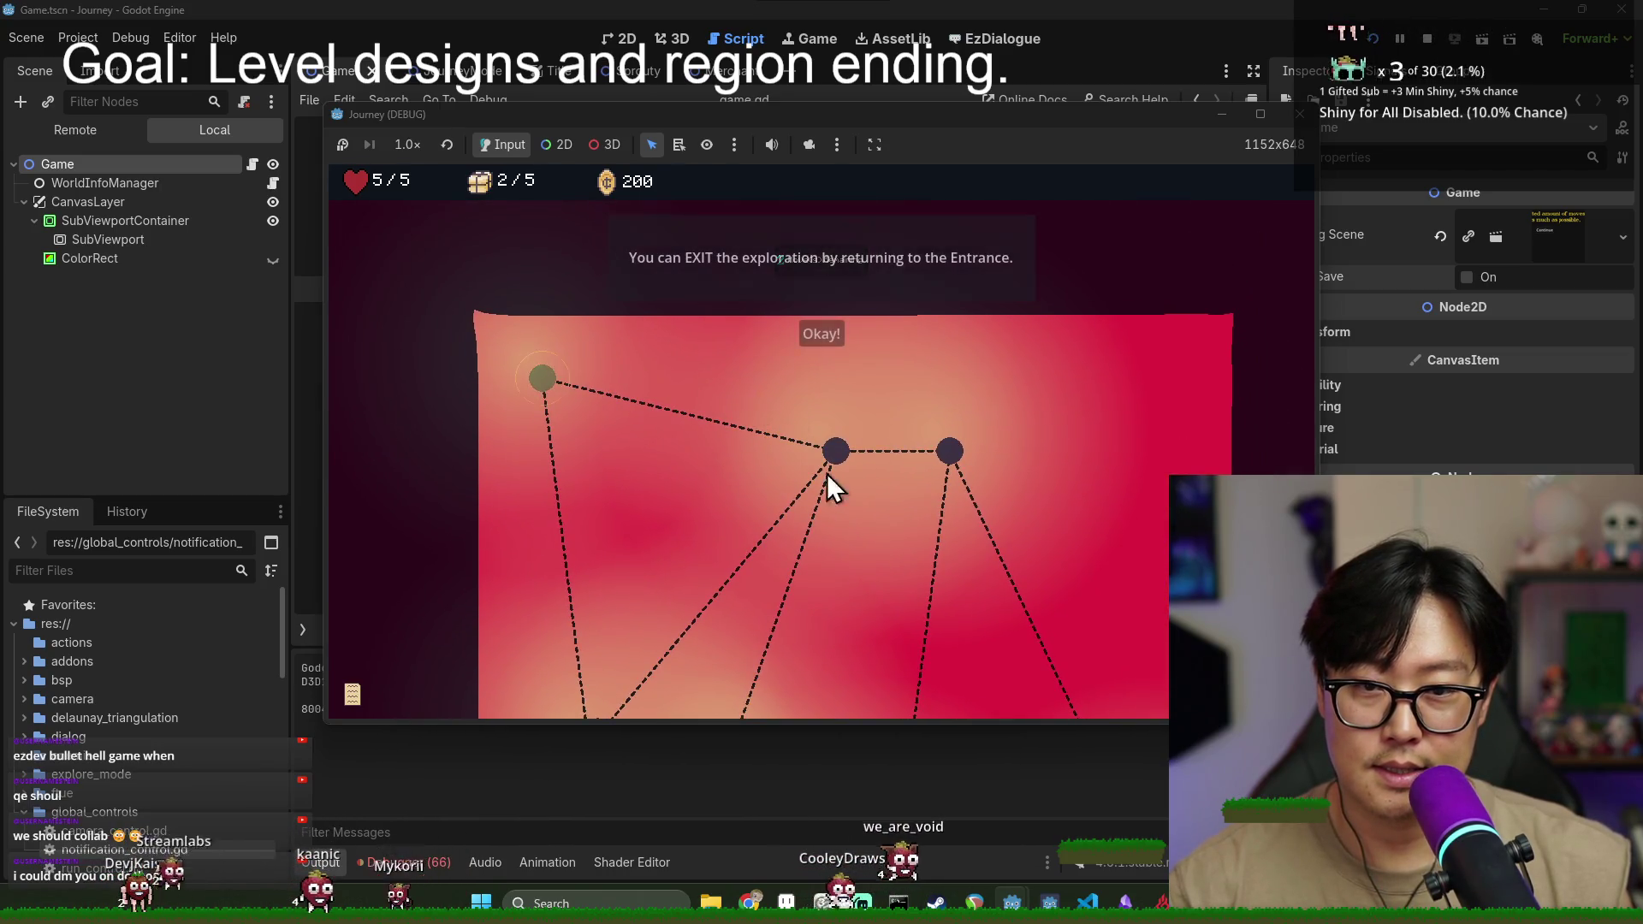
{"action": "left_click", "coordinate": [815, 338]}
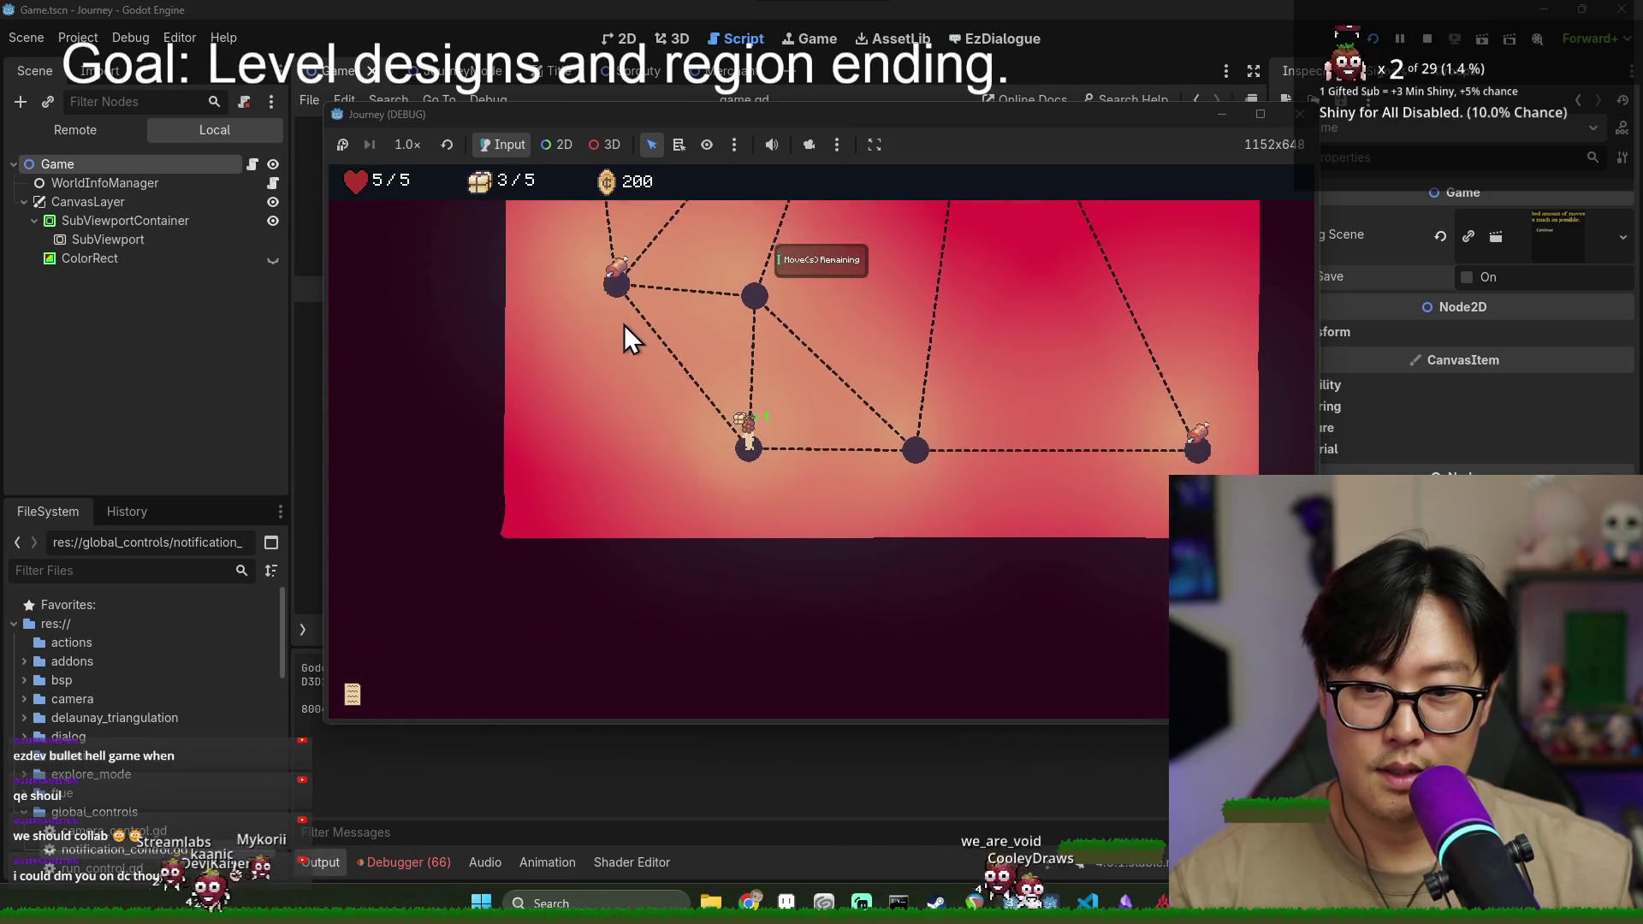
{"action": "left_click", "coordinate": [618, 287]}
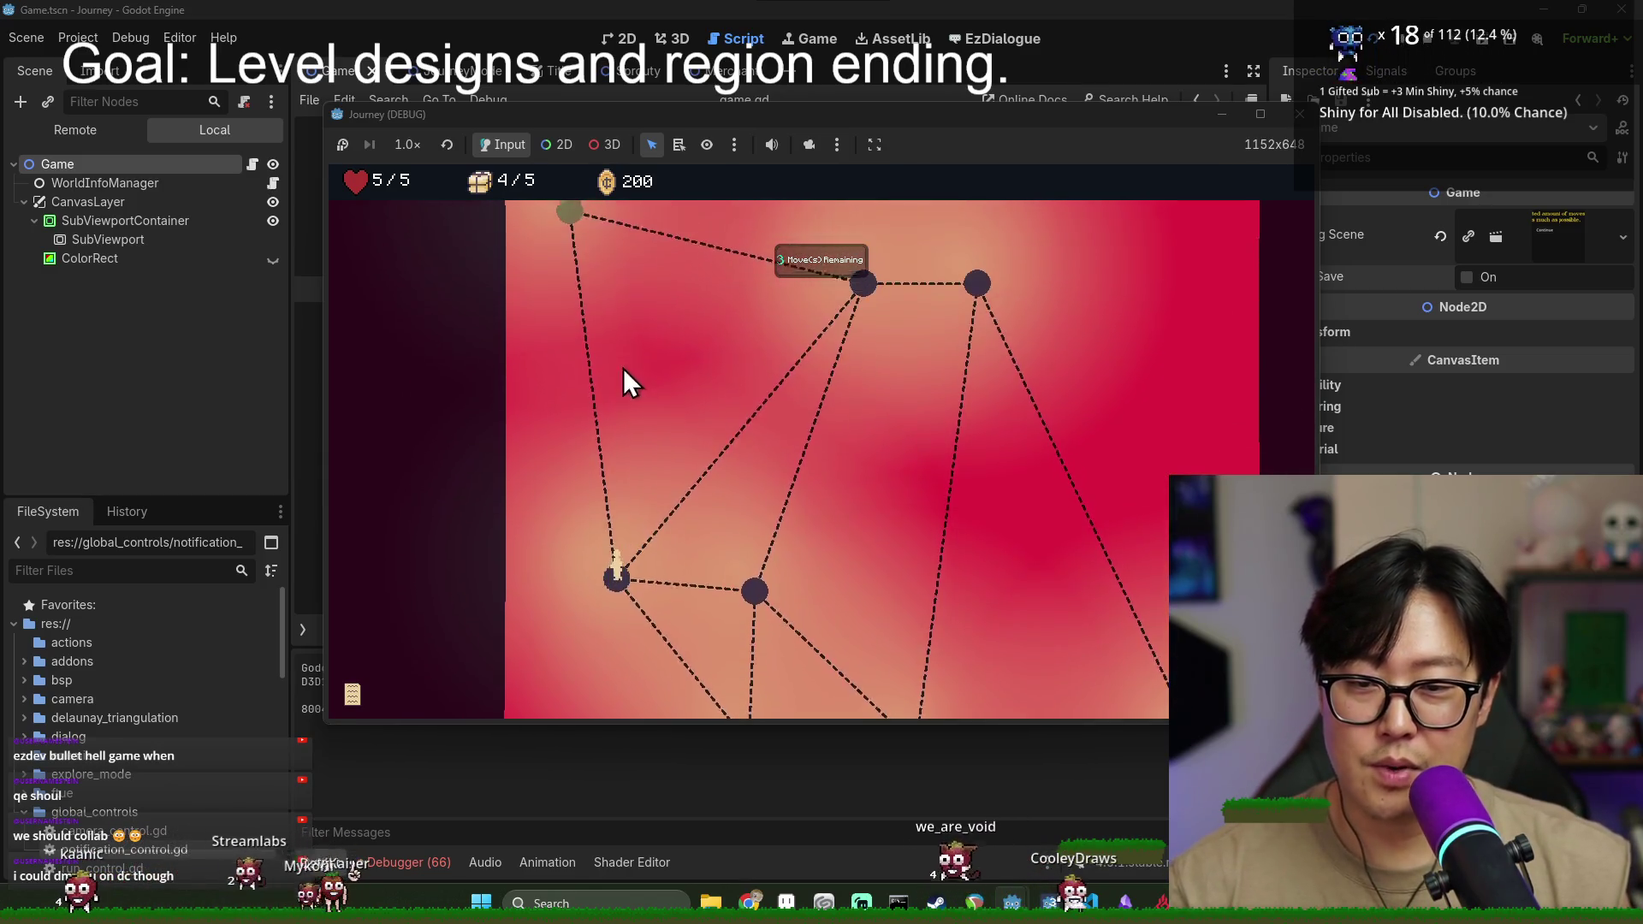
{"action": "left_click", "coordinate": [571, 248]}
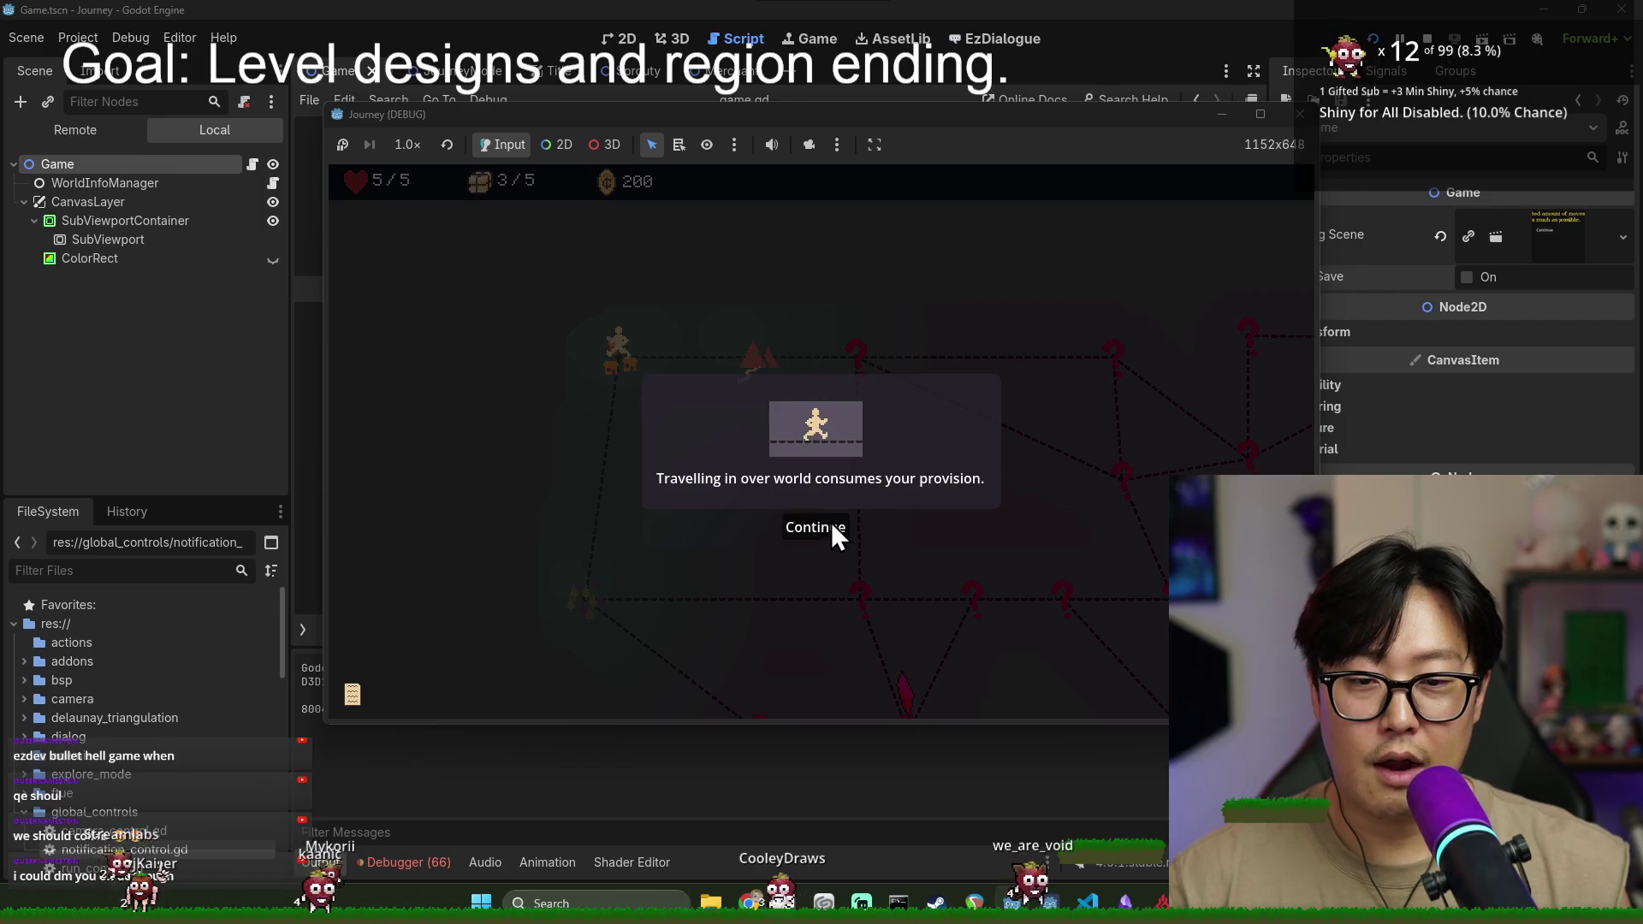
- Close the tutorial dialogs and move the player across the first connected nodes
{"action": "left_click", "coordinate": [830, 524]}
{"action": "left_click", "coordinate": [829, 532]}
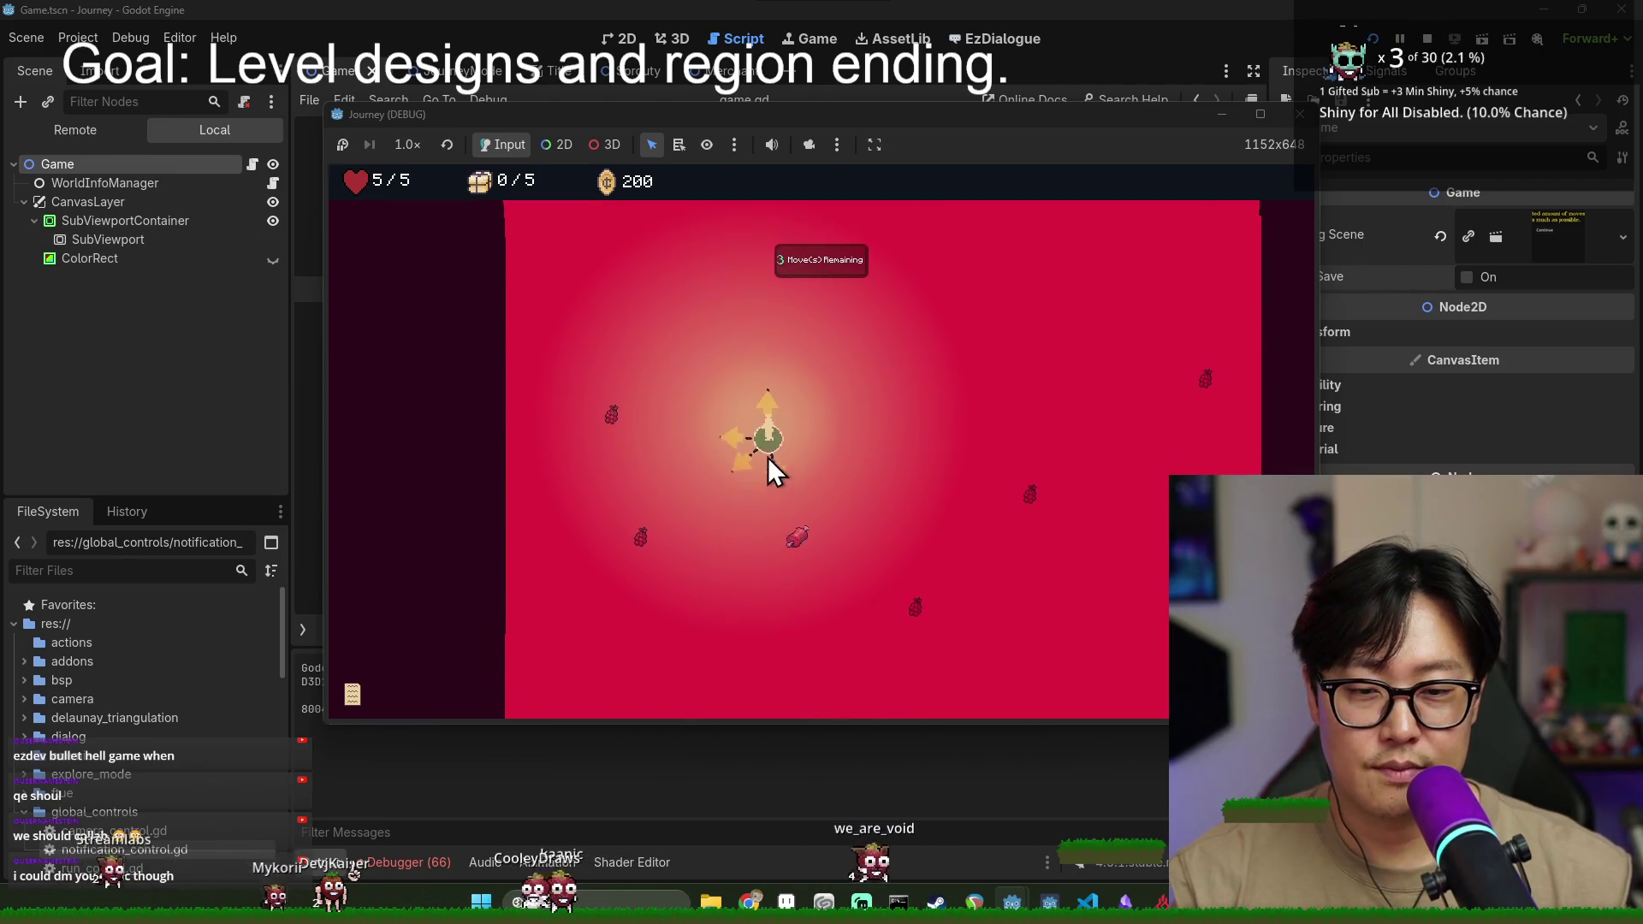
{"action": "left_click", "coordinate": [815, 527]}
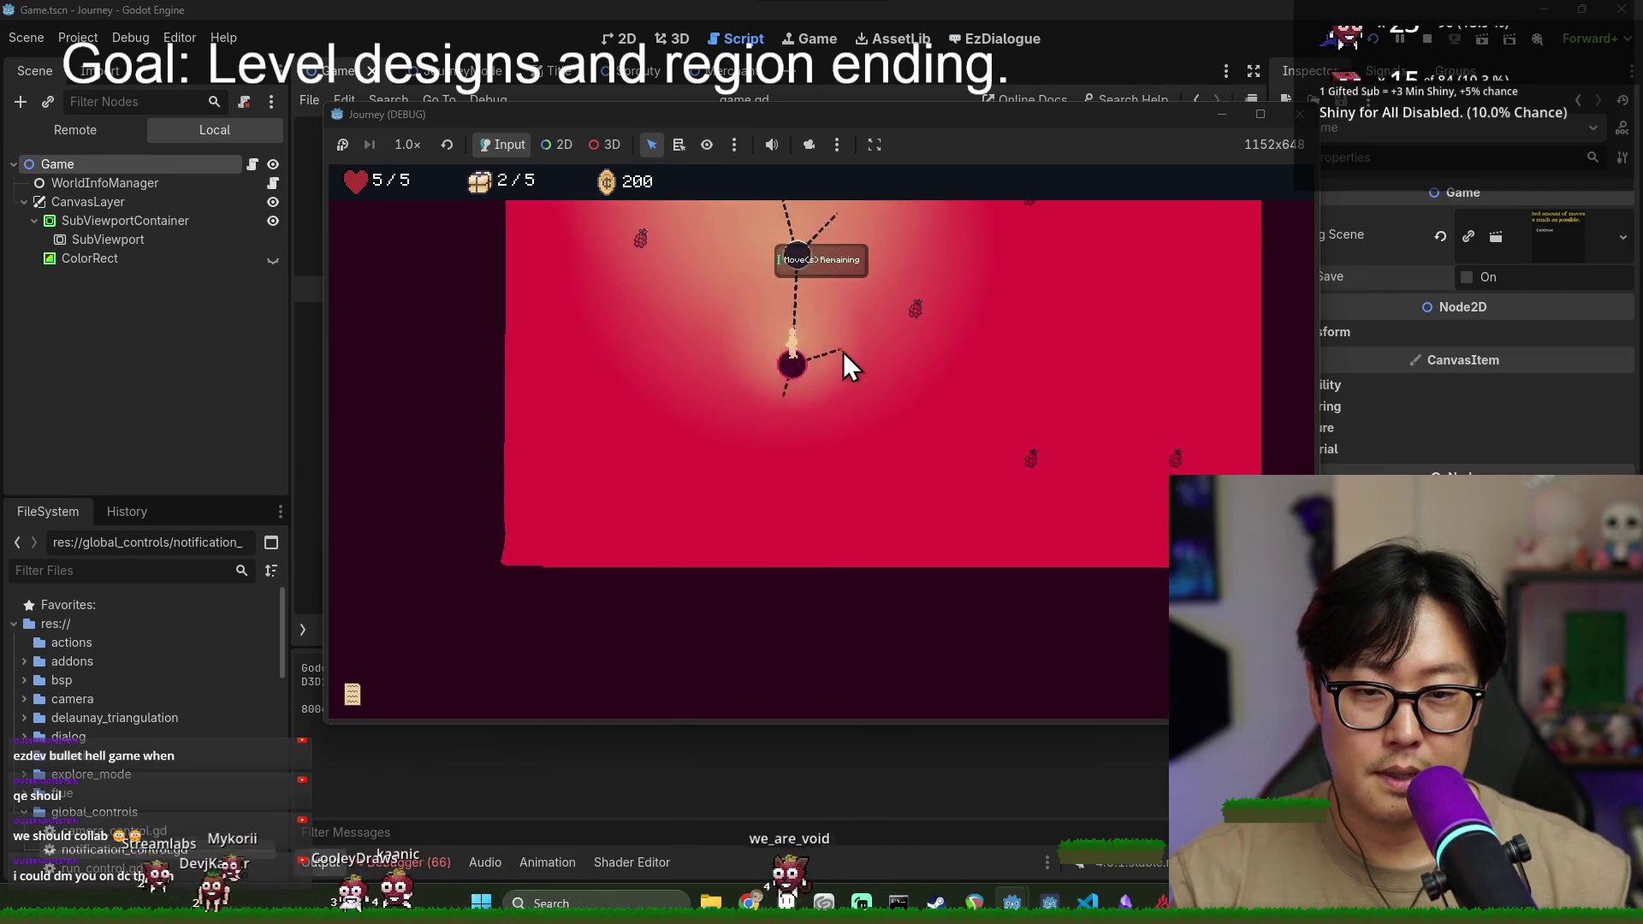
{"action": "left_click", "coordinate": [841, 353]}
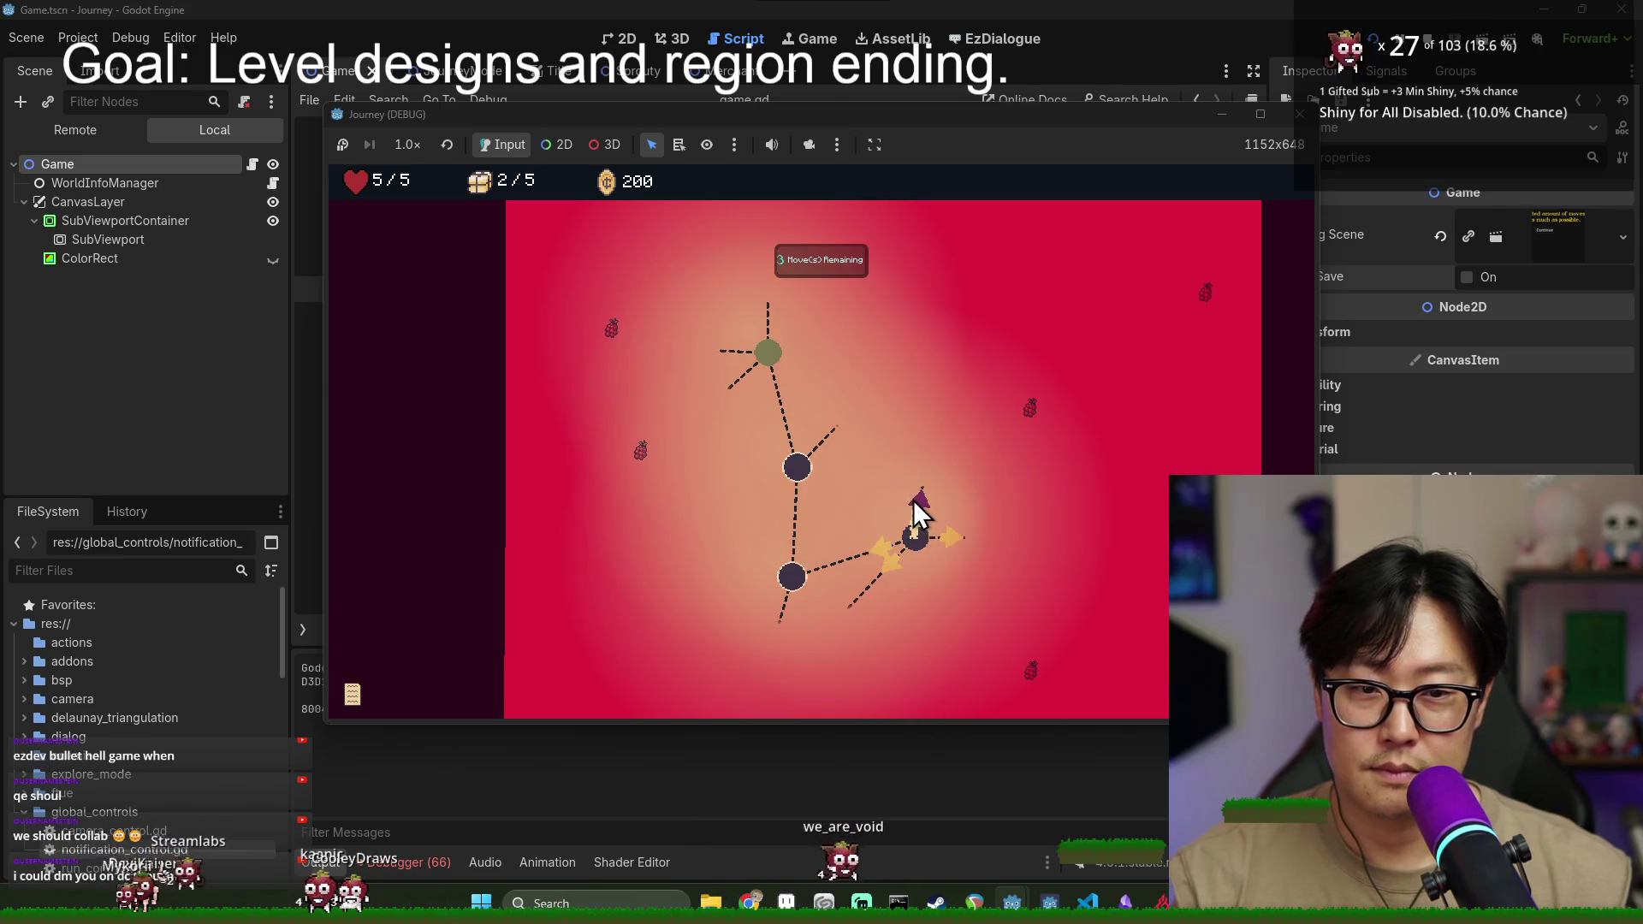
{"action": "scroll", "coordinate": [919, 514], "scroll_direction": "down", "scroll_amount": 2}
{"action": "scroll", "coordinate": [972, 543], "scroll_direction": "up", "scroll_amount": 5}
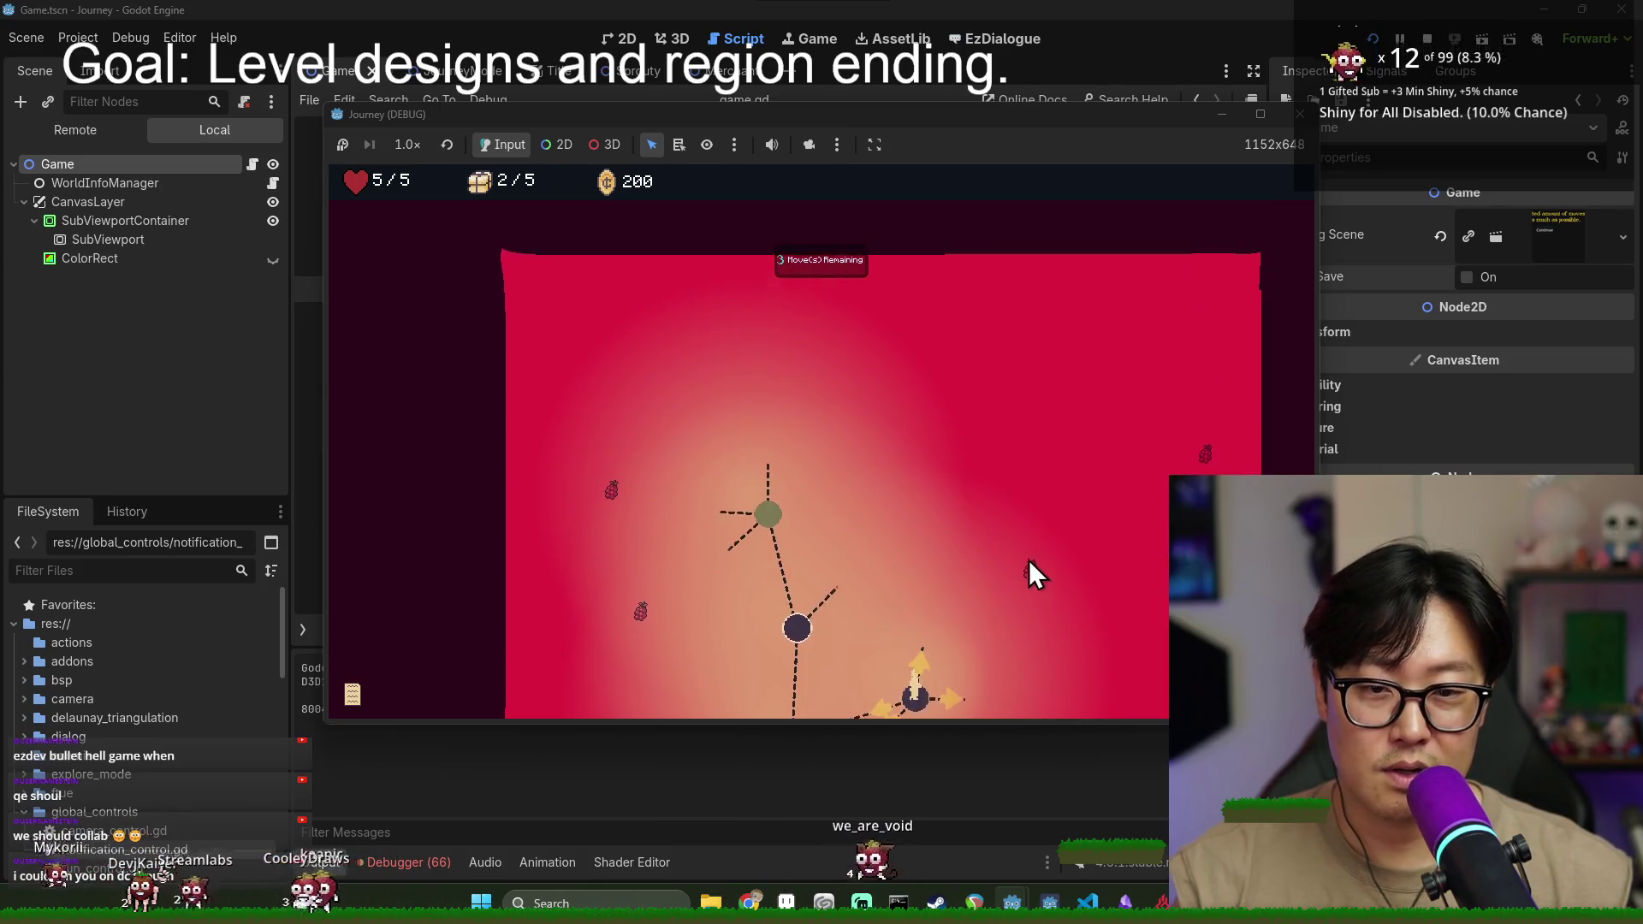
{"action": "scroll", "coordinate": [1035, 573], "scroll_direction": "down", "scroll_amount": 1}
{"action": "scroll", "coordinate": [976, 582], "scroll_direction": "down", "scroll_amount": 3}
- Grab the crate on the upper node, then walk back to the green start node
{"action": "left_click", "coordinate": [953, 402]}
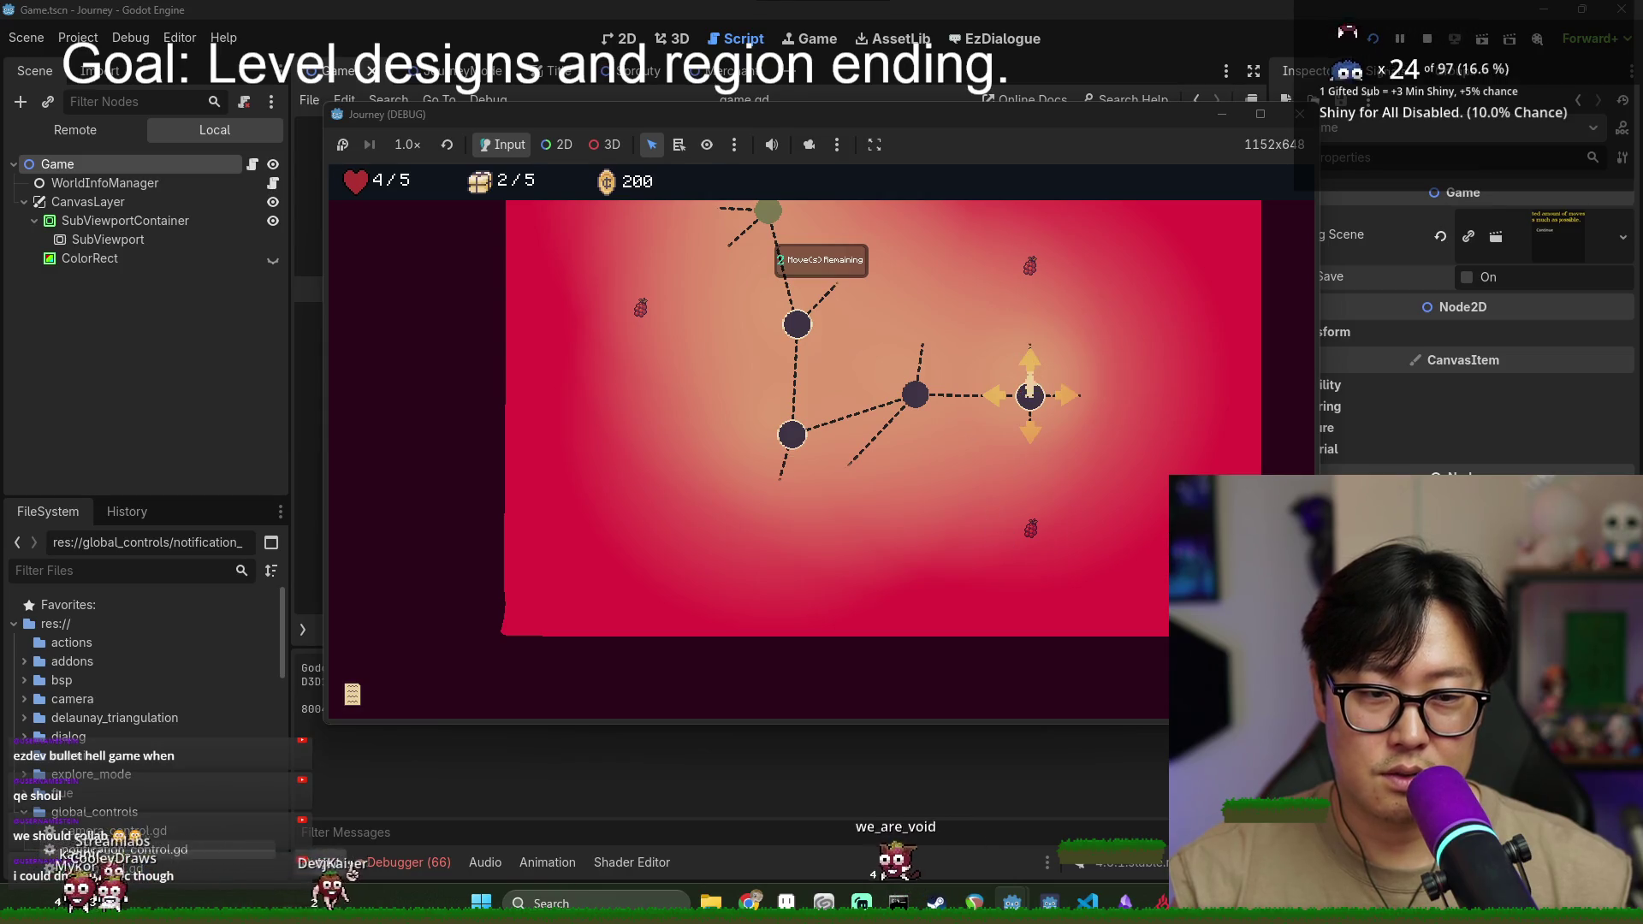
{"action": "scroll", "coordinate": [1184, 425], "scroll_direction": "up", "scroll_amount": 2}
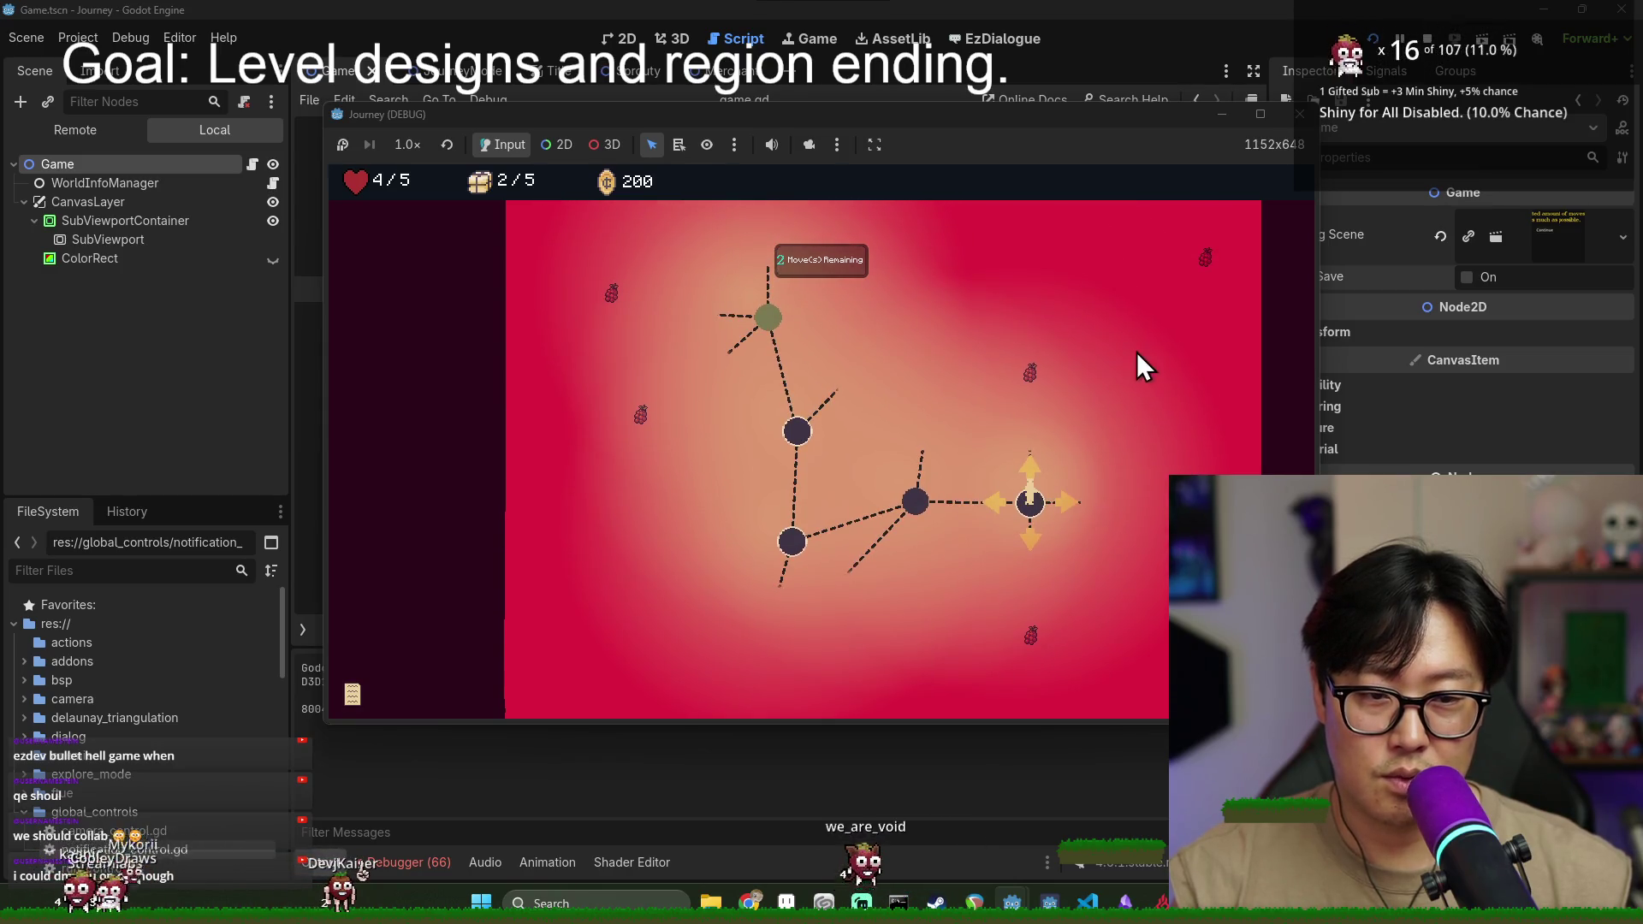
{"action": "left_click", "coordinate": [1032, 465]}
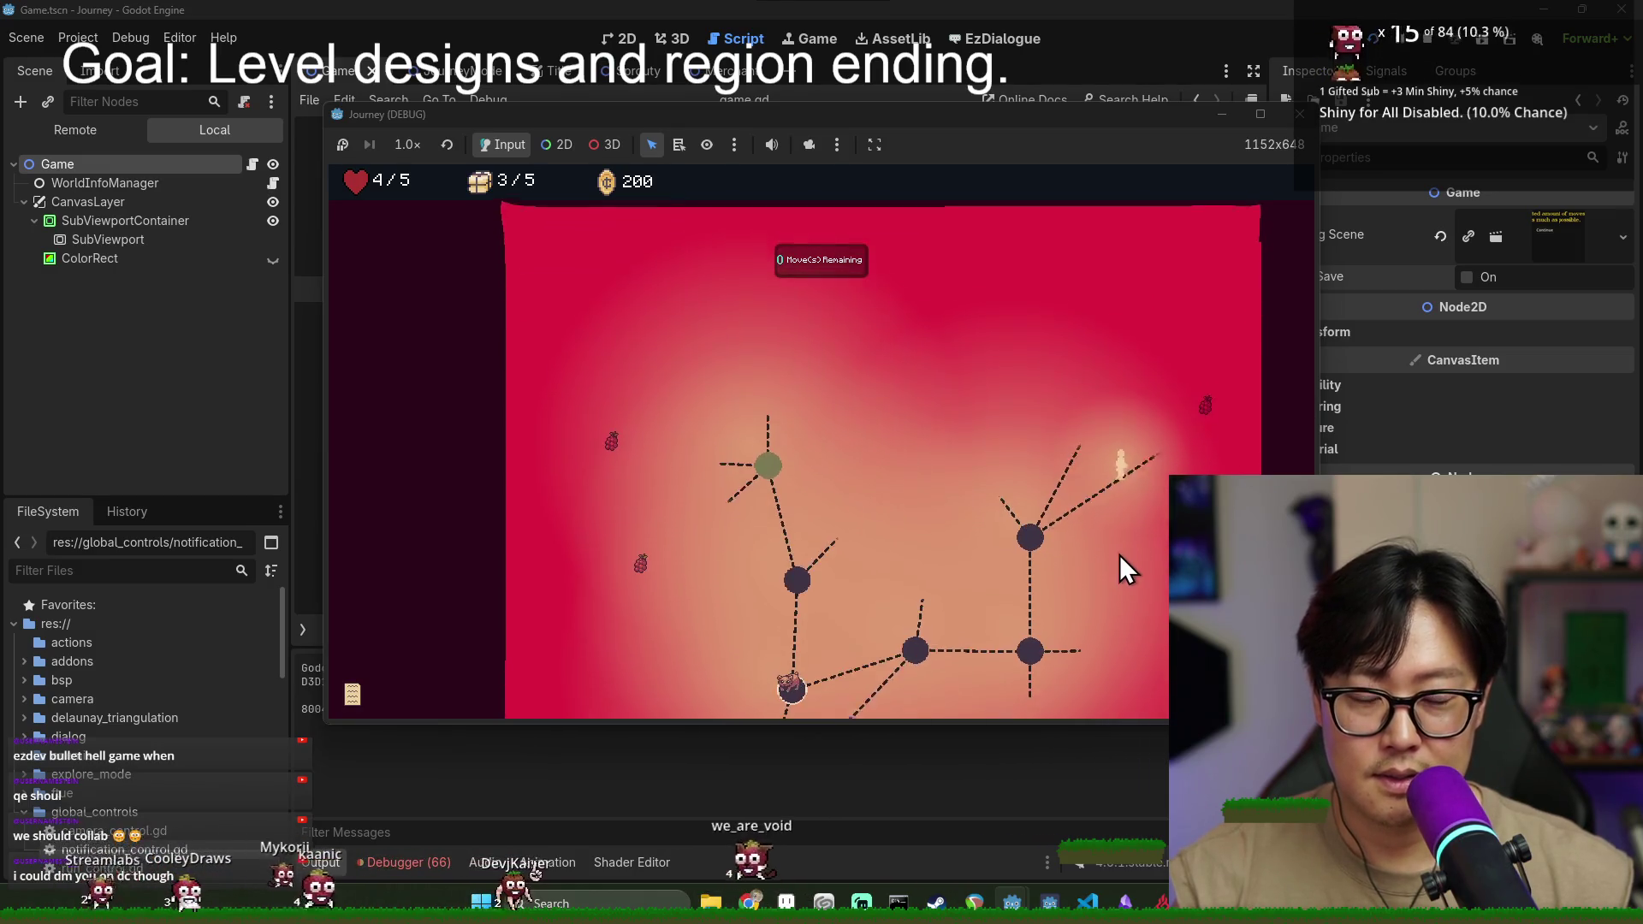
{"action": "left_click", "coordinate": [1168, 381]}
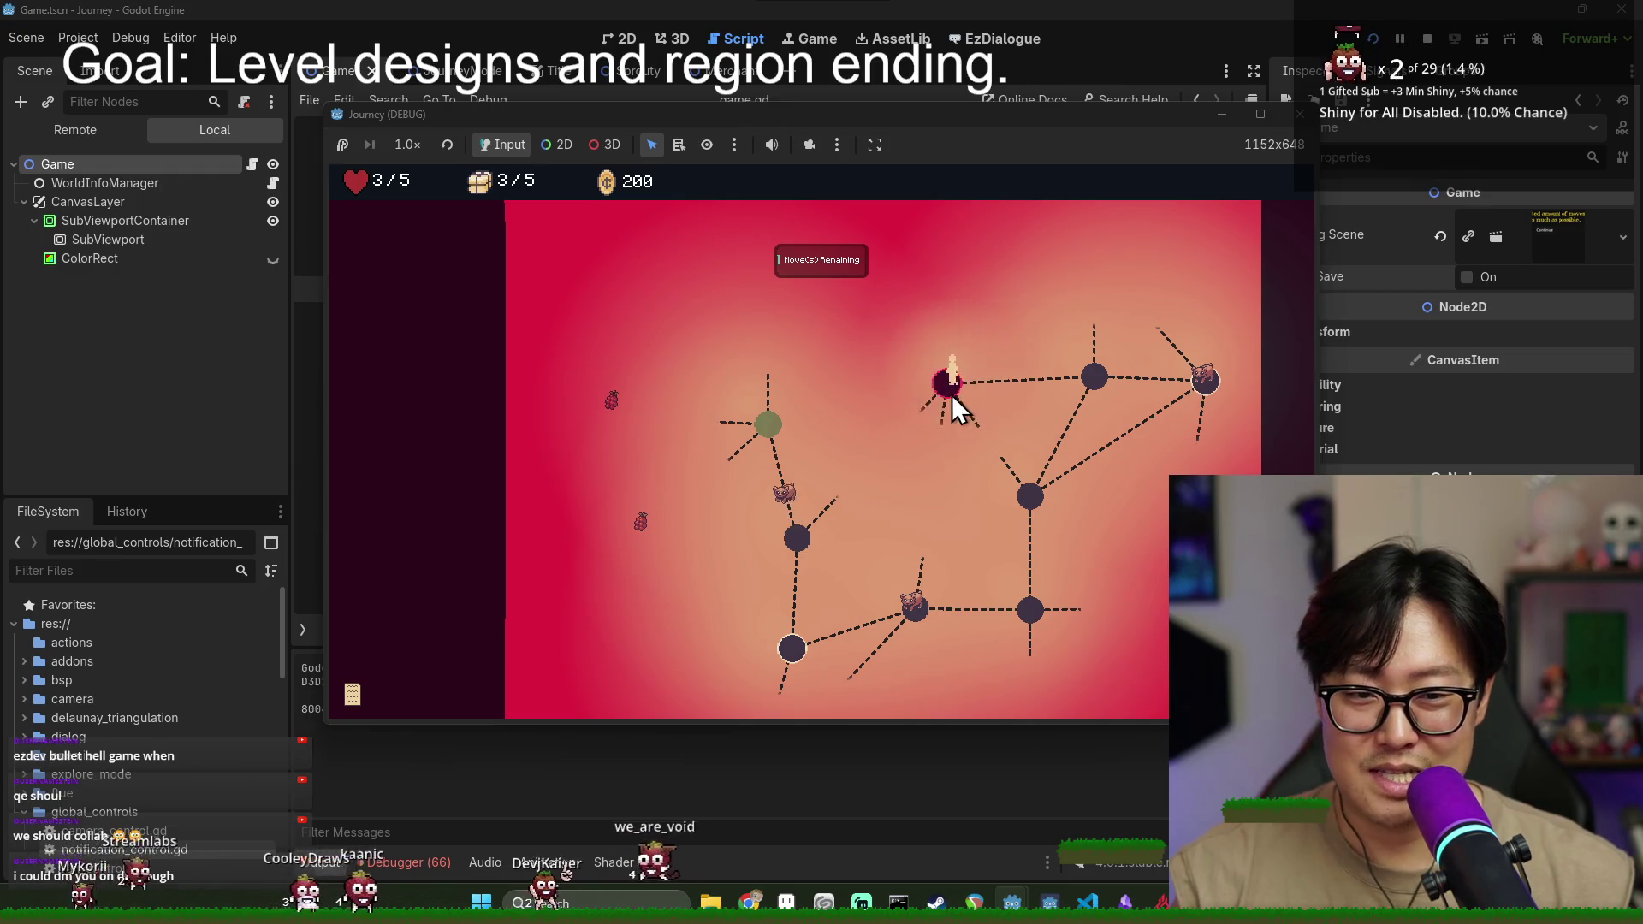
{"action": "left_click", "coordinate": [921, 411]}
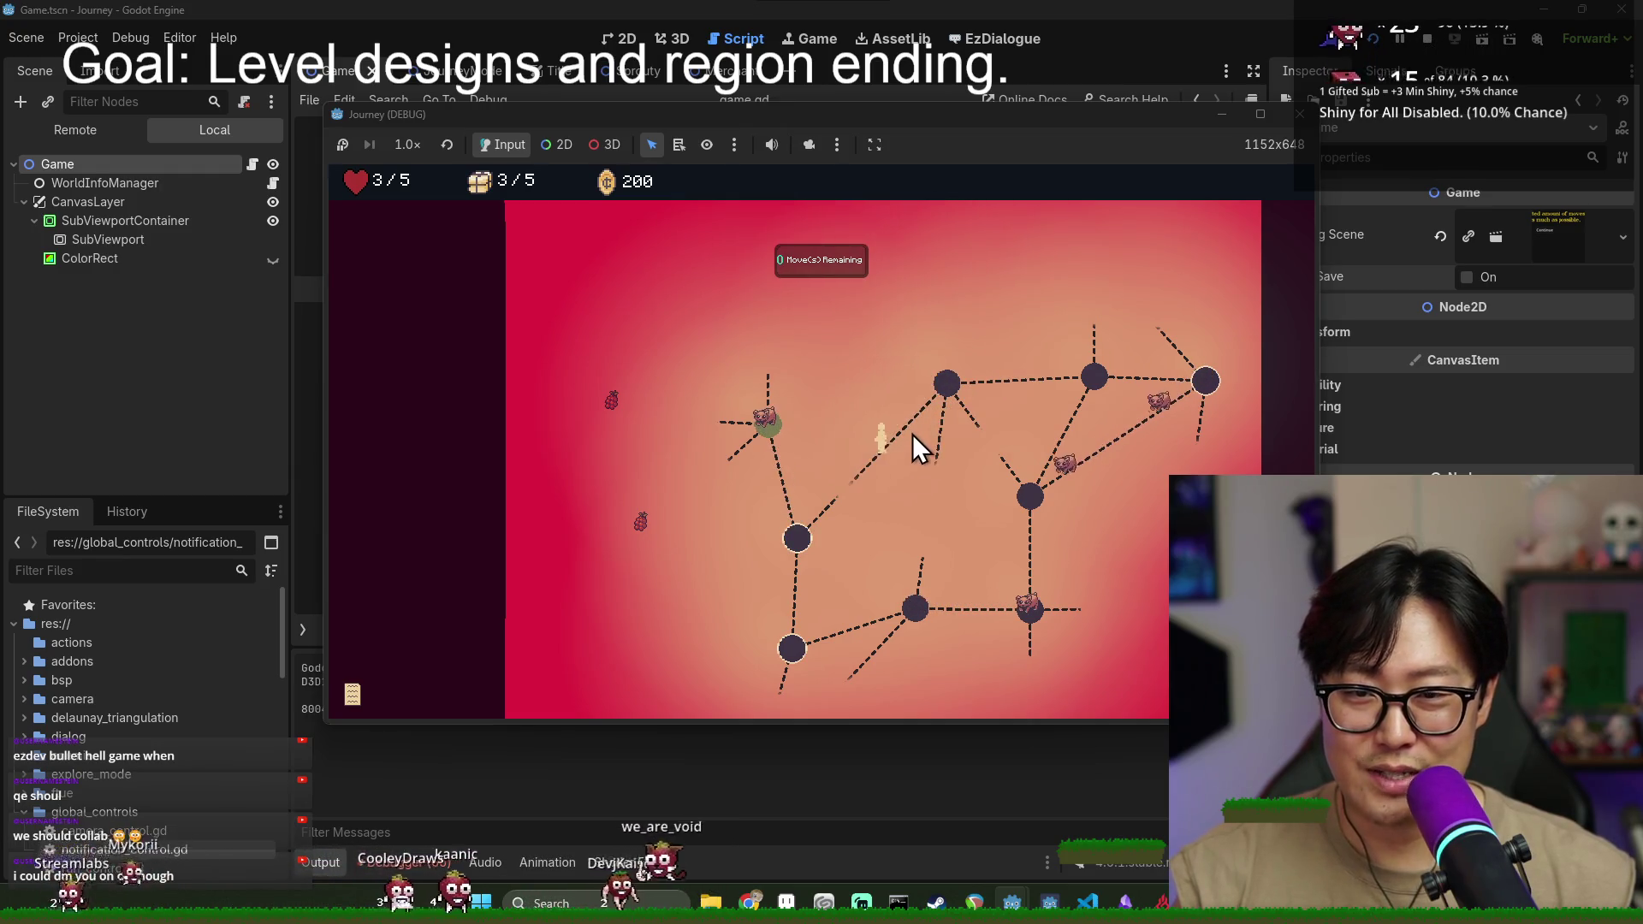
{"action": "left_click", "coordinate": [782, 505]}
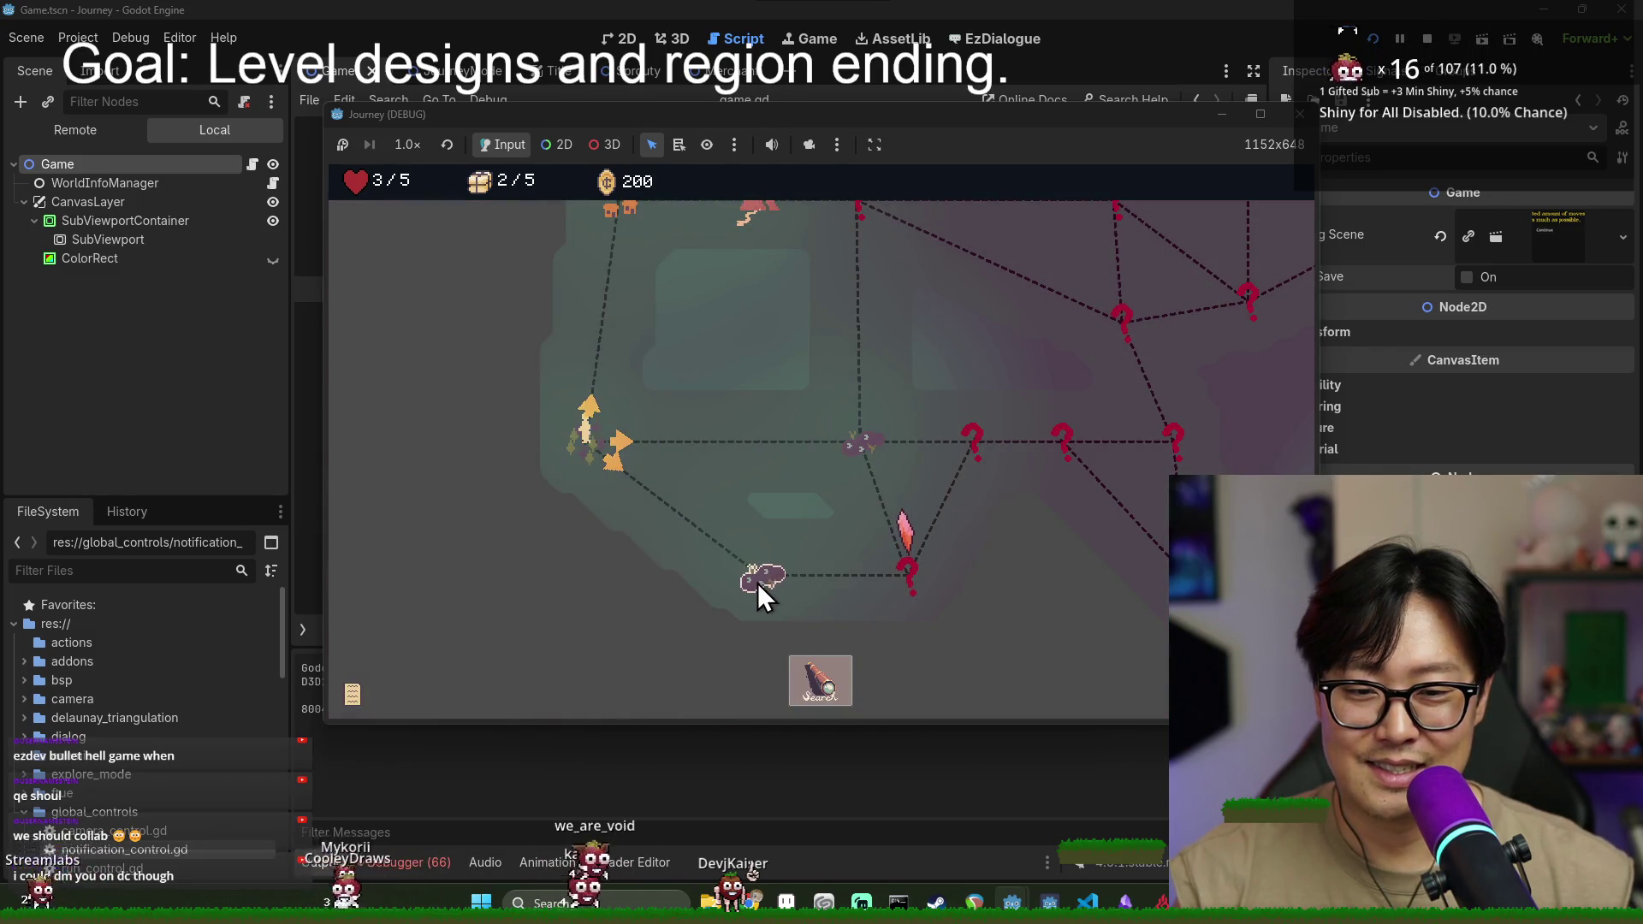
- Walk the dashed paths past the enemy nodes until health runs out, reaching 7/20 locations
{"action": "left_click", "coordinate": [757, 583]}
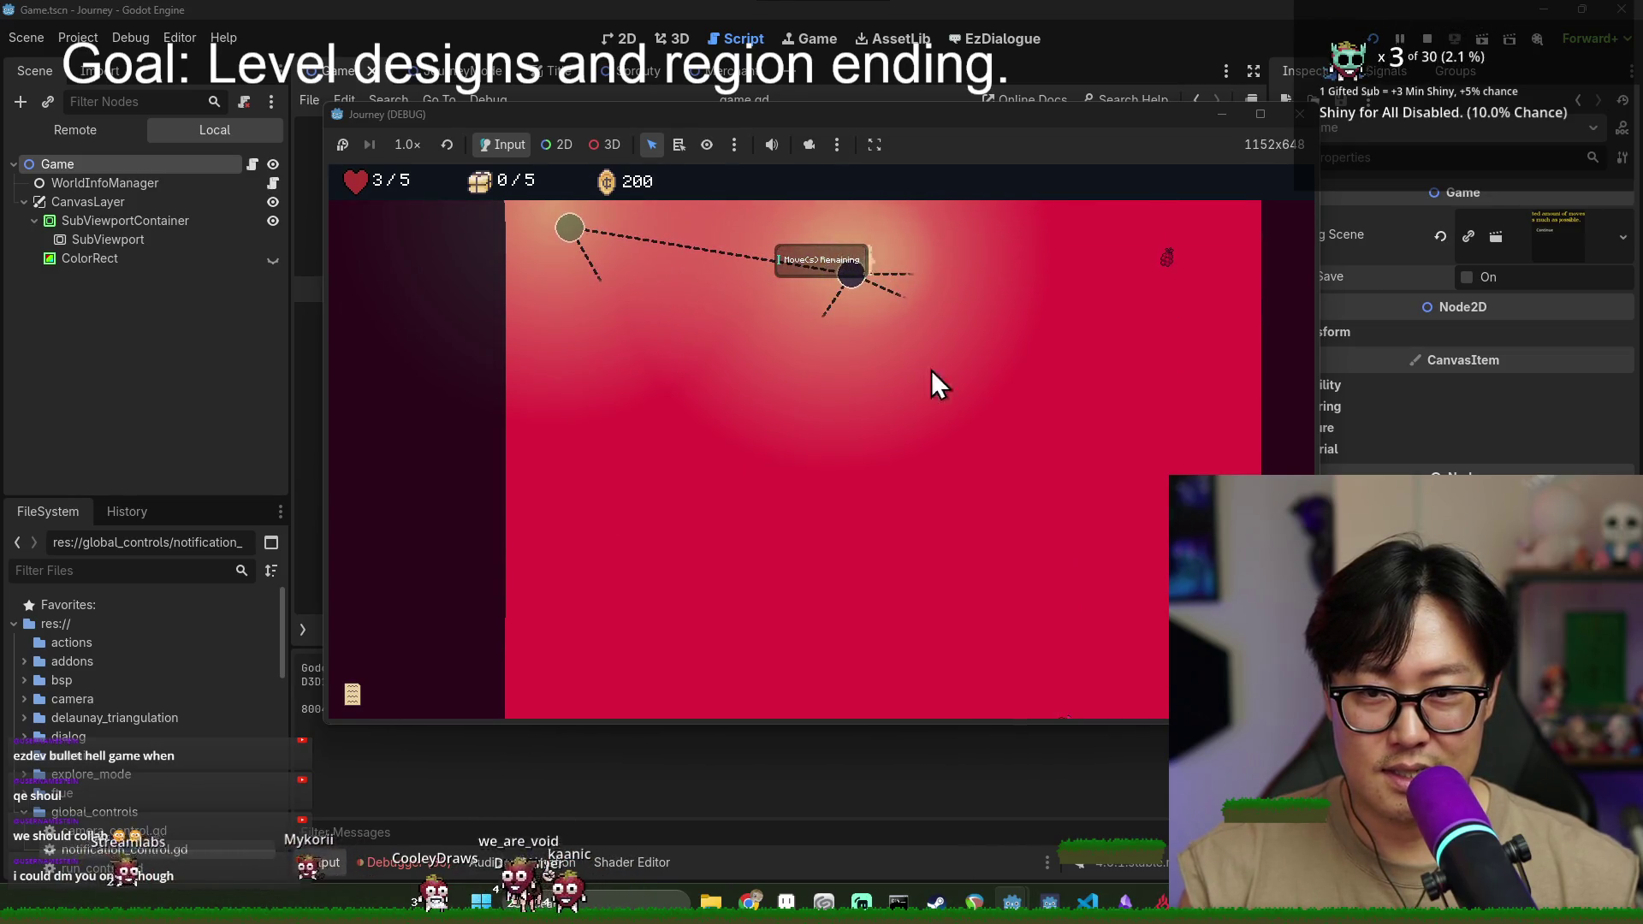
{"action": "key", "text": "Right"}
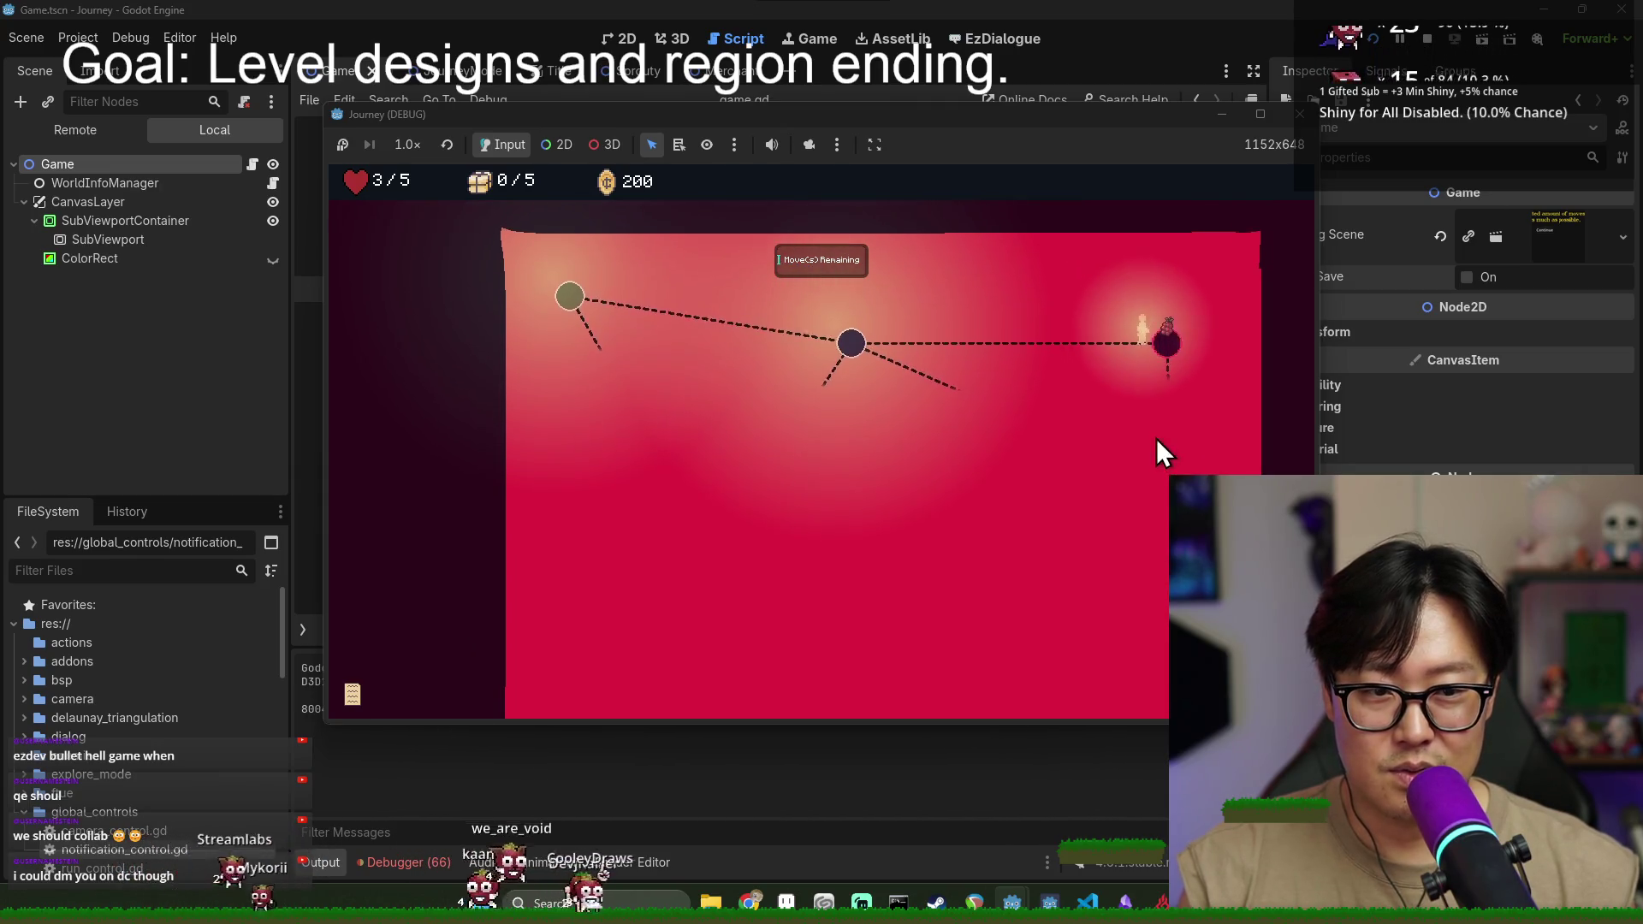
{"action": "left_click", "coordinate": [1166, 396]}
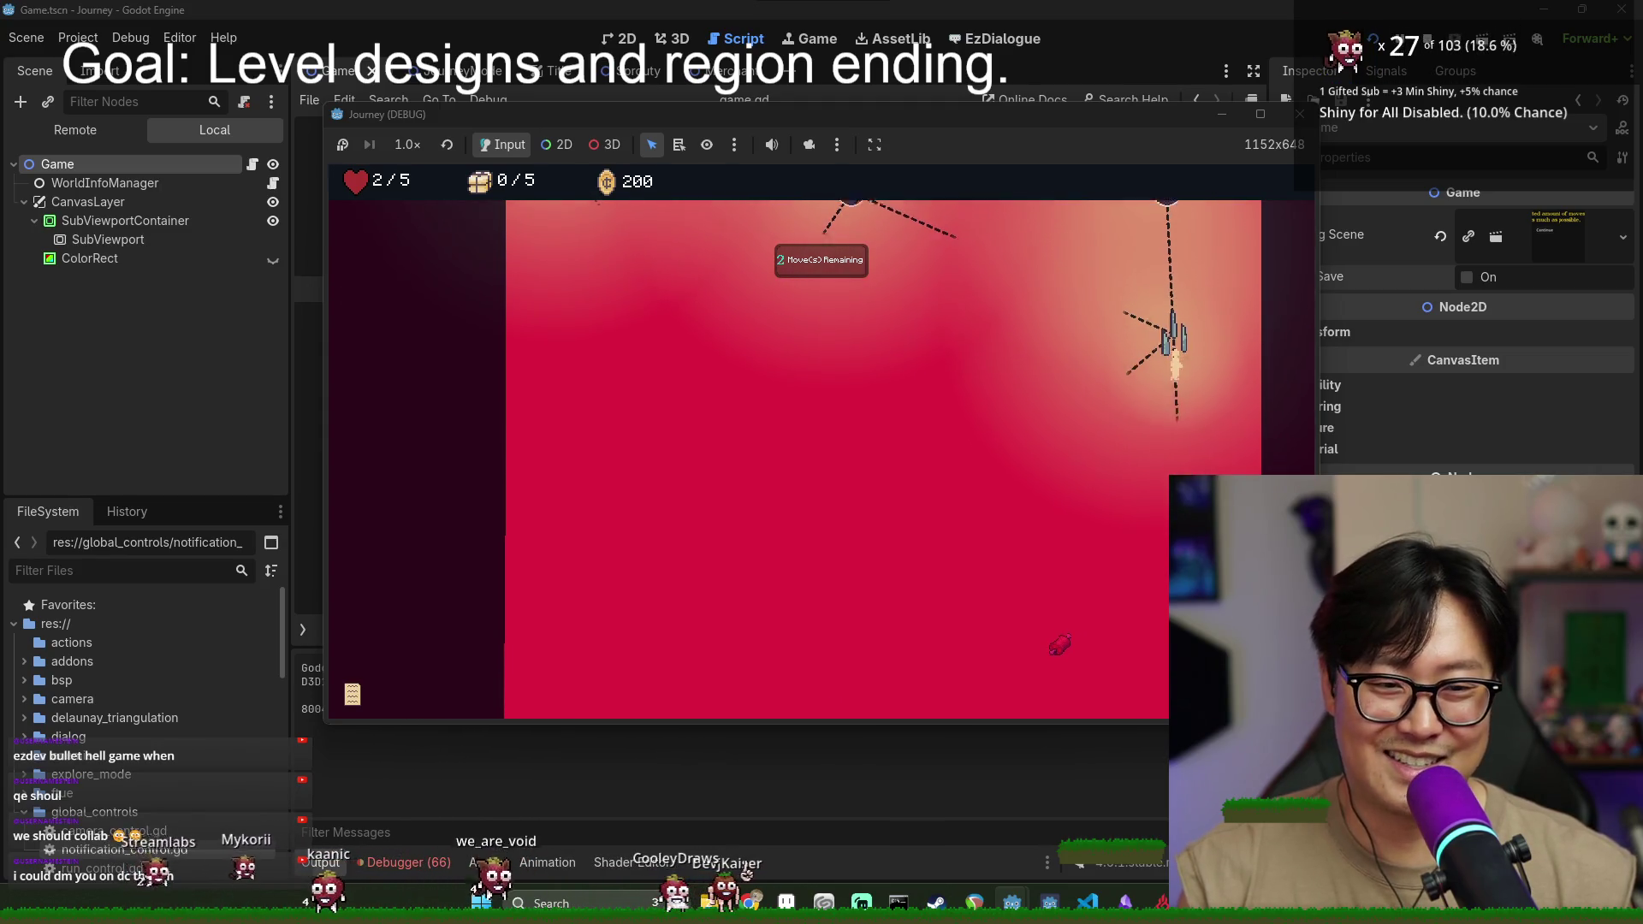
{"action": "left_click", "coordinate": [1162, 450]}
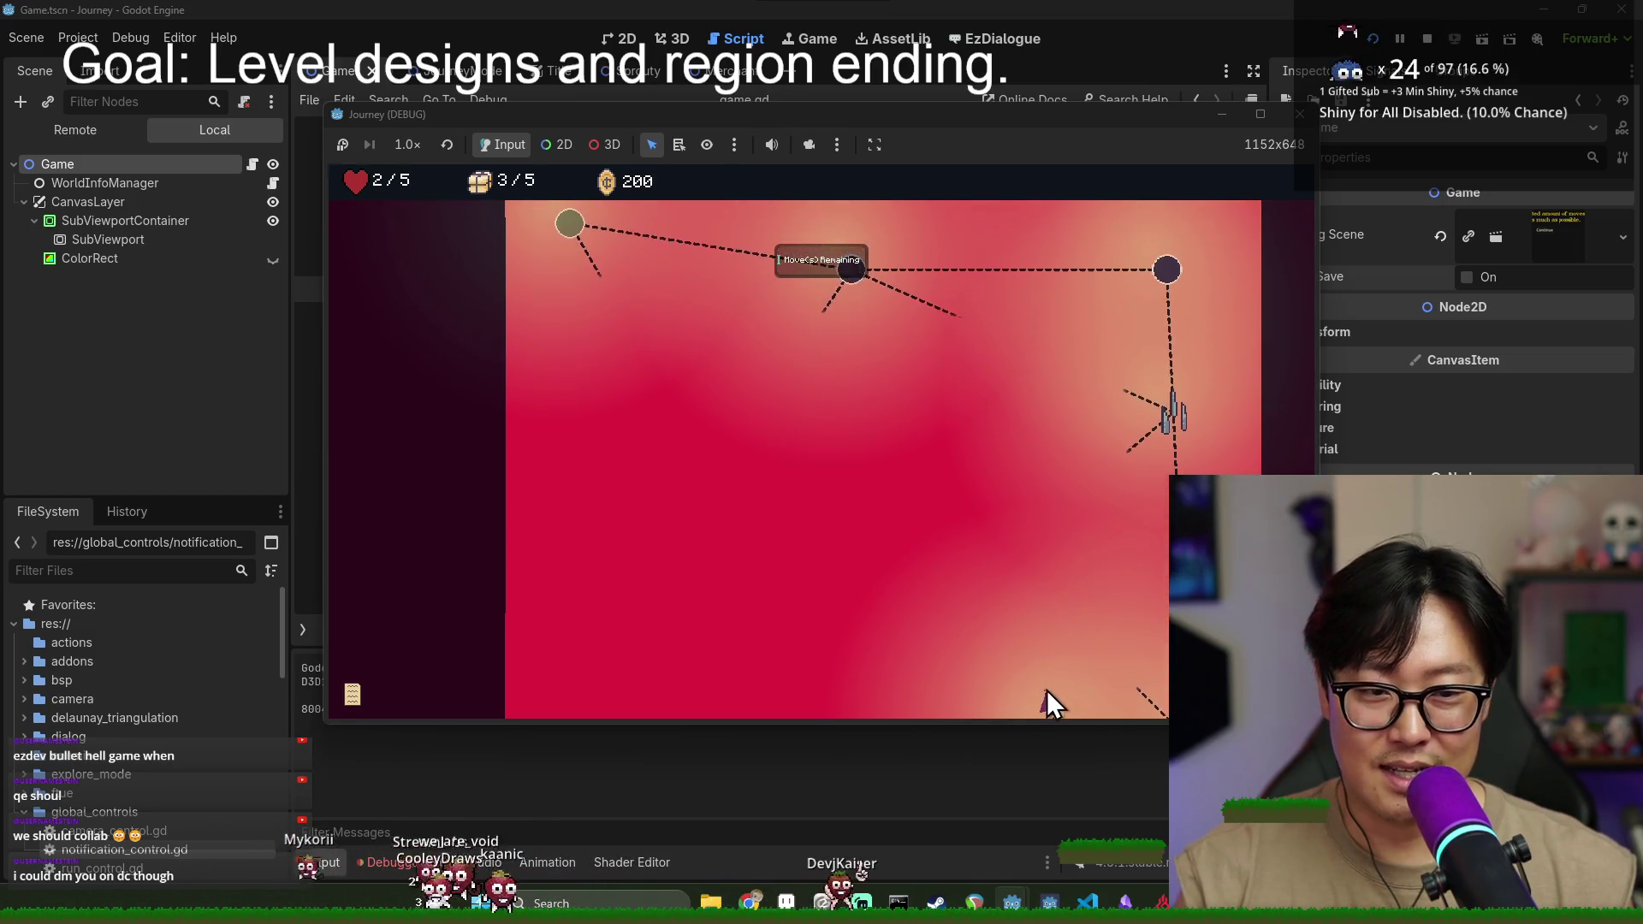
{"action": "left_click", "coordinate": [1046, 690]}
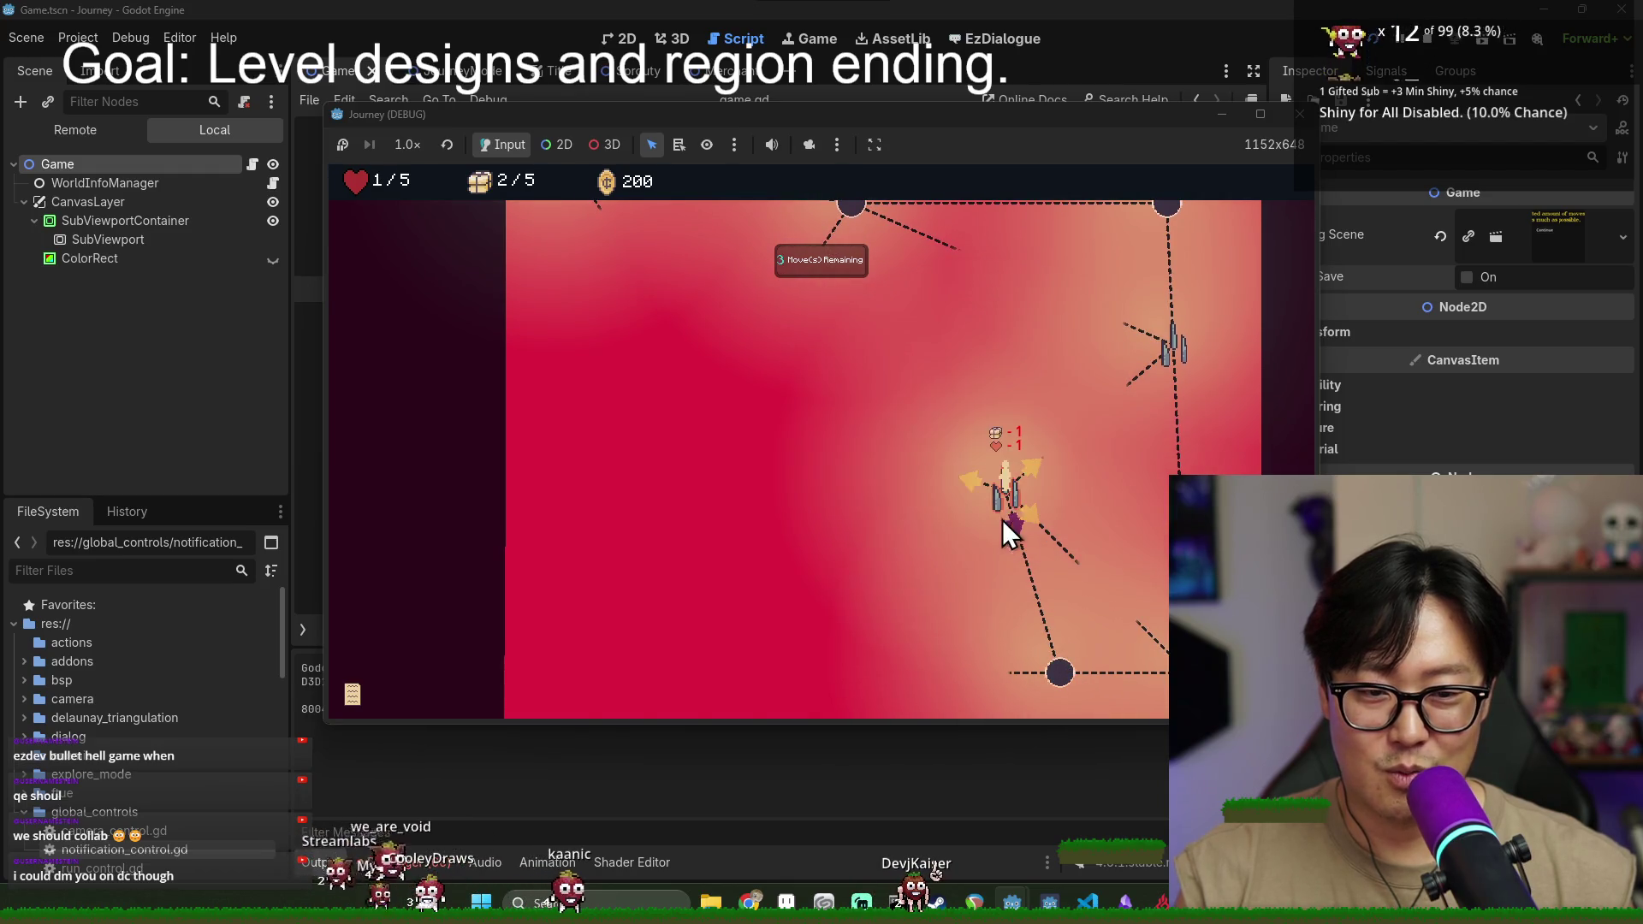
{"action": "left_click", "coordinate": [969, 481]}
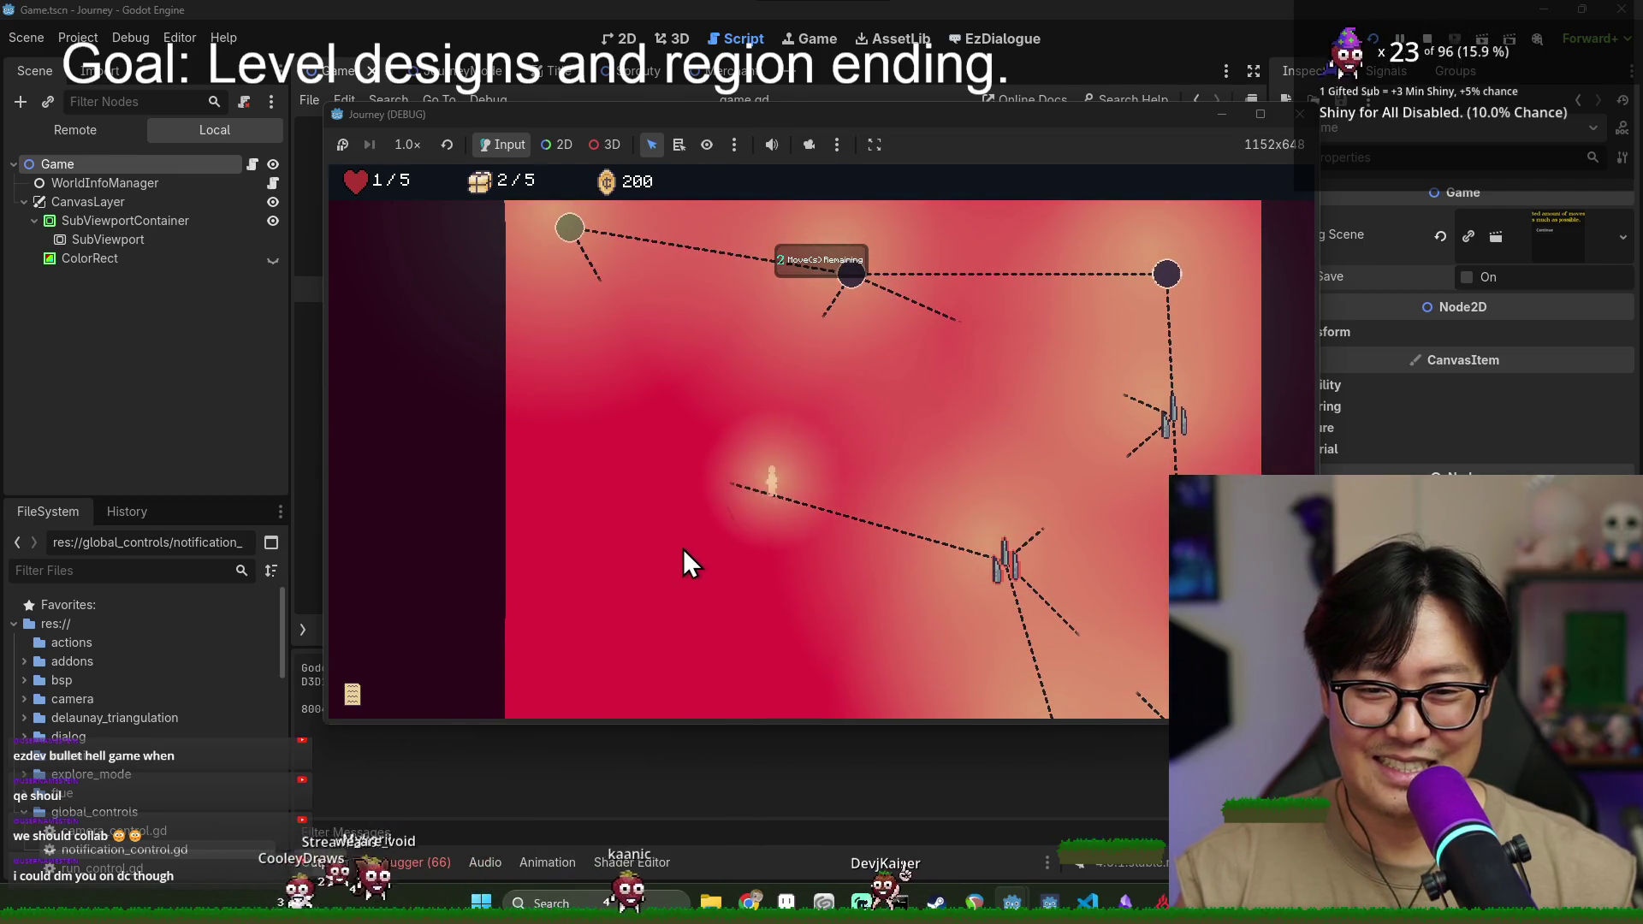
{"action": "left_click", "coordinate": [690, 445]}
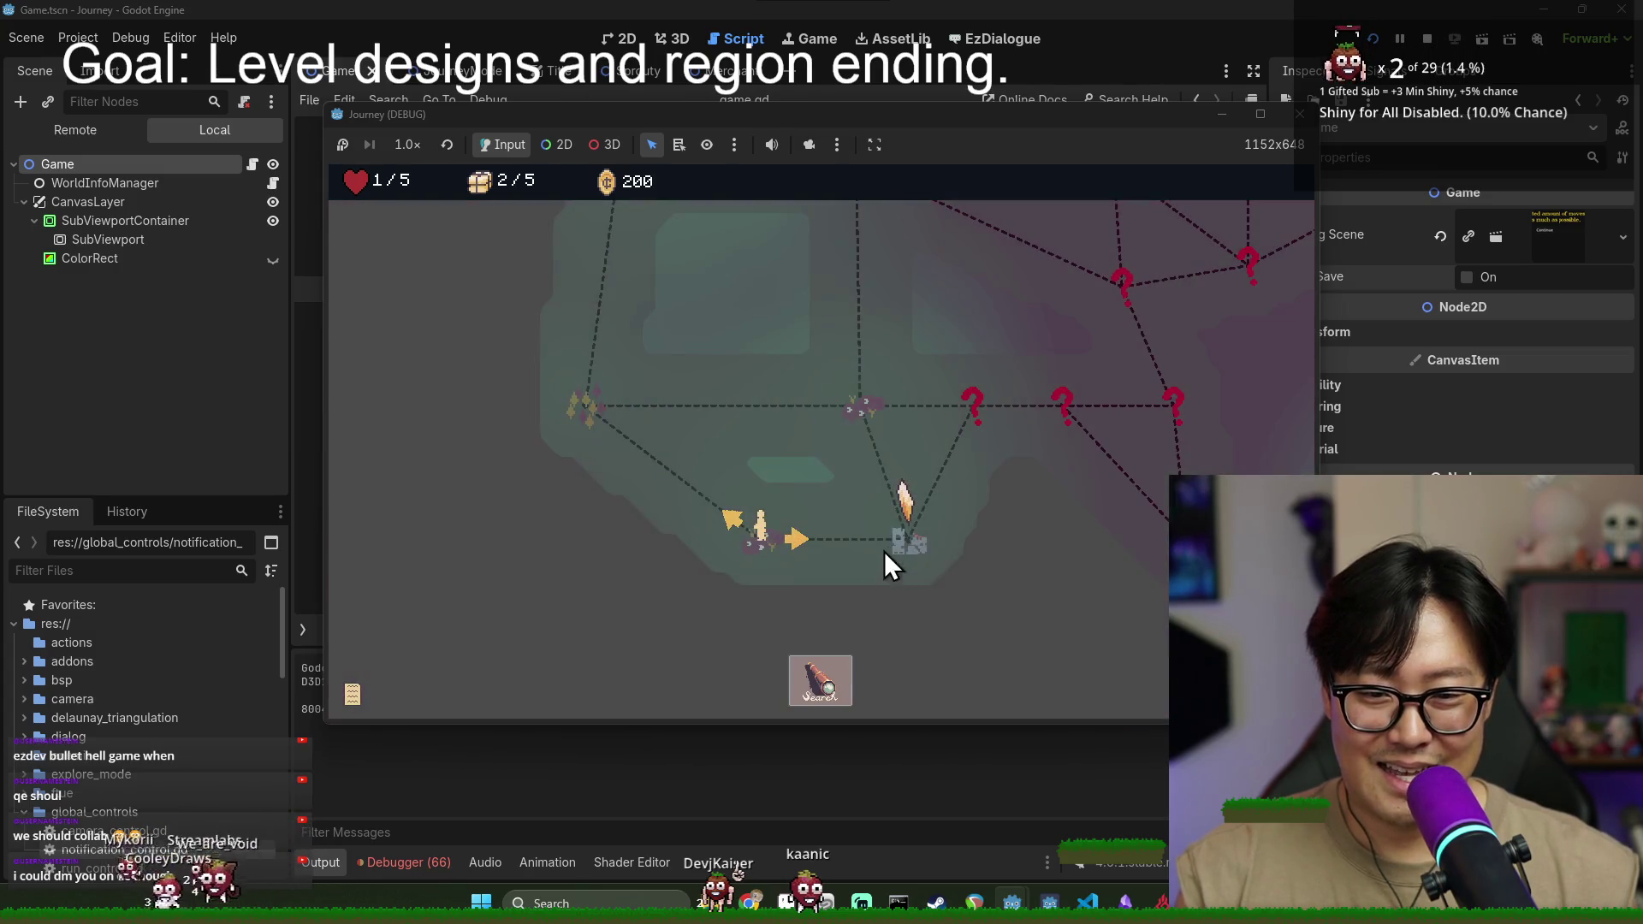
{"action": "left_click", "coordinate": [897, 552]}
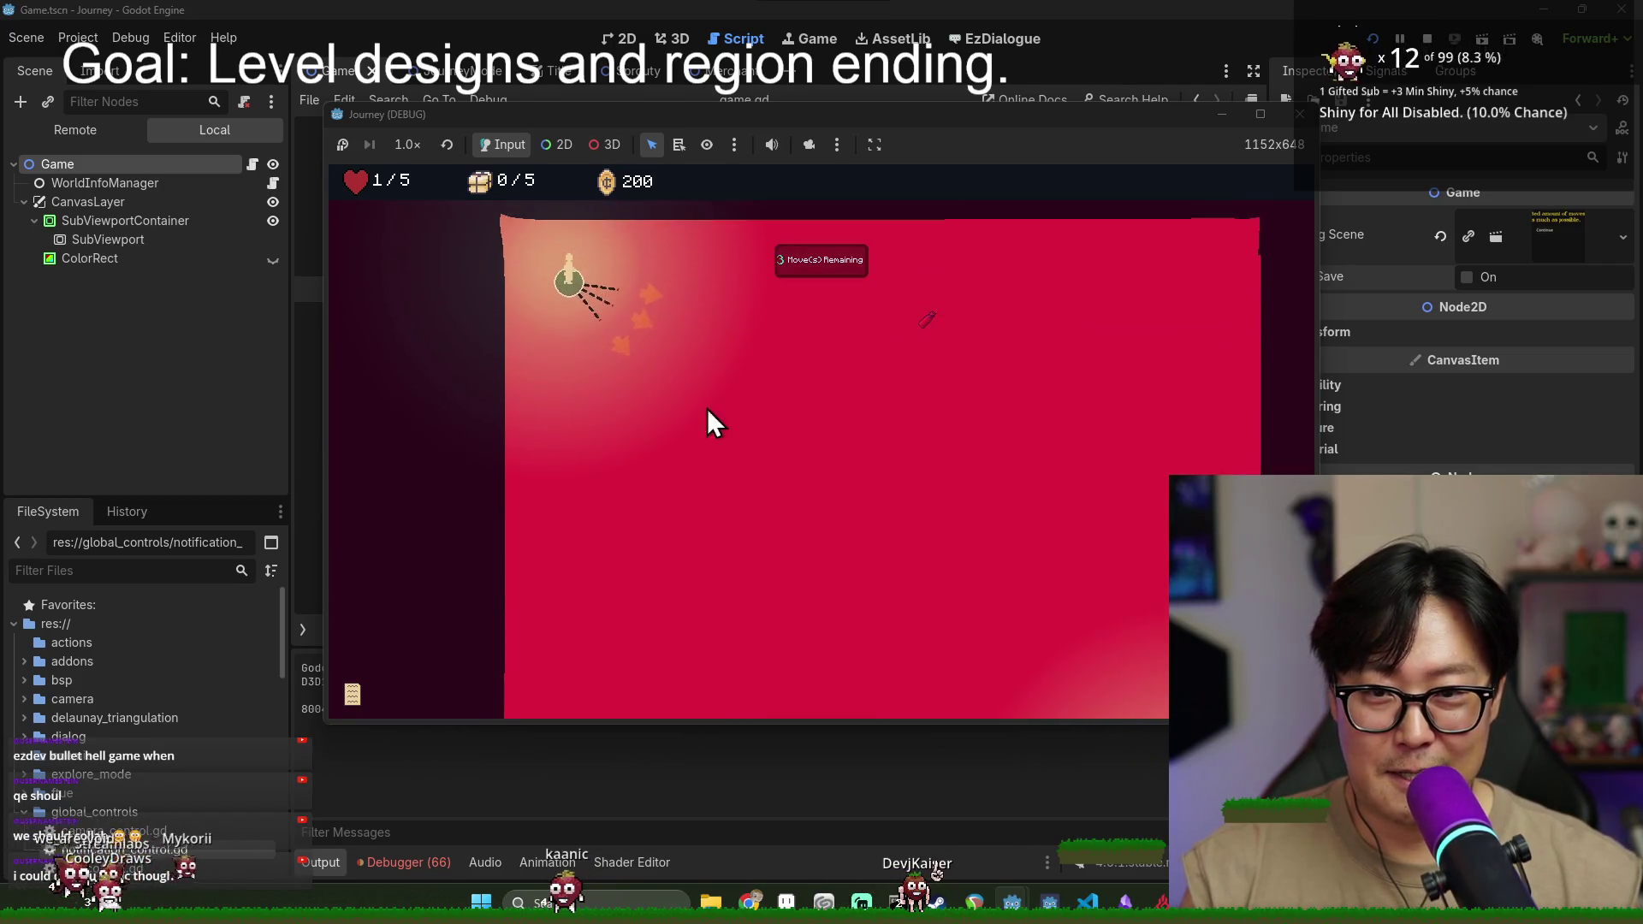
{"action": "left_click", "coordinate": [656, 343]}
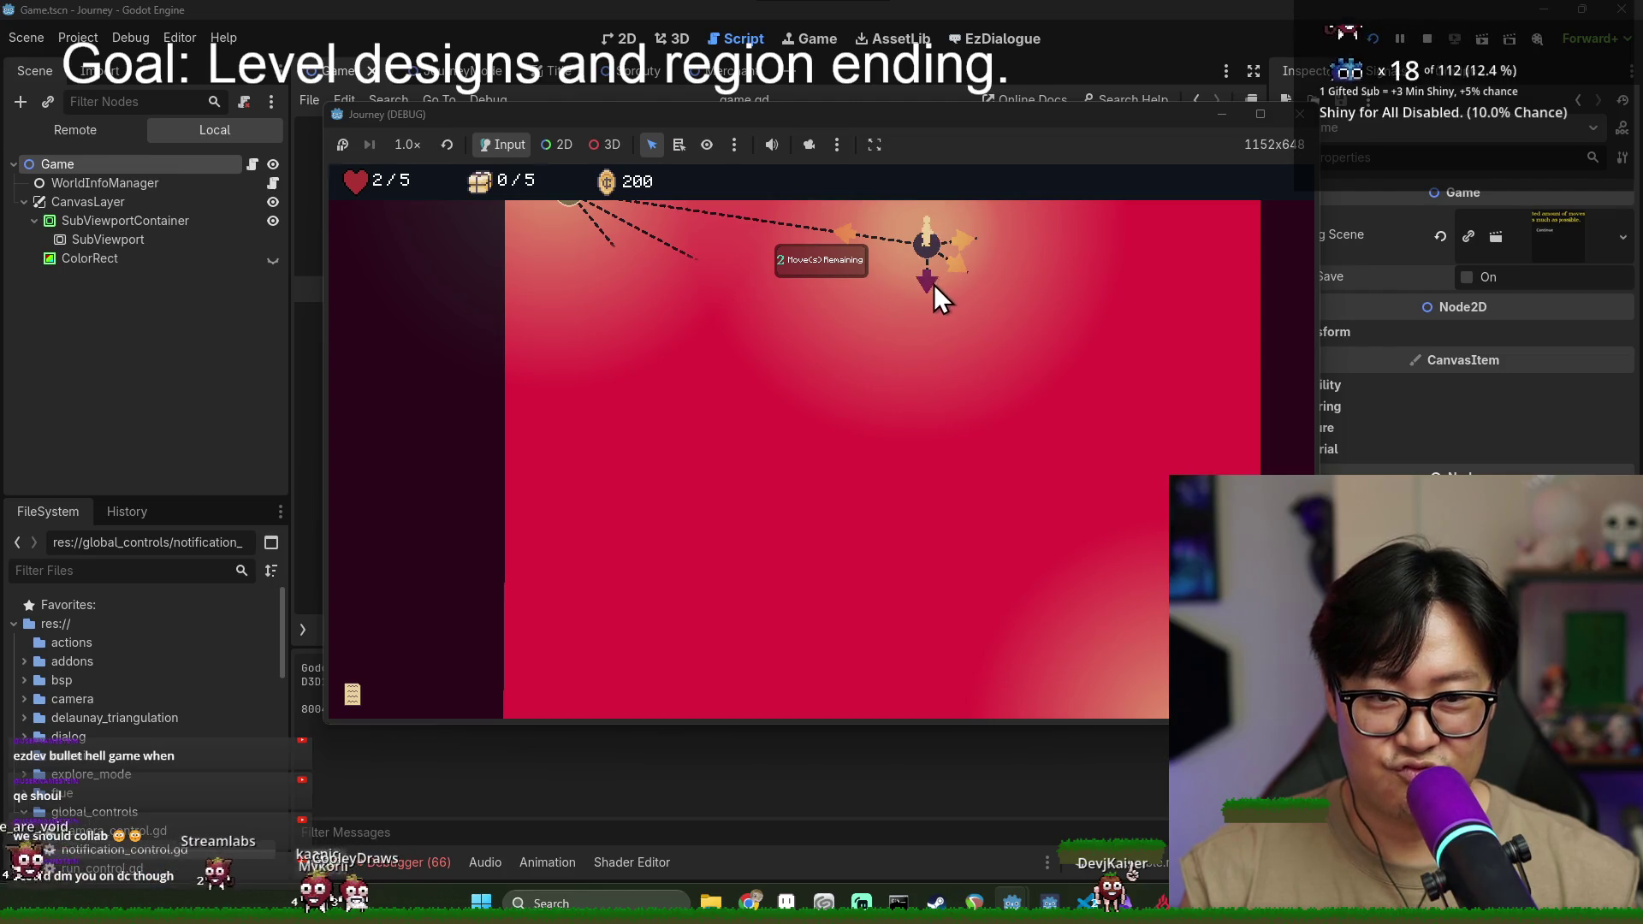
{"action": "left_click", "coordinate": [928, 291]}
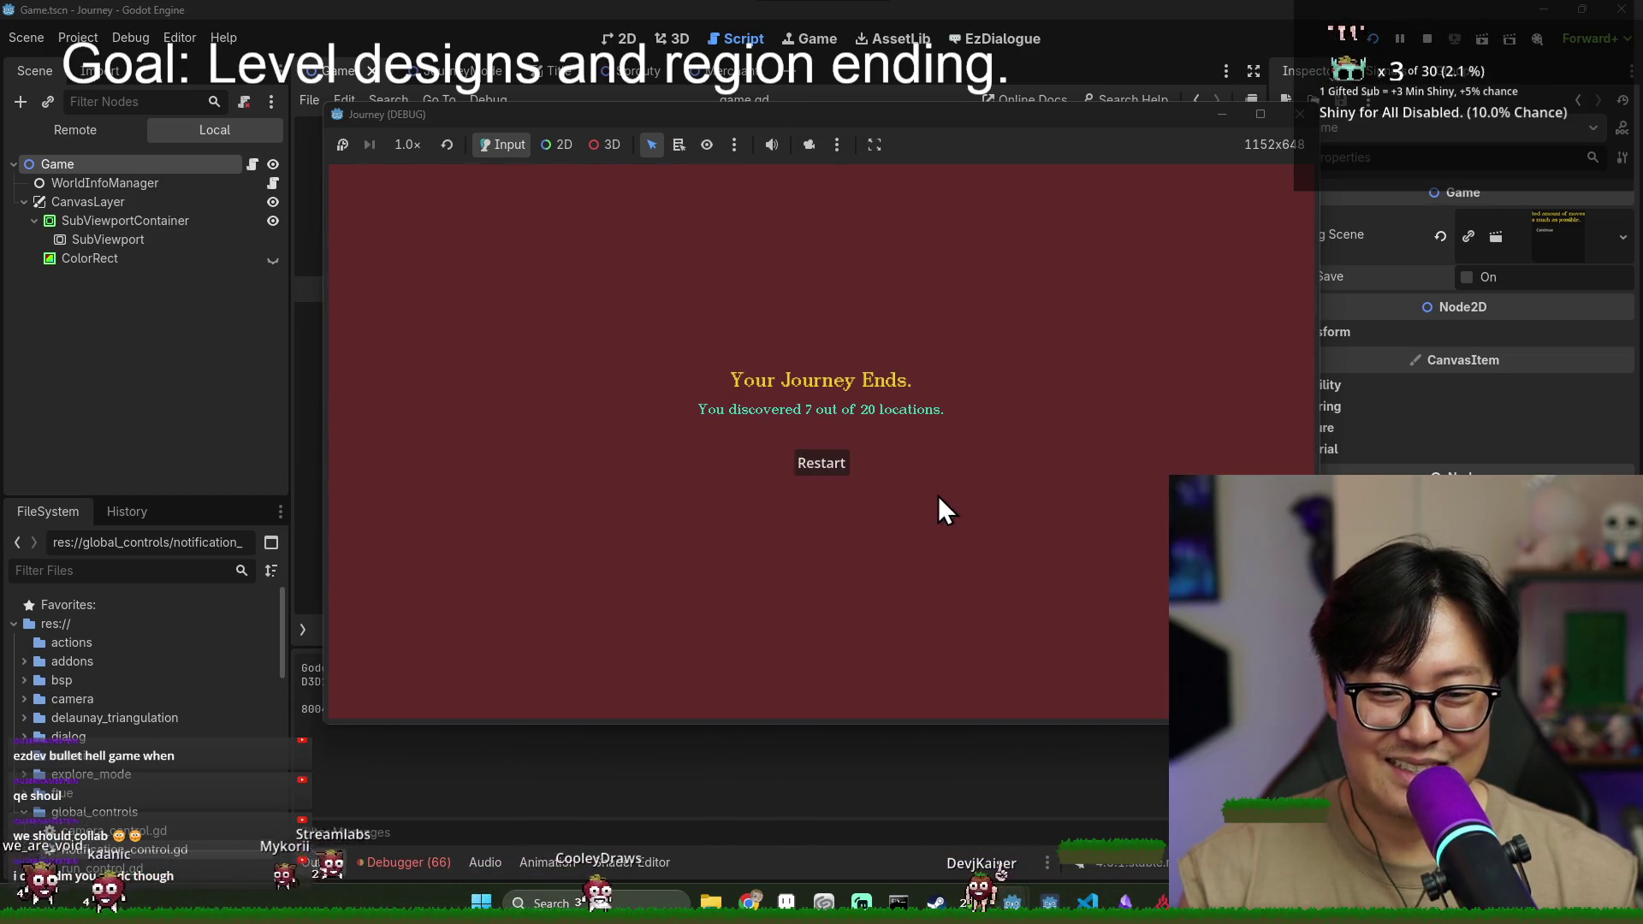
- Relaunch the game and choose New Game for a fresh 5/5-heart run
{"action": "left_click", "coordinate": [1480, 34]}
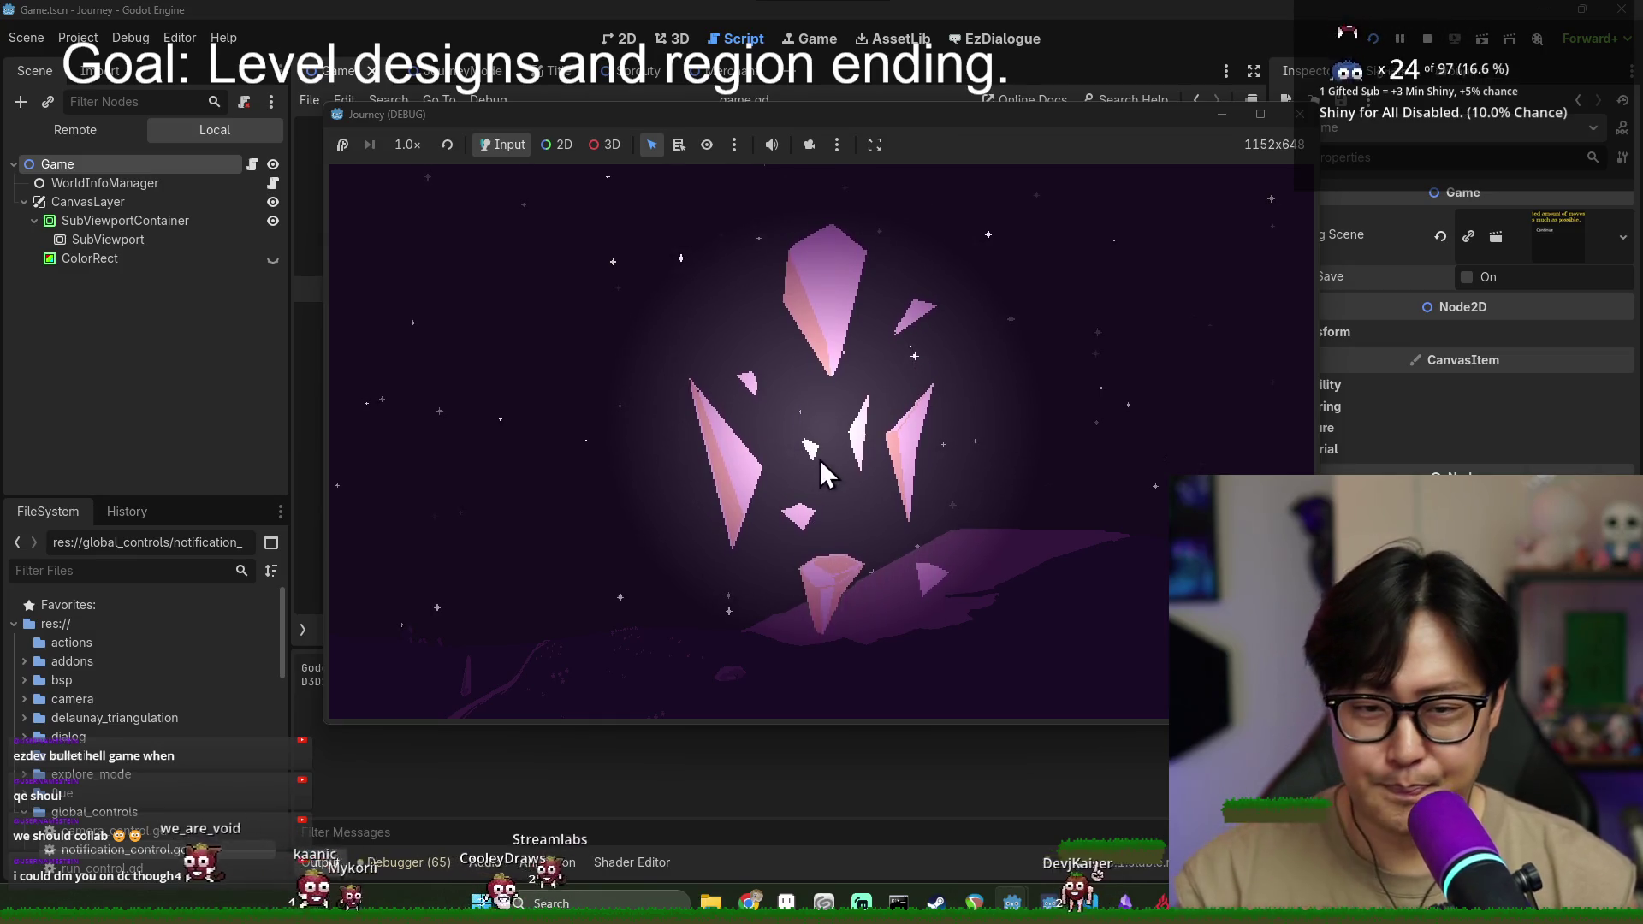
{"action": "left_click", "coordinate": [593, 454]}
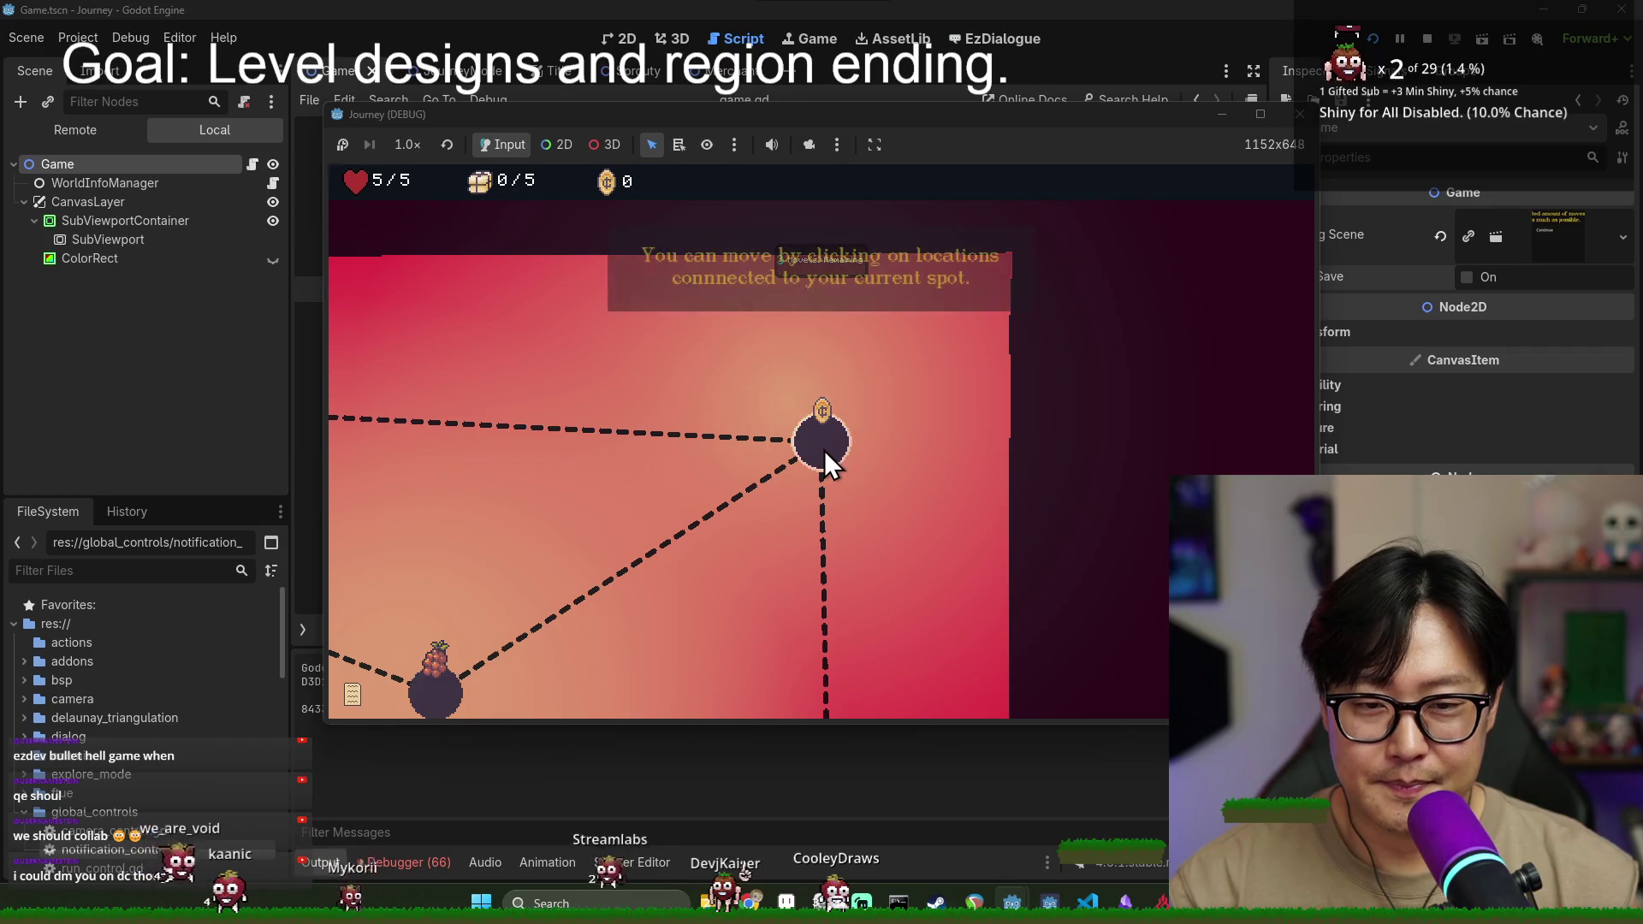
- Dismiss the movement hints, visit the upper-right node, and acknowledge the provision explanation
{"action": "left_click", "coordinate": [834, 452]}
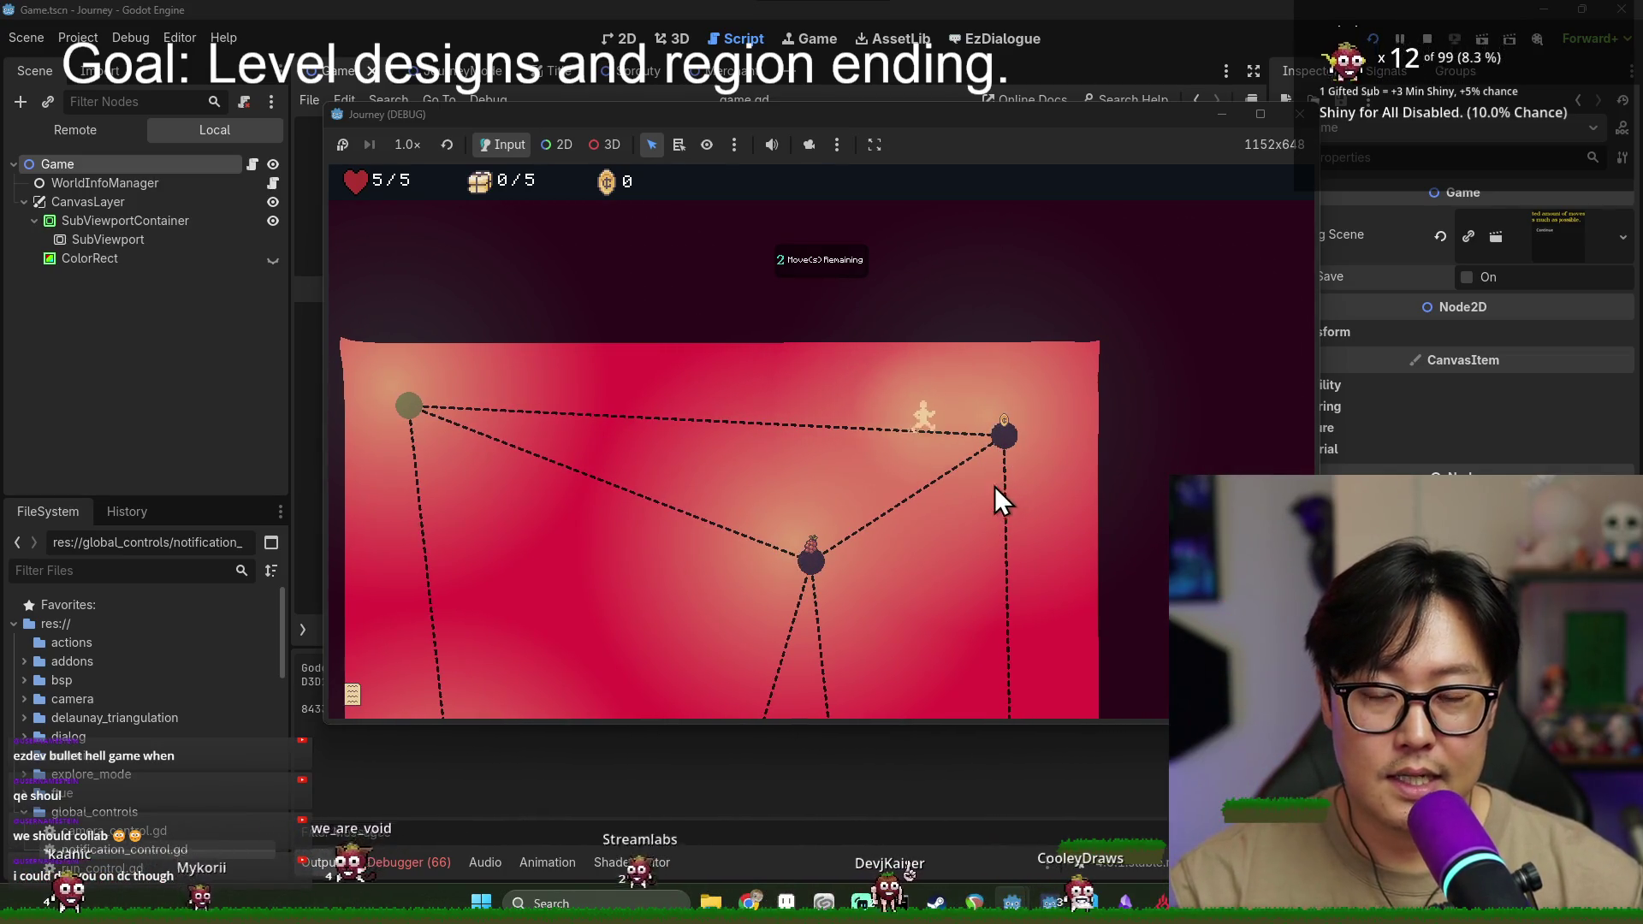
{"action": "left_click", "coordinate": [817, 445]}
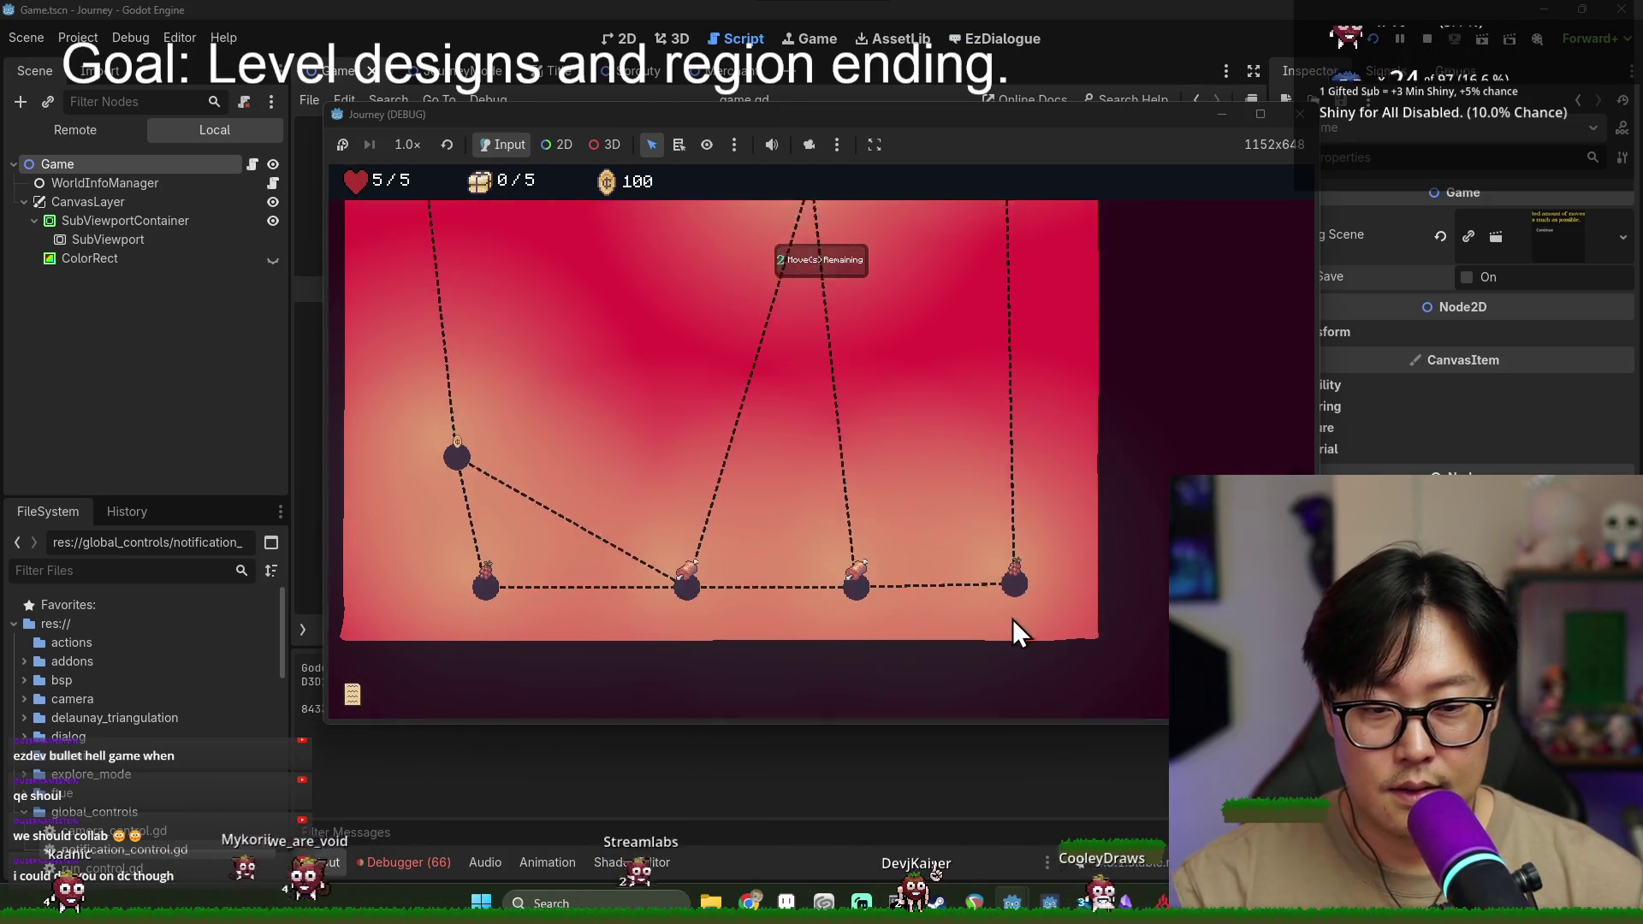
{"action": "left_click", "coordinate": [1015, 585]}
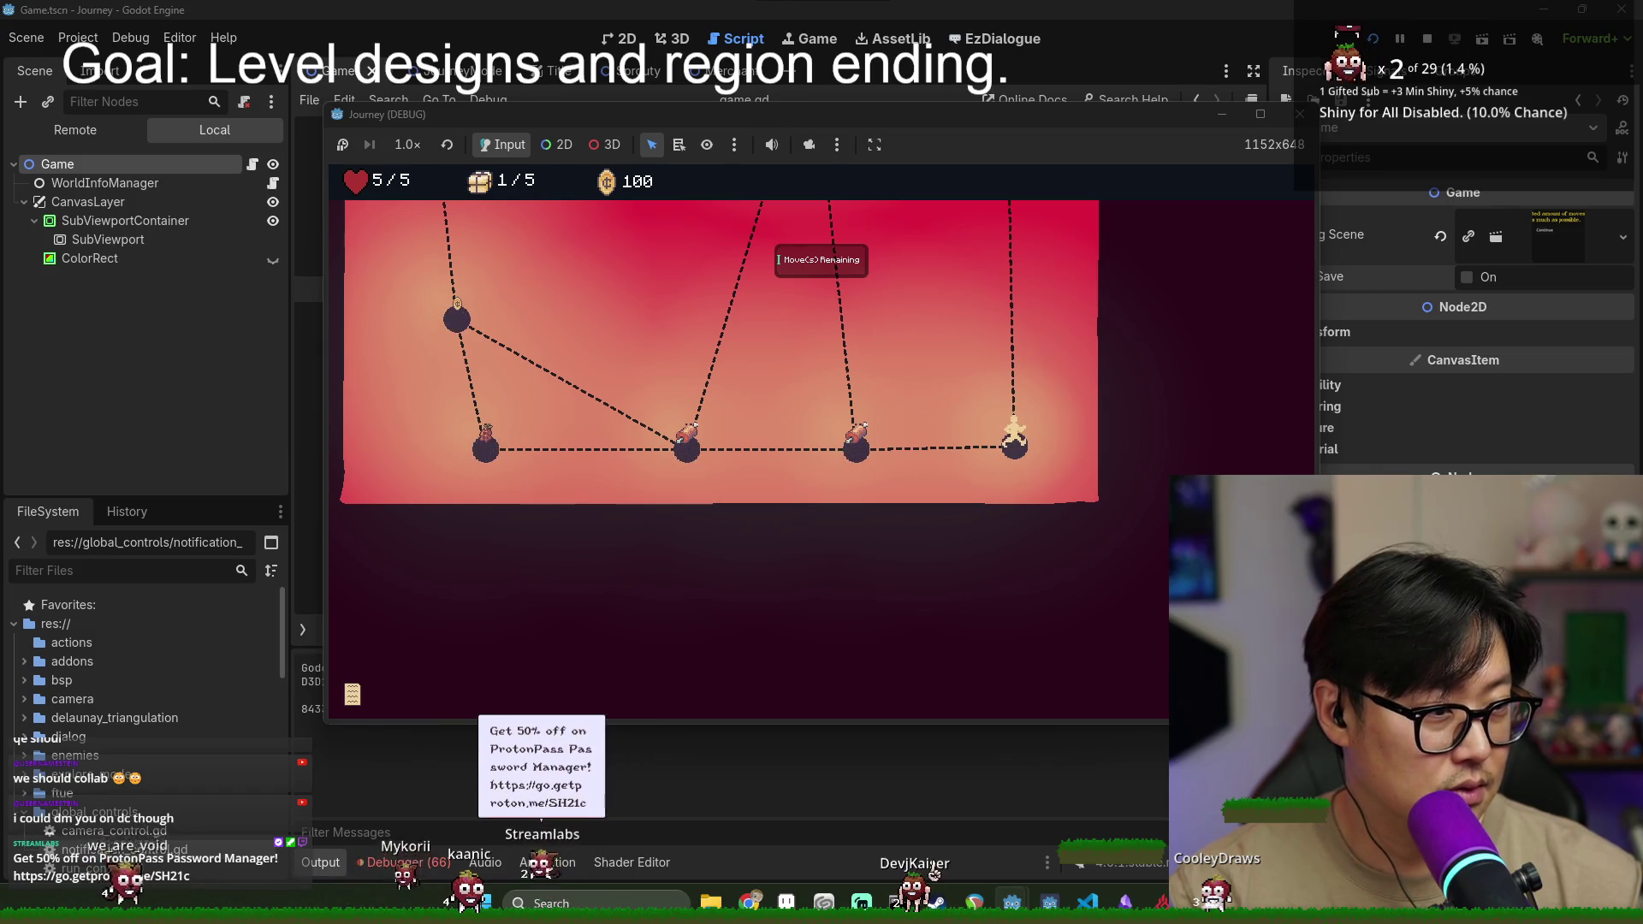
{"action": "left_click", "coordinate": [866, 451]}
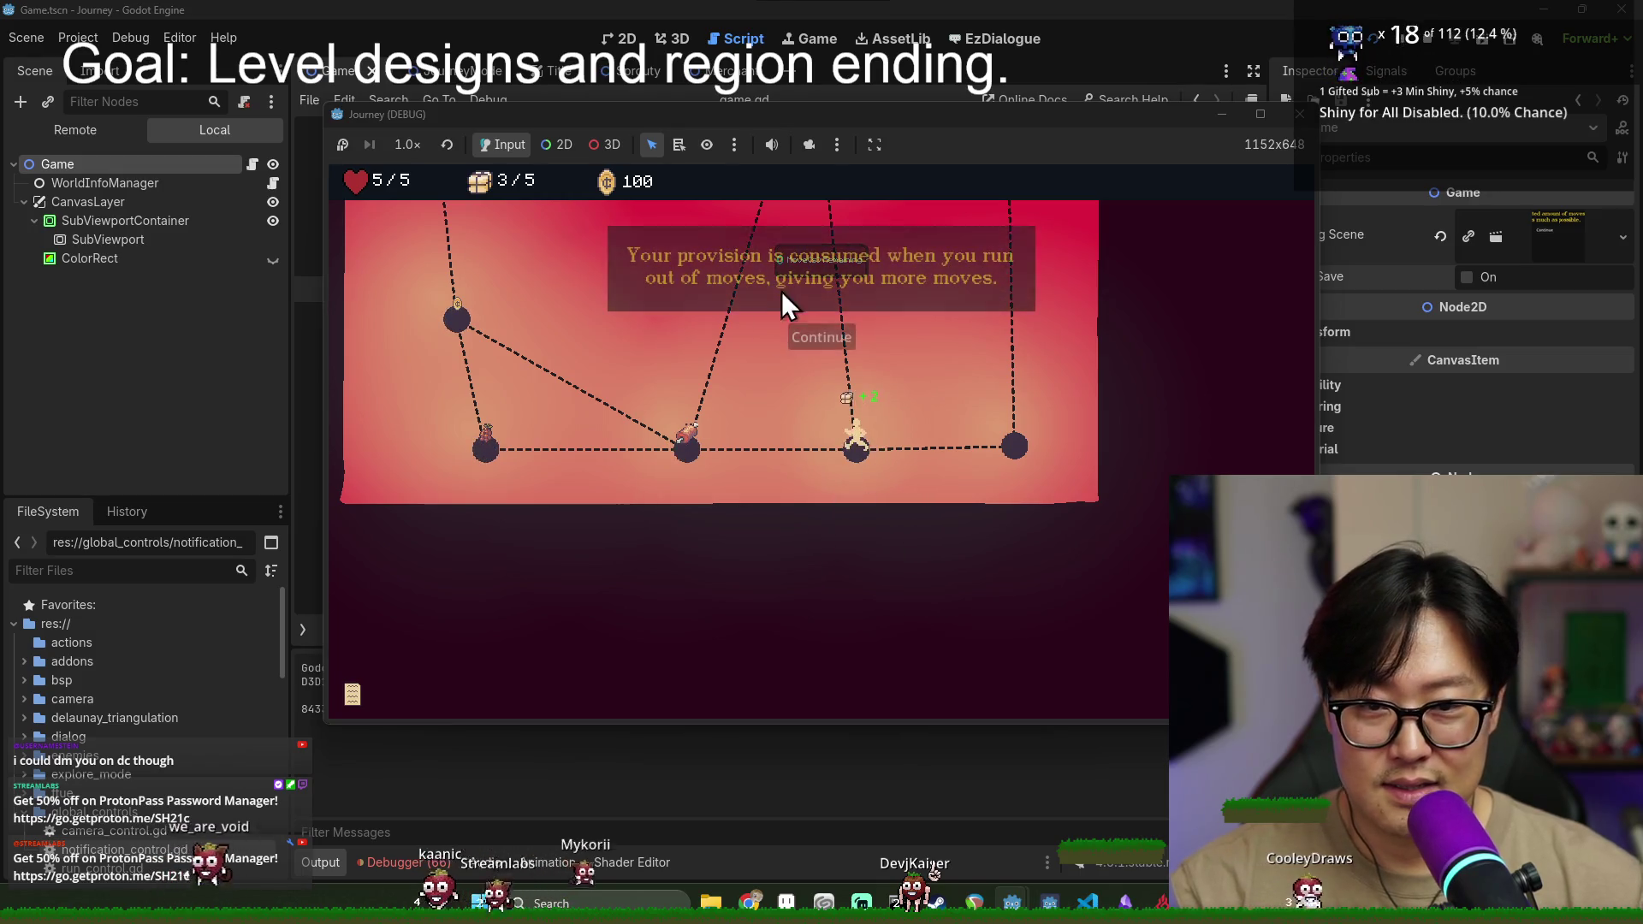
{"action": "left_click", "coordinate": [835, 344]}
- Walk left past the grape node and up to the exit, returning to the region map
{"action": "left_click", "coordinate": [690, 454]}
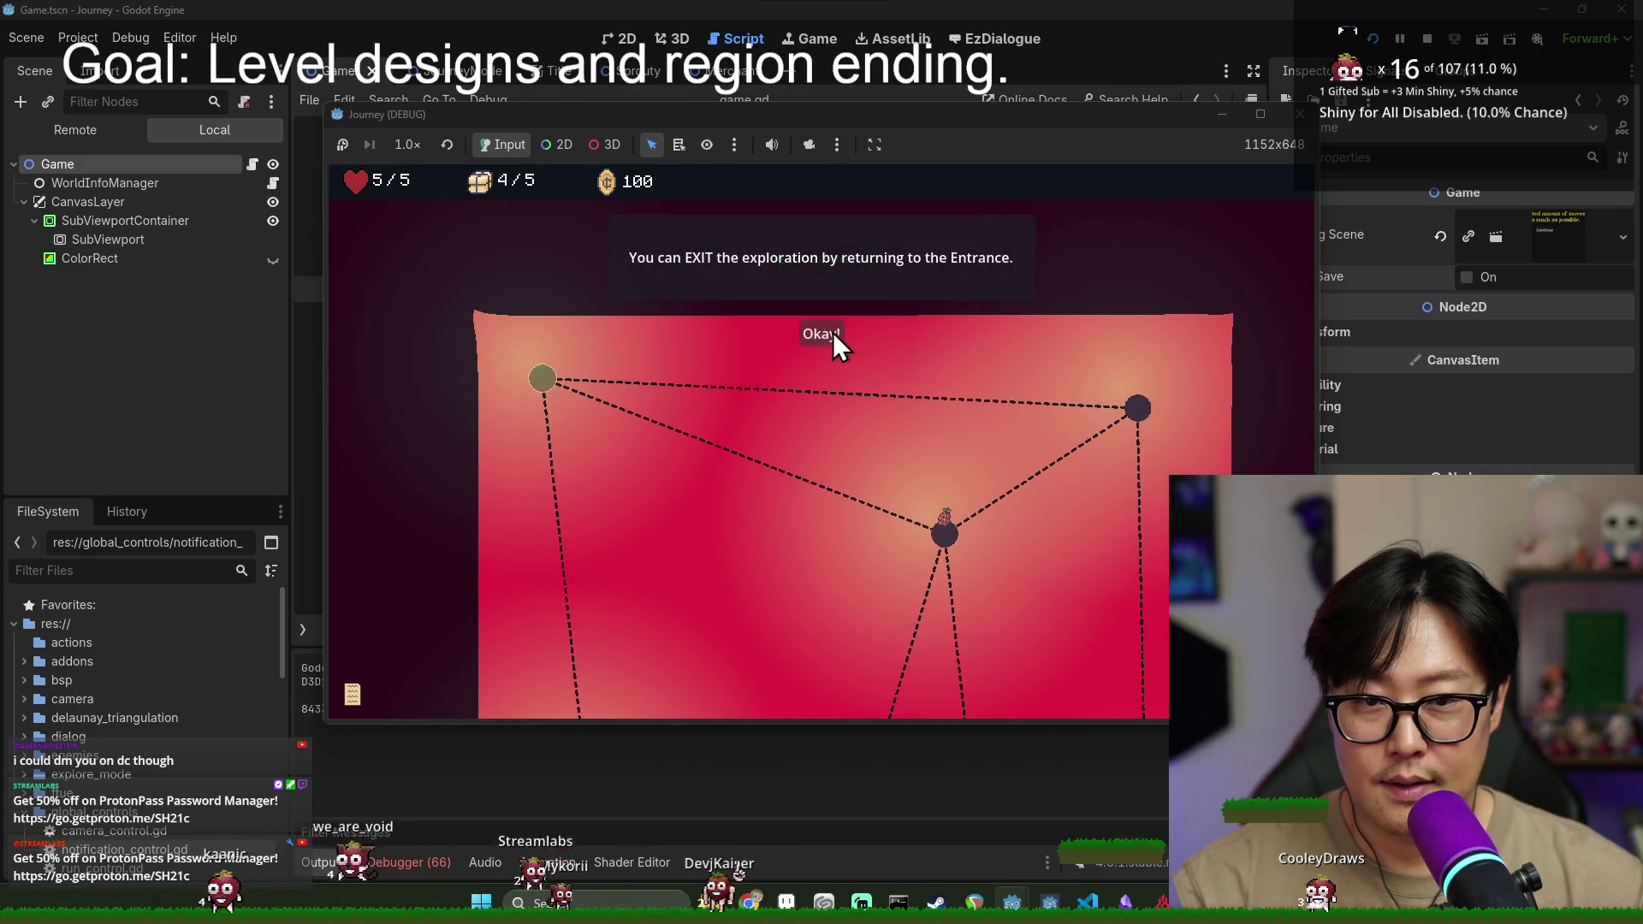
{"action": "left_click", "coordinate": [828, 333]}
{"action": "left_click", "coordinate": [497, 466]}
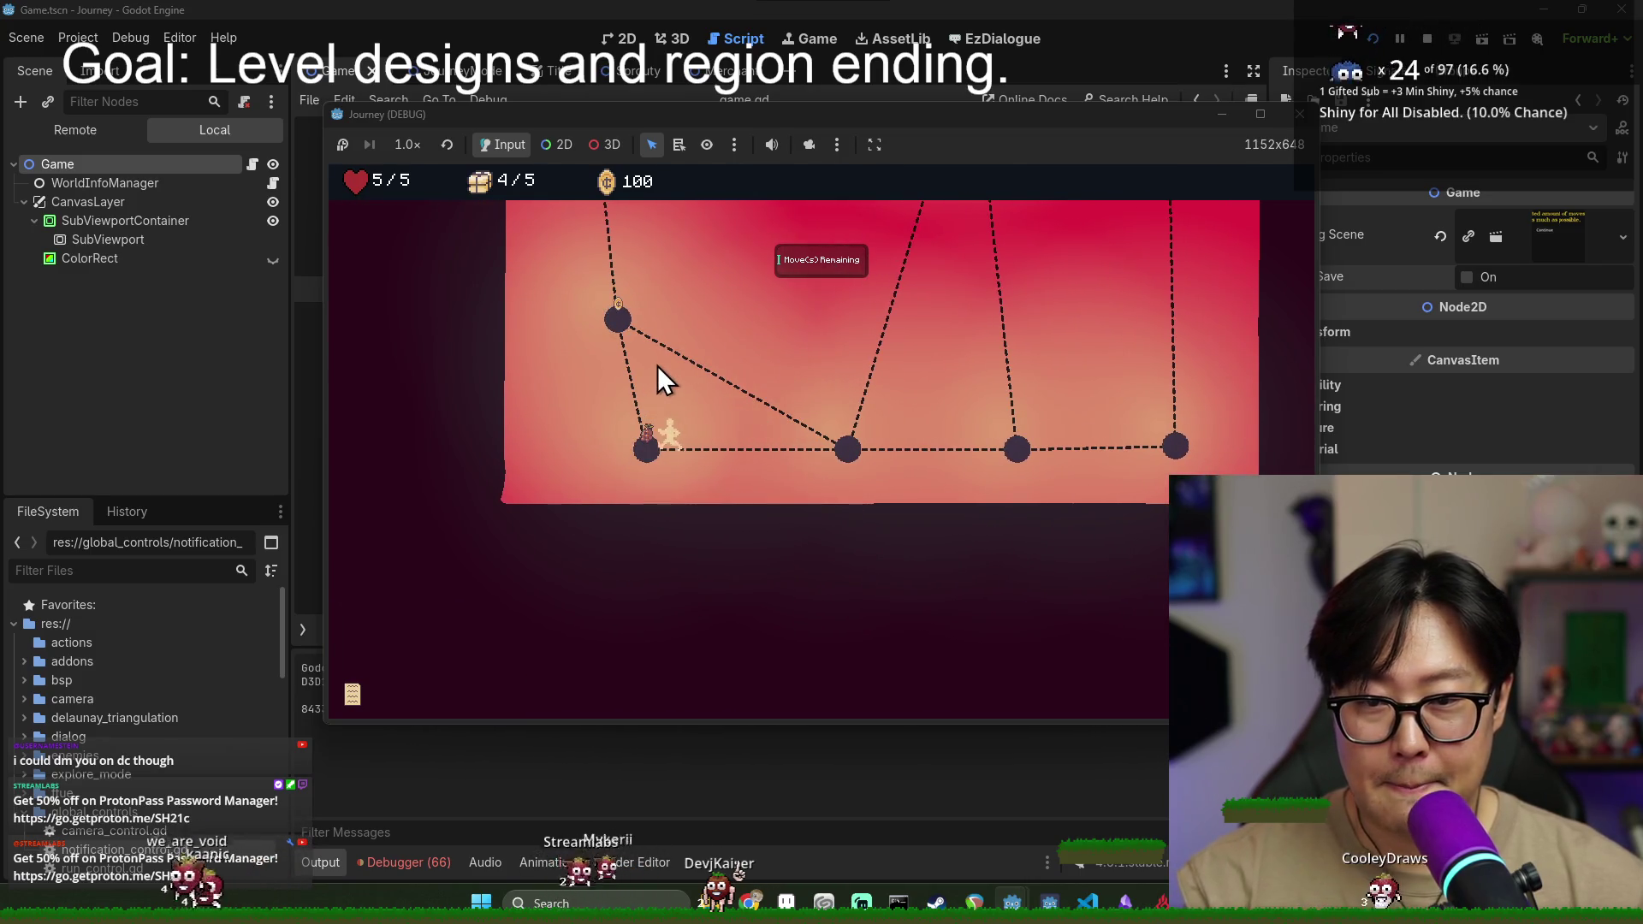
{"action": "left_click", "coordinate": [631, 346]}
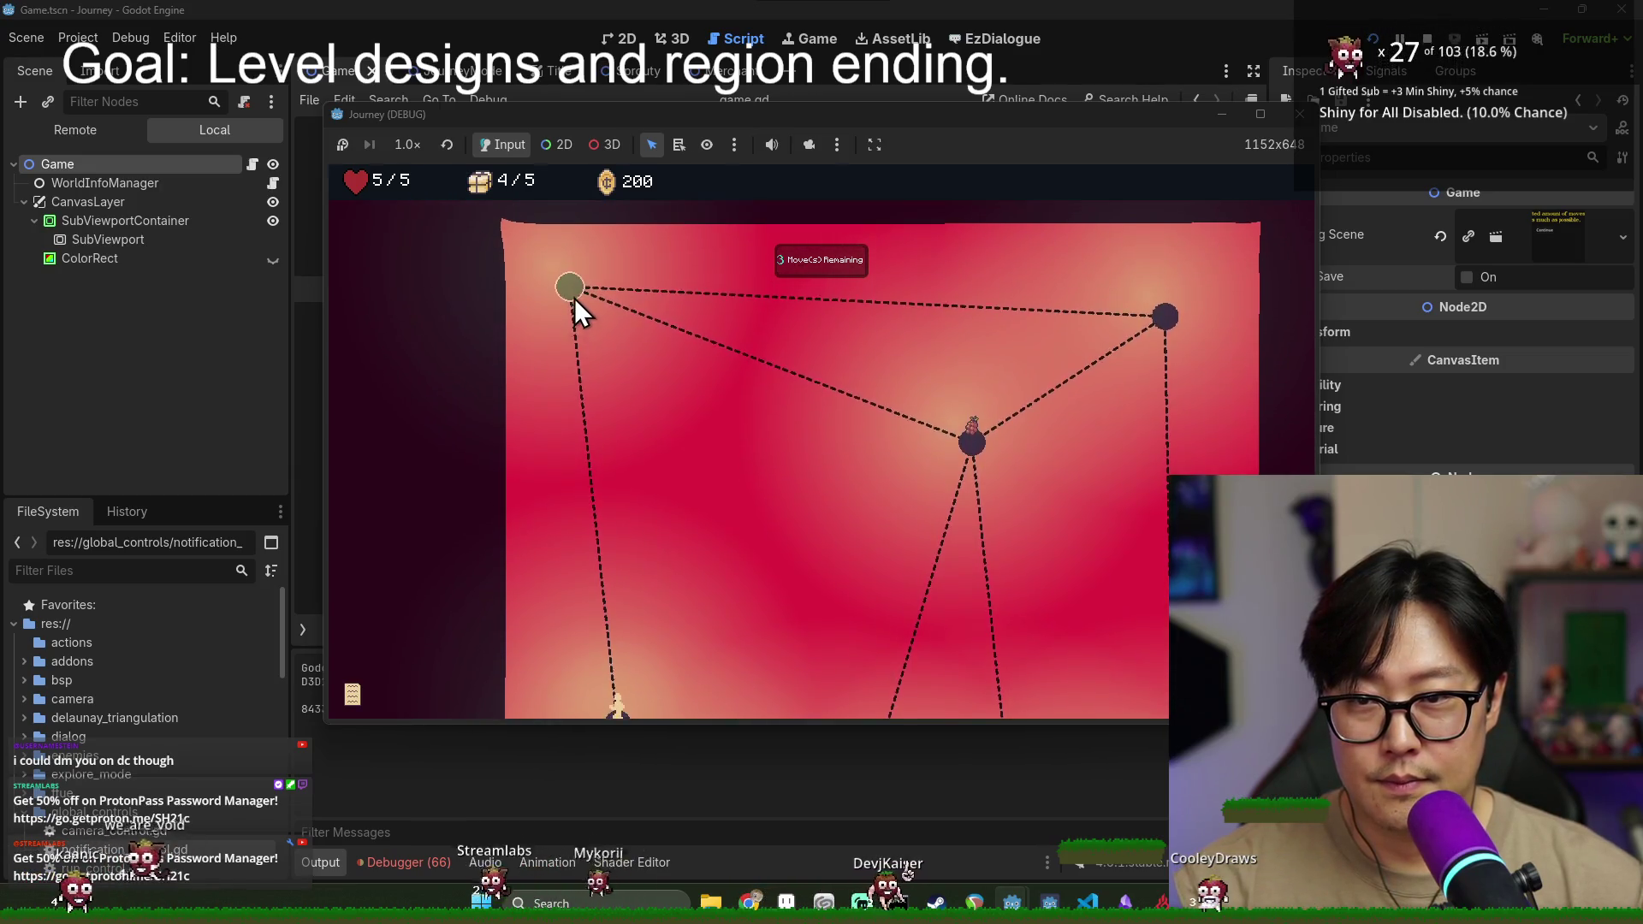
{"action": "left_click", "coordinate": [572, 291]}
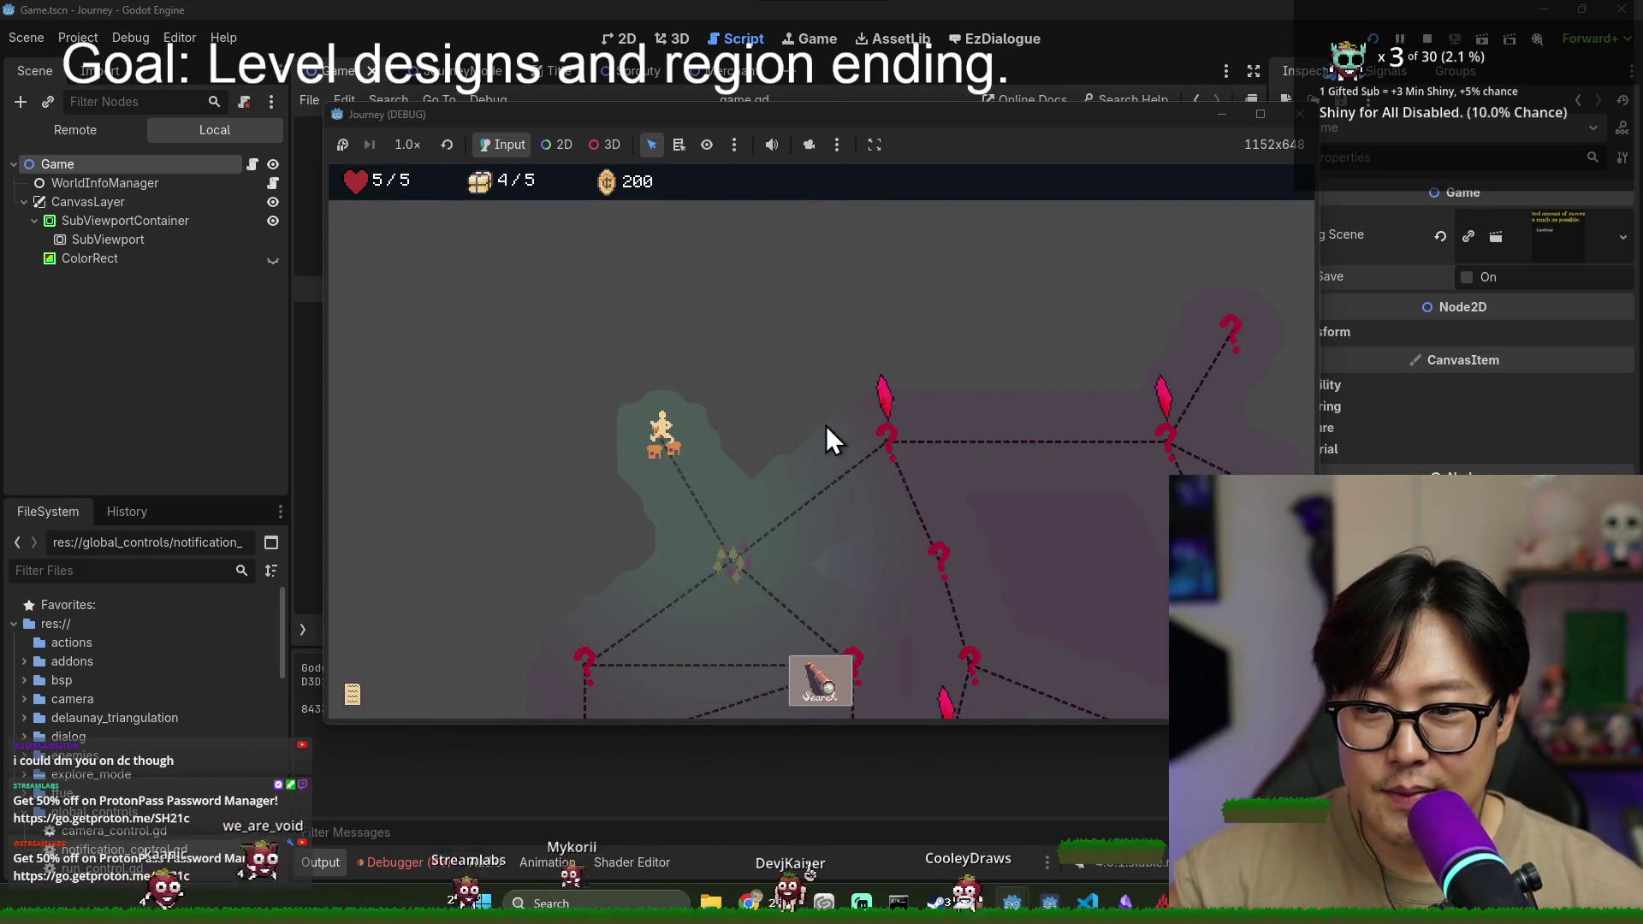
- Travel to the tent node on the map and dismiss the provisions tip
{"action": "left_click", "coordinate": [729, 494]}
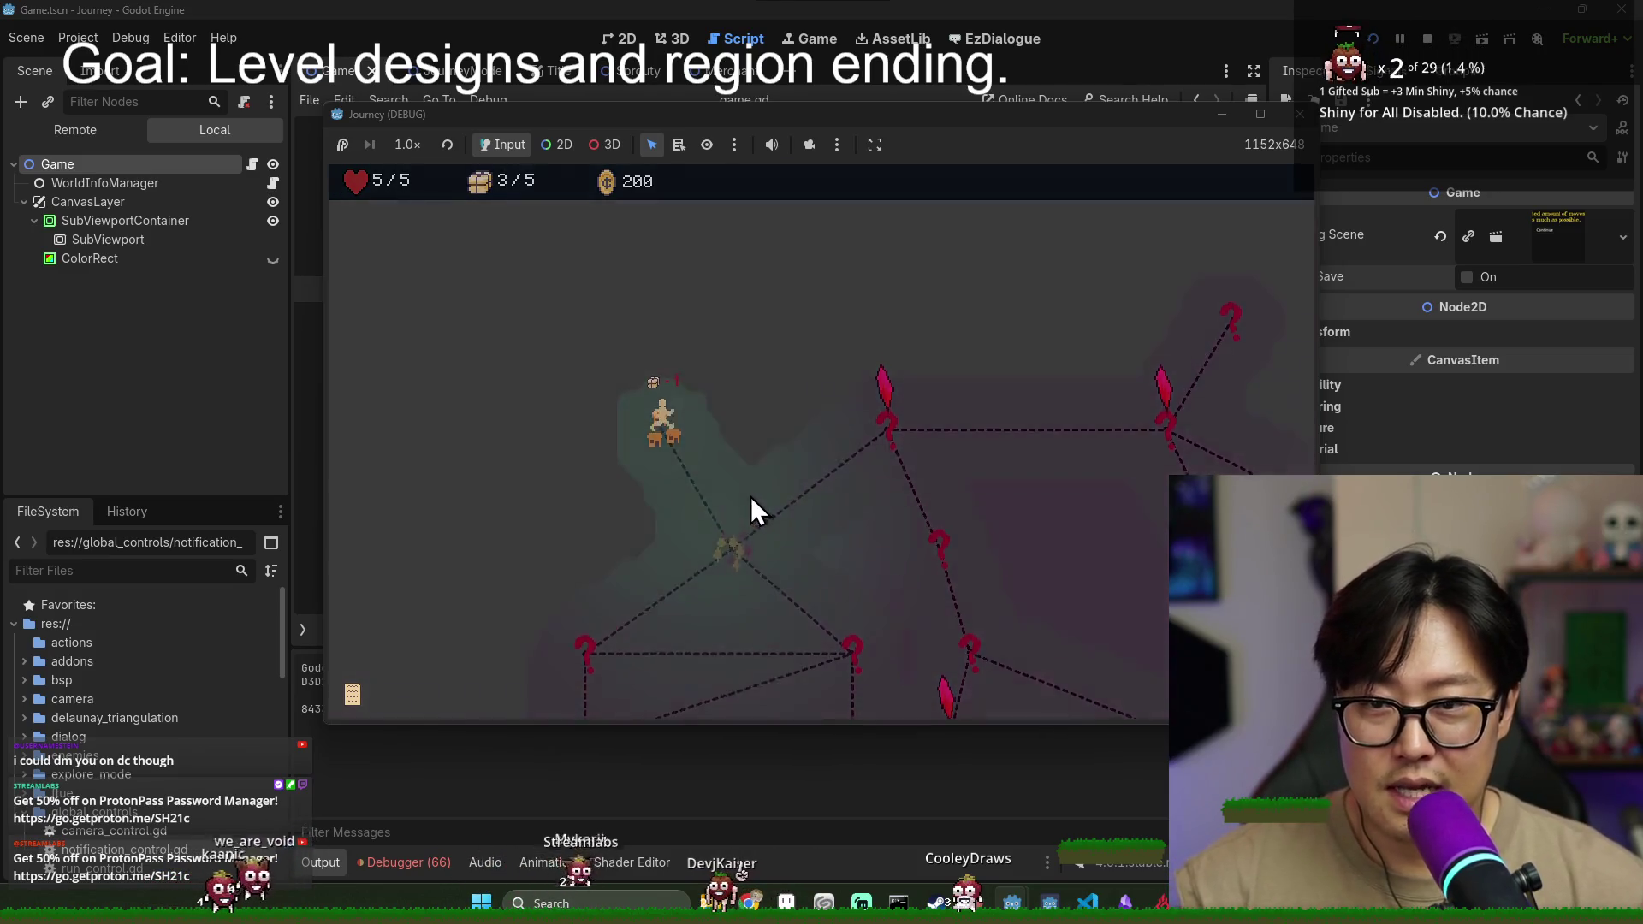
{"action": "left_click", "coordinate": [839, 533]}
{"action": "left_click", "coordinate": [825, 529]}
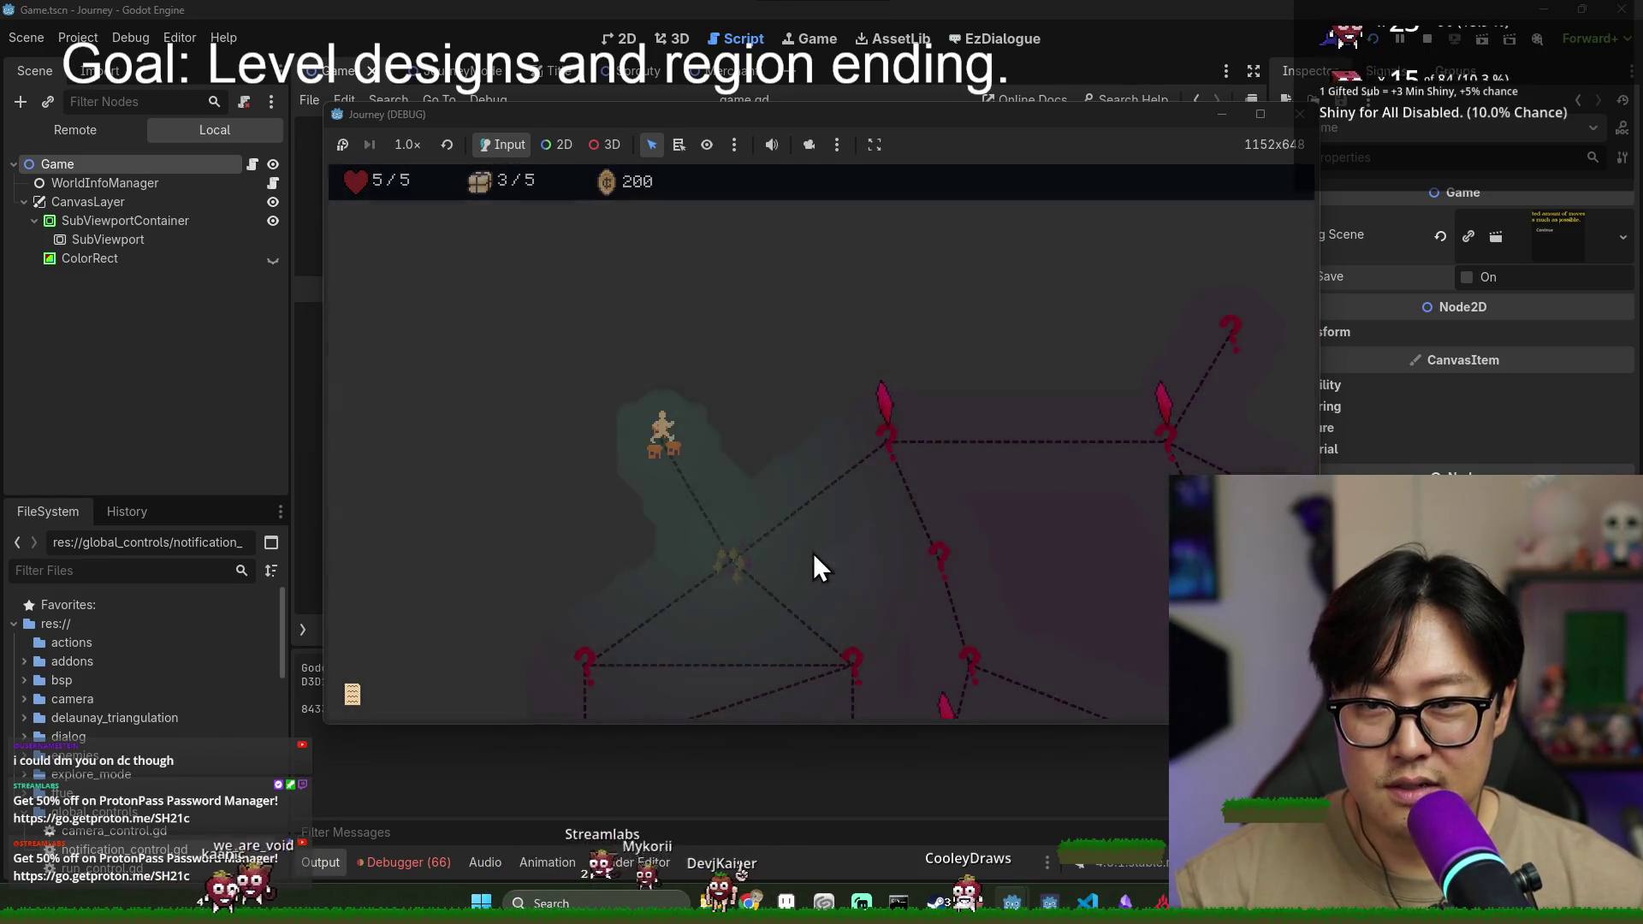
- Move to the next map node and step through the explore stage toward the pig node
{"action": "left_click", "coordinate": [903, 392]}
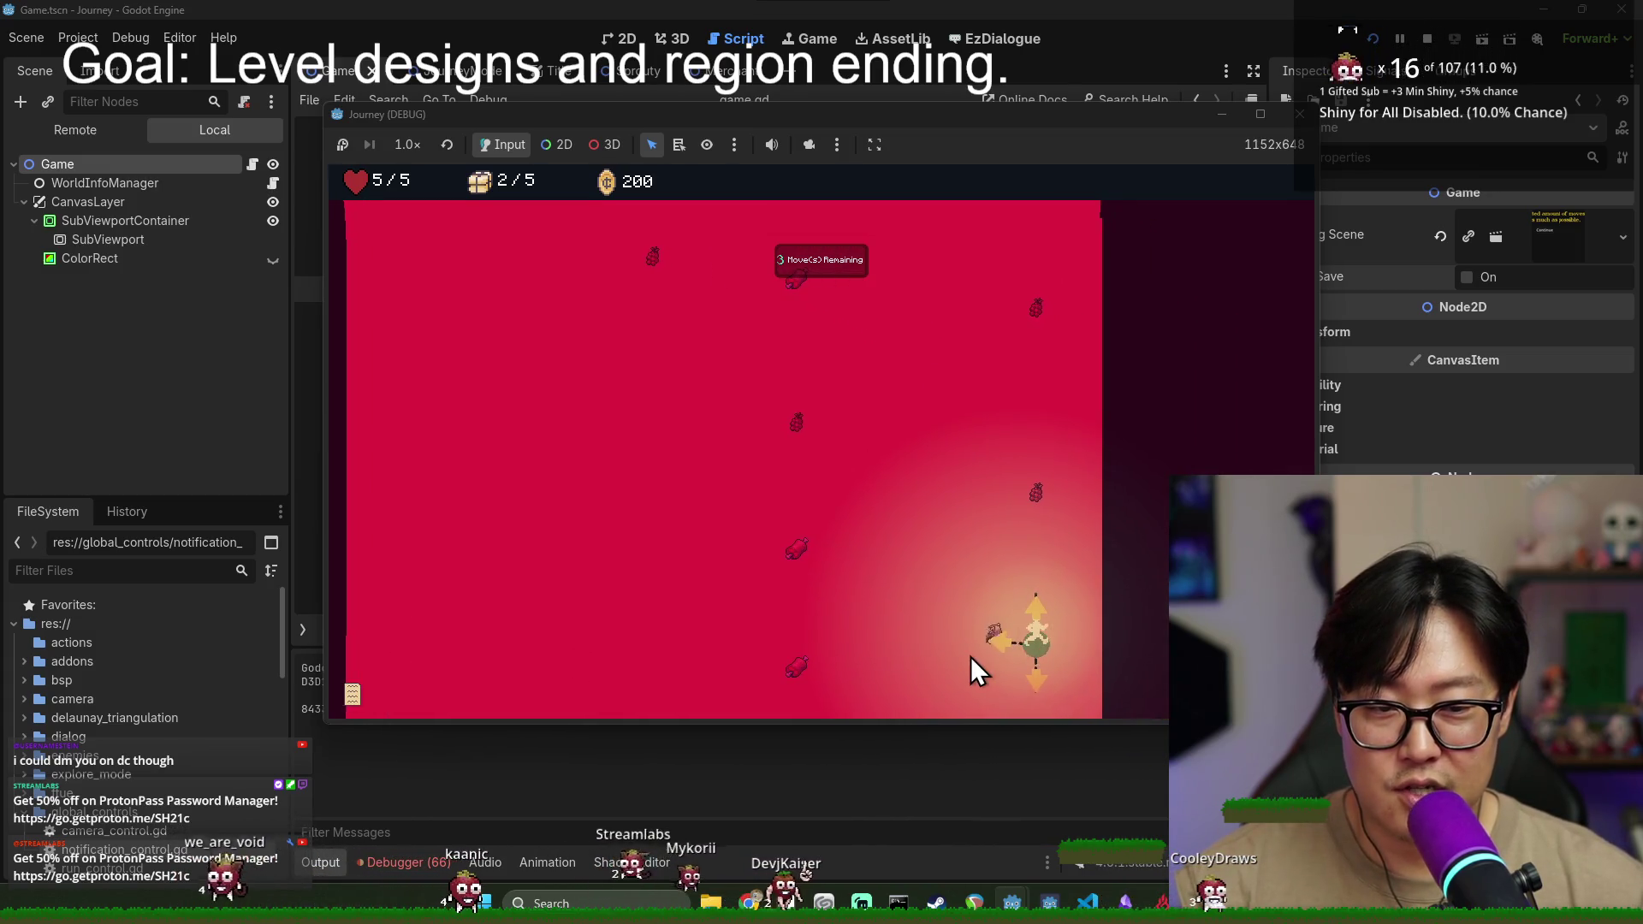
{"action": "left_click", "coordinate": [999, 640]}
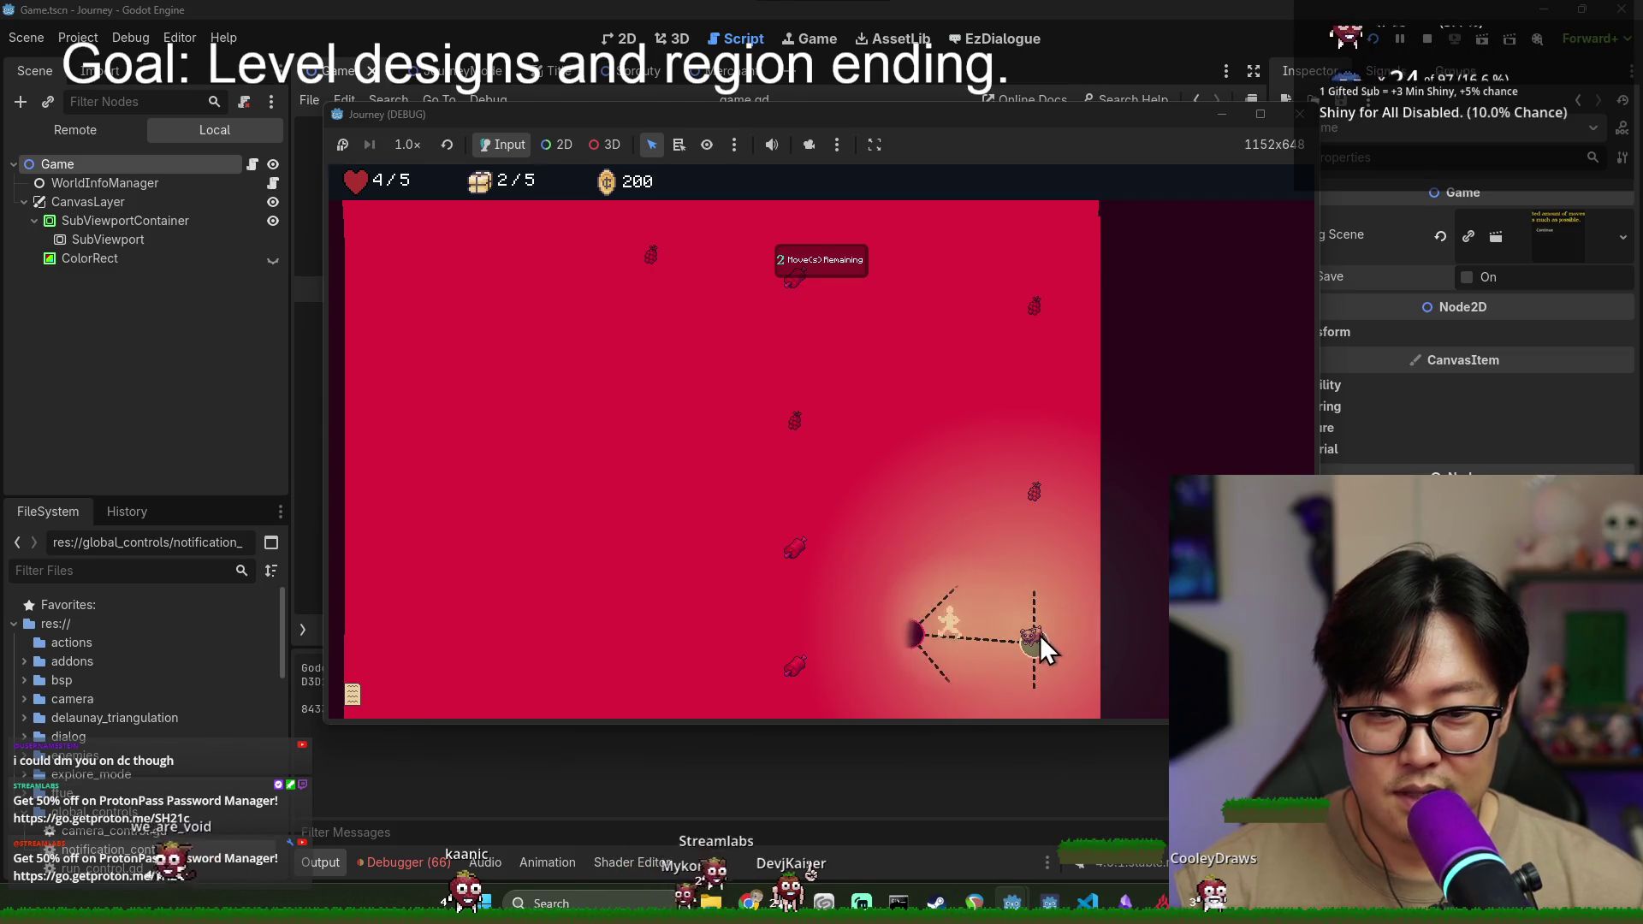
{"action": "left_click", "coordinate": [843, 654]}
{"action": "left_click", "coordinate": [820, 662]}
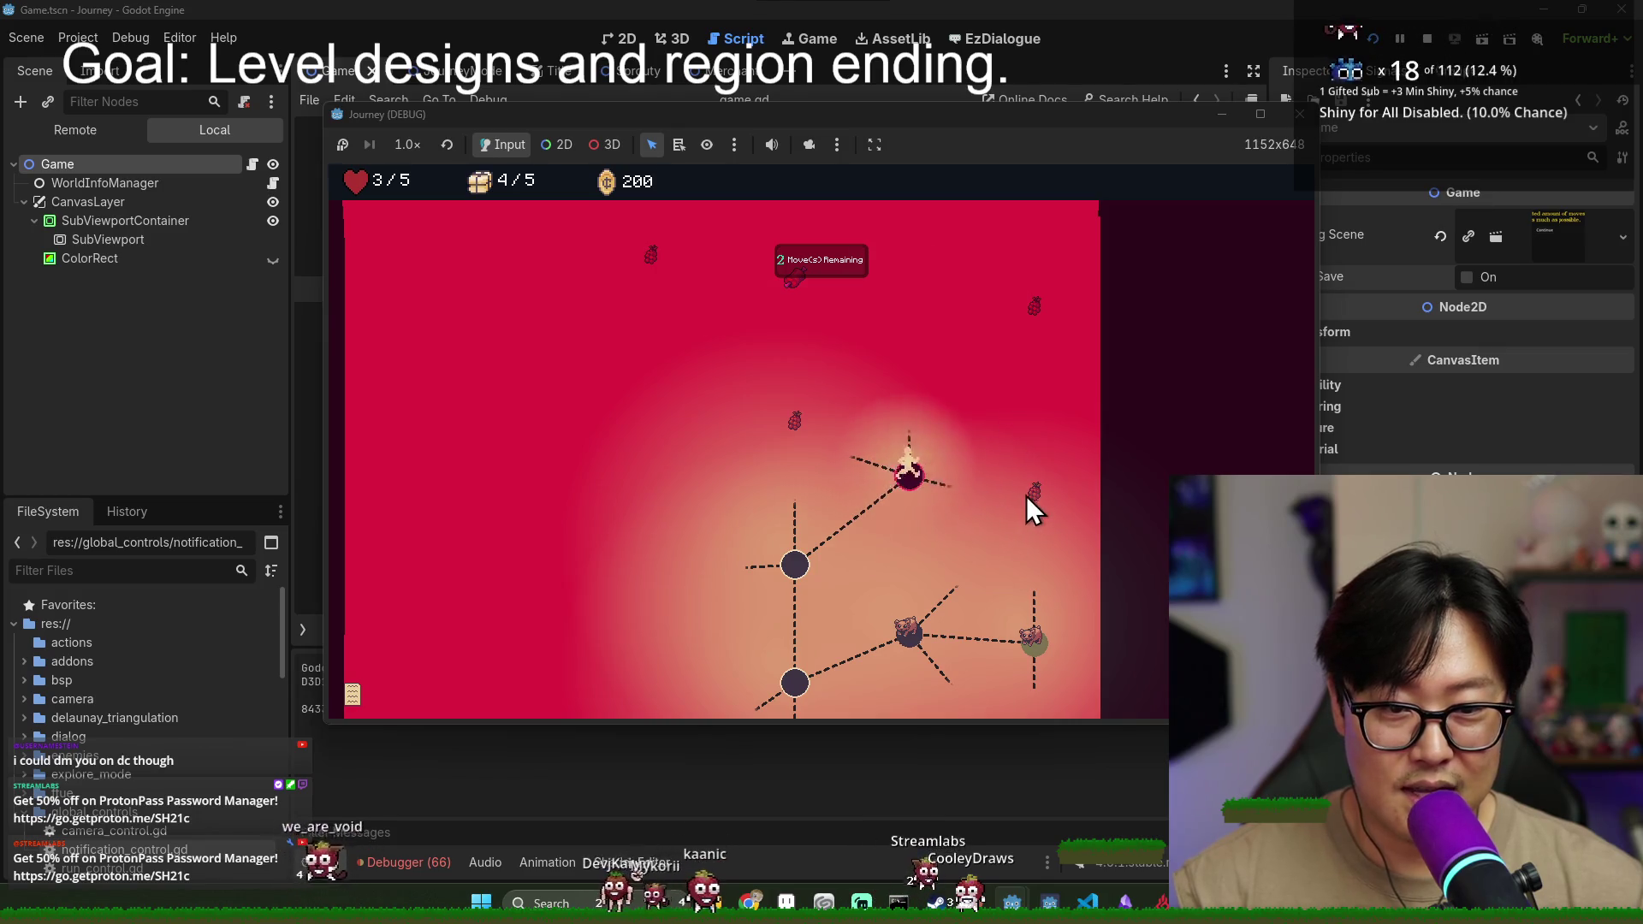
{"action": "left_click", "coordinate": [945, 484]}
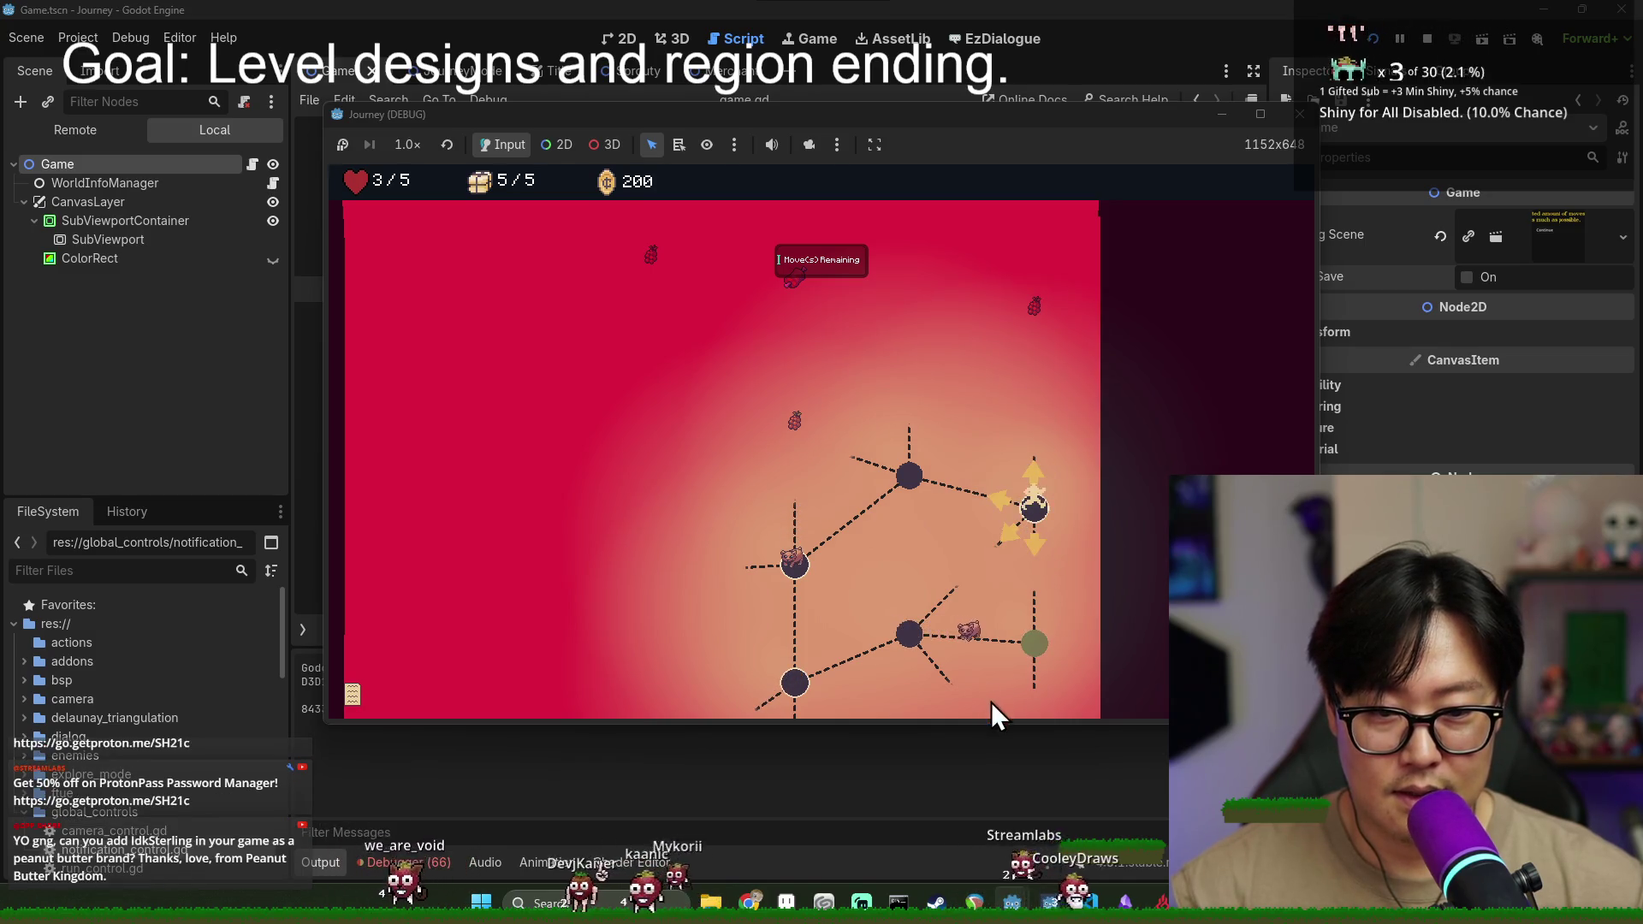
- Move to the green node, then travel via the castle node onto the question-mark node
{"action": "left_click", "coordinate": [1044, 548]}
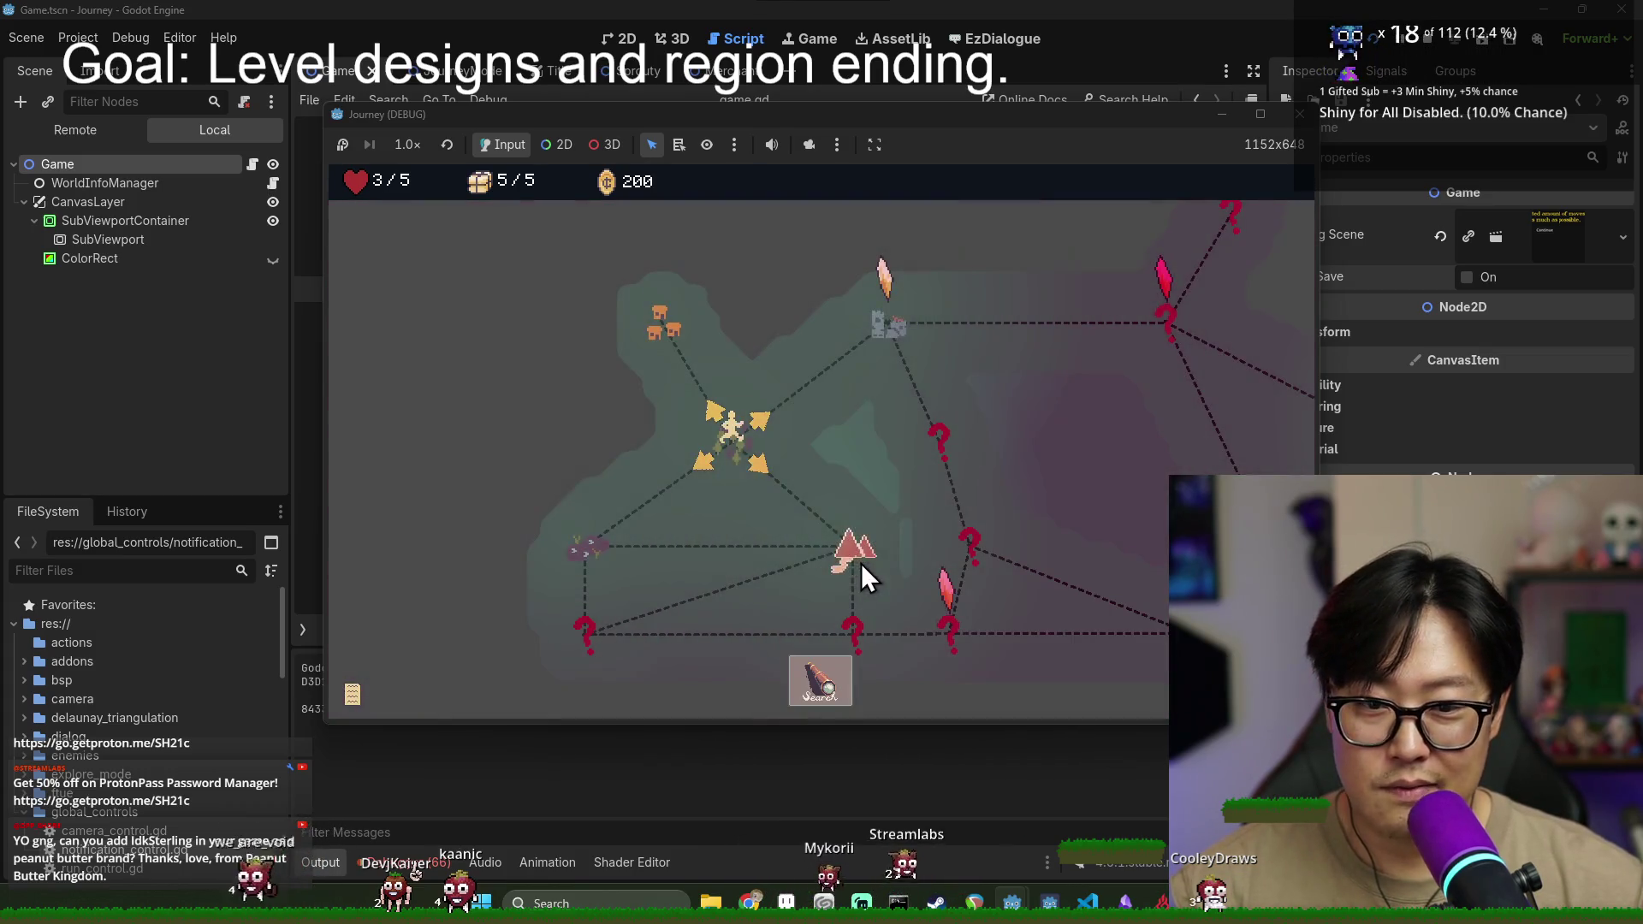
{"action": "left_click", "coordinate": [889, 323]}
{"action": "left_click", "coordinate": [941, 507]}
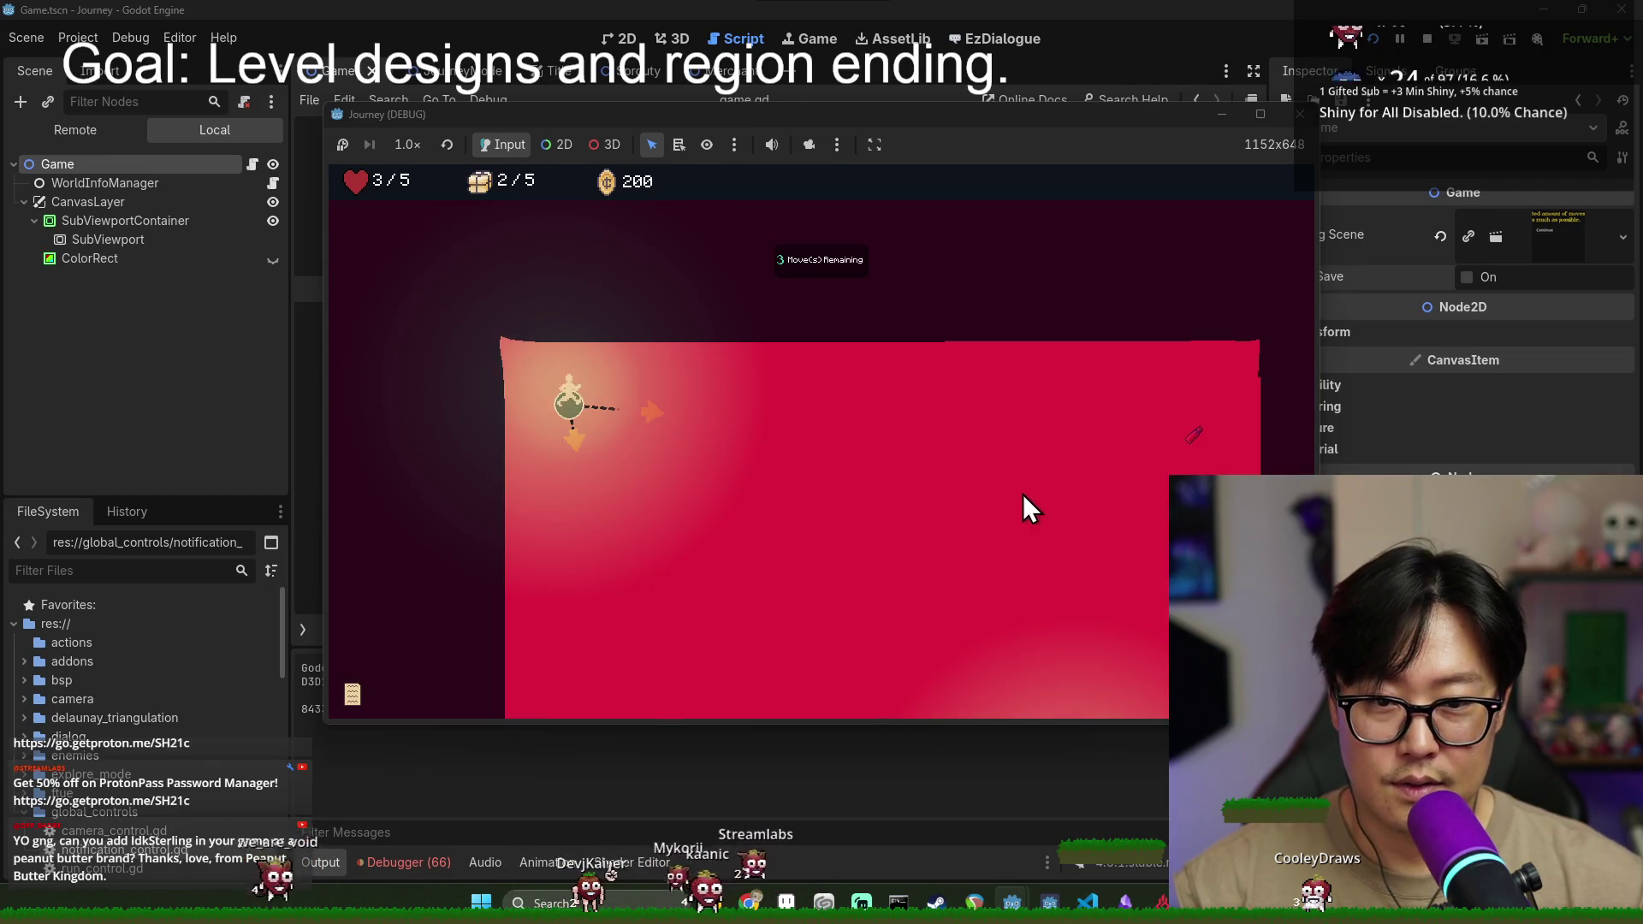
- Move right and down along the dotted paths, spending the last moves until the upgrade choice appears
{"action": "left_click", "coordinate": [659, 415]}
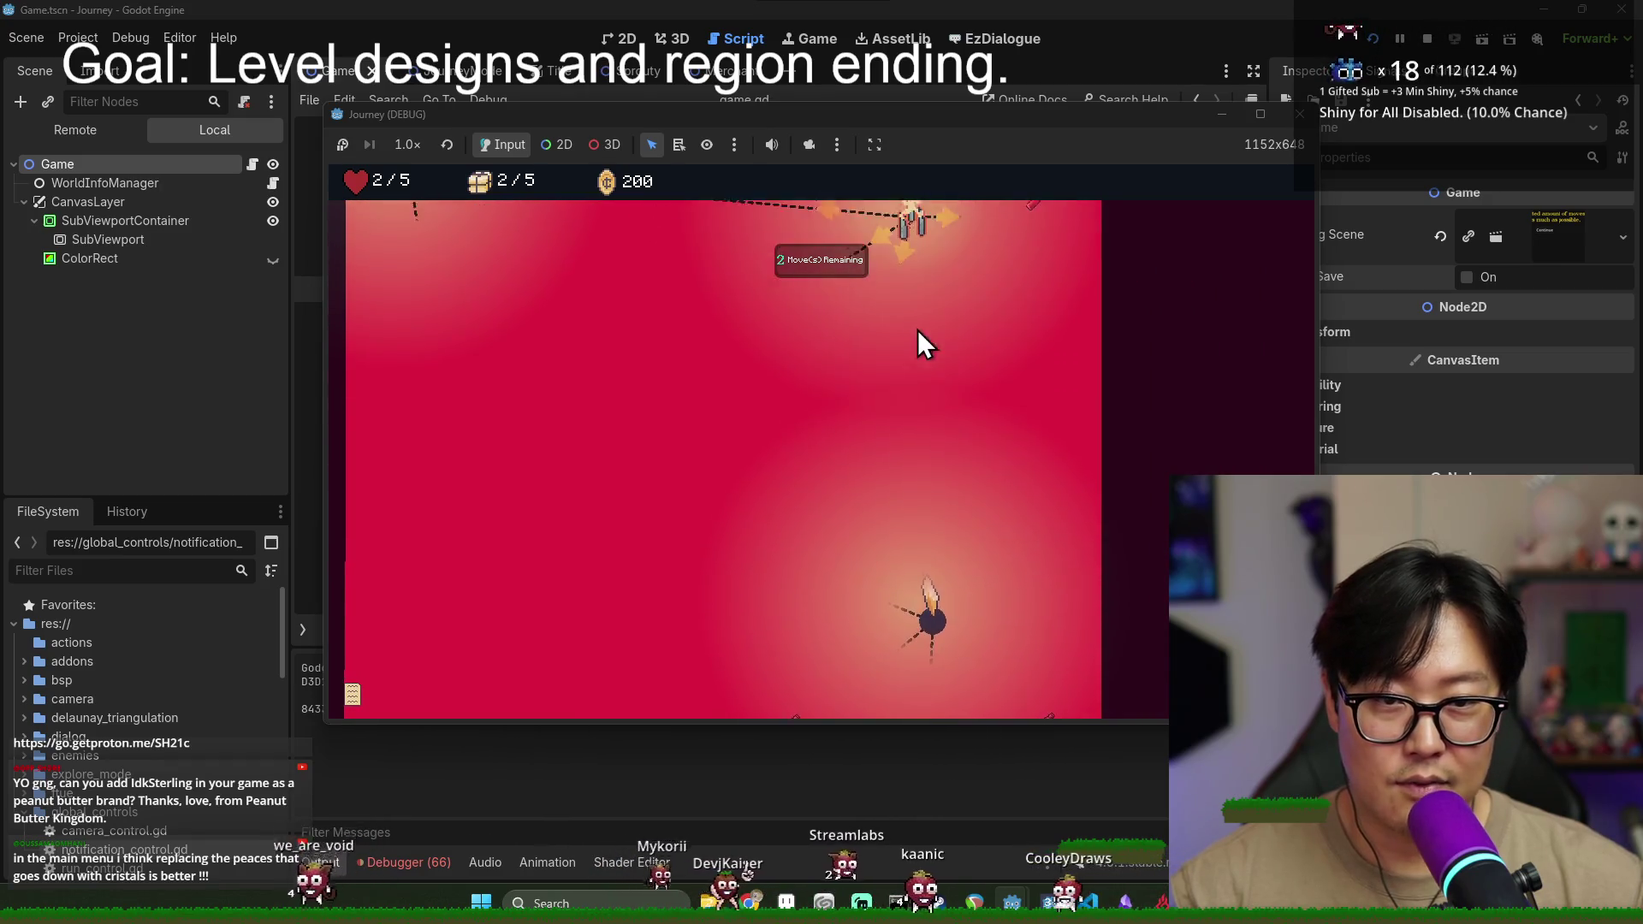
{"action": "left_click", "coordinate": [947, 335]}
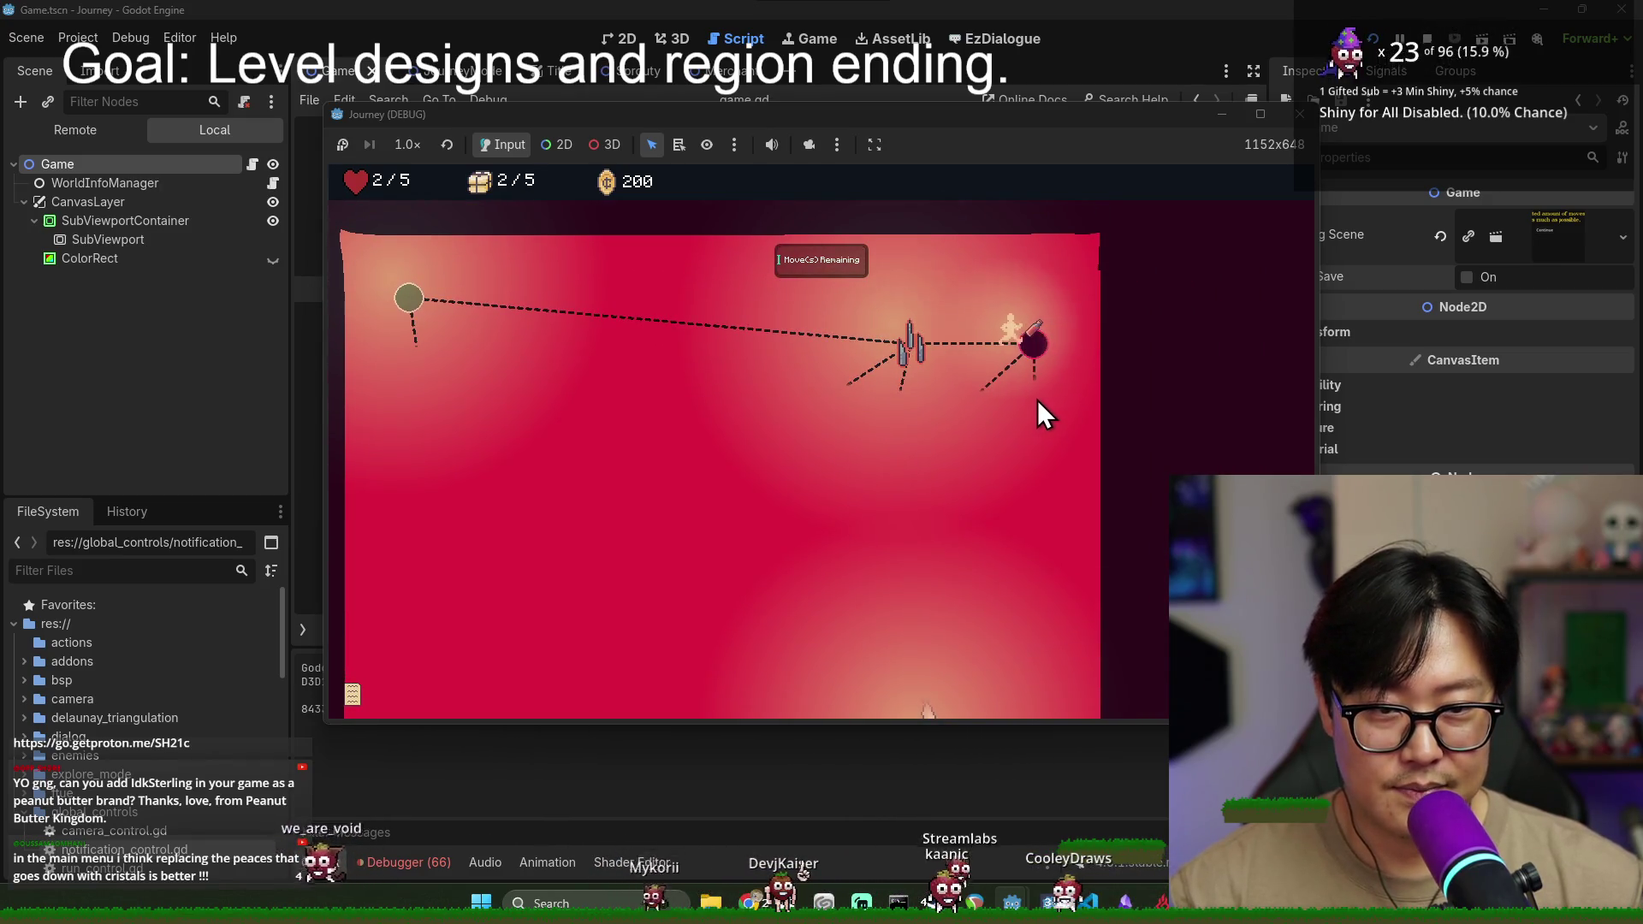
{"action": "left_click", "coordinate": [1040, 437]}
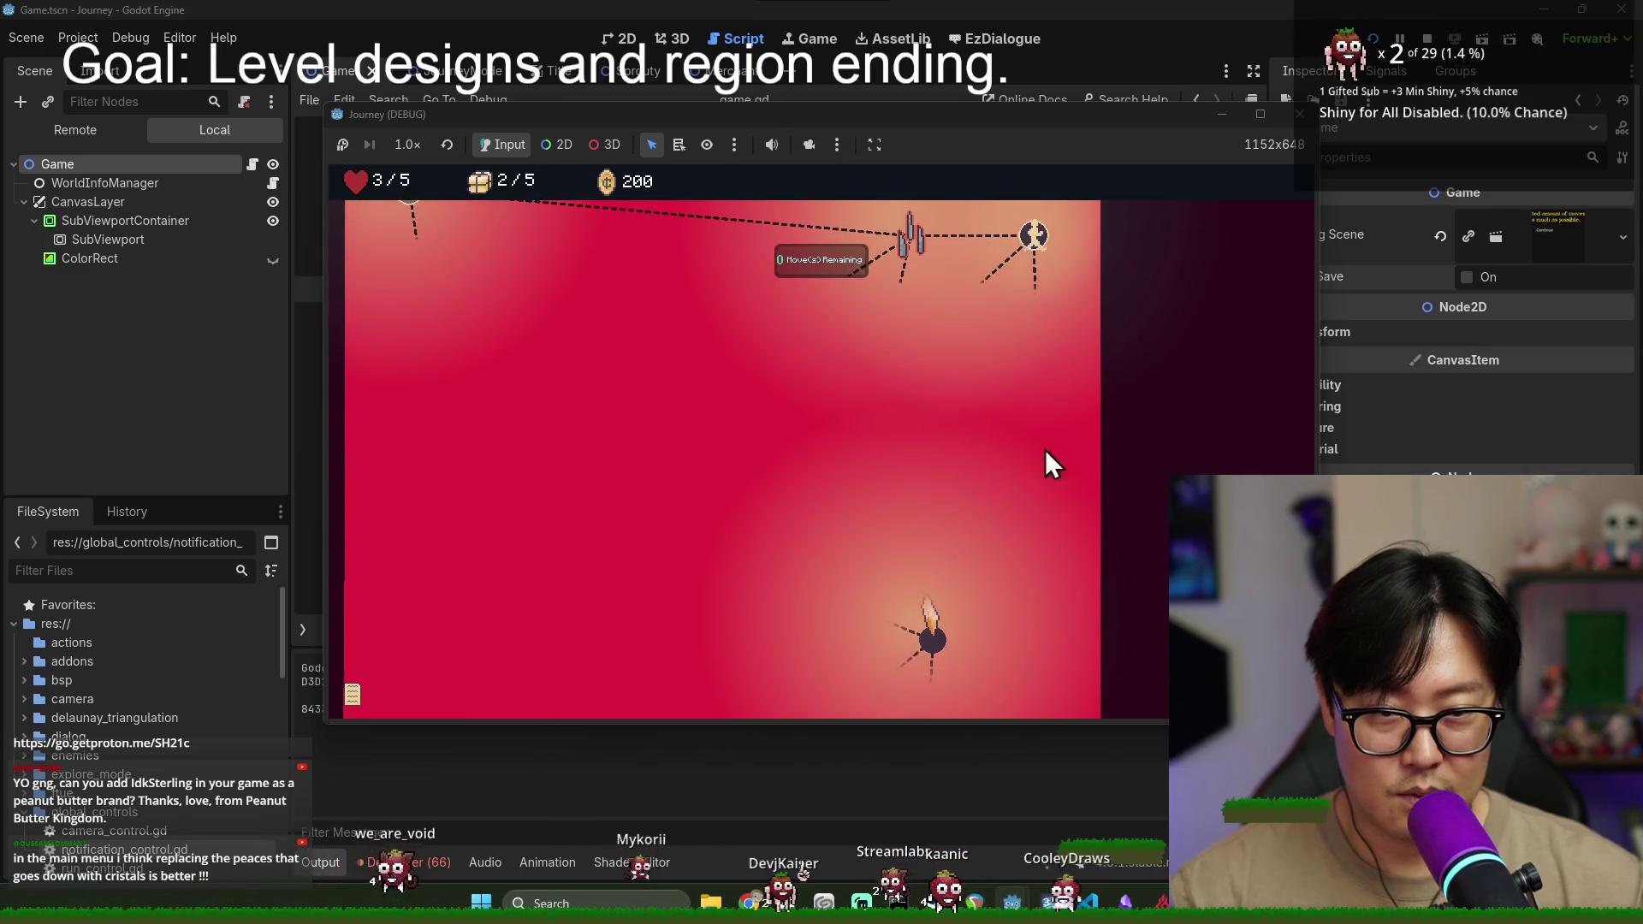
{"action": "left_click", "coordinate": [1045, 450]}
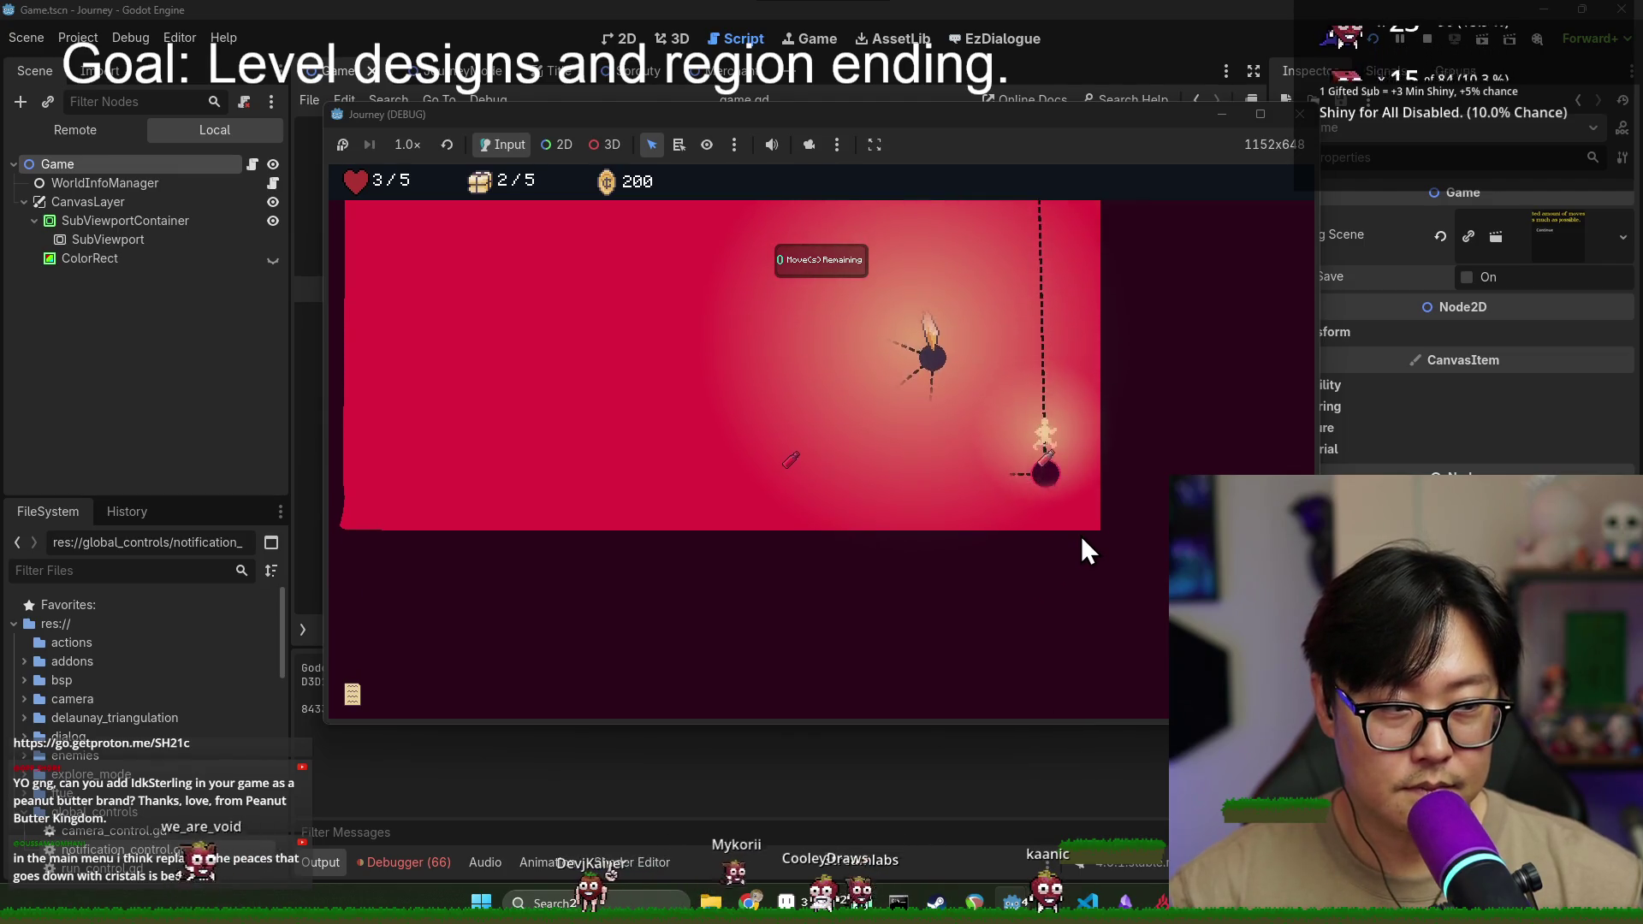
{"action": "left_click", "coordinate": [1008, 474]}
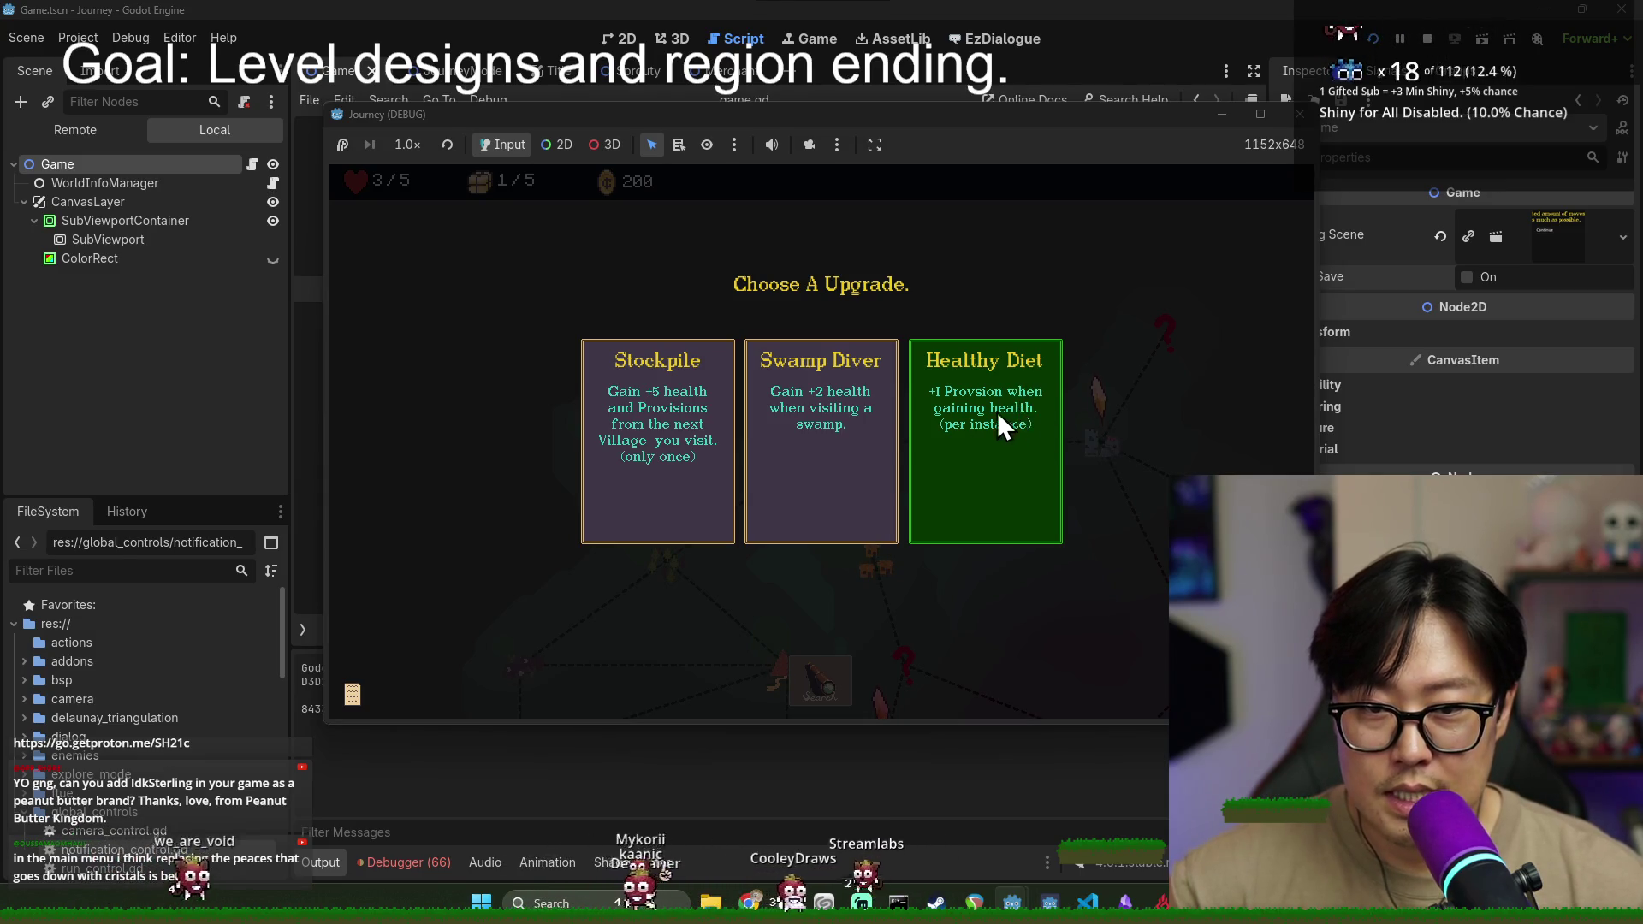
- Pick an upgrade, travel to the village node, and walk up to its top-left node
{"action": "left_click", "coordinate": [651, 438]}
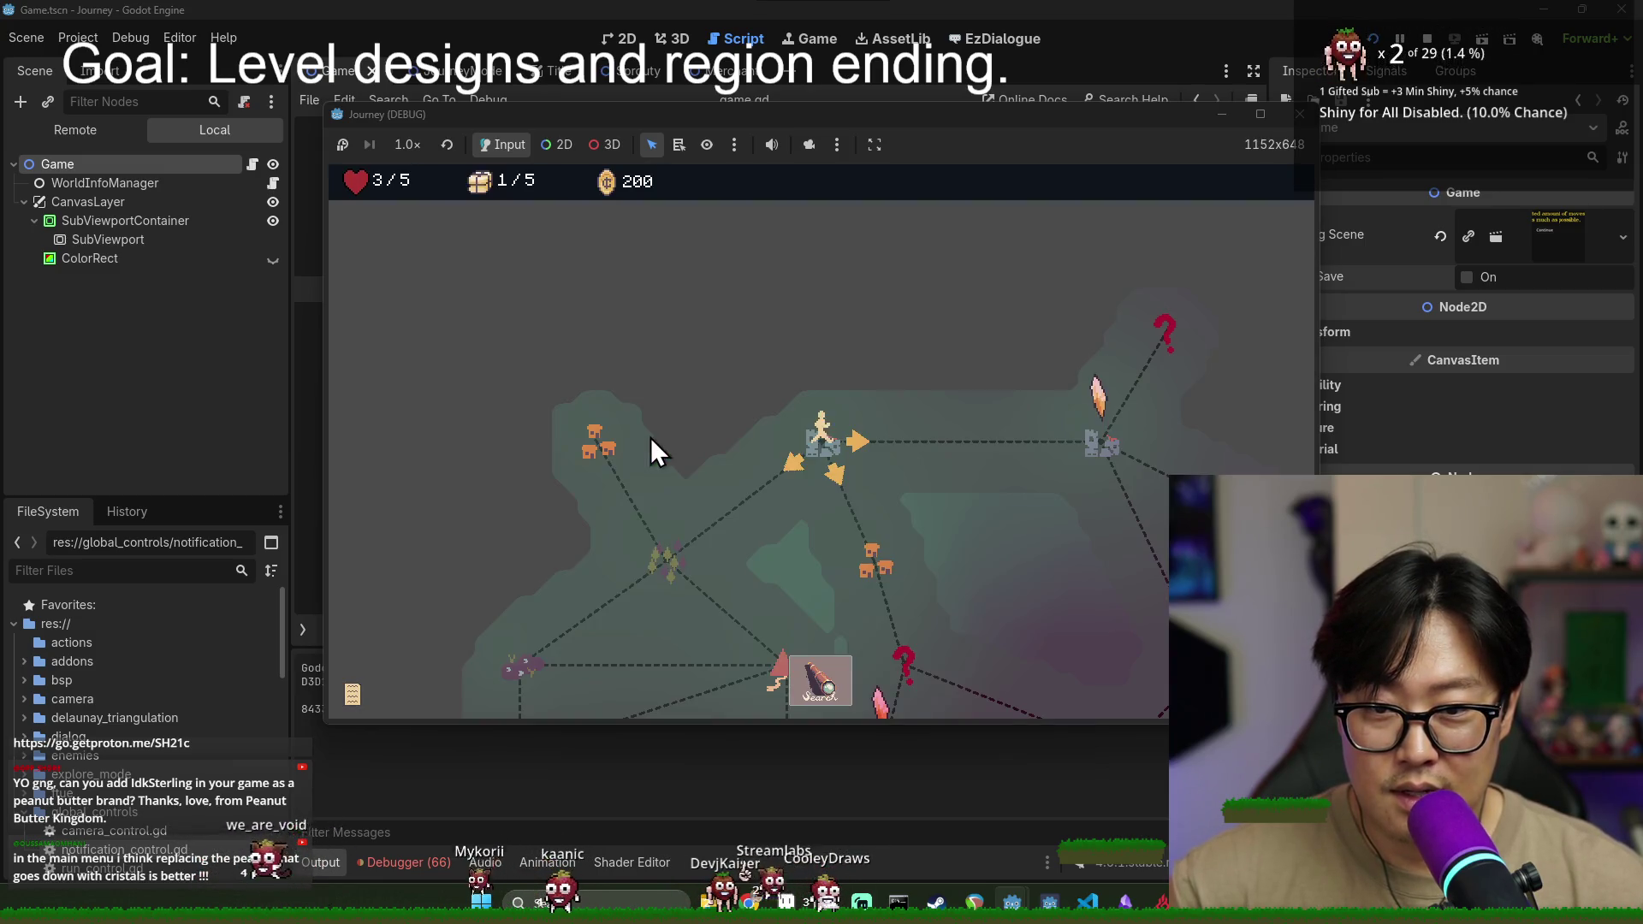
{"action": "left_click", "coordinate": [870, 561]}
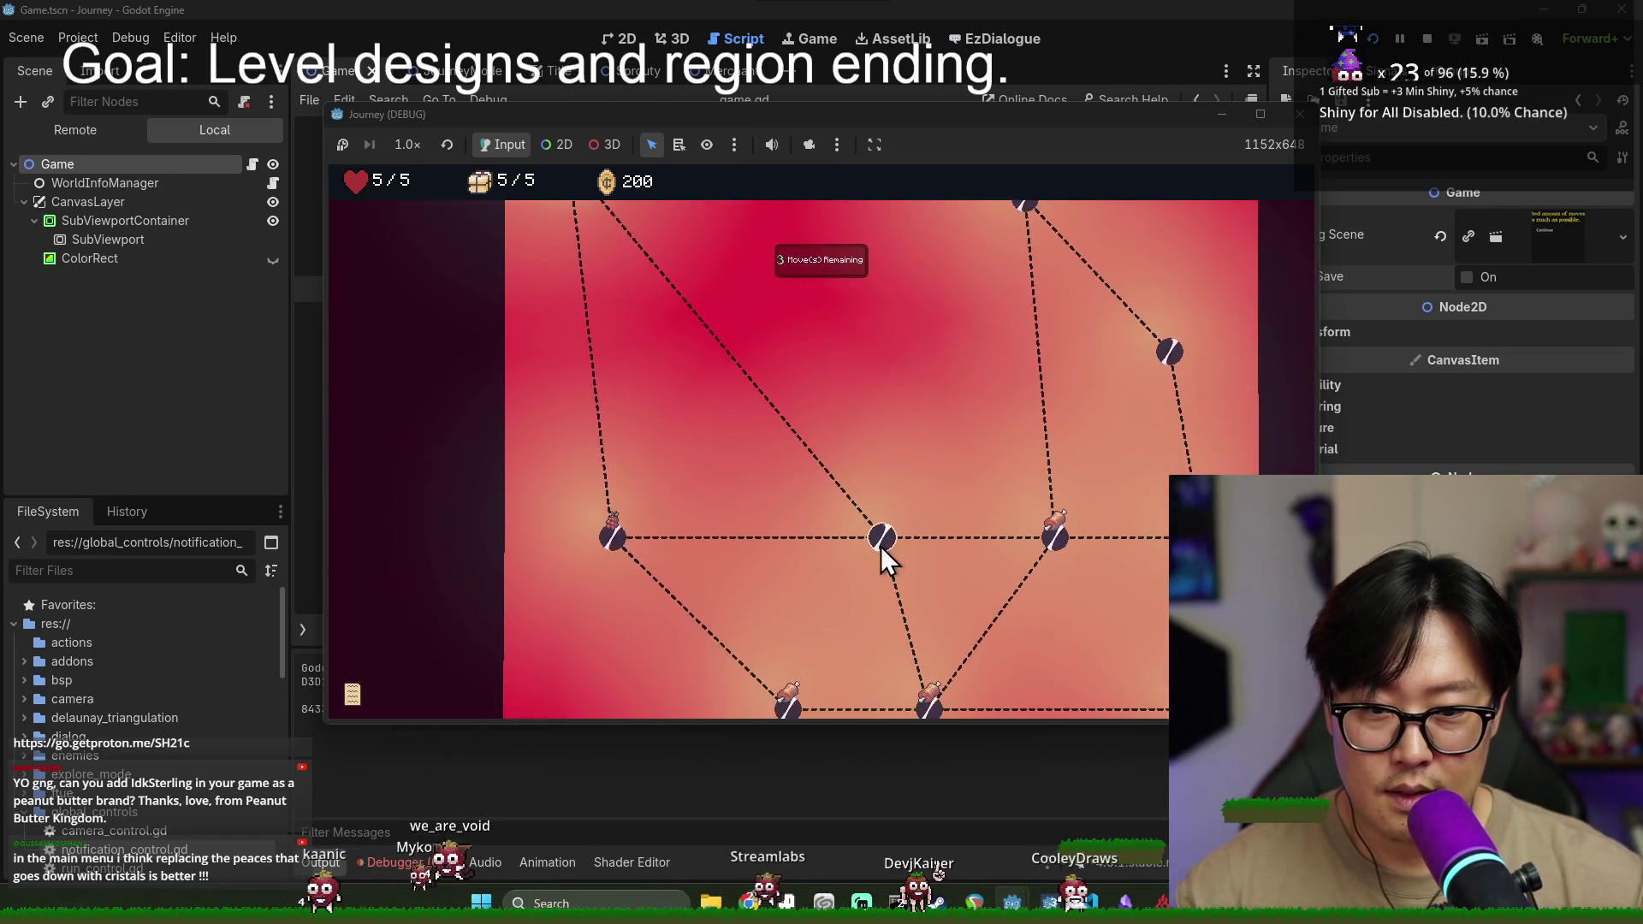
{"action": "left_click", "coordinate": [882, 539]}
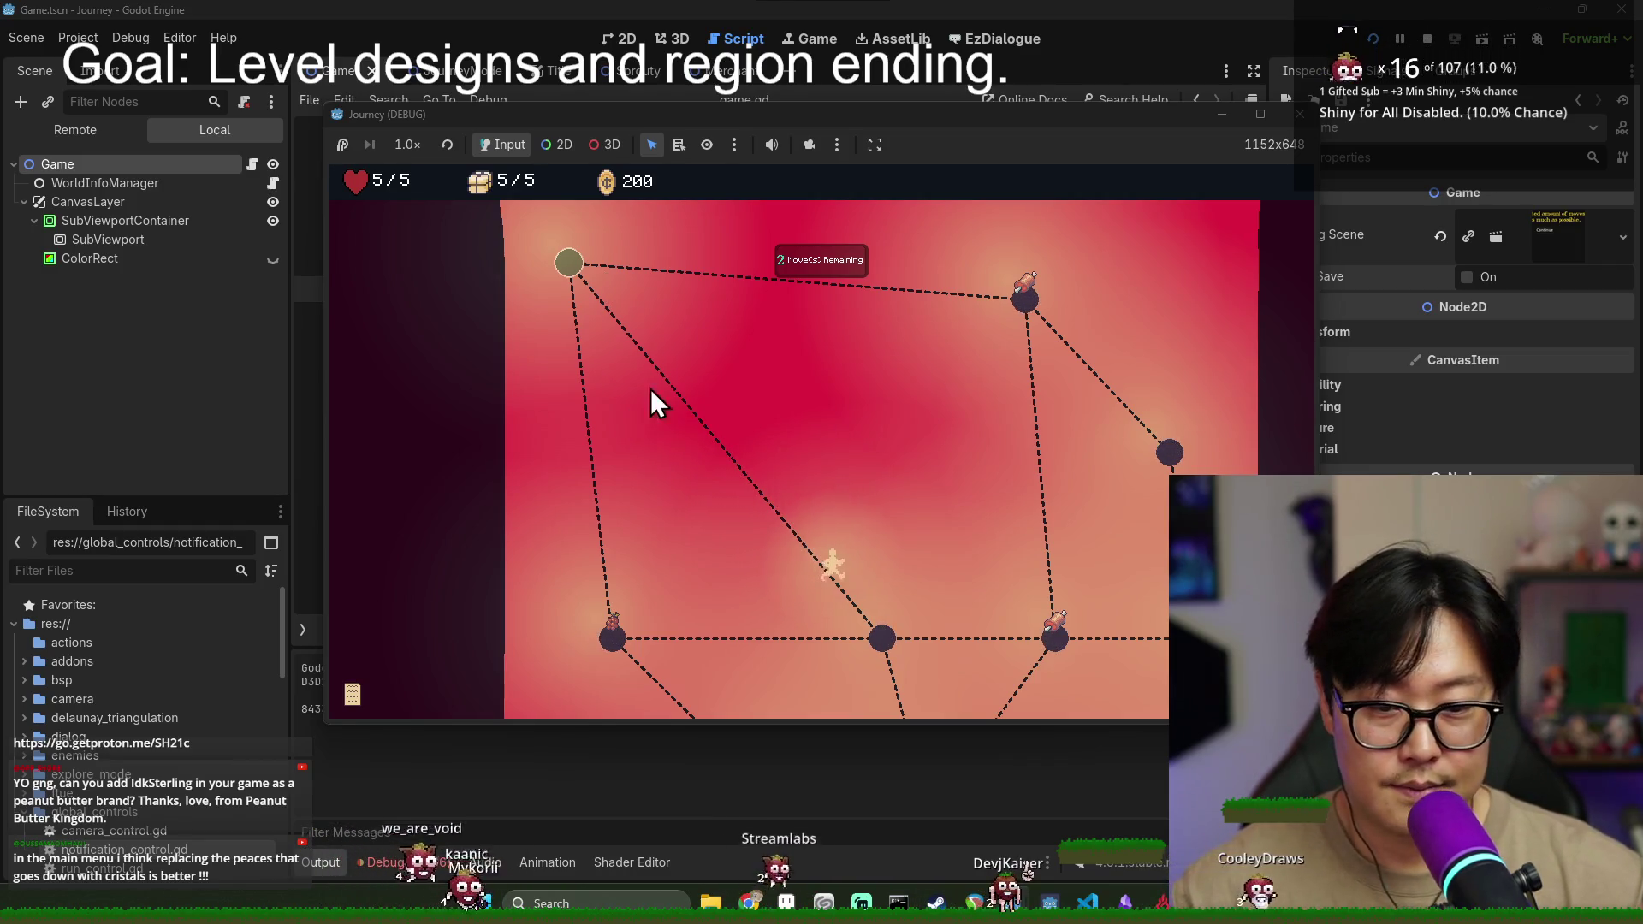
{"action": "left_click", "coordinate": [565, 263]}
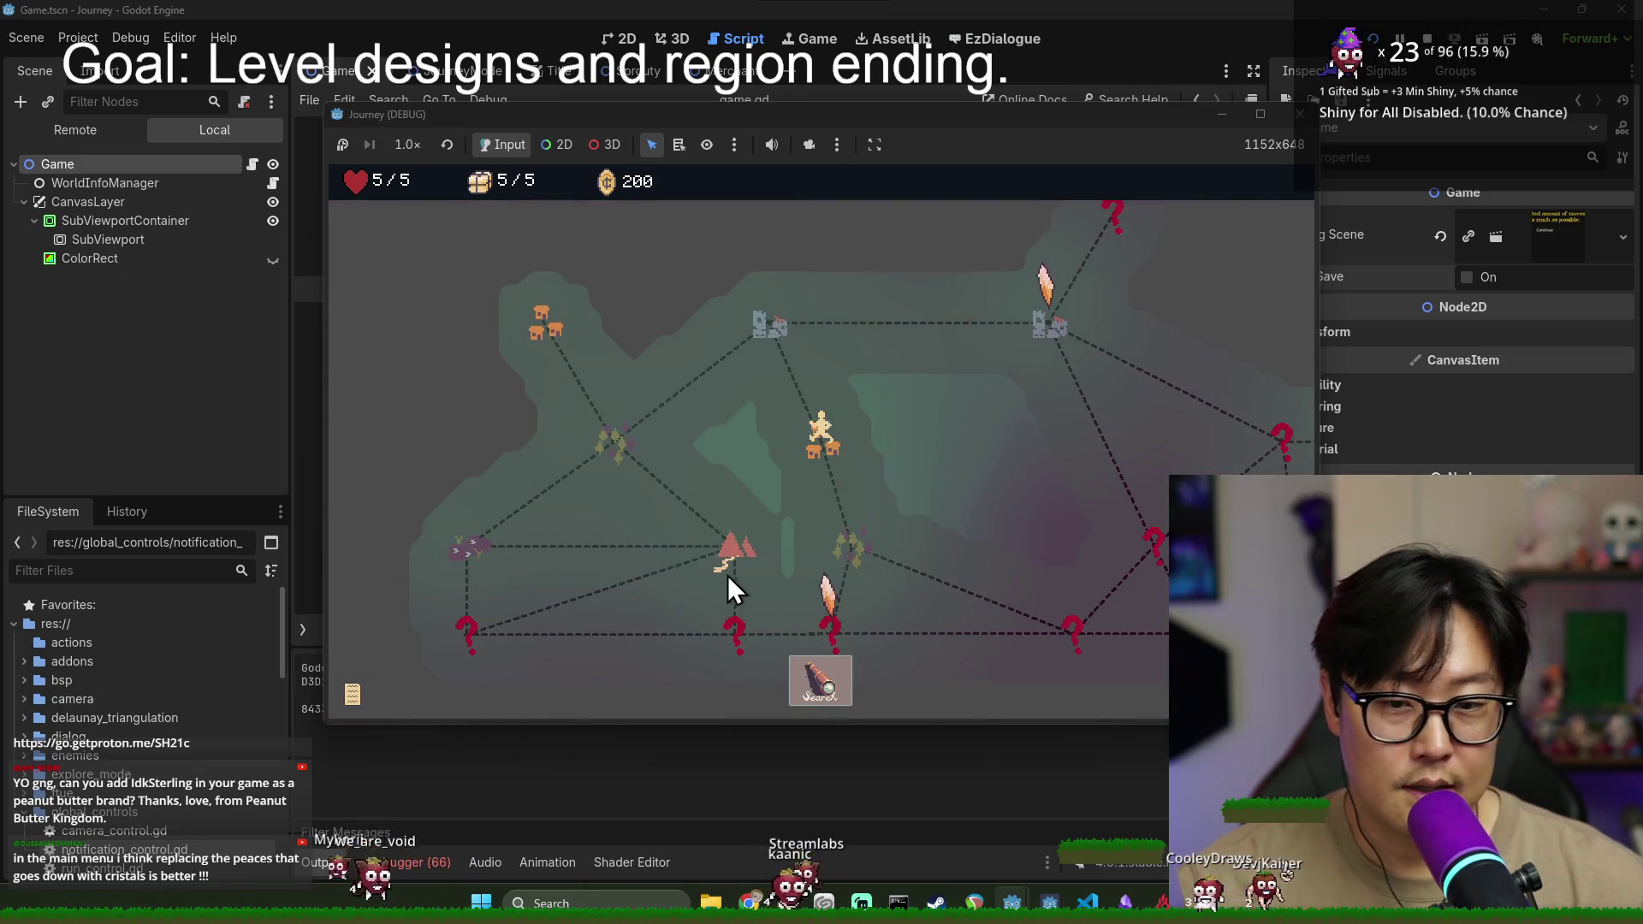
- Travel to the crystal node, grab the berry, and reach the dark node to refill moves
{"action": "left_click", "coordinate": [858, 558]}
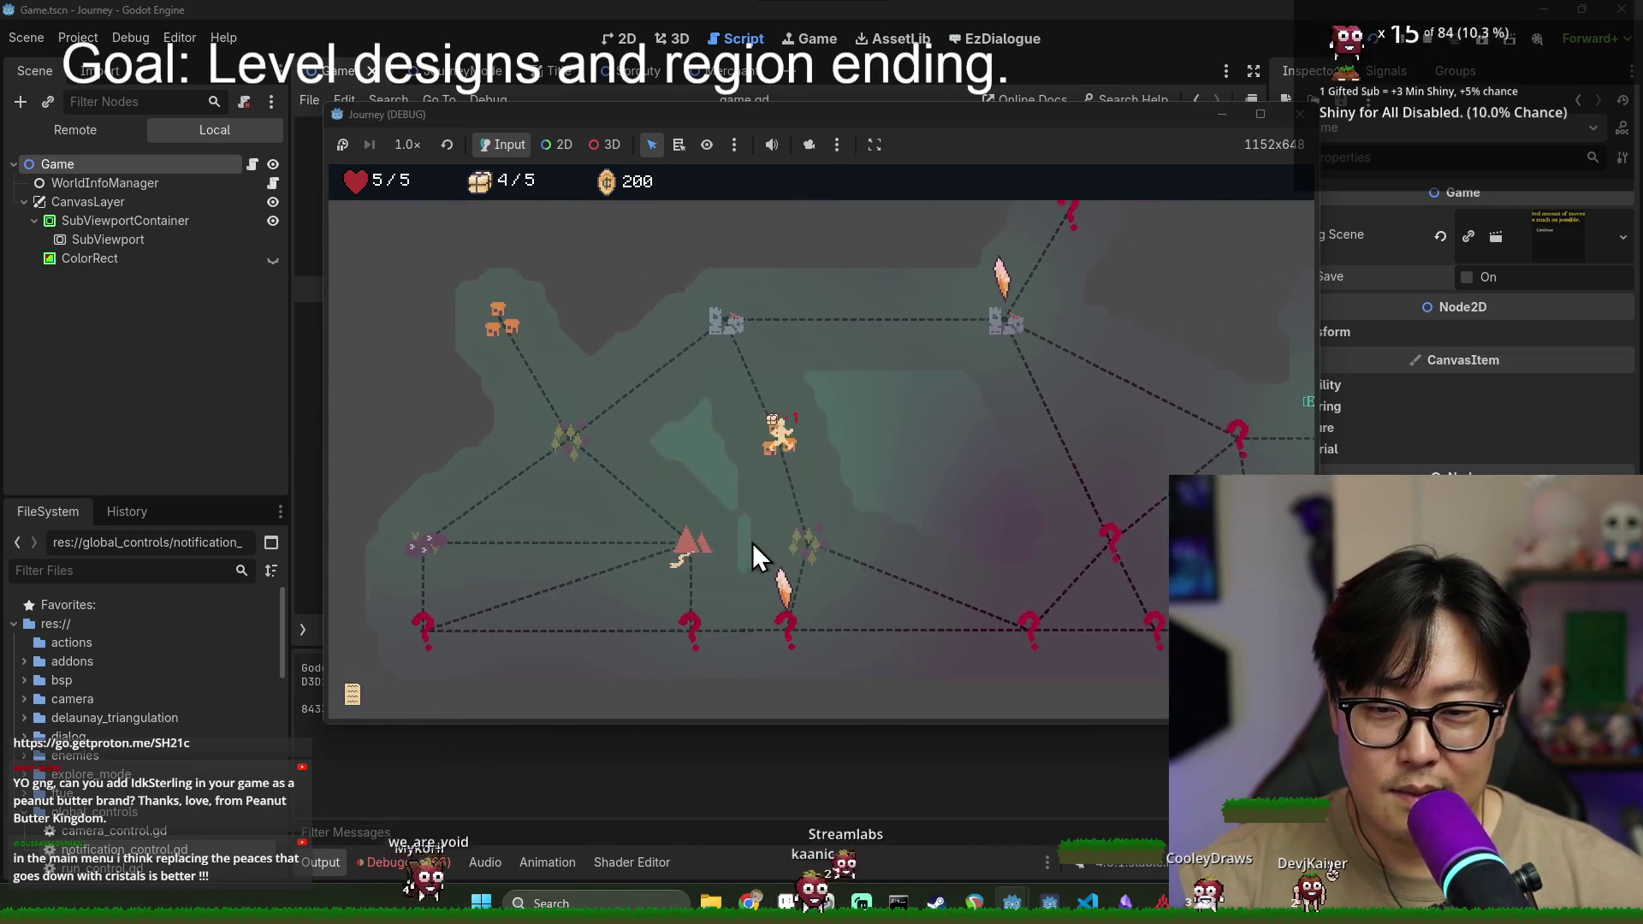
{"action": "left_click", "coordinate": [819, 550]}
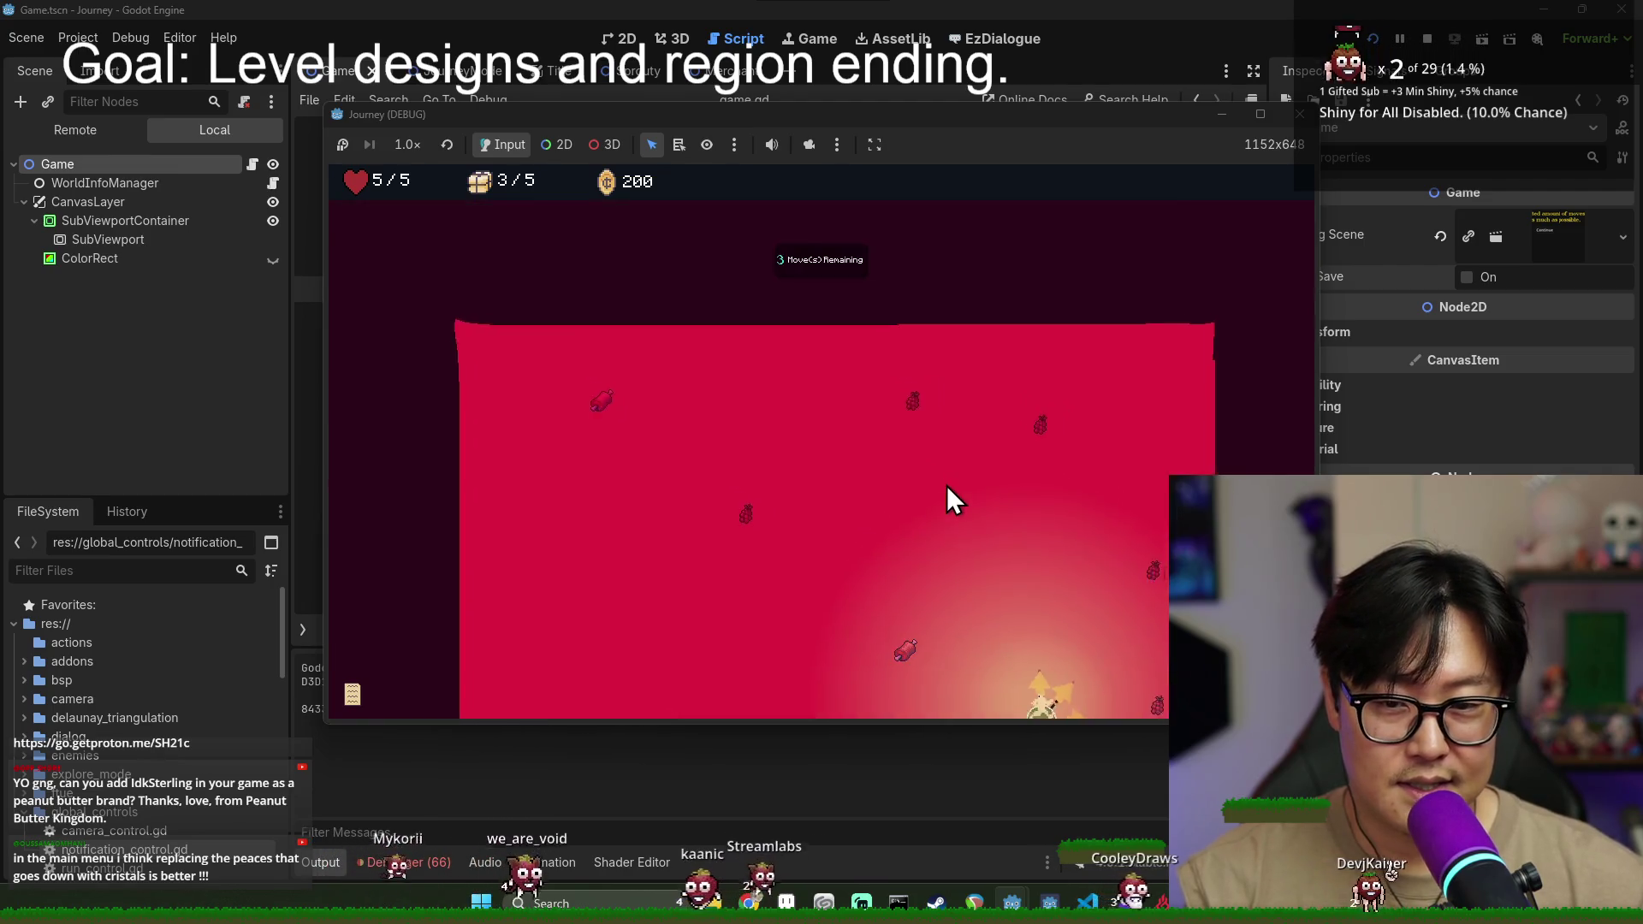
{"action": "left_click", "coordinate": [1020, 451]}
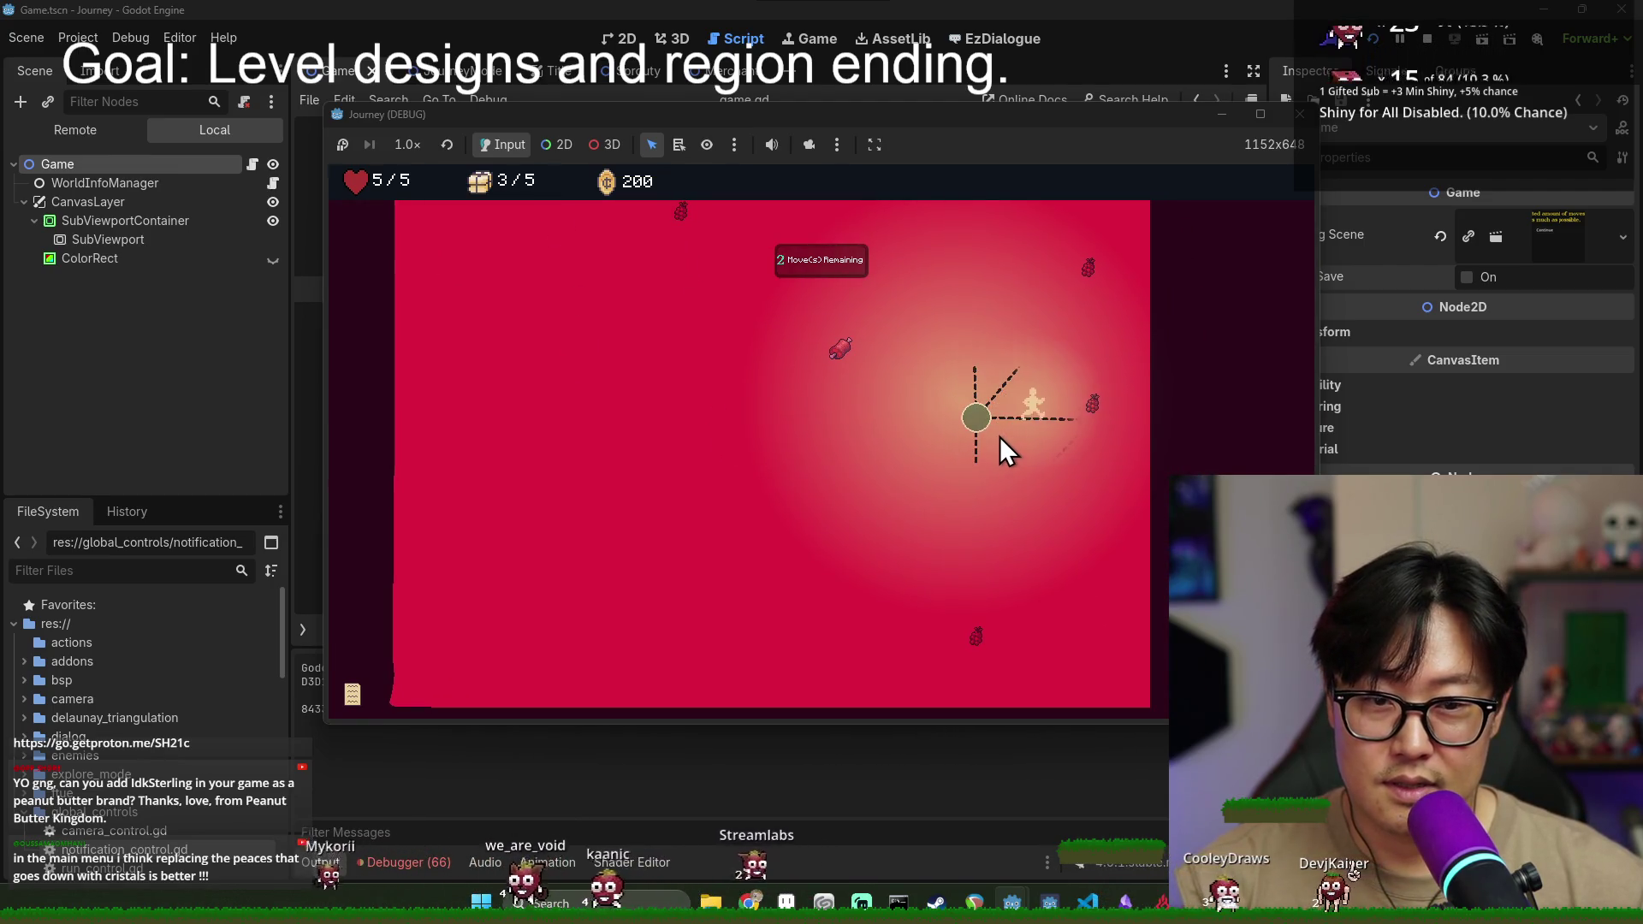
{"action": "left_click", "coordinate": [1075, 461]}
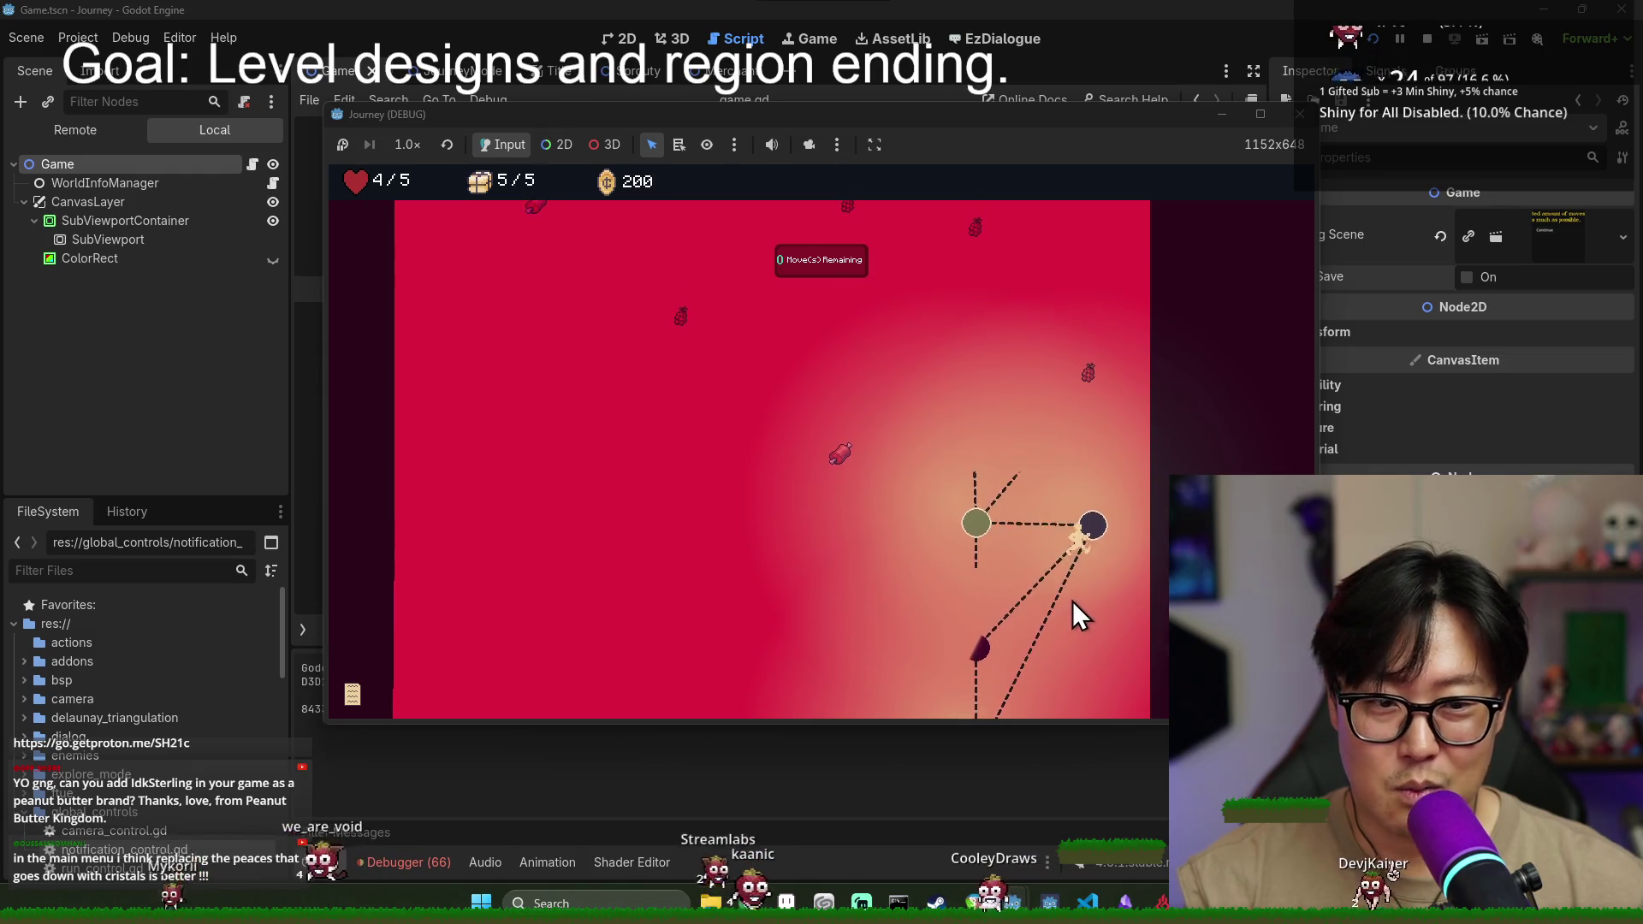
{"action": "left_click", "coordinate": [1080, 552]}
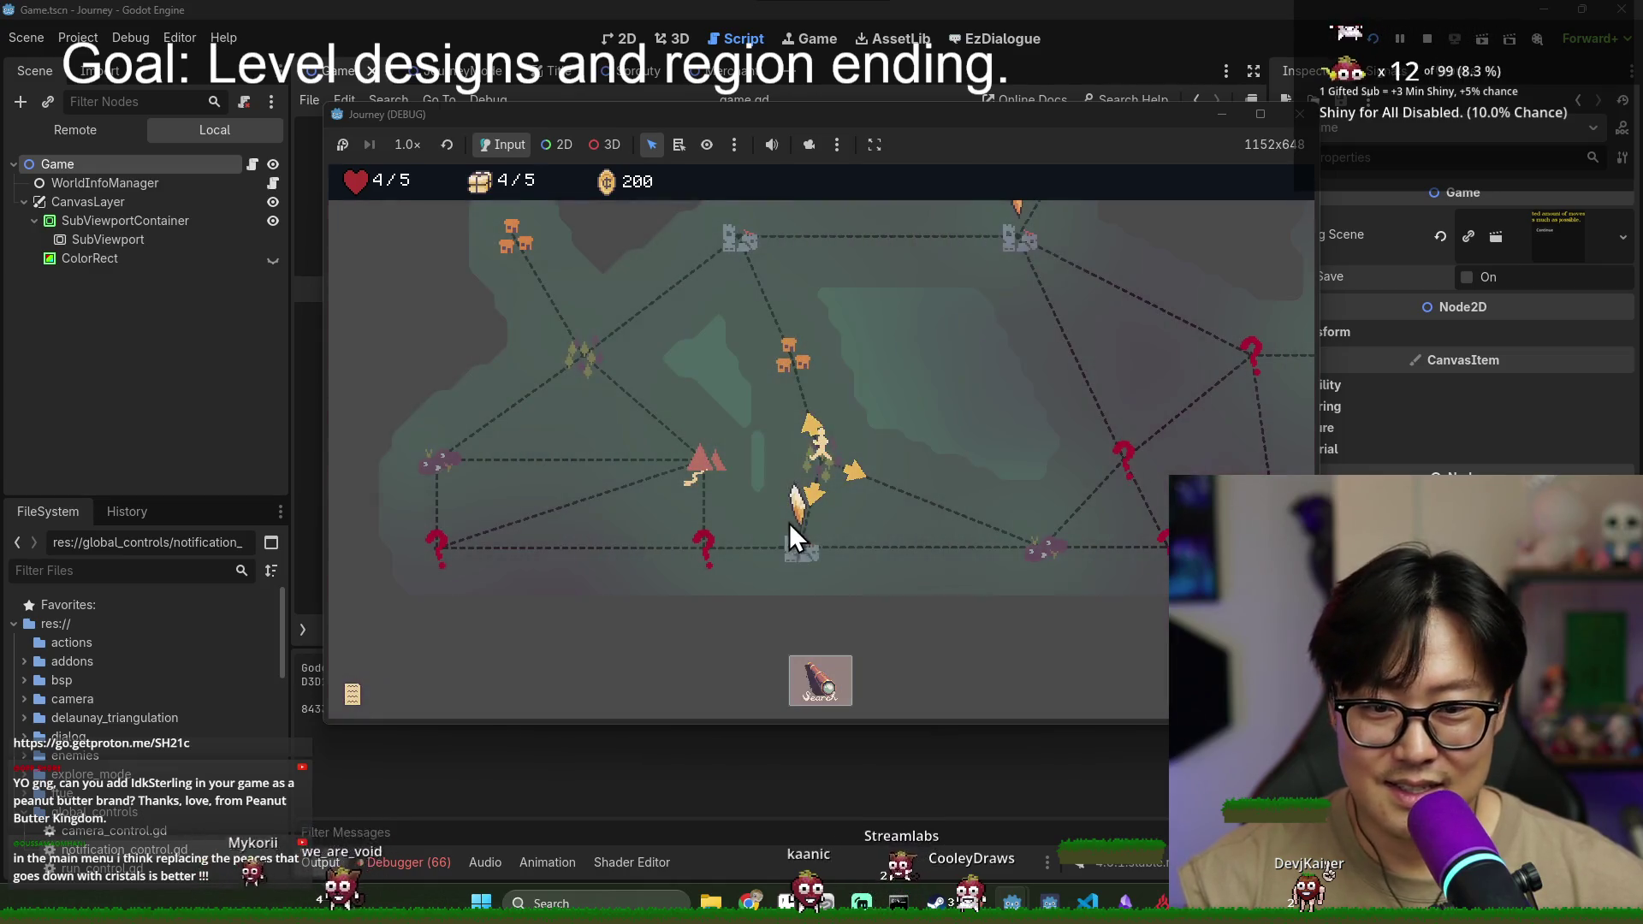
- Travel to the node below on the new region map and walk into its area
{"action": "left_click", "coordinate": [804, 562]}
{"action": "left_click", "coordinate": [803, 562]}
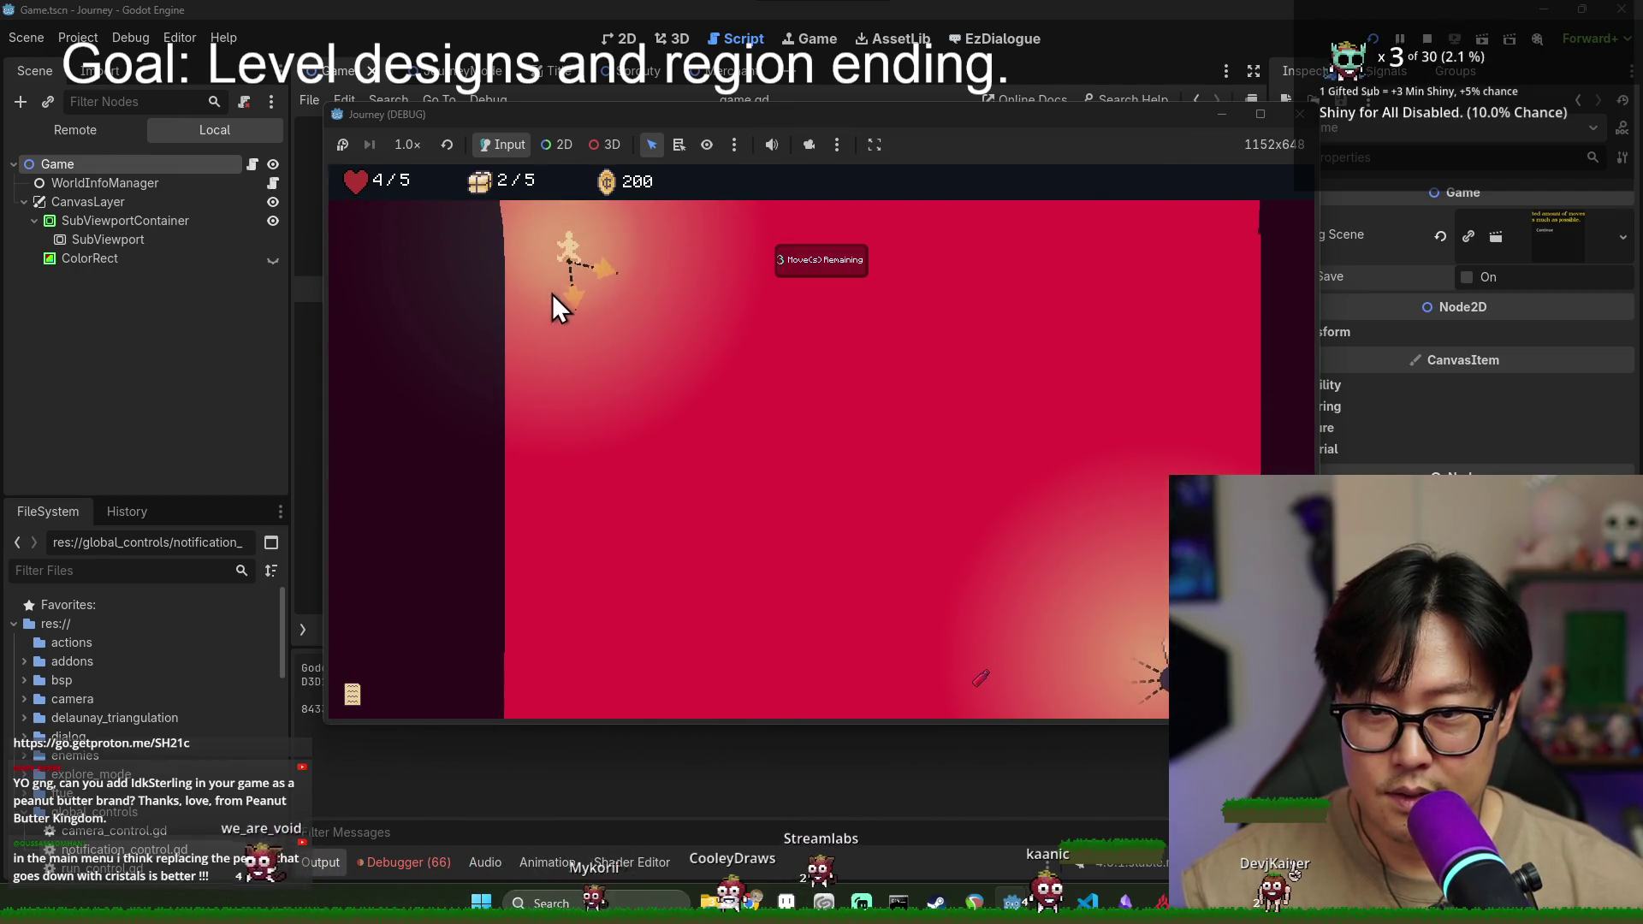
{"action": "left_click", "coordinate": [740, 506]}
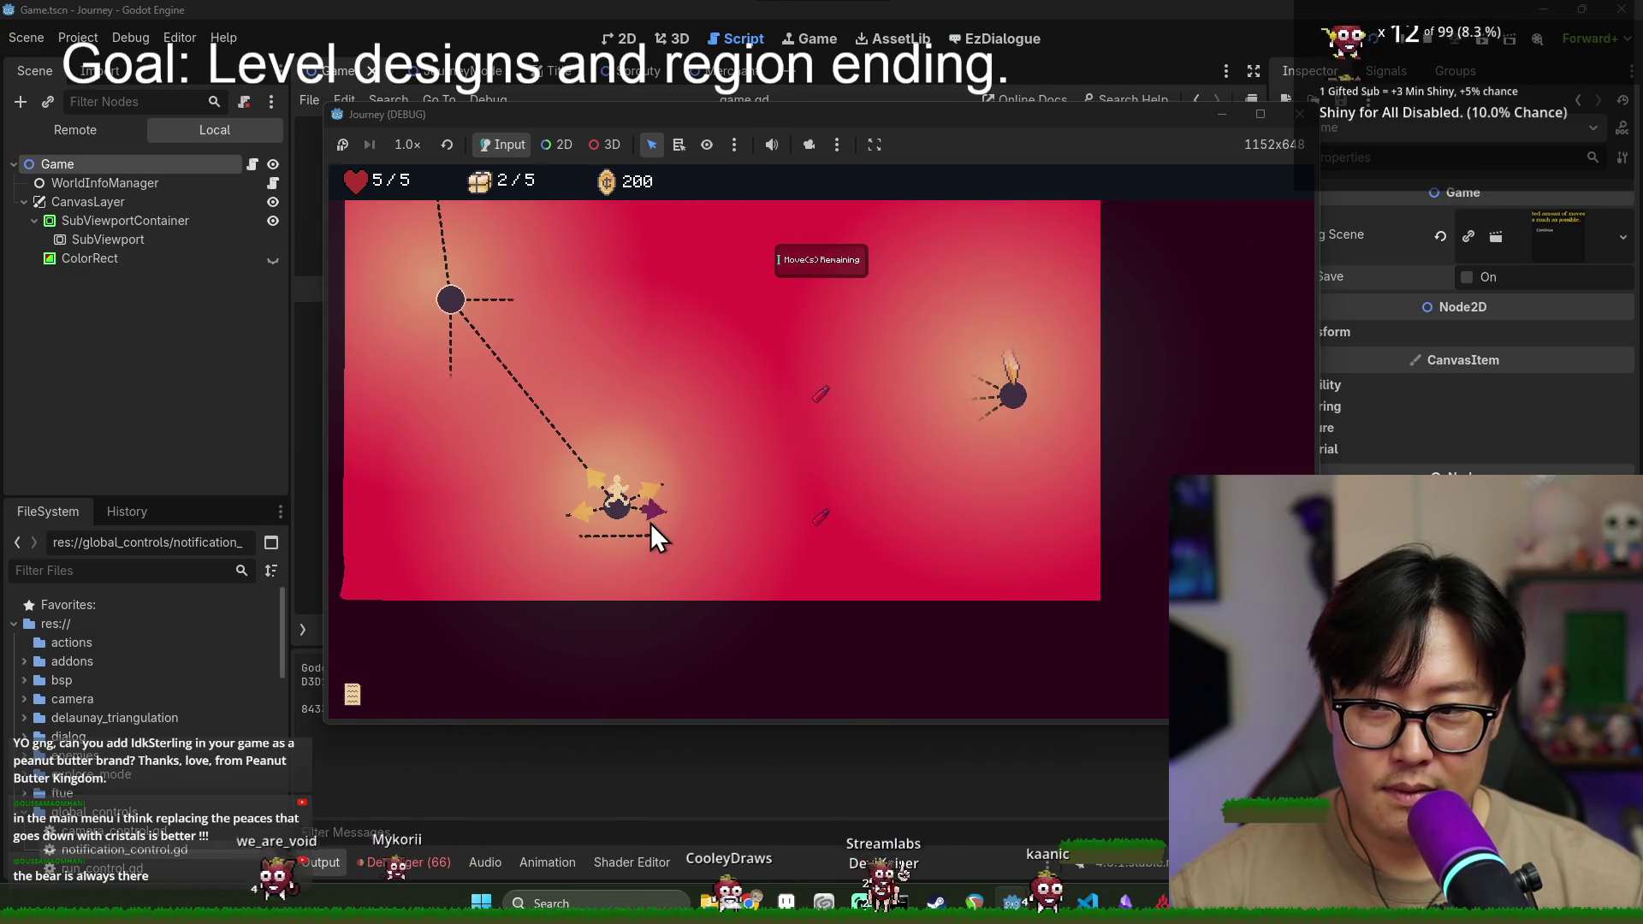
- Ride the ropes across the anchors to the final anchor, finishing the area
{"action": "left_click", "coordinate": [650, 491]}
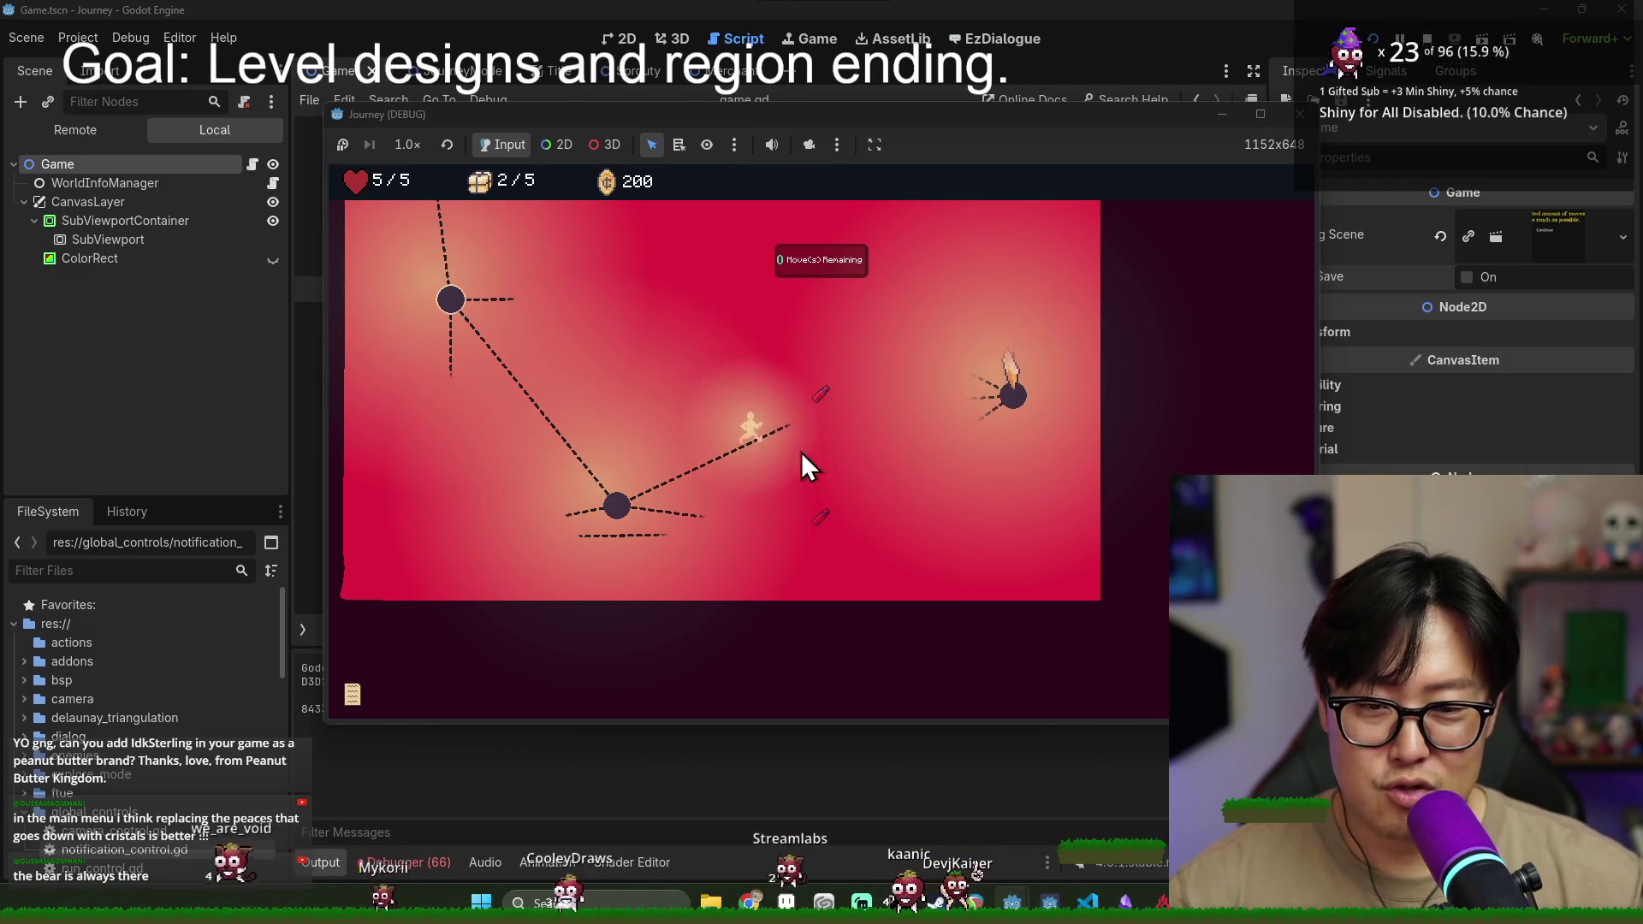
{"action": "left_click", "coordinate": [838, 428]}
{"action": "left_click", "coordinate": [854, 409]}
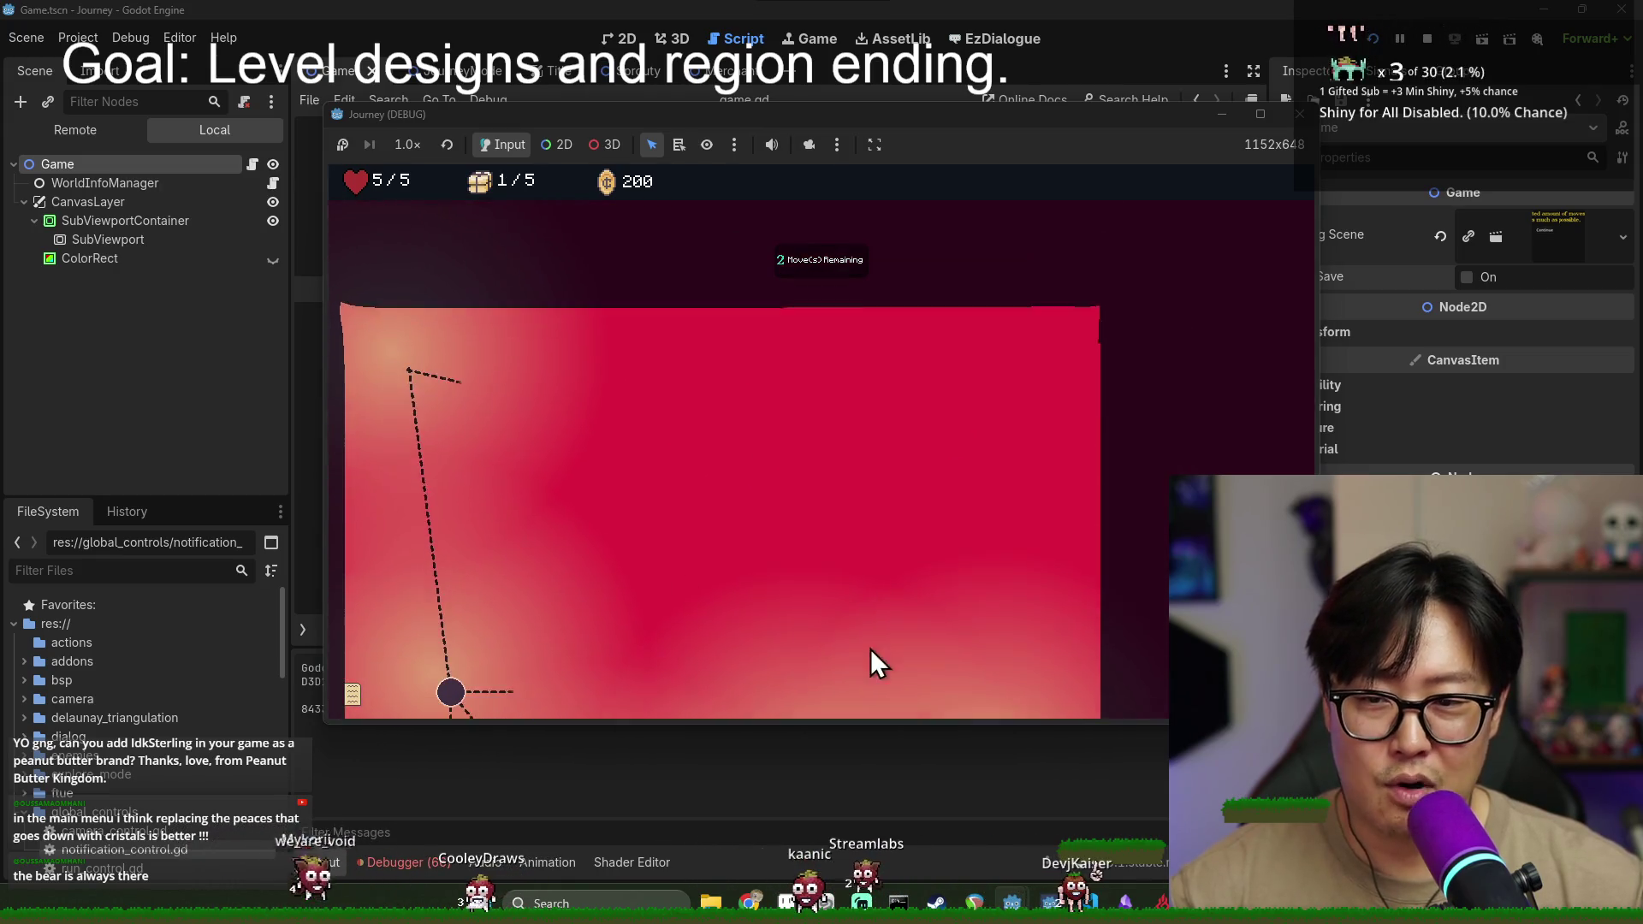
{"action": "left_click", "coordinate": [1018, 619]}
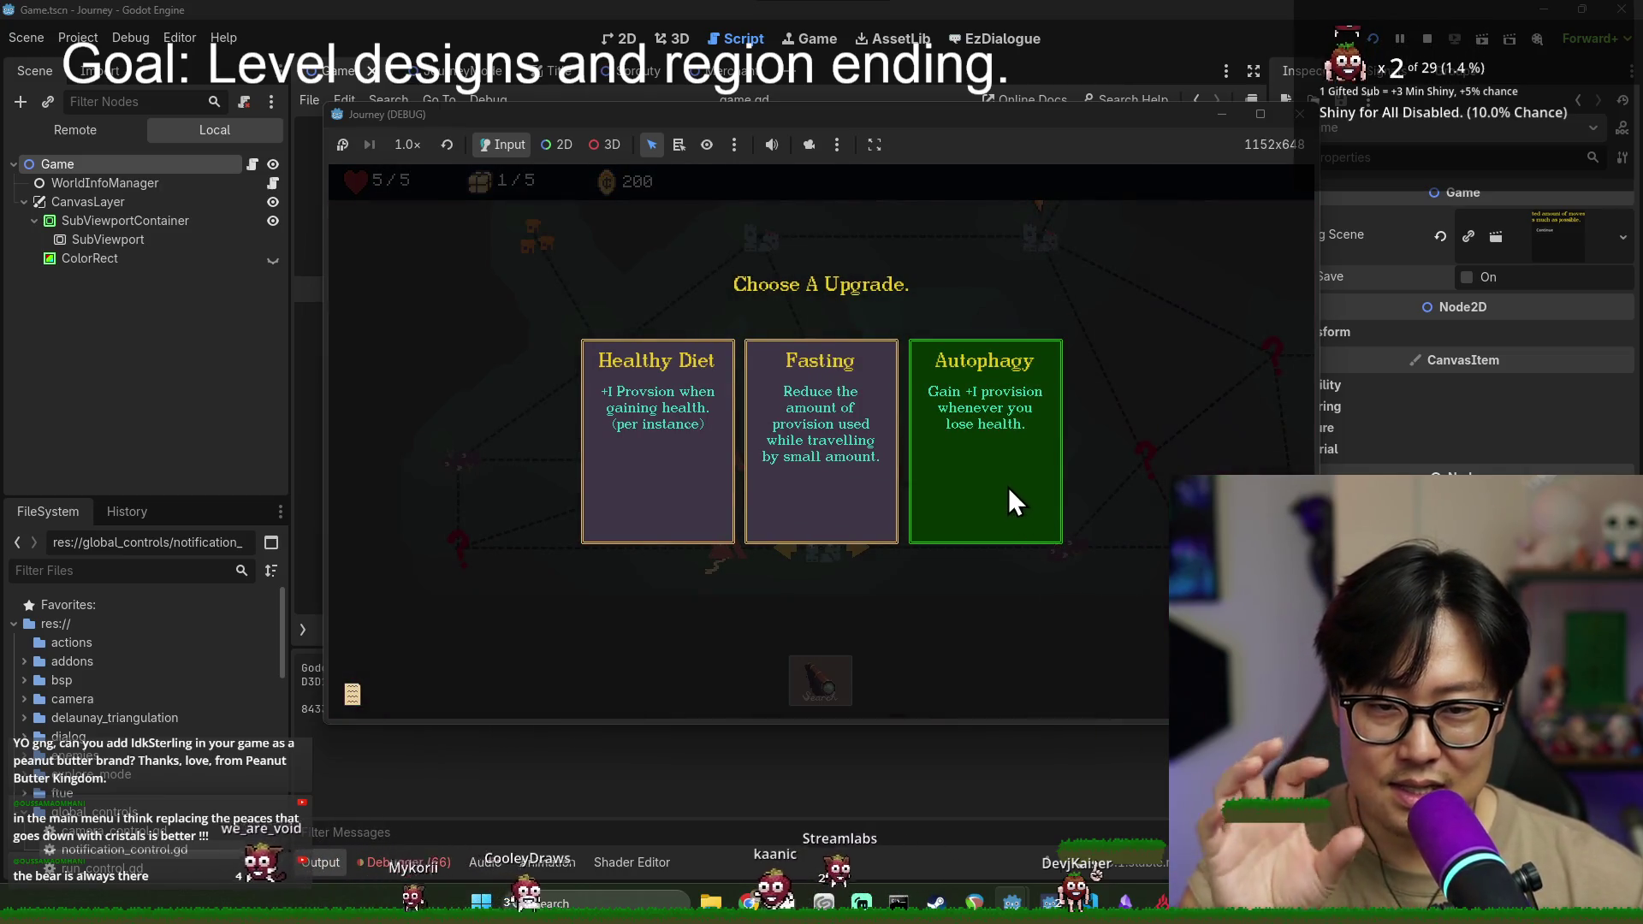
- Choose the Autophagy upgrade, travel to the mountain node, and walk its paths until the map returns
{"action": "left_click", "coordinate": [1013, 428]}
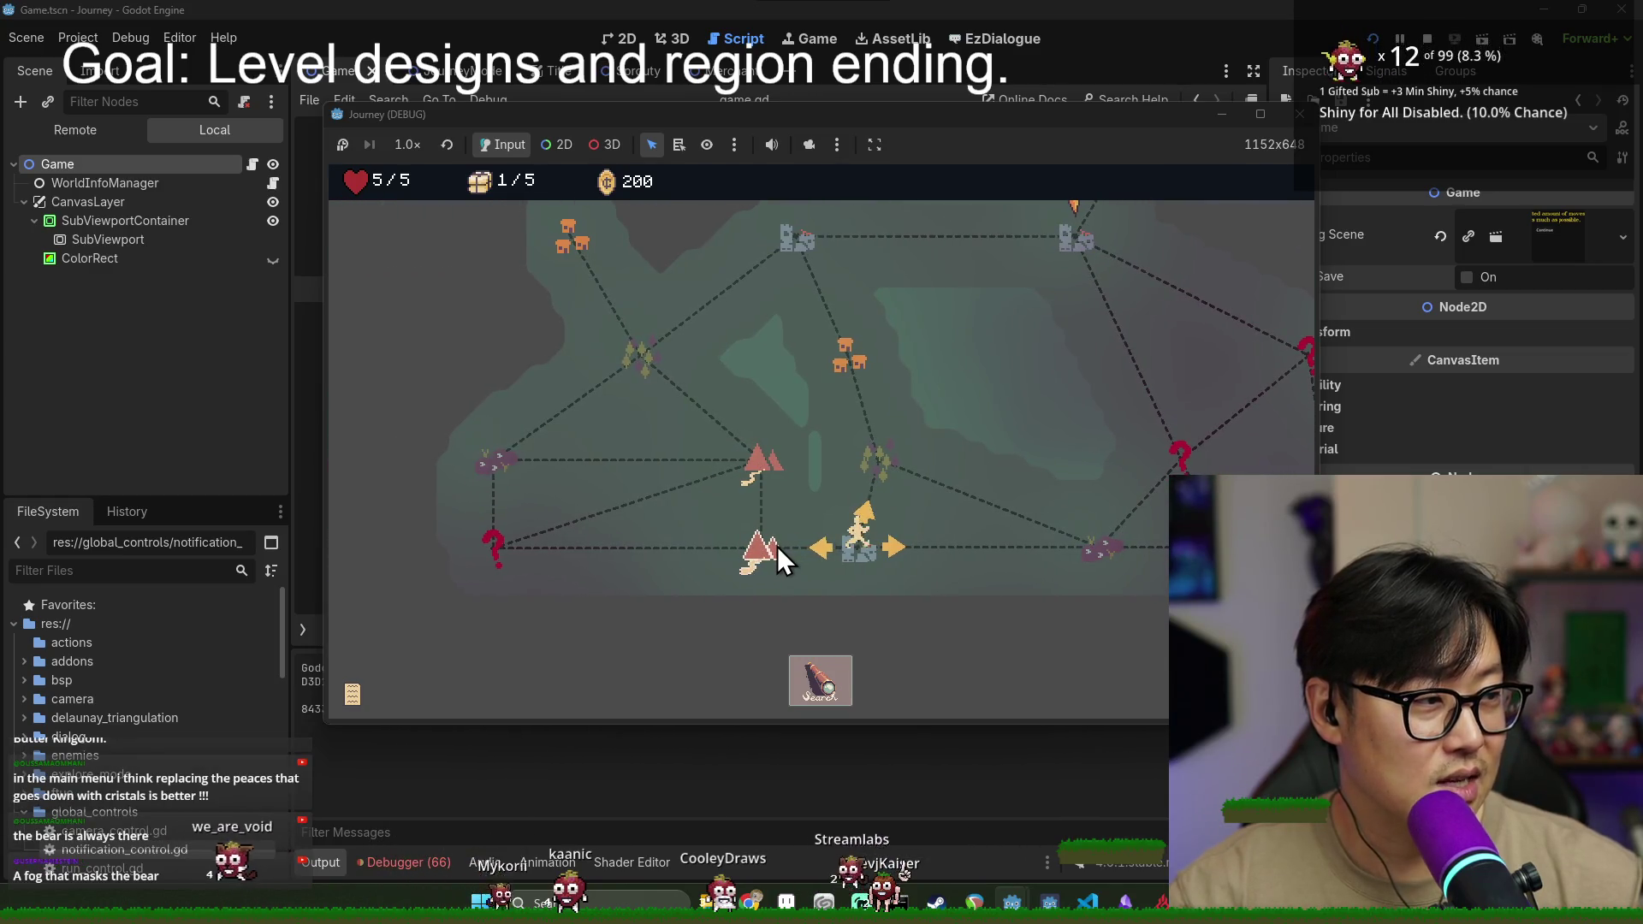
{"action": "left_click", "coordinate": [786, 546]}
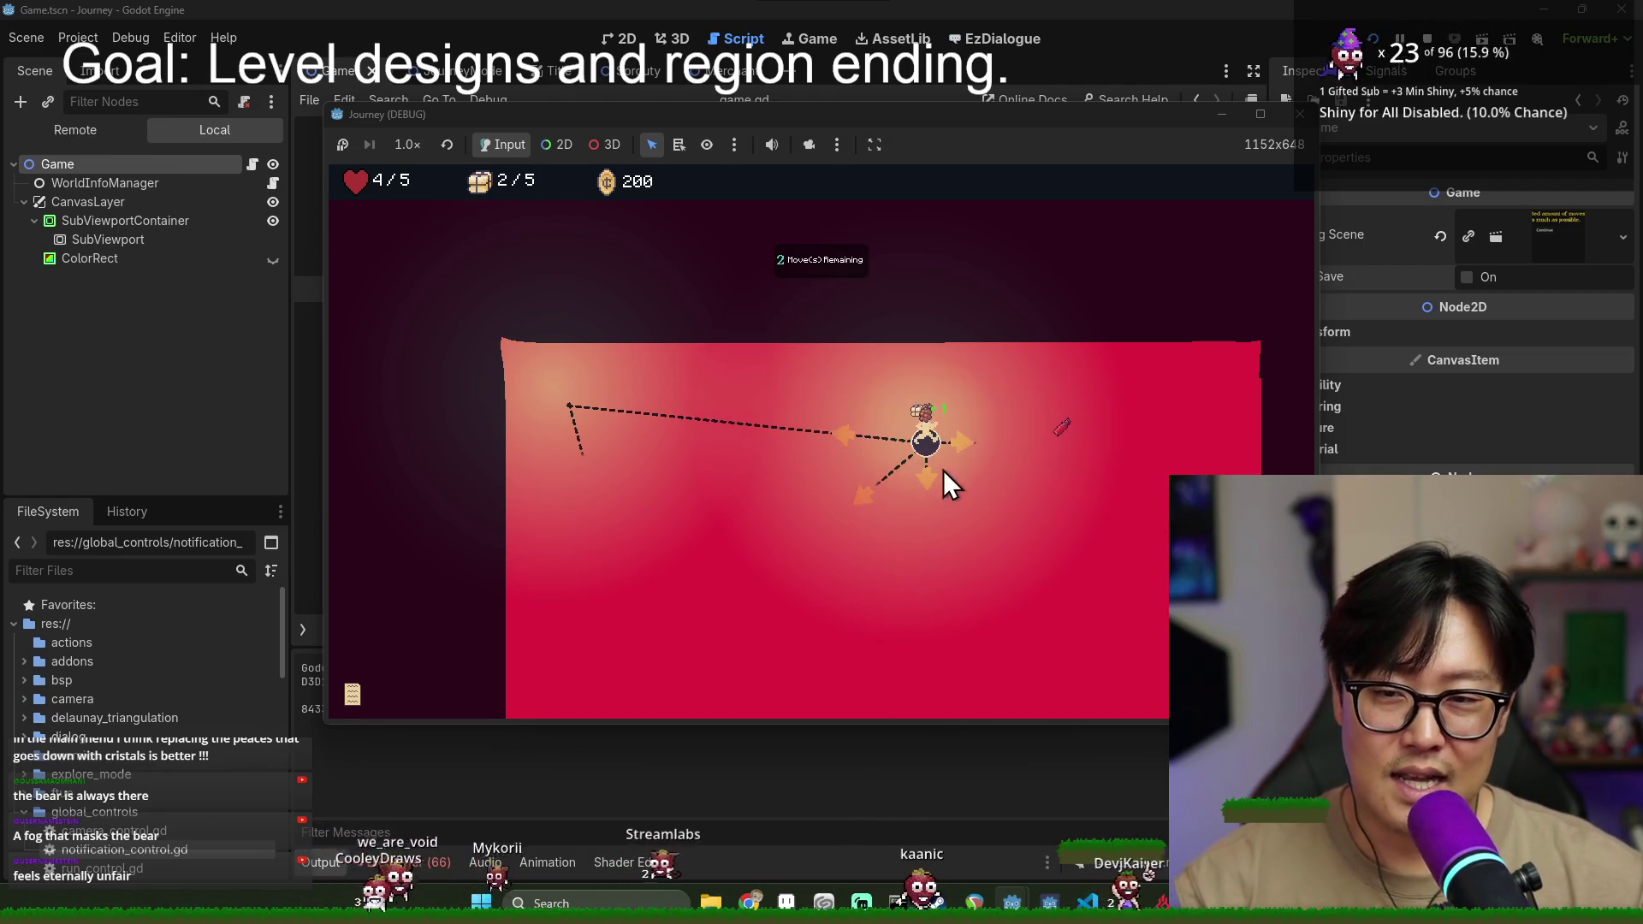
{"action": "left_click", "coordinate": [963, 372]}
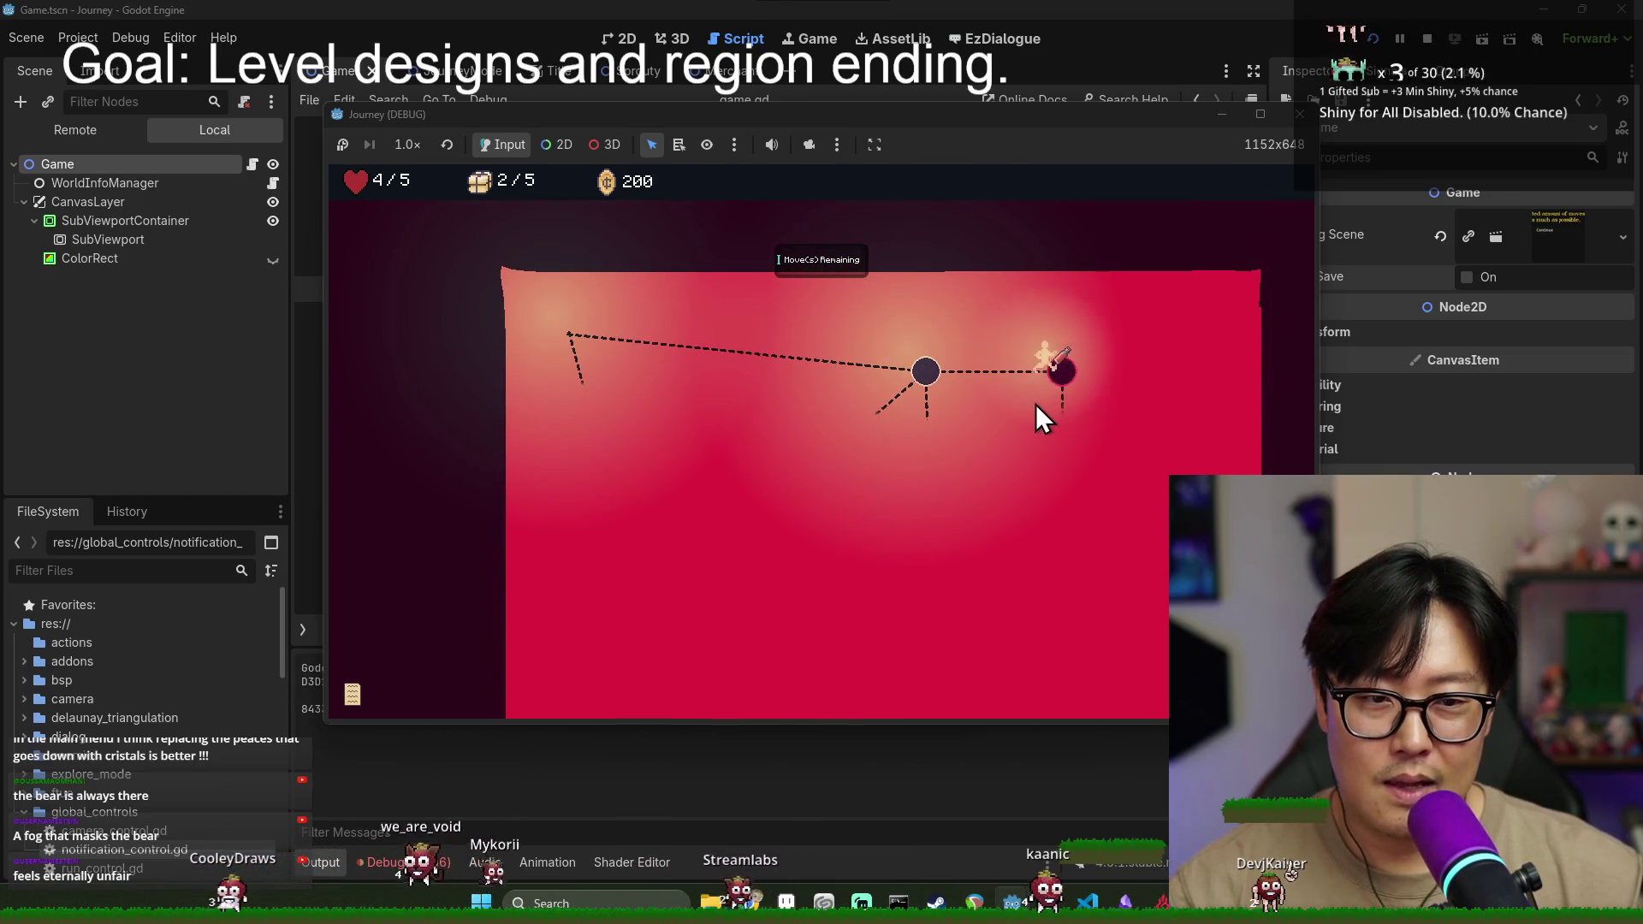
{"action": "left_click", "coordinate": [1066, 456]}
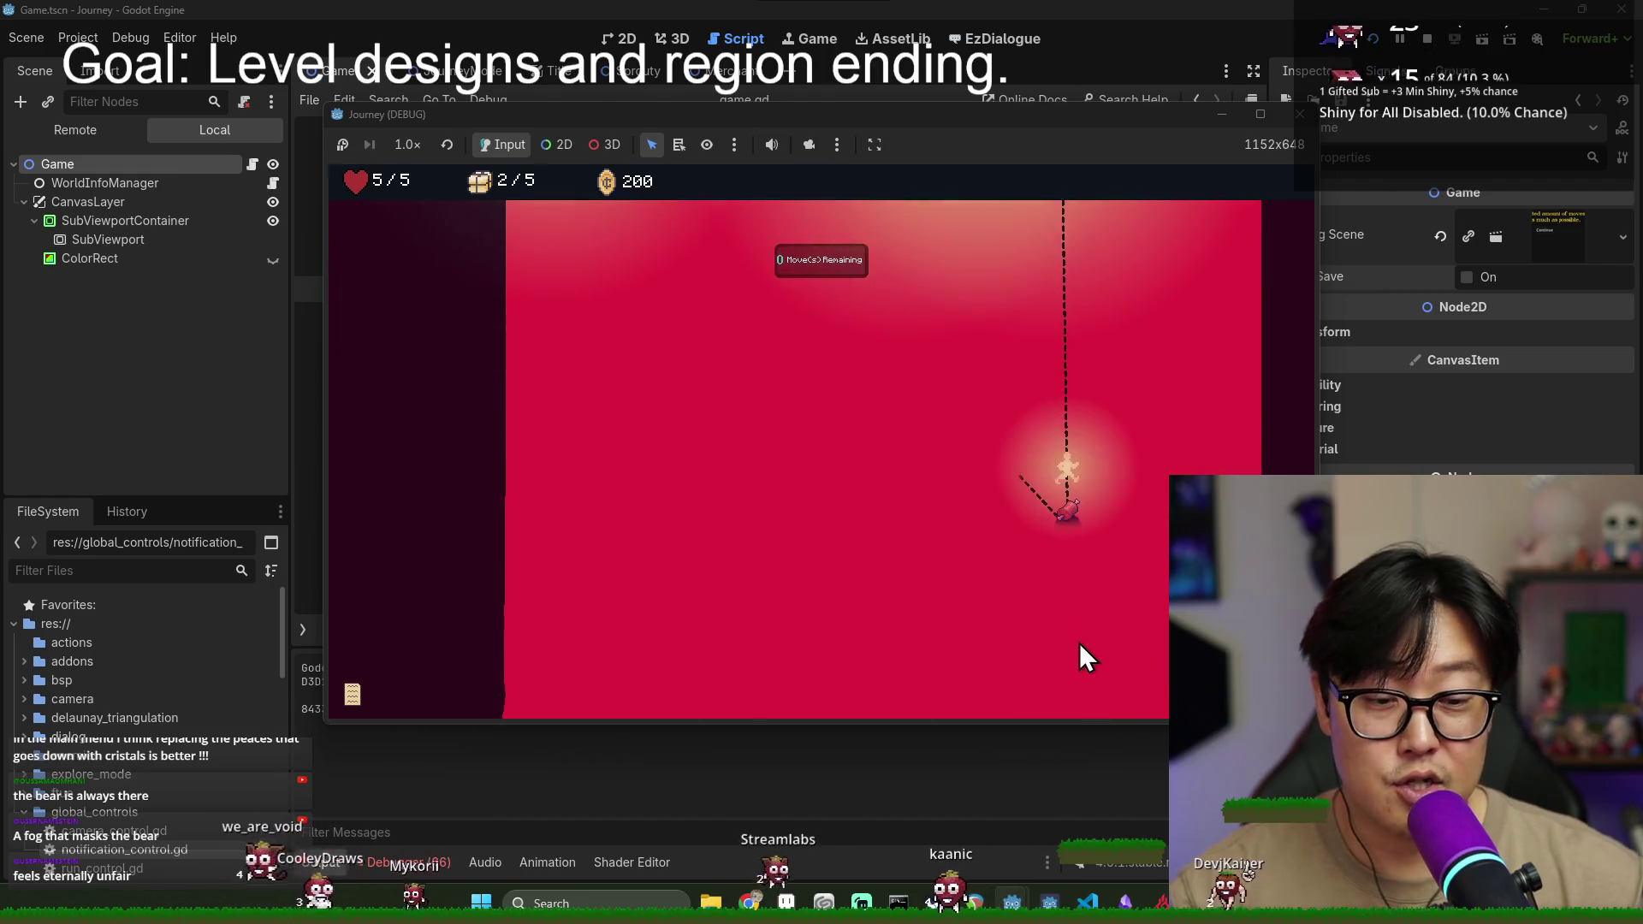
{"action": "left_click", "coordinate": [1040, 441]}
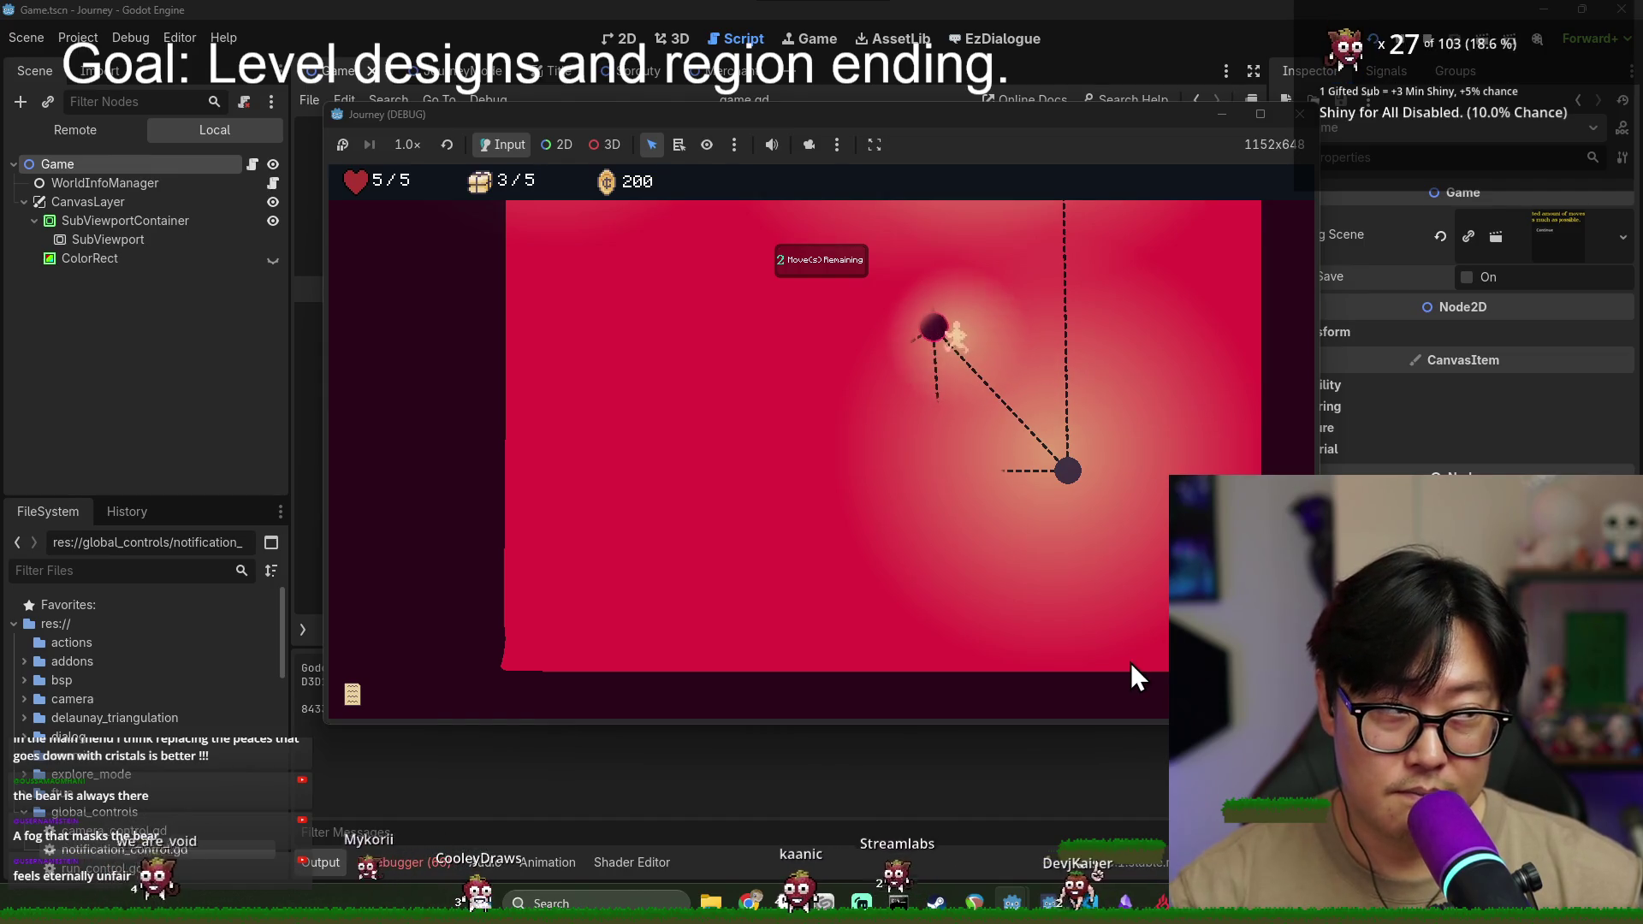
{"action": "left_click", "coordinate": [936, 296]}
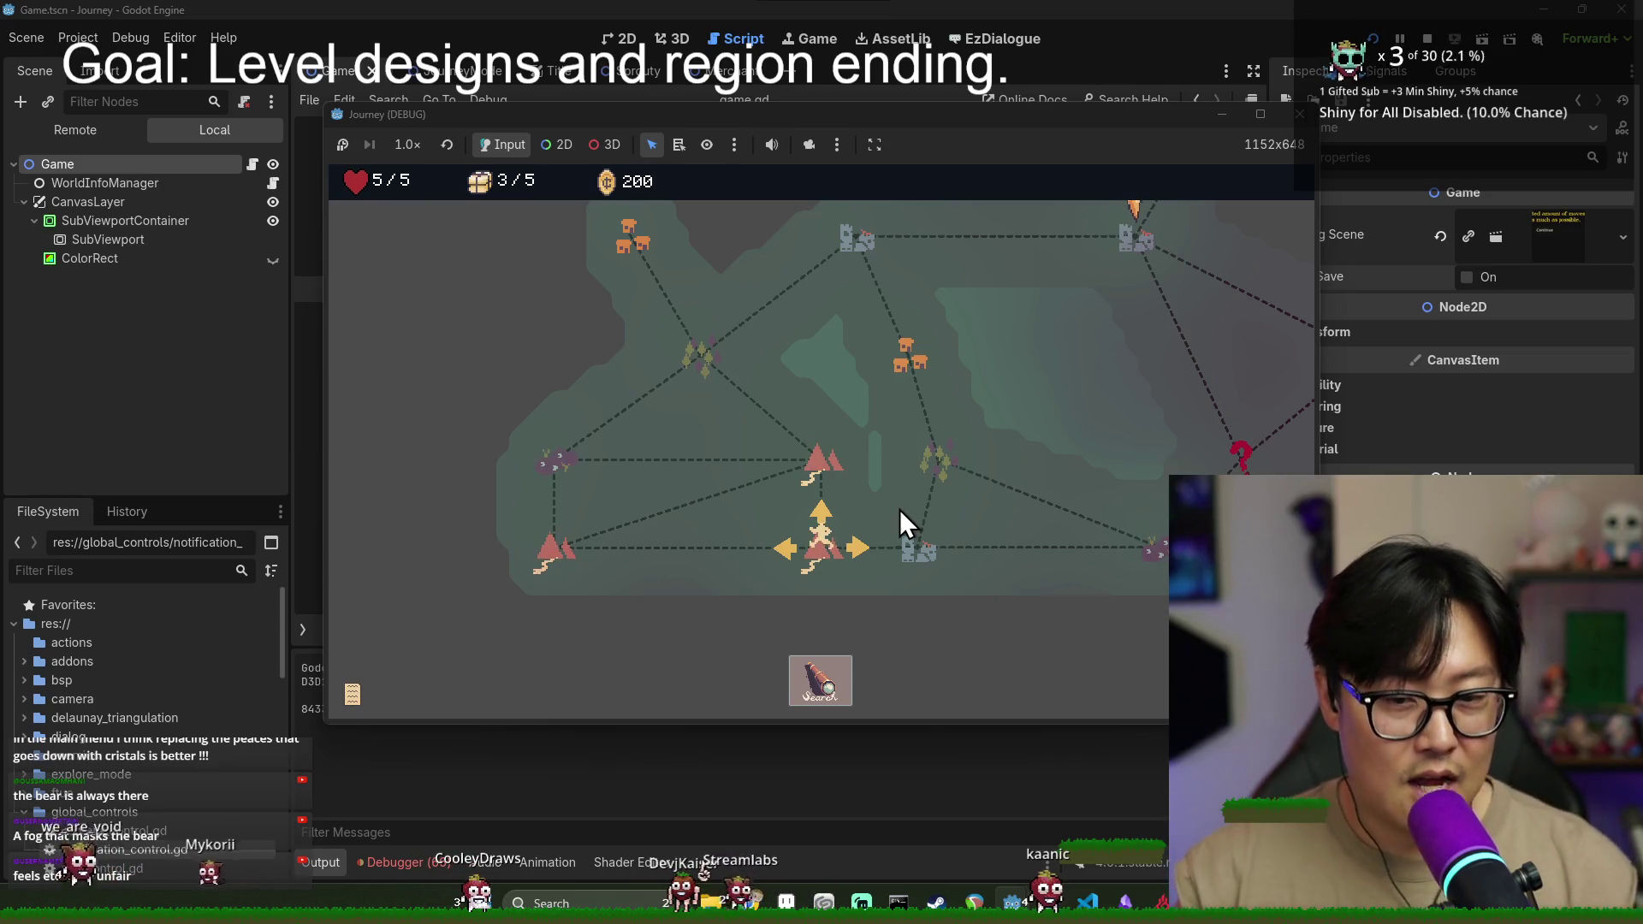
- Travel to the right node, search it, and move through its area collecting the item
{"action": "left_click", "coordinate": [863, 551]}
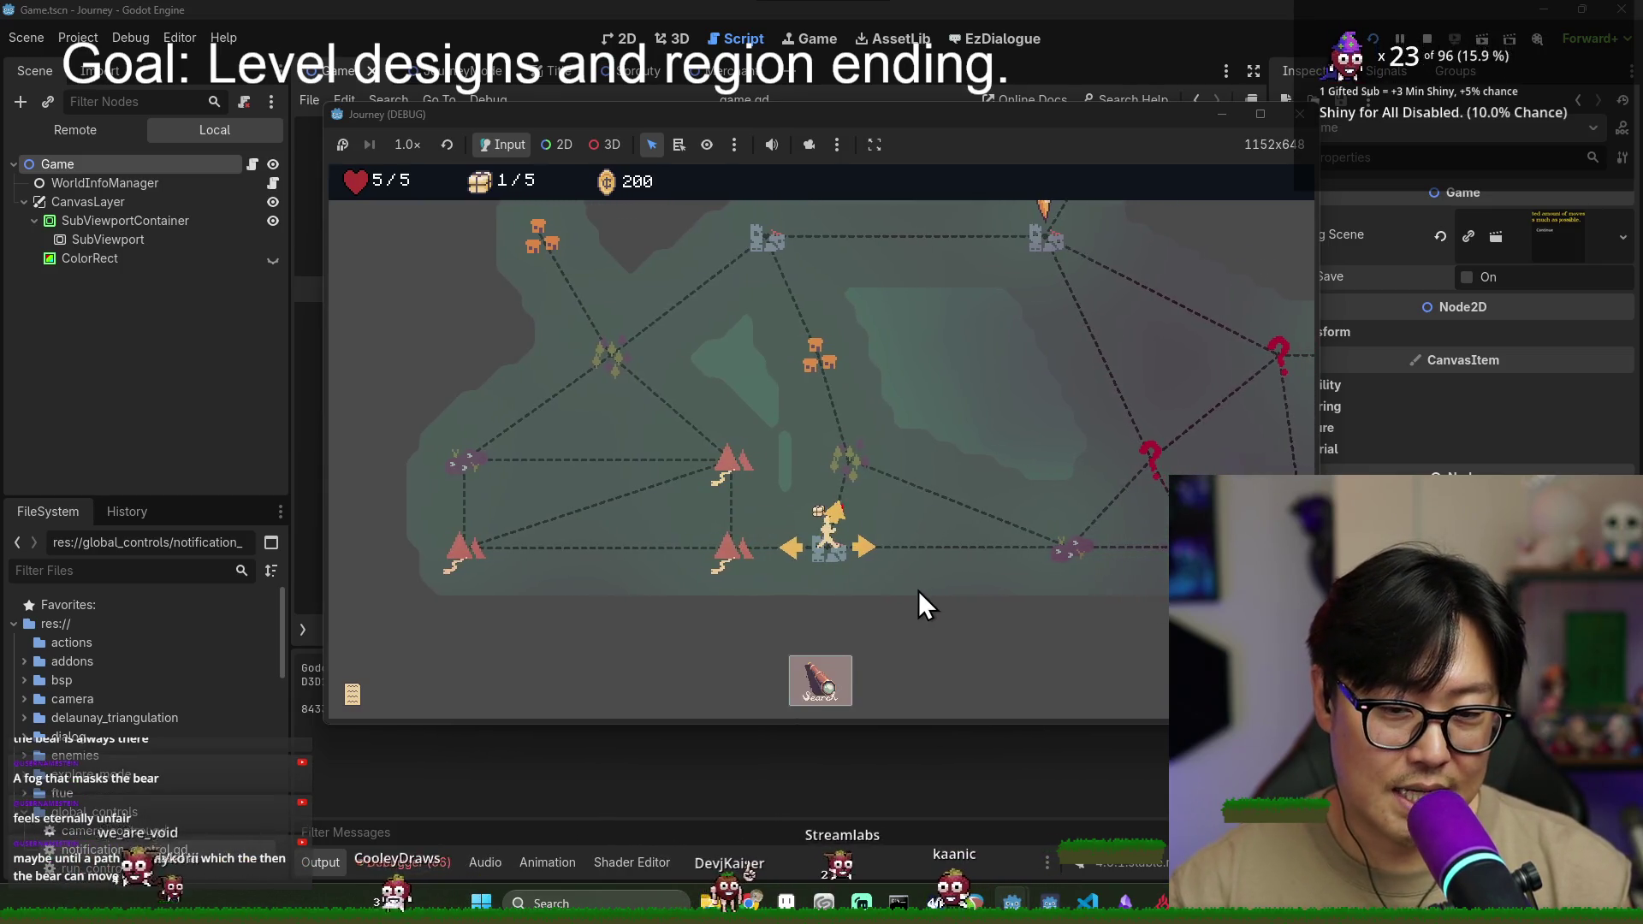
{"action": "left_click", "coordinate": [812, 688]}
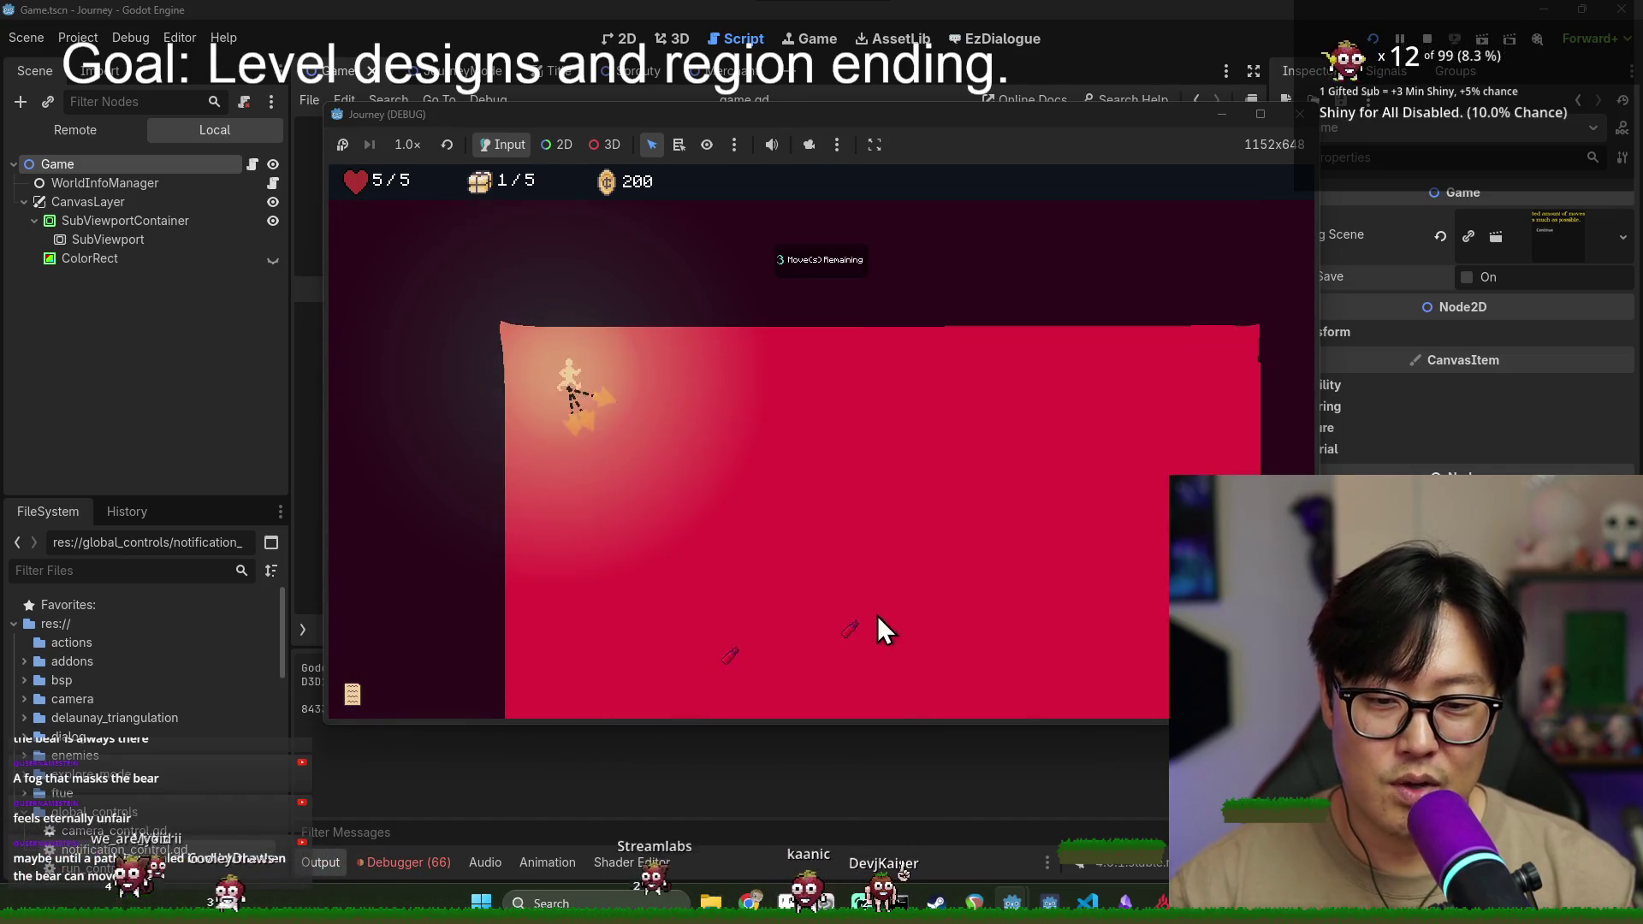
{"action": "left_click", "coordinate": [613, 309]}
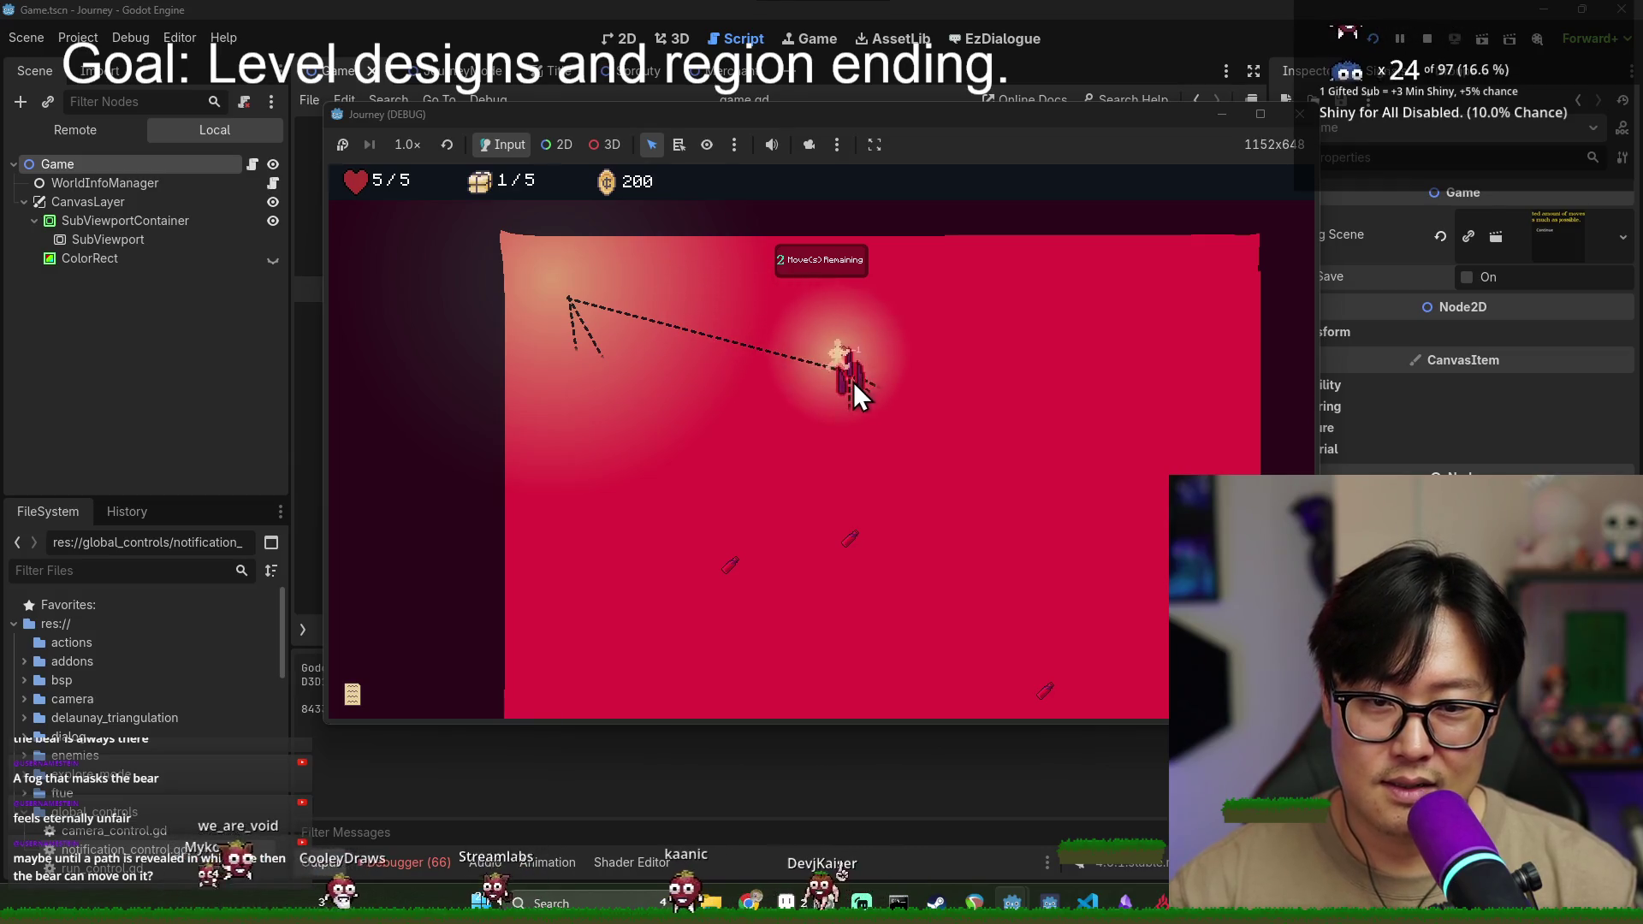
{"action": "left_click", "coordinate": [847, 378]}
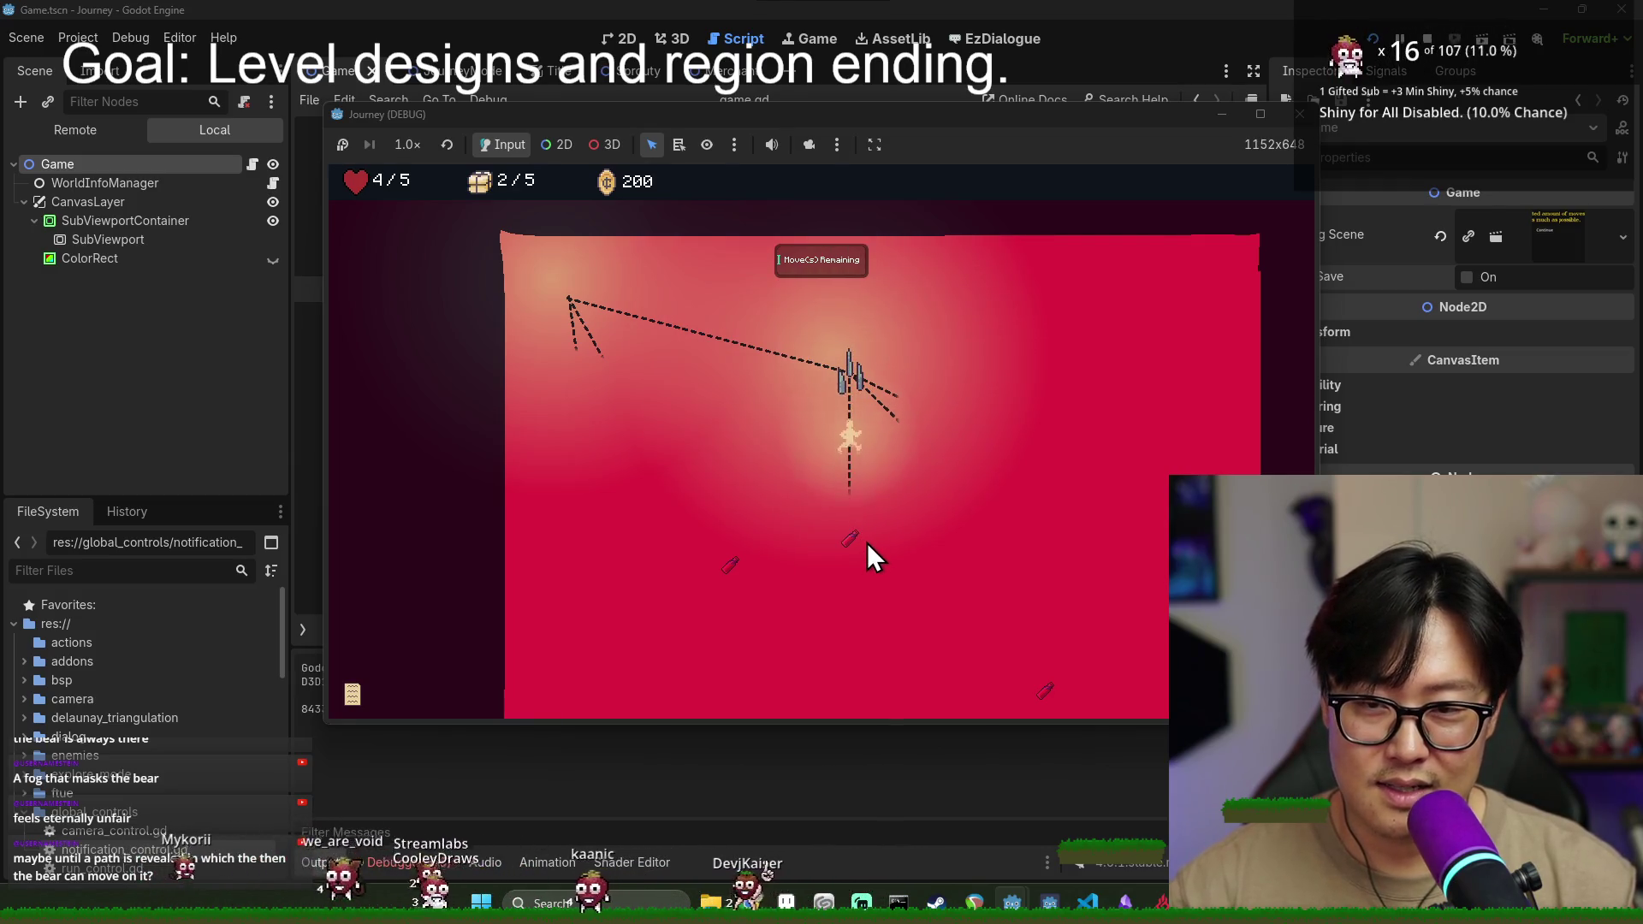
{"action": "left_click", "coordinate": [814, 392]}
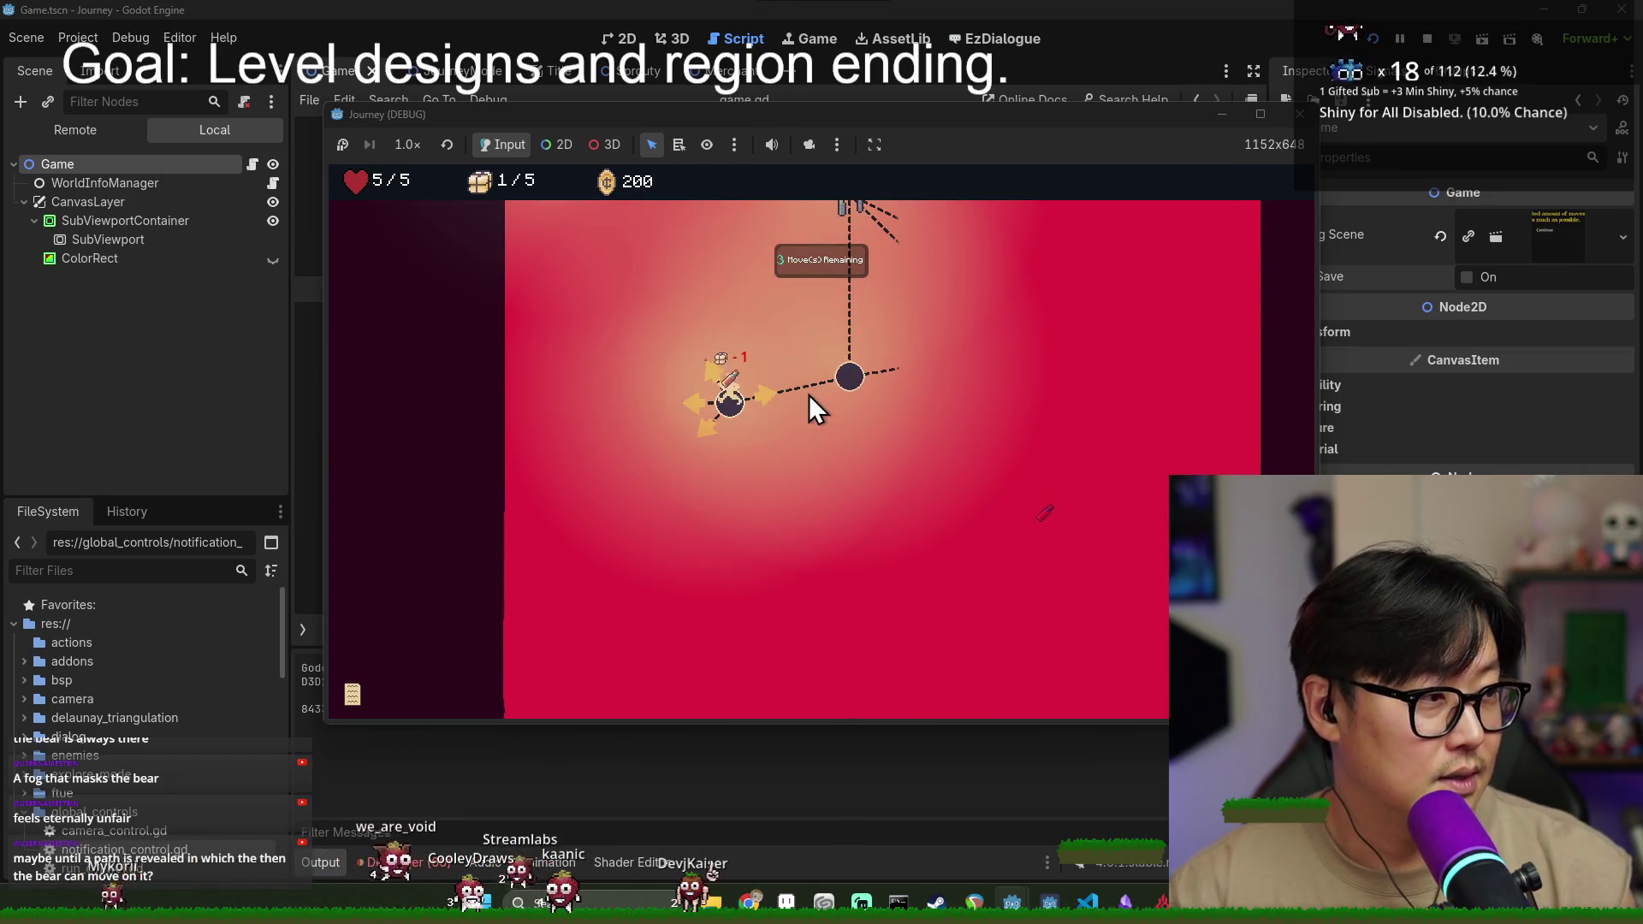
{"action": "left_click", "coordinate": [712, 374]}
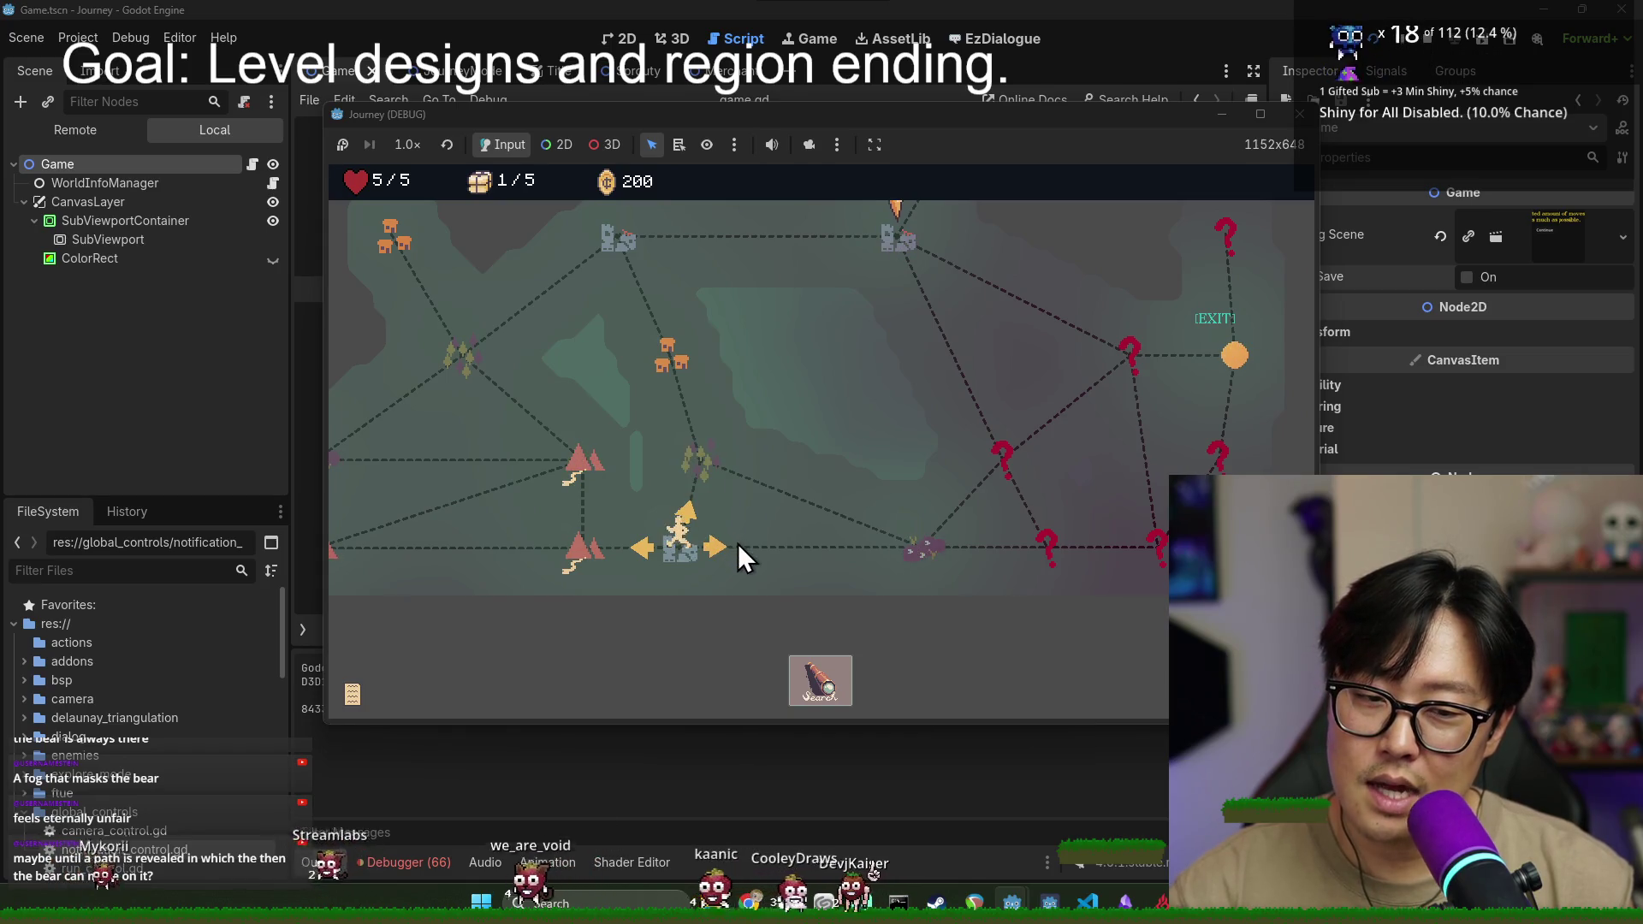
- Travel right, collect the berry in the area, then head for the upper mountain node
{"action": "left_click", "coordinate": [716, 582]}
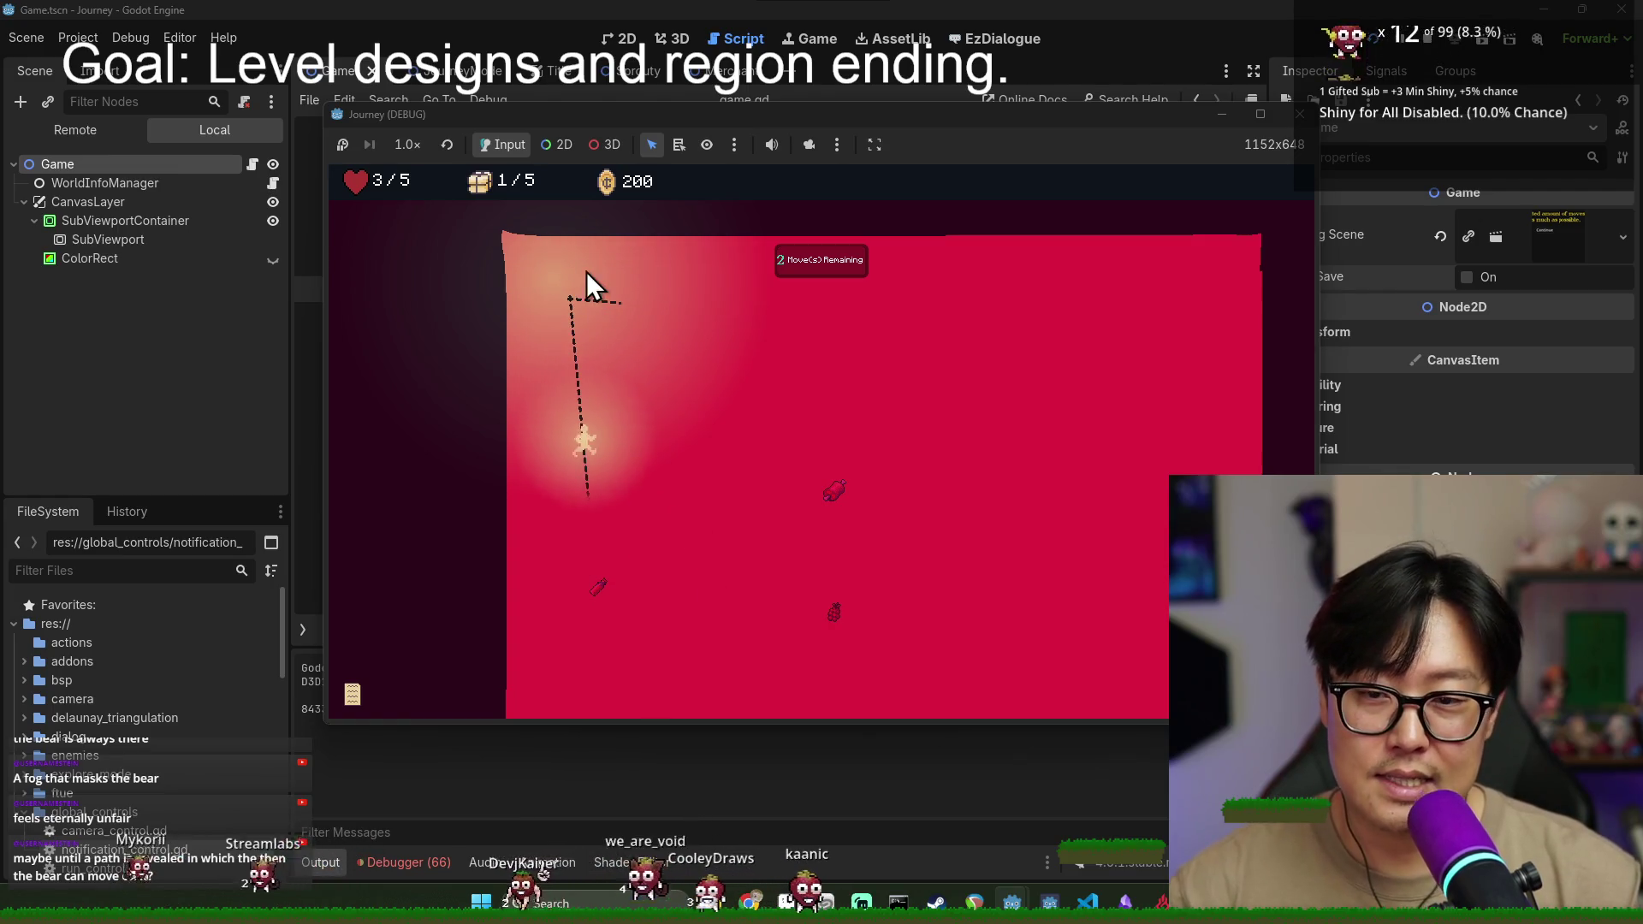
{"action": "left_click", "coordinate": [649, 621]}
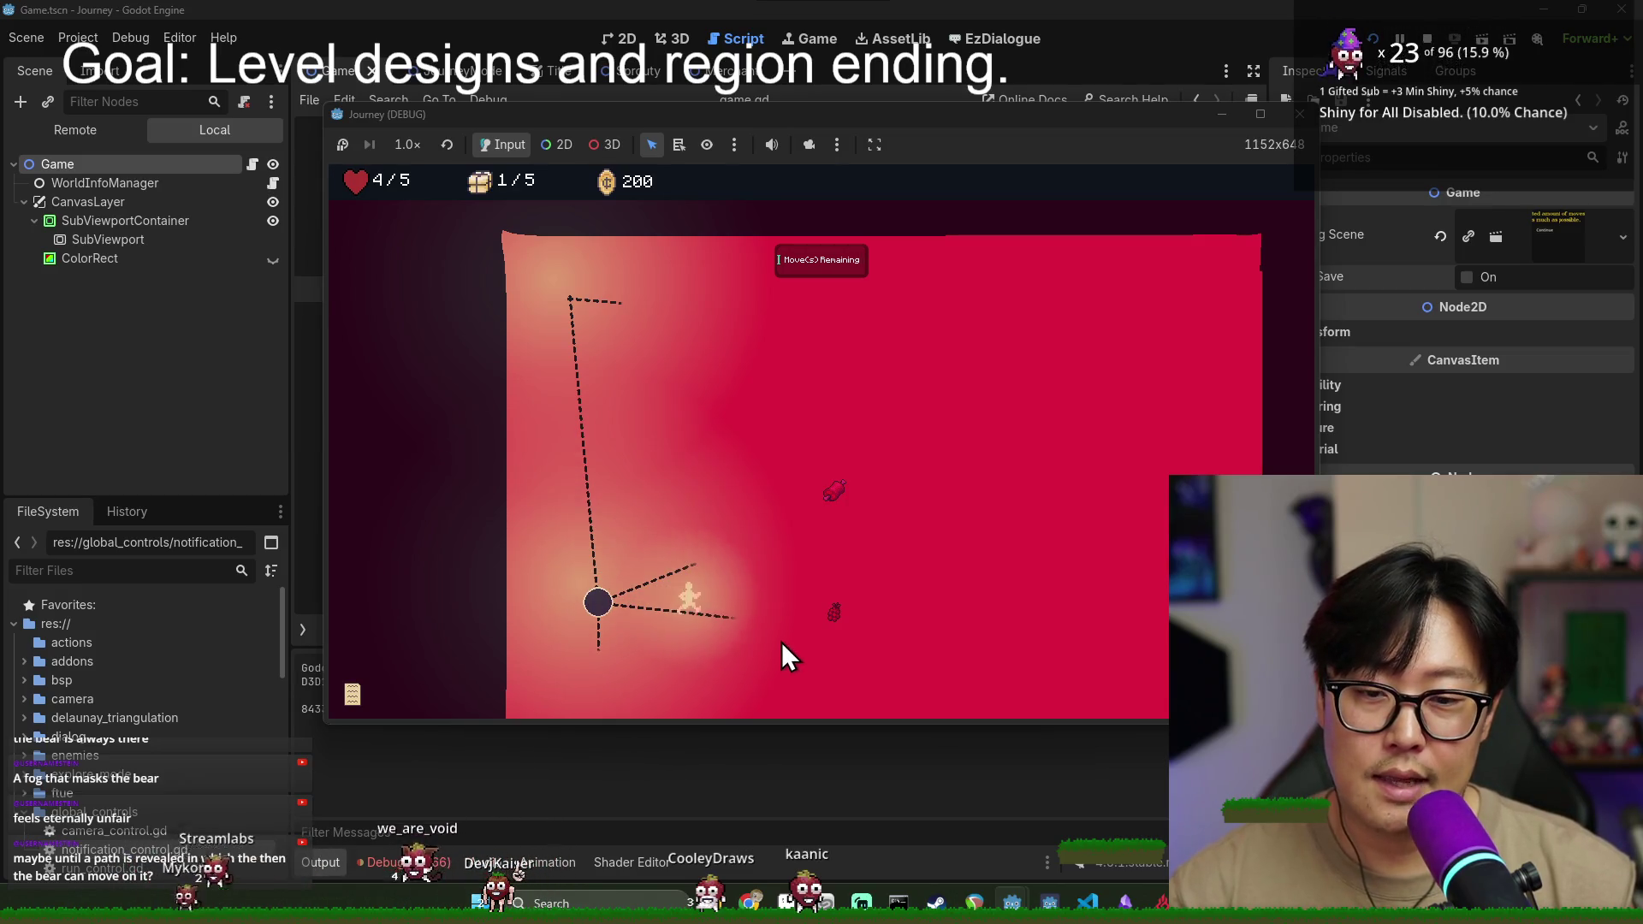
{"action": "left_click", "coordinate": [837, 617]}
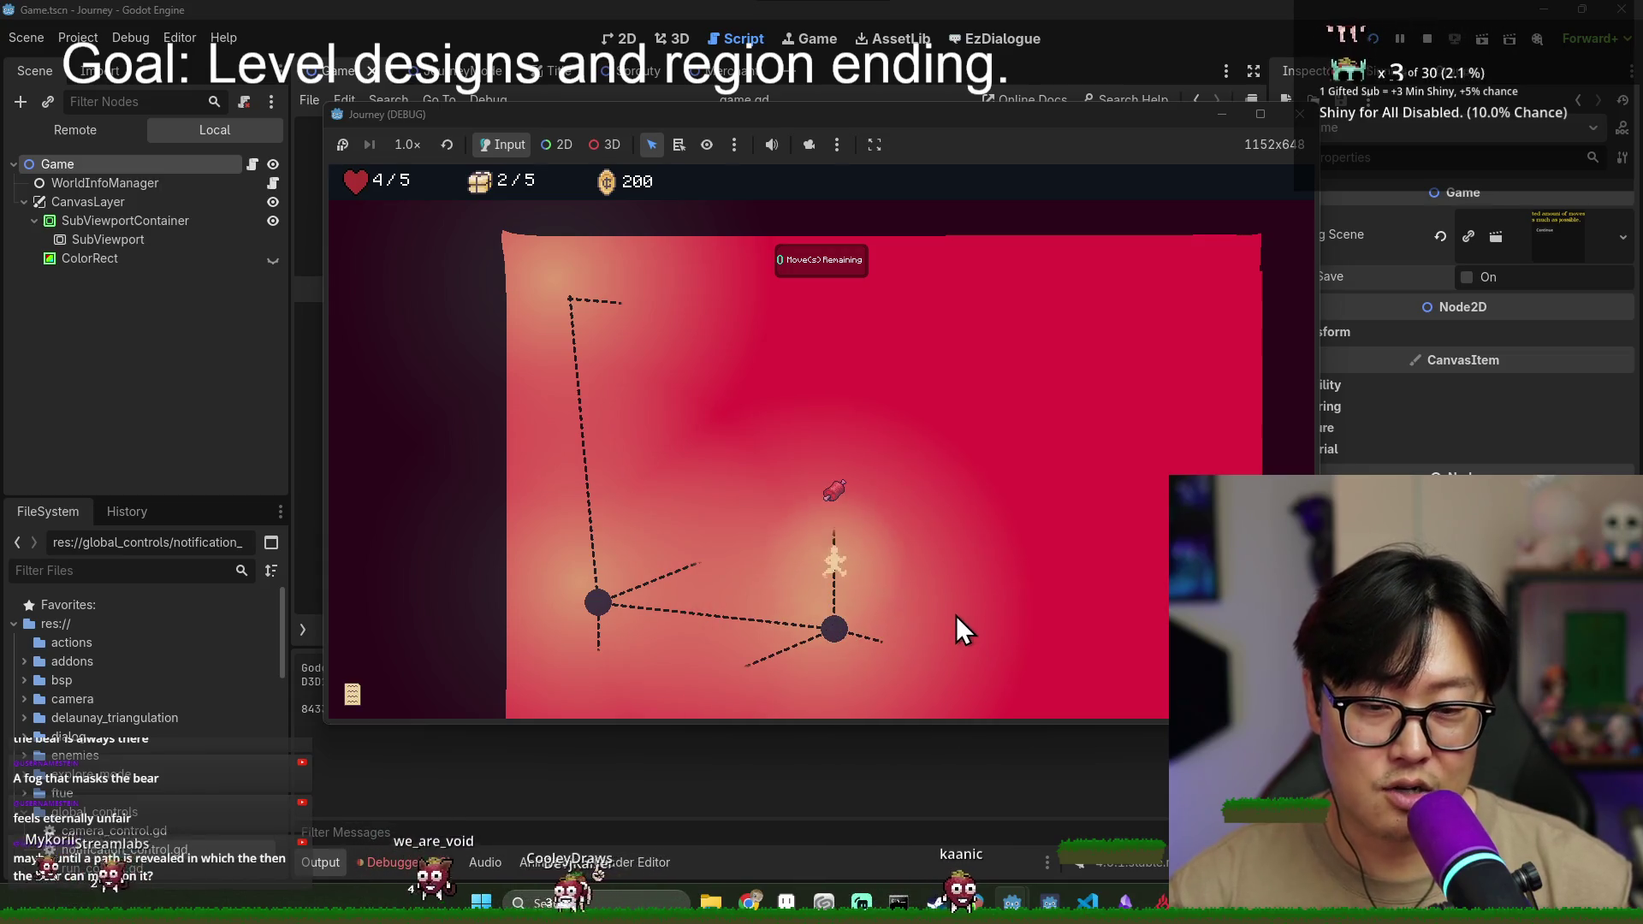
{"action": "left_click", "coordinate": [909, 476]}
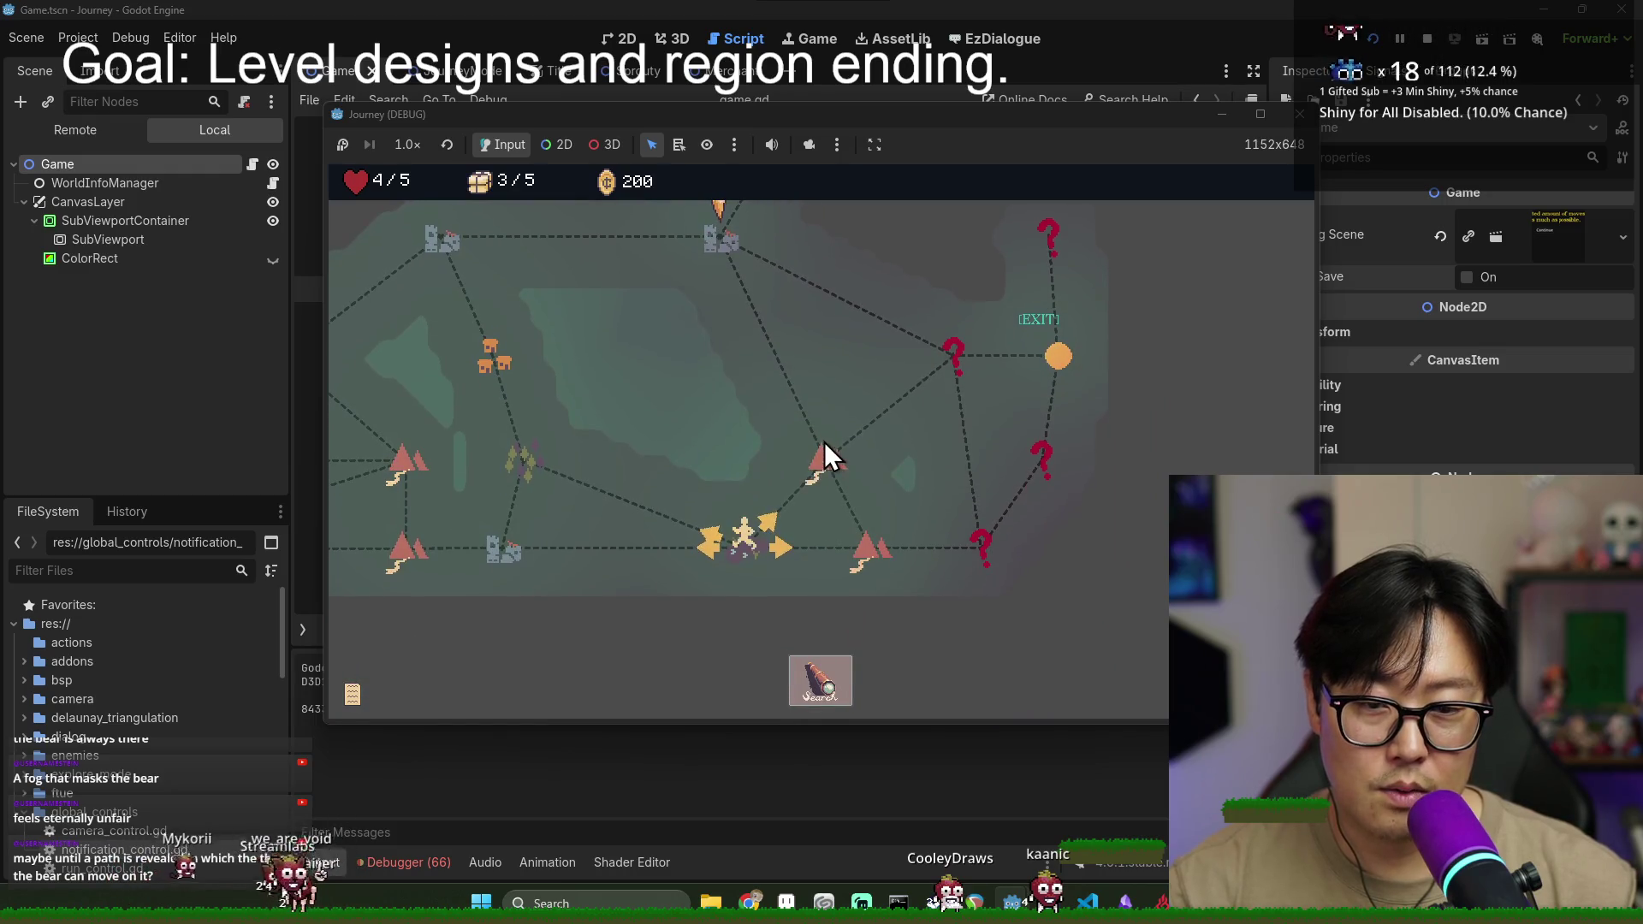
{"action": "left_click", "coordinate": [837, 475]}
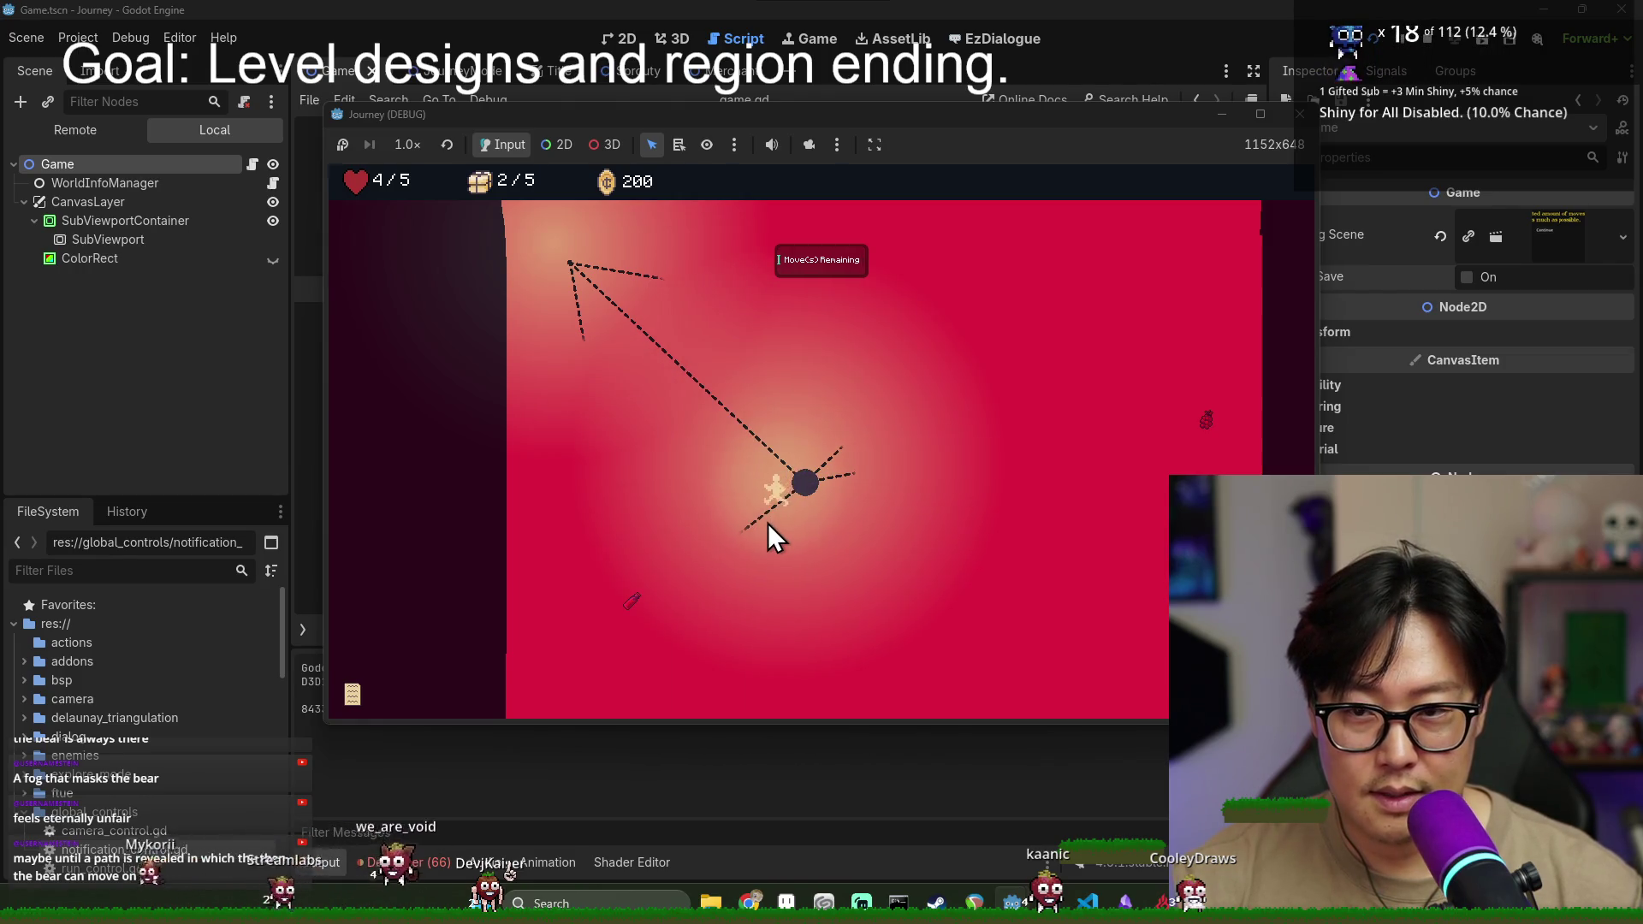
- Move down-left to the items below, then walk up-left to the next map node
{"action": "left_click", "coordinate": [768, 522]}
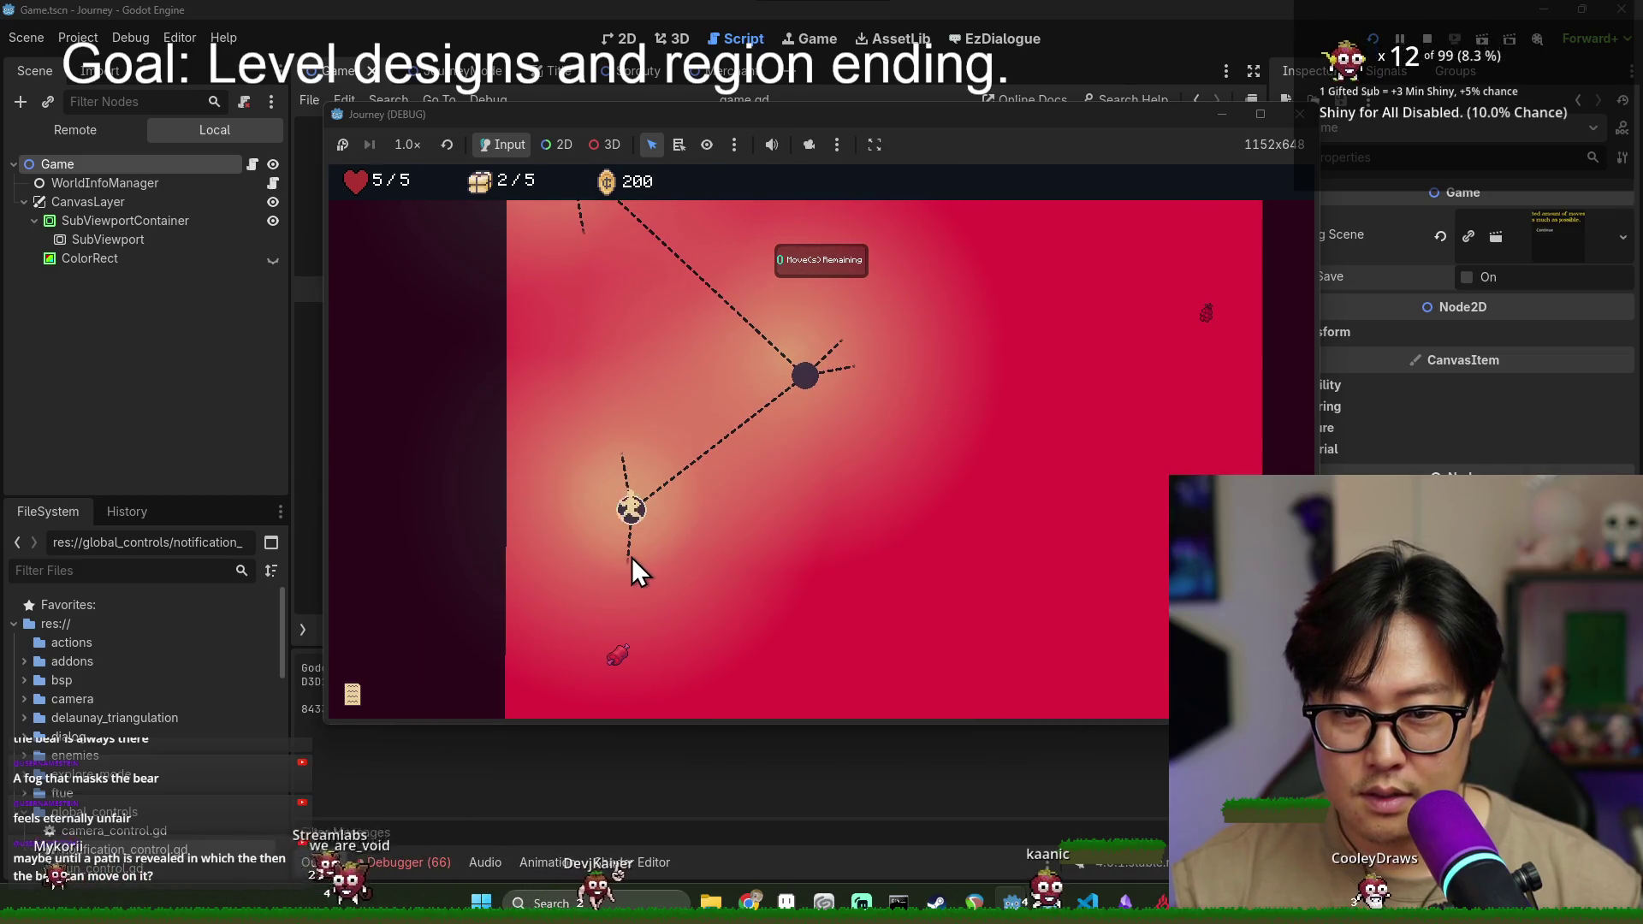
{"action": "left_click", "coordinate": [631, 557]}
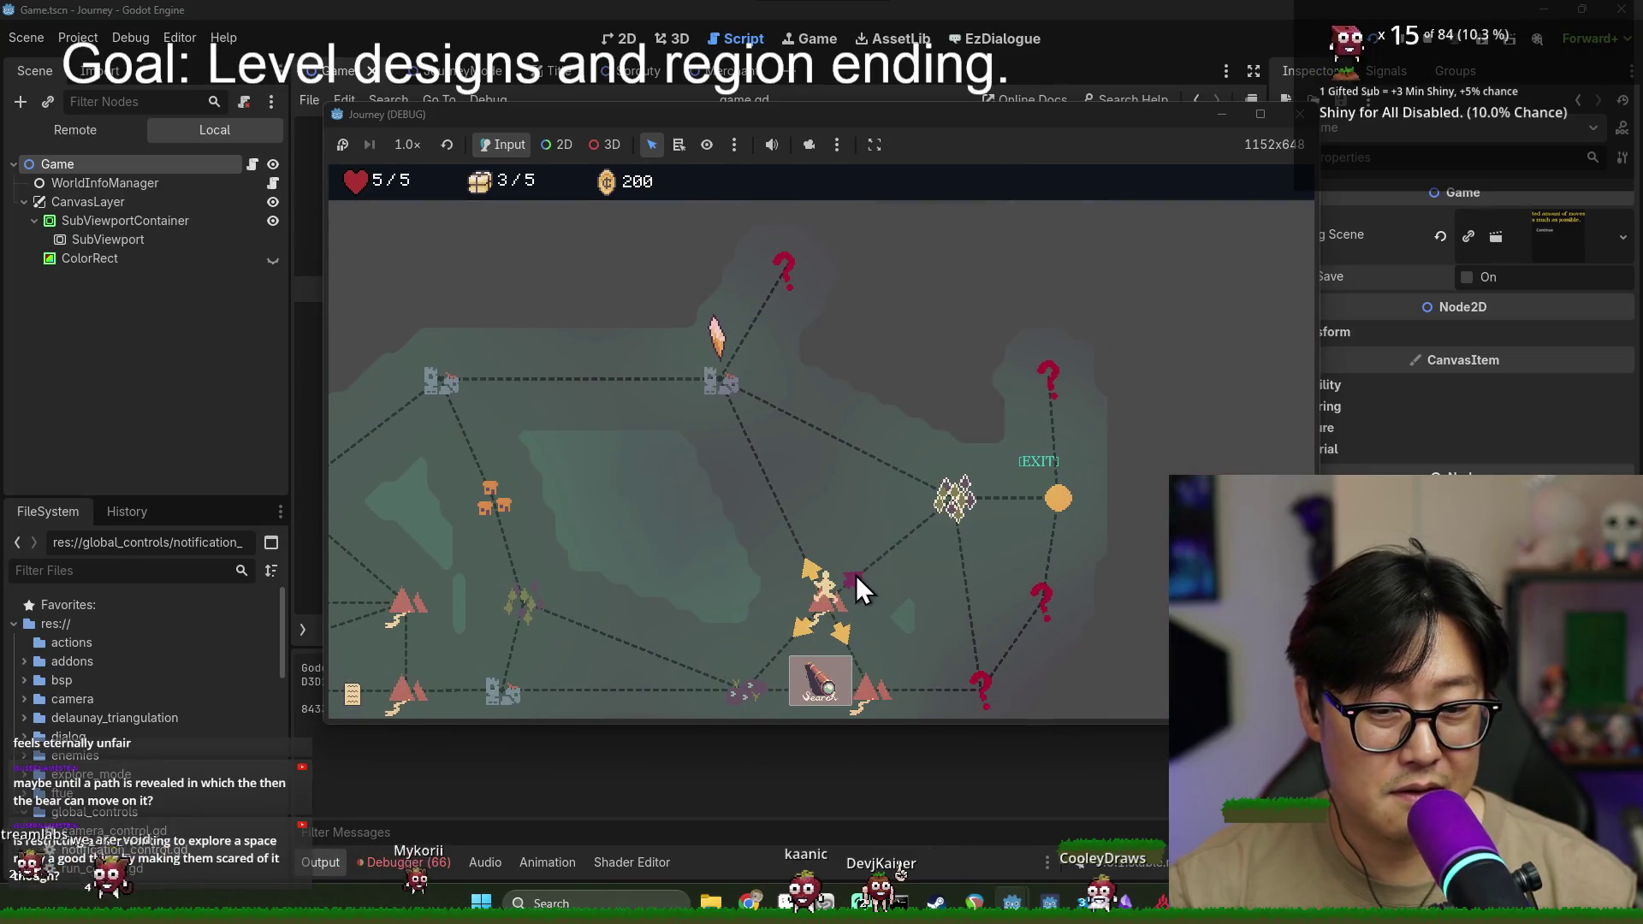
{"action": "left_click", "coordinate": [806, 562]}
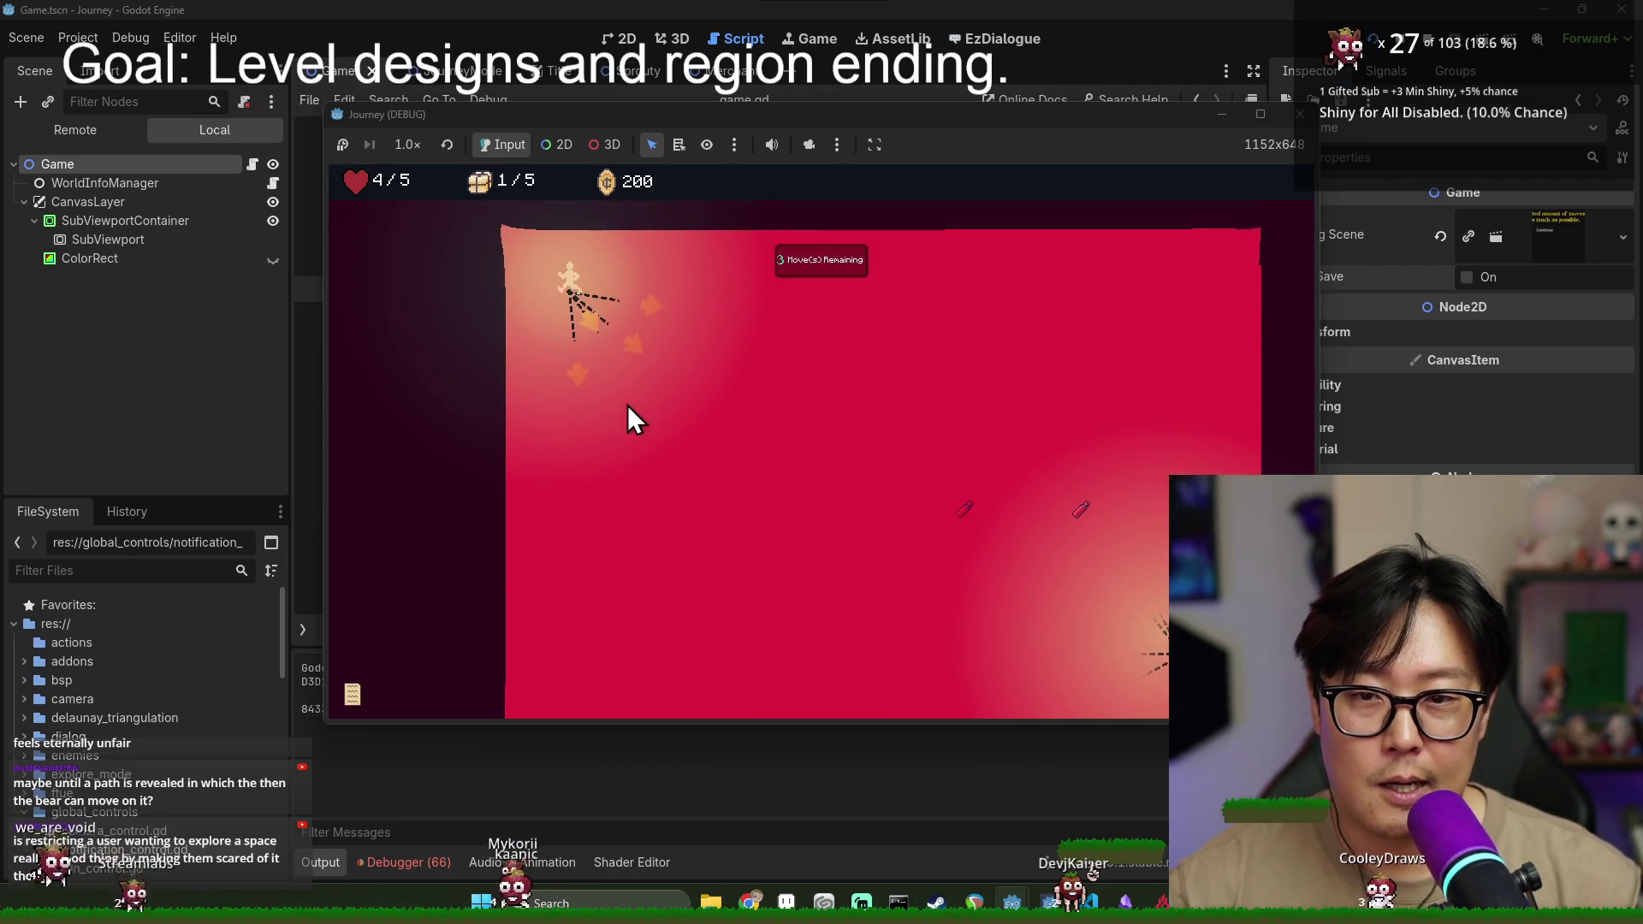
- Move down-right and right to collect the potion, then pick the Forager upgrade
{"action": "left_click", "coordinate": [629, 393]}
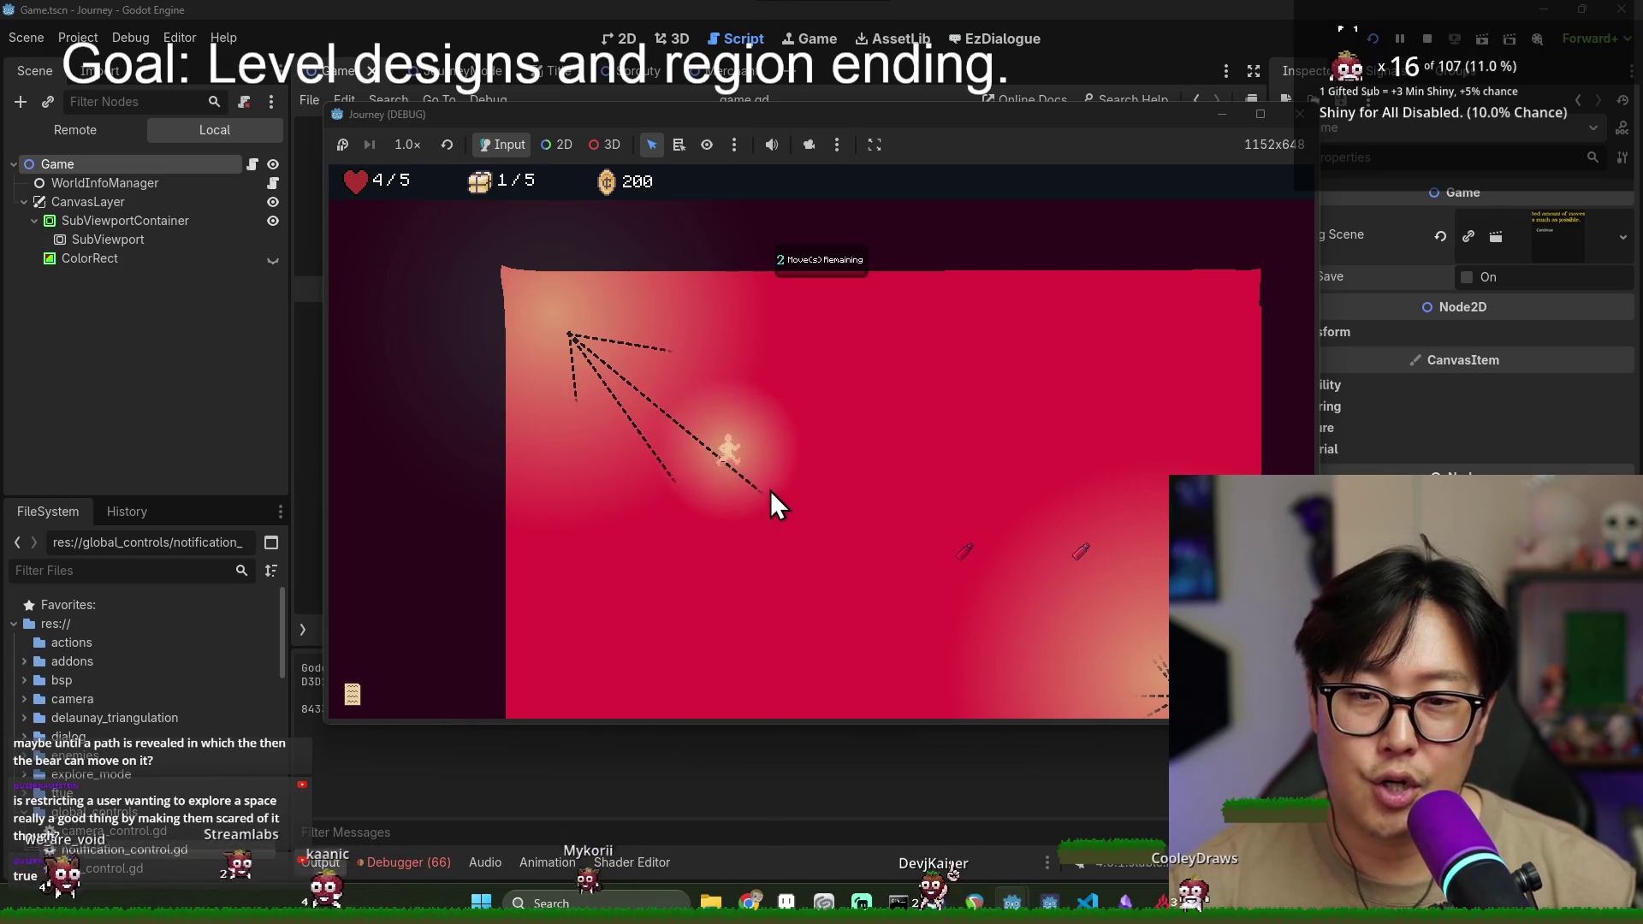
{"action": "left_click", "coordinate": [891, 568]}
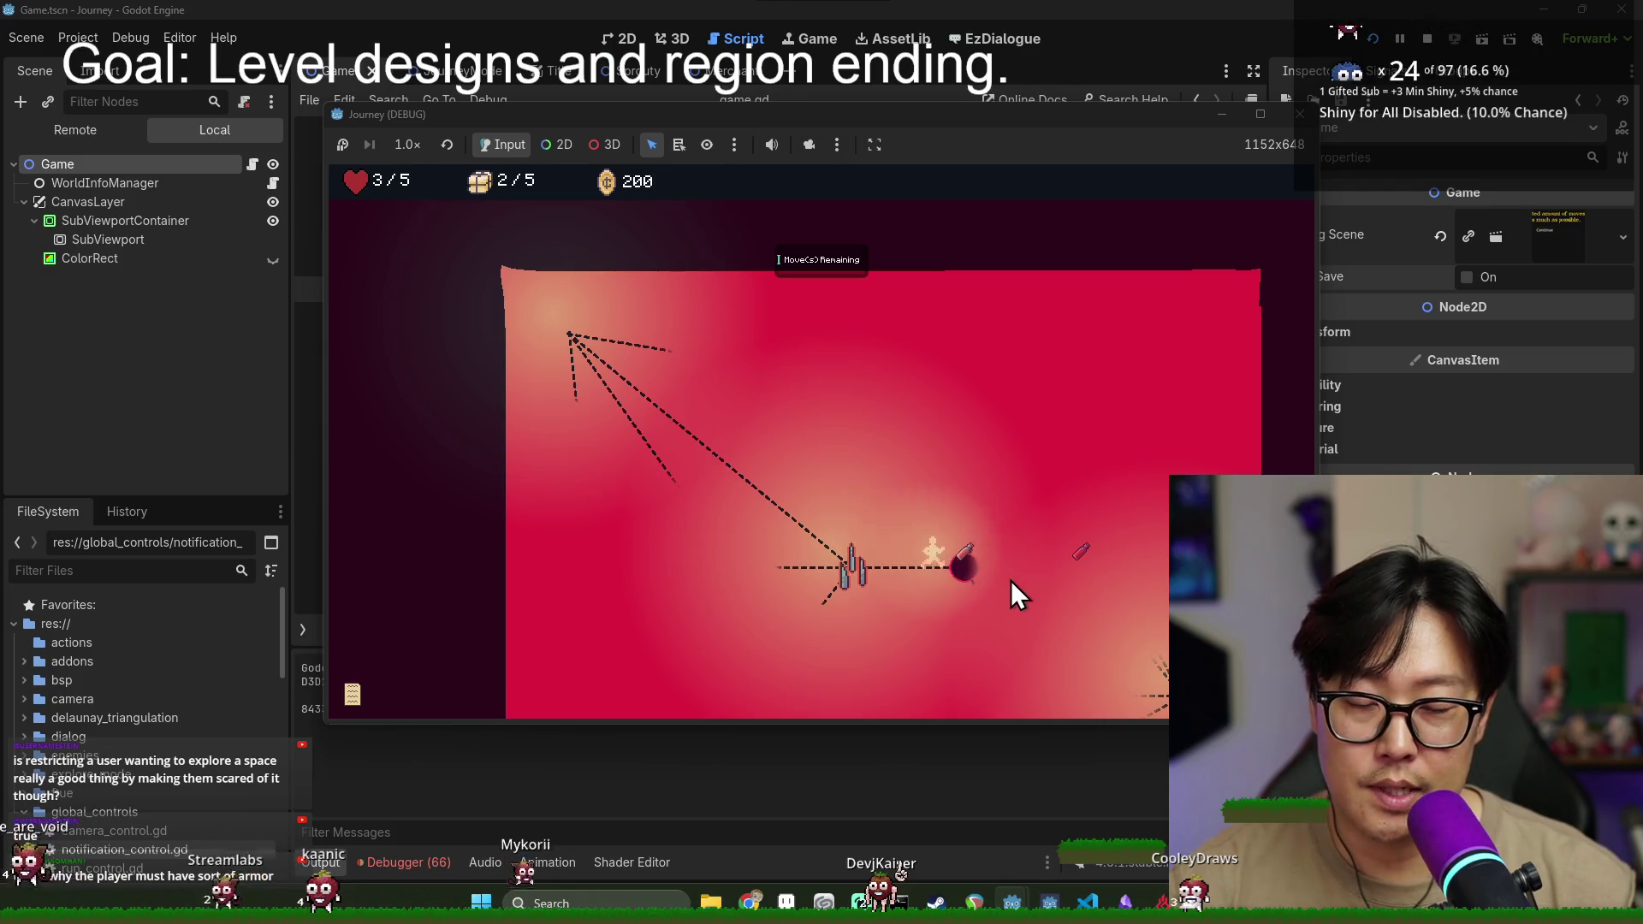
{"action": "left_click", "coordinate": [1003, 562]}
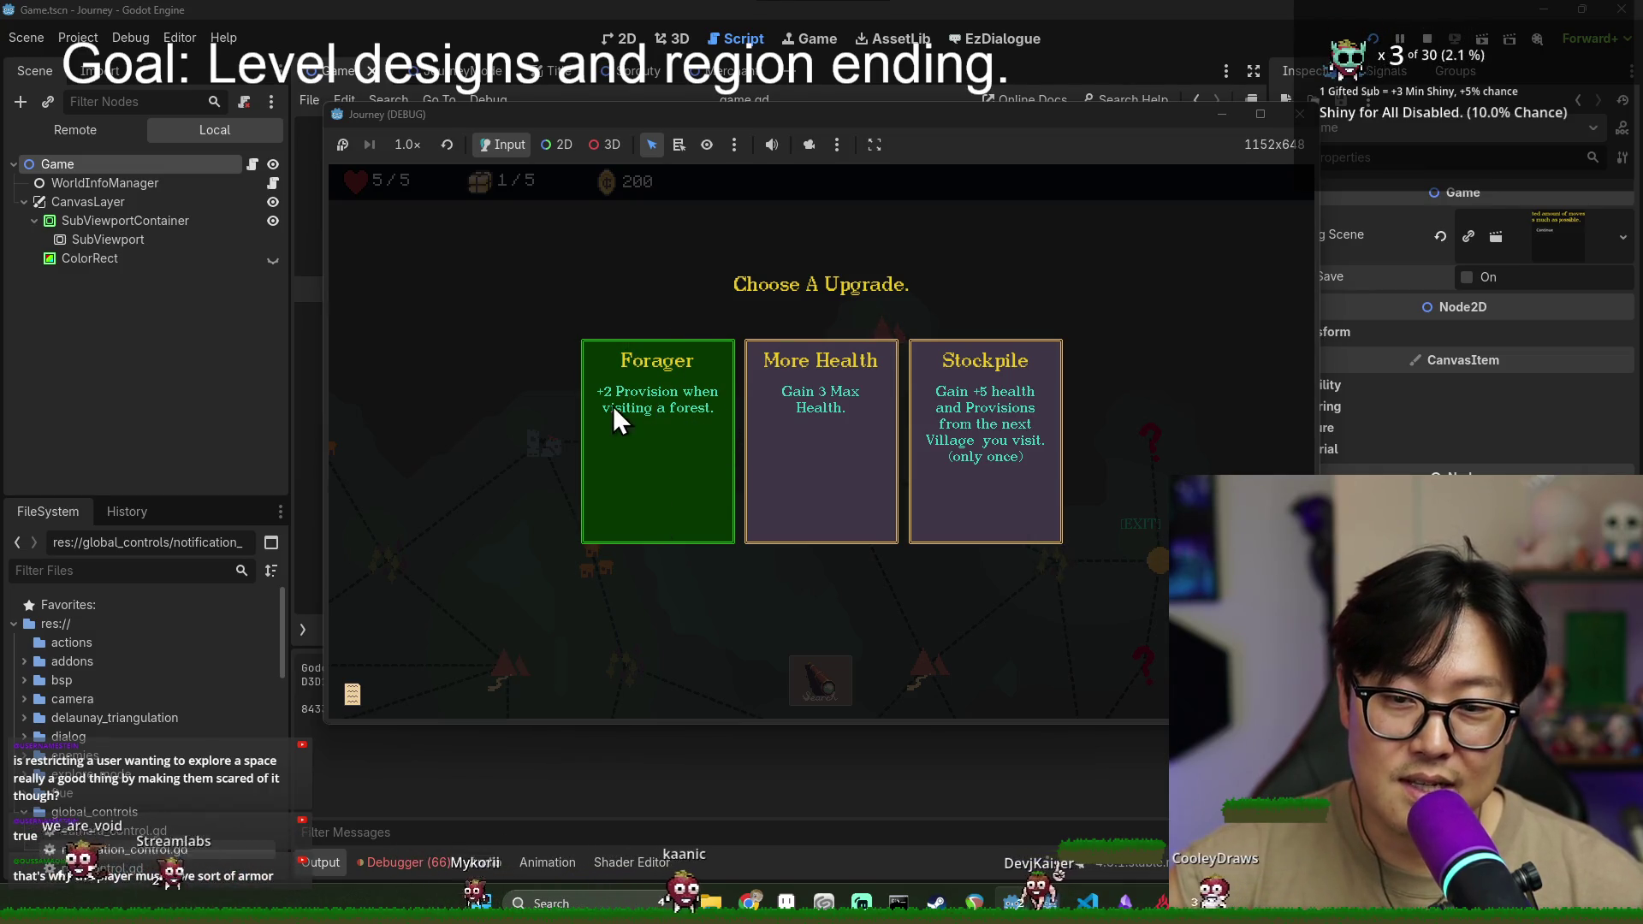
{"action": "left_click", "coordinate": [682, 428]}
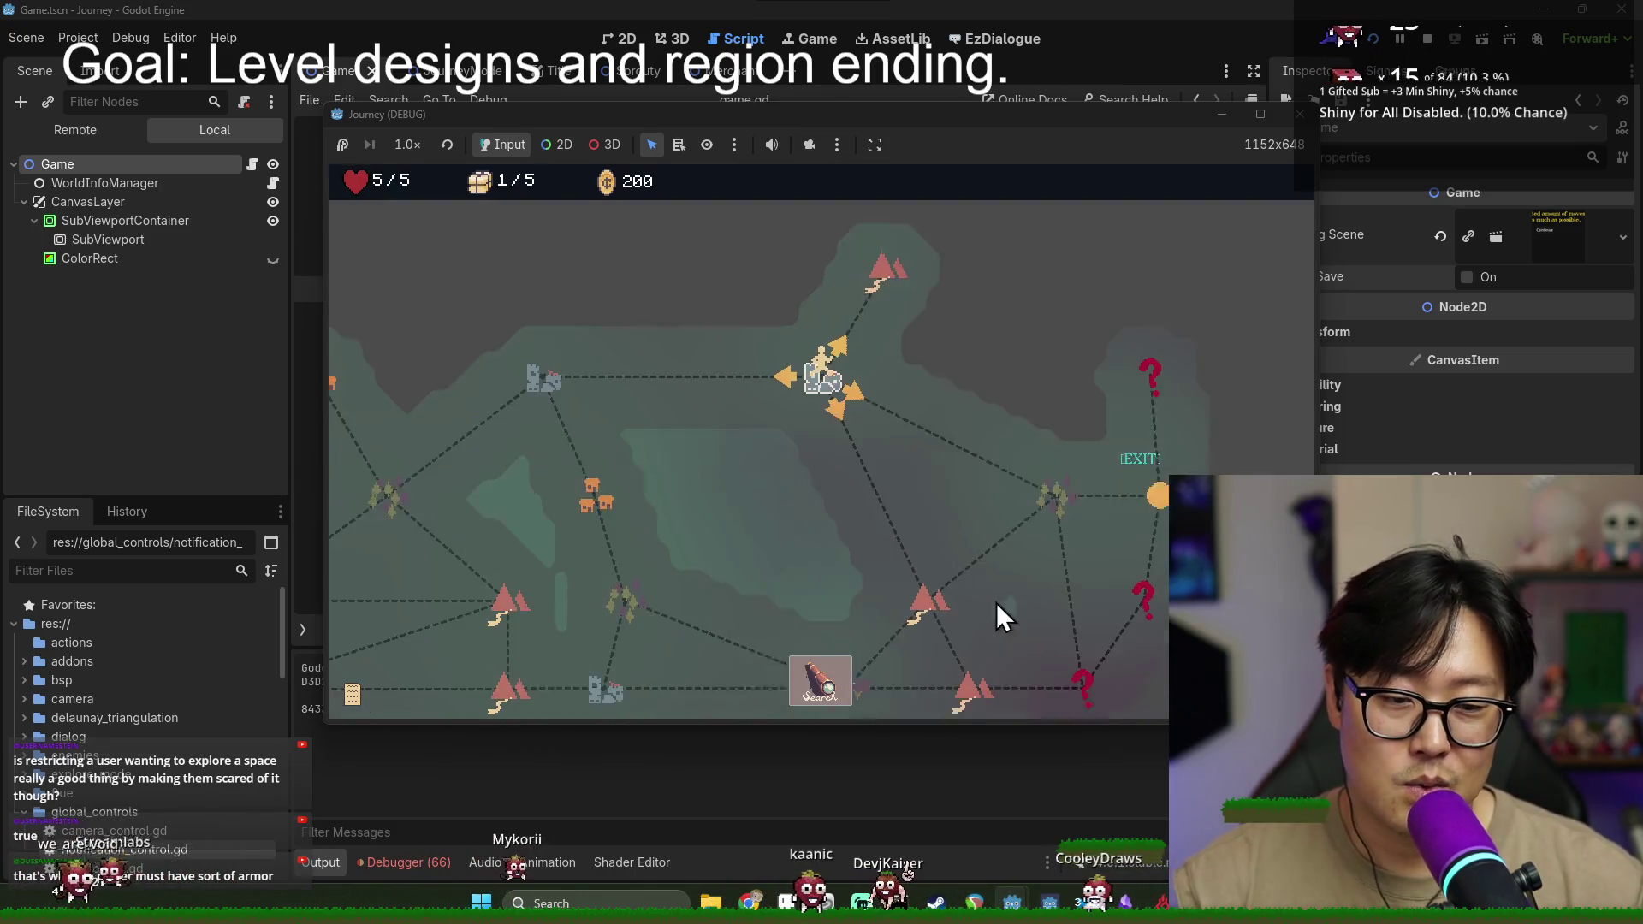
- Travel to the grass node and move through its area onto the item and path endpoint
{"action": "left_click", "coordinate": [1060, 376]}
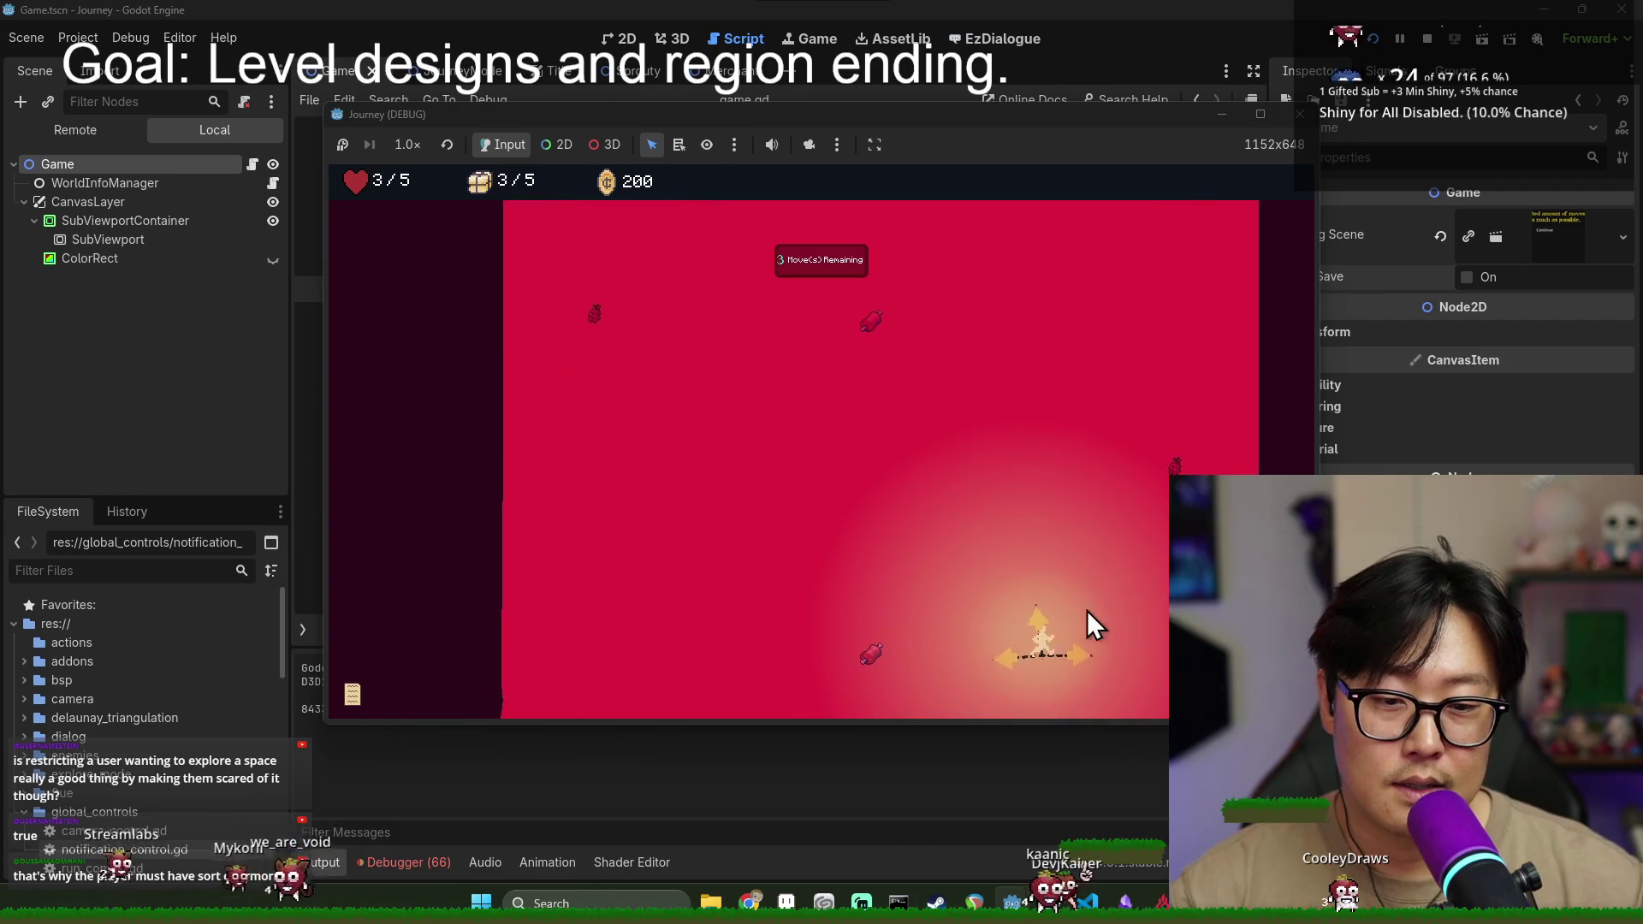
{"action": "left_click", "coordinate": [999, 655]}
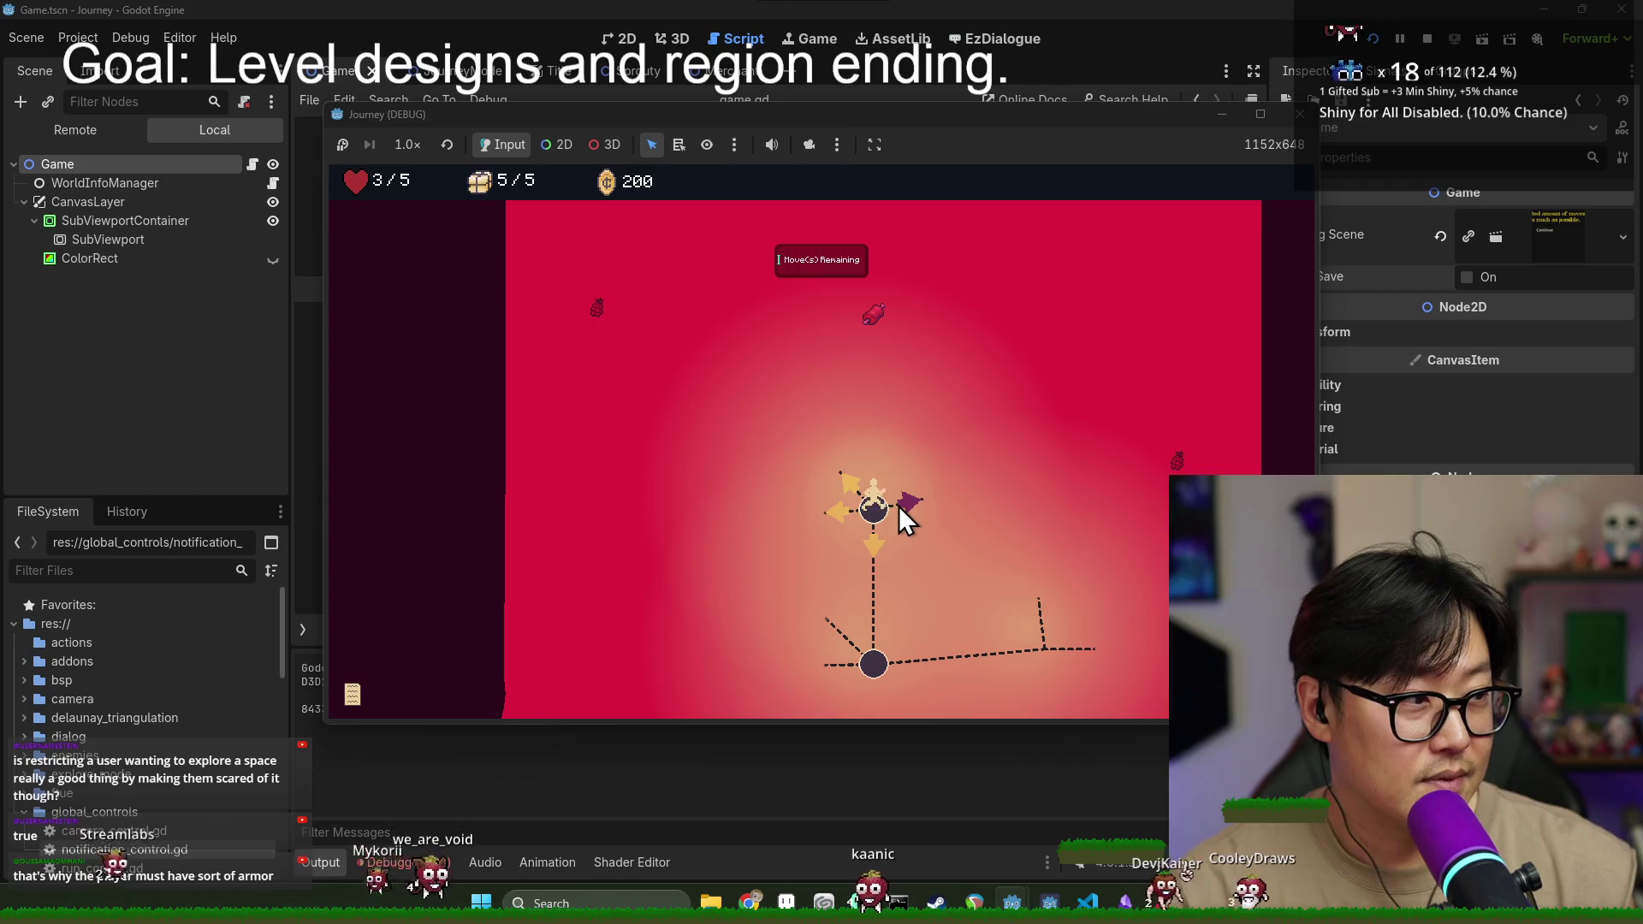
{"action": "left_click", "coordinate": [899, 507]}
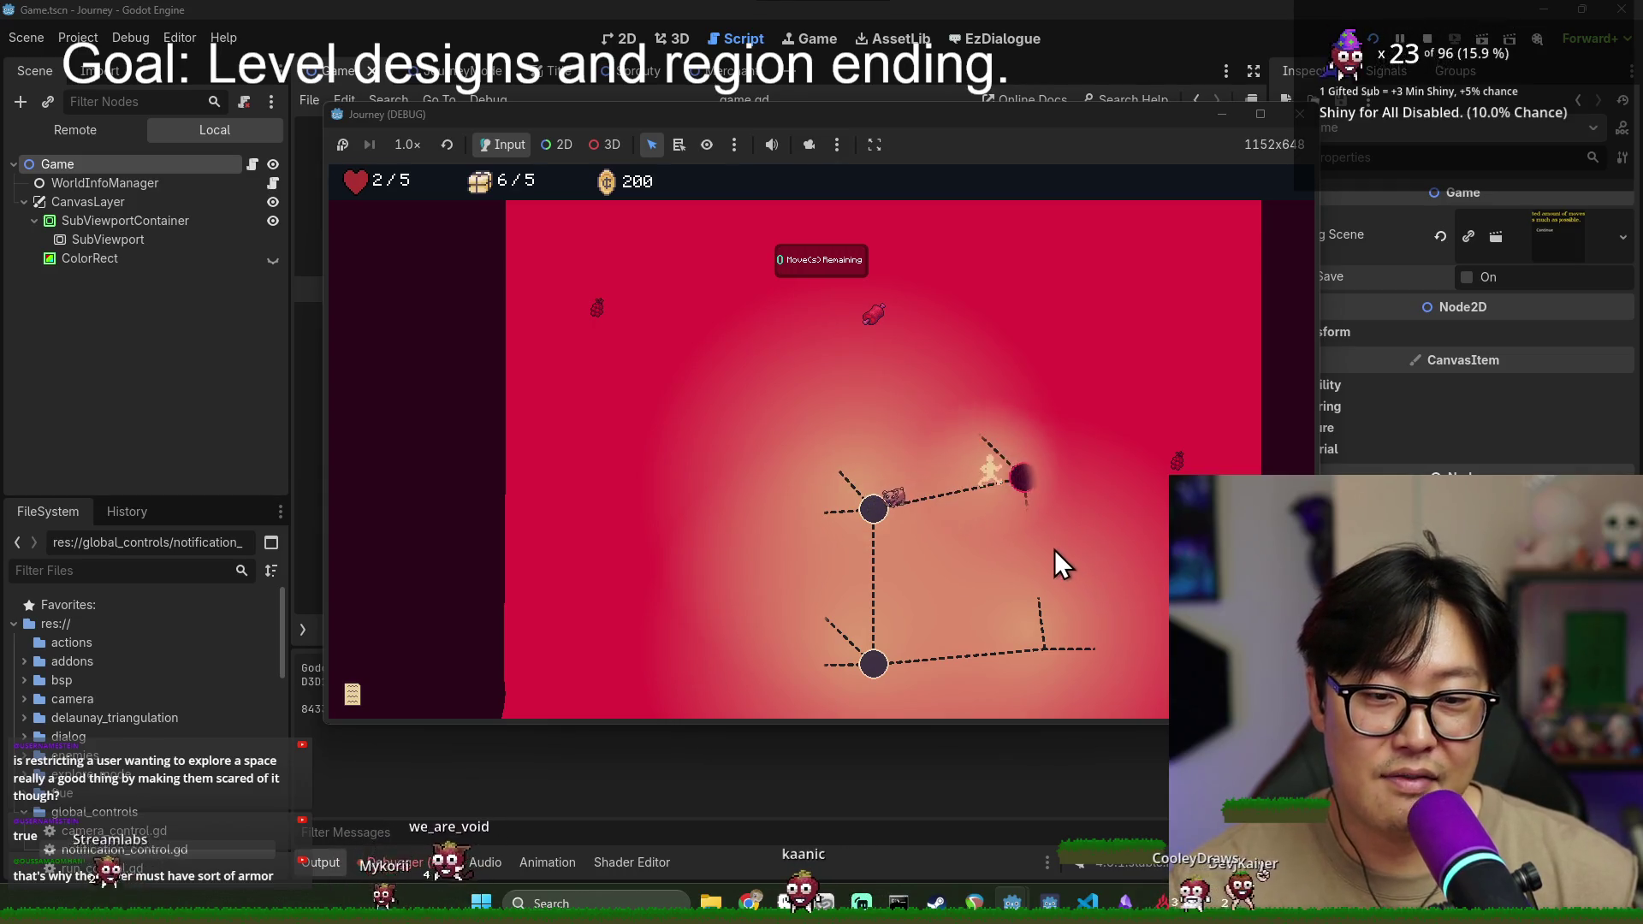
{"action": "left_click", "coordinate": [1141, 552]}
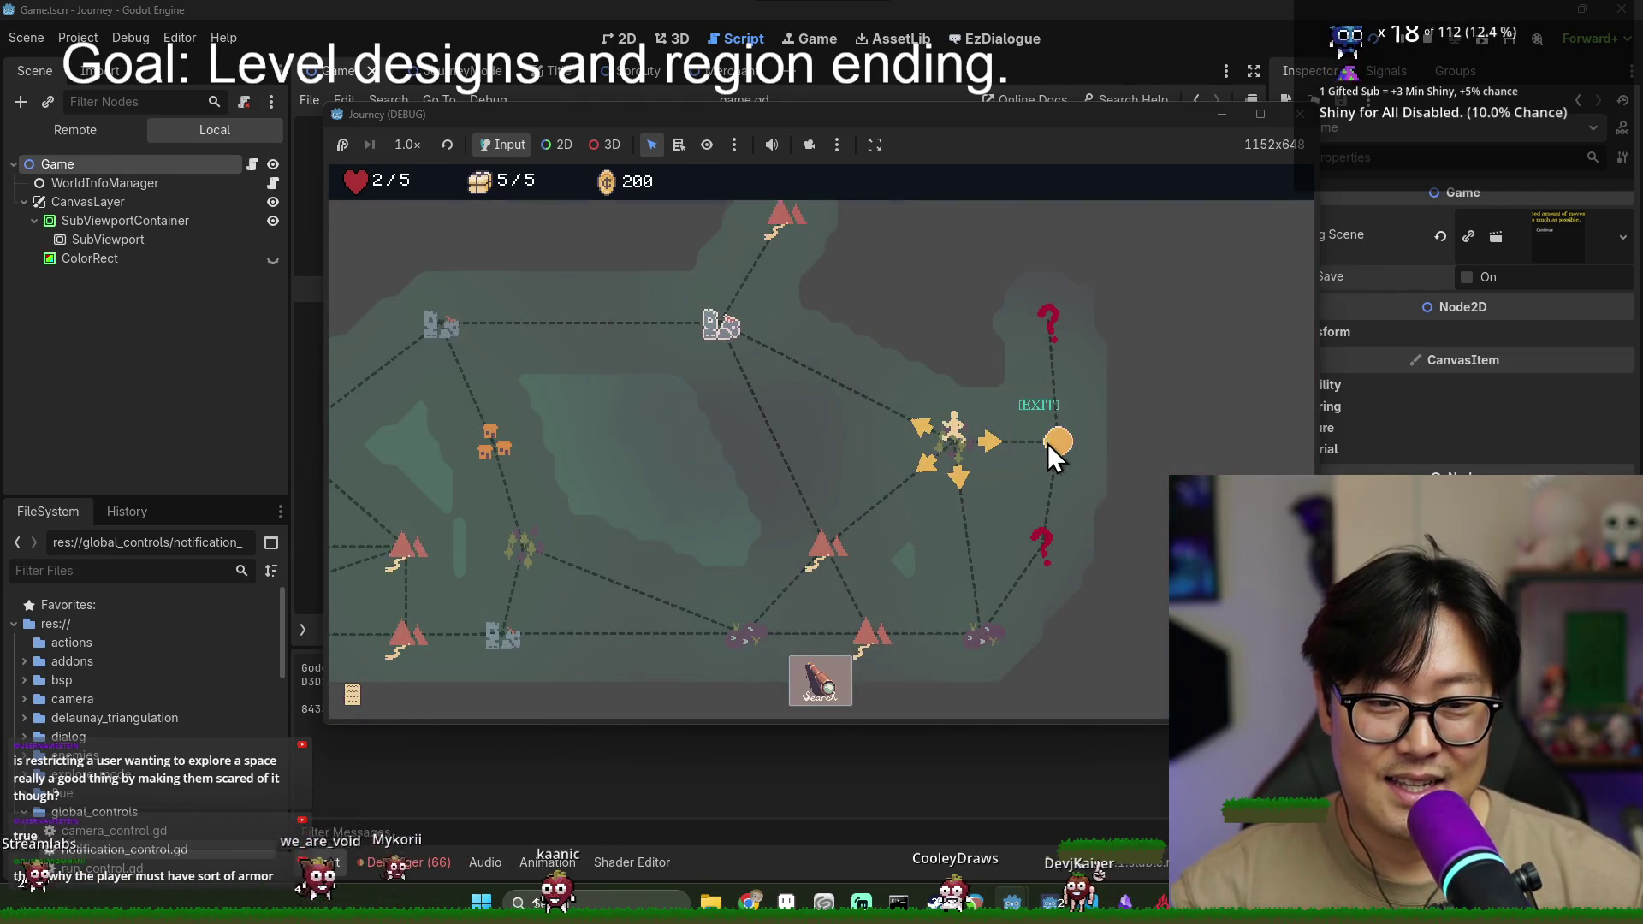
- Walk onto the EXIT node and through the new region until the null notification_ui error breaks, then stop the game
{"action": "left_click", "coordinate": [1058, 440]}
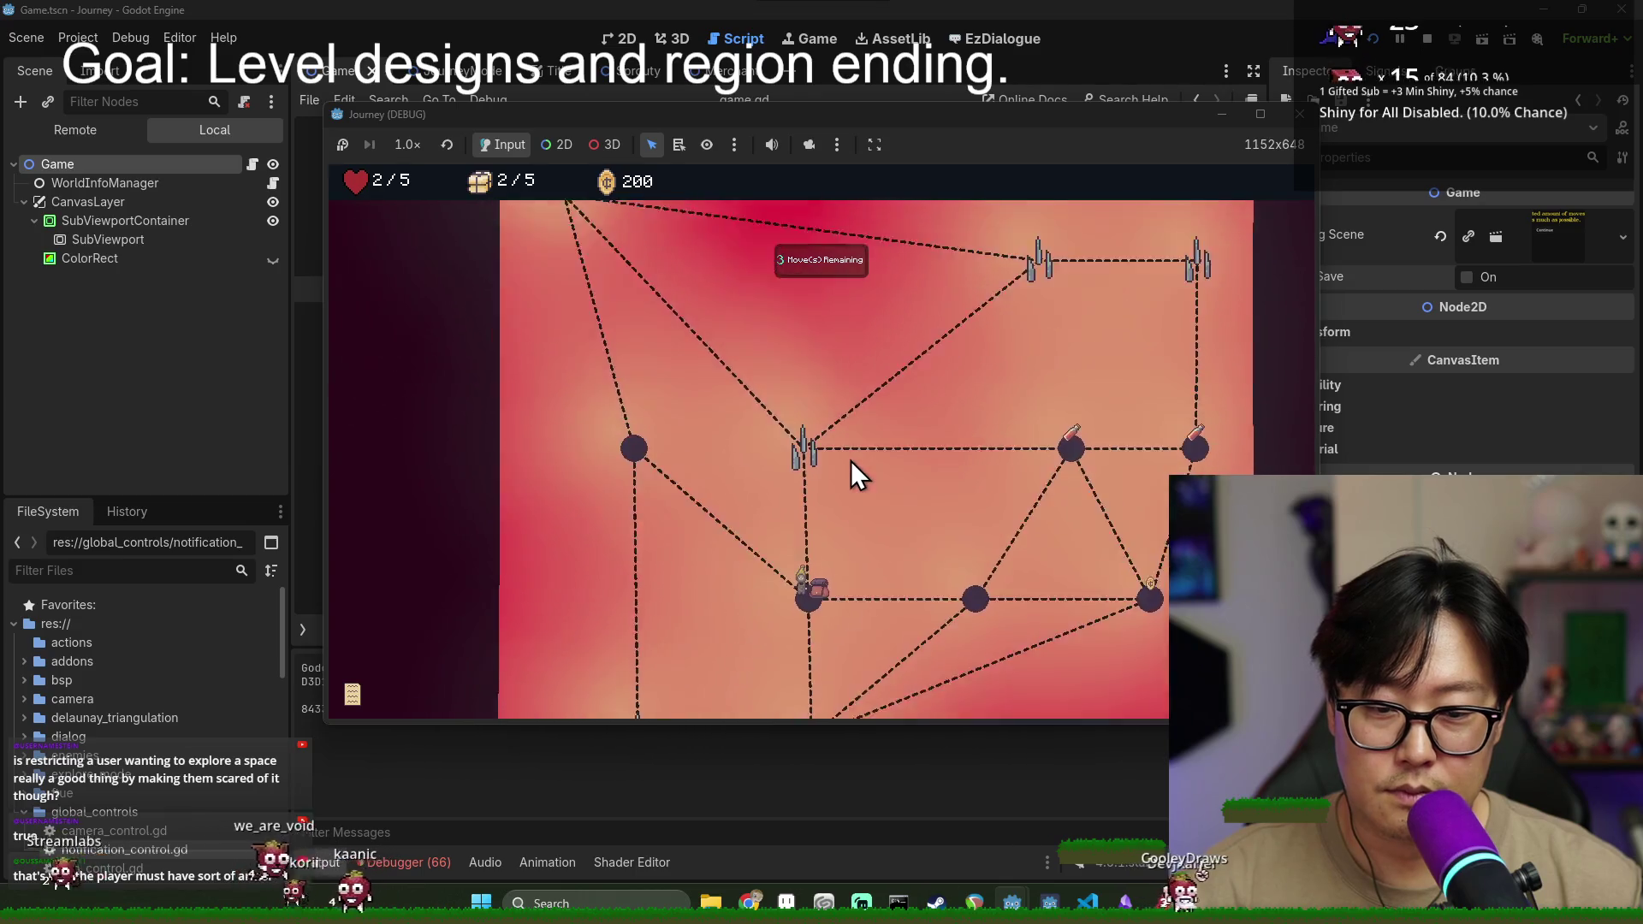
{"action": "left_click", "coordinate": [642, 499]}
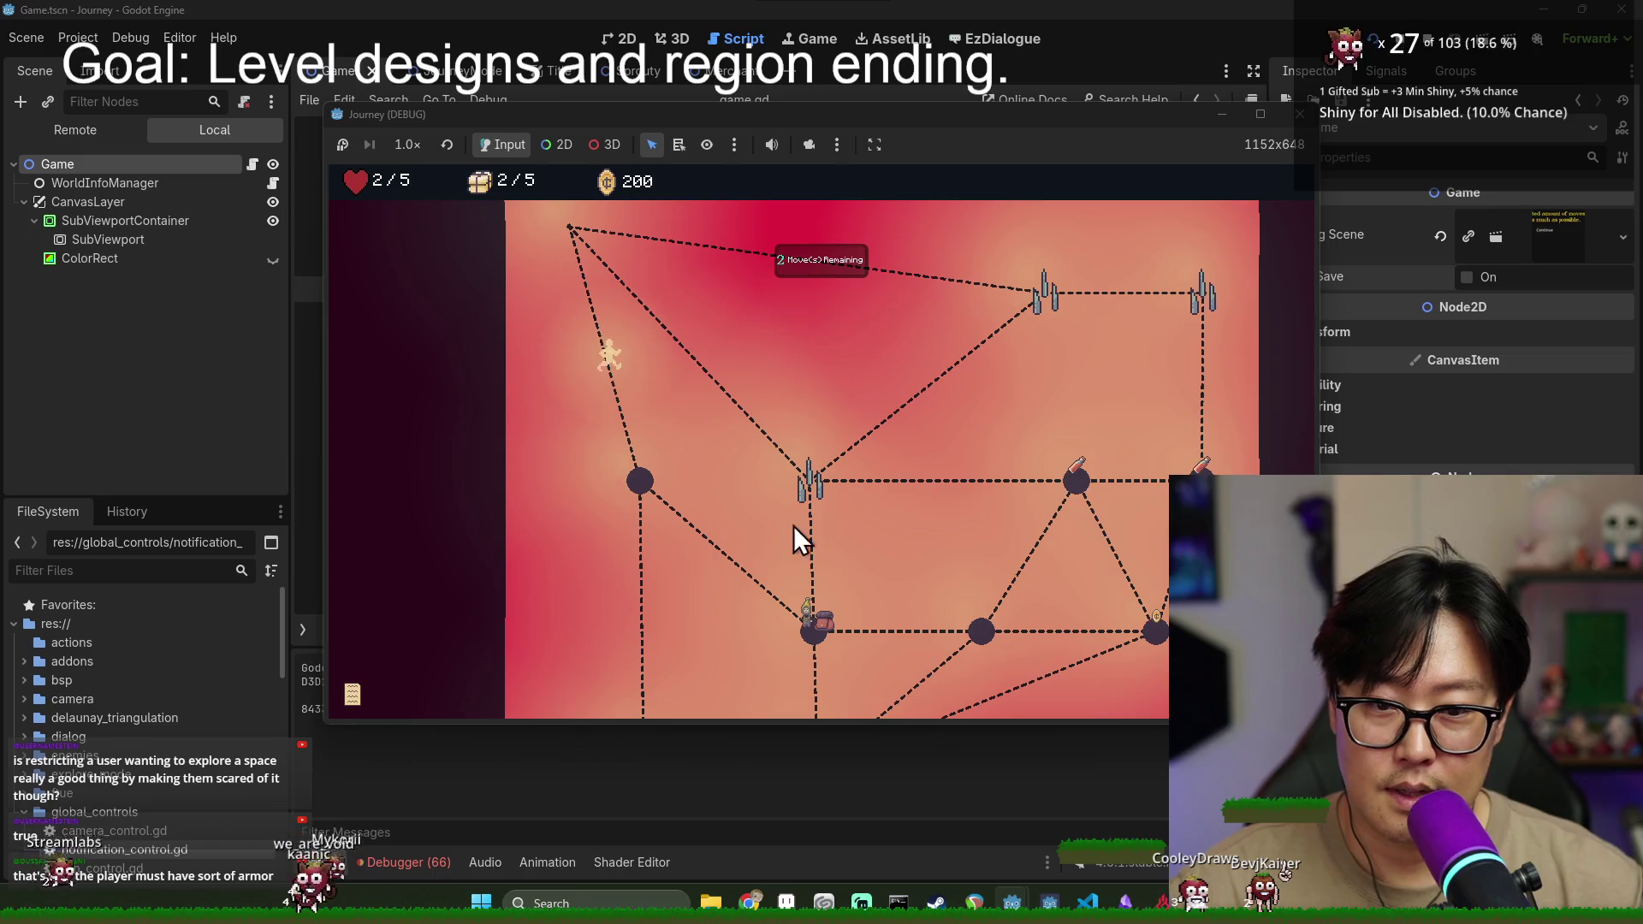
{"action": "left_click", "coordinate": [815, 632]}
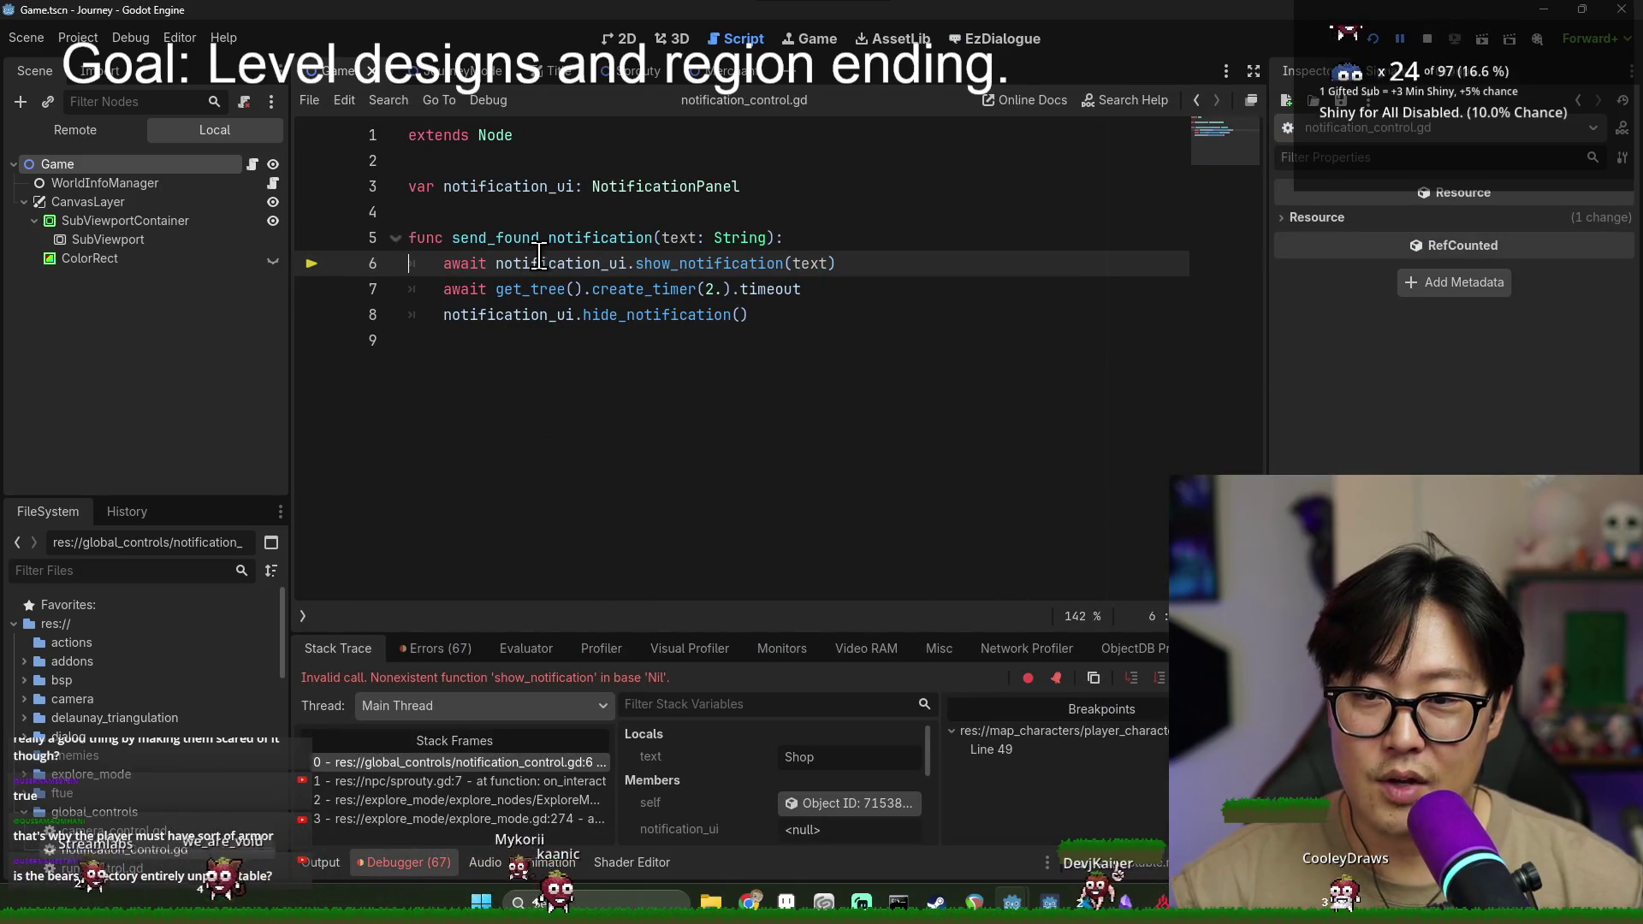
{"action": "mouse_move", "coordinate": [540, 255]}
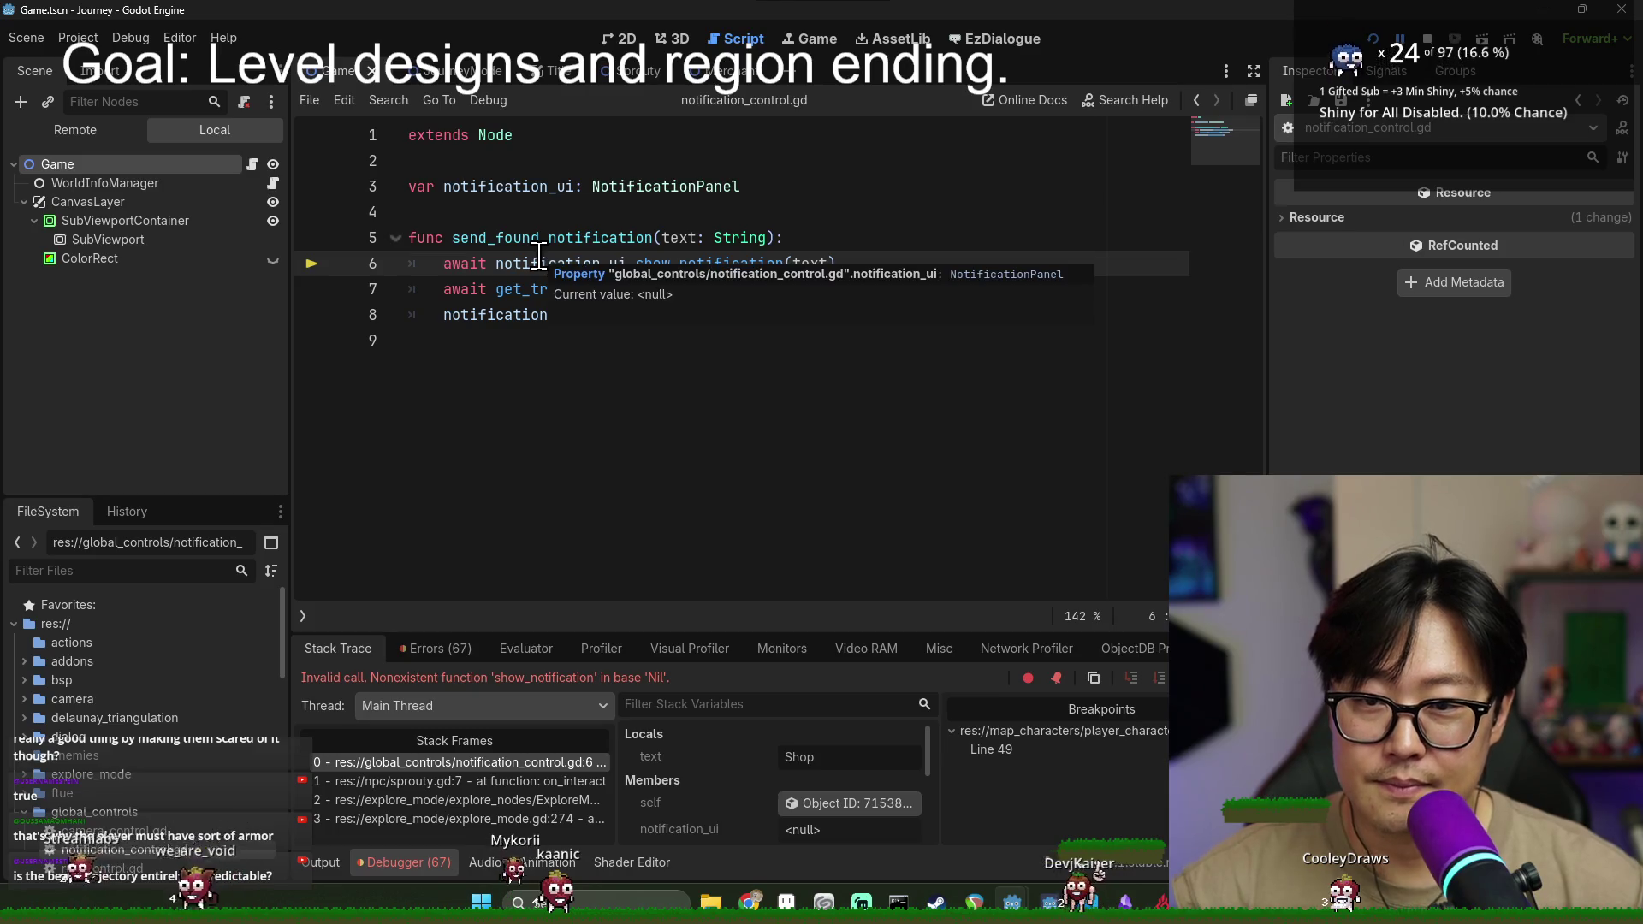
{"action": "left_click", "coordinate": [1426, 41]}
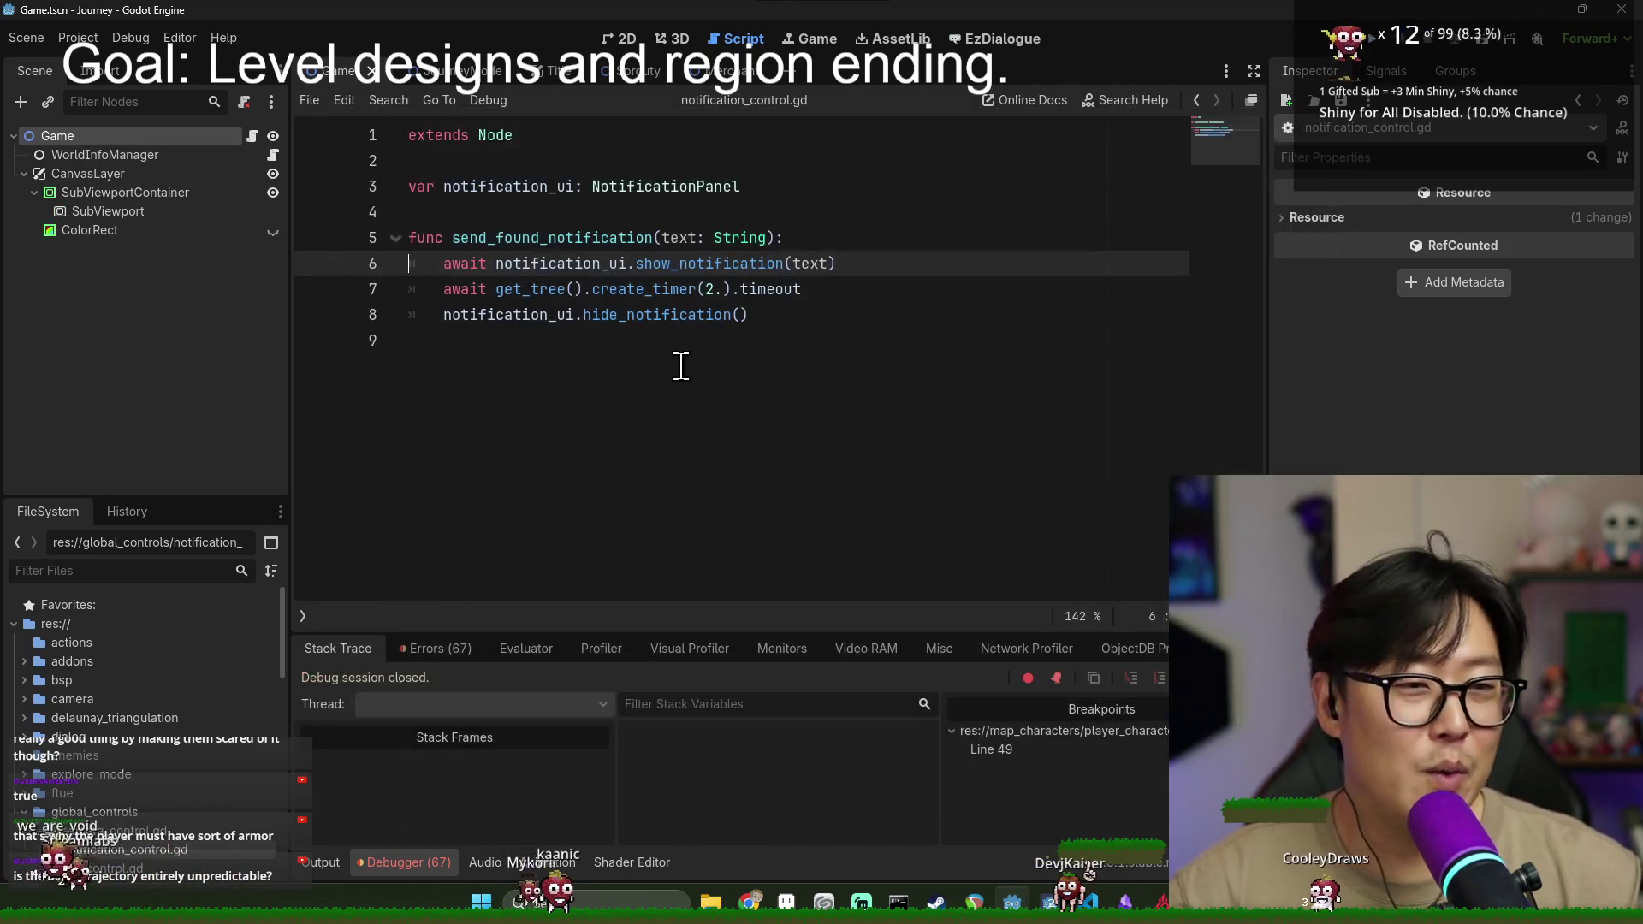
- Save, select notification_ui in notification_control.gd, and switch to the JourneyMode scene's script
{"action": "left_click", "coordinate": [703, 357]}
{"action": "key", "text": "ctrl+s"}
{"action": "double_click", "coordinate": [528, 264]}
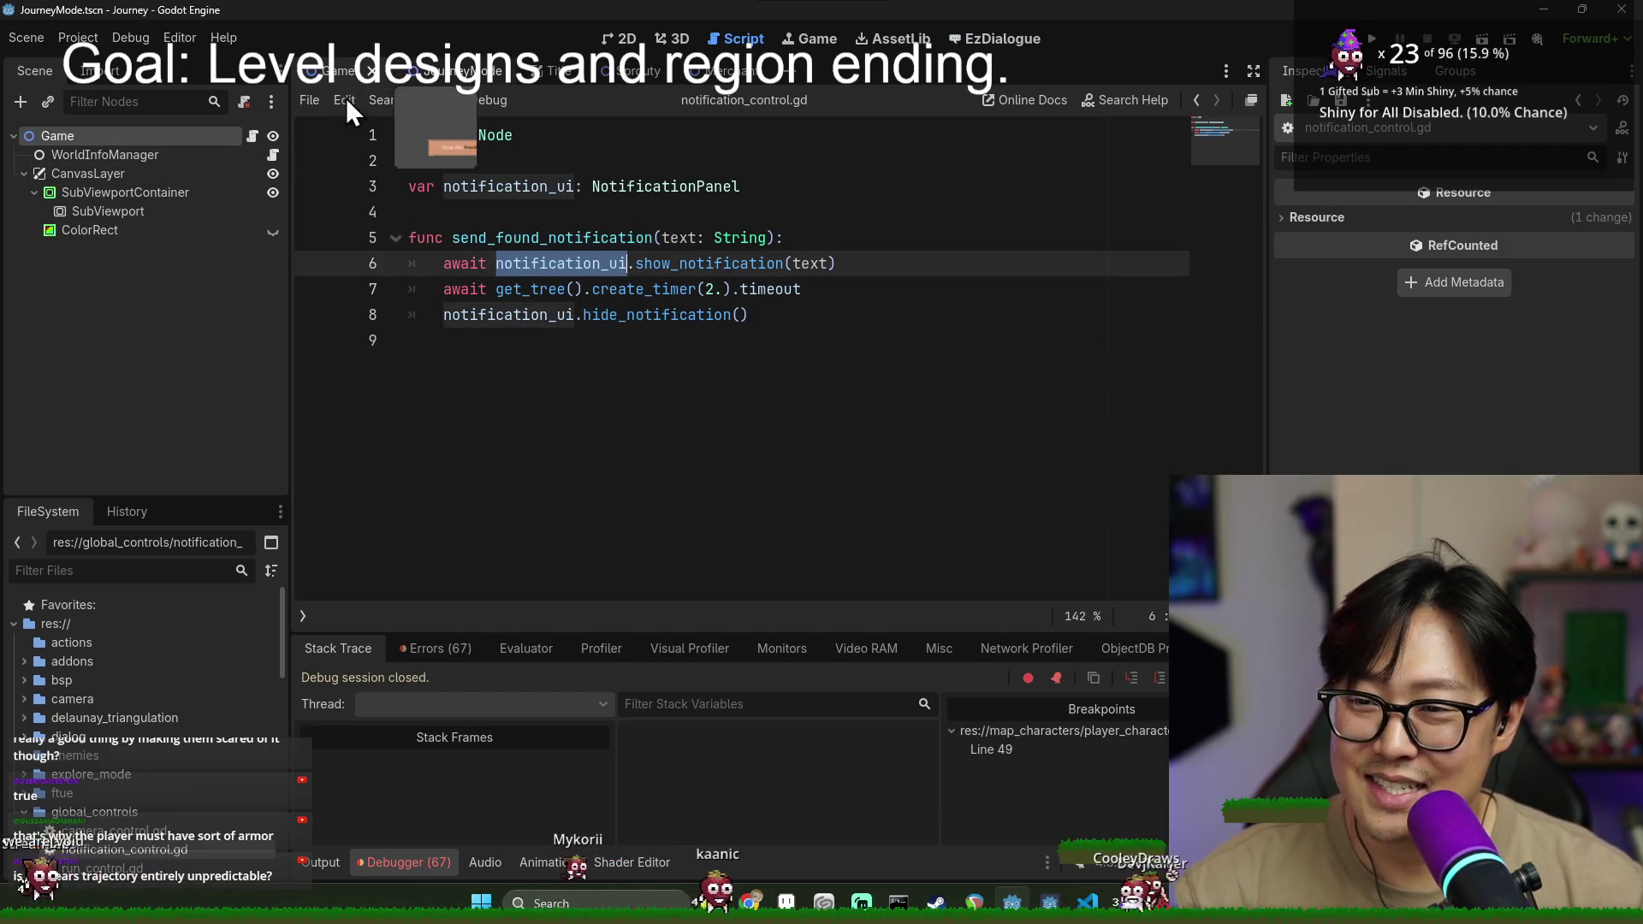
{"action": "key", "text": "ctrl+Tab"}
- Add a new line 375 in journey_mode.gd's _ready starting 'NotificationControl.notification_ui ='
{"action": "left_click", "coordinate": [585, 237]}
{"action": "scroll", "coordinate": [725, 357], "scroll_direction": "up", "scroll_amount": 10}
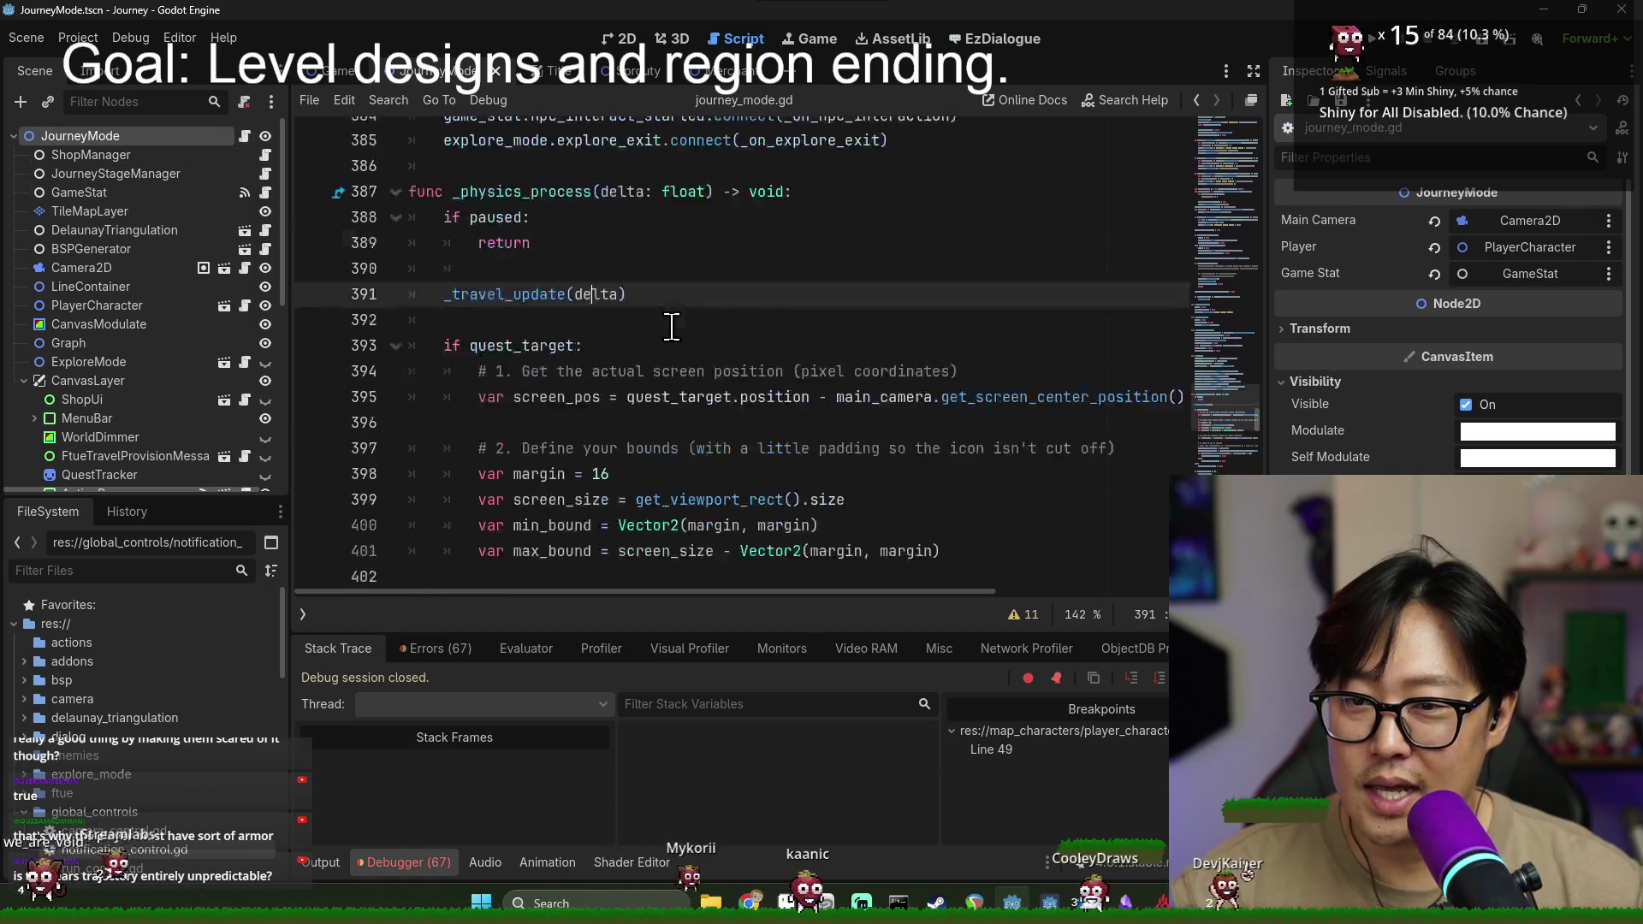
{"action": "scroll", "coordinate": [726, 357], "scroll_direction": "down", "scroll_amount": 3}
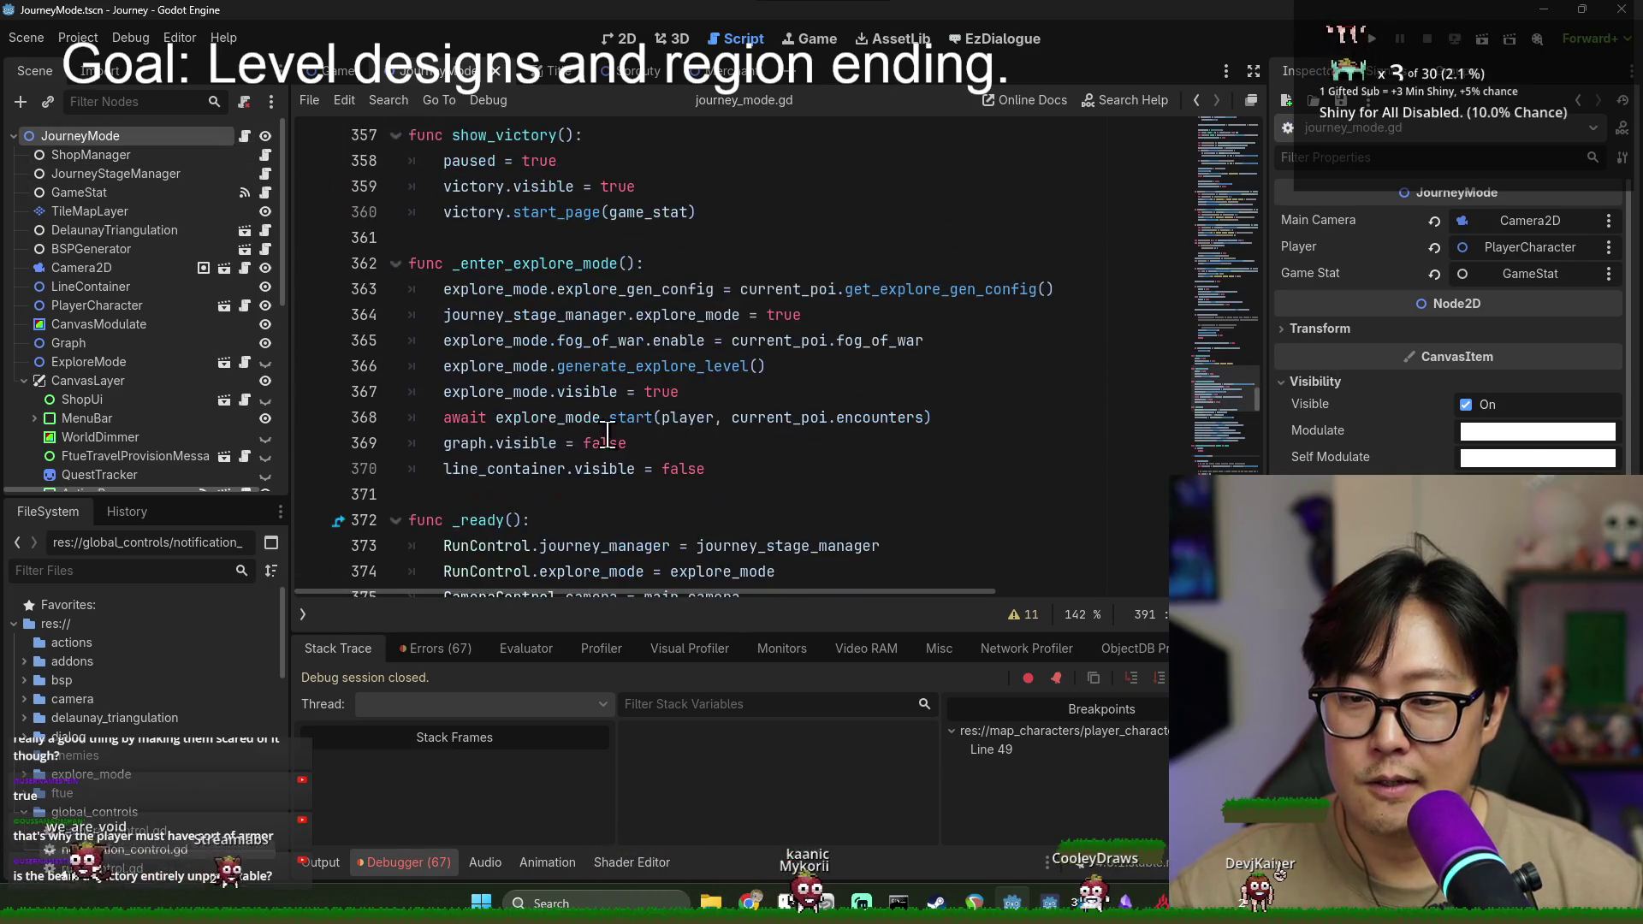
{"action": "left_click", "coordinate": [596, 471]}
{"action": "left_click", "coordinate": [873, 496]}
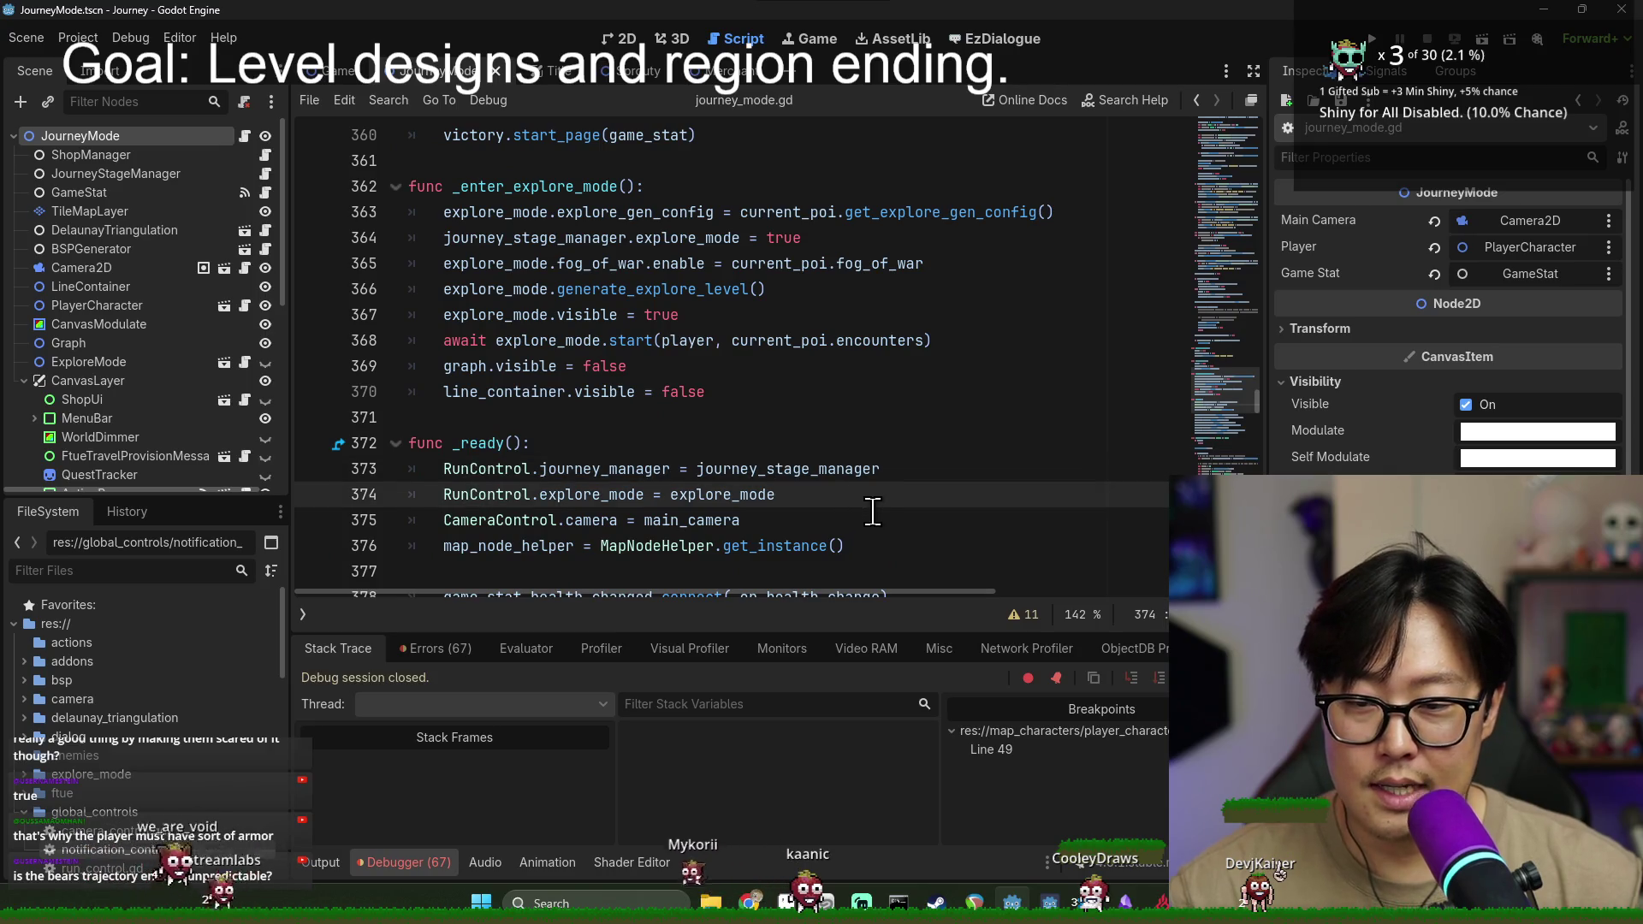
{"action": "key", "text": "Return"}
{"action": "type", "text": "Noti"}
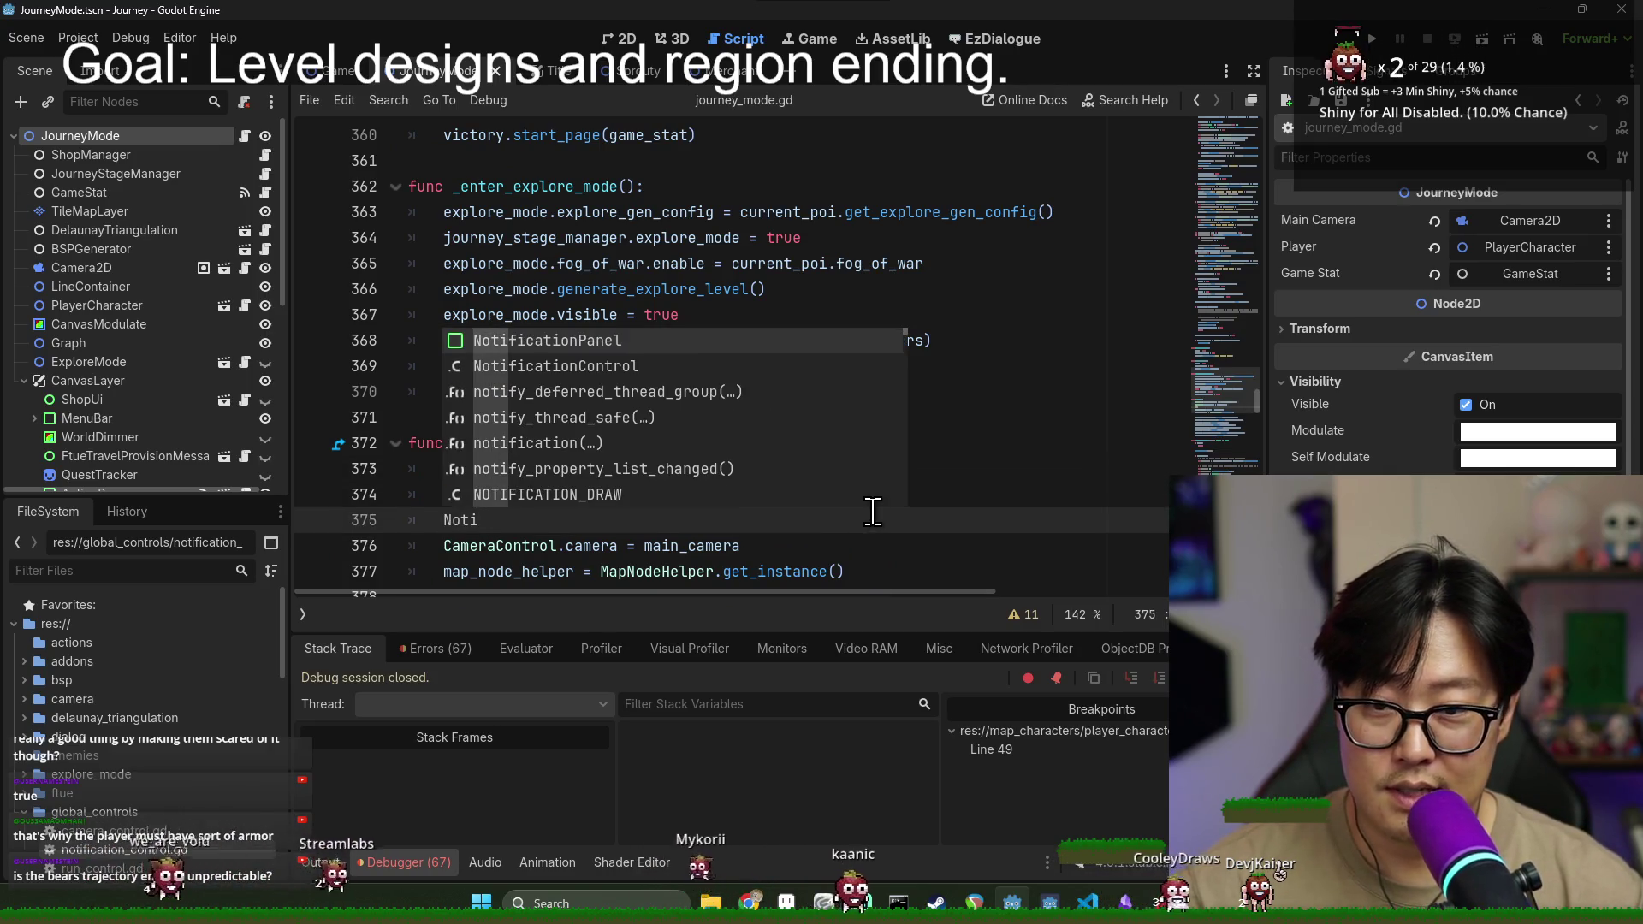
{"action": "key", "text": "Return"}
{"action": "type", "text": ".notification_ui ="}
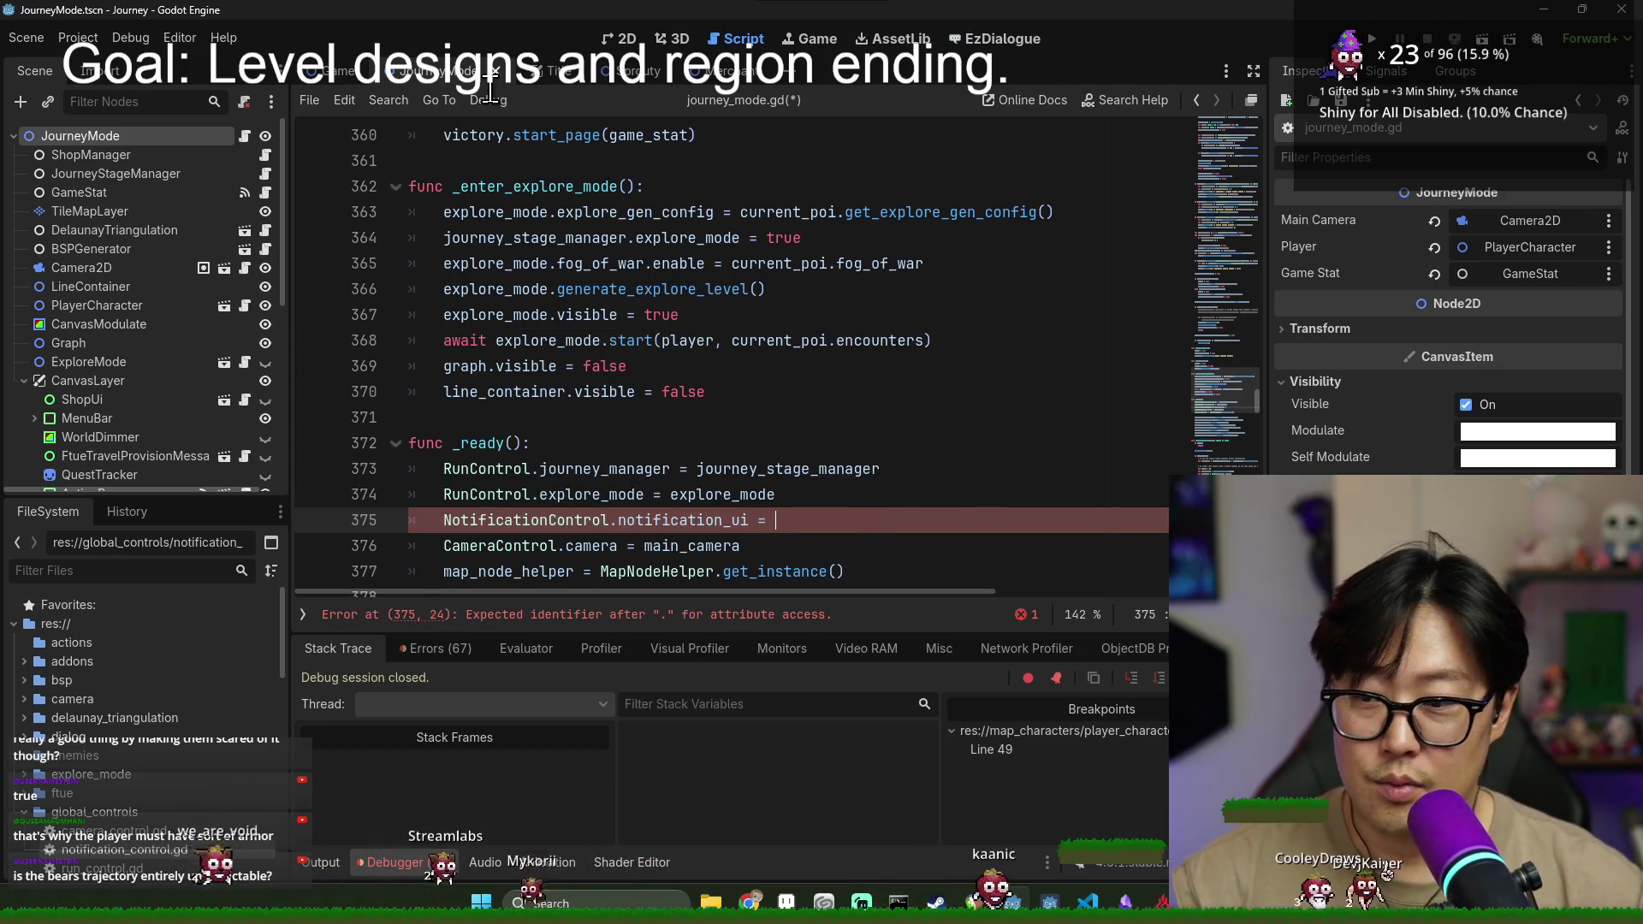
{"action": "scroll", "coordinate": [51, 404], "scroll_direction": "down", "scroll_amount": 5}
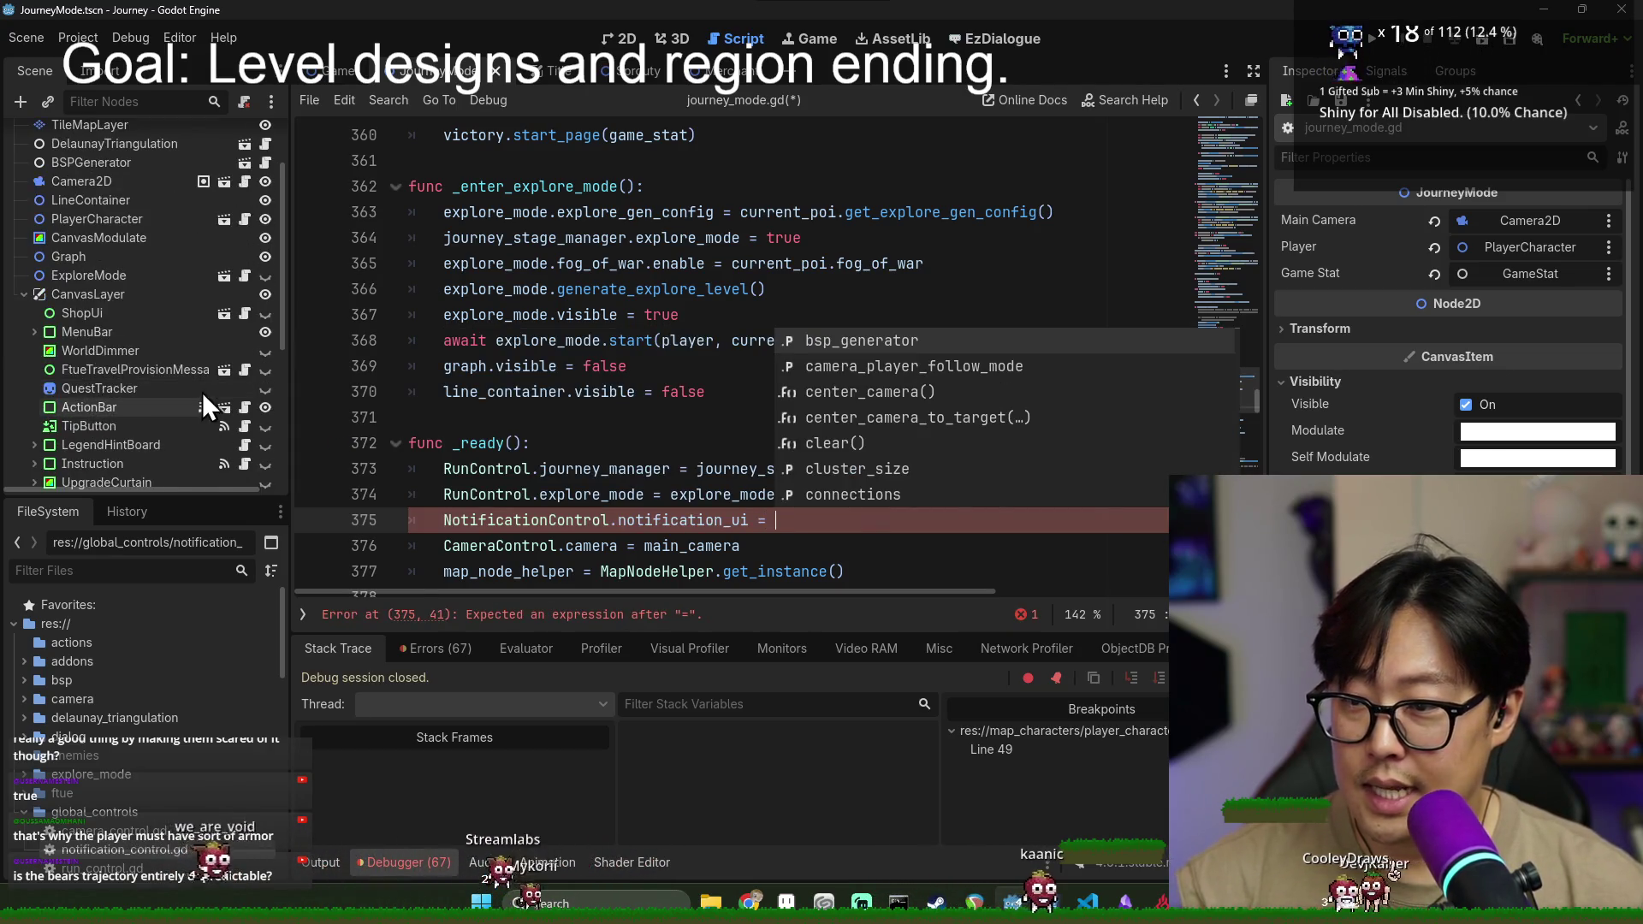
{"action": "scroll", "coordinate": [110, 472], "scroll_direction": "down", "scroll_amount": 3}
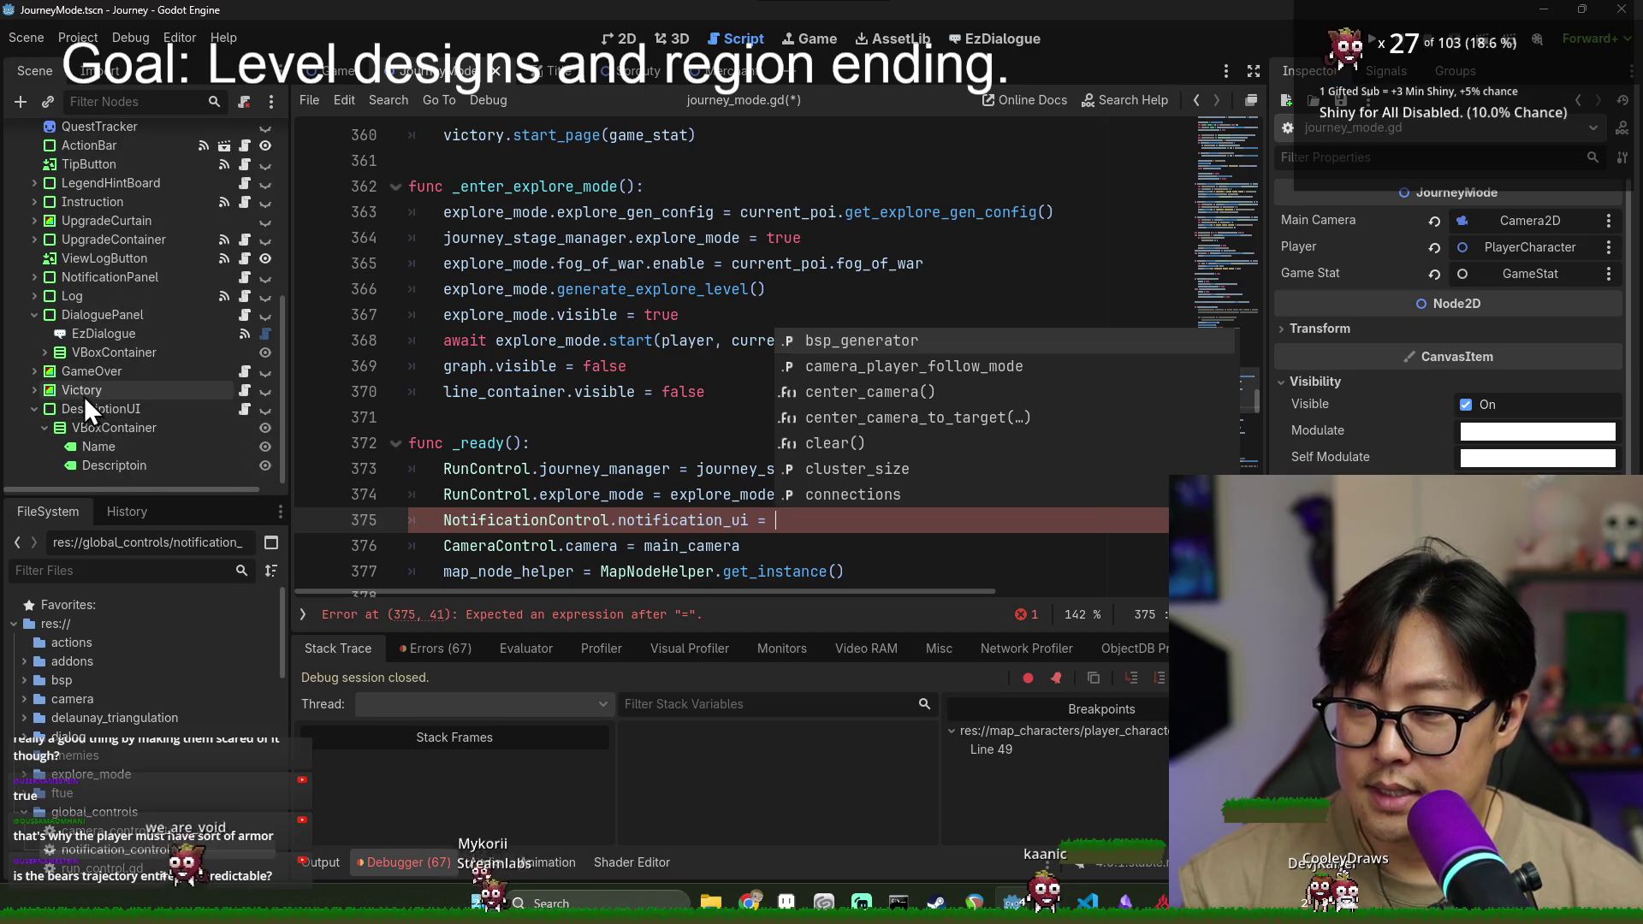
{"action": "scroll", "coordinate": [105, 295], "scroll_direction": "up", "scroll_amount": 1}
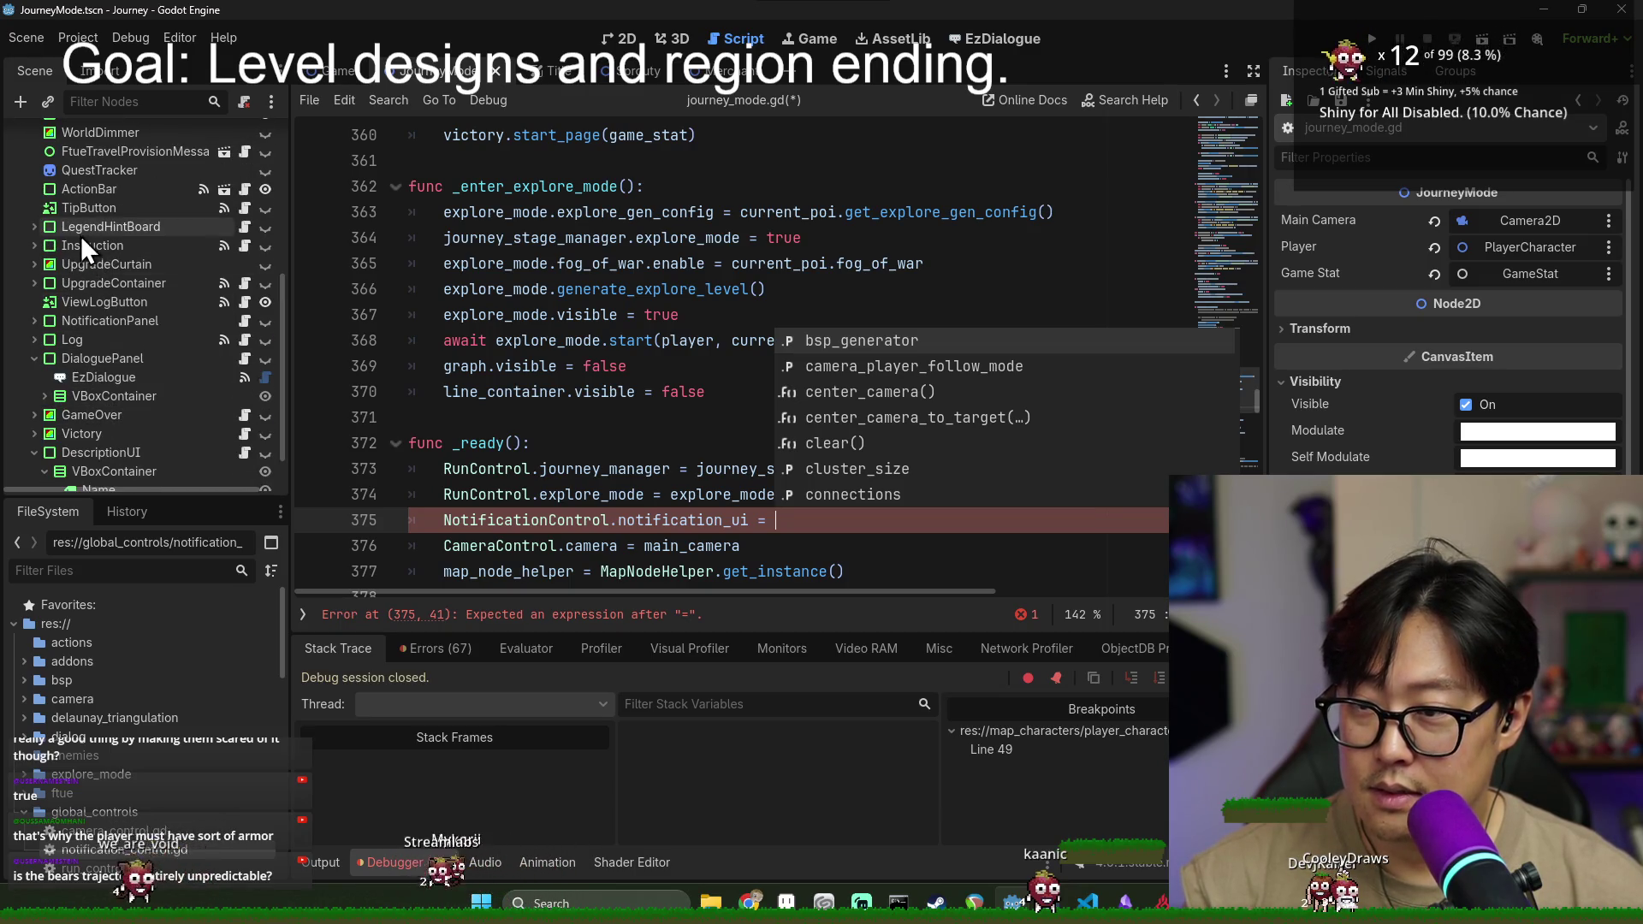
{"action": "scroll", "coordinate": [101, 294], "scroll_direction": "up", "scroll_amount": 2}
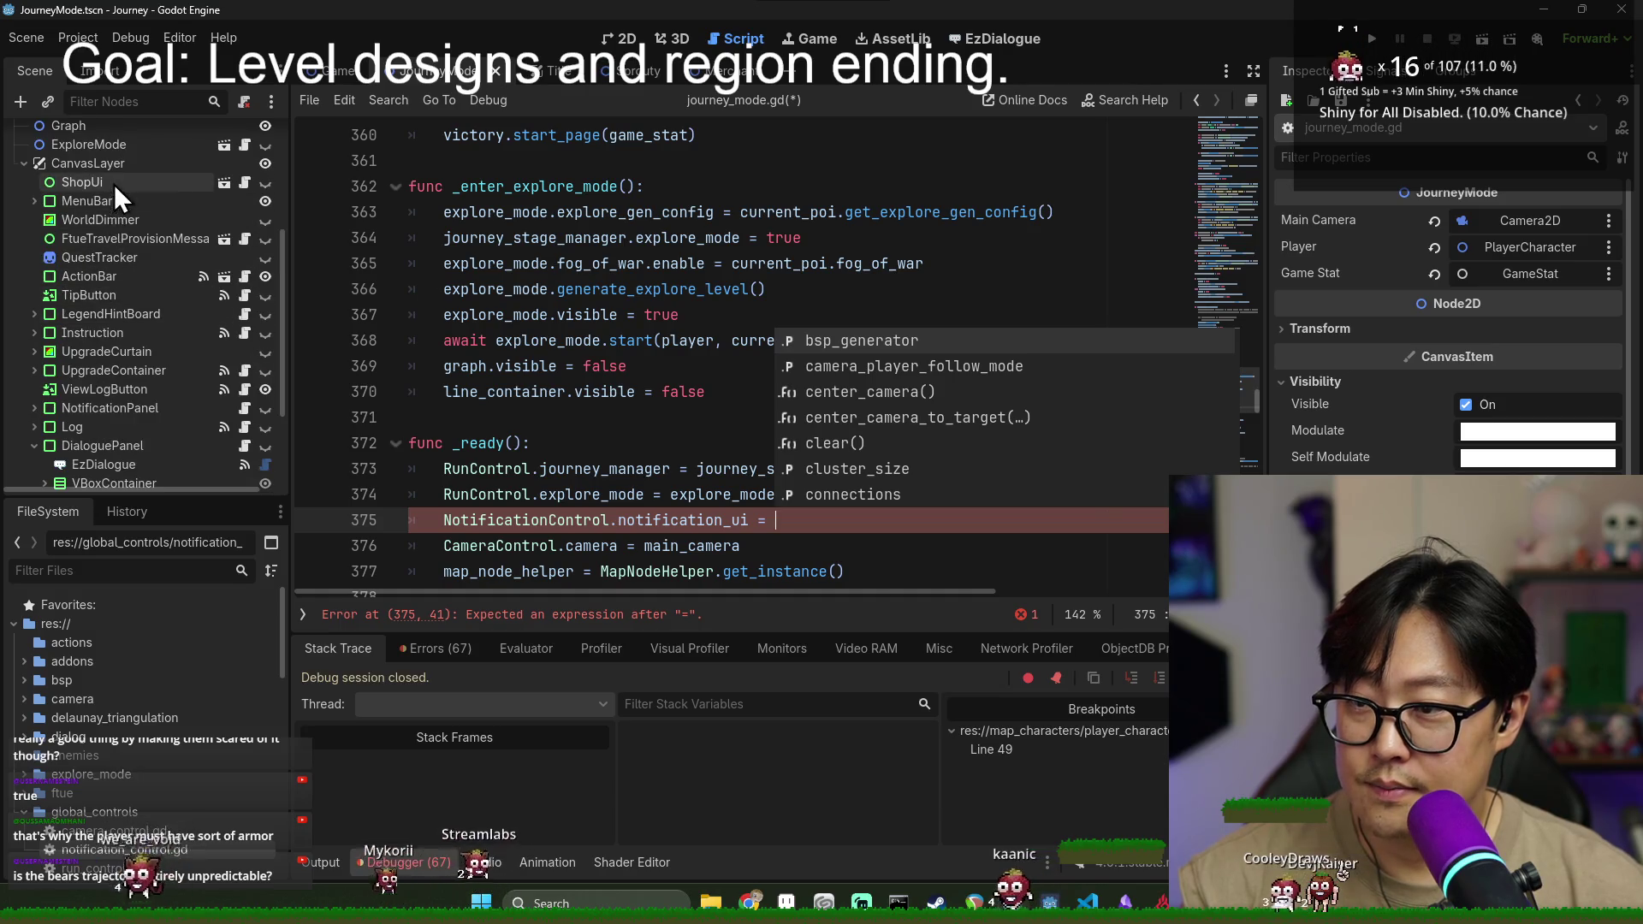
- Make the NotificationPanel node accessible as a scene-unique name
{"action": "left_click", "coordinate": [148, 408]}
{"action": "right_click", "coordinate": [205, 409]}
{"action": "left_click", "coordinate": [267, 801]}
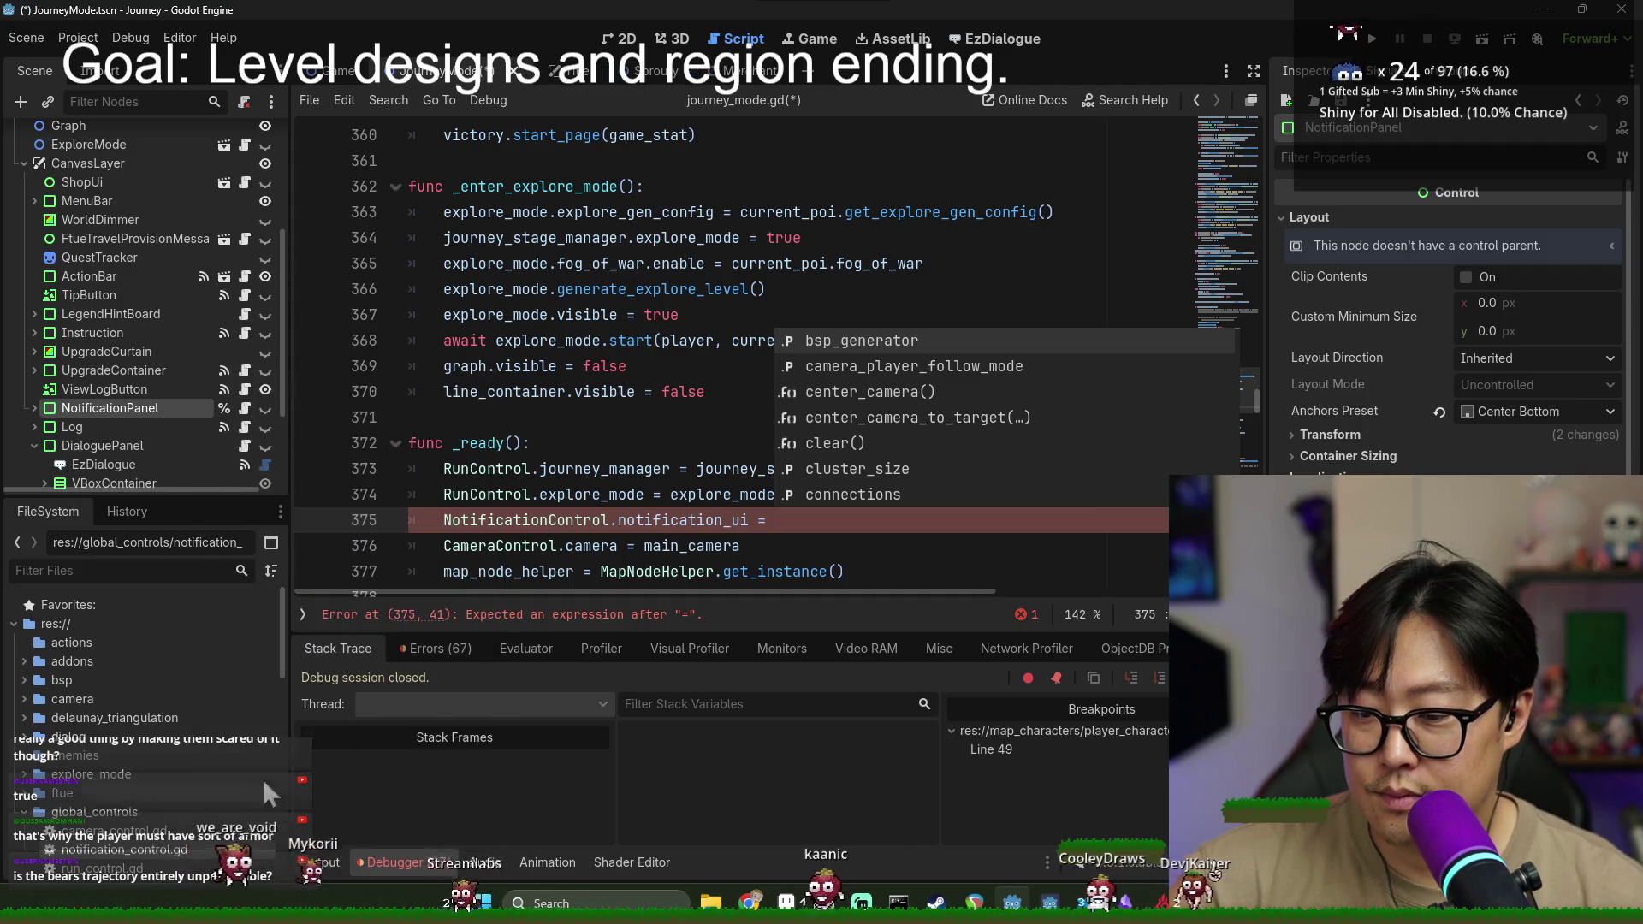
{"action": "scroll", "coordinate": [656, 345], "scroll_direction": "up", "scroll_amount": 20}
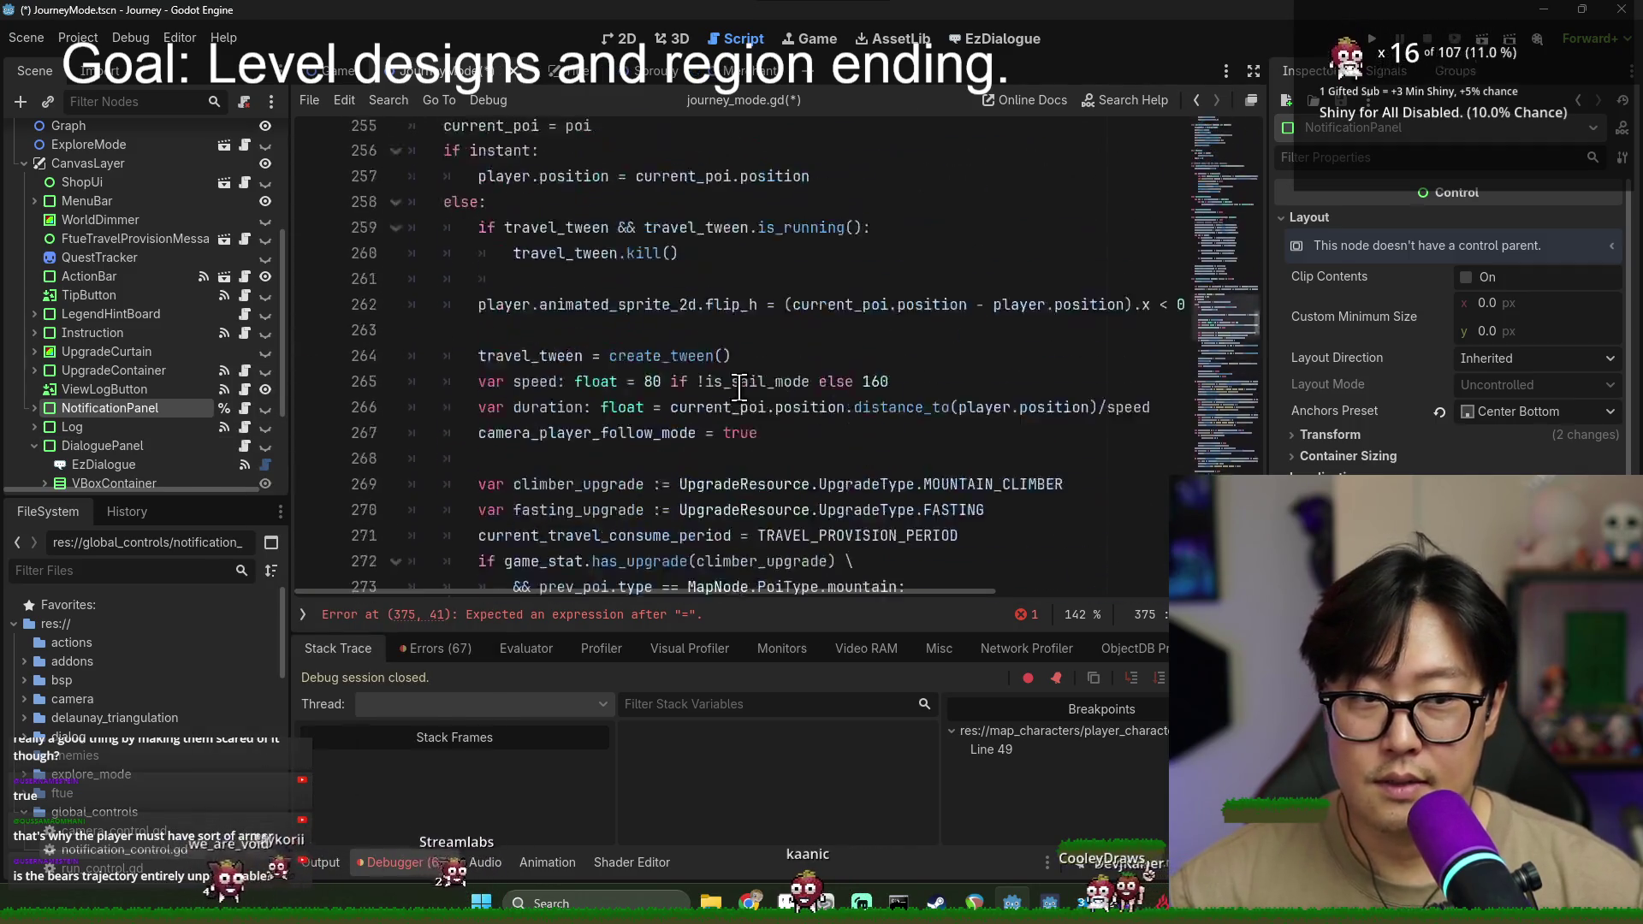
{"action": "left_click_drag", "start_coordinate": [1256, 300], "coordinate": [1254, 123]}
{"action": "scroll", "coordinate": [604, 382], "scroll_direction": "down", "scroll_amount": 4}
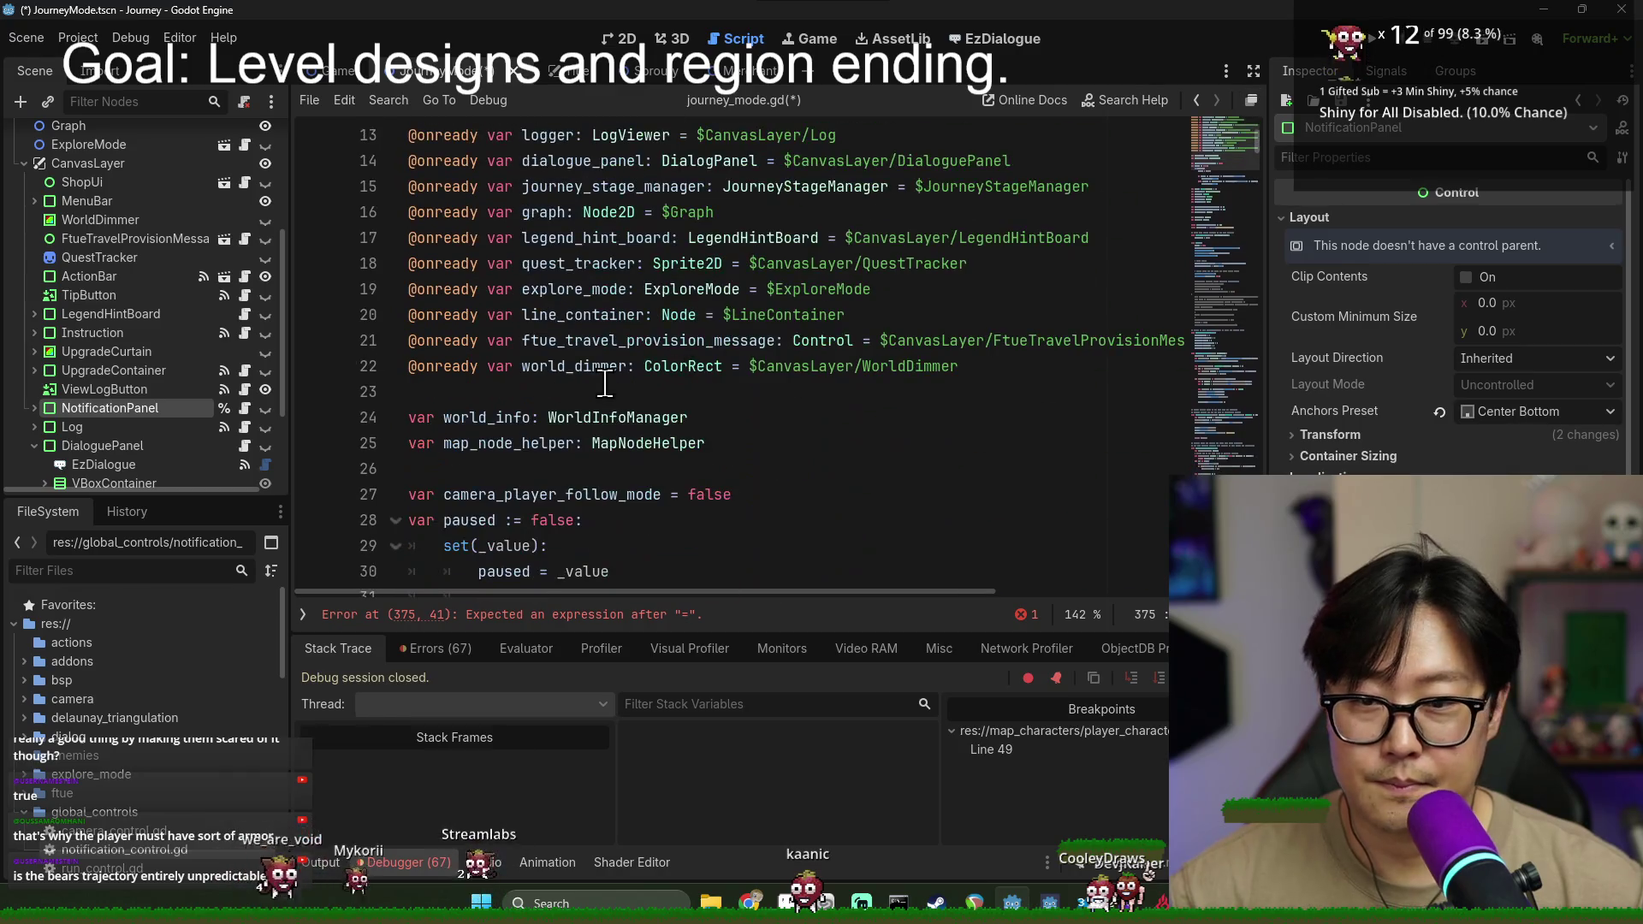
{"action": "left_click_drag", "start_coordinate": [106, 409], "coordinate": [590, 391]}
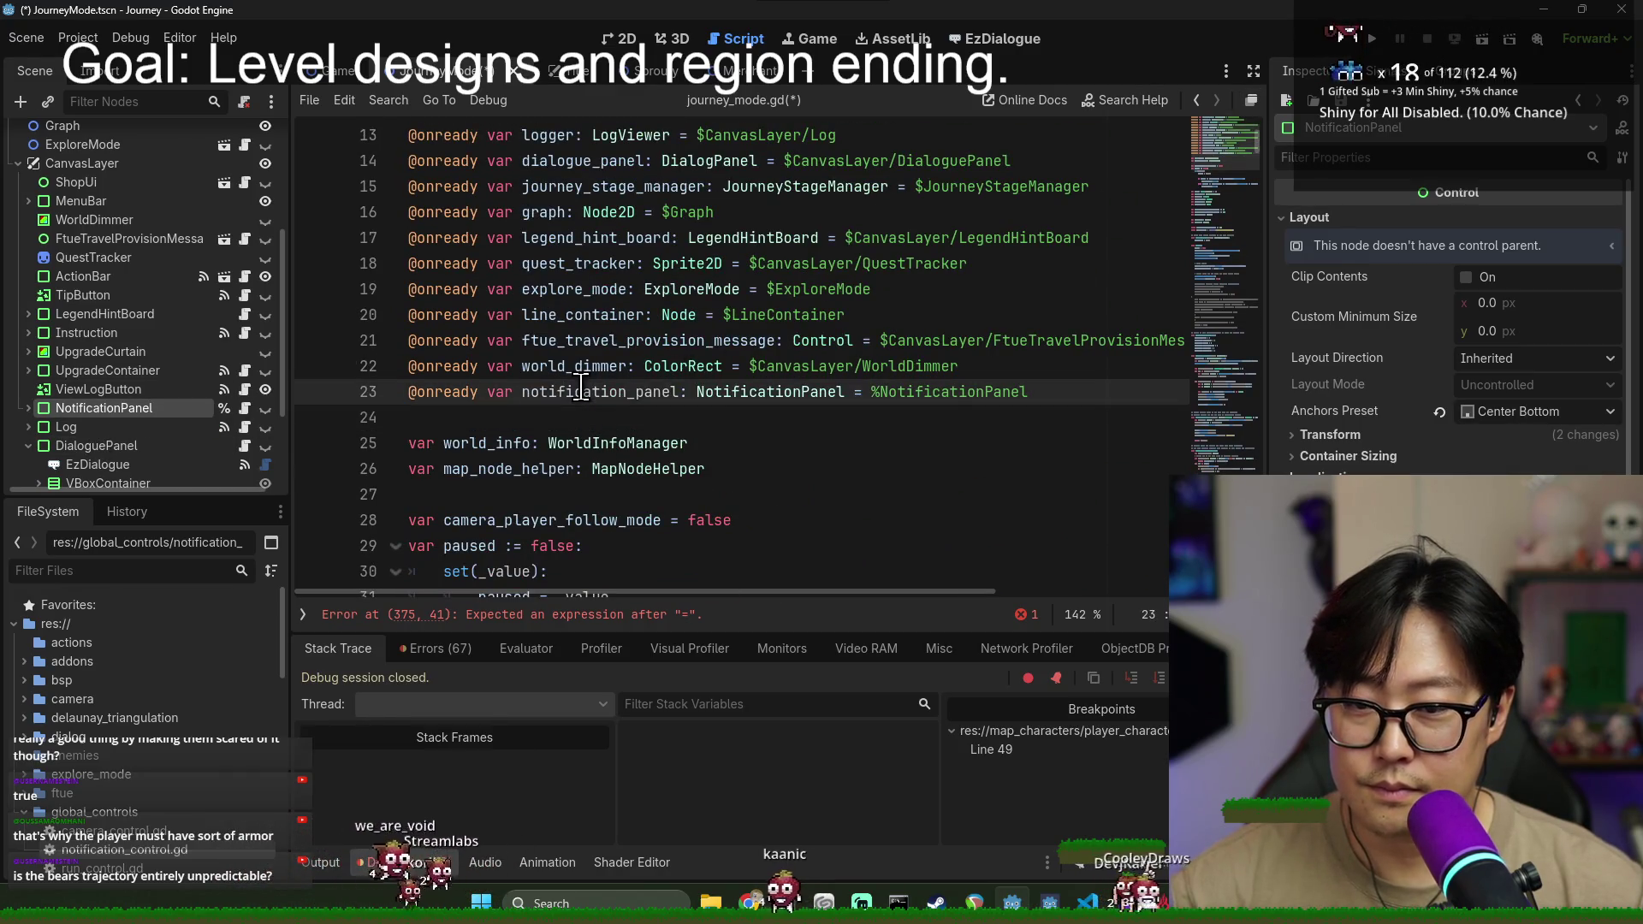
{"action": "scroll", "coordinate": [1027, 530], "scroll_direction": "down", "scroll_amount": 6}
{"action": "left_click", "coordinate": [993, 613]}
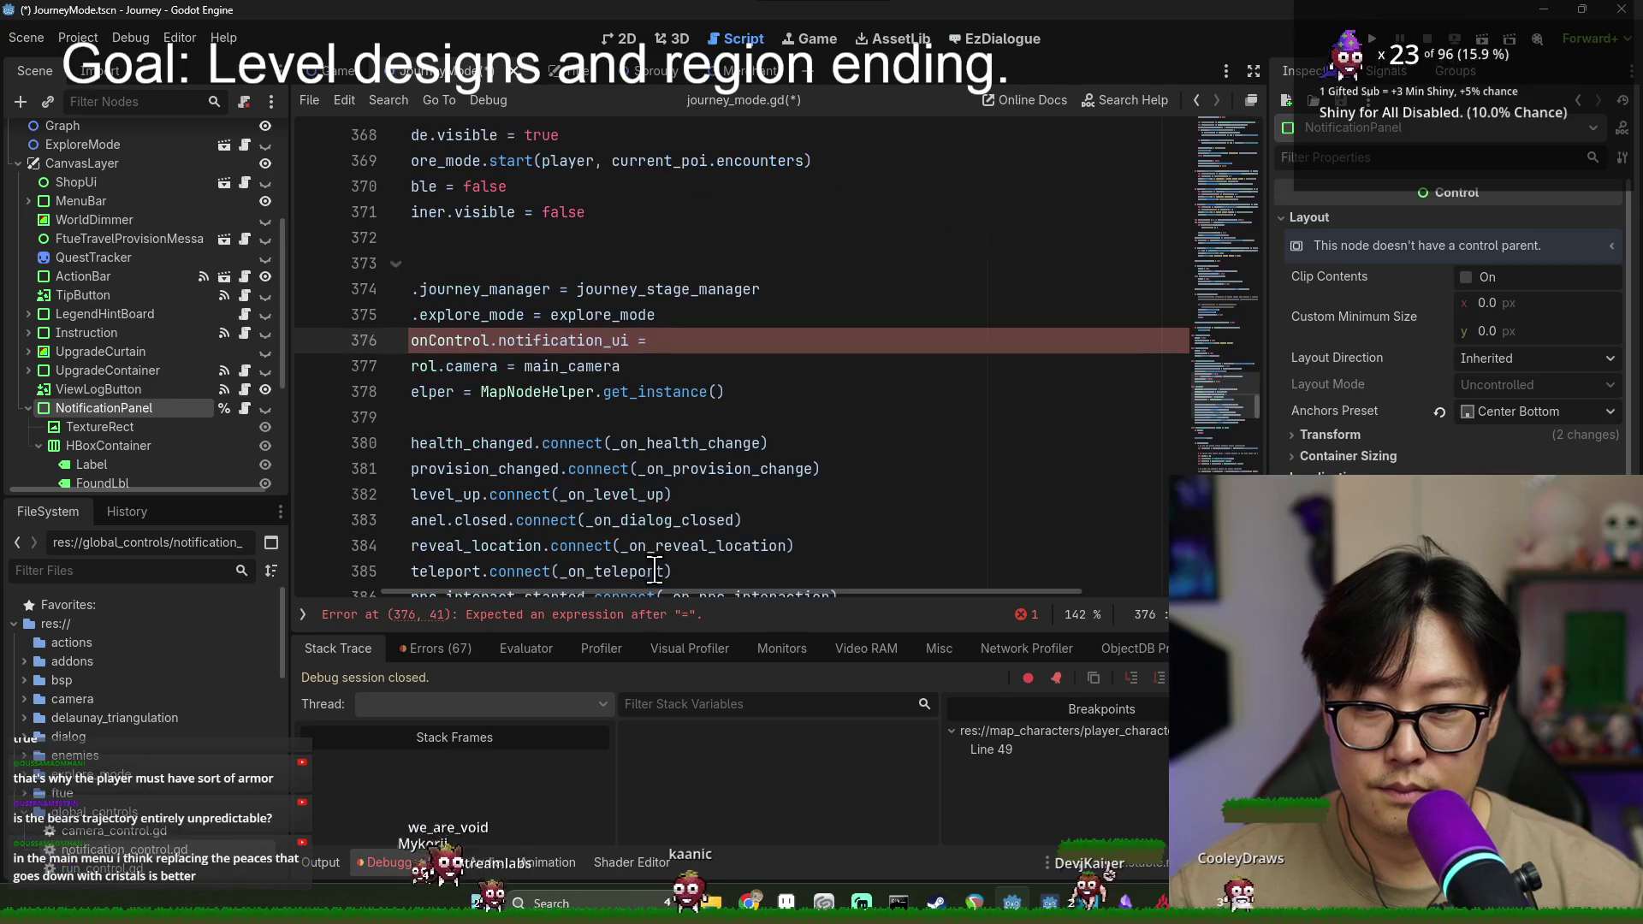
{"action": "left_click", "coordinate": [901, 231]}
{"action": "key", "text": "ctrl+s"}
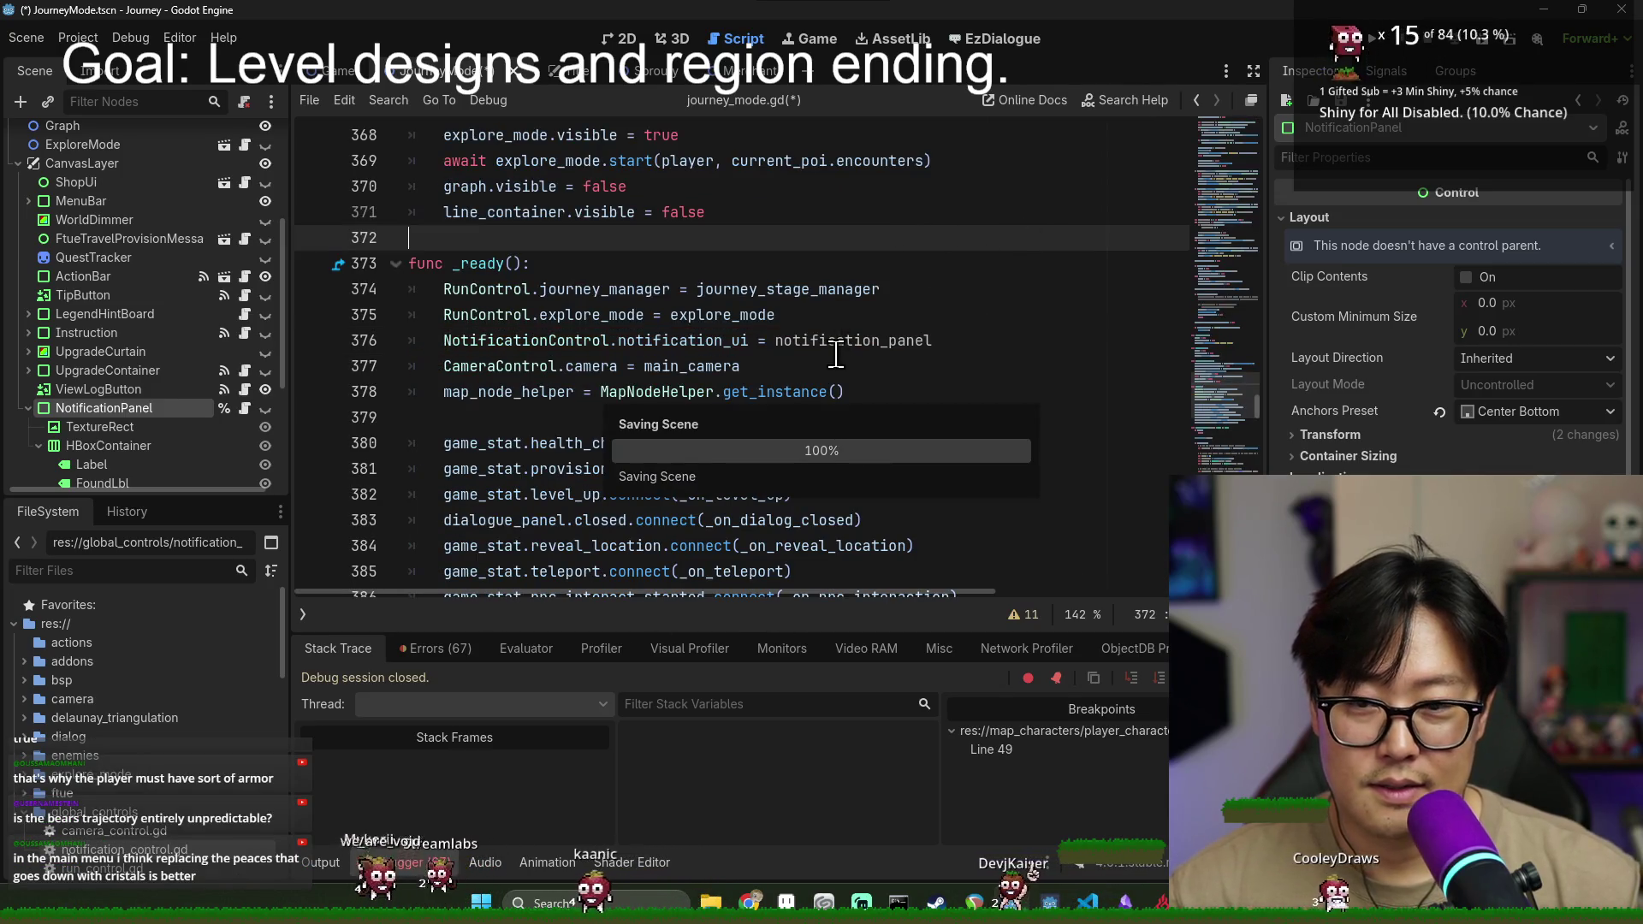
{"action": "left_click", "coordinate": [1236, 183]}
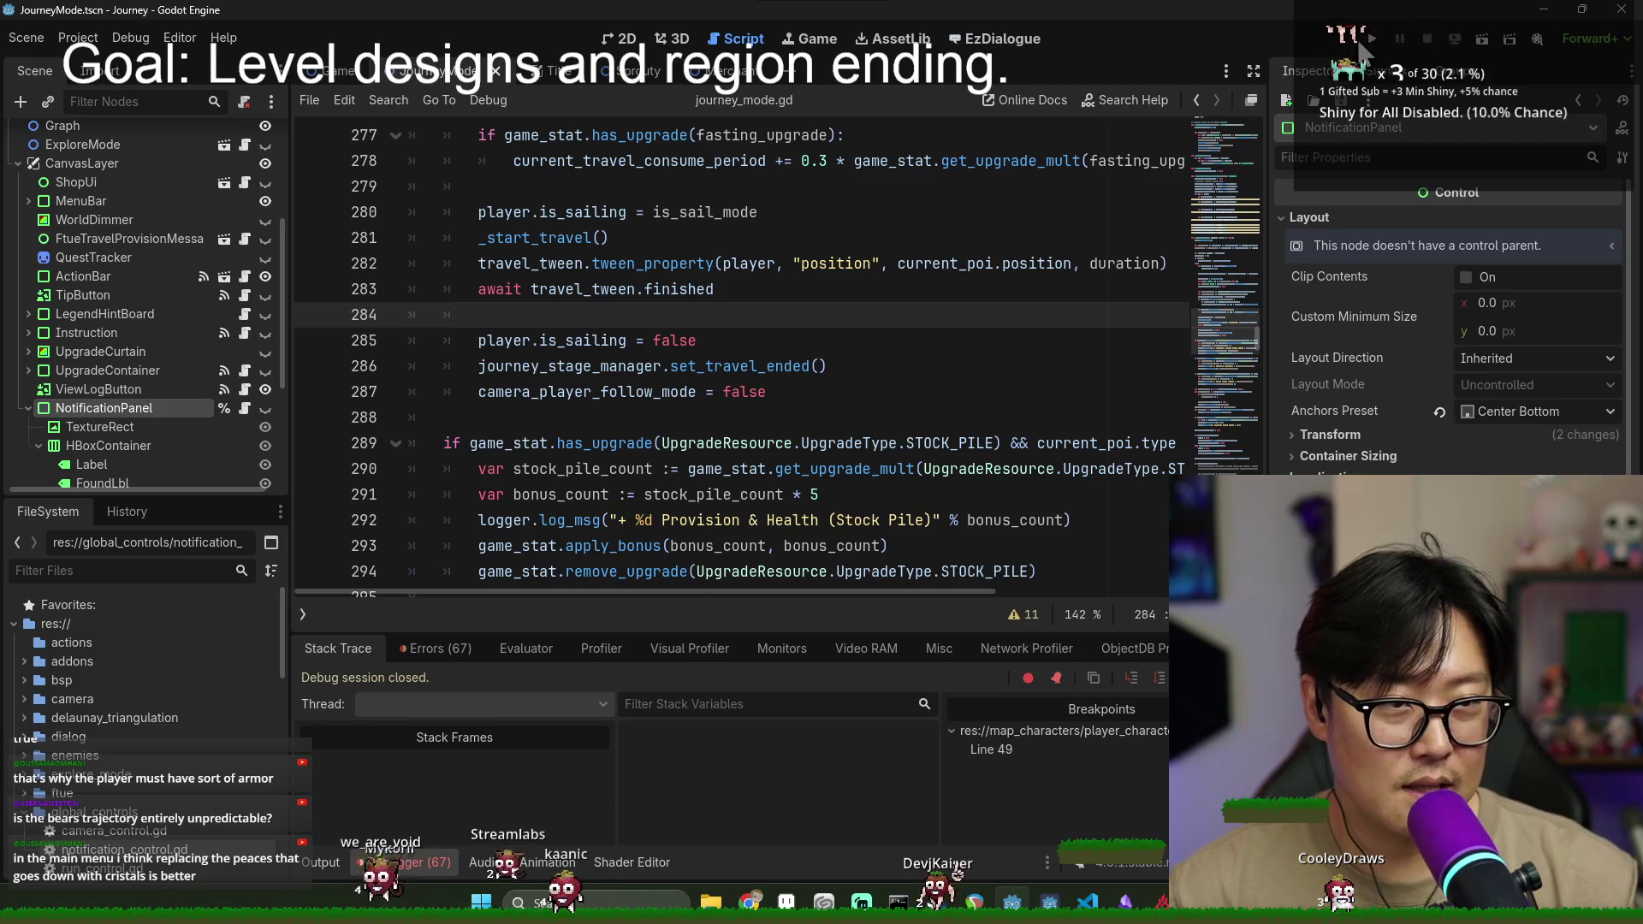
- Run the Journey project, choose New Game, and dismiss the first tutorial hint
{"action": "left_click", "coordinate": [1369, 40]}
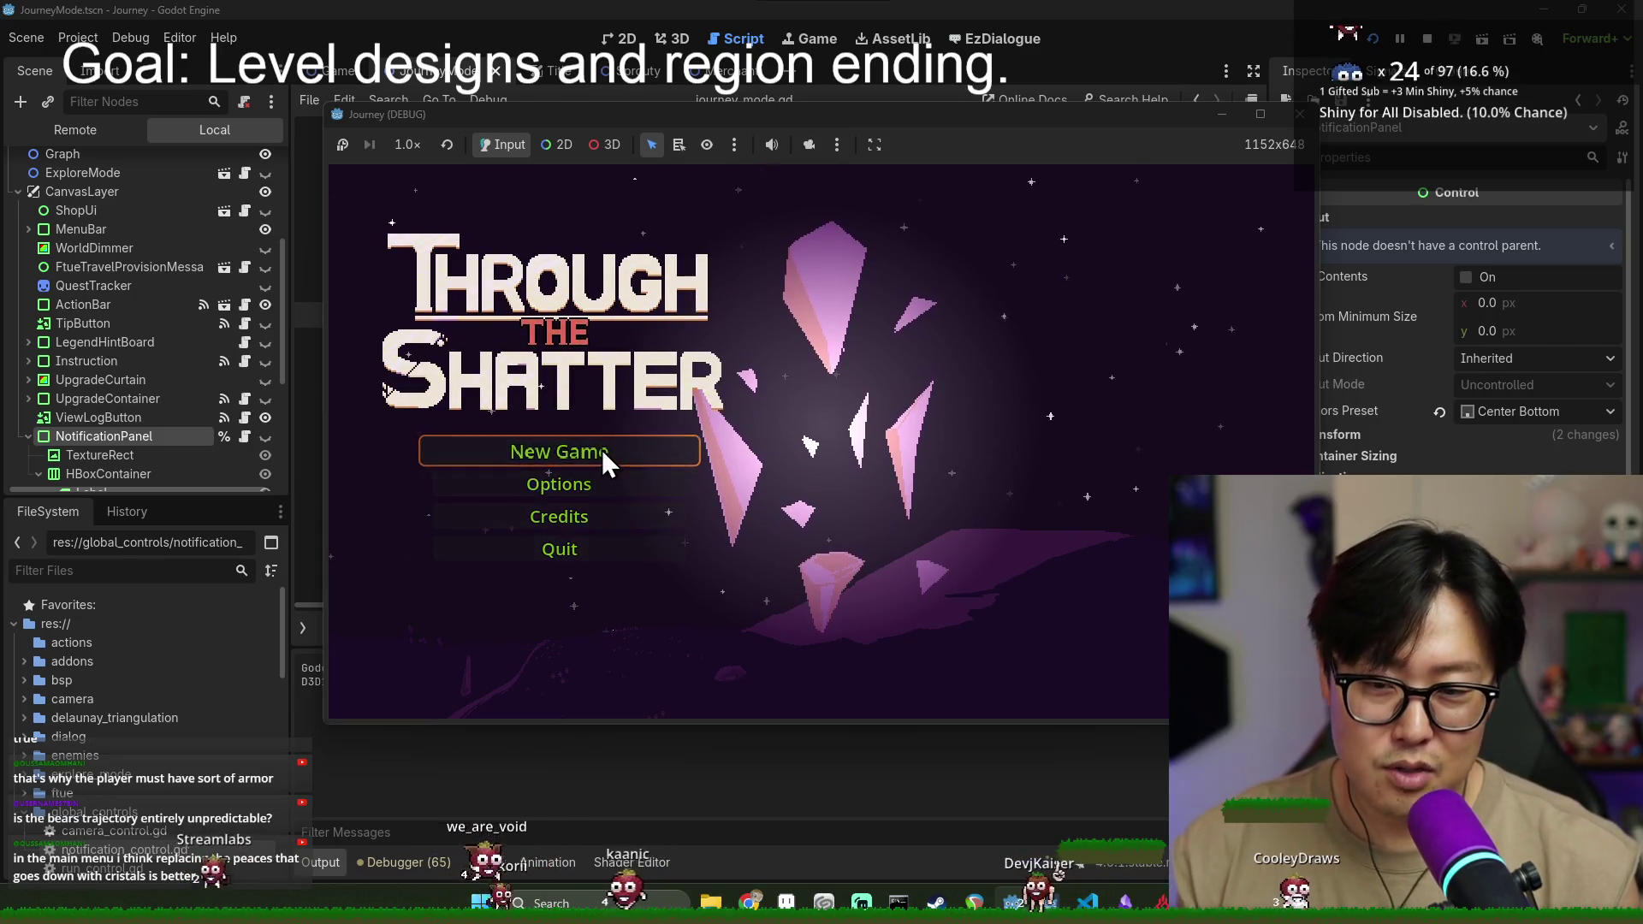
{"action": "left_click", "coordinate": [602, 449]}
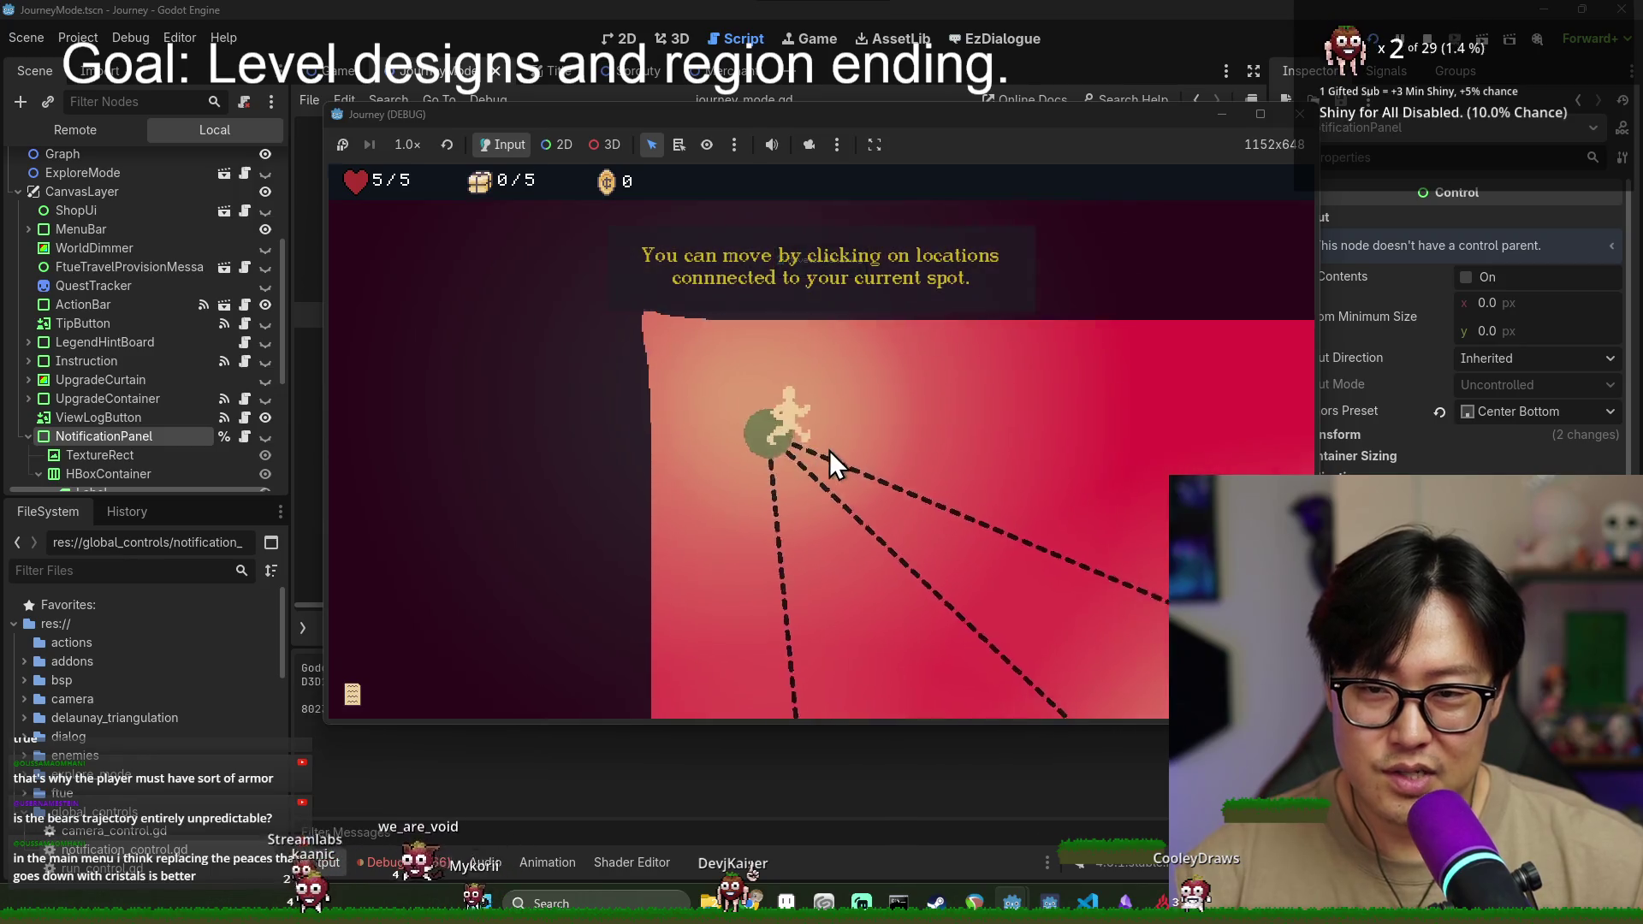
{"action": "left_click", "coordinate": [830, 450]}
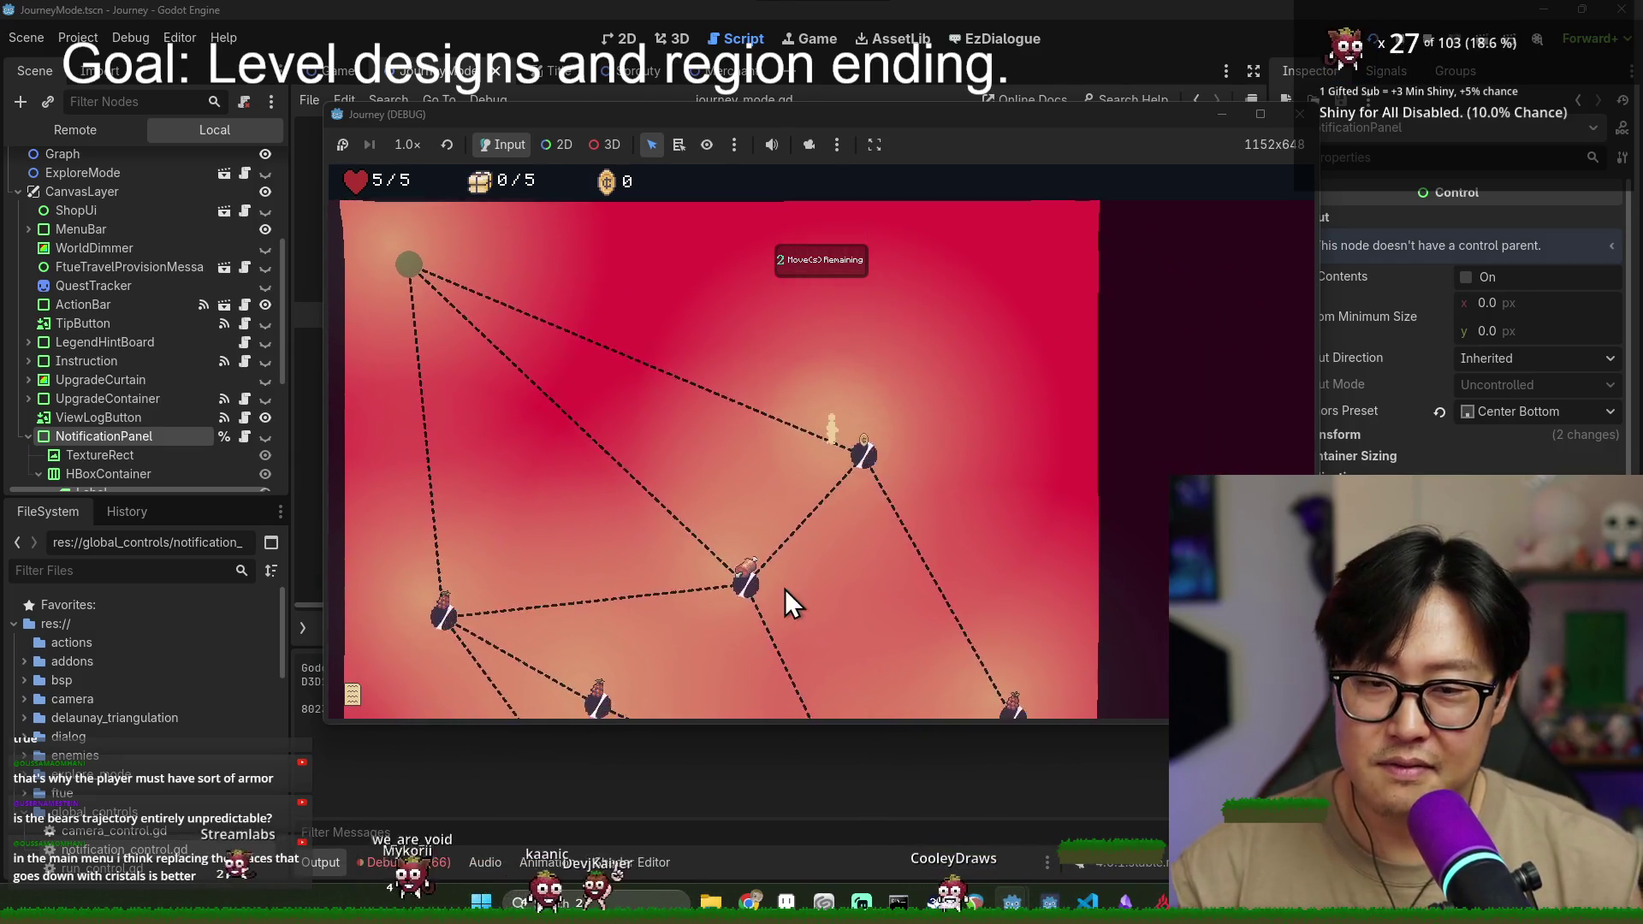
- Move between map nodes, dismissing hints, until provisions are 5/5 and coins reach 100
{"action": "left_click", "coordinate": [832, 457]}
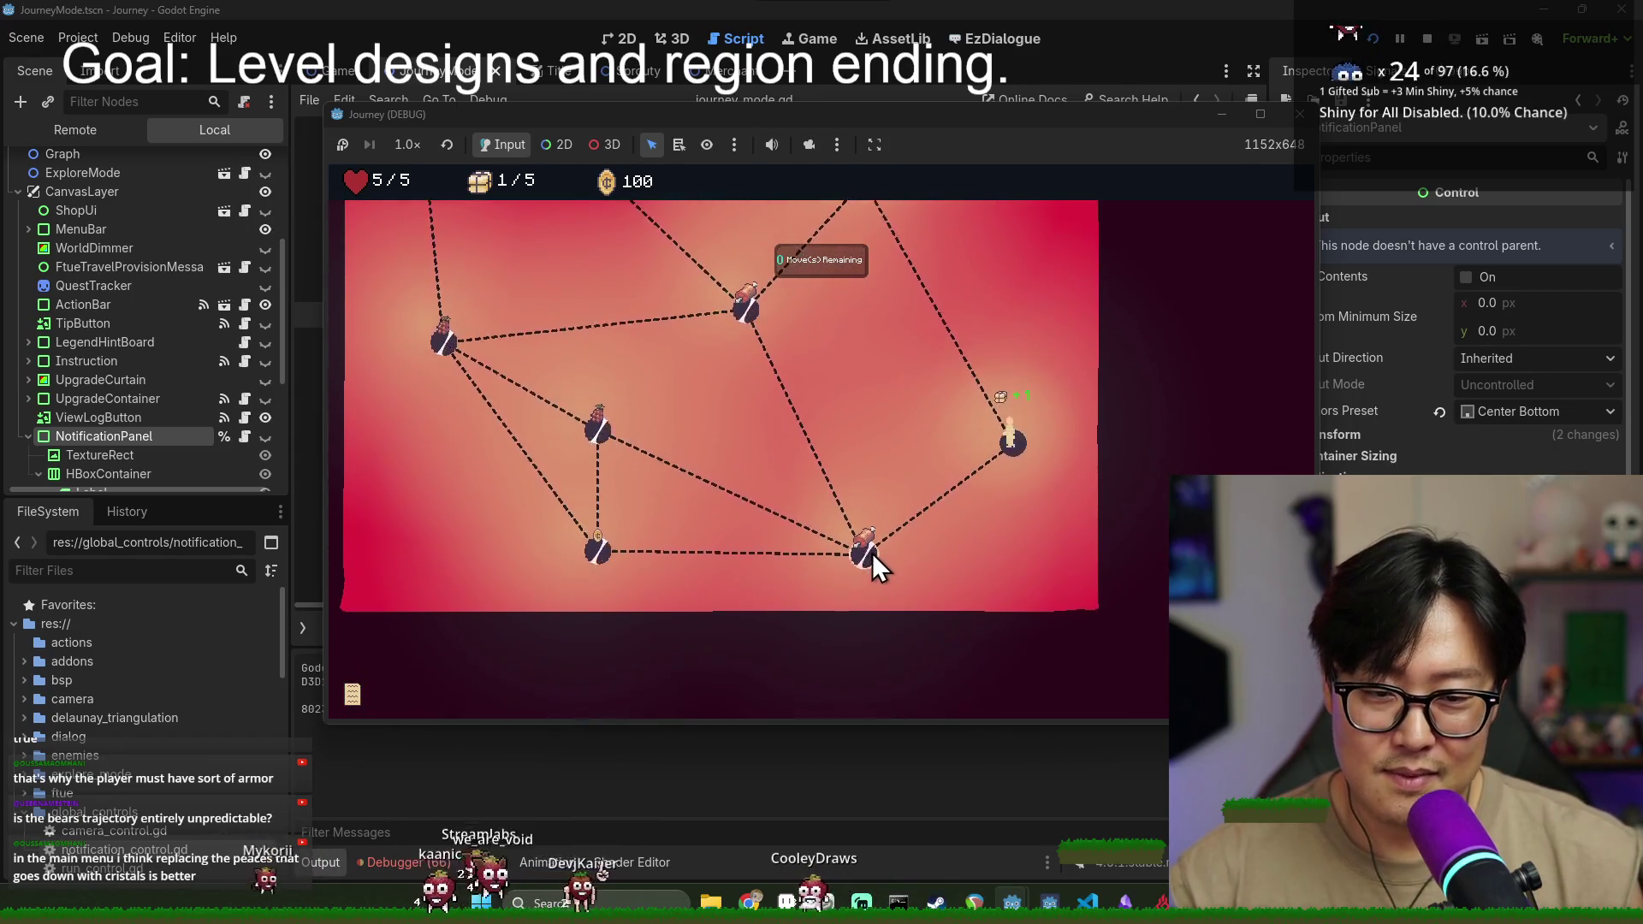
{"action": "left_click", "coordinate": [866, 554]}
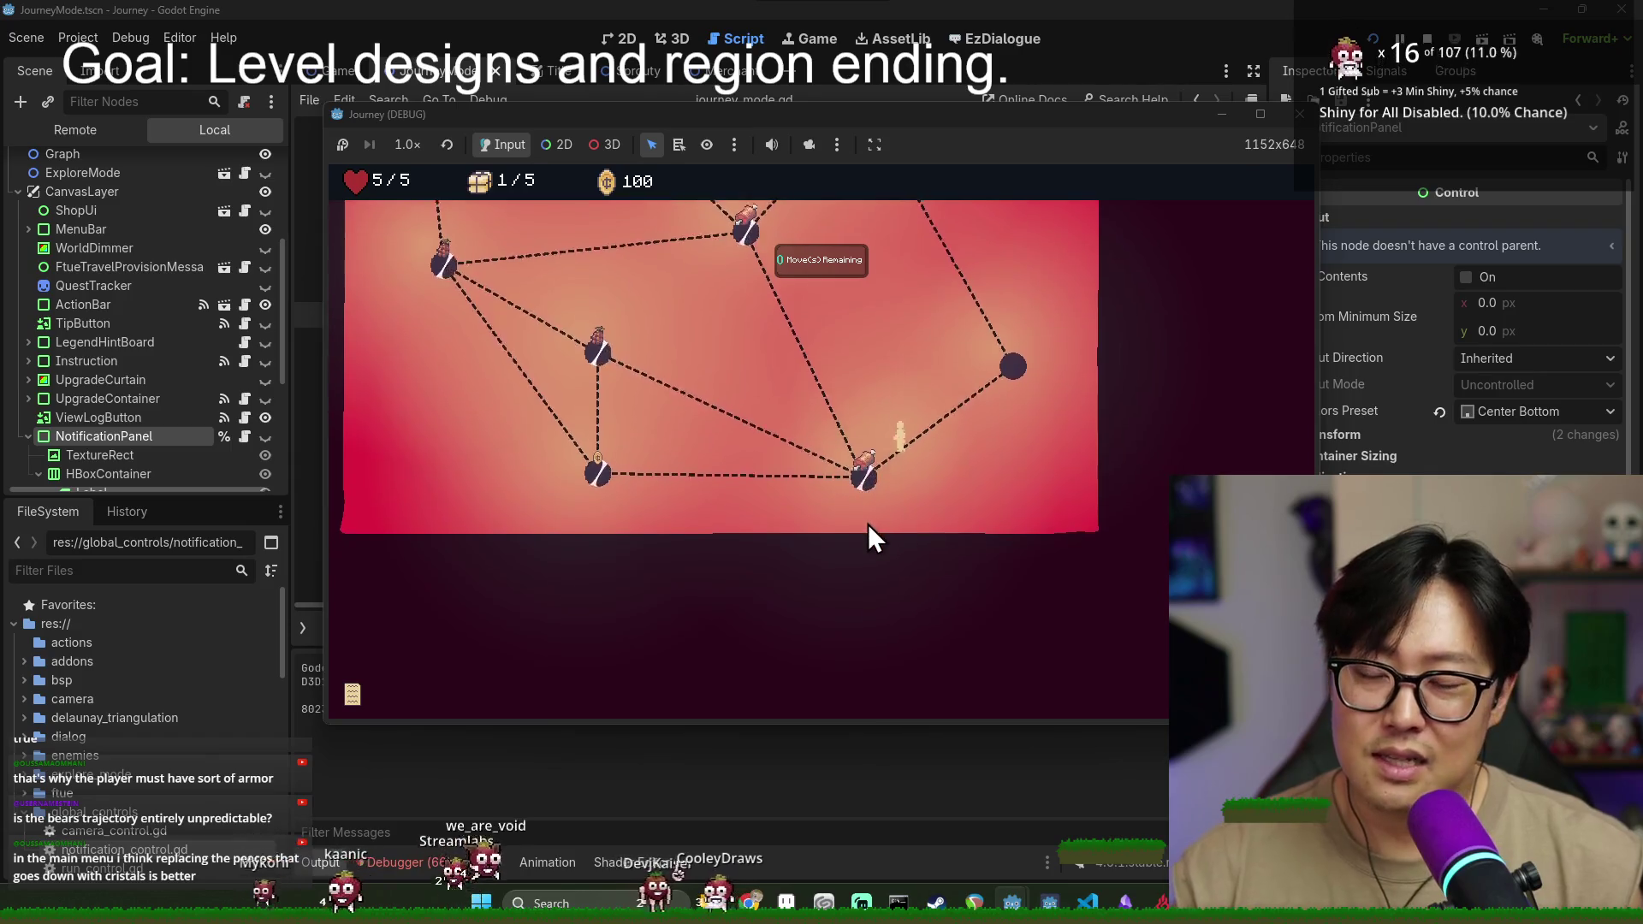
{"action": "left_click", "coordinate": [813, 339]}
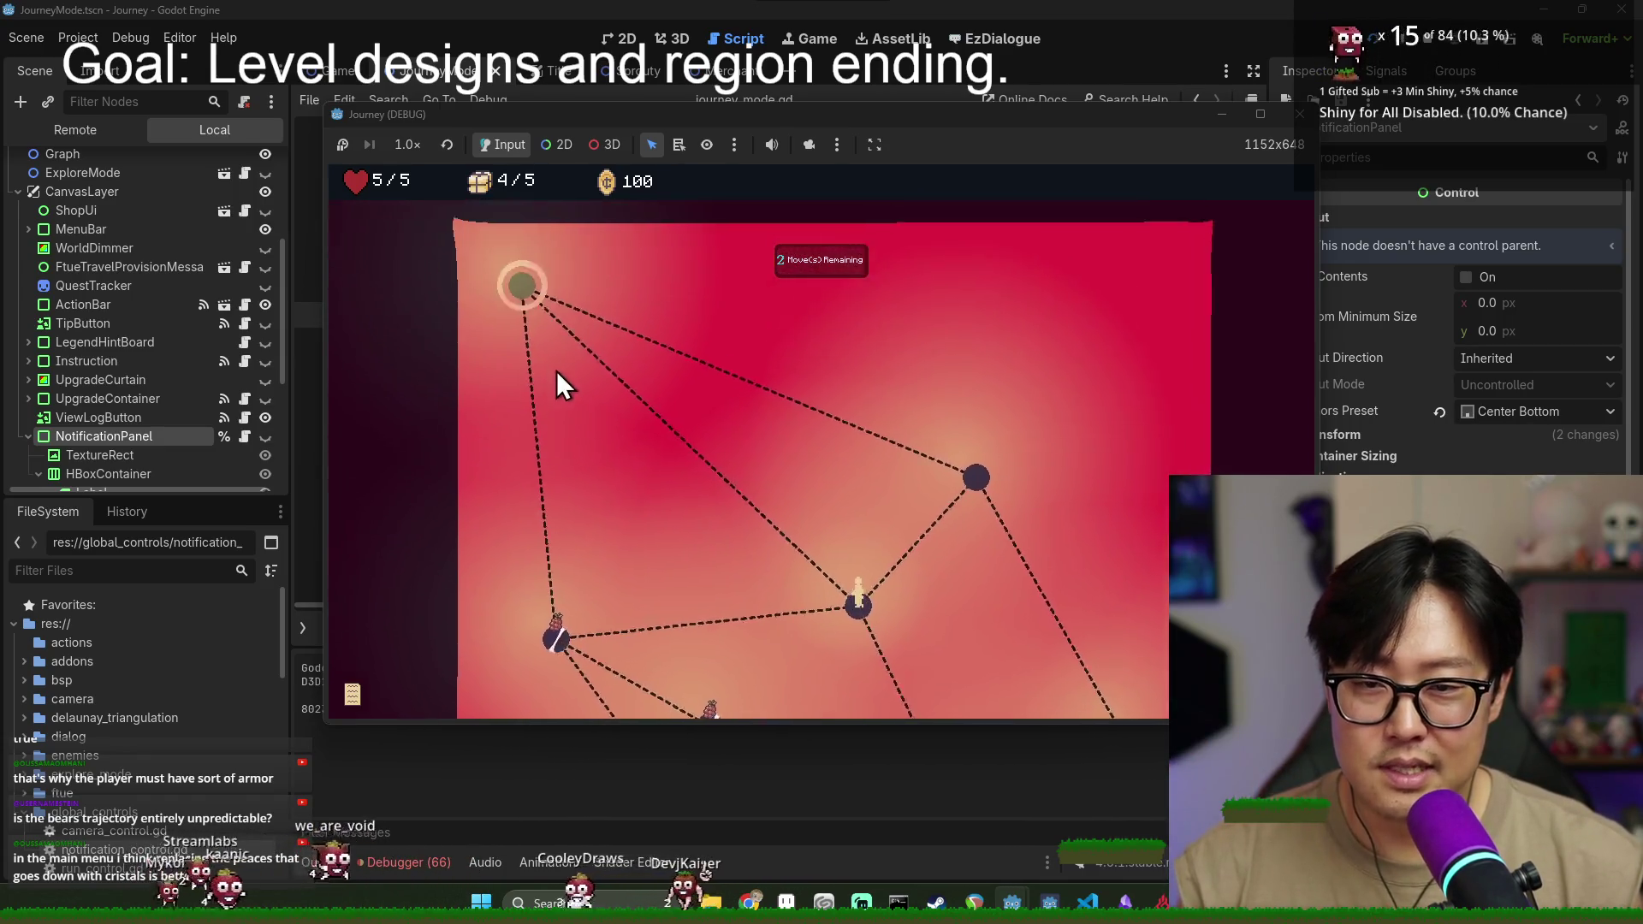
{"action": "left_click", "coordinate": [553, 385]}
{"action": "left_click", "coordinate": [809, 336]}
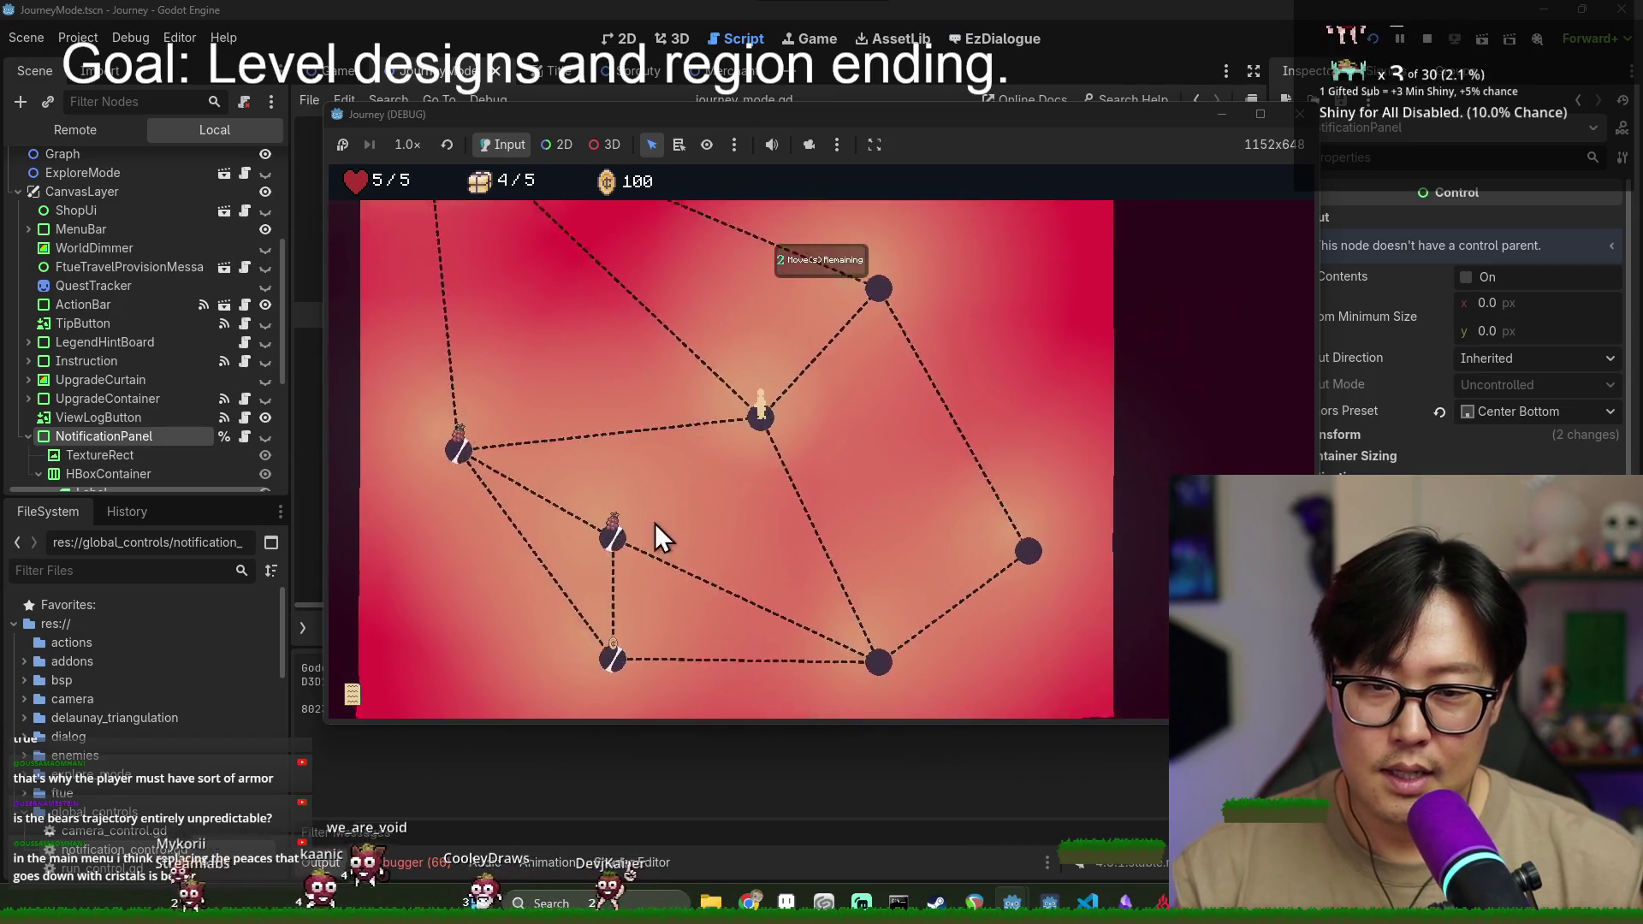
{"action": "left_click", "coordinate": [454, 421]}
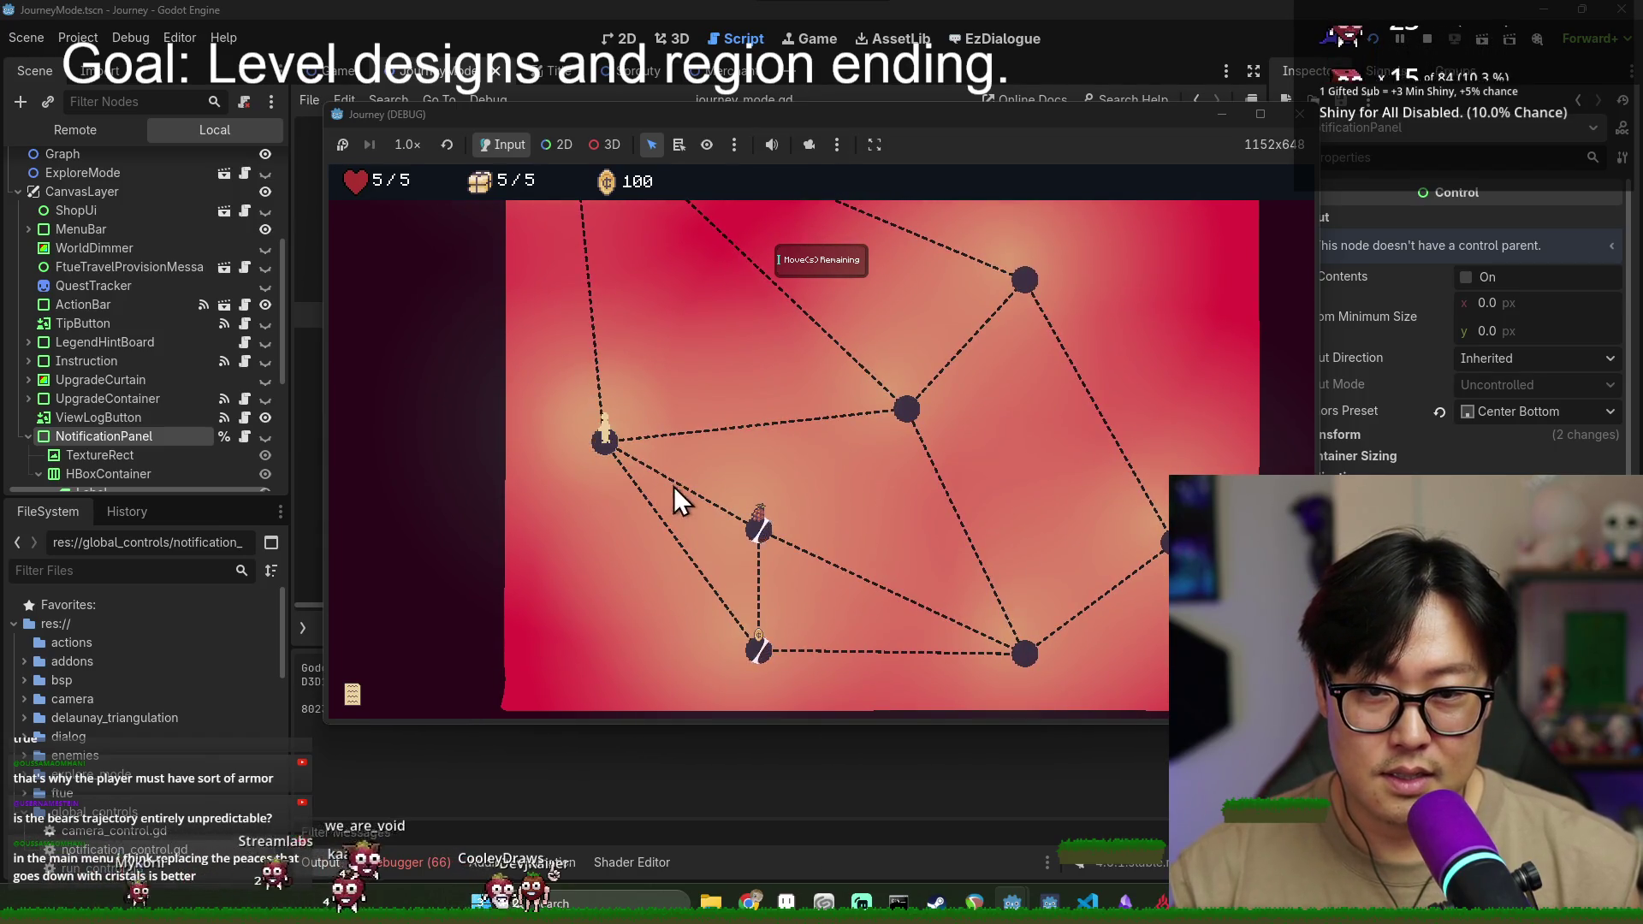
{"action": "scroll", "coordinate": [762, 531], "scroll_direction": "up", "scroll_amount": 3}
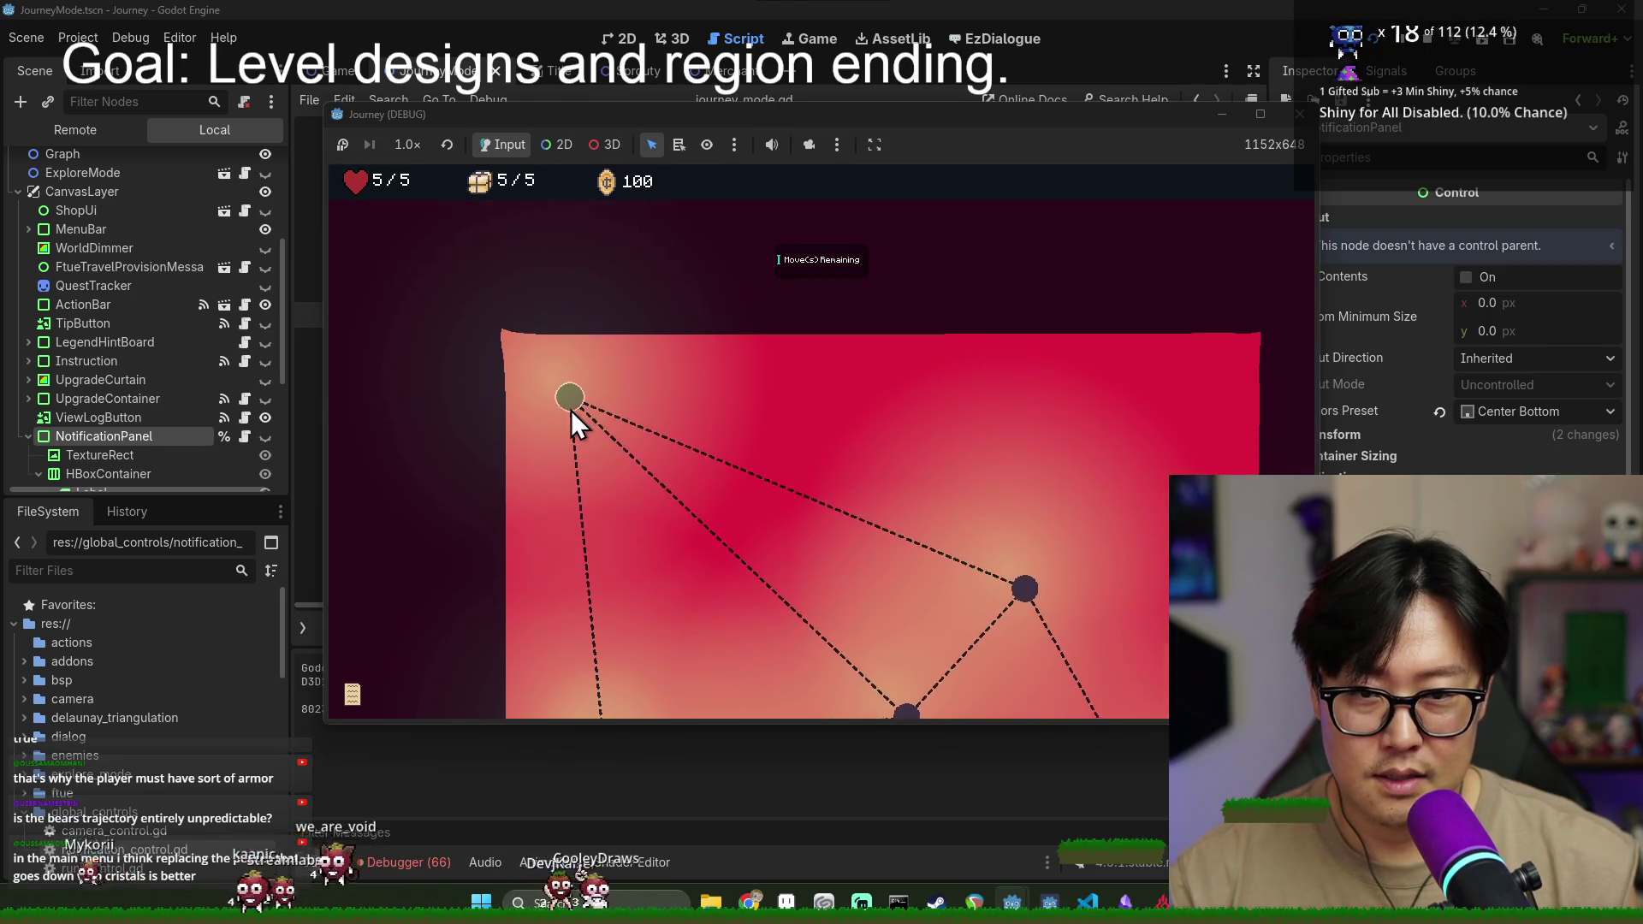
- Travel to the top node of the map to enter the next region
{"action": "left_click", "coordinate": [571, 402]}
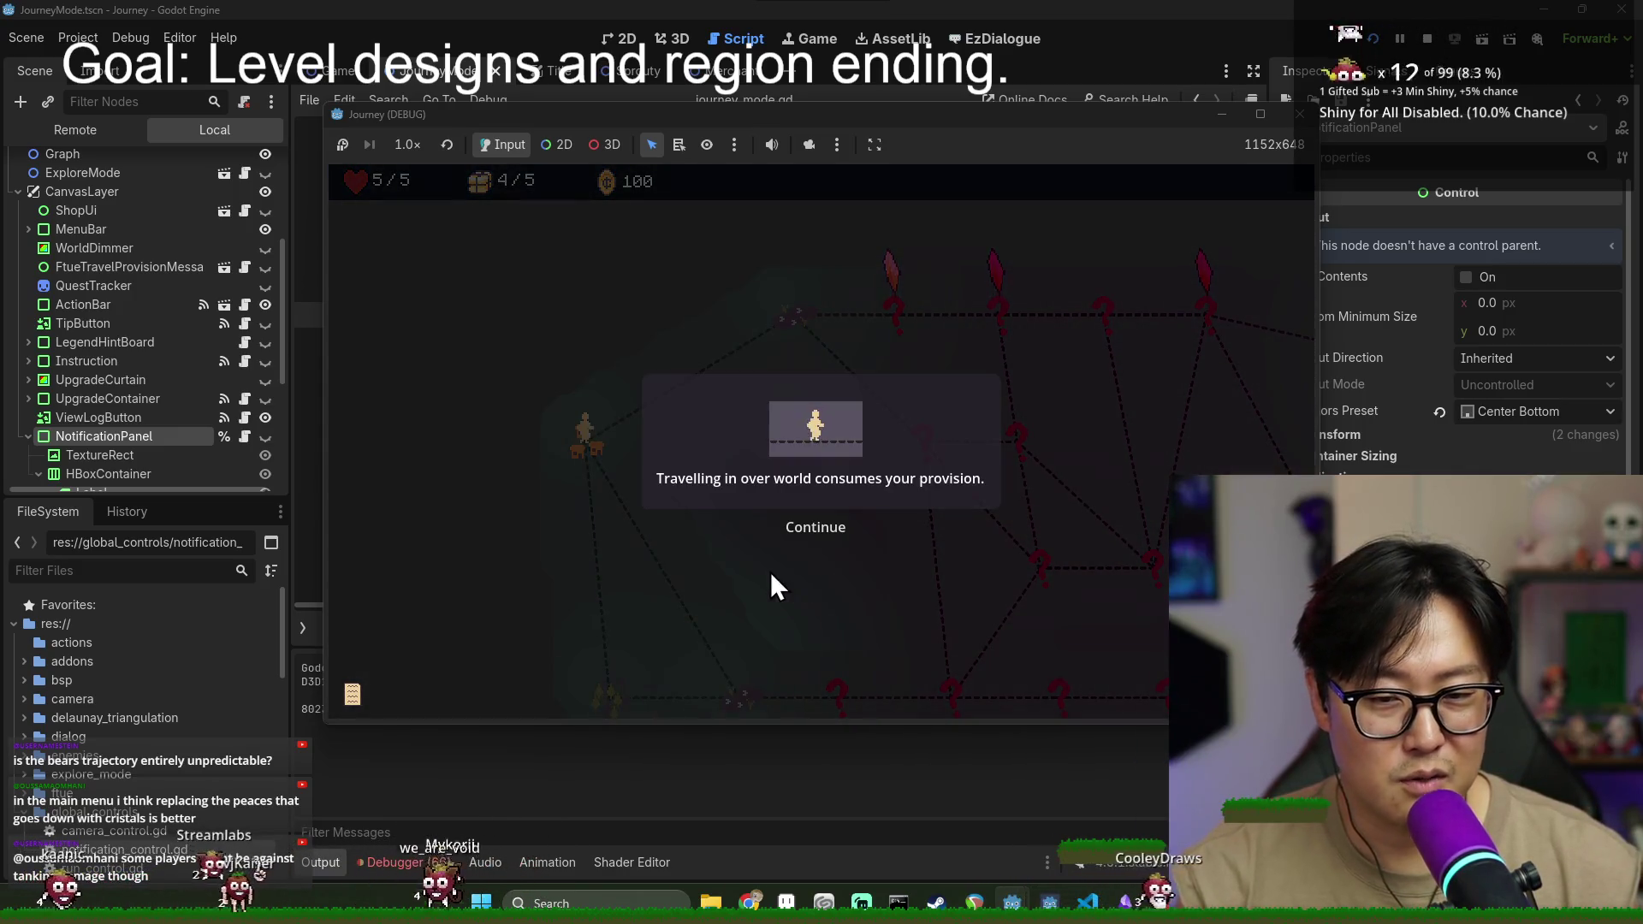
- Dismiss the tutorial messages, launch the character, and follow the left path back to the fog-covered map
{"action": "left_click", "coordinate": [793, 528]}
{"action": "left_click", "coordinate": [793, 527]}
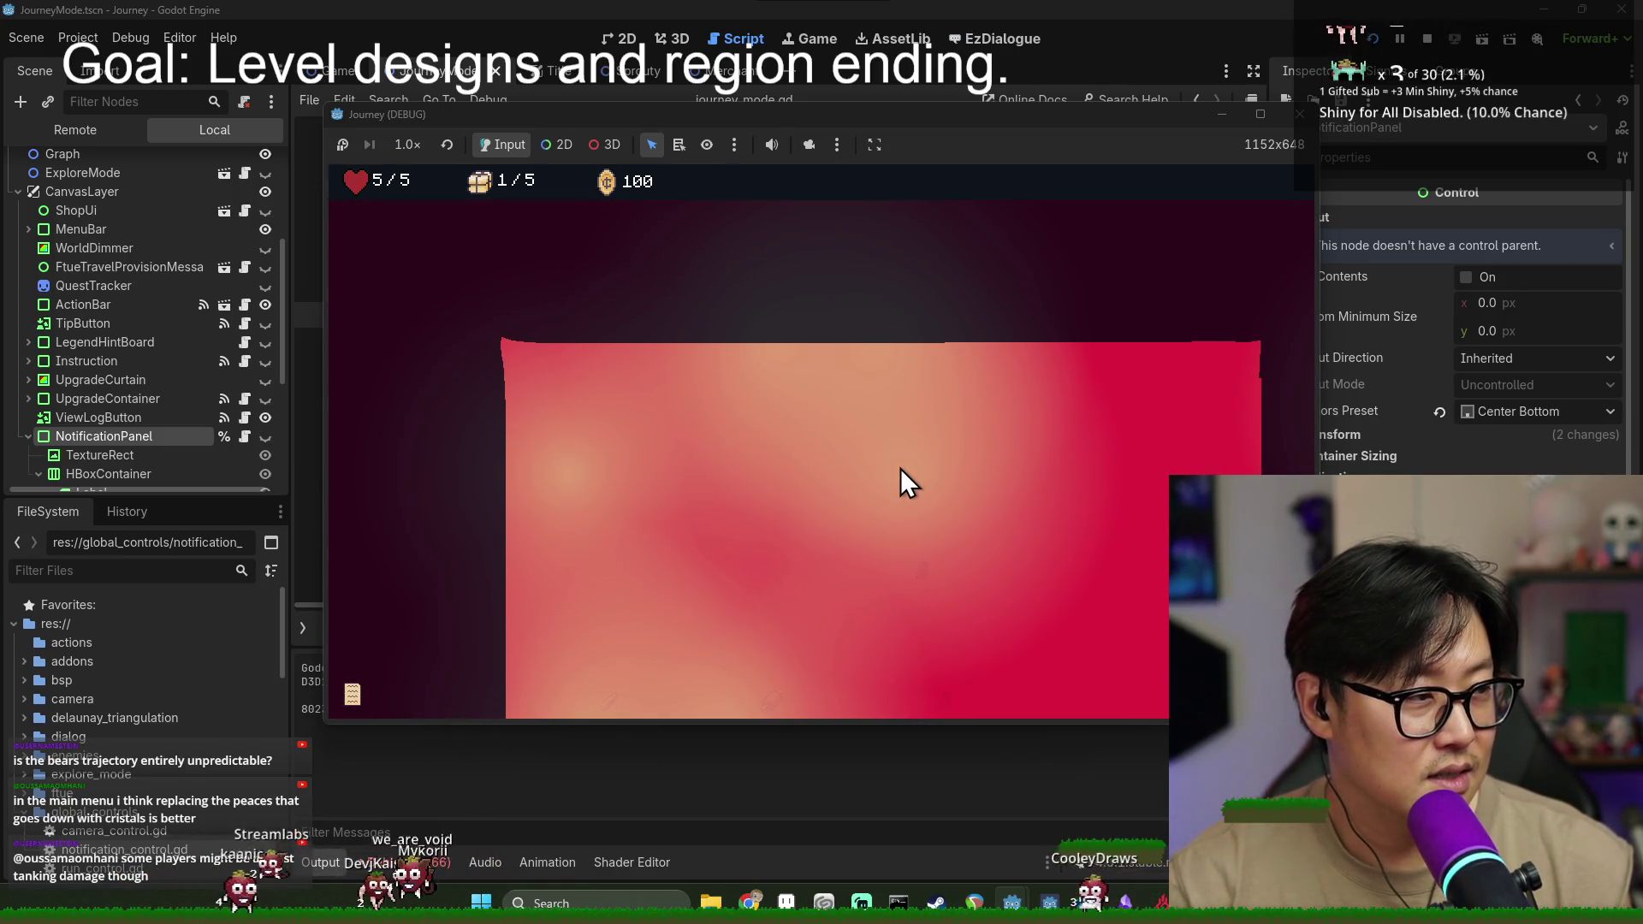
{"action": "left_click", "coordinate": [648, 445]}
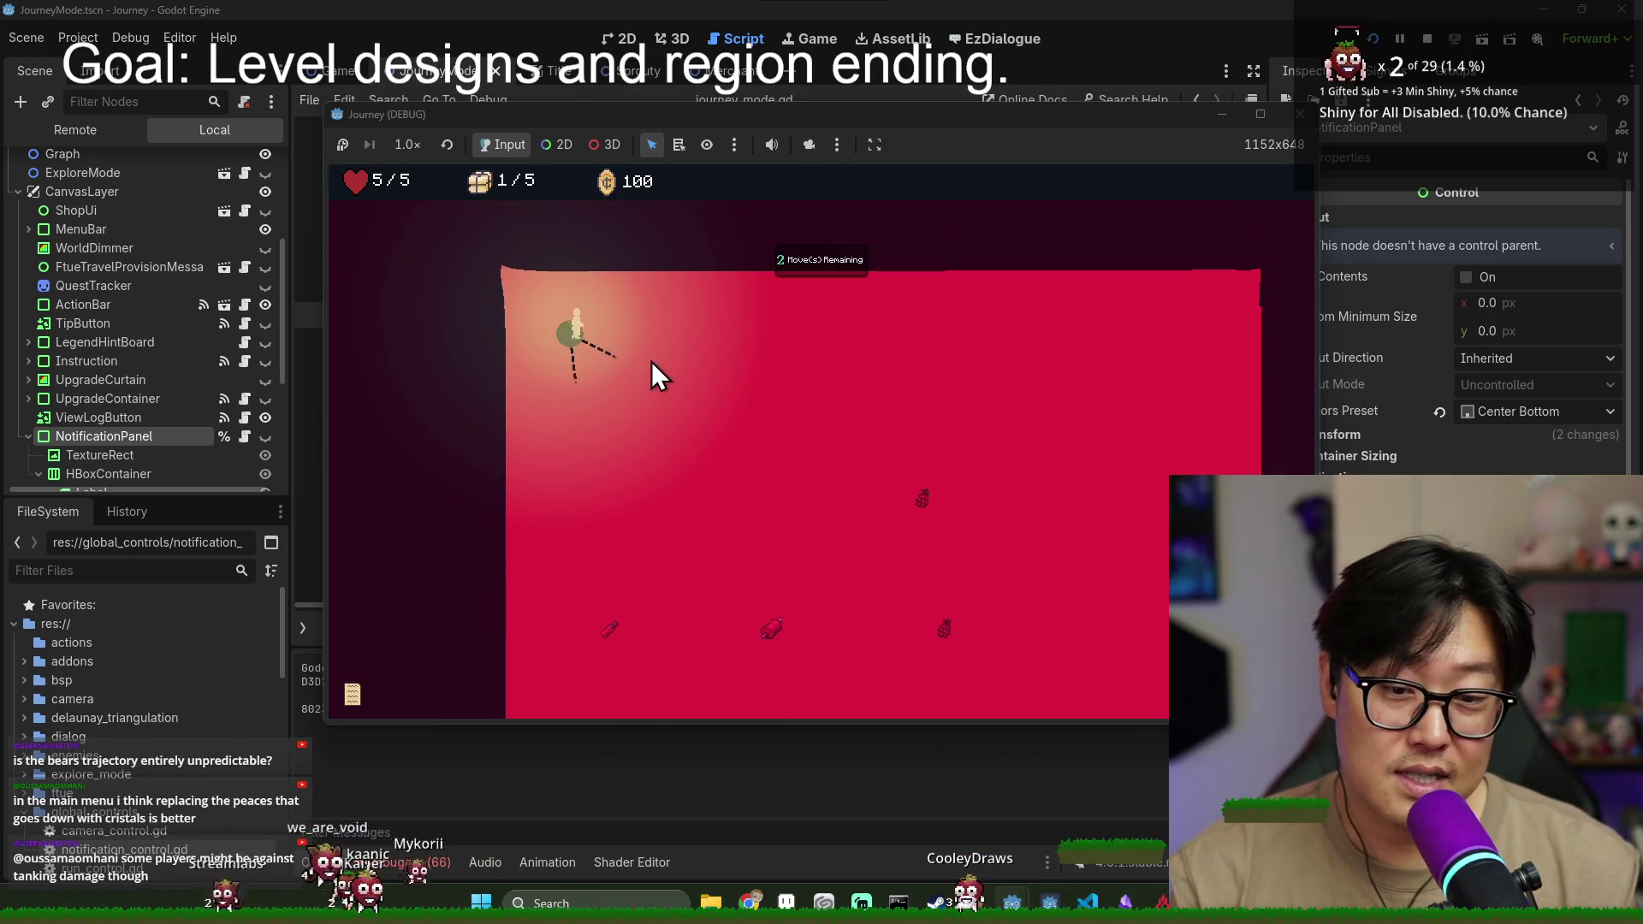
{"action": "left_click", "coordinate": [652, 362]}
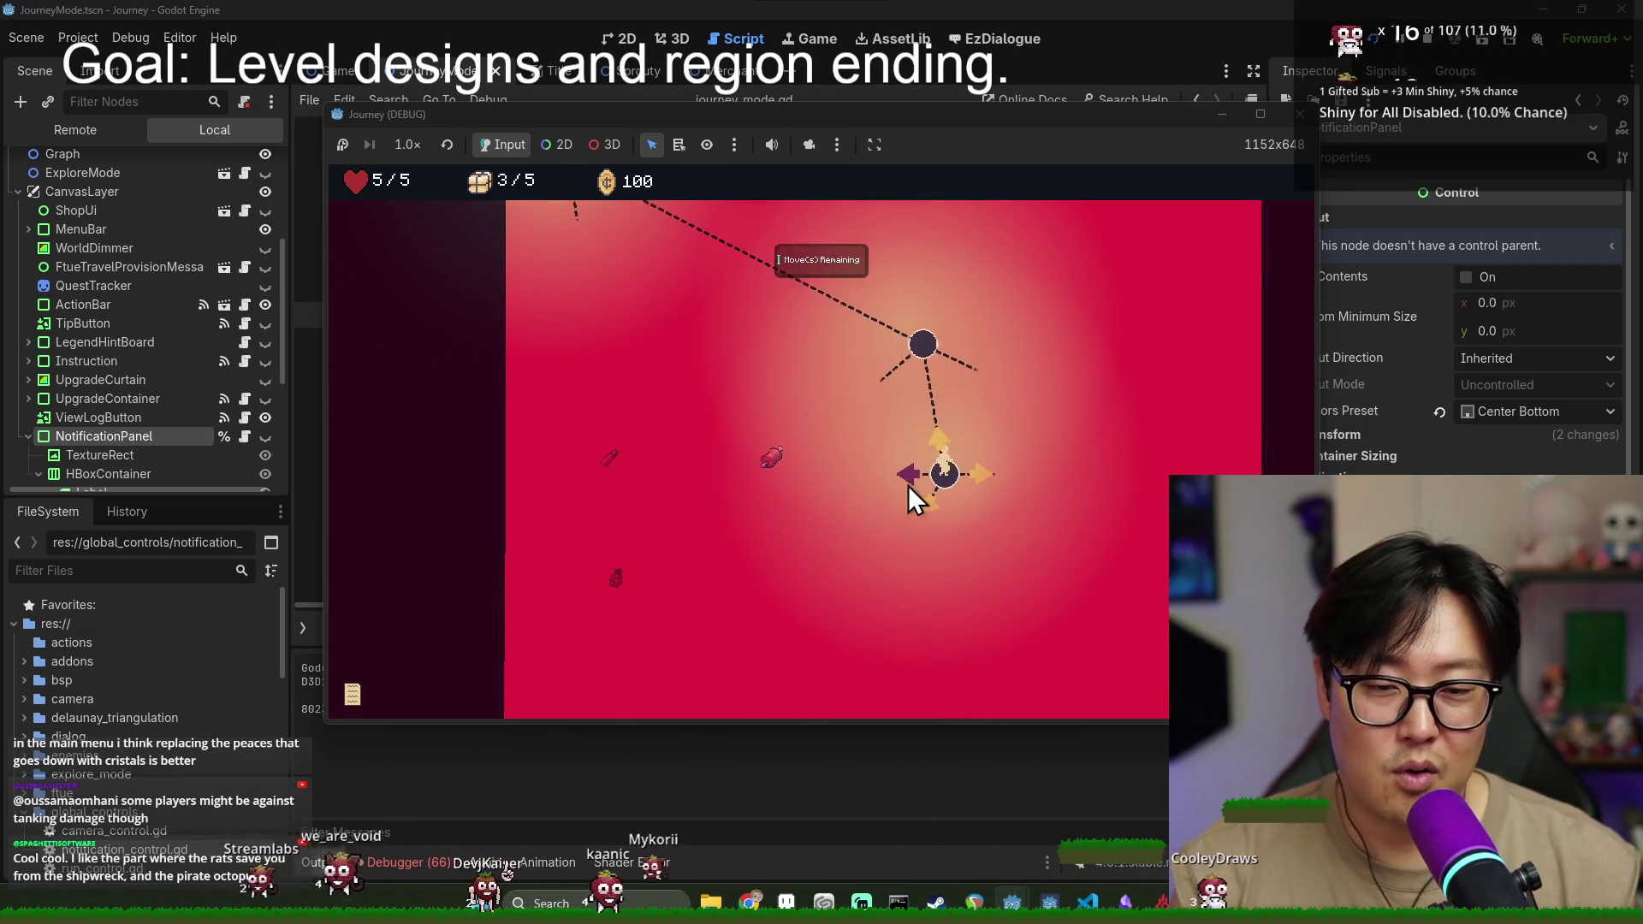
{"action": "left_click", "coordinate": [914, 502]}
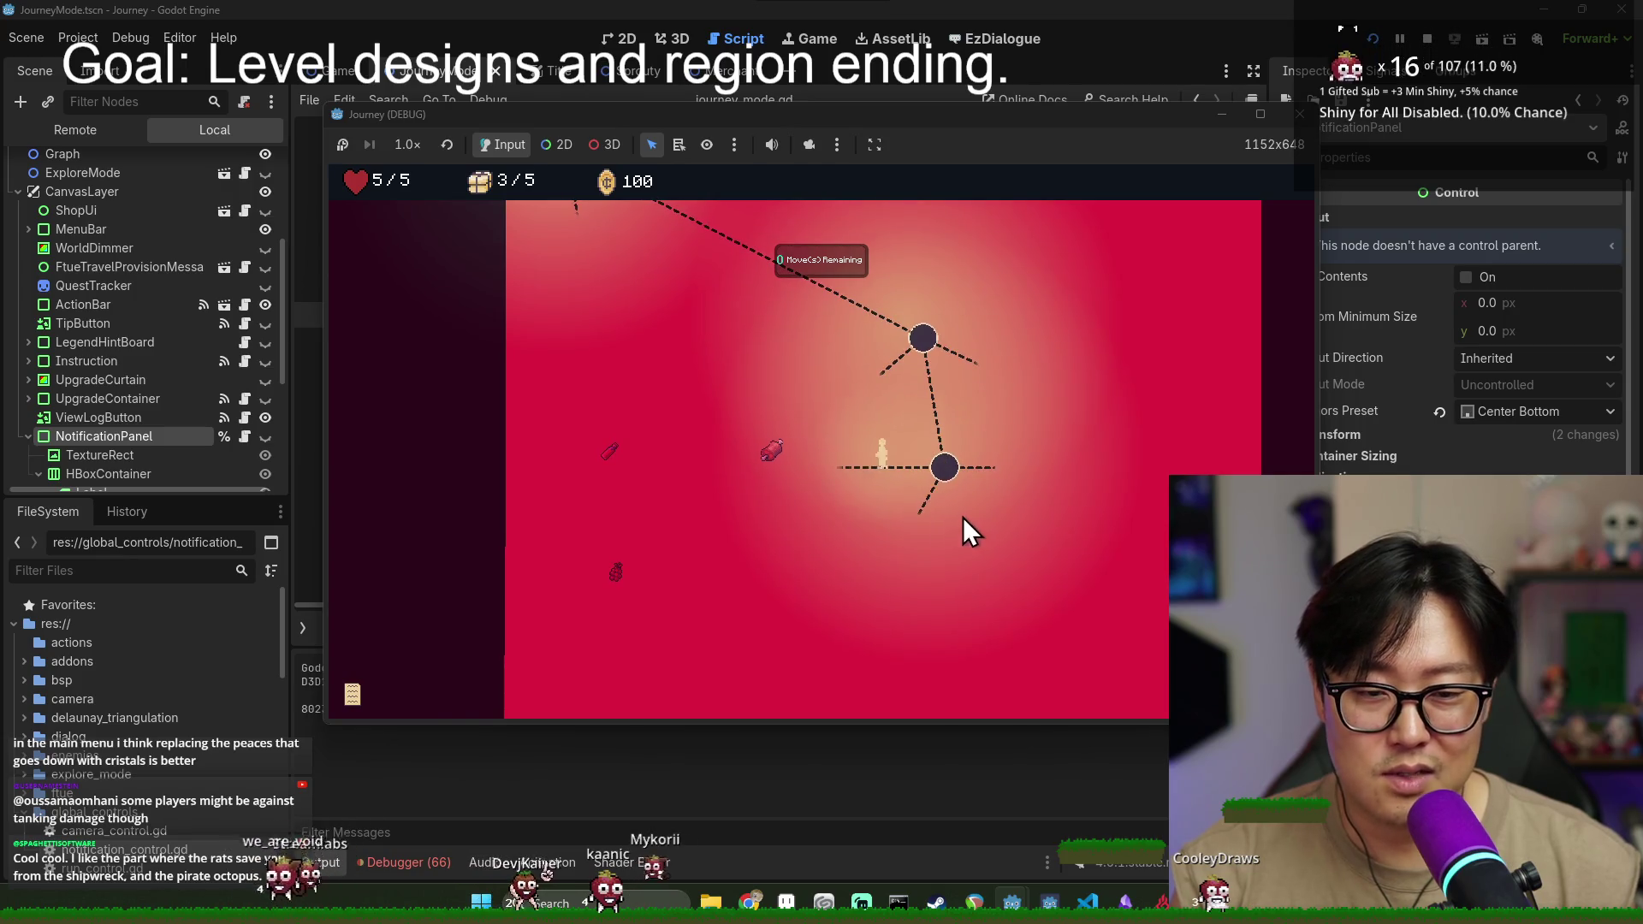
{"action": "left_click", "coordinate": [732, 471]}
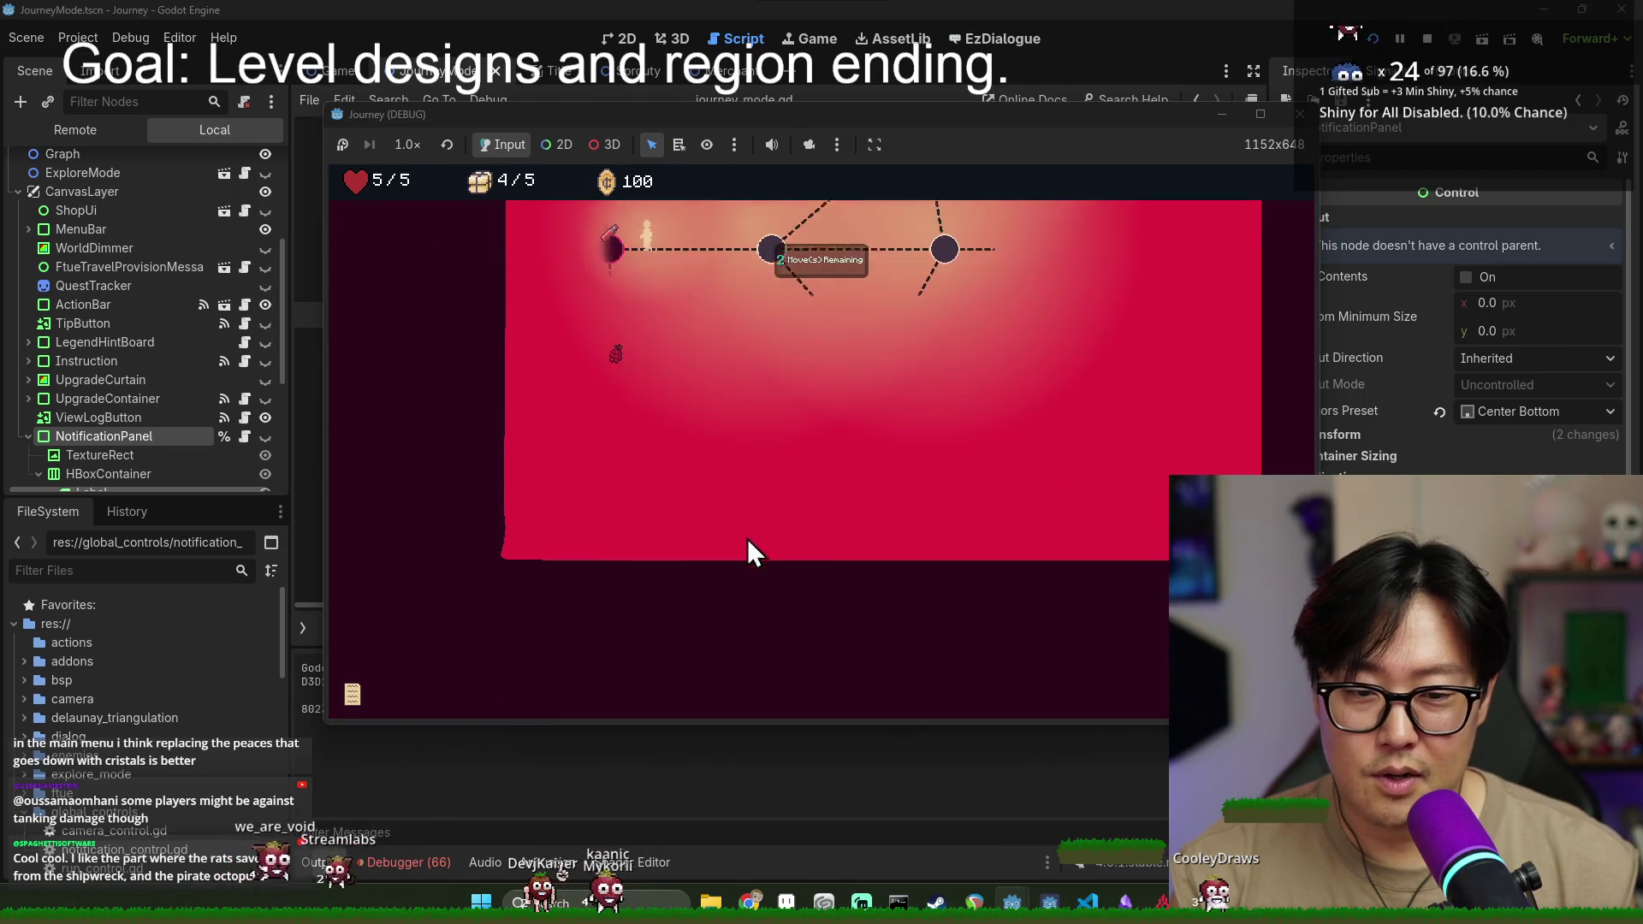
{"action": "left_click", "coordinate": [620, 419]}
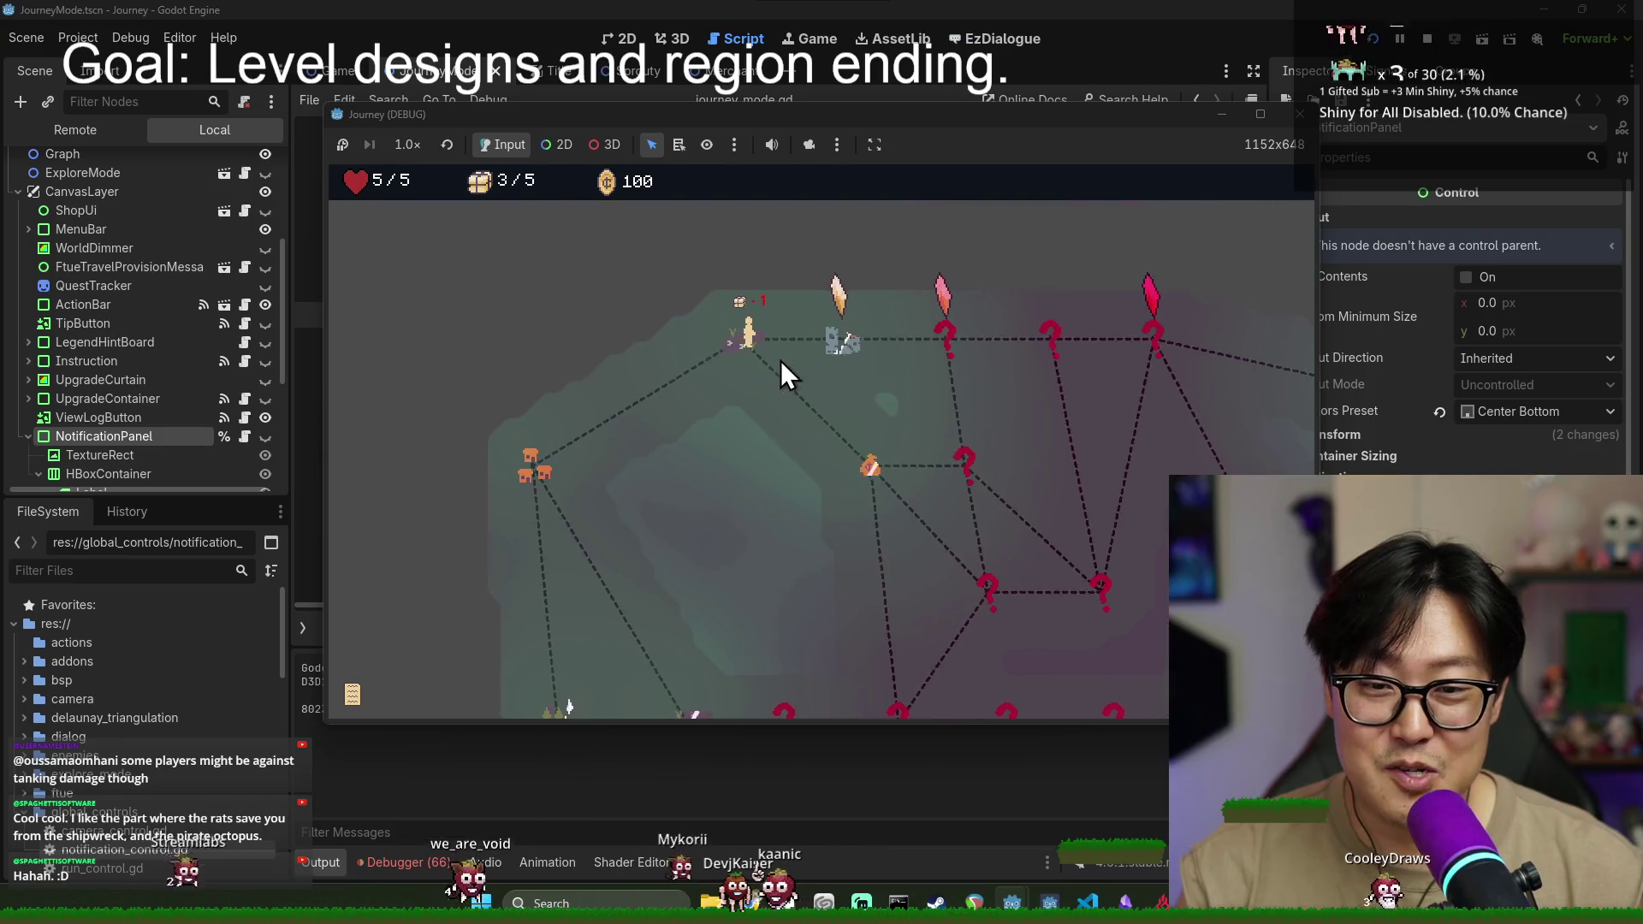
- Travel via the rat node to the money-bag node, dismiss the NPC's dialogue, and open the shop
{"action": "left_click", "coordinate": [813, 394]}
{"action": "left_click", "coordinate": [881, 439]}
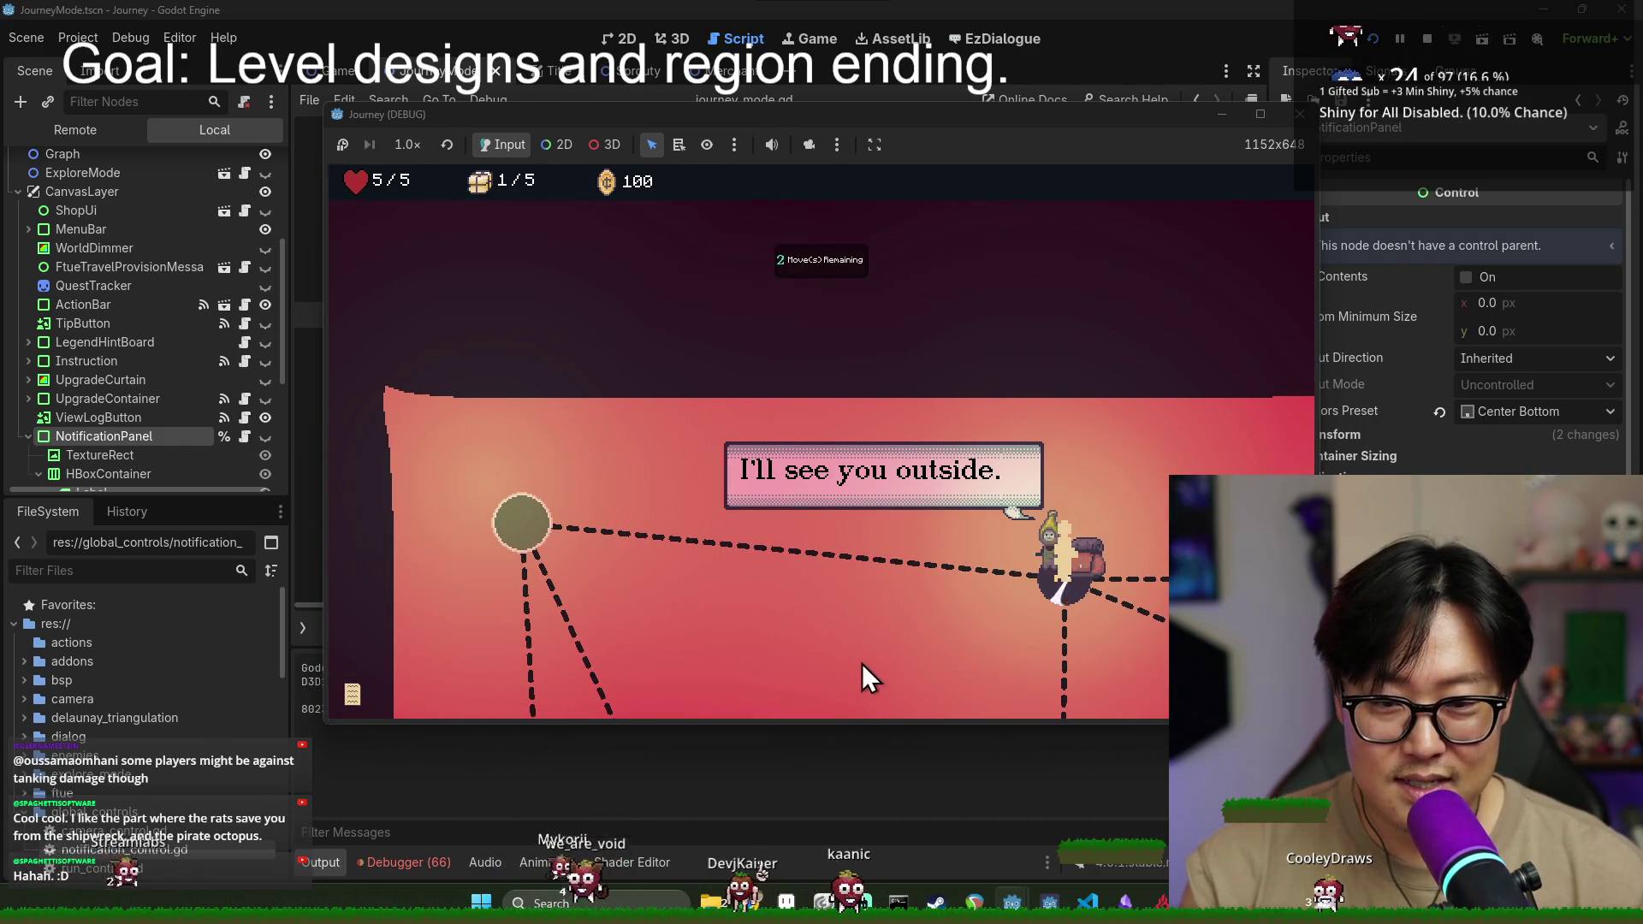
{"action": "left_click", "coordinate": [875, 655]}
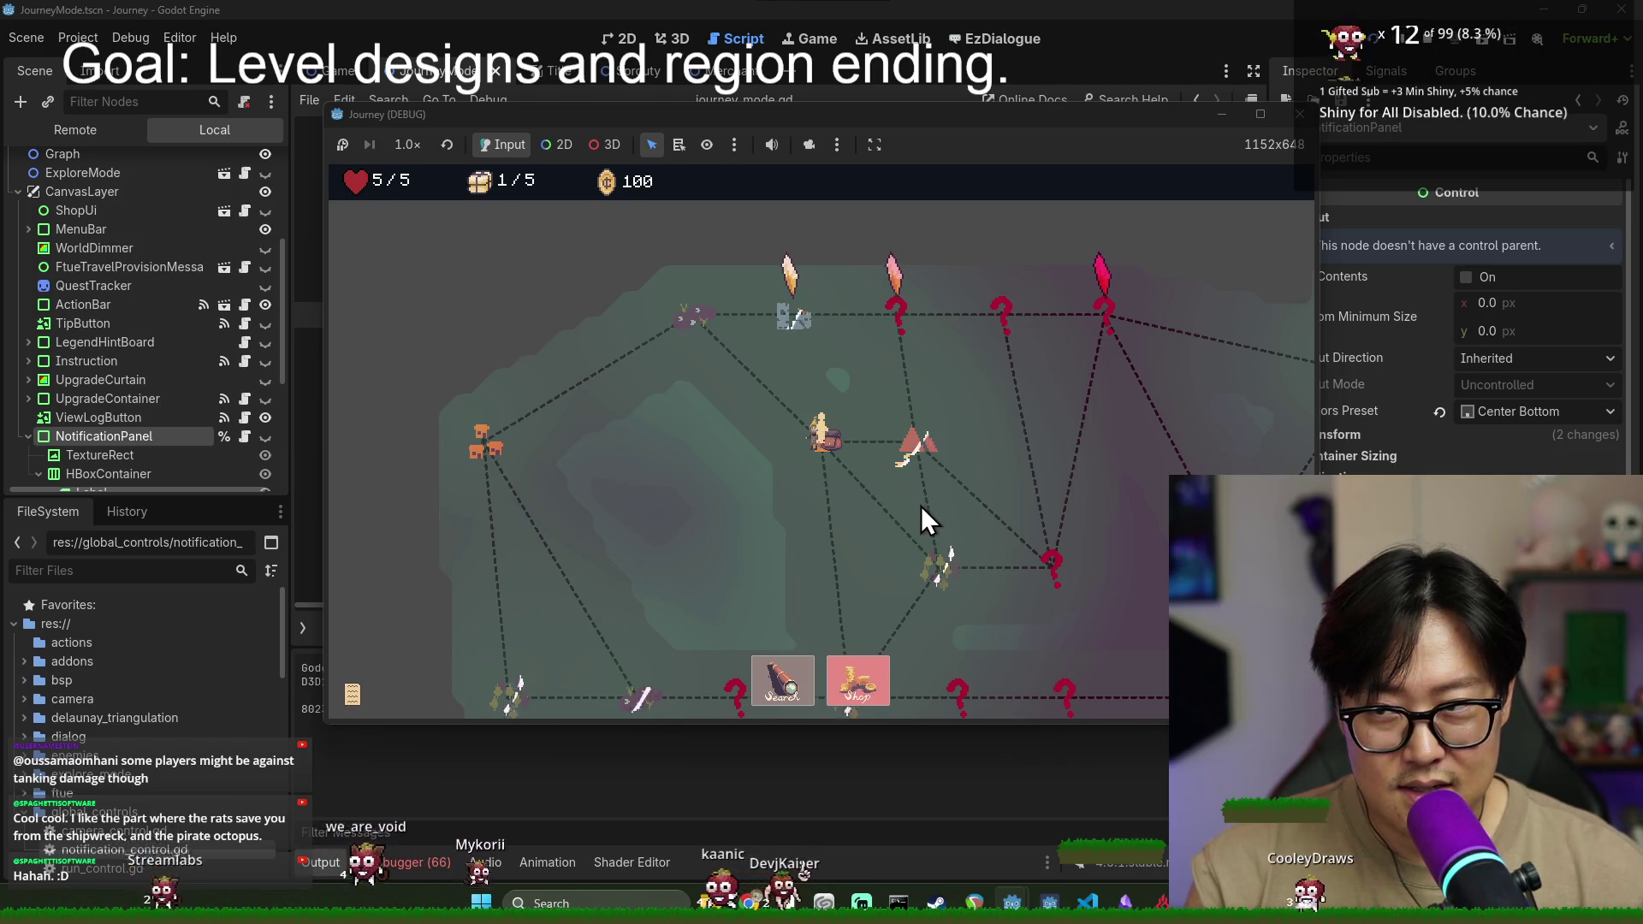
{"action": "left_click", "coordinate": [856, 697]}
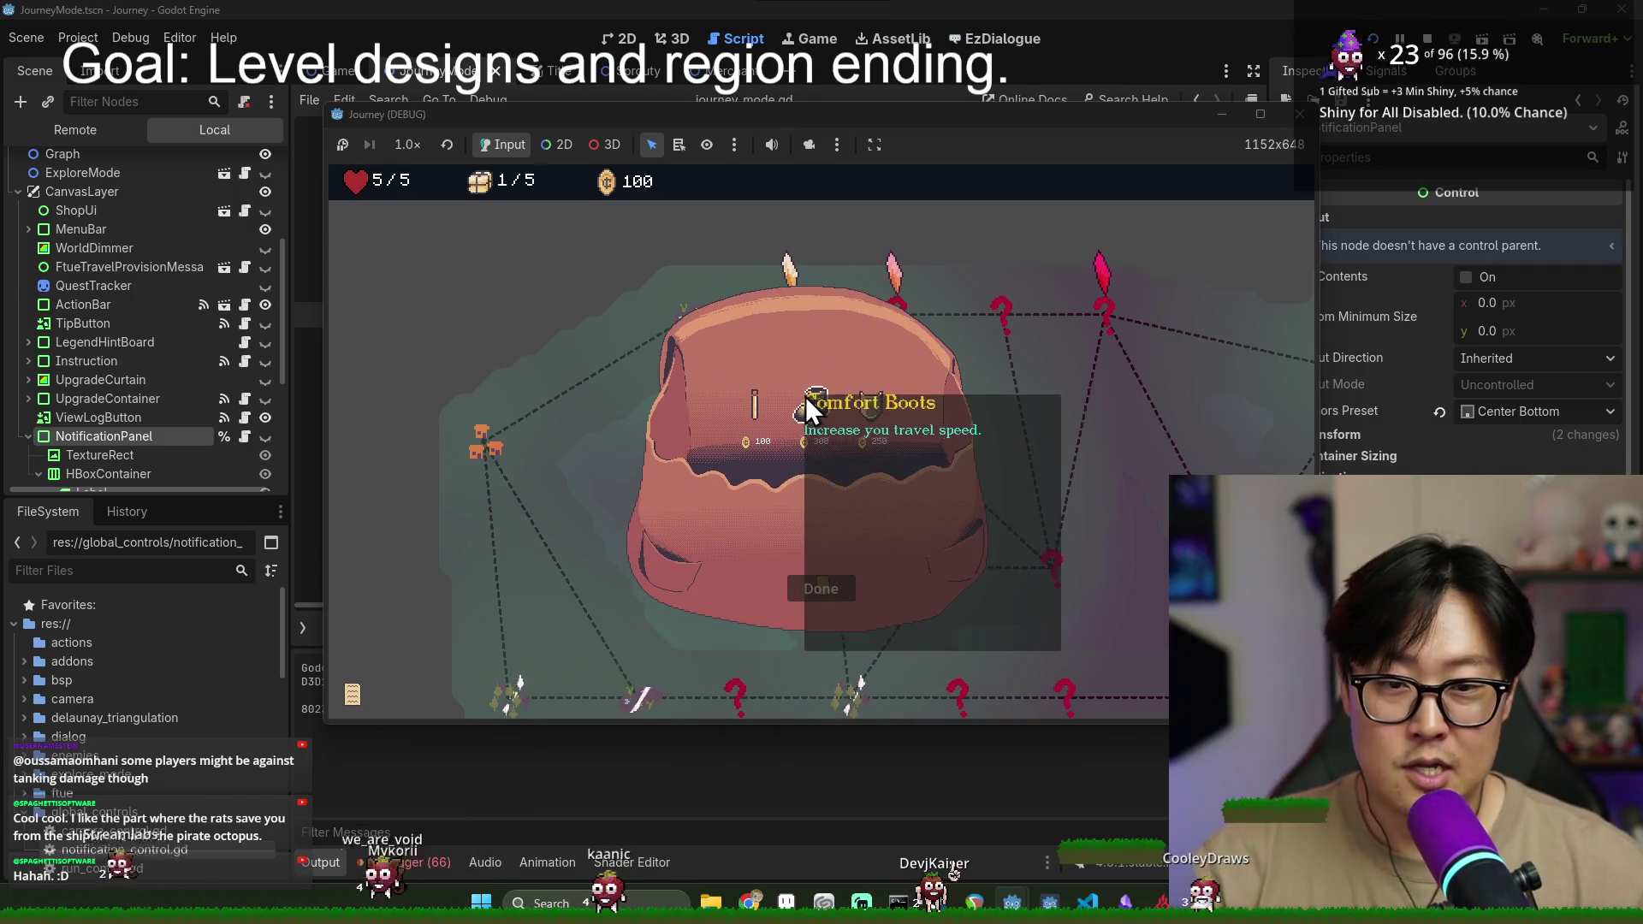
- Buy the 100-coin Stamina Potion Upgrade and close the shop
{"action": "mouse_move", "coordinate": [870, 410]}
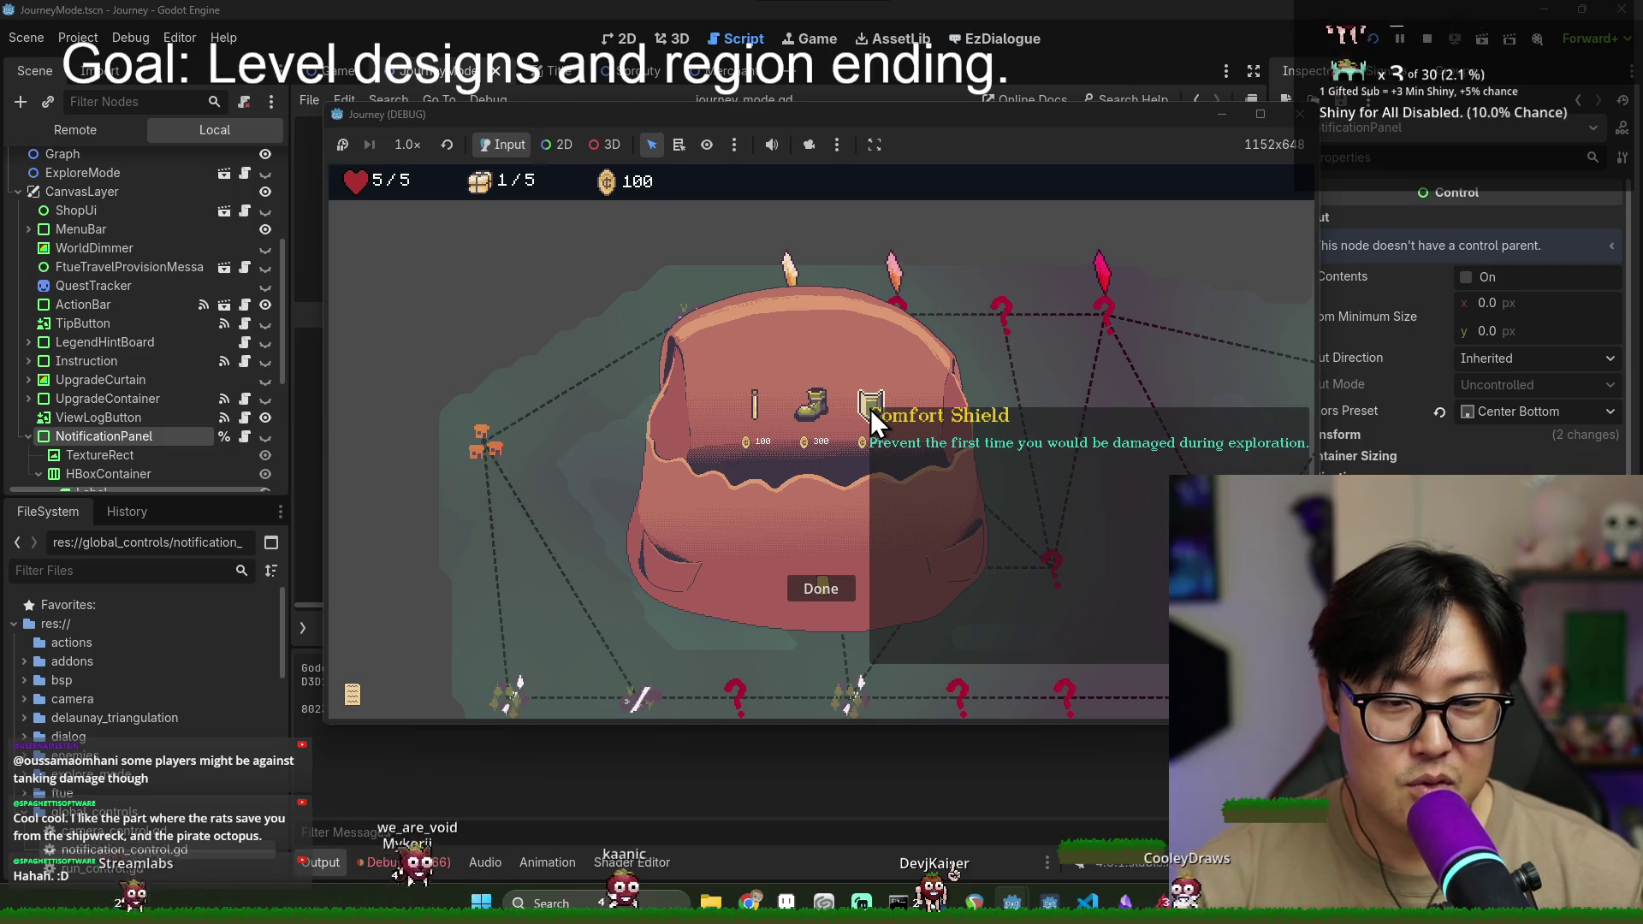
{"action": "mouse_move", "coordinate": [796, 402]}
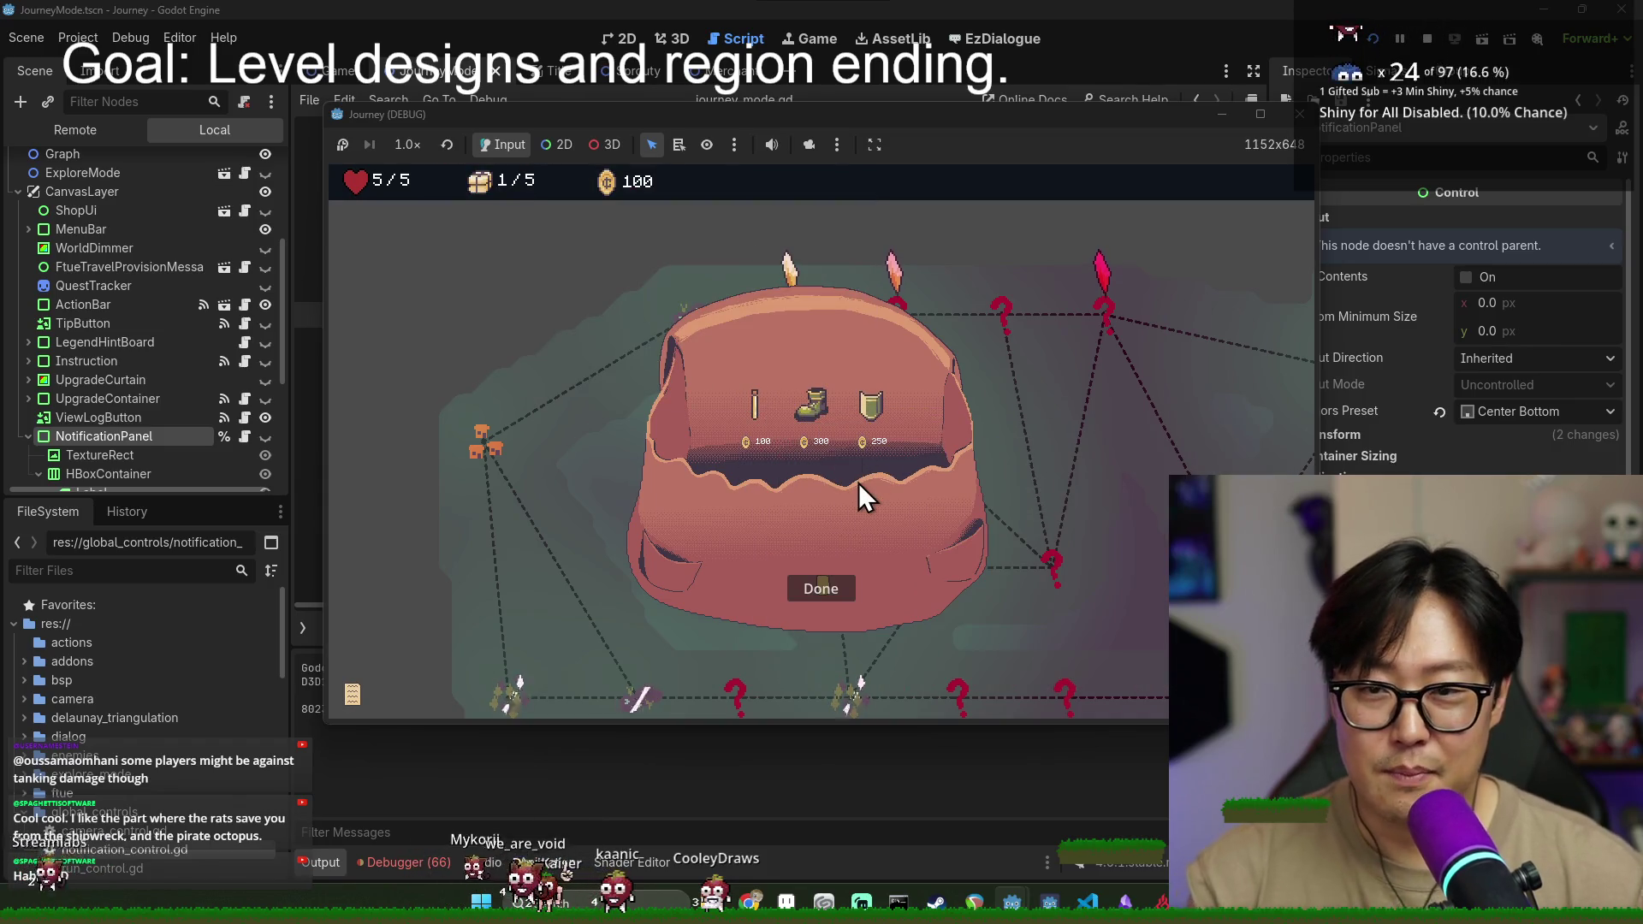
{"action": "left_click", "coordinate": [753, 395]}
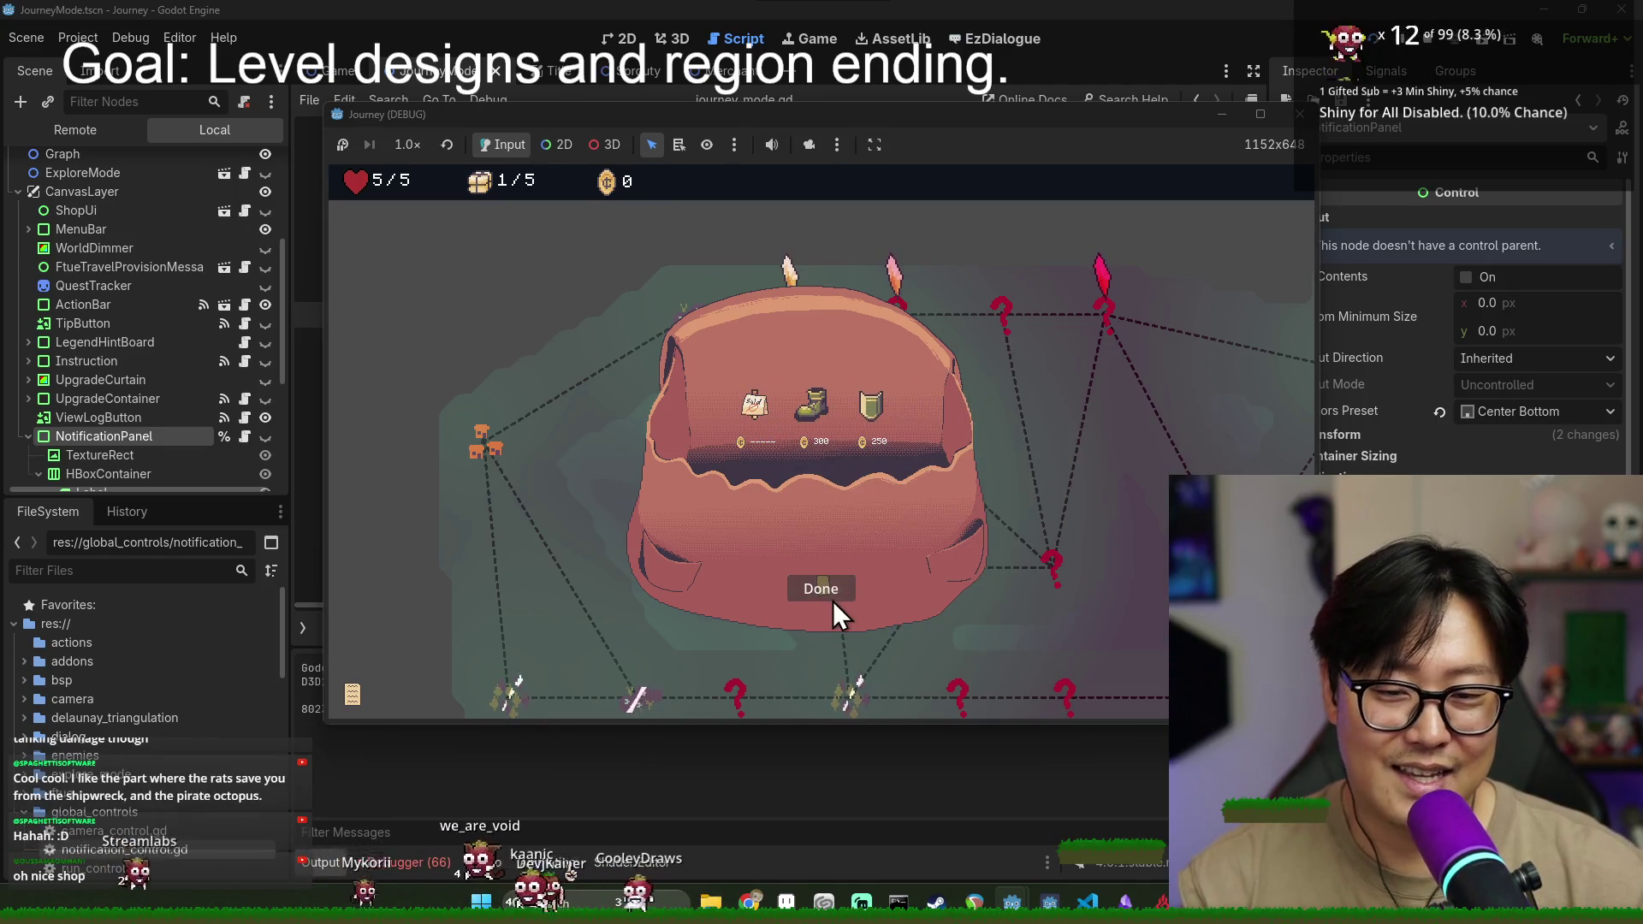
{"action": "left_click", "coordinate": [833, 595]}
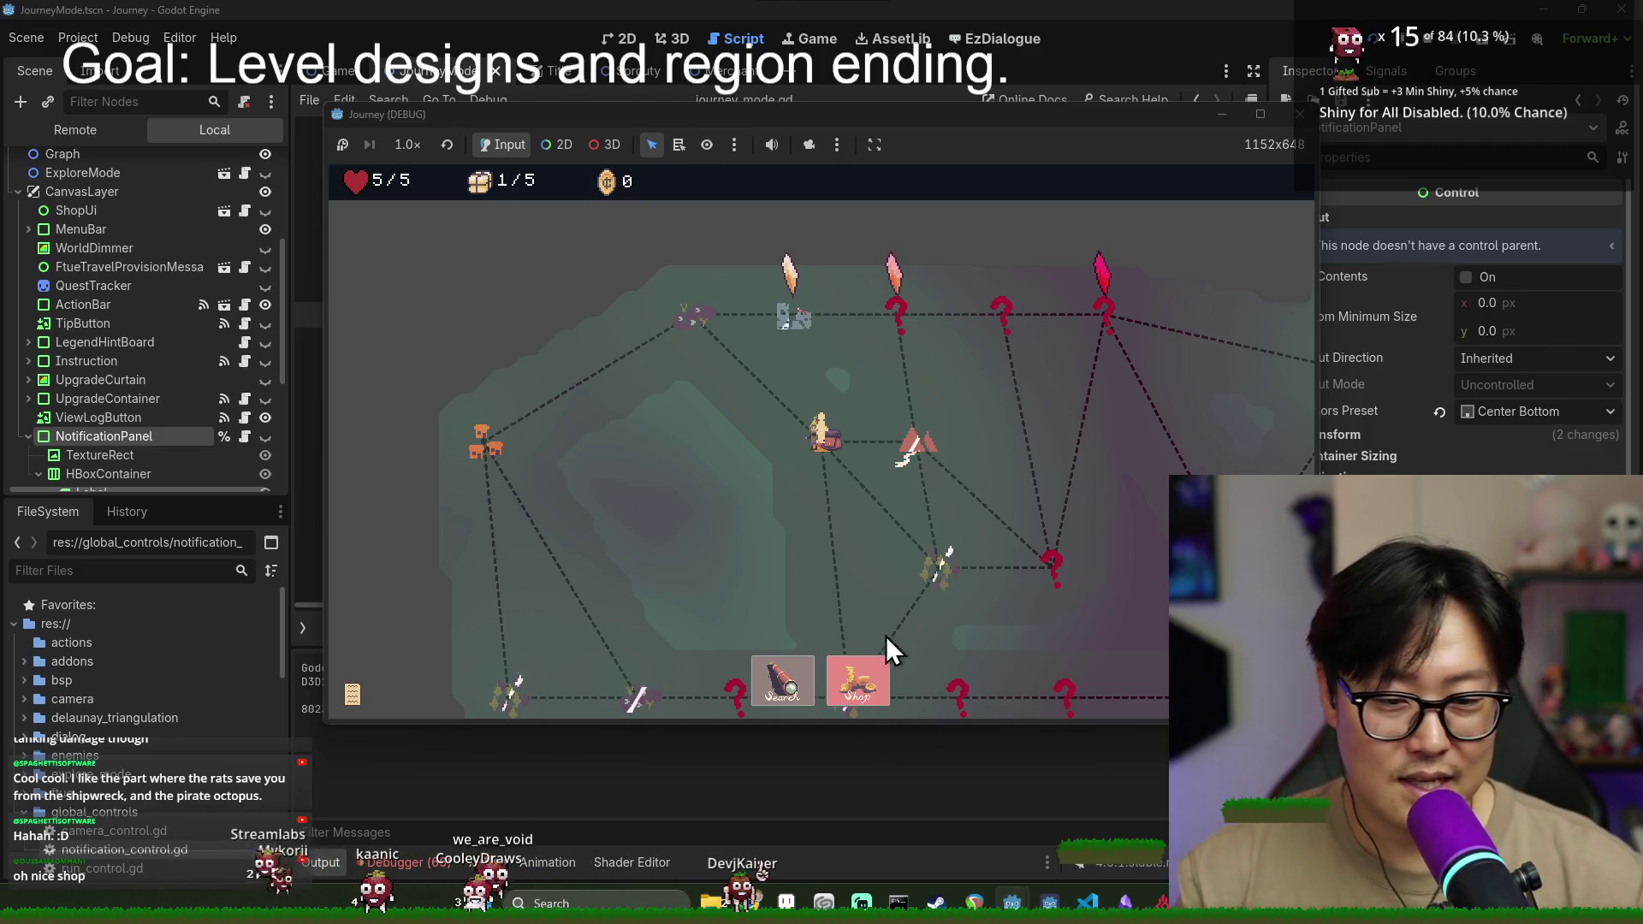
- Travel to the camp node, play its level, revisit the shop without buying, then stop the game
{"action": "left_click", "coordinate": [916, 444]}
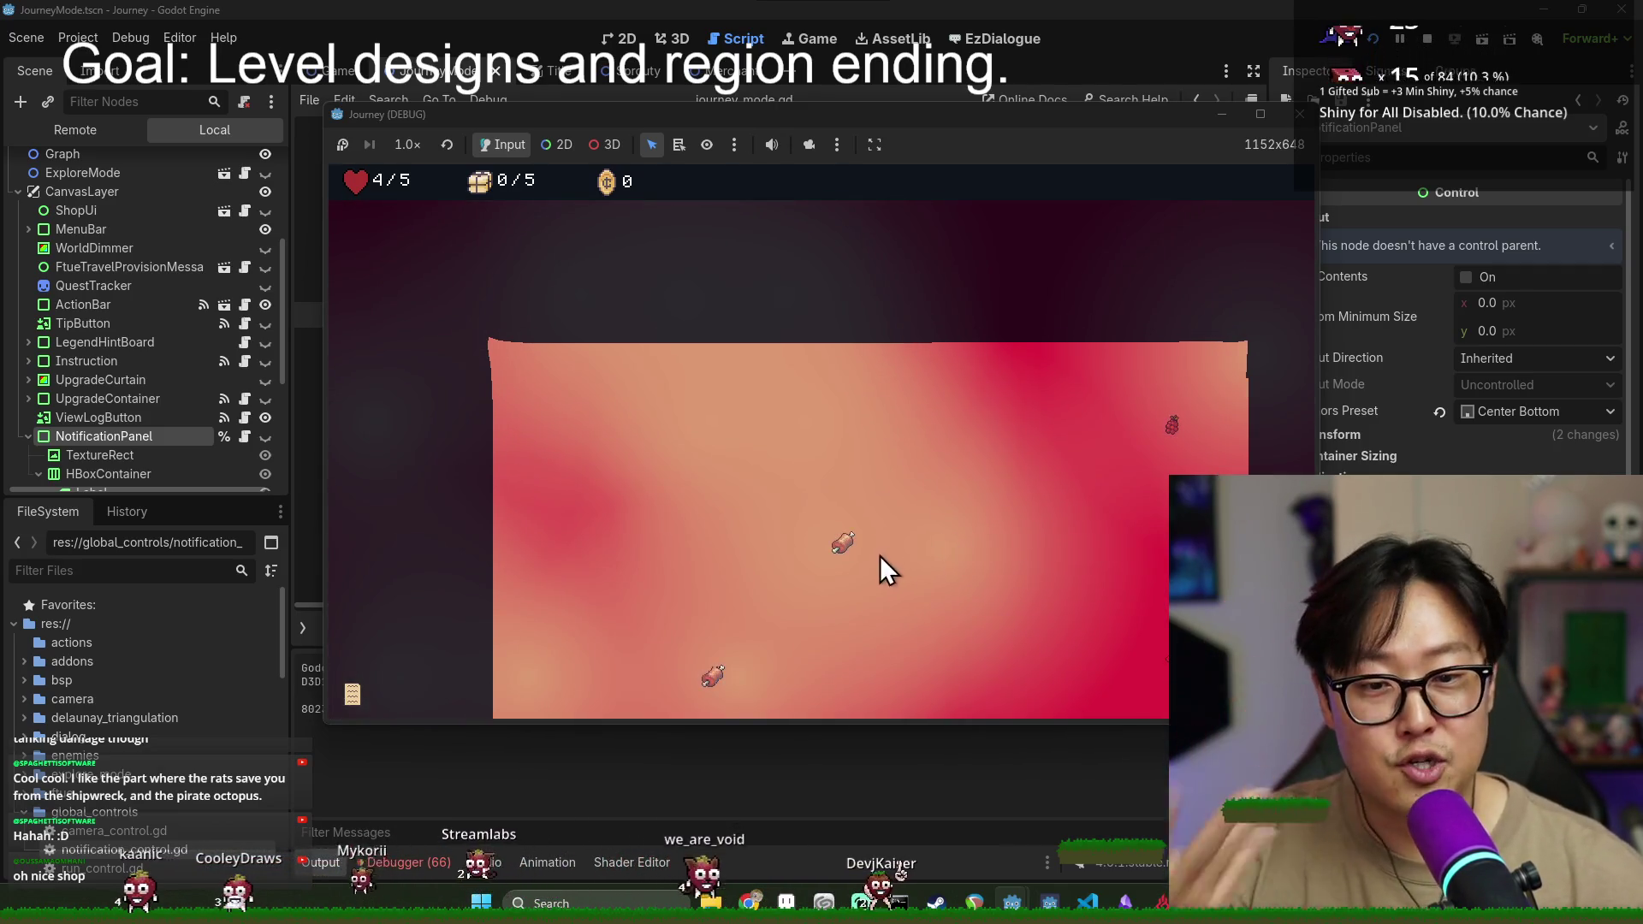
{"action": "left_click", "coordinate": [613, 291]}
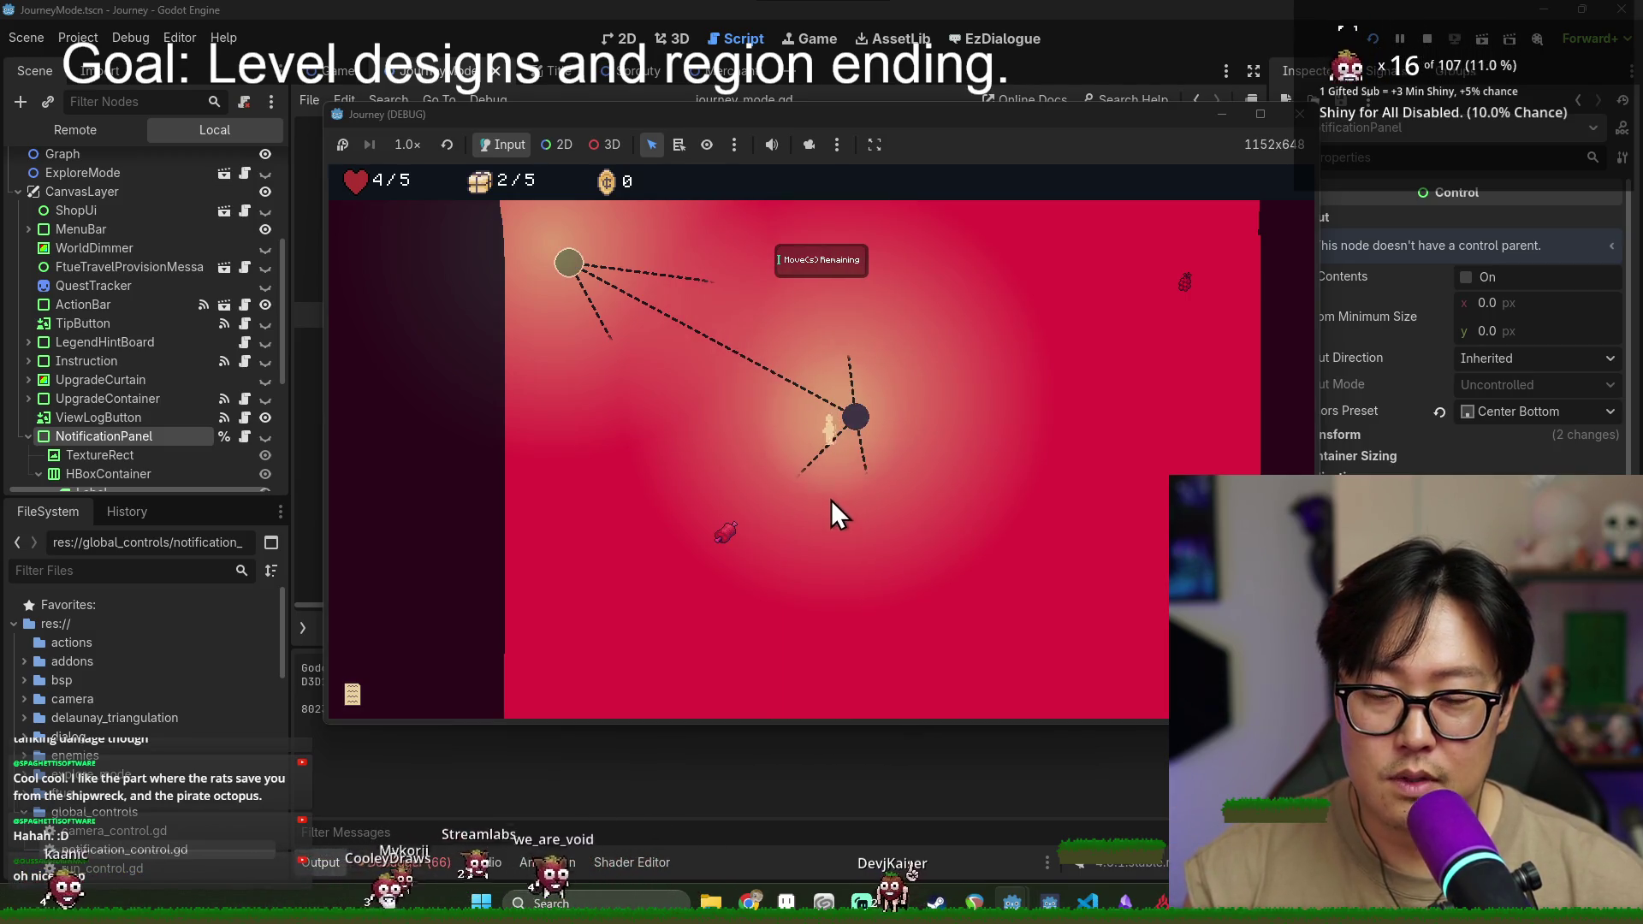
{"action": "left_click", "coordinate": [755, 512]}
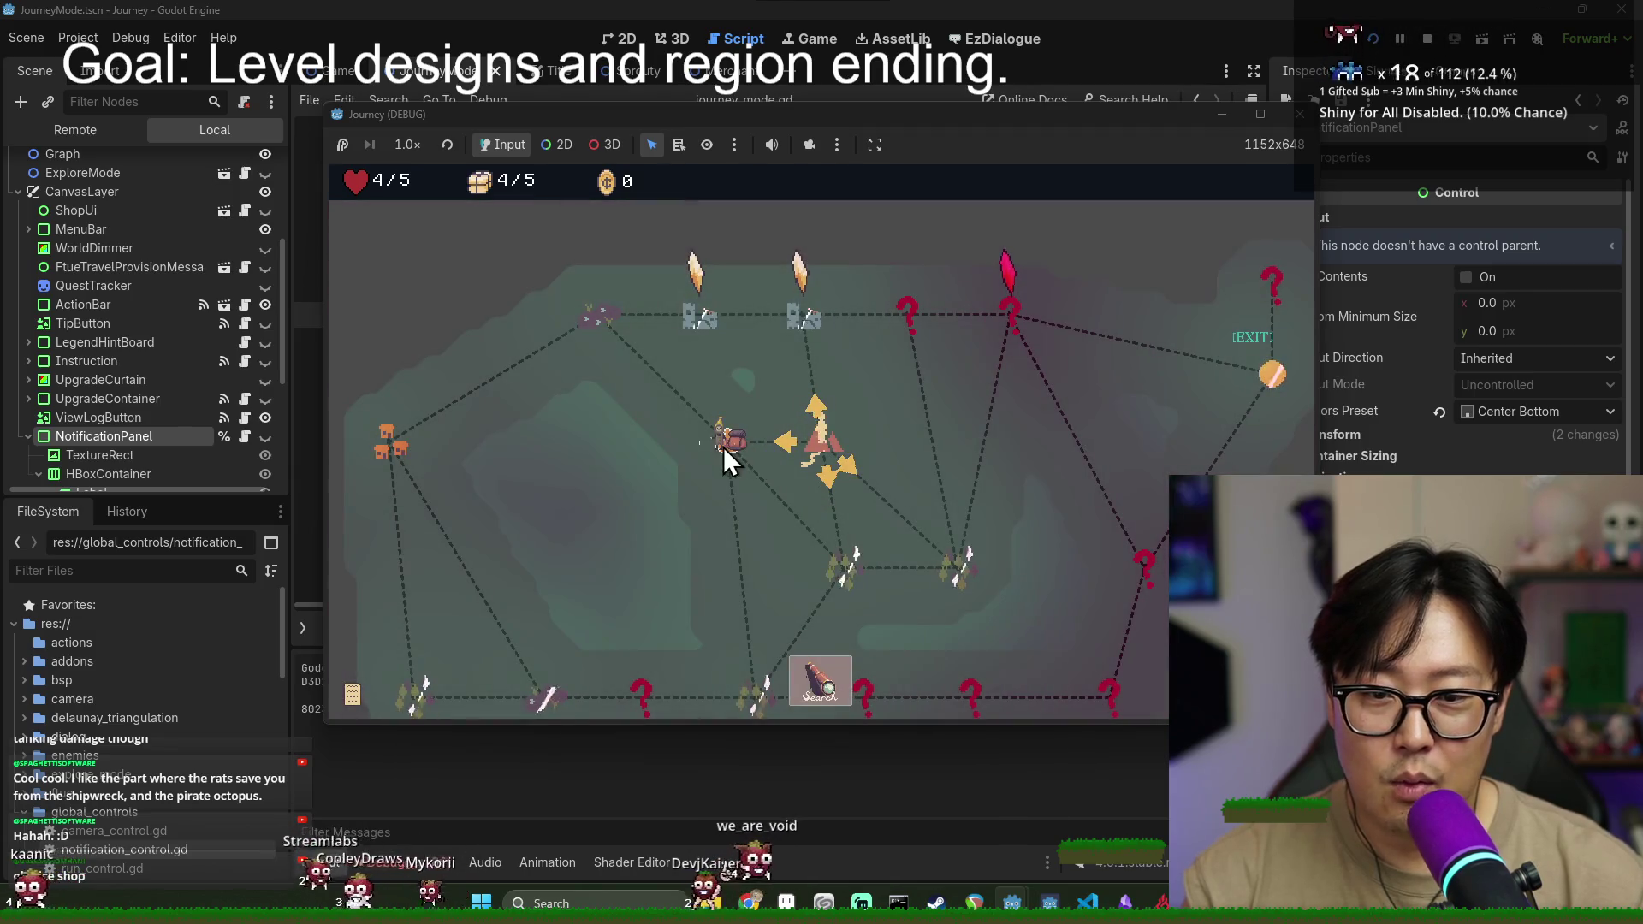
{"action": "left_click", "coordinate": [736, 446]}
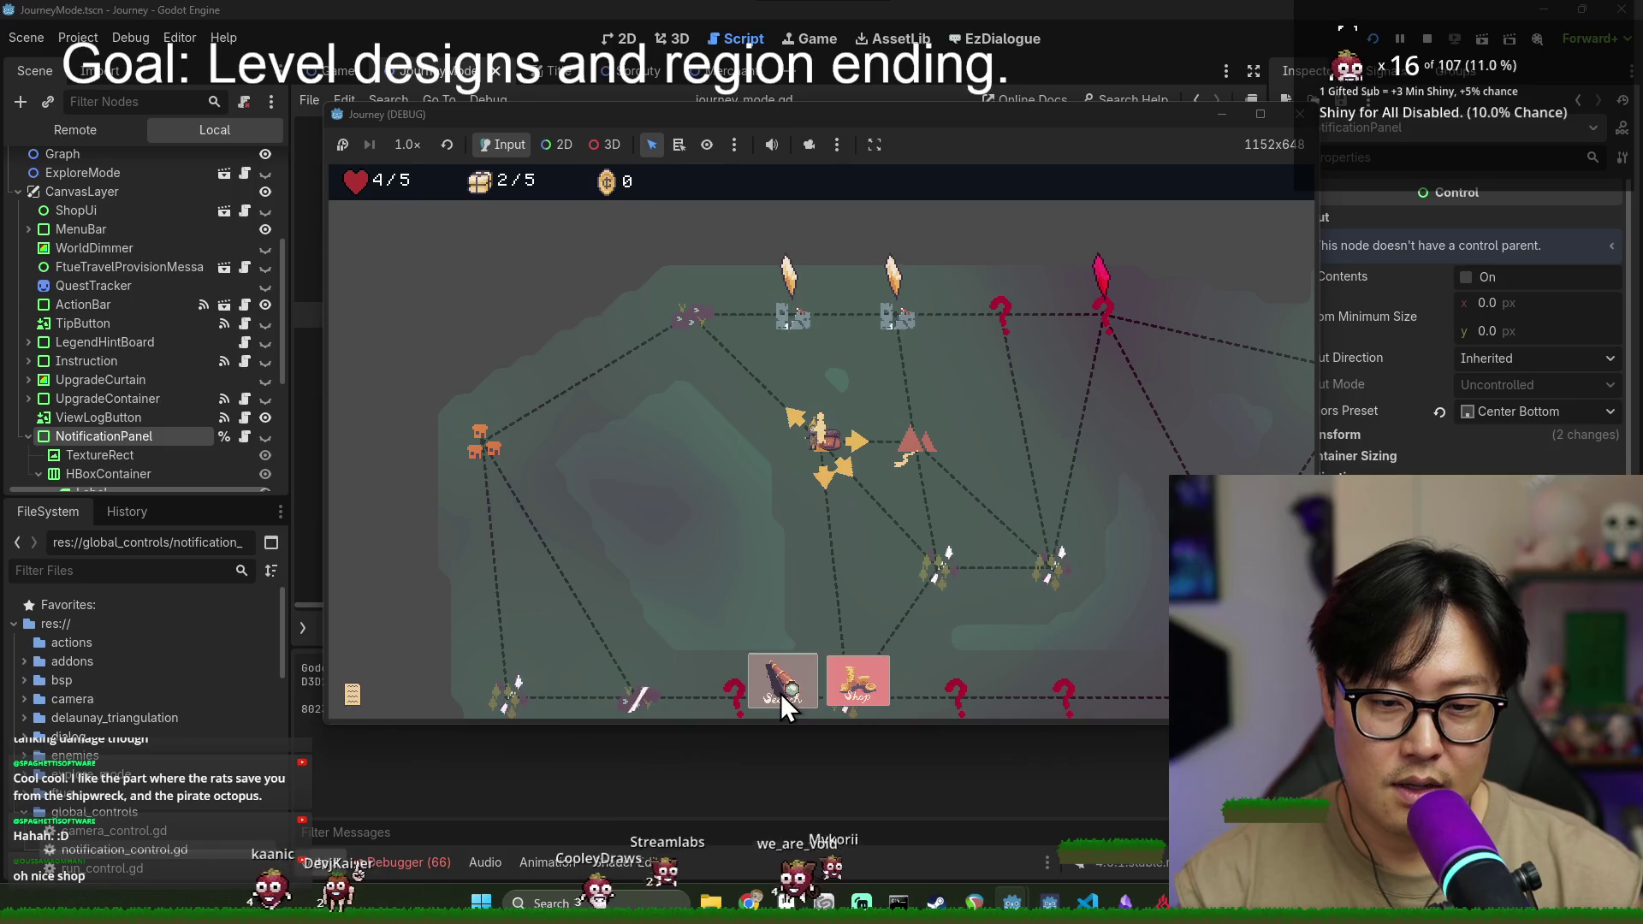
{"action": "left_click", "coordinate": [859, 685]}
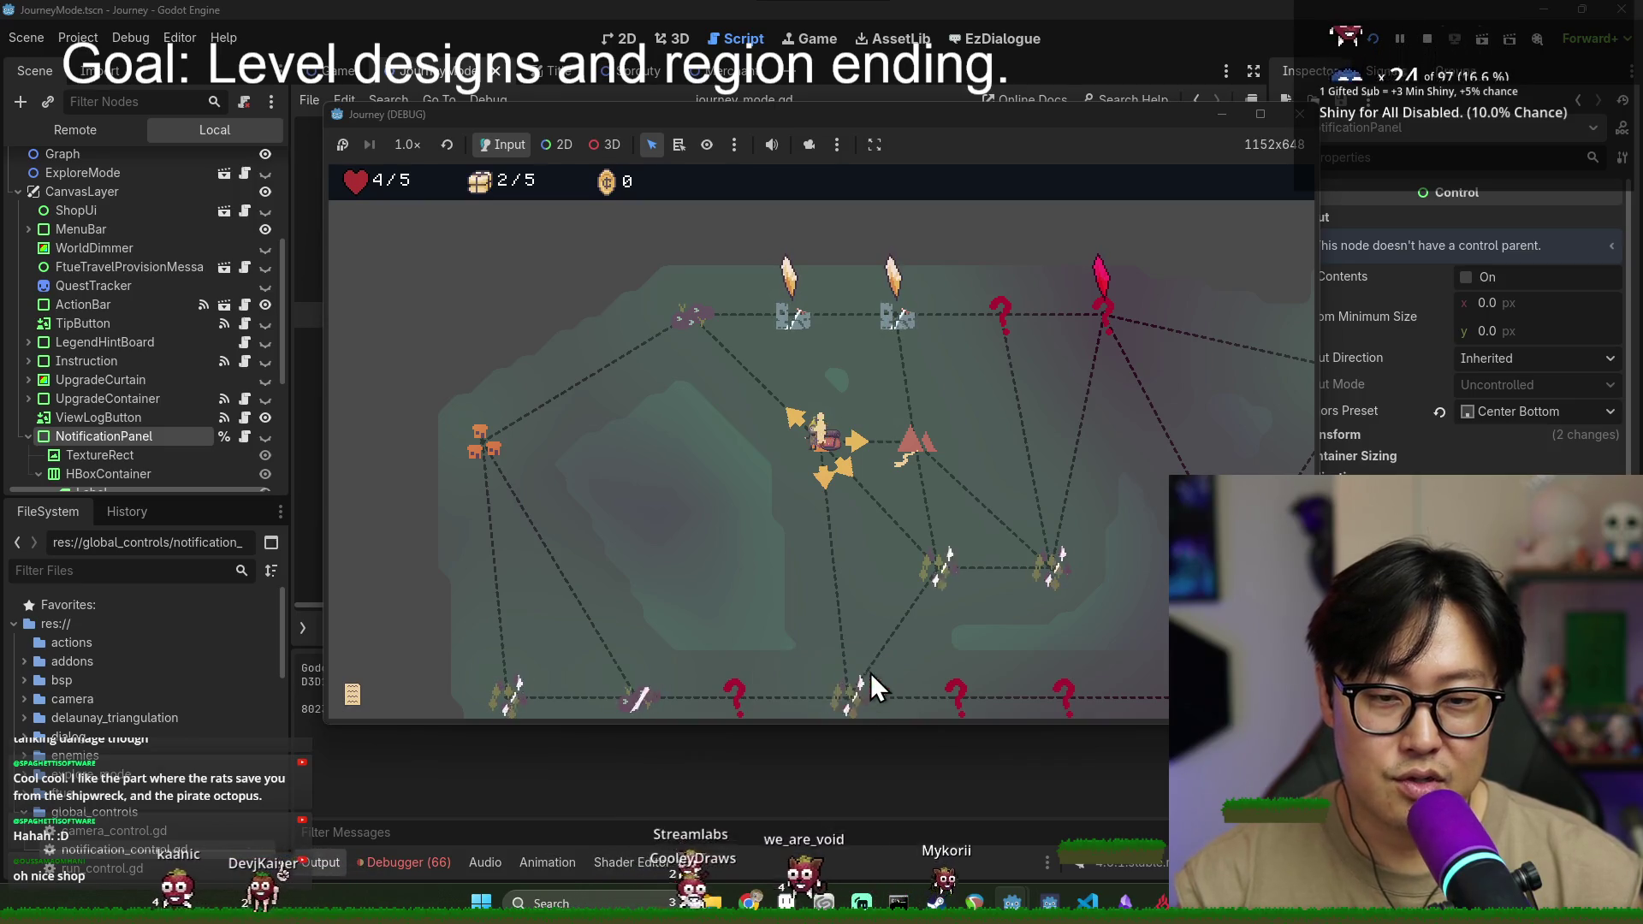
{"action": "left_click", "coordinate": [830, 600]}
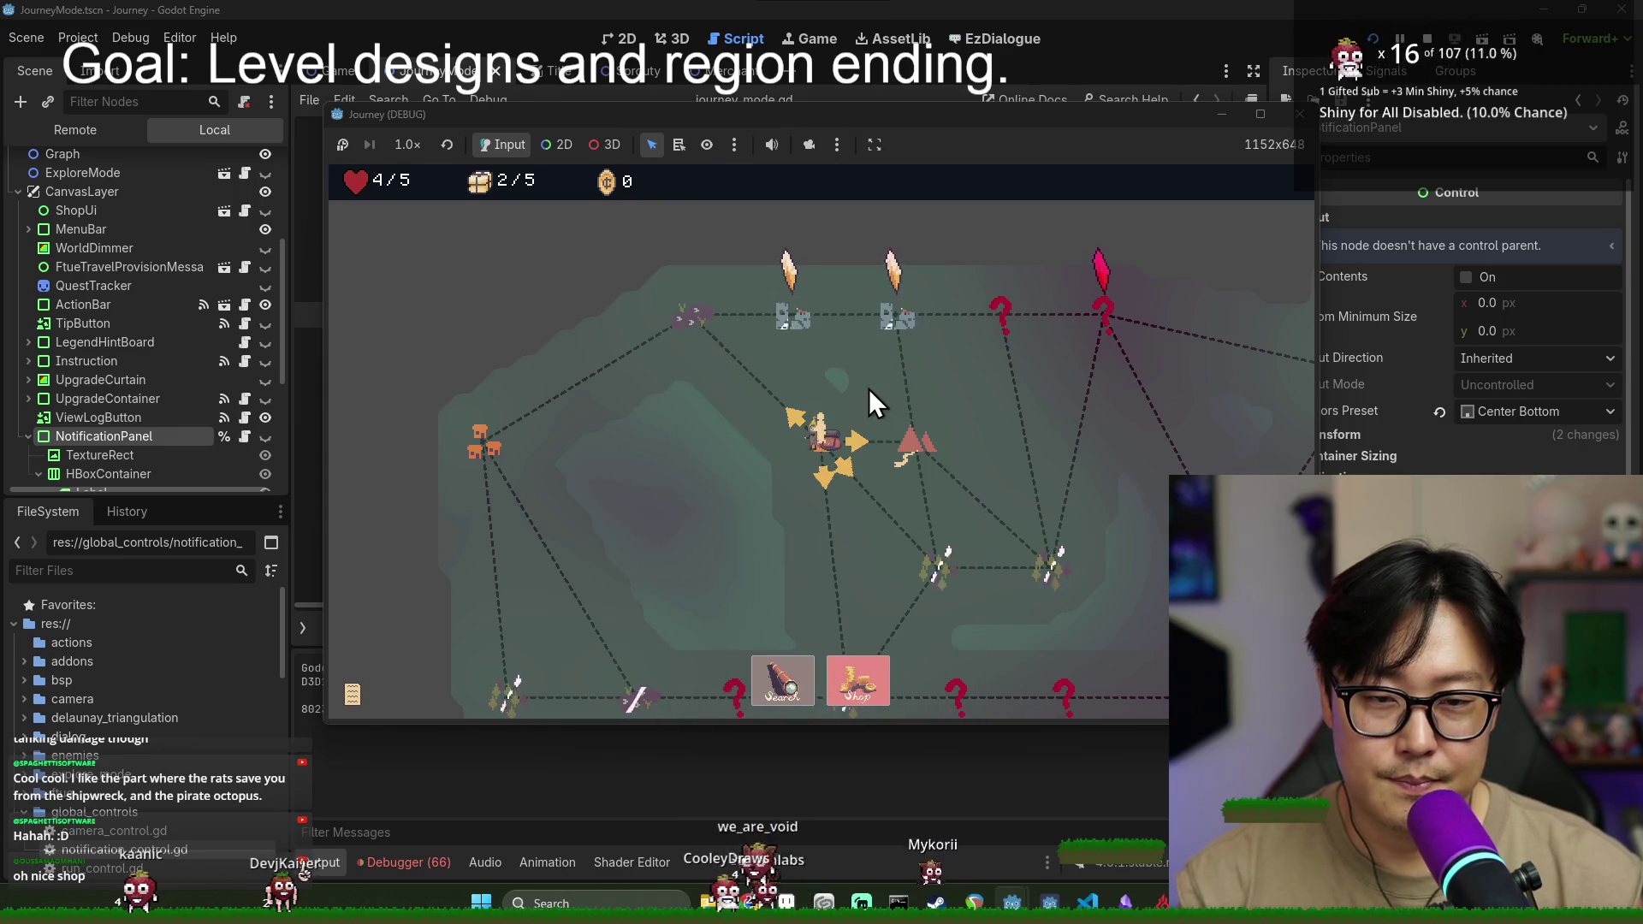
{"action": "scroll", "coordinate": [887, 533], "scroll_direction": "down", "scroll_amount": 3}
{"action": "scroll", "coordinate": [861, 557], "scroll_direction": "up", "scroll_amount": 4}
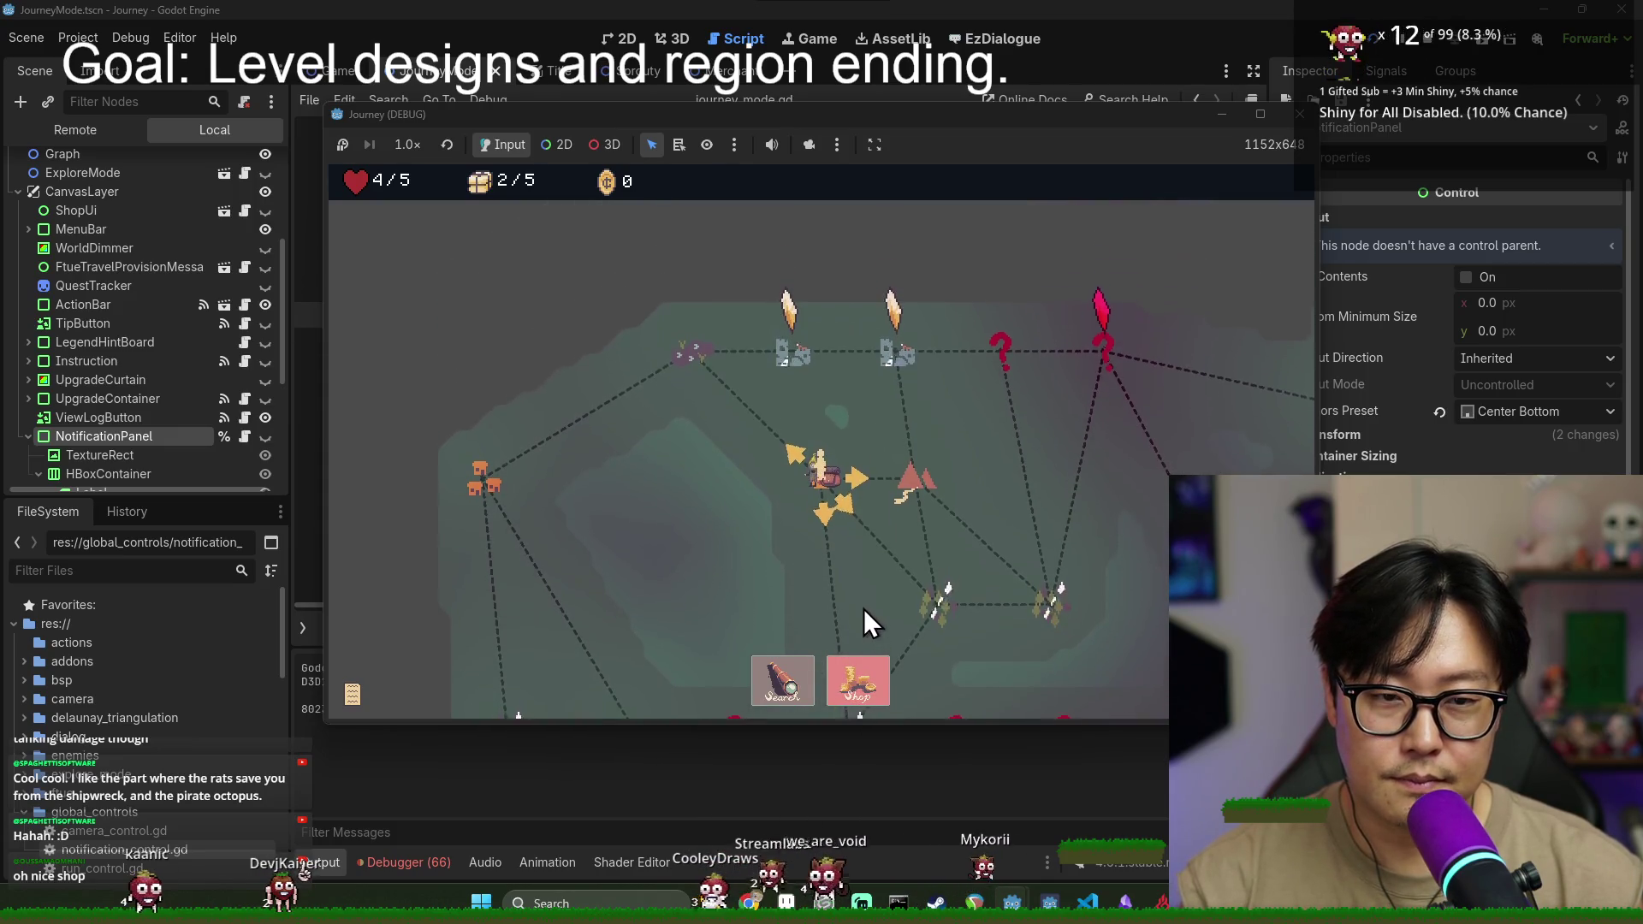
{"action": "left_click", "coordinate": [1427, 38]}
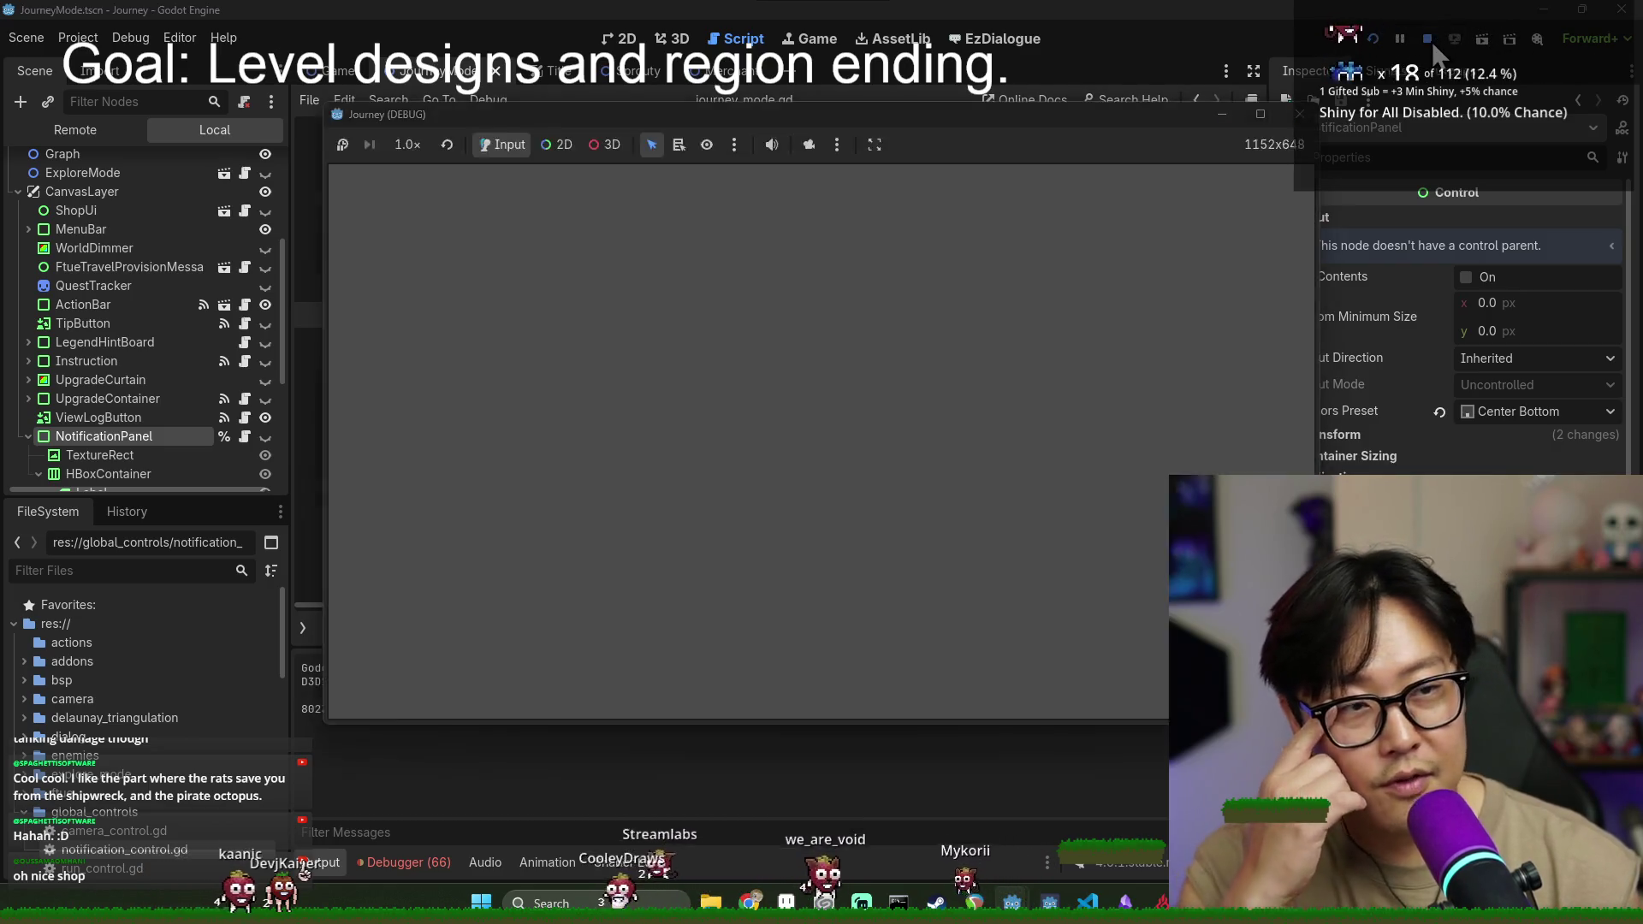
- Save the journey_mode script and current scene
{"action": "left_click", "coordinate": [657, 363]}
{"action": "key", "text": "ctrl+s"}
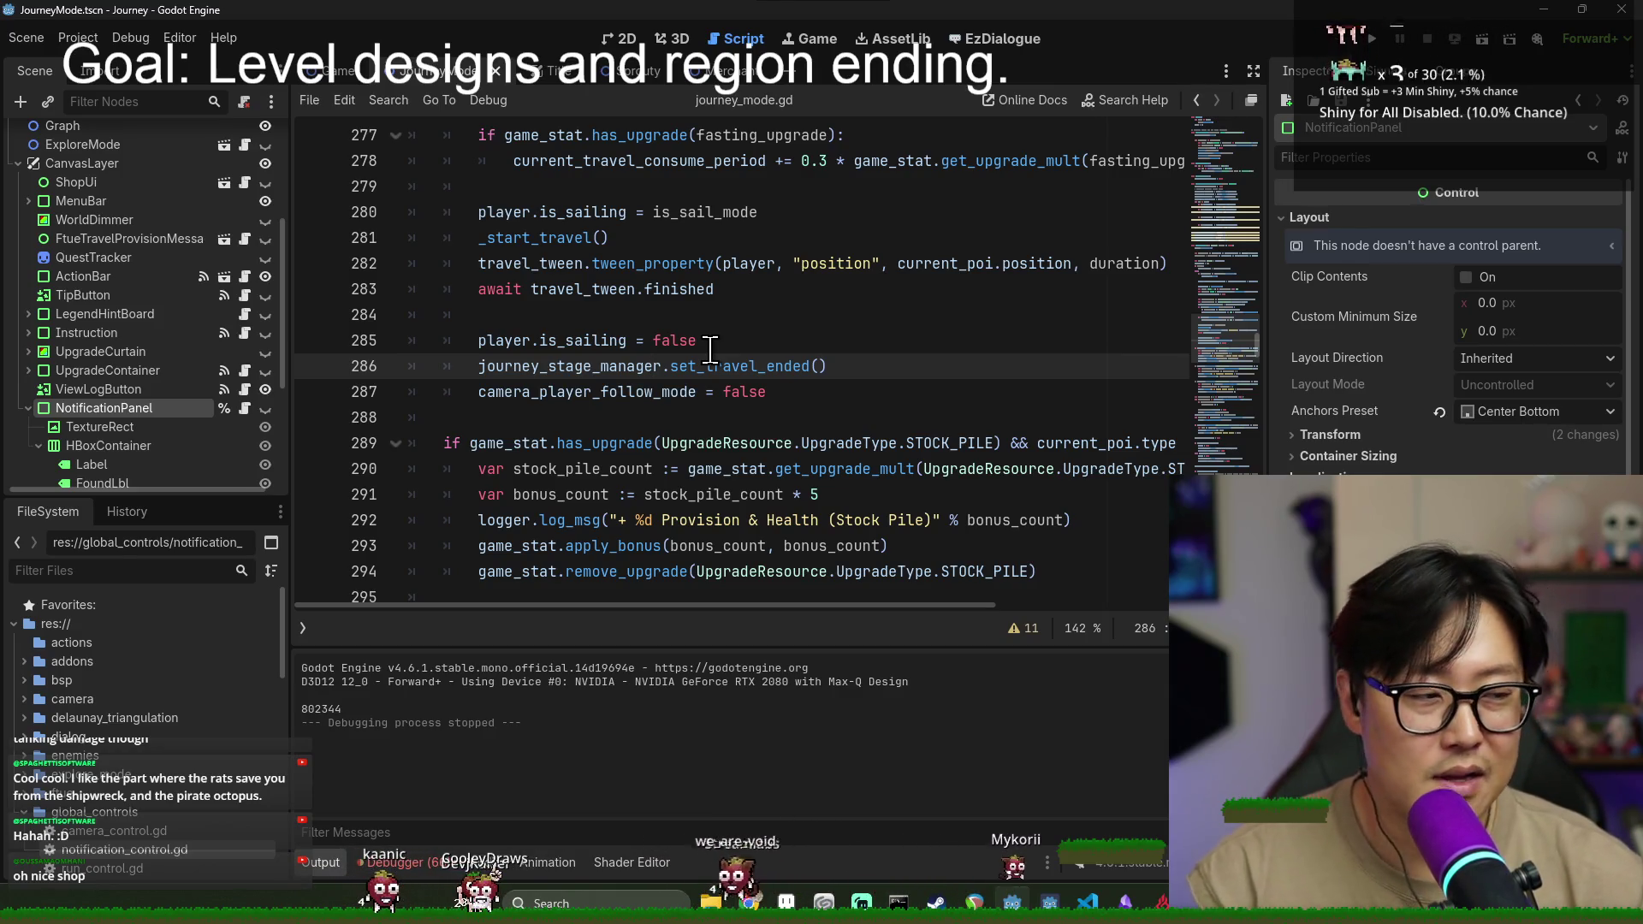
{"action": "left_click", "coordinate": [827, 403]}
{"action": "key", "text": "ctrl+s"}
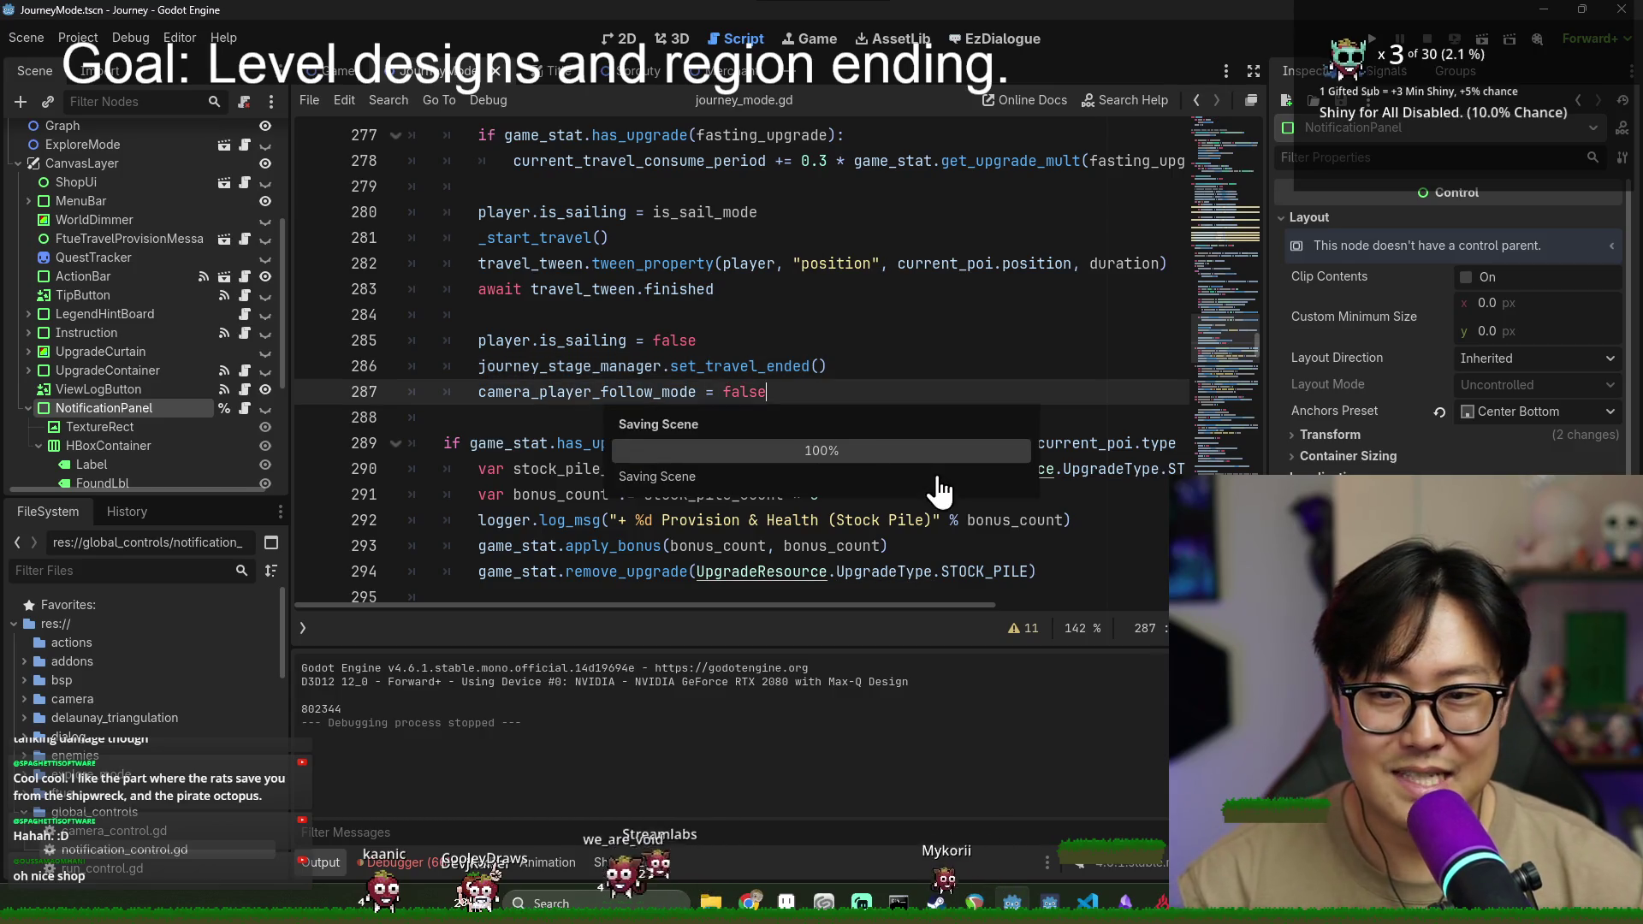
{"action": "key", "text": "alt+Tab"}
{"action": "key", "text": "alt+Tab"}
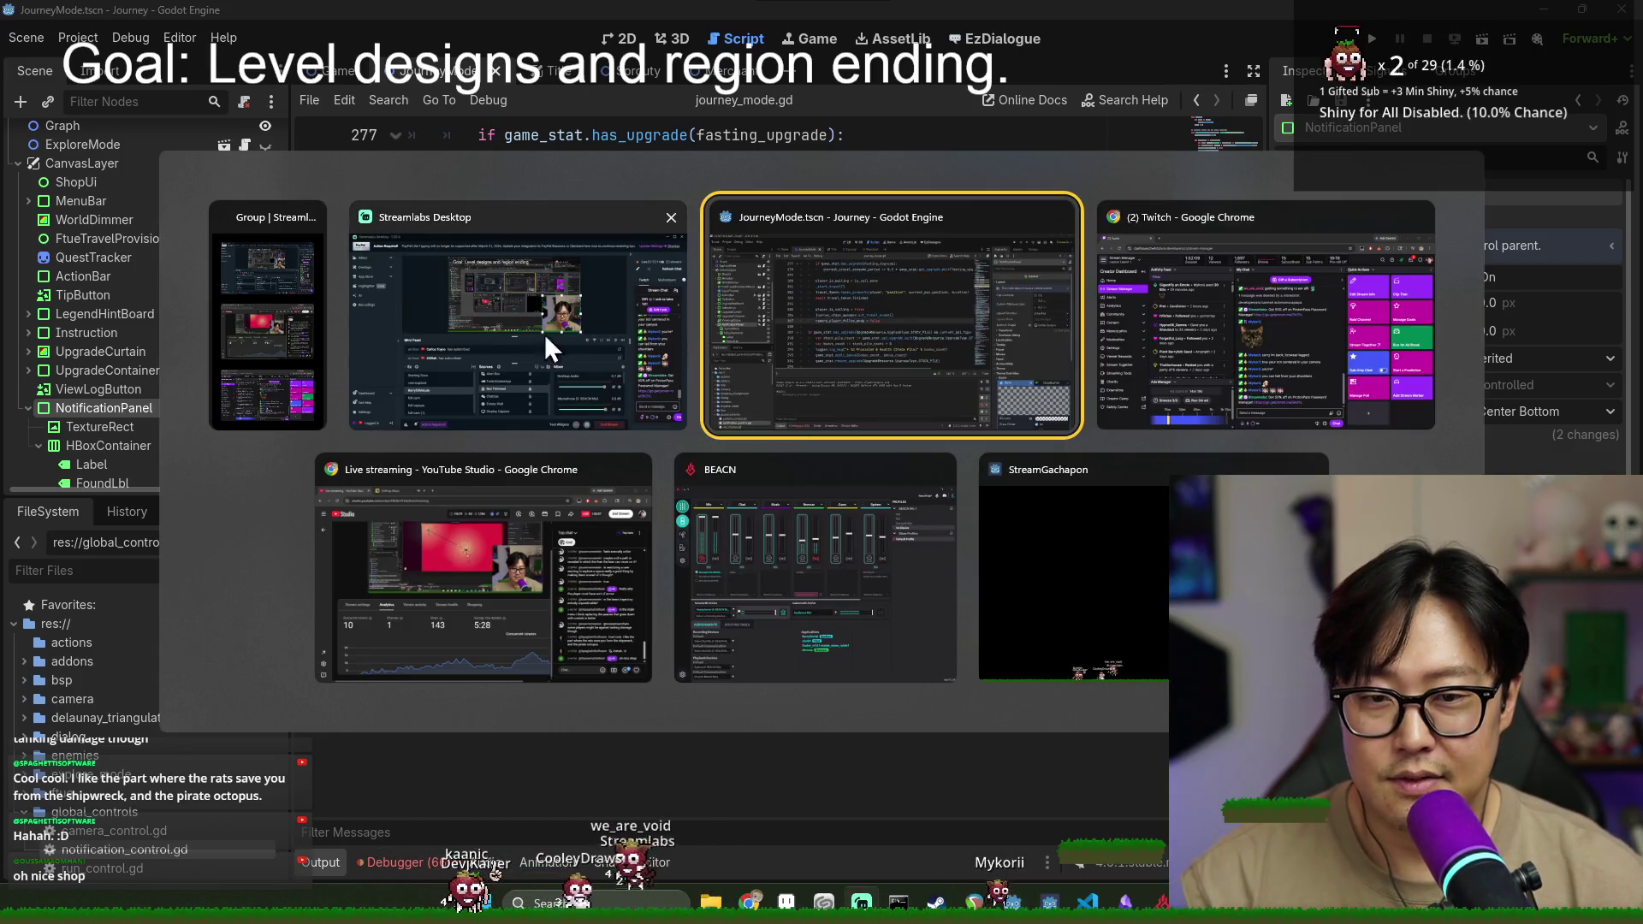
{"action": "key", "text": "ctrl+s"}
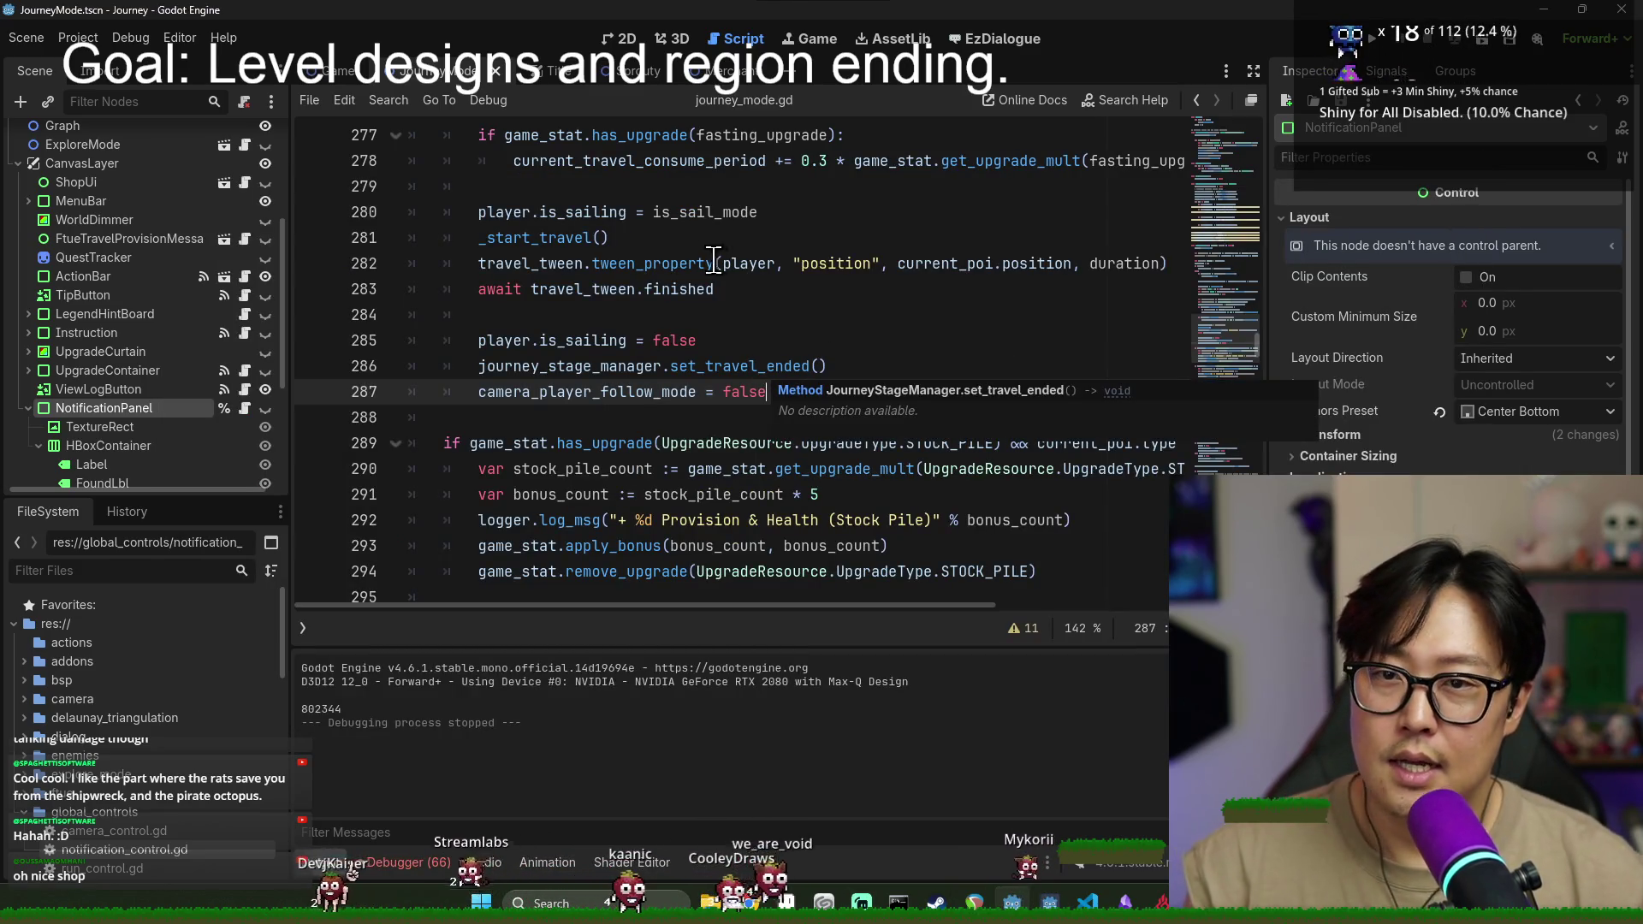
- Close the Sprouty and Merchant scene tabs
{"action": "left_click", "coordinate": [604, 73]}
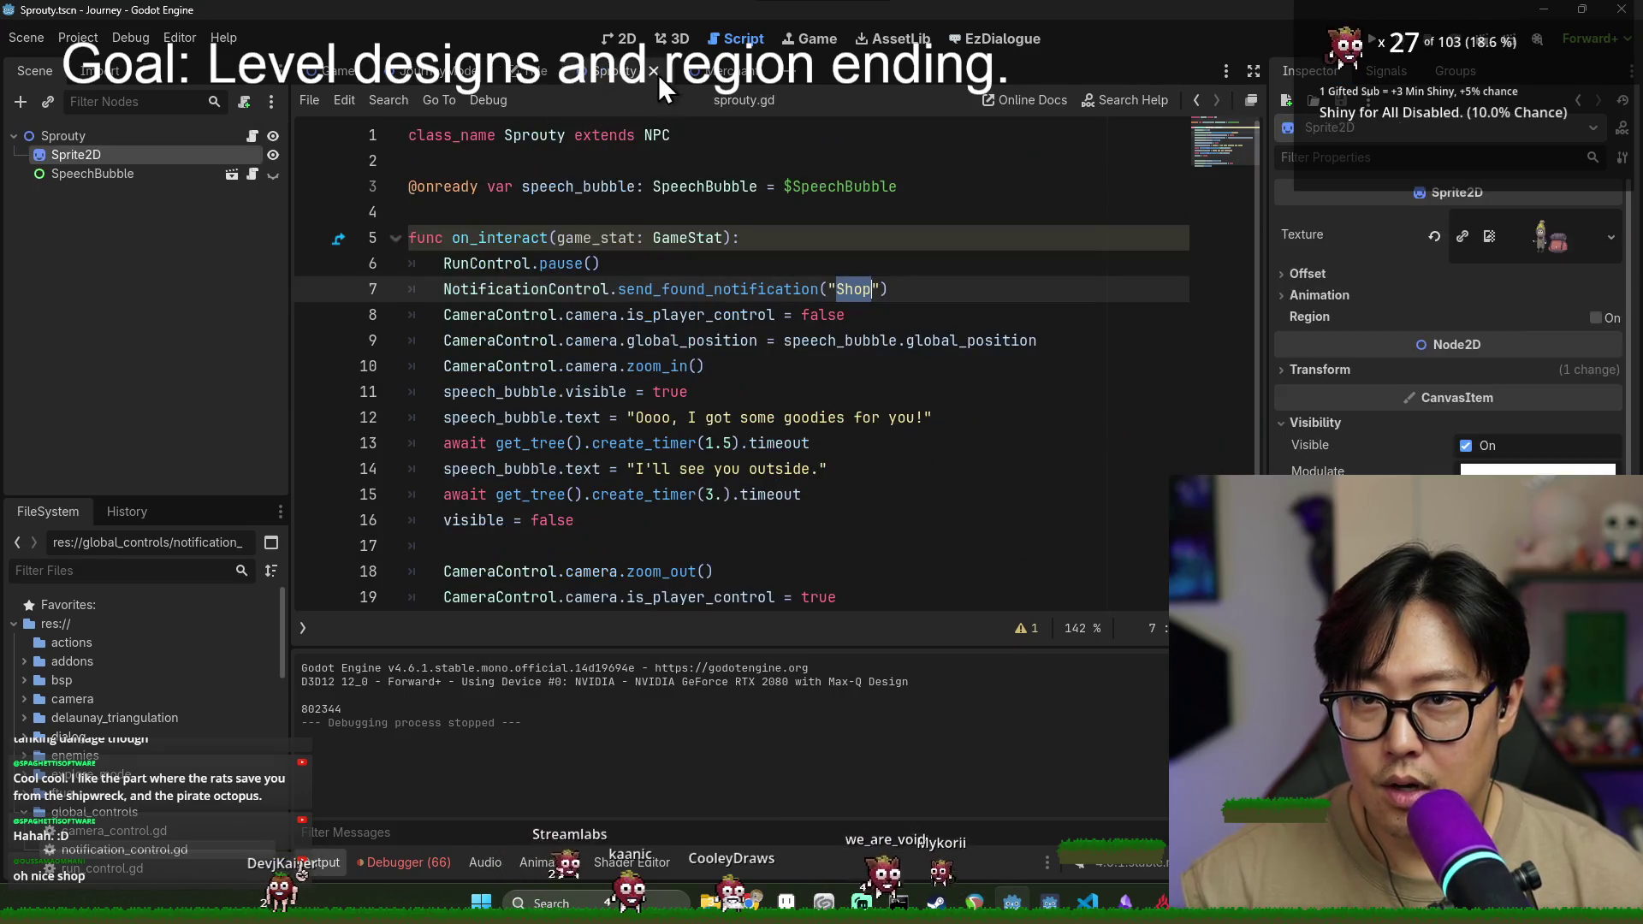
{"action": "middle_click", "coordinate": [647, 70]}
{"action": "left_click", "coordinate": [639, 74]}
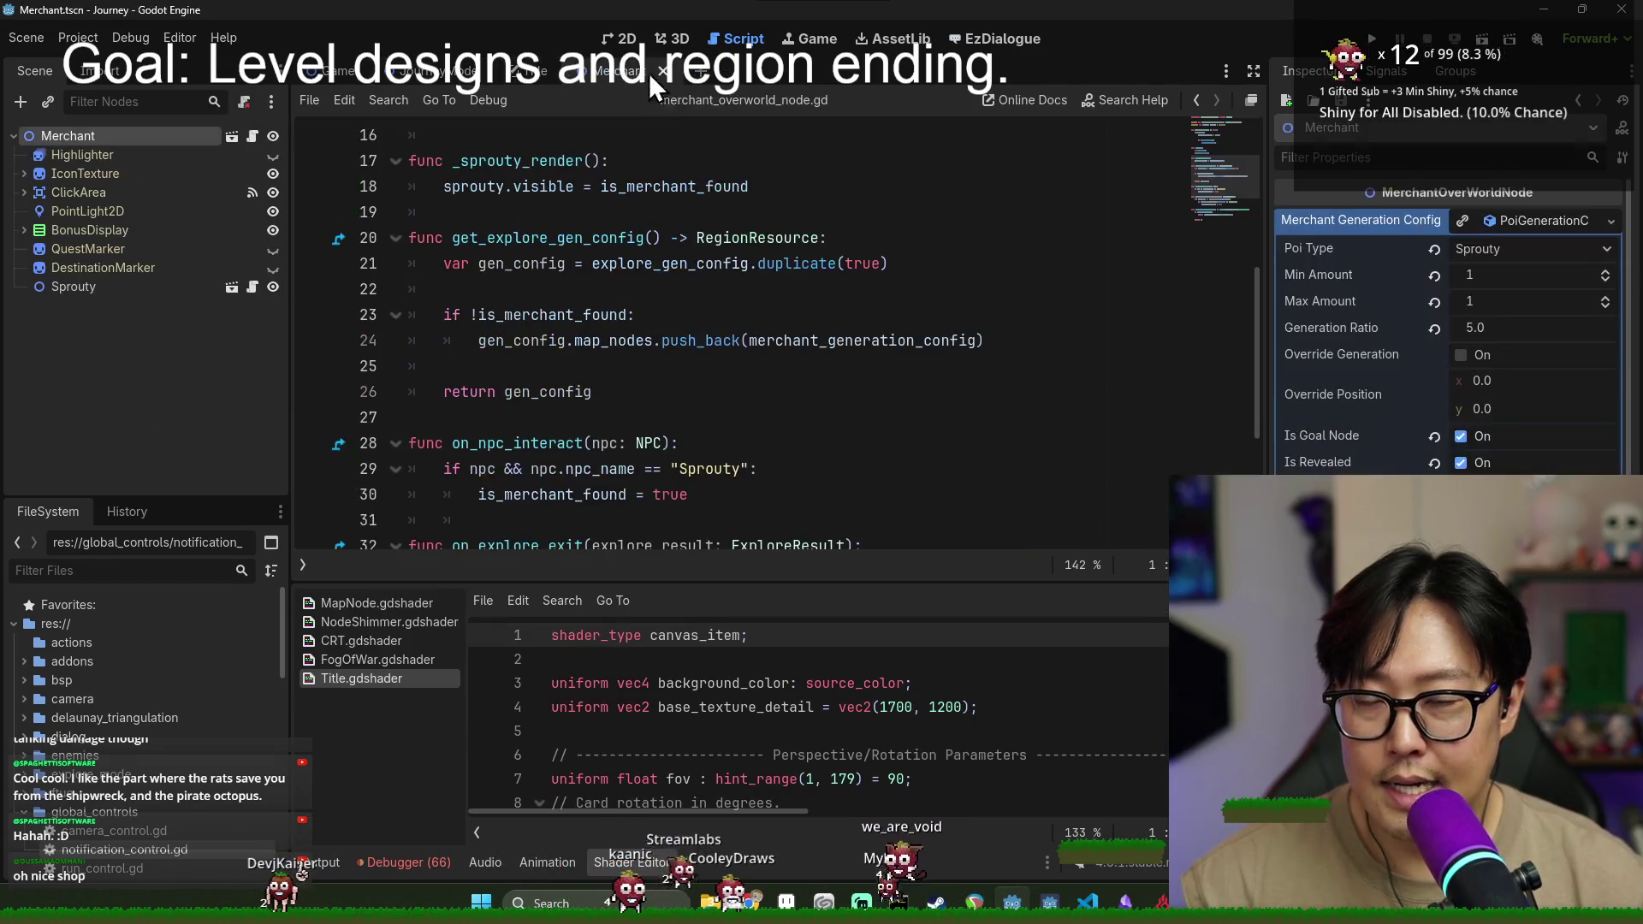
{"action": "middle_click", "coordinate": [654, 75]}
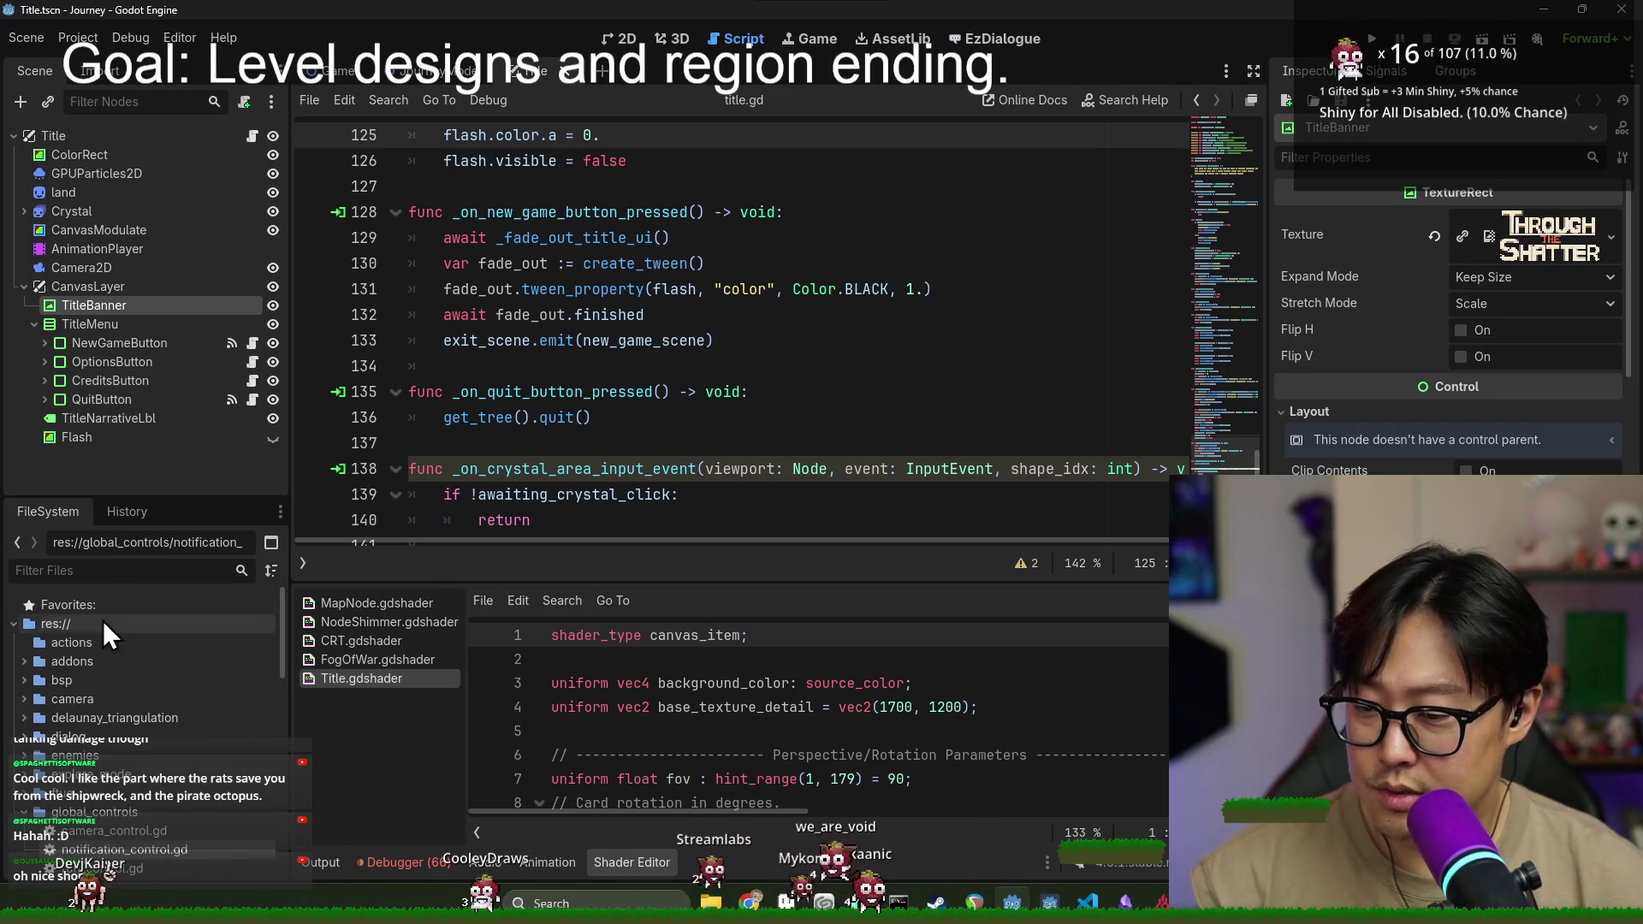
- Filter the FileSystem, then open CampSite.tscn from explore_nodes
{"action": "type", "text": "empty"}
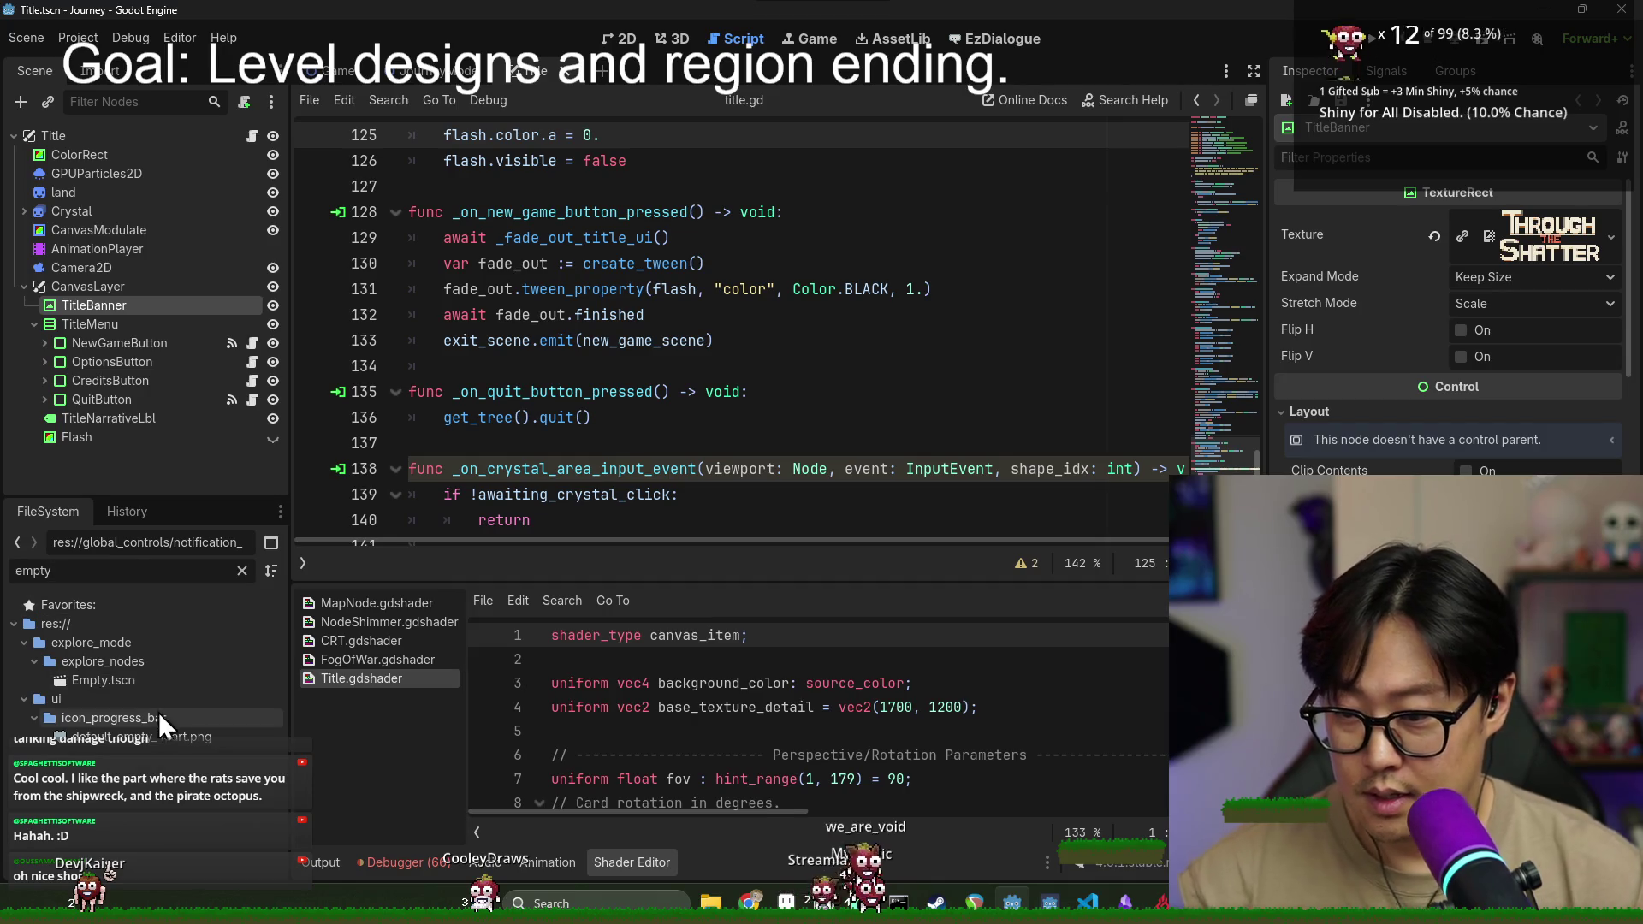
{"action": "left_click", "coordinate": [183, 679]}
{"action": "left_click", "coordinate": [242, 570]}
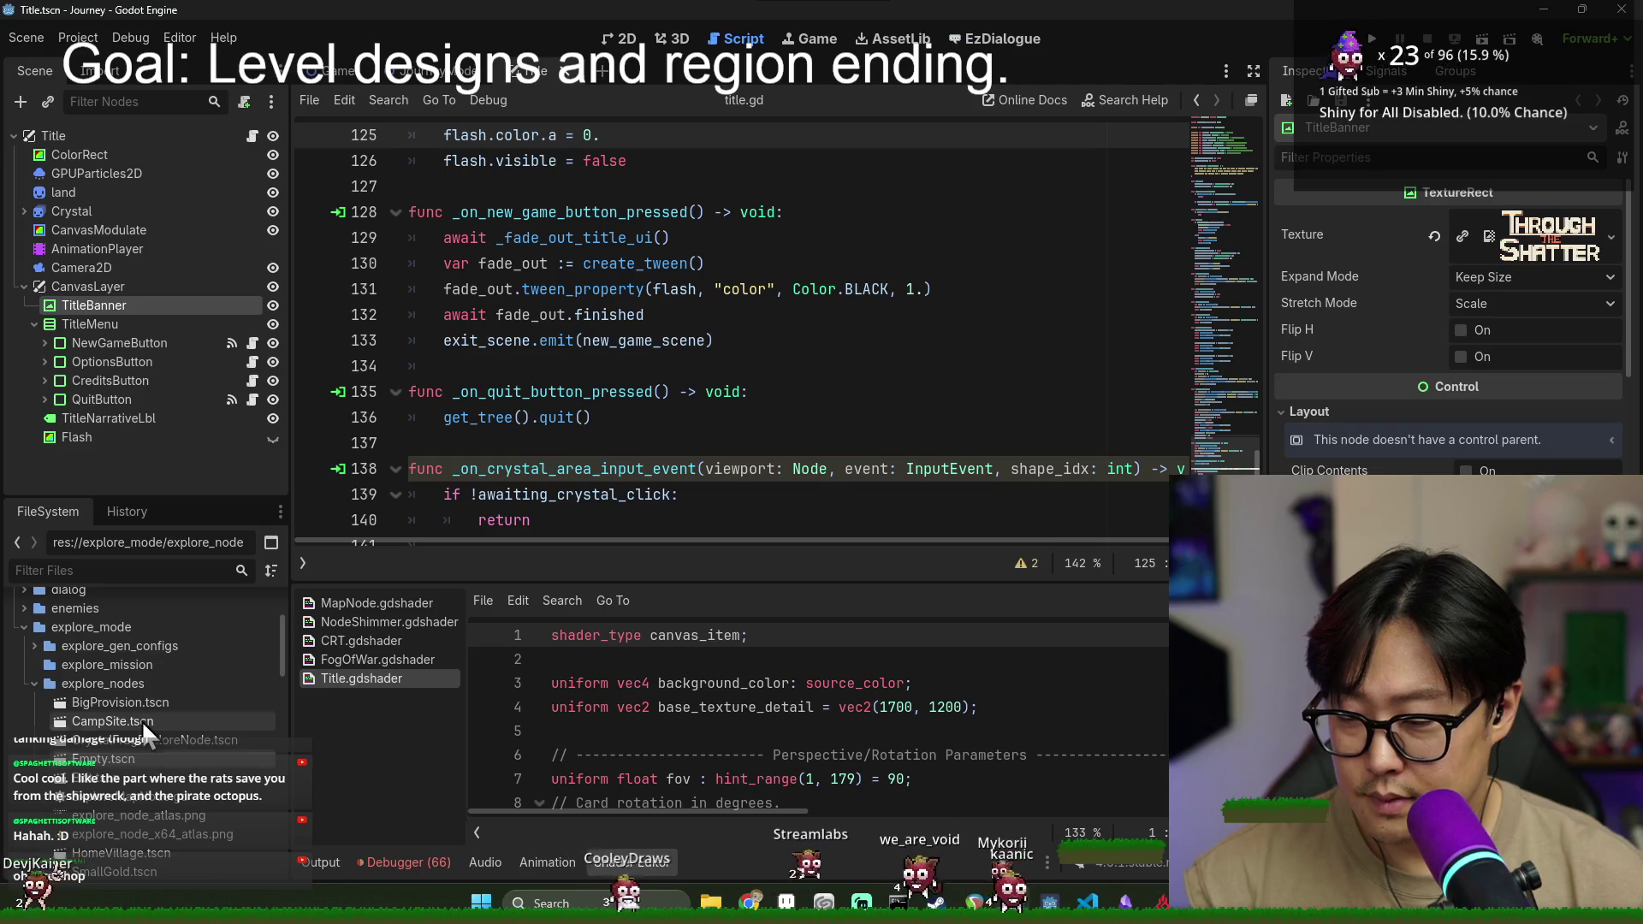
{"action": "double_click", "coordinate": [142, 720]}
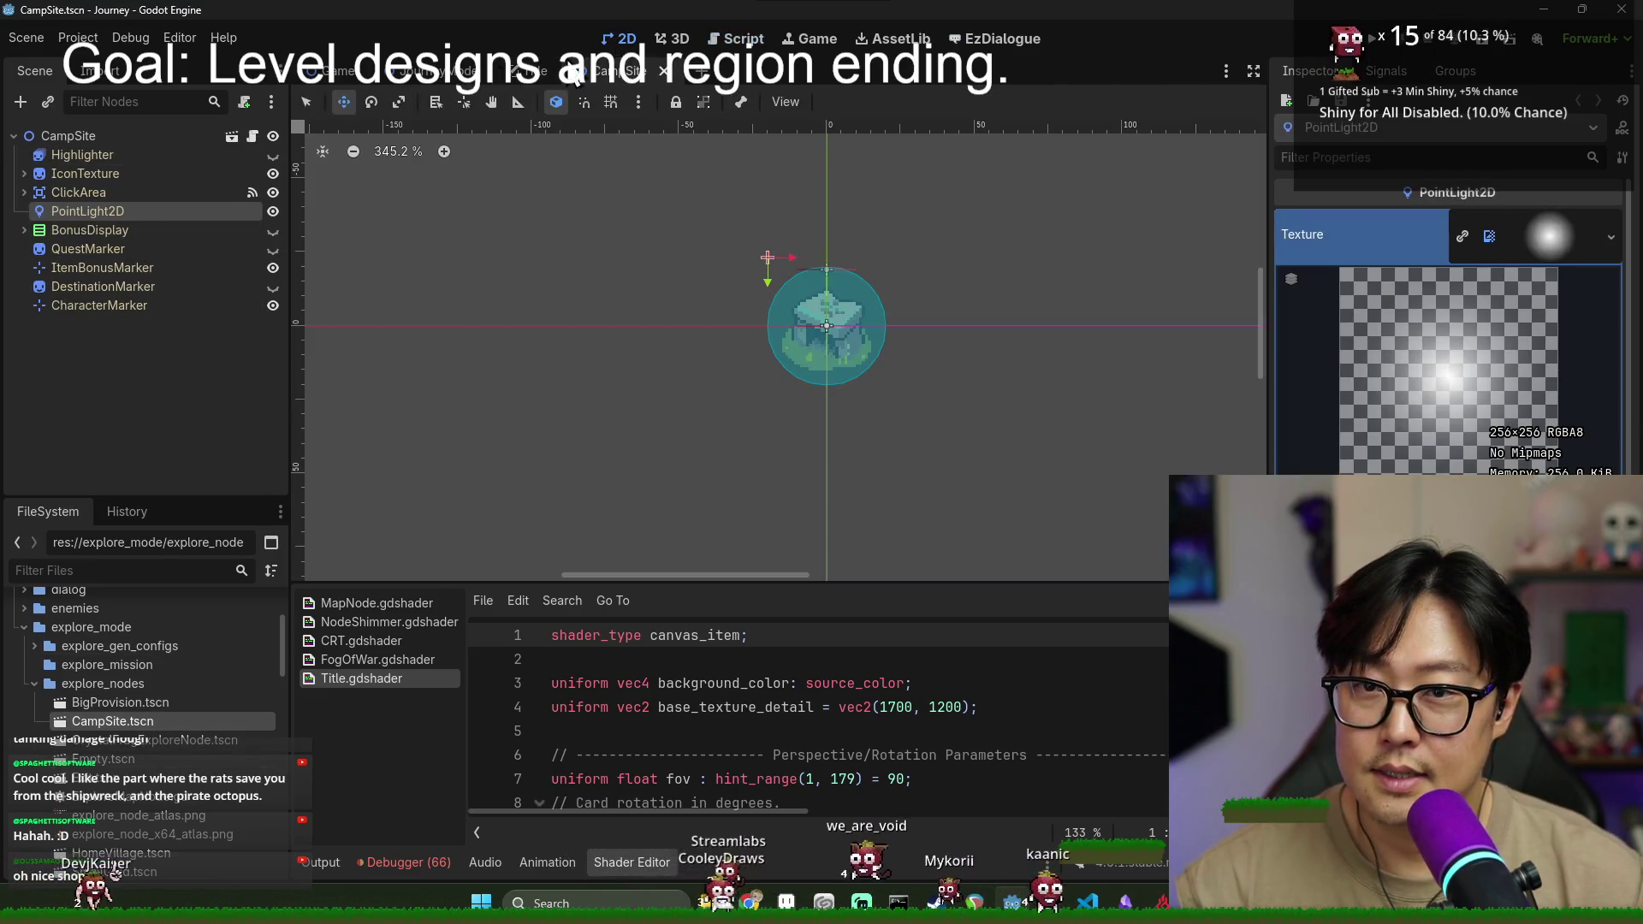
- Restore the campfire texture on the IconTexture node and save the CampSite scene
{"action": "left_click", "coordinate": [111, 163]}
{"action": "left_click", "coordinate": [126, 178]}
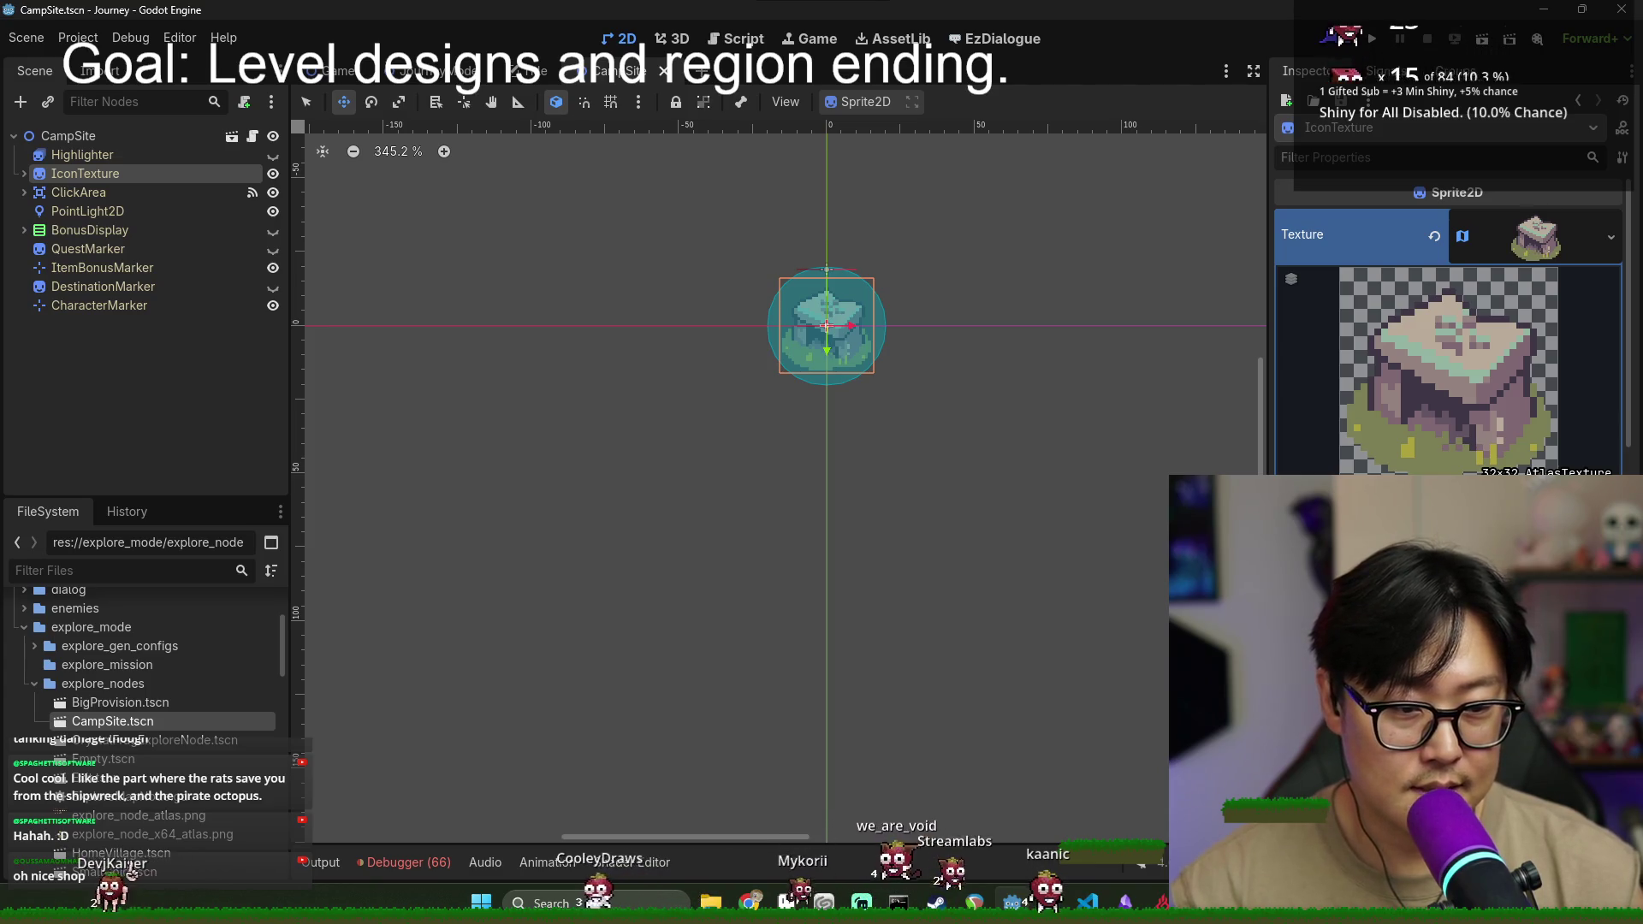
{"action": "key", "text": "ctrl+z"}
{"action": "key", "text": "ctrl+s"}
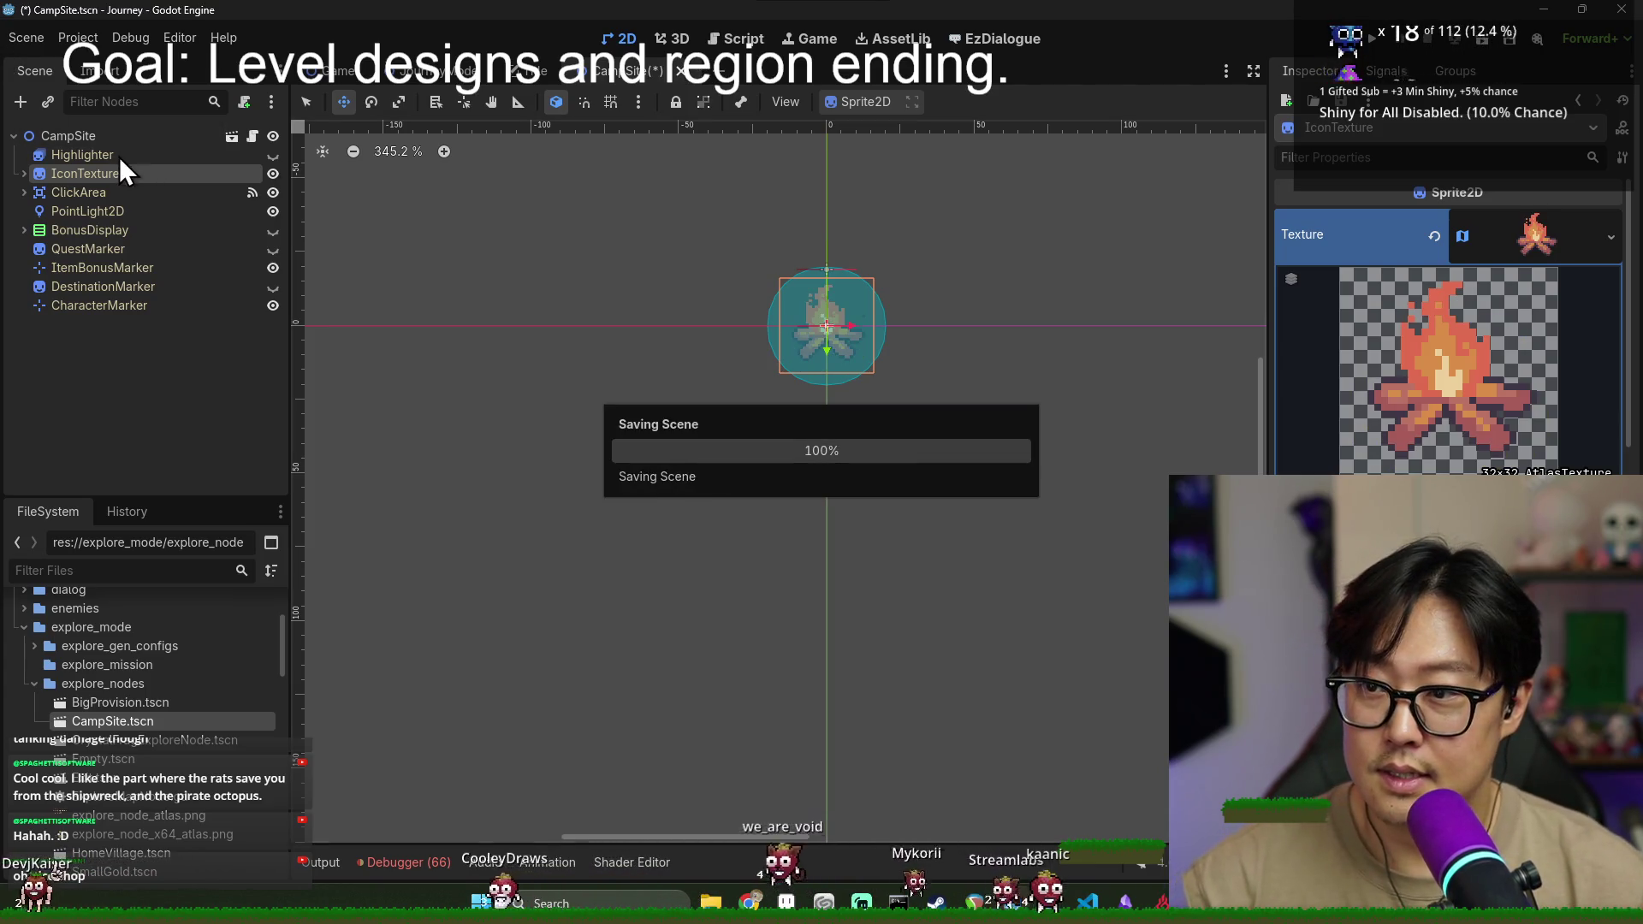
- Check the CampSite, Highlighter and IconTexture nodes, then re-save from the CampSite root
{"action": "left_click", "coordinate": [109, 135]}
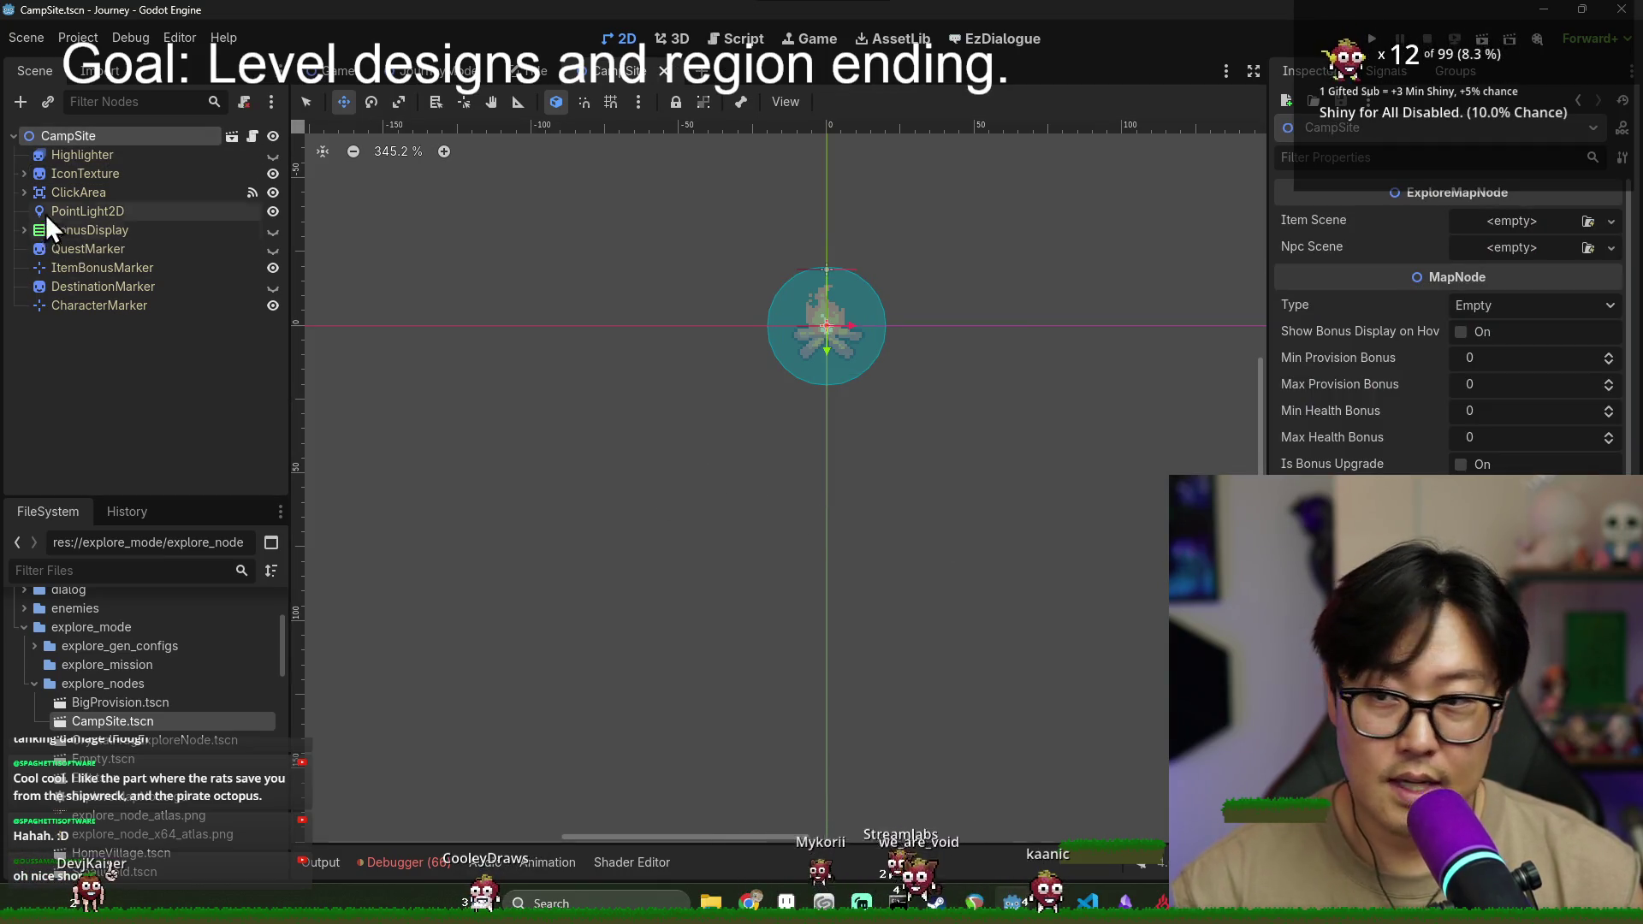
{"action": "left_click", "coordinate": [79, 157]}
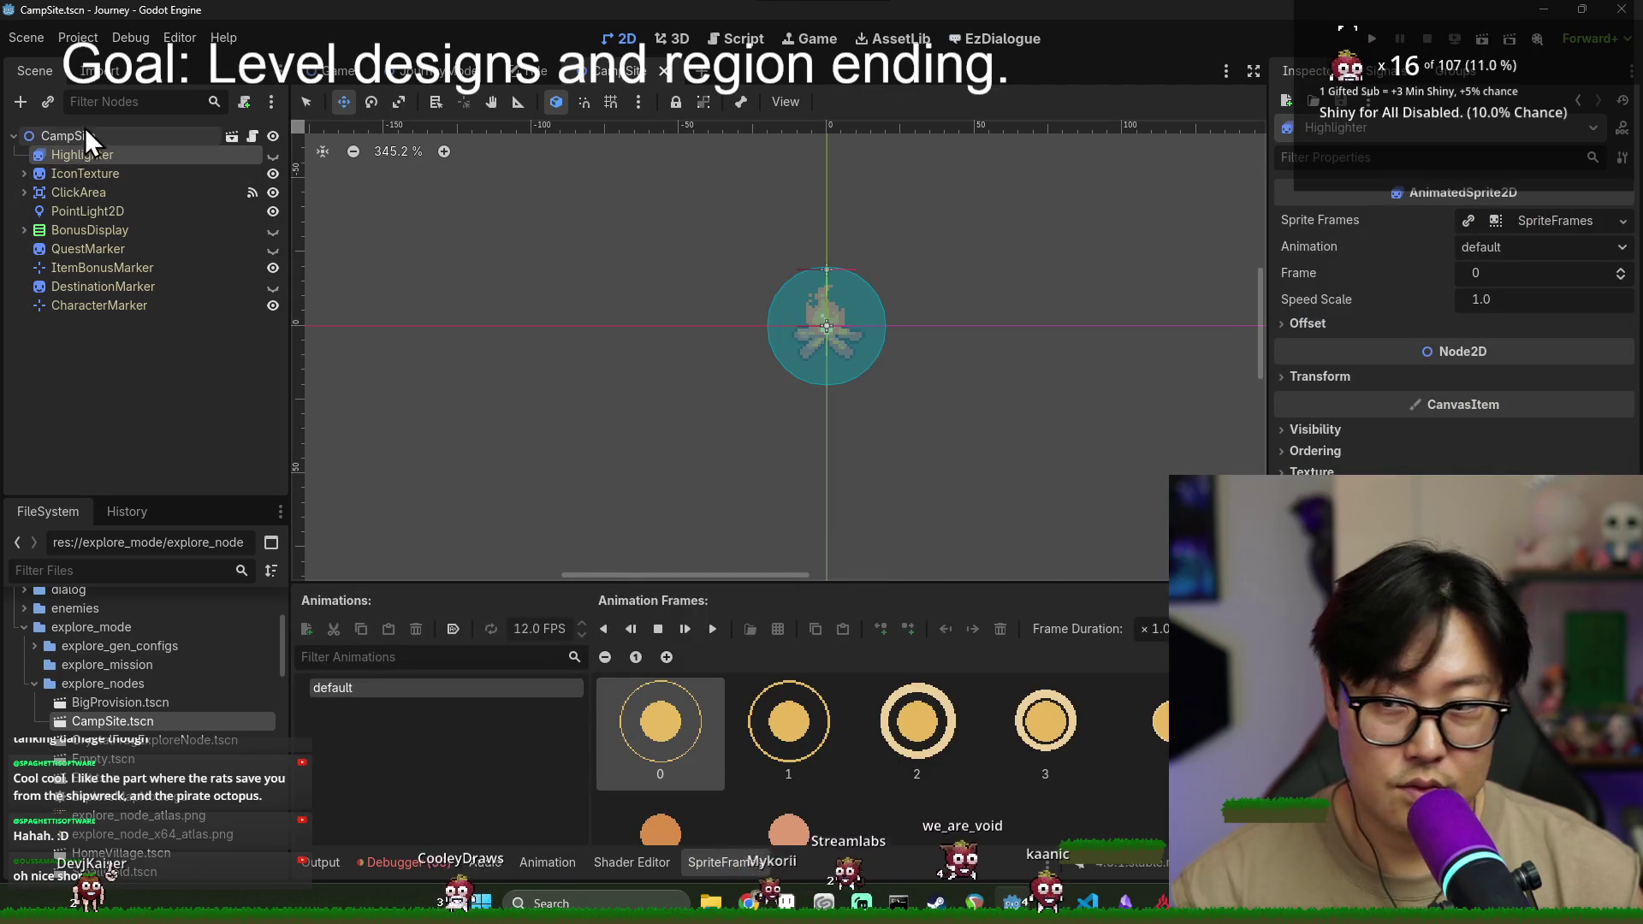
{"action": "left_click", "coordinate": [90, 171]}
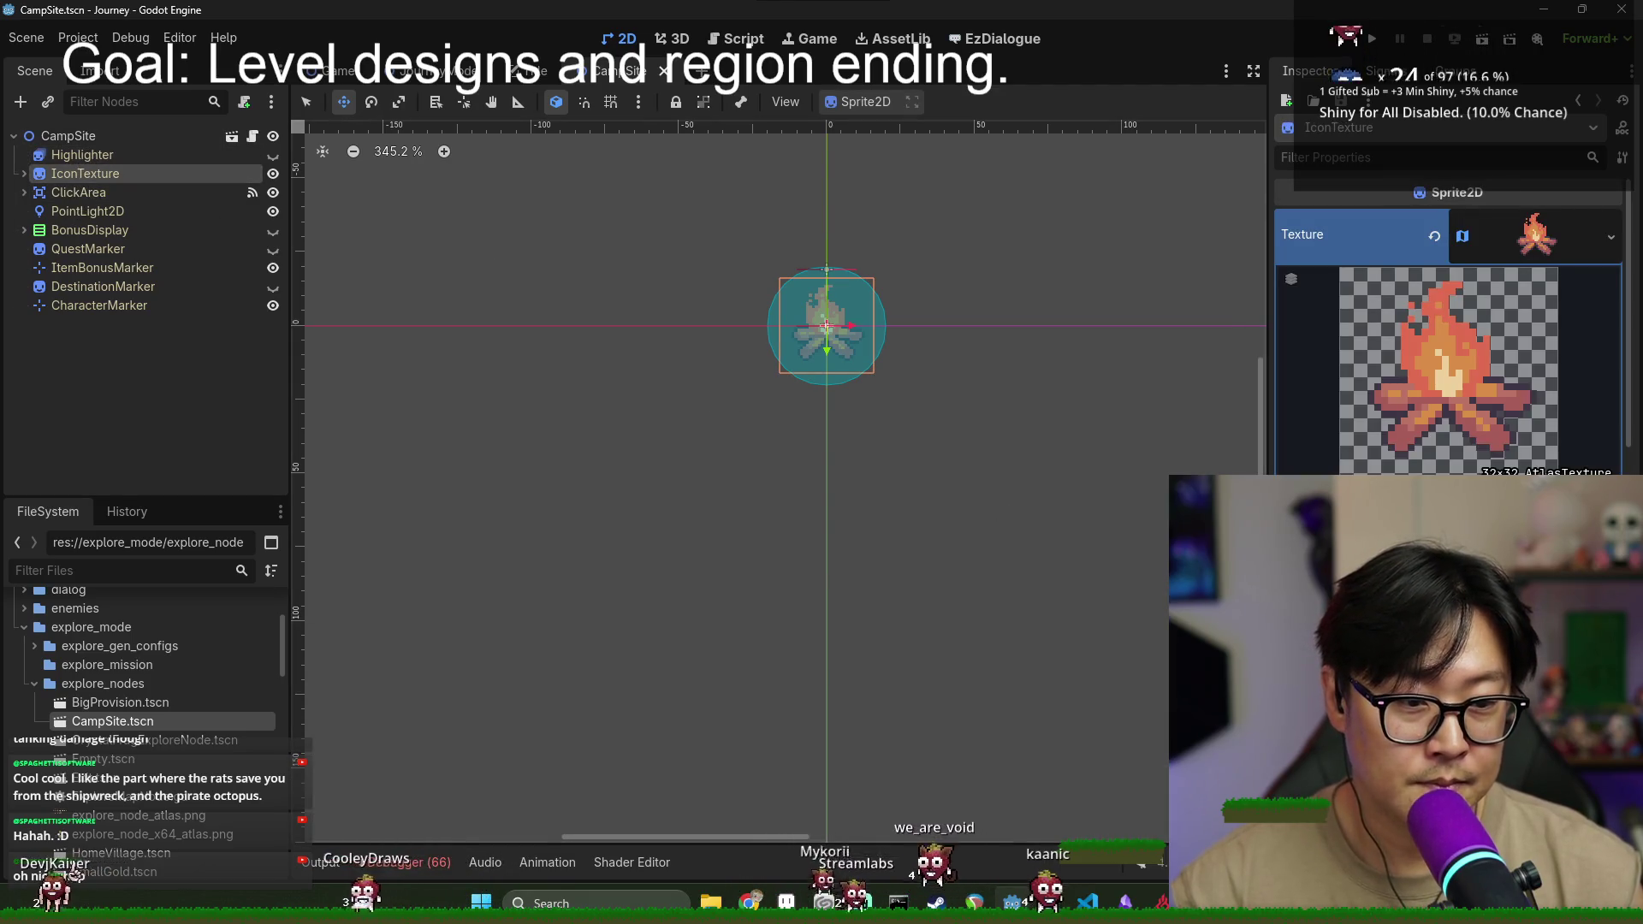
{"action": "left_click", "coordinate": [129, 137]}
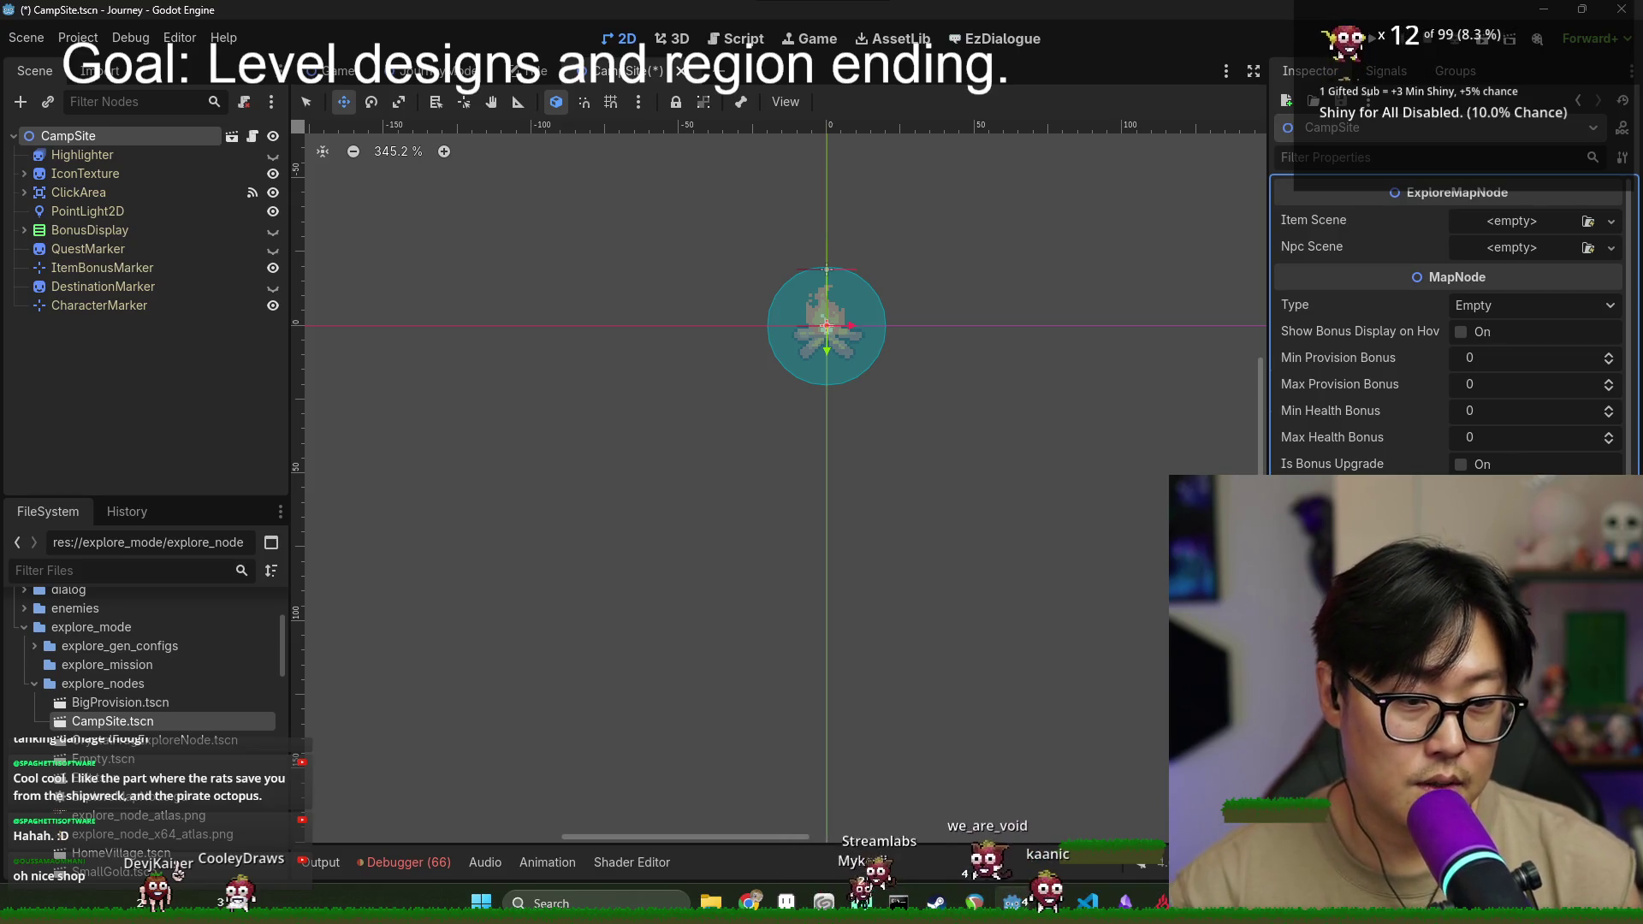
{"action": "key", "text": "ctrl+s"}
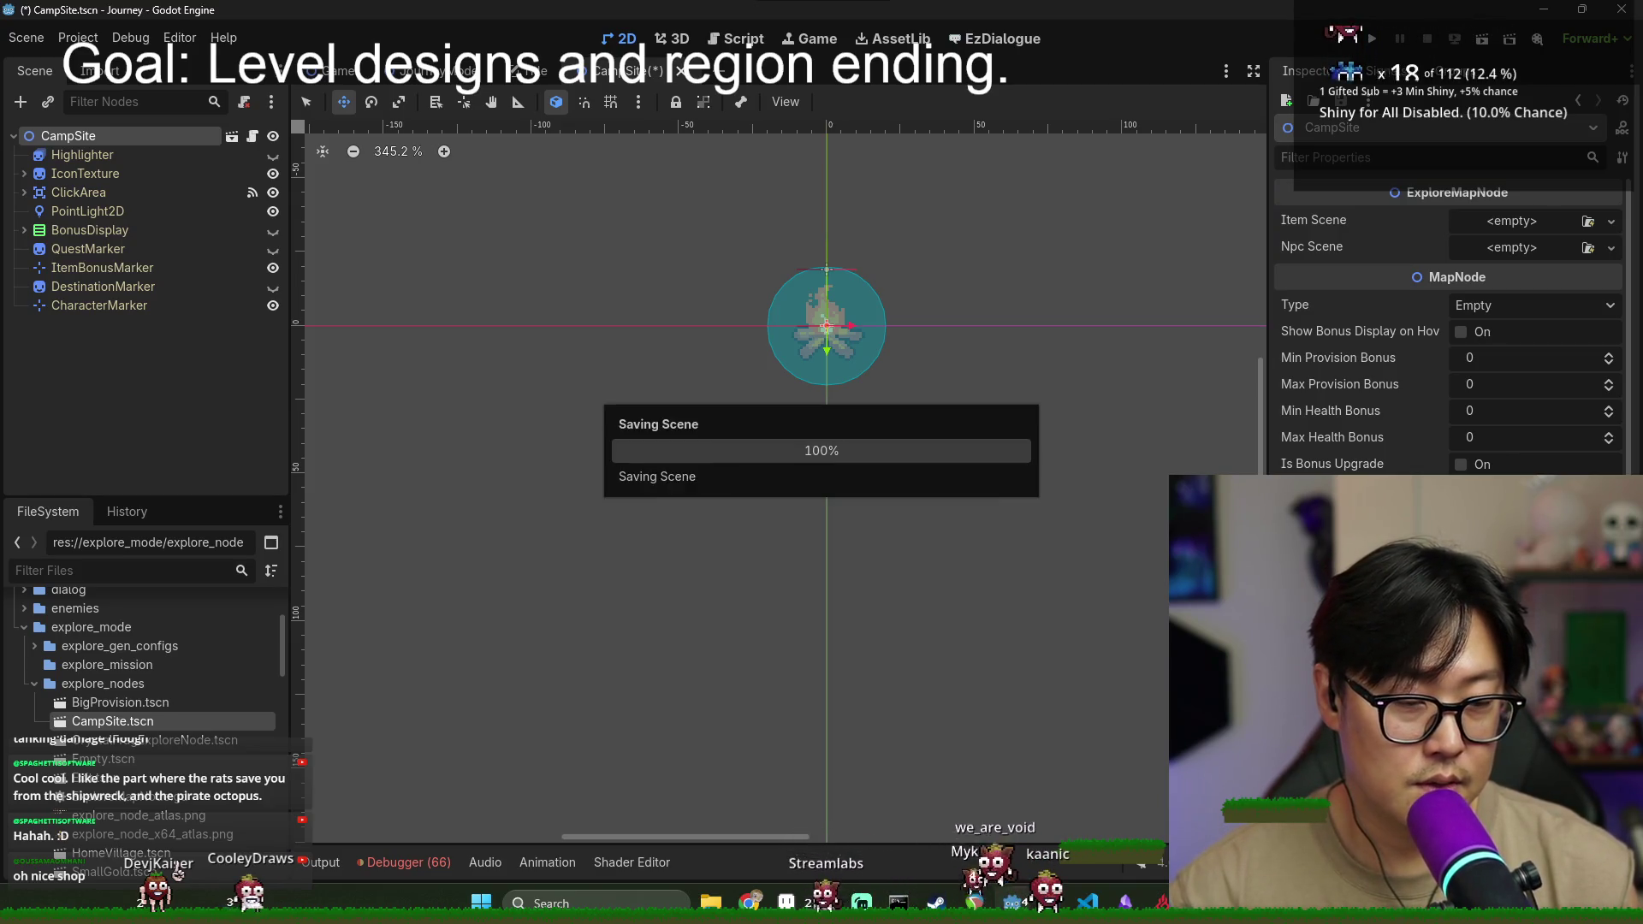
{"action": "key", "text": "ctrl+s"}
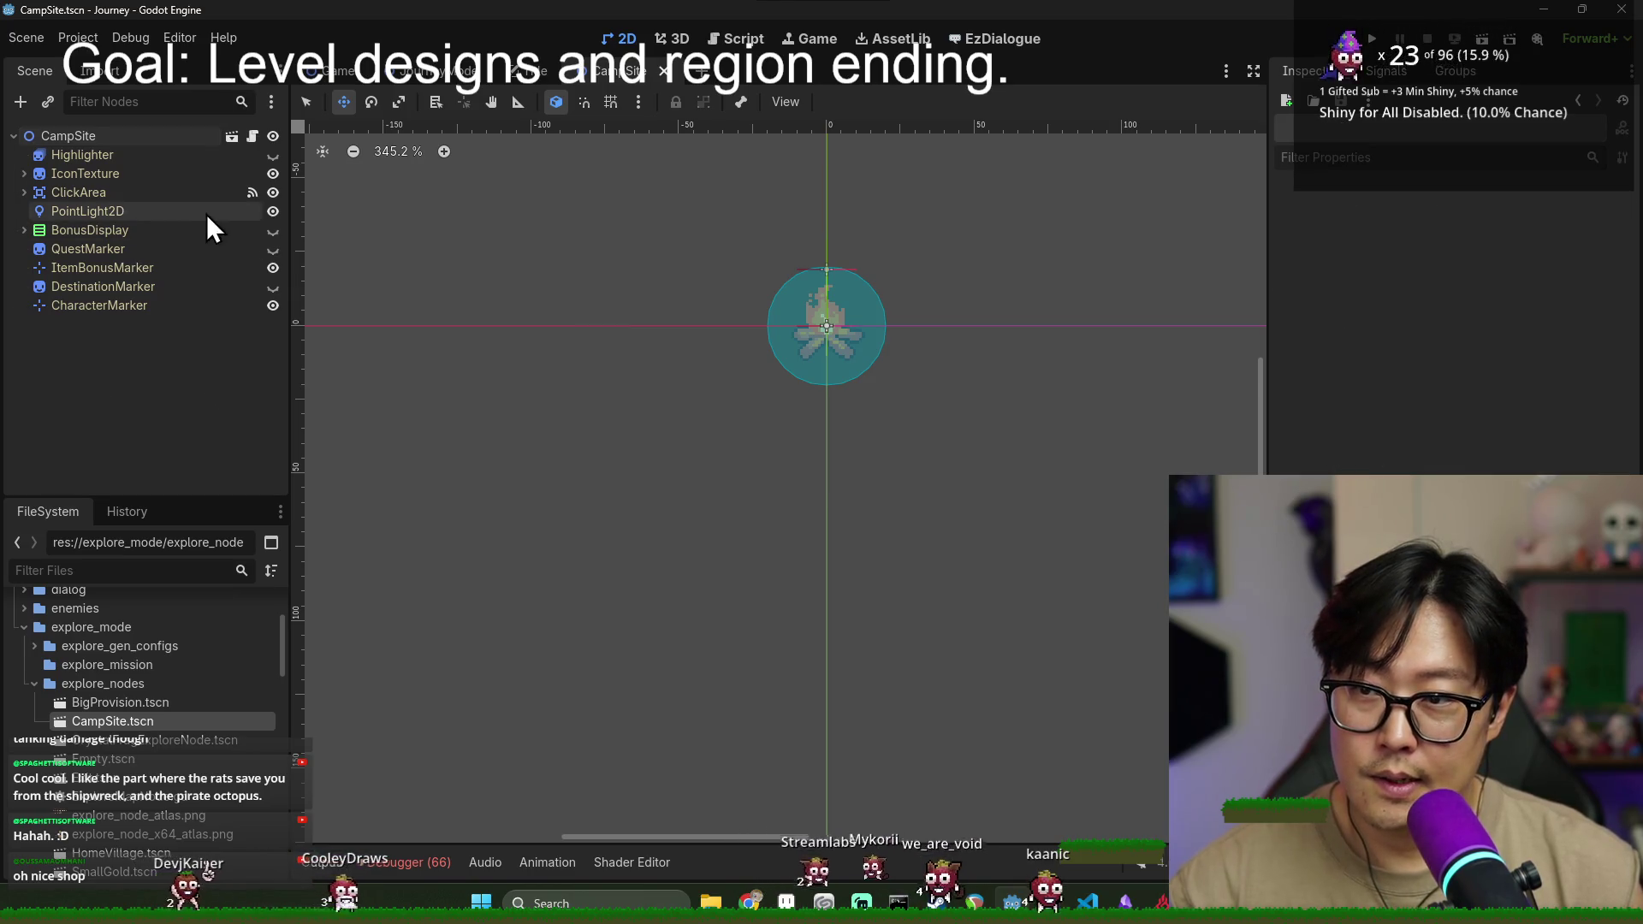
- Attach camp_site.gd to the CampSite root node, with ExploreMapNode as the inherited class
{"action": "left_click", "coordinate": [251, 137]}
{"action": "scroll", "coordinate": [624, 428], "scroll_direction": "down", "scroll_amount": 10}
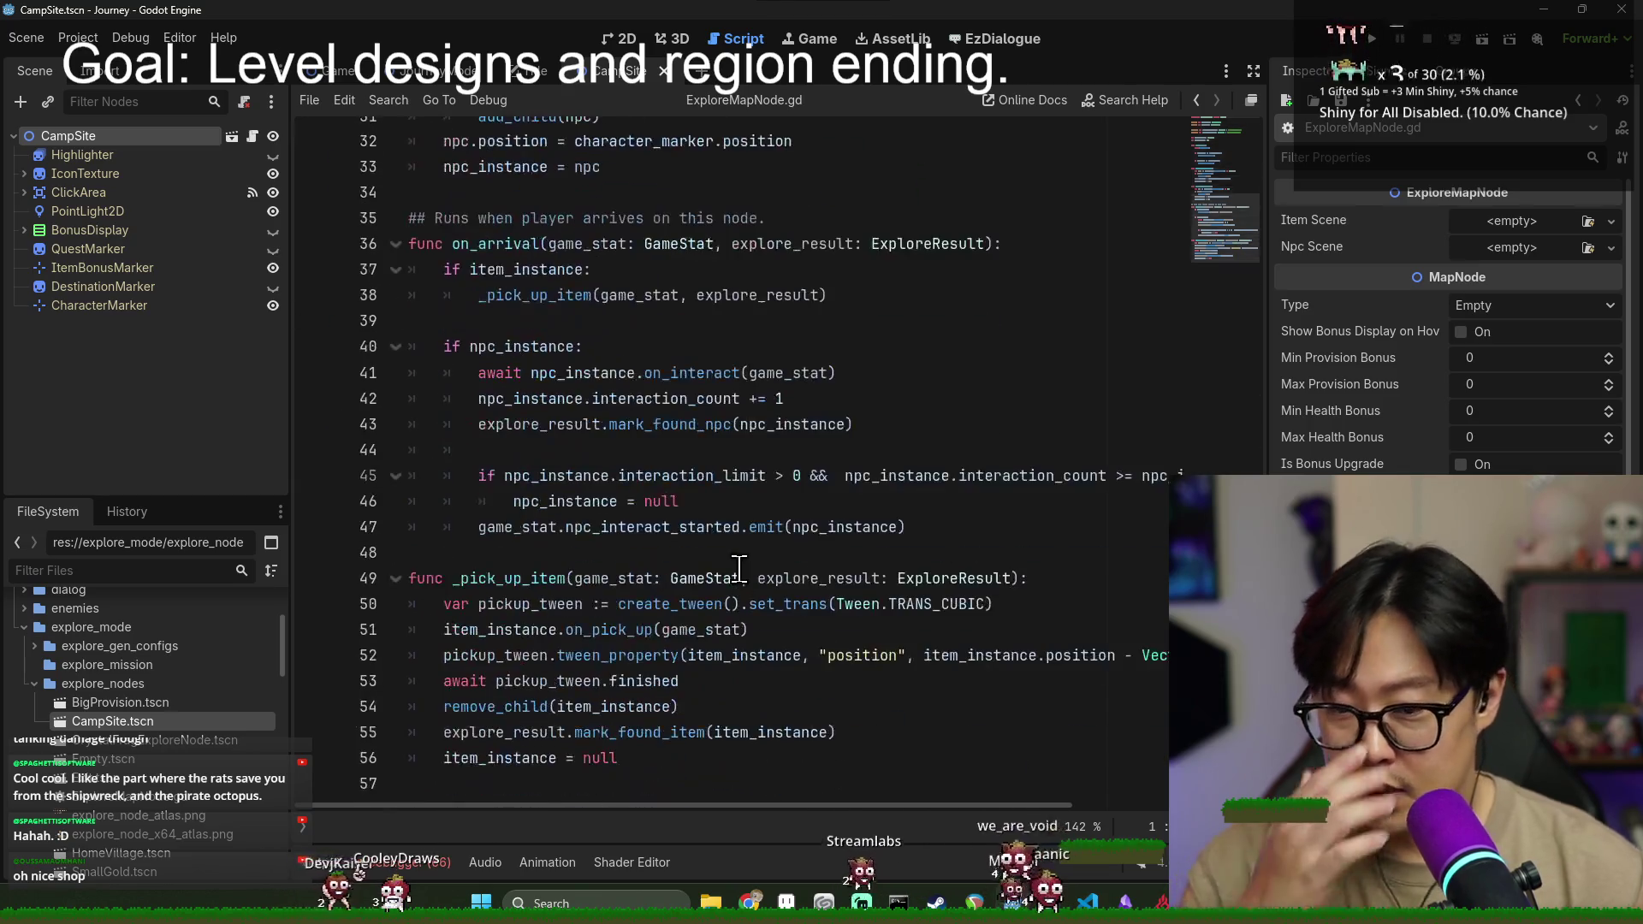
{"action": "key", "text": "ctrl+s"}
{"action": "right_click", "coordinate": [118, 133]}
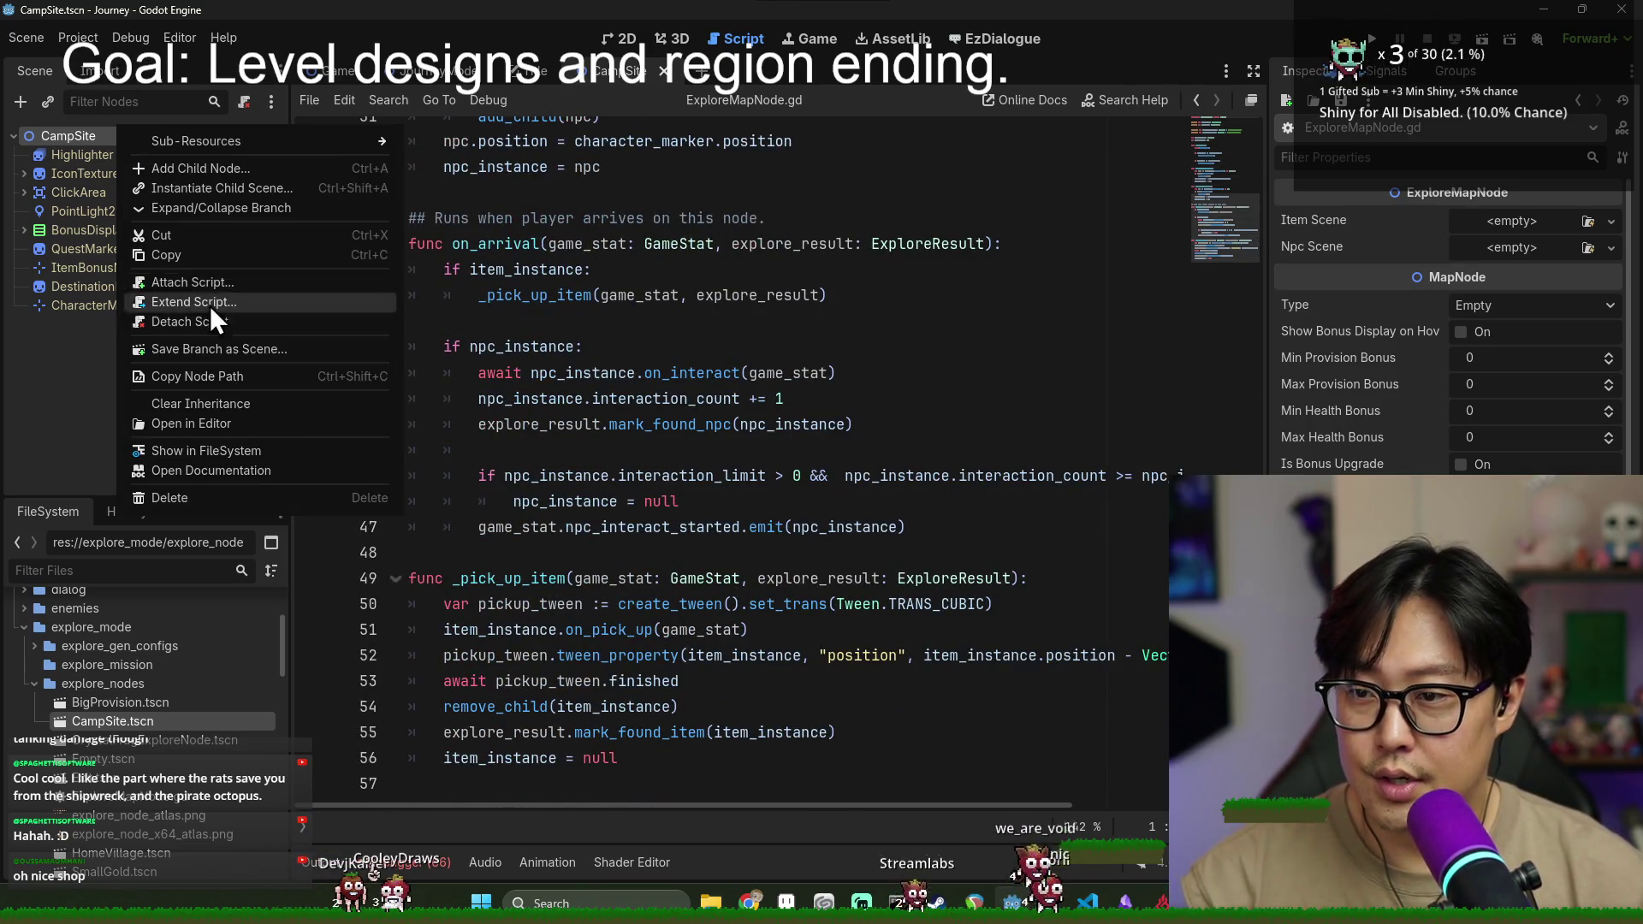
{"action": "left_click", "coordinate": [212, 280]}
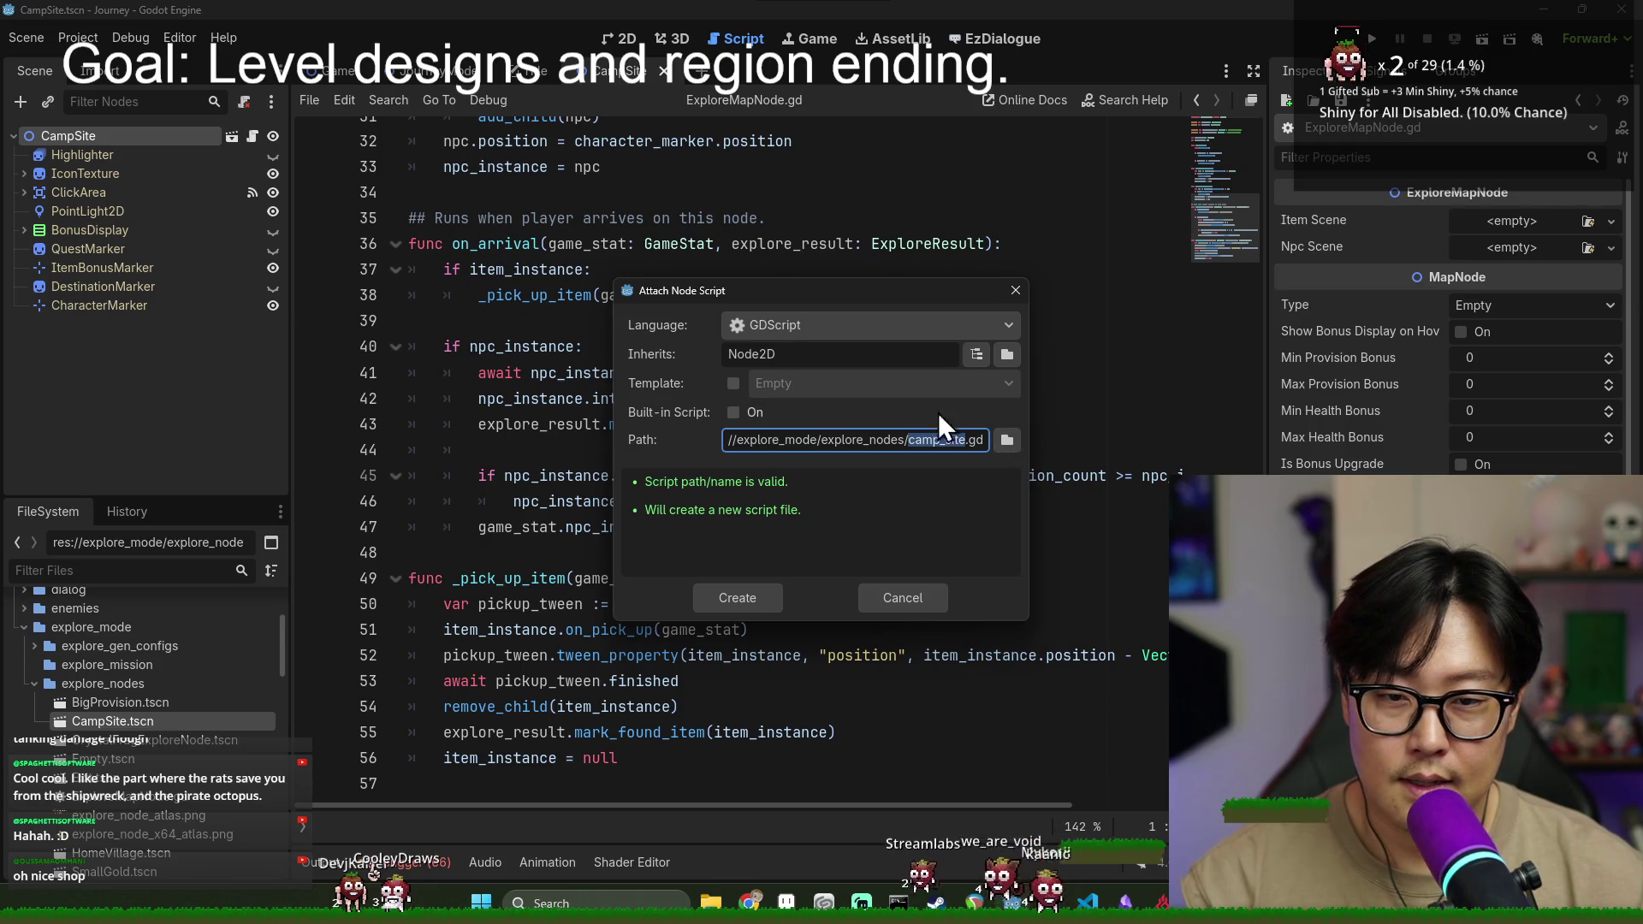
{"action": "left_click", "coordinate": [976, 356]}
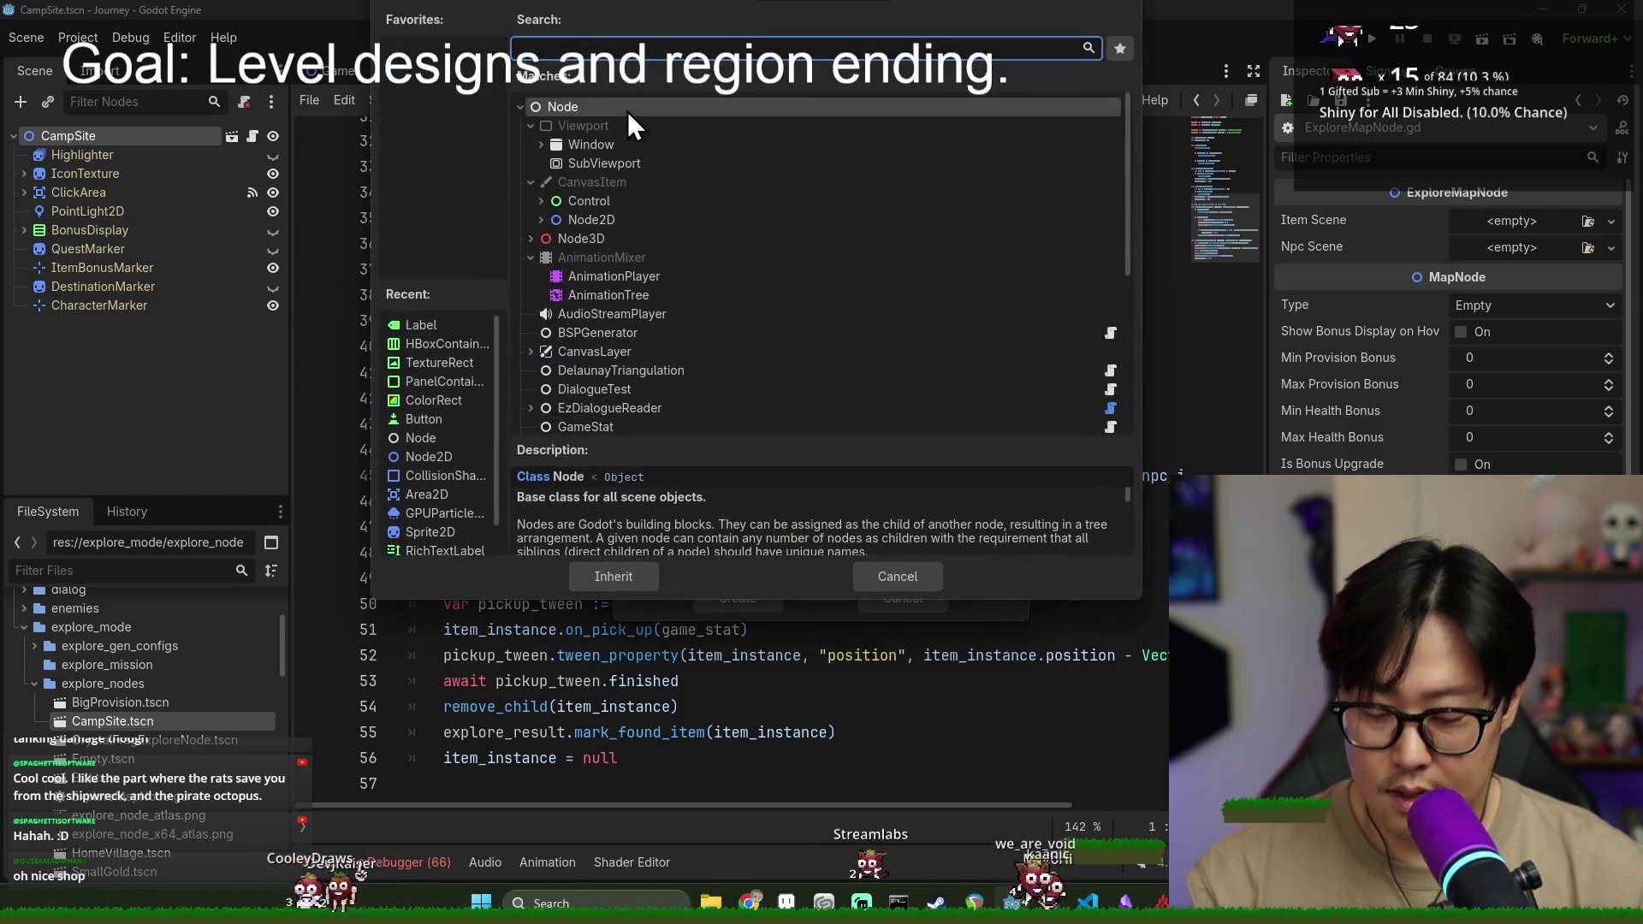
{"action": "type", "text": "explore"}
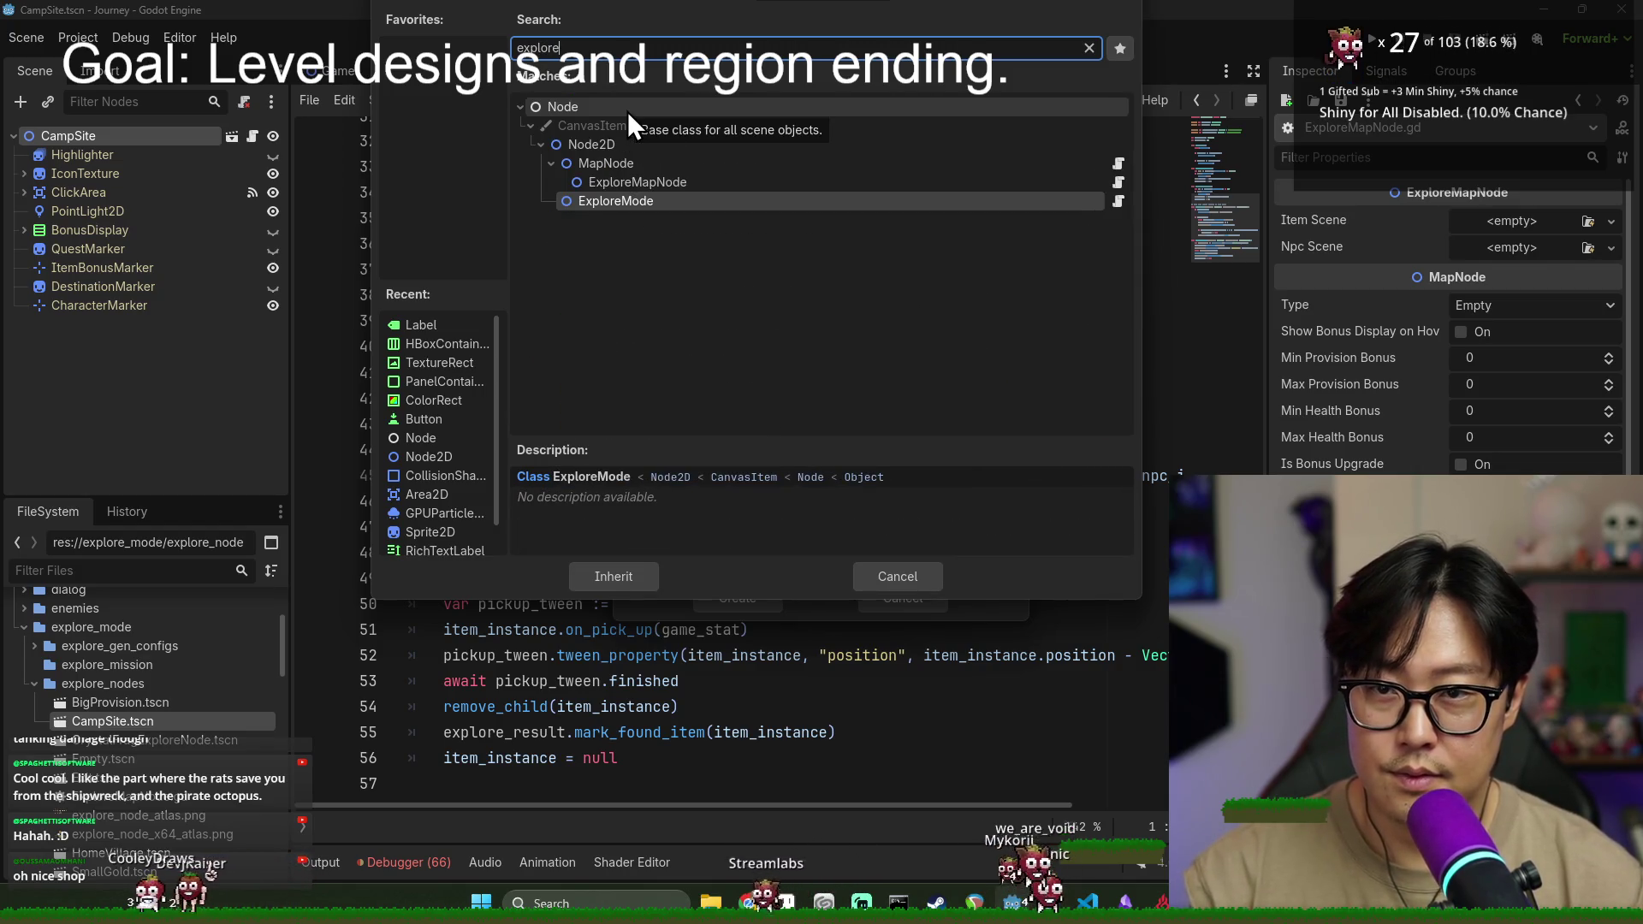
{"action": "left_click", "coordinate": [659, 185]}
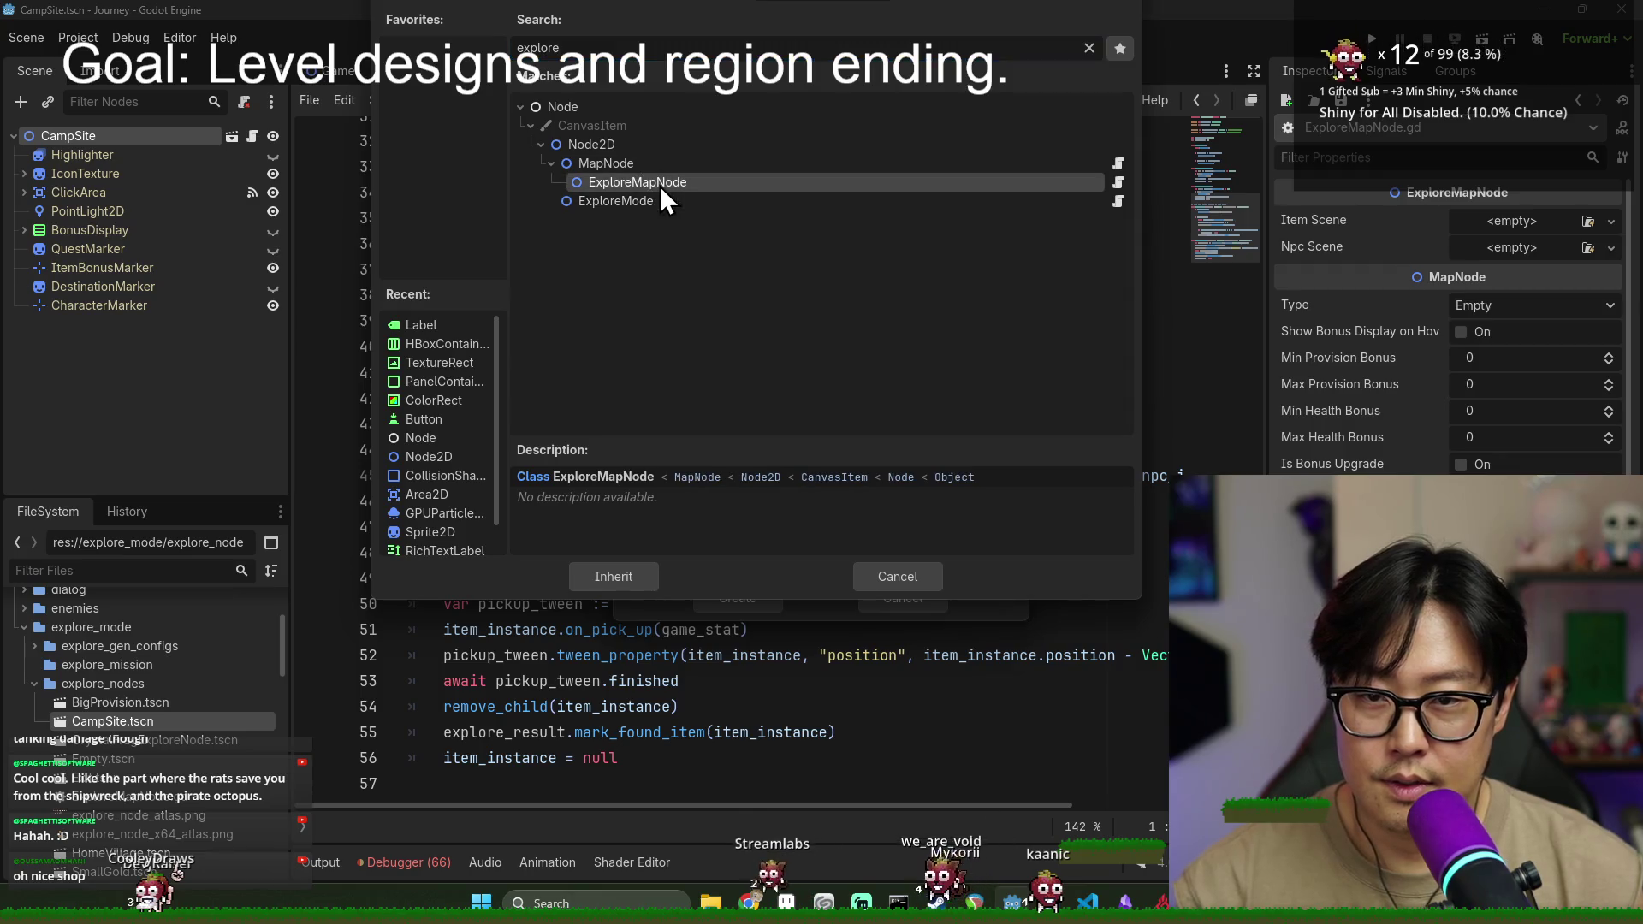
{"action": "double_click", "coordinate": [676, 187]}
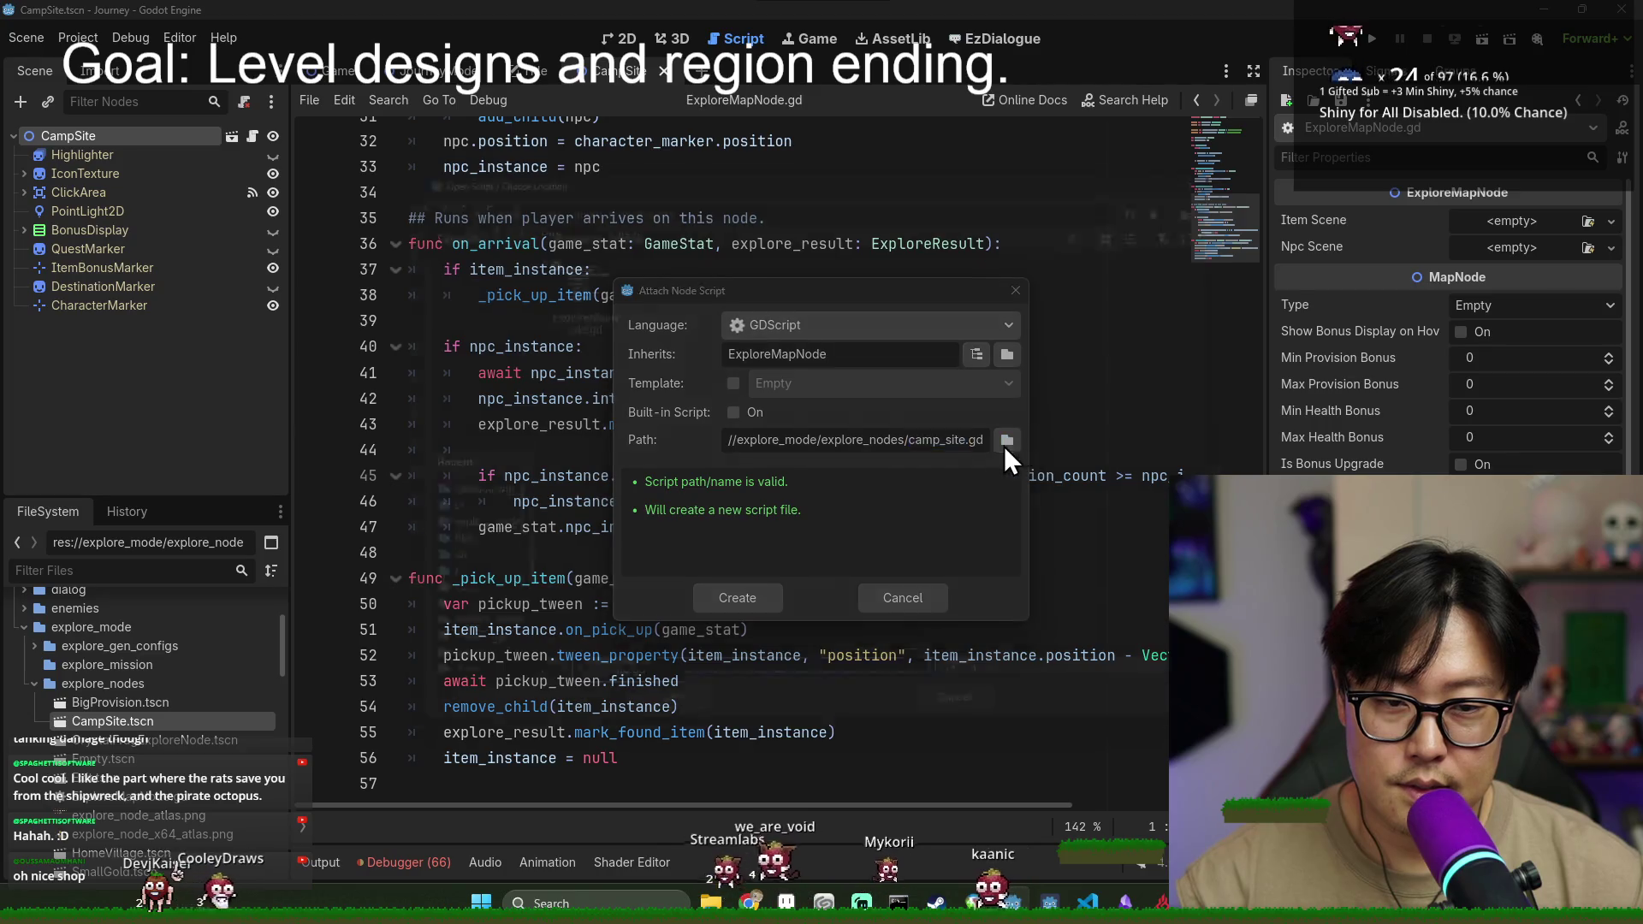
{"action": "left_click", "coordinate": [1005, 442]}
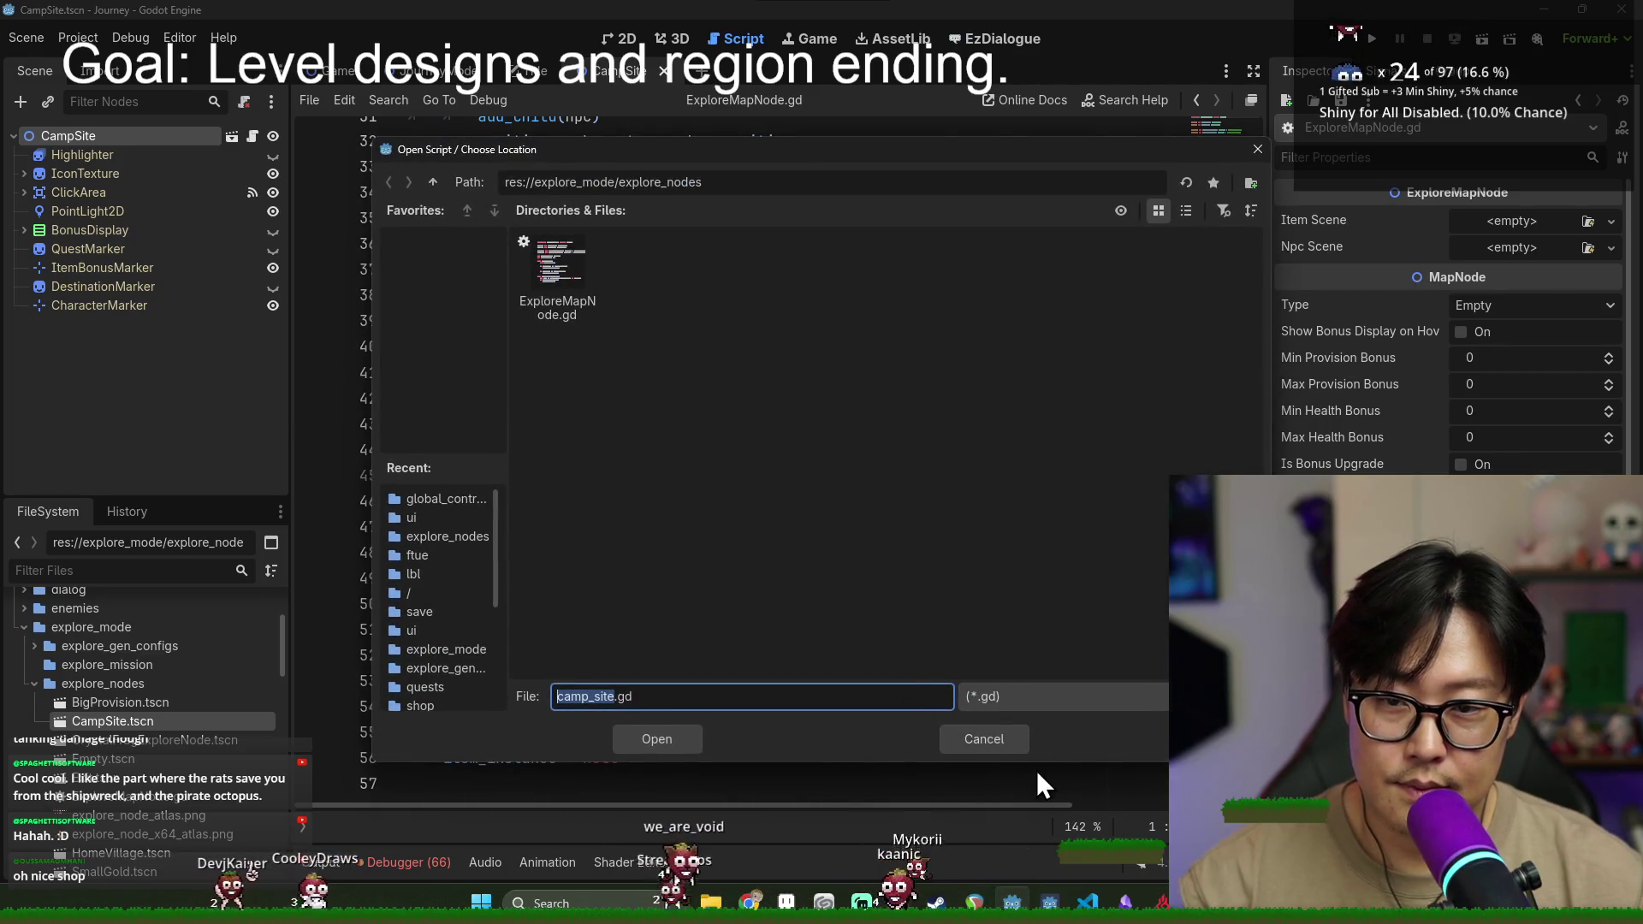
{"action": "left_click", "coordinate": [981, 737]}
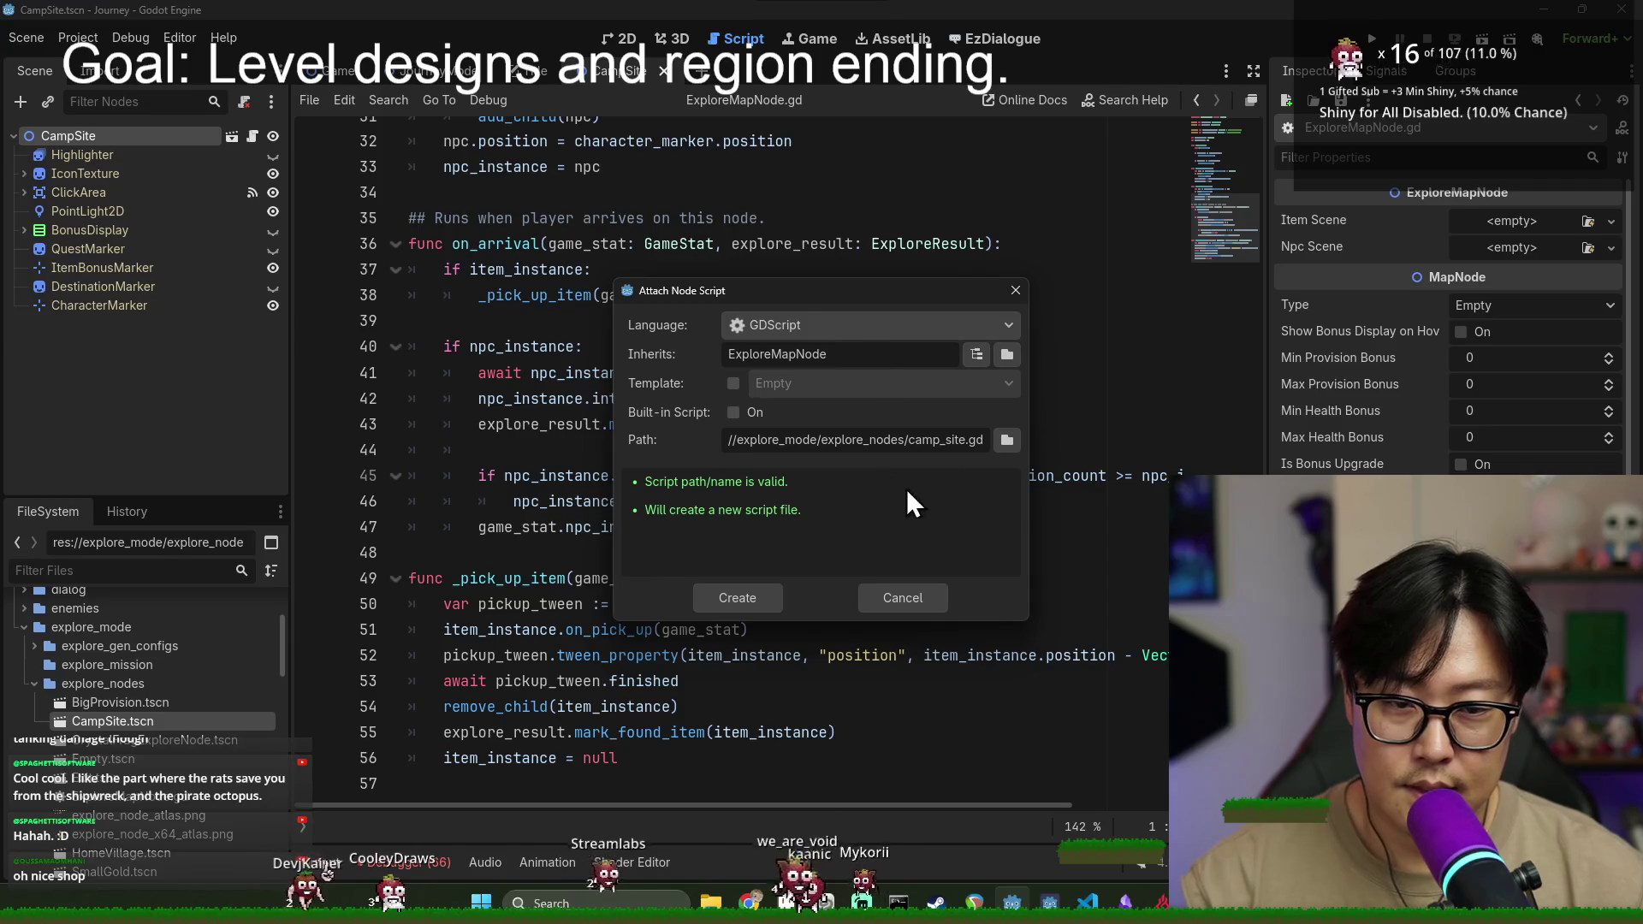
{"action": "left_click", "coordinate": [758, 601]}
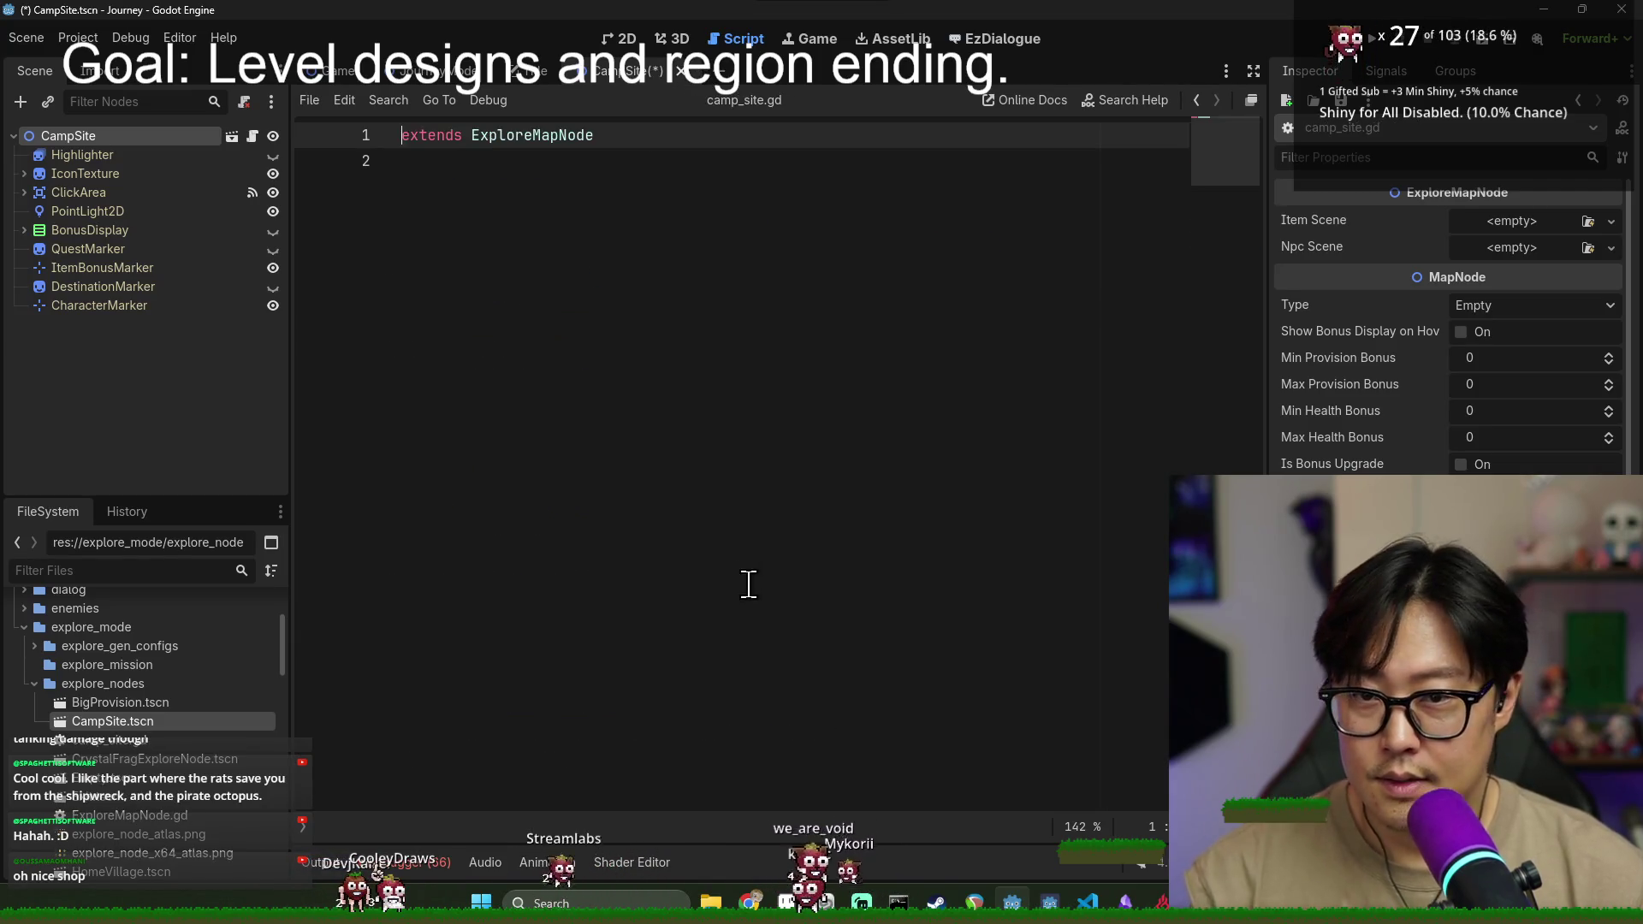
- Return to ExploreMapNode.gd and look over the on_arrival function and its comment
{"action": "left_click", "coordinate": [522, 137], "text": "ctrl"}
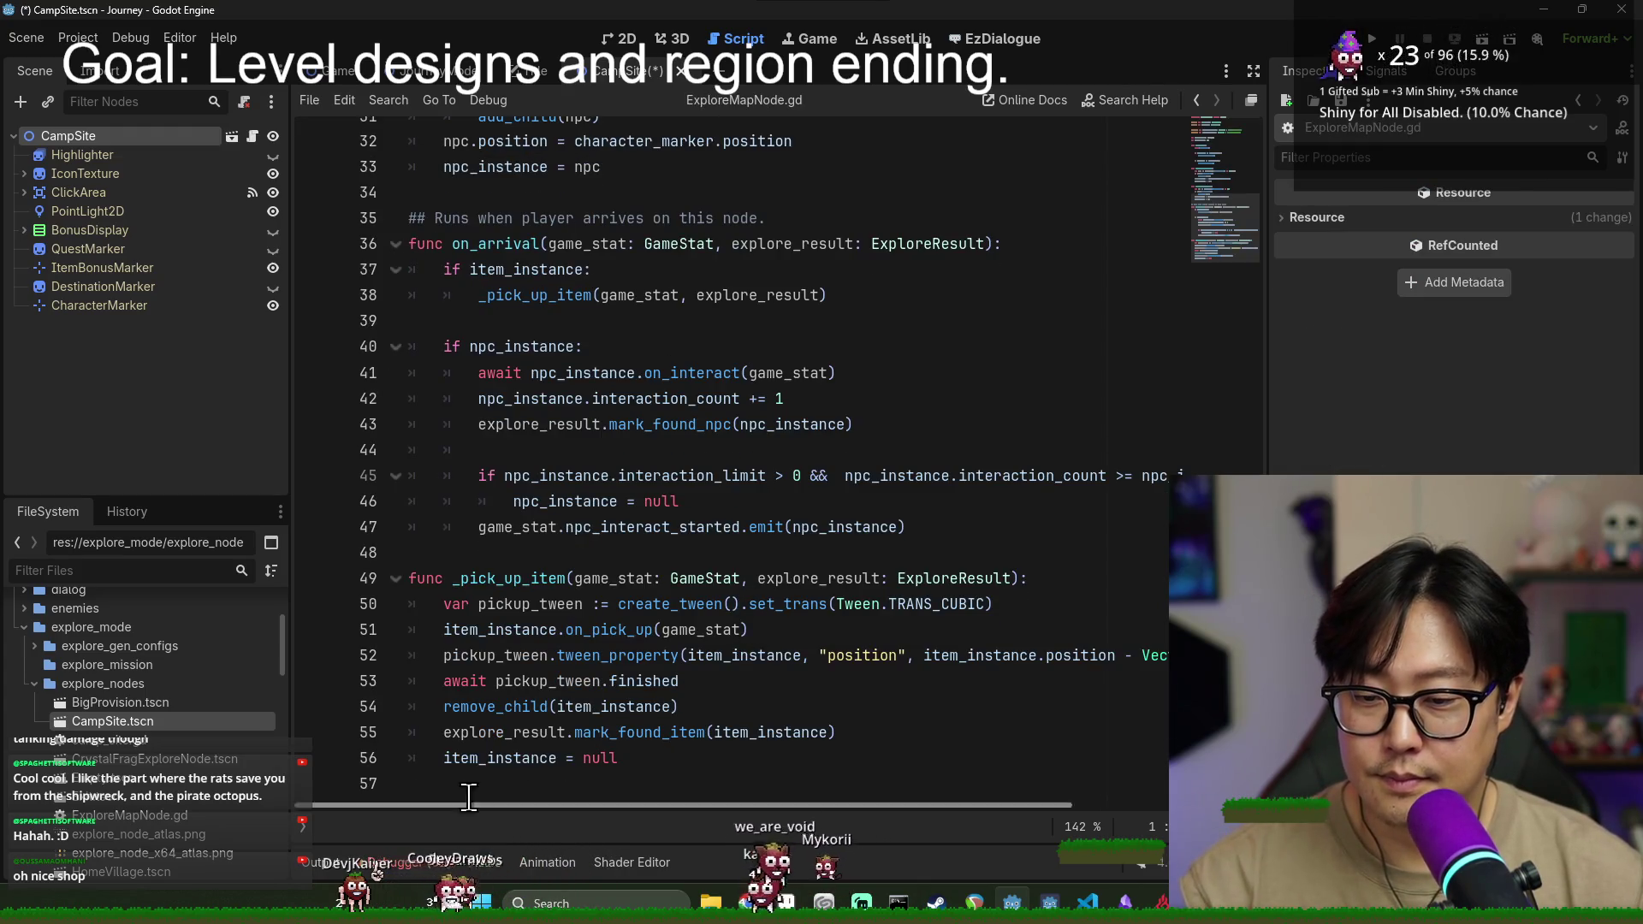
{"action": "scroll", "coordinate": [500, 556], "scroll_direction": "up", "scroll_amount": 2}
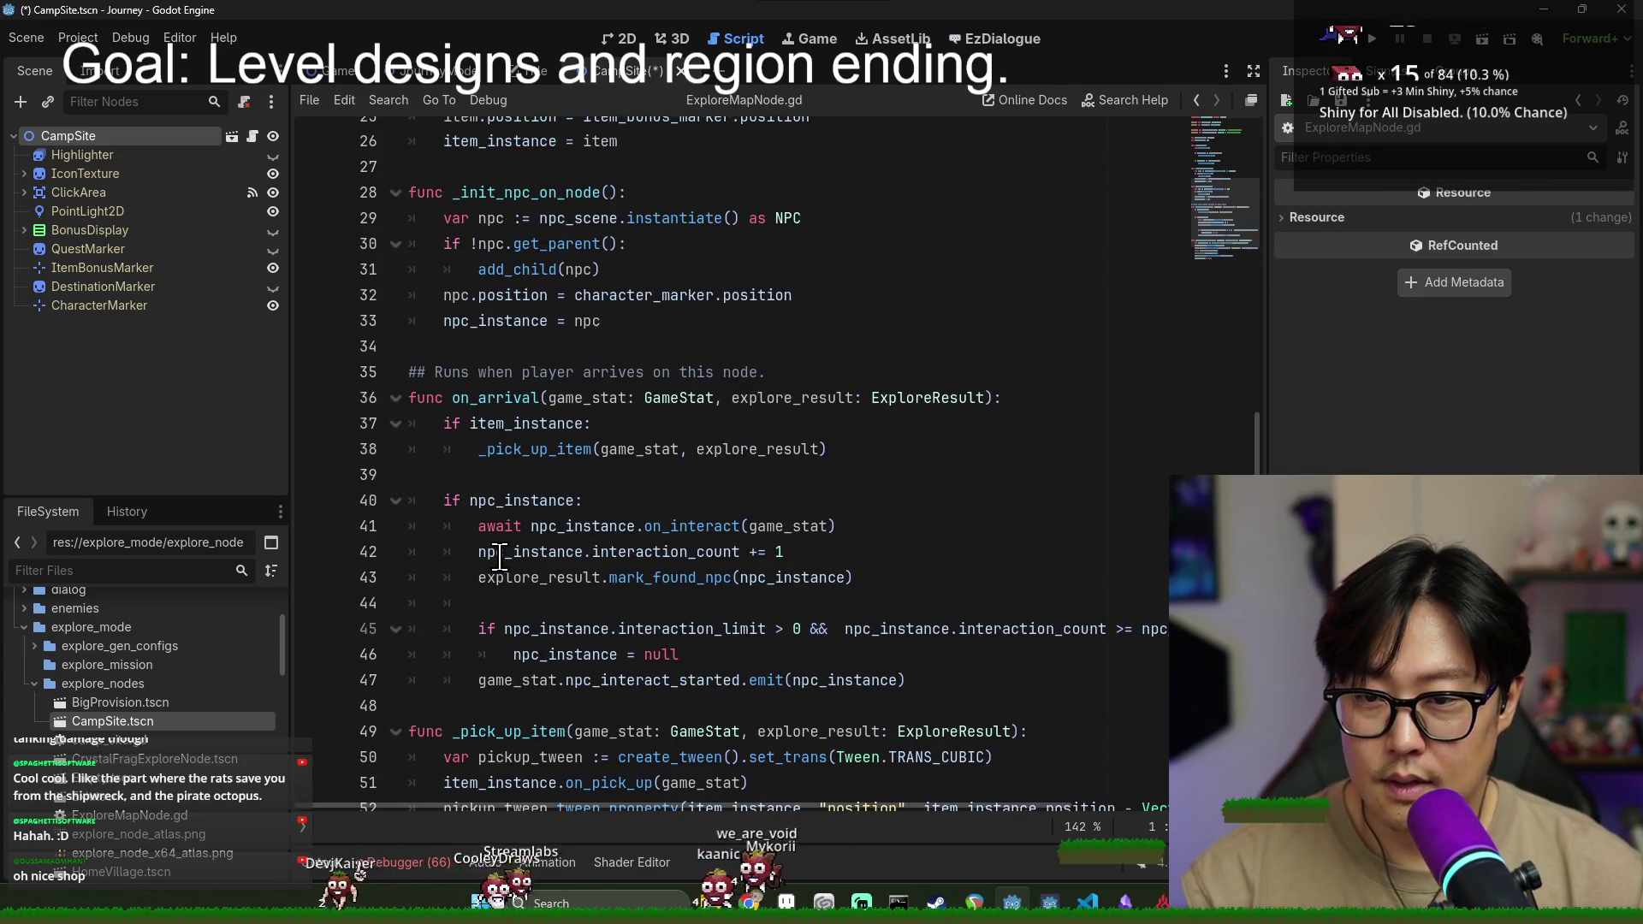
{"action": "double_click", "coordinate": [494, 398]}
{"action": "double_click", "coordinate": [451, 372]}
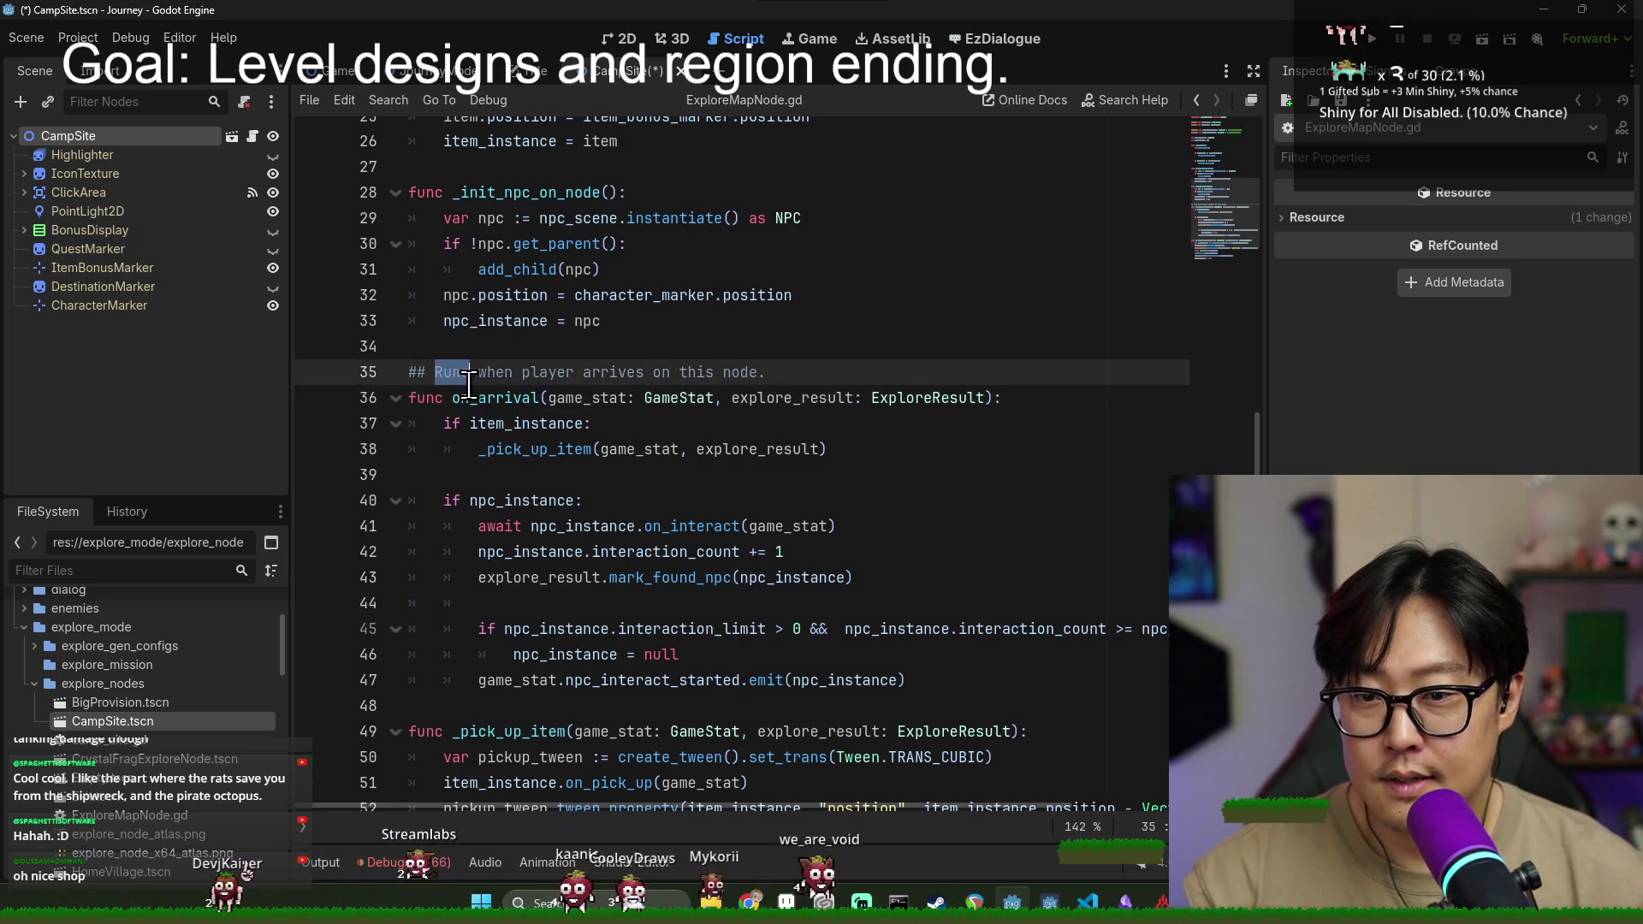
{"action": "double_click", "coordinate": [493, 400]}
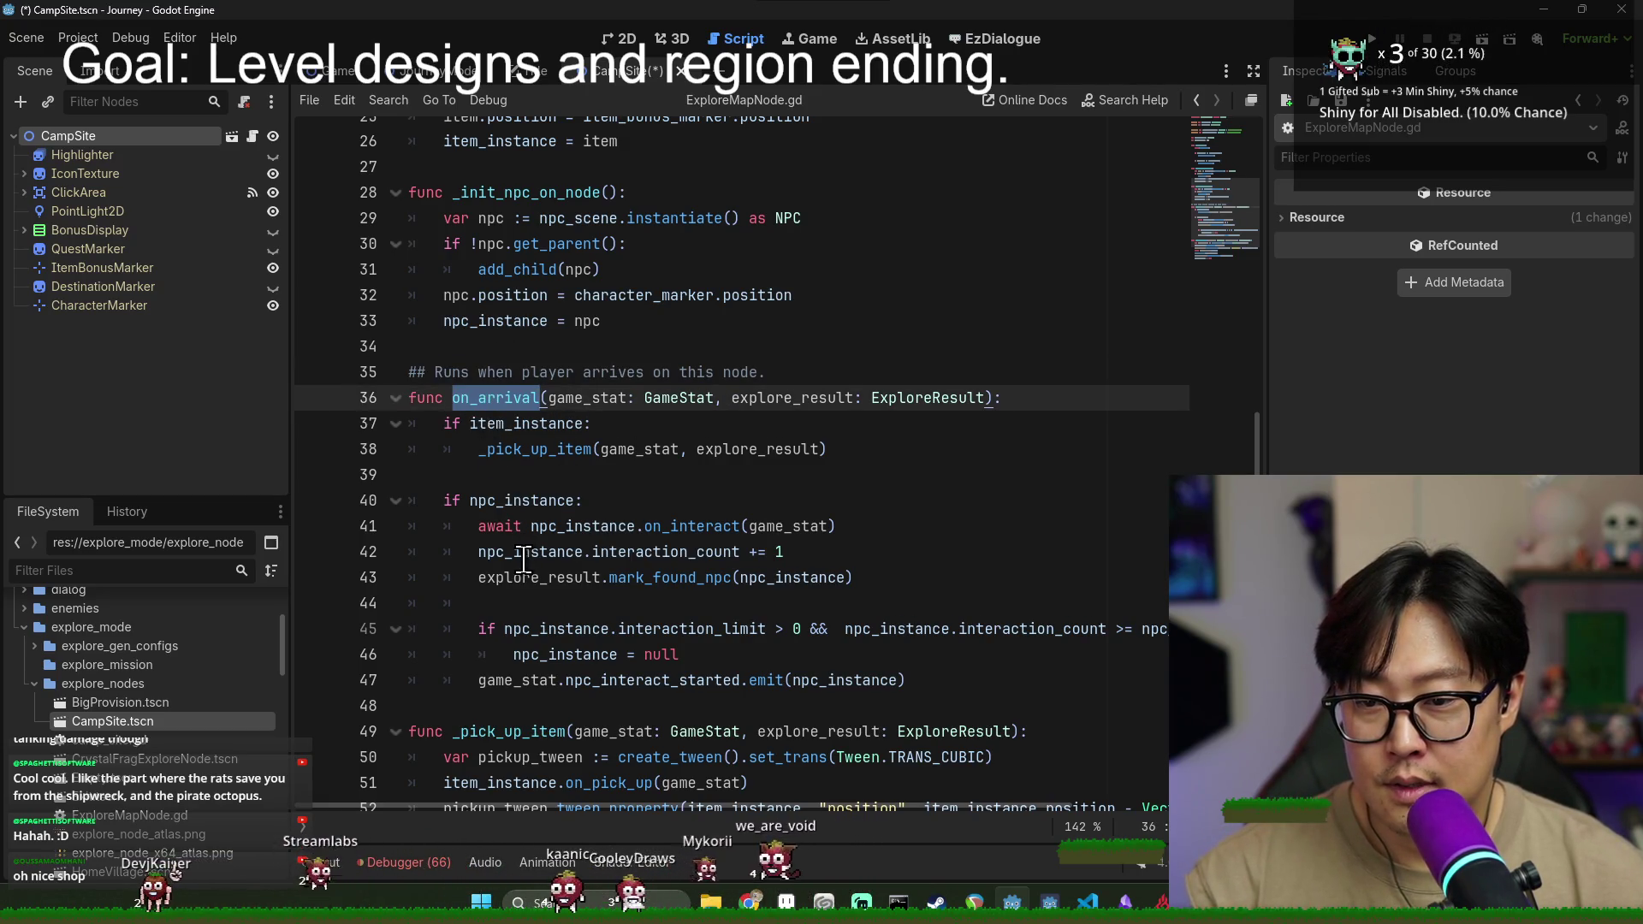
{"action": "triple_click", "coordinate": [541, 678]}
{"action": "left_click", "coordinate": [622, 446]}
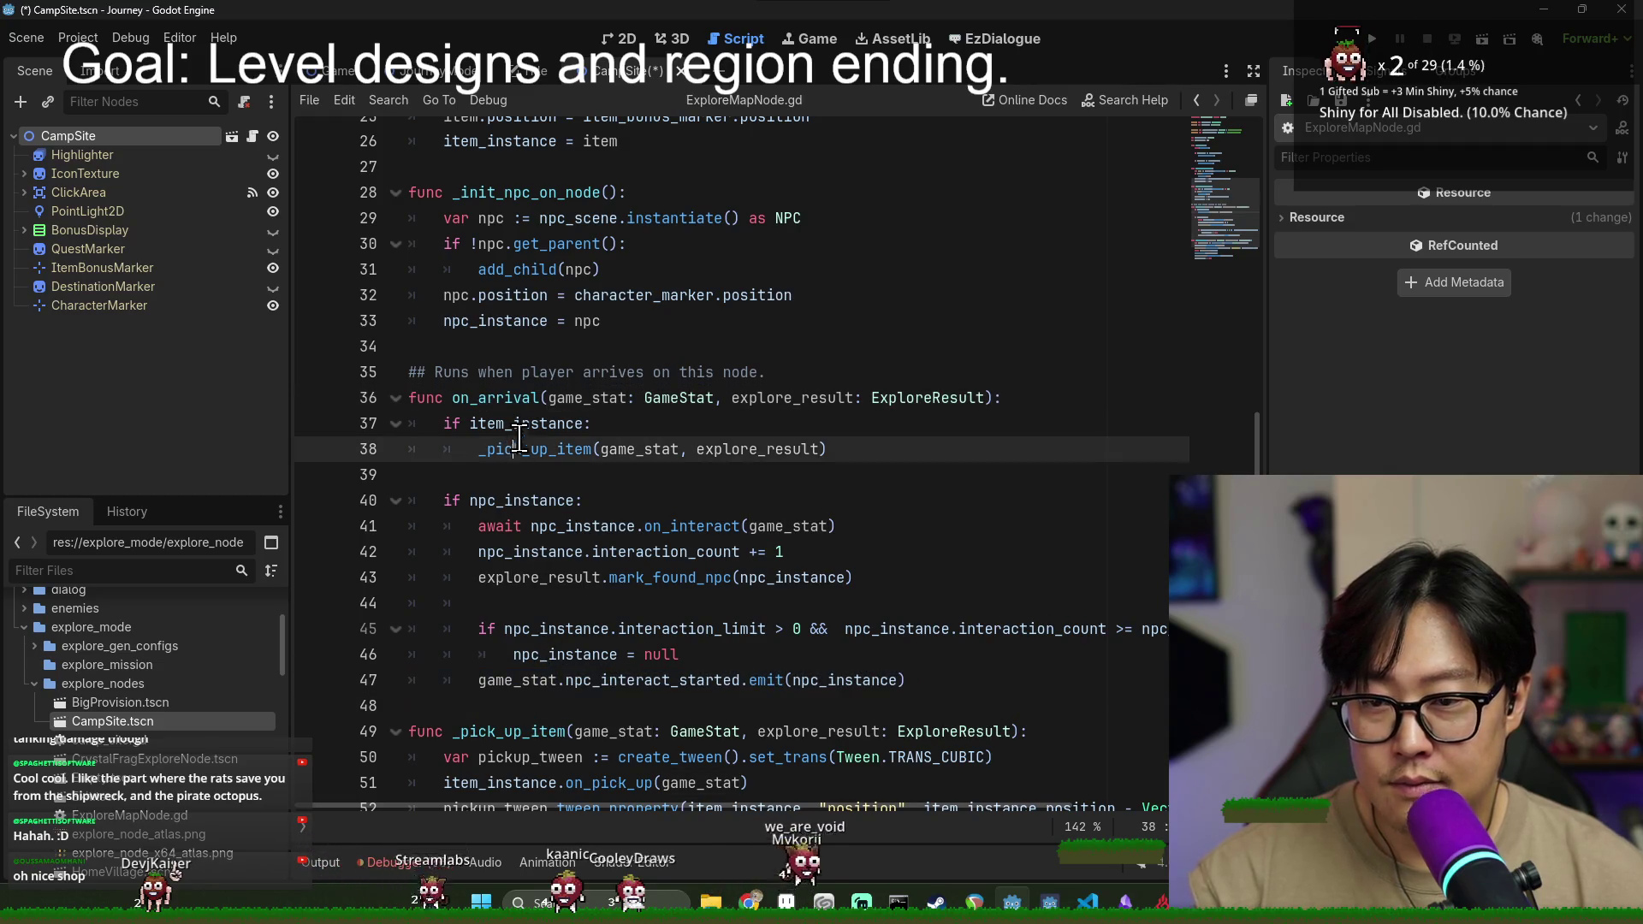
{"action": "scroll", "coordinate": [622, 446], "scroll_direction": "down", "scroll_amount": 2}
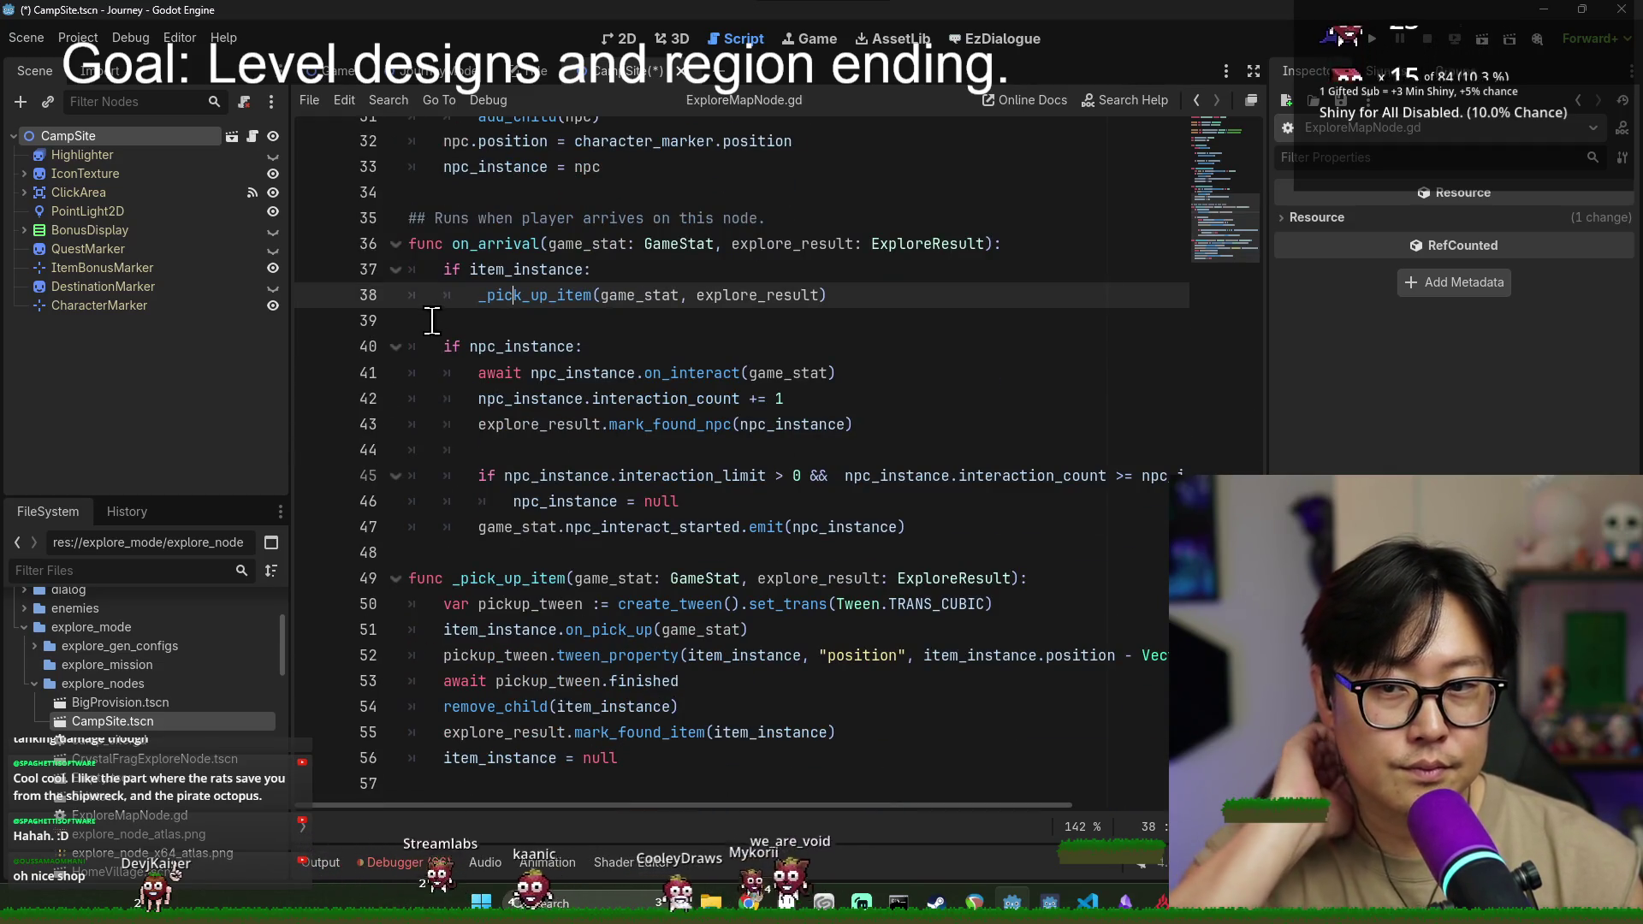
- Select the on_arrival comment and signature lines in ExploreMapNode.gd
{"action": "left_click", "coordinate": [478, 245]}
{"action": "scroll", "coordinate": [483, 271], "scroll_direction": "up", "scroll_amount": 1}
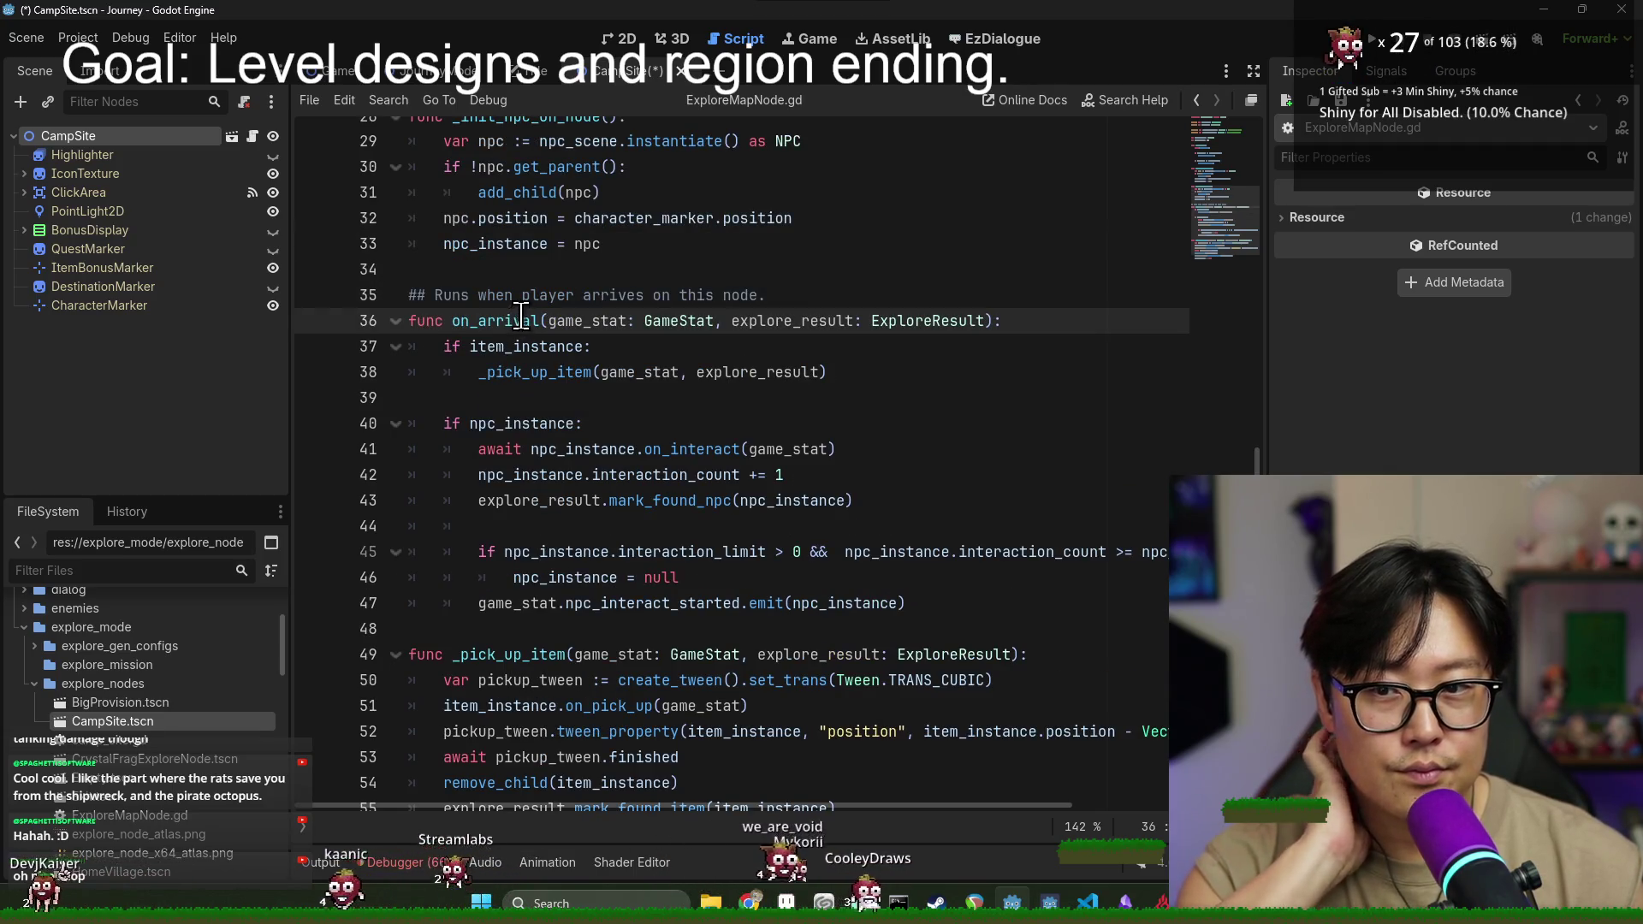
{"action": "scroll", "coordinate": [532, 314], "scroll_direction": "up", "scroll_amount": 2}
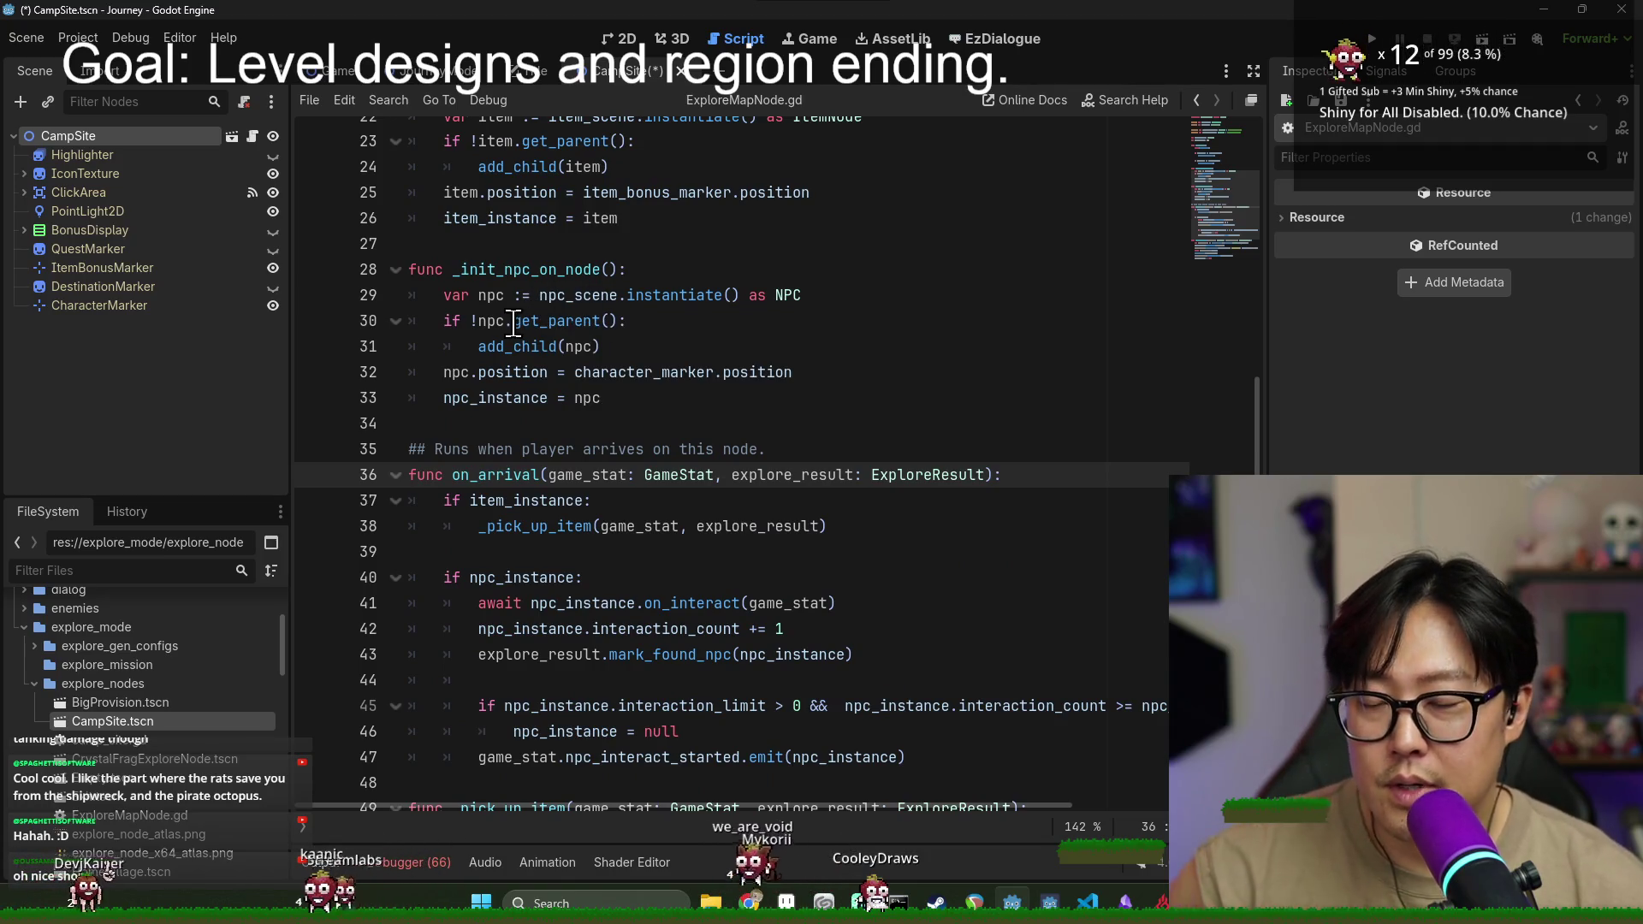
{"action": "left_click", "coordinate": [441, 425]}
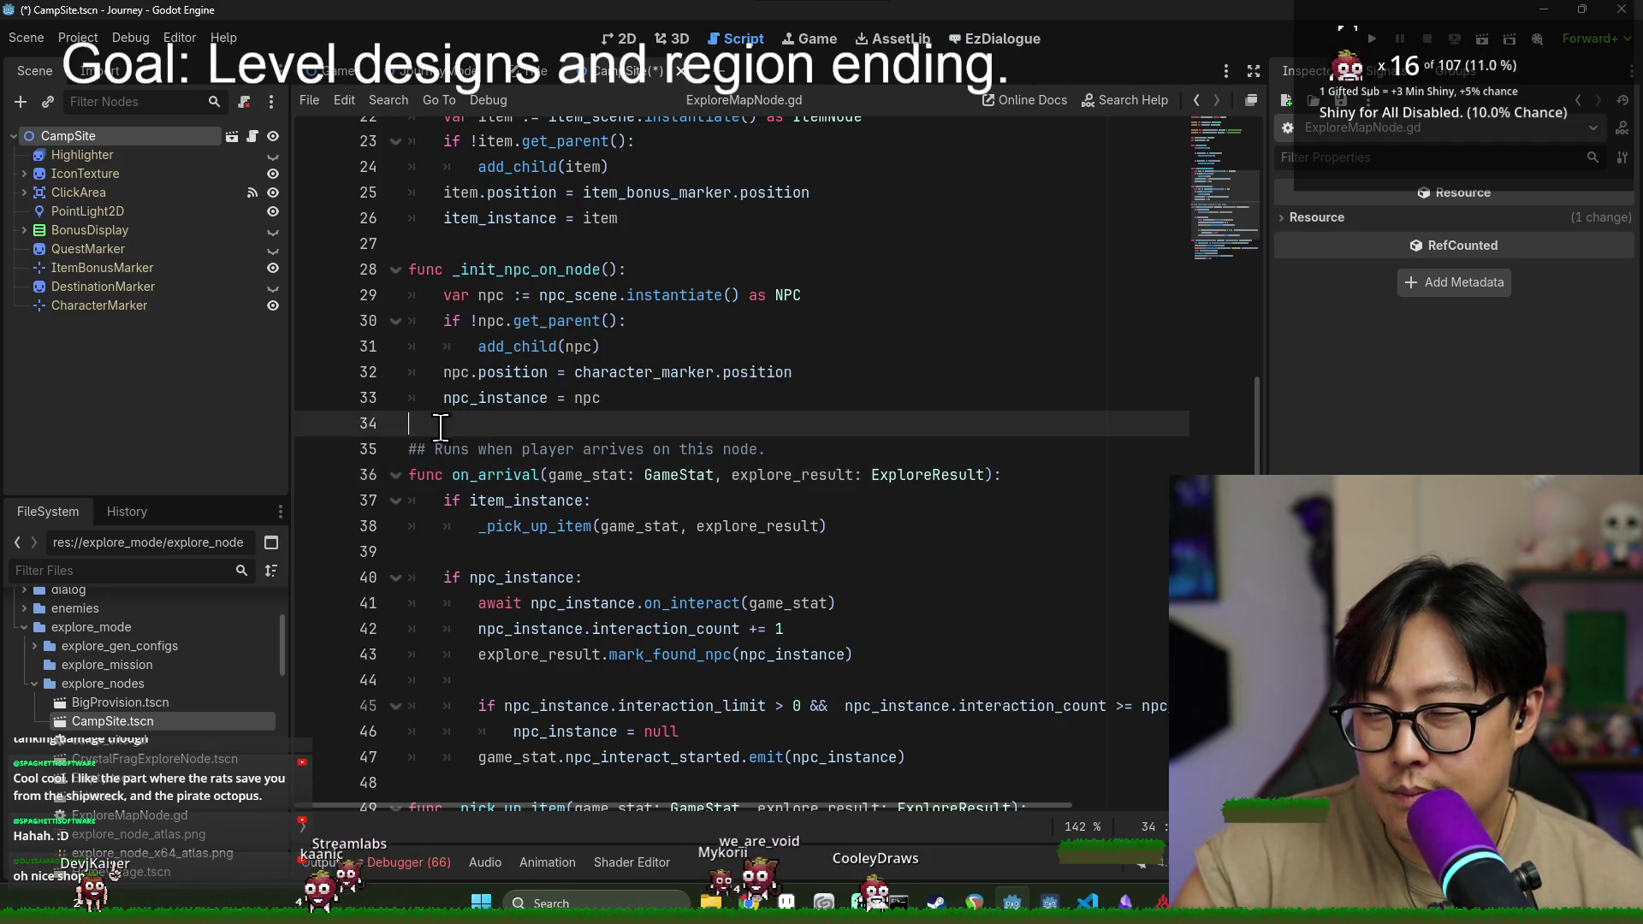
{"action": "left_click", "coordinate": [1021, 472]}
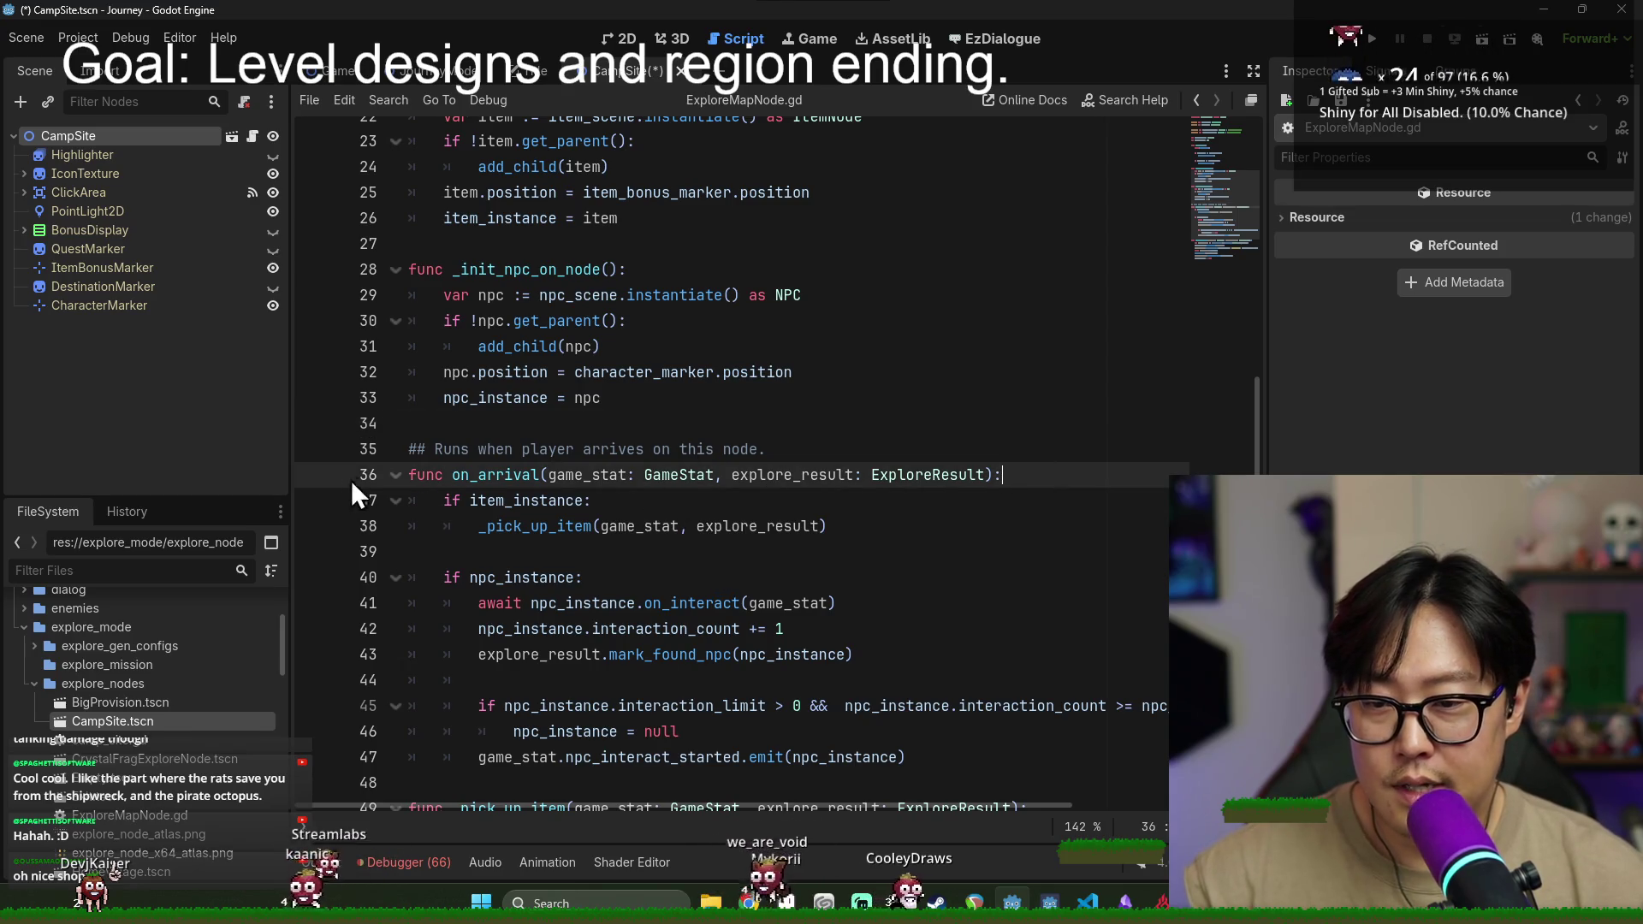
{"action": "left_click", "coordinate": [413, 451], "text": "shift"}
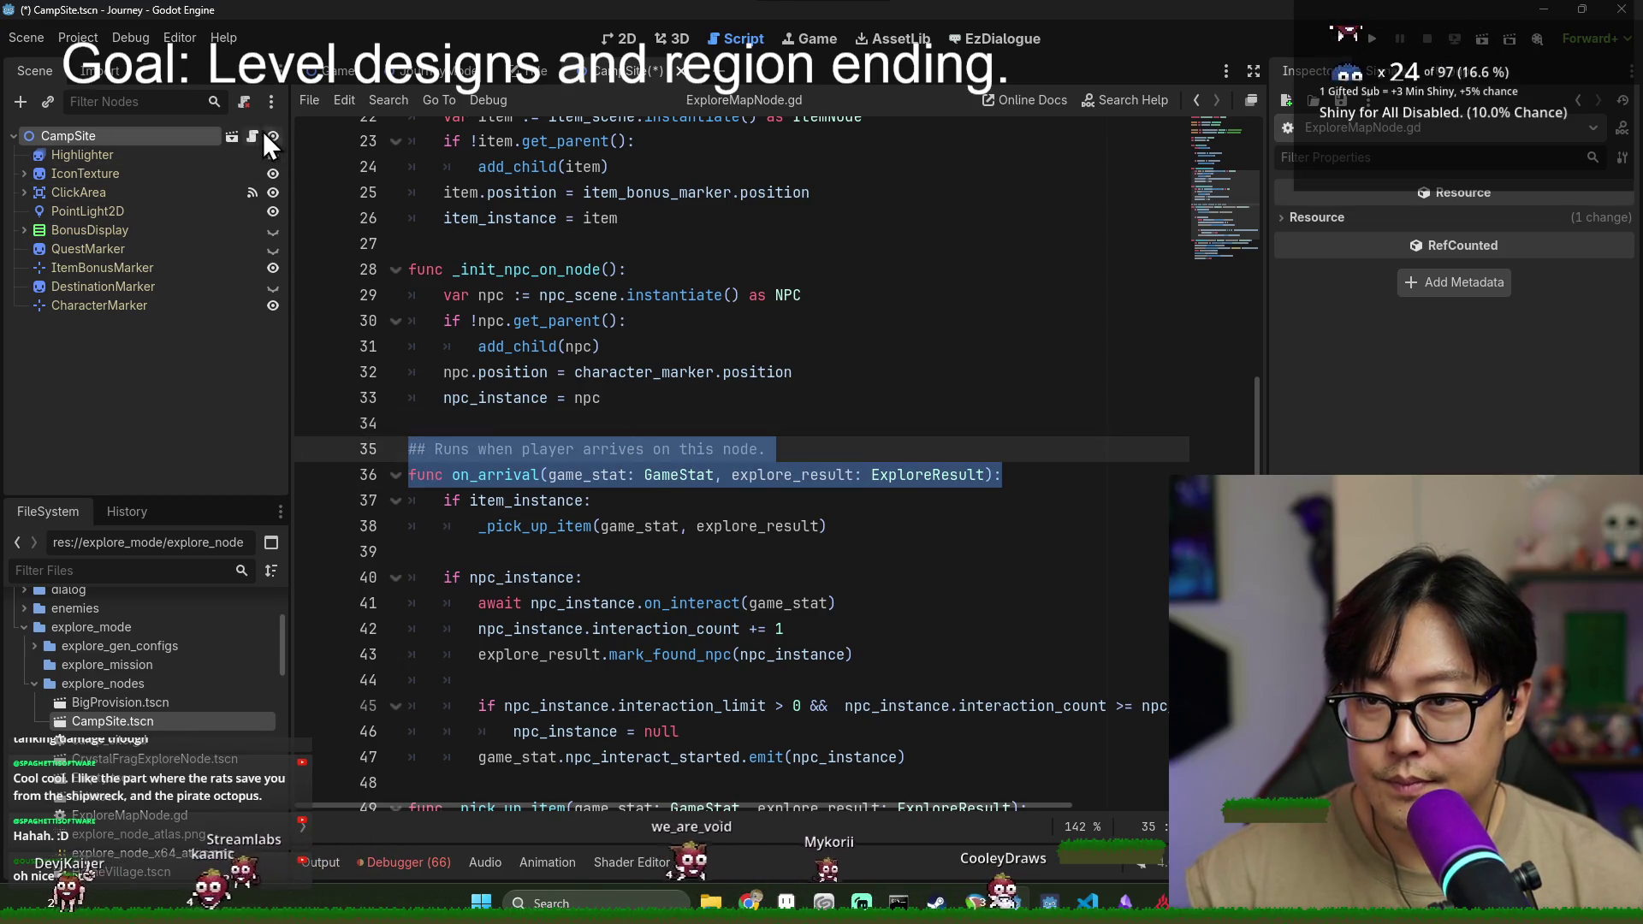
- Add 'class_name CampSite' to the first line of camp_site.gd and save
{"action": "left_click", "coordinate": [253, 136]}
{"action": "key", "text": "Home"}
{"action": "type", "text": "clas"}
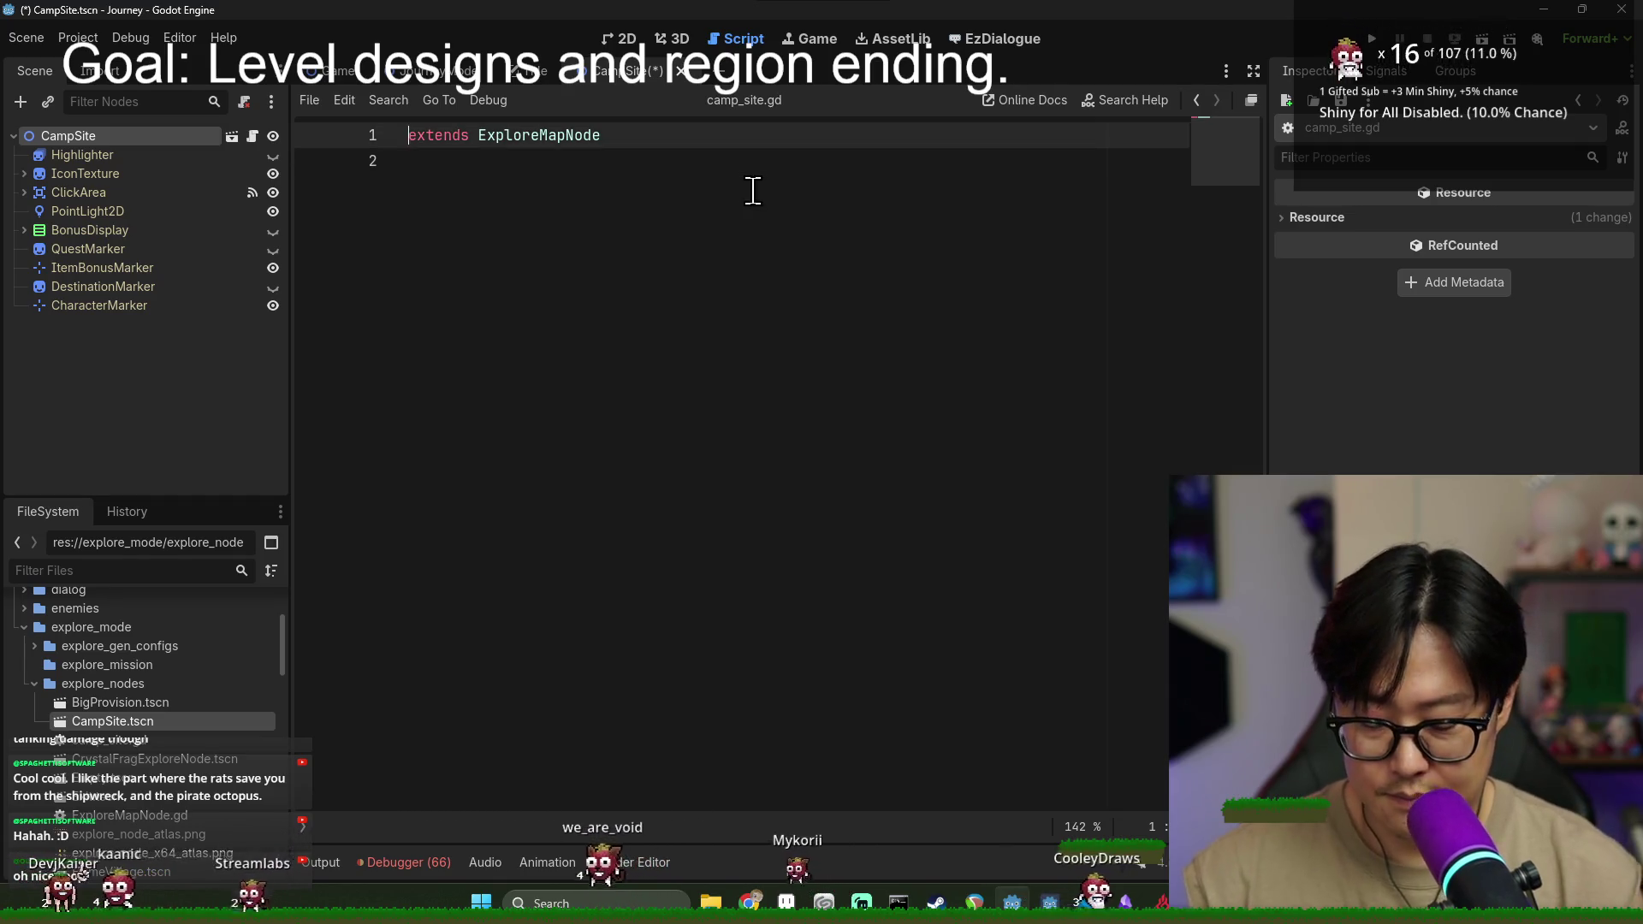
{"action": "type", "text": "s_name CampSite"}
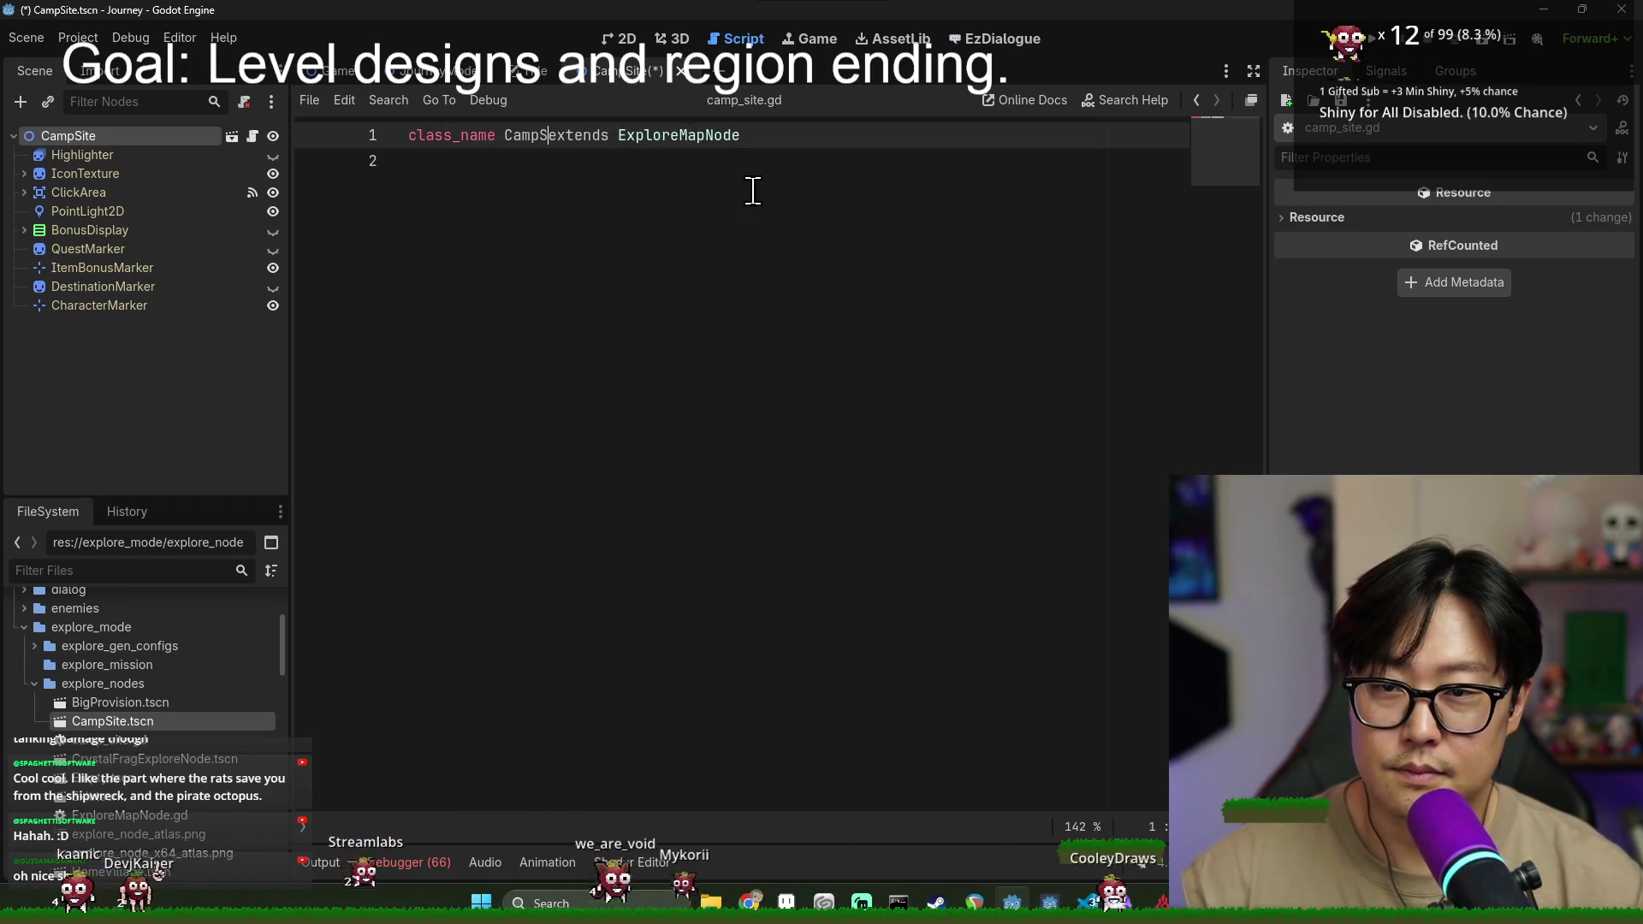
{"action": "key", "text": "ctrl+s"}
{"action": "left_click", "coordinate": [86, 135]}
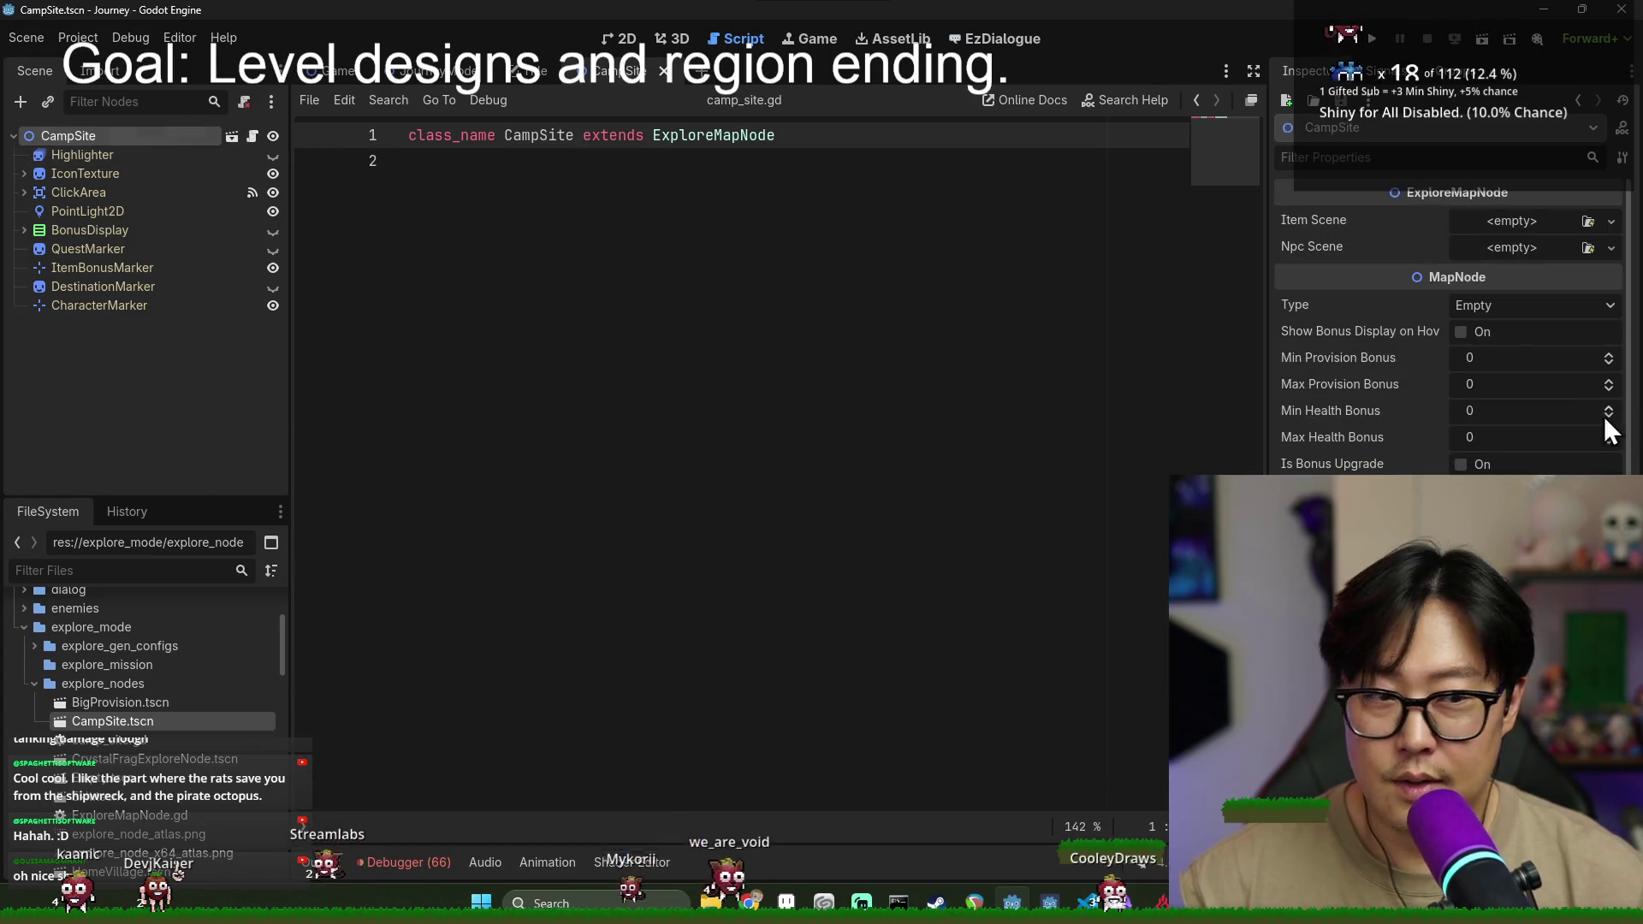
- Review CampSite's Inspector and leave the MapNode Type dropdown on Empty
{"action": "scroll", "coordinate": [1506, 411], "scroll_direction": "down", "scroll_amount": 5}
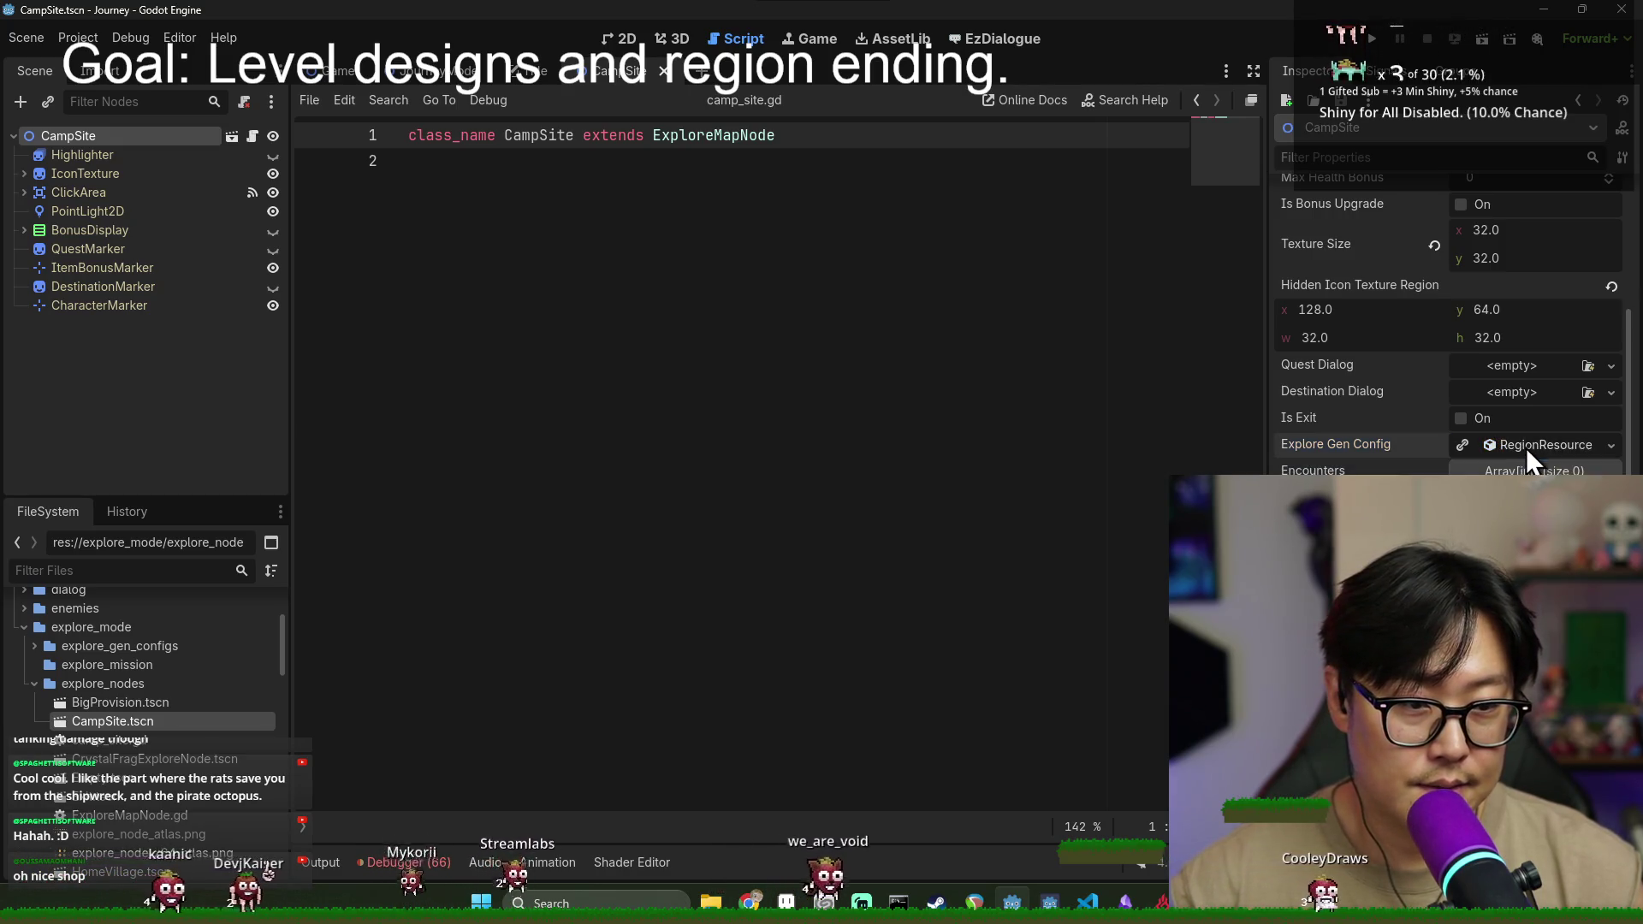
{"action": "scroll", "coordinate": [1527, 449], "scroll_direction": "up", "scroll_amount": 3}
{"action": "scroll", "coordinate": [1530, 462], "scroll_direction": "down", "scroll_amount": 4}
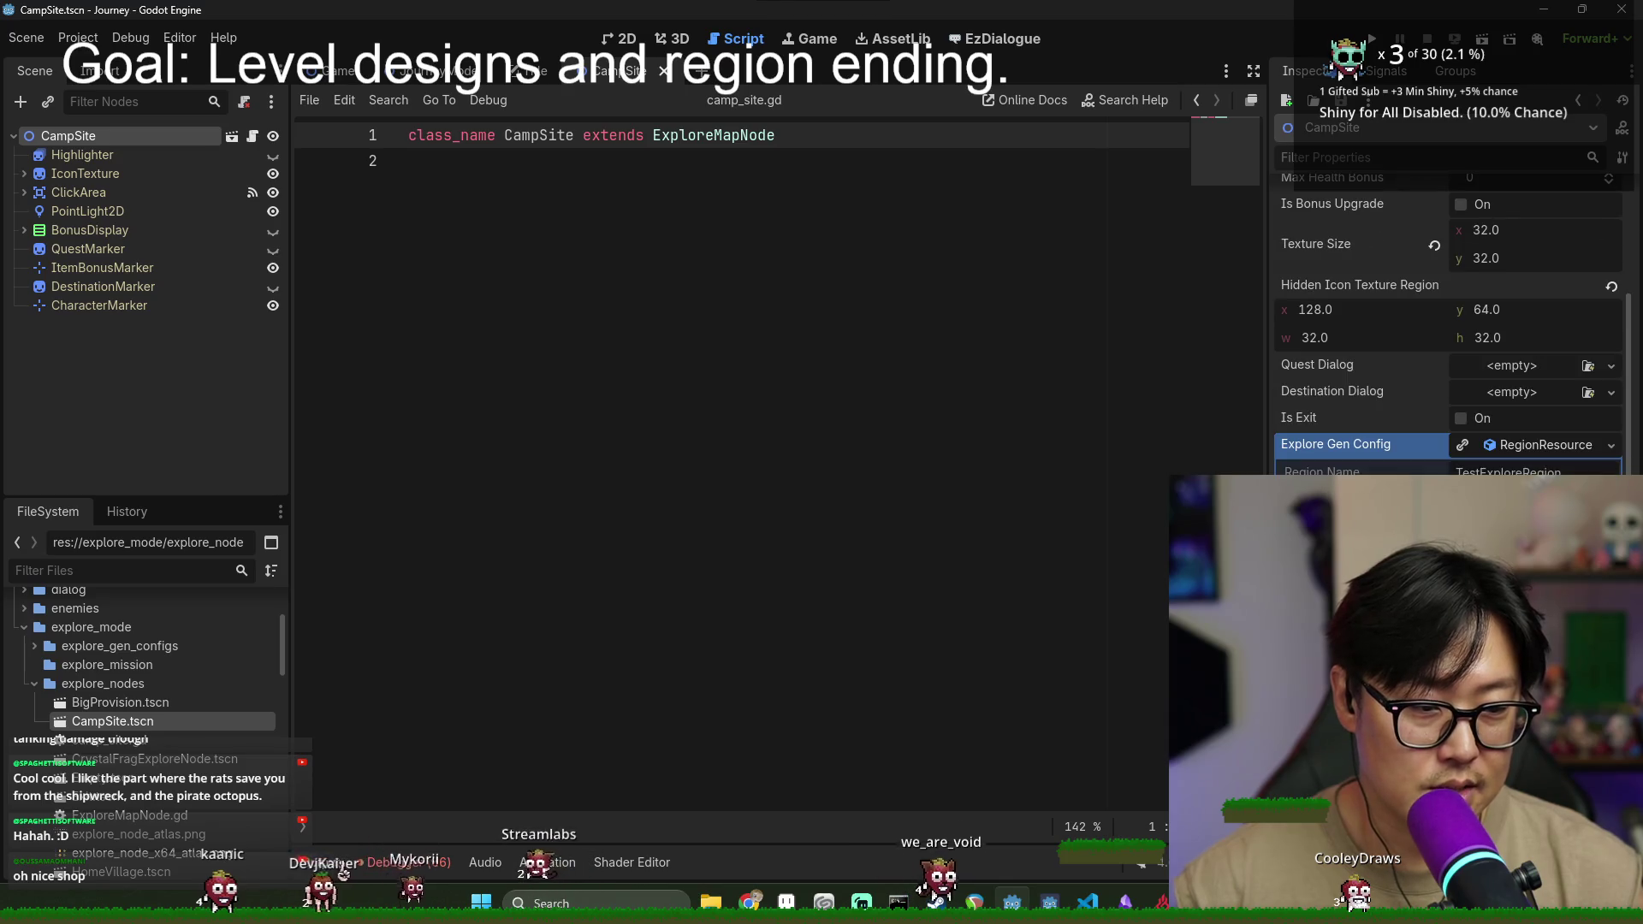
{"action": "scroll", "coordinate": [1538, 455], "scroll_direction": "up", "scroll_amount": 4}
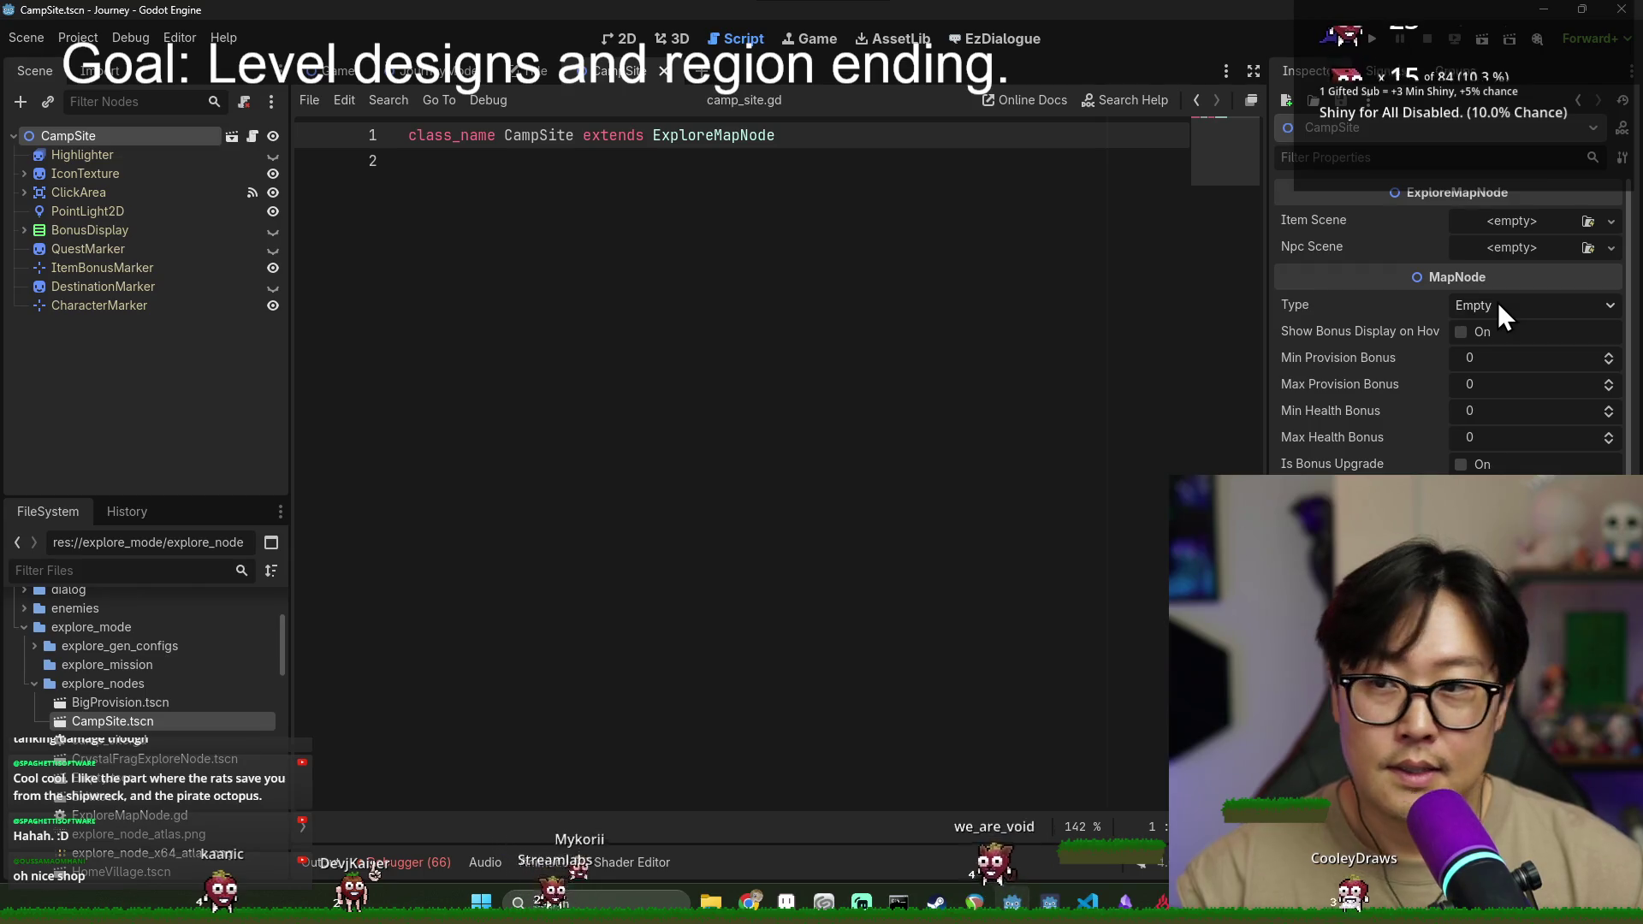
{"action": "left_click", "coordinate": [1498, 303]}
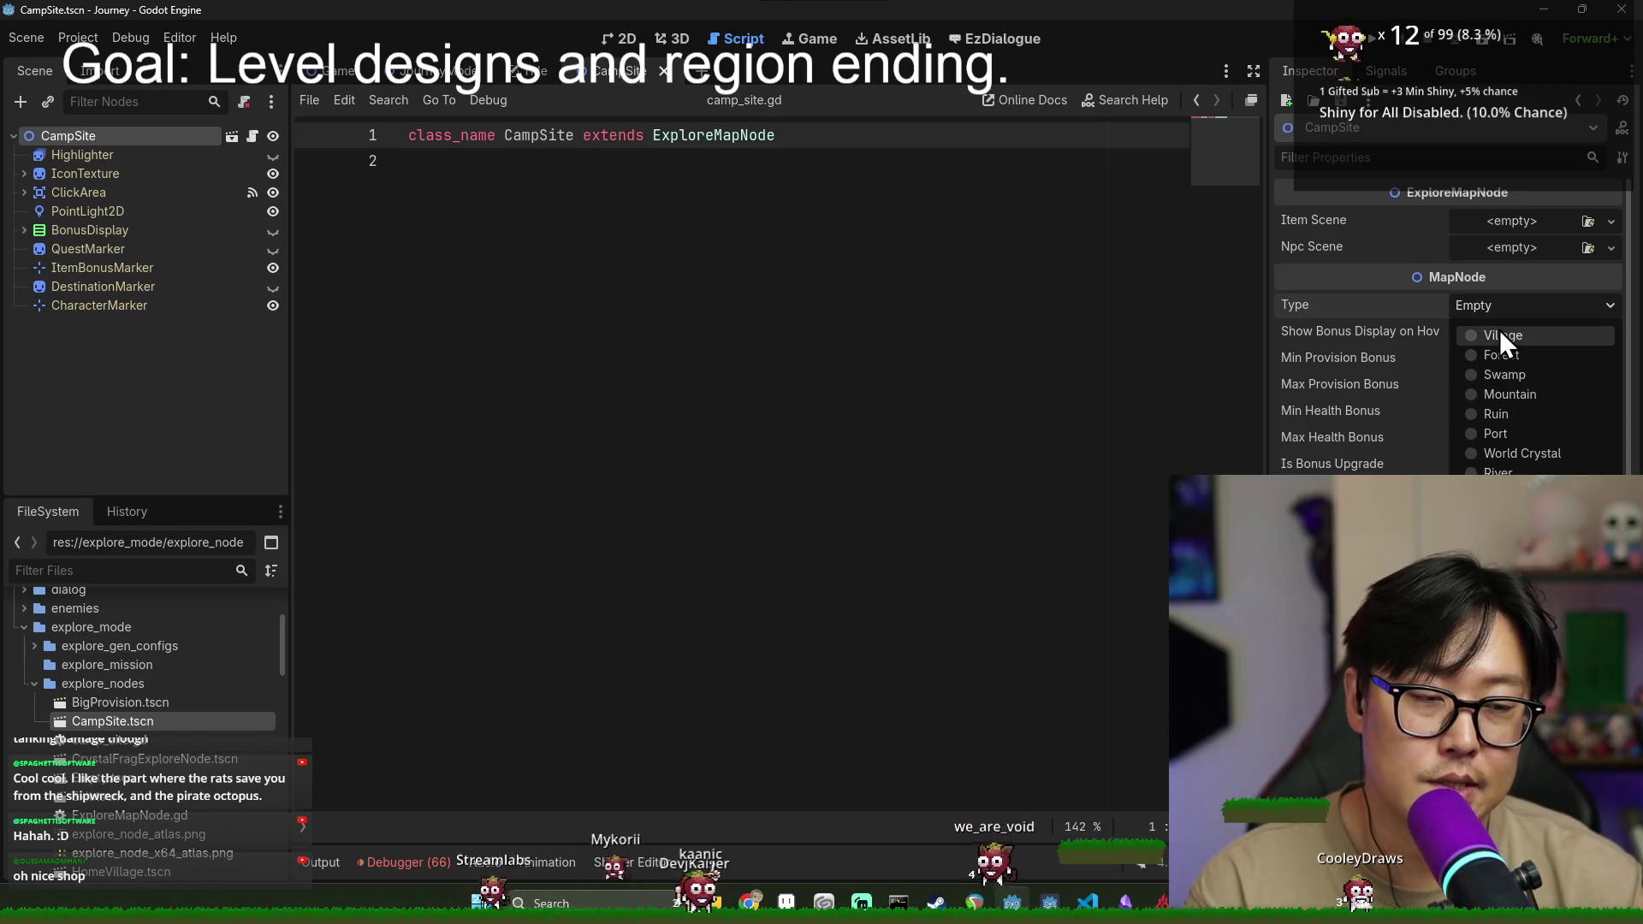
{"action": "left_click", "coordinate": [856, 385]}
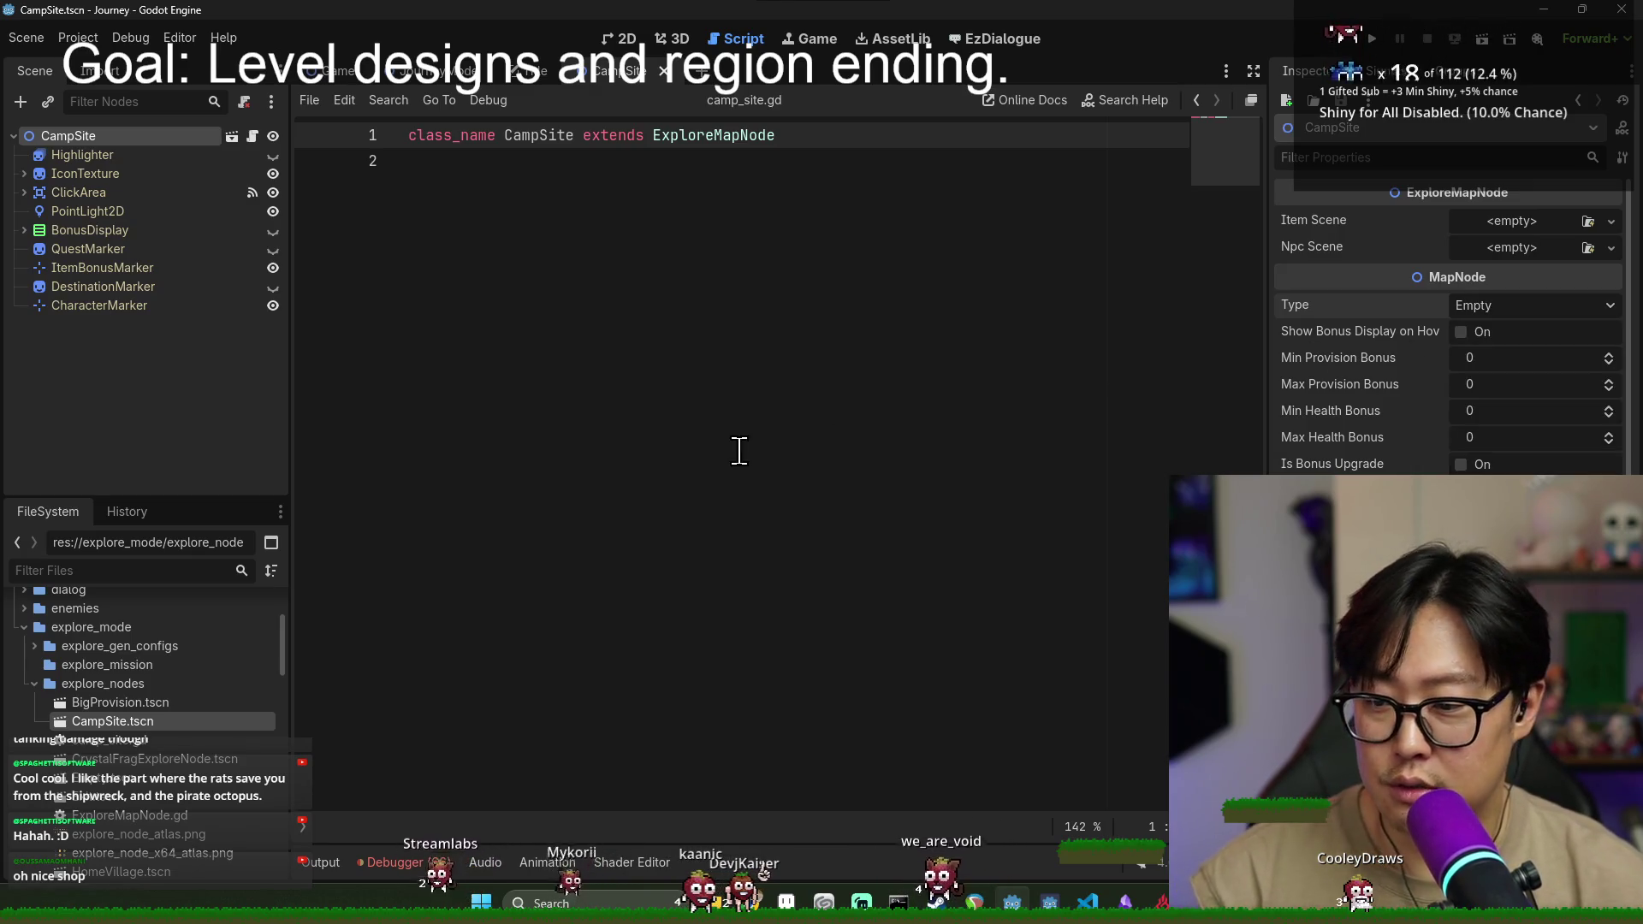
- Paste the on_arrival(game_stat: GameStat, explore_result: ExploreResult) signature into camp_site.gd, without the comment
{"action": "left_click", "coordinate": [494, 193]}
{"action": "key", "text": "ctrl+v"}
{"action": "left_click", "coordinate": [591, 186]}
{"action": "key", "text": "ctrl+x"}
- Write the body line super.on_arrival(game_stat, explore_result) using autocomplete
{"action": "left_click", "coordinate": [1112, 188]}
{"action": "key", "text": "Return"}
{"action": "type", "text": "sy"}
{"action": "key", "text": "BackSpace"}
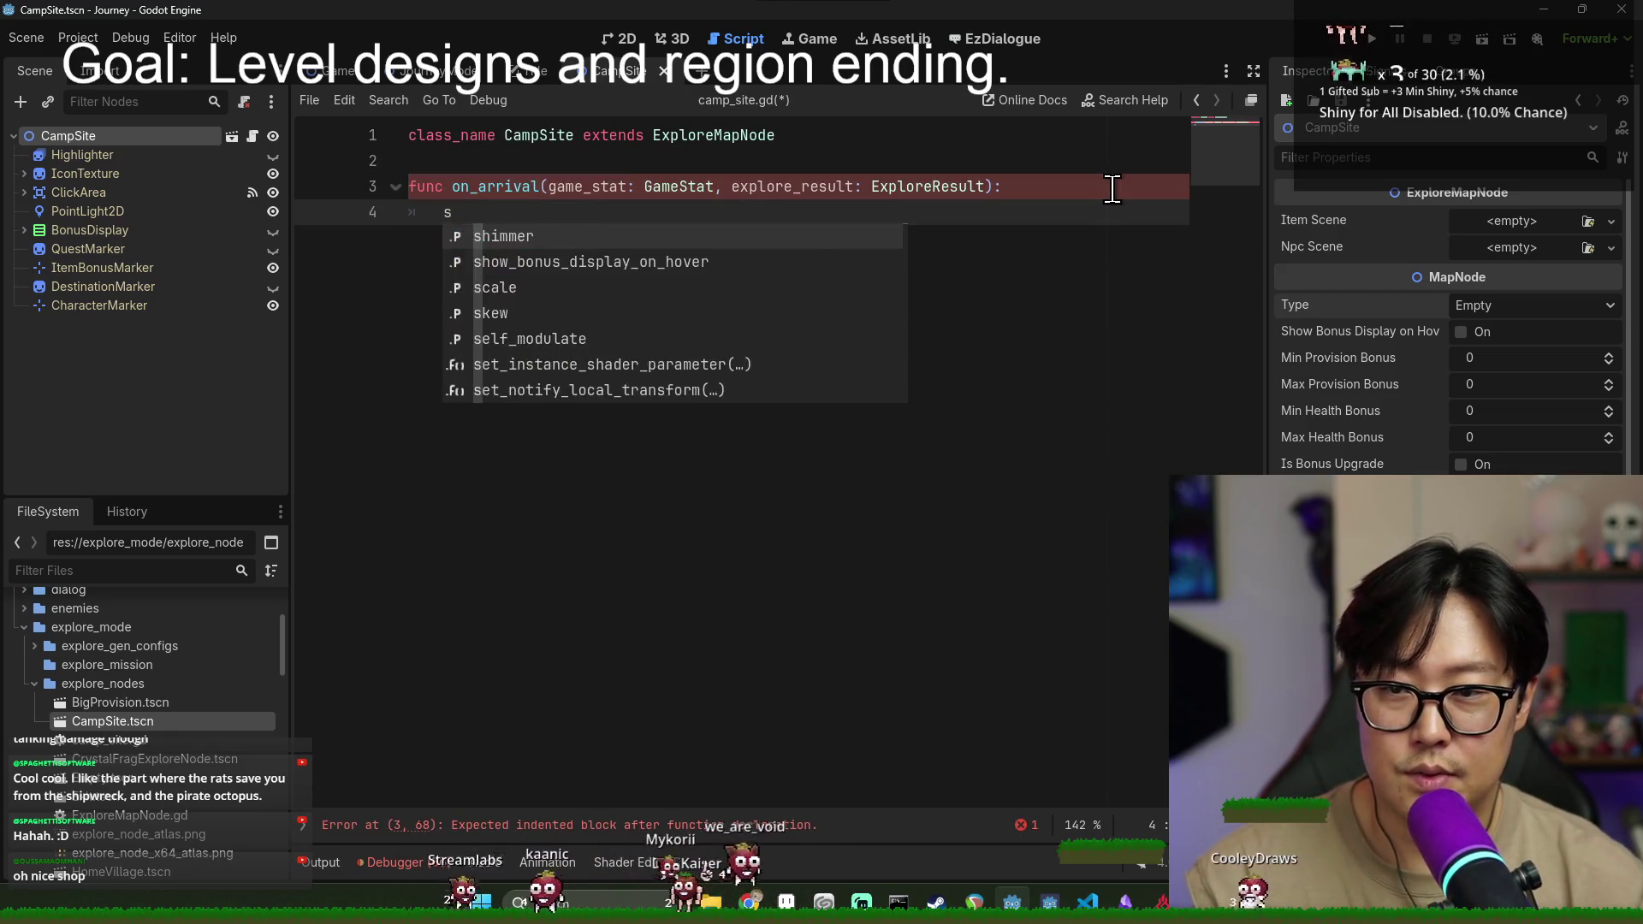
{"action": "type", "text": "uper.on"}
{"action": "key", "text": "Return"}
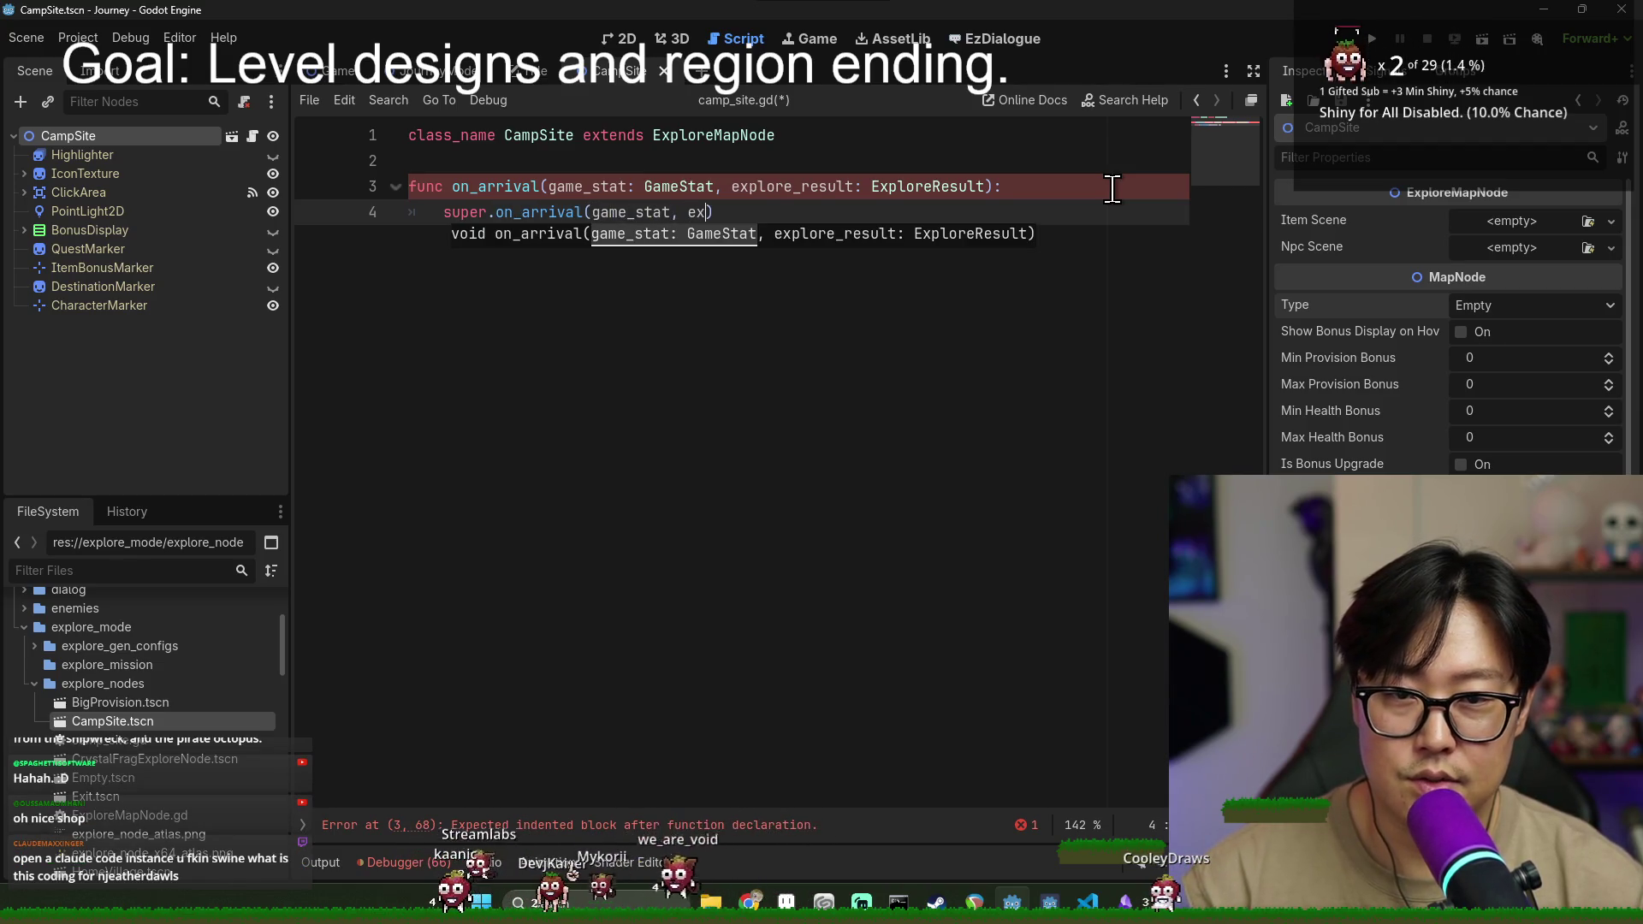
{"action": "key", "text": "Return"}
{"action": "key", "text": "End"}
{"action": "key", "text": "Return"}
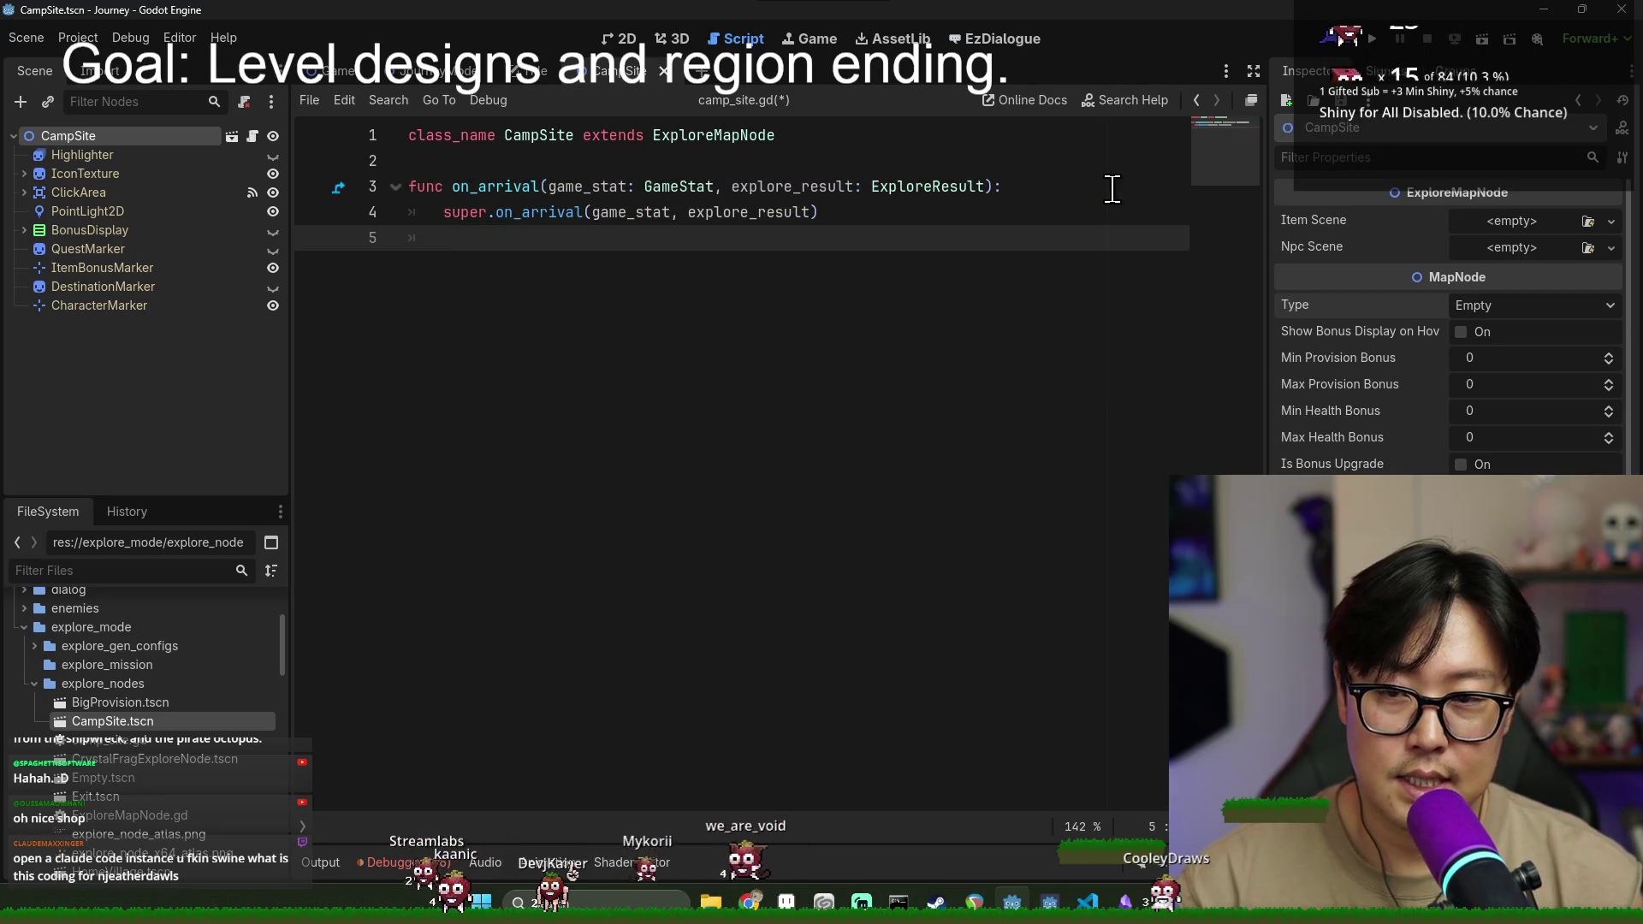
{"action": "key", "text": "Return"}
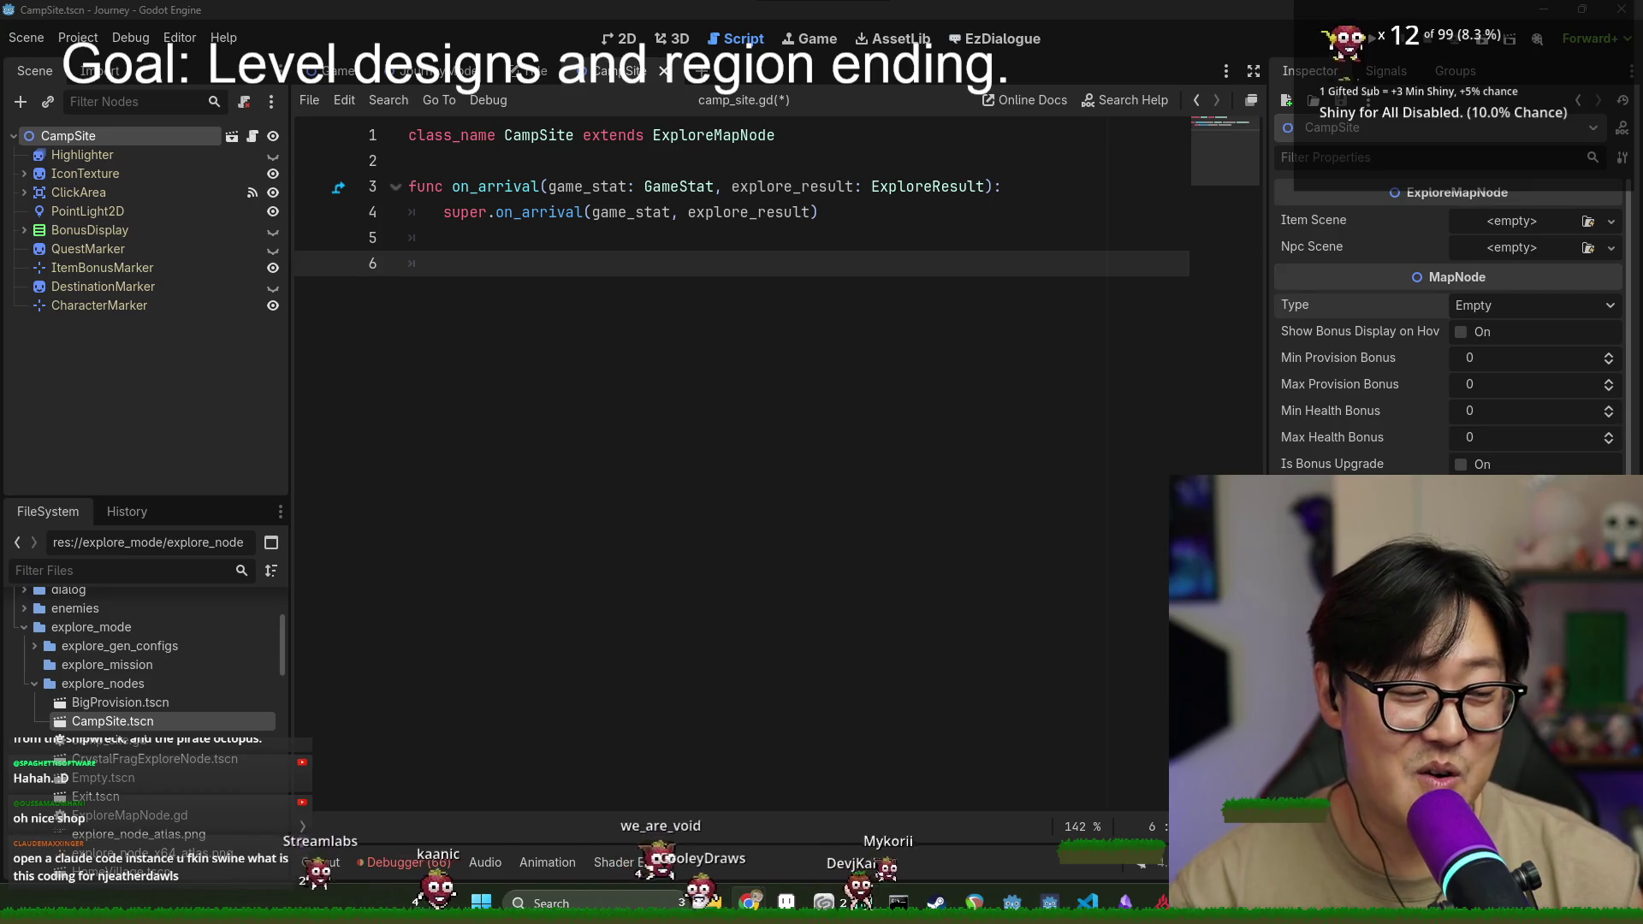
- Tidy the blank lines so line 6 is a fresh indented body line
{"action": "left_click", "coordinate": [474, 241]}
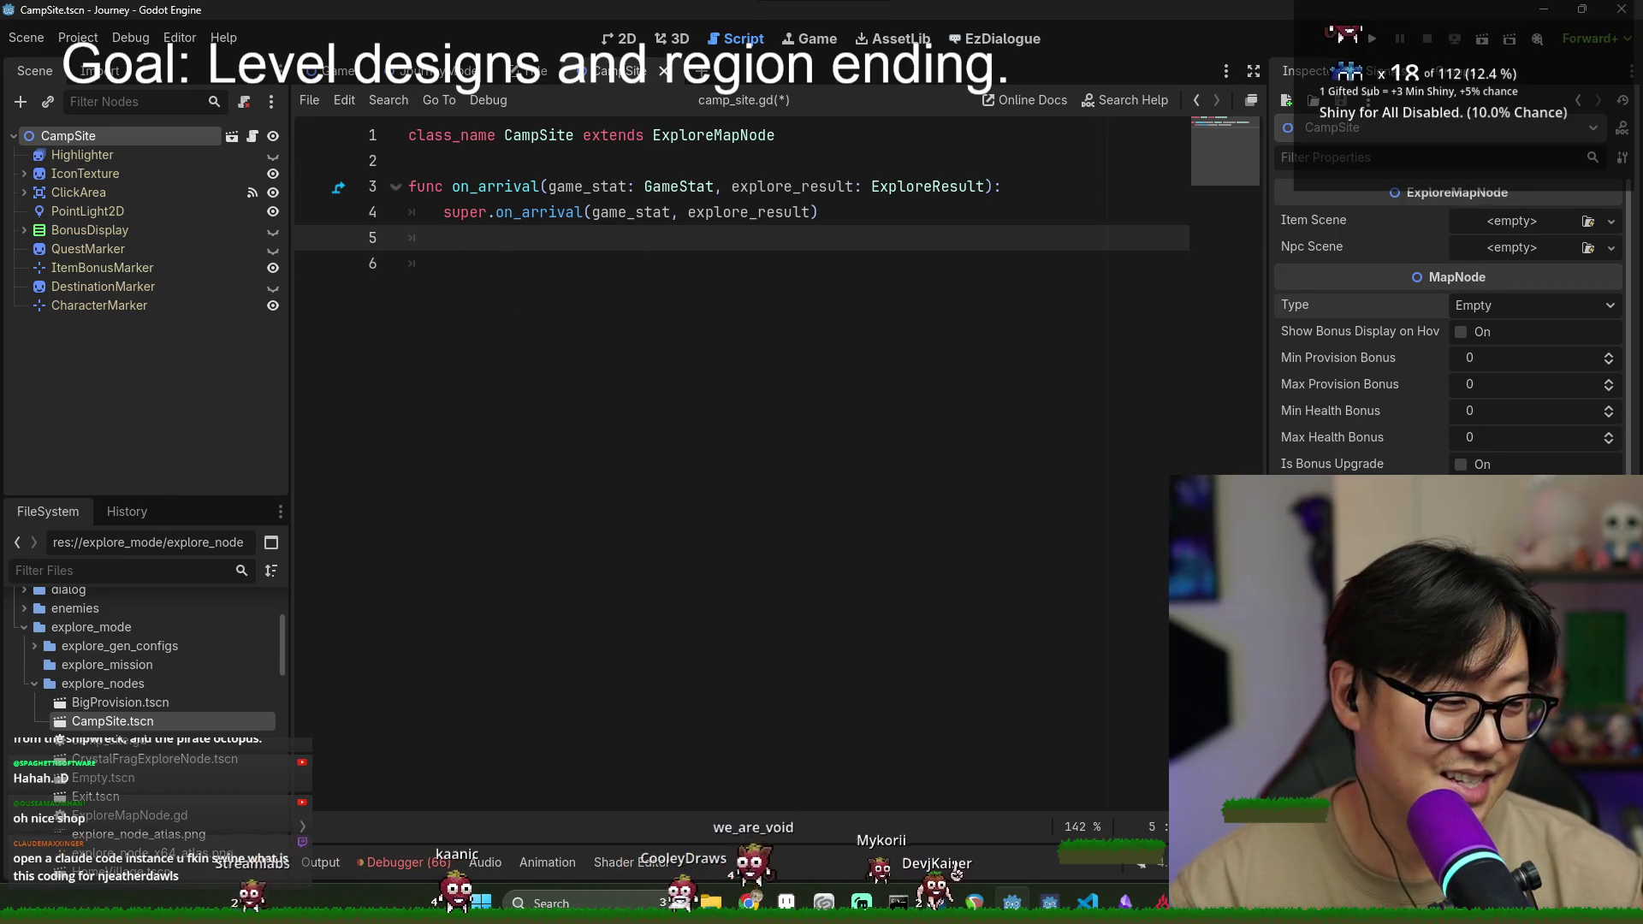
{"action": "left_click", "coordinate": [496, 264]}
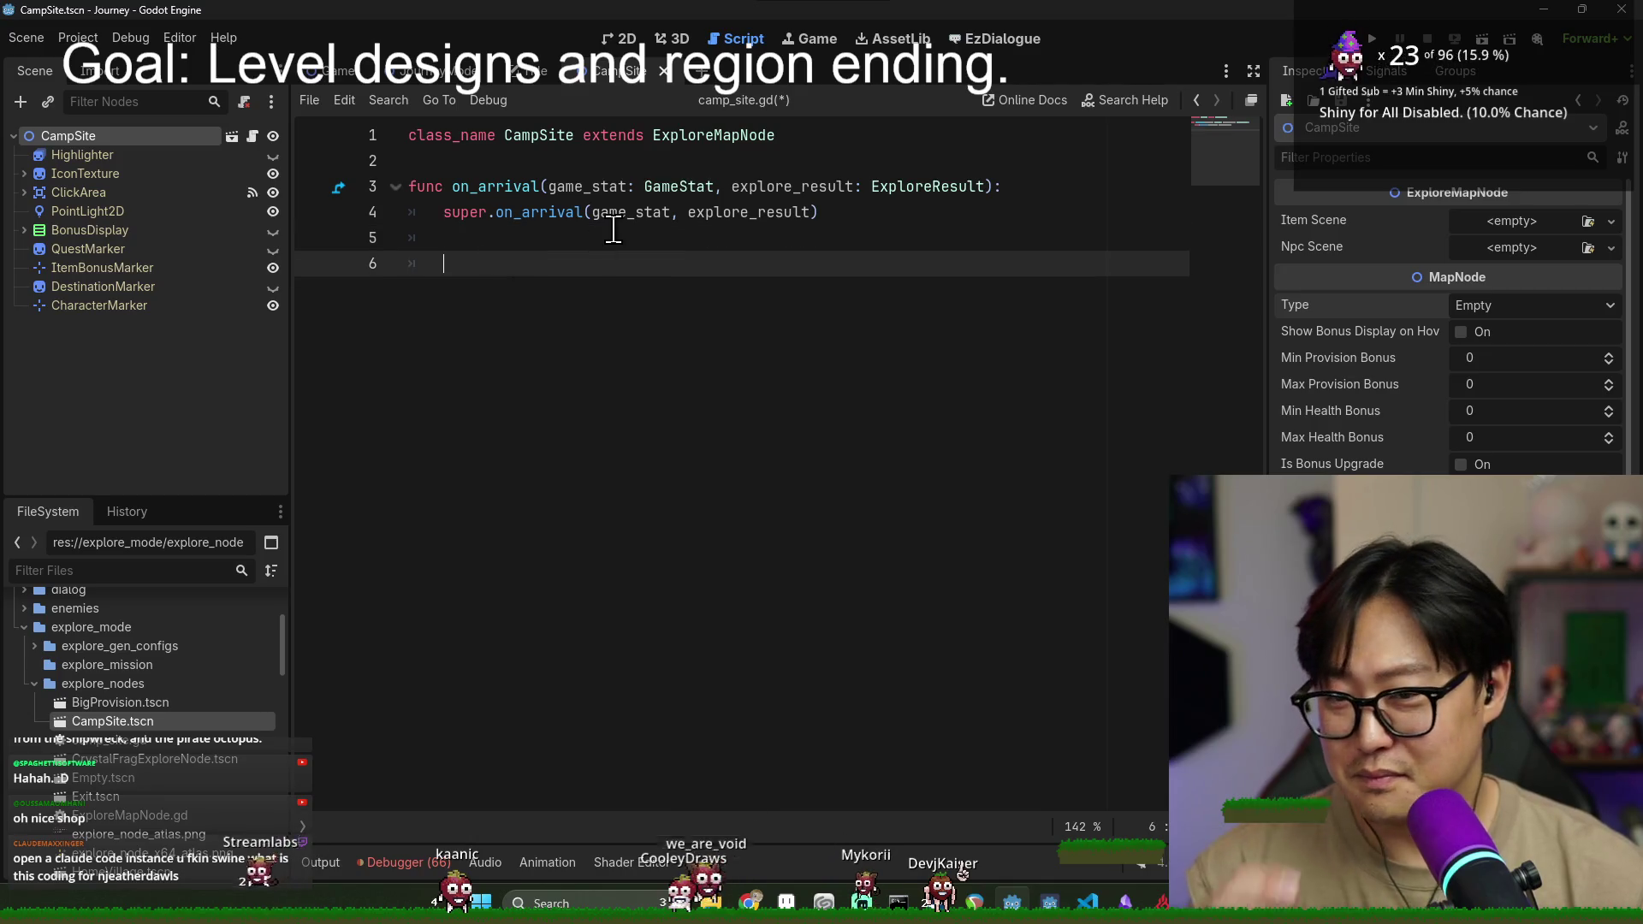
{"action": "key", "text": "BackSpace"}
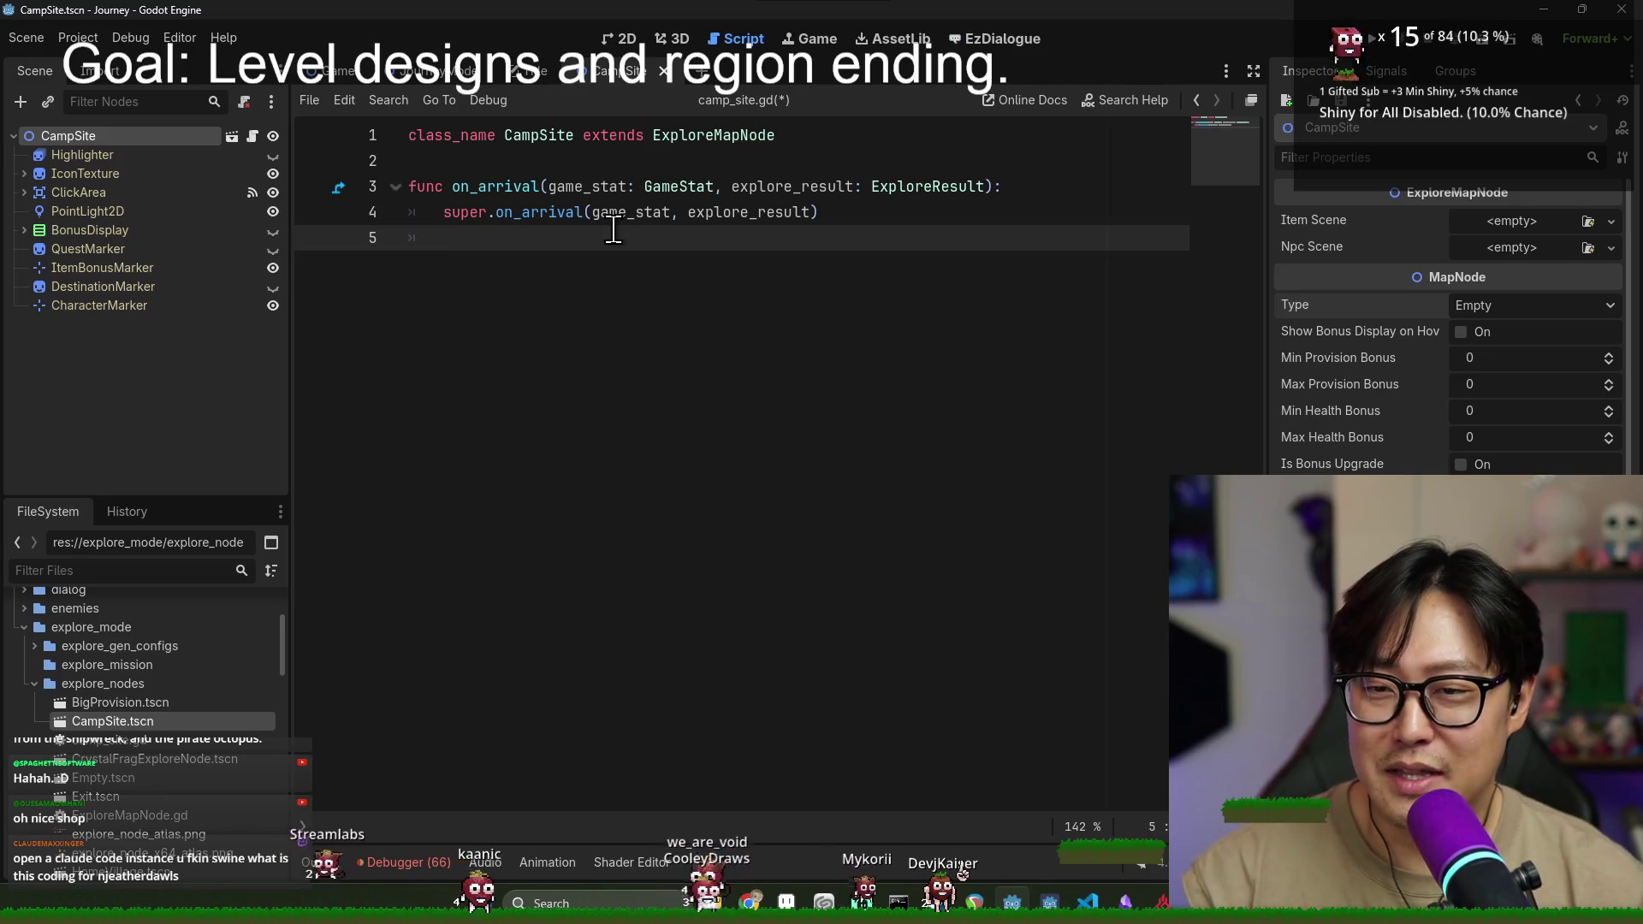
{"action": "key", "text": "Return"}
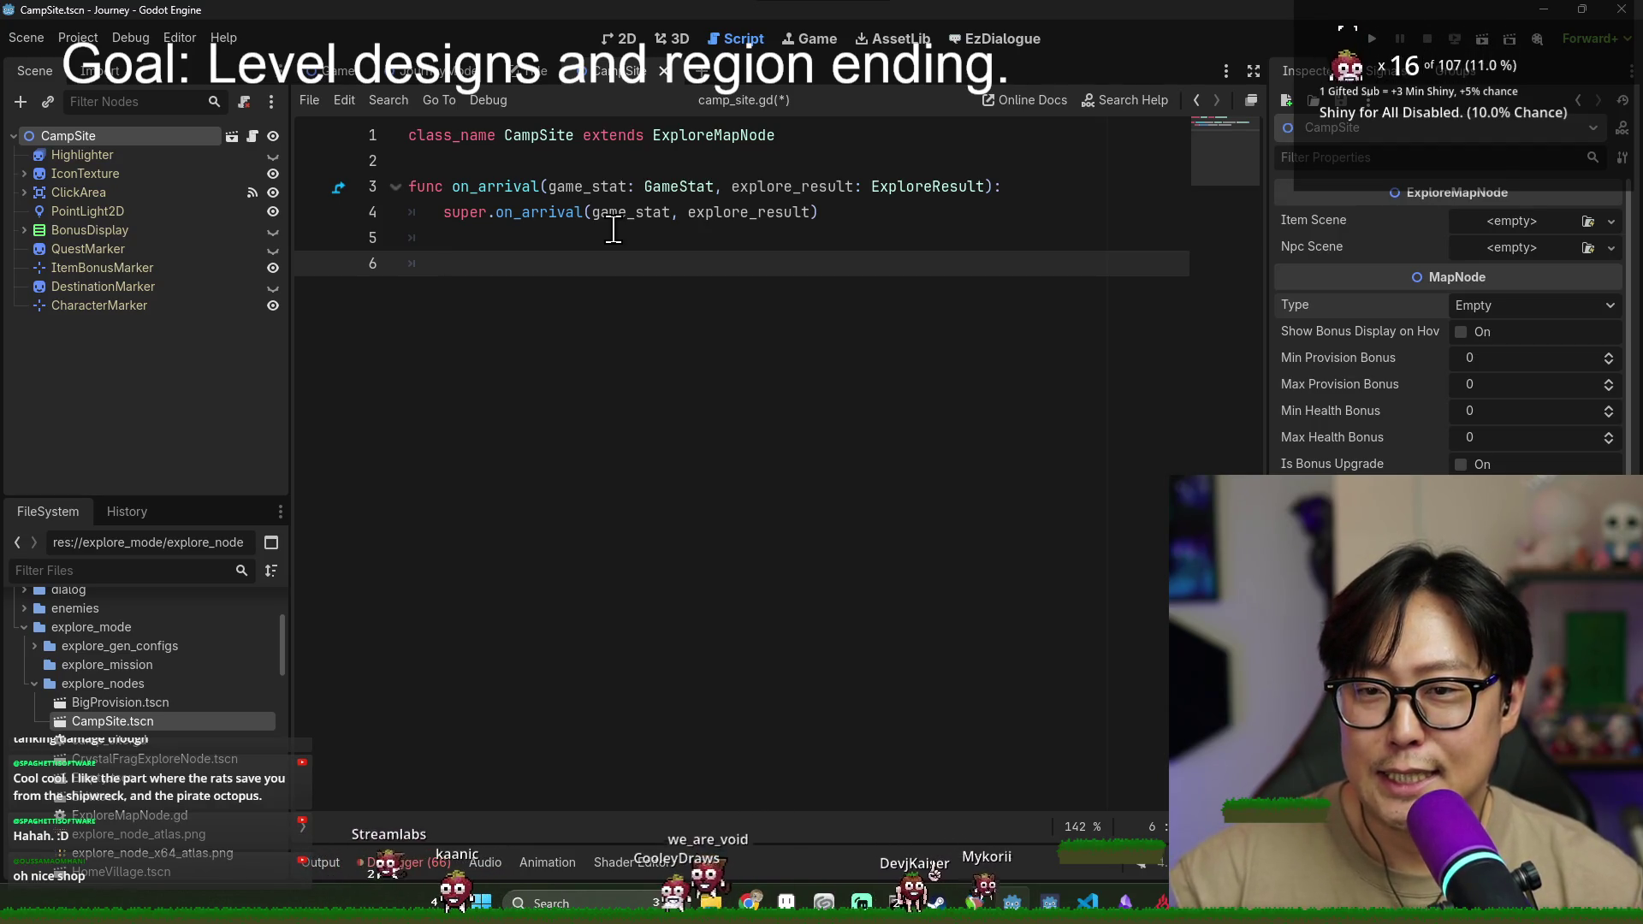
- Add NotificationControl.send_found_notification("Rest Site") on line 6 and save camp_site.gd
{"action": "type", "text": "Noti"}
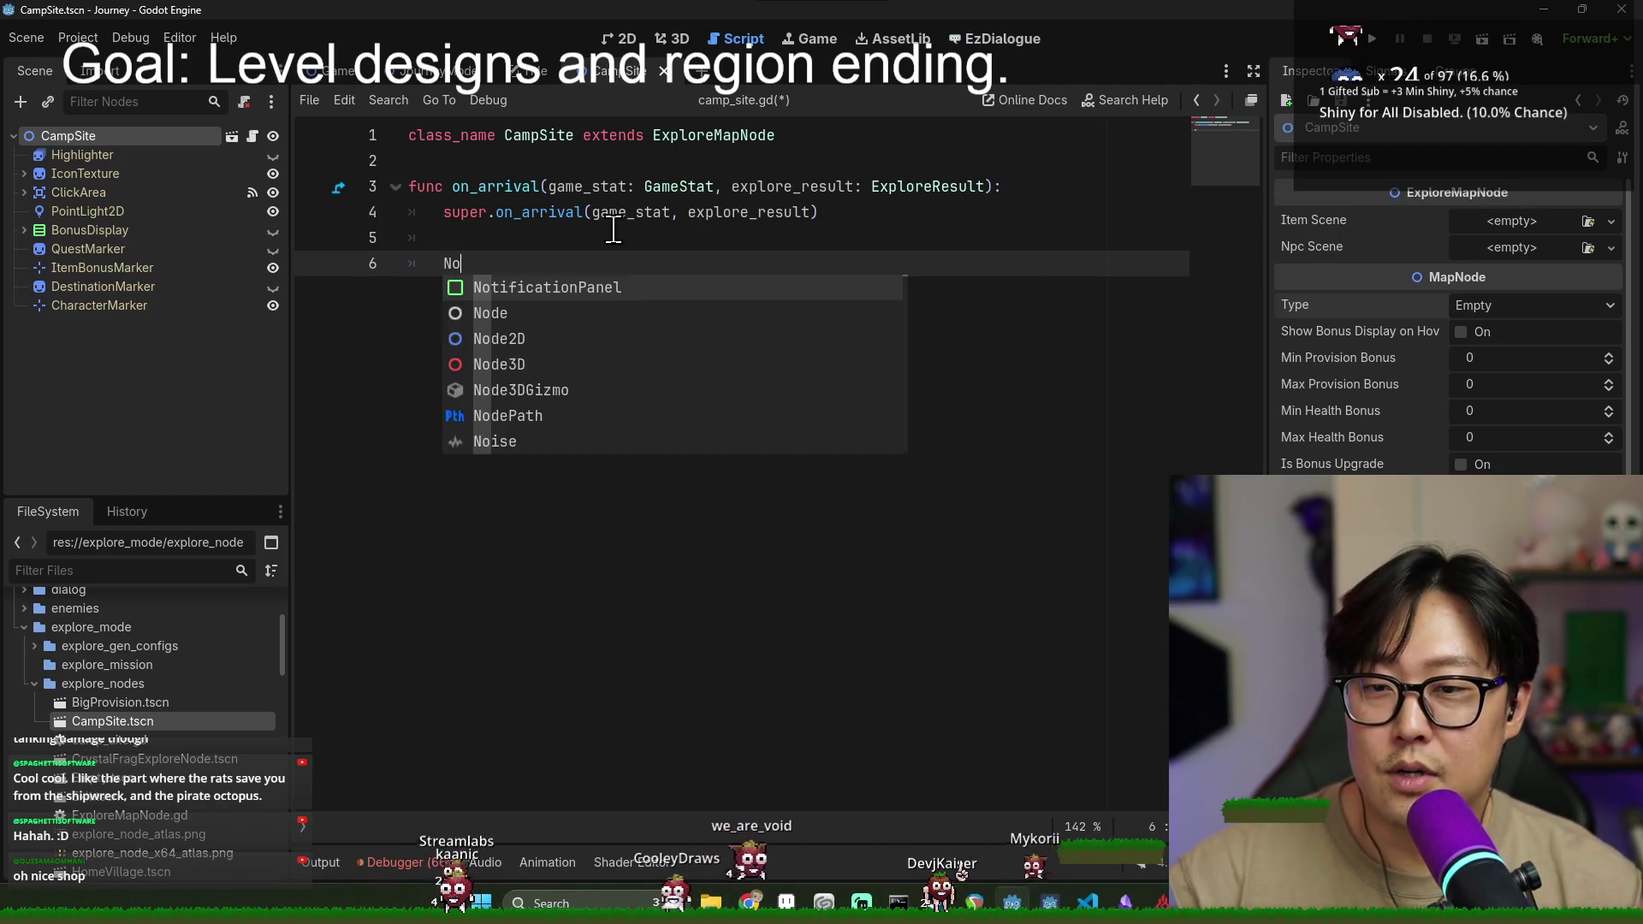
{"action": "key", "text": "Down"}
{"action": "key", "text": "Return"}
{"action": "type", "text": "."}
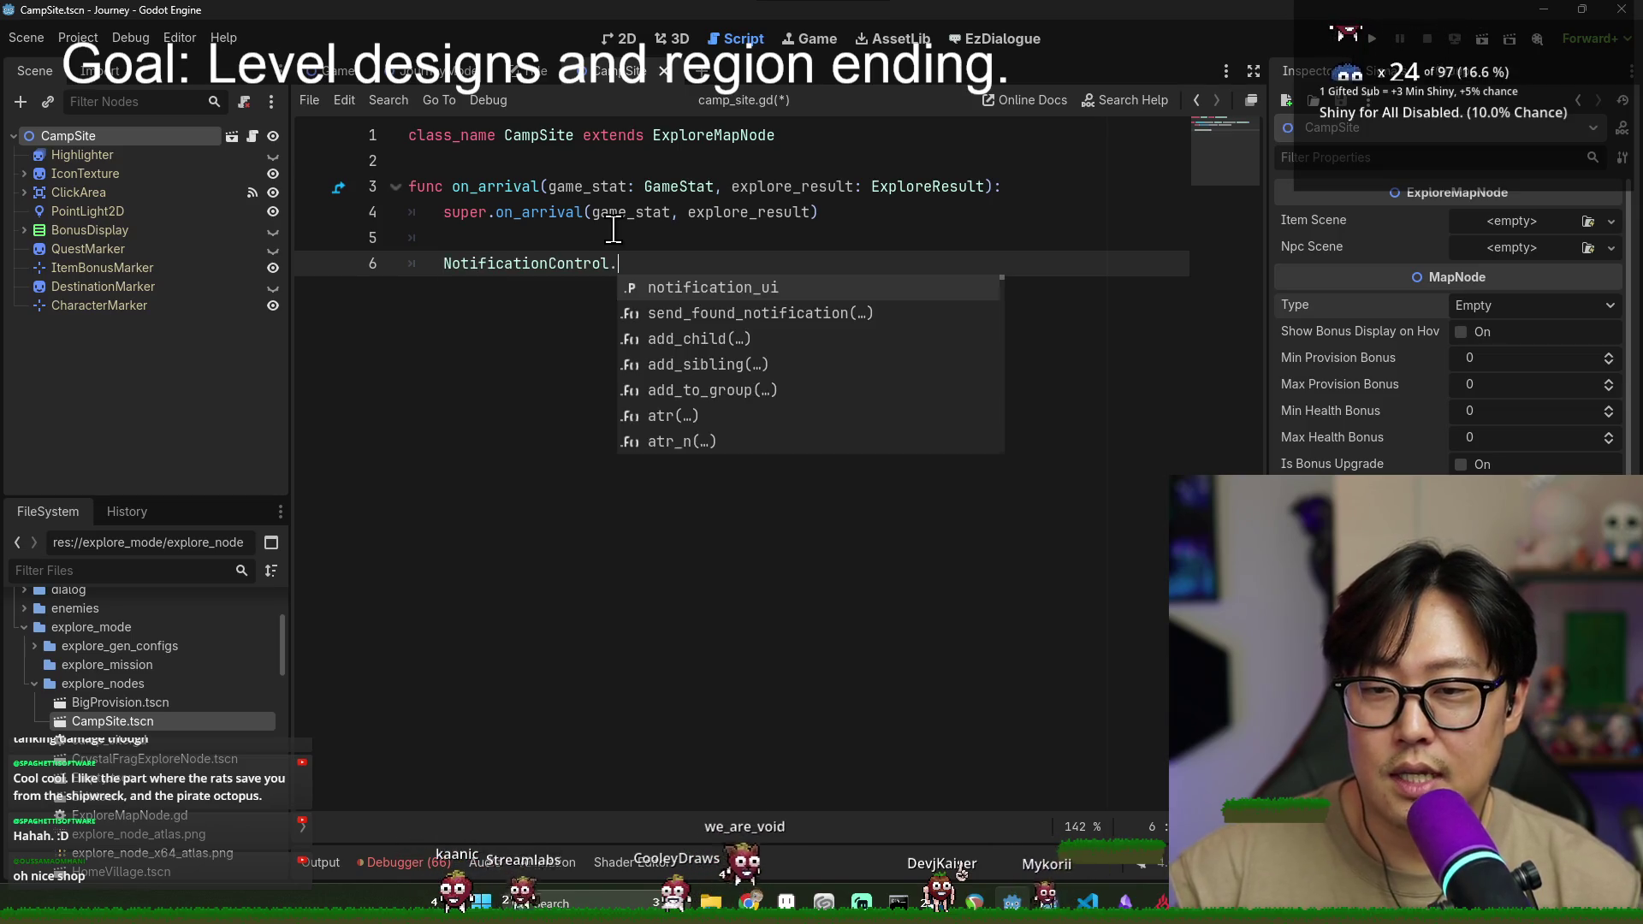
{"action": "key", "text": "Down"}
{"action": "key", "text": "Return"}
{"action": "type", "text": "\""}
{"action": "type", "text": "ca"}
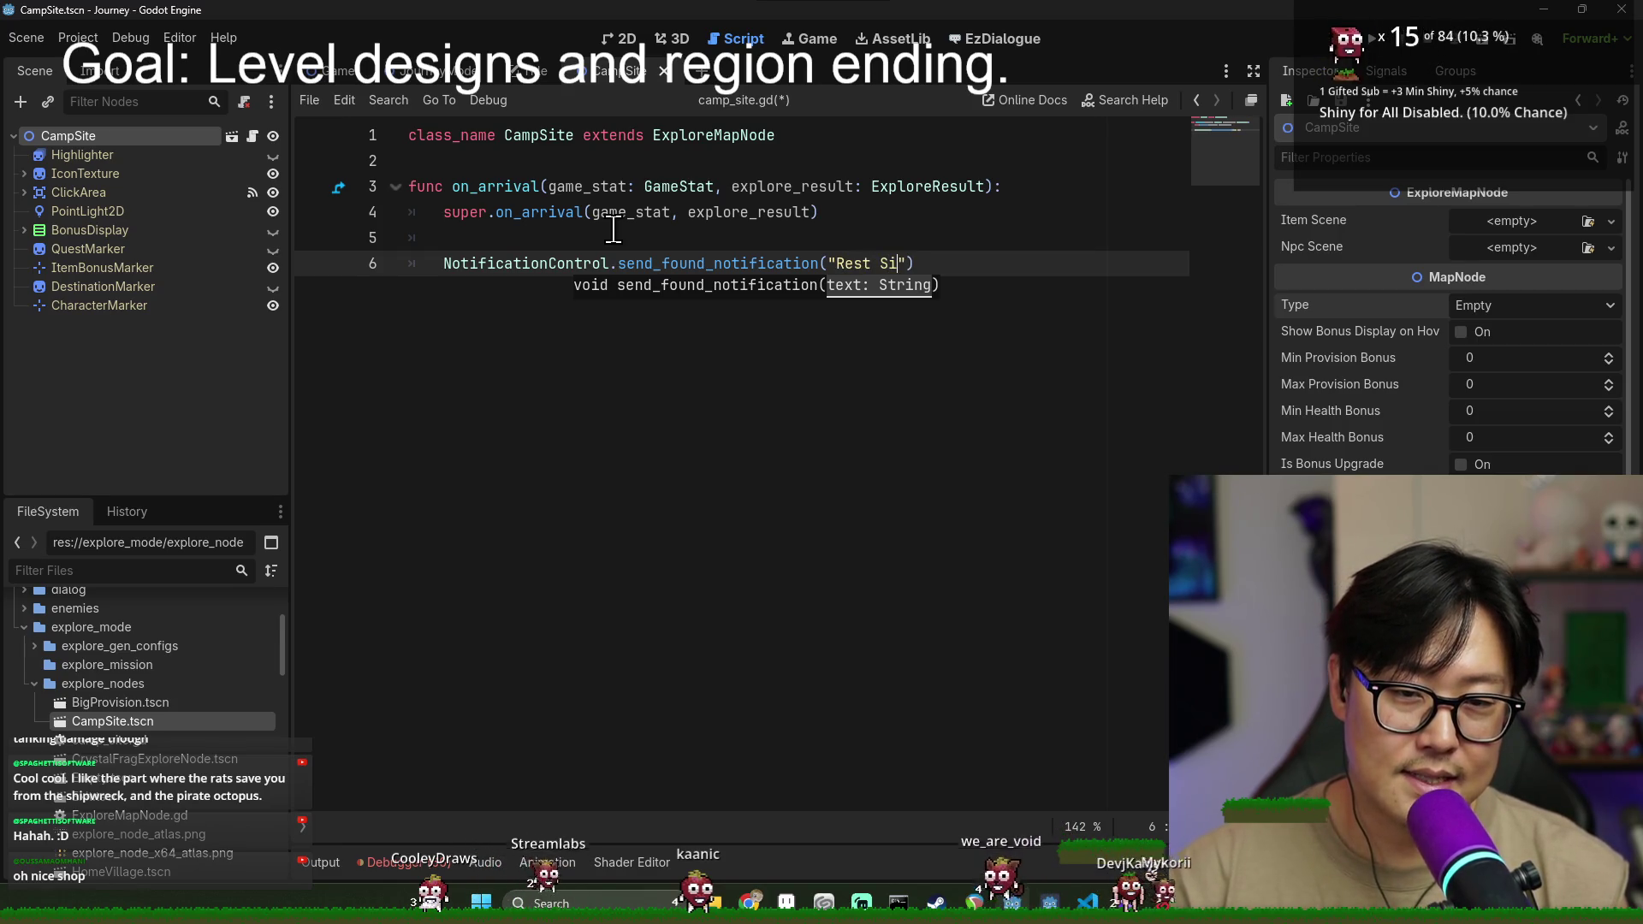
{"action": "type", "text": "te"}
{"action": "key", "text": "ctrl+s"}
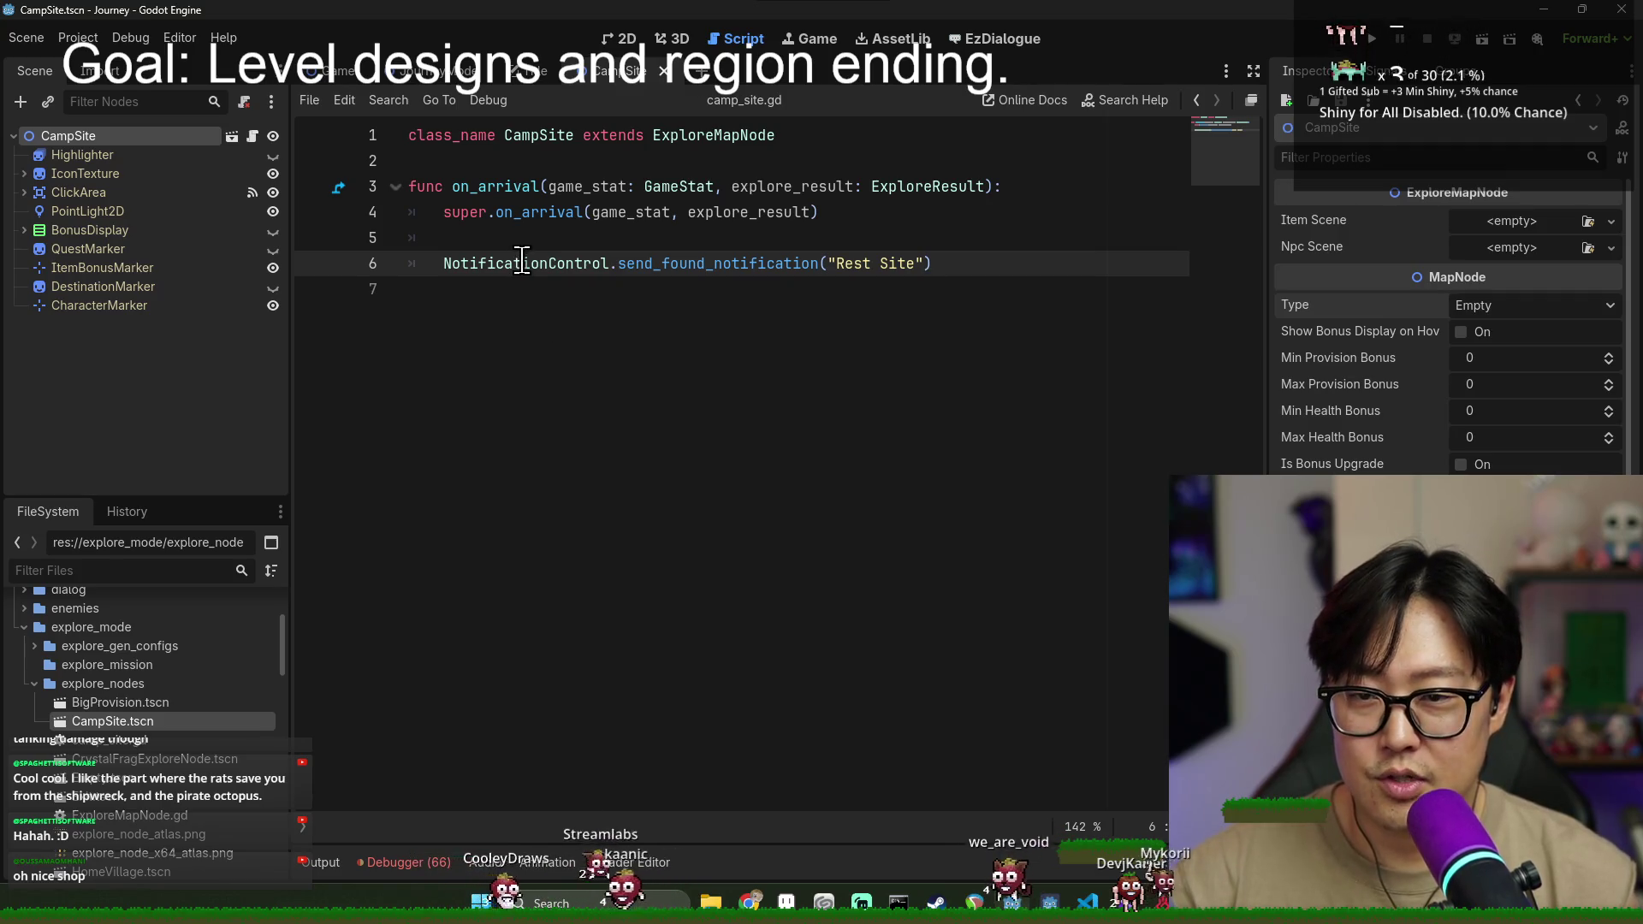
- Adjust the empty line after the notification call and save the script again
{"action": "triple_click", "coordinate": [524, 266]}
{"action": "left_click", "coordinate": [580, 315]}
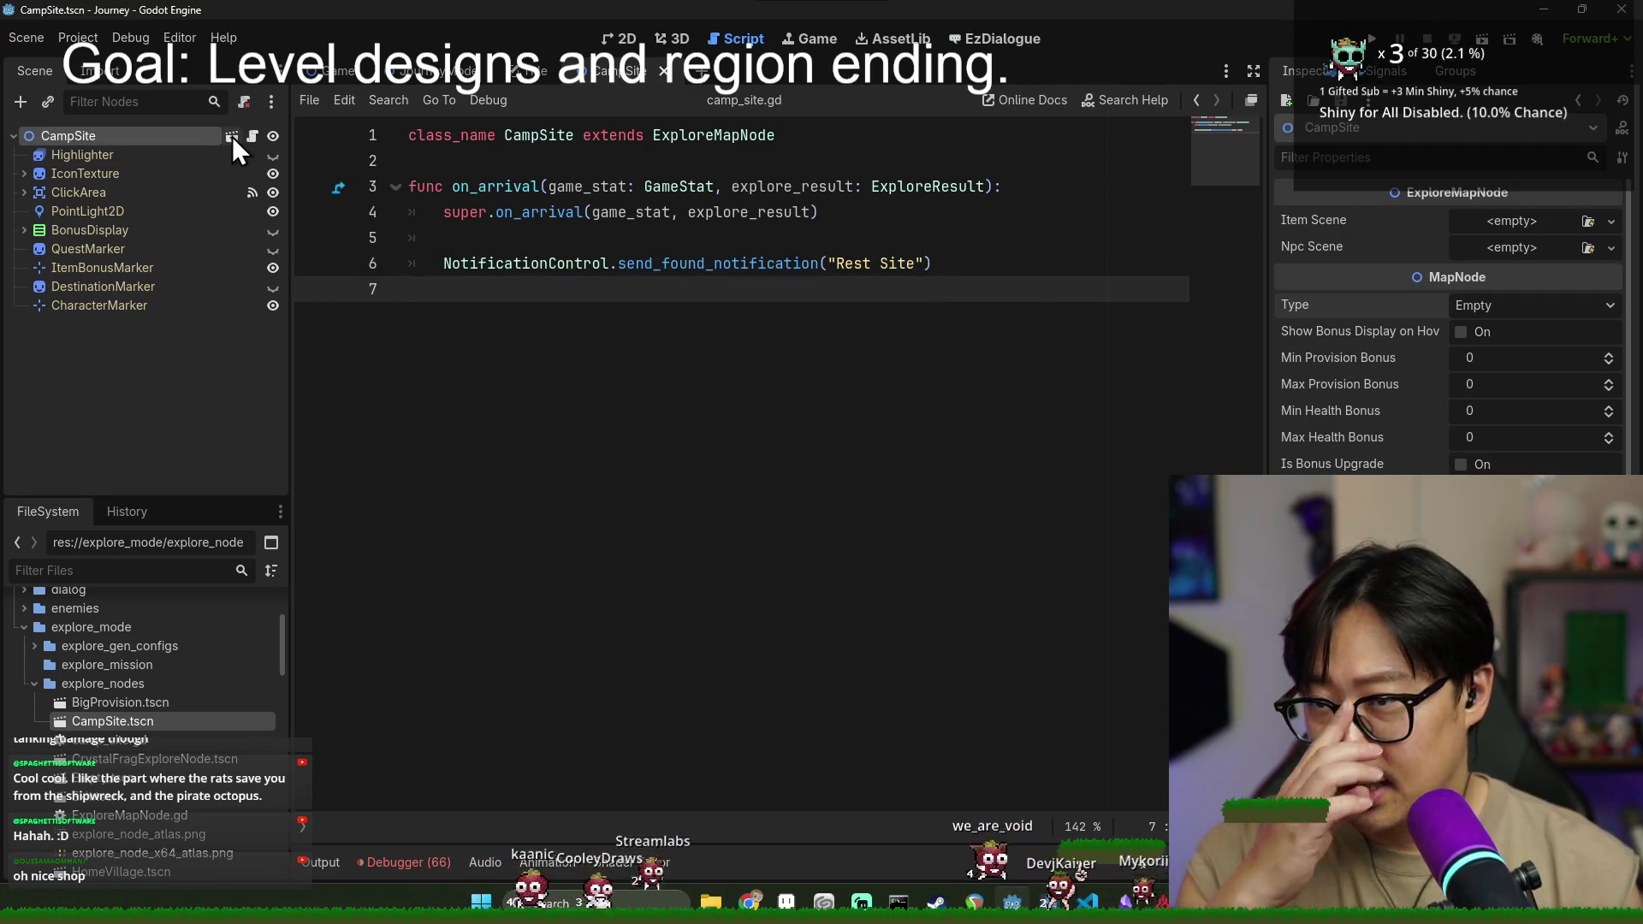
{"action": "key", "text": "ctrl+s"}
{"action": "key", "text": "BackSpace"}
{"action": "key", "text": "ctrl+s"}
{"action": "key", "text": "Return"}
{"action": "key", "text": "ctrl+s"}
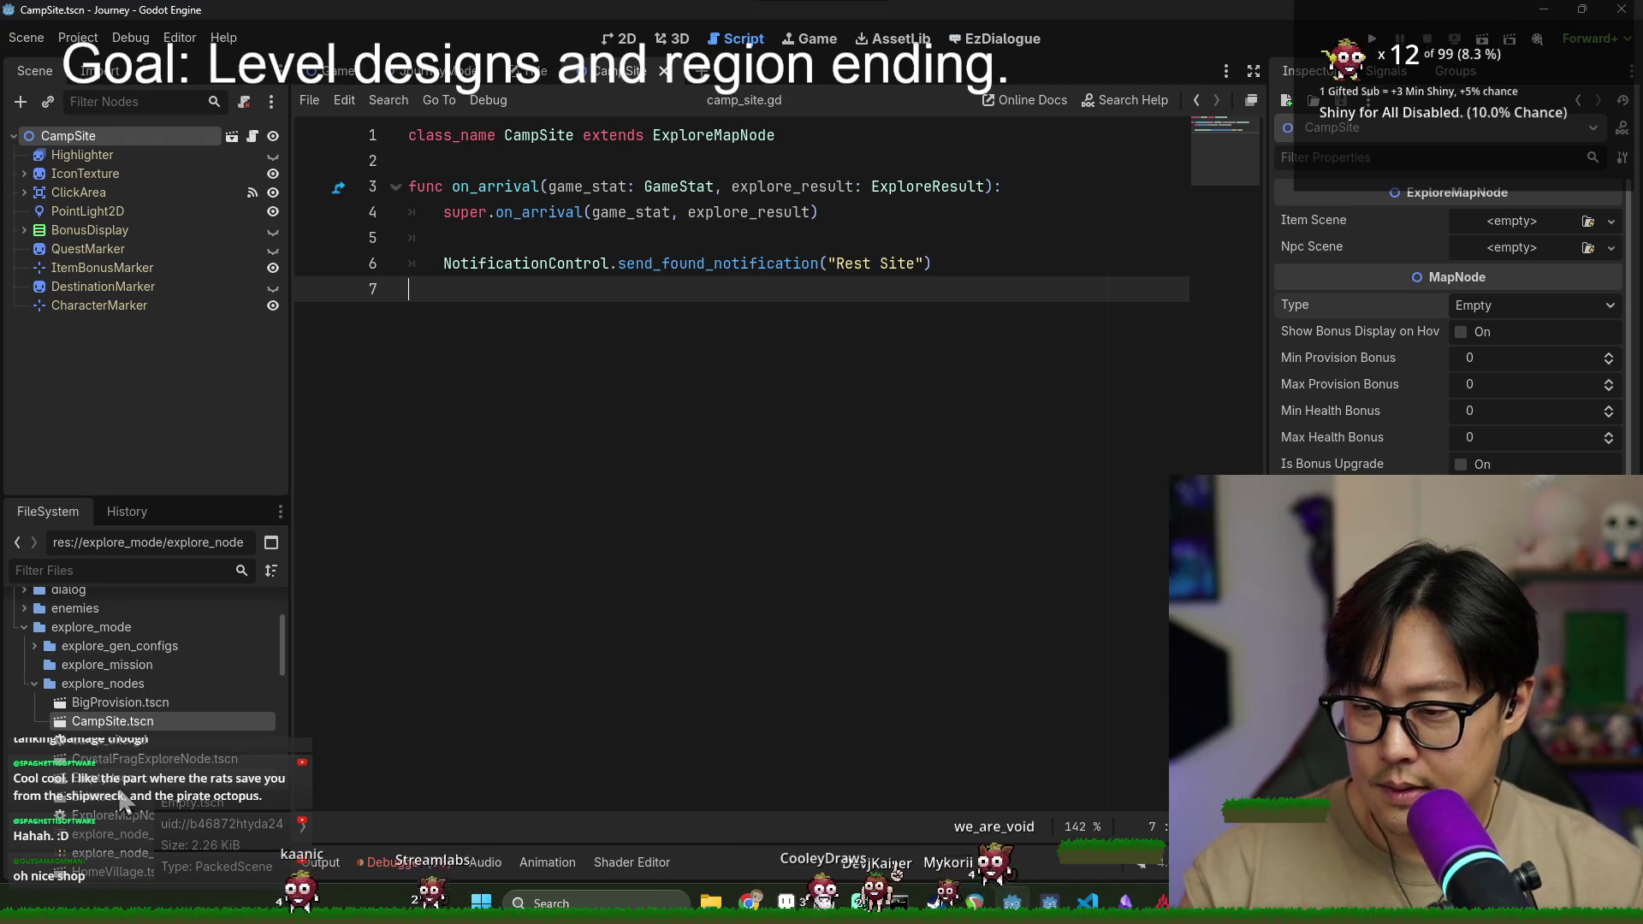
{"action": "double_click", "coordinate": [123, 796]}
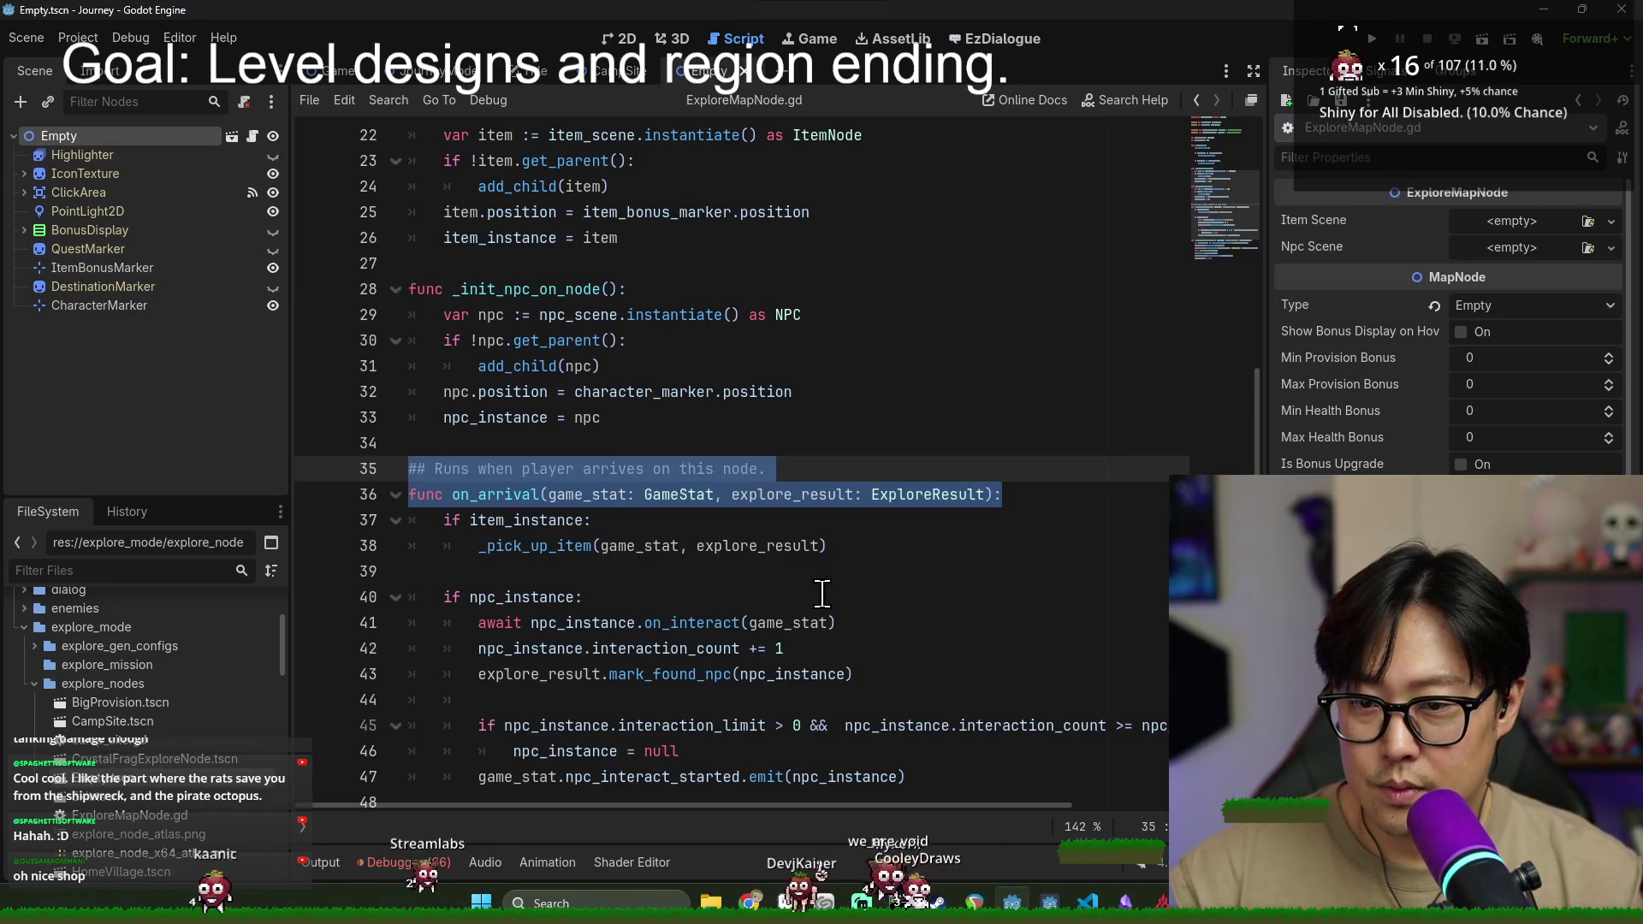
- Save the Empty scene and ExploreMapNode.gd, discarding a stray 'var' line after npc_instance
{"action": "scroll", "coordinate": [836, 594], "scroll_direction": "up", "scroll_amount": 7}
{"action": "key", "text": "ctrl+s"}
{"action": "left_click", "coordinate": [525, 264]}
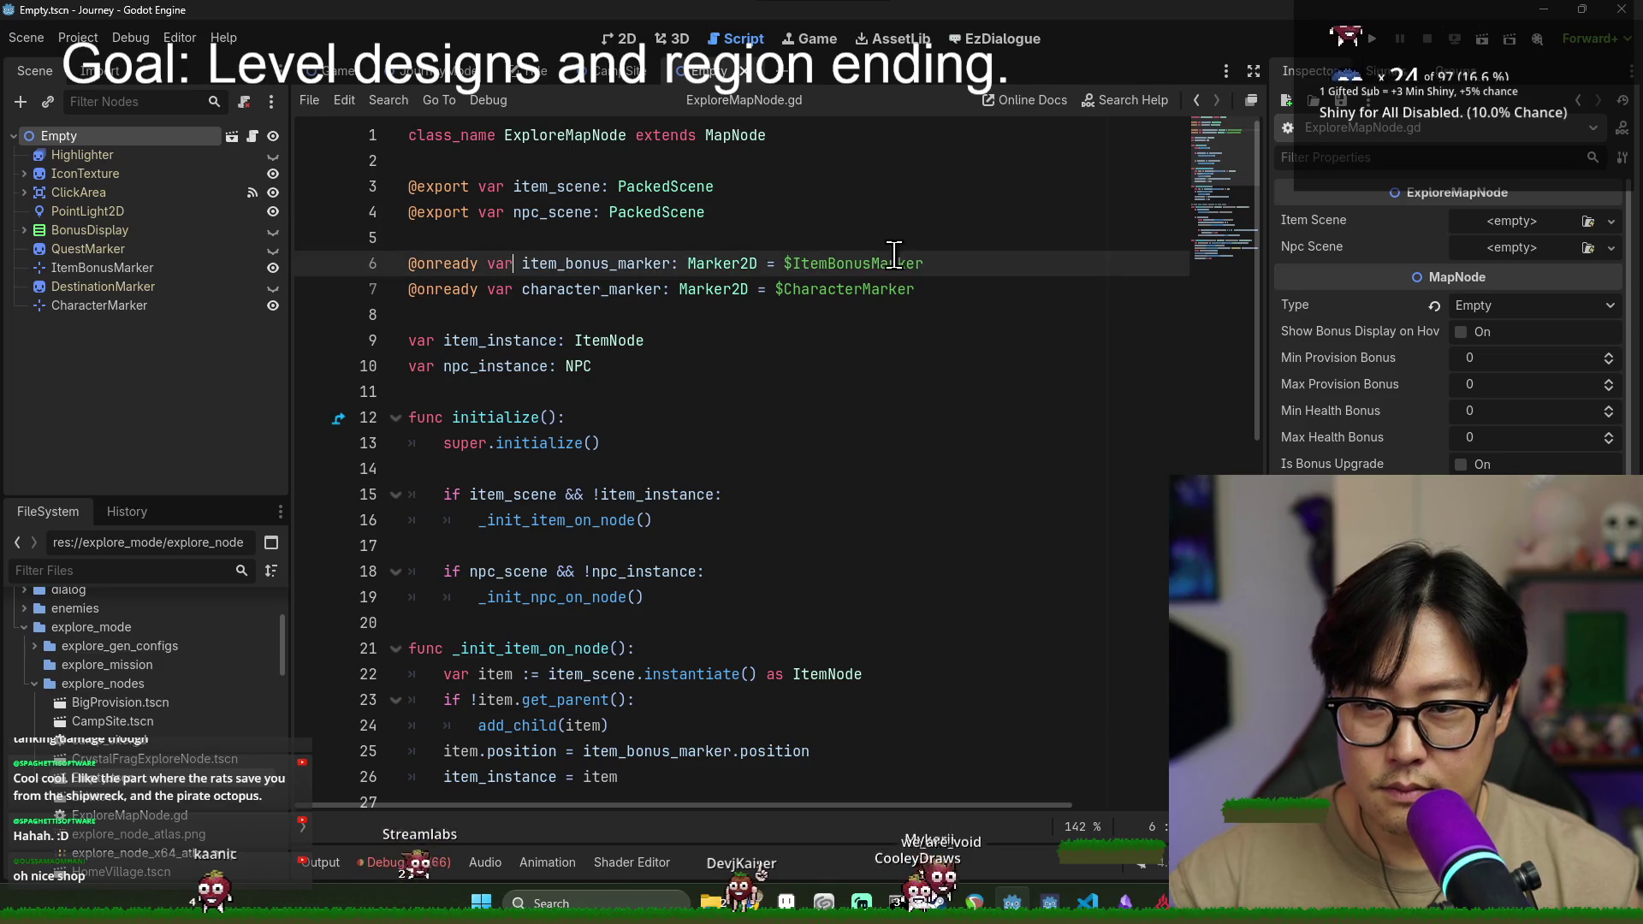
{"action": "key", "text": "ctrl+s"}
{"action": "left_click", "coordinate": [975, 289]}
{"action": "left_click", "coordinate": [806, 207]}
{"action": "left_click", "coordinate": [979, 290]}
{"action": "left_click", "coordinate": [786, 366]}
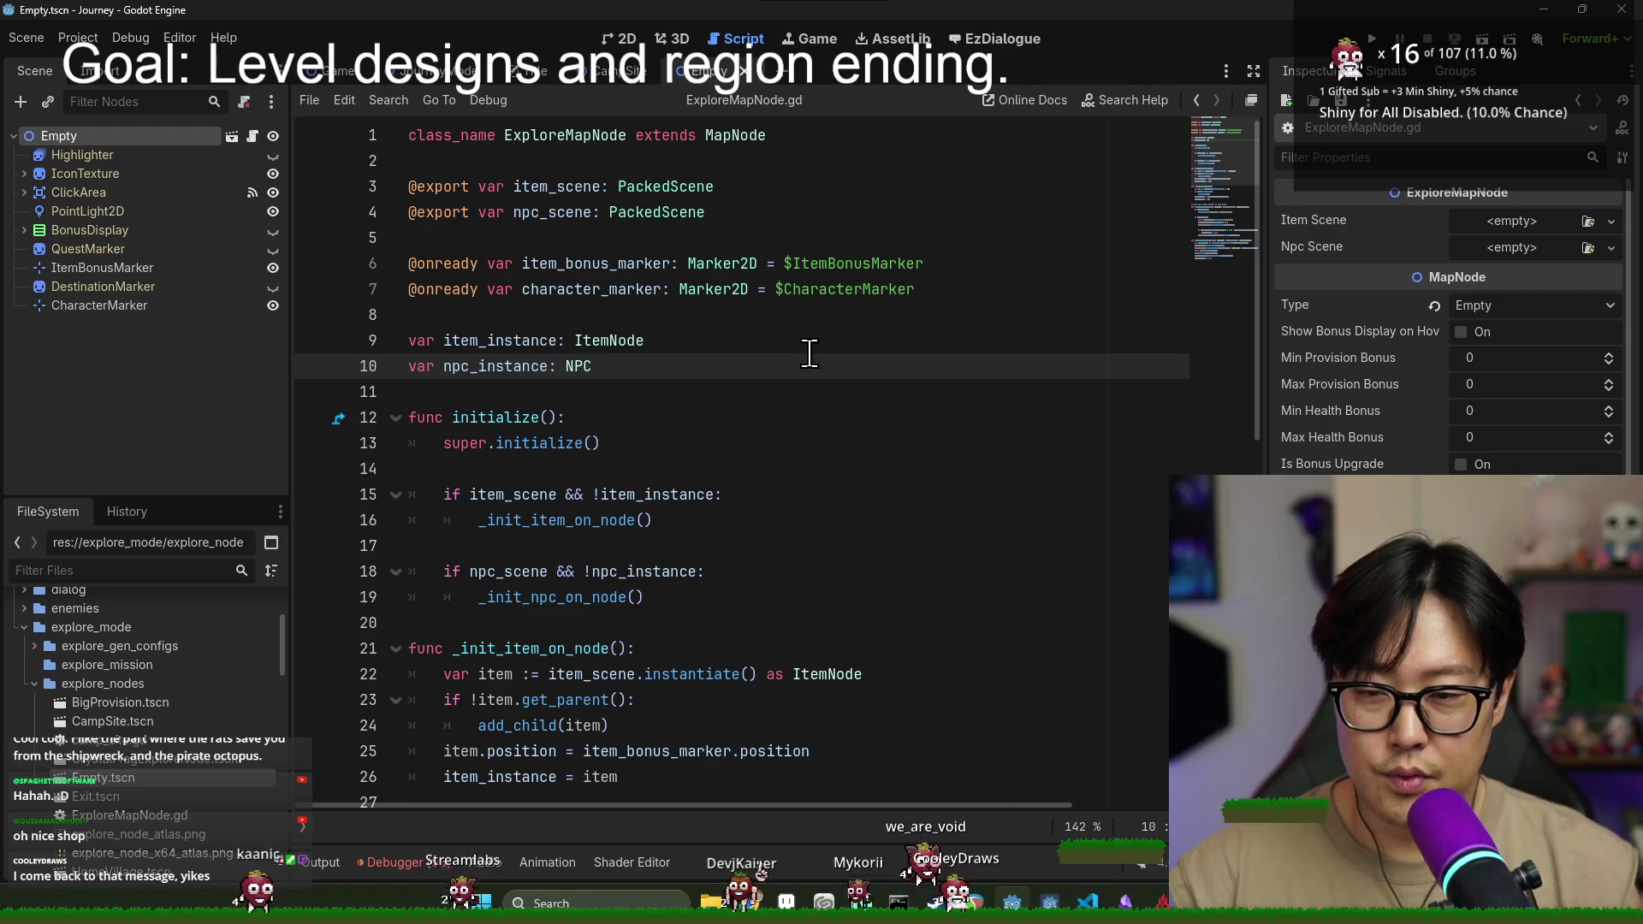
{"action": "key", "text": "Return"}
{"action": "type", "text": "var"}
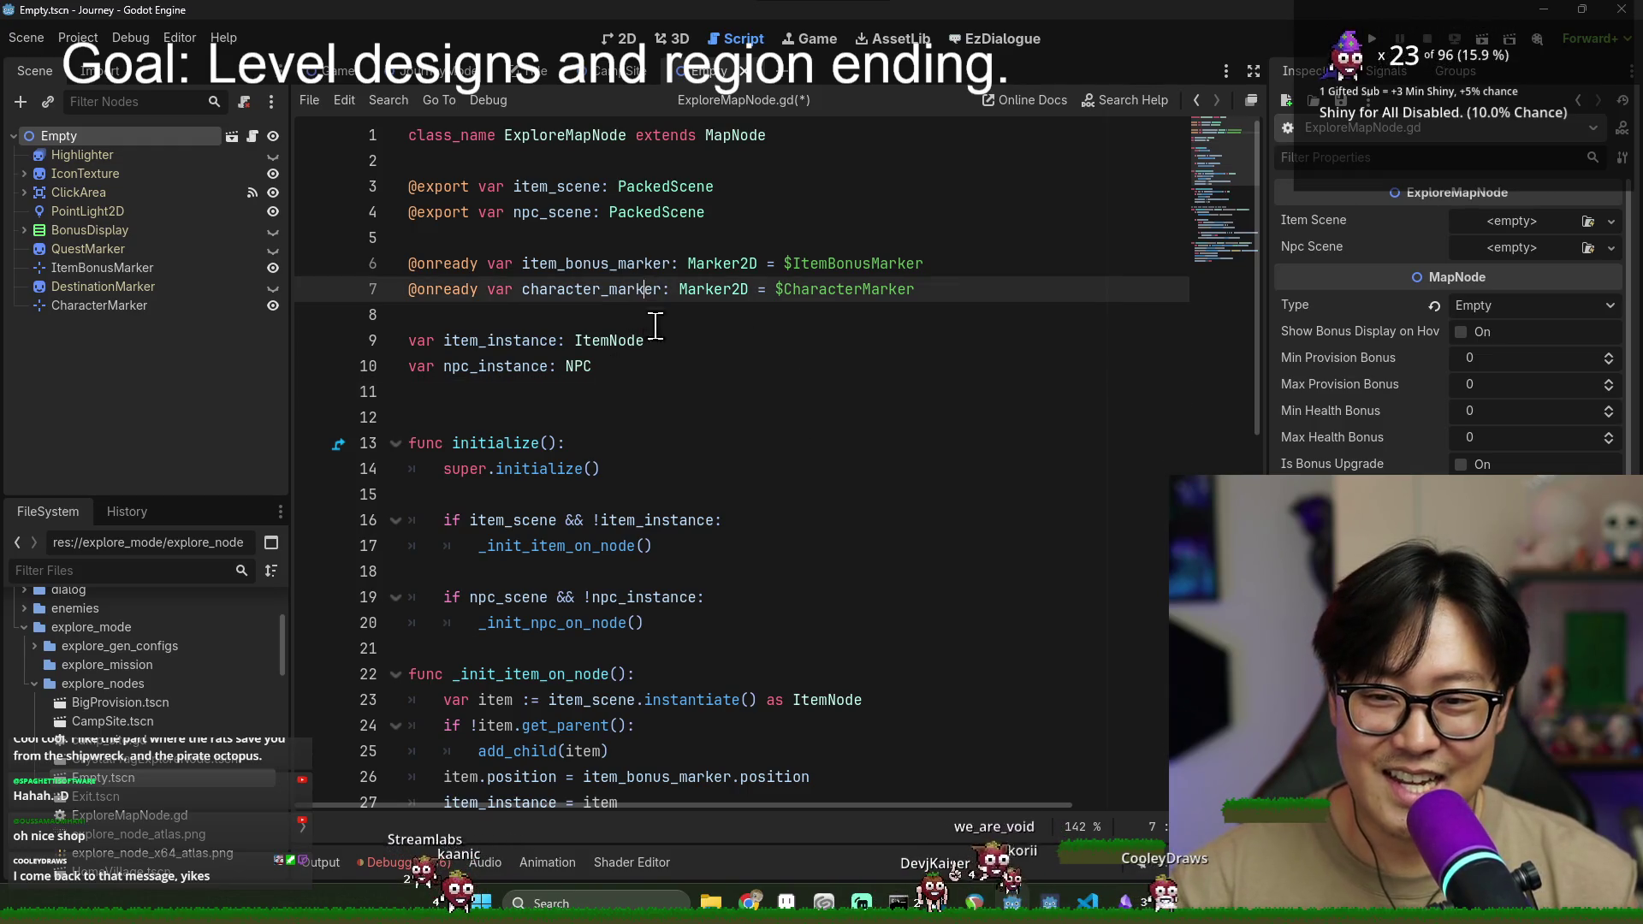
{"action": "key", "text": "BackSpace"}
- Undo the on_arrival lines pasted after npc_instance, save ExploreMapNode.gd and scroll toward on_arrival
{"action": "left_click", "coordinate": [654, 301]}
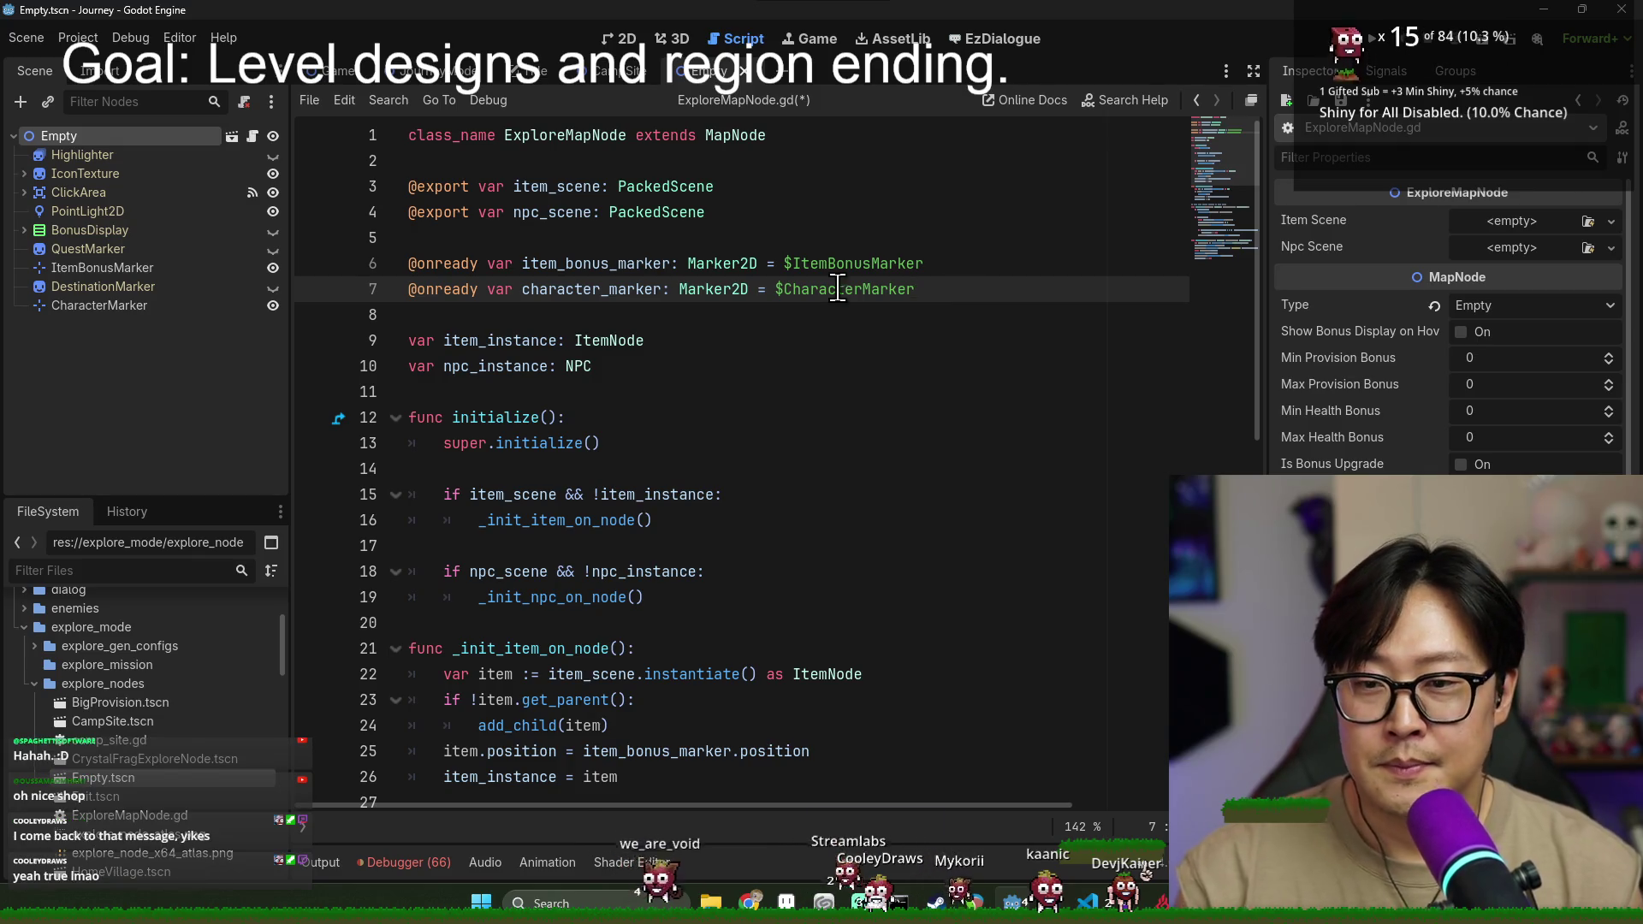
{"action": "left_click", "coordinate": [626, 362]}
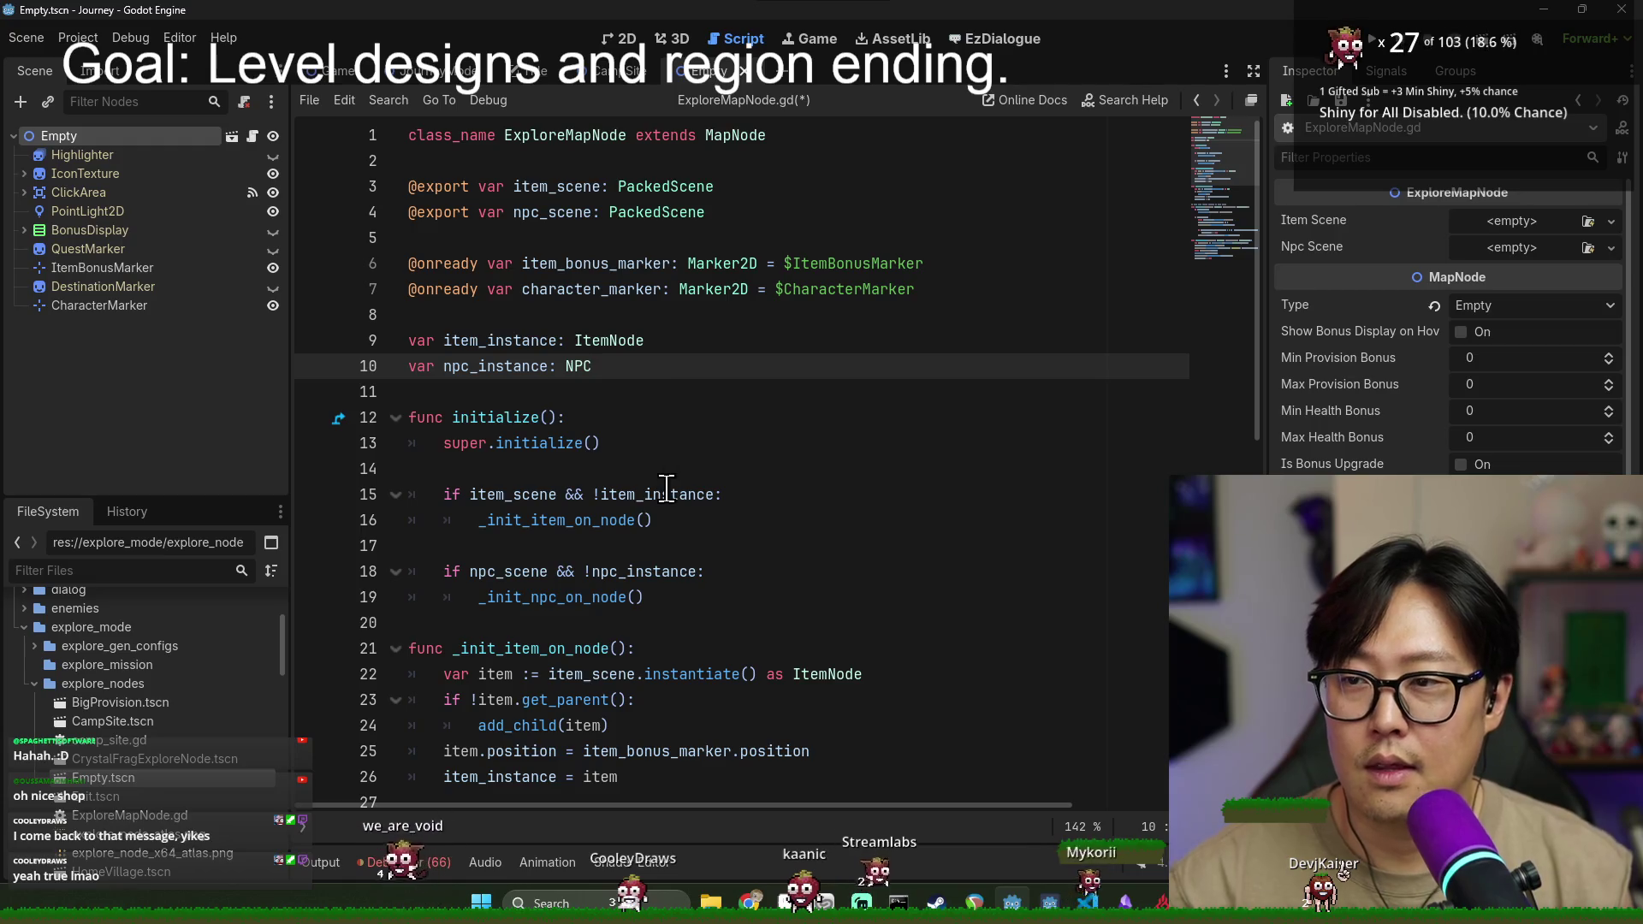
{"action": "key", "text": "Return"}
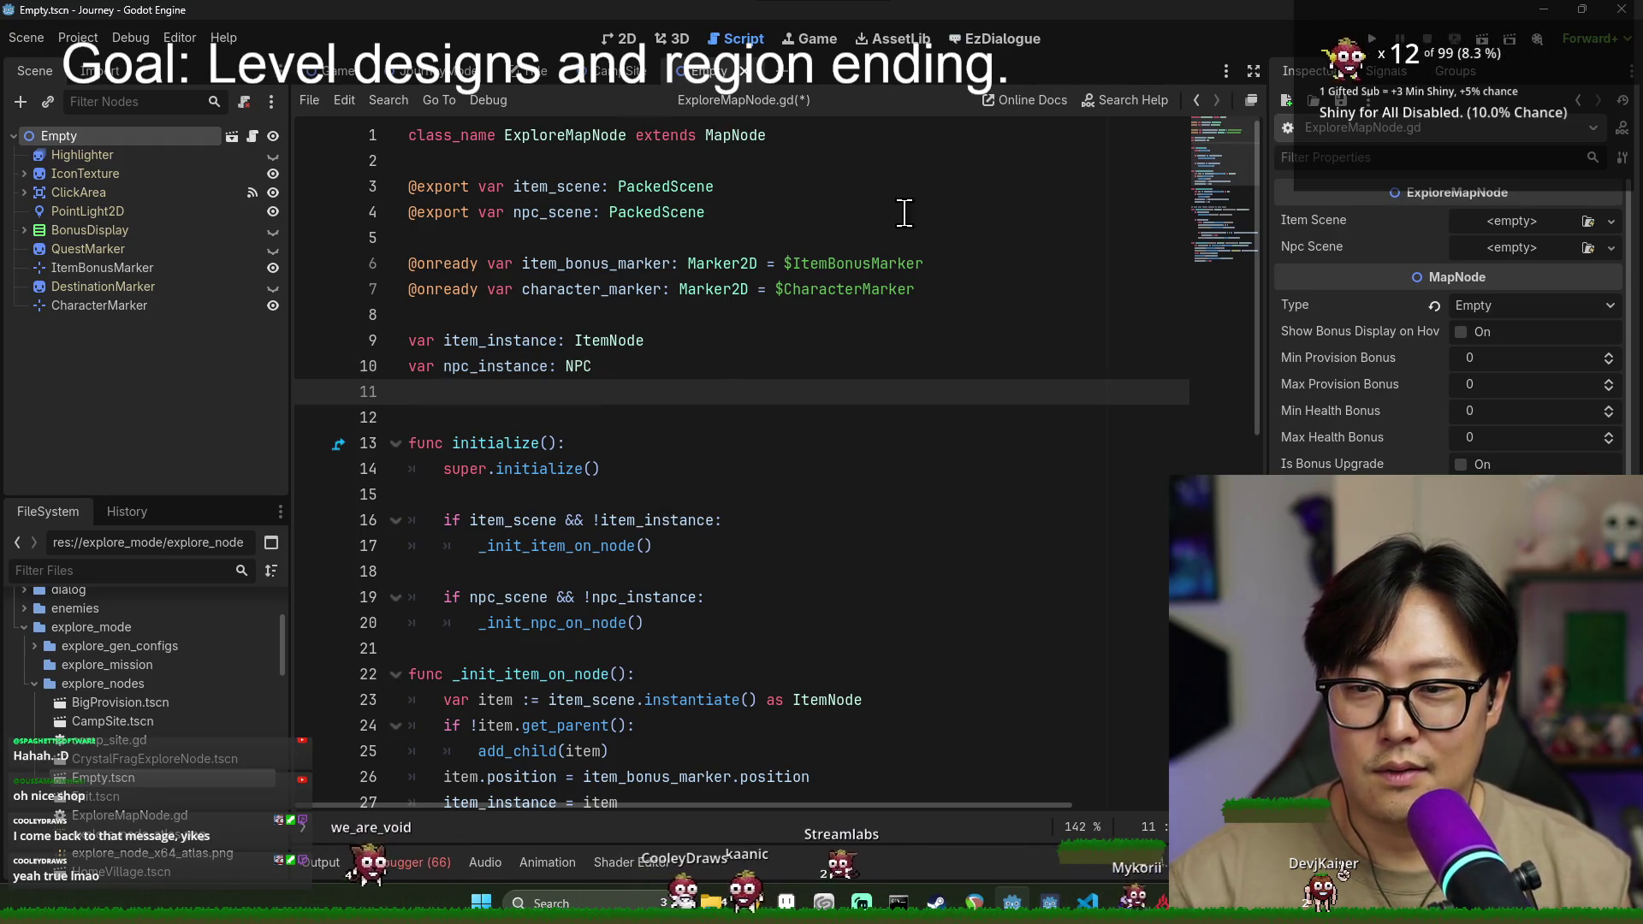
{"action": "type", "text": "## Runs when player arrives on this node. func on_arrival(game_stat: GameStat, explore_result: ExploreResult):"}
{"action": "key", "text": "ctrl+z"}
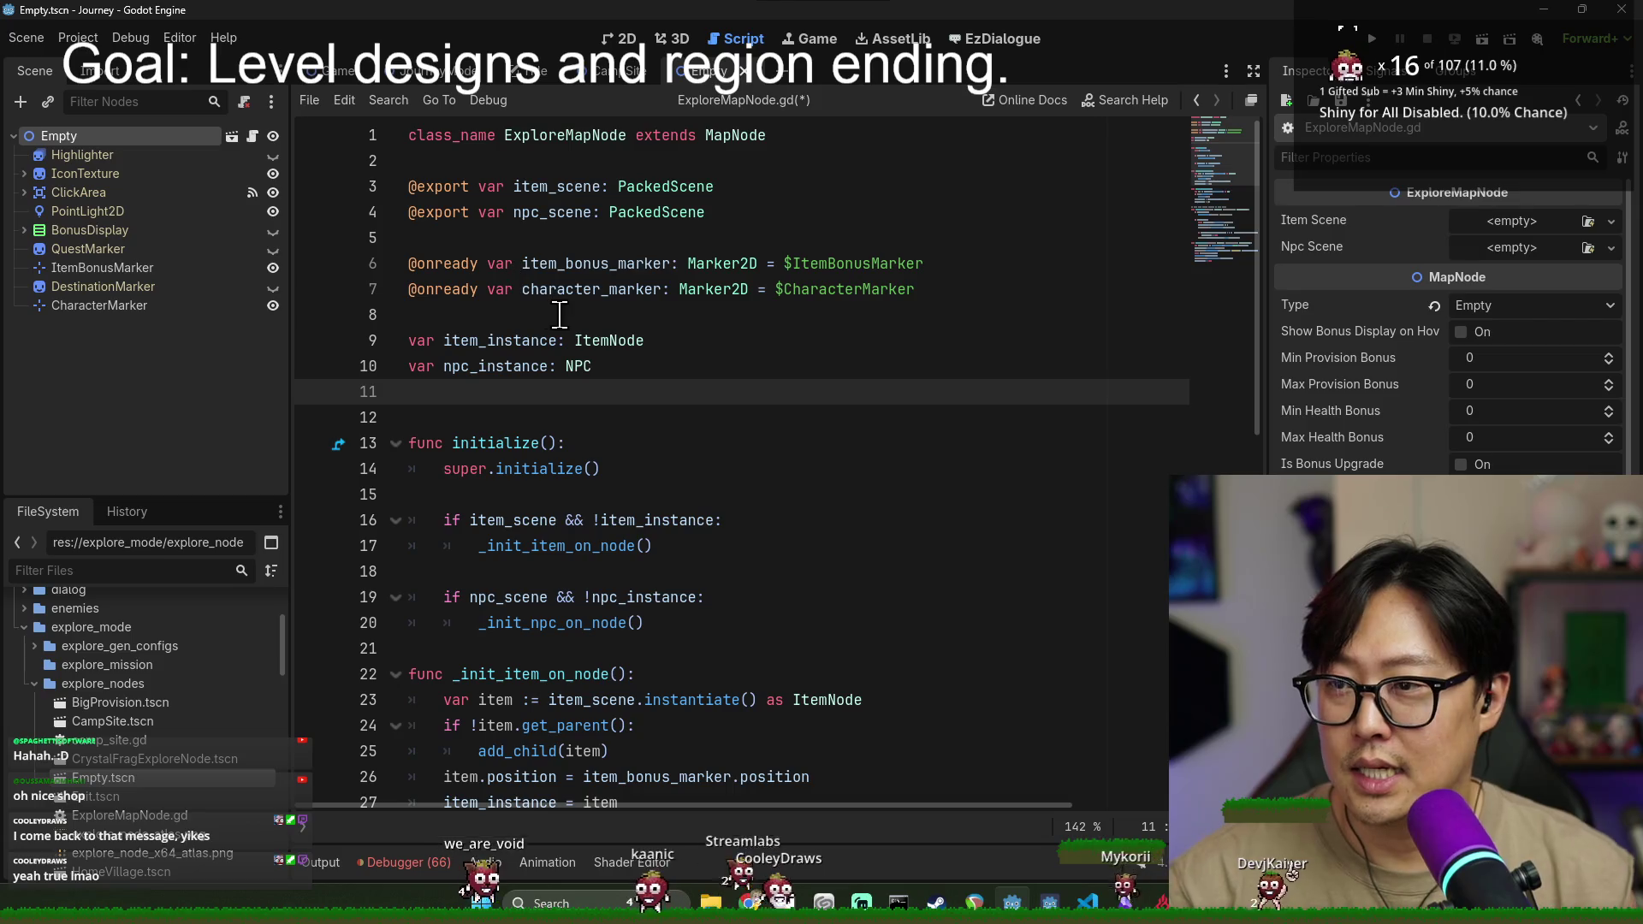
{"action": "key", "text": "BackSpace"}
{"action": "key", "text": "ctrl+s"}
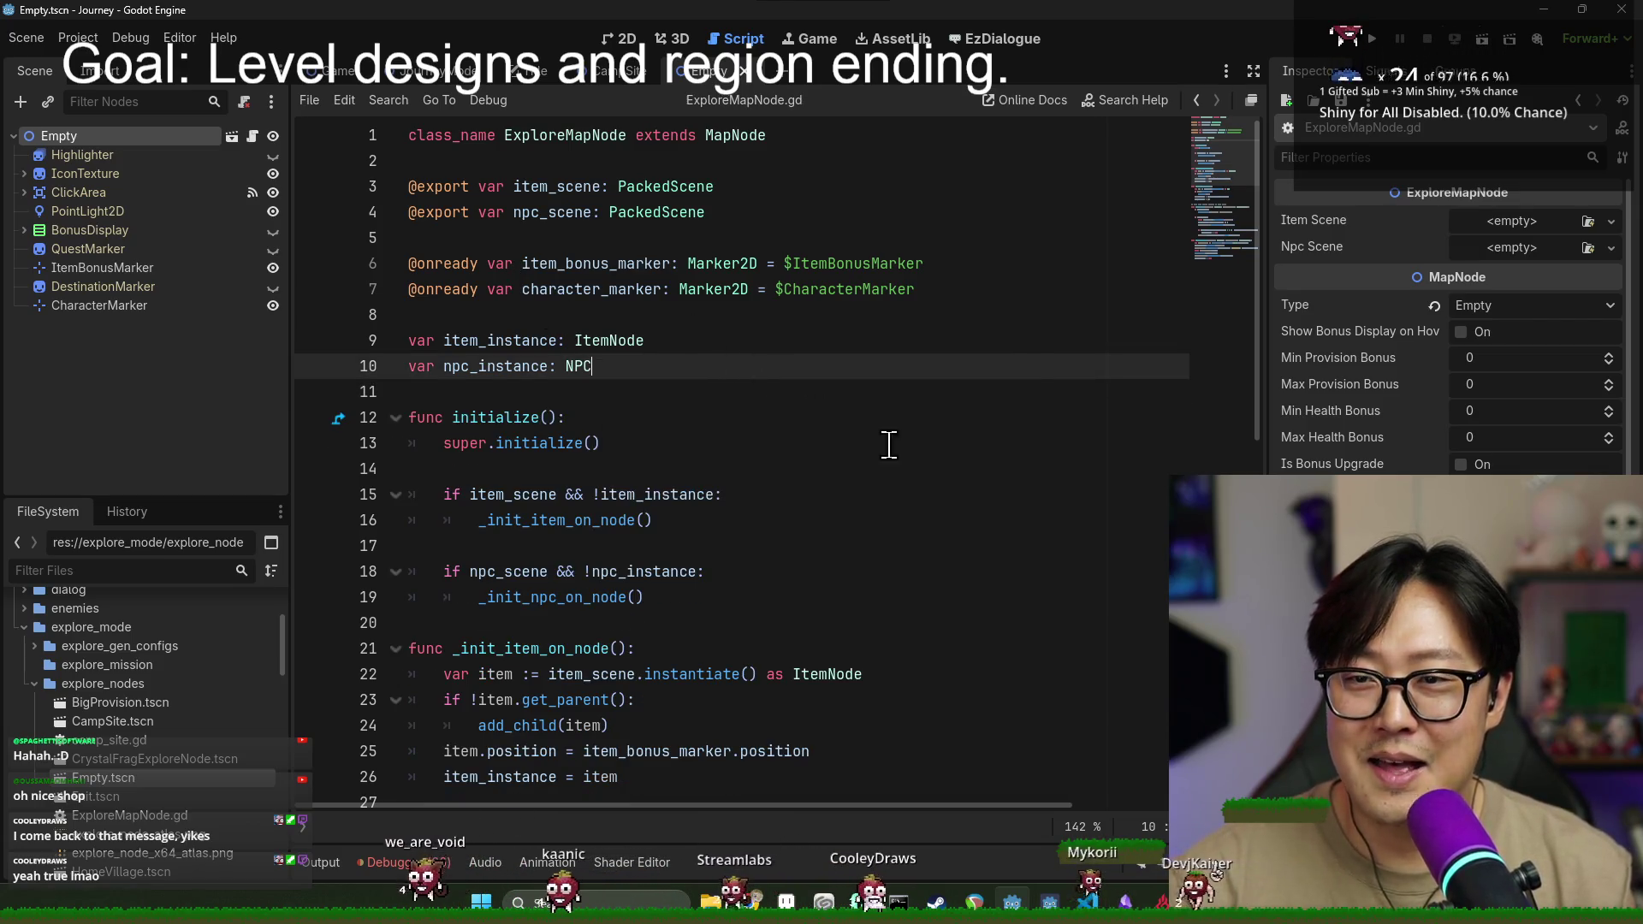
{"action": "scroll", "coordinate": [889, 445], "scroll_direction": "down", "scroll_amount": 10}
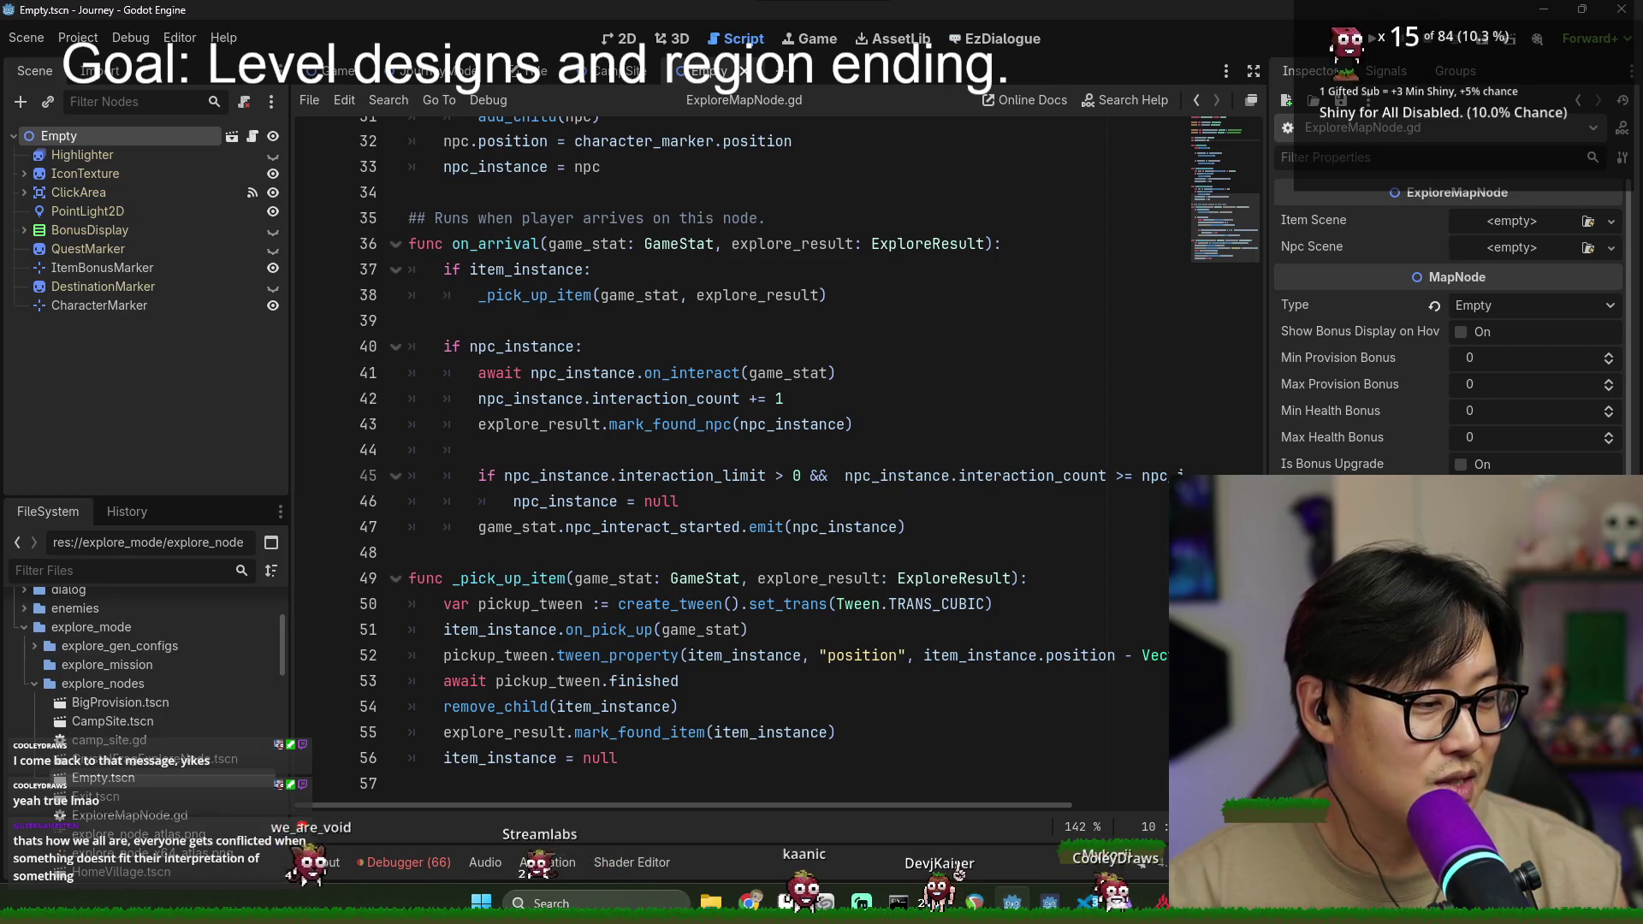
{"action": "left_click", "coordinate": [712, 504]}
{"action": "key", "text": "ctrl+s"}
{"action": "left_click", "coordinate": [655, 552]}
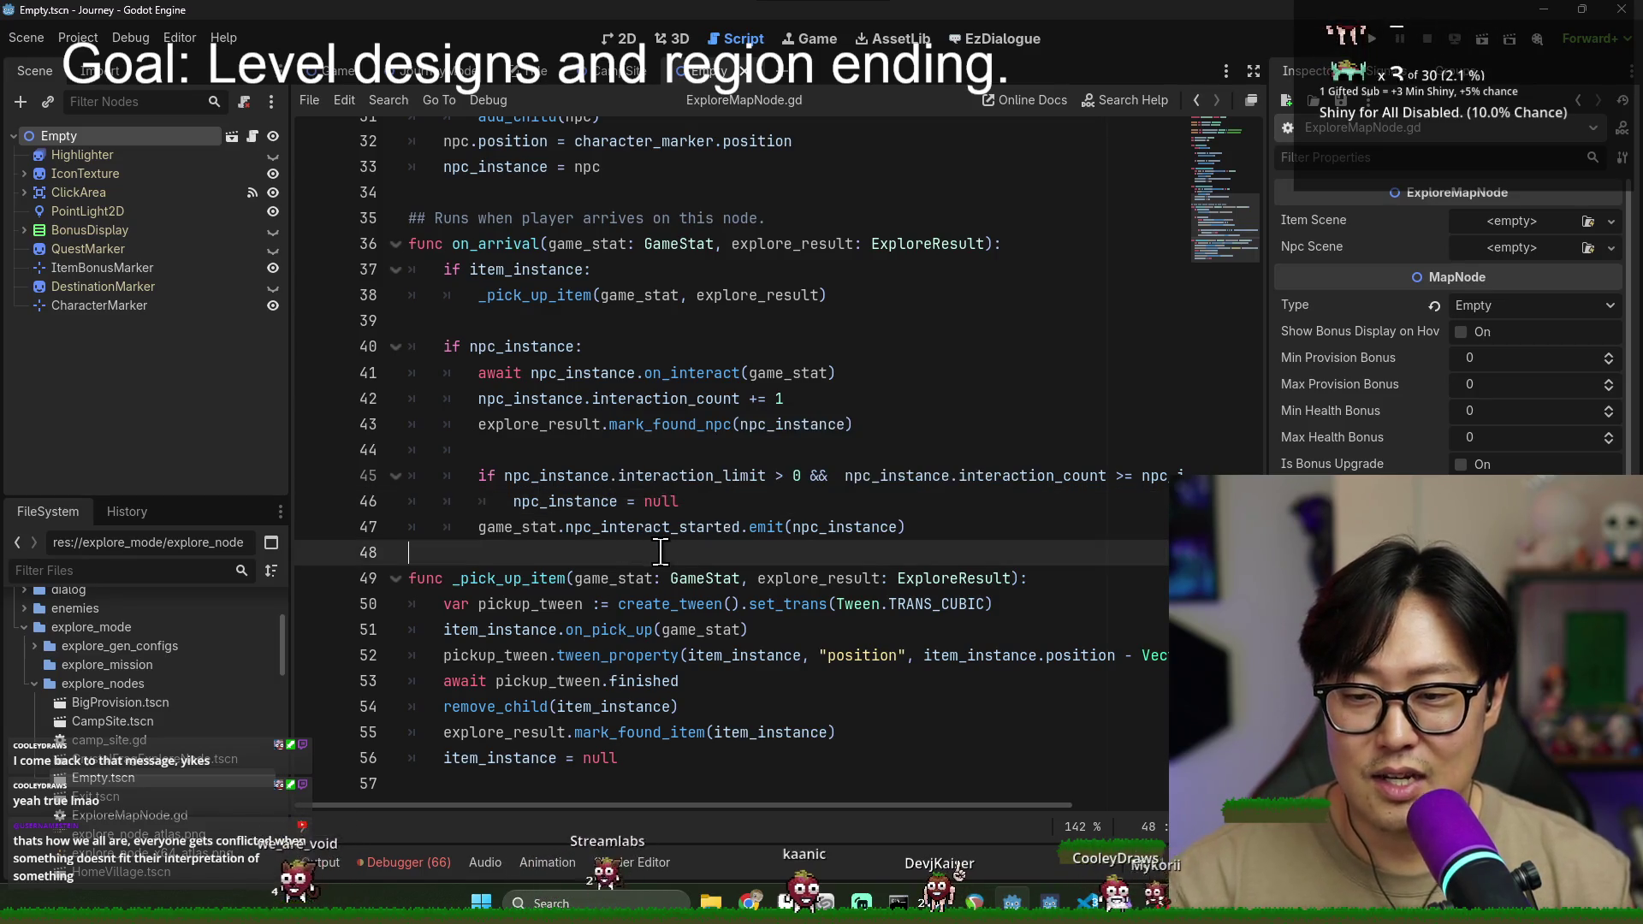
{"action": "left_click", "coordinate": [589, 441]}
{"action": "key", "text": "BackSpace"}
{"action": "key", "text": "ctrl+s"}
{"action": "left_click", "coordinate": [659, 554]}
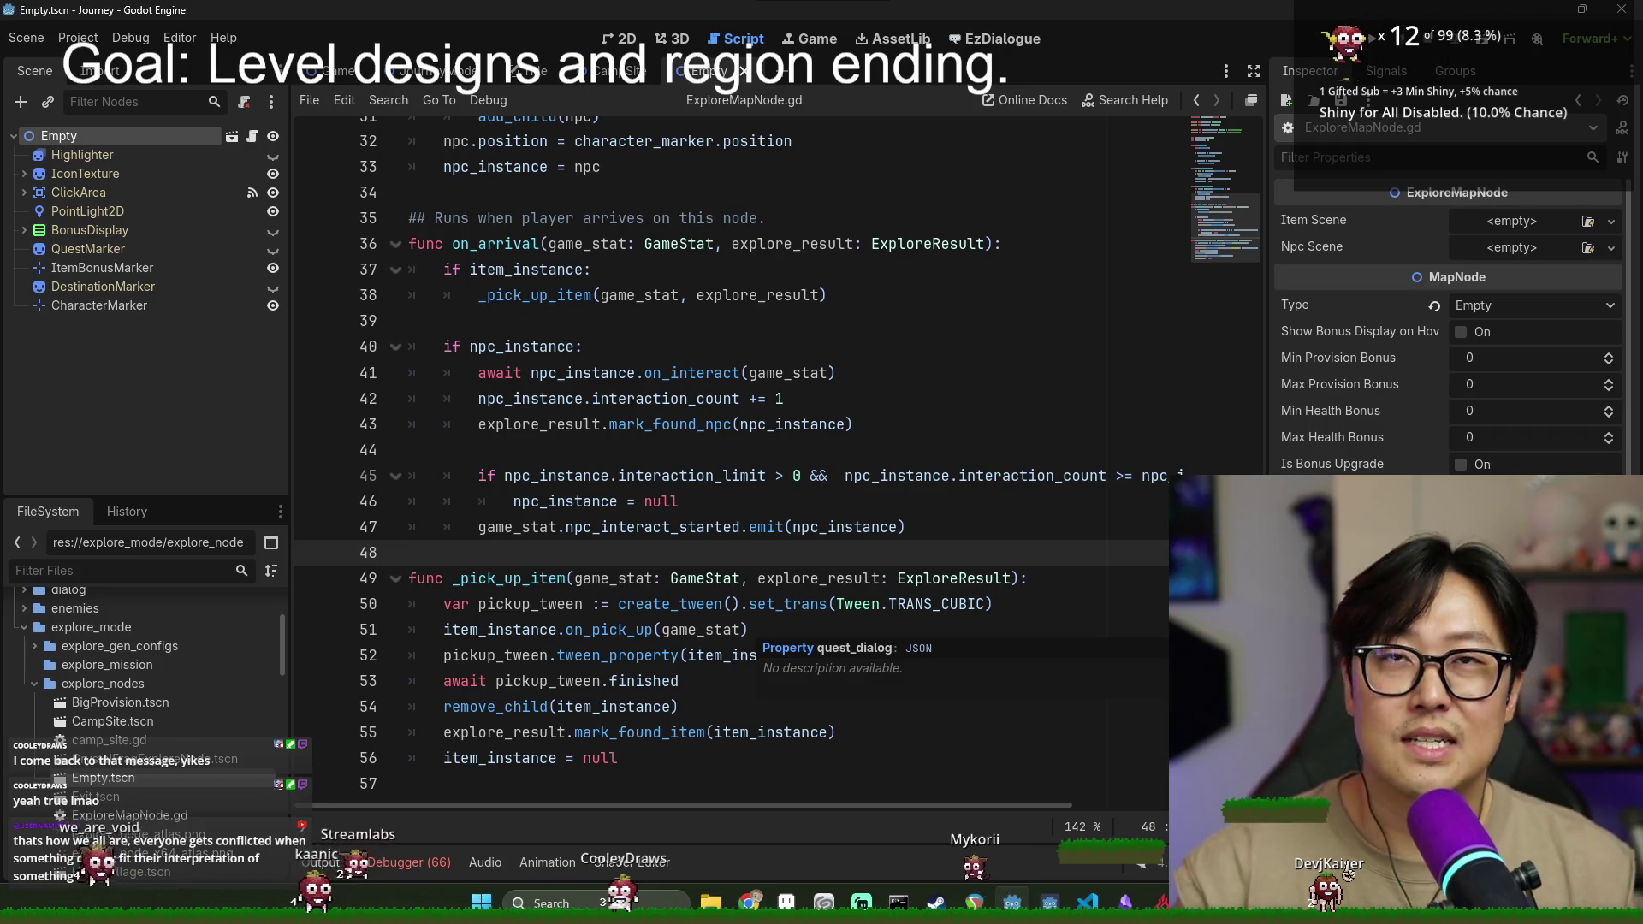
{"action": "key", "text": "ctrl+s"}
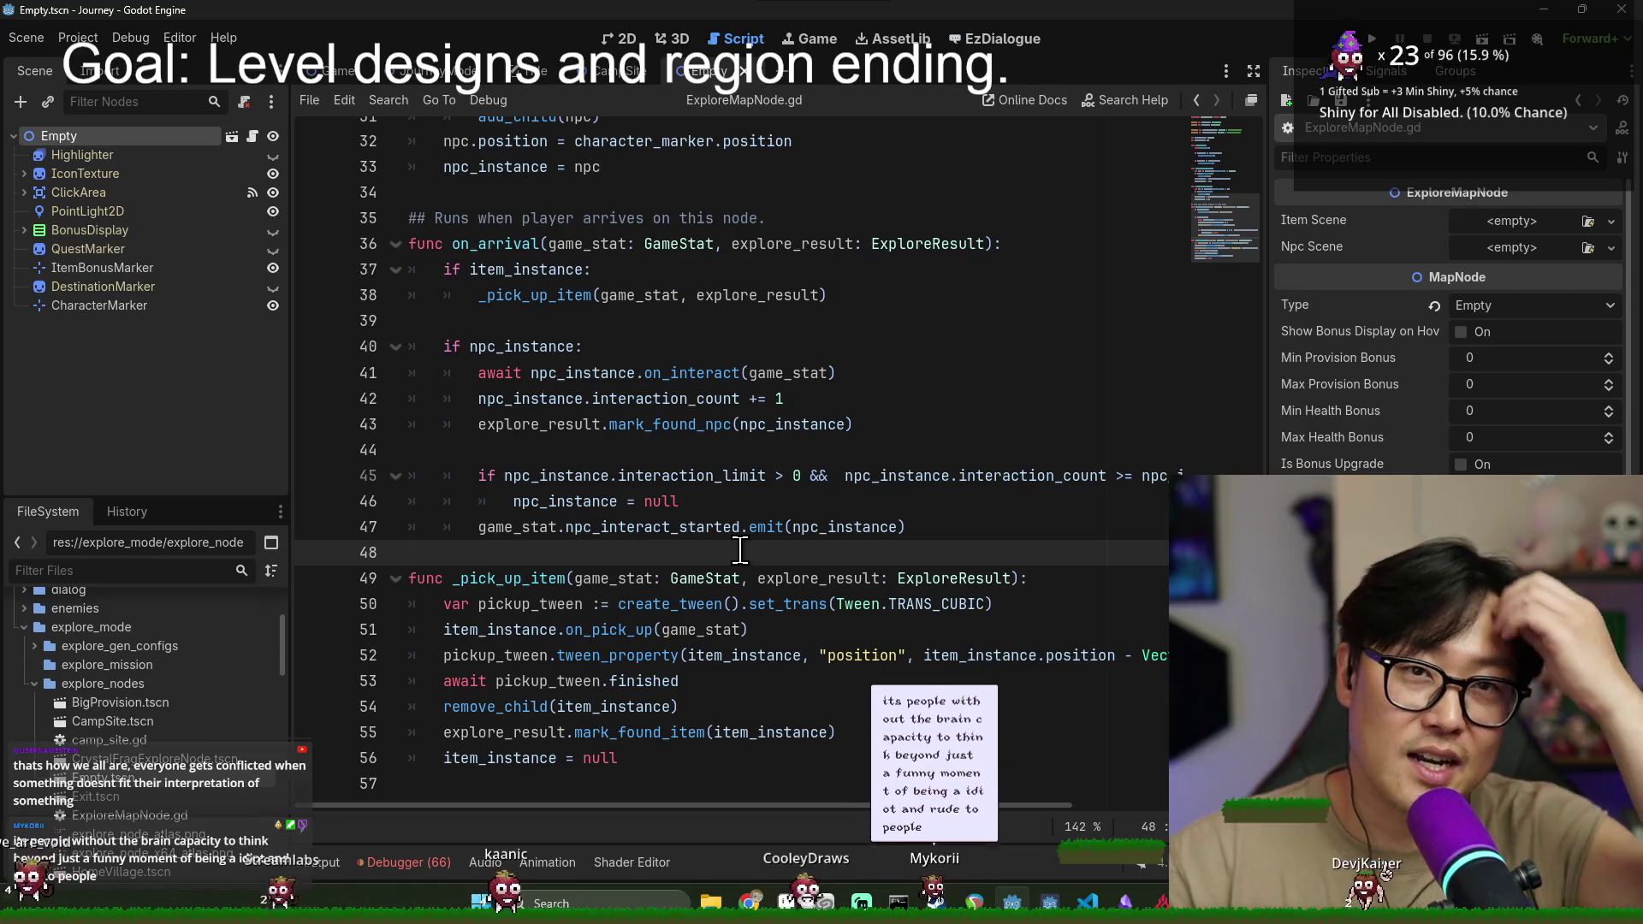
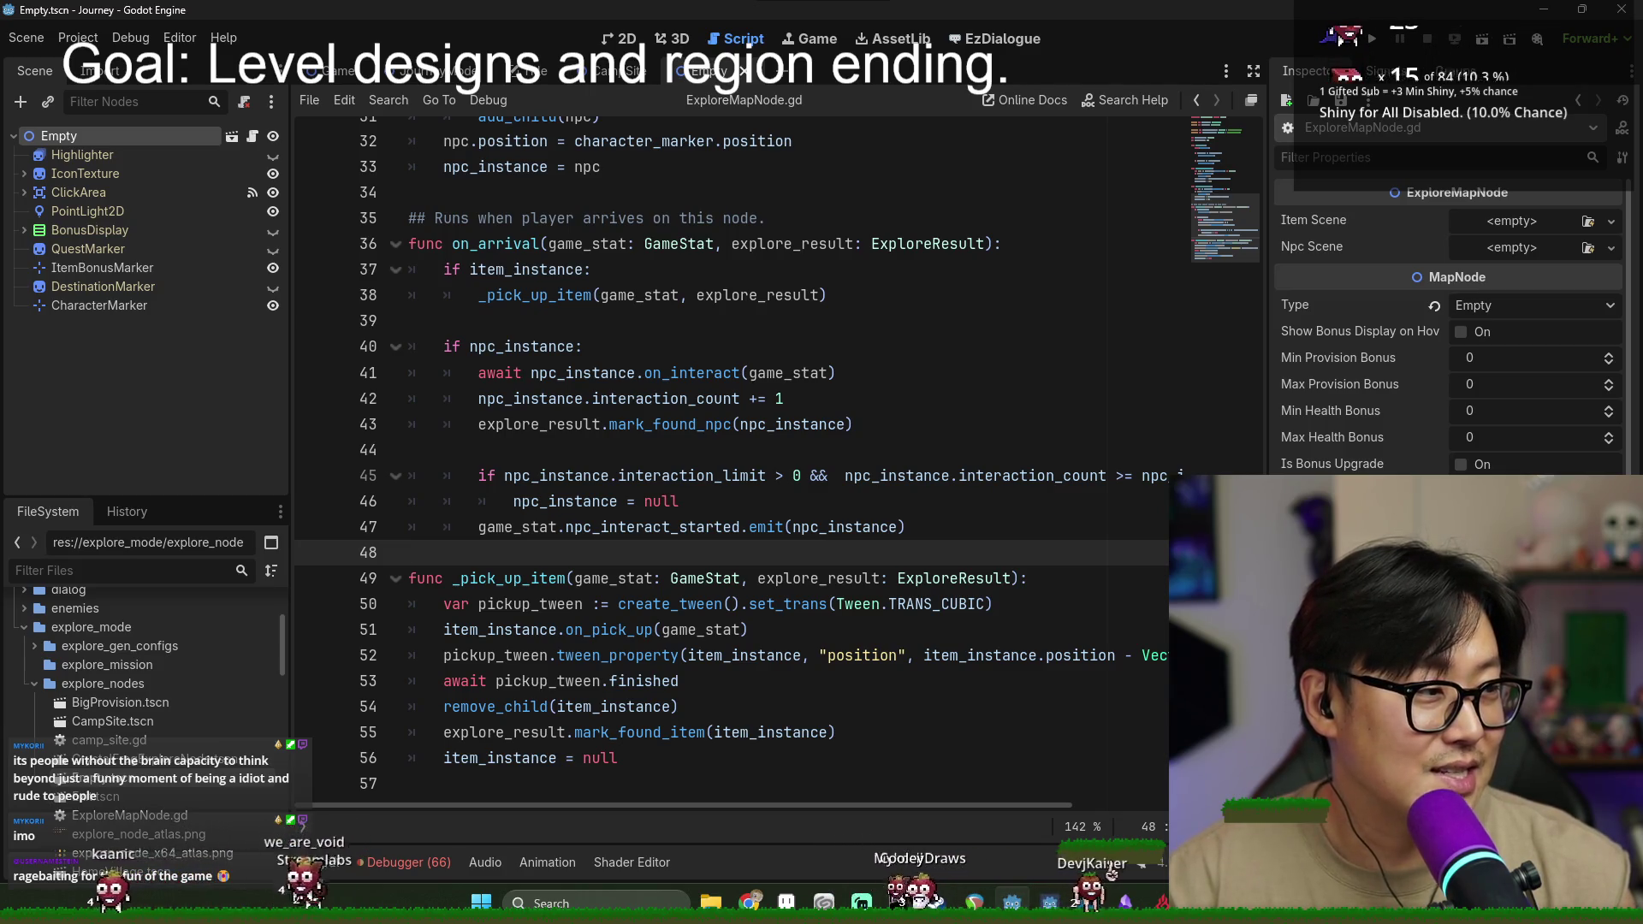
- Save the scene and move the caret between lines 48, 44 and 39 of the current script
{"action": "left_click", "coordinate": [740, 578]}
{"action": "key", "text": "ctrl+s"}
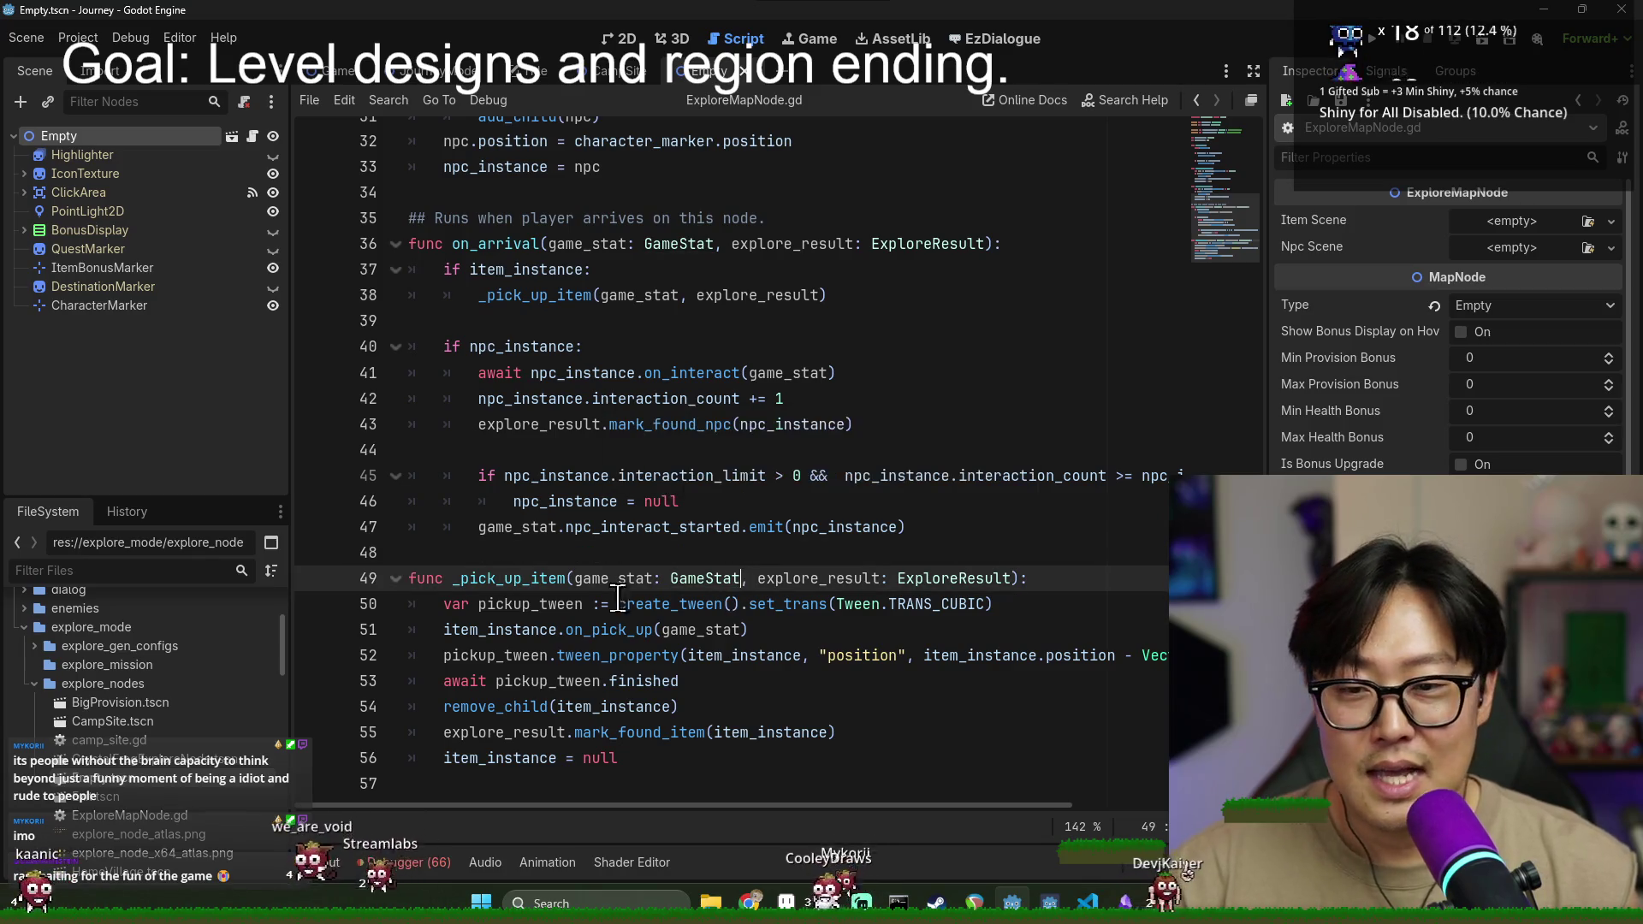
{"action": "left_click", "coordinate": [451, 552]}
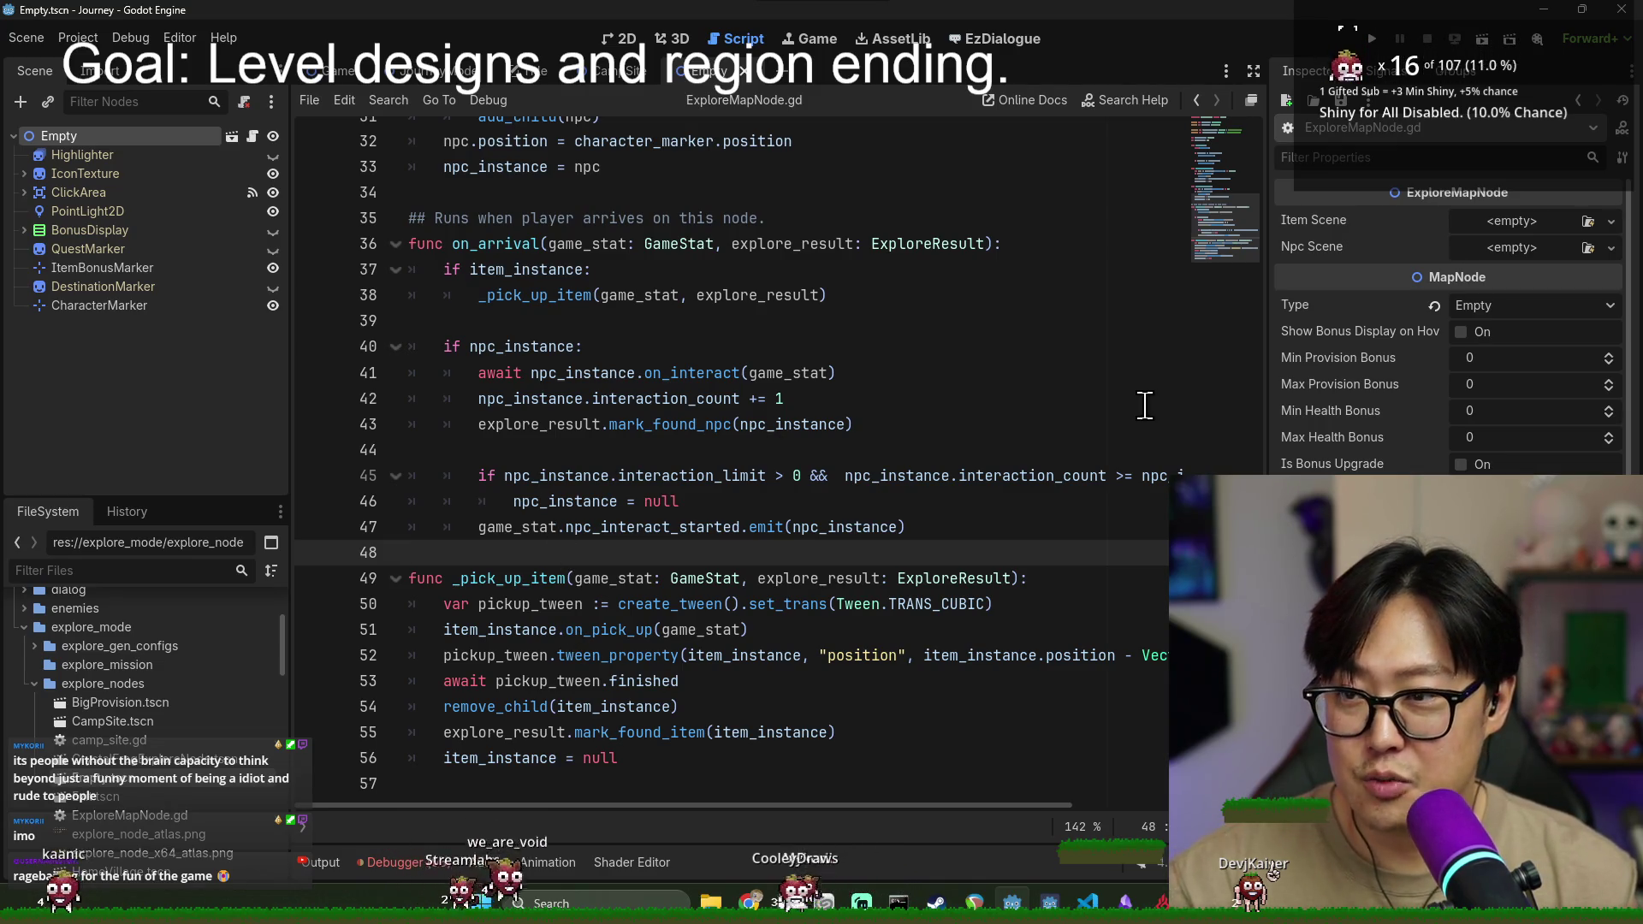
{"action": "key", "text": "ctrl+s"}
{"action": "key", "text": "Up"}
{"action": "key", "text": "Up"}
{"action": "key", "text": "Up"}
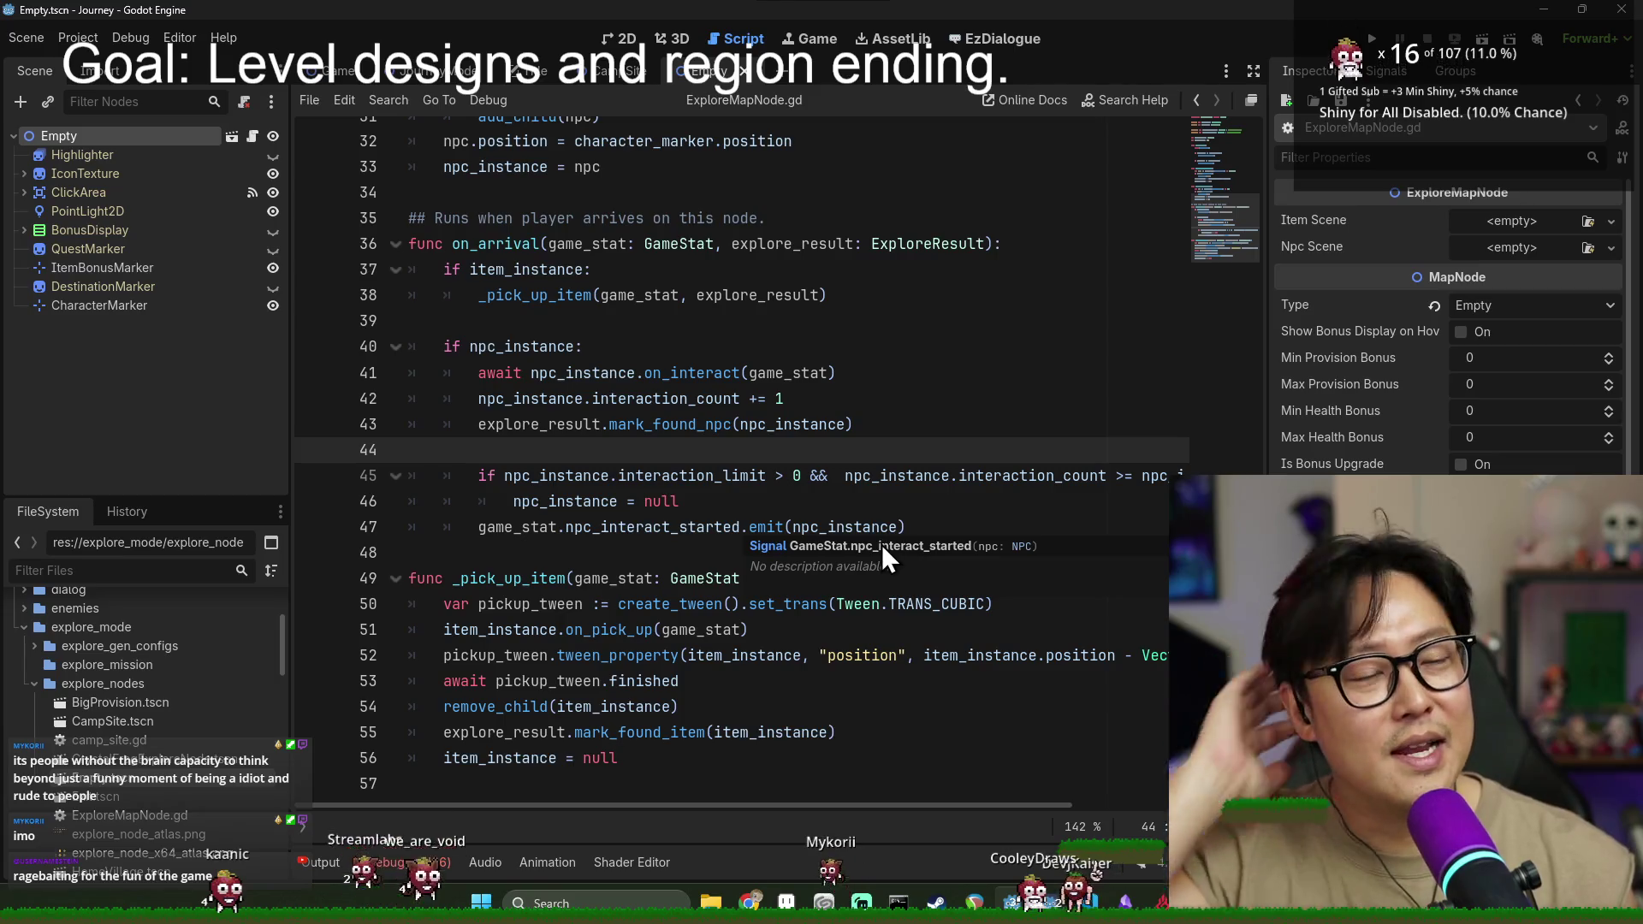
{"action": "left_click", "coordinate": [746, 321]}
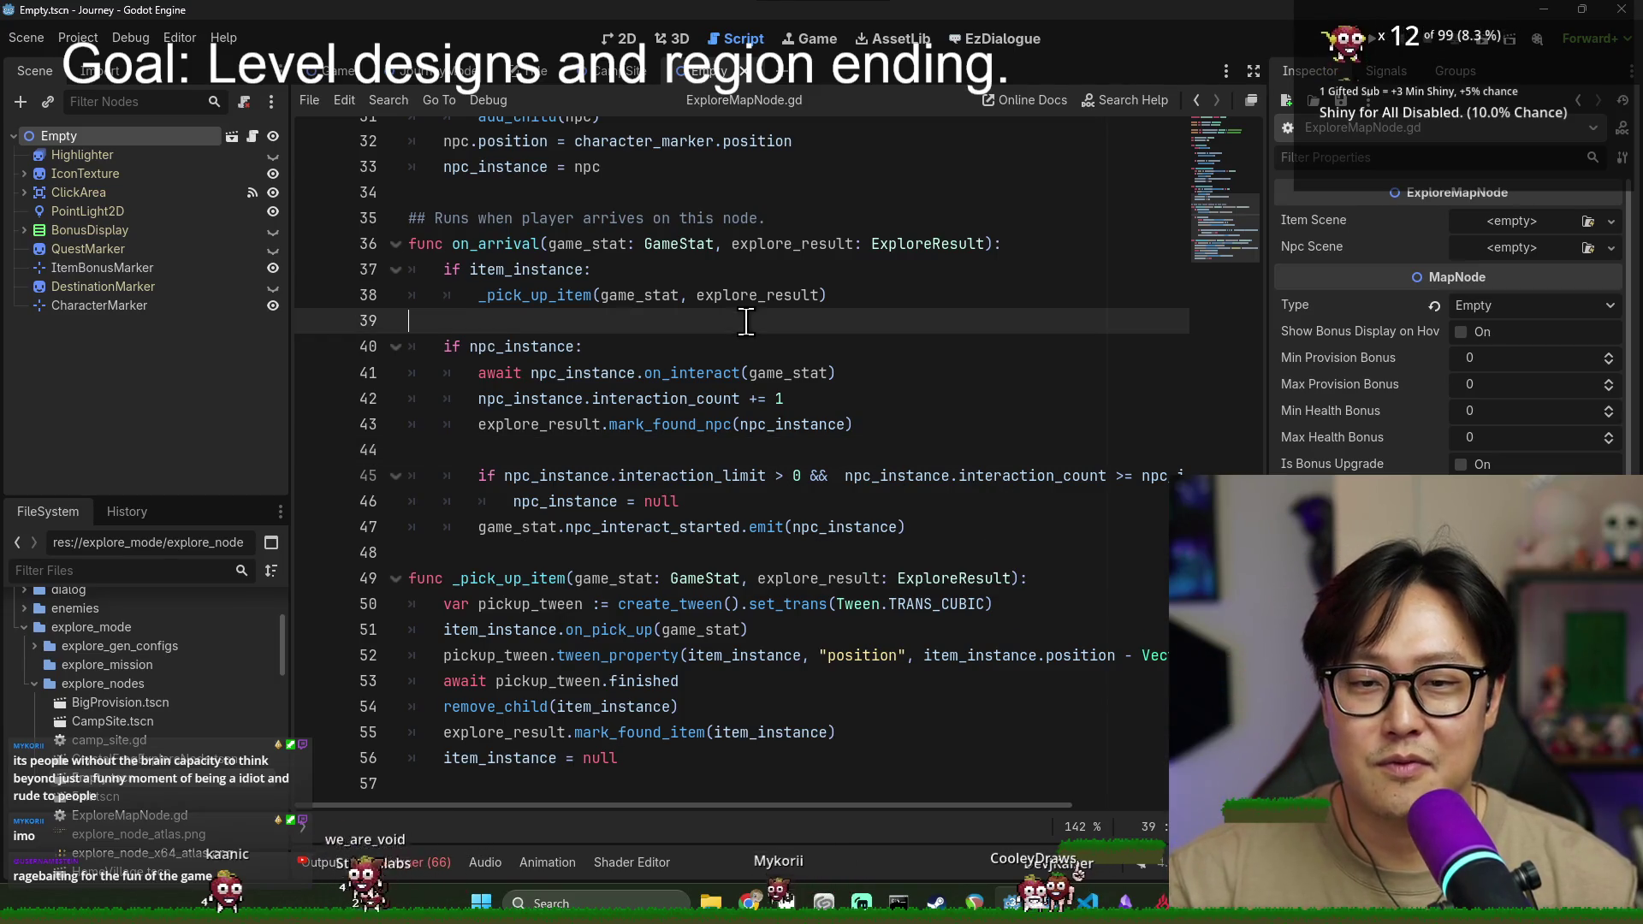
- Scroll through the script to review the npc_instance declaration
{"action": "scroll", "coordinate": [1048, 436], "scroll_direction": "up", "scroll_amount": 2}
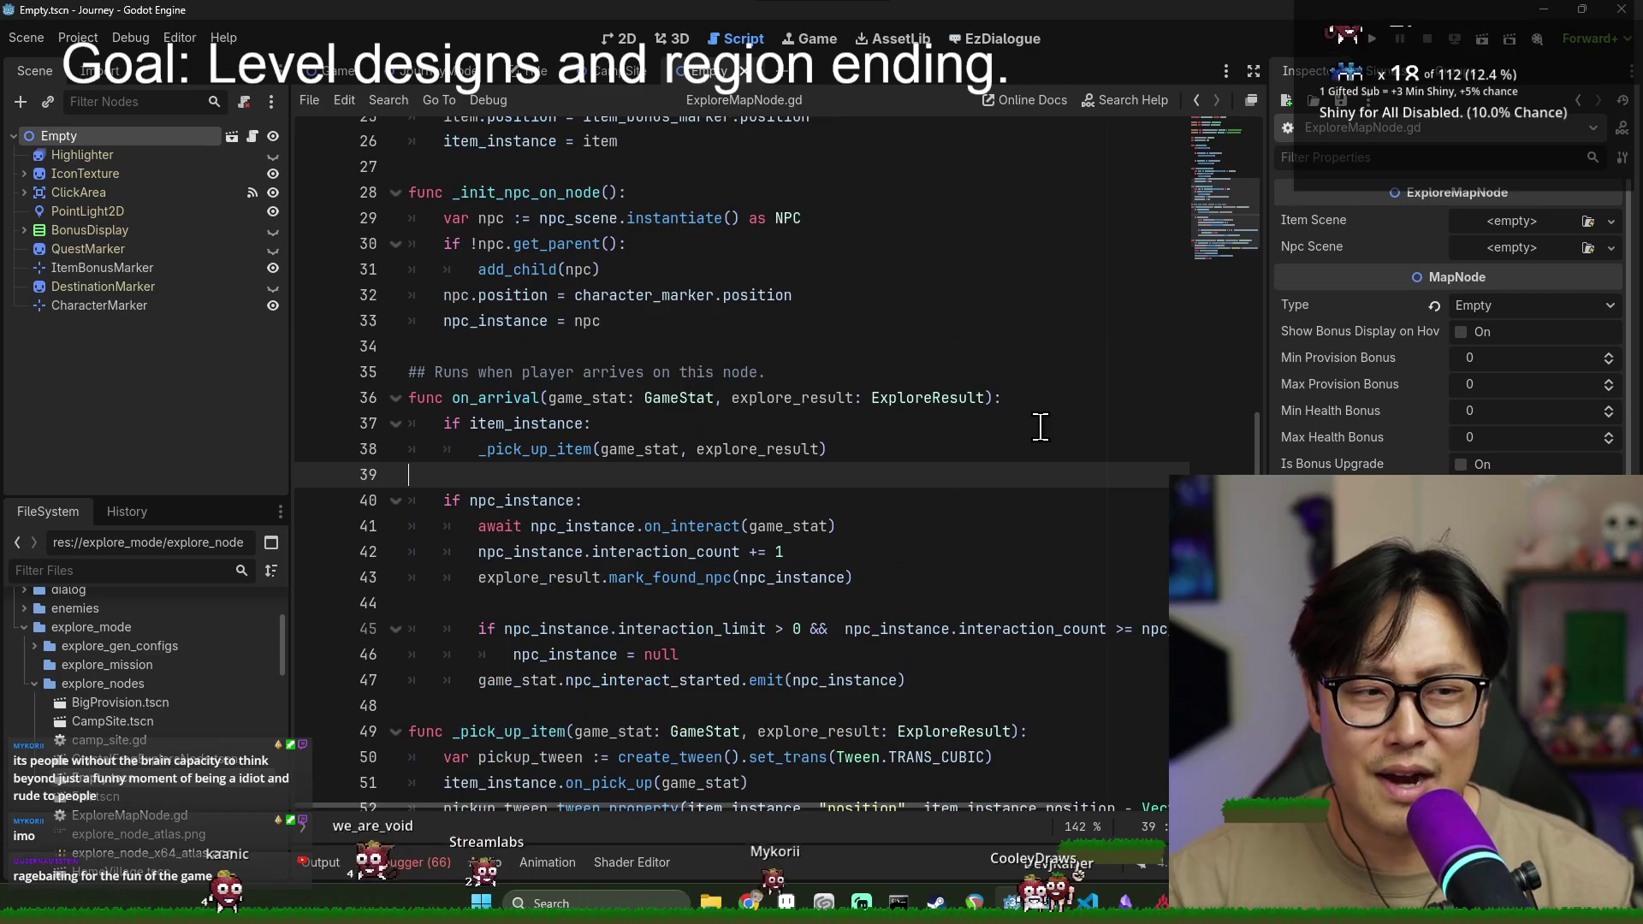
{"action": "scroll", "coordinate": [1057, 454], "scroll_direction": "up", "scroll_amount": 5}
{"action": "scroll", "coordinate": [1060, 480], "scroll_direction": "down", "scroll_amount": 7}
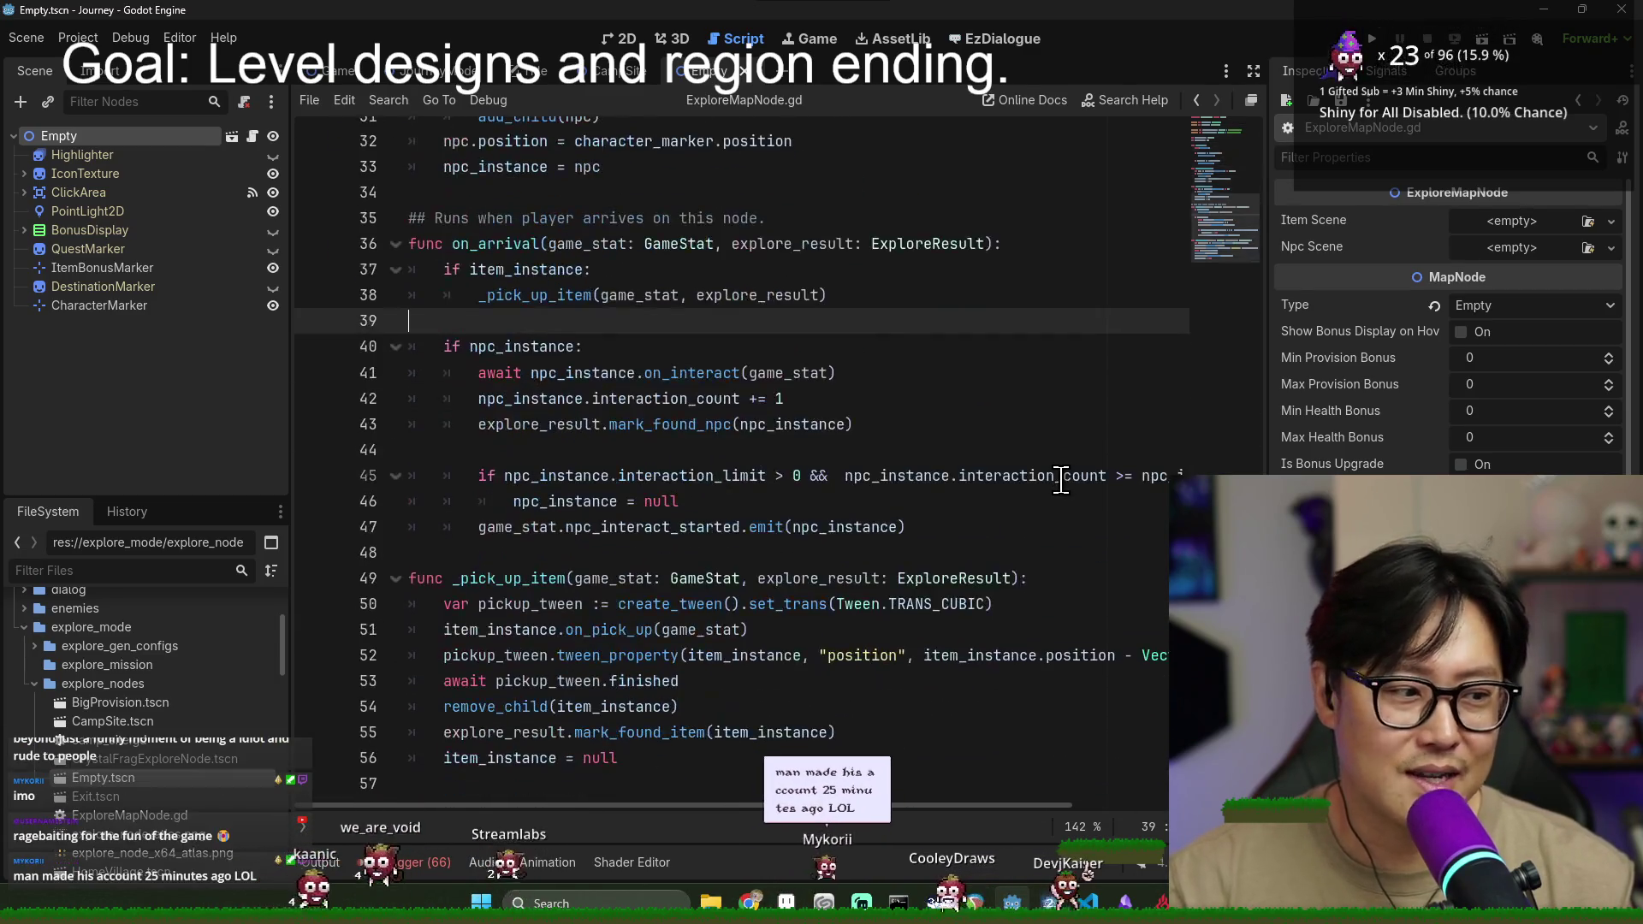
{"action": "left_click", "coordinate": [1052, 548]}
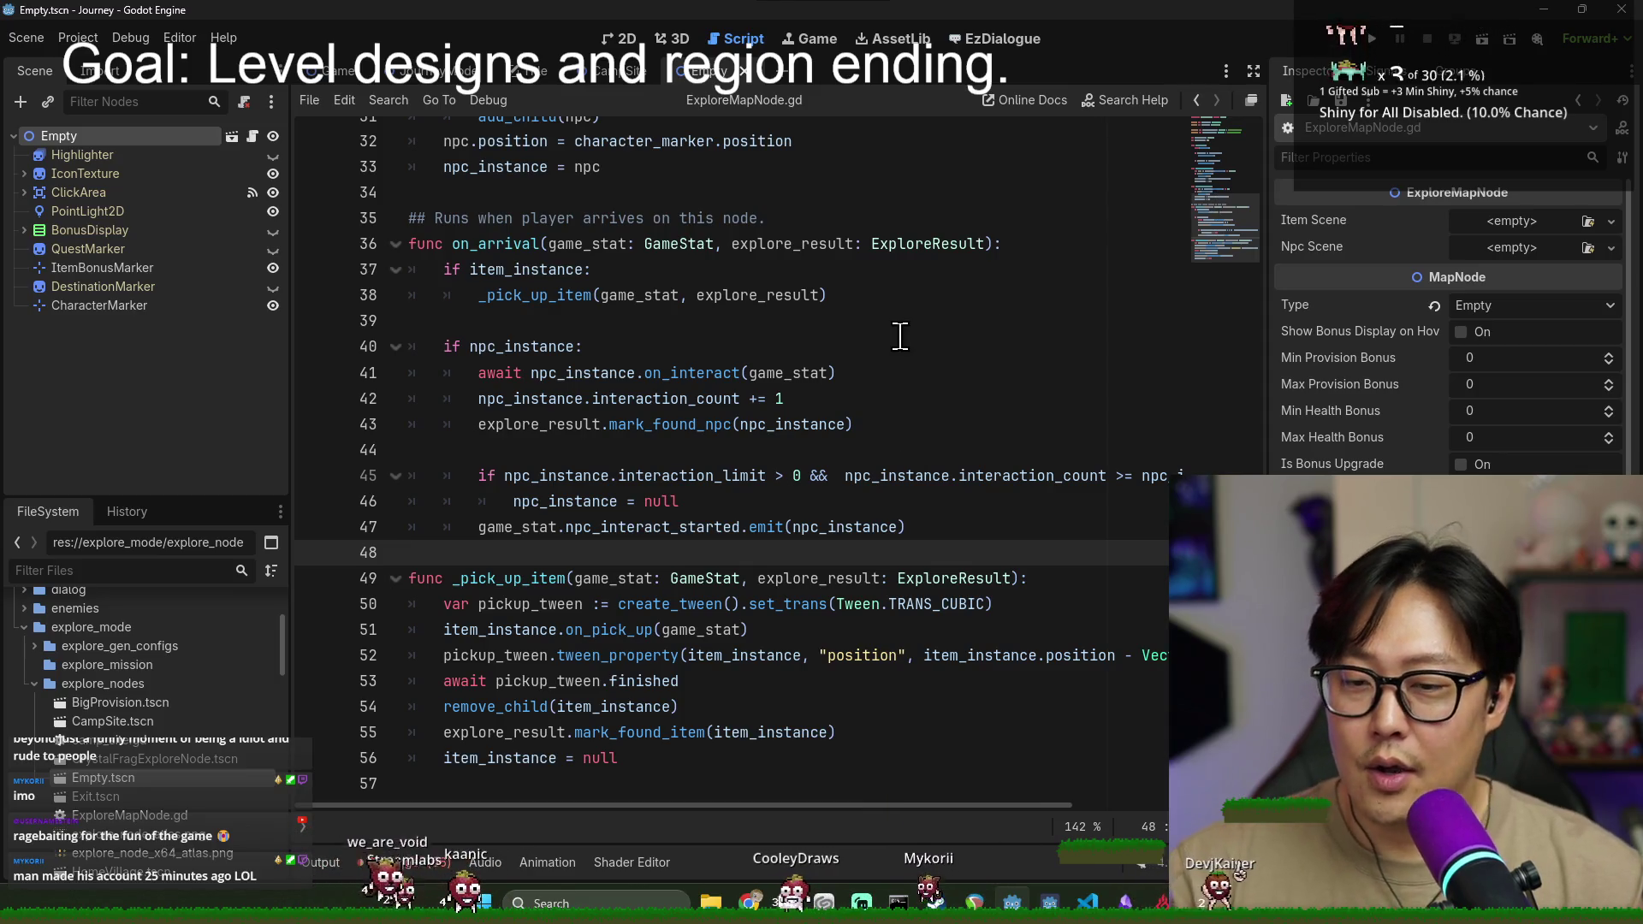
{"action": "scroll", "coordinate": [899, 502], "scroll_direction": "up", "scroll_amount": 10}
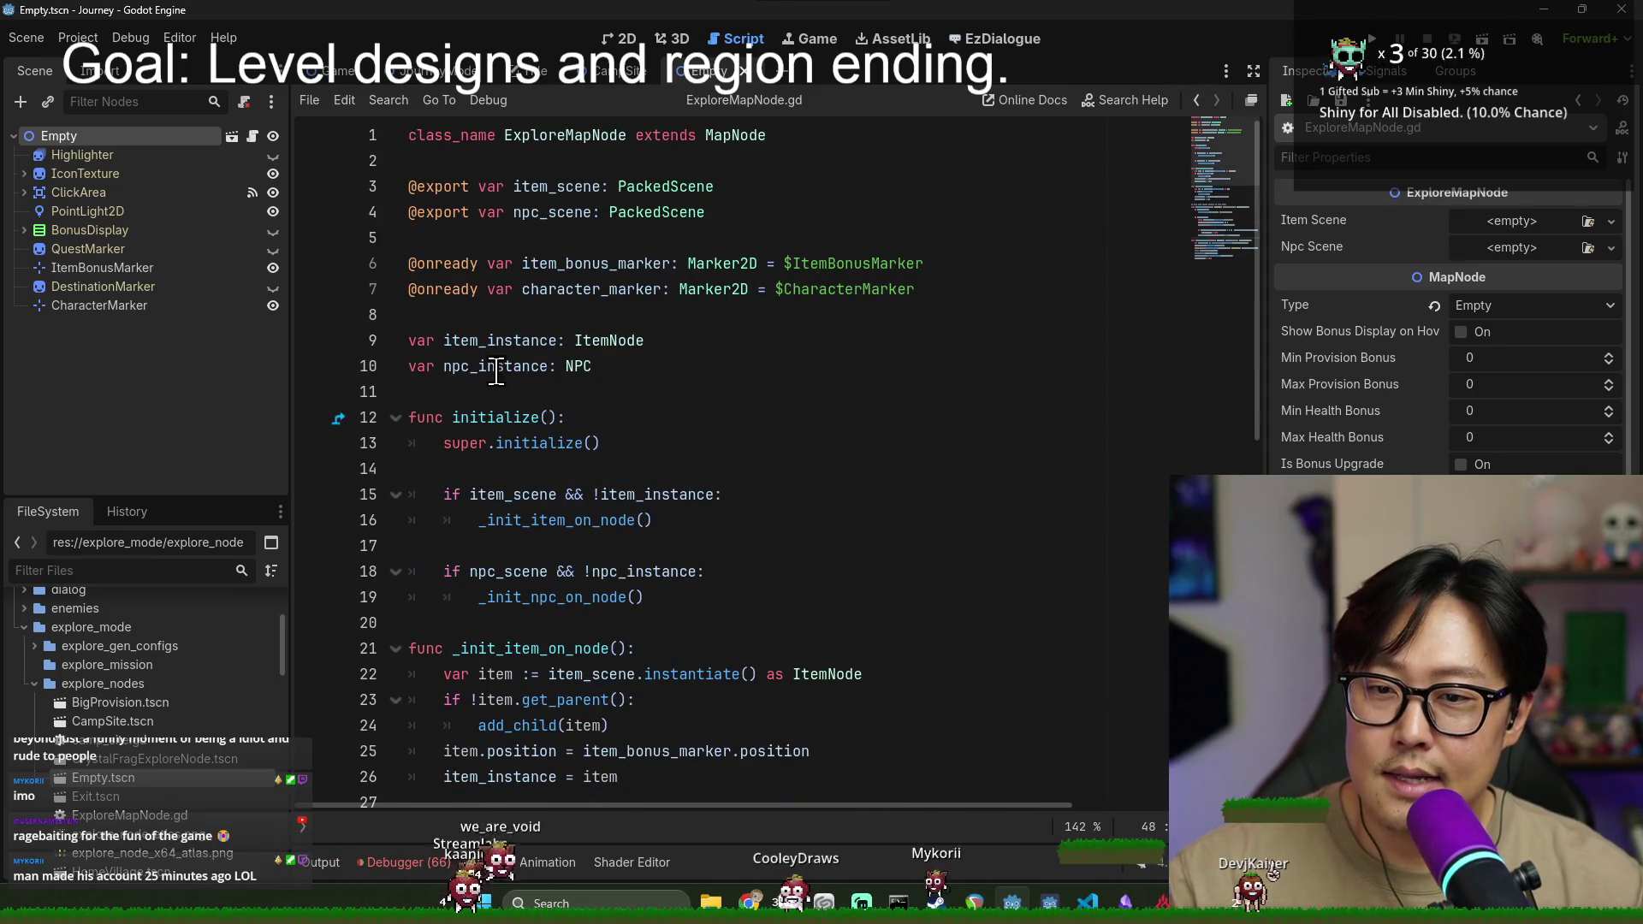
{"action": "left_click", "coordinate": [496, 368]}
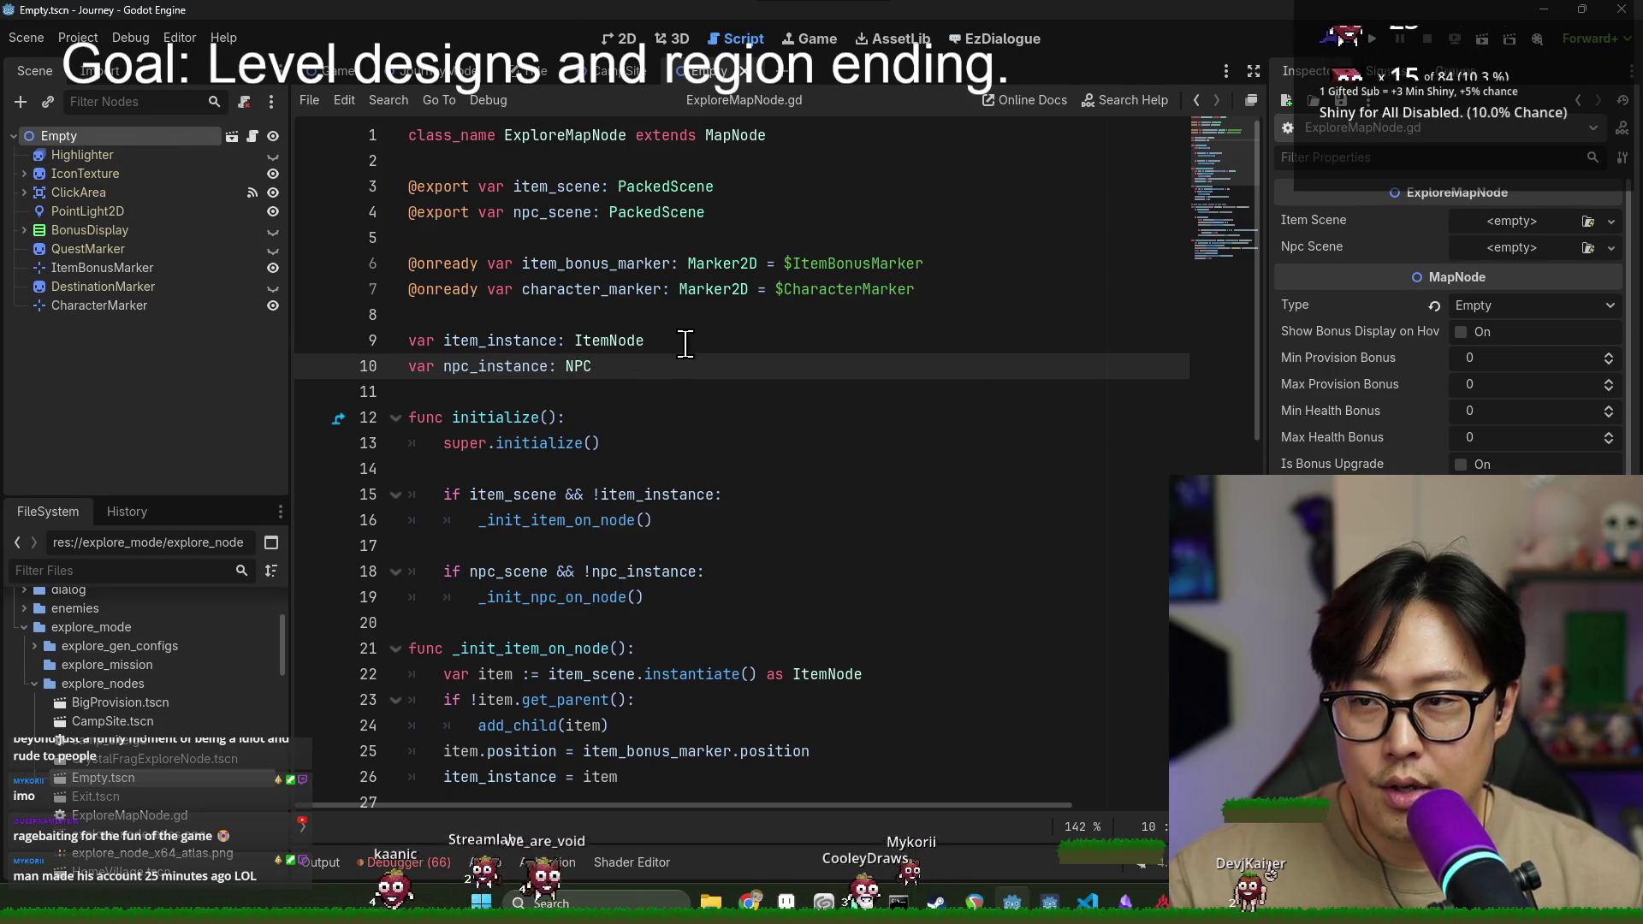
{"action": "scroll", "coordinate": [736, 351], "scroll_direction": "down", "scroll_amount": 2}
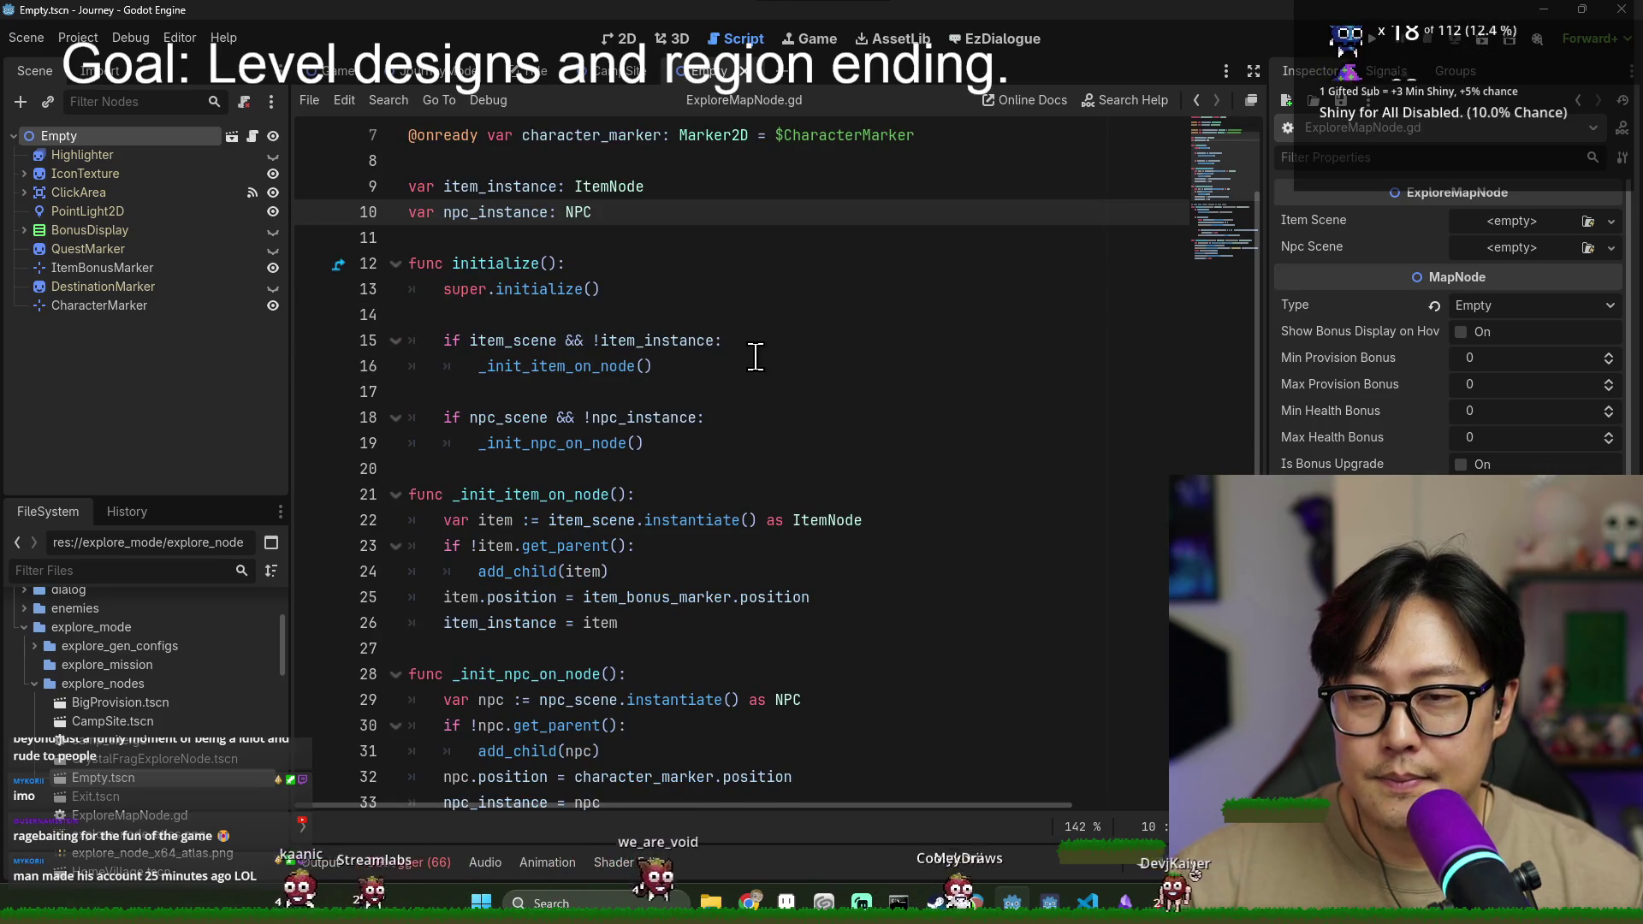
{"action": "scroll", "coordinate": [755, 360], "scroll_direction": "down", "scroll_amount": 8}
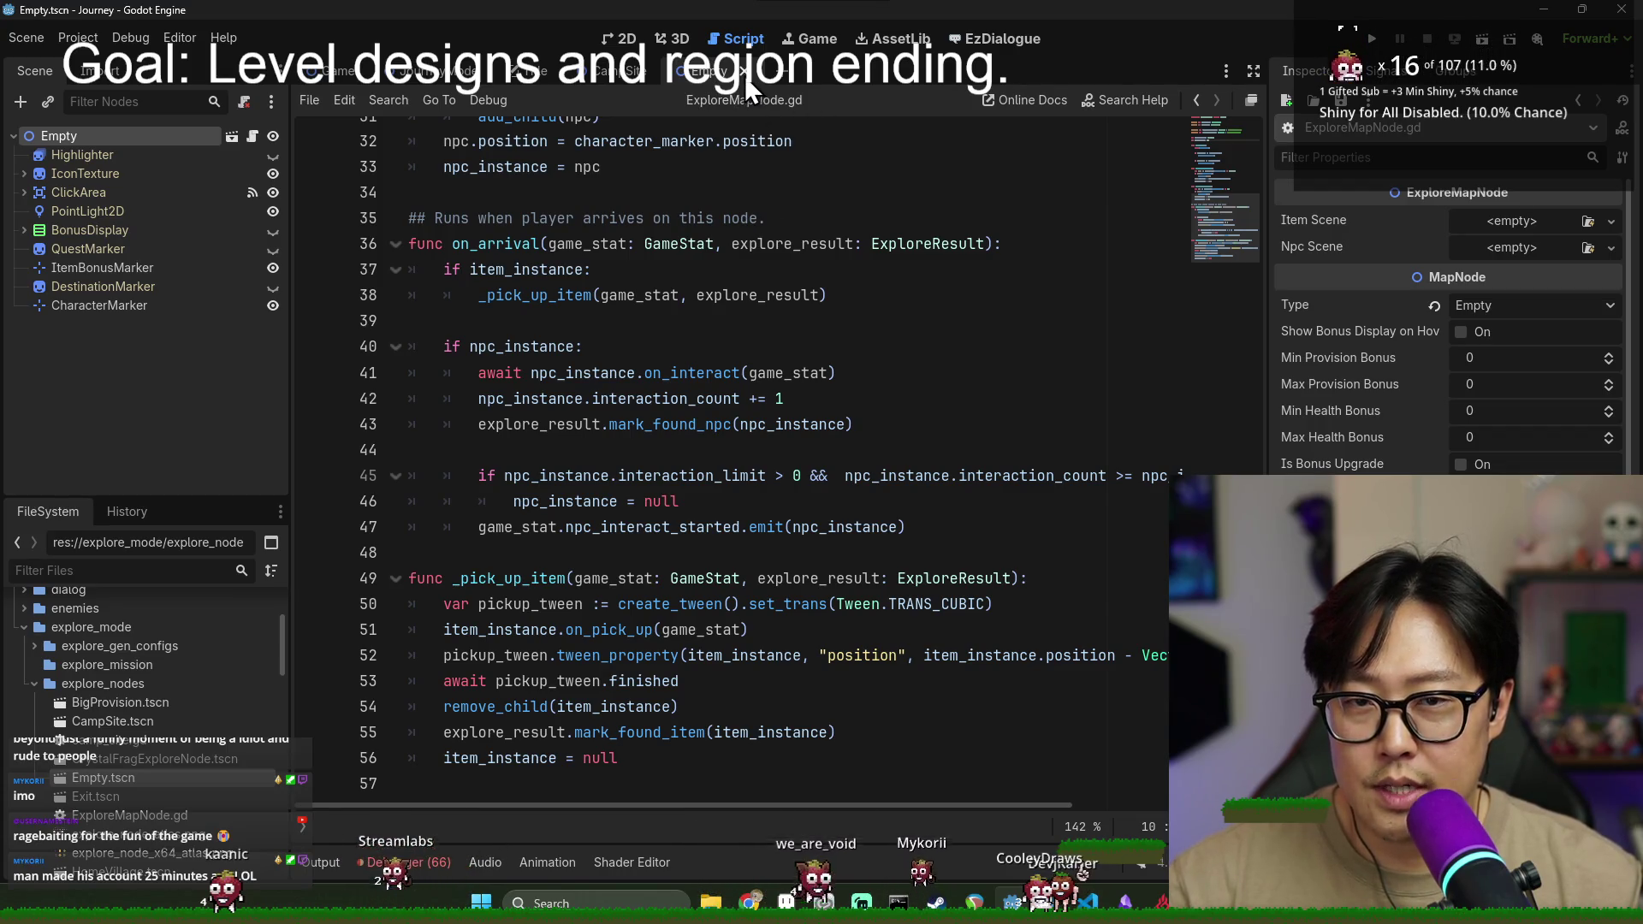
{"action": "scroll", "coordinate": [690, 183], "scroll_direction": "up", "scroll_amount": 10}
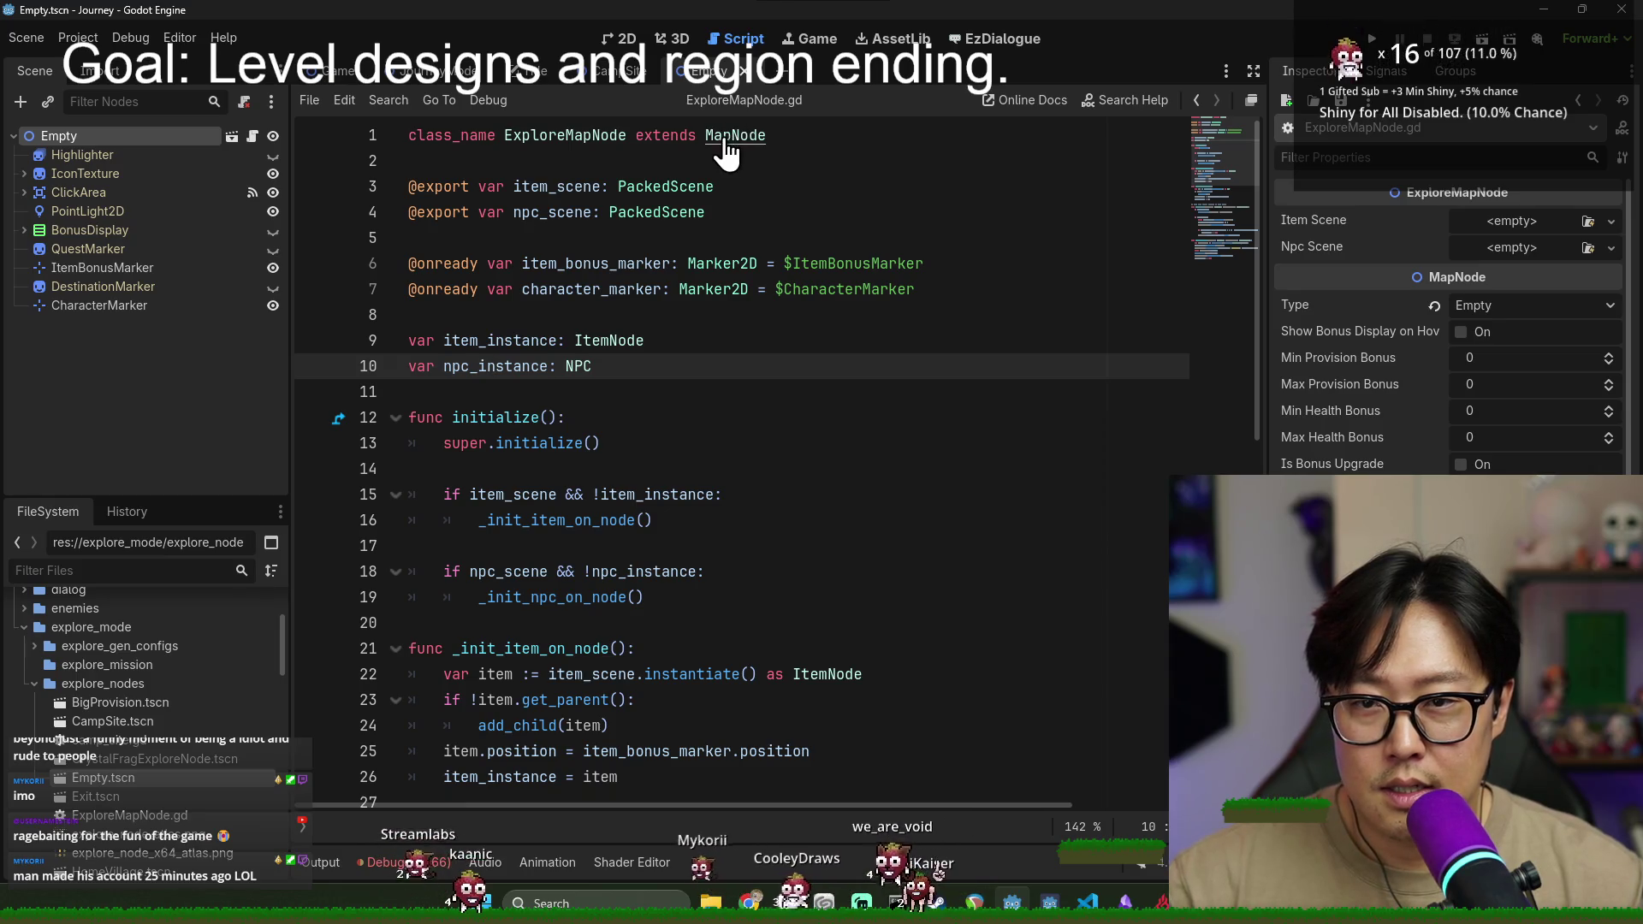
- Open the parent MapNode script and inspect its get_additional_actions function
{"action": "left_click", "coordinate": [728, 137], "text": "ctrl"}
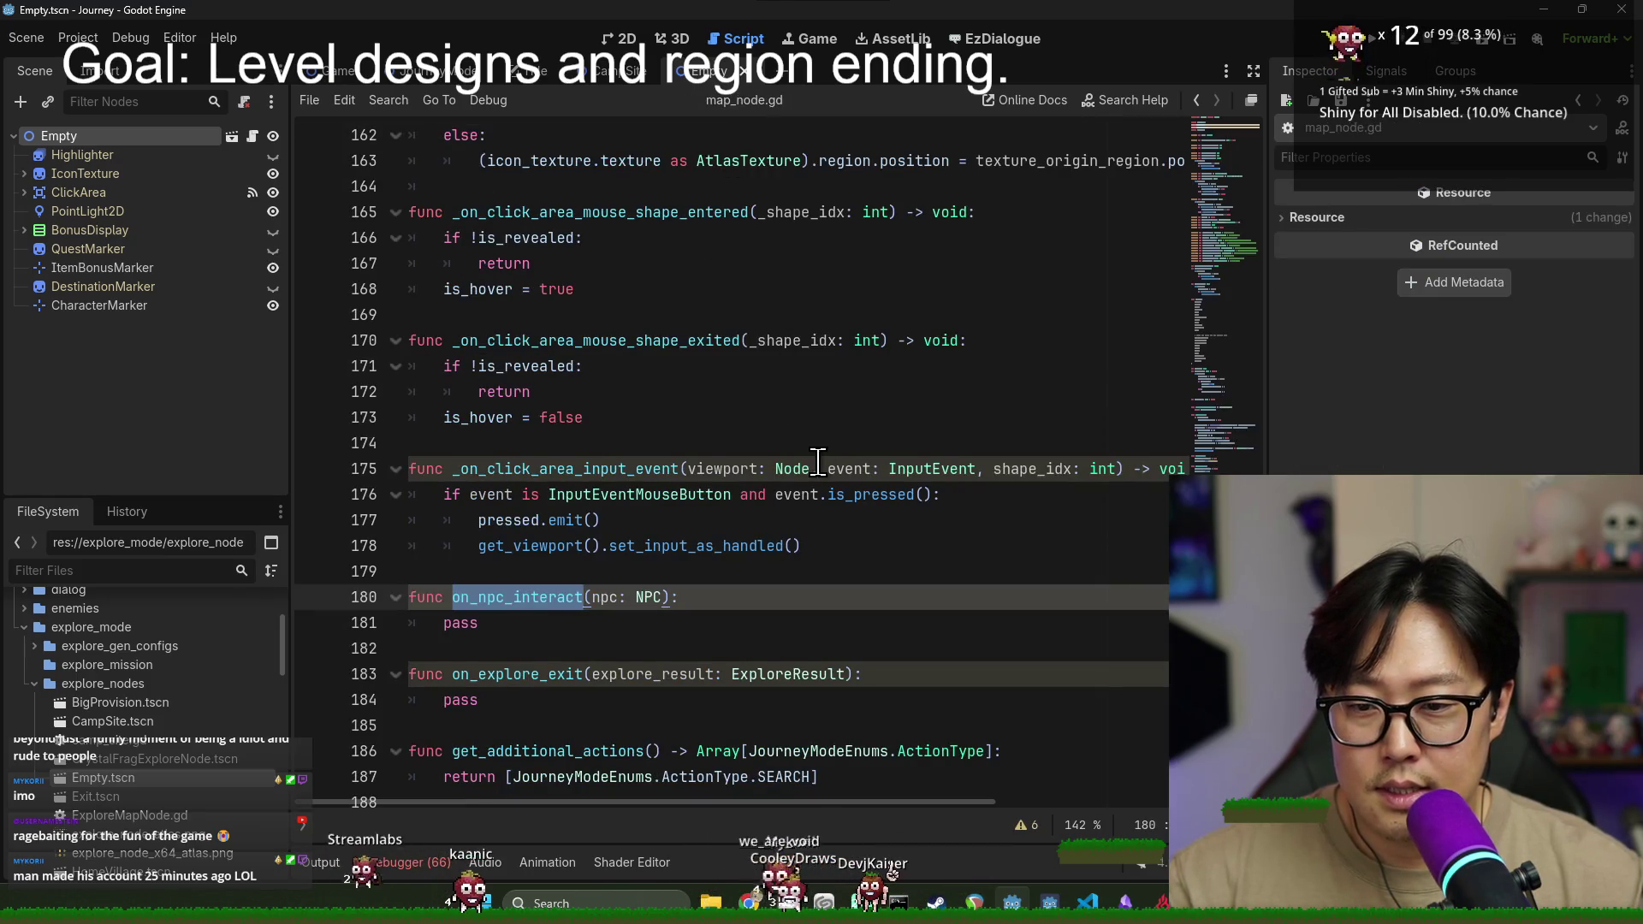
{"action": "scroll", "coordinate": [818, 462], "scroll_direction": "down", "scroll_amount": 1}
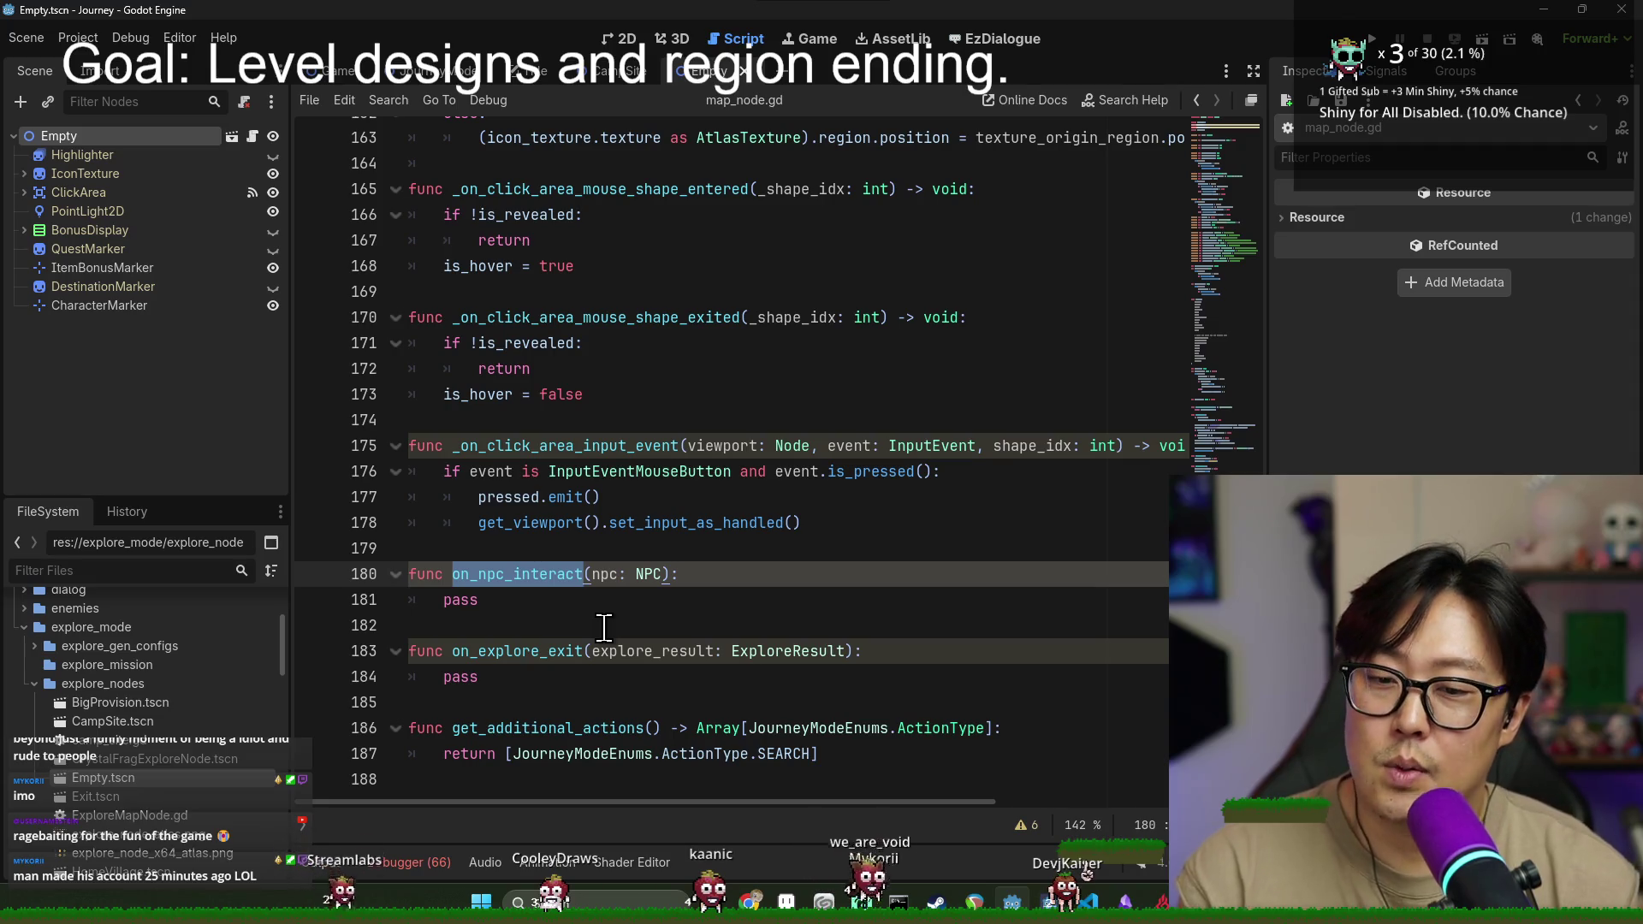
{"action": "double_click", "coordinate": [466, 729]}
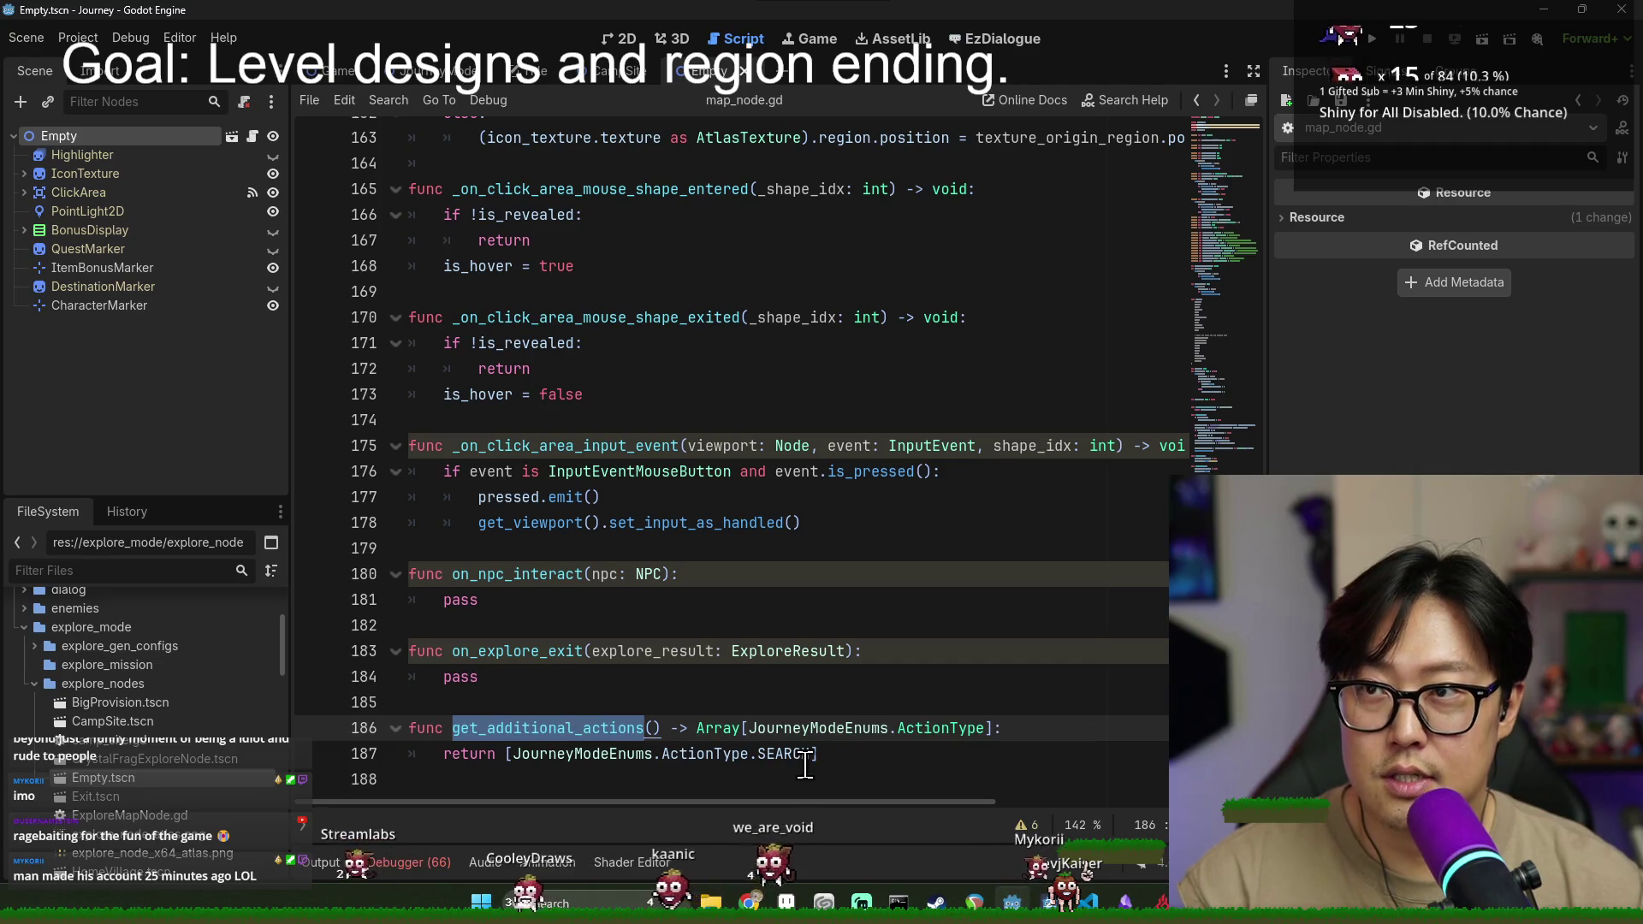
{"action": "left_click", "coordinate": [974, 728]}
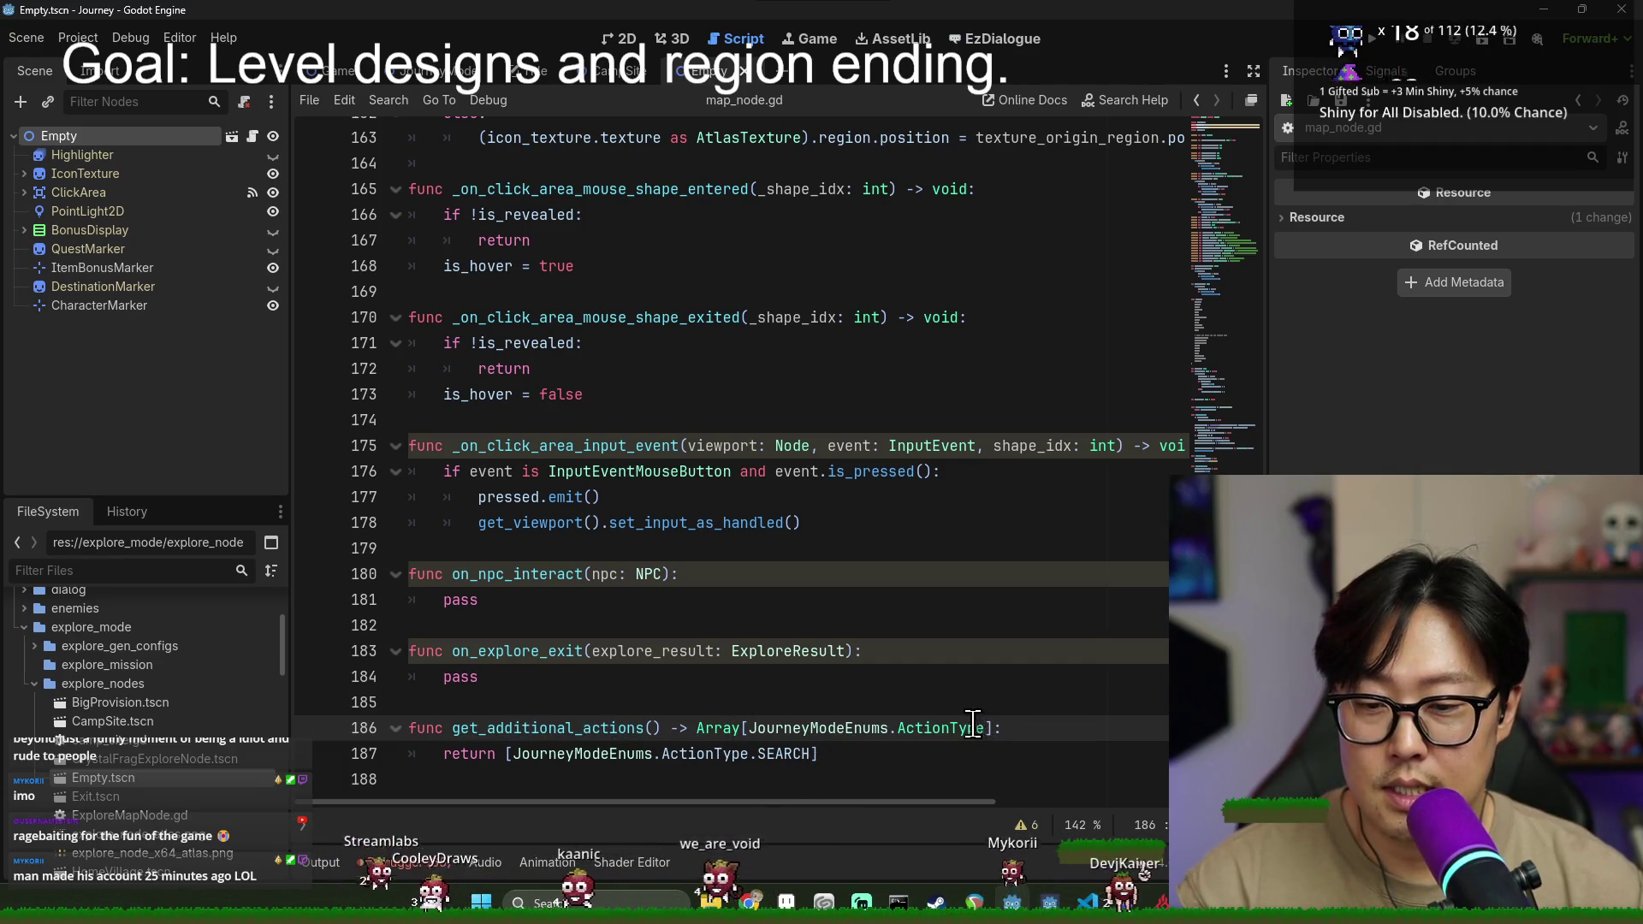
{"action": "type", "text": ":"}
{"action": "scroll", "coordinate": [1027, 685], "scroll_direction": "up", "scroll_amount": 10}
{"action": "scroll", "coordinate": [1027, 685], "scroll_direction": "down", "scroll_amount": 10}
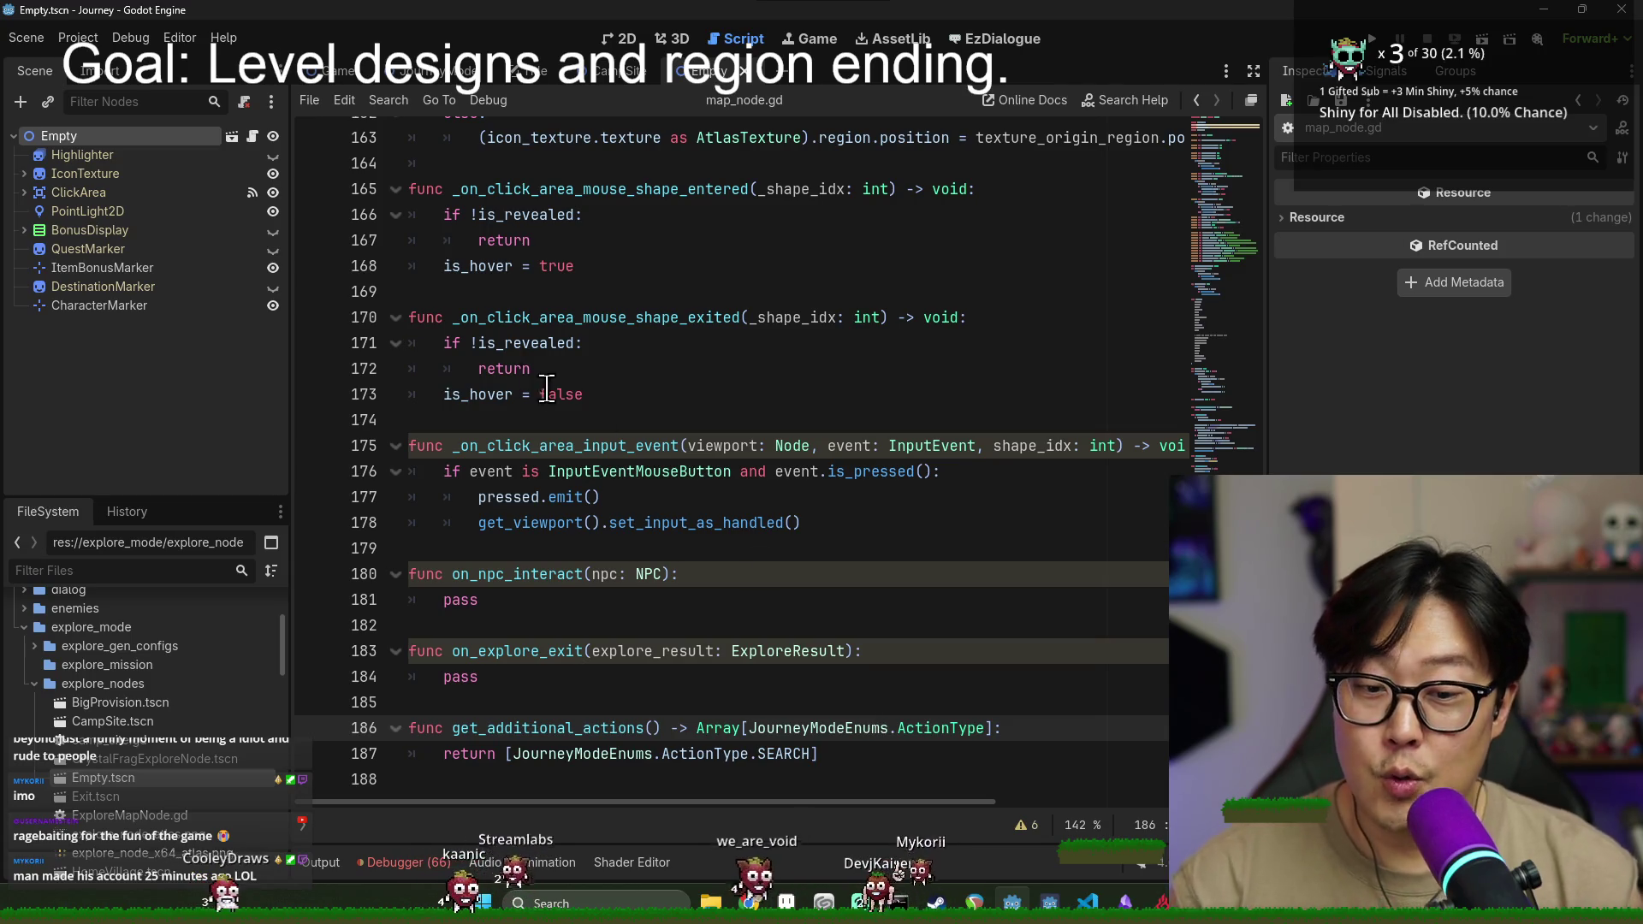
- Inspect on_explore_exit's explore_result parameter and ExploreResult type on line 183
{"action": "double_click", "coordinate": [751, 651]}
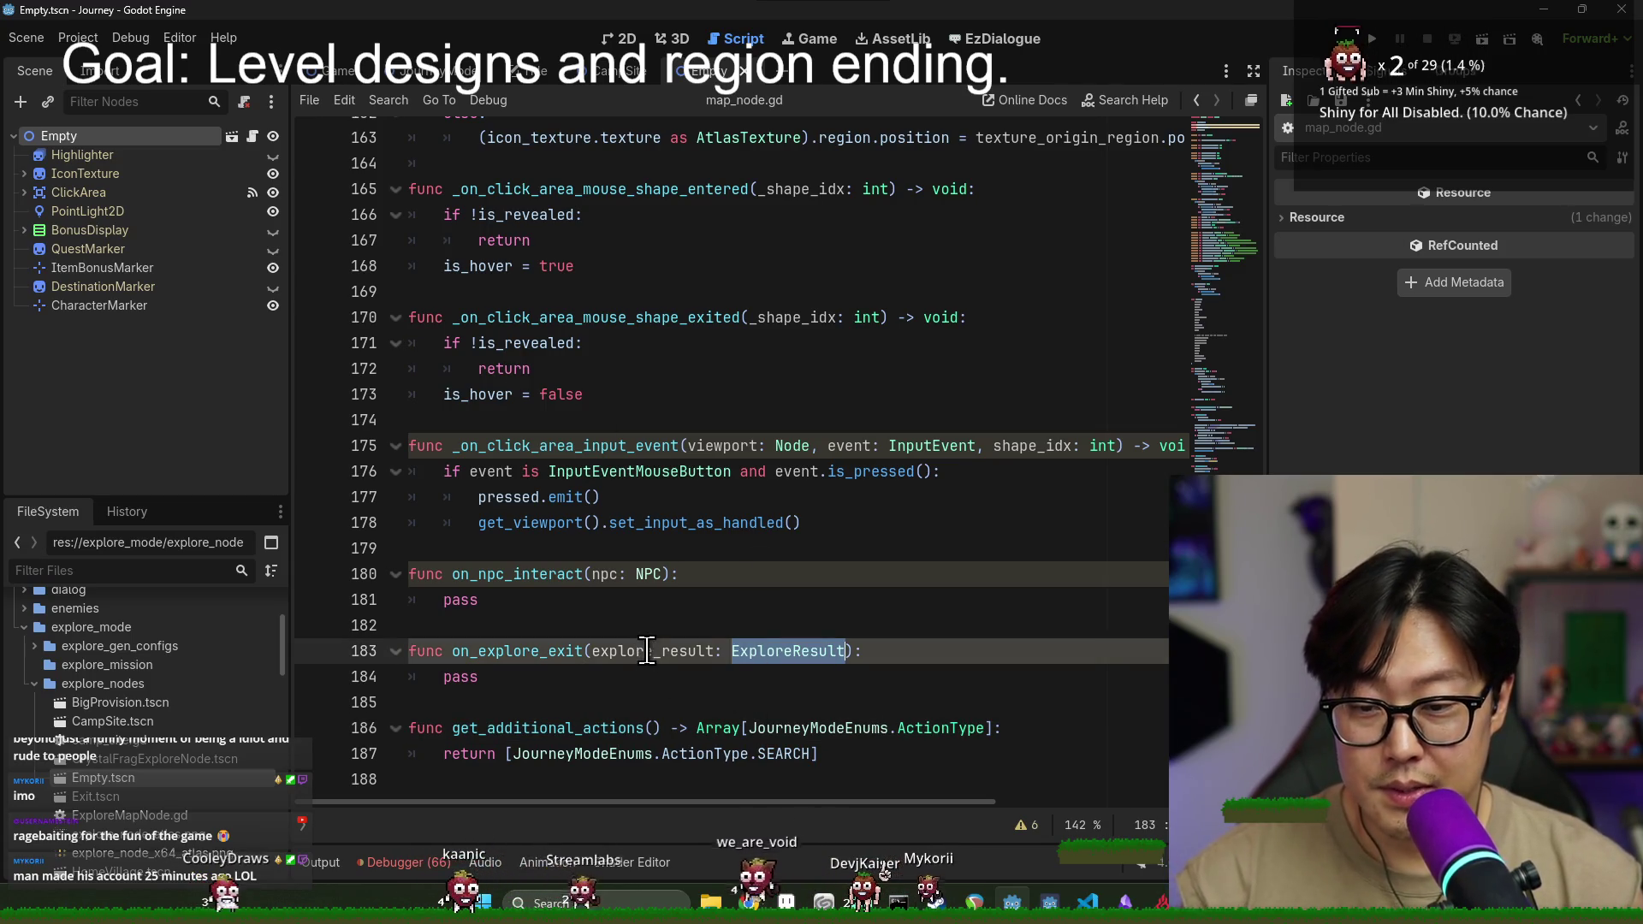
{"action": "double_click", "coordinate": [648, 651]}
{"action": "double_click", "coordinate": [750, 651]}
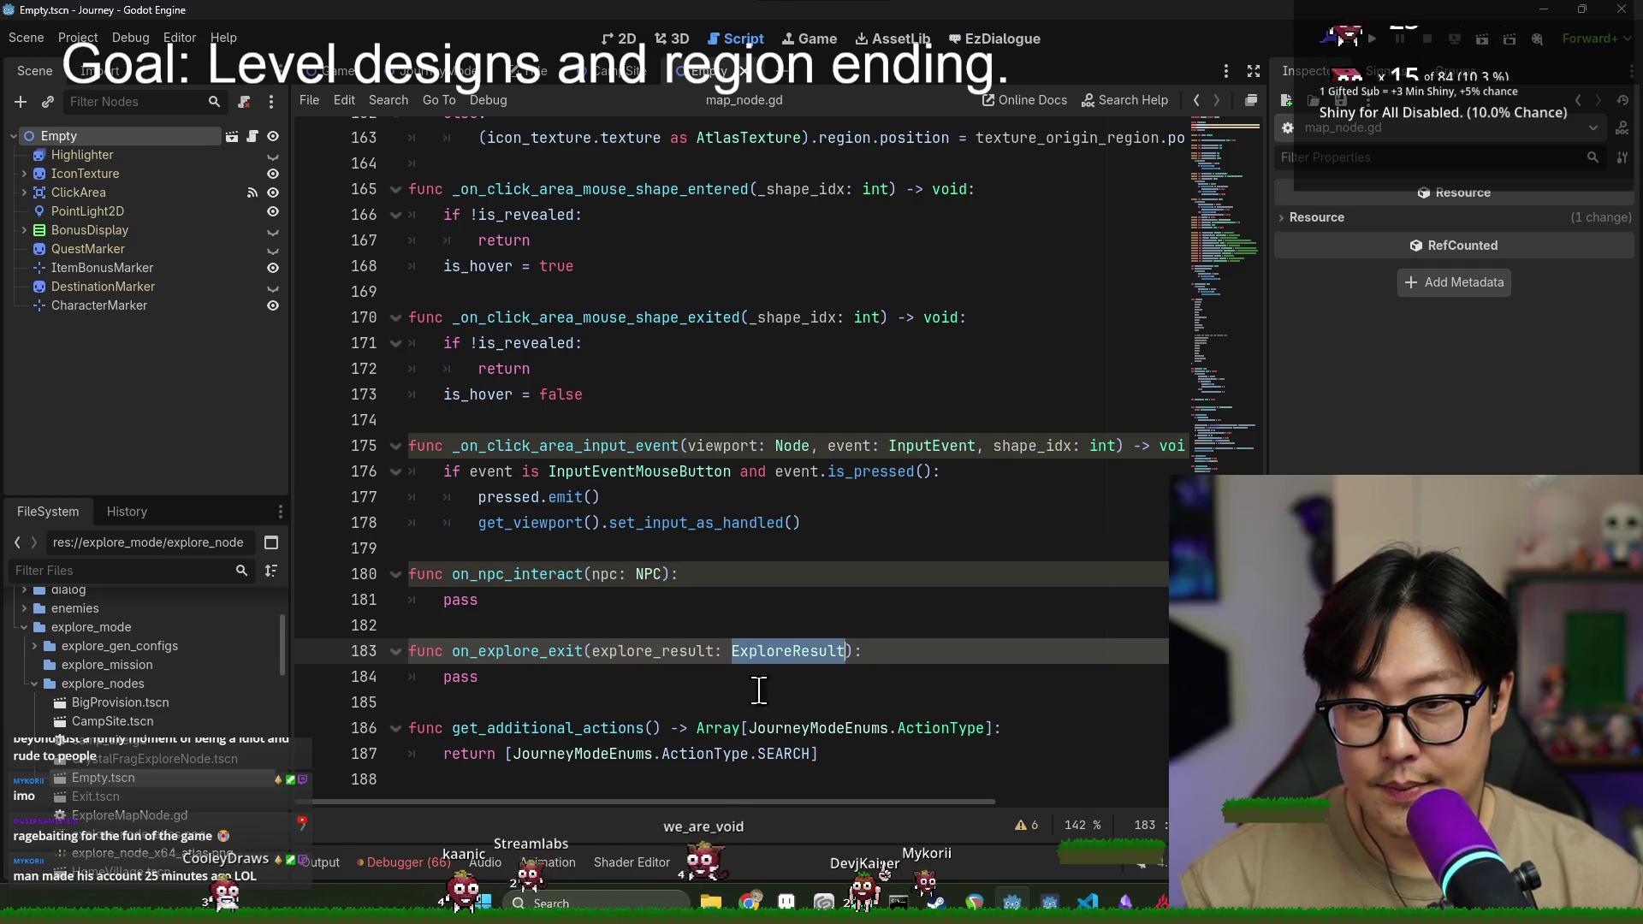
{"action": "double_click", "coordinate": [753, 651]}
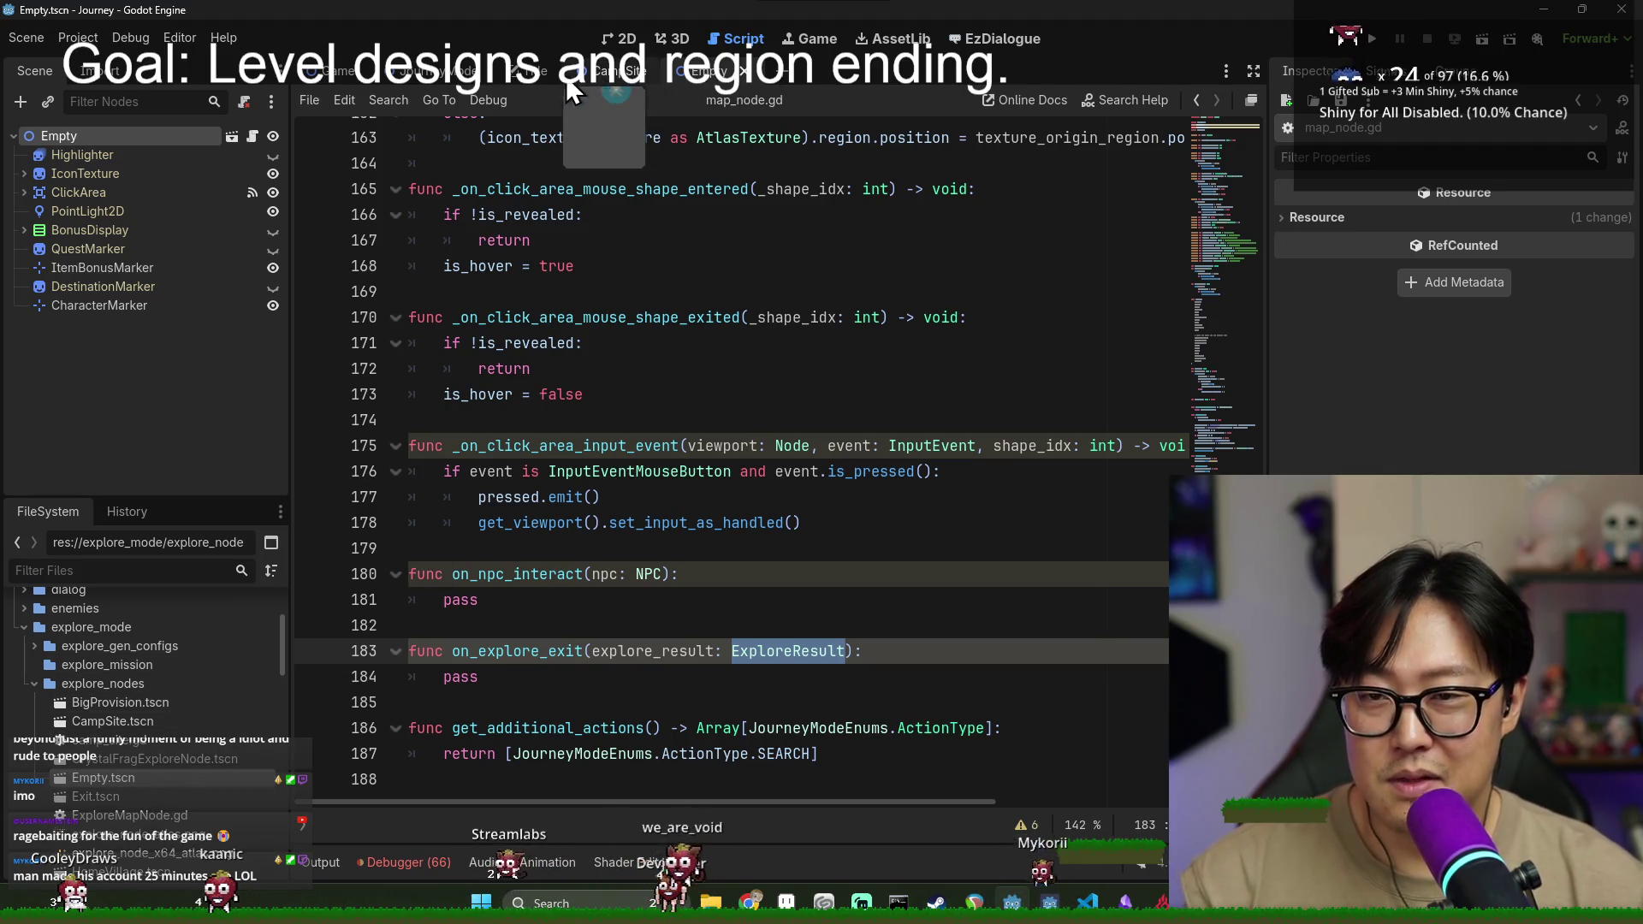
{"action": "left_click", "coordinate": [149, 567]}
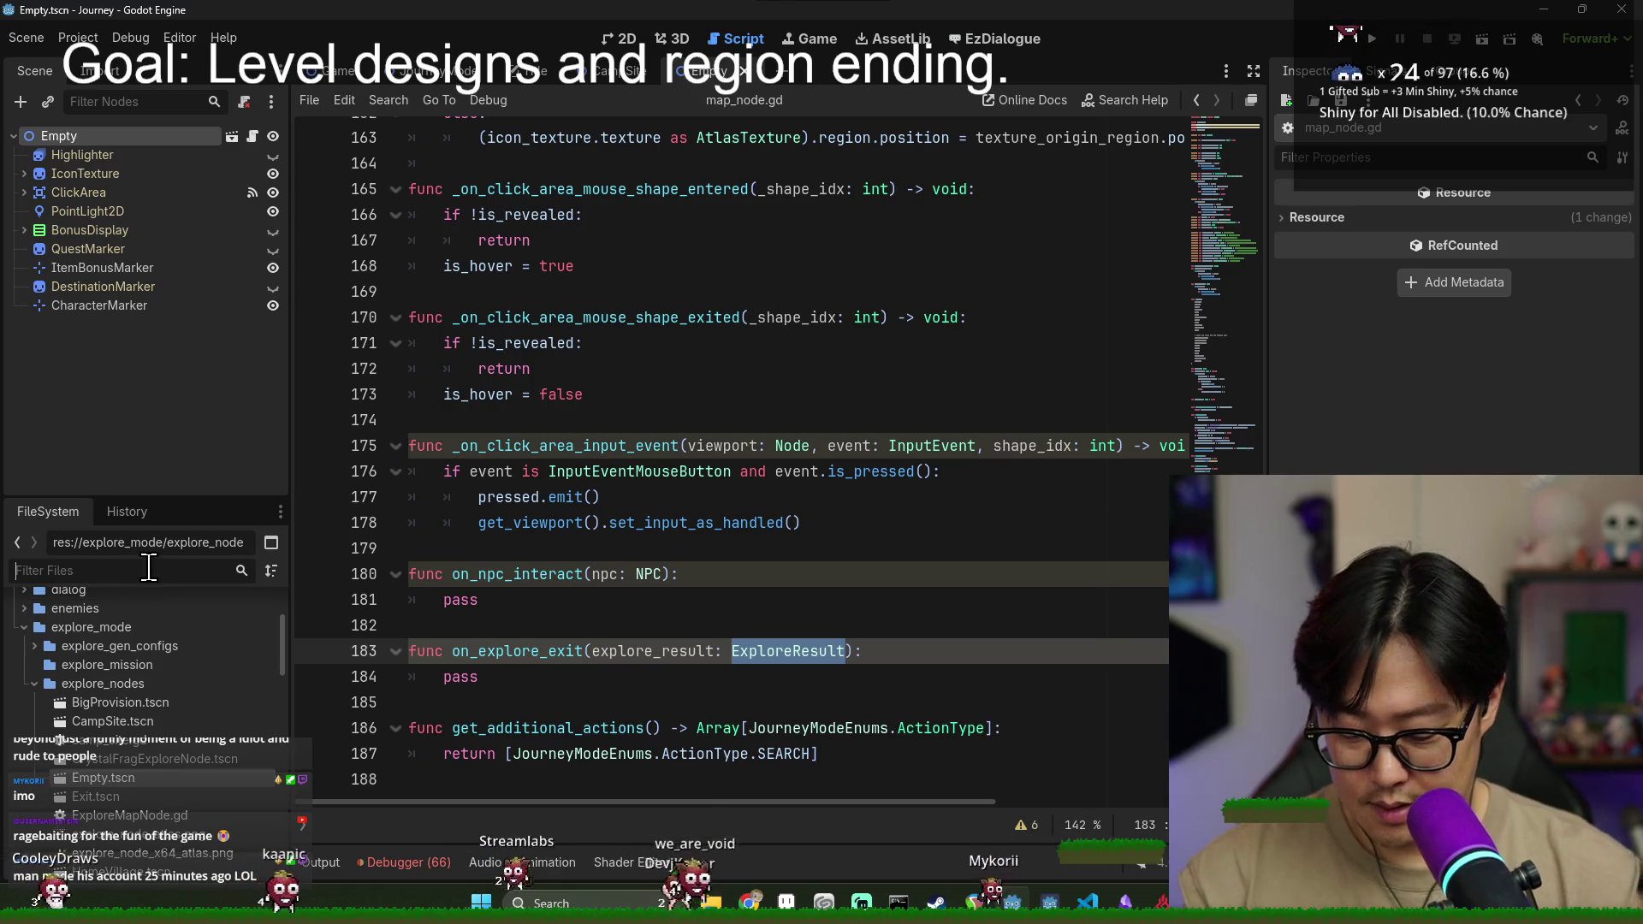
- Filter files by 'mercha', open Merchant.tscn and review its on_explore_exit function
{"action": "type", "text": "mercha"}
{"action": "double_click", "coordinate": [168, 676]}
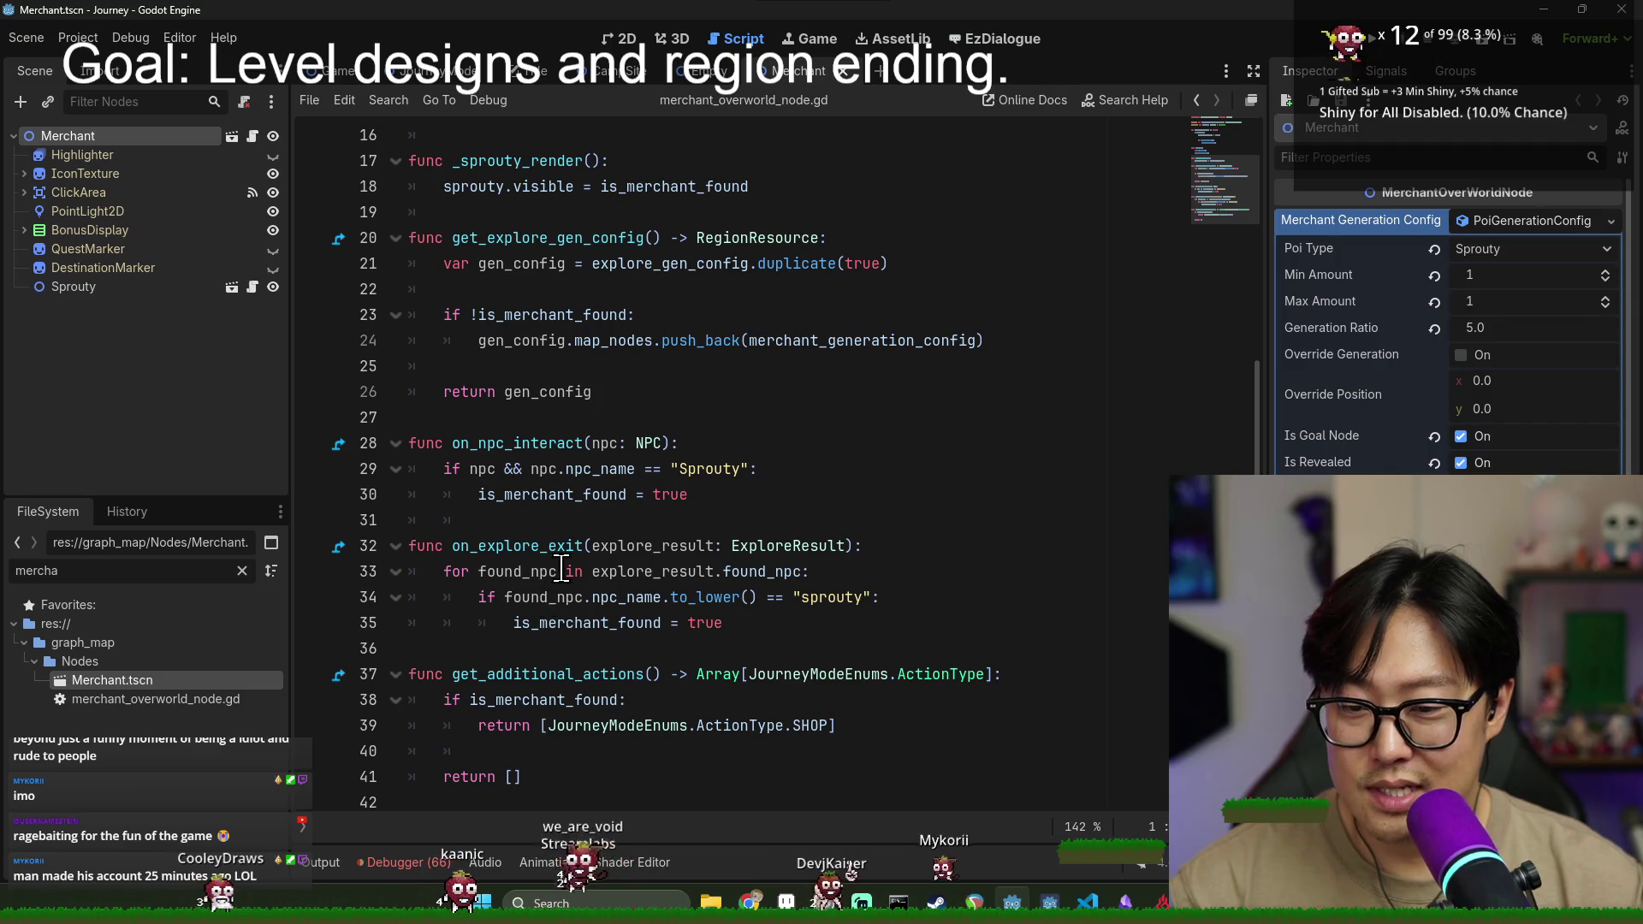
{"action": "double_click", "coordinate": [517, 546]}
{"action": "double_click", "coordinate": [526, 572]}
{"action": "double_click", "coordinate": [630, 546]}
{"action": "left_click", "coordinate": [554, 546]}
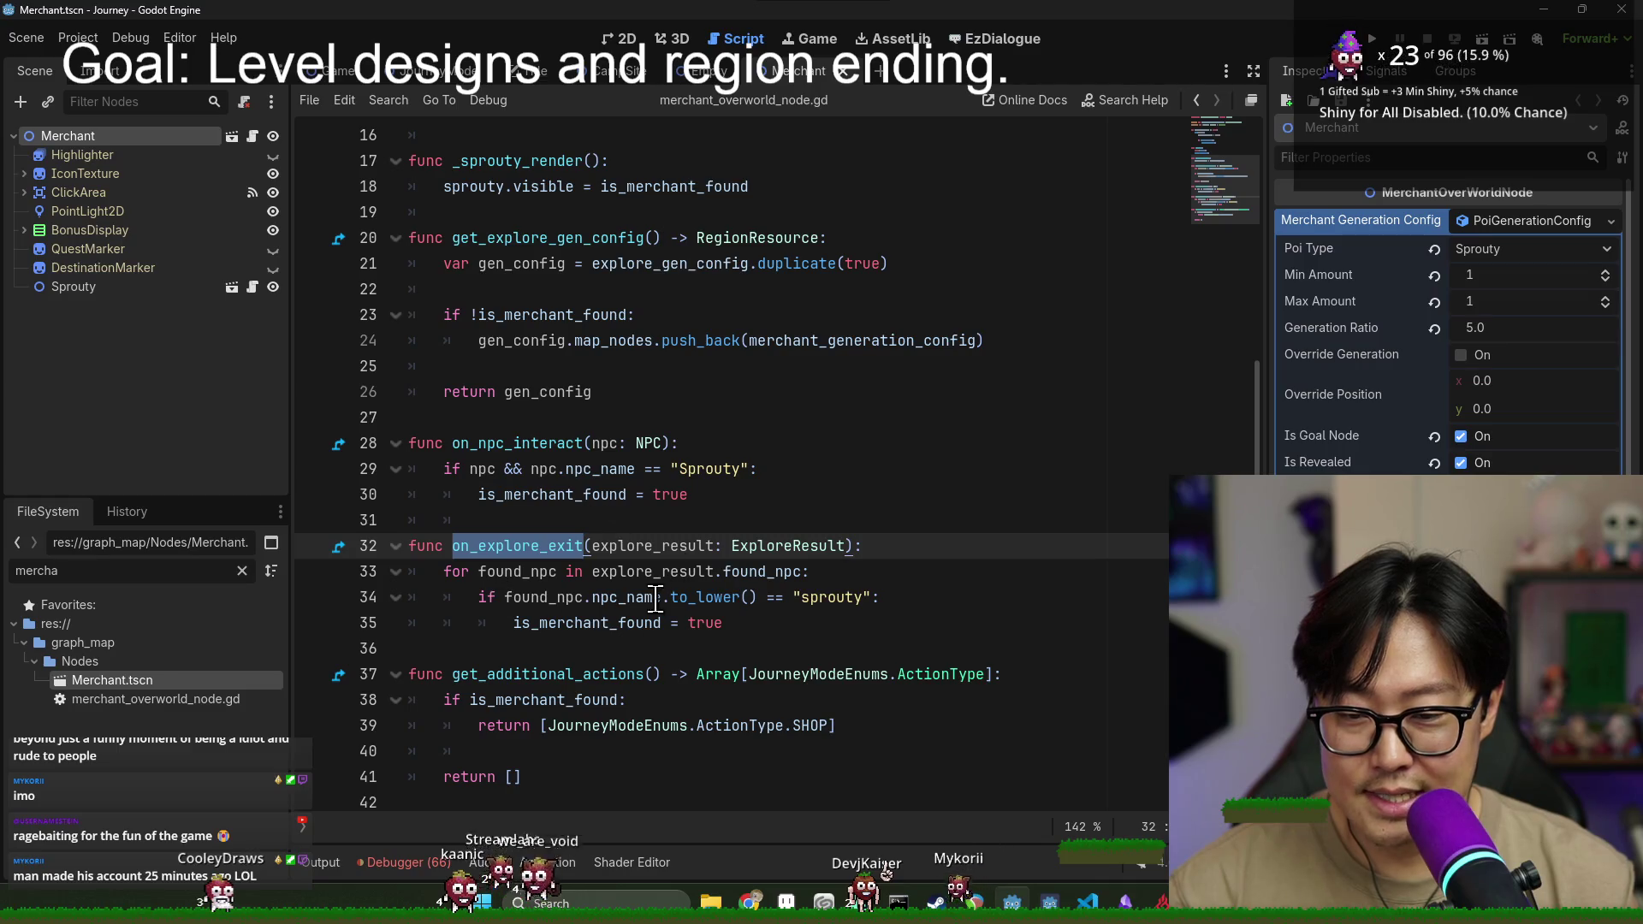
- Trace found_npc, sprouty and is_merchant_found in the script, then filter files by 'map_node'
{"action": "double_click", "coordinate": [517, 572]}
{"action": "double_click", "coordinate": [650, 572]}
{"action": "double_click", "coordinate": [793, 546]}
{"action": "double_click", "coordinate": [737, 571]}
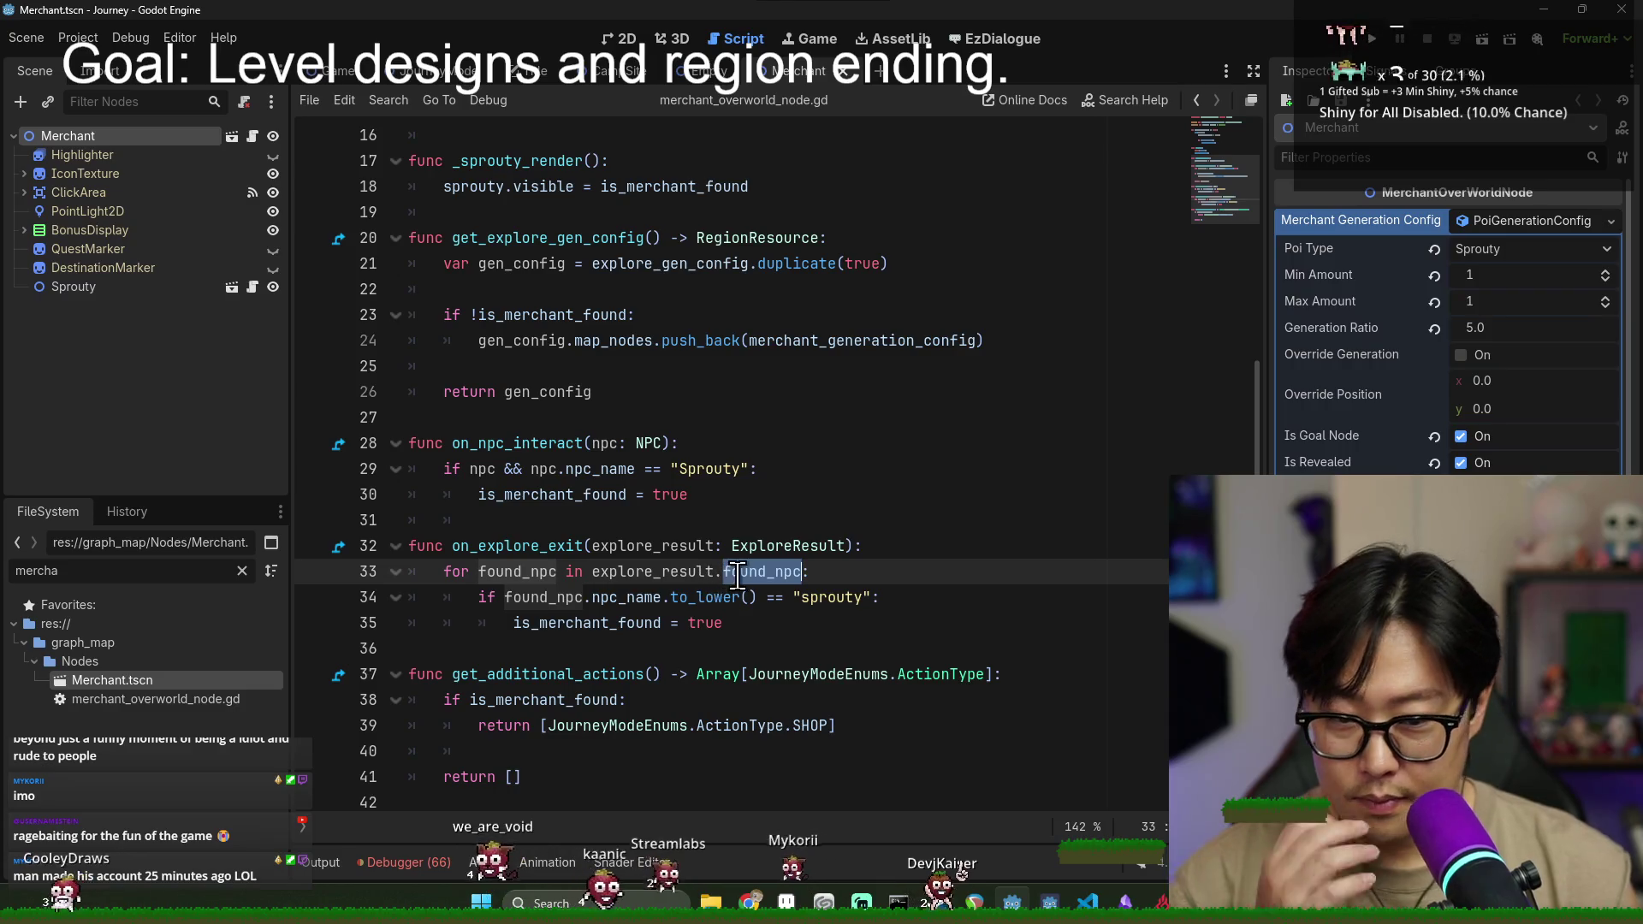
{"action": "double_click", "coordinate": [650, 571]}
{"action": "double_click", "coordinate": [518, 572]}
{"action": "left_click", "coordinate": [863, 597]}
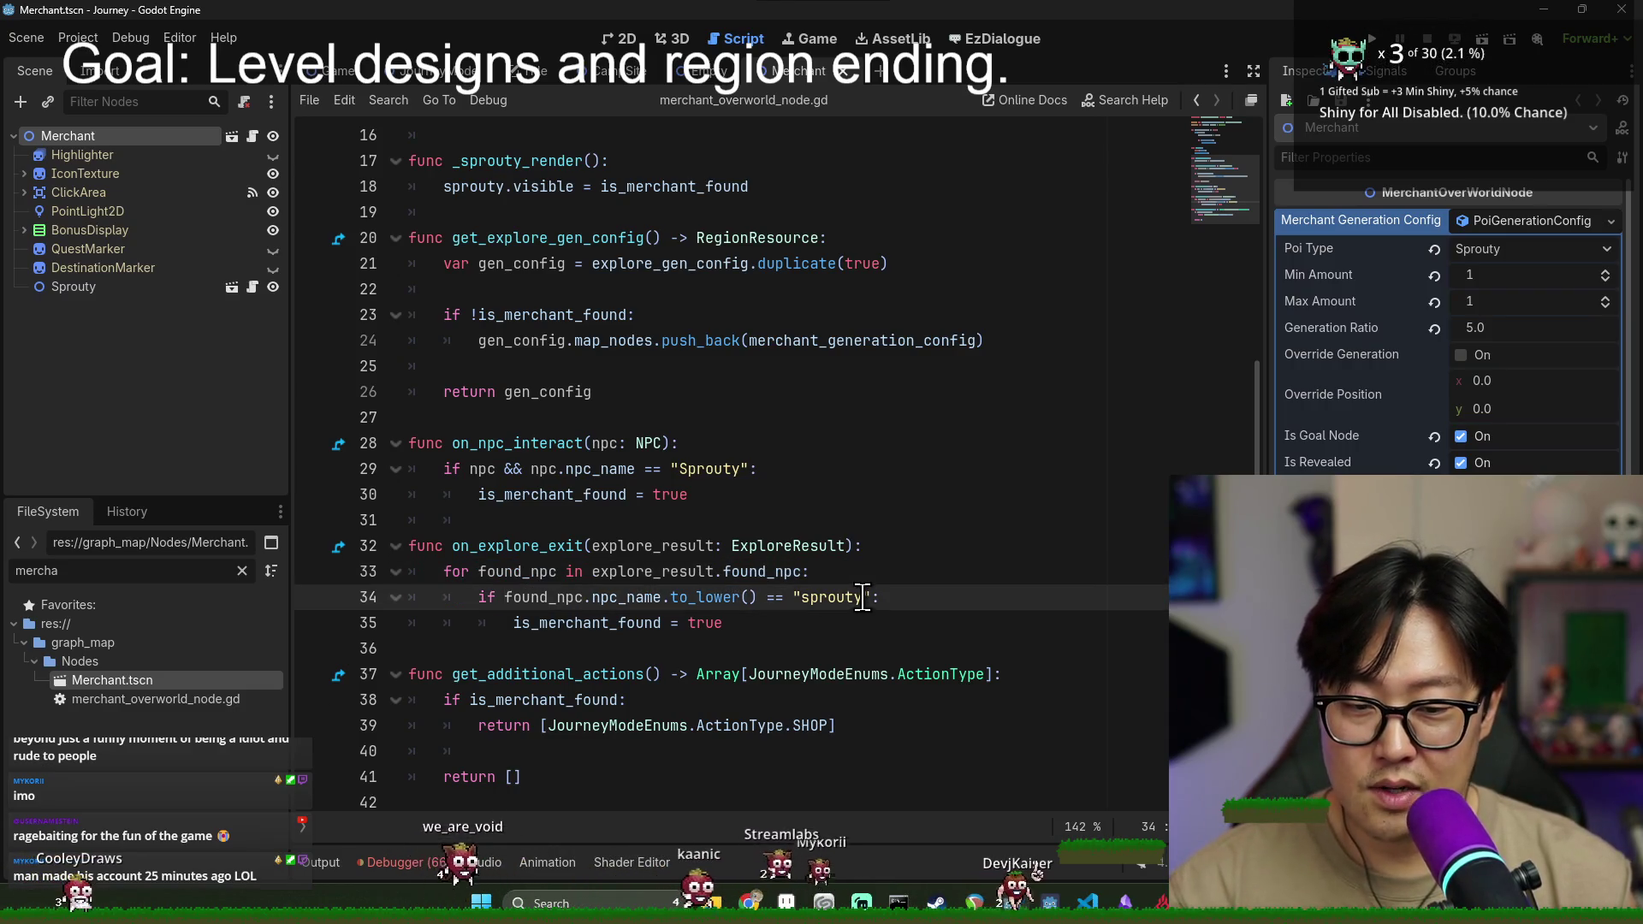
{"action": "left_click", "coordinate": [672, 618]}
{"action": "double_click", "coordinate": [569, 623]}
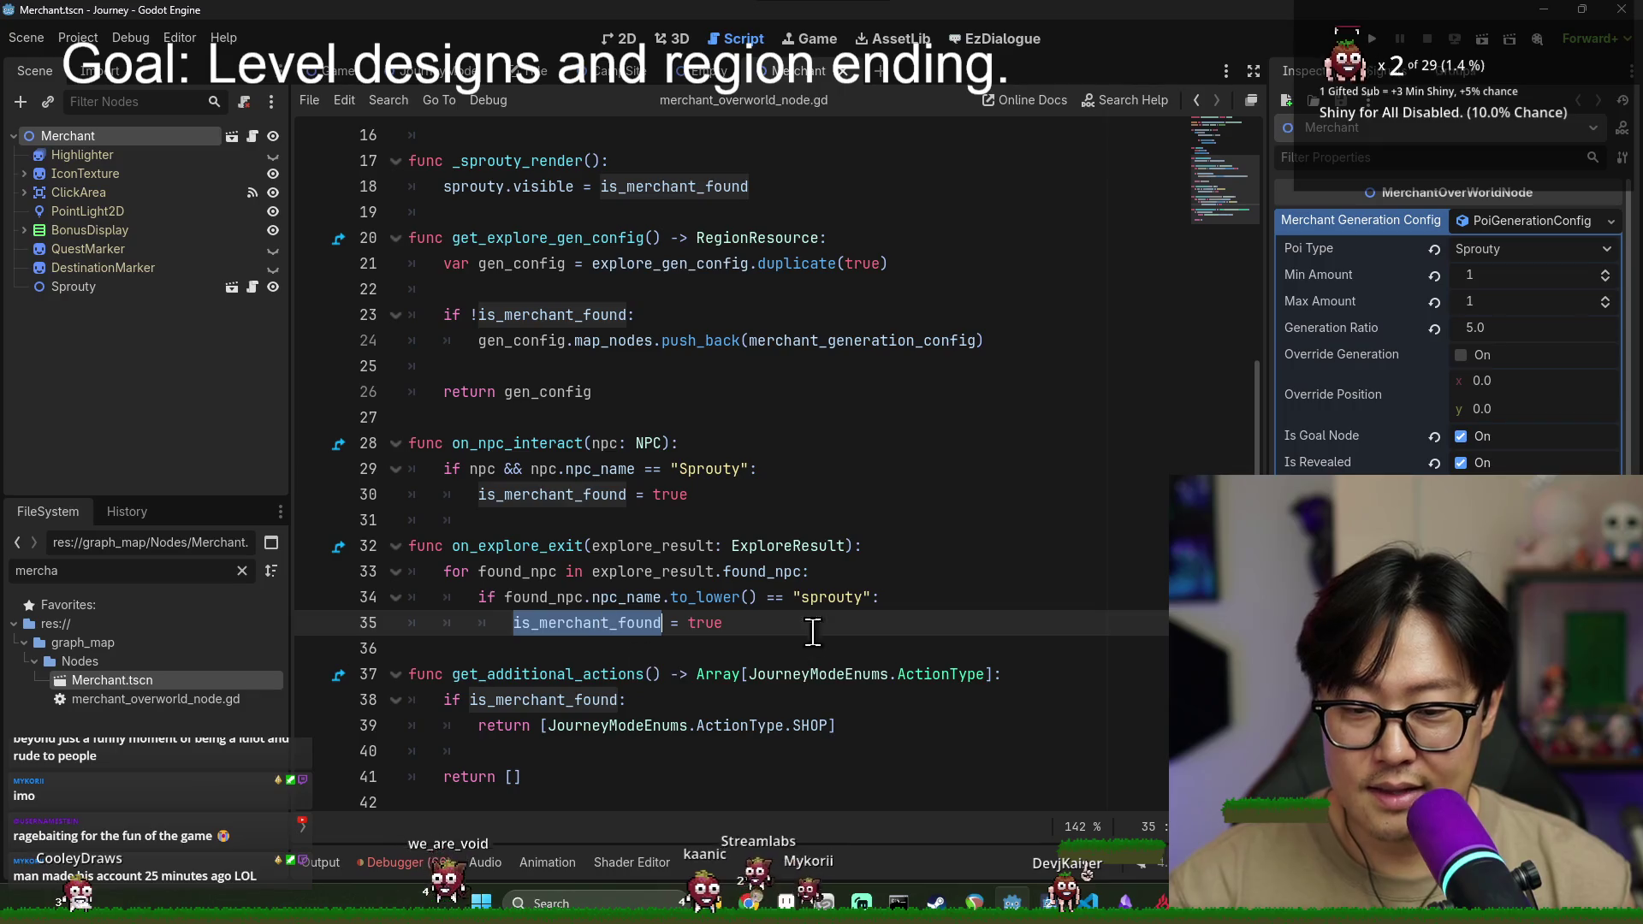
{"action": "left_click", "coordinate": [768, 693]}
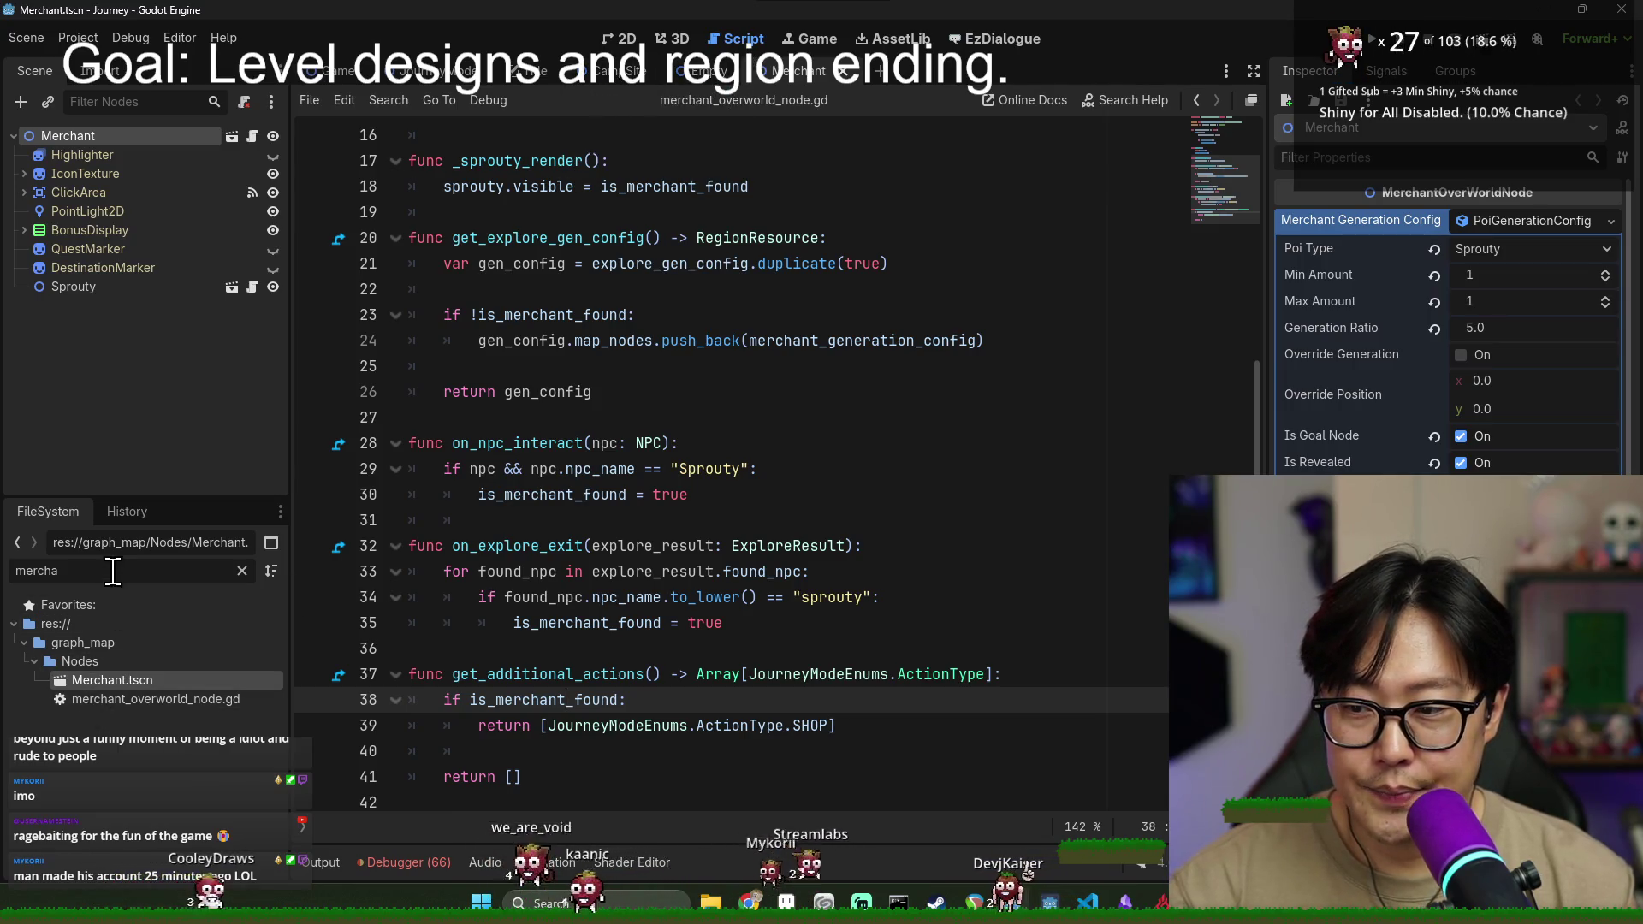
{"action": "type", "text": "map_node"}
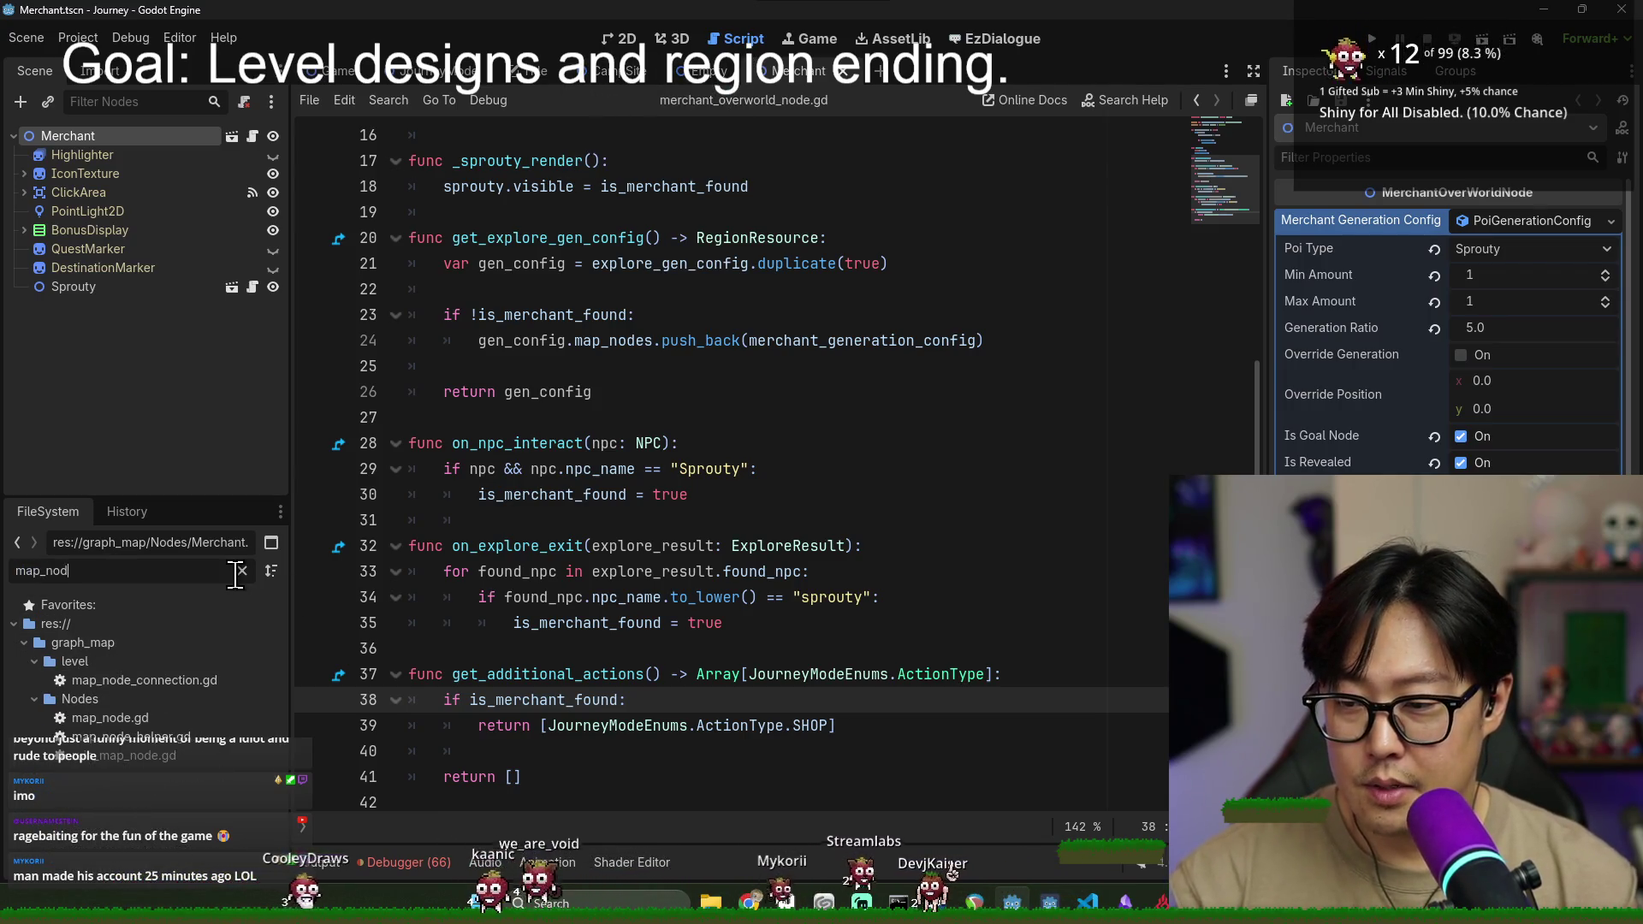
- Open map_node.gd, review on_npc_interact and on_explore_exit, and jump to the ExploreResult class
{"action": "double_click", "coordinate": [172, 716]}
{"action": "double_click", "coordinate": [518, 596]}
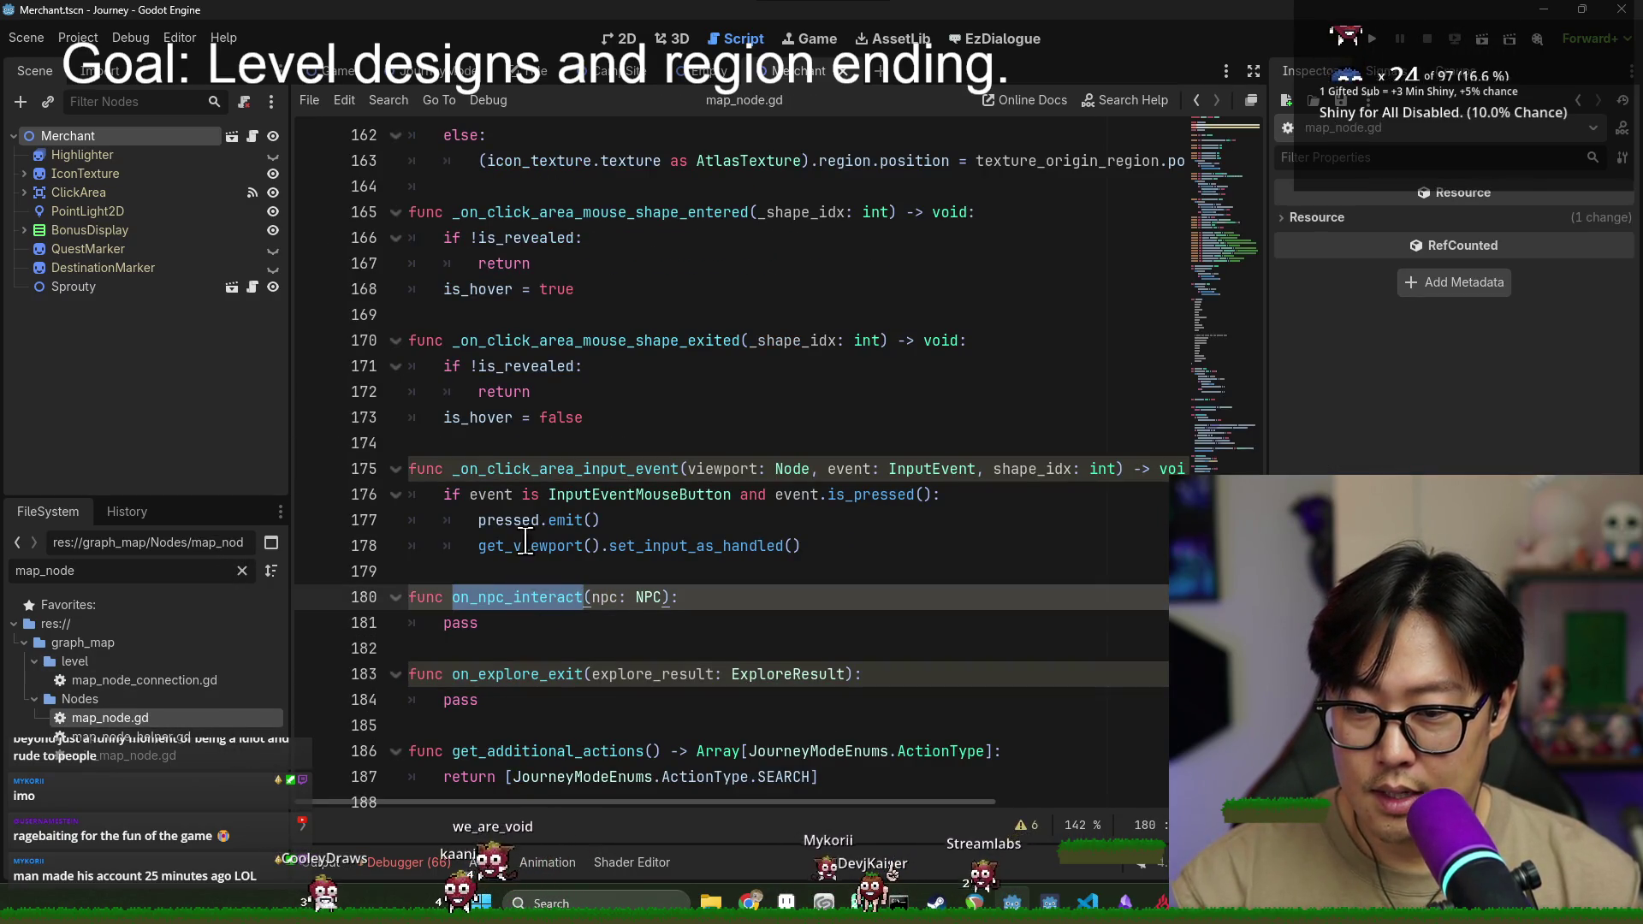
{"action": "left_click", "coordinate": [517, 471]}
{"action": "double_click", "coordinate": [509, 675]}
{"action": "left_click", "coordinate": [793, 674]}
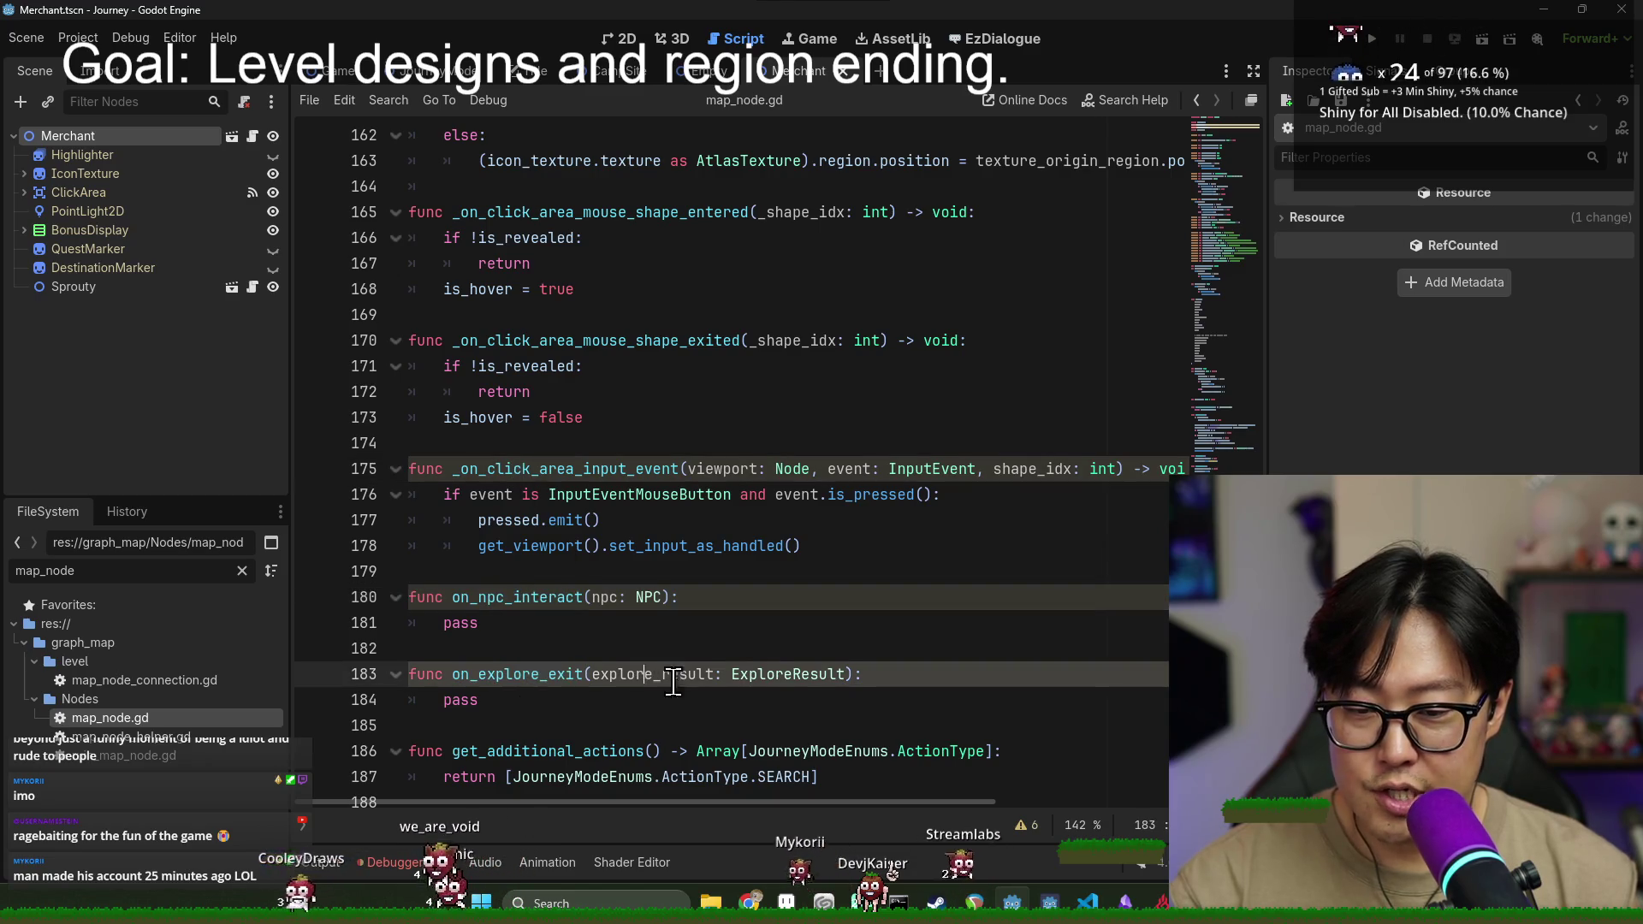
{"action": "left_click", "coordinate": [793, 676], "text": "ctrl"}
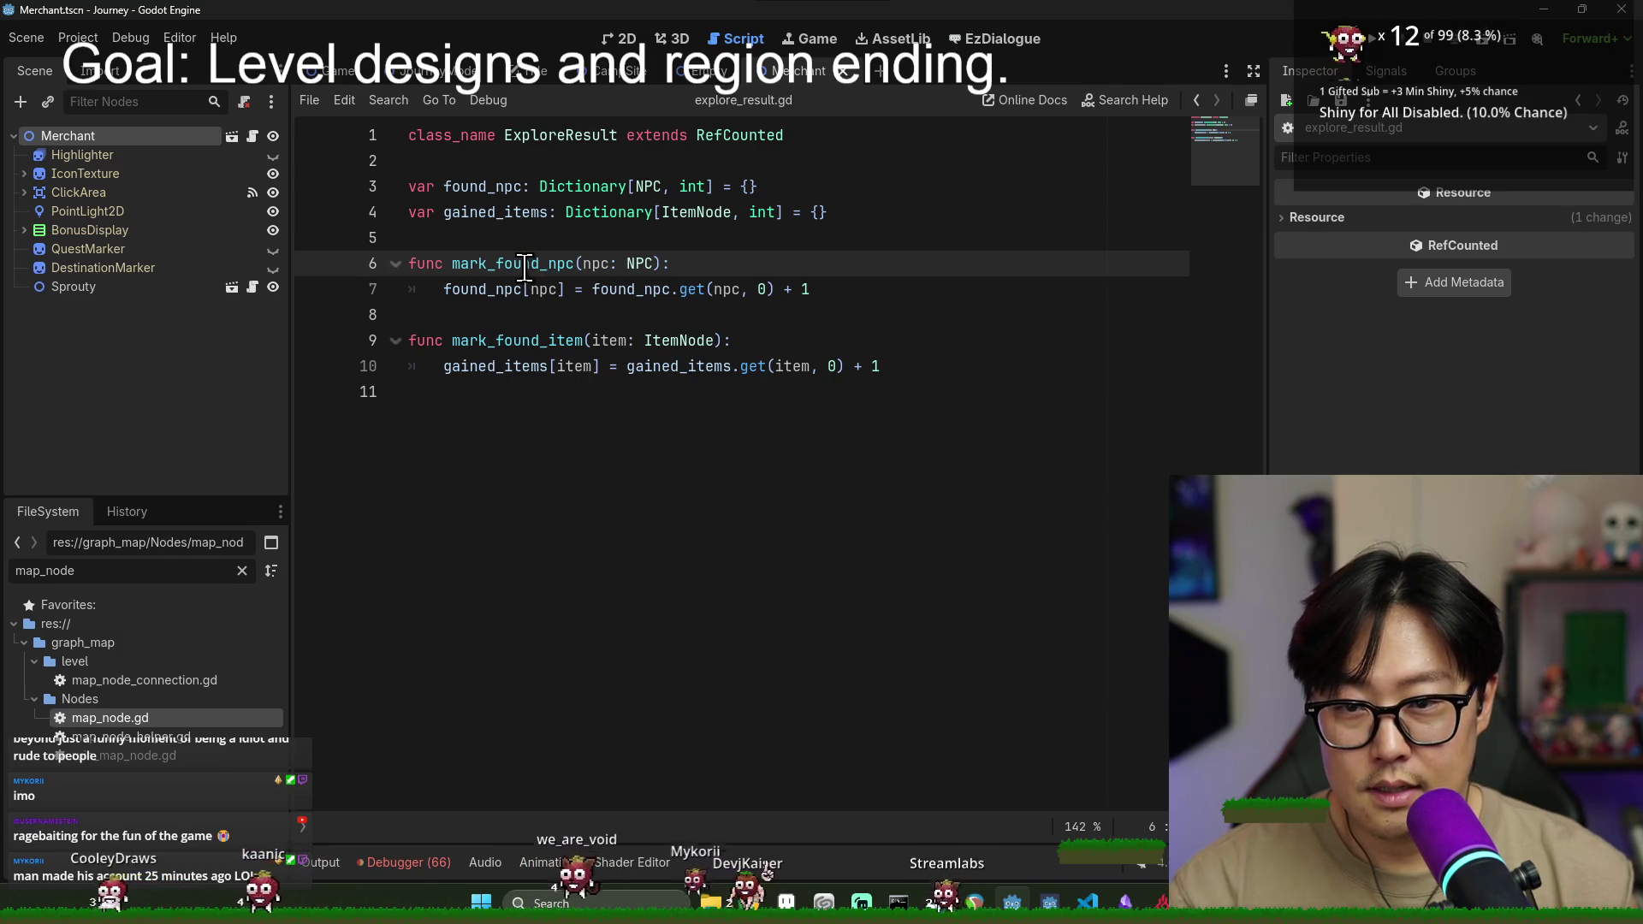
- Declare 'var rest_site_found: bool' below gained_items in explore_result.gd
{"action": "left_click", "coordinate": [548, 366]}
{"action": "double_click", "coordinate": [543, 289]}
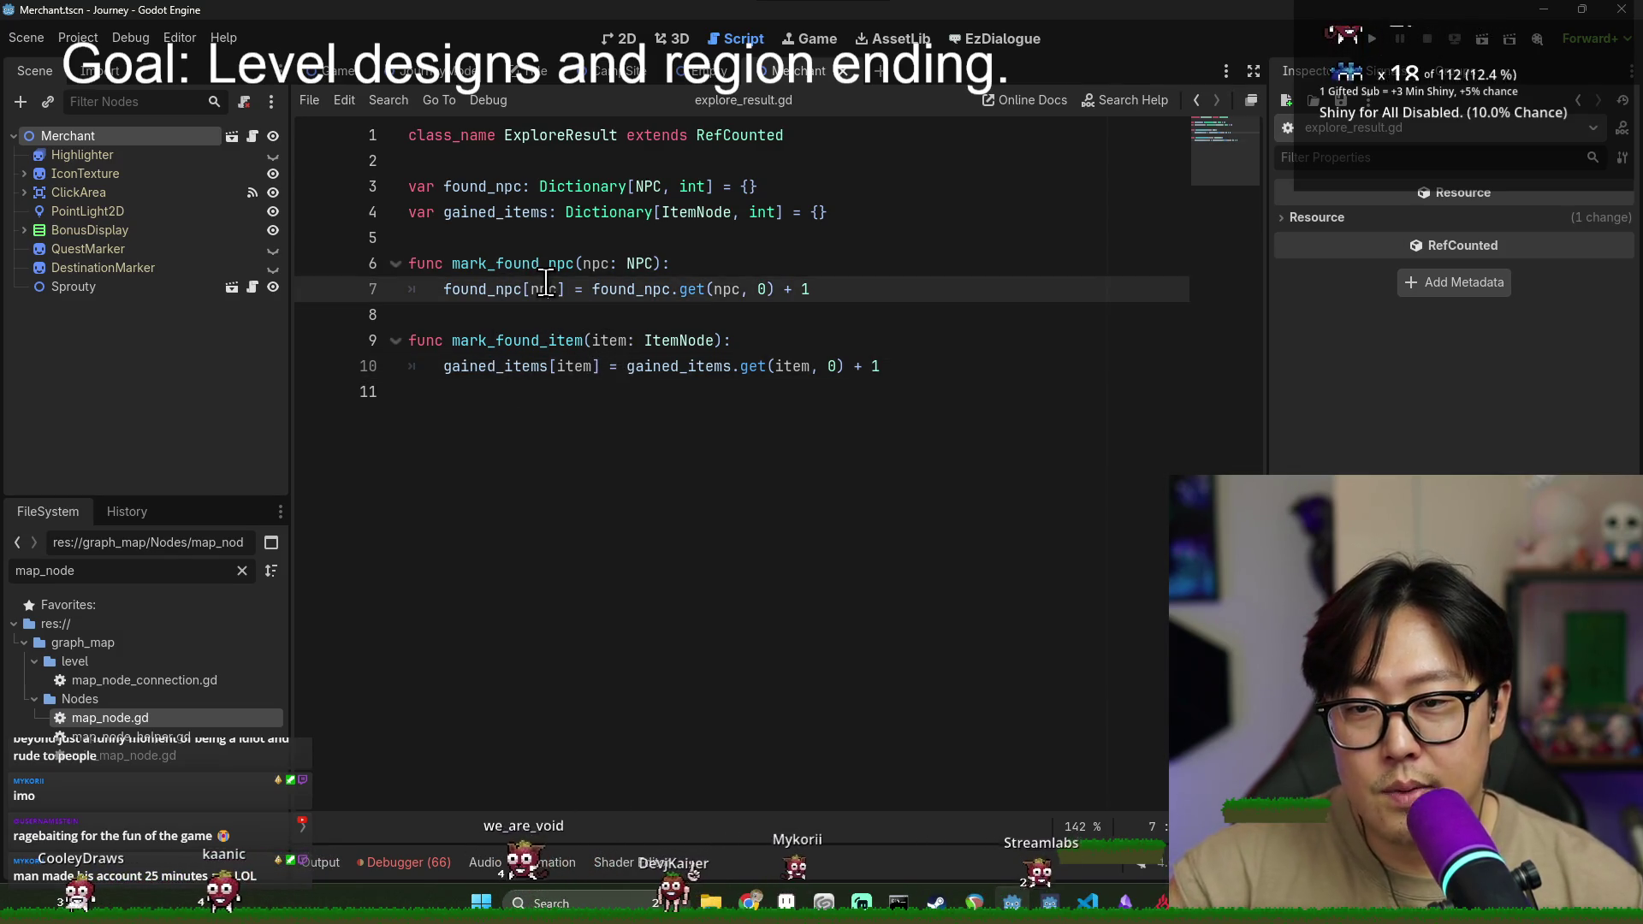
{"action": "left_click", "coordinate": [968, 371]}
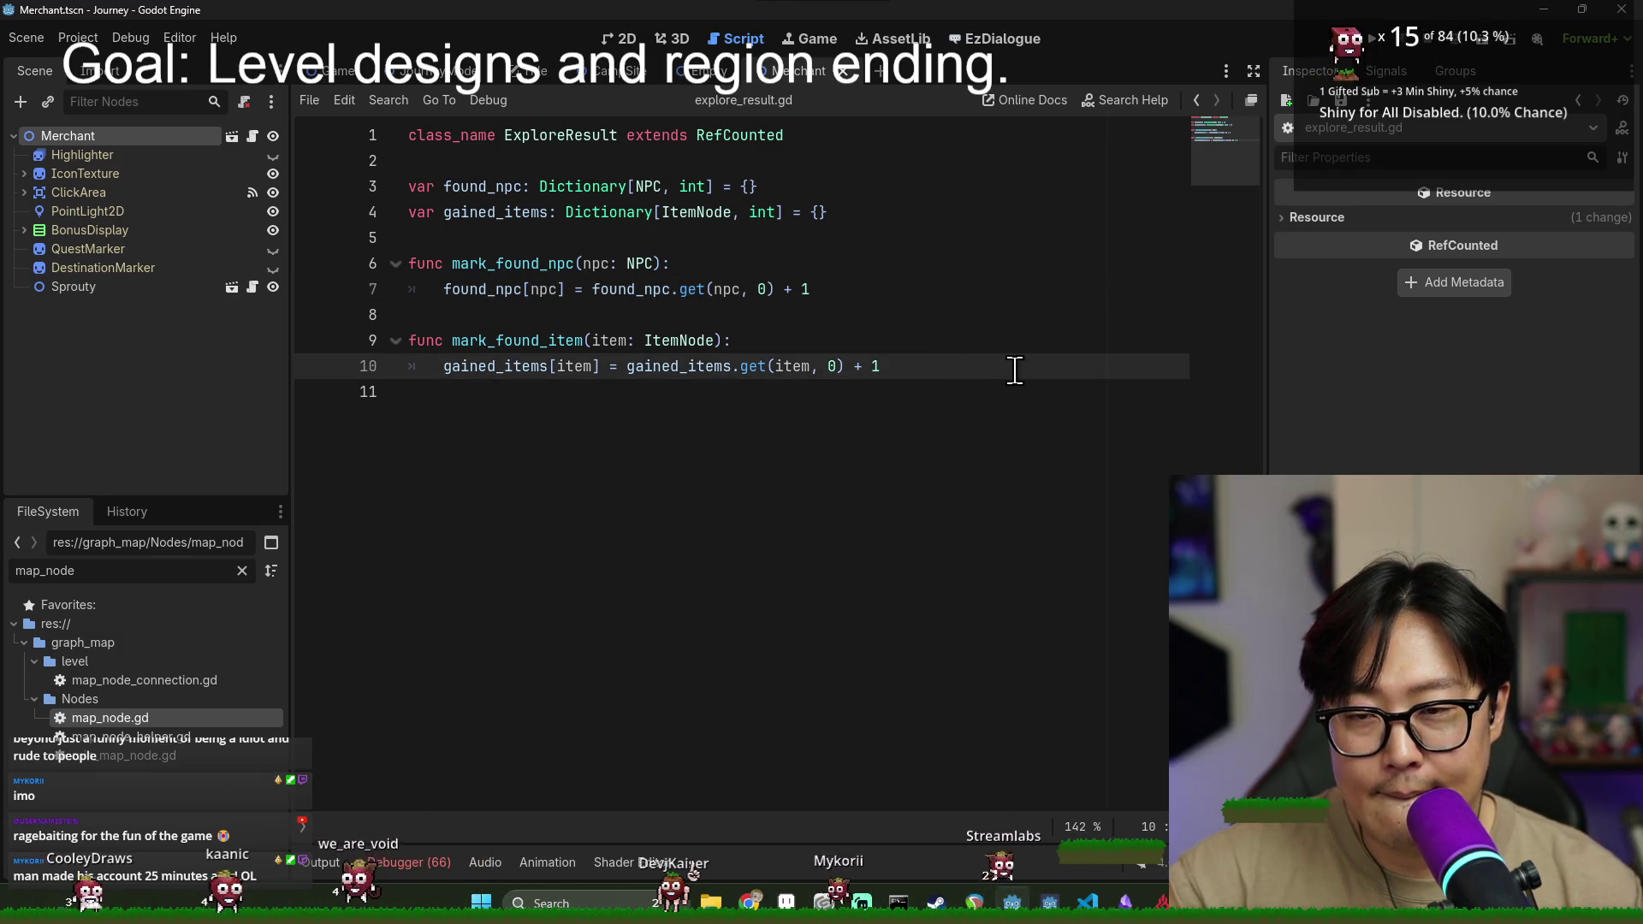
{"action": "left_click", "coordinate": [837, 213]}
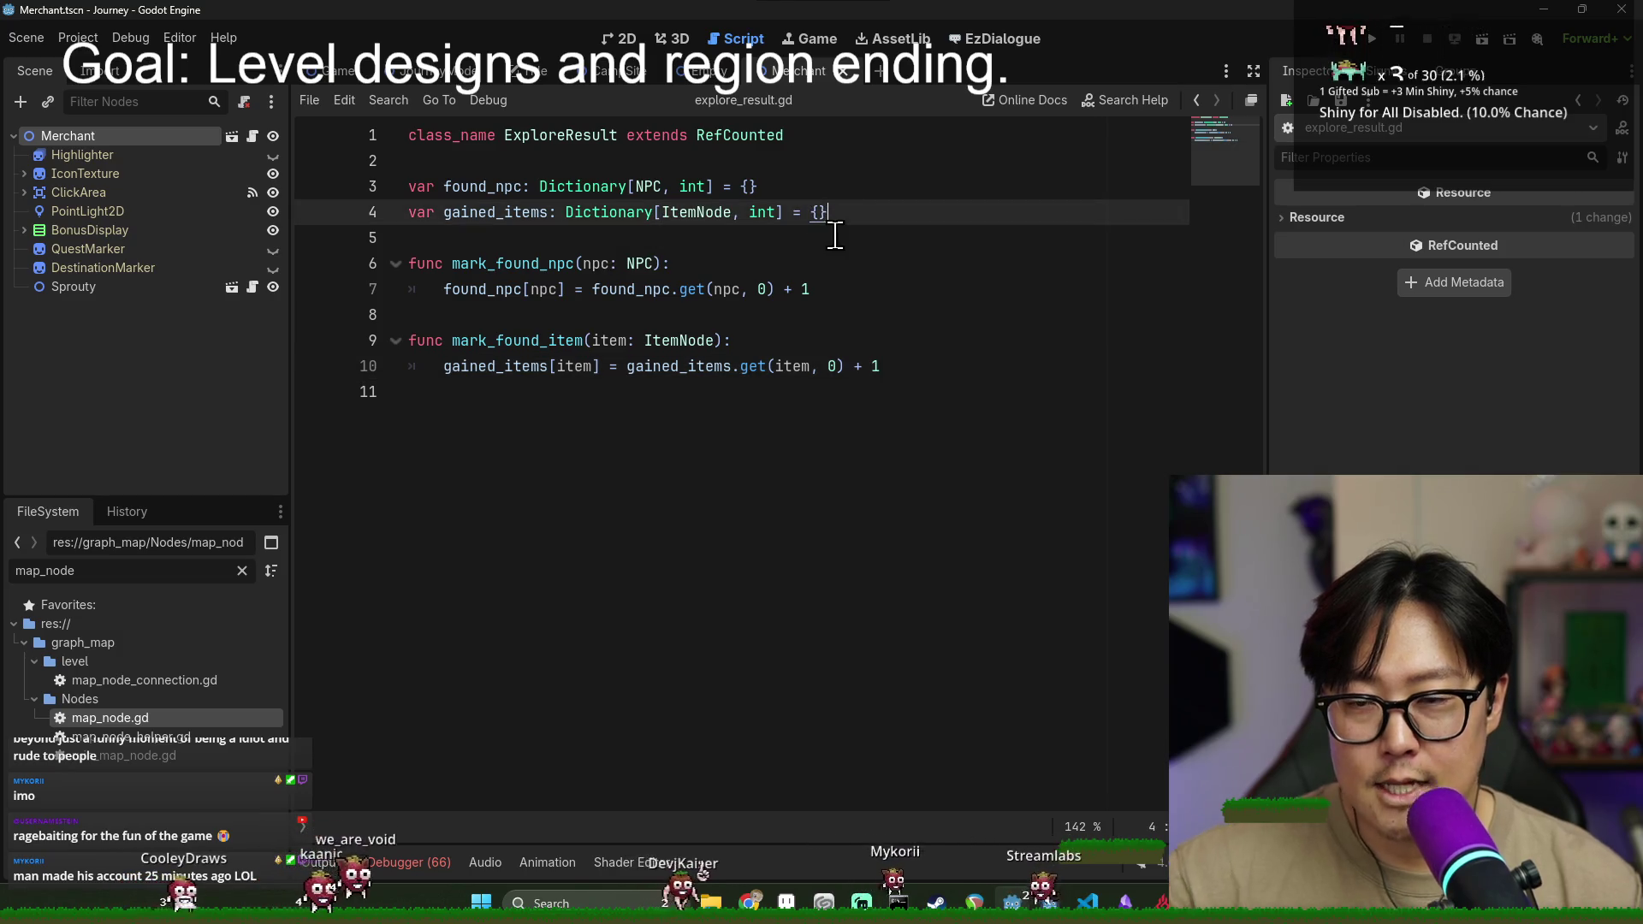
{"action": "key", "text": "Return"}
{"action": "type", "text": "var"}
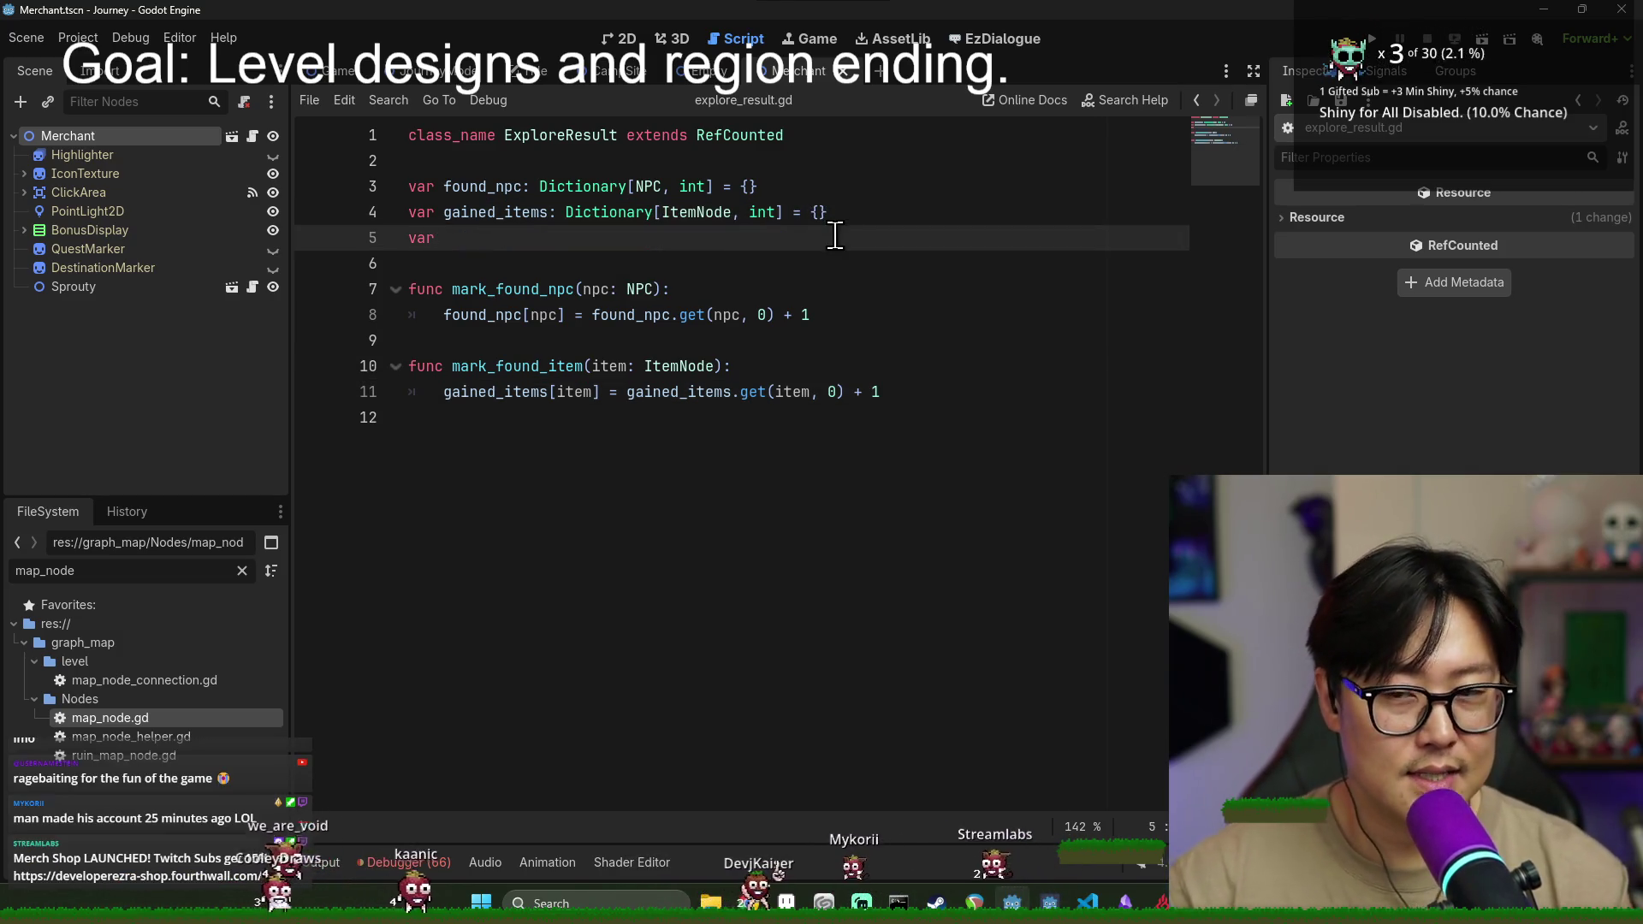
{"action": "type", "text": "camp_s"}
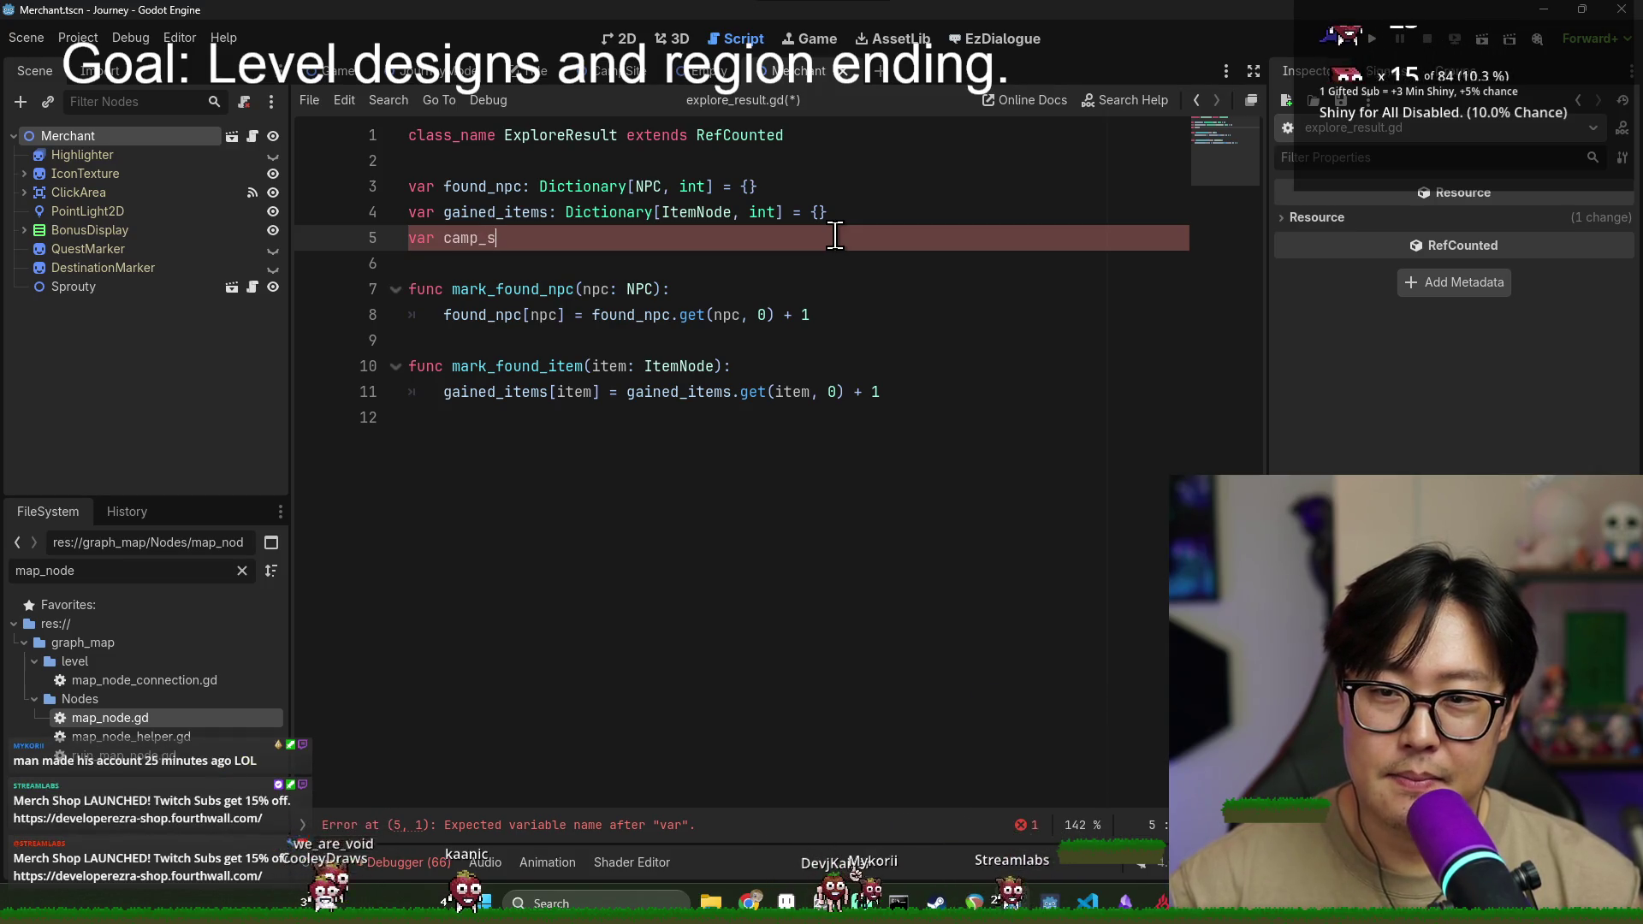
{"action": "key", "text": "BackSpace"}
{"action": "key", "text": "BackSpace"}
{"action": "key", "text": "BackSpace"}
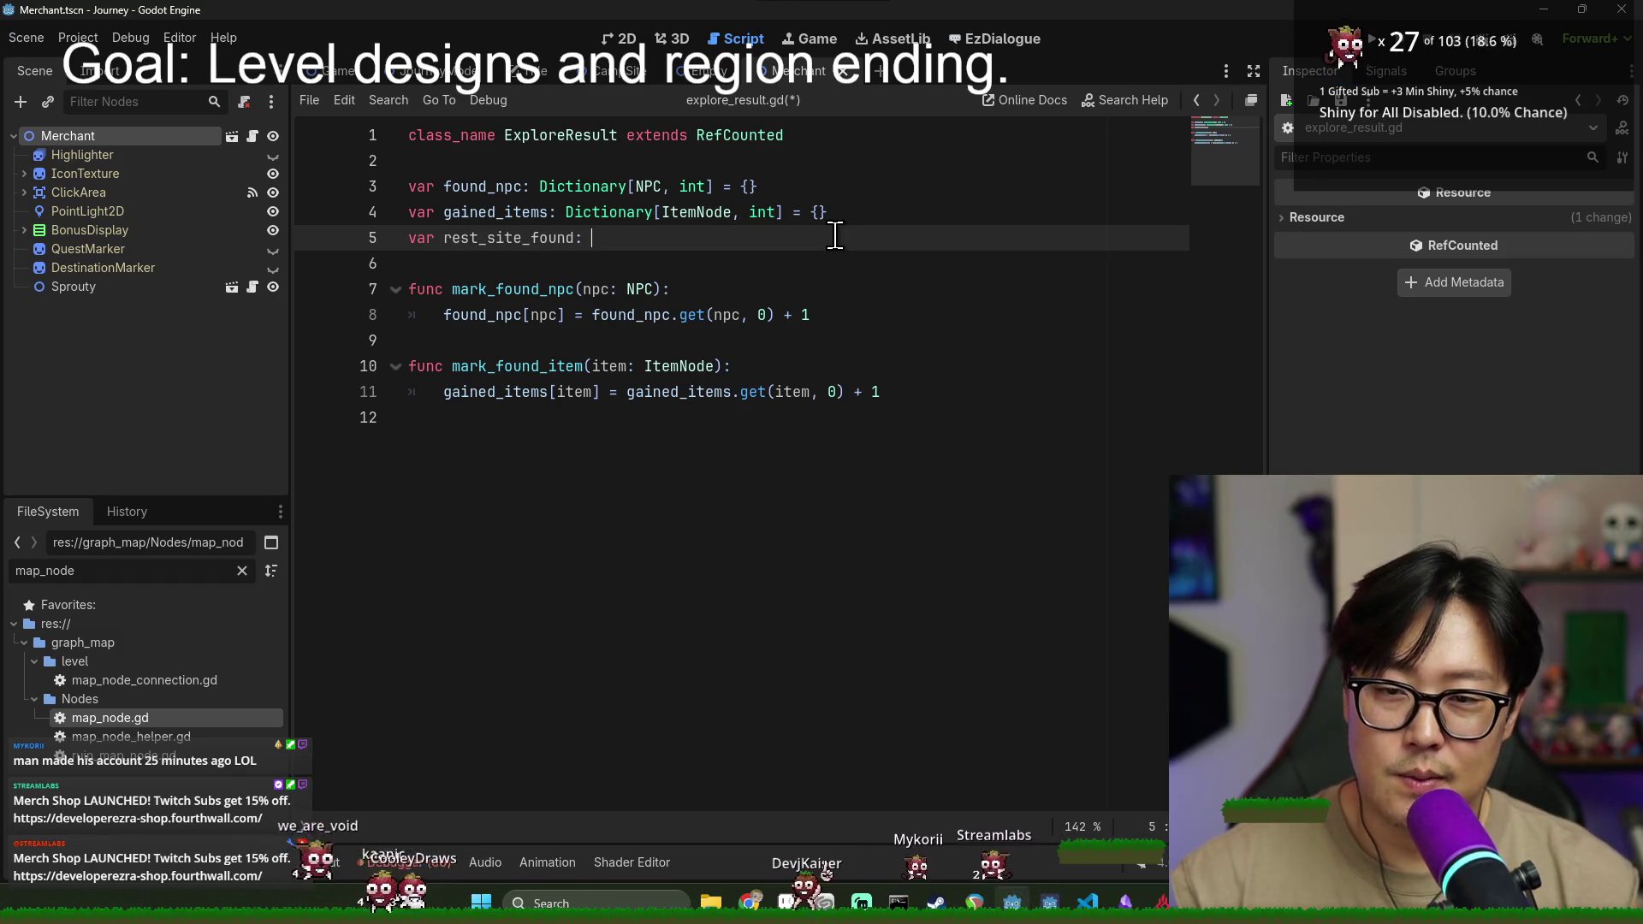
{"action": "type", "text": "bool"}
{"action": "left_click", "coordinate": [653, 315]}
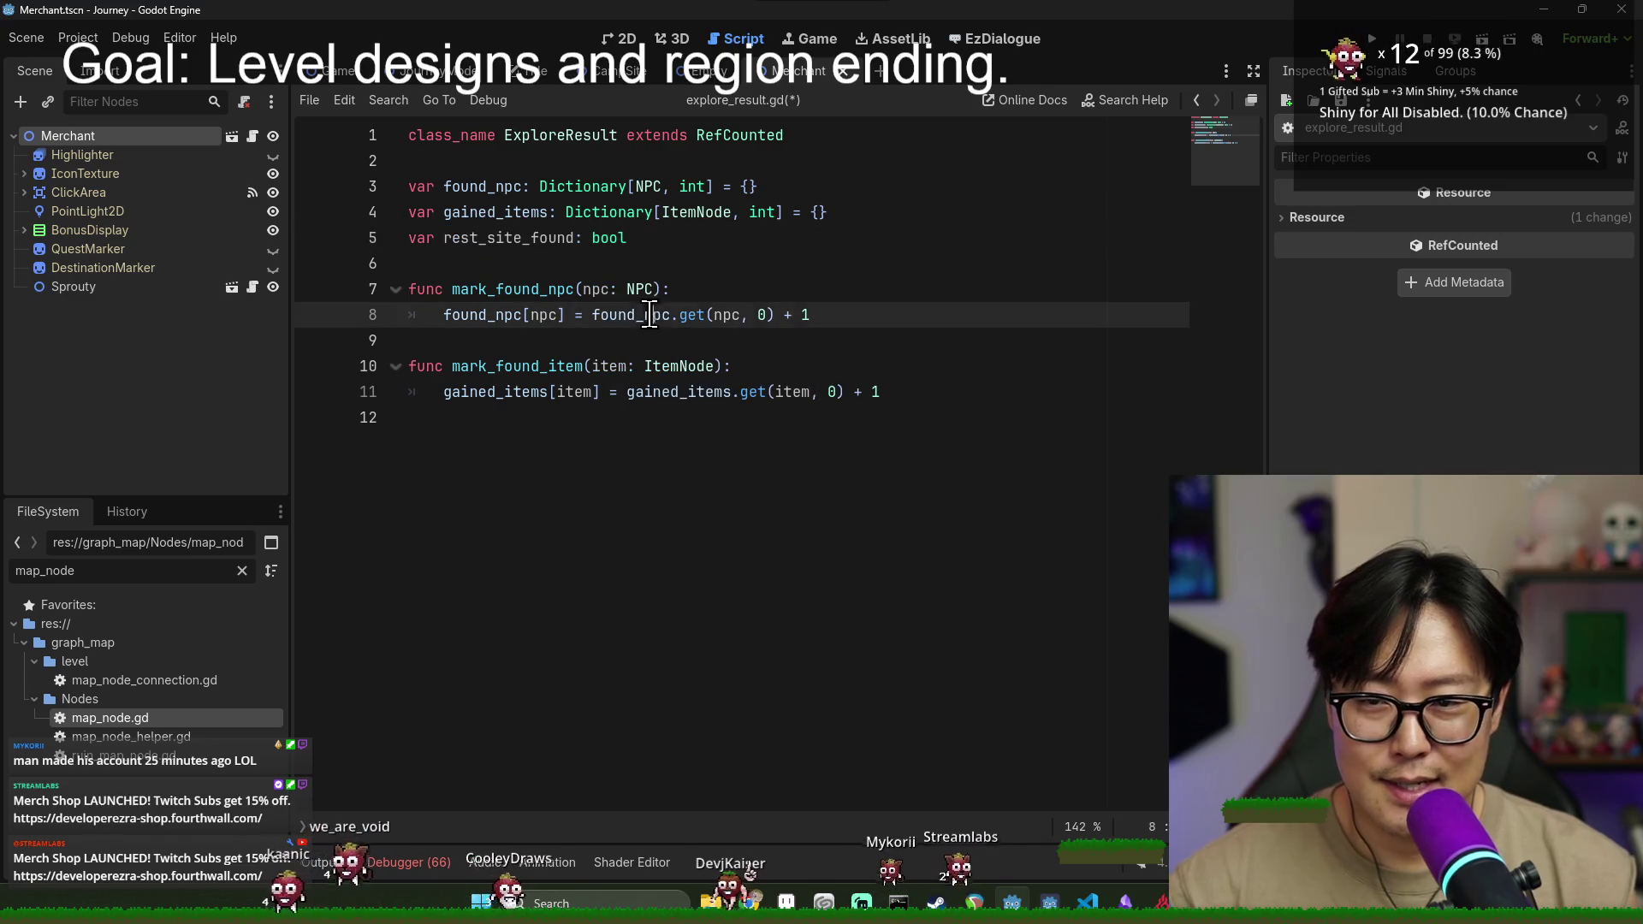
{"action": "double_click", "coordinate": [545, 239]}
{"action": "left_click", "coordinate": [766, 315]}
- Save the ExploreResult script and close the Merchant scene to reach the Empty scene's script
{"action": "key", "text": "ctrl+w"}
{"action": "left_click", "coordinate": [878, 488]}
{"action": "left_click", "coordinate": [622, 435]}
{"action": "key", "text": "ctrl+s"}
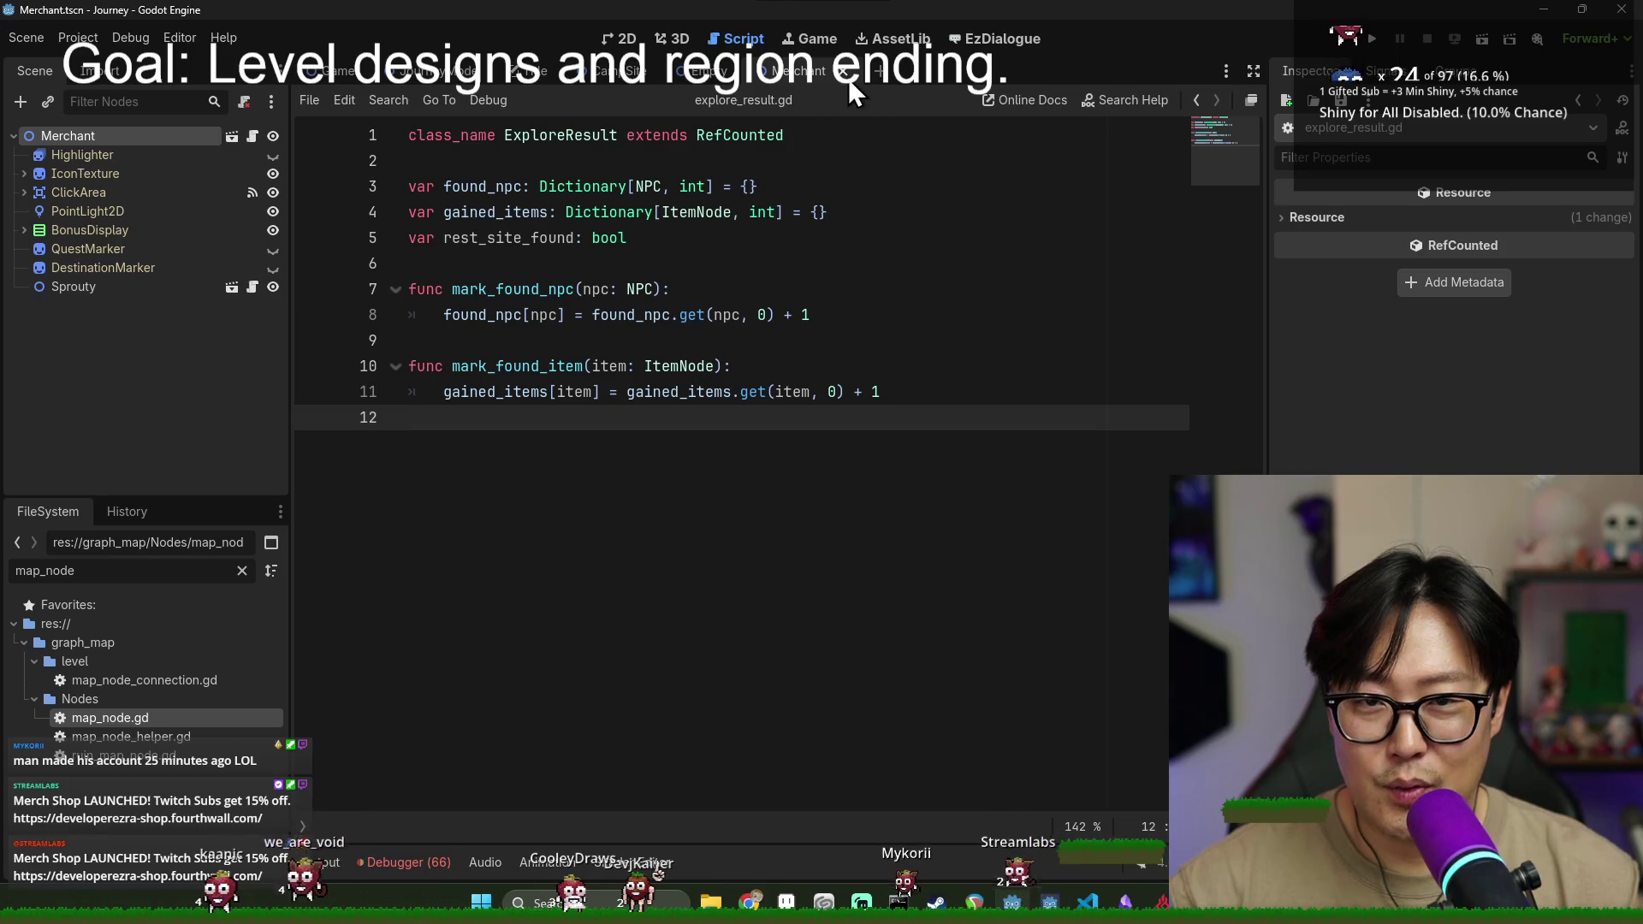
{"action": "left_click", "coordinate": [843, 72]}
{"action": "left_click", "coordinate": [837, 539]}
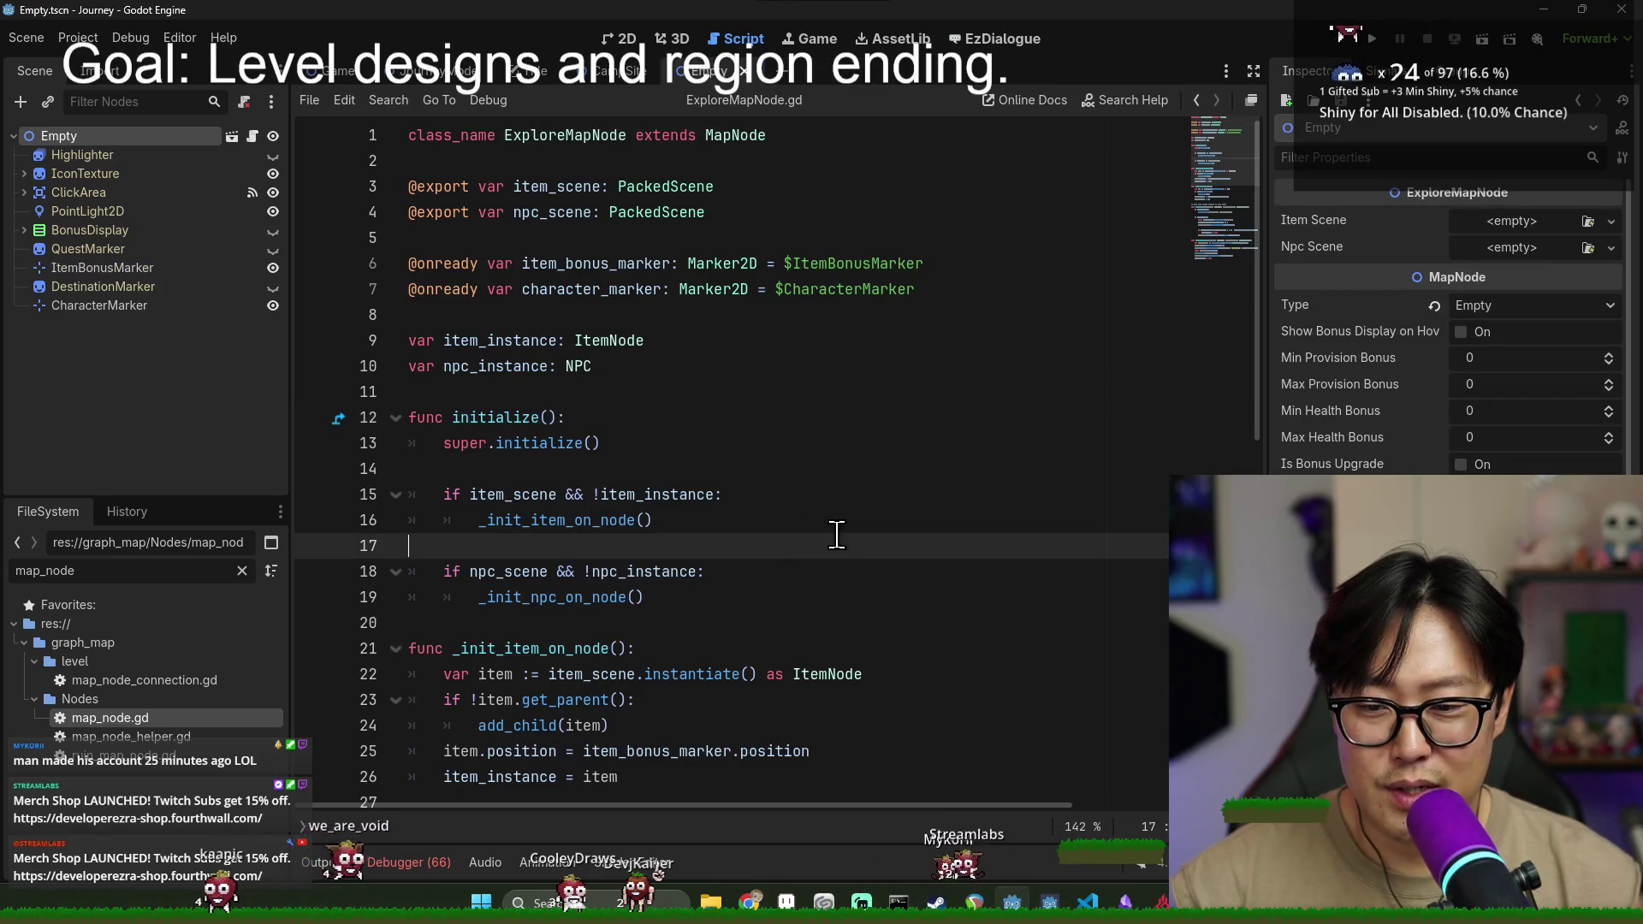
- In map_node.gd's on_explore_exit, add 'if explore_result.rest_site_found:' above pass
{"action": "scroll", "coordinate": [843, 574], "scroll_direction": "down", "scroll_amount": 7}
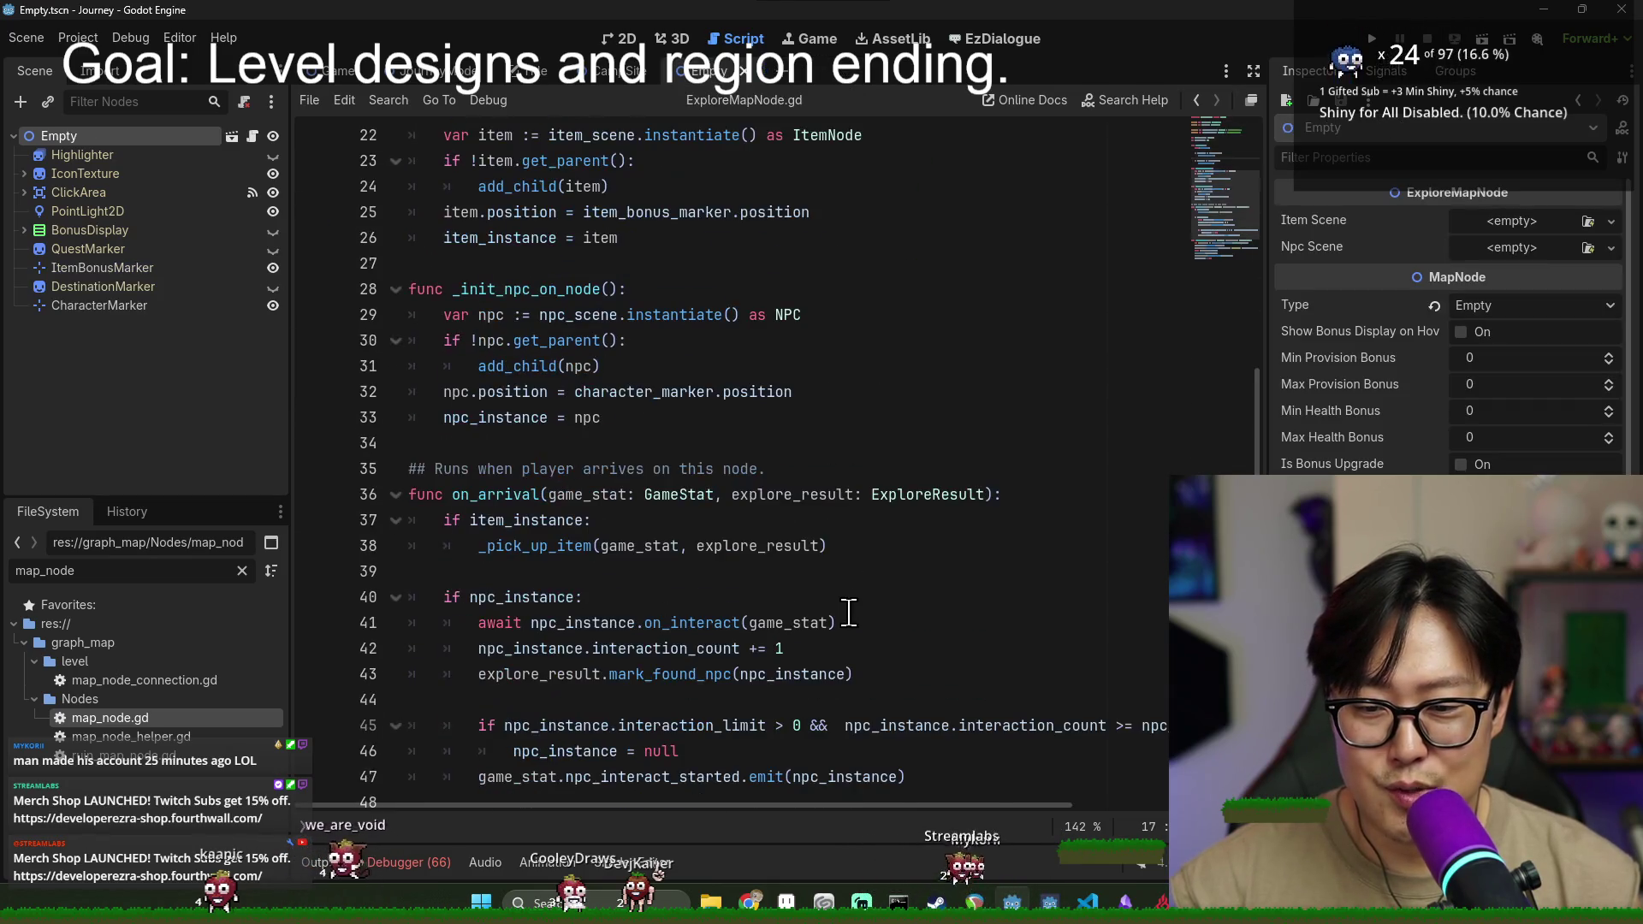
{"action": "double_click", "coordinate": [175, 721]}
{"action": "left_click", "coordinate": [575, 628]}
{"action": "left_click", "coordinate": [692, 697]}
{"action": "key", "text": "ctrl+shift+Return"}
{"action": "type", "text": "if e"}
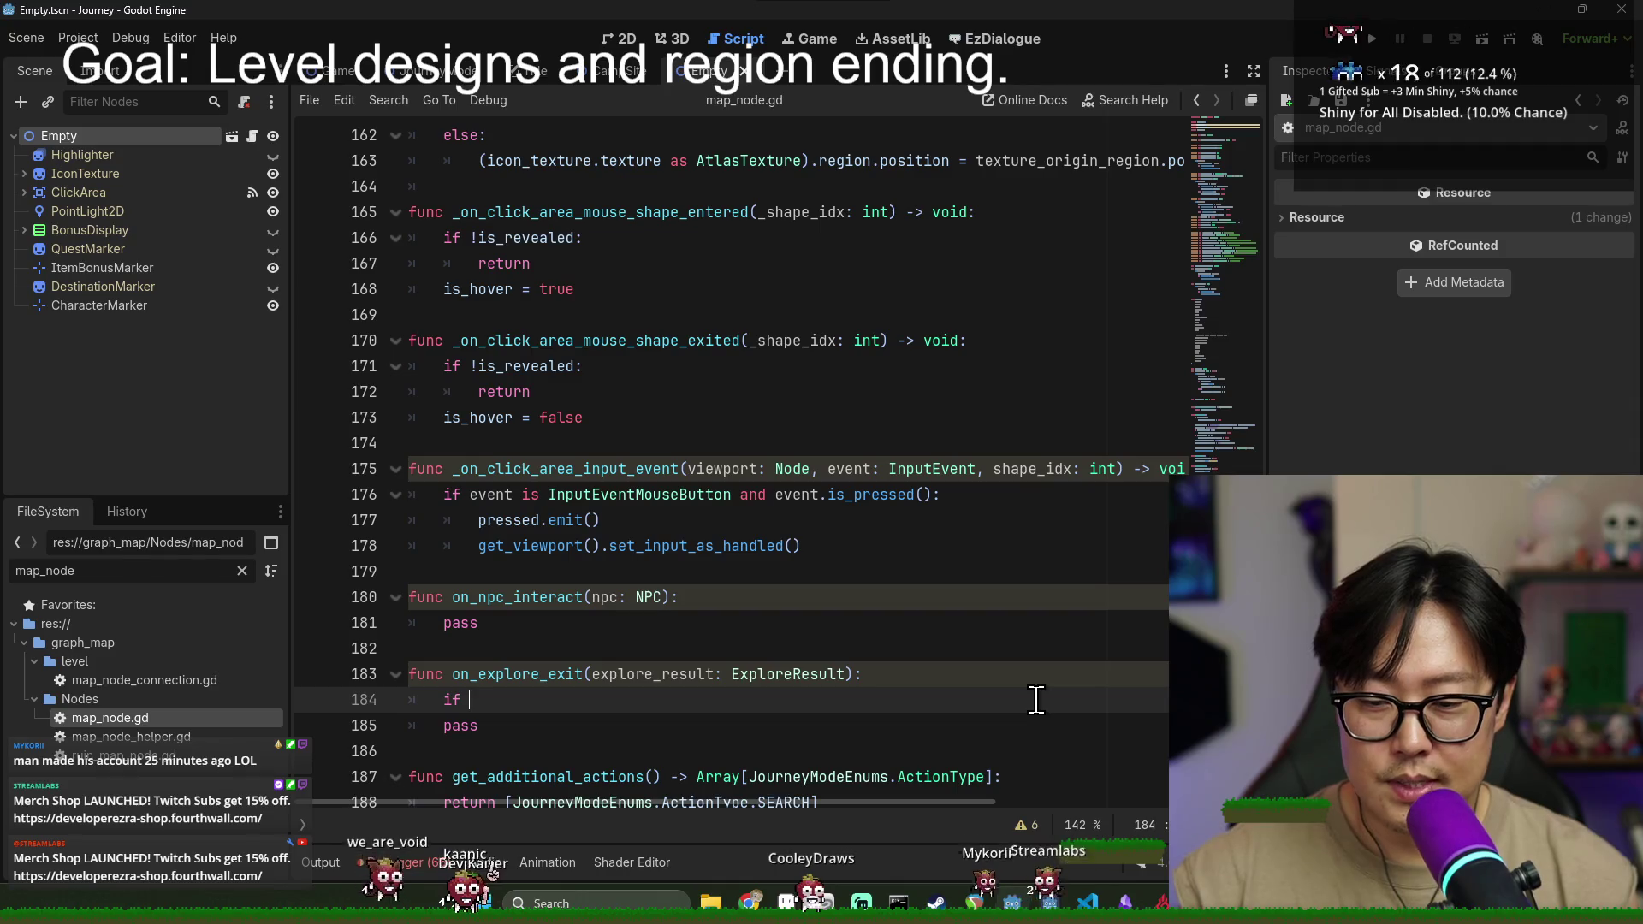
{"action": "type", "text": "x"}
{"action": "key", "text": "Return"}
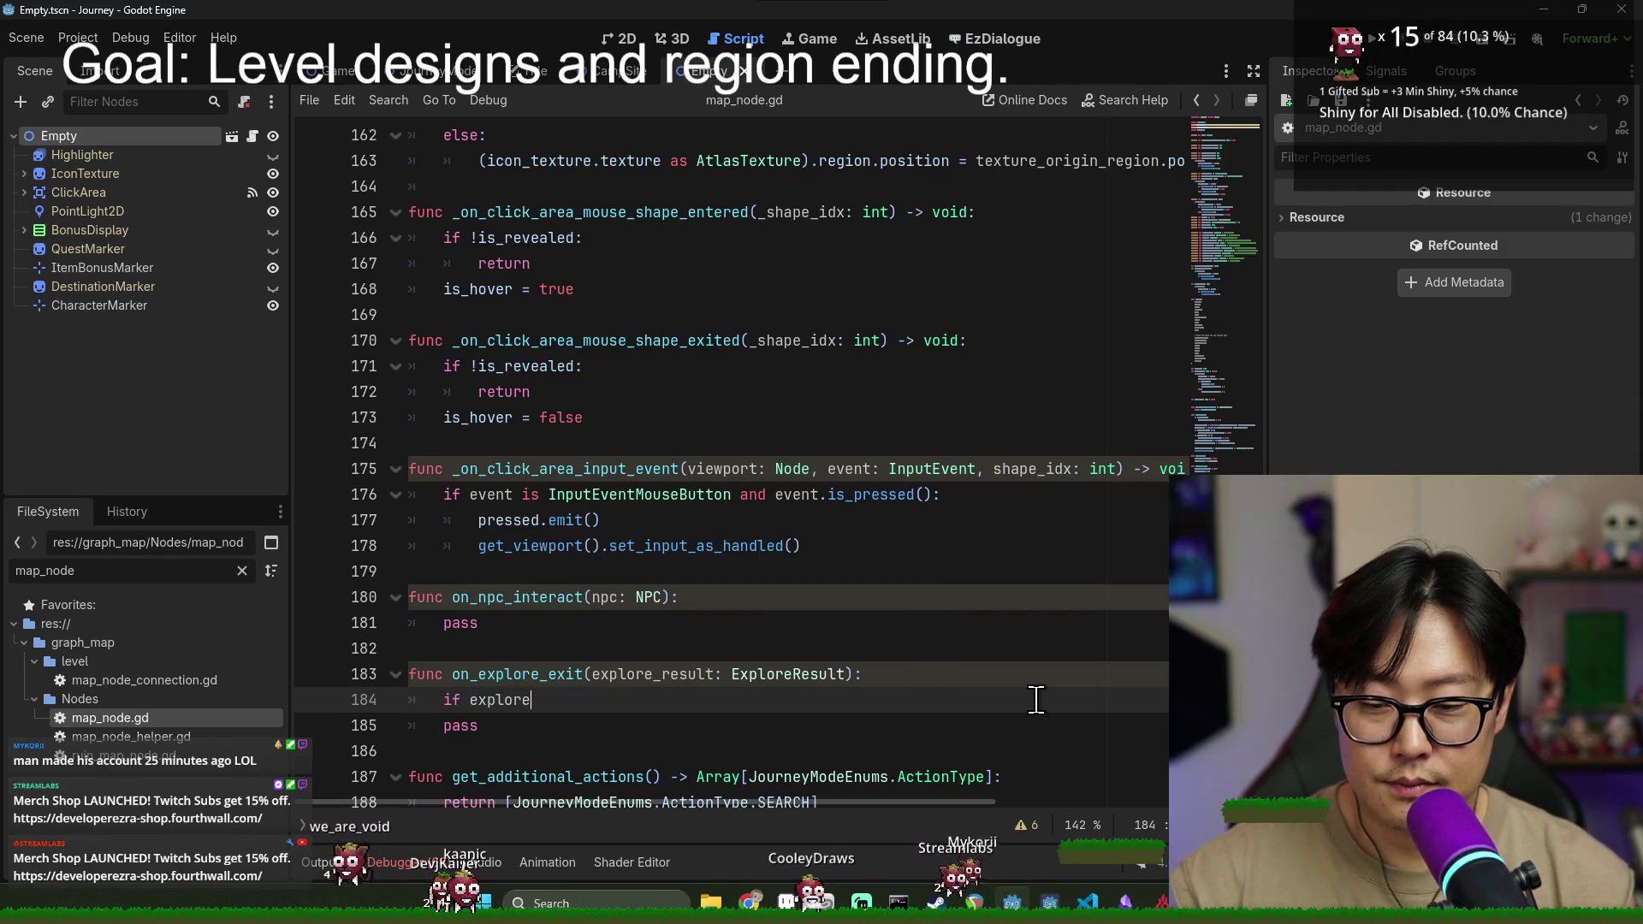
{"action": "type", "text": "_result."}
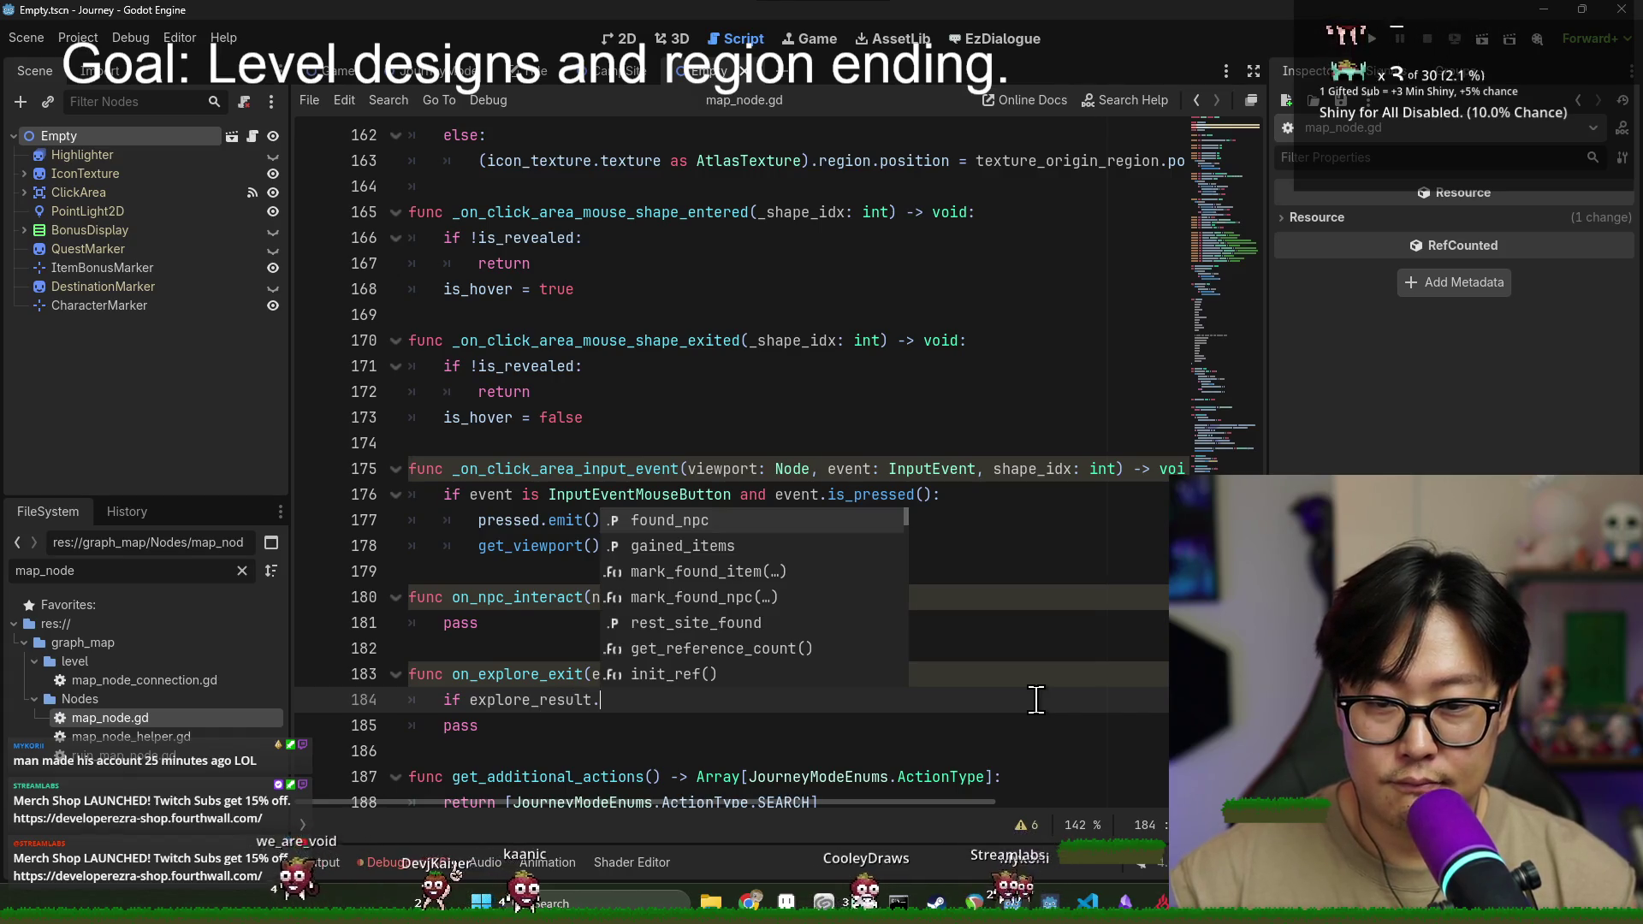
{"action": "double_click", "coordinate": [763, 614]}
{"action": "type", "text": ":"}
{"action": "key", "text": "Return"}
- Start the if body with 'rest_' and review get_additional_actions' returned action list
{"action": "scroll", "coordinate": [759, 689], "scroll_direction": "down", "scroll_amount": 1}
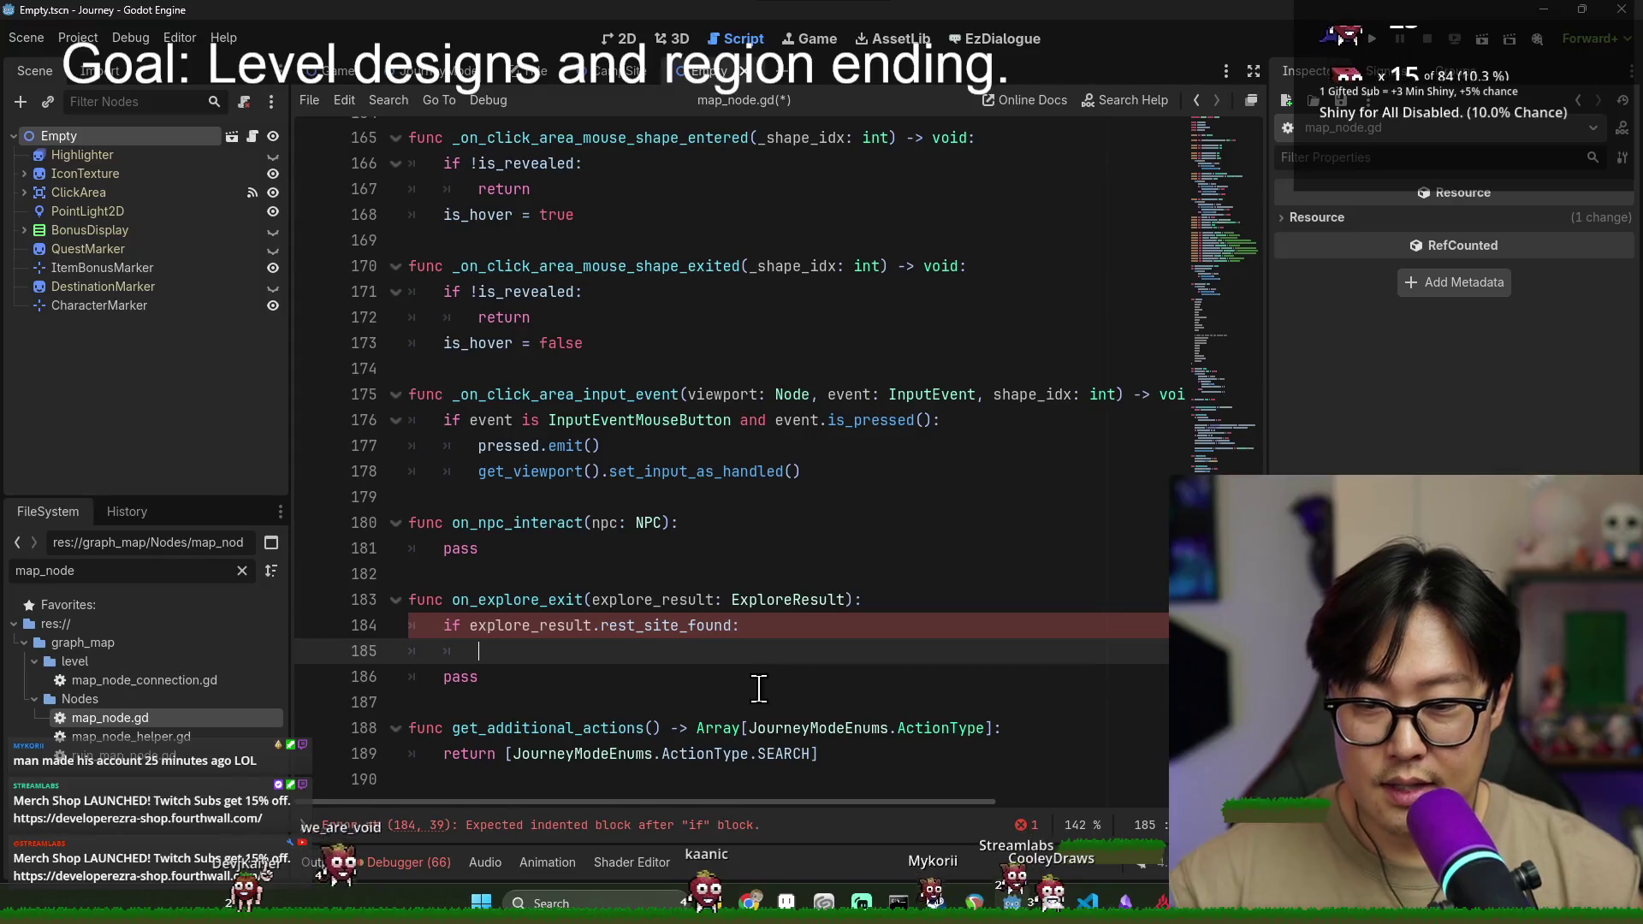
{"action": "type", "text": "rest_site"}
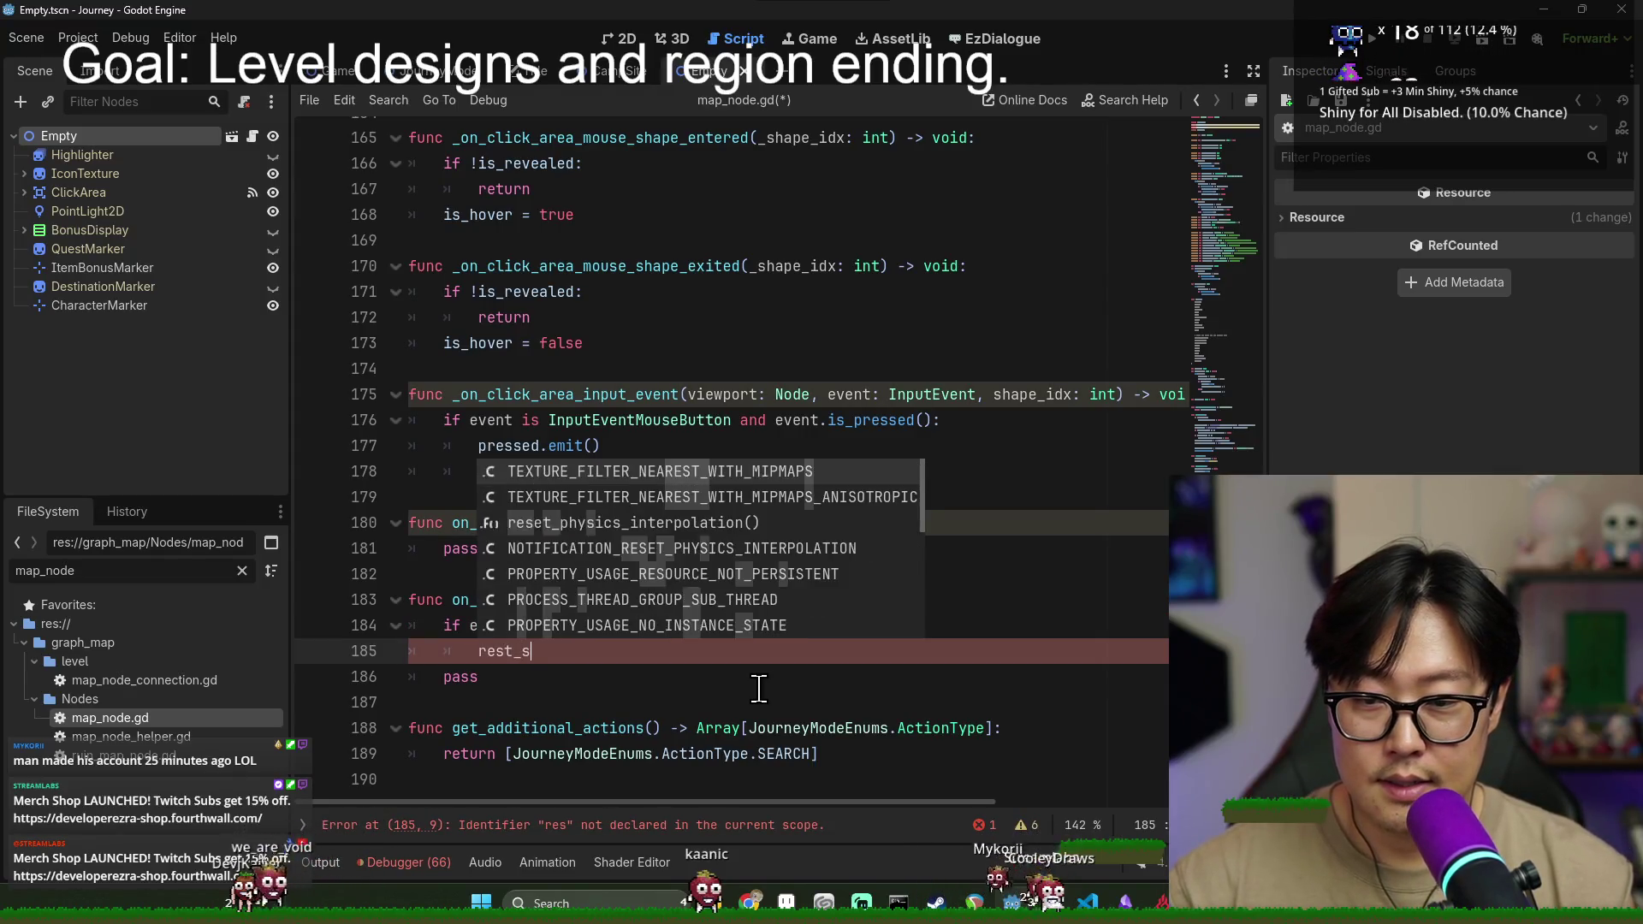
{"action": "key", "text": "BackSpace"}
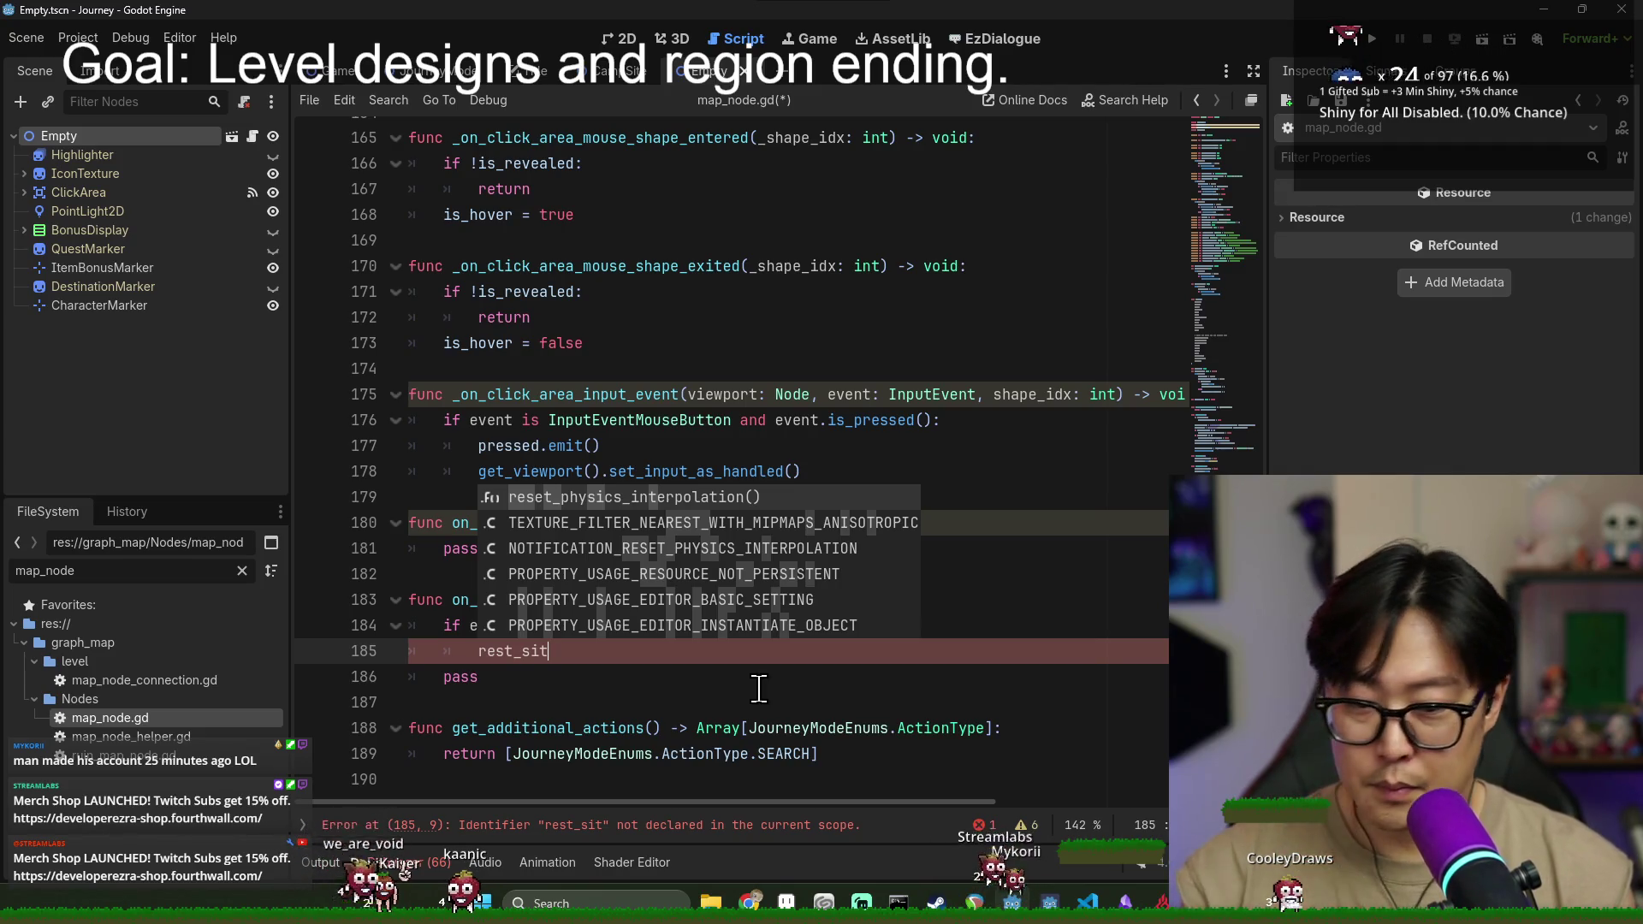
{"action": "key", "text": "BackSpace"}
{"action": "key", "text": "BackSpace"}
{"action": "key", "text": "BackSpace"}
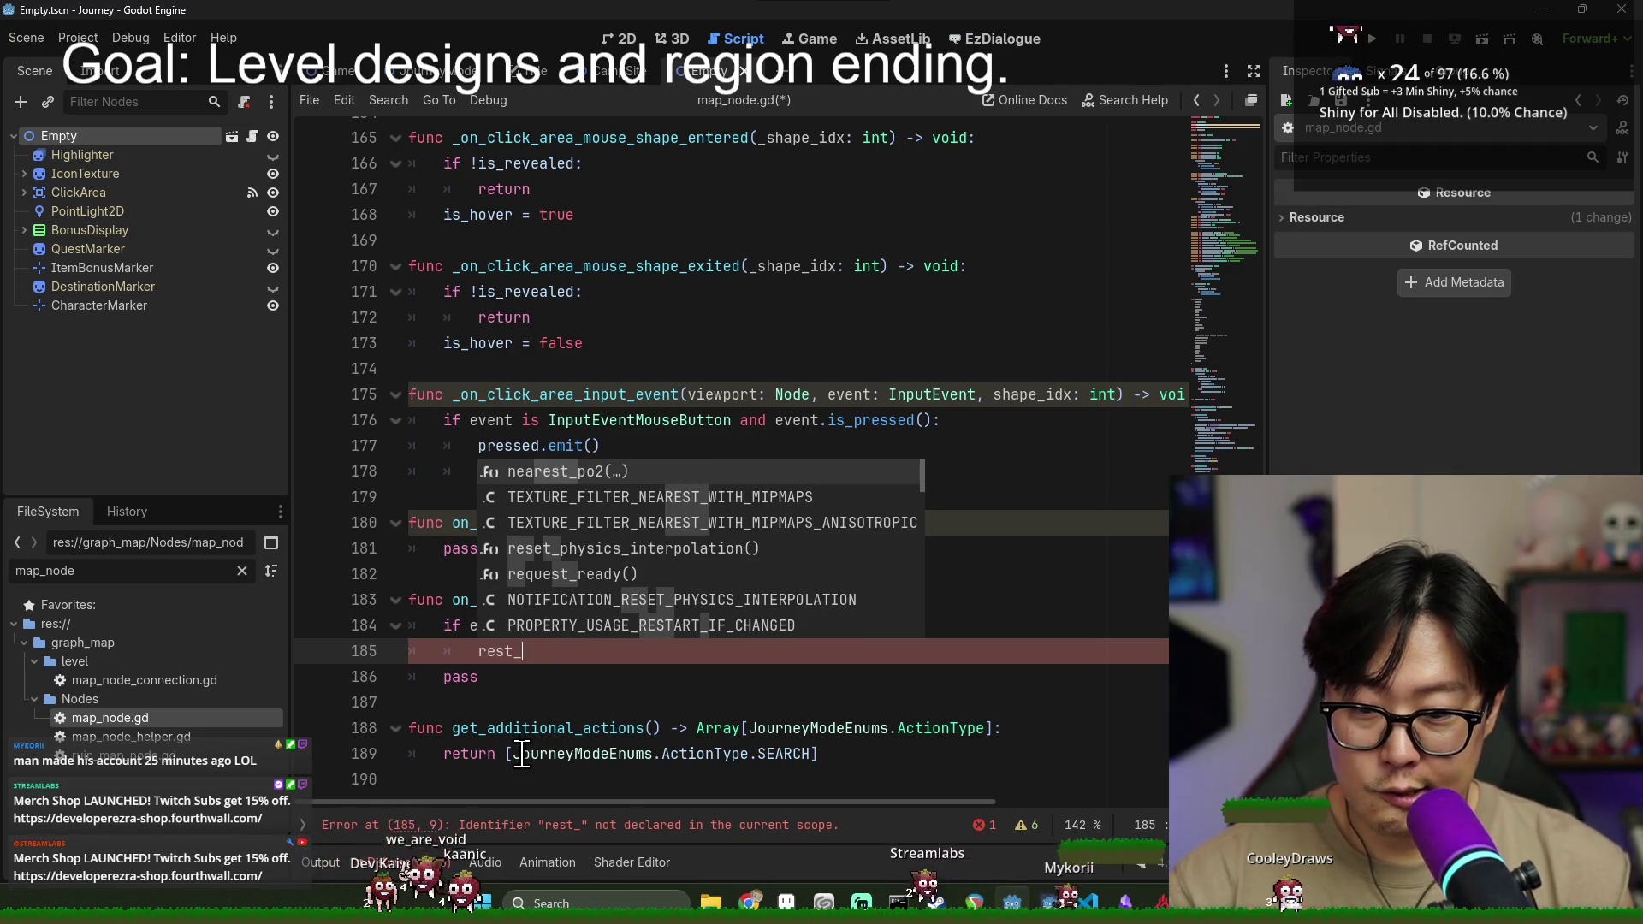
{"action": "left_click", "coordinate": [506, 758]}
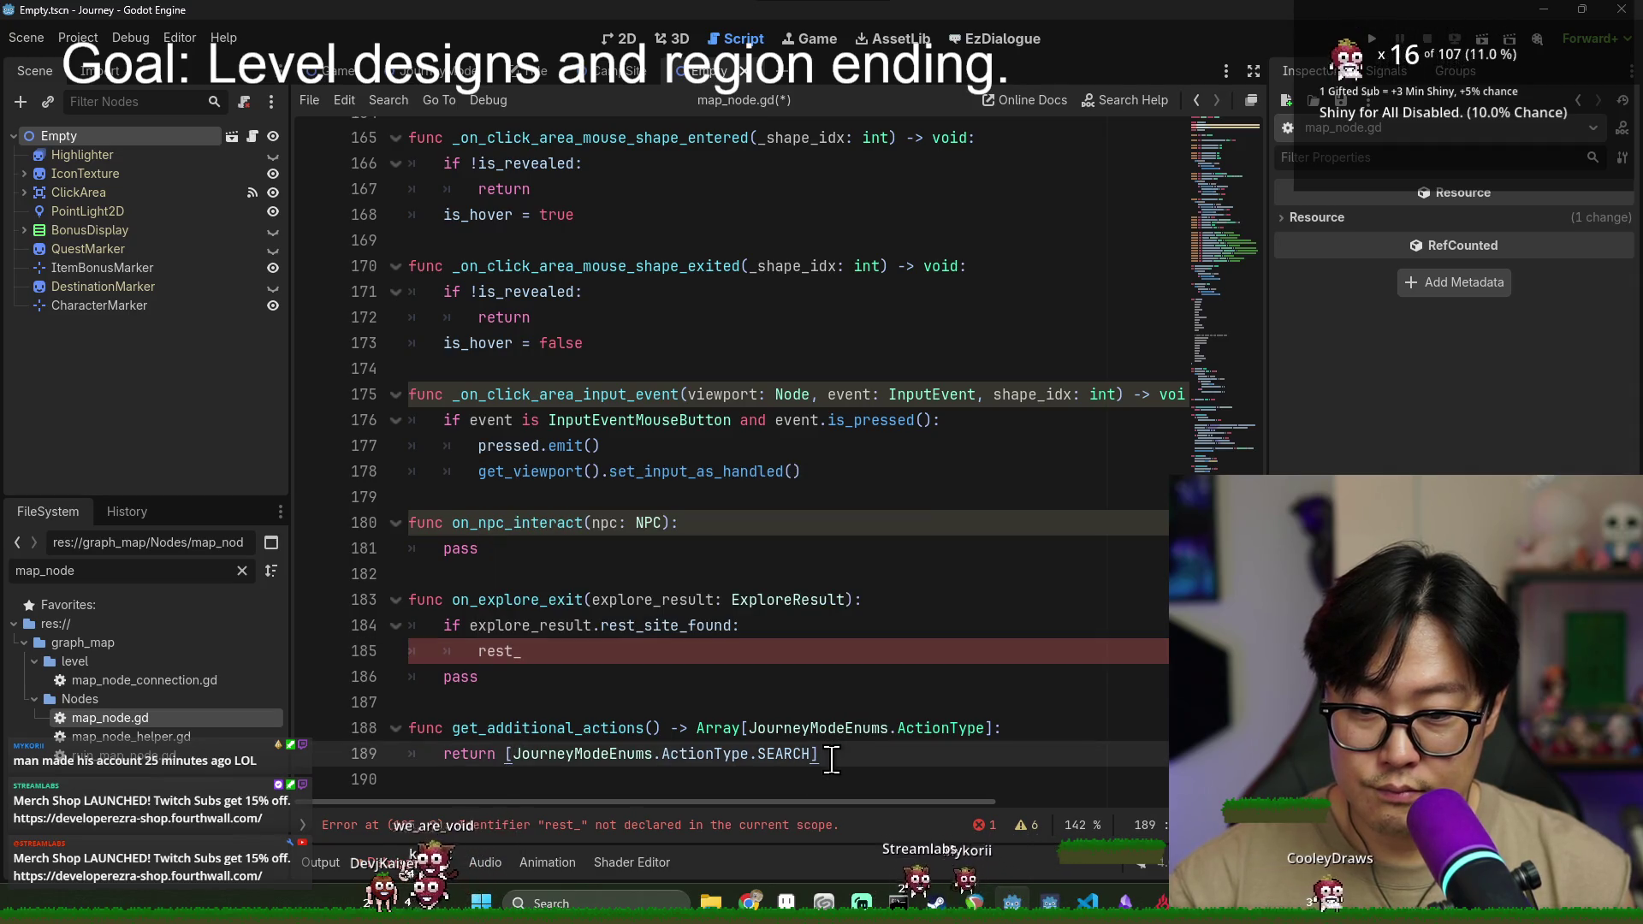
{"action": "left_click", "coordinate": [831, 760], "text": "shift"}
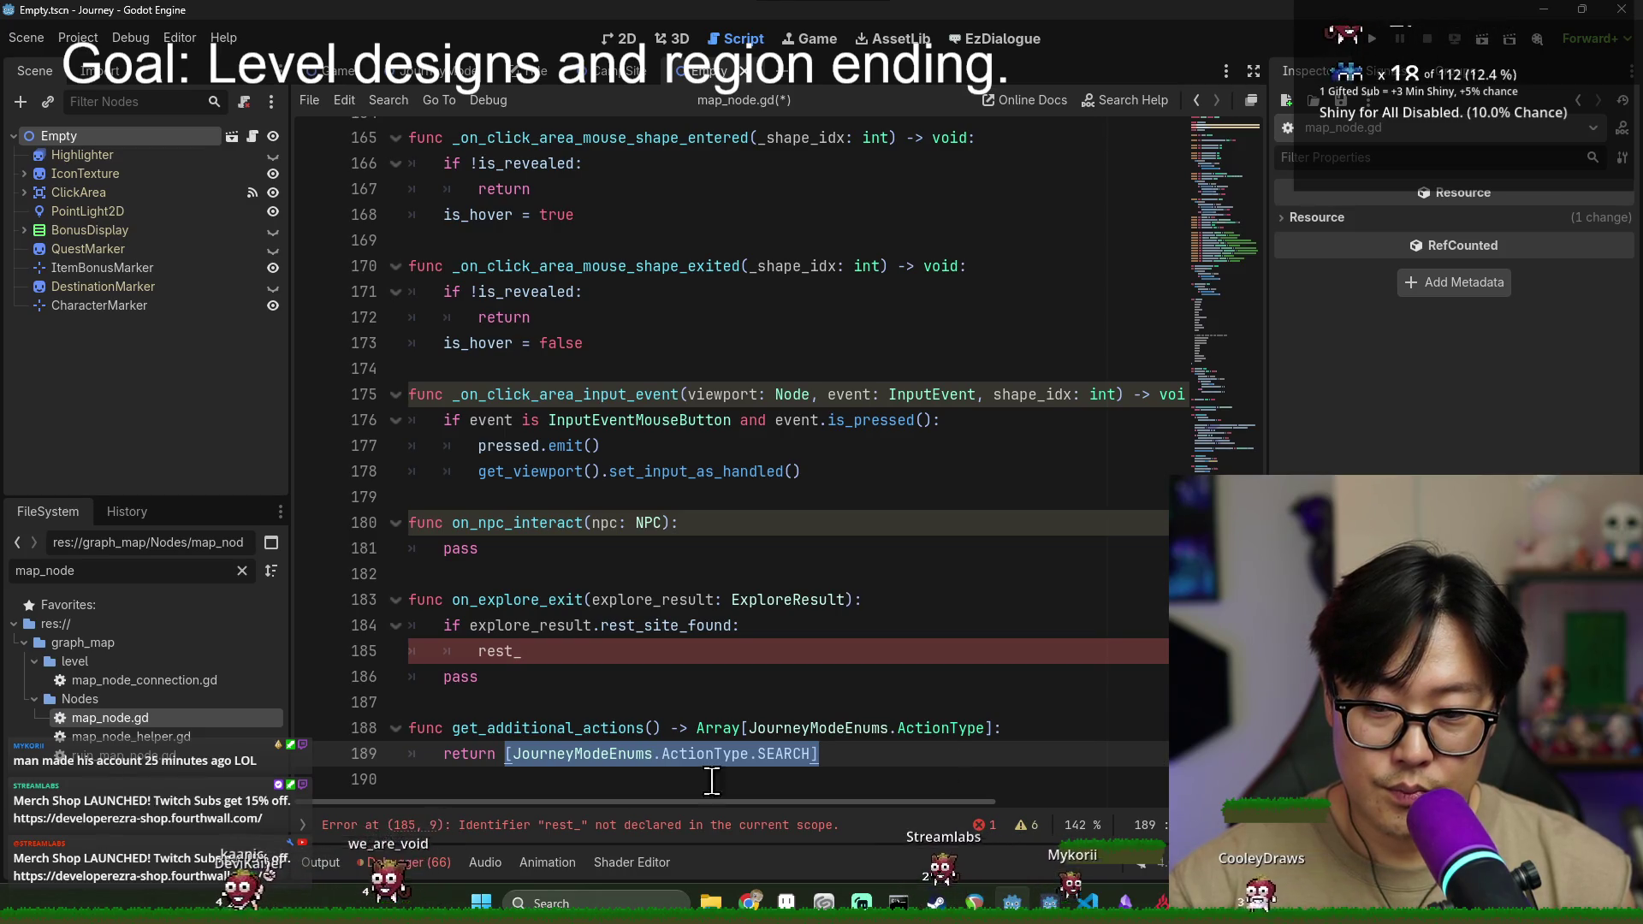
{"action": "double_click", "coordinate": [552, 729]}
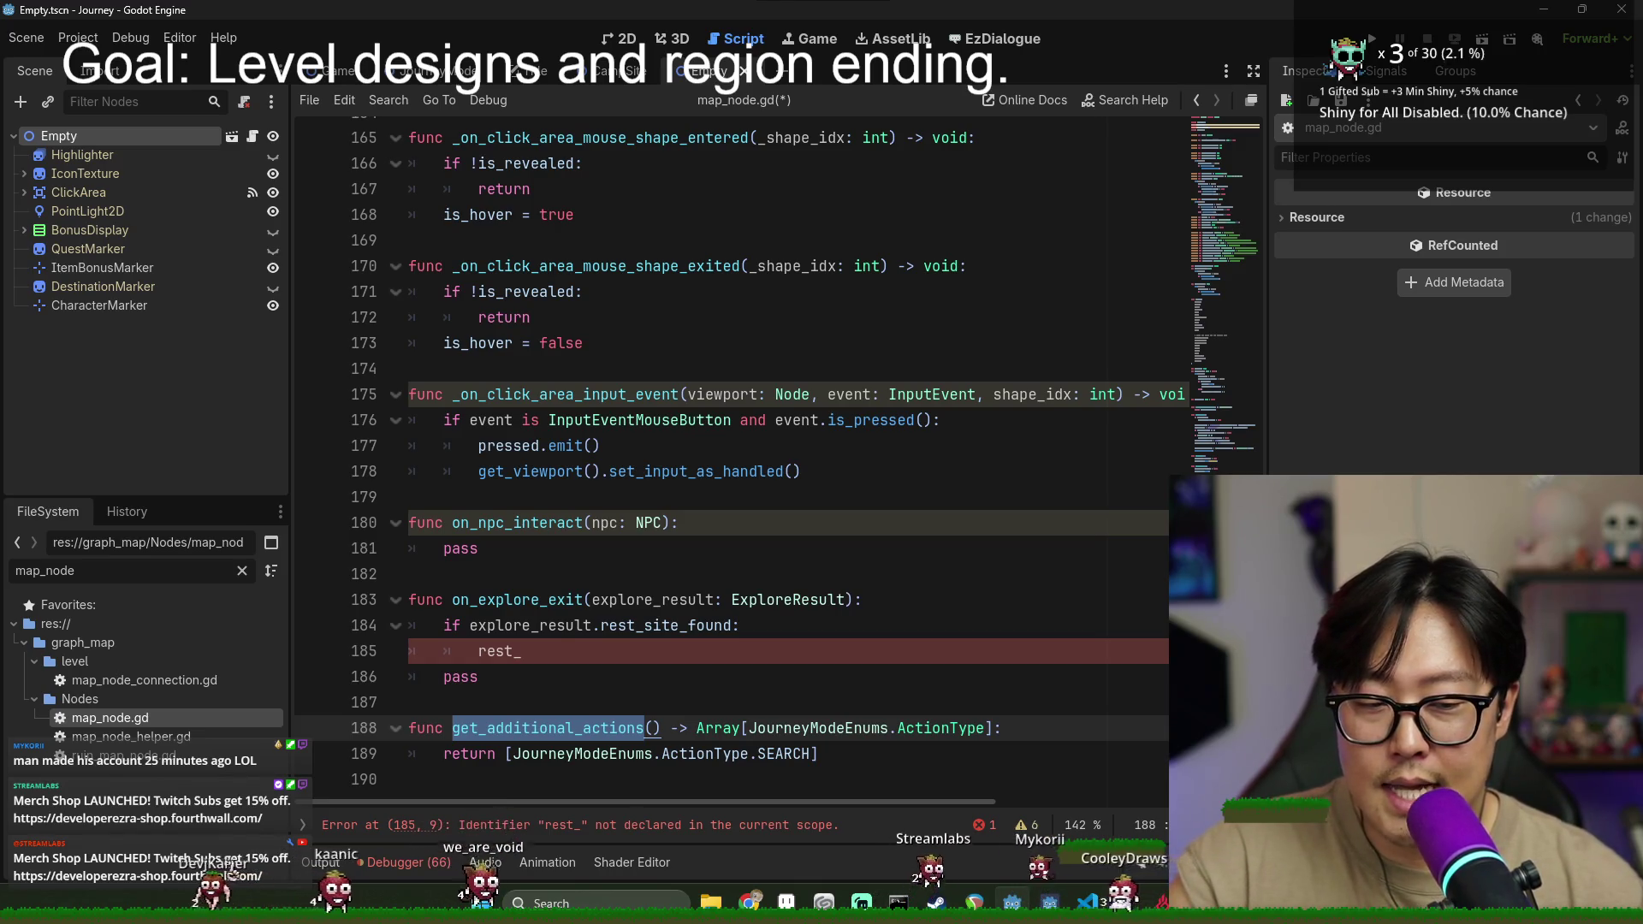
- Search map_node.gd for 'additional' to locate get_additional_actions
{"action": "left_click", "coordinate": [1222, 178]}
{"action": "scroll", "coordinate": [713, 467], "scroll_direction": "down", "scroll_amount": 13}
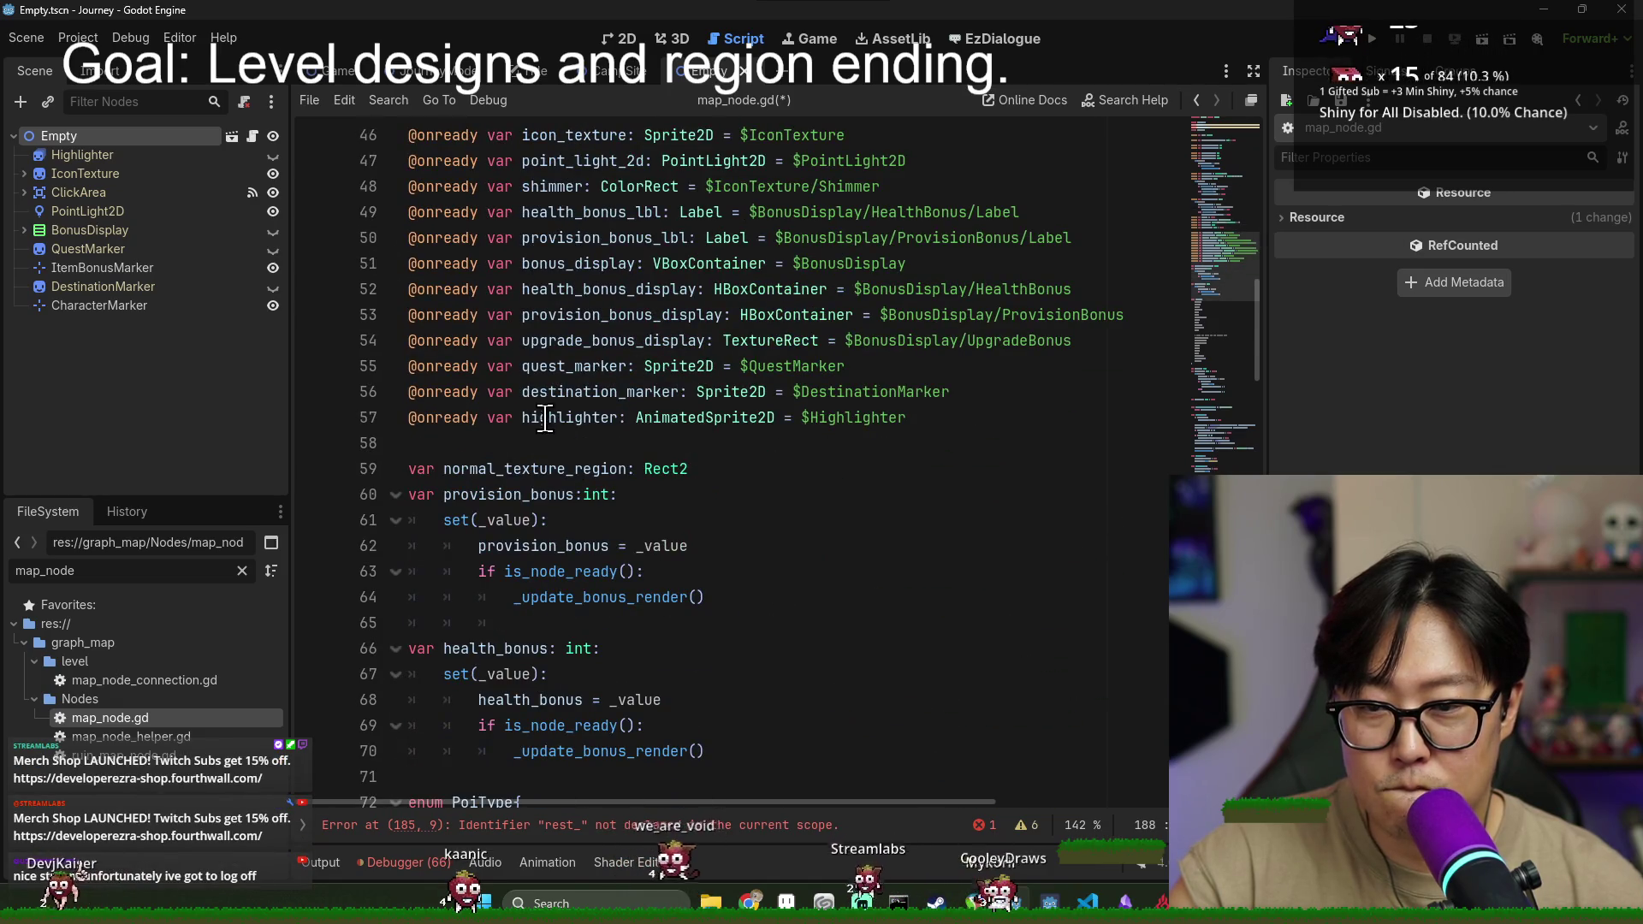
{"action": "scroll", "coordinate": [629, 565], "scroll_direction": "up", "scroll_amount": 7}
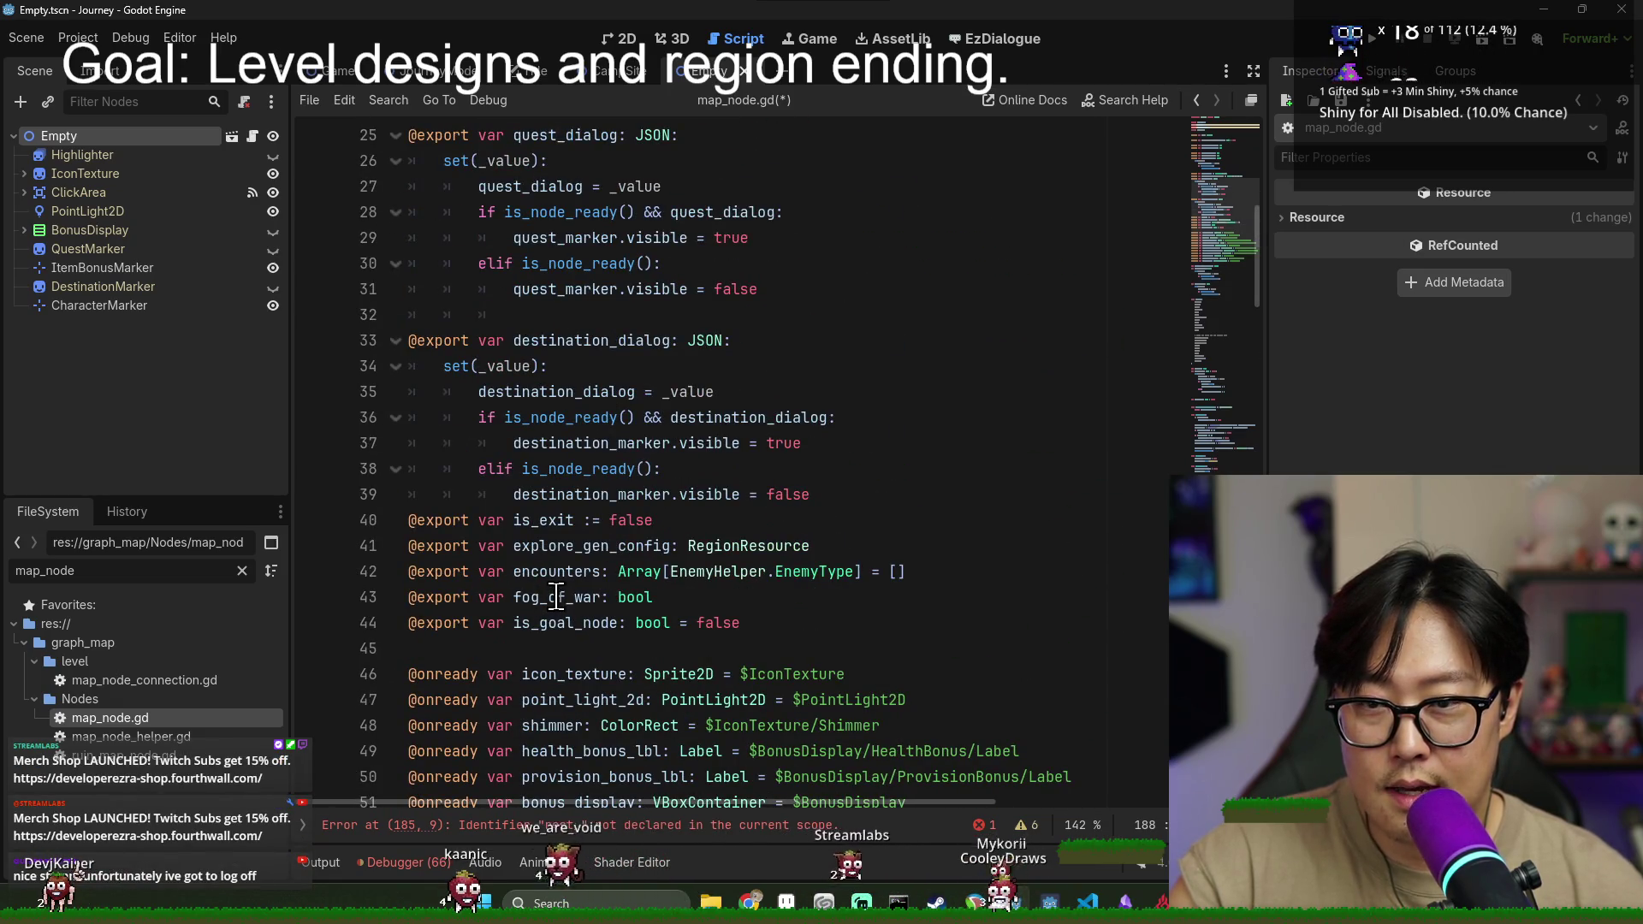
{"action": "scroll", "coordinate": [637, 480], "scroll_direction": "up", "scroll_amount": 1}
{"action": "left_click", "coordinate": [642, 442]}
{"action": "key", "text": "ctrl+f"}
{"action": "type", "text": "additional"}
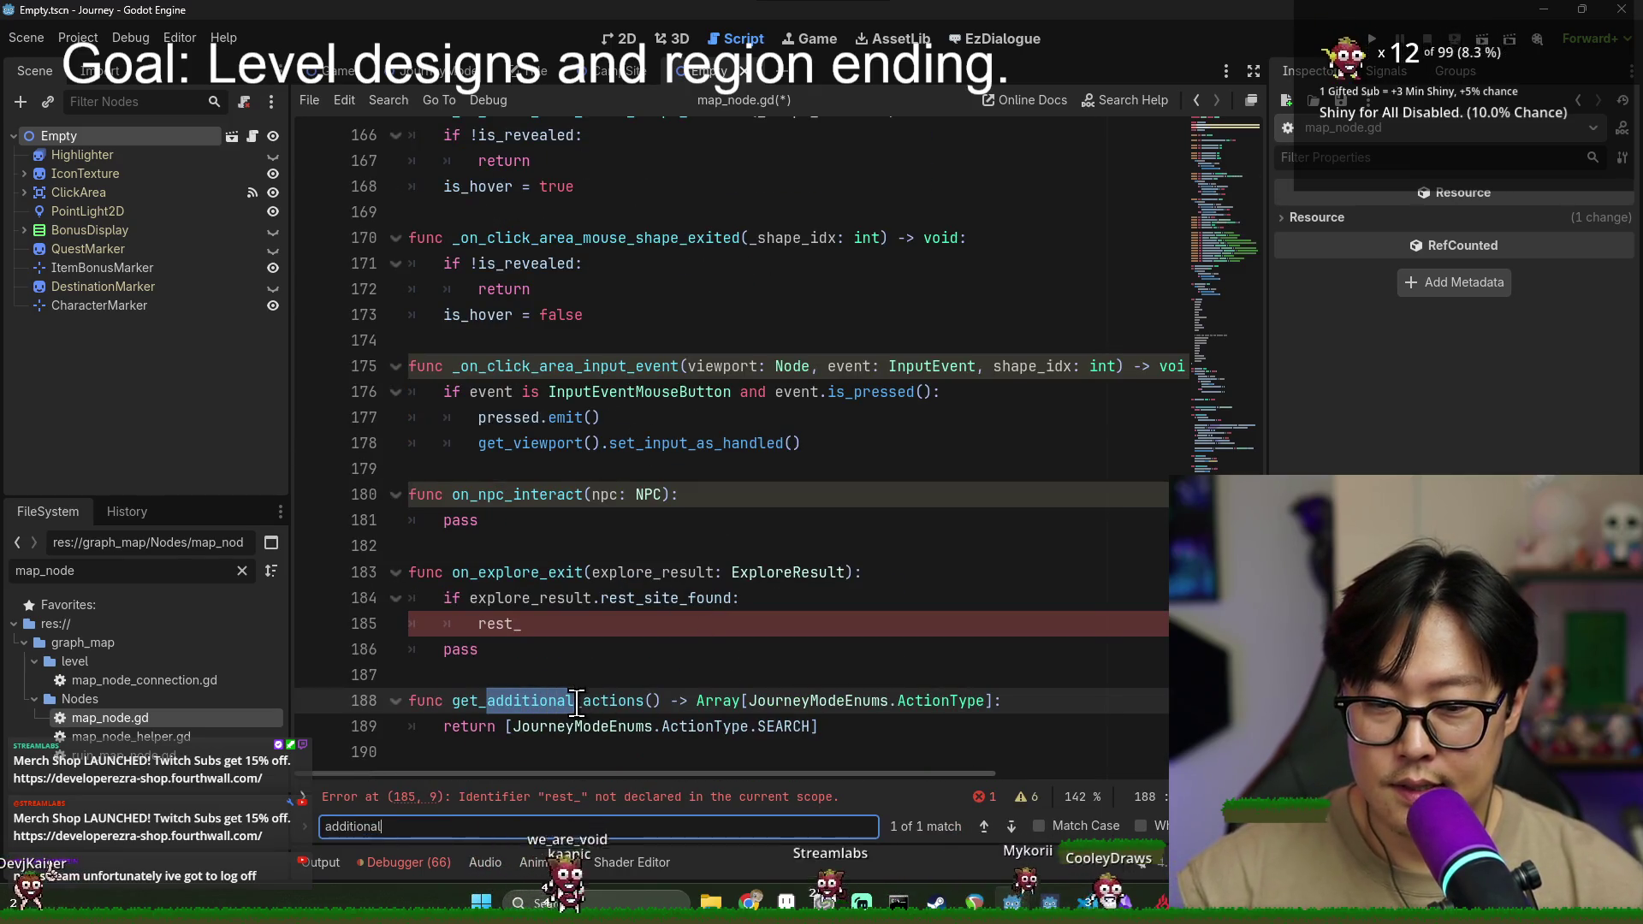
{"action": "double_click", "coordinate": [548, 701]}
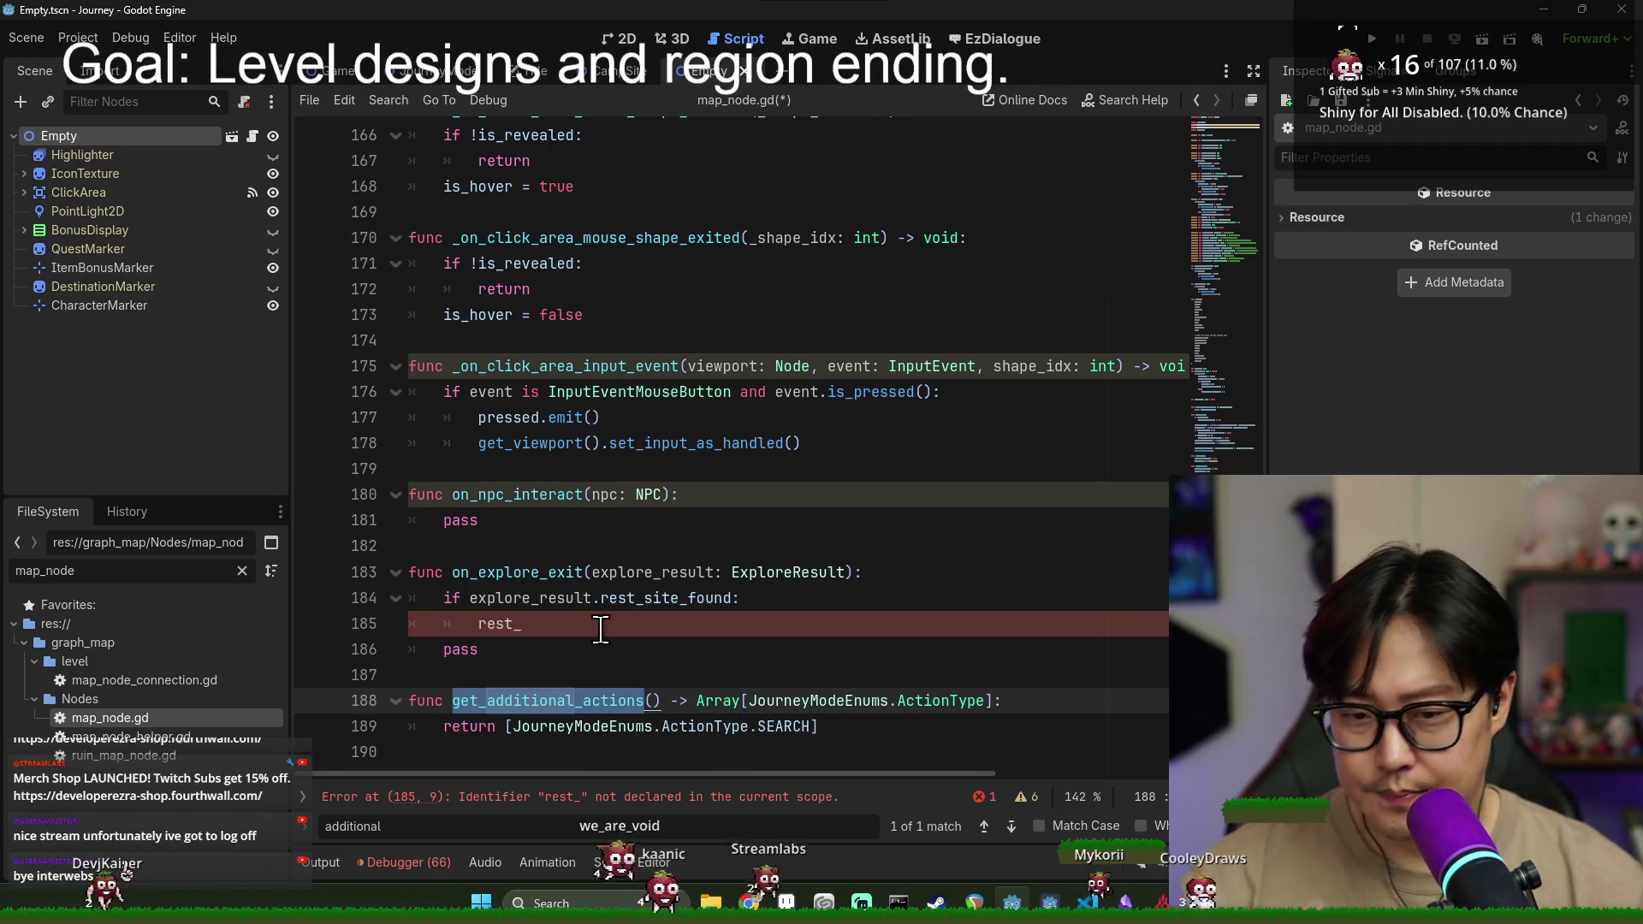
{"action": "left_click", "coordinate": [1245, 141]}
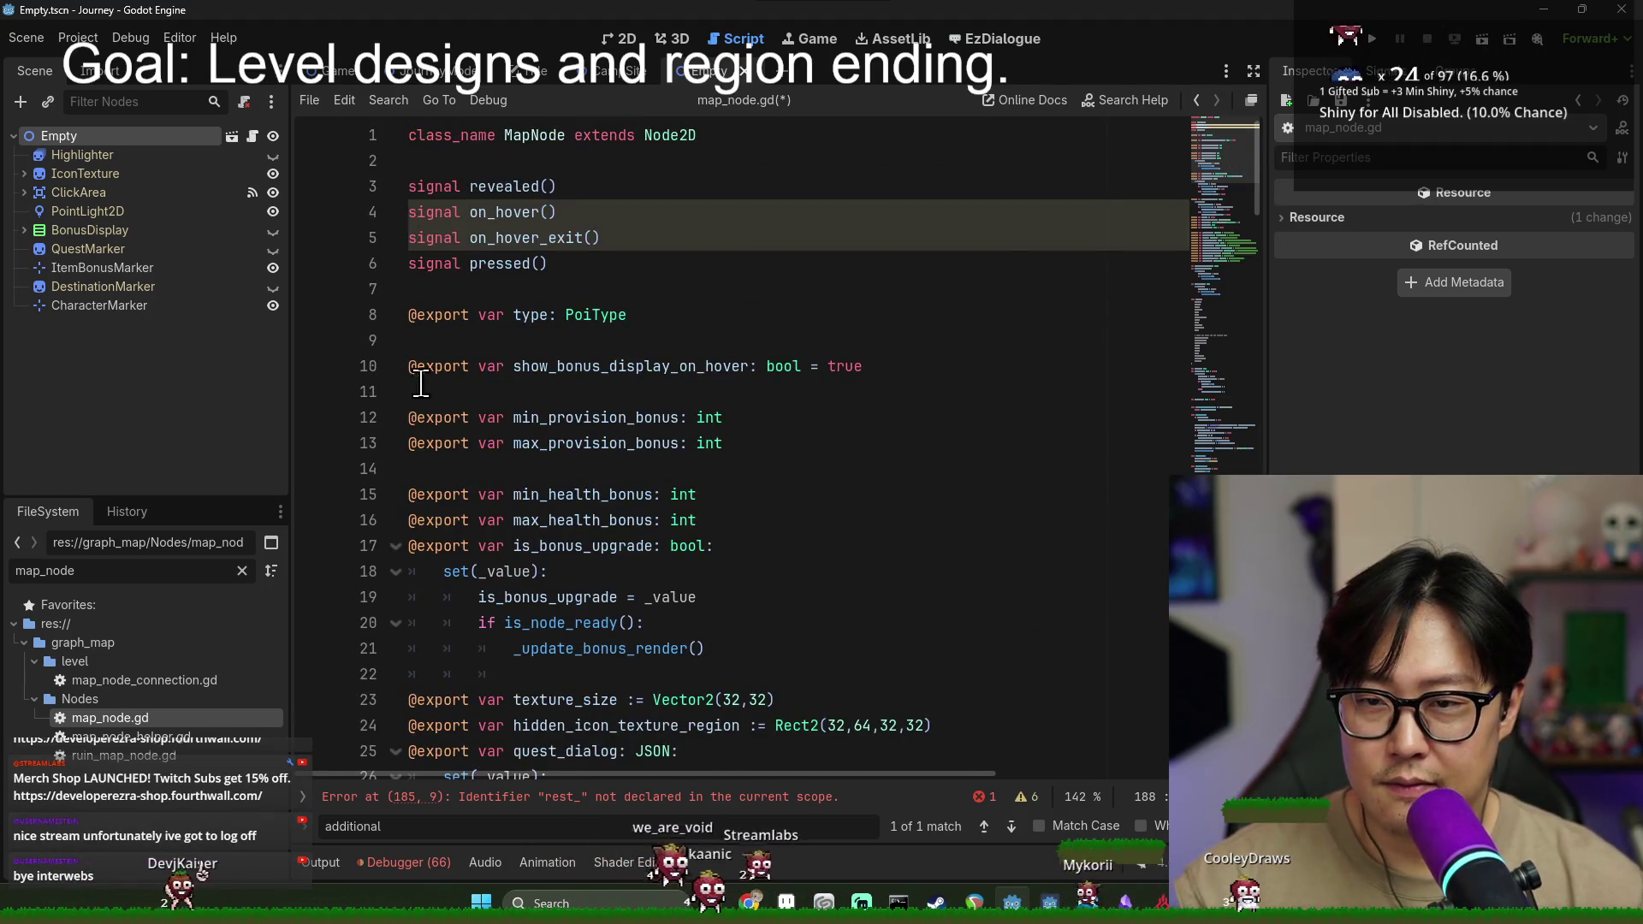
{"action": "scroll", "coordinate": [514, 423], "scroll_direction": "down", "scroll_amount": 3}
{"action": "scroll", "coordinate": [558, 438], "scroll_direction": "down", "scroll_amount": 8}
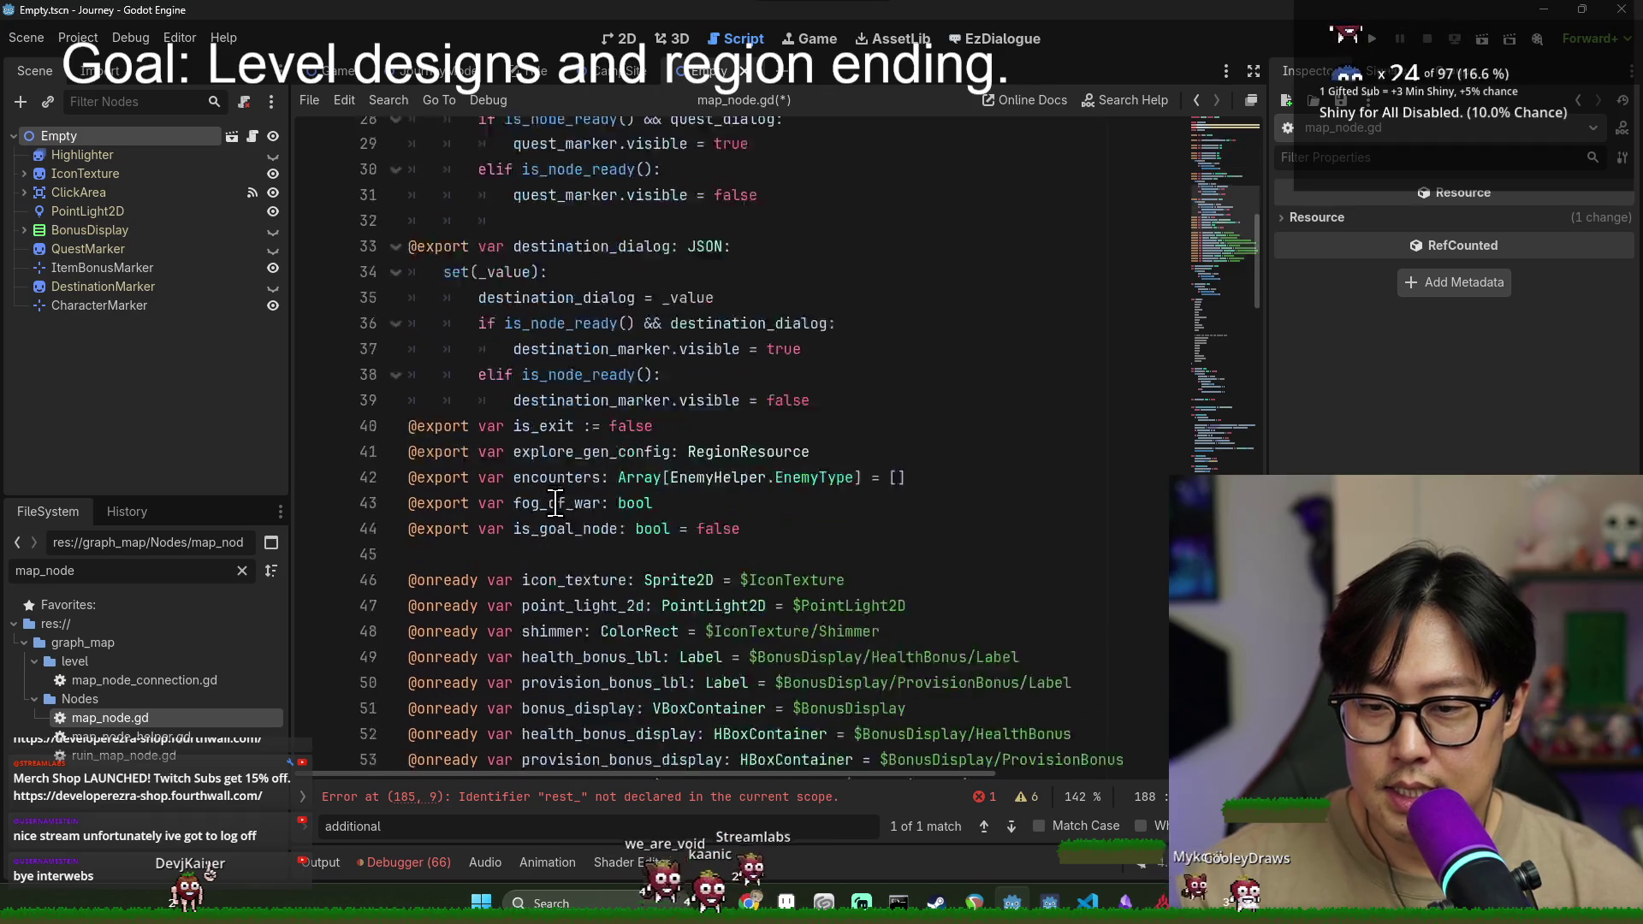
{"action": "left_click", "coordinate": [832, 392]}
{"action": "key", "text": "Return"}
{"action": "type", "text": "@"}
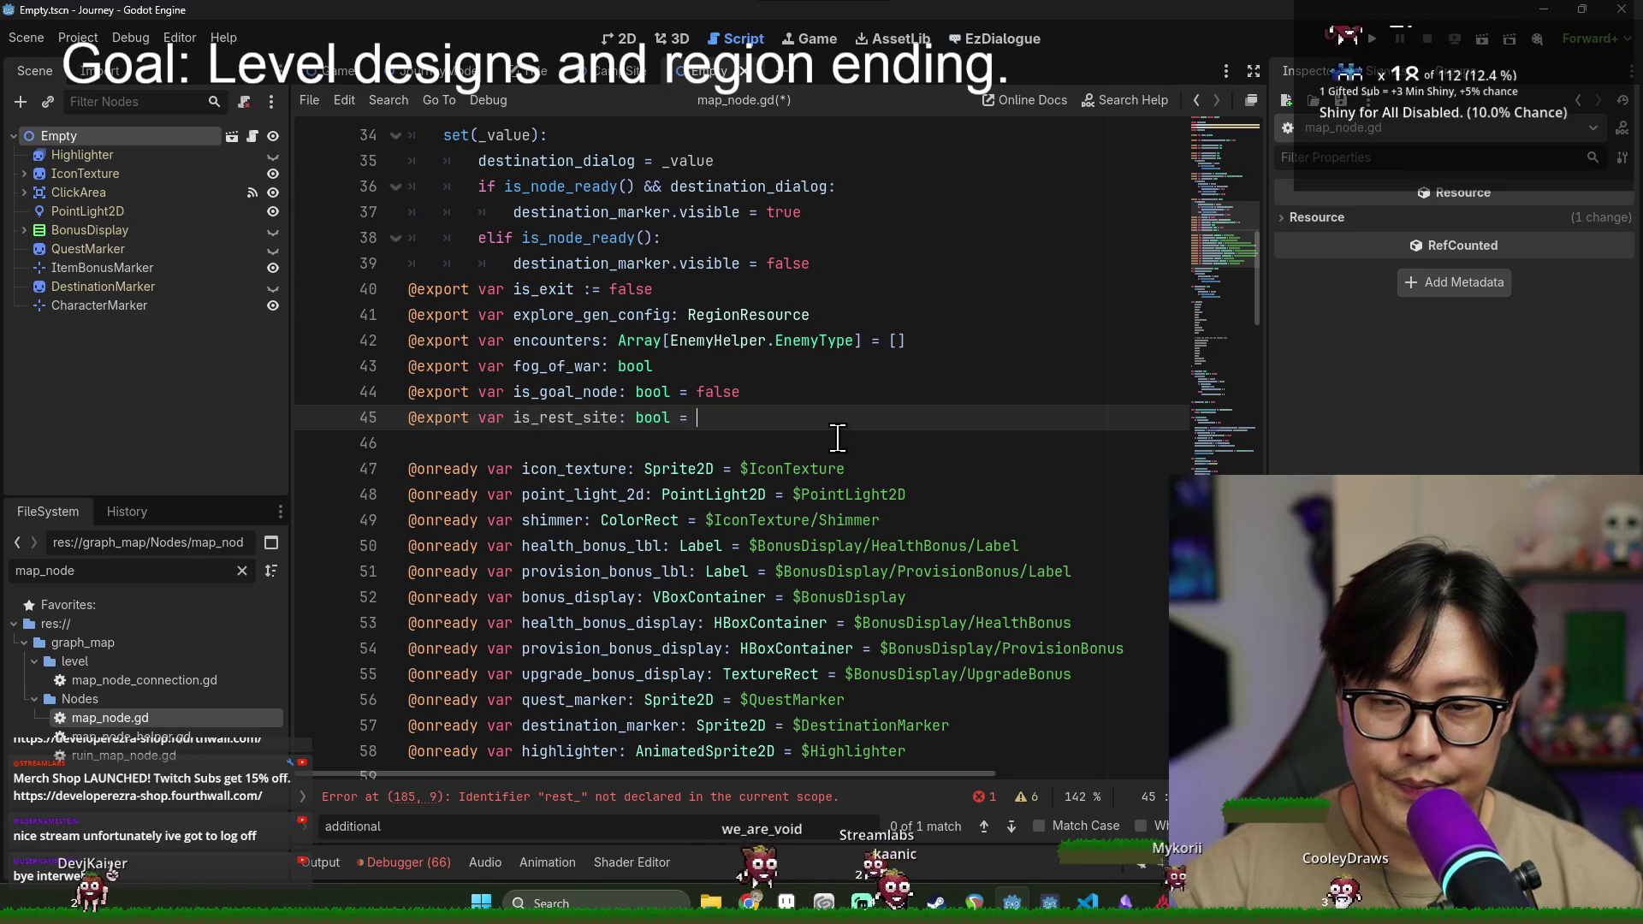
{"action": "type", "text": "false"}
- Replace pass with 'is_rest_site = true' under the rest_site_found check and save map_node.gd
{"action": "double_click", "coordinate": [591, 418]}
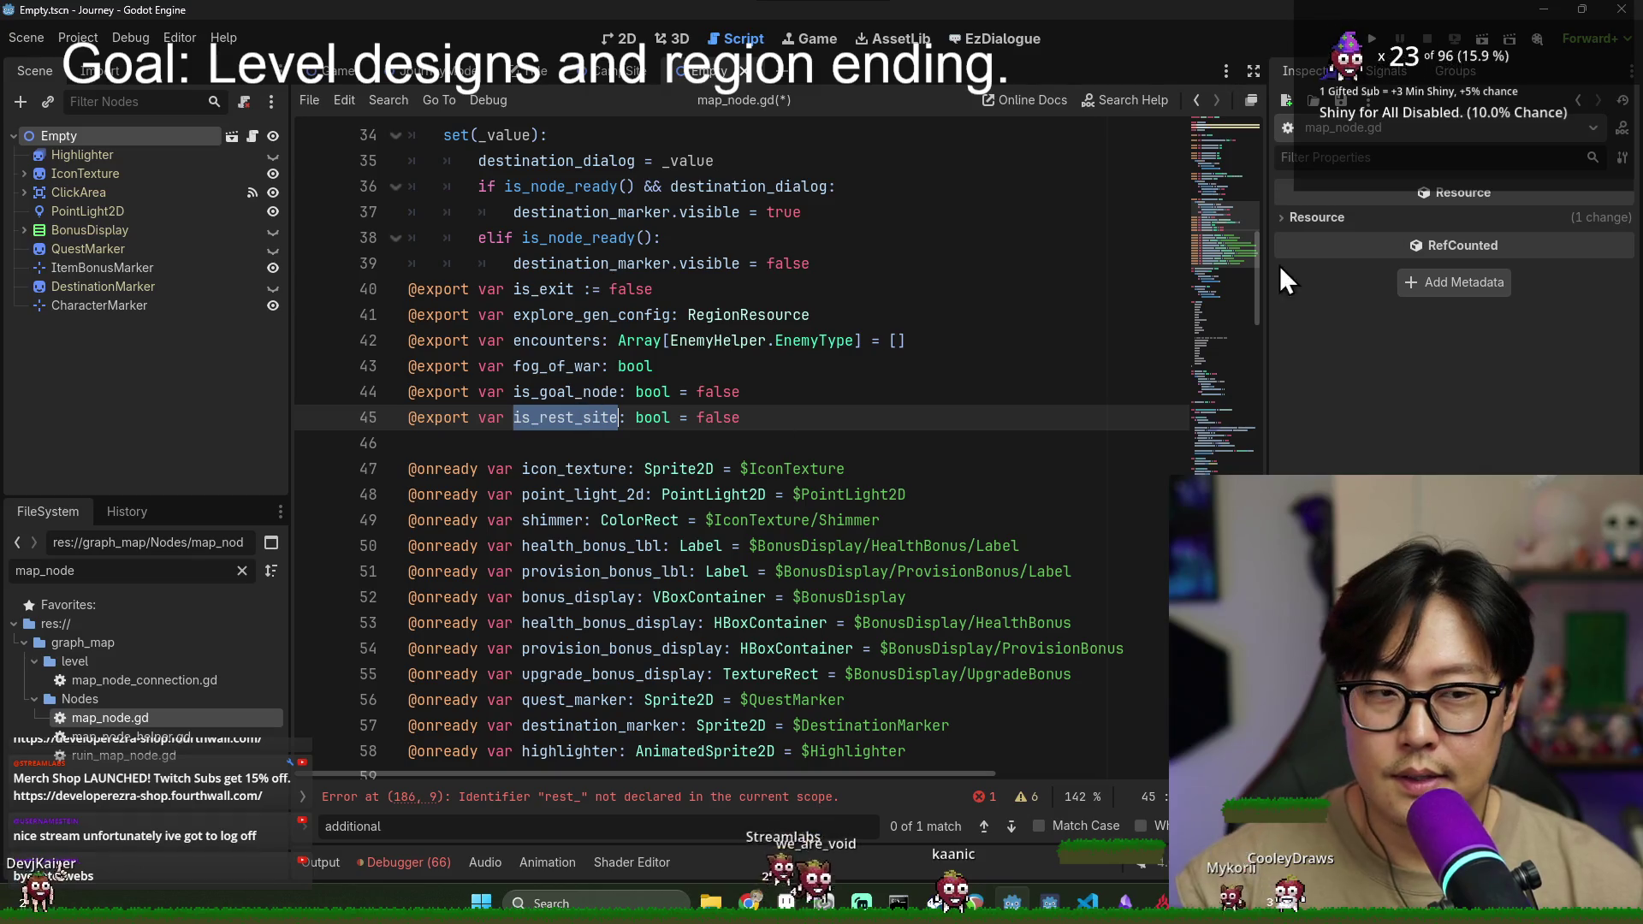
{"action": "key", "text": "F3"}
{"action": "double_click", "coordinate": [502, 628]}
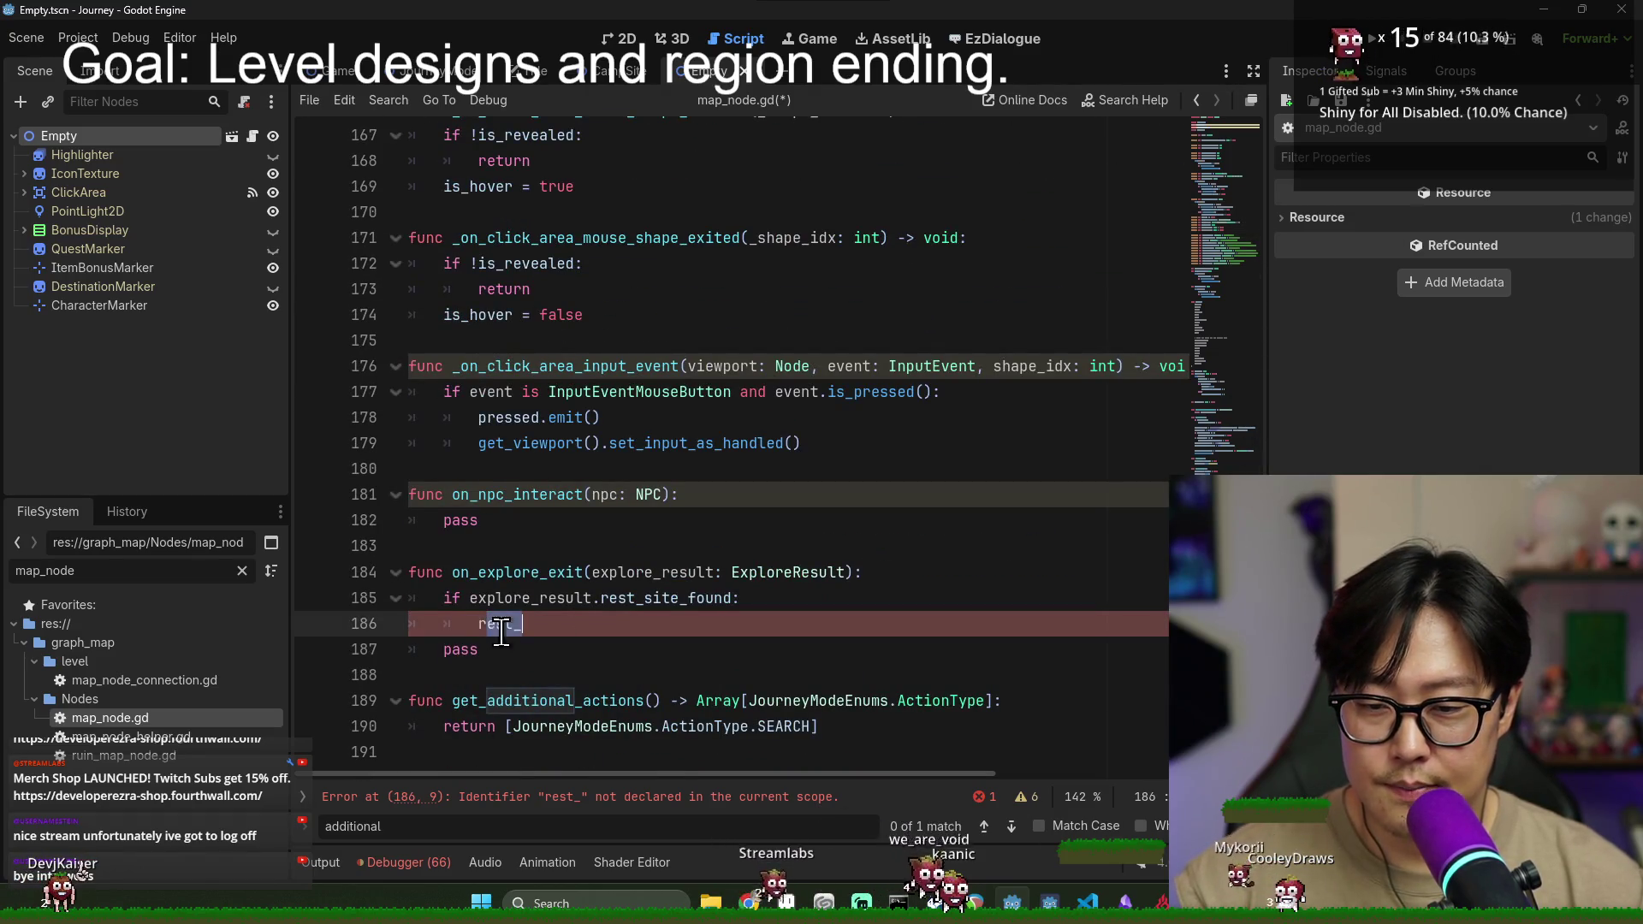
{"action": "key", "text": "BackSpace"}
{"action": "key", "text": "BackSpace"}
{"action": "key", "text": "BackSpace"}
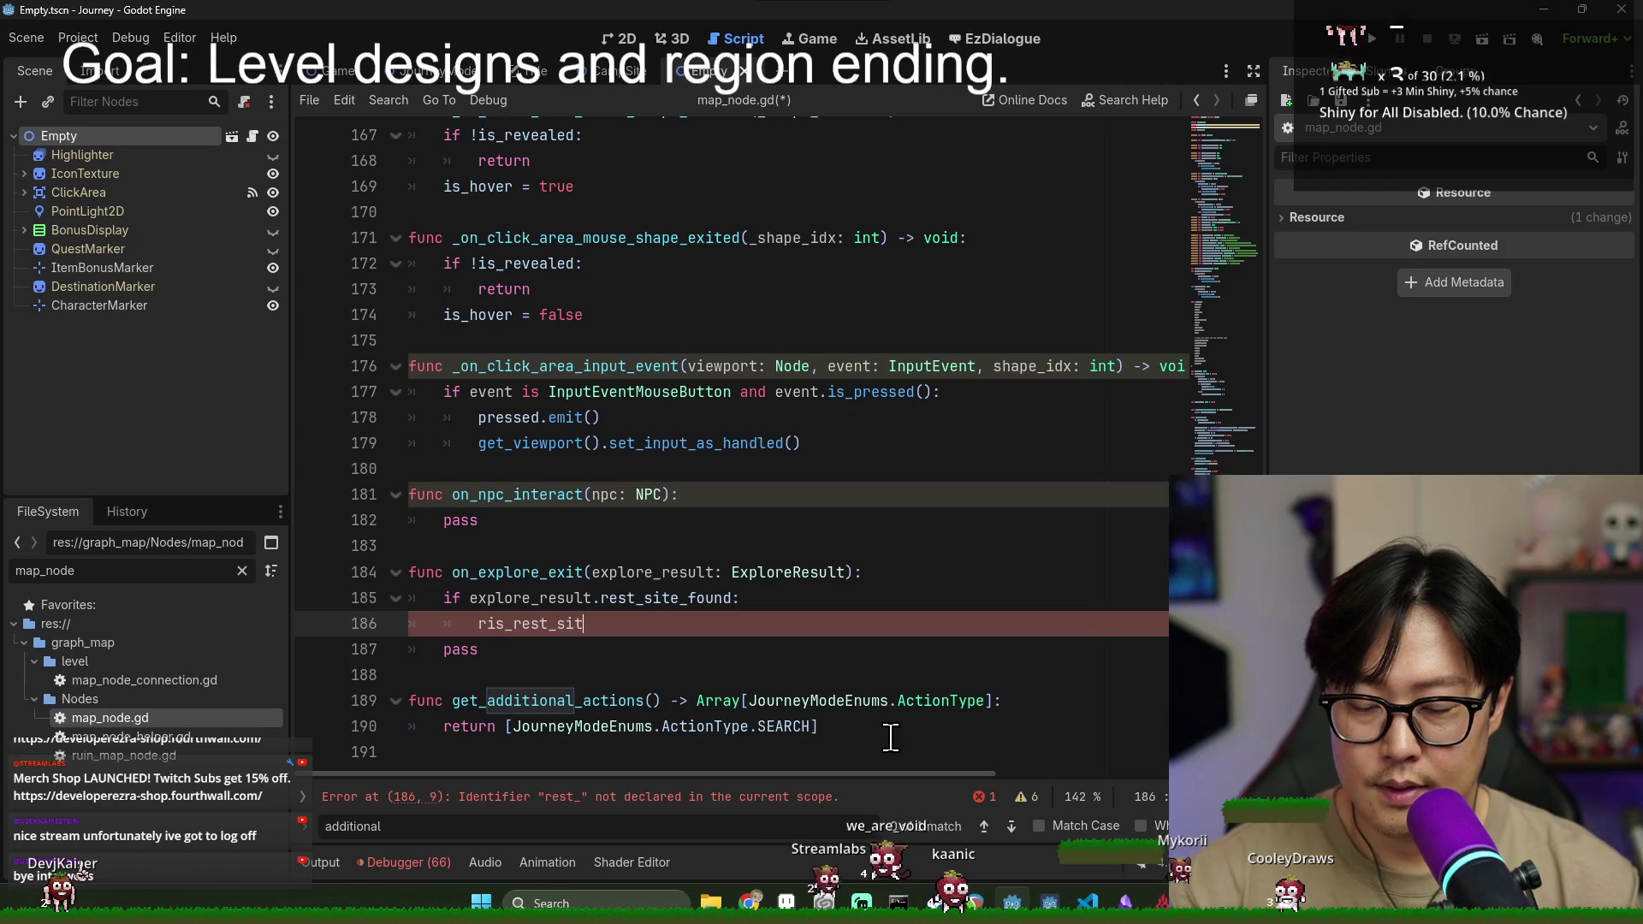
{"action": "type", "text": "= true"}
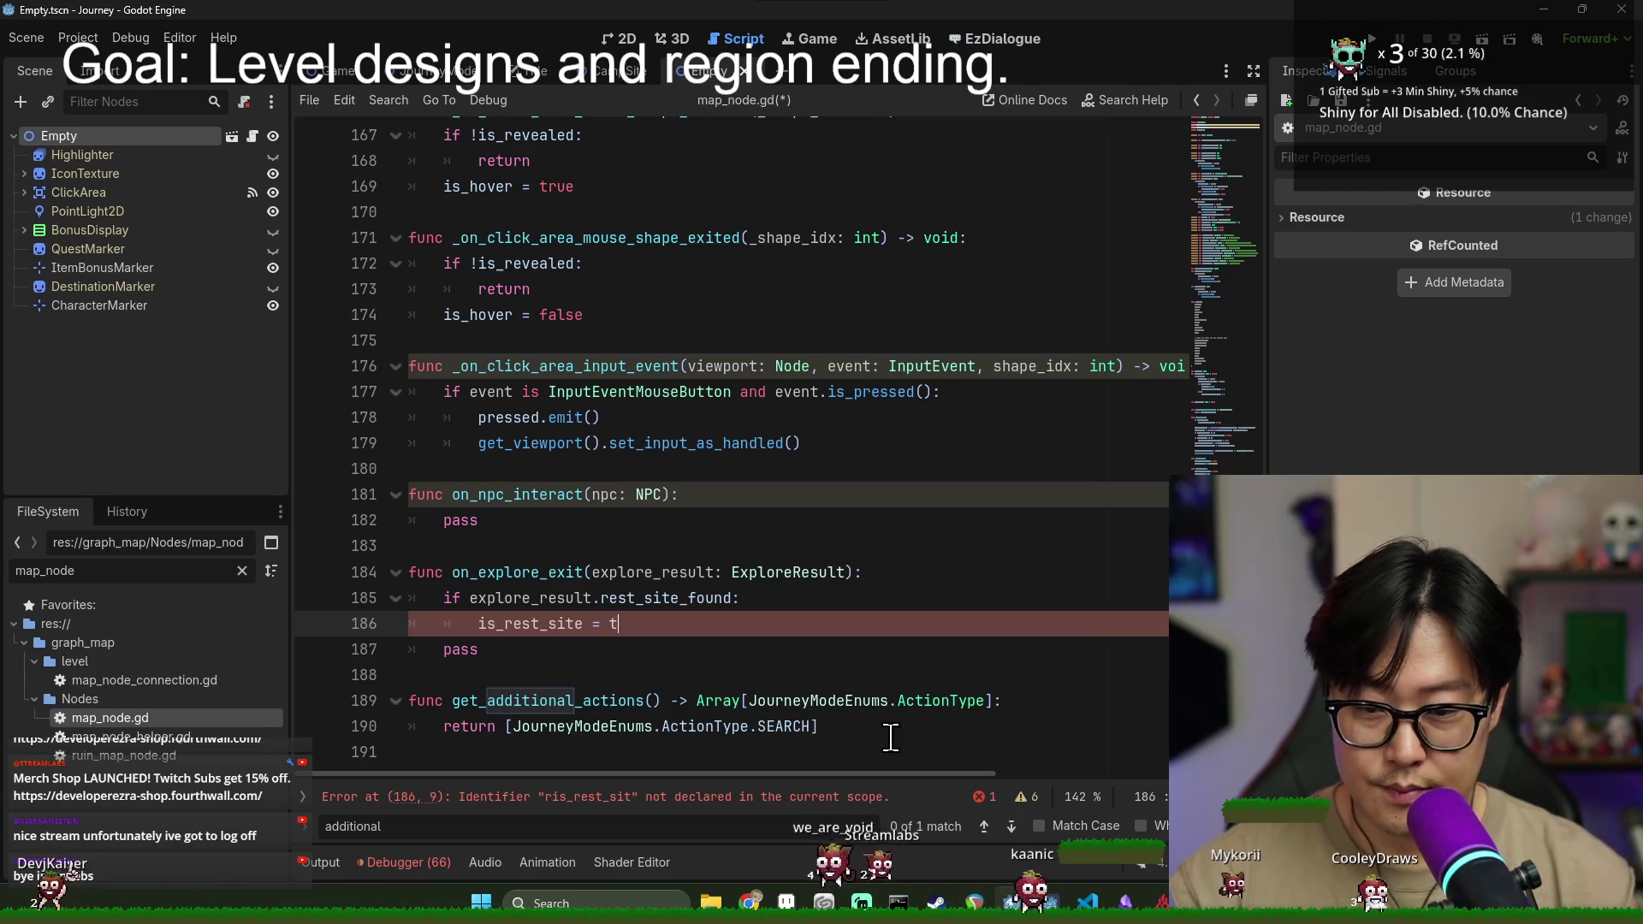
{"action": "left_click", "coordinate": [605, 642]}
{"action": "key", "text": "BackSpace"}
{"action": "key", "text": "BackSpace"}
{"action": "key", "text": "BackSpace"}
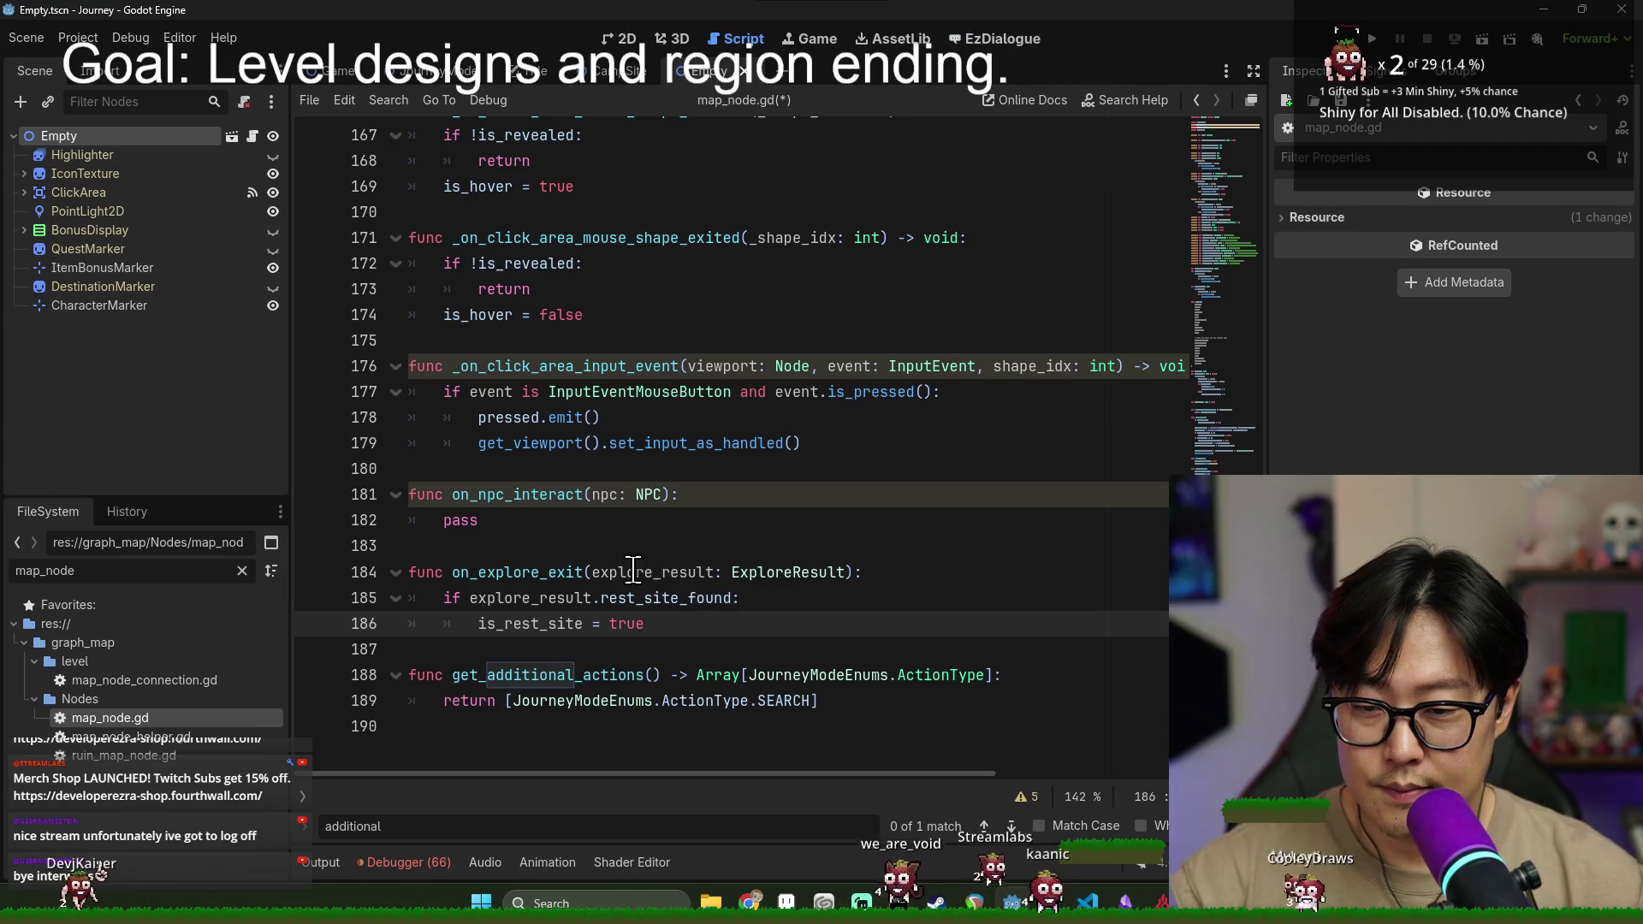
{"action": "left_click", "coordinate": [538, 599]}
{"action": "key", "text": "ctrl+s"}
{"action": "double_click", "coordinate": [538, 599]}
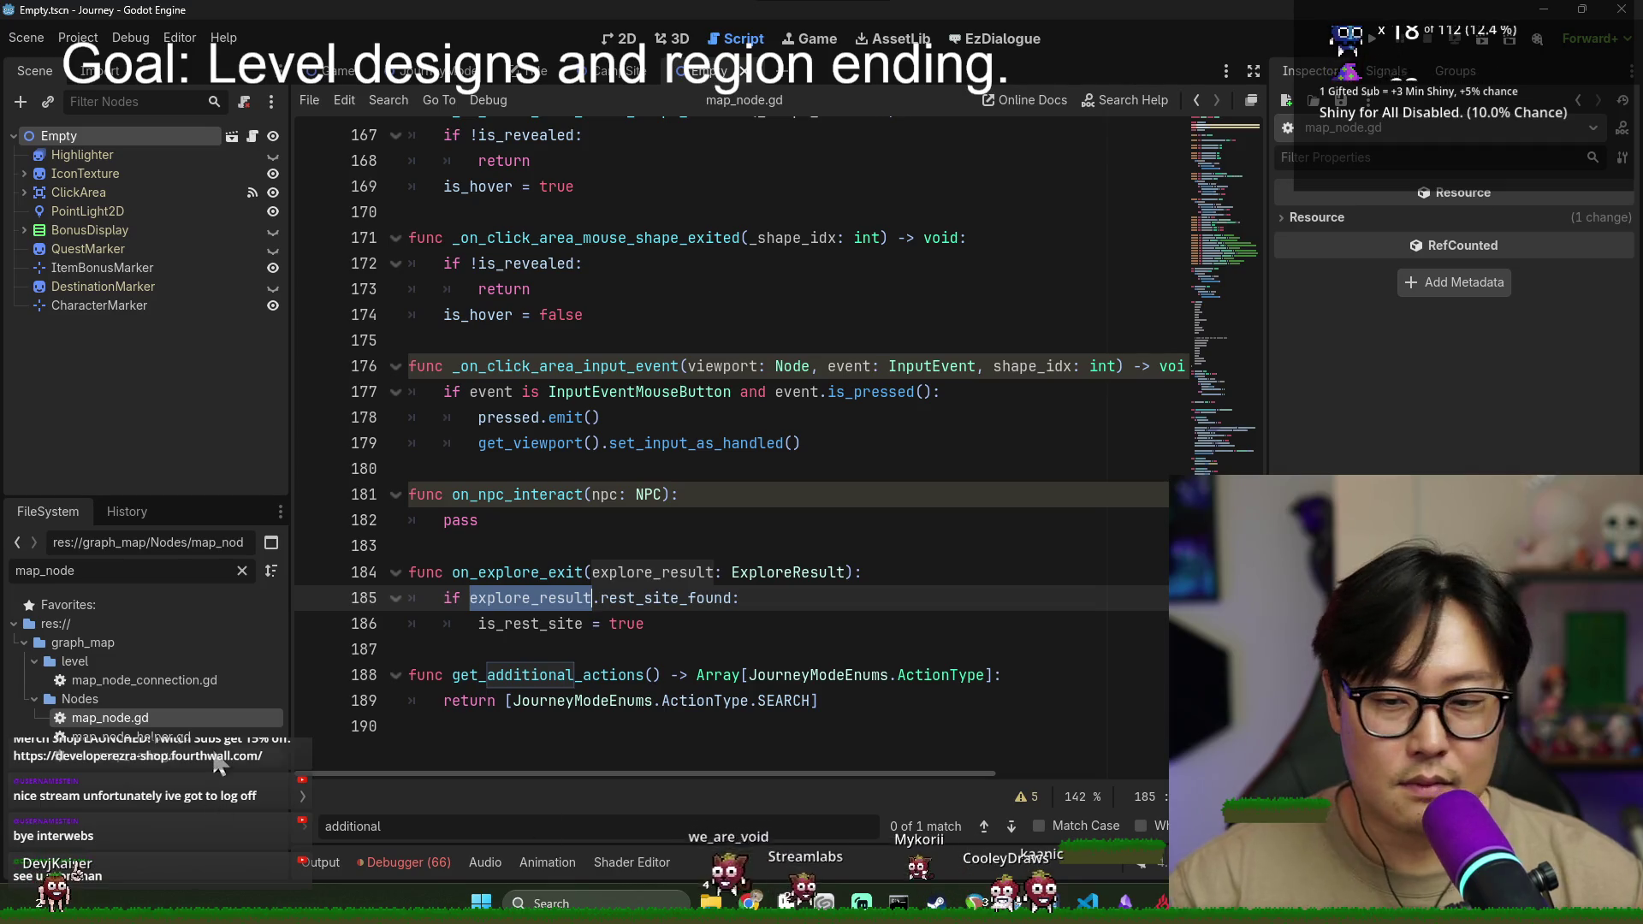
- Above the return, declare base_actions as an Array typed with the ActionType enum
{"action": "key", "text": "Escape"}
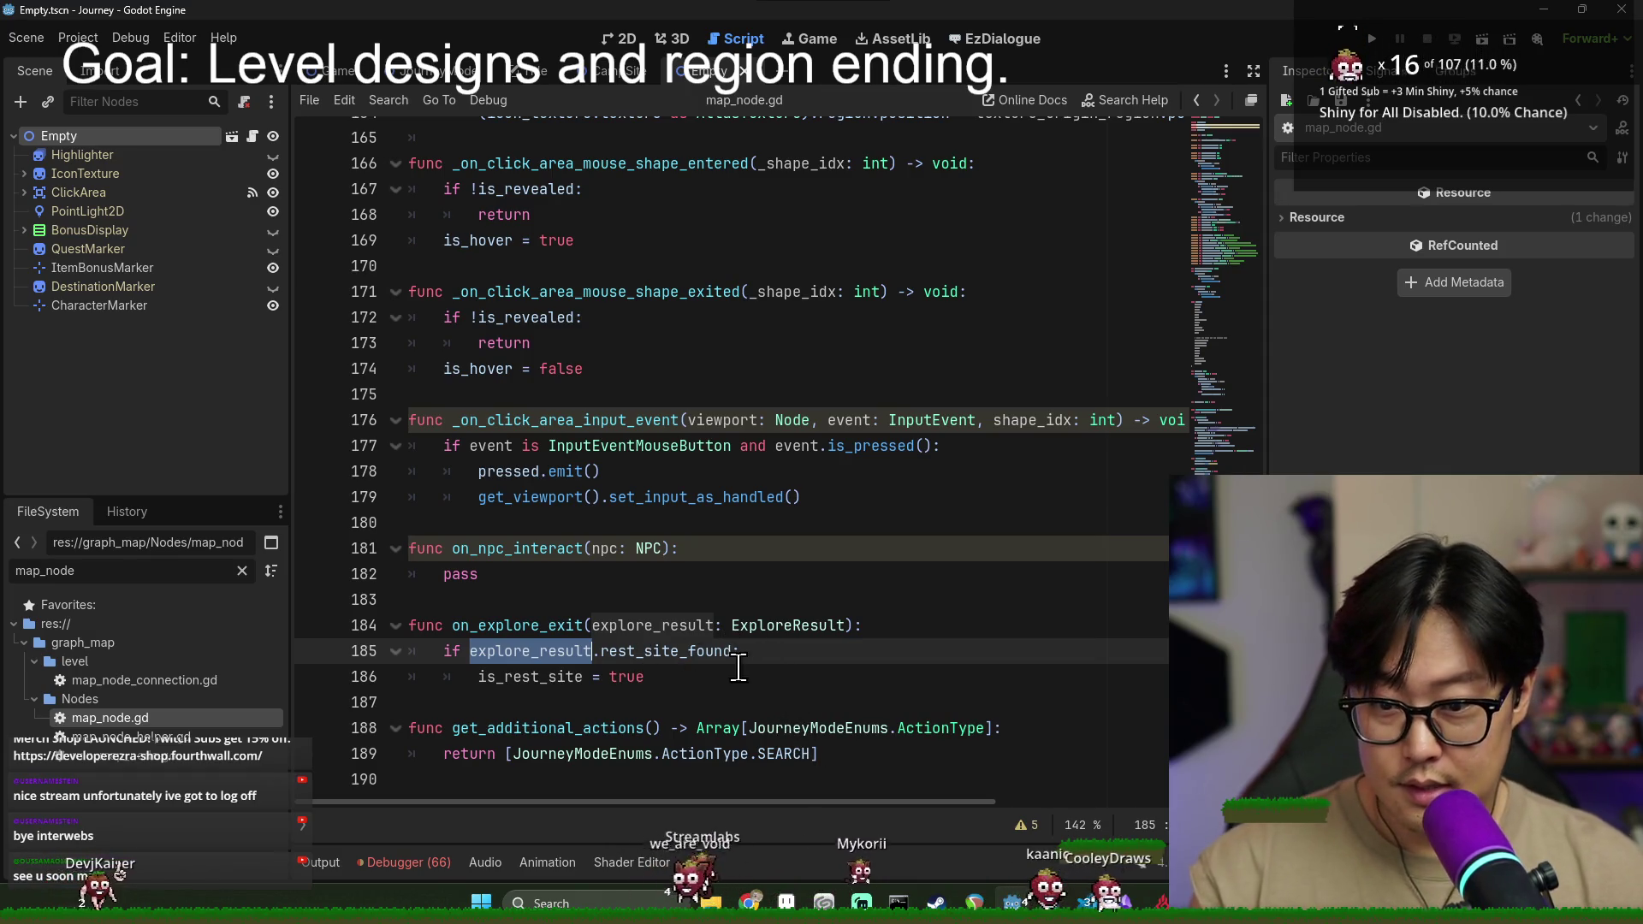
{"action": "double_click", "coordinate": [535, 677]}
{"action": "left_click", "coordinate": [999, 729]}
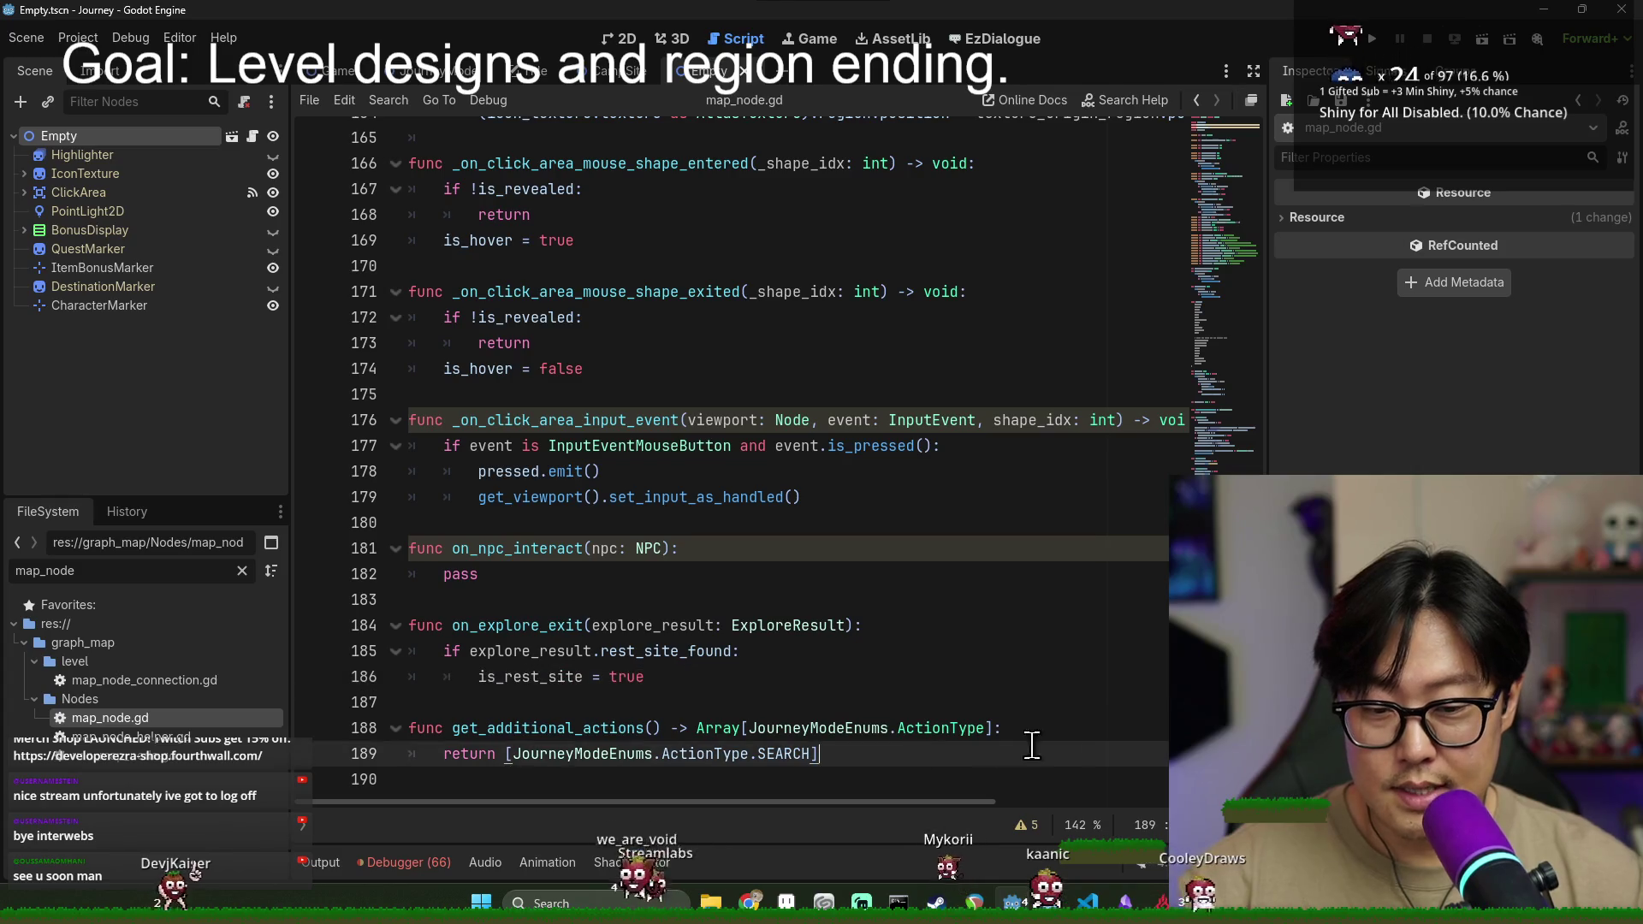
{"action": "double_click", "coordinate": [550, 755]}
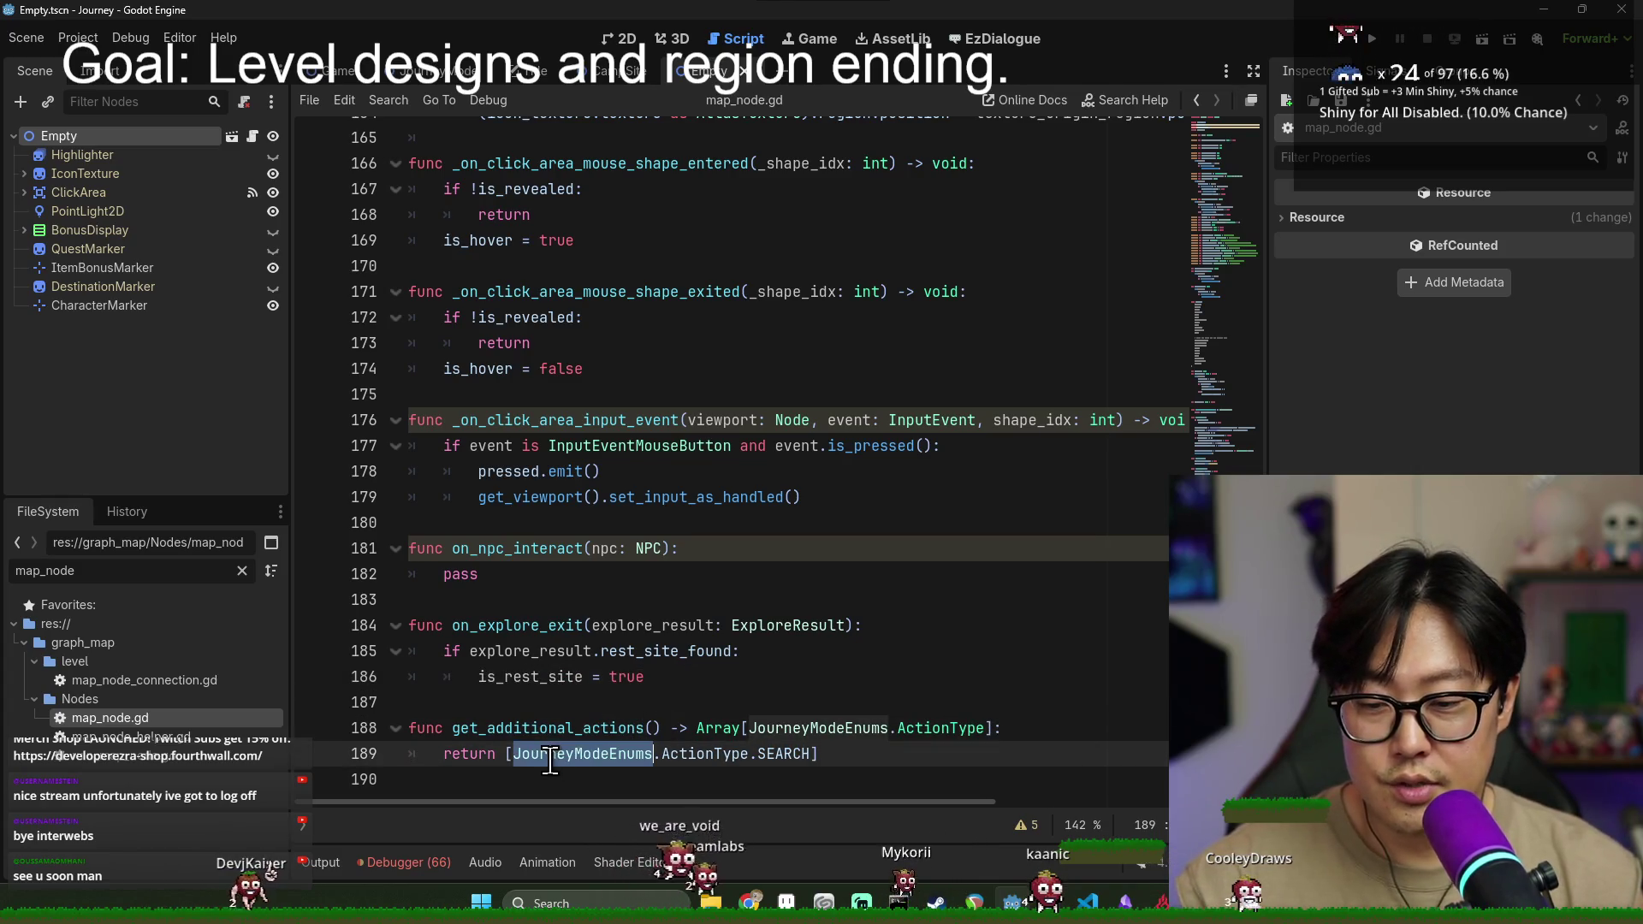
{"action": "left_click", "coordinate": [983, 738]}
{"action": "key", "text": "Return"}
{"action": "type", "text": "var"}
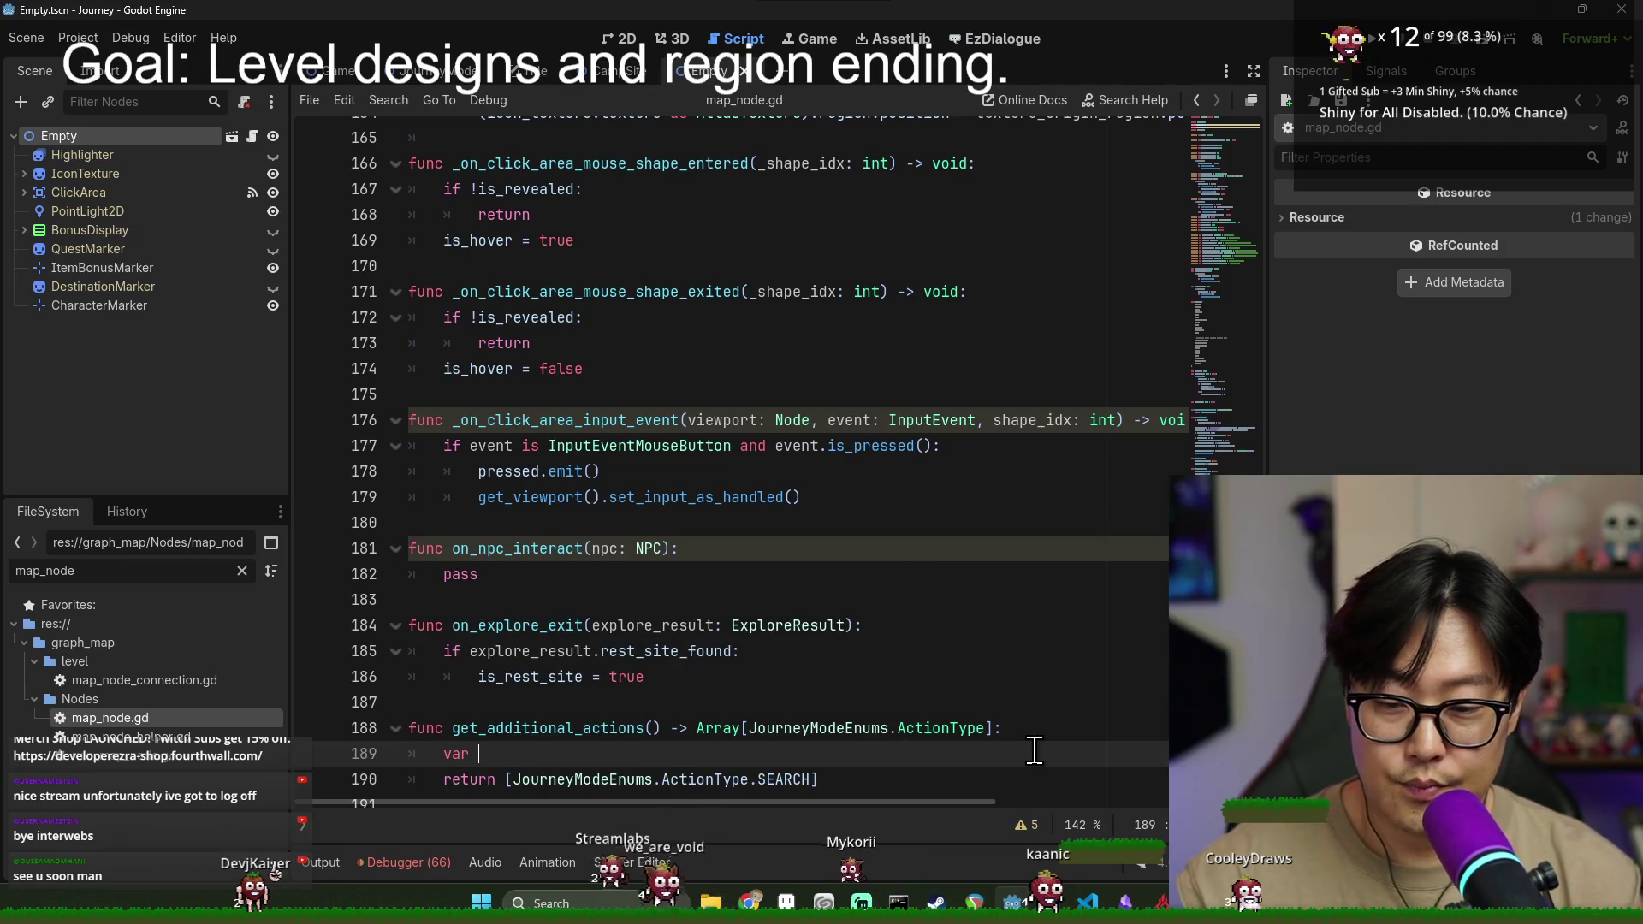
{"action": "type", "text": "b"}
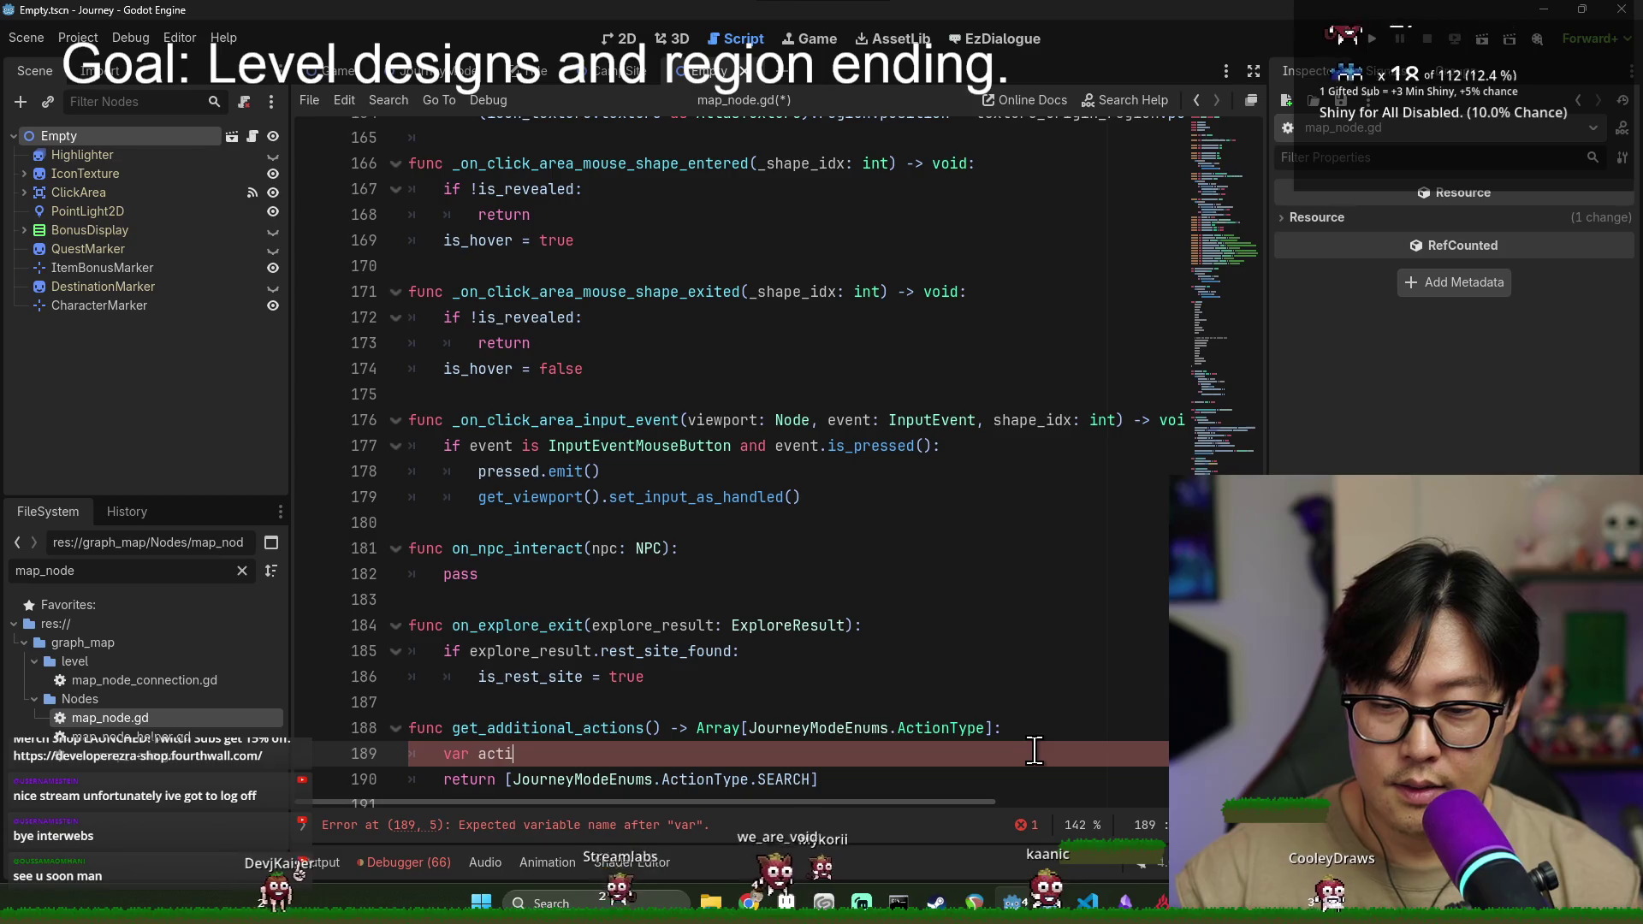
{"action": "type", "text": "ase_actions"}
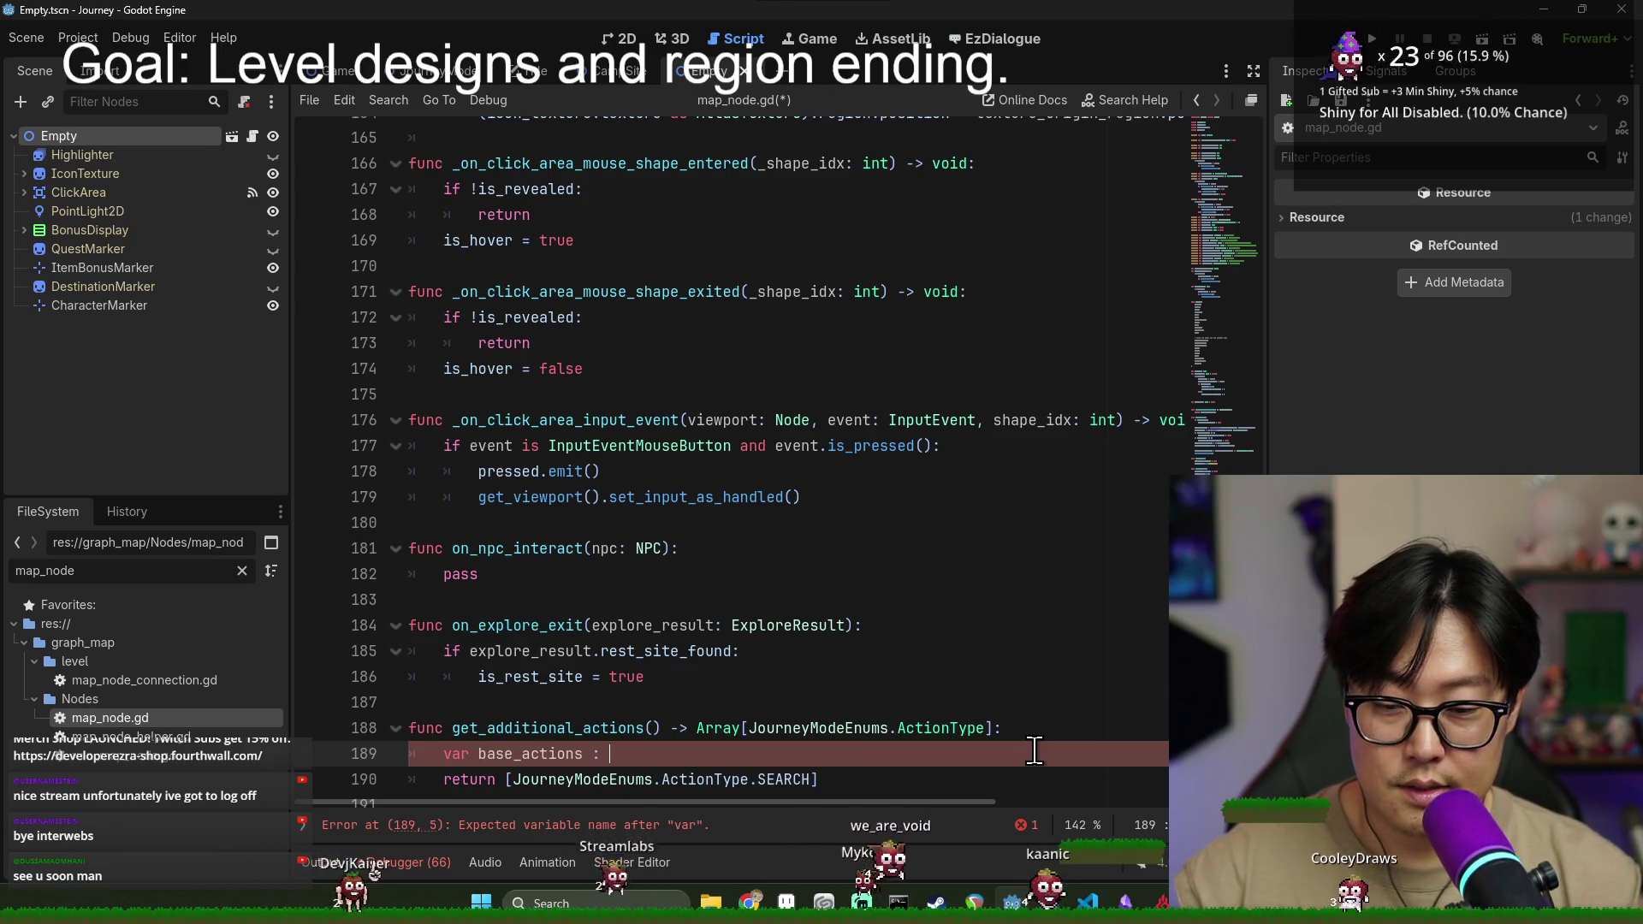
{"action": "key", "text": "BackSpace"}
{"action": "type", "text": ": Array["}
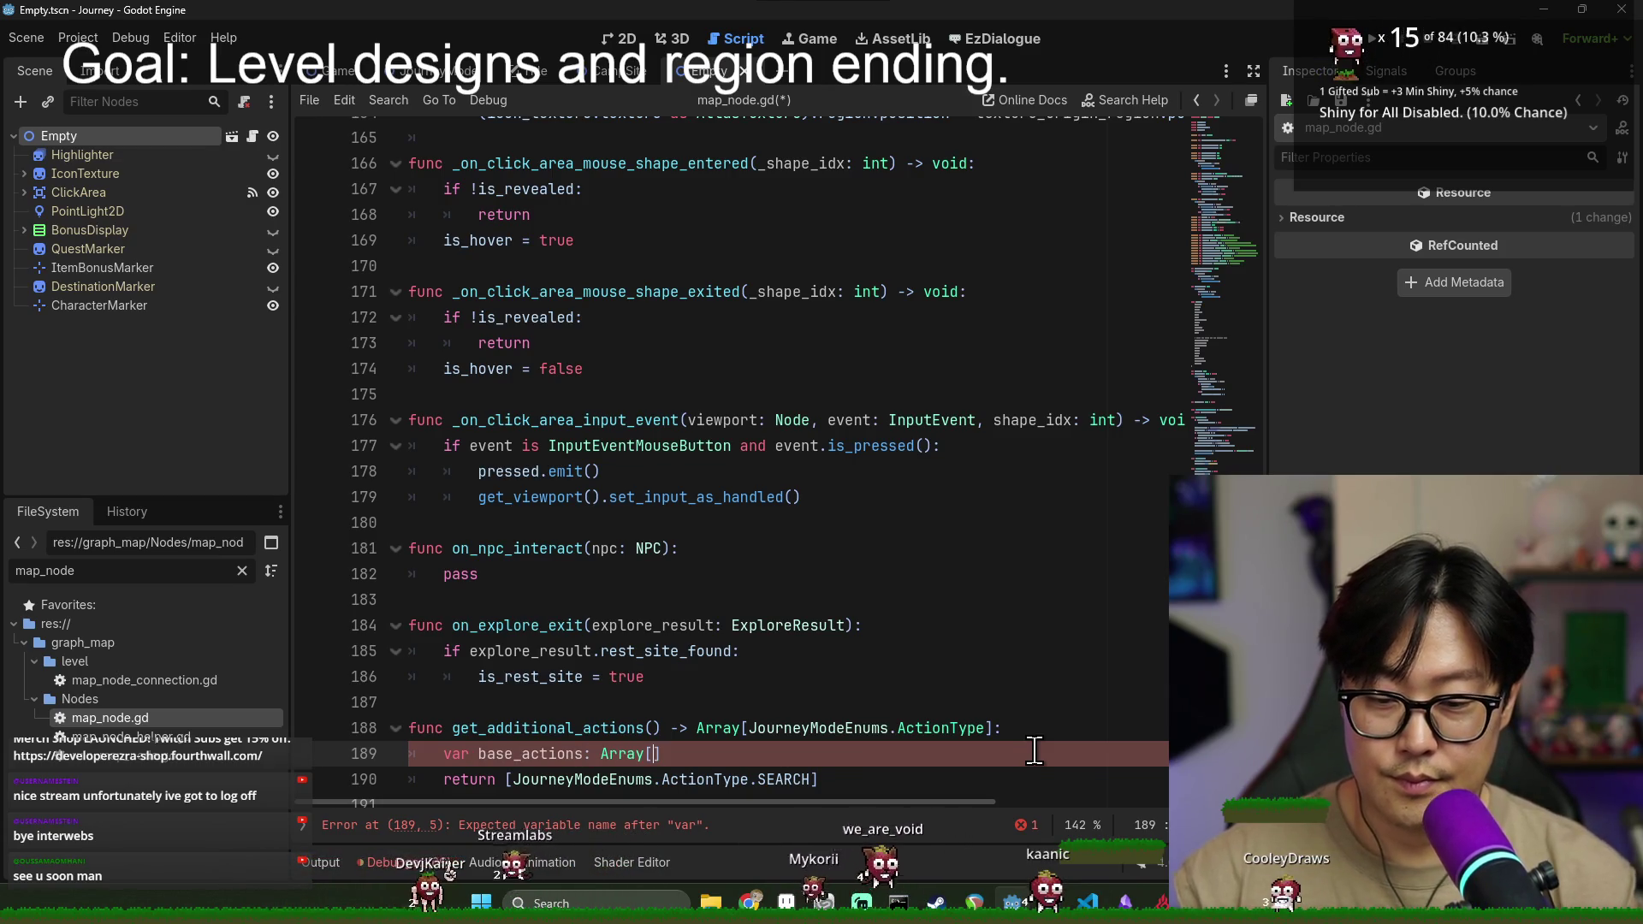
{"action": "left_click_drag", "start_coordinate": [750, 728], "coordinate": [976, 734]}
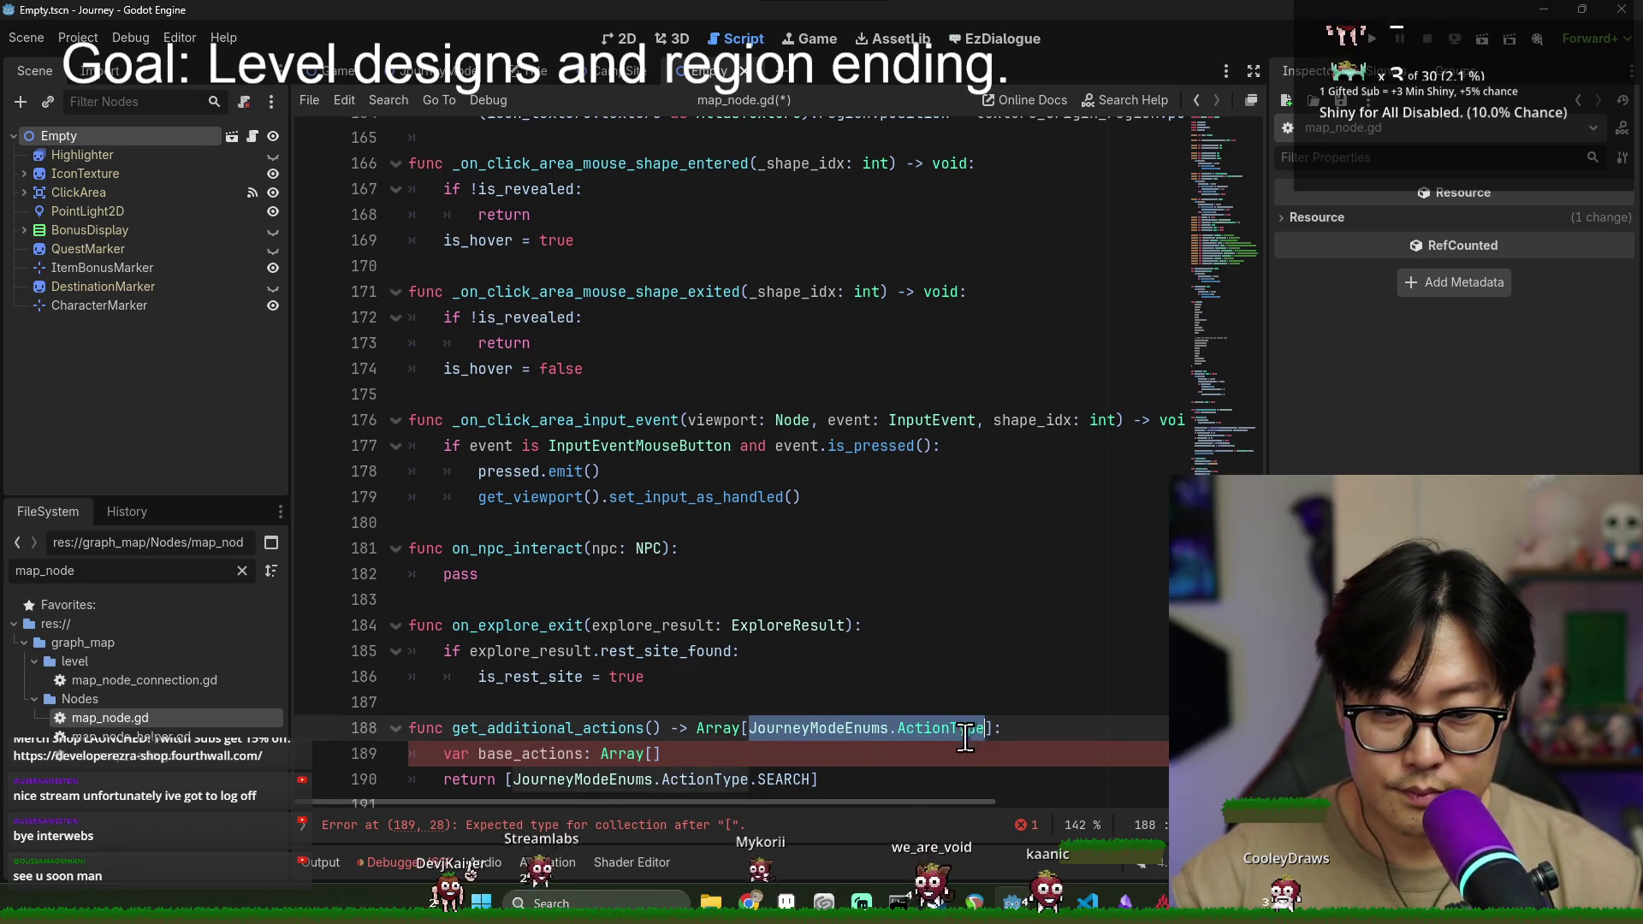
{"action": "key", "text": "ctrl+c"}
{"action": "left_click", "coordinate": [653, 754]}
{"action": "key", "text": "ctrl+v"}
{"action": "key", "text": "End"}
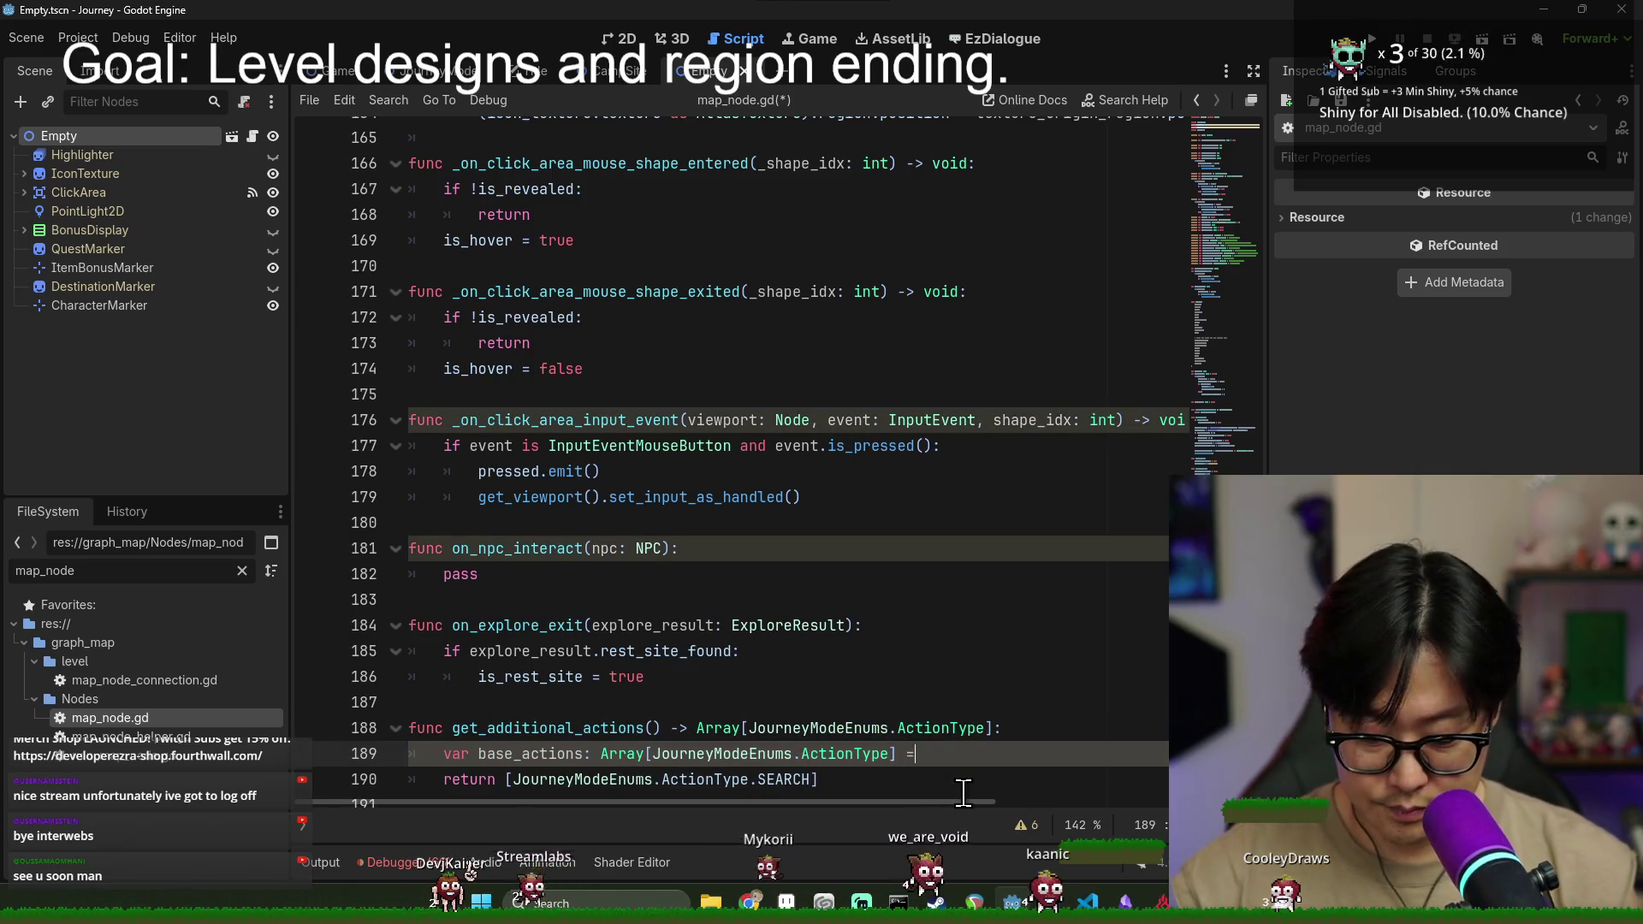
- Move the SEARCH value out of the return line into base_actions' initial list
{"action": "left_click_drag", "start_coordinate": [511, 779], "coordinate": [817, 780]}
{"action": "key", "text": "BackSpace"}
{"action": "left_click", "coordinate": [930, 754]}
{"action": "key", "text": "ctrl+v"}
{"action": "key", "text": "End"}
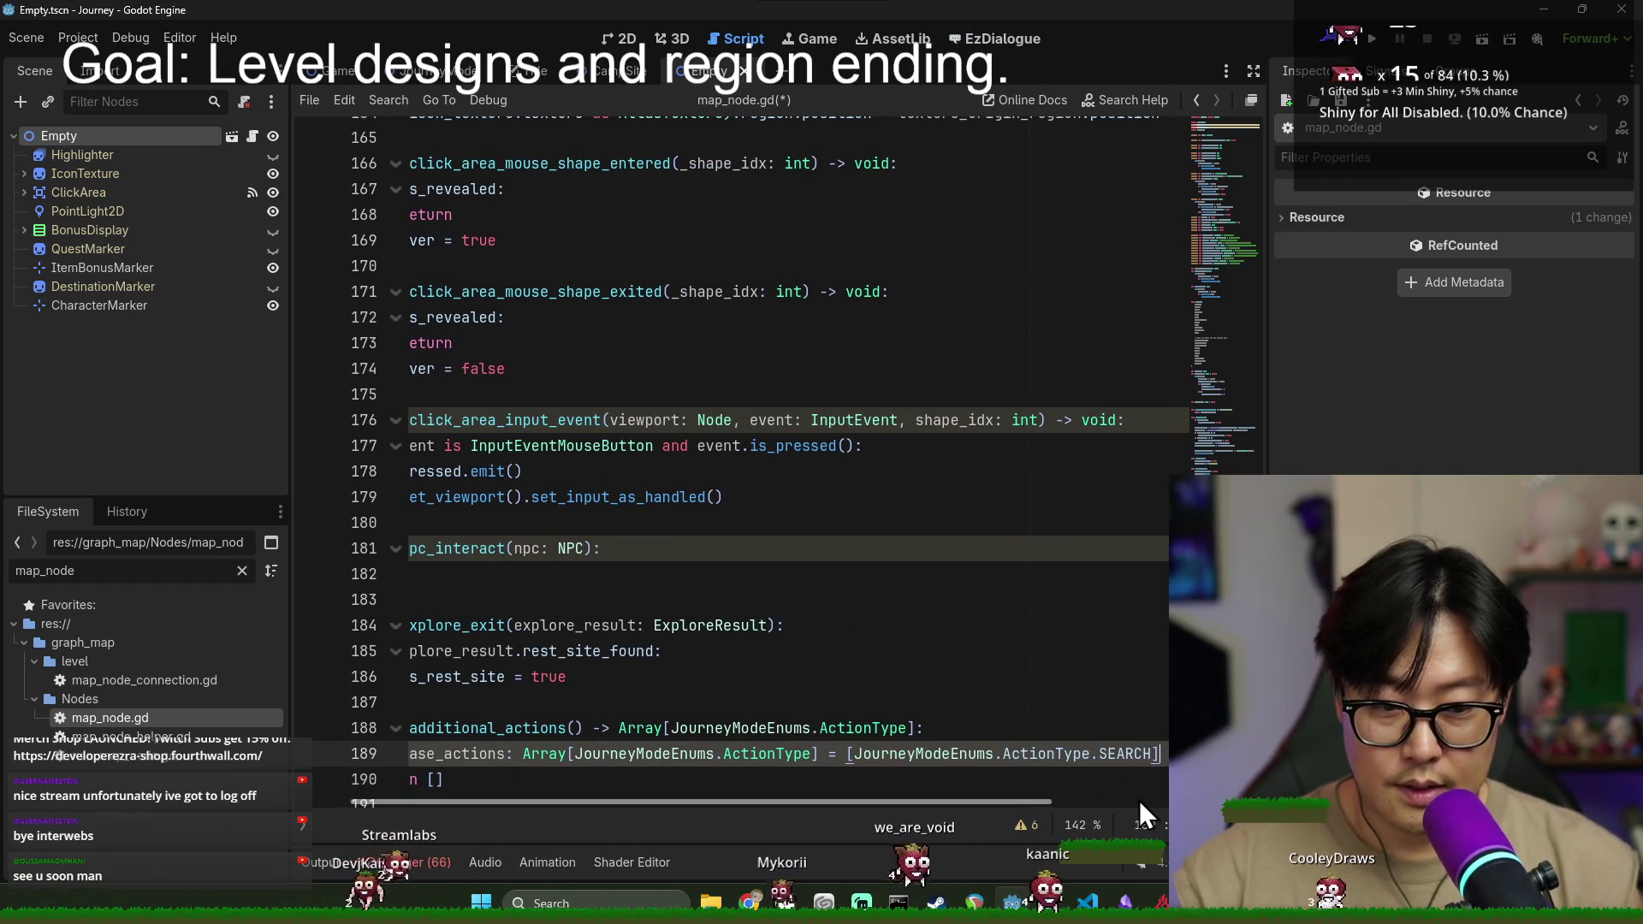
- Add an 'if is_rest_site:' block below the base_actions declaration
{"action": "key", "text": "Return"}
{"action": "type", "text": "iuf"}
{"action": "key", "text": "BackSpace"}
{"action": "key", "text": "BackSpace"}
{"action": "key", "text": "BackSpace"}
{"action": "type", "text": "f"}
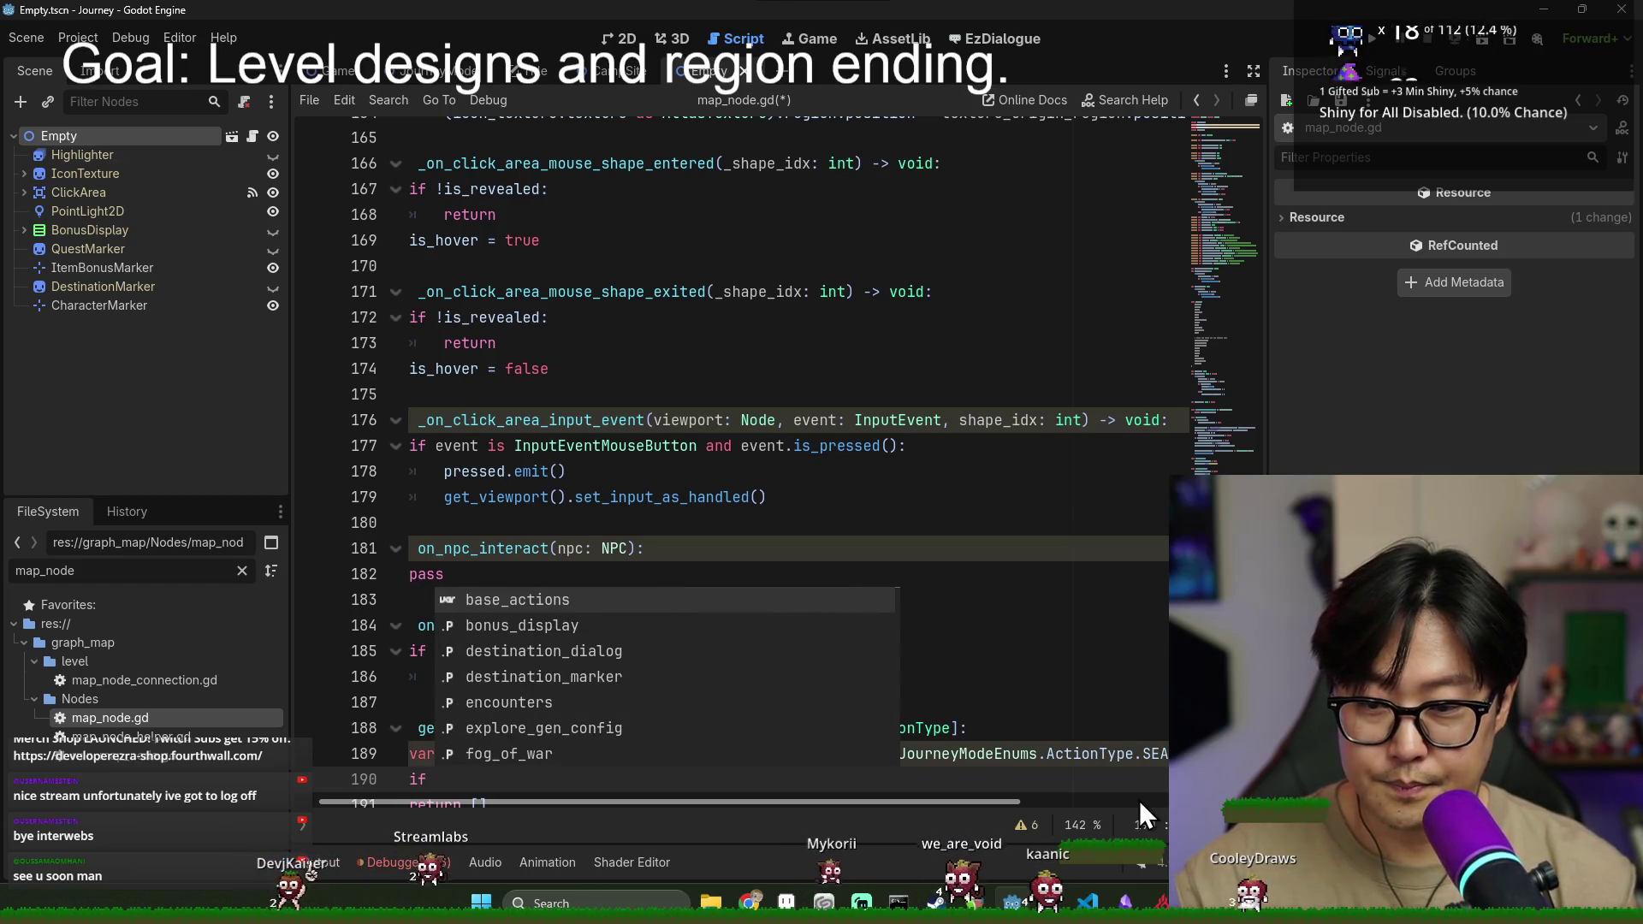
{"action": "type", "text": " is_rest"}
{"action": "key", "text": "Return"}
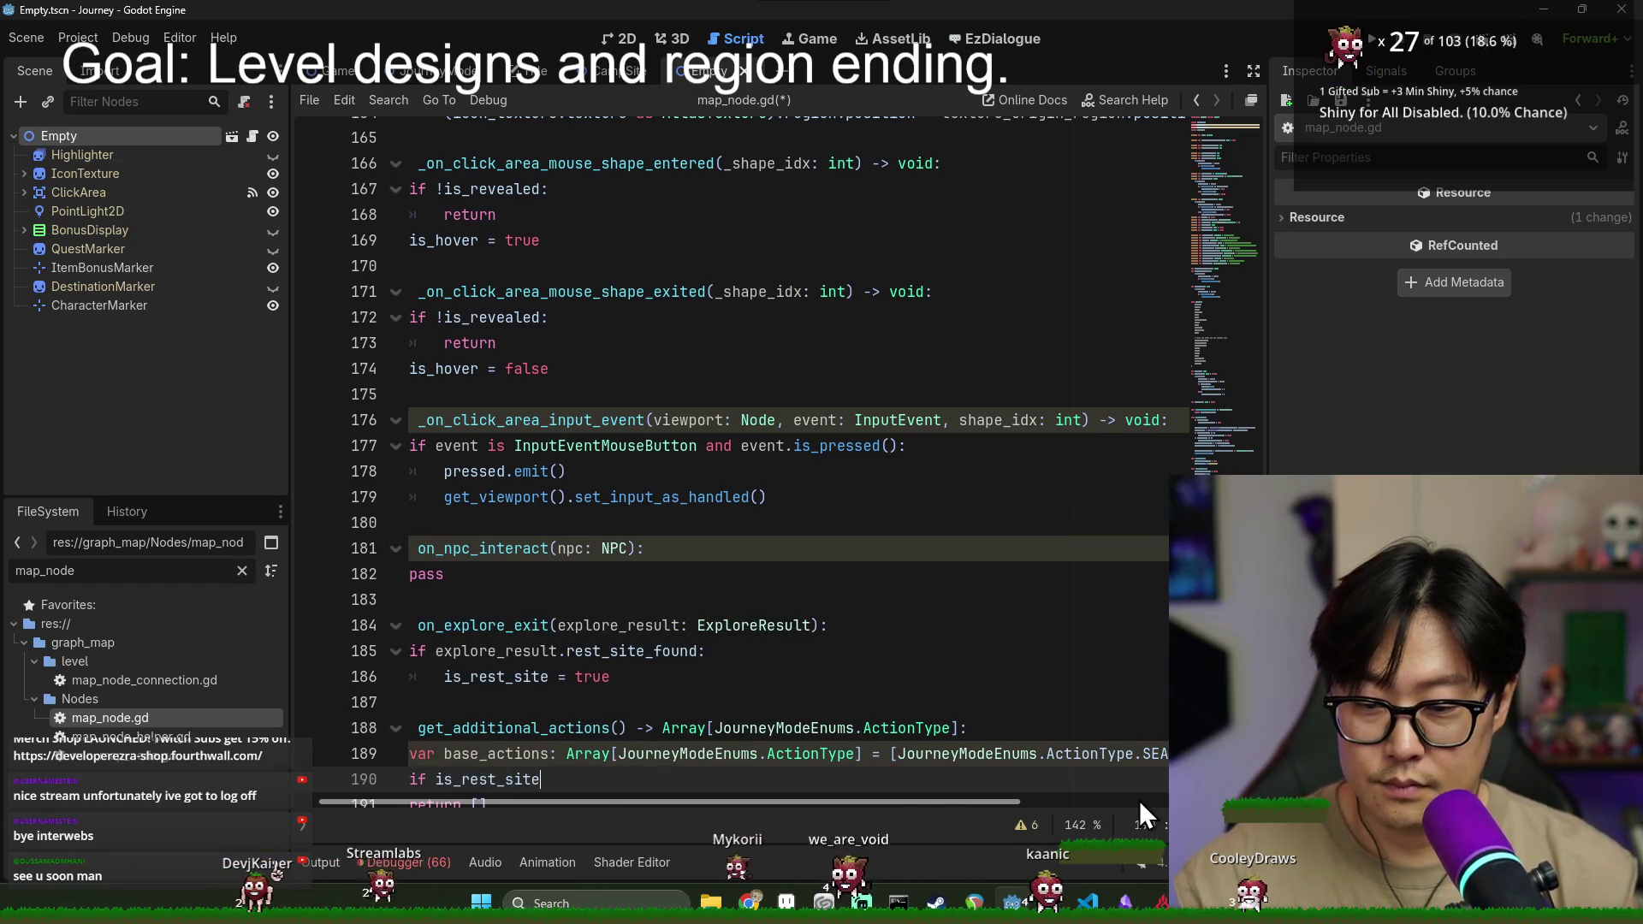
{"action": "type", "text": ":"}
{"action": "key", "text": "Return"}
- Inside the if block, push JourneyModeEnums.ActionType.REST onto base_actions
{"action": "type", "text": "base_actions"}
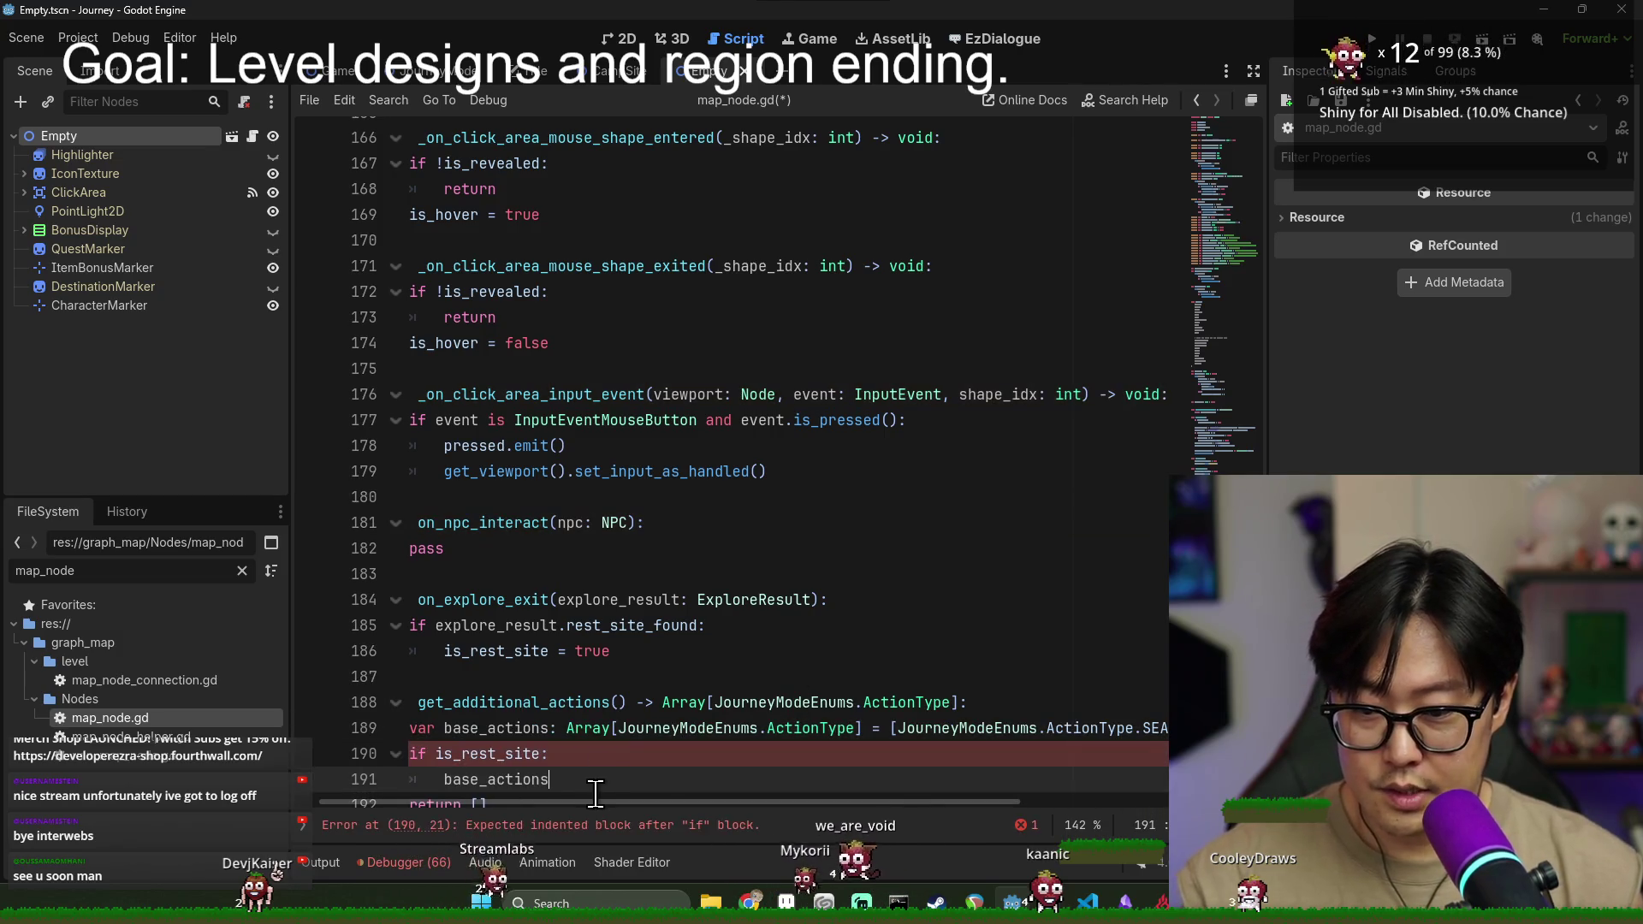
{"action": "type", "text": "ad"}
{"action": "key", "text": "BackSpace"}
{"action": "key", "text": "BackSpace"}
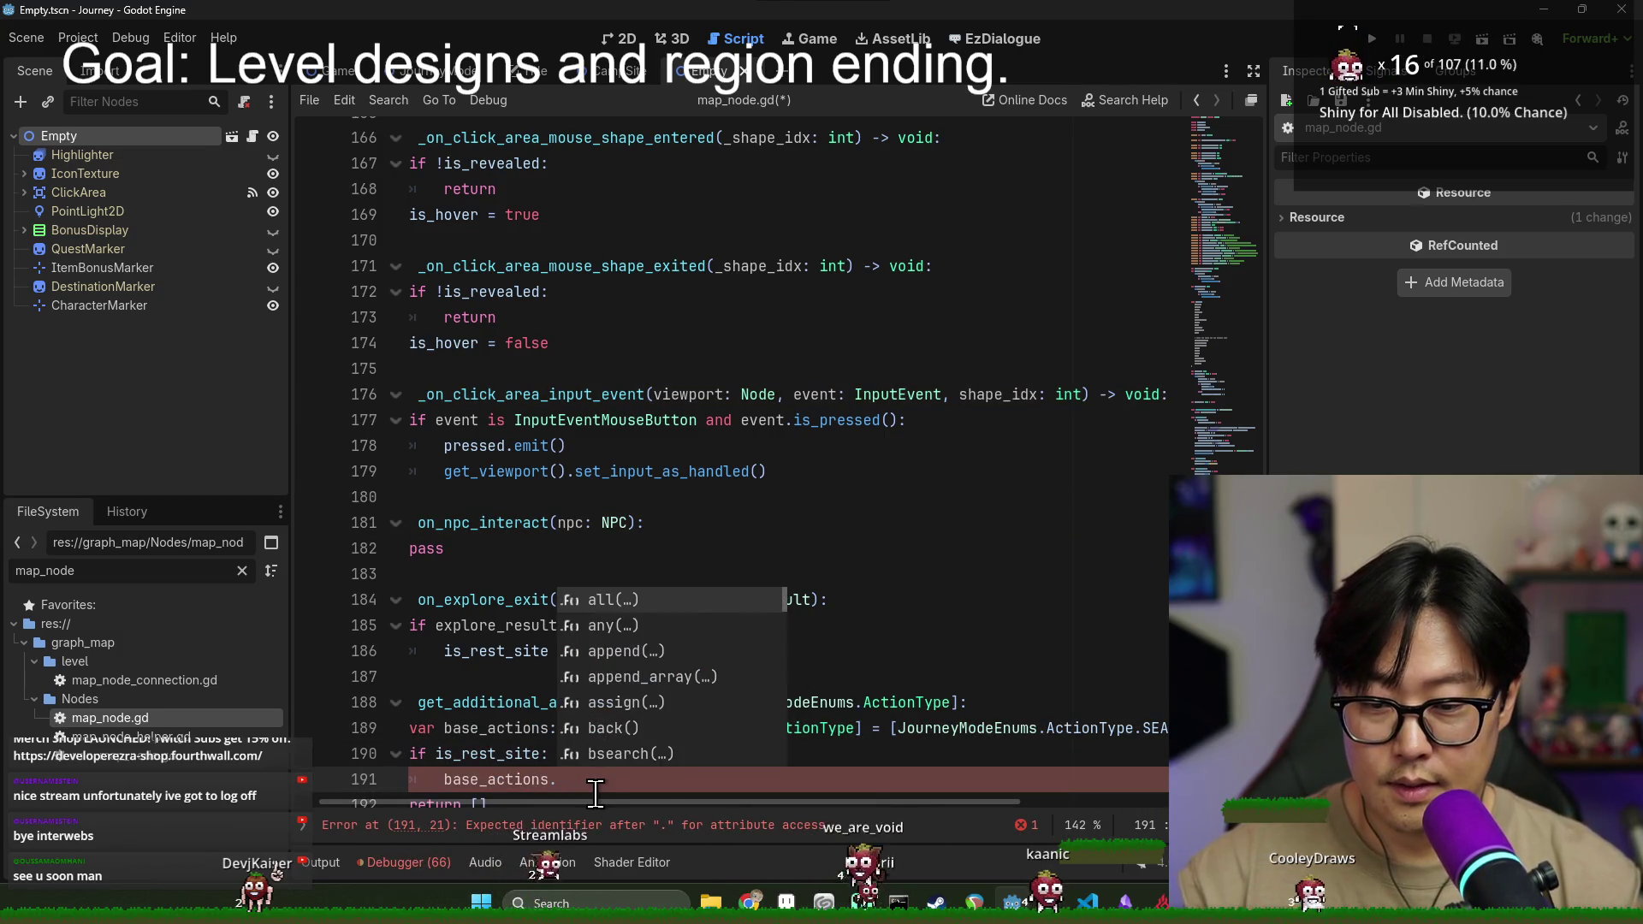
{"action": "type", "text": "push"}
{"action": "key", "text": "Return"}
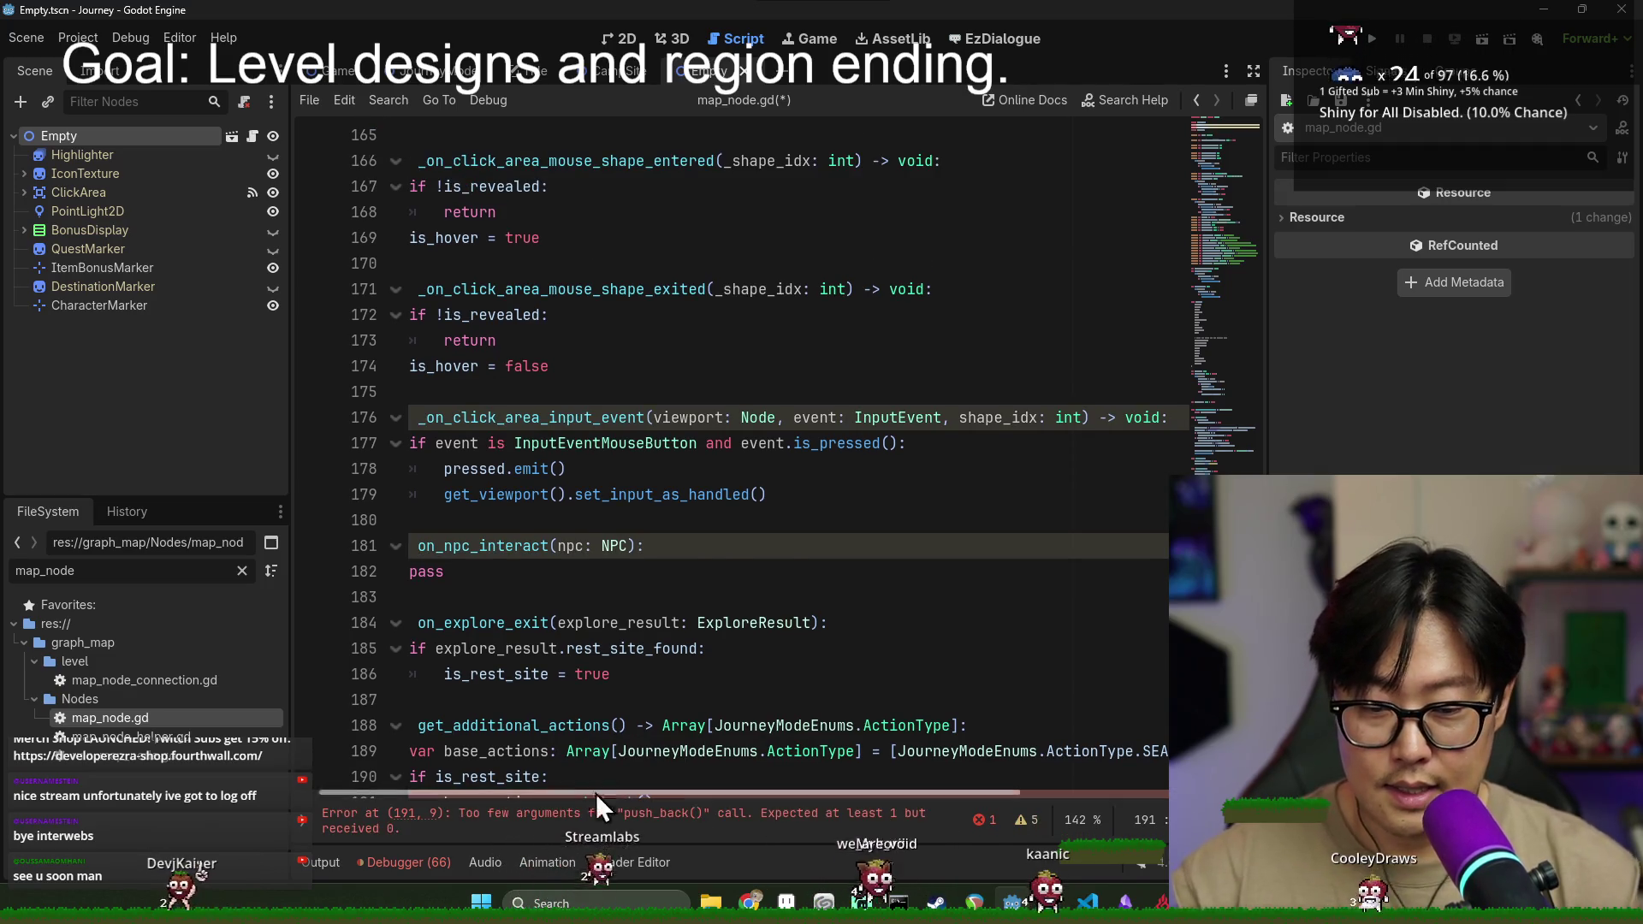
{"action": "left_click_drag", "start_coordinate": [899, 675], "coordinate": [1142, 675]}
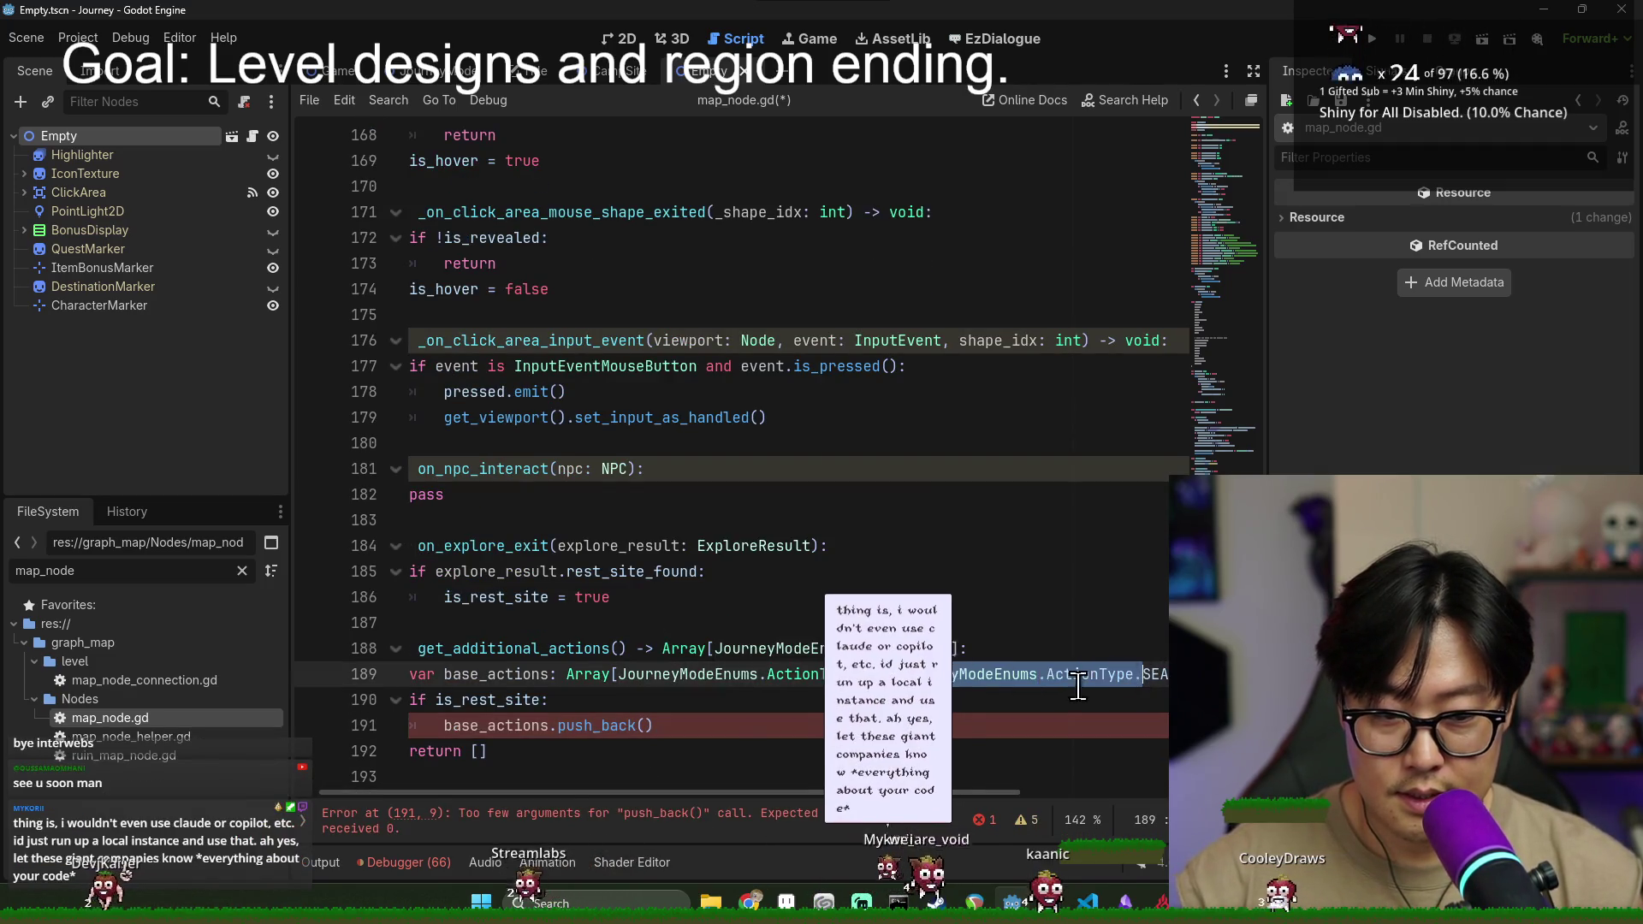
{"action": "key", "text": "ctrl+c"}
{"action": "left_click", "coordinate": [648, 727]}
{"action": "key", "text": "ctrl+v"}
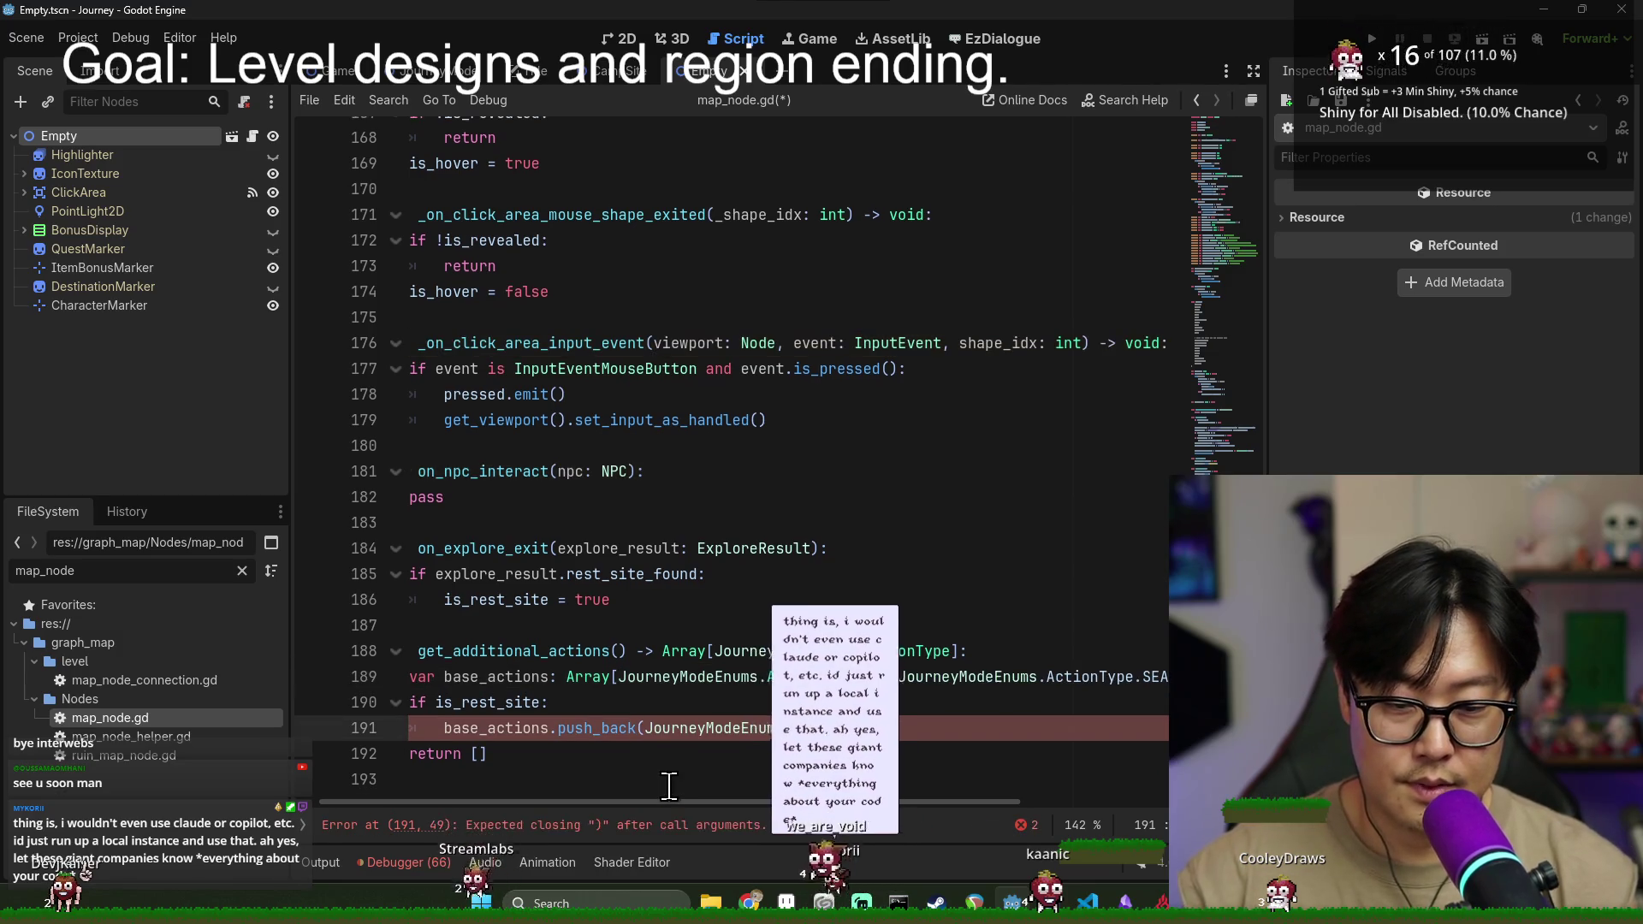
{"action": "type", "text": "R"}
{"action": "key", "text": "Return"}
- Return base_actions instead of the empty list and save the script
{"action": "double_click", "coordinate": [486, 727]}
{"action": "key", "text": "ctrl+c"}
{"action": "left_click", "coordinate": [506, 753]}
{"action": "key", "text": "BackSpace"}
{"action": "key", "text": "BackSpace"}
{"action": "key", "text": "ctrl+v"}
{"action": "key", "text": "ctrl+s"}
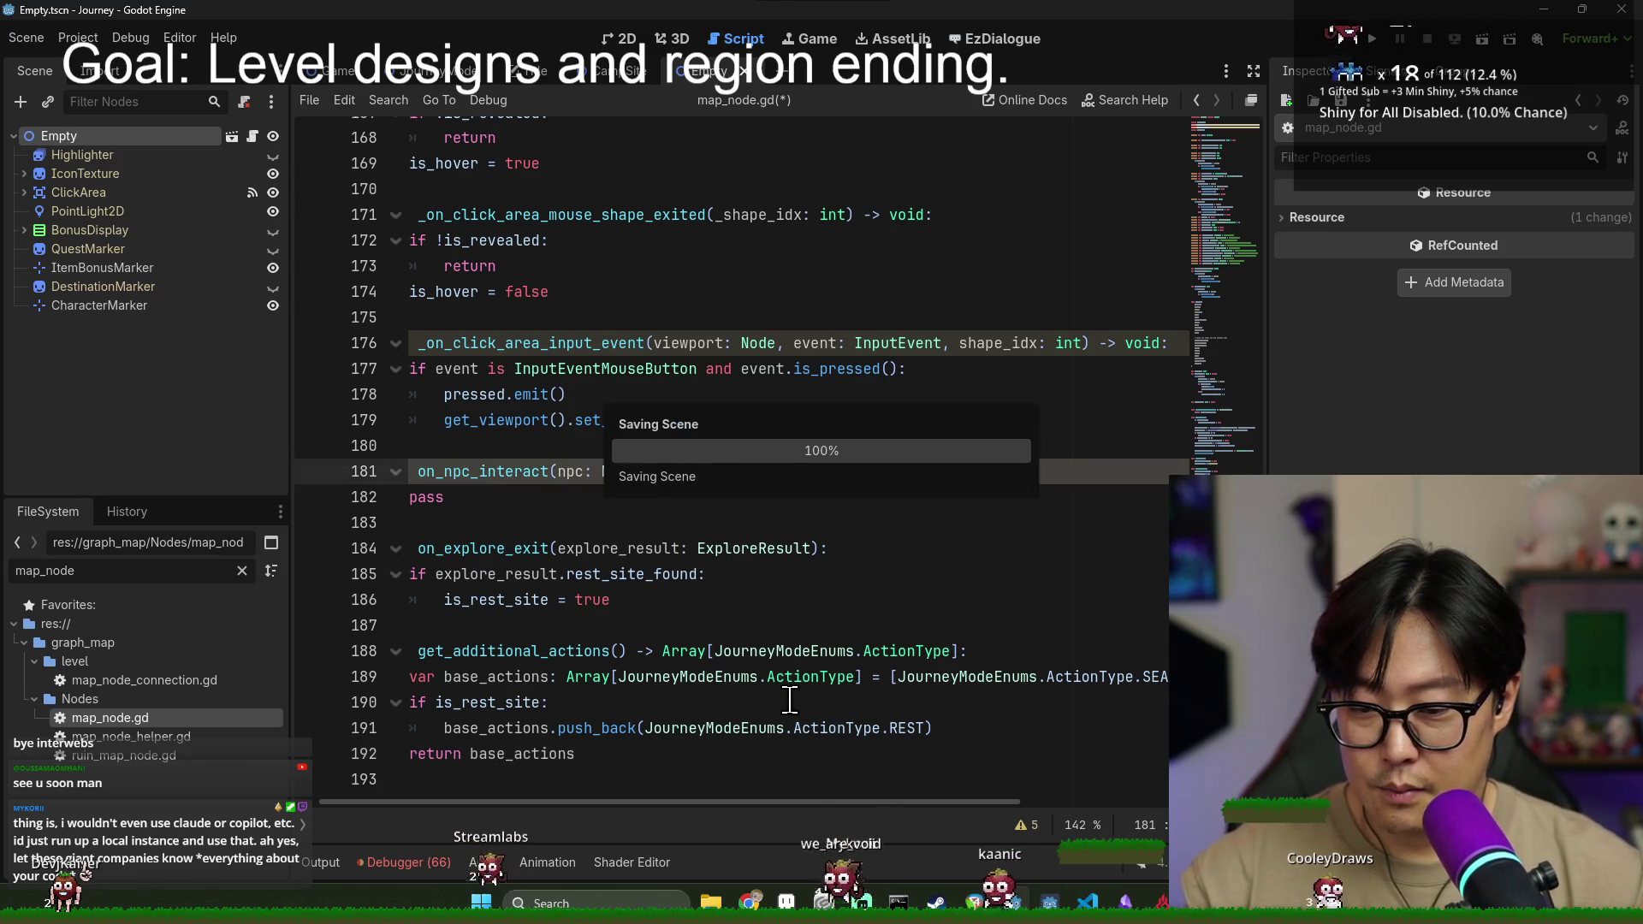
{"action": "key", "text": "ctrl+s"}
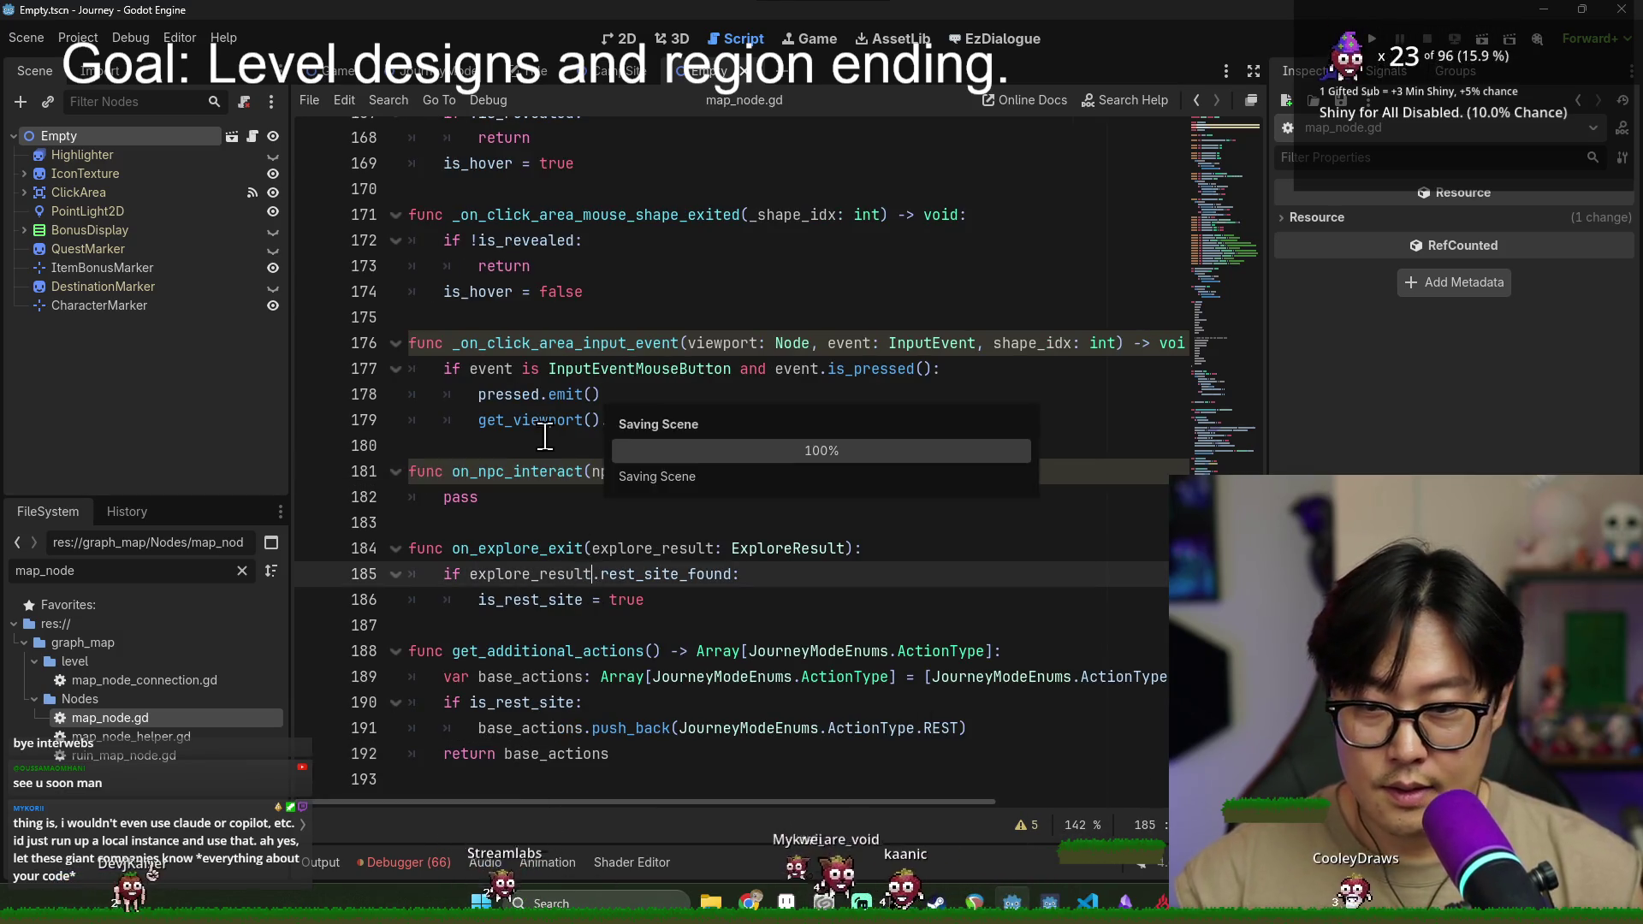
- Insert a blank line before 'return base_actions' and save map_node.gd
{"action": "left_click", "coordinate": [620, 292]}
{"action": "key", "text": "ctrl+s"}
{"action": "double_click", "coordinate": [571, 753]}
{"action": "key", "text": "ctrl+s"}
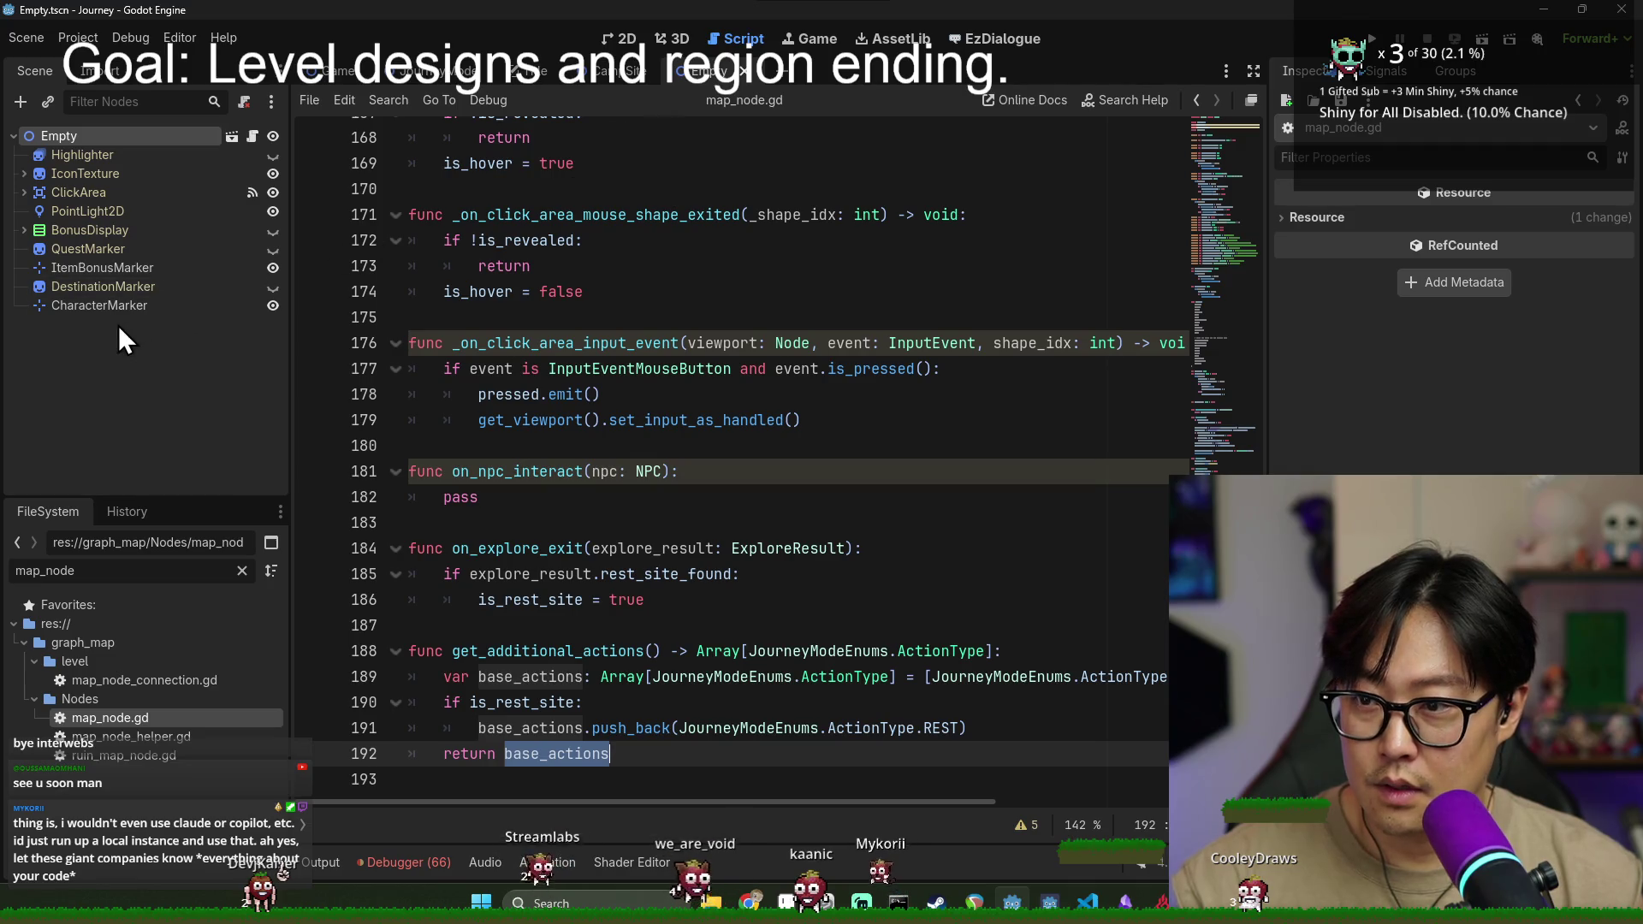
{"action": "key", "text": "ctrl+s"}
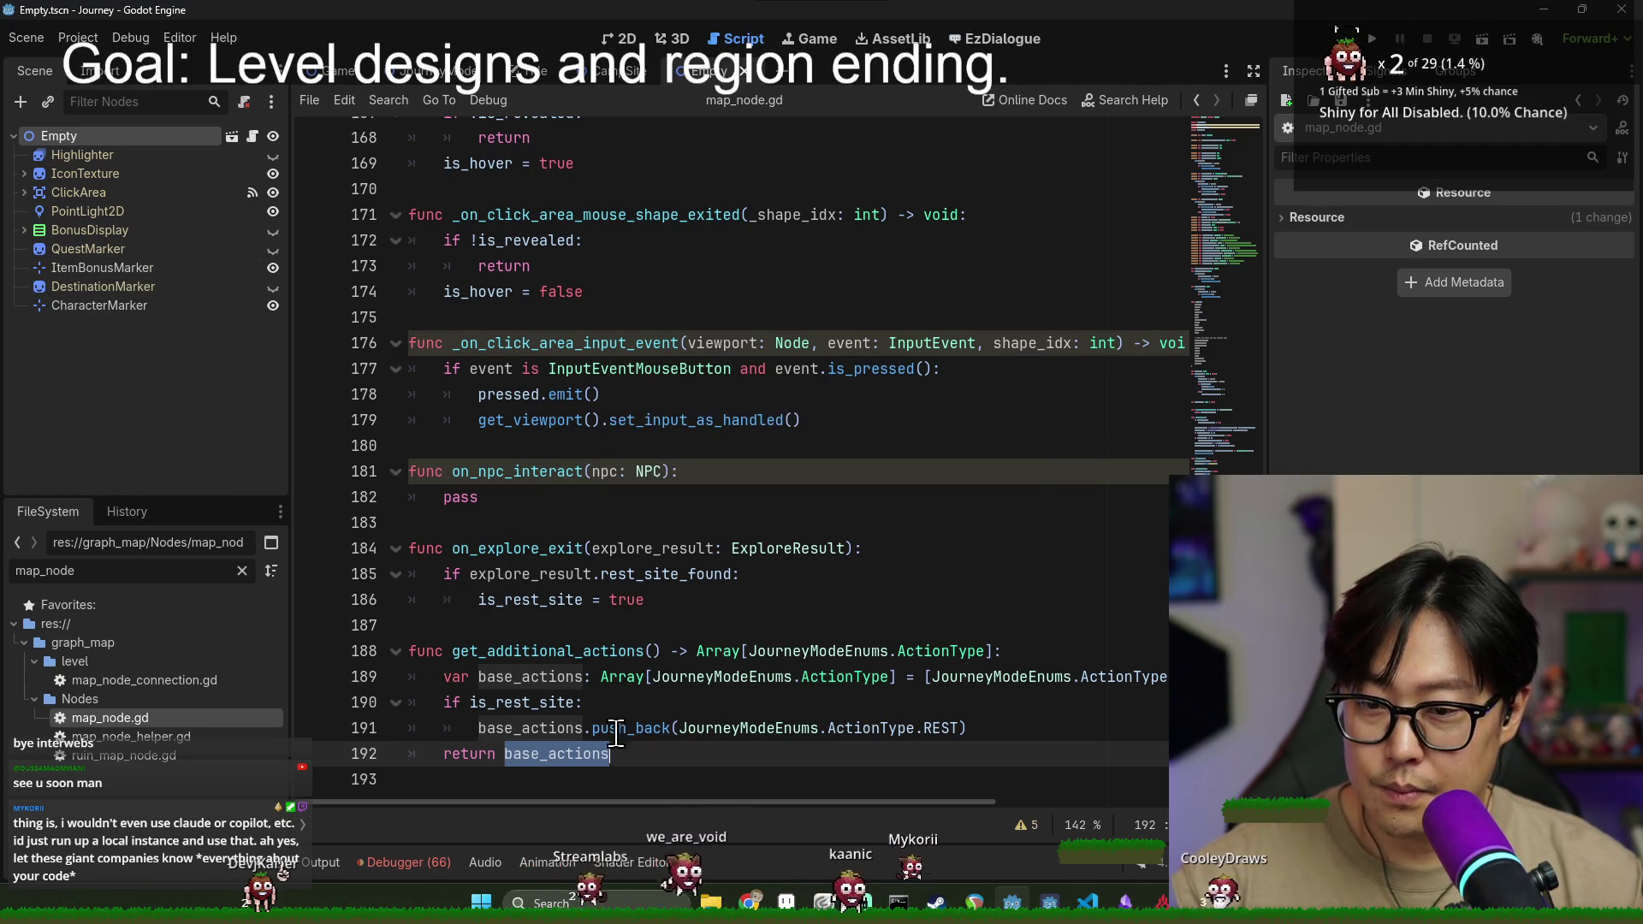
{"action": "left_click", "coordinate": [1127, 727]}
{"action": "key", "text": "Return"}
{"action": "key", "text": "ctrl+s"}
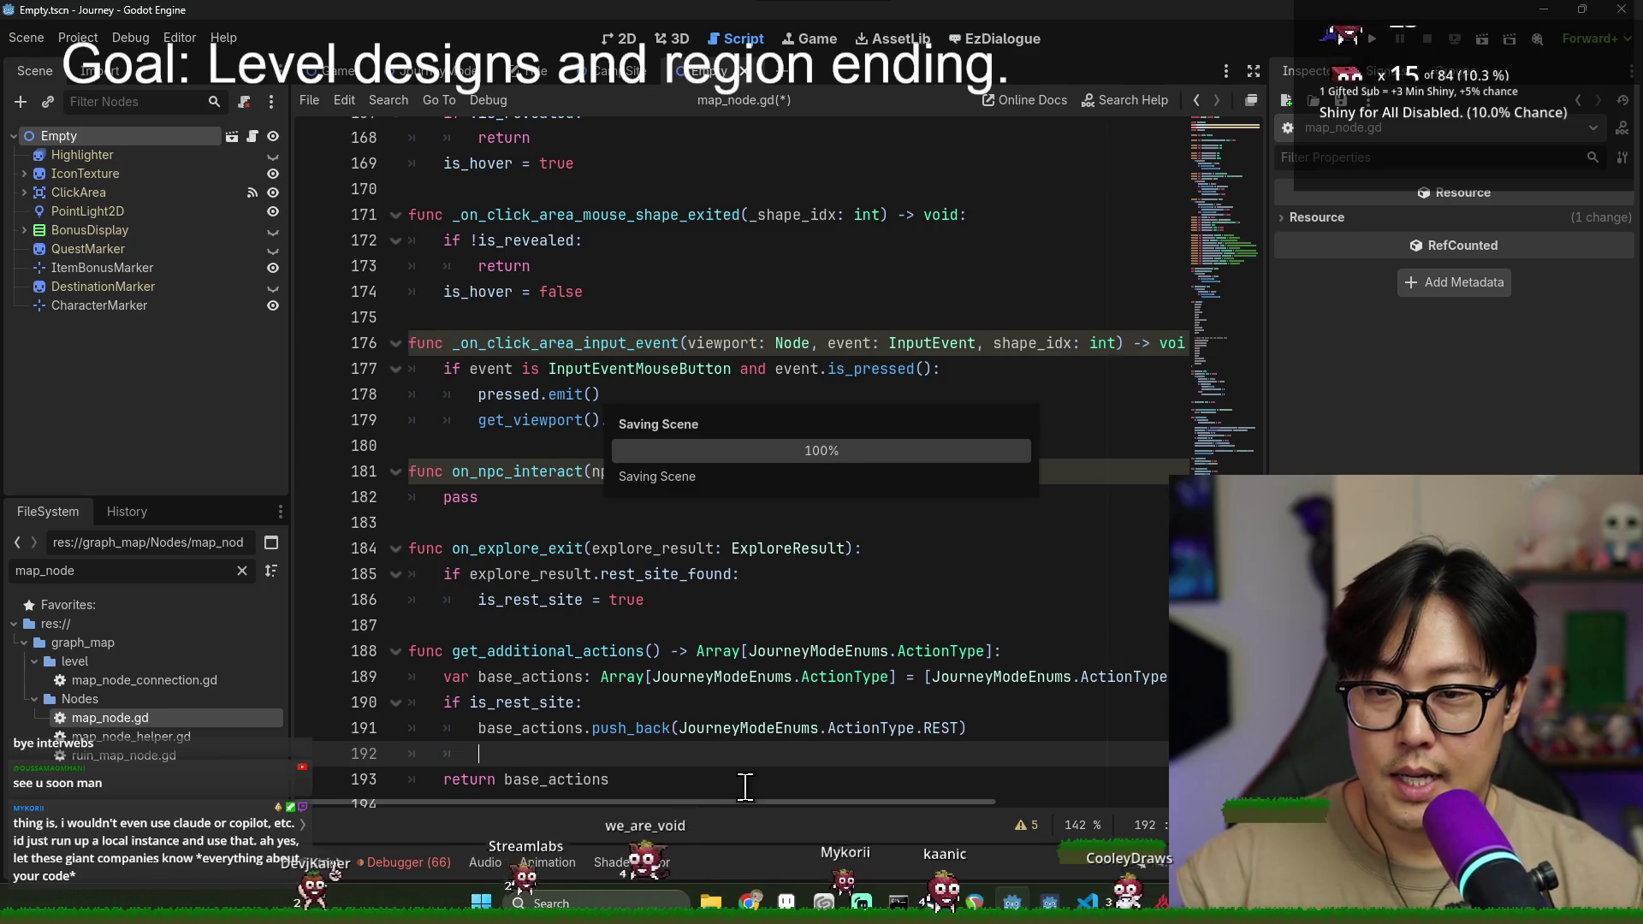
{"action": "key", "text": "ctrl+s"}
{"action": "key", "text": "ctrl+s"}
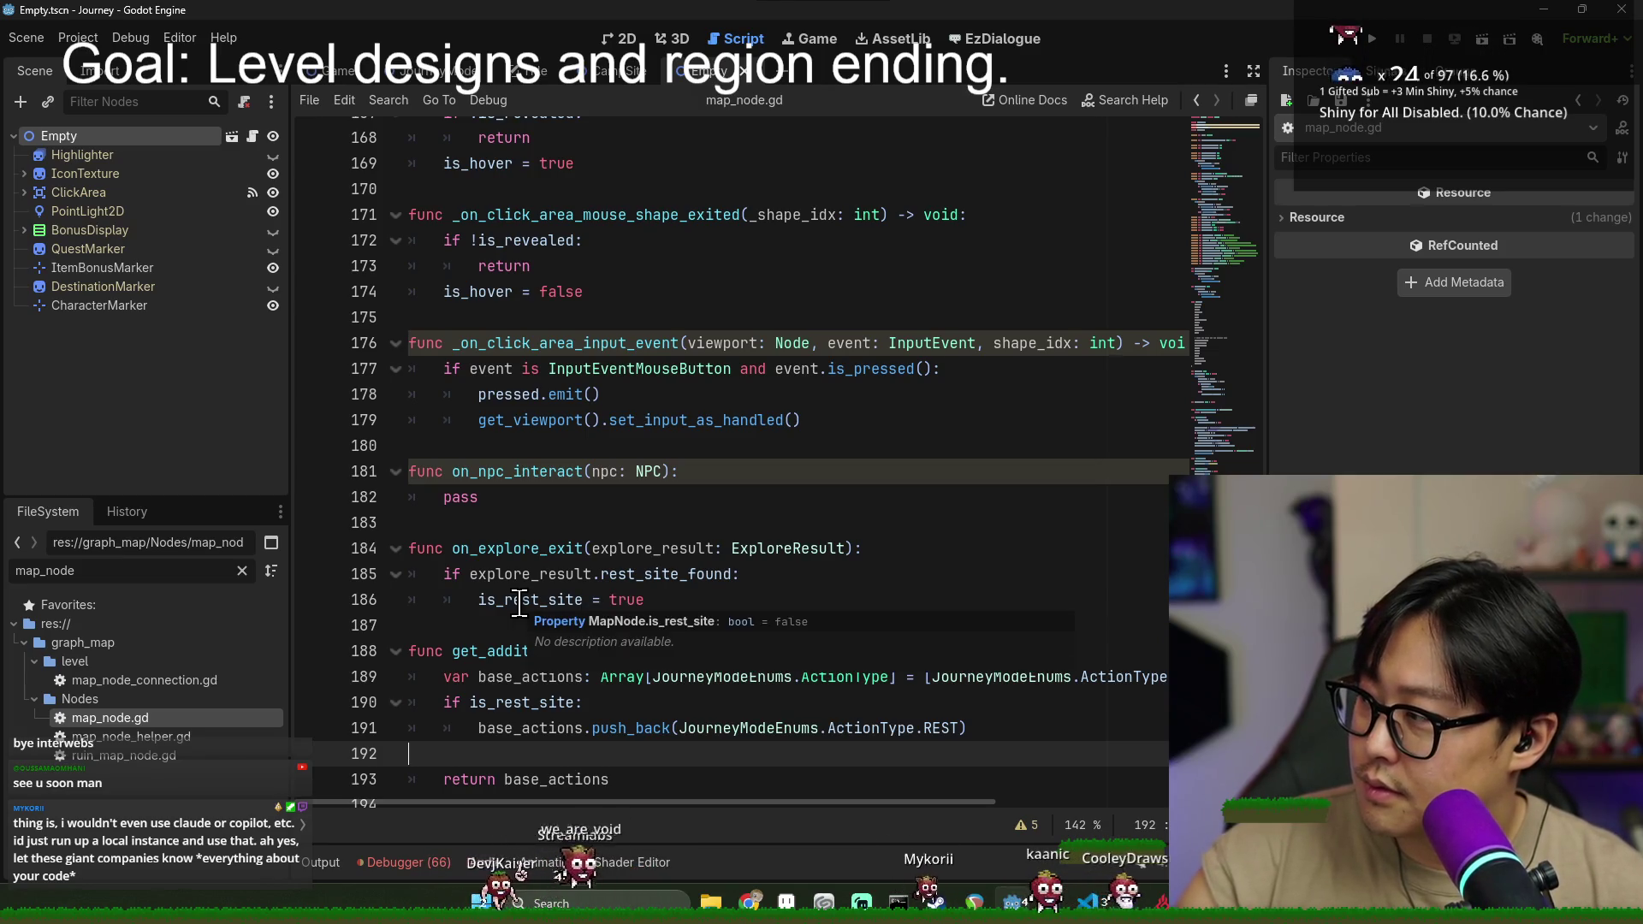
- Switch to the CampSite scene and select its Highlighter node
{"action": "right_click", "coordinate": [520, 602]}
{"action": "key", "text": "Escape"}
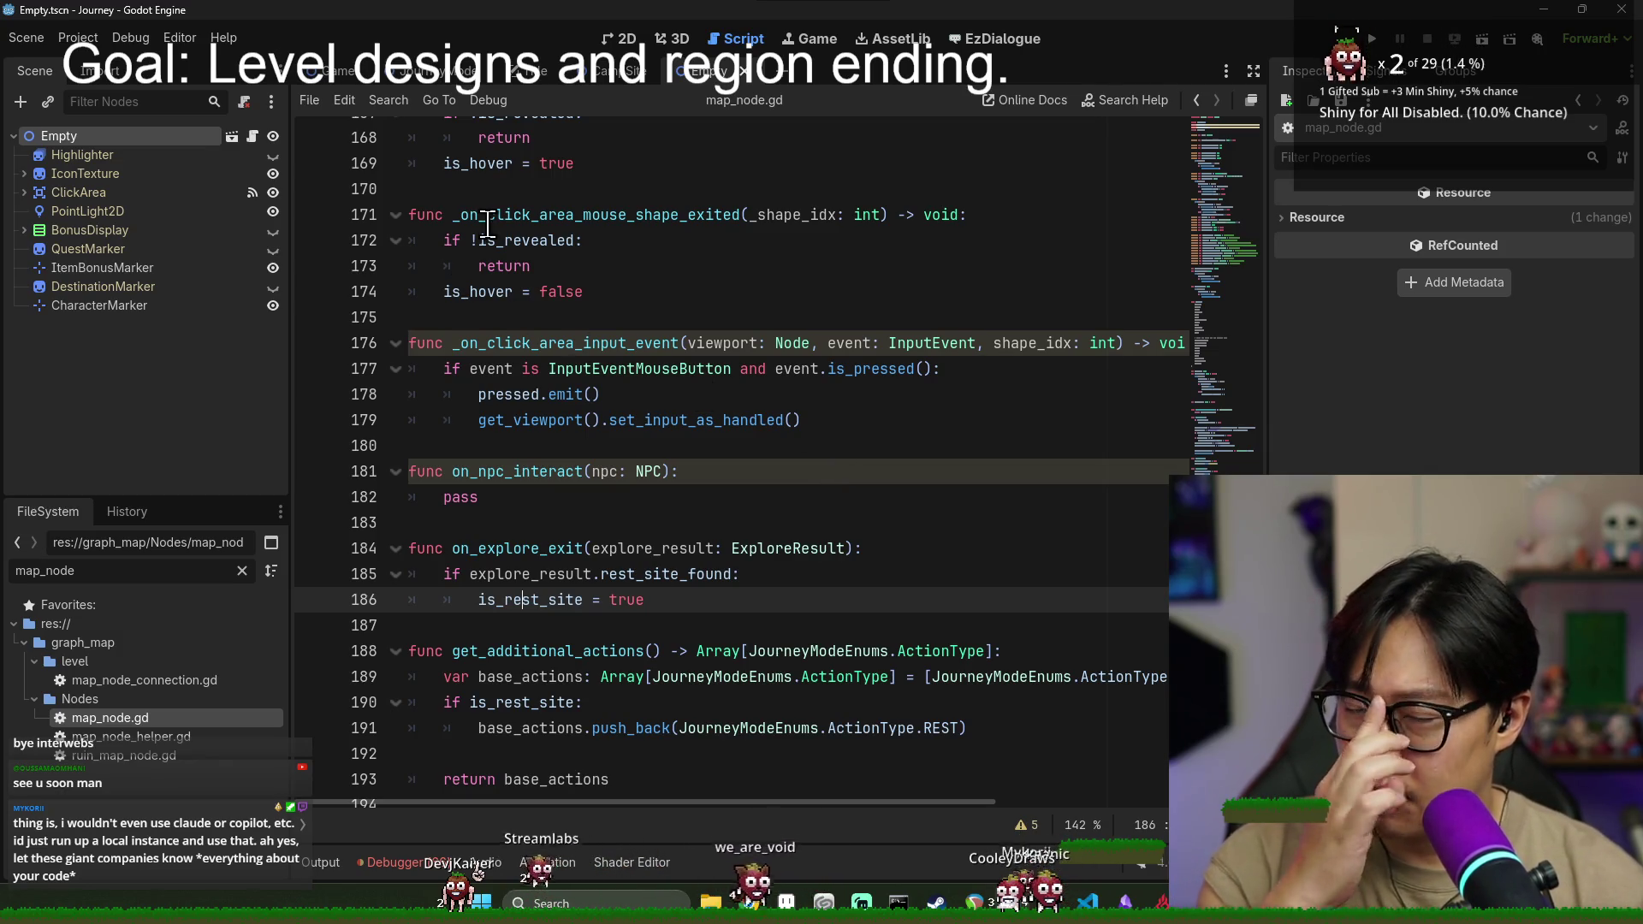
{"action": "left_click", "coordinate": [668, 314]}
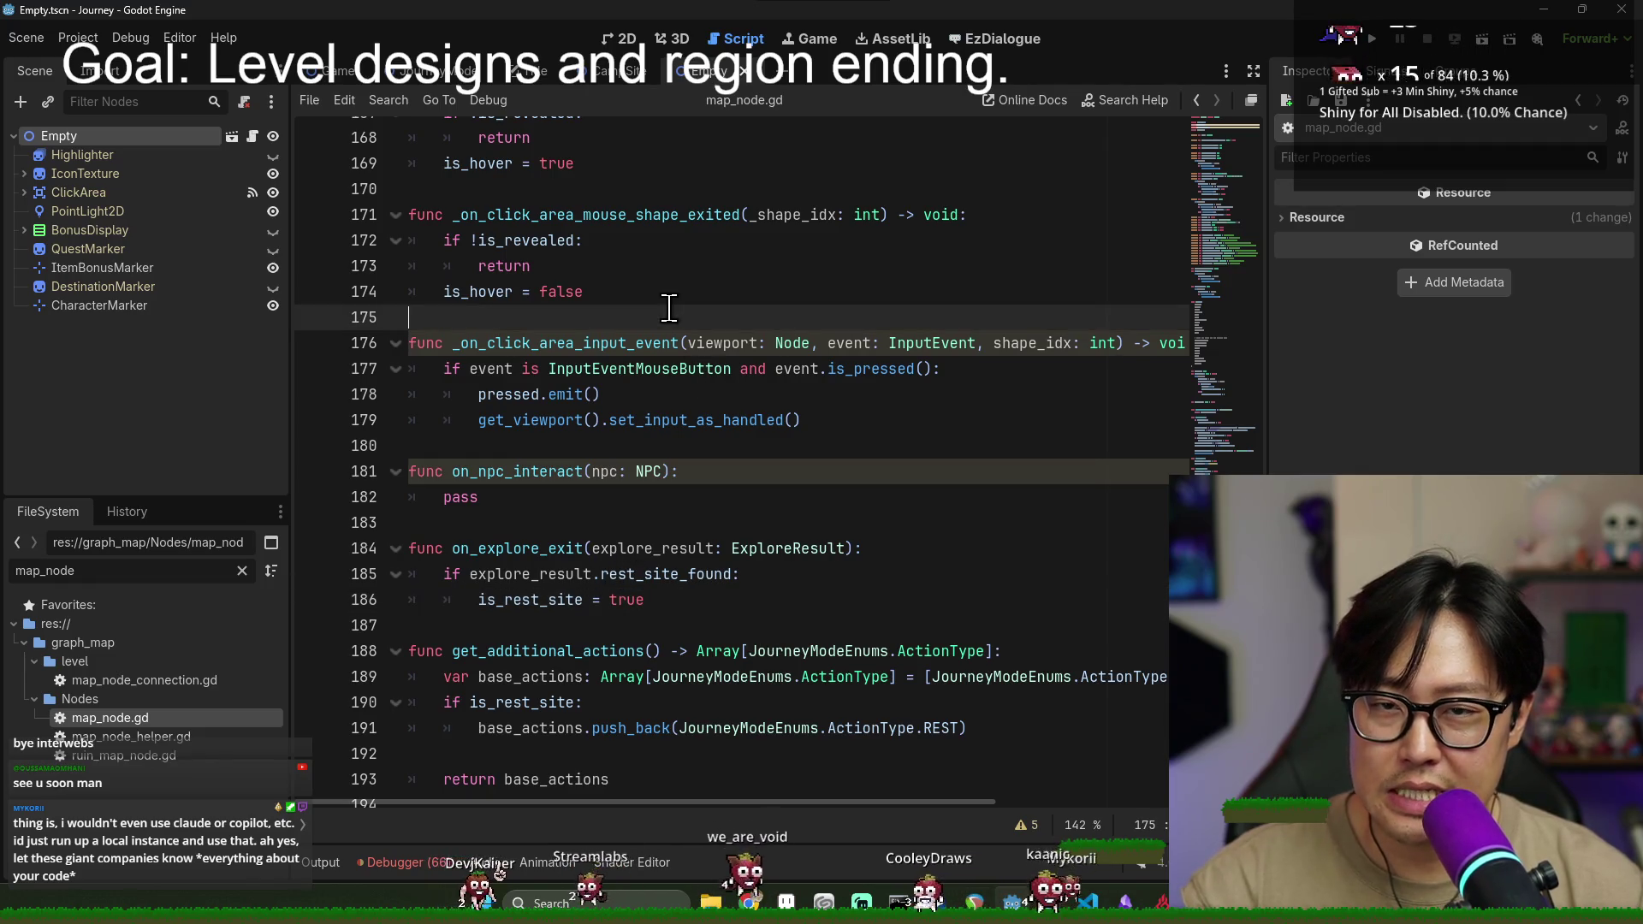
{"action": "left_click", "coordinate": [601, 70]}
{"action": "left_click", "coordinate": [83, 157]}
- View the IconTexture campfire sprite in 2D, then open the CampSite root's script
{"action": "left_click", "coordinate": [166, 180]}
{"action": "left_click", "coordinate": [619, 39]}
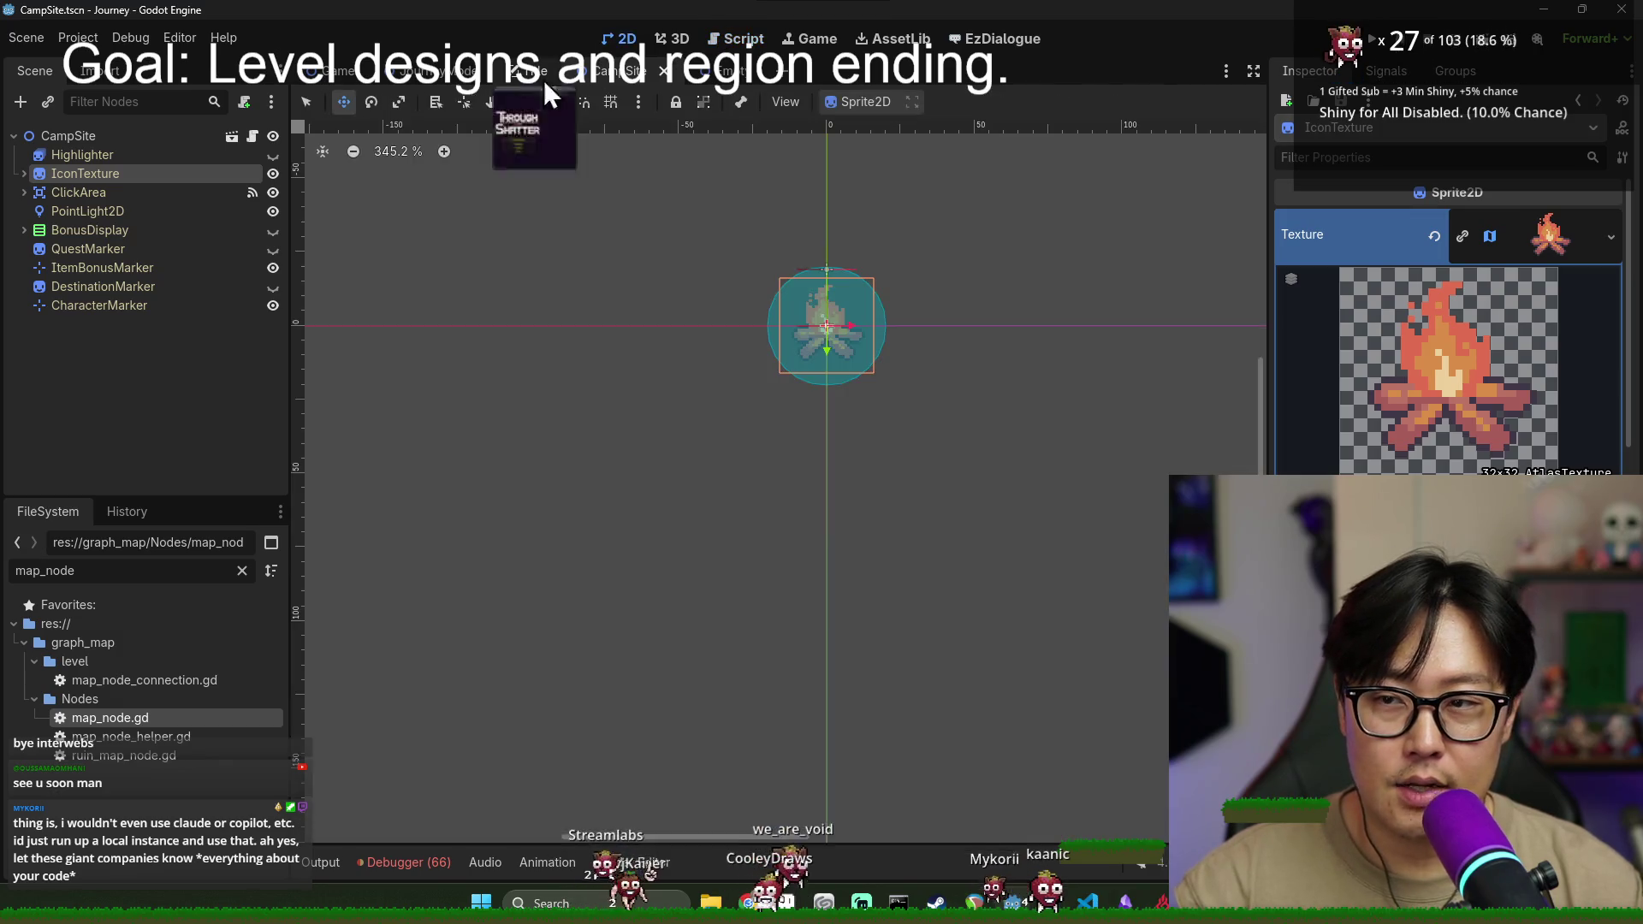
{"action": "left_click", "coordinate": [131, 137]}
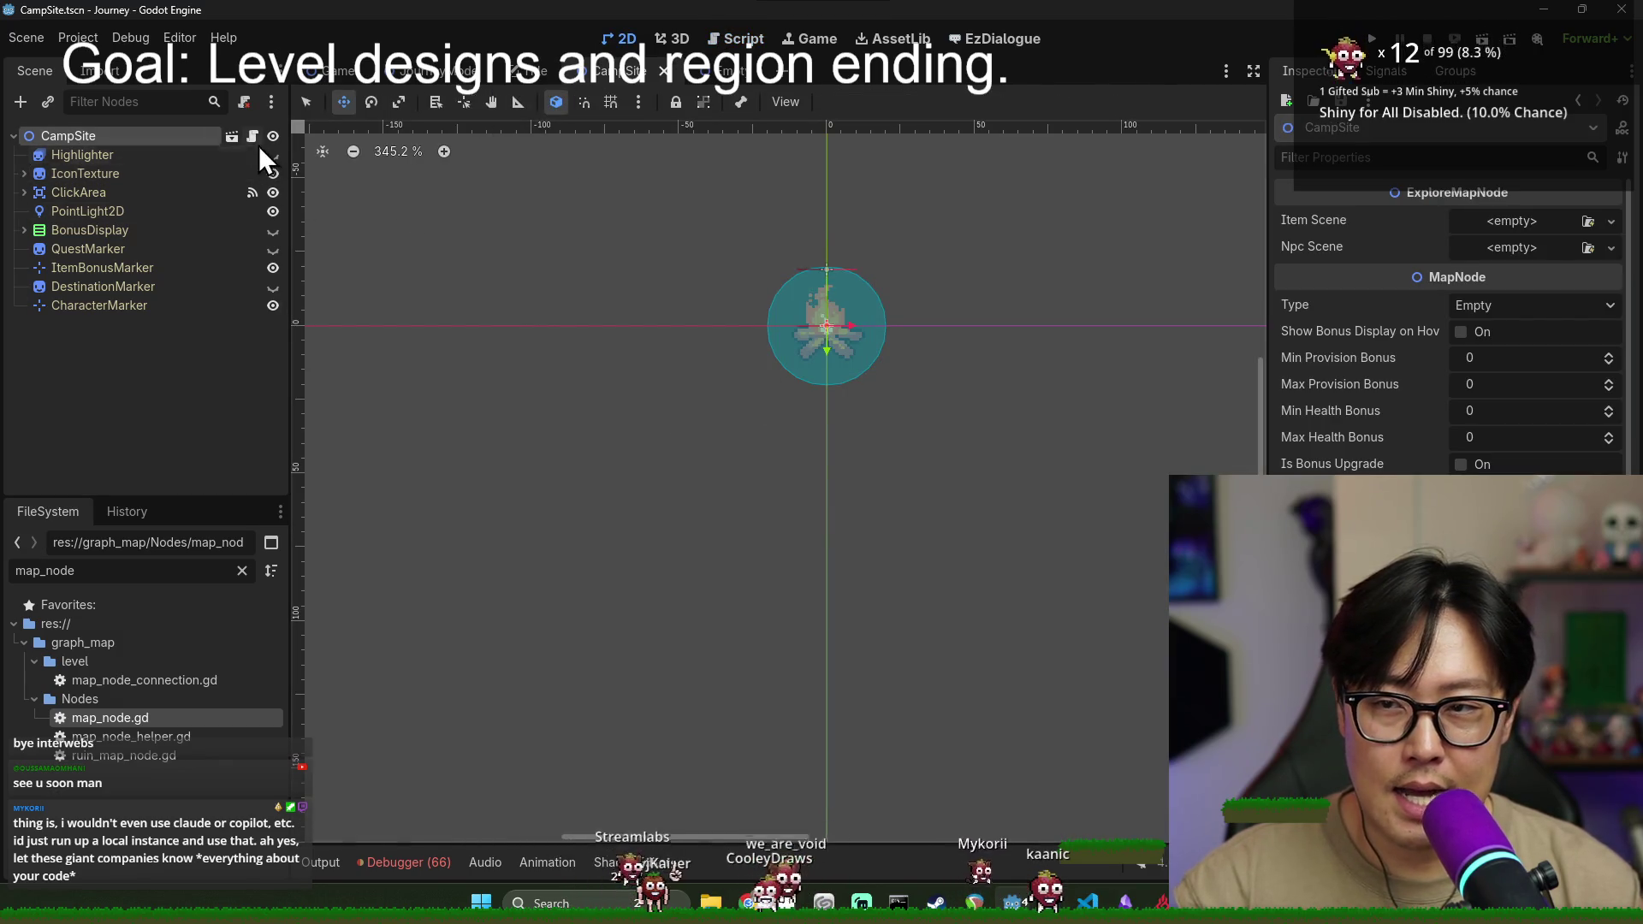
{"action": "left_click", "coordinate": [253, 136]}
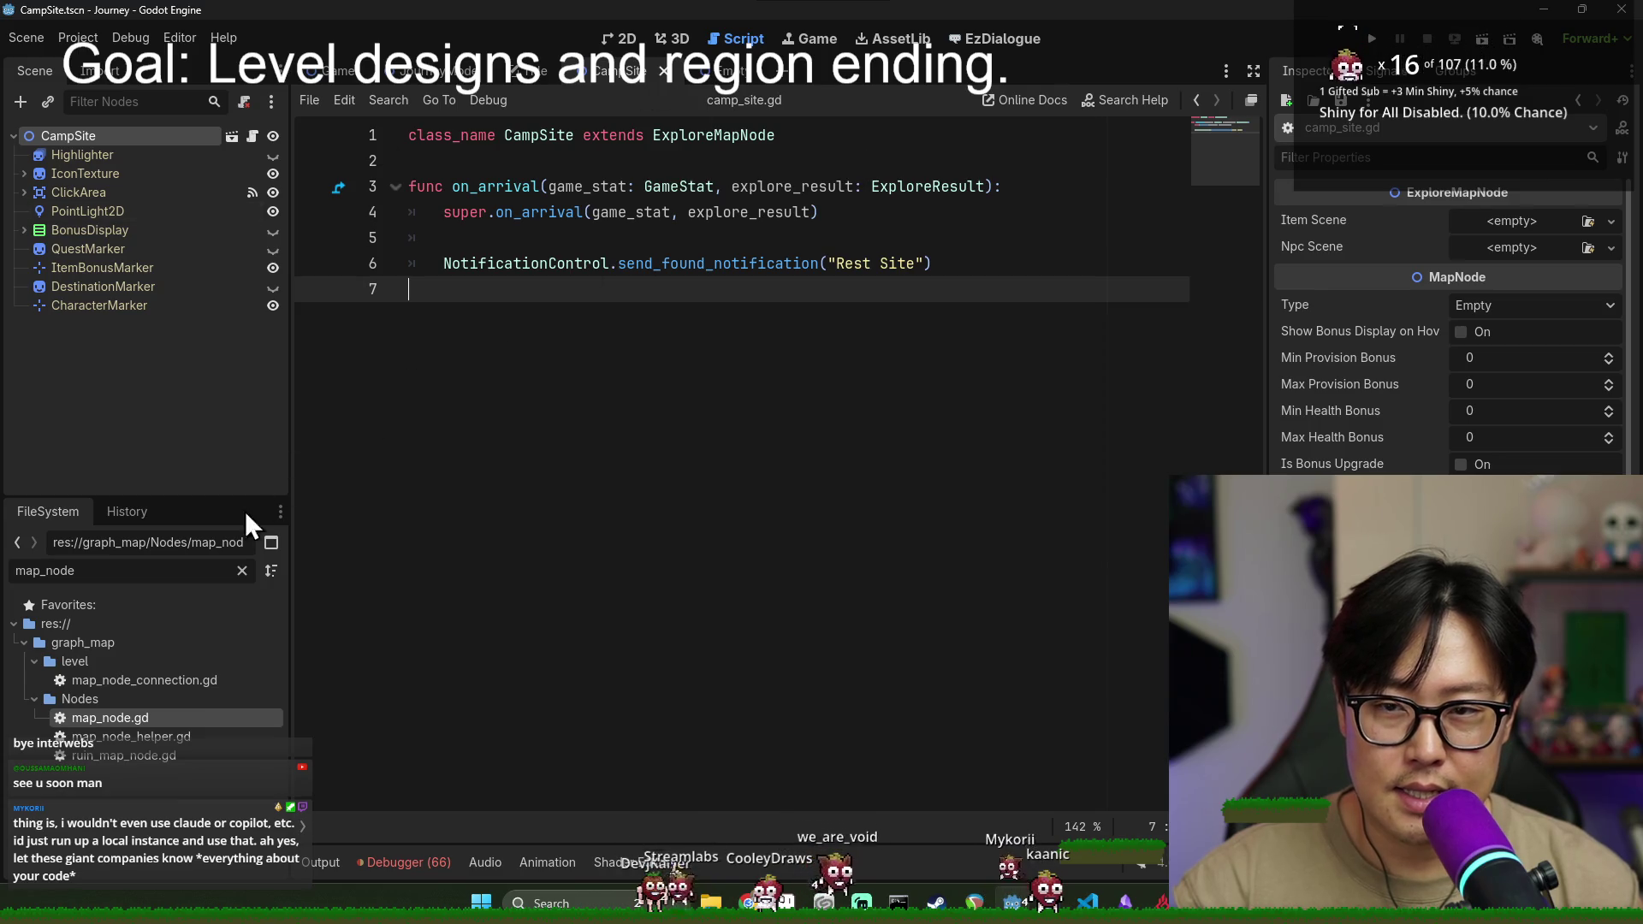
- Look over camp_site.gd, filter files for 'cap', then go back to map_node.gd
{"action": "left_click_drag", "start_coordinate": [631, 411], "coordinate": [226, 79]}
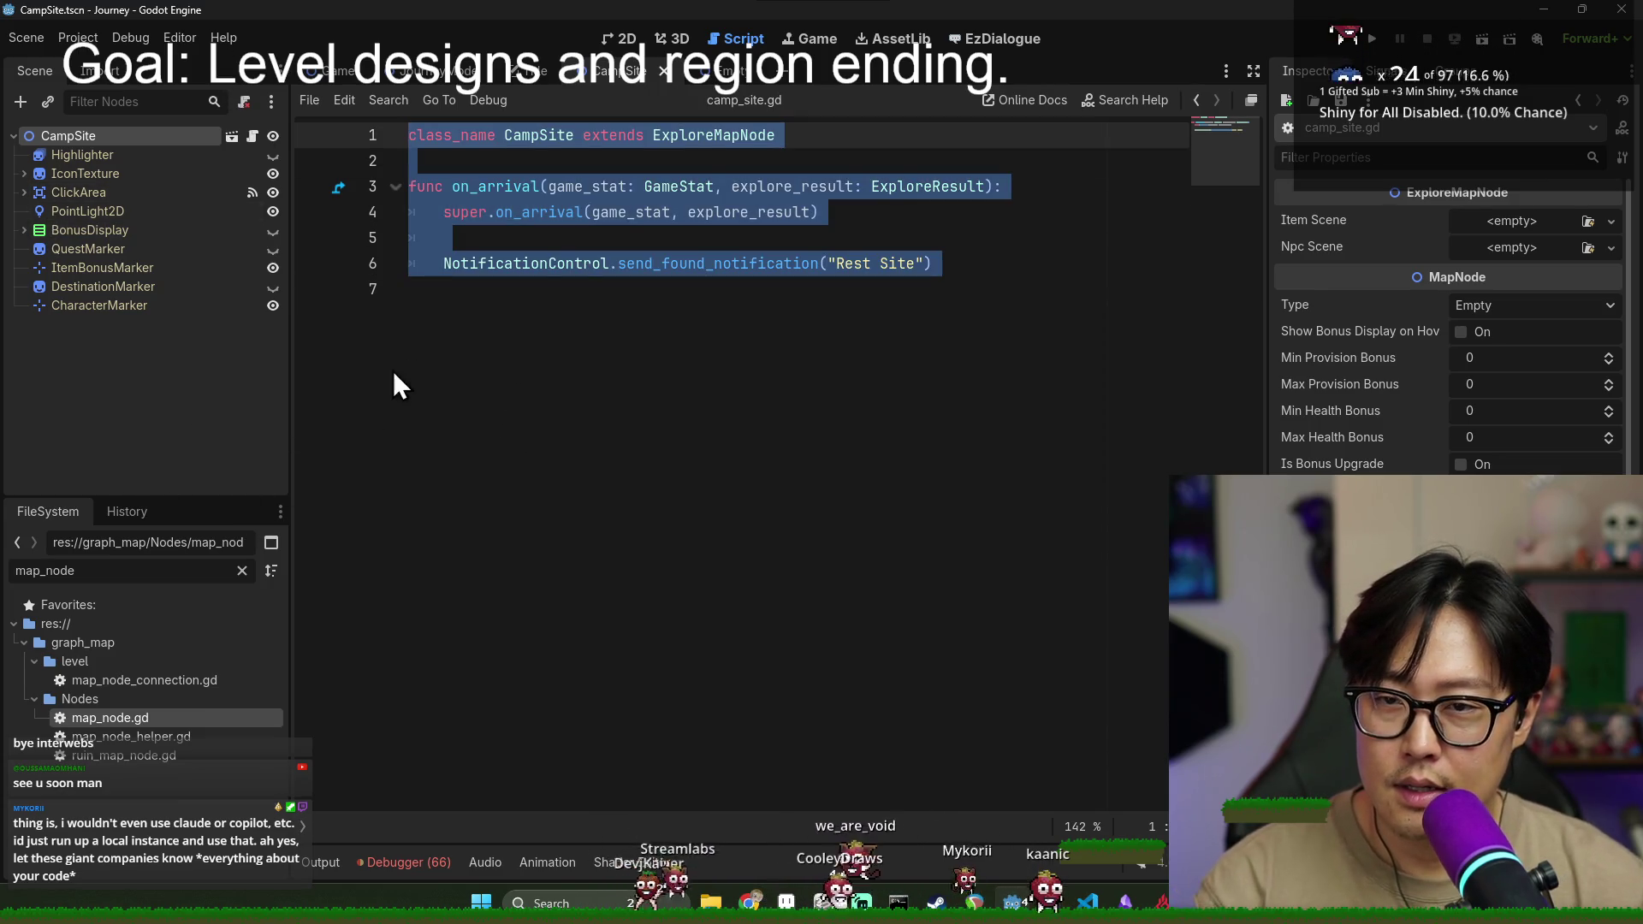
{"action": "key", "text": "ctrl+a"}
{"action": "type", "text": "cap"}
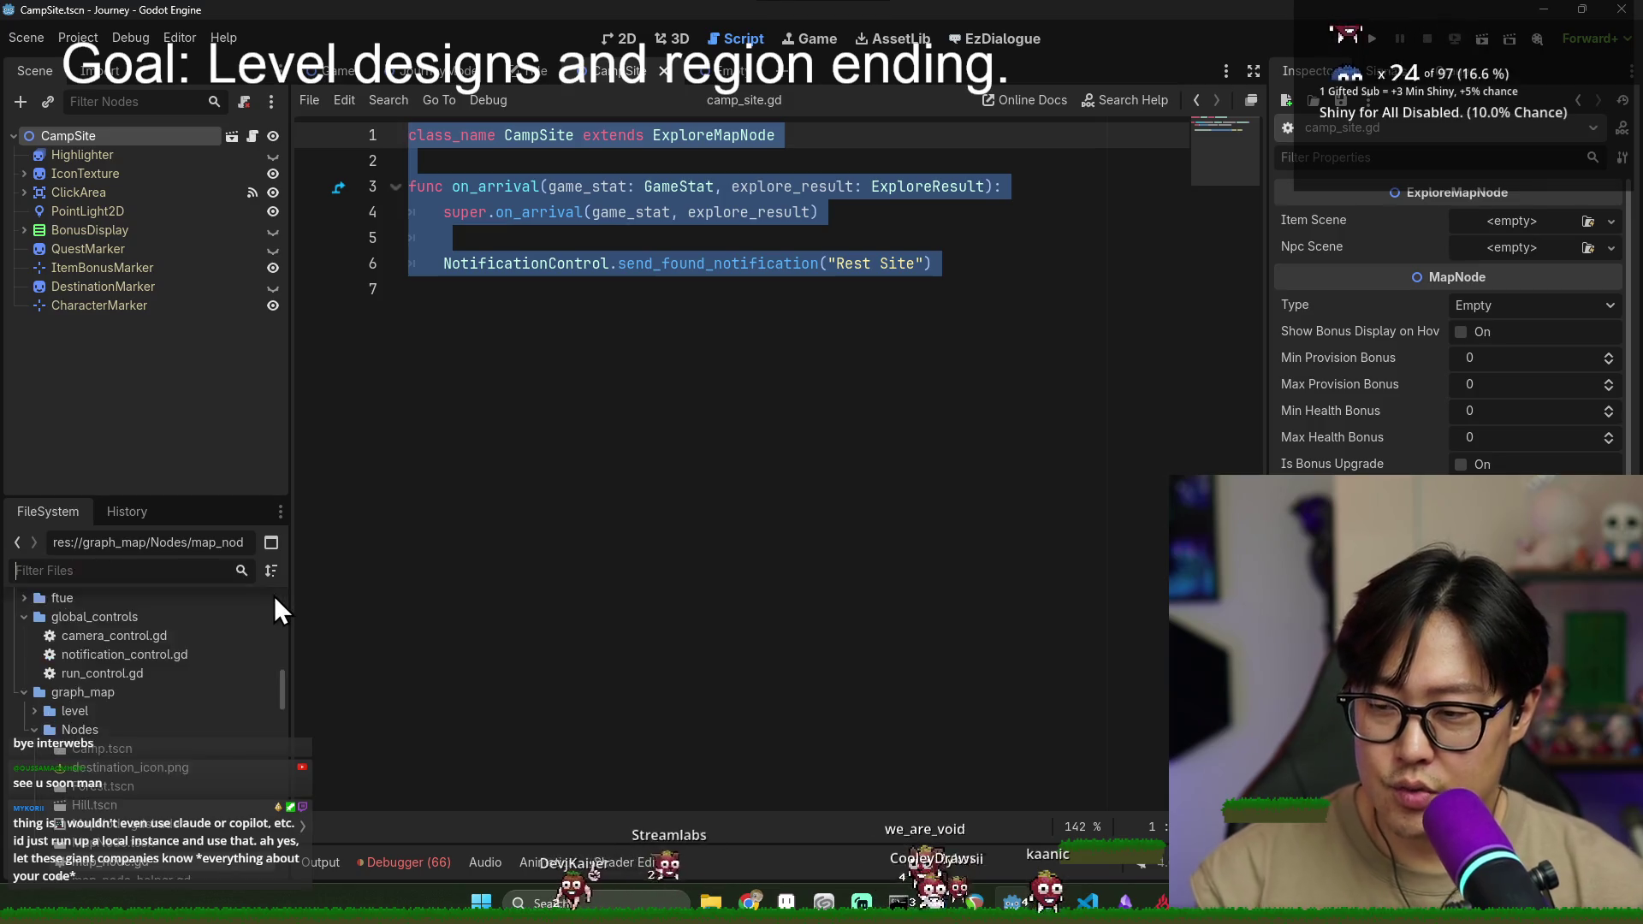
{"action": "left_click", "coordinate": [414, 351]}
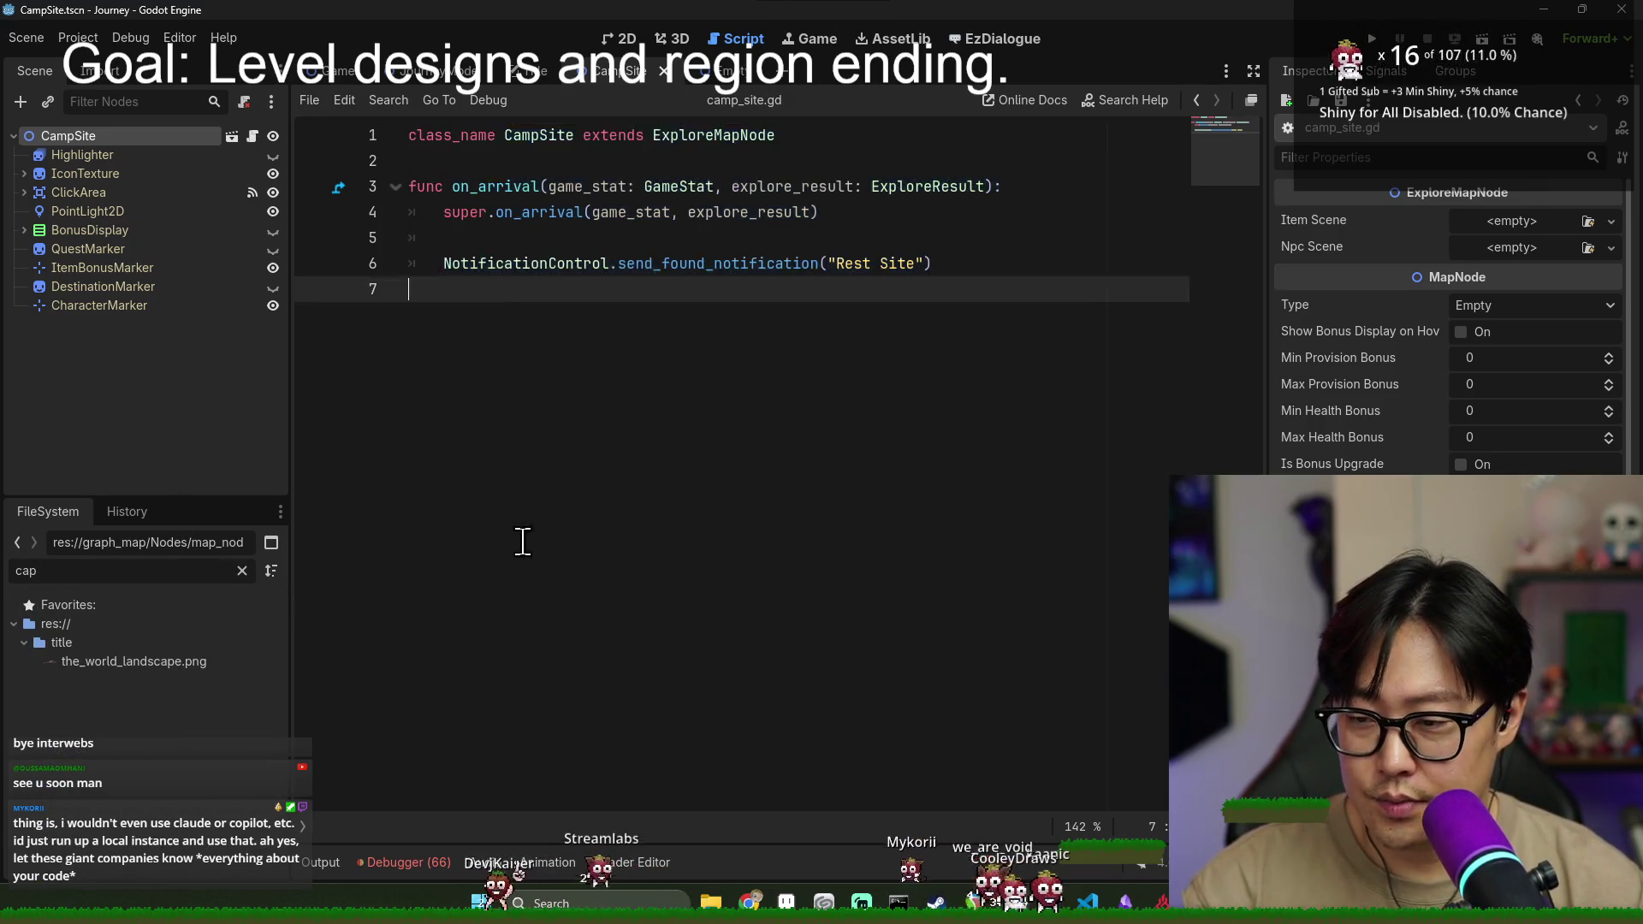
{"action": "key", "text": "alt+Left"}
- Filter for 'camp' and delete CampSite.tscn and camp_site.gd from the project
{"action": "type", "text": "camp"}
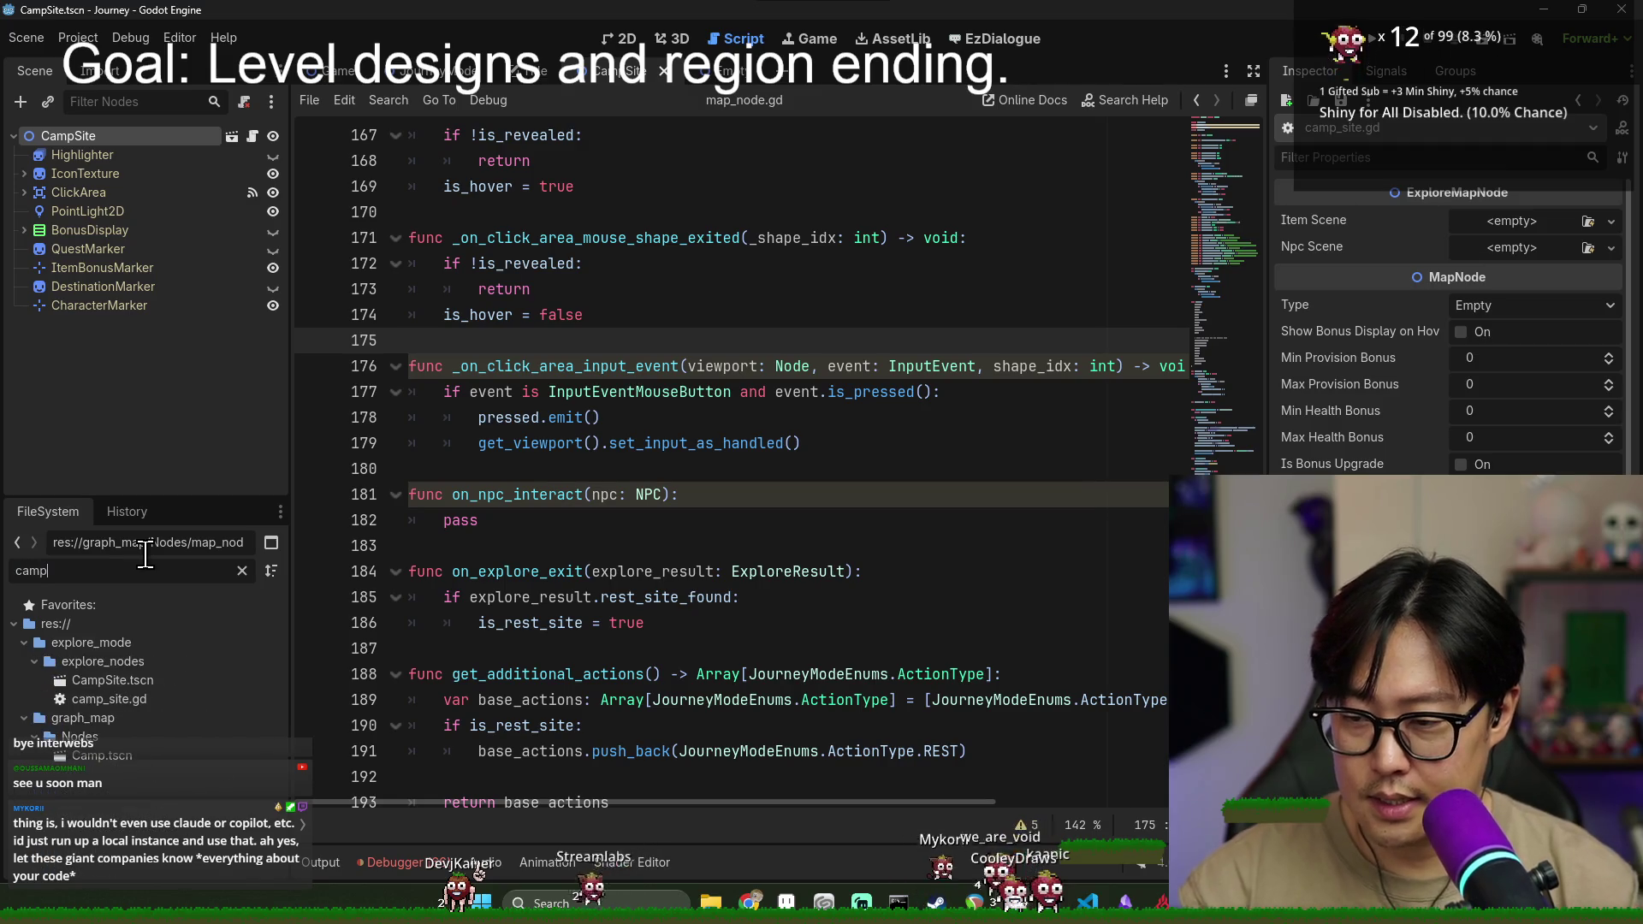
{"action": "right_click", "coordinate": [136, 704]}
{"action": "left_click", "coordinate": [111, 681]}
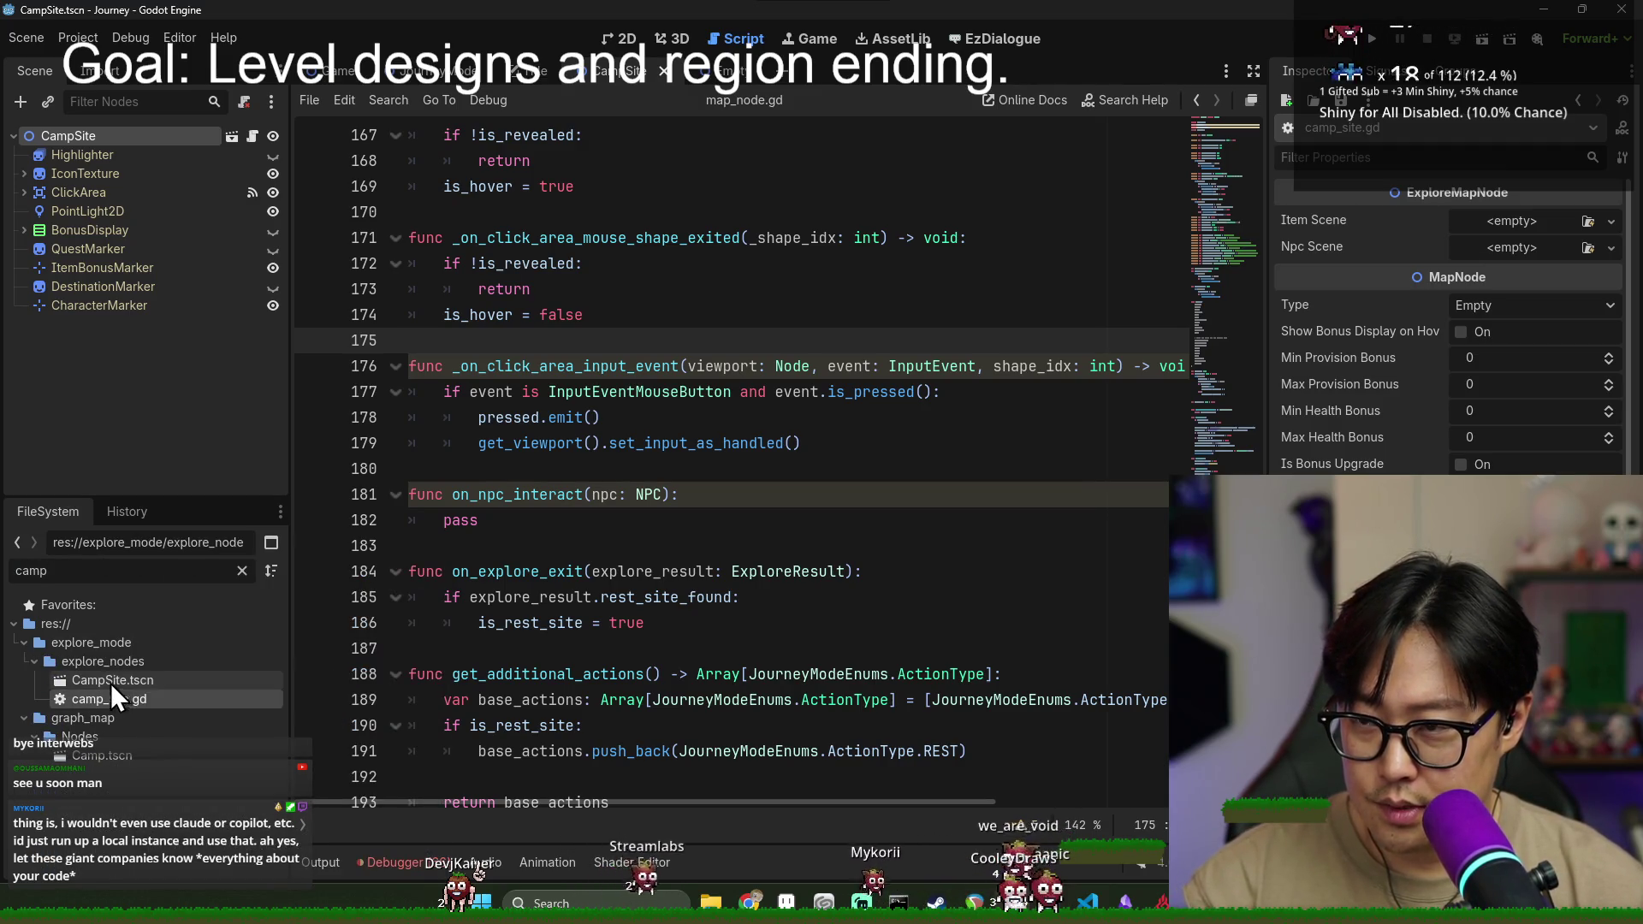
{"action": "left_click", "coordinate": [116, 703], "text": "ctrl"}
{"action": "mouse_move", "coordinate": [120, 702]}
{"action": "left_mouse_down"}
{"action": "mouse_move", "coordinate": [96, 734]}
{"action": "mouse_move", "coordinate": [100, 684]}
{"action": "left_mouse_up"}
{"action": "right_click", "coordinate": [139, 729]}
{"action": "left_click", "coordinate": [147, 711]}
{"action": "left_click", "coordinate": [722, 534]}
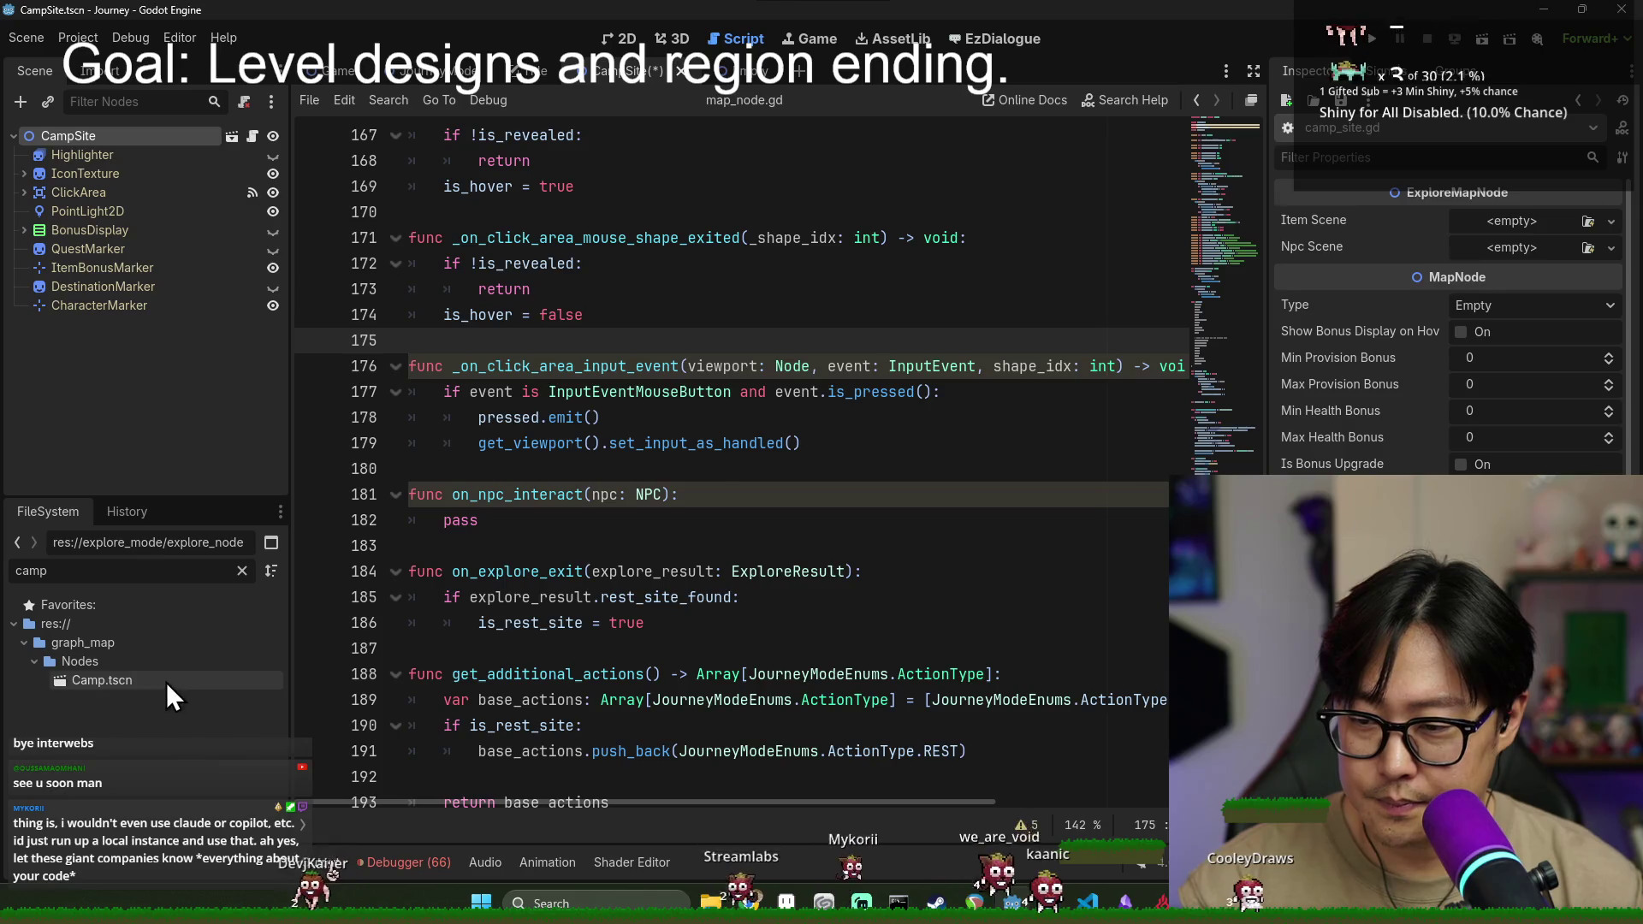
- Filter for 'npc' and open Fragment.tscn from the npc folder
{"action": "left_click", "coordinate": [244, 572]}
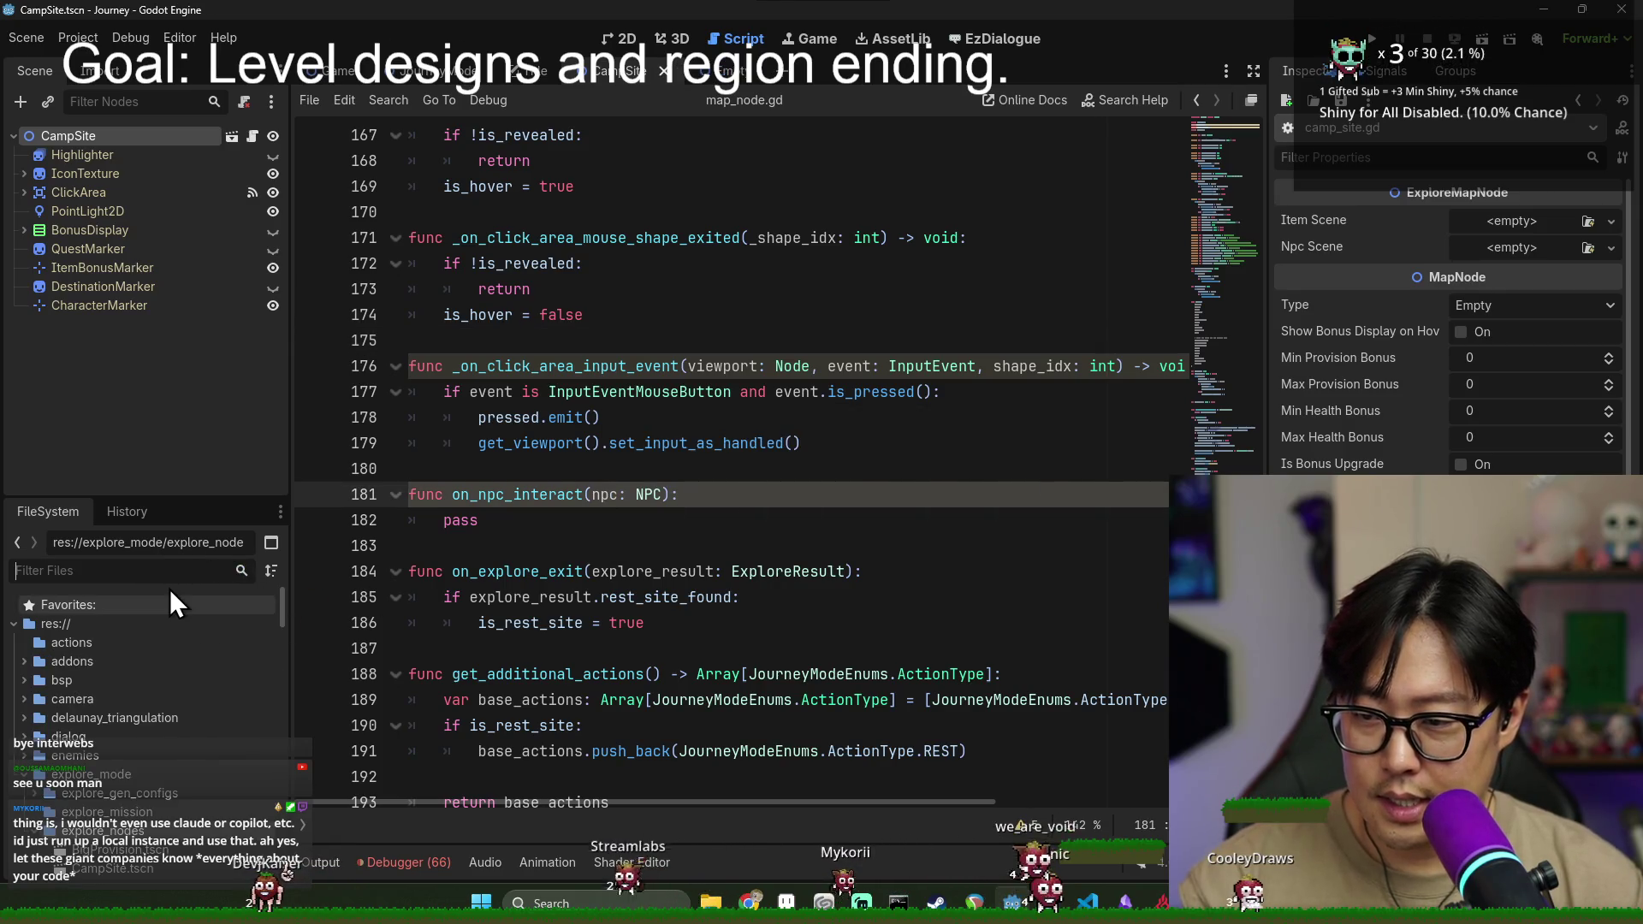
{"action": "type", "text": "npc"}
{"action": "left_click", "coordinate": [157, 642]}
{"action": "left_click", "coordinate": [240, 571]}
{"action": "scroll", "coordinate": [181, 778], "scroll_direction": "down", "scroll_amount": 5}
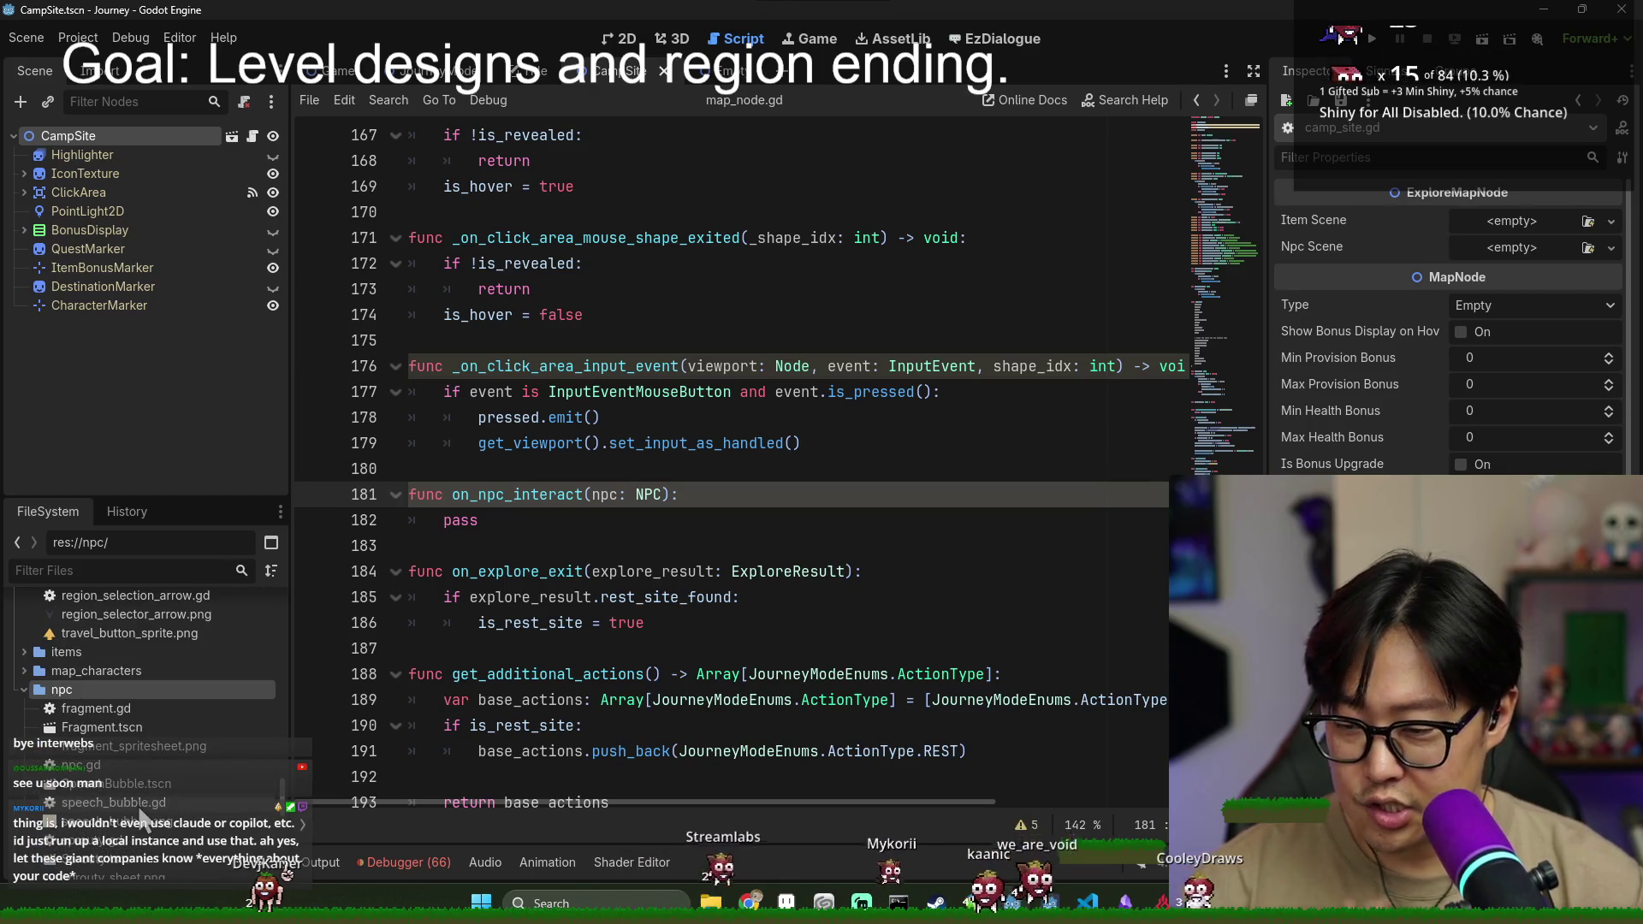
{"action": "scroll", "coordinate": [145, 771], "scroll_direction": "down", "scroll_amount": 2}
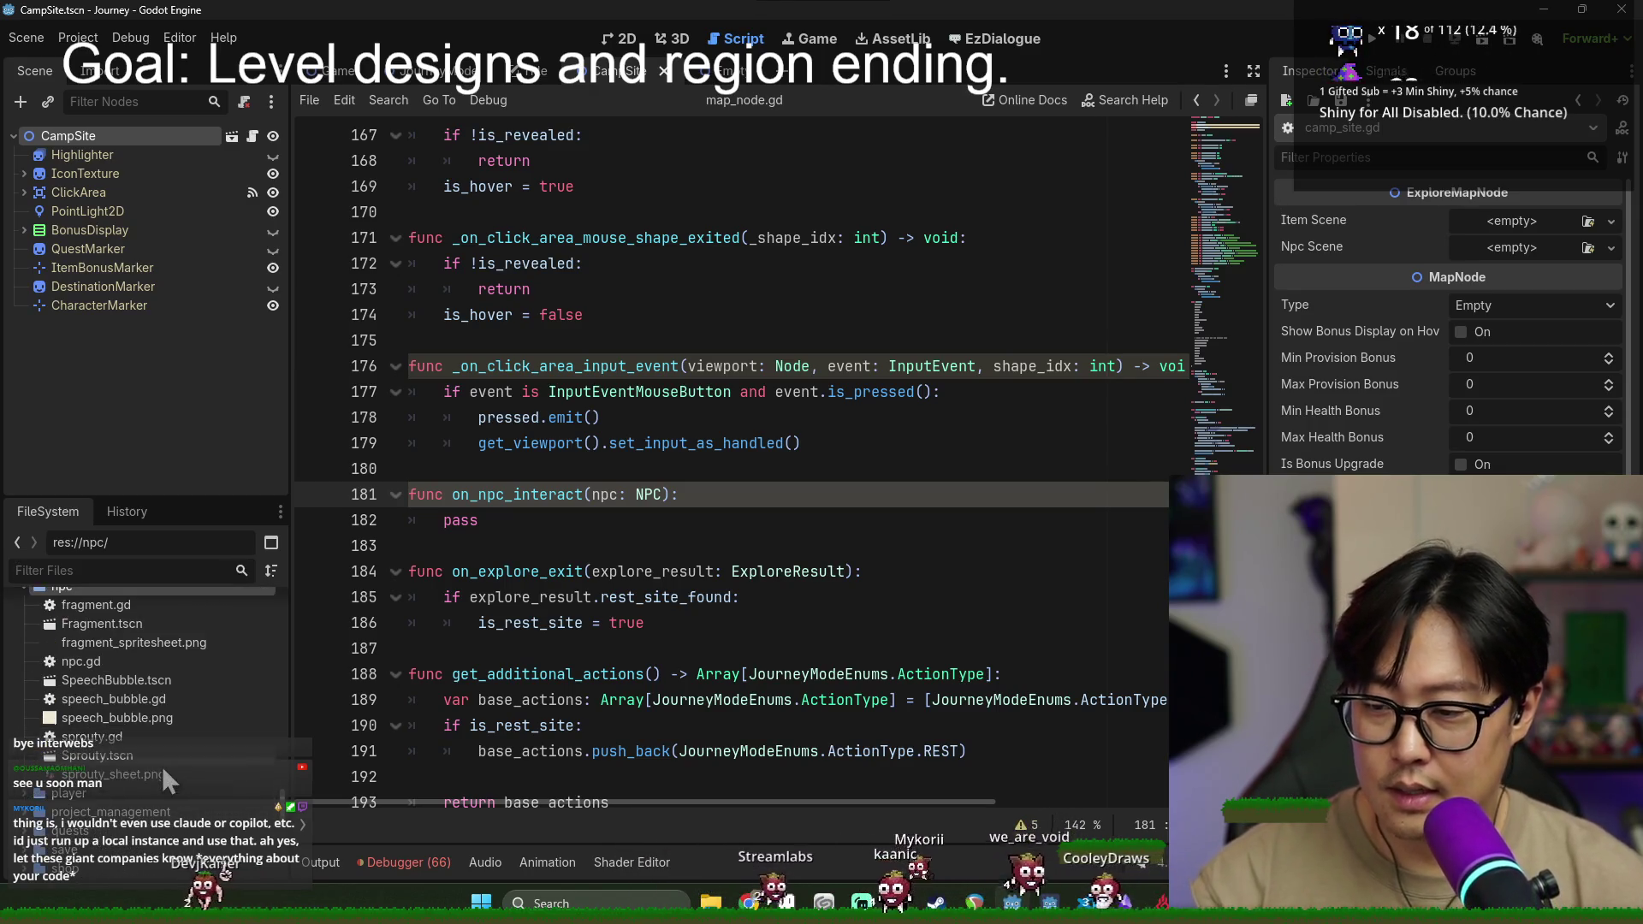
{"action": "scroll", "coordinate": [128, 770], "scroll_direction": "up", "scroll_amount": 1}
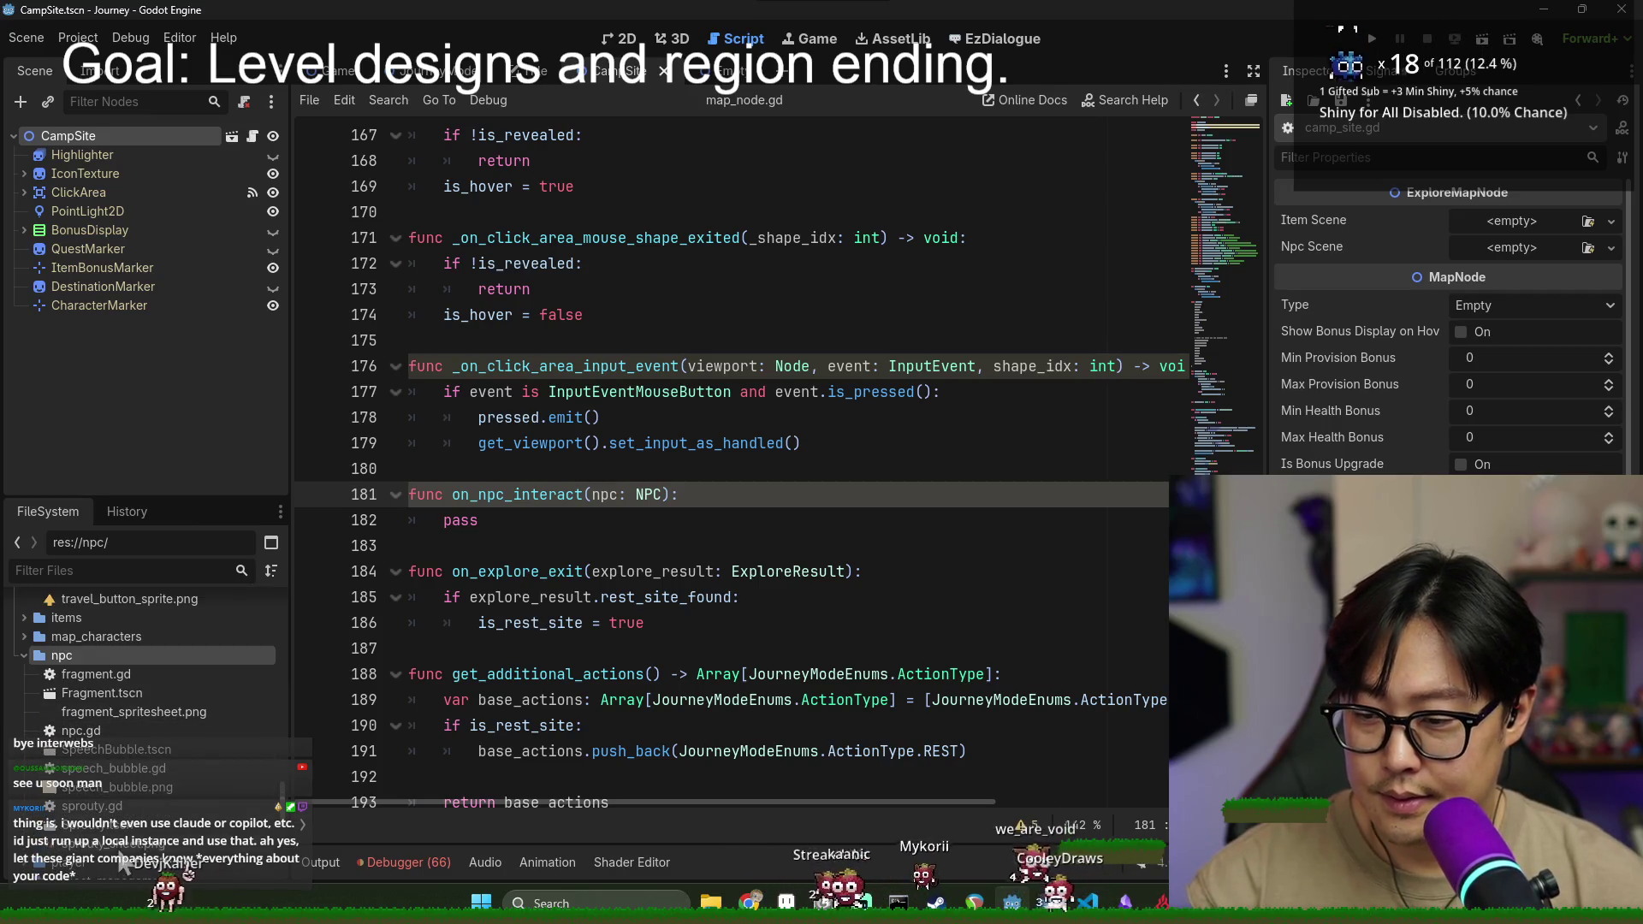
{"action": "double_click", "coordinate": [95, 693]}
{"action": "right_click", "coordinate": [99, 655]}
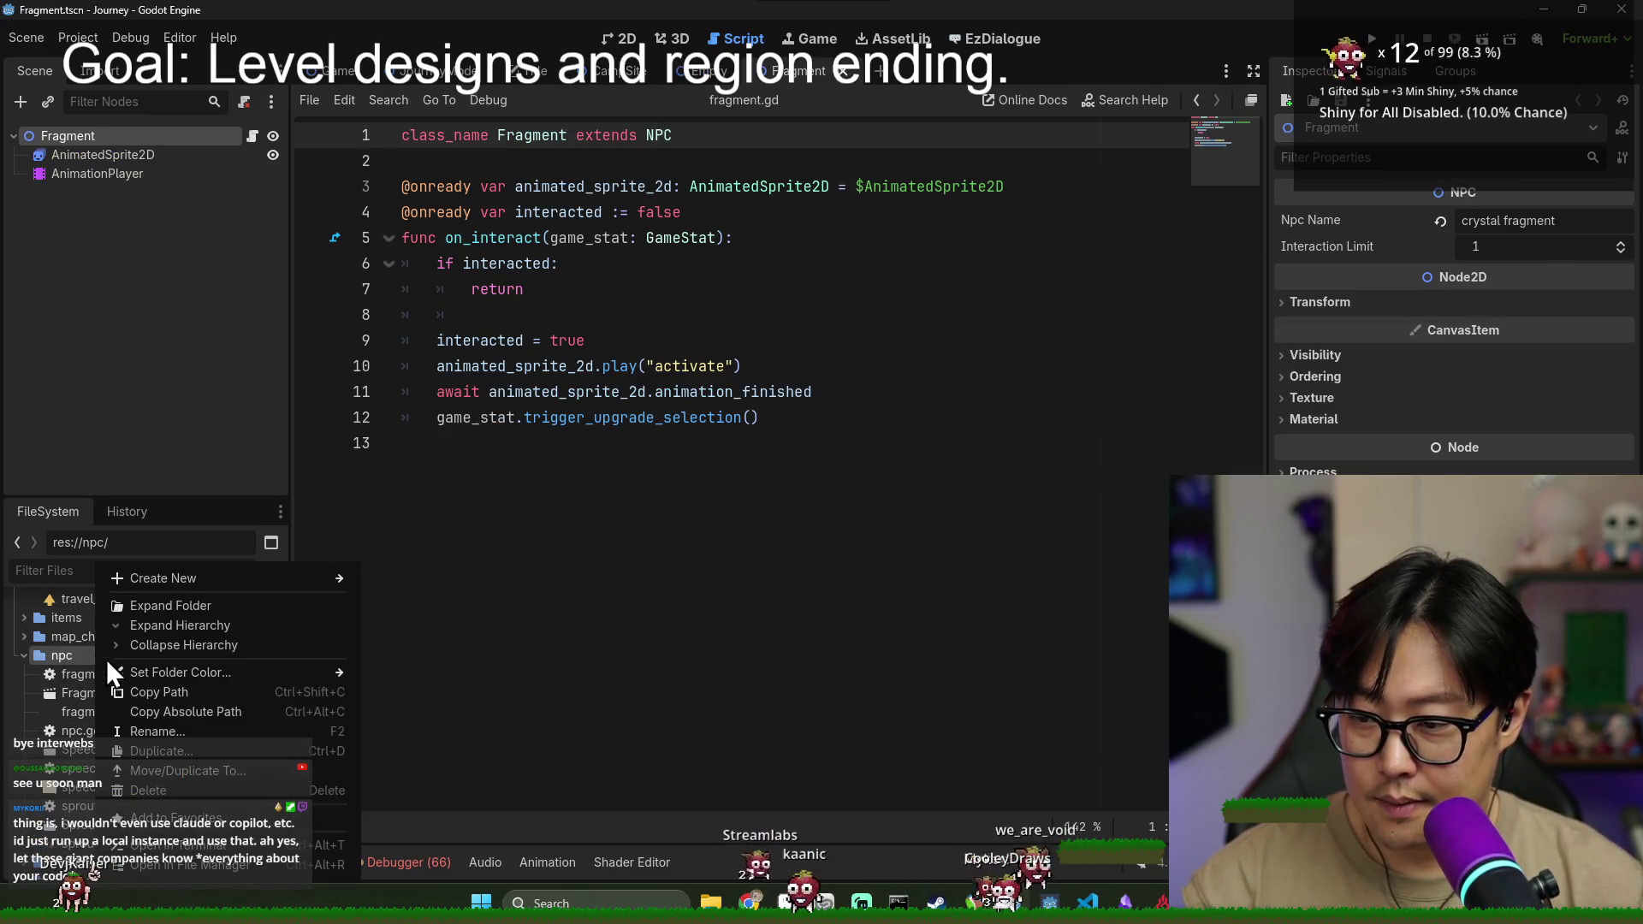
- Create a new 2D scene named 'RestSiteNPC' inside the npc folder
{"action": "mouse_move", "coordinate": [182, 582]}
{"action": "left_click", "coordinate": [433, 597]}
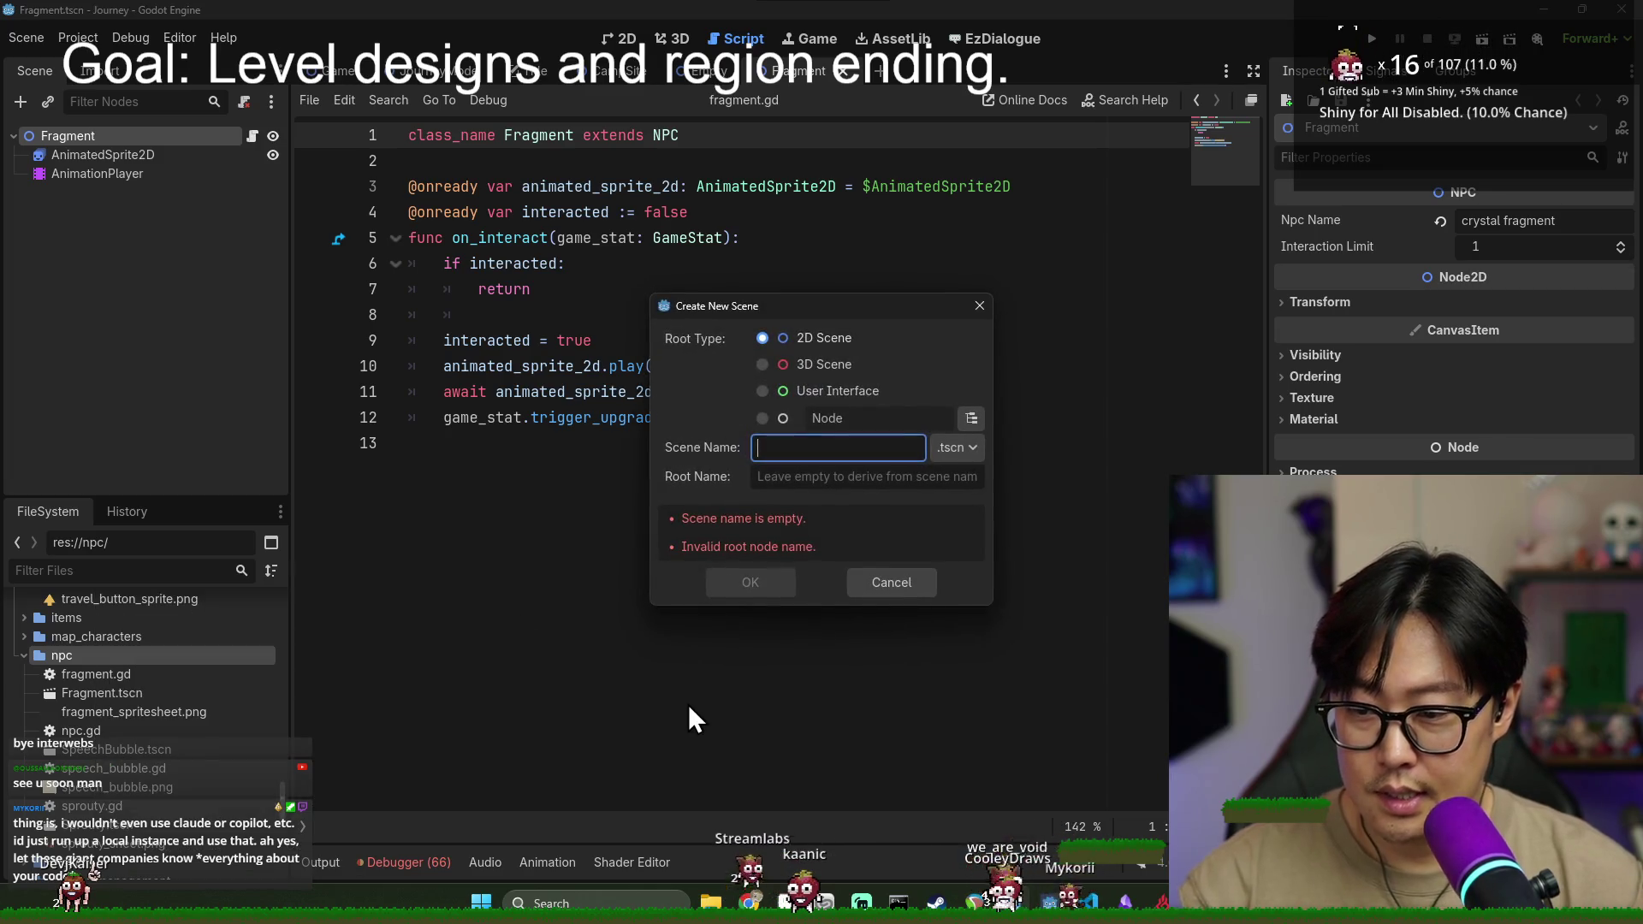
{"action": "type", "text": "Restsite"}
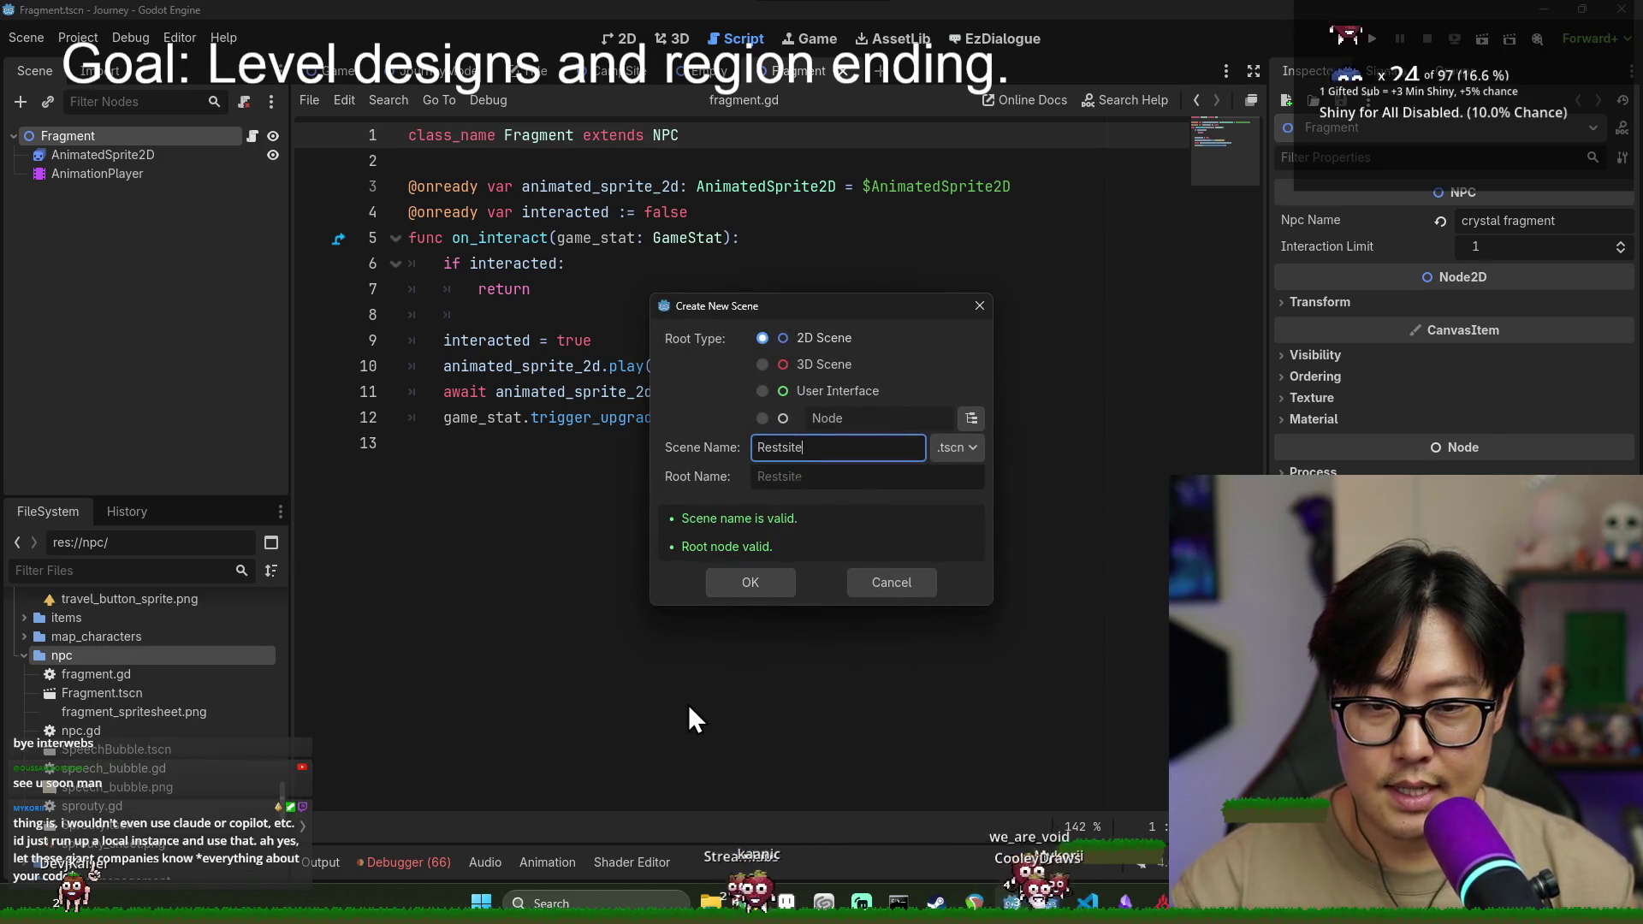
{"action": "key", "text": "BackSpace"}
{"action": "key", "text": "BackSpace"}
{"action": "key", "text": "BackSpace"}
{"action": "type", "text": "Site"}
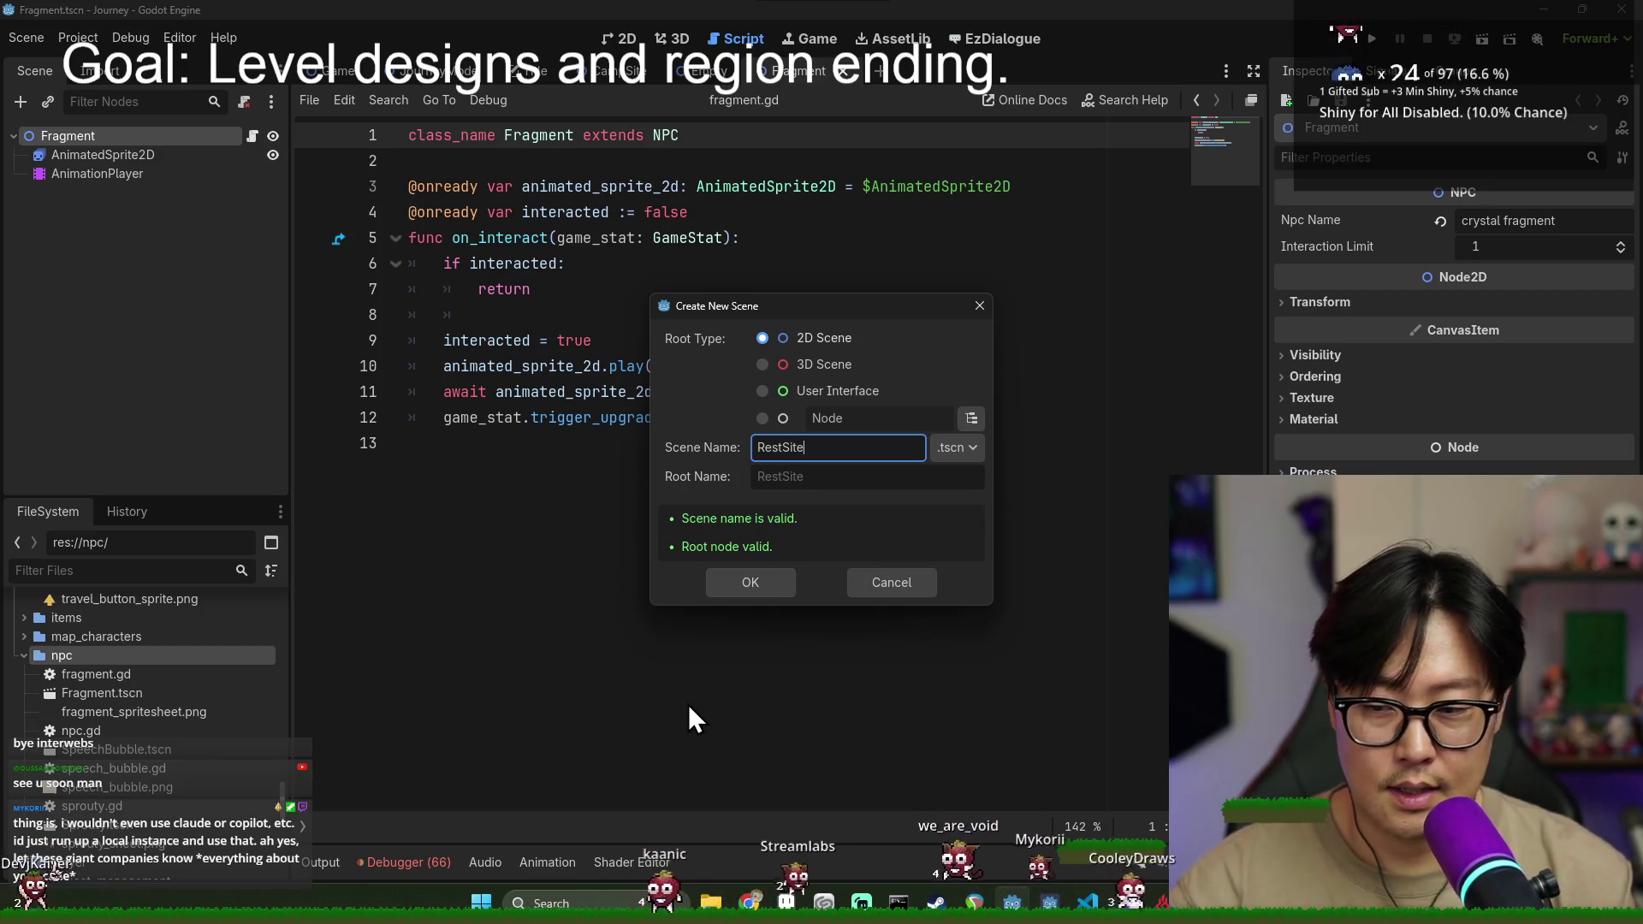
{"action": "type", "text": "NPC"}
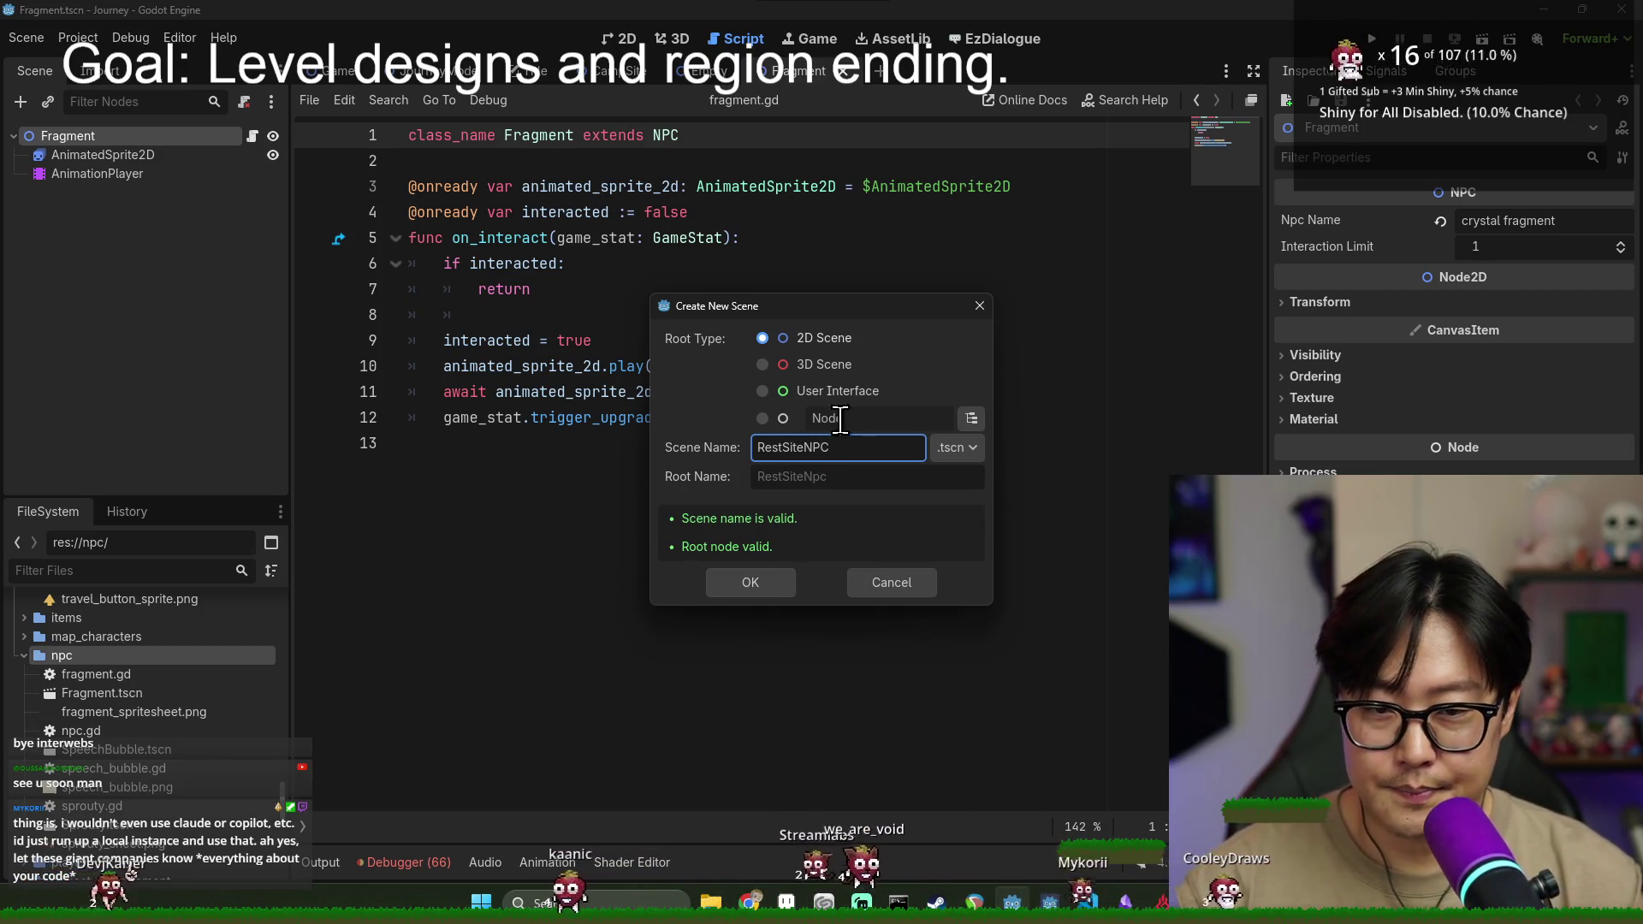
{"action": "left_click", "coordinate": [779, 587]}
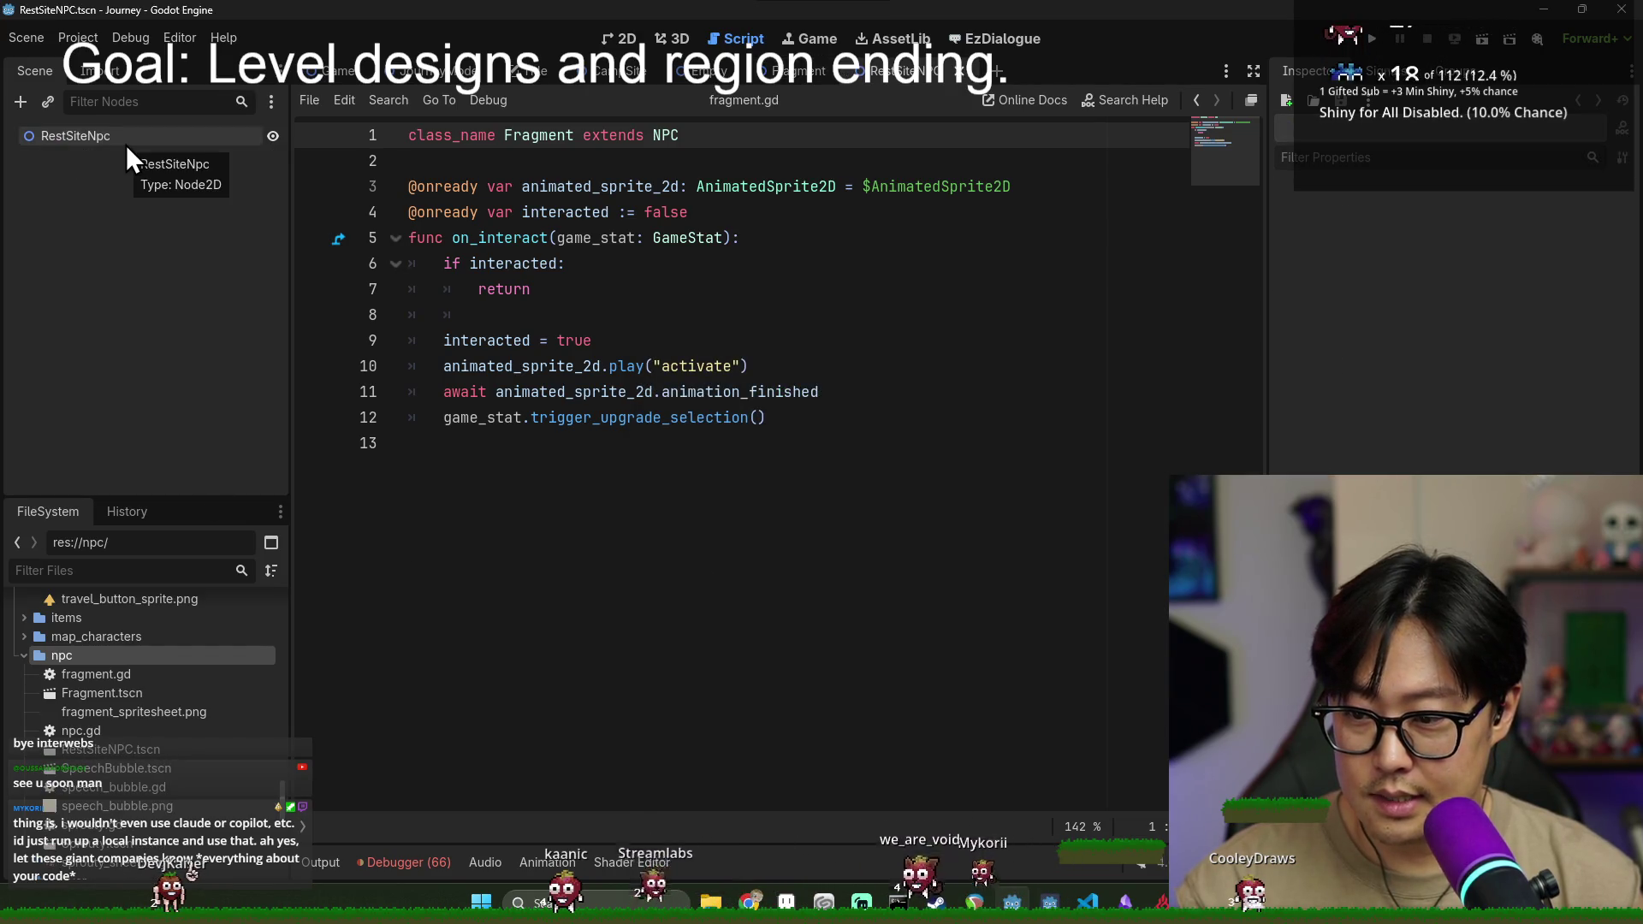
- Add a Sprite2D child under the RestSiteNpc root node
{"action": "right_click", "coordinate": [126, 145]}
{"action": "left_click", "coordinate": [71, 320]}
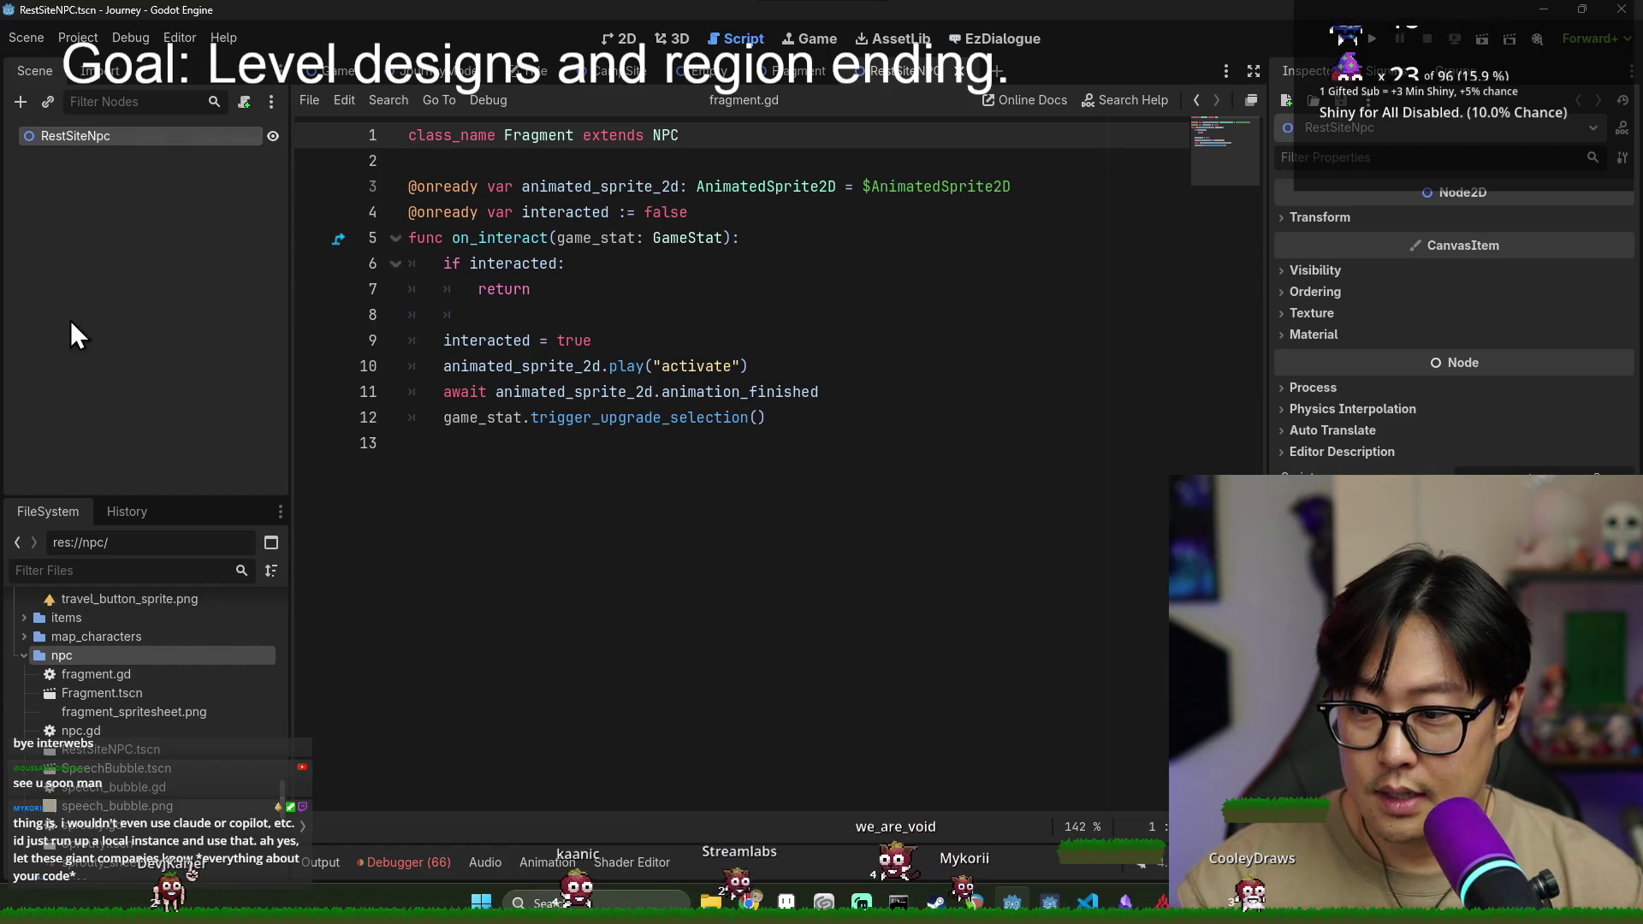
{"action": "double_click", "coordinate": [115, 697]}
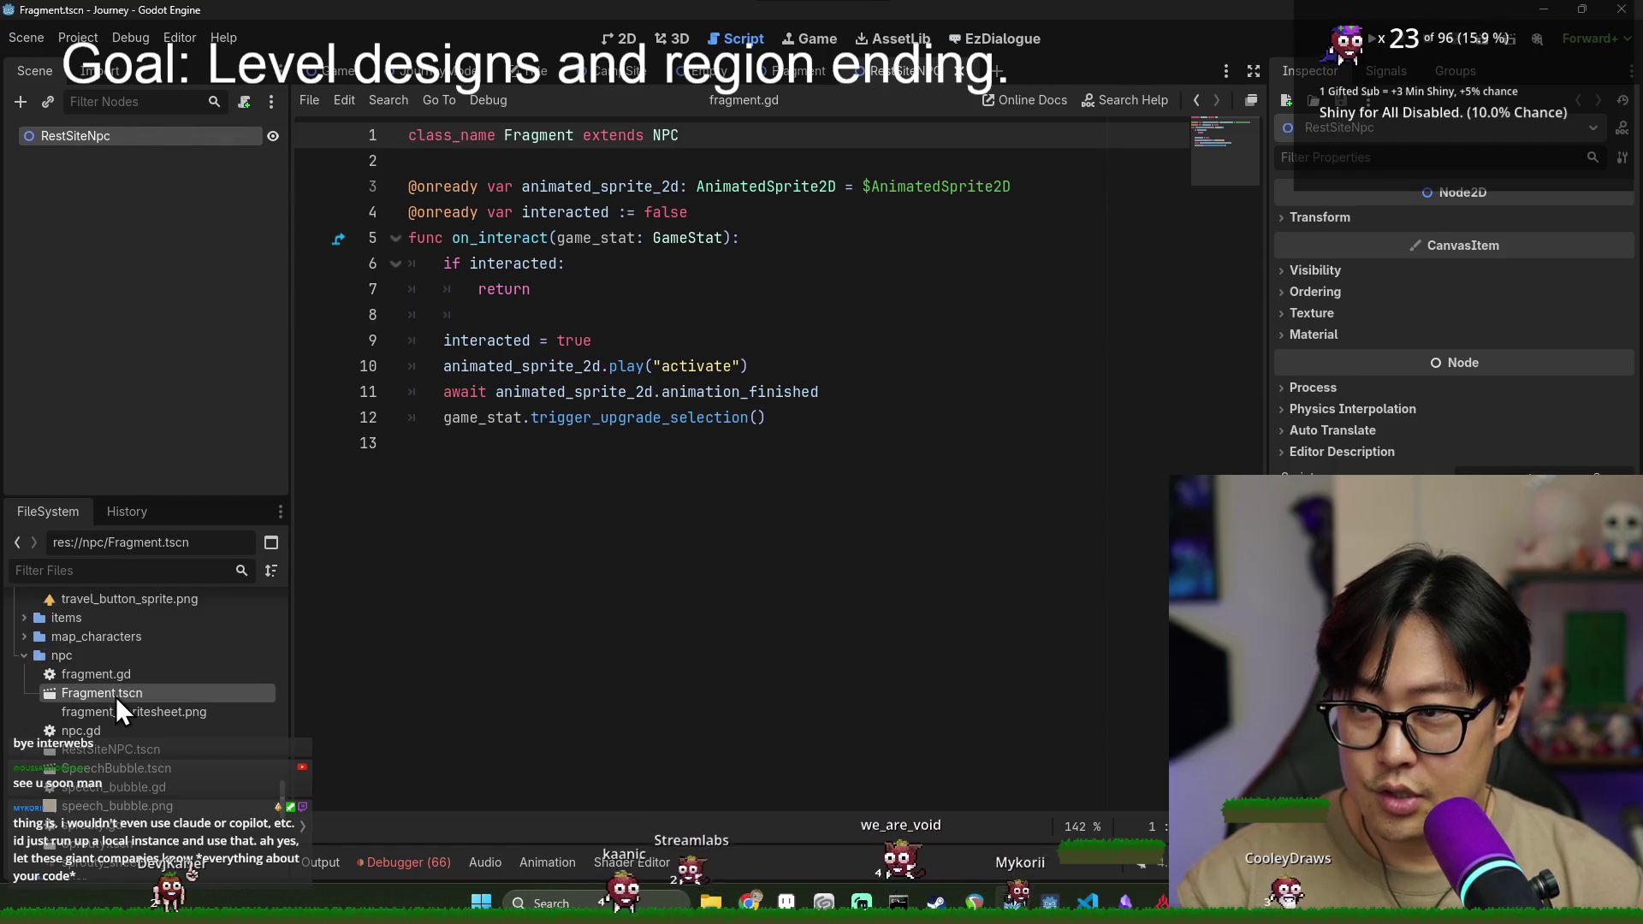
{"action": "left_click", "coordinate": [843, 70]}
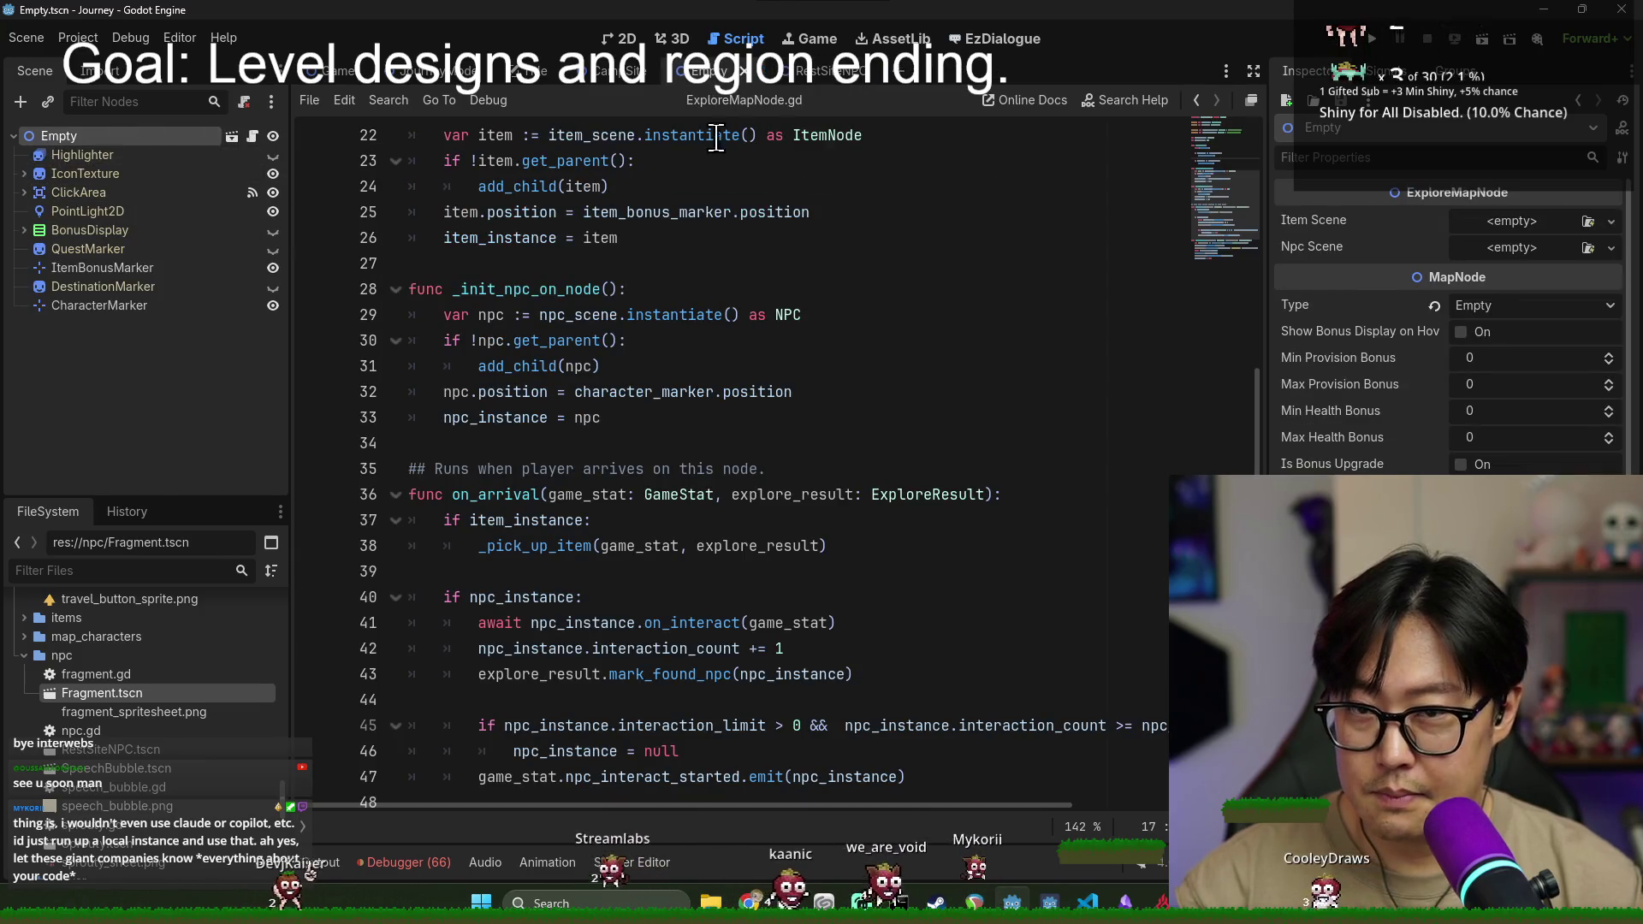
{"action": "left_click", "coordinate": [784, 74]}
{"action": "right_click", "coordinate": [84, 137]}
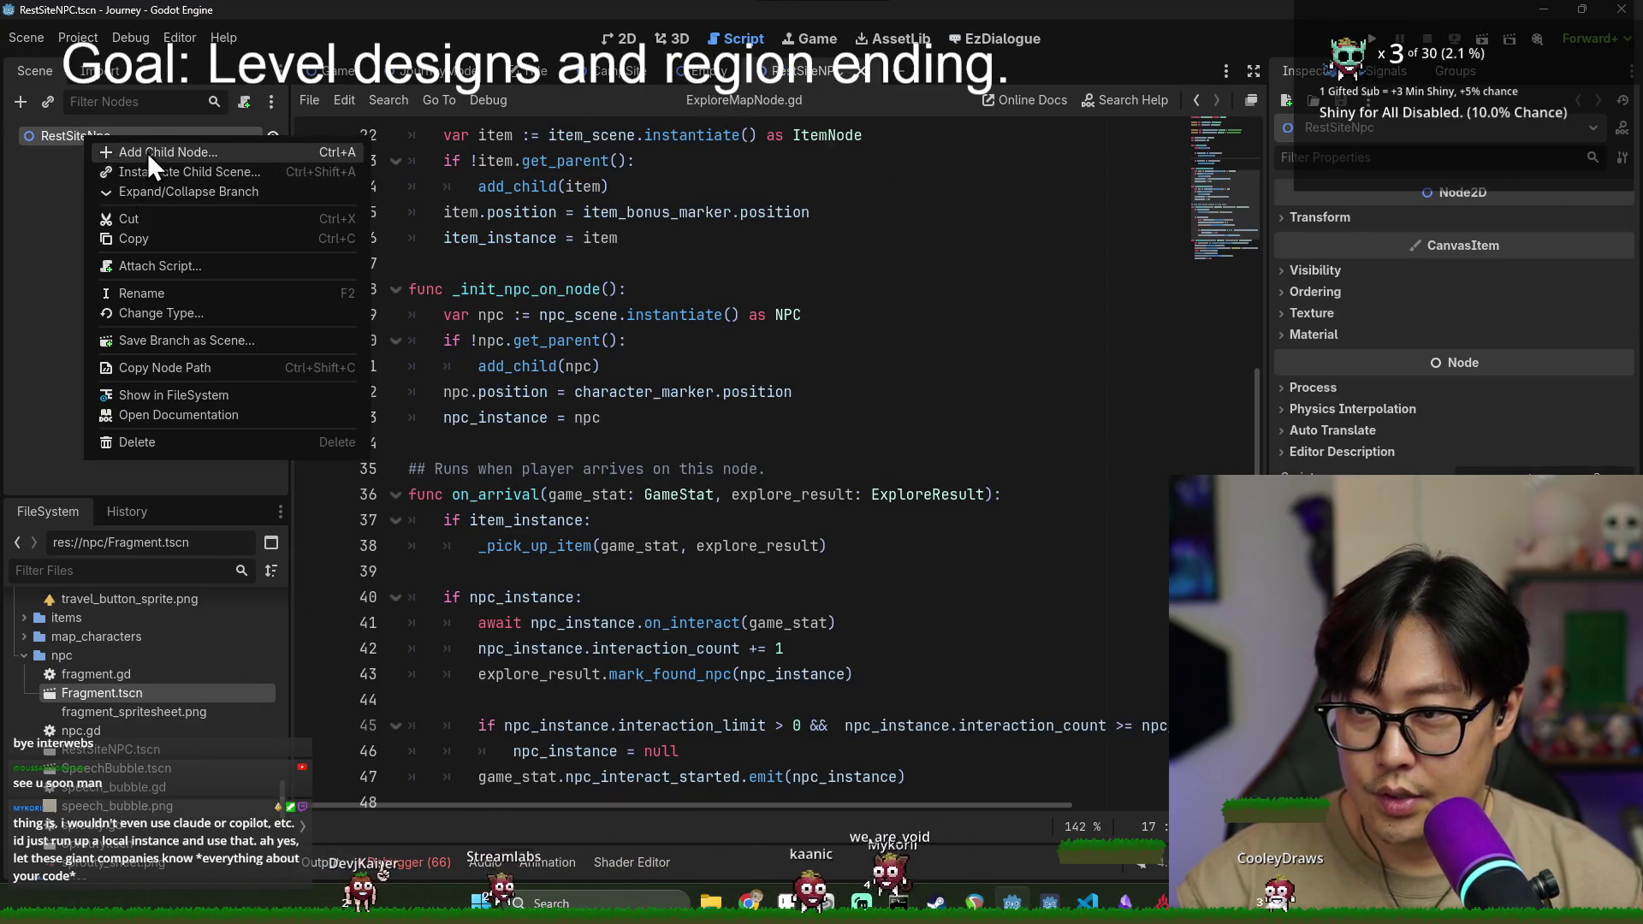
{"action": "left_click", "coordinate": [144, 152]}
{"action": "type", "text": "spr"}
{"action": "key", "text": "Return"}
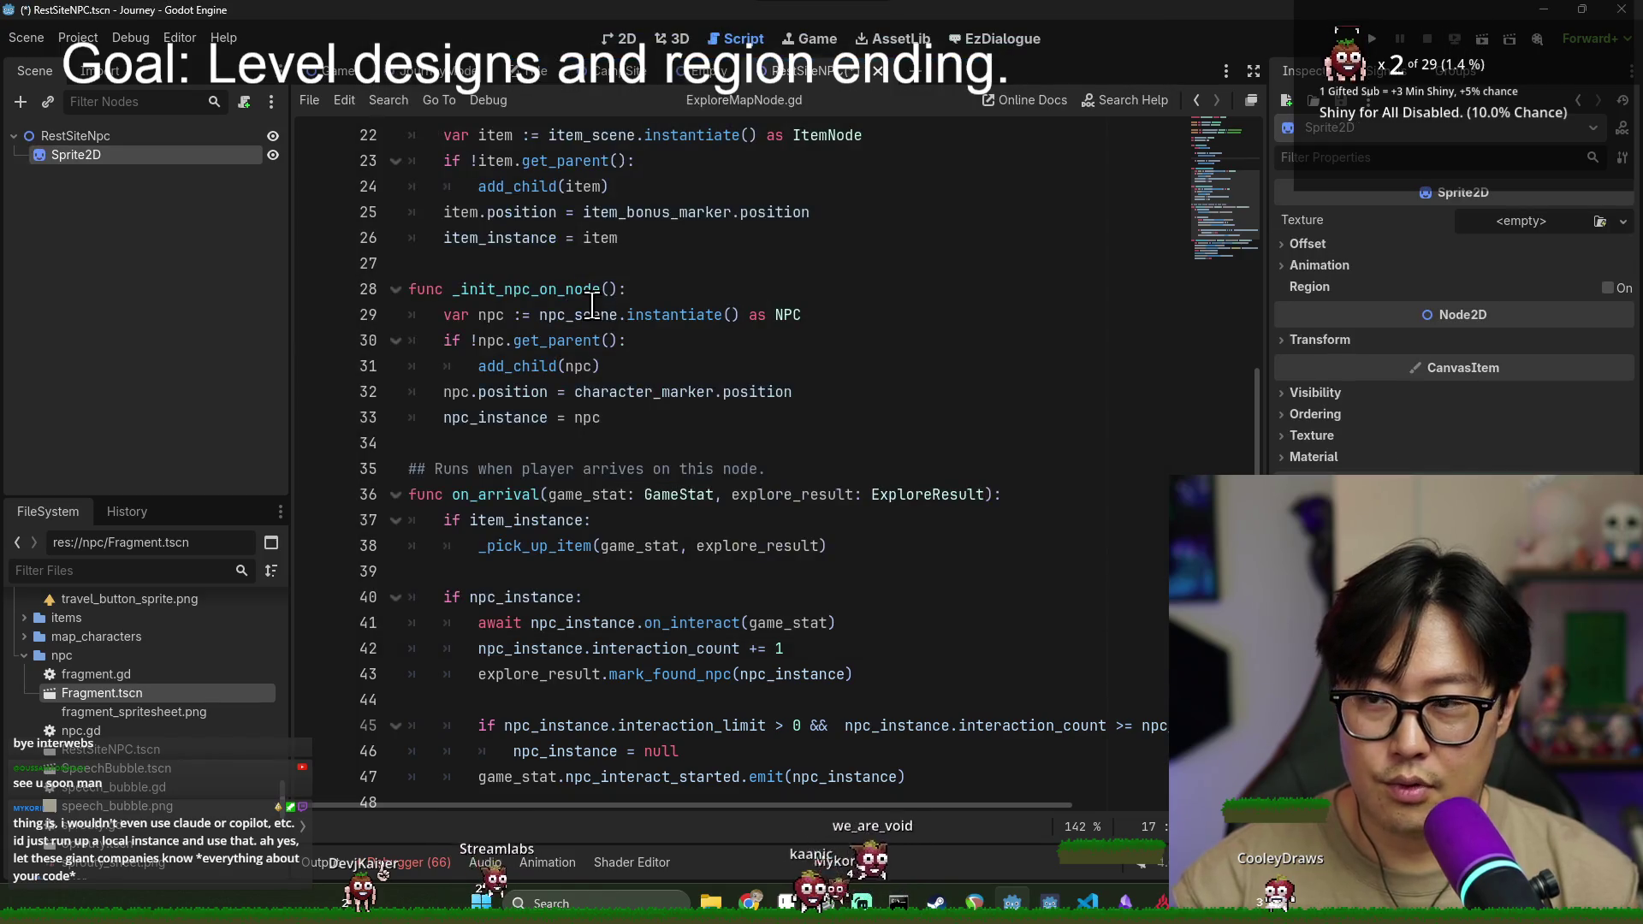
- Give the Sprite2D a new AtlasTexture using the spritesheet as its atlas
{"action": "left_click", "coordinate": [1597, 225]}
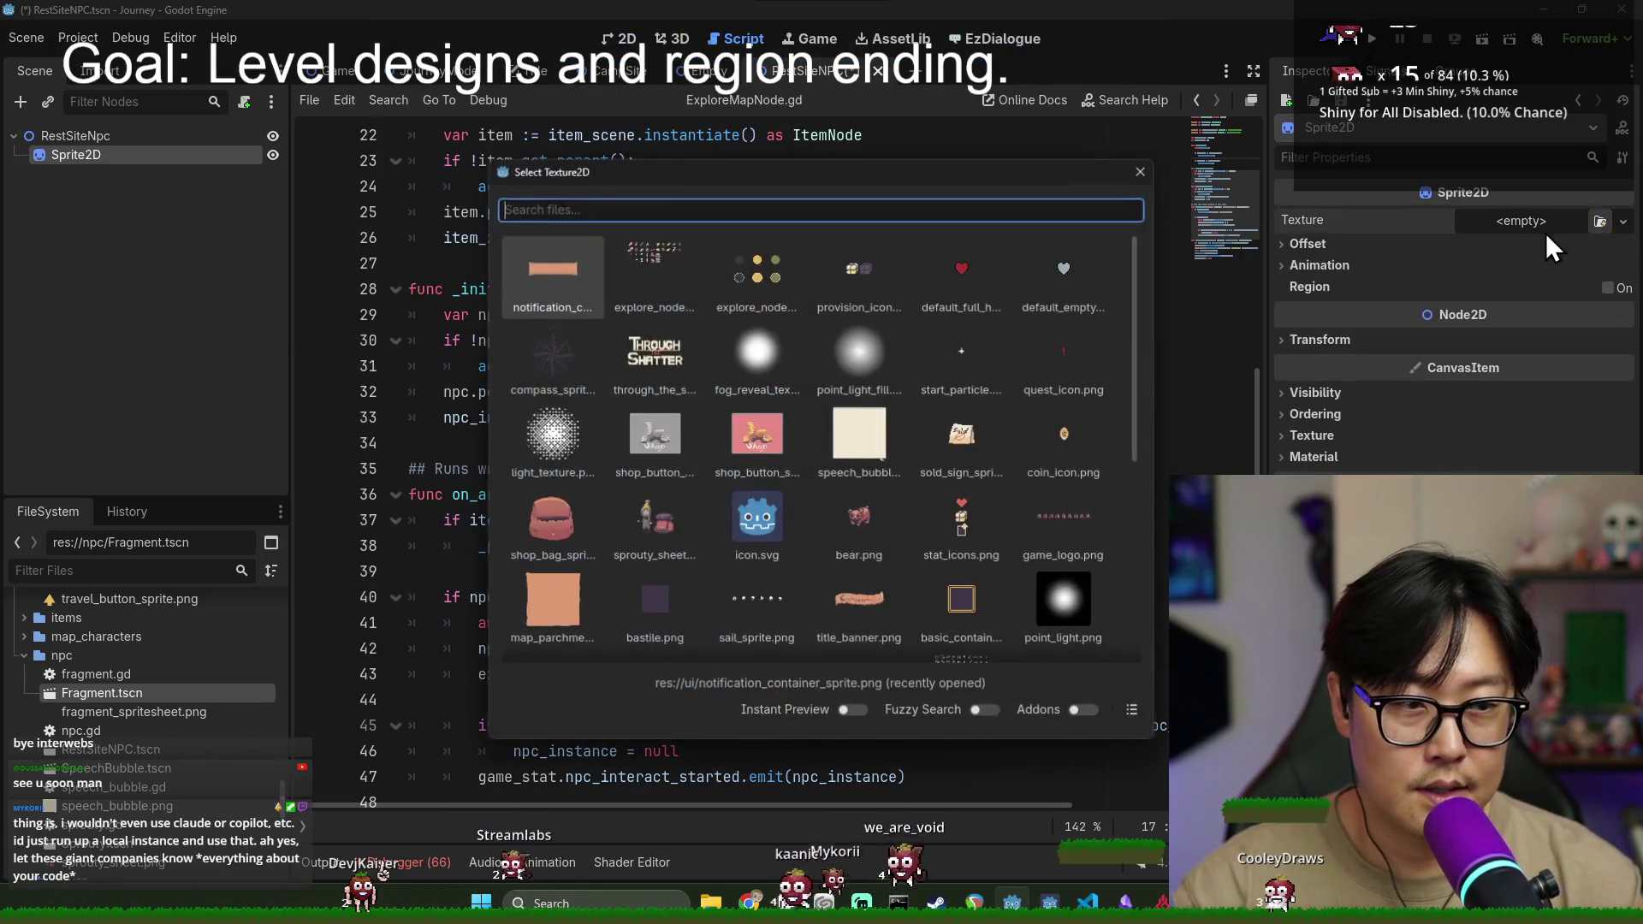
{"action": "key", "text": "Escape"}
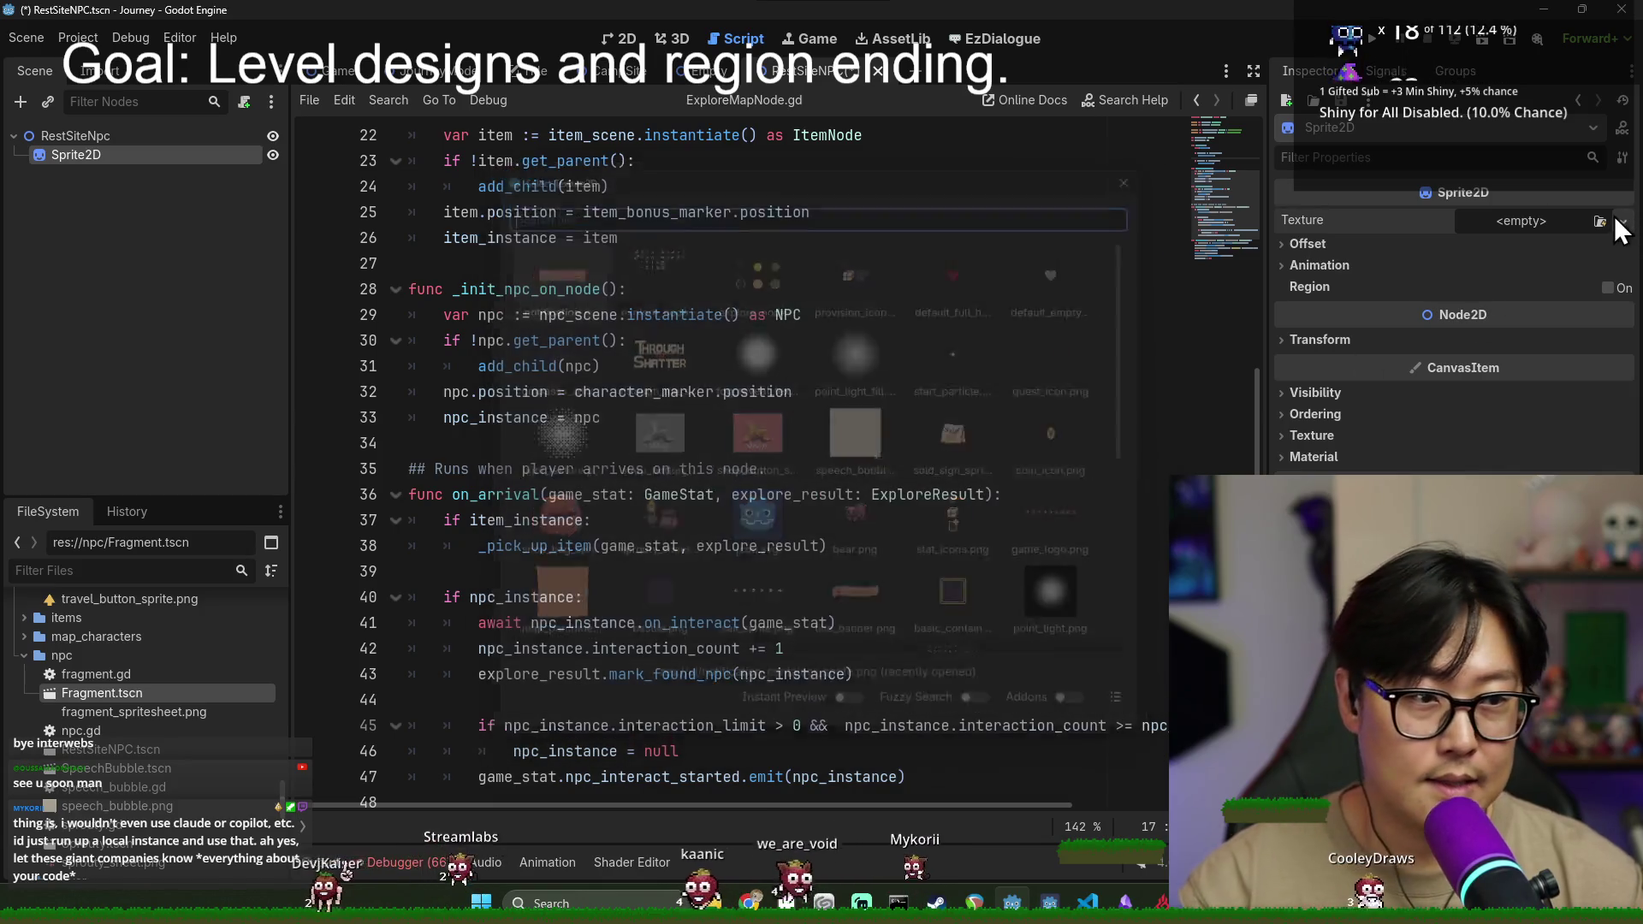
{"action": "left_click", "coordinate": [1623, 222]}
{"action": "left_click", "coordinate": [1487, 368]}
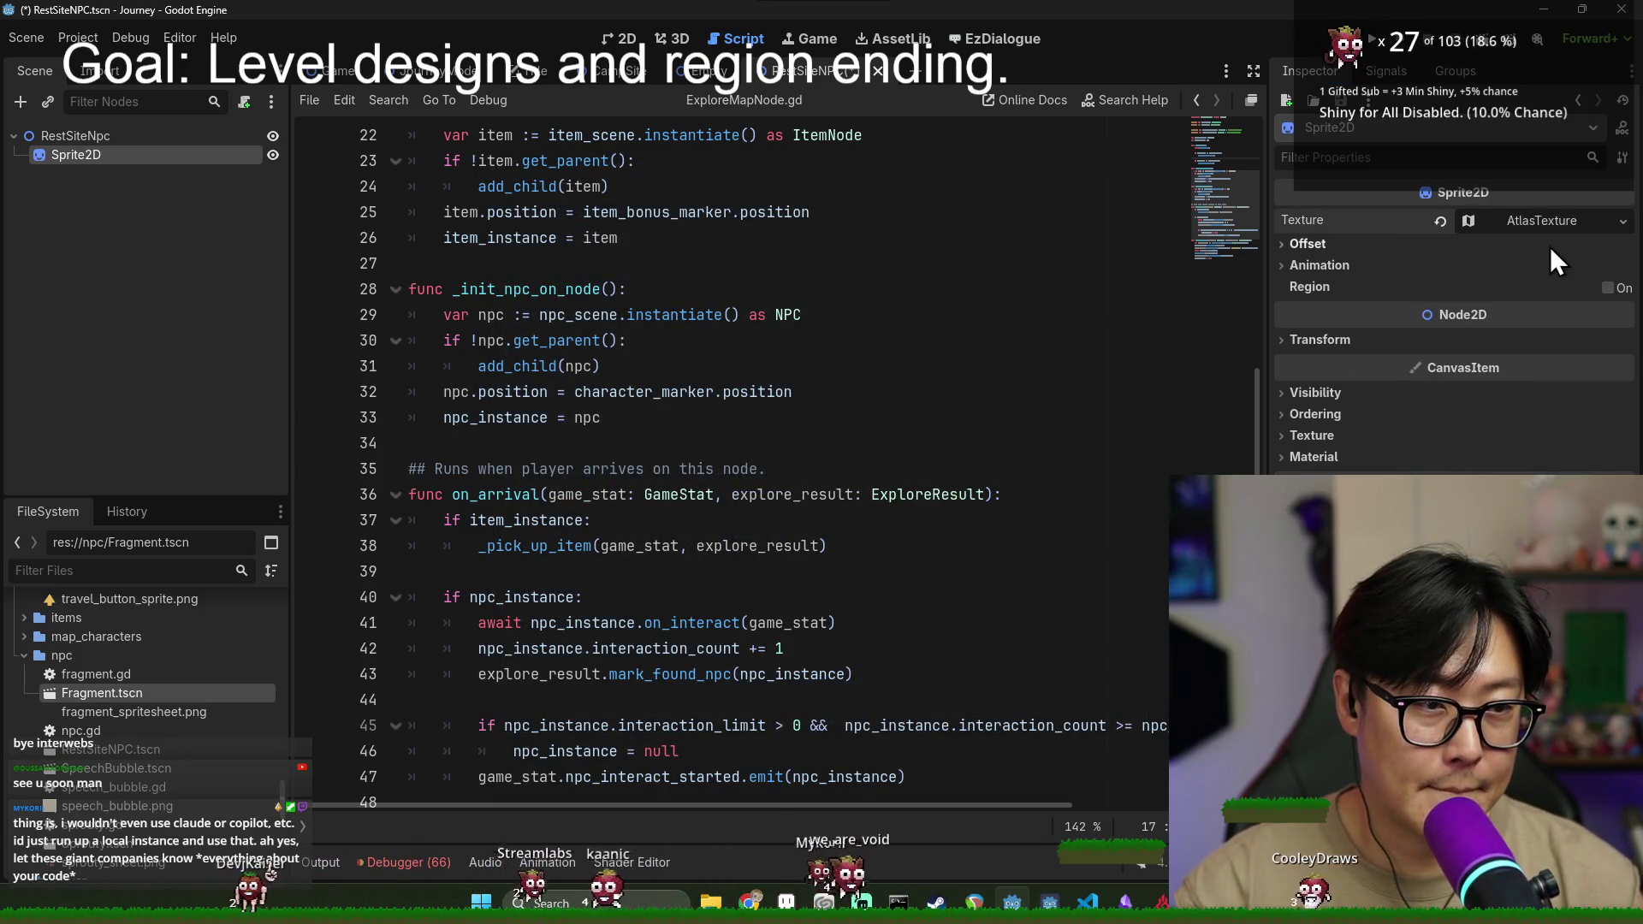
{"action": "left_click", "coordinate": [1584, 470]}
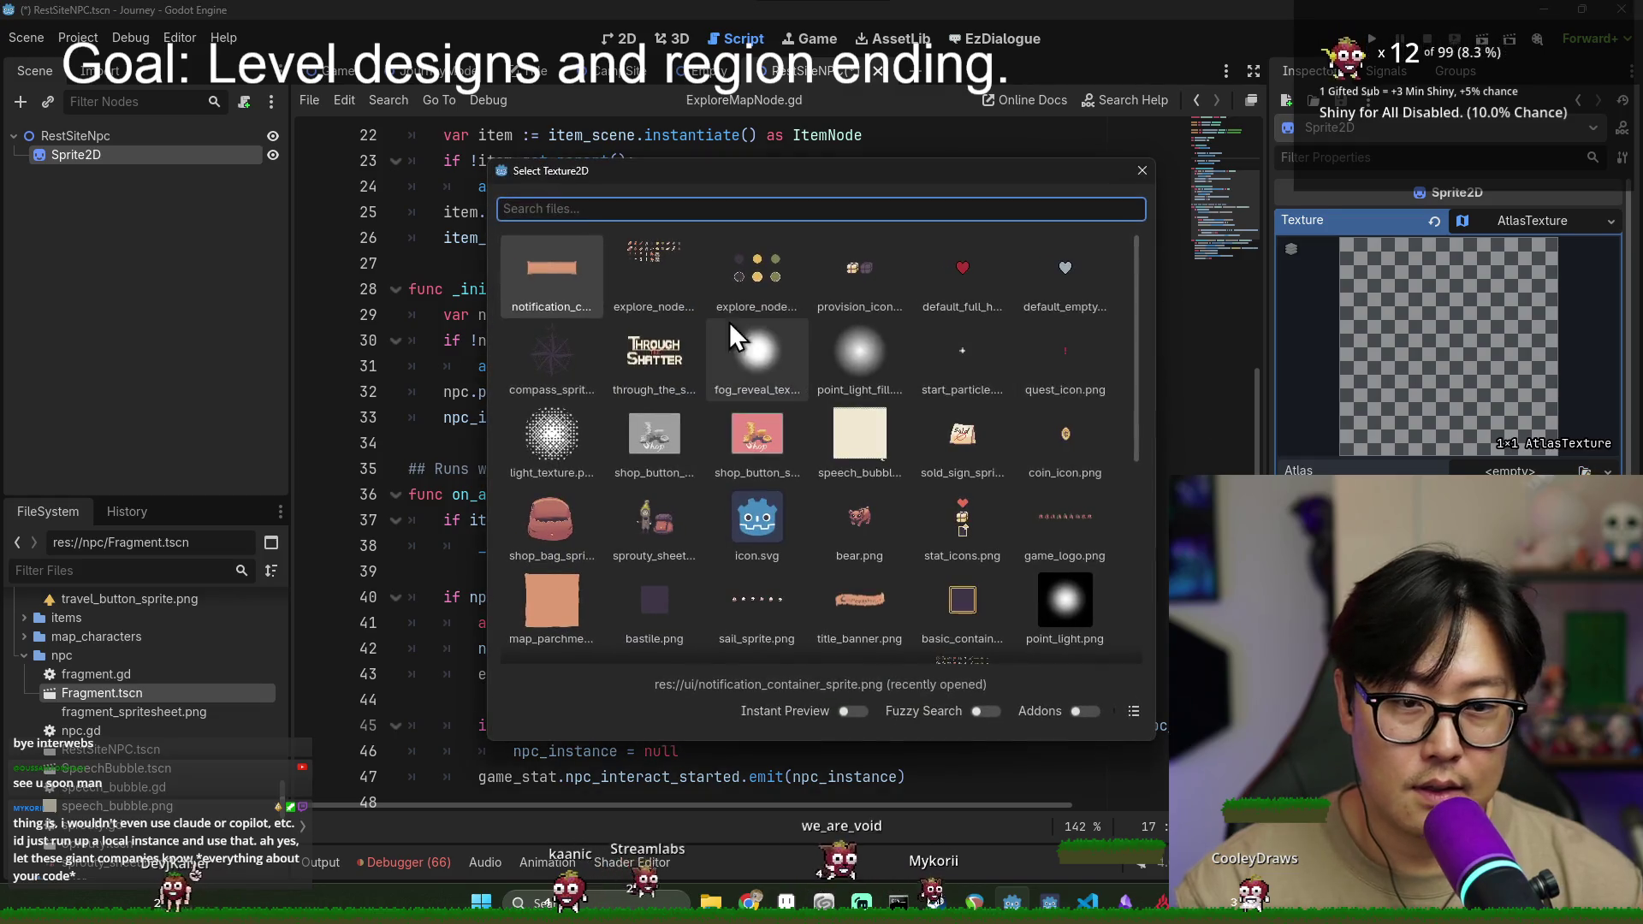
{"action": "double_click", "coordinate": [676, 261]}
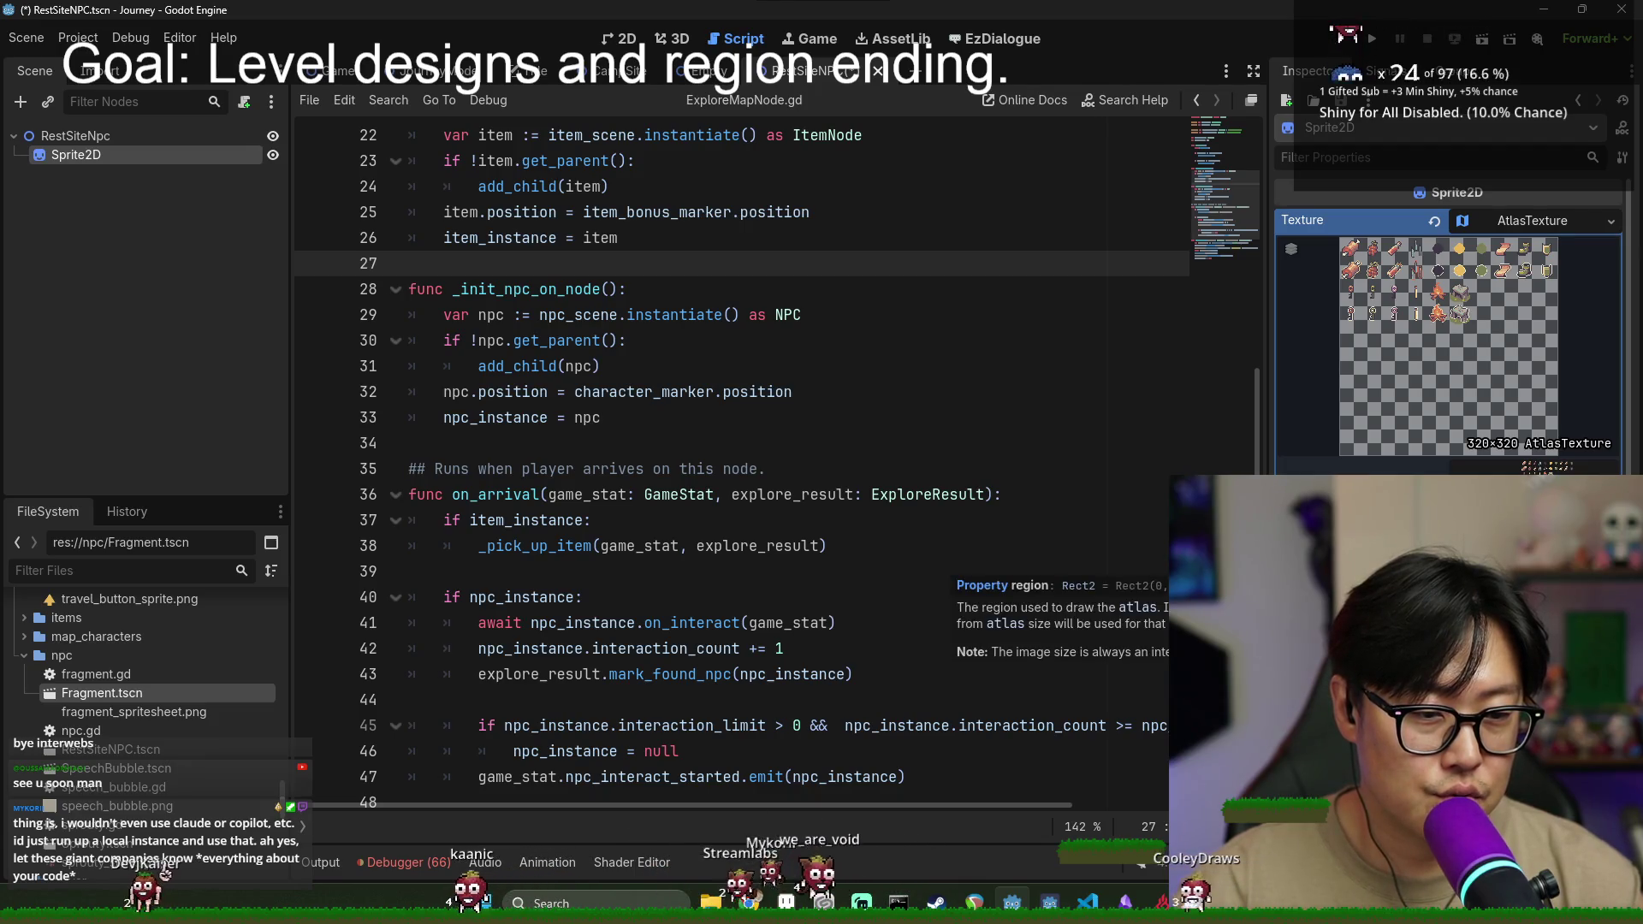
- Set a 32×32 atlas region, step it onto the campfire sprite, and save
{"action": "type", "text": "323"}
{"action": "key", "text": "Return"}
{"action": "key", "text": "BackSpace"}
{"action": "key", "text": "Tab"}
{"action": "type", "text": "32"}
{"action": "key", "text": "Return"}
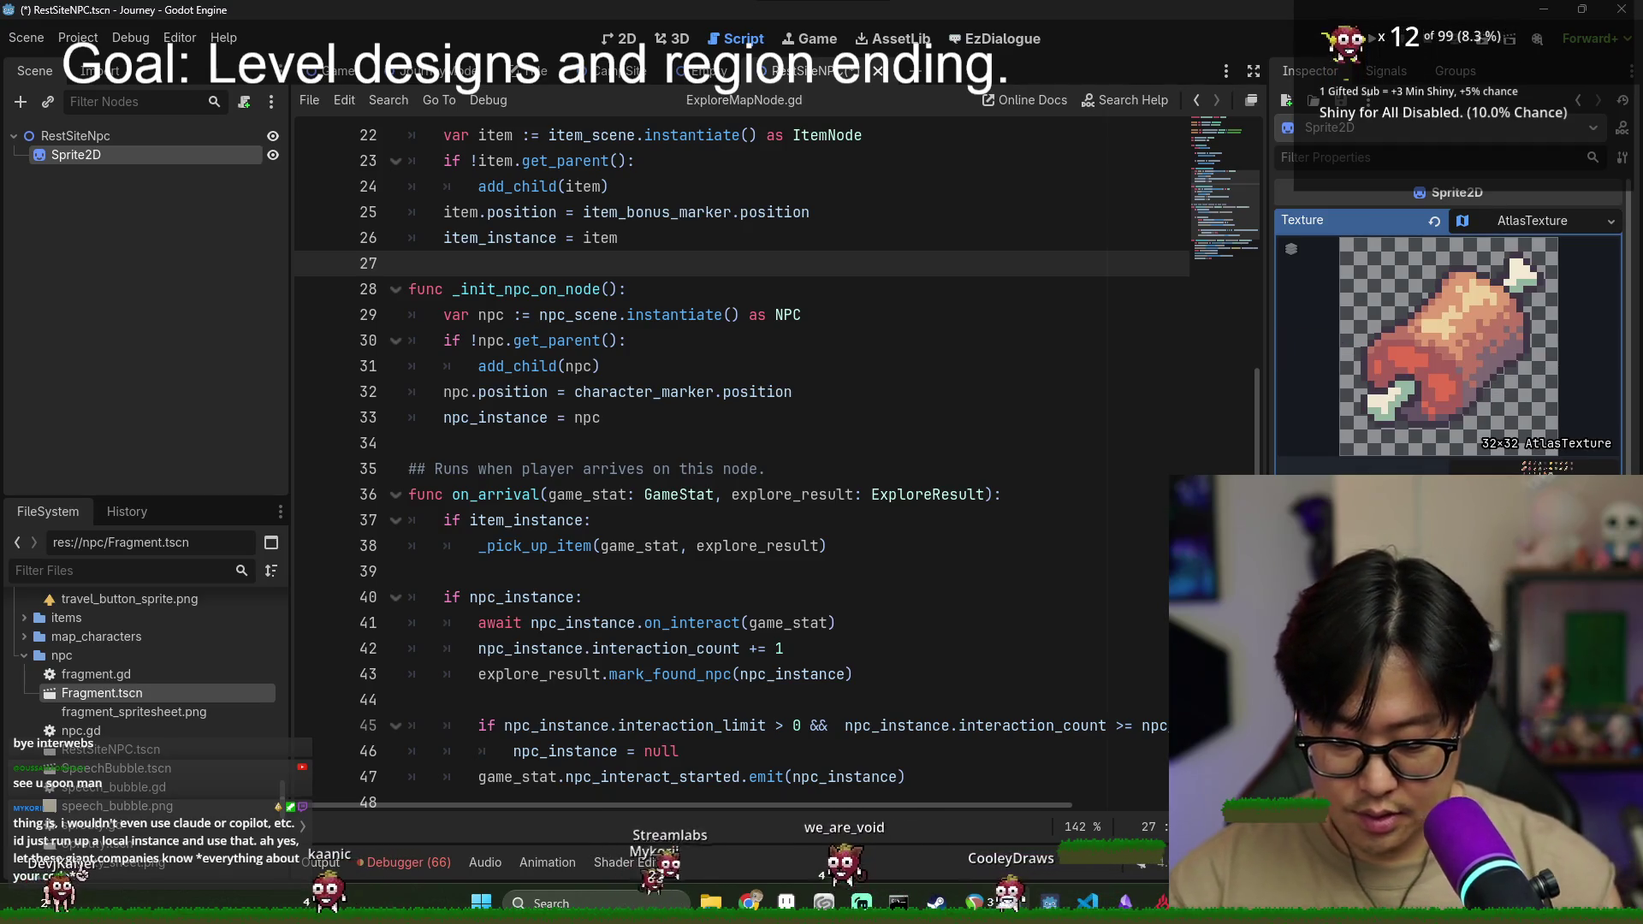
{"action": "key", "text": "Return"}
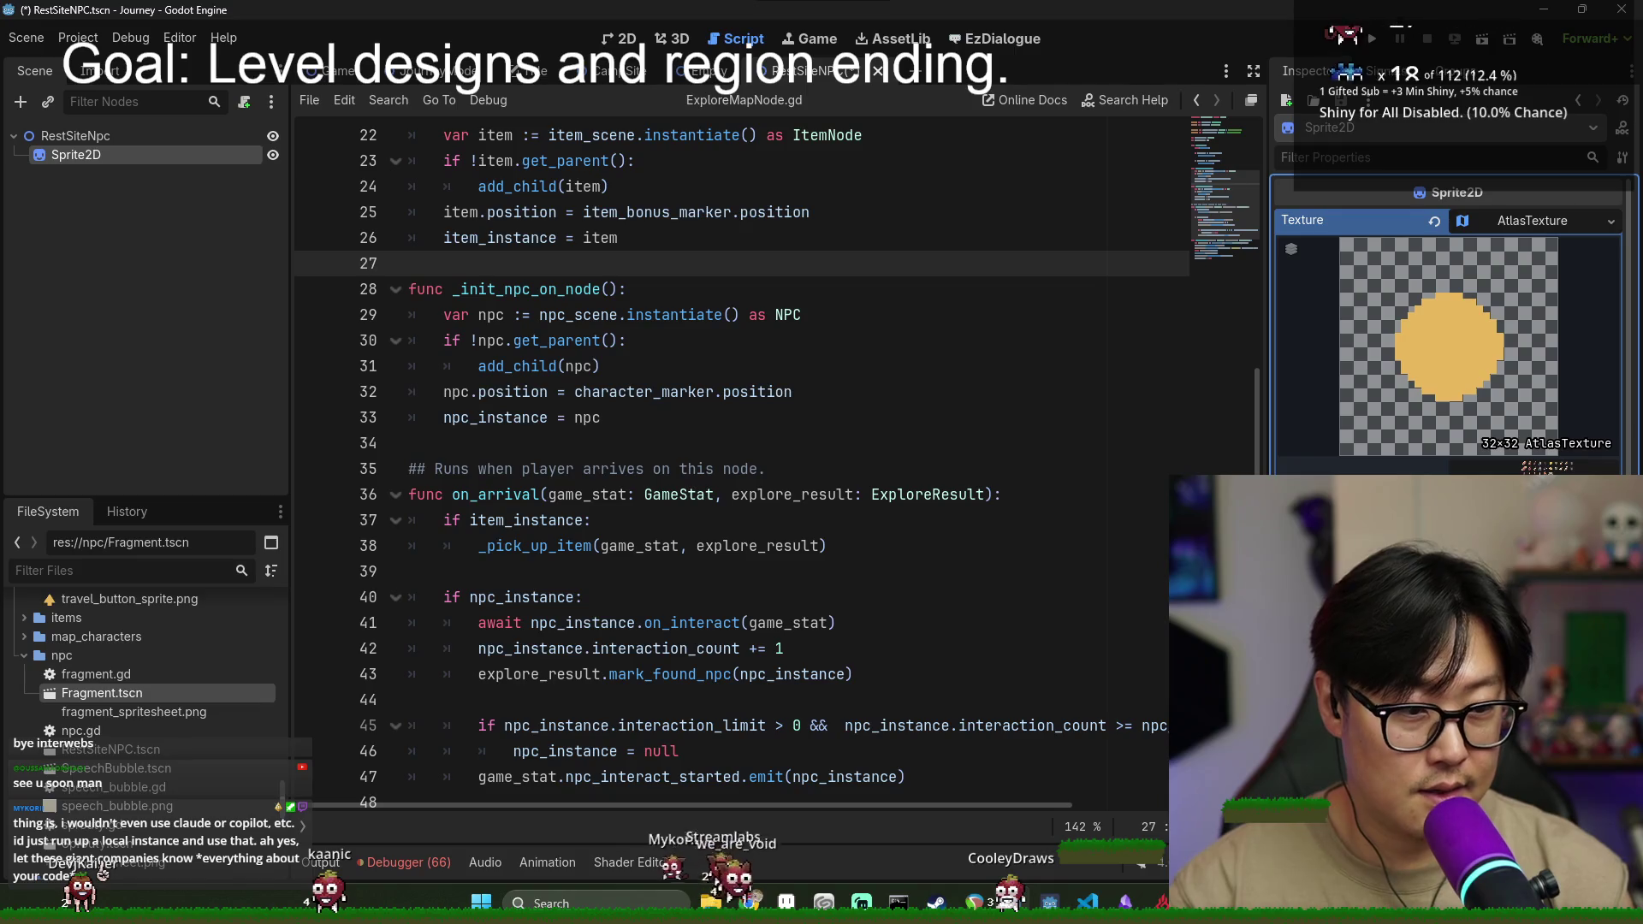
{"action": "key", "text": "Return"}
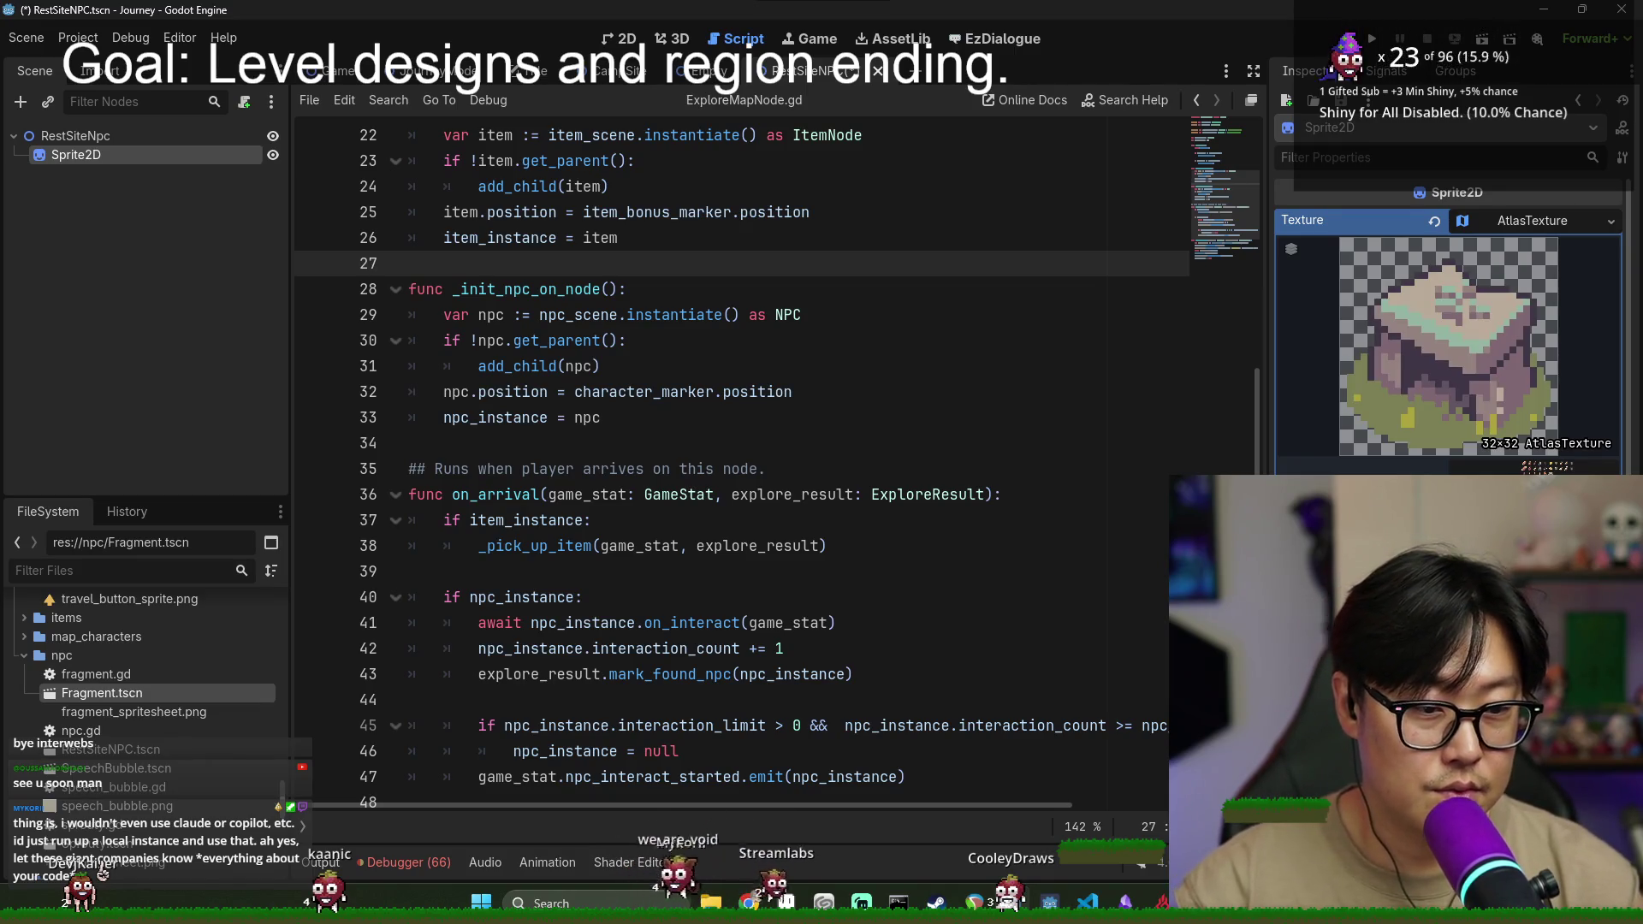
{"action": "key", "text": "Return"}
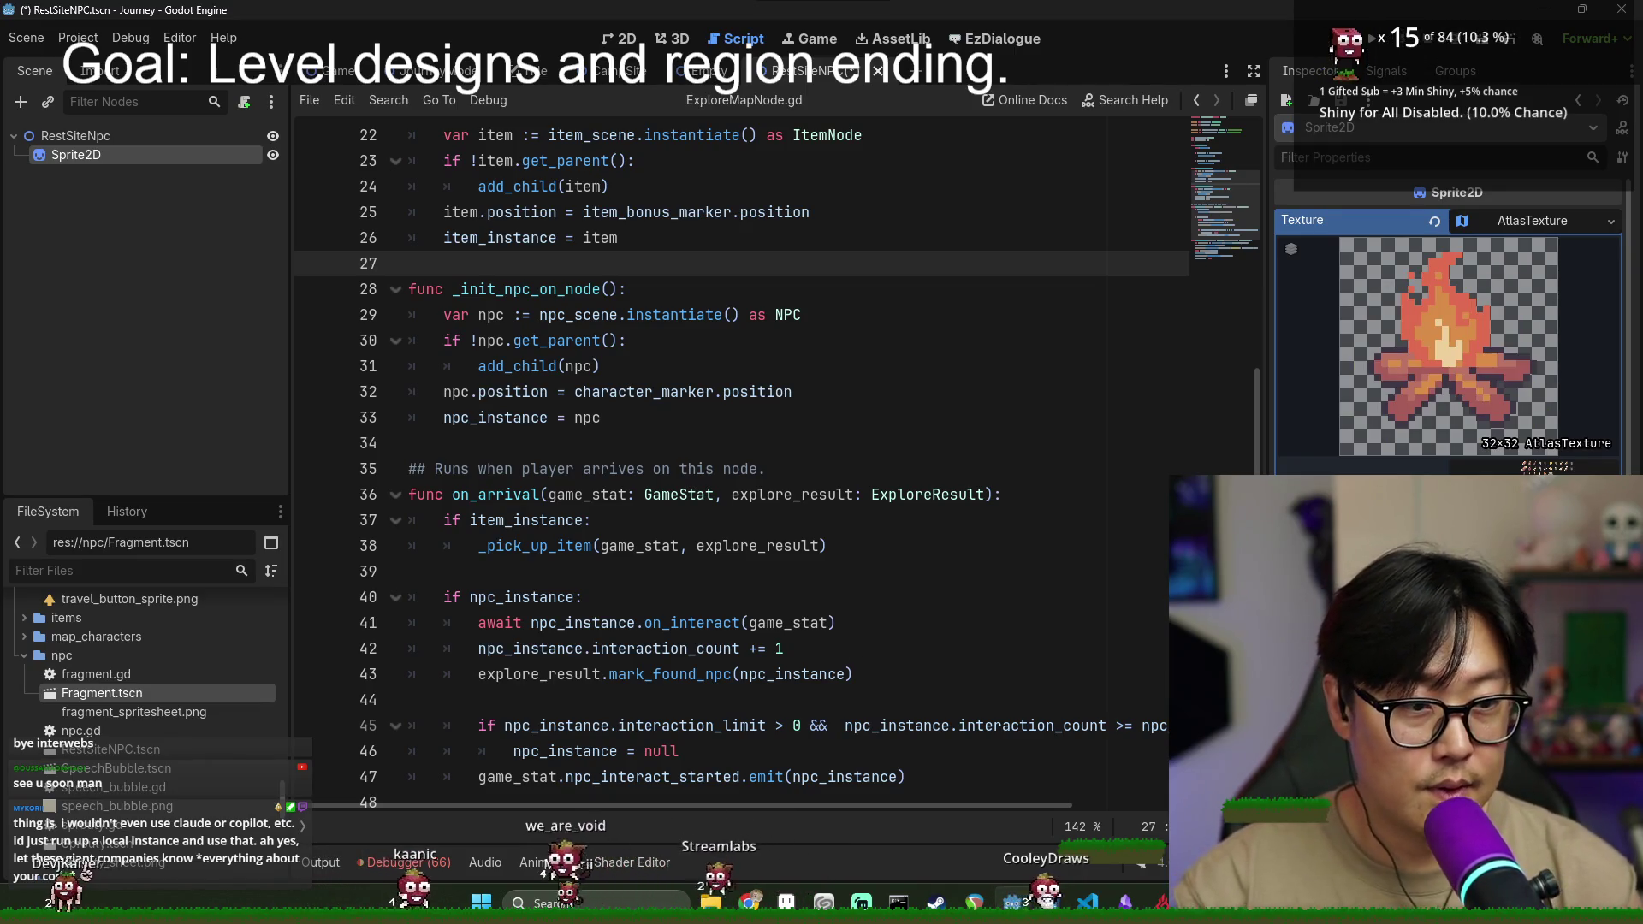
{"action": "left_click", "coordinate": [582, 314]}
{"action": "key", "text": "ctrl+s"}
{"action": "left_click", "coordinate": [619, 38]}
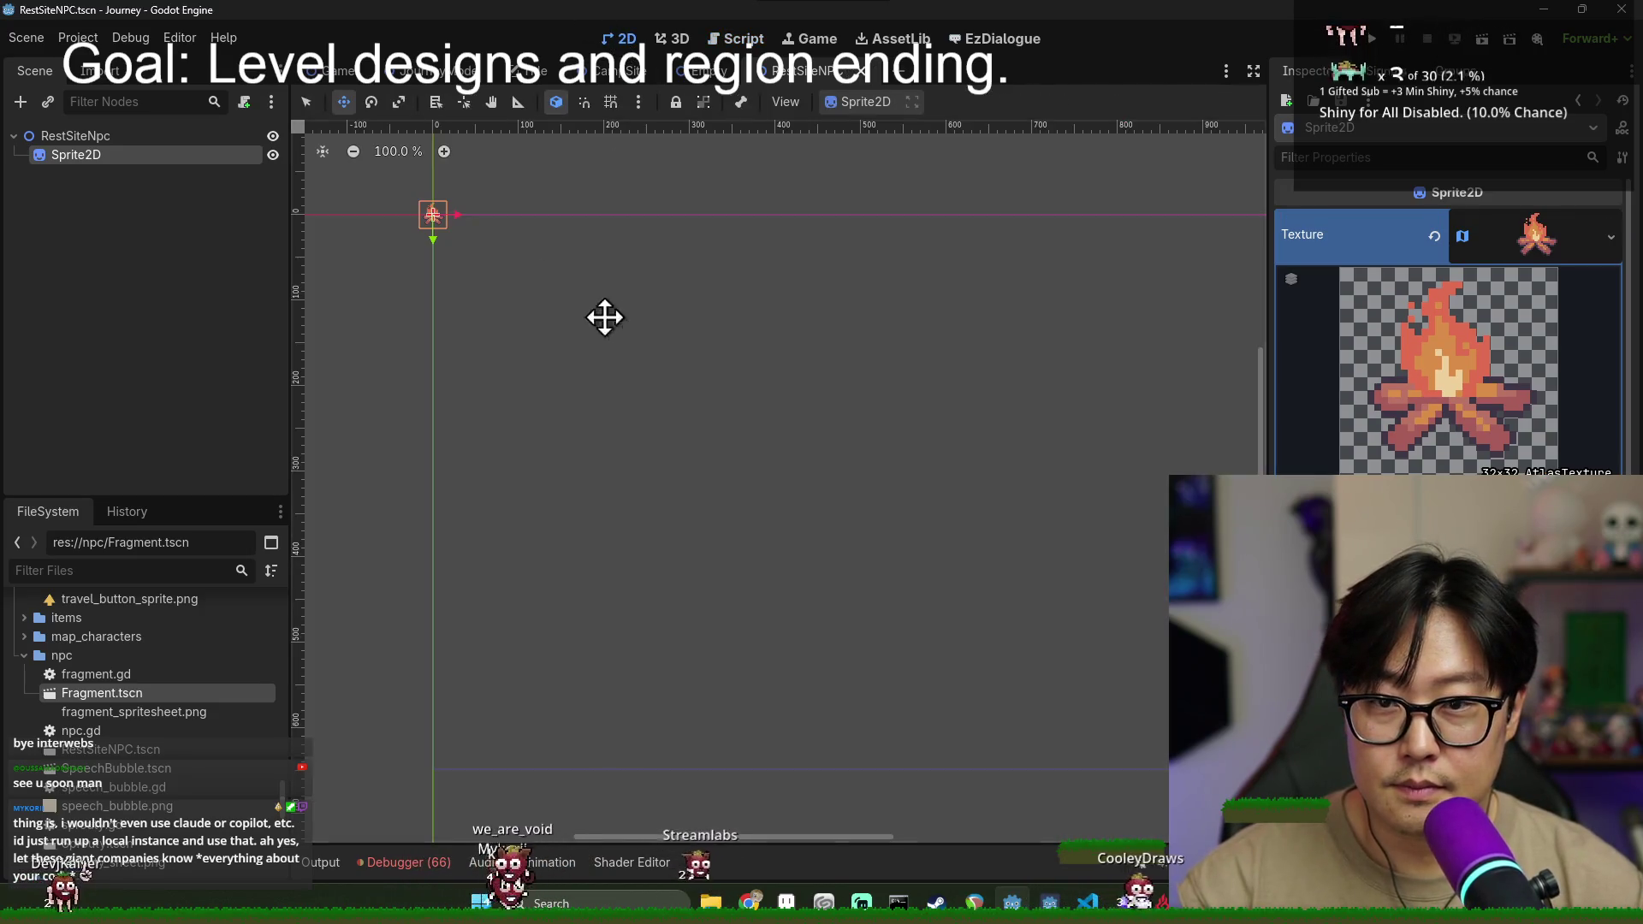
- Nudge the campfire sprite up slightly in the 2D view and save RestSiteNPC
{"action": "right_click", "coordinate": [415, 260]}
{"action": "scroll", "coordinate": [441, 235], "scroll_direction": "up", "scroll_amount": 8}
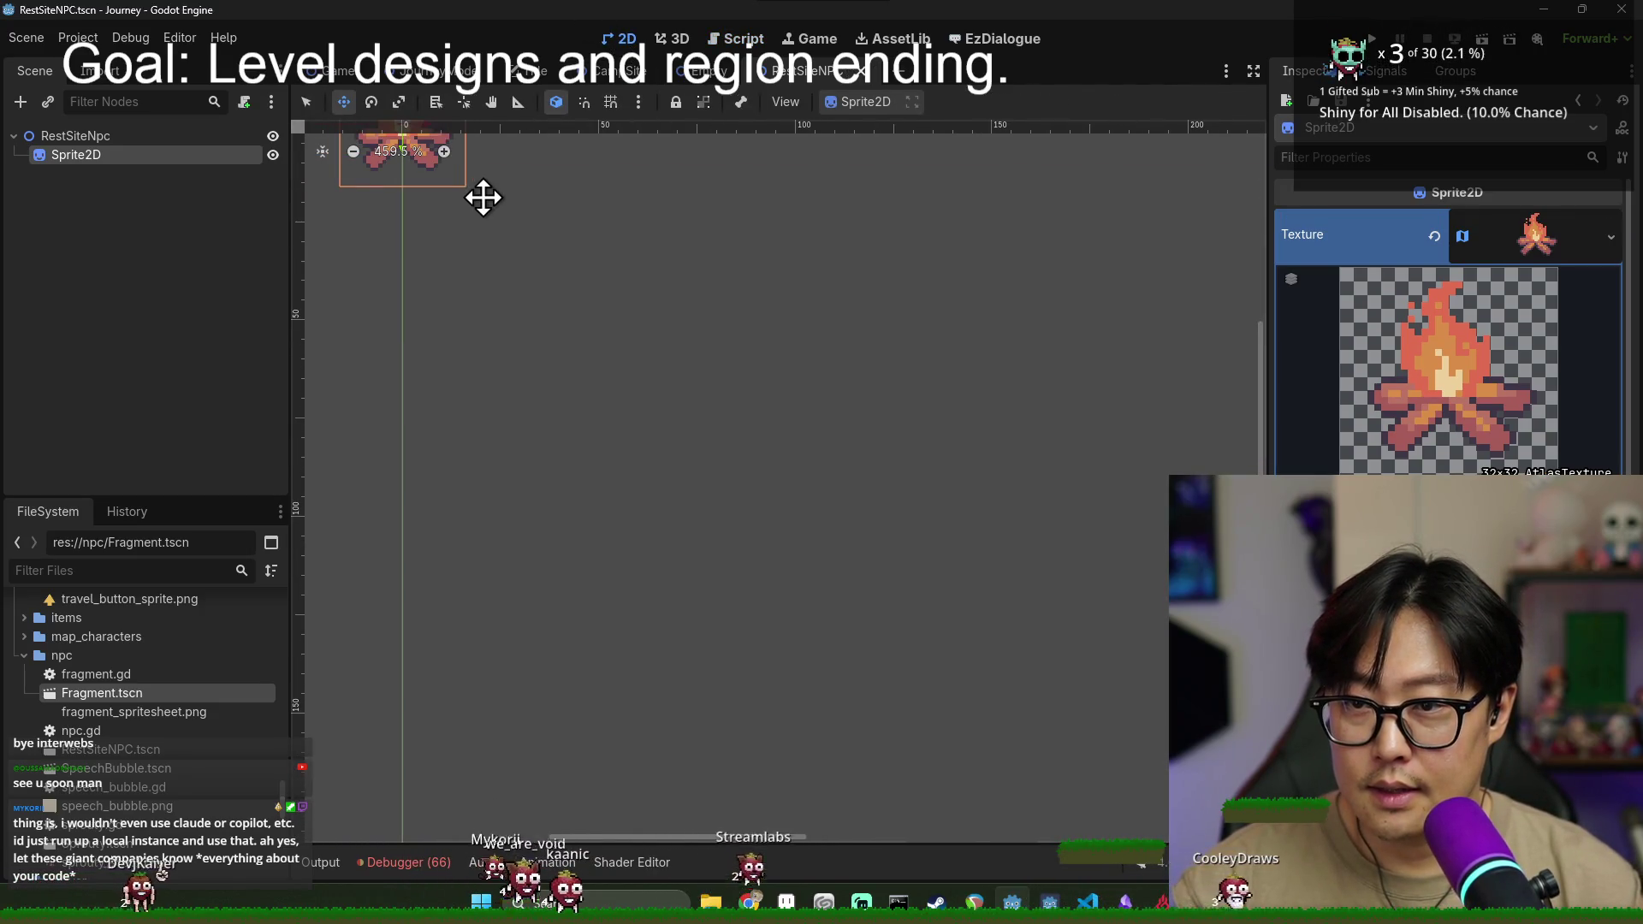
{"action": "left_click_drag", "start_coordinate": [481, 200], "coordinate": [645, 359]}
{"action": "key", "text": "Up"}
{"action": "key", "text": "Up"}
{"action": "key", "text": "Up"}
{"action": "key", "text": "ctrl+s"}
{"action": "left_click", "coordinate": [110, 143]}
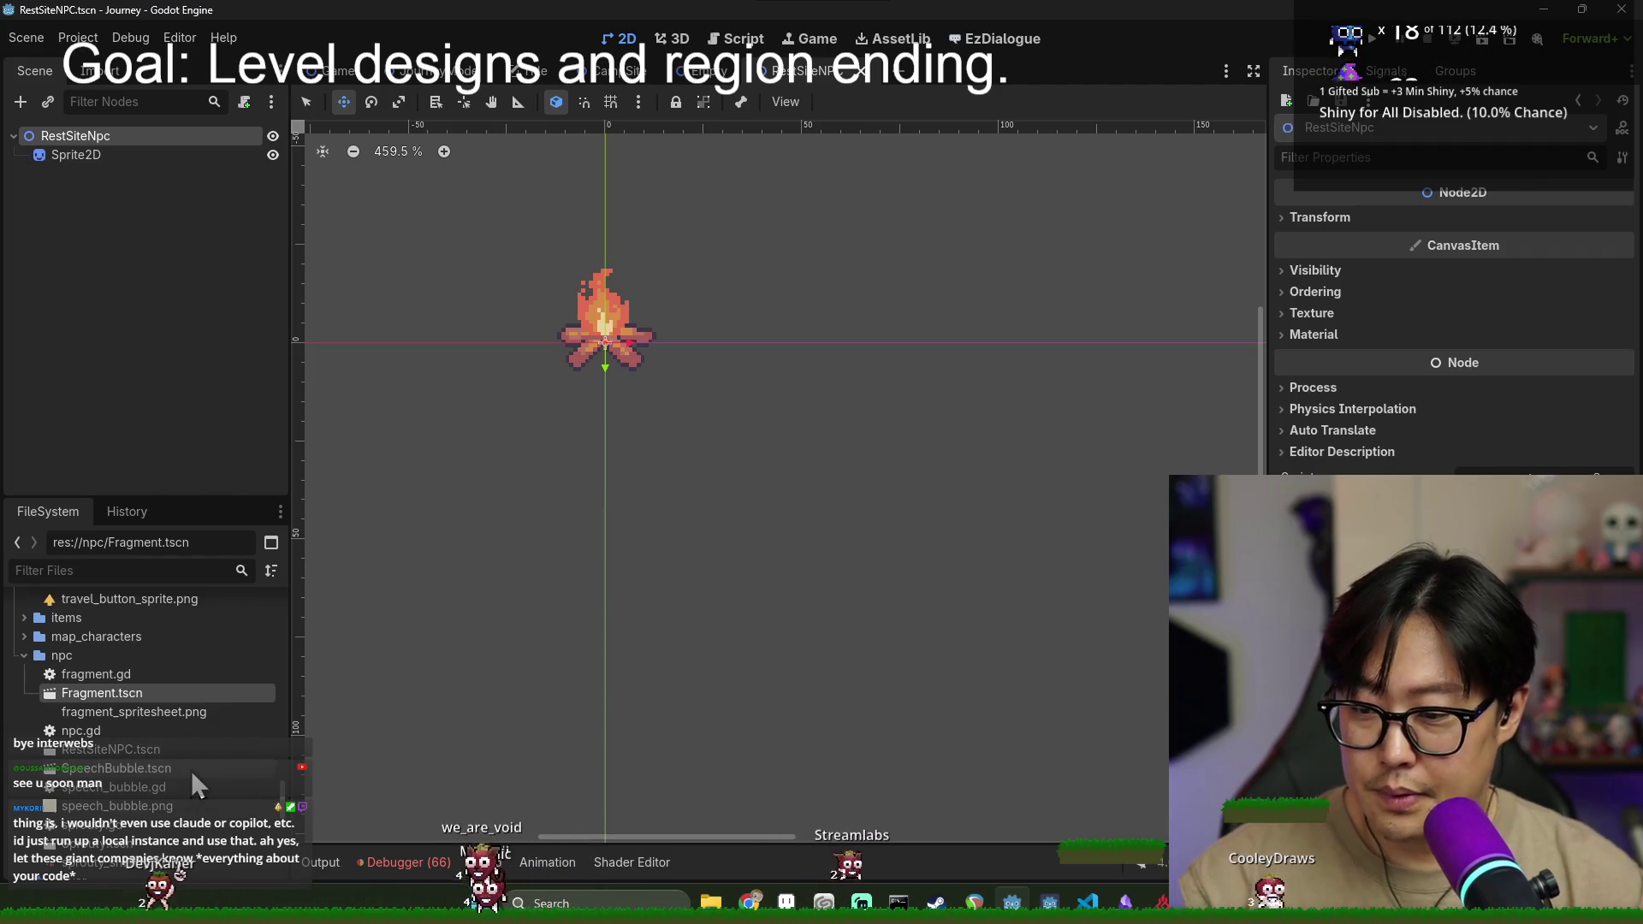
- Open the Sprouty scene to review sprouty.gd, then close the Sprouty tab
{"action": "double_click", "coordinate": [128, 847]}
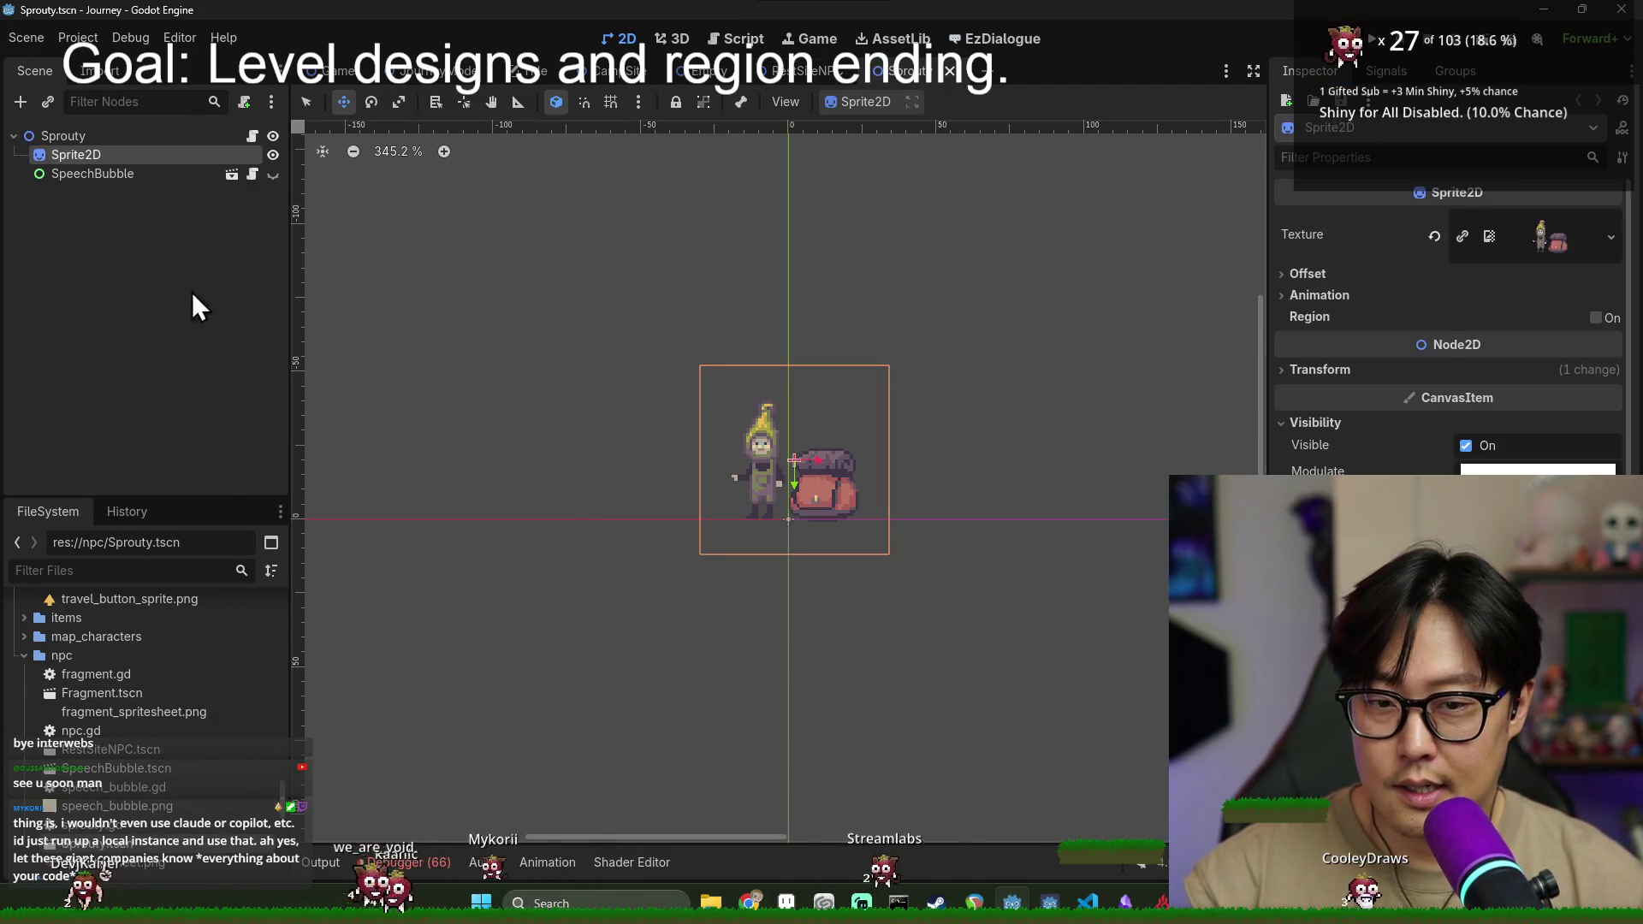
{"action": "key", "text": "ctrl+s"}
{"action": "left_click", "coordinate": [252, 138]}
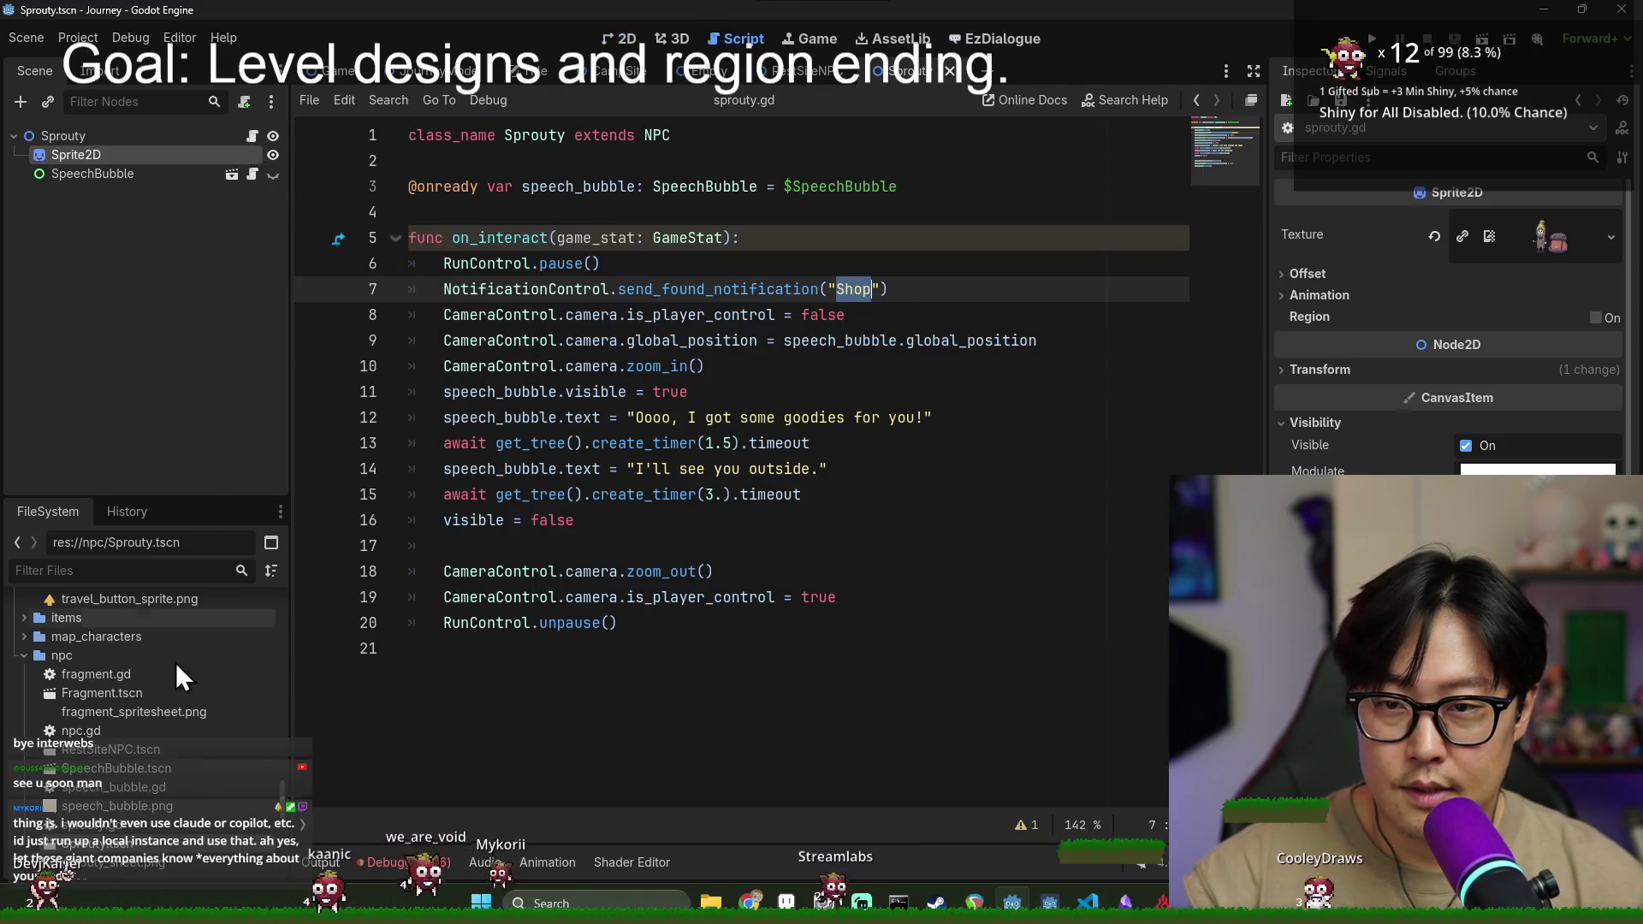
{"action": "left_click", "coordinate": [950, 71]}
- Attach a new rest_site_npc.gd script to RestSiteNpc declaring class_name RestSiteNPC extends NPC
{"action": "right_click", "coordinate": [155, 130]}
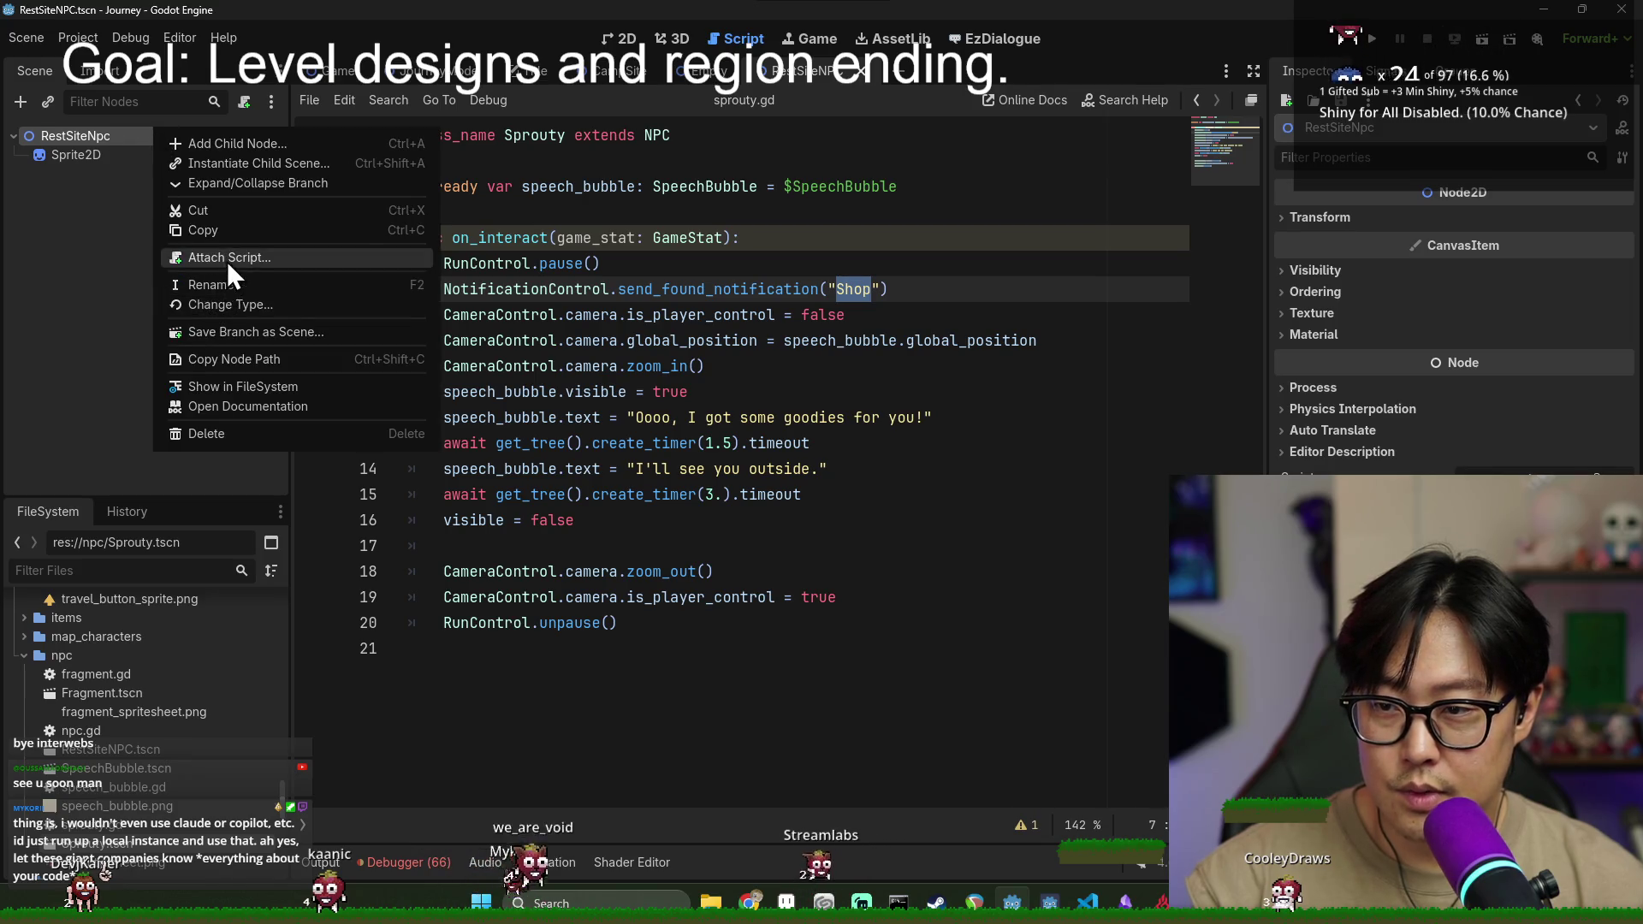
{"action": "left_click", "coordinate": [229, 258]}
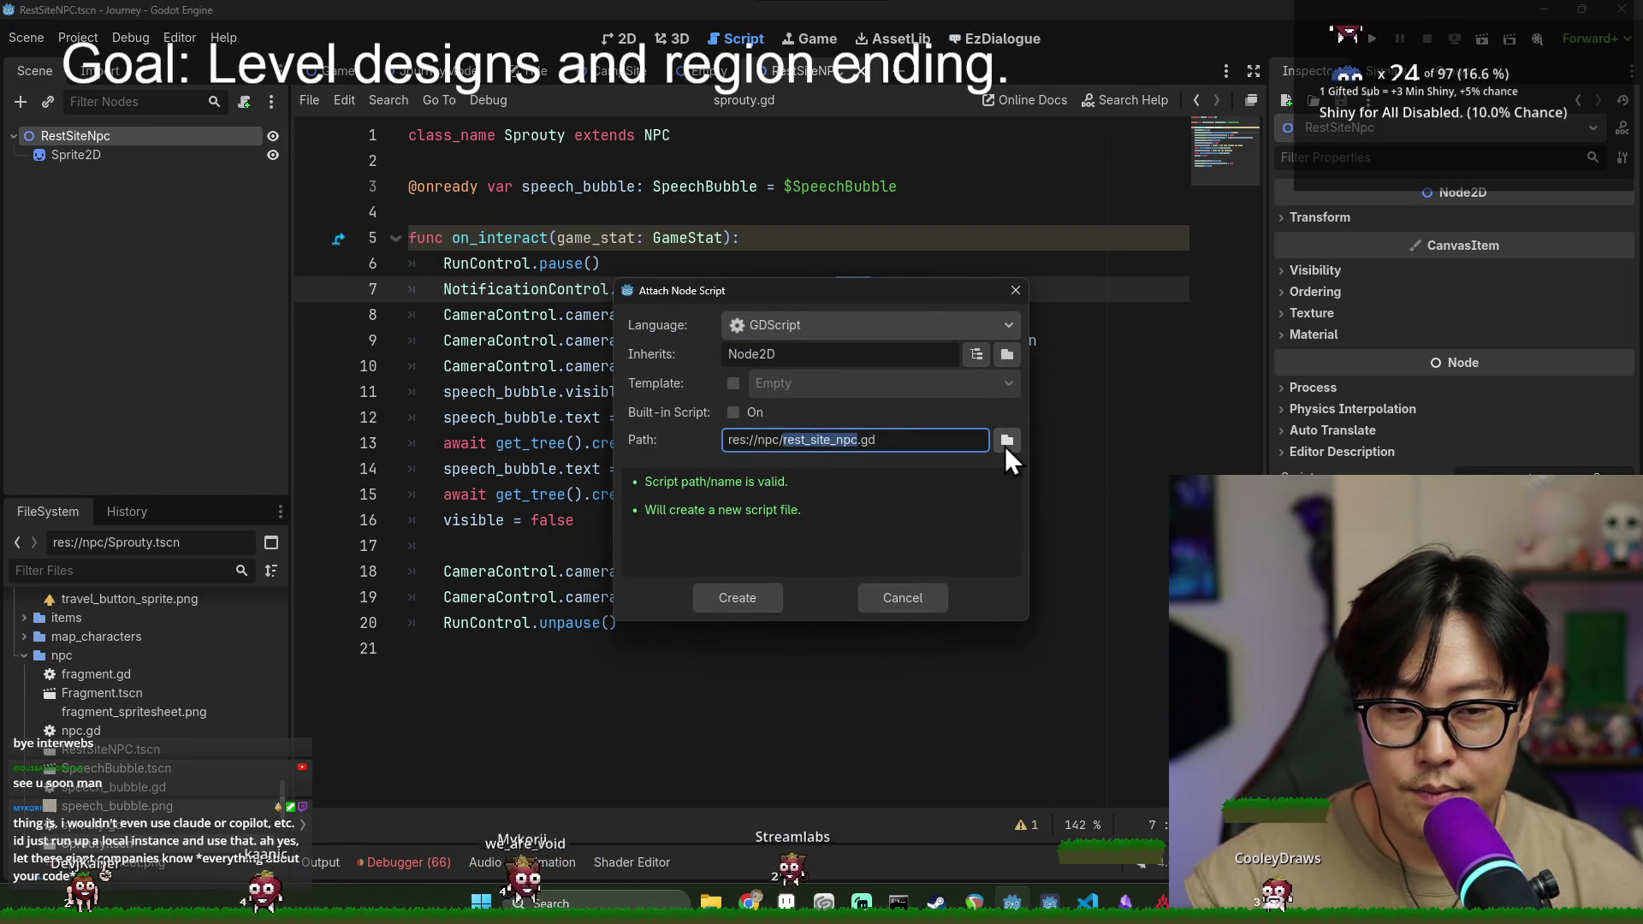
{"action": "left_click", "coordinate": [1007, 440]}
{"action": "left_click", "coordinate": [954, 723]}
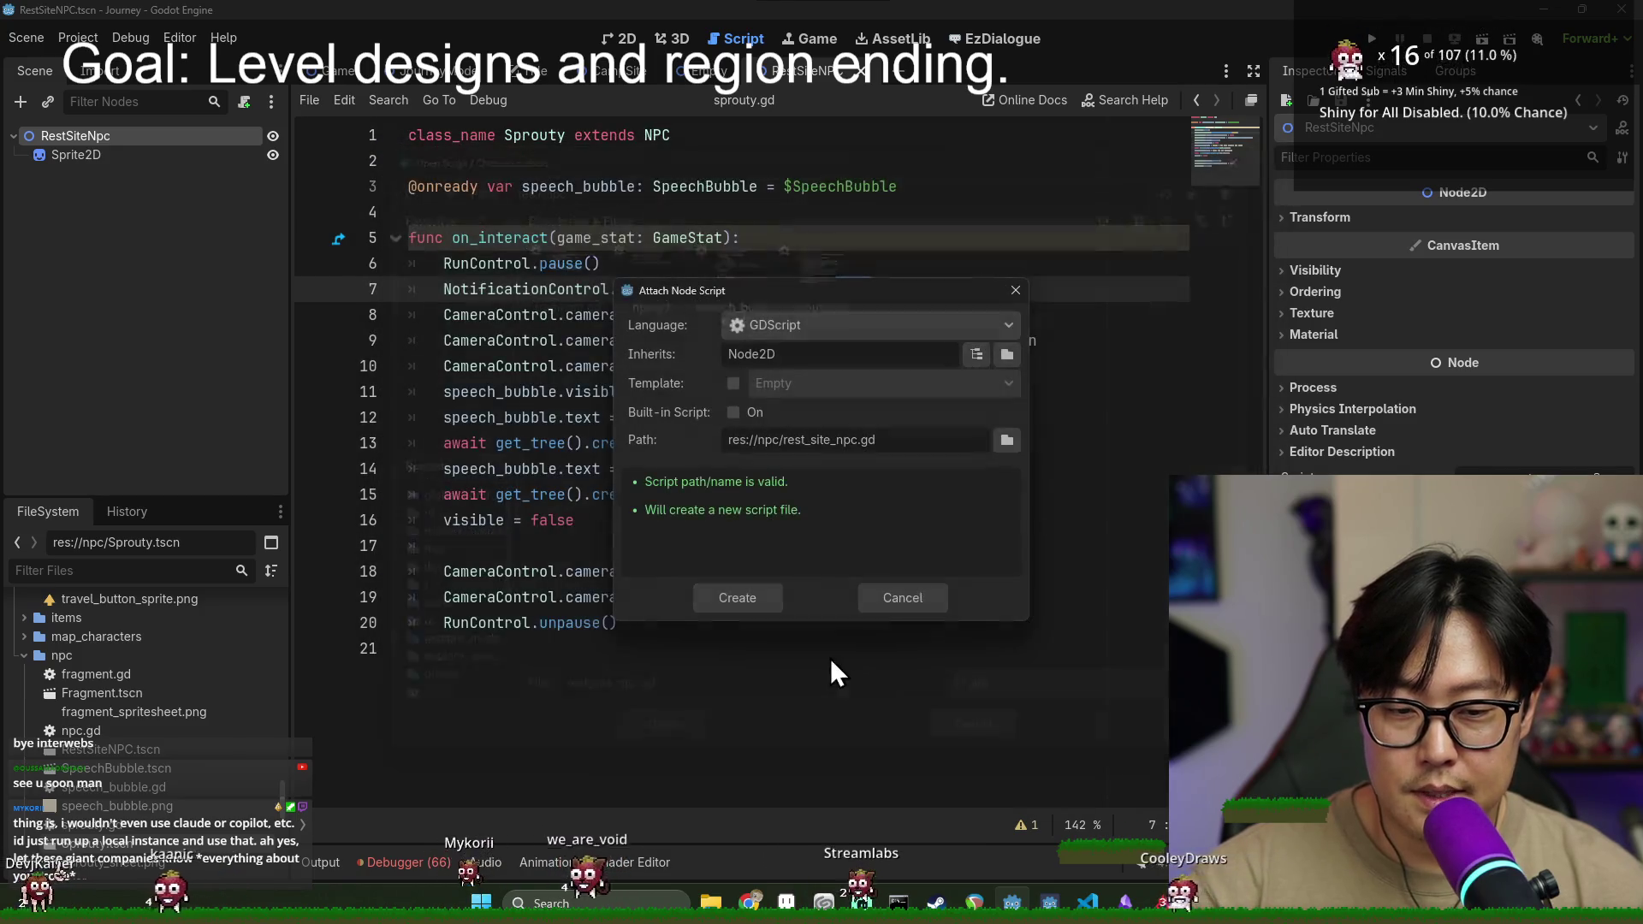
{"action": "left_click", "coordinate": [747, 602]}
{"action": "type", "text": "class_name RestSite"}
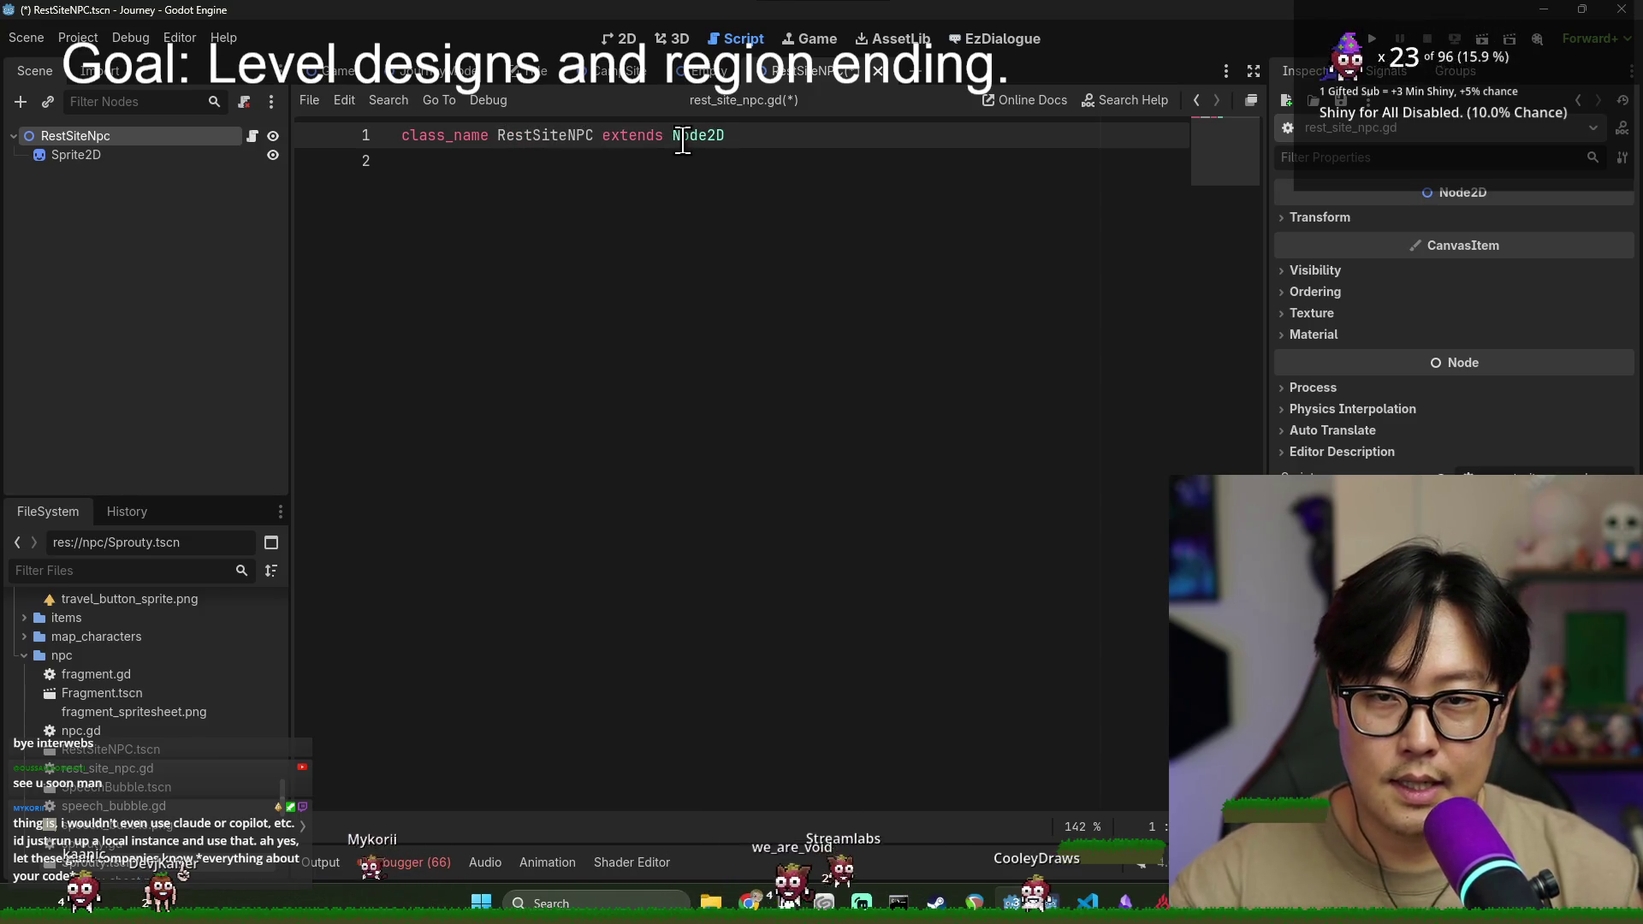
{"action": "type", "text": "NPC"}
{"action": "key", "text": "Escape"}
{"action": "key", "text": "ctrl+s"}
- Copy the on_interact signature from npc.gd into the script with a pass body, and save
{"action": "left_click", "coordinate": [692, 135], "text": "ctrl"}
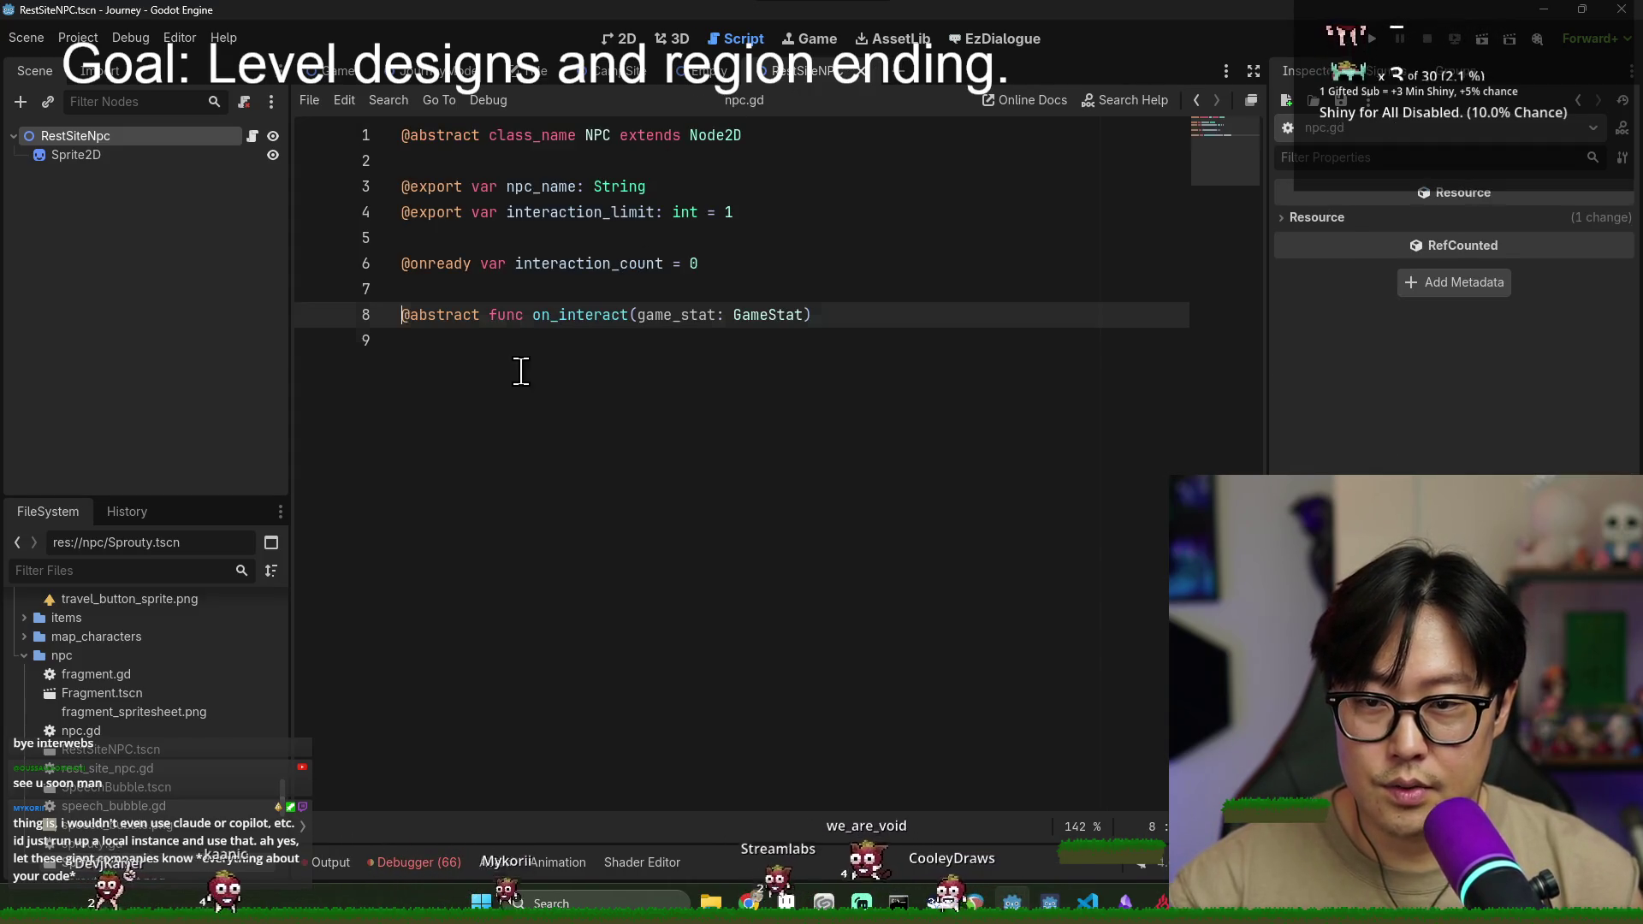
{"action": "triple_click", "coordinate": [542, 314]}
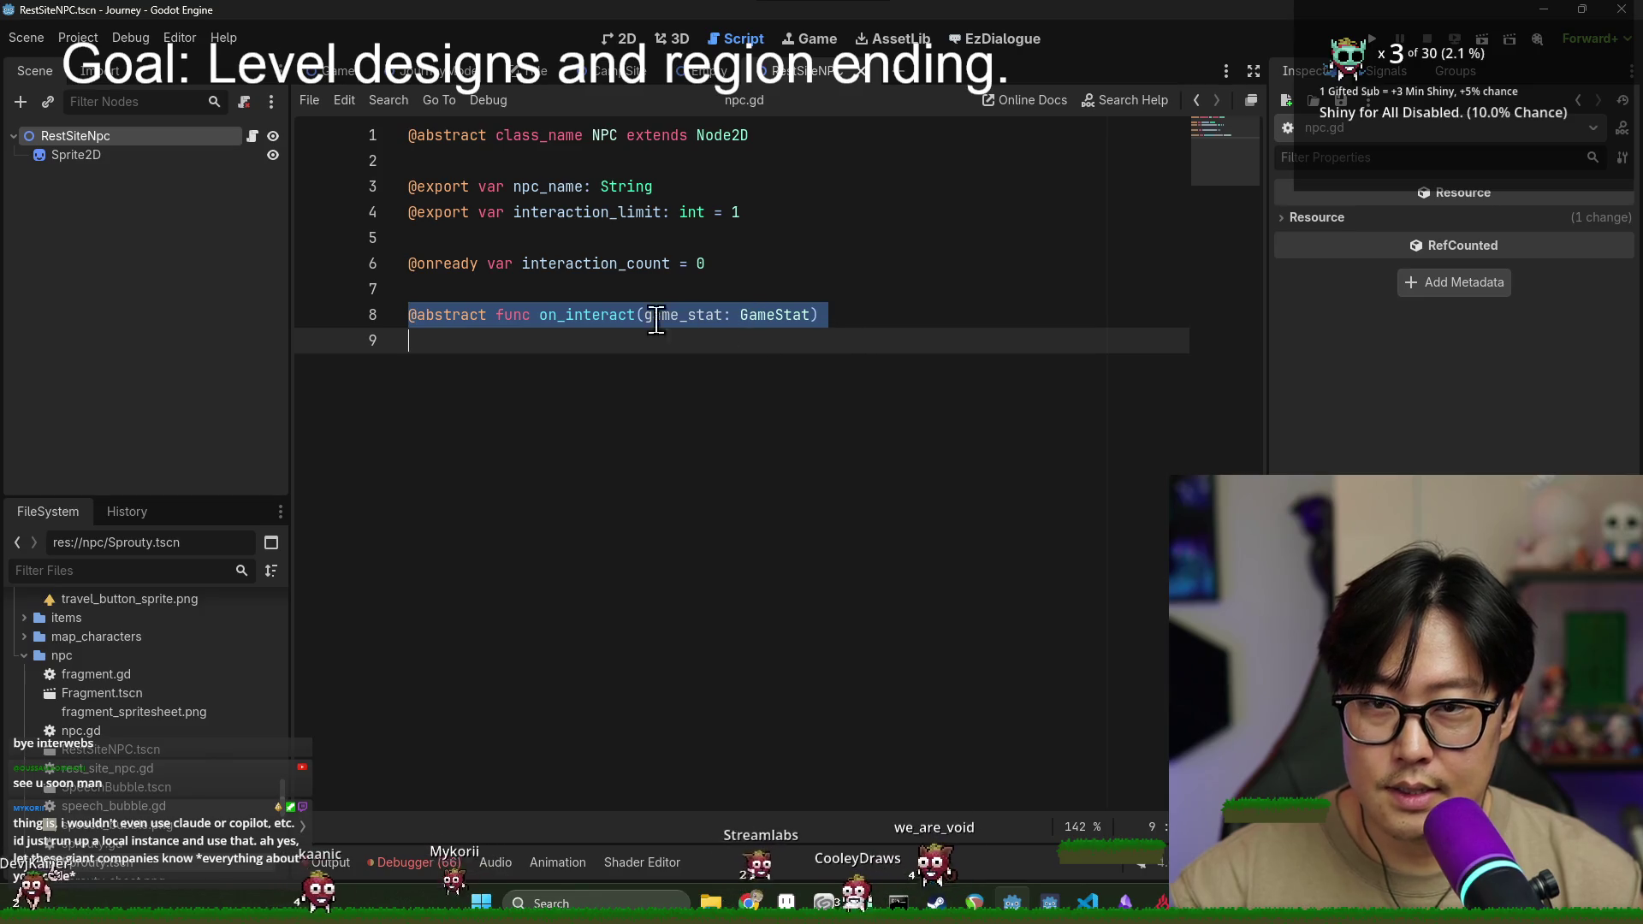
{"action": "left_click_drag", "start_coordinate": [494, 315], "coordinate": [891, 326]}
{"action": "key", "text": "alt+Left"}
{"action": "type", "text": "func on_interact(game_stat: GameStat)"}
{"action": "type", "text": ":"}
{"action": "key", "text": "Return"}
{"action": "type", "text": "pas"}
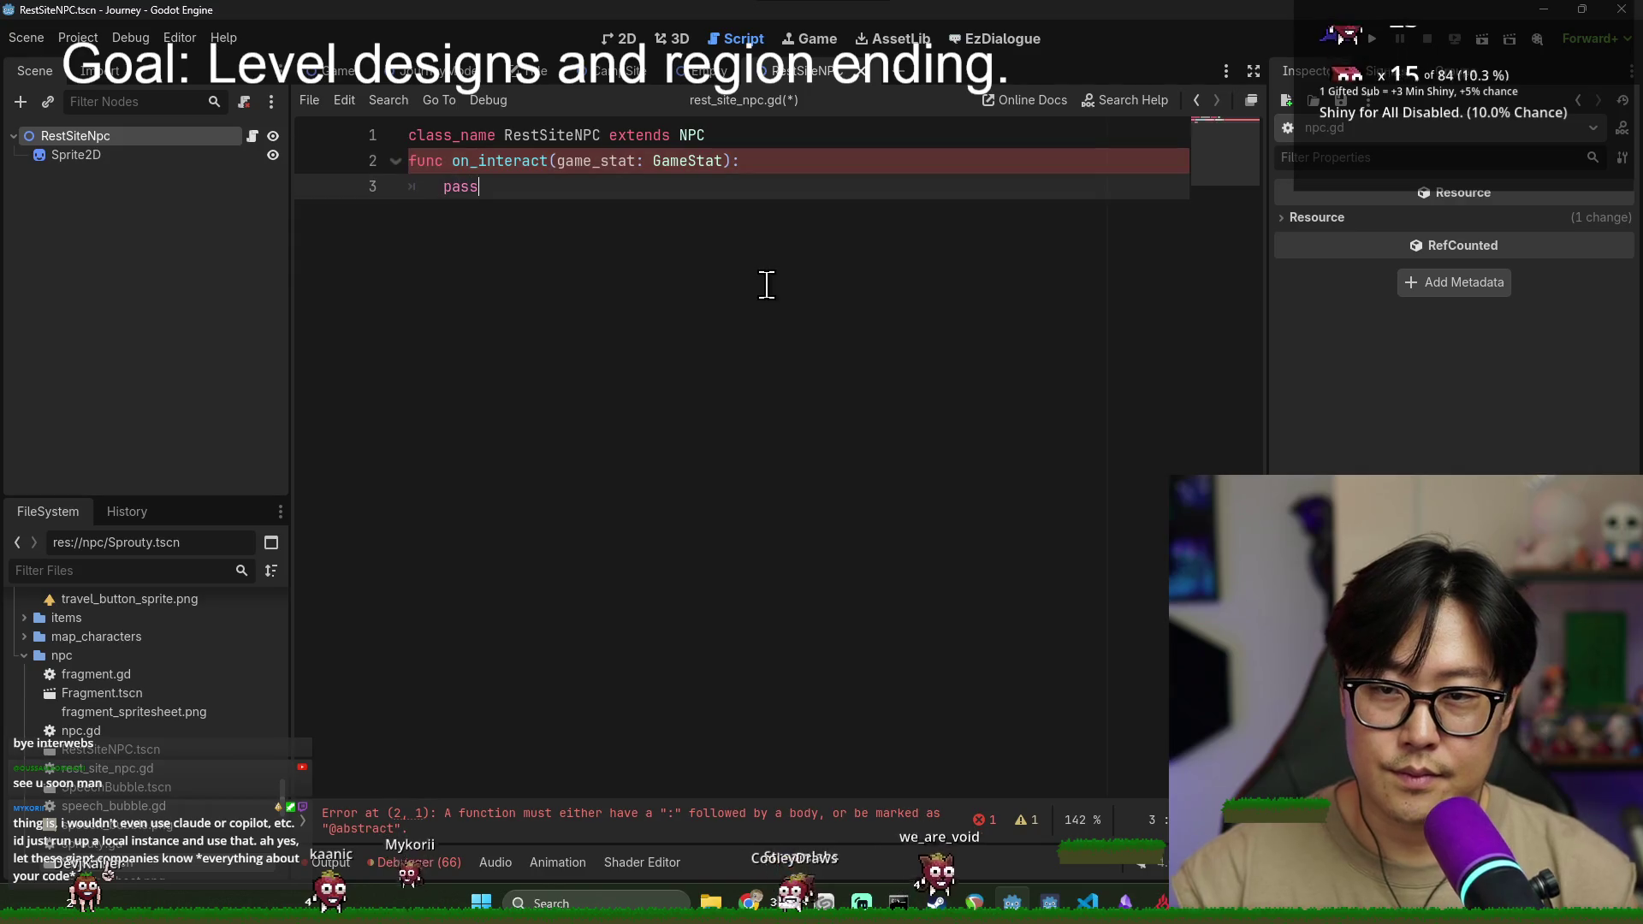
{"action": "left_click", "coordinate": [727, 135]}
{"action": "key", "text": "Return"}
{"action": "key", "text": "ctrl+s"}
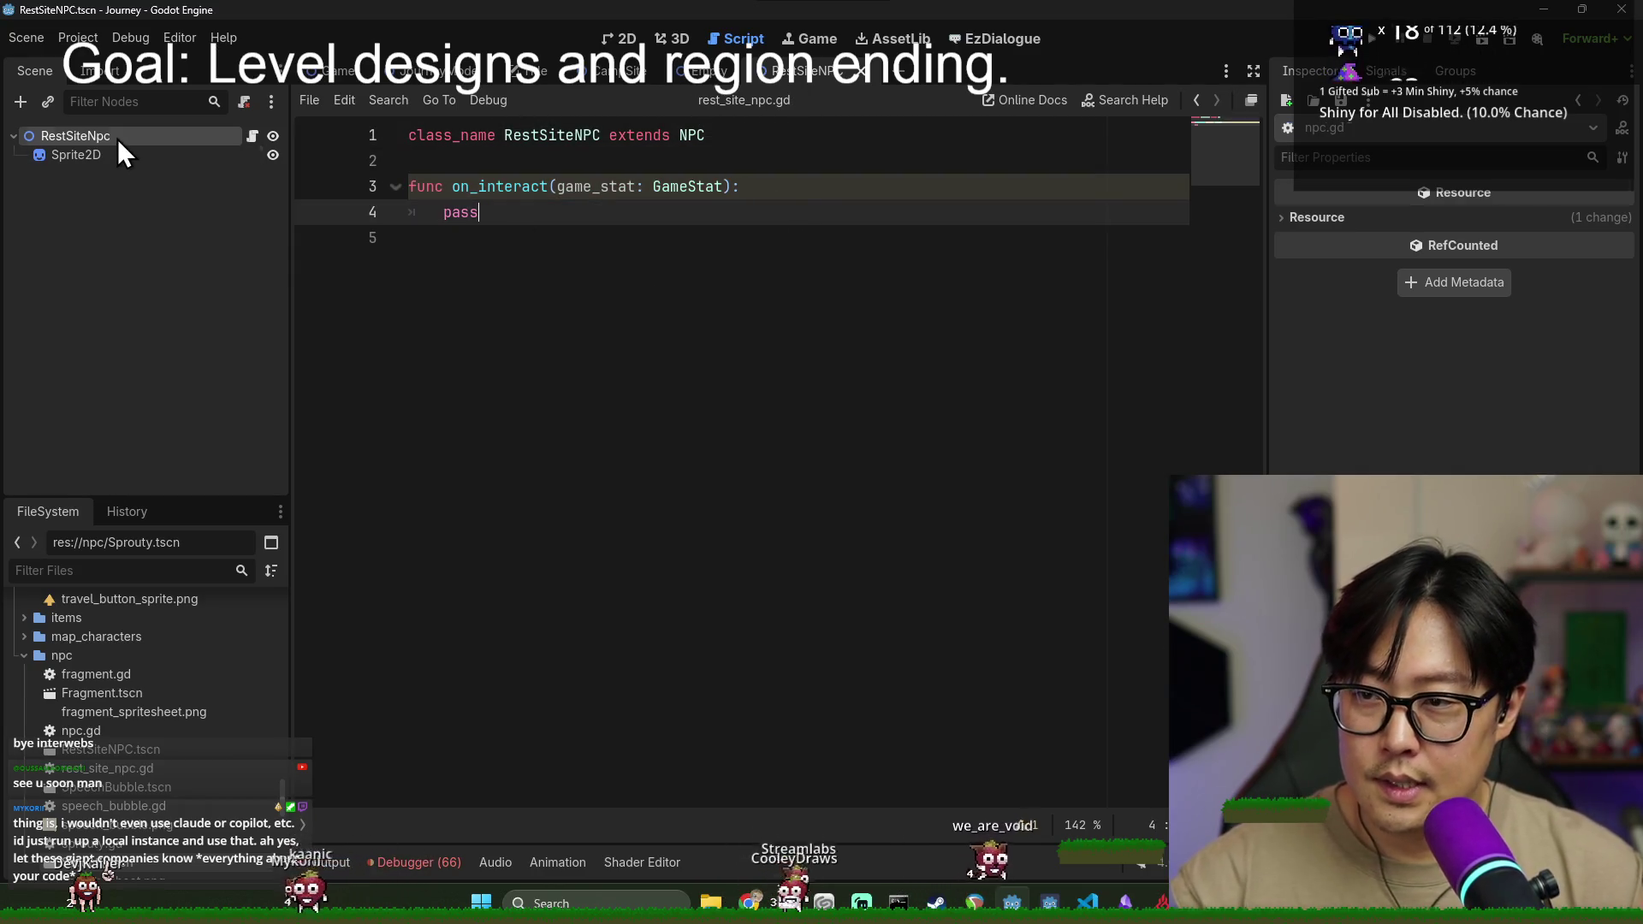
- Set RestSiteNpc's Npc Name property to 'Rest Site' and save the scene
{"action": "left_click", "coordinate": [120, 154]}
{"action": "left_click", "coordinate": [118, 138]}
{"action": "left_click", "coordinate": [1454, 219]}
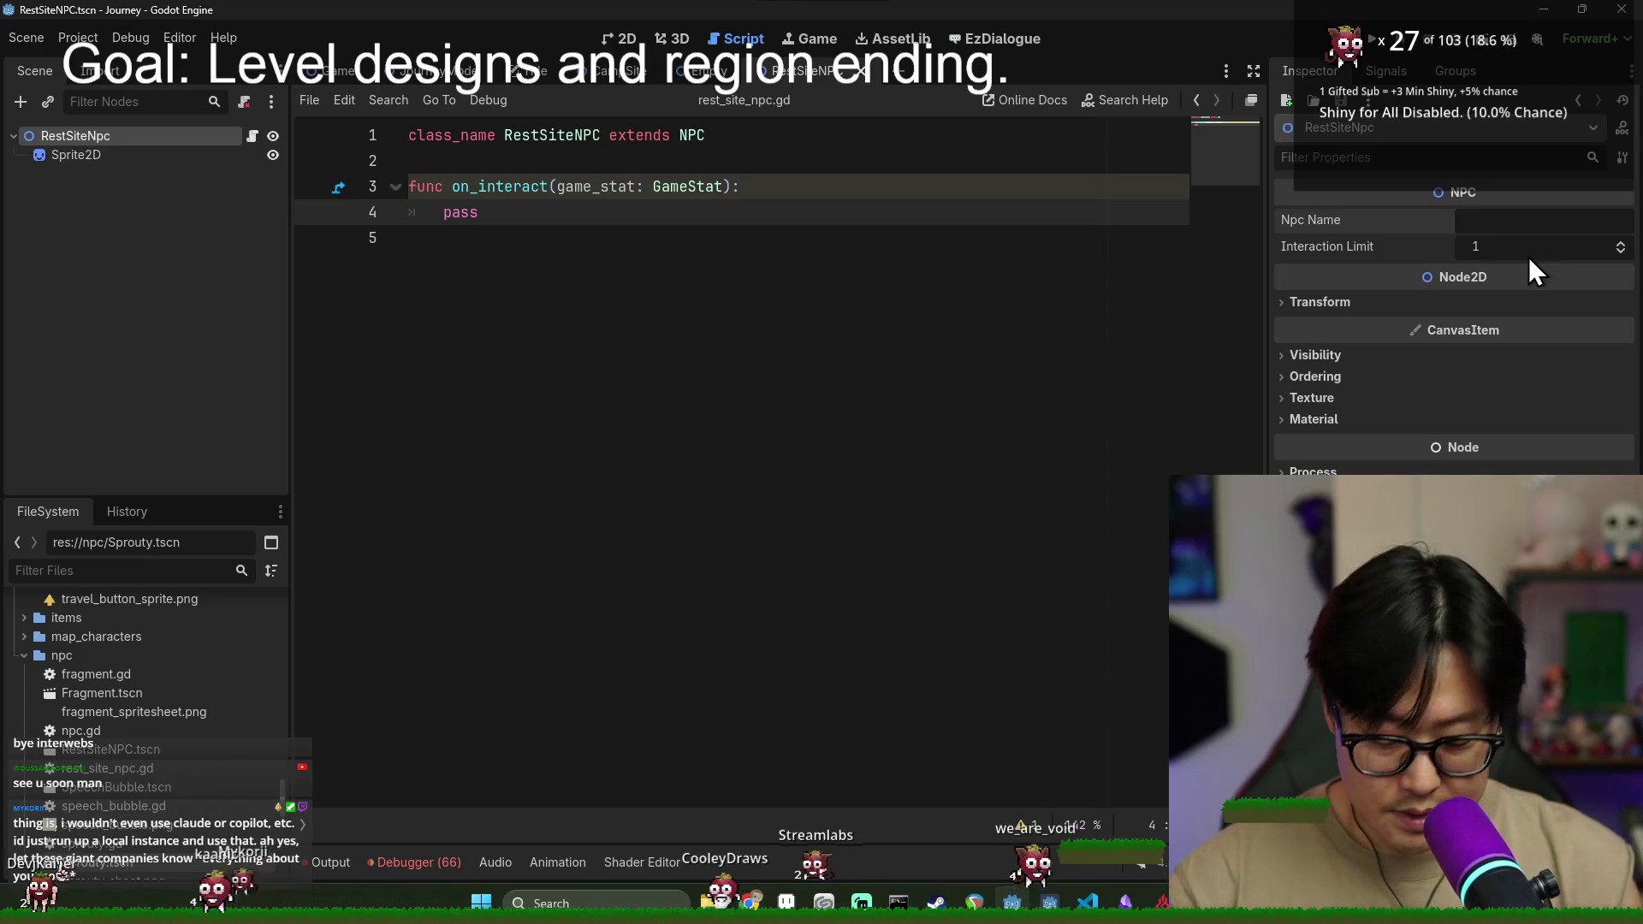
{"action": "type", "text": "Rest Site"}
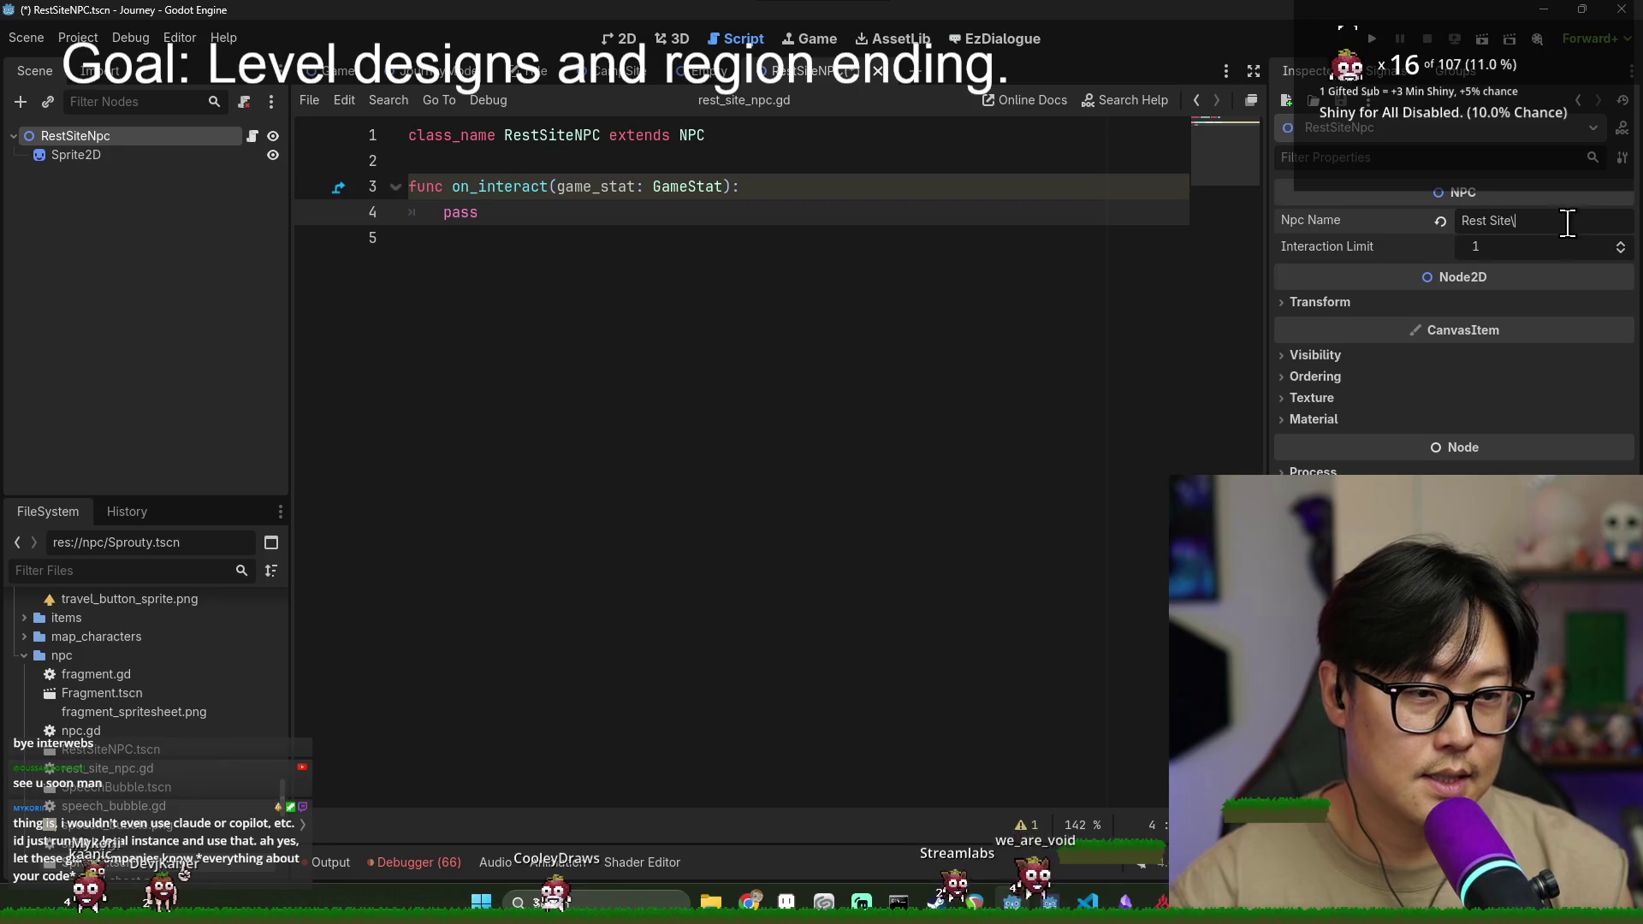
{"action": "left_click", "coordinate": [689, 332]}
{"action": "key", "text": "ctrl+s"}
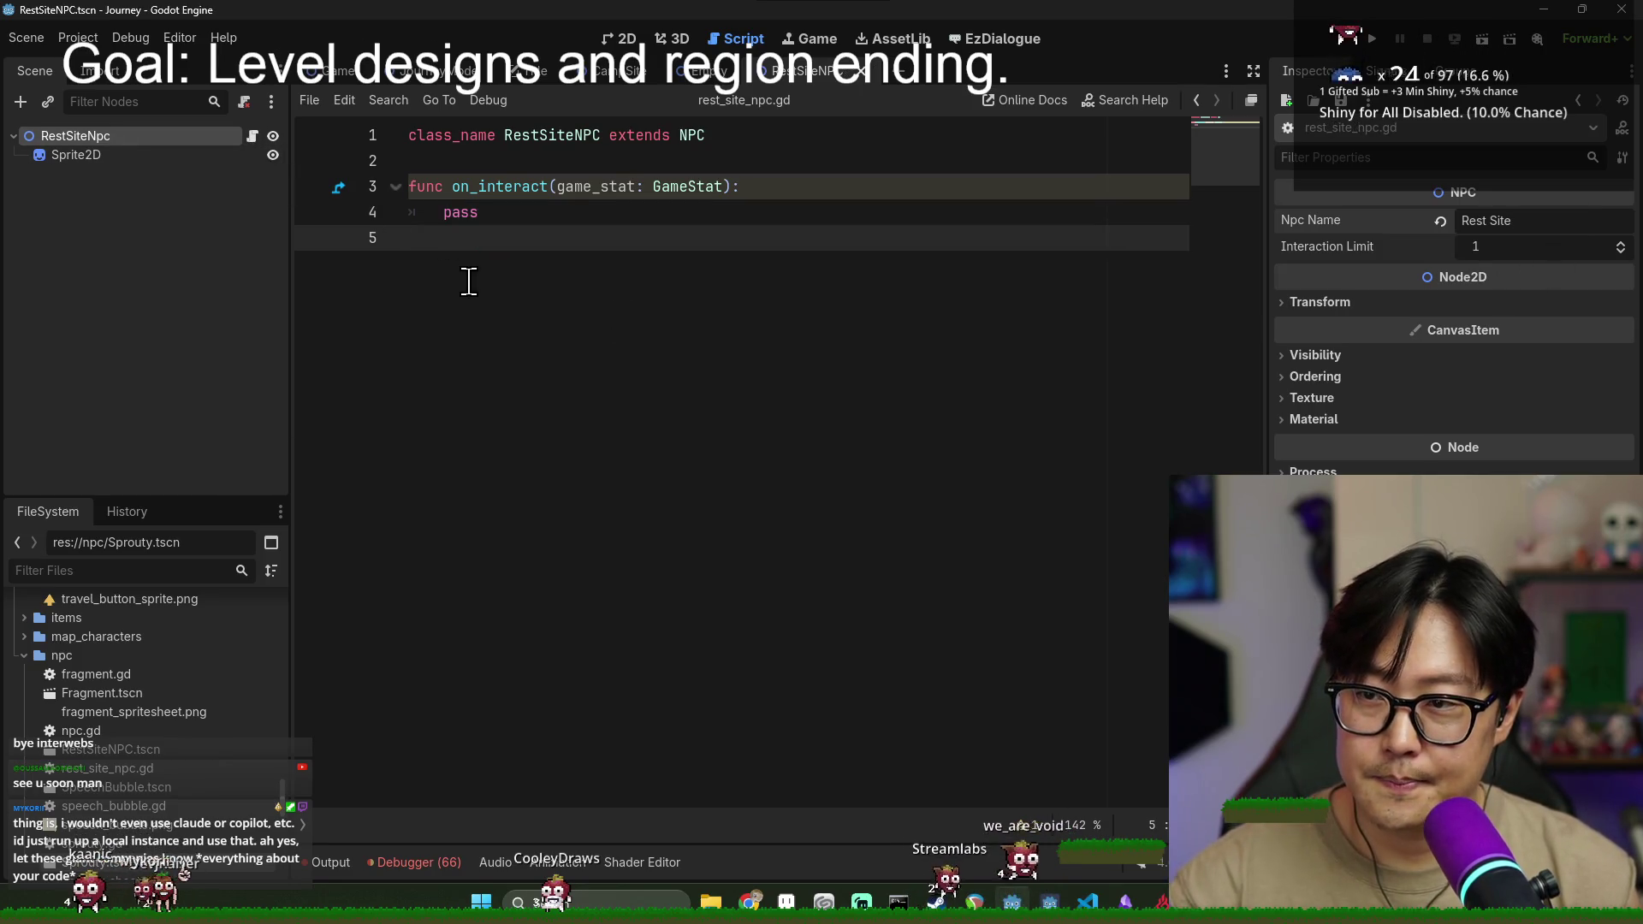
- Add a NotificationControl.send_found_notification call at the top of on_interact
{"action": "left_click", "coordinate": [532, 220]}
{"action": "left_click", "coordinate": [799, 191]}
{"action": "key", "text": "Return"}
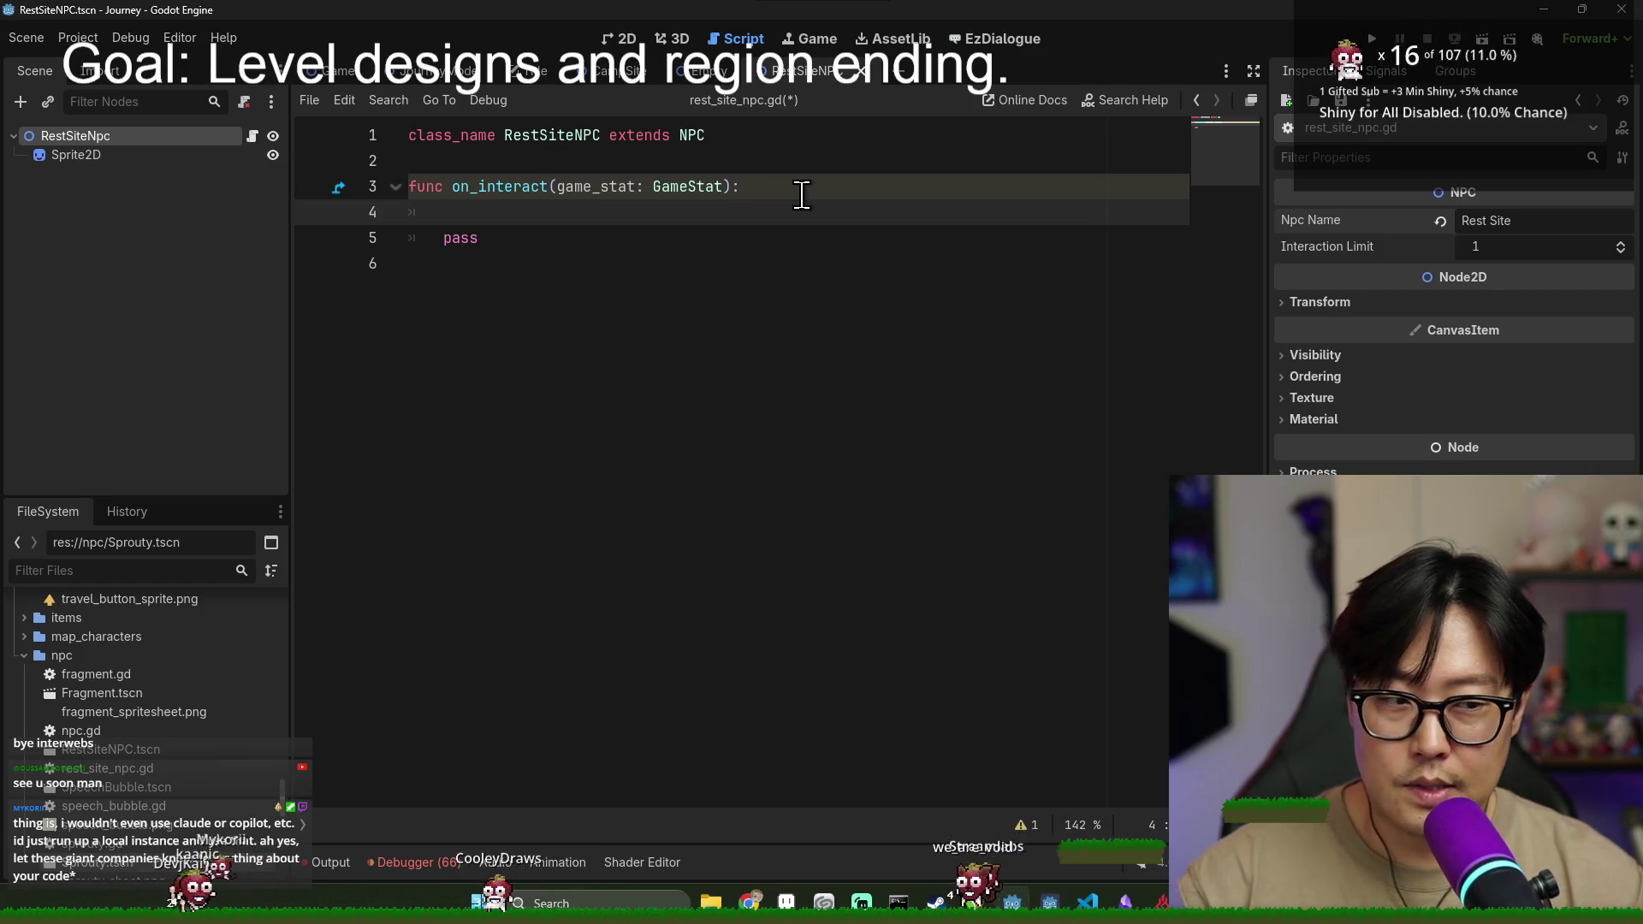
{"action": "type", "text": "T"}
{"action": "key", "text": "BackSpace"}
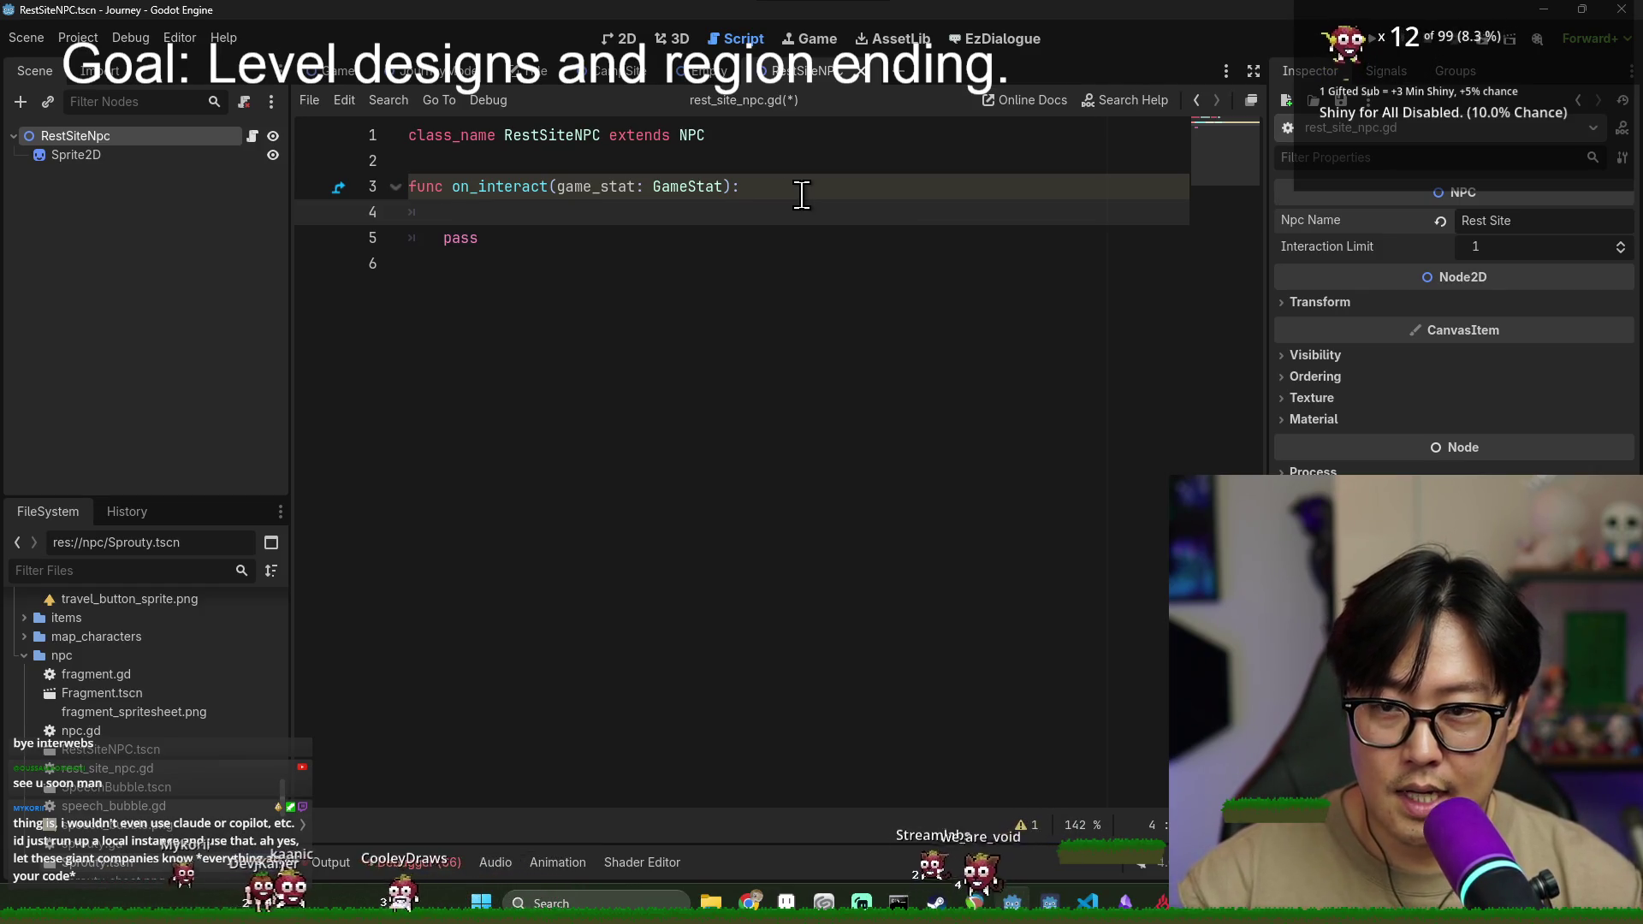
{"action": "key", "text": "BackSpace"}
{"action": "type", "text": "tificat"}
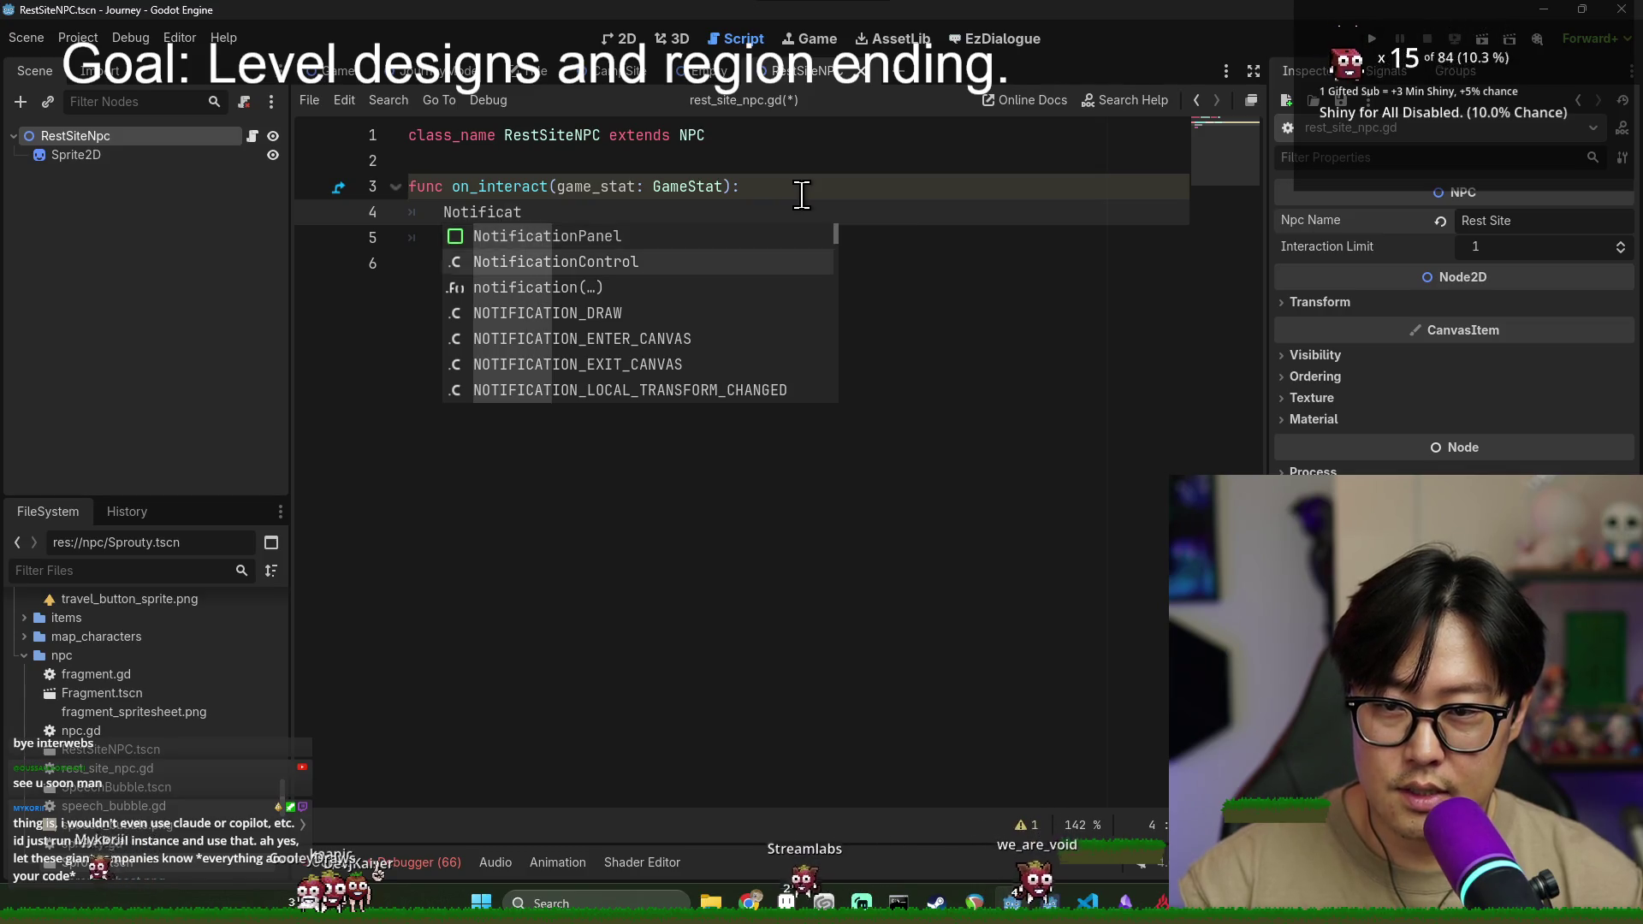
{"action": "key", "text": "Down"}
{"action": "key", "text": "Return"}
{"action": "type", "text": "."}
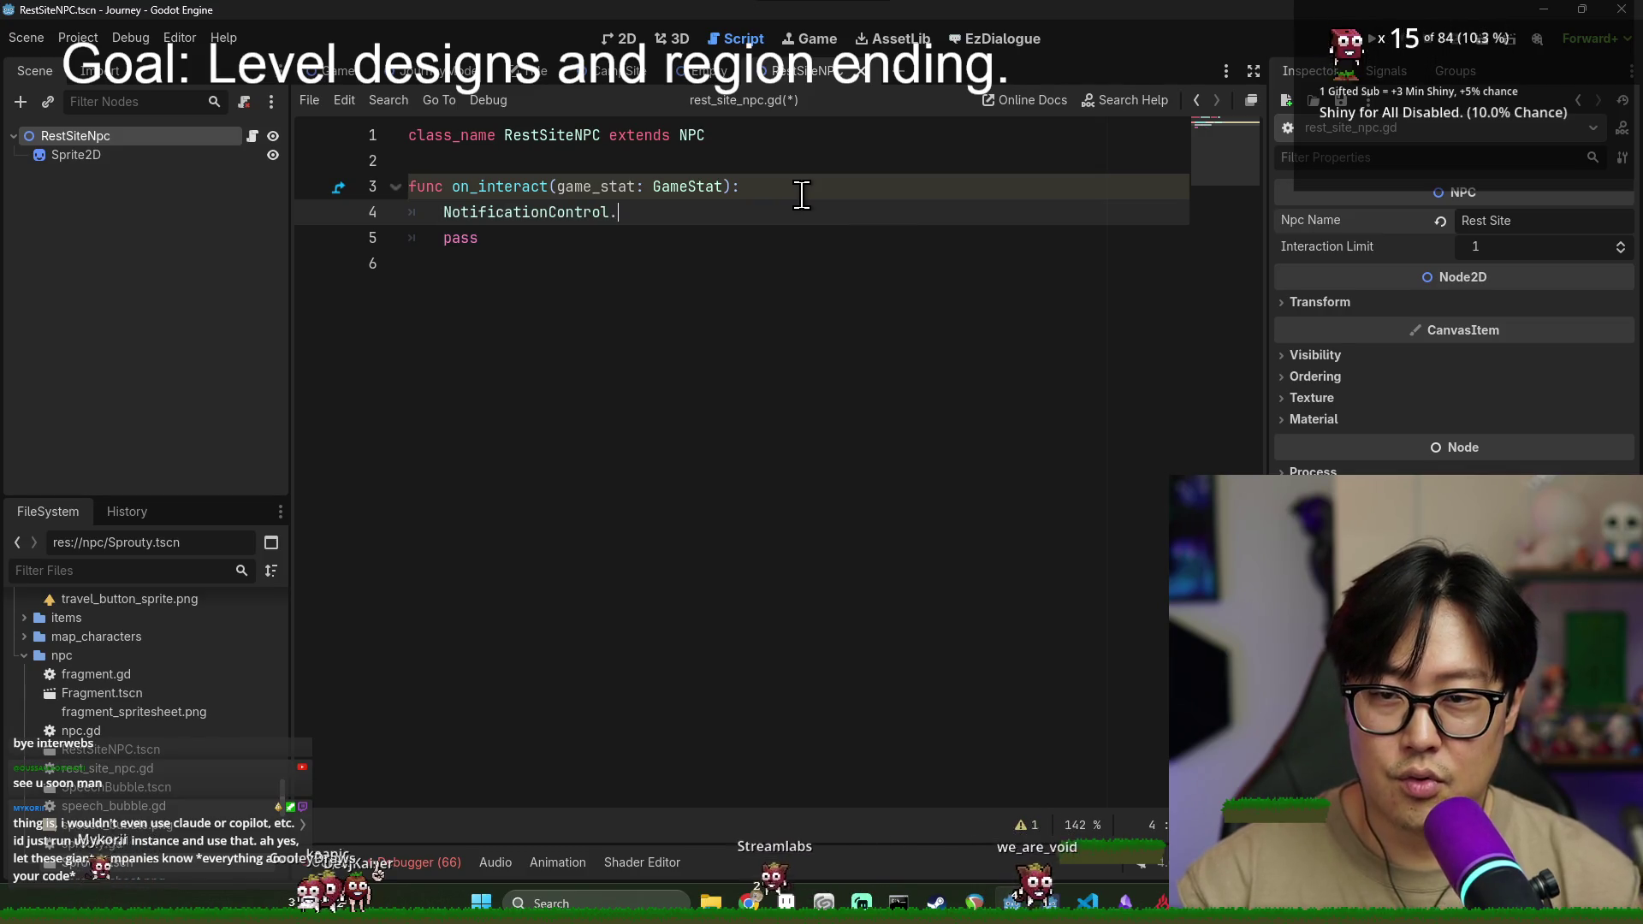
{"action": "key", "text": "Return"}
{"action": "key", "text": "BackSpace"}
{"action": "key", "text": "BackSpace"}
{"action": "key", "text": "BackSpace"}
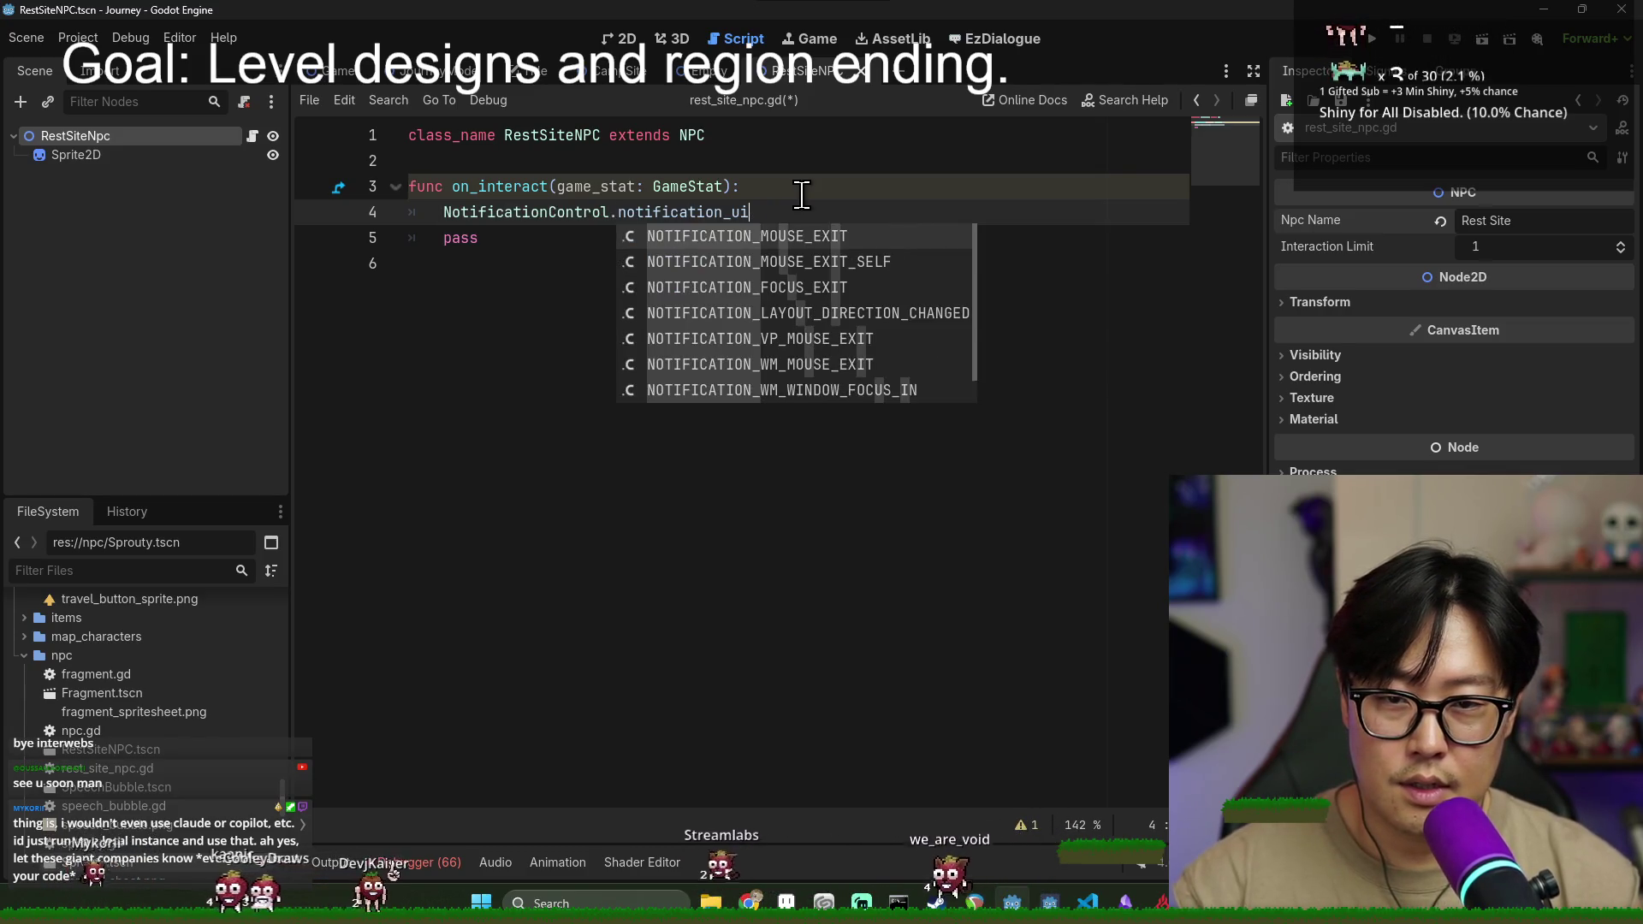
{"action": "type", "text": ".s"}
{"action": "key", "text": "Return"}
- Pass npc_name instead of the hard-coded "Rest Site" string as the argument, and save
{"action": "type", "text": "\"rest site\")"}
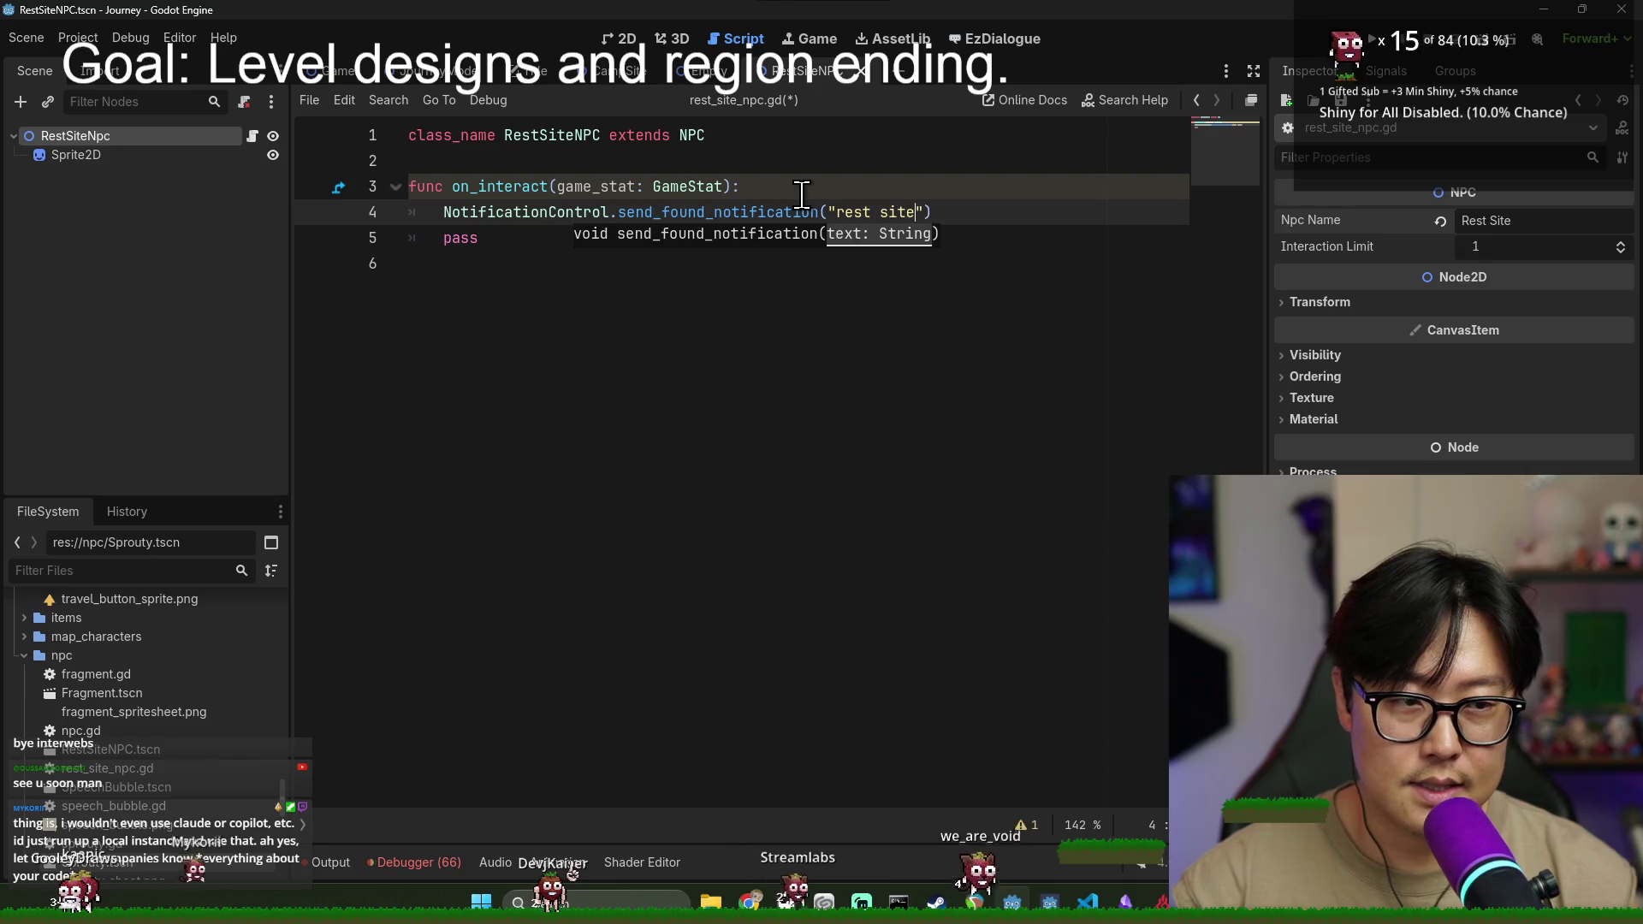
{"action": "key", "text": "End"}
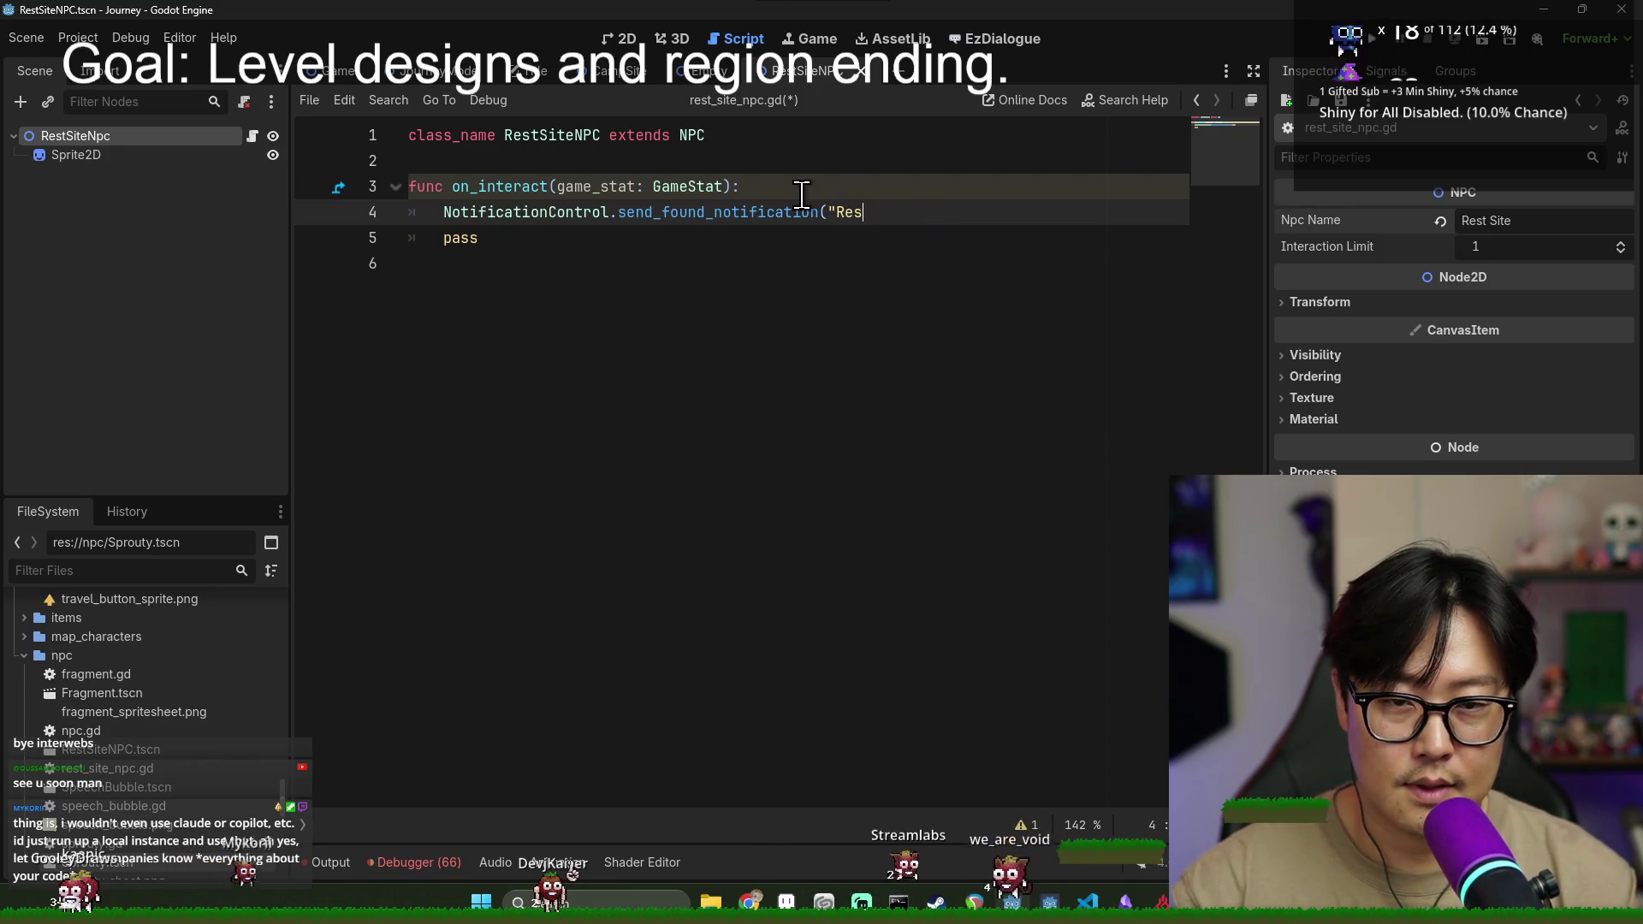
{"action": "type", "text": "\")"}
{"action": "double_click", "coordinate": [852, 213]}
{"action": "left_click", "coordinate": [924, 214], "text": "shift"}
{"action": "key", "text": "BackSpace"}
{"action": "key", "text": "BackSpace"}
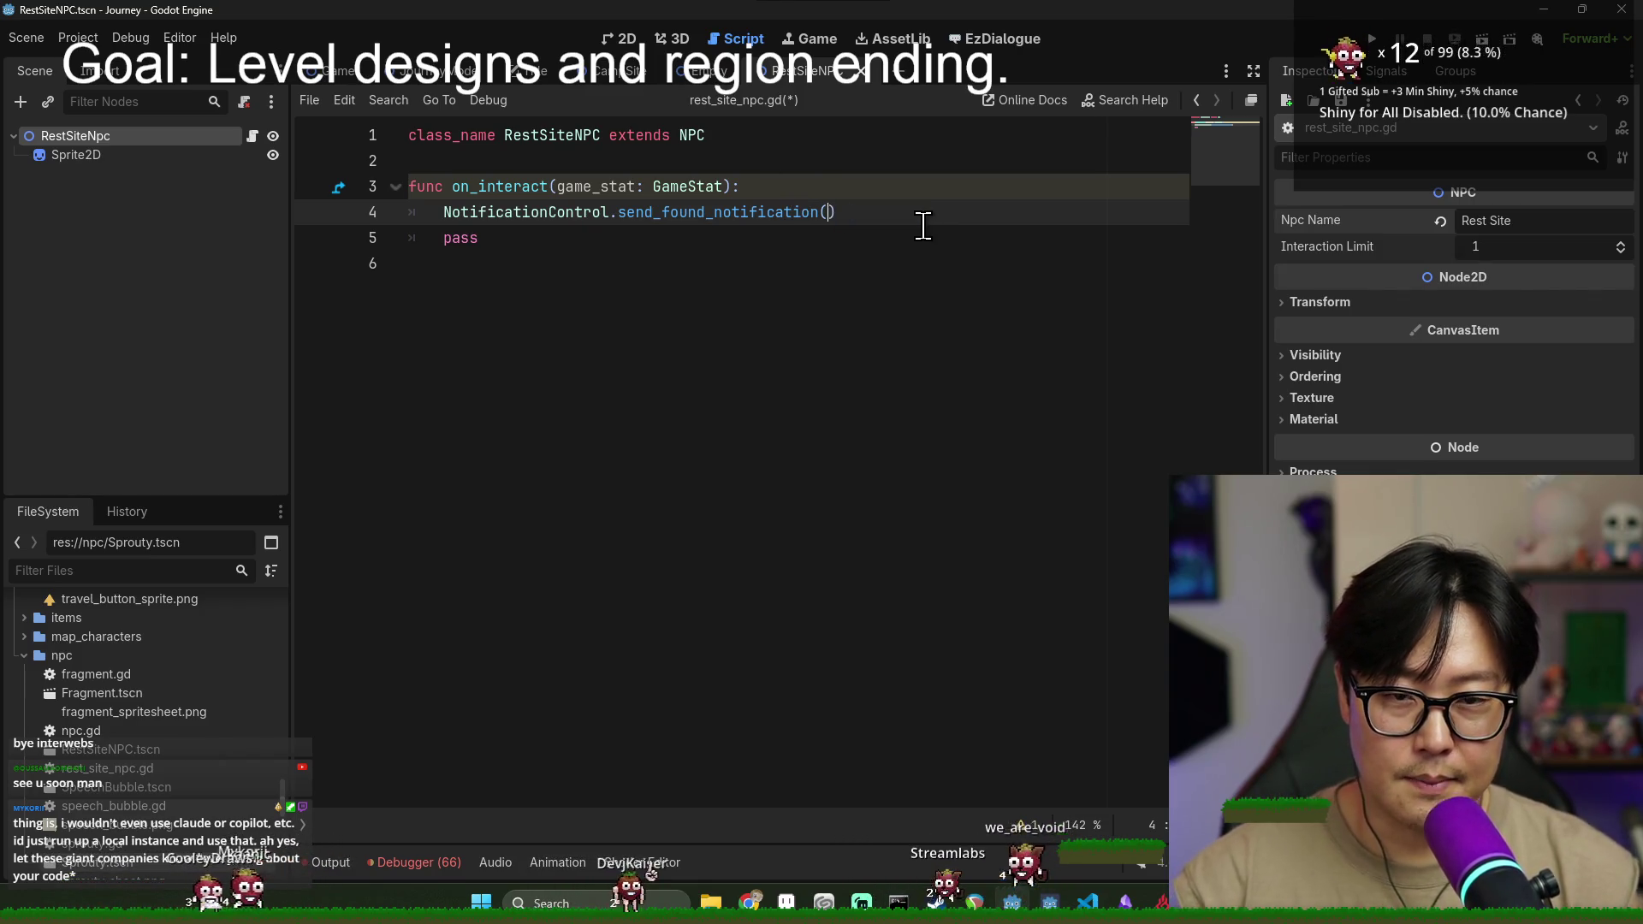
{"action": "type", "text": "n"}
{"action": "key", "text": "Return"}
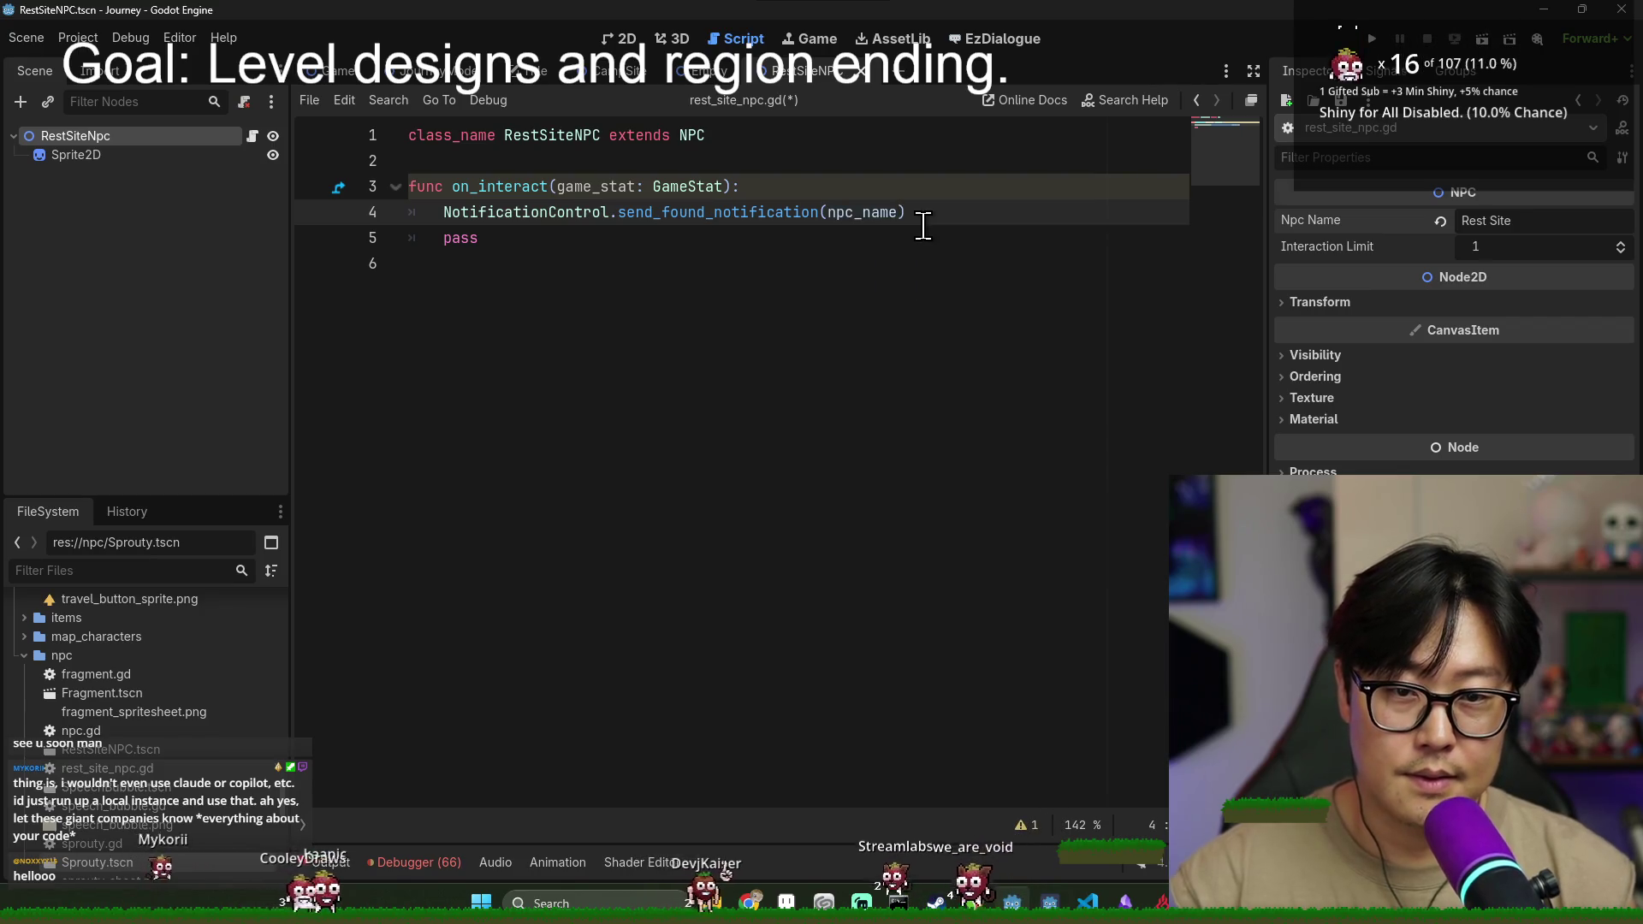
{"action": "key", "text": "ctrl+s"}
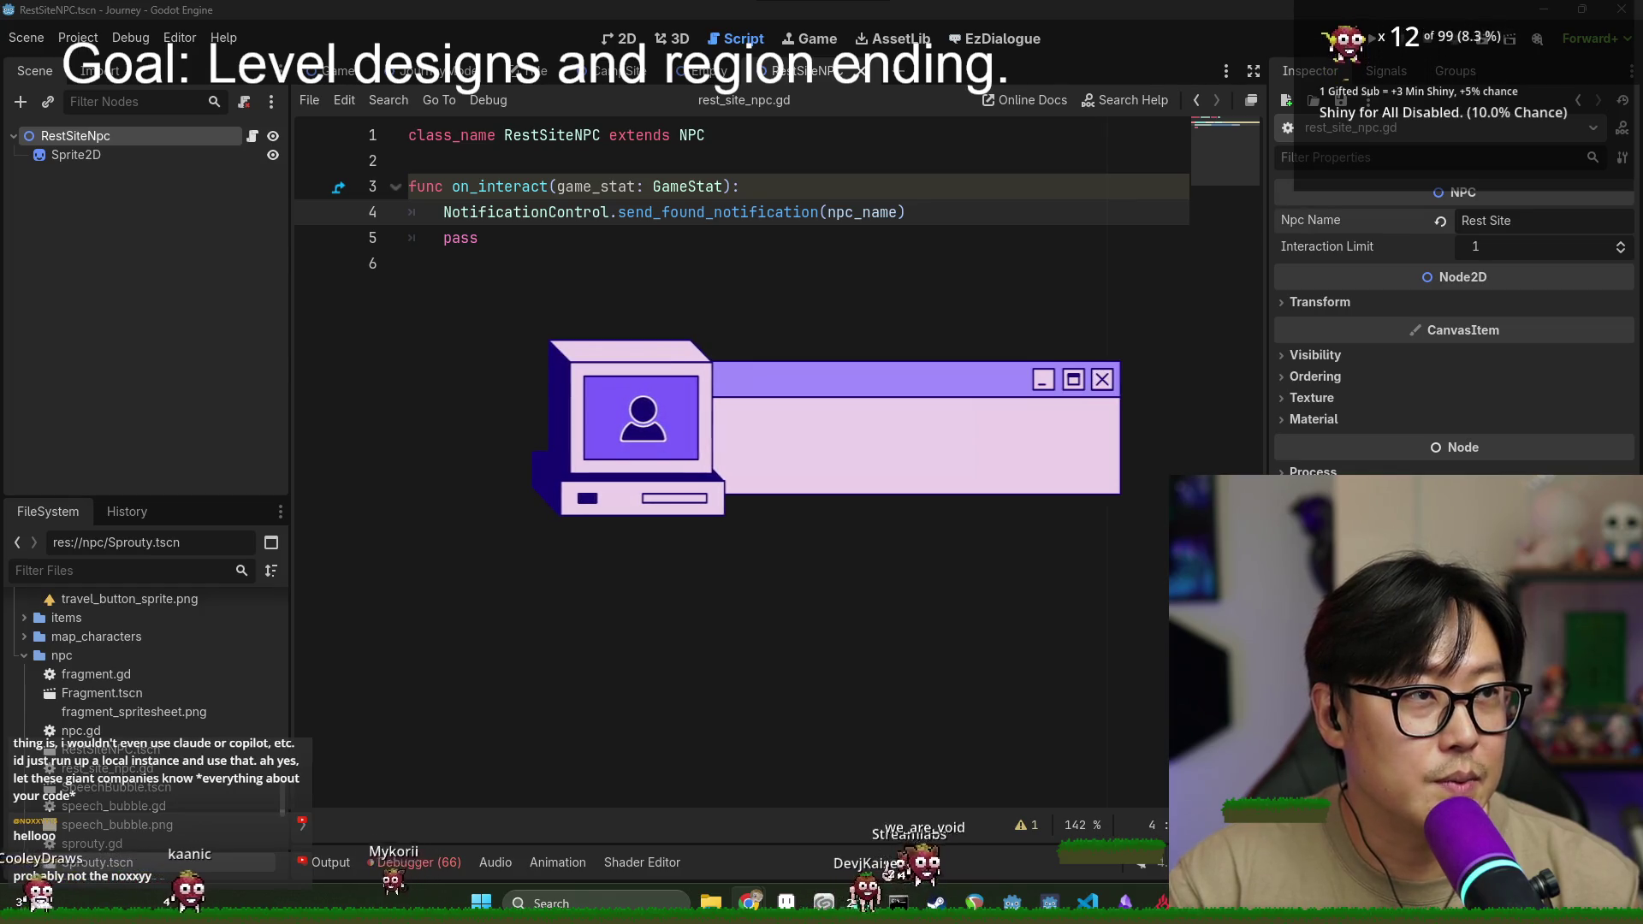
- Switch from the Godot editor to Aseprite showing the campfire sprite
{"action": "key", "text": "alt+Tab"}
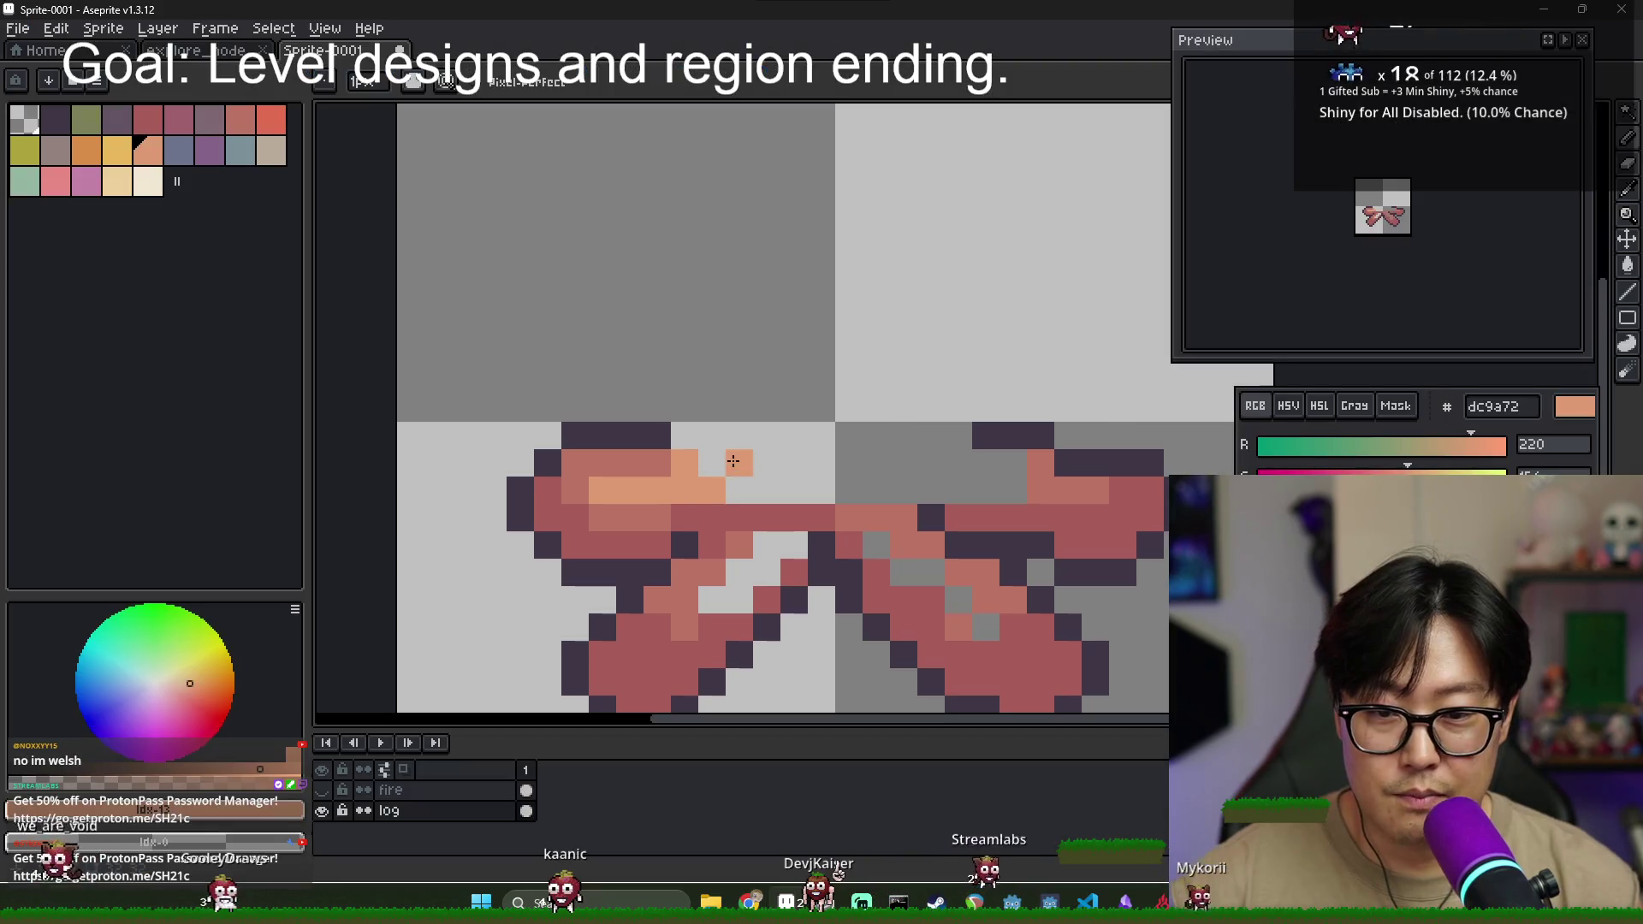
- Paint dark purple along the top of the logs and a dark block where they cross
{"action": "key", "text": "x"}
{"action": "mouse_move", "coordinate": [753, 435]}
{"action": "left_mouse_down"}
{"action": "mouse_move", "coordinate": [822, 434]}
{"action": "mouse_move", "coordinate": [822, 492]}
{"action": "left_mouse_up"}
{"action": "left_click", "coordinate": [740, 490]}
{"action": "left_click_drag", "start_coordinate": [820, 433], "coordinate": [959, 434]}
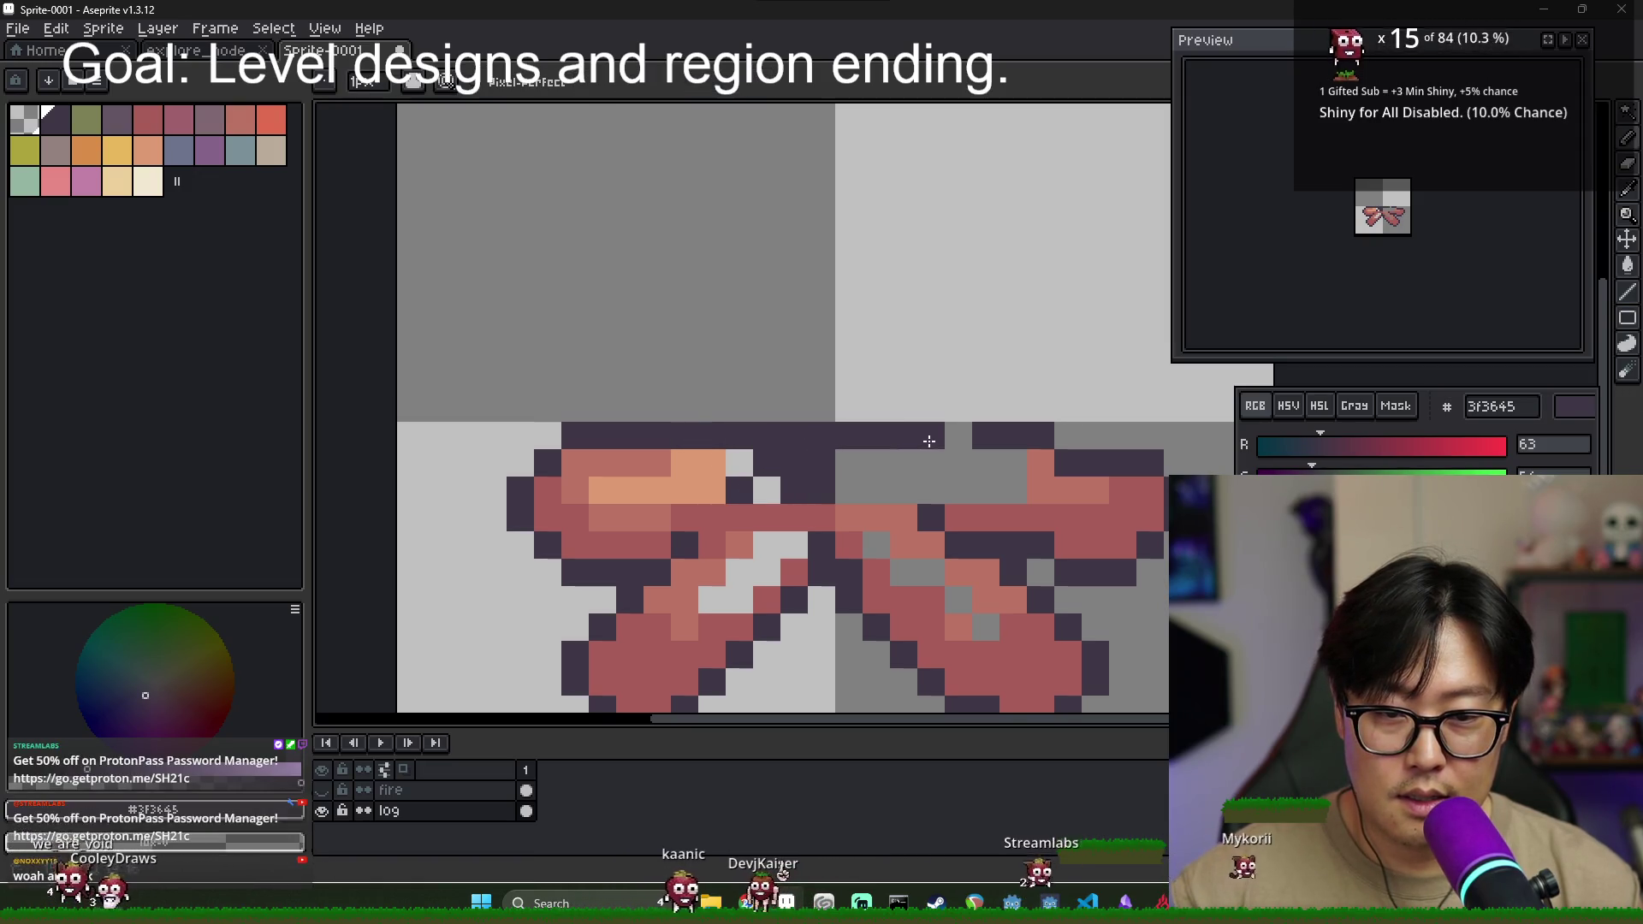
{"action": "mouse_move", "coordinate": [899, 490]}
{"action": "left_mouse_down"}
{"action": "mouse_move", "coordinate": [848, 488]}
{"action": "mouse_move", "coordinate": [875, 470]}
{"action": "left_mouse_up"}
- Repaint the right log's diagonal in salmon #ba7364 with light orange highlights
{"action": "key", "text": "g"}
{"action": "left_click", "coordinate": [1070, 492], "text": "alt"}
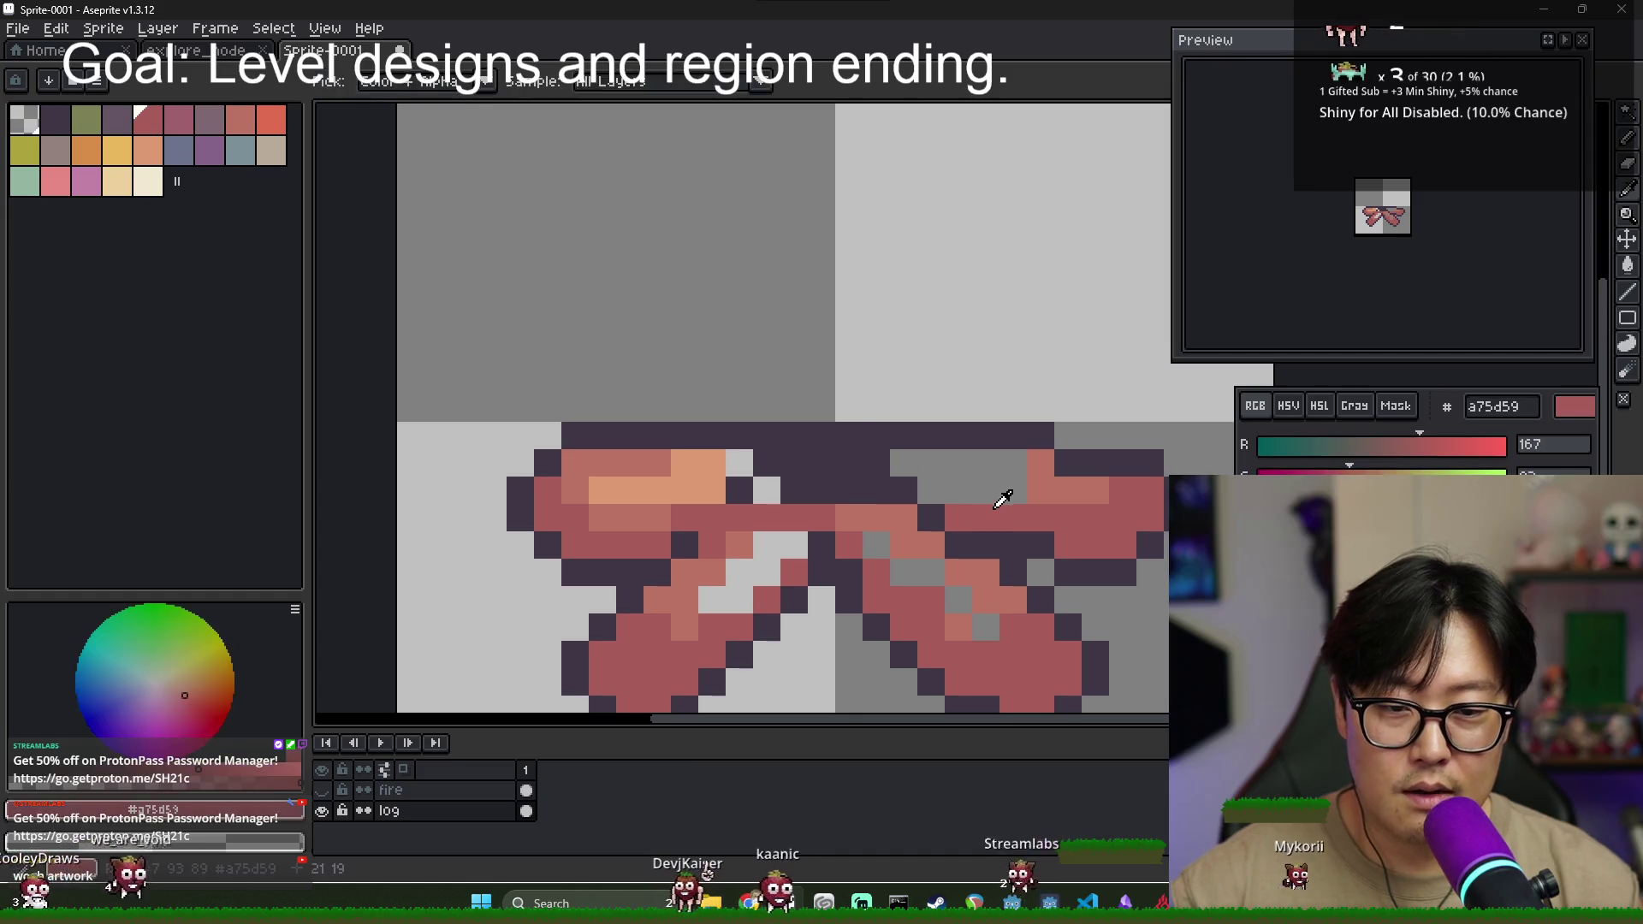
{"action": "left_click", "coordinate": [998, 488]}
{"action": "left_click", "coordinate": [890, 518]}
{"action": "key", "text": "ctrl+z"}
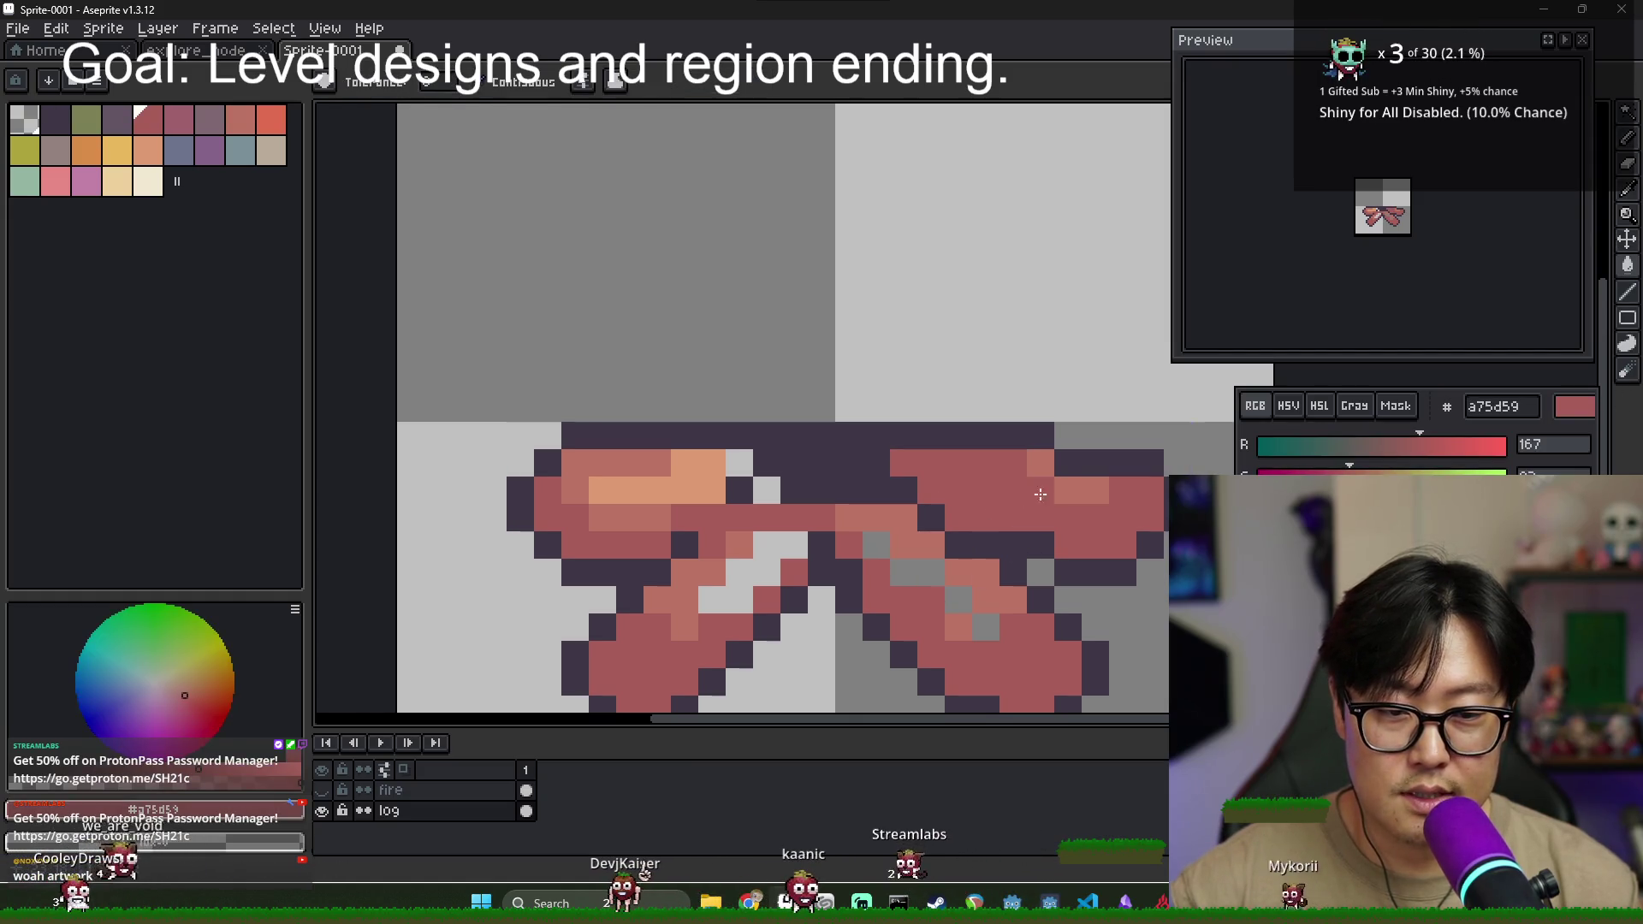
{"action": "key", "text": "b"}
{"action": "left_click", "coordinate": [950, 473], "text": "alt"}
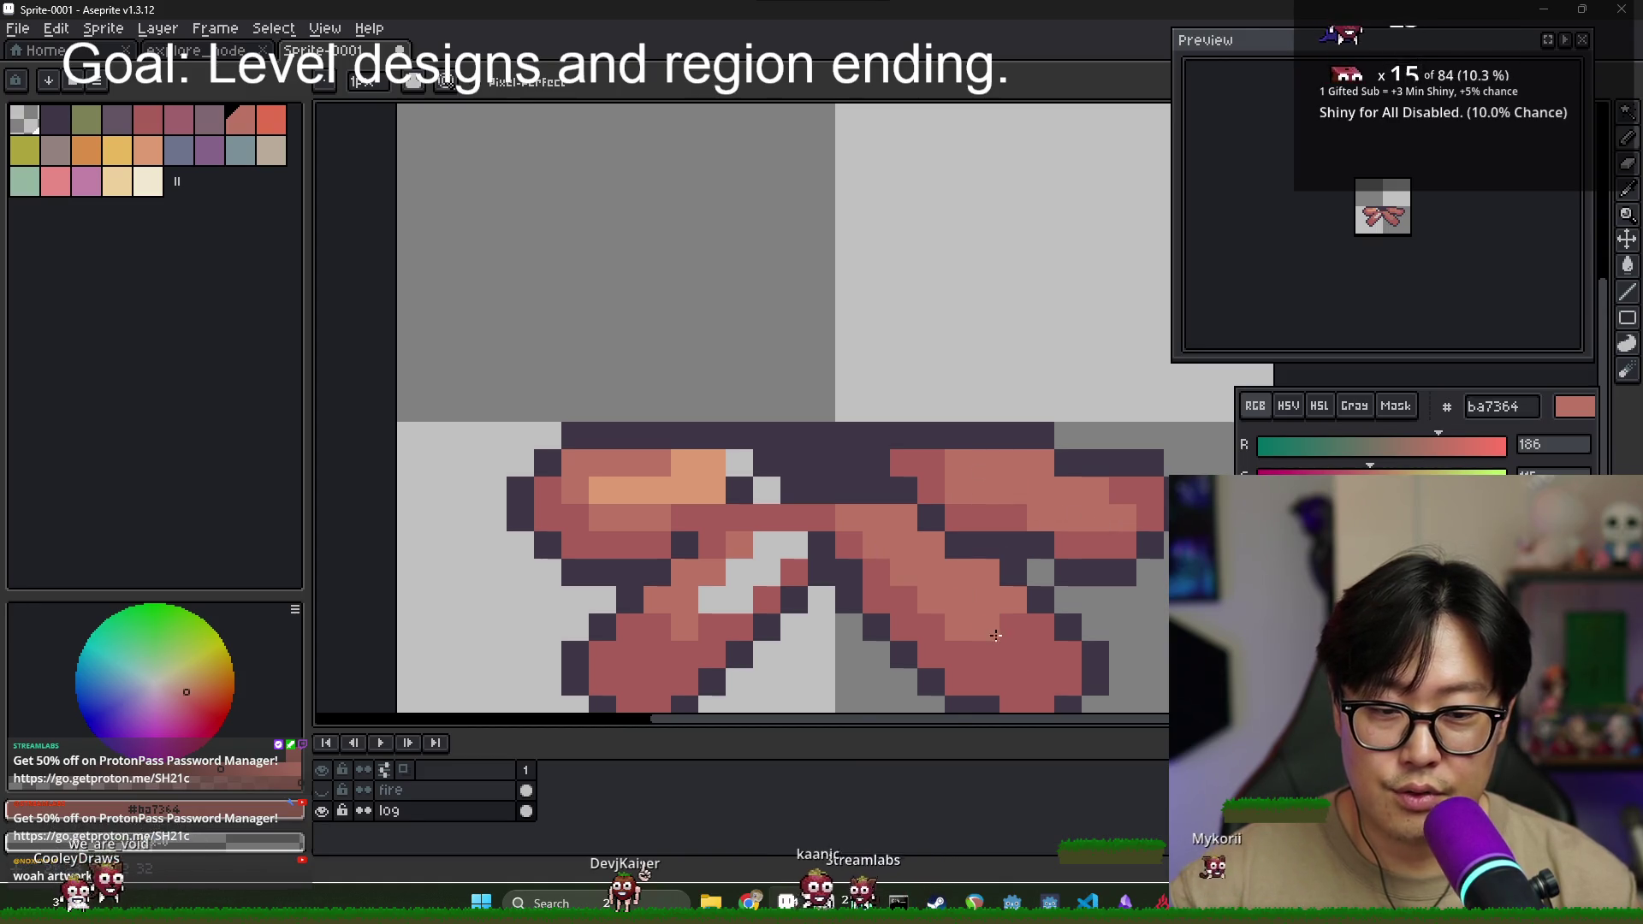
{"action": "left_click_drag", "start_coordinate": [876, 545], "coordinate": [1022, 667]}
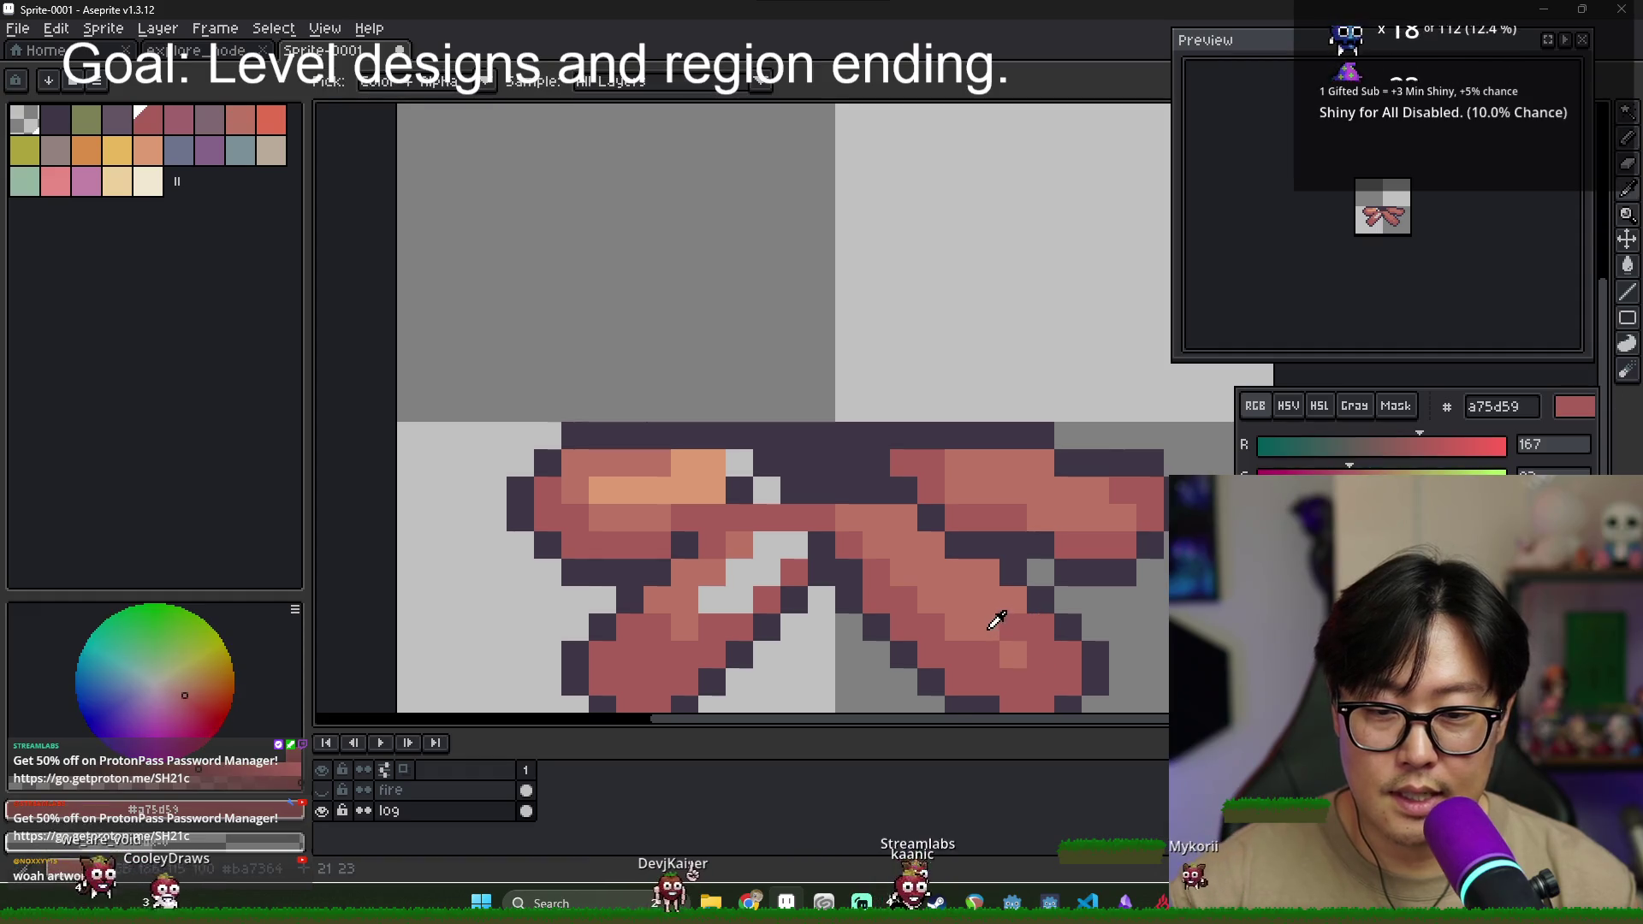
{"action": "mouse_move", "coordinate": [759, 552]}
{"action": "left_mouse_down"}
{"action": "mouse_move", "coordinate": [768, 572]}
{"action": "mouse_move", "coordinate": [685, 599]}
{"action": "mouse_move", "coordinate": [763, 523]}
{"action": "left_mouse_up"}
{"action": "left_click", "coordinate": [767, 547], "text": "alt"}
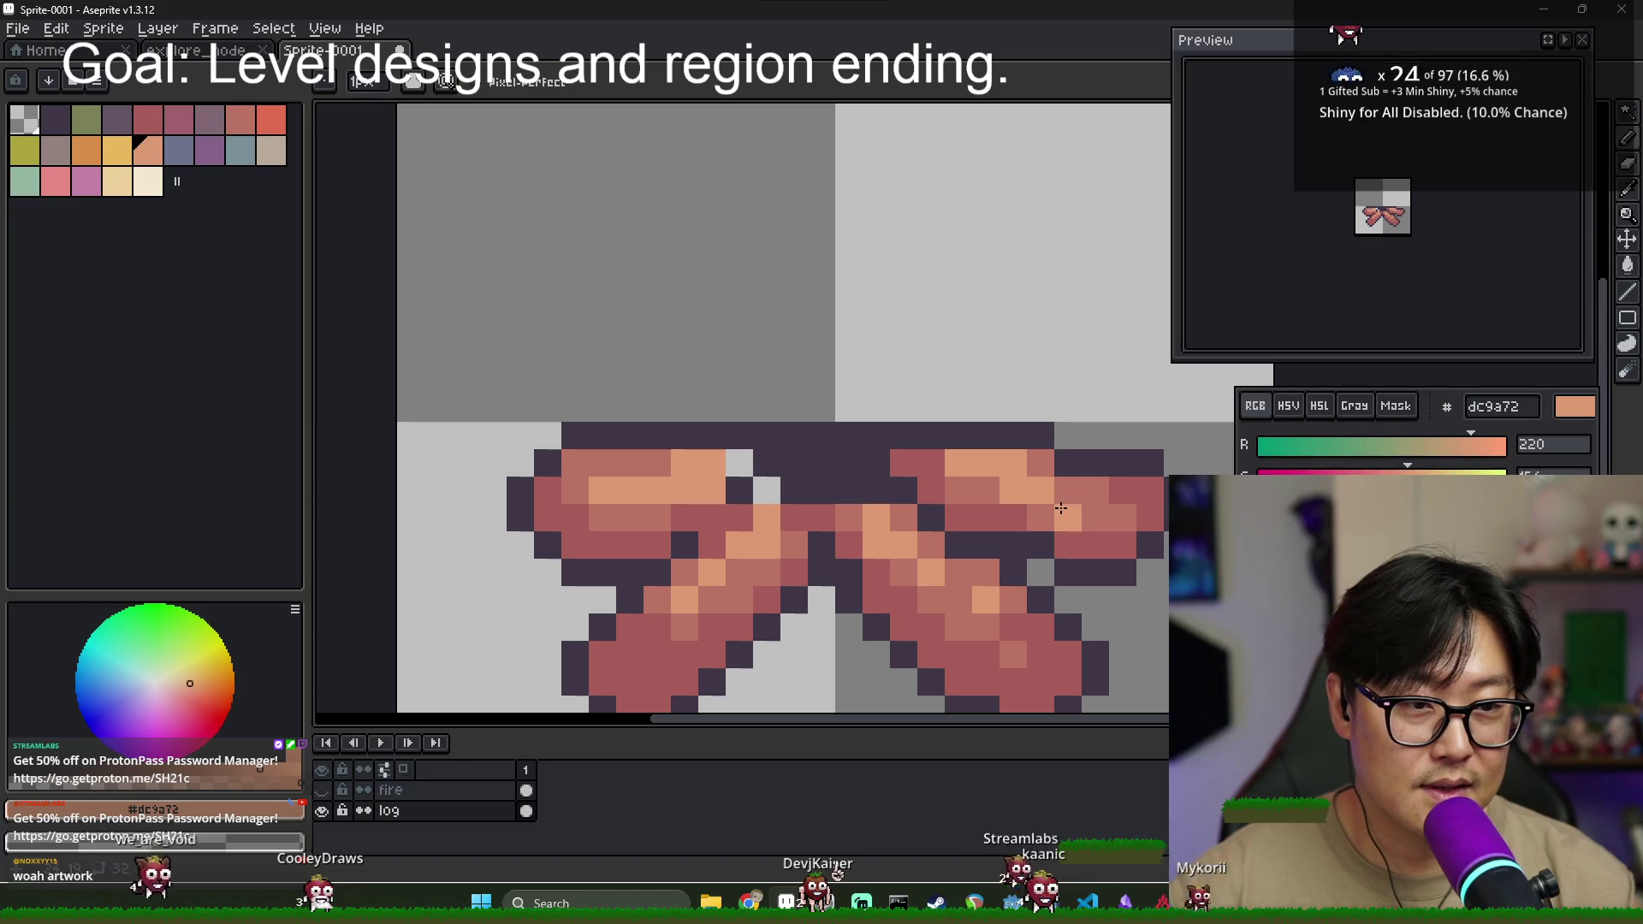
- Add red #a75d59 pixels near the logs' upper centre and a dark pixel above them
{"action": "left_click", "coordinate": [899, 462], "text": "alt"}
{"action": "left_click_drag", "start_coordinate": [767, 490], "coordinate": [794, 438]}
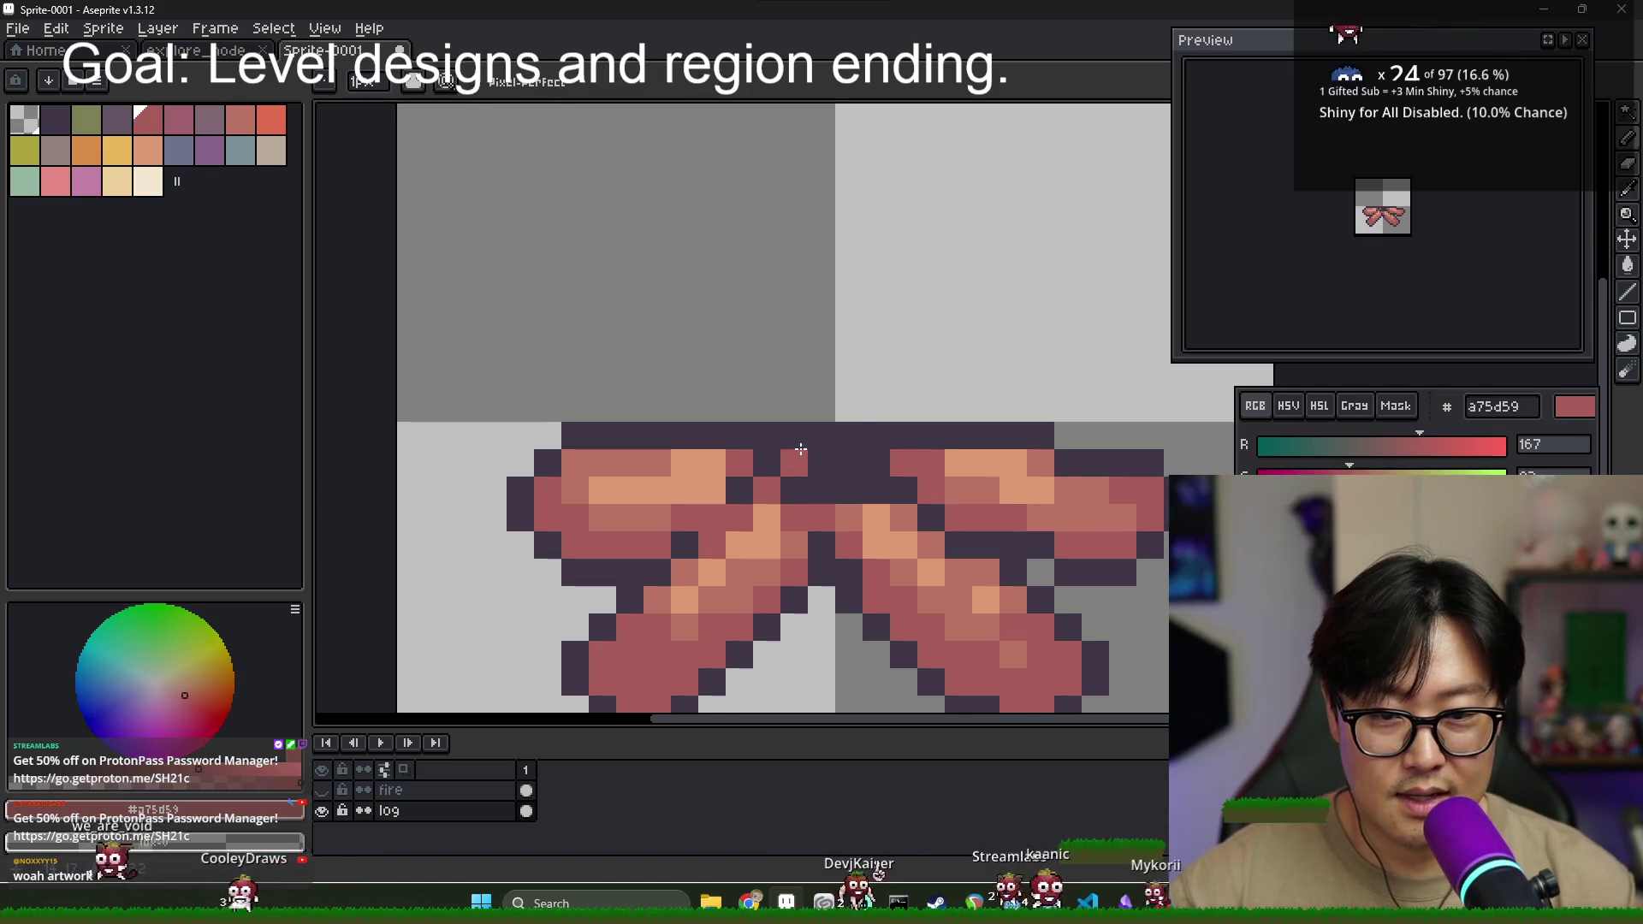
{"action": "left_click", "coordinate": [766, 435], "text": "alt"}
{"action": "left_click", "coordinate": [716, 397]}
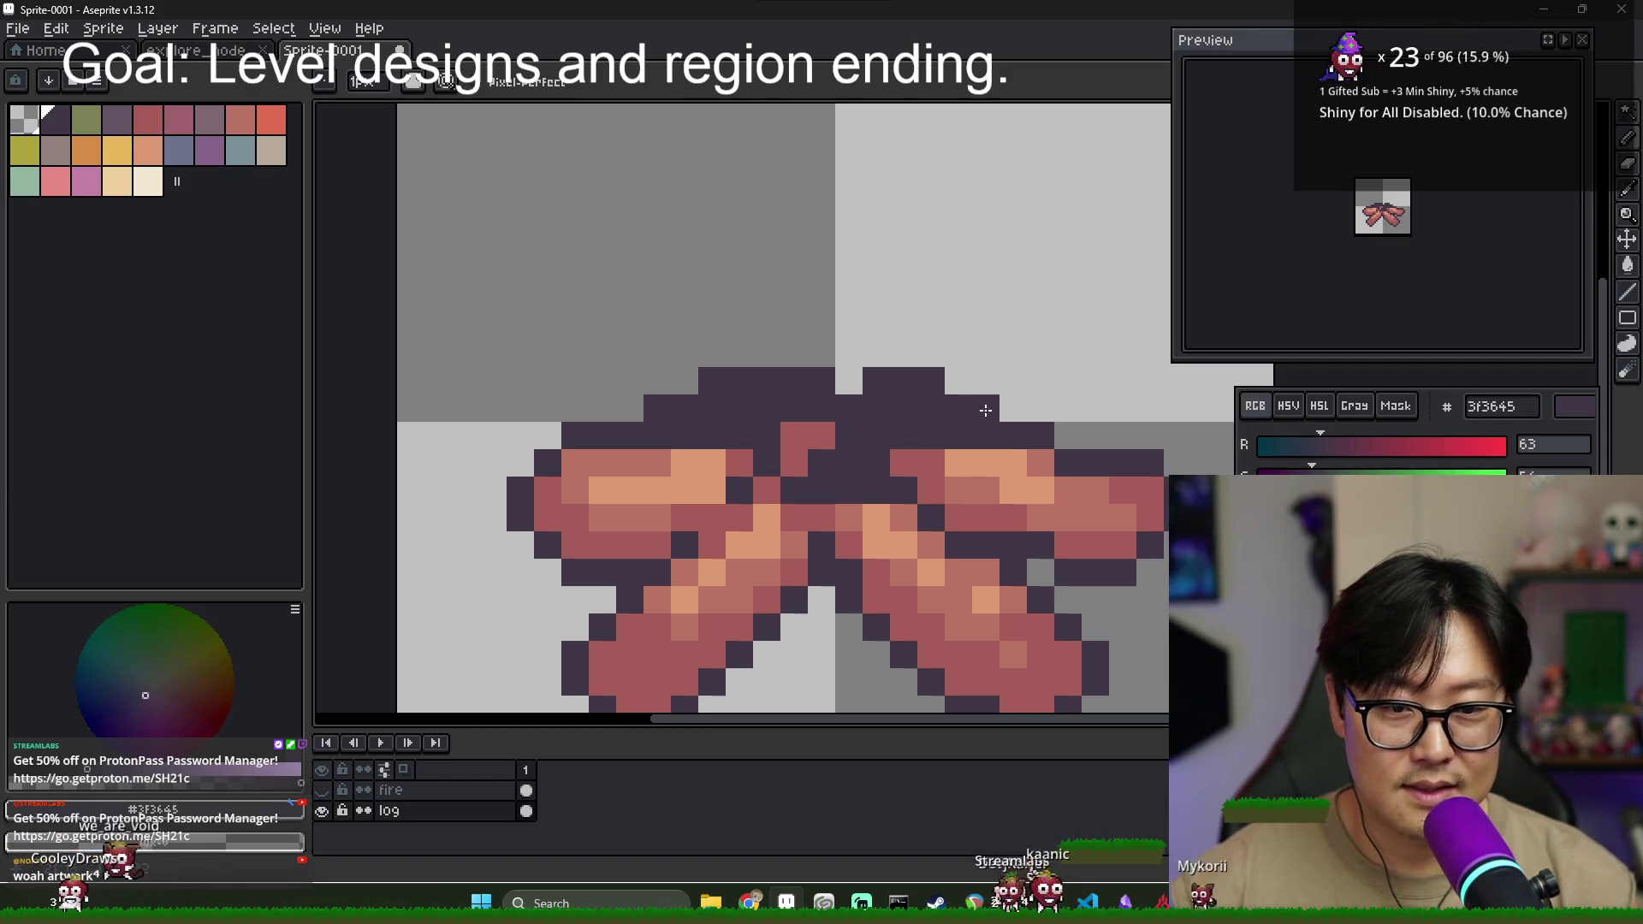
{"action": "scroll", "coordinate": [981, 479], "scroll_direction": "down", "scroll_amount": 2}
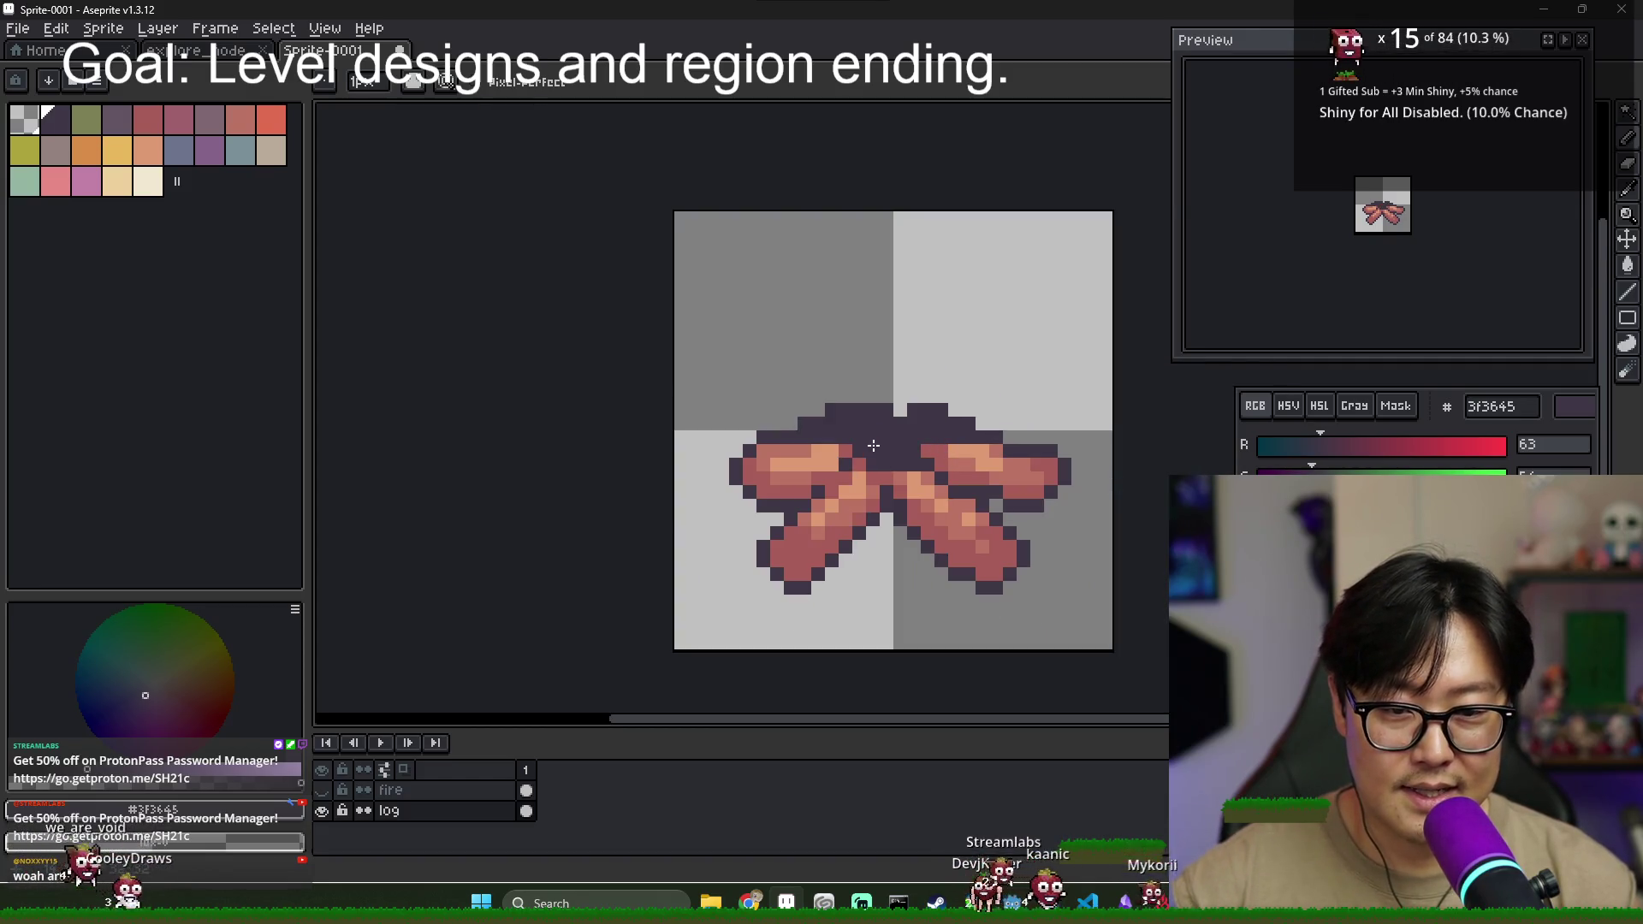
- Shade the log crossing with muted purple #635463 and dark purple #3f3645
{"action": "key", "text": "alt"}
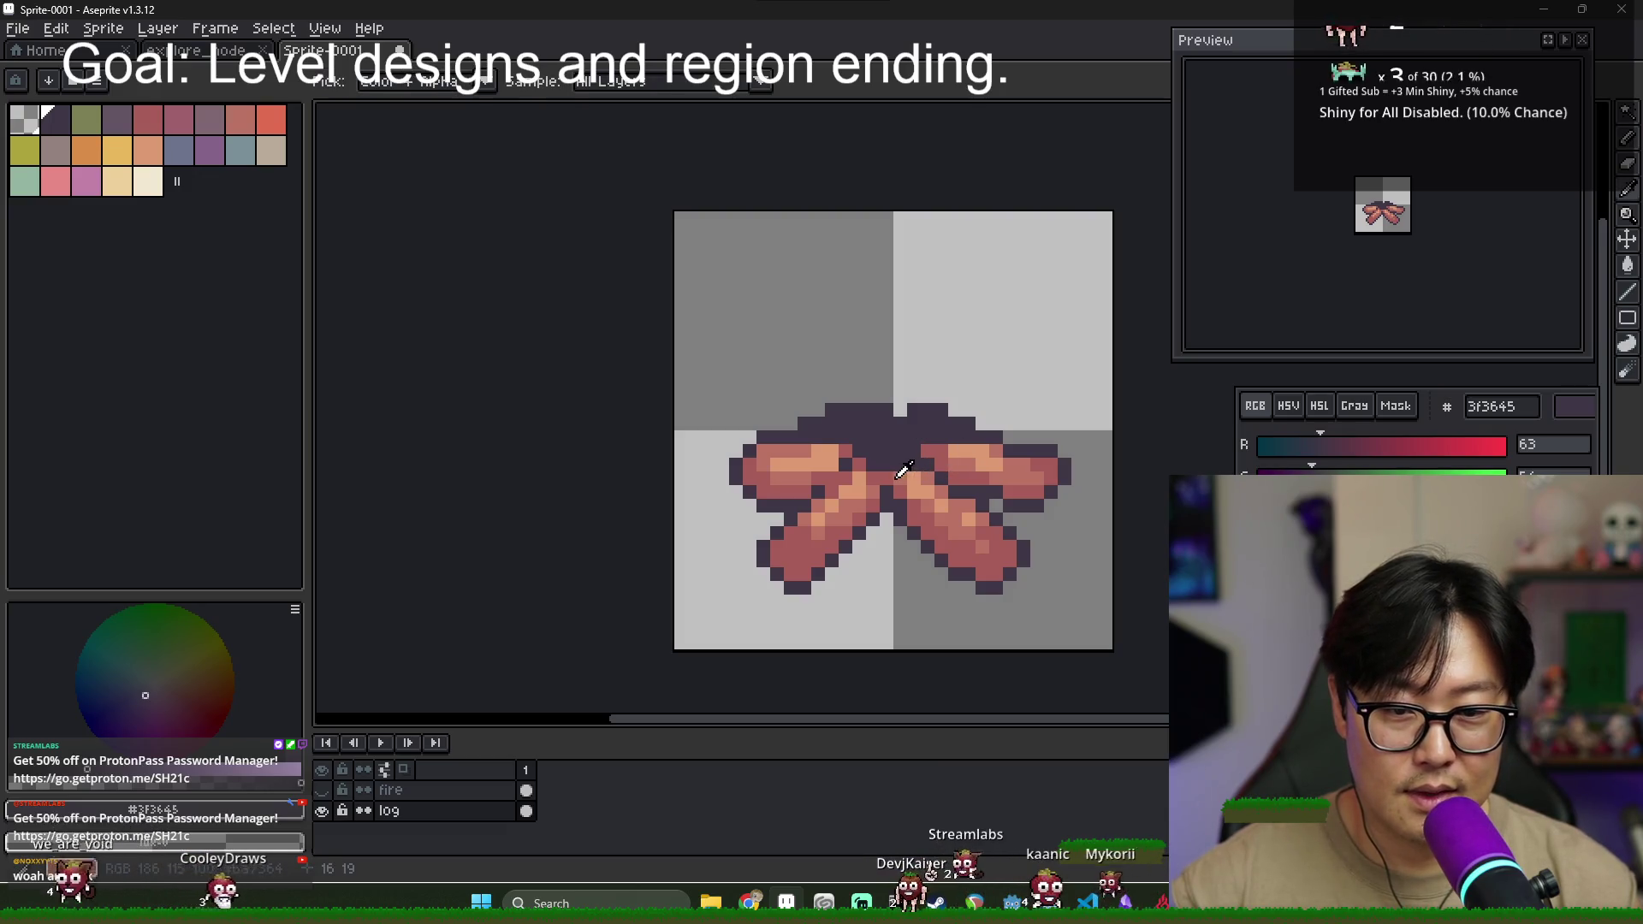
{"action": "left_click", "coordinate": [897, 470], "text": "alt"}
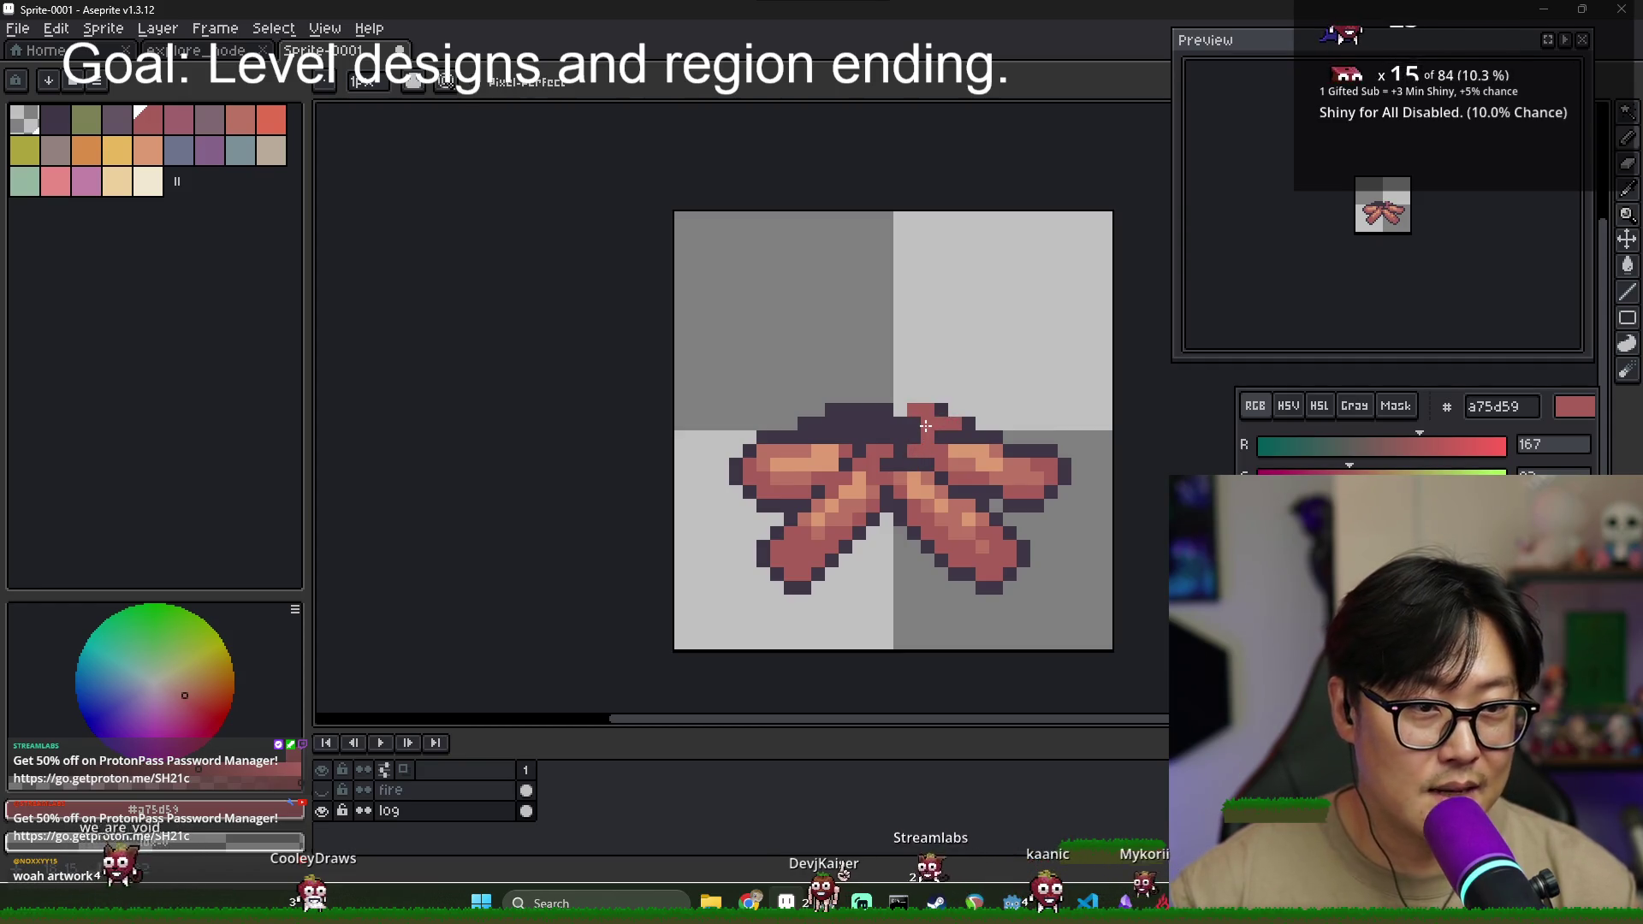
{"action": "left_click", "coordinate": [950, 428], "text": "alt"}
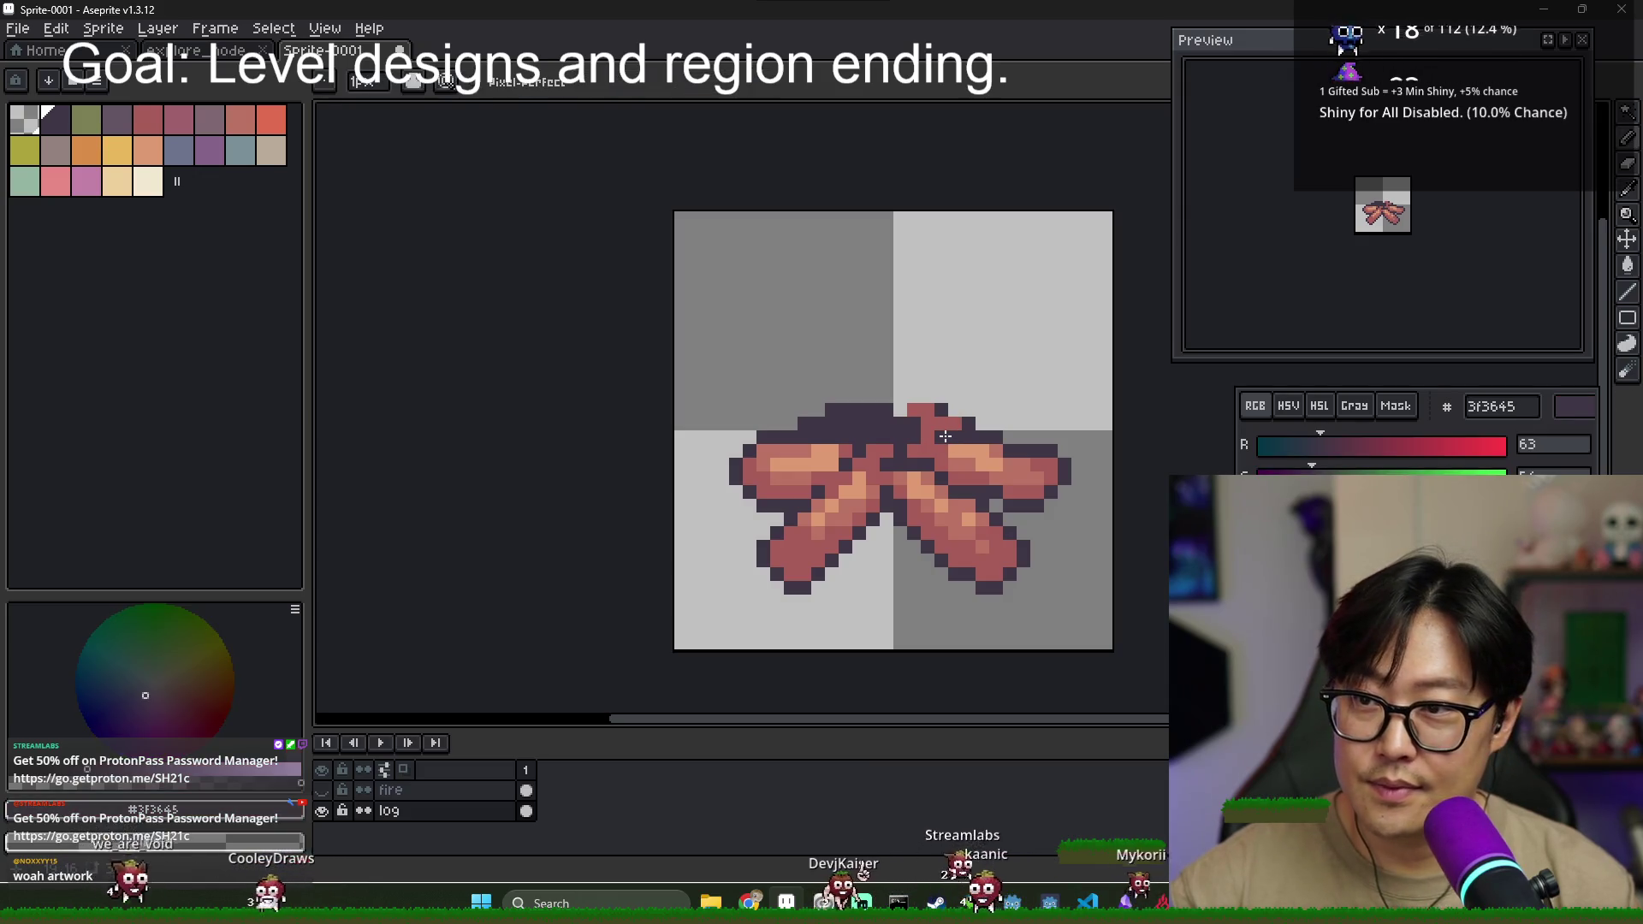
{"action": "left_click", "coordinate": [898, 409], "text": "alt"}
{"action": "left_click", "coordinate": [117, 119]}
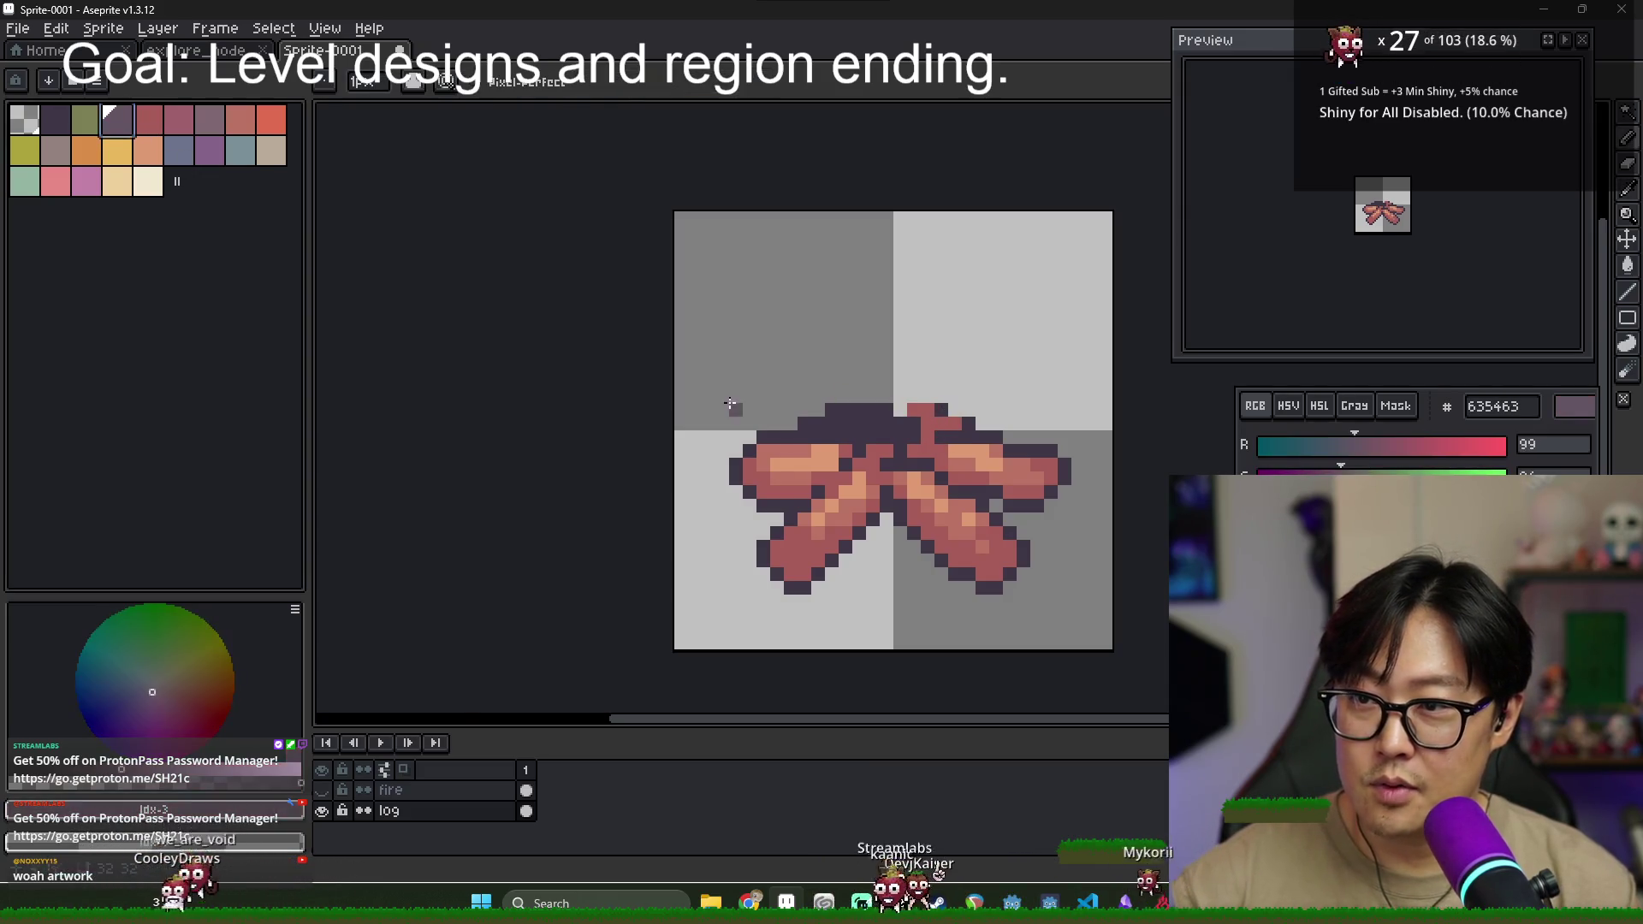
{"action": "scroll", "coordinate": [883, 437], "scroll_direction": "up", "scroll_amount": 1}
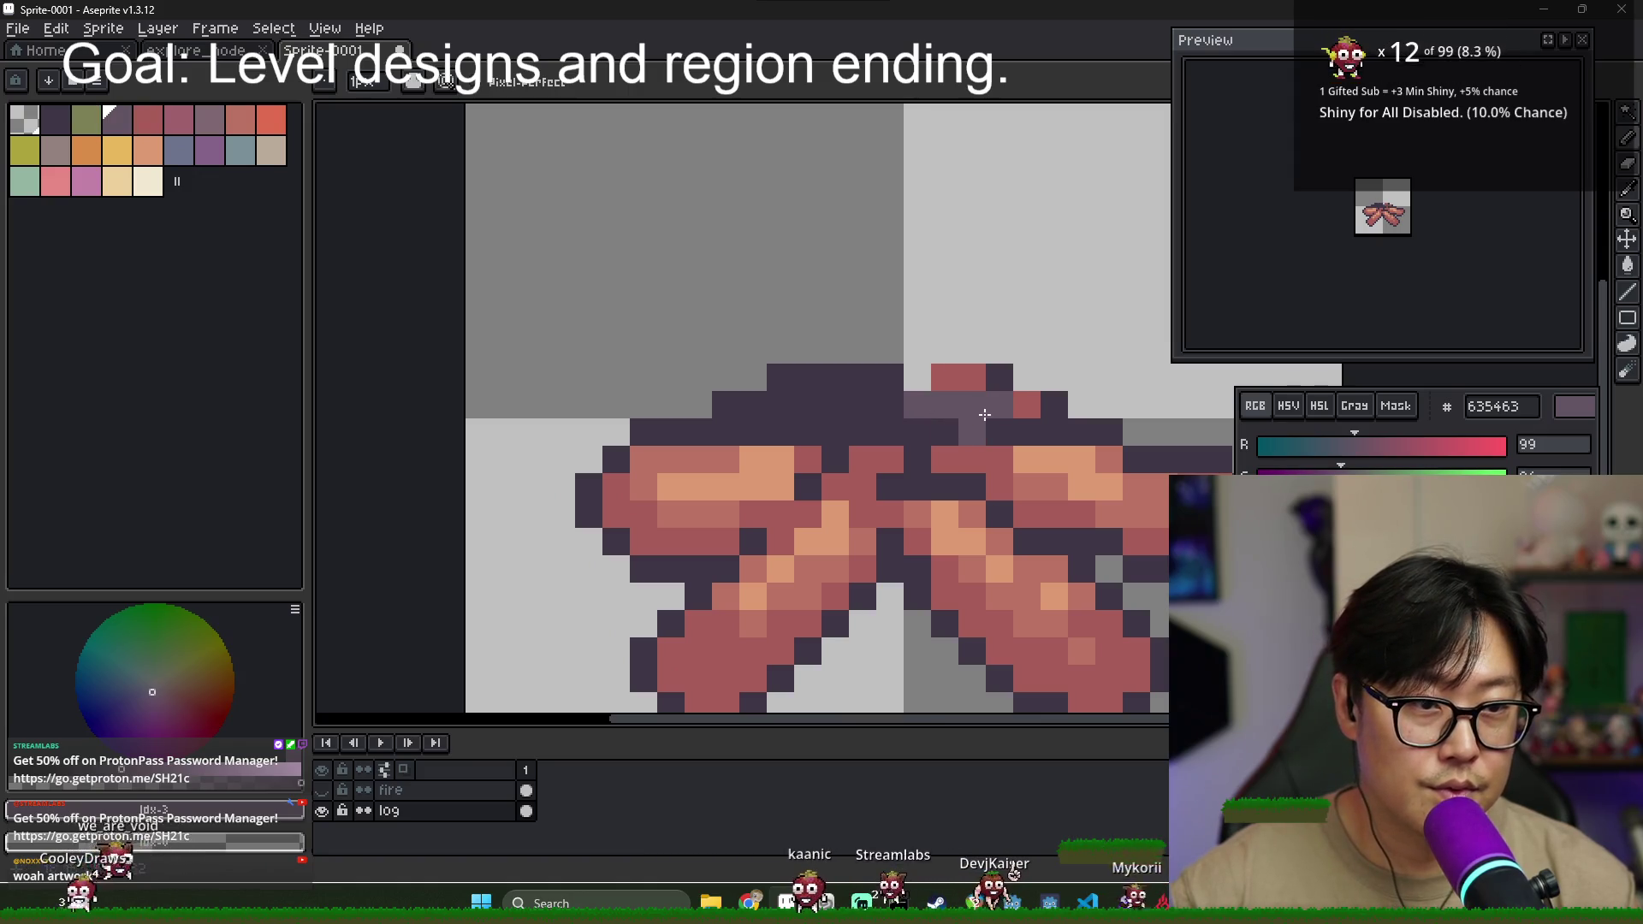
{"action": "left_click", "coordinate": [890, 402], "text": "alt"}
{"action": "left_click_drag", "start_coordinate": [967, 376], "coordinate": [934, 392]}
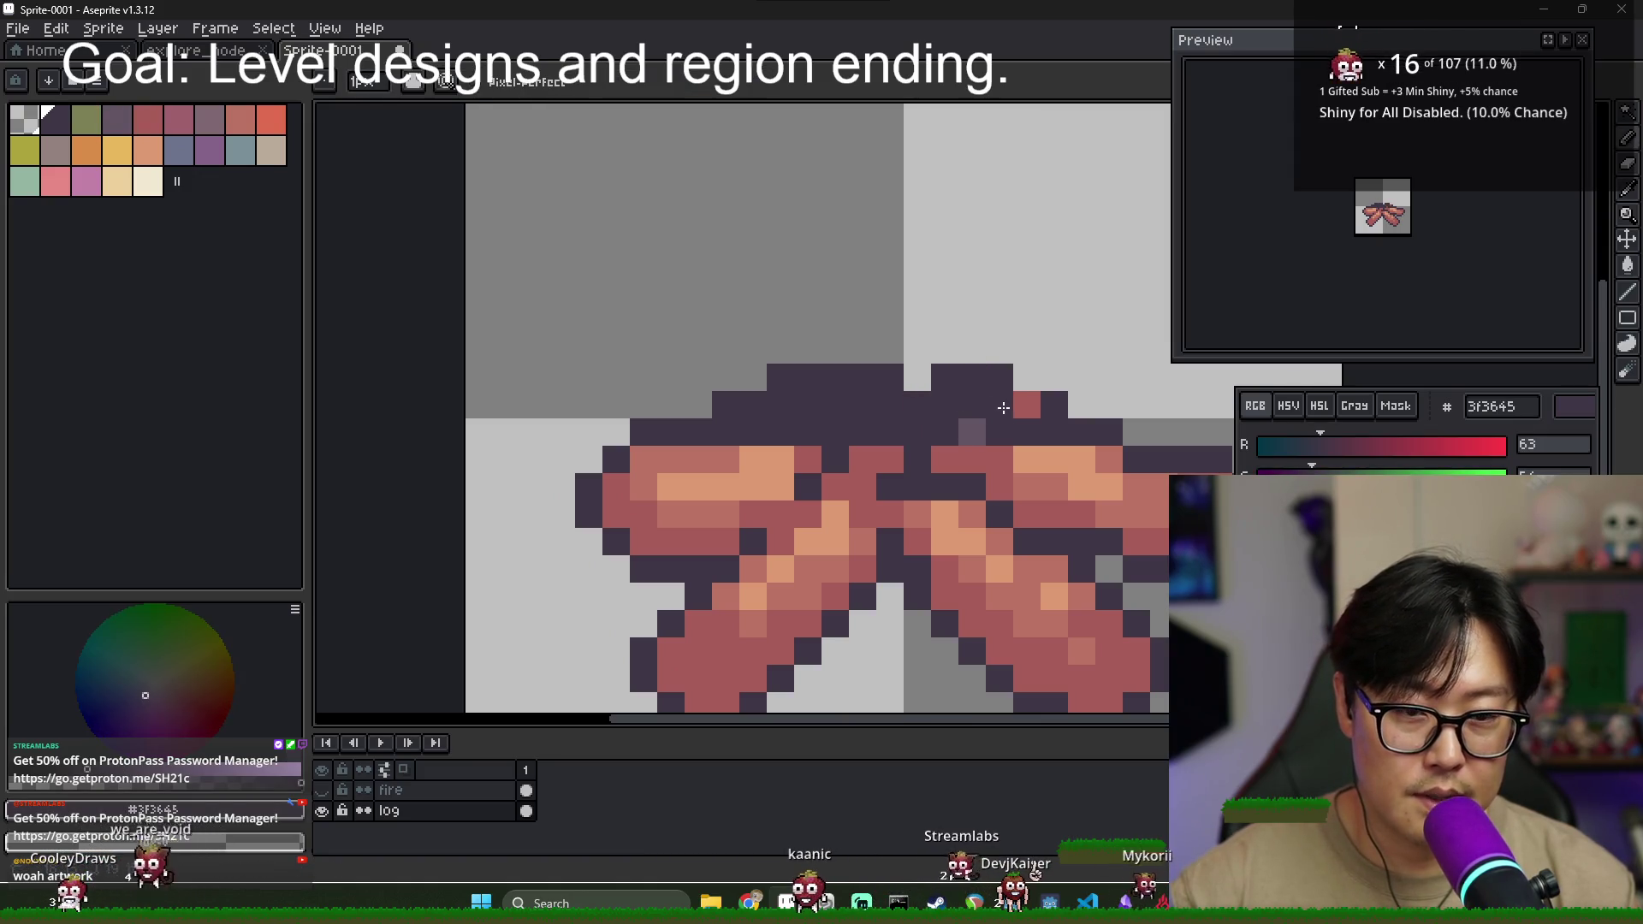
{"action": "left_click", "coordinate": [114, 125]}
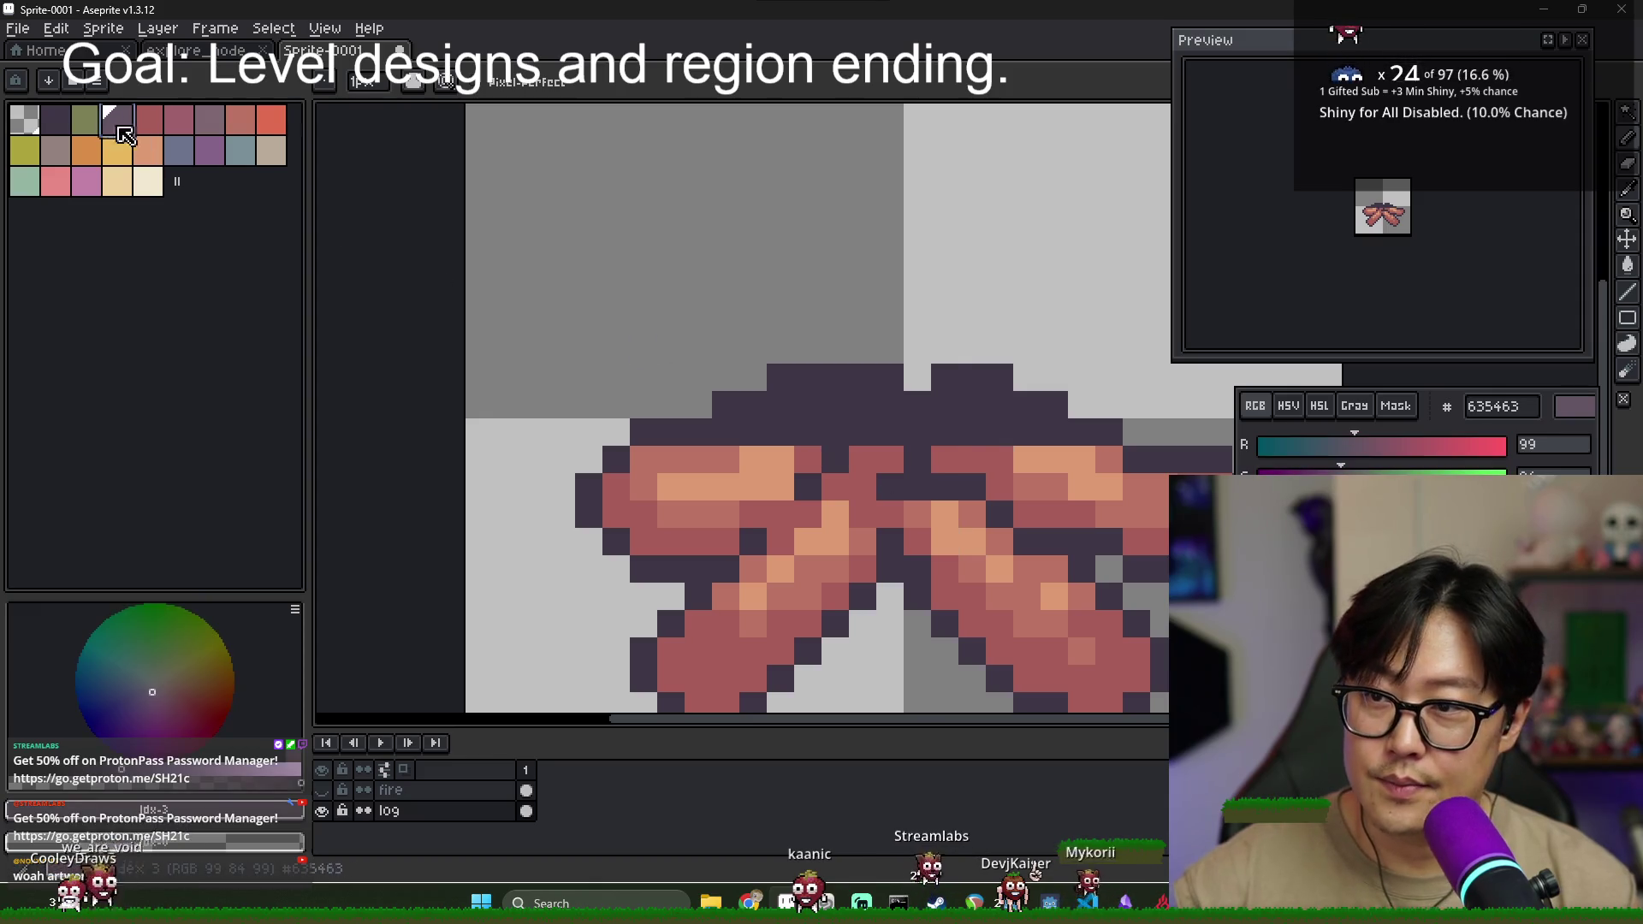
{"action": "left_click_drag", "start_coordinate": [951, 421], "coordinate": [978, 418]}
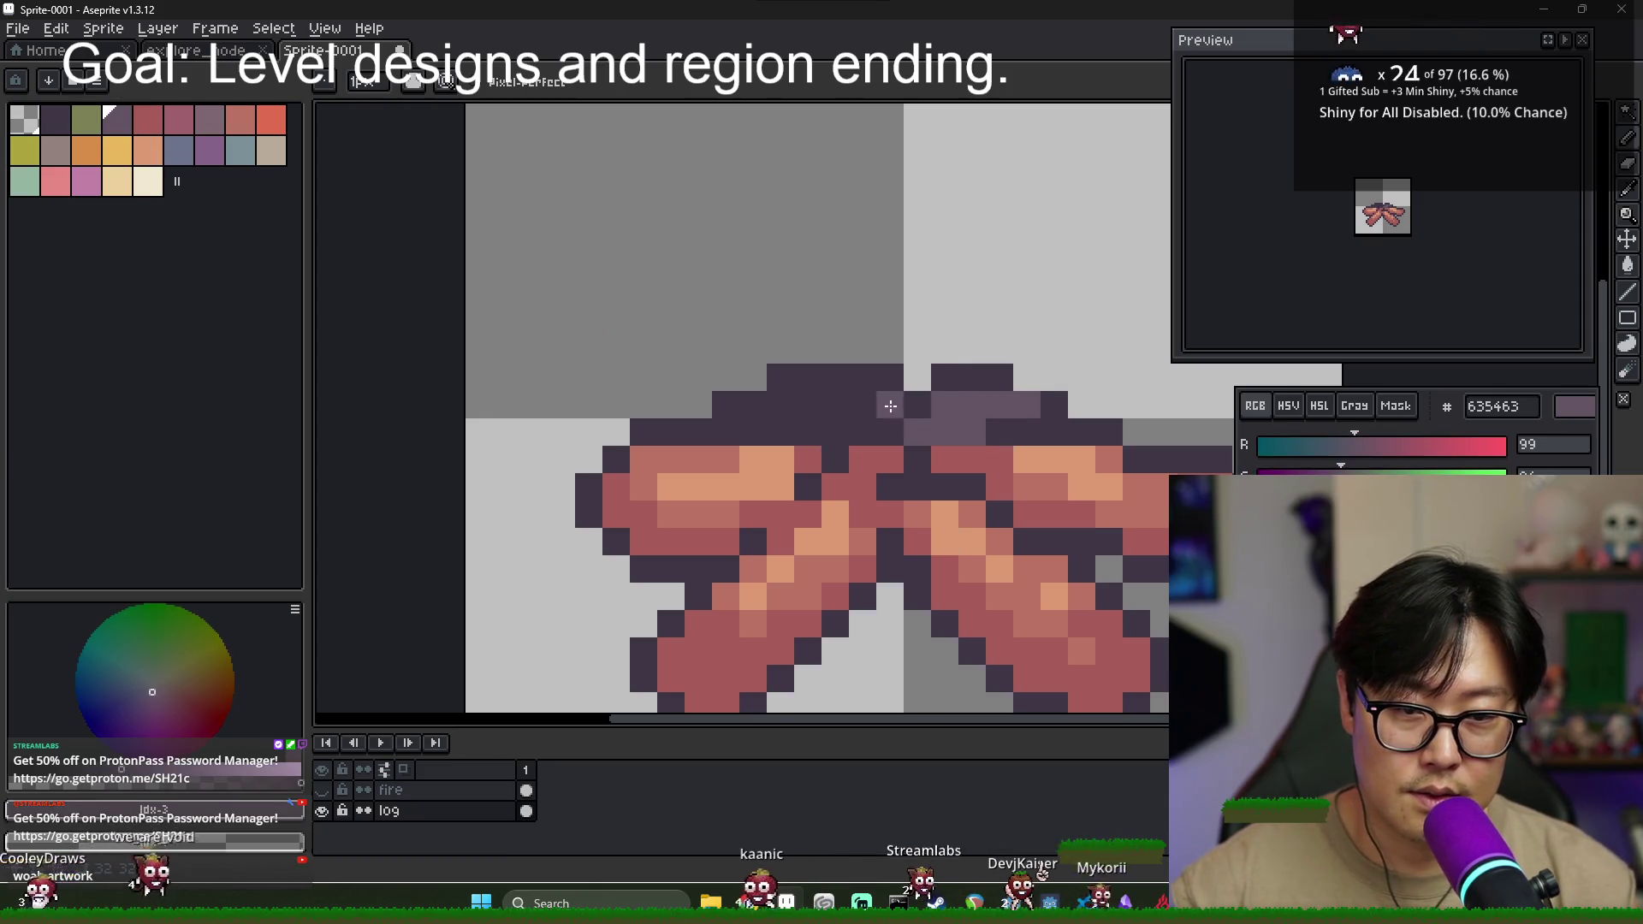
{"action": "mouse_move", "coordinate": [778, 405]}
{"action": "left_mouse_down"}
{"action": "mouse_move", "coordinate": [899, 405]}
{"action": "mouse_move", "coordinate": [888, 428]}
{"action": "left_mouse_up"}
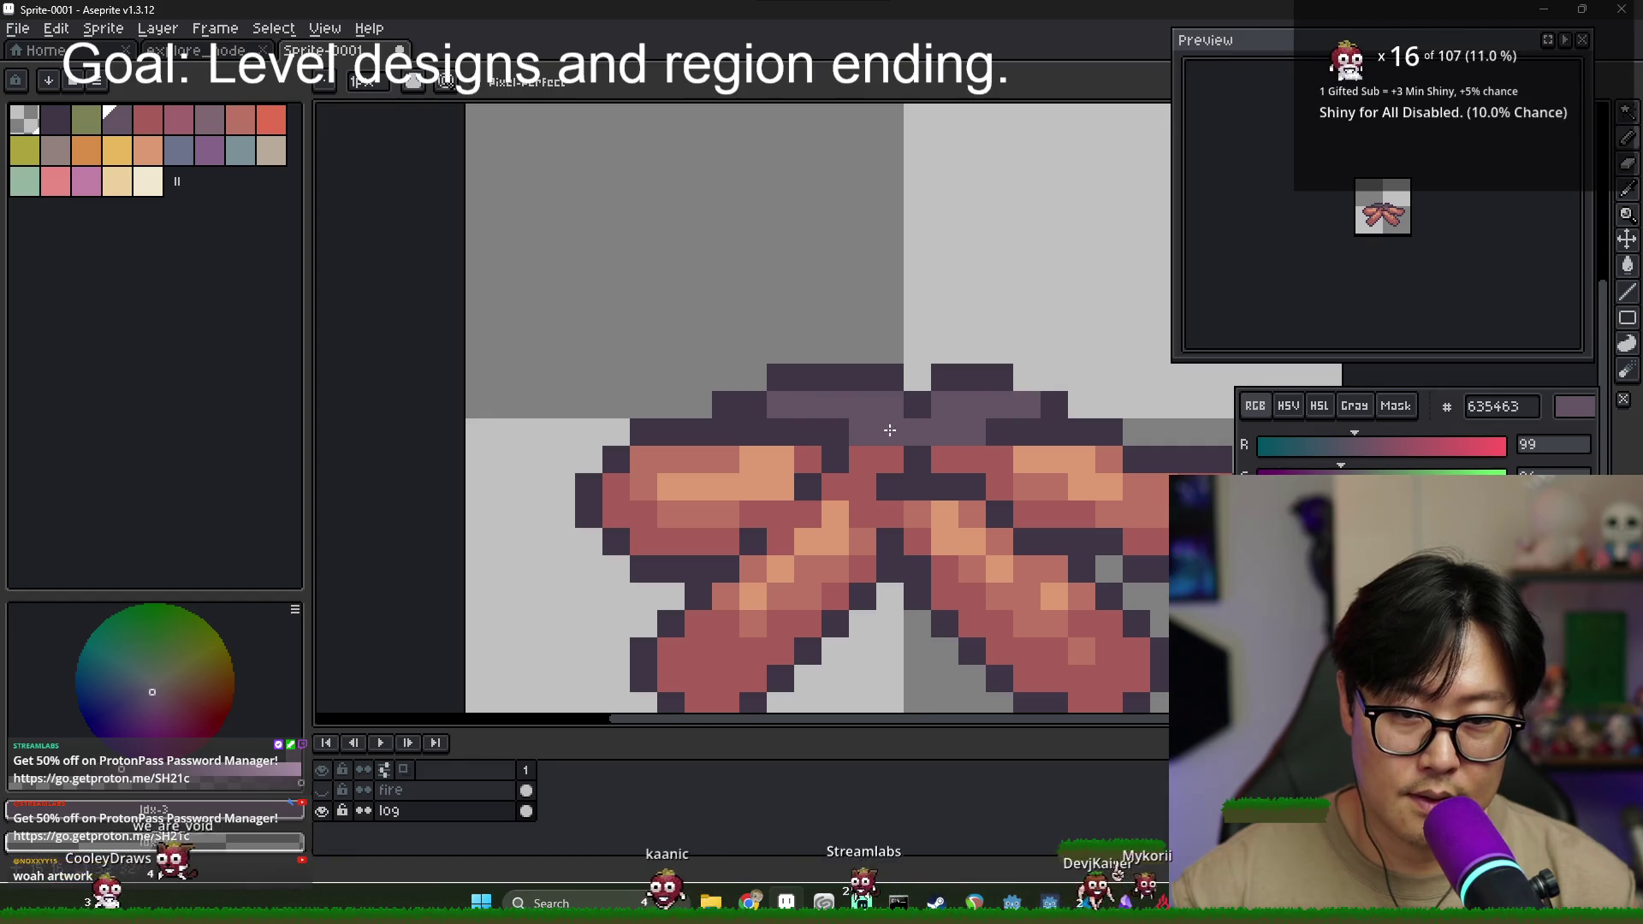
{"action": "left_click", "coordinate": [890, 459]}
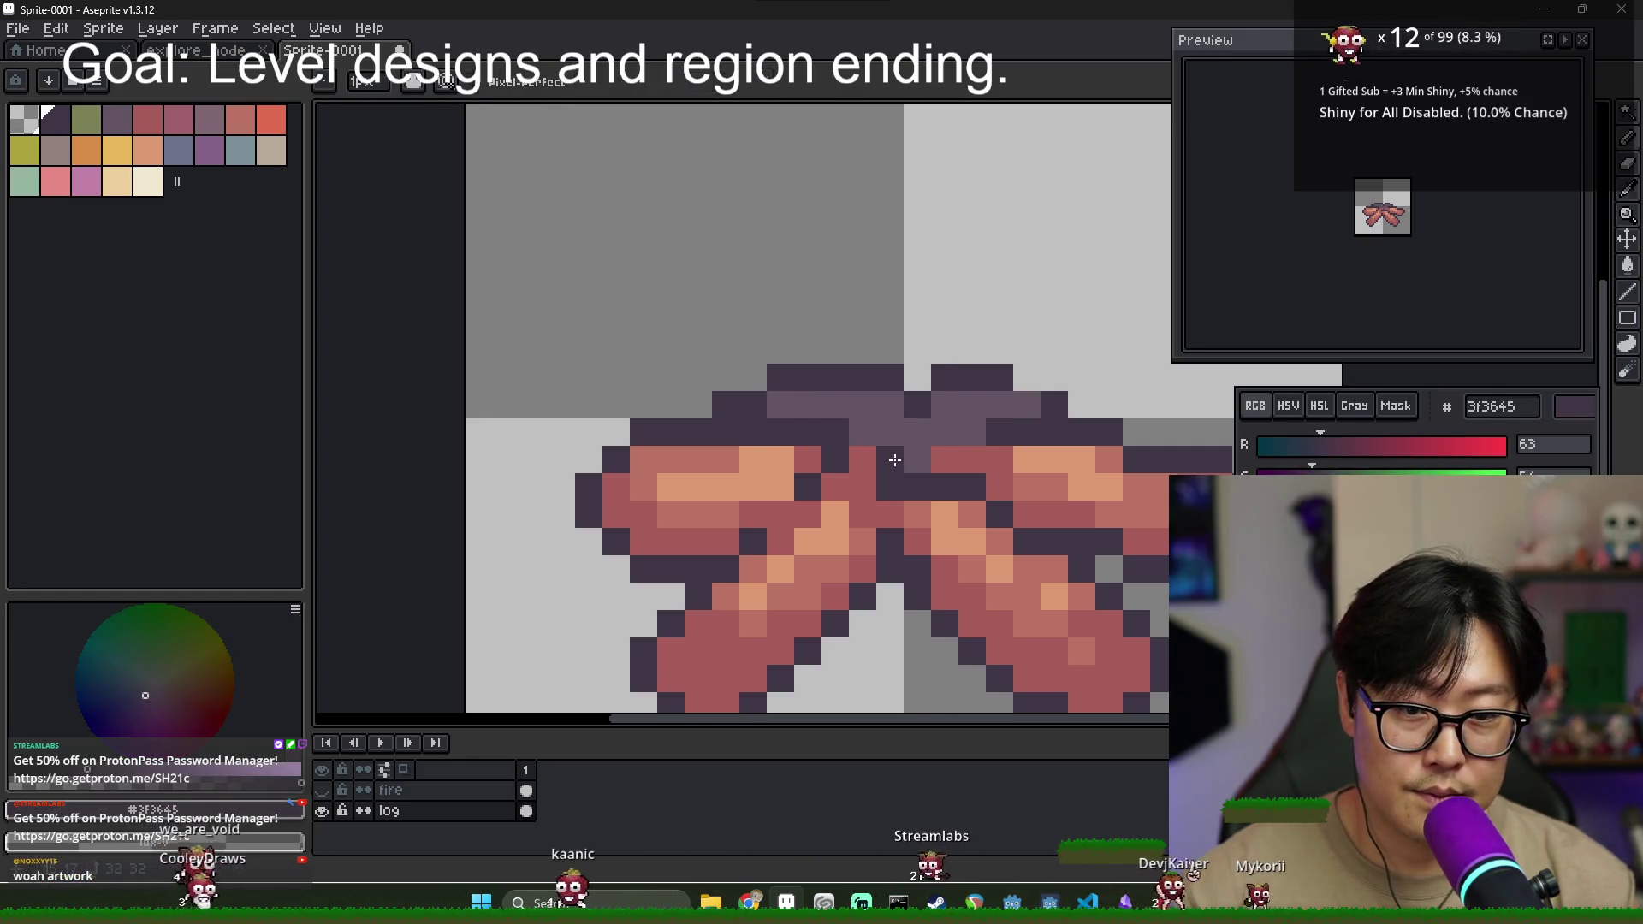
{"action": "left_click_drag", "start_coordinate": [971, 487], "coordinate": [890, 487]}
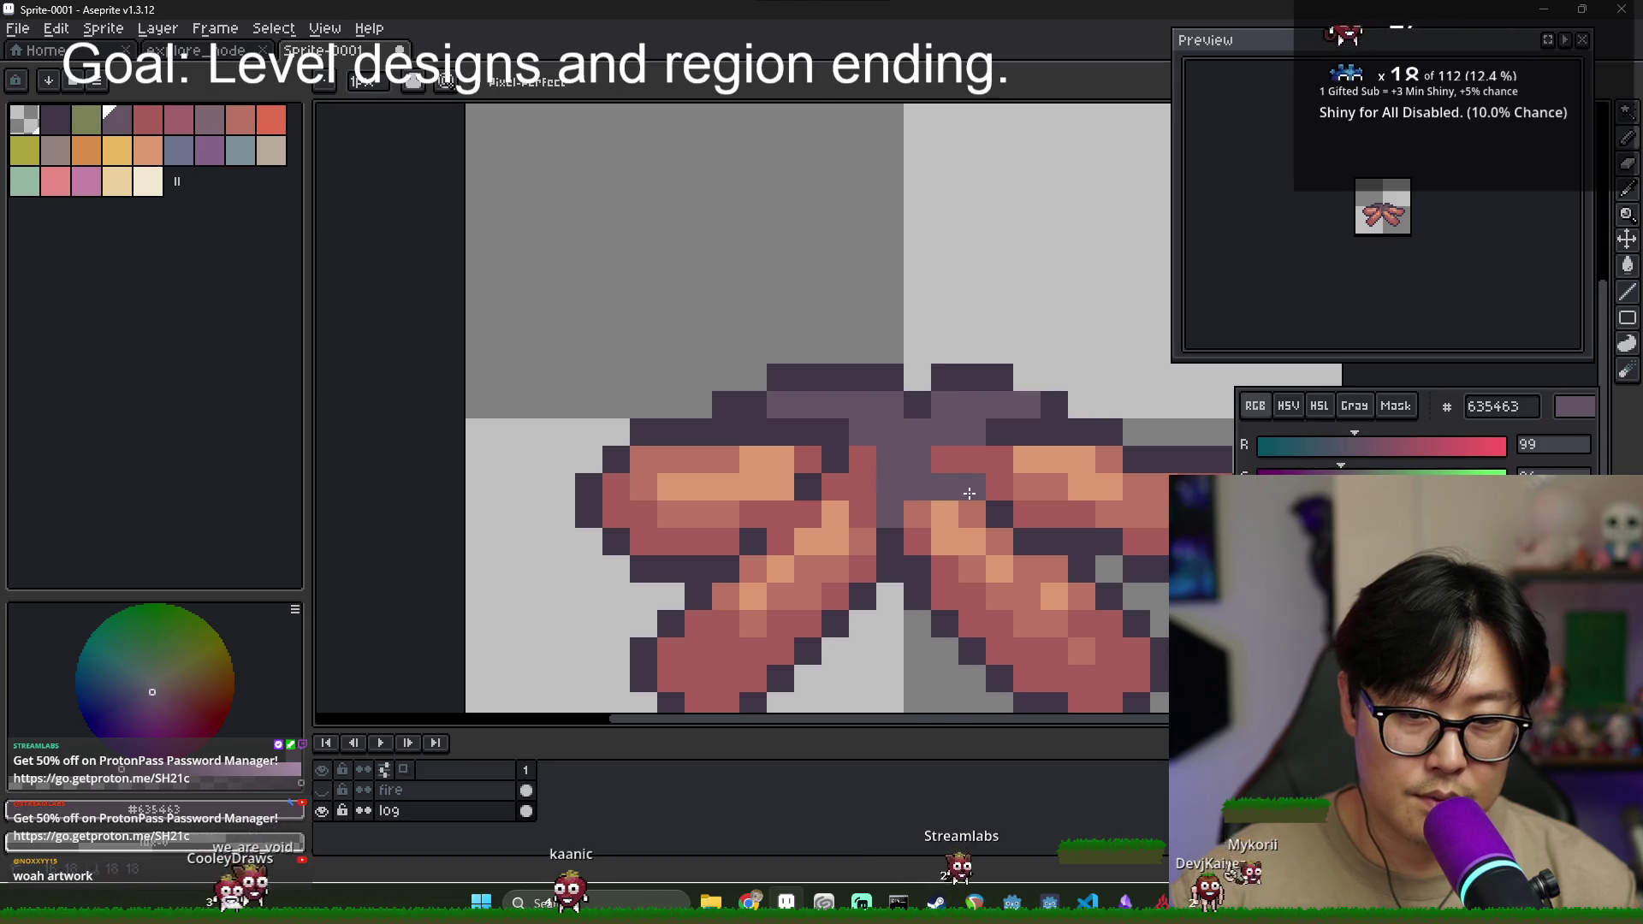
{"action": "left_click", "coordinate": [984, 458]}
- Add red #a75d59 accents along the crossing's top and touch up the centre pixels
{"action": "left_click", "coordinate": [1000, 461], "text": "alt"}
{"action": "left_click", "coordinate": [917, 432]}
{"action": "left_click", "coordinate": [962, 438]}
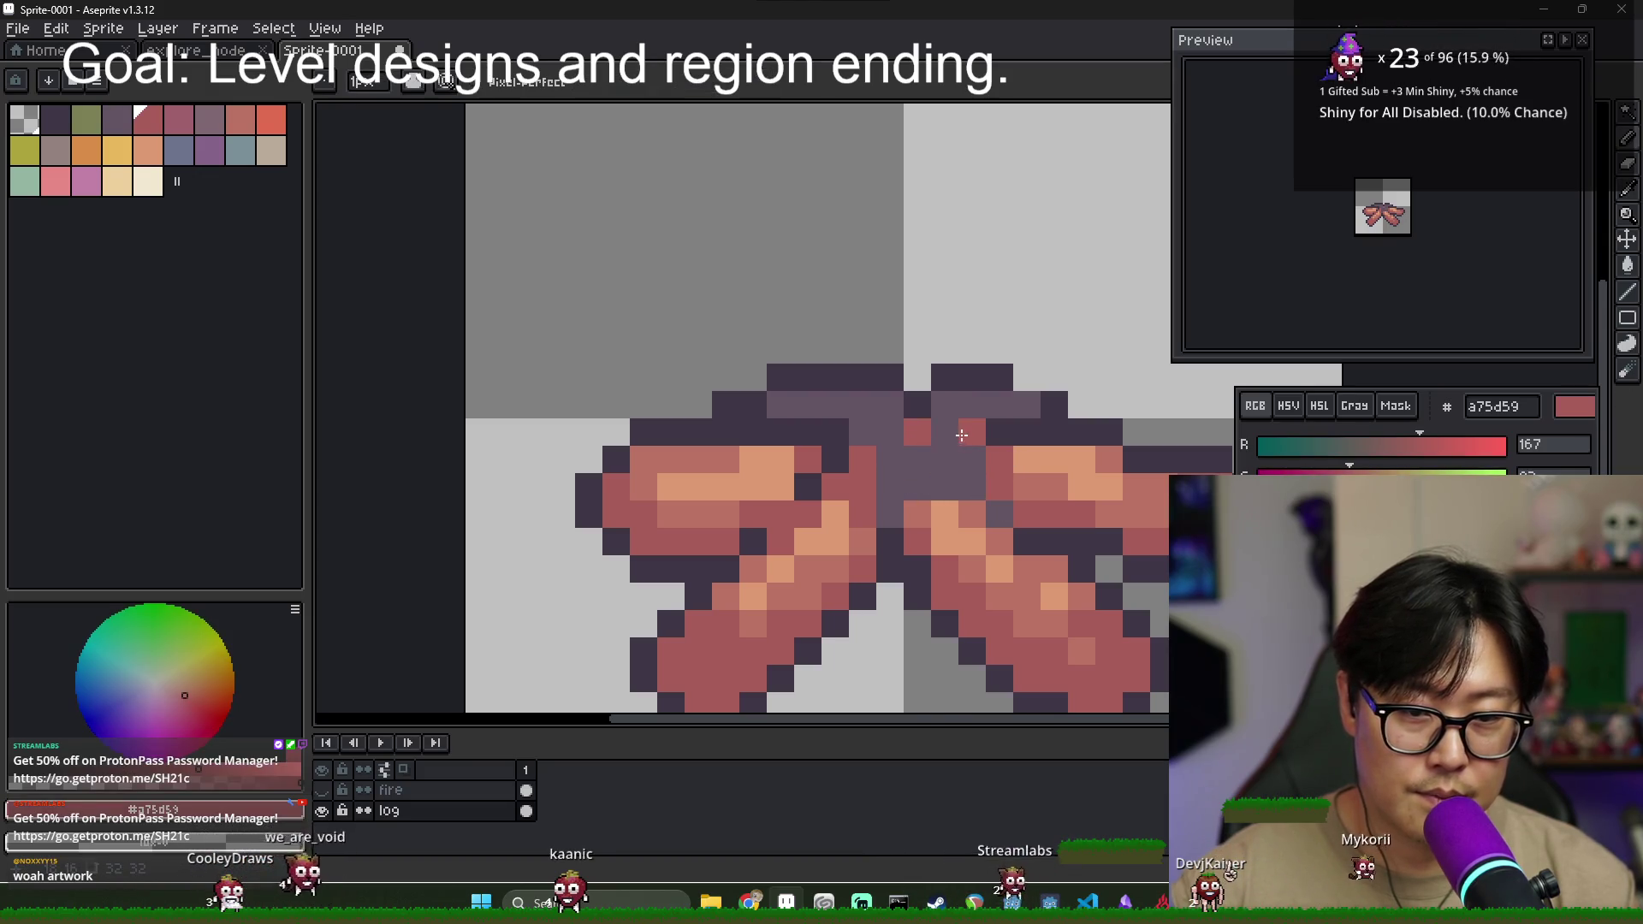
{"action": "left_click_drag", "start_coordinate": [870, 418], "coordinate": [808, 405]}
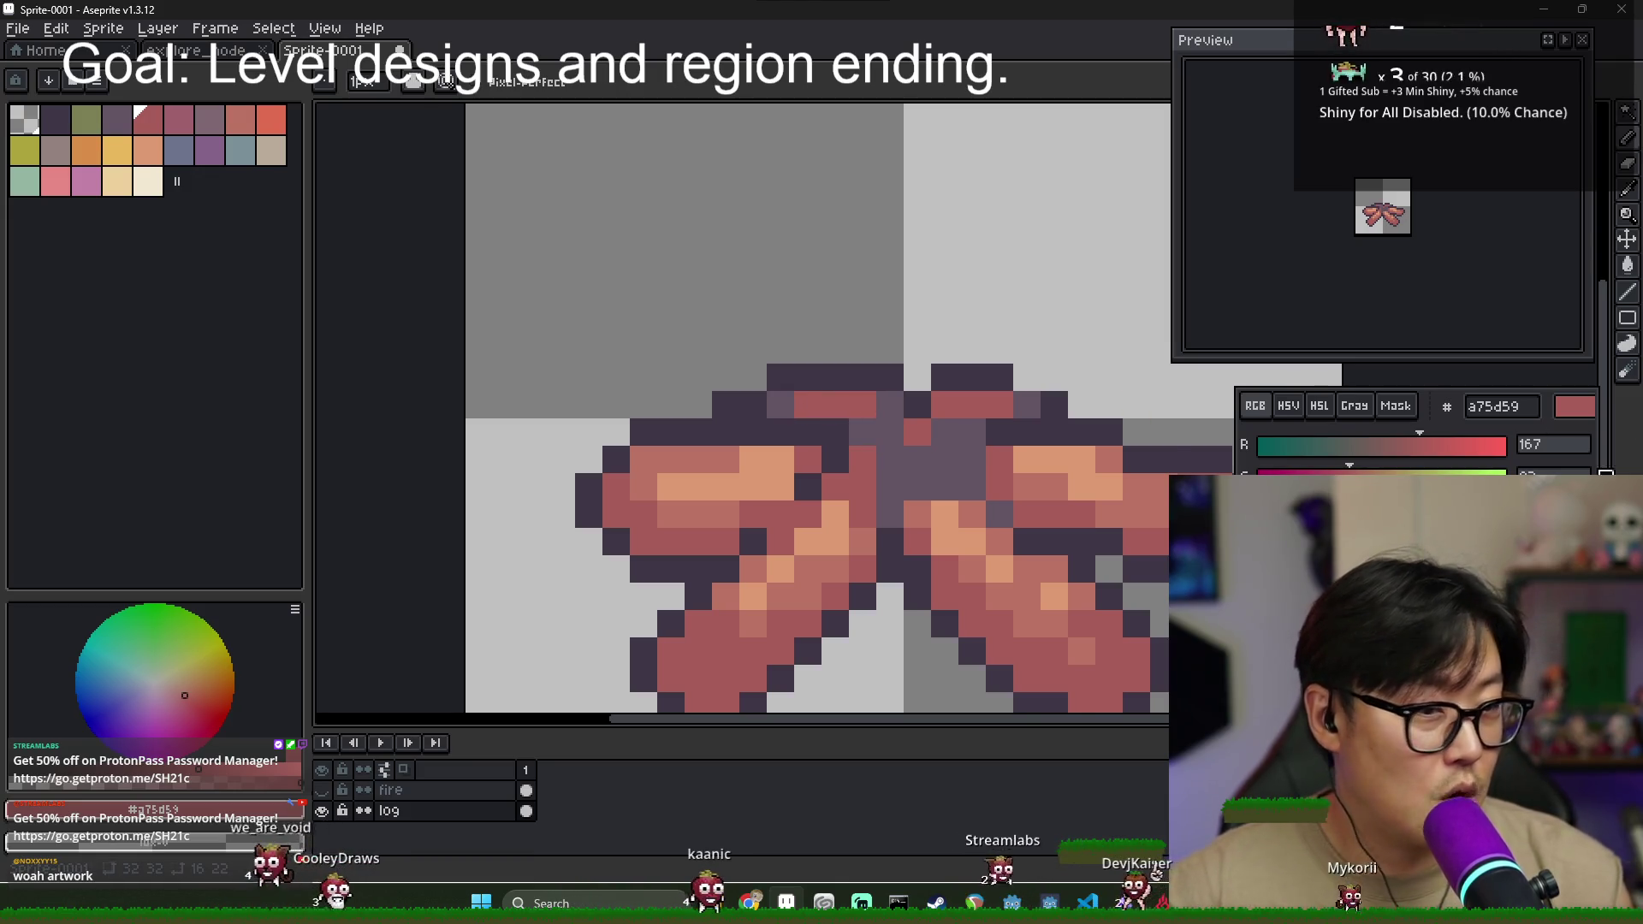
{"action": "left_click", "coordinate": [884, 555]}
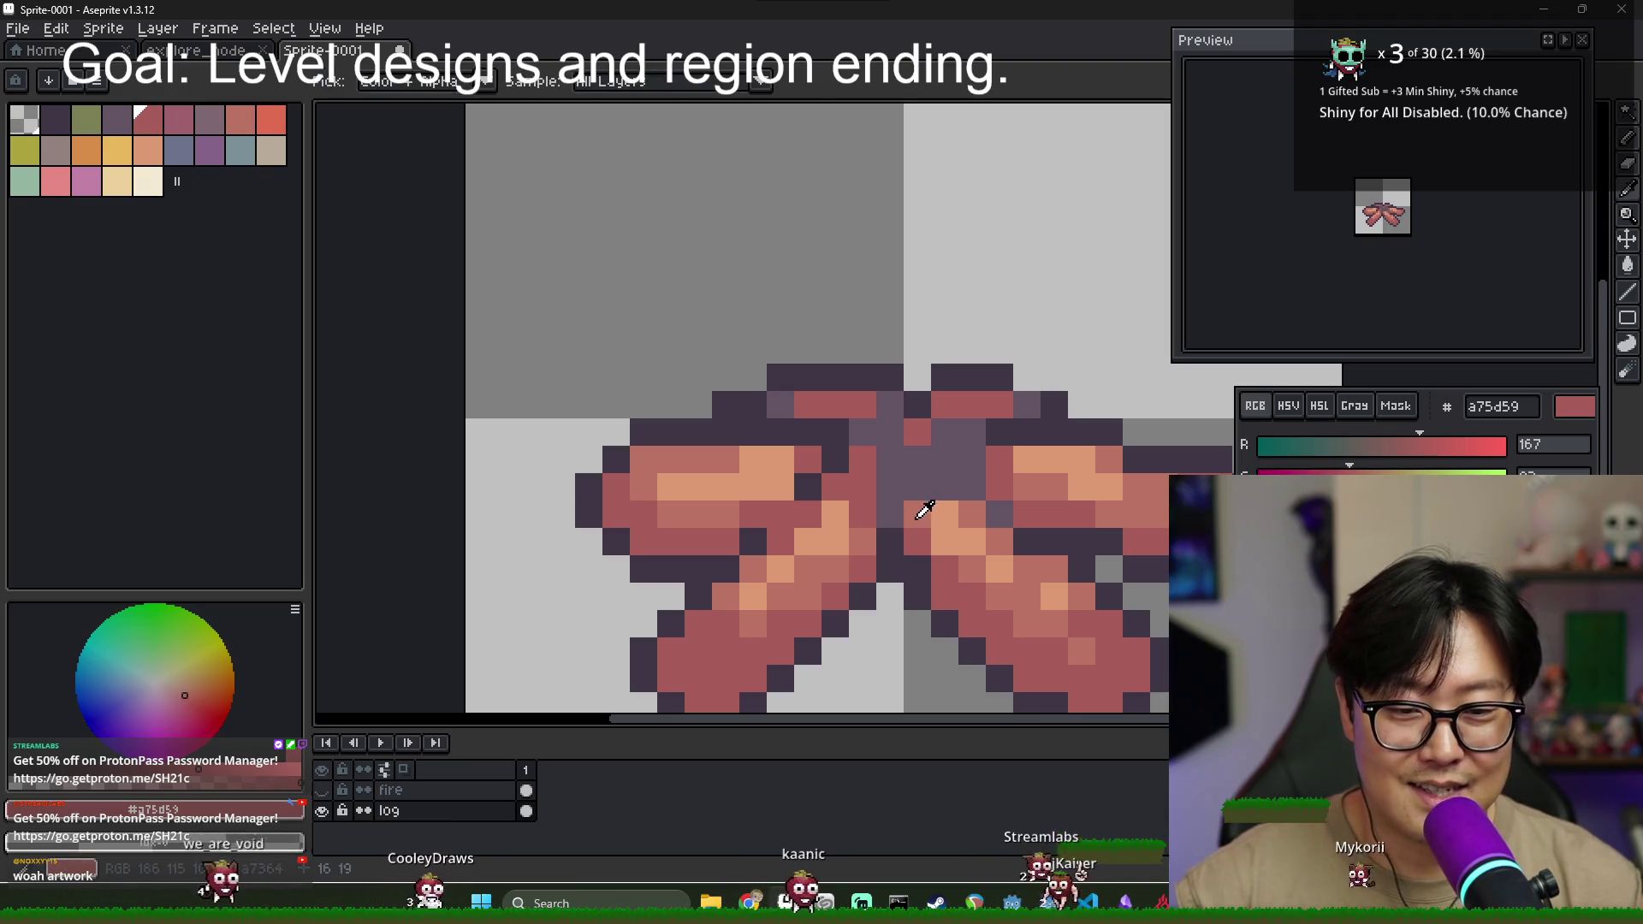
{"action": "left_click", "coordinate": [891, 480], "text": "alt"}
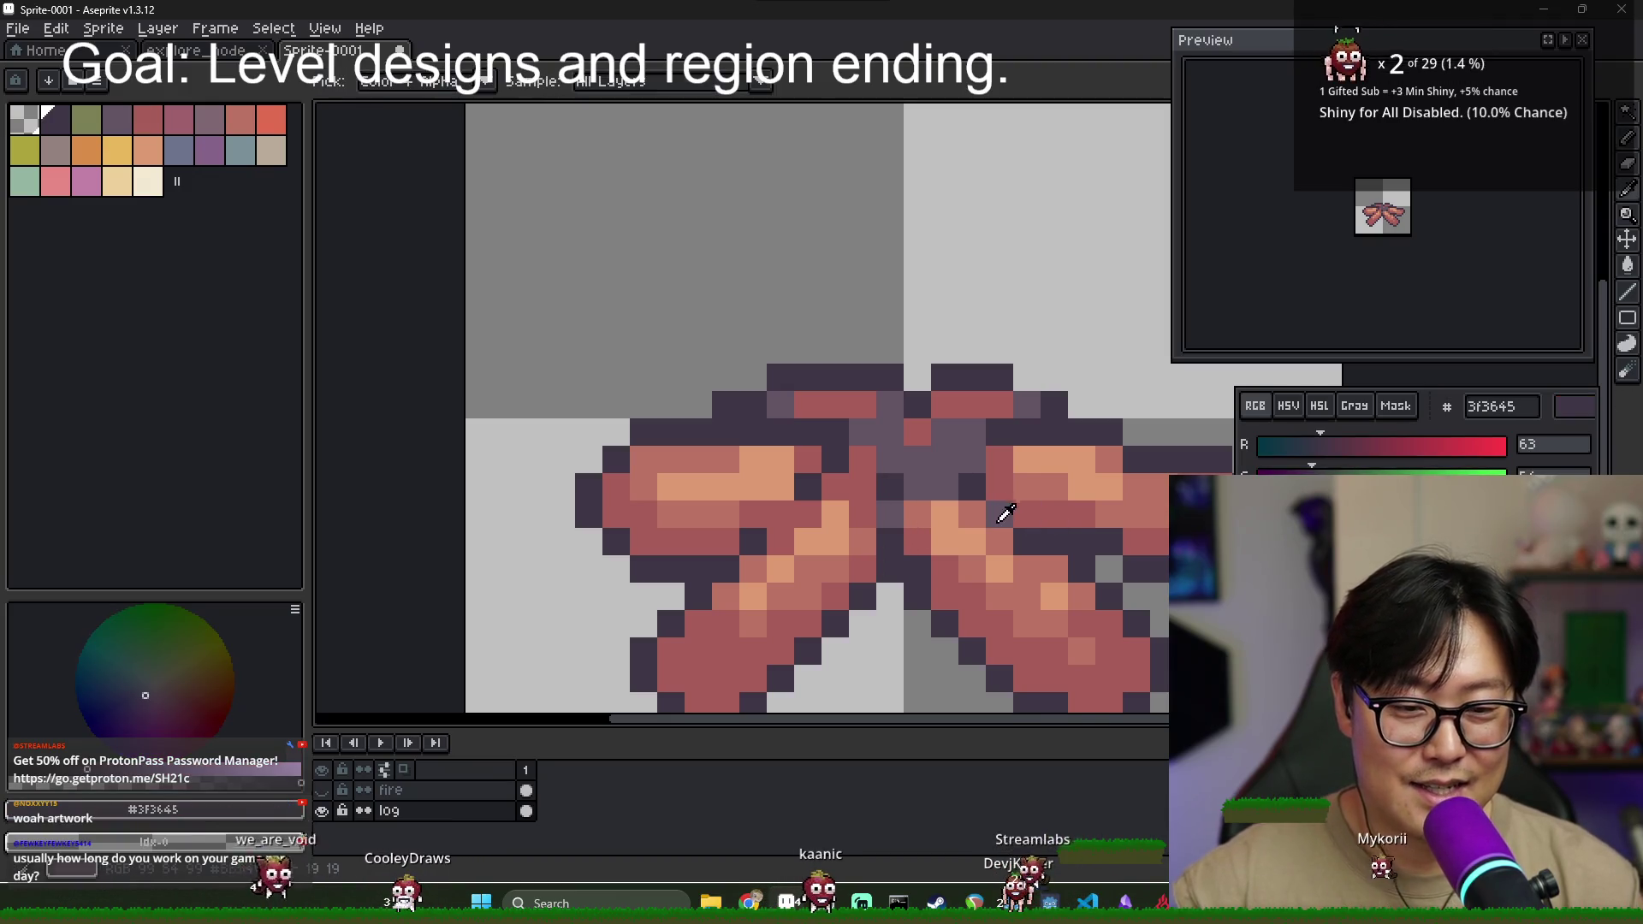
{"action": "left_click", "coordinate": [957, 481], "text": "alt"}
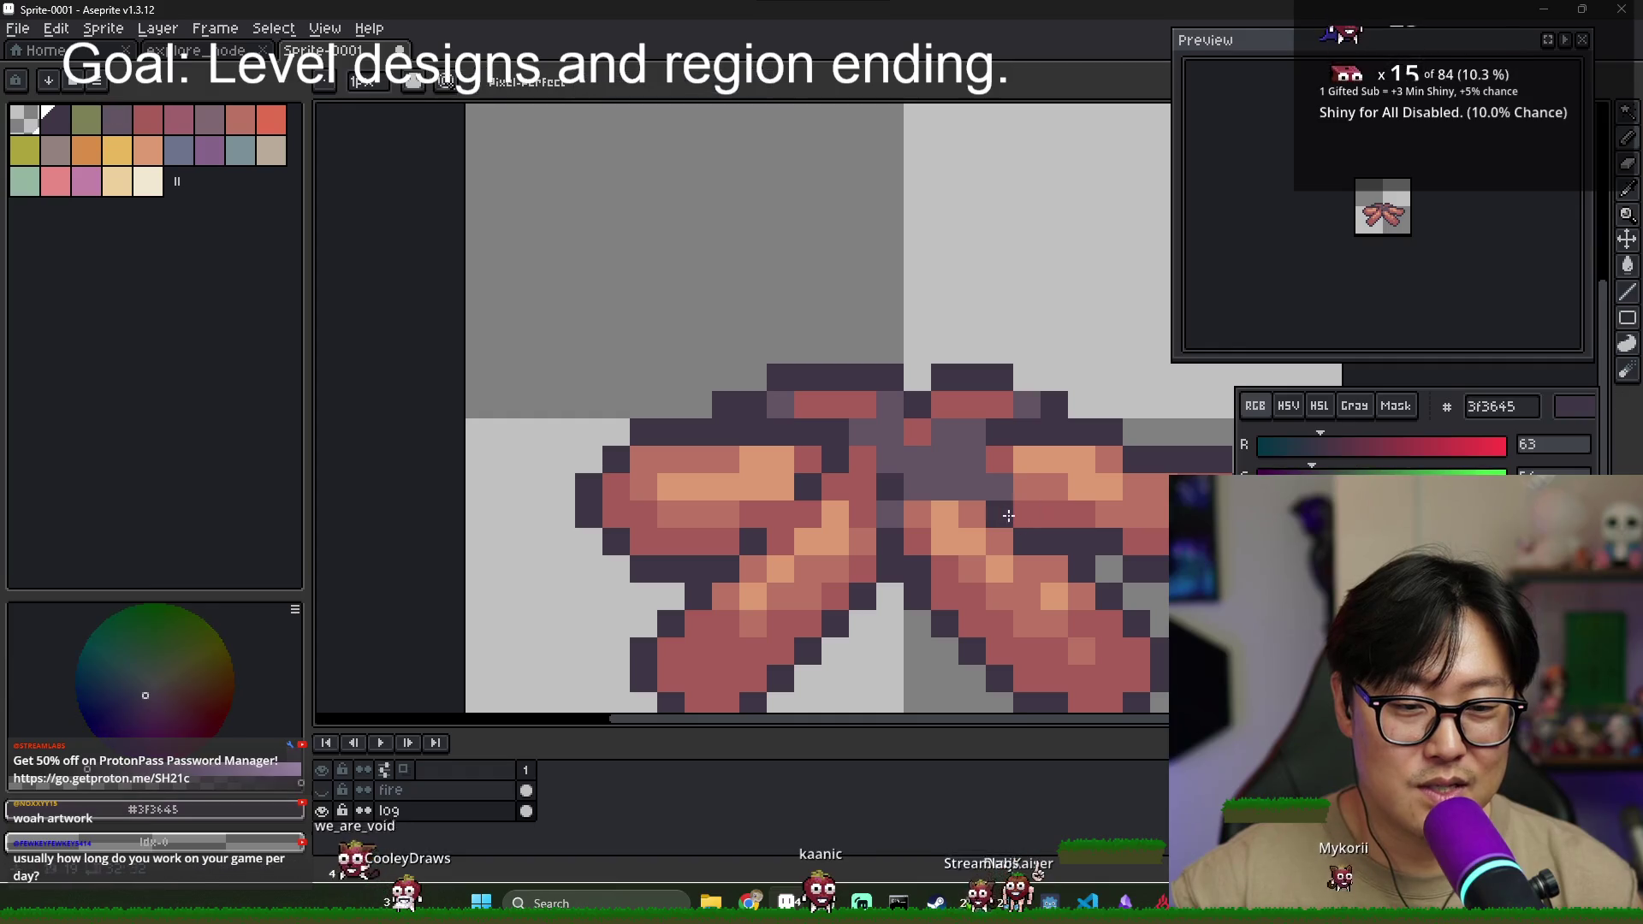
{"action": "left_click", "coordinate": [1000, 514]}
{"action": "left_click", "coordinate": [980, 488], "text": "alt"}
{"action": "left_click", "coordinate": [976, 486]}
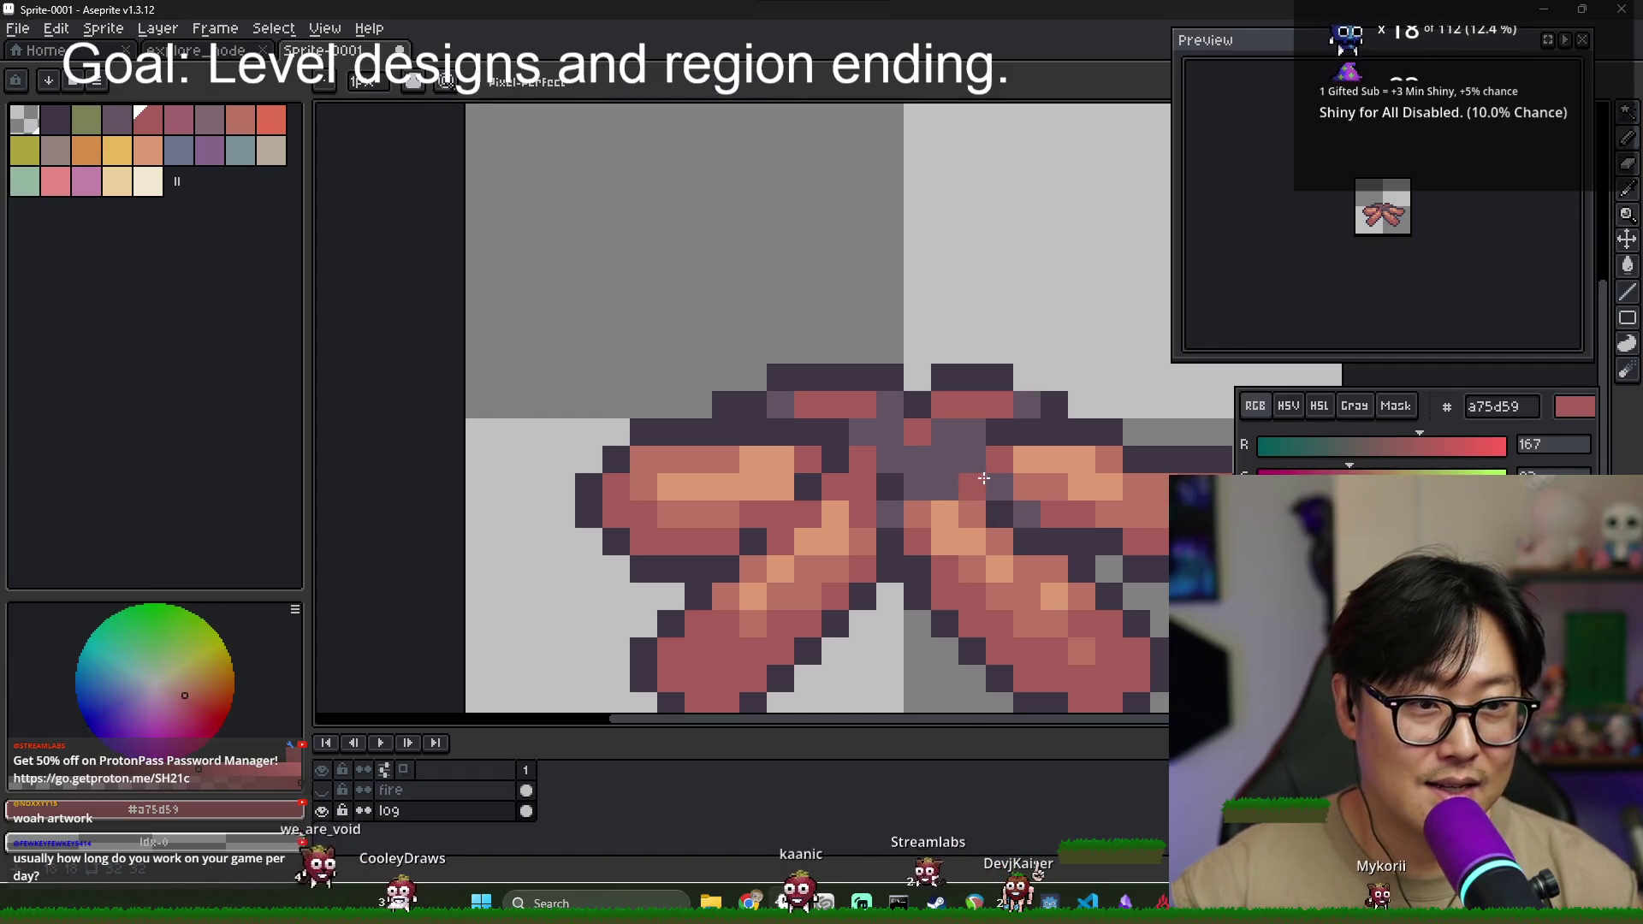
{"action": "left_click", "coordinate": [944, 459]}
{"action": "left_click", "coordinate": [1000, 487]}
{"action": "scroll", "coordinate": [999, 495], "scroll_direction": "down", "scroll_amount": 3}
{"action": "scroll", "coordinate": [999, 495], "scroll_direction": "down", "scroll_amount": 2}
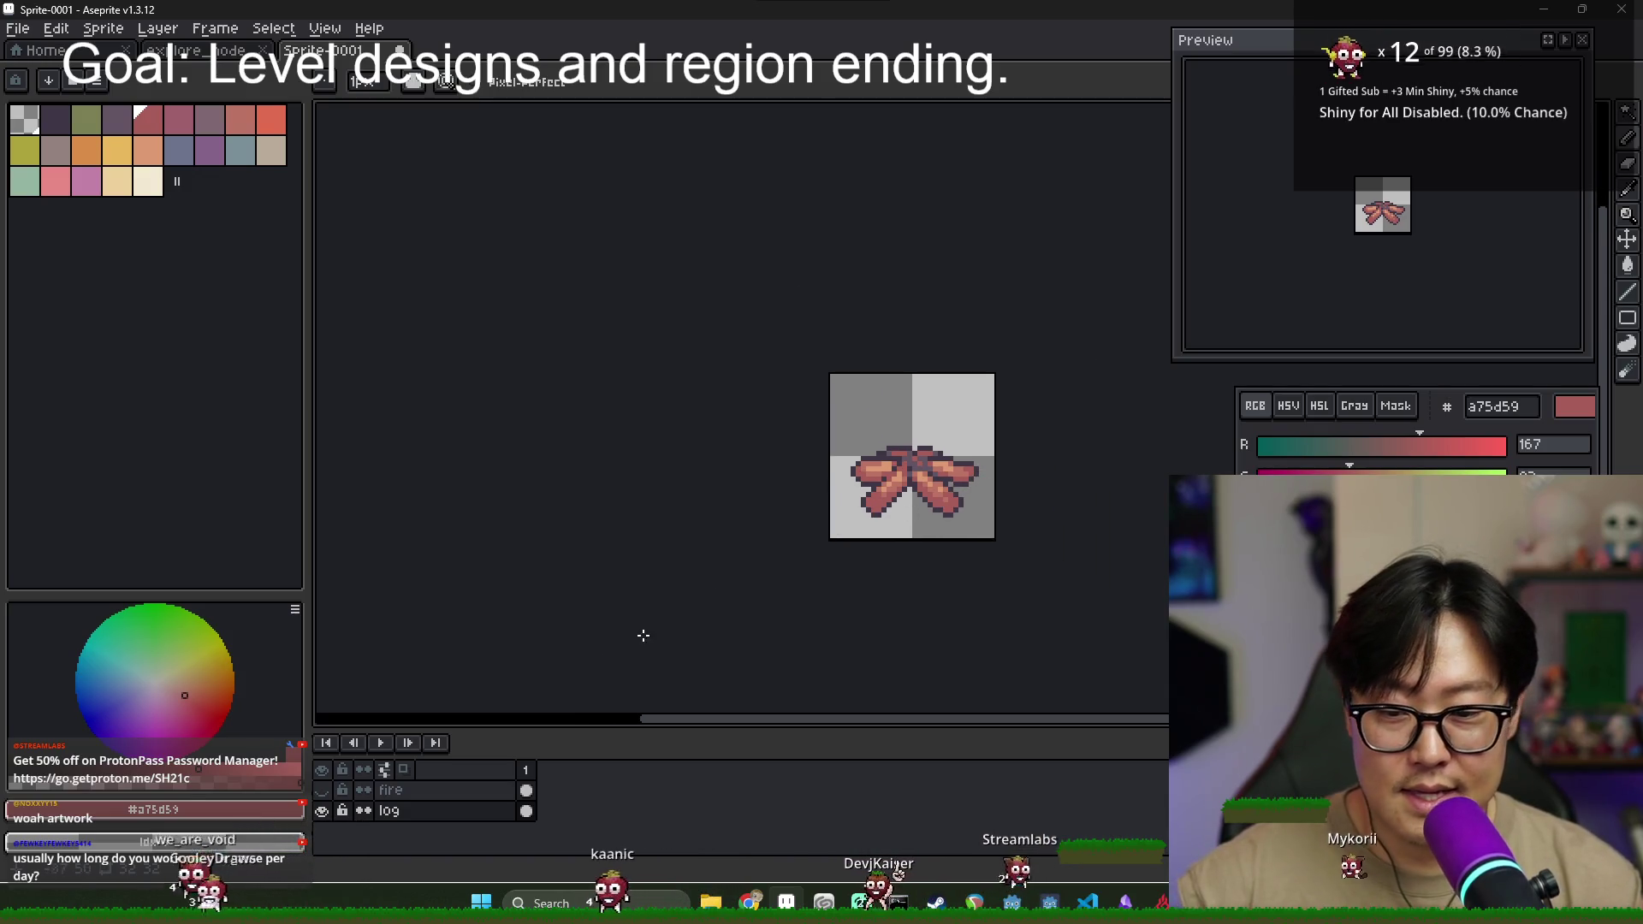
{"action": "key", "text": "ctrl+s"}
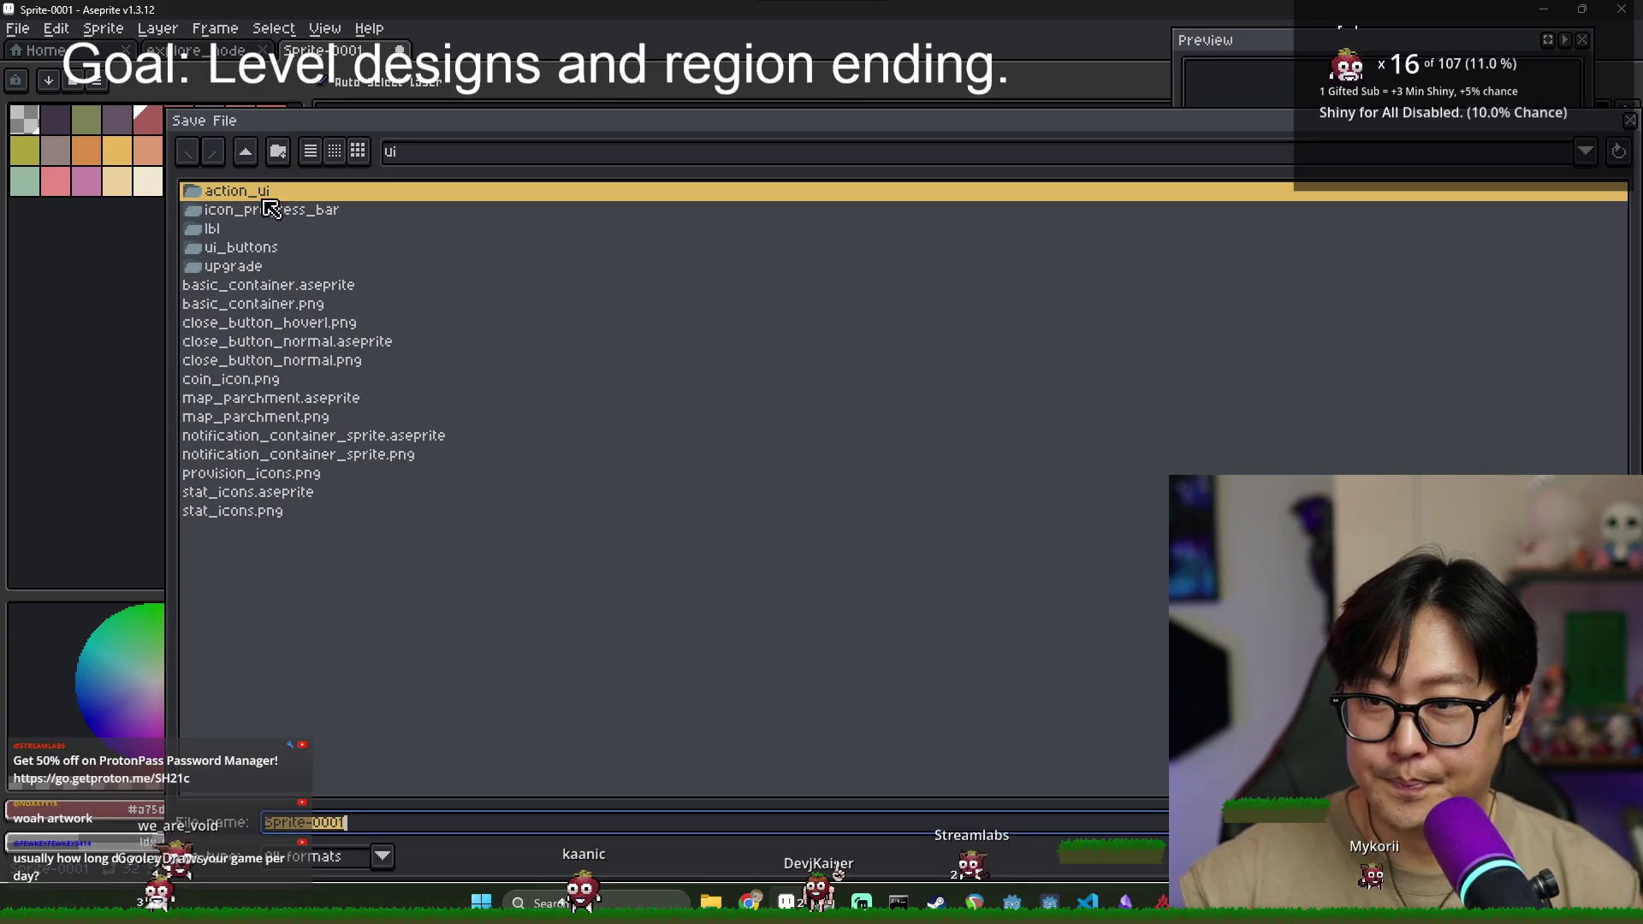
- Save the sprite as rest_site_spritesheet.aseprite in the journey project's npc folder
{"action": "left_click", "coordinate": [245, 152]}
{"action": "left_click", "coordinate": [219, 456]}
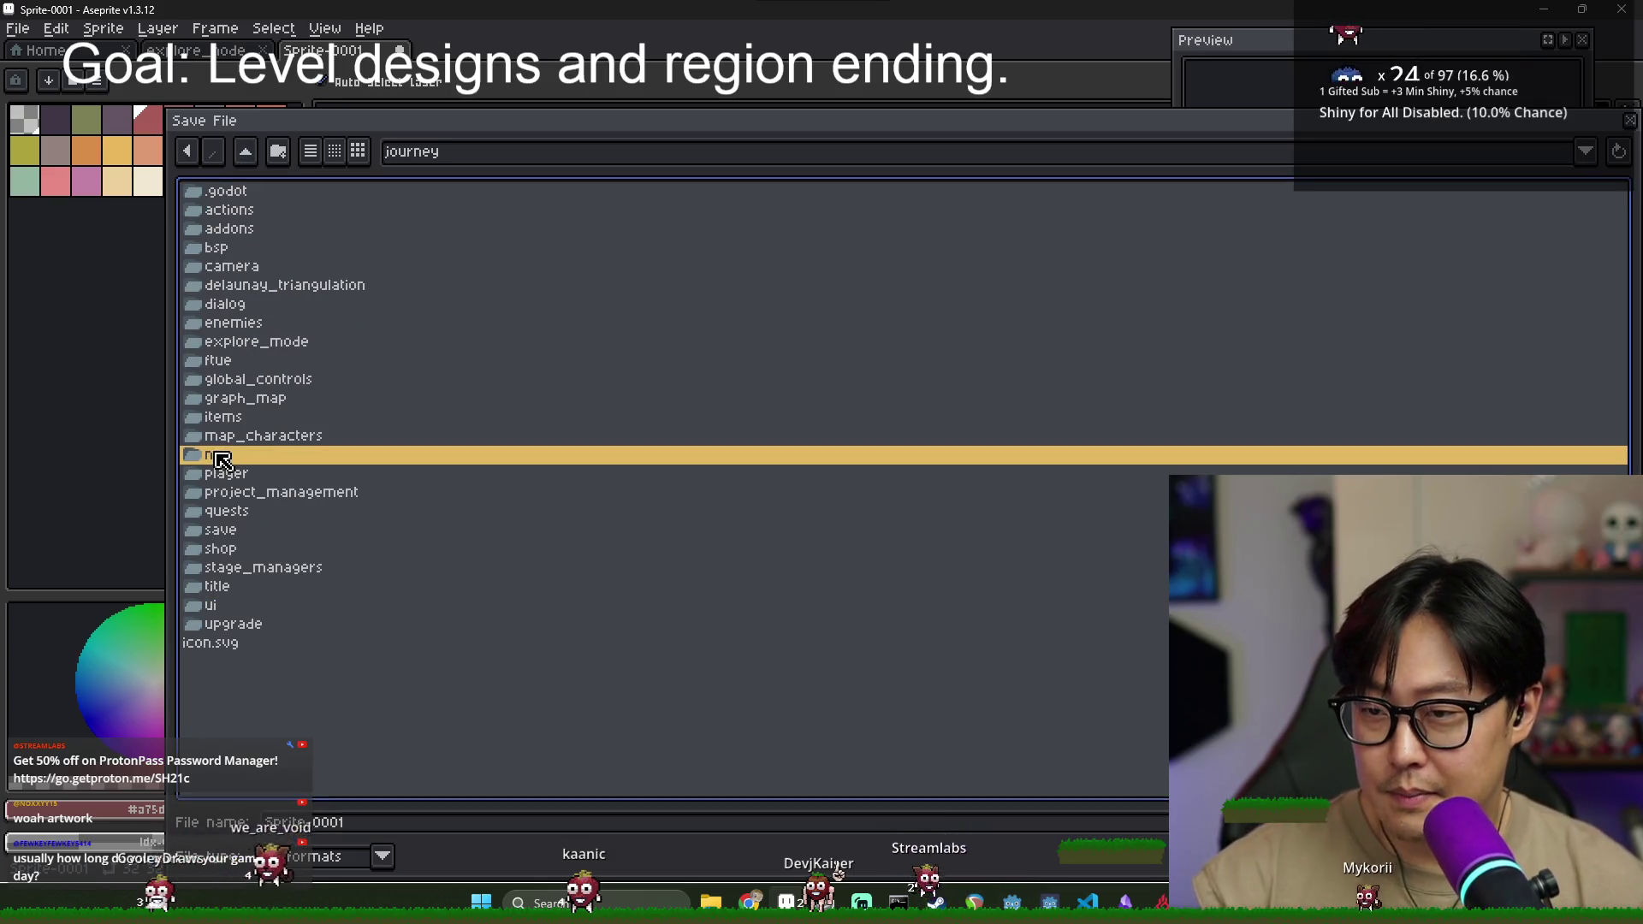
{"action": "double_click", "coordinate": [218, 455]}
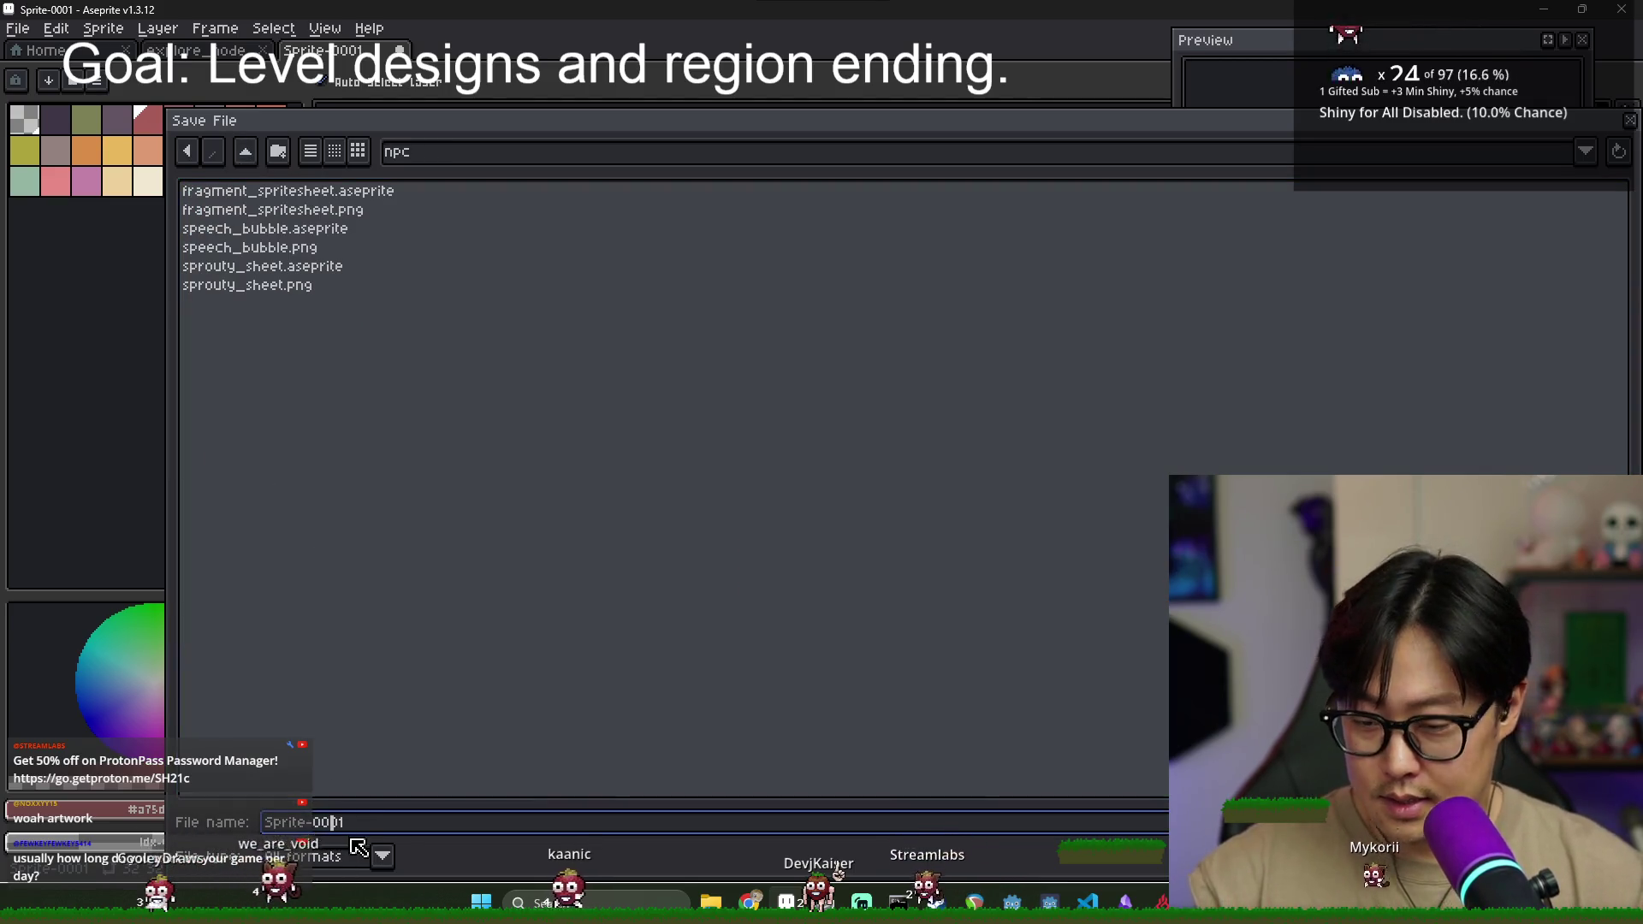
{"action": "type", "text": "rest_site_spriteshe"}
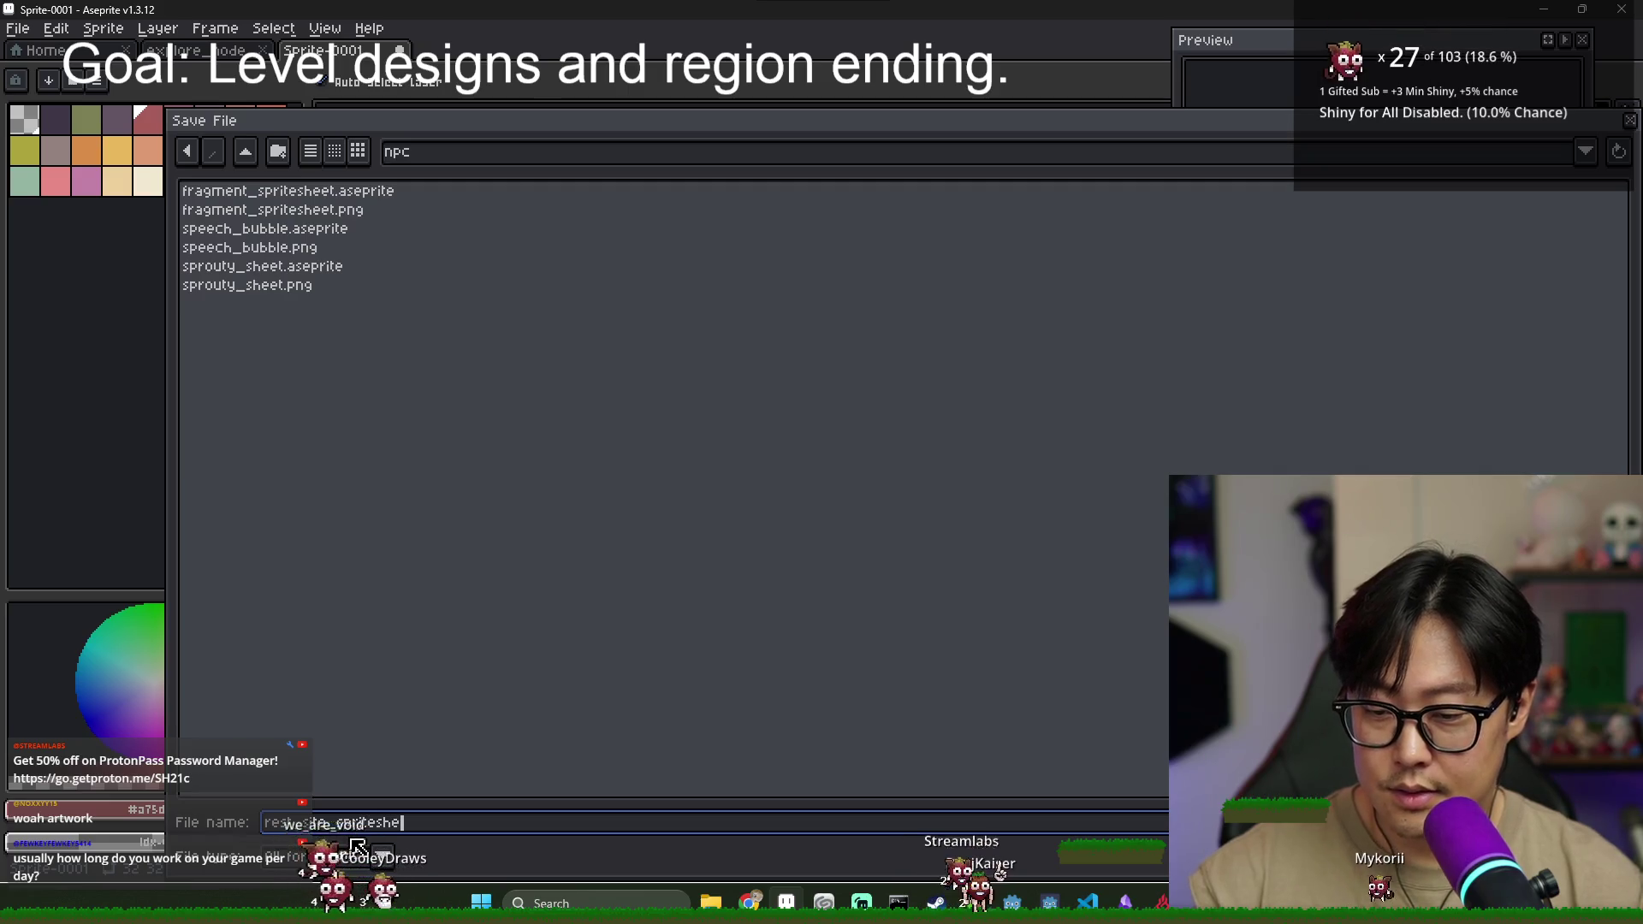
{"action": "key", "text": "Return"}
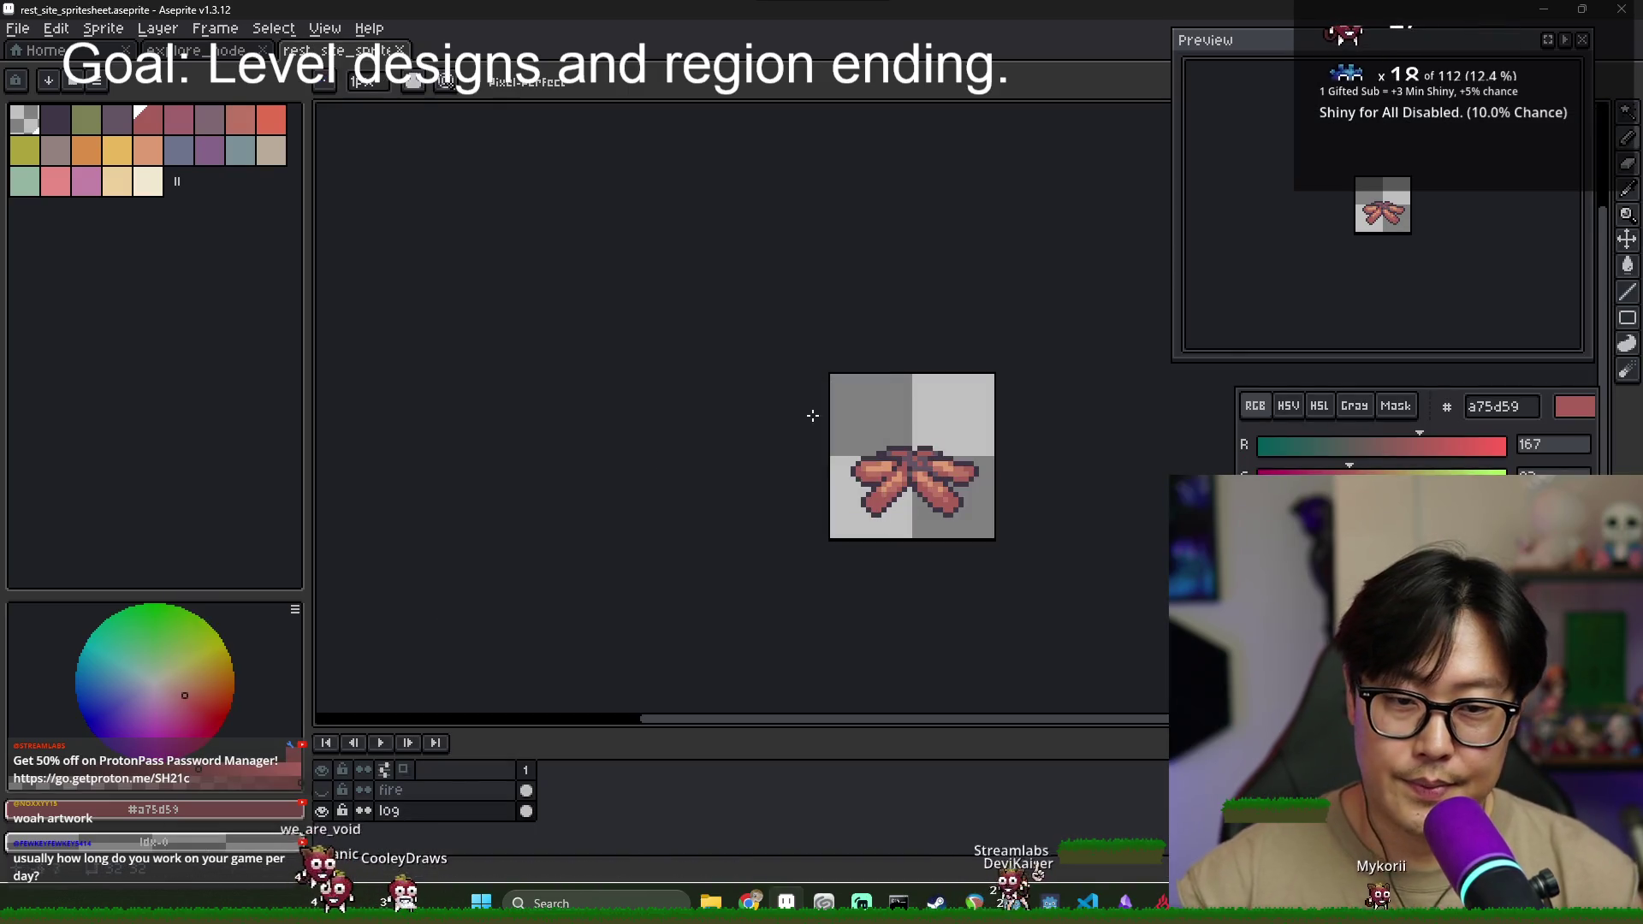
- Toggle the fire layer's visibility to compare, and make the log layer continuous across frames
{"action": "left_click", "coordinate": [331, 792]}
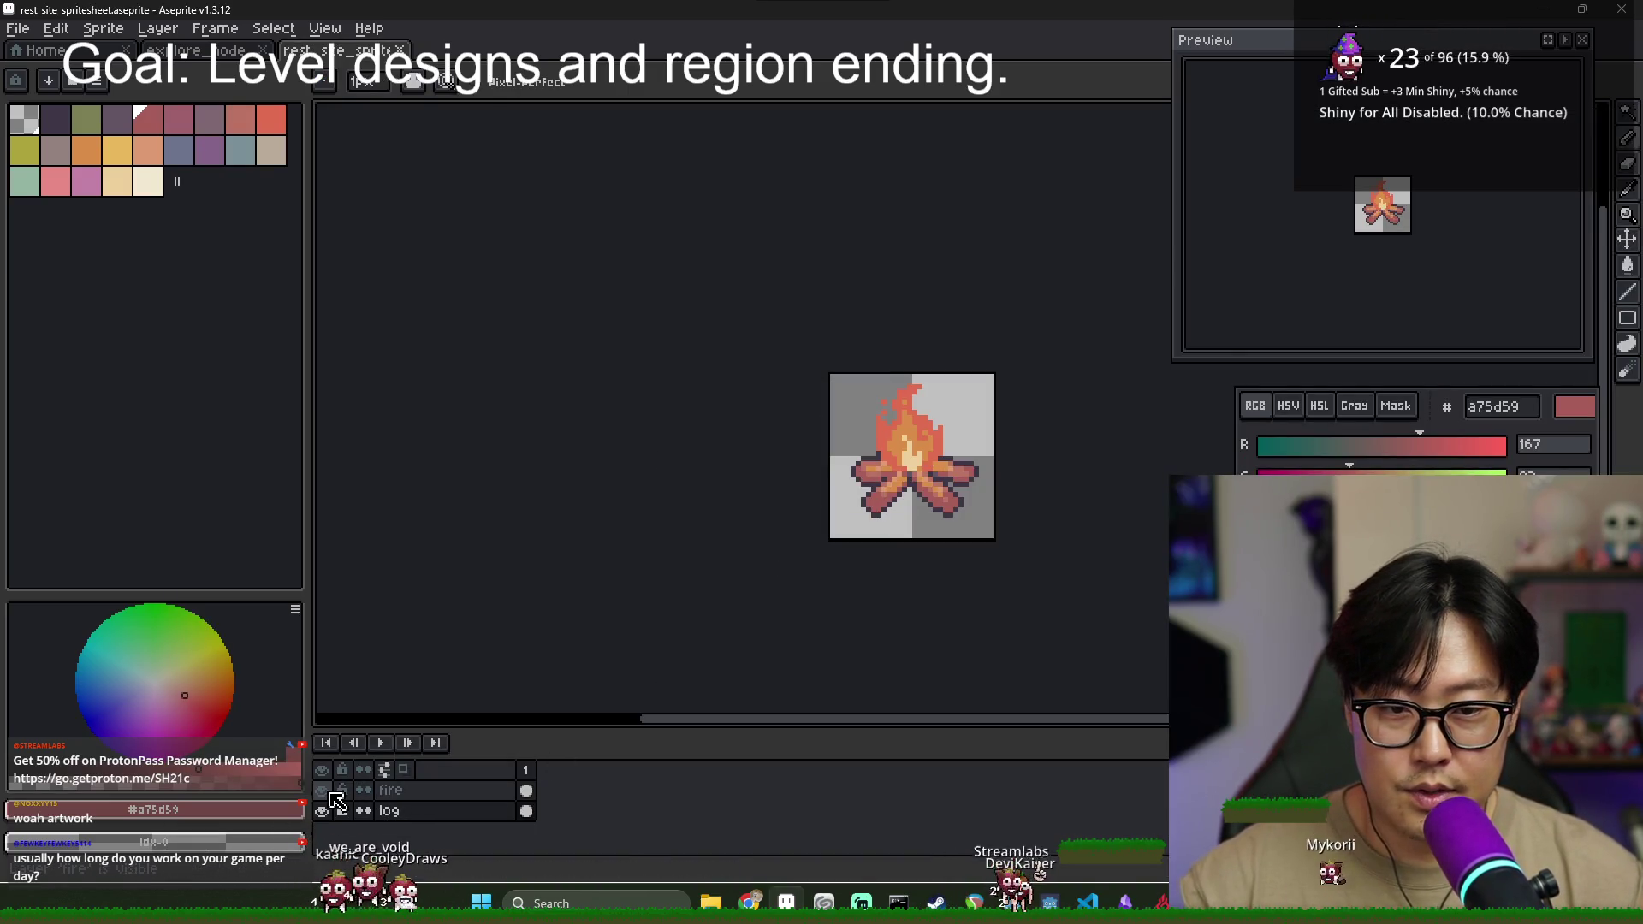
{"action": "left_click", "coordinate": [331, 794]}
{"action": "left_click", "coordinate": [330, 794]}
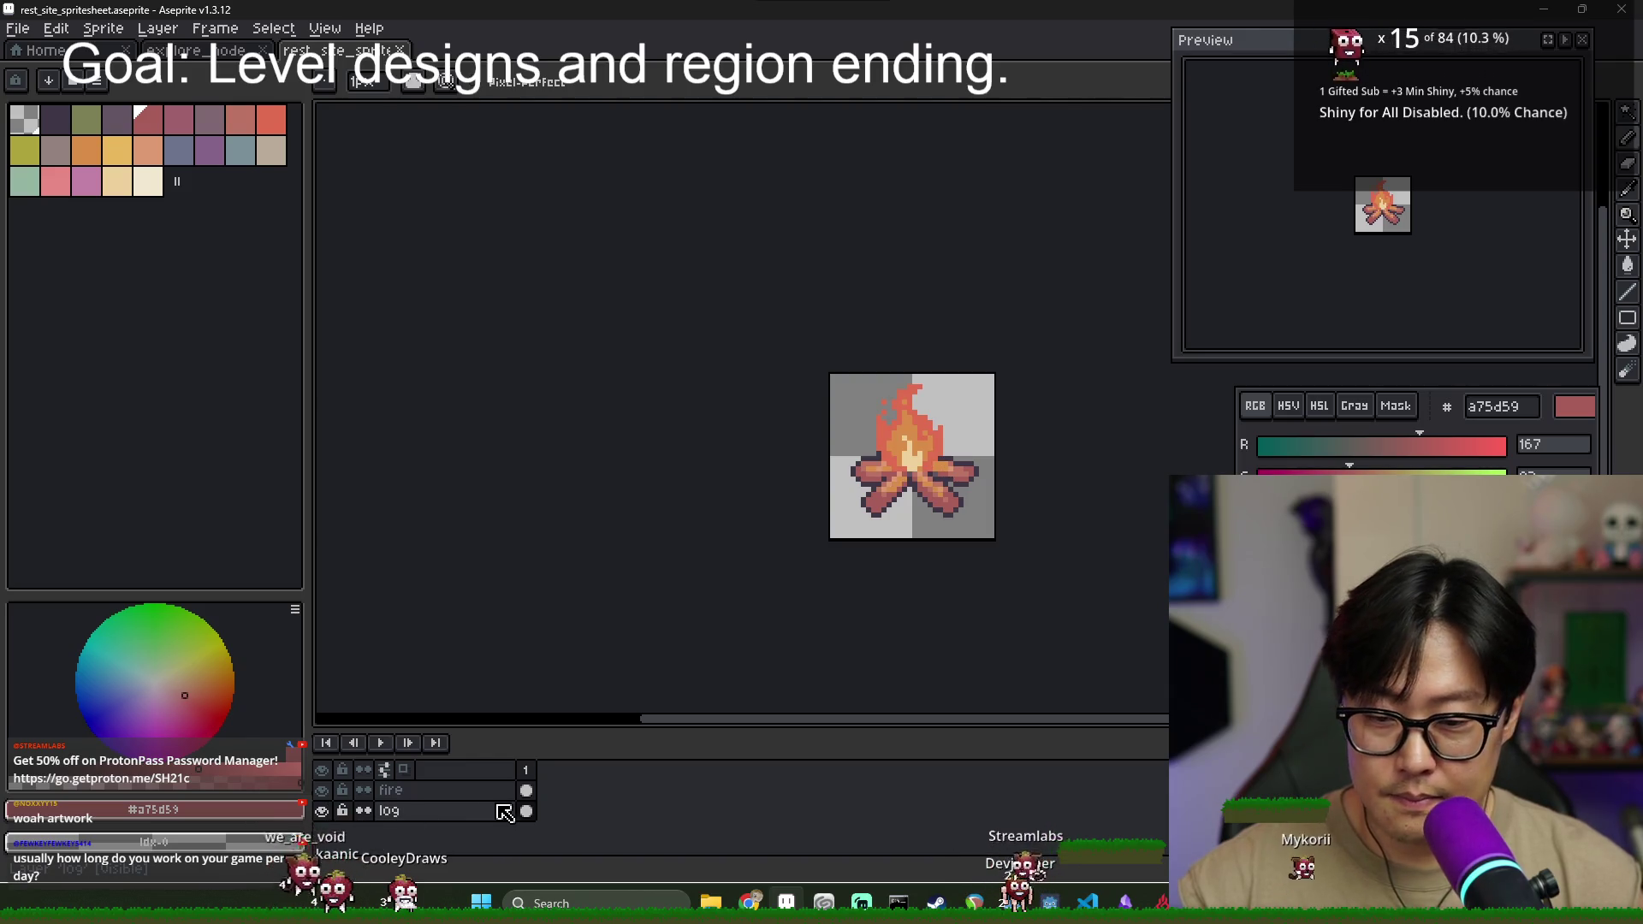
{"action": "left_click", "coordinate": [445, 790]}
{"action": "left_click", "coordinate": [322, 790]}
{"action": "left_click", "coordinate": [505, 812]}
{"action": "left_click", "coordinate": [322, 790]}
{"action": "left_click", "coordinate": [363, 812]}
- Add new animation frames after frame 1 so the sprite has four frames
{"action": "left_click", "coordinate": [526, 771]}
{"action": "right_click", "coordinate": [529, 776]}
{"action": "key", "text": "Escape"}
{"action": "right_click", "coordinate": [537, 799]}
{"action": "left_click", "coordinate": [591, 760]}
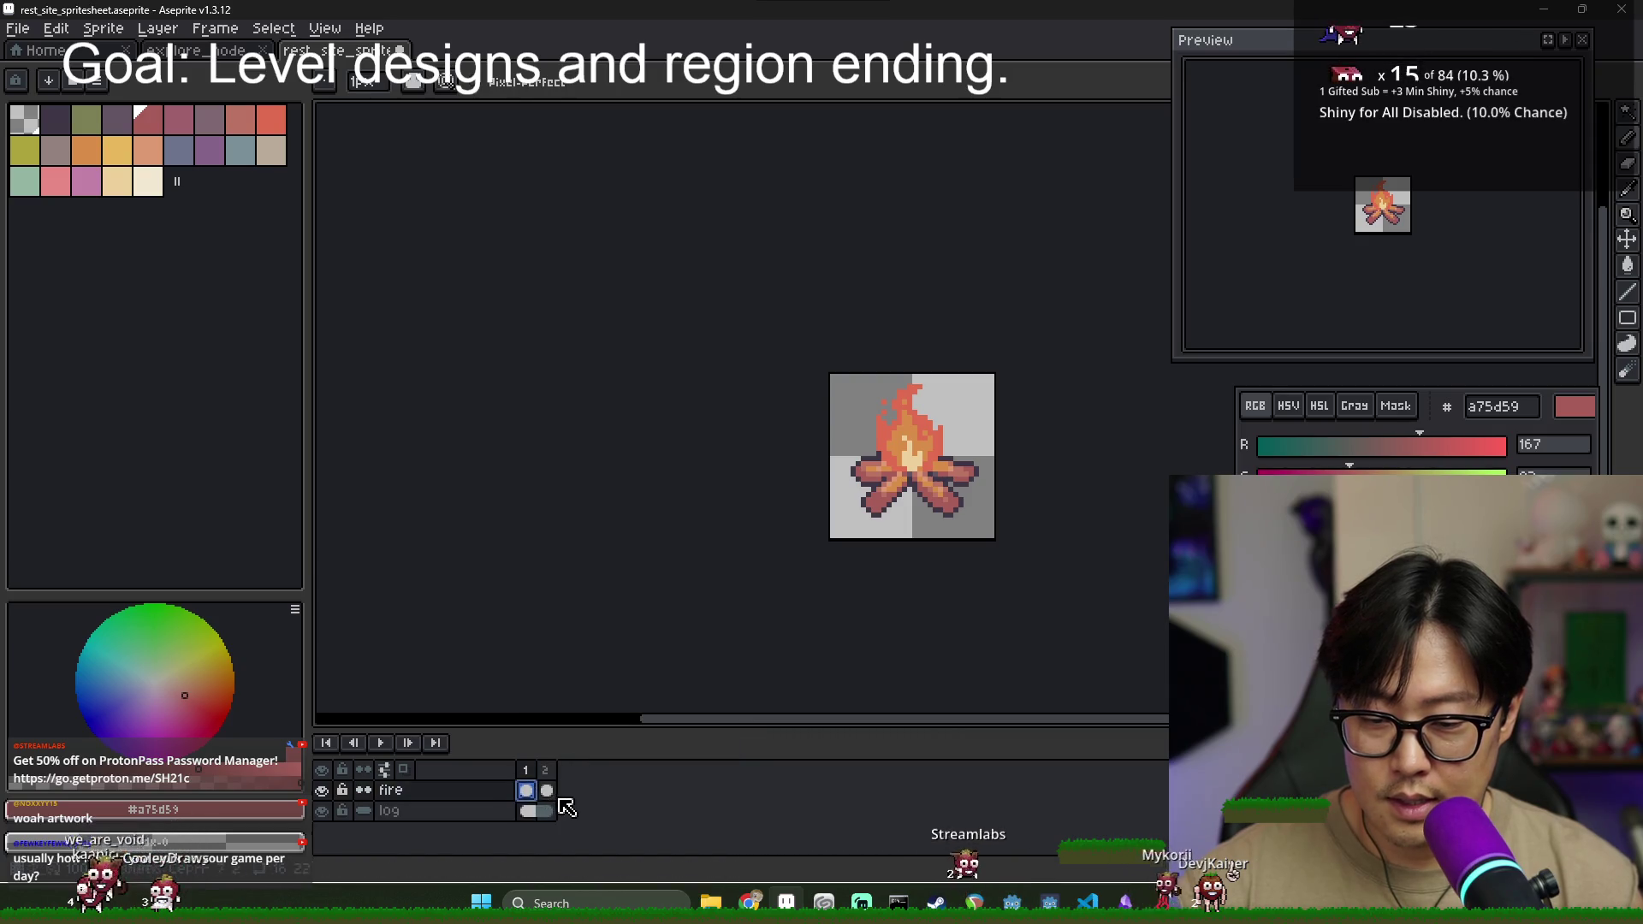
{"action": "left_click", "coordinate": [555, 805]}
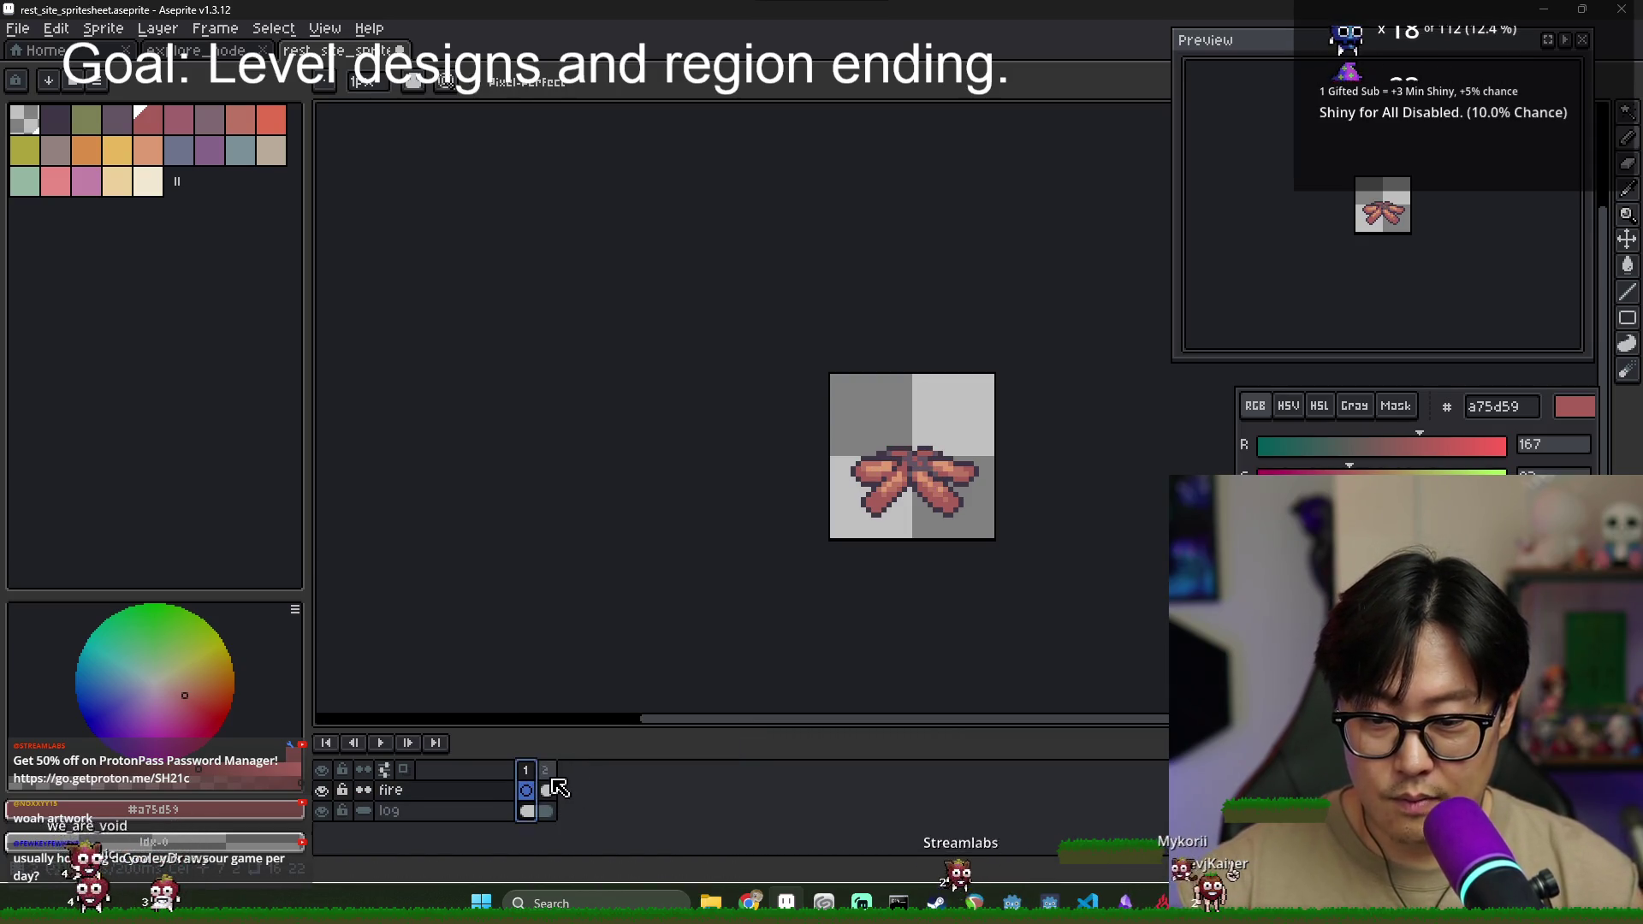
{"action": "right_click", "coordinate": [554, 789]}
{"action": "left_click", "coordinate": [595, 774]}
{"action": "right_click", "coordinate": [565, 789]}
{"action": "left_click", "coordinate": [599, 774]}
- Paint cream sparks above the logs in frame 2 of the fire layer
{"action": "left_click", "coordinate": [546, 790]}
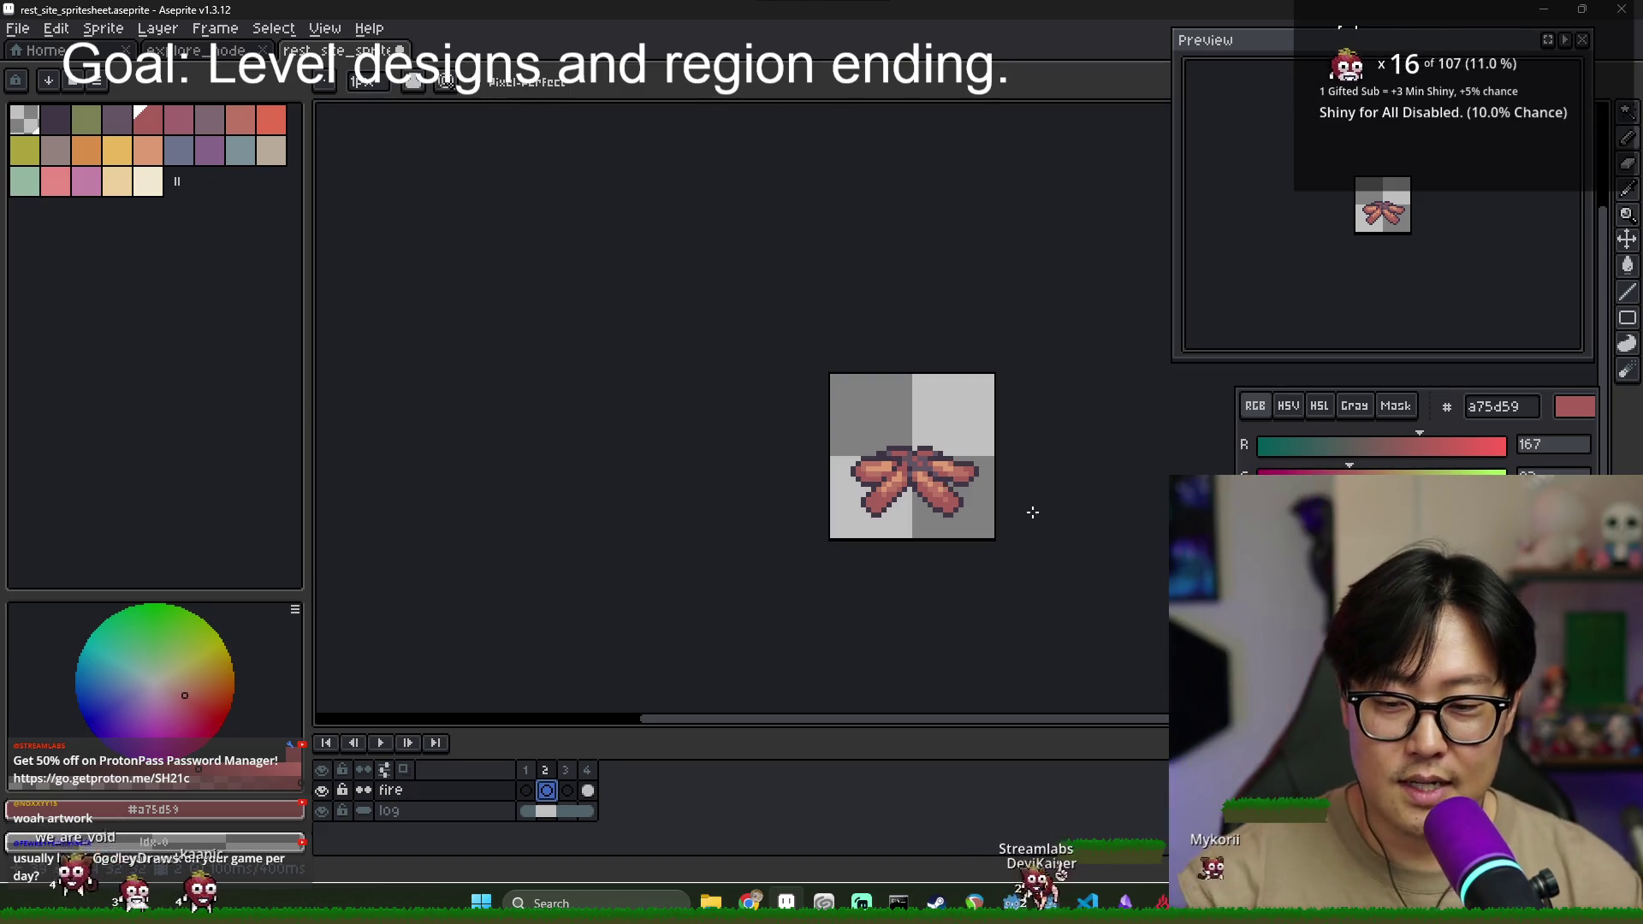
{"action": "scroll", "coordinate": [993, 454], "scroll_direction": "up", "scroll_amount": 2}
{"action": "key", "text": "Left"}
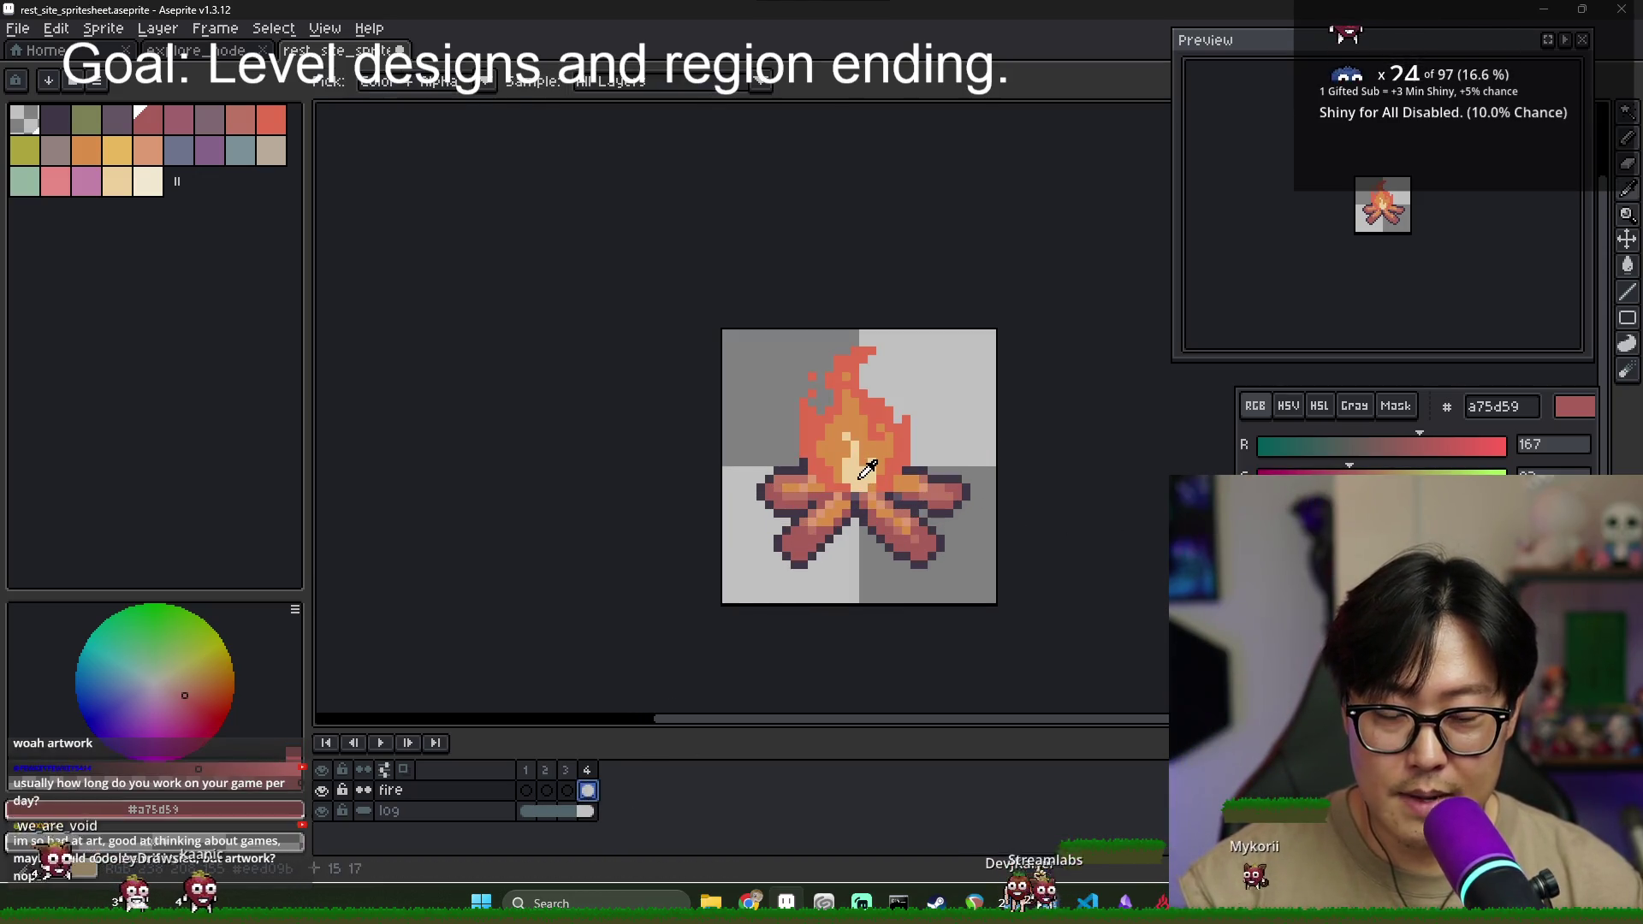
{"action": "left_click", "coordinate": [546, 775]}
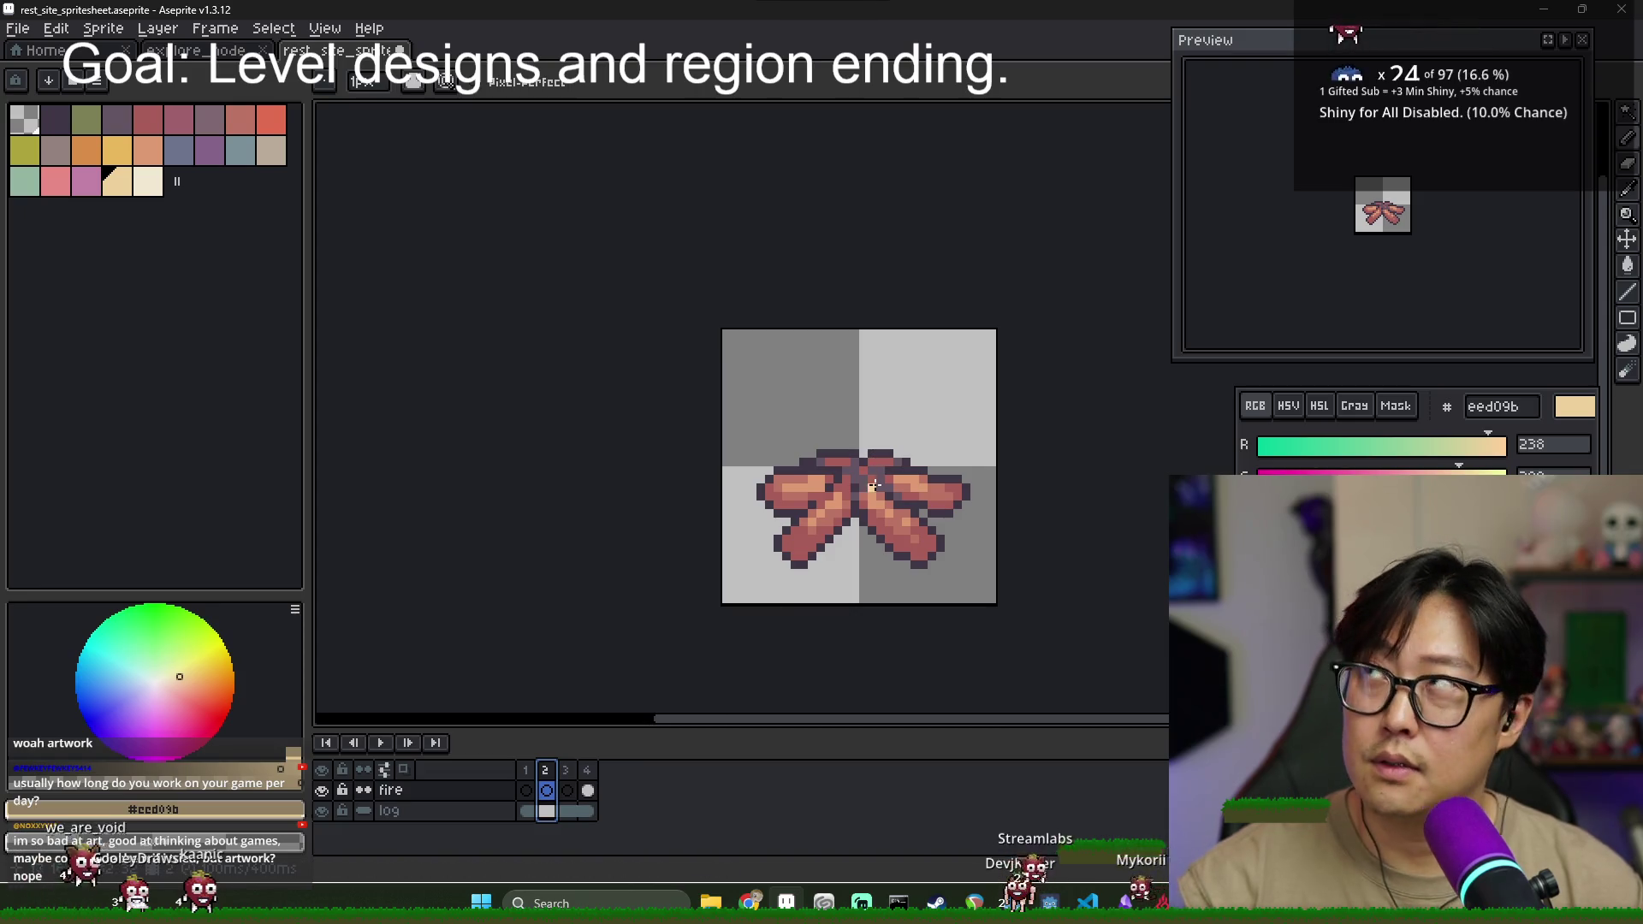
{"action": "scroll", "coordinate": [880, 453], "scroll_direction": "right", "scroll_amount": 1}
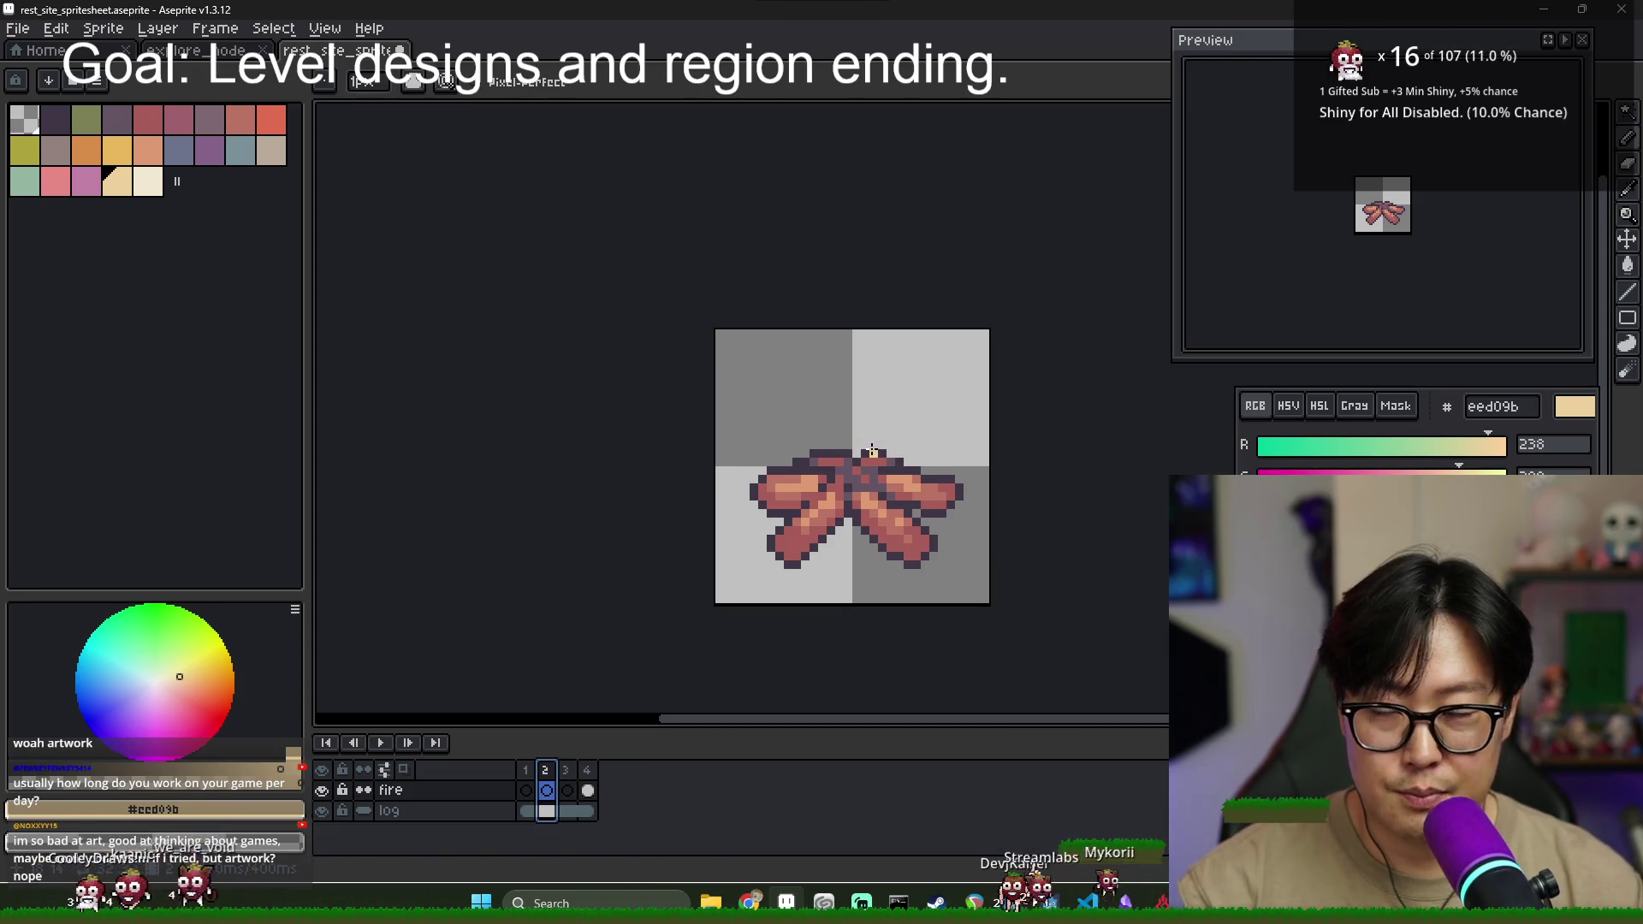
{"action": "left_click", "coordinate": [811, 422]}
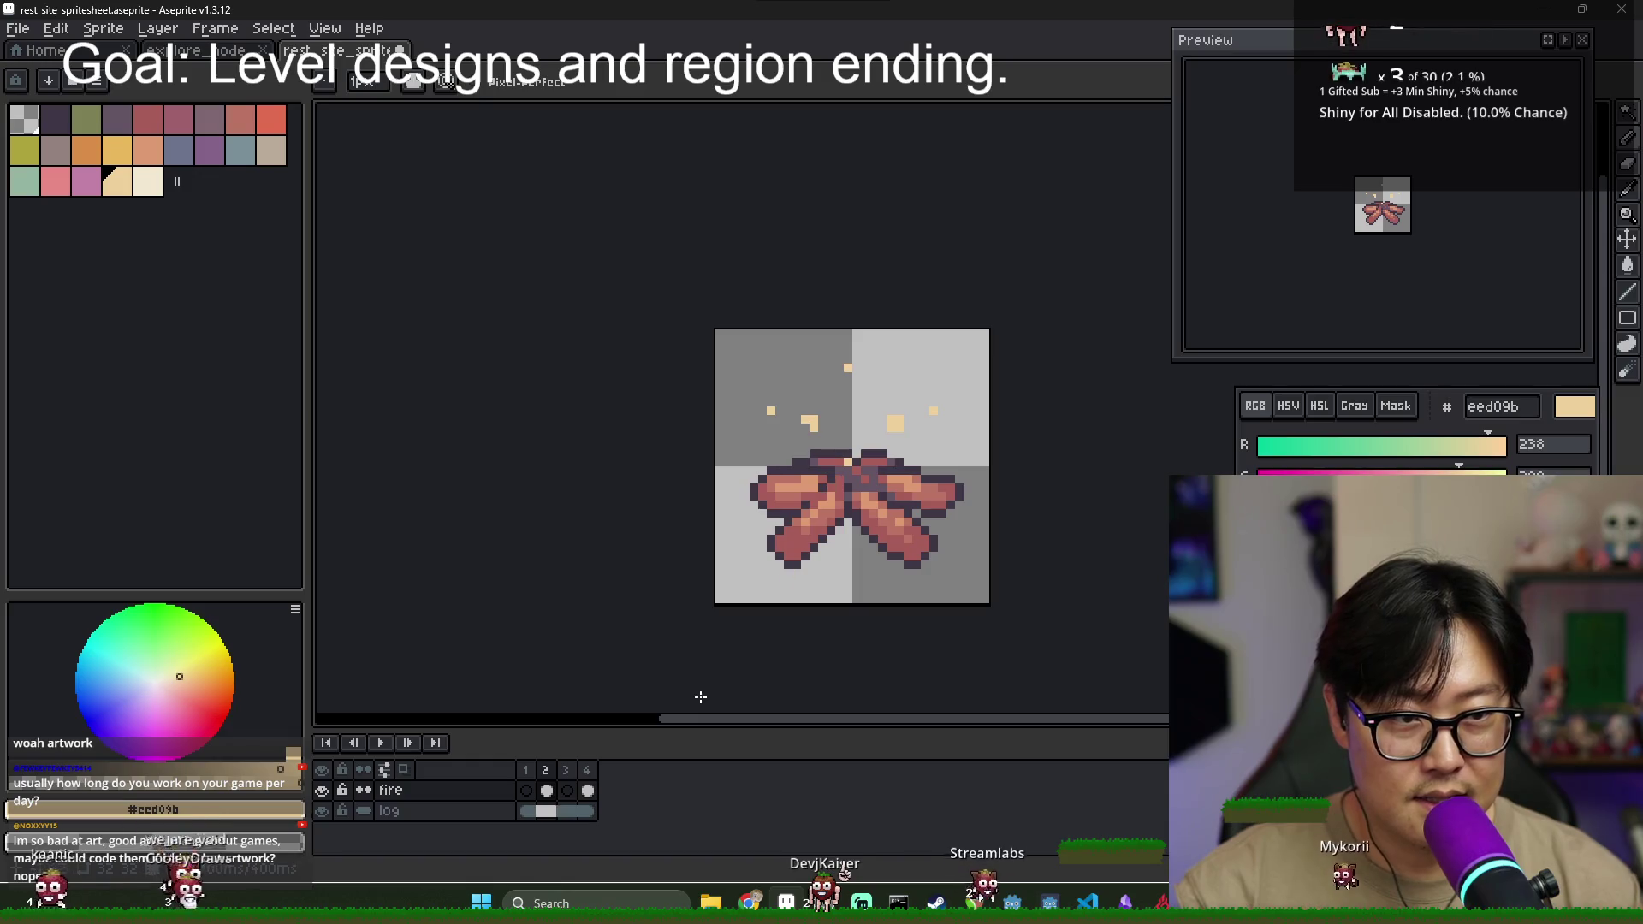
{"action": "left_click", "coordinate": [544, 773]}
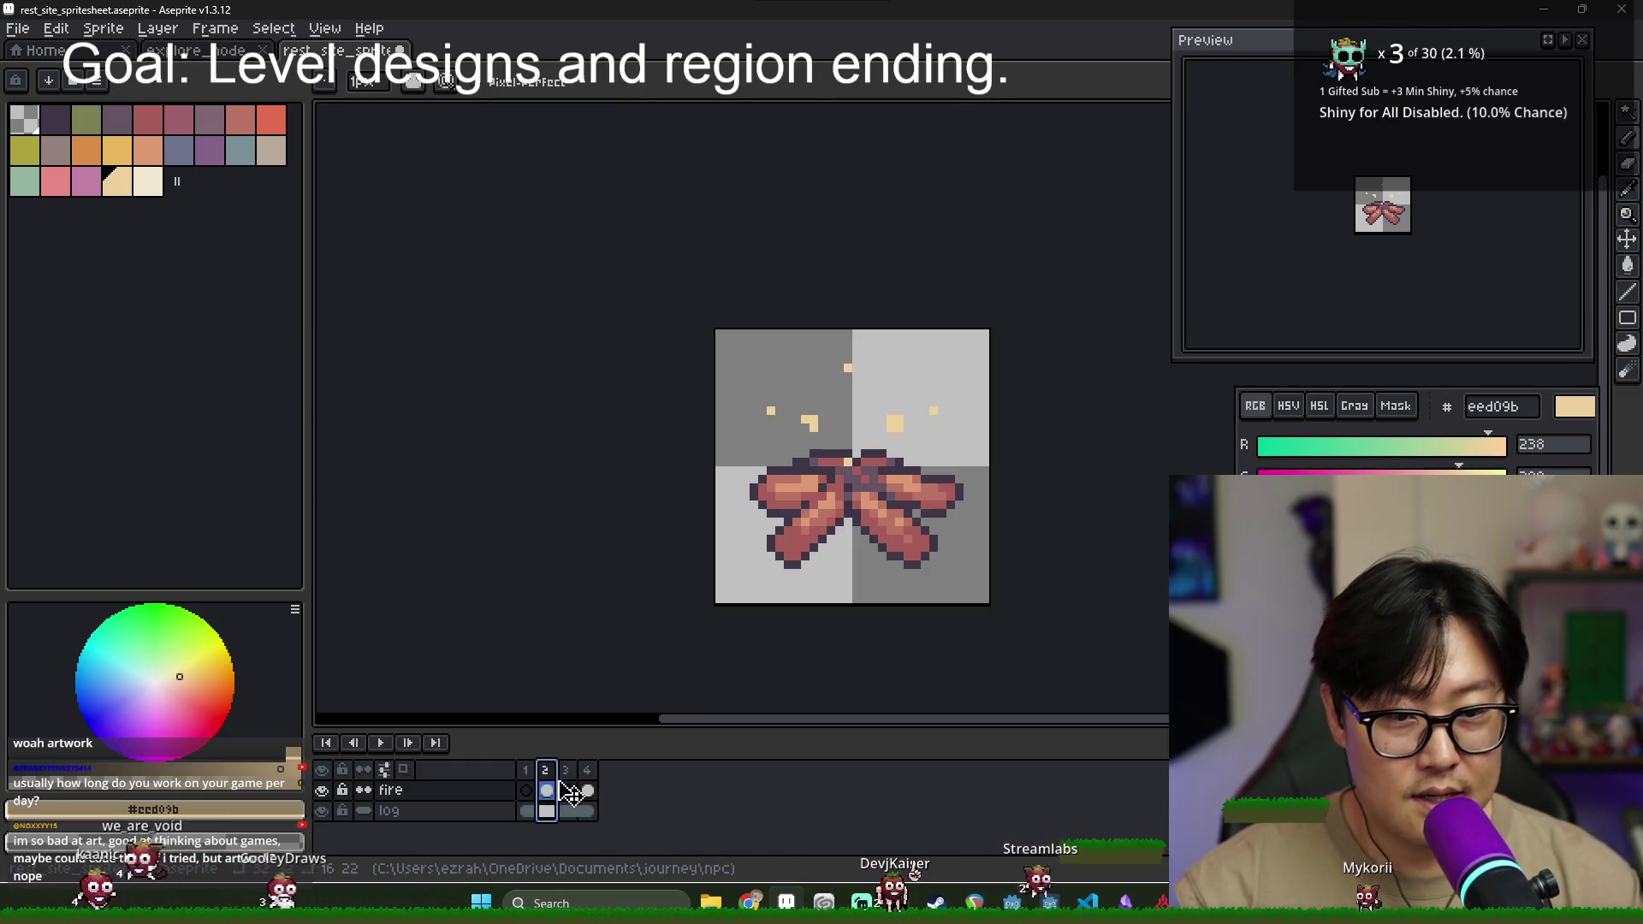
- On frame 3, place a new spark, erase an old one, and paint sparks on the right
{"action": "left_click", "coordinate": [567, 791]}
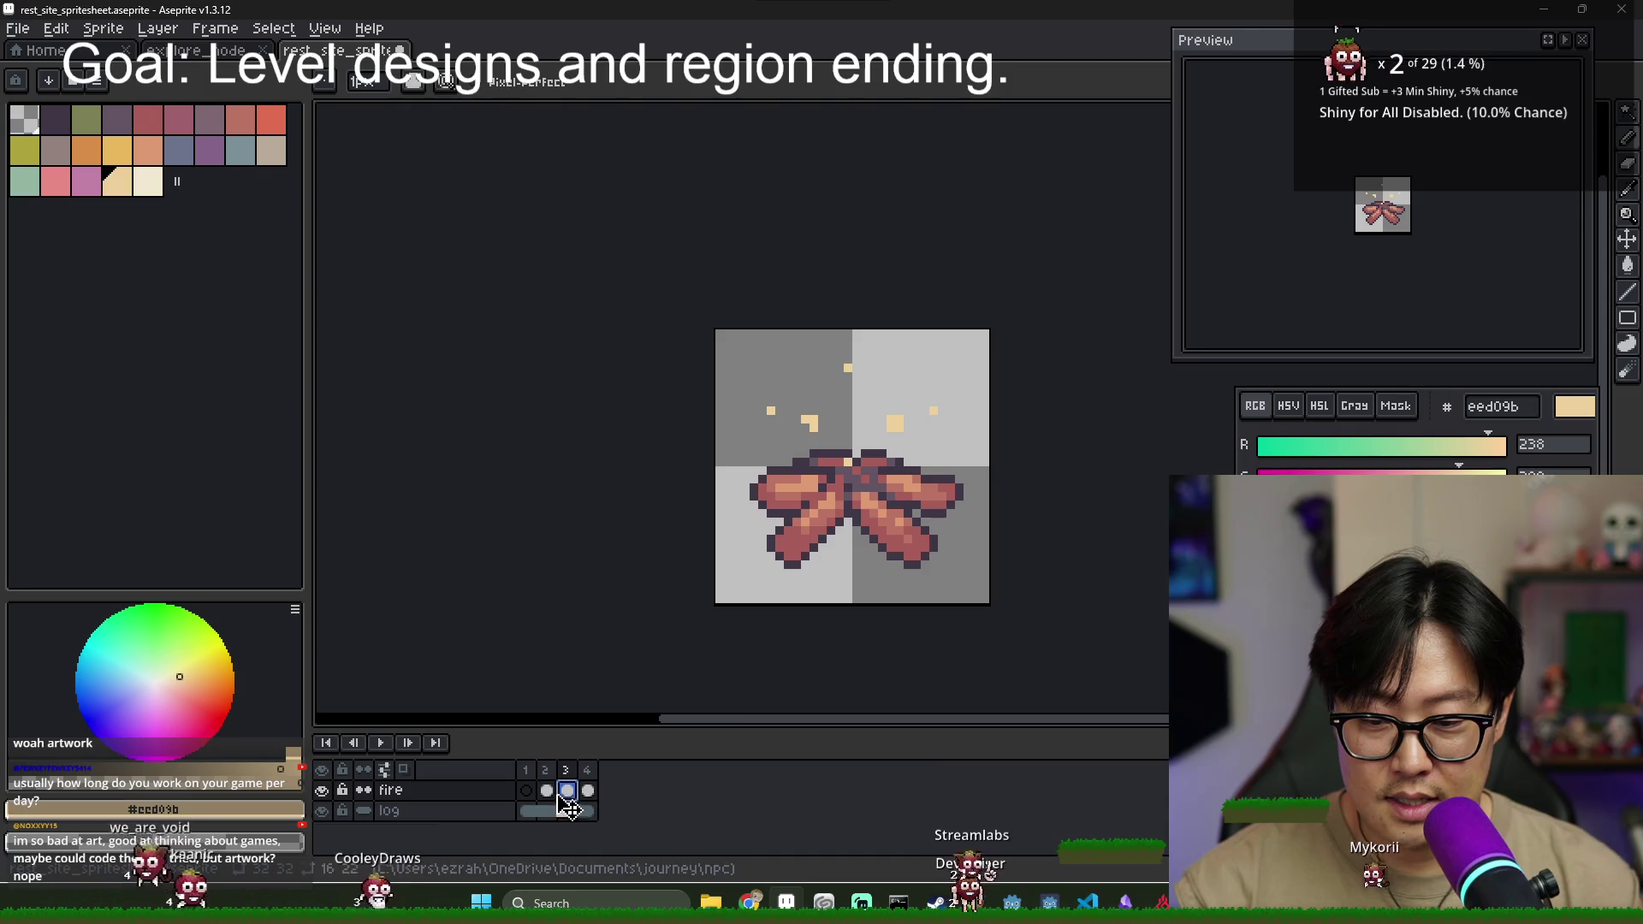
{"action": "scroll", "coordinate": [769, 412], "scroll_direction": "up", "scroll_amount": 1}
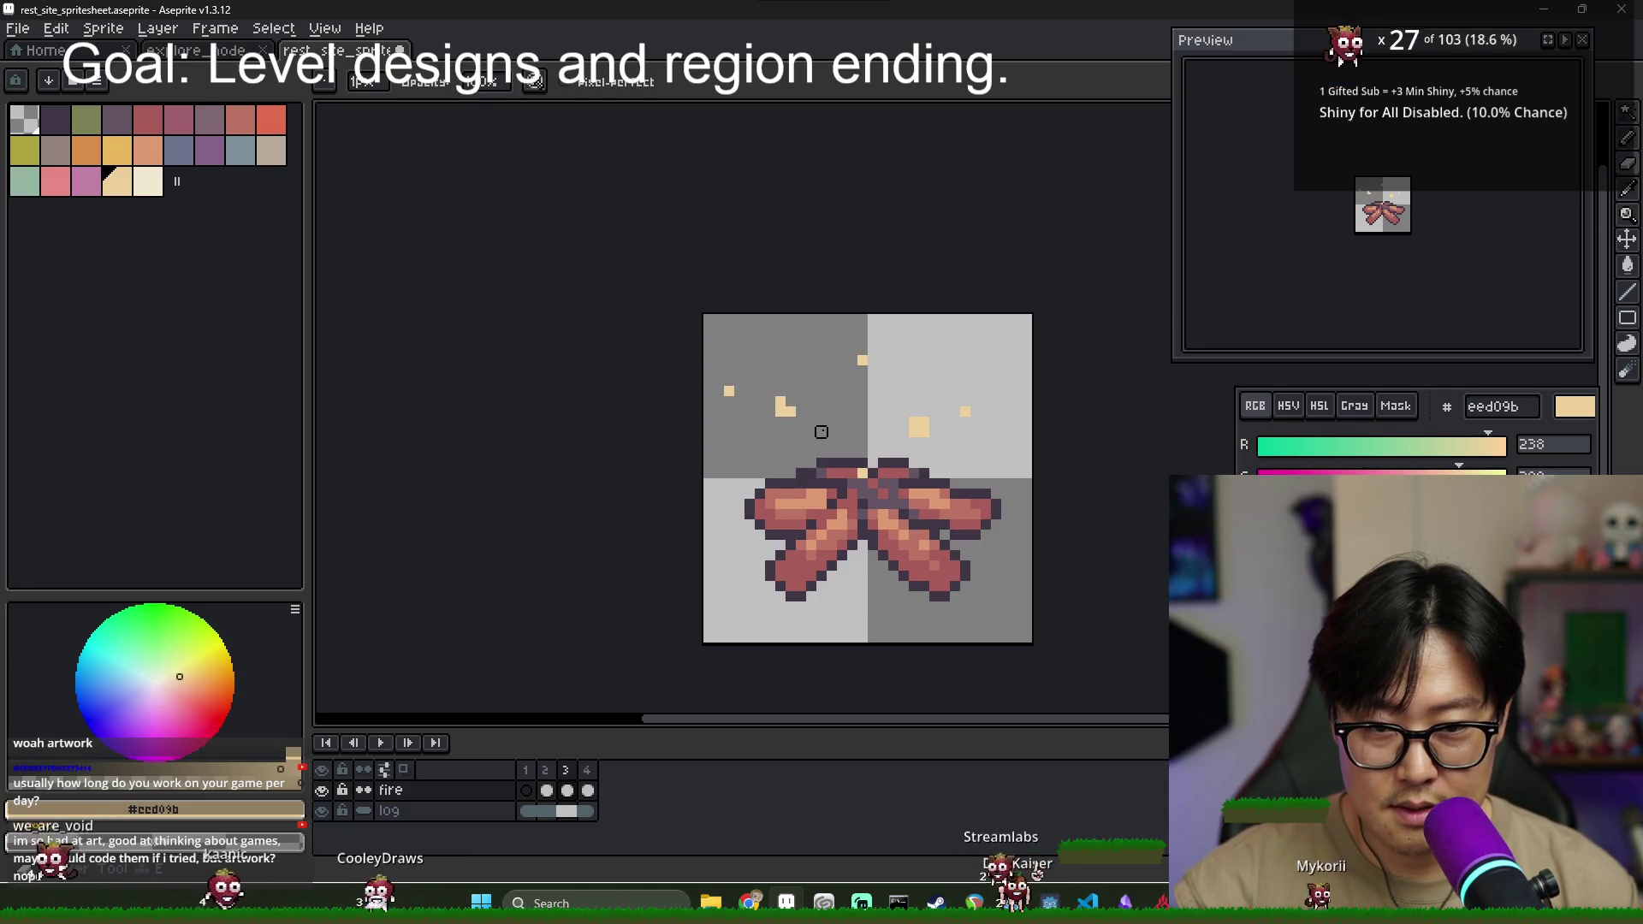
{"action": "left_click", "coordinate": [893, 328]}
{"action": "key", "text": "e"}
{"action": "left_click", "coordinate": [862, 360]}
{"action": "key", "text": "b"}
{"action": "left_click_drag", "start_coordinate": [943, 401], "coordinate": [924, 432]}
- Erase leftover spark pixels on frame 3 and add new sparks on the right and left
{"action": "key", "text": "e"}
{"action": "left_click", "coordinate": [924, 420]}
{"action": "left_click", "coordinate": [965, 412]}
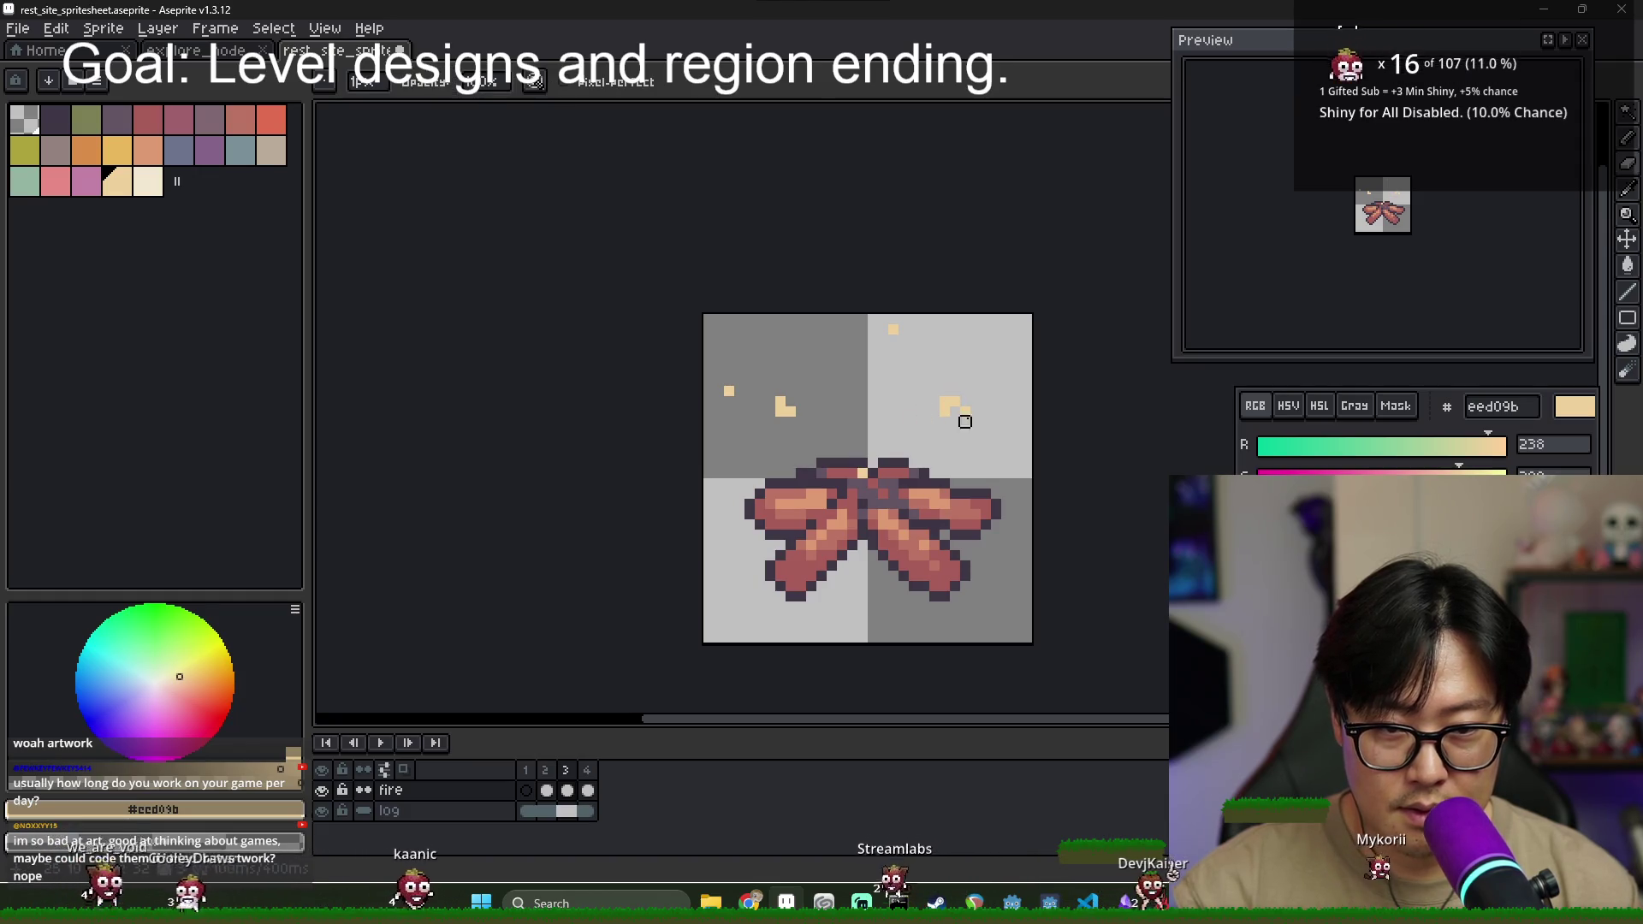
{"action": "key", "text": "b"}
{"action": "left_click", "coordinate": [1016, 421]}
{"action": "key", "text": "e"}
{"action": "key", "text": "b"}
{"action": "left_click", "coordinate": [841, 382]}
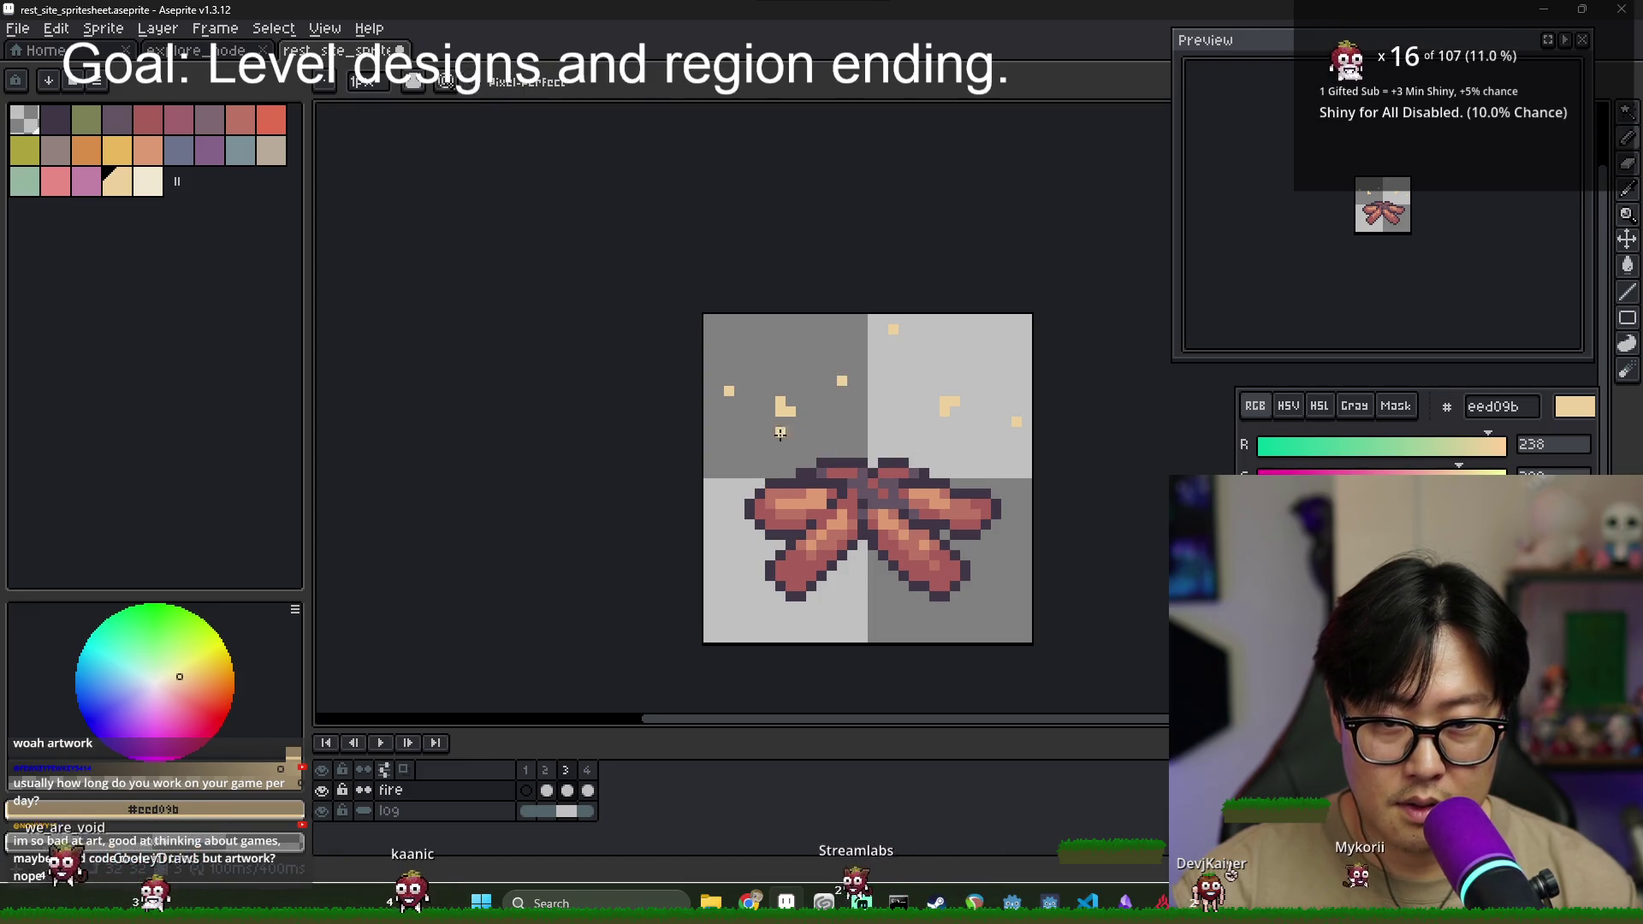
- Paint the rounded cream flame core above the logs in frame 3, checking against frame 2
{"action": "left_click", "coordinate": [547, 771]}
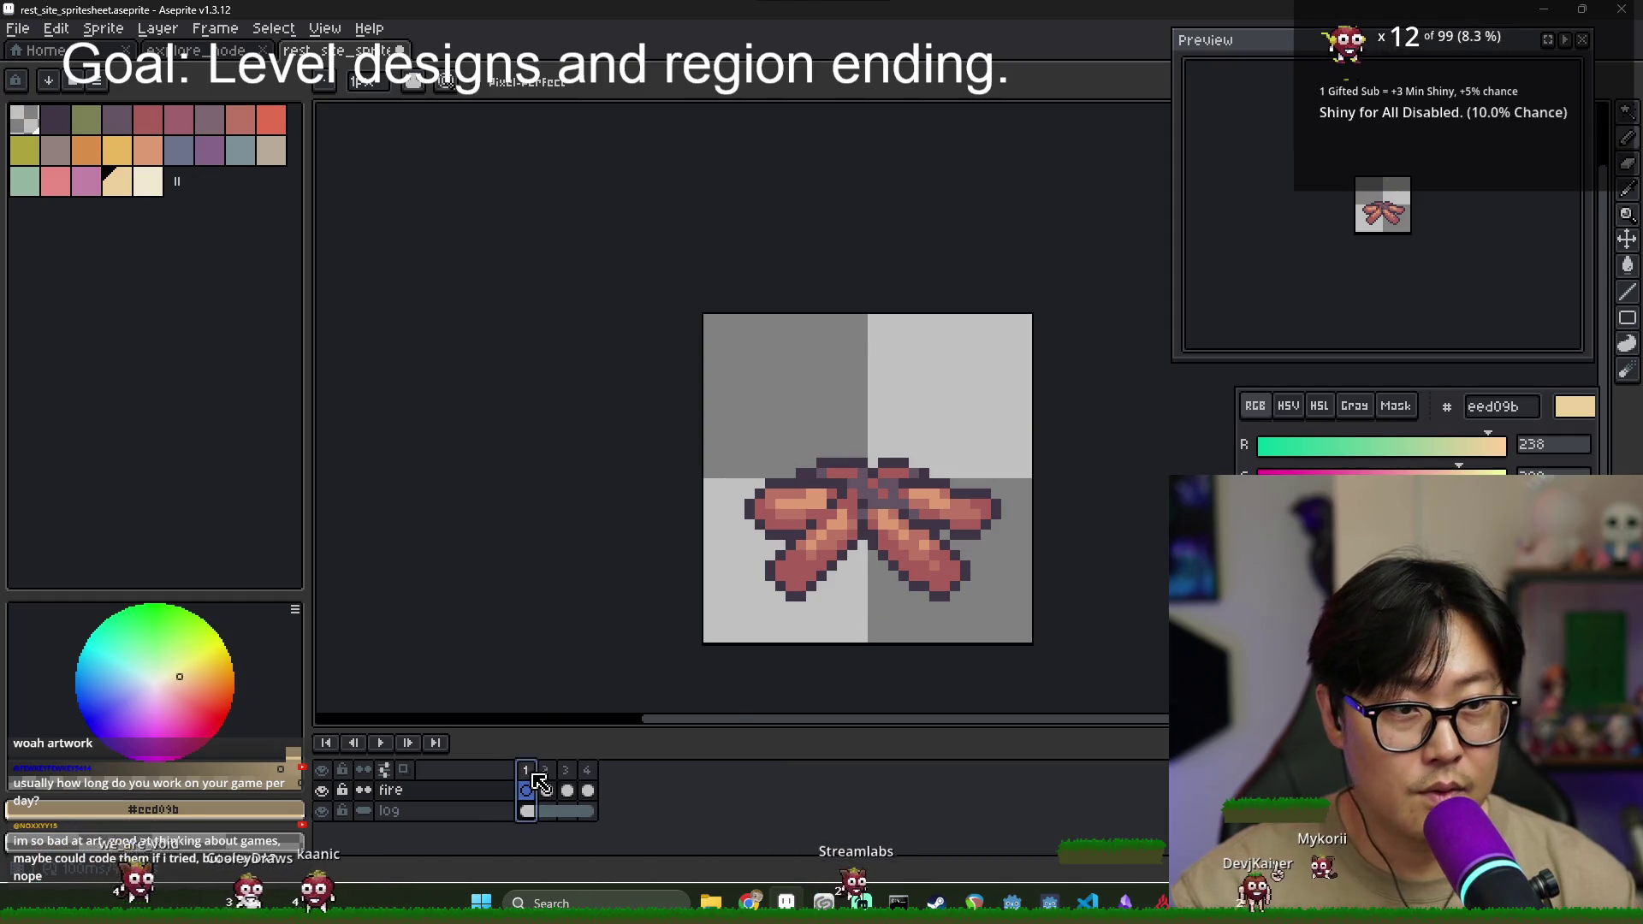
{"action": "left_click", "coordinate": [567, 772]}
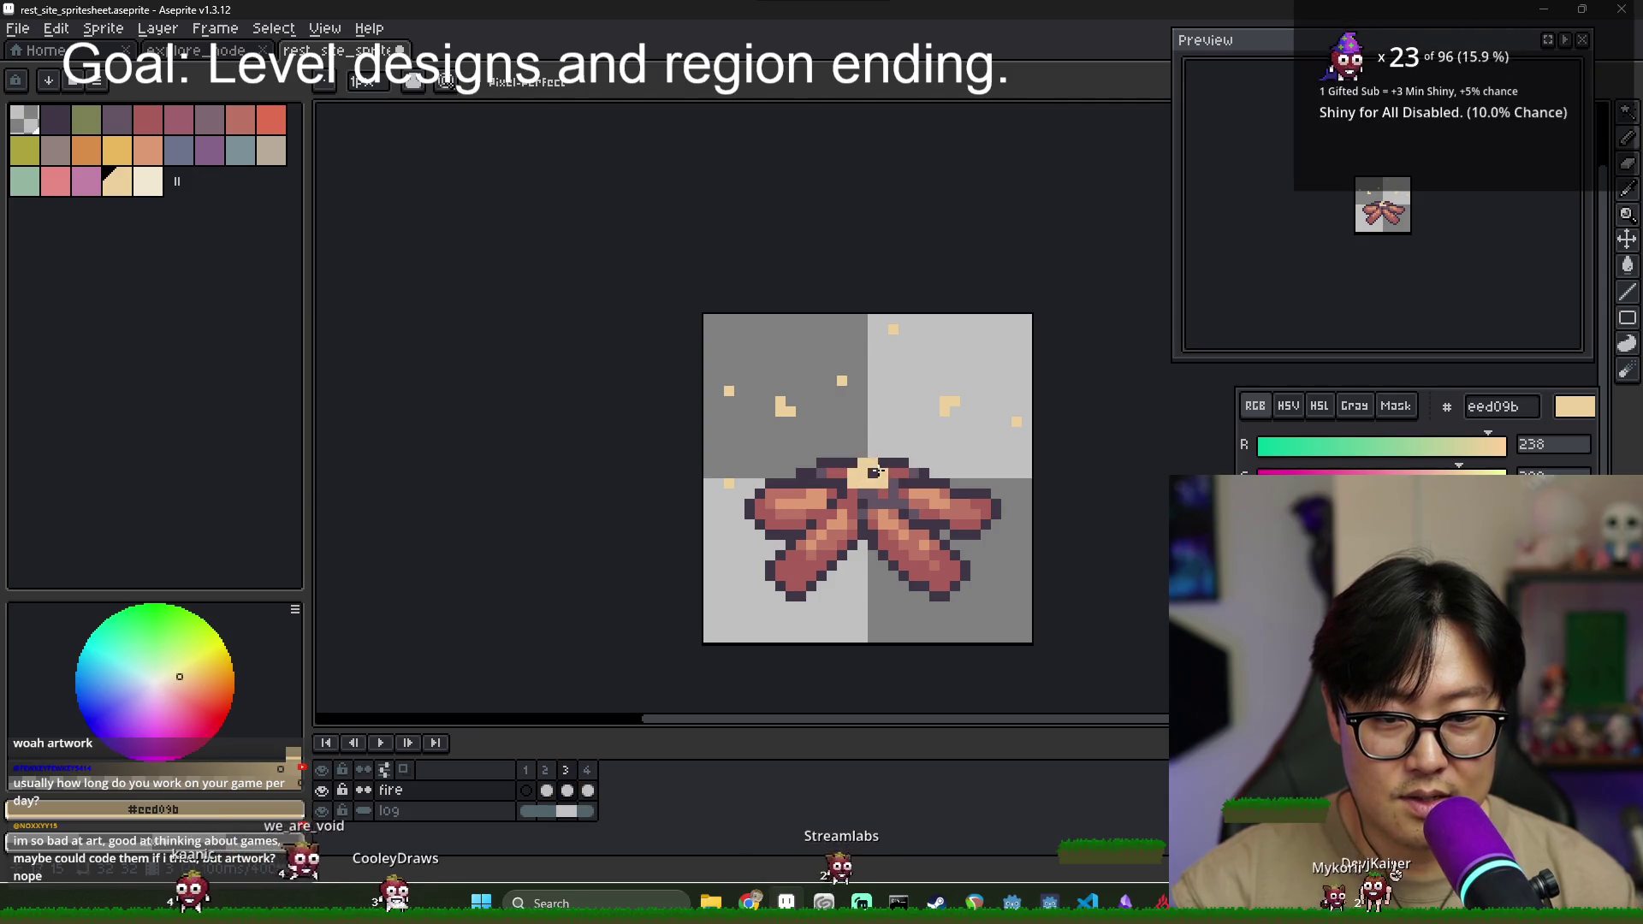
{"action": "left_click", "coordinate": [549, 786]}
{"action": "left_click", "coordinate": [568, 783]}
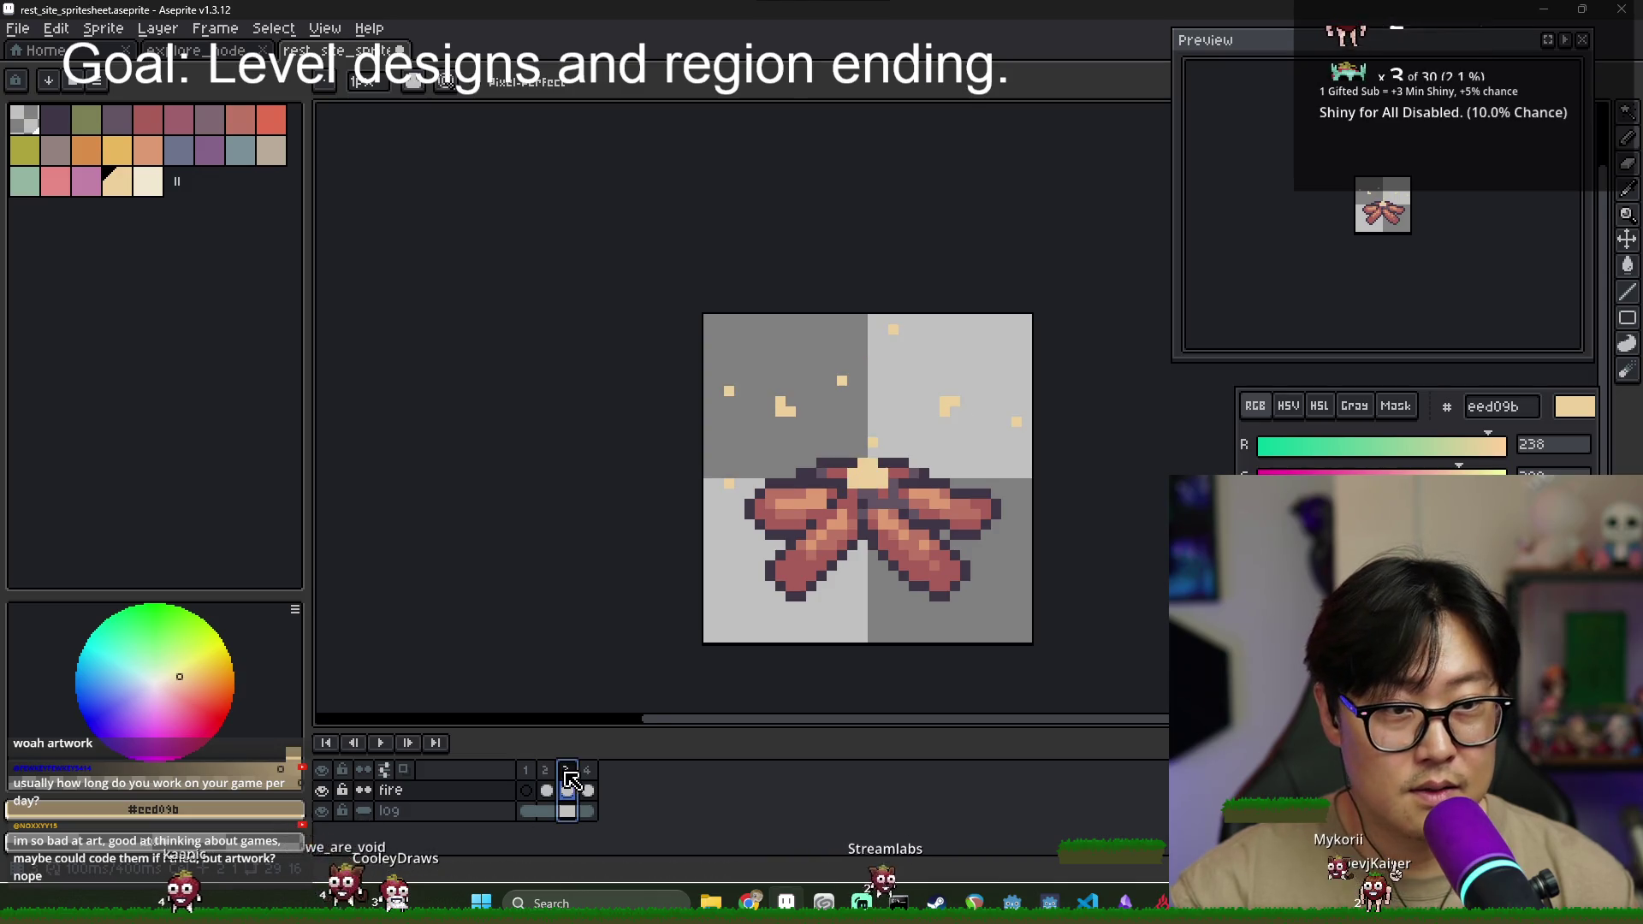
{"action": "left_click_drag", "start_coordinate": [853, 433], "coordinate": [903, 465]}
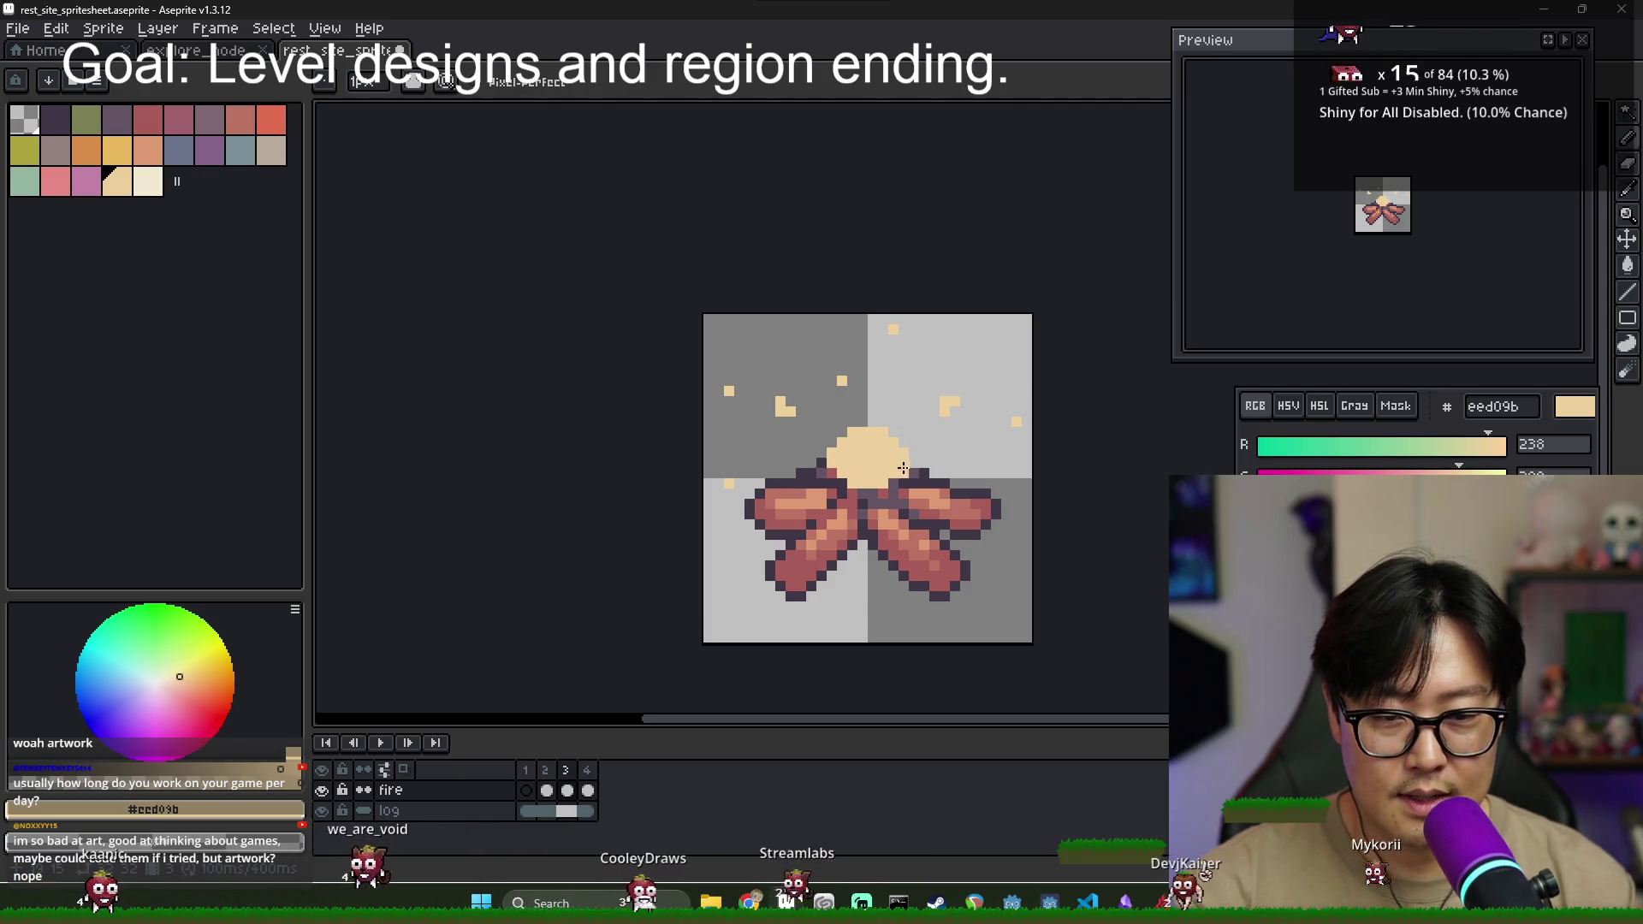
{"action": "left_click", "coordinate": [548, 790]}
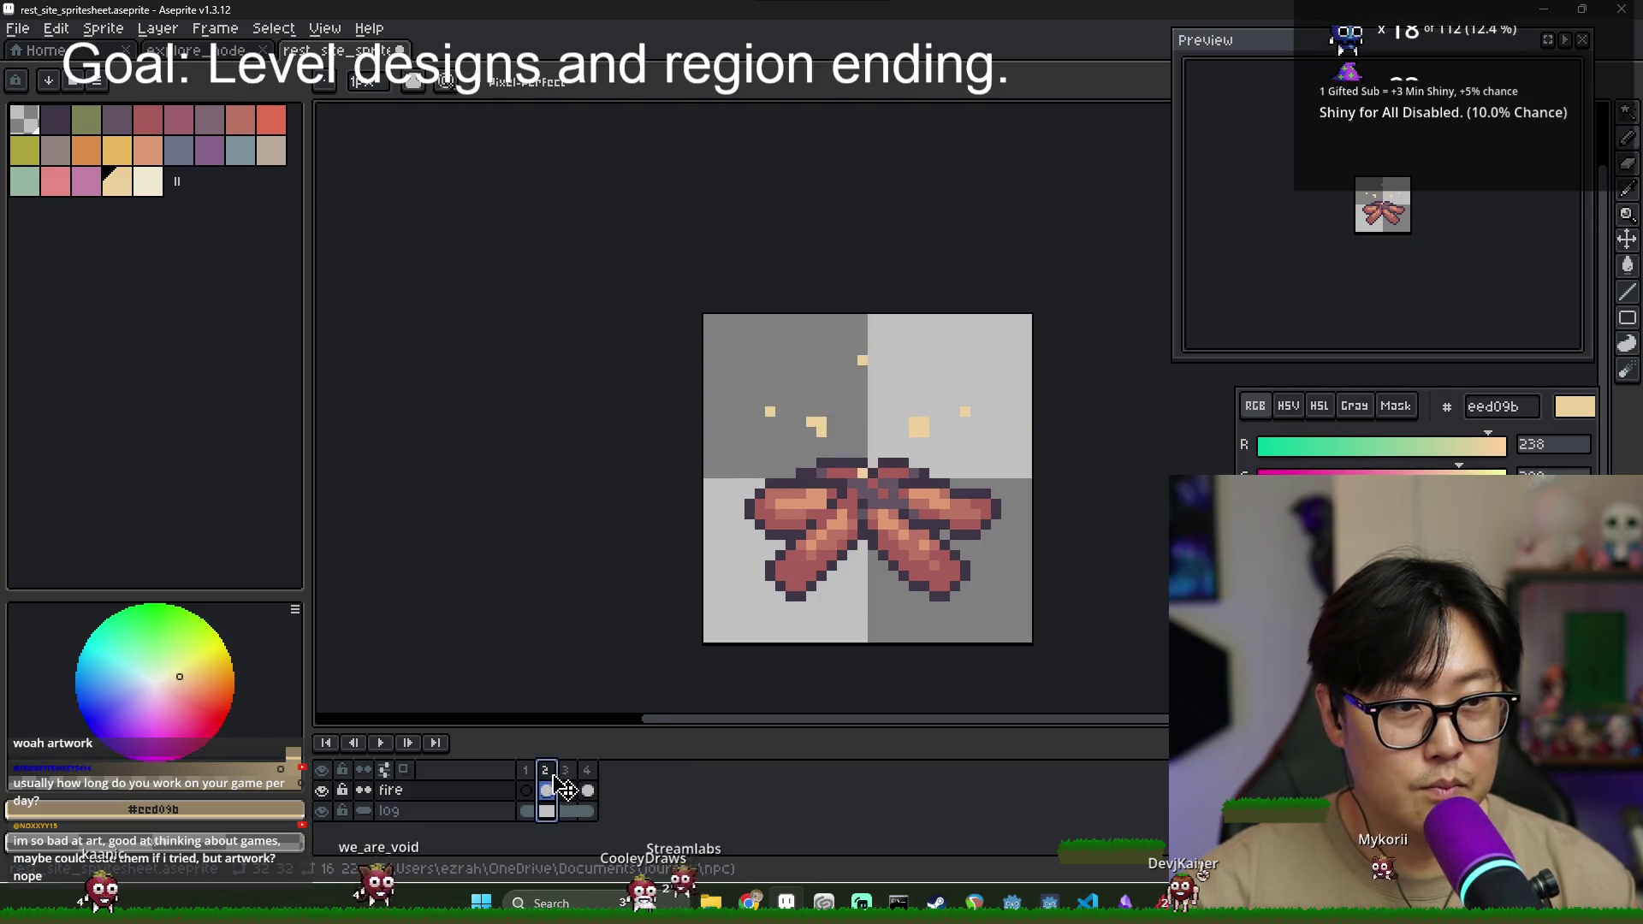
{"action": "left_click", "coordinate": [567, 790]}
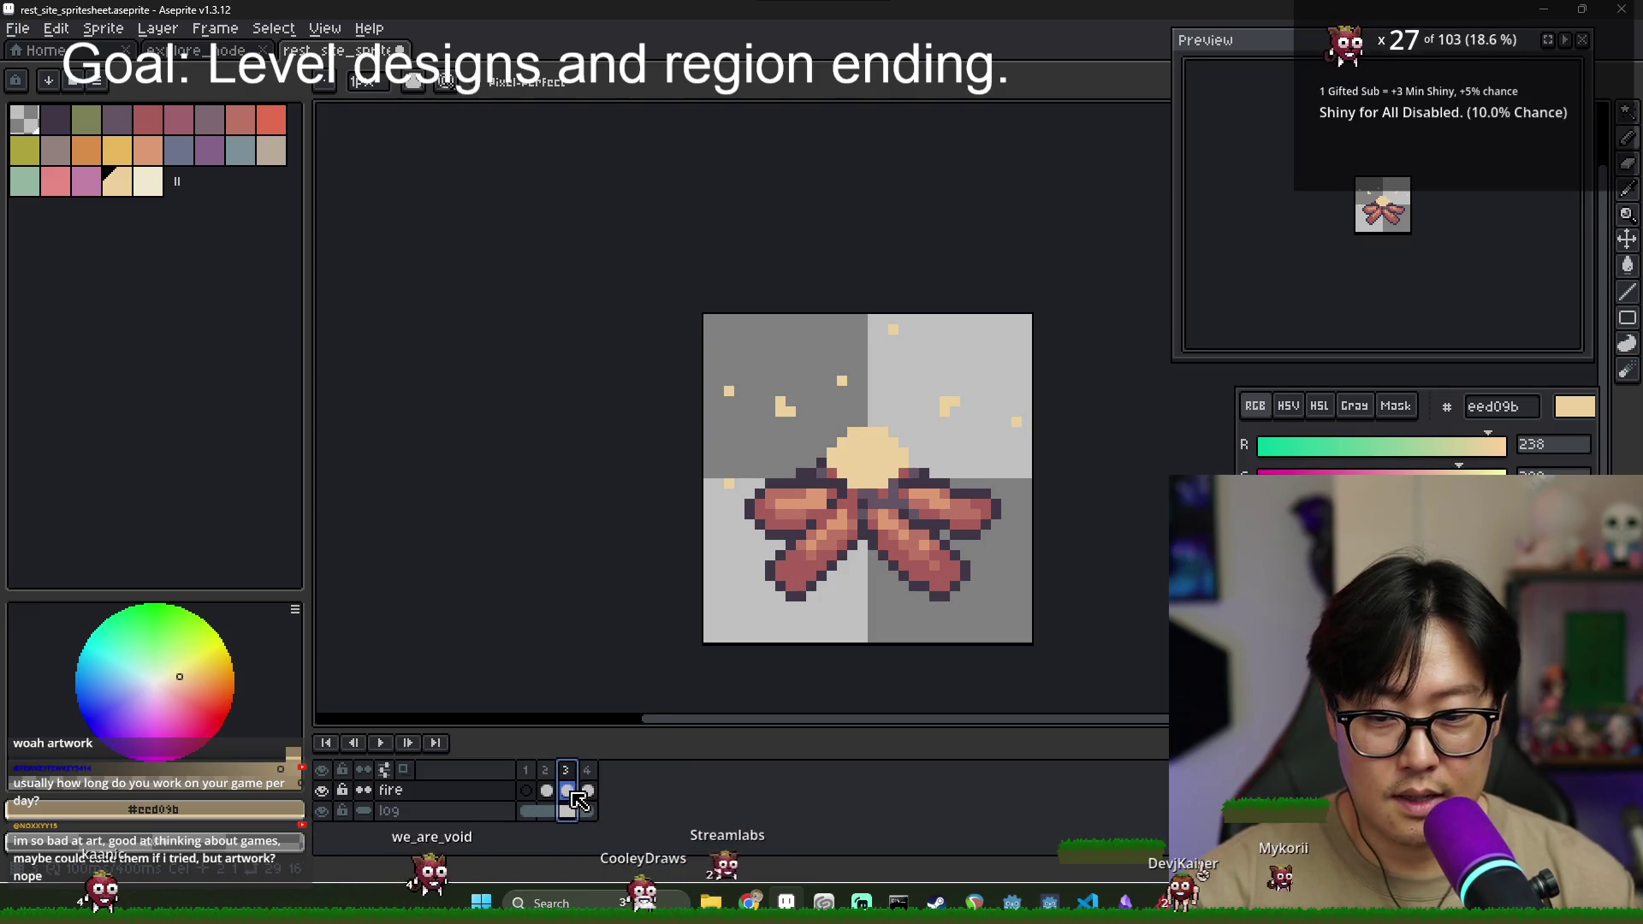
- Add a new fourth frame after frame 3 and move to it
{"action": "right_click", "coordinate": [580, 797]}
{"action": "left_click", "coordinate": [625, 758]}
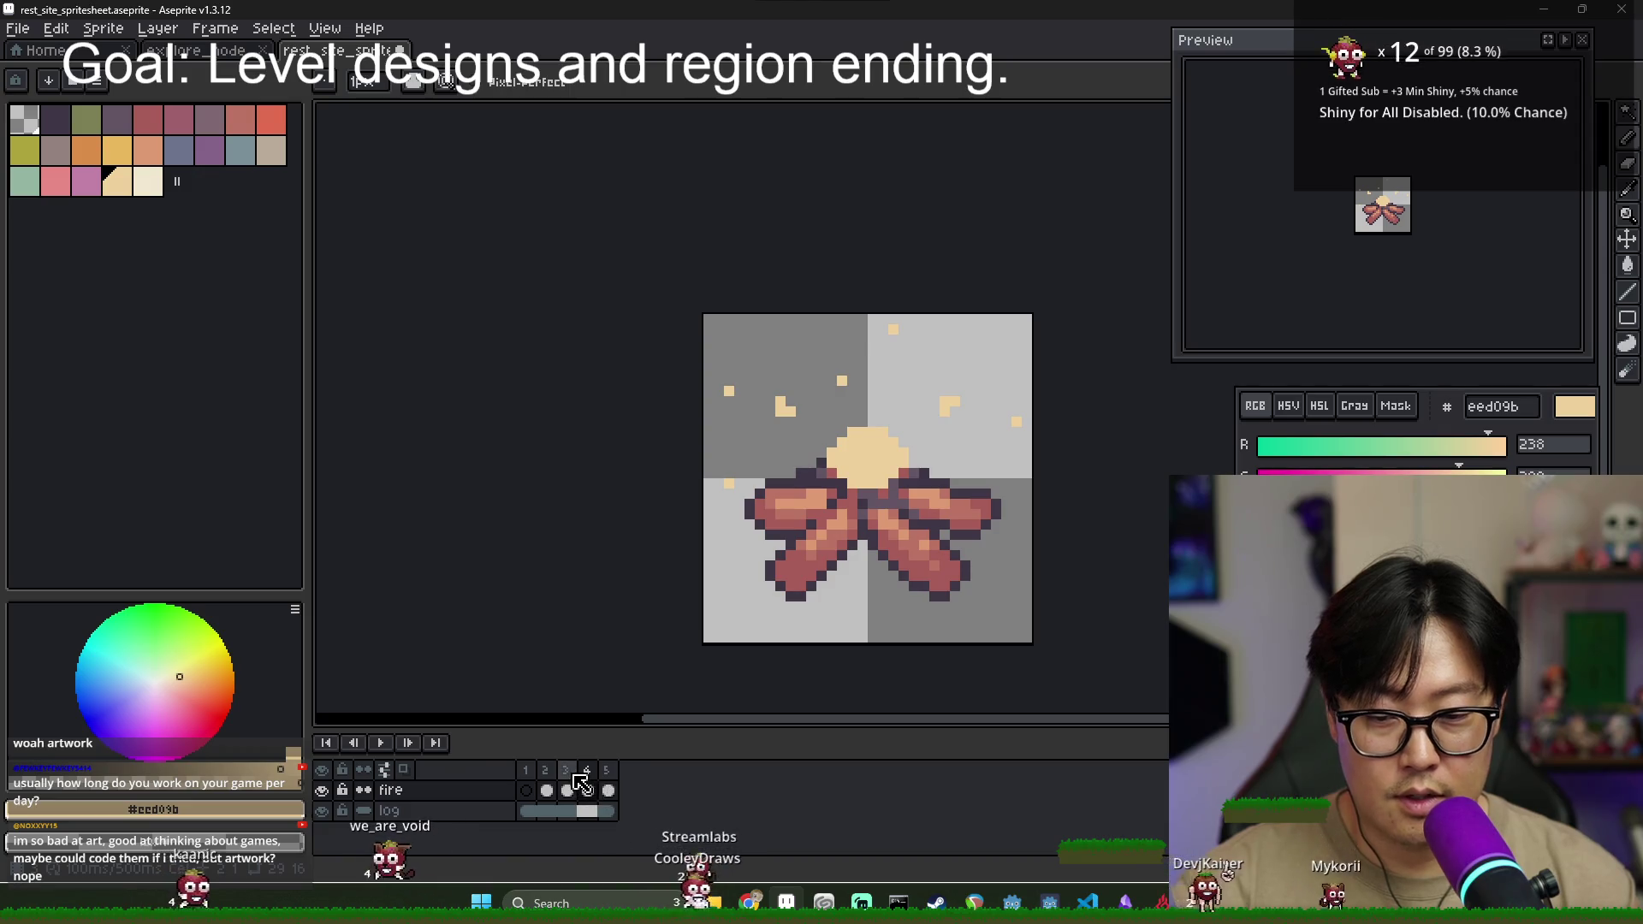
{"action": "left_click", "coordinate": [568, 789]}
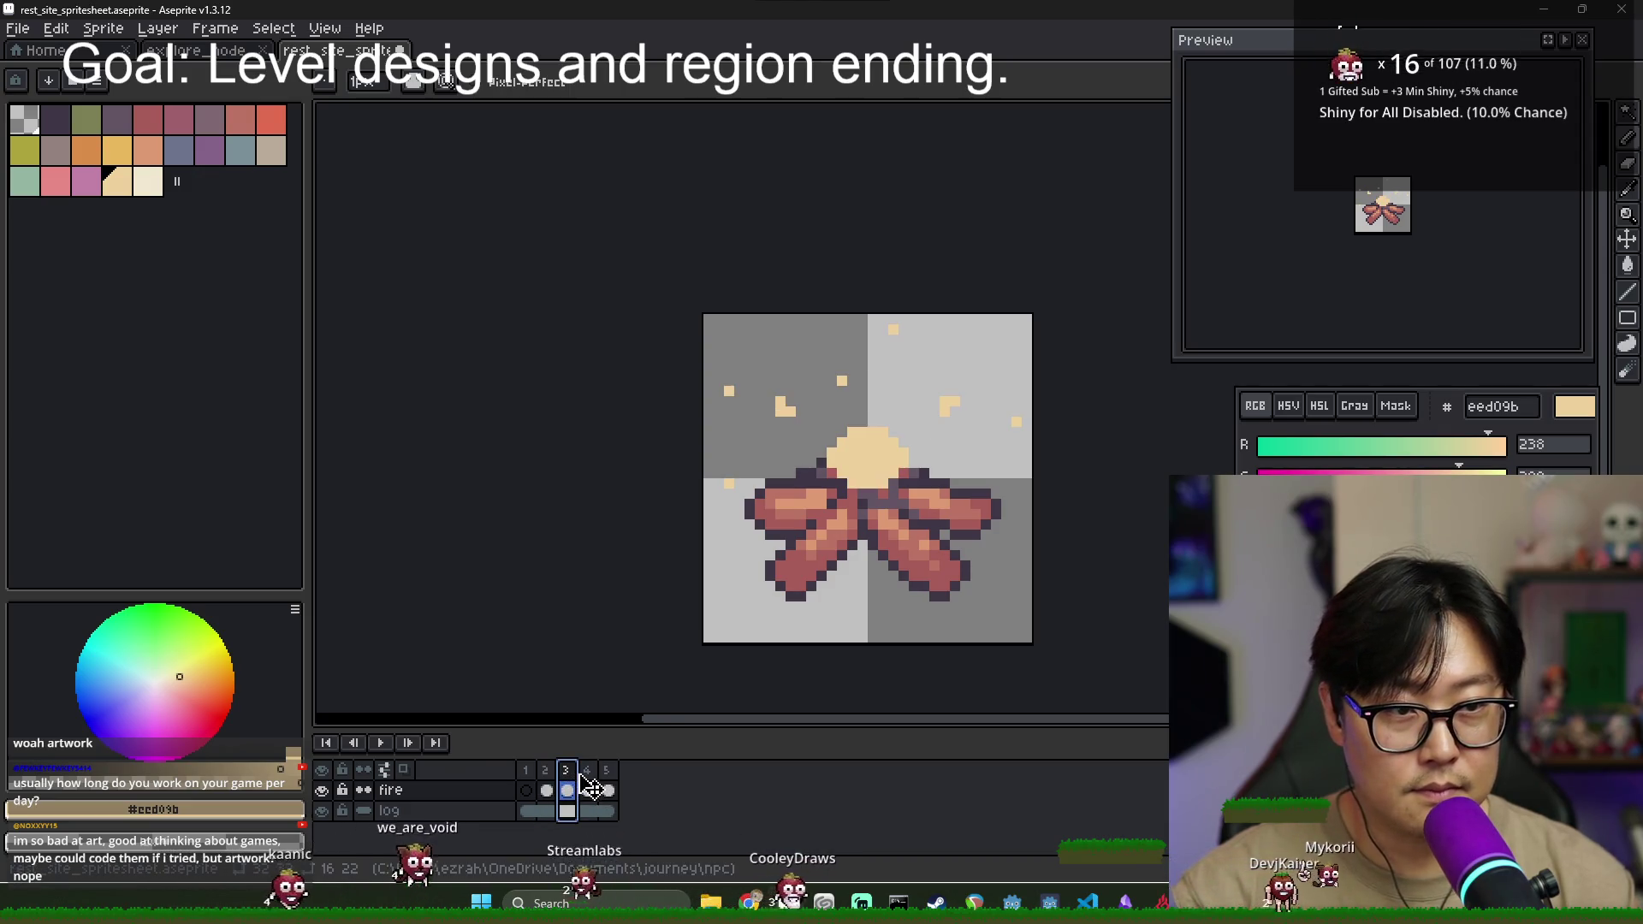
{"action": "left_click", "coordinate": [588, 790]}
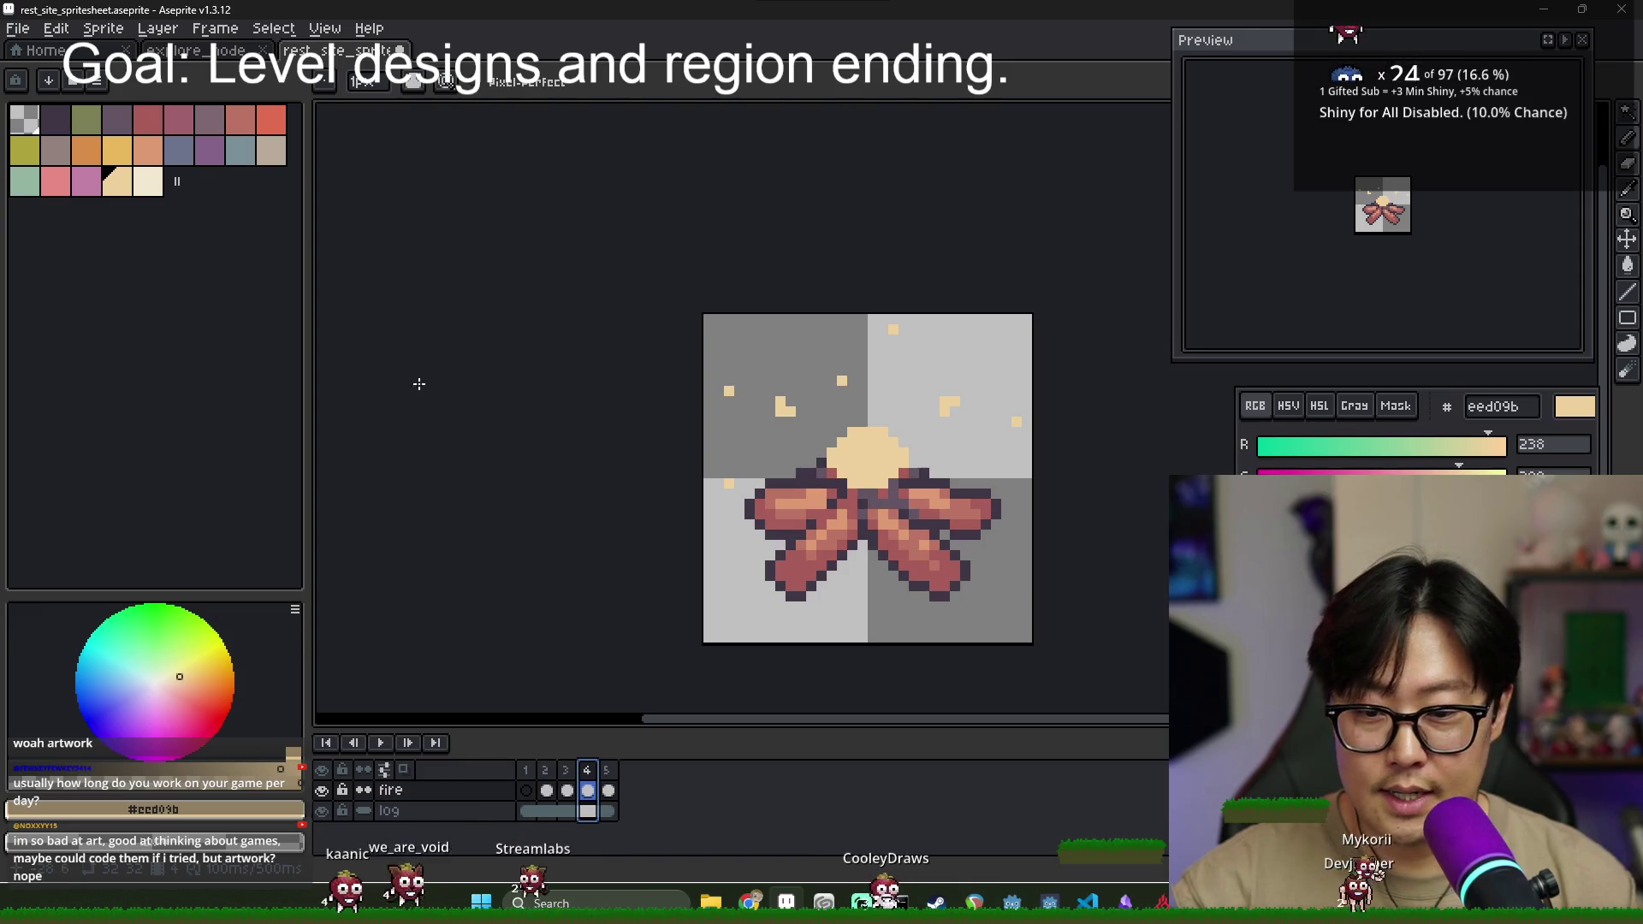
- On frame 4, erase old spark pixels and paint an L-shaped spark on the left
{"action": "scroll", "coordinate": [858, 458], "scroll_direction": "up", "scroll_amount": 1}
{"action": "key", "text": "e"}
{"action": "left_click", "coordinate": [754, 396]}
{"action": "key", "text": "b"}
{"action": "left_click_drag", "start_coordinate": [714, 355], "coordinate": [727, 356]}
{"action": "left_click", "coordinate": [727, 368]}
{"action": "key", "text": "e"}
{"action": "left_click", "coordinate": [686, 368]}
{"action": "left_click", "coordinate": [836, 355]}
{"action": "key", "text": "b"}
{"action": "left_click", "coordinate": [808, 286]}
- Shift frame 4's sparks: add one near the upper left and rework those on the right
{"action": "key", "text": "e"}
{"action": "left_click", "coordinate": [905, 286]}
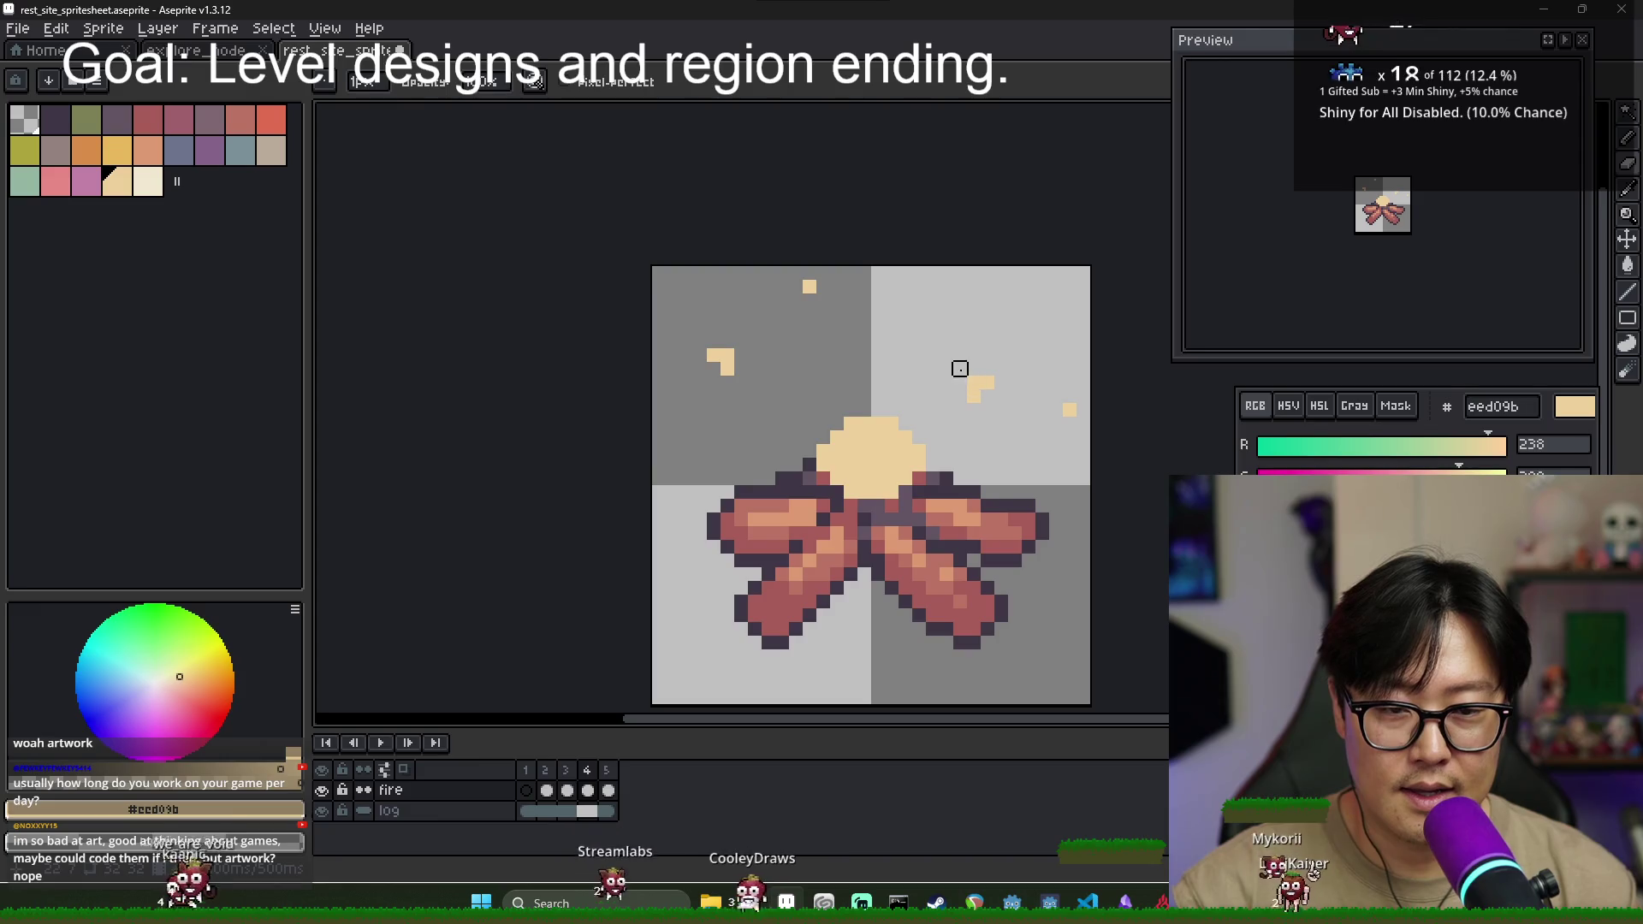
{"action": "left_click", "coordinate": [980, 389]}
{"action": "key", "text": "b"}
{"action": "left_click", "coordinate": [1029, 354]}
{"action": "right_click", "coordinate": [1070, 410]}
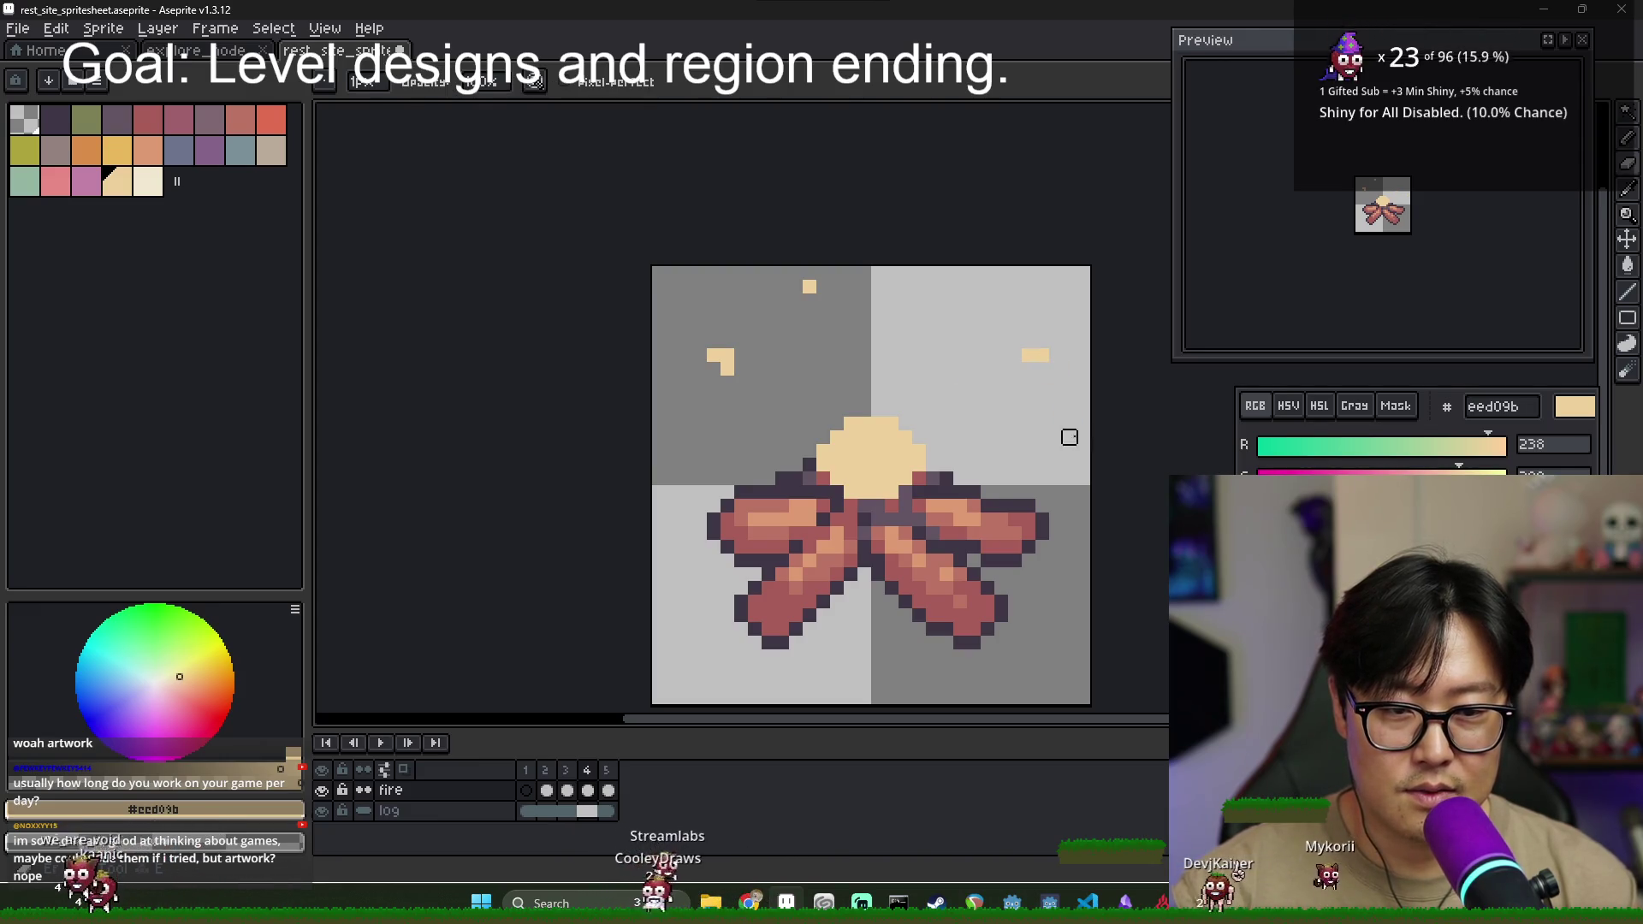
{"action": "key", "text": "e"}
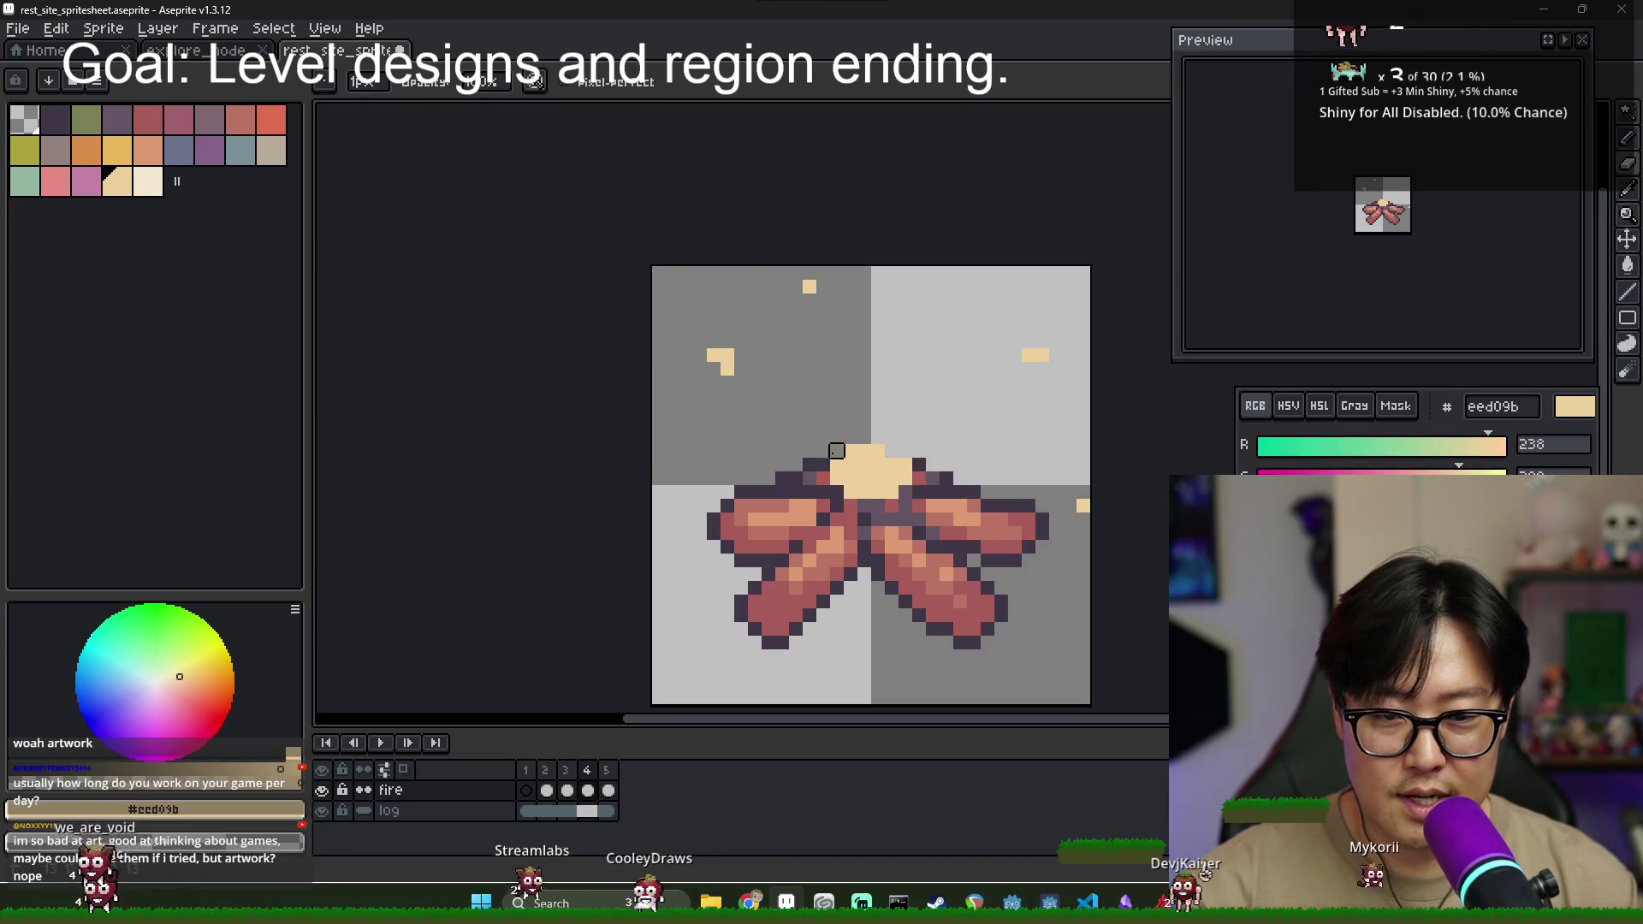
{"action": "key", "text": "b"}
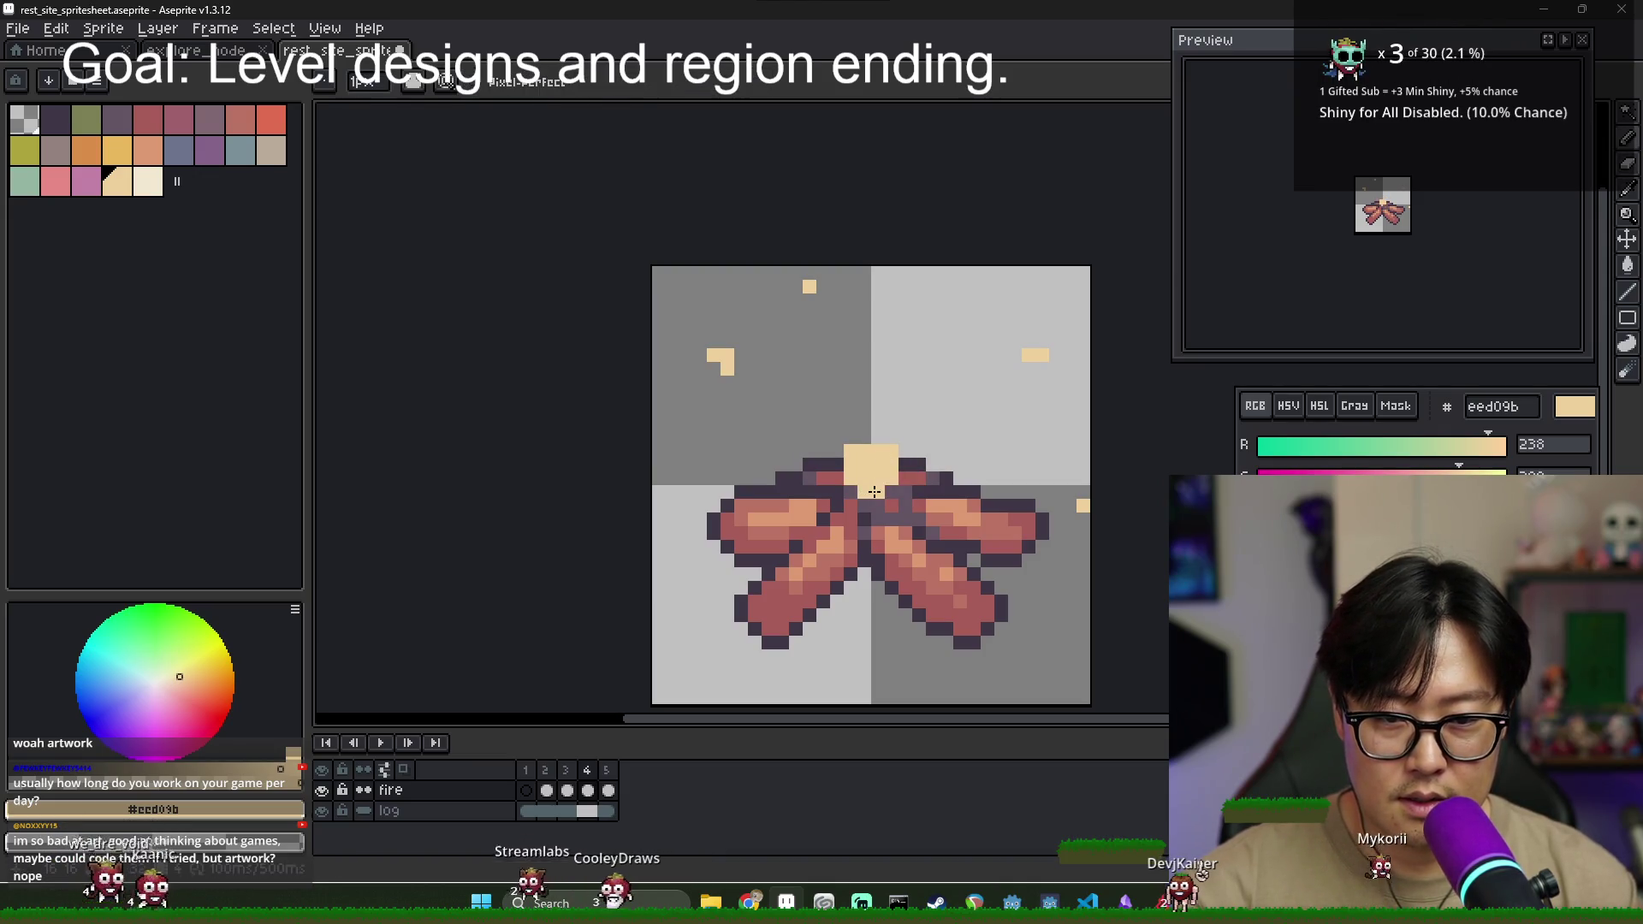
- Preview the animation against frames 2 and 3, then undo the last flame-tip edit
{"action": "left_click", "coordinate": [547, 772]}
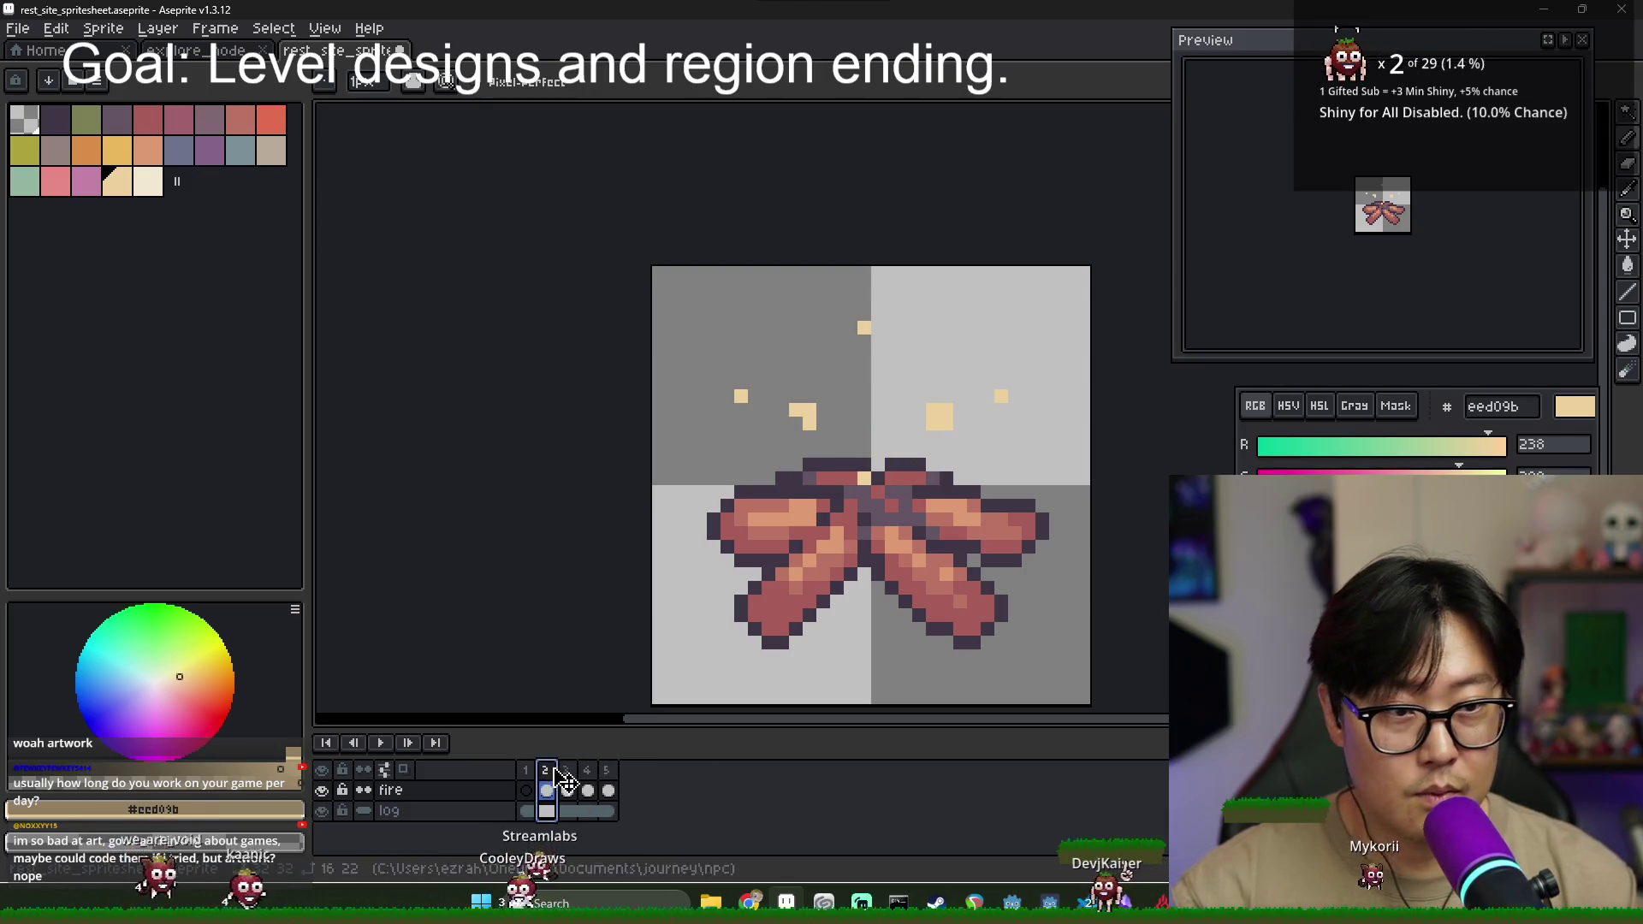
{"action": "left_click", "coordinate": [566, 772]}
{"action": "left_click", "coordinate": [587, 772]}
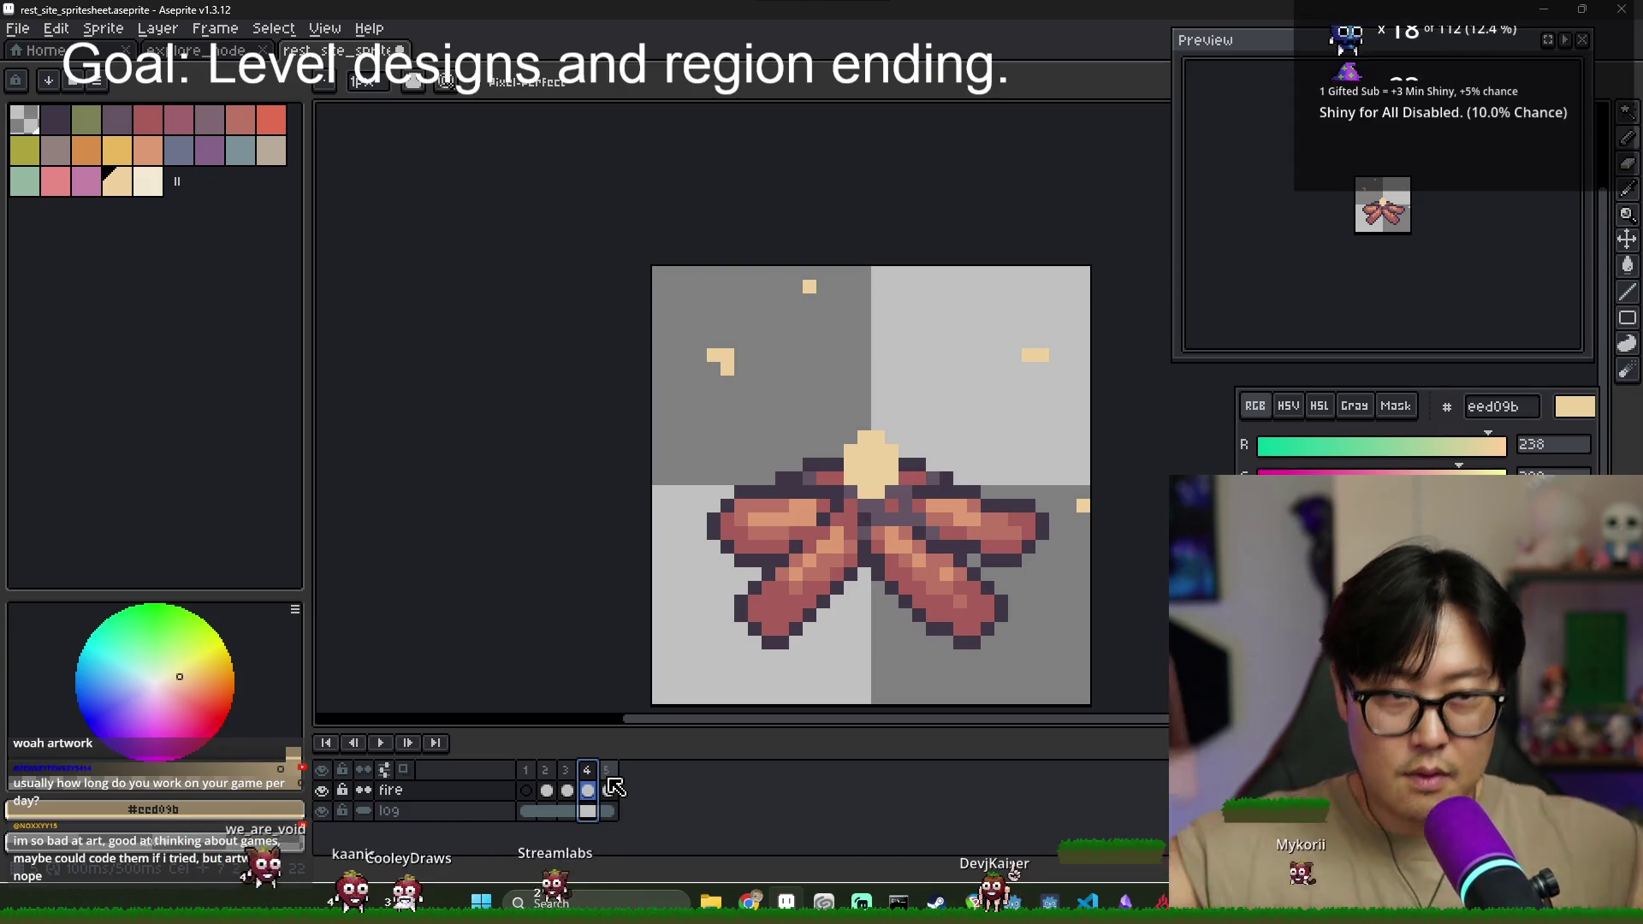
{"action": "left_click", "coordinate": [607, 789]}
{"action": "left_click", "coordinate": [587, 789]}
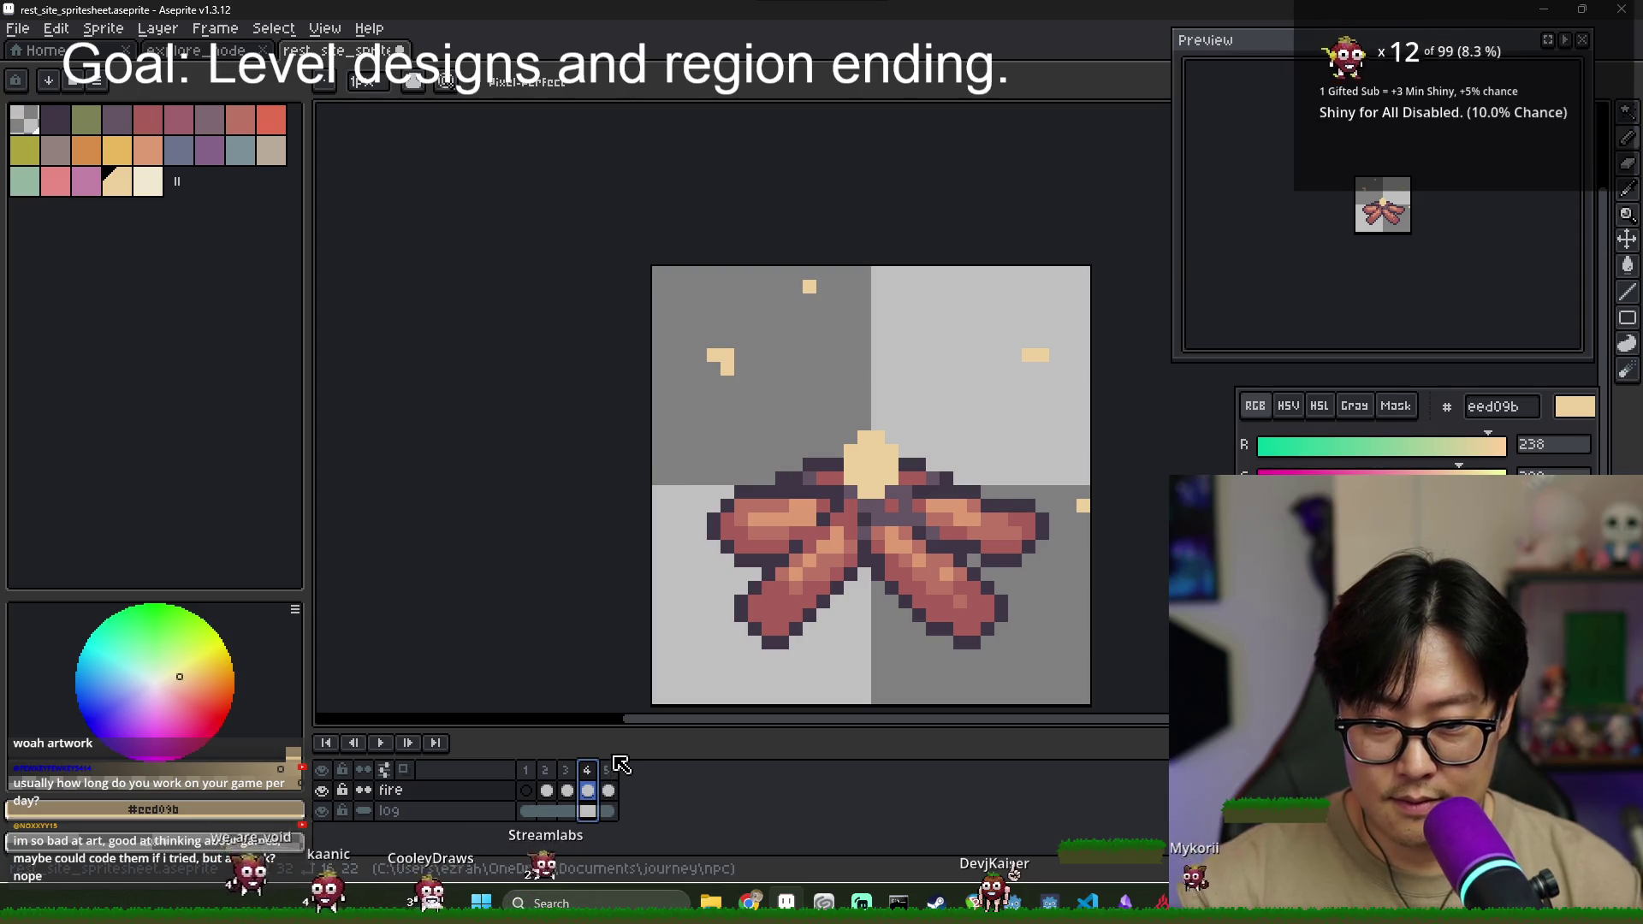
{"action": "left_click", "coordinate": [607, 789]}
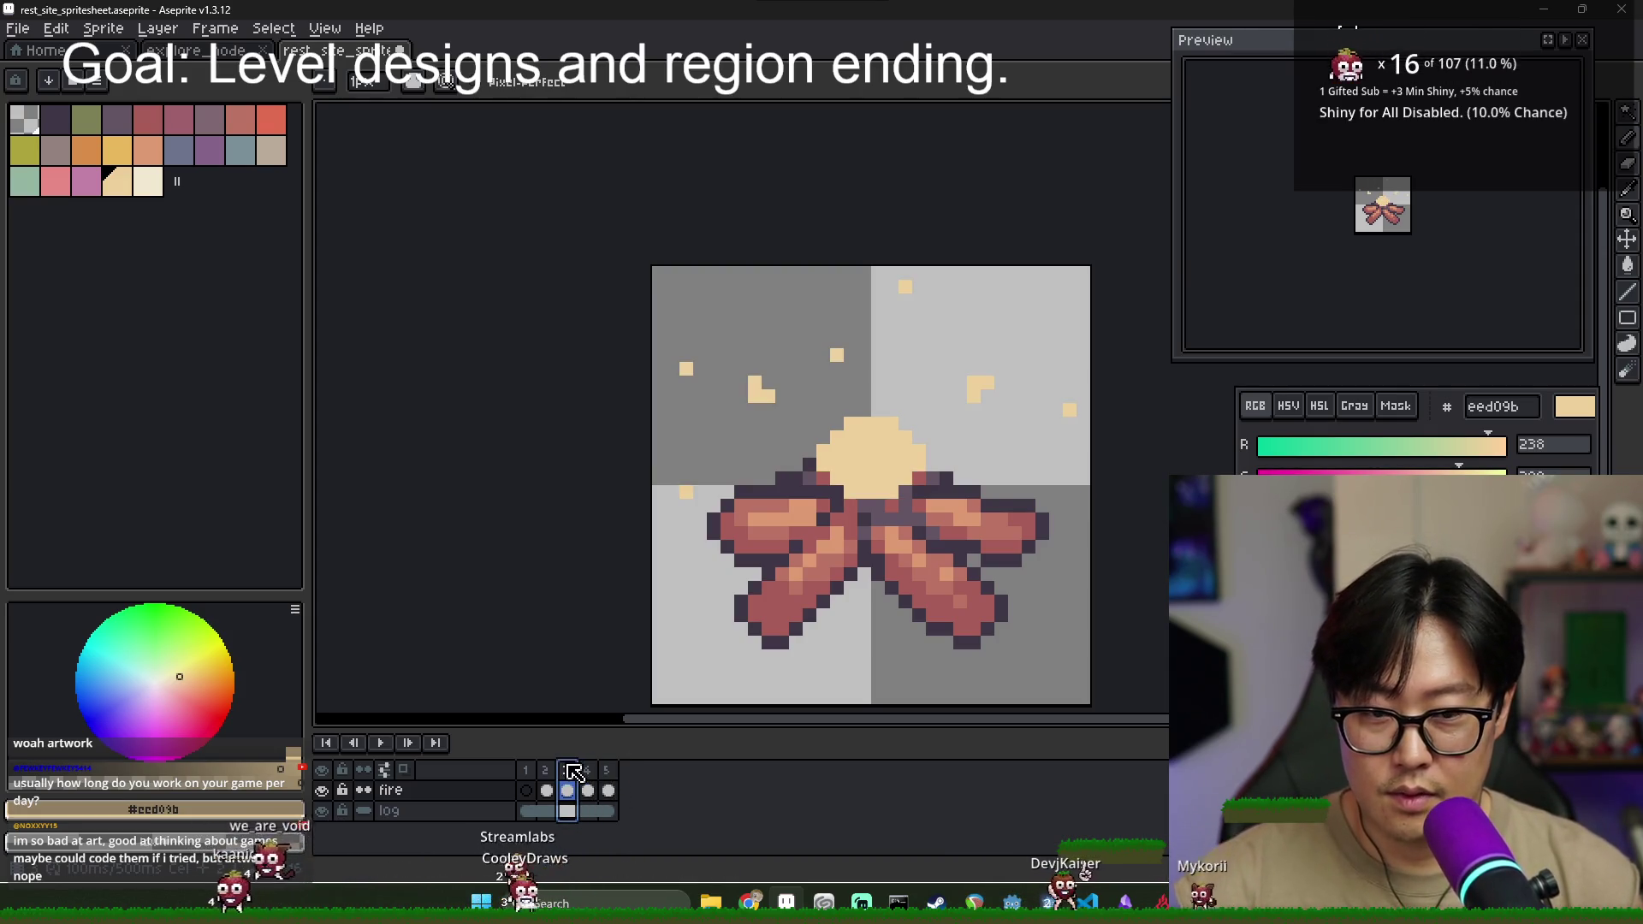
{"action": "left_click", "coordinate": [588, 789]}
{"action": "key", "text": "ctrl+z"}
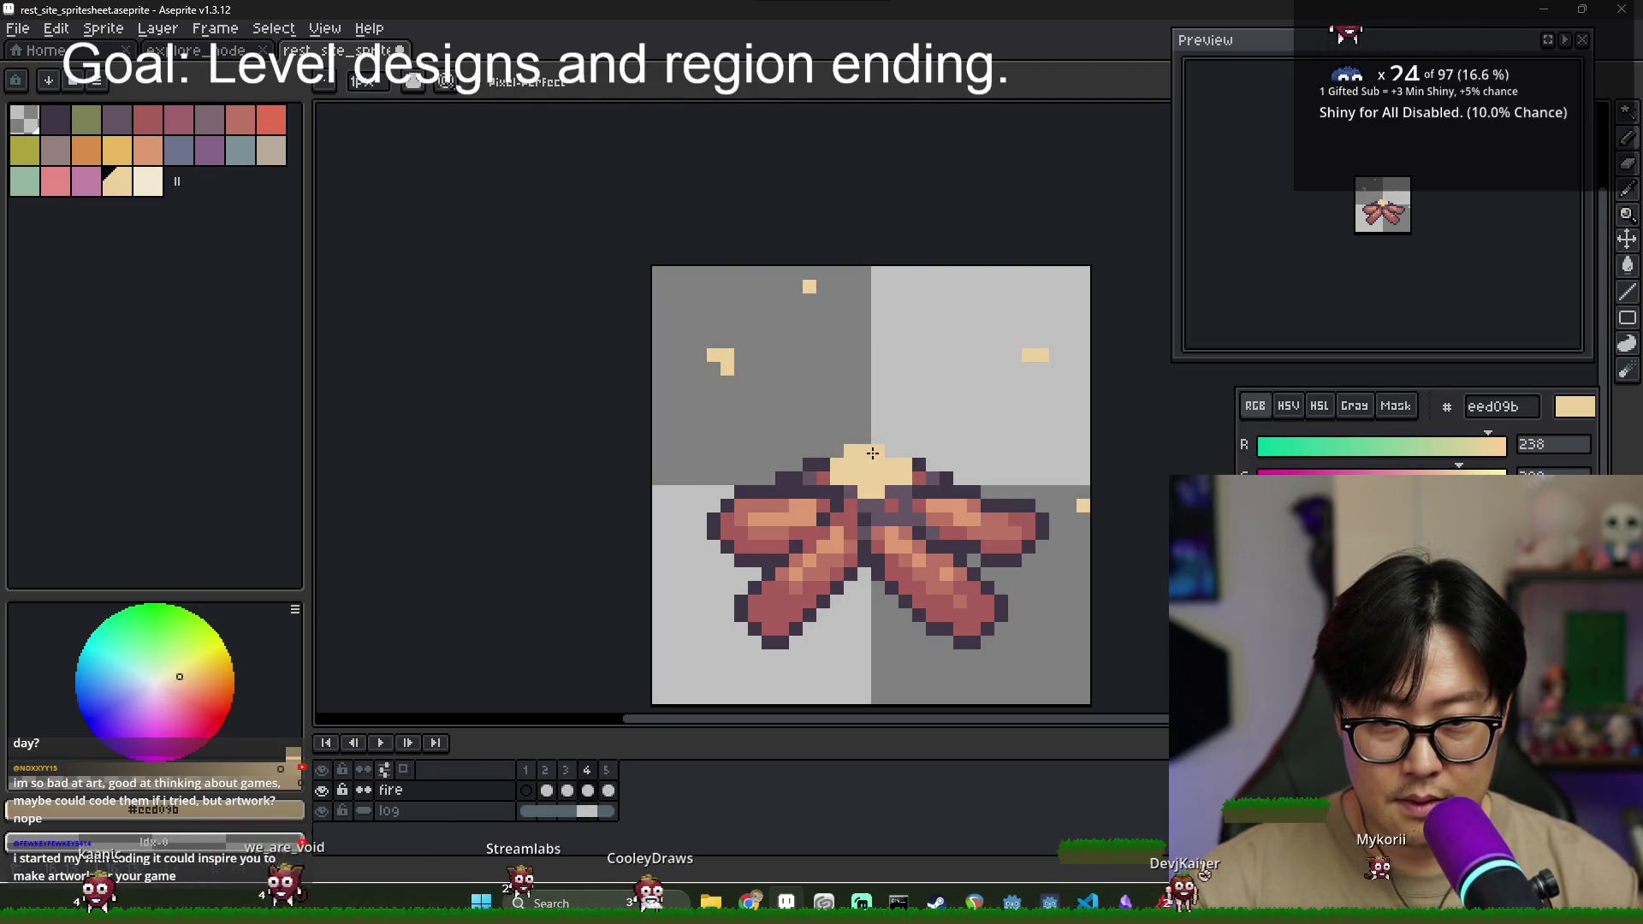
- Add a fifth frame after frame 4 and outline a large heart-shaped cream flame on it
{"action": "left_click", "coordinate": [566, 790]}
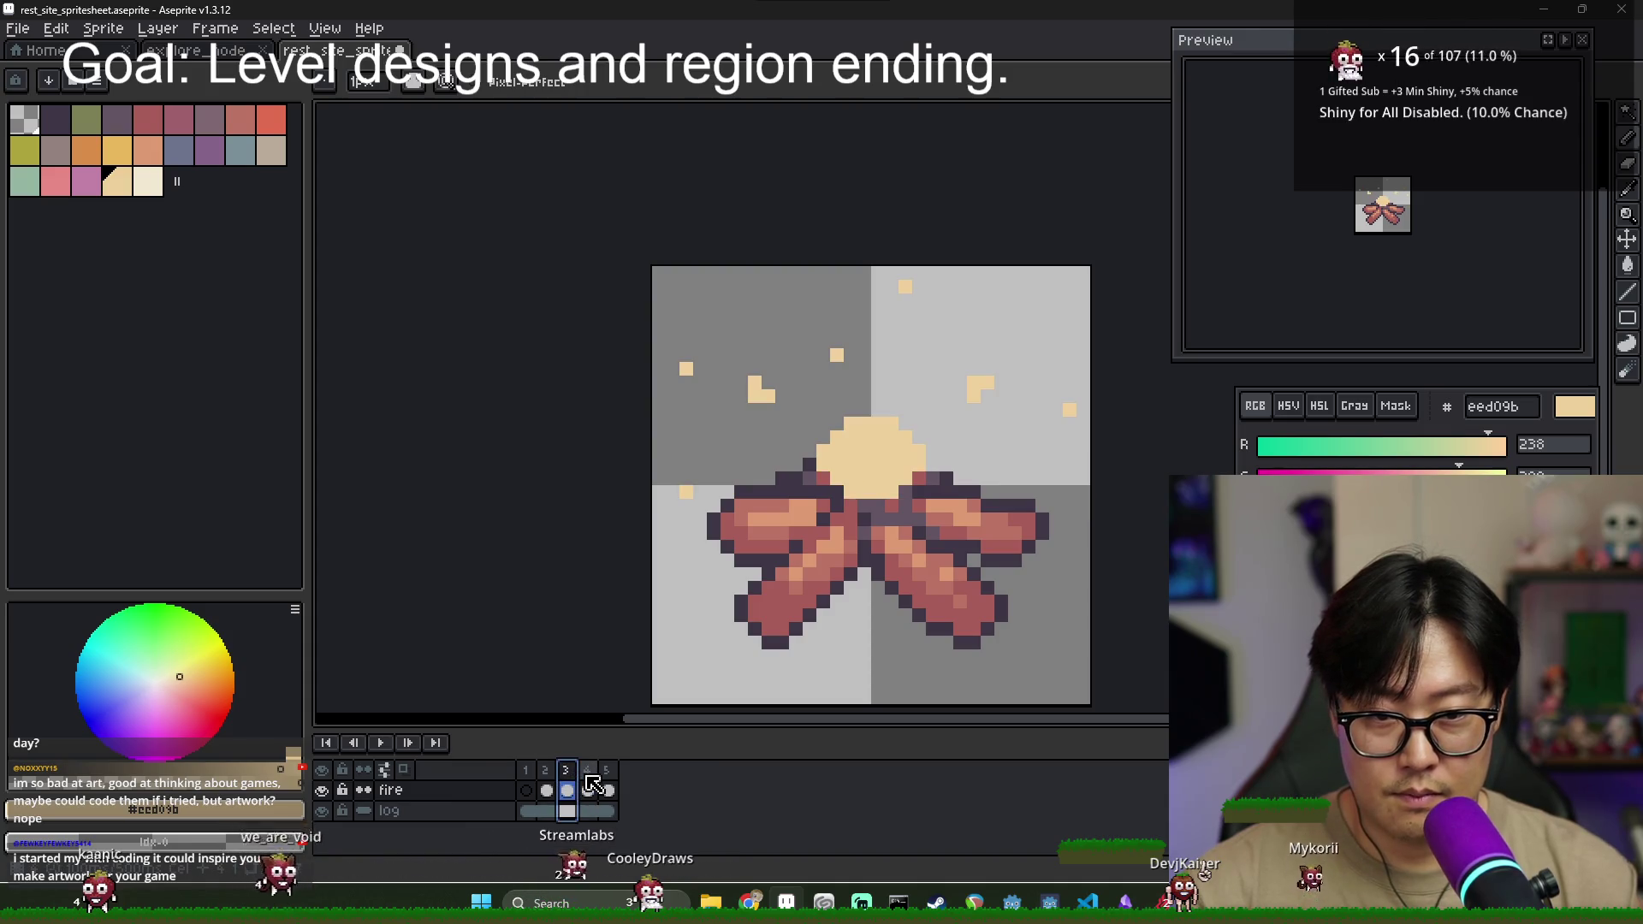
{"action": "left_click", "coordinate": [588, 781]}
{"action": "right_click", "coordinate": [613, 786]}
{"action": "left_click", "coordinate": [650, 774]}
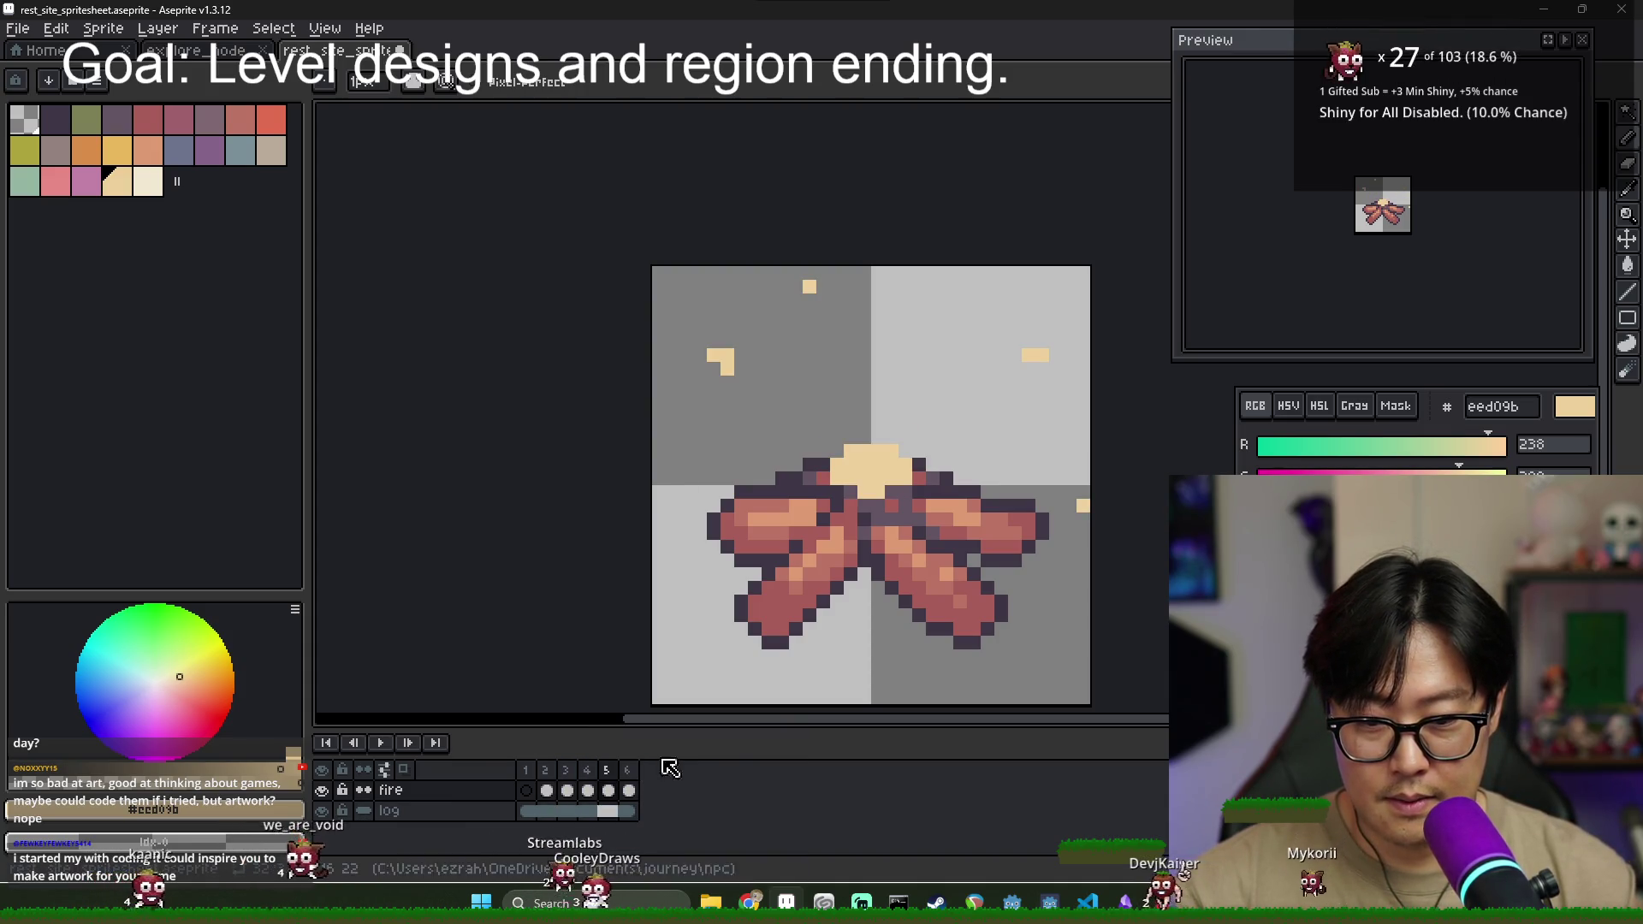
{"action": "key", "text": "Left"}
{"action": "key", "text": "Left"}
{"action": "left_click", "coordinate": [590, 791]}
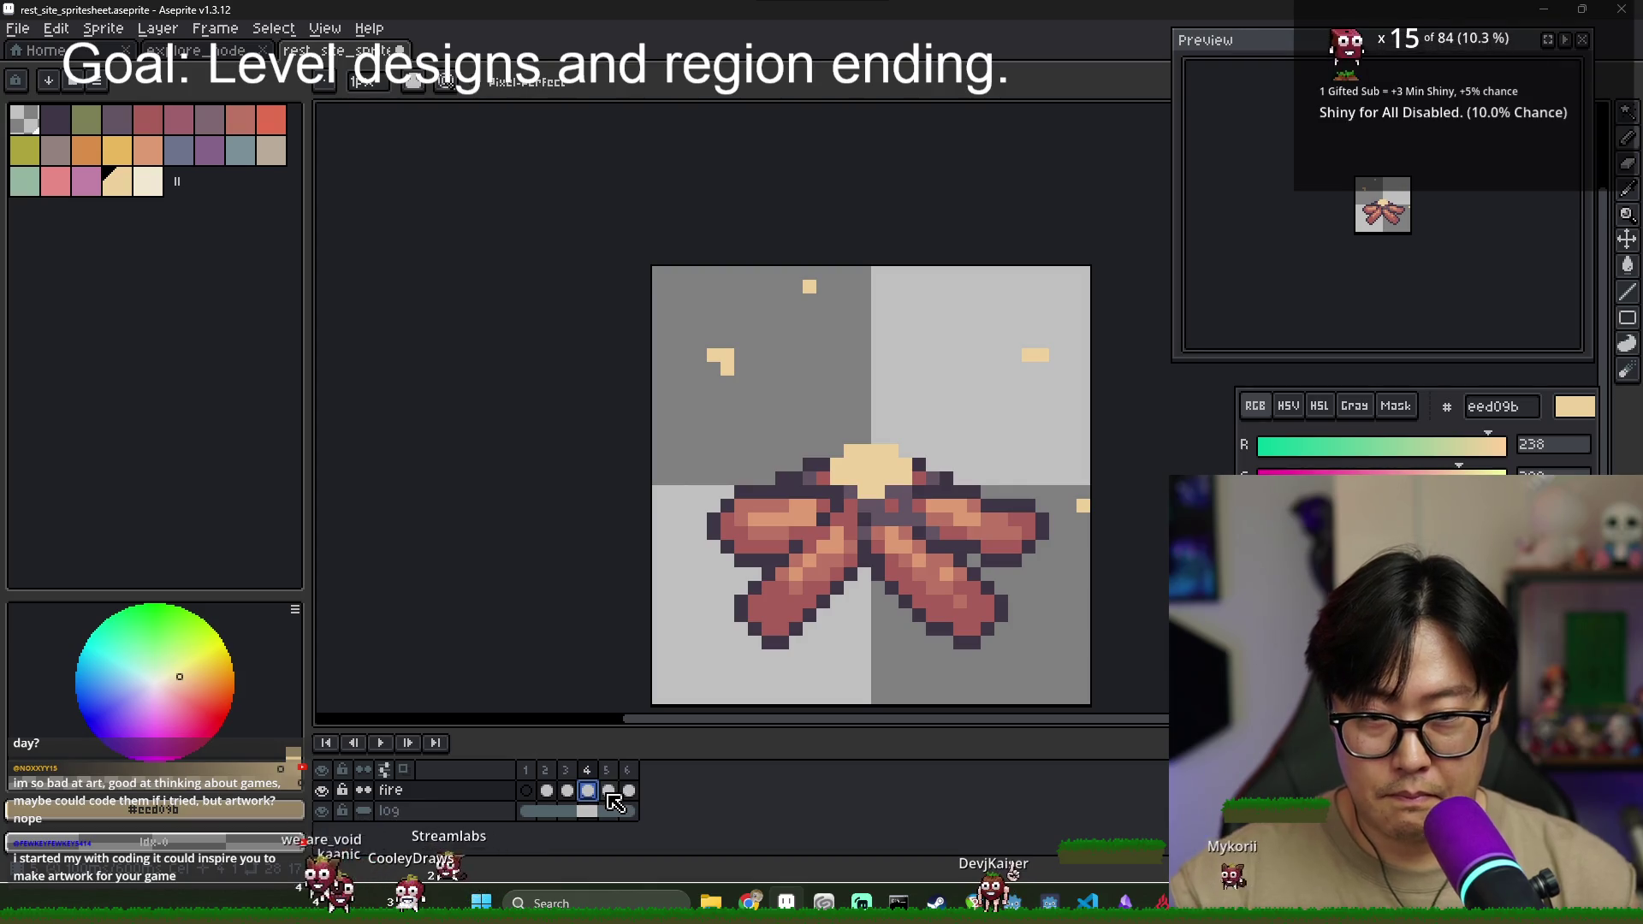
{"action": "left_click", "coordinate": [609, 791]}
{"action": "mouse_move", "coordinate": [814, 470]}
{"action": "left_mouse_down"}
{"action": "mouse_move", "coordinate": [878, 402]}
{"action": "mouse_move", "coordinate": [899, 454]}
{"action": "left_mouse_up"}
- Fill the heart-shaped flame outline with cream and touch up its lower edge, comparing frames 3–4
{"action": "key", "text": "g"}
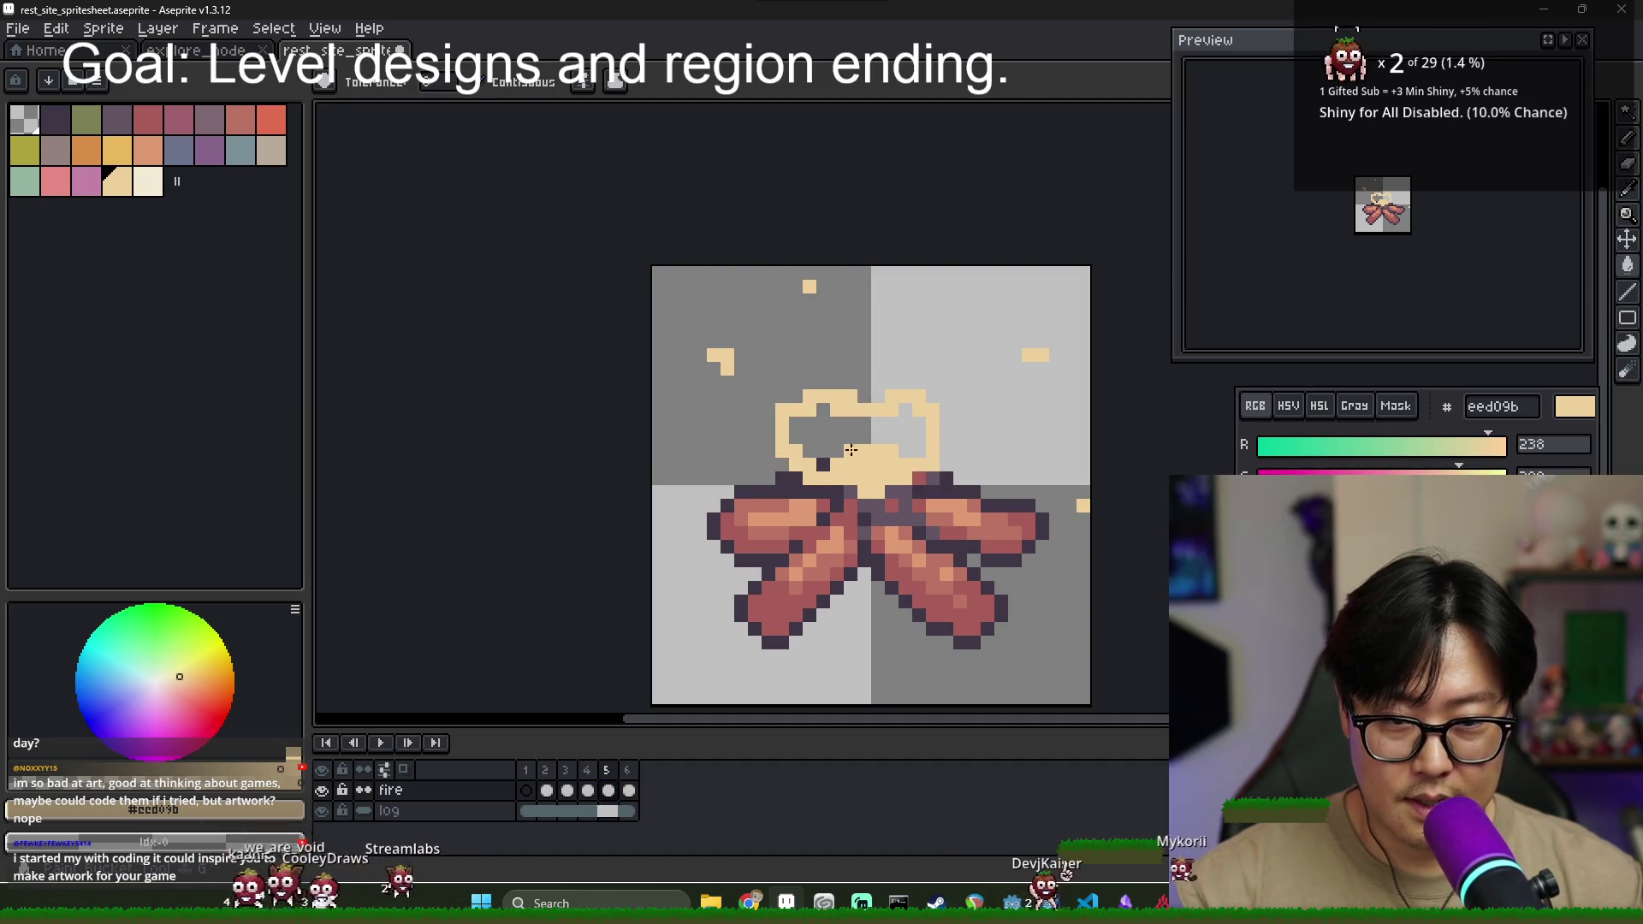
{"action": "left_click", "coordinate": [858, 450]}
{"action": "key", "text": "b"}
{"action": "left_click_drag", "start_coordinate": [817, 495], "coordinate": [912, 486]}
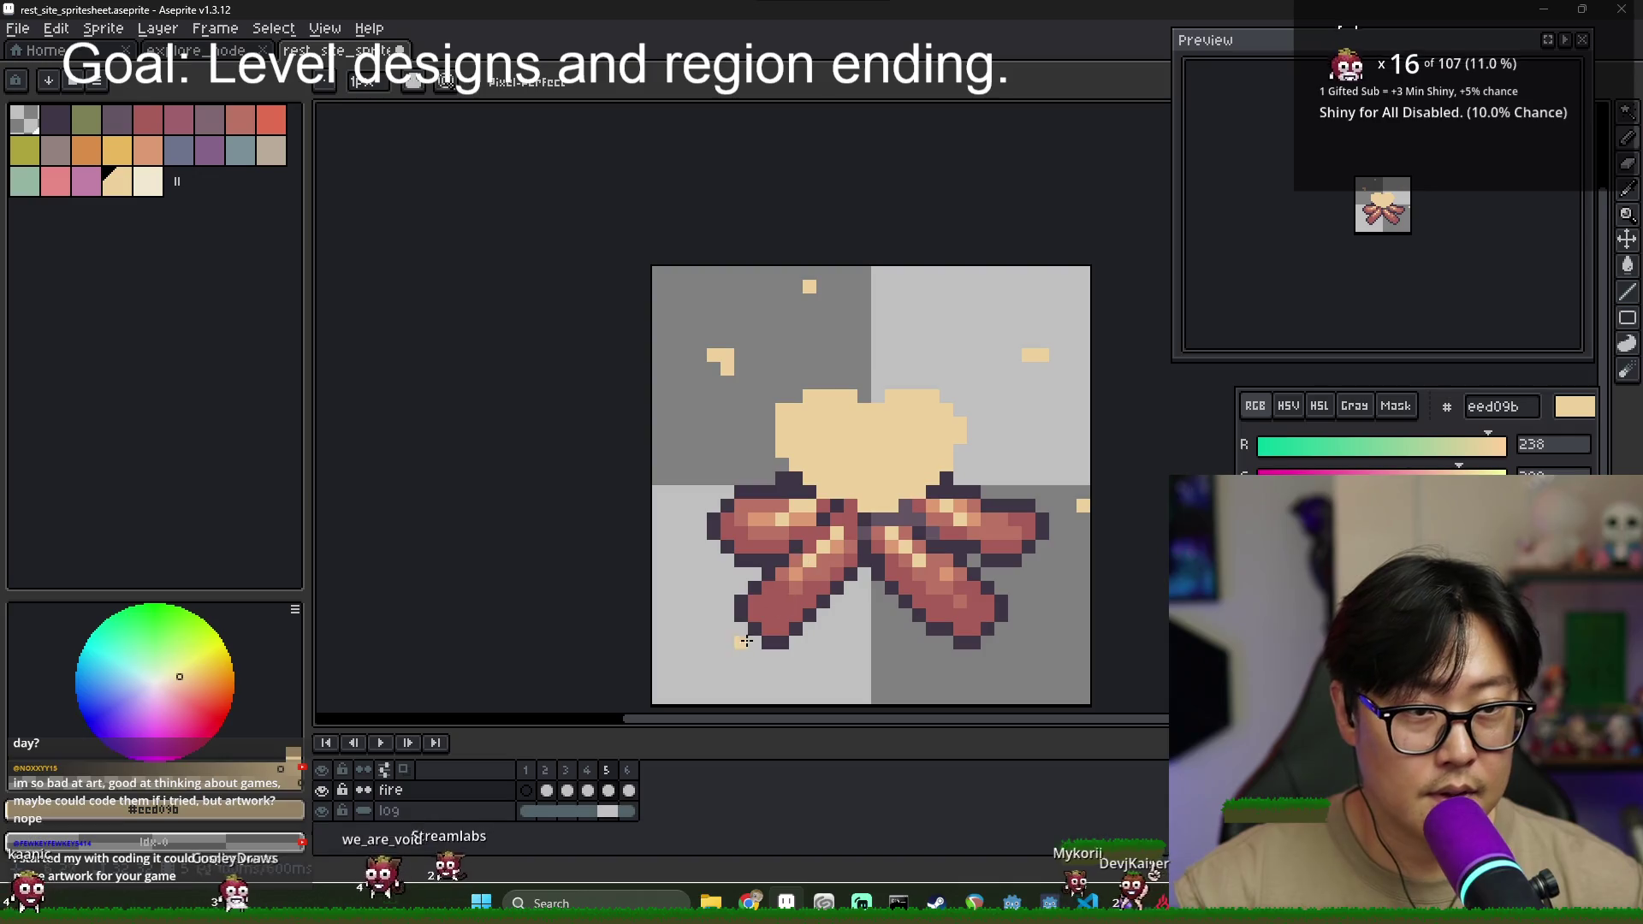
{"action": "left_click", "coordinate": [566, 791]}
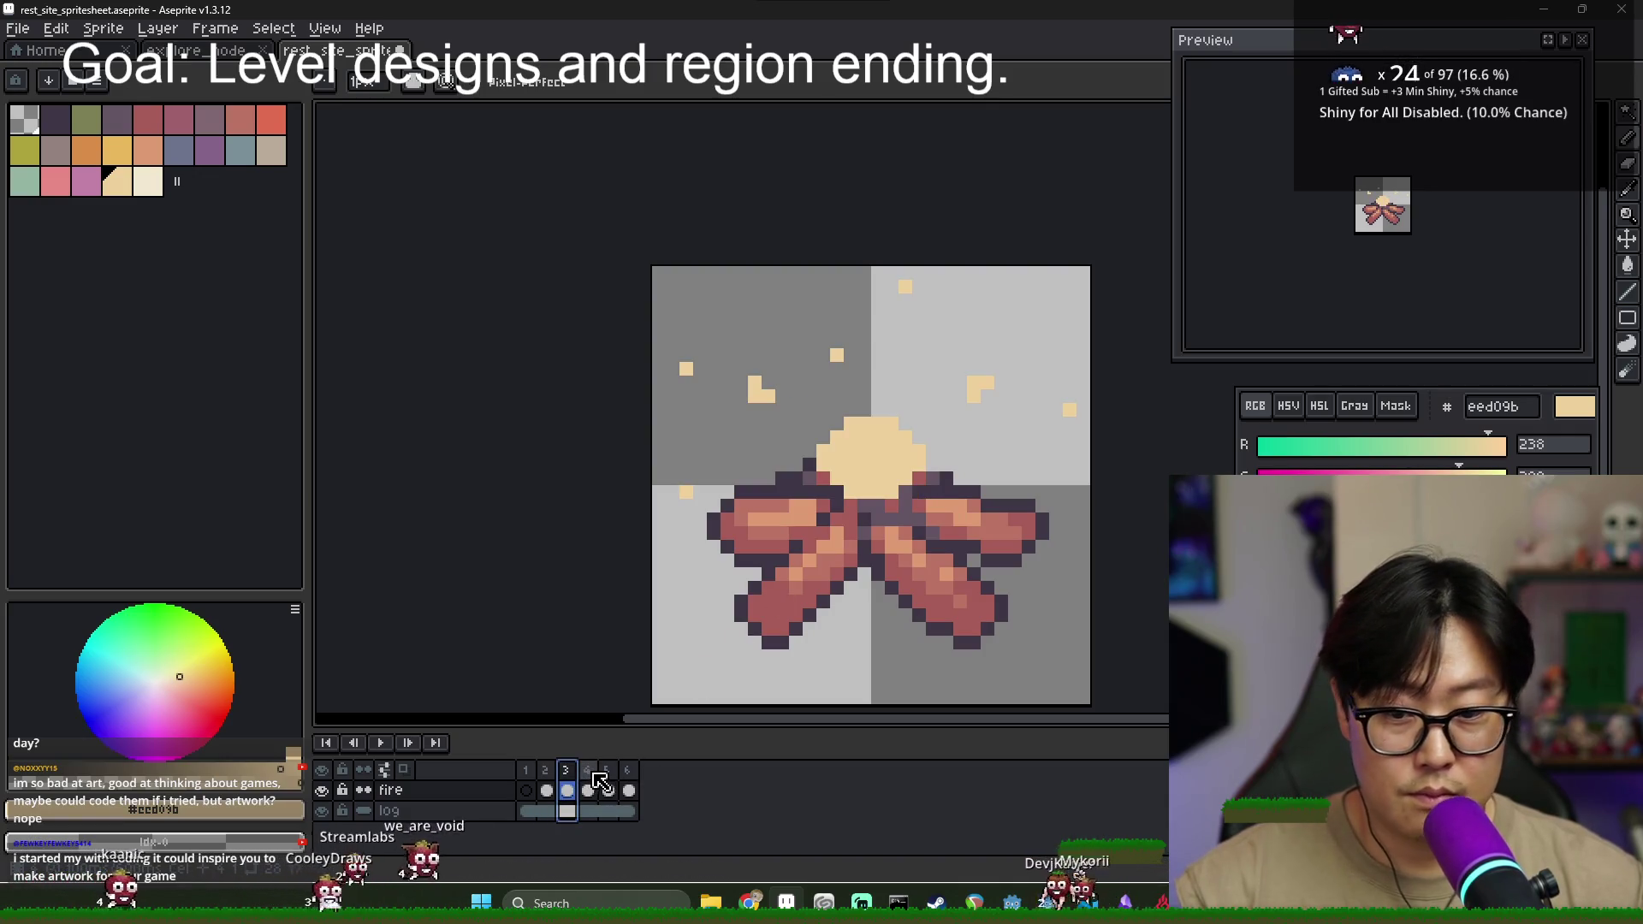
{"action": "left_click", "coordinate": [588, 790]}
{"action": "left_click", "coordinate": [607, 790]}
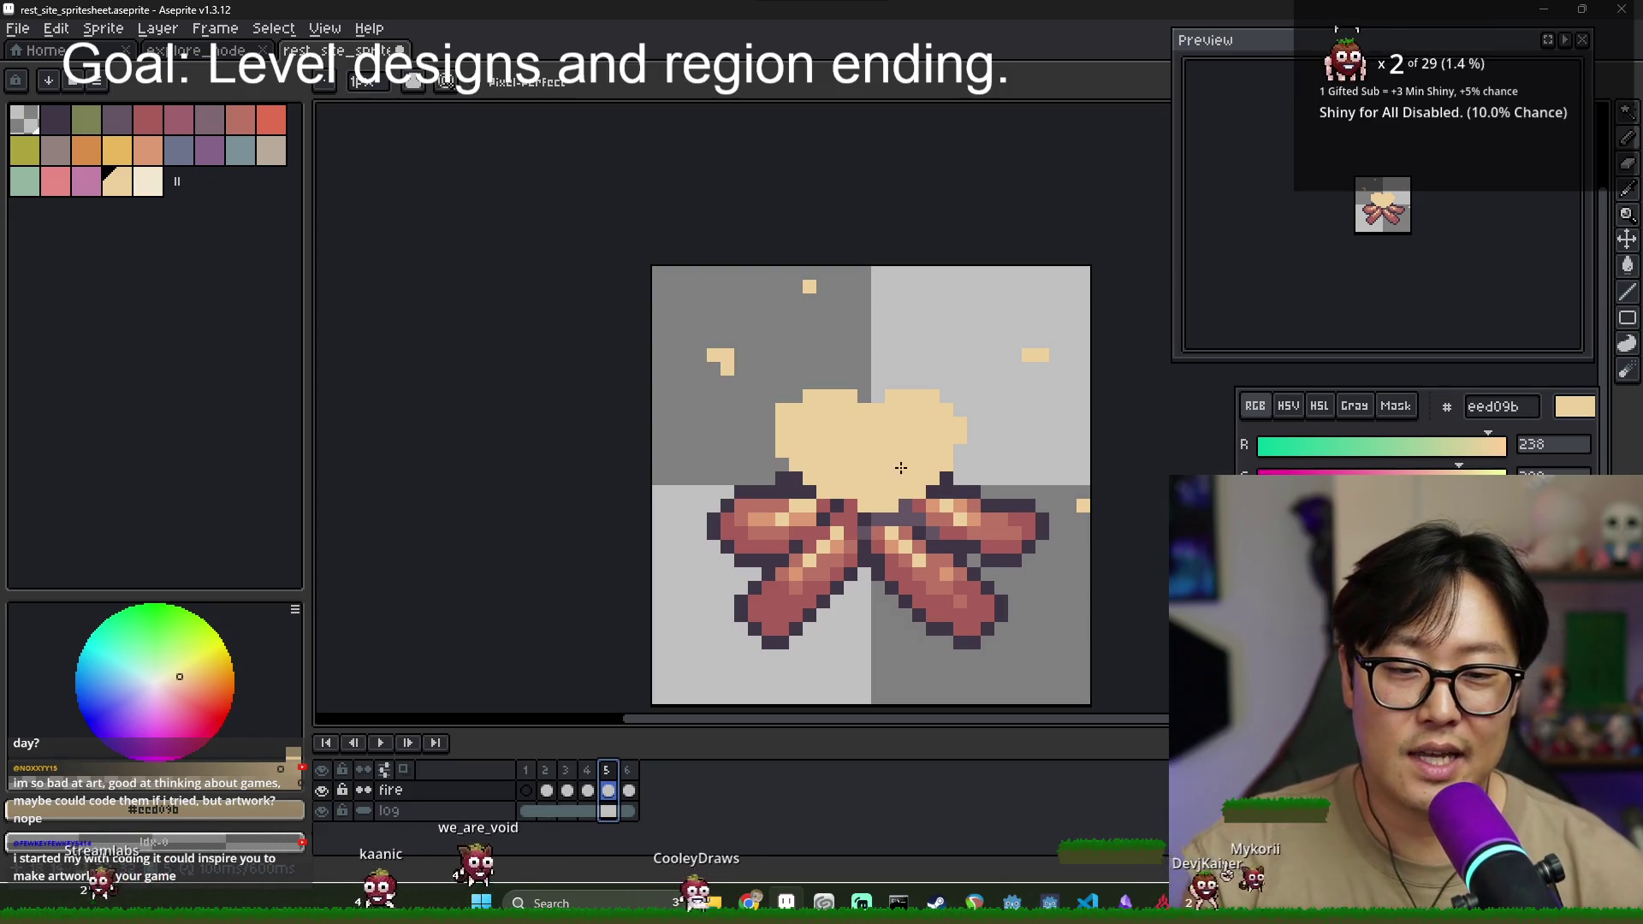
{"action": "left_click", "coordinate": [587, 789]}
{"action": "left_click", "coordinate": [608, 785]}
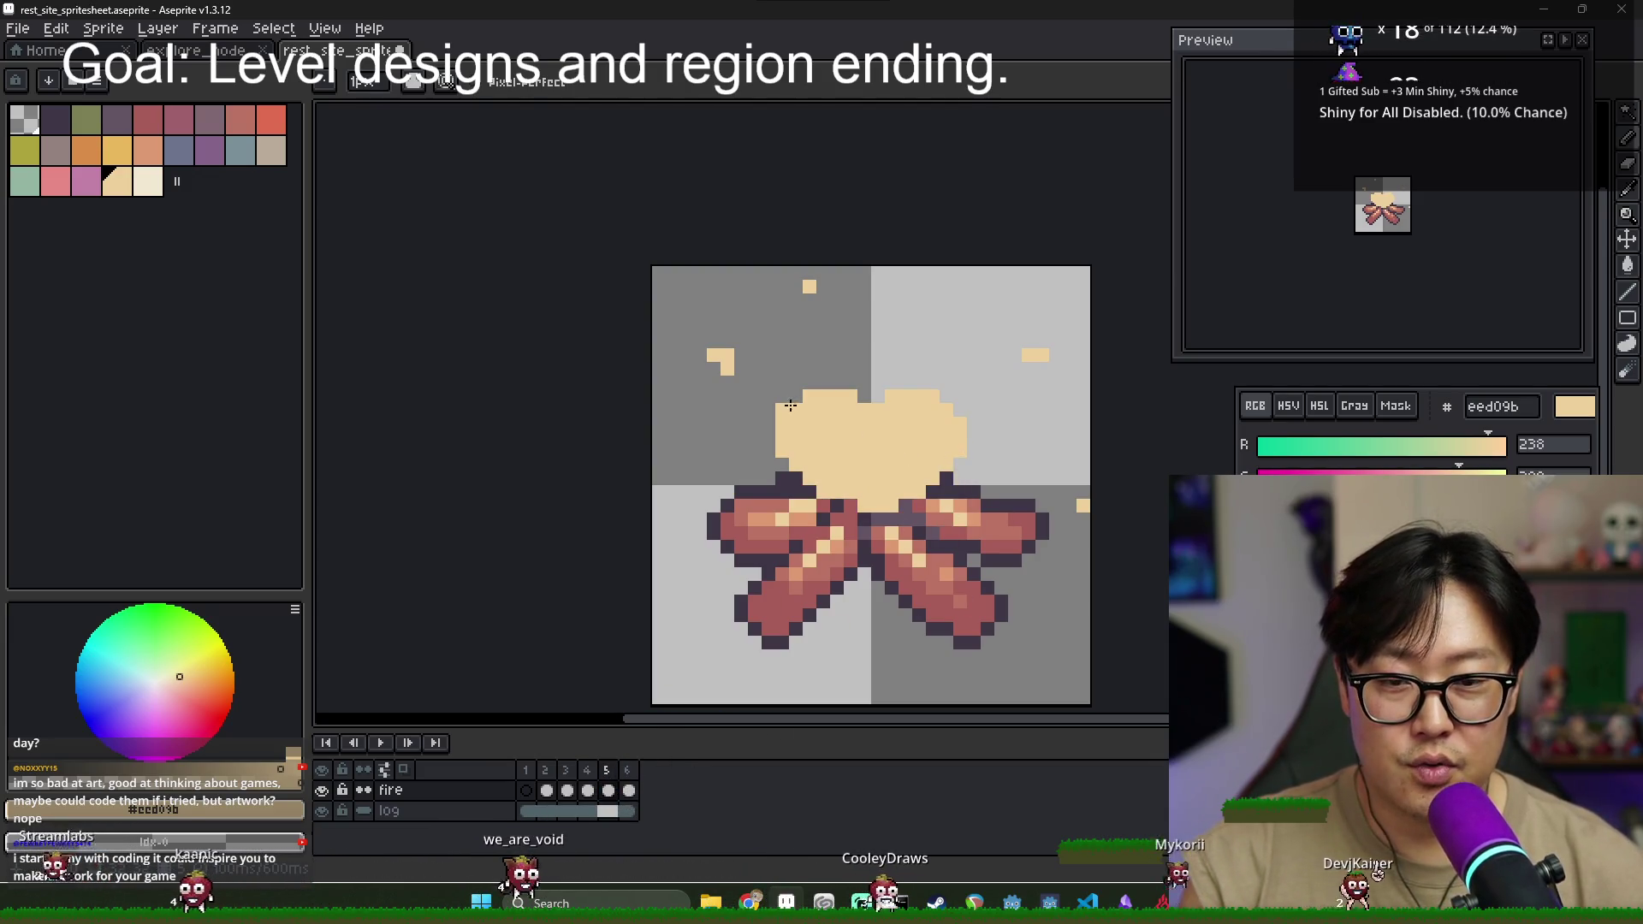
- Try filling the notch at the flame's top on frame 5, then undo it
{"action": "key", "text": "b"}
{"action": "left_click_drag", "start_coordinate": [864, 397], "coordinate": [871, 390]}
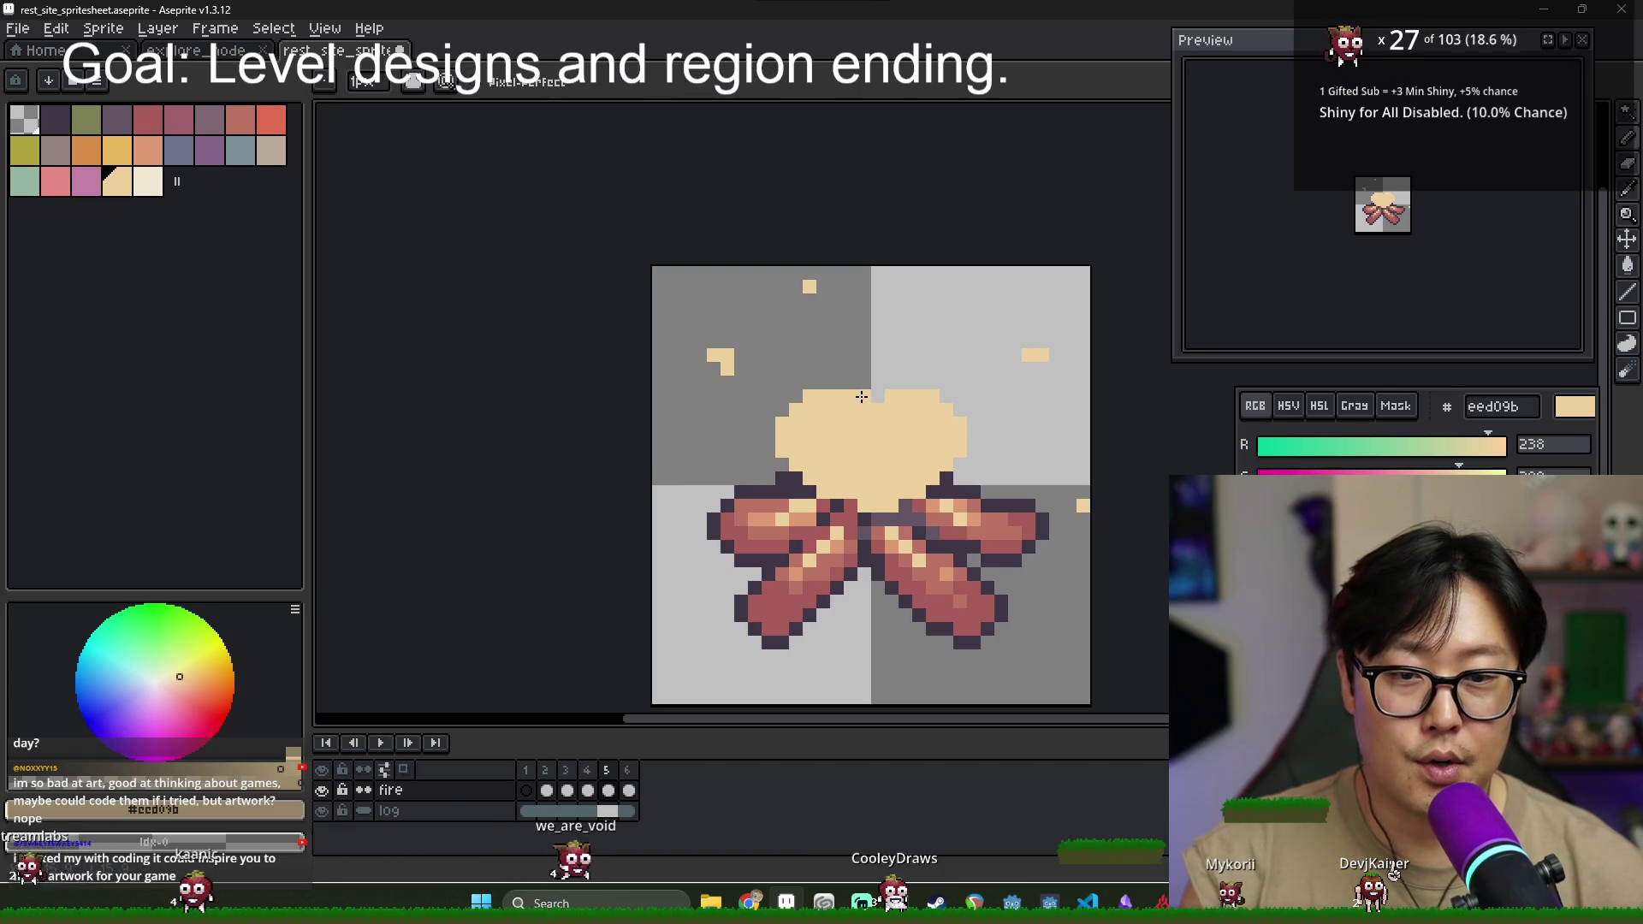
{"action": "key", "text": "ctrl+z"}
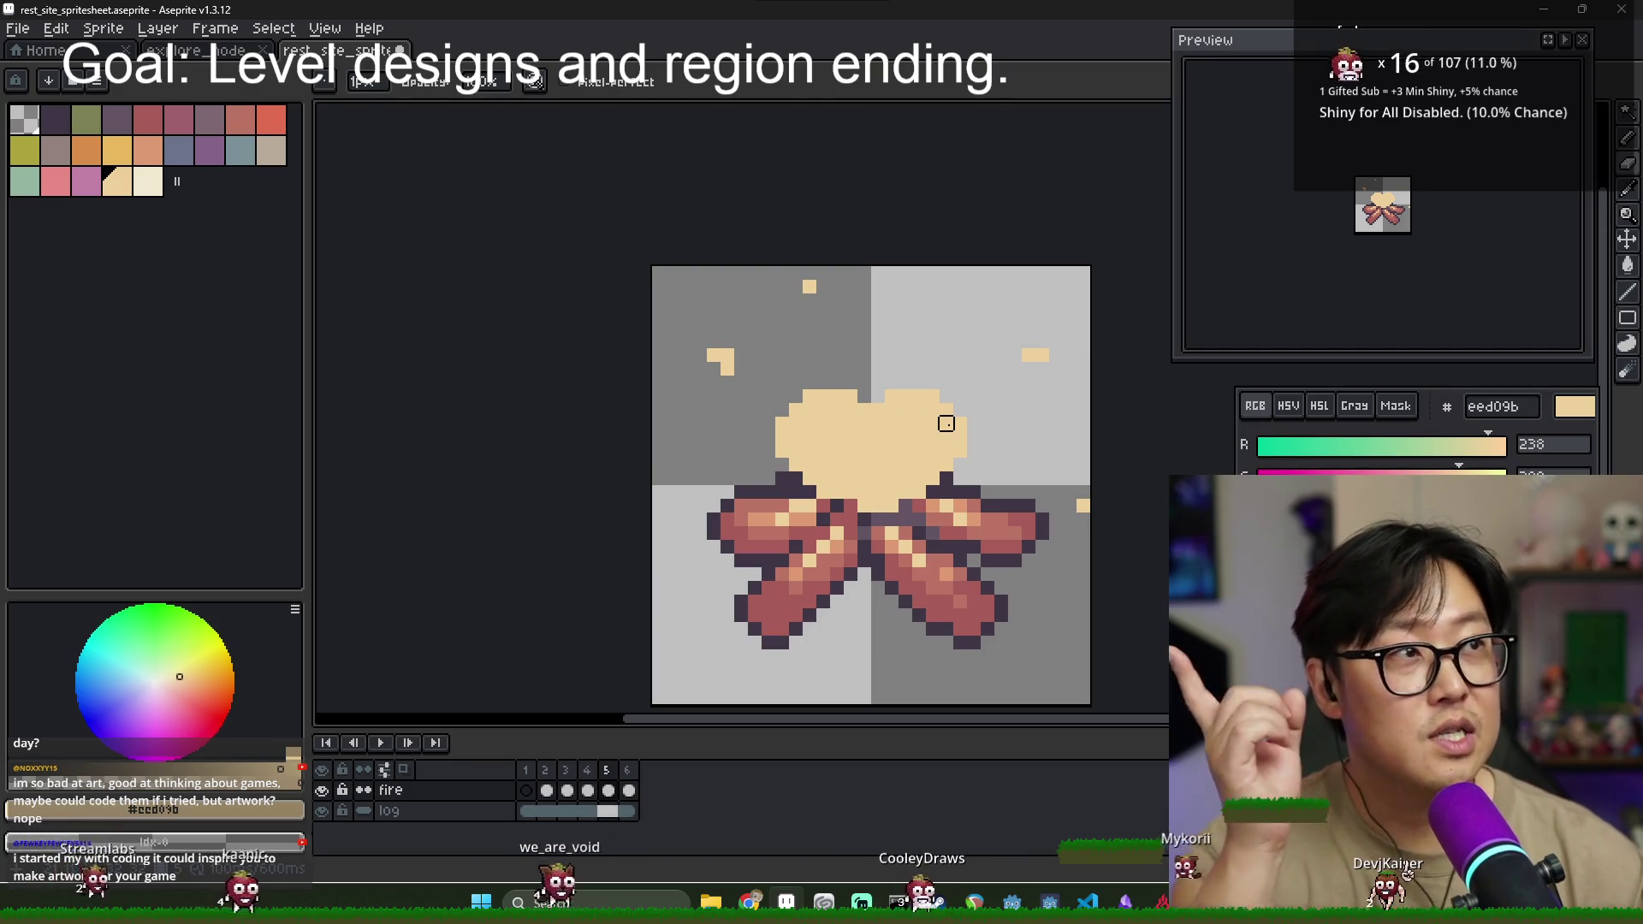
{"action": "key", "text": "e"}
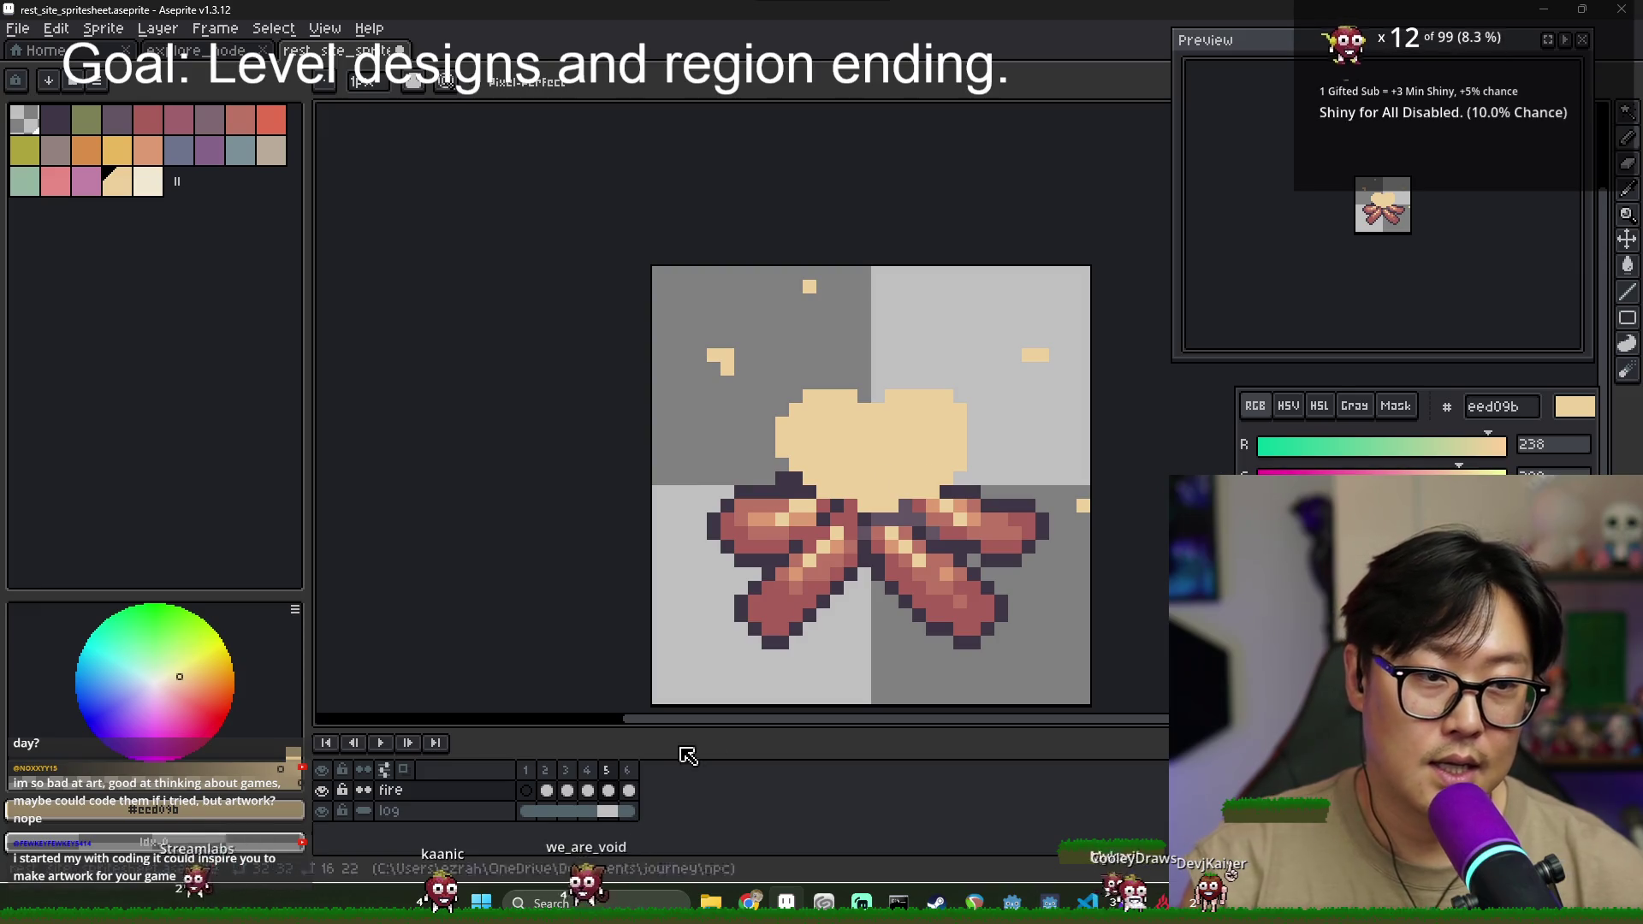
{"action": "left_click", "coordinate": [598, 773]}
{"action": "left_click", "coordinate": [605, 773]}
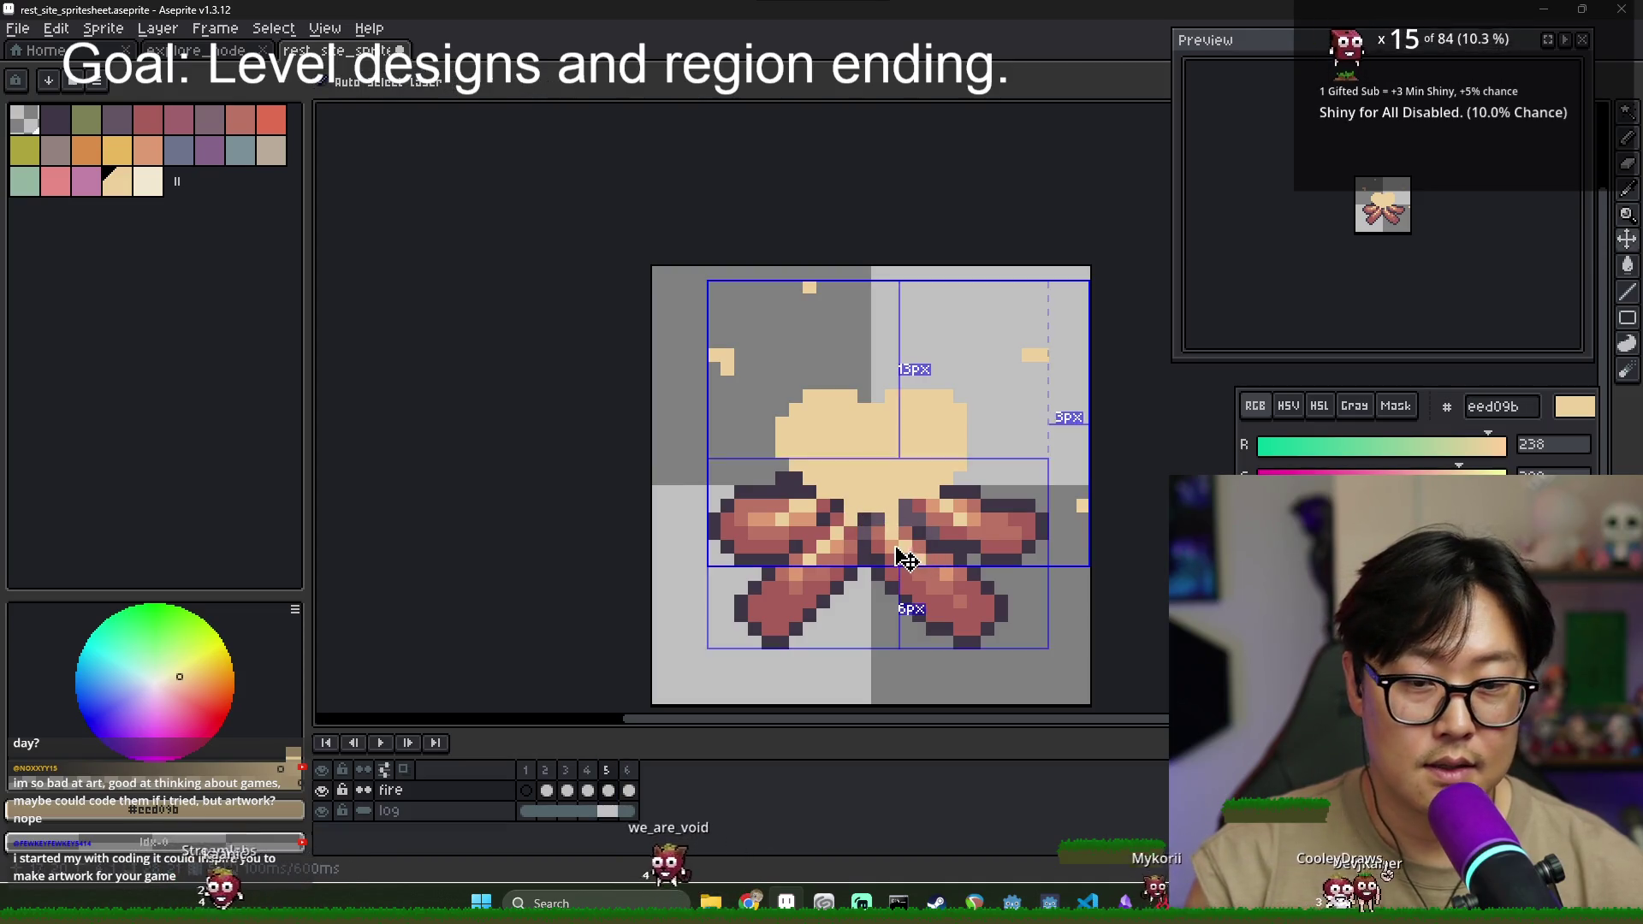
- Step through frames 2–5 and insert a new frame after frame 5
{"action": "left_click", "coordinate": [546, 770]}
{"action": "left_click", "coordinate": [567, 775]}
{"action": "left_click", "coordinate": [587, 775]}
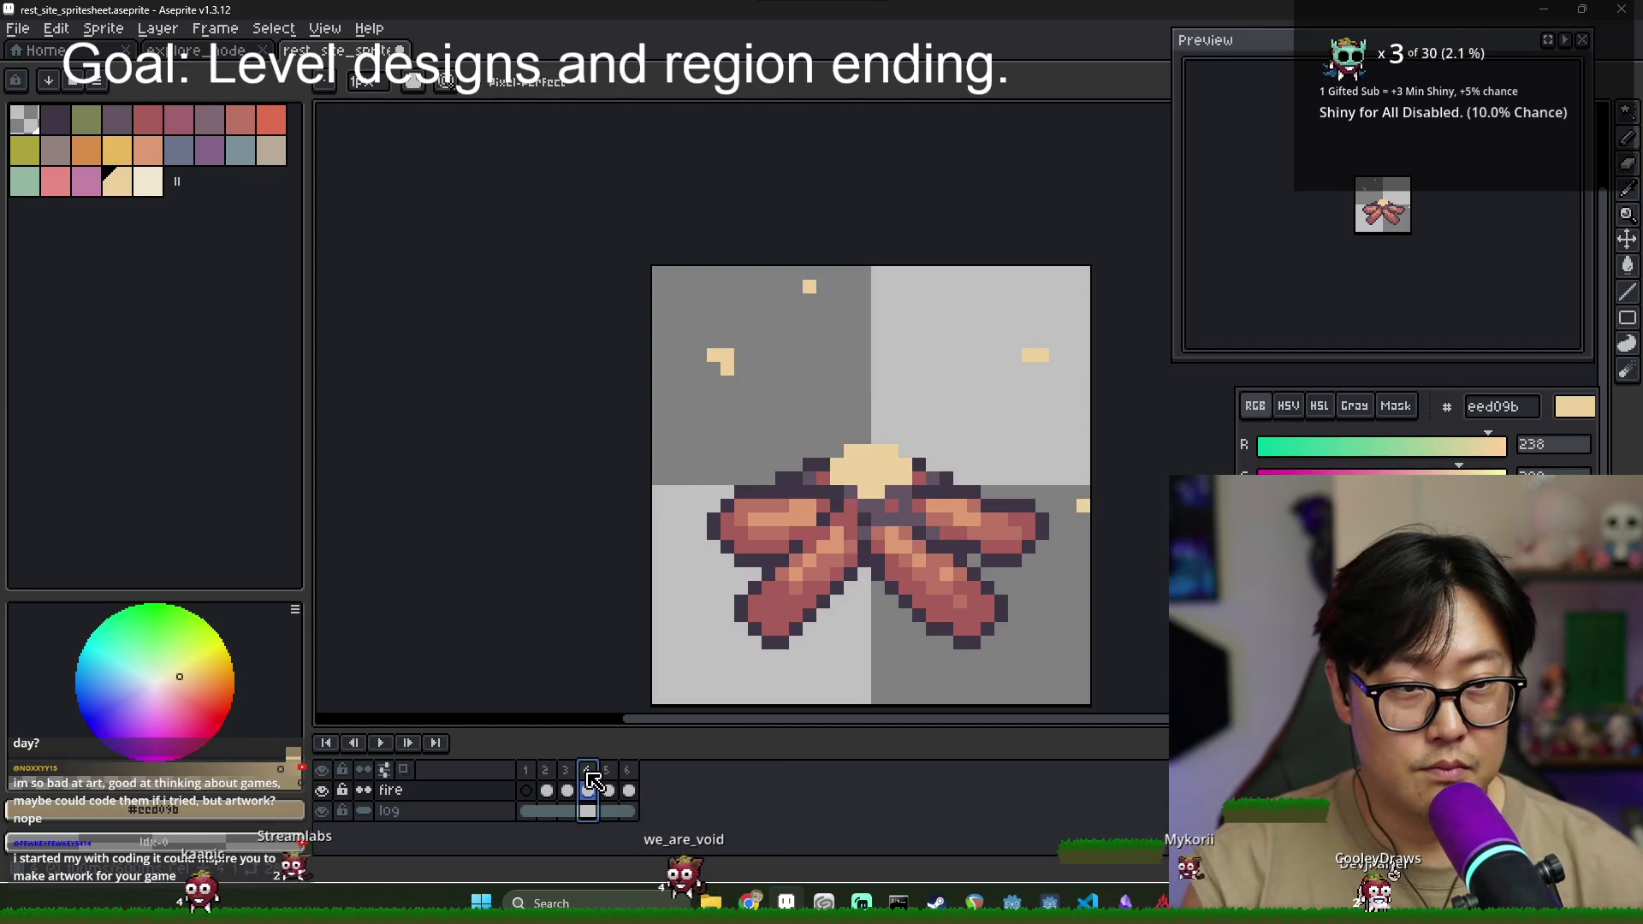
{"action": "left_click", "coordinate": [609, 775]}
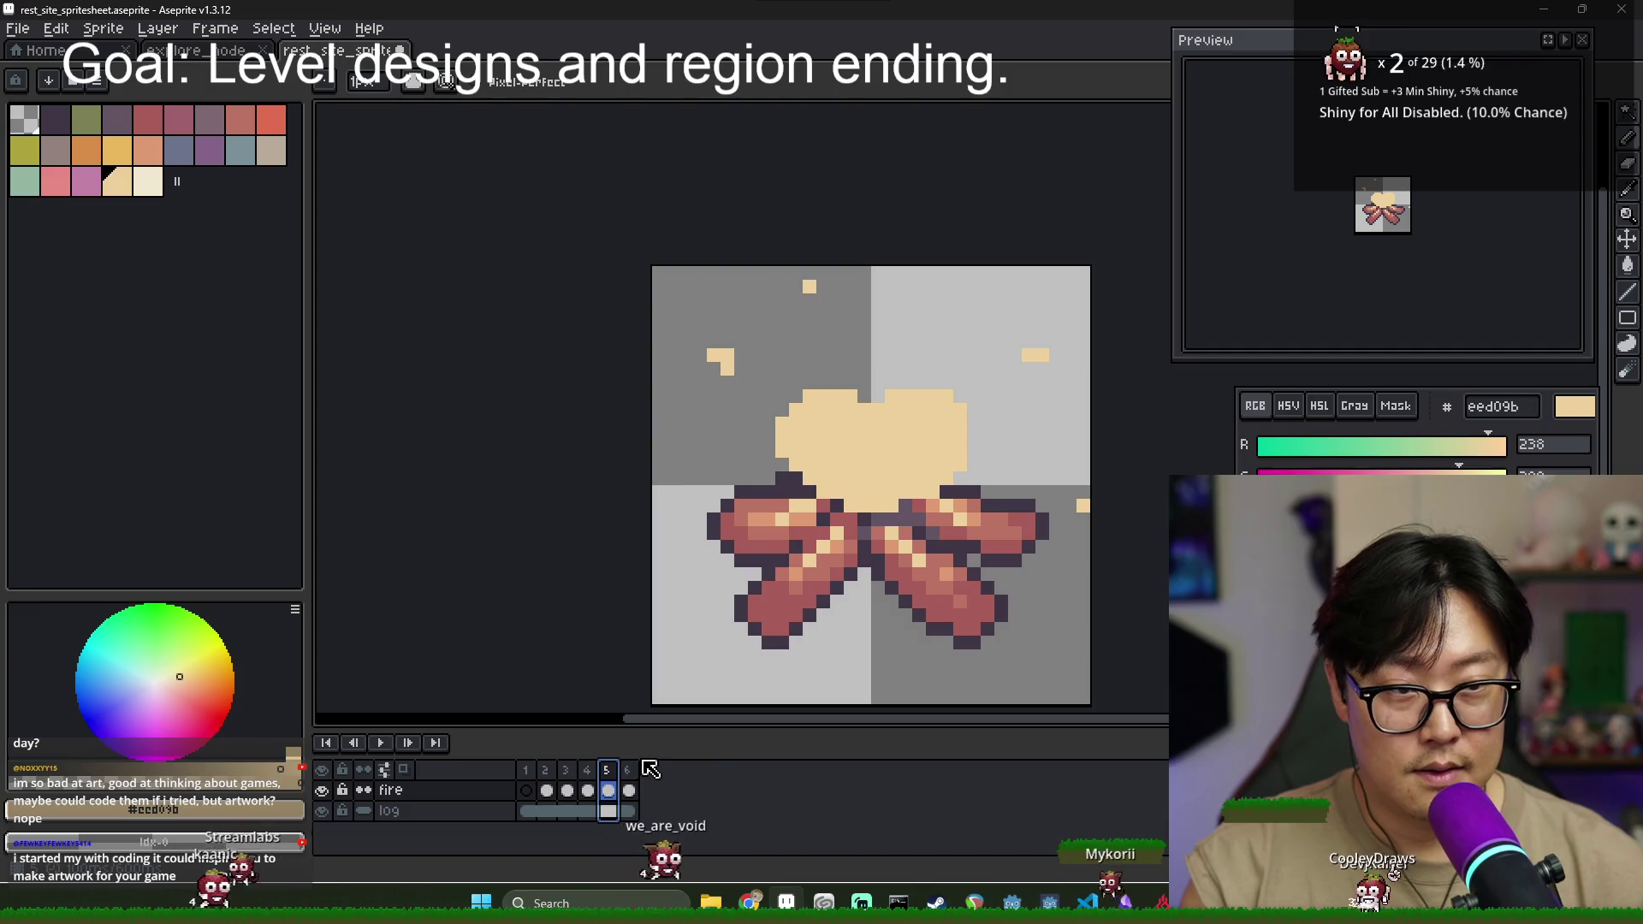
{"action": "right_click", "coordinate": [622, 794]}
{"action": "key", "text": "Escape"}
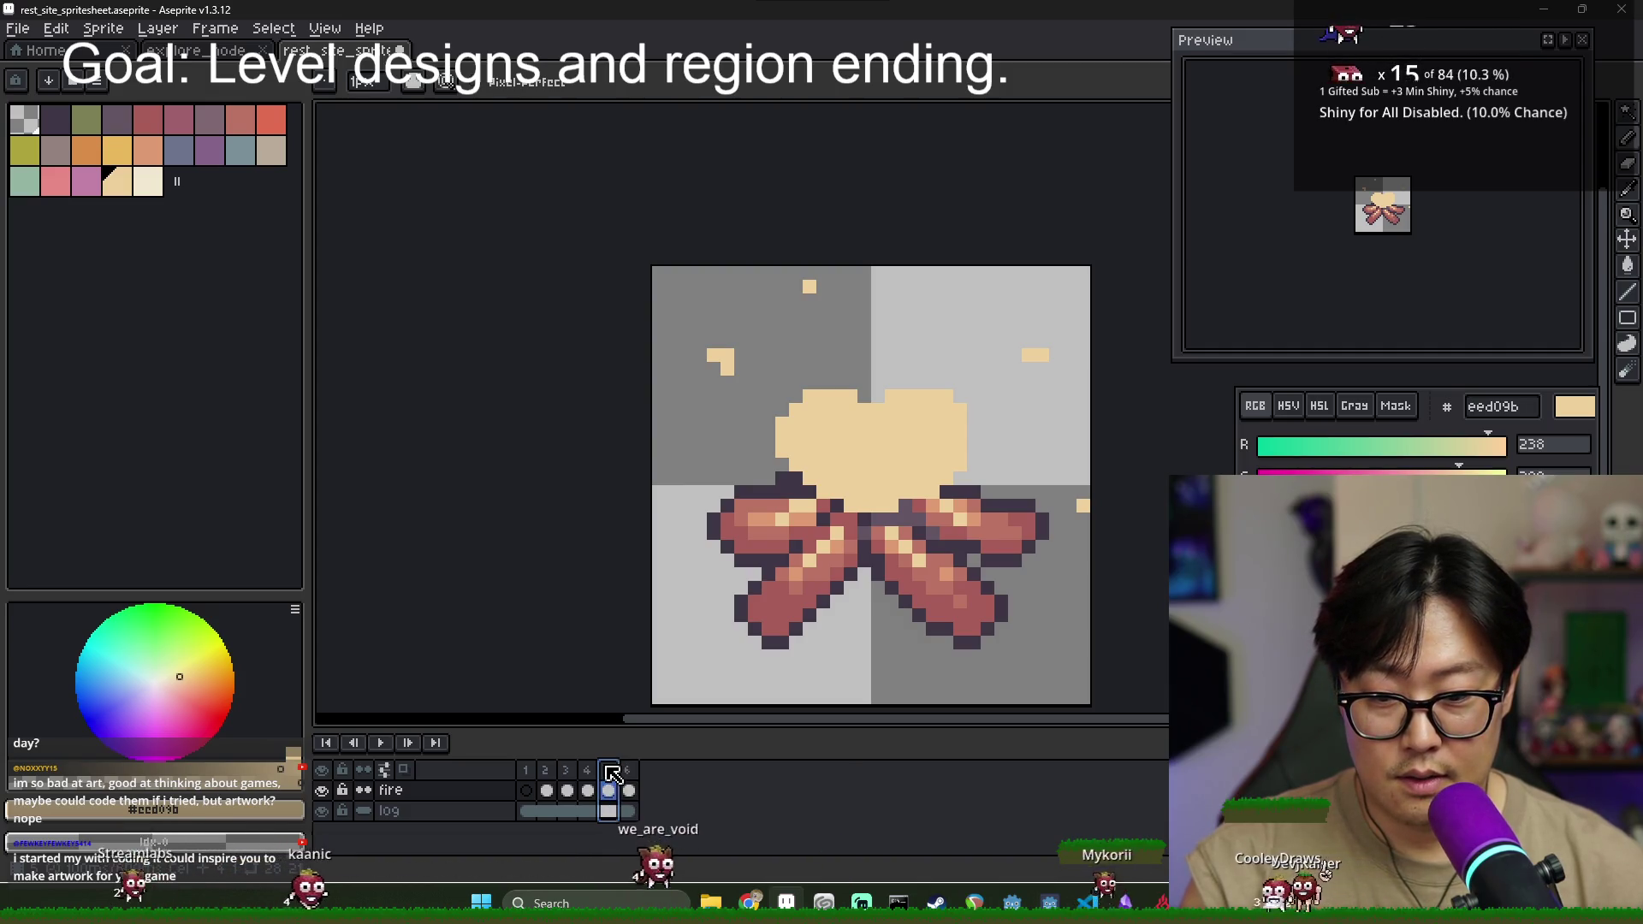
{"action": "right_click", "coordinate": [608, 770]}
{"action": "left_click", "coordinate": [638, 760]}
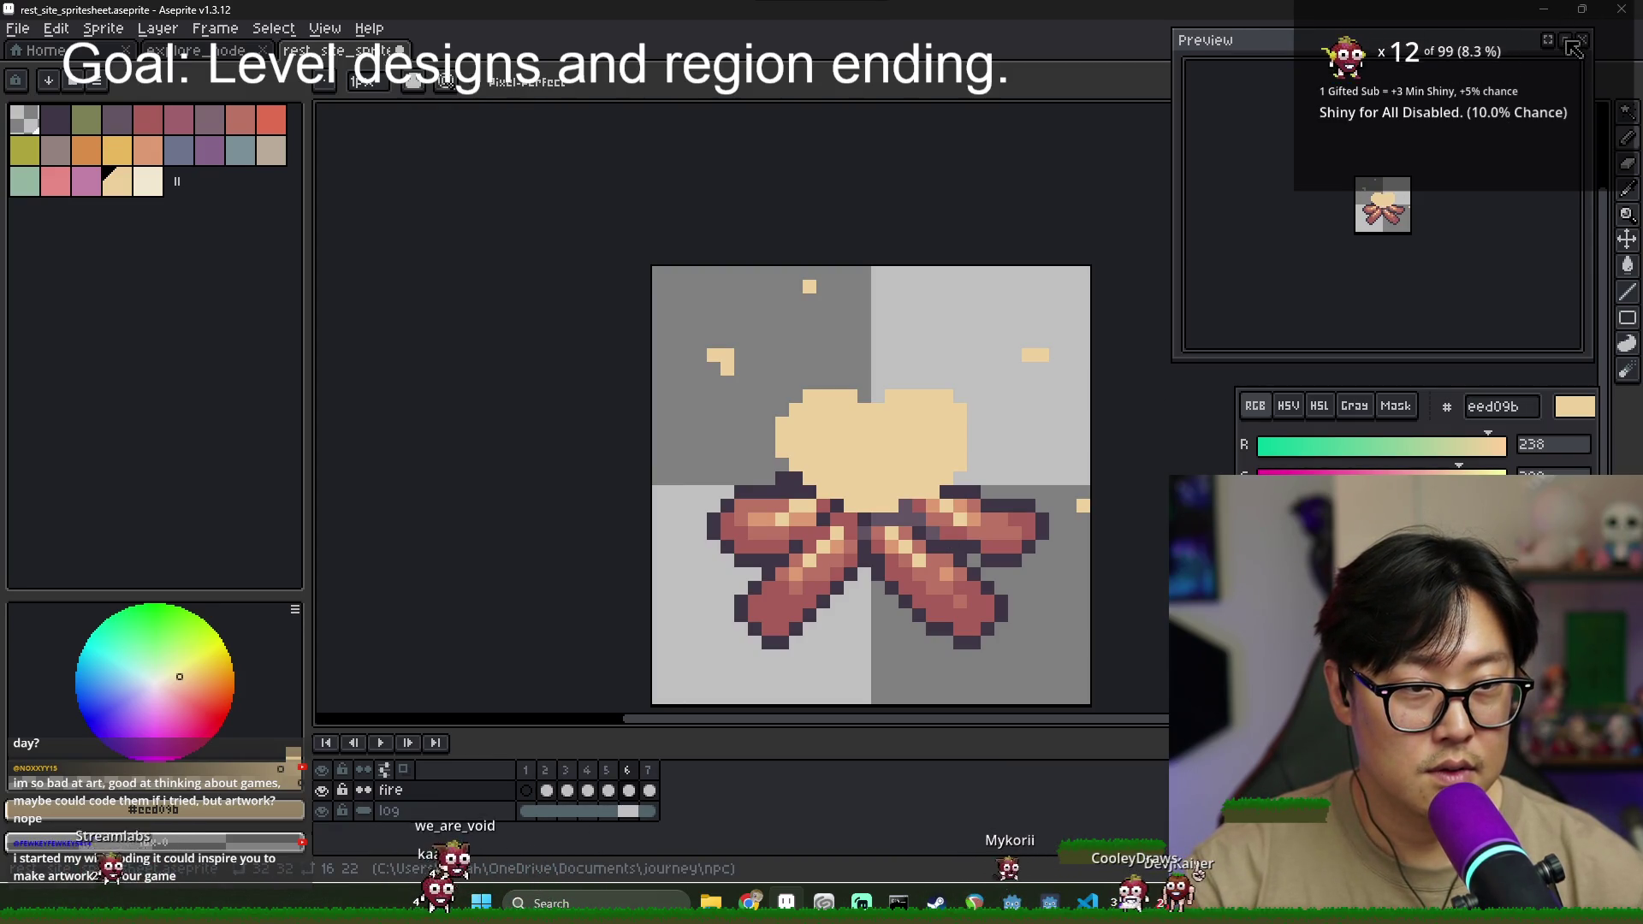
- Erase the four stray pale spark pixels around frame 5's flame, then move to frame 6
{"action": "left_click", "coordinate": [567, 790]}
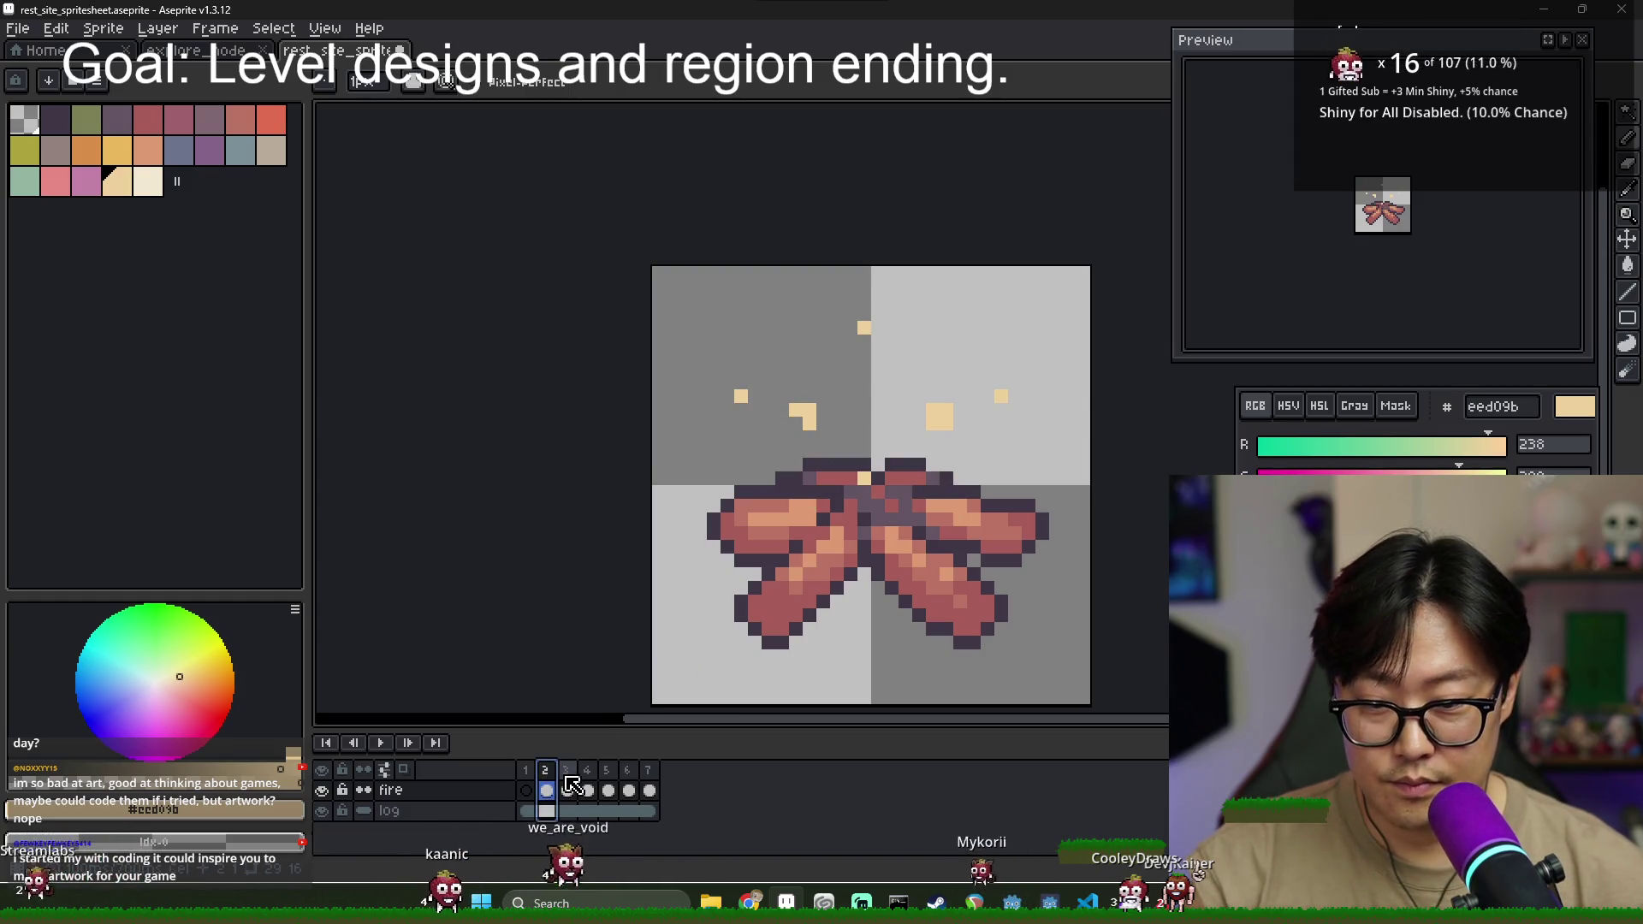
{"action": "left_click", "coordinate": [588, 789]}
{"action": "left_click", "coordinate": [607, 789]}
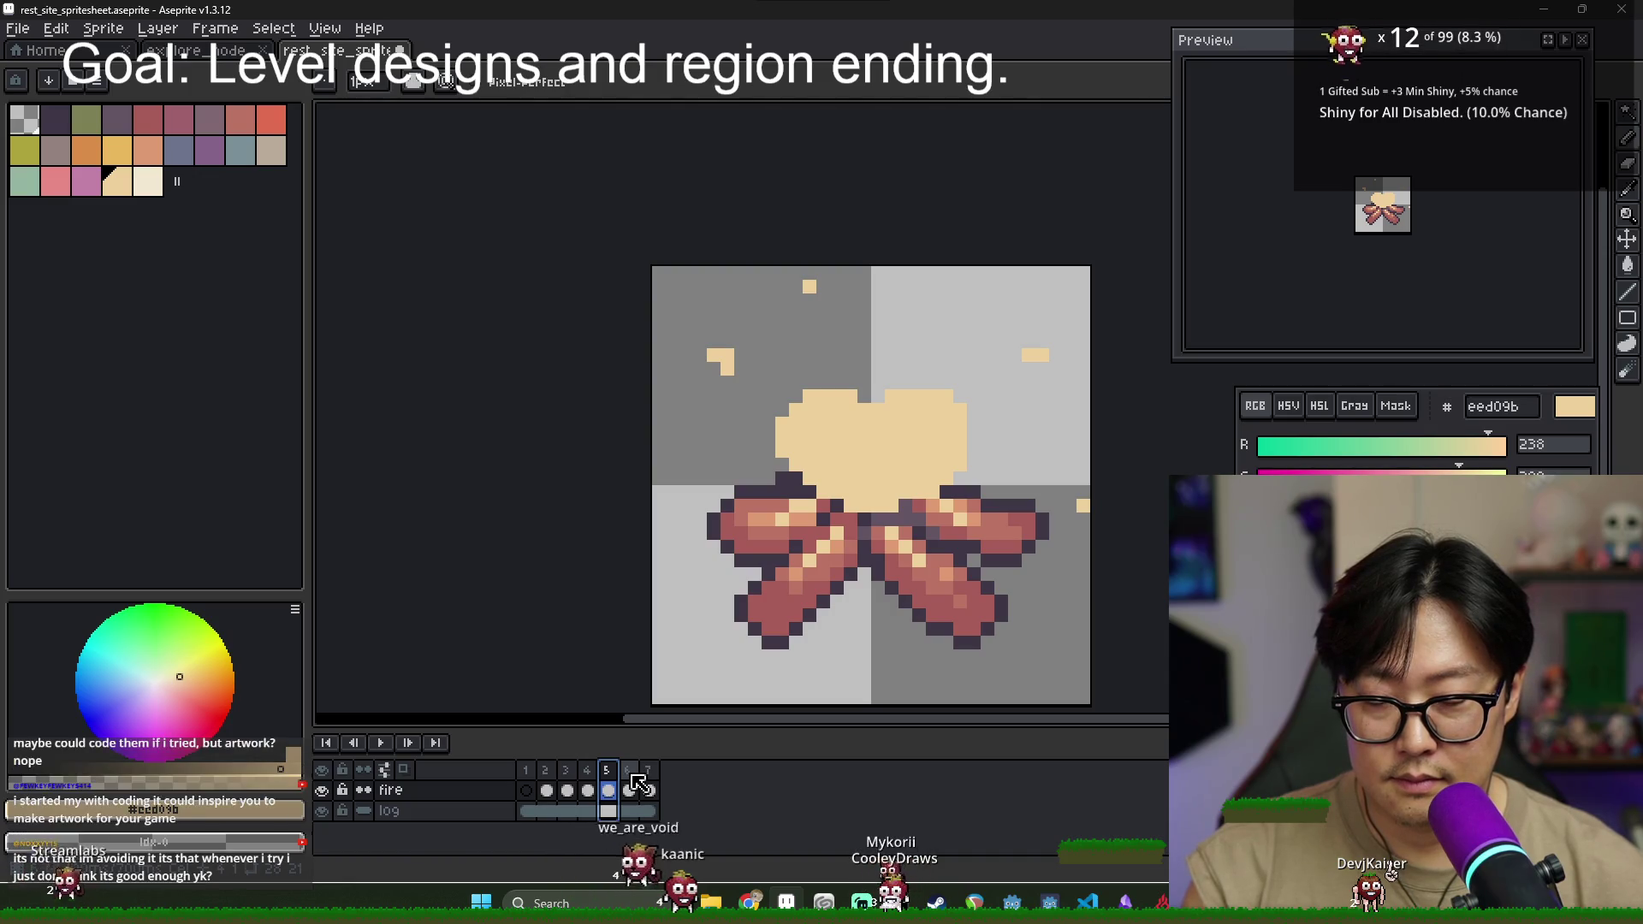
{"action": "left_click", "coordinate": [604, 788]}
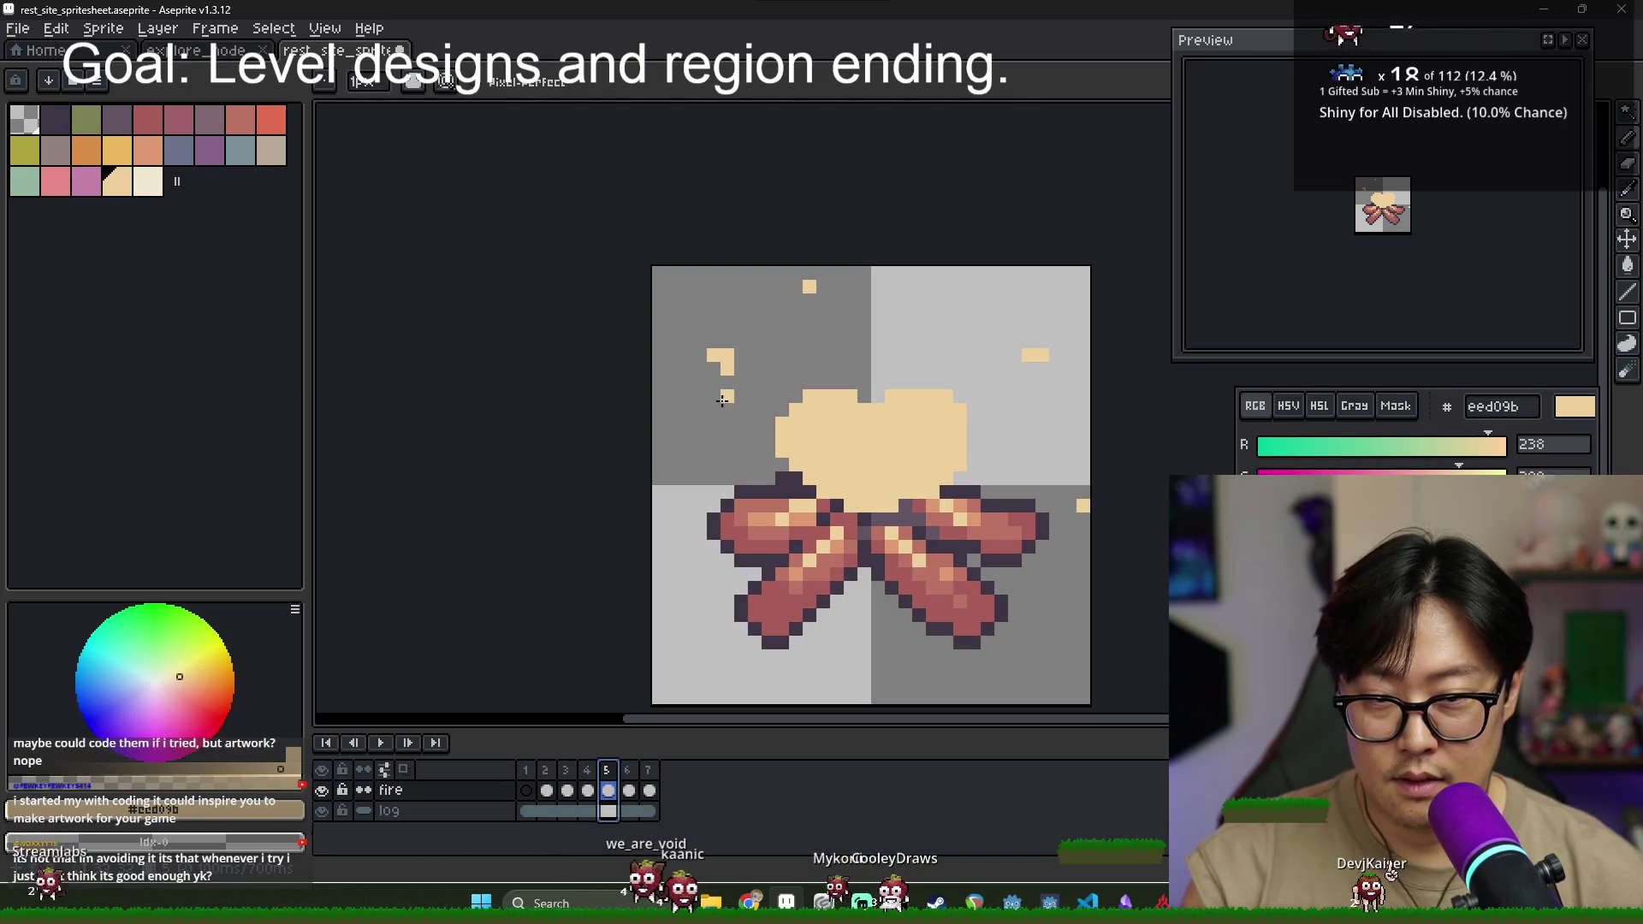
{"action": "key", "text": "e"}
{"action": "left_click", "coordinate": [722, 361]}
{"action": "left_click", "coordinate": [810, 286]}
{"action": "left_click", "coordinate": [1035, 355]}
{"action": "left_click", "coordinate": [1083, 505]}
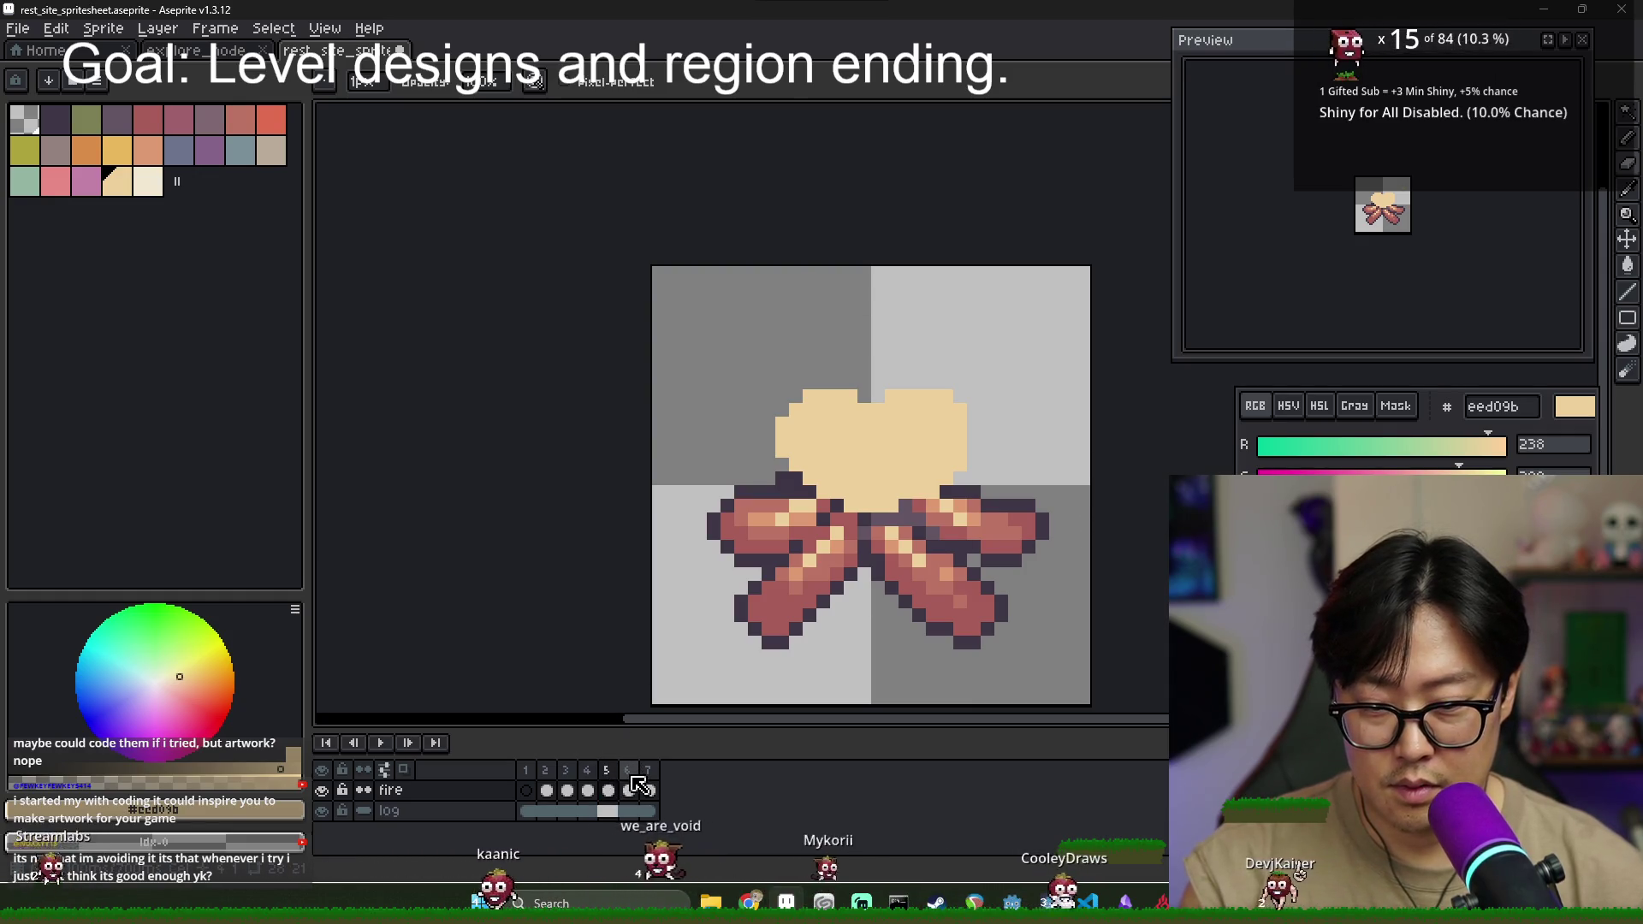
{"action": "left_click", "coordinate": [630, 786]}
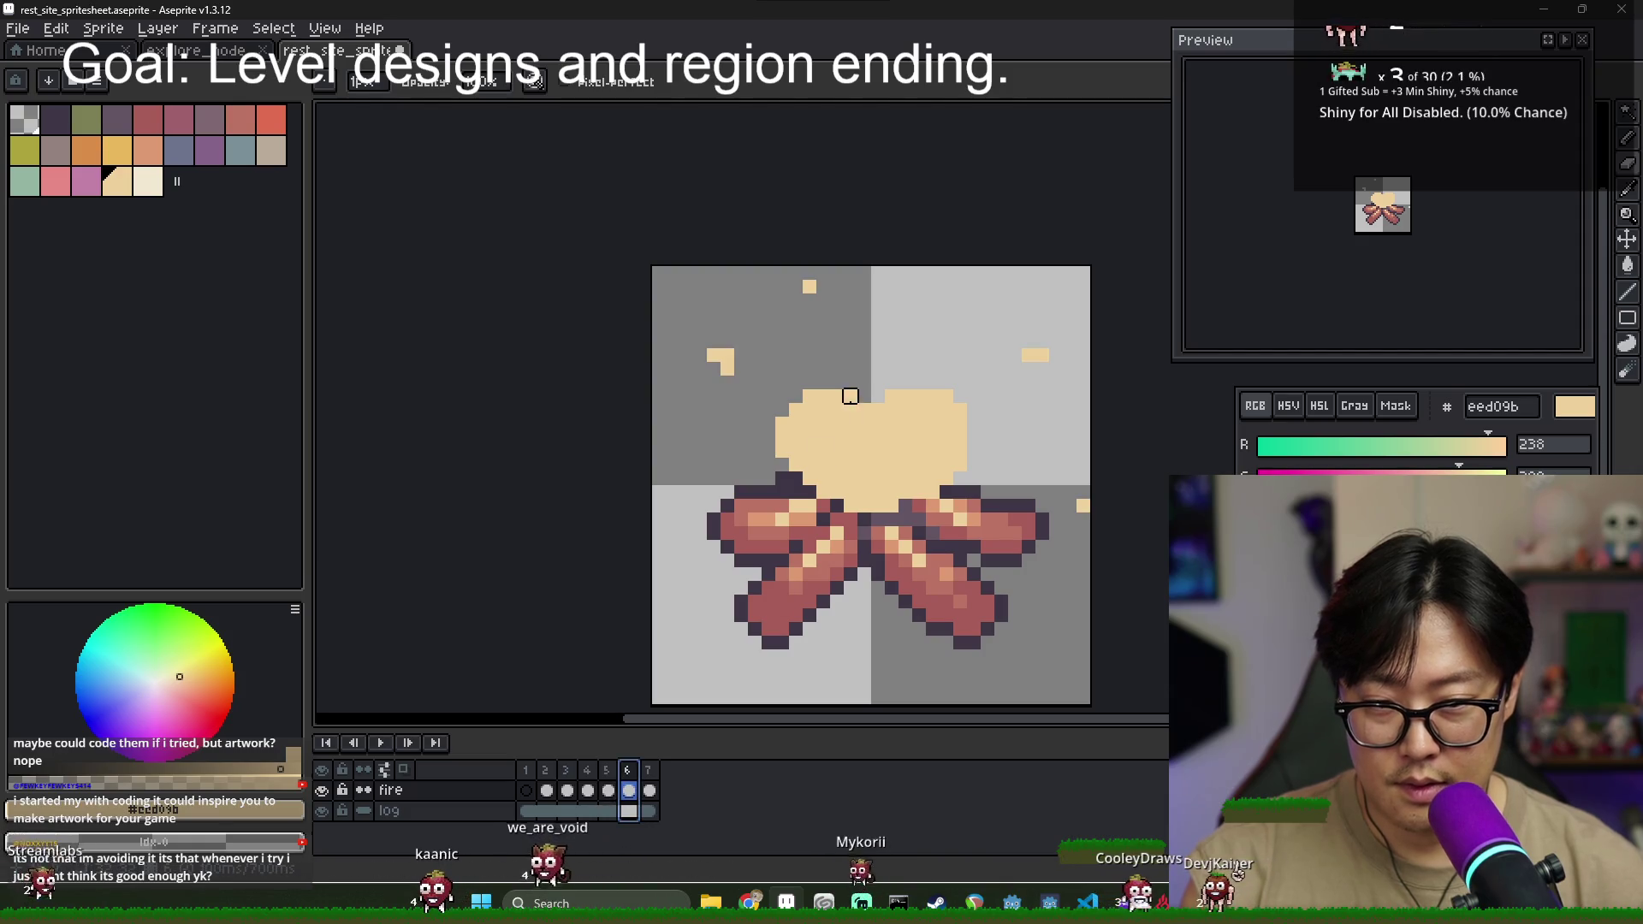
- Erase frame 6's stray spark pixels, trim the flame's sides, and redraw its tip higher
{"action": "left_click", "coordinate": [721, 359]}
{"action": "left_click", "coordinate": [1035, 355]}
{"action": "key", "text": "period"}
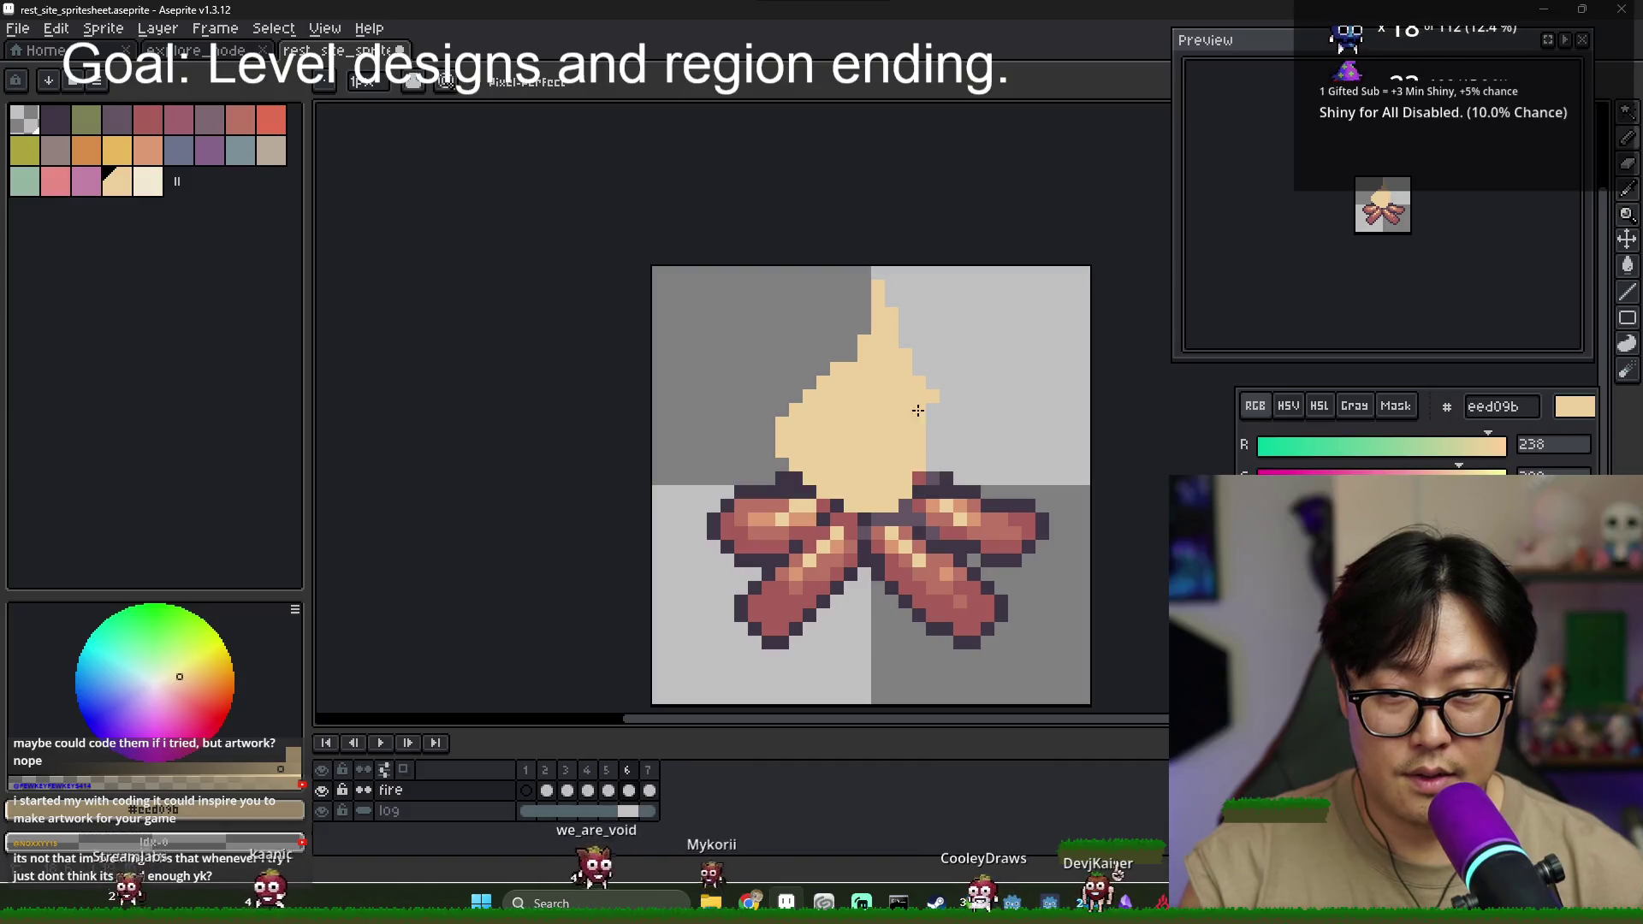
{"action": "left_click_drag", "start_coordinate": [792, 410], "coordinate": [805, 466]}
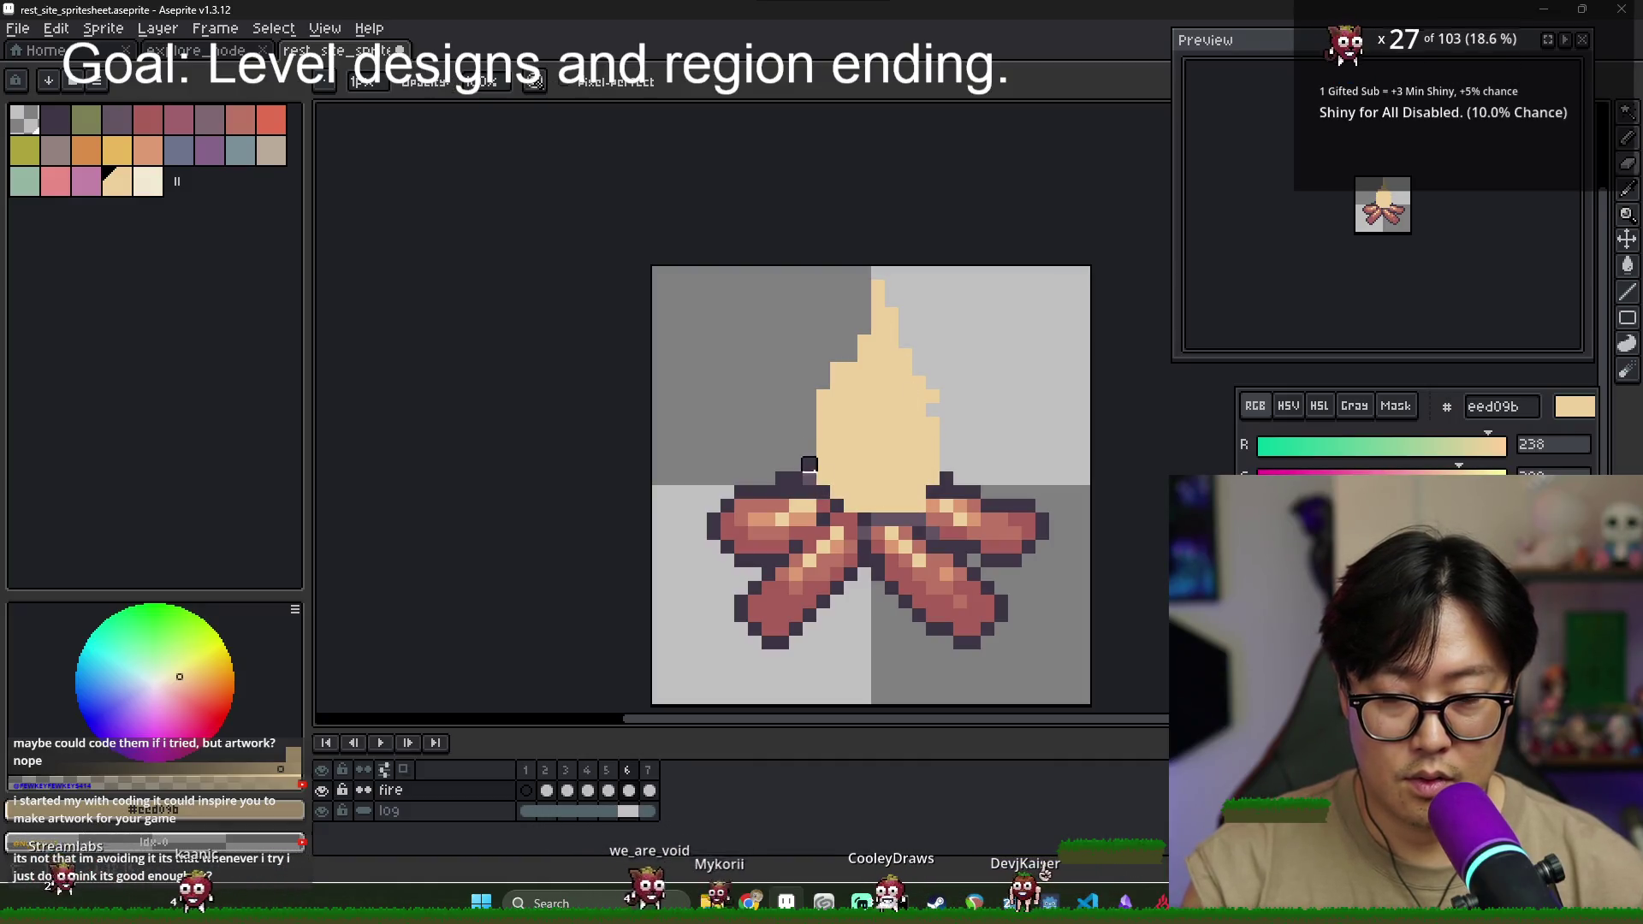
{"action": "left_click_drag", "start_coordinate": [919, 478], "coordinate": [933, 436]}
{"action": "key", "text": "b"}
{"action": "left_click_drag", "start_coordinate": [854, 360], "coordinate": [866, 274]}
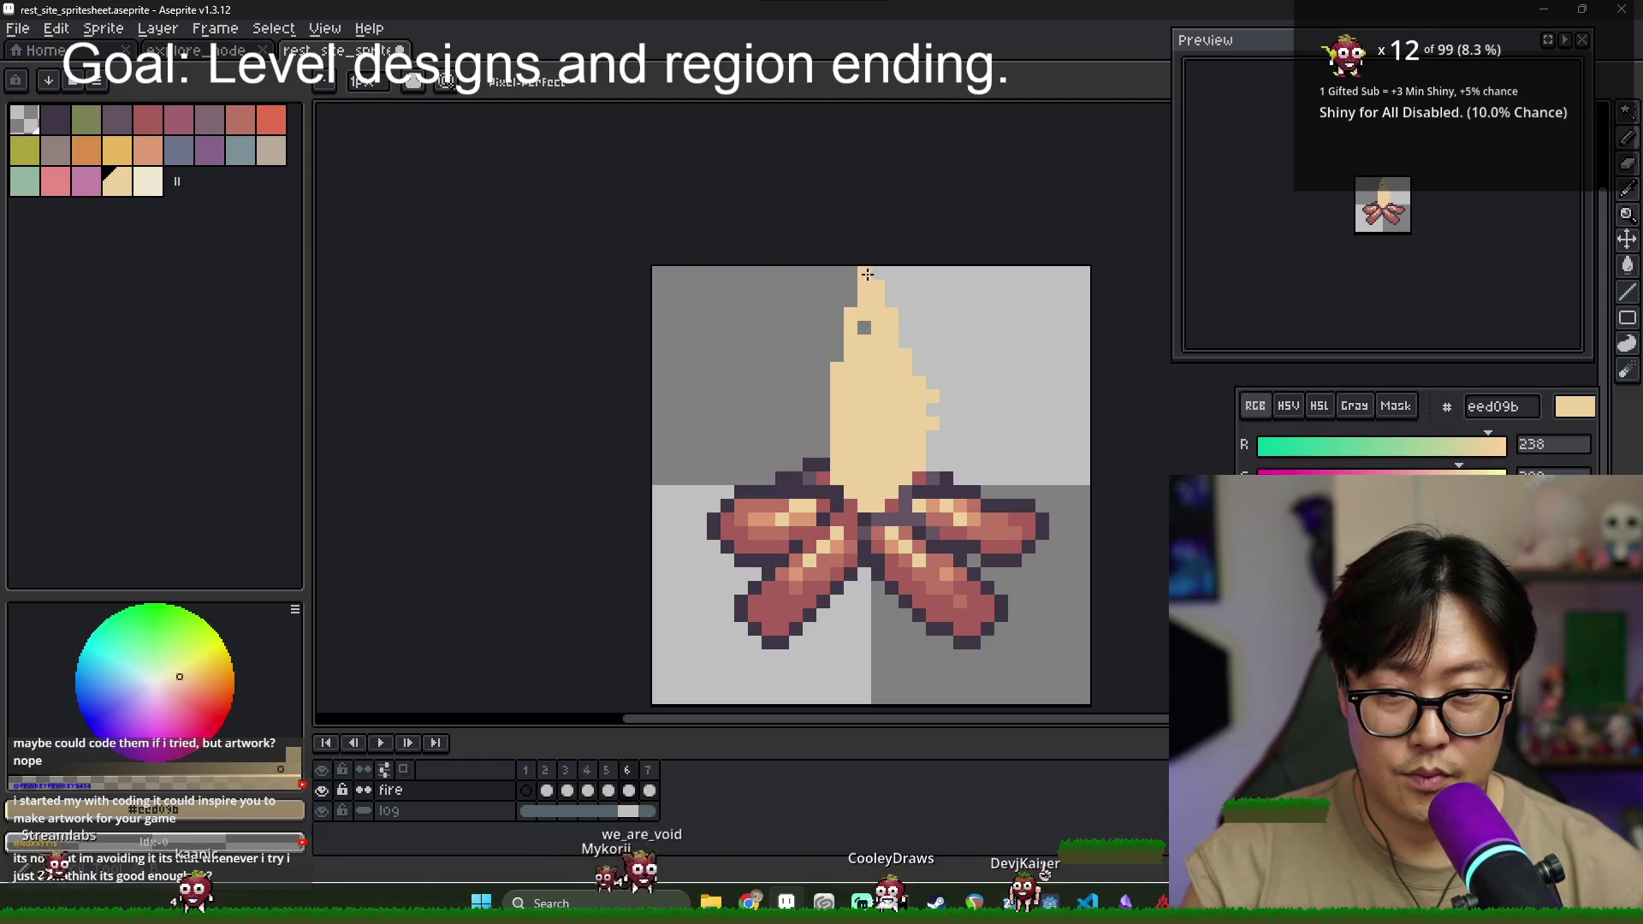
{"action": "key", "text": "e"}
{"action": "key", "text": "b"}
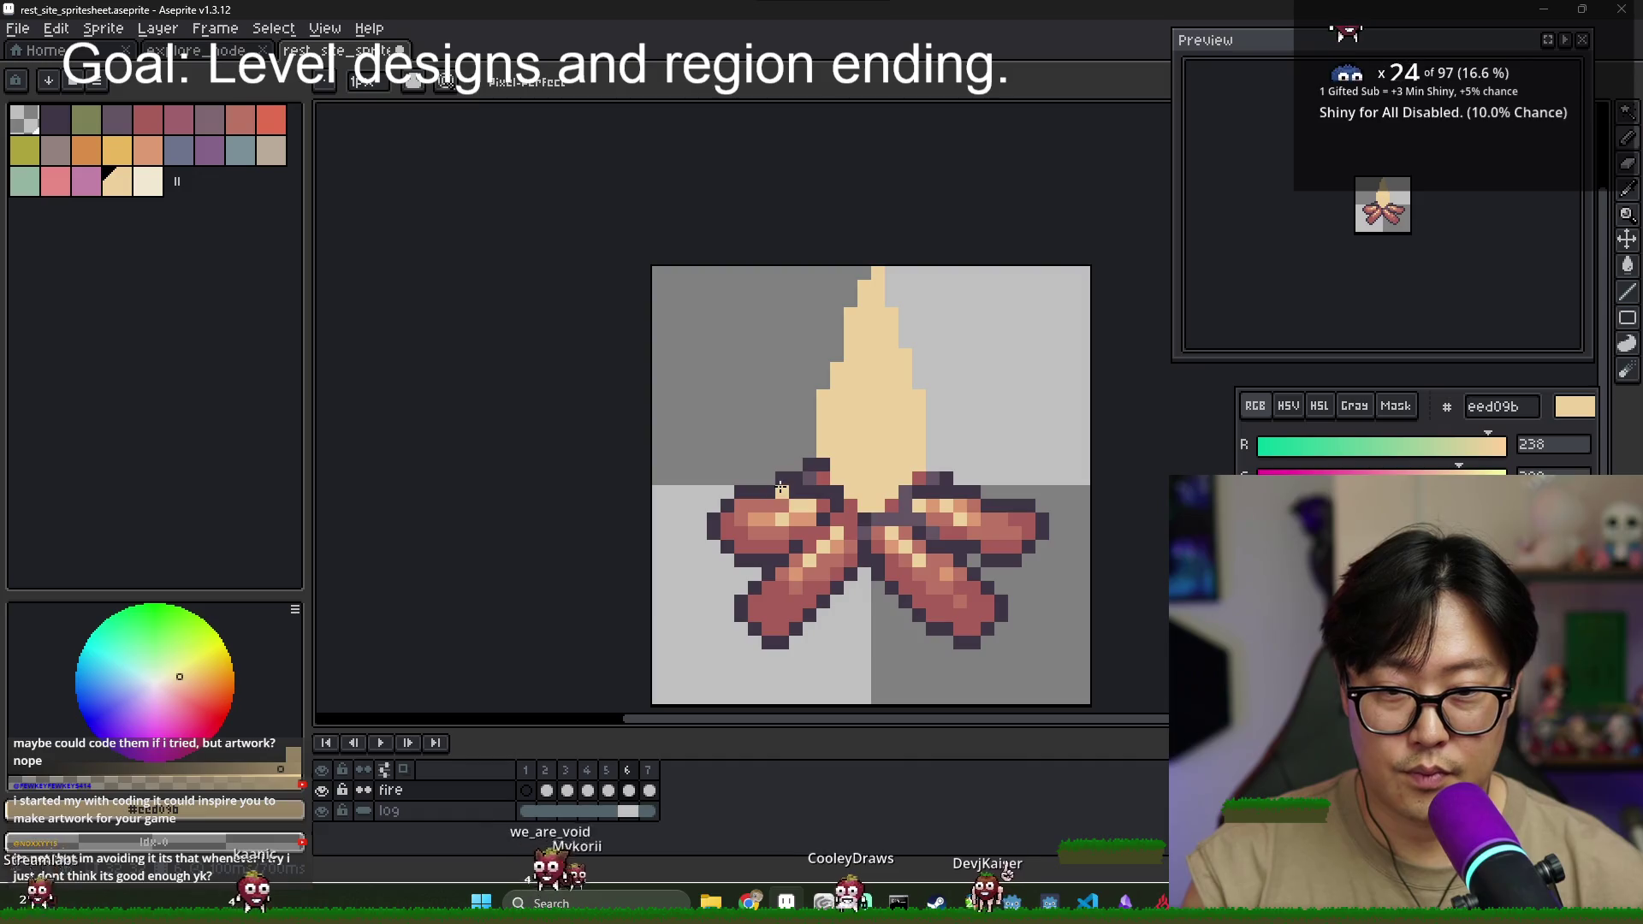
- Using frame 7 as reference, paint an orange layer up the flame's left edge and top
{"action": "key", "text": "Right"}
{"action": "key", "text": "Left"}
{"action": "left_click", "coordinate": [647, 771]}
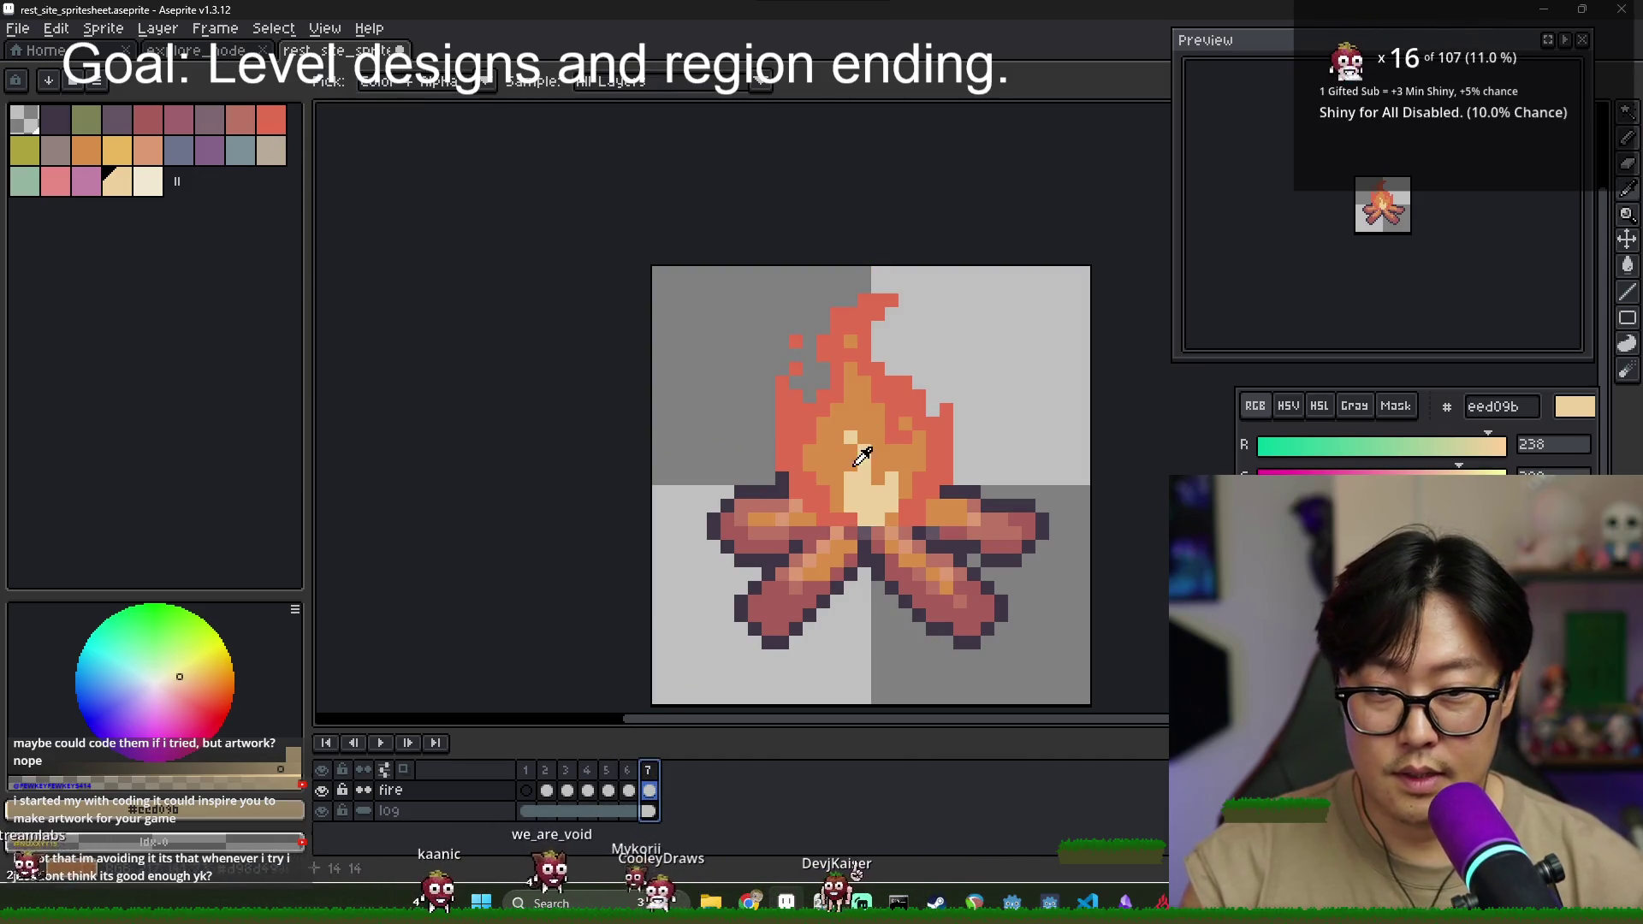
{"action": "key", "text": "Left"}
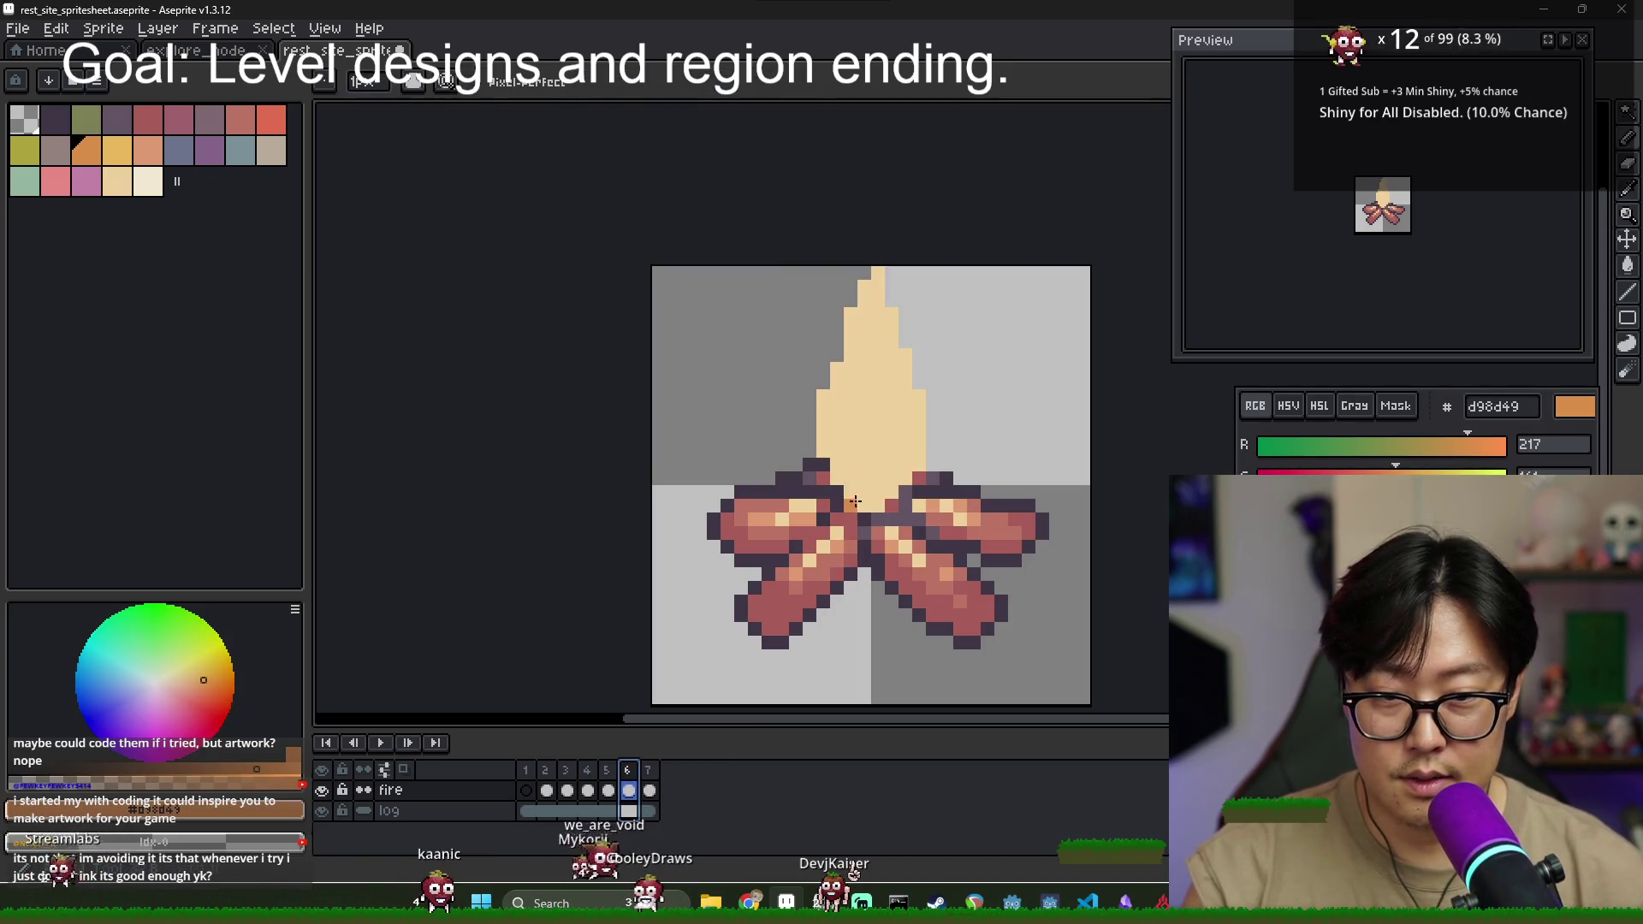
{"action": "key", "text": "ctrl+z"}
{"action": "mouse_move", "coordinate": [821, 424]}
{"action": "left_mouse_down"}
{"action": "mouse_move", "coordinate": [838, 379]}
{"action": "mouse_move", "coordinate": [900, 417]}
{"action": "left_mouse_up"}
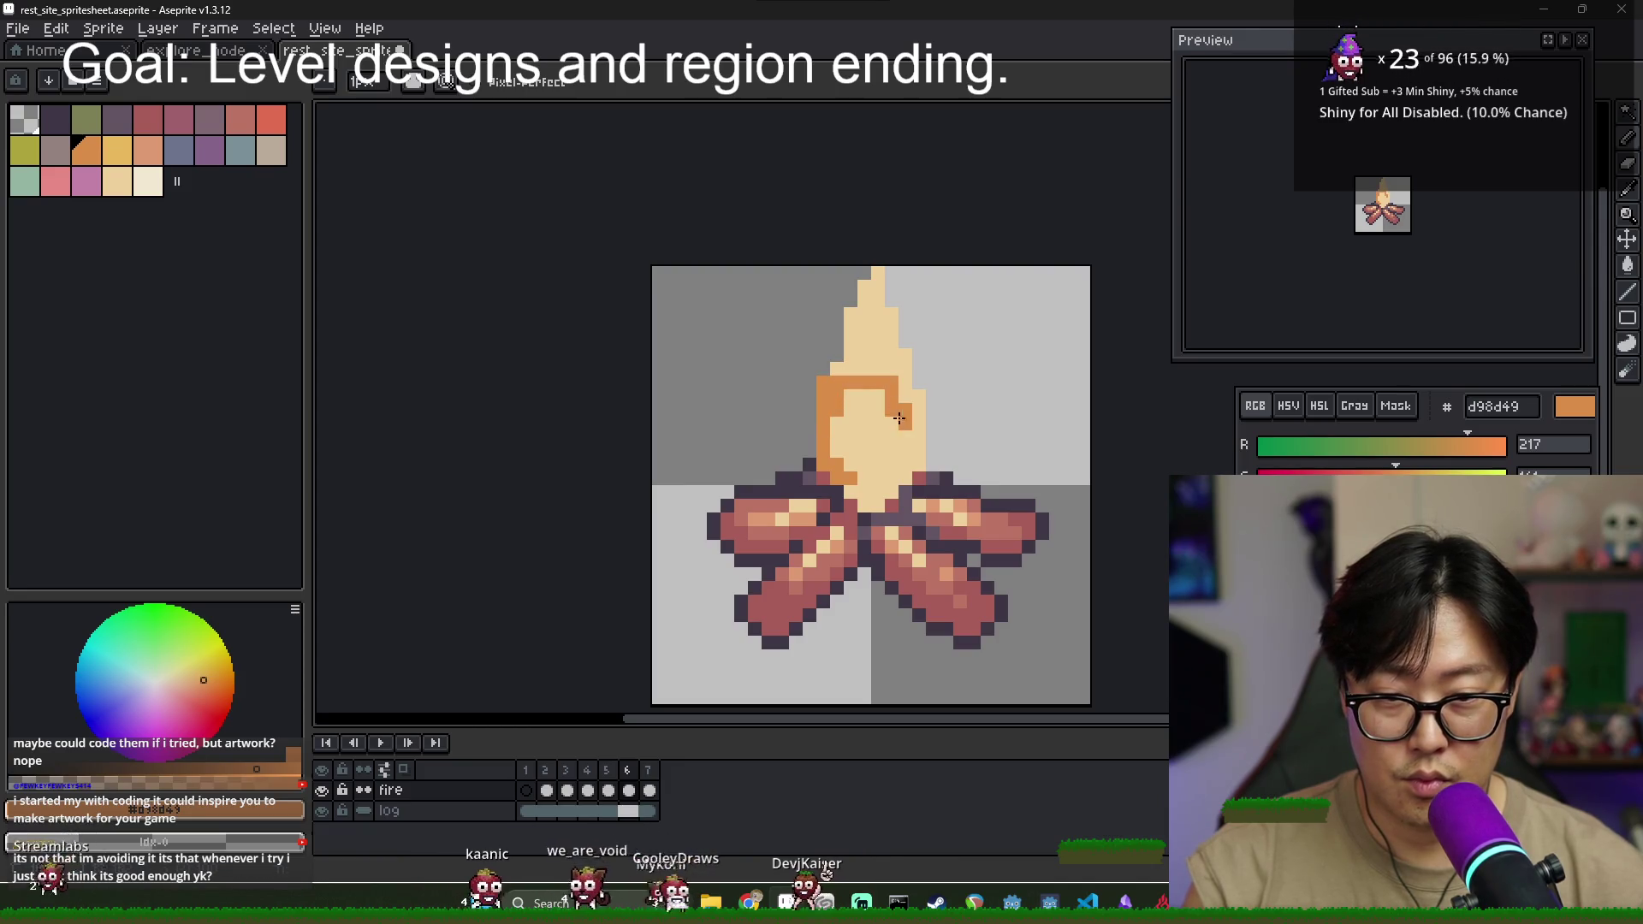
{"action": "left_click", "coordinate": [894, 372]}
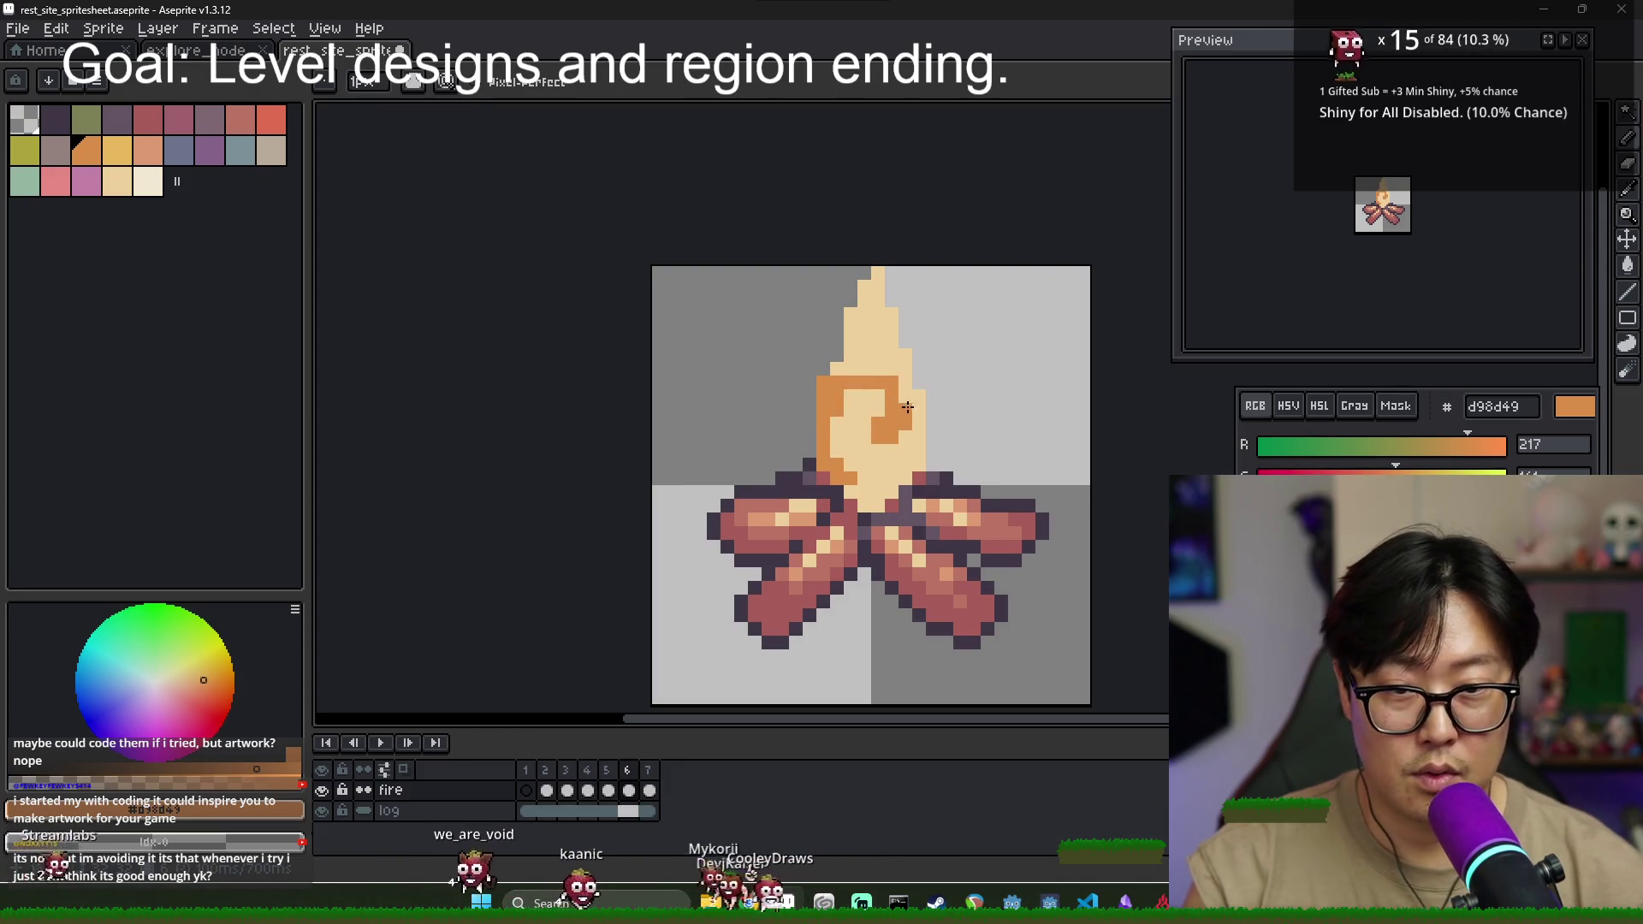
{"action": "left_click_drag", "start_coordinate": [844, 377], "coordinate": [889, 359]}
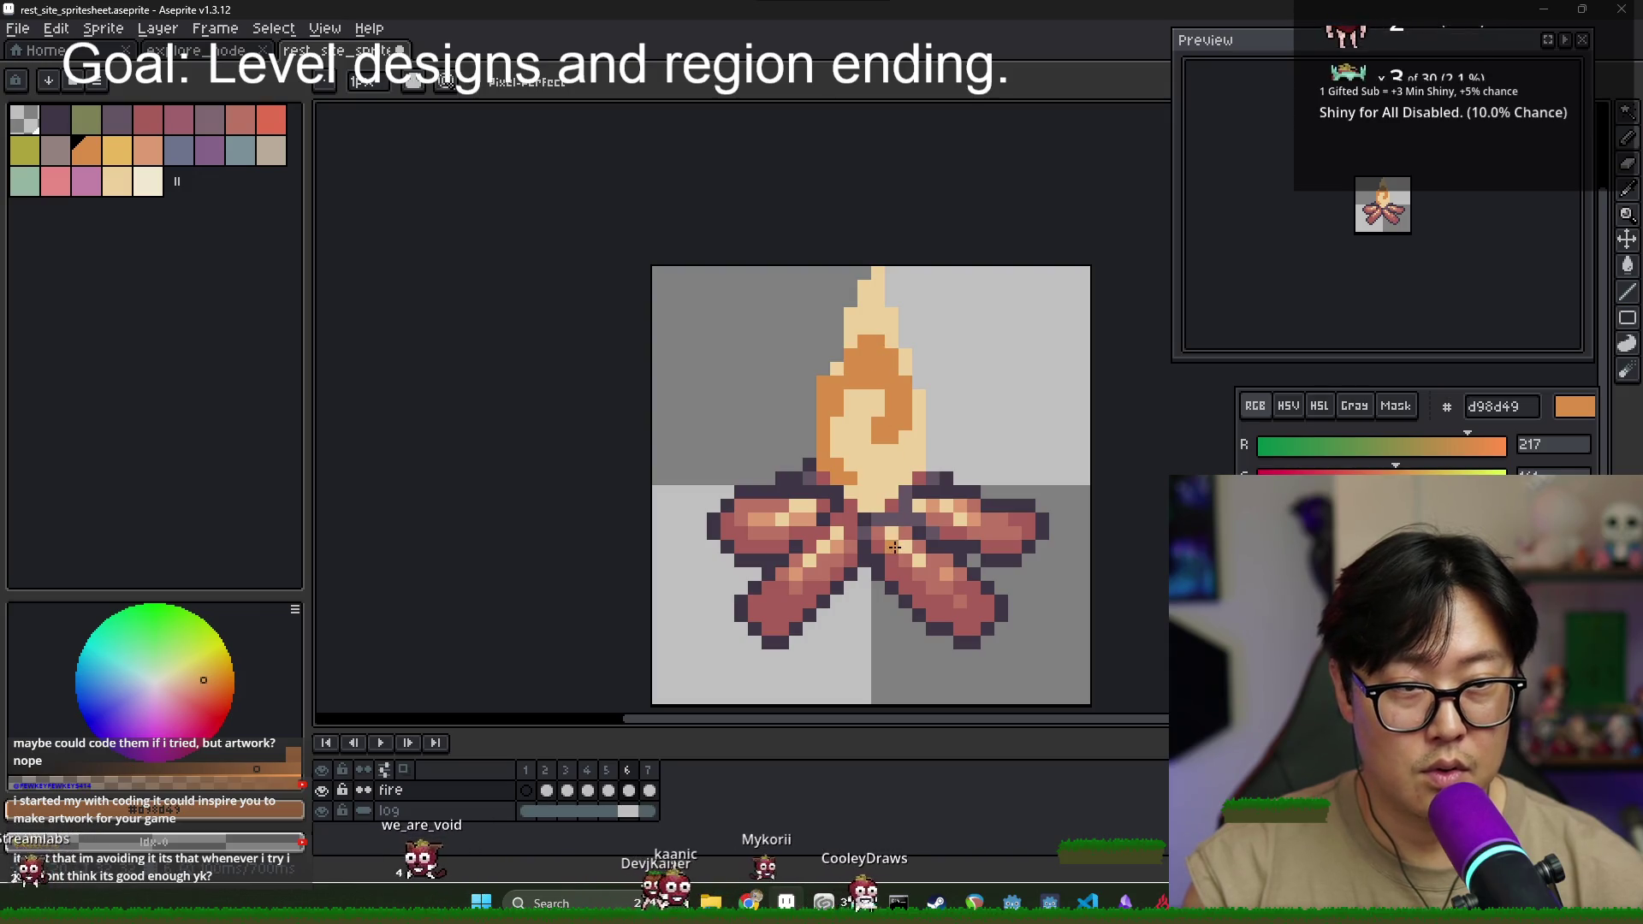
- Pick red e16d50 from frame 7, paint a red core and right edge, and add a red spark
{"action": "key", "text": "Right"}
{"action": "left_click", "coordinate": [921, 391], "text": "alt"}
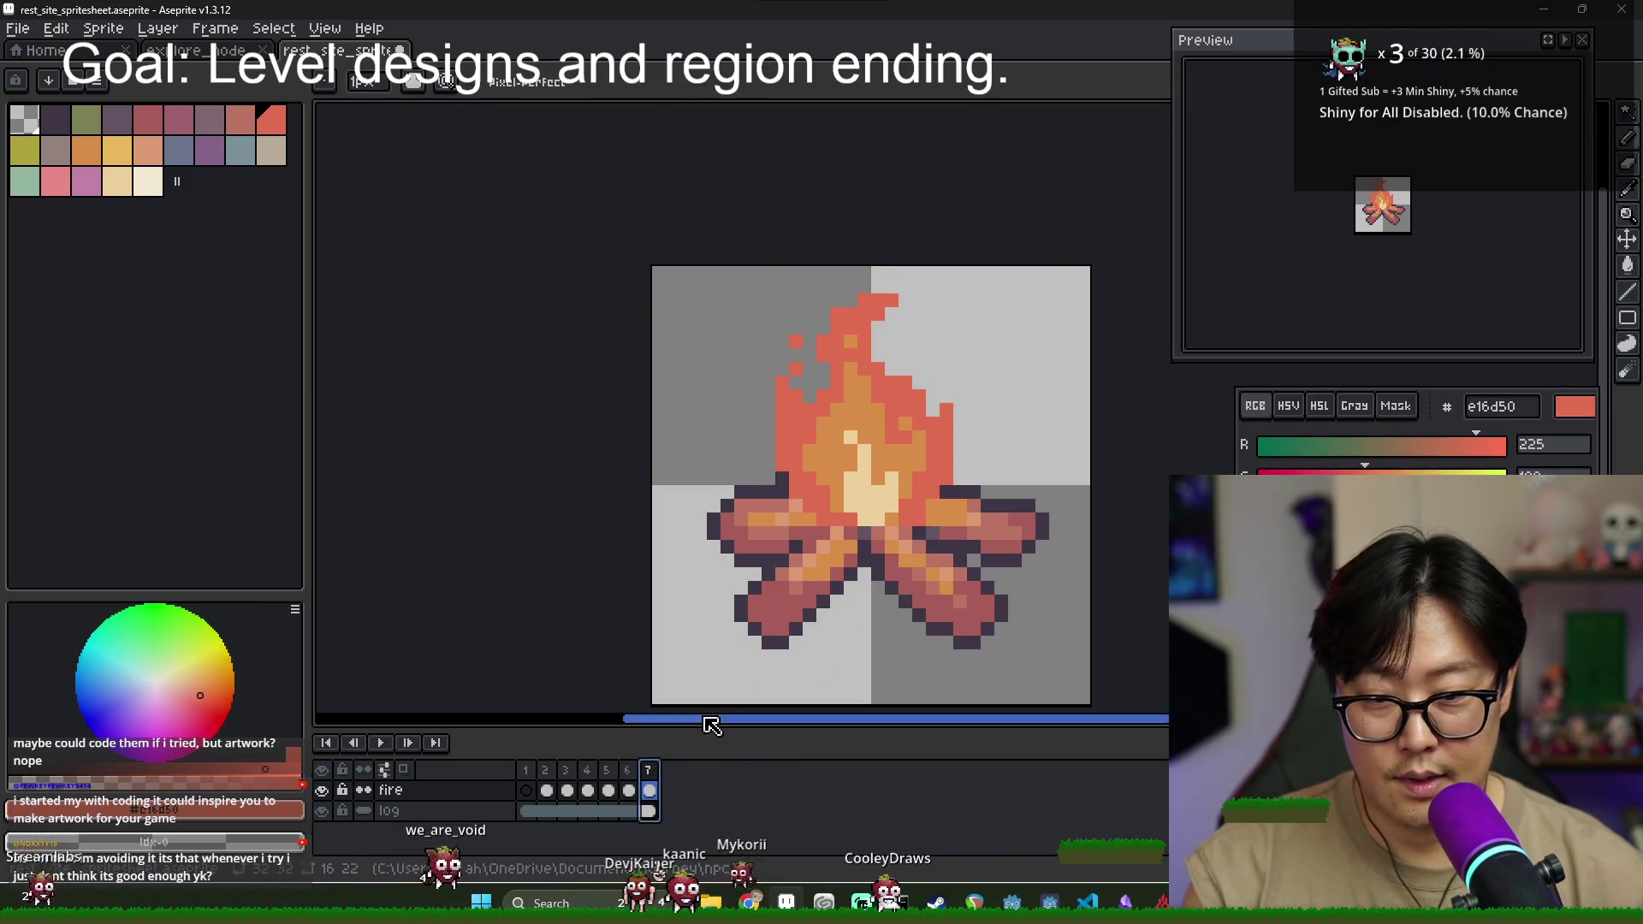
{"action": "key", "text": "Left"}
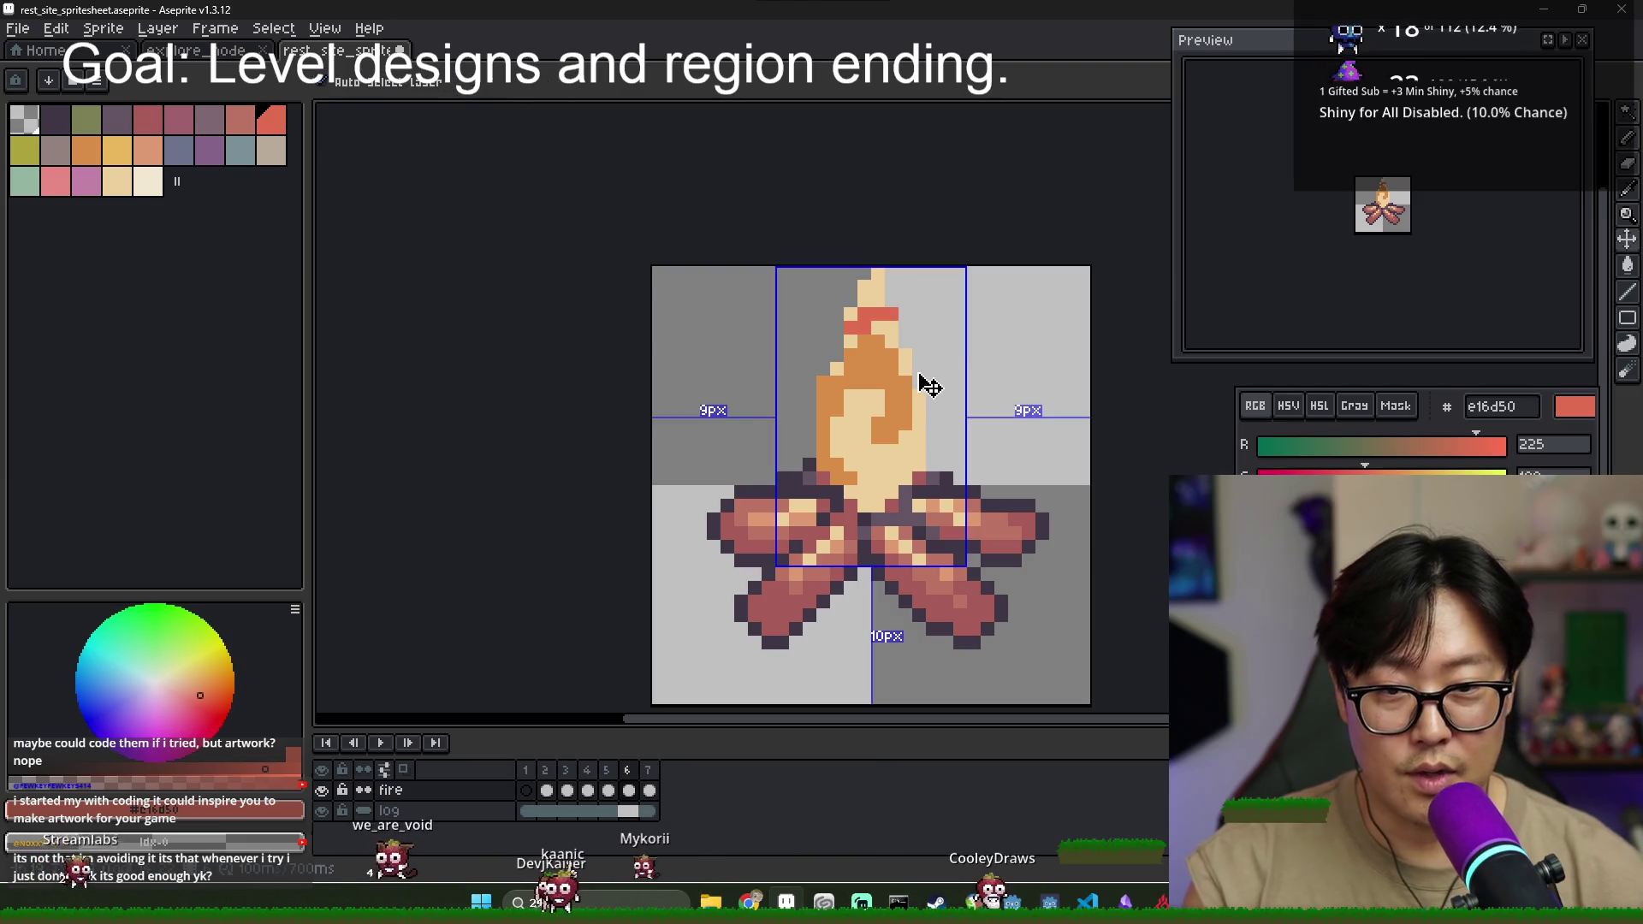
{"action": "key", "text": "Left"}
{"action": "left_click_drag", "start_coordinate": [878, 398], "coordinate": [891, 464]}
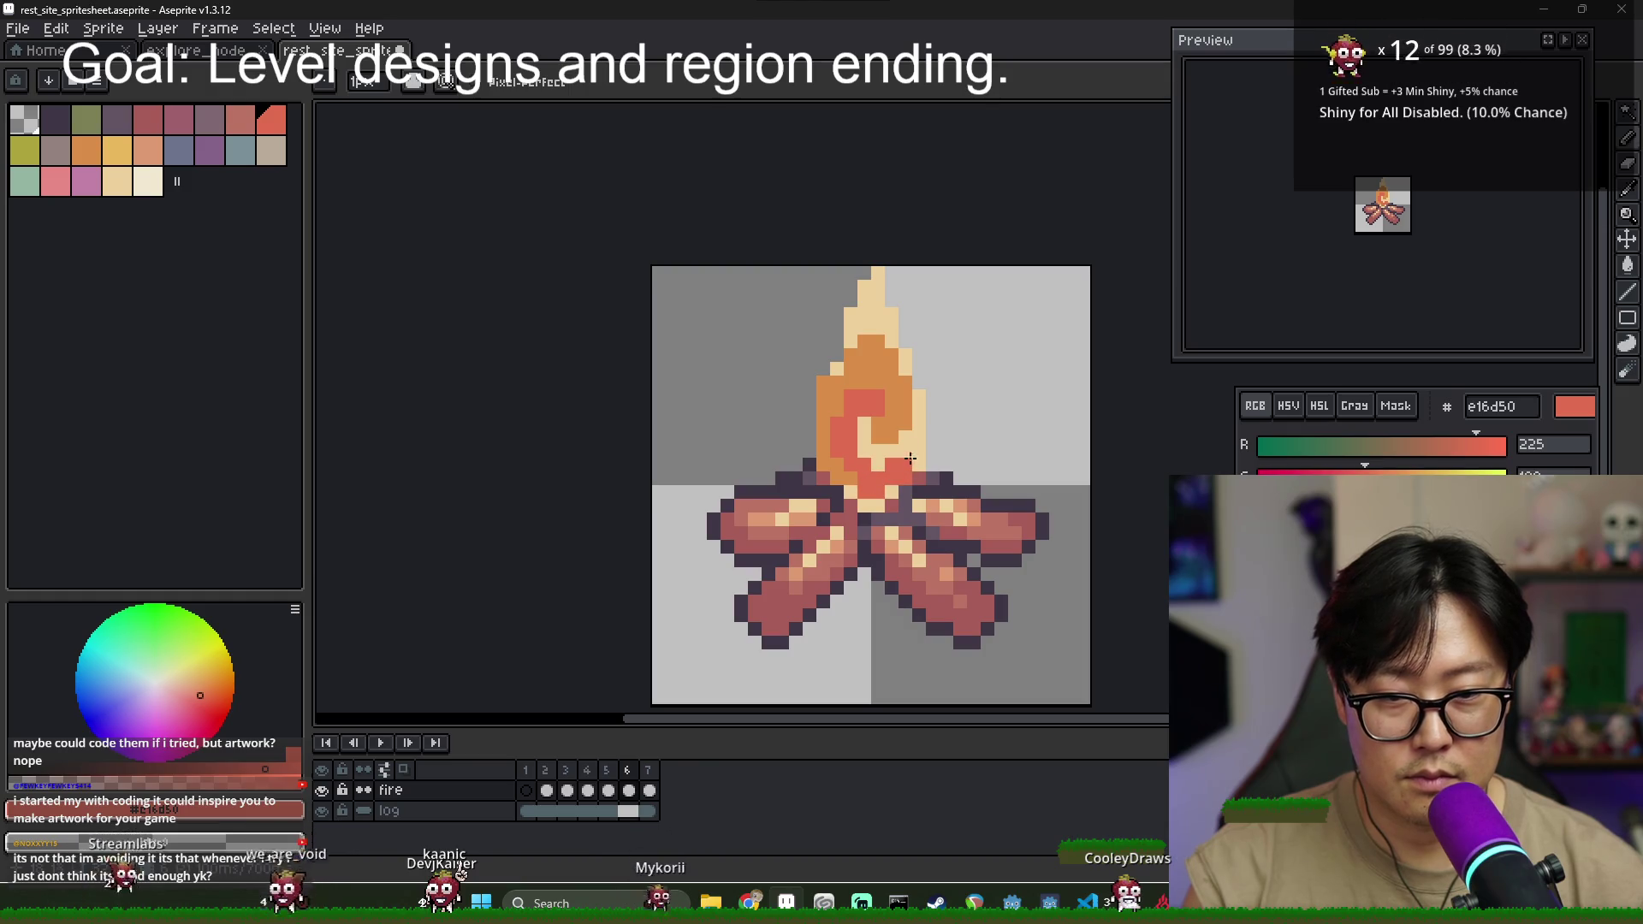
{"action": "left_click_drag", "start_coordinate": [918, 400], "coordinate": [918, 423]}
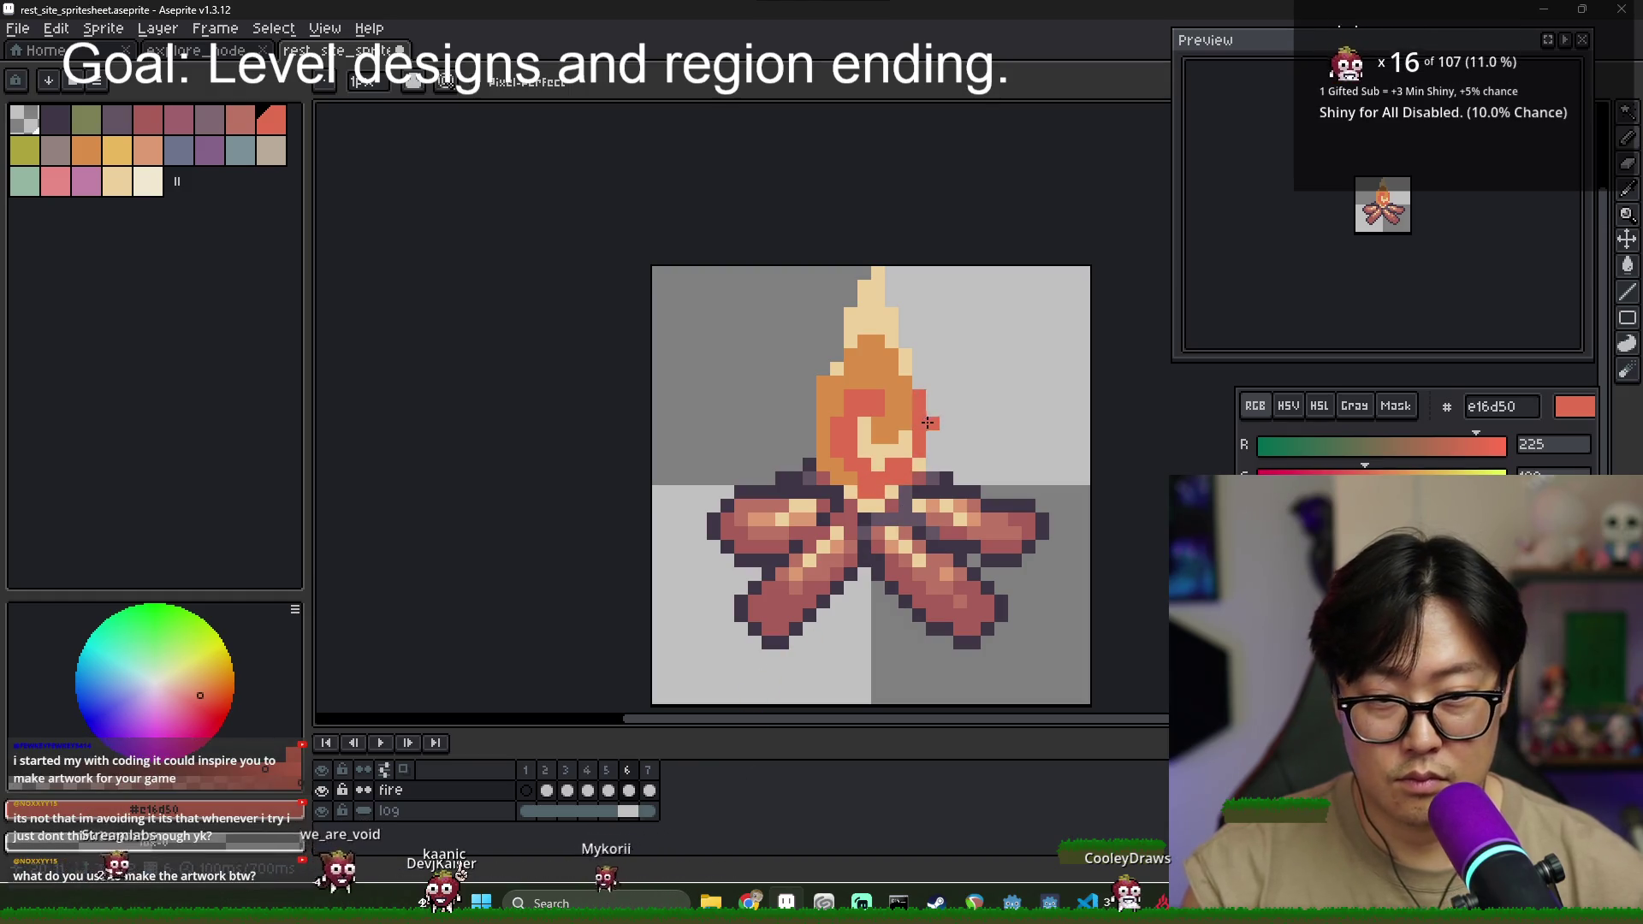
{"action": "left_click", "coordinate": [796, 328]}
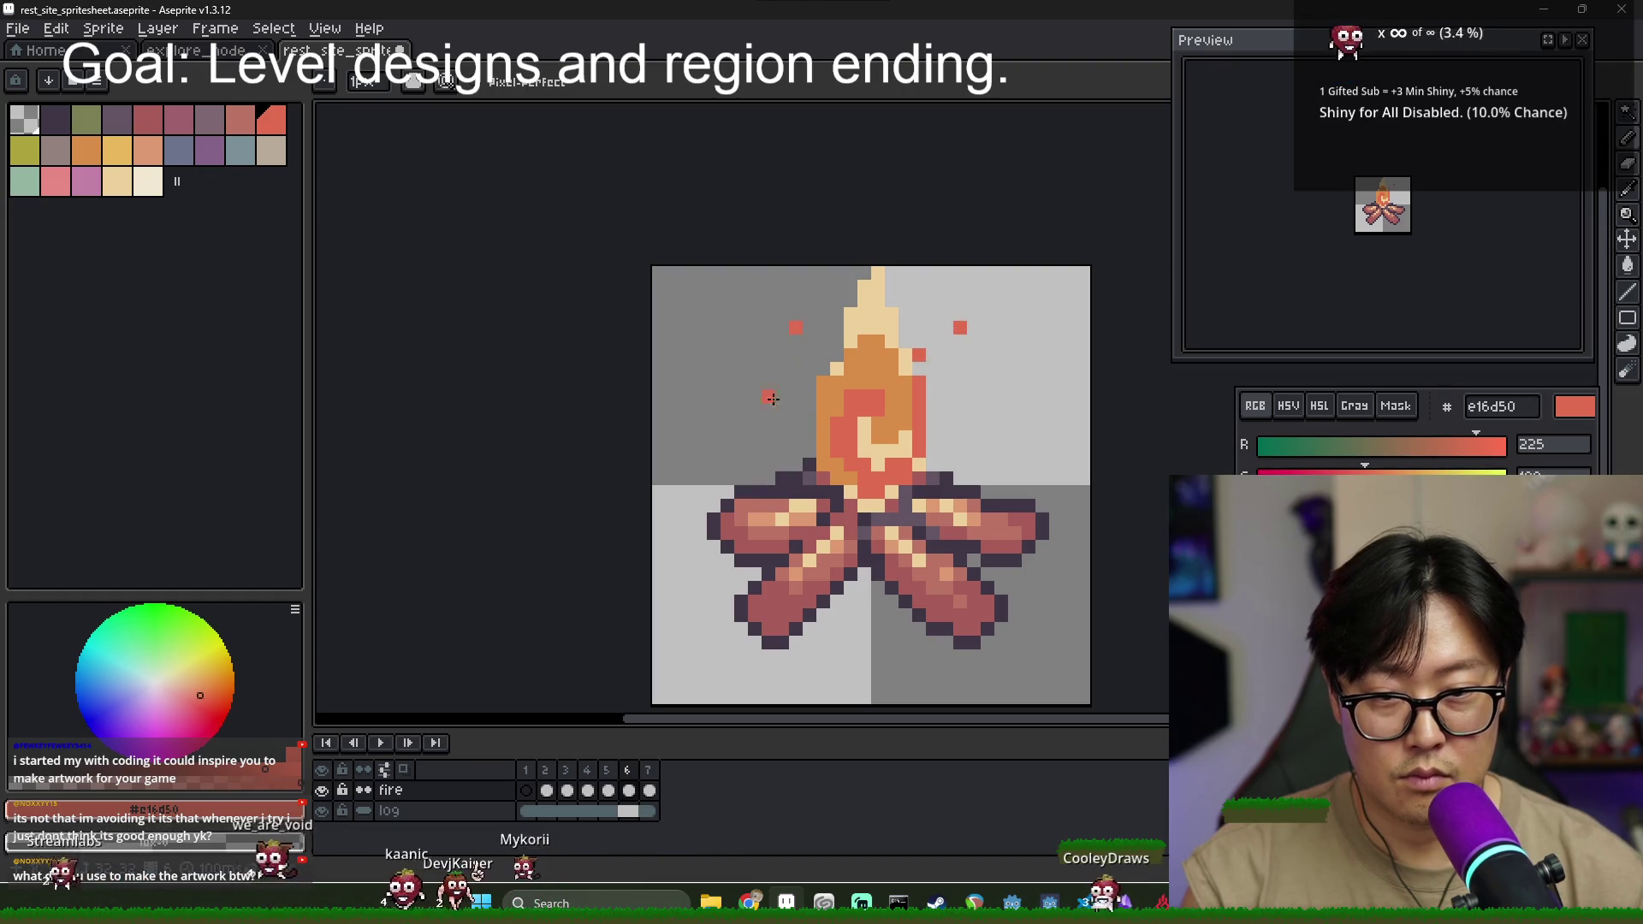
- Compare with frame 5, then insert a new frame after frame 6
{"action": "left_click", "coordinate": [609, 788]}
{"action": "left_click", "coordinate": [630, 787]}
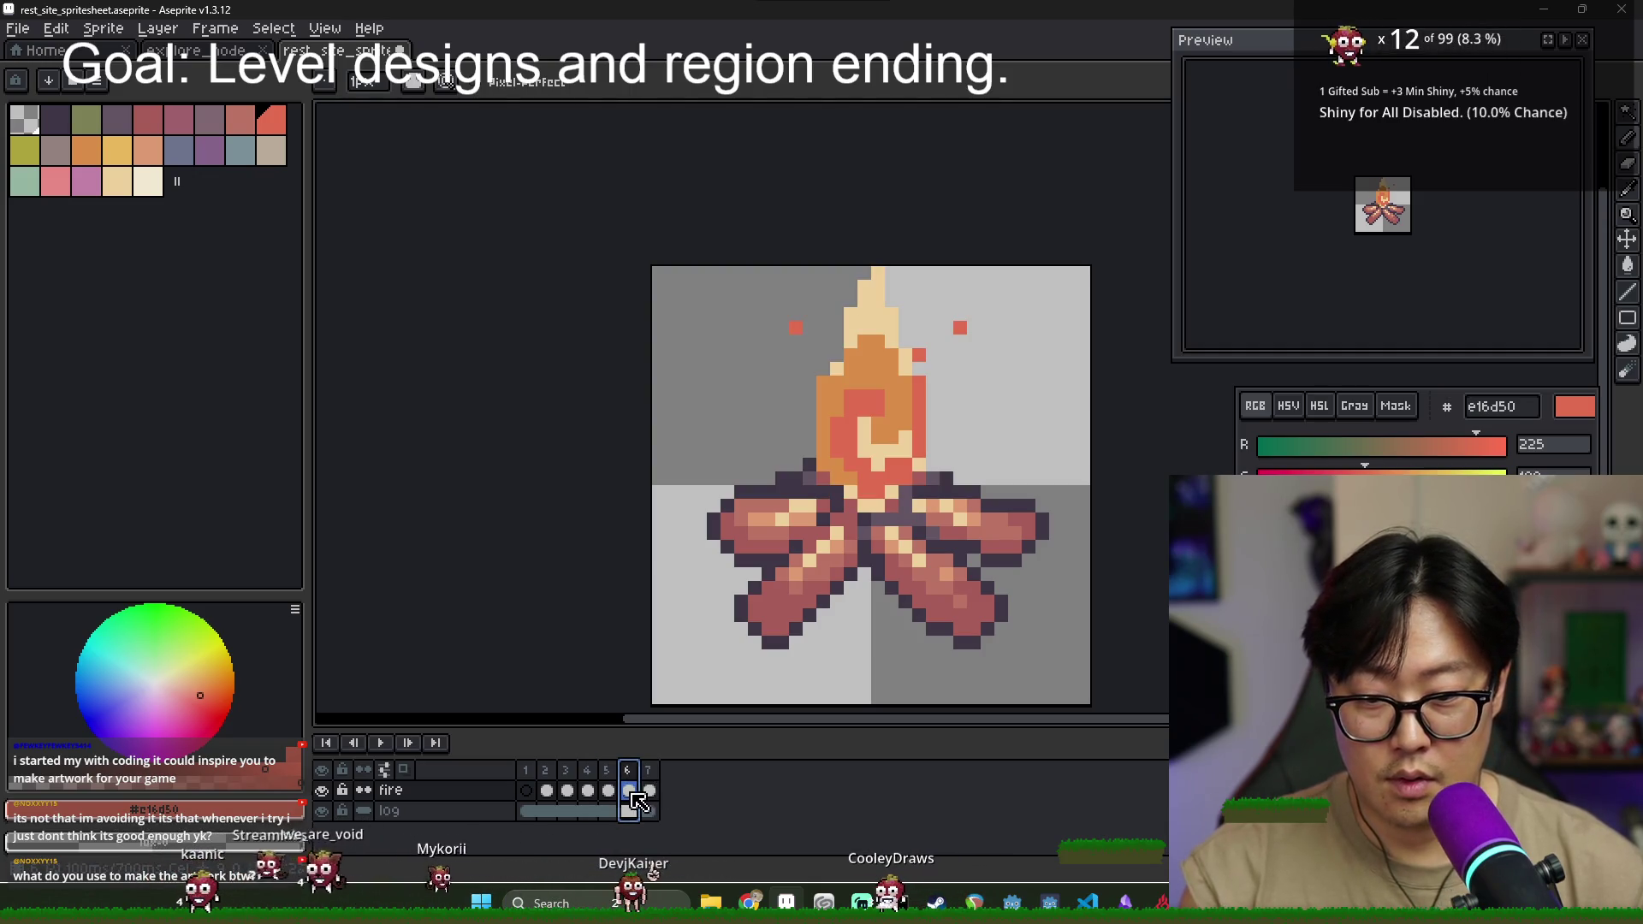
{"action": "right_click", "coordinate": [637, 800]}
{"action": "right_click", "coordinate": [644, 770]}
{"action": "left_click", "coordinate": [689, 760]}
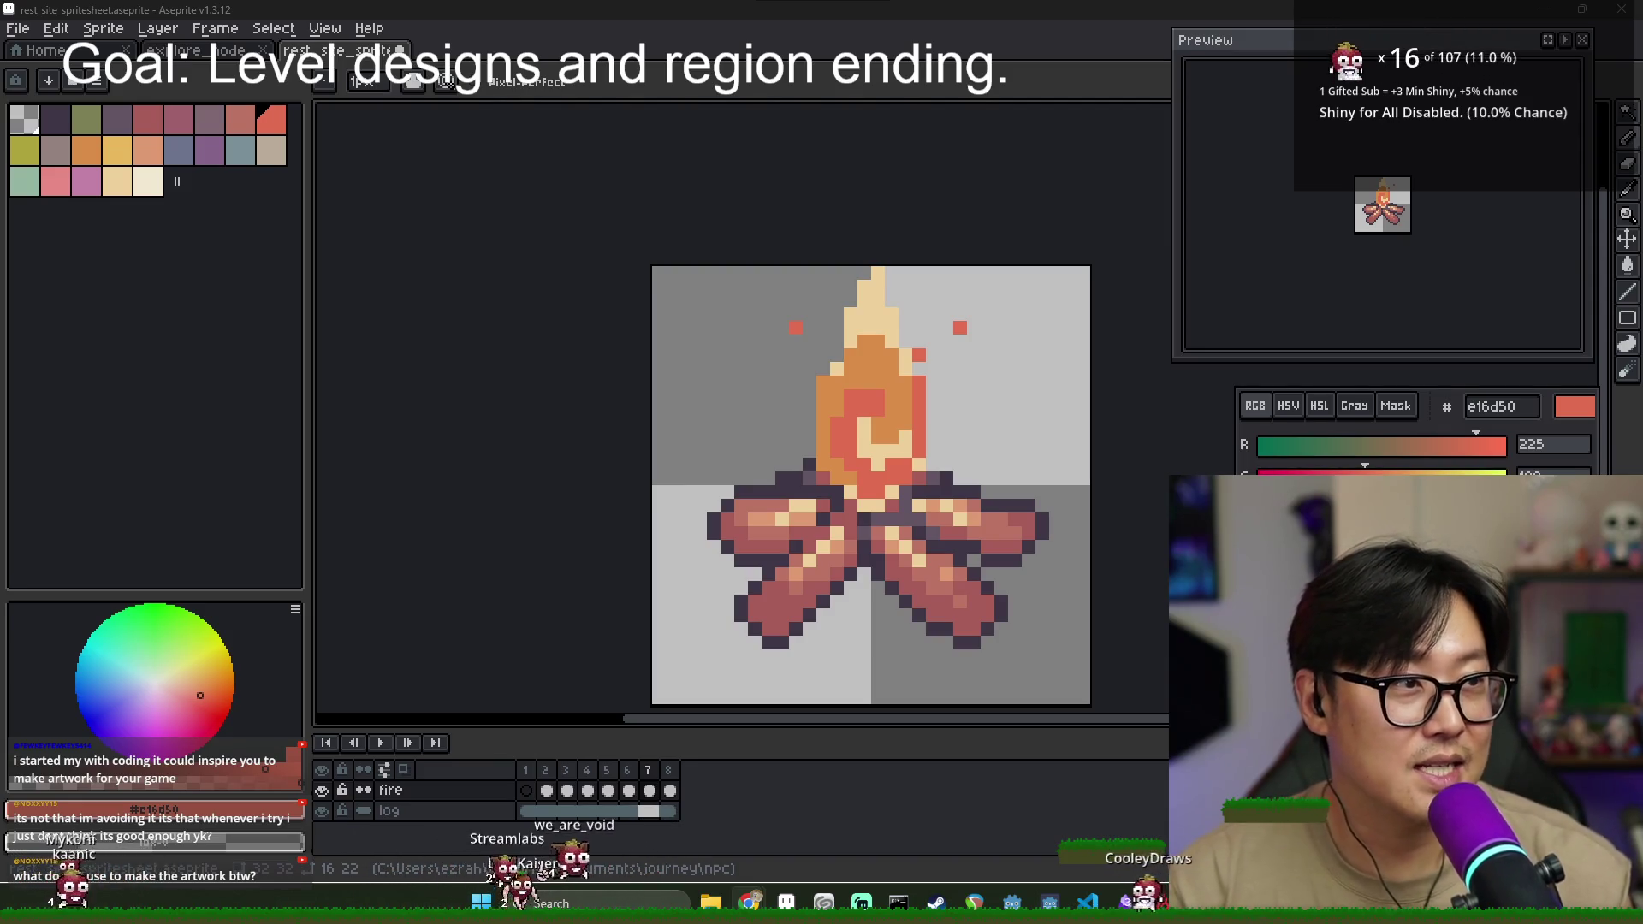
{"action": "key", "text": "alt+Tab"}
- Maximize the browser, open itch.io notifications, and read and upvote the first comment
{"action": "mouse_move", "coordinate": [1549, 16]}
{"action": "left_mouse_down"}
{"action": "mouse_move", "coordinate": [1210, 121]}
{"action": "mouse_move", "coordinate": [533, 9]}
{"action": "left_mouse_up"}
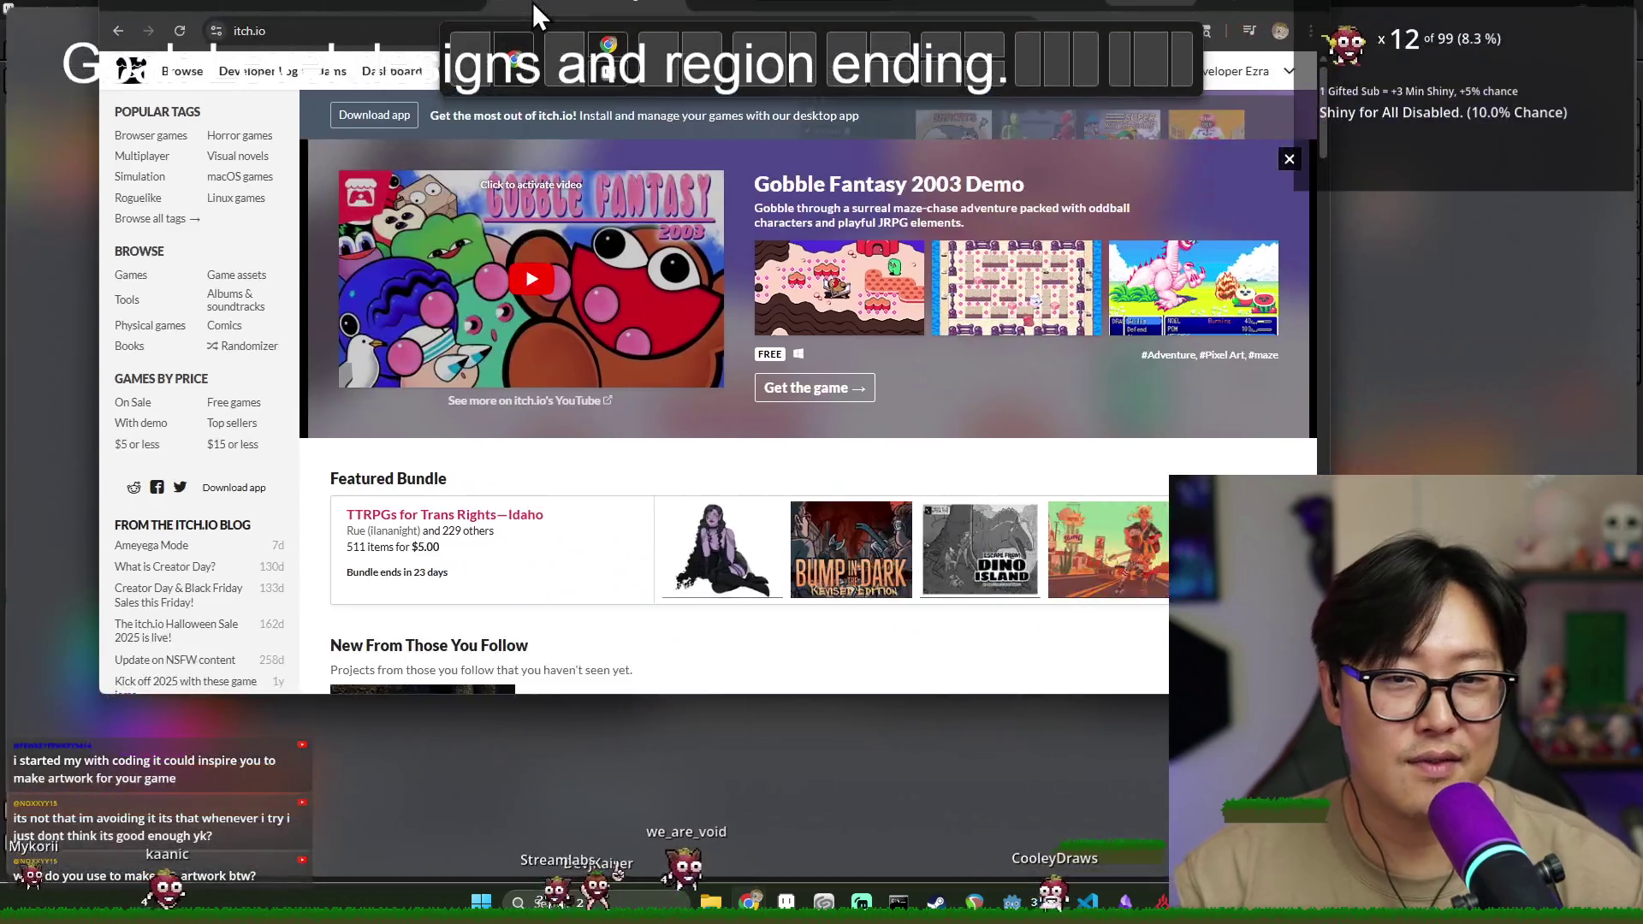
{"action": "left_click", "coordinate": [1449, 96]}
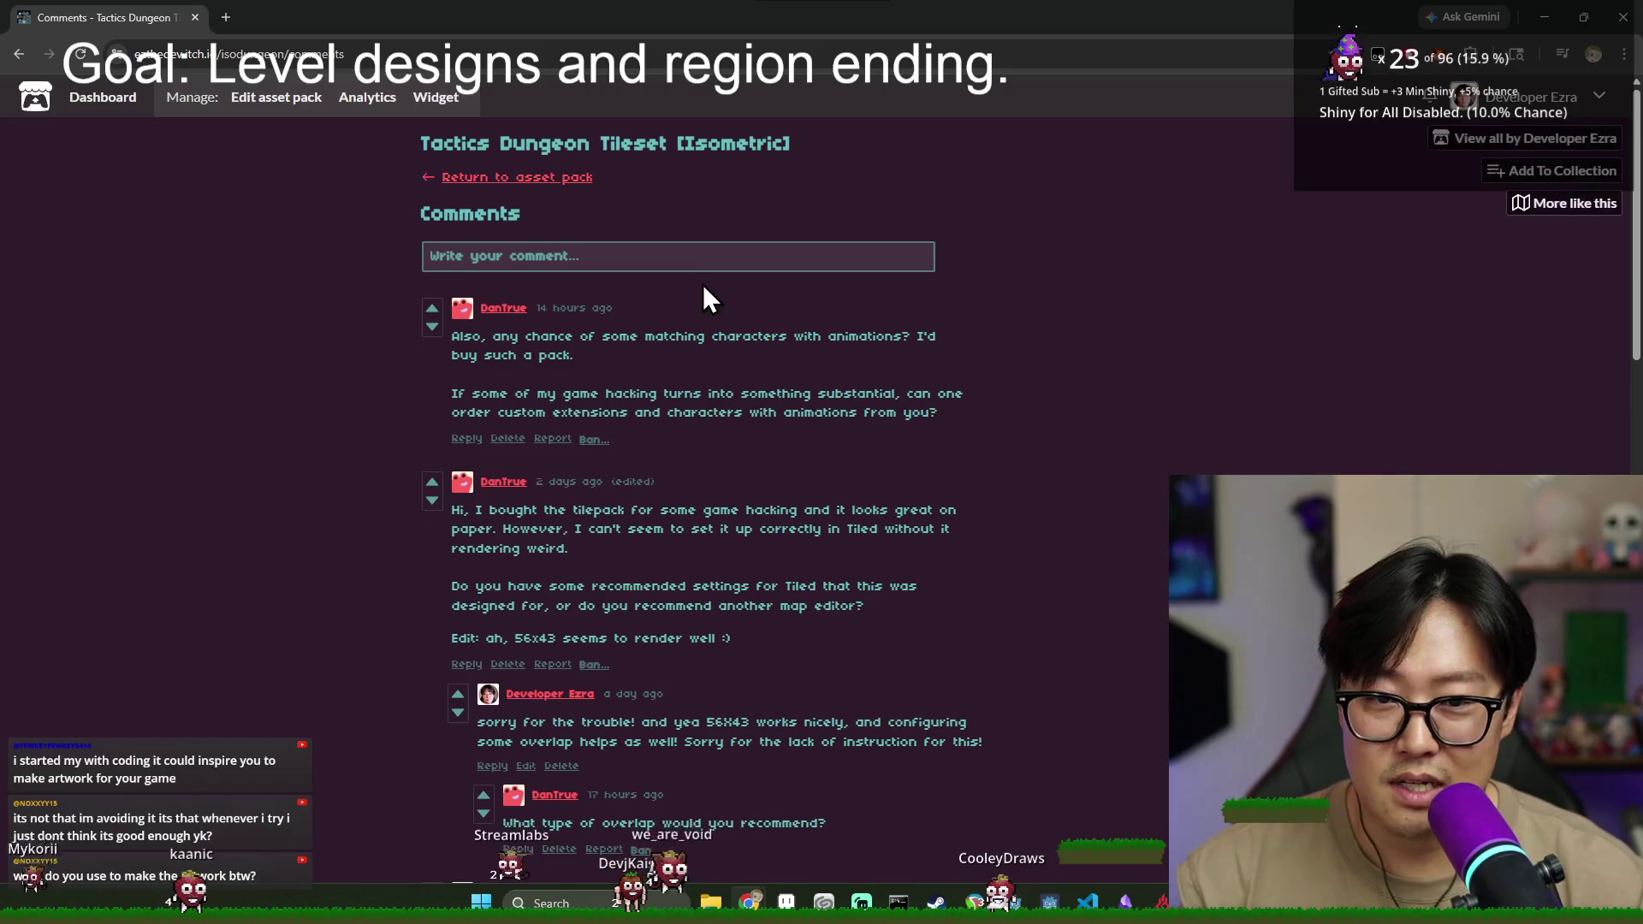
{"action": "mouse_move", "coordinate": [491, 357]}
{"action": "left_mouse_down"}
{"action": "mouse_move", "coordinate": [705, 340]}
{"action": "mouse_move", "coordinate": [793, 371]}
{"action": "left_mouse_up"}
{"action": "left_click", "coordinate": [808, 338]}
{"action": "double_click", "coordinate": [837, 336]}
{"action": "triple_click", "coordinate": [837, 336]}
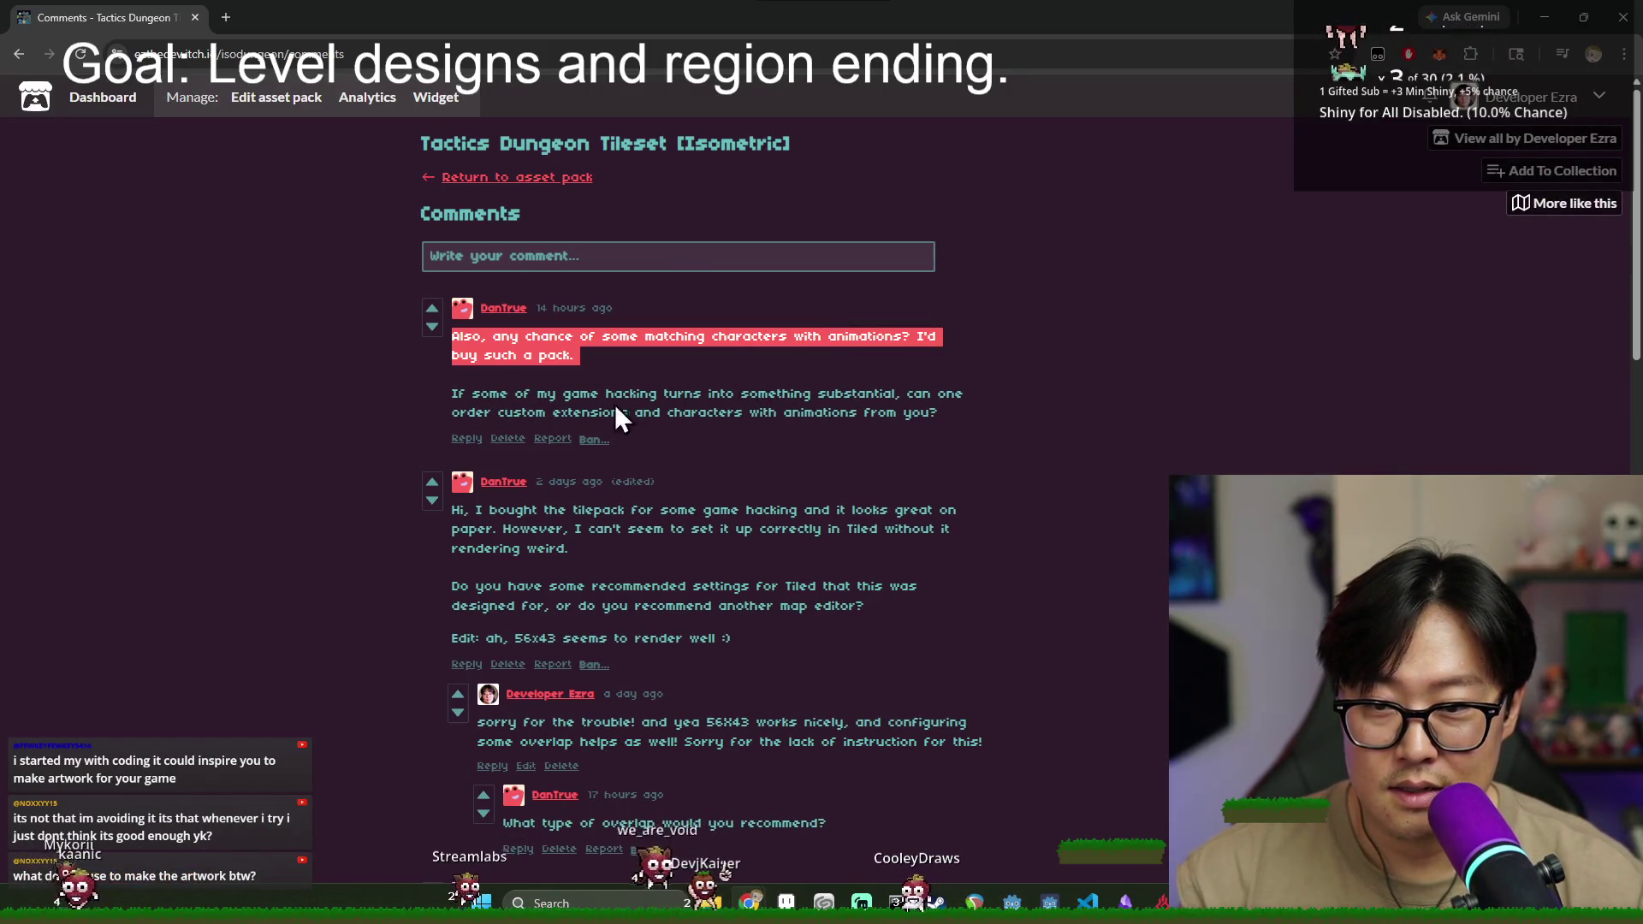
{"action": "double_click", "coordinate": [581, 393]}
{"action": "left_click", "coordinate": [432, 309]}
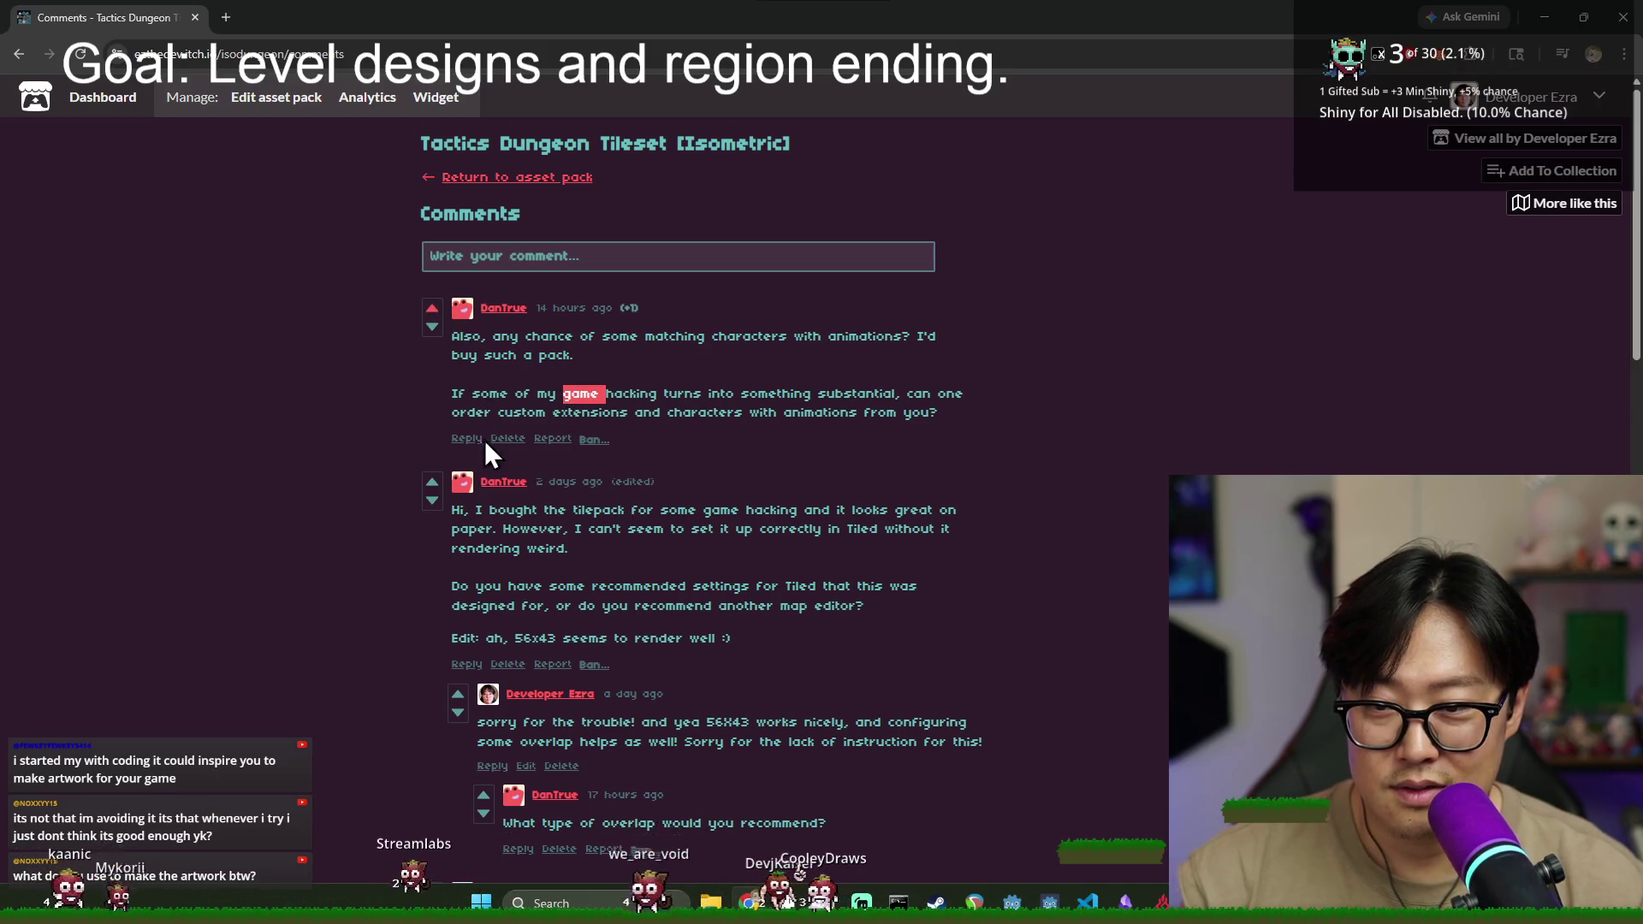
{"action": "left_click_drag", "start_coordinate": [478, 355], "coordinate": [731, 386]}
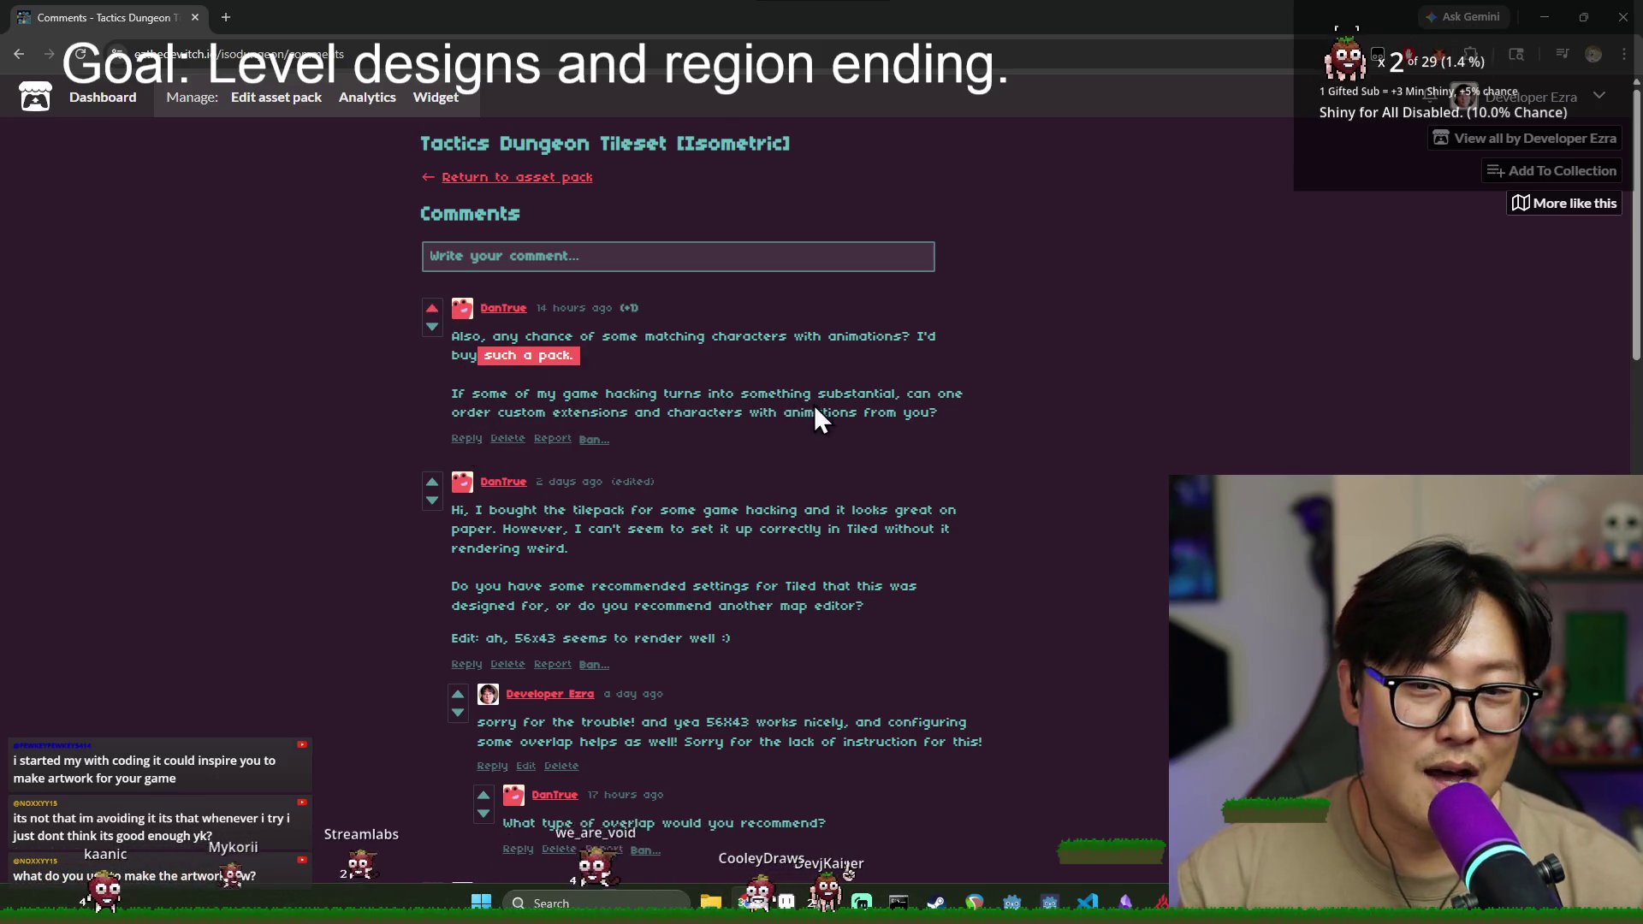
- Return to the Tactics Dungeon Tileset asset page and scroll down to its Comments
{"action": "left_click", "coordinate": [462, 177]}
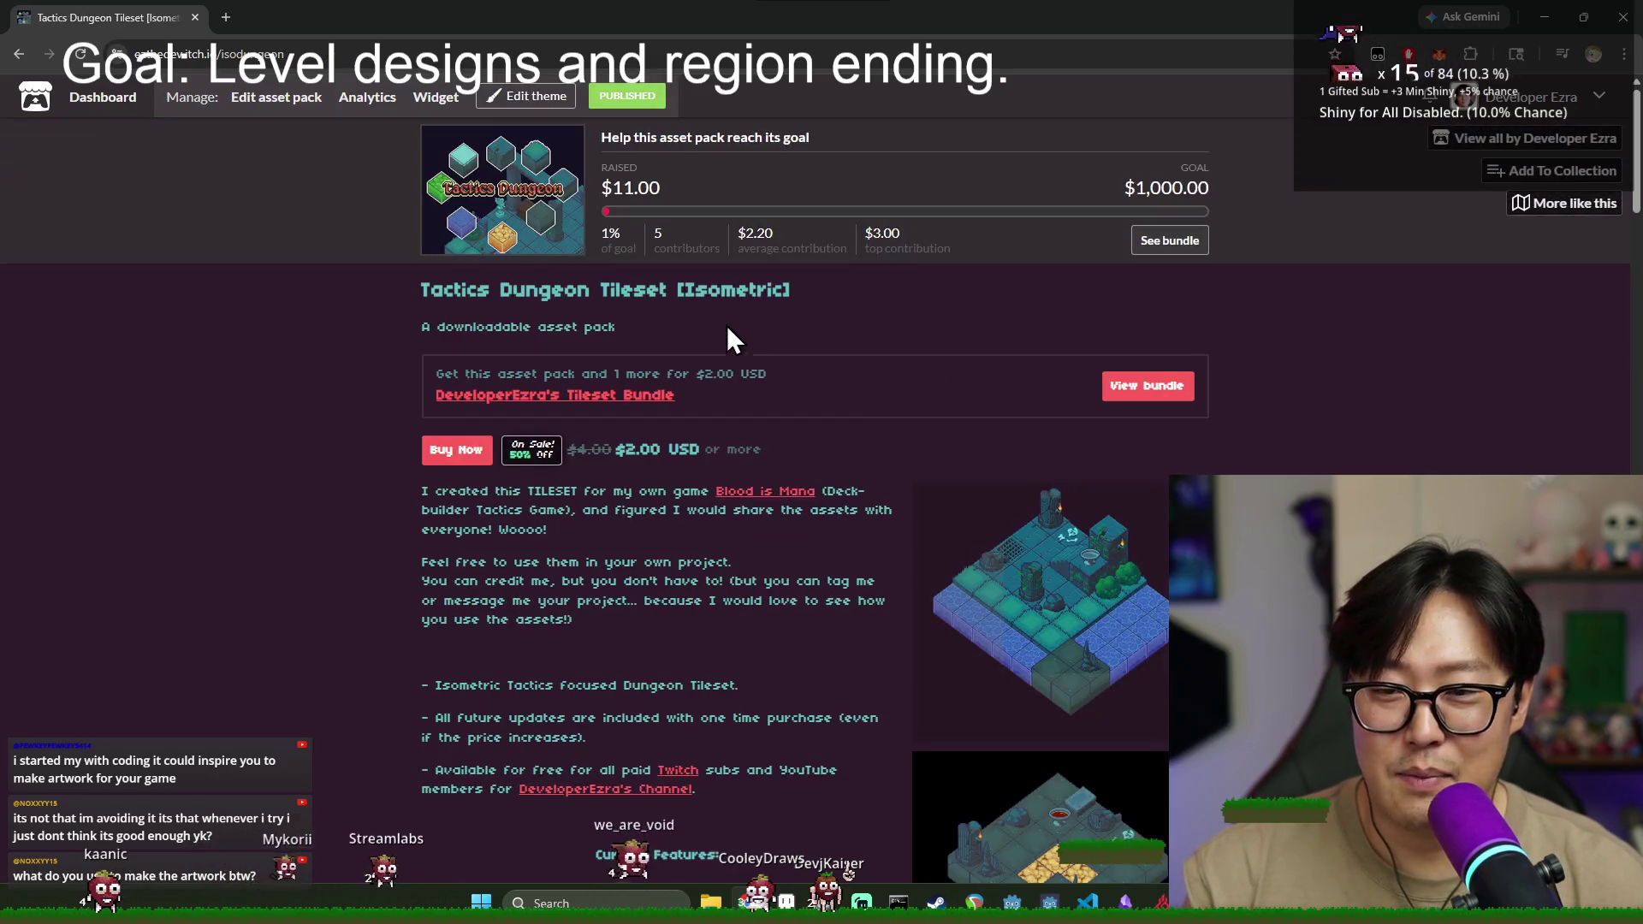
{"action": "scroll", "coordinate": [731, 373], "scroll_direction": "down", "scroll_amount": 8}
{"action": "scroll", "coordinate": [825, 392], "scroll_direction": "up", "scroll_amount": 8}
{"action": "scroll", "coordinate": [844, 392], "scroll_direction": "down", "scroll_amount": 2}
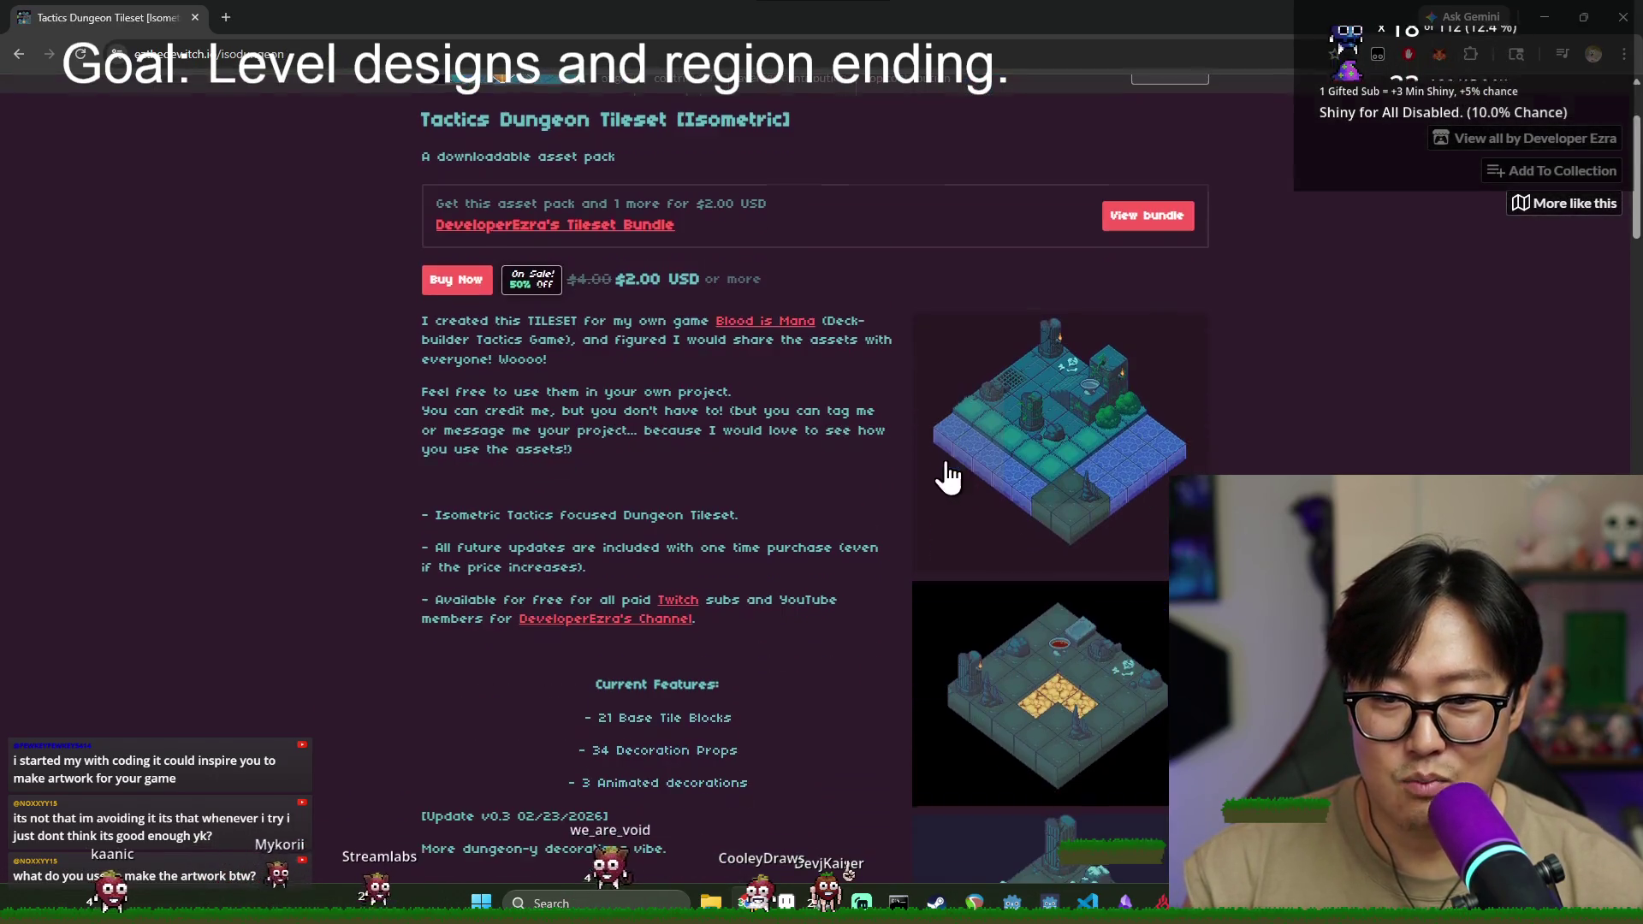
{"action": "scroll", "coordinate": [856, 385], "scroll_direction": "down", "scroll_amount": 14}
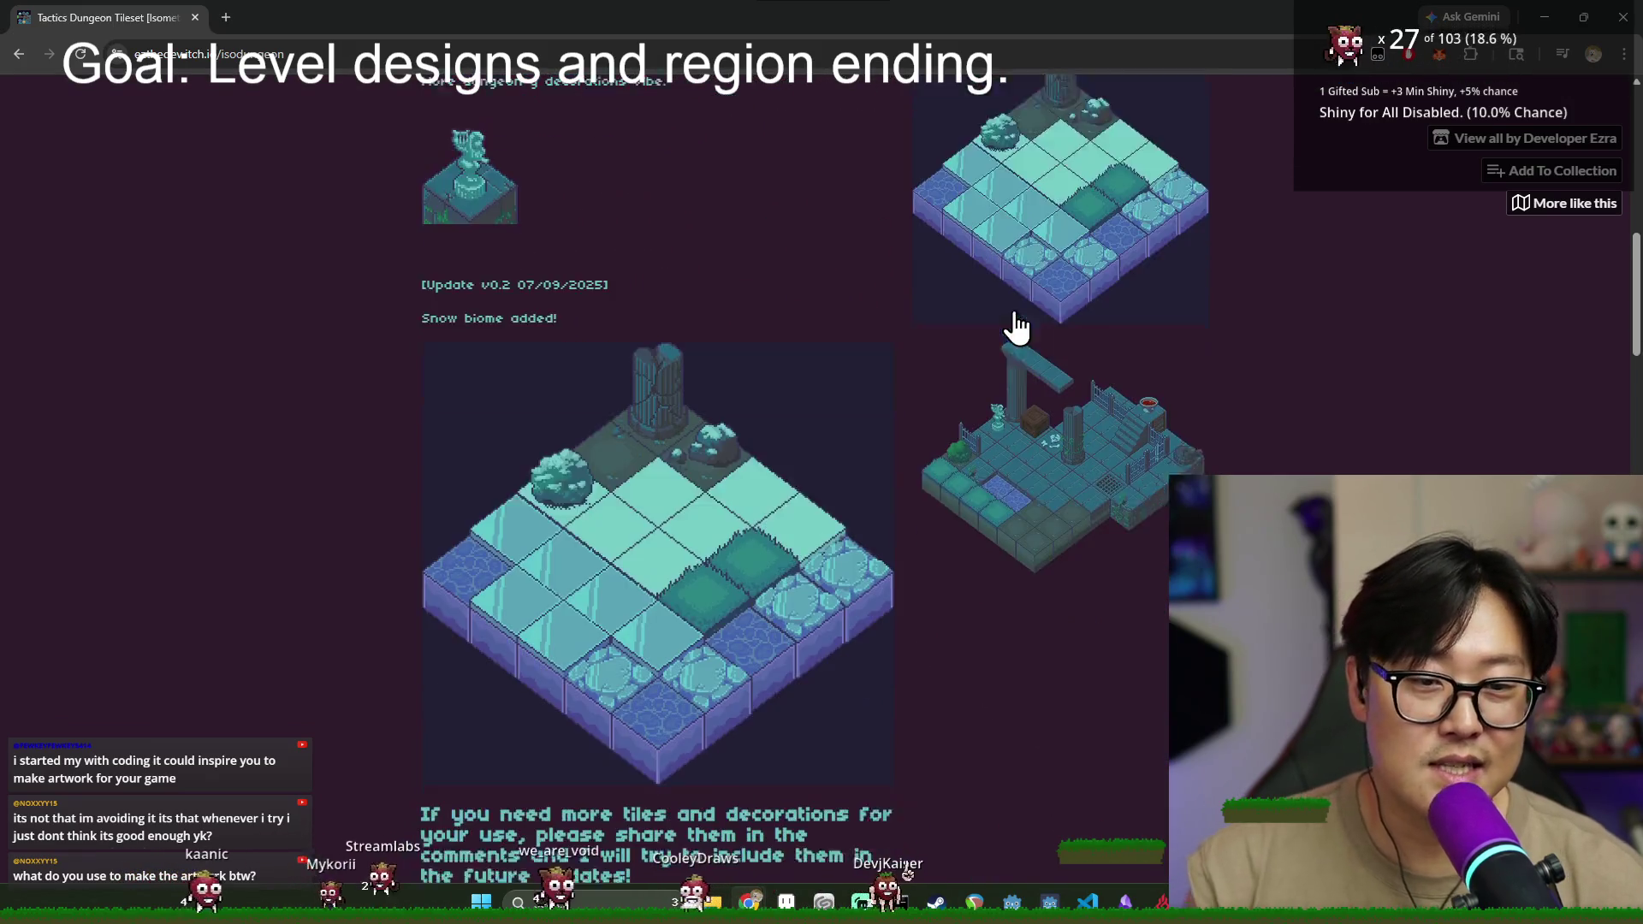
{"action": "scroll", "coordinate": [802, 351], "scroll_direction": "down", "scroll_amount": 12}
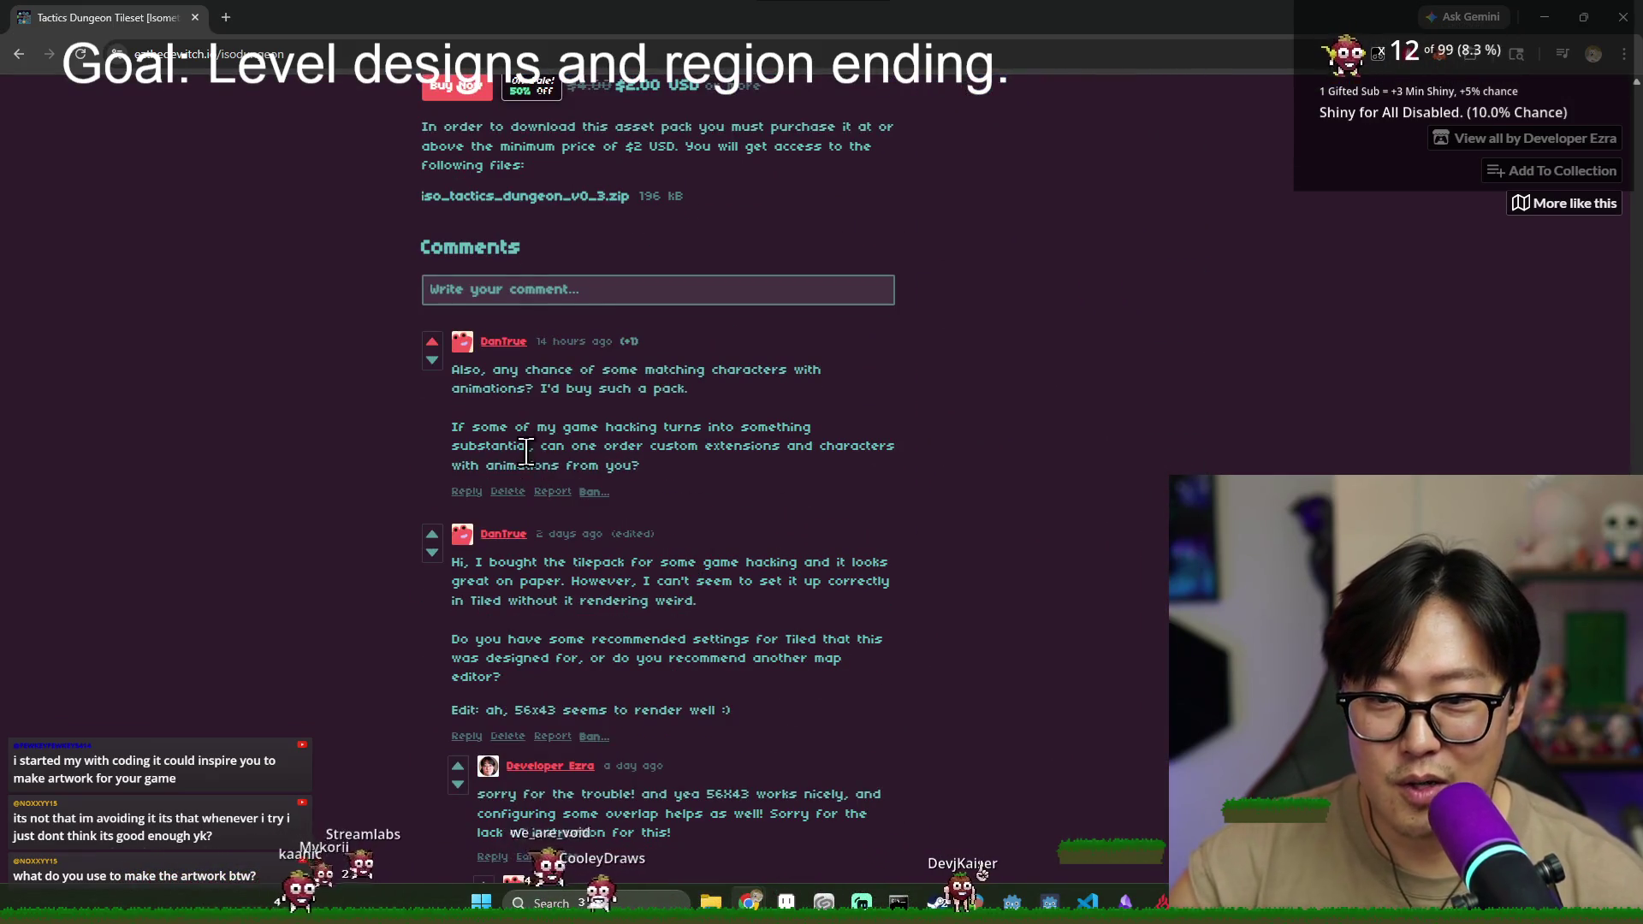
- Read the question about matching animated characters and custom extensions, then start a reply
{"action": "left_click_drag", "start_coordinate": [463, 370], "coordinate": [680, 388]}
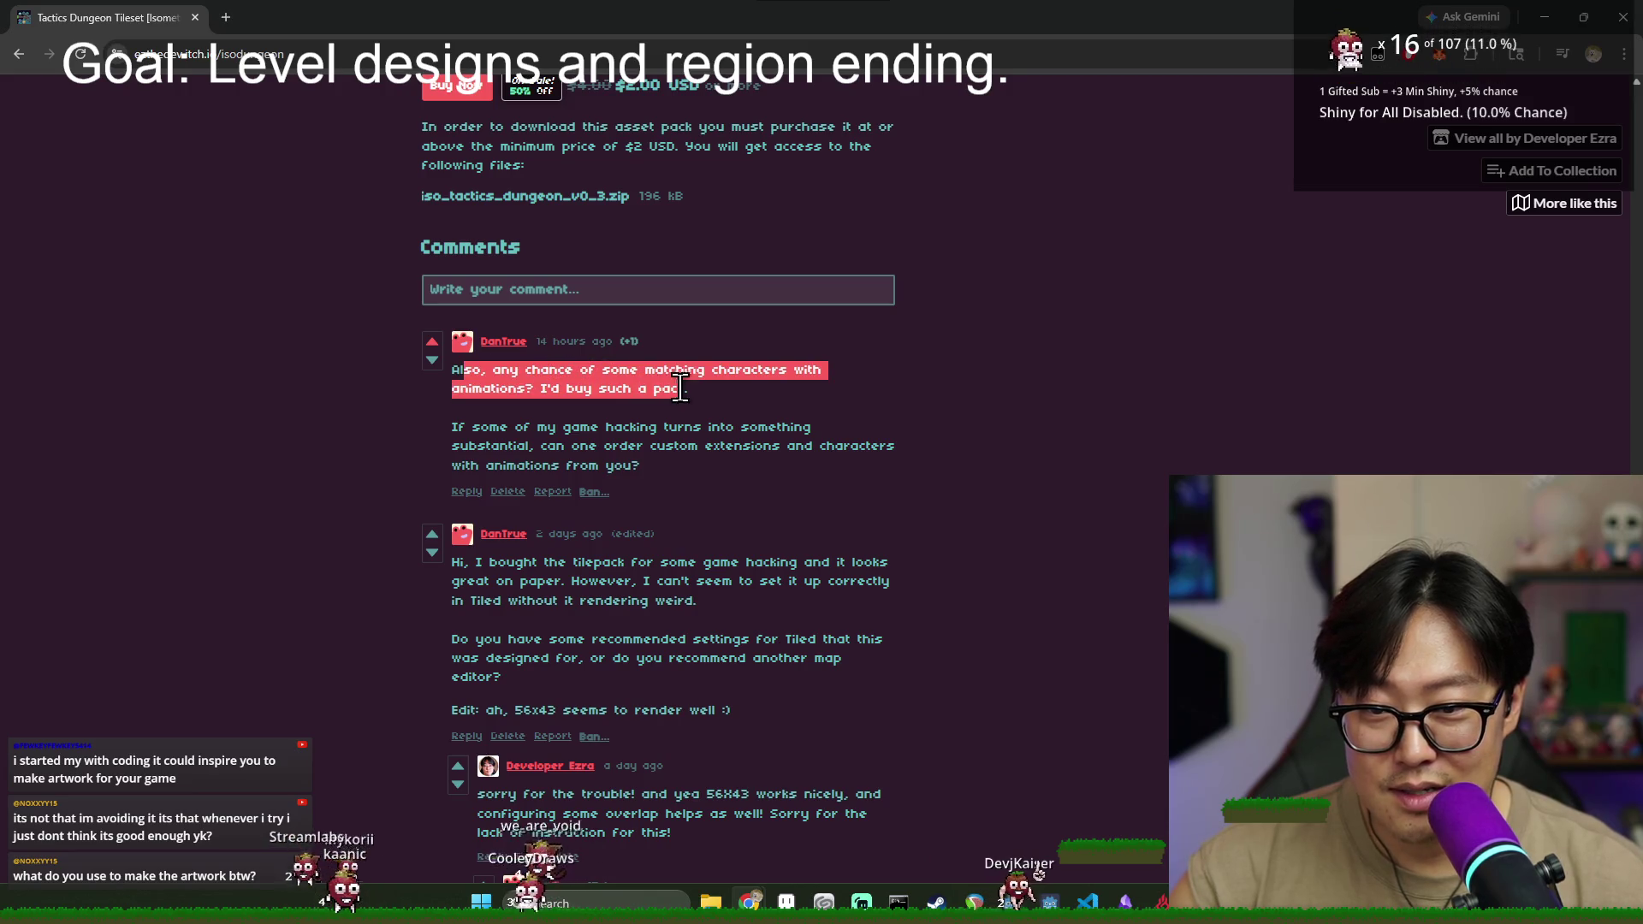
{"action": "left_click", "coordinate": [746, 405]}
{"action": "mouse_move", "coordinate": [606, 427]}
{"action": "left_mouse_down"}
{"action": "mouse_move", "coordinate": [715, 446]}
{"action": "mouse_move", "coordinate": [698, 452]}
{"action": "left_mouse_up"}
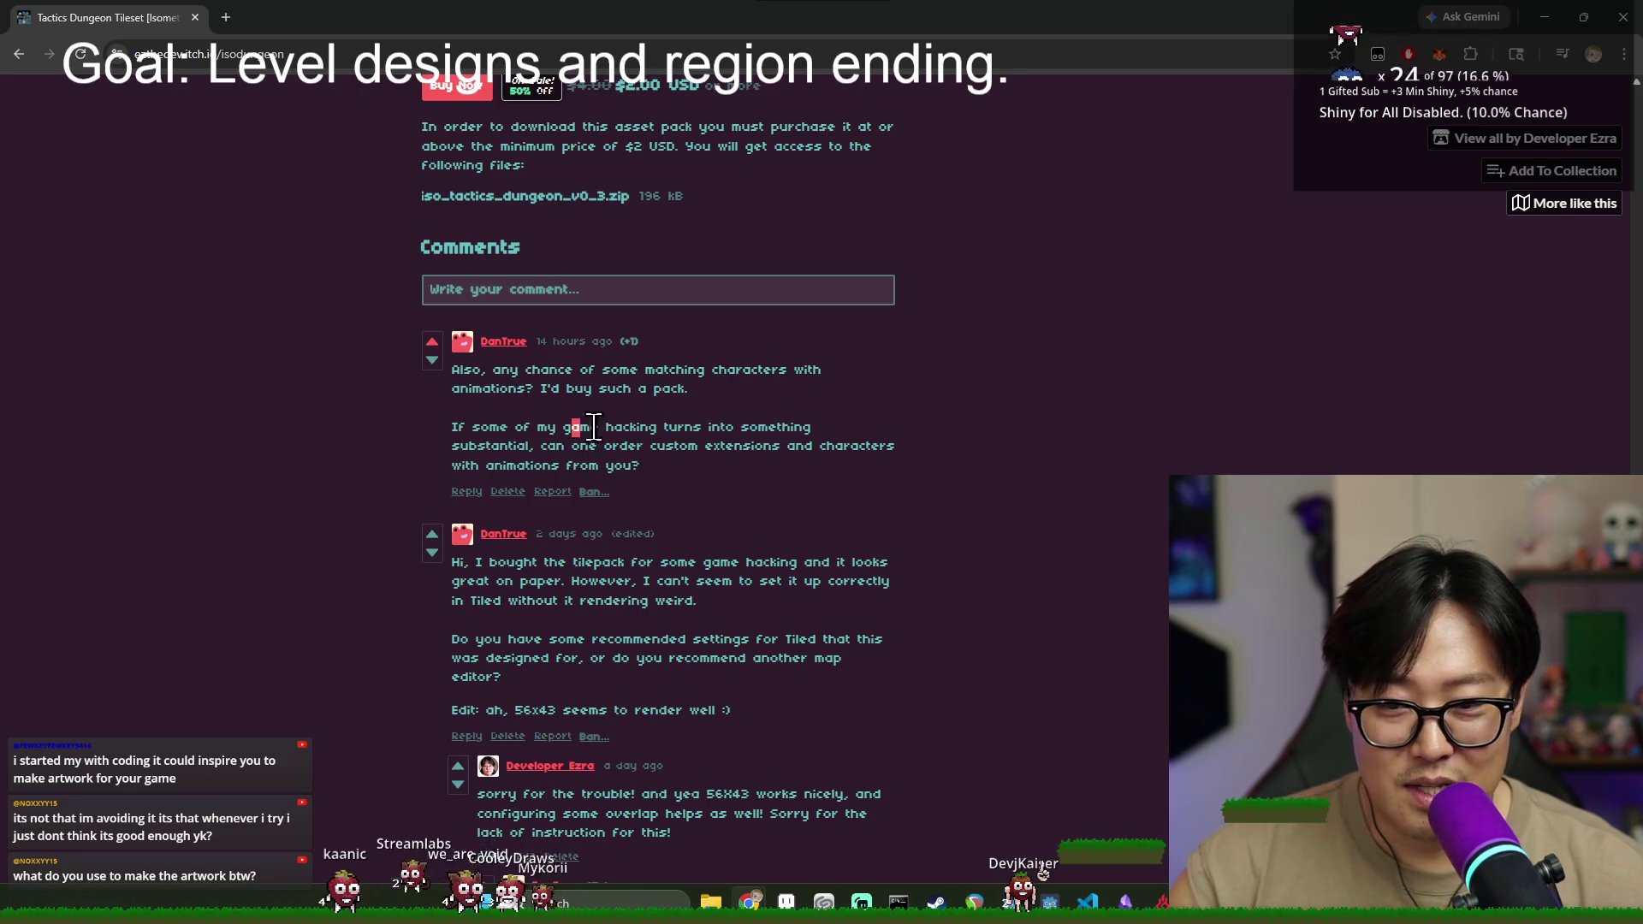
{"action": "left_click_drag", "start_coordinate": [546, 446], "coordinate": [744, 455]}
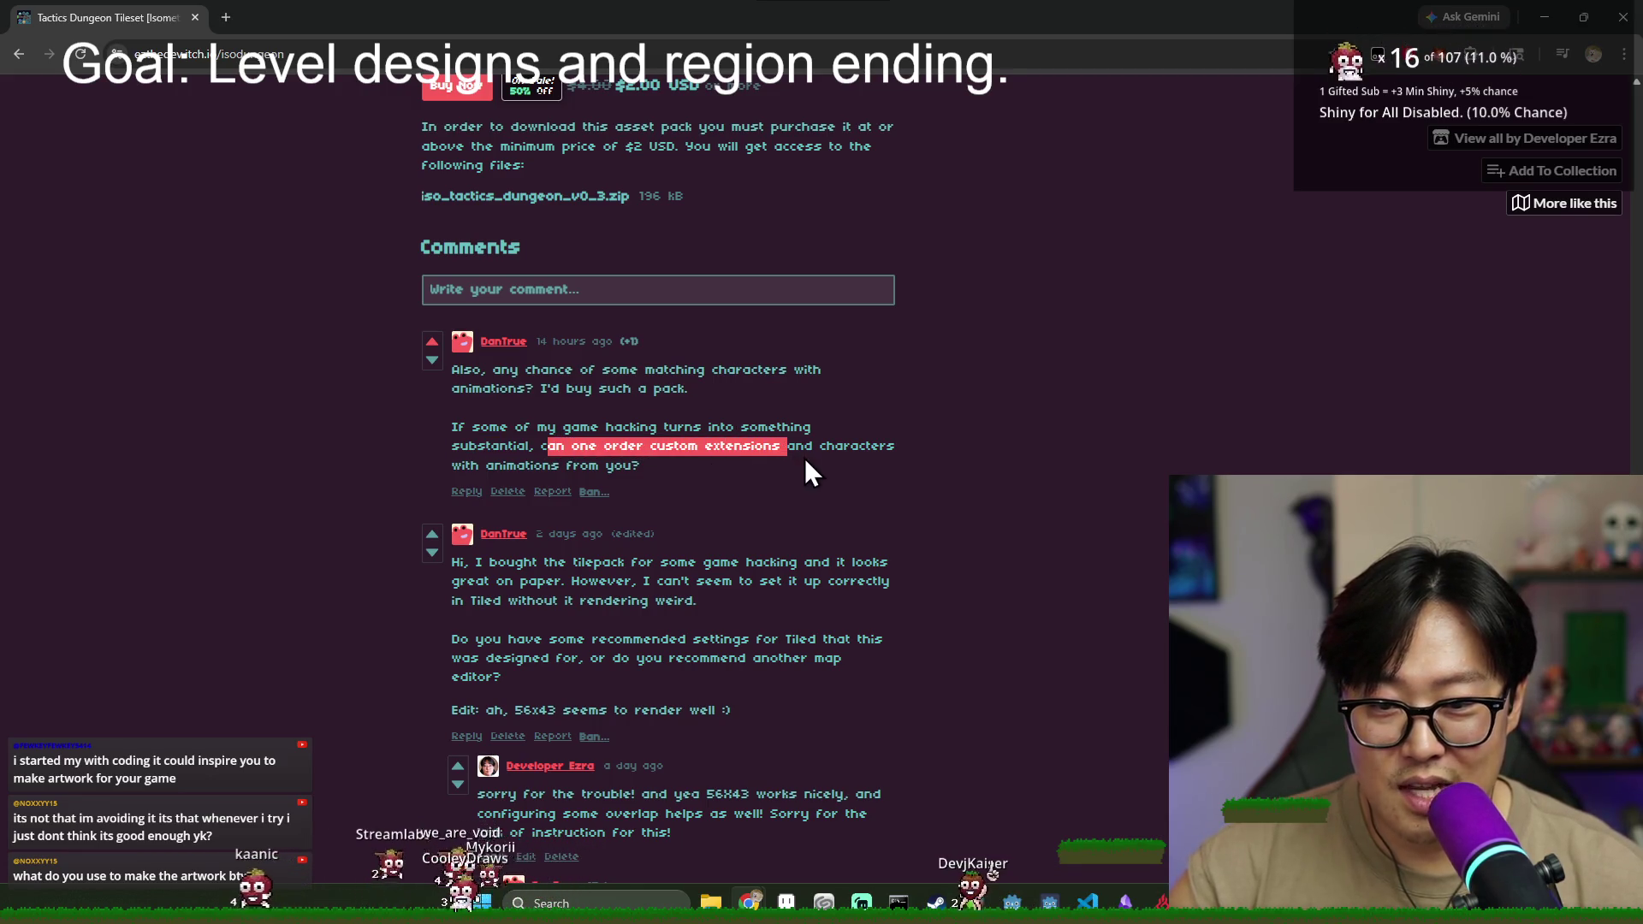
{"action": "double_click", "coordinate": [775, 453]}
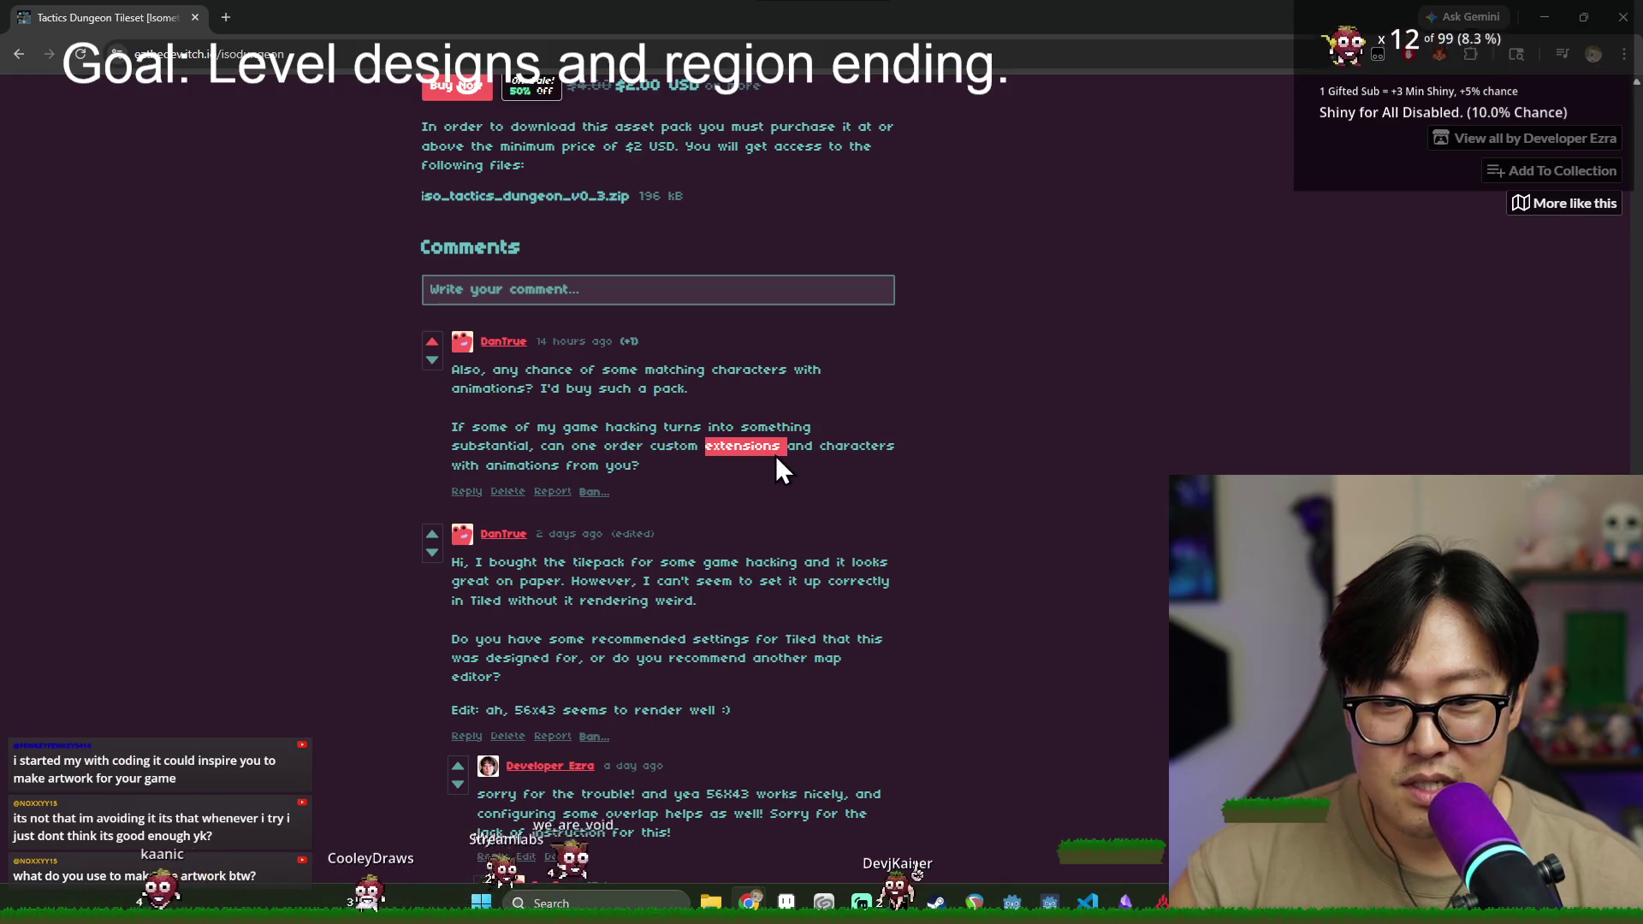
{"action": "double_click", "coordinate": [574, 424]}
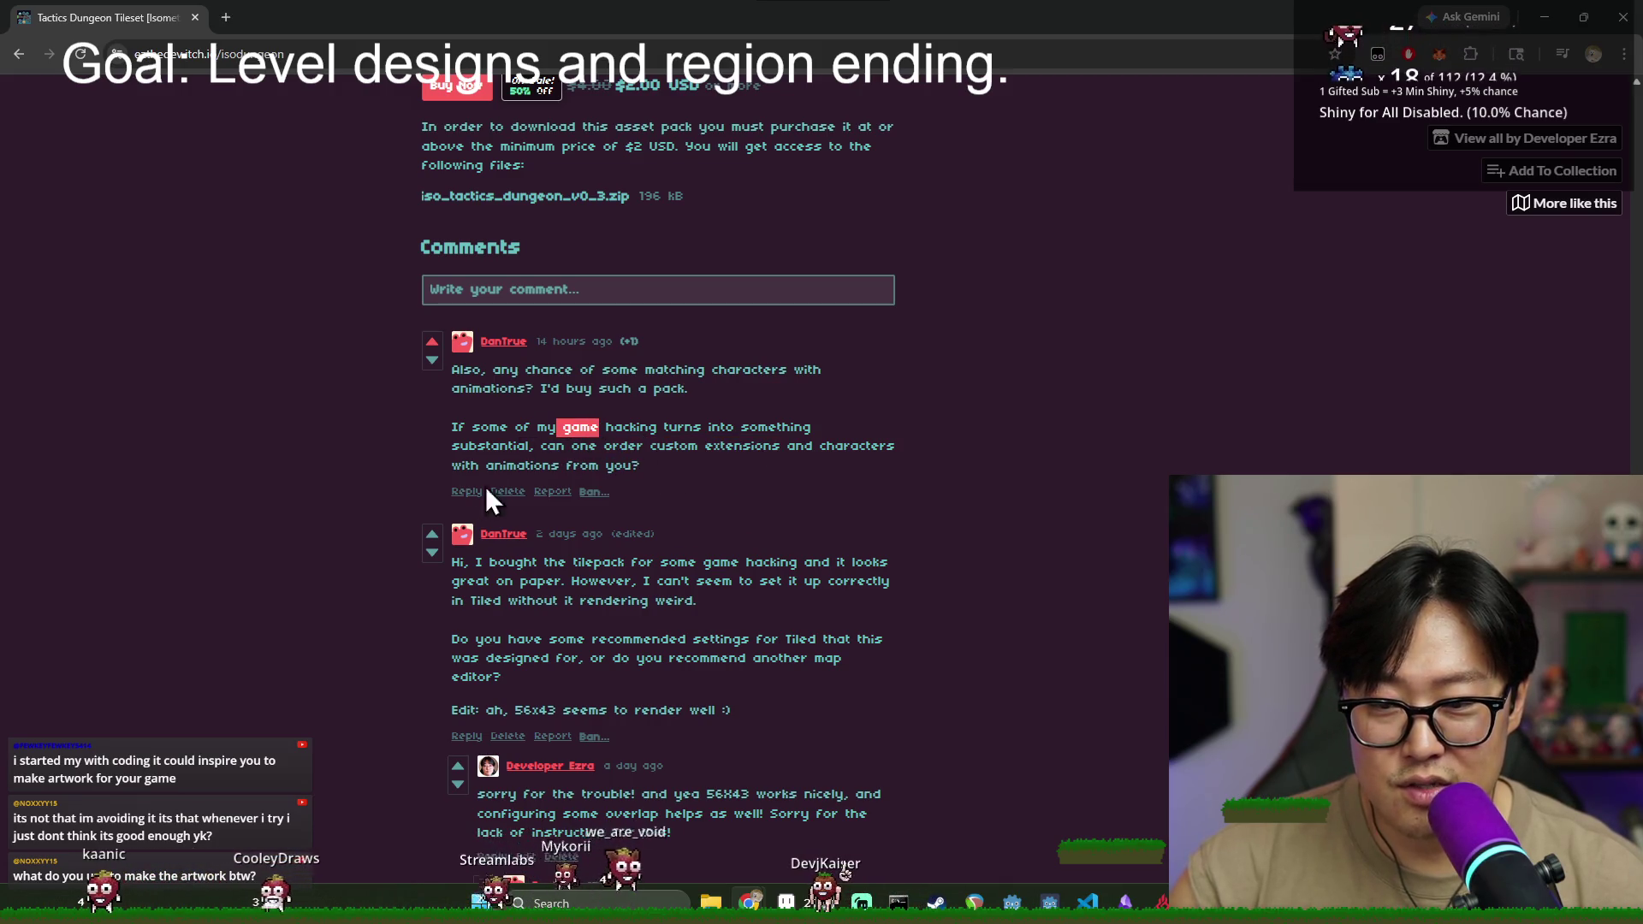
{"action": "left_click", "coordinate": [467, 493]}
{"action": "type", "text": "For additional custom works"}
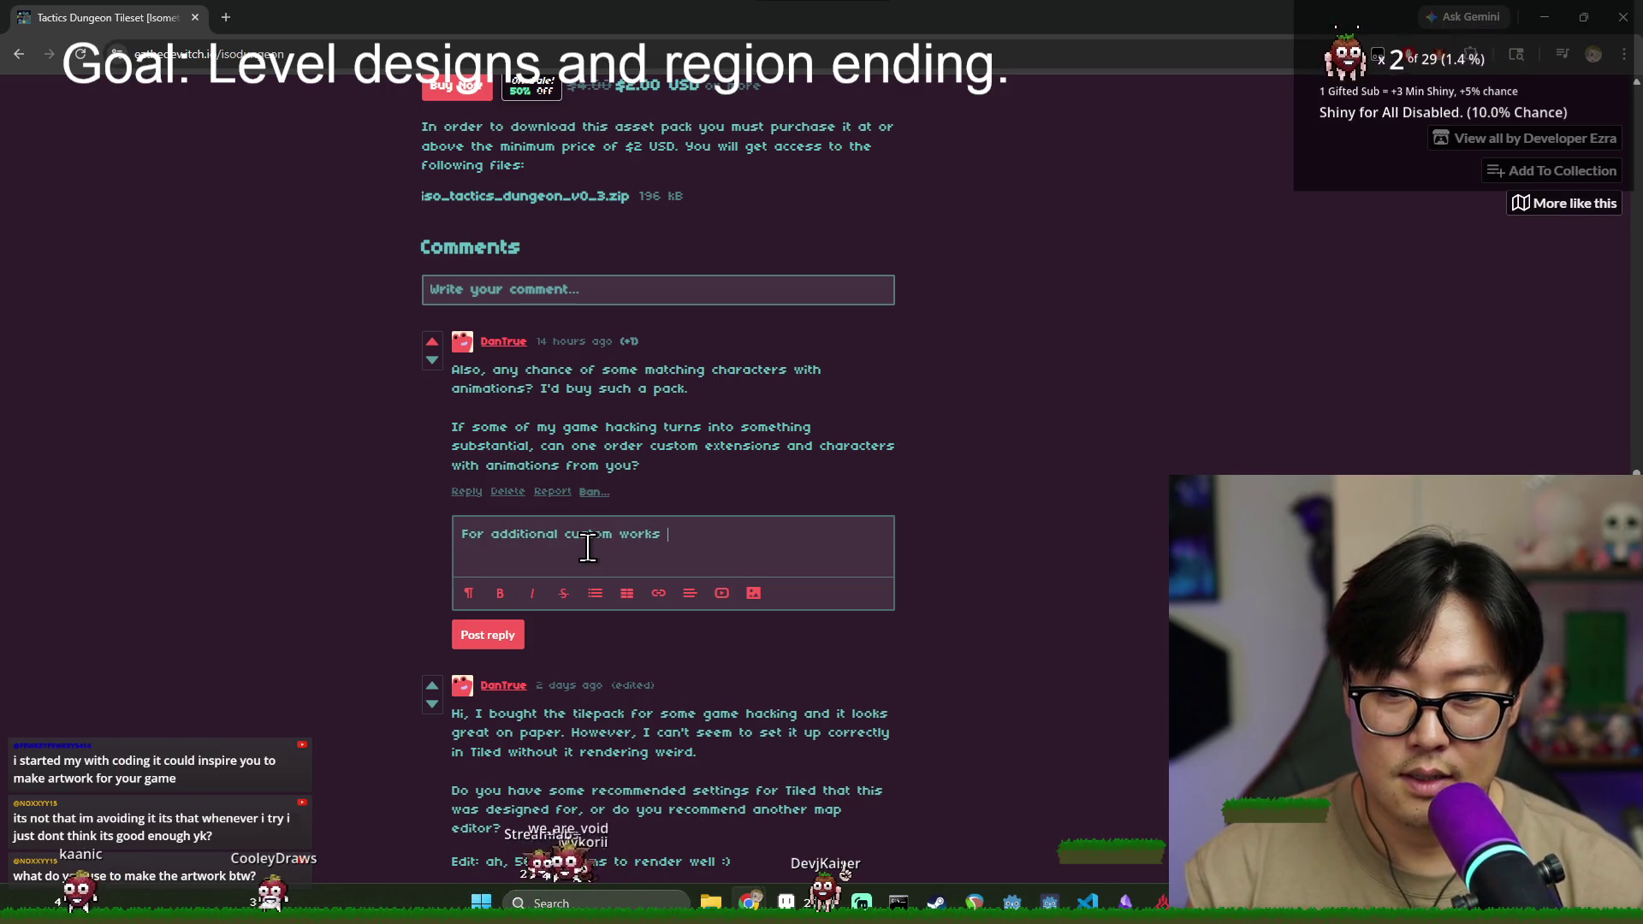
- Write the reply's opening 'that you want to keep for yourself', correcting 'wnat' via spelling suggestions
{"action": "type", "text": "that you wnat"}
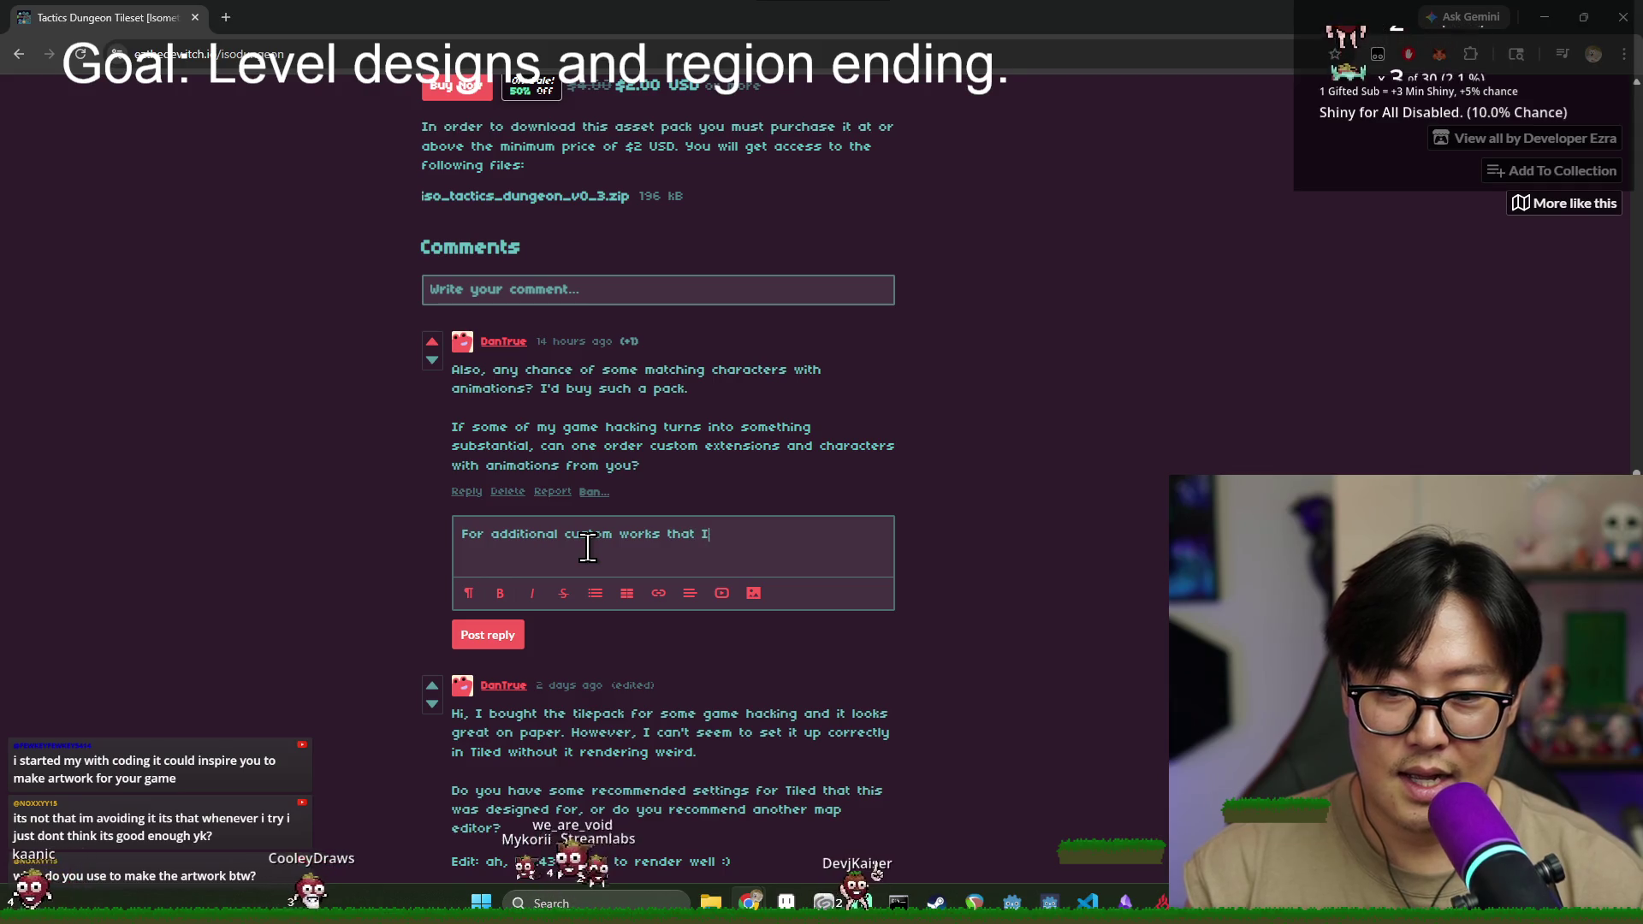
{"action": "type", "text": " to keep"}
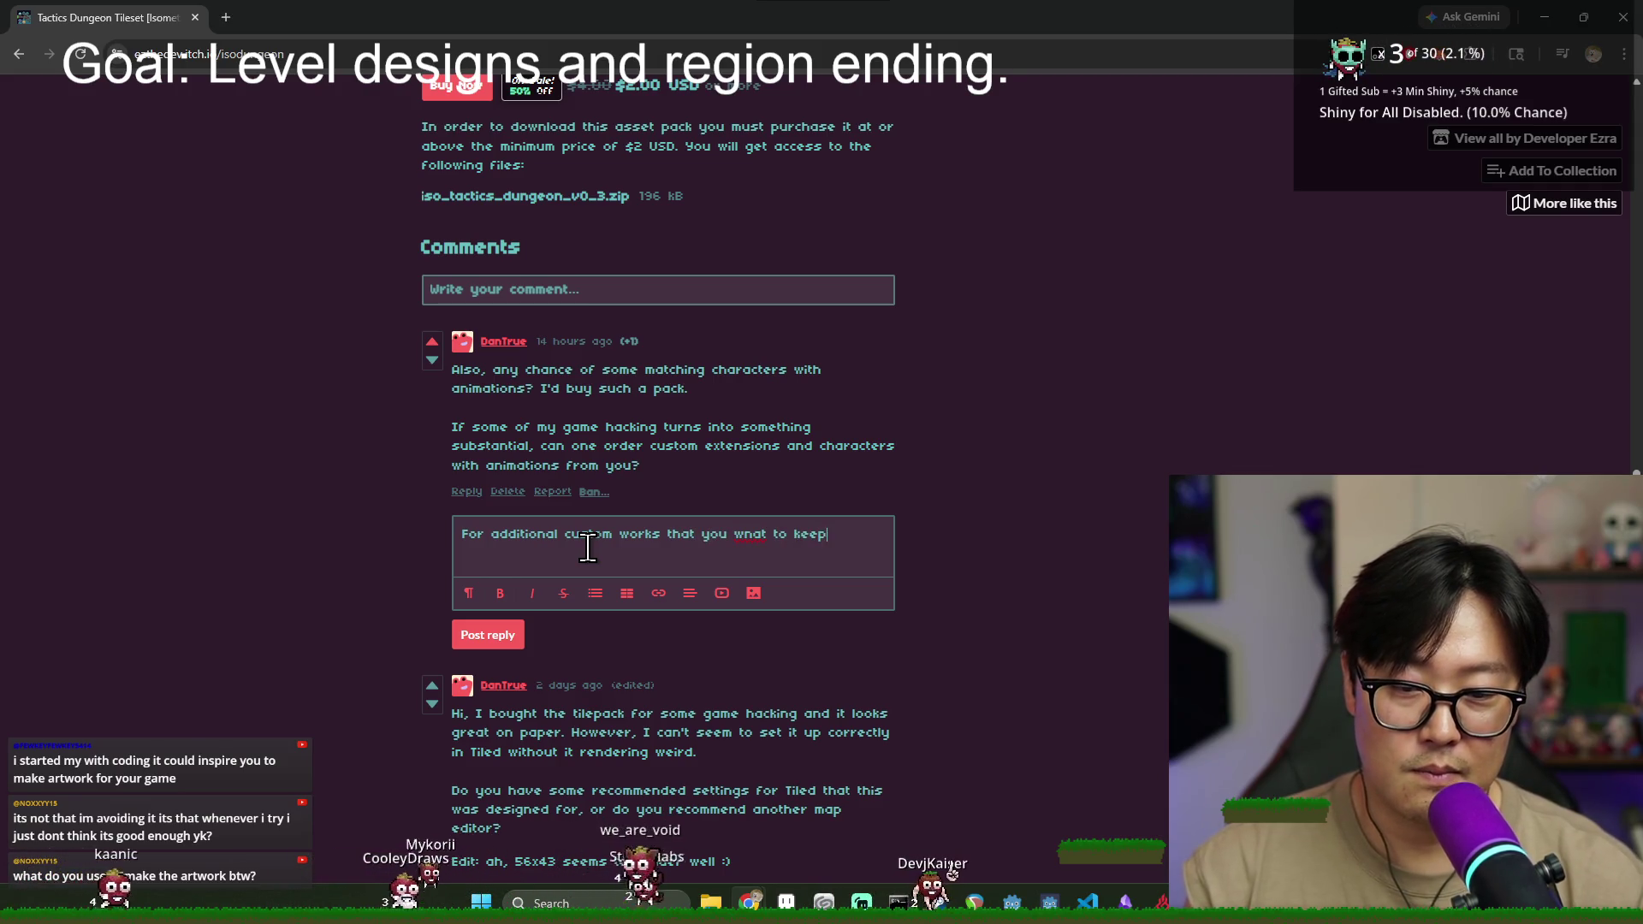
{"action": "type", "text": " for yourself"}
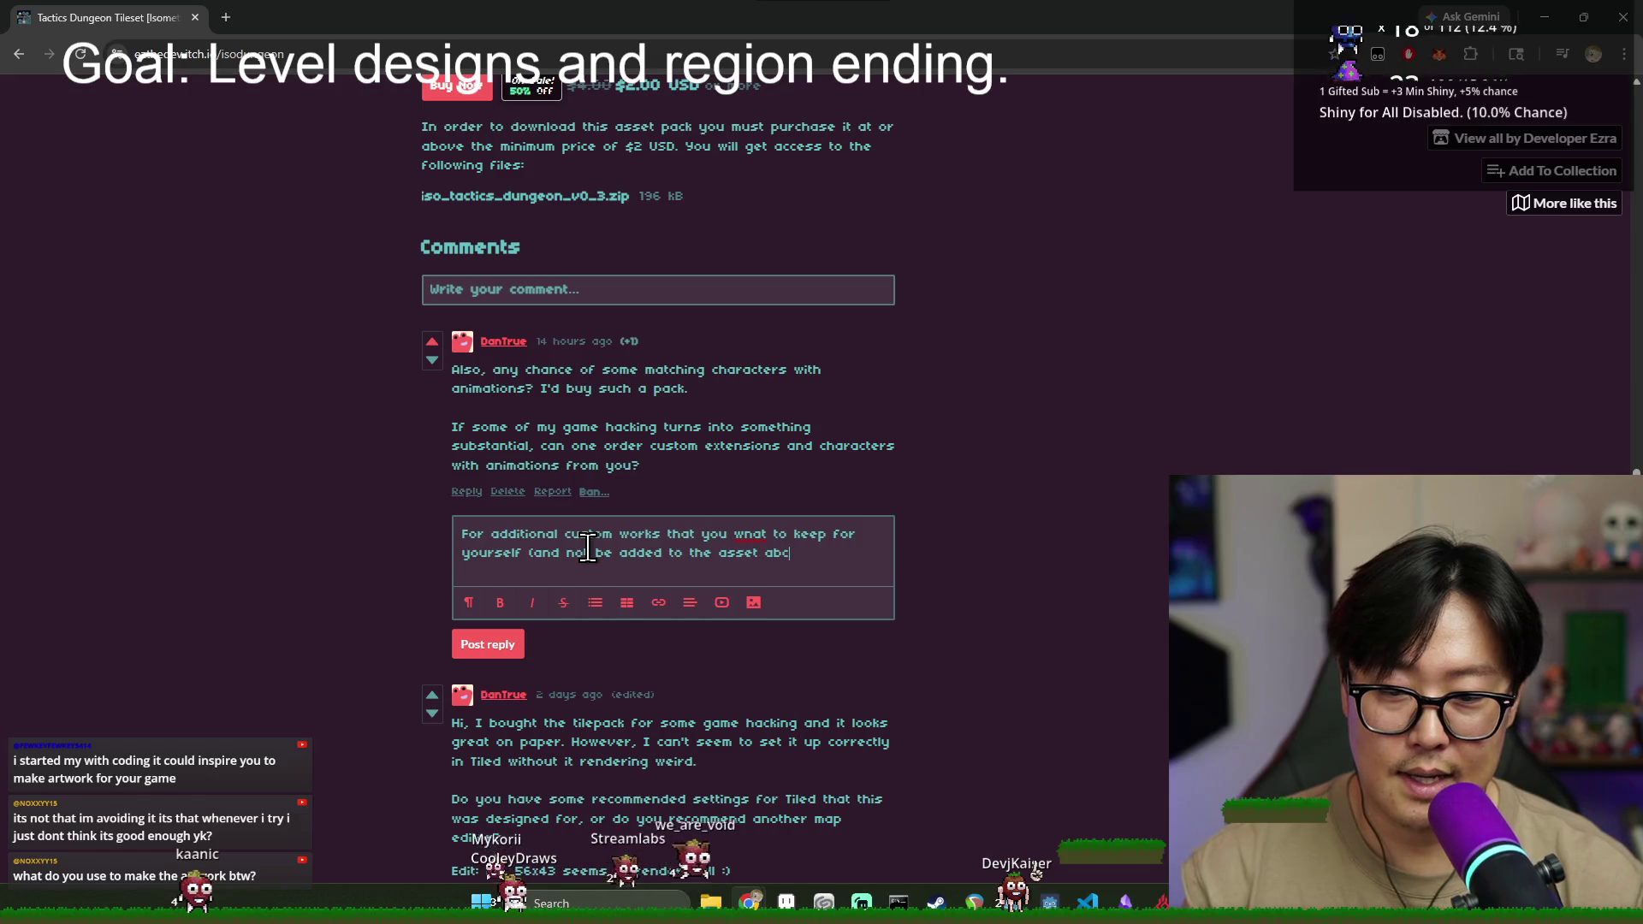
{"action": "right_click", "coordinate": [741, 534]}
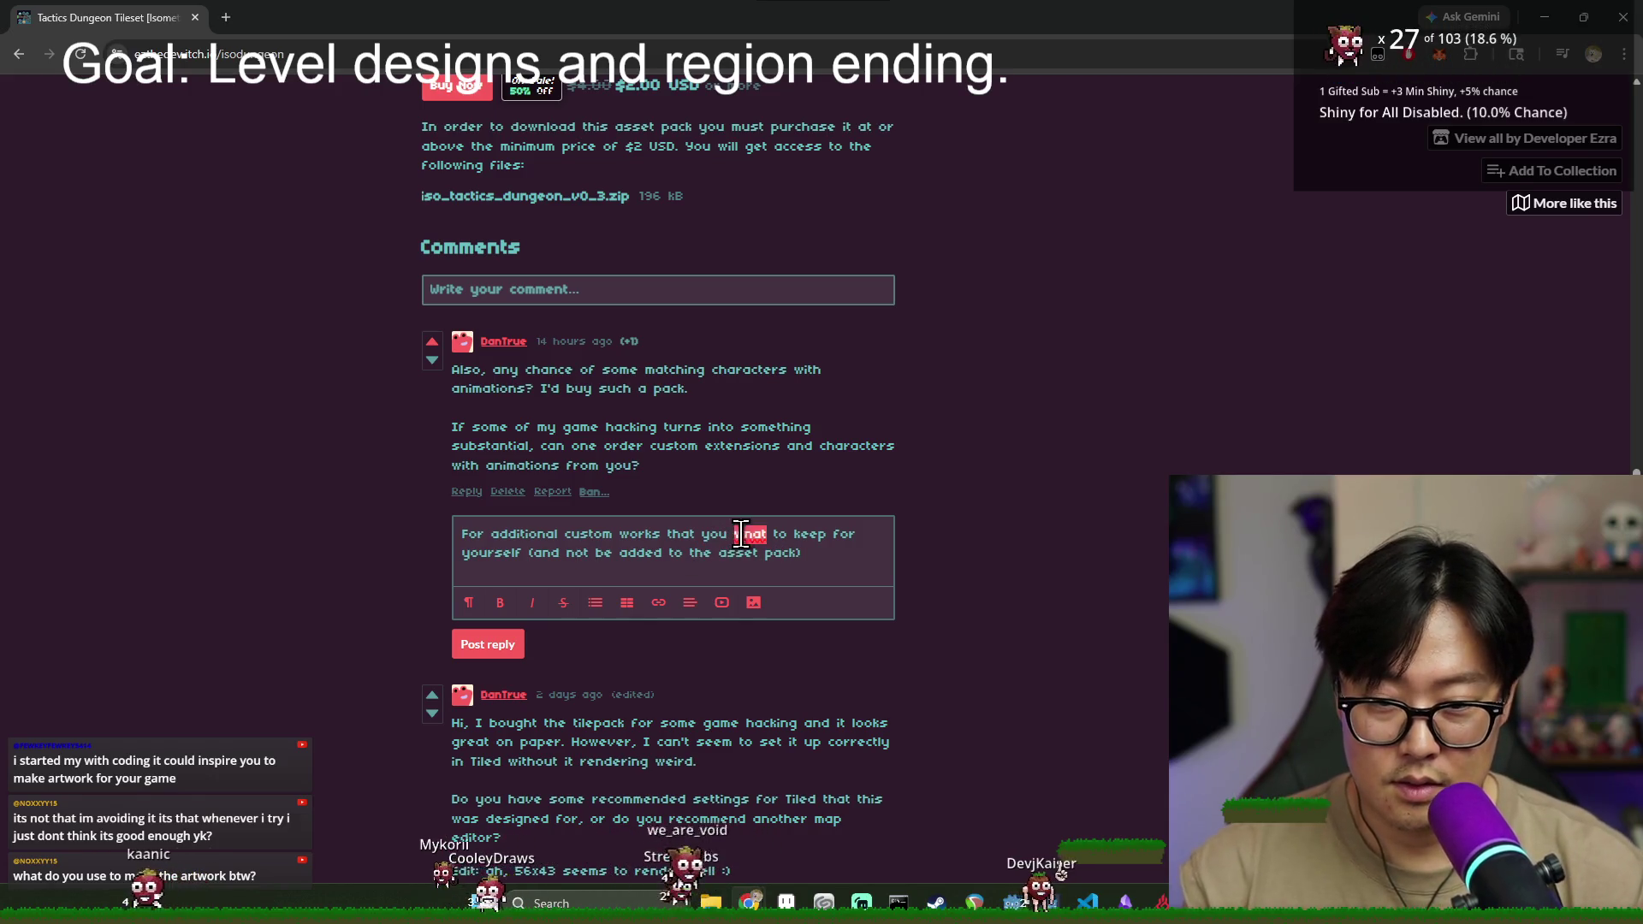
{"action": "left_click", "coordinate": [813, 116]}
{"action": "left_click", "coordinate": [821, 555]}
{"action": "type", "text": "would work as \"commission\"."}
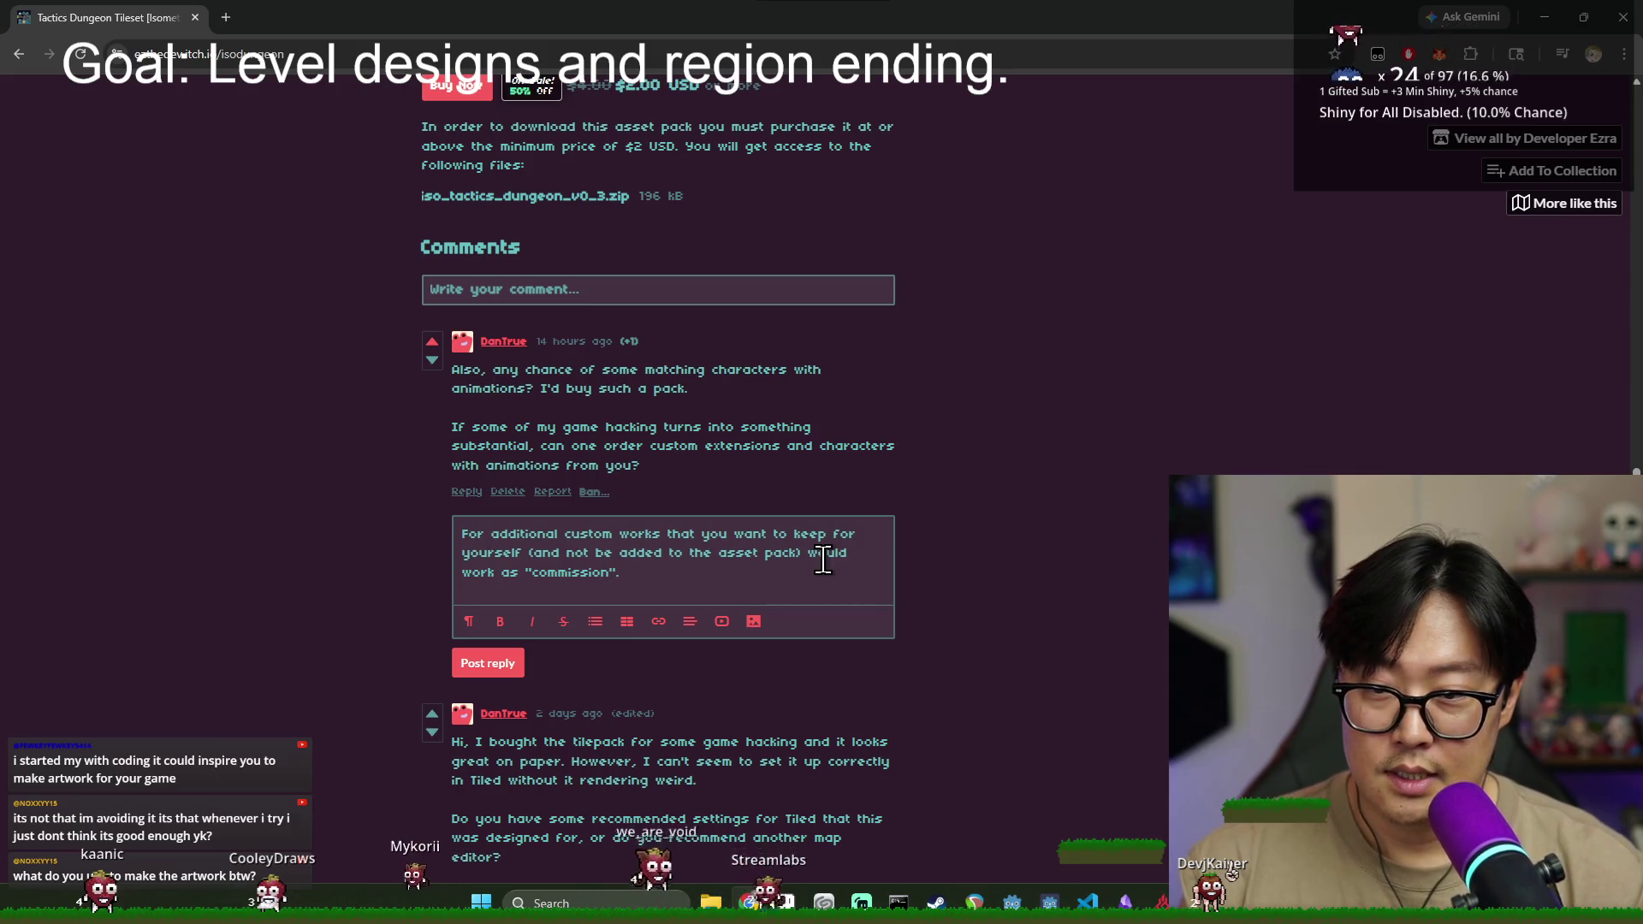
{"action": "key", "text": "Return"}
{"action": "type", "text": "rwise, I could th"}
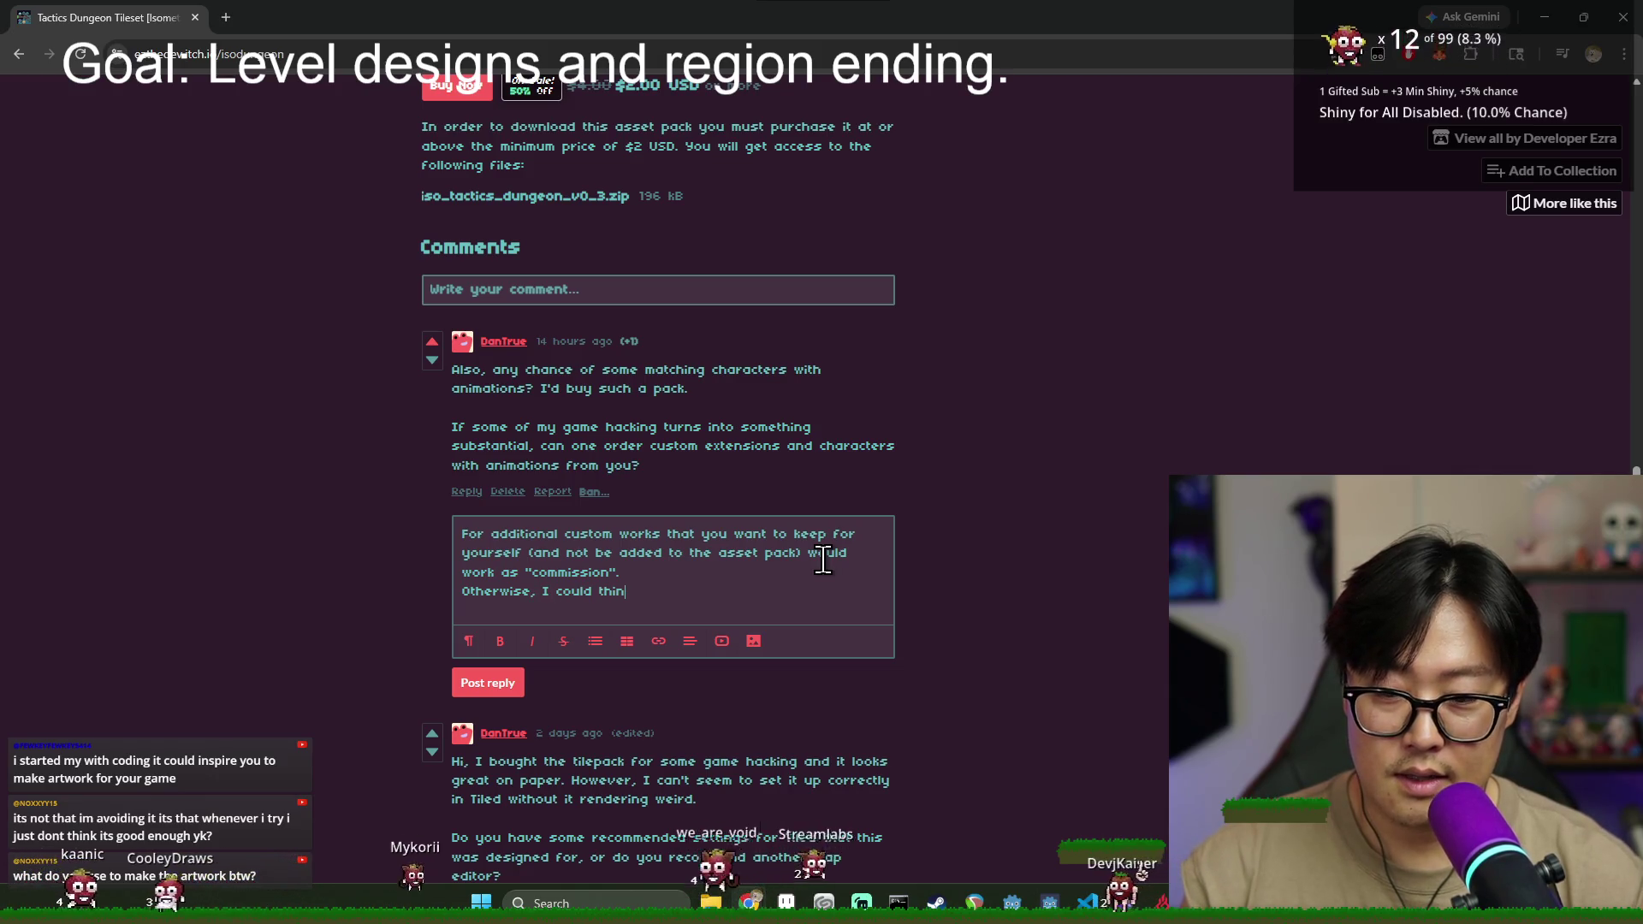
{"action": "key", "text": "BackSpace"}
{"action": "key", "text": "BackSpace"}
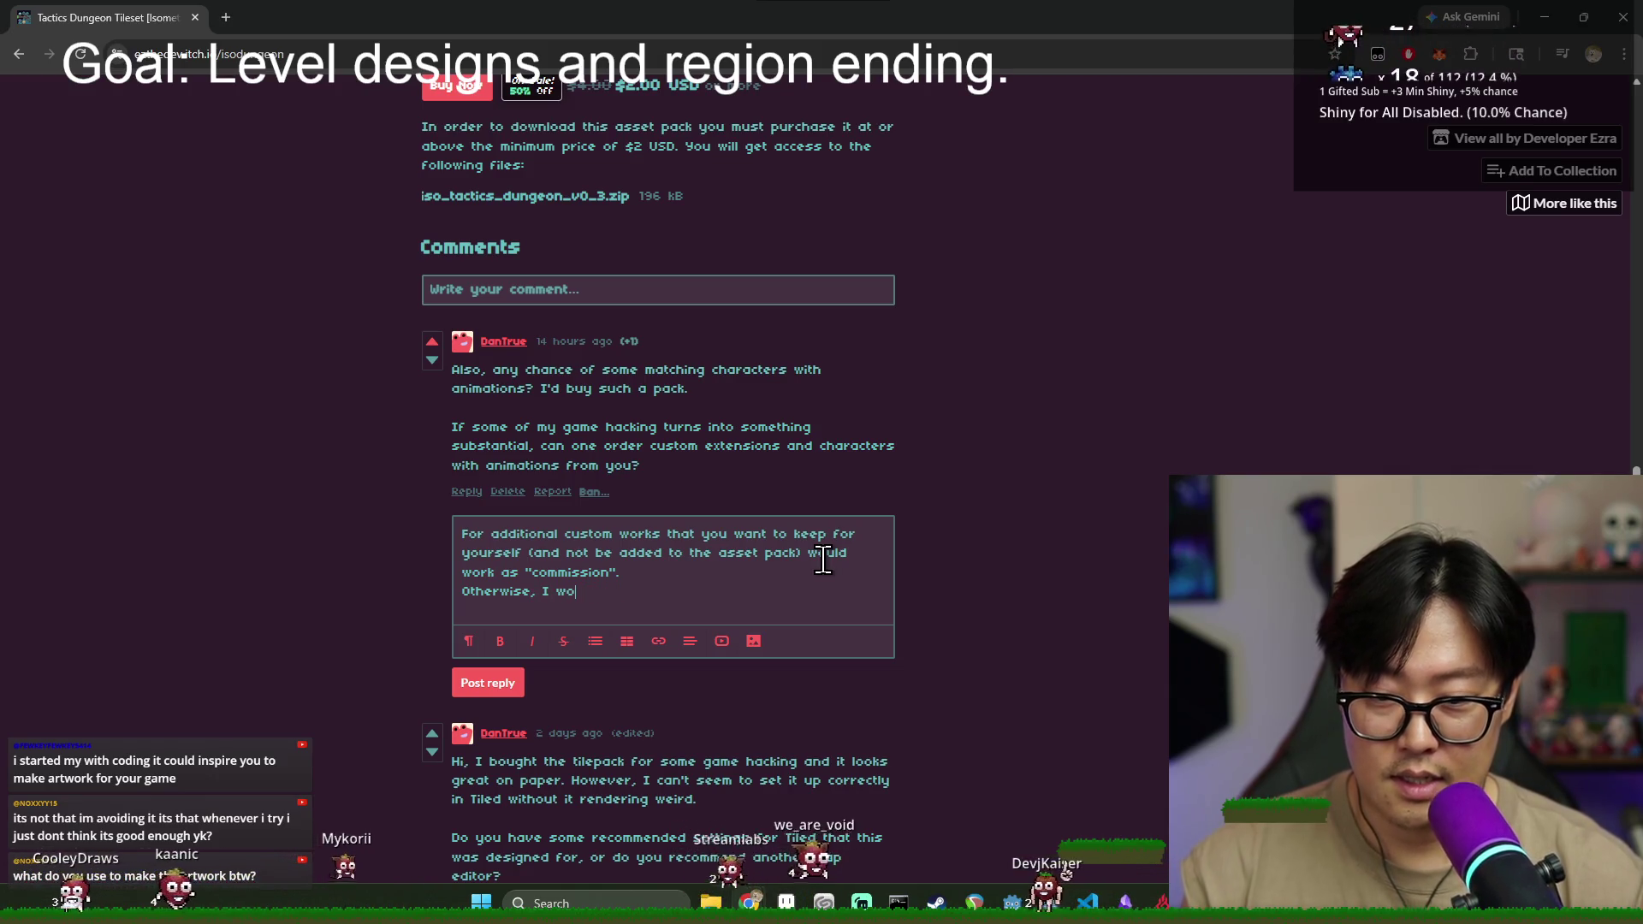
{"action": "key", "text": "BackSpace"}
{"action": "key", "text": "BackSpace"}
{"action": "key", "text": "BackSpace"}
- Add 'would love to make more asset packs with matching characters!' and ask what character/design they want
{"action": "type", "text": "would love to make more assetp"}
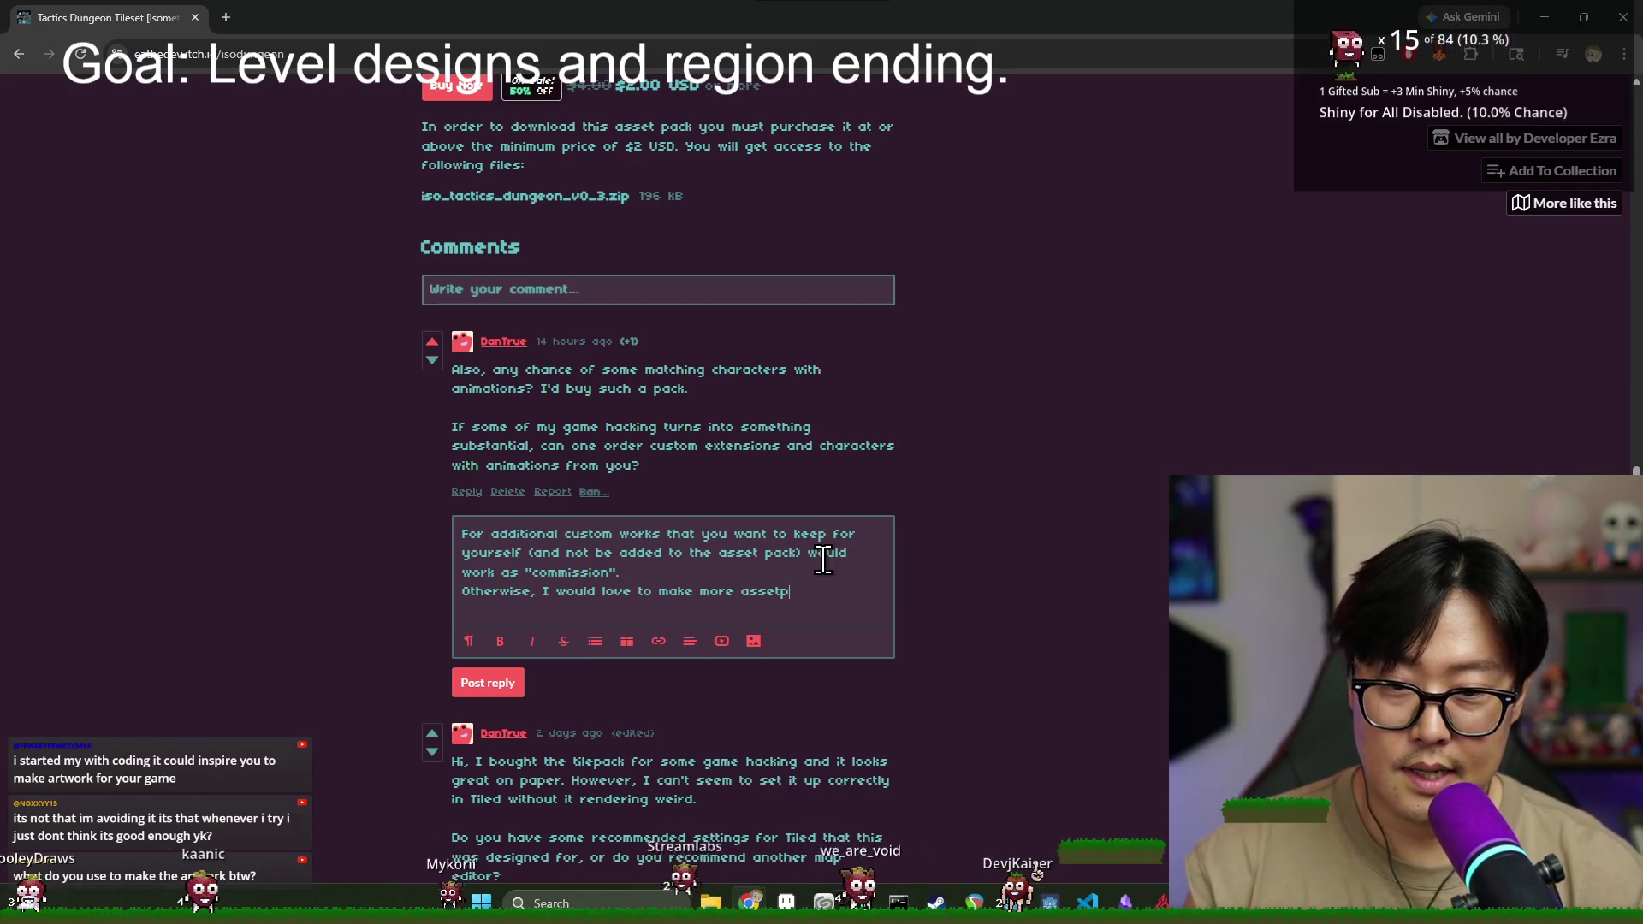
{"action": "type", "text": "acks with matching "}
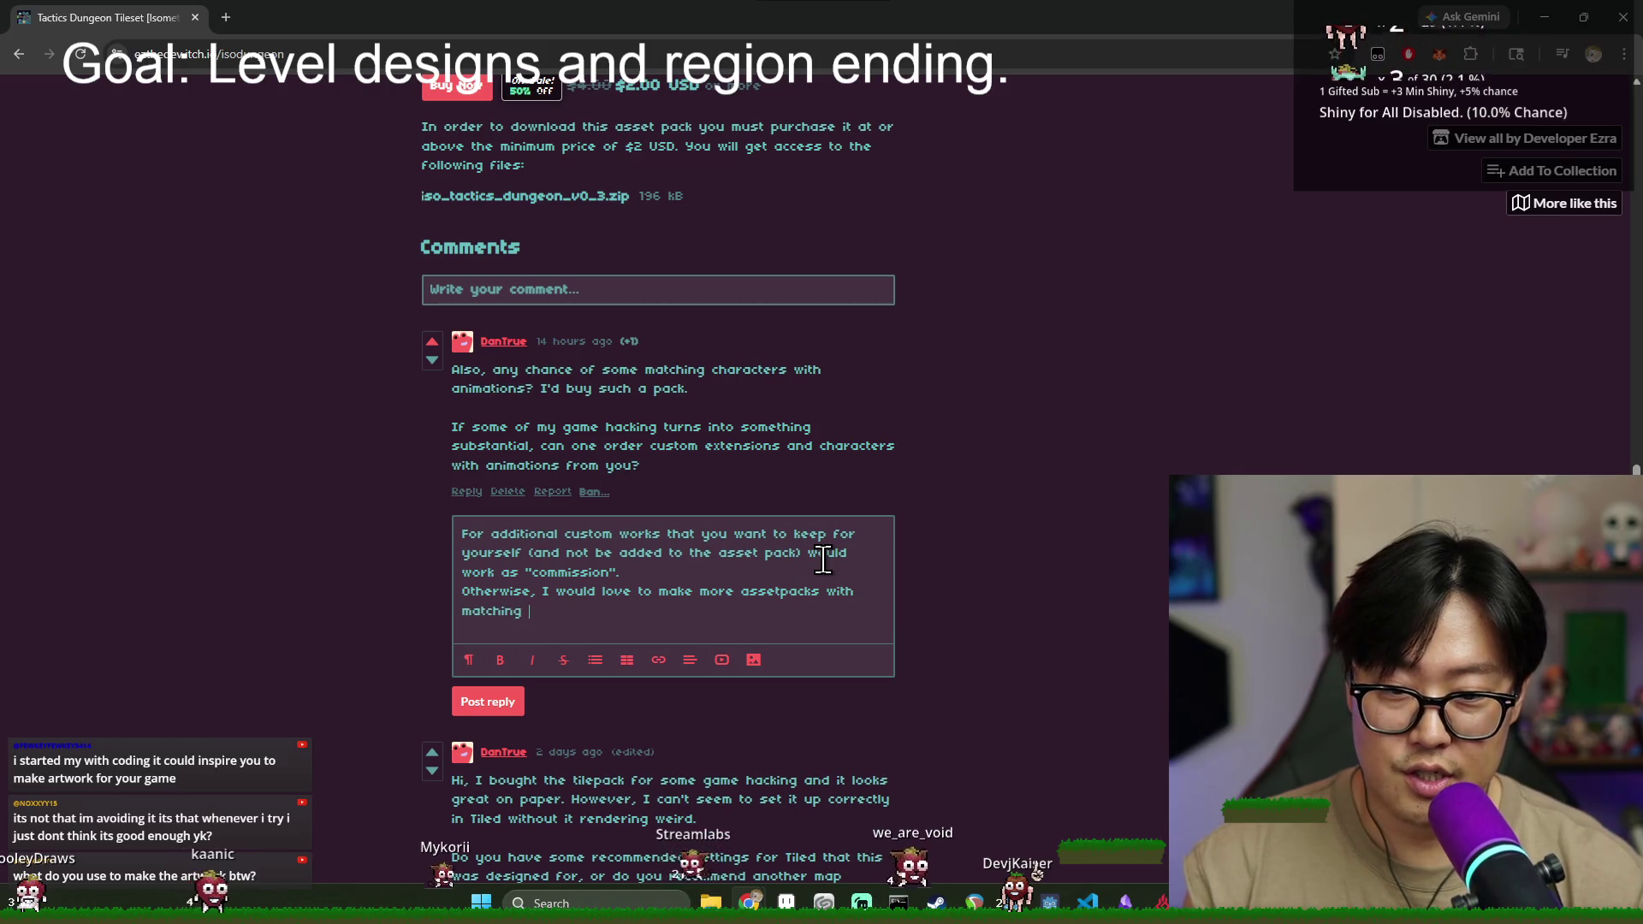
{"action": "type", "text": "characters! "}
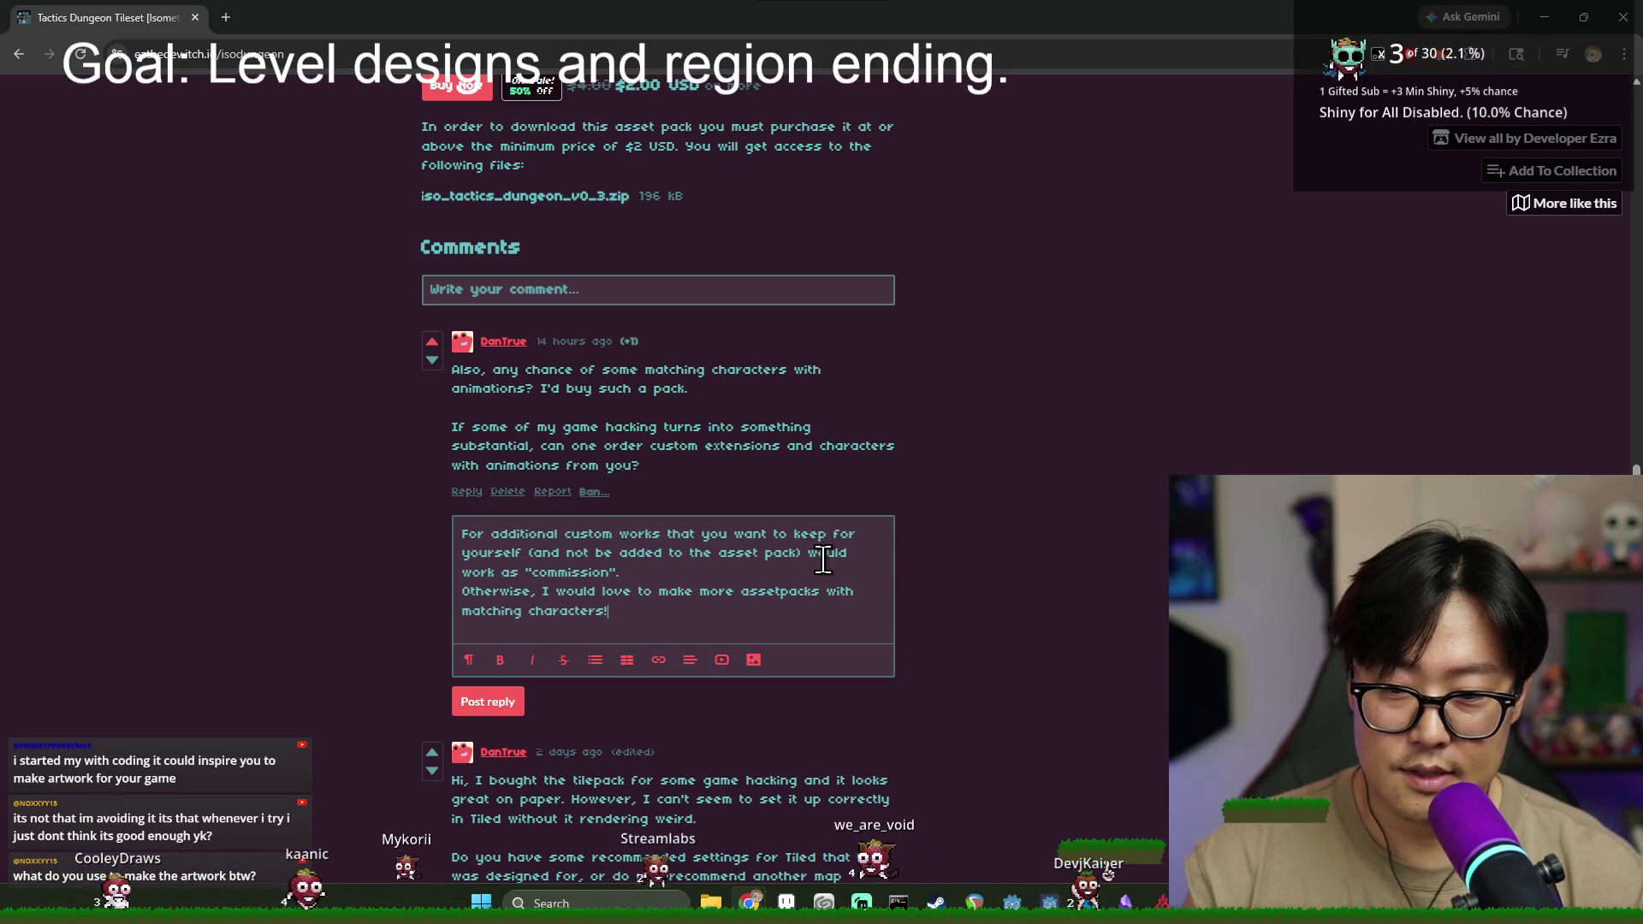
{"action": "type", "text": "To get me started, let me know"}
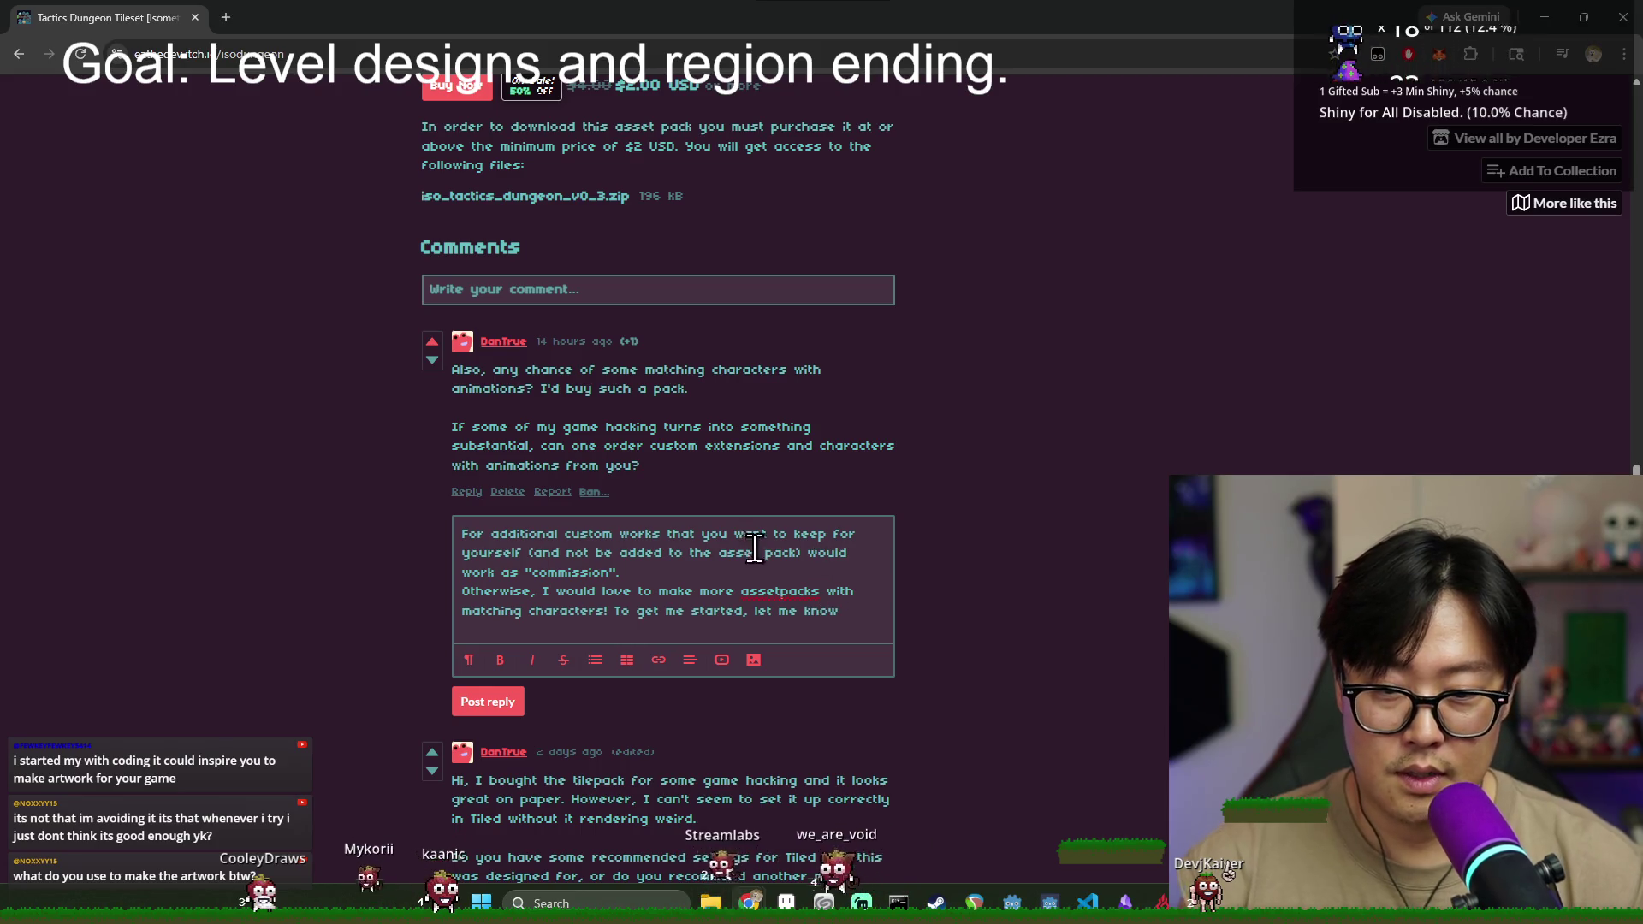
{"action": "right_click", "coordinate": [779, 591]}
{"action": "left_click", "coordinate": [861, 195]}
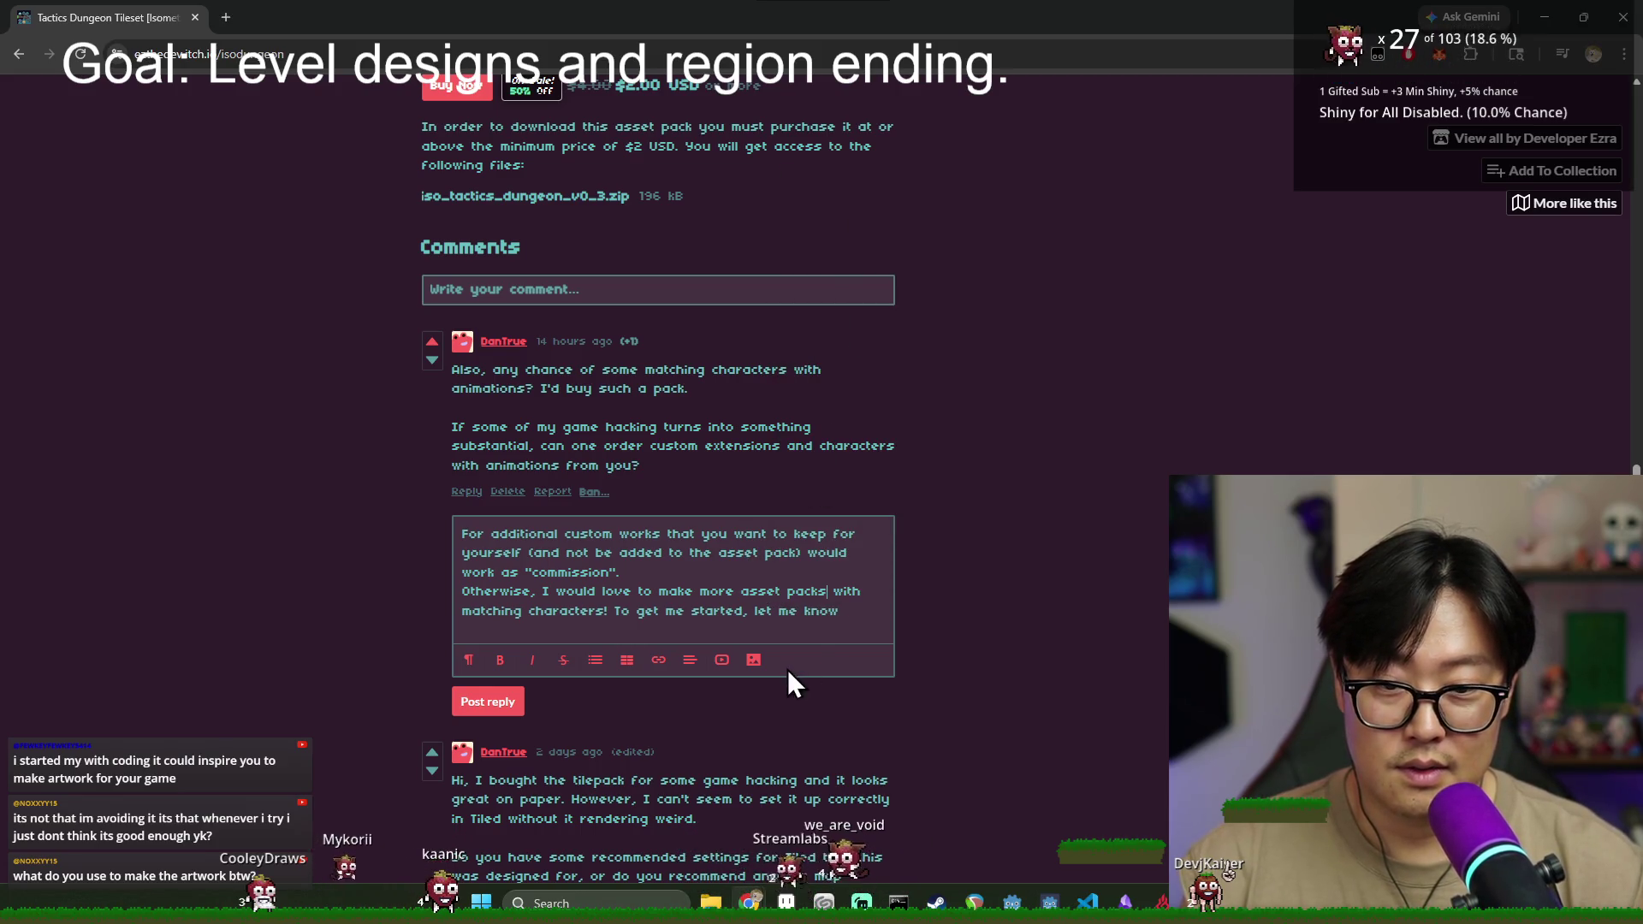
{"action": "left_click", "coordinate": [878, 615]}
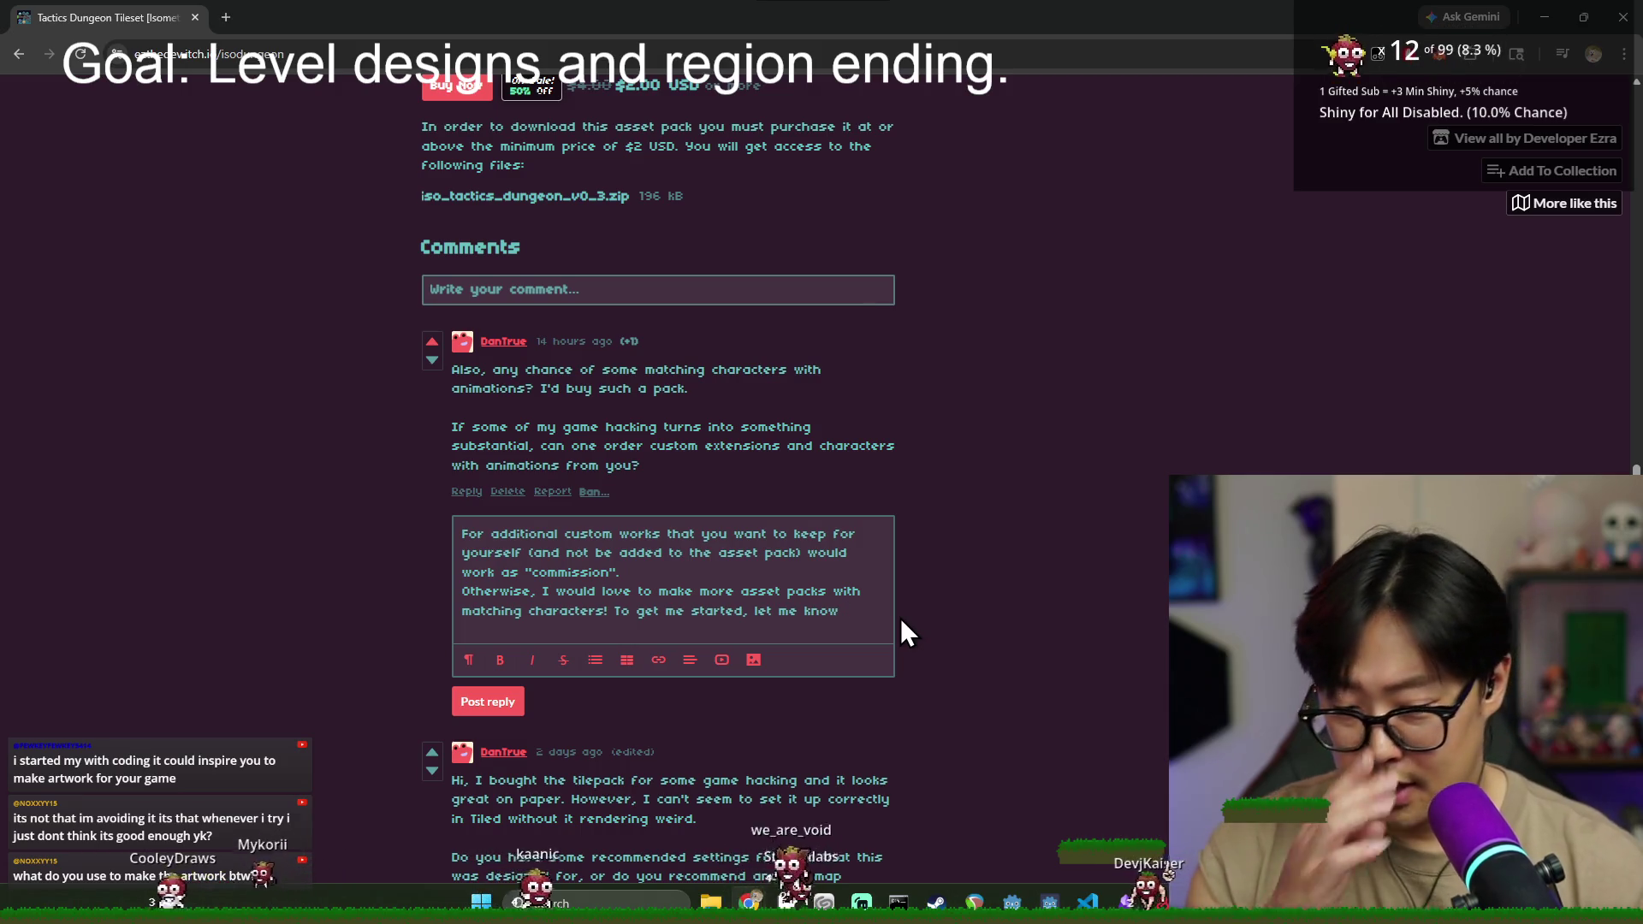
{"action": "type", "text": "what kind of cha"}
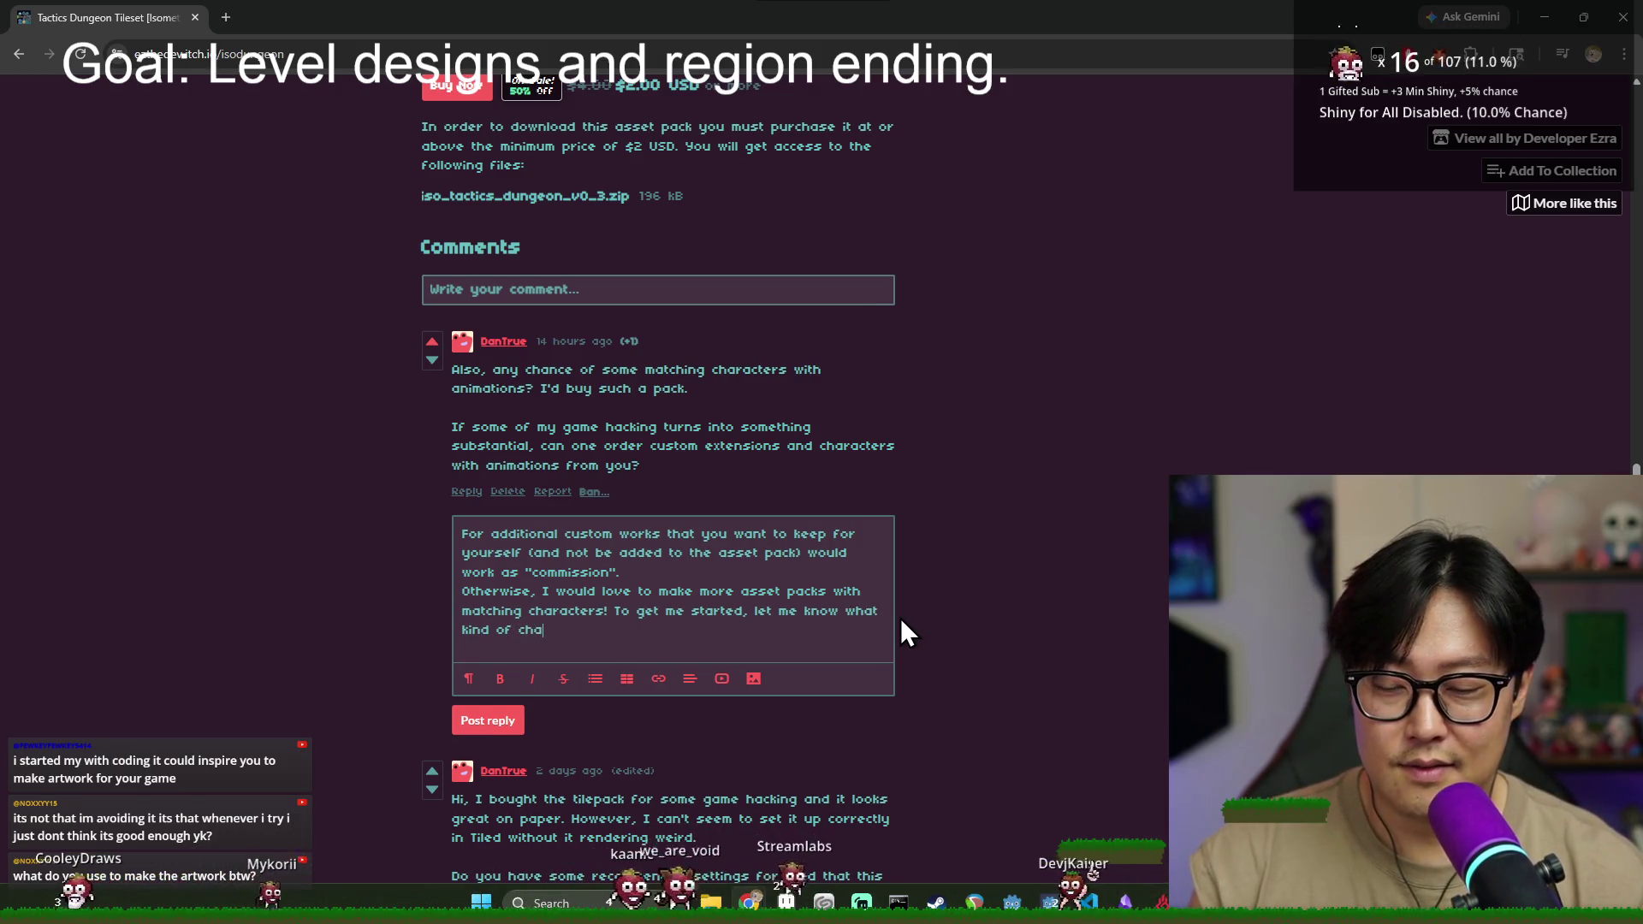
{"action": "type", "text": "racter/des"}
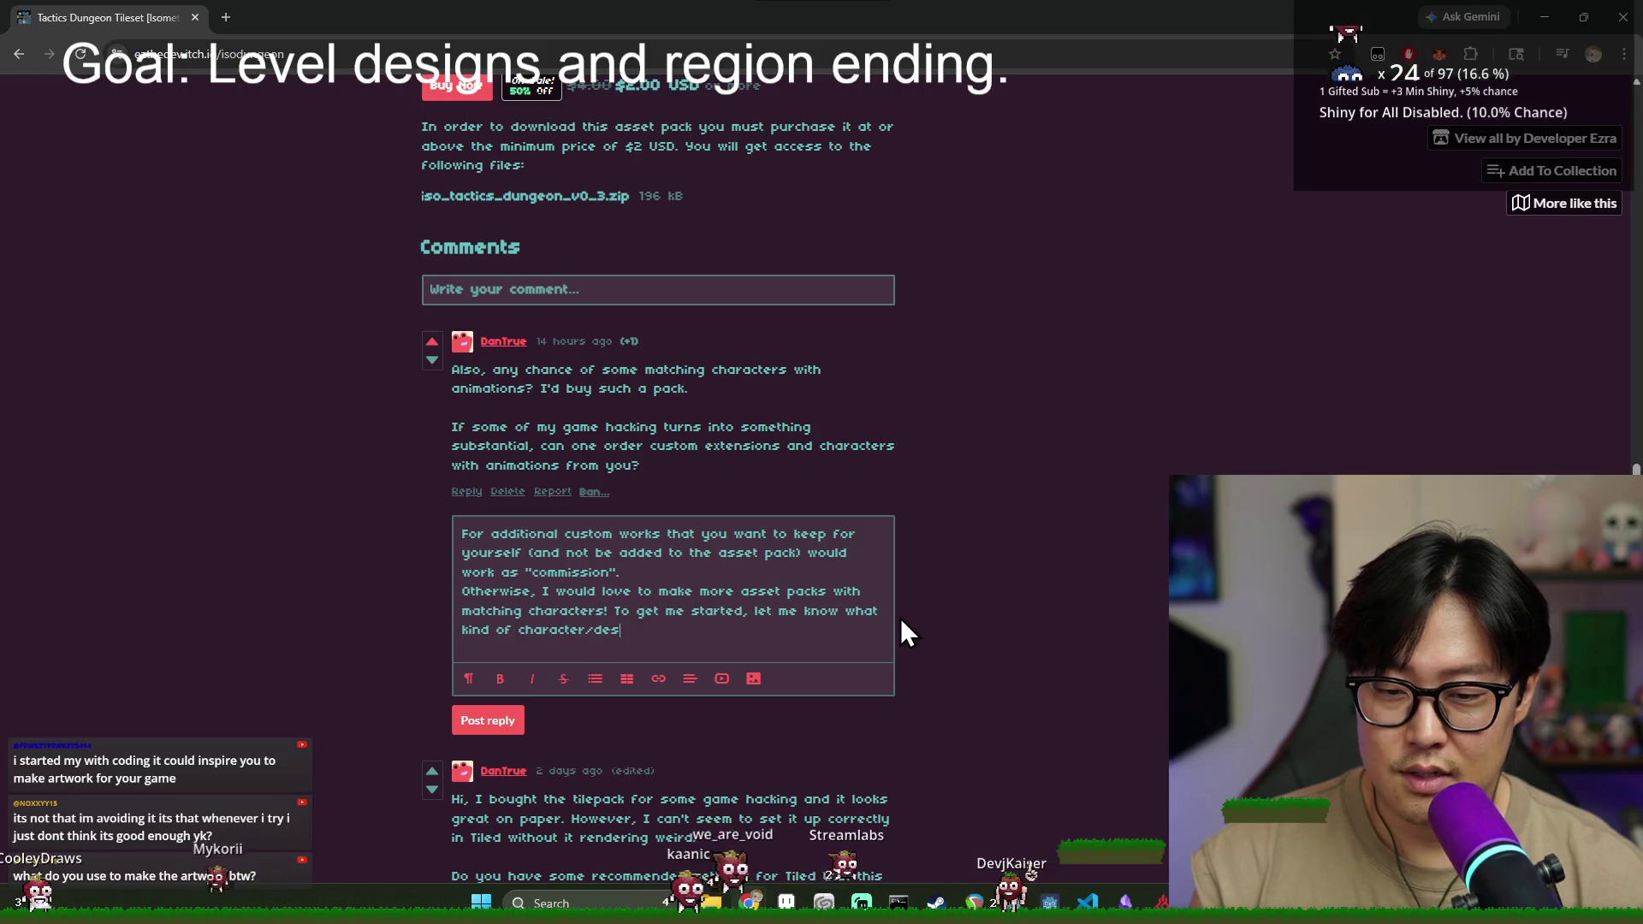
{"action": "type", "text": "ign you were think"}
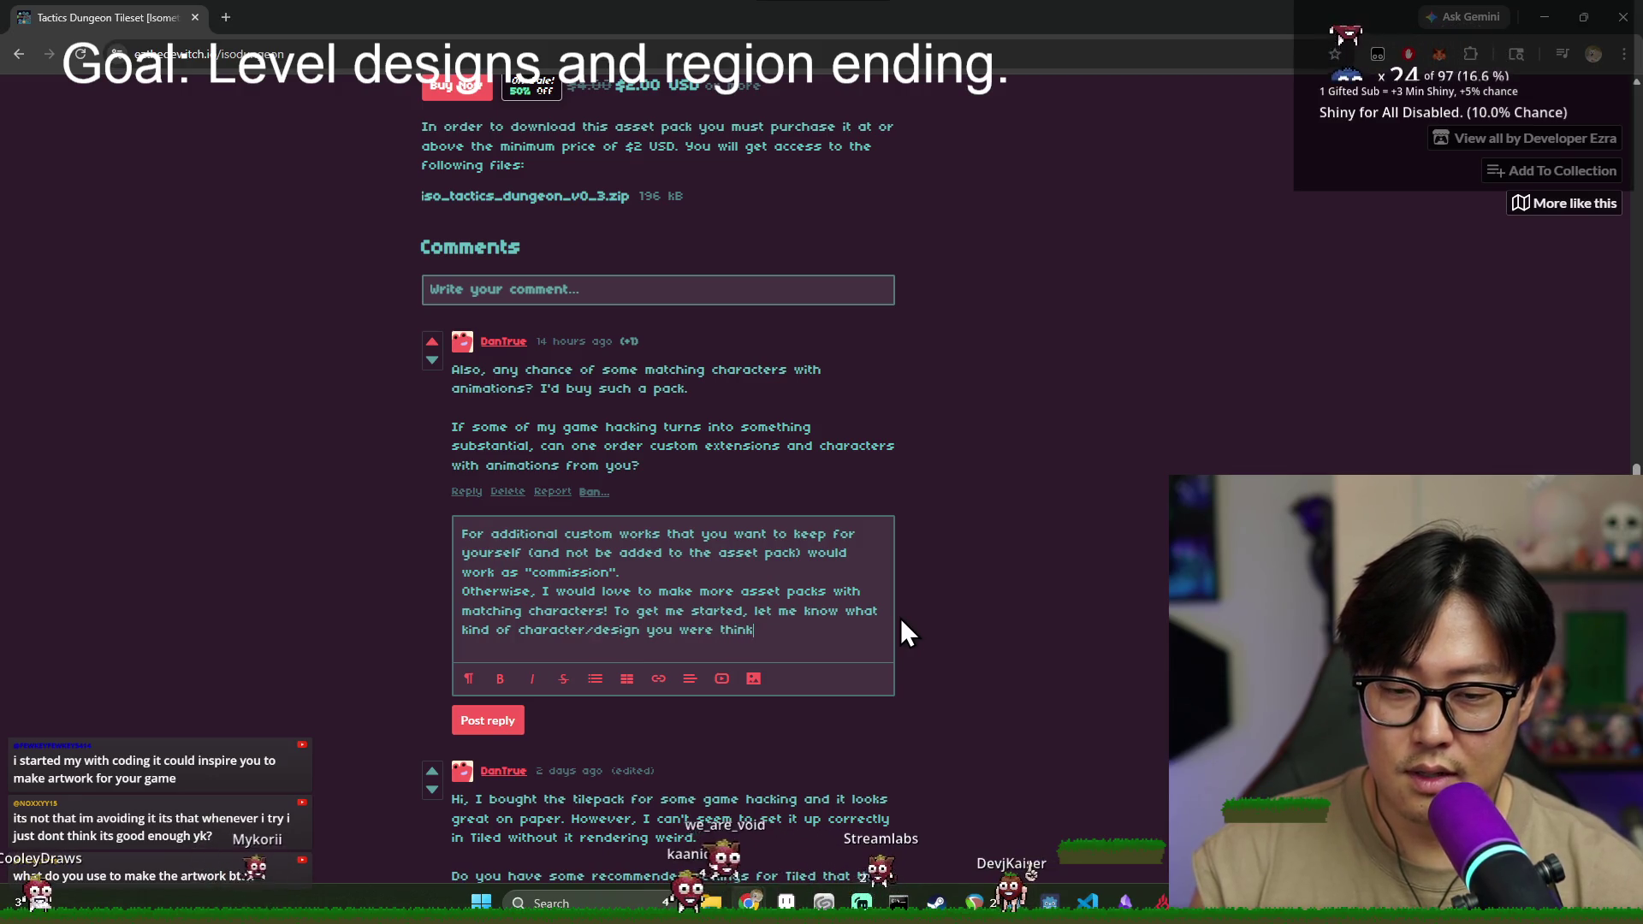
{"action": "type", "text": "ing about for this."}
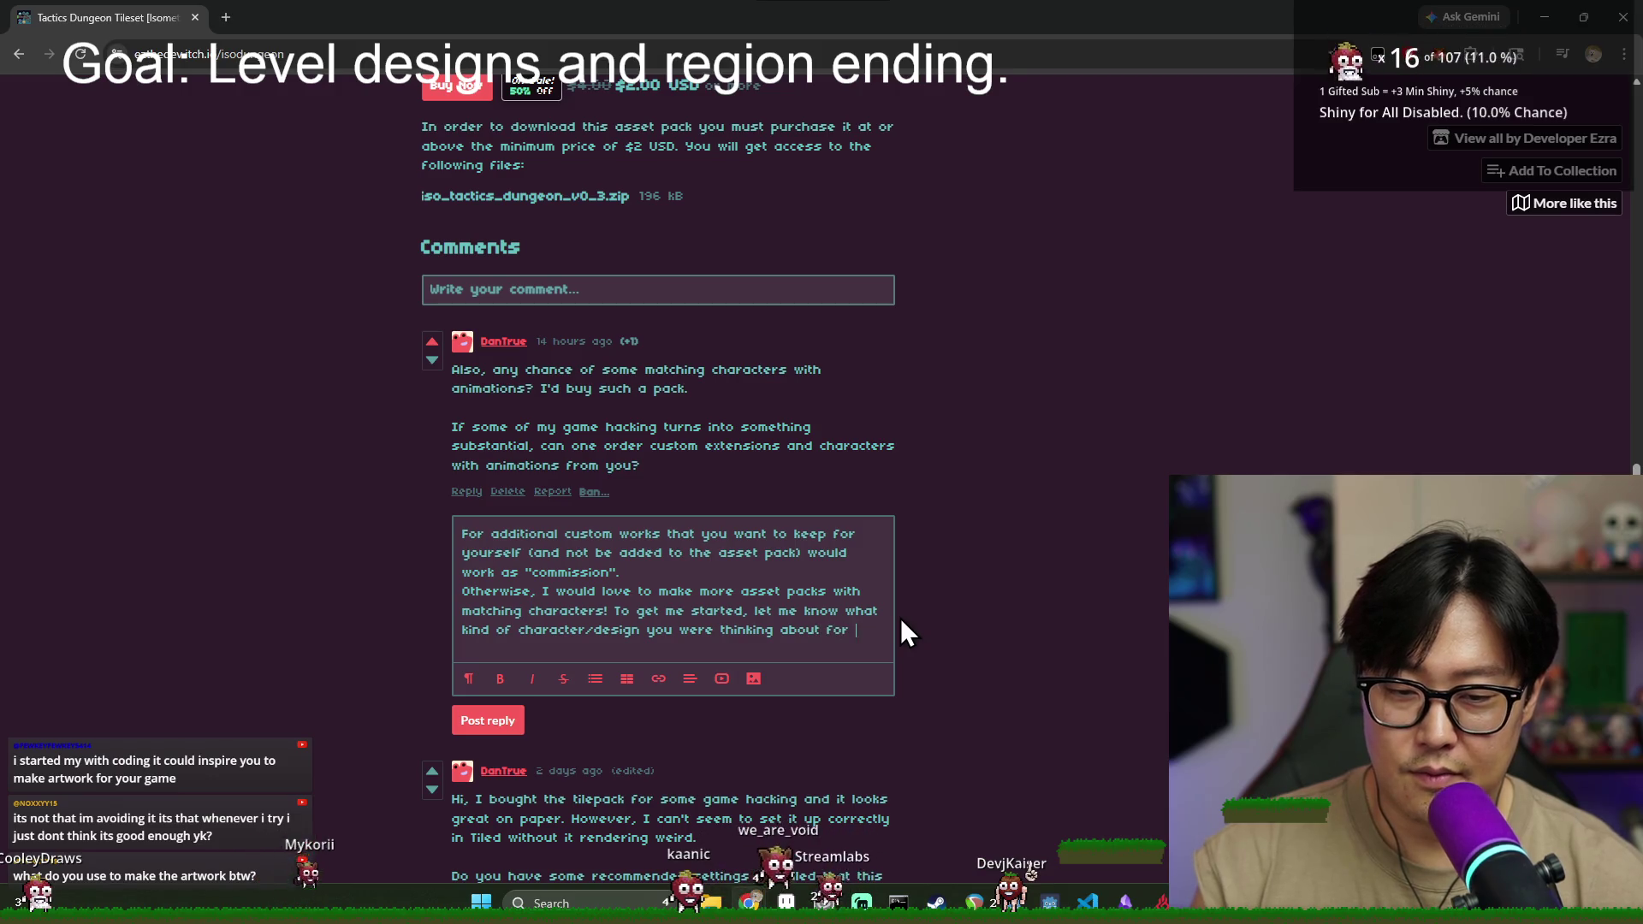
- Post the reply and close the browser to return to Aseprite
{"action": "left_click", "coordinate": [501, 720]}
{"action": "scroll", "coordinate": [681, 624], "scroll_direction": "down", "scroll_amount": 5}
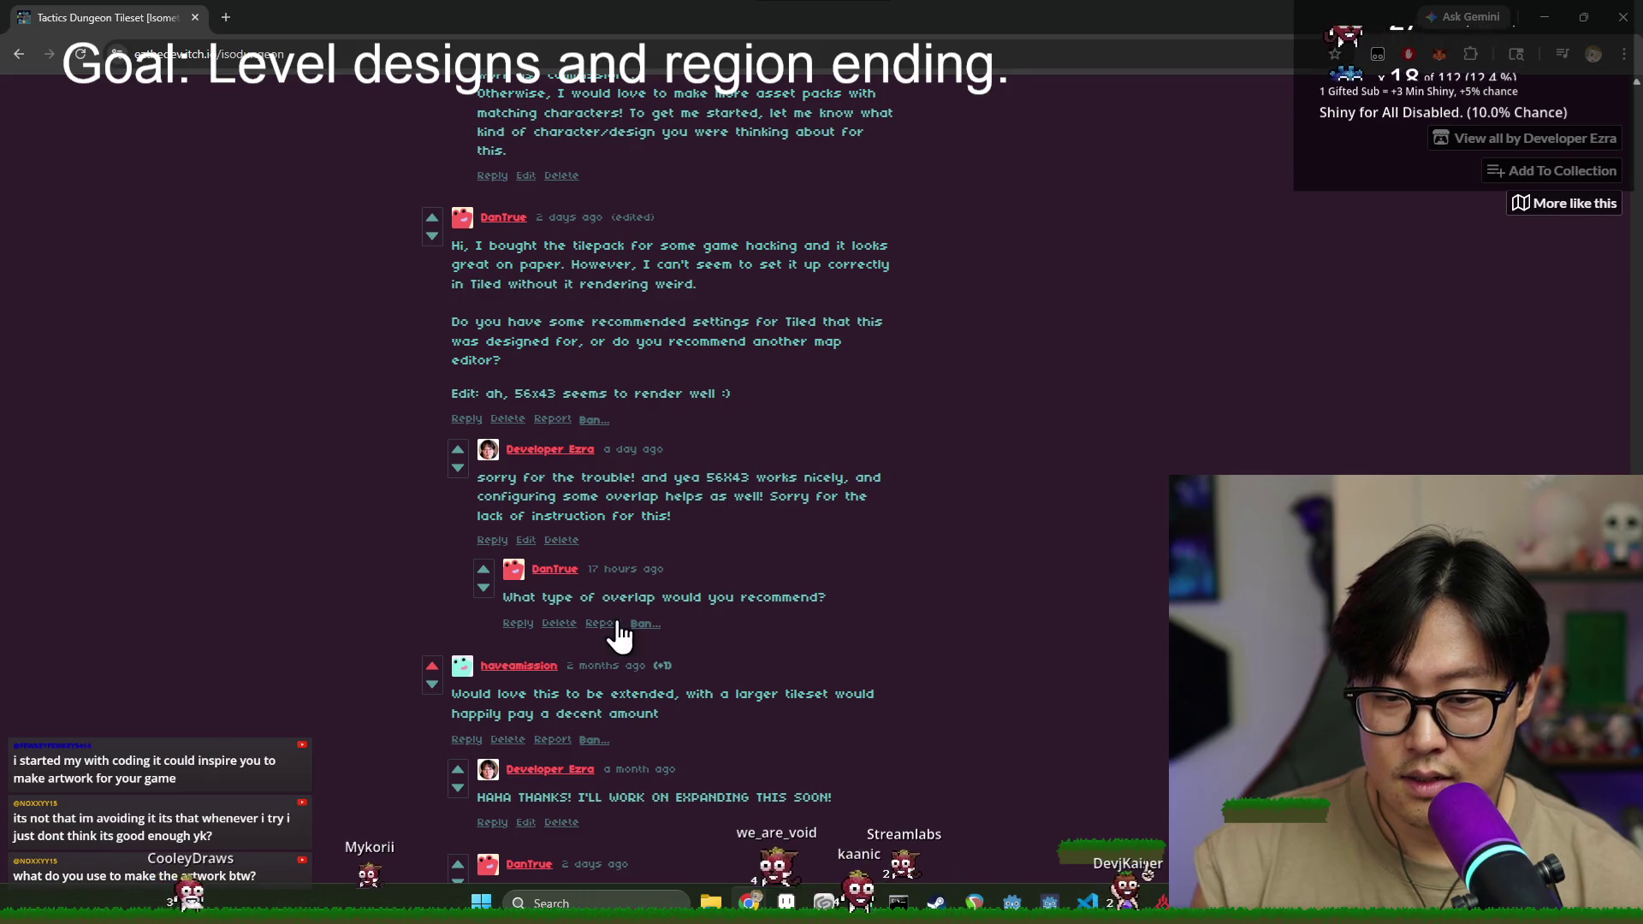
{"action": "left_click", "coordinate": [195, 17]}
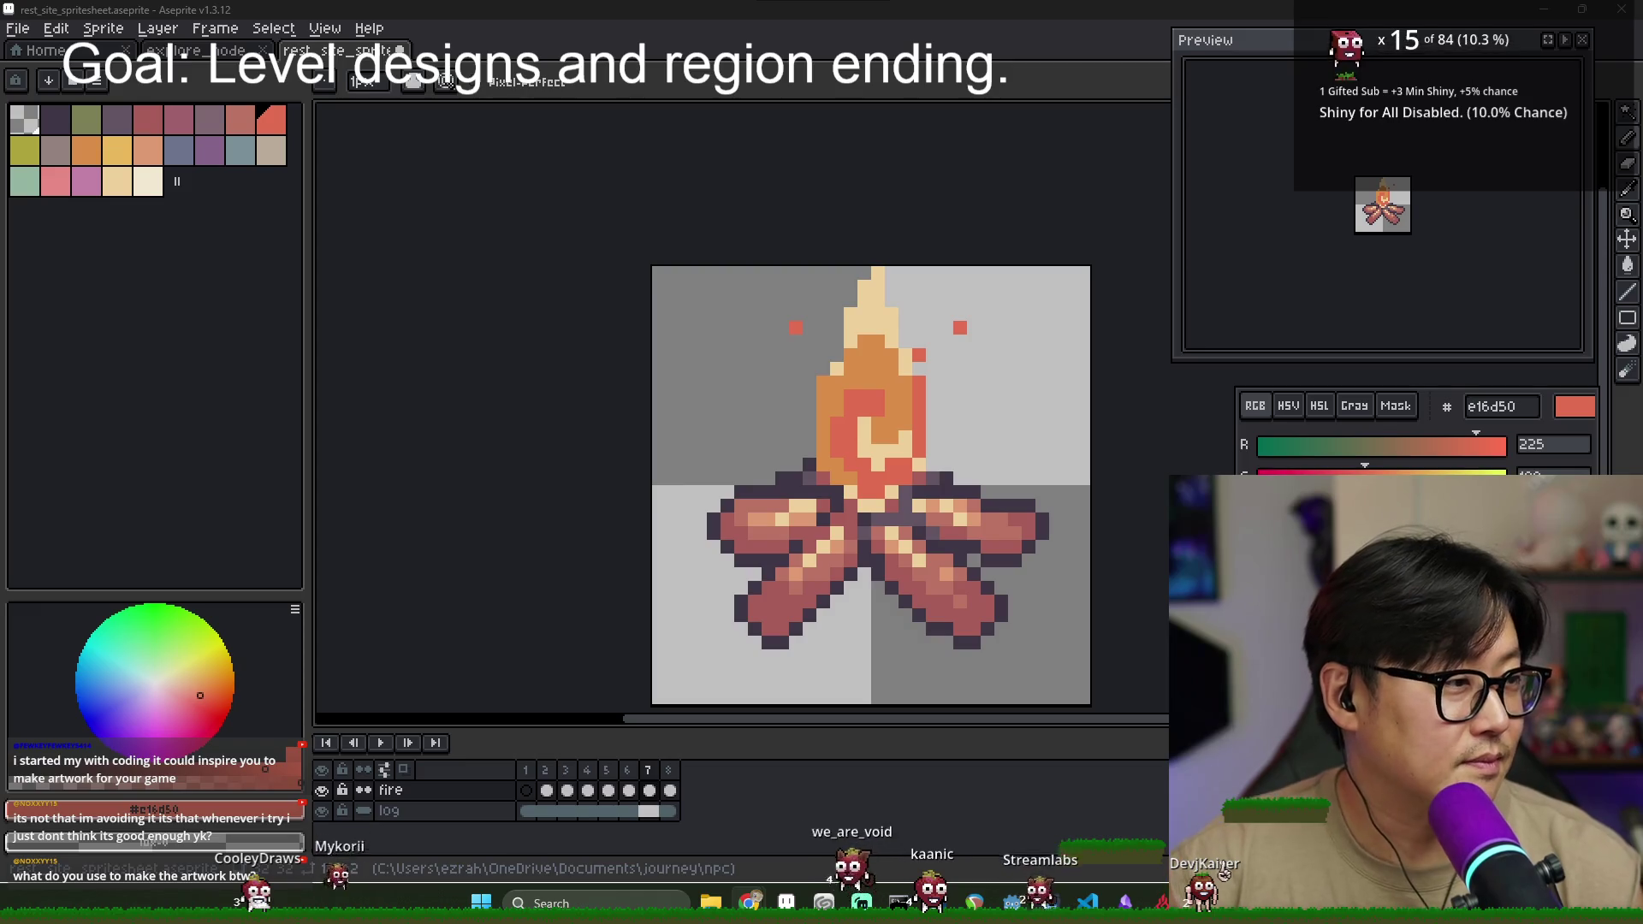
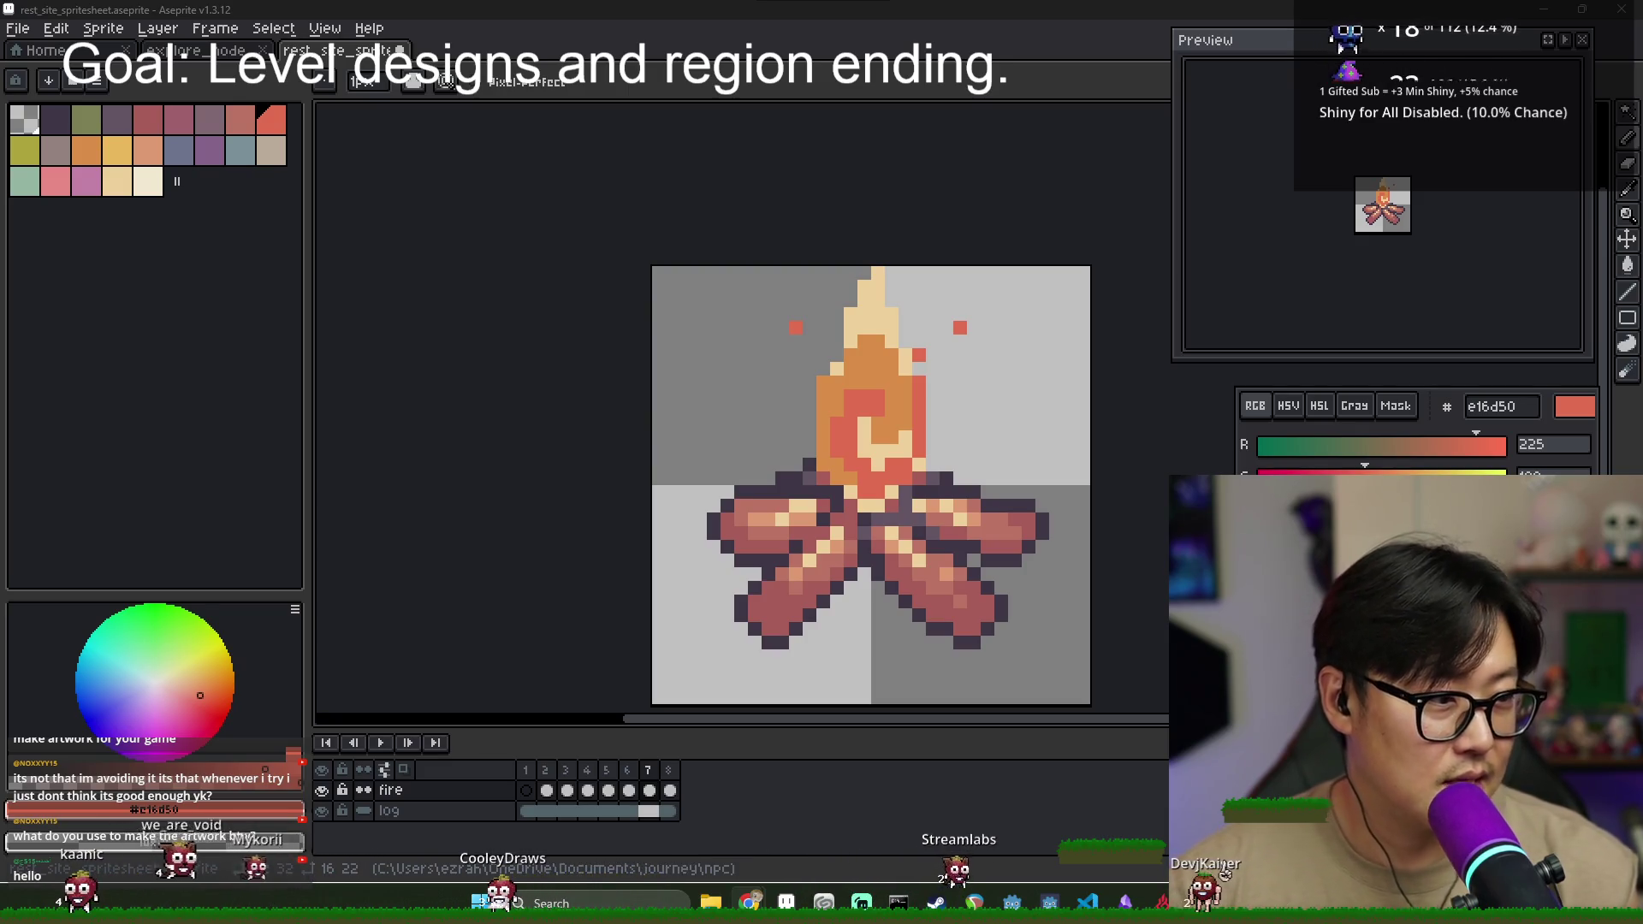
- On frame 7, paint cream pixels near the flame's base
{"action": "left_click", "coordinate": [546, 788]}
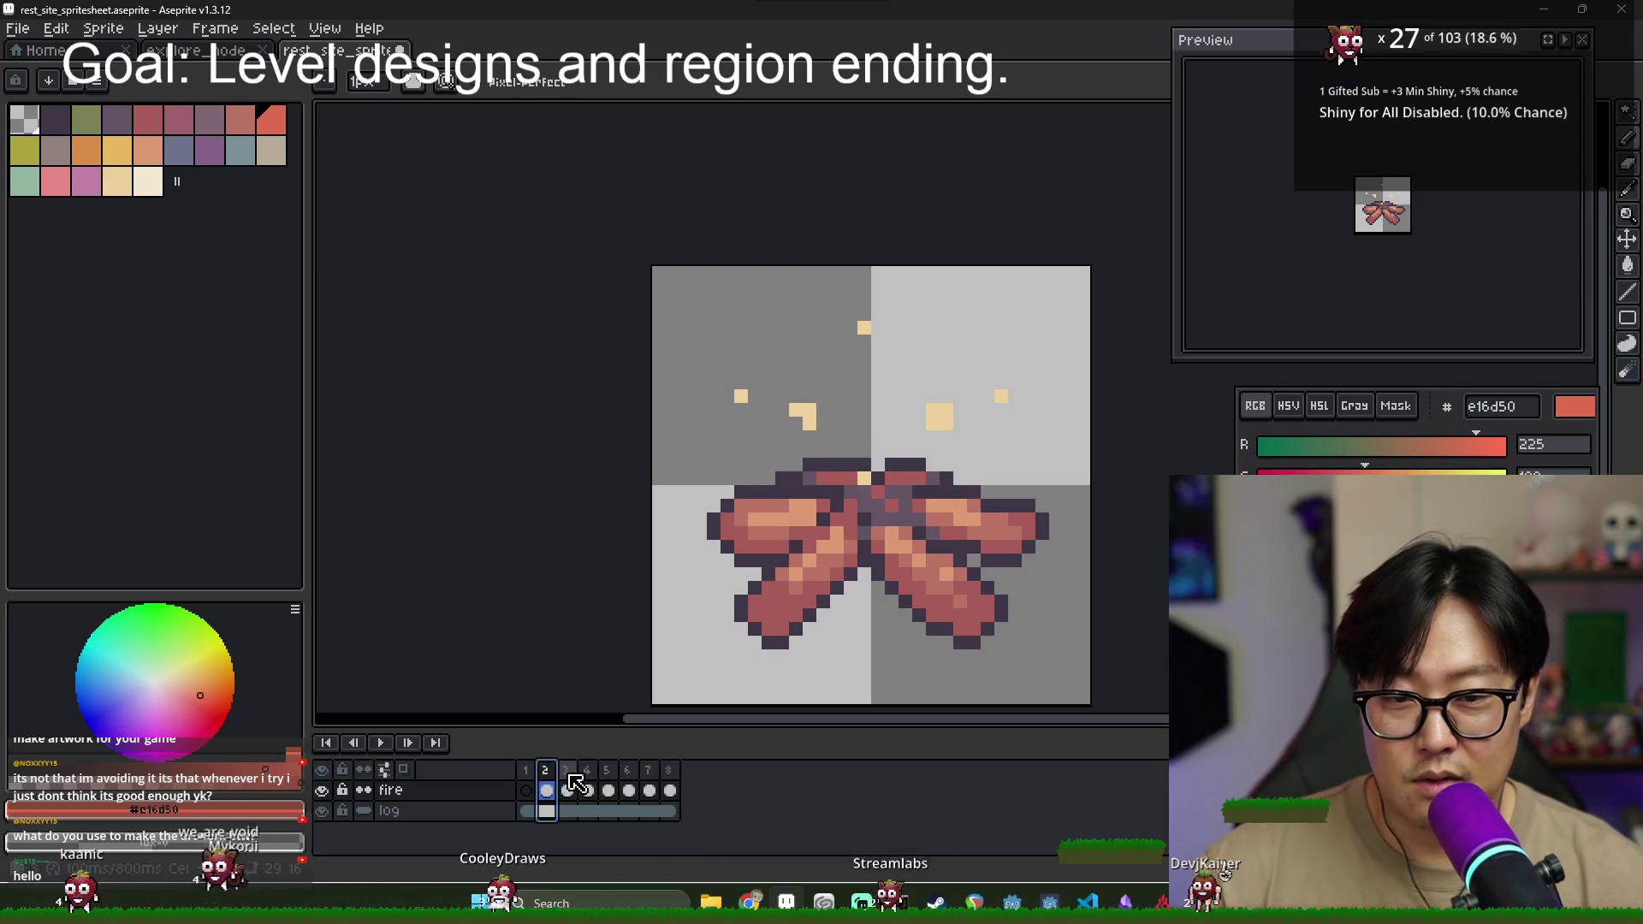
{"action": "left_click", "coordinate": [568, 780]}
{"action": "left_click", "coordinate": [588, 788]}
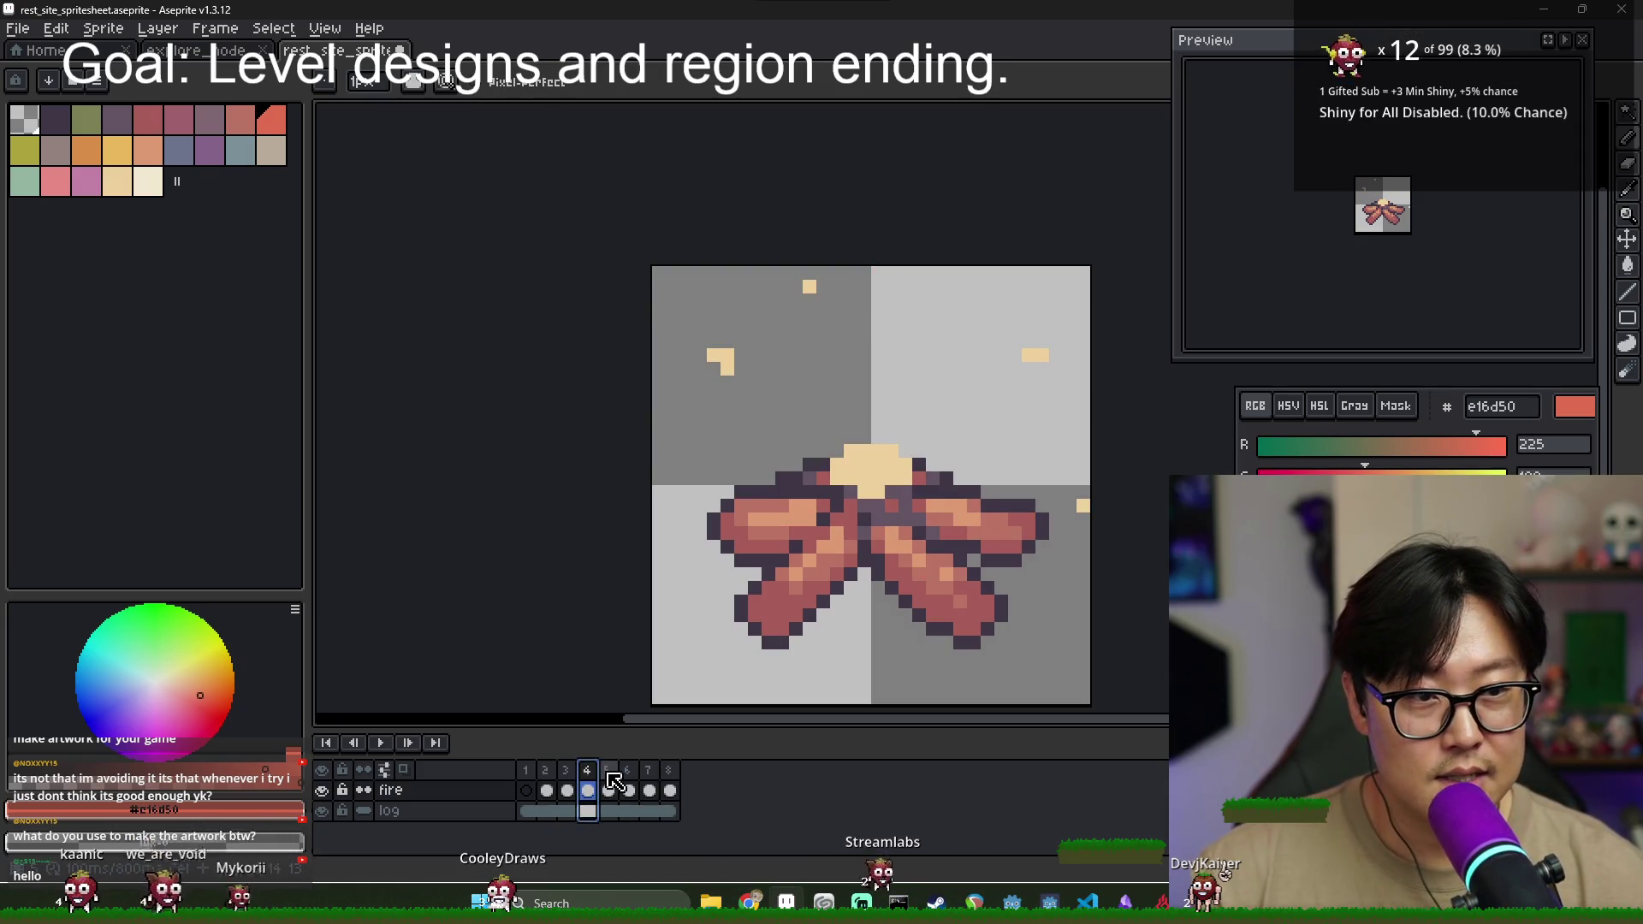
{"action": "left_click", "coordinate": [608, 788]}
{"action": "left_click", "coordinate": [629, 788]}
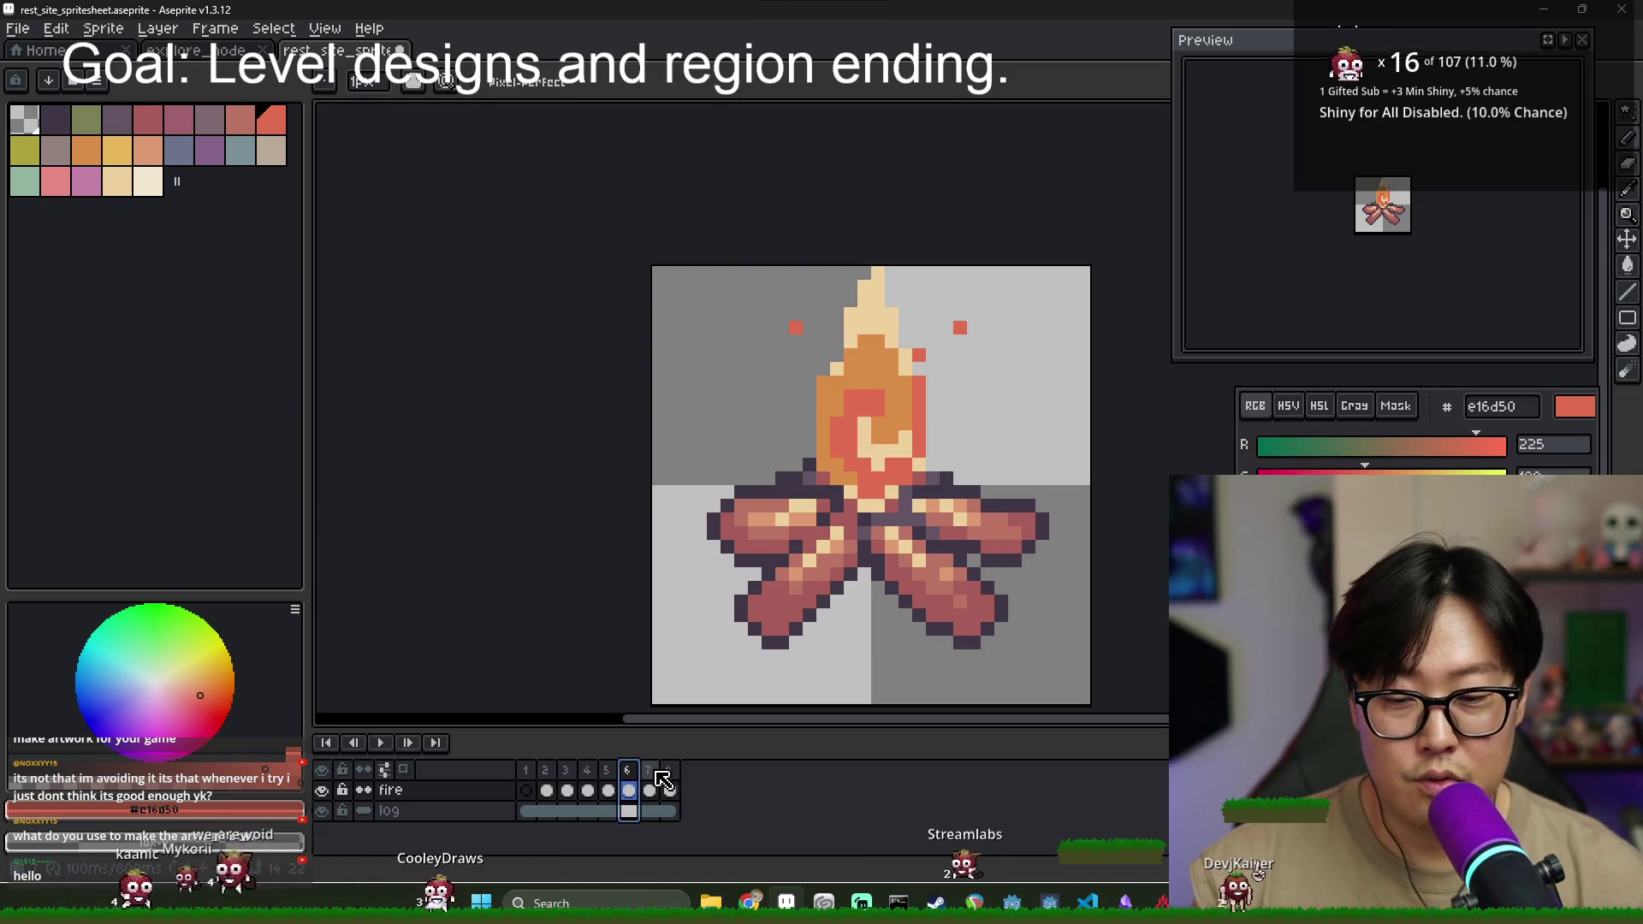
{"action": "left_click", "coordinate": [654, 781]}
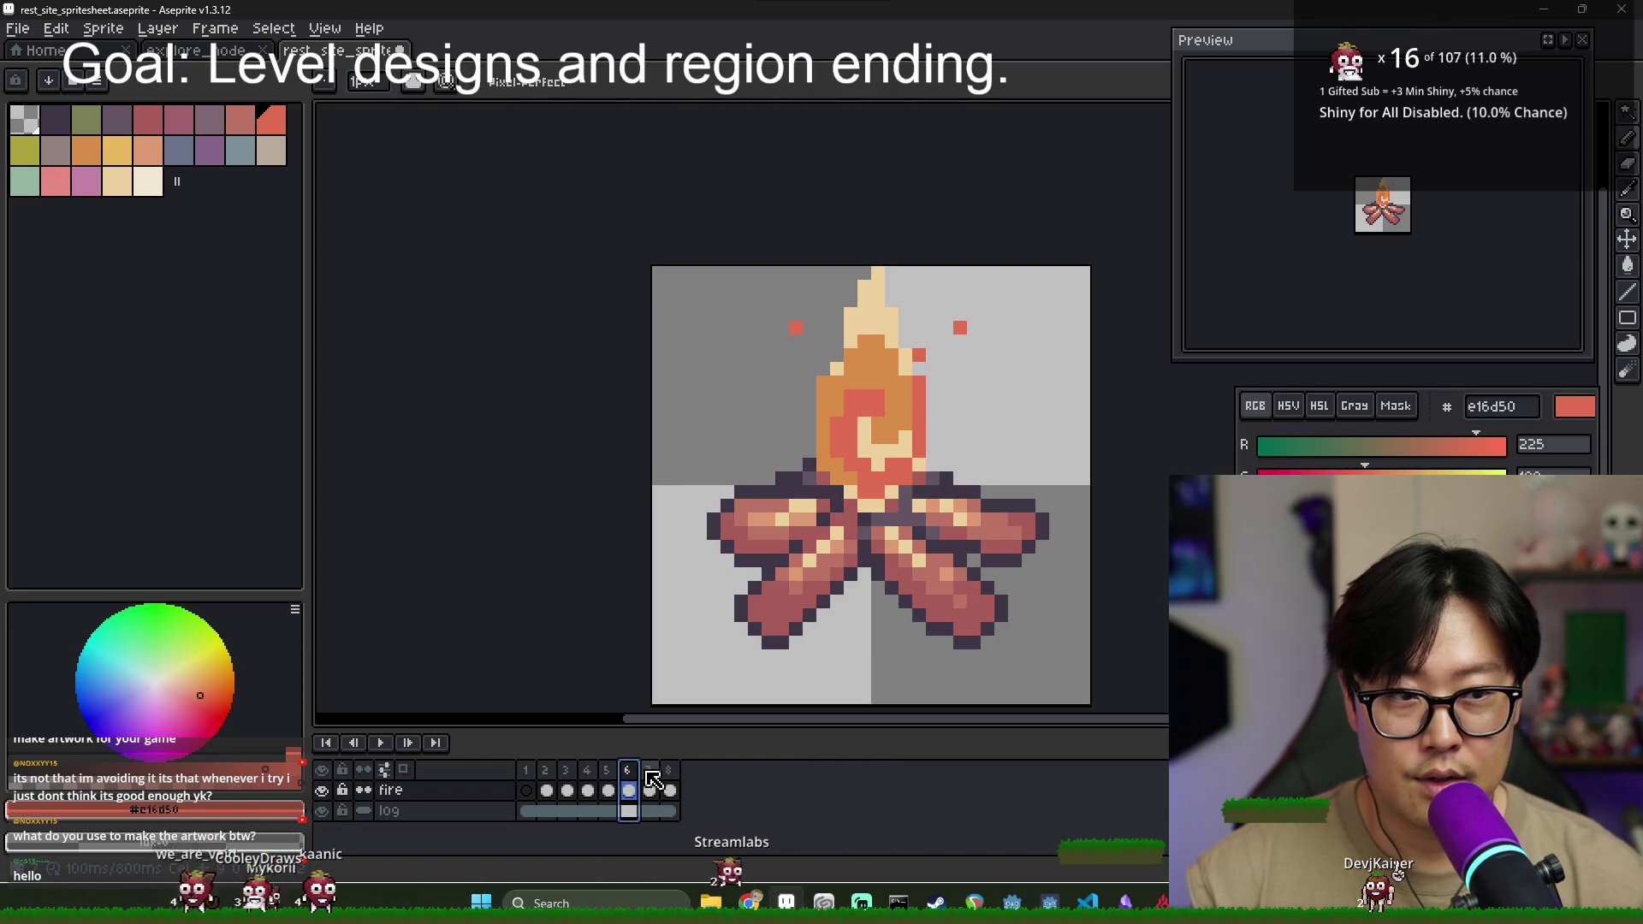
{"action": "left_click", "coordinate": [650, 788]}
{"action": "scroll", "coordinate": [846, 401], "scroll_direction": "up", "scroll_amount": 1}
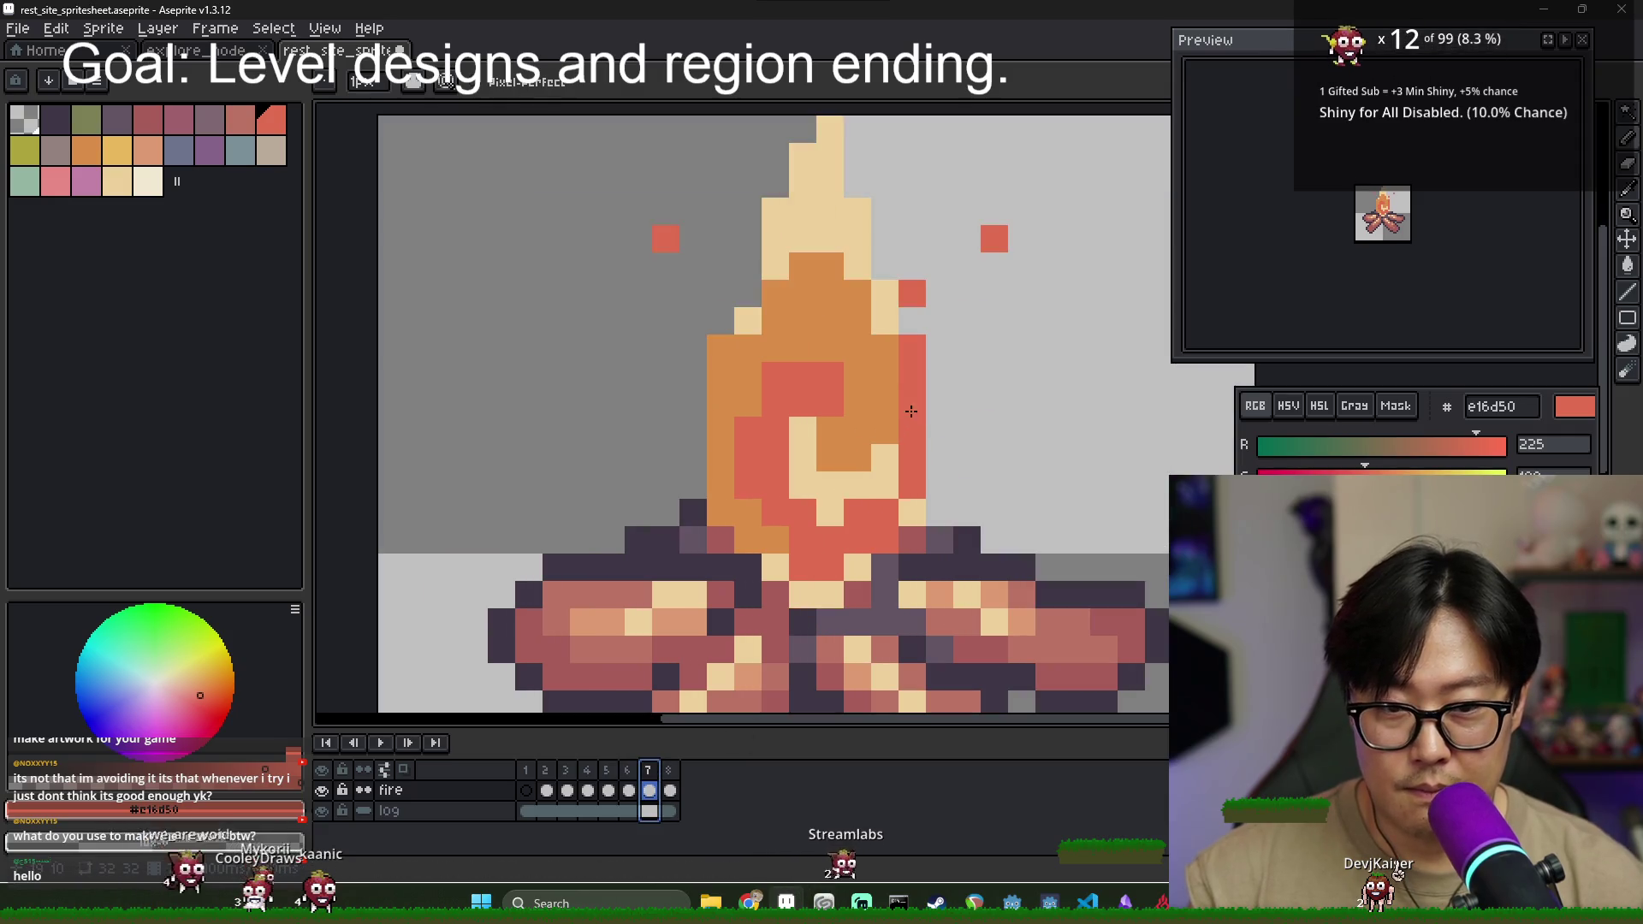
{"action": "scroll", "coordinate": [846, 402], "scroll_direction": "down", "scroll_amount": 1}
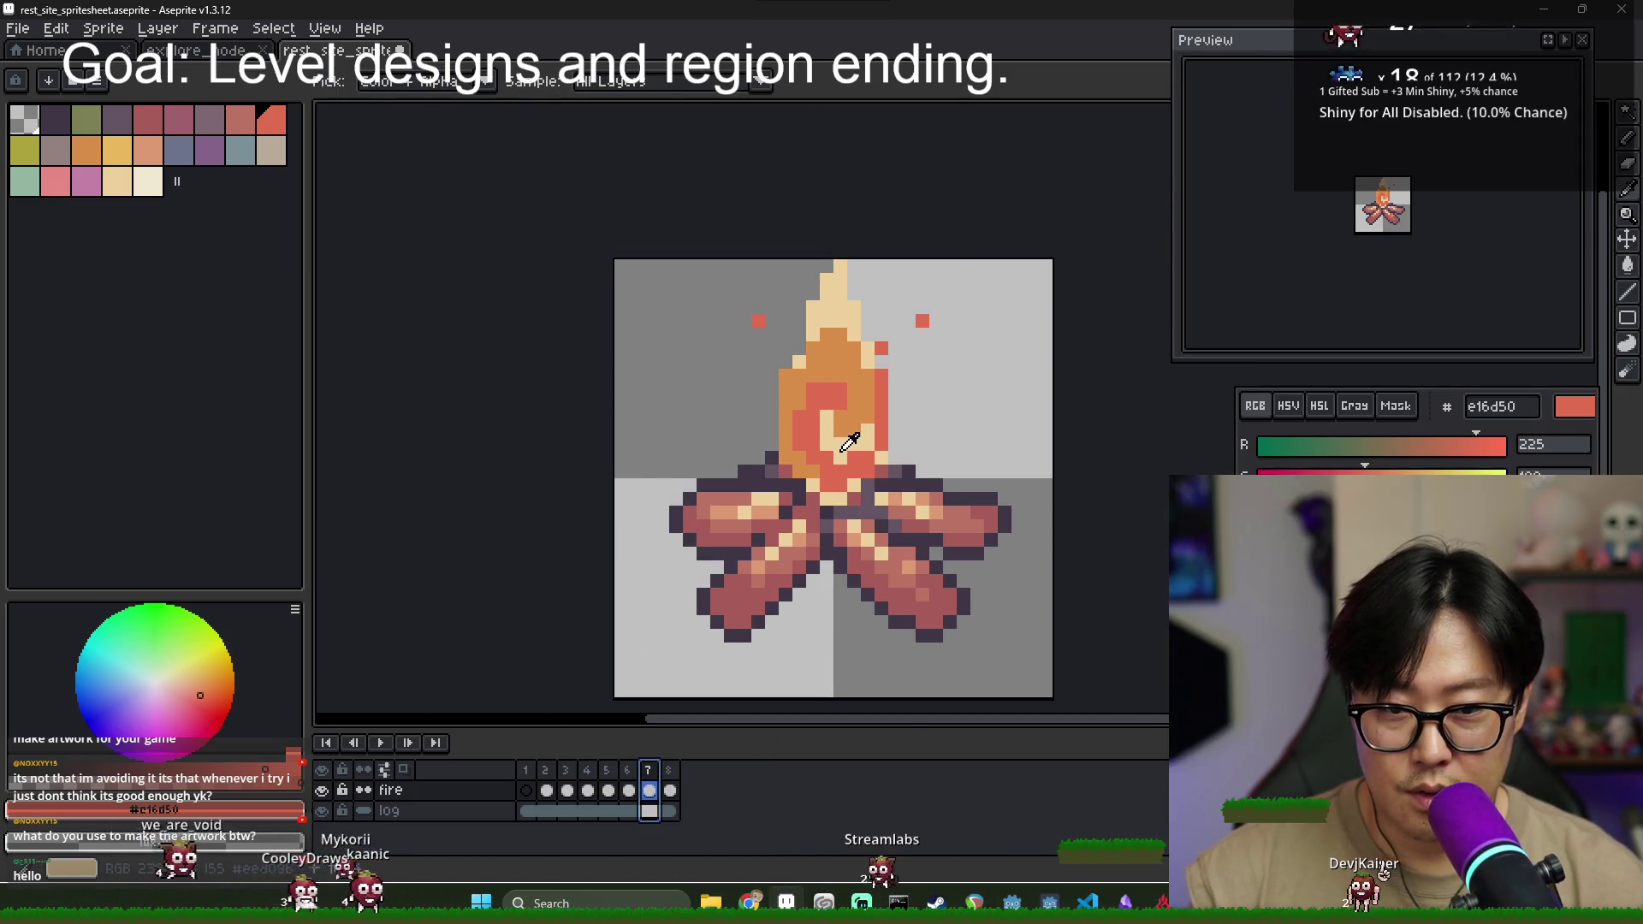
{"action": "left_click", "coordinate": [845, 451], "text": "alt"}
{"action": "left_click_drag", "start_coordinate": [837, 485], "coordinate": [859, 465]}
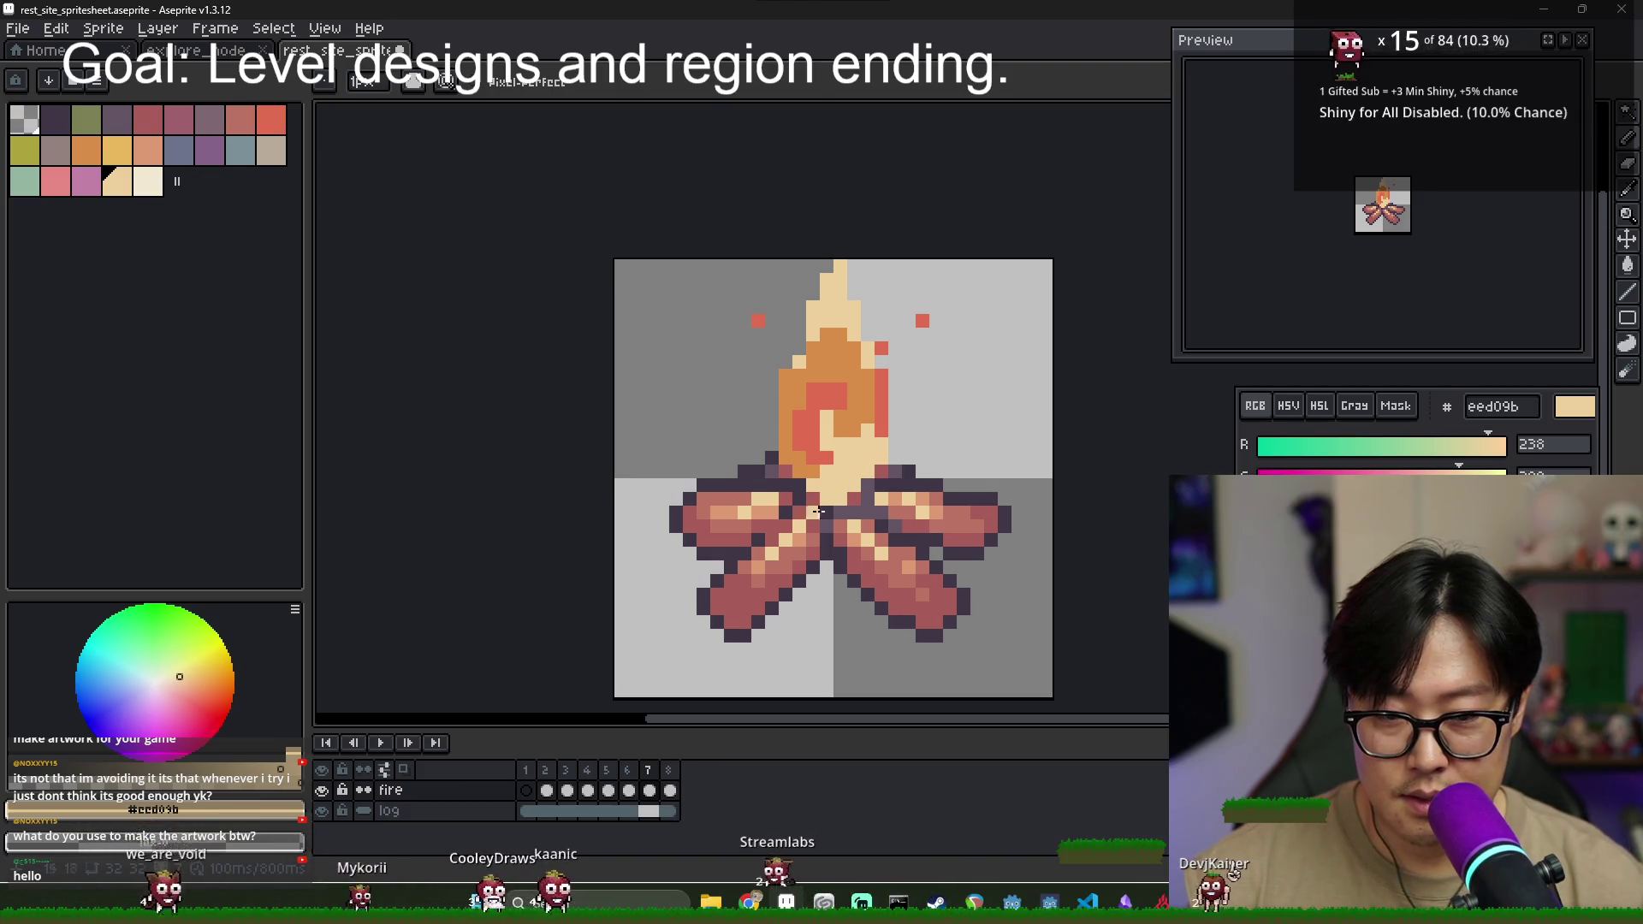
- Paint red into the upper flame and repaint its middle in orange
{"action": "left_click", "coordinate": [669, 789]}
{"action": "left_click", "coordinate": [656, 783]}
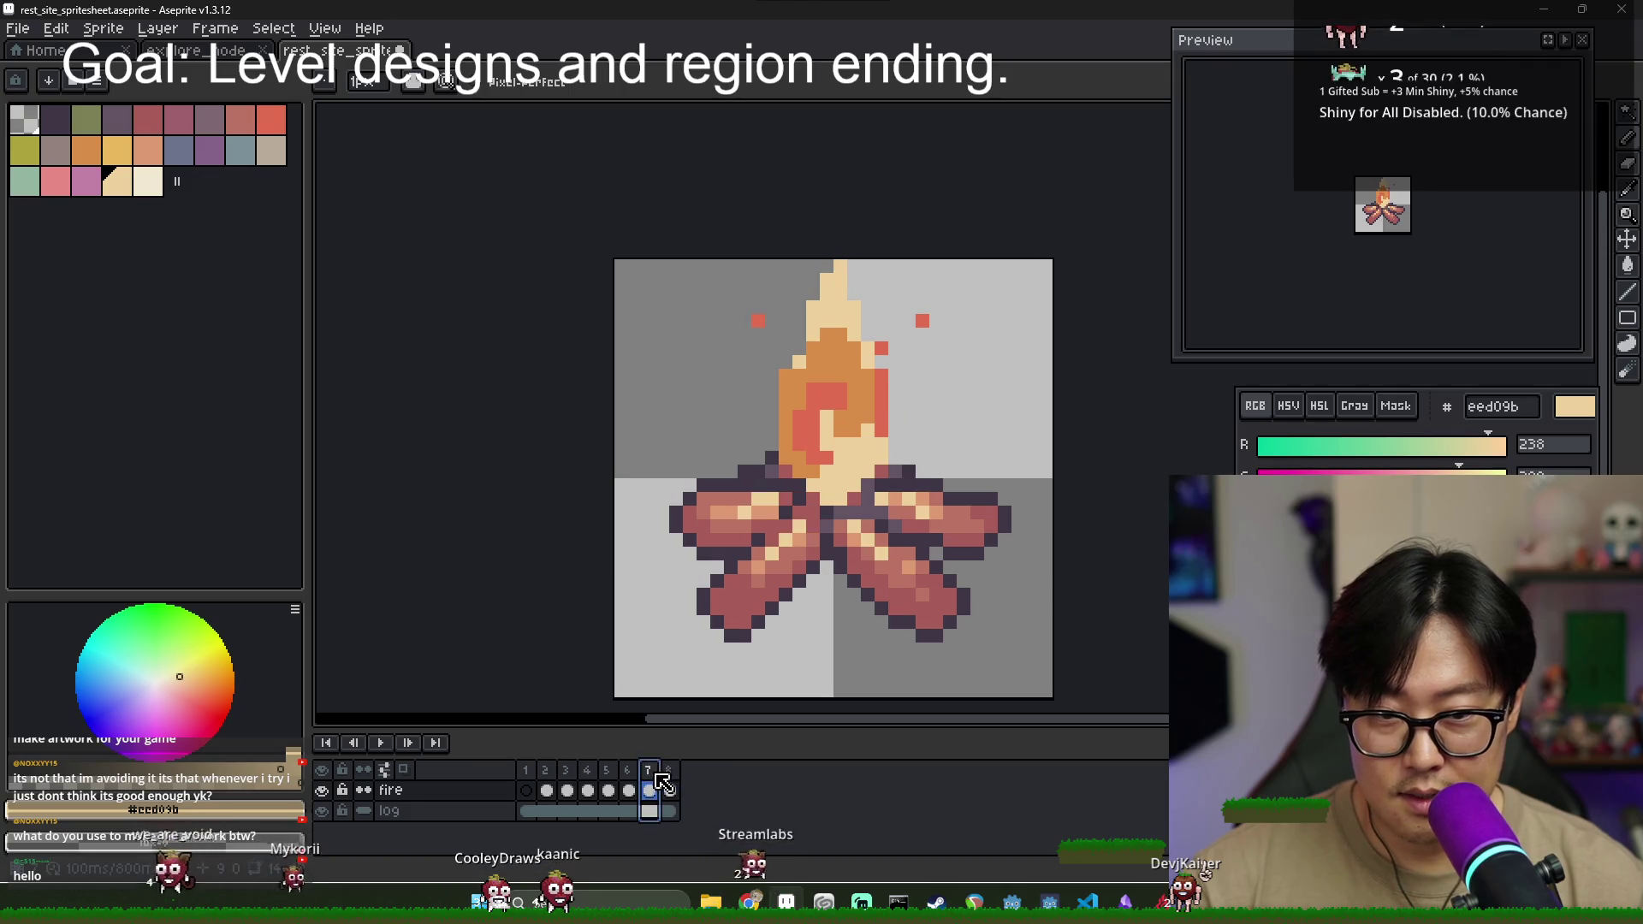
{"action": "left_click", "coordinate": [859, 428], "text": "alt"}
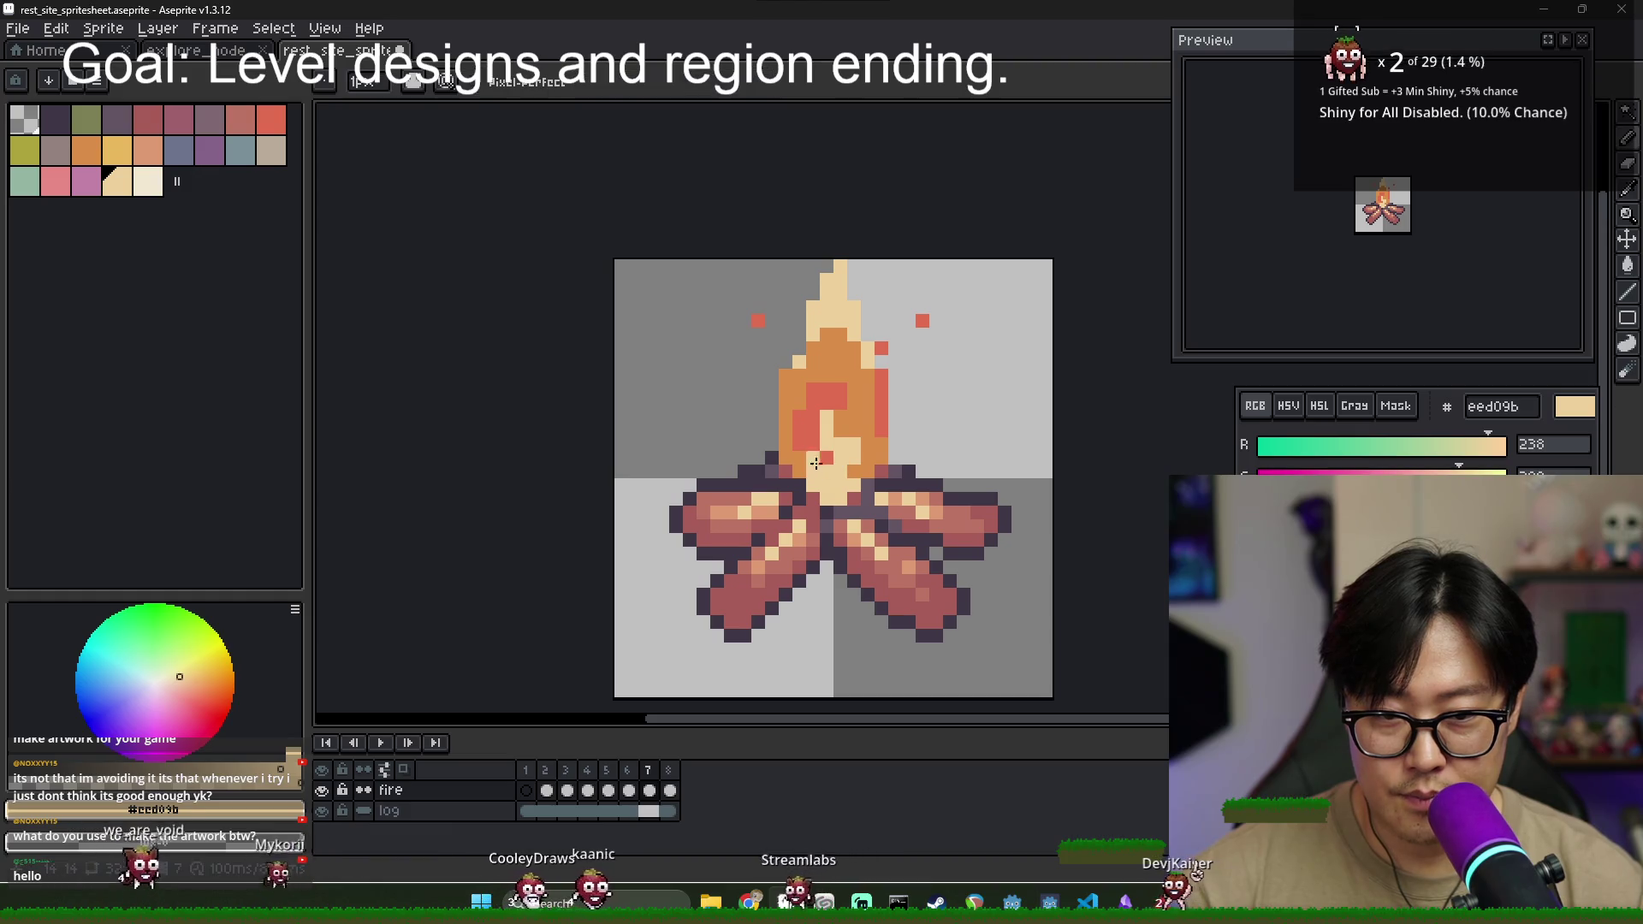
{"action": "left_click", "coordinate": [826, 383], "text": "alt"}
{"action": "mouse_move", "coordinate": [840, 306]}
{"action": "left_mouse_down"}
{"action": "mouse_move", "coordinate": [824, 347]}
{"action": "mouse_move", "coordinate": [870, 354]}
{"action": "left_mouse_up"}
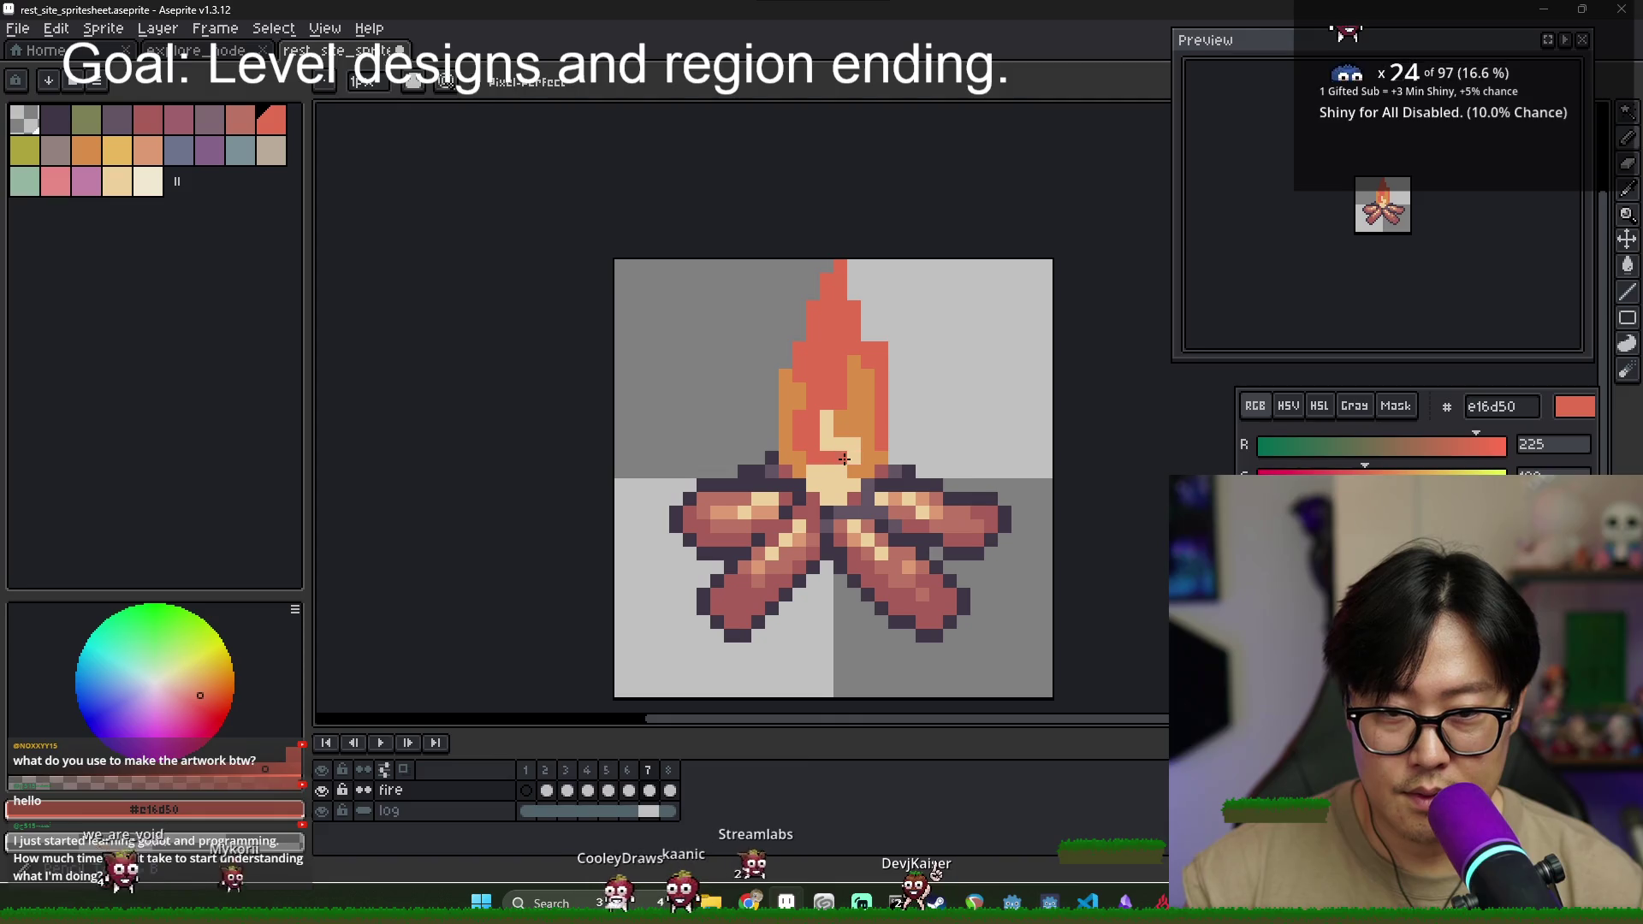
{"action": "left_click", "coordinate": [810, 441], "text": "alt"}
{"action": "left_click_drag", "start_coordinate": [810, 441], "coordinate": [817, 405]}
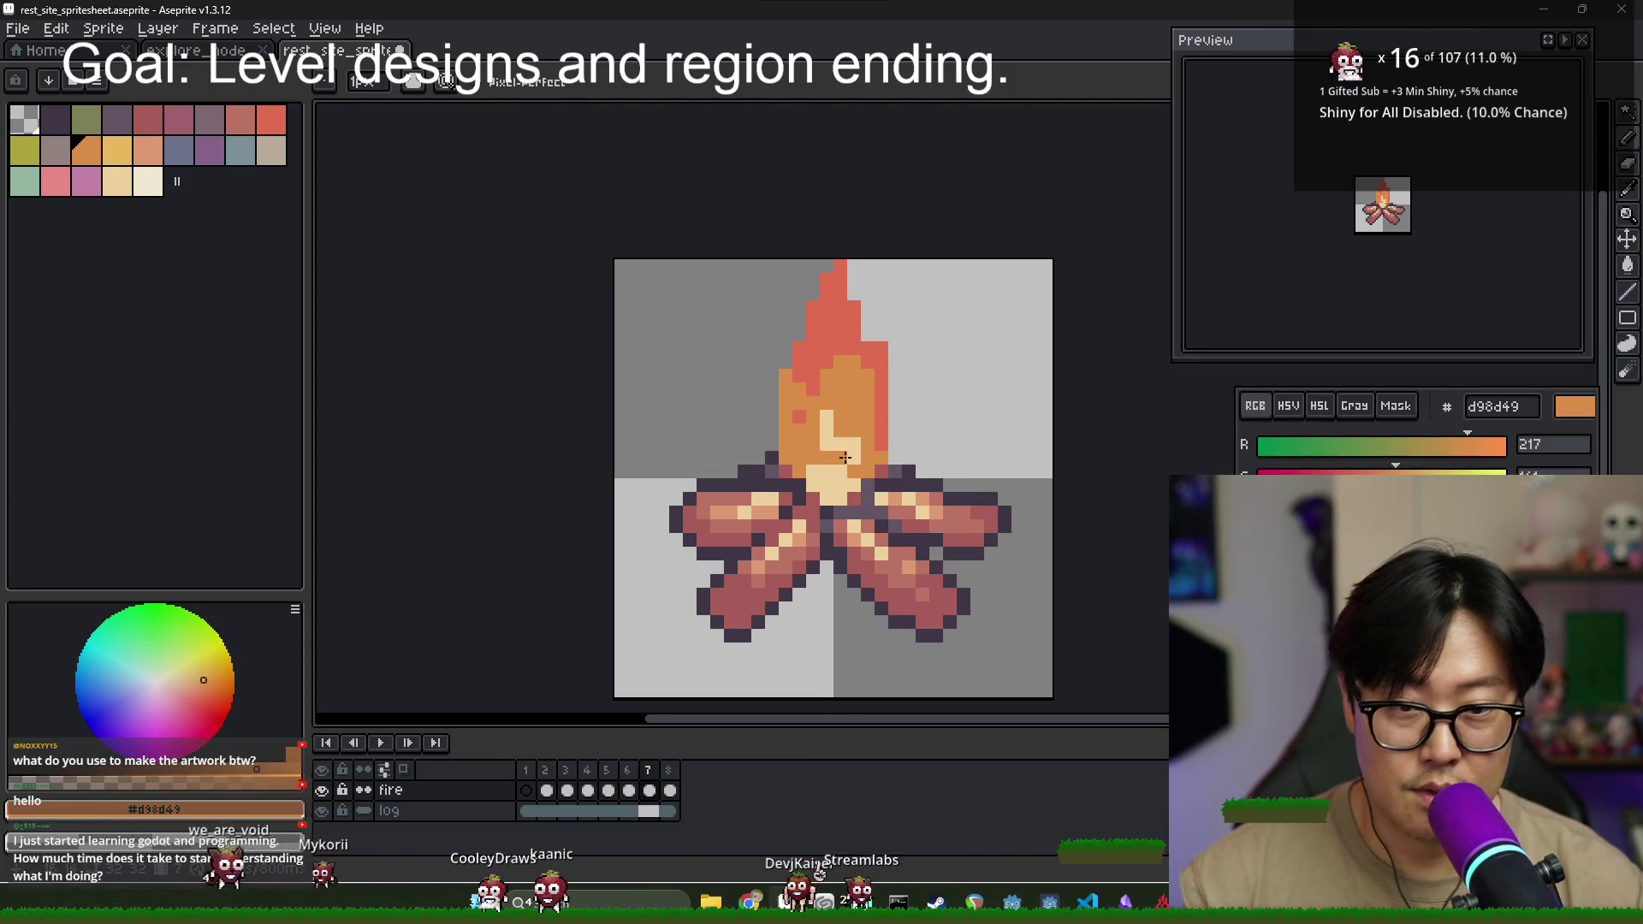
- Enlarge the flame's cream core, then touch parts of it up with orange
{"action": "key", "text": "e"}
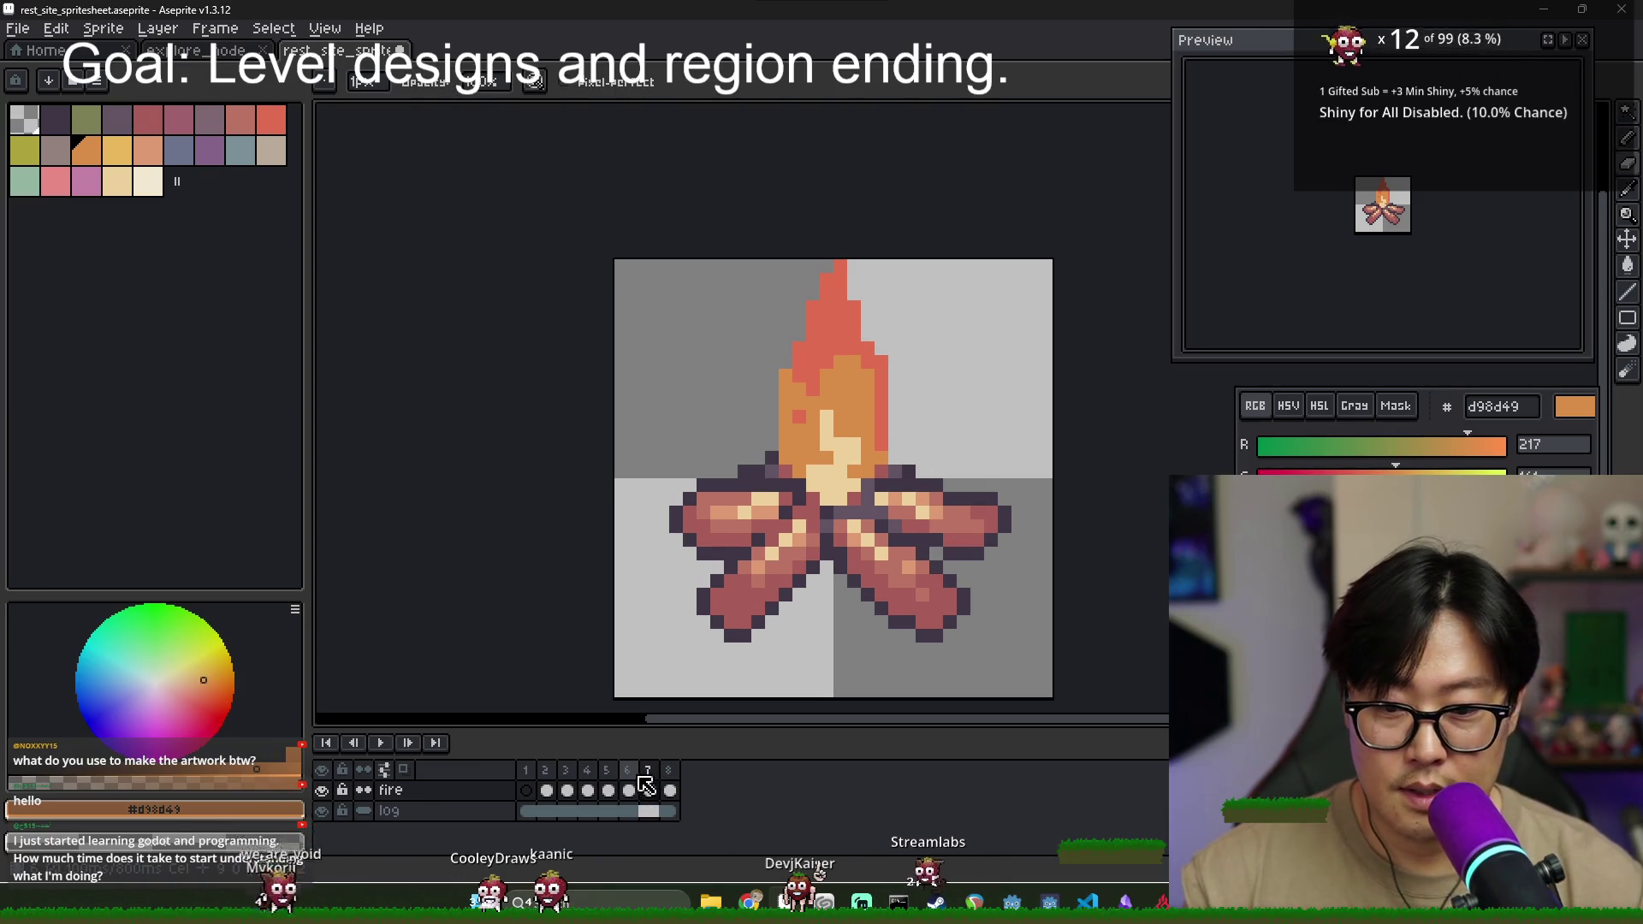
{"action": "left_click", "coordinate": [633, 775]}
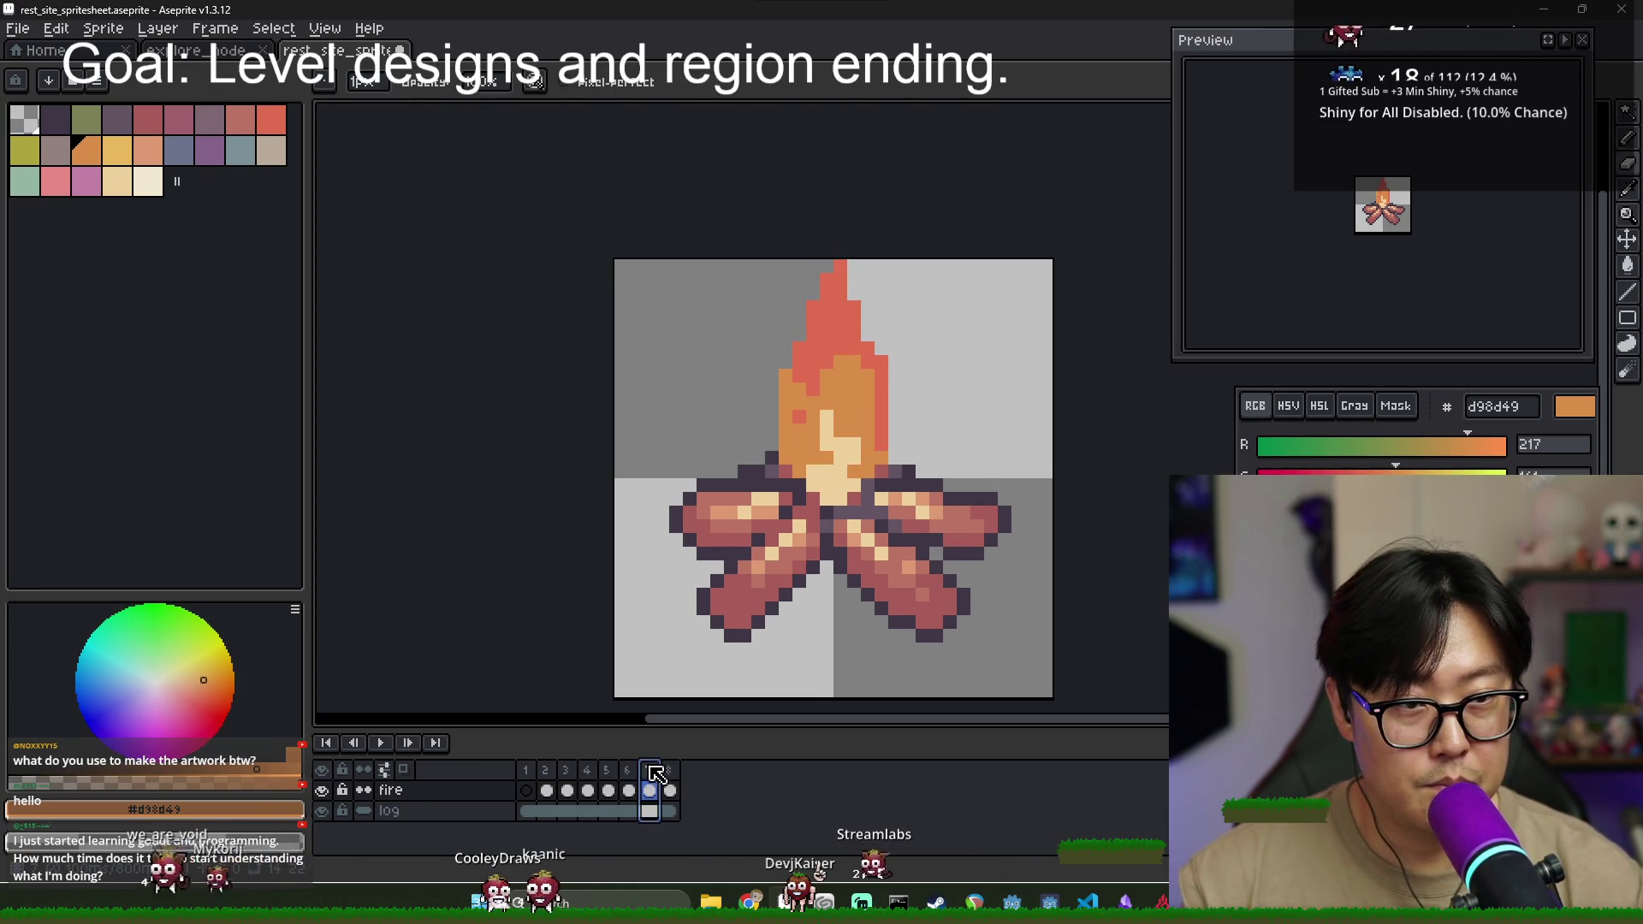
{"action": "left_click", "coordinate": [648, 774]}
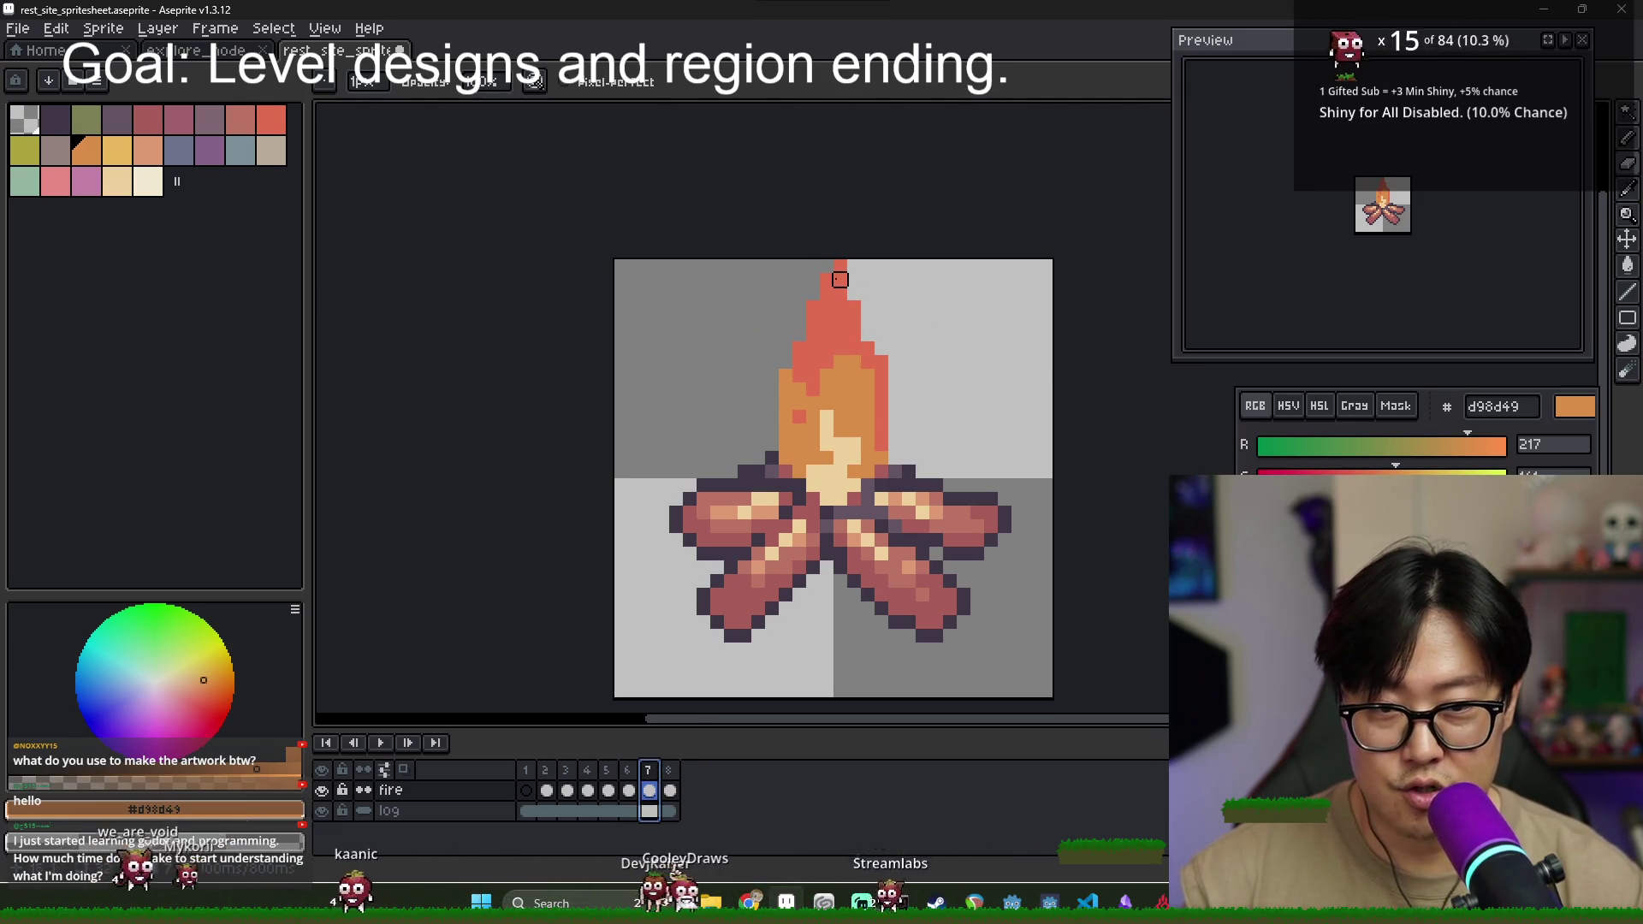
{"action": "key", "text": "b"}
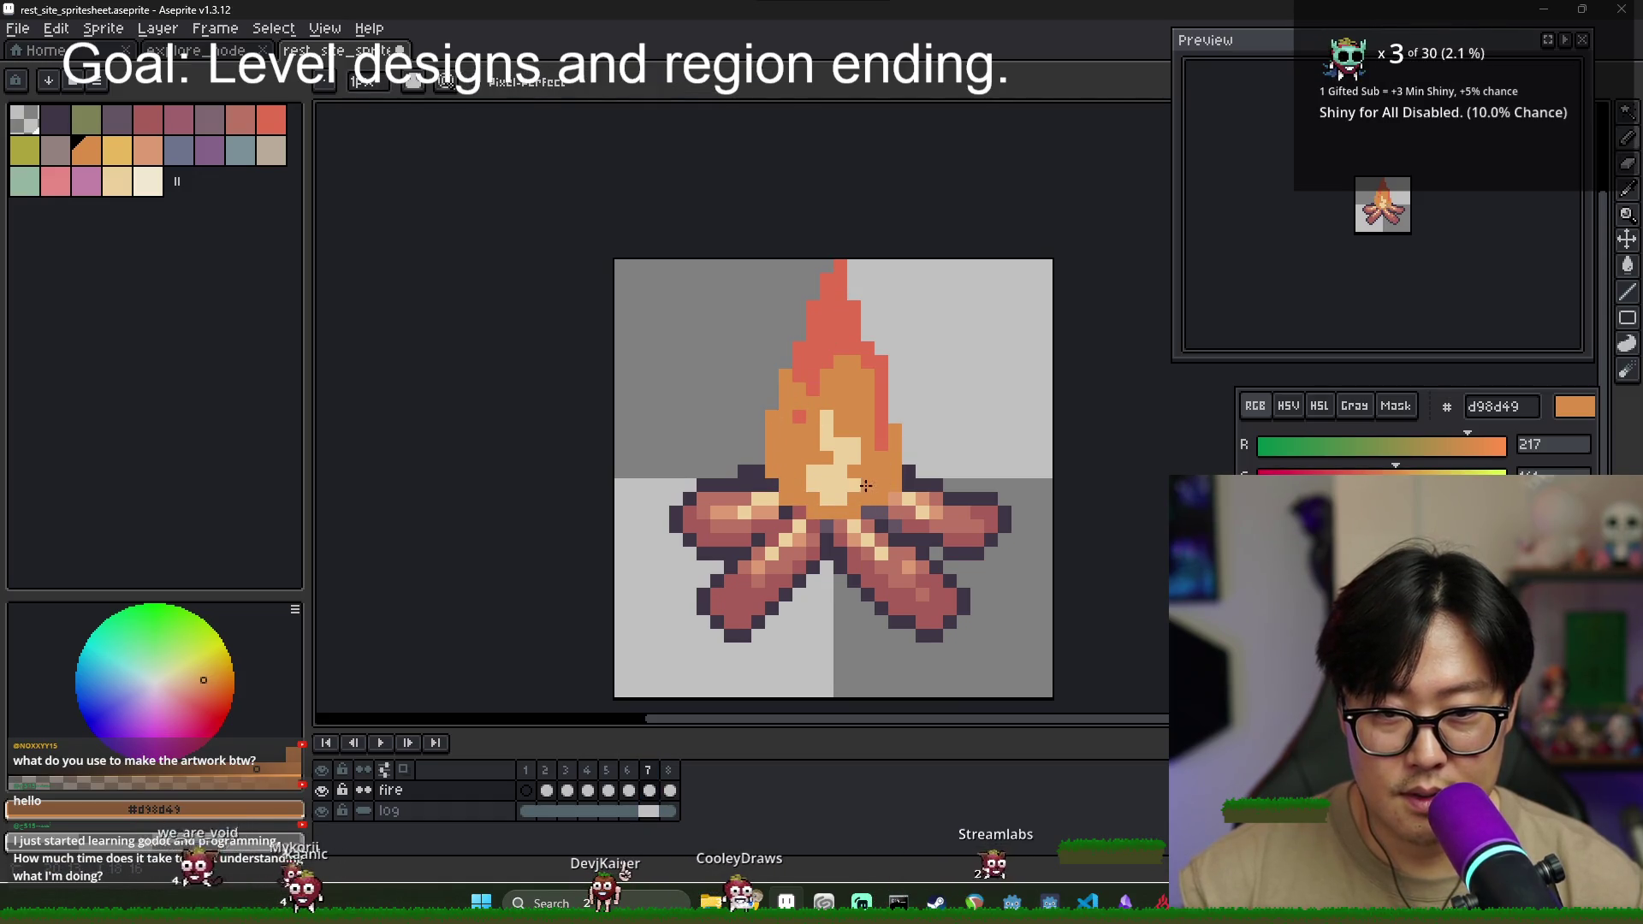
{"action": "left_click", "coordinate": [820, 459], "text": "alt"}
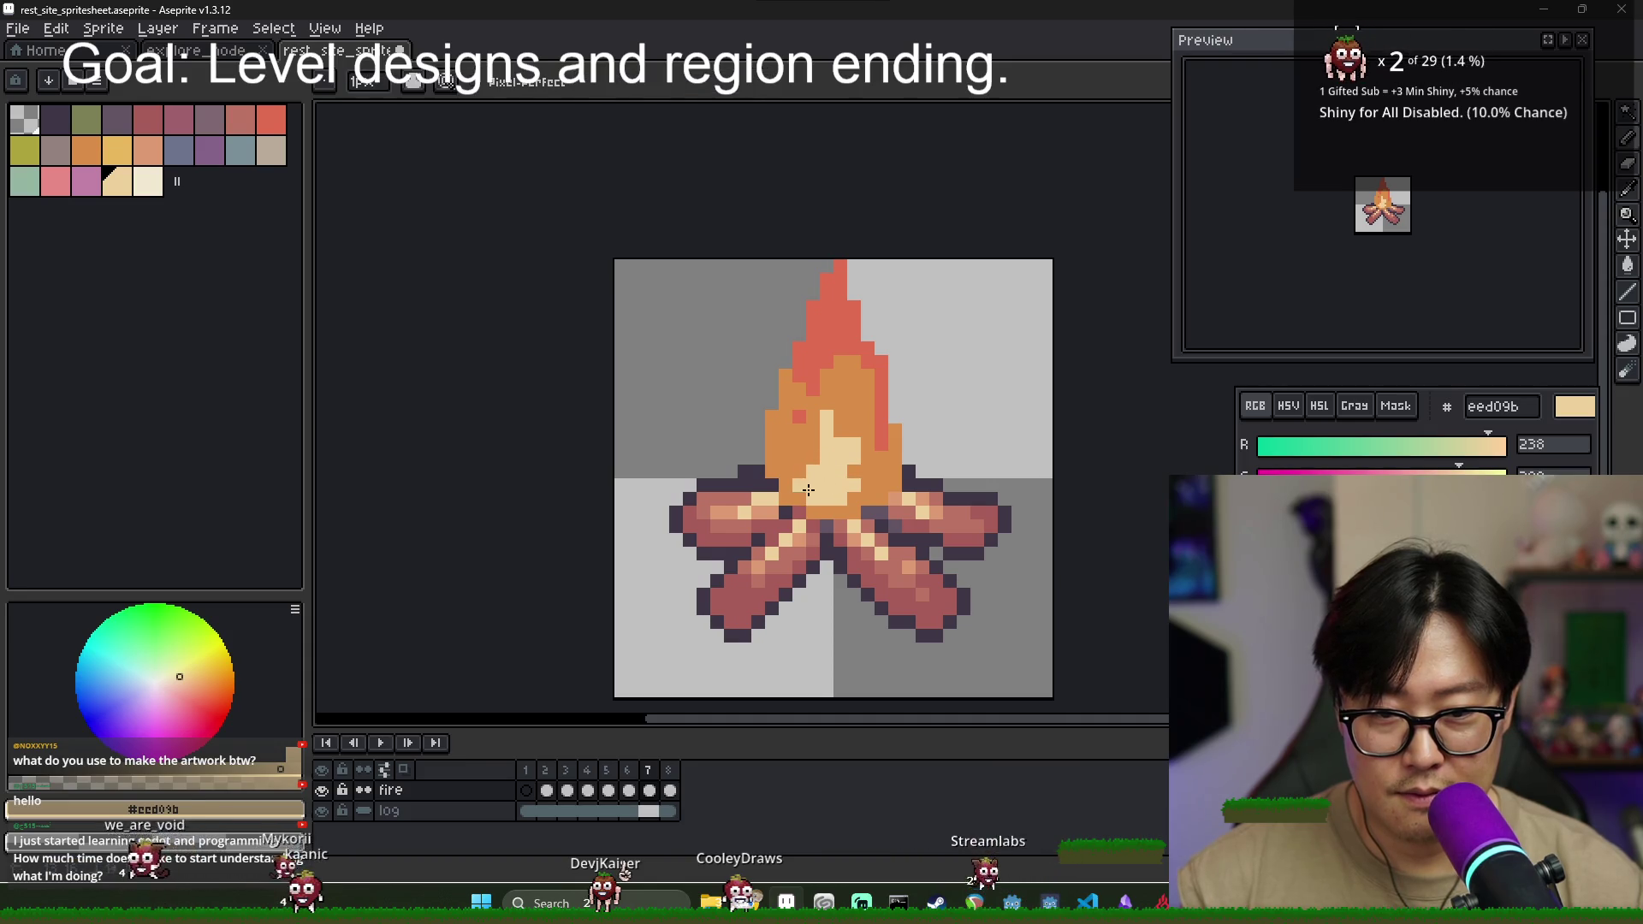
{"action": "left_click_drag", "start_coordinate": [819, 479], "coordinate": [804, 445]}
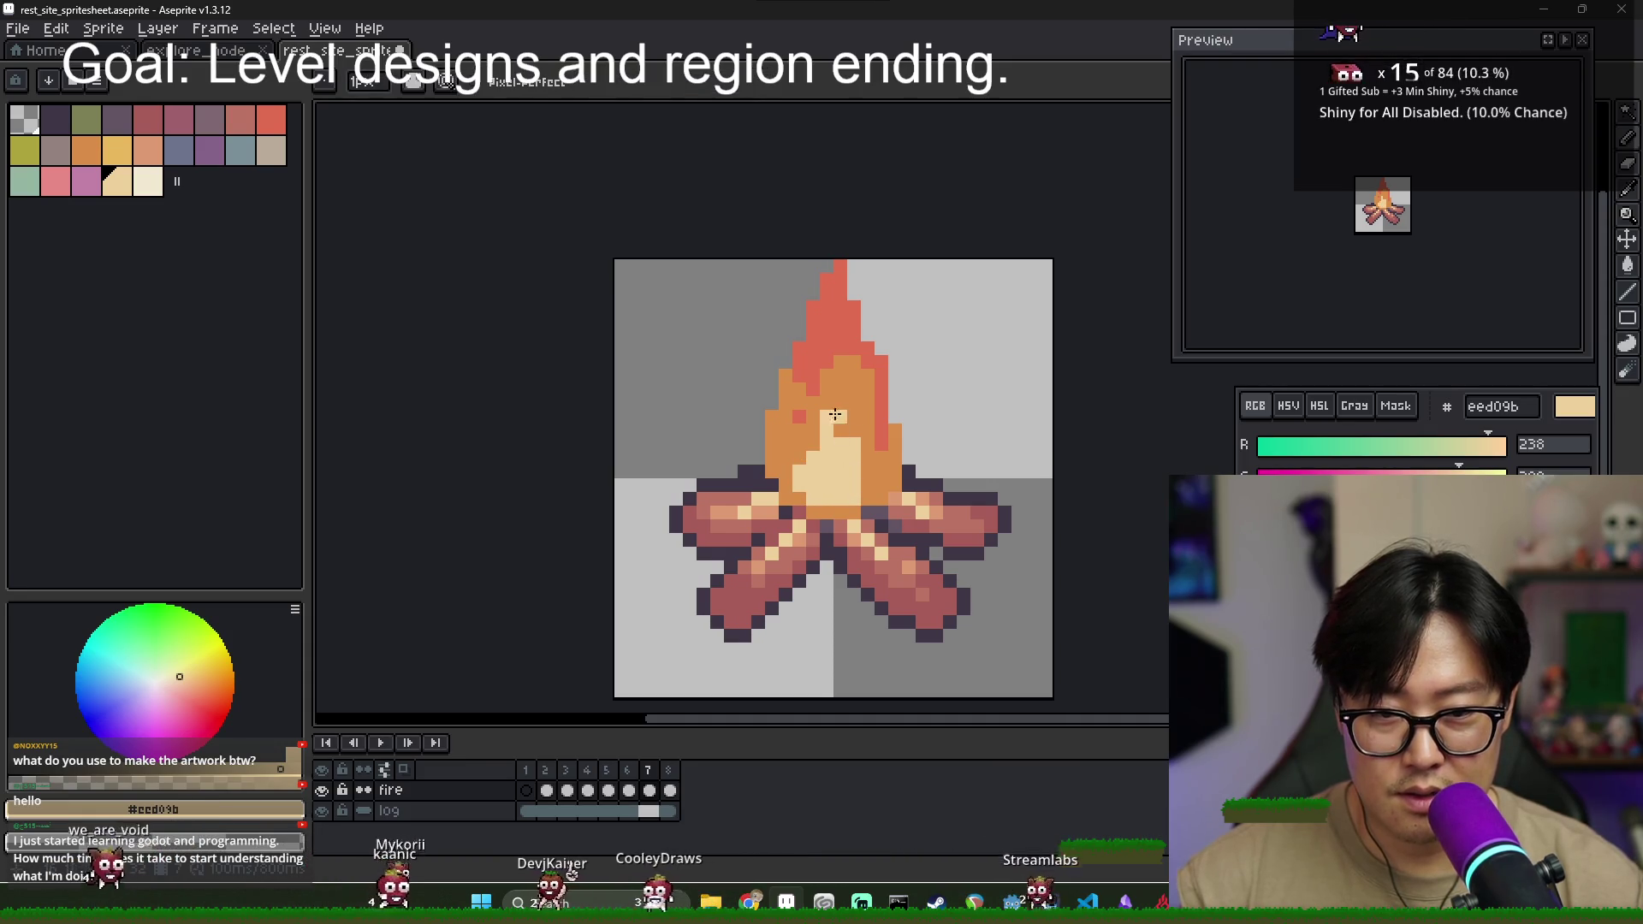
{"action": "left_click", "coordinate": [847, 380], "text": "alt"}
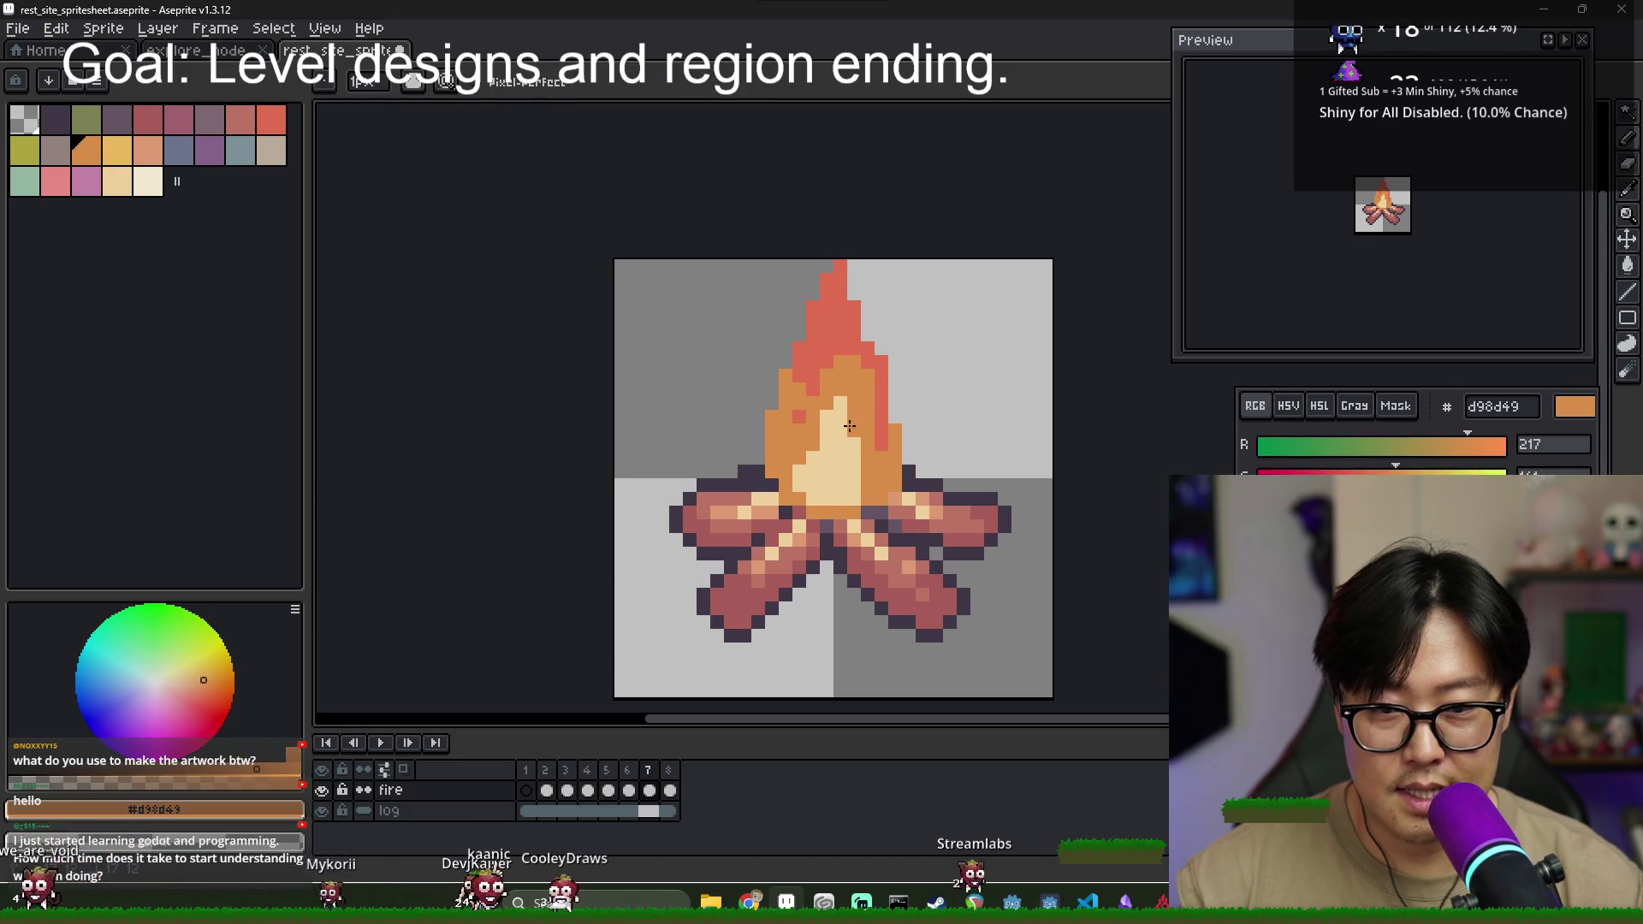
{"action": "left_click_drag", "start_coordinate": [834, 428], "coordinate": [808, 415]}
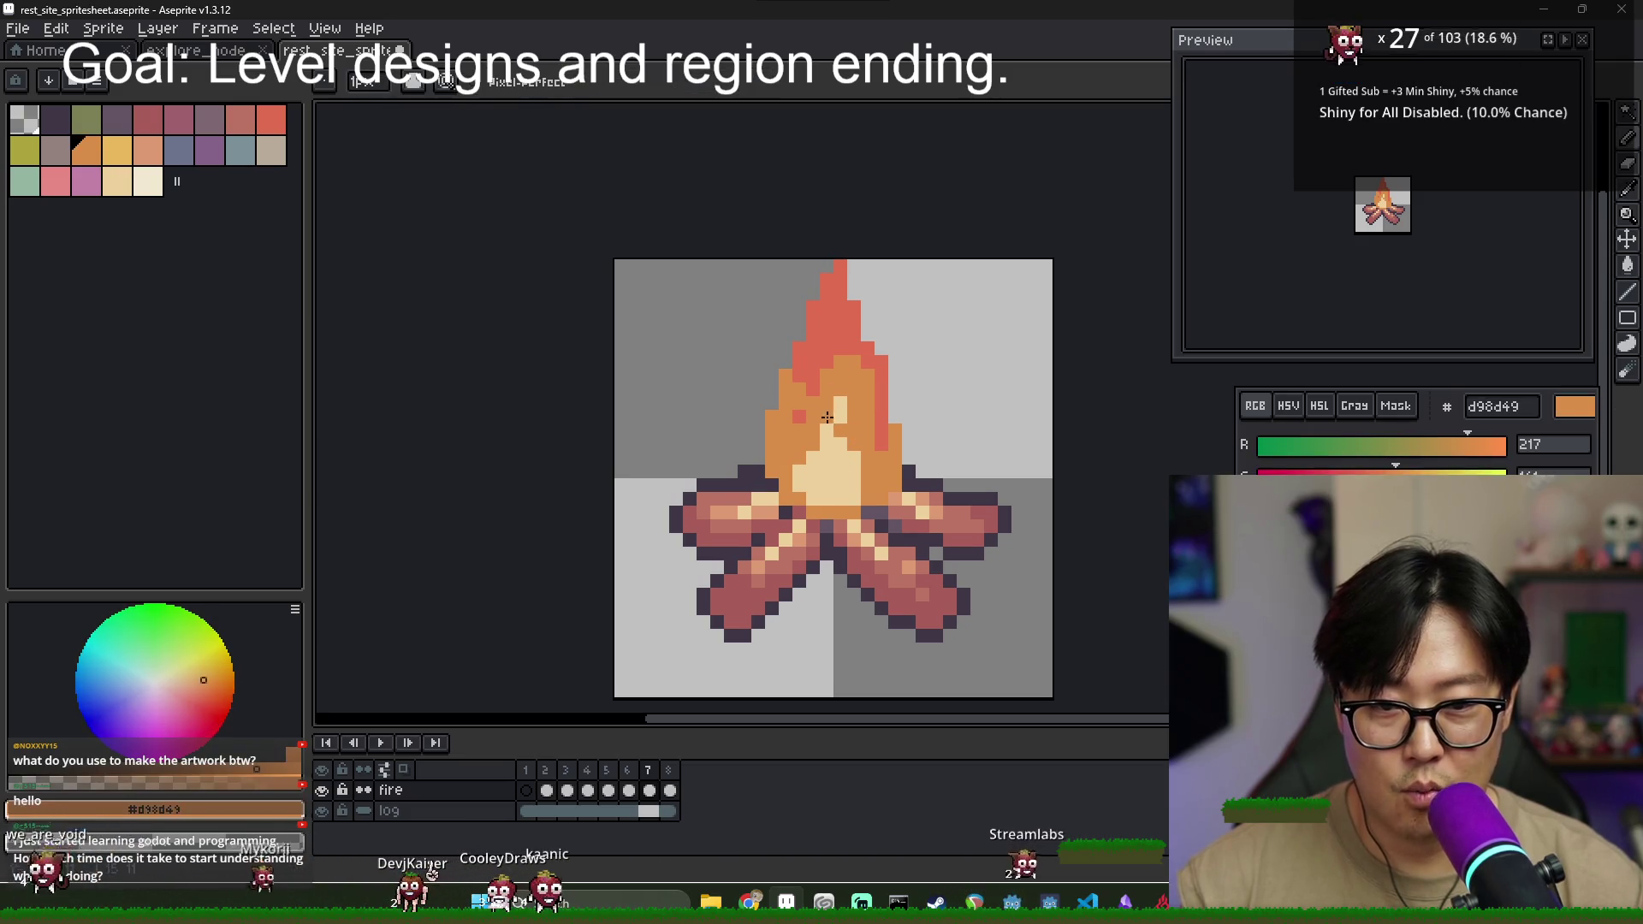
- Repaint the flame's left and right edges red and erase its tall upper-left tip
{"action": "left_click", "coordinate": [802, 431], "text": "alt"}
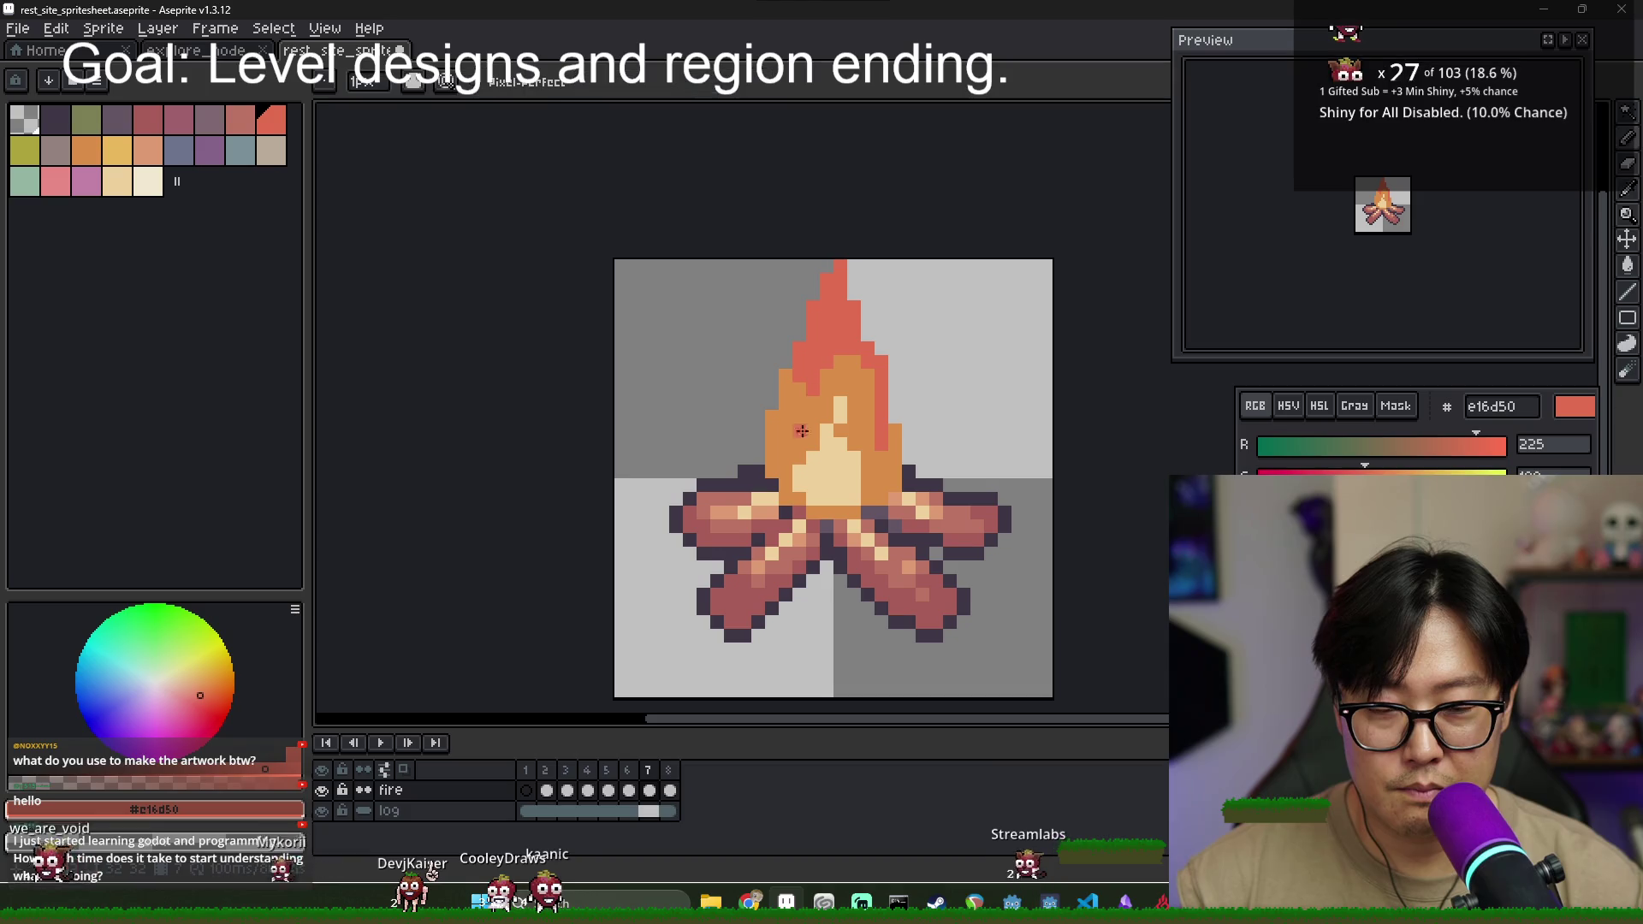
{"action": "left_click", "coordinate": [634, 775]}
{"action": "left_click", "coordinate": [650, 774]}
{"action": "left_click_drag", "start_coordinate": [794, 398], "coordinate": [764, 451]}
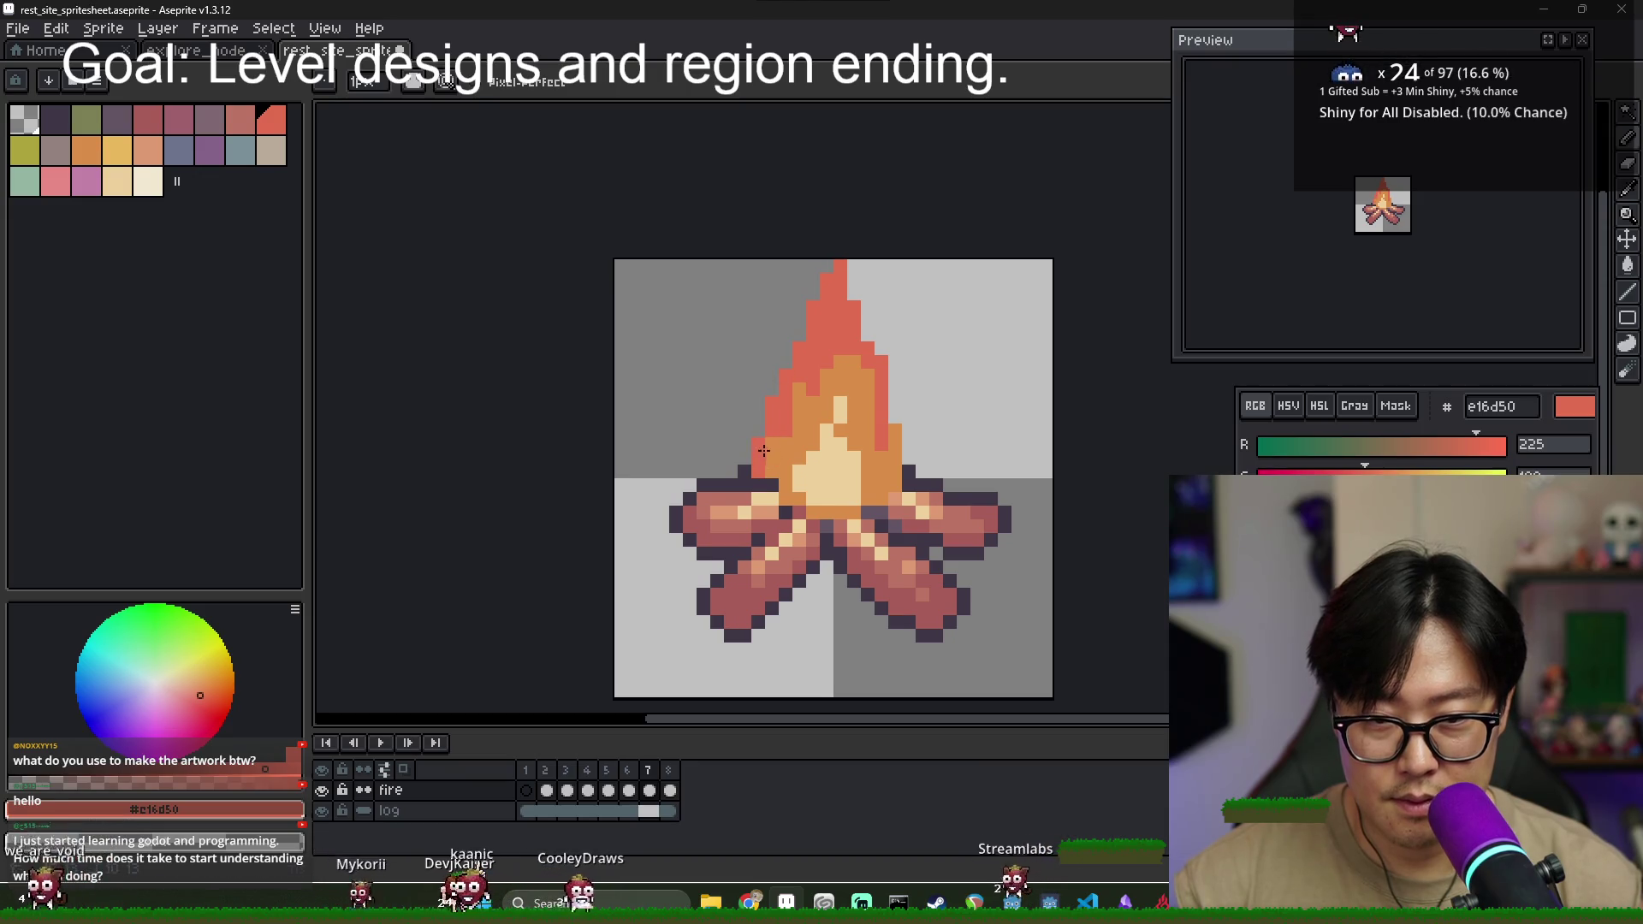
{"action": "left_click_drag", "start_coordinate": [908, 475], "coordinate": [894, 425]}
{"action": "key", "text": "e"}
{"action": "mouse_move", "coordinate": [825, 274]}
{"action": "left_mouse_down"}
{"action": "mouse_move", "coordinate": [825, 348]}
{"action": "mouse_move", "coordinate": [785, 374]}
{"action": "left_mouse_up"}
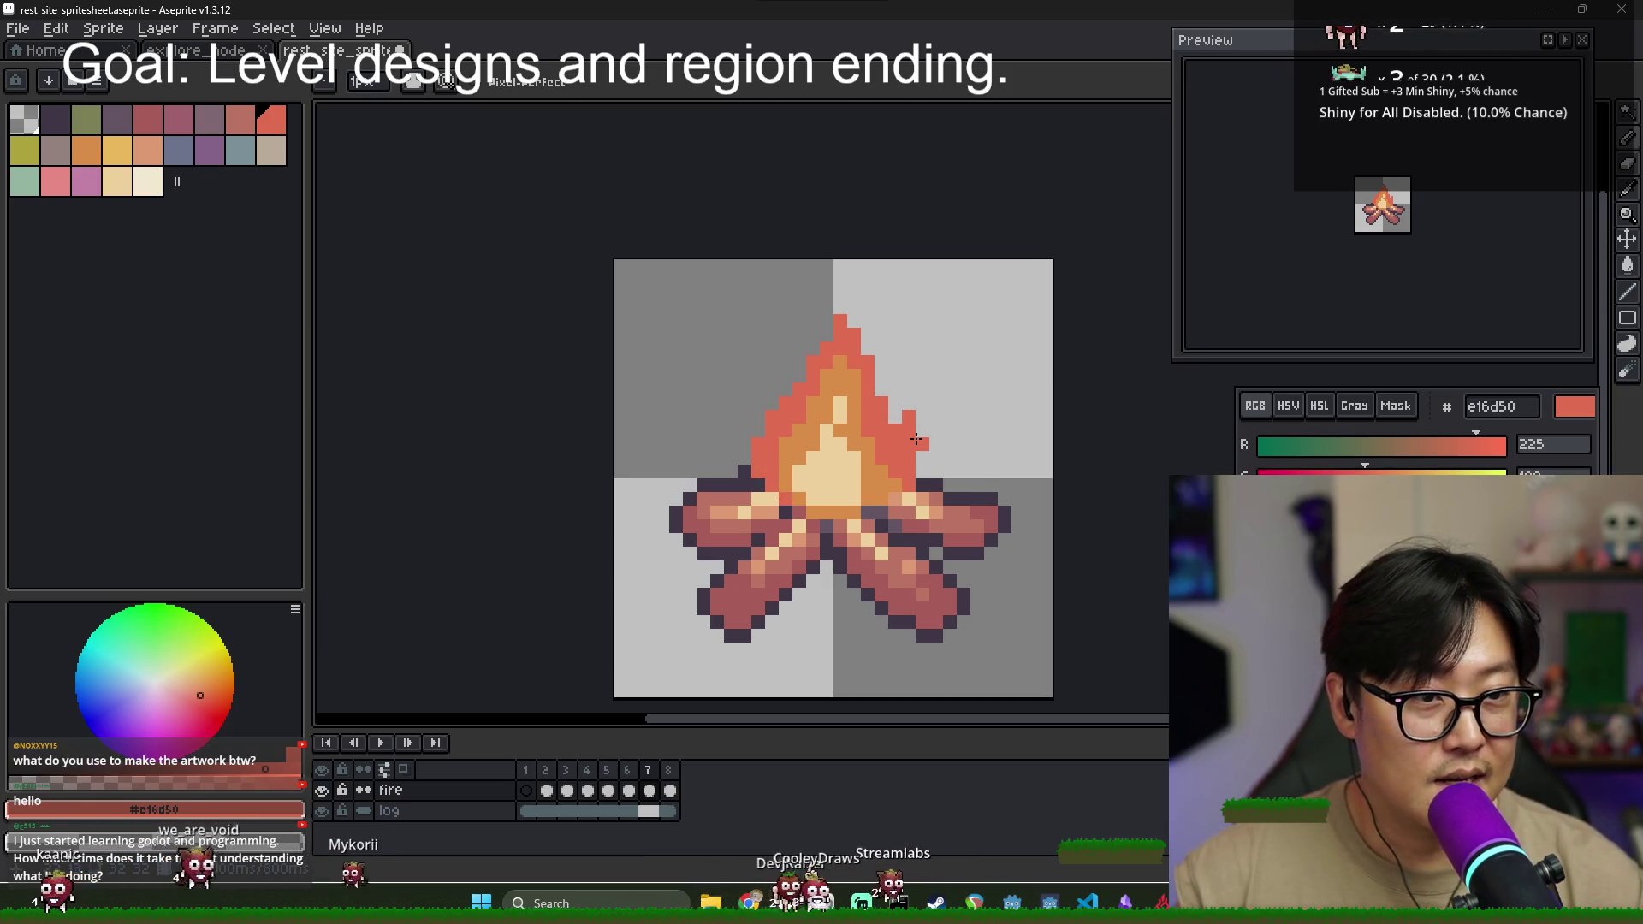
{"action": "left_click", "coordinate": [633, 787]}
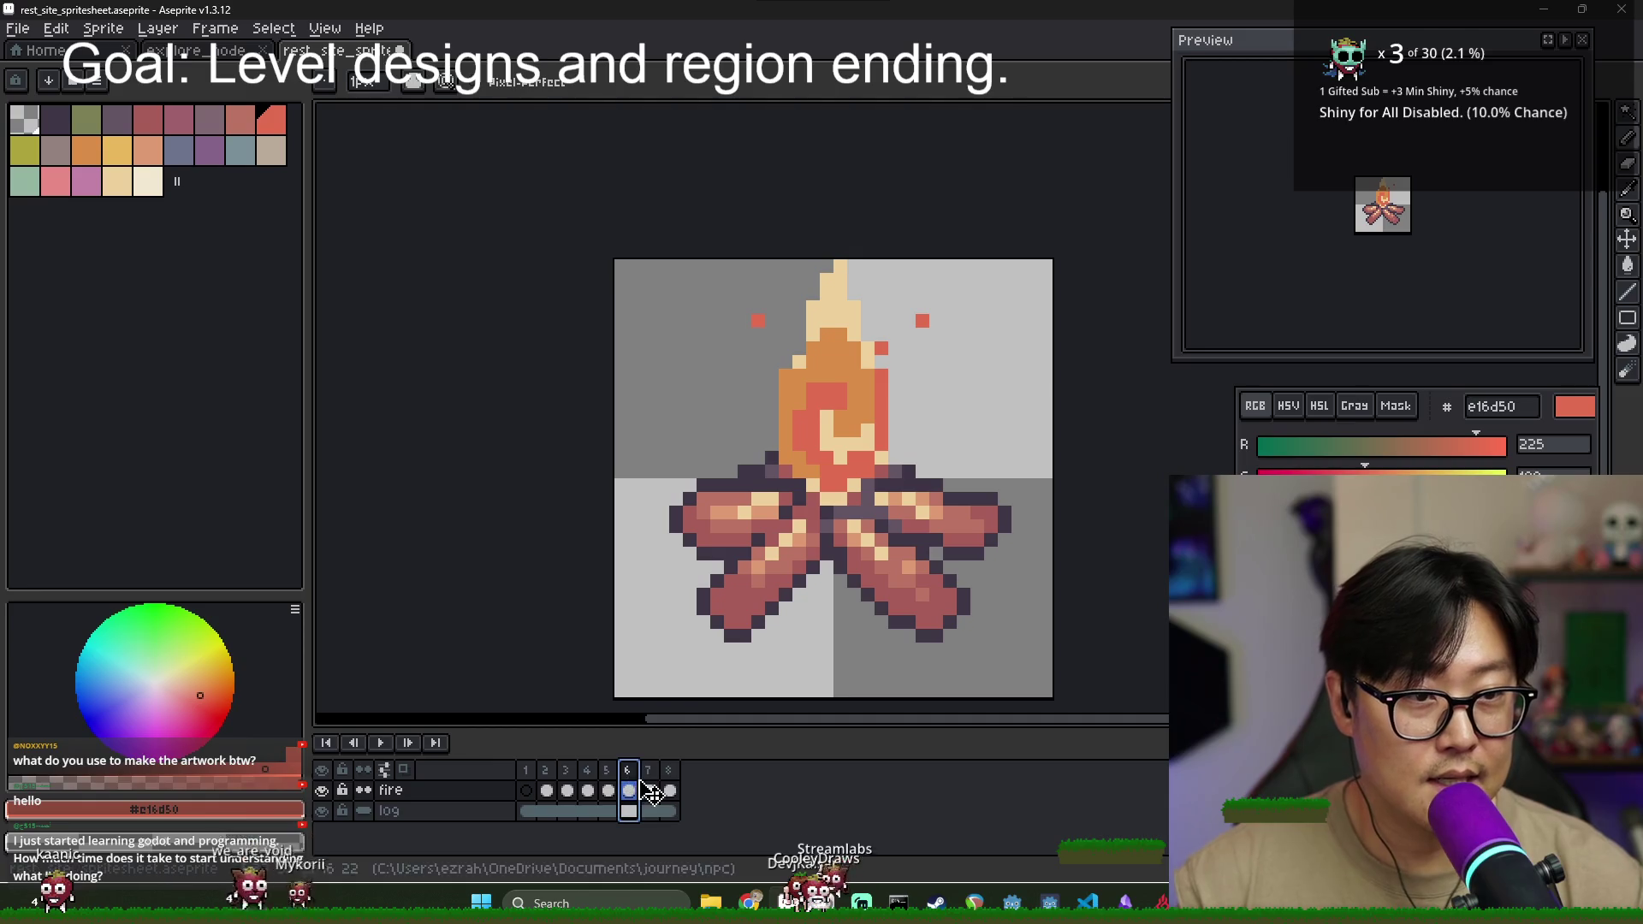
- On frame 6, paint cream over the red-orange core and orange into the flame's centre
{"action": "left_click", "coordinate": [652, 785]}
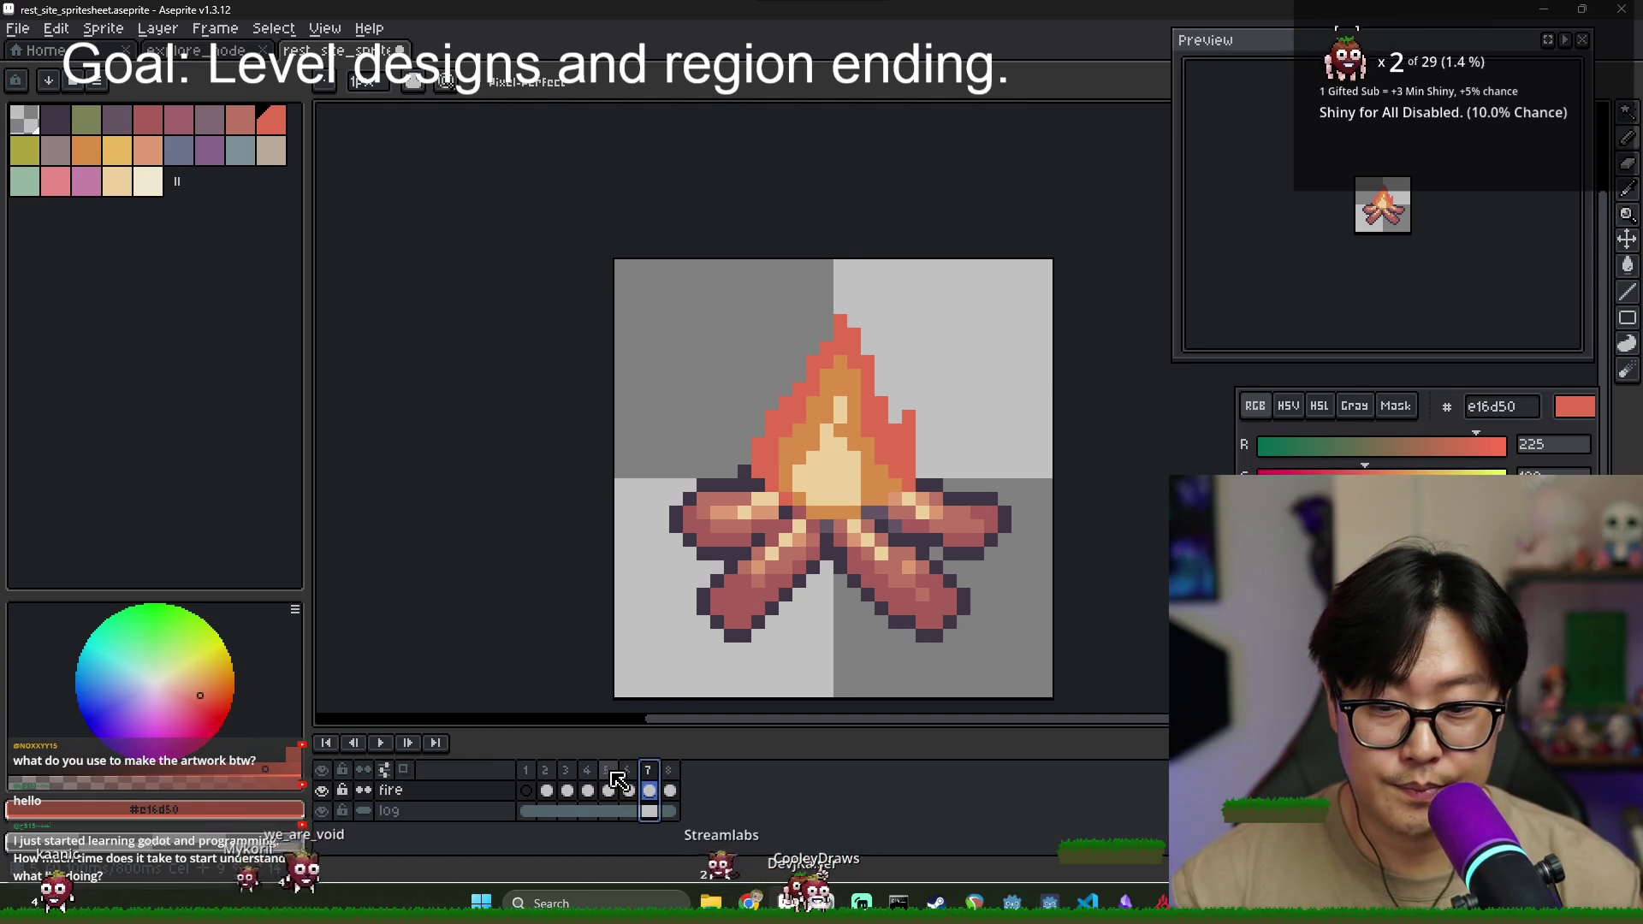
{"action": "left_click", "coordinate": [609, 777]}
{"action": "left_click", "coordinate": [630, 778]}
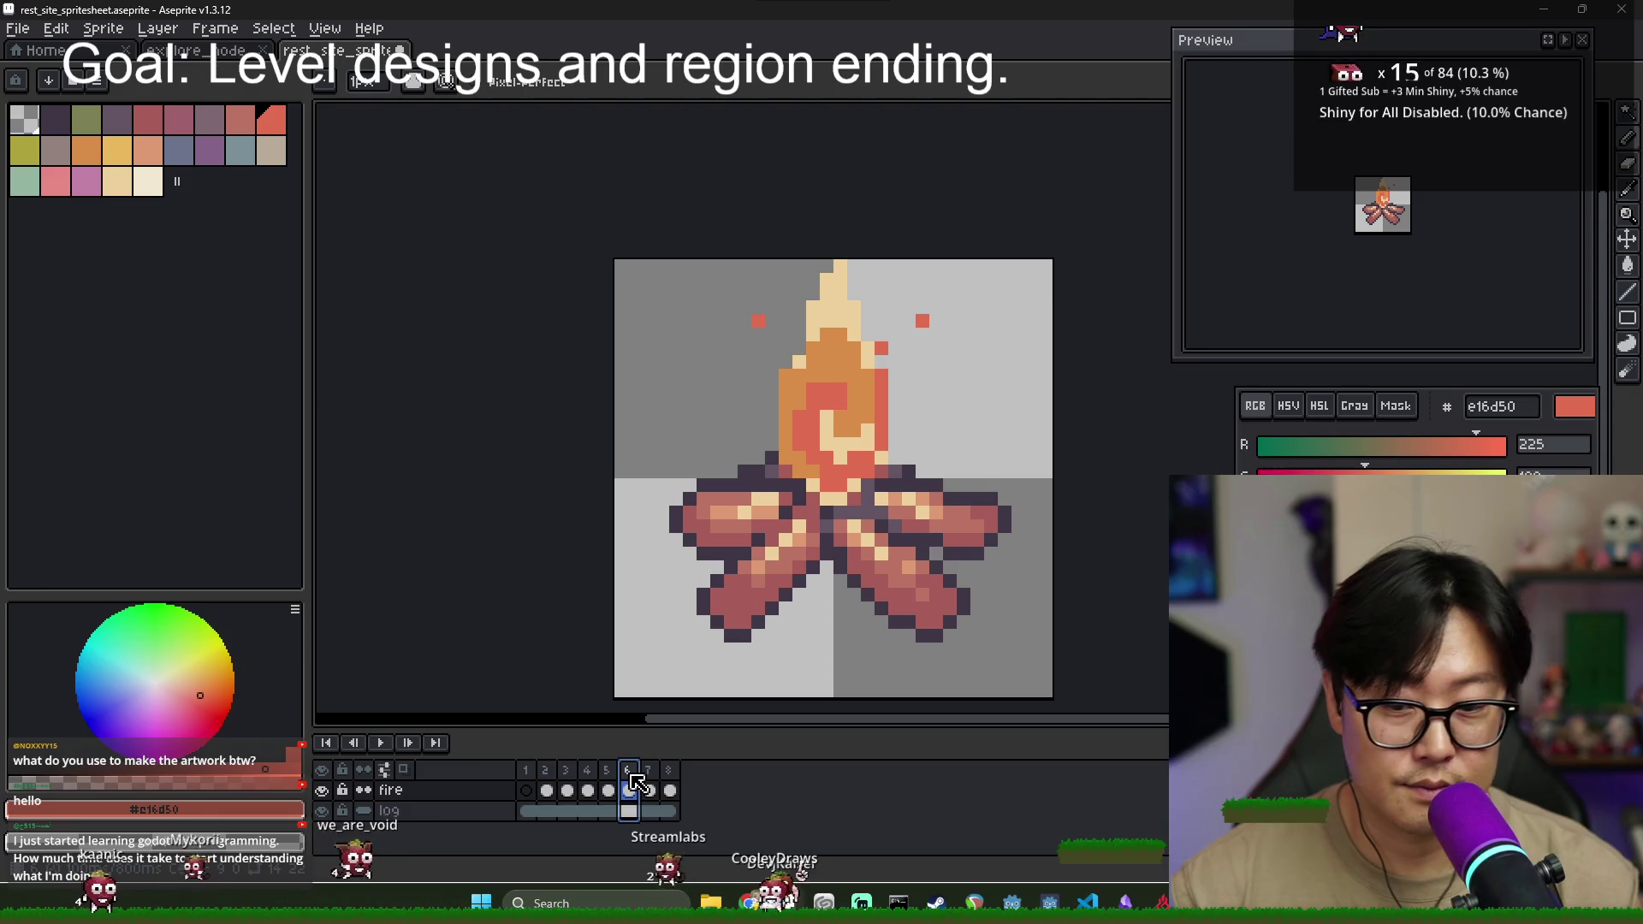
{"action": "left_click", "coordinate": [608, 779]}
{"action": "left_click", "coordinate": [630, 775]}
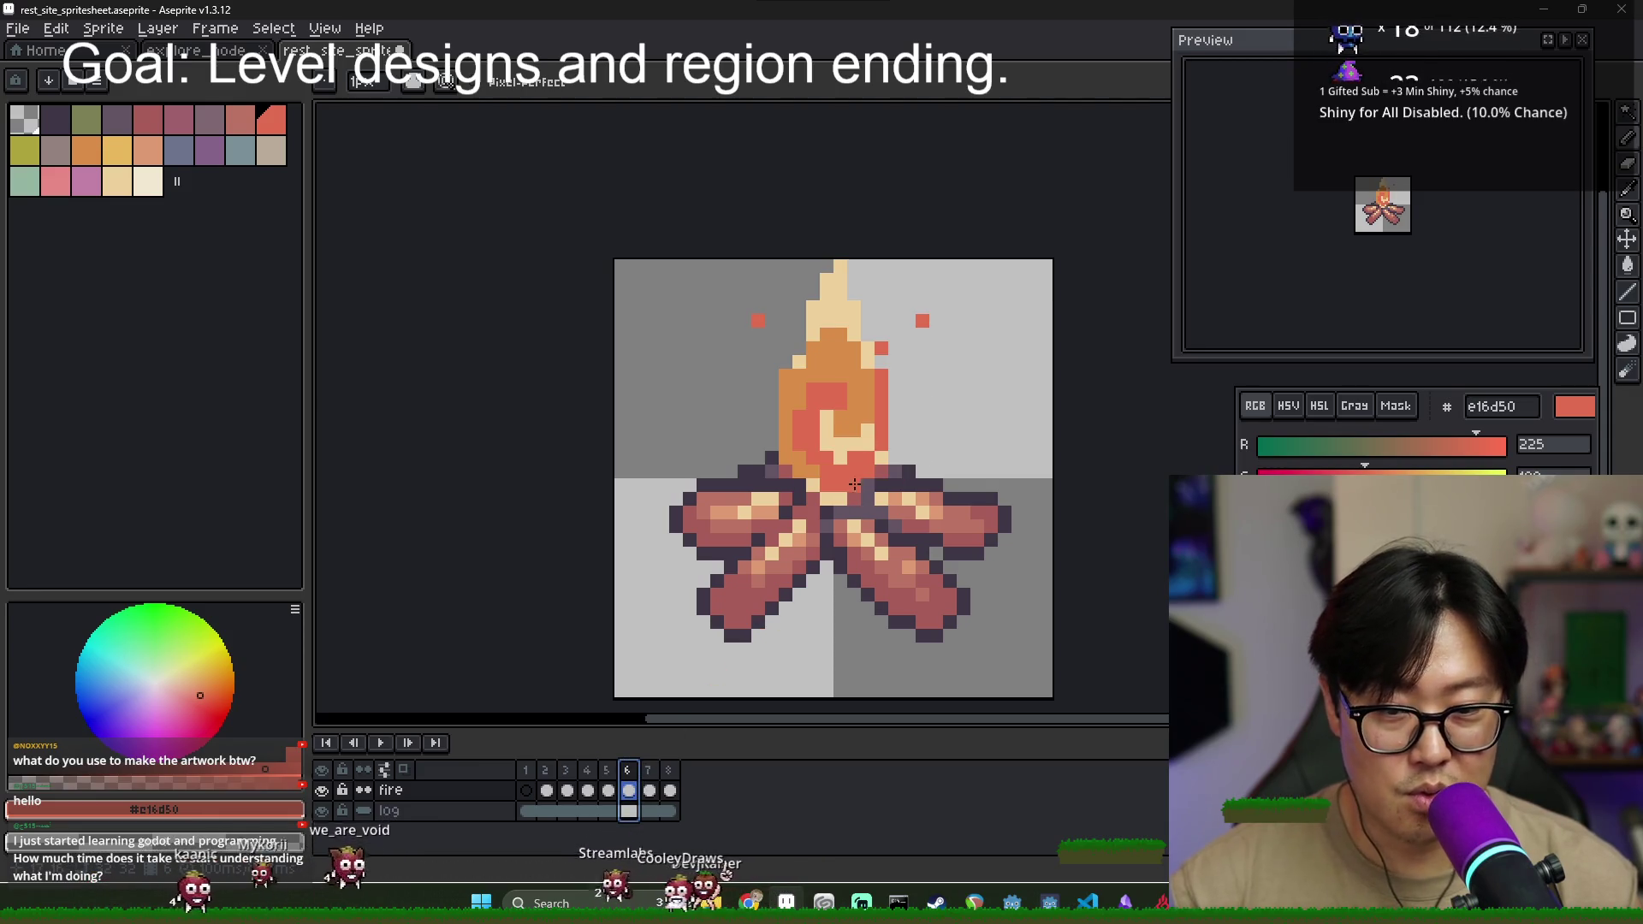
{"action": "left_click", "coordinate": [827, 454], "text": "alt"}
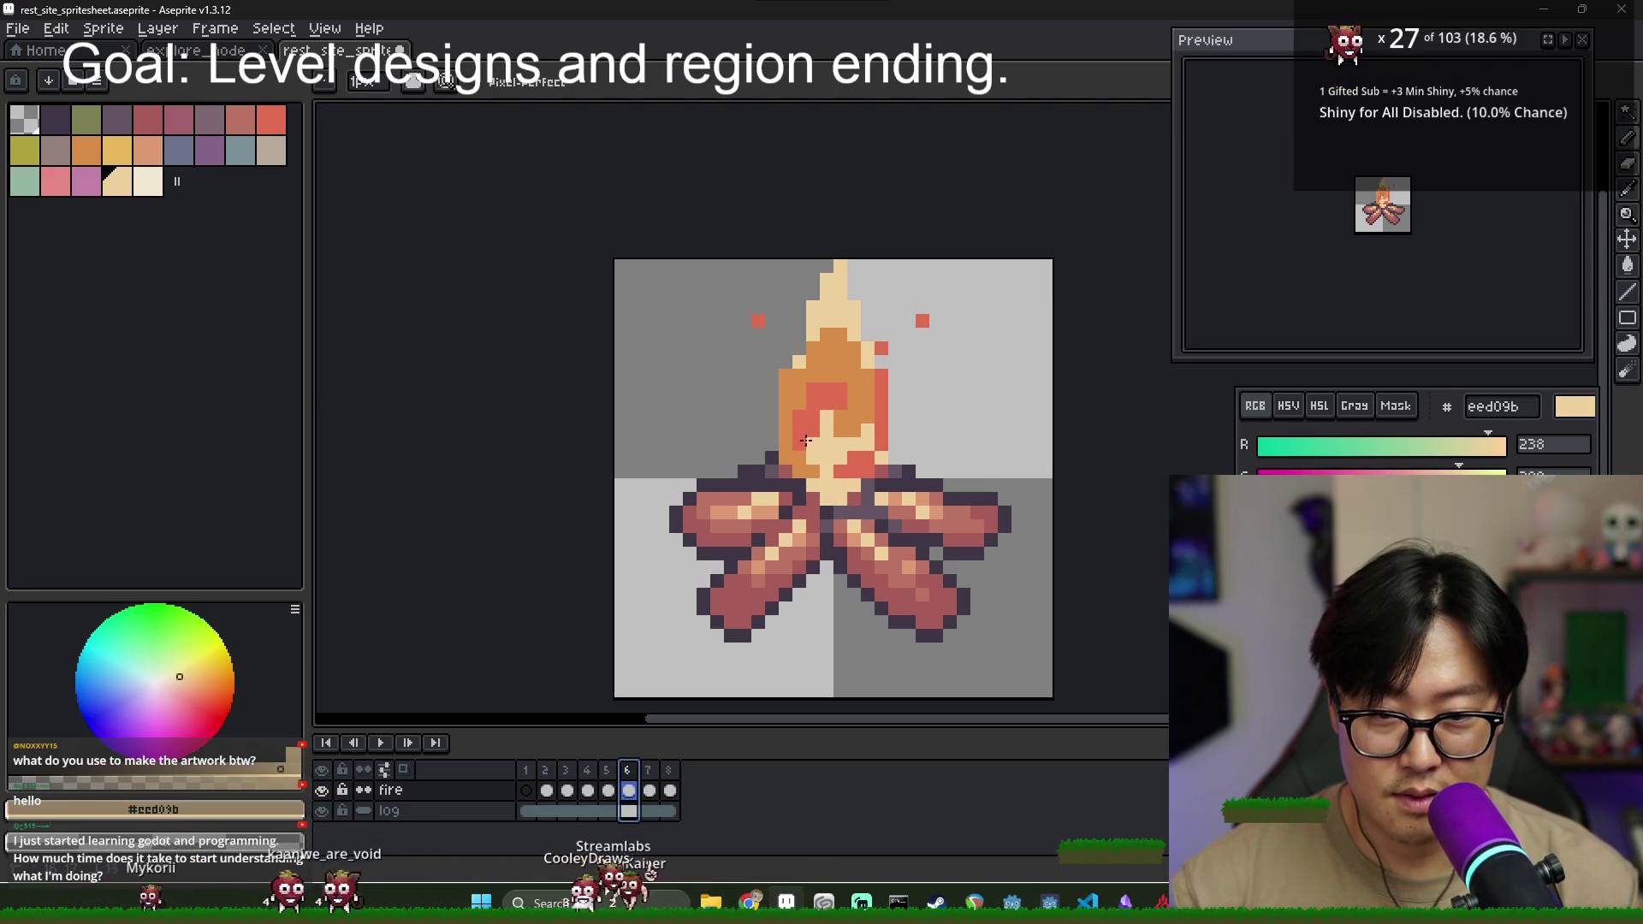
{"action": "mouse_move", "coordinate": [808, 422]}
{"action": "left_mouse_down"}
{"action": "mouse_move", "coordinate": [822, 387]}
{"action": "mouse_move", "coordinate": [844, 465]}
{"action": "left_mouse_up"}
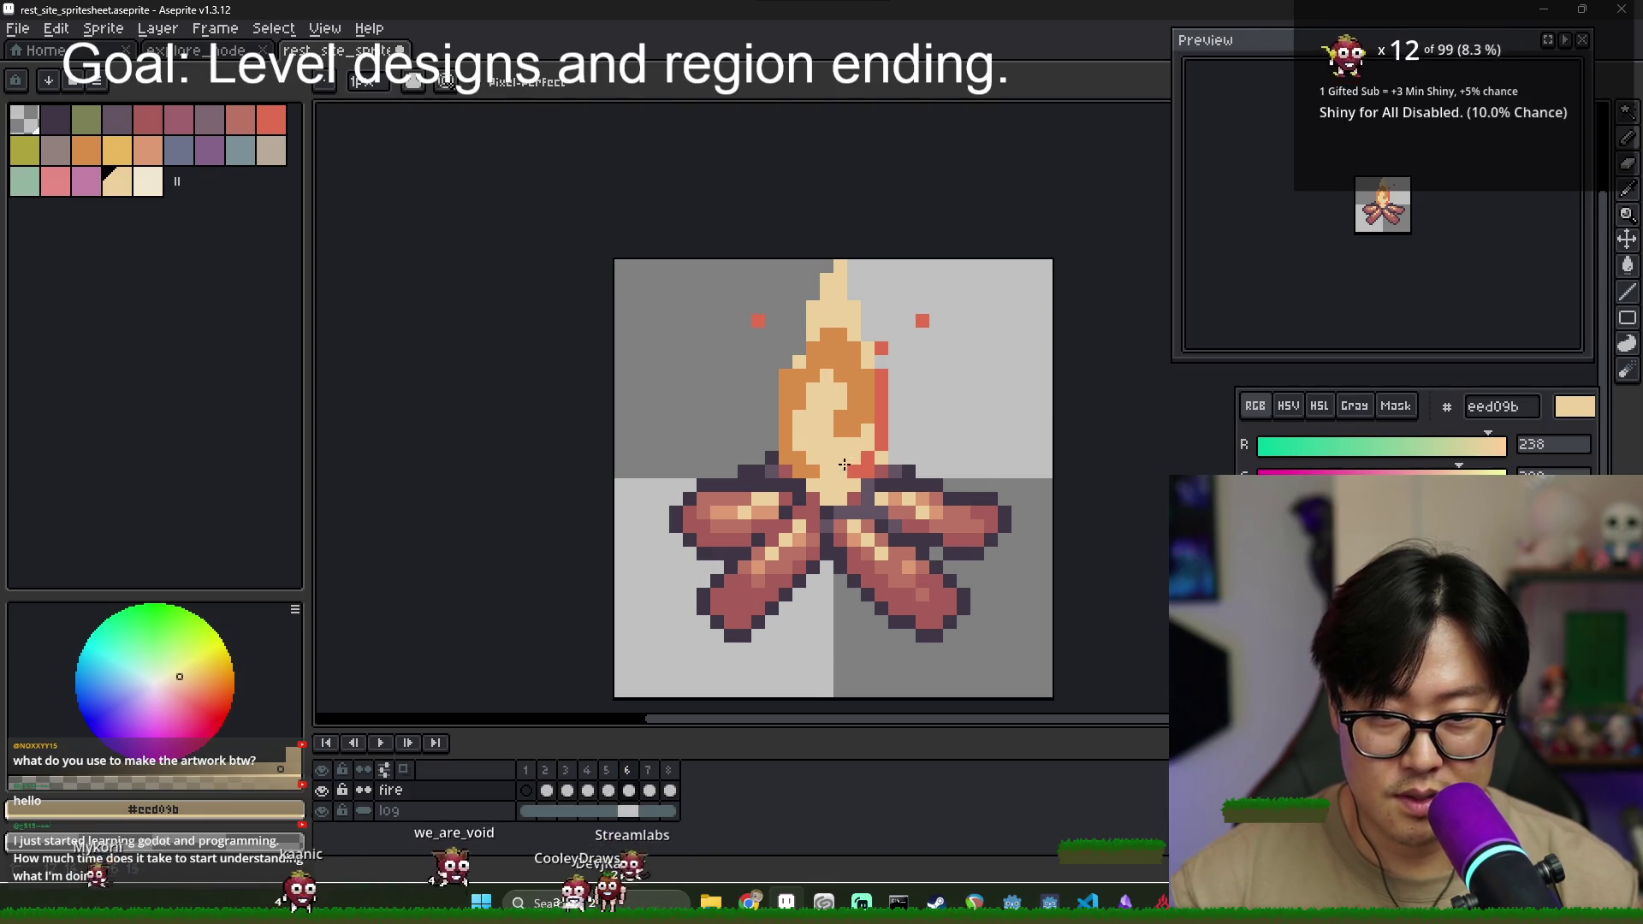
{"action": "left_click", "coordinate": [871, 387], "text": "alt"}
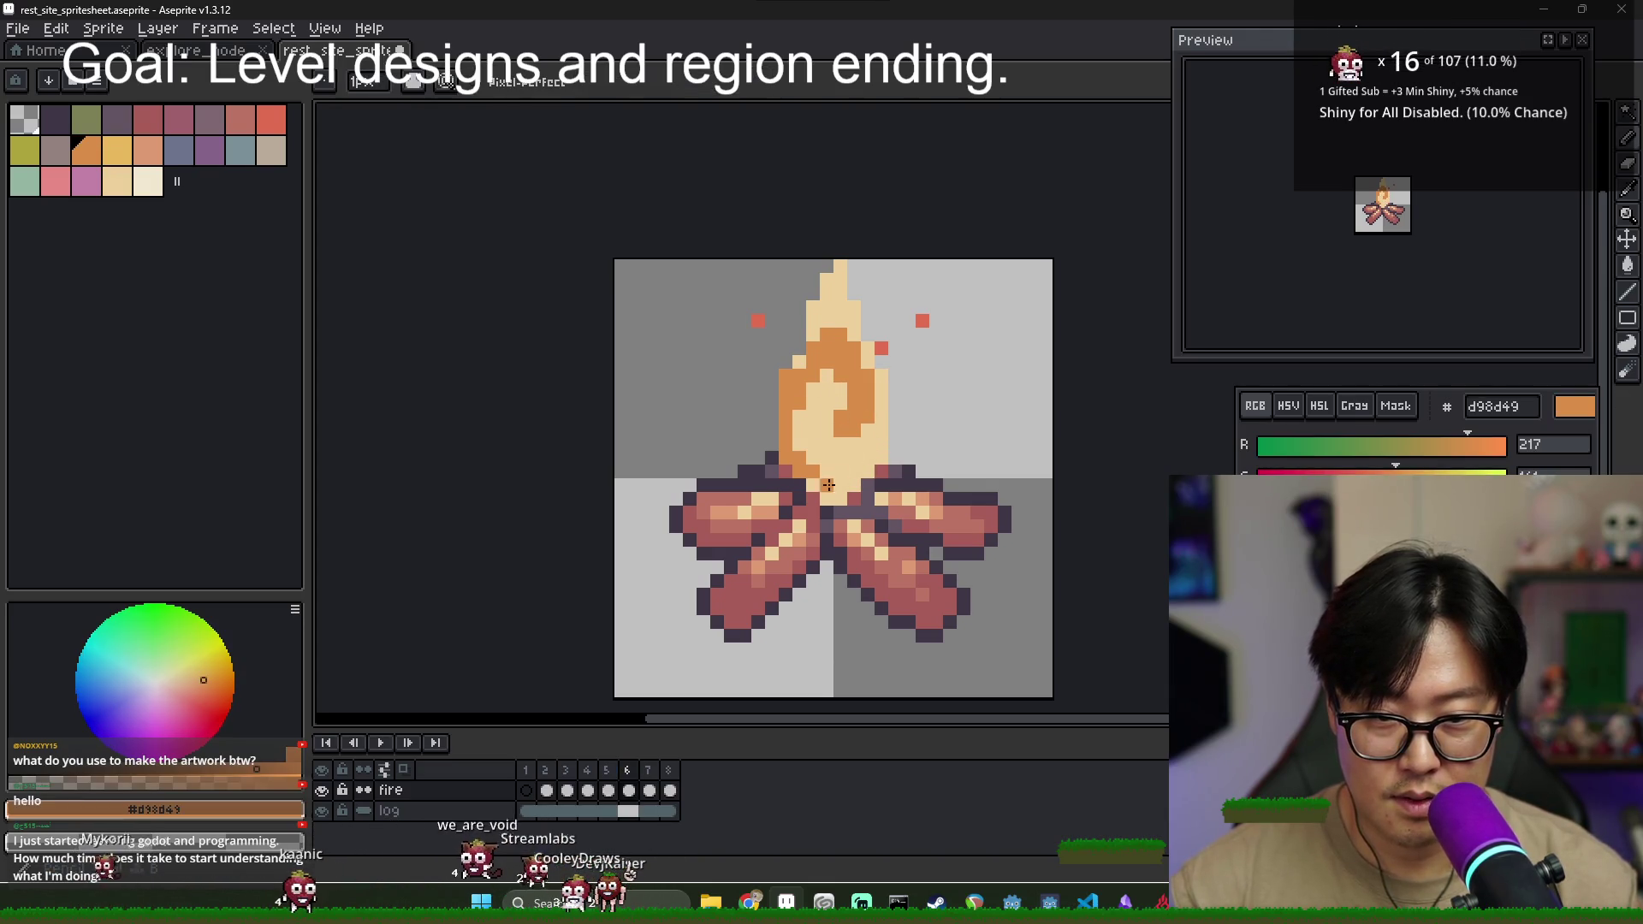
{"action": "left_click_drag", "start_coordinate": [835, 437], "coordinate": [847, 416]}
{"action": "left_click", "coordinate": [849, 411], "text": "alt"}
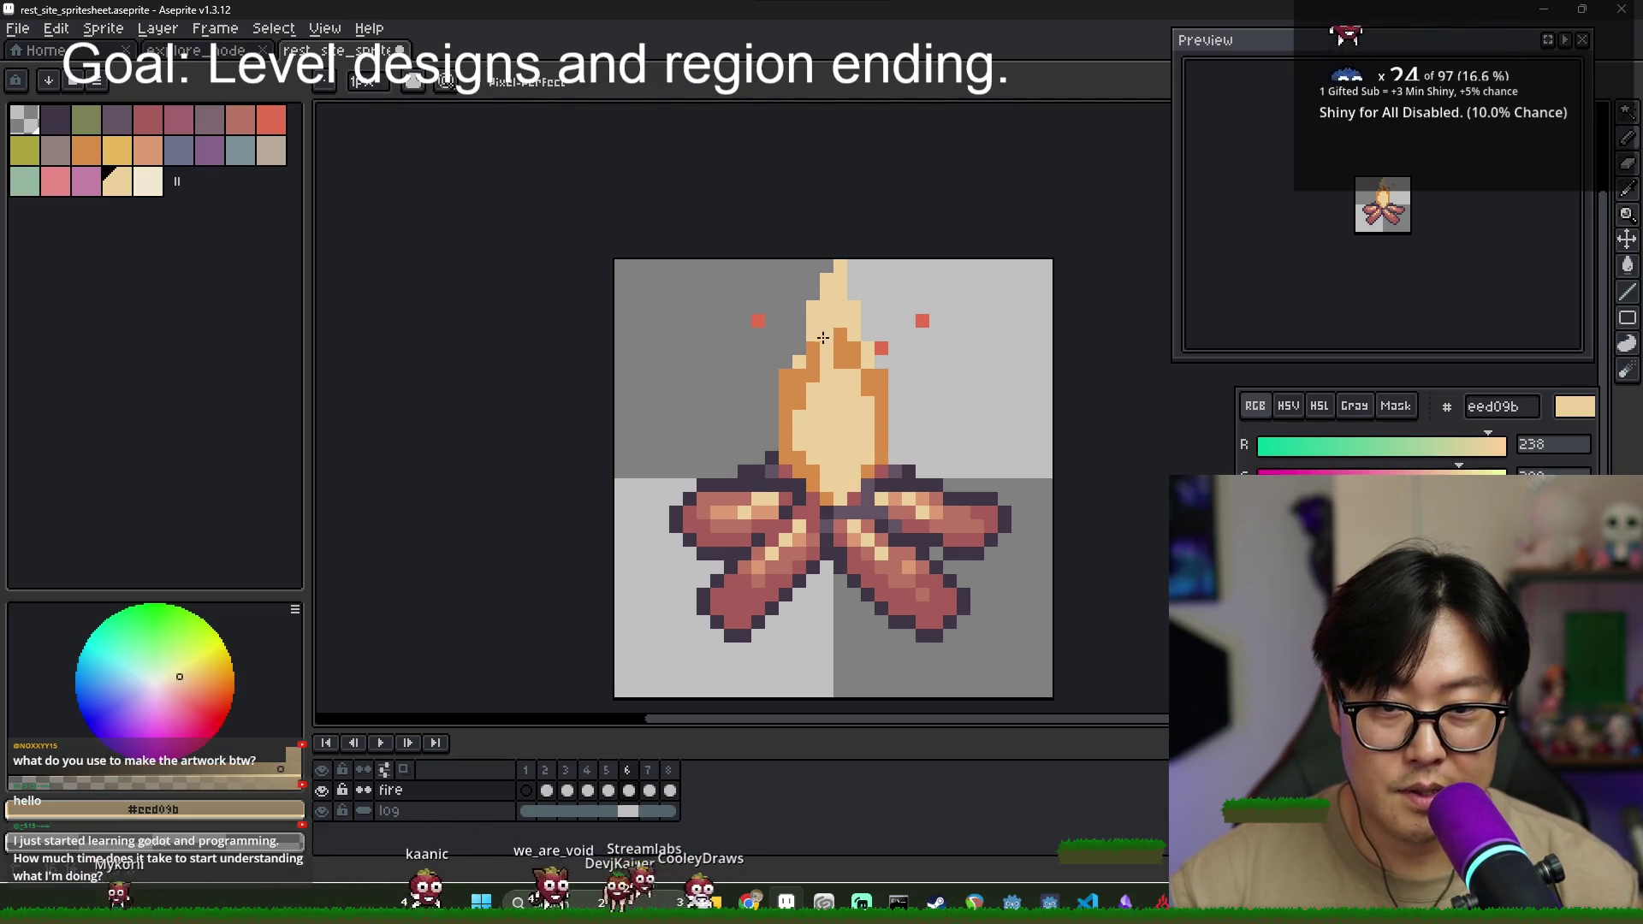
{"action": "left_click", "coordinate": [807, 370], "text": "alt"}
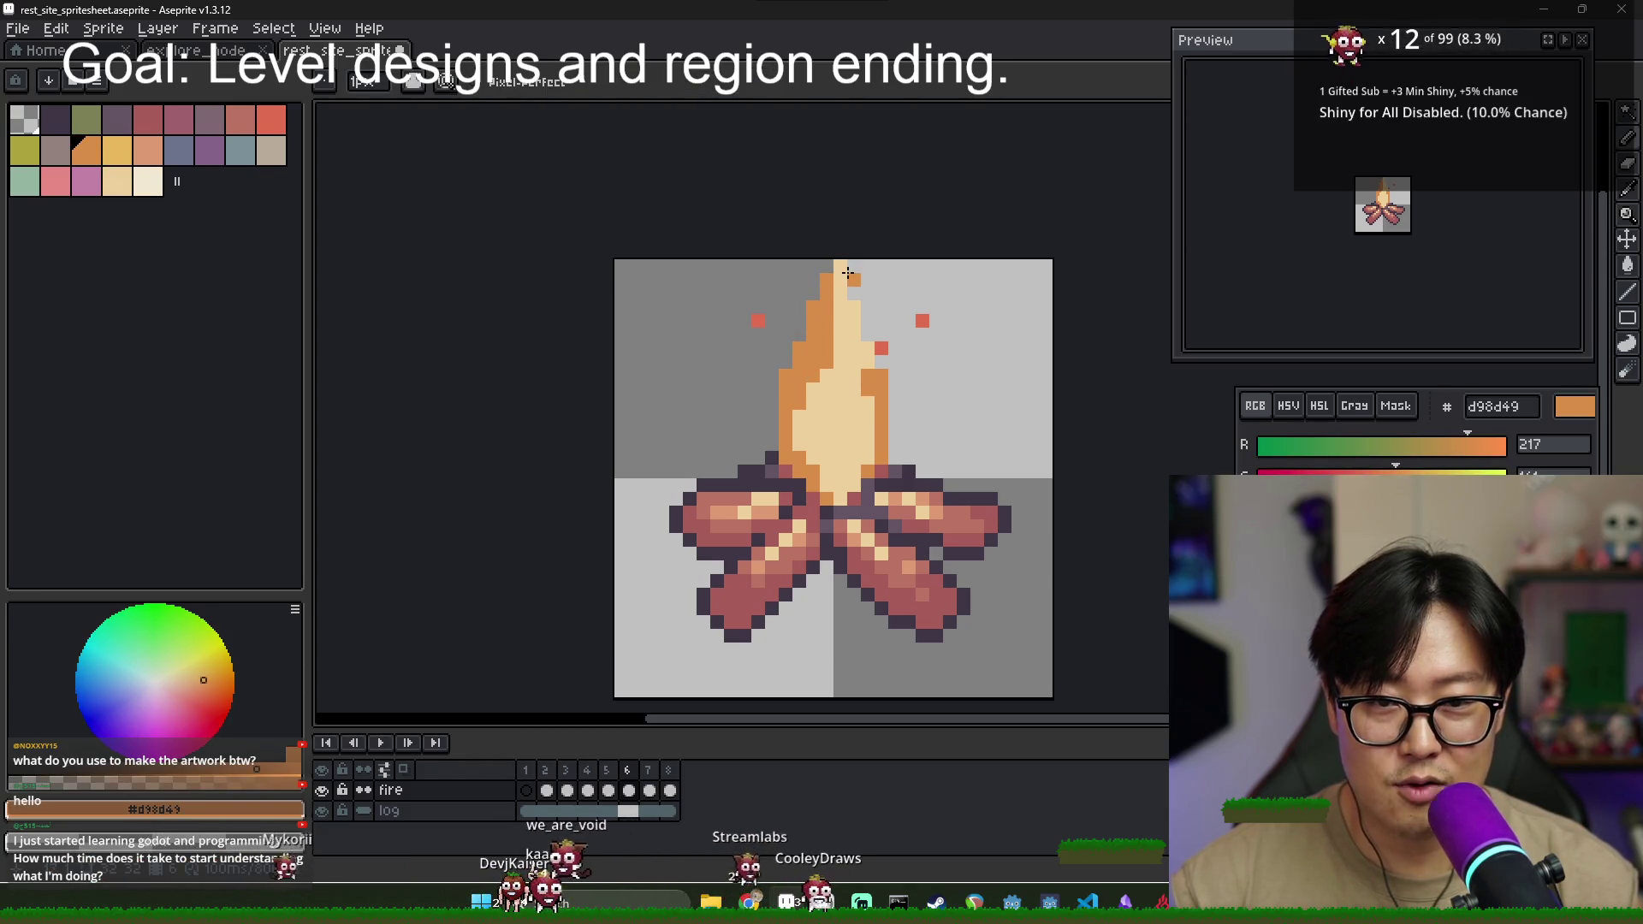
- Erase the stray spark beside the flame and extend the cream core upward
{"action": "key", "text": "e"}
{"action": "left_click", "coordinate": [882, 348]}
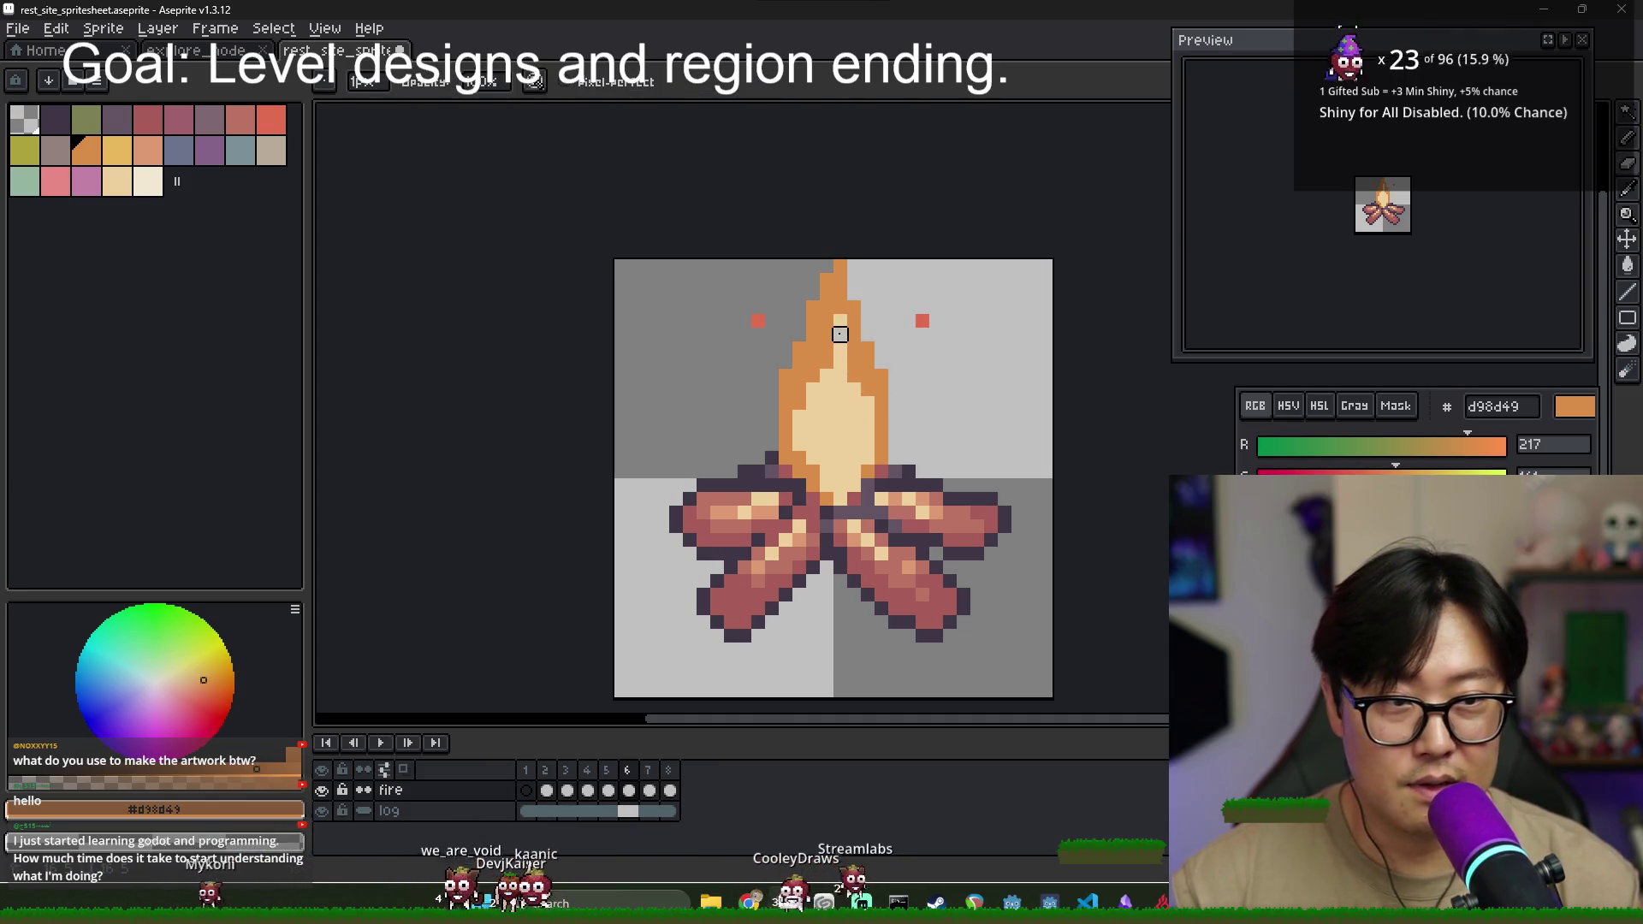
{"action": "key", "text": "b"}
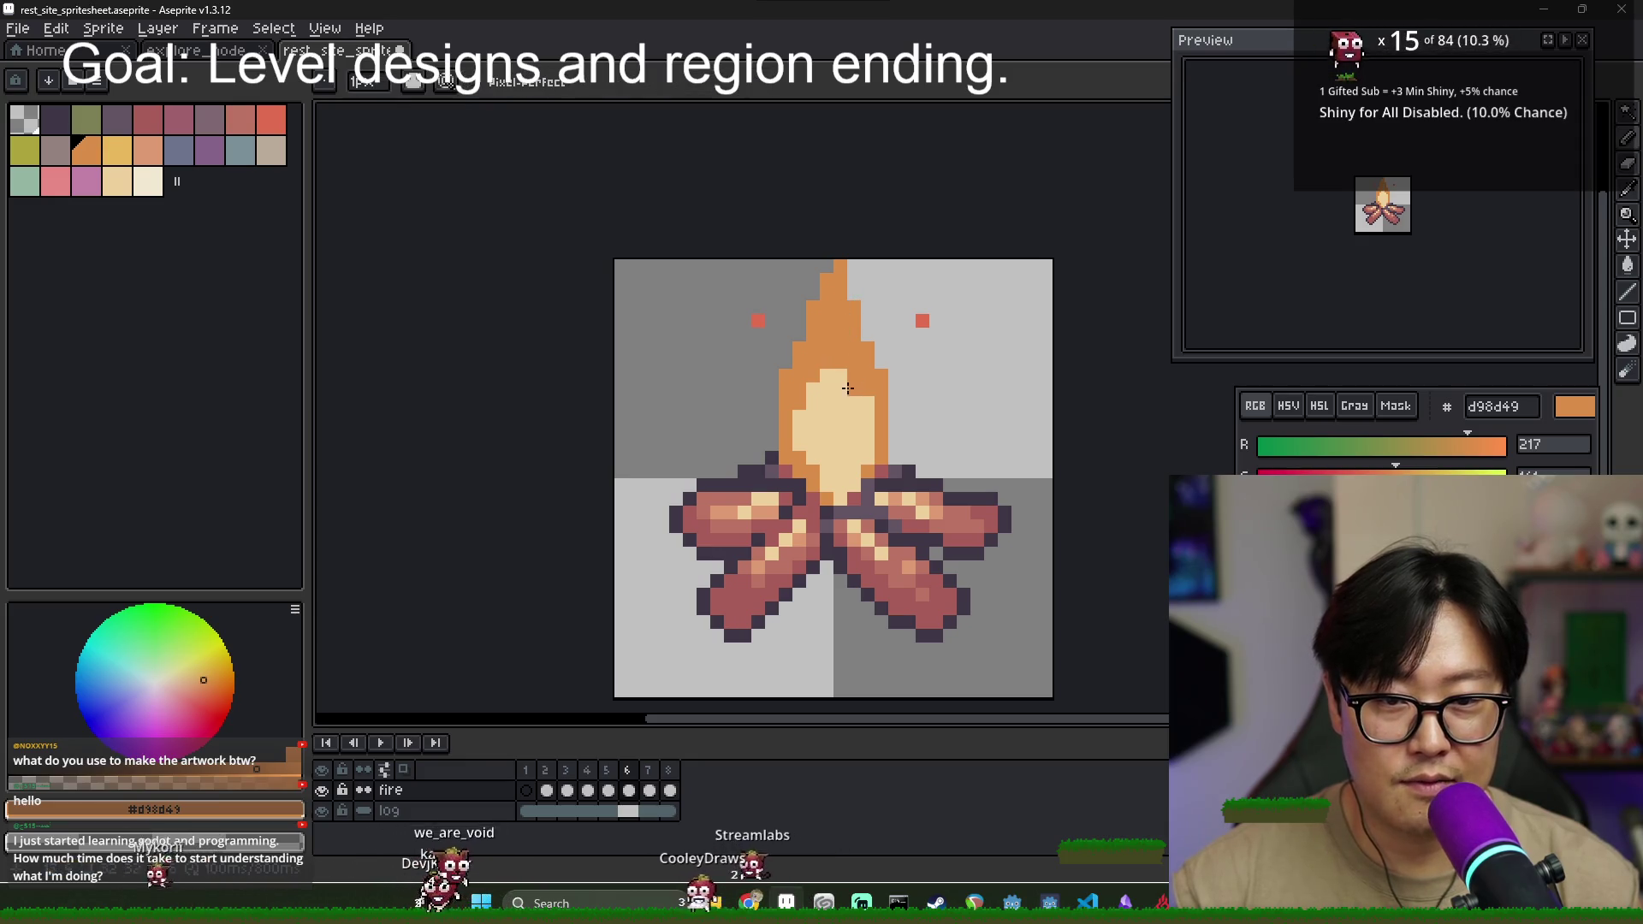
{"action": "left_click", "coordinate": [847, 388], "text": "alt"}
{"action": "left_click_drag", "start_coordinate": [840, 318], "coordinate": [841, 351]}
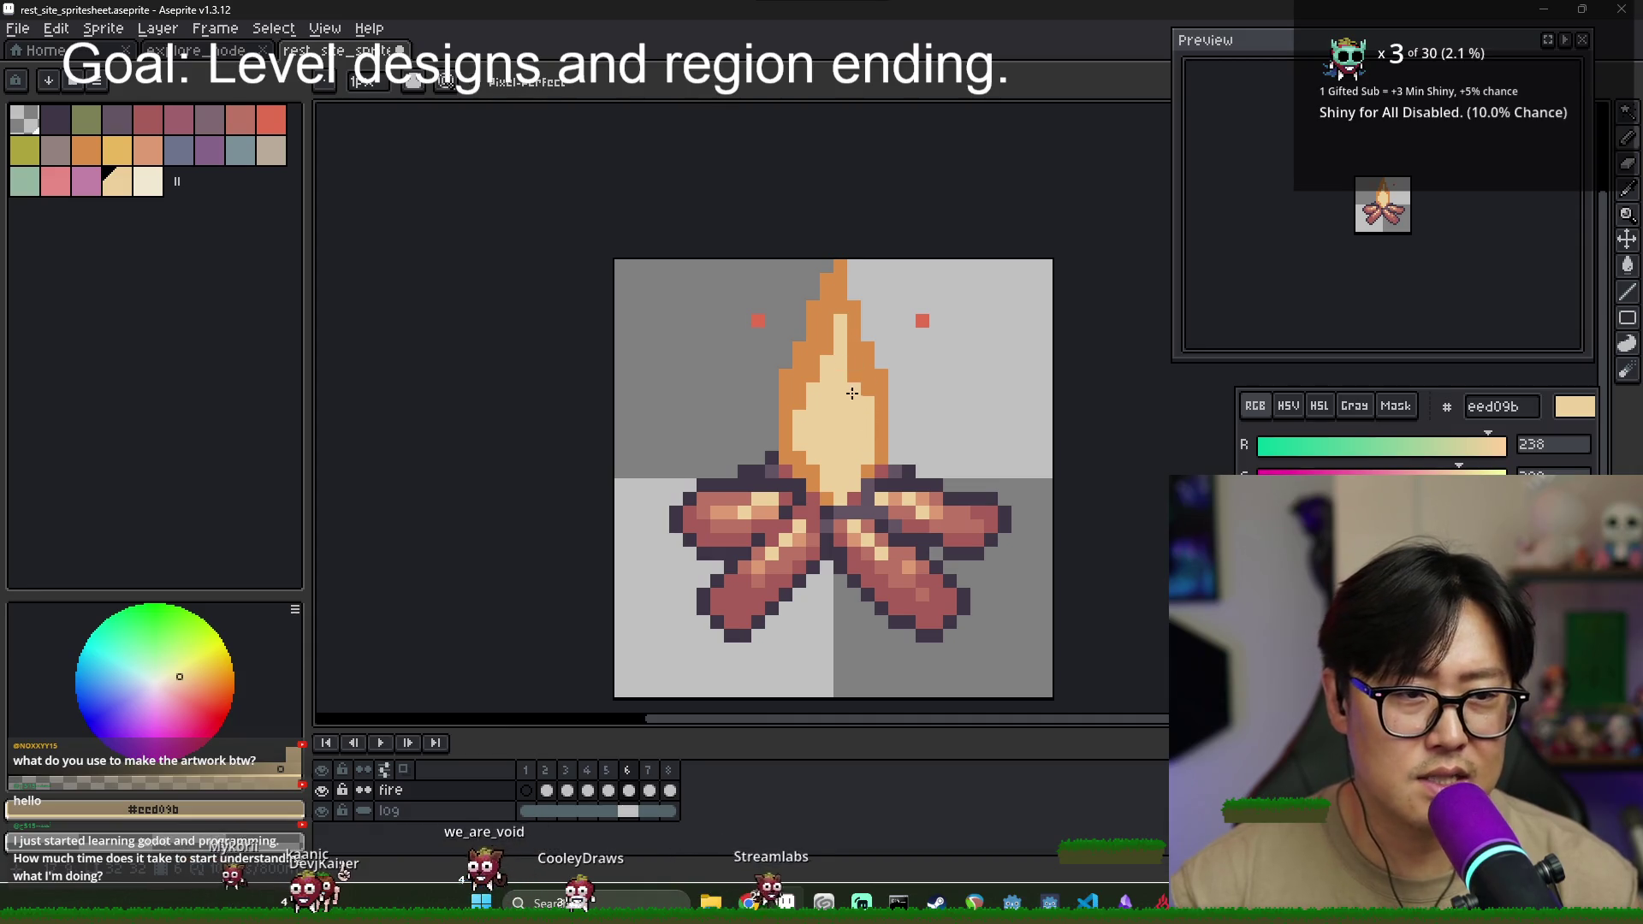
{"action": "left_click", "coordinate": [852, 489], "text": "alt"}
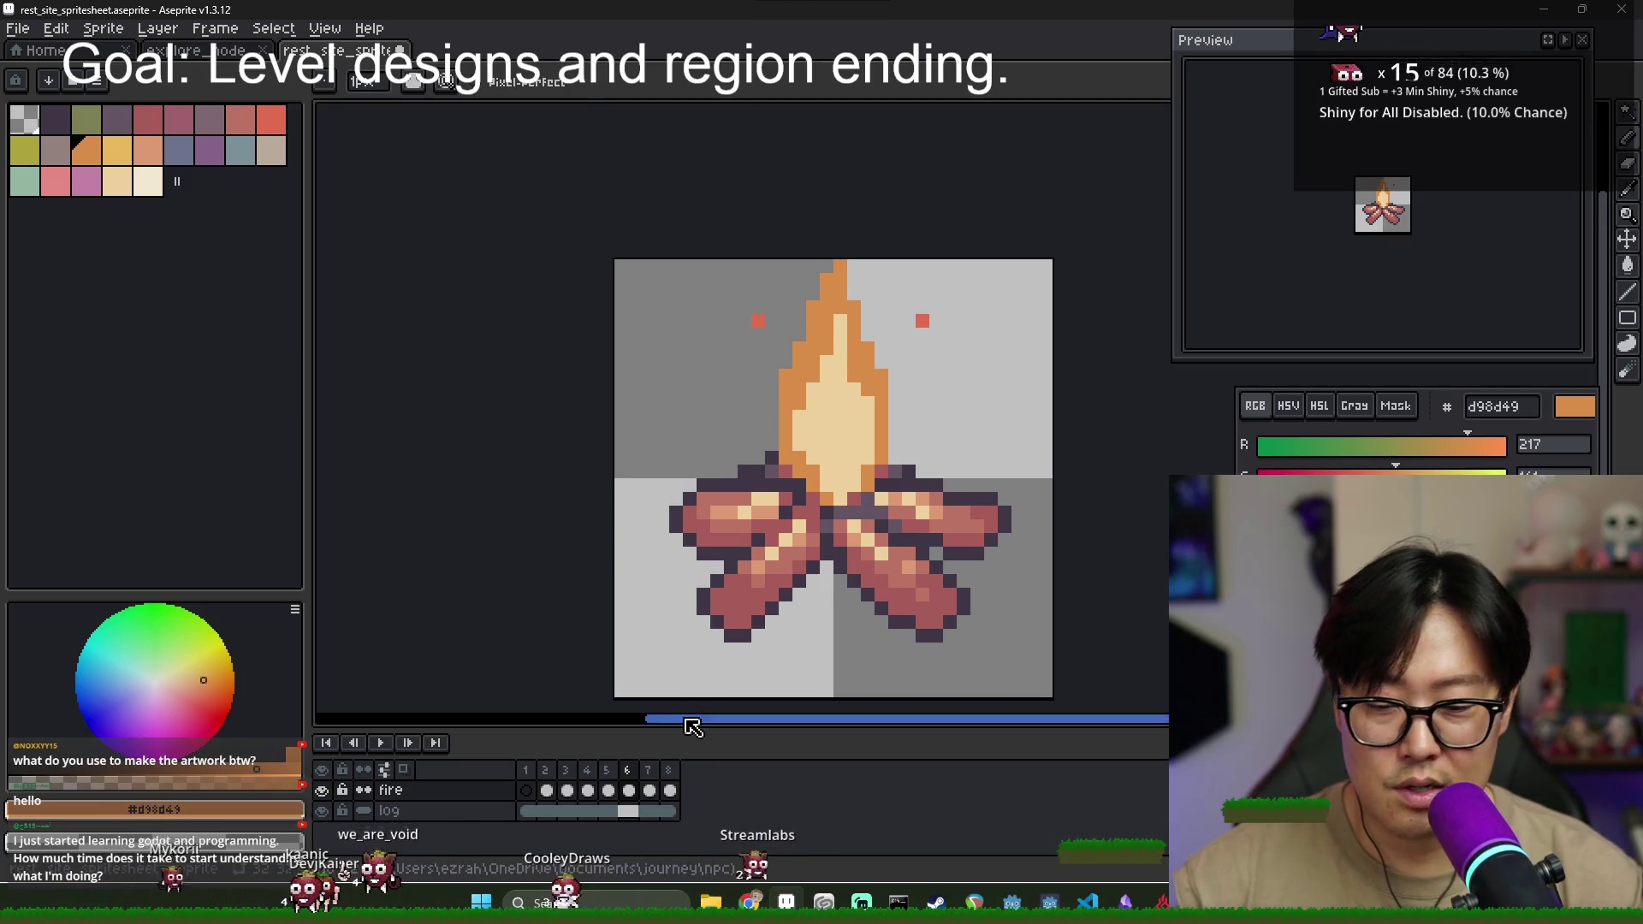
- Step through frames 5 to 8 to review the flame
{"action": "left_click", "coordinate": [609, 789]}
{"action": "left_click", "coordinate": [628, 789]}
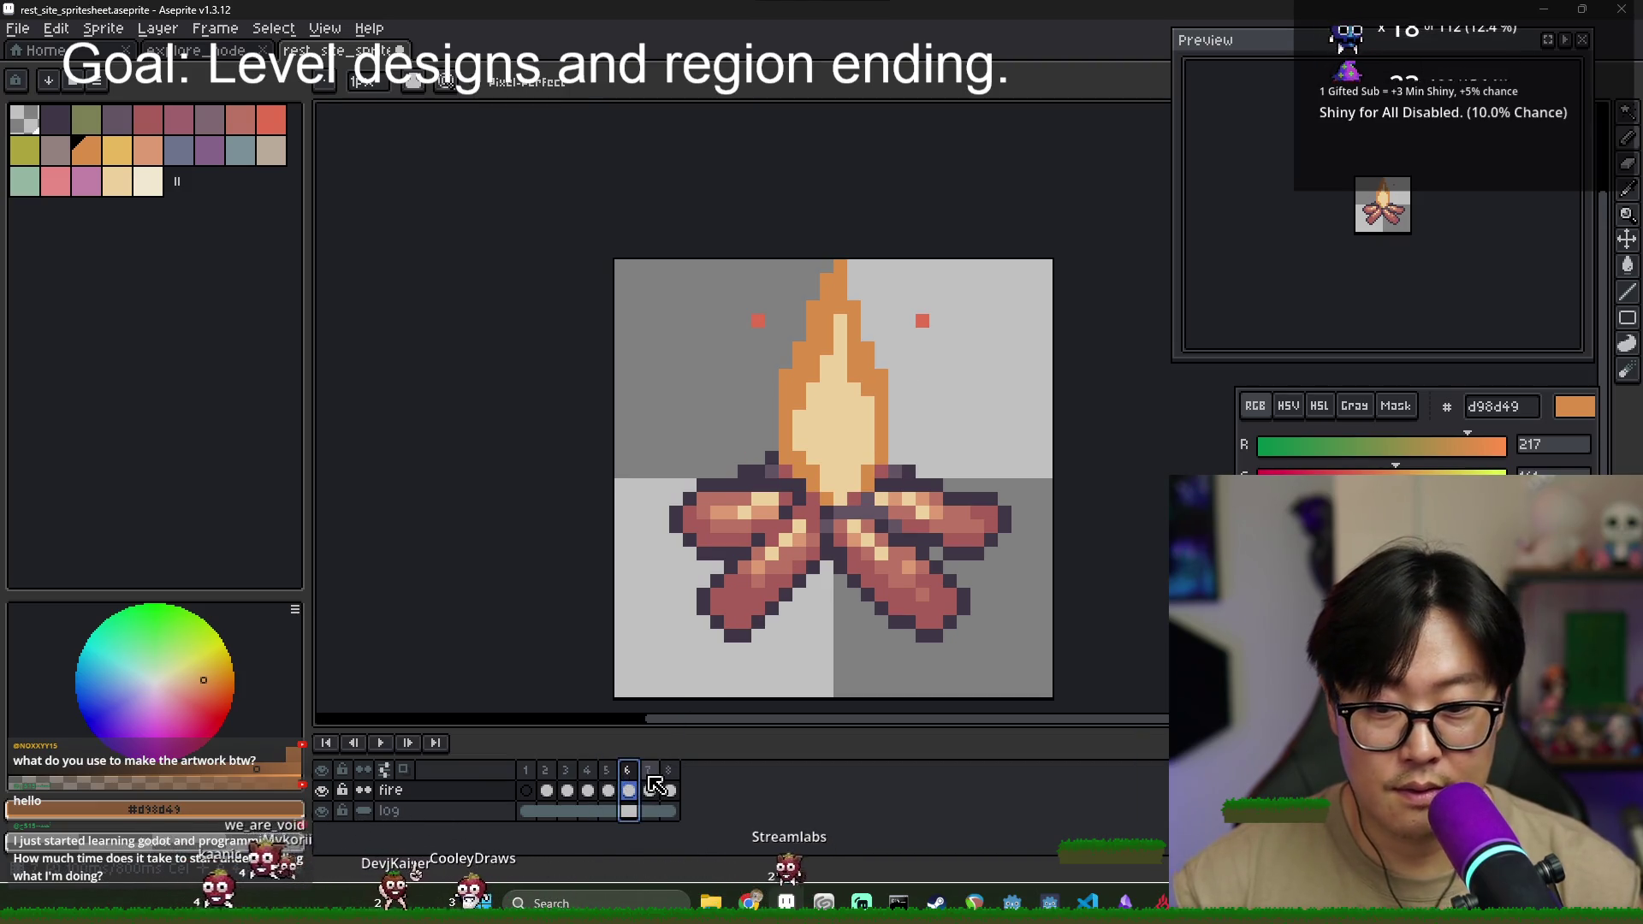
{"action": "left_click", "coordinate": [650, 789]}
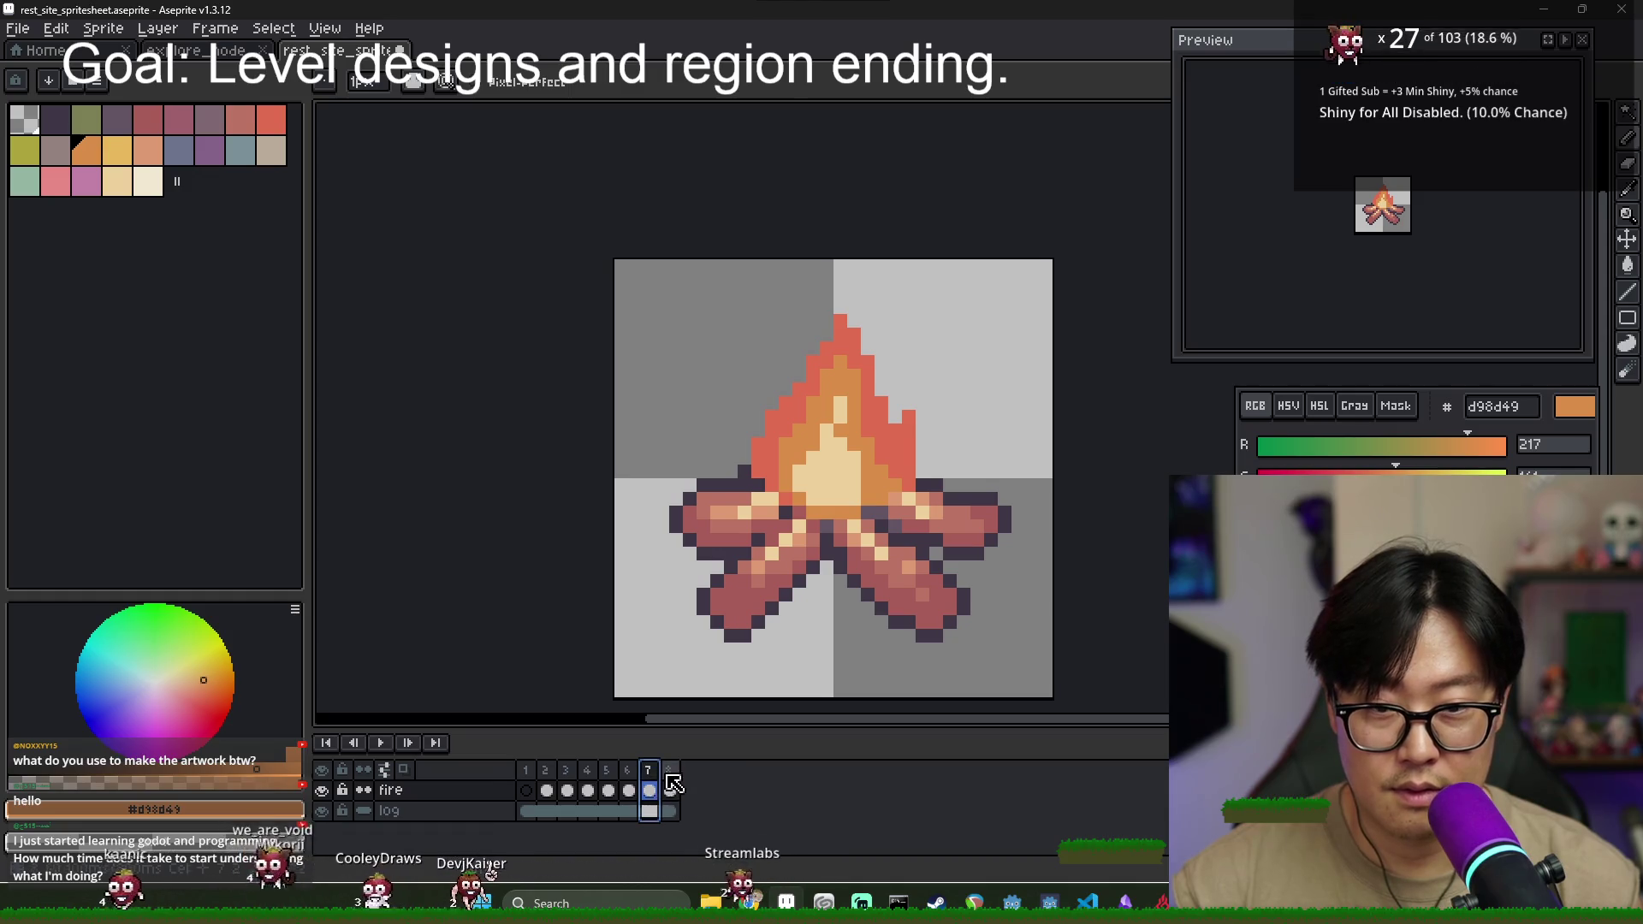
{"action": "left_click", "coordinate": [671, 788]}
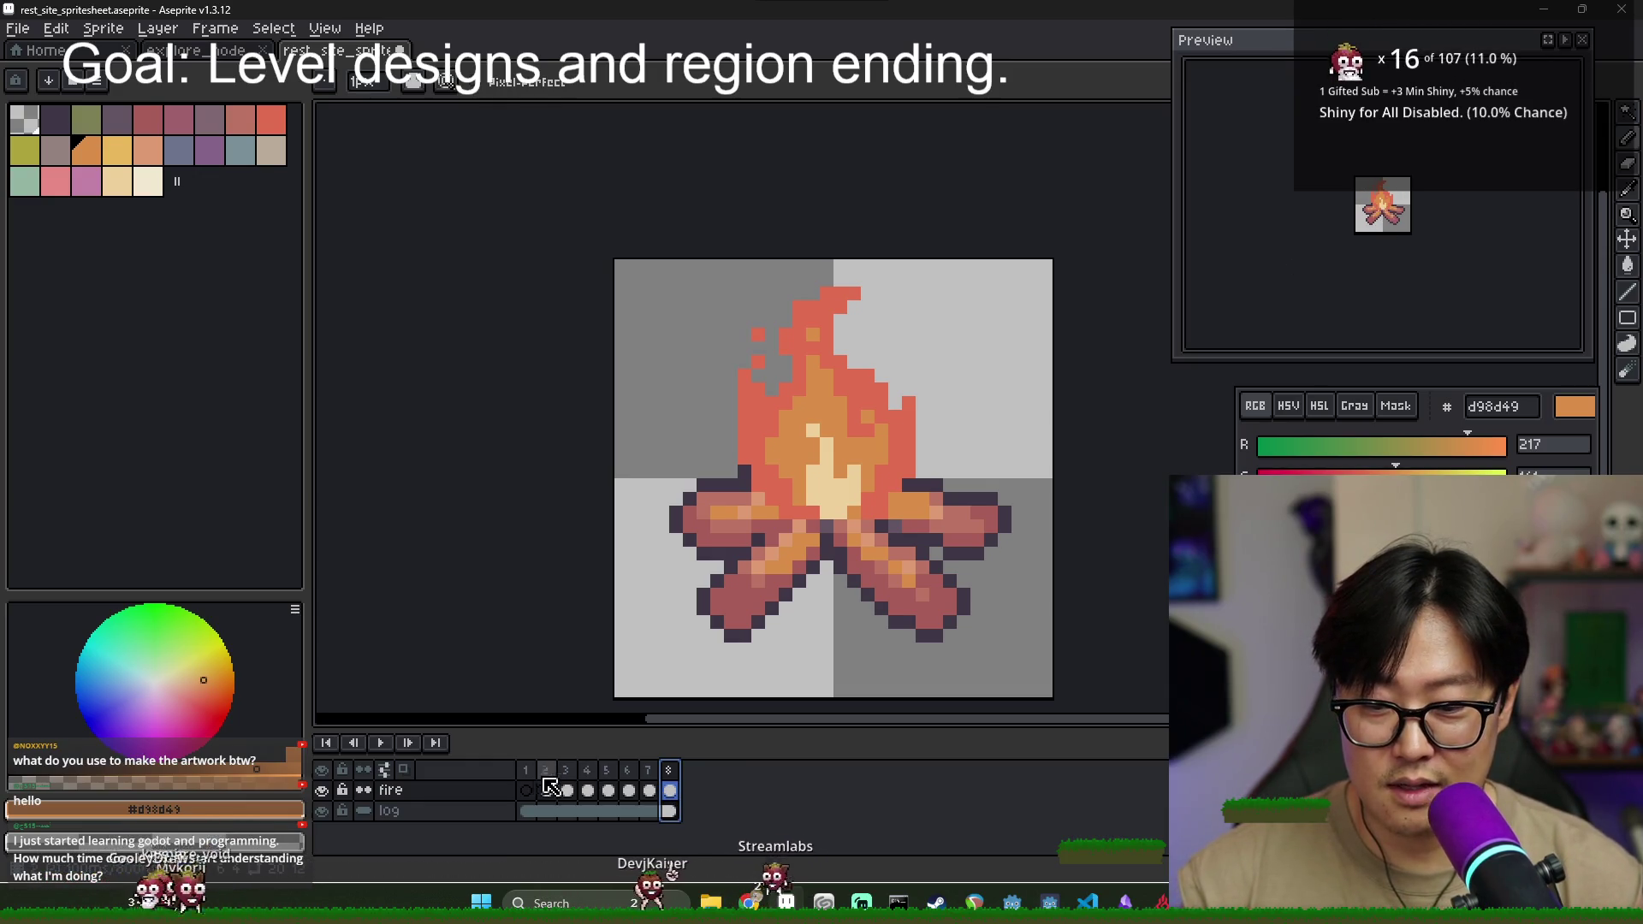
- Tag frames 1–7 as 'flame_on', correcting the misspelled 'falme_on' name
{"action": "left_click_drag", "start_coordinate": [535, 787], "coordinate": [655, 787]}
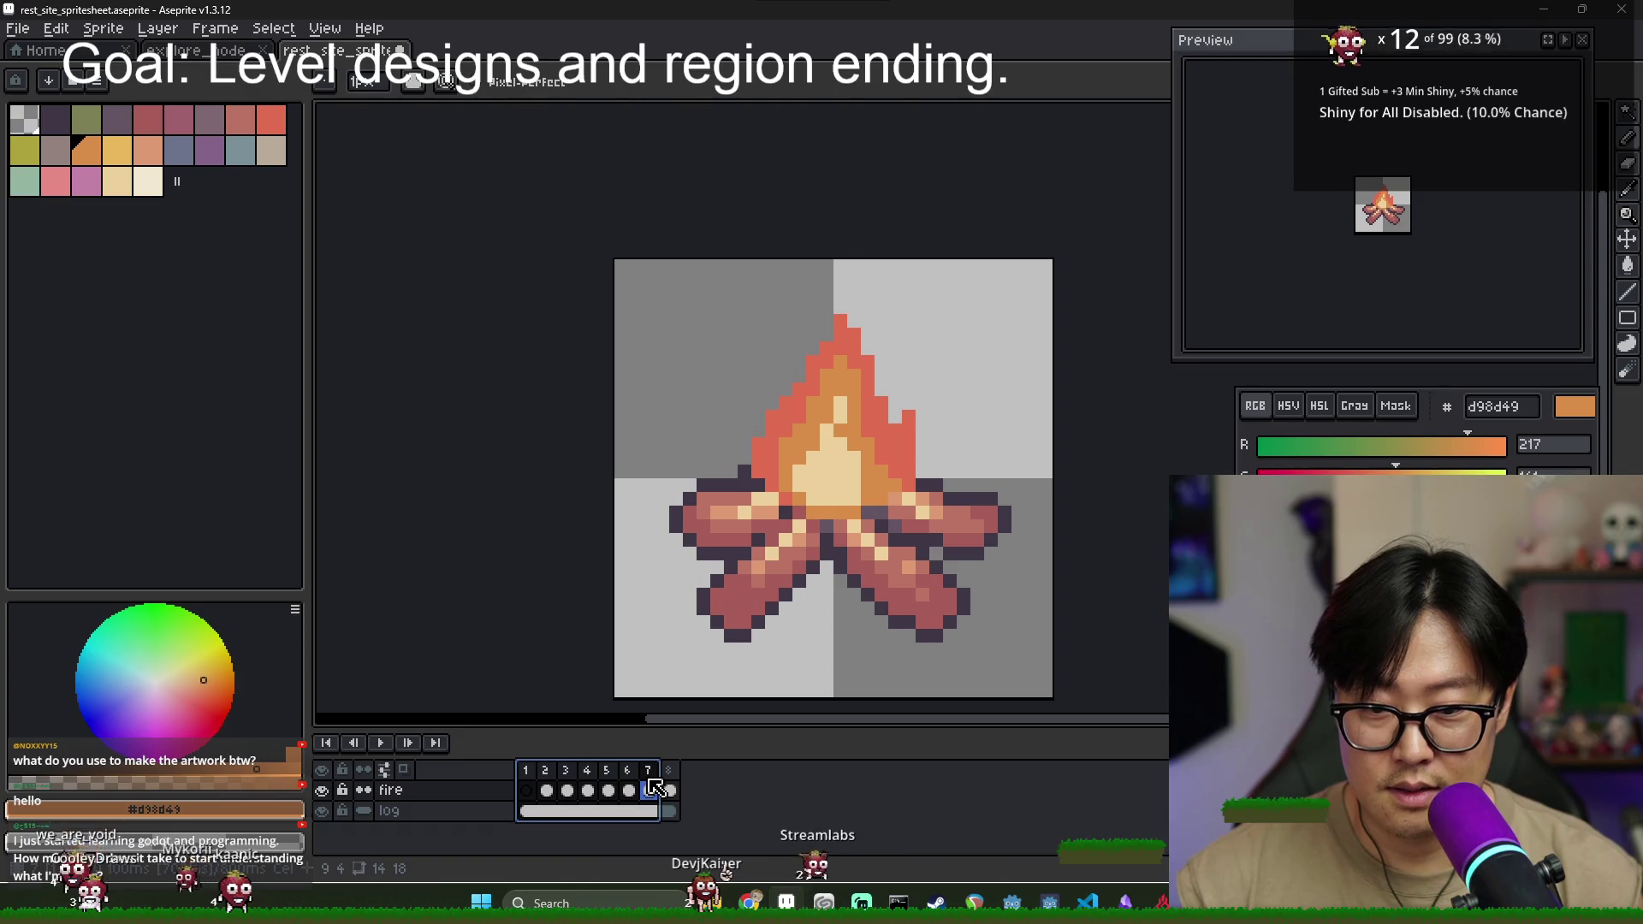
{"action": "right_click", "coordinate": [649, 772]}
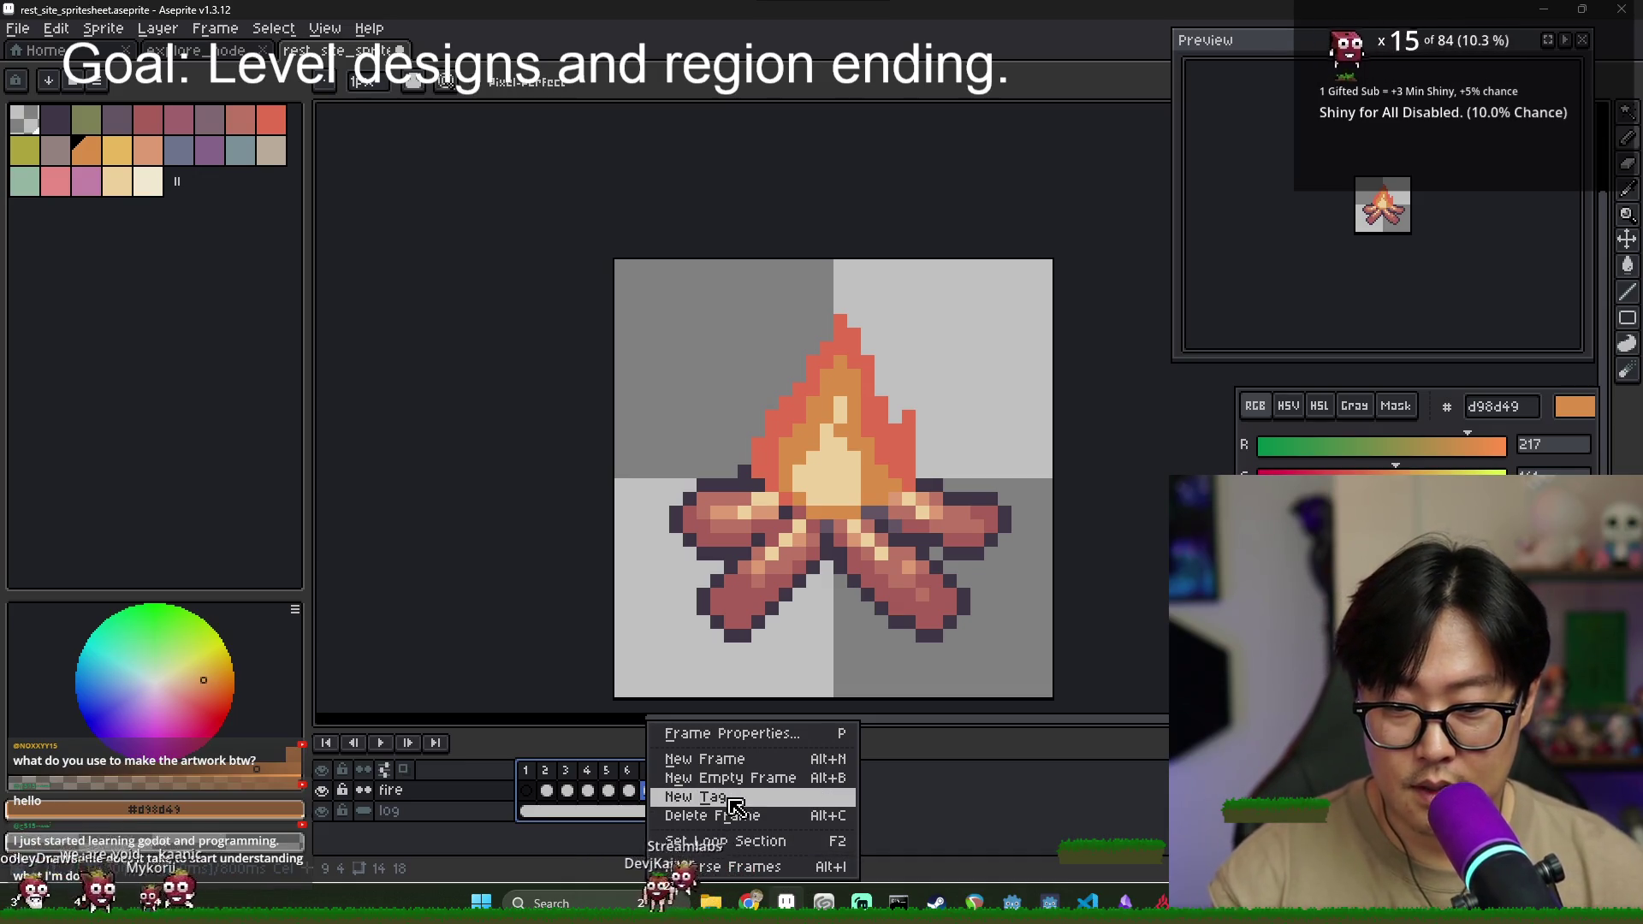
{"action": "left_click", "coordinate": [735, 805]}
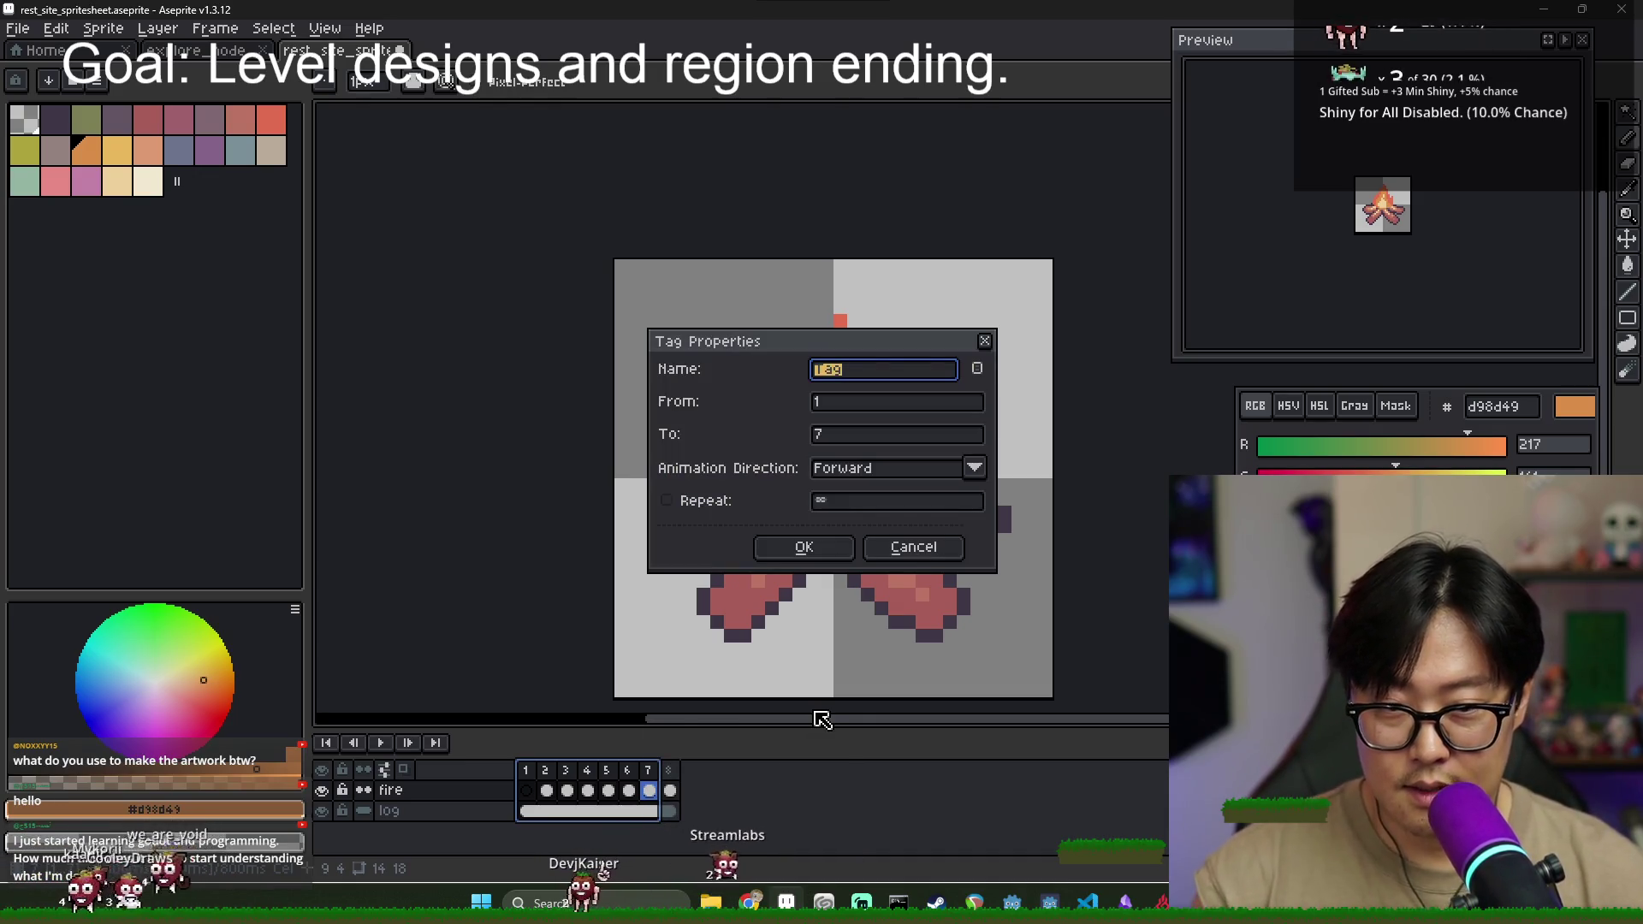
{"action": "type", "text": "falme_on"}
{"action": "key", "text": "Return"}
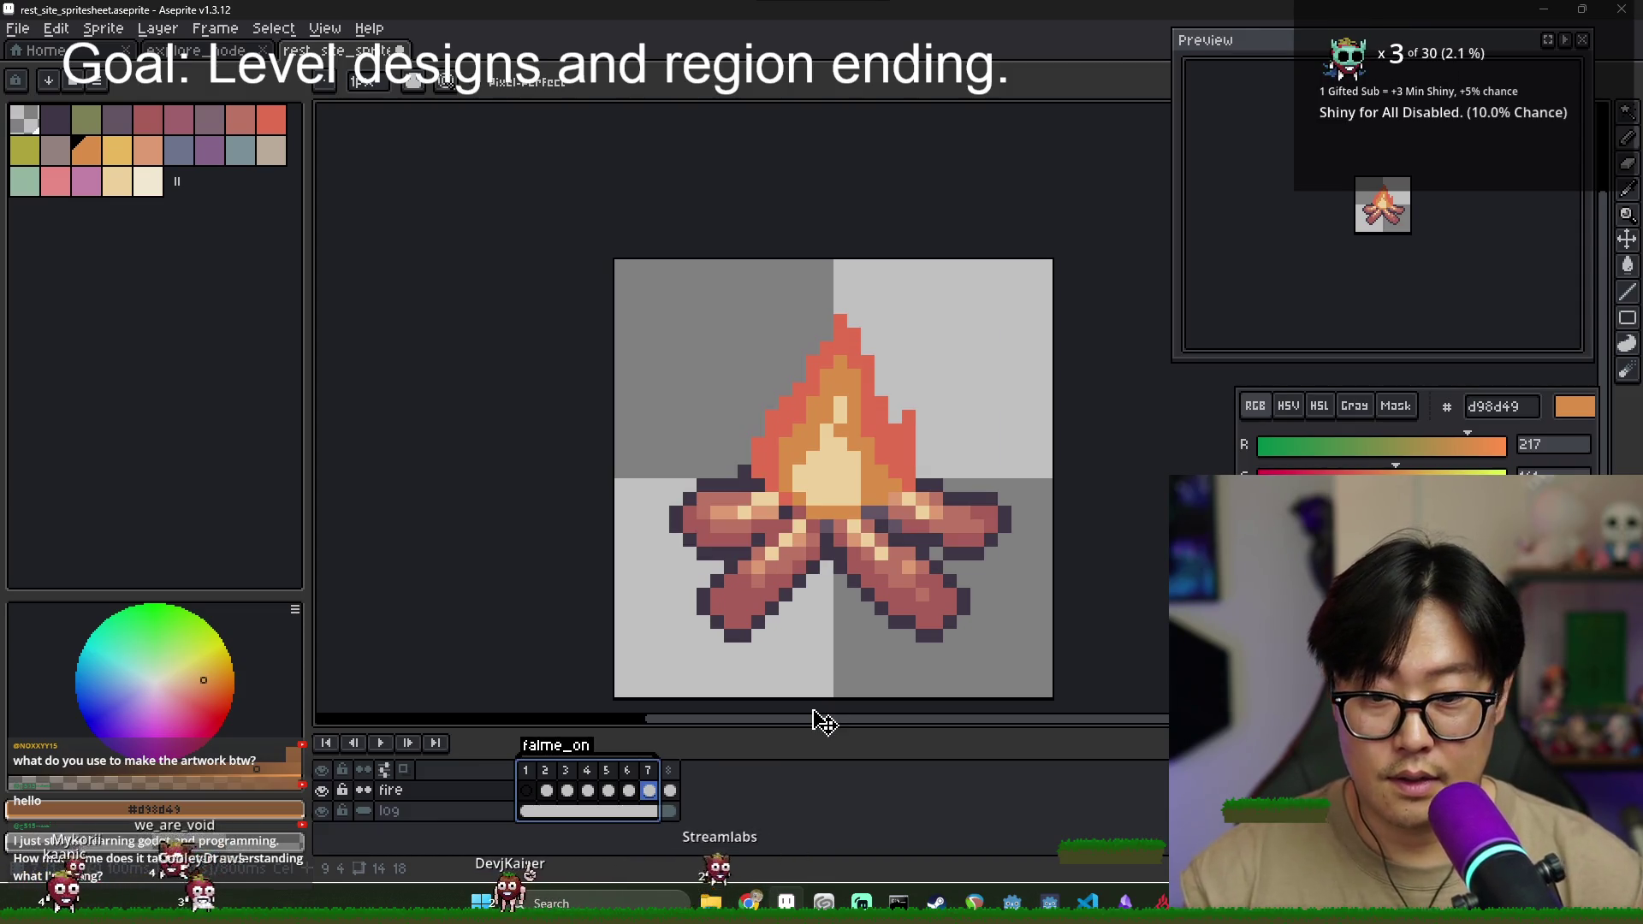
{"action": "double_click", "coordinate": [557, 745]}
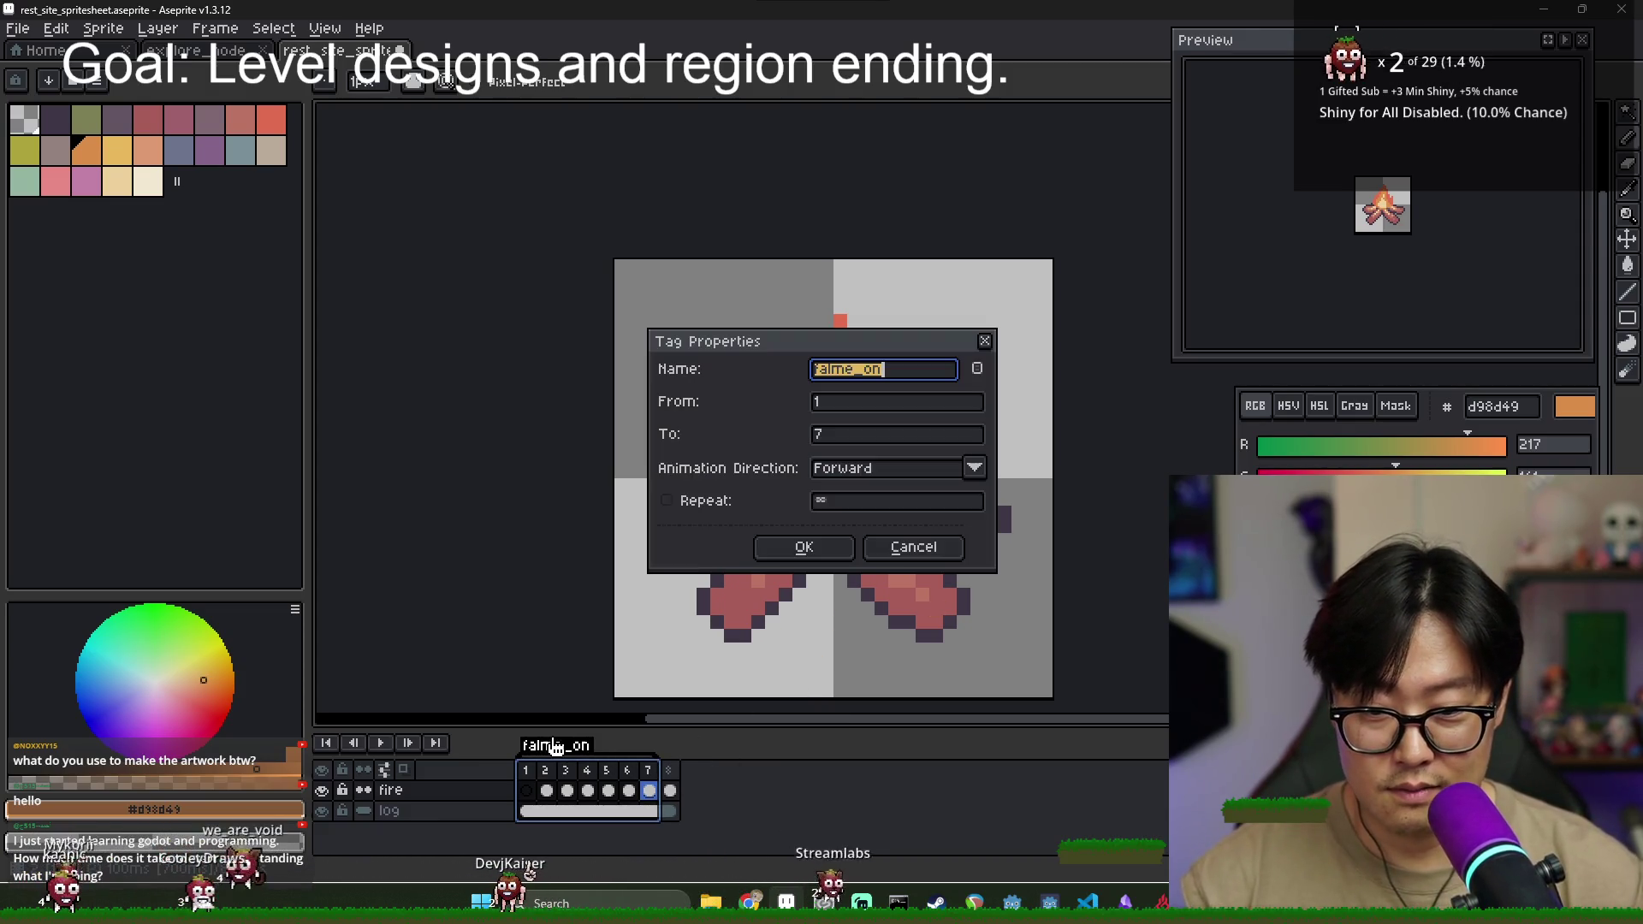
{"action": "type", "text": "flame_on"}
{"action": "key", "text": "Return"}
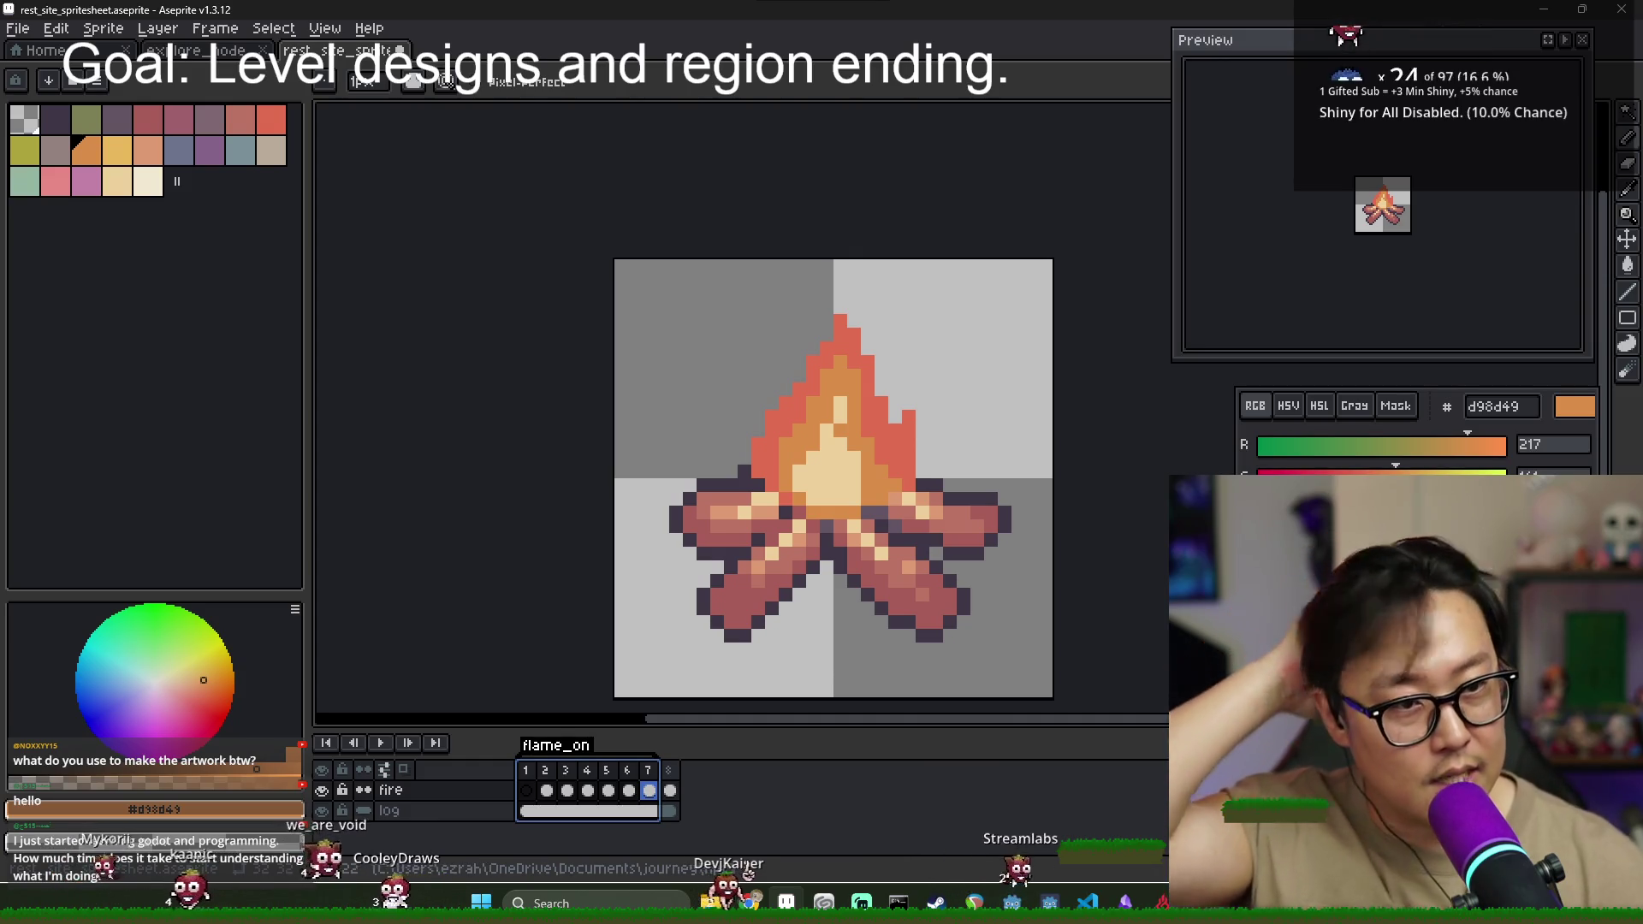
- On frame 7, add orange highlights to the left log
{"action": "left_click", "coordinate": [630, 787]}
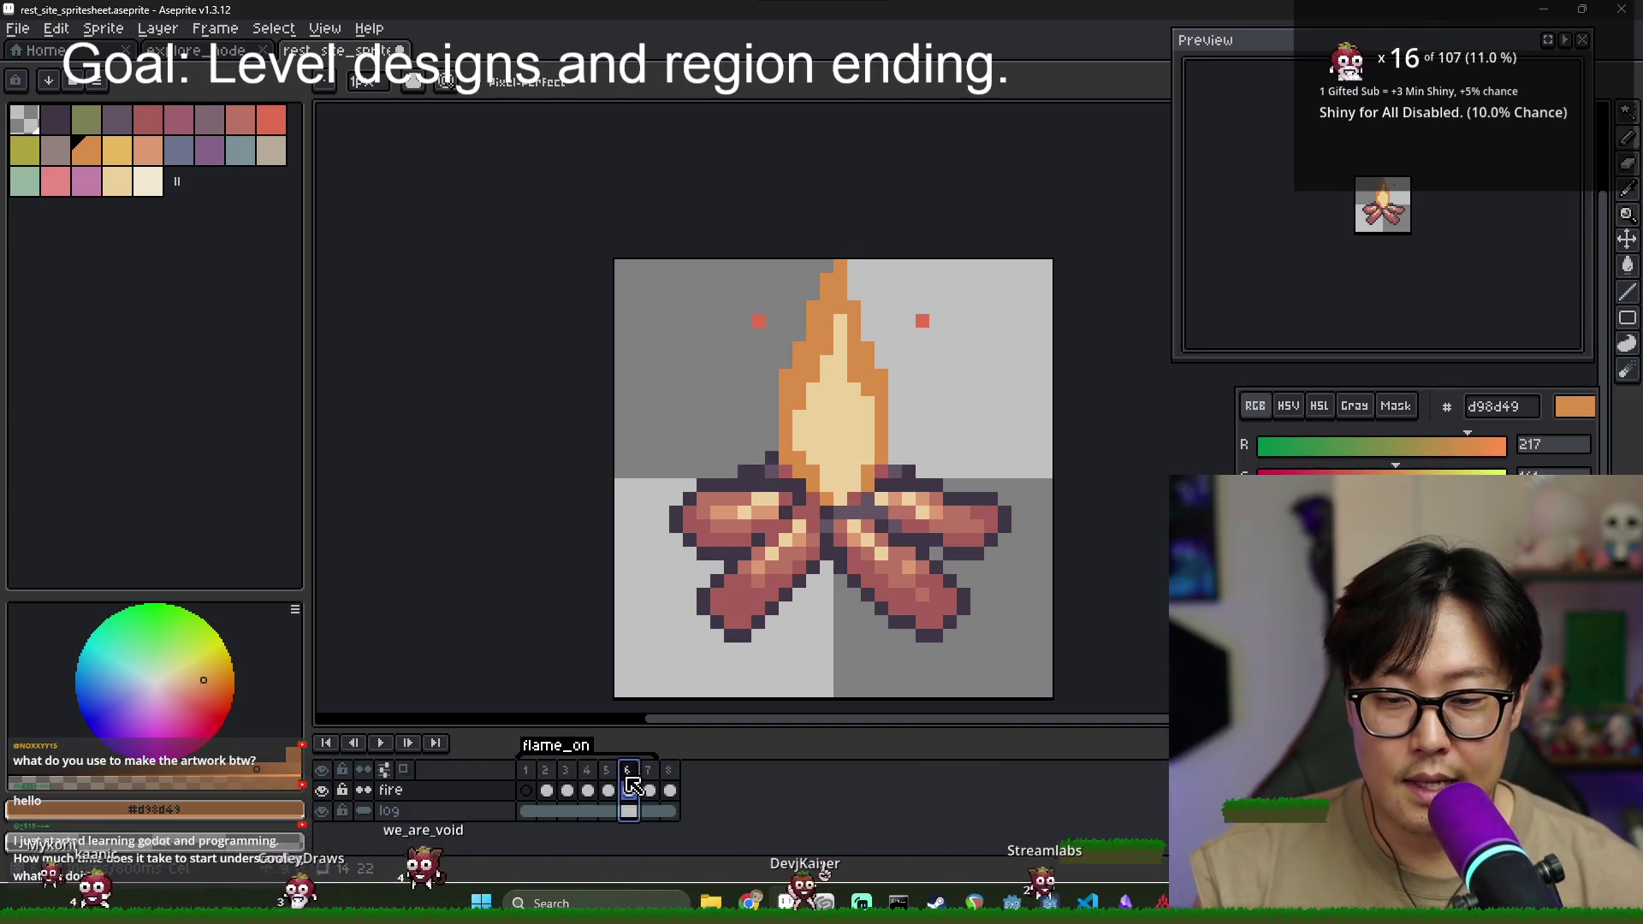
{"action": "key", "text": "Left"}
{"action": "key", "text": "Left"}
{"action": "key", "text": "Right"}
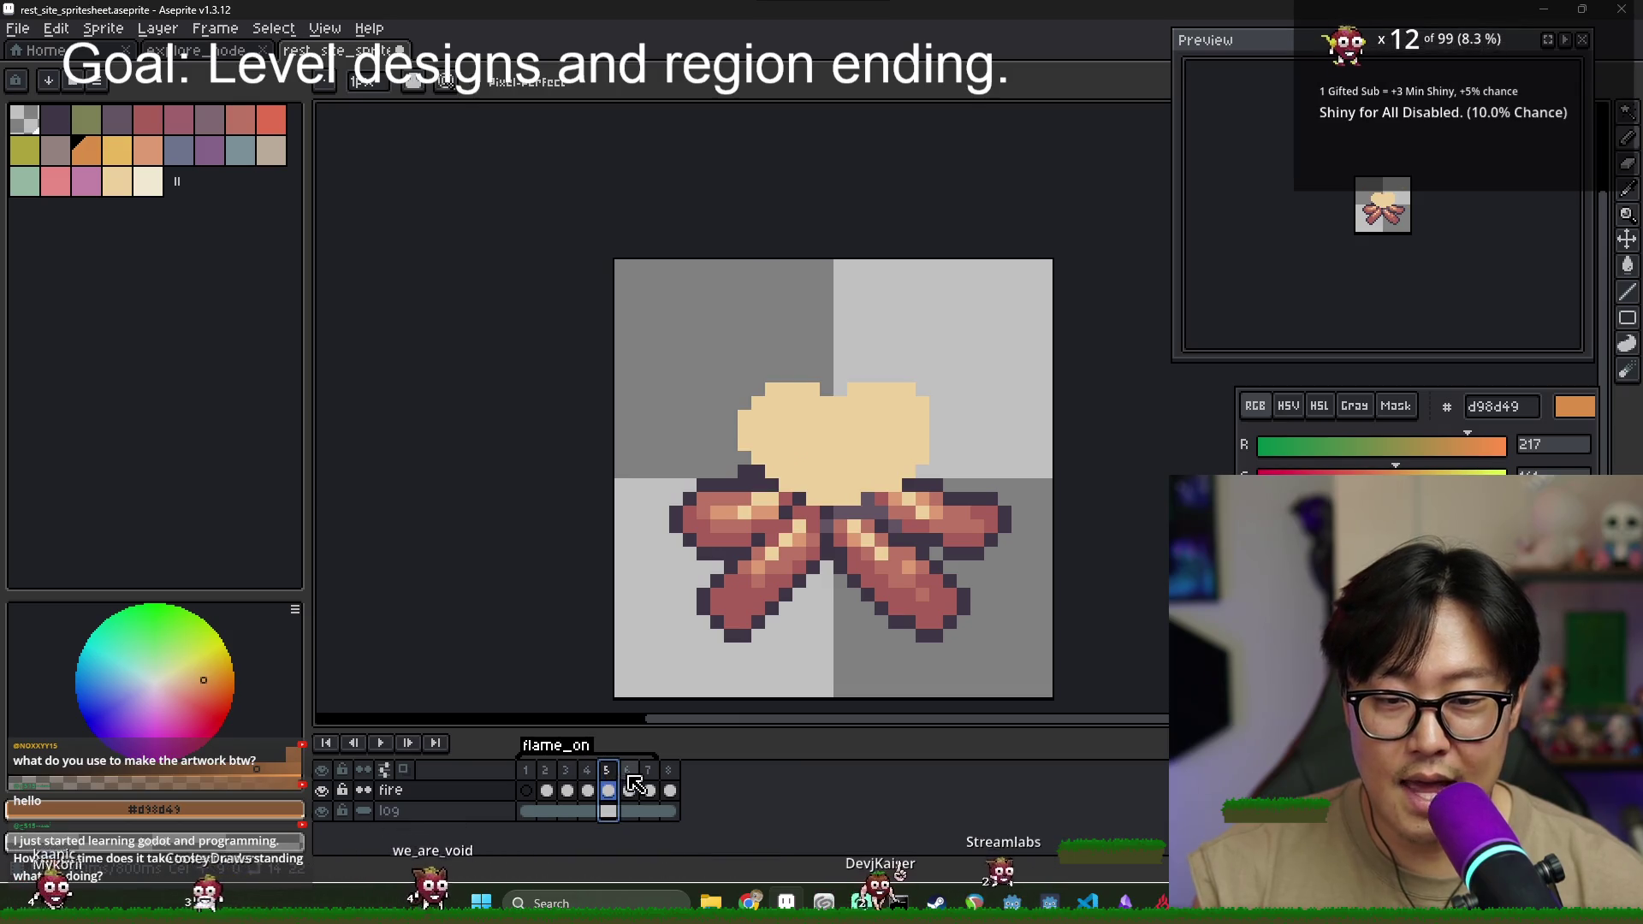
{"action": "left_click", "coordinate": [631, 788]}
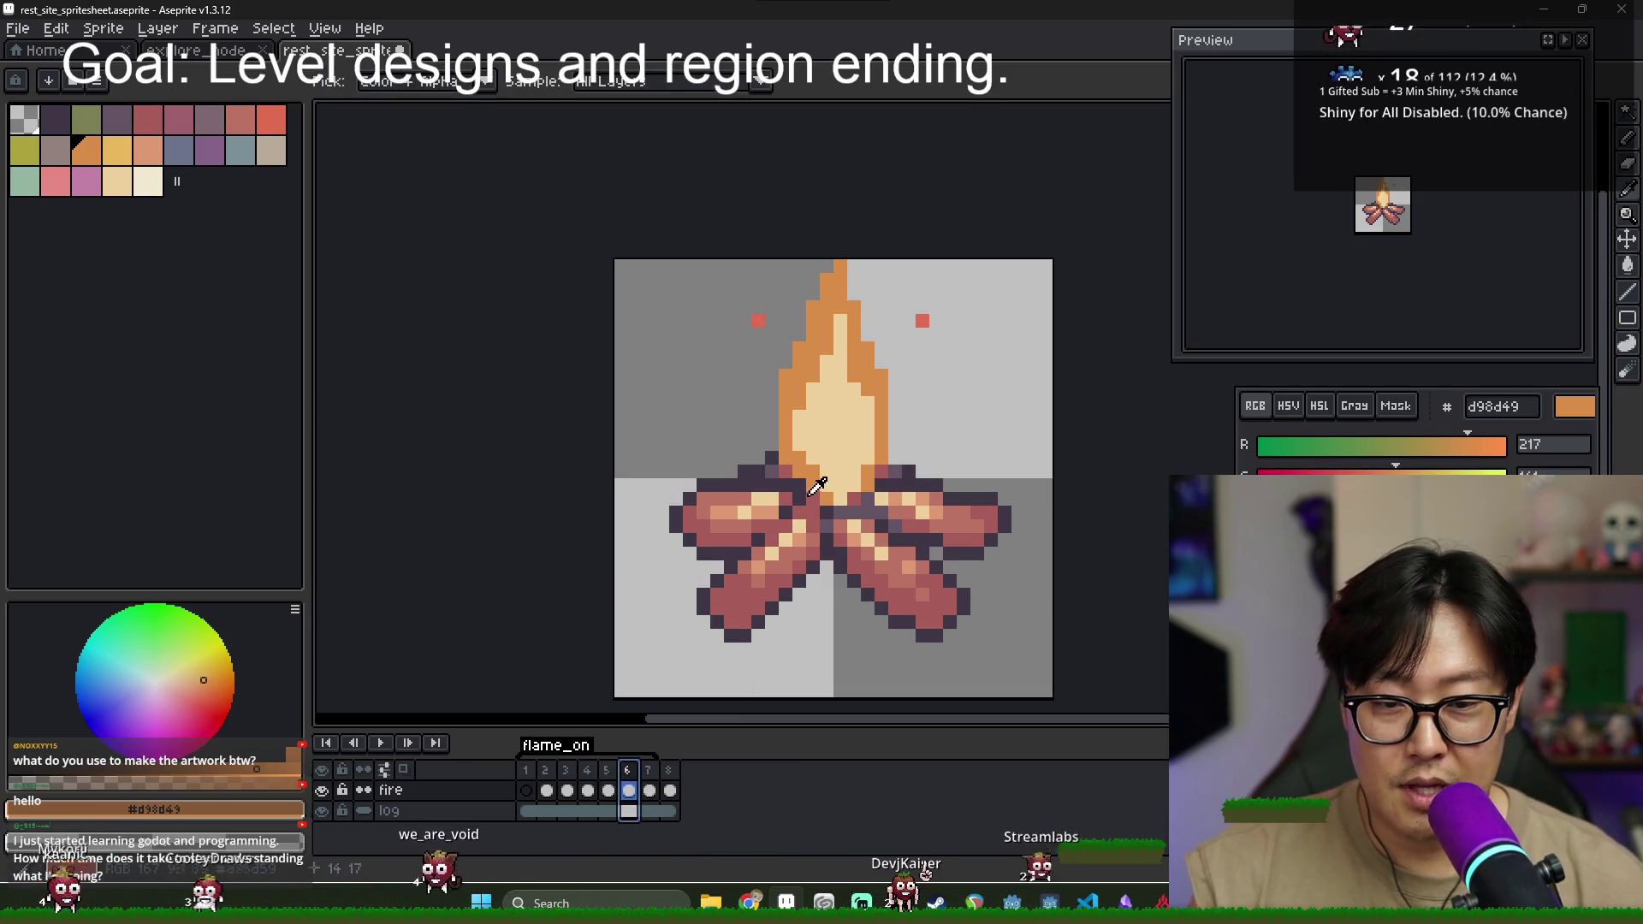
{"action": "left_click", "coordinate": [669, 789]}
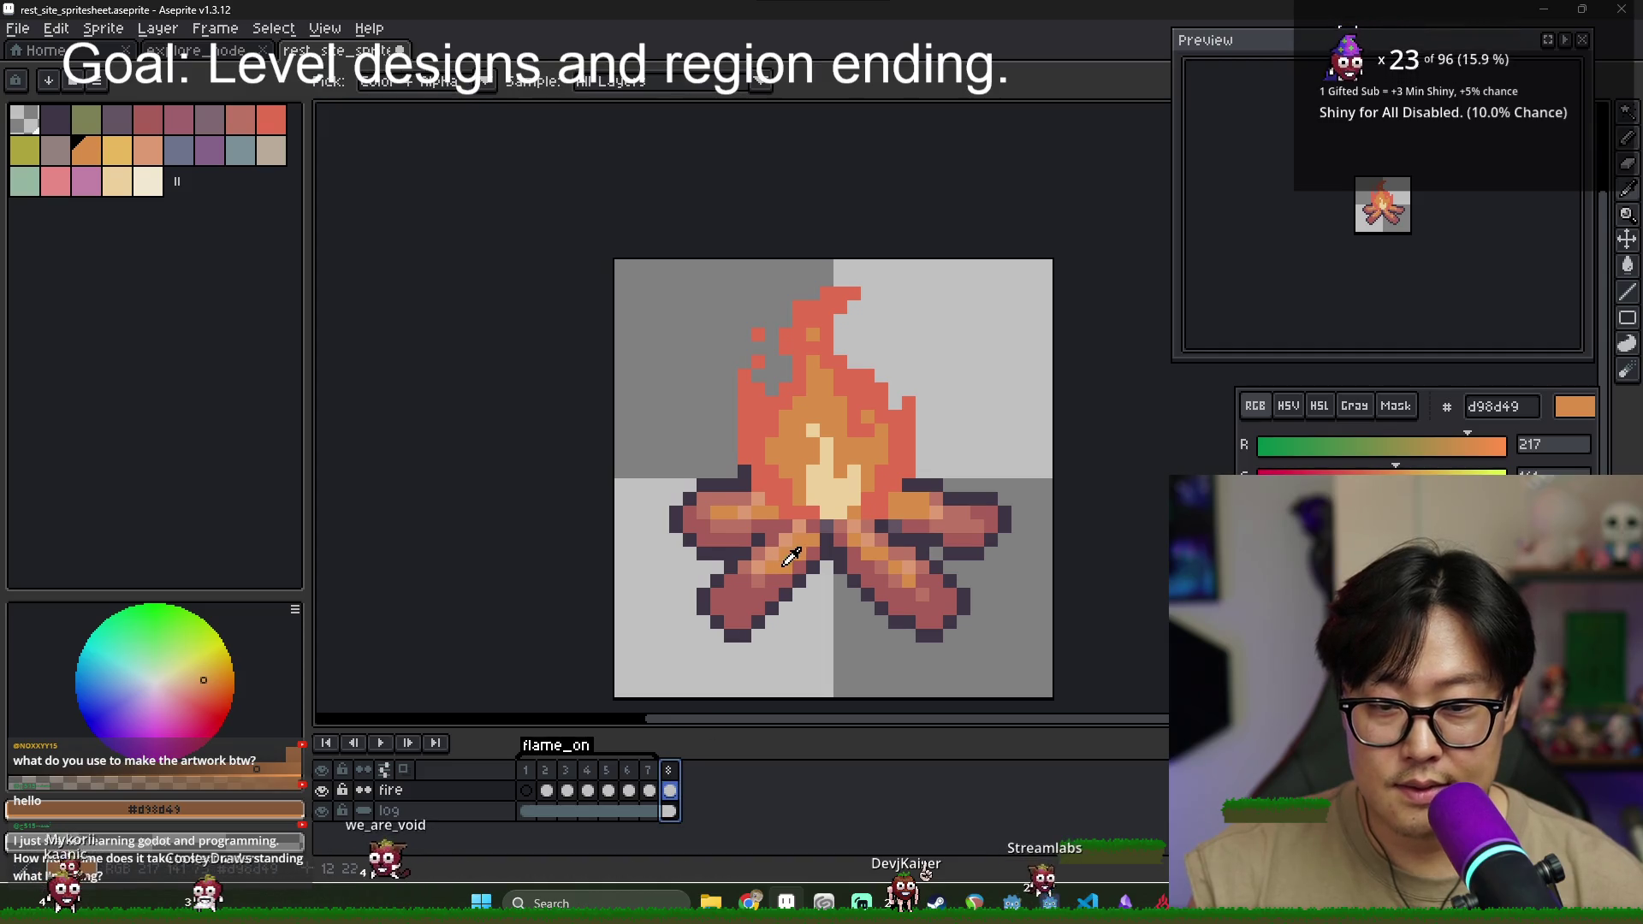
{"action": "left_click", "coordinate": [649, 789]}
{"action": "left_click", "coordinate": [772, 554]}
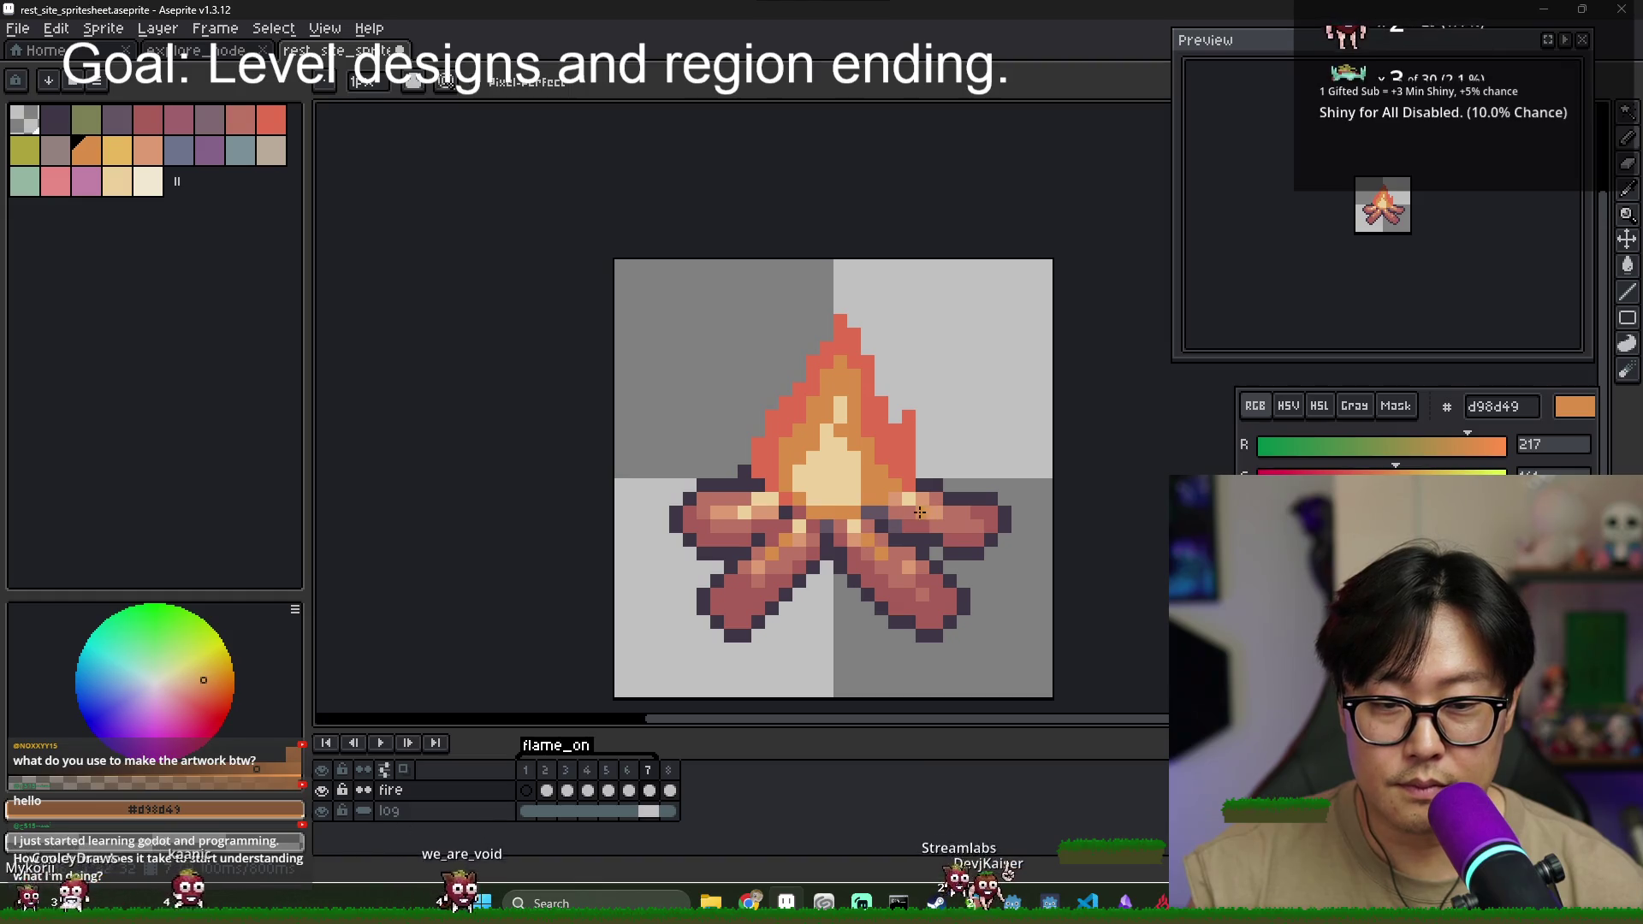
{"action": "key", "text": "v"}
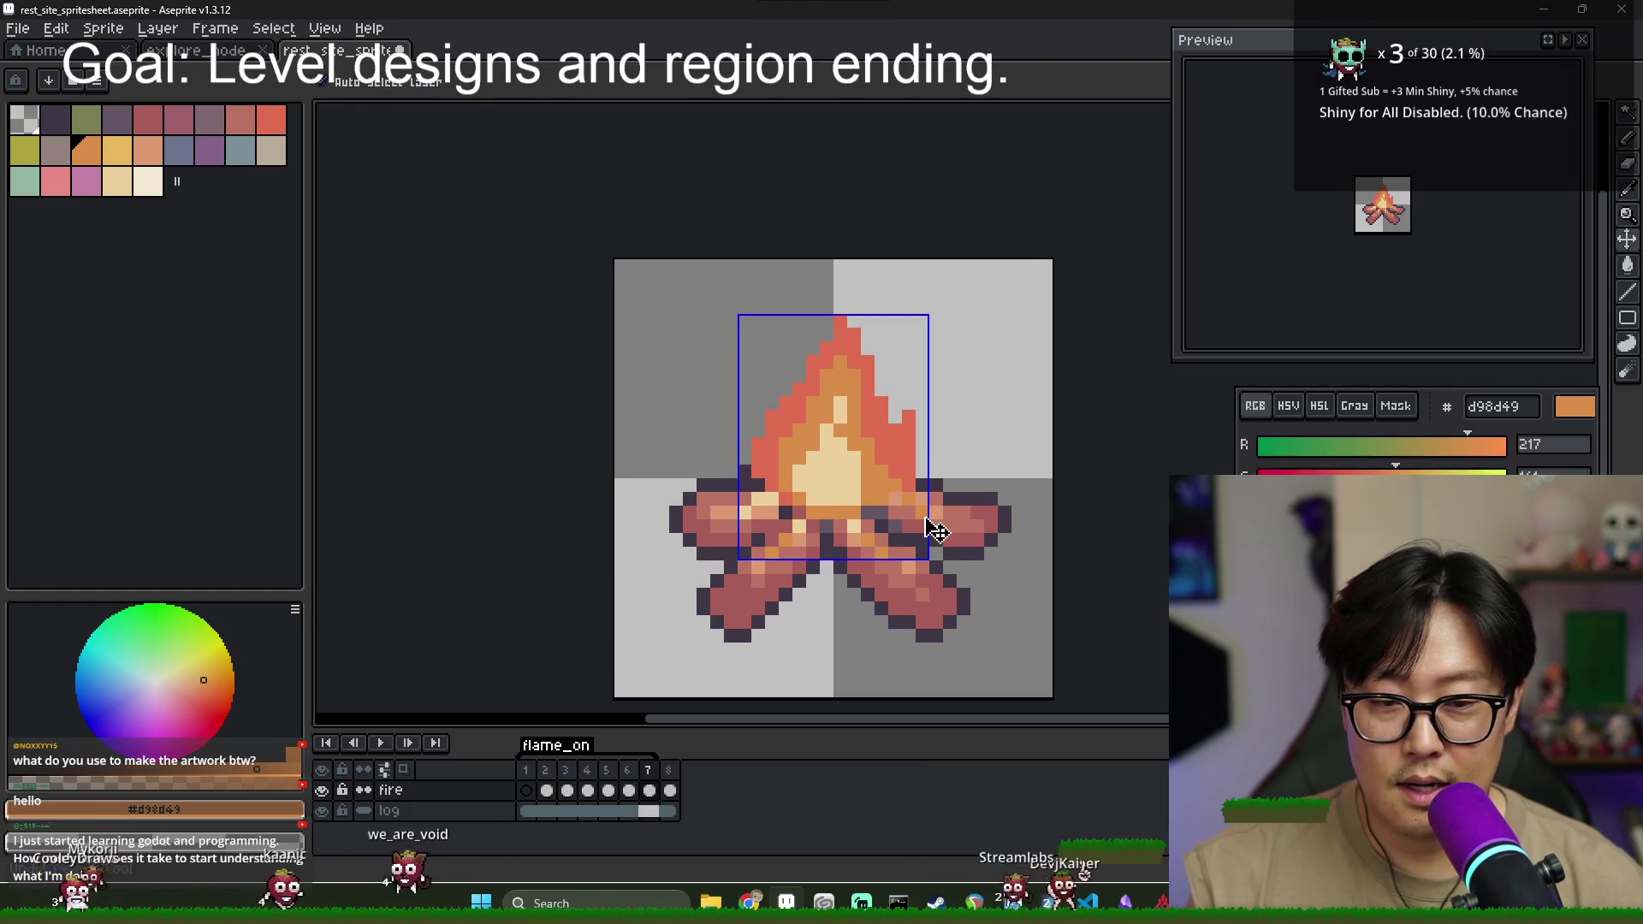
{"action": "key", "text": "i"}
{"action": "left_click", "coordinate": [907, 501]}
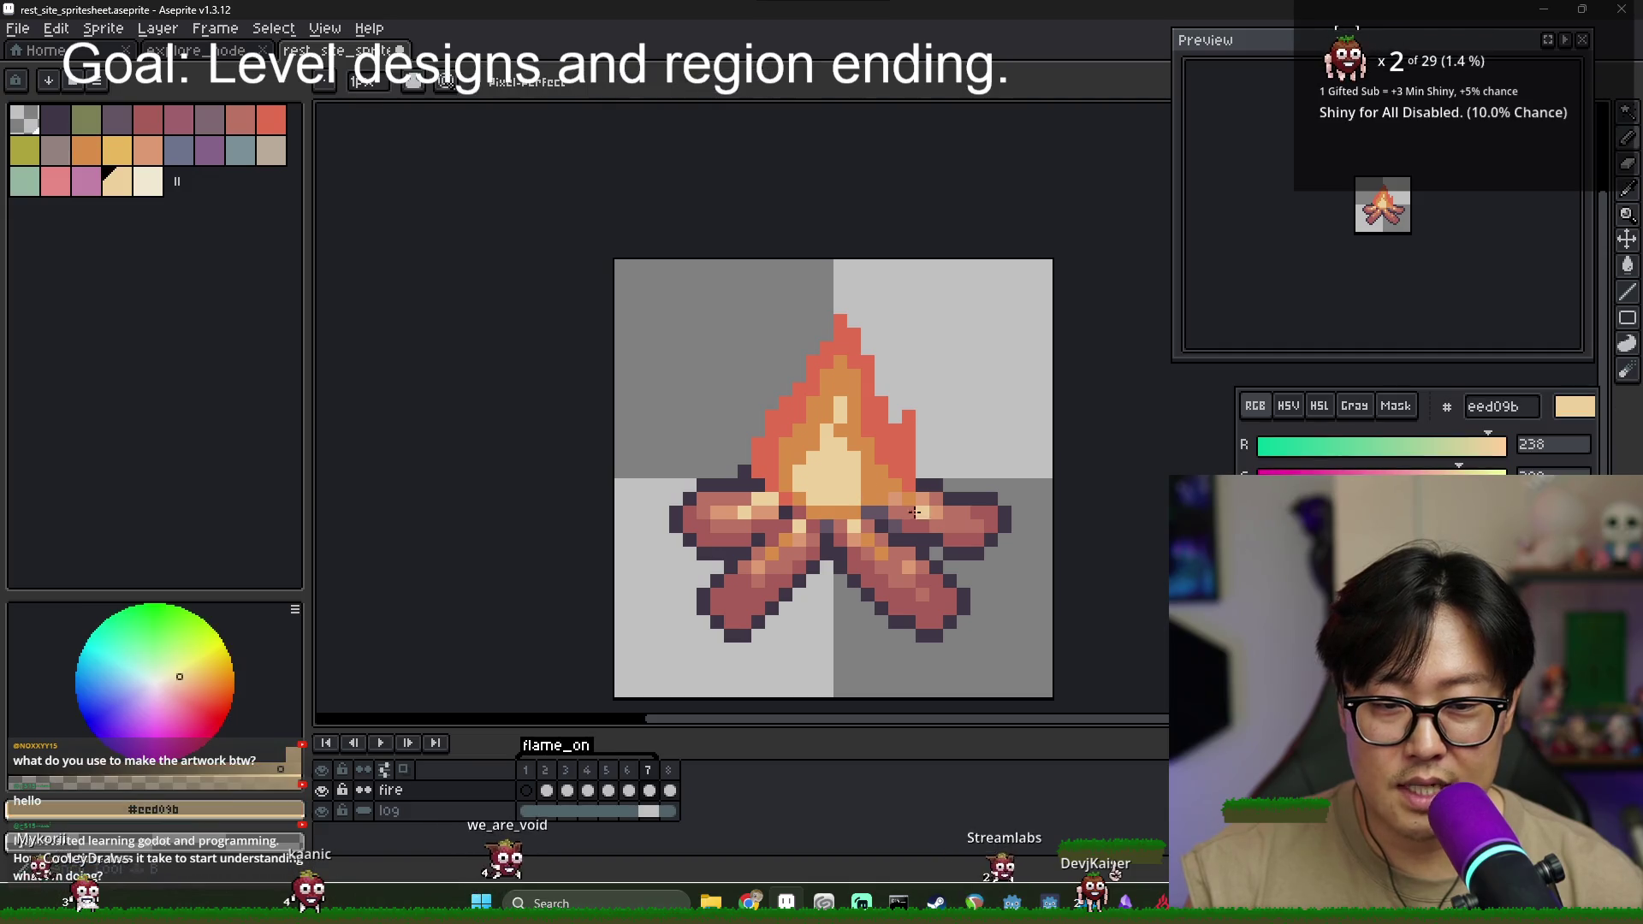
{"action": "left_click", "coordinate": [762, 510], "text": "alt"}
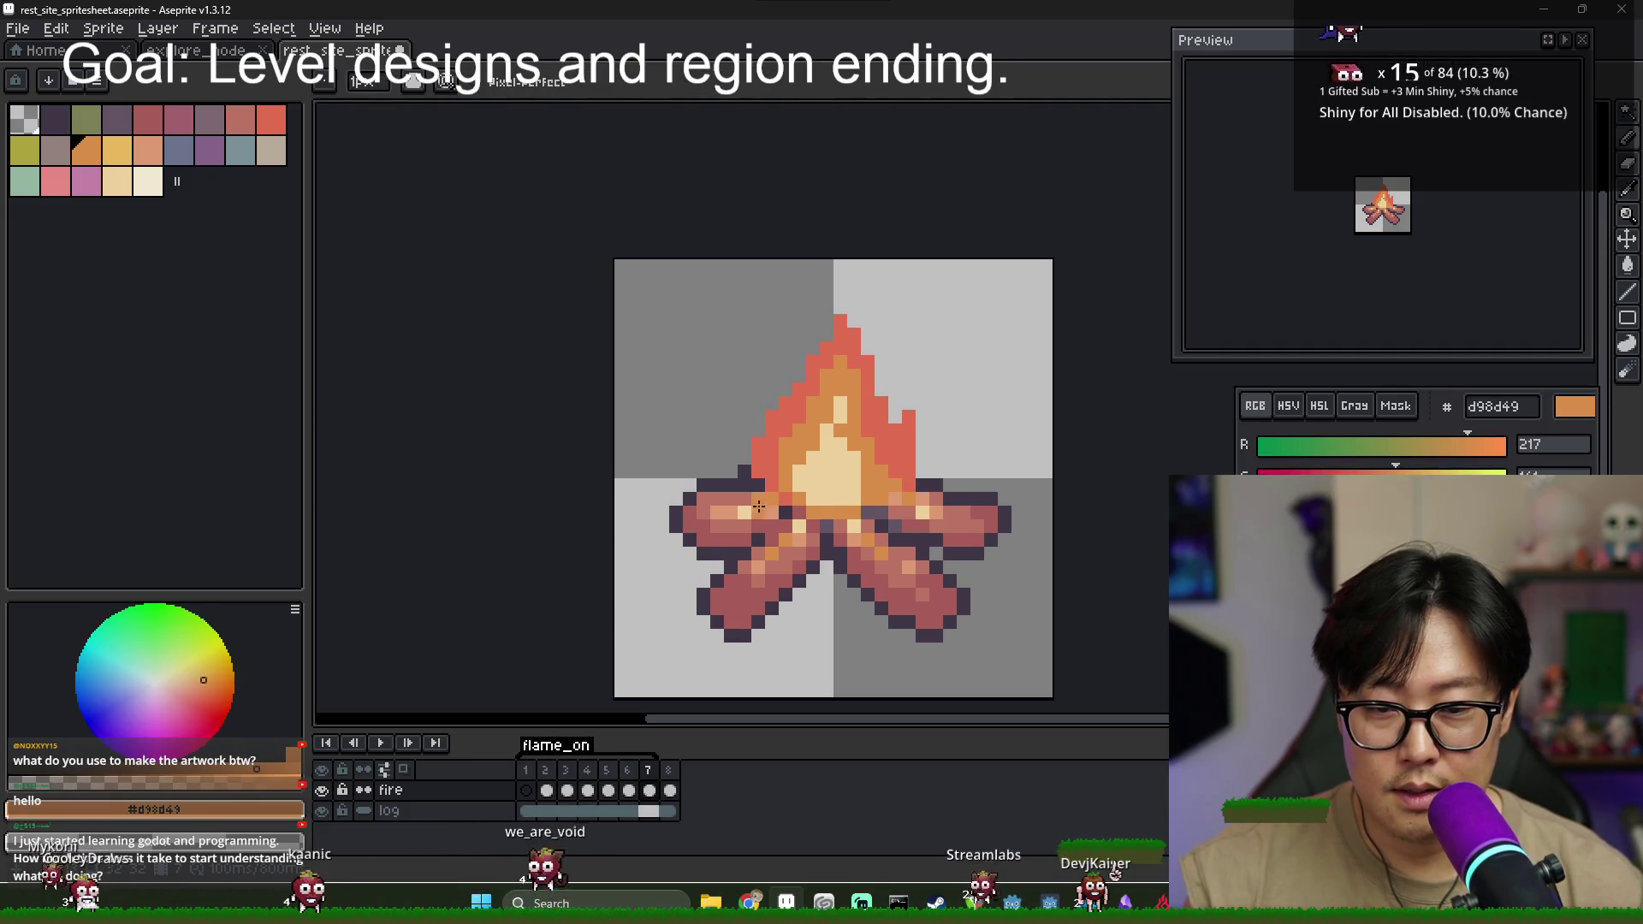
- Insert a new ninth frame after frame 8
{"action": "left_click", "coordinate": [629, 790]}
{"action": "left_click", "coordinate": [649, 790]}
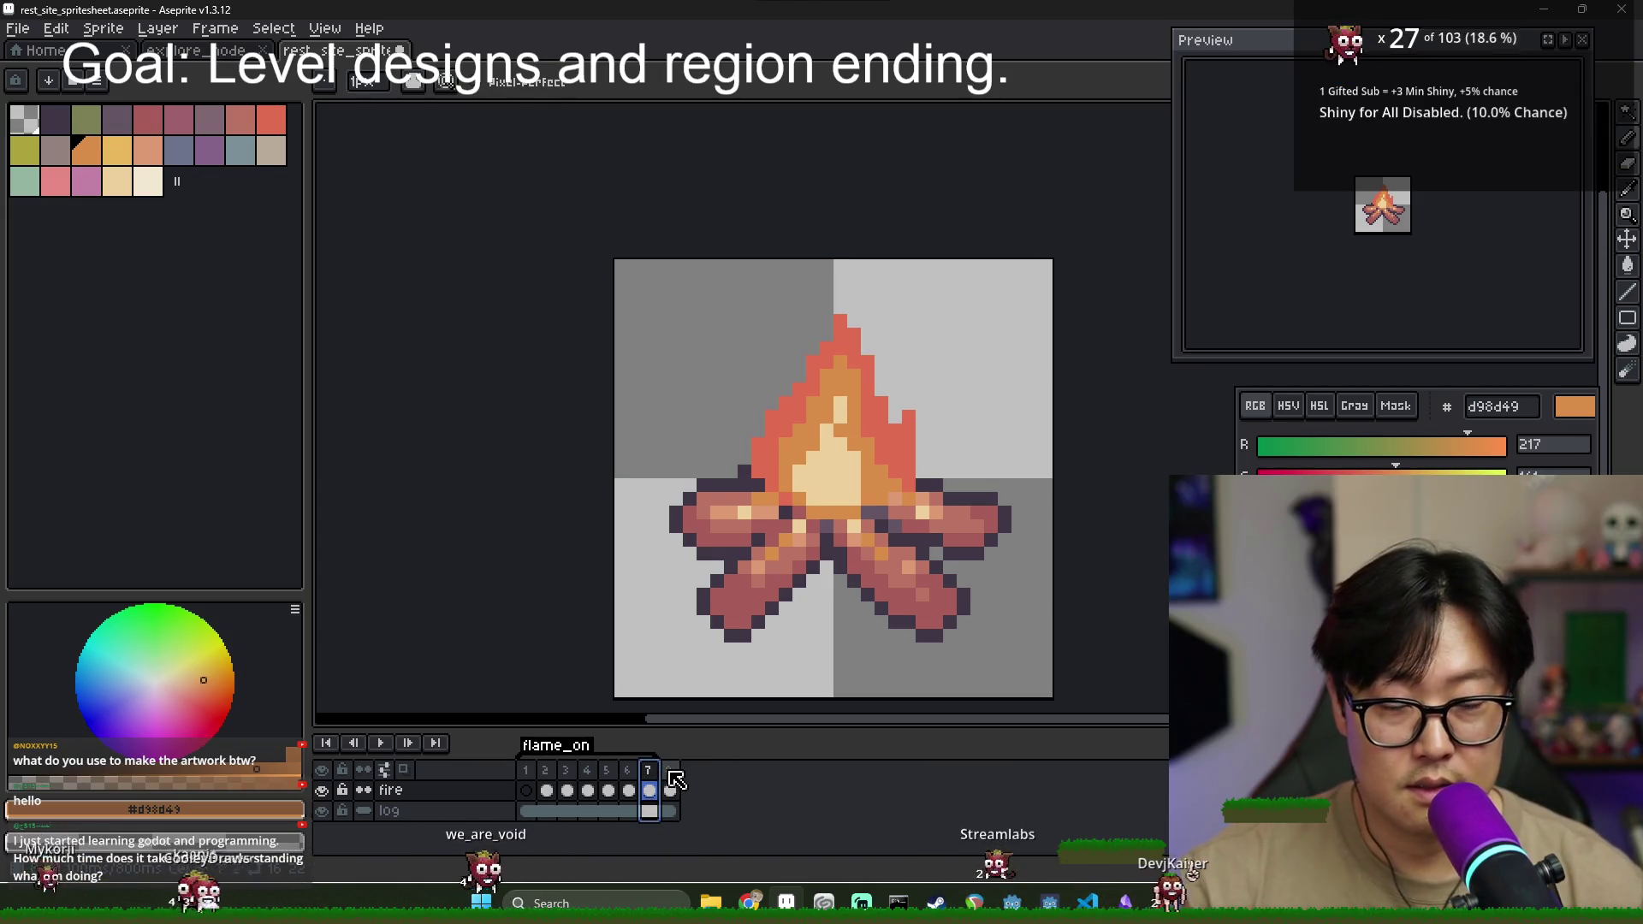
{"action": "left_click", "coordinate": [672, 774]}
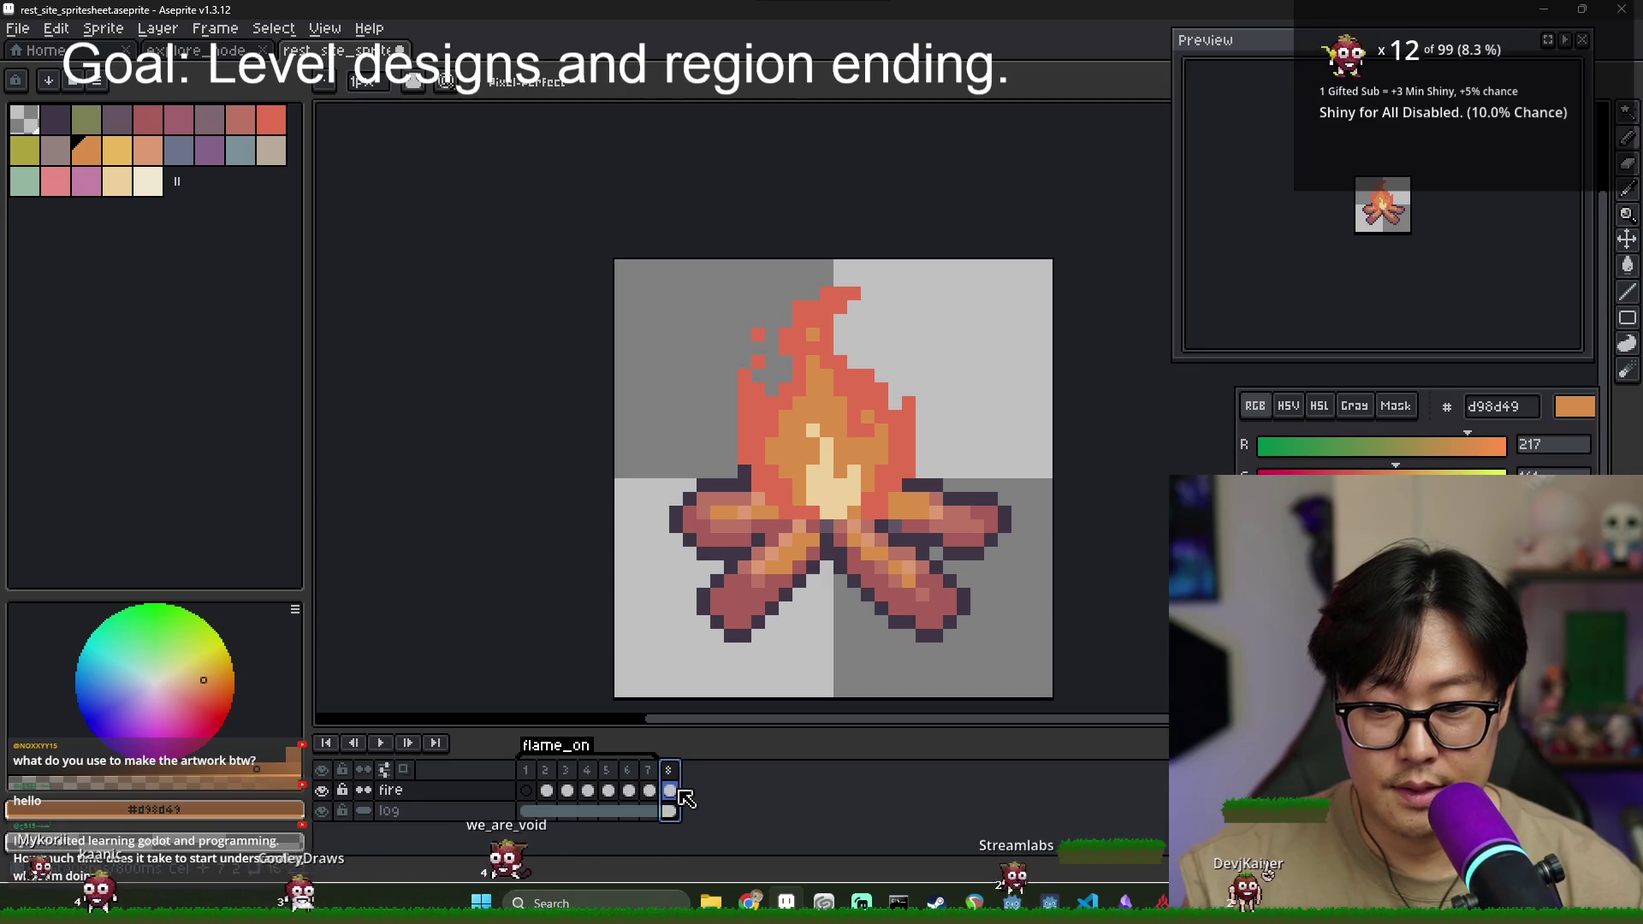
{"action": "right_click", "coordinate": [670, 772]}
{"action": "left_click", "coordinate": [719, 753]}
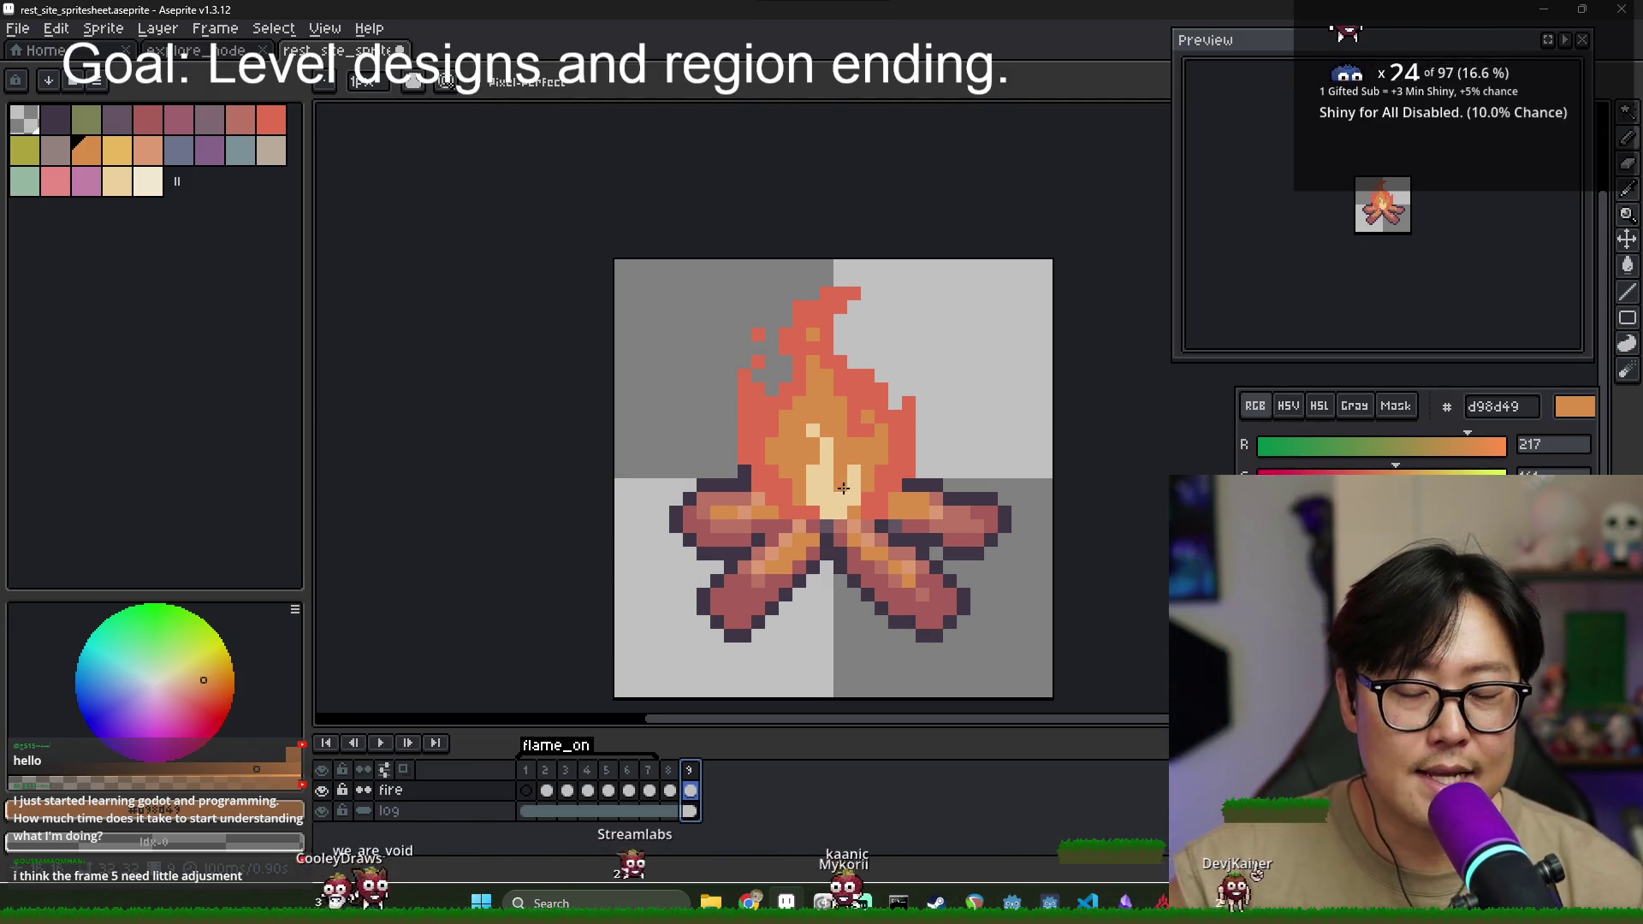
- Choose the red flame tone e16d50 from the palette as the drawing colour
{"action": "left_click", "coordinate": [832, 472], "text": "alt"}
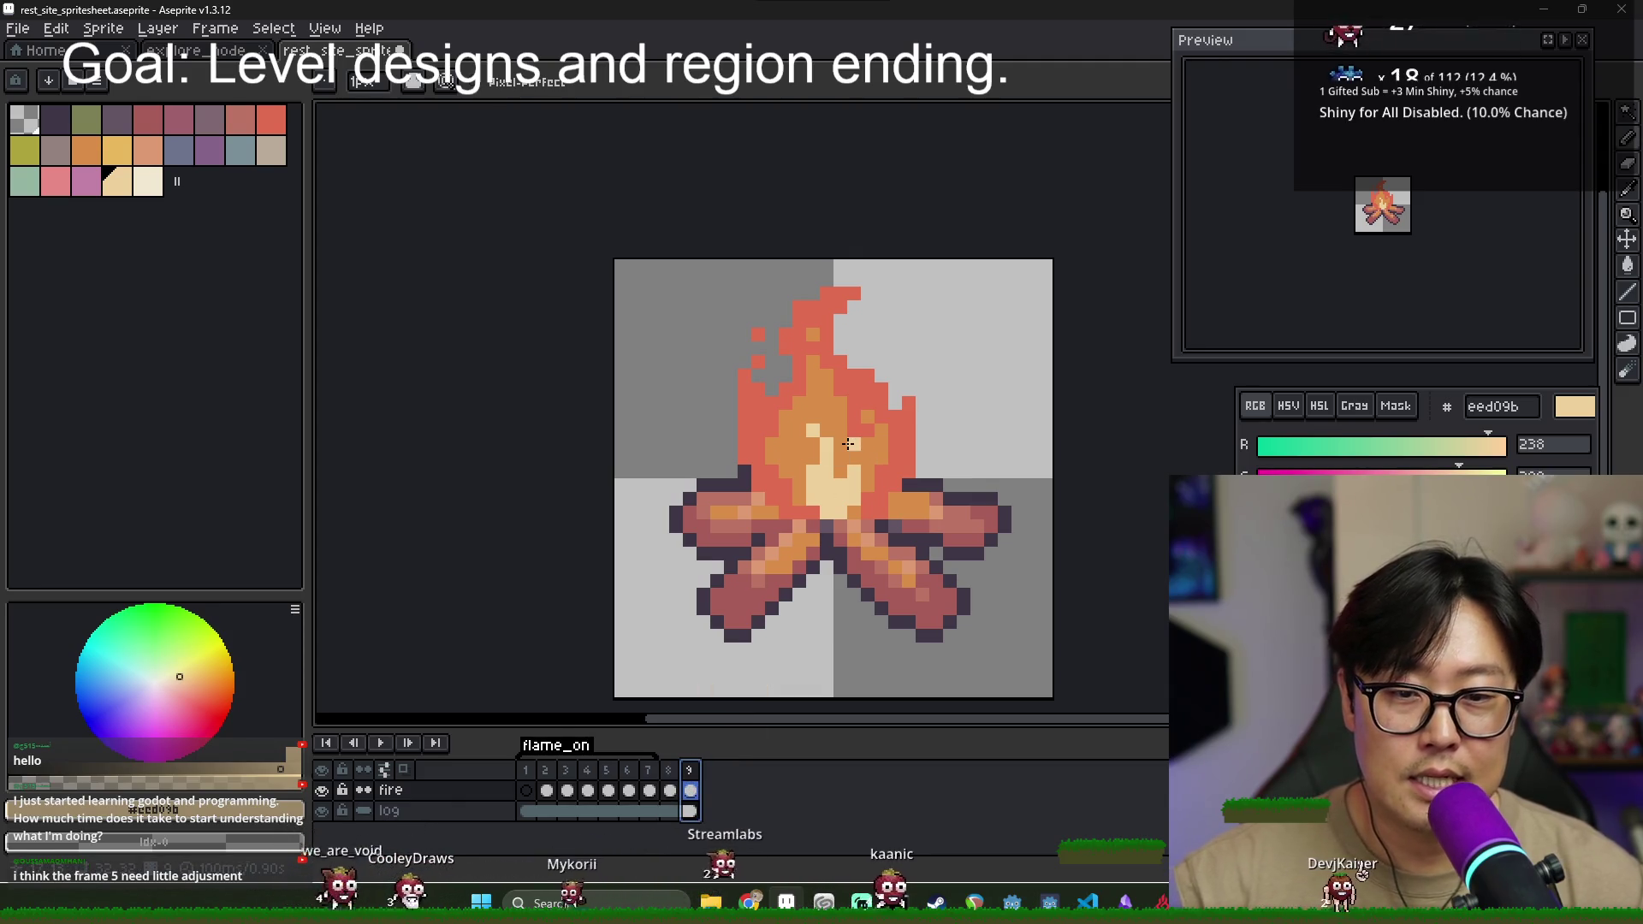
{"action": "left_click", "coordinate": [811, 349], "text": "alt"}
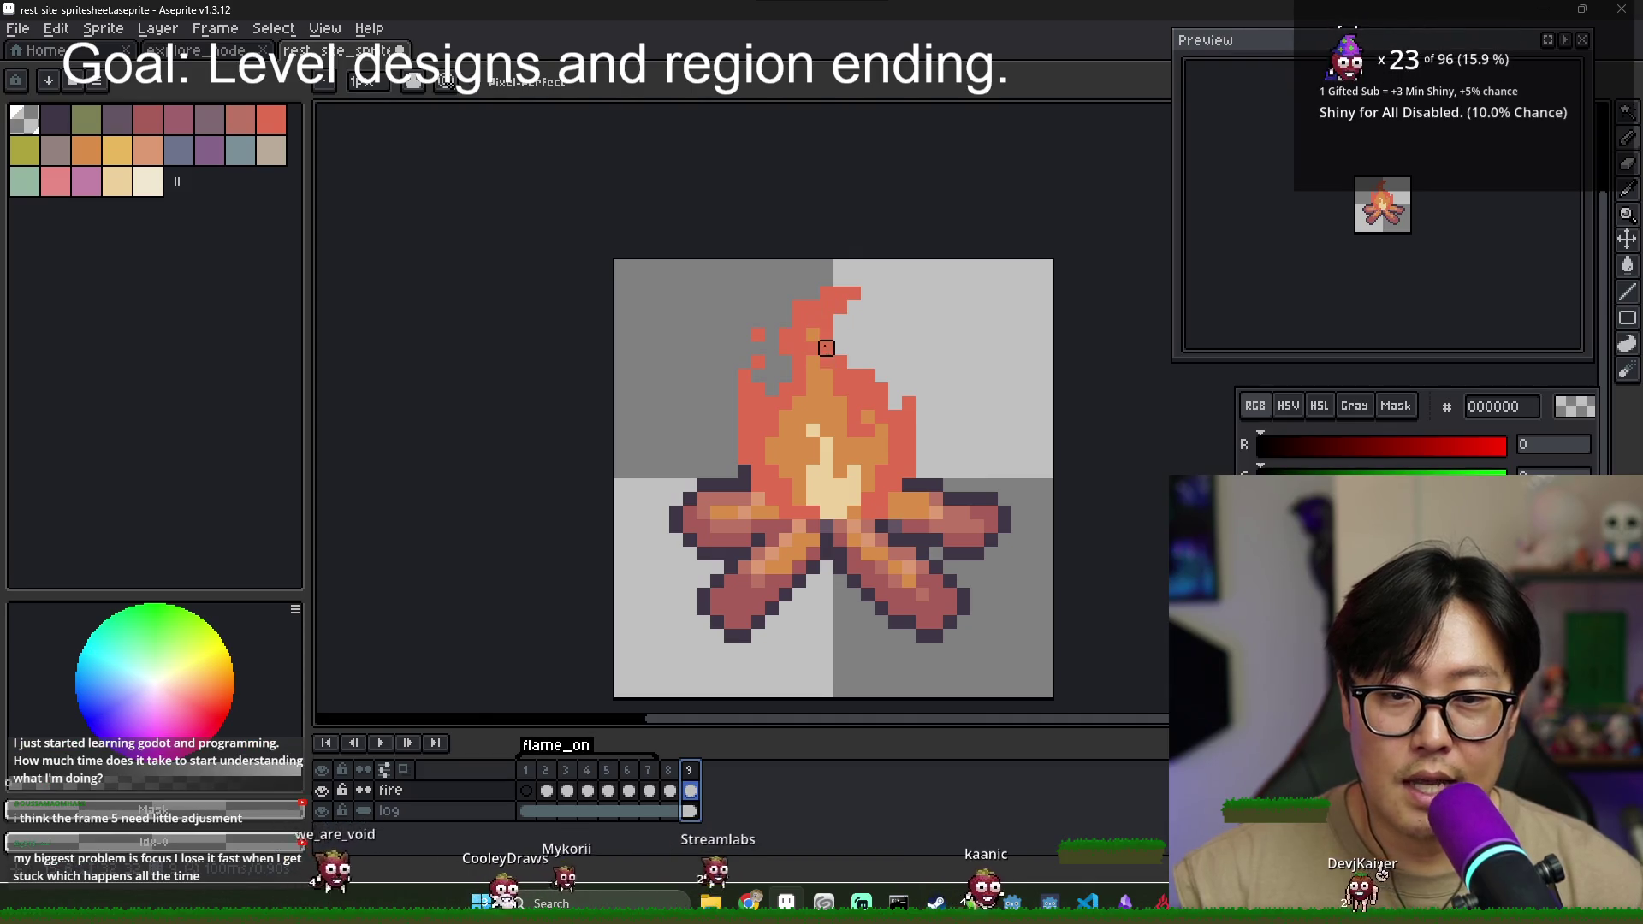
{"action": "left_click", "coordinate": [830, 319], "text": "alt"}
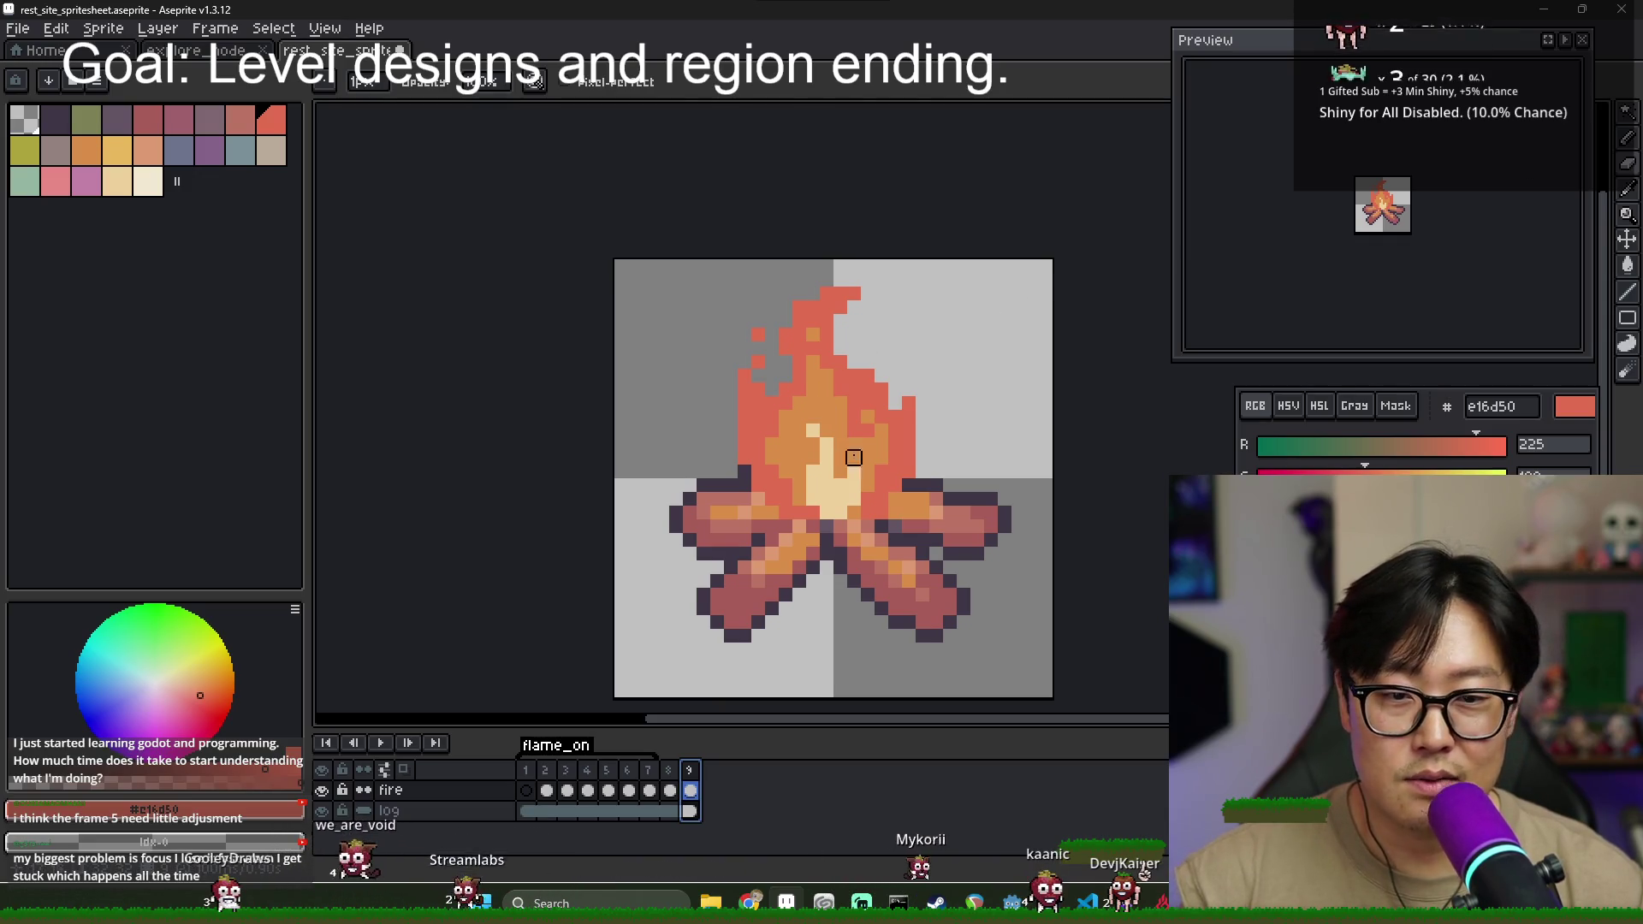
- With the Pencil, add a red pixel on the flame's right edge
{"action": "key", "text": "i"}
{"action": "key", "text": "b"}
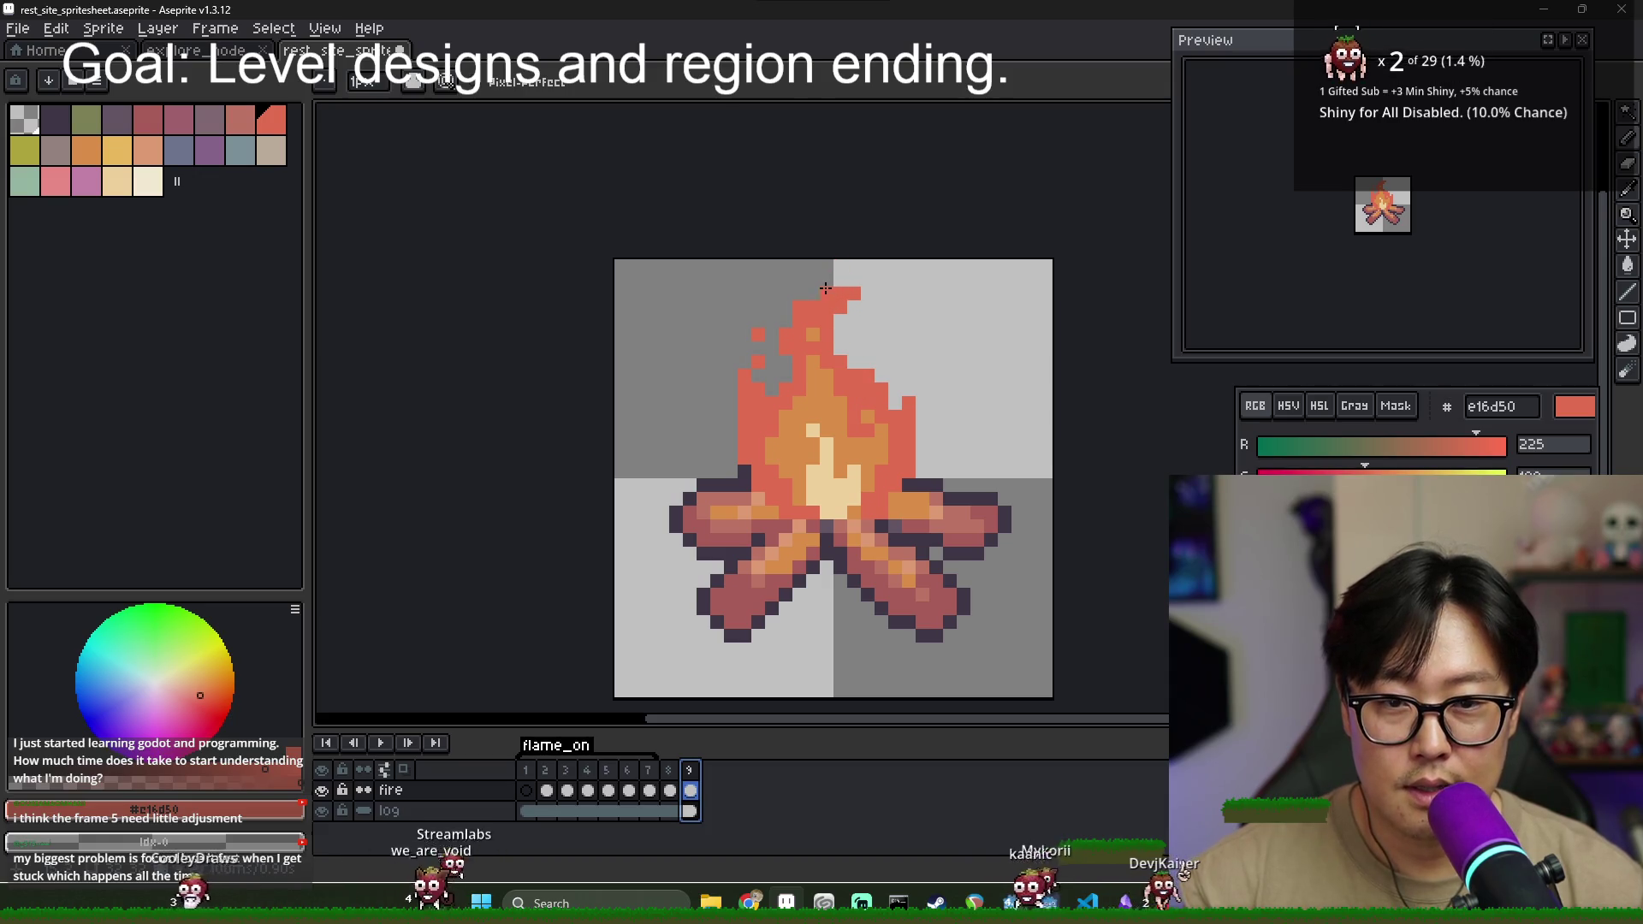
{"action": "scroll", "coordinate": [907, 402], "scroll_direction": "up", "scroll_amount": 1}
{"action": "scroll", "coordinate": [911, 407], "scroll_direction": "down", "scroll_amount": 1}
{"action": "scroll", "coordinate": [923, 413], "scroll_direction": "up", "scroll_amount": 1}
{"action": "left_click", "coordinate": [922, 414]}
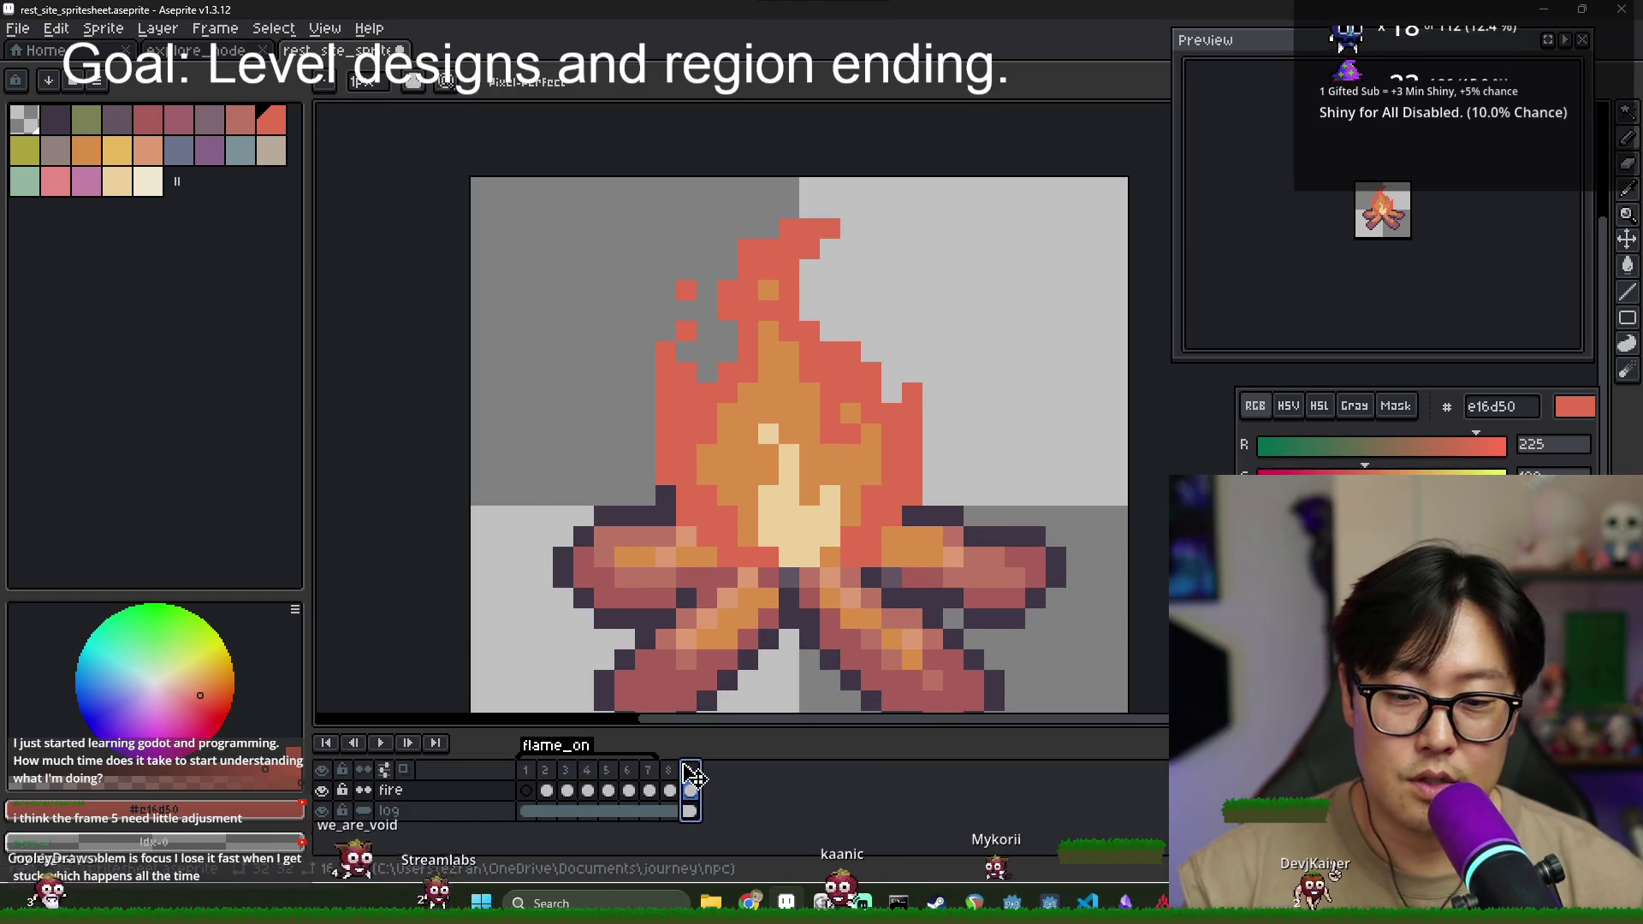
- Erase the topmost red flame pixel and try a red flicker pixel beside the tip, then undo it
{"action": "left_click", "coordinate": [649, 789]}
{"action": "left_click", "coordinate": [677, 774]}
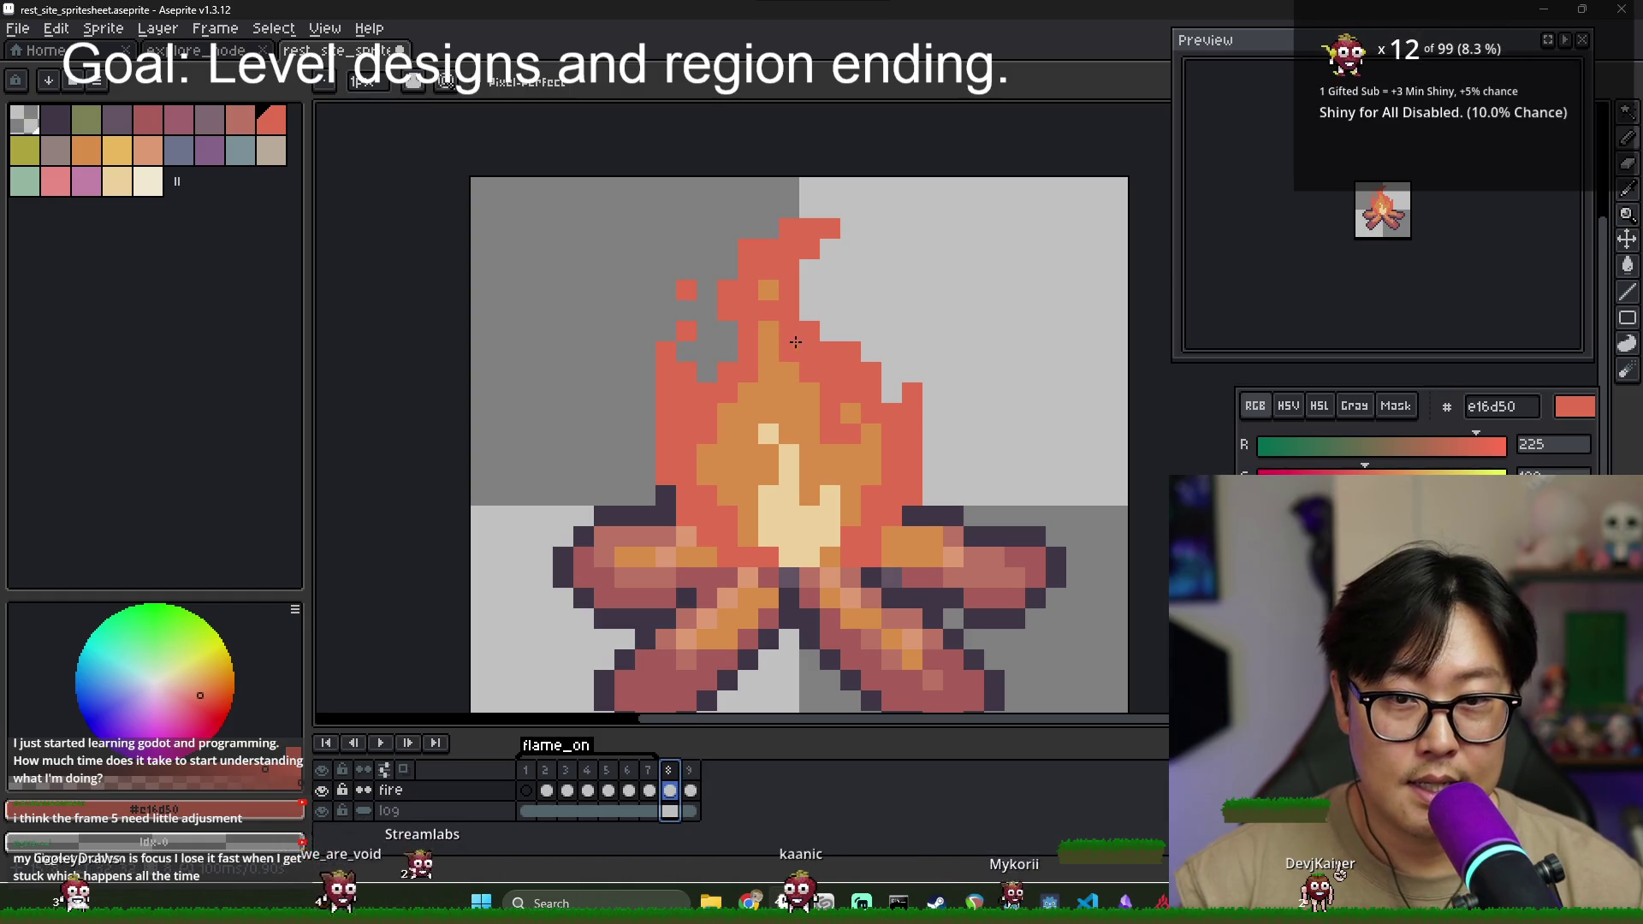
{"action": "right_click", "coordinate": [824, 214]}
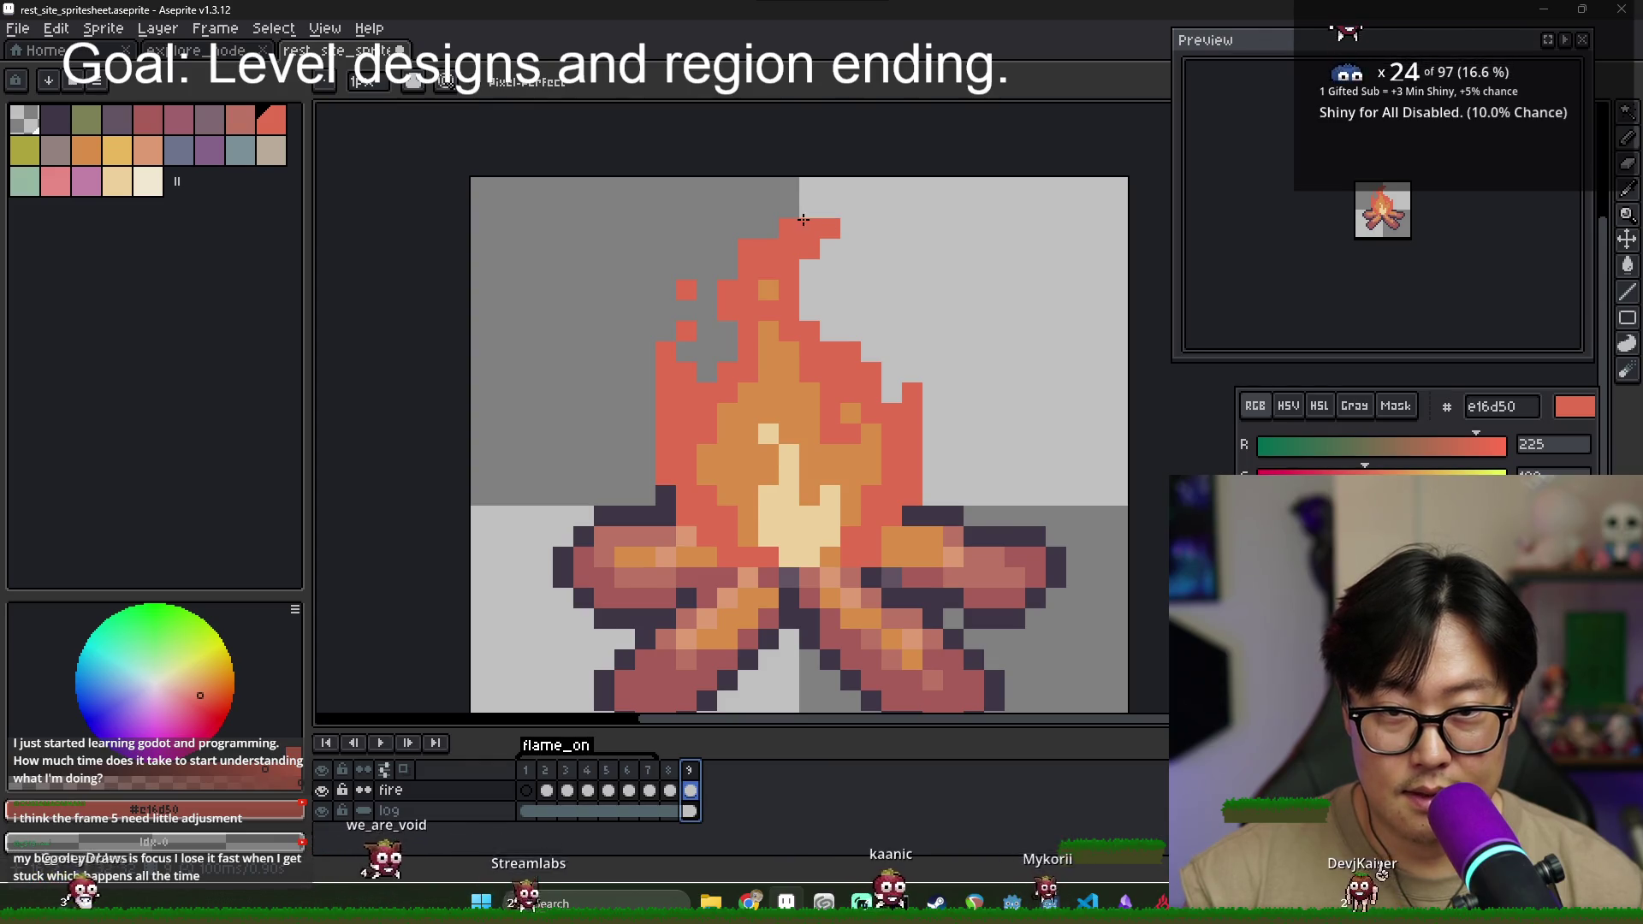
{"action": "left_click", "coordinate": [727, 231]}
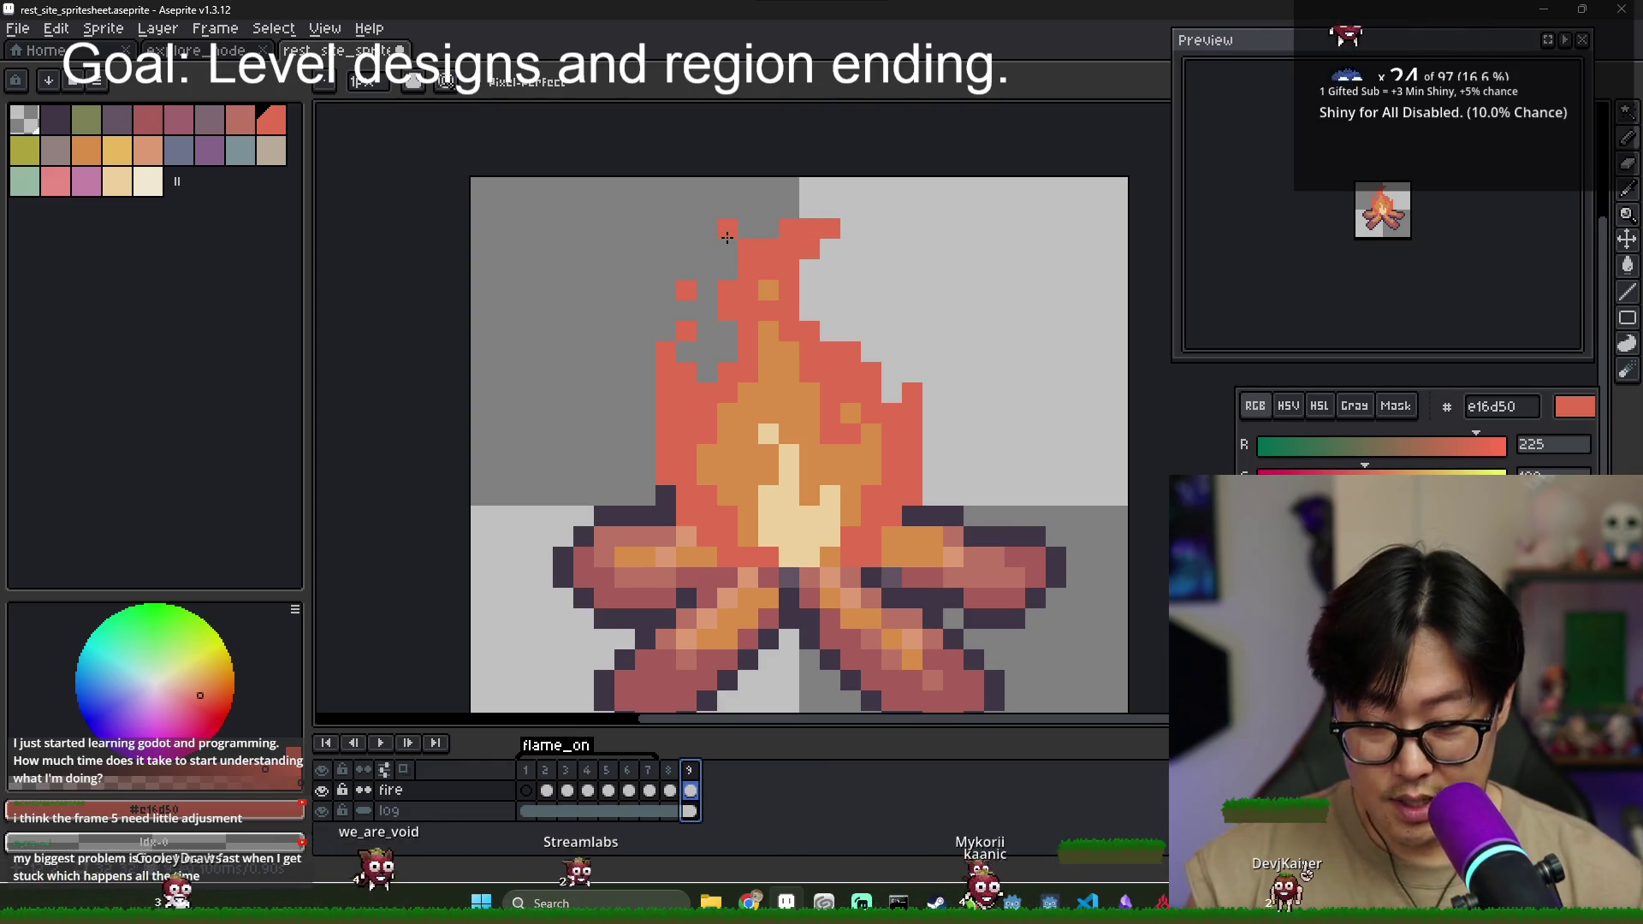
{"action": "key", "text": "ctrl+z"}
- Marquee-select the upper flame, nudge it up two pixels and deselect
{"action": "key", "text": "m"}
{"action": "left_click_drag", "start_coordinate": [631, 192], "coordinate": [947, 447]}
{"action": "key", "text": "Up"}
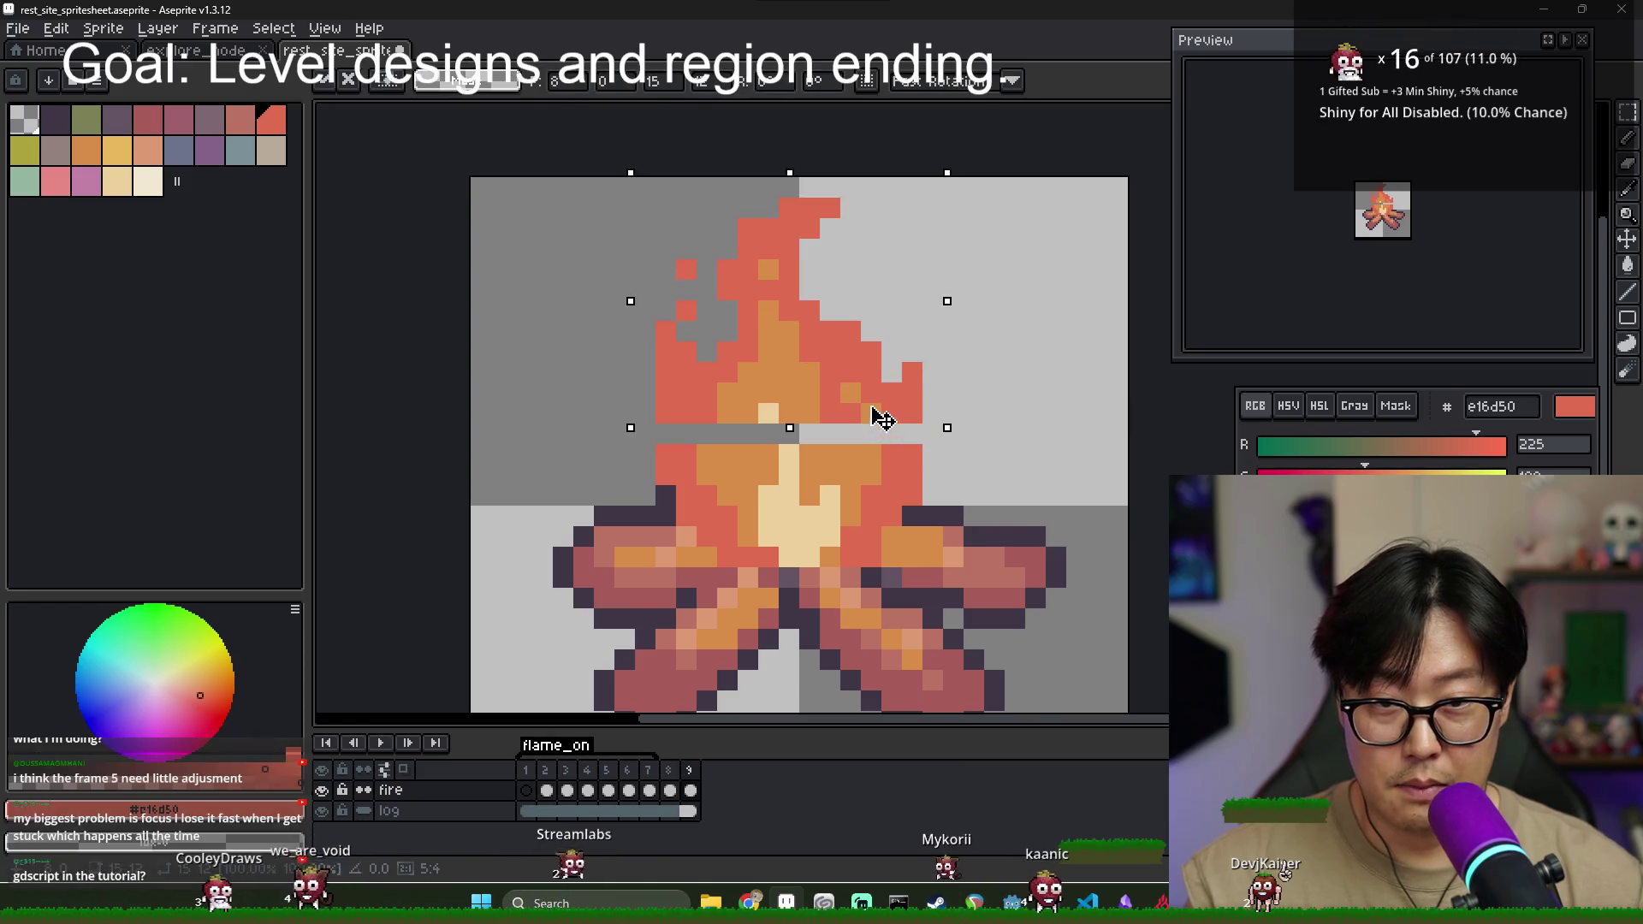
{"action": "key", "text": "Up"}
{"action": "key", "text": "ctrl+d"}
- Erase a stray red pixel and fill the opened gap with orange
{"action": "key", "text": "i"}
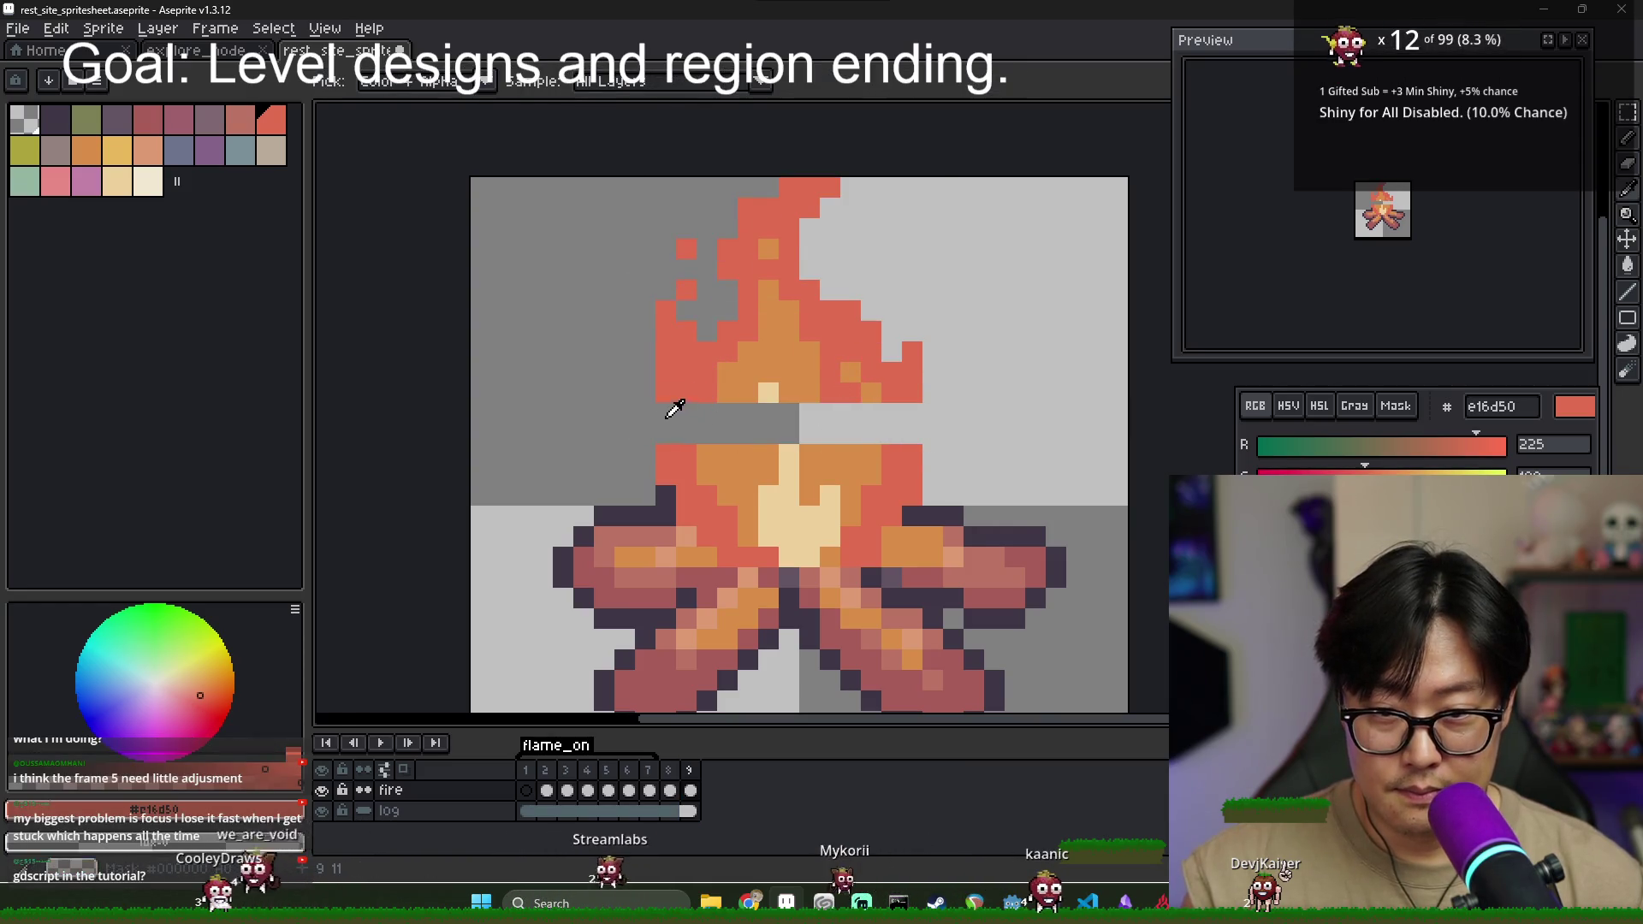
{"action": "key", "text": "b"}
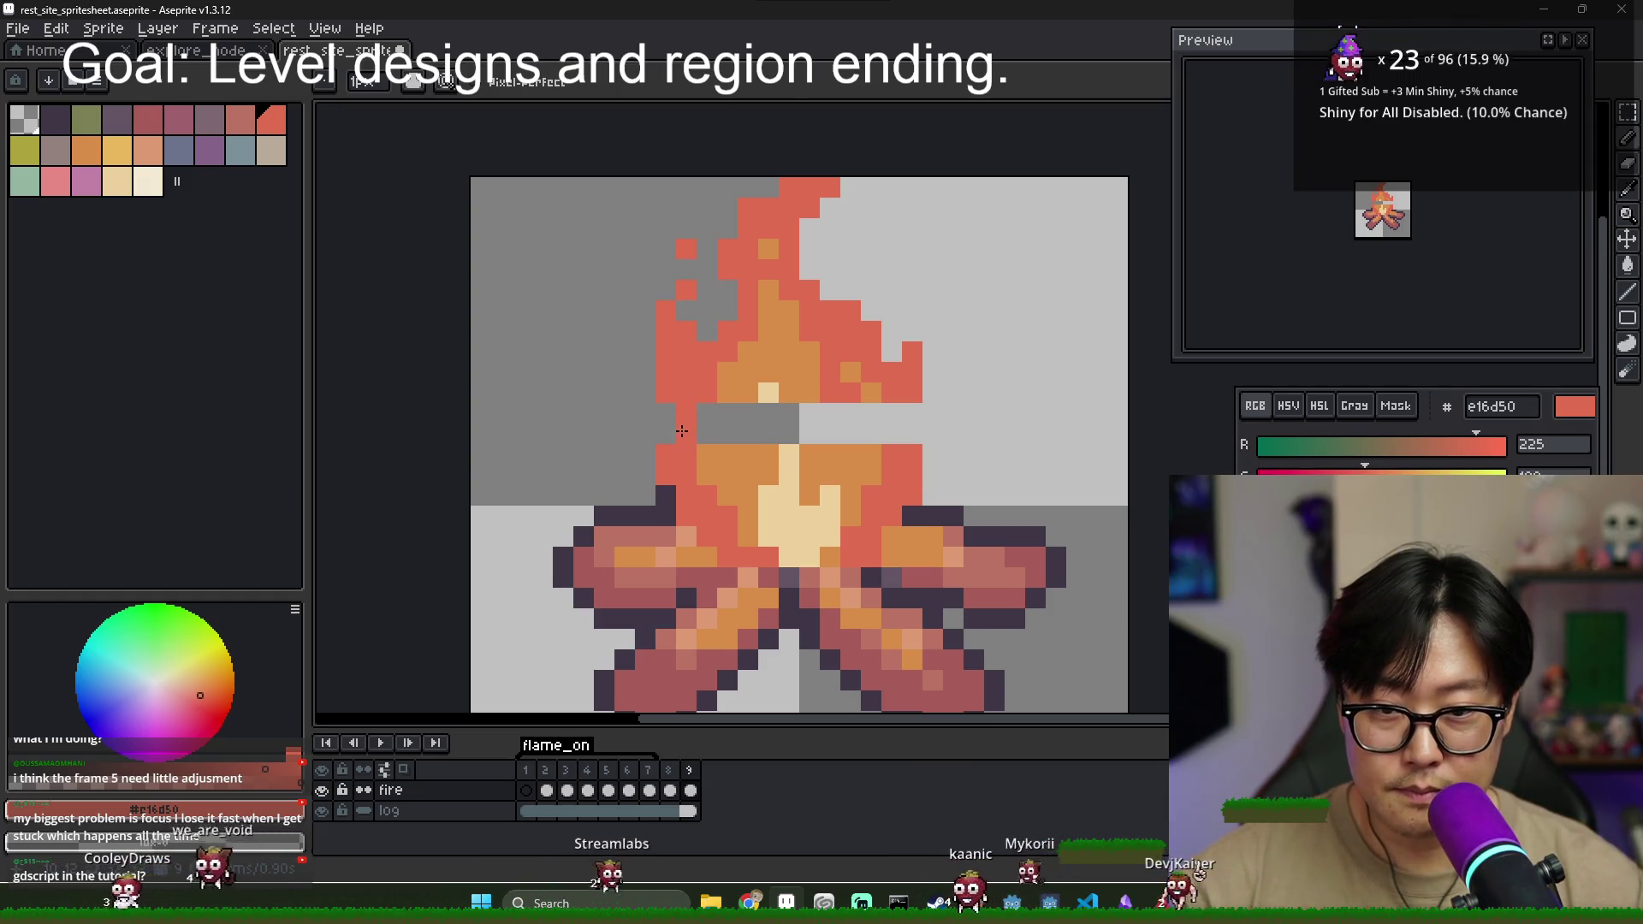
{"action": "right_click", "coordinate": [717, 427]}
{"action": "left_click", "coordinate": [850, 372], "text": "alt"}
{"action": "left_click_drag", "start_coordinate": [871, 433], "coordinate": [871, 413]}
{"action": "left_click", "coordinate": [821, 419]}
{"action": "left_click", "coordinate": [788, 433], "text": "alt"}
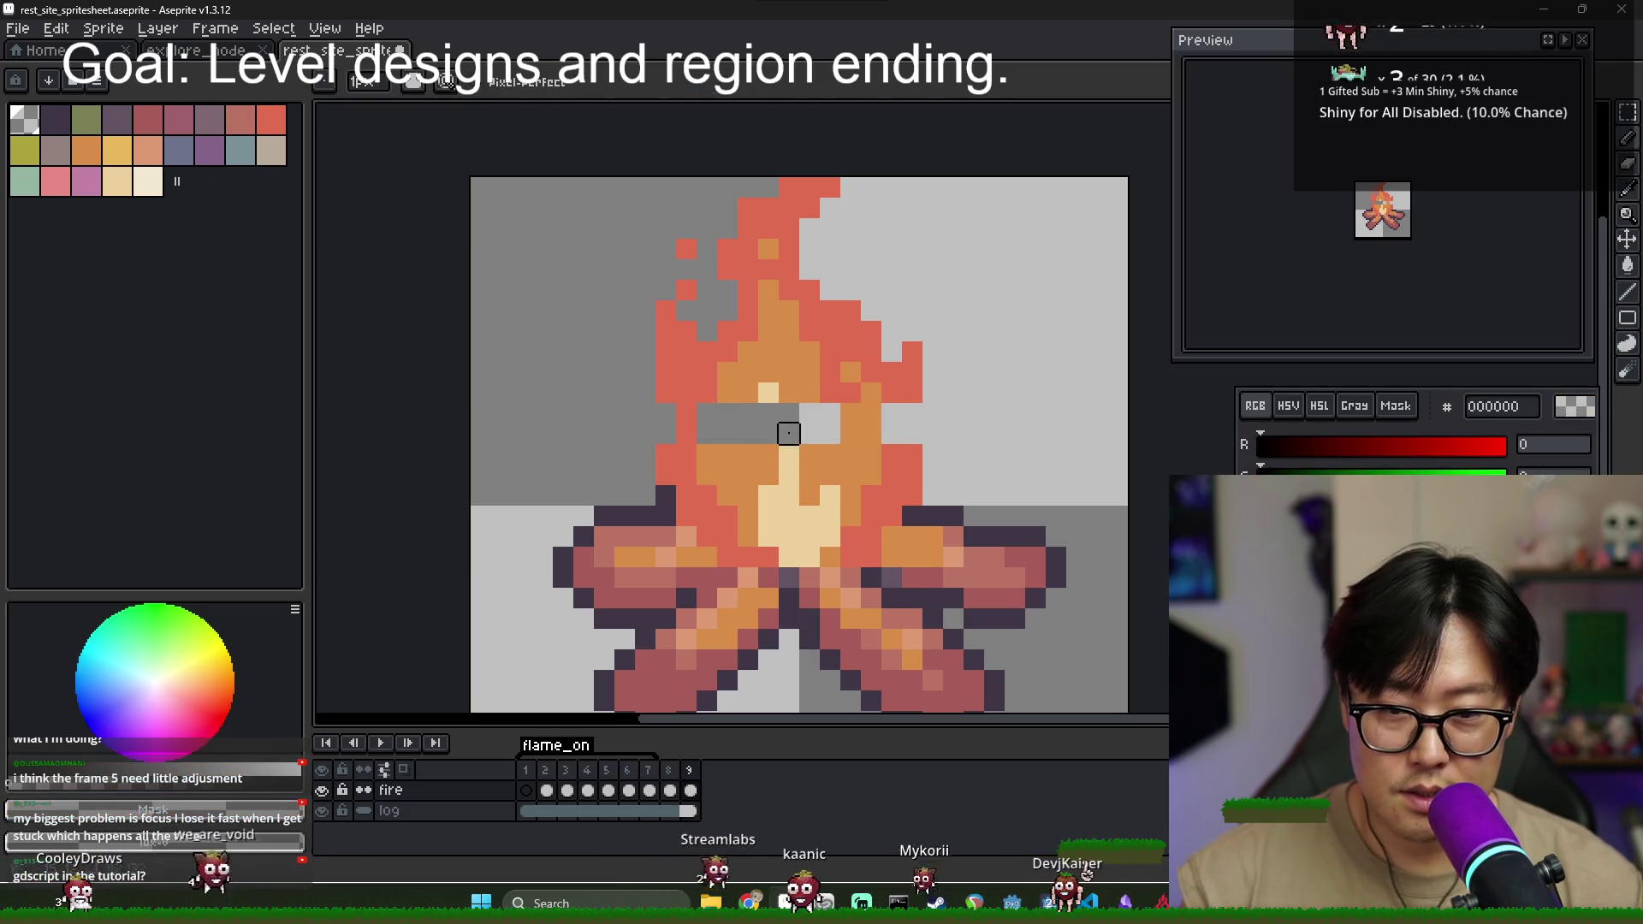
- Fill the remaining gap pixels with orange and red along the edges
{"action": "left_click", "coordinate": [789, 471], "text": "alt"}
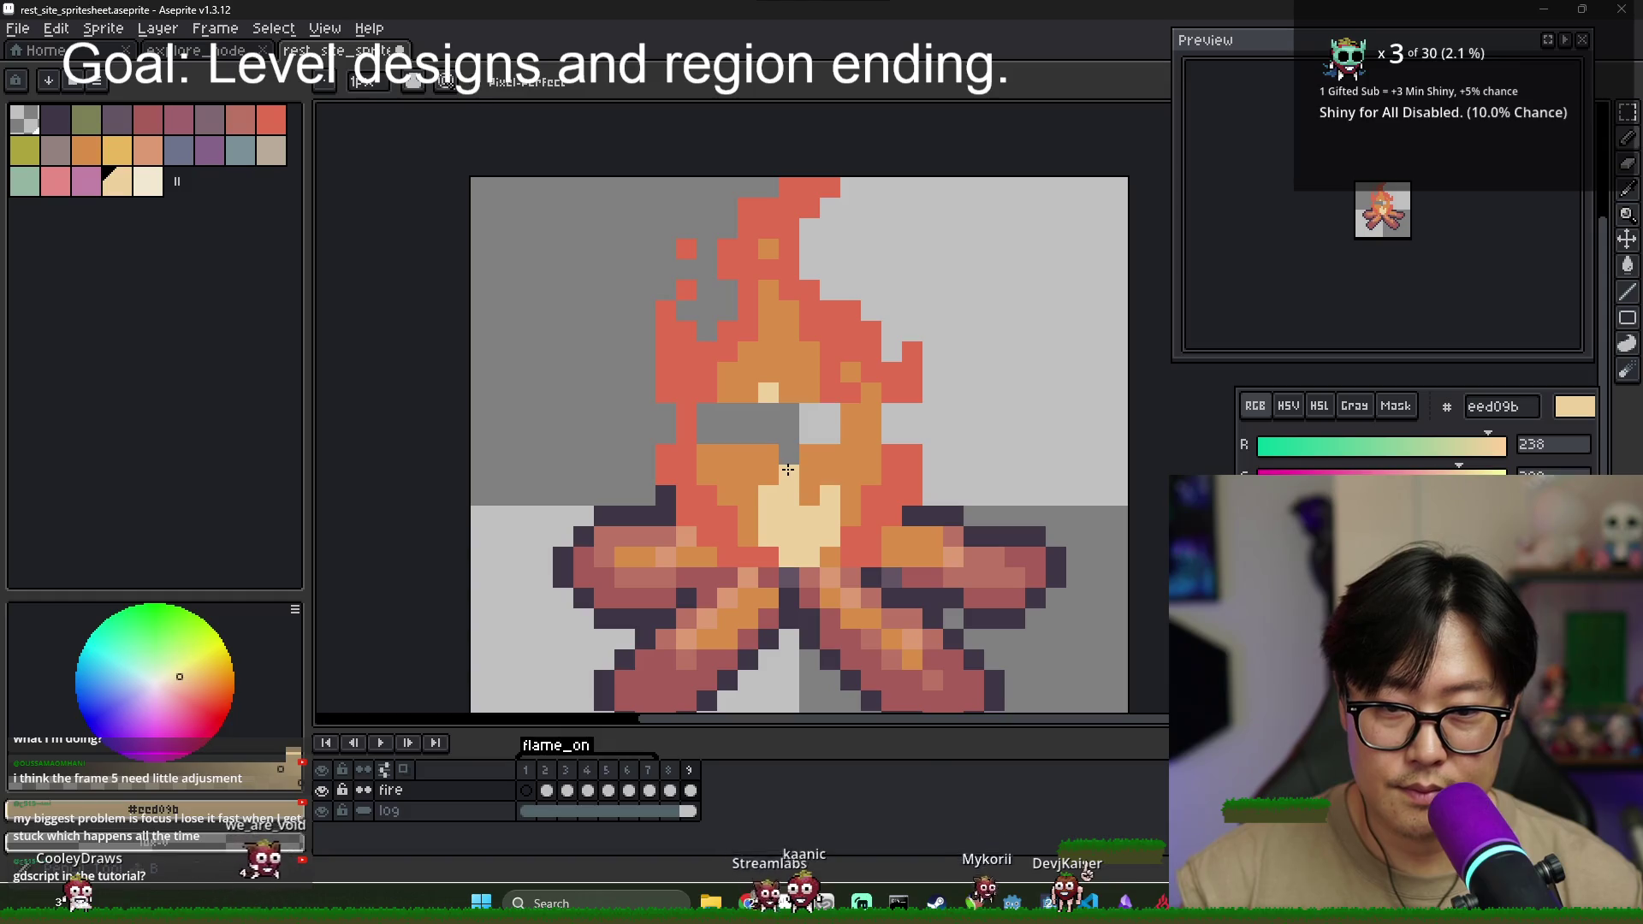
{"action": "left_click", "coordinate": [770, 359], "text": "alt"}
{"action": "left_click", "coordinate": [820, 413]}
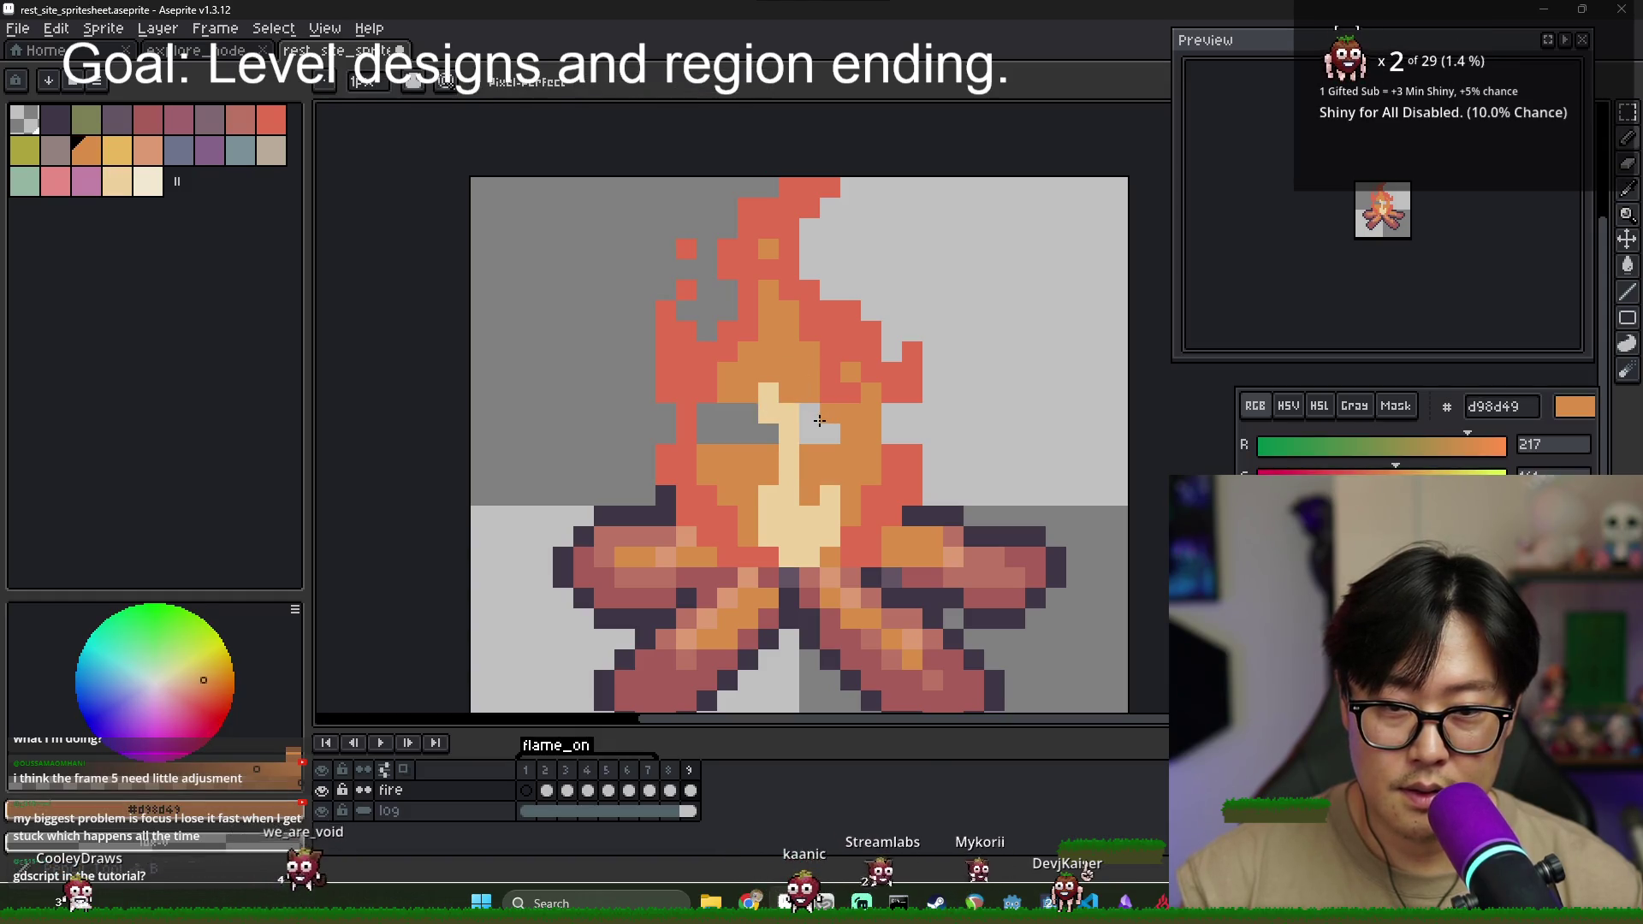
{"action": "left_click_drag", "start_coordinate": [758, 423], "coordinate": [718, 423]}
{"action": "left_click", "coordinate": [892, 412]}
{"action": "left_click", "coordinate": [912, 372], "text": "alt"}
{"action": "left_click", "coordinate": [902, 413]}
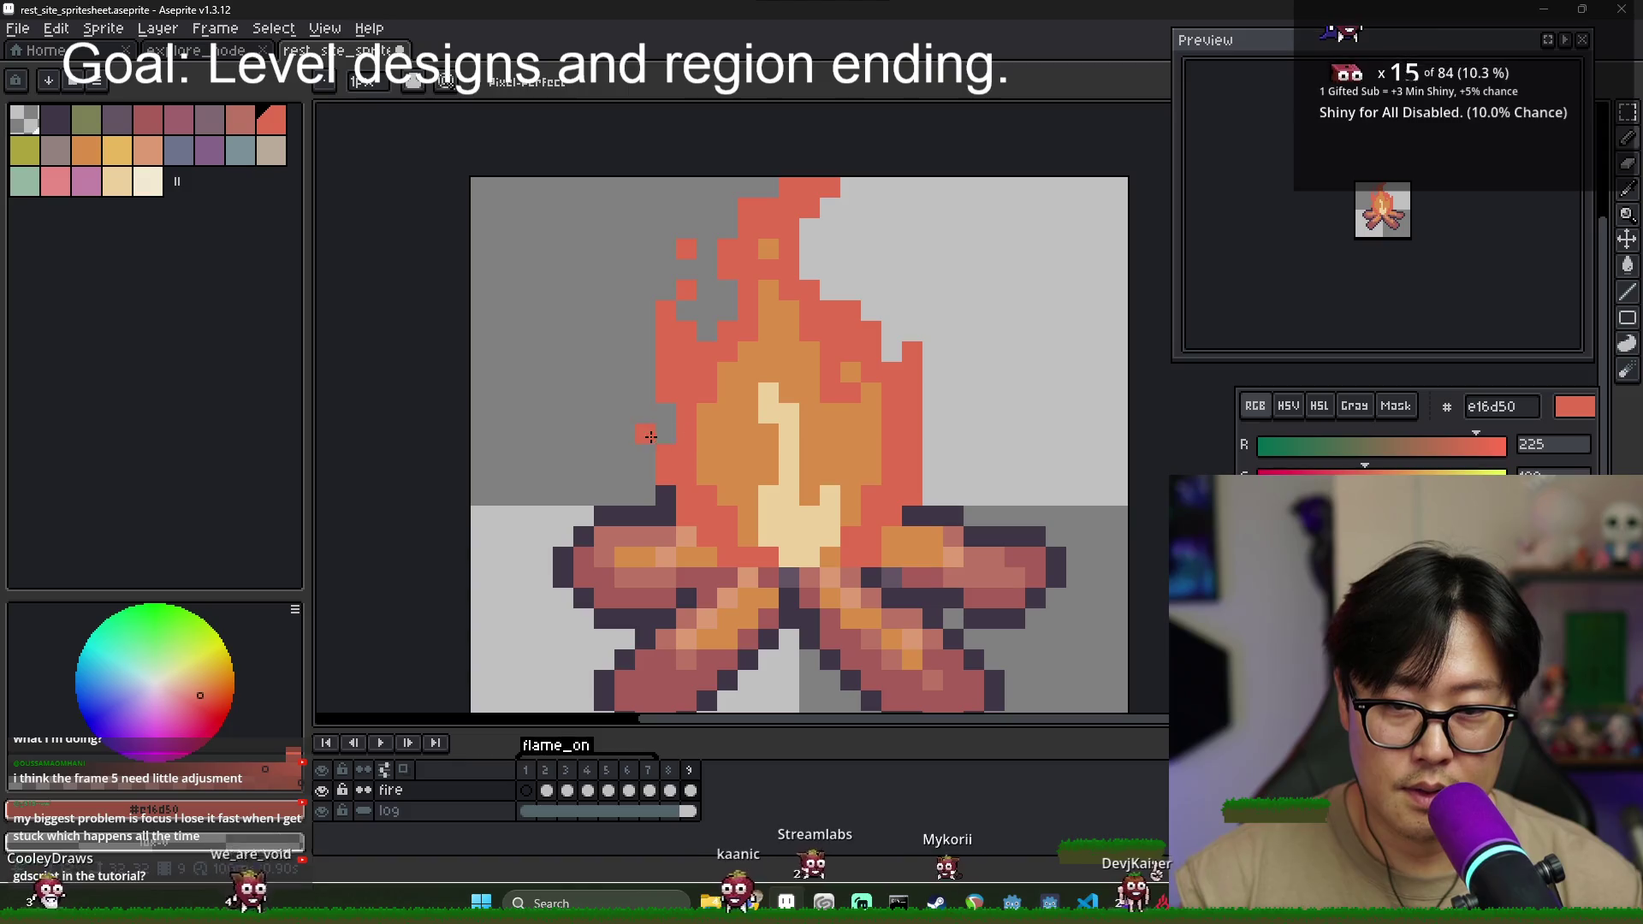
- After comparing with frame 8, recolour a few frame 9 core pixels orange and cream
{"action": "left_click", "coordinate": [670, 789]}
{"action": "left_click", "coordinate": [695, 780]}
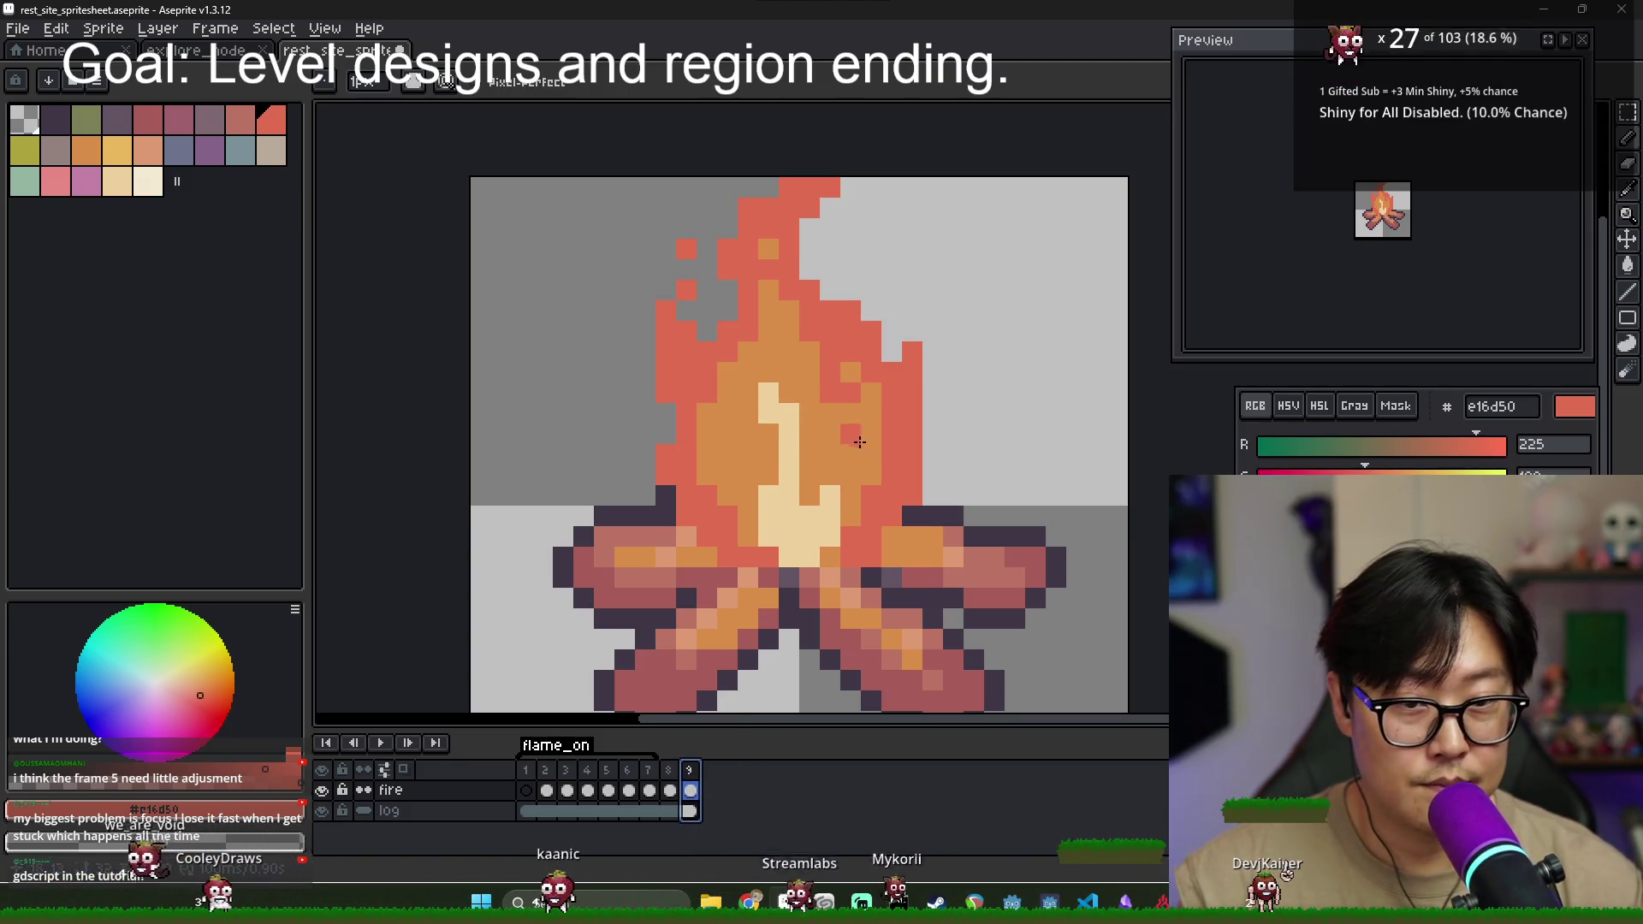
{"action": "scroll", "coordinate": [756, 503], "scroll_direction": "up", "scroll_amount": 2}
{"action": "left_click", "coordinate": [739, 435], "text": "alt"}
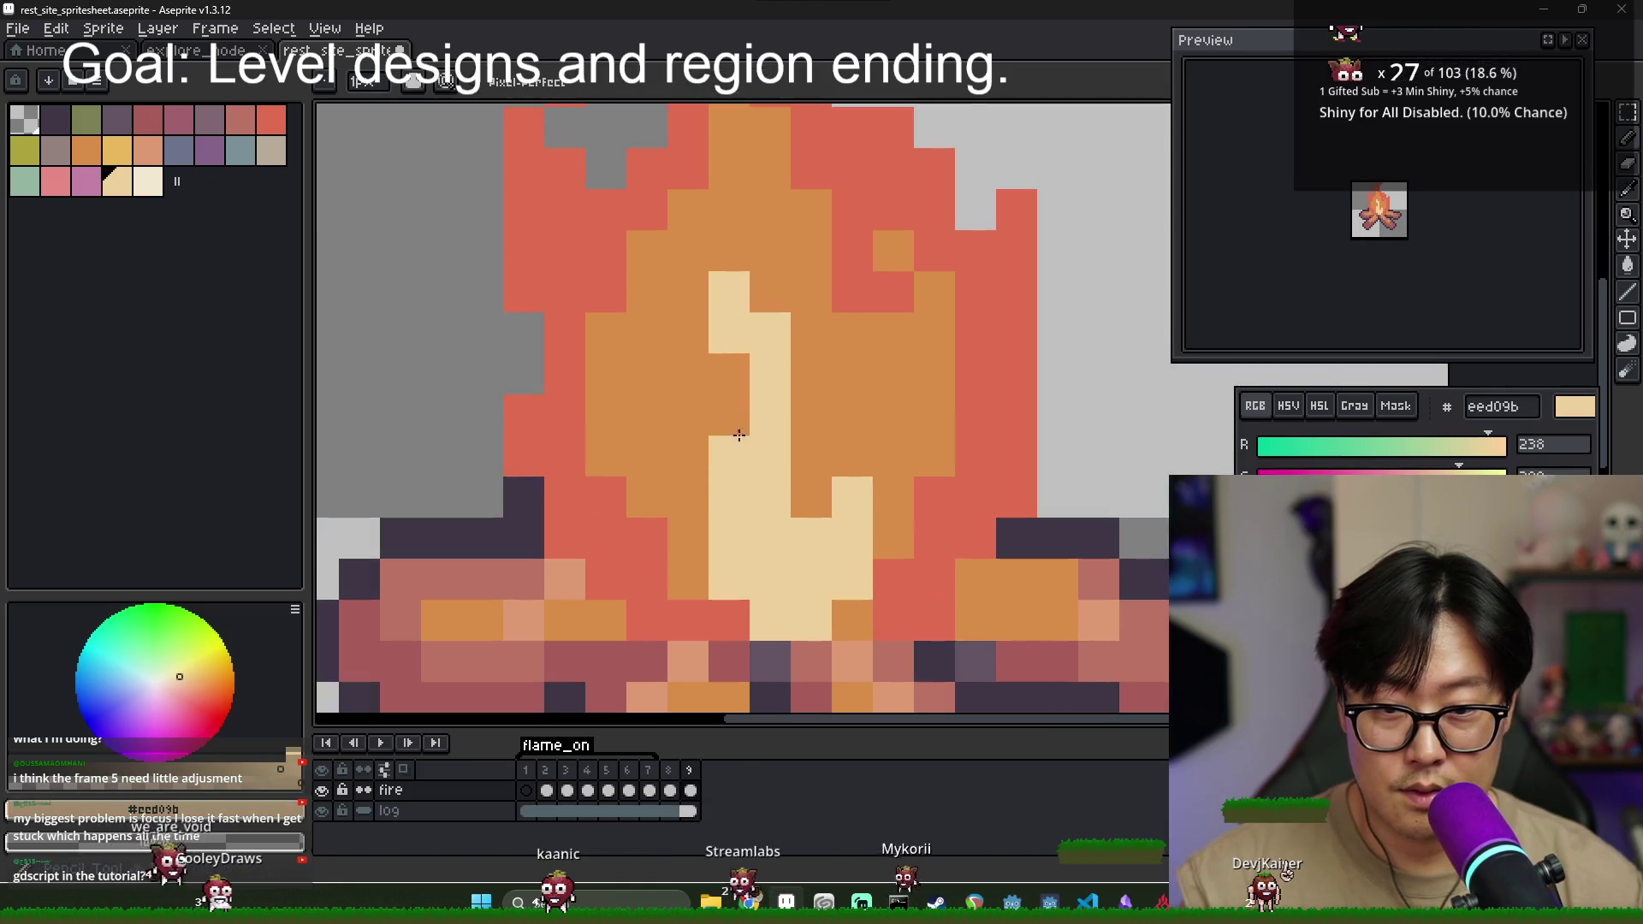
{"action": "left_click", "coordinate": [703, 547], "text": "alt"}
{"action": "left_click", "coordinate": [711, 552]}
{"action": "left_click", "coordinate": [770, 538]}
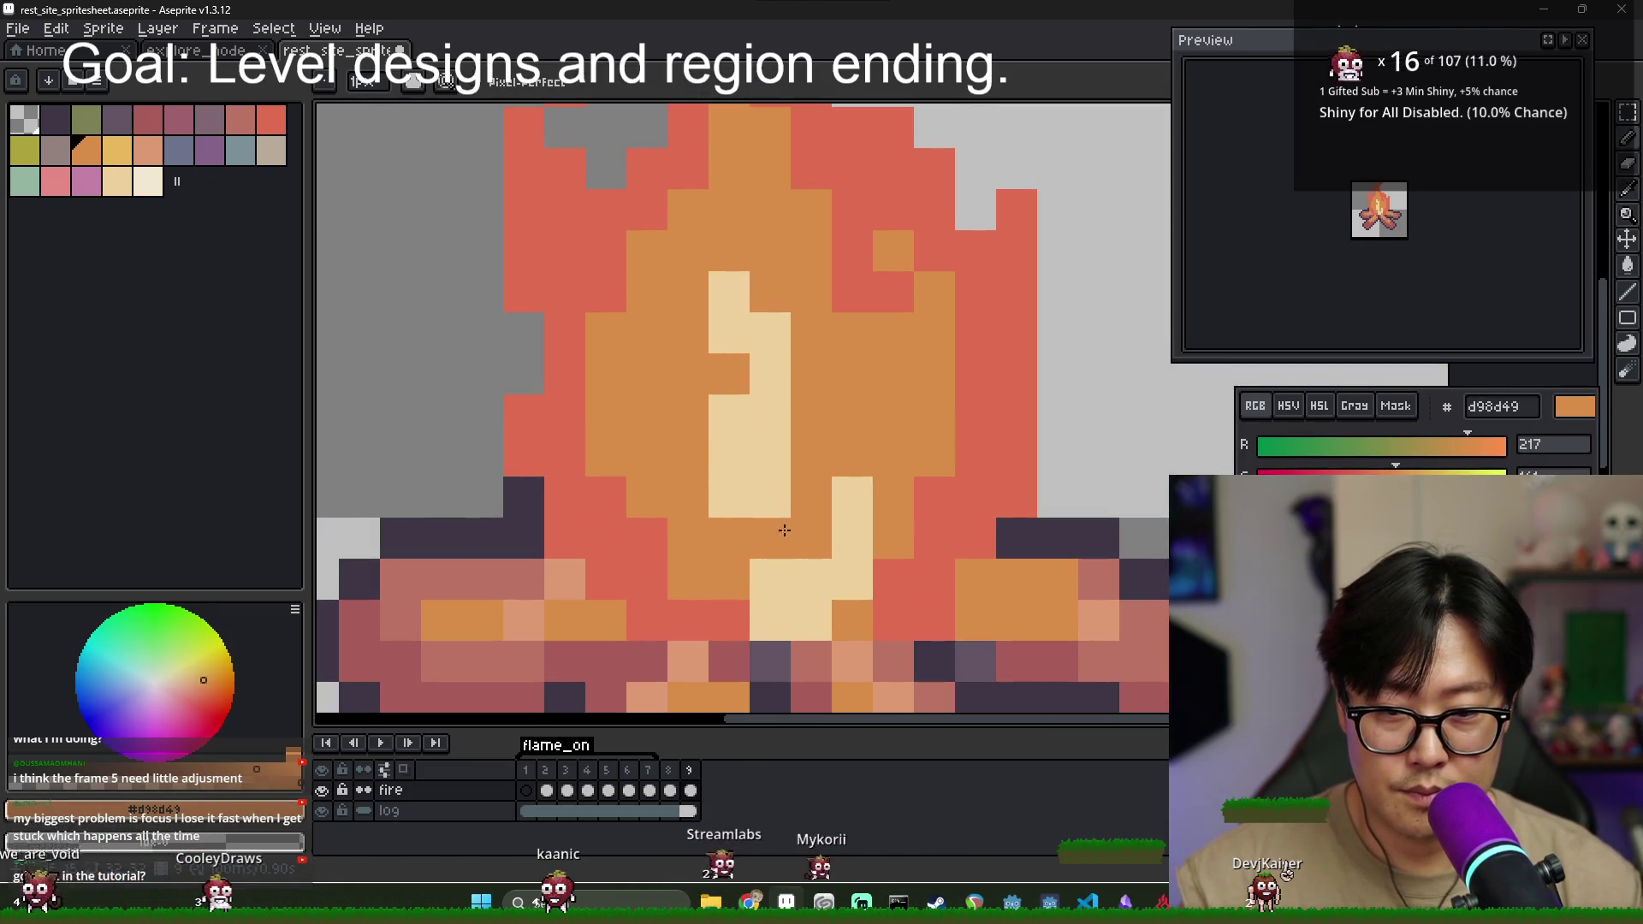
{"action": "left_click", "coordinate": [852, 539], "text": "alt"}
- Widen the cream core and extend it downward into a broad lower block
{"action": "left_click_drag", "start_coordinate": [811, 455], "coordinate": [806, 547]}
{"action": "left_click_drag", "start_coordinate": [852, 454], "coordinate": [885, 520]}
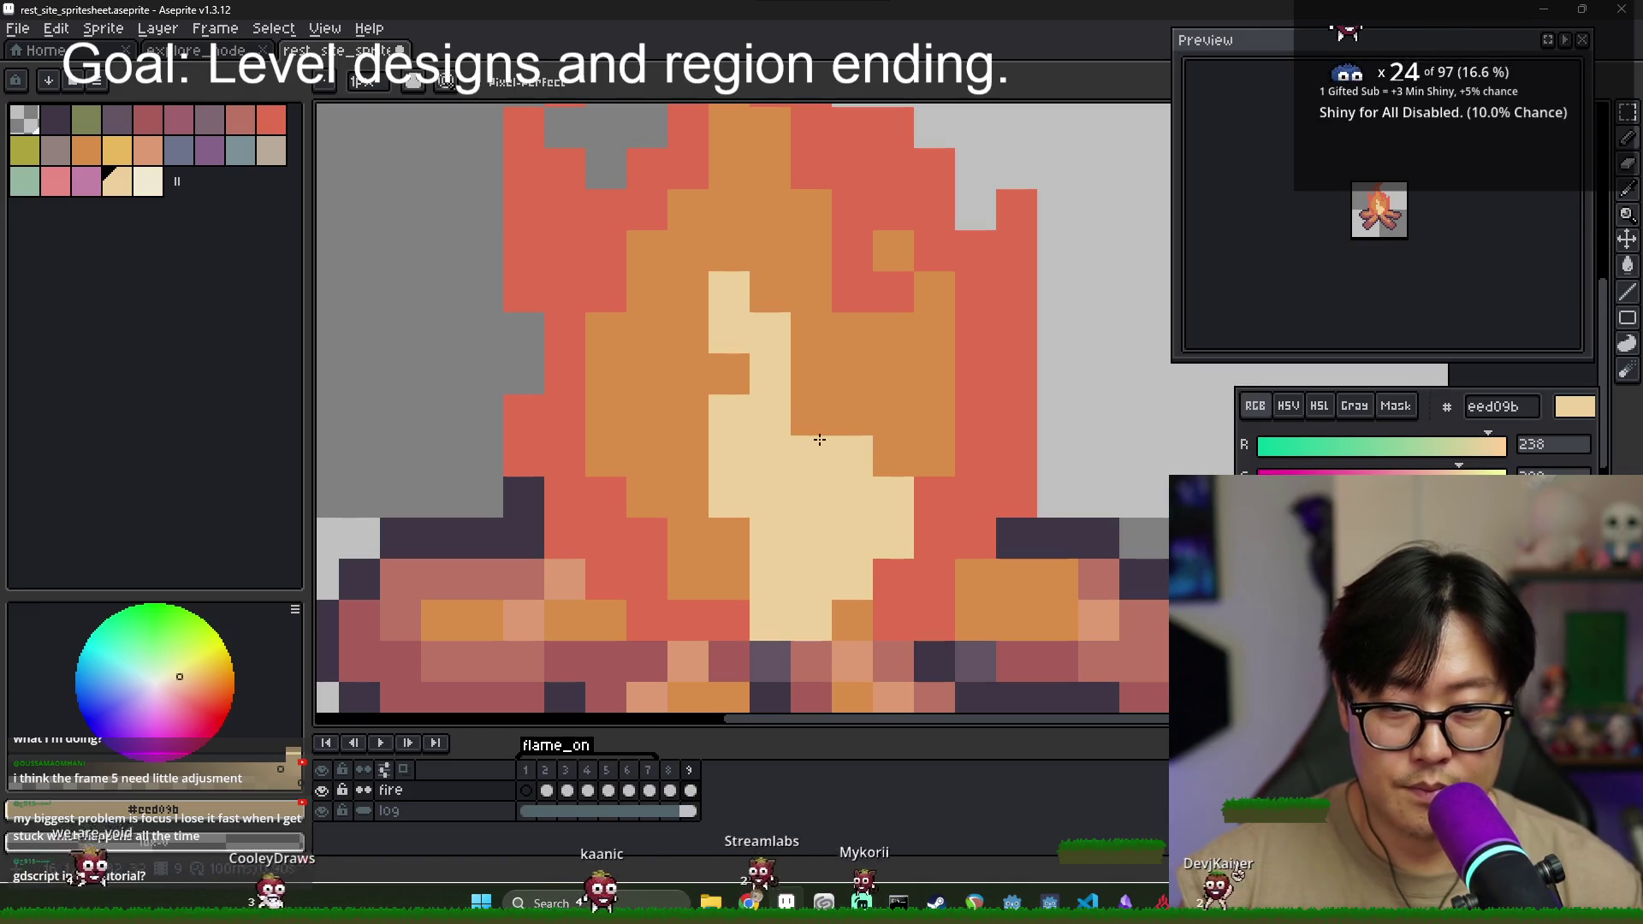
{"action": "left_click_drag", "start_coordinate": [811, 373], "coordinate": [821, 468]}
{"action": "left_click", "coordinate": [924, 414]}
{"action": "left_click_drag", "start_coordinate": [928, 454], "coordinate": [928, 495]}
{"action": "key", "text": "ctrl+z"}
{"action": "key", "text": "ctrl+z"}
{"action": "left_click", "coordinate": [657, 648]}
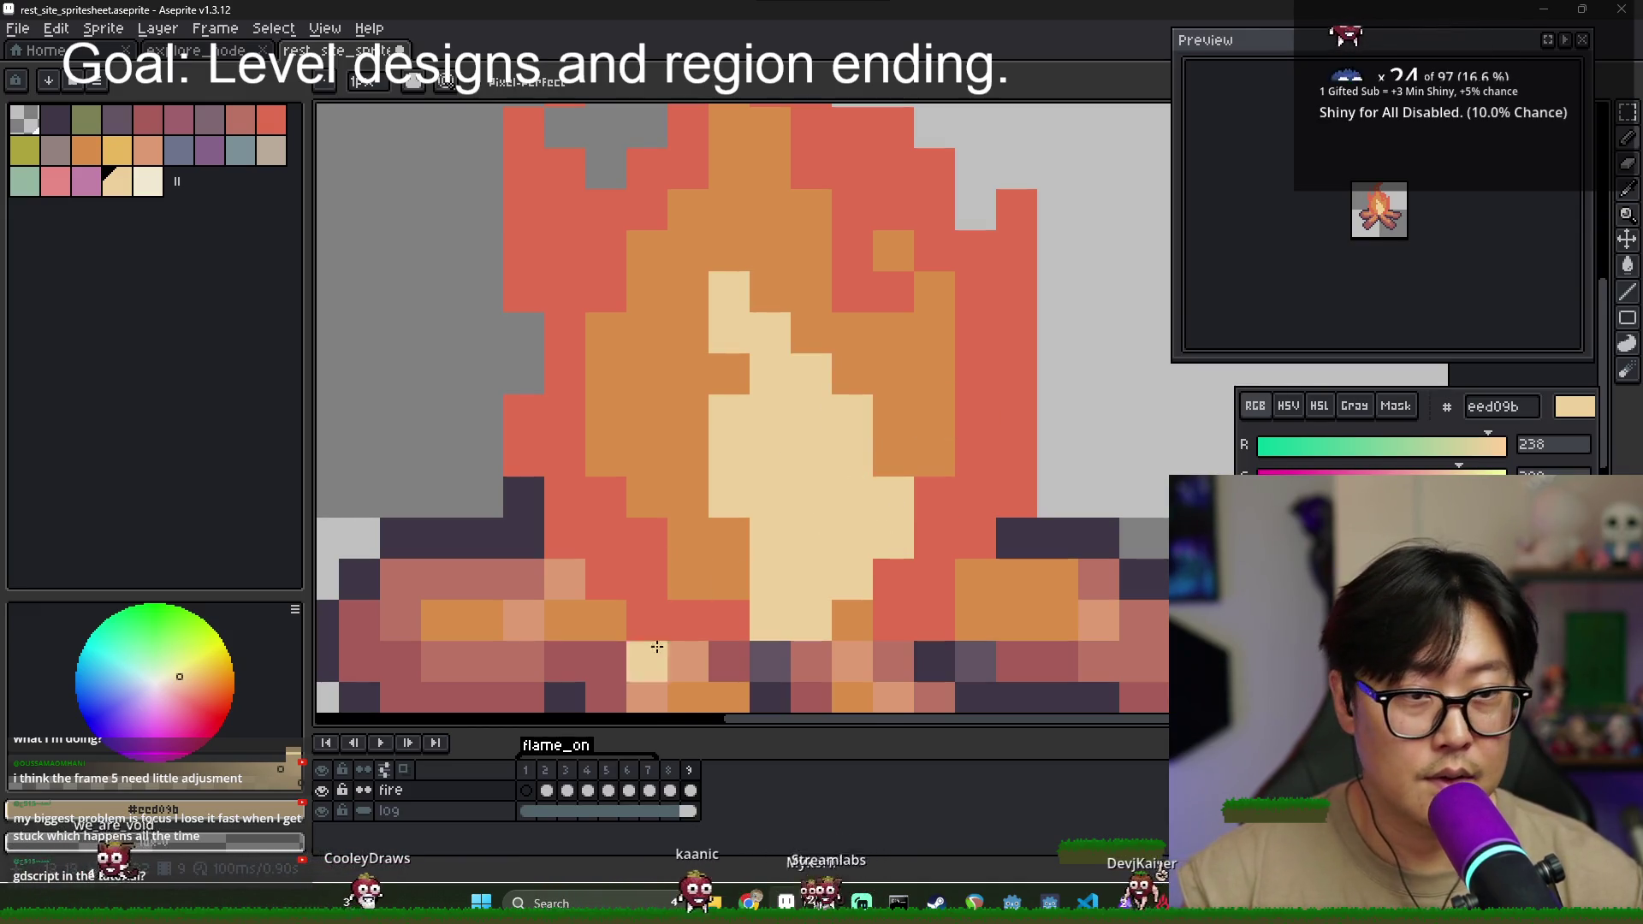
{"action": "left_click", "coordinate": [670, 790]}
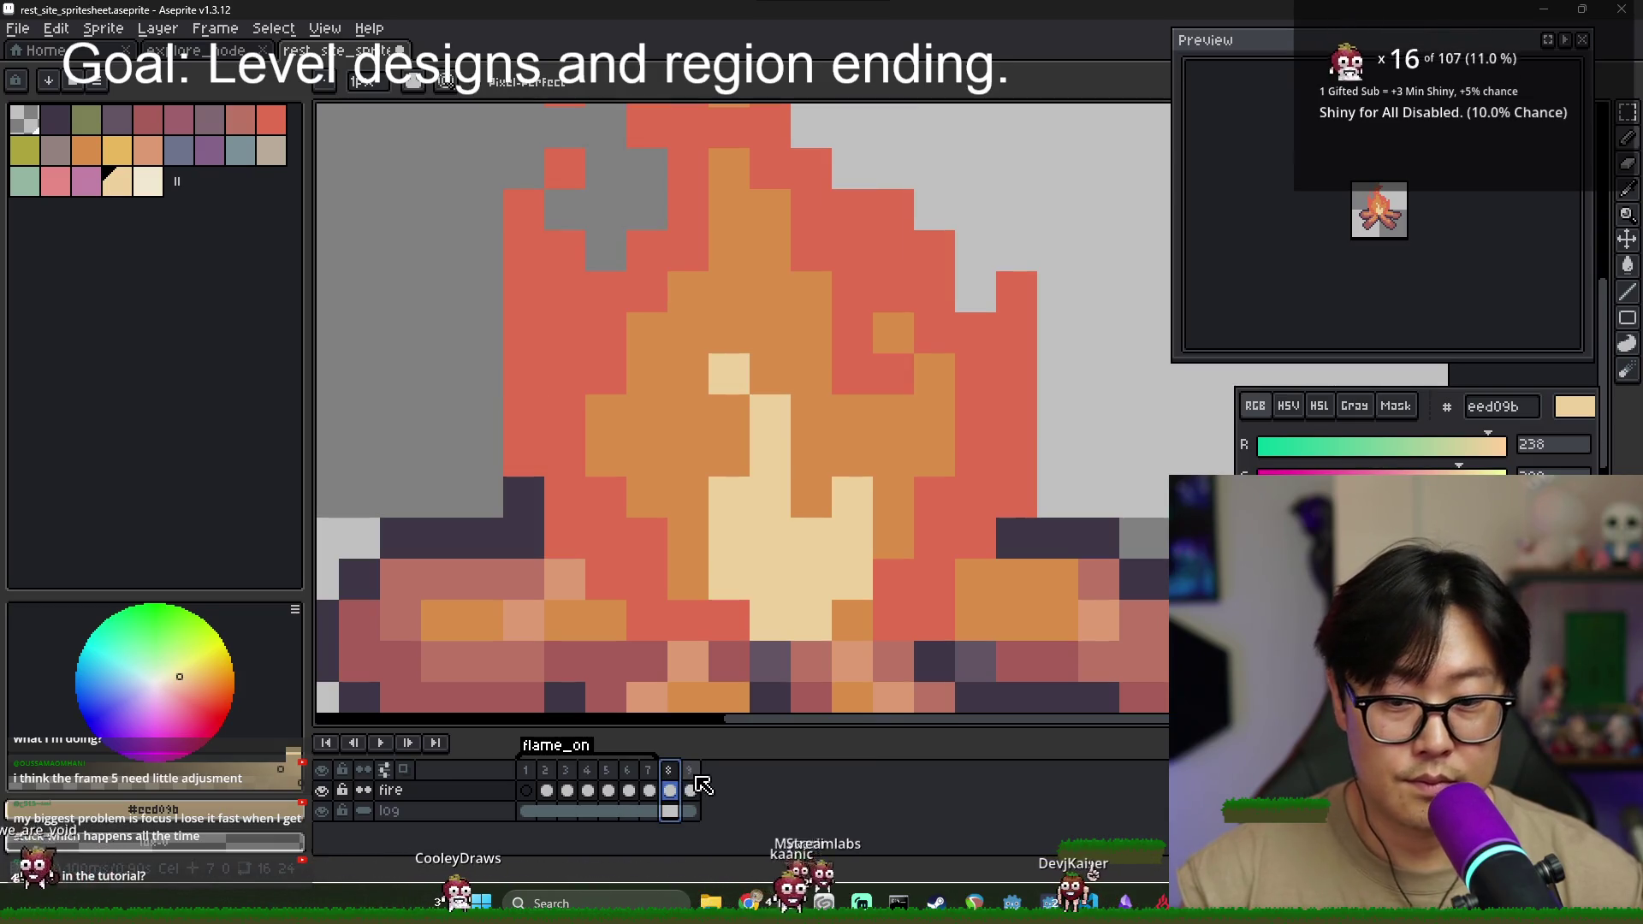
- On frame 9, turn upper core pixels orange and extend the cream base into the red
{"action": "left_click", "coordinate": [691, 790]}
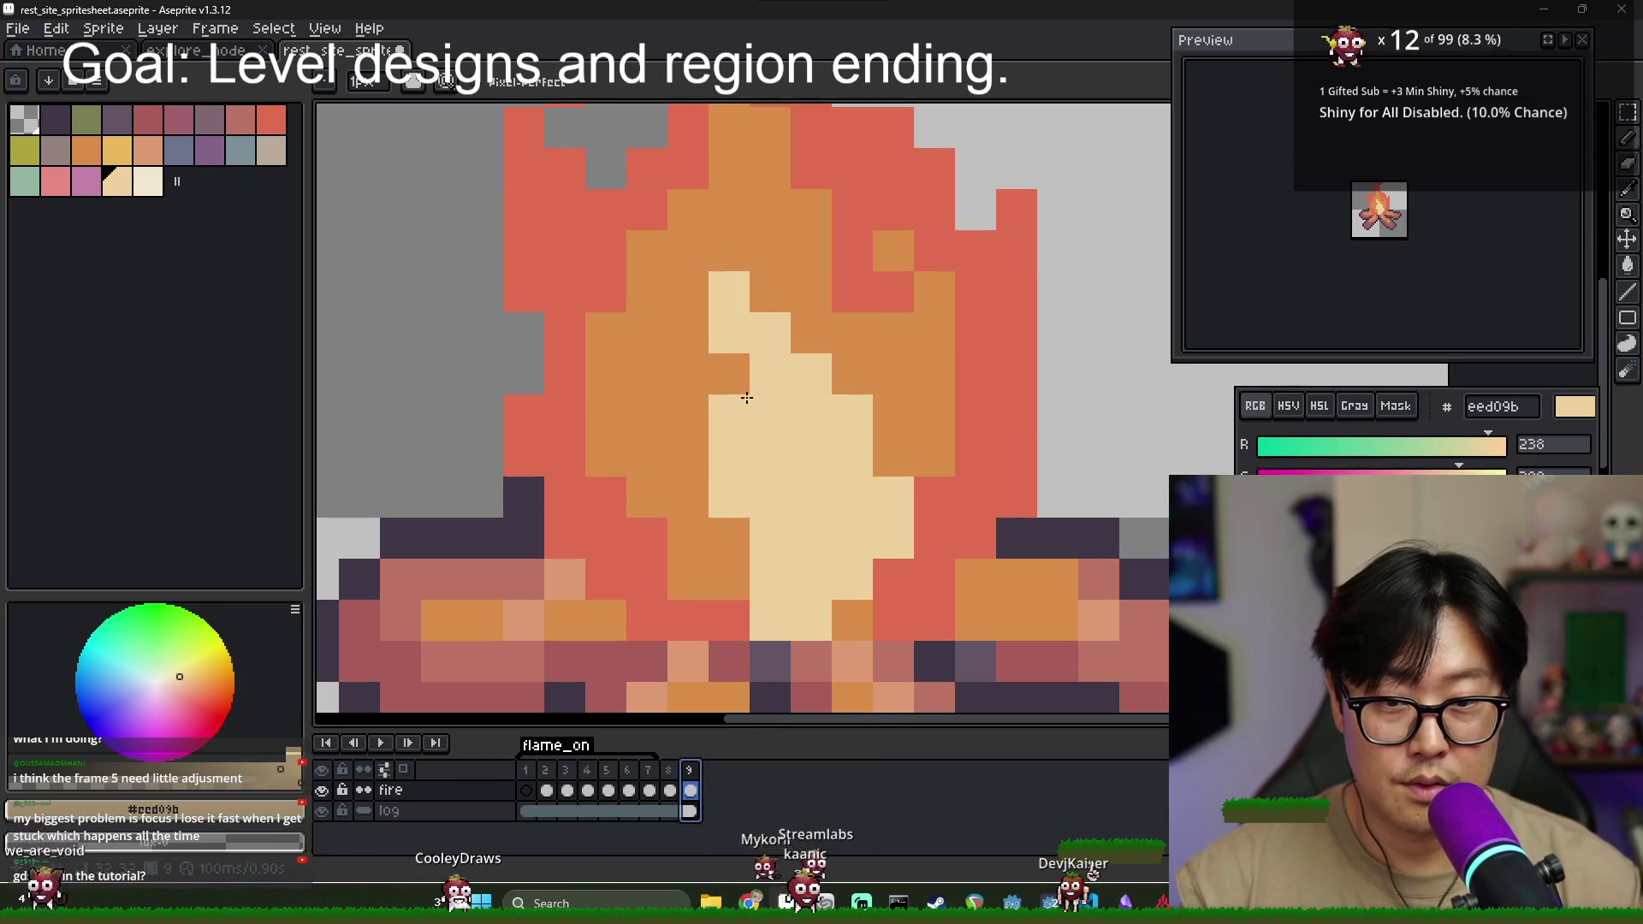
{"action": "left_click", "coordinate": [688, 291]}
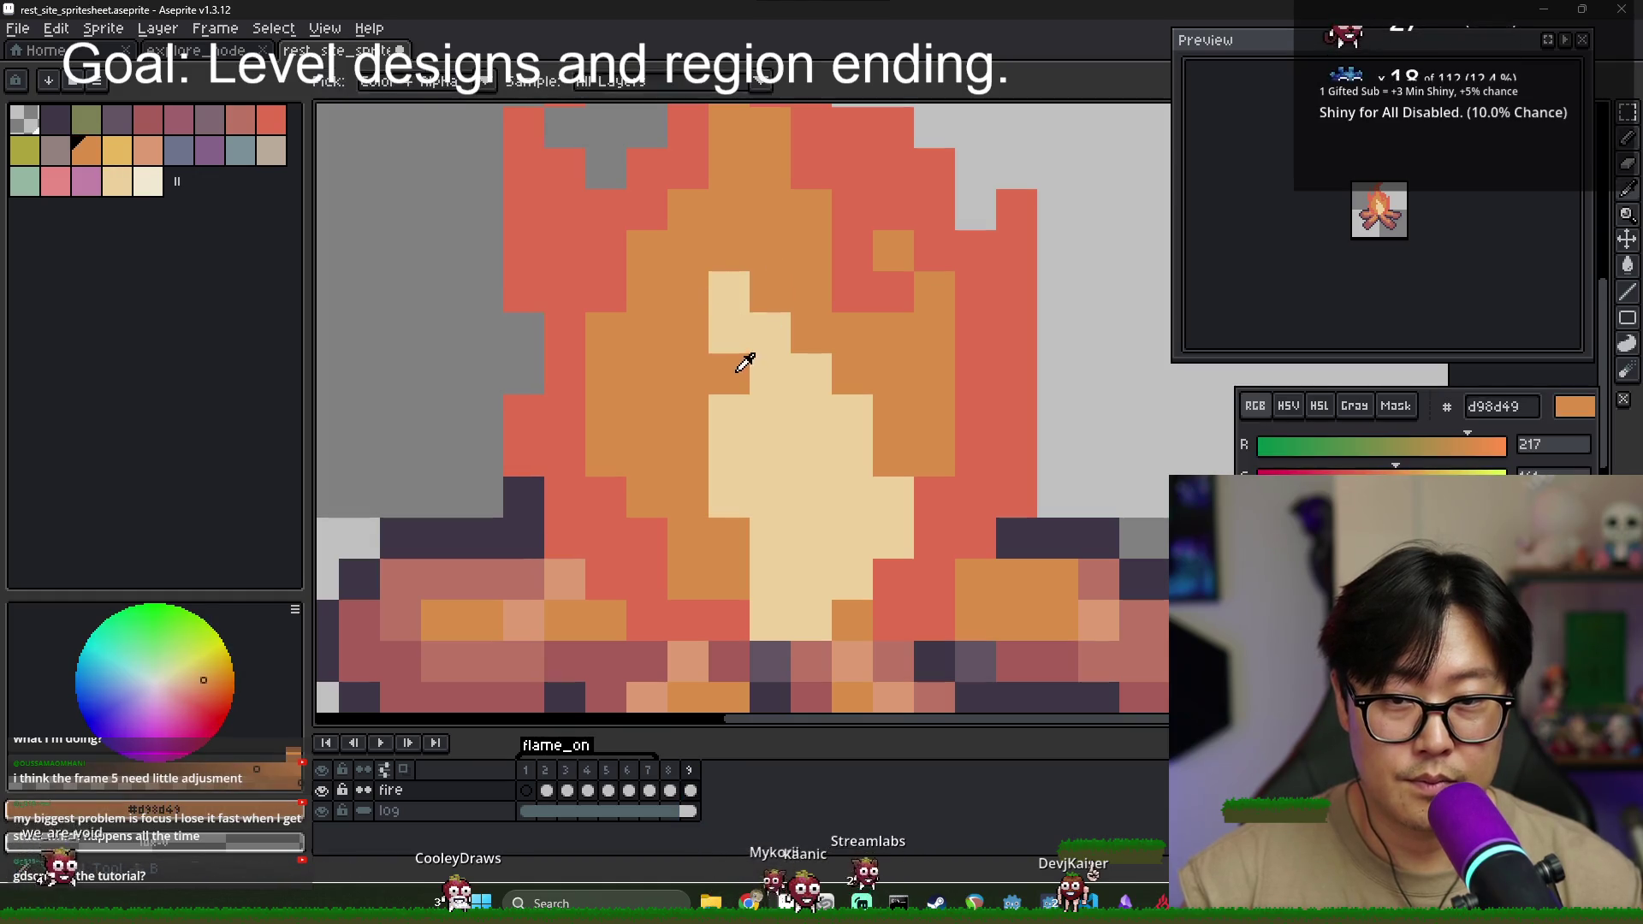
{"action": "left_click_drag", "start_coordinate": [729, 333], "coordinate": [782, 430]}
{"action": "left_click", "coordinate": [753, 510], "text": "alt"}
{"action": "left_click", "coordinate": [690, 617]}
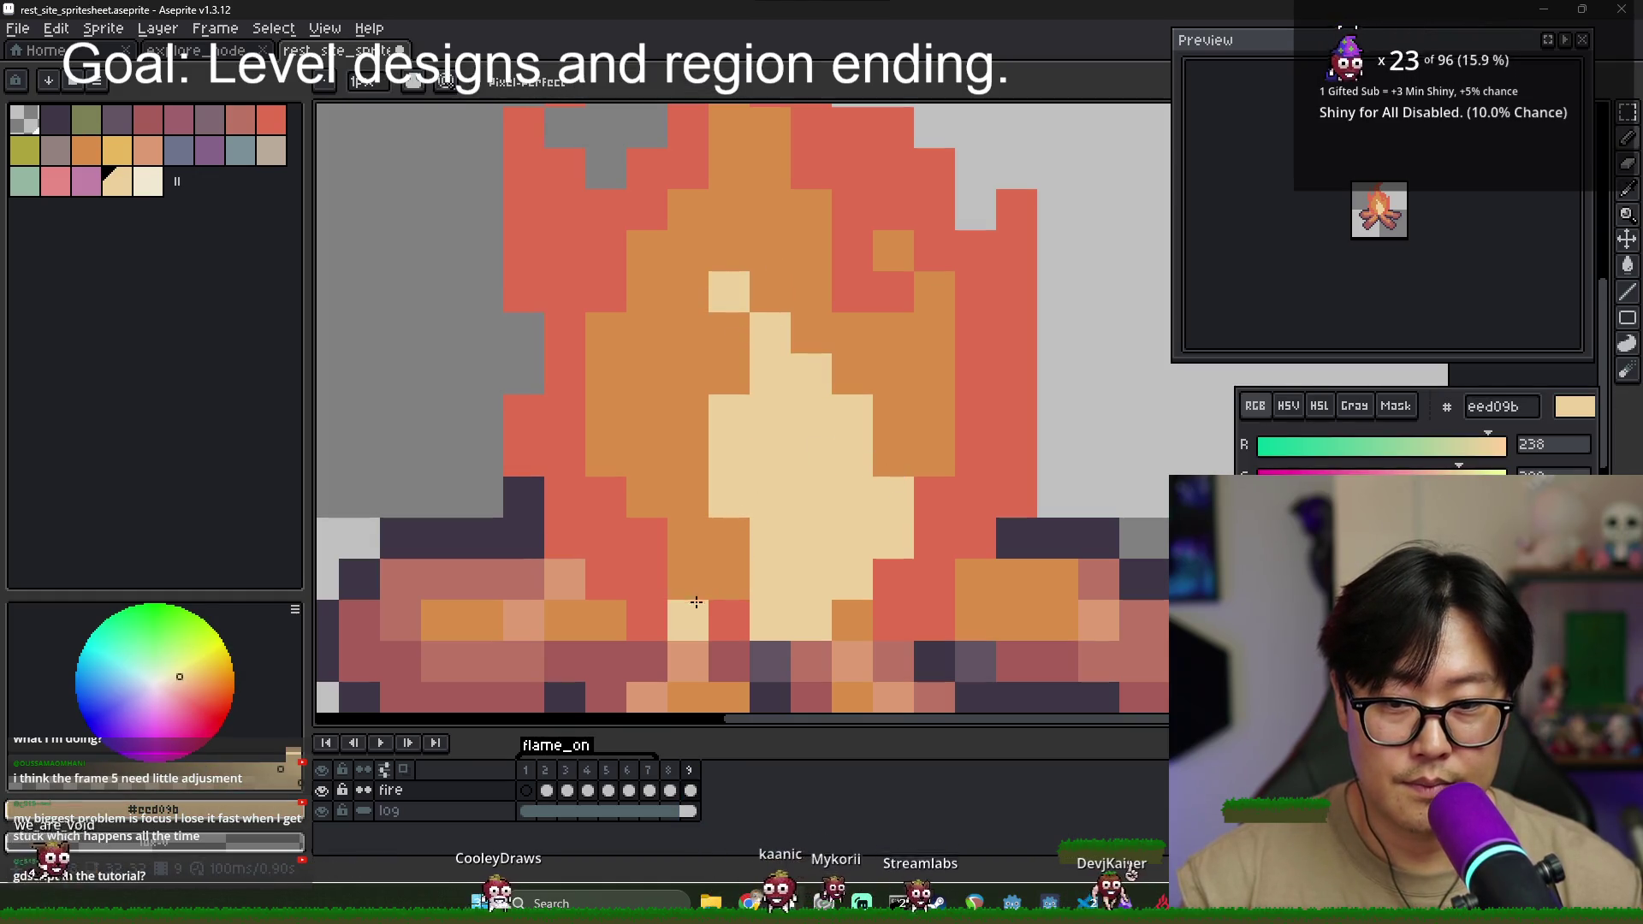
{"action": "left_click", "coordinate": [728, 618]}
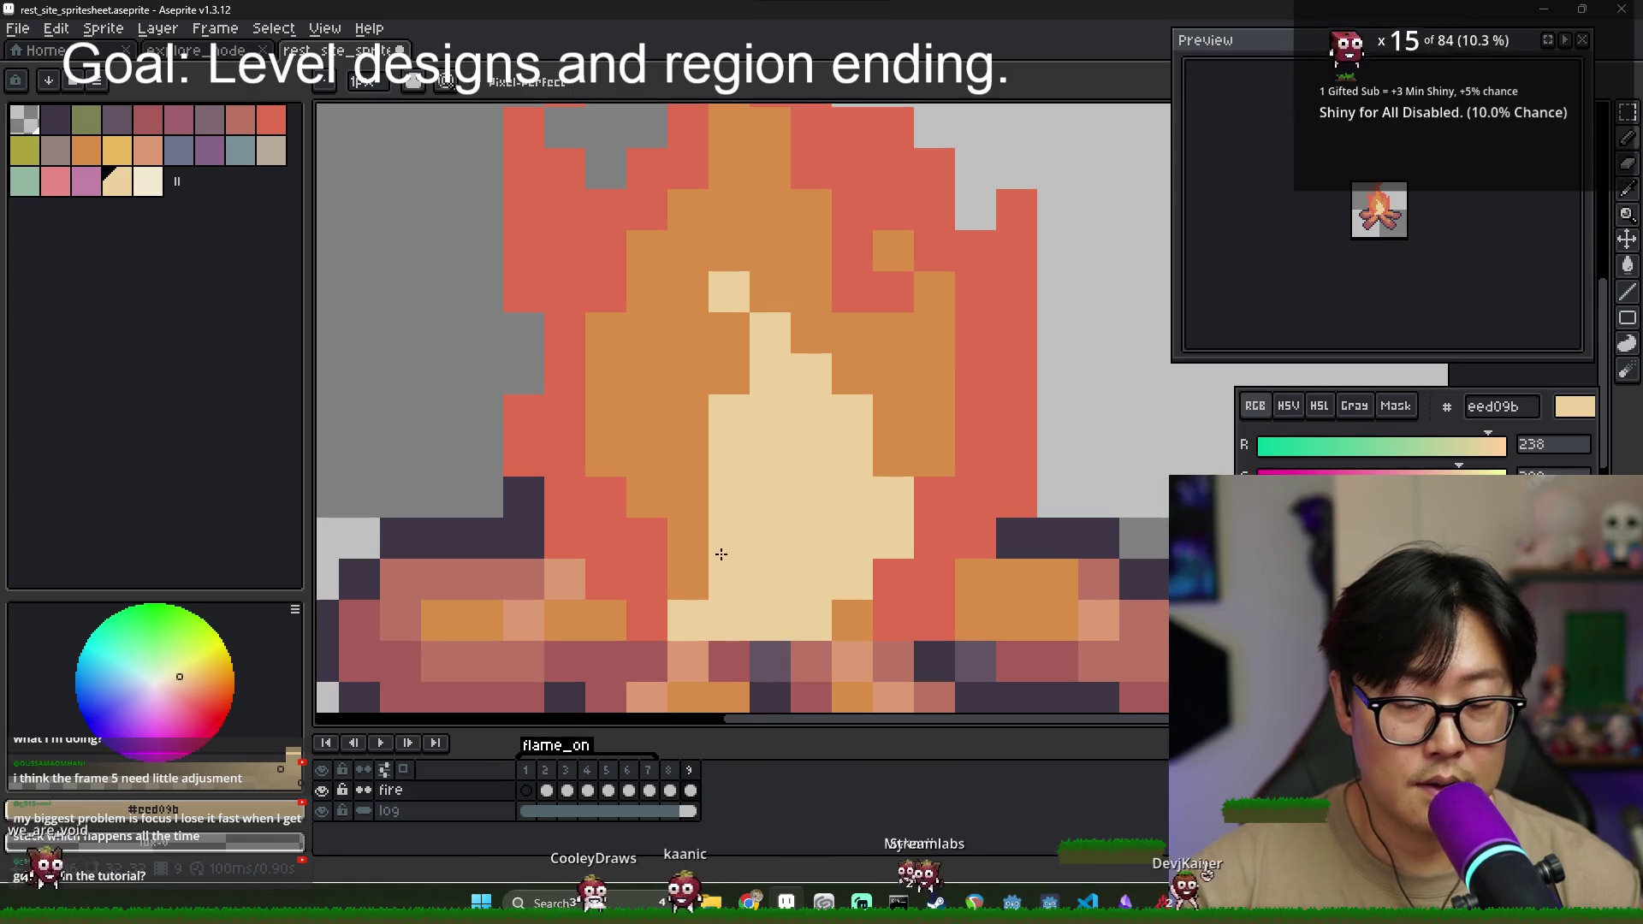
- Swap a few core-edge pixels between orange and cream
{"action": "left_click", "coordinate": [723, 535], "text": "alt"}
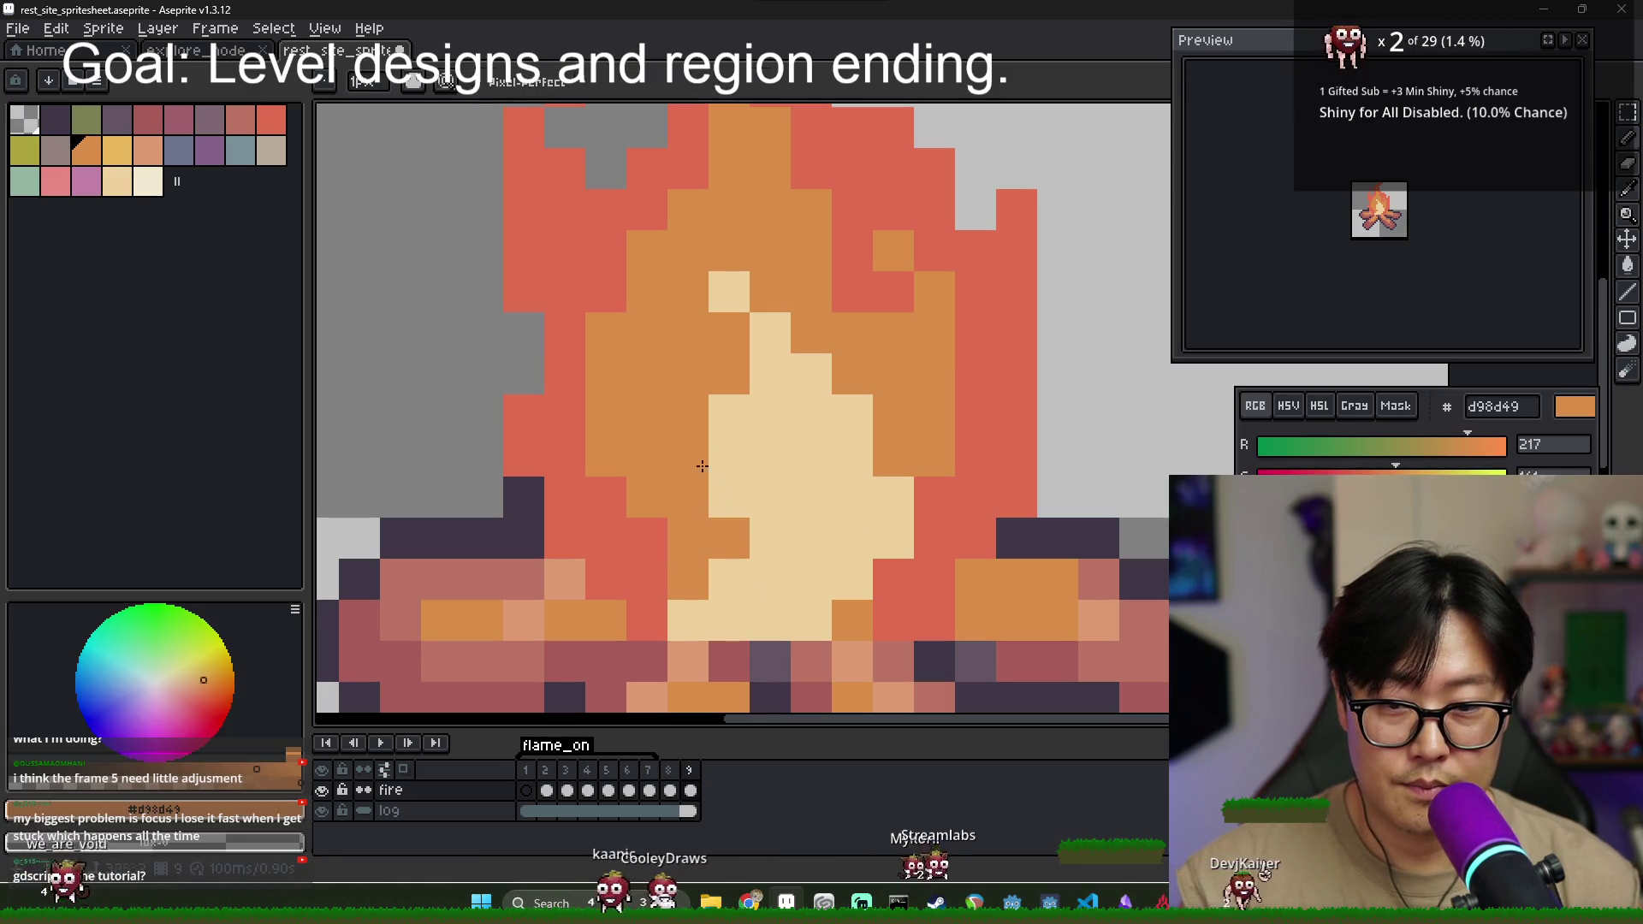
{"action": "left_click", "coordinate": [733, 497]}
{"action": "left_click", "coordinate": [745, 429], "text": "alt"}
{"action": "left_click", "coordinate": [730, 374]}
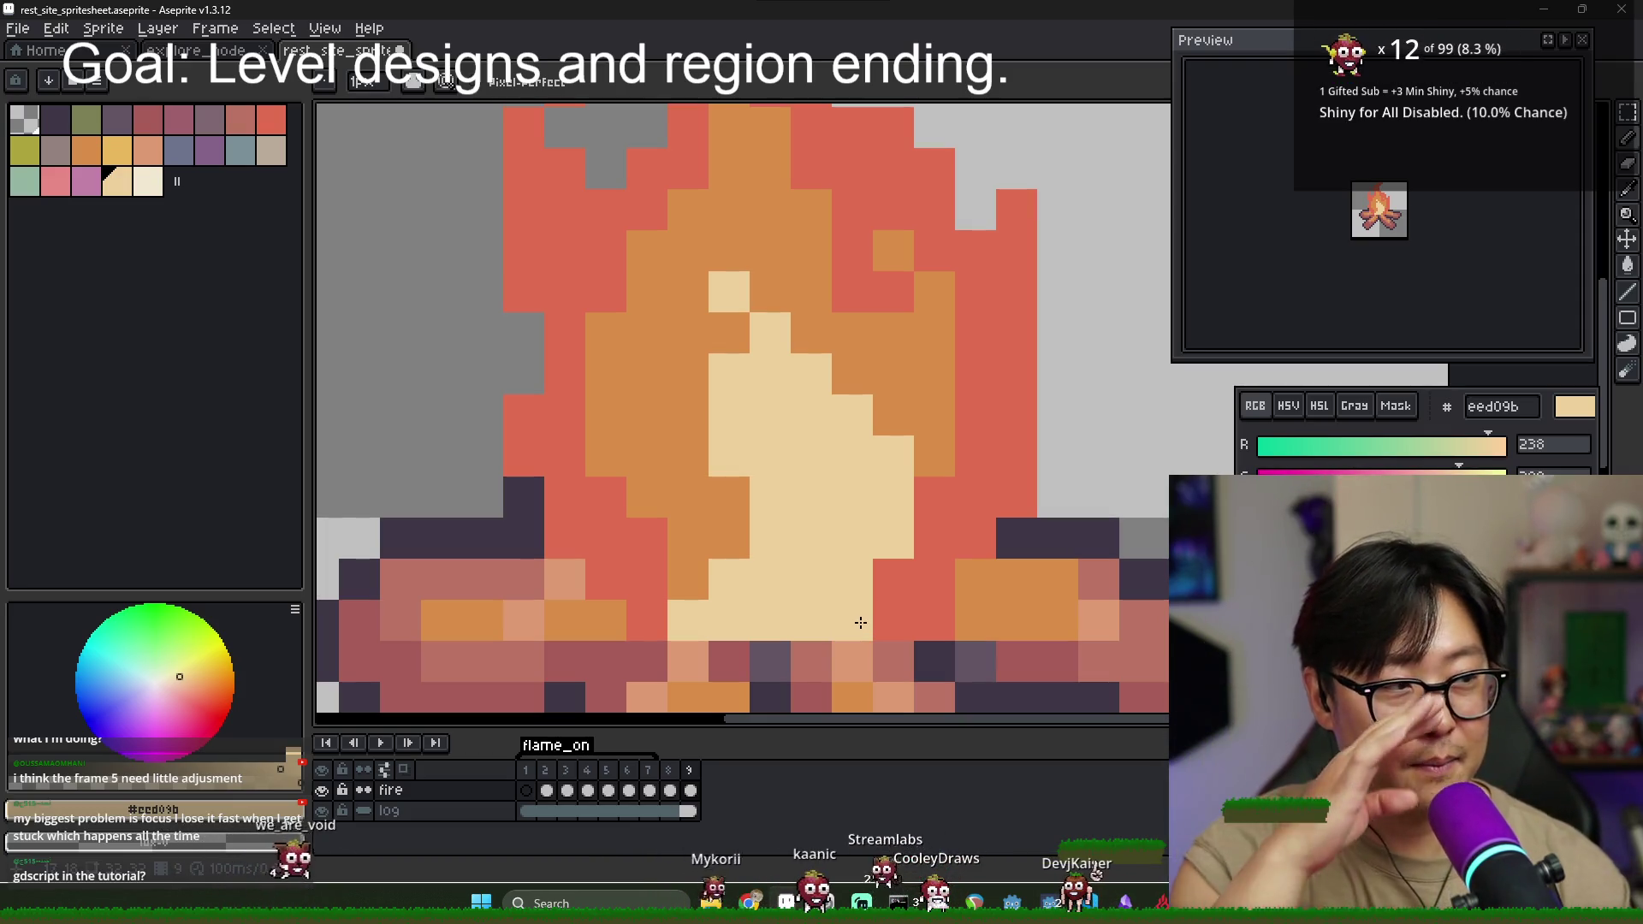
{"action": "right_click", "coordinate": [860, 623]}
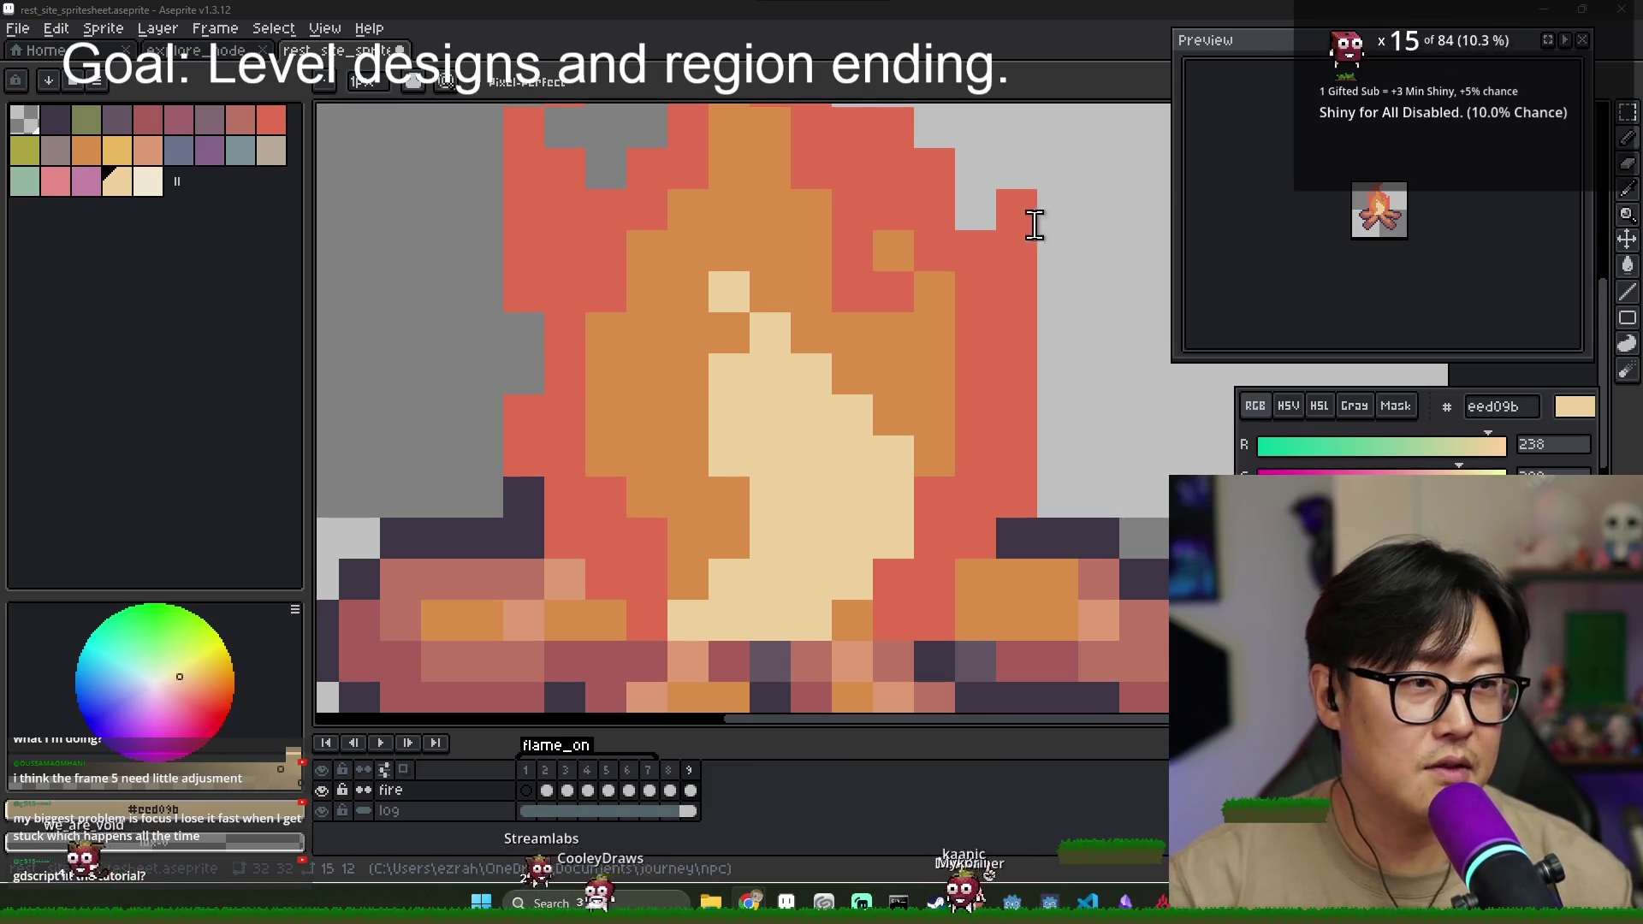
{"action": "key", "text": "alt+Tab"}
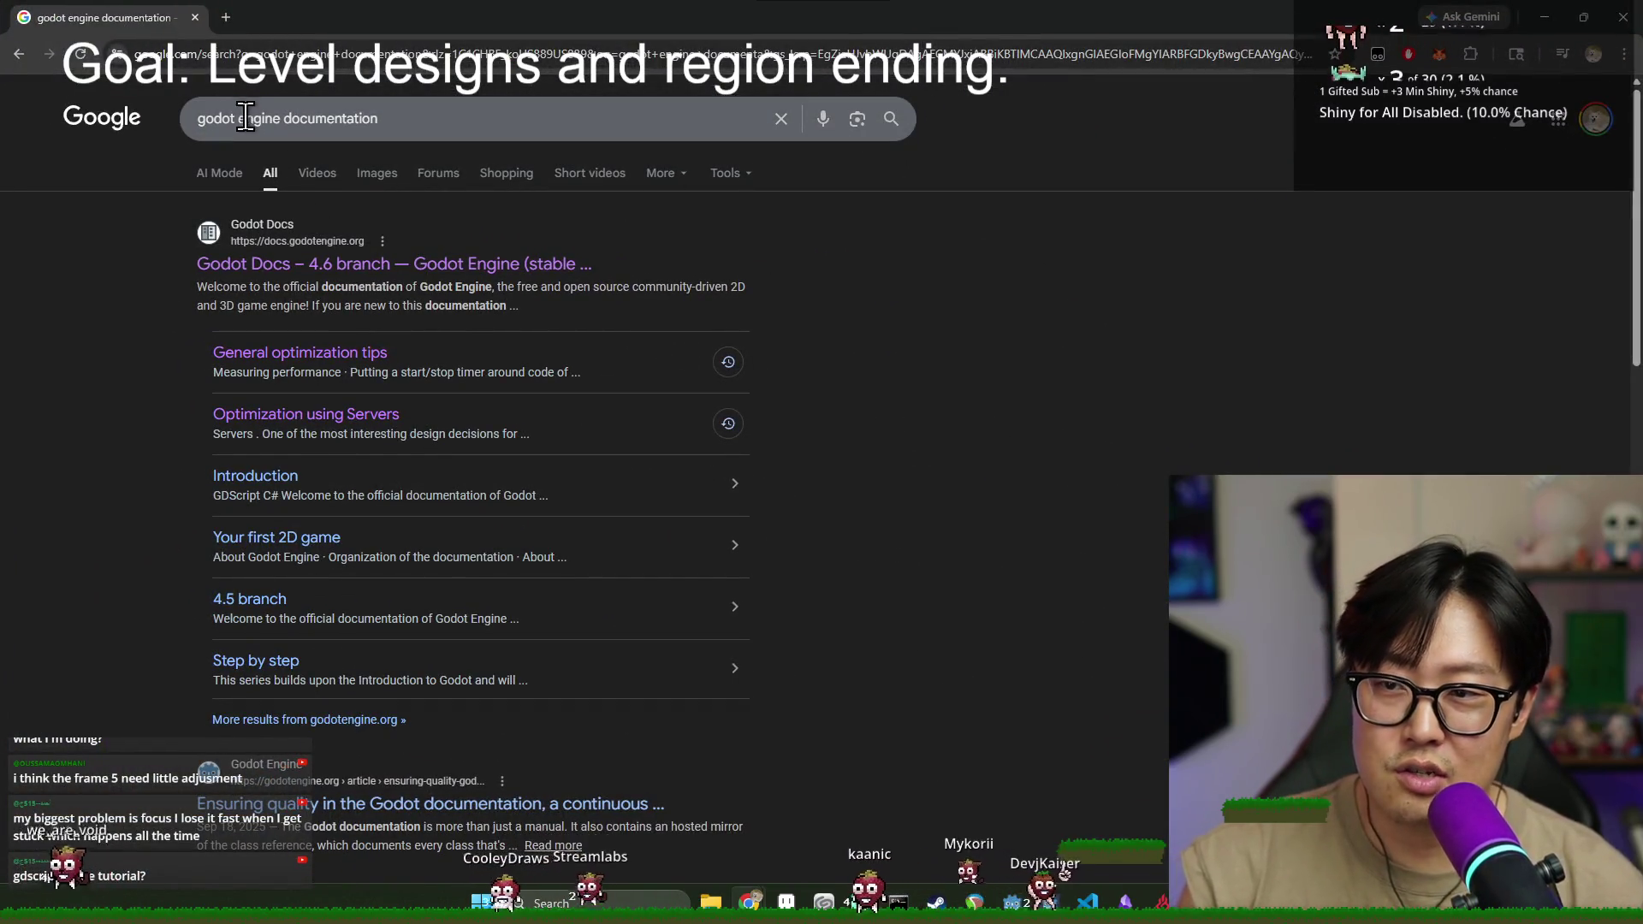
- Open the Godot Docs and go through Getting Started to the 'Learn to code with GDScript' page
{"action": "left_click", "coordinate": [378, 266]}
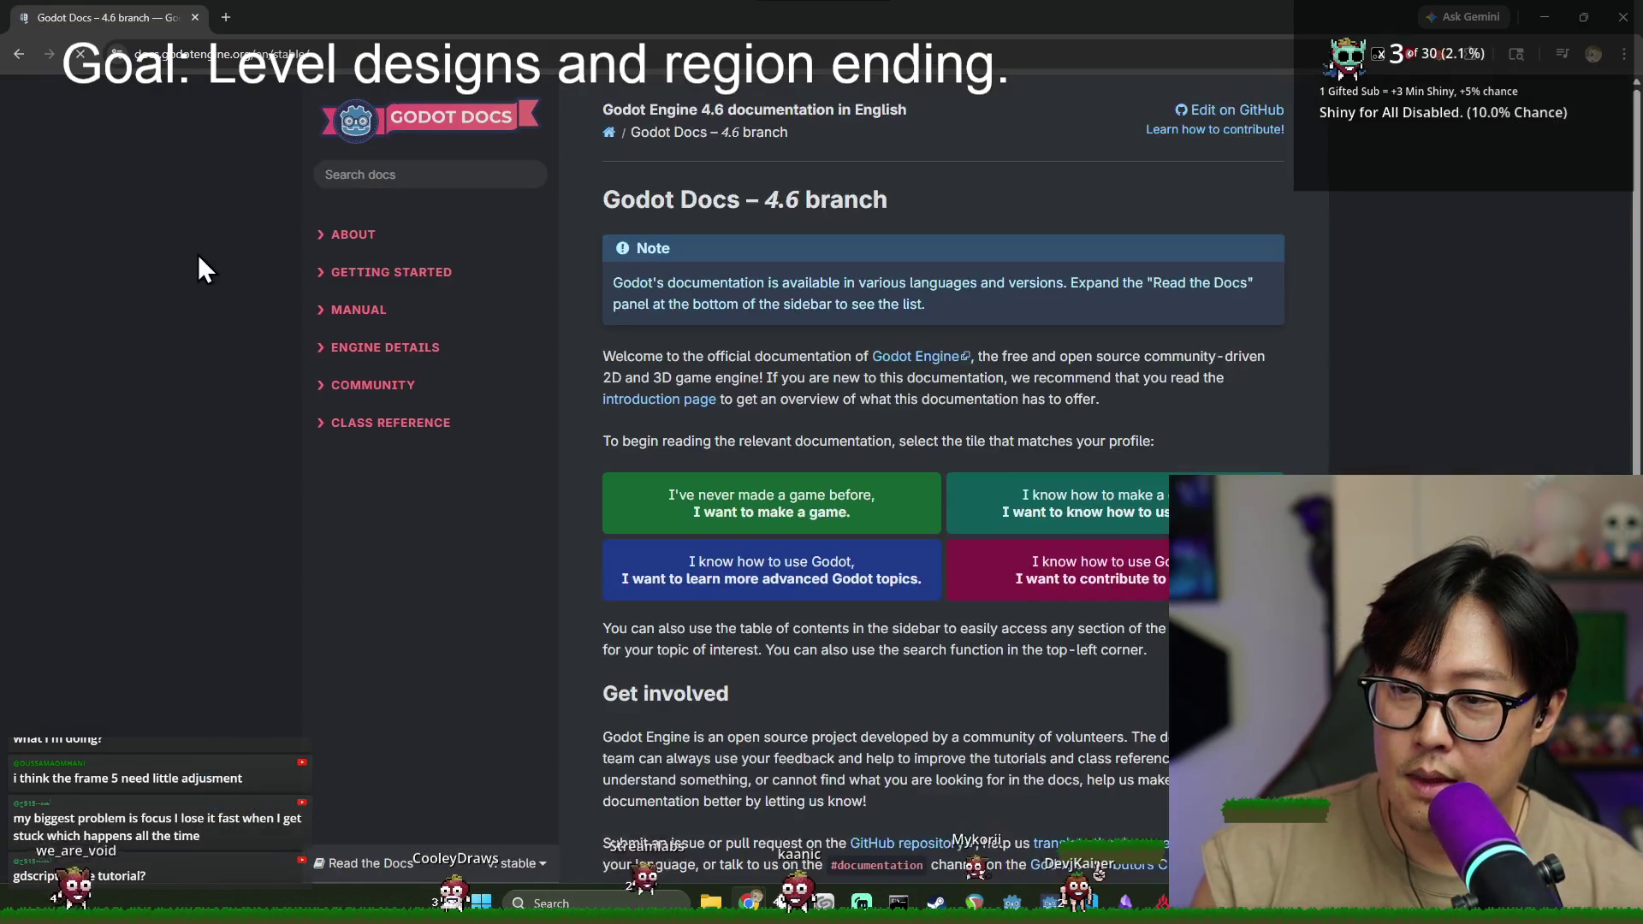
{"action": "left_click", "coordinate": [342, 234]}
{"action": "left_click", "coordinate": [338, 462]}
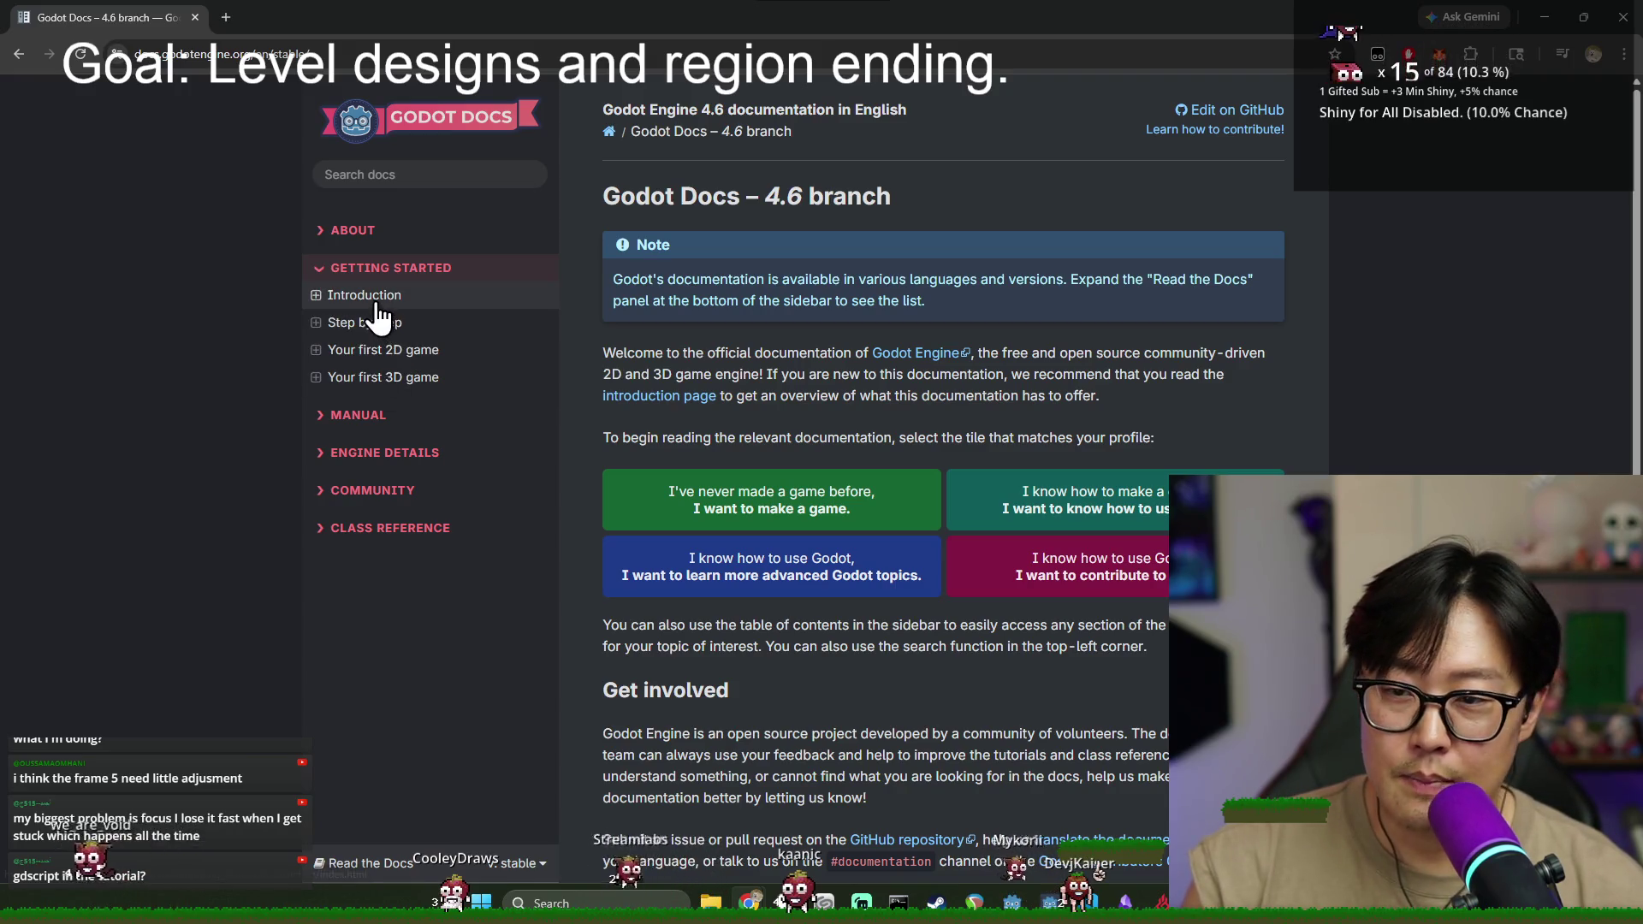
{"action": "left_click", "coordinate": [376, 298]}
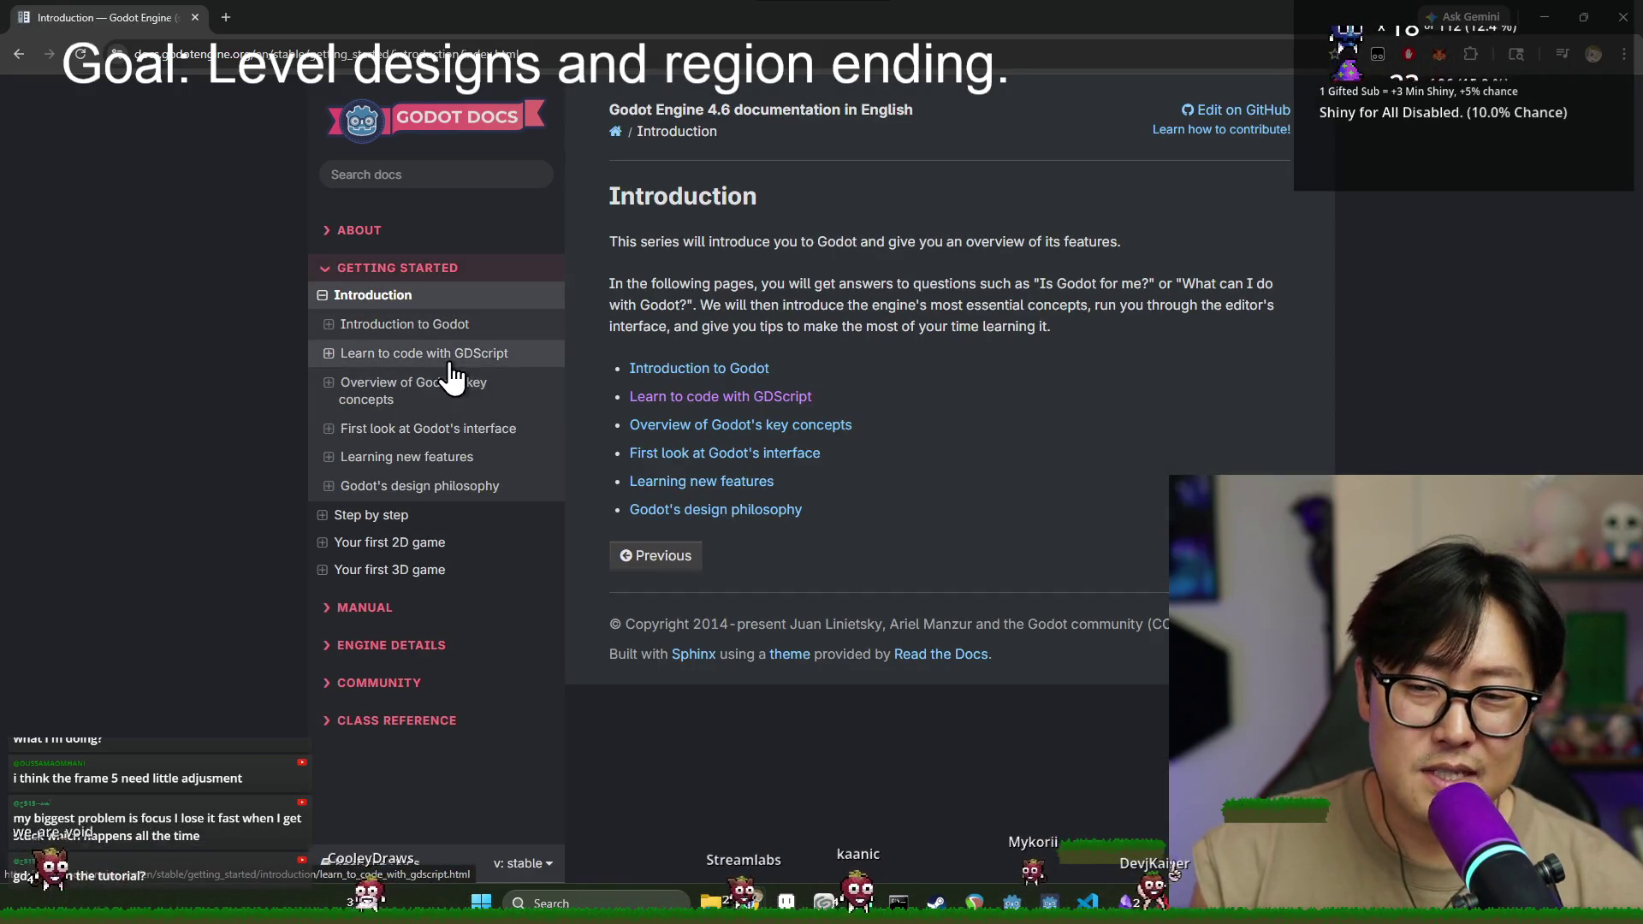
{"action": "left_click", "coordinate": [705, 398]}
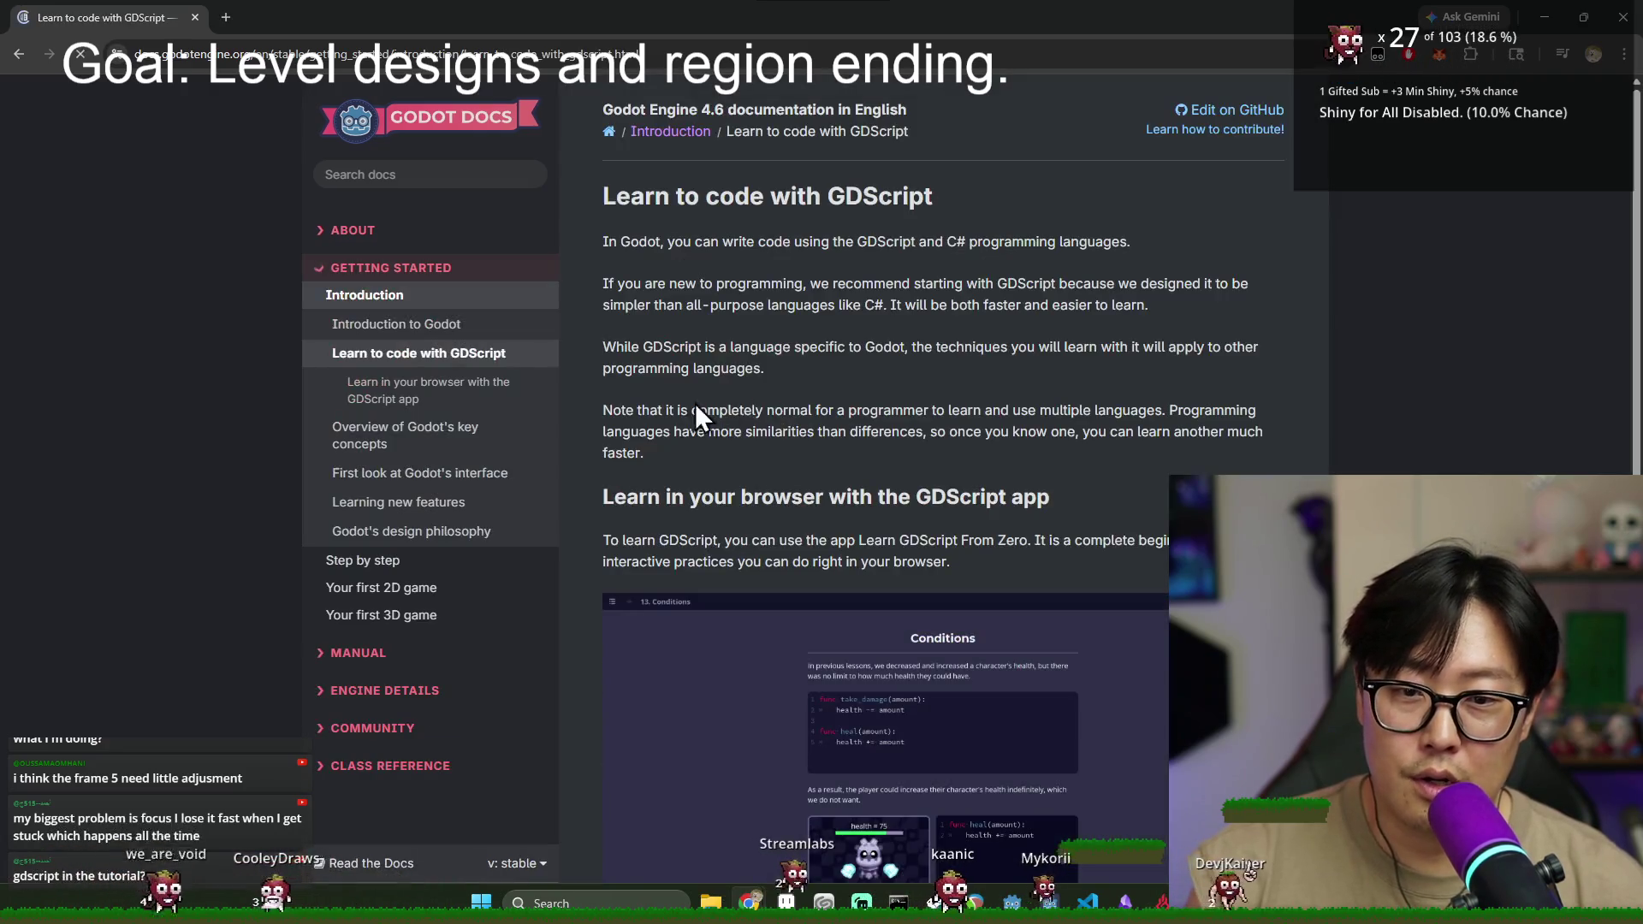
{"action": "scroll", "coordinate": [787, 439], "scroll_direction": "down", "scroll_amount": 6}
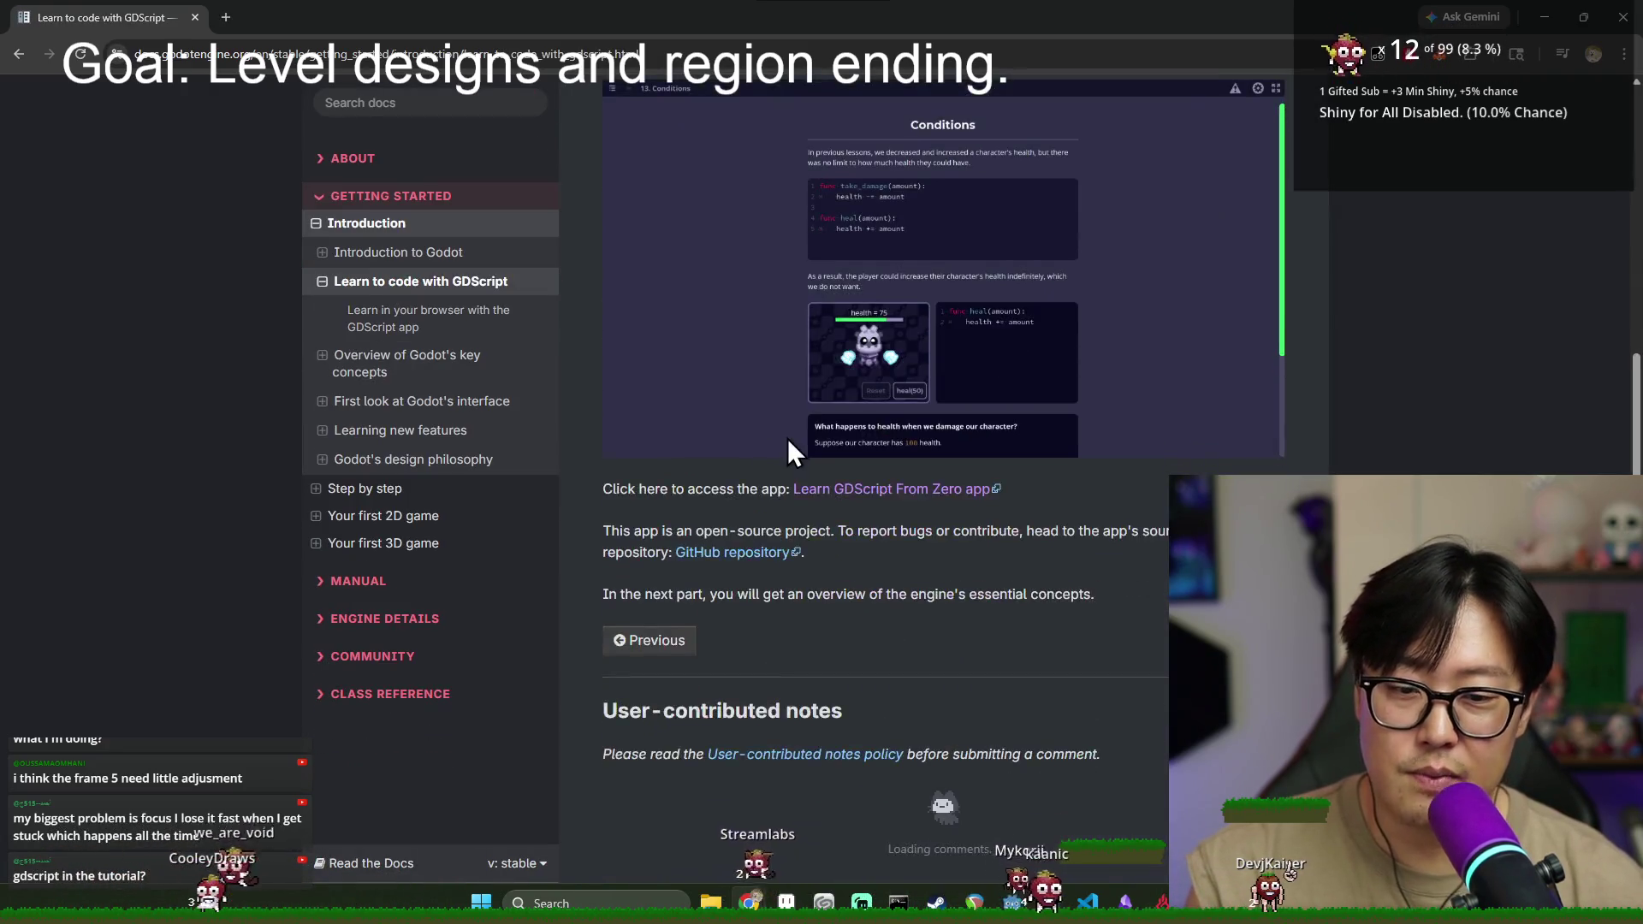
{"action": "scroll", "coordinate": [787, 438], "scroll_direction": "down", "scroll_amount": 1}
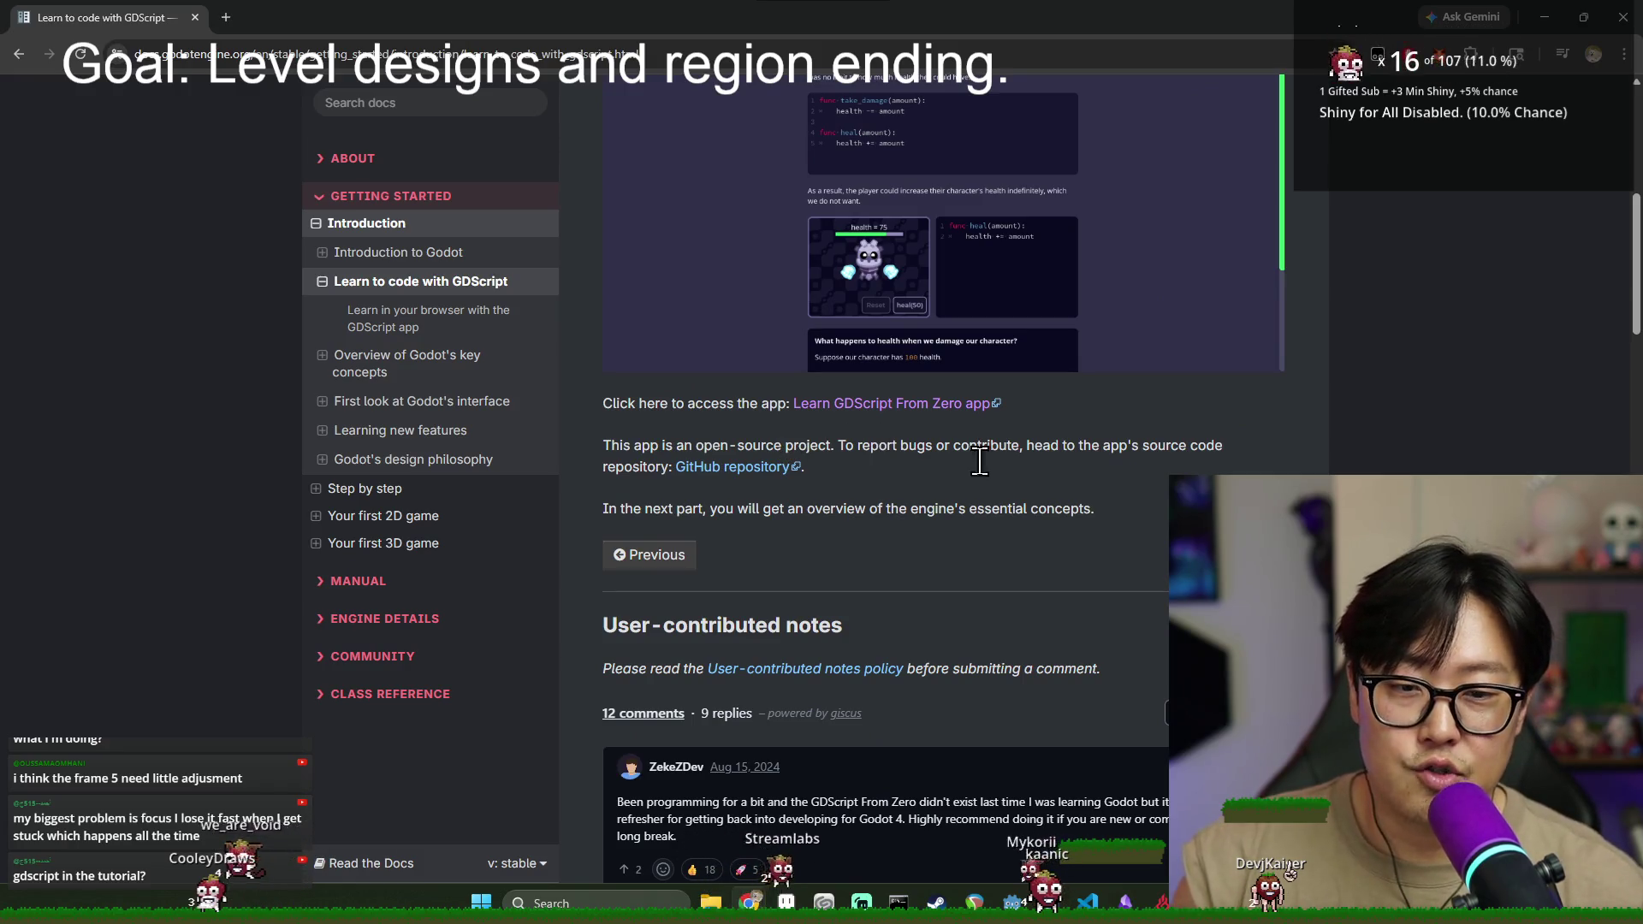
{"action": "scroll", "coordinate": [1066, 520], "scroll_direction": "up", "scroll_amount": 1}
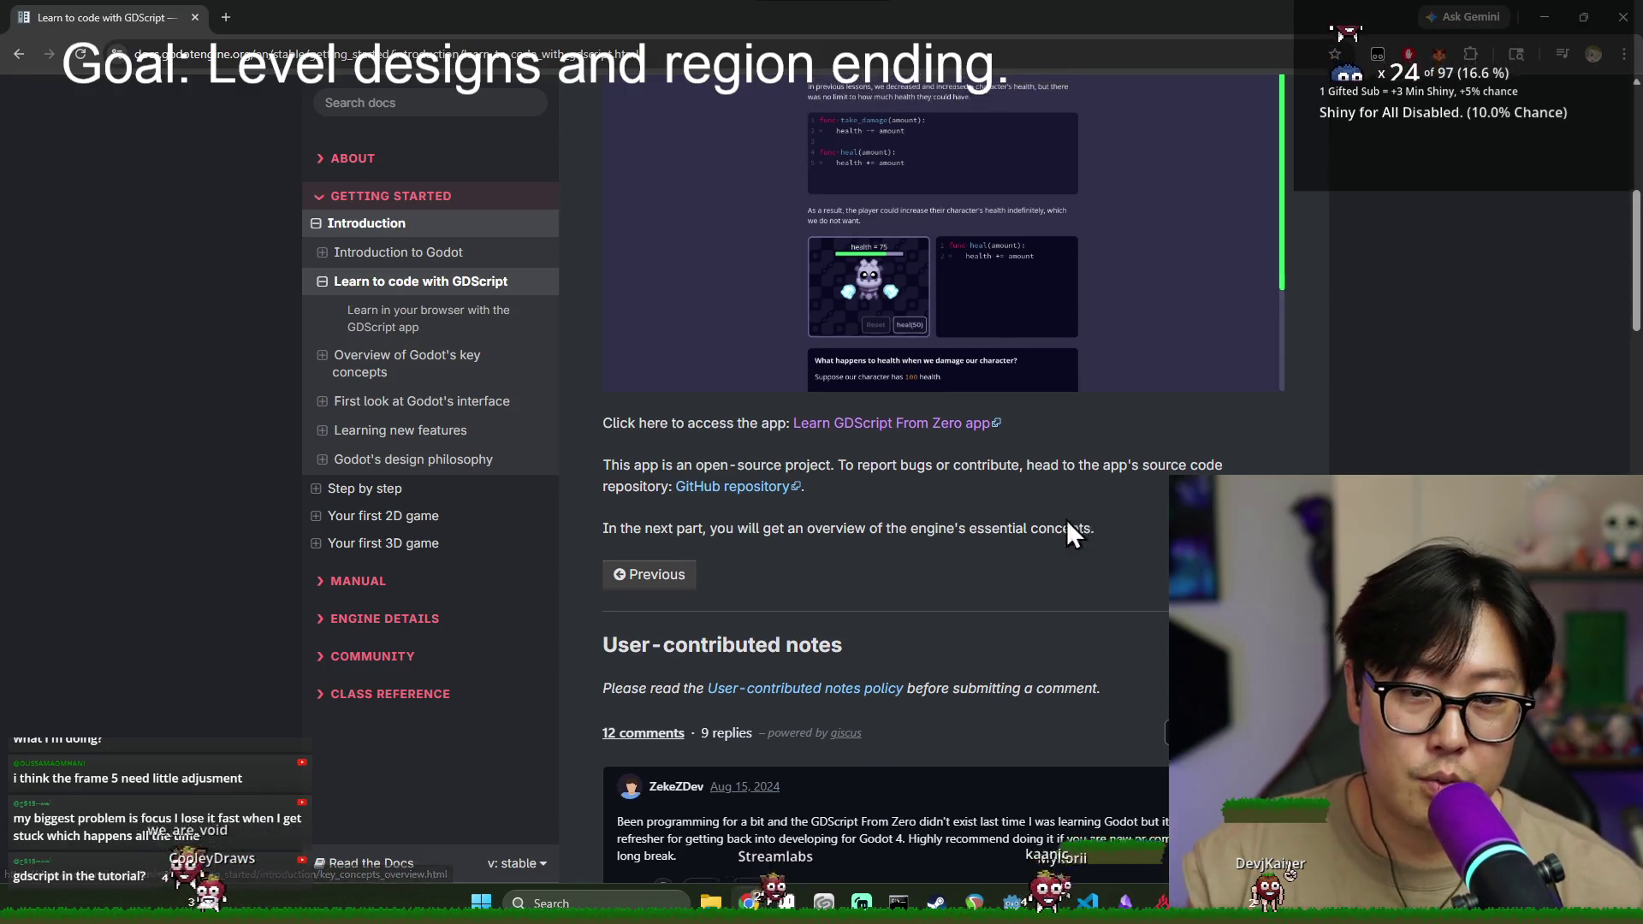
- Launch Learn GDScript From Zero, read the 'What Code is Like' lesson, then close Chrome
{"action": "left_click", "coordinate": [820, 489]}
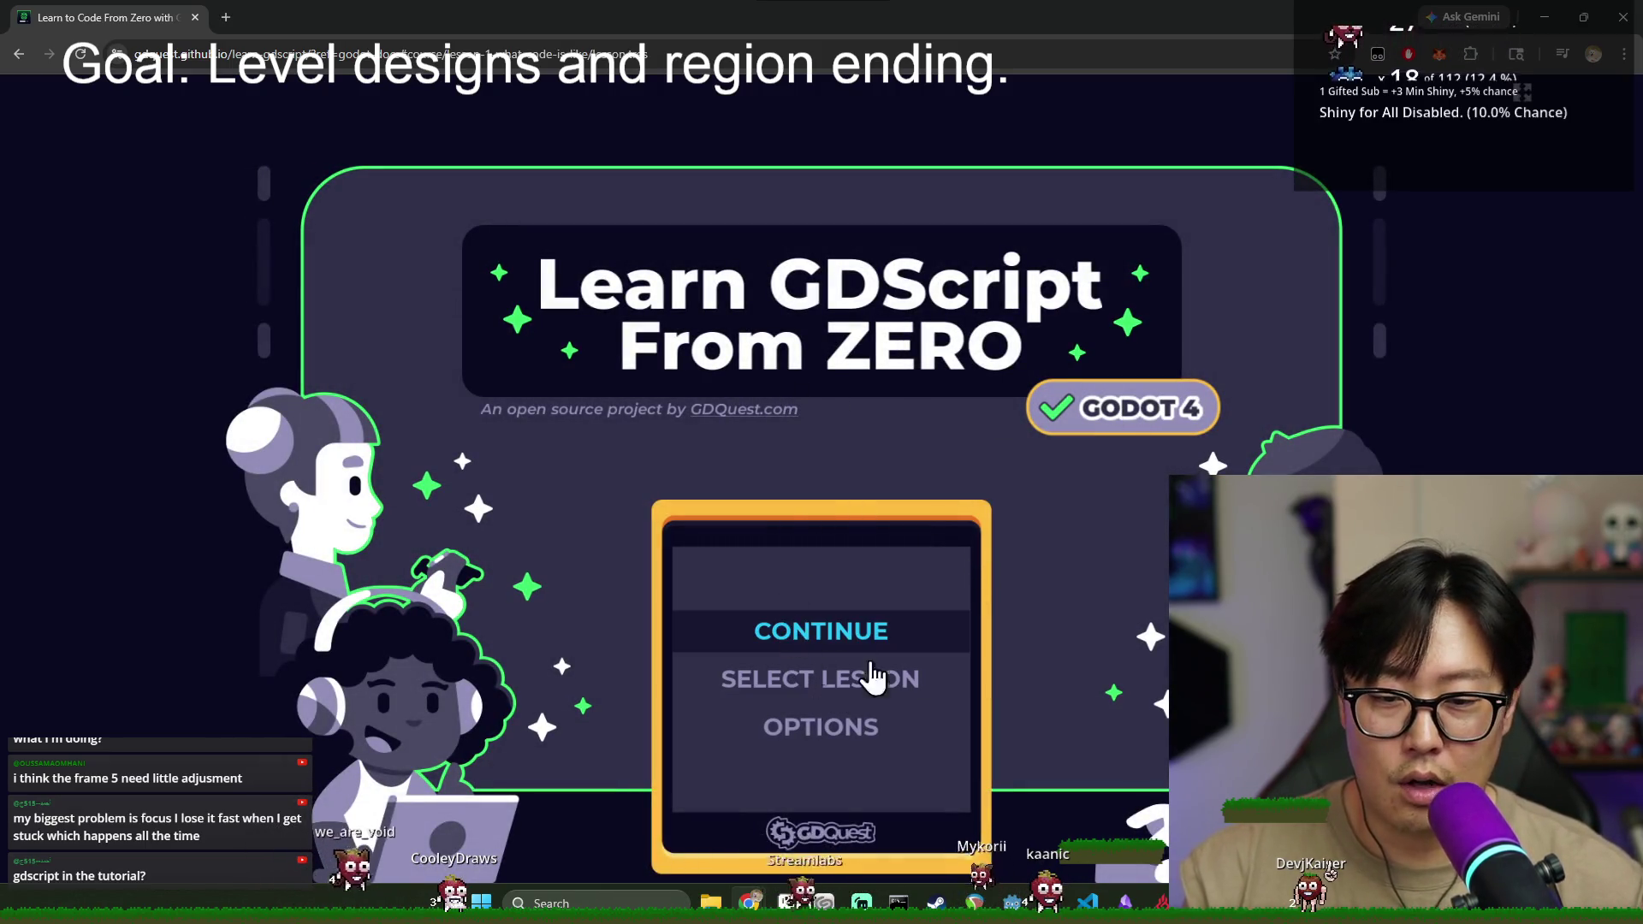
{"action": "left_click", "coordinate": [871, 658]}
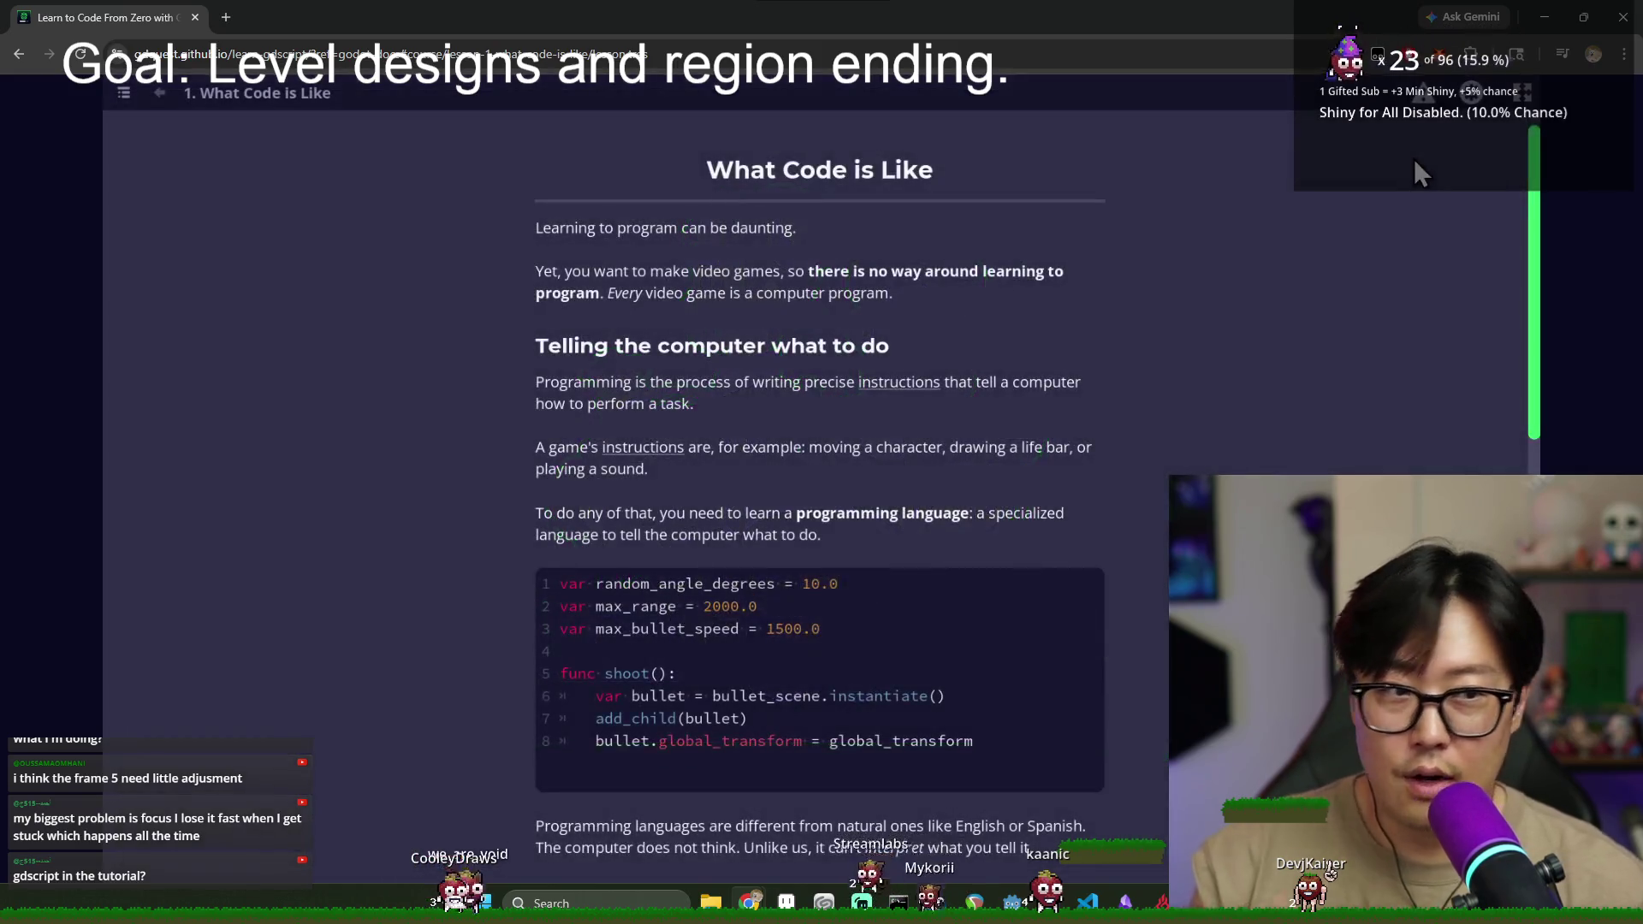
{"action": "scroll", "coordinate": [1142, 331], "scroll_direction": "down", "scroll_amount": 12}
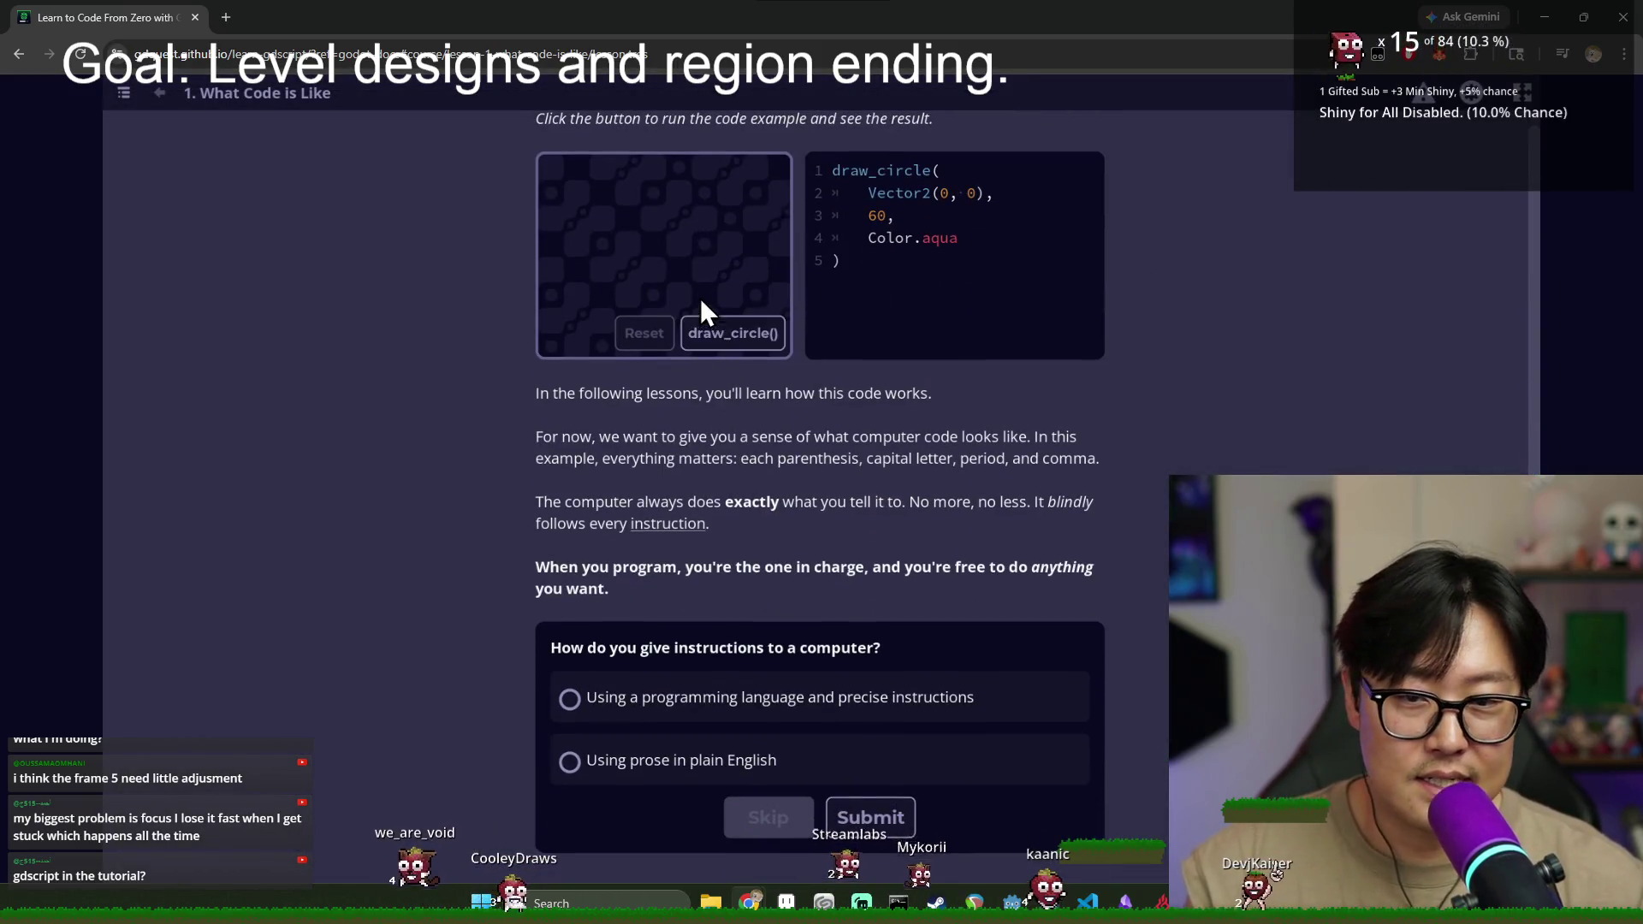
{"action": "scroll", "coordinate": [1295, 285], "scroll_direction": "up", "scroll_amount": 5}
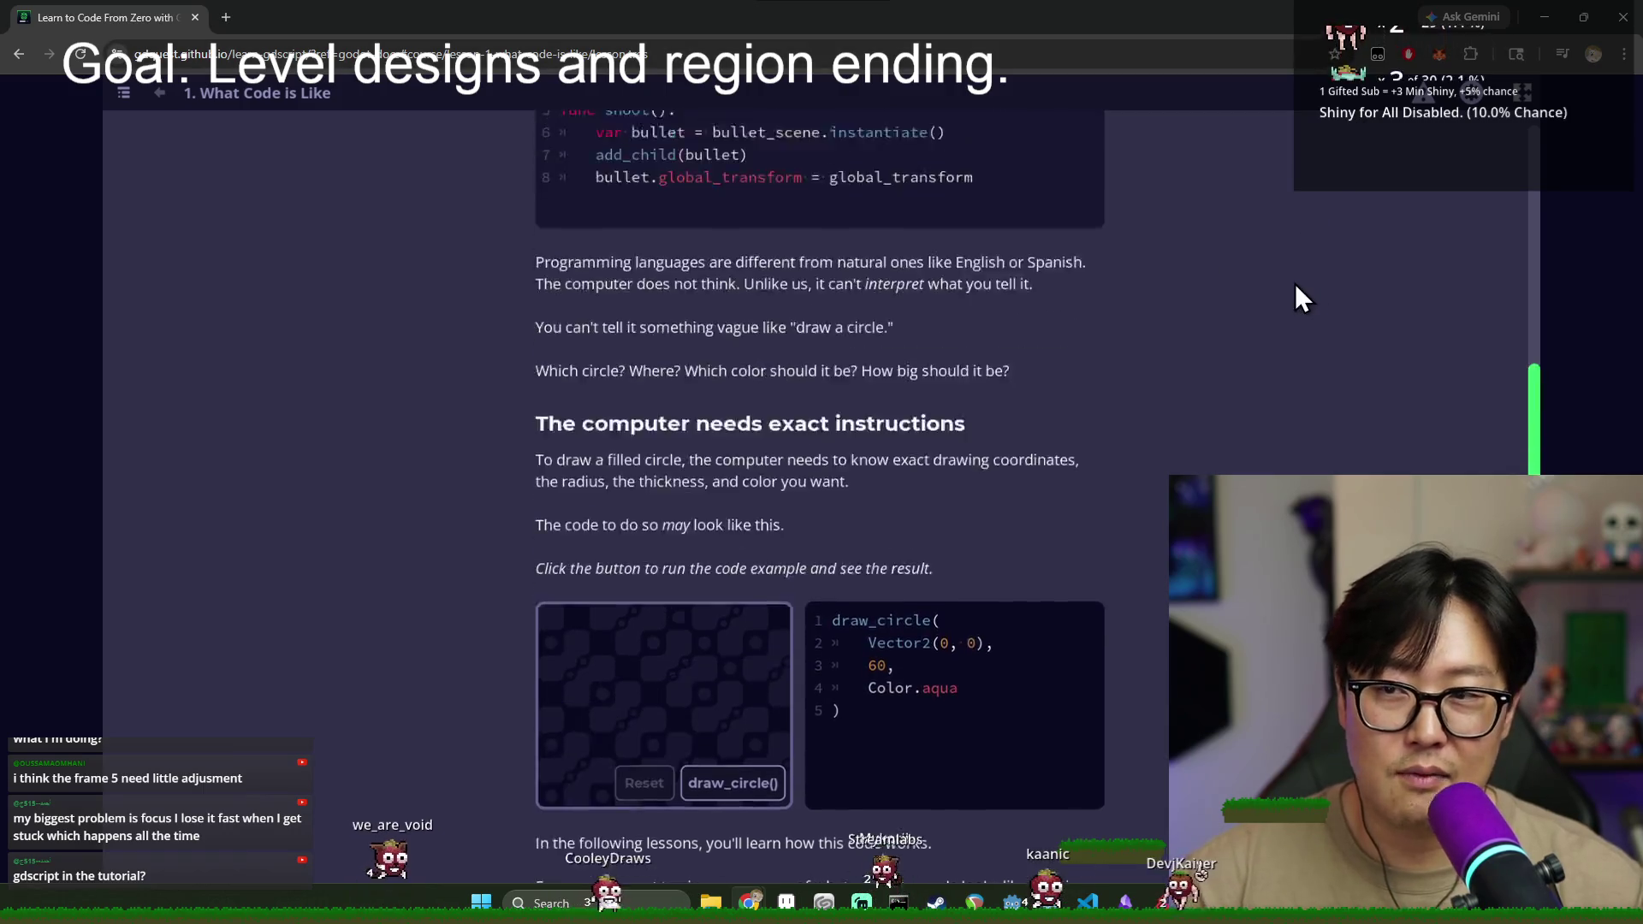
{"action": "scroll", "coordinate": [1295, 284], "scroll_direction": "up", "scroll_amount": 6}
{"action": "scroll", "coordinate": [1395, 193], "scroll_direction": "down", "scroll_amount": 2}
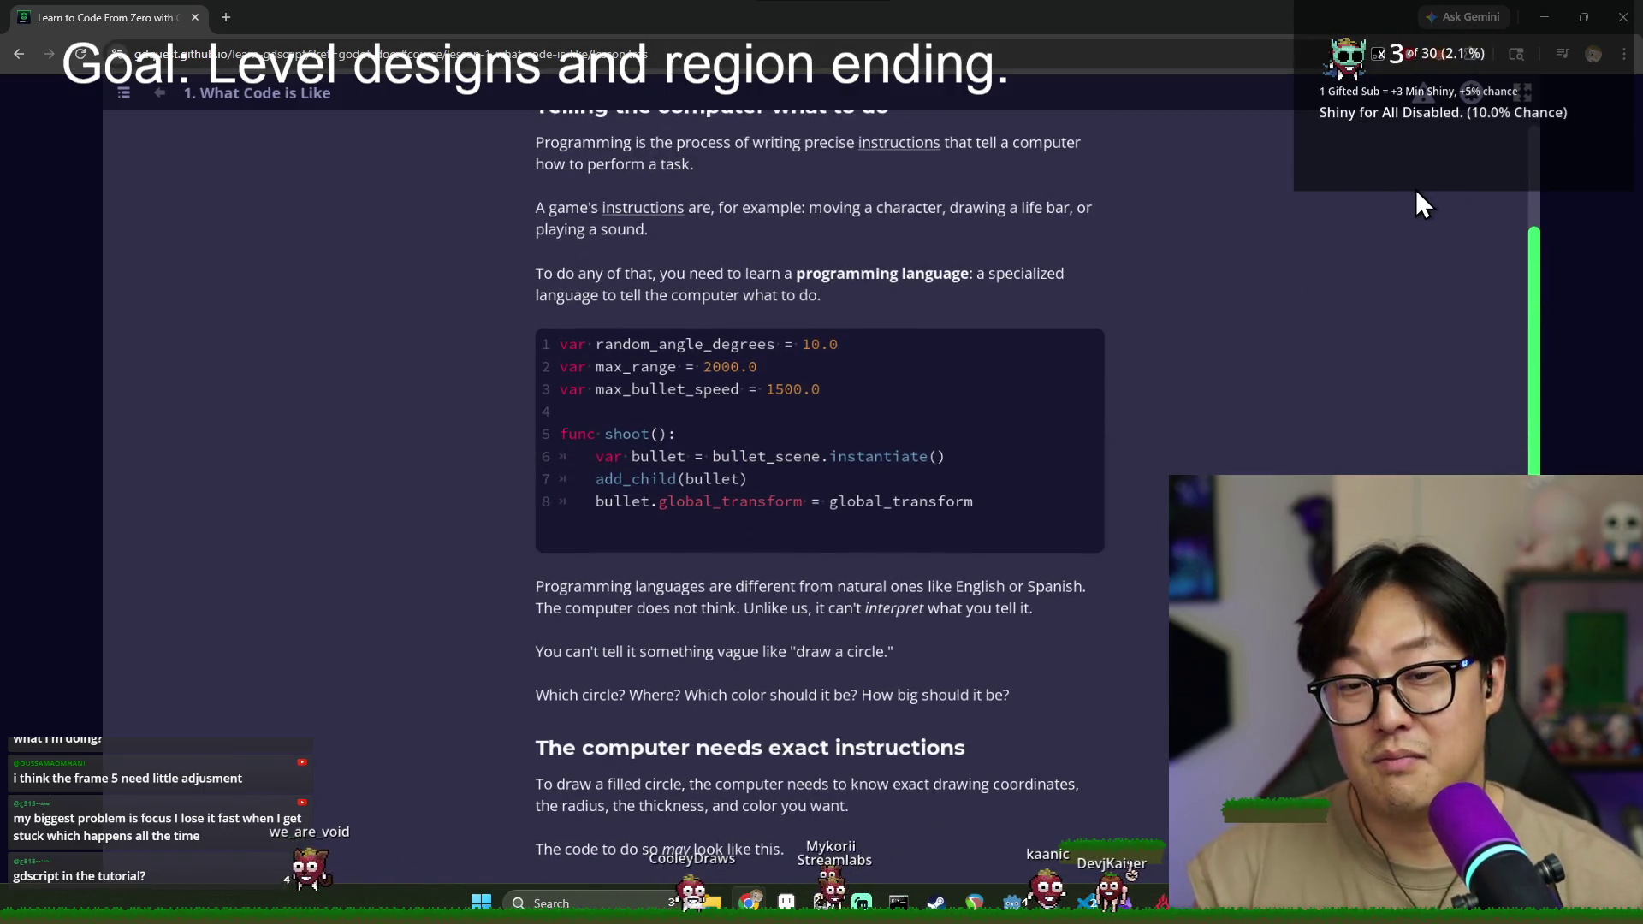
{"action": "scroll", "coordinate": [1418, 193], "scroll_direction": "up", "scroll_amount": 3}
{"action": "left_click", "coordinate": [1618, 34]}
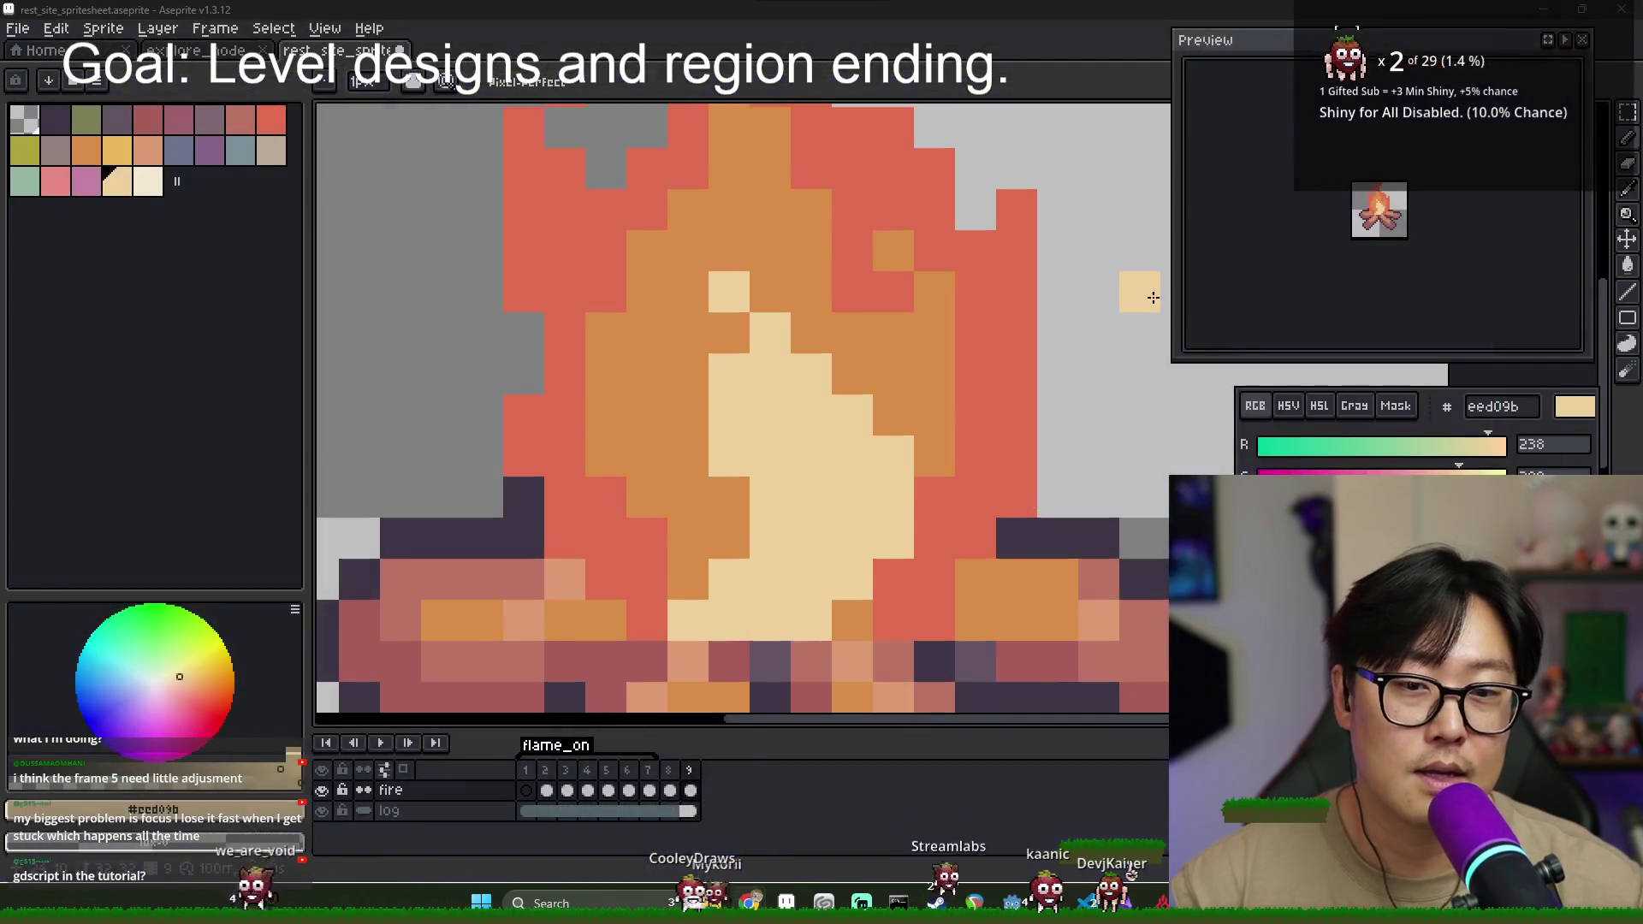
- On frame 9, clear a stray cream pixel and repaint the flame's left edge red with orange inside
{"action": "scroll", "coordinate": [753, 440], "scroll_direction": "down", "scroll_amount": 1}
{"action": "scroll", "coordinate": [745, 458], "scroll_direction": "up", "scroll_amount": 1}
{"action": "key", "text": "Left"}
{"action": "key", "text": "Right"}
{"action": "right_click", "coordinate": [540, 421]}
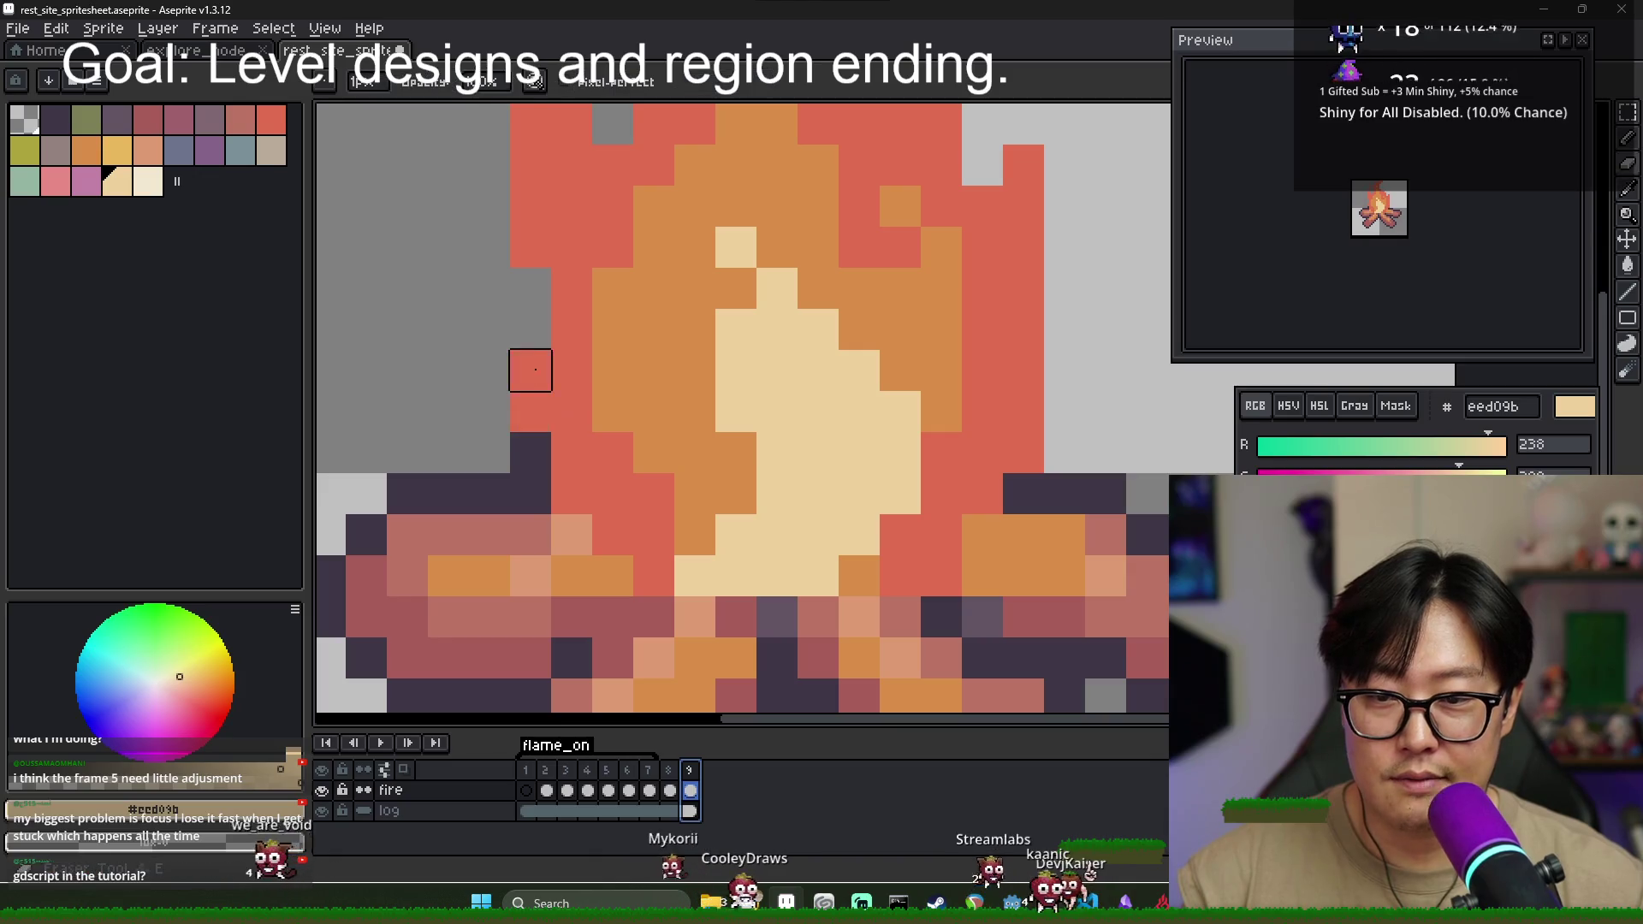
{"action": "left_click", "coordinate": [571, 376], "text": "alt"}
{"action": "left_click_drag", "start_coordinate": [613, 284], "coordinate": [619, 363]}
{"action": "left_click_drag", "start_coordinate": [653, 329], "coordinate": [641, 403]}
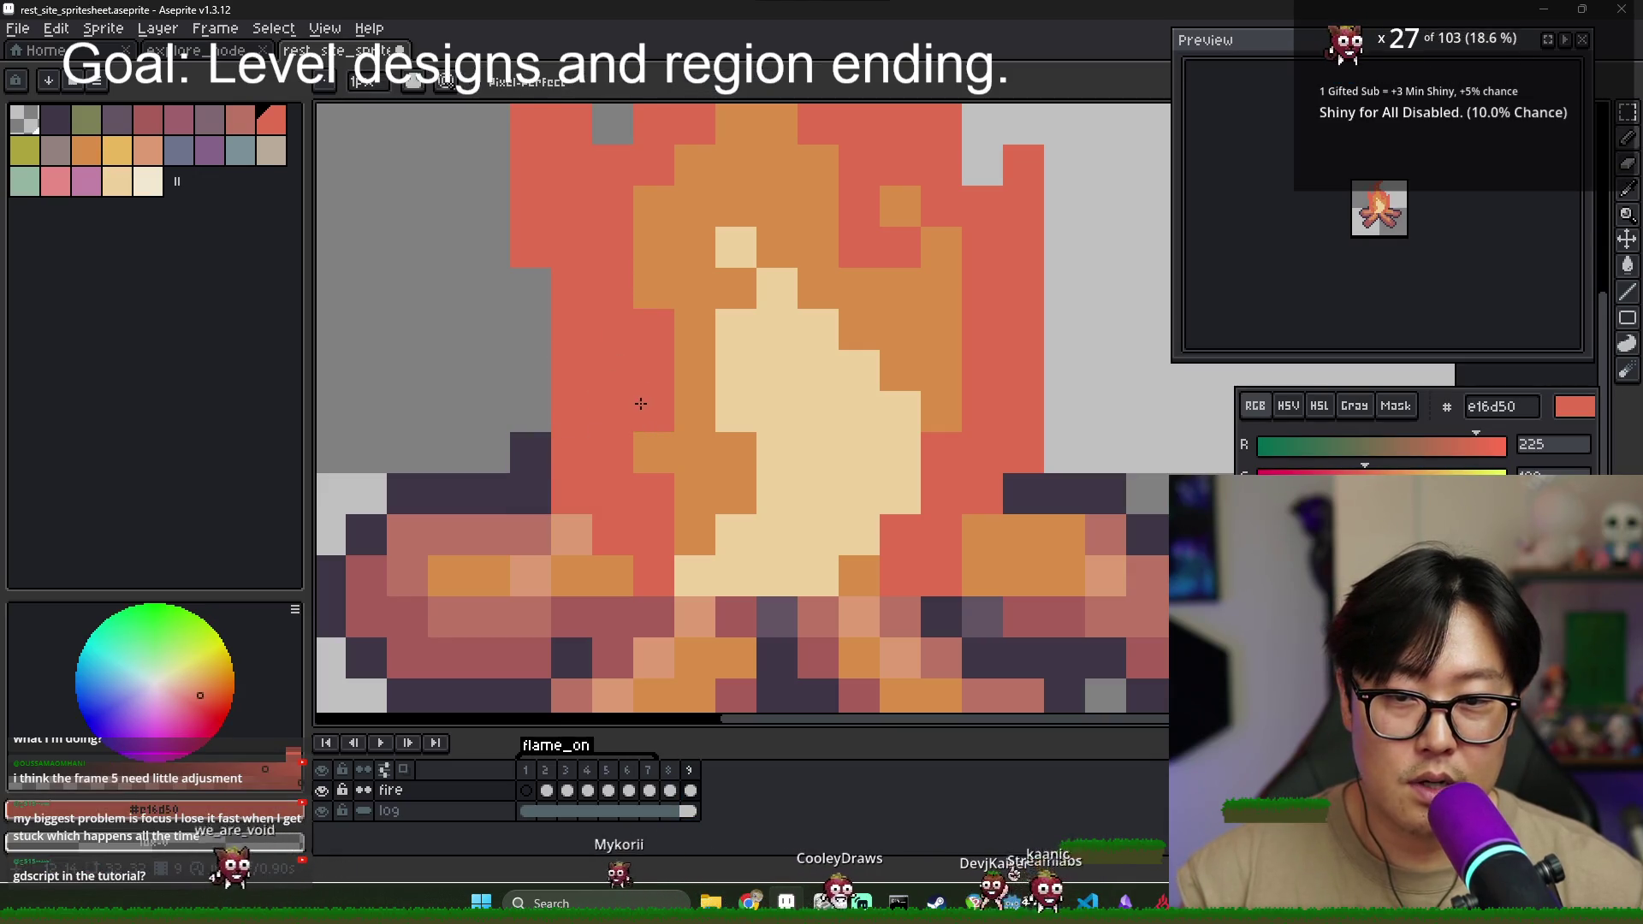
{"action": "left_click", "coordinate": [679, 444], "text": "alt"}
{"action": "mouse_move", "coordinate": [655, 496]}
{"action": "left_mouse_down"}
{"action": "mouse_move", "coordinate": [634, 523]}
{"action": "mouse_move", "coordinate": [653, 564]}
{"action": "left_mouse_up"}
{"action": "left_click", "coordinate": [589, 500], "text": "alt"}
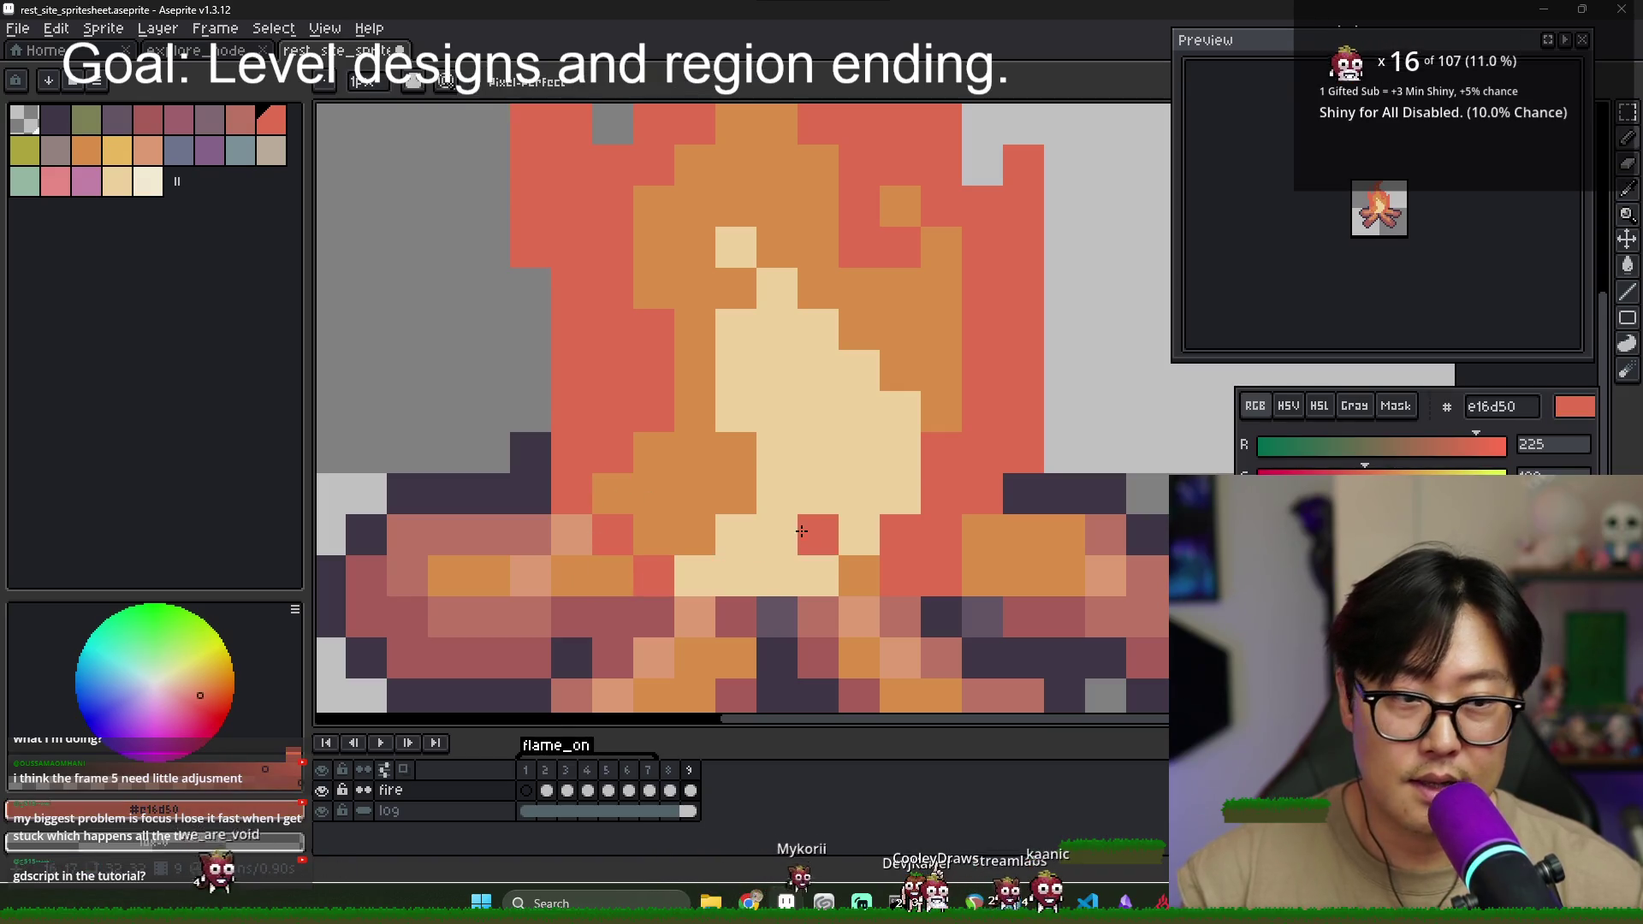
- Repaint the flame's upper right and right side orange, checking against frame 8
{"action": "left_click_drag", "start_coordinate": [829, 430], "coordinate": [734, 524]}
{"action": "left_click", "coordinate": [813, 436], "text": "alt"}
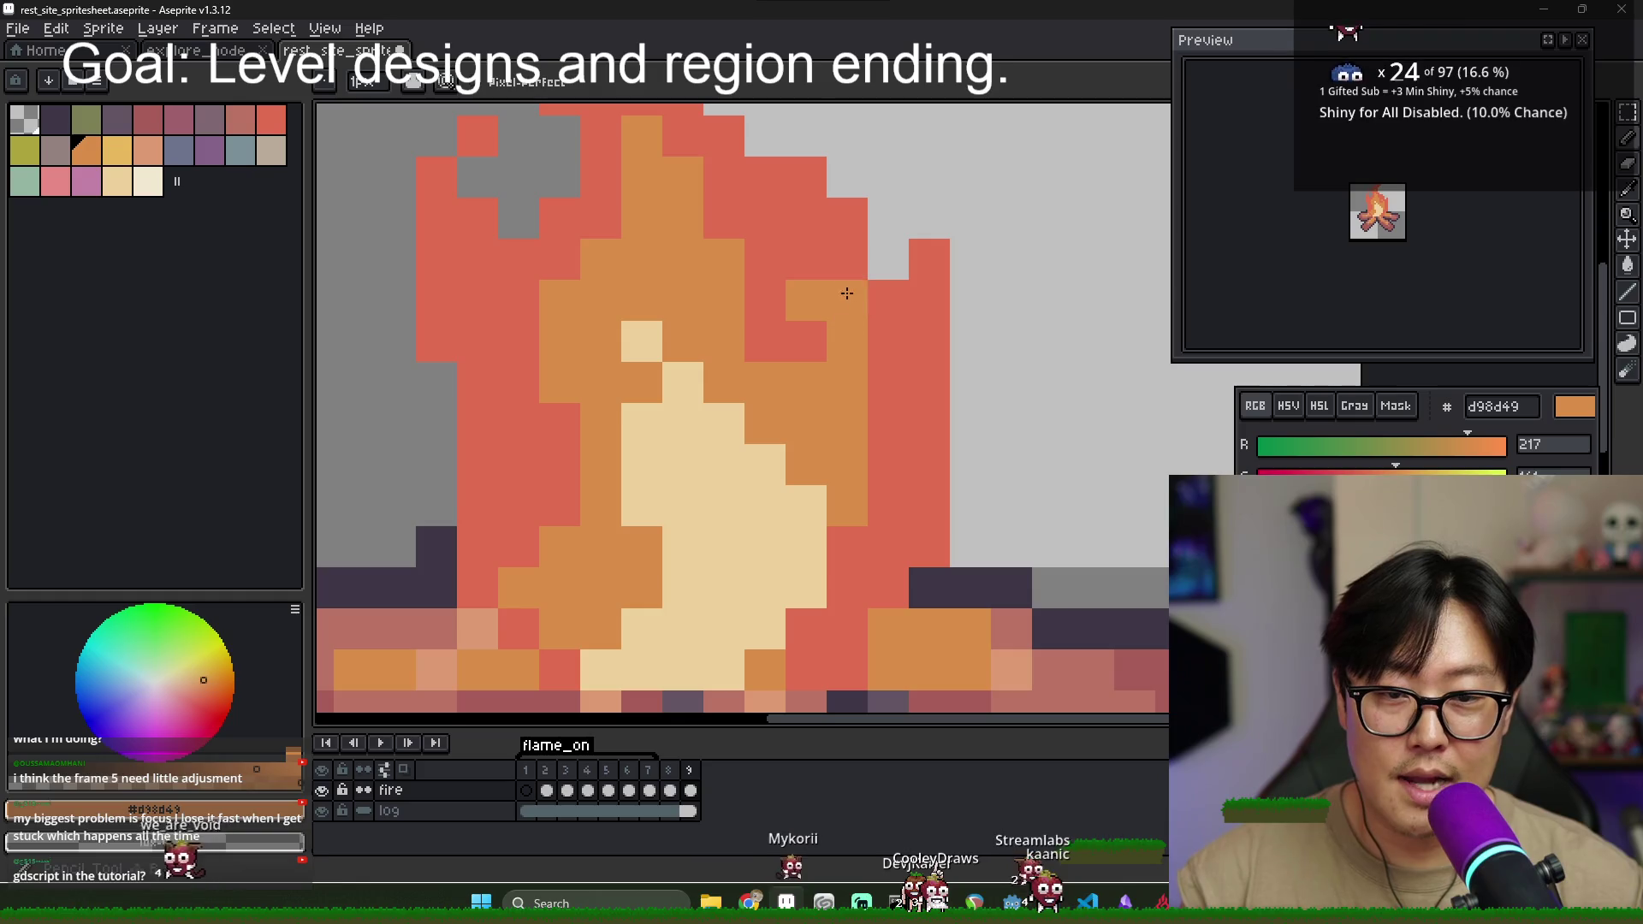
{"action": "key", "text": "ctrl+z"}
{"action": "left_click", "coordinate": [801, 255]}
{"action": "left_click_drag", "start_coordinate": [877, 369], "coordinate": [833, 573]}
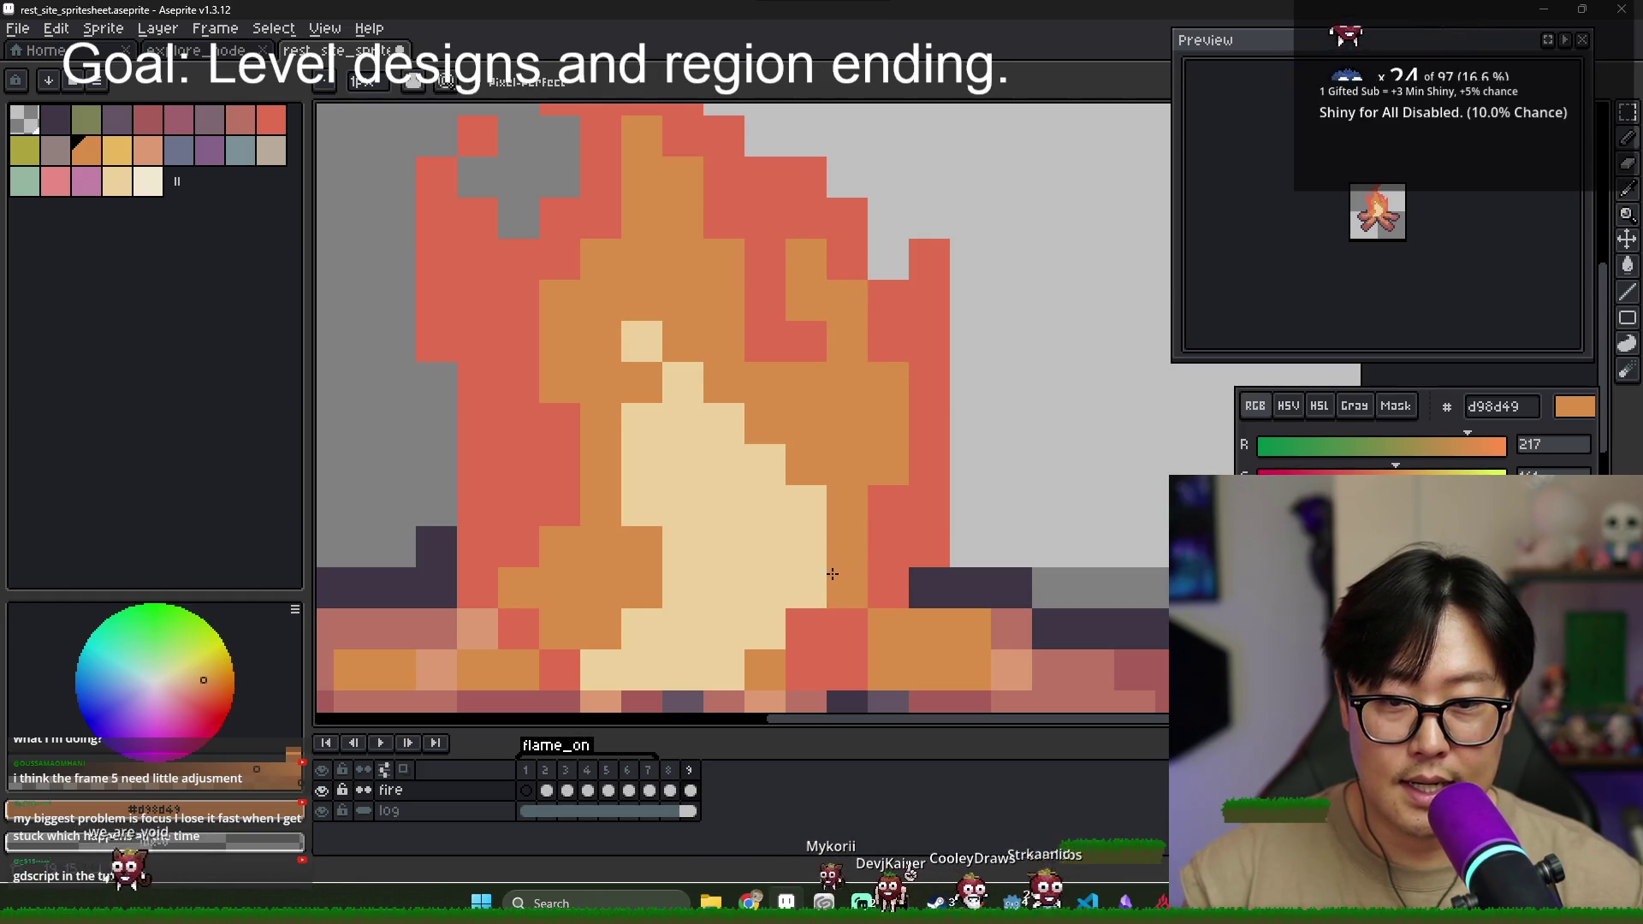
{"action": "left_click", "coordinate": [670, 791]}
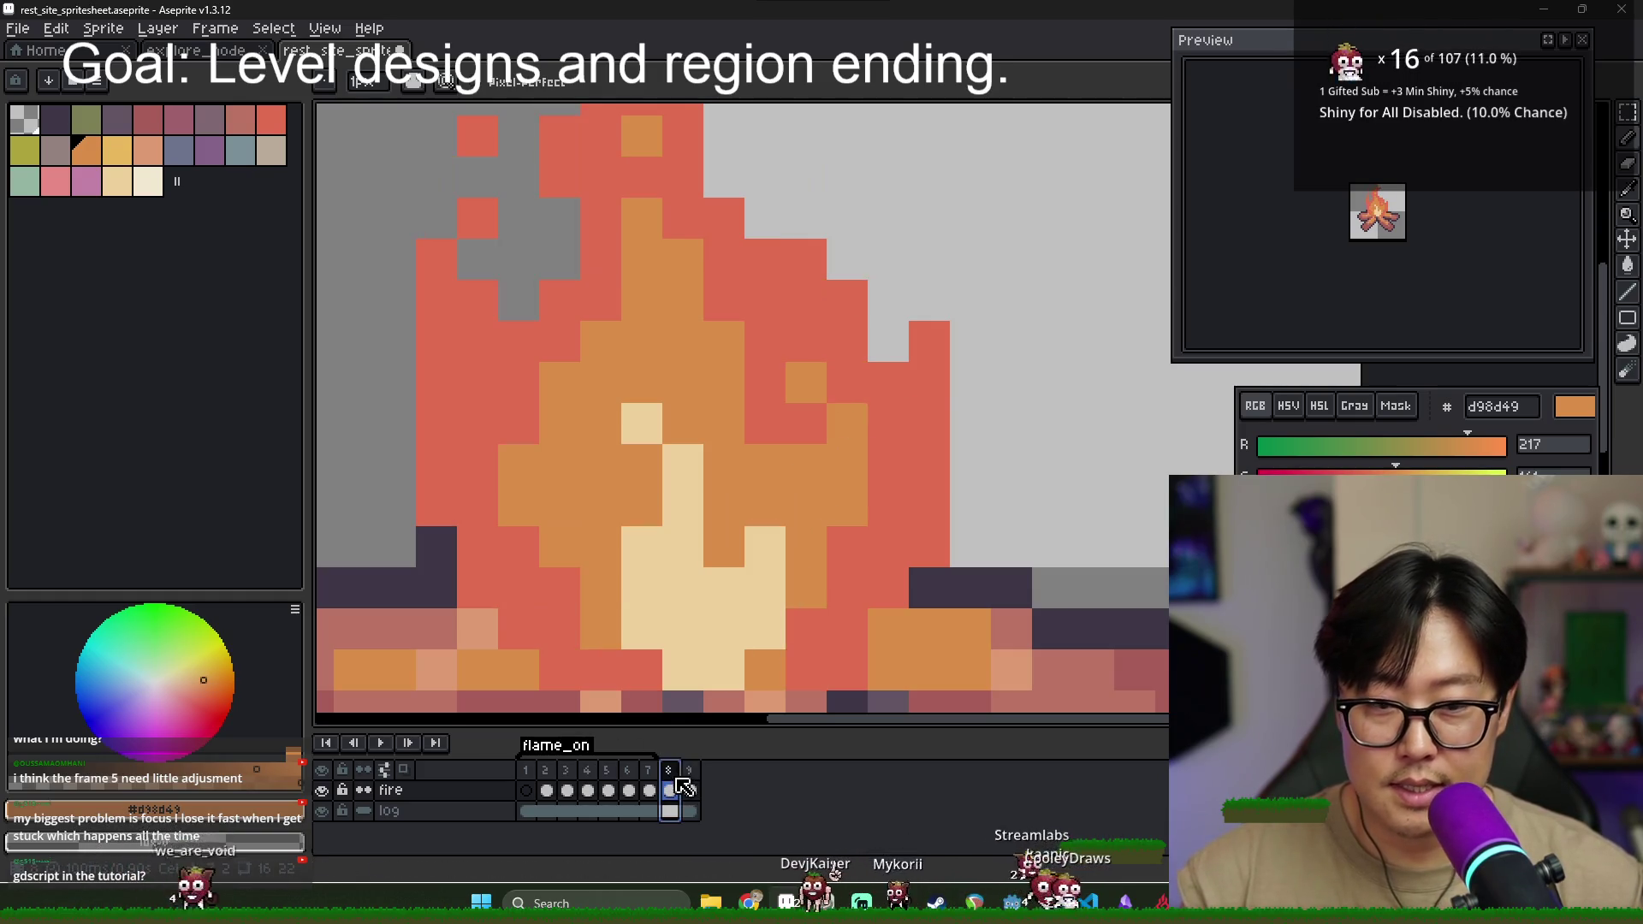
{"action": "left_click", "coordinate": [691, 790]}
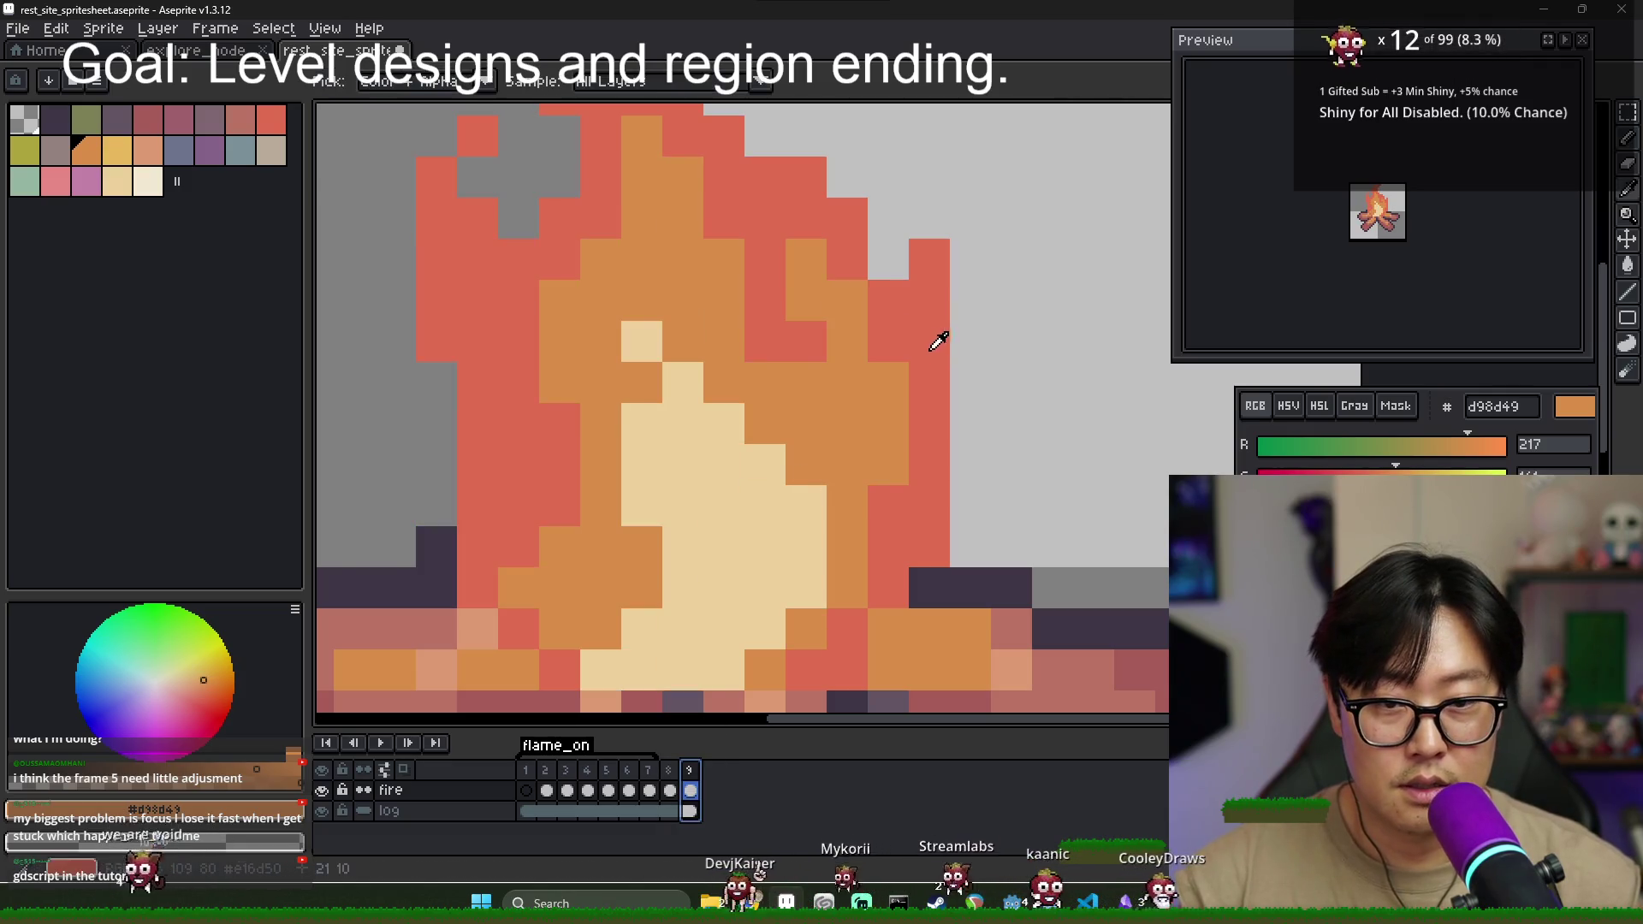
- Erase the red column on the right edge, repaint that edge red, and add a small red ember
{"action": "left_click_drag", "start_coordinate": [929, 256], "coordinate": [927, 502]}
{"action": "left_click", "coordinate": [928, 547]}
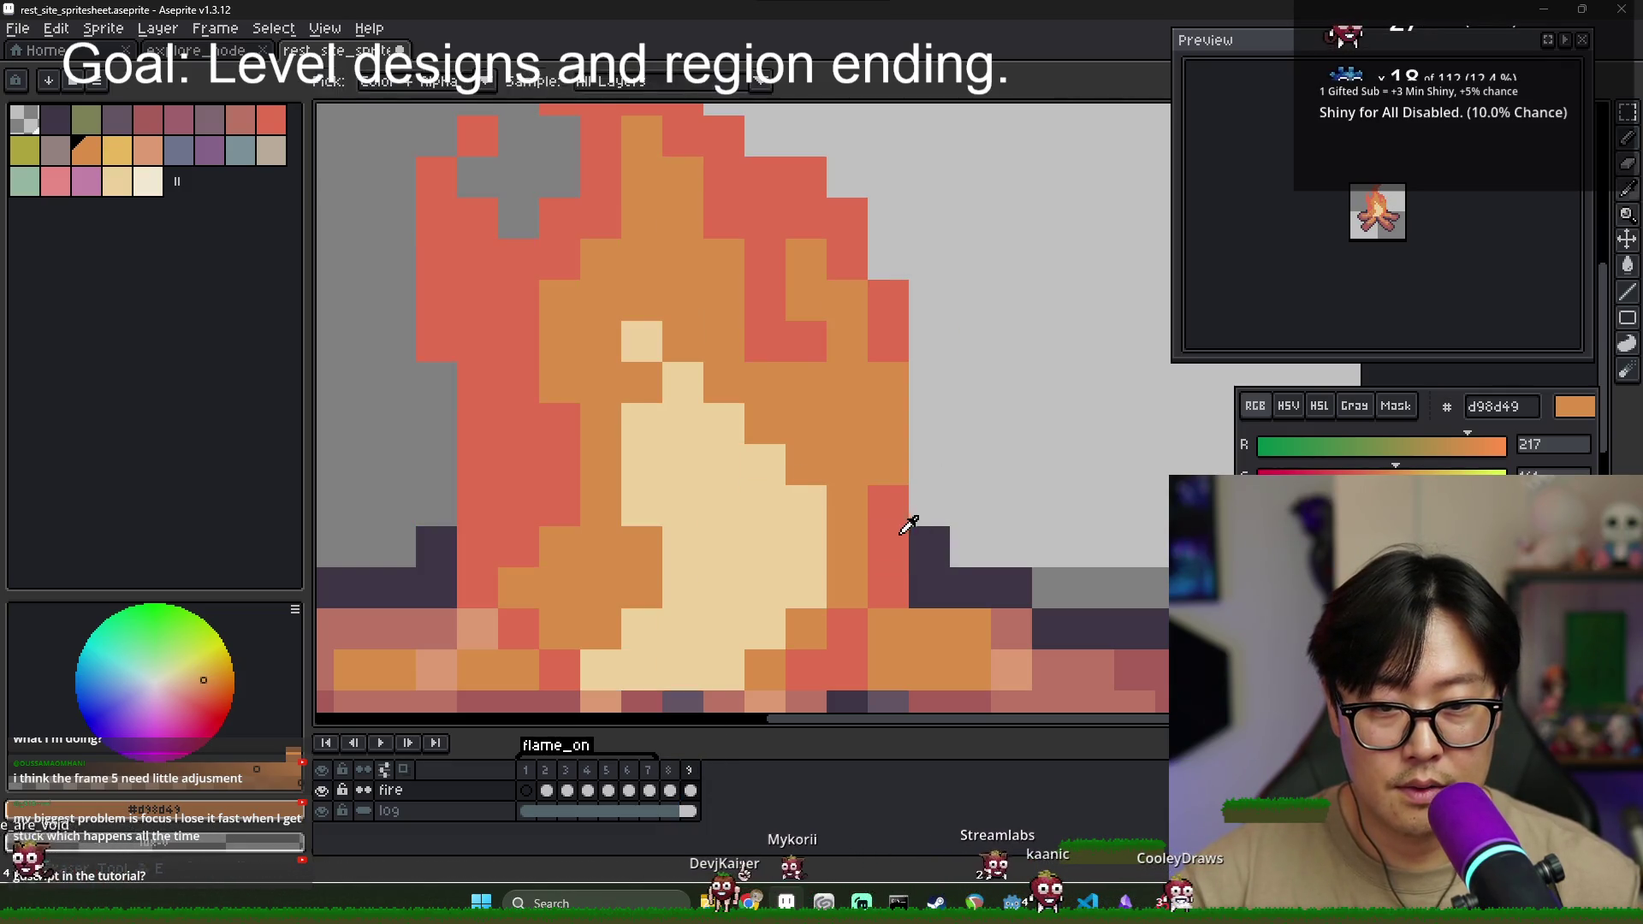
{"action": "left_click", "coordinate": [920, 390], "text": "alt"}
{"action": "mouse_move", "coordinate": [921, 390]}
{"action": "left_mouse_down"}
{"action": "mouse_move", "coordinate": [917, 265]}
{"action": "mouse_move", "coordinate": [888, 239]}
{"action": "mouse_move", "coordinate": [842, 257]}
{"action": "mouse_move", "coordinate": [873, 261]}
{"action": "mouse_move", "coordinate": [855, 309]}
{"action": "left_mouse_up"}
{"action": "left_click", "coordinate": [981, 269]}
{"action": "scroll", "coordinate": [981, 269], "scroll_direction": "up", "scroll_amount": 3}
{"action": "left_click", "coordinate": [890, 347]}
{"action": "scroll", "coordinate": [901, 351], "scroll_direction": "down", "scroll_amount": 3}
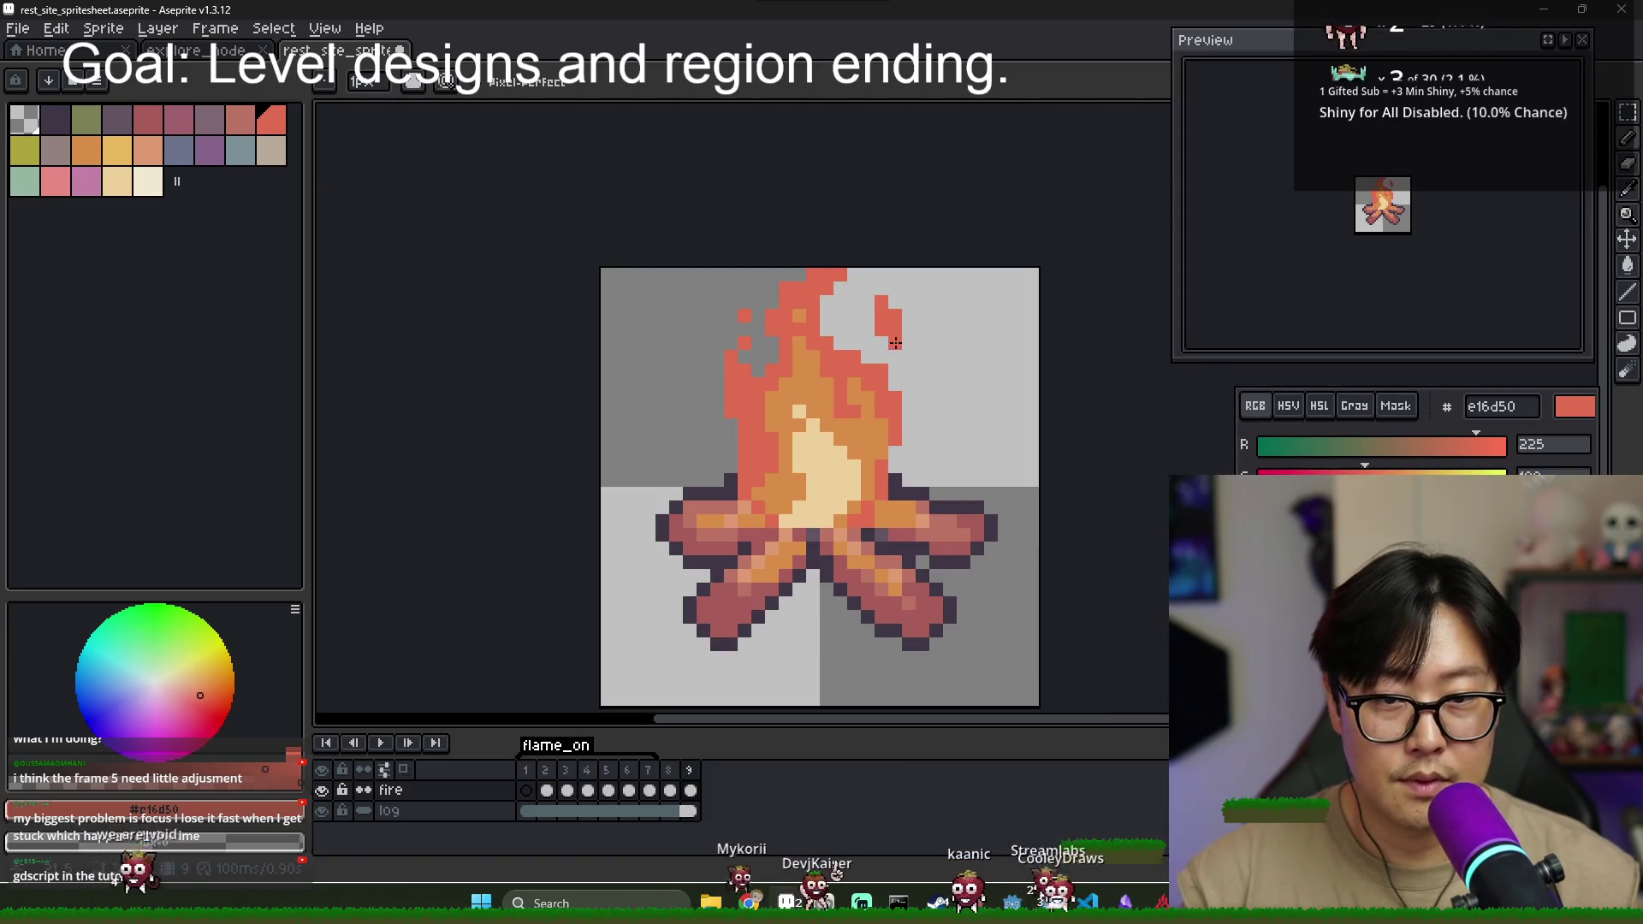
- Compare frames 8 and 9, then clear the frame range selection and return to the Pencil
{"action": "left_click", "coordinate": [669, 789]}
{"action": "left_click", "coordinate": [690, 770]}
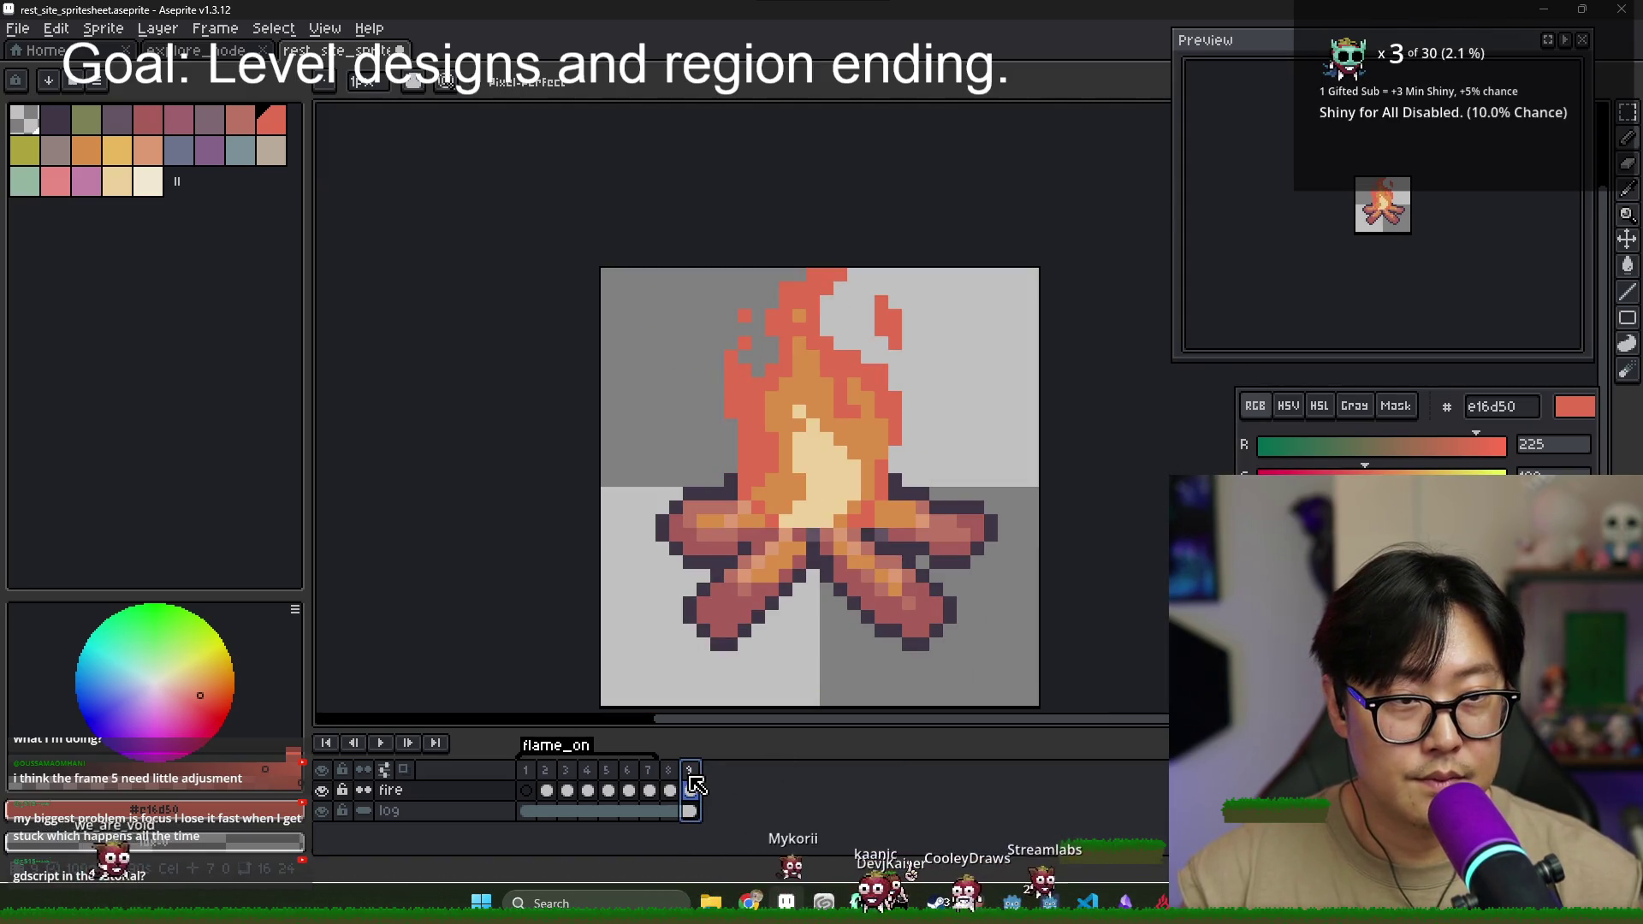
{"action": "left_click", "coordinate": [669, 771]}
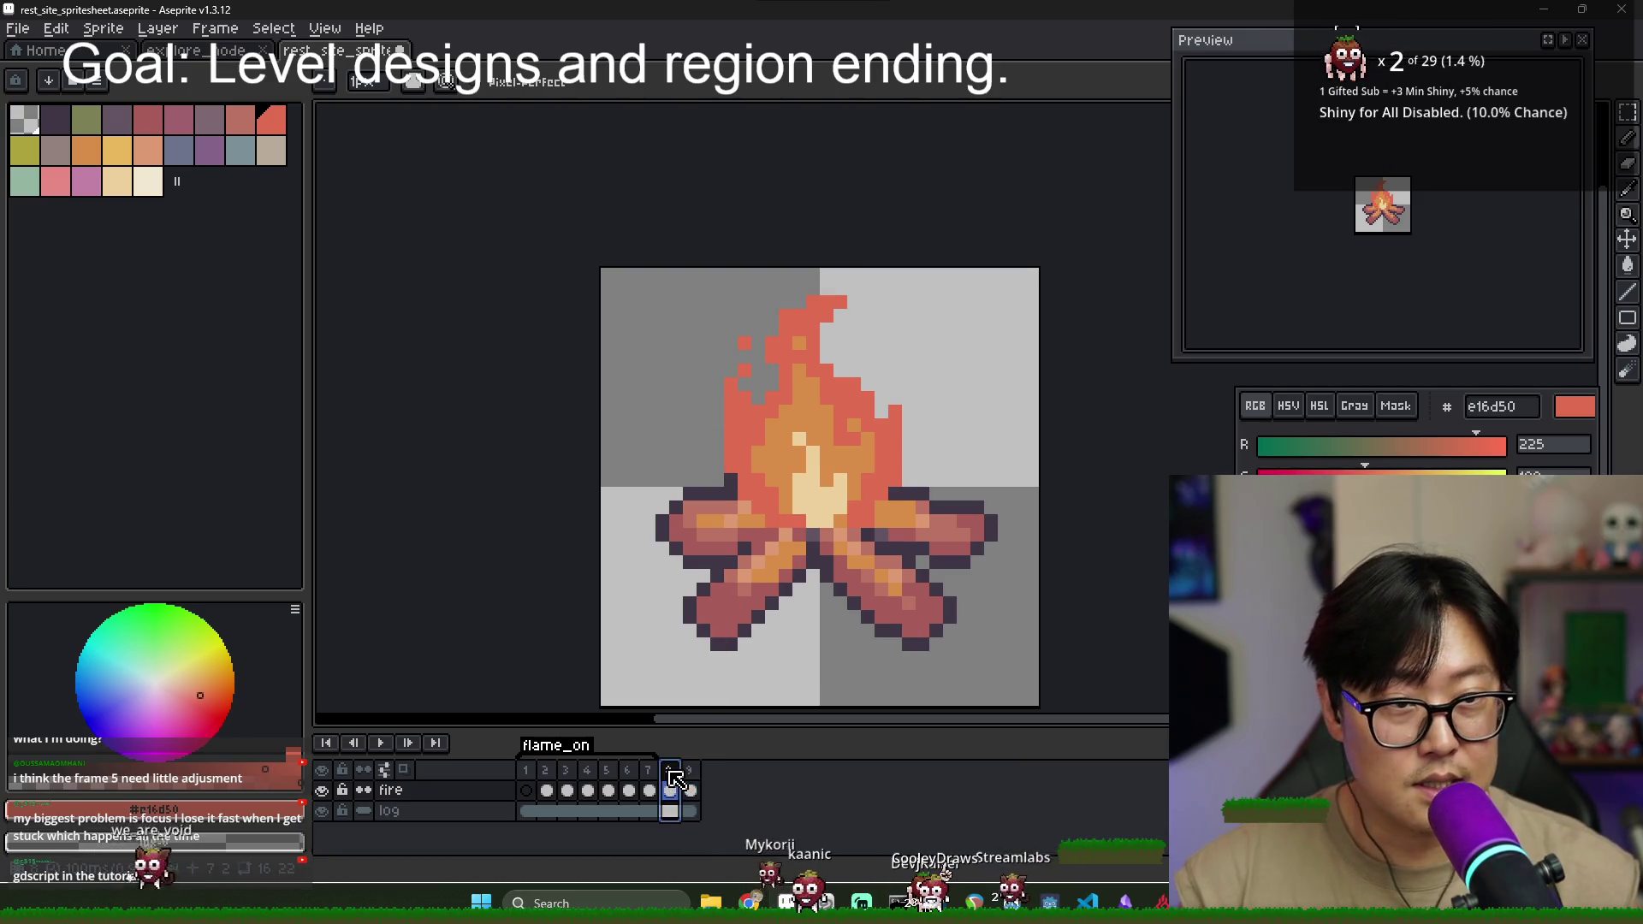
{"action": "left_click", "coordinate": [692, 773]}
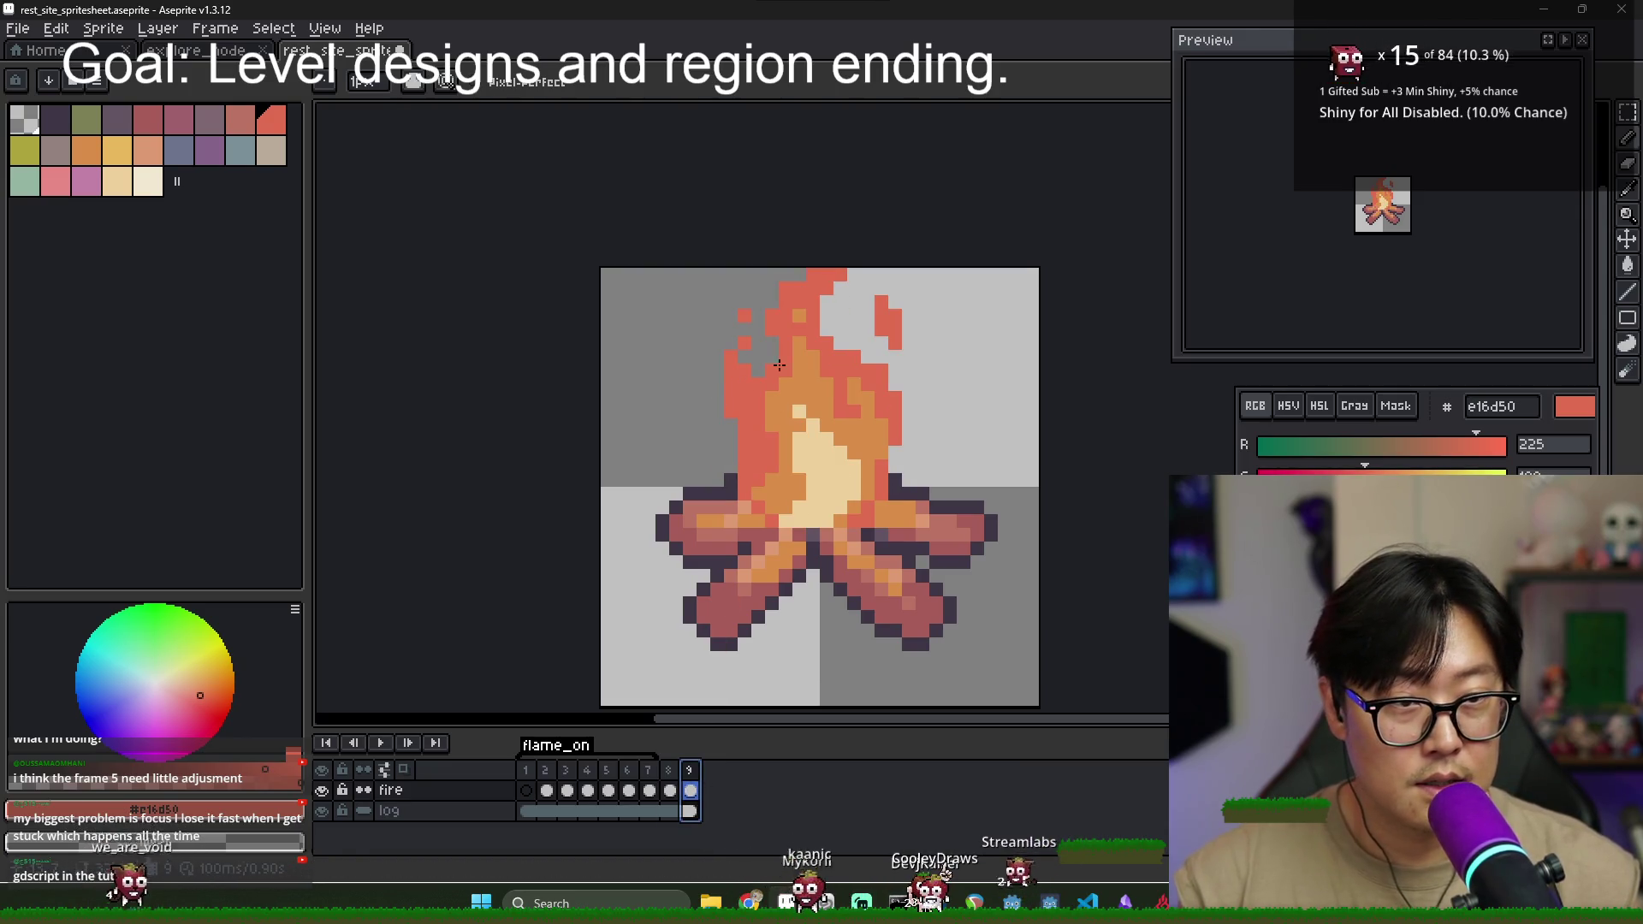
{"action": "left_click", "coordinate": [848, 342]}
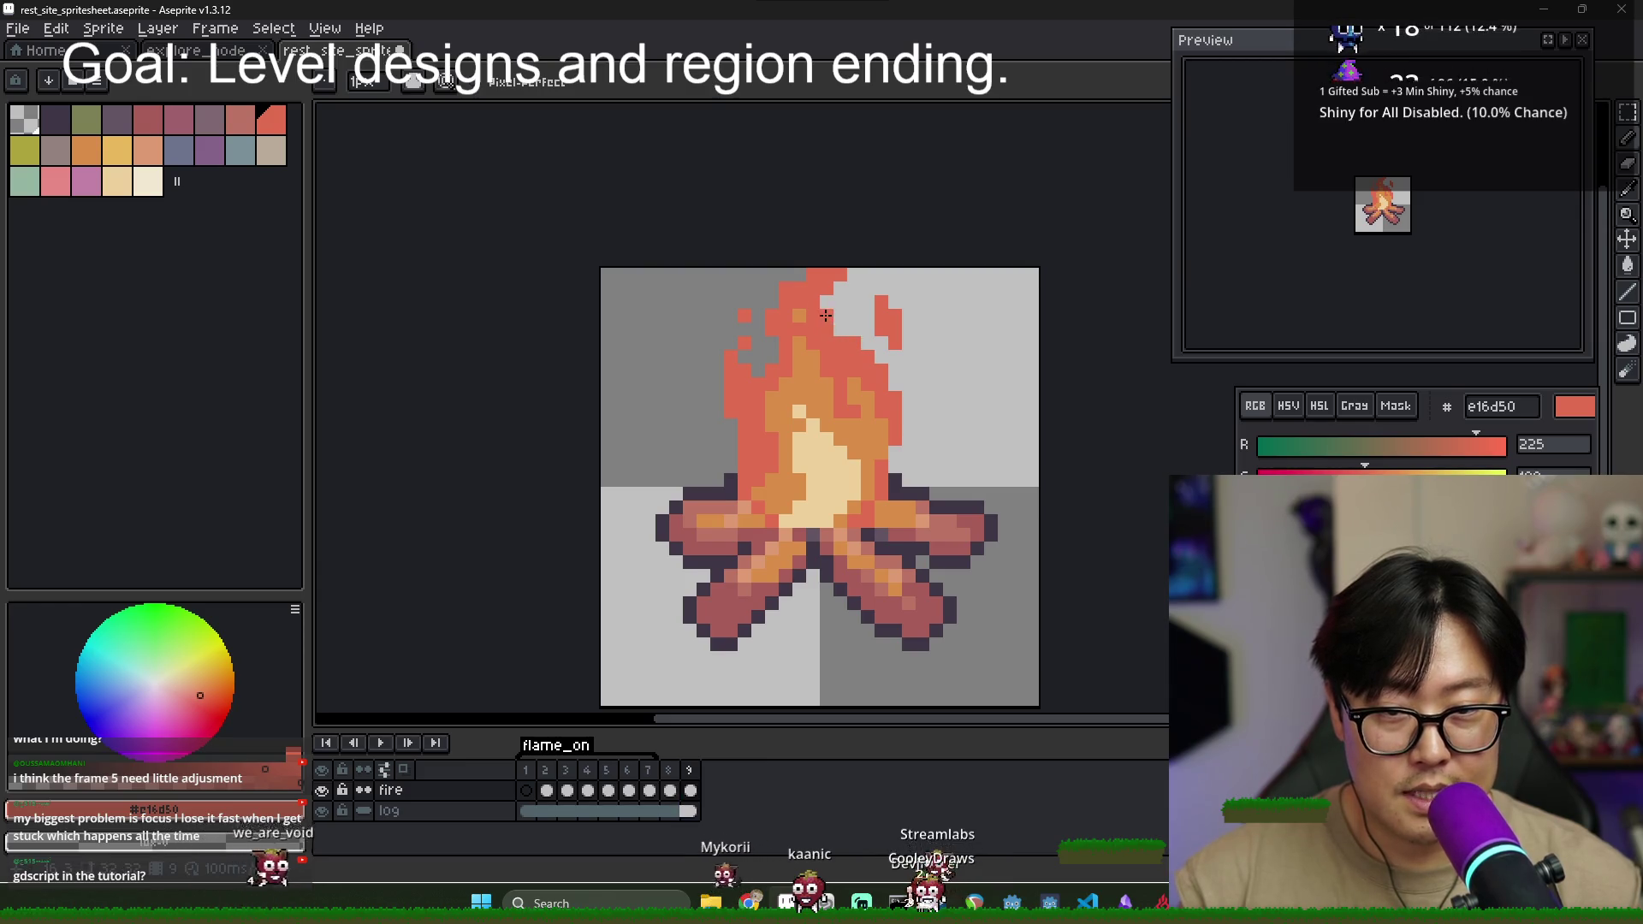
{"action": "key", "text": "b"}
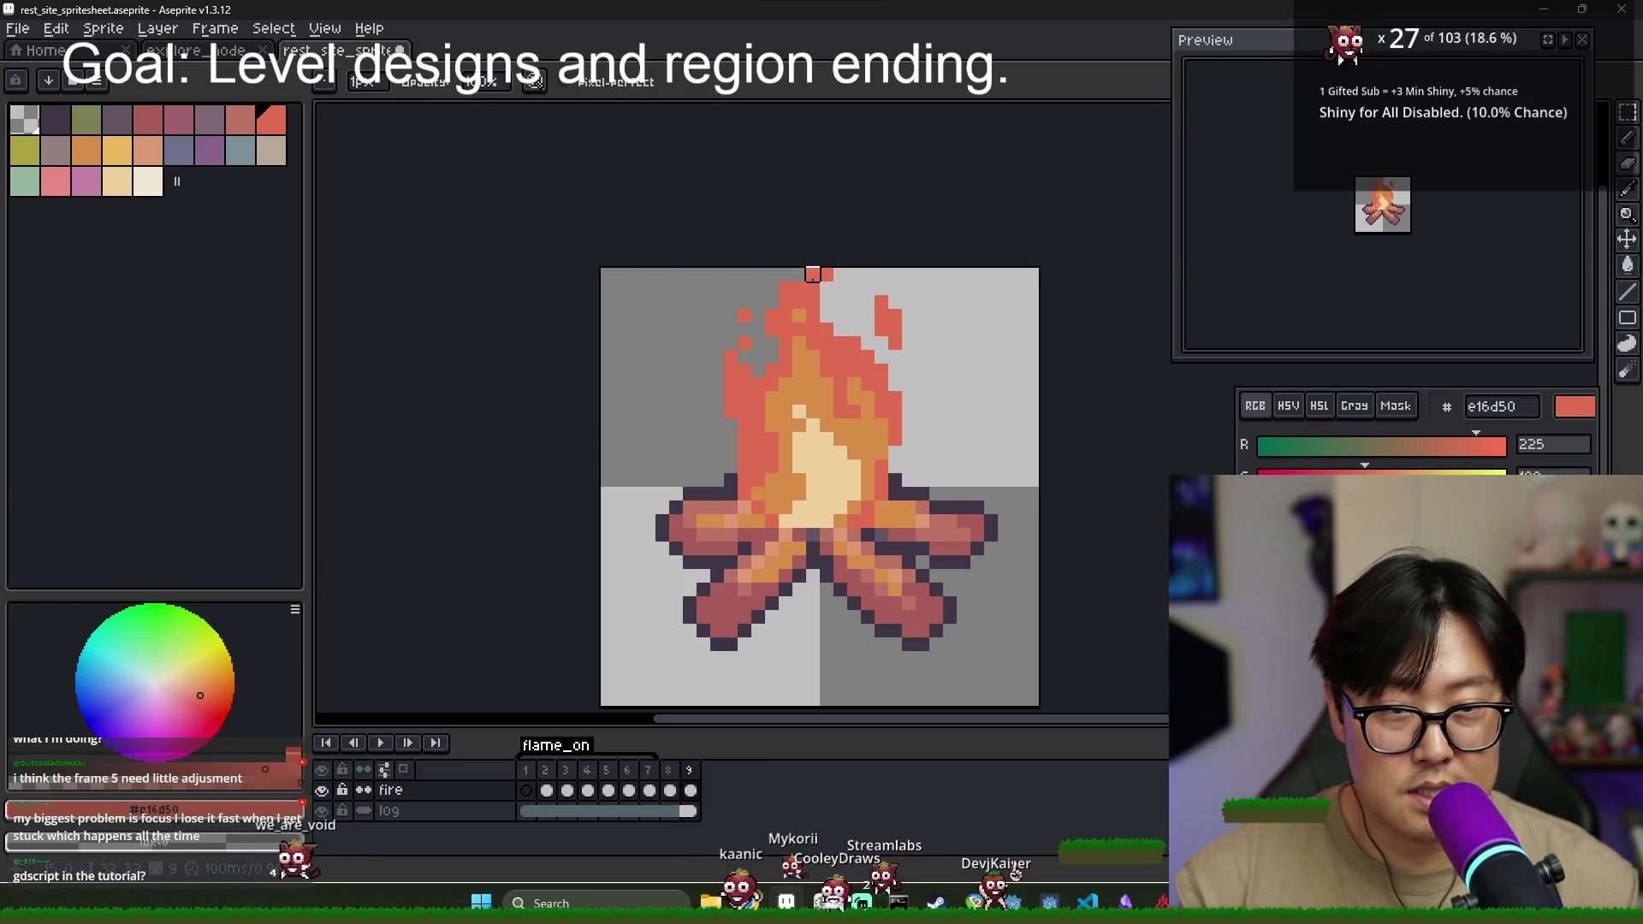
- Paint red along the lower right edge of frame 9's flame
{"action": "left_click", "coordinate": [670, 790]}
{"action": "left_click", "coordinate": [691, 781]}
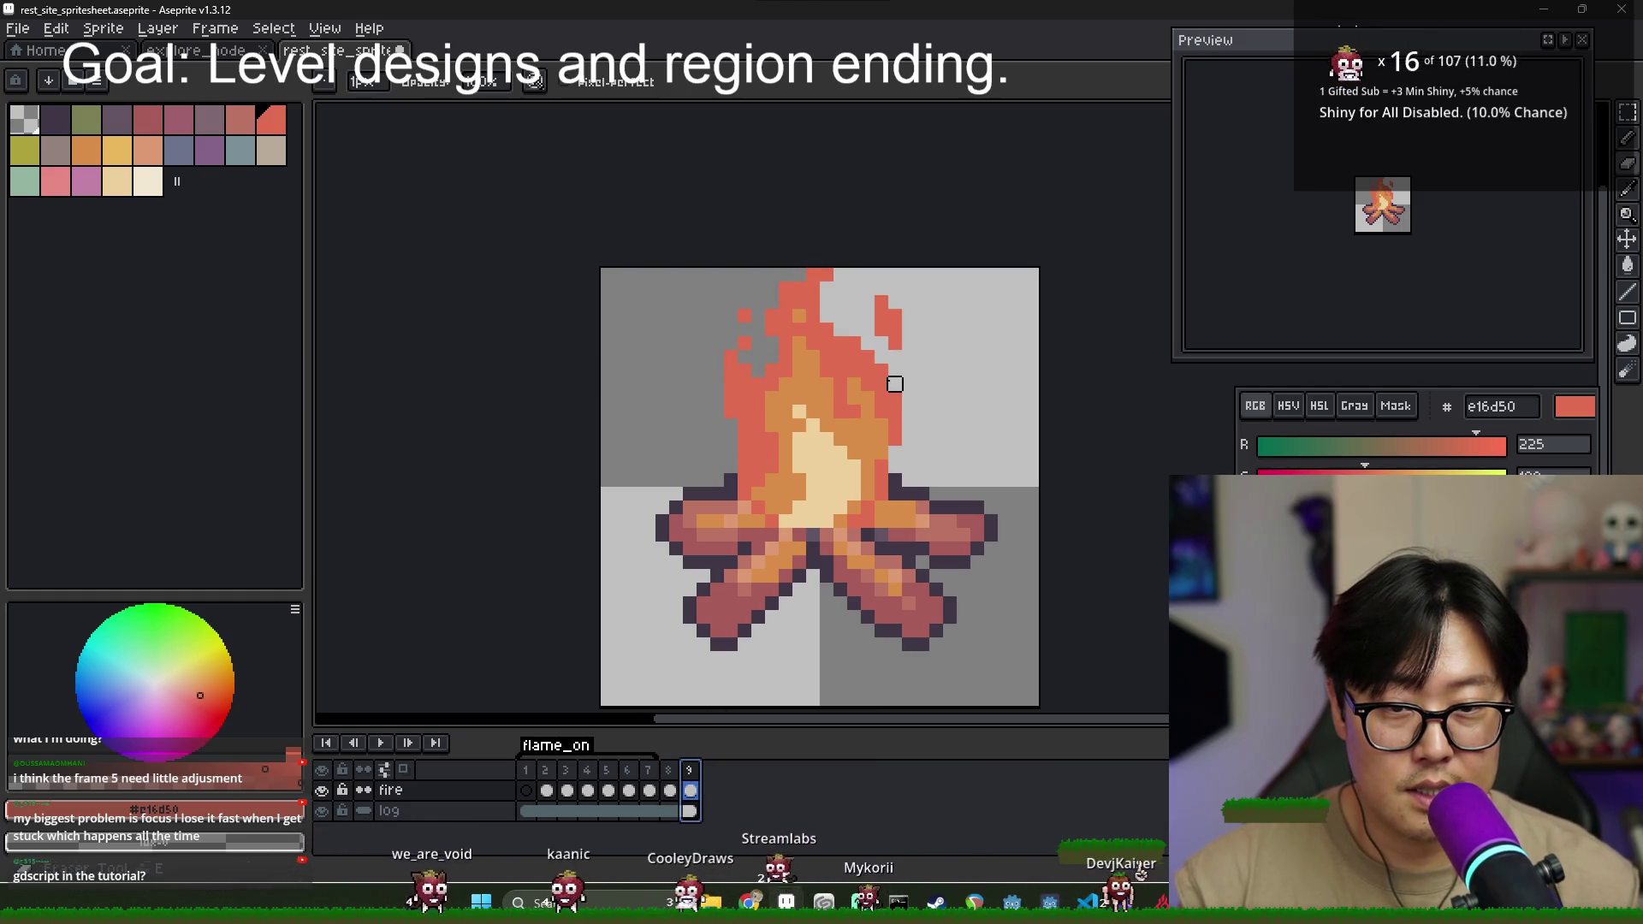
{"action": "left_click", "coordinate": [894, 411]}
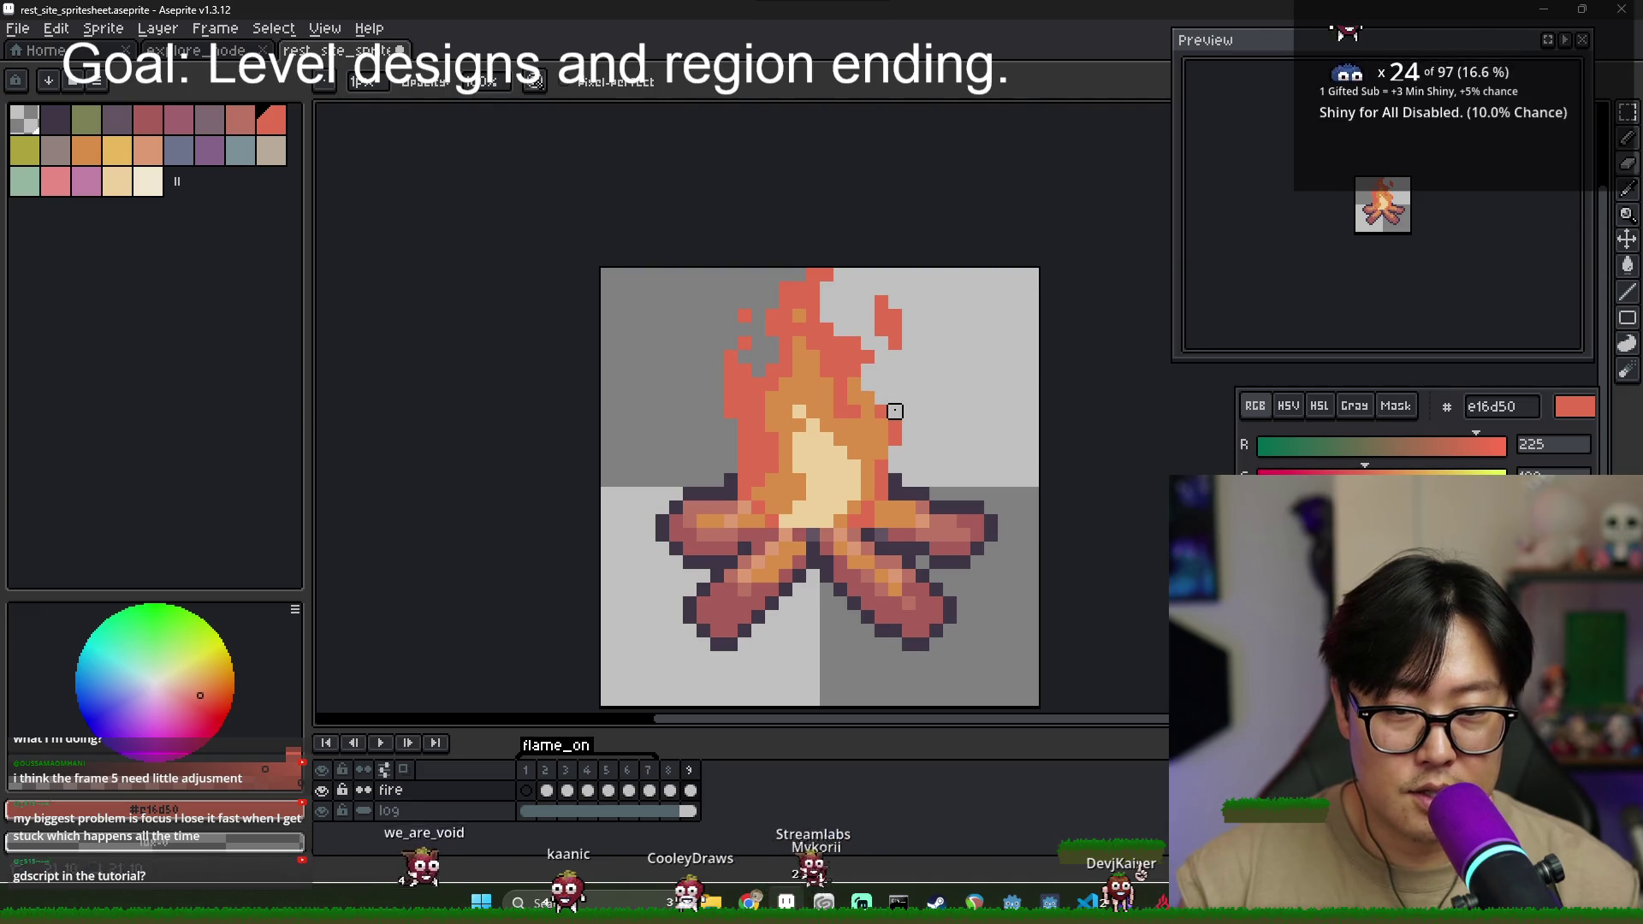
{"action": "key", "text": "b"}
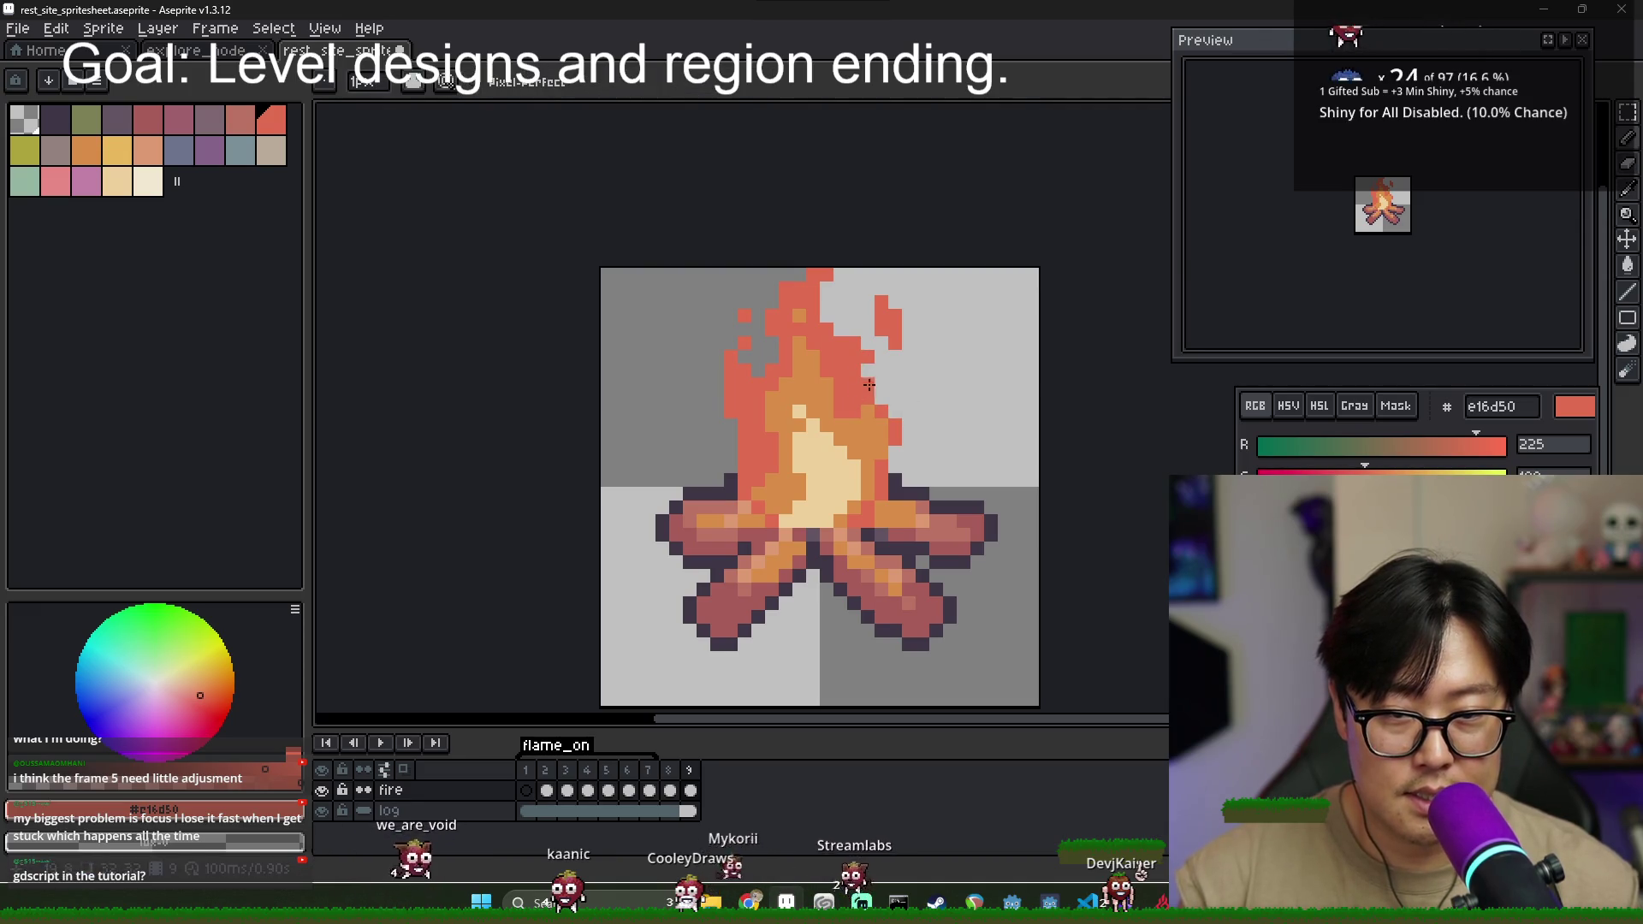
{"action": "left_click", "coordinate": [896, 427], "text": "alt"}
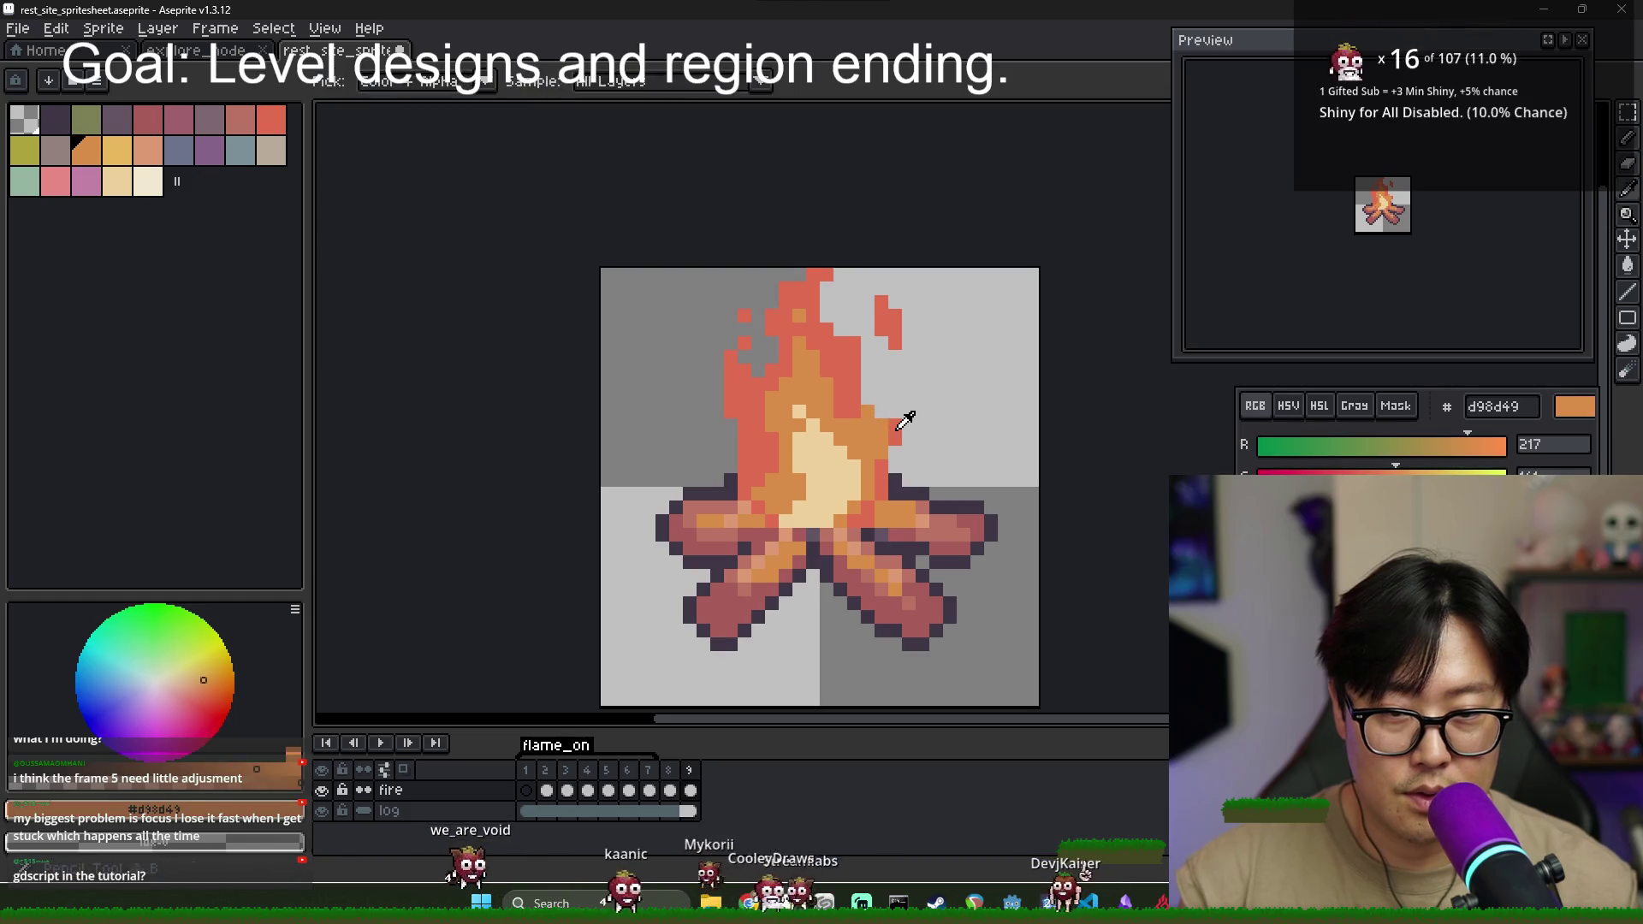
{"action": "left_click", "coordinate": [896, 433], "text": "alt"}
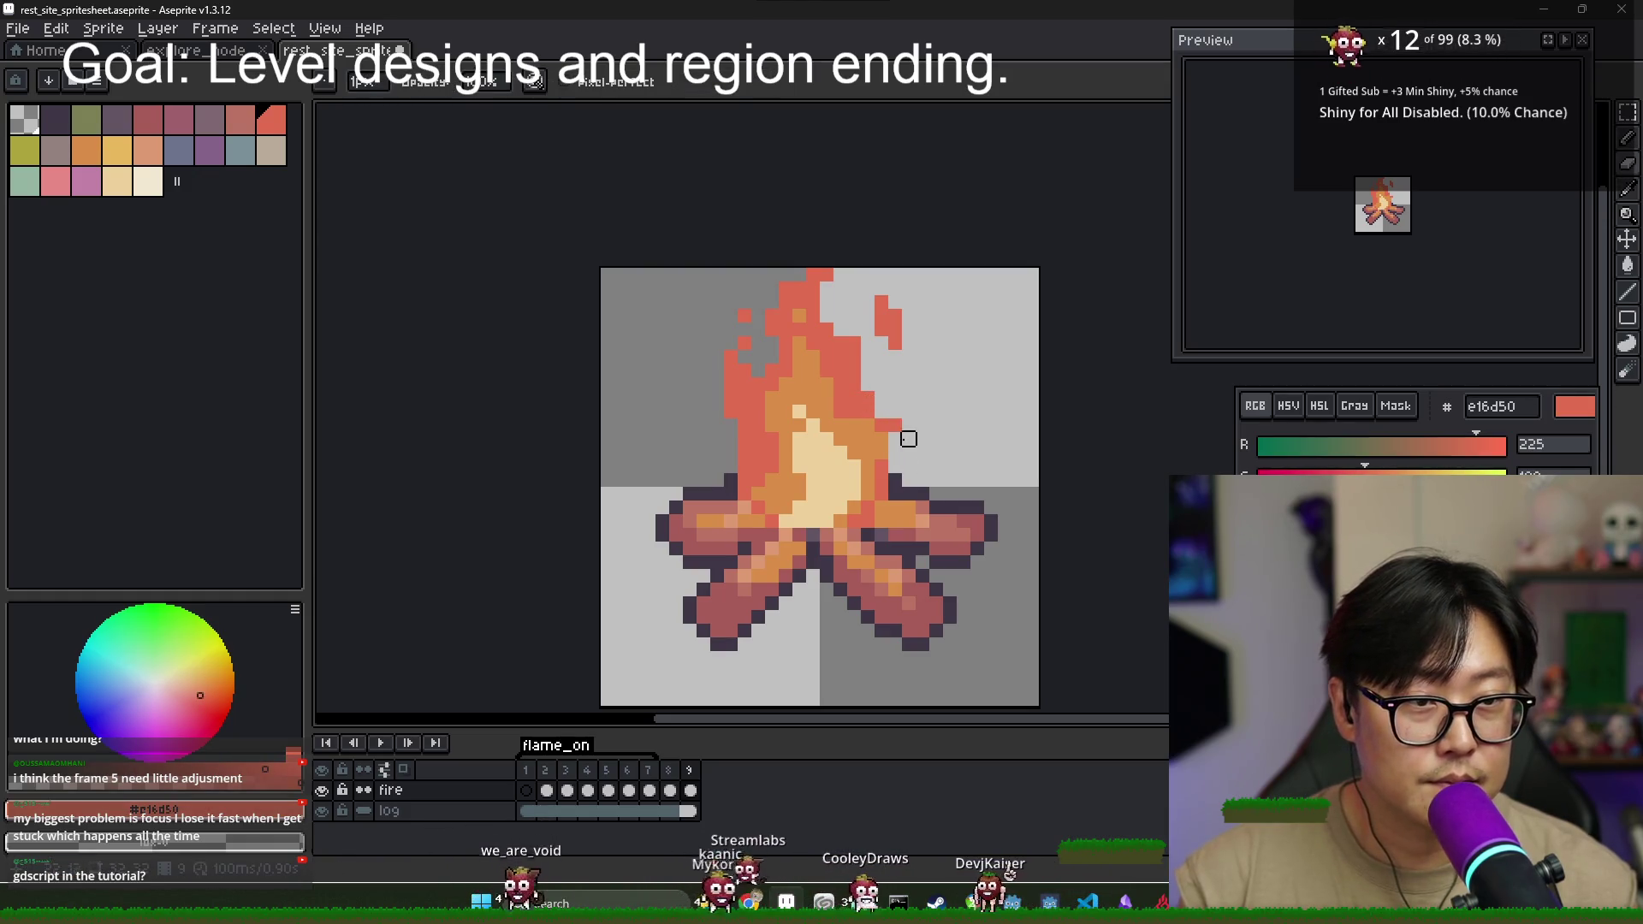
{"action": "left_click_drag", "start_coordinate": [894, 457], "coordinate": [894, 428]}
{"action": "key", "text": "b"}
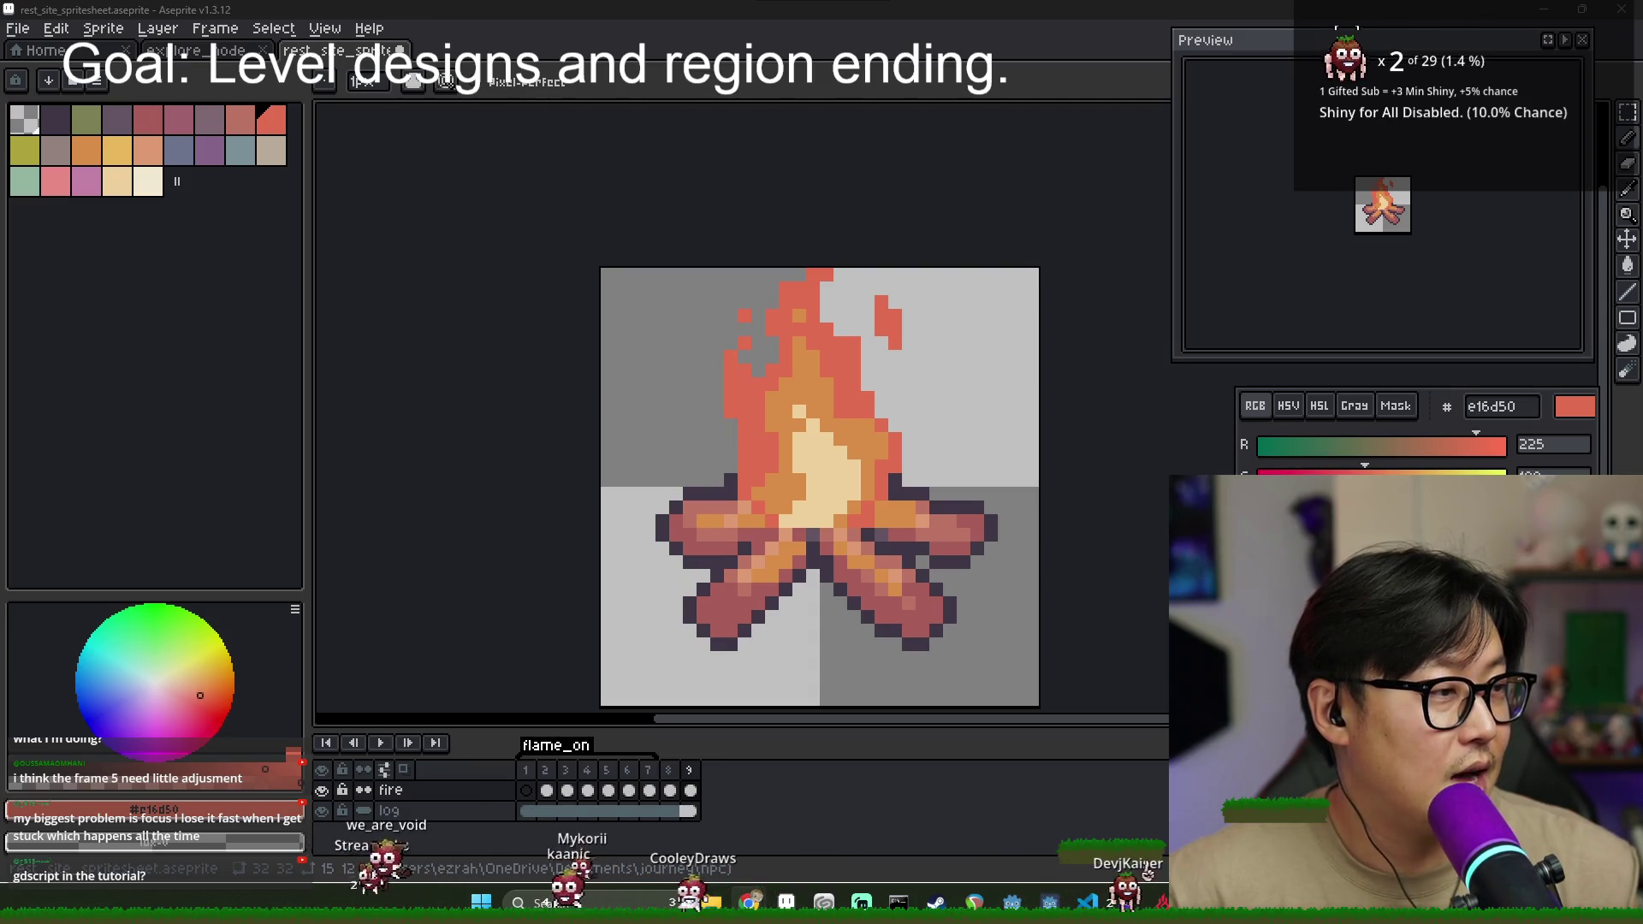
- Step through frames 4 to 7 to review the flame's growth, ending on frame 5
{"action": "left_click", "coordinate": [525, 791]}
{"action": "left_click", "coordinate": [566, 771]}
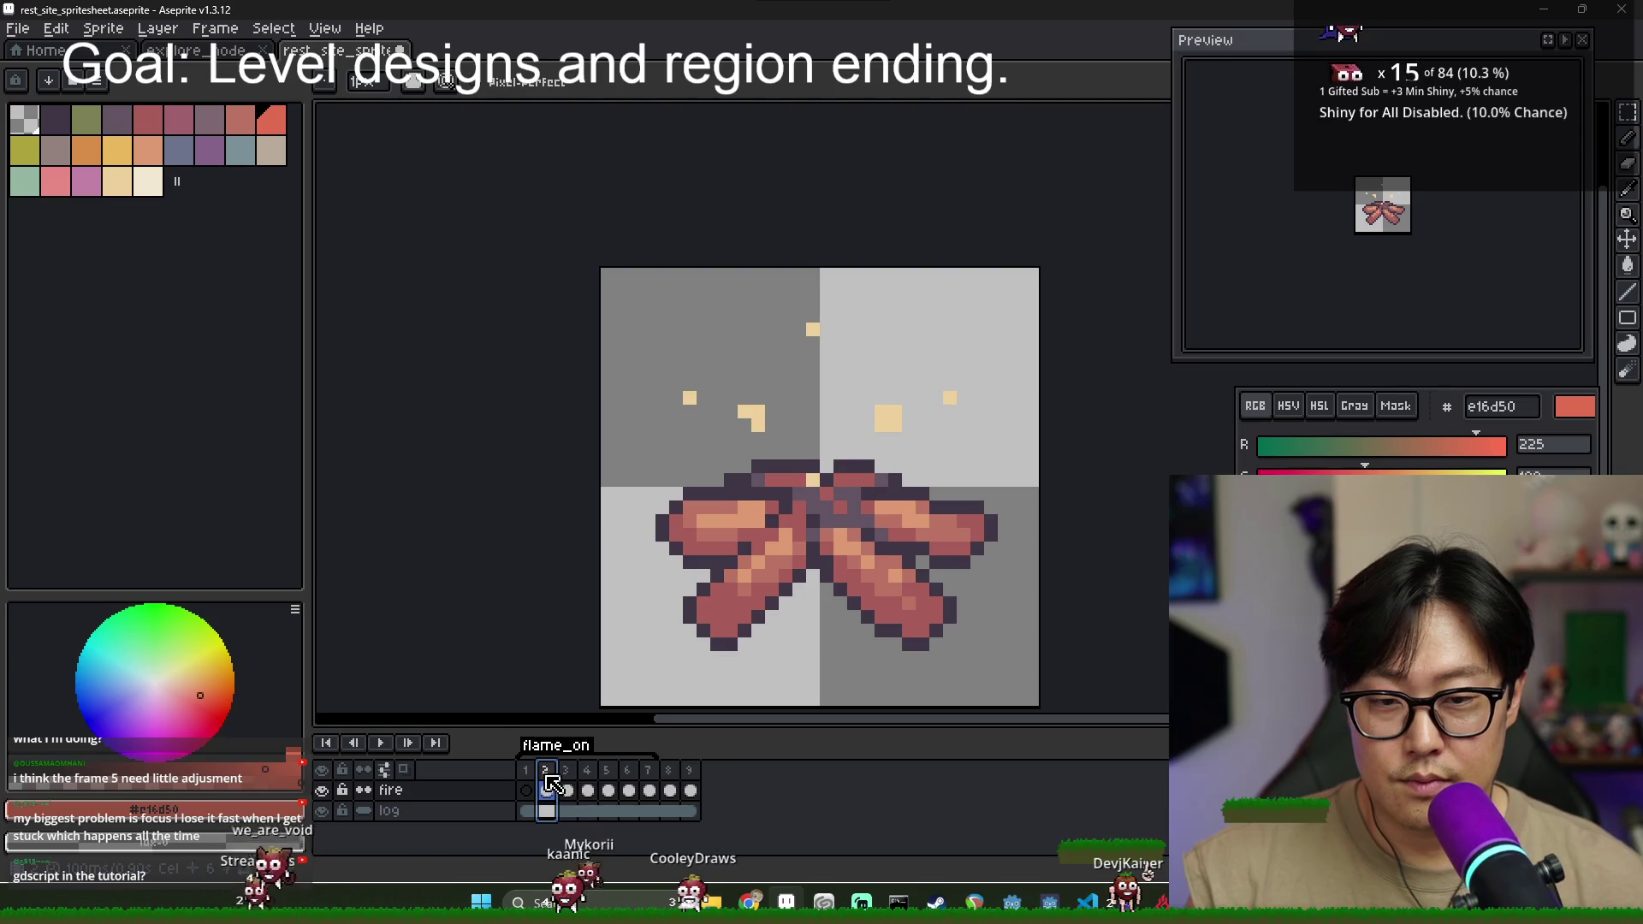
{"action": "left_click", "coordinate": [587, 773]}
{"action": "left_click", "coordinate": [607, 773]}
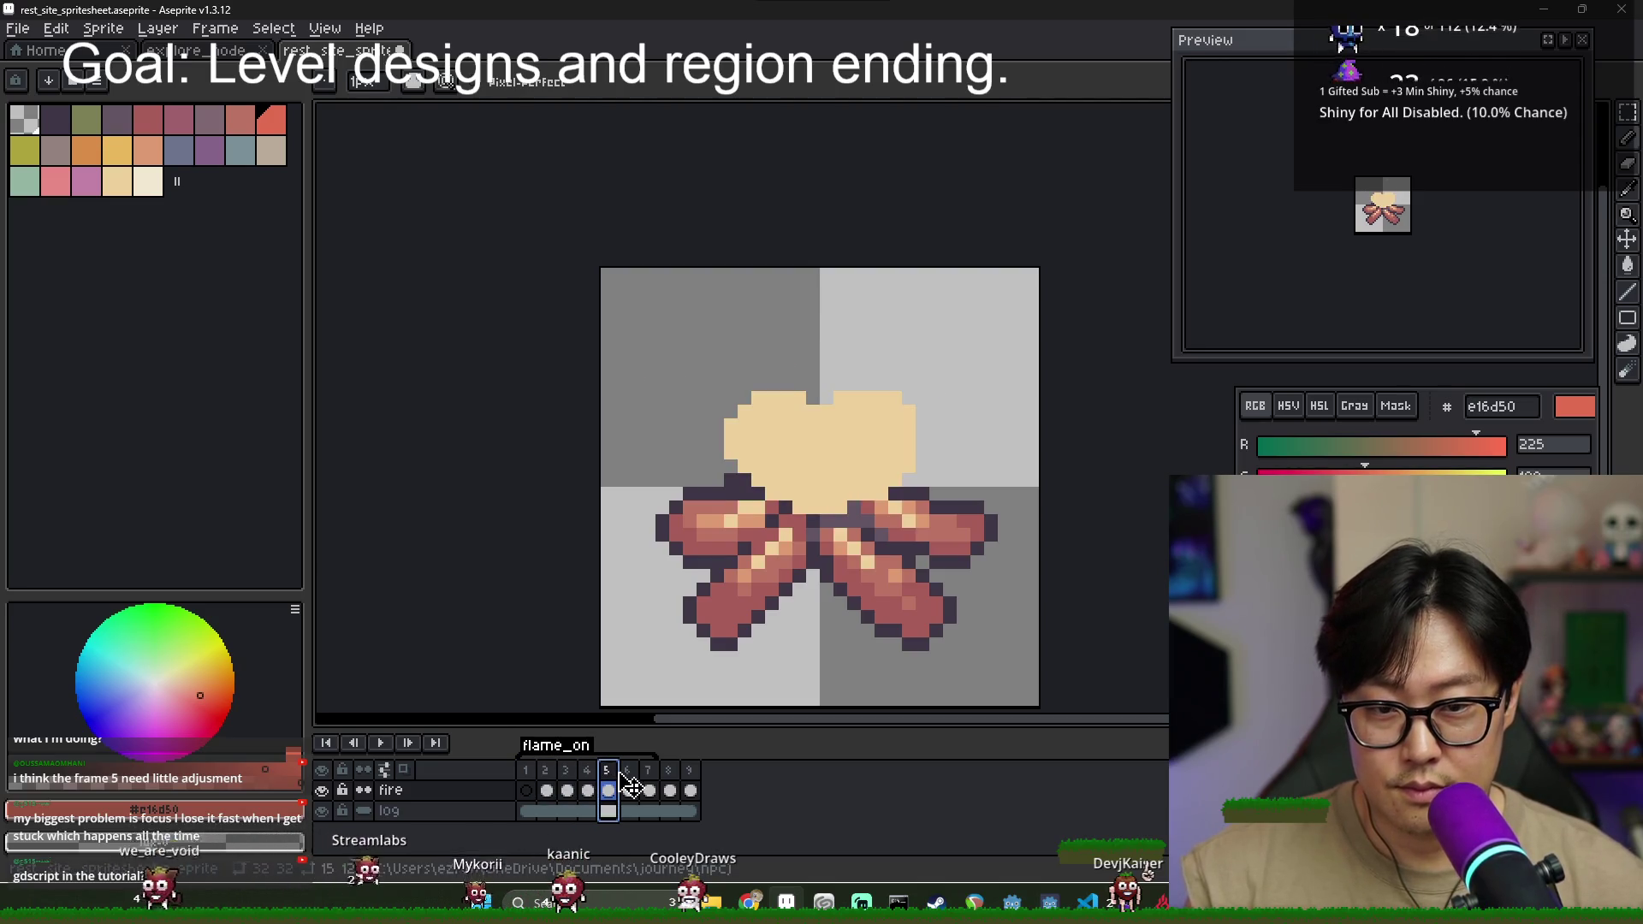
{"action": "left_click", "coordinate": [630, 772]}
{"action": "left_click", "coordinate": [649, 773]}
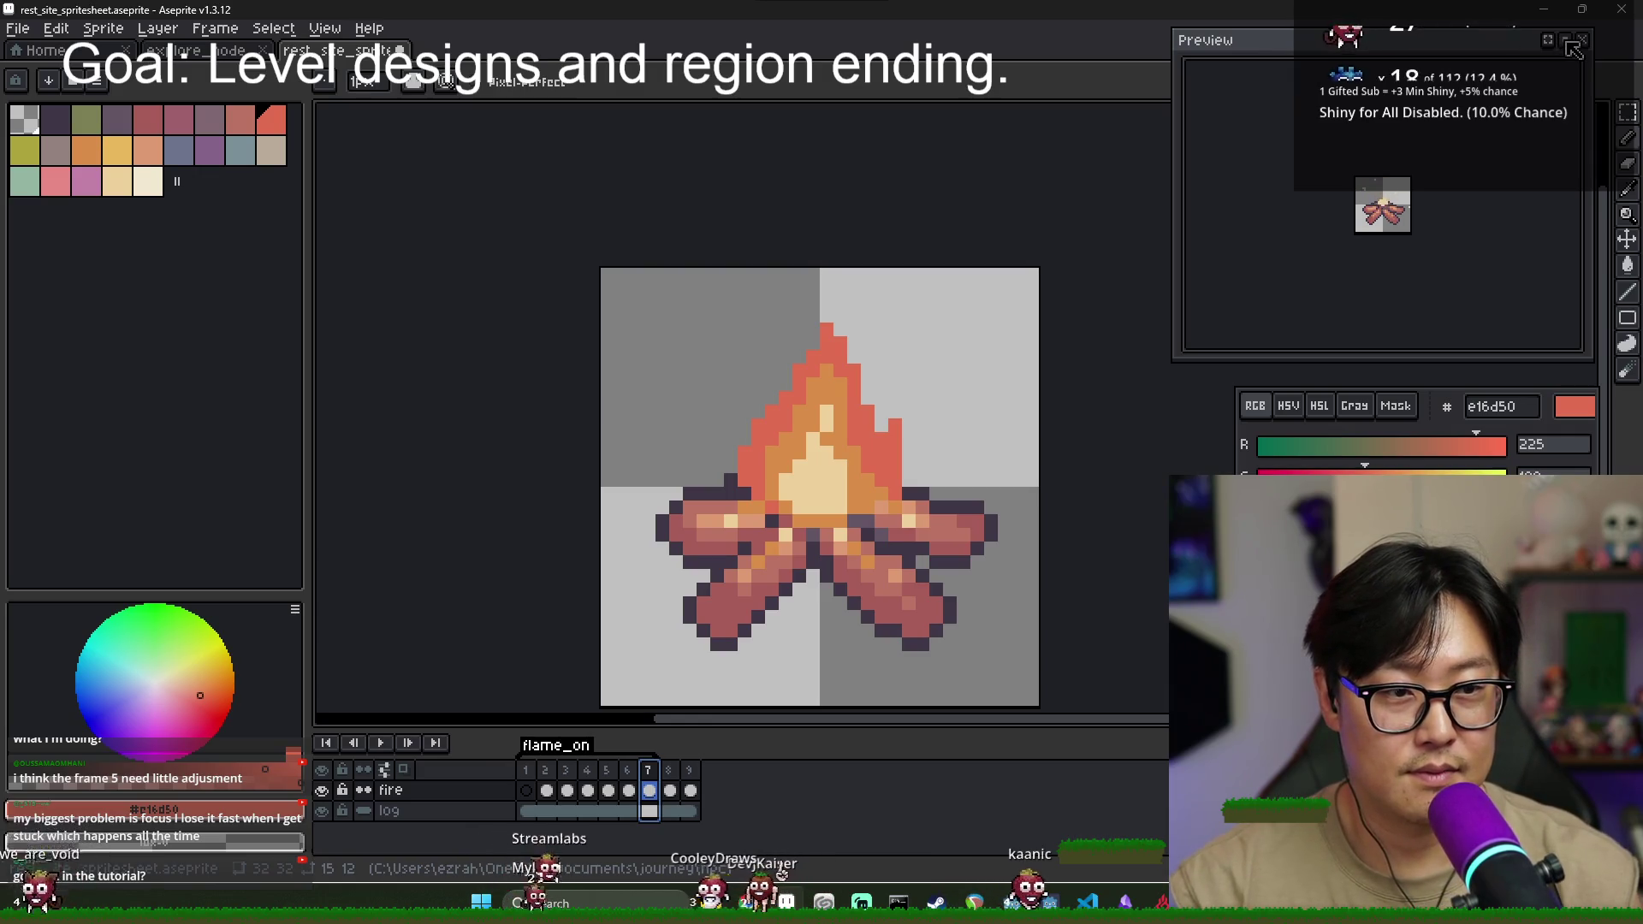
{"action": "left_click", "coordinate": [588, 773]}
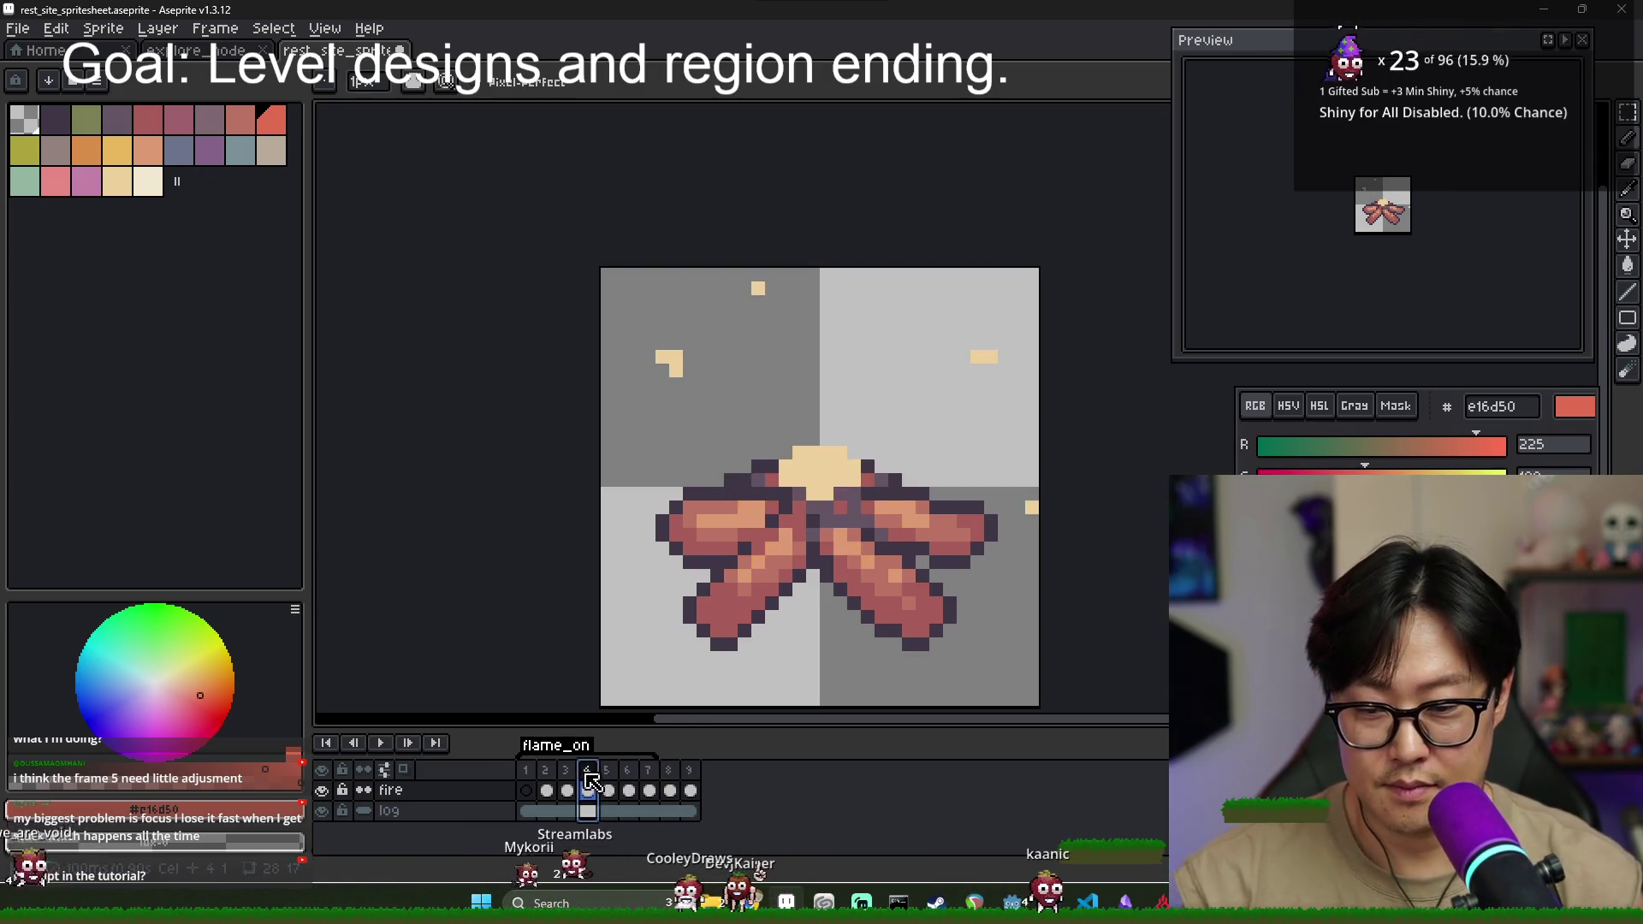
{"action": "left_click", "coordinate": [609, 790]}
- Pick the cream colour, review frames 5, 6 and 8, and return to frame 9 with orange
{"action": "left_click", "coordinate": [828, 415], "text": "alt"}
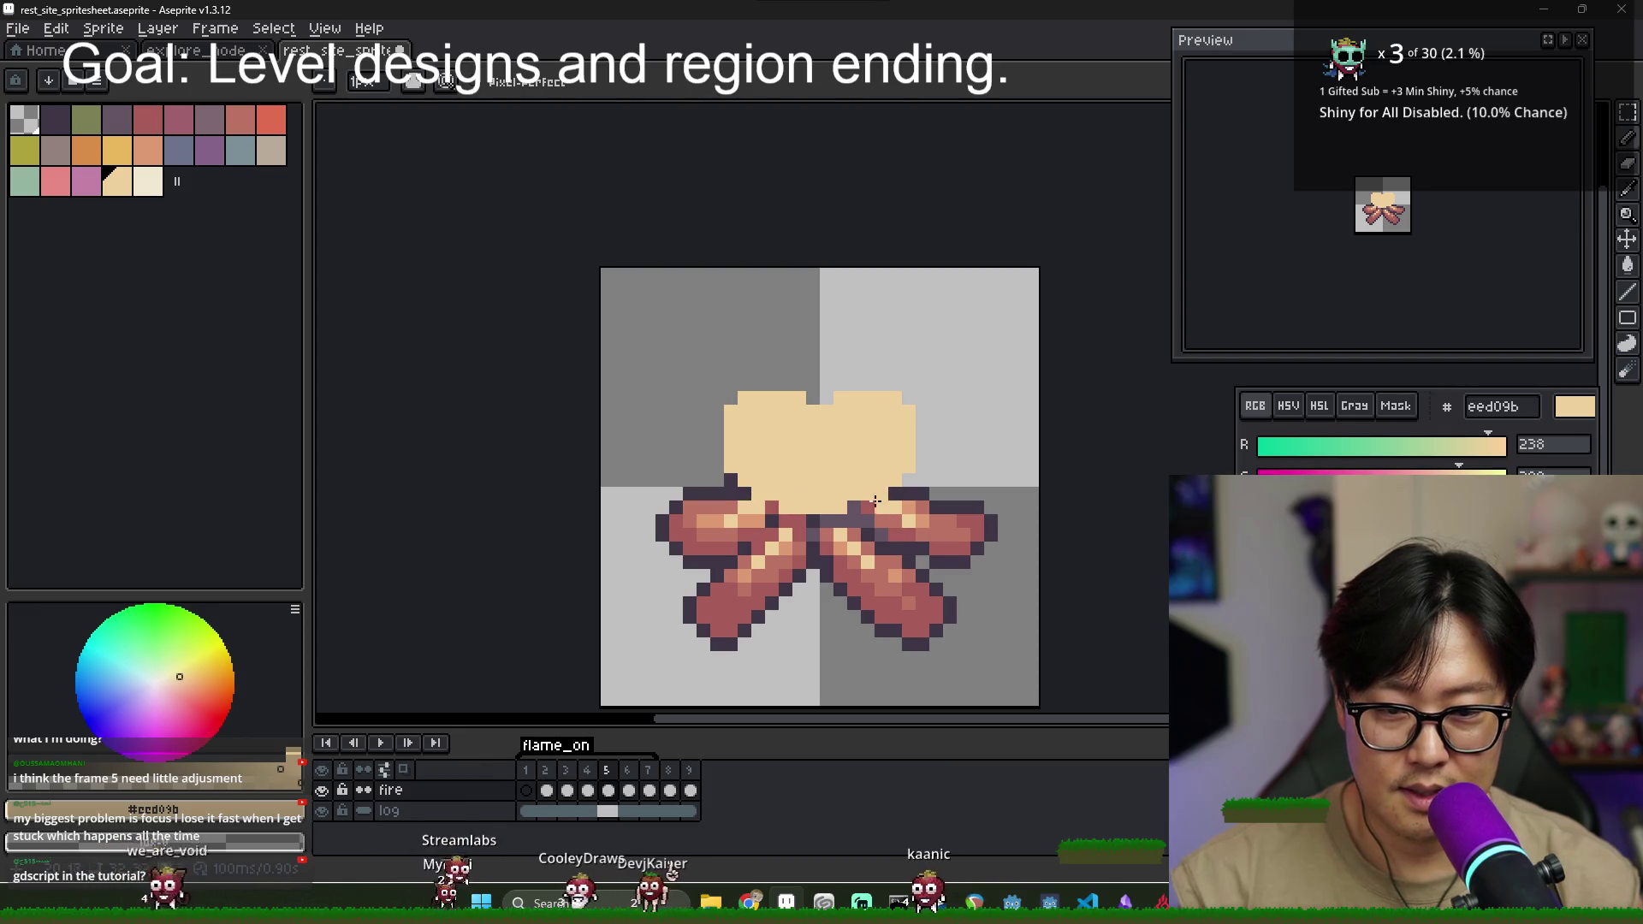
{"action": "left_click", "coordinate": [608, 790]}
{"action": "left_click", "coordinate": [630, 788]}
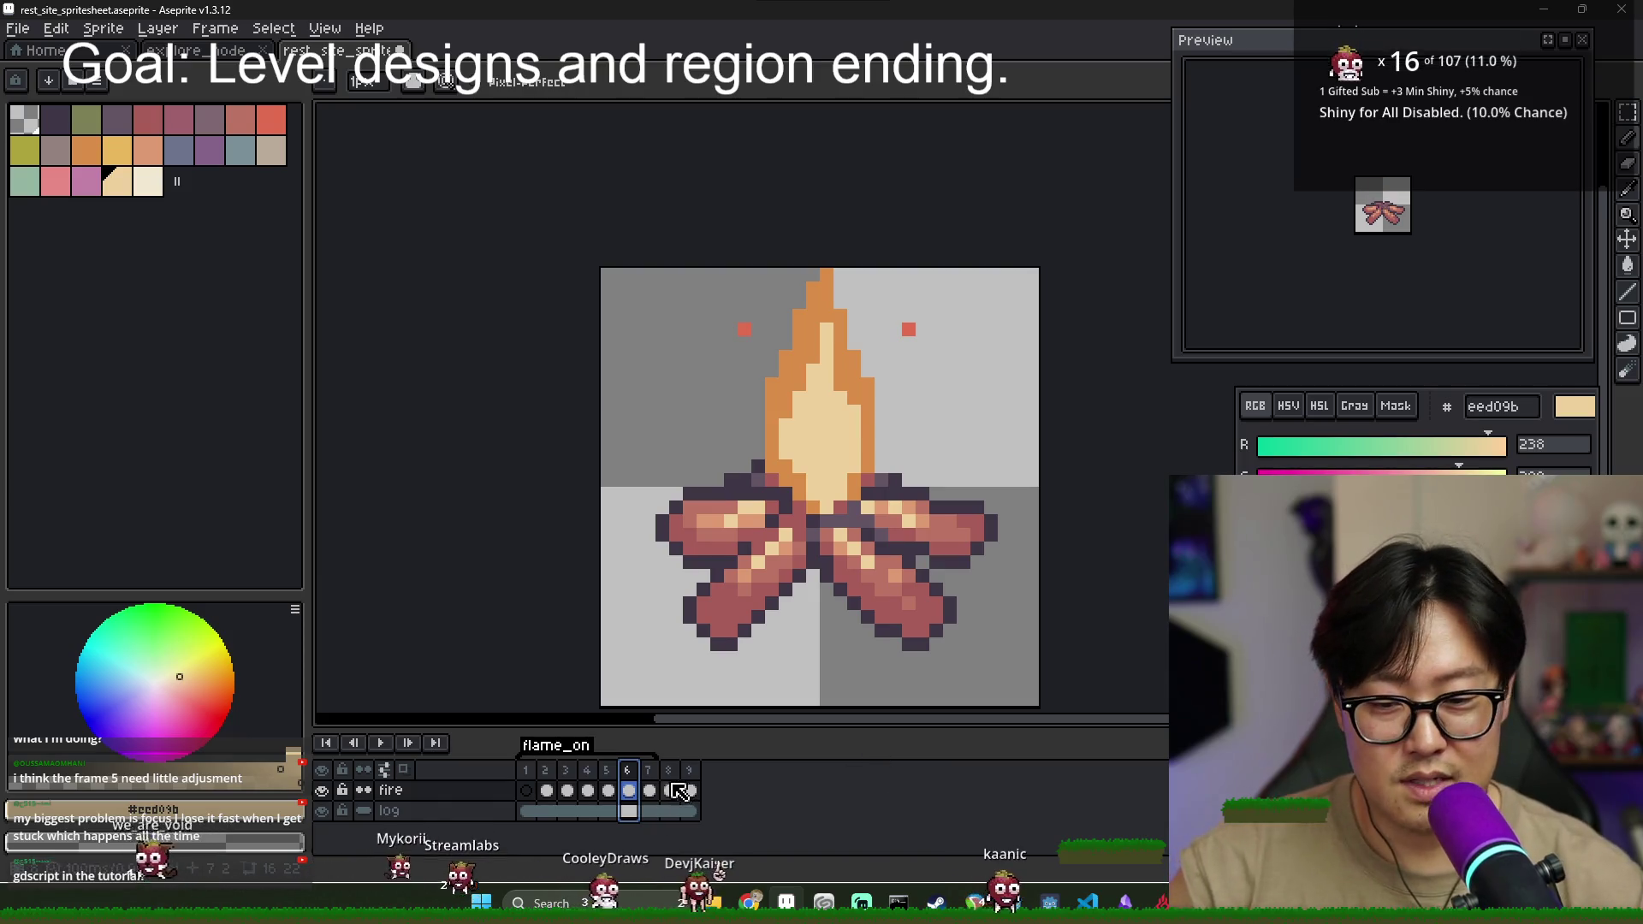
{"action": "left_click", "coordinate": [671, 787]}
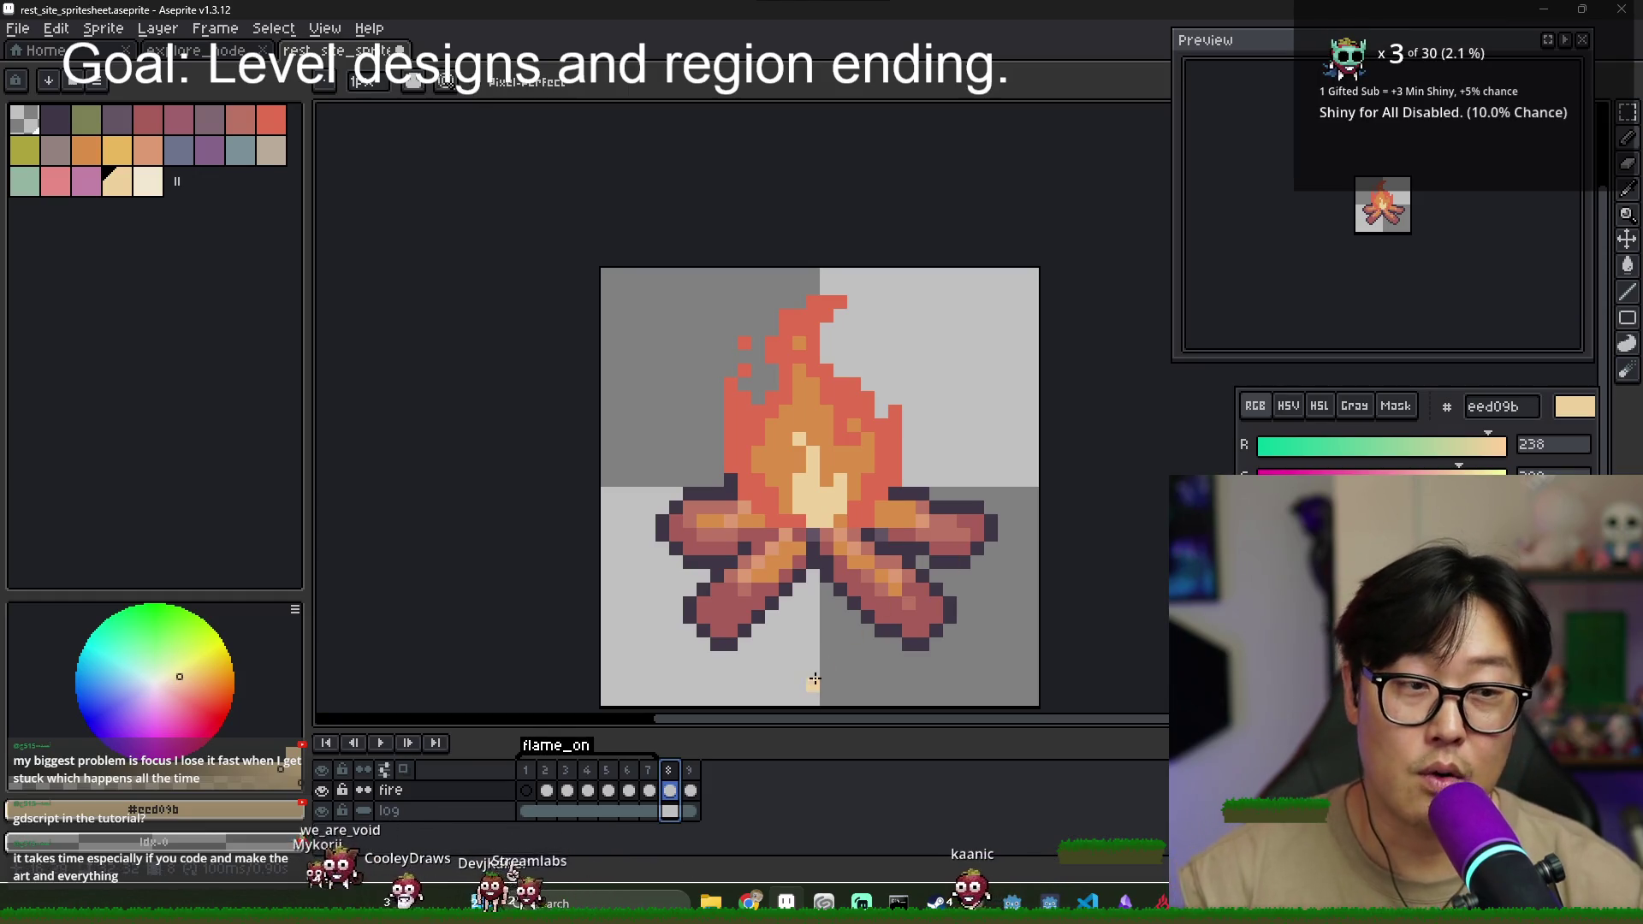
{"action": "left_click", "coordinate": [693, 782]}
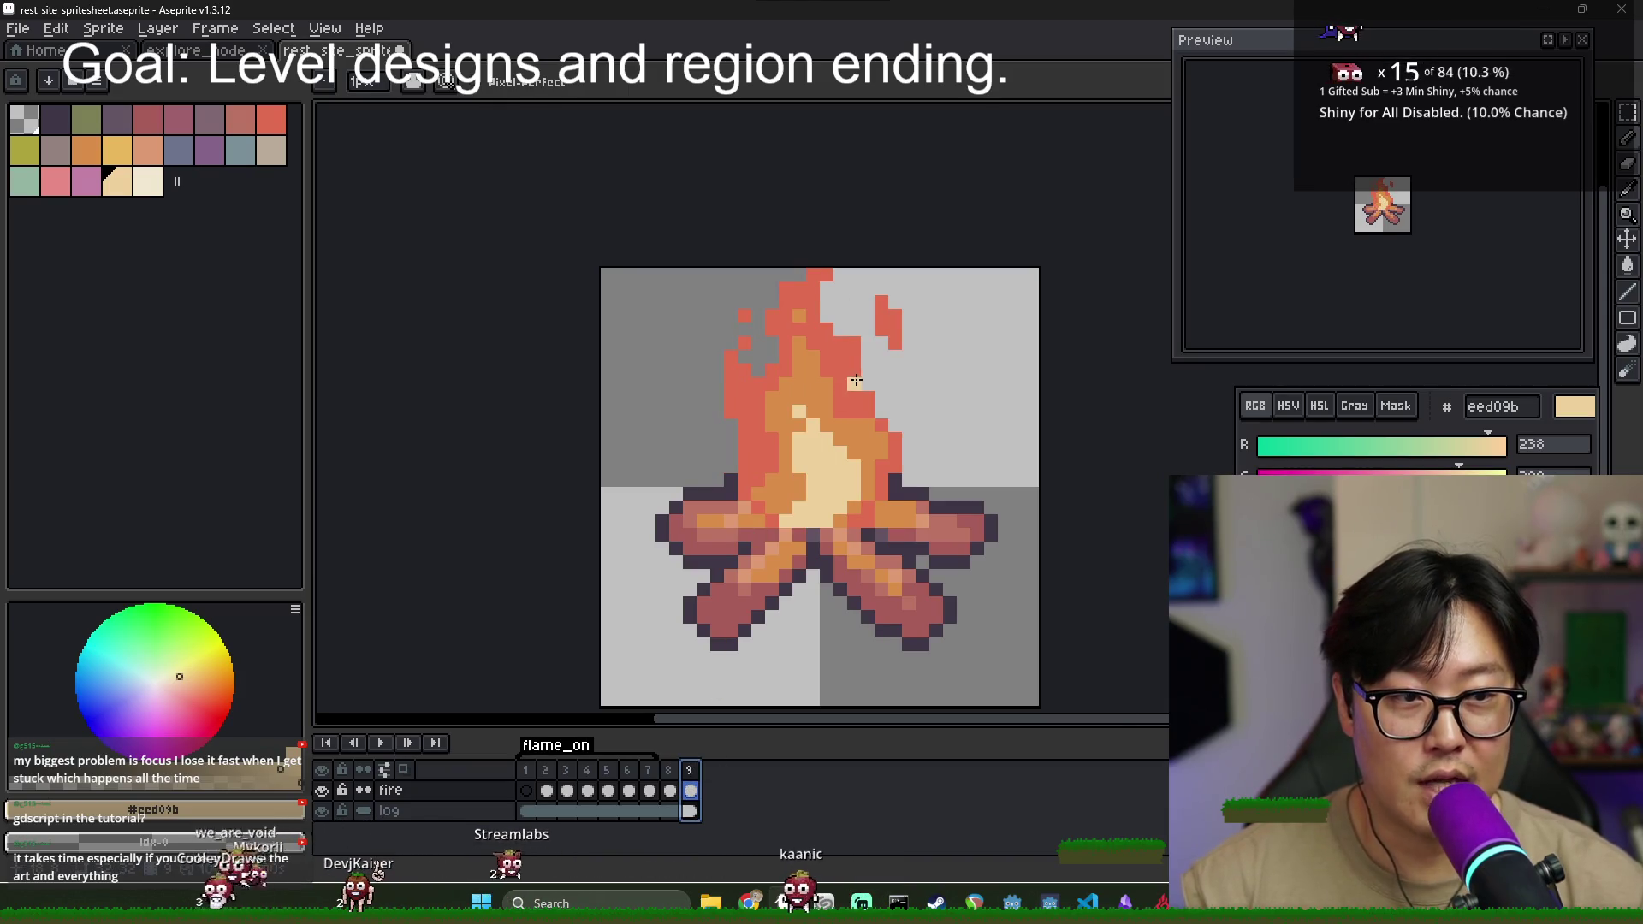
{"action": "scroll", "coordinate": [856, 380], "scroll_direction": "up", "scroll_amount": 3}
{"action": "left_click", "coordinate": [890, 558], "text": "alt"}
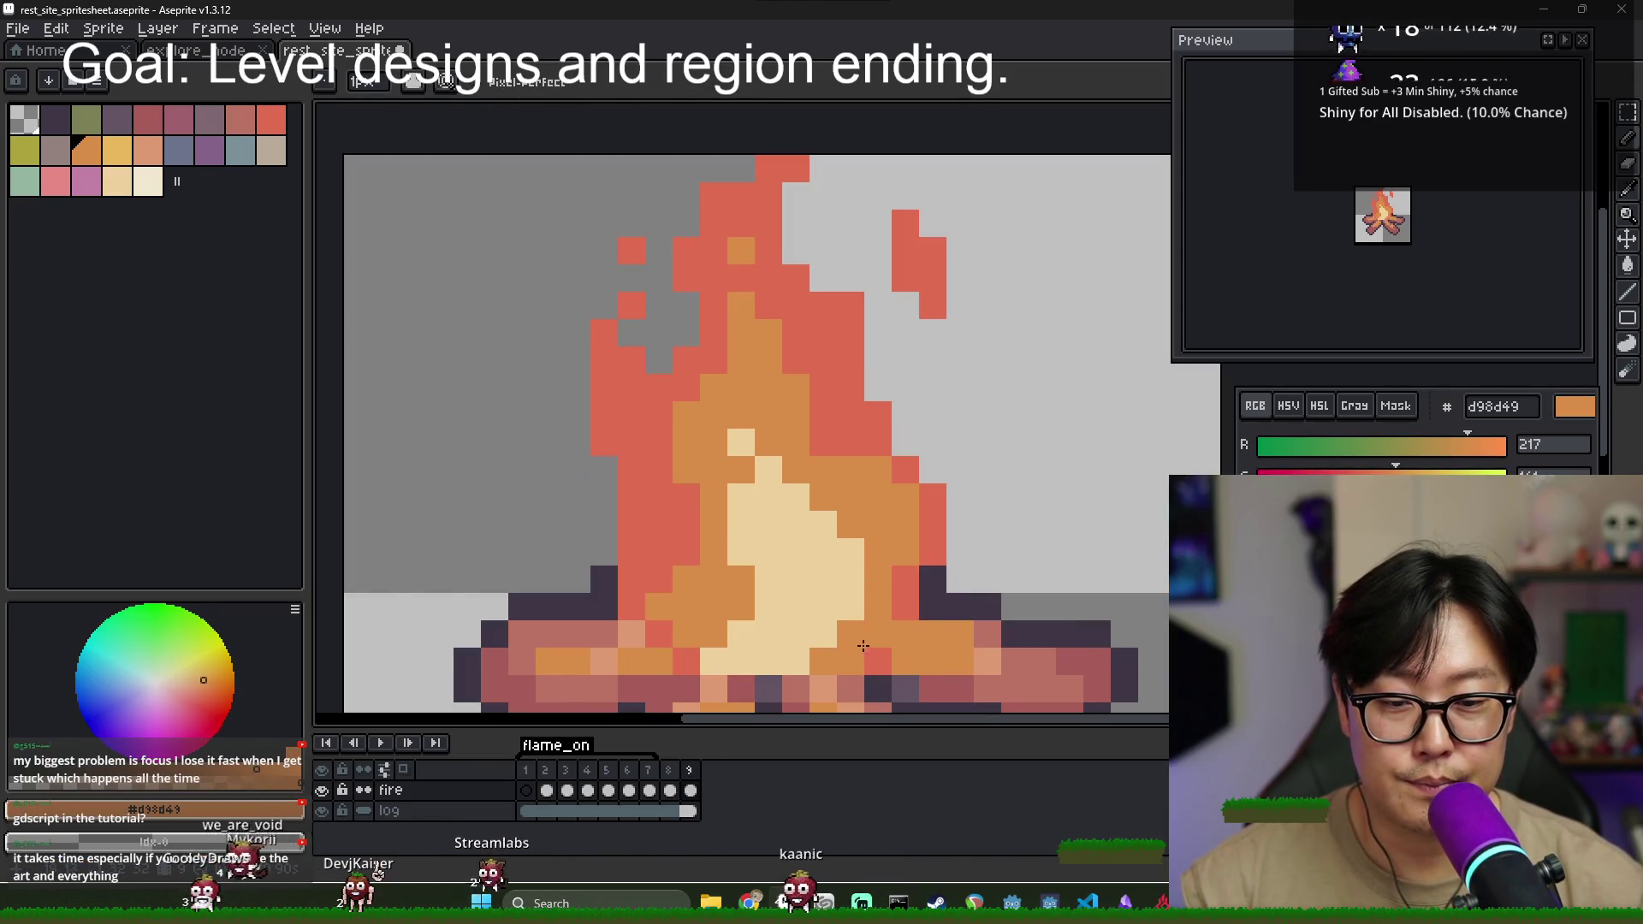
- Back on frame 9's fire cel, paint an upper red flame pixel orange
{"action": "left_click", "coordinate": [630, 366], "text": "alt"}
{"action": "key", "text": "alt+Tab"}
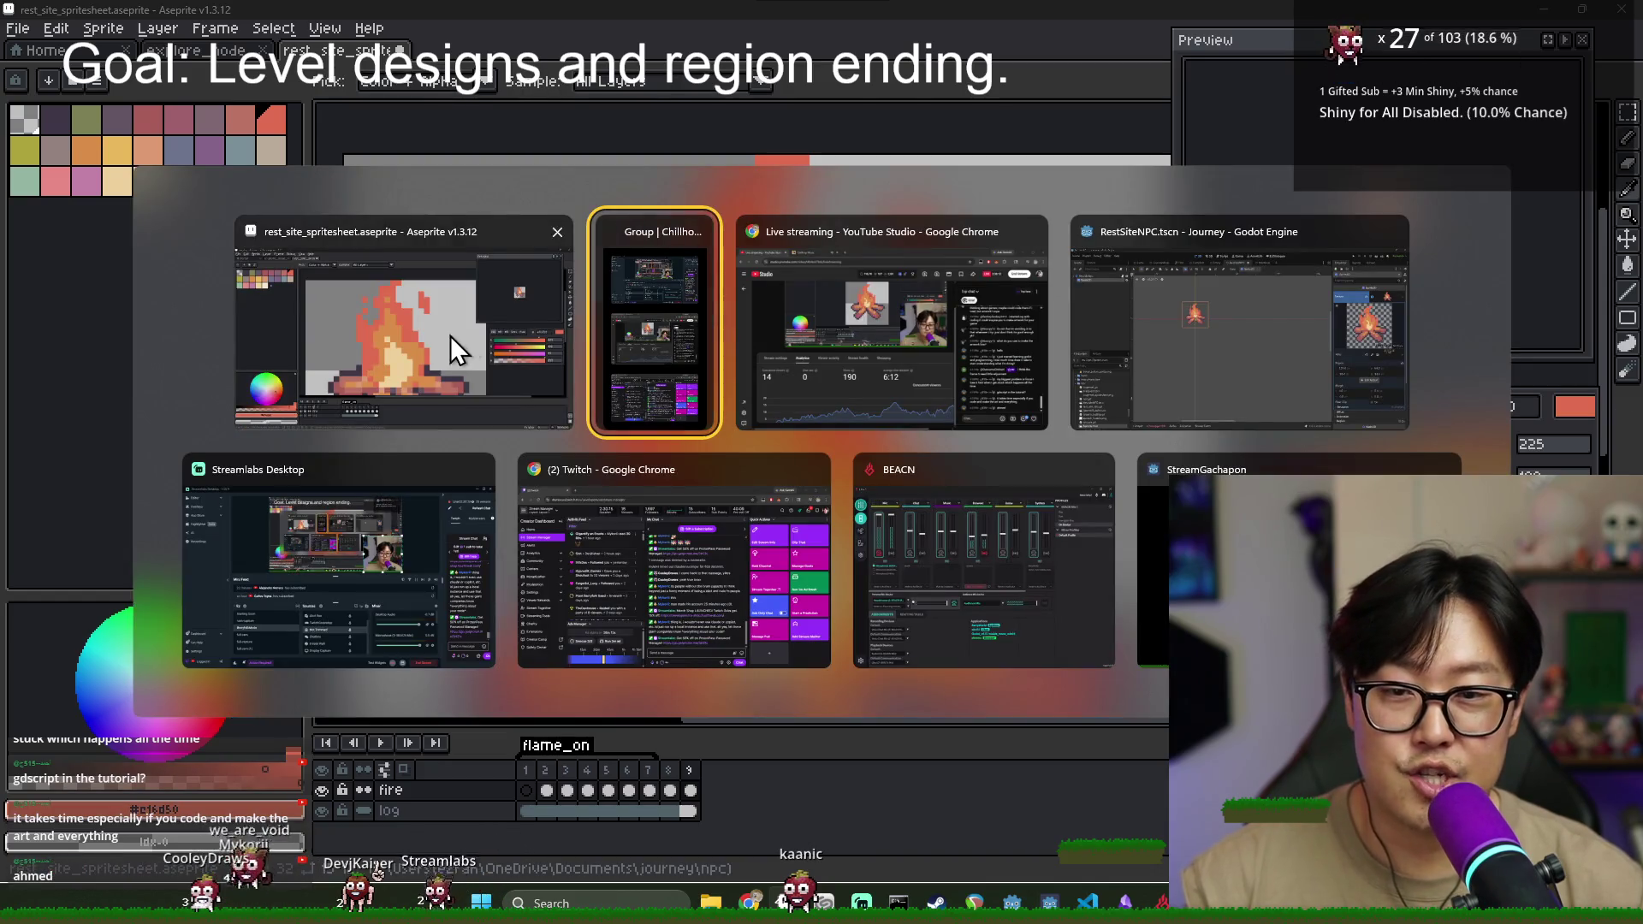
{"action": "left_click", "coordinate": [454, 347]}
{"action": "scroll", "coordinate": [710, 391], "scroll_direction": "down", "scroll_amount": 2}
{"action": "left_click", "coordinate": [690, 790]}
{"action": "scroll", "coordinate": [757, 342], "scroll_direction": "up", "scroll_amount": 3}
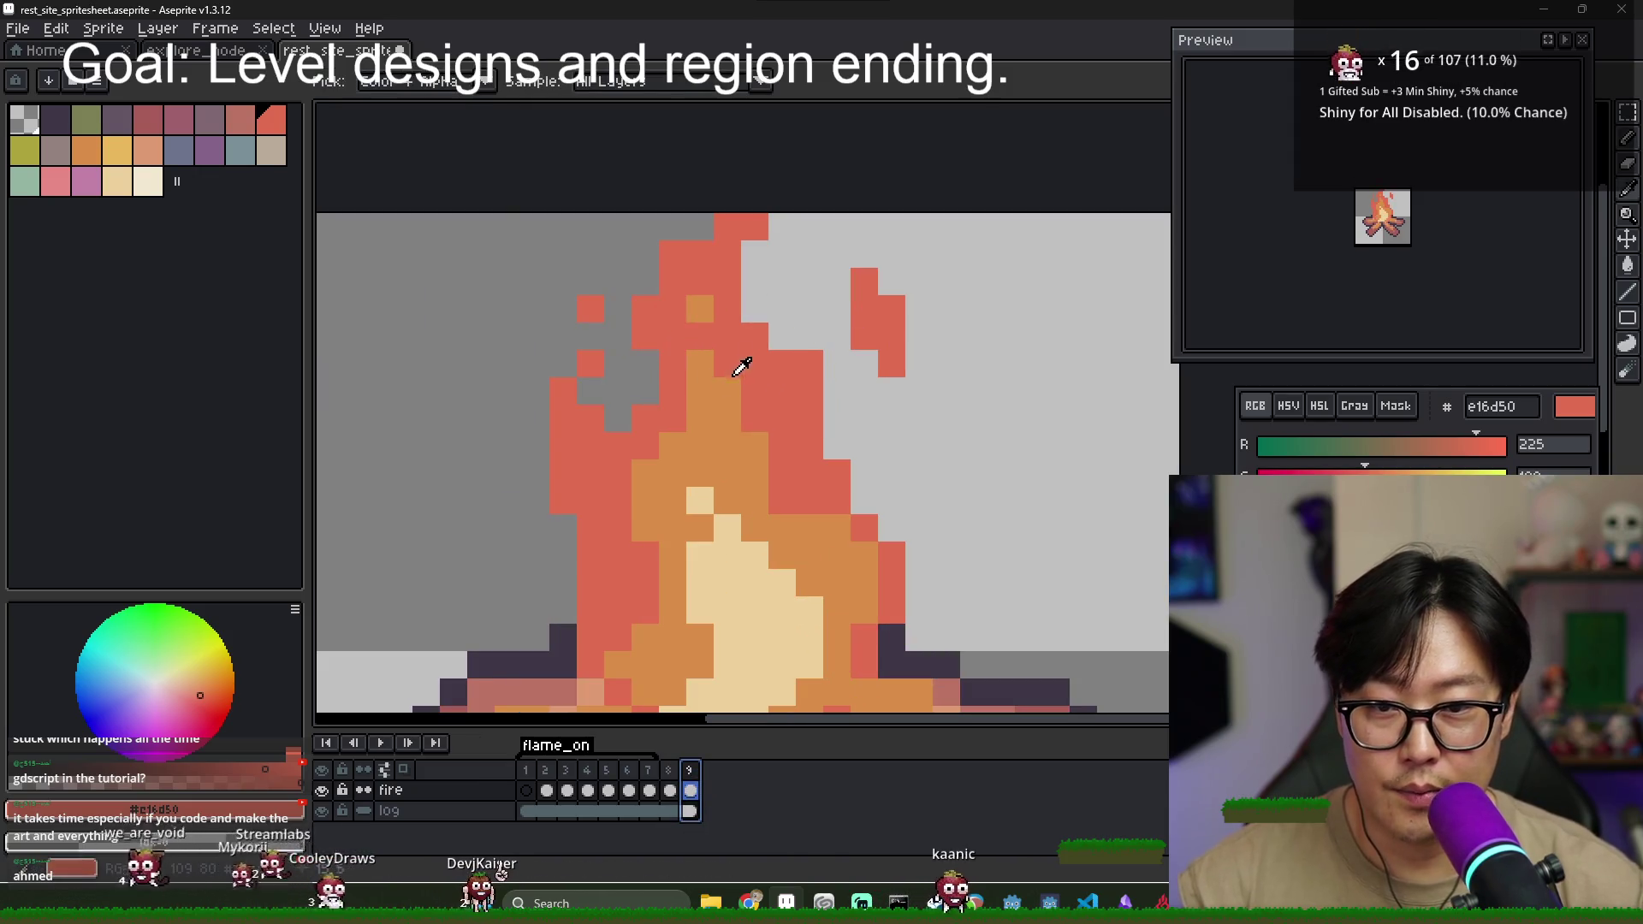
{"action": "left_click", "coordinate": [708, 366], "text": "alt"}
{"action": "left_click", "coordinate": [716, 264]}
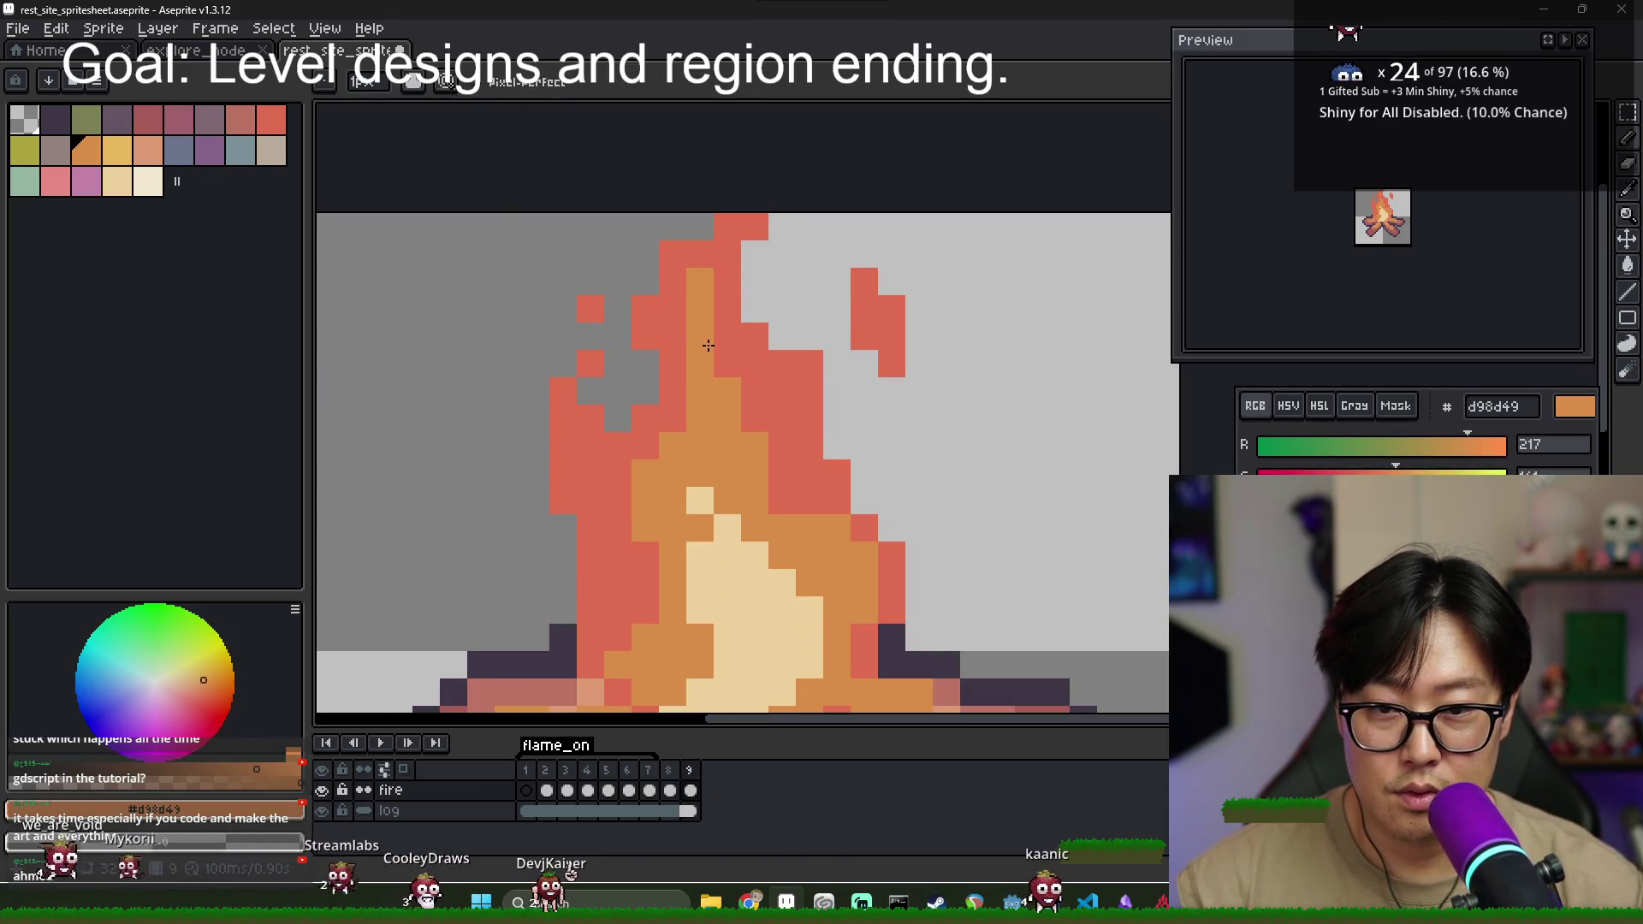
- Swap several upper flame pixels between red and orange, running red across the lower neighbours
{"action": "key", "text": "alt"}
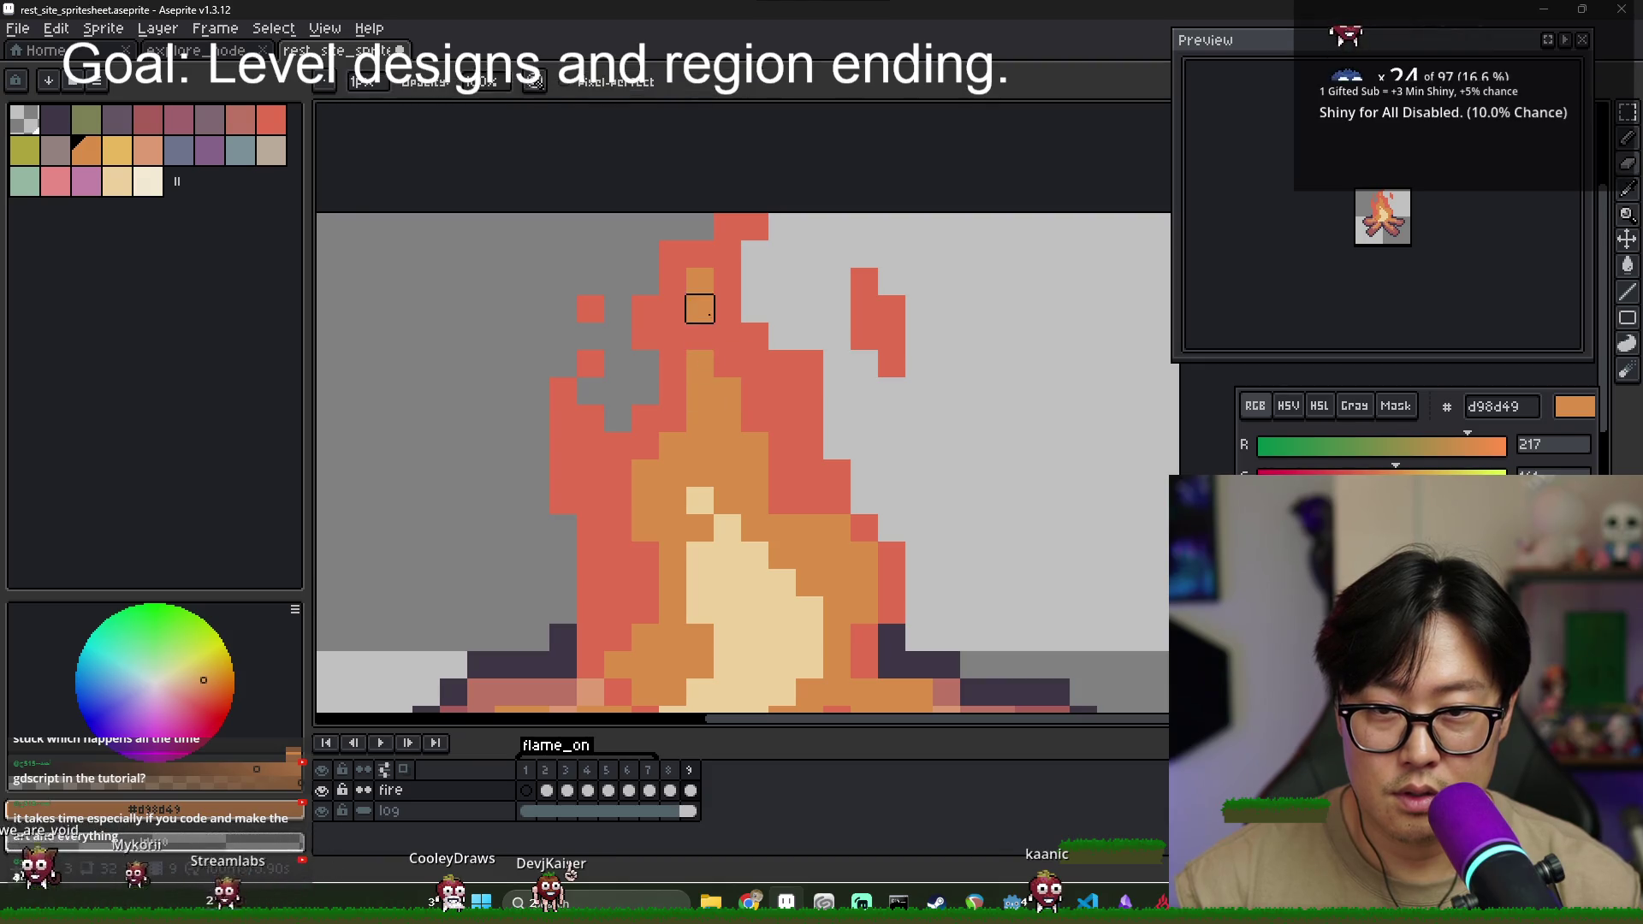
{"action": "left_click", "coordinate": [734, 327], "text": "alt"}
{"action": "left_click", "coordinate": [704, 284]}
{"action": "left_click", "coordinate": [700, 363], "text": "alt"}
{"action": "left_click", "coordinate": [700, 337]}
{"action": "left_click", "coordinate": [755, 391], "text": "alt"}
{"action": "left_click_drag", "start_coordinate": [727, 390], "coordinate": [697, 391]}
{"action": "left_click", "coordinate": [700, 362]}
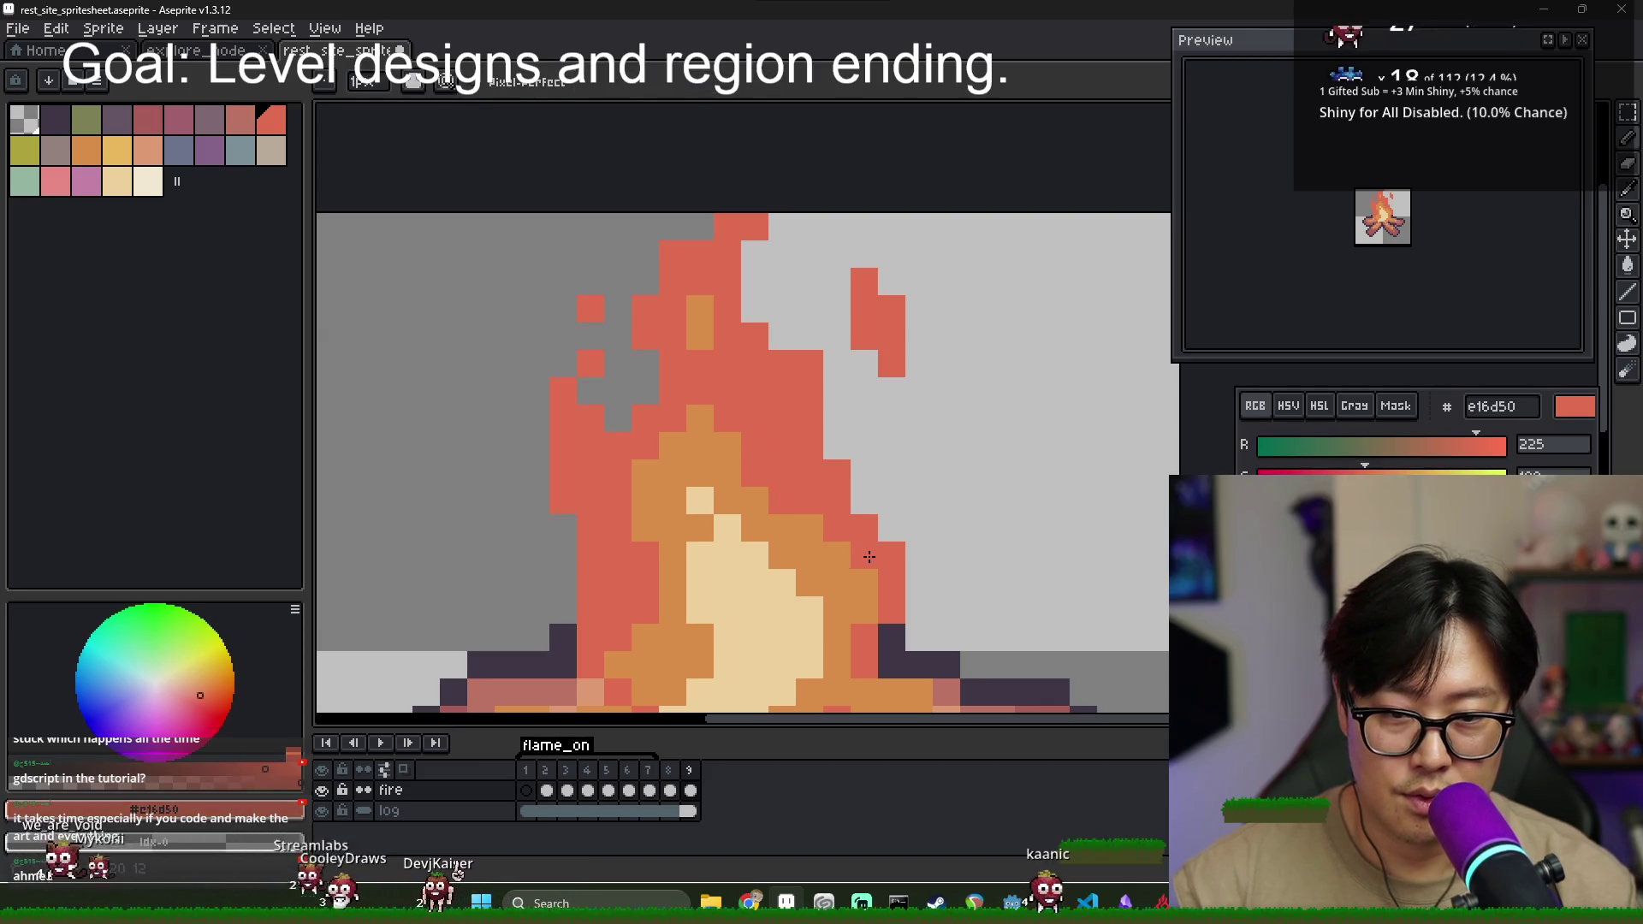
- Rework the small top flame pixels in red, flipping to frame 8 to compare
{"action": "left_click", "coordinate": [673, 786]}
{"action": "left_click", "coordinate": [695, 779]}
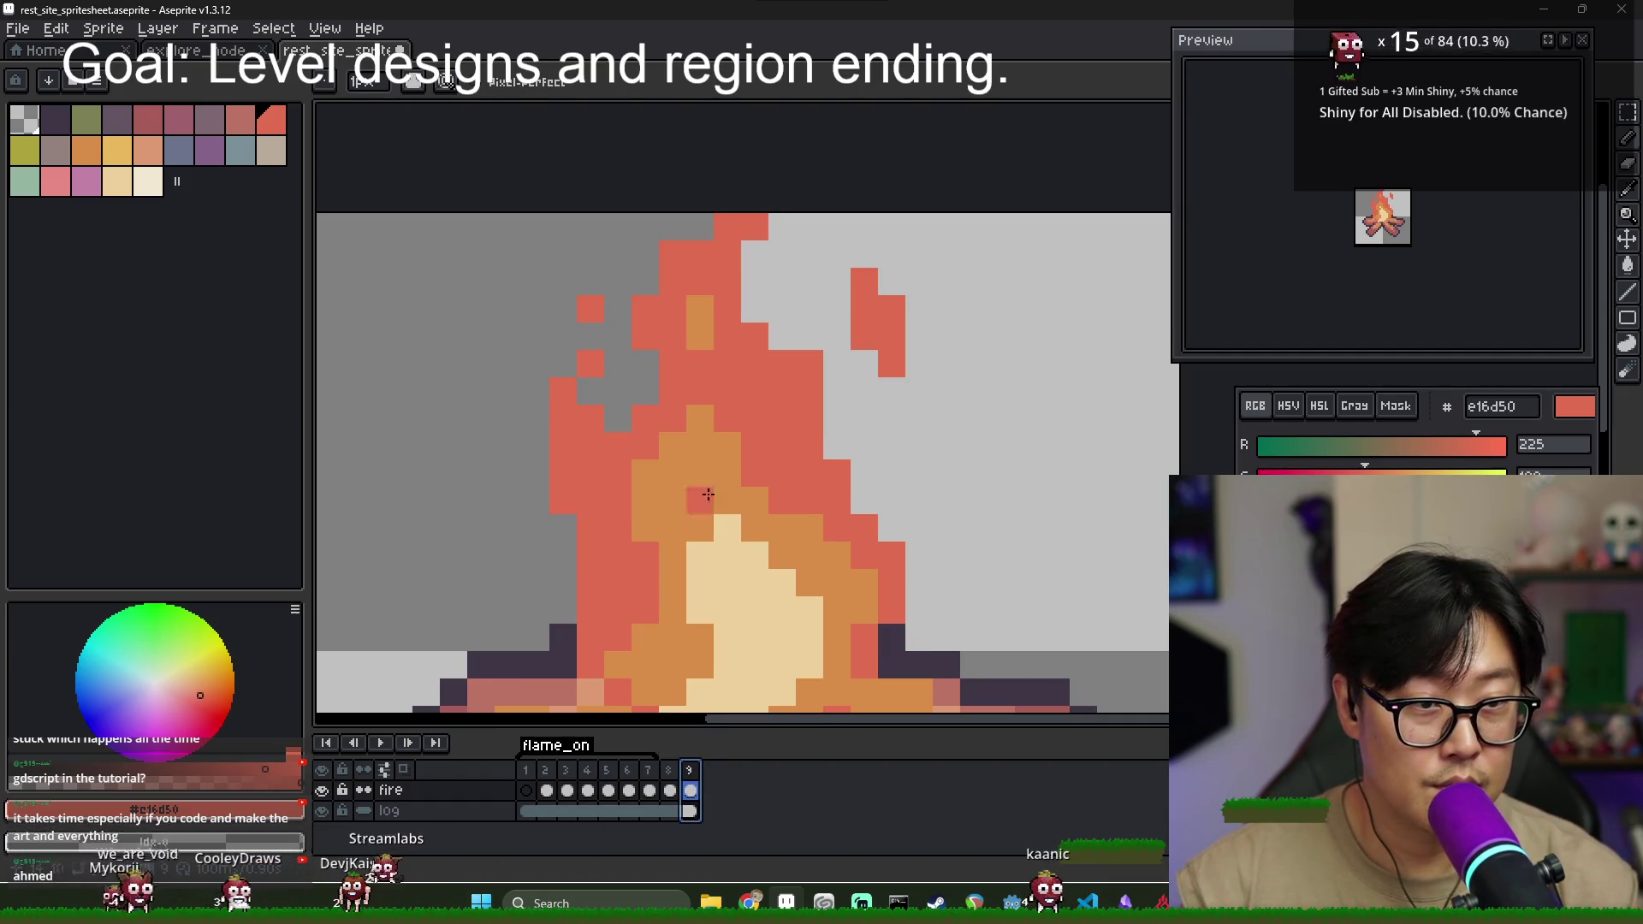
{"action": "left_click", "coordinate": [723, 426], "text": "alt"}
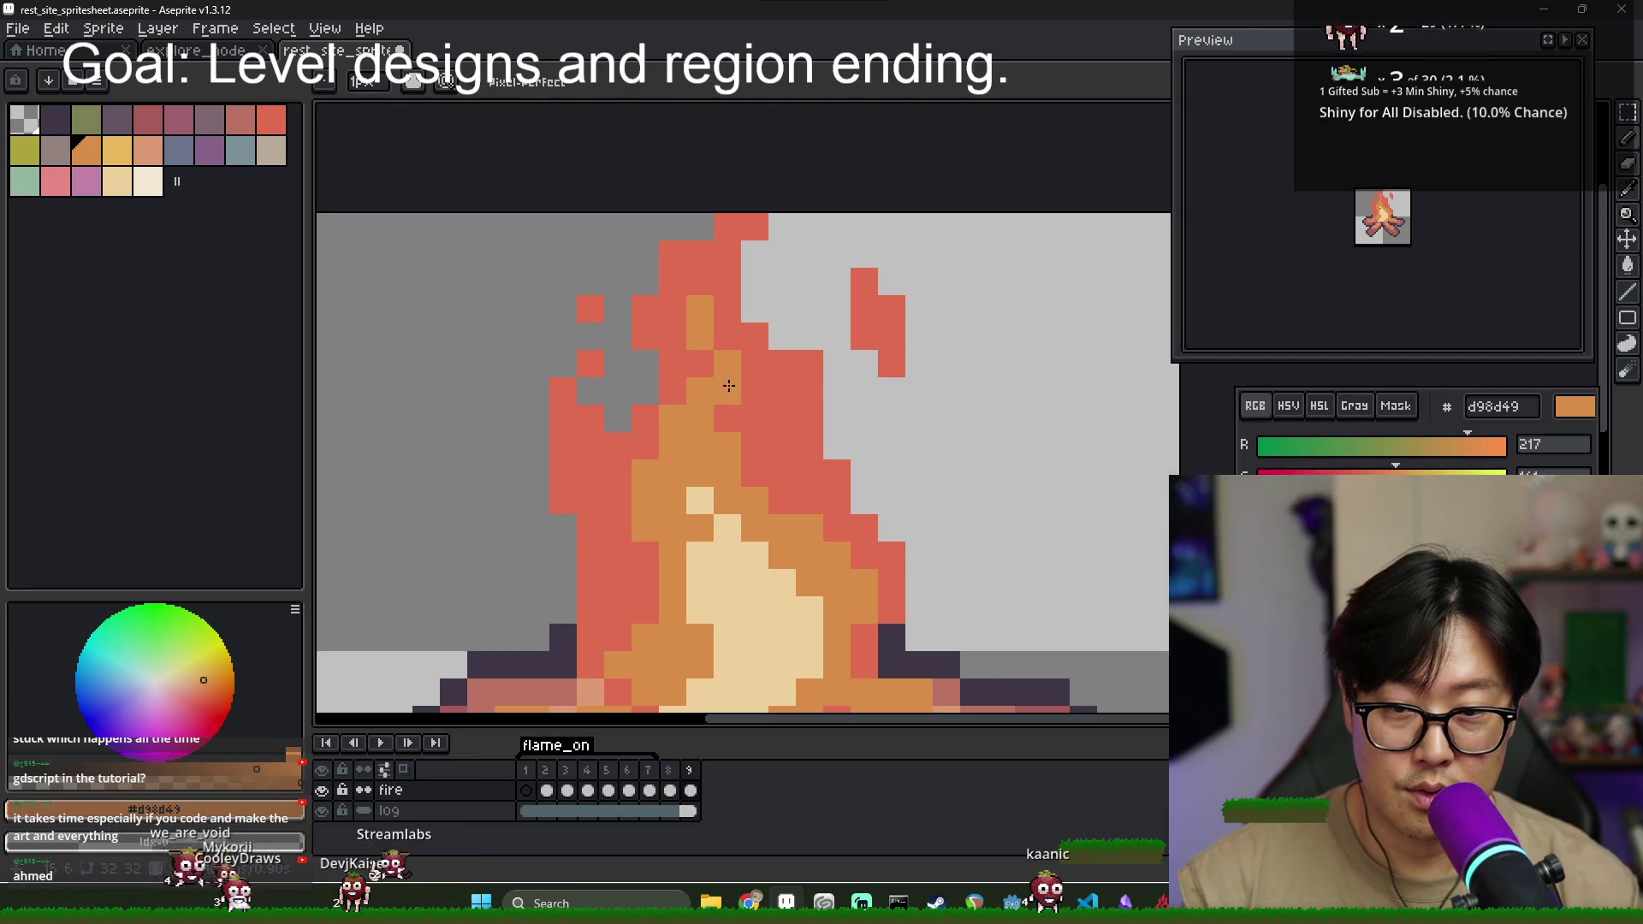
{"action": "left_click", "coordinate": [674, 771]}
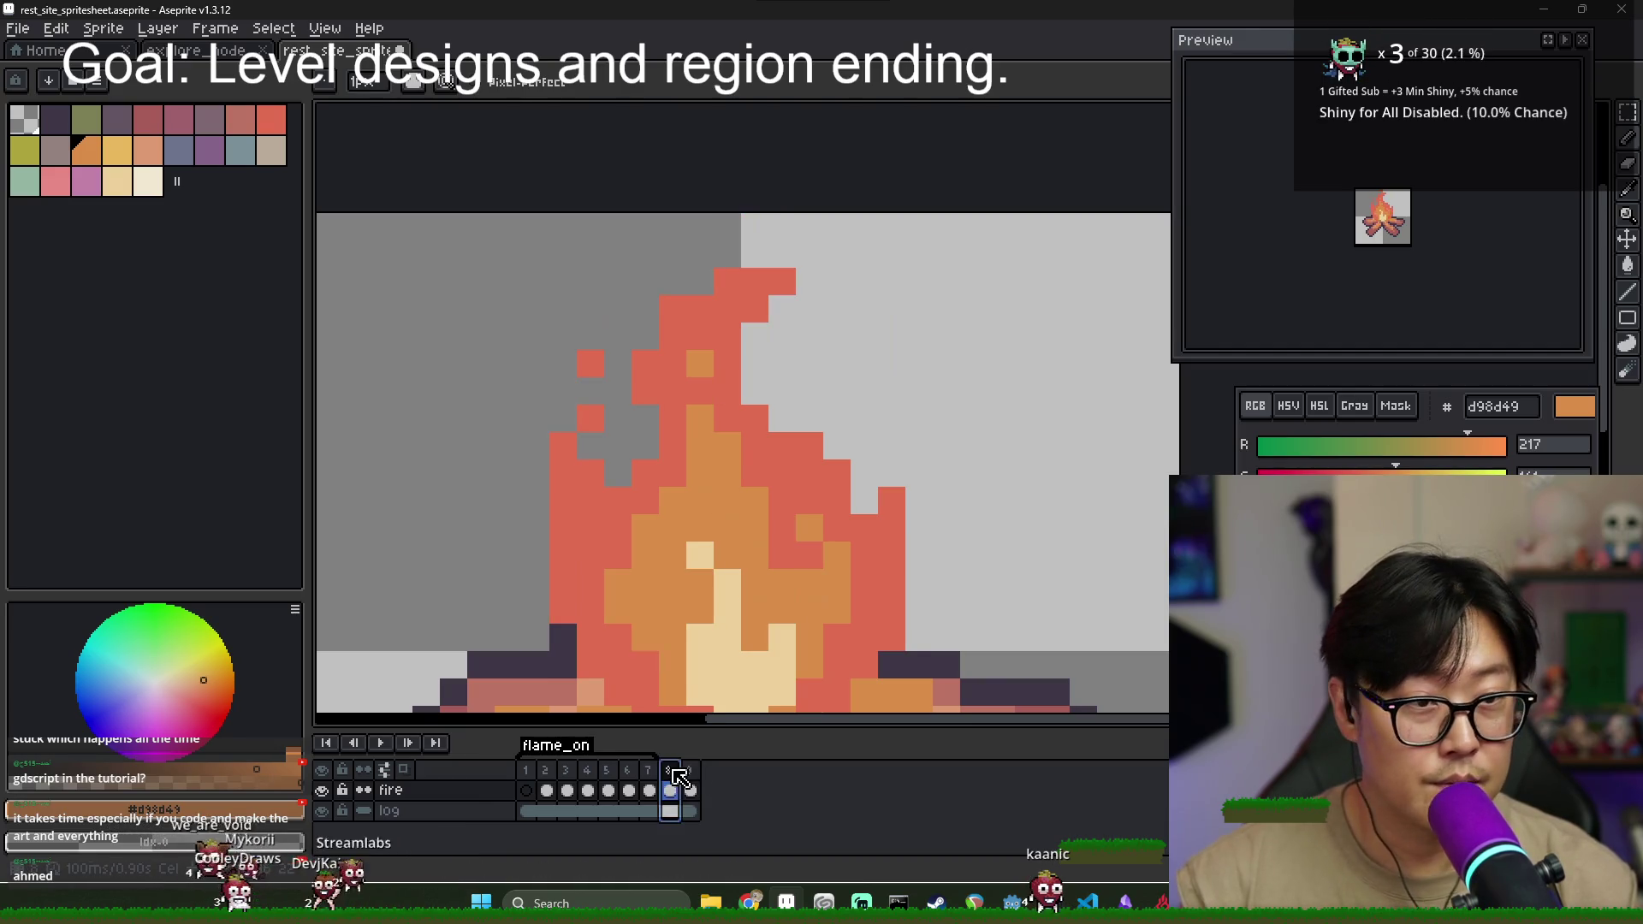
{"action": "left_click", "coordinate": [691, 770]}
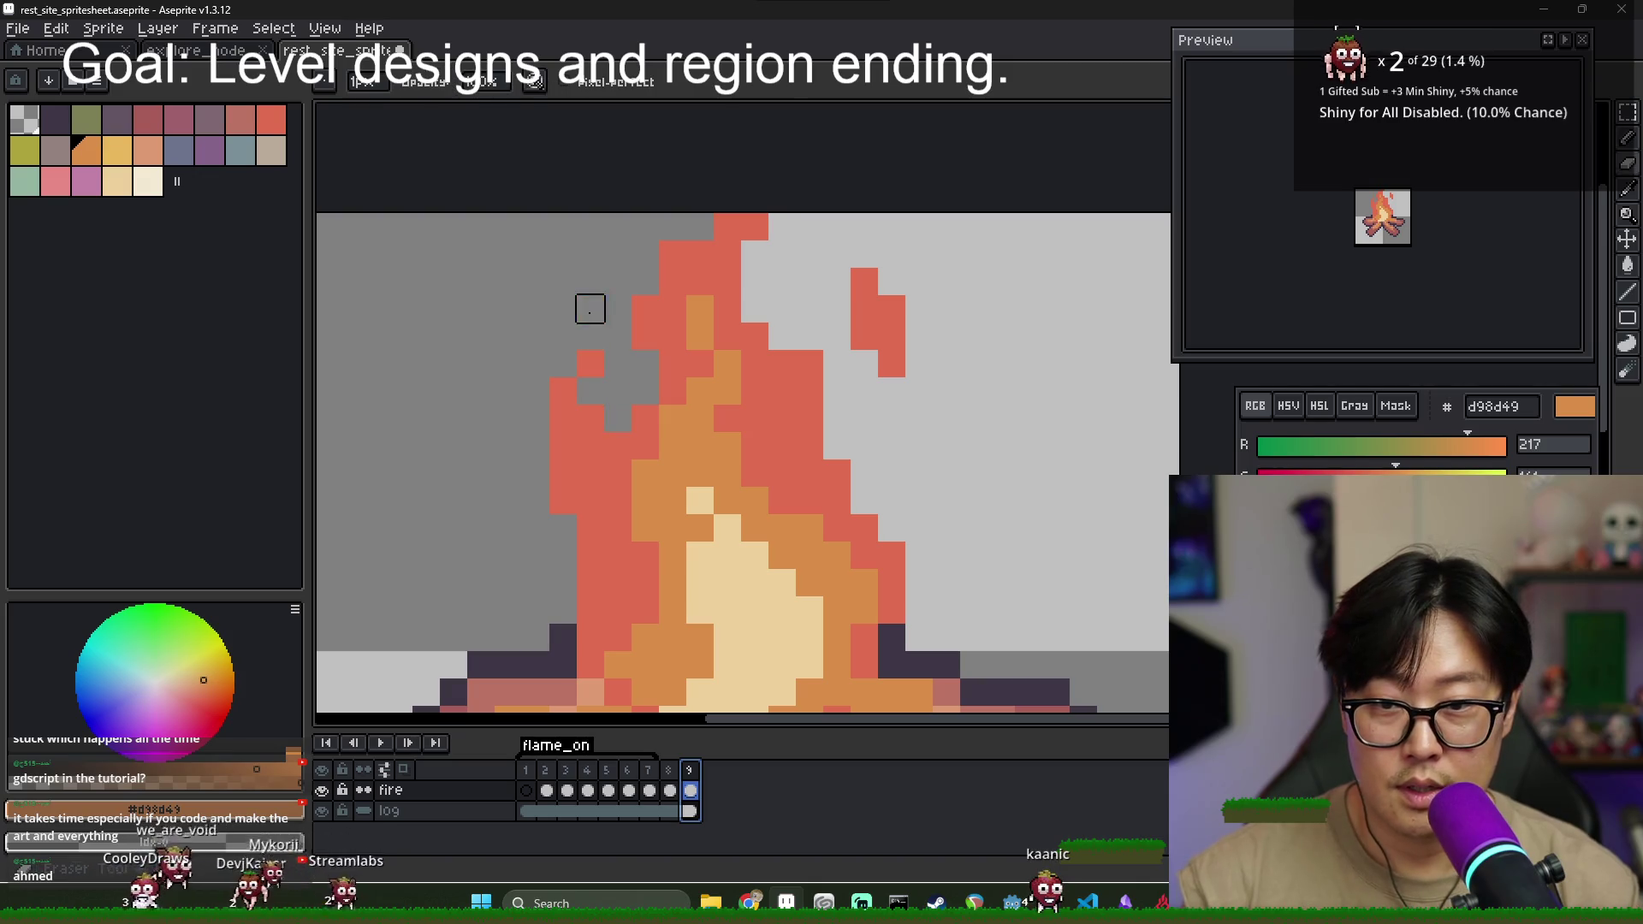
{"action": "left_click", "coordinate": [590, 308], "text": "alt"}
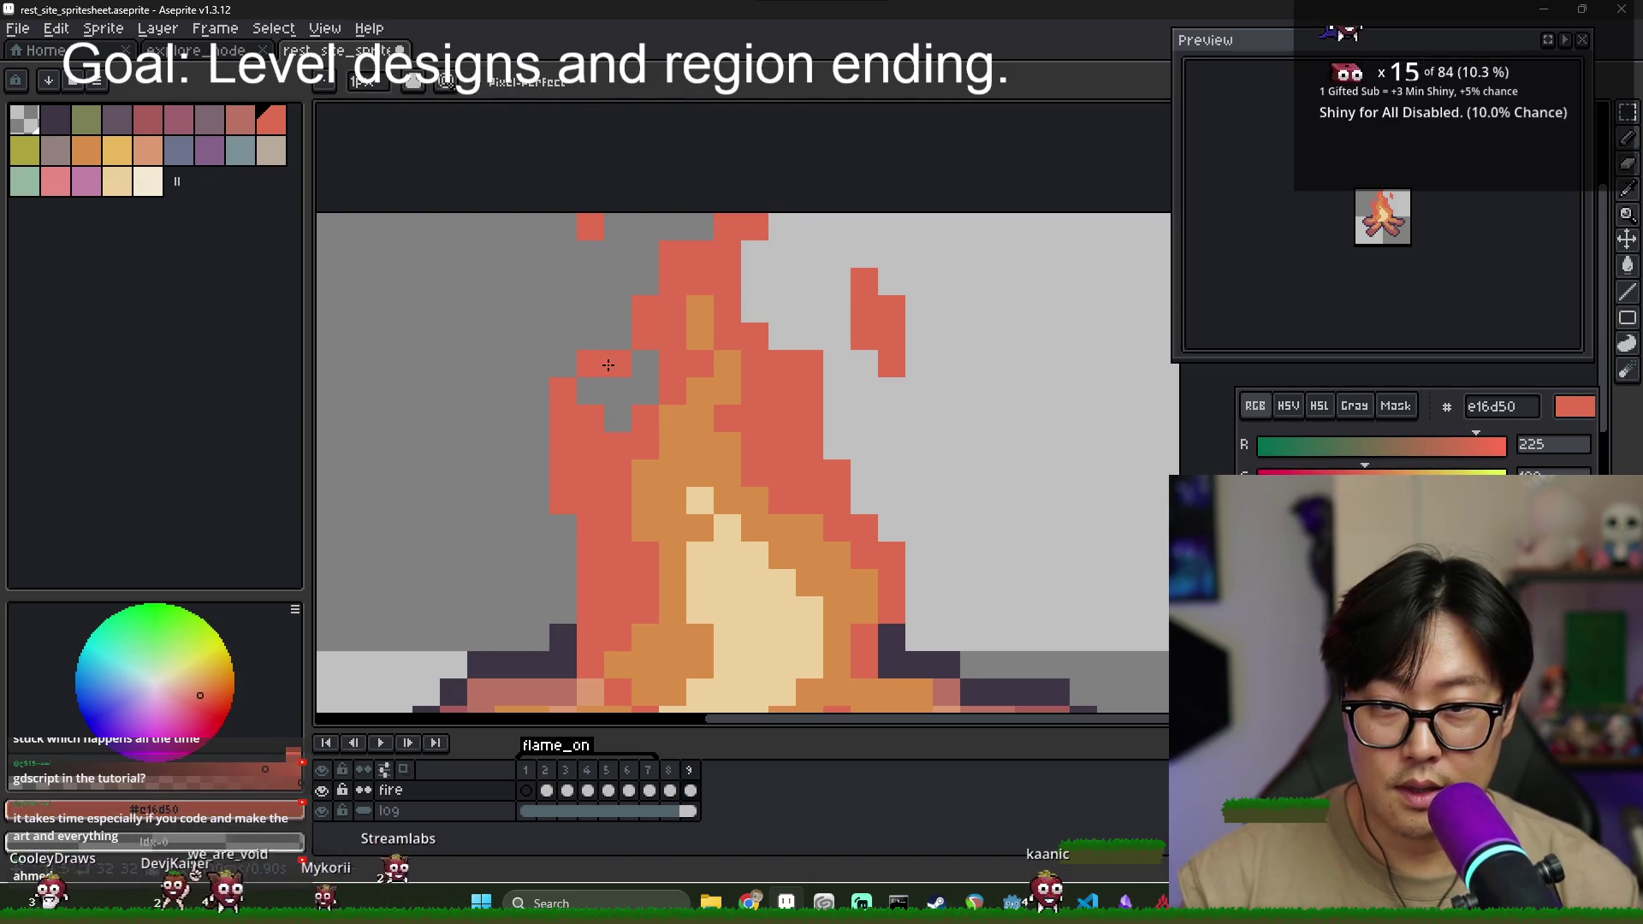
{"action": "left_click", "coordinate": [674, 775]}
{"action": "left_click", "coordinate": [690, 775]}
- Check frame 9's reworked flame shape against frame 8 several times
{"action": "key", "text": "b"}
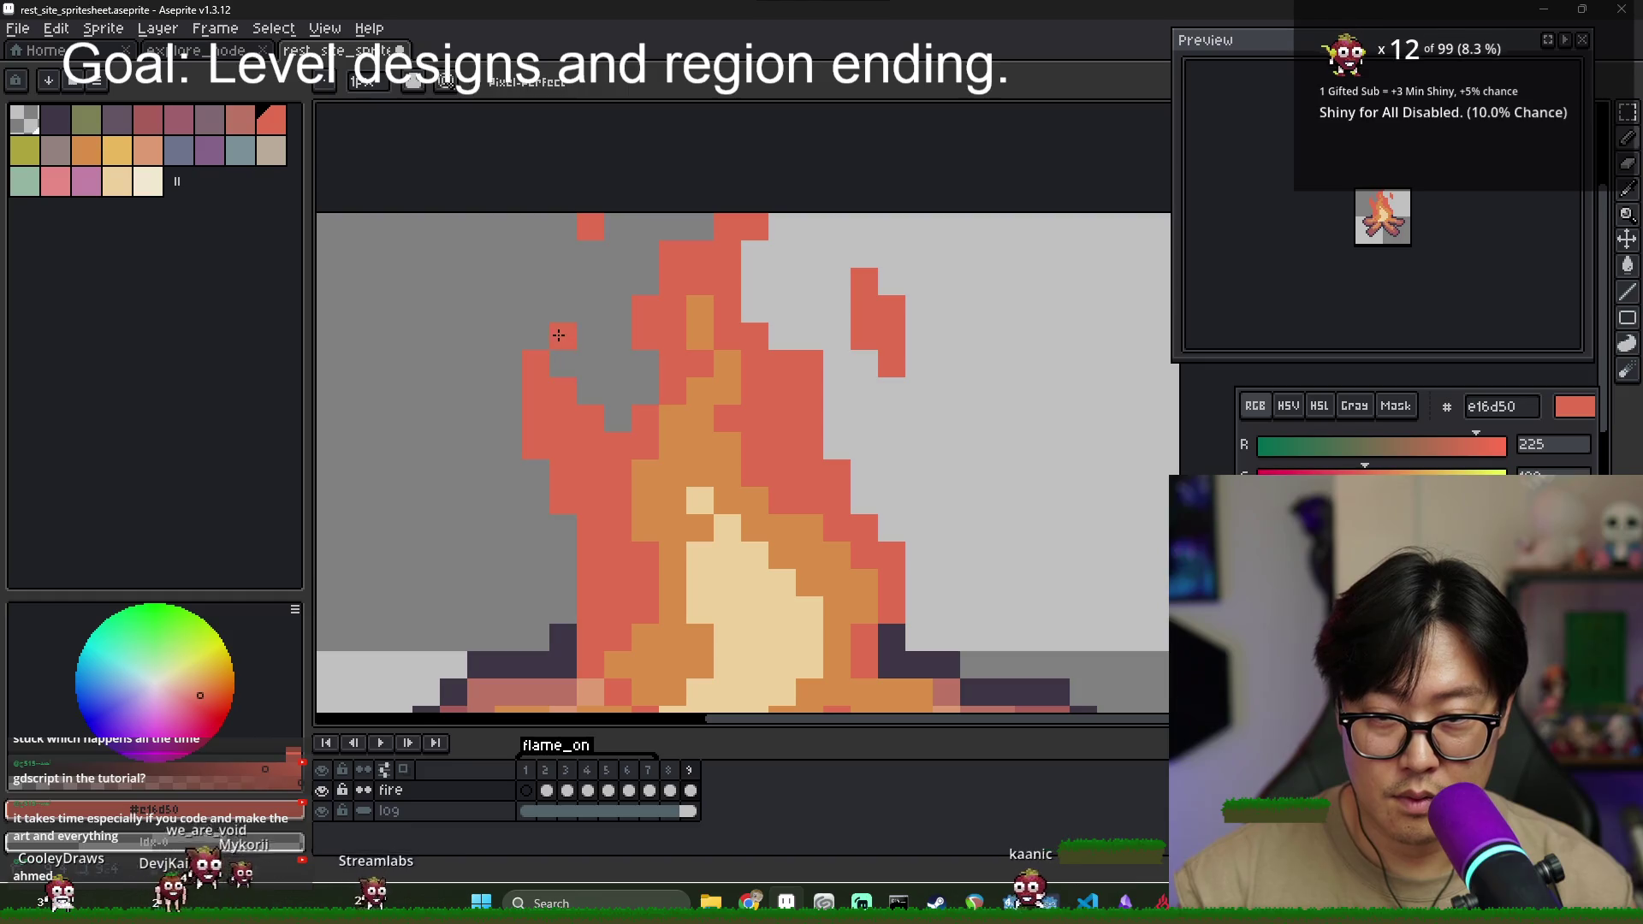
{"action": "left_click", "coordinate": [670, 790]}
{"action": "left_click", "coordinate": [695, 788]}
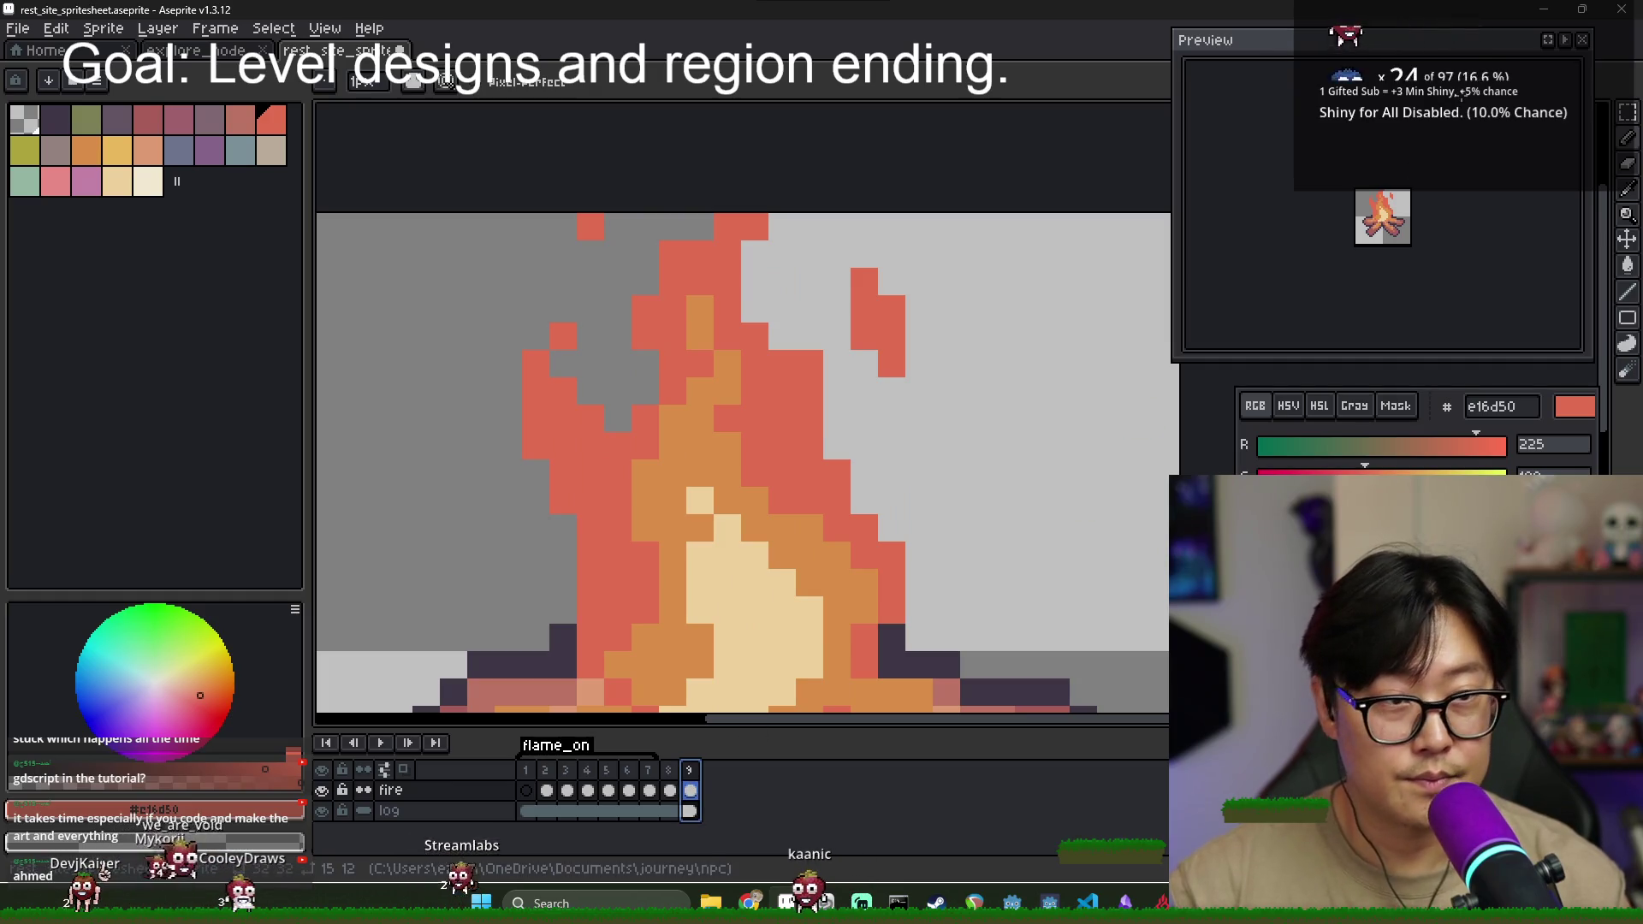
{"action": "left_click", "coordinate": [670, 787]}
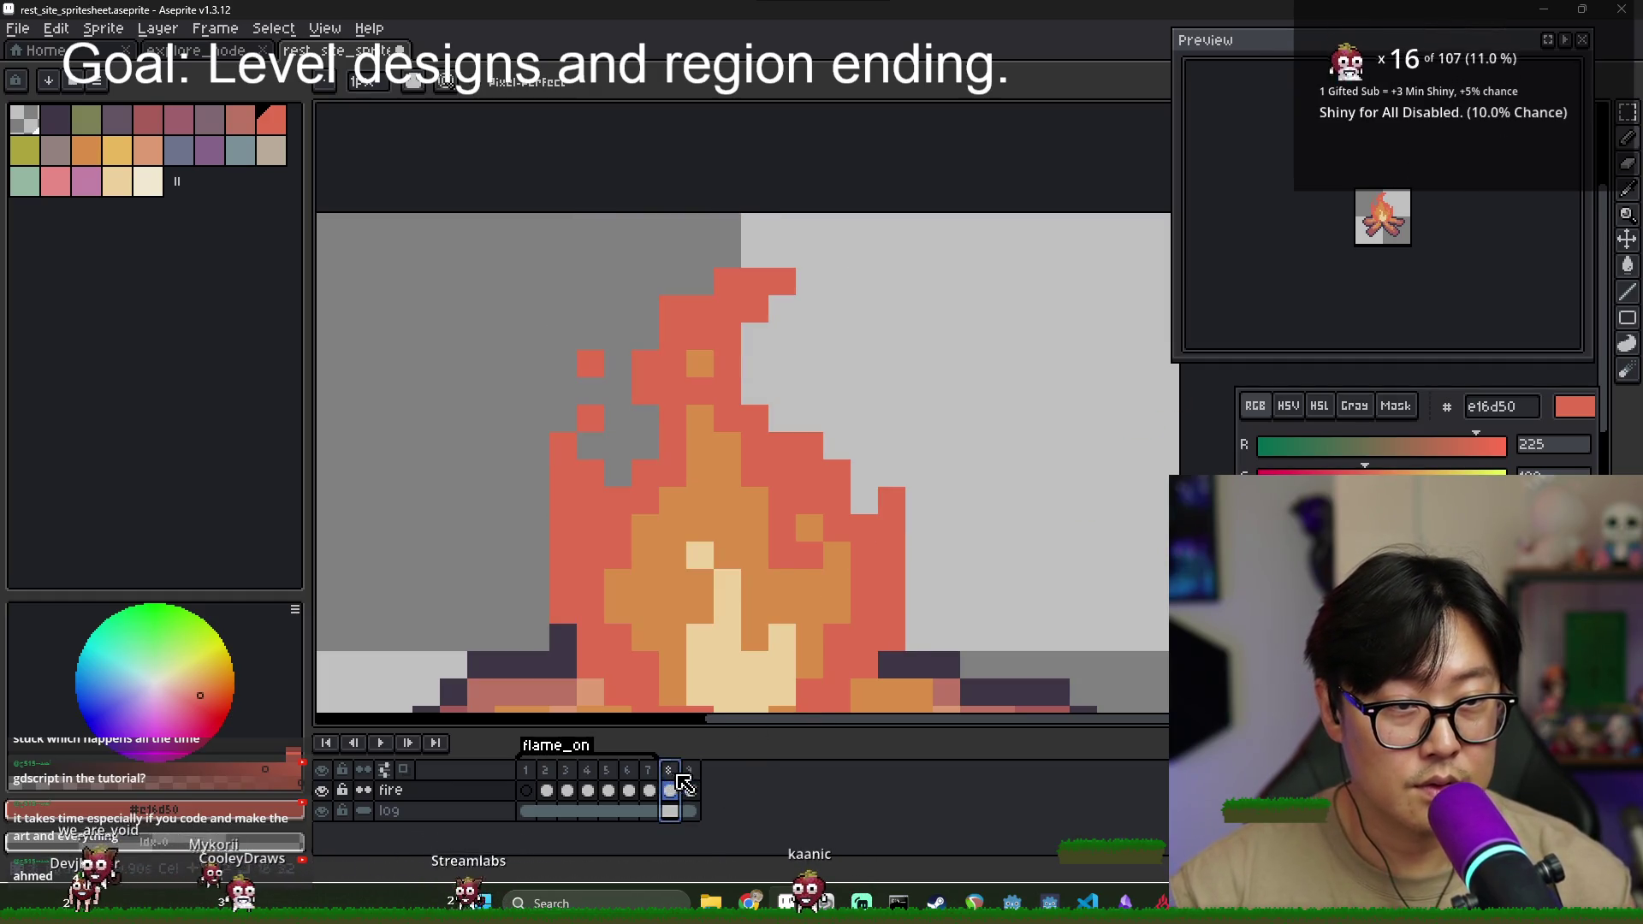
{"action": "left_click", "coordinate": [695, 788]}
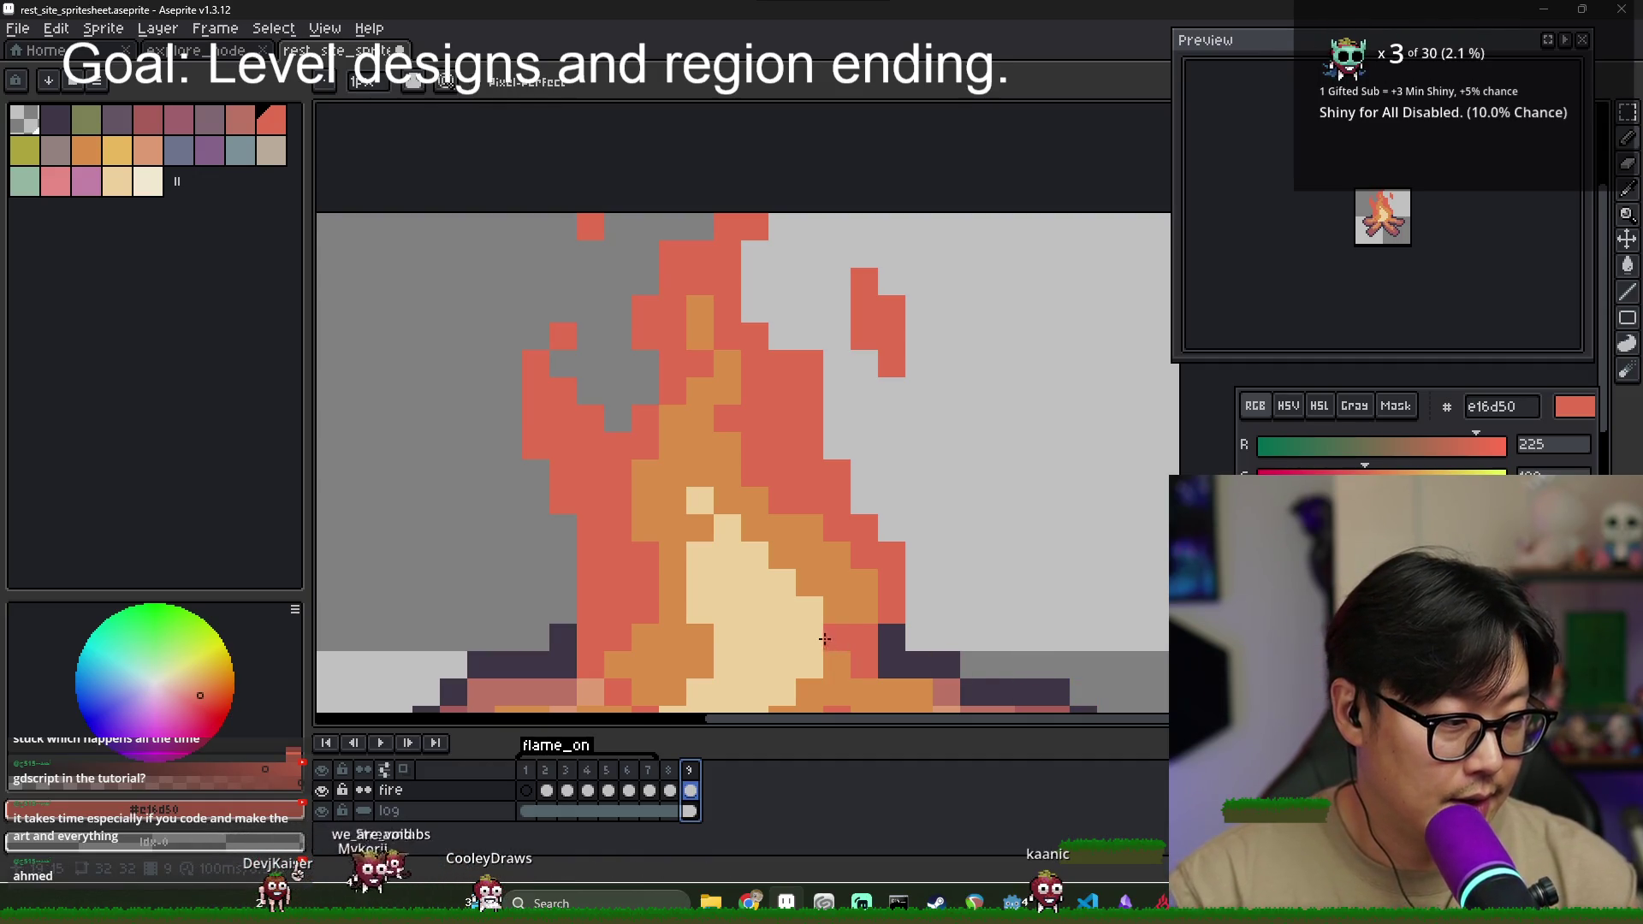
{"action": "scroll", "coordinate": [738, 486], "scroll_direction": "down", "scroll_amount": 5}
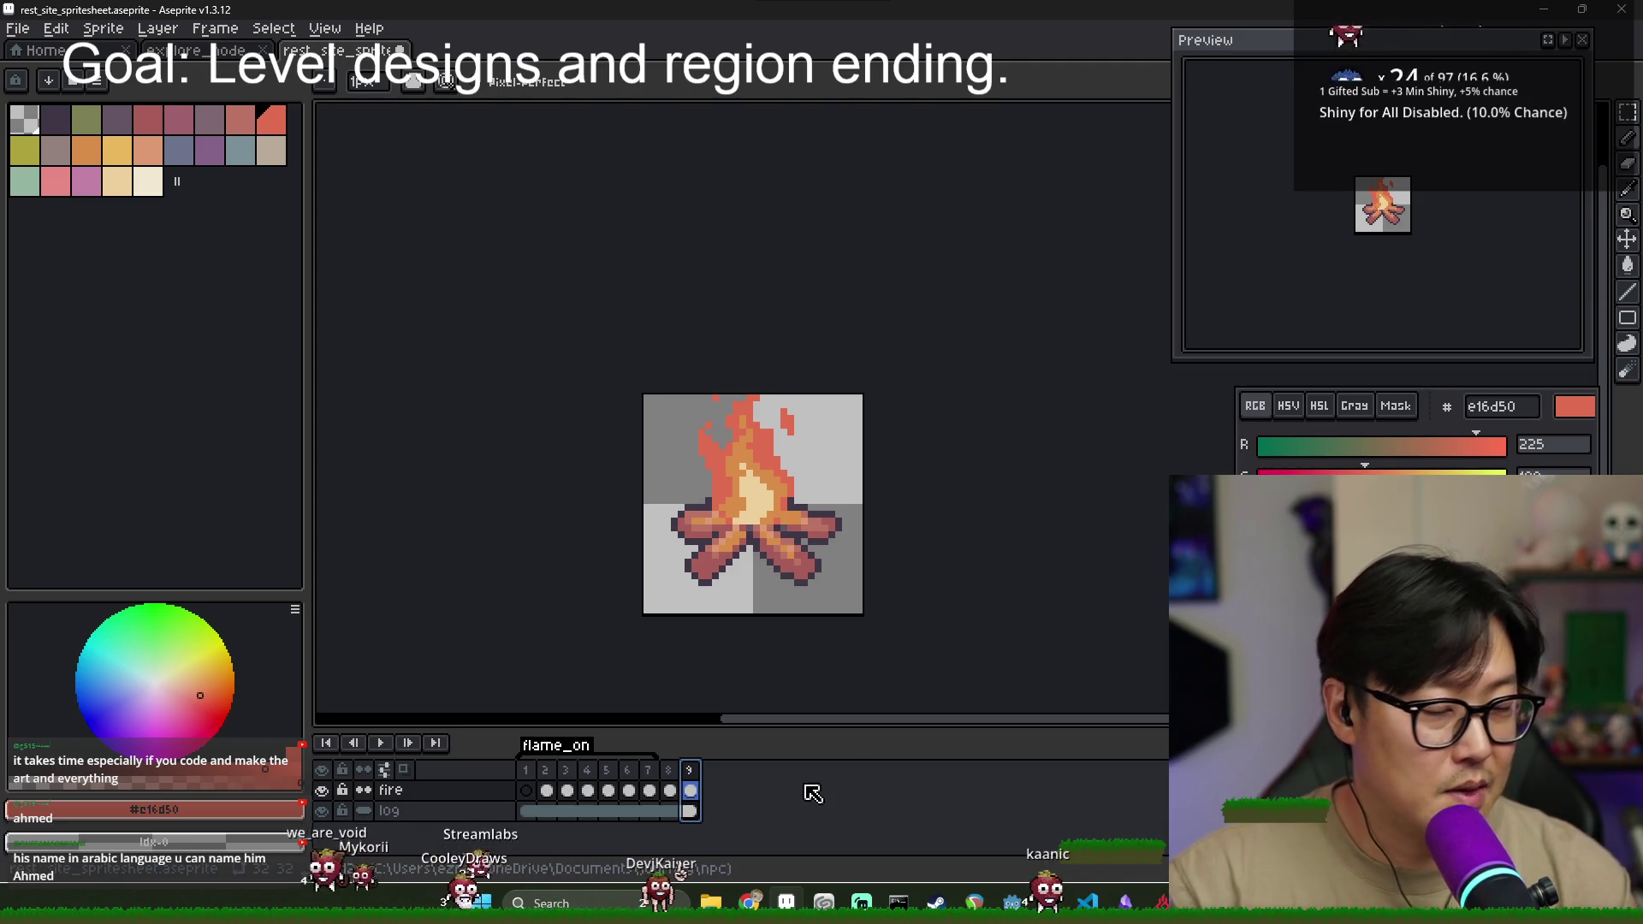
- Insert a new frame 10 after frame 9 and compare the two
{"action": "right_click", "coordinate": [691, 775]}
{"action": "left_click", "coordinate": [736, 764]}
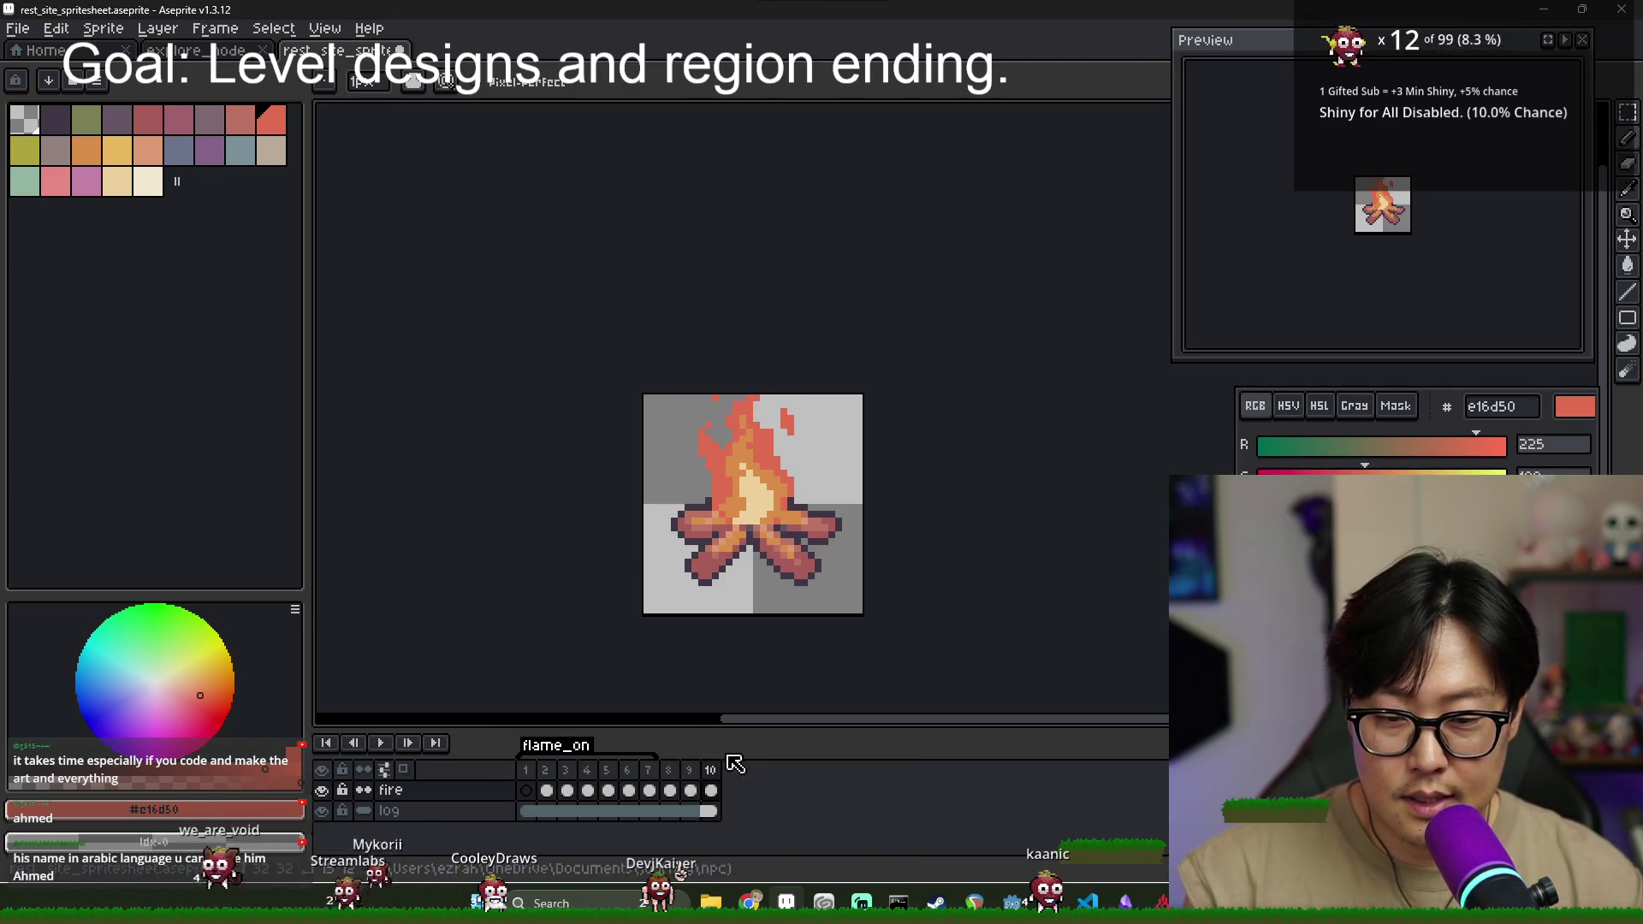
{"action": "left_click", "coordinate": [711, 780]}
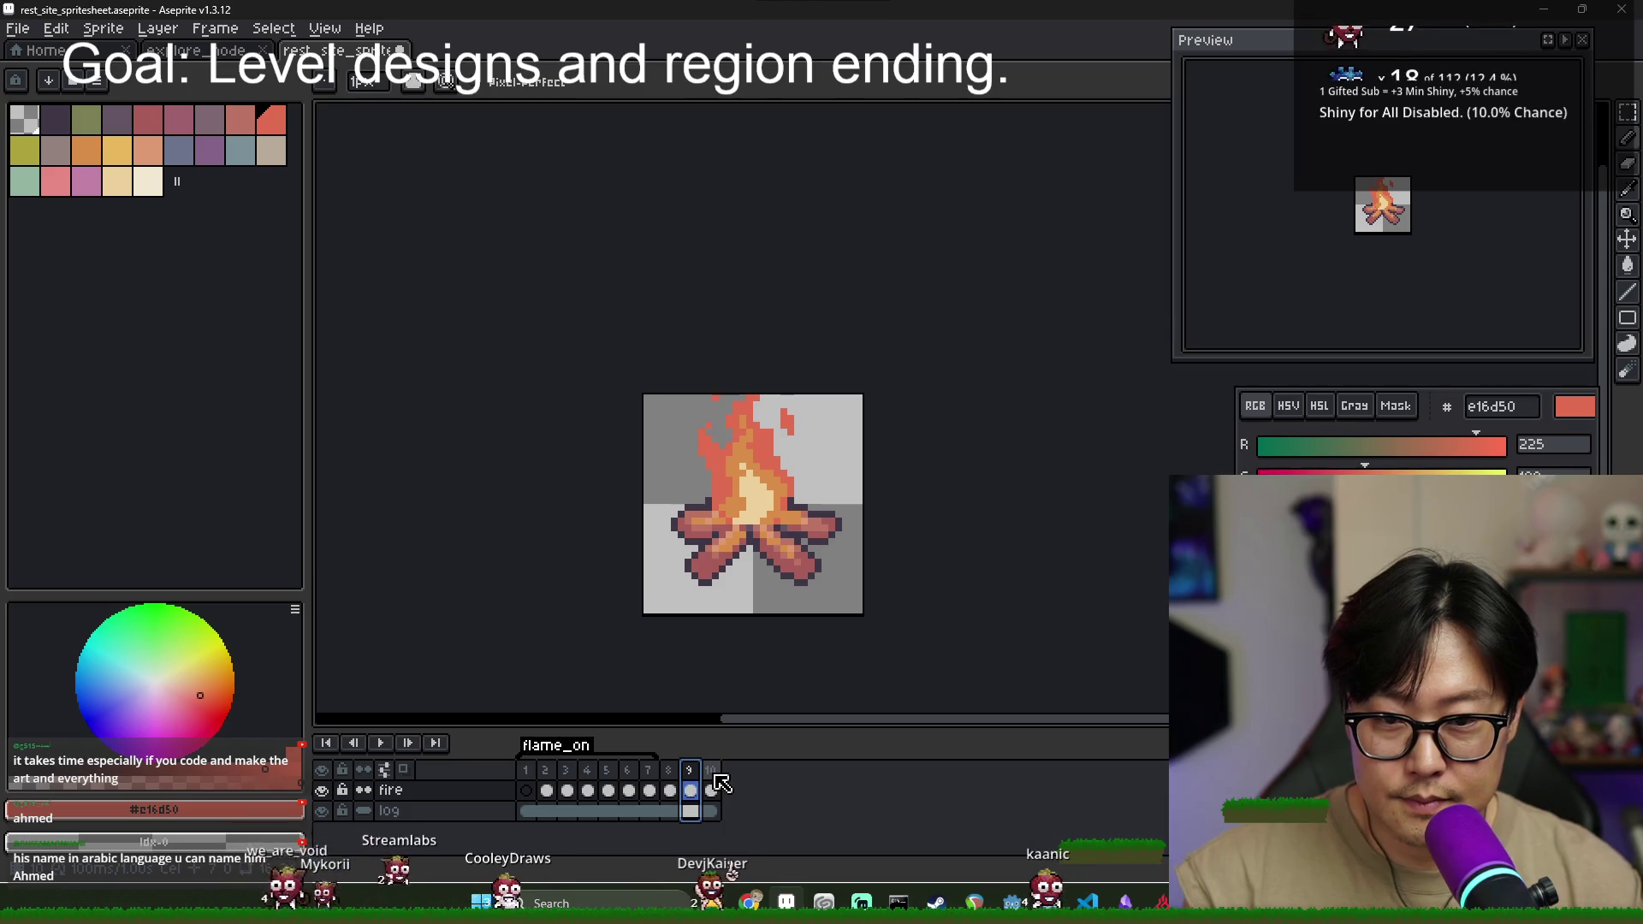
{"action": "left_click", "coordinate": [690, 790]}
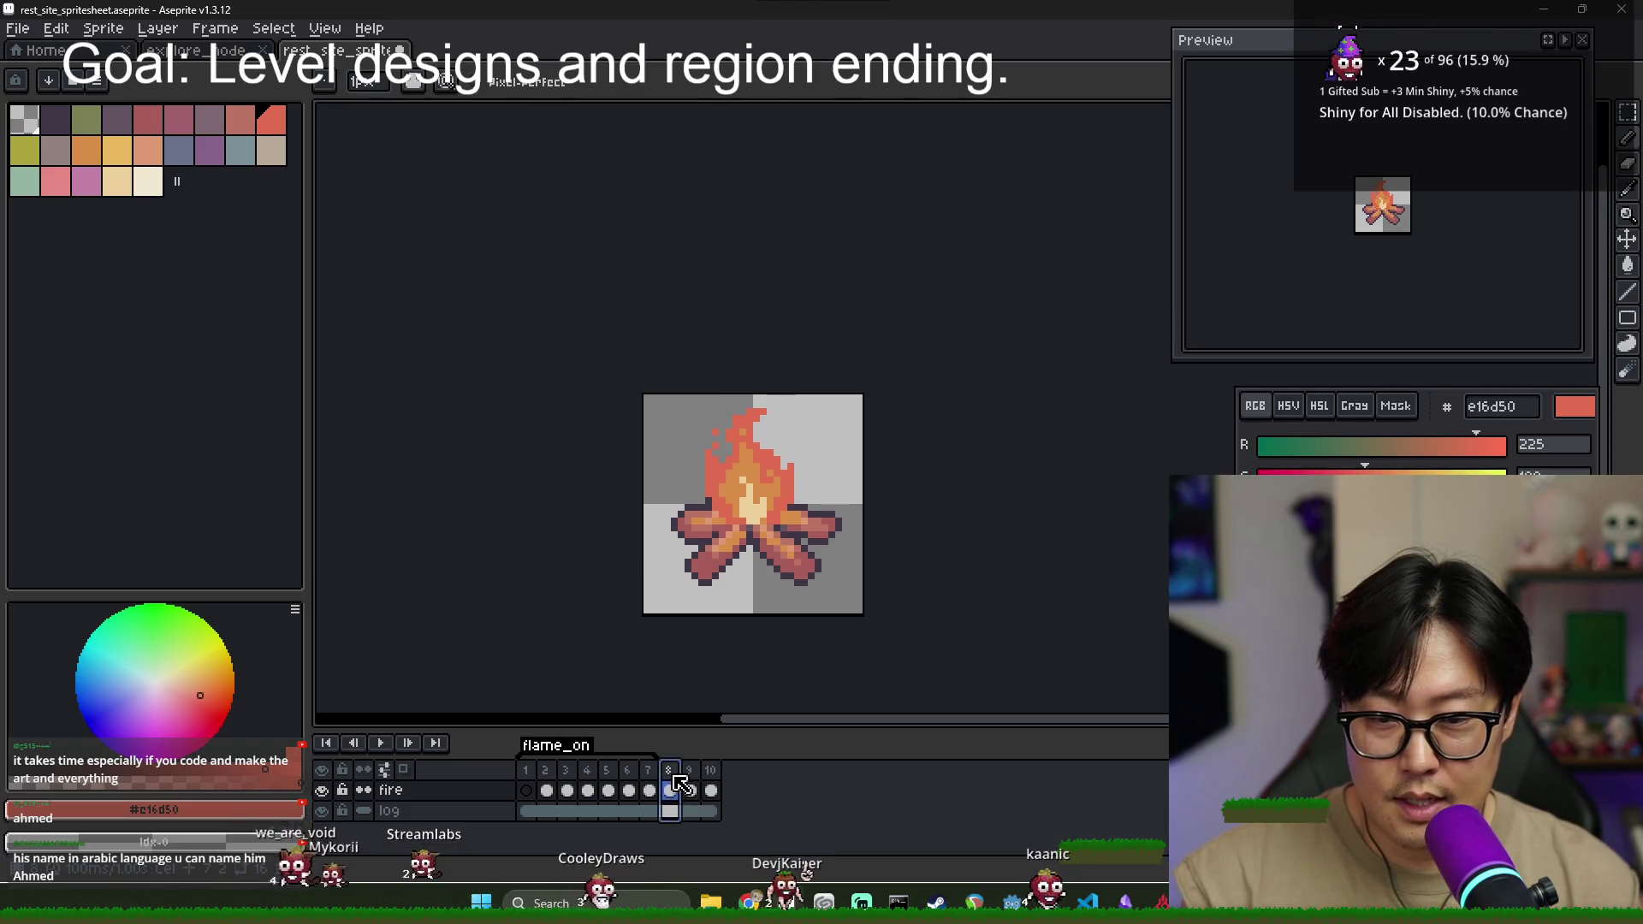
{"action": "left_click", "coordinate": [712, 789]}
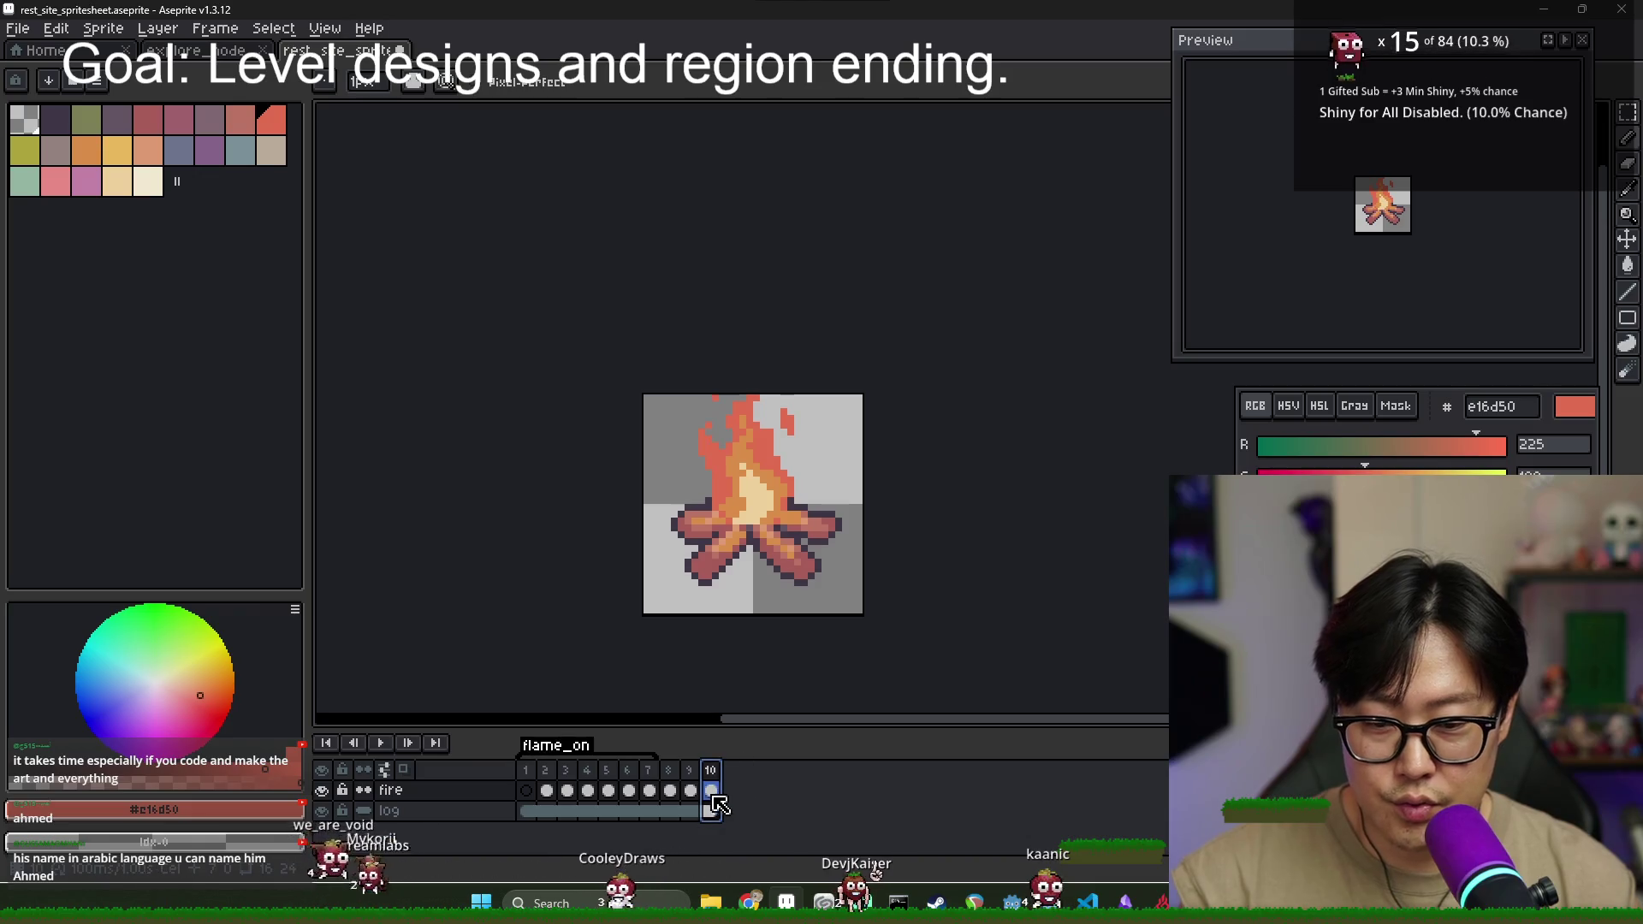
{"action": "left_click", "coordinate": [692, 773]}
- Erase frame 9's top flame tip and stray pixels, leaving a short, low blaze
{"action": "scroll", "coordinate": [774, 428], "scroll_direction": "up", "scroll_amount": 5}
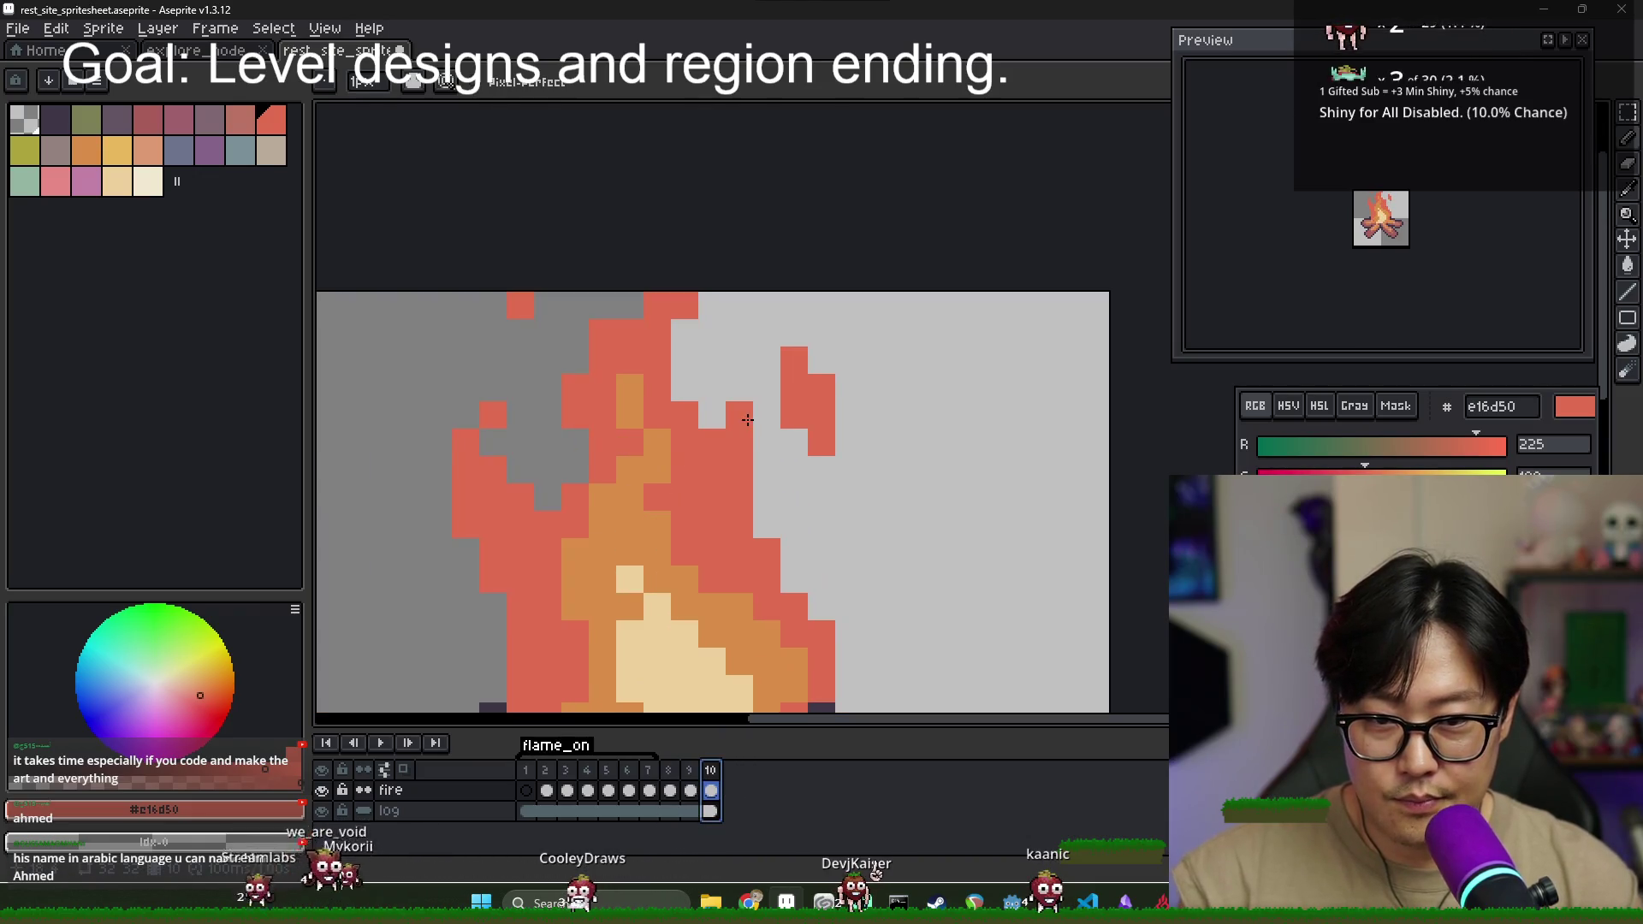
{"action": "scroll", "coordinate": [717, 410], "scroll_direction": "down", "scroll_amount": 5}
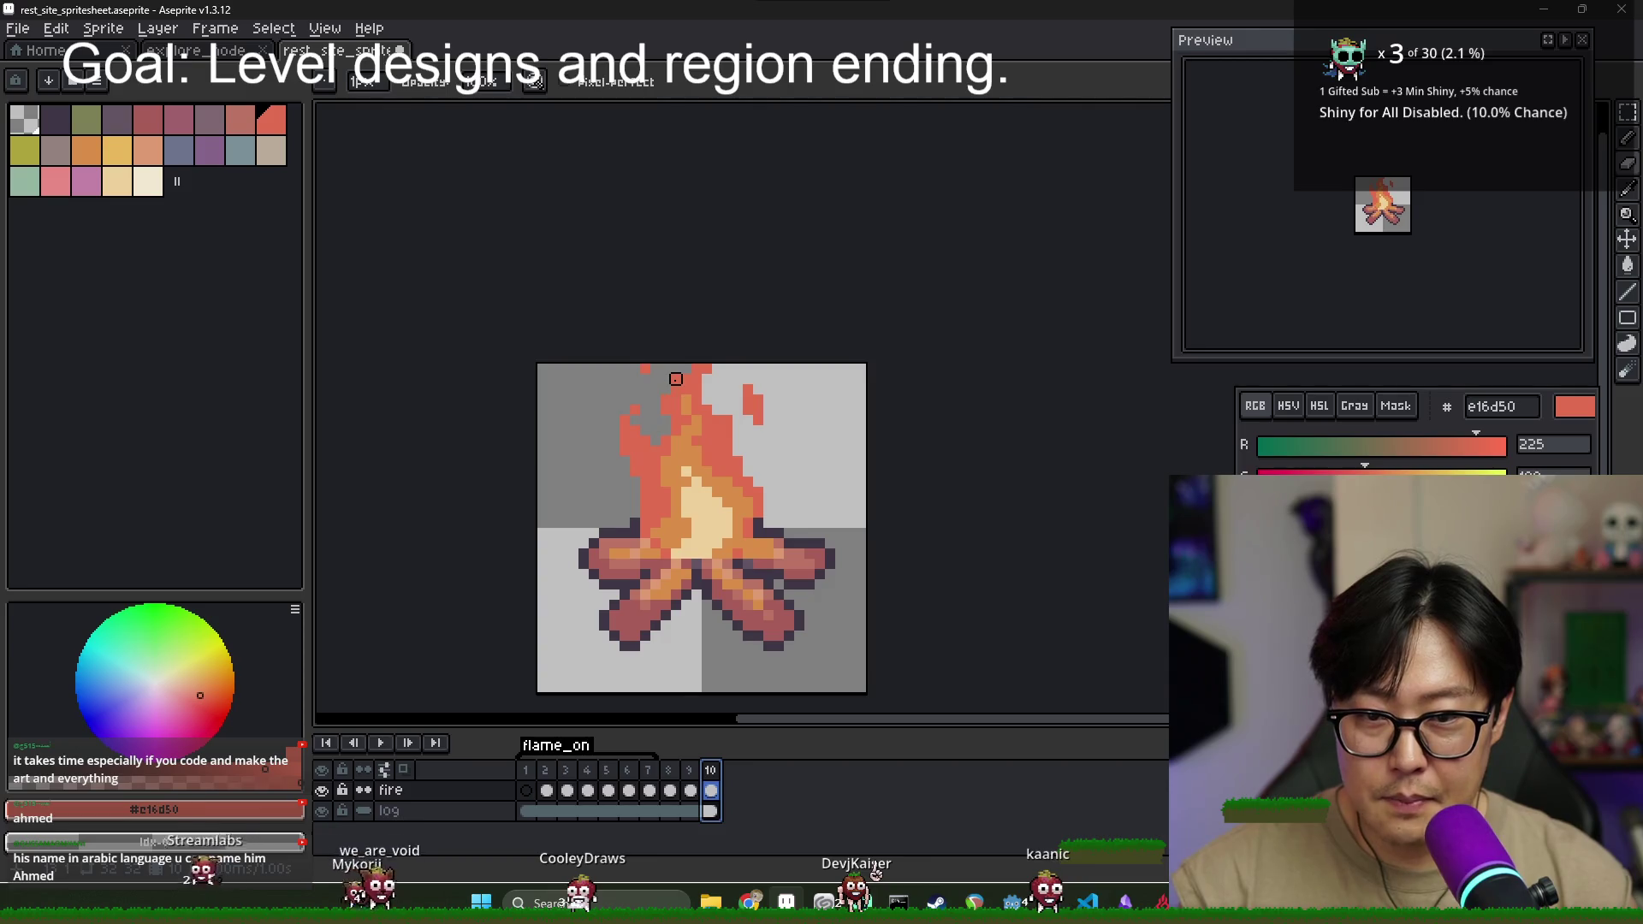
{"action": "scroll", "coordinate": [676, 381], "scroll_direction": "down", "scroll_amount": 1}
{"action": "key", "text": "comma"}
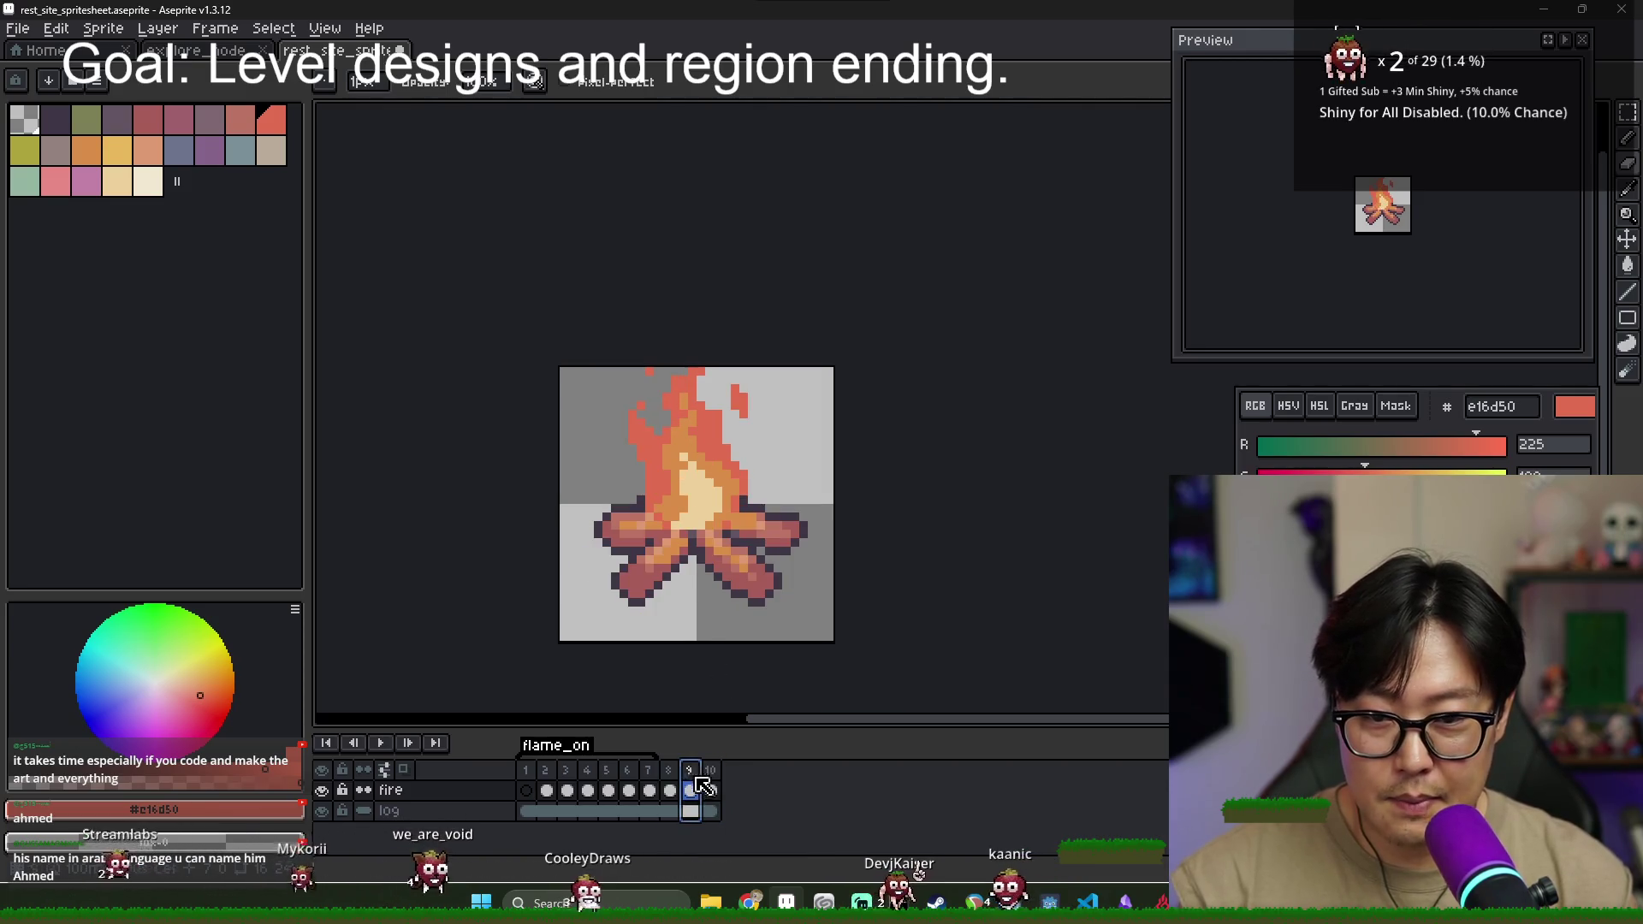
{"action": "scroll", "coordinate": [689, 407], "scroll_direction": "up", "scroll_amount": 1}
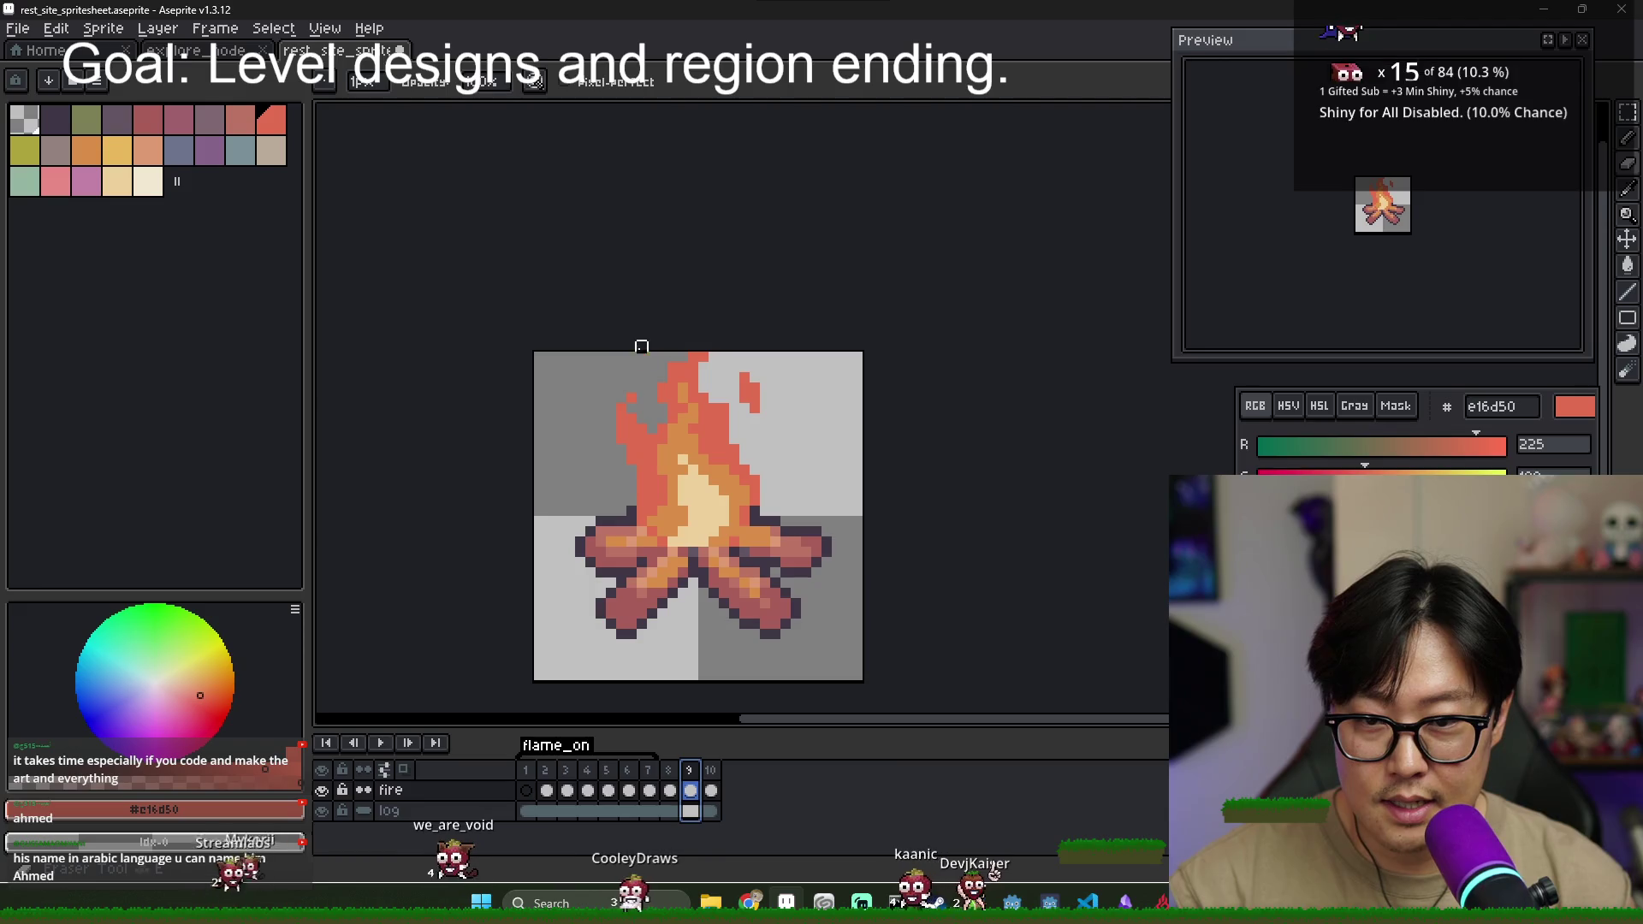
{"action": "mouse_move", "coordinate": [642, 388]}
{"action": "left_mouse_down"}
{"action": "mouse_move", "coordinate": [700, 370]}
{"action": "mouse_move", "coordinate": [752, 392]}
{"action": "mouse_move", "coordinate": [723, 388]}
{"action": "left_mouse_up"}
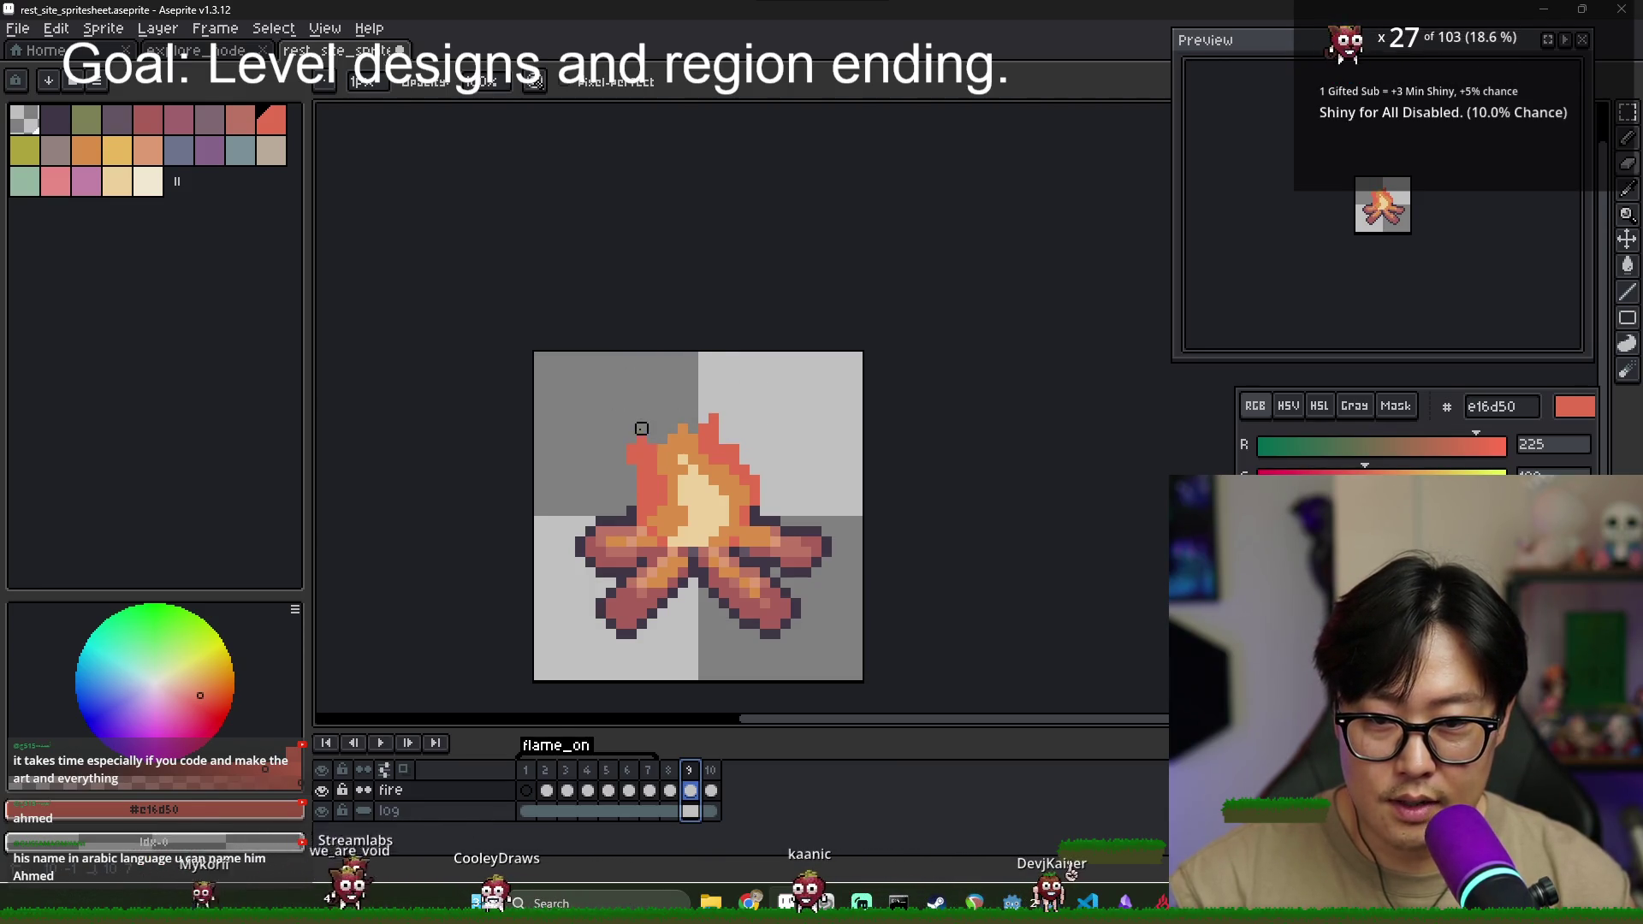
{"action": "scroll", "coordinate": [703, 532], "scroll_direction": "up", "scroll_amount": 3}
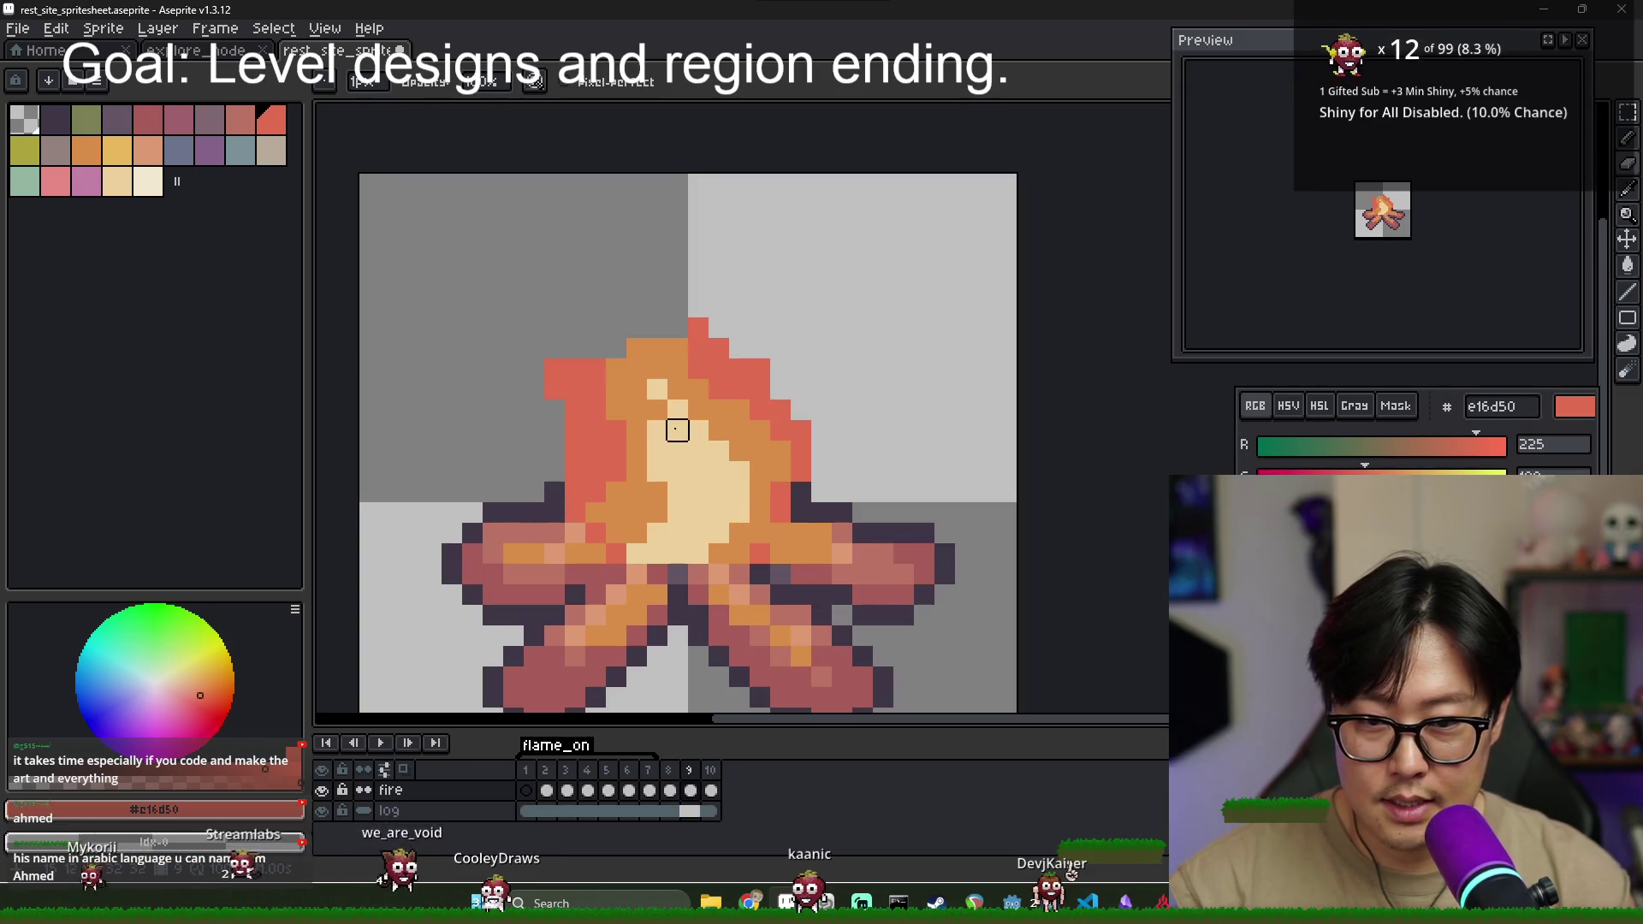